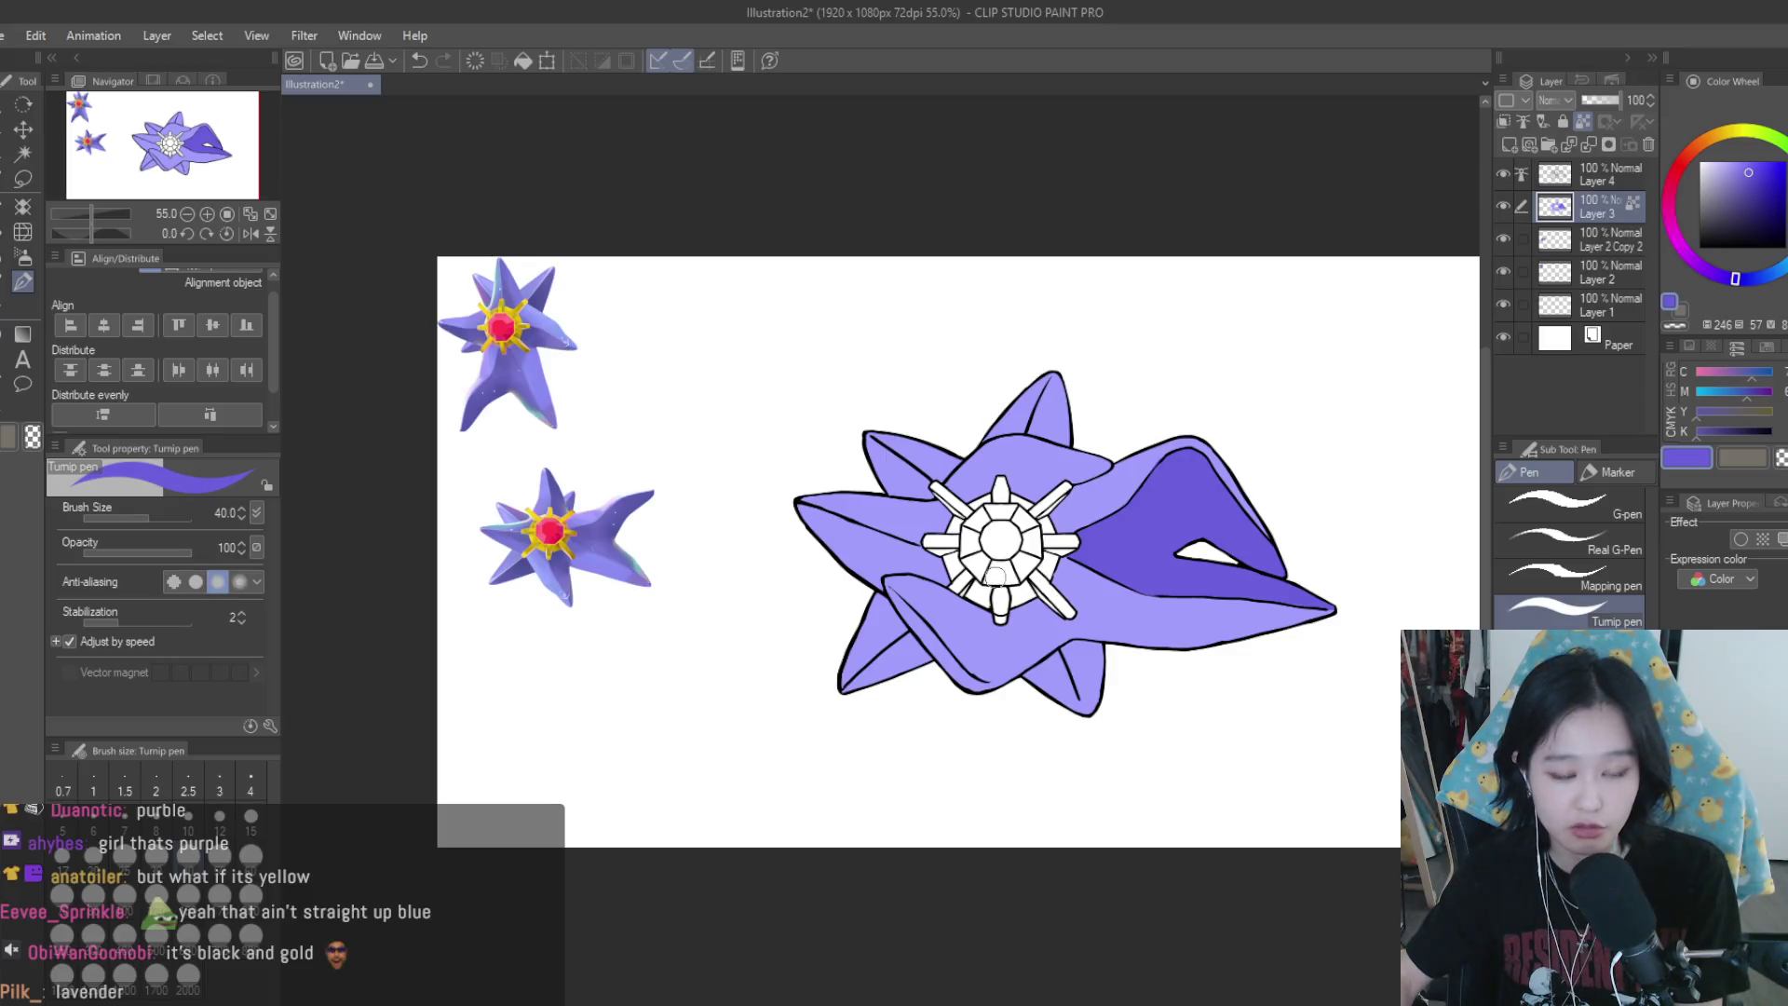
Paint dark purple shadow strokes down and along the lower fold toward the right
{"action": "scroll", "coordinate": [890, 586], "scroll_direction": "up", "scroll_amount": 3}
{"action": "left_click_drag", "start_coordinate": [889, 591], "coordinate": [1040, 766]}
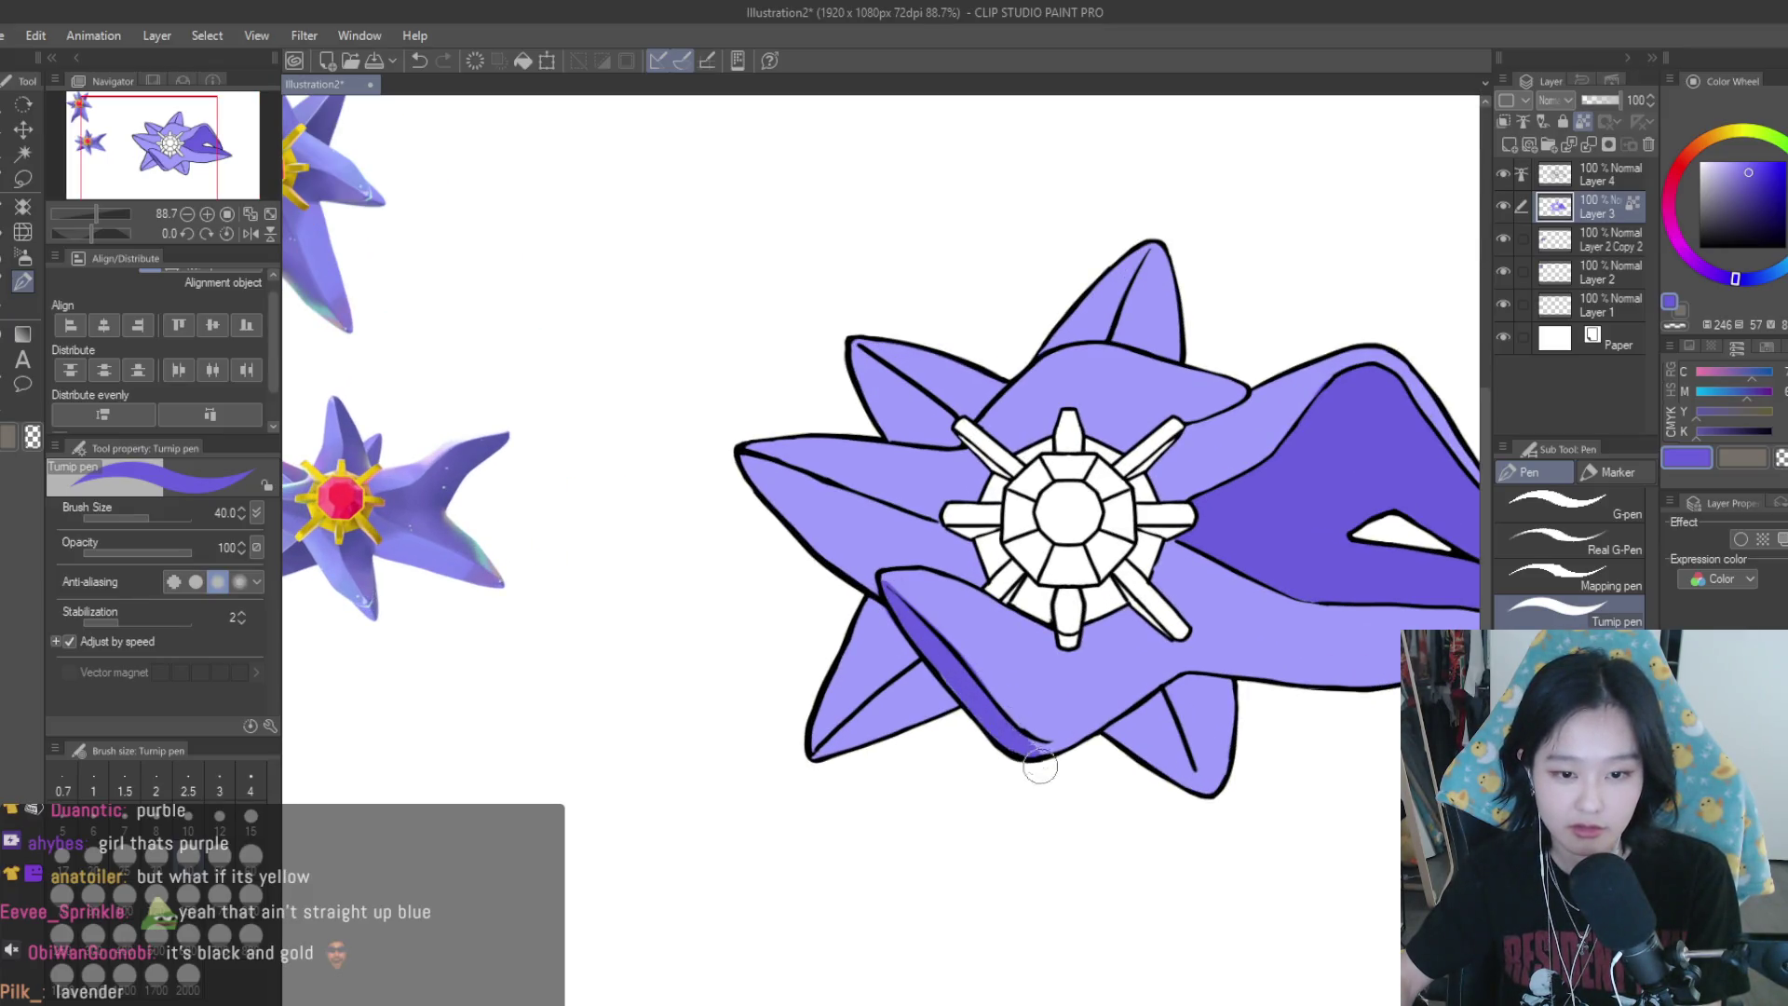
{"action": "left_click_drag", "start_coordinate": [1164, 642], "coordinate": [1105, 734]}
{"action": "left_click_drag", "start_coordinate": [1163, 640], "coordinate": [1036, 769]}
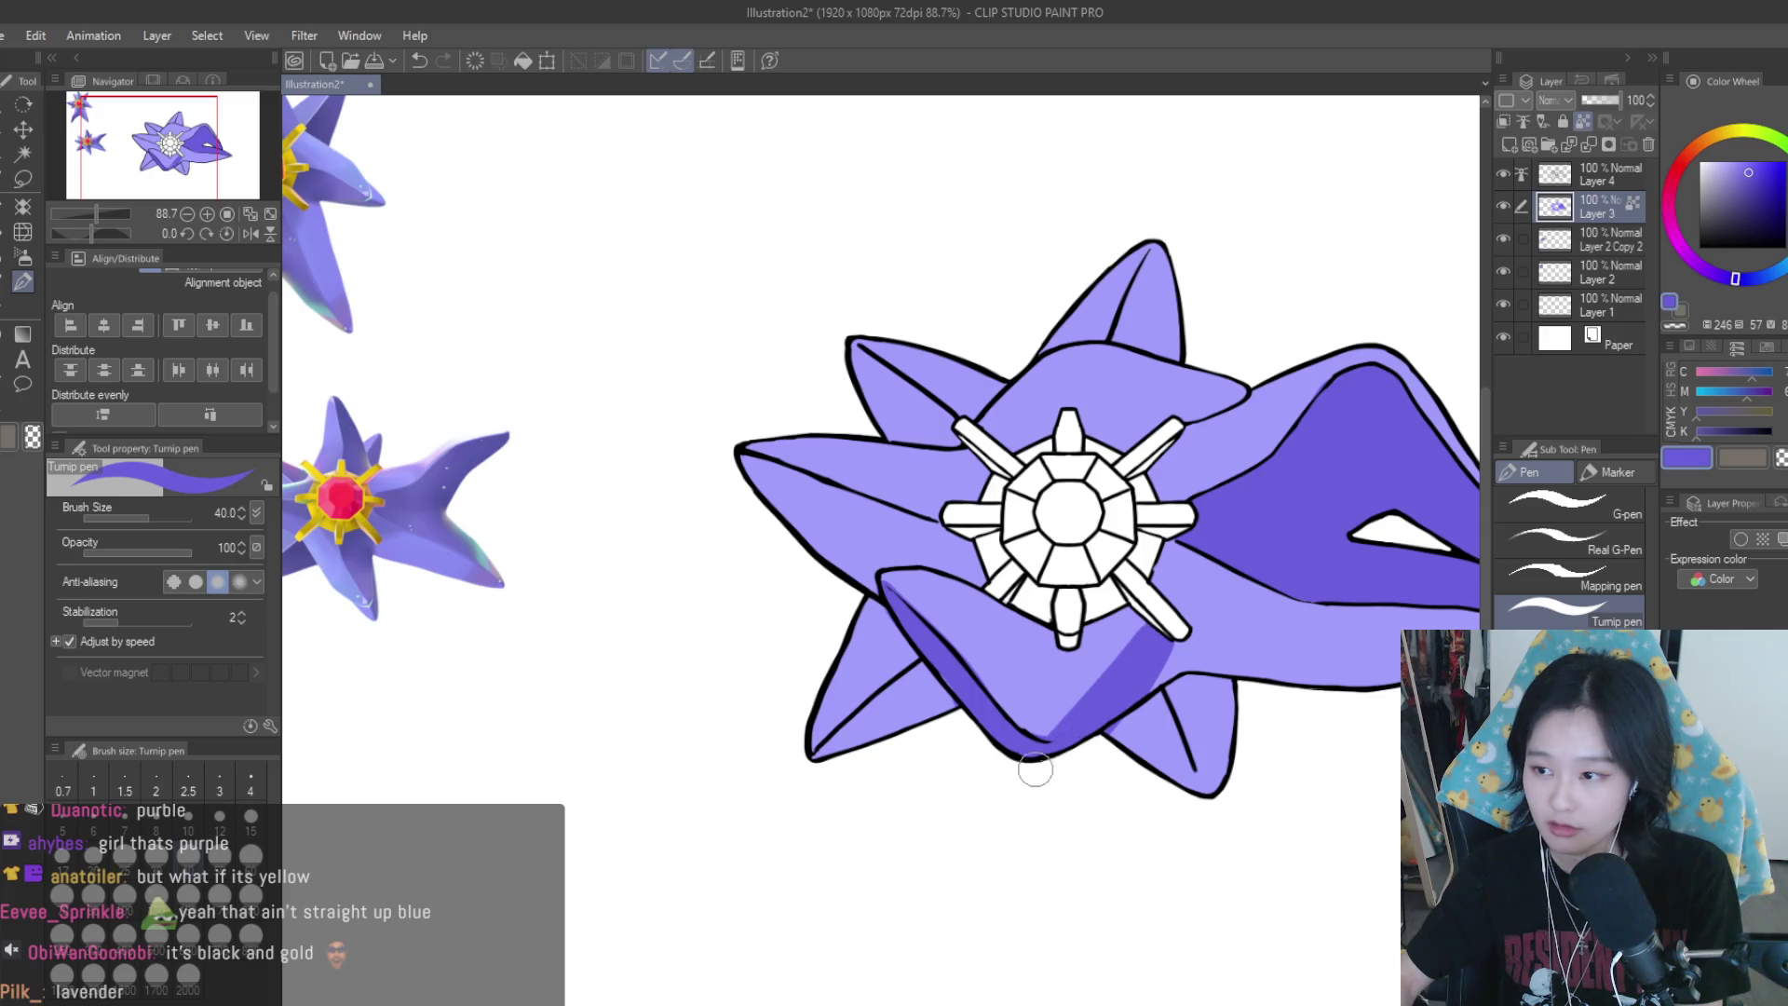
{"action": "left_click_drag", "start_coordinate": [1175, 644], "coordinate": [1346, 689]}
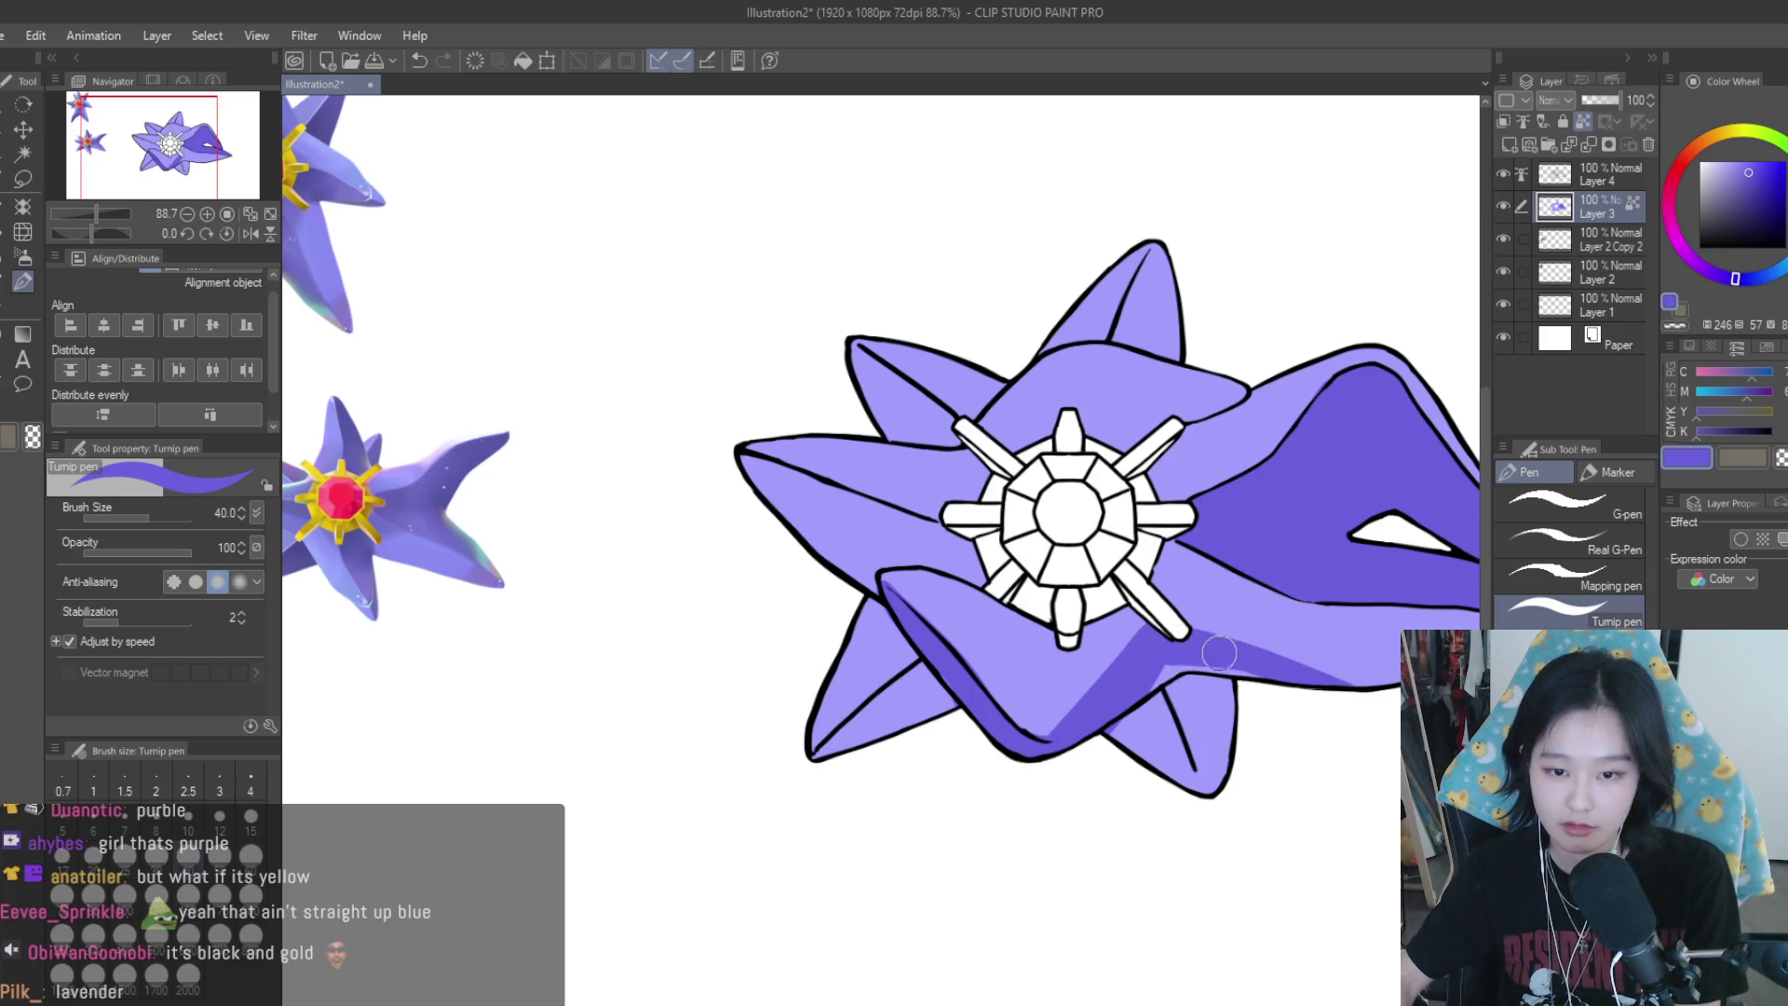
{"action": "scroll", "coordinate": [1337, 686], "scroll_direction": "down", "scroll_amount": 3}
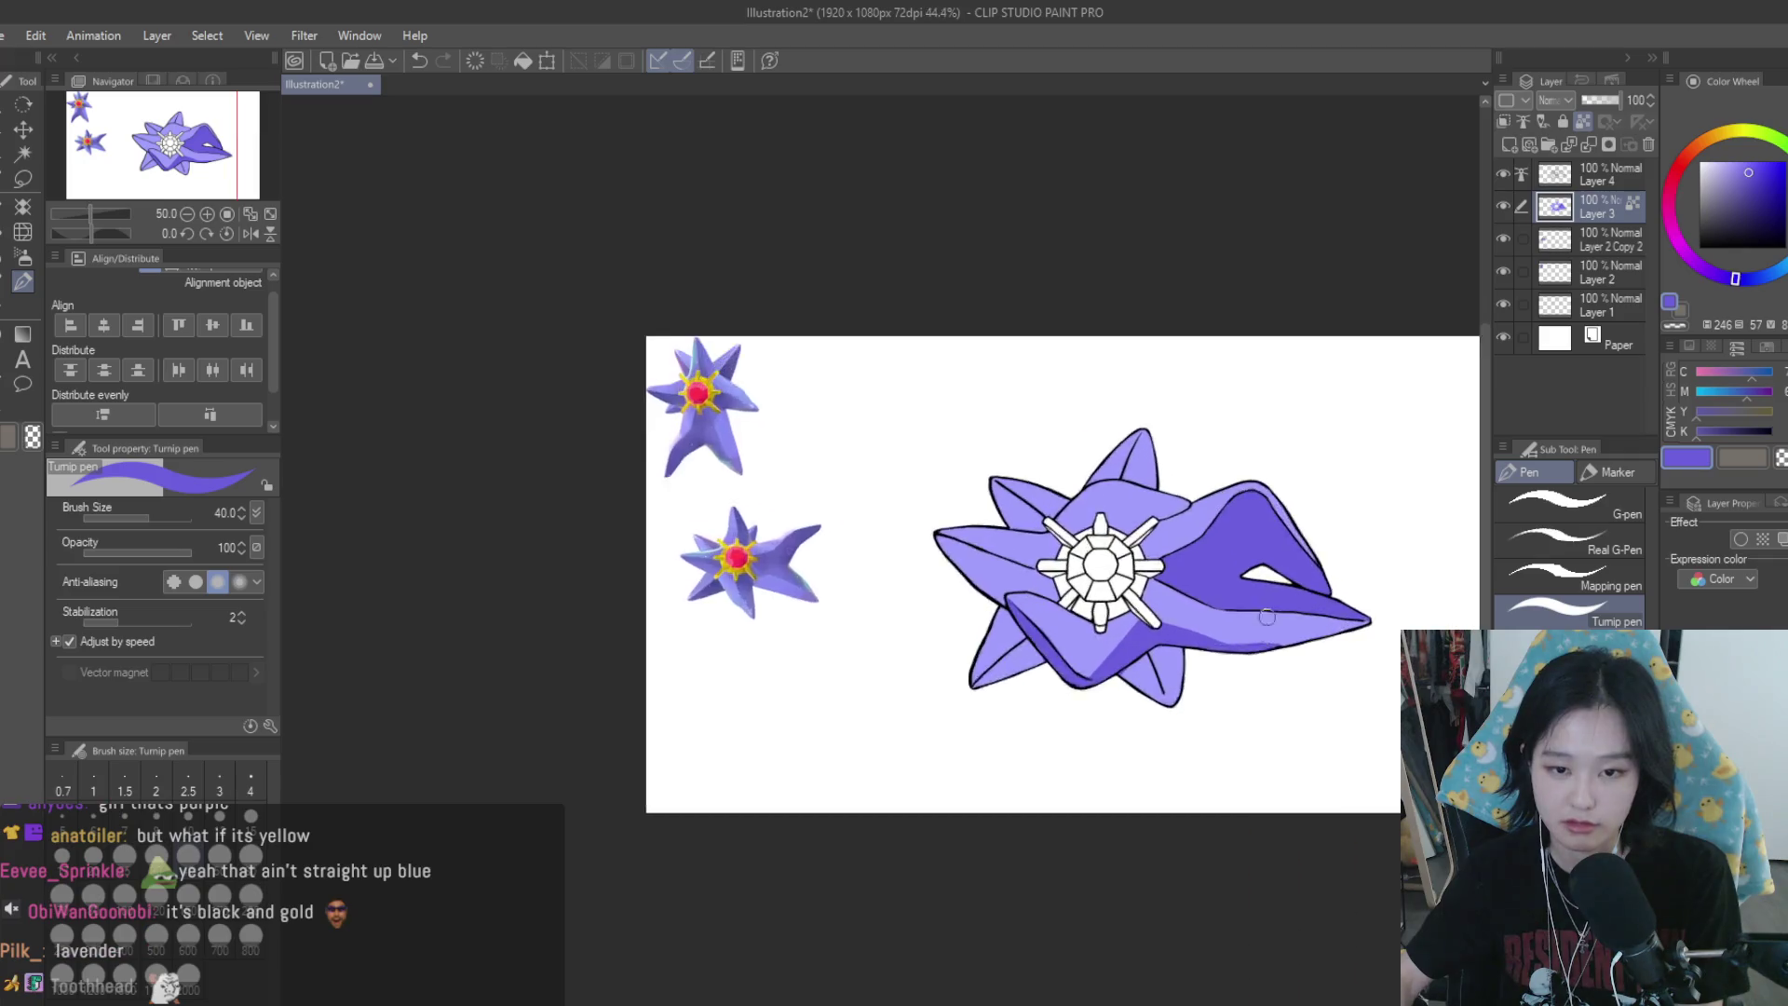
{"action": "scroll", "coordinate": [1221, 660], "scroll_direction": "up", "scroll_amount": 2}
{"action": "scroll", "coordinate": [1151, 657], "scroll_direction": "up", "scroll_amount": 1}
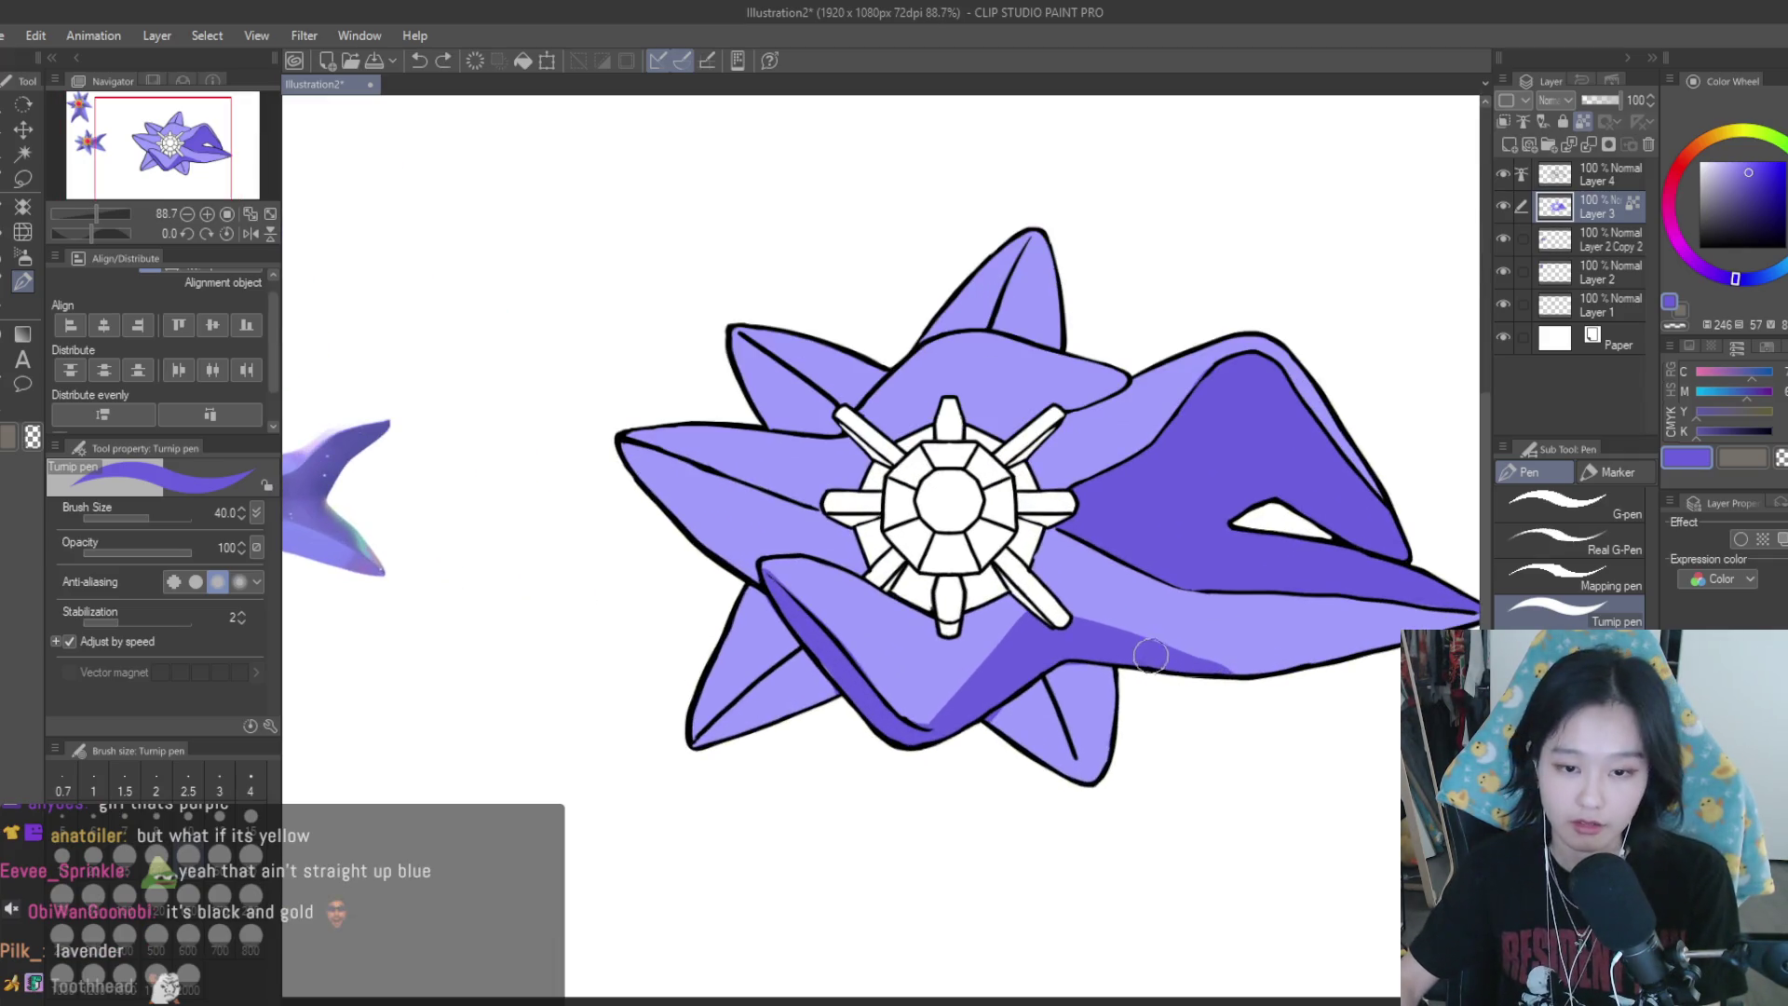
{"action": "scroll", "coordinate": [1152, 659], "scroll_direction": "down", "scroll_amount": 1}
{"action": "scroll", "coordinate": [1152, 660], "scroll_direction": "down", "scroll_amount": 1}
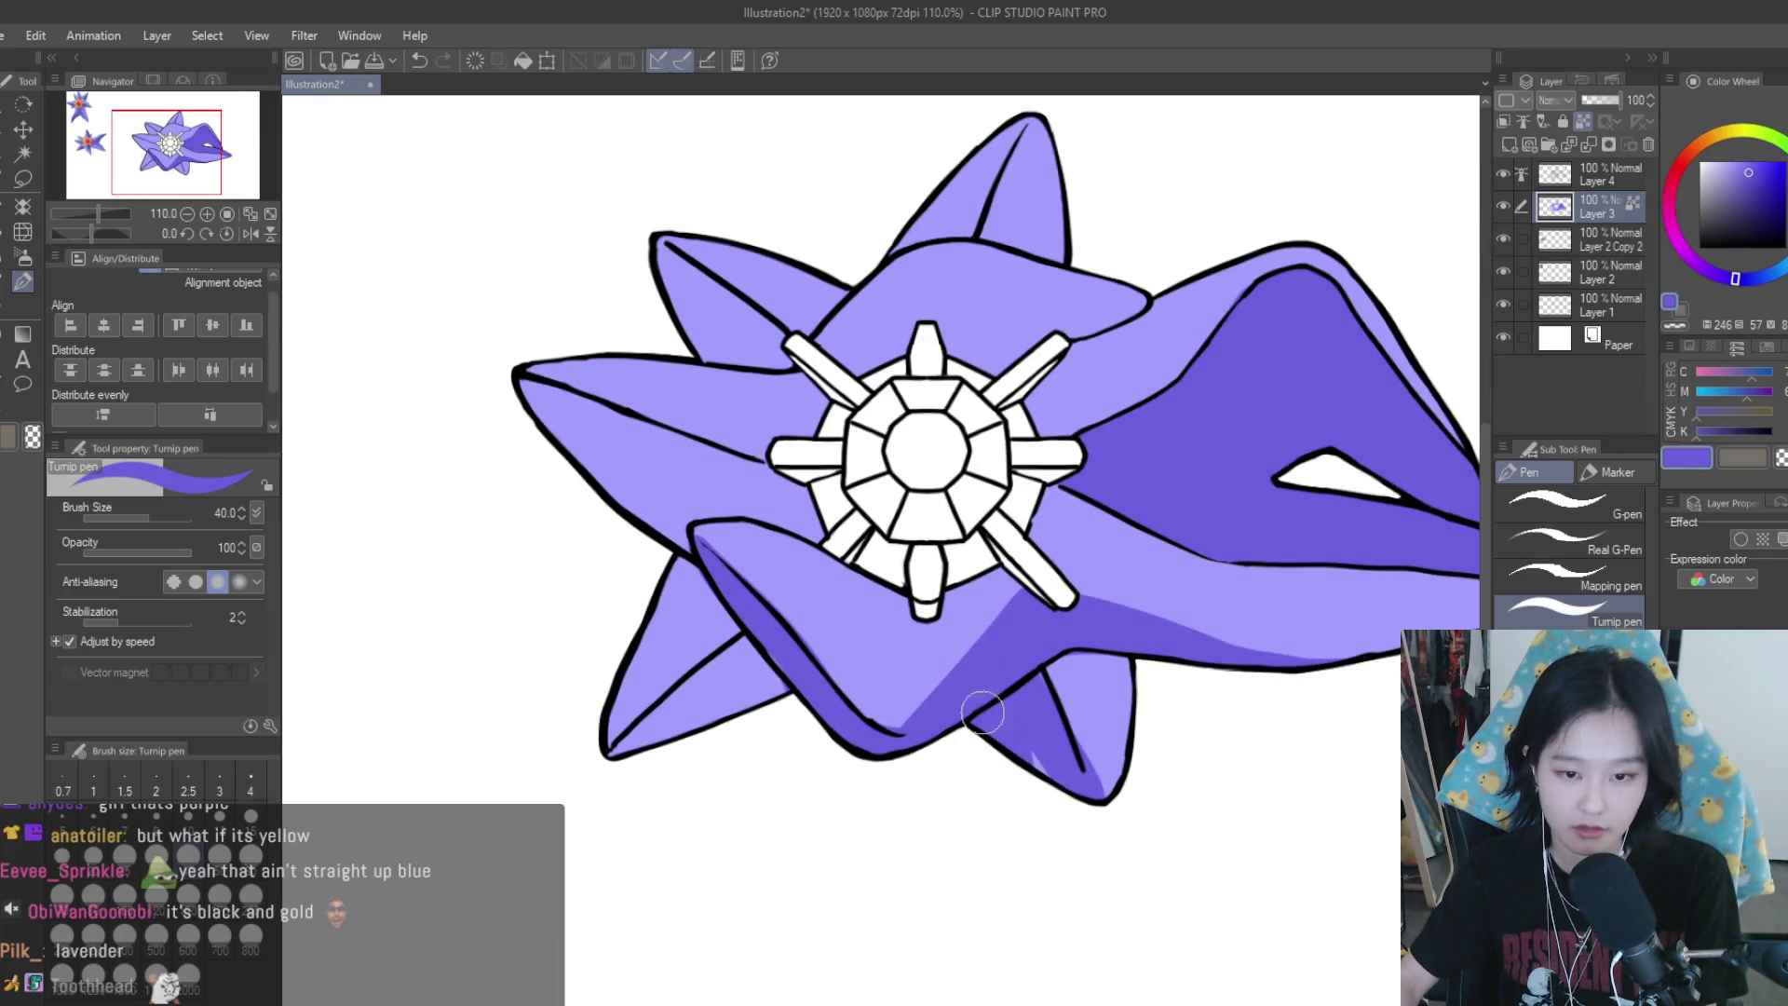
{"action": "scroll", "coordinate": [1250, 697], "scroll_direction": "down", "scroll_amount": 1}
{"action": "scroll", "coordinate": [1085, 789], "scroll_direction": "up", "scroll_amount": 1}
{"action": "scroll", "coordinate": [1114, 774], "scroll_direction": "up", "scroll_amount": 2}
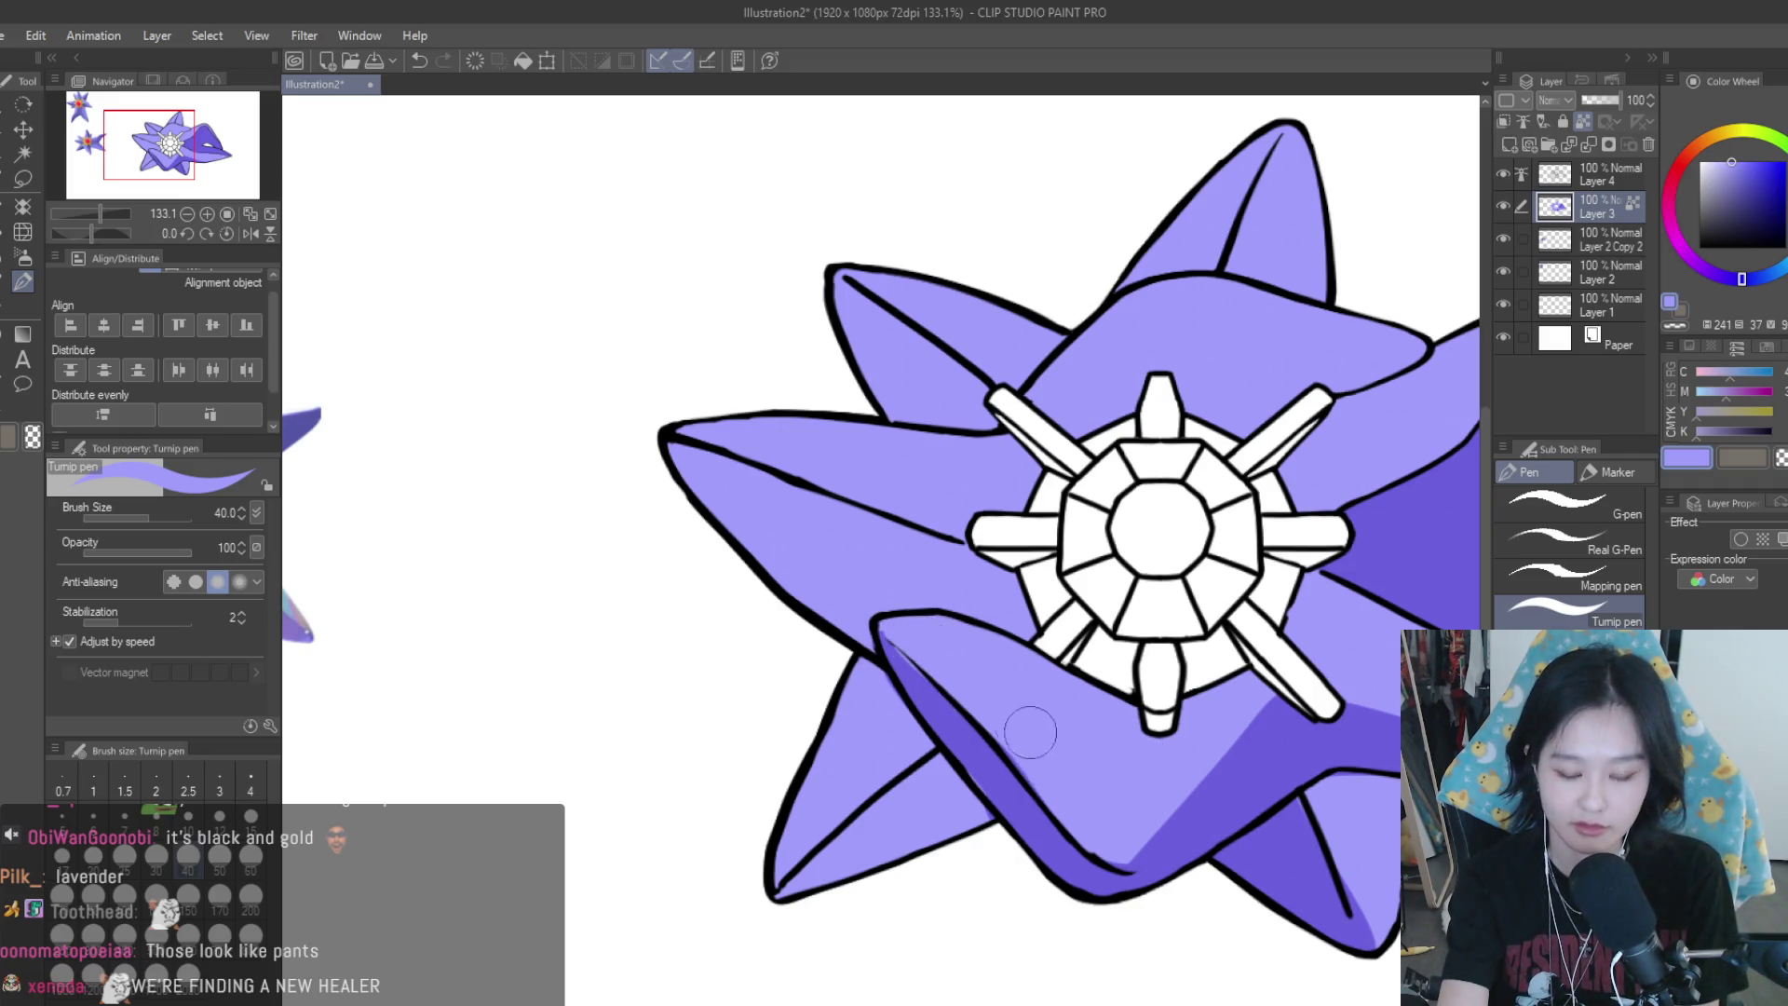
Eyedrop the darker shading purple and widen the shadow on the lower and lower-left arms
{"action": "left_click", "coordinate": [1239, 775], "text": "alt"}
{"action": "left_click_drag", "start_coordinate": [1275, 712], "coordinate": [1108, 875]}
{"action": "scroll", "coordinate": [1121, 878], "scroll_direction": "down", "scroll_amount": 5}
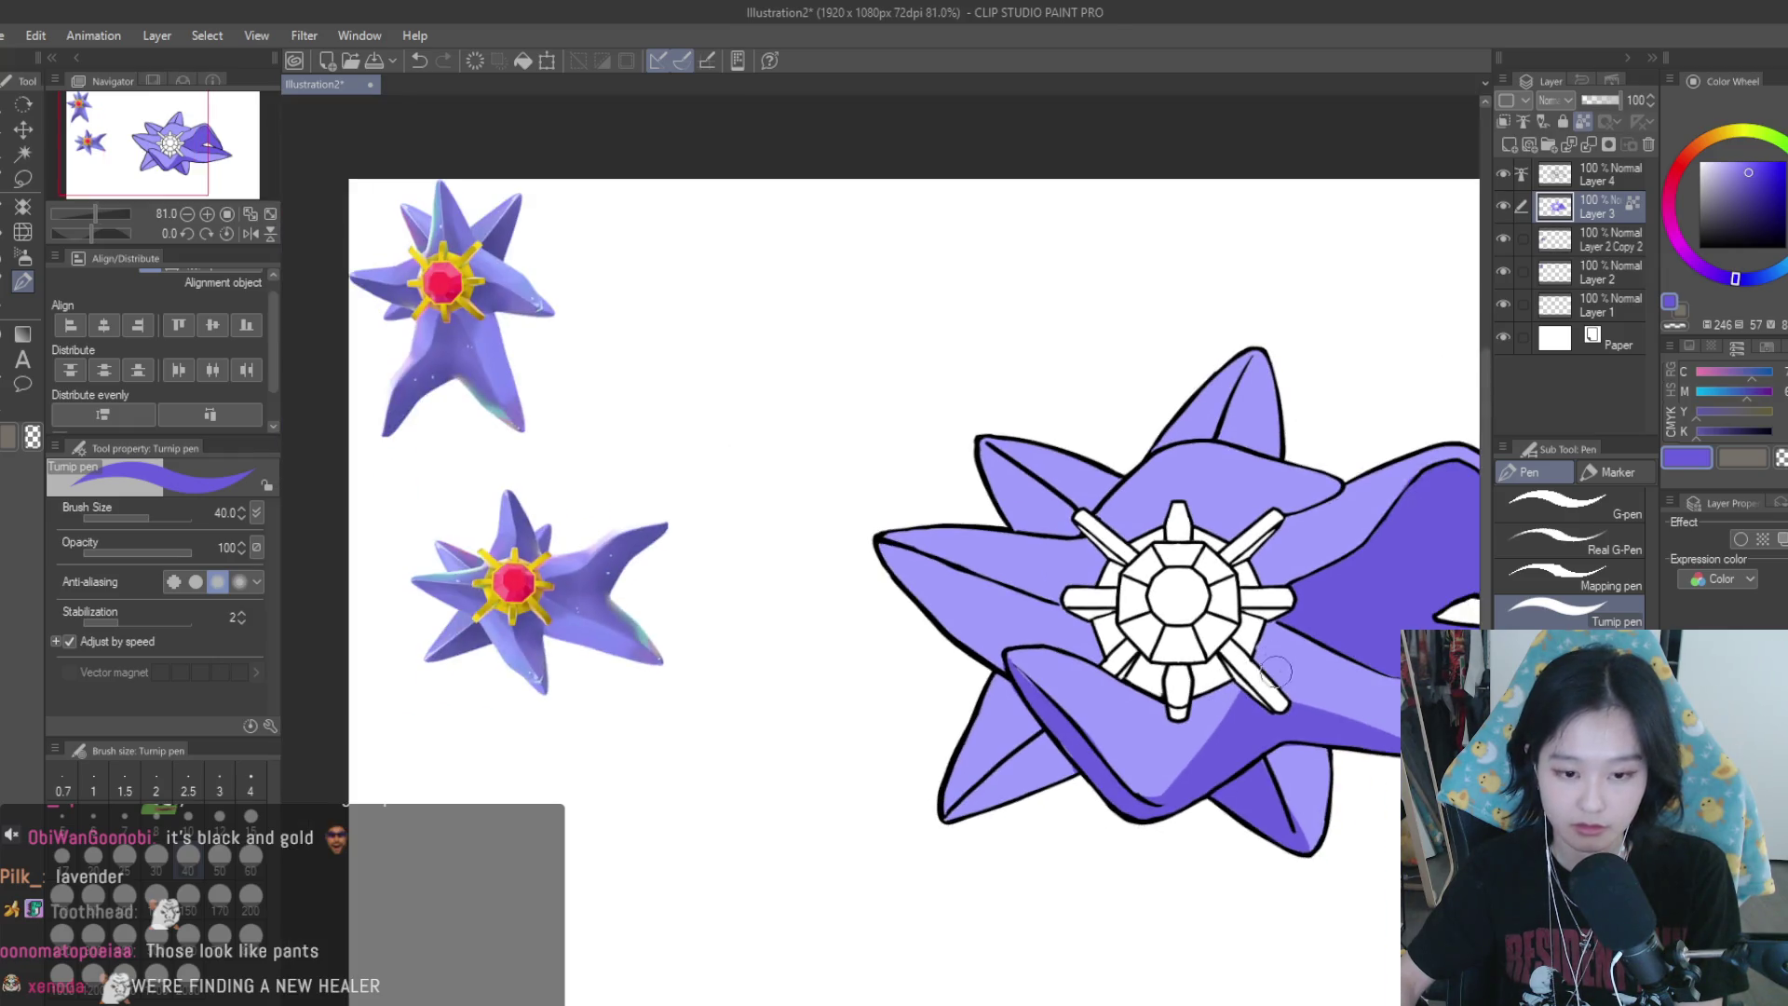
{"action": "scroll", "coordinate": [1120, 878], "scroll_direction": "up", "scroll_amount": 5}
{"action": "mouse_move", "coordinate": [1109, 745]}
{"action": "left_mouse_down"}
{"action": "mouse_move", "coordinate": [968, 801]}
{"action": "mouse_move", "coordinate": [1105, 758]}
{"action": "left_mouse_up"}
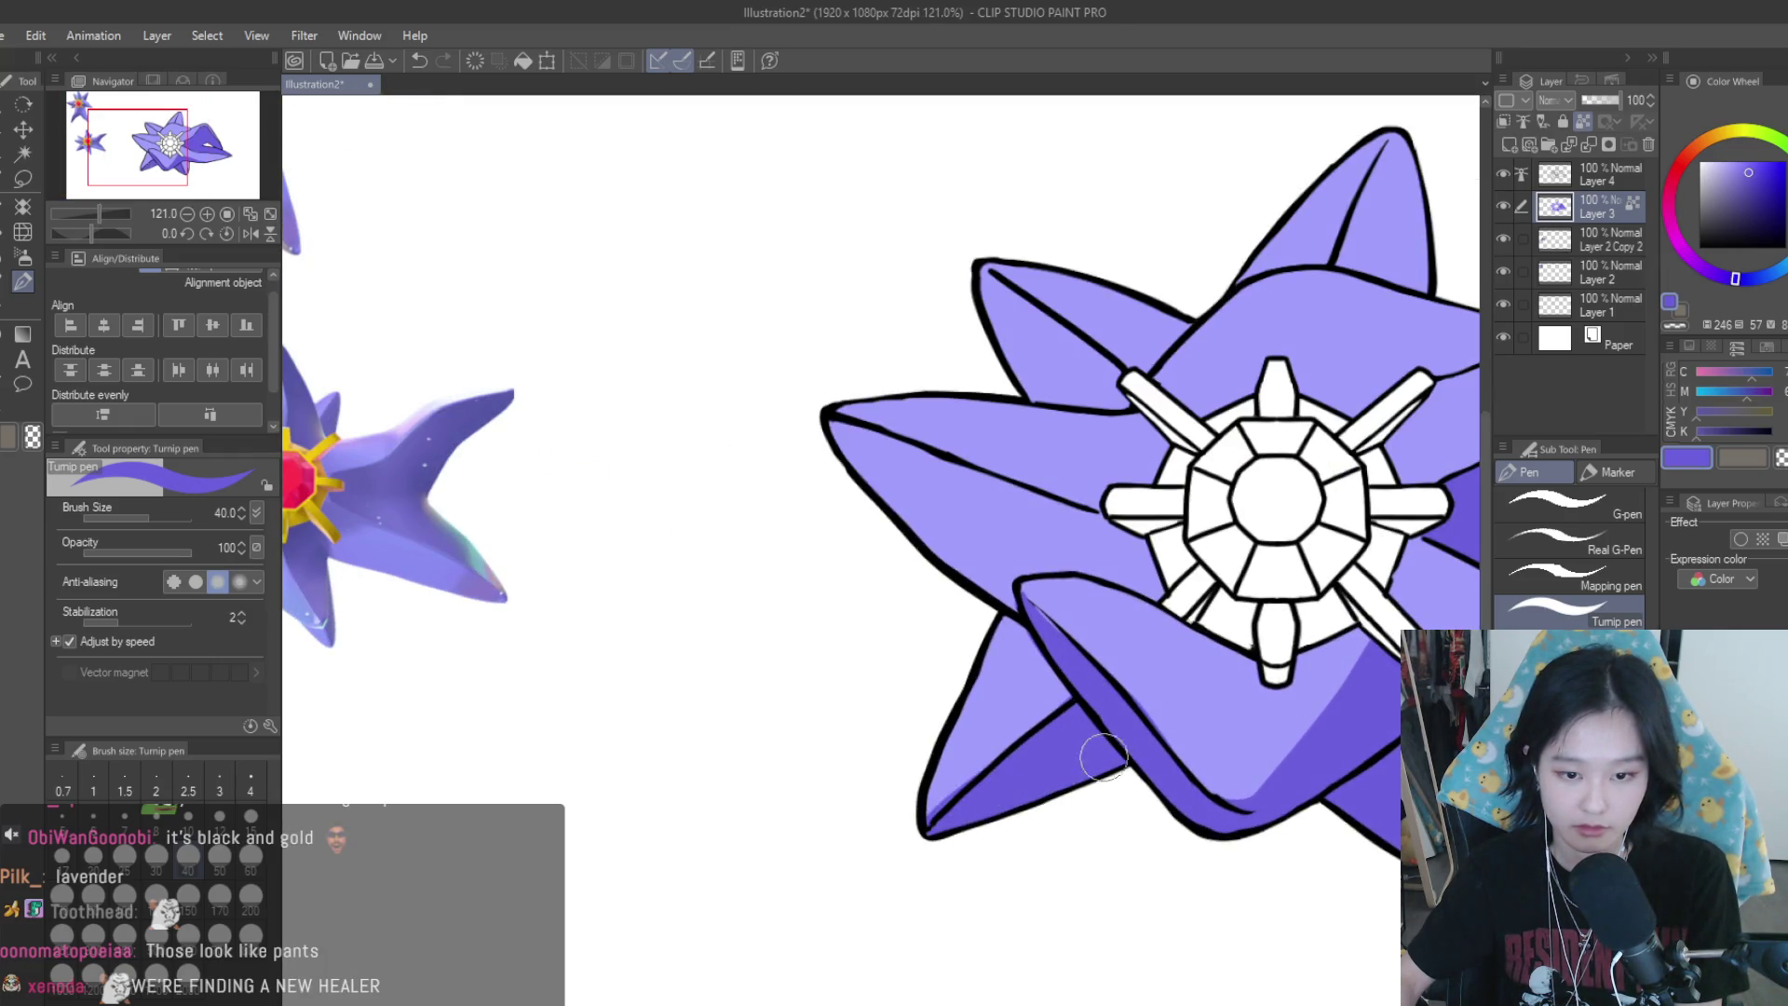
{"action": "scroll", "coordinate": [1265, 577], "scroll_direction": "down", "scroll_amount": 3}
{"action": "scroll", "coordinate": [1265, 578], "scroll_direction": "up", "scroll_amount": 1}
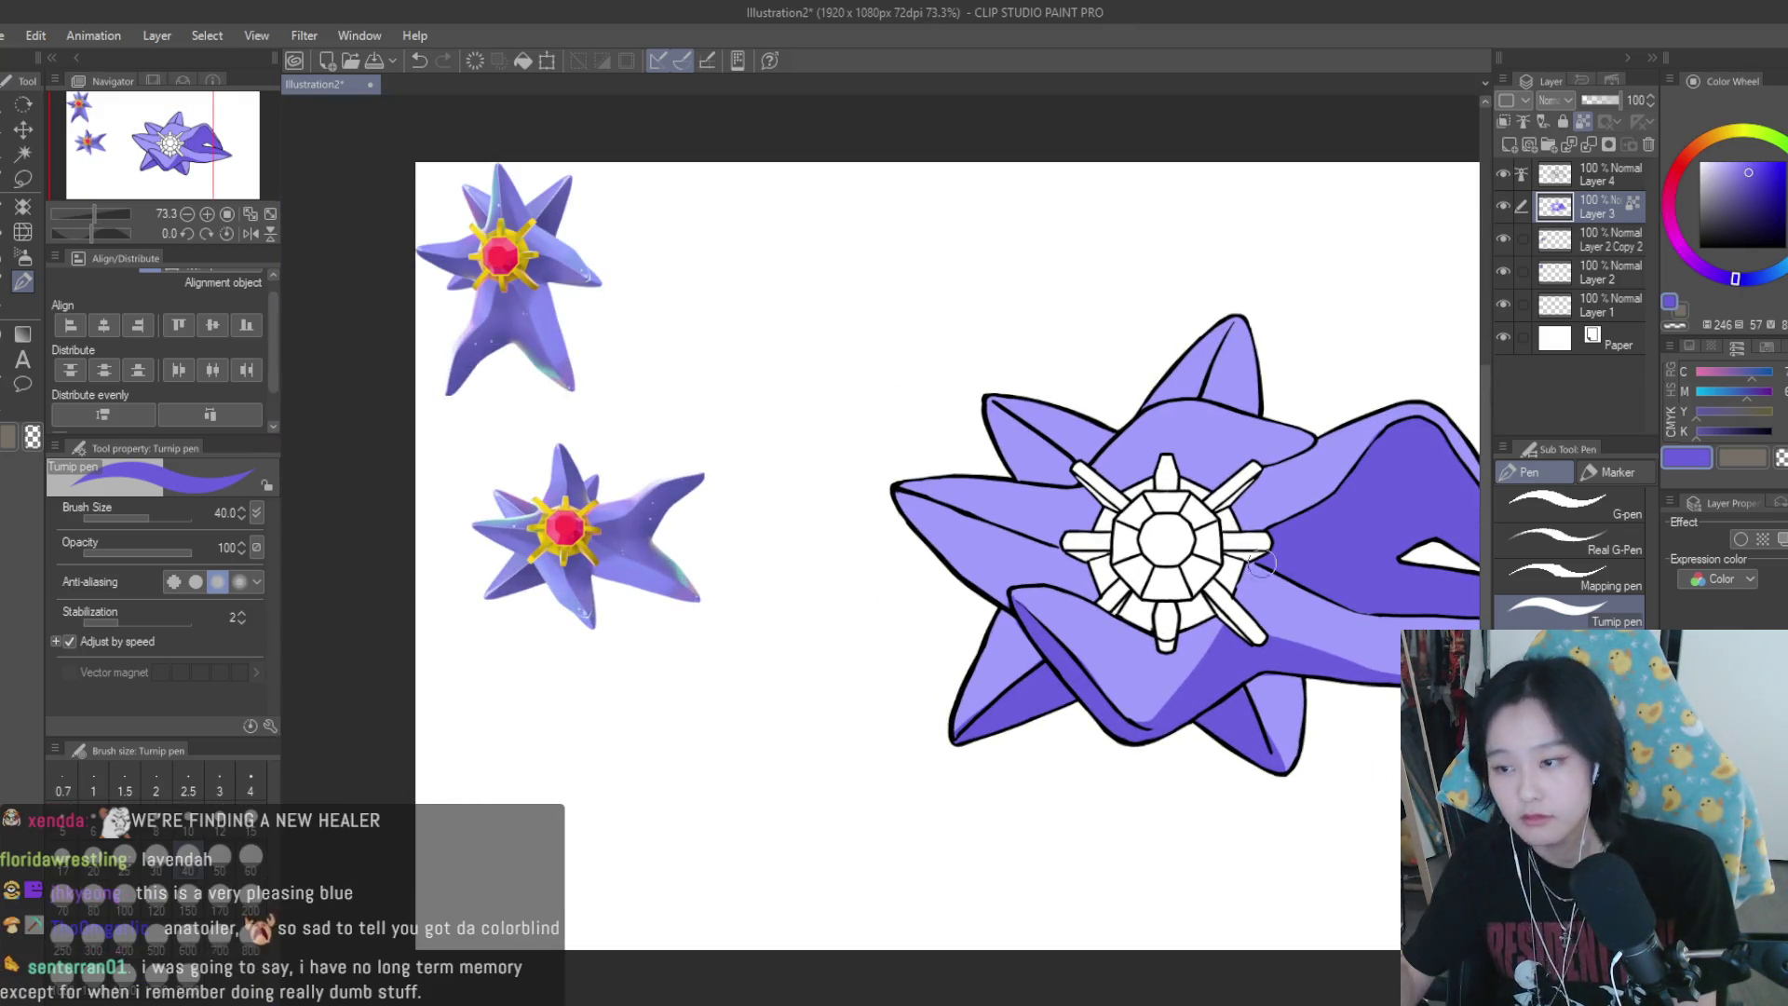
Shade the left side of the top arm and along the left arm in dark purple
{"action": "left_click_drag", "start_coordinate": [1264, 577], "coordinate": [1224, 619]}
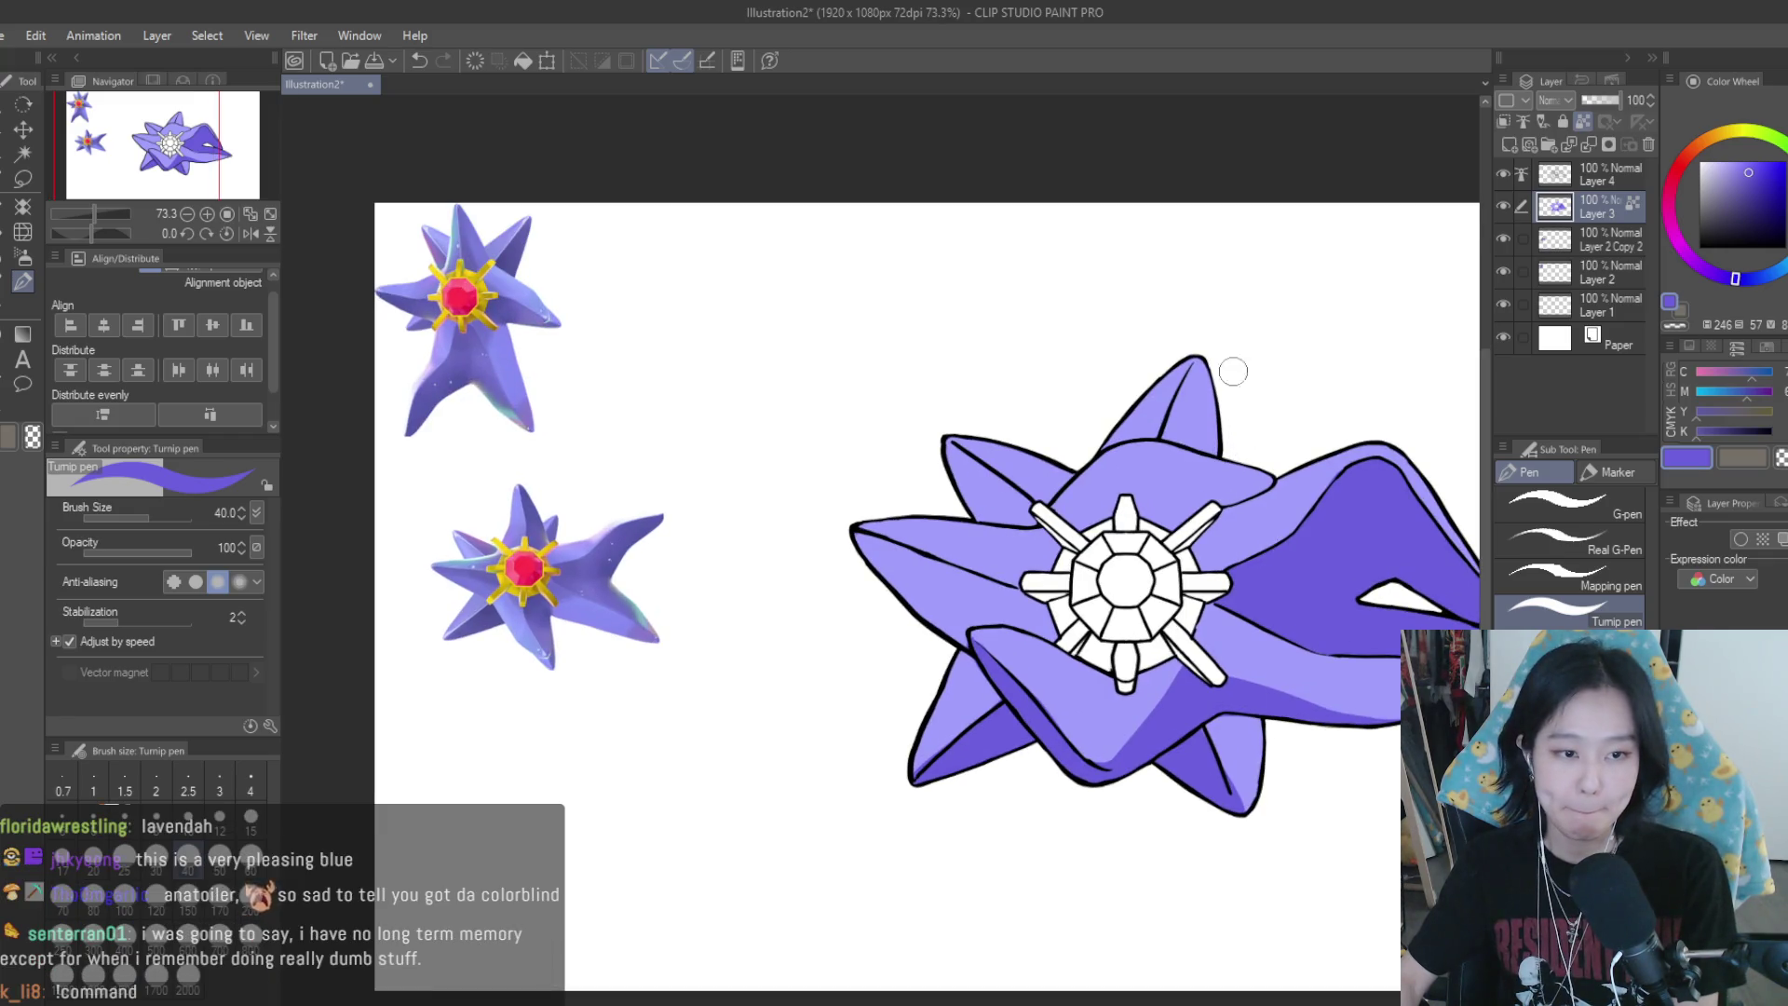
{"action": "scroll", "coordinate": [1233, 371], "scroll_direction": "up", "scroll_amount": 3}
{"action": "scroll", "coordinate": [1211, 391], "scroll_direction": "up", "scroll_amount": 2}
{"action": "mouse_move", "coordinate": [1141, 410]}
{"action": "left_mouse_down"}
{"action": "mouse_move", "coordinate": [1171, 572]}
{"action": "mouse_move", "coordinate": [1175, 470]}
{"action": "left_mouse_up"}
{"action": "scroll", "coordinate": [1313, 536], "scroll_direction": "down", "scroll_amount": 1}
{"action": "mouse_move", "coordinate": [680, 596]}
{"action": "left_mouse_down"}
{"action": "mouse_move", "coordinate": [810, 705]}
{"action": "mouse_move", "coordinate": [812, 732]}
{"action": "left_mouse_up"}
{"action": "scroll", "coordinate": [1024, 606], "scroll_direction": "down", "scroll_amount": 3}
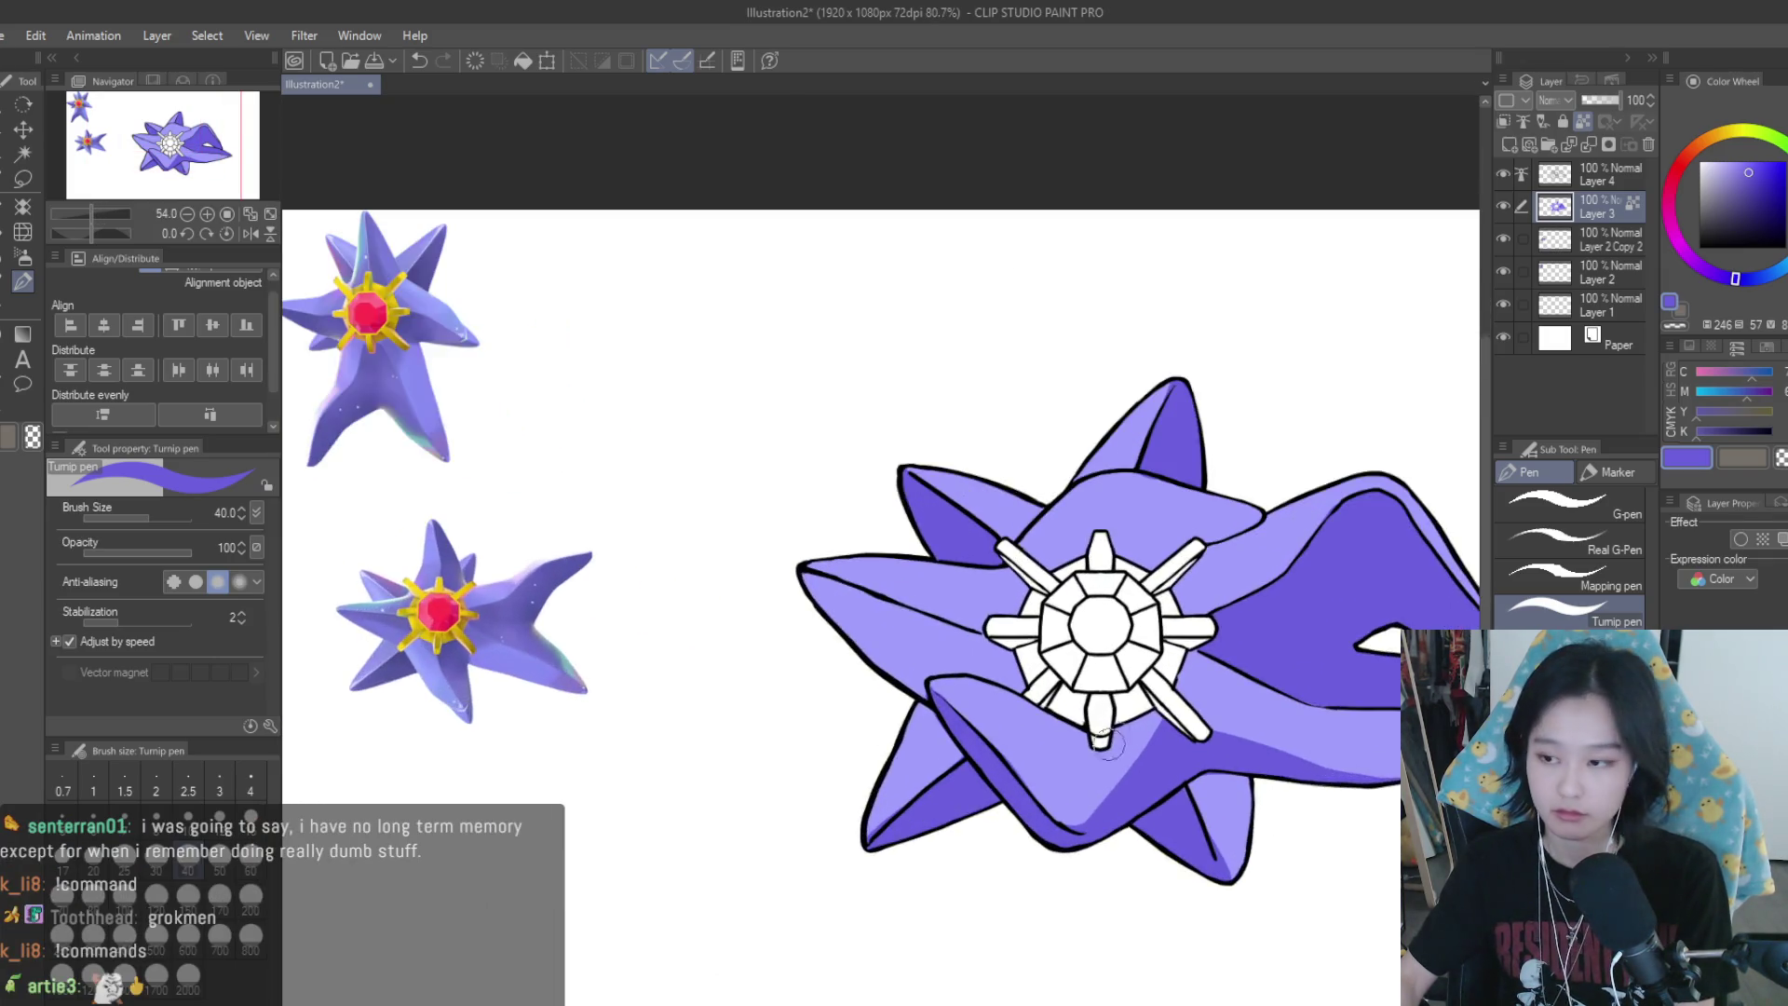
{"action": "scroll", "coordinate": [1176, 691], "scroll_direction": "up", "scroll_amount": 1}
{"action": "scroll", "coordinate": [1183, 691], "scroll_direction": "down", "scroll_amount": 1}
{"action": "scroll", "coordinate": [949, 650], "scroll_direction": "up", "scroll_amount": 1}
{"action": "mouse_move", "coordinate": [791, 568]}
{"action": "left_mouse_down"}
{"action": "mouse_move", "coordinate": [1043, 694]}
{"action": "mouse_move", "coordinate": [803, 582]}
{"action": "mouse_move", "coordinate": [1015, 656]}
{"action": "mouse_move", "coordinate": [906, 687]}
{"action": "left_mouse_up"}
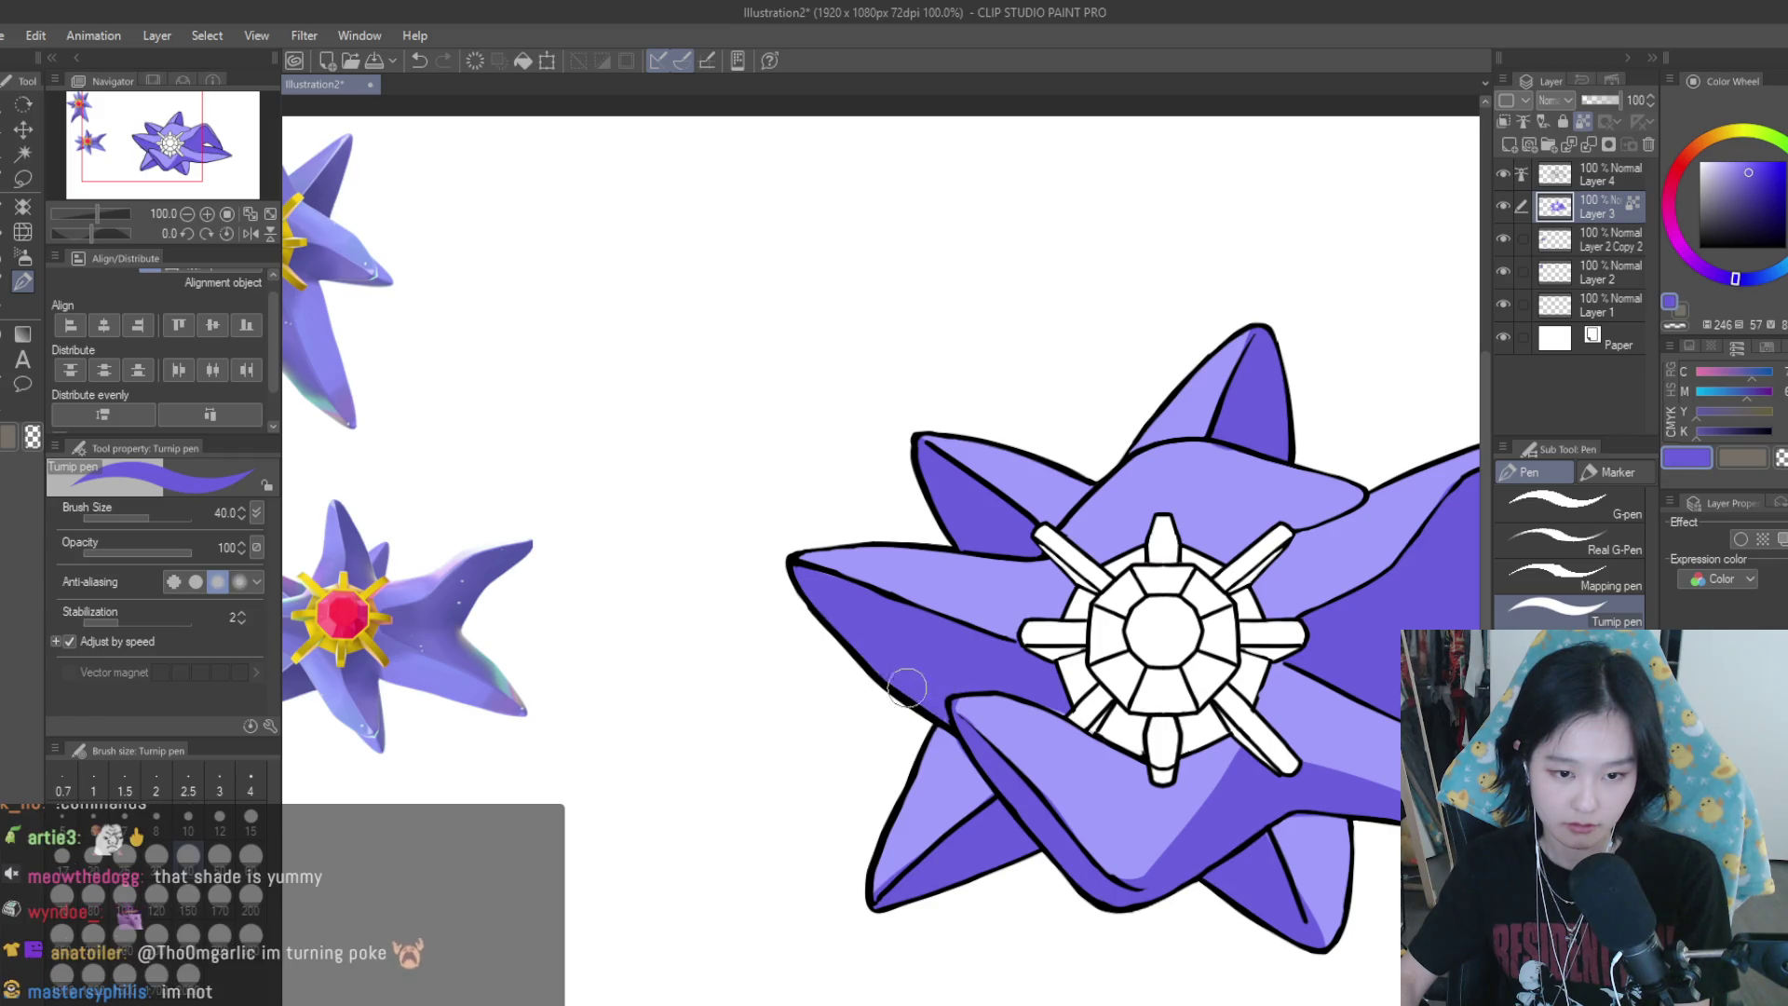
{"action": "scroll", "coordinate": [972, 686], "scroll_direction": "down", "scroll_amount": 3}
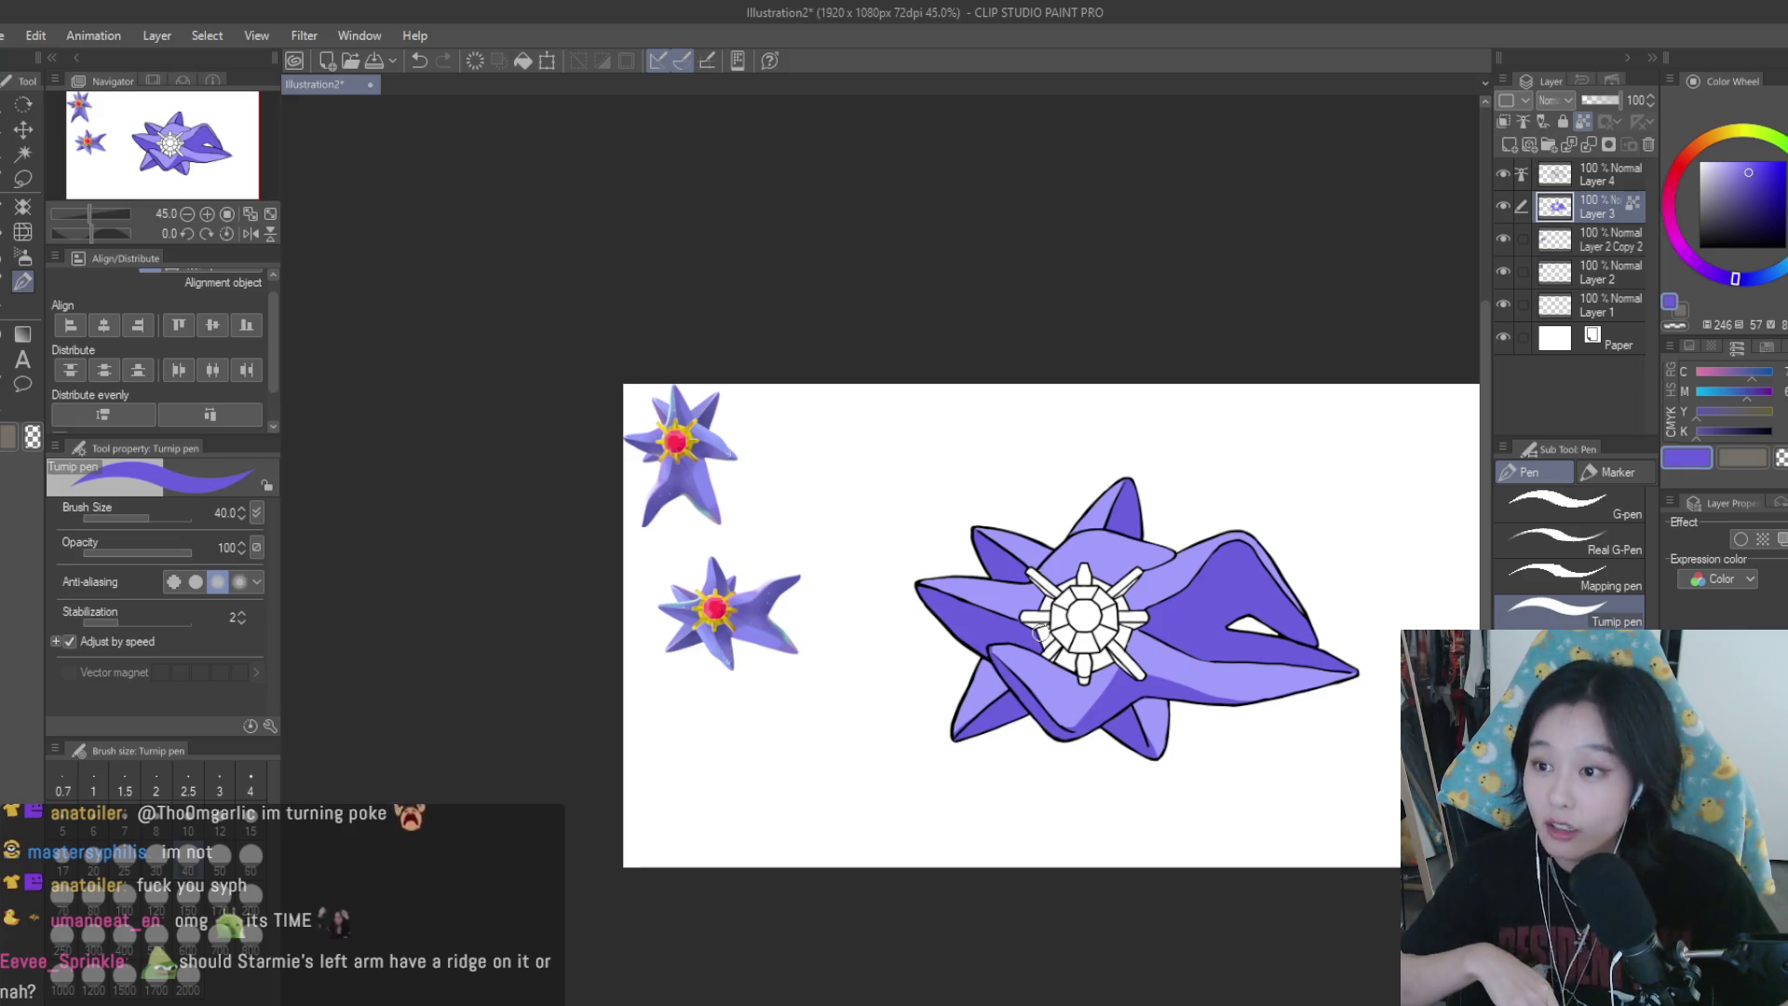
{"action": "scroll", "coordinate": [1038, 632], "scroll_direction": "up", "scroll_amount": 2}
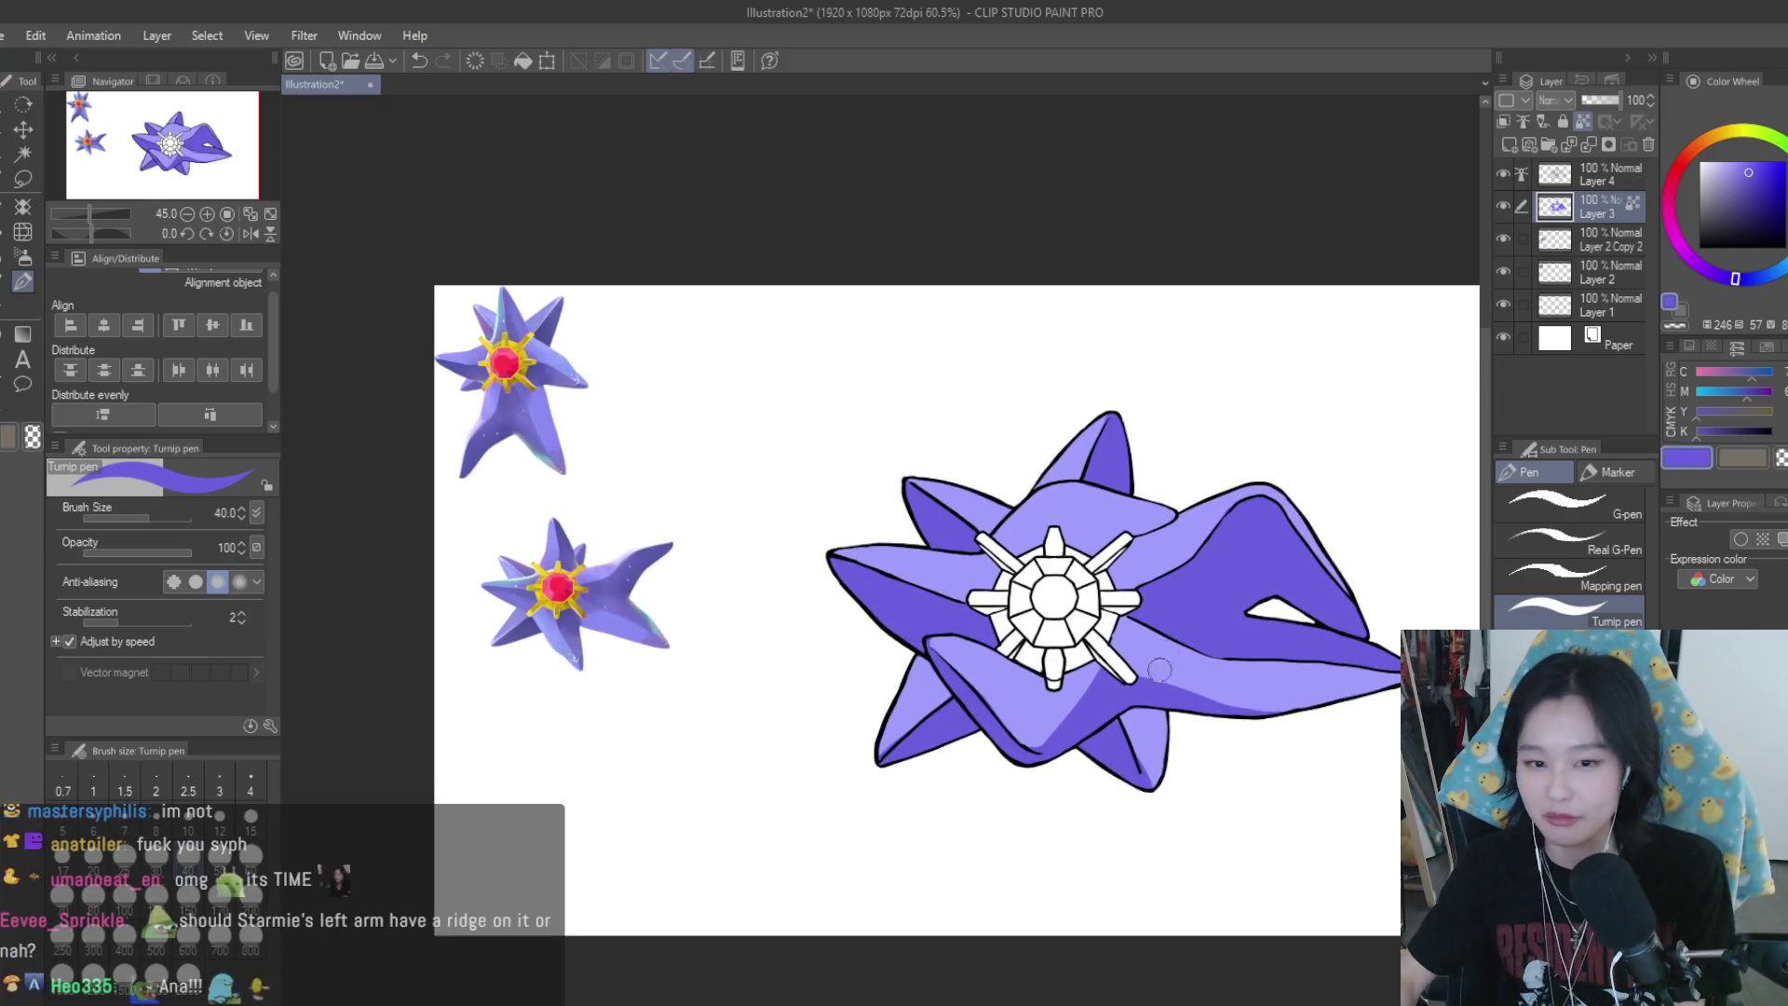
Zoom in and paint a dark purple shadow band from the upper body onto the arm
{"action": "scroll", "coordinate": [867, 494], "scroll_direction": "up", "scroll_amount": 1}
{"action": "scroll", "coordinate": [1093, 429], "scroll_direction": "up", "scroll_amount": 1}
{"action": "scroll", "coordinate": [1118, 478], "scroll_direction": "up", "scroll_amount": 1}
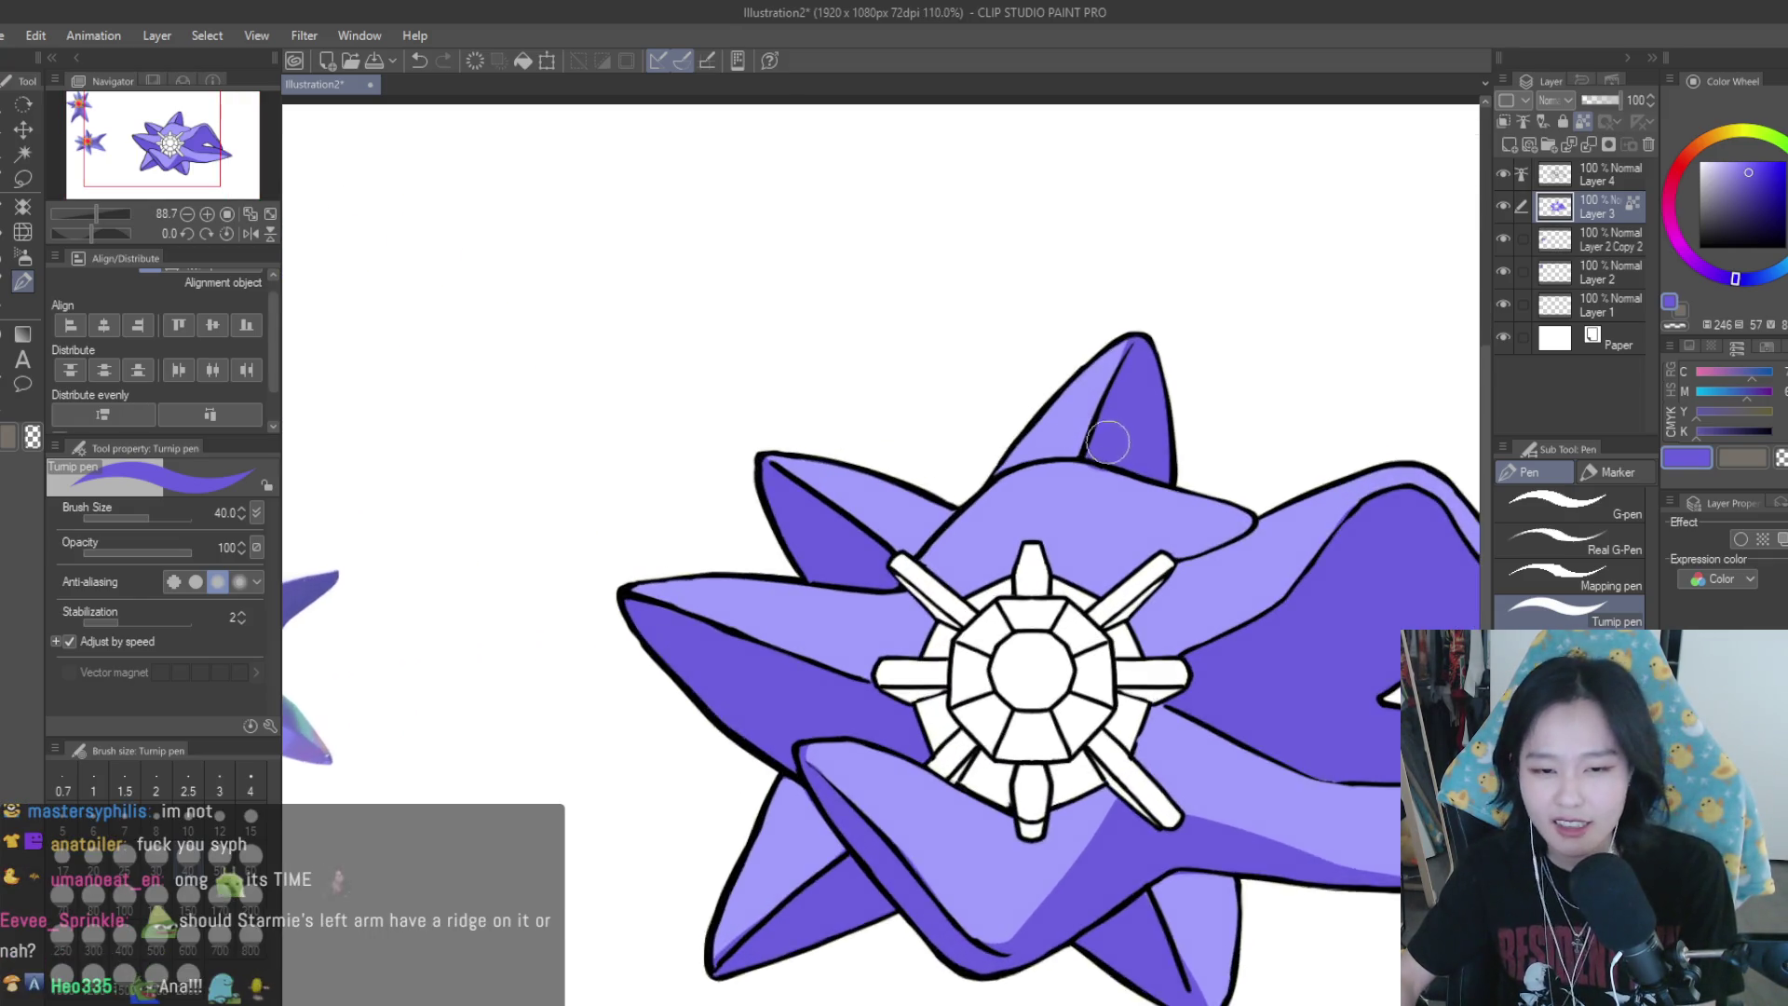
{"action": "scroll", "coordinate": [1108, 494], "scroll_direction": "up", "scroll_amount": 1}
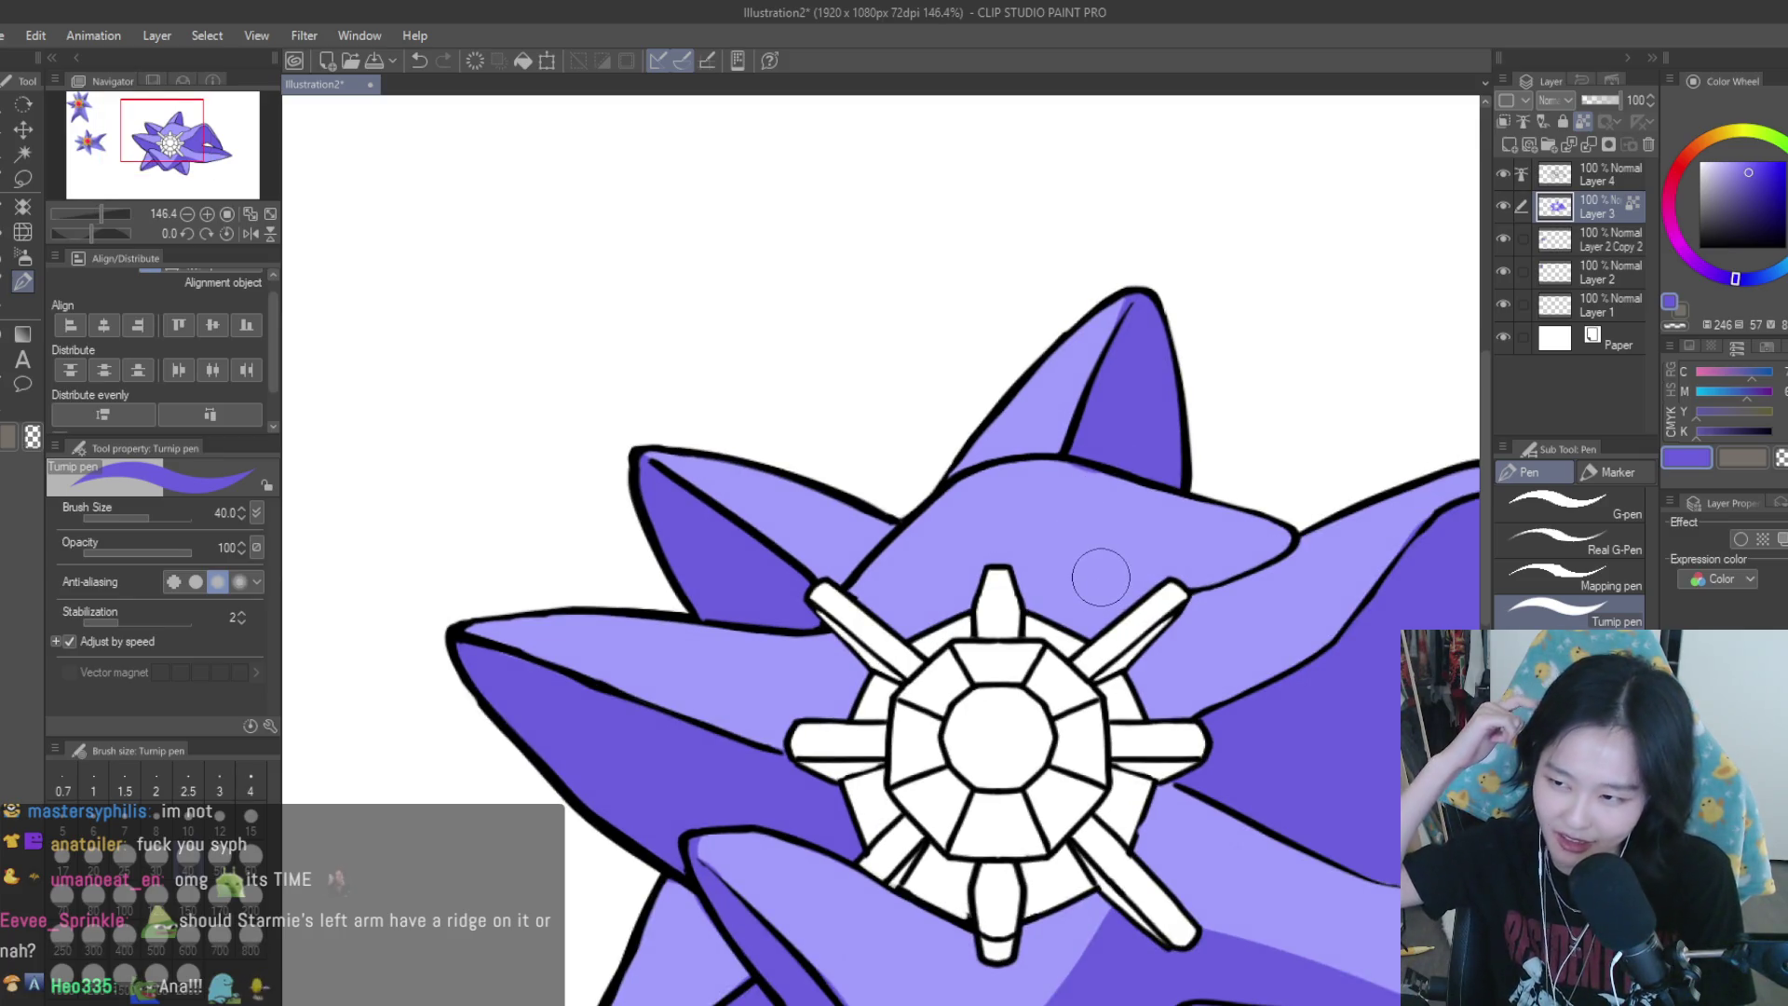
{"action": "mouse_move", "coordinate": [1017, 532]}
{"action": "left_mouse_down"}
{"action": "mouse_move", "coordinate": [908, 660]}
{"action": "mouse_move", "coordinate": [1010, 526]}
{"action": "mouse_move", "coordinate": [1094, 638]}
{"action": "mouse_move", "coordinate": [908, 689]}
{"action": "mouse_move", "coordinate": [1102, 663]}
{"action": "left_mouse_up"}
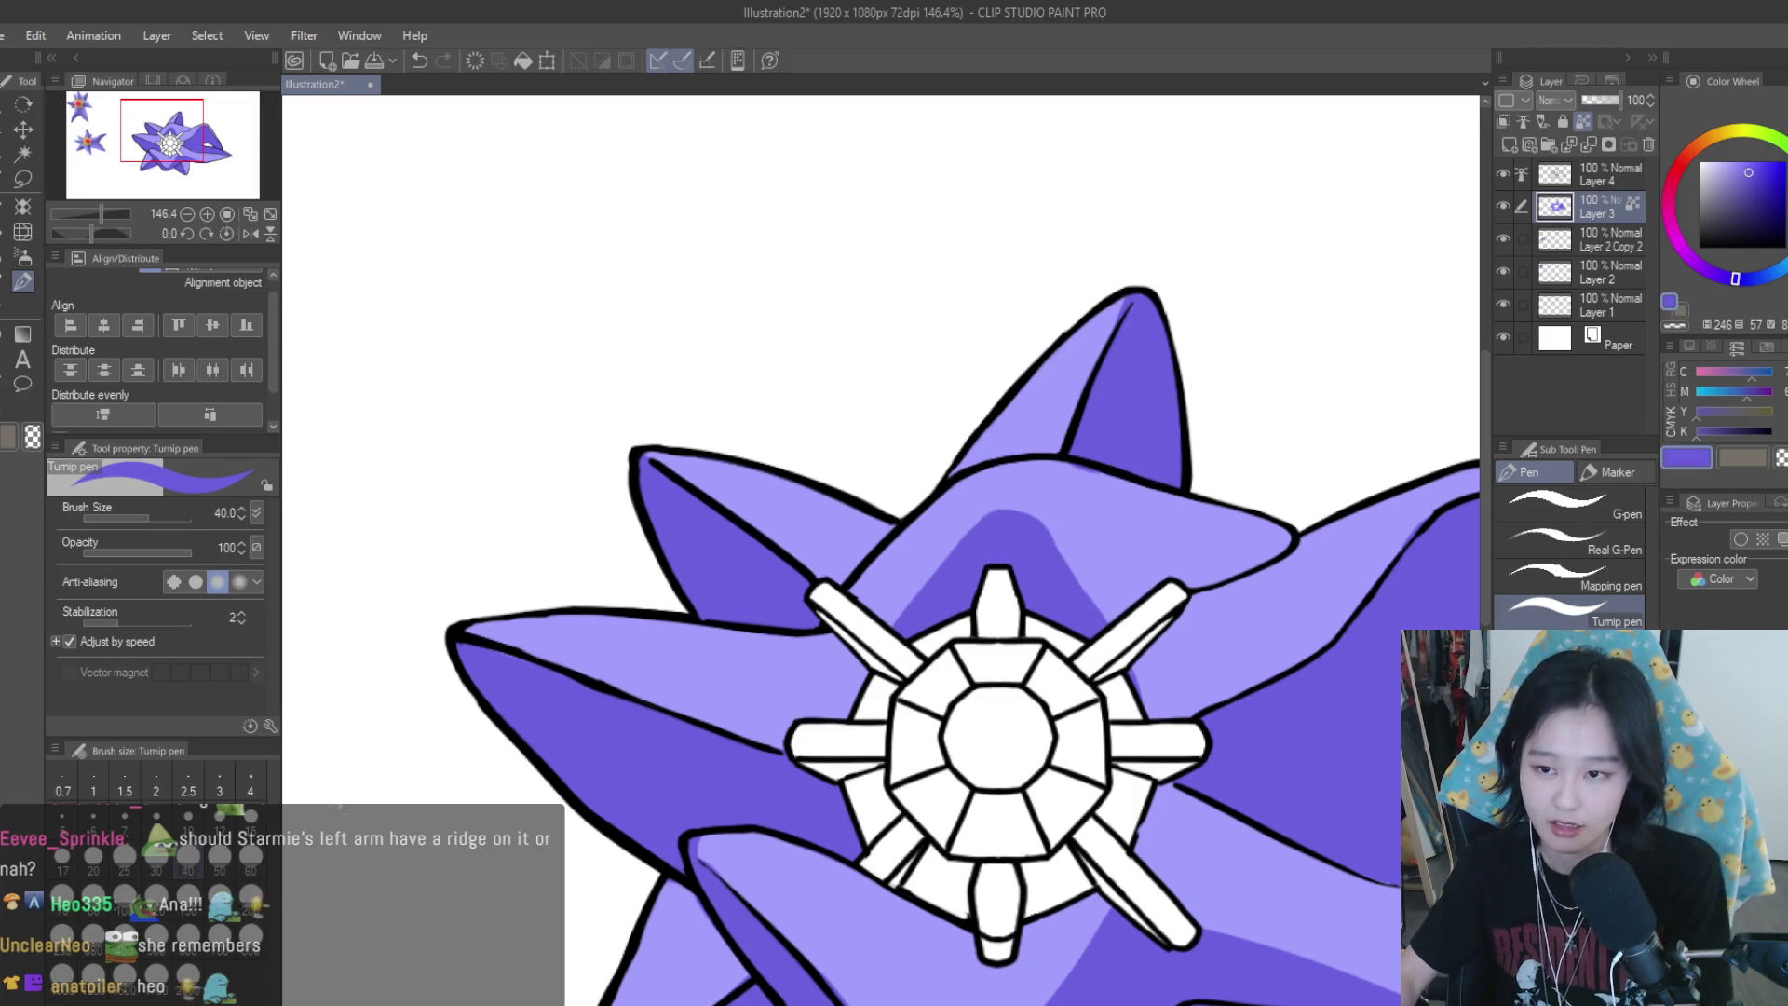
Pick pale lavender and paint a highlight on the top arm's spoke
{"action": "left_click", "coordinate": [1731, 161]}
{"action": "left_click_drag", "start_coordinate": [1036, 488], "coordinate": [1118, 490]}
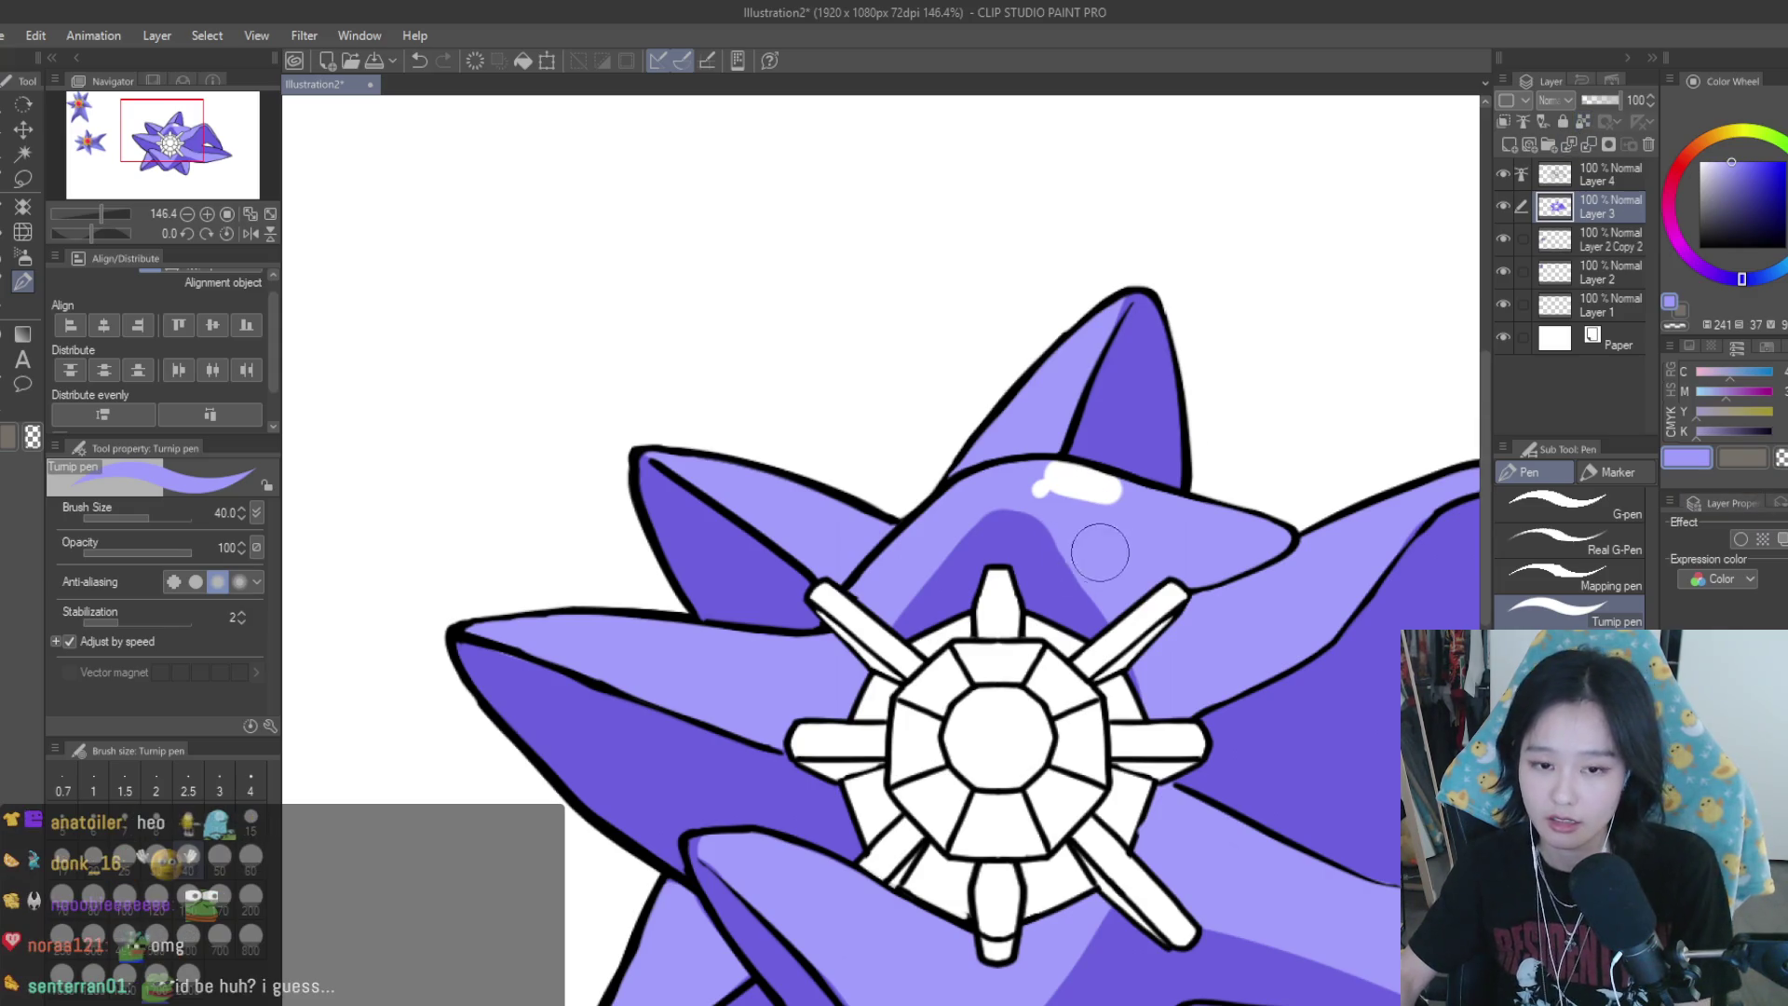
{"action": "scroll", "coordinate": [1104, 540], "scroll_direction": "up", "scroll_amount": 2}
{"action": "left_click_drag", "start_coordinate": [1090, 484], "coordinate": [1016, 466]}
{"action": "scroll", "coordinate": [1016, 467], "scroll_direction": "down", "scroll_amount": 2}
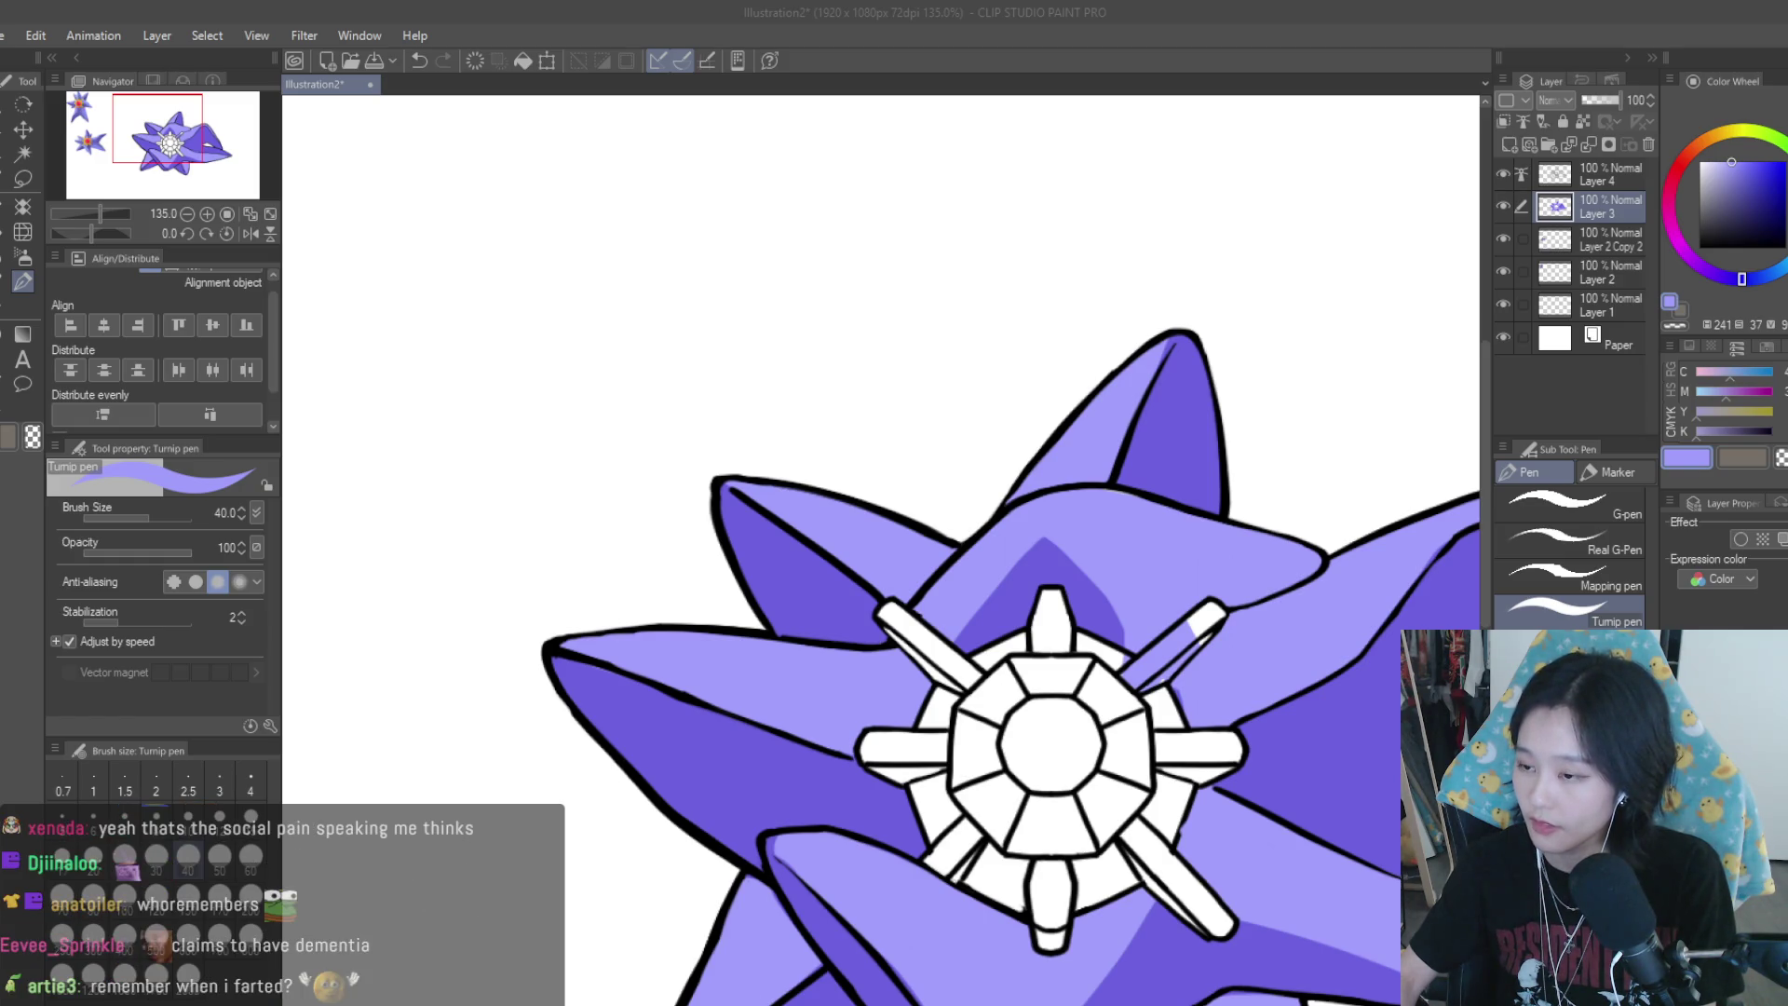
{"action": "scroll", "coordinate": [1038, 544], "scroll_direction": "down", "scroll_amount": 1}
Zoom to 181% and widen the dark shadow above the central gem toward the right
{"action": "scroll", "coordinate": [1038, 544], "scroll_direction": "down", "scroll_amount": 3}
{"action": "scroll", "coordinate": [1038, 544], "scroll_direction": "up", "scroll_amount": 3}
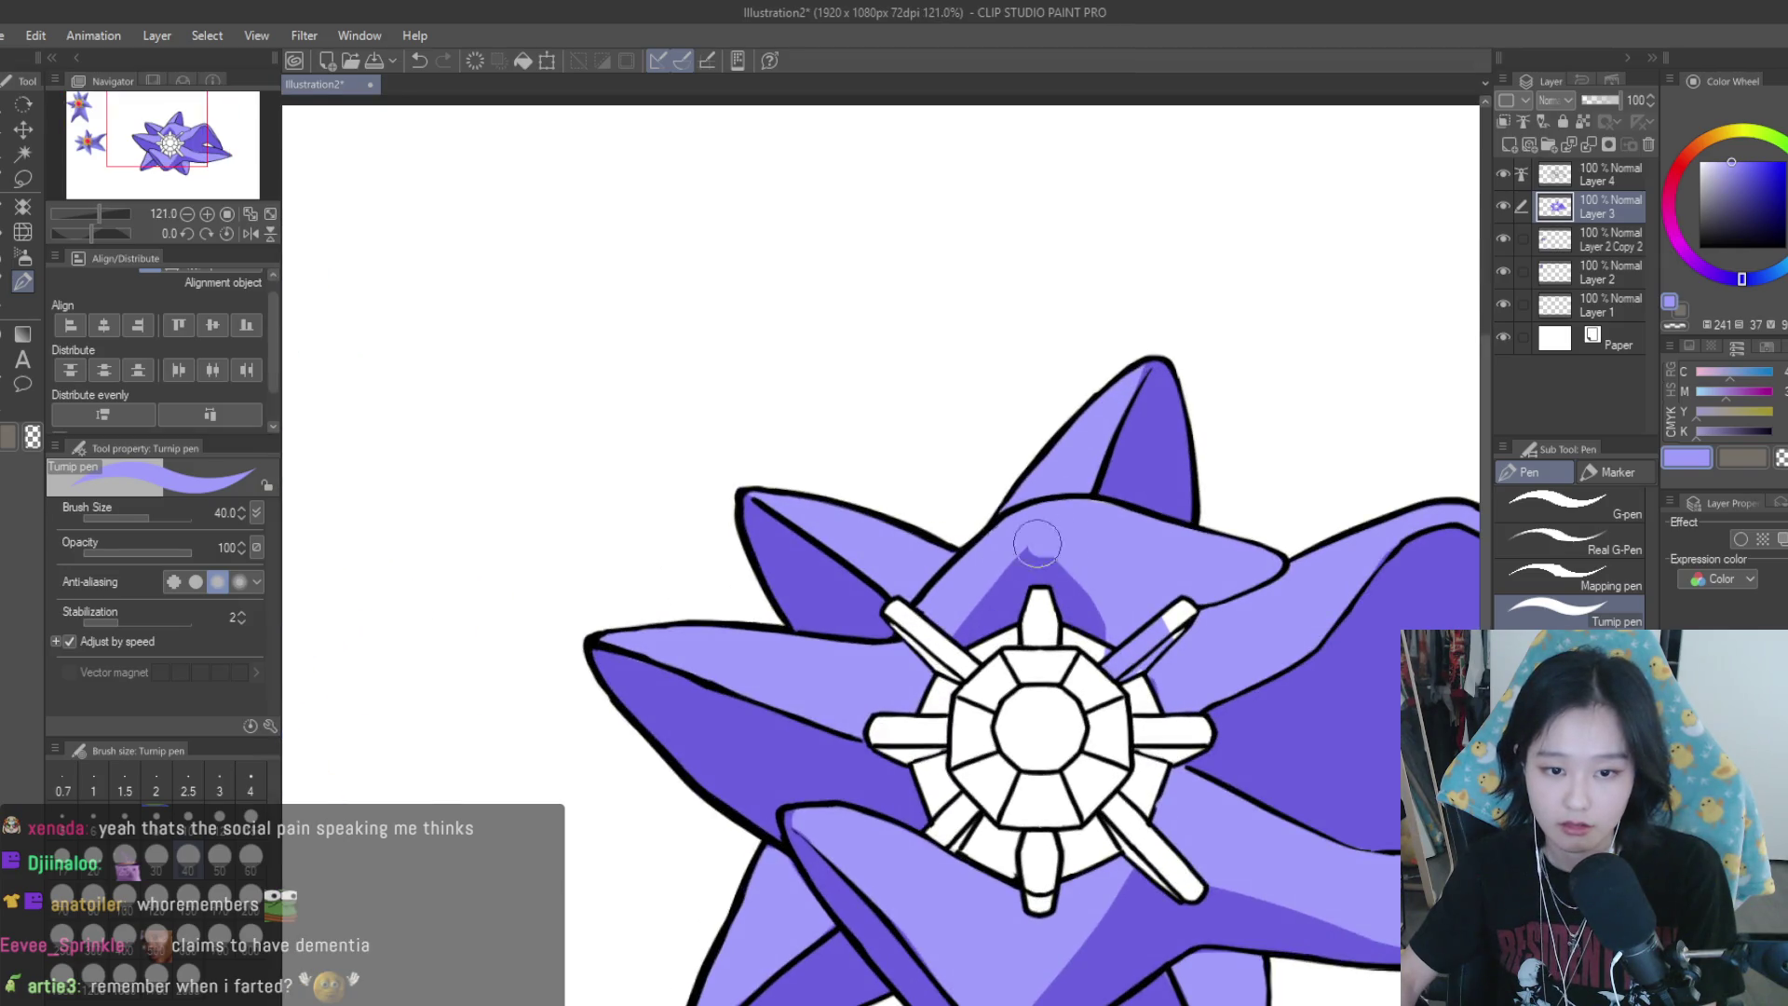
{"action": "scroll", "coordinate": [1127, 625], "scroll_direction": "down", "scroll_amount": 2}
{"action": "scroll", "coordinate": [1118, 615], "scroll_direction": "down", "scroll_amount": 1}
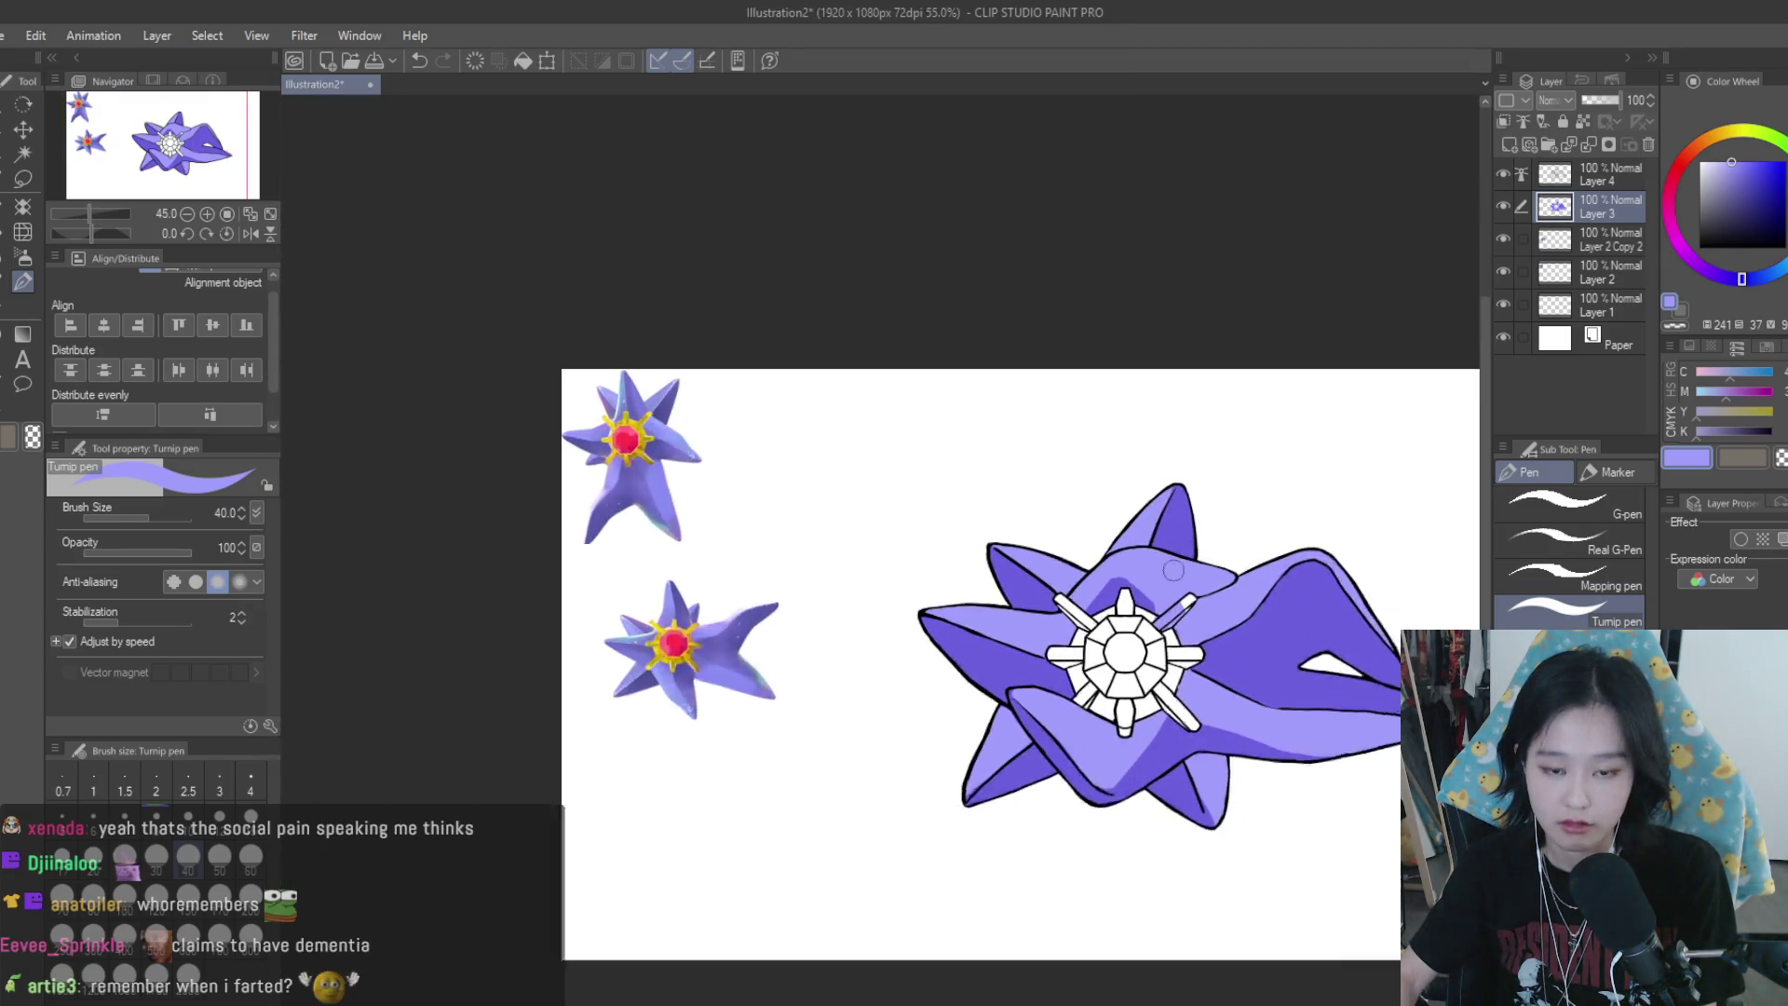
{"action": "scroll", "coordinate": [1099, 596], "scroll_direction": "up", "scroll_amount": 1}
{"action": "scroll", "coordinate": [1088, 584], "scroll_direction": "up", "scroll_amount": 3}
{"action": "scroll", "coordinate": [1088, 584], "scroll_direction": "up", "scroll_amount": 2}
{"action": "left_click", "coordinate": [1034, 643], "text": "alt"}
{"action": "left_click_drag", "start_coordinate": [1015, 605], "coordinate": [1202, 708]}
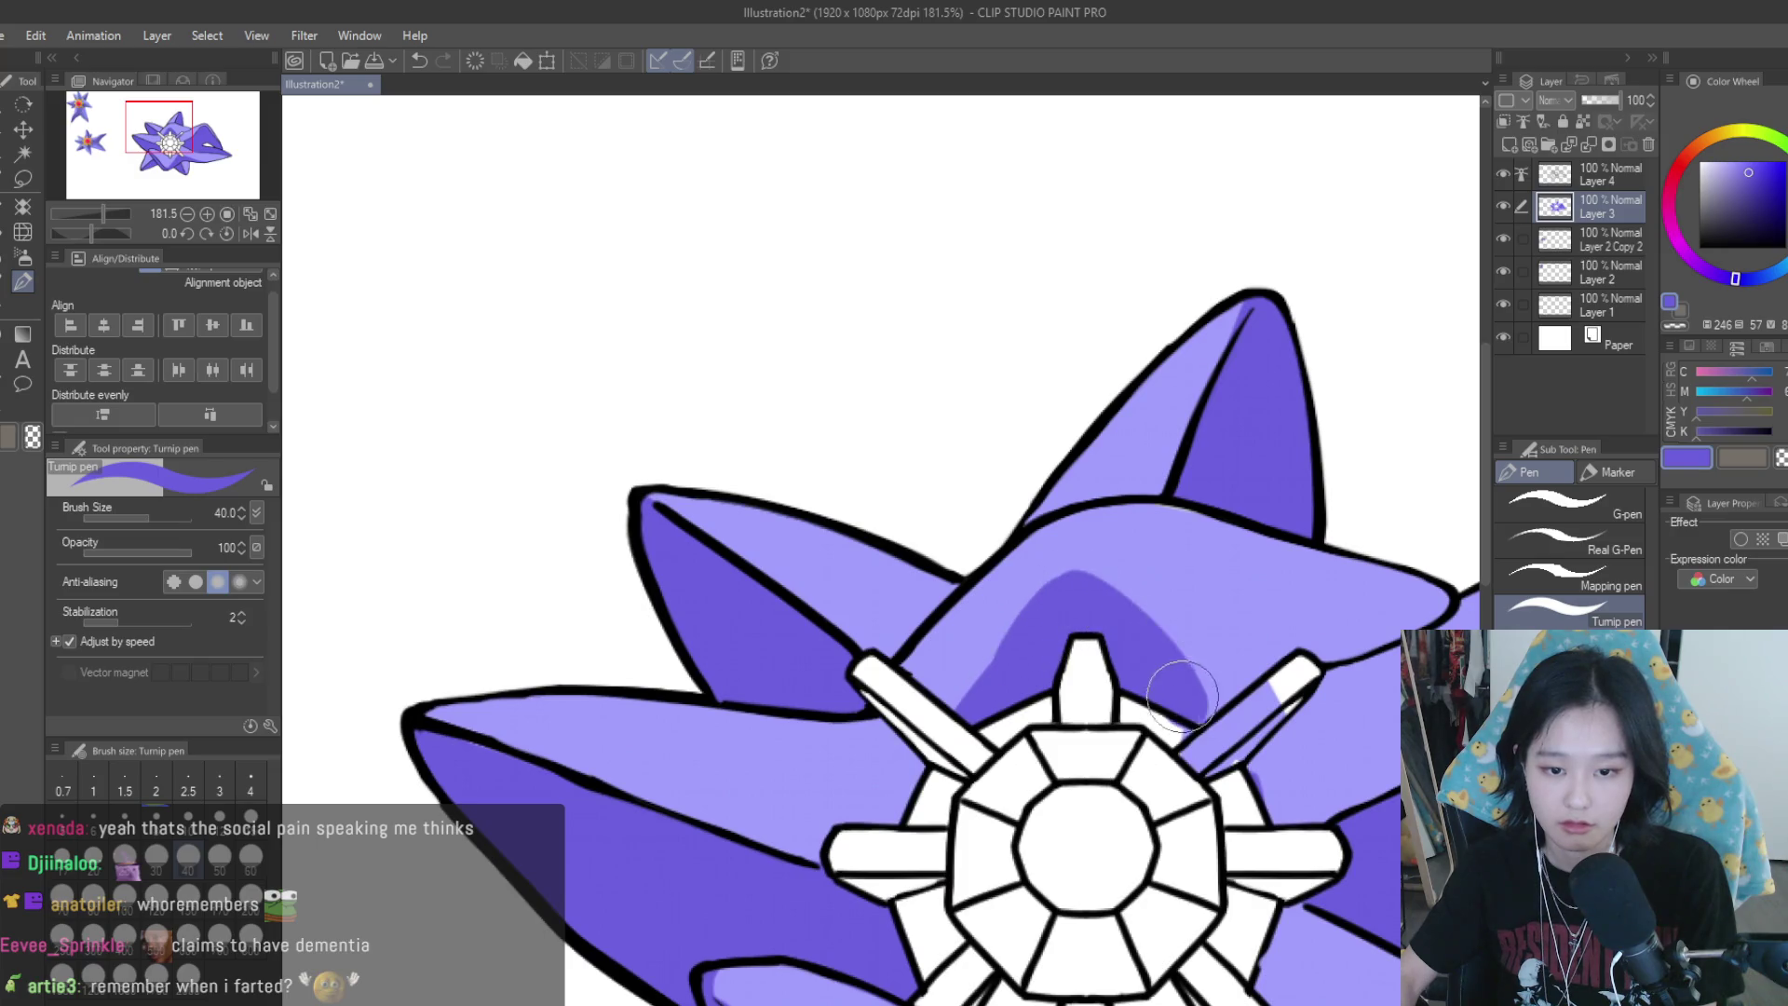
Eyedrop the light body purple and repaint the shadow band's top edges to clean them
{"action": "left_click", "coordinate": [1062, 559], "text": "alt"}
{"action": "mouse_move", "coordinate": [1053, 605]}
{"action": "left_mouse_down"}
{"action": "mouse_move", "coordinate": [931, 722]}
{"action": "mouse_move", "coordinate": [1050, 570]}
{"action": "left_mouse_up"}
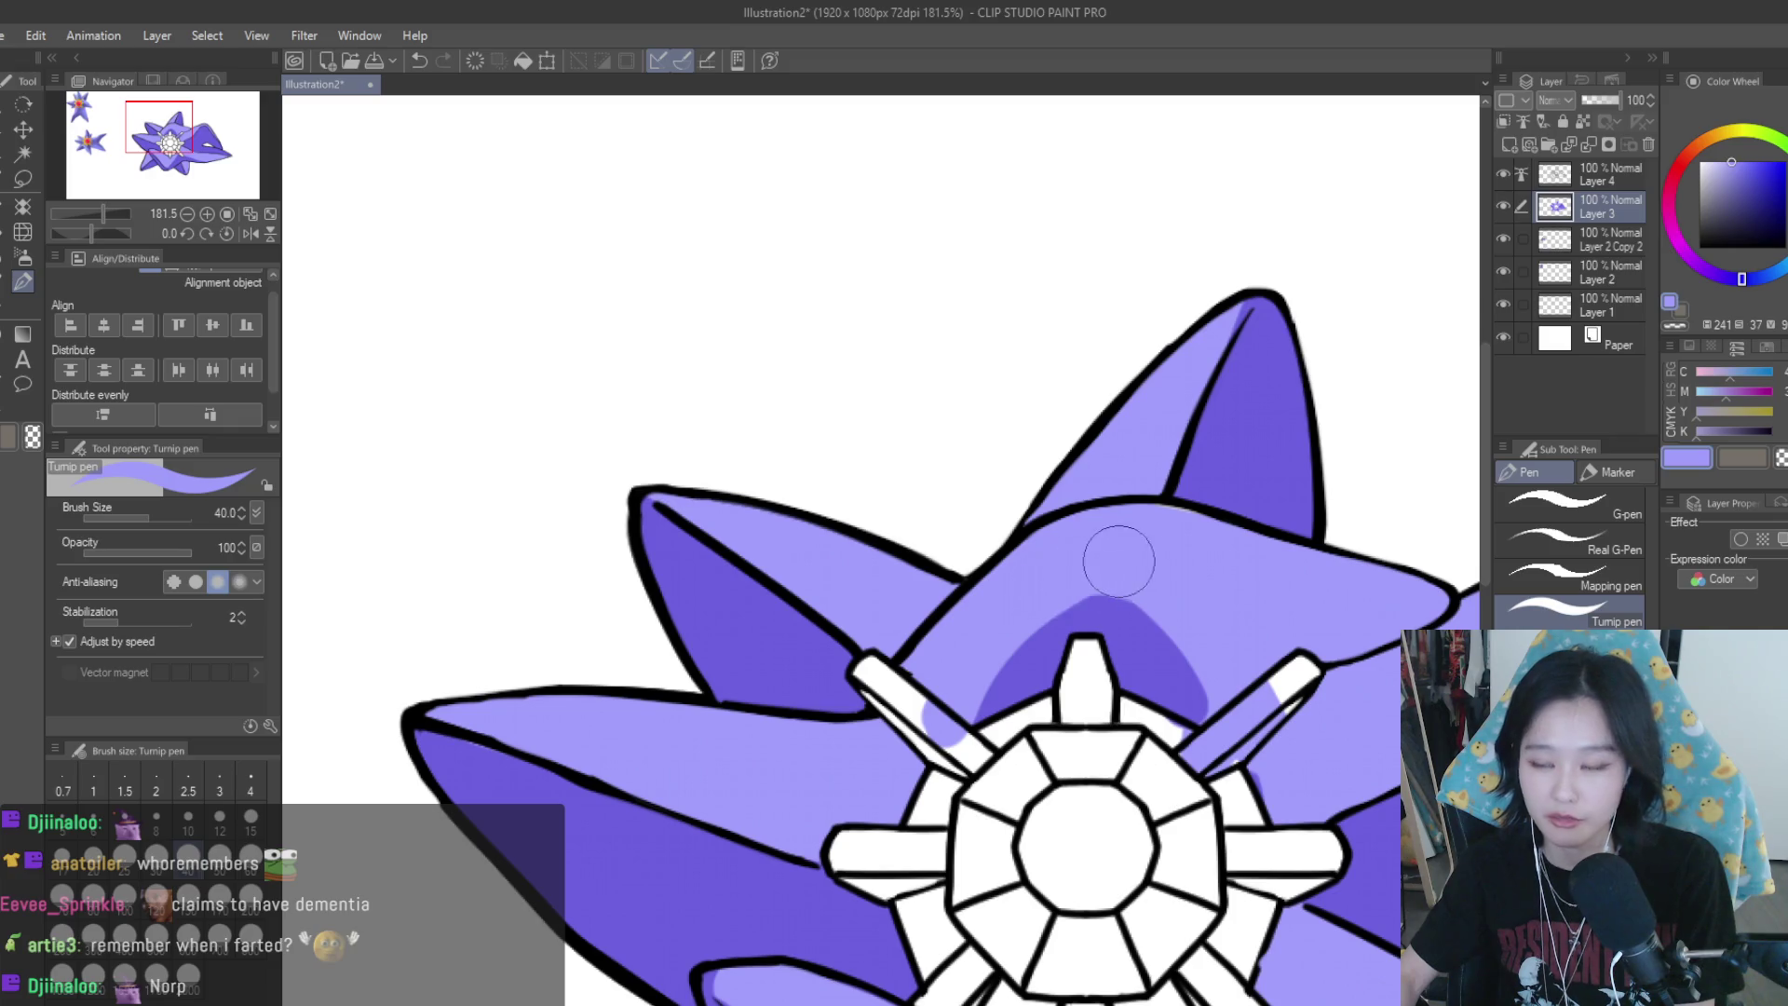
{"action": "scroll", "coordinate": [1116, 532], "scroll_direction": "down", "scroll_amount": 3}
{"action": "scroll", "coordinate": [1164, 549], "scroll_direction": "down", "scroll_amount": 3}
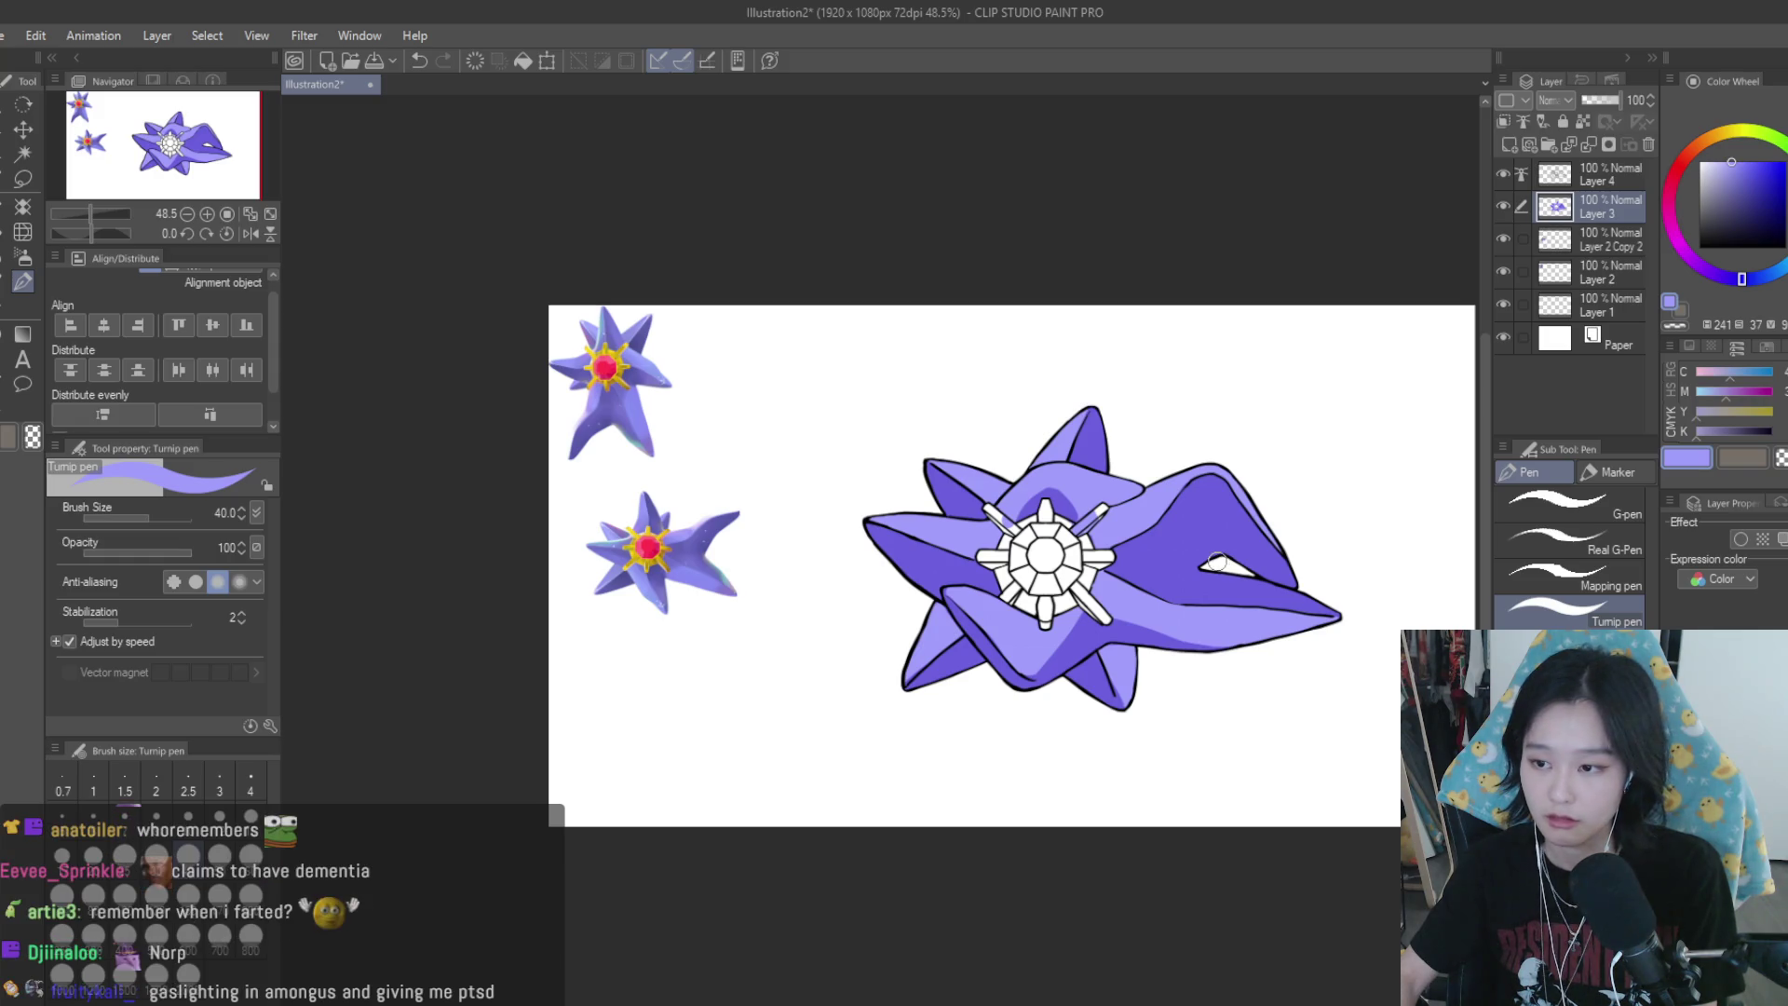
{"action": "scroll", "coordinate": [1162, 507], "scroll_direction": "up", "scroll_amount": 4}
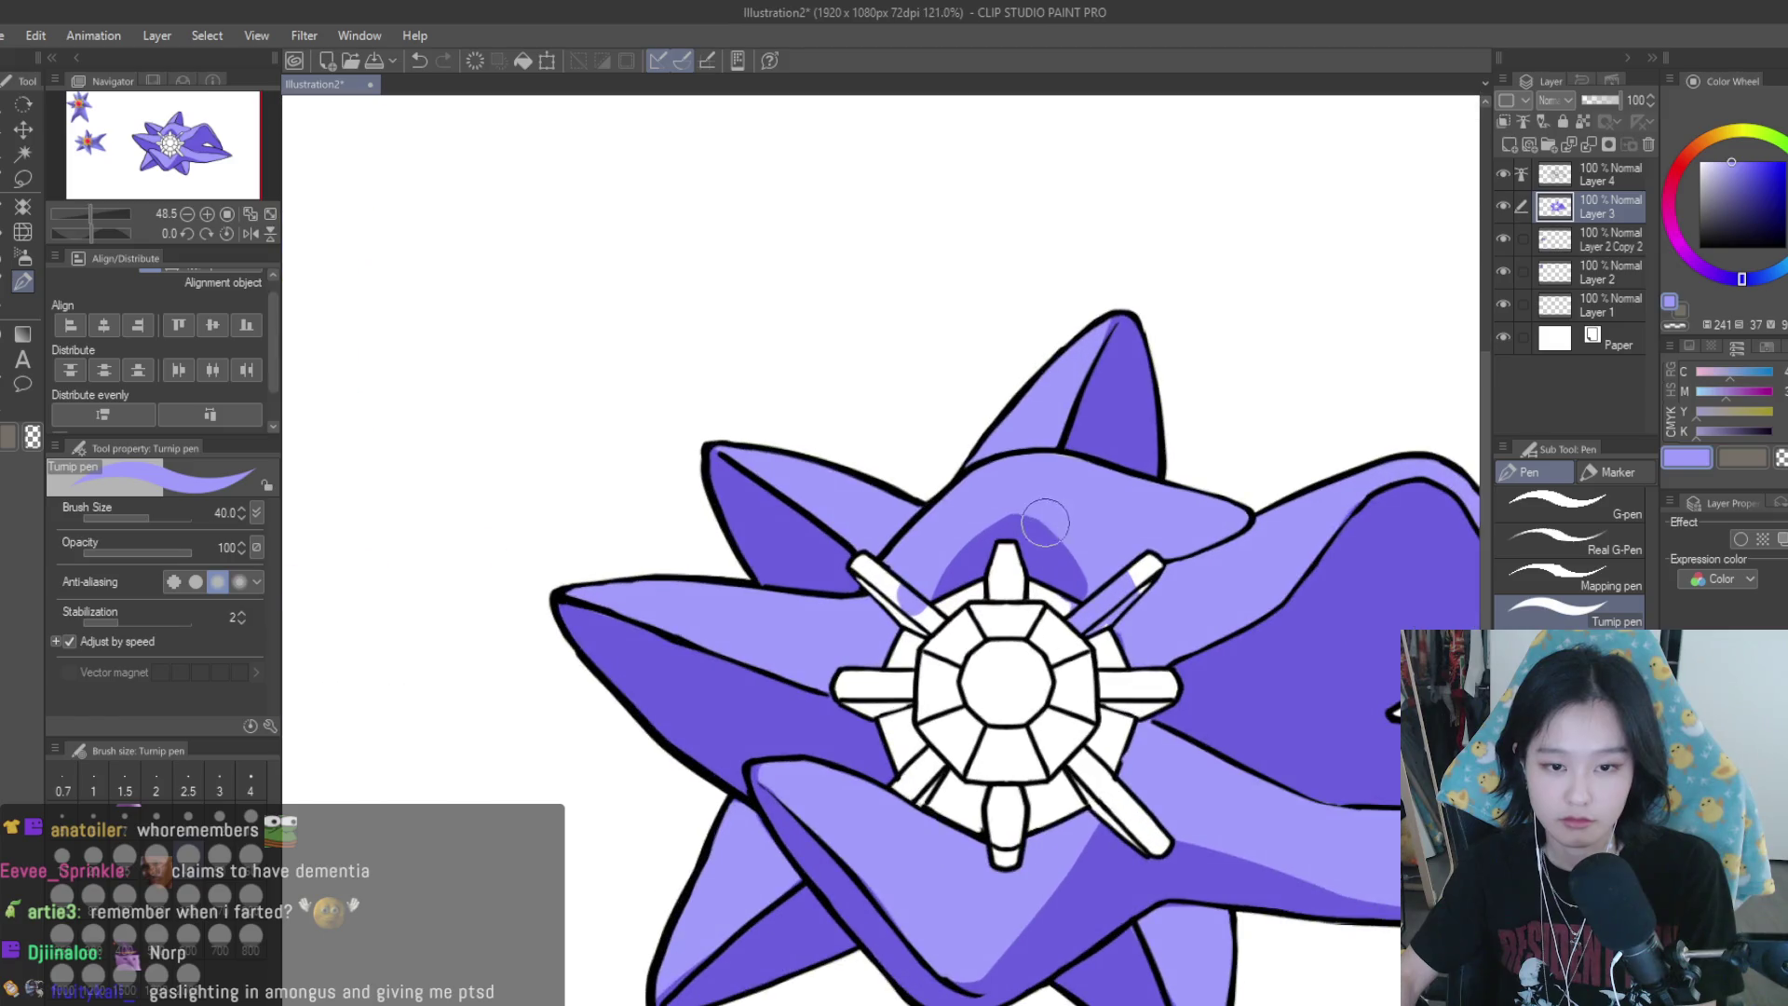
{"action": "mouse_move", "coordinate": [1153, 528]}
{"action": "left_mouse_down"}
{"action": "mouse_move", "coordinate": [1008, 508]}
{"action": "mouse_move", "coordinate": [1125, 548]}
{"action": "left_mouse_up"}
{"action": "left_click", "coordinate": [1055, 538], "text": "alt"}
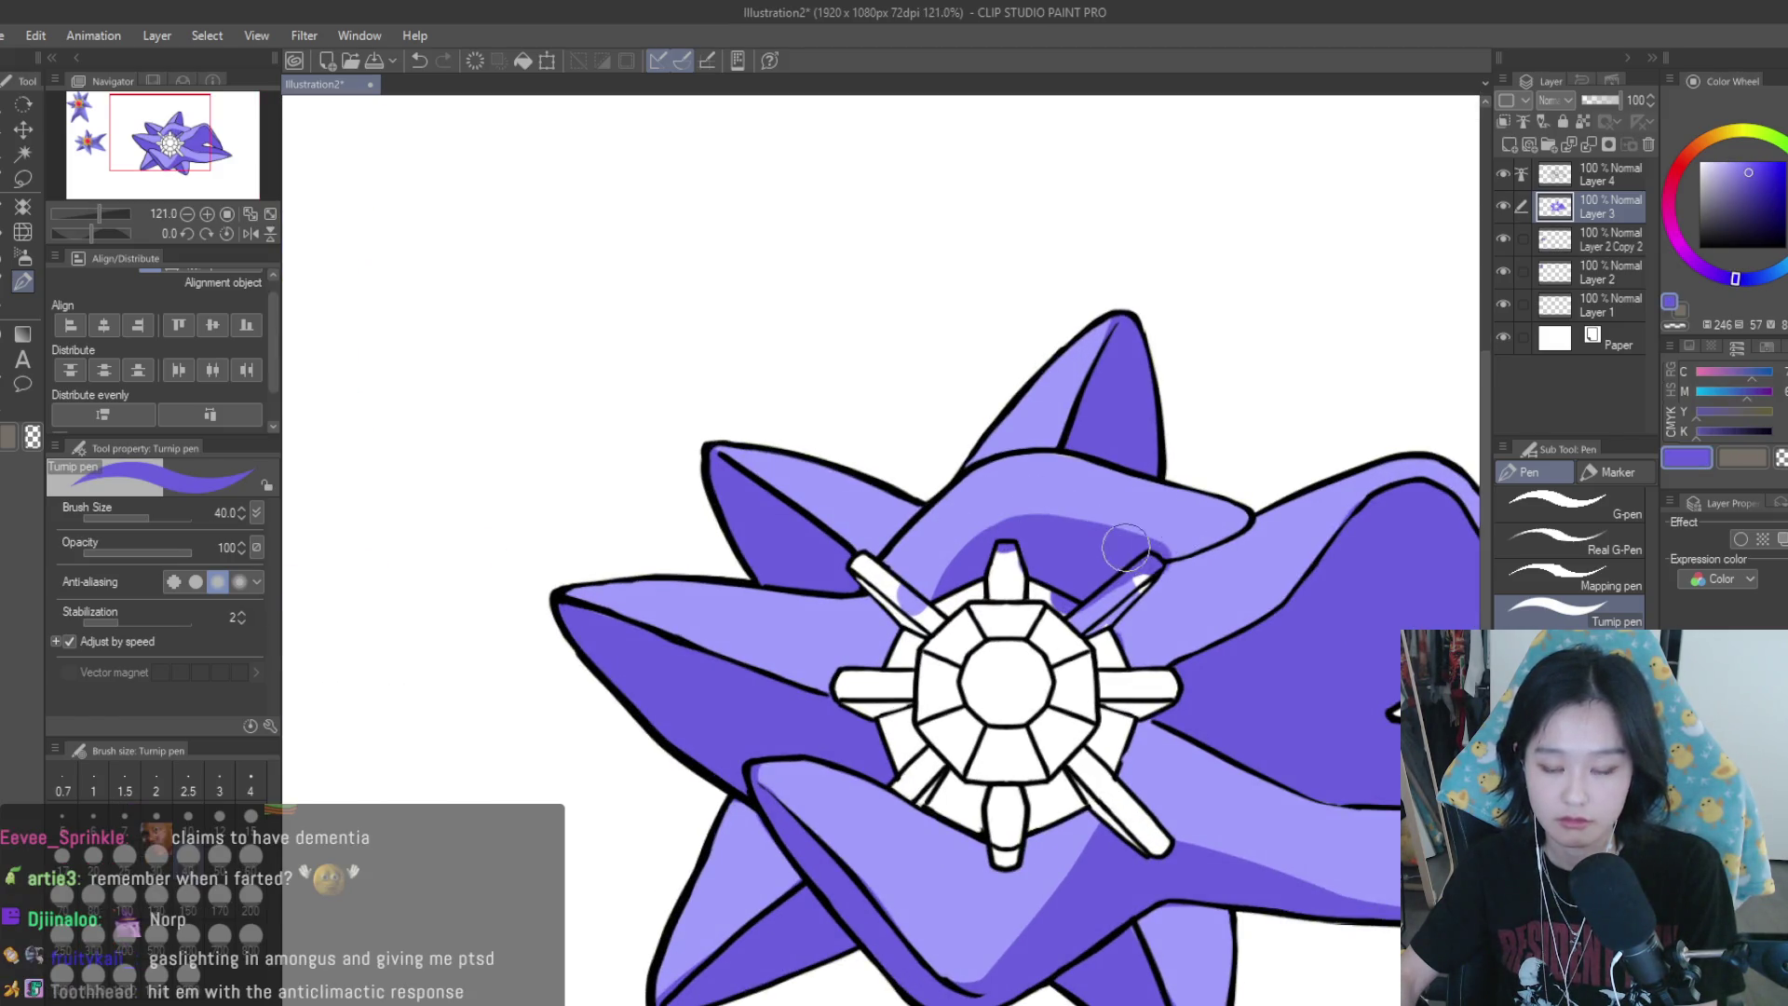
{"action": "left_click", "coordinate": [1169, 556], "text": "alt"}
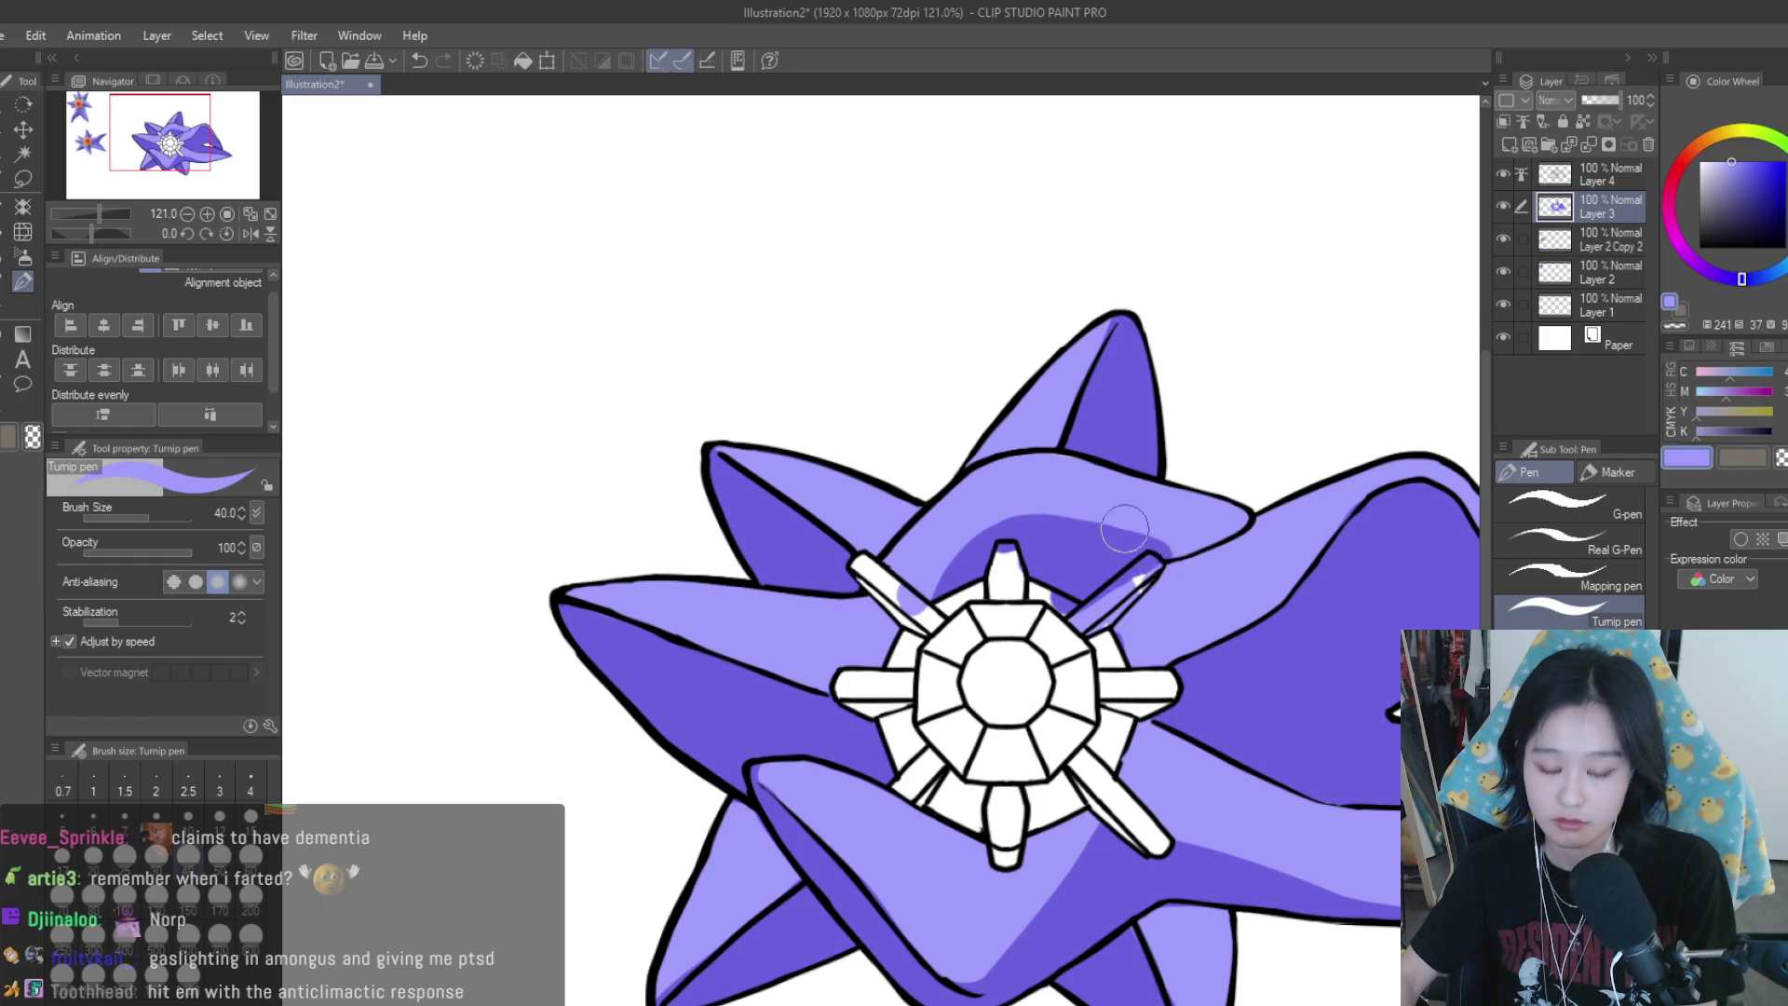
{"action": "scroll", "coordinate": [1261, 486], "scroll_direction": "down", "scroll_amount": 5}
Check the mirrored view, then paint dark shading above the upper spoke, undoing one stray stroke
{"action": "key", "text": "h"}
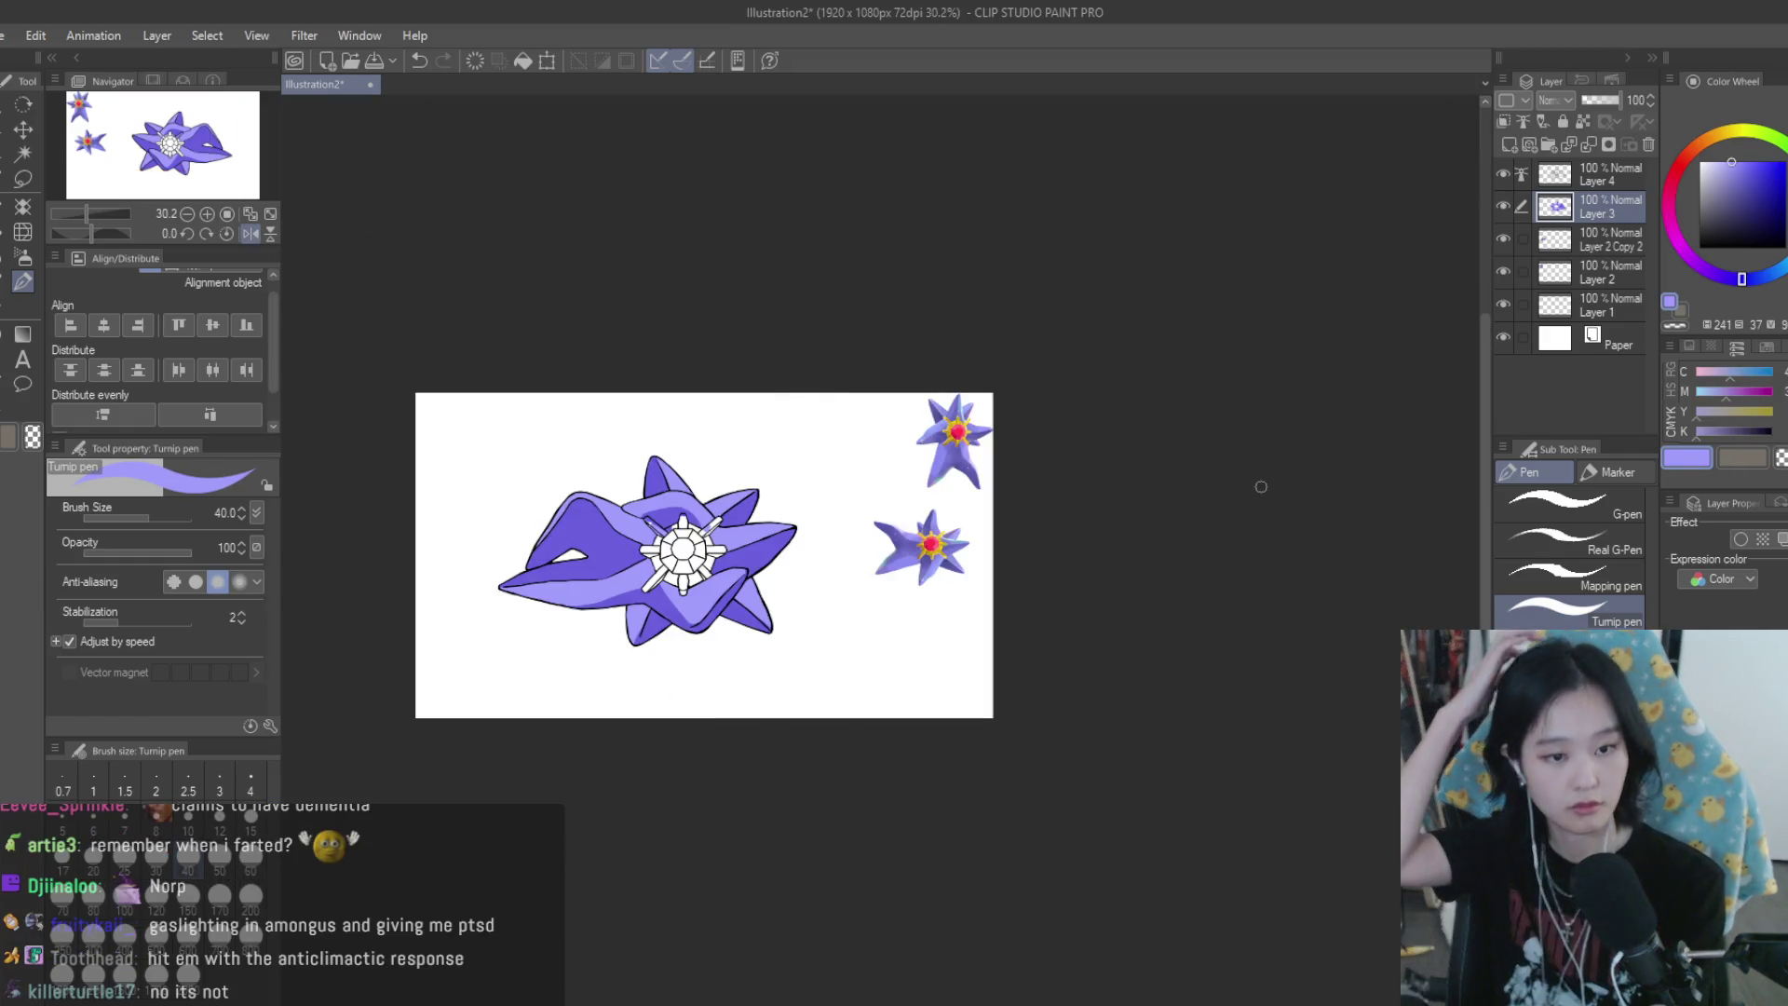
{"action": "key", "text": "h"}
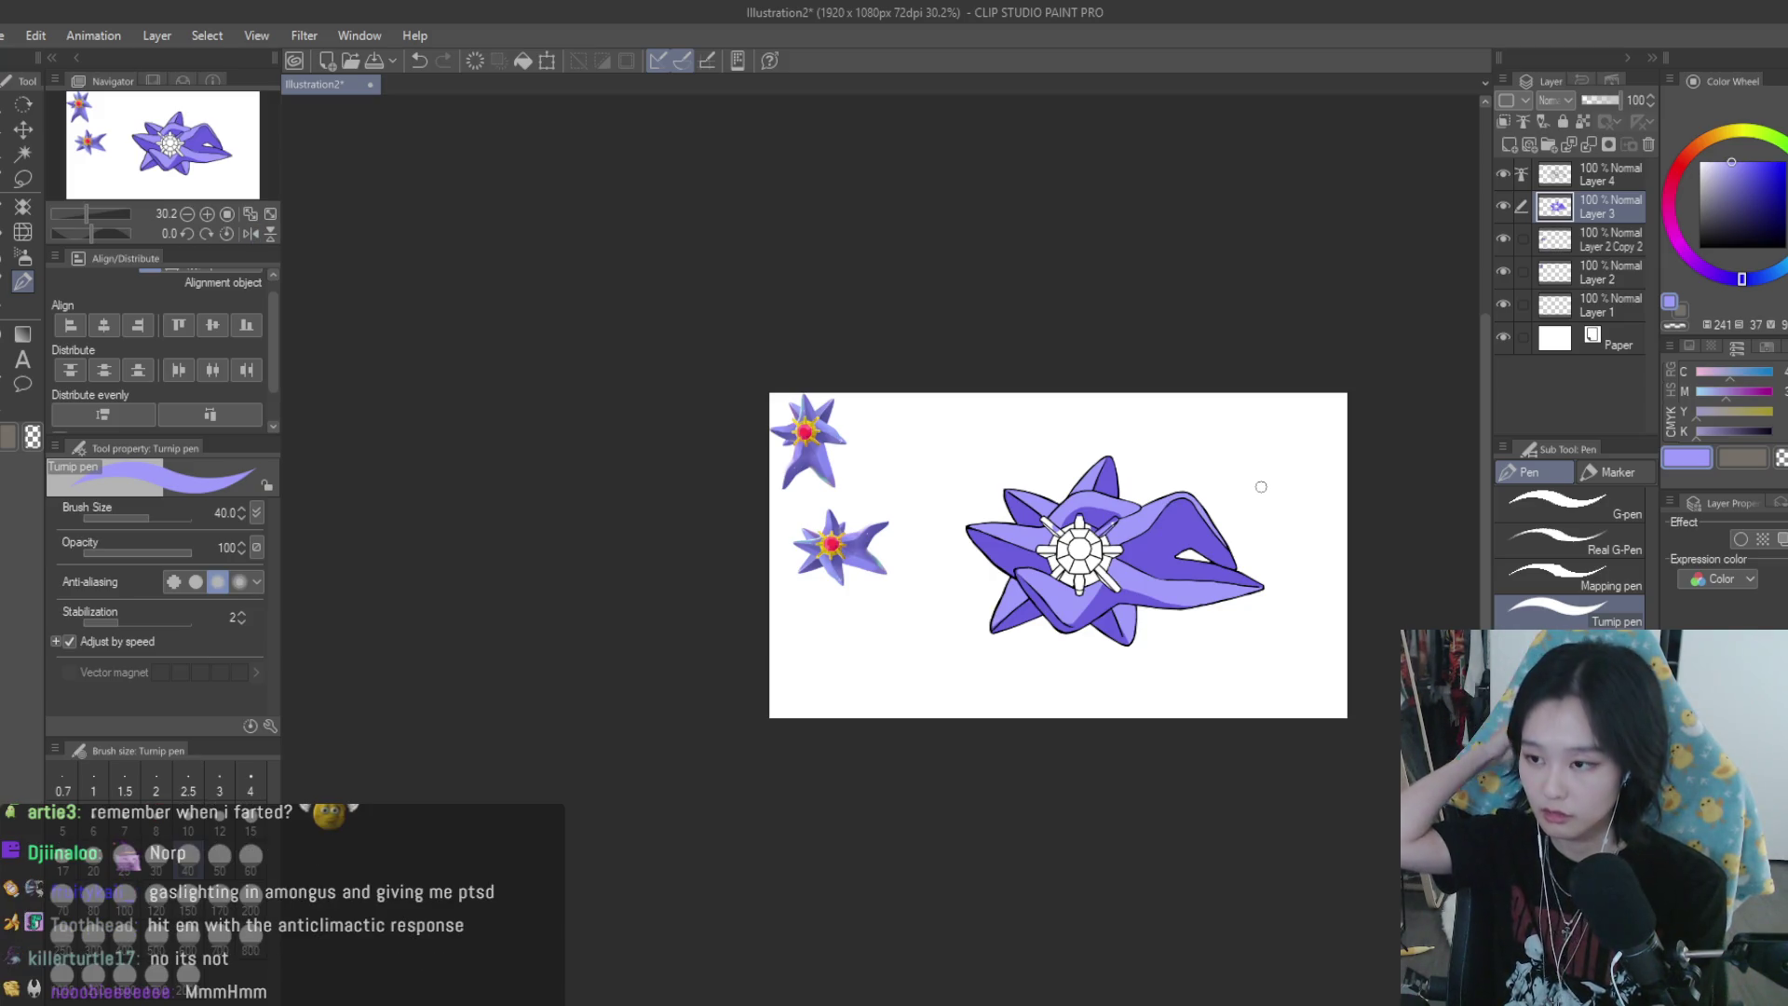
{"action": "scroll", "coordinate": [1187, 527], "scroll_direction": "up", "scroll_amount": 2}
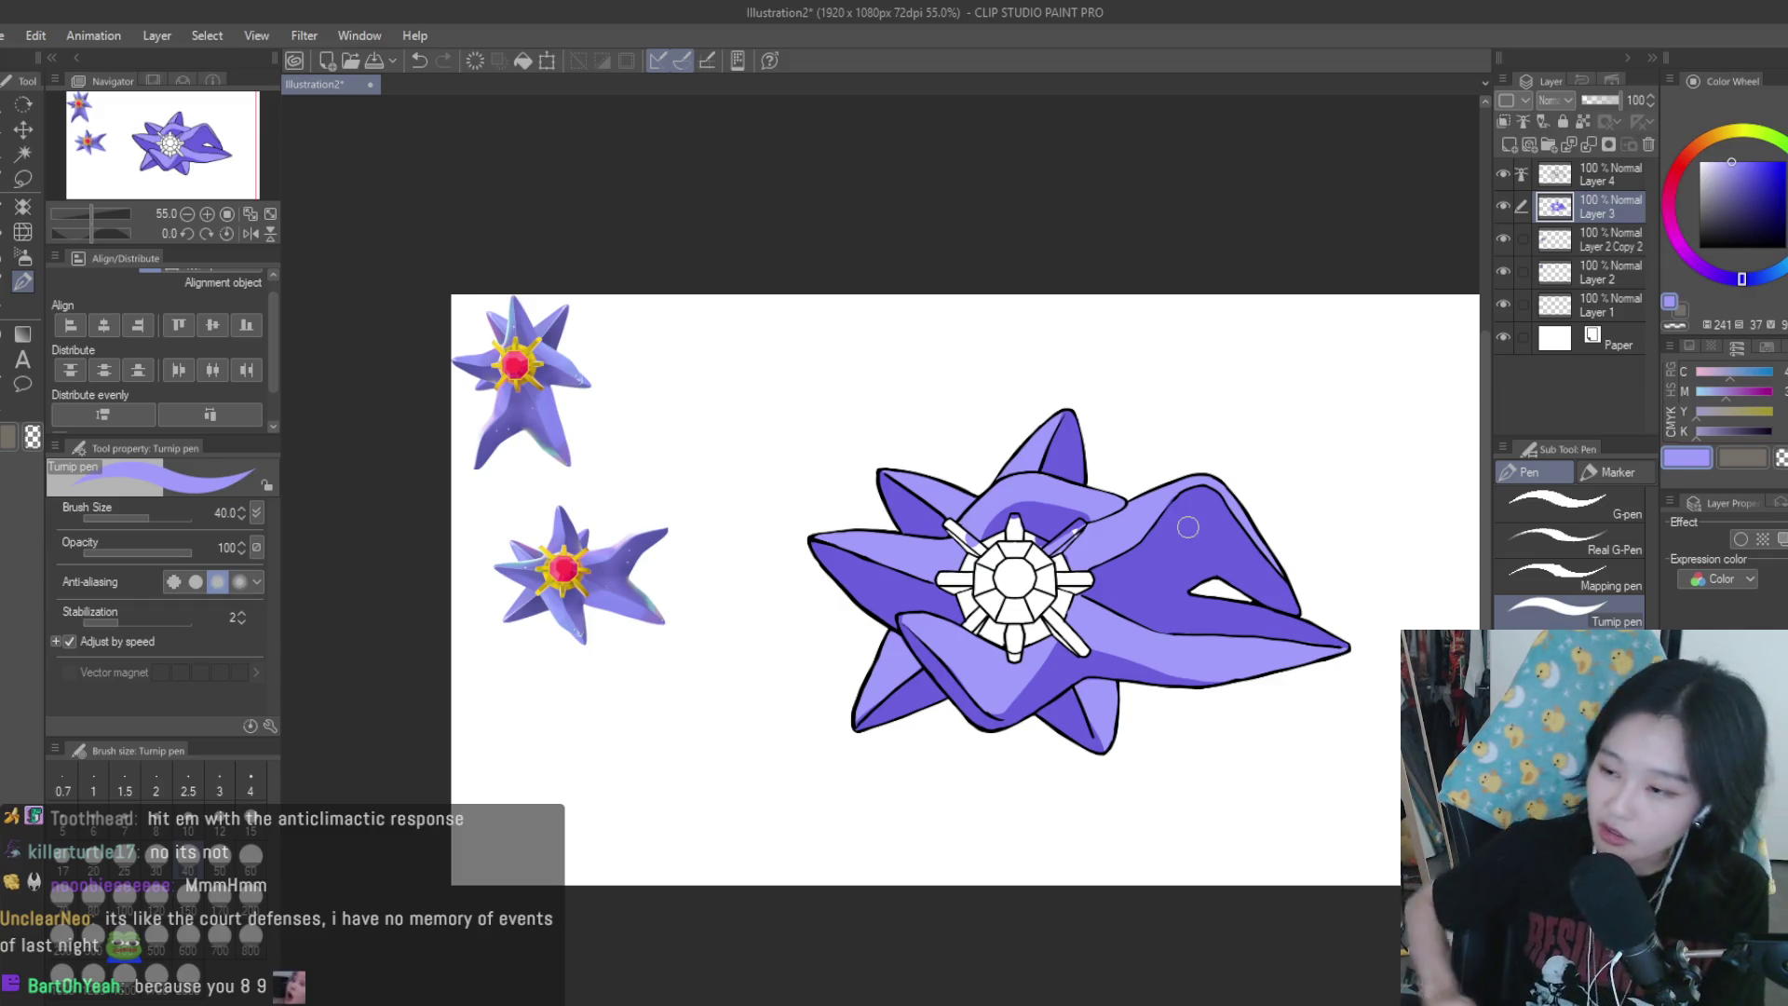
{"action": "scroll", "coordinate": [1041, 458], "scroll_direction": "up", "scroll_amount": 3}
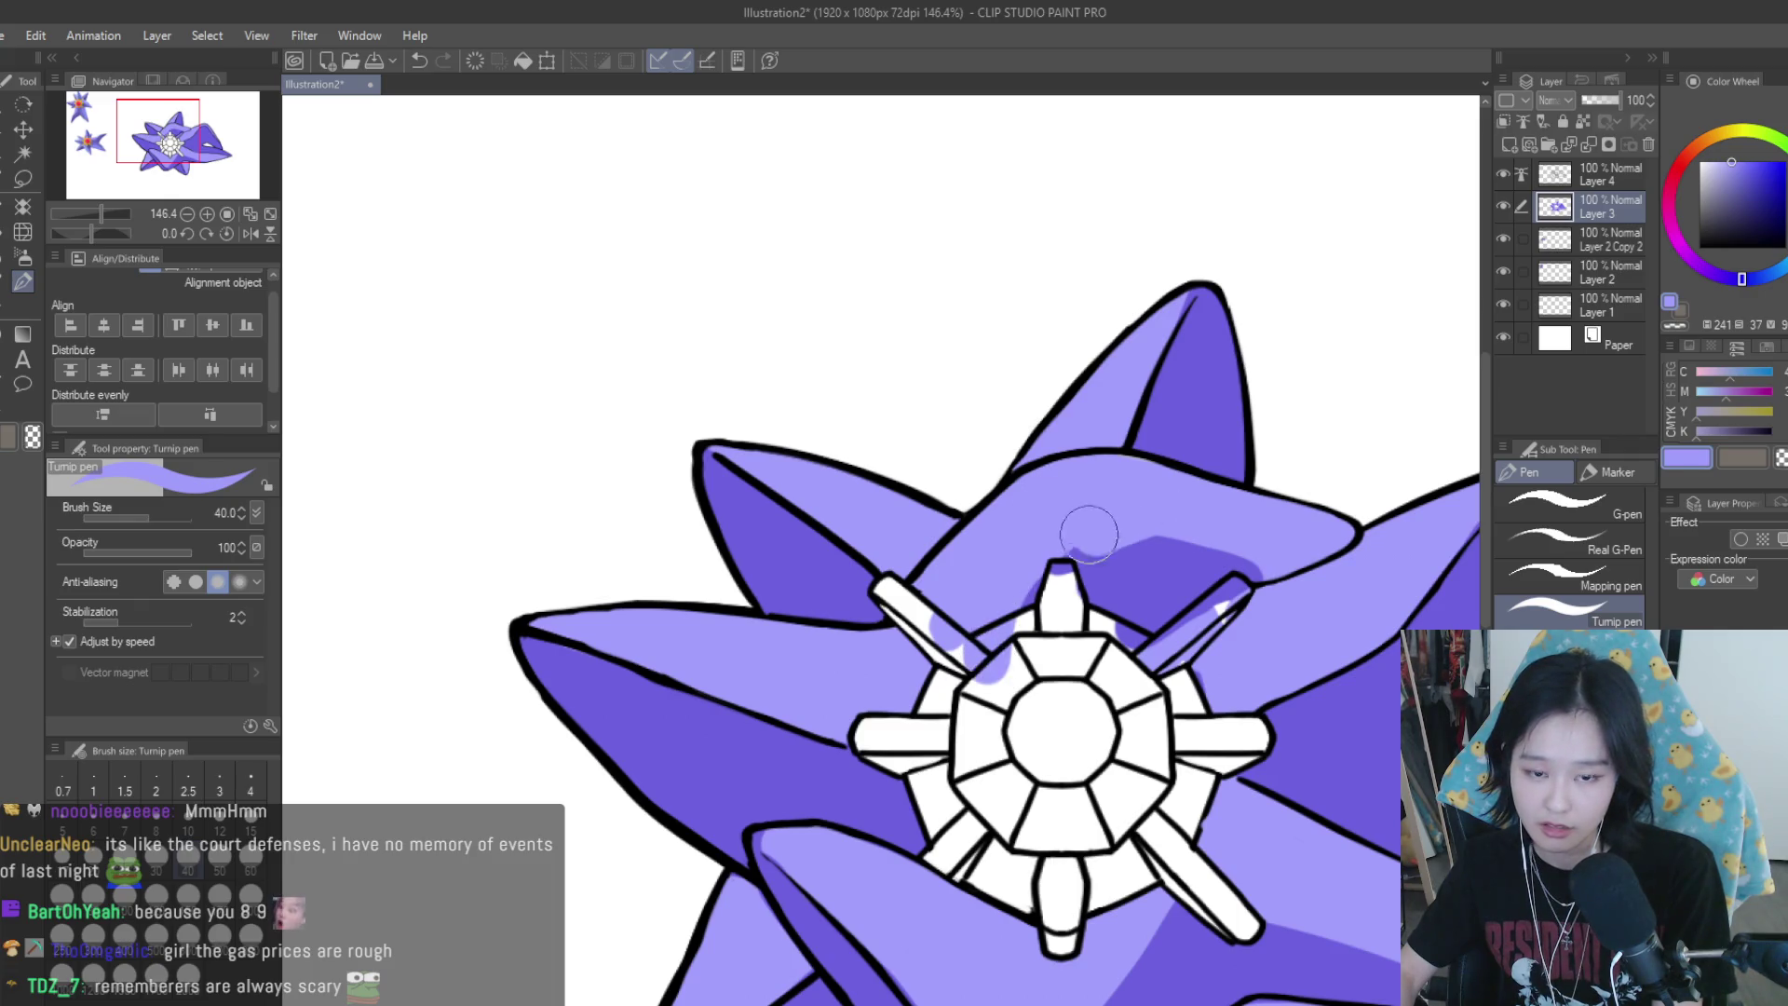
{"action": "mouse_move", "coordinate": [1043, 577]}
{"action": "left_mouse_down"}
{"action": "mouse_move", "coordinate": [1126, 505]}
{"action": "mouse_move", "coordinate": [982, 605]}
{"action": "left_mouse_up"}
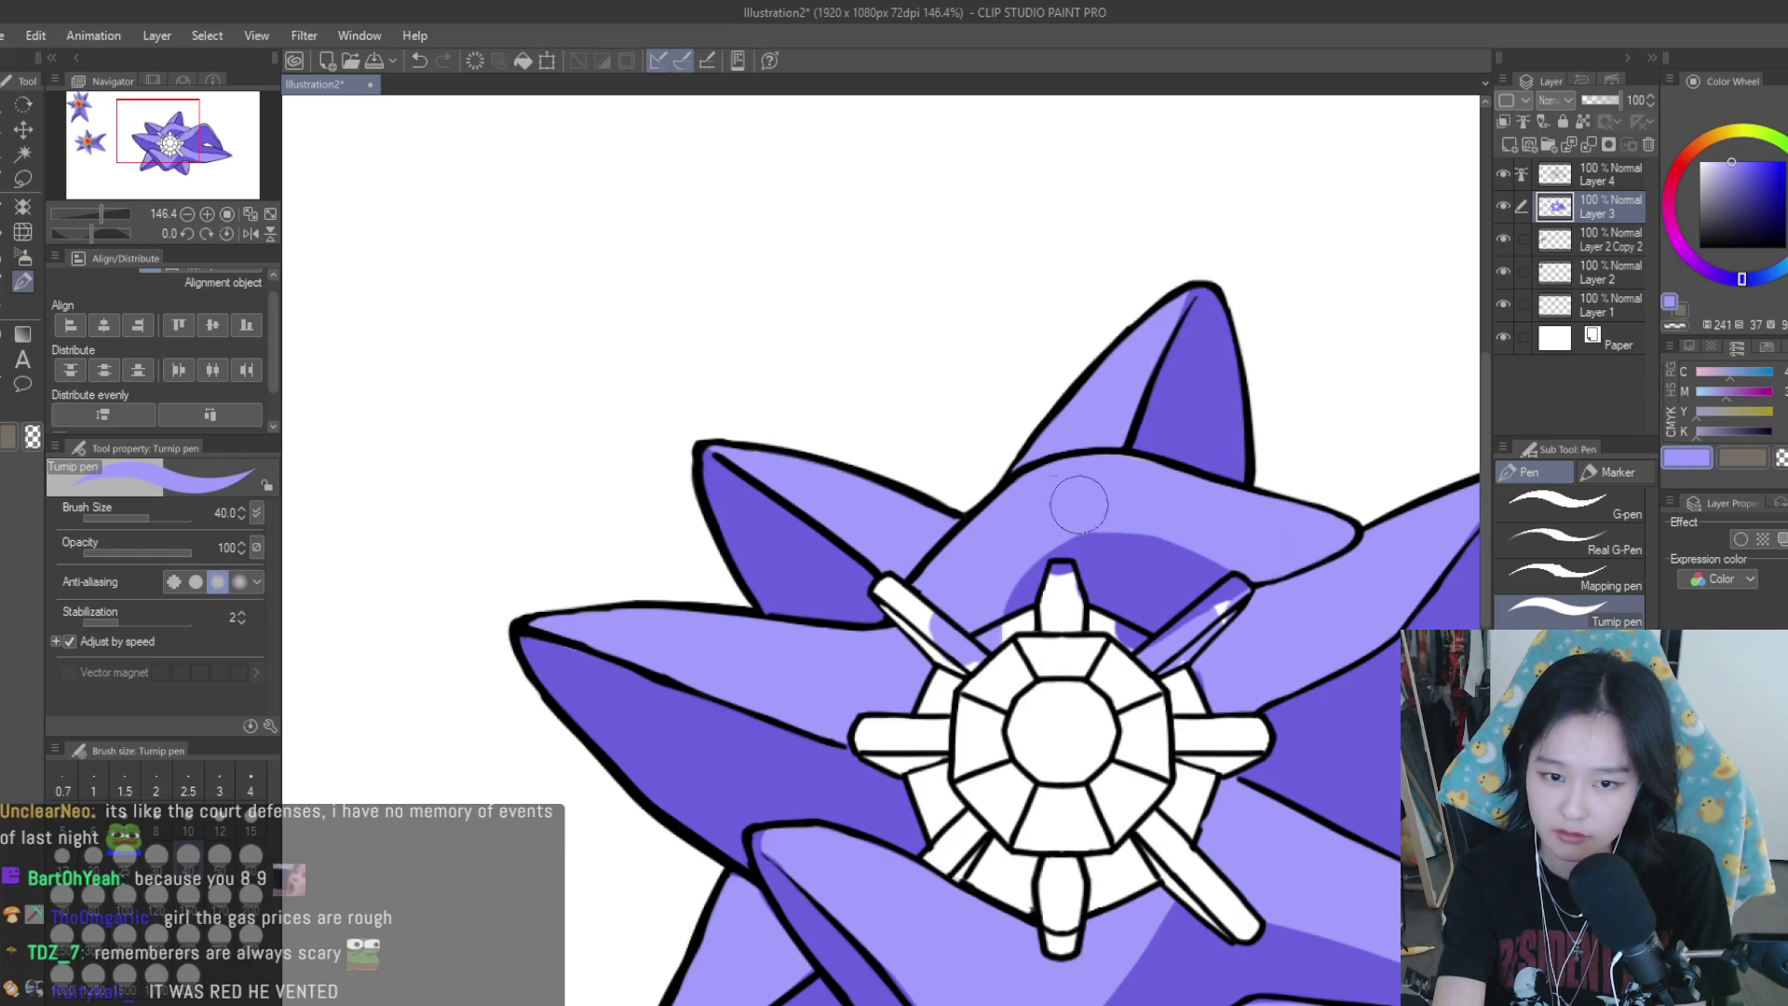
{"action": "key", "text": "ctrl+z"}
{"action": "key", "text": "ctrl+z"}
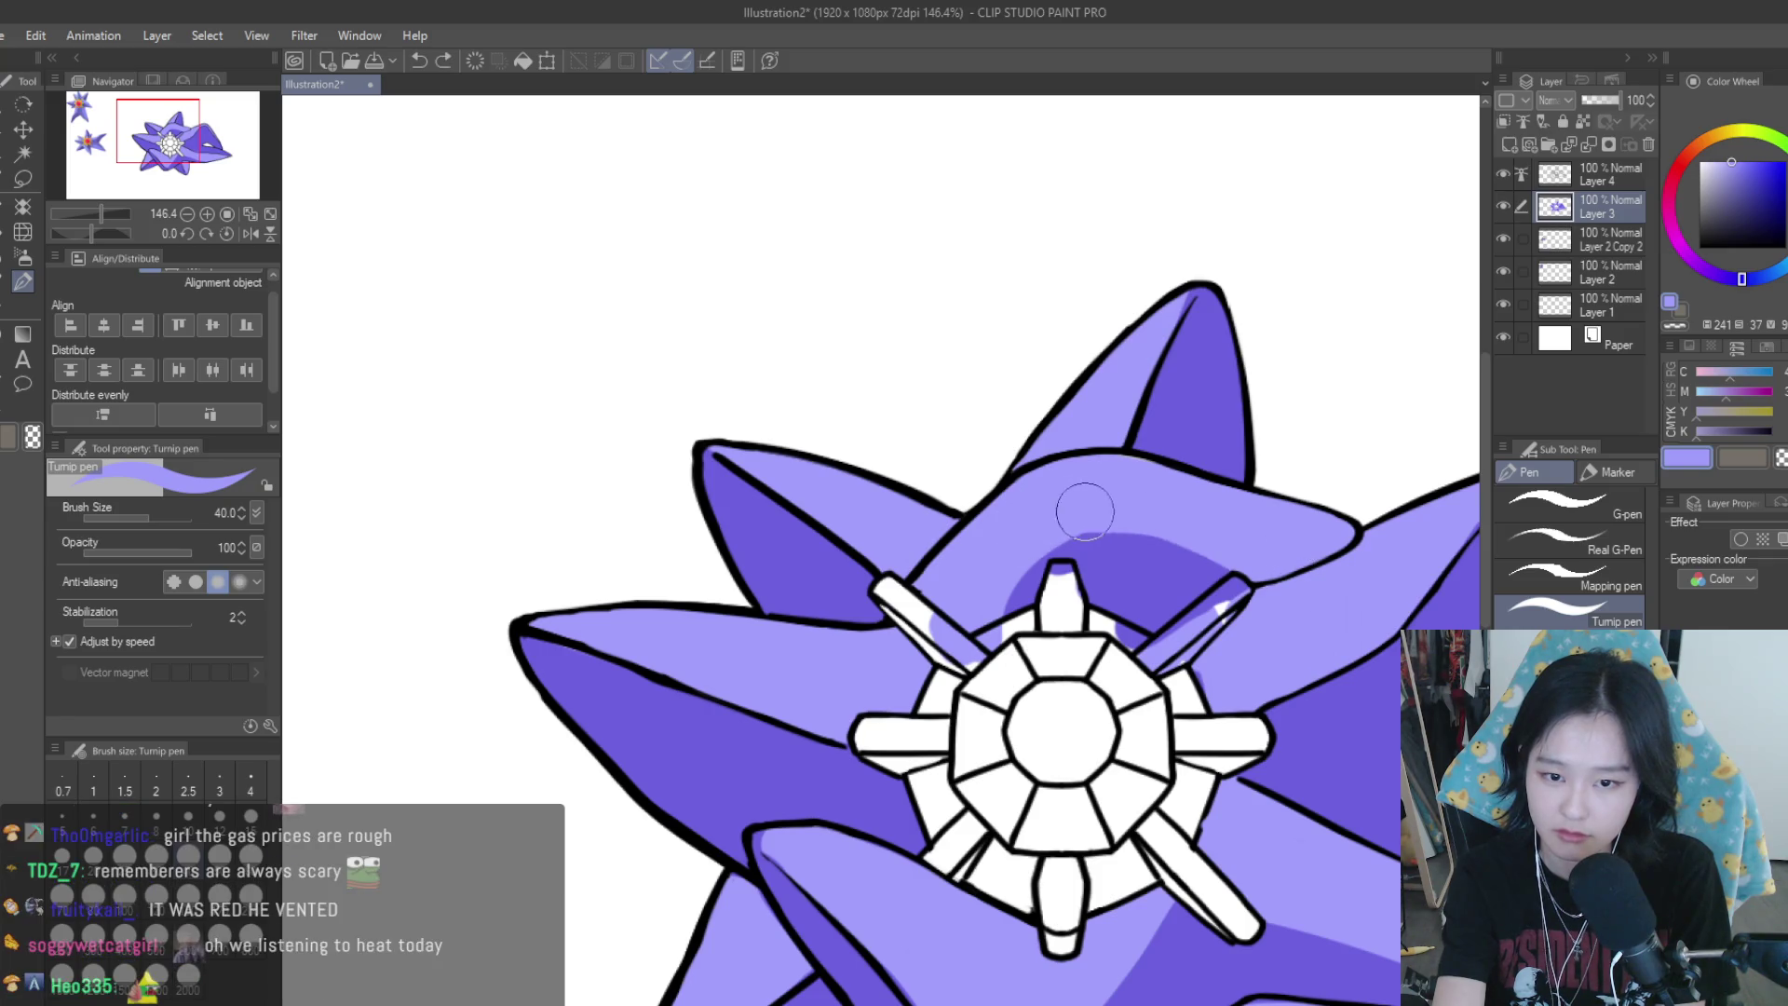
{"action": "left_click_drag", "start_coordinate": [1115, 512], "coordinate": [1079, 487]}
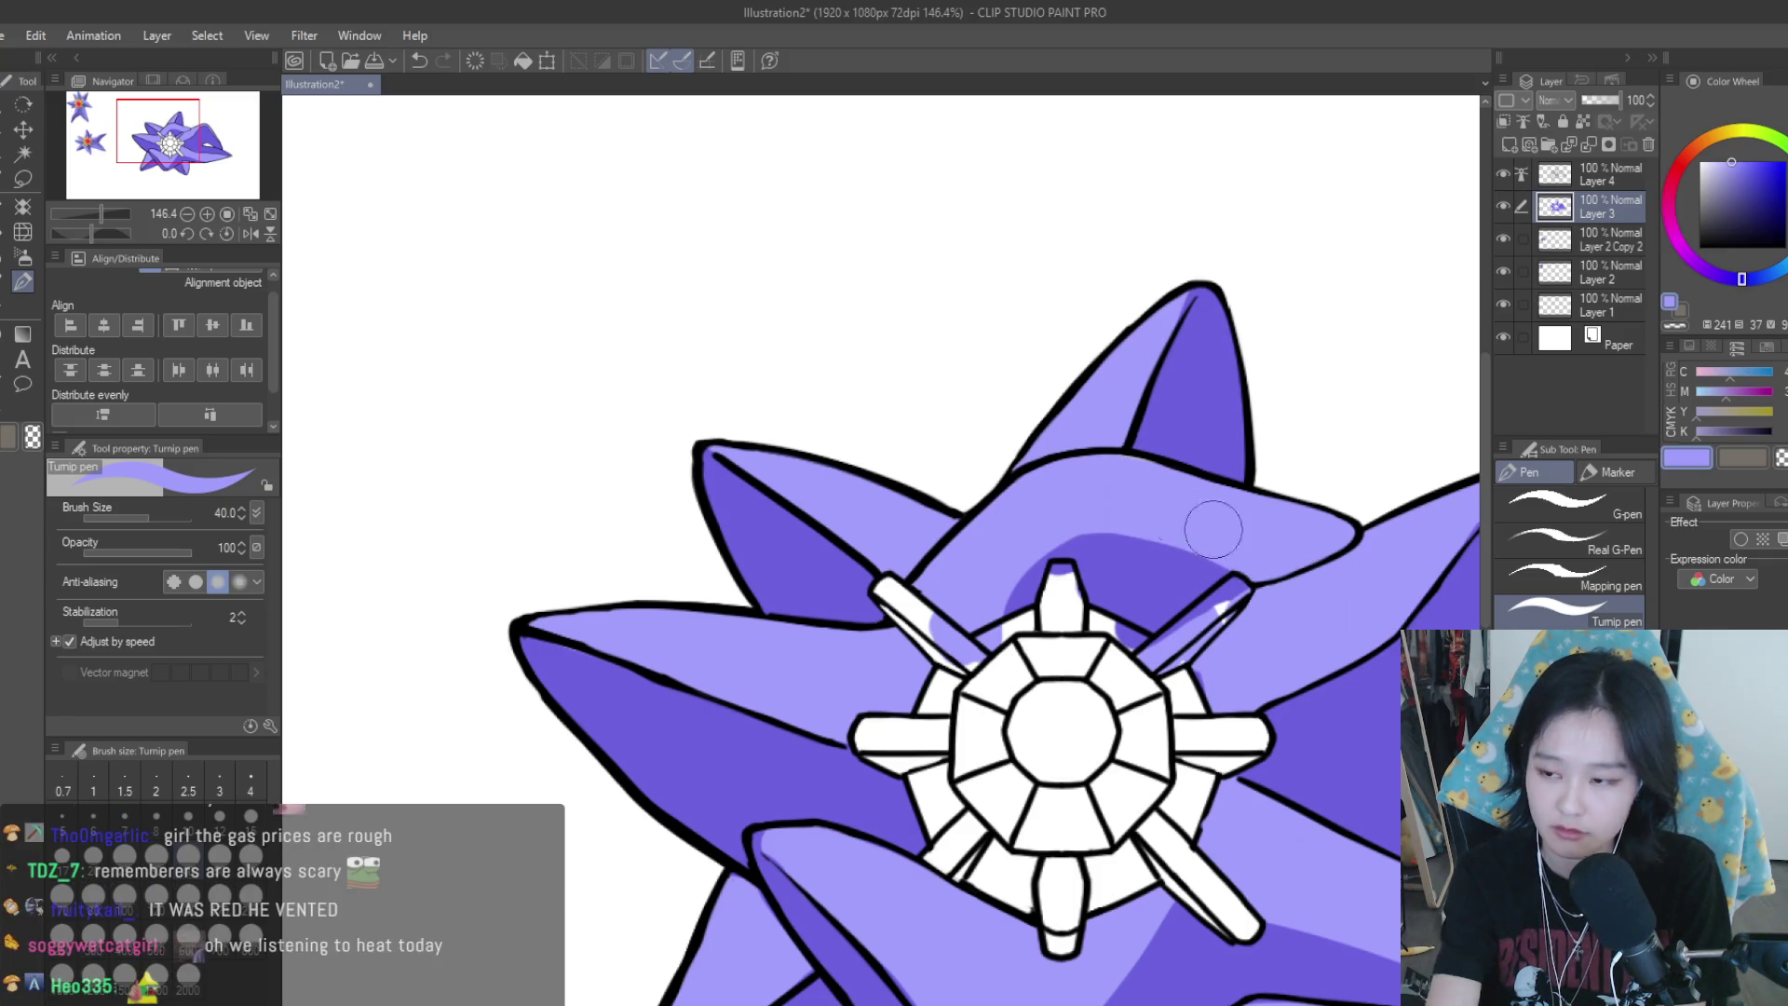
{"action": "scroll", "coordinate": [1096, 482], "scroll_direction": "down", "scroll_amount": 3}
{"action": "scroll", "coordinate": [1096, 482], "scroll_direction": "down", "scroll_amount": 1}
{"action": "scroll", "coordinate": [1099, 481], "scroll_direction": "down", "scroll_amount": 1}
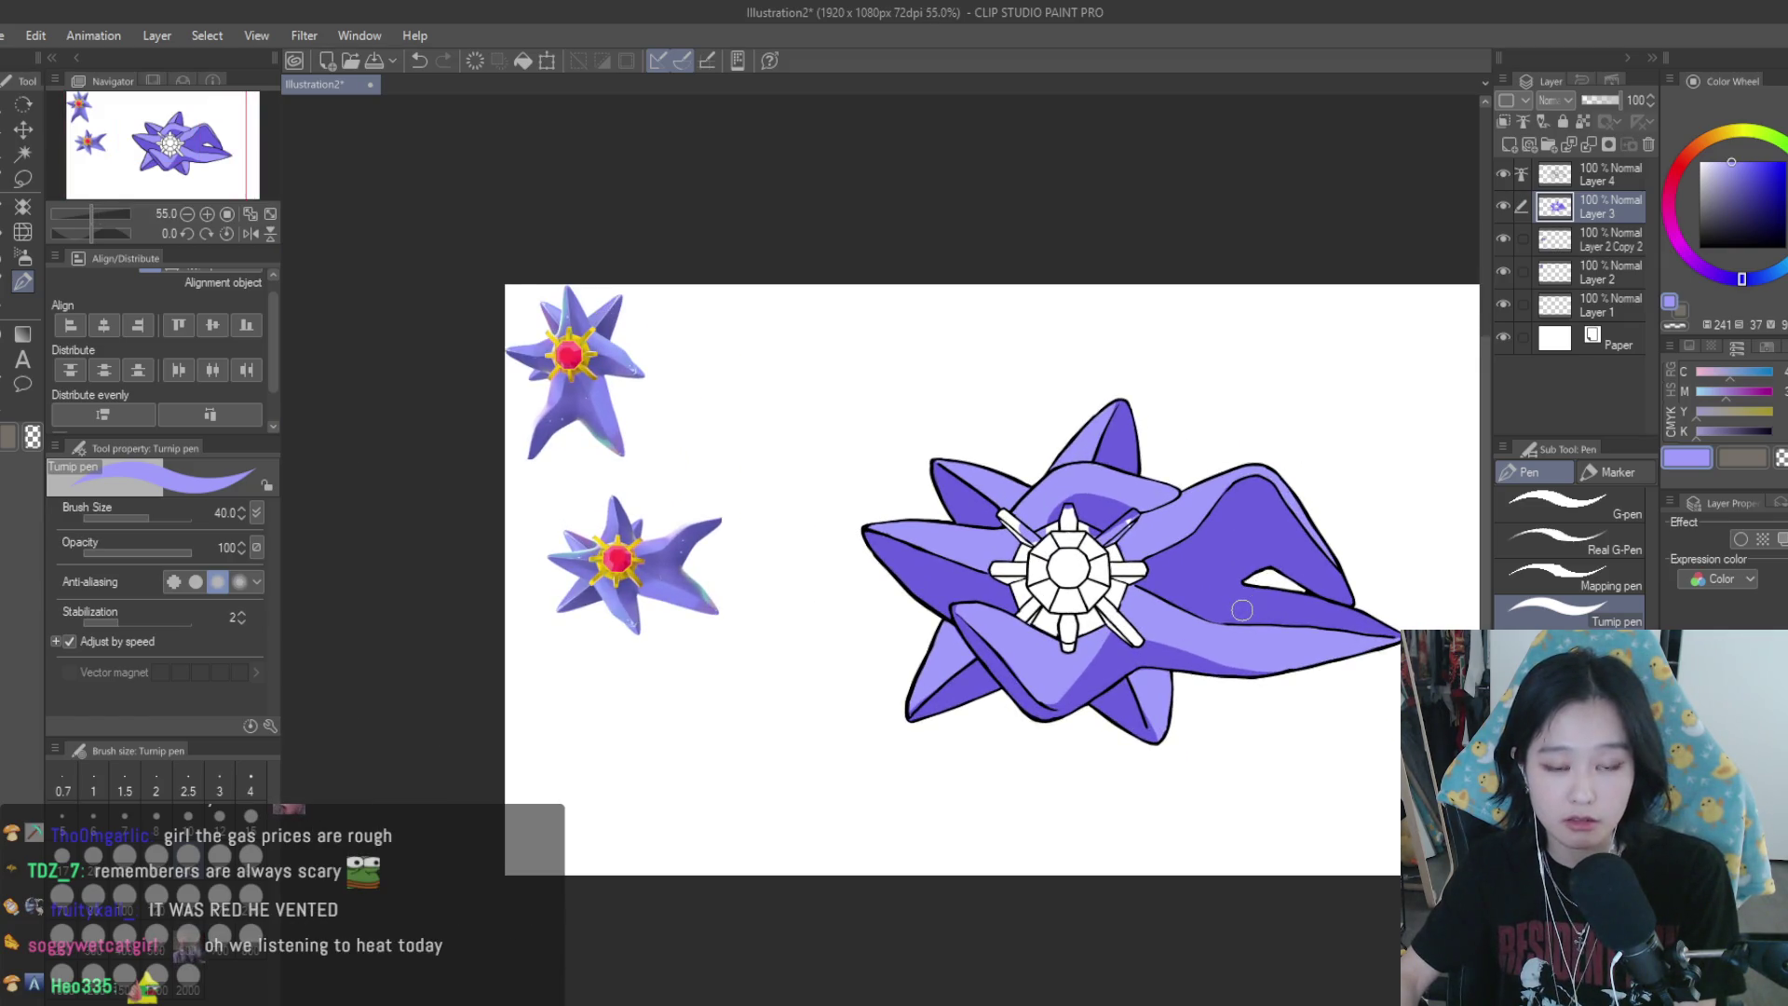
Dab purple onto the left side of the white core
{"action": "scroll", "coordinate": [1048, 583], "scroll_direction": "up", "scroll_amount": 4}
{"action": "left_click_drag", "start_coordinate": [992, 592], "coordinate": [1028, 560]}
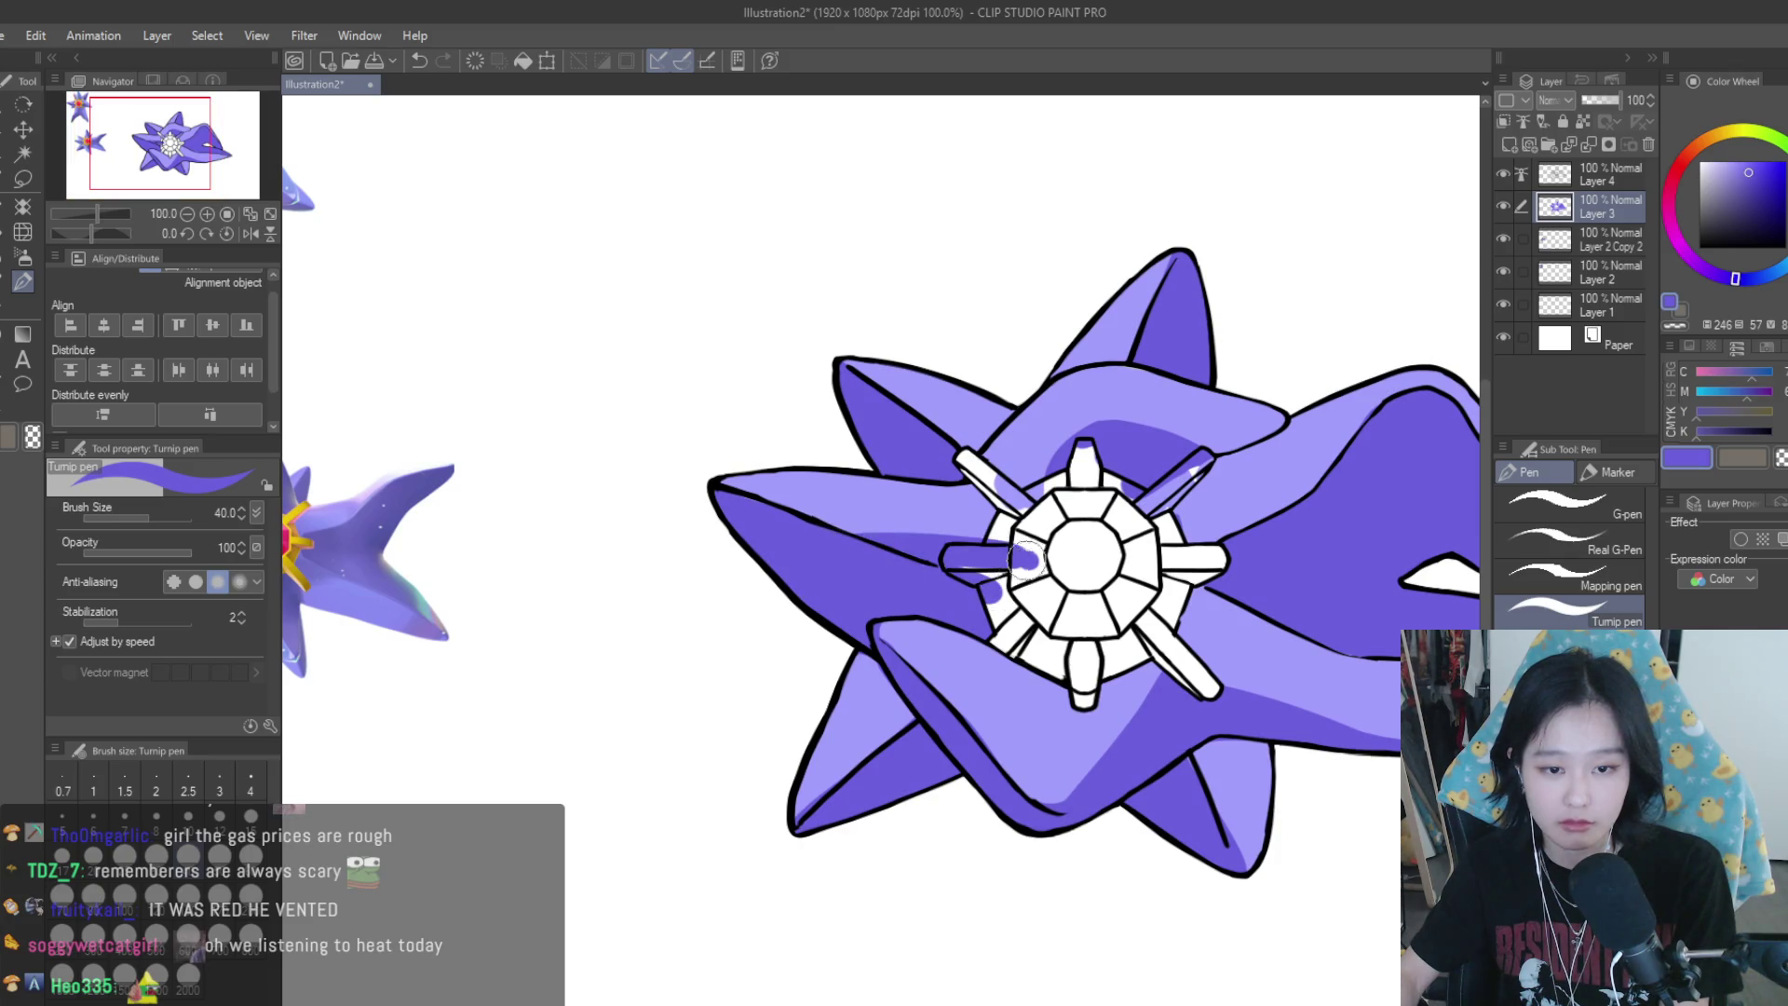
{"action": "scroll", "coordinate": [1138, 601], "scroll_direction": "down", "scroll_amount": 2}
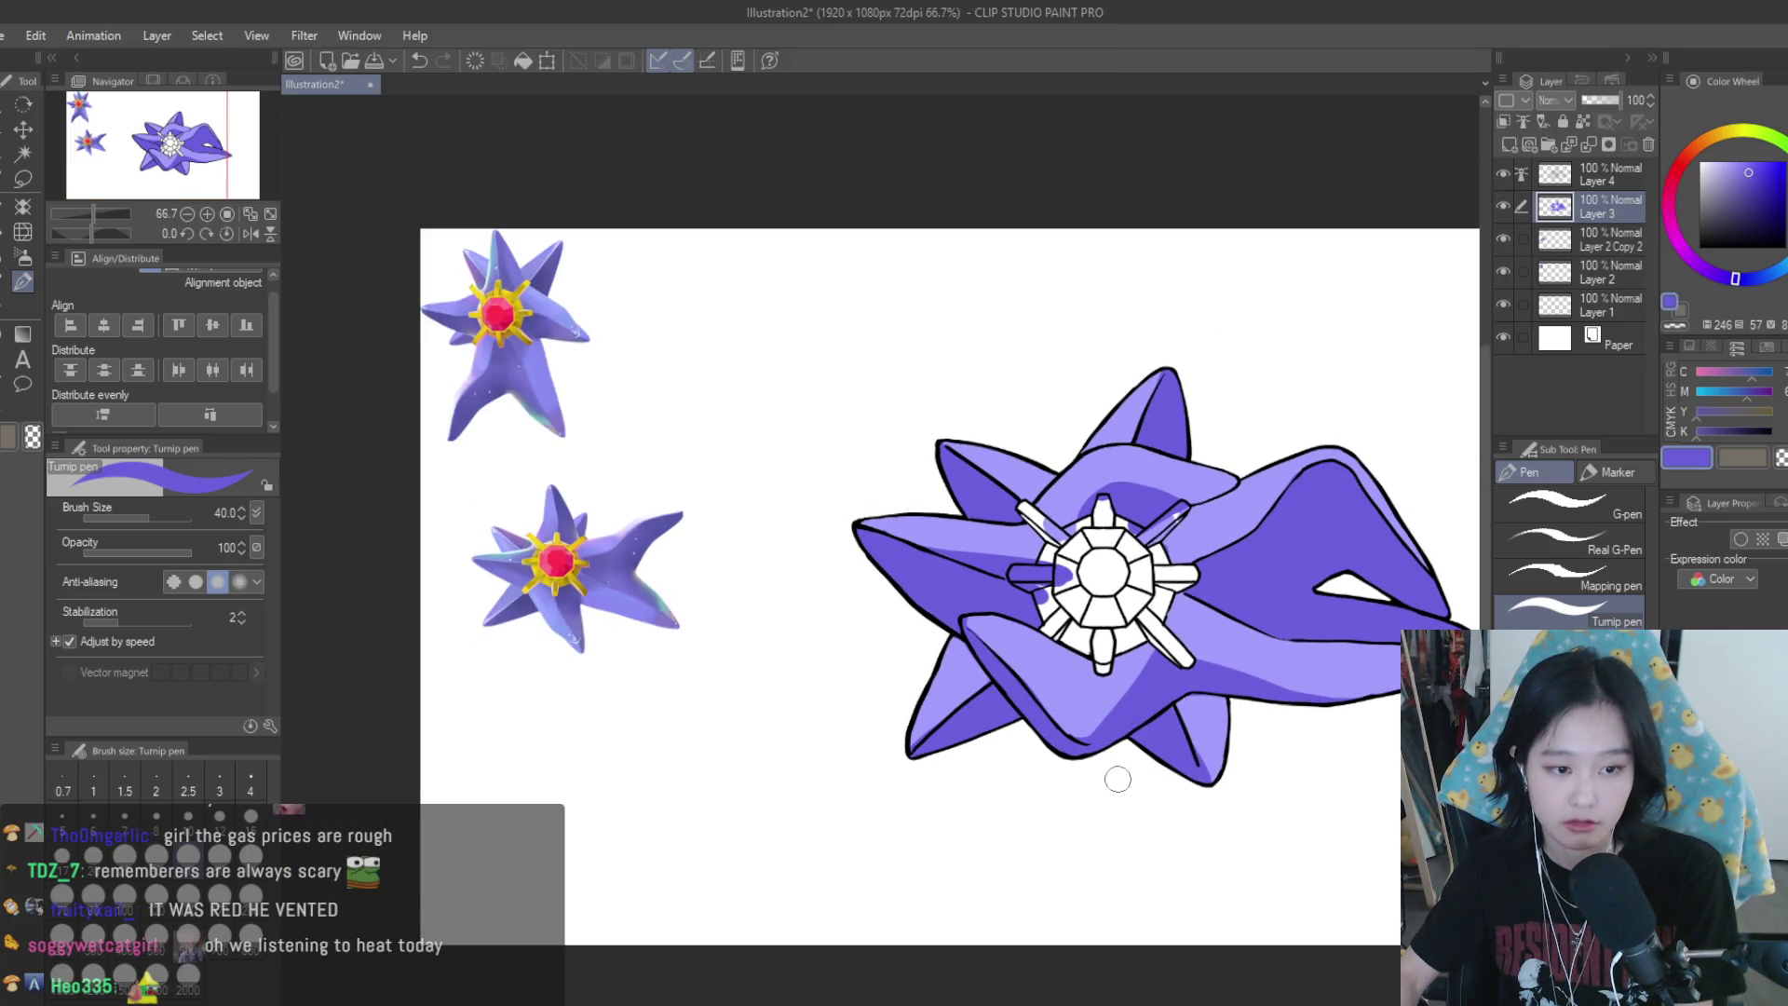
{"action": "scroll", "coordinate": [1350, 559], "scroll_direction": "down", "scroll_amount": 1}
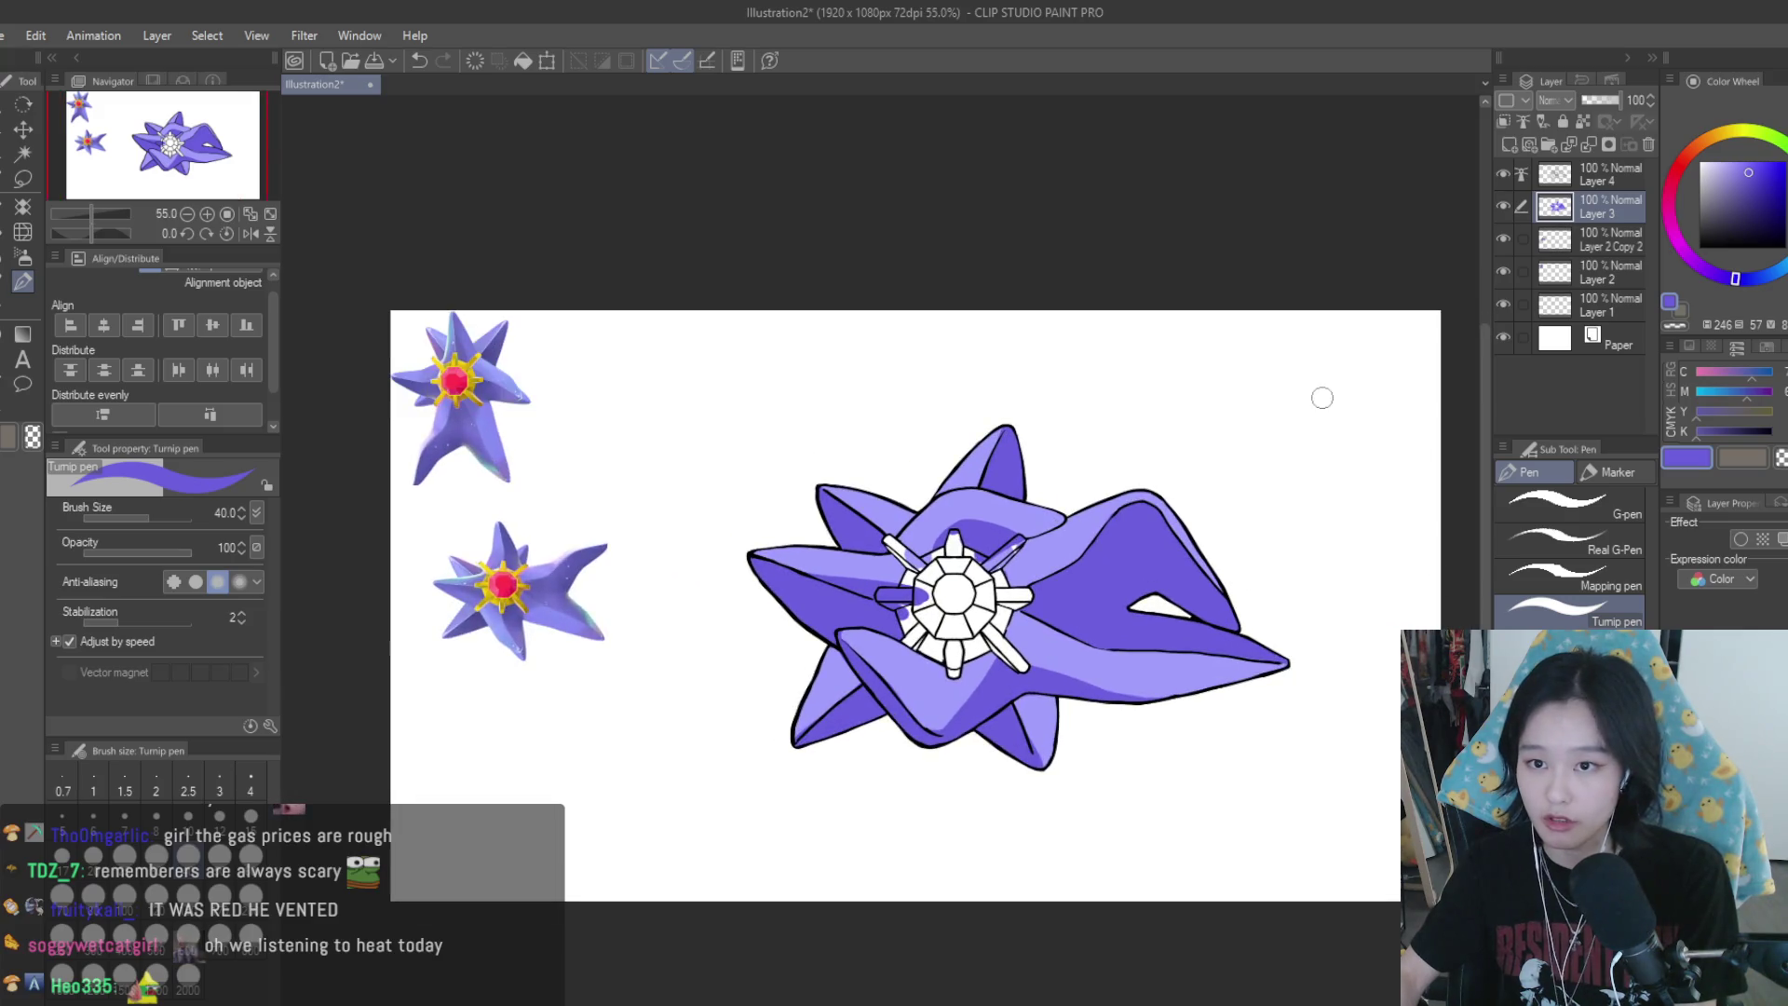
Set Layer 3 as the reference layer for fills
{"action": "left_click", "coordinate": [1581, 124]}
{"action": "scroll", "coordinate": [1219, 673], "scroll_direction": "up", "scroll_amount": 3}
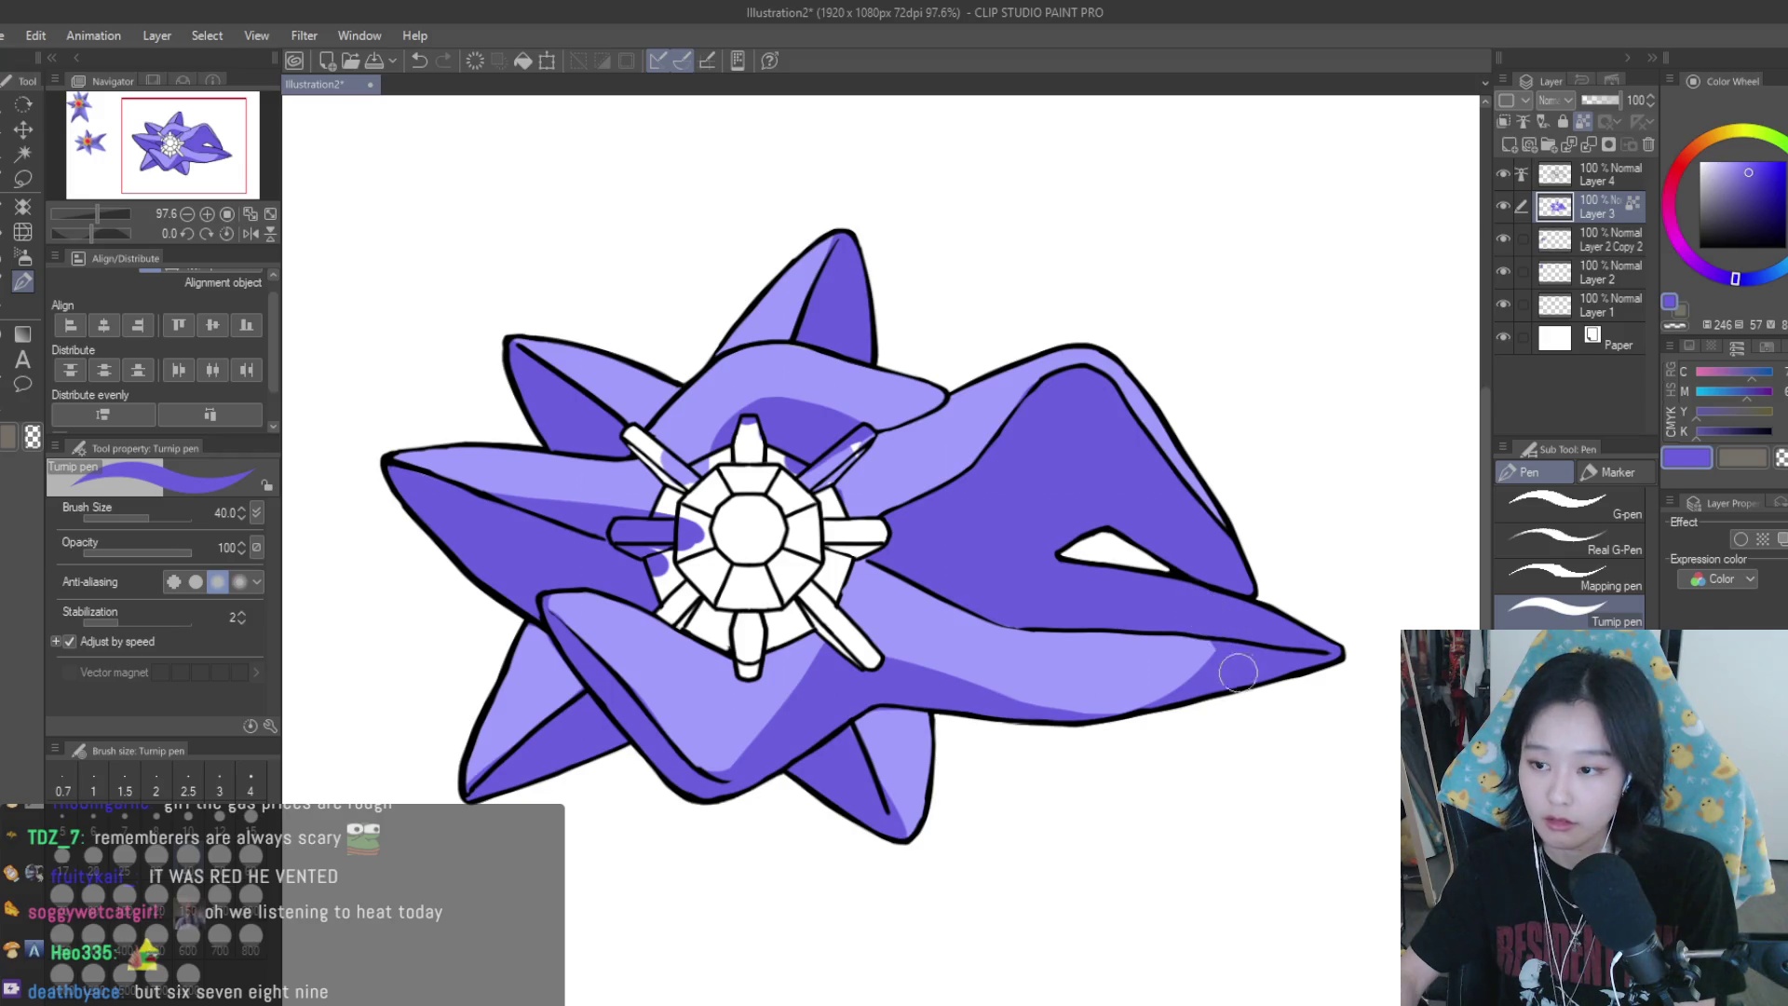
{"action": "scroll", "coordinate": [1257, 549], "scroll_direction": "down", "scroll_amount": 3}
{"action": "scroll", "coordinate": [1271, 614], "scroll_direction": "down", "scroll_amount": 1}
{"action": "scroll", "coordinate": [1271, 626], "scroll_direction": "up", "scroll_amount": 1}
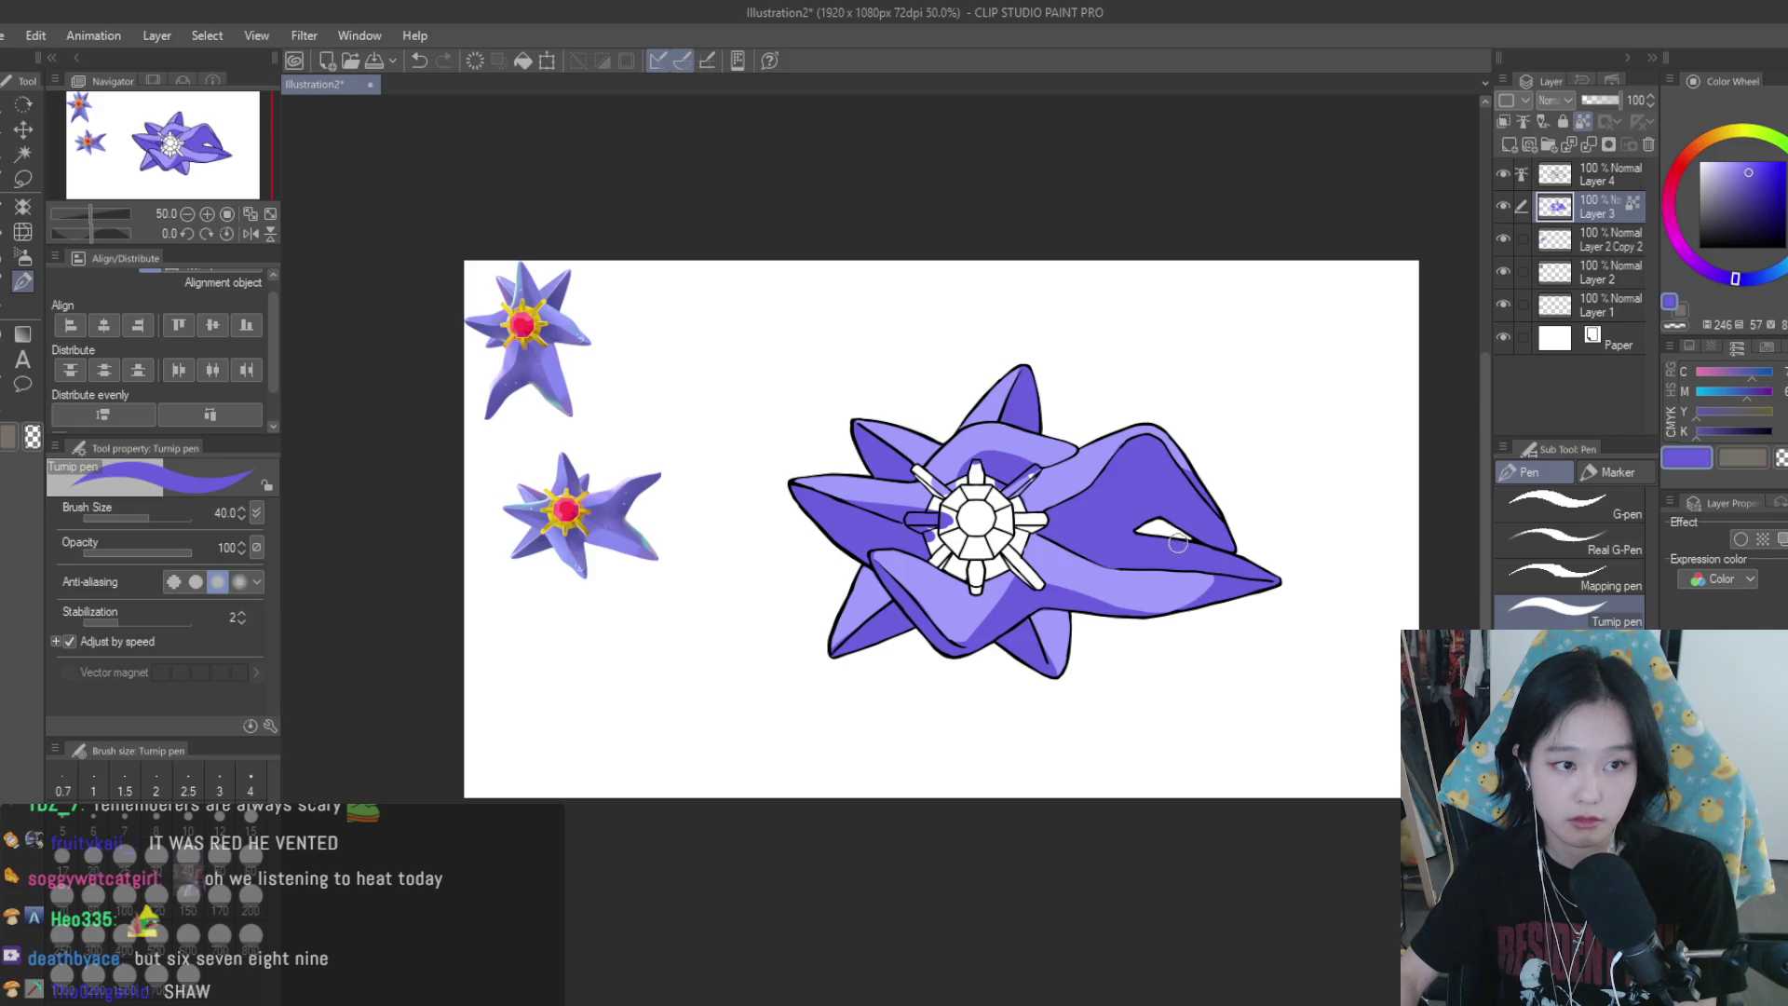
{"action": "scroll", "coordinate": [1178, 542], "scroll_direction": "up", "scroll_amount": 1}
{"action": "scroll", "coordinate": [1173, 545], "scroll_direction": "up", "scroll_amount": 1}
Add new raster Layer 5 with yellow as the colour and the Fill tool active
{"action": "left_click", "coordinate": [1510, 146]}
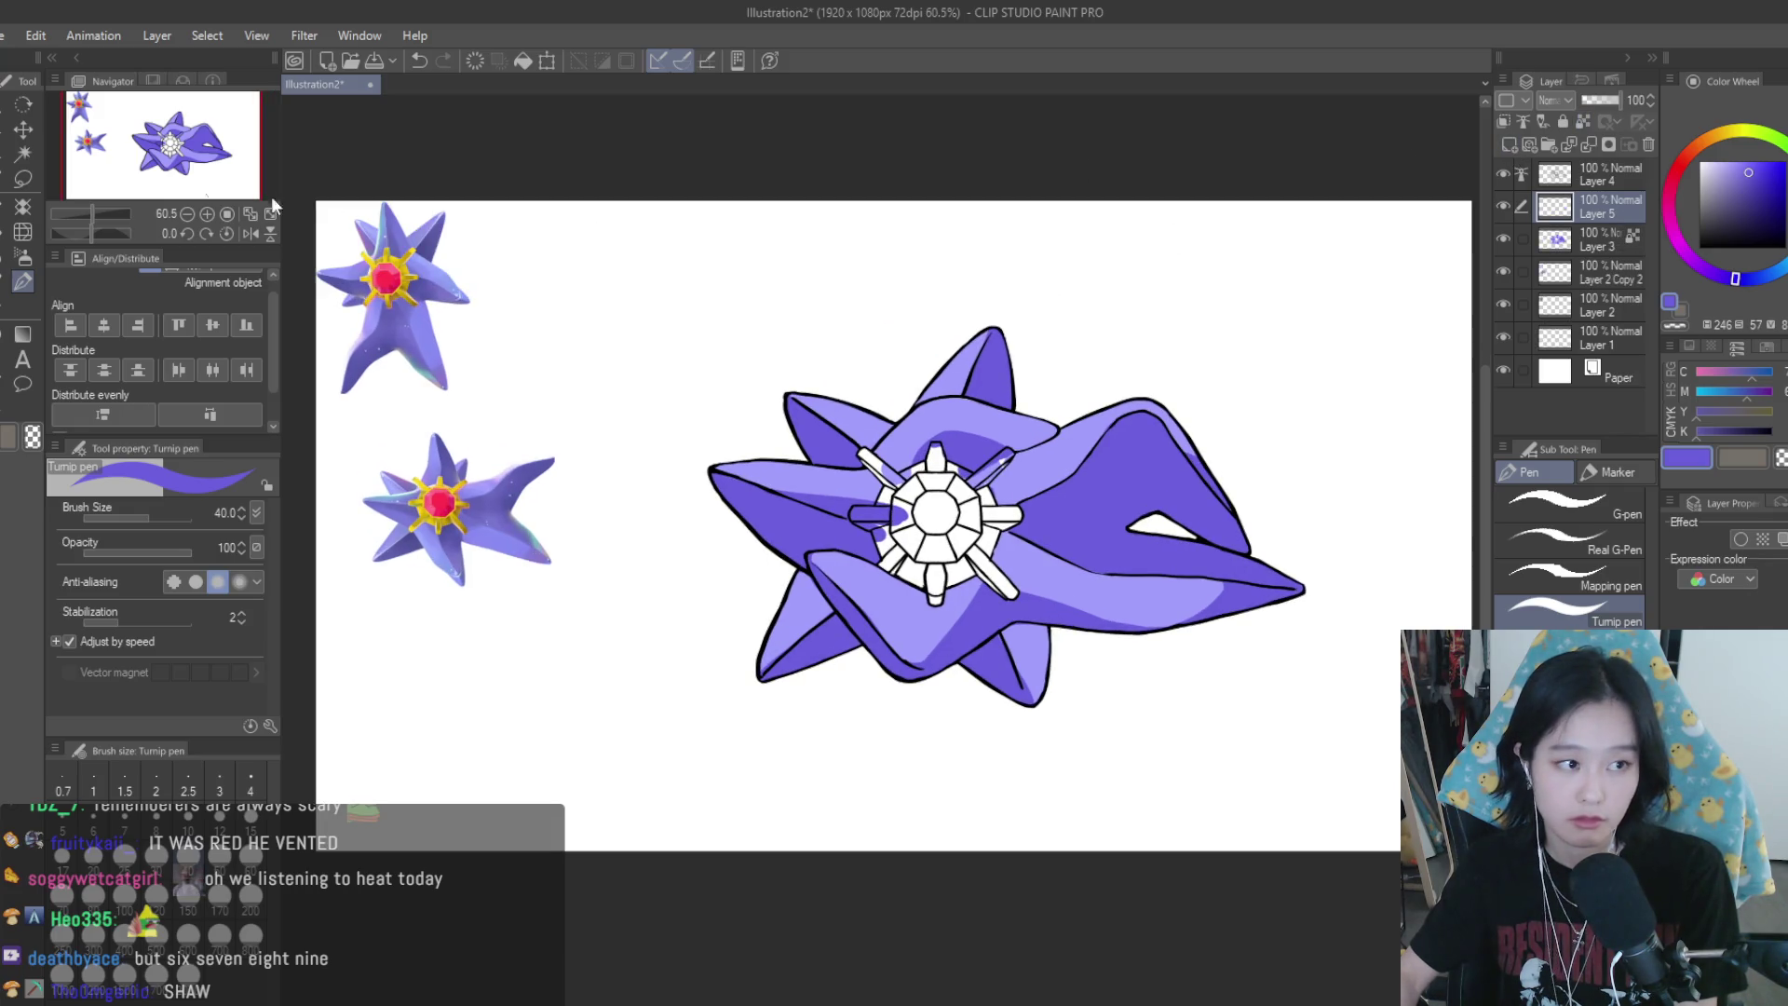
{"action": "key", "text": "g"}
{"action": "left_click", "coordinate": [458, 477], "text": "alt"}
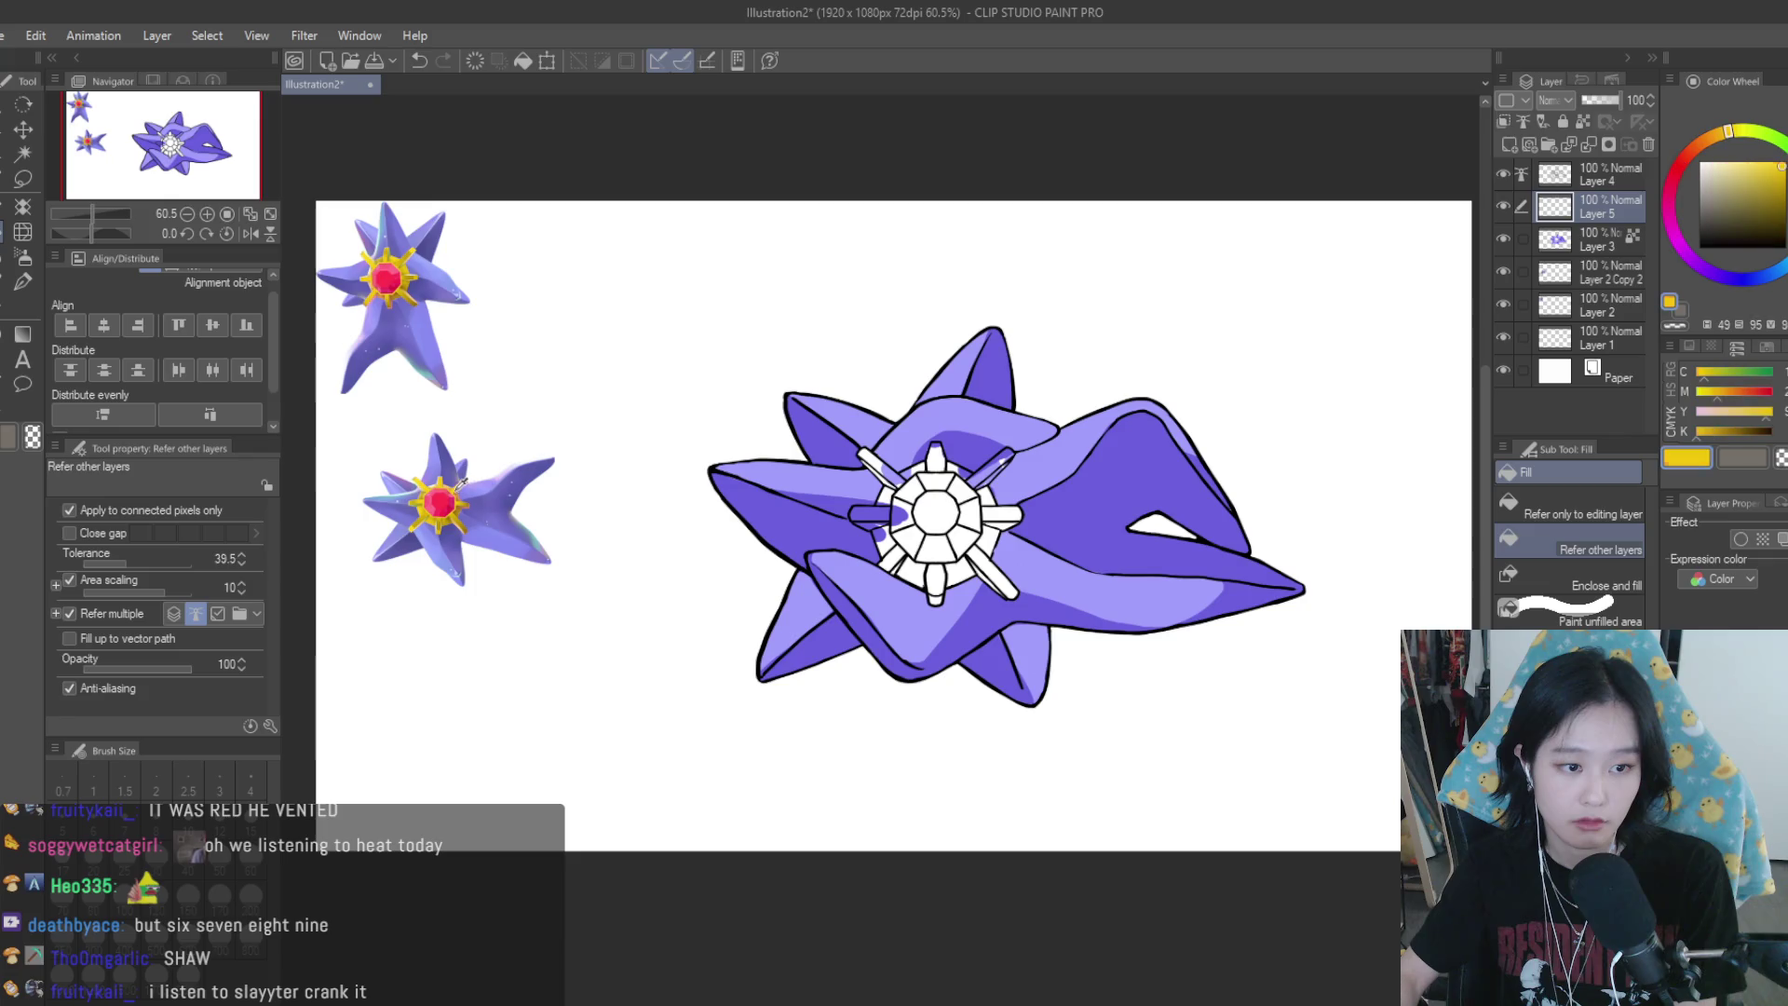
Fill each ring segment, all eight spikes and the small slivers around the gem with yellow
{"action": "scroll", "coordinate": [625, 488], "scroll_direction": "up", "scroll_amount": 3}
{"action": "left_click", "coordinate": [1219, 572]}
{"action": "scroll", "coordinate": [1275, 604], "scroll_direction": "down", "scroll_amount": 1}
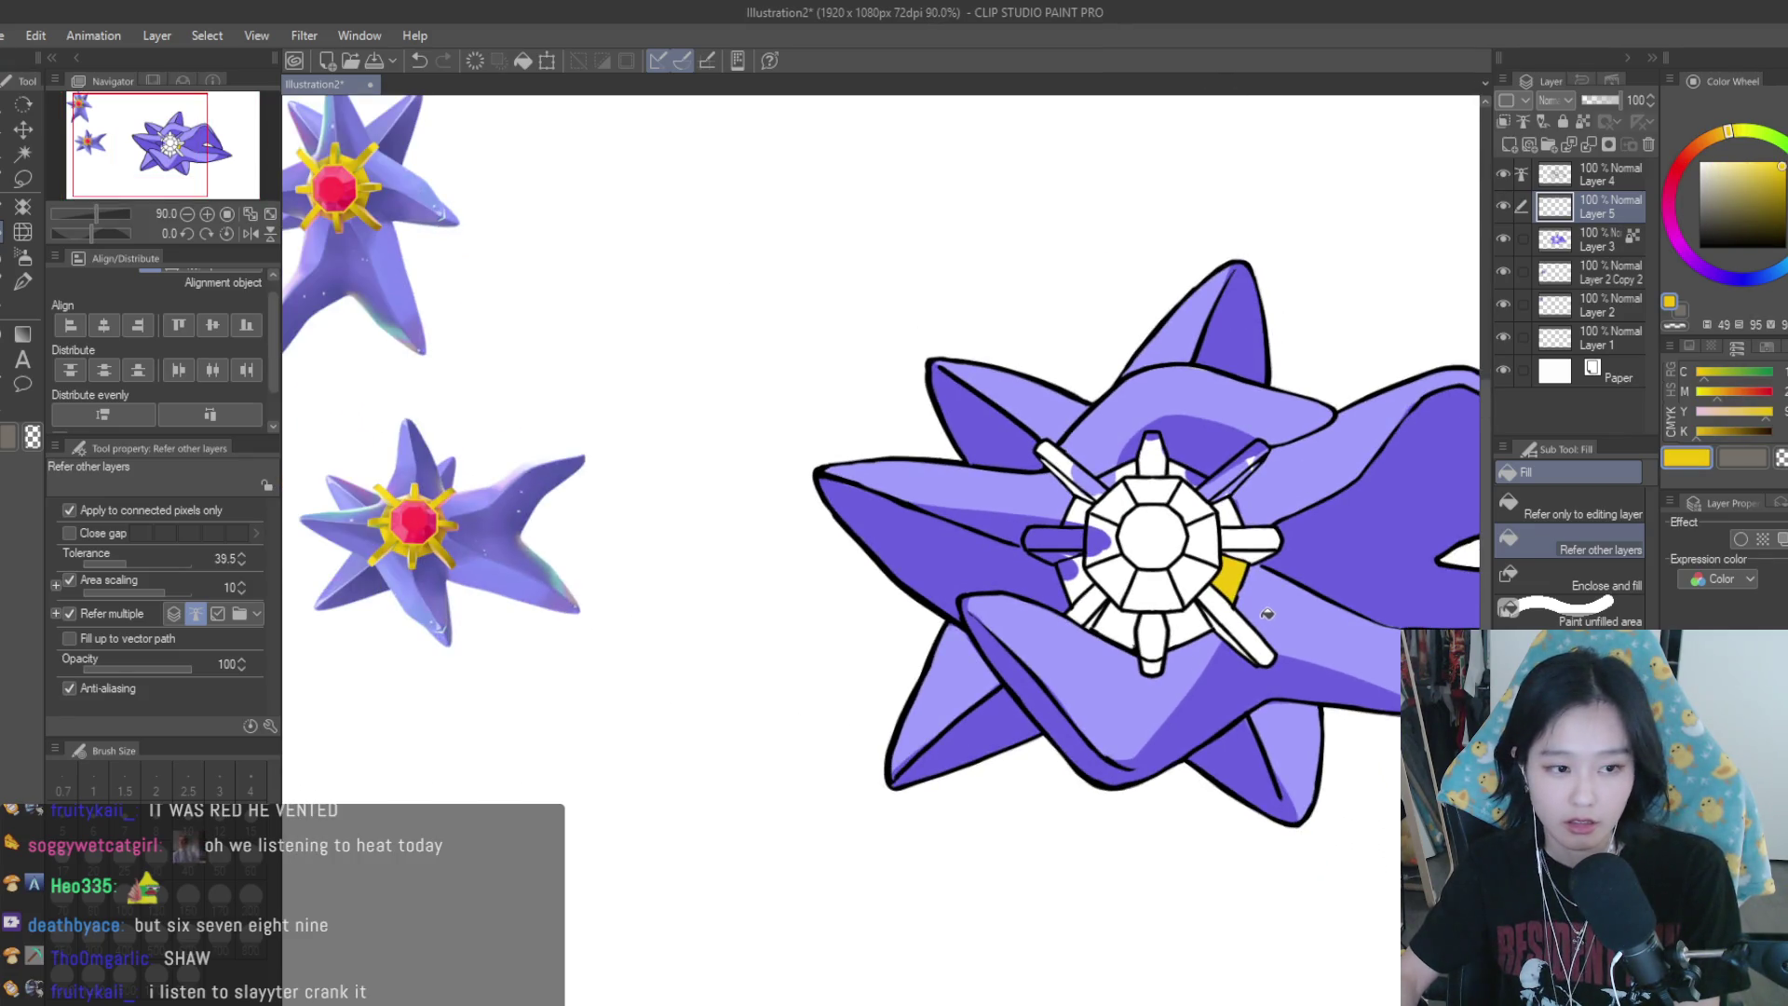
{"action": "scroll", "coordinate": [1266, 614], "scroll_direction": "up", "scroll_amount": 4}
{"action": "left_click", "coordinate": [1290, 671]}
{"action": "left_click", "coordinate": [1169, 638]}
{"action": "left_click", "coordinate": [1094, 671]}
{"action": "left_click", "coordinate": [1015, 642]}
{"action": "left_click", "coordinate": [955, 596]}
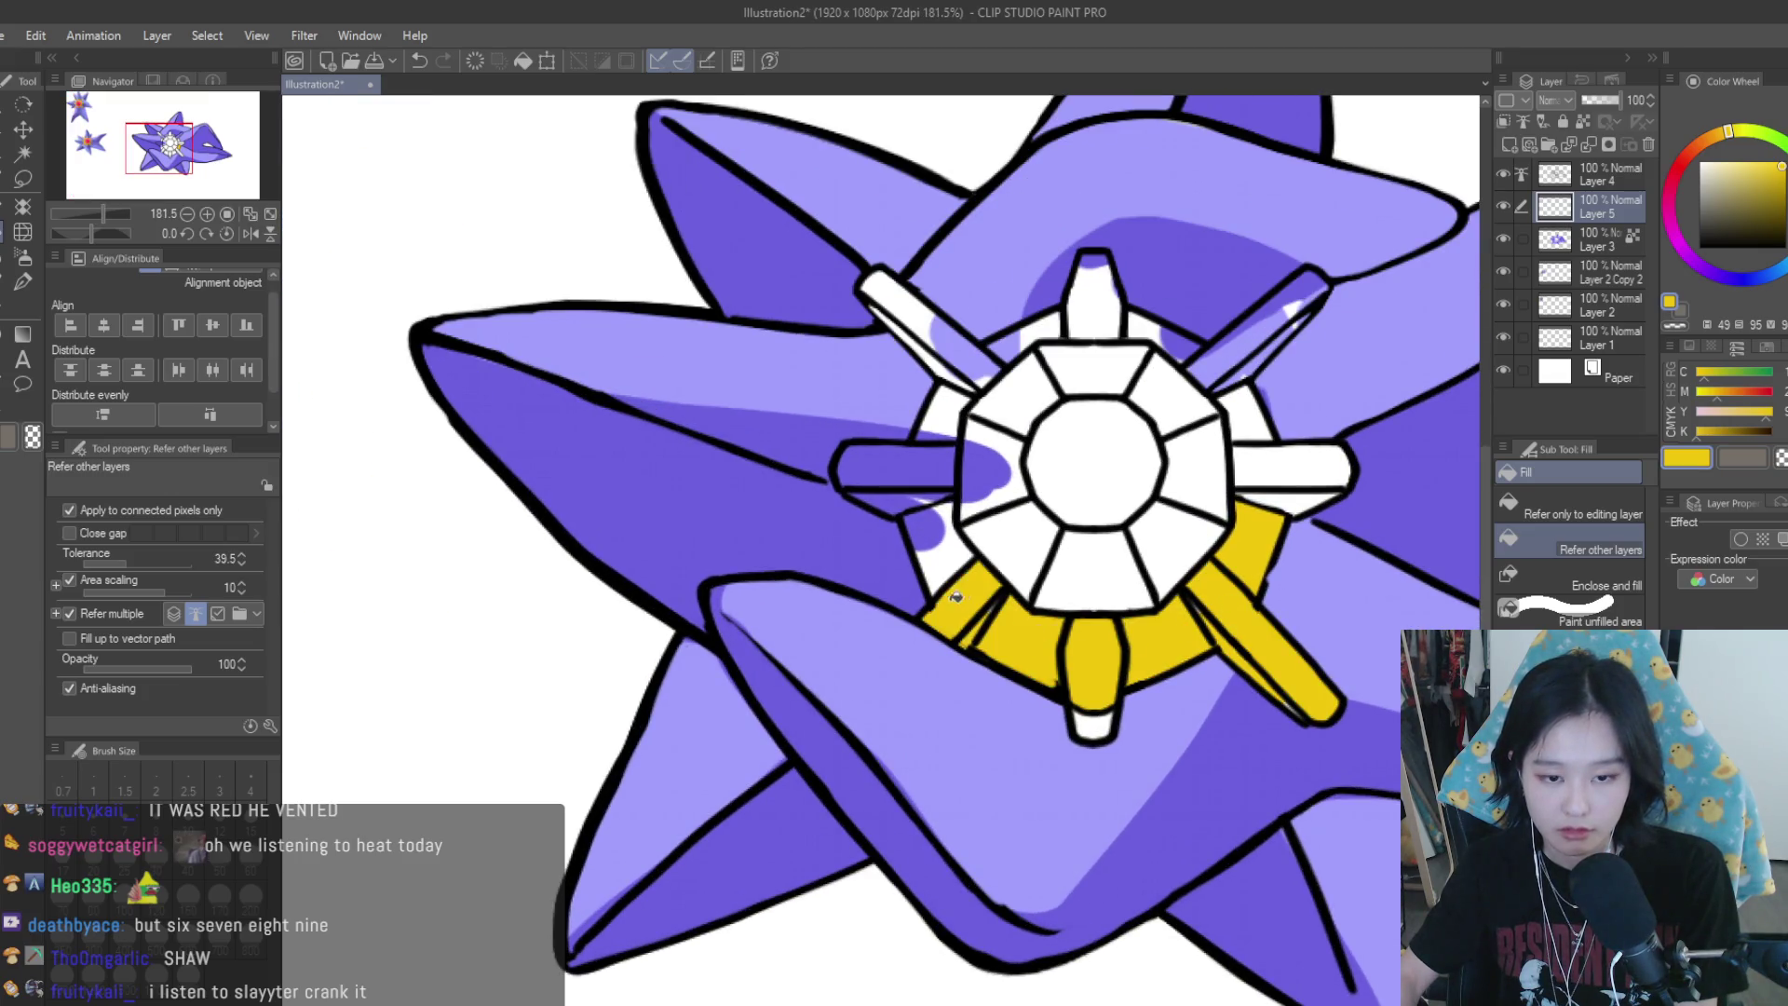
{"action": "left_click", "coordinate": [939, 548]}
{"action": "left_click", "coordinate": [931, 456]}
{"action": "left_click", "coordinate": [950, 397]}
{"action": "left_click", "coordinate": [1015, 337]}
{"action": "left_click", "coordinate": [1084, 323]}
{"action": "left_click", "coordinate": [1156, 326]}
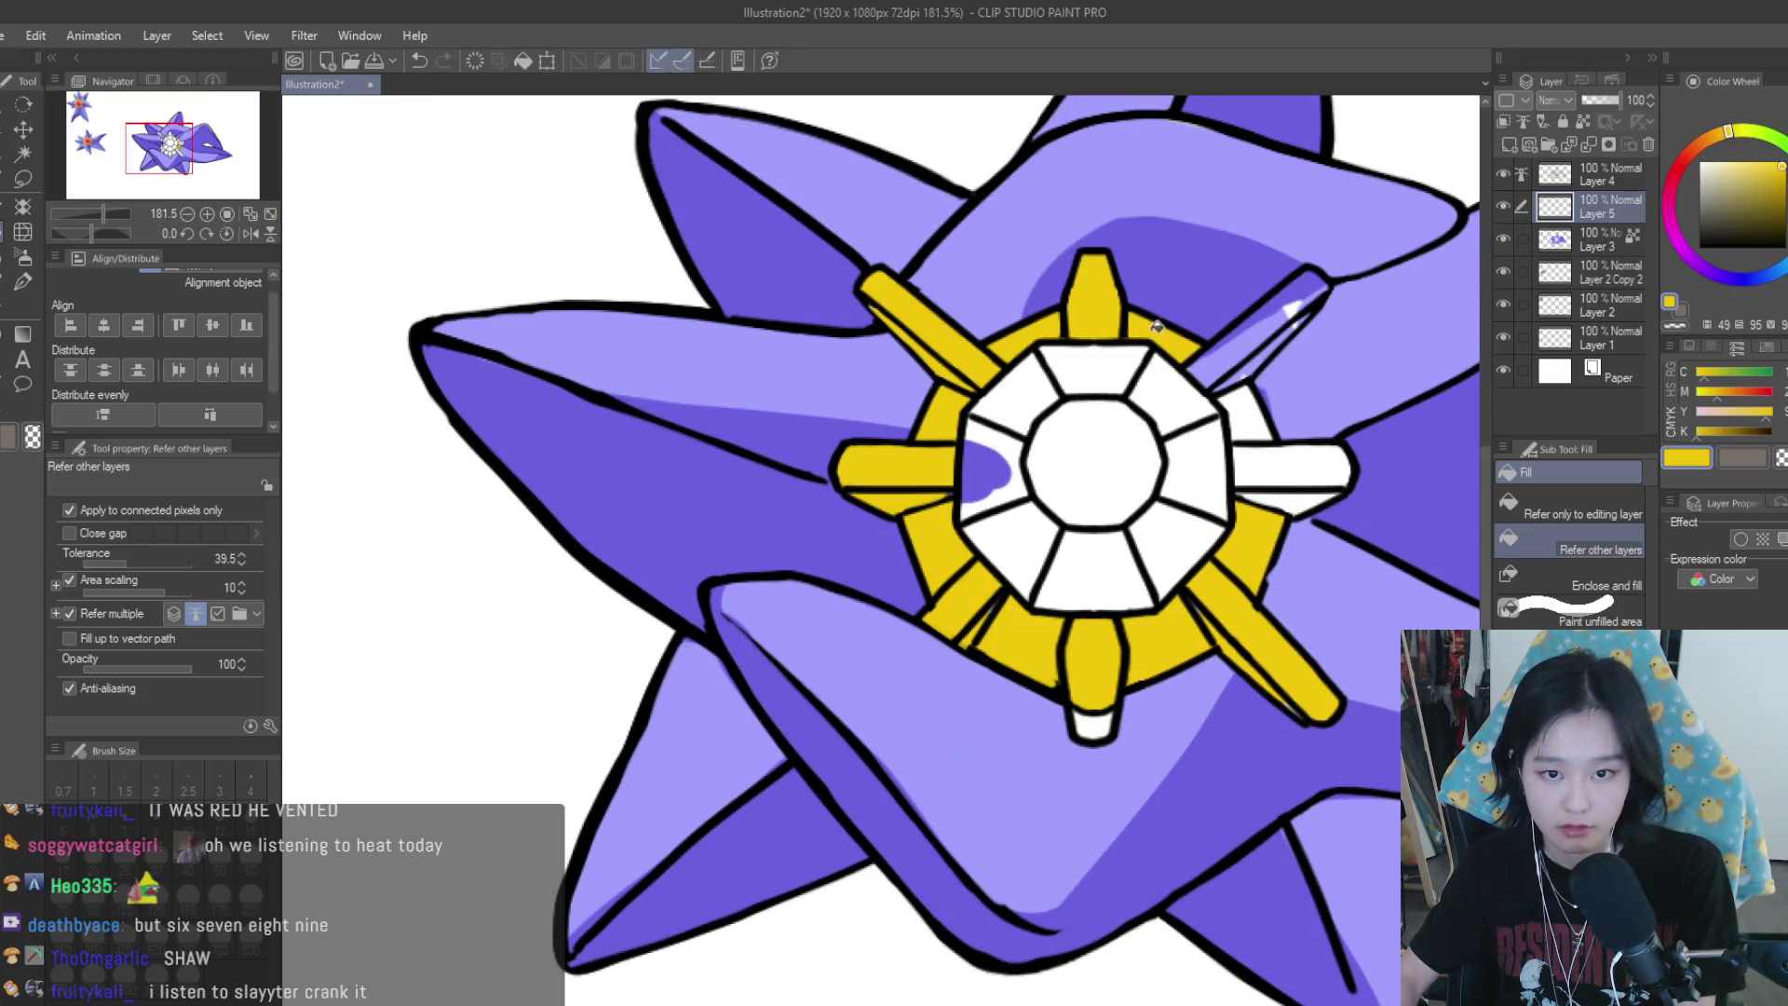
{"action": "left_click", "coordinate": [1211, 349]}
{"action": "left_click", "coordinate": [1281, 312]}
{"action": "left_click", "coordinate": [1304, 470]}
{"action": "left_click", "coordinate": [1285, 503]}
{"action": "left_click", "coordinate": [1087, 722]}
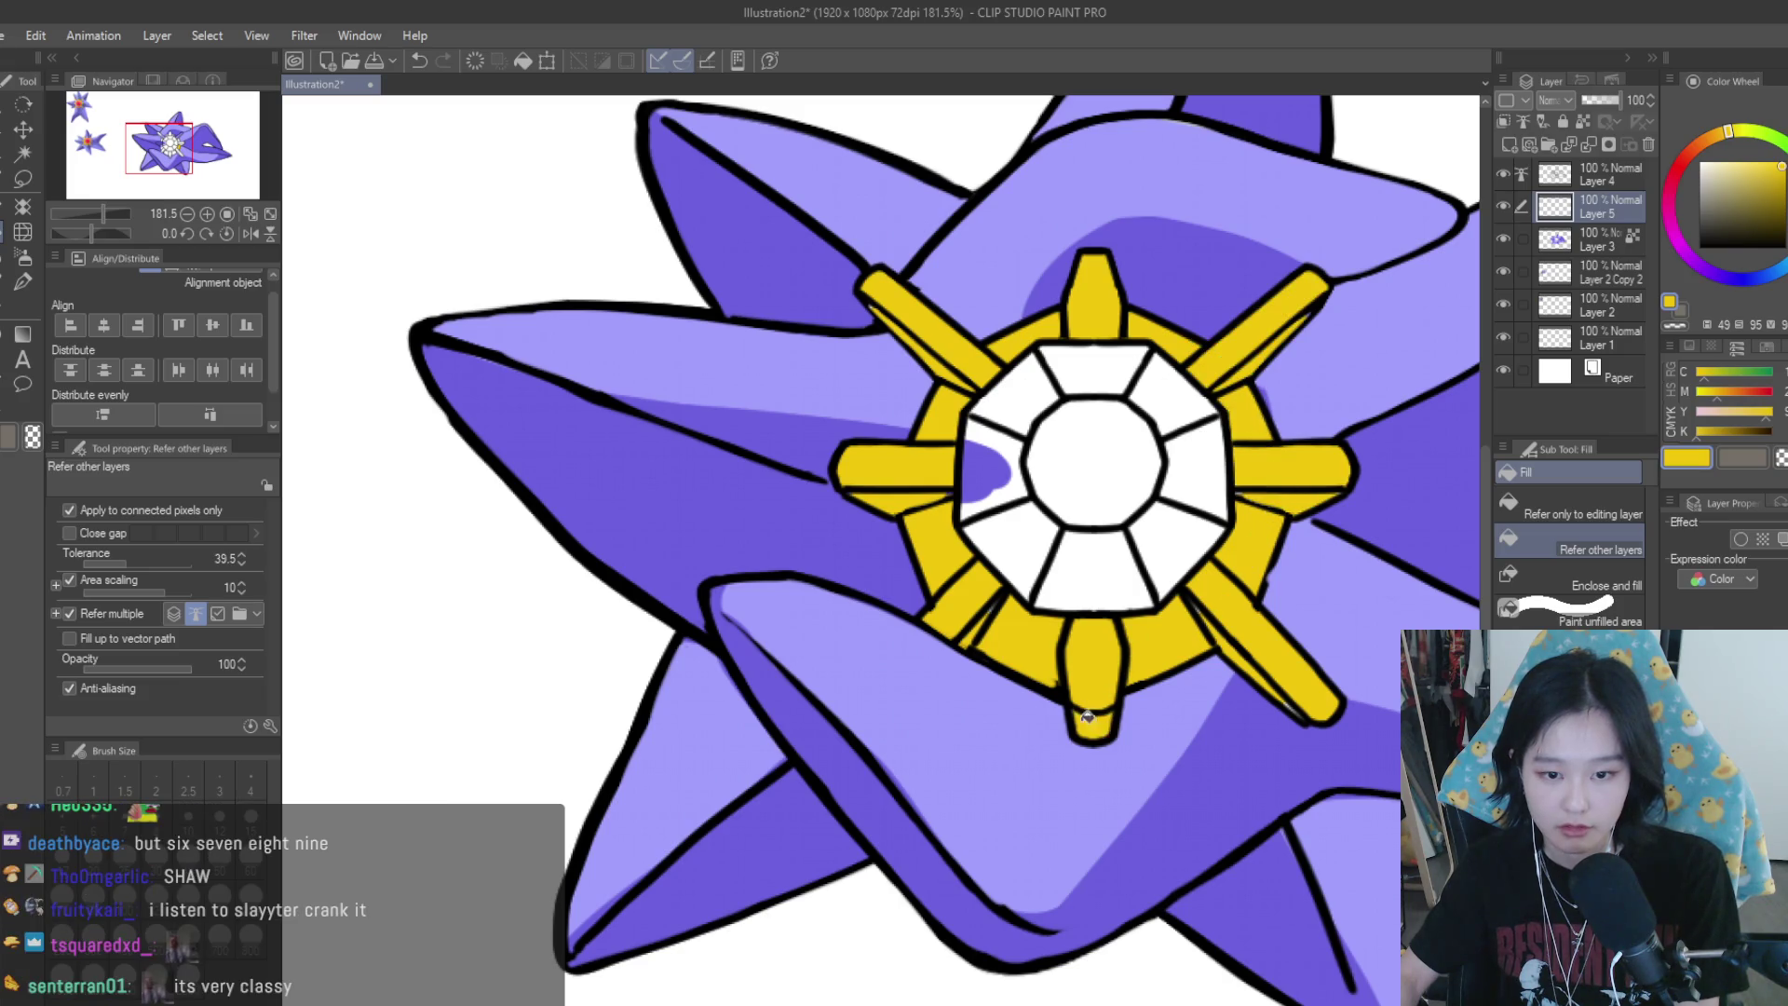
Switch back to the Turnip pen and add new raster Layer 6 for the gem
{"action": "scroll", "coordinate": [1087, 717], "scroll_direction": "down", "scroll_amount": 2}
{"action": "key", "text": "p"}
{"action": "scroll", "coordinate": [1144, 622], "scroll_direction": "up", "scroll_amount": 2}
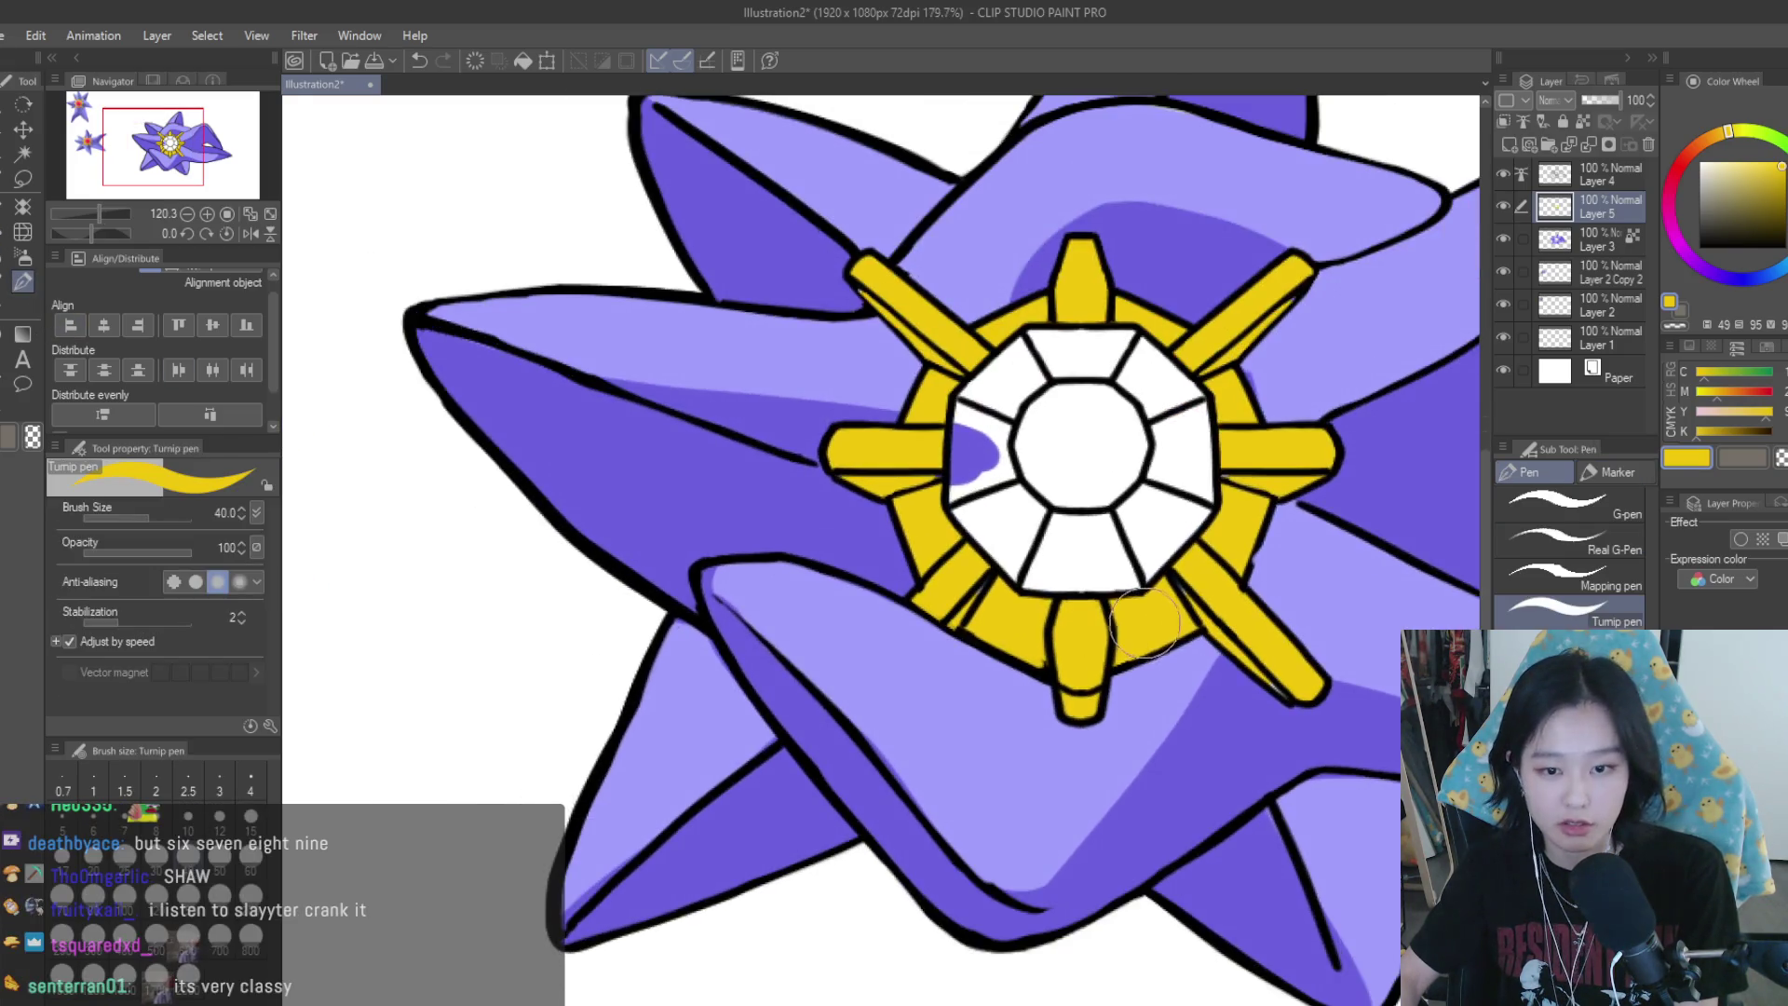
{"action": "scroll", "coordinate": [1210, 373], "scroll_direction": "up", "scroll_amount": 2}
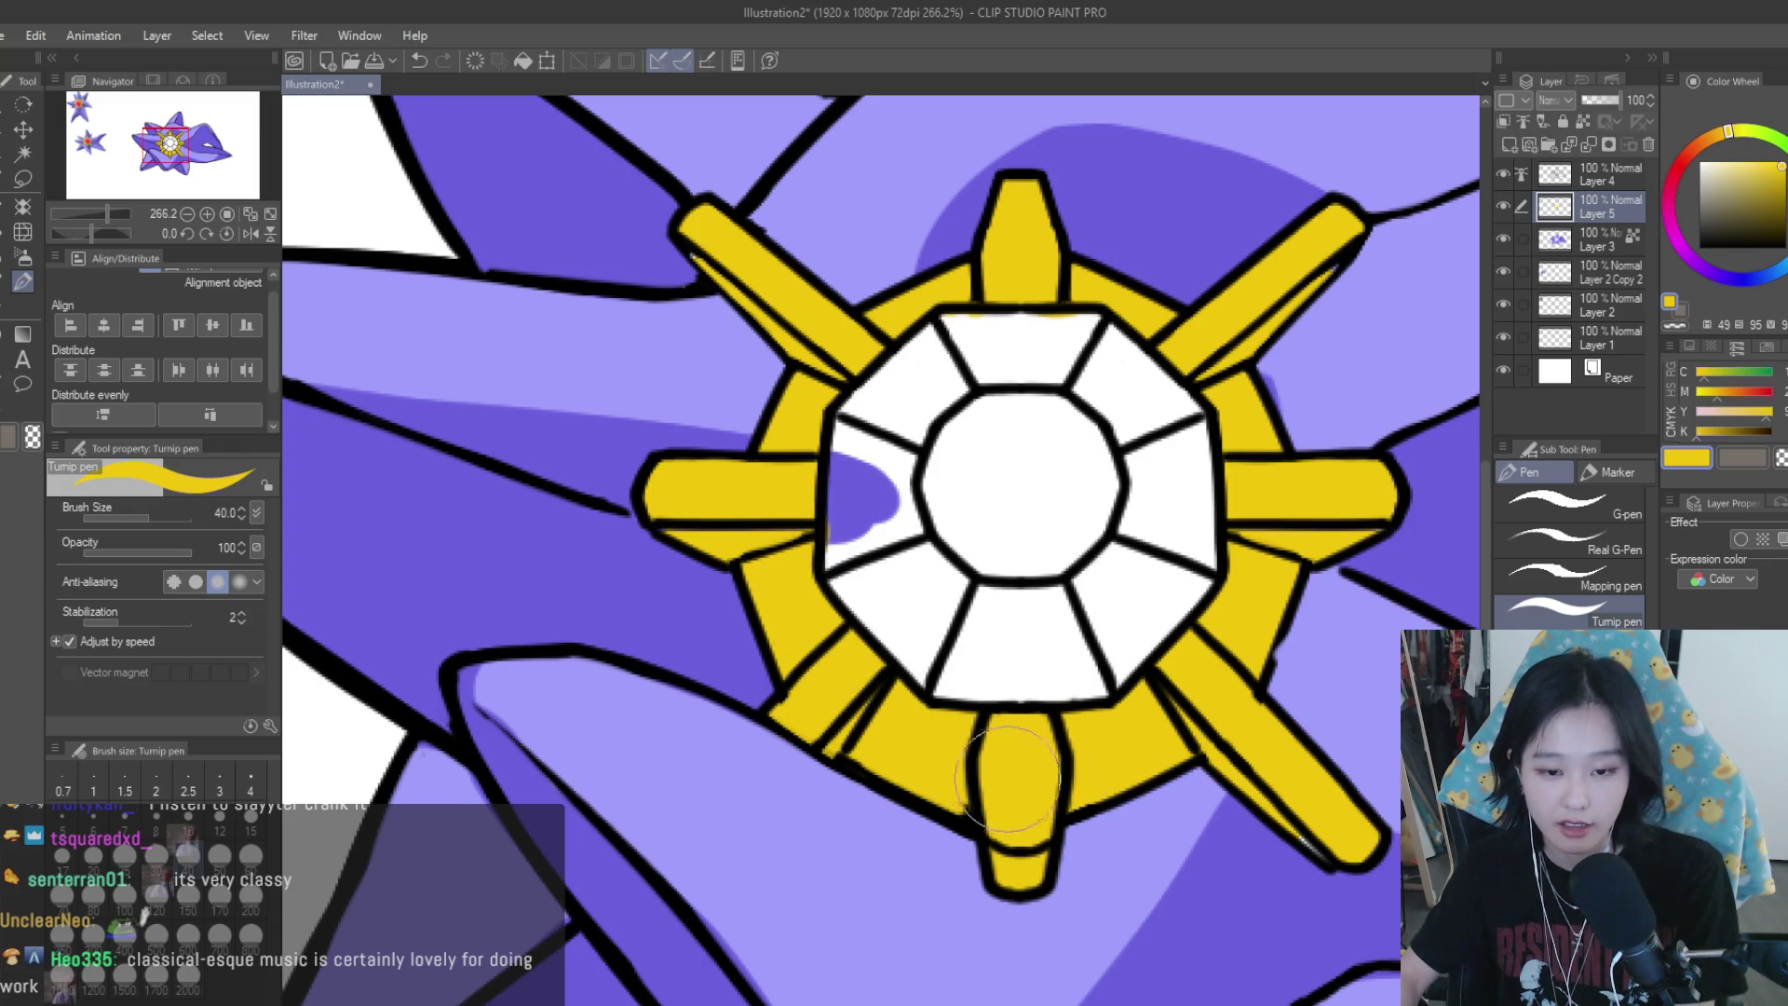
{"action": "scroll", "coordinate": [1286, 561], "scroll_direction": "down", "scroll_amount": 3}
{"action": "scroll", "coordinate": [1286, 561], "scroll_direction": "down", "scroll_amount": 2}
{"action": "scroll", "coordinate": [1286, 561], "scroll_direction": "up", "scroll_amount": 2}
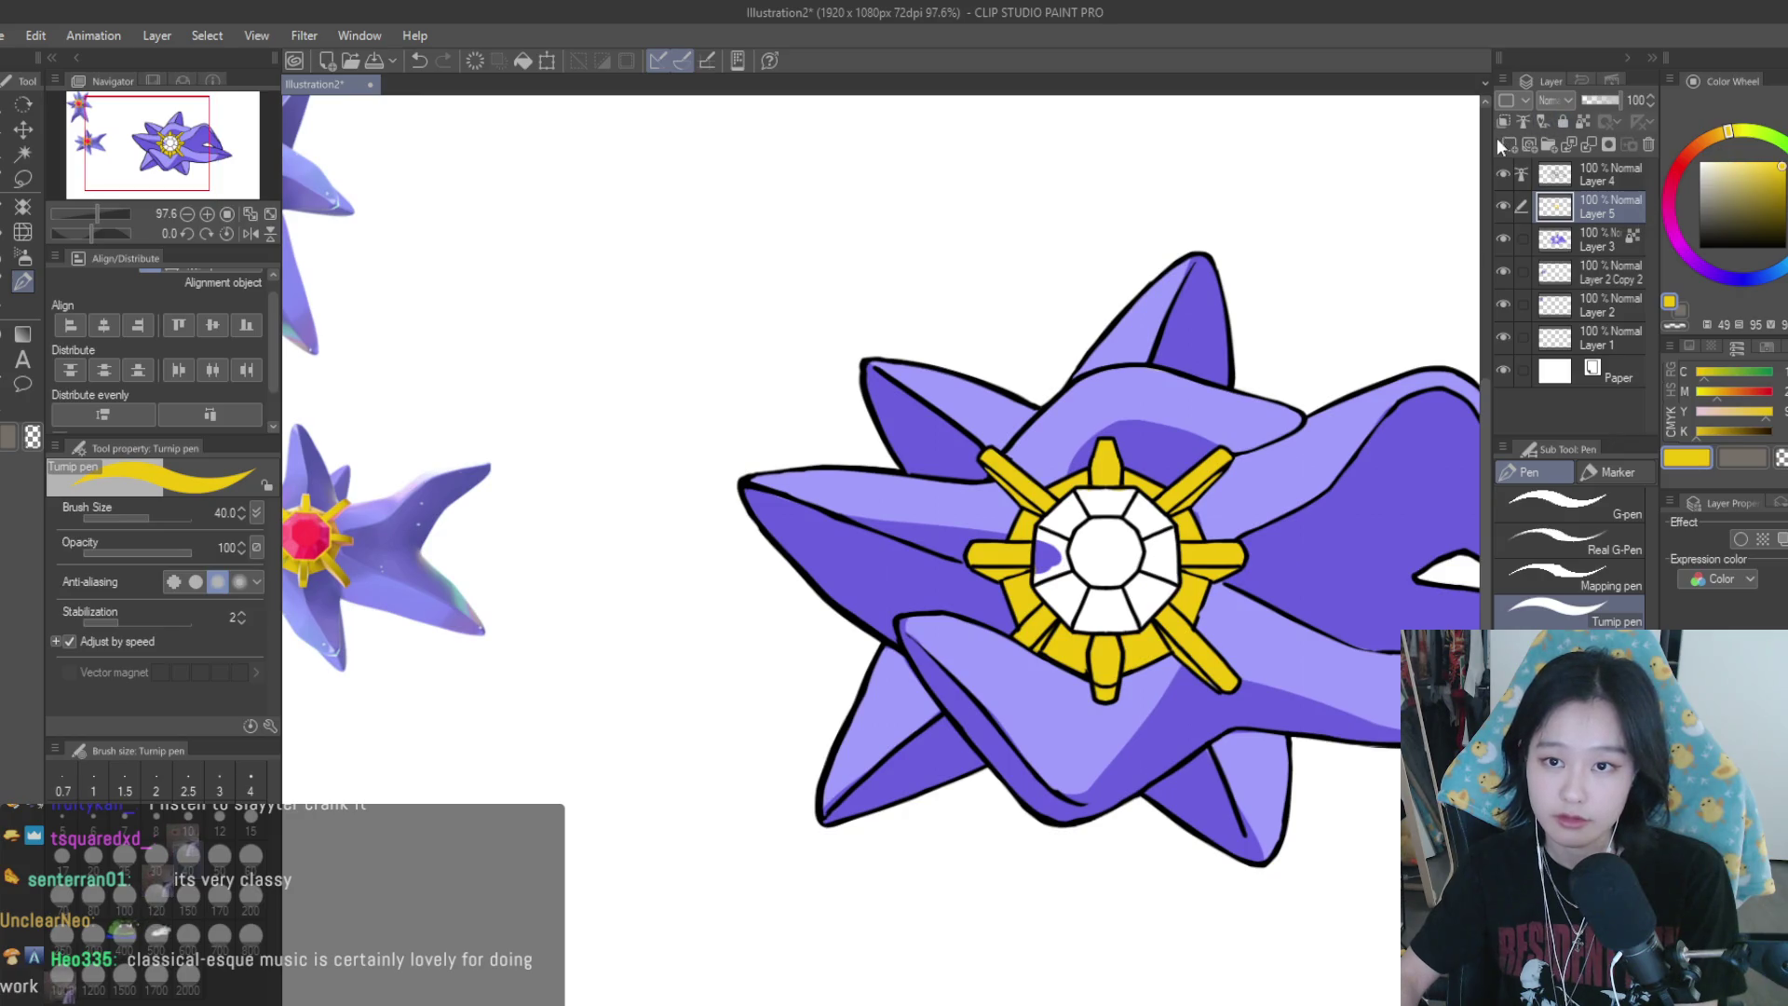
{"action": "left_click", "coordinate": [1499, 141]}
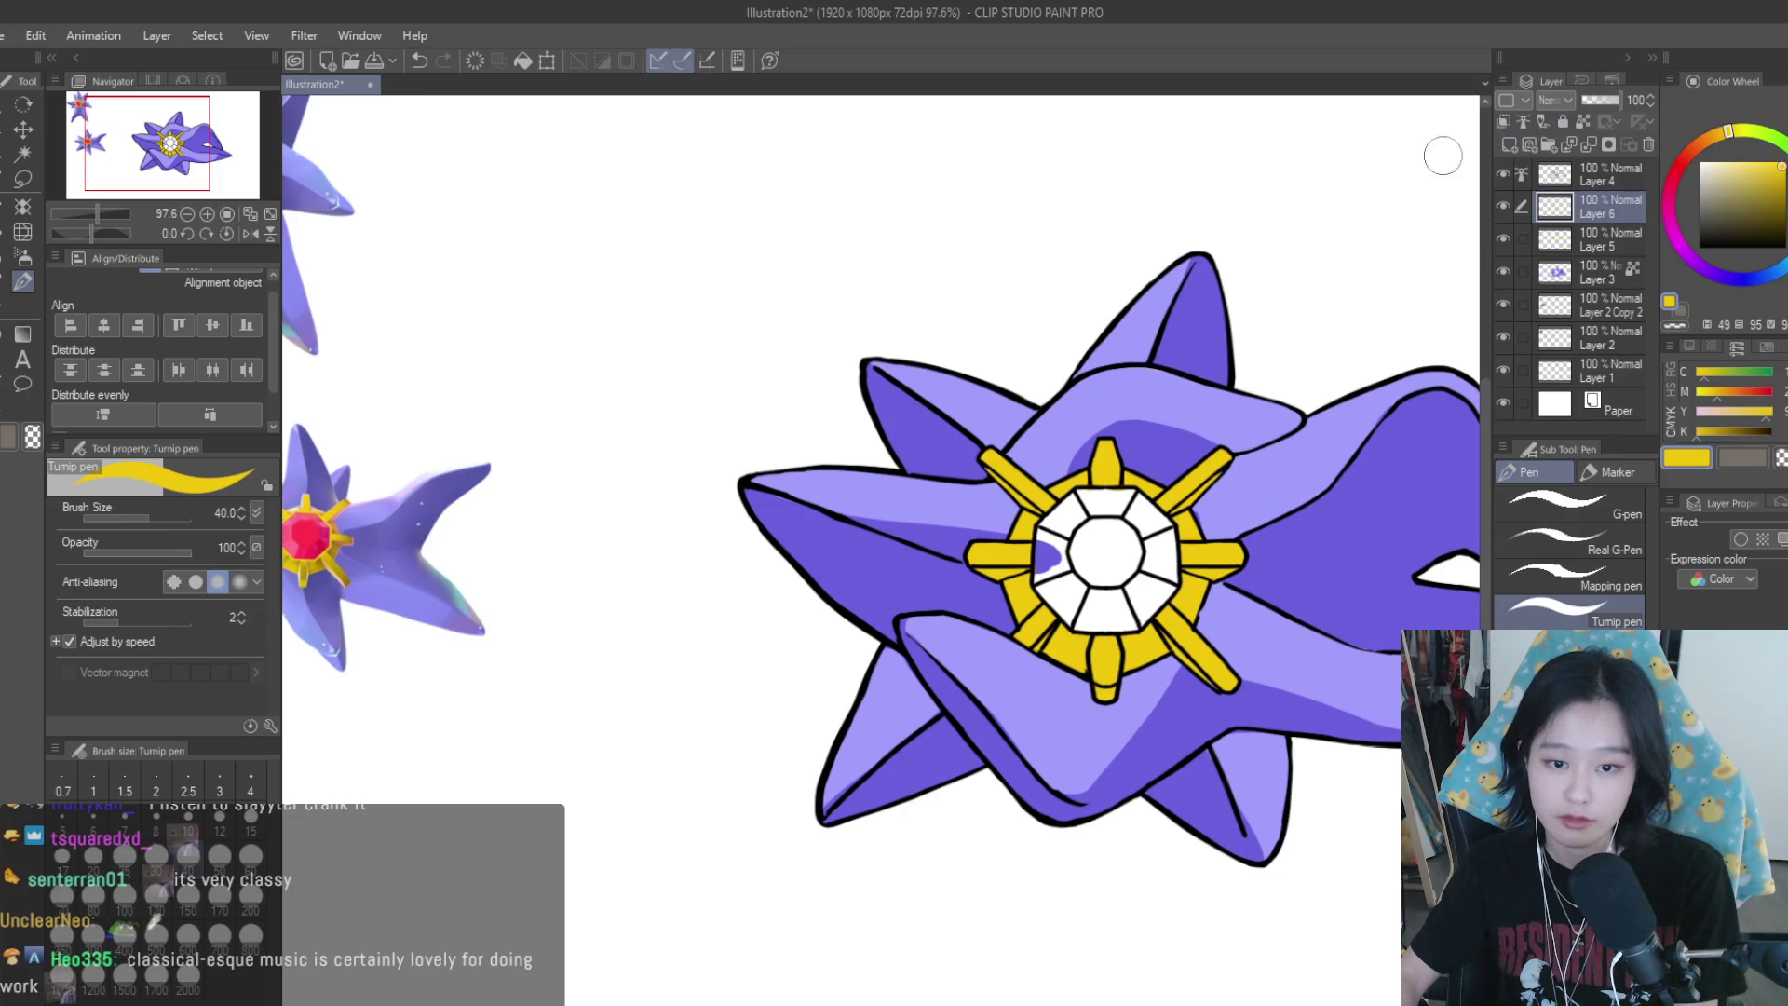
Fill every facet of the central gem with crimson red on Layer 6
{"action": "left_click", "coordinate": [23, 256]}
{"action": "scroll", "coordinate": [373, 548], "scroll_direction": "down", "scroll_amount": 1}
{"action": "left_click", "coordinate": [300, 545], "text": "alt"}
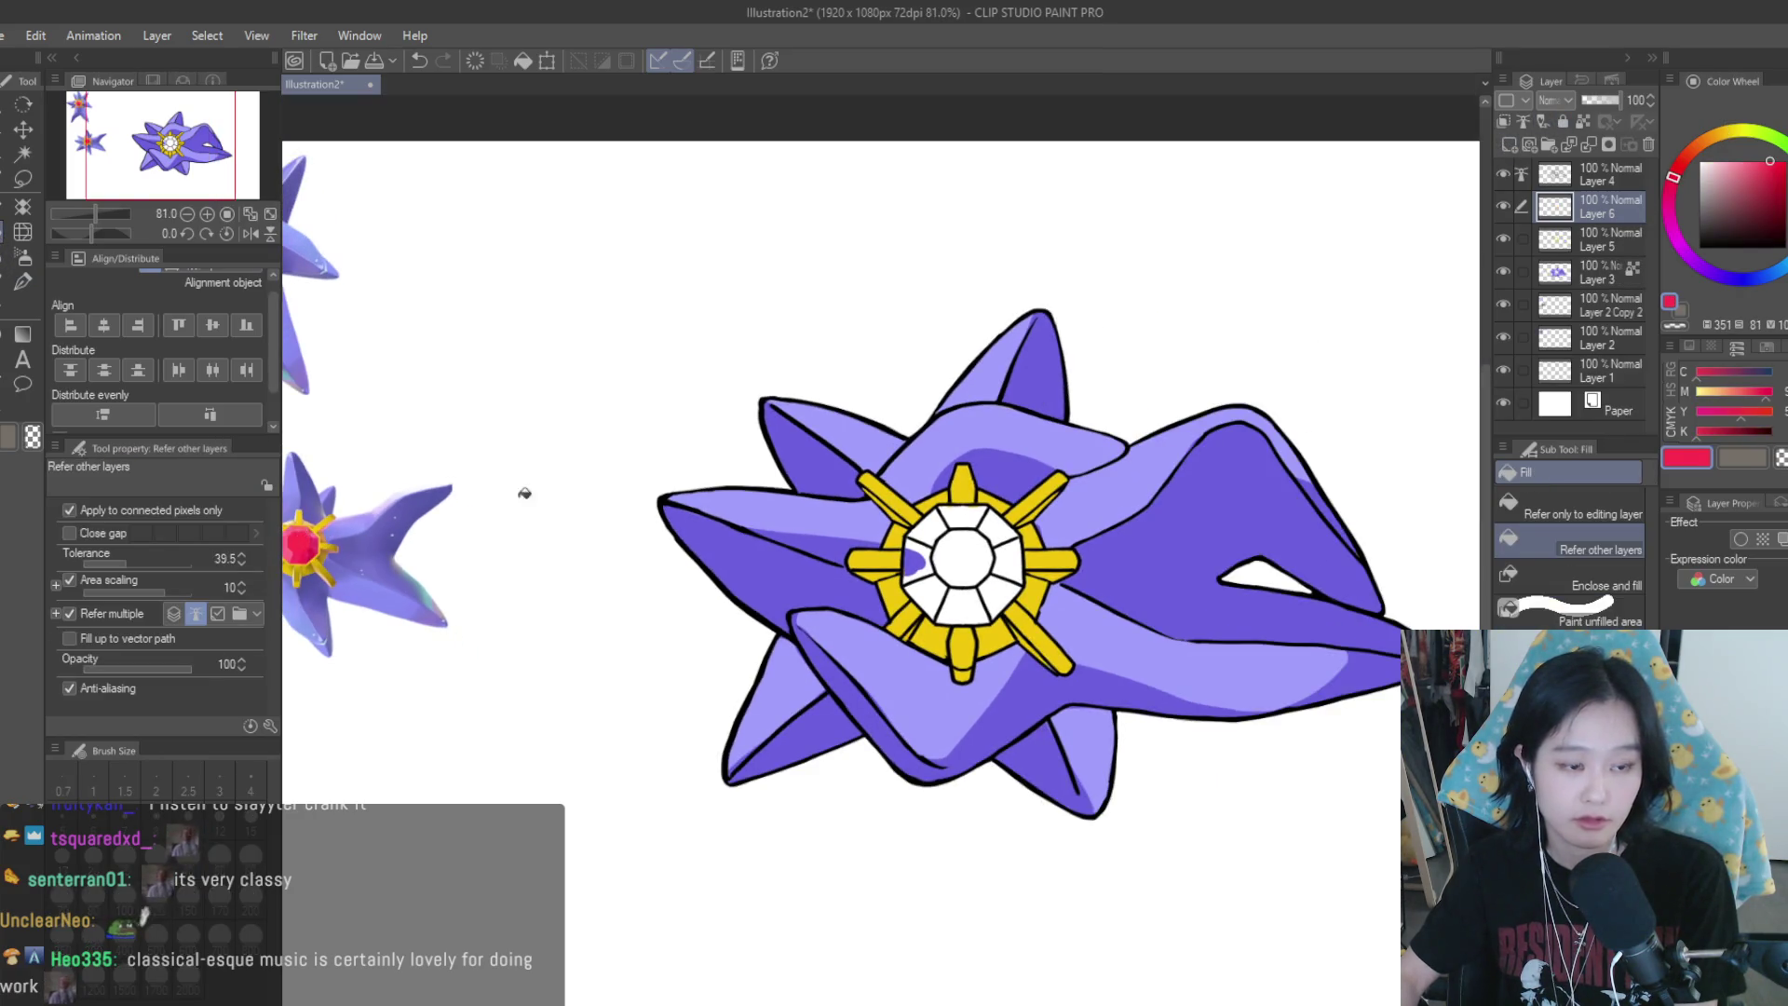
{"action": "scroll", "coordinate": [1029, 545], "scroll_direction": "up", "scroll_amount": 2}
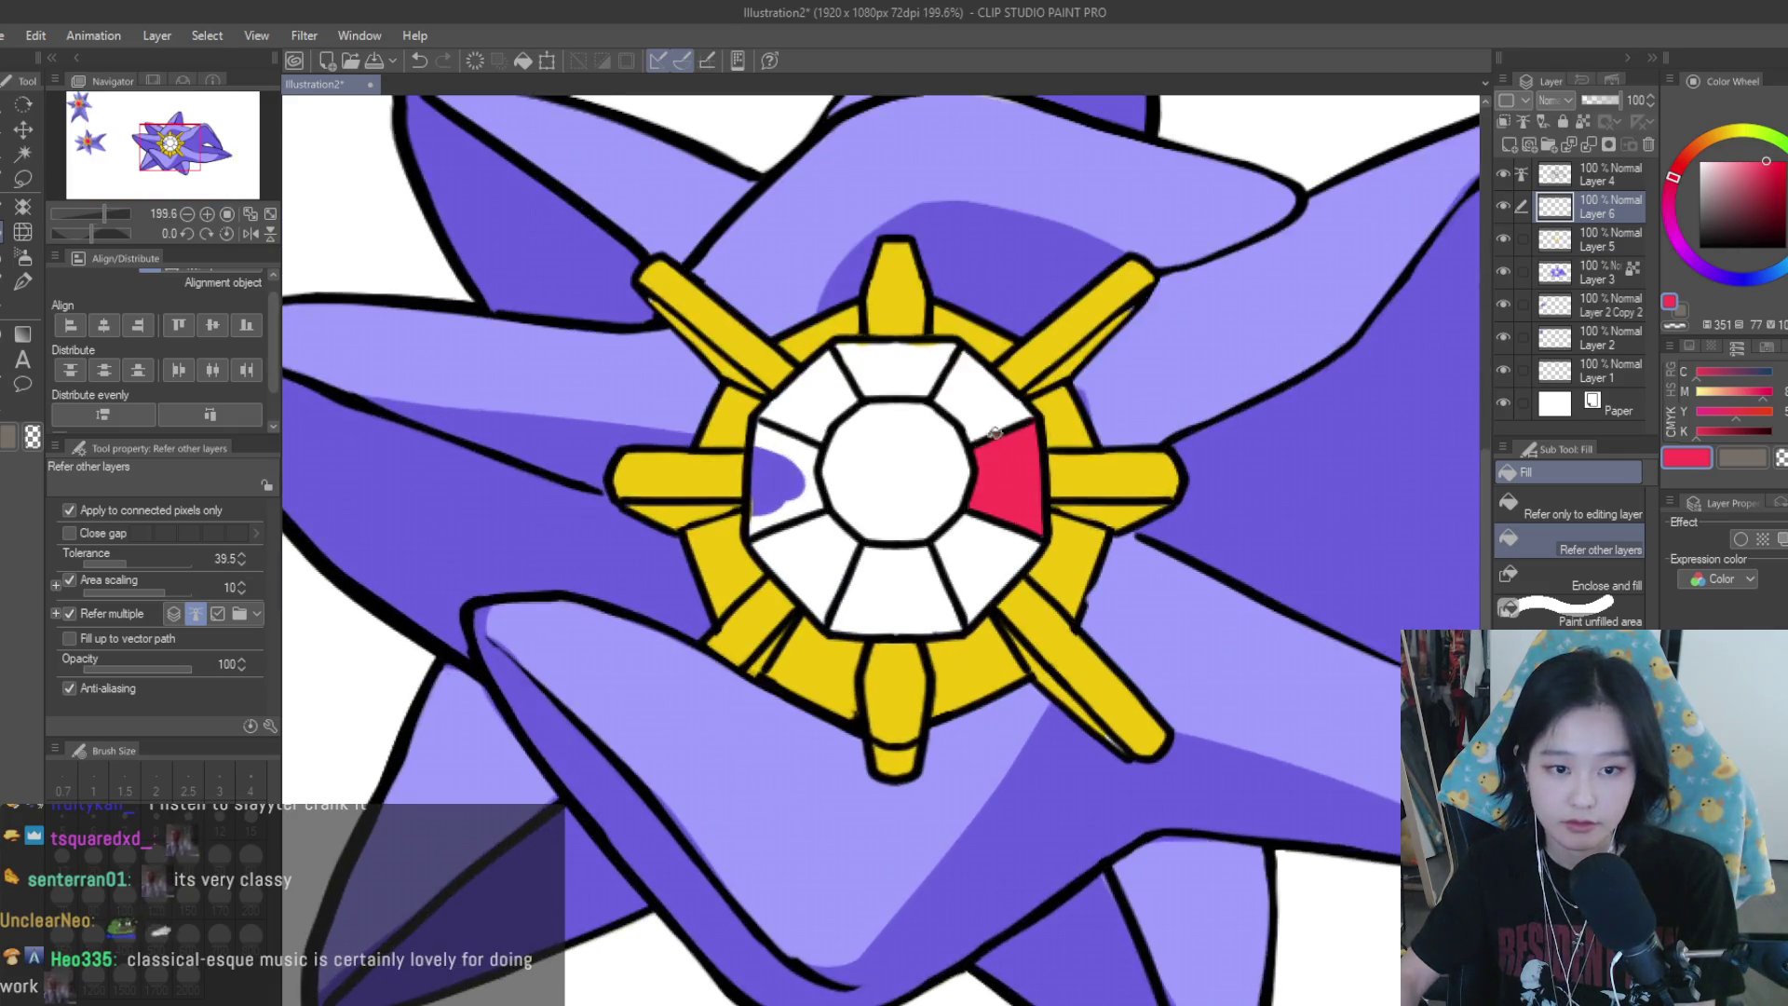
{"action": "left_click_drag", "start_coordinate": [1011, 479], "coordinate": [932, 392]}
{"action": "scroll", "coordinate": [1152, 569], "scroll_direction": "down", "scroll_amount": 3}
{"action": "scroll", "coordinate": [1211, 605], "scroll_direction": "down", "scroll_amount": 1}
{"action": "scroll", "coordinate": [1301, 655], "scroll_direction": "up", "scroll_amount": 1}
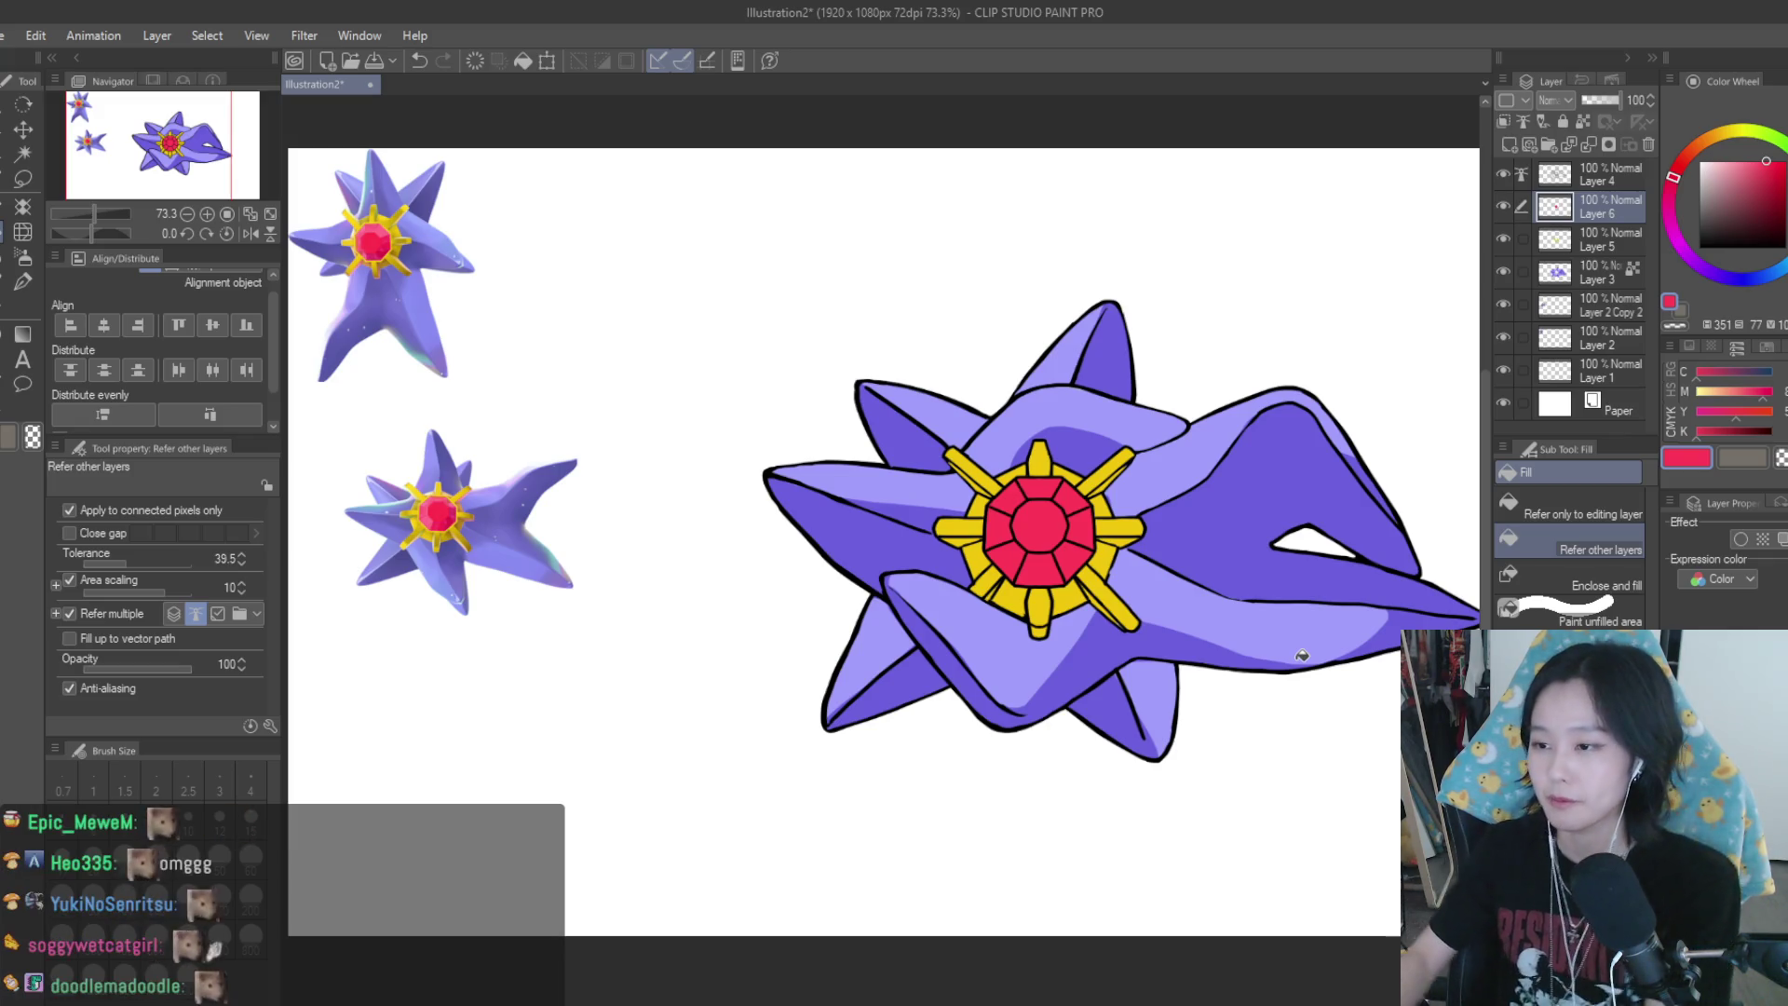
{"action": "scroll", "coordinate": [1302, 655], "scroll_direction": "down", "scroll_amount": 3}
{"action": "scroll", "coordinate": [1255, 402], "scroll_direction": "up", "scroll_amount": 2}
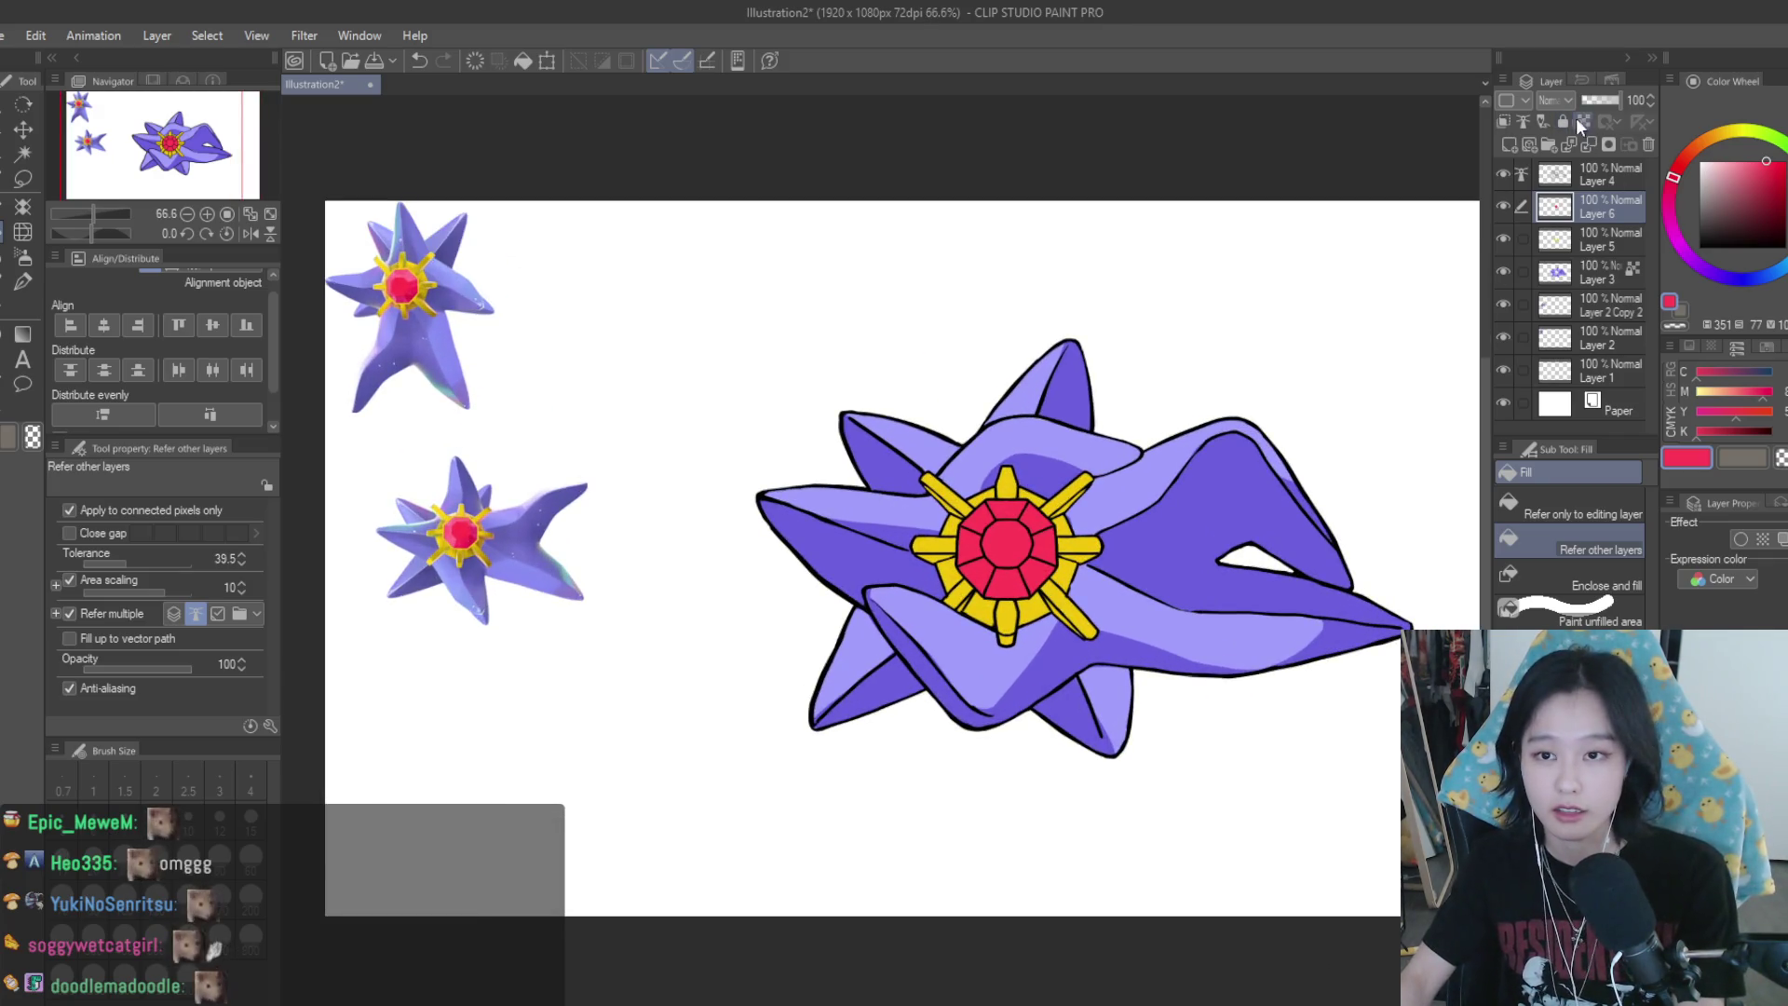
With the Turnip pen in light salmon pink, paint highlights down the gem's left facets
{"action": "key", "text": "p"}
{"action": "scroll", "coordinate": [965, 545], "scroll_direction": "up", "scroll_amount": 2}
{"action": "left_click", "coordinate": [1745, 161]}
{"action": "left_click", "coordinate": [1682, 165]}
{"action": "scroll", "coordinate": [1071, 558], "scroll_direction": "down", "scroll_amount": 4}
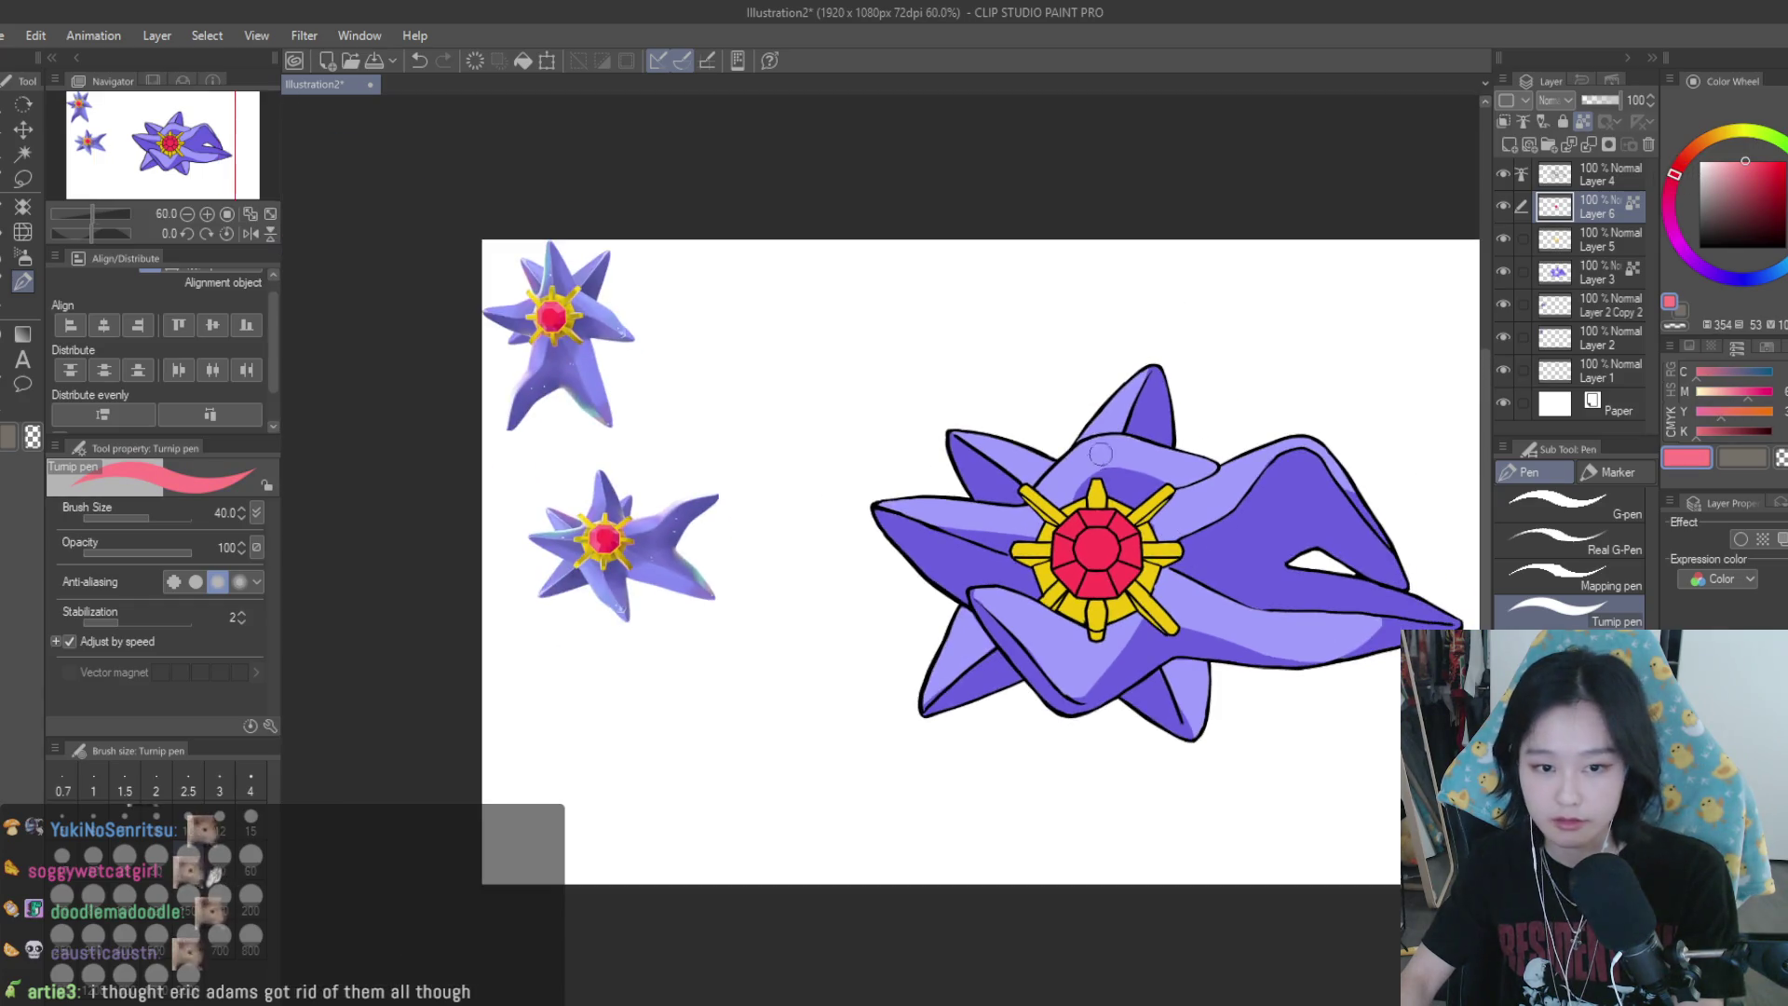
{"action": "scroll", "coordinate": [1038, 643], "scroll_direction": "up", "scroll_amount": 6}
{"action": "mouse_move", "coordinate": [1071, 624]}
{"action": "left_mouse_down"}
{"action": "mouse_move", "coordinate": [1011, 669]}
{"action": "mouse_move", "coordinate": [973, 759]}
{"action": "left_mouse_up"}
{"action": "left_click_drag", "start_coordinate": [1034, 685], "coordinate": [991, 773]}
{"action": "left_click_drag", "start_coordinate": [1080, 662], "coordinate": [1050, 684]}
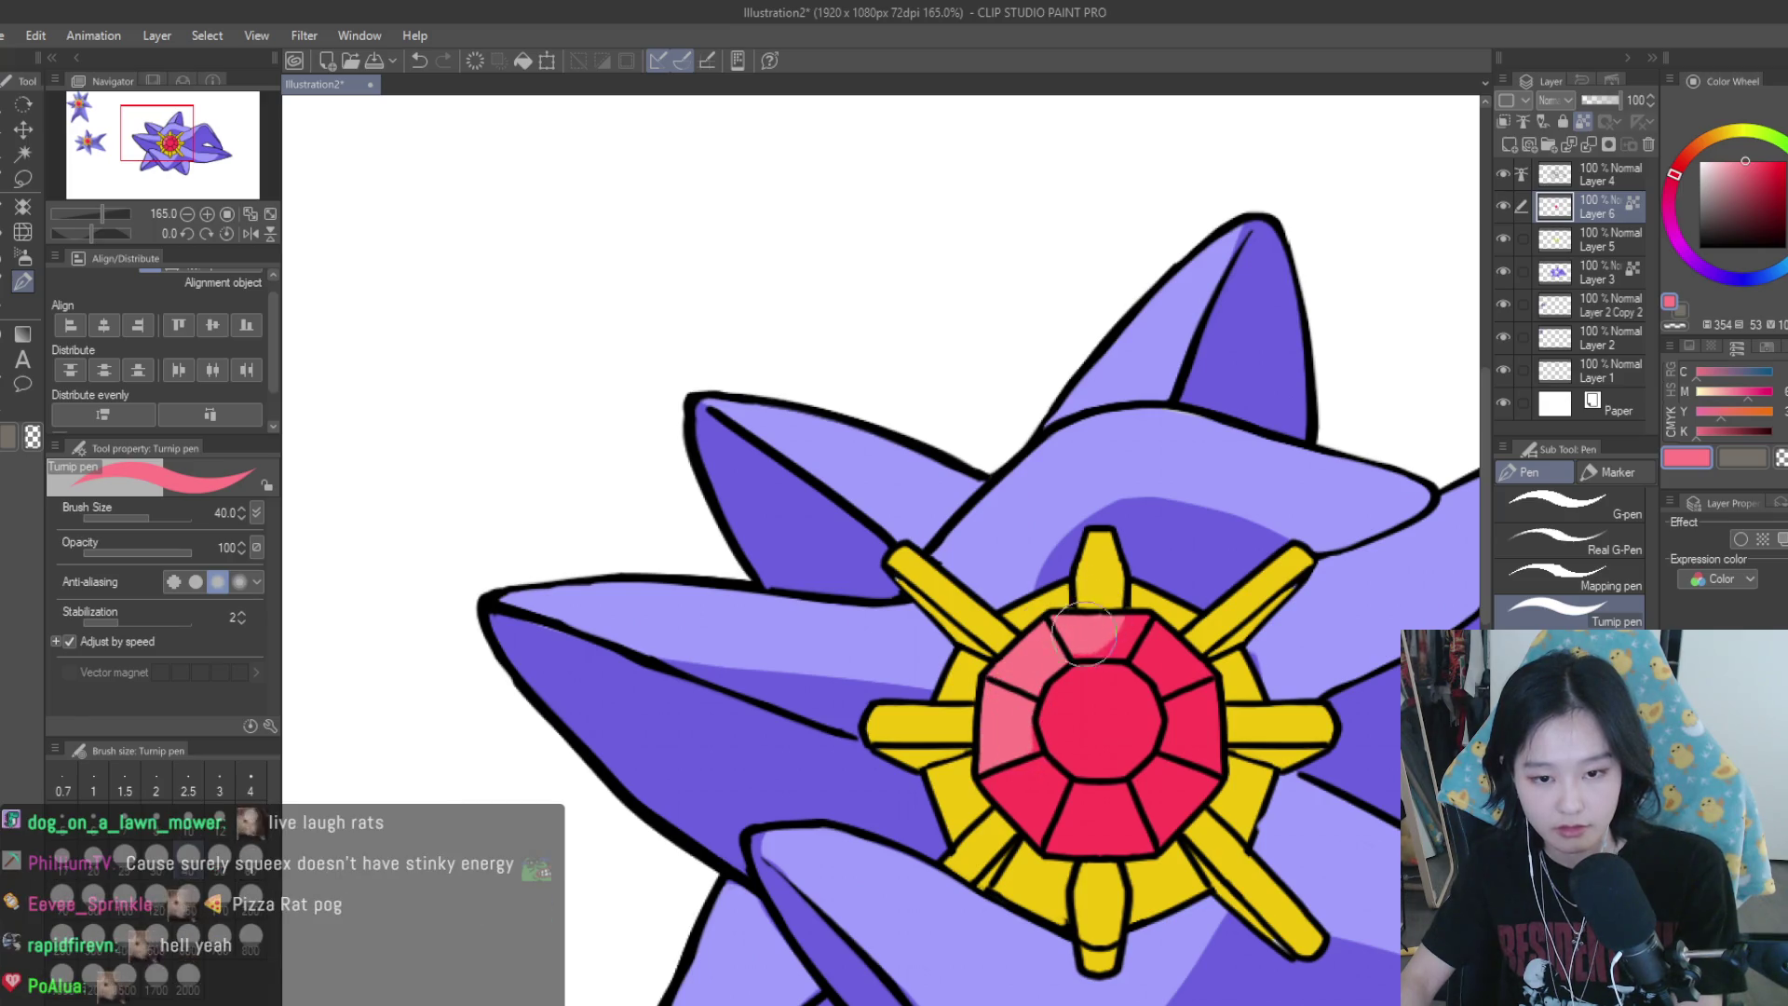
Undo the salmon-pink gem highlight and choose a paler pink
{"action": "scroll", "coordinate": [1117, 652], "scroll_direction": "down", "scroll_amount": 3}
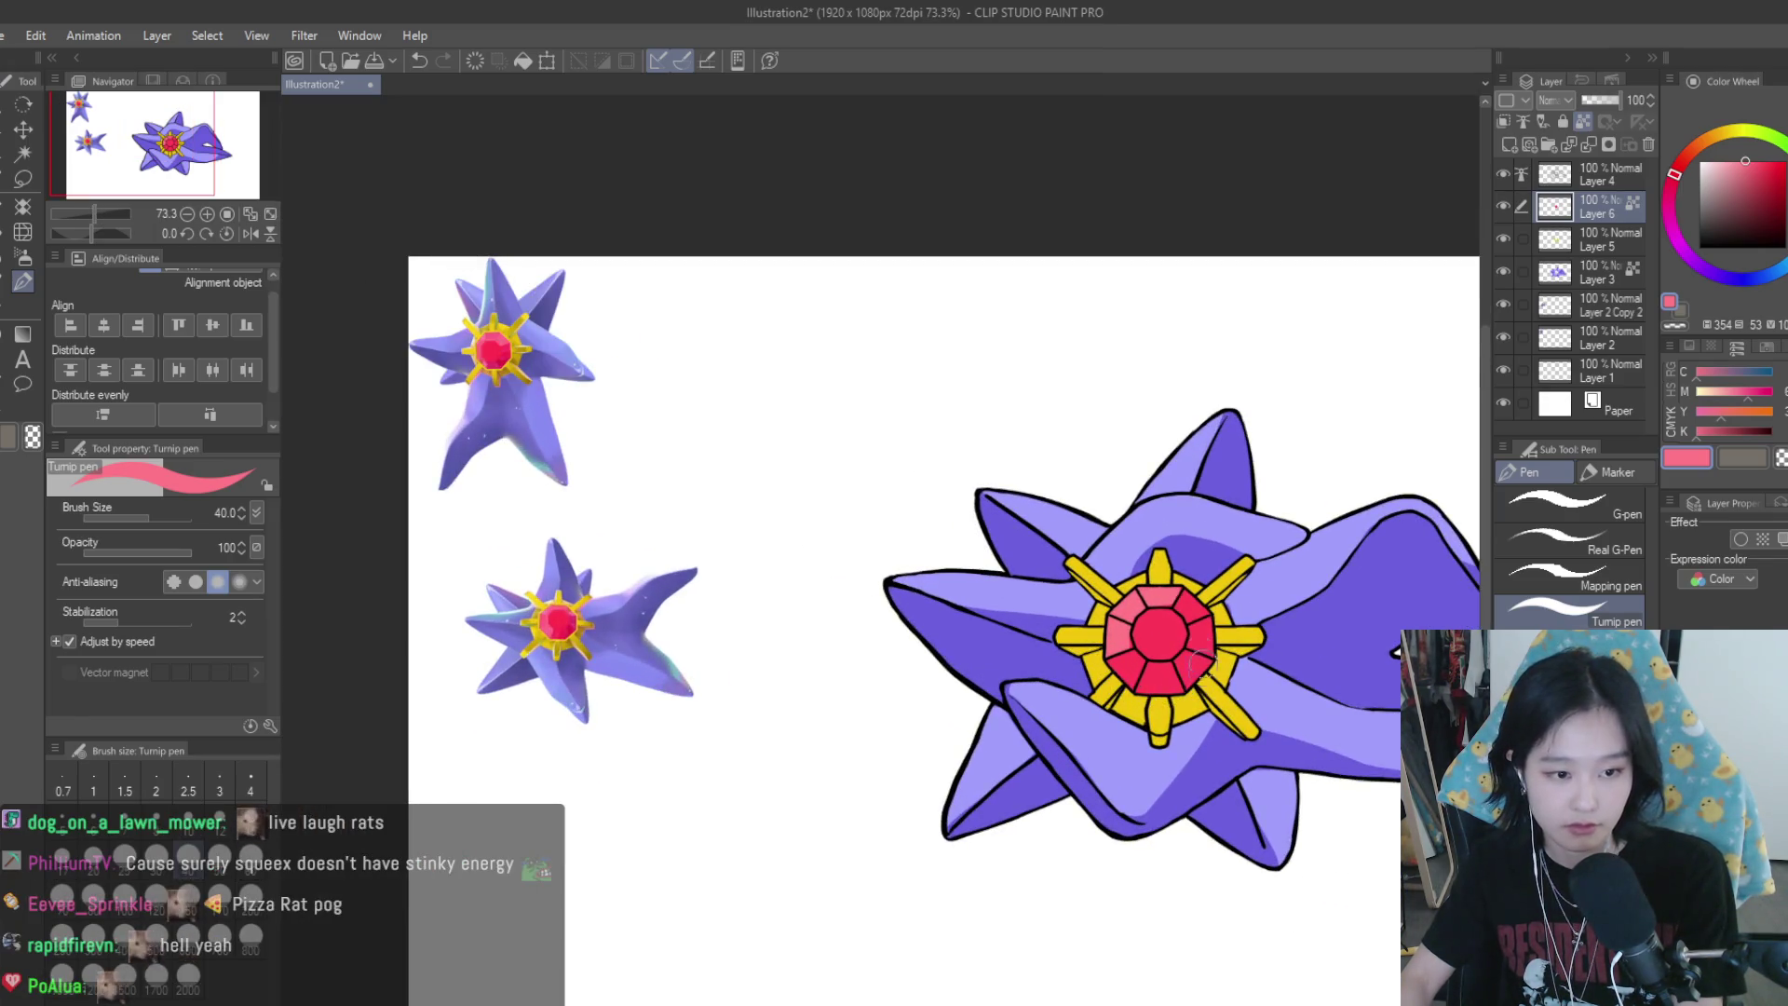
{"action": "scroll", "coordinate": [1111, 685], "scroll_direction": "down", "scroll_amount": 2}
{"action": "scroll", "coordinate": [1111, 684], "scroll_direction": "down", "scroll_amount": 2}
{"action": "scroll", "coordinate": [1108, 573], "scroll_direction": "up", "scroll_amount": 3}
{"action": "scroll", "coordinate": [1108, 573], "scroll_direction": "up", "scroll_amount": 2}
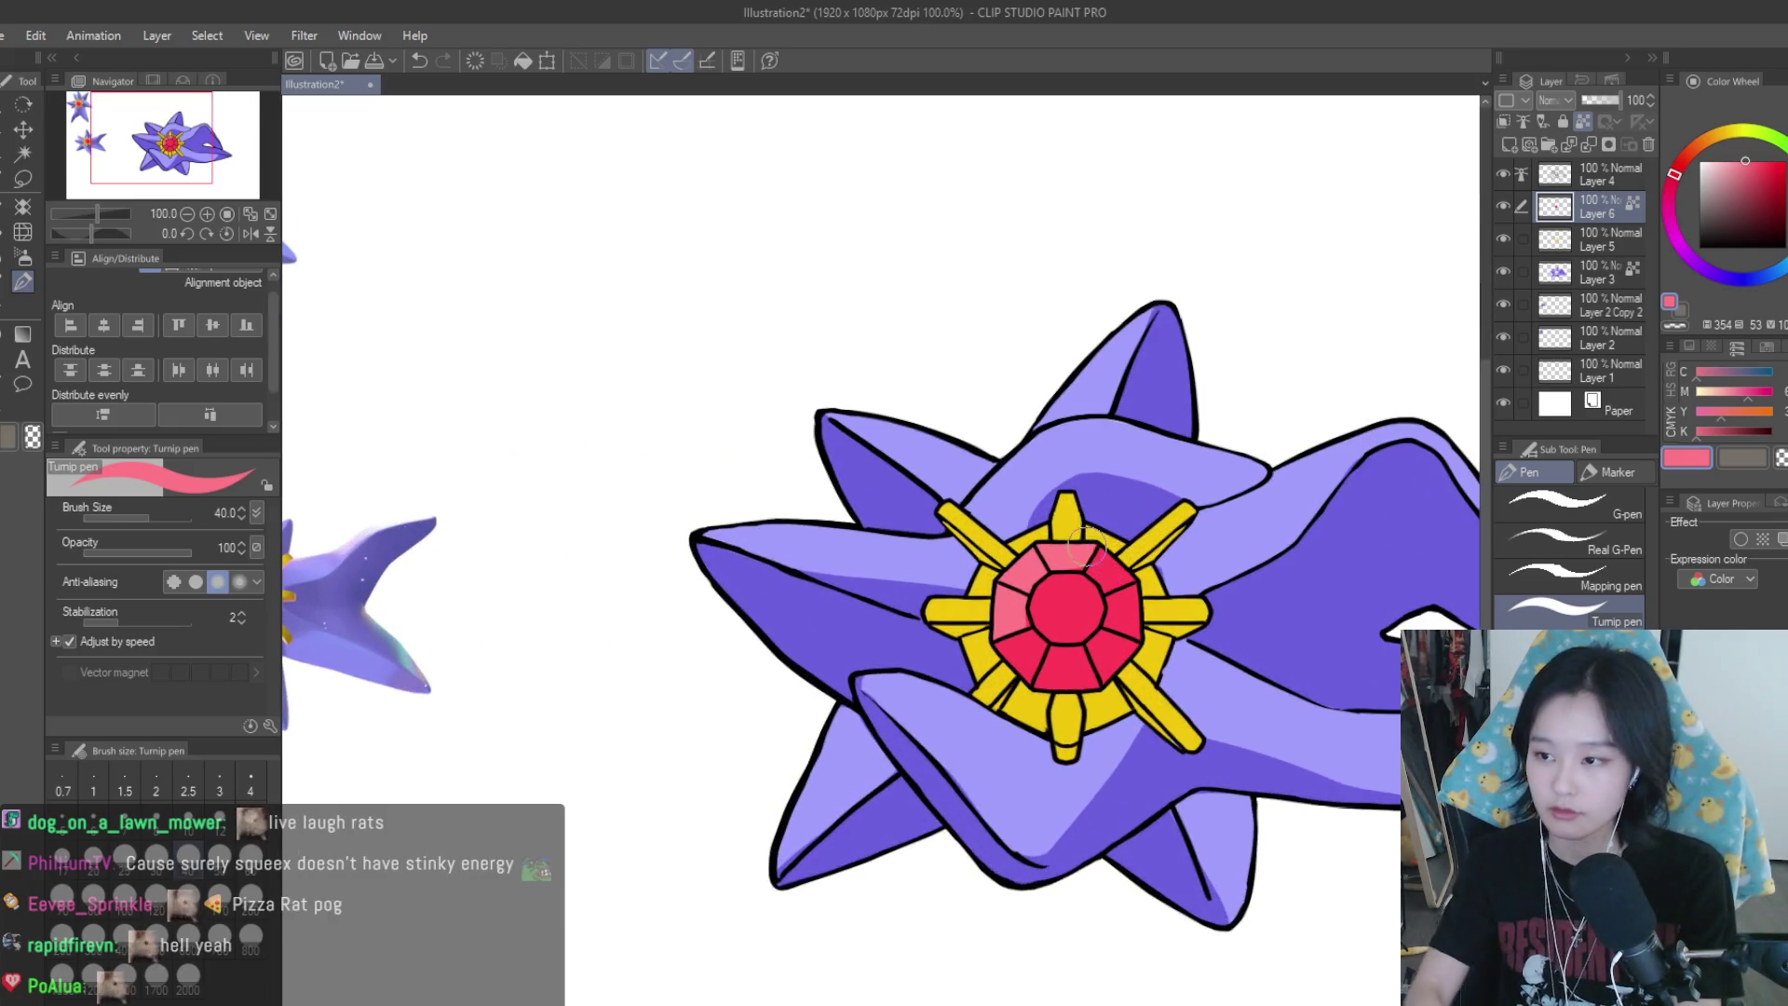
{"action": "key", "text": "ctrl+z"}
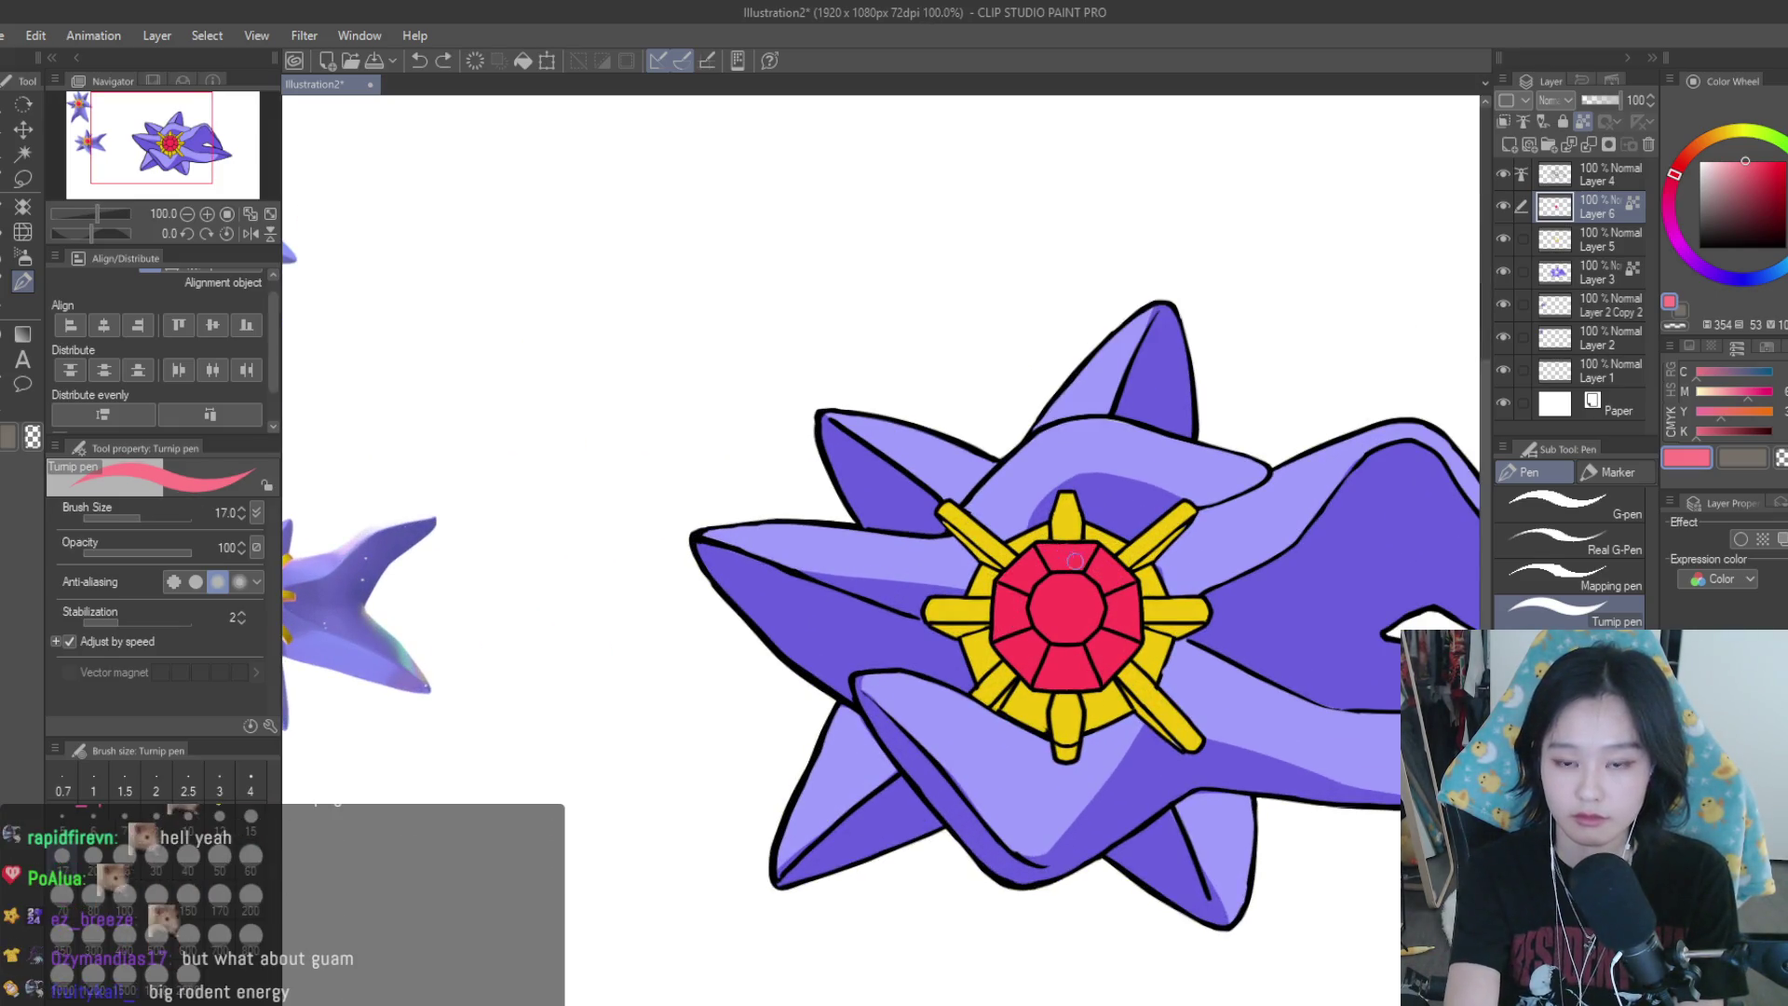
{"action": "left_click", "coordinate": [1729, 161]}
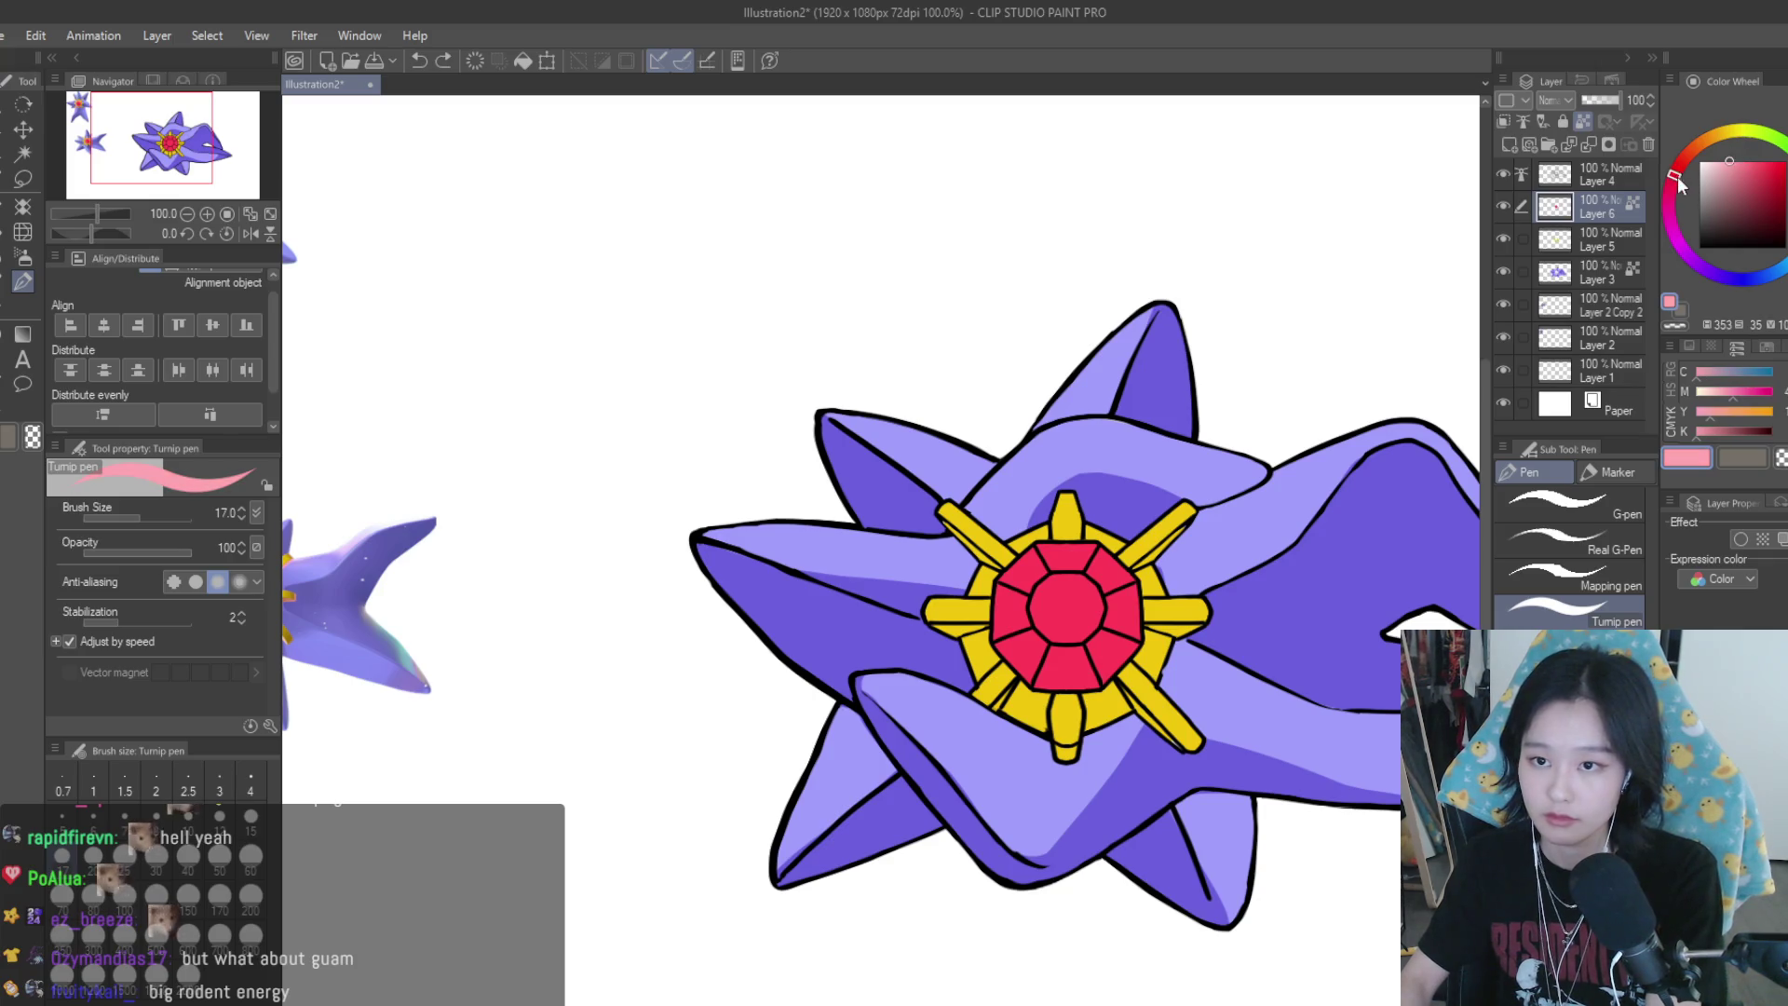
{"action": "scroll", "coordinate": [1062, 571], "scroll_direction": "up", "scroll_amount": 1}
{"action": "scroll", "coordinate": [1062, 571], "scroll_direction": "up", "scroll_amount": 2}
Paint light-pink highlights on the gem's top and upper-left facets, redoing the first stroke
{"action": "scroll", "coordinate": [1062, 571], "scroll_direction": "up", "scroll_amount": 1}
{"action": "mouse_move", "coordinate": [1155, 507]}
{"action": "left_mouse_down"}
{"action": "mouse_move", "coordinate": [1127, 545]}
{"action": "mouse_move", "coordinate": [1043, 559]}
{"action": "left_mouse_up"}
{"action": "key", "text": "ctrl+z"}
{"action": "key", "text": "ctrl+z"}
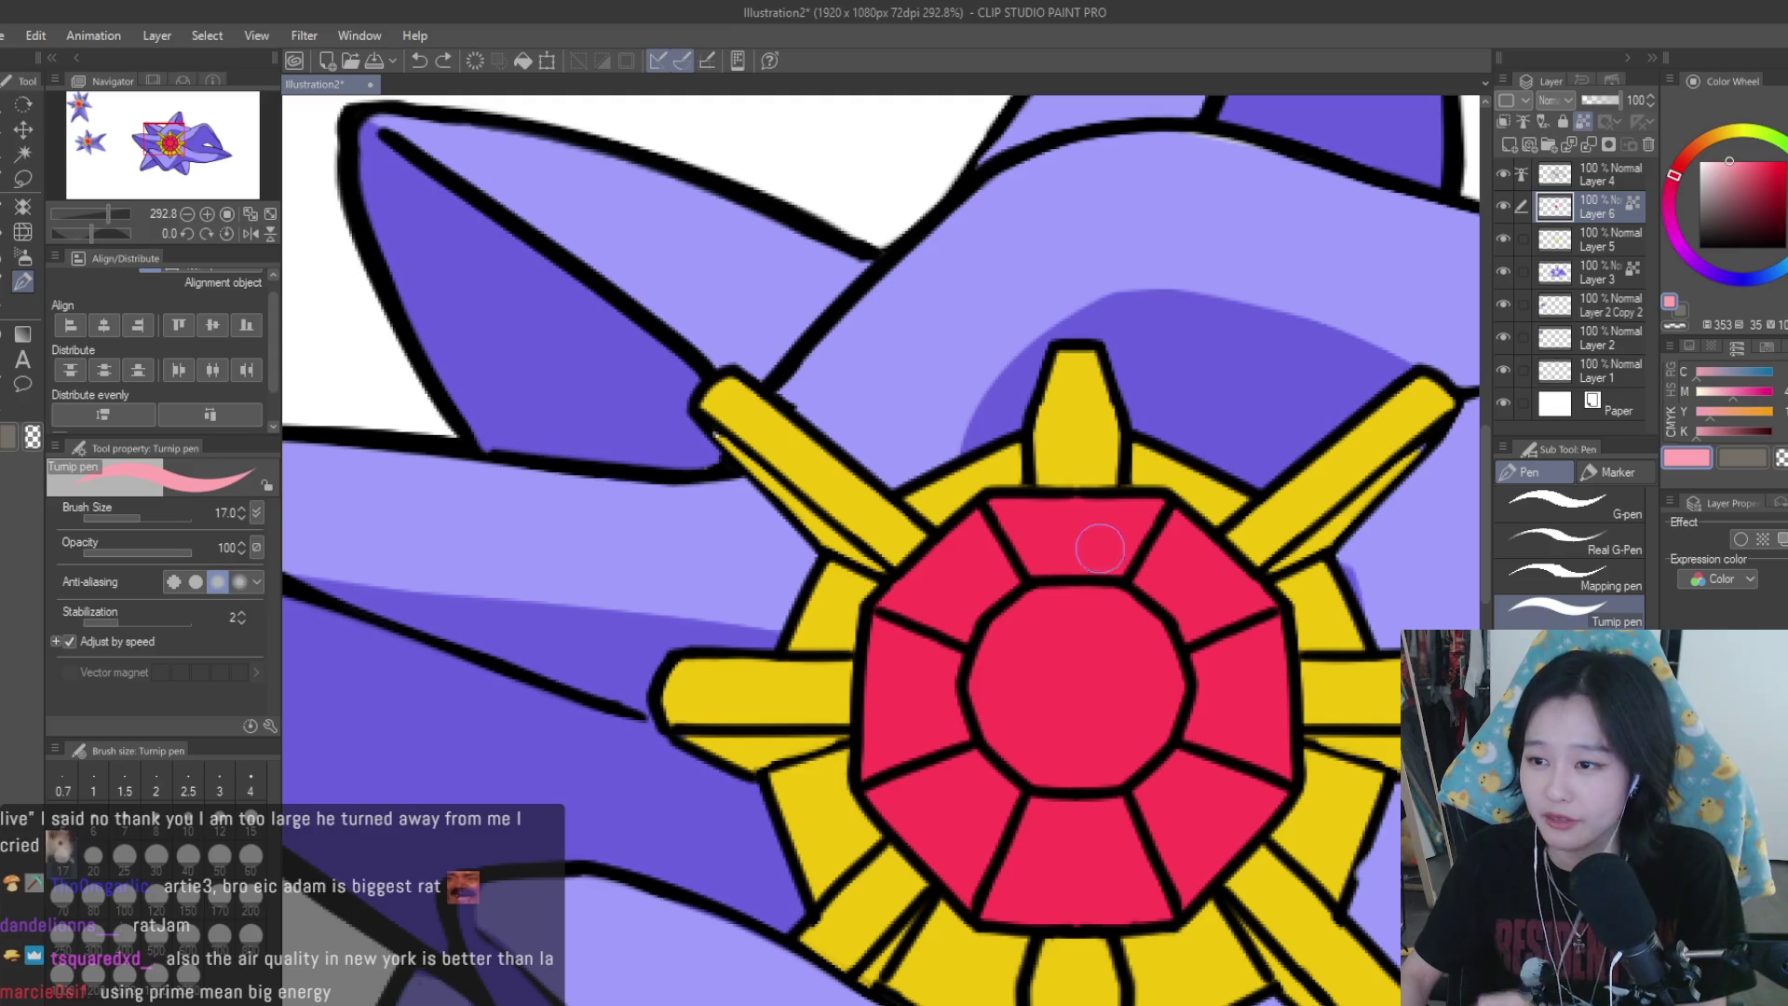
{"action": "left_click_drag", "start_coordinate": [1150, 508], "coordinate": [936, 605]}
{"action": "mouse_move", "coordinate": [1155, 559]}
{"action": "left_mouse_down"}
{"action": "mouse_move", "coordinate": [1167, 529]}
{"action": "mouse_move", "coordinate": [1239, 605]}
{"action": "left_mouse_up"}
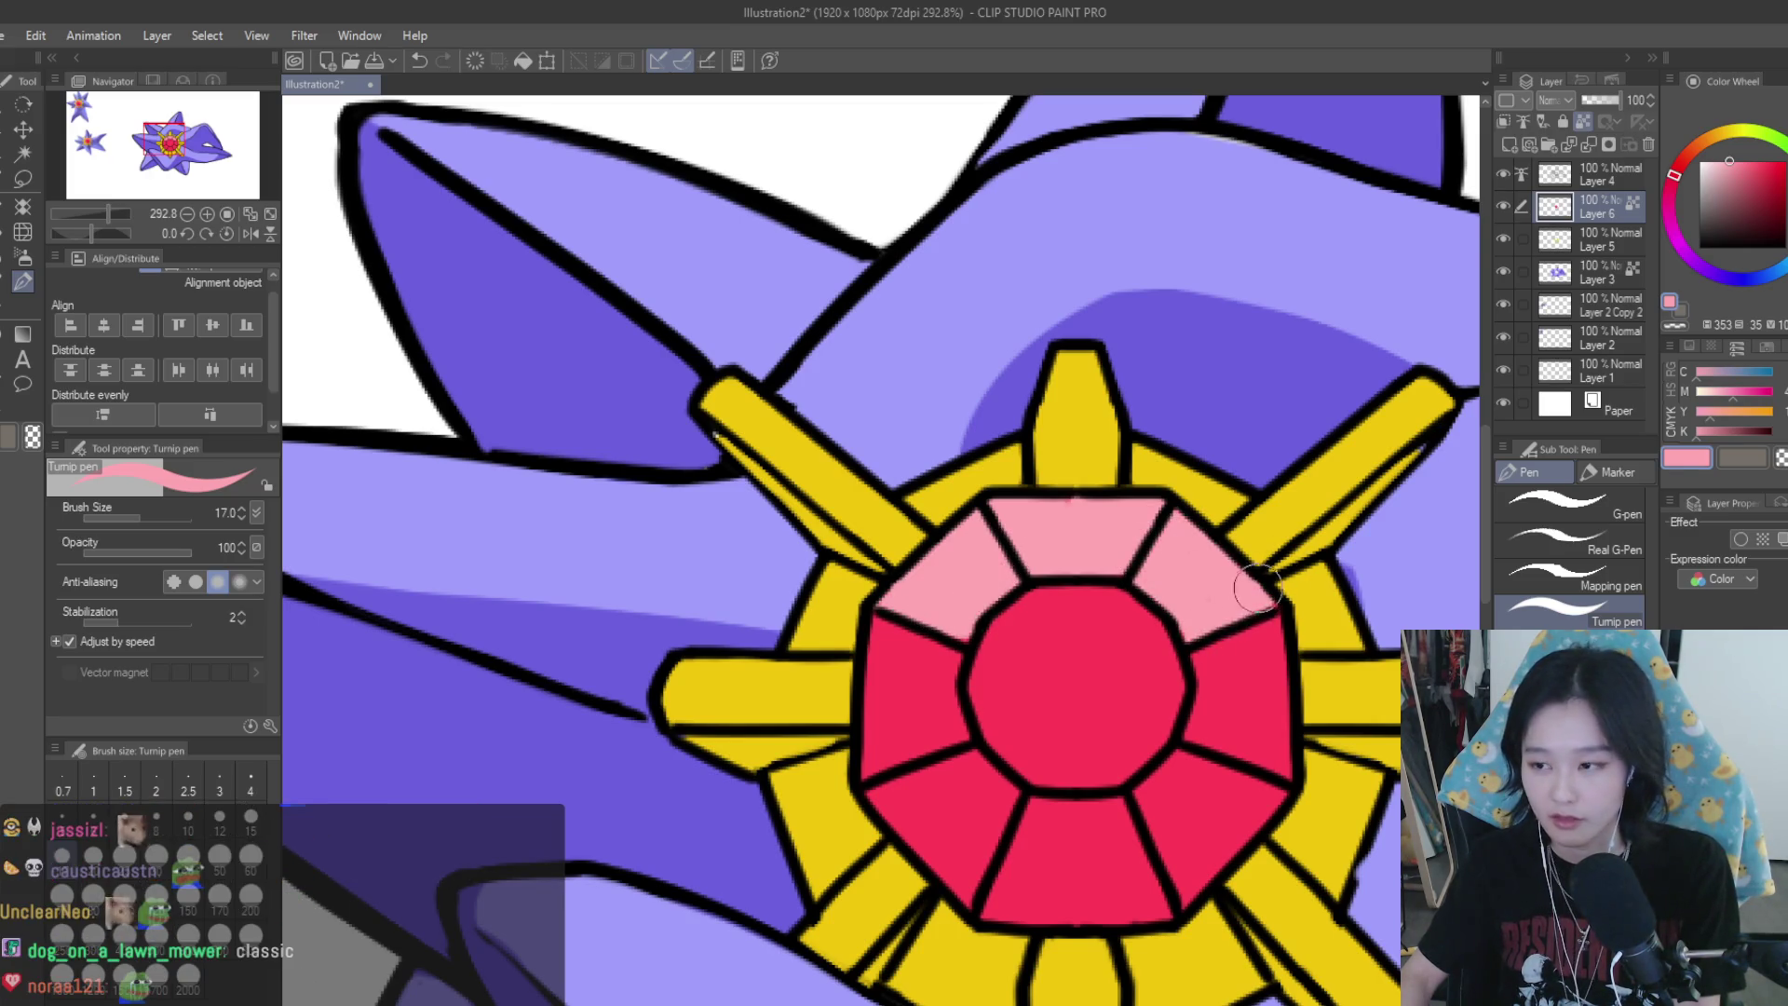
Highlight the upper-right and lower-right facet edges, undoing the lower facet stroke
{"action": "scroll", "coordinate": [1266, 601], "scroll_direction": "down", "scroll_amount": 5}
{"action": "scroll", "coordinate": [1269, 607], "scroll_direction": "up", "scroll_amount": 2}
{"action": "scroll", "coordinate": [1268, 607], "scroll_direction": "up", "scroll_amount": 3}
{"action": "scroll", "coordinate": [1269, 608], "scroll_direction": "up", "scroll_amount": 1}
{"action": "scroll", "coordinate": [1153, 454], "scroll_direction": "up", "scroll_amount": 2}
{"action": "left_click_drag", "start_coordinate": [1117, 445], "coordinate": [1248, 433]}
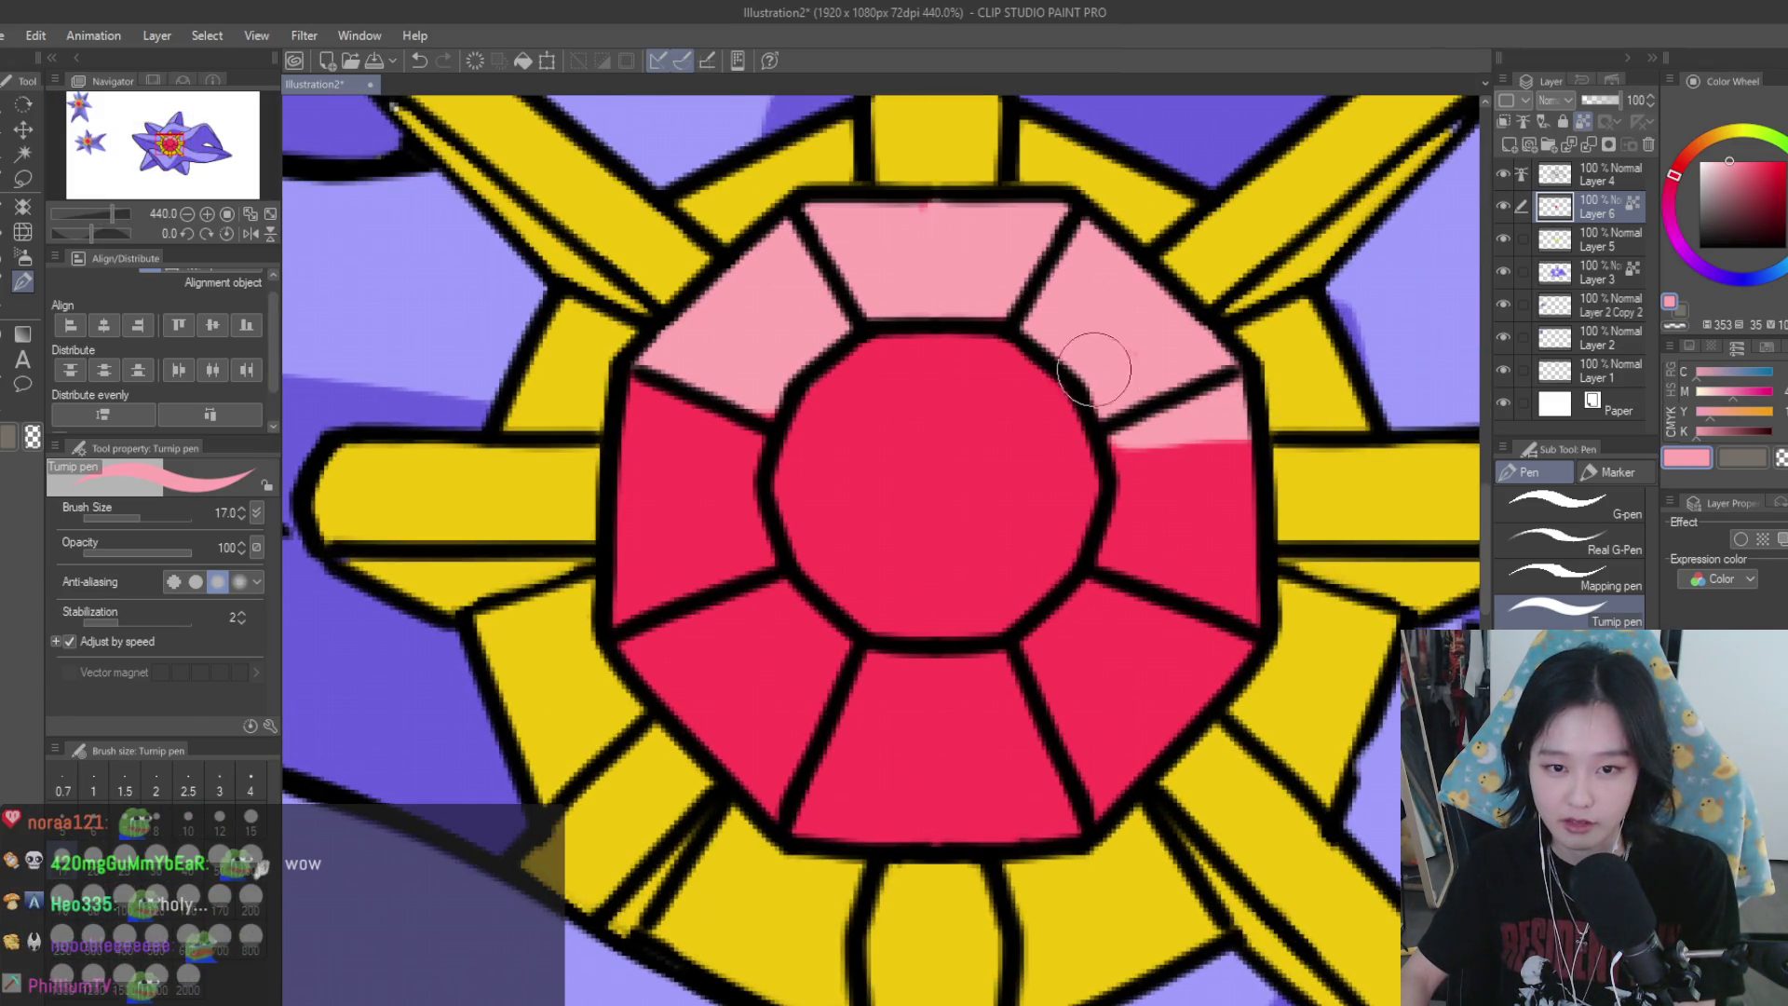
{"action": "left_click_drag", "start_coordinate": [1115, 593], "coordinate": [1239, 643]}
{"action": "scroll", "coordinate": [1117, 633], "scroll_direction": "down", "scroll_amount": 2}
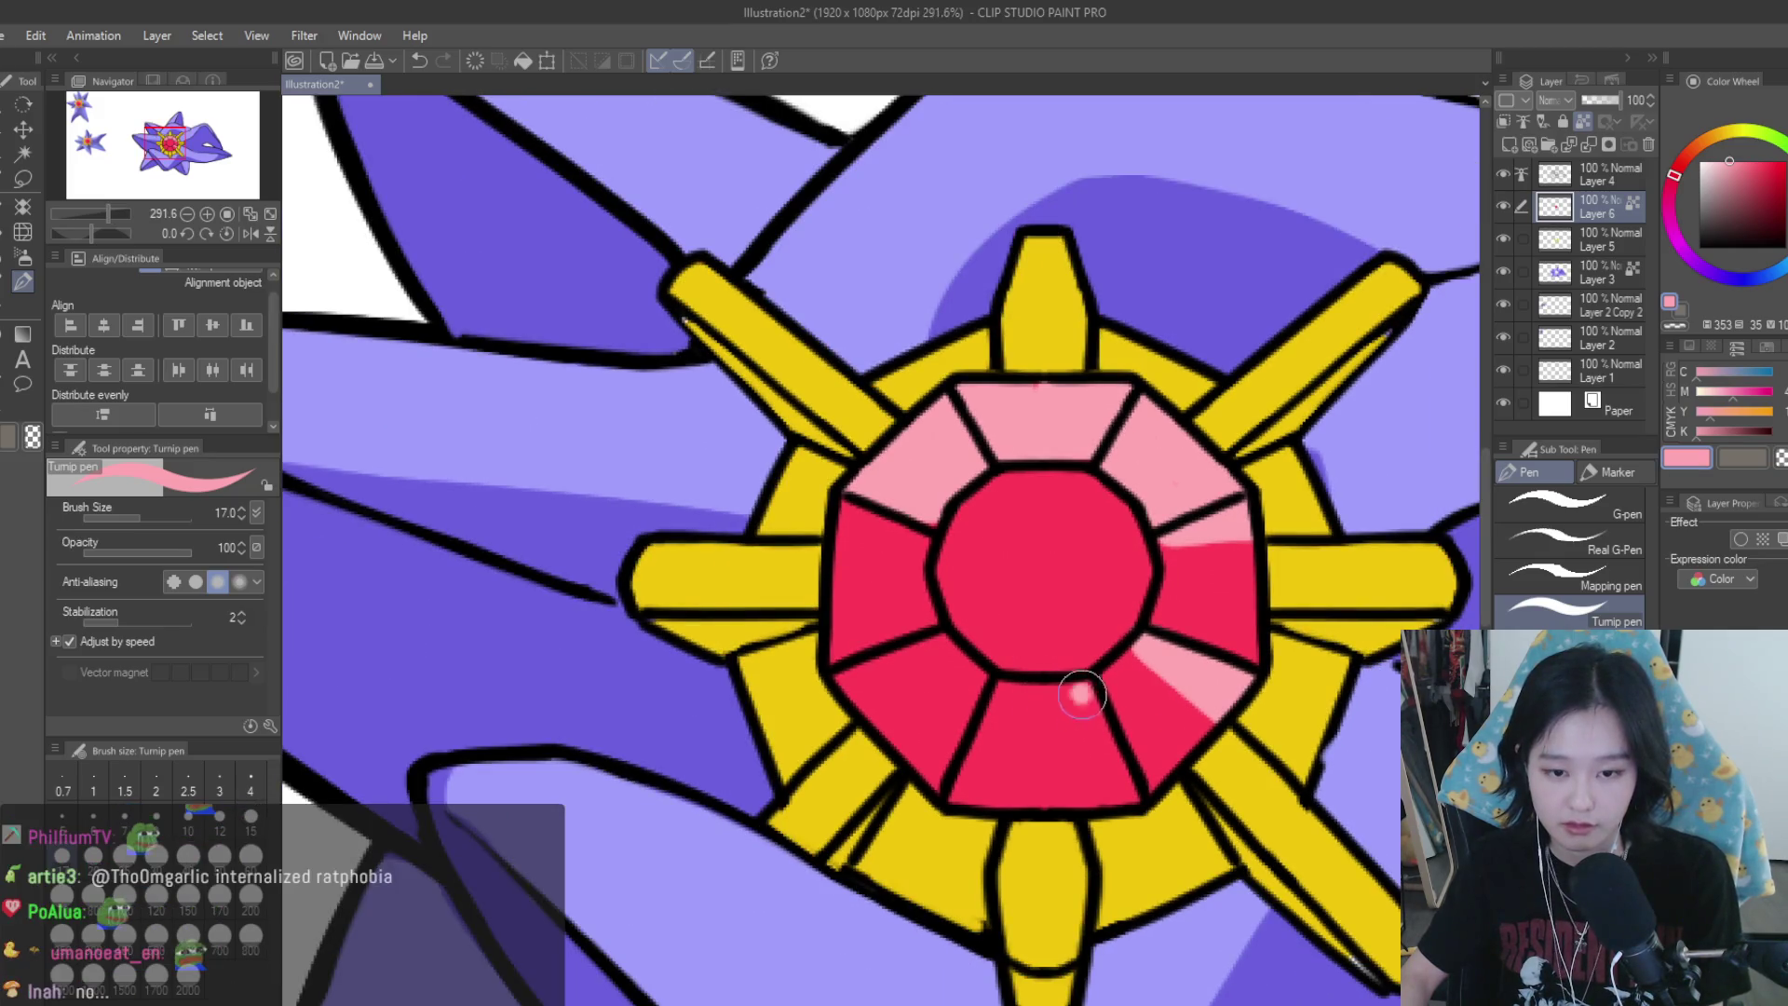
{"action": "left_click_drag", "start_coordinate": [1067, 689], "coordinate": [1129, 797]}
{"action": "scroll", "coordinate": [1080, 671], "scroll_direction": "down", "scroll_amount": 3}
{"action": "scroll", "coordinate": [1118, 643], "scroll_direction": "down", "scroll_amount": 2}
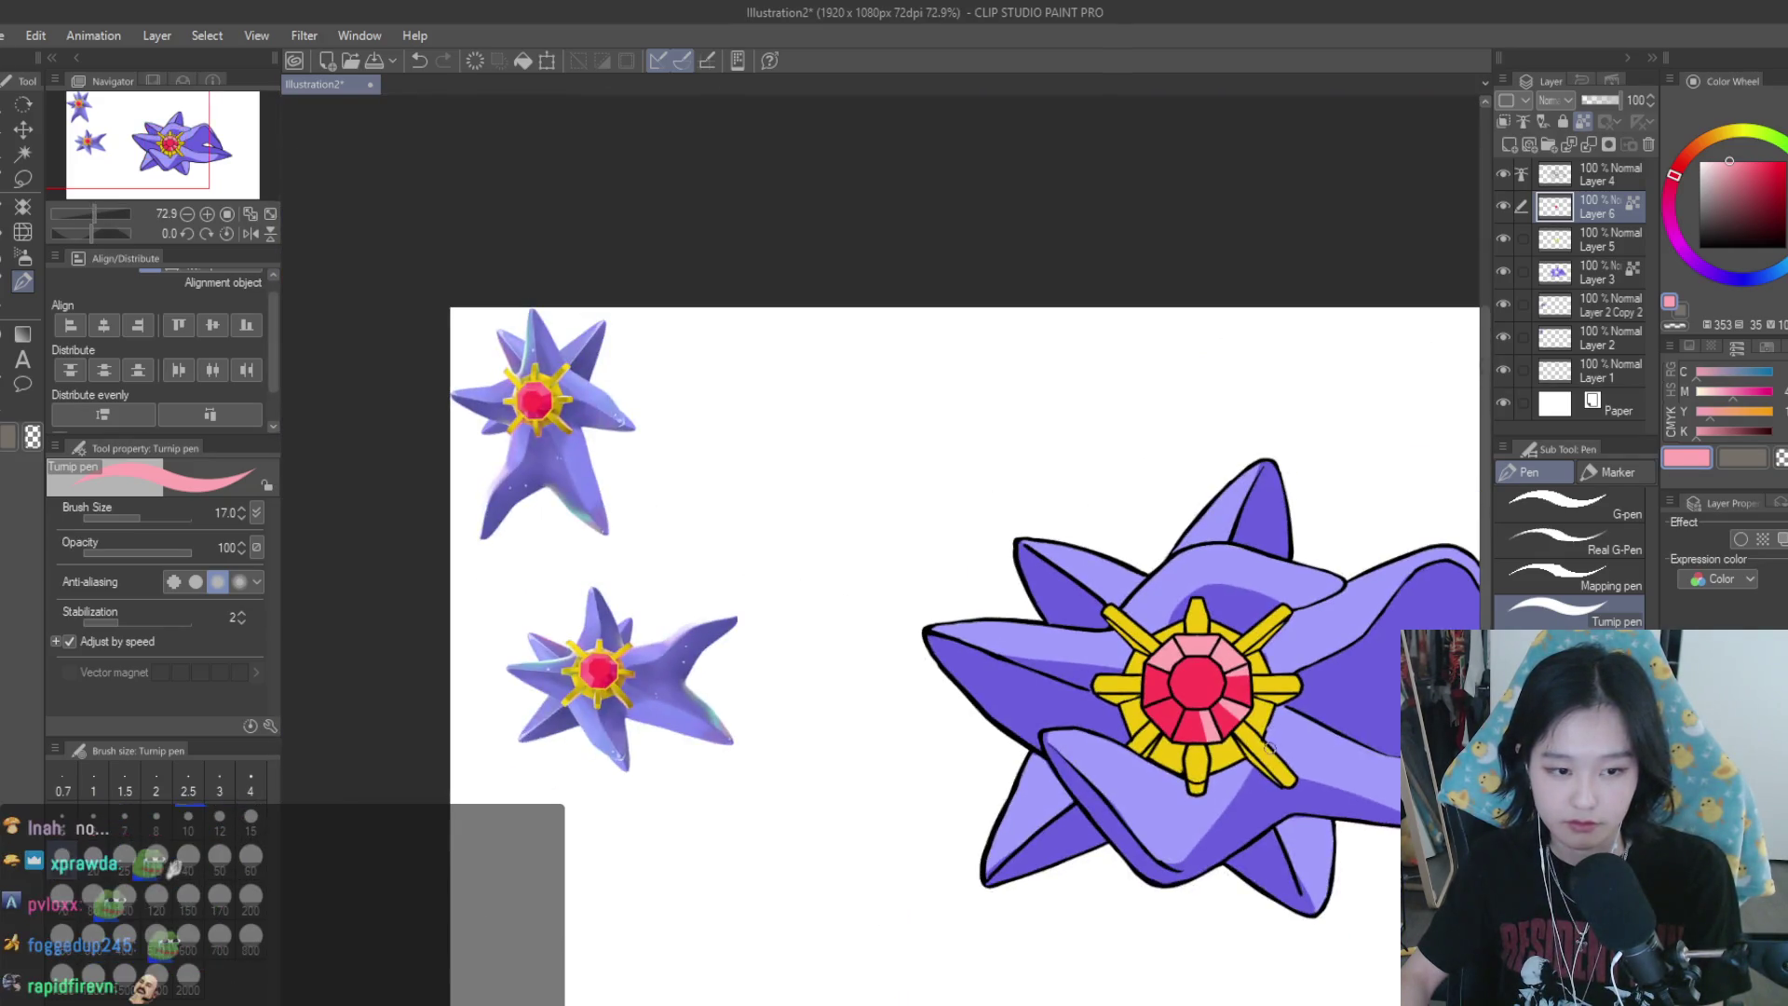
{"action": "scroll", "coordinate": [1161, 625], "scroll_direction": "up", "scroll_amount": 4}
{"action": "key", "text": "ctrl+z"}
{"action": "key", "text": "ctrl+z"}
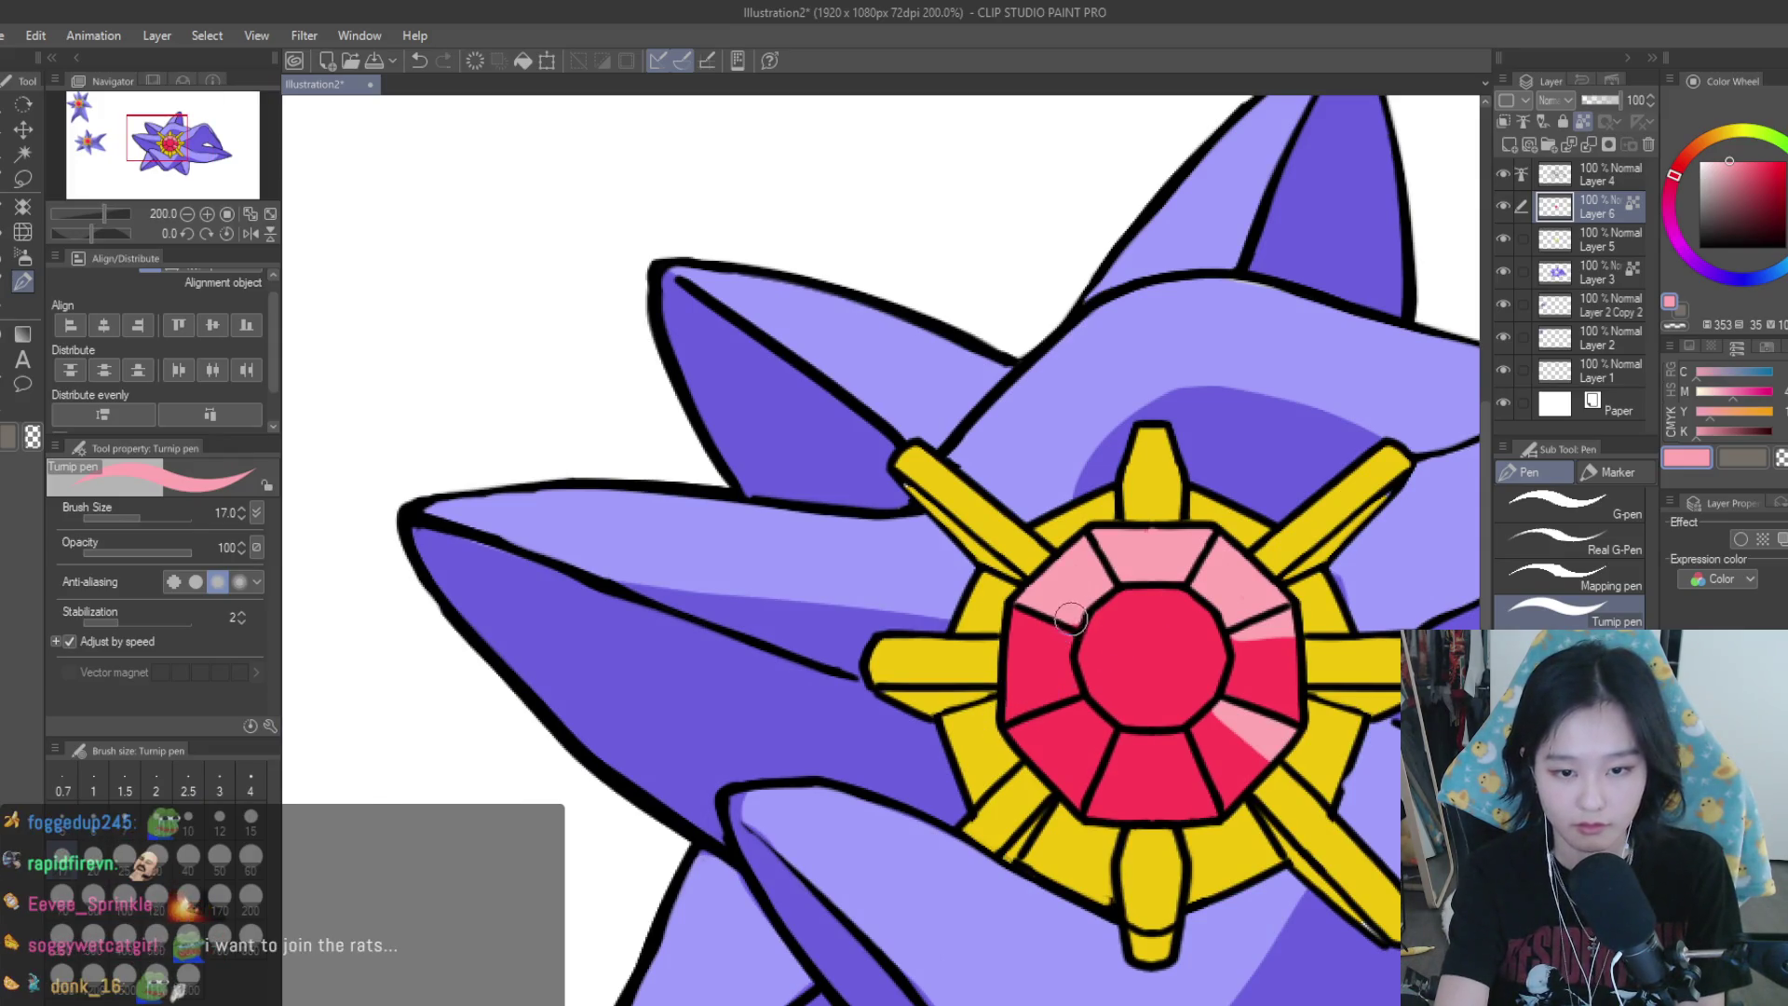
Try highlights on the left, right and lower-left facet edges, undoing the unwanted strokes
{"action": "key", "text": "ctrl+z"}
{"action": "left_click_drag", "start_coordinate": [1069, 636], "coordinate": [1013, 613]}
{"action": "key", "text": "ctrl+z"}
{"action": "left_click_drag", "start_coordinate": [1232, 637], "coordinate": [1297, 622]}
{"action": "key", "text": "ctrl+z"}
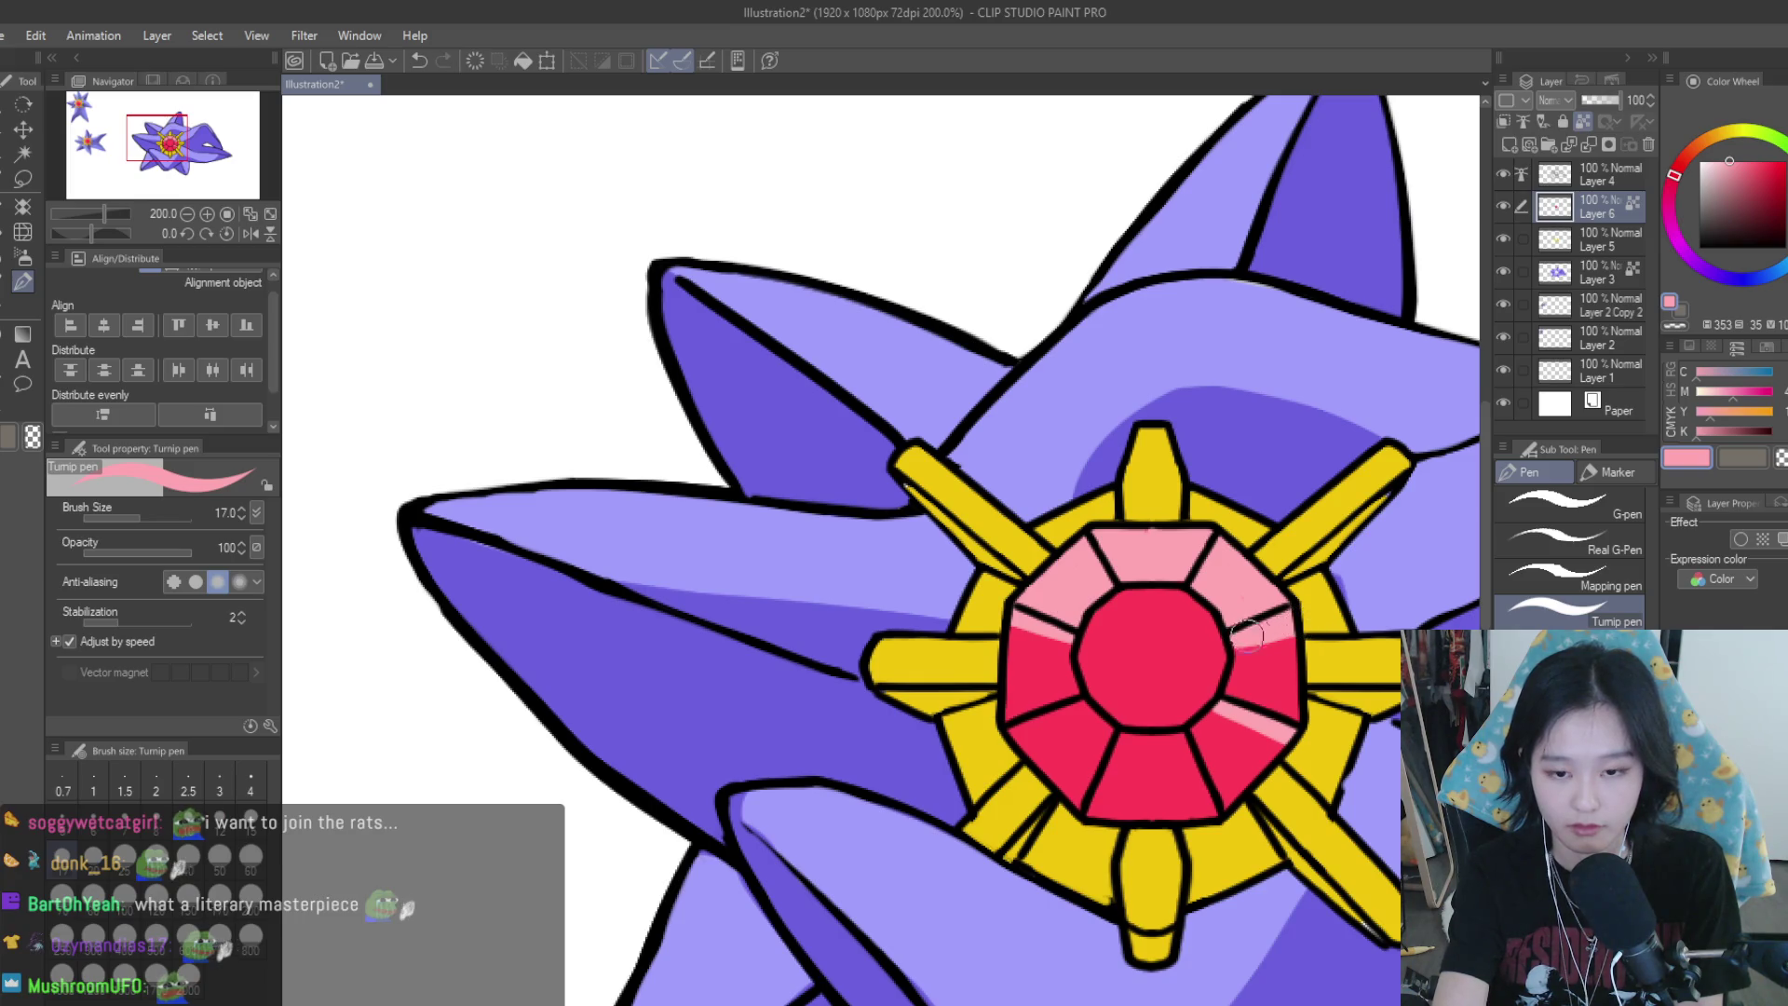
{"action": "scroll", "coordinate": [1146, 610], "scroll_direction": "down", "scroll_amount": 5}
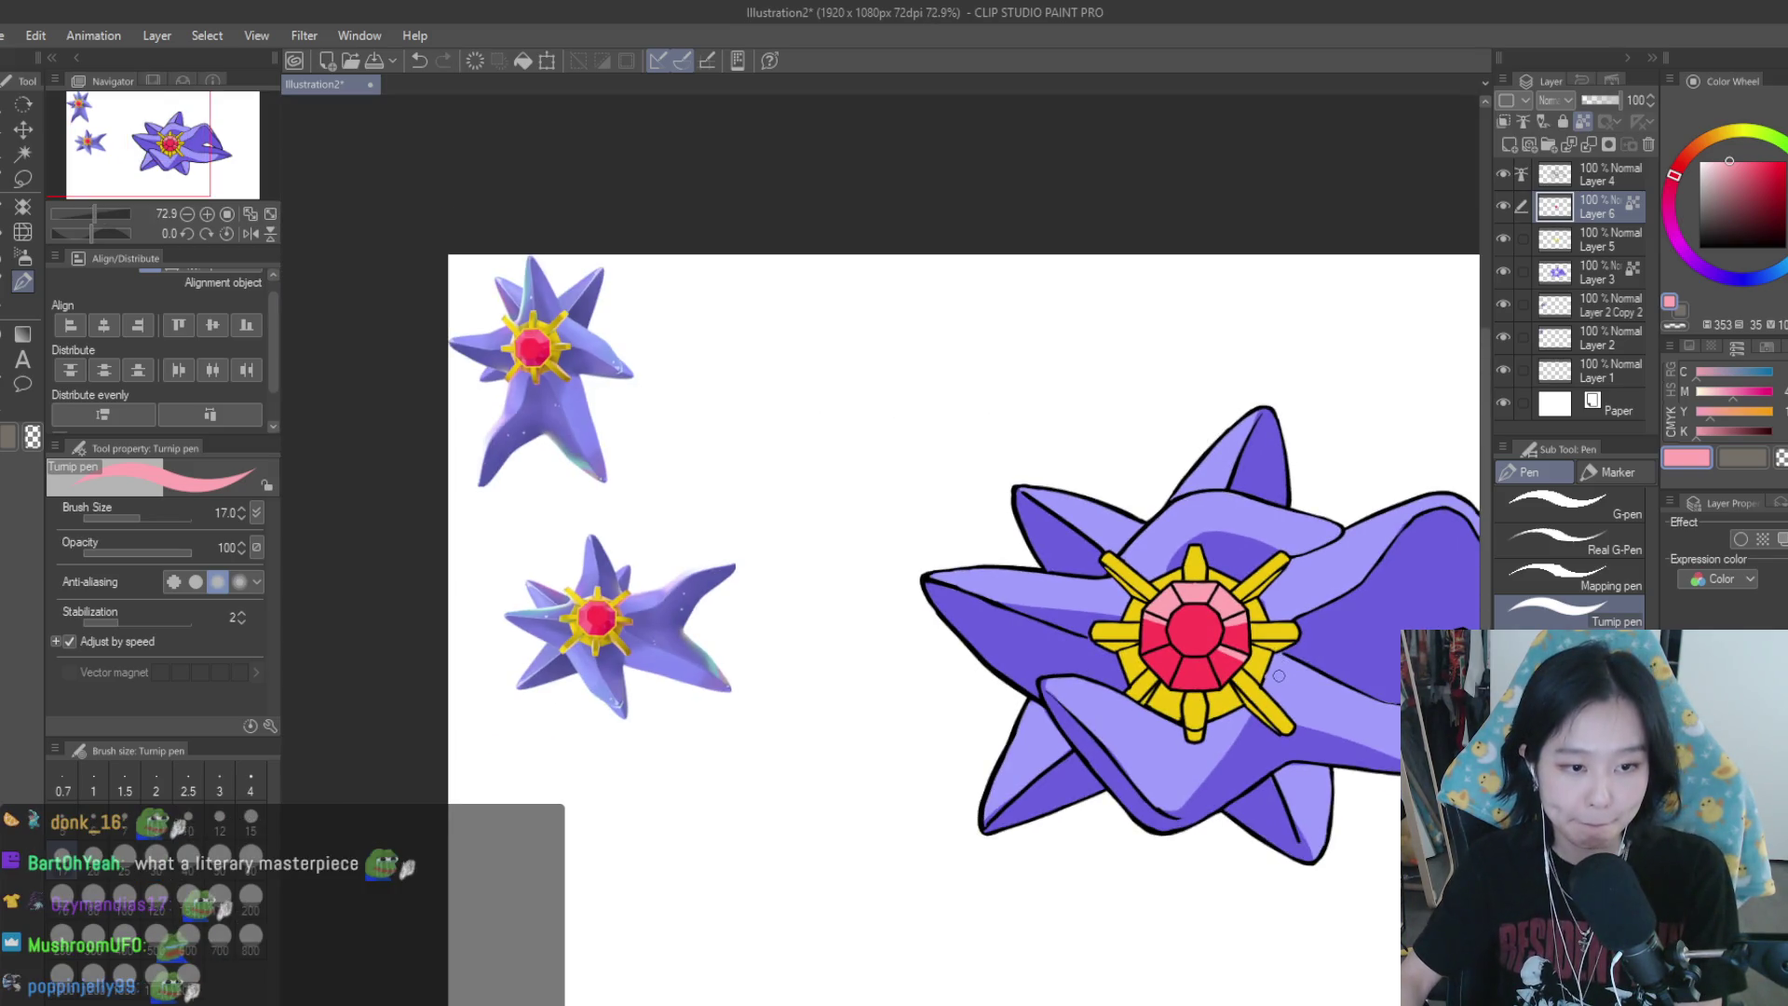
{"action": "scroll", "coordinate": [1278, 674], "scroll_direction": "up", "scroll_amount": 3}
{"action": "scroll", "coordinate": [1279, 674], "scroll_direction": "up", "scroll_amount": 2}
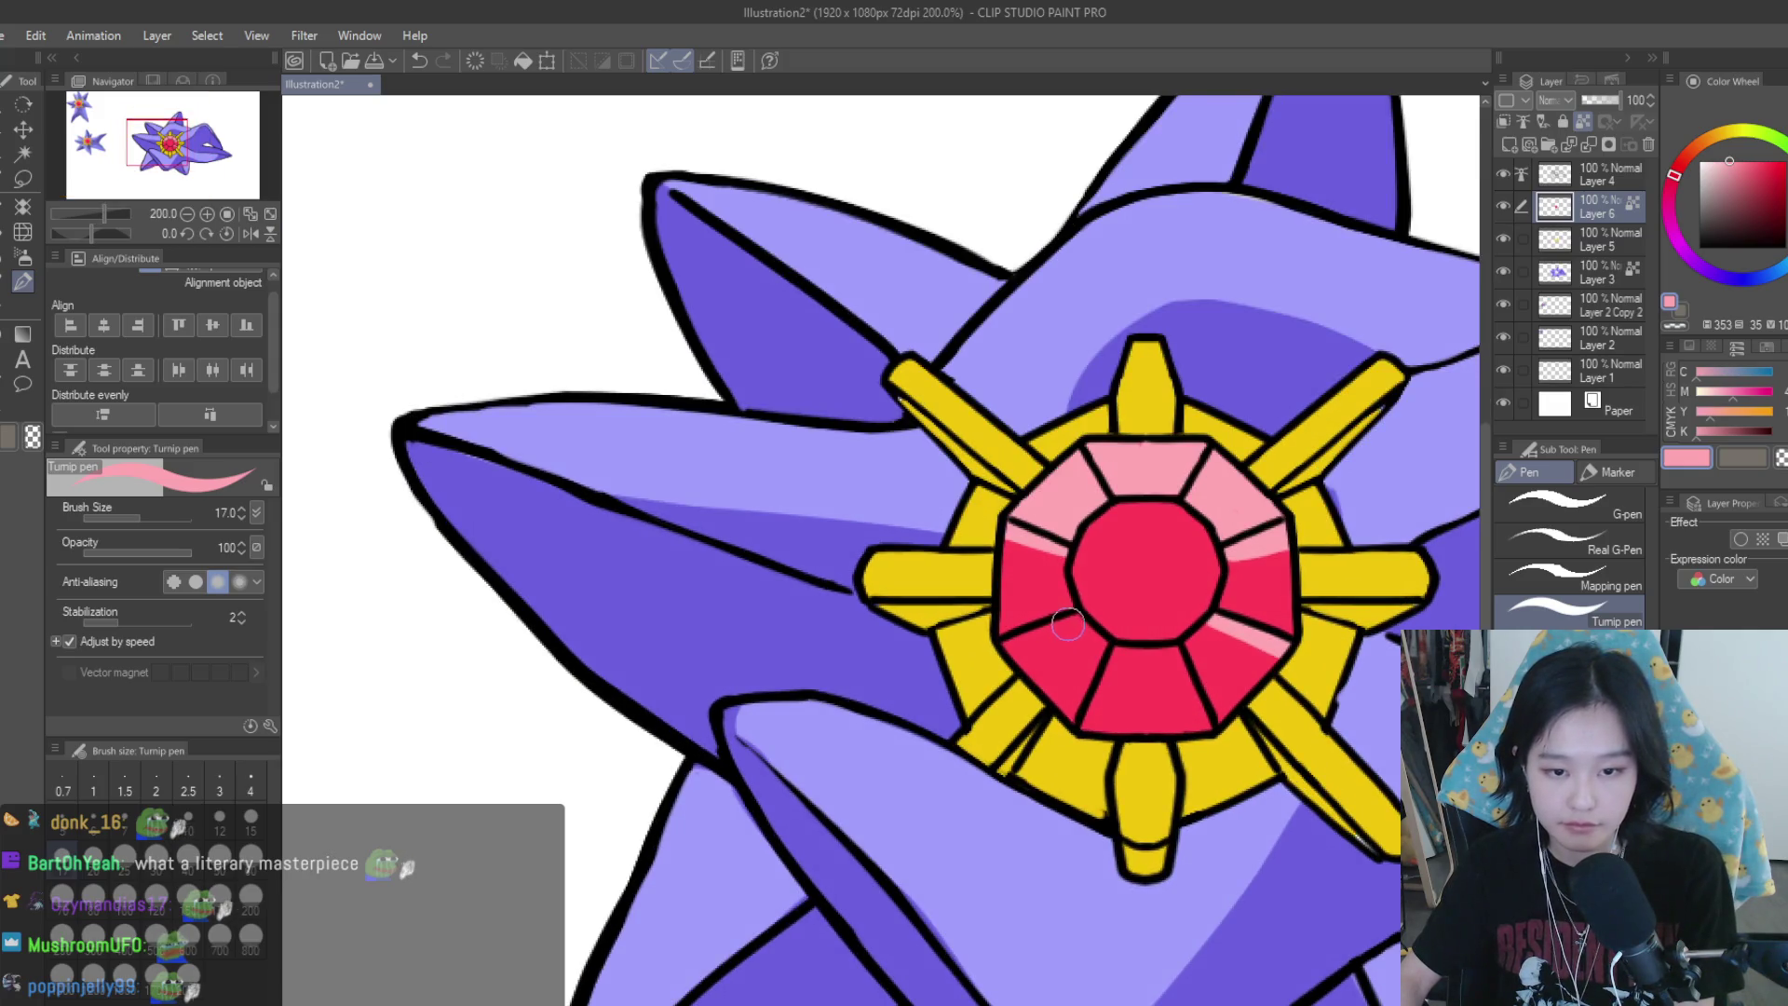
{"action": "left_click_drag", "start_coordinate": [1081, 617], "coordinate": [1009, 652]}
{"action": "key", "text": "ctrl+z"}
Shrink the brush to size 10 and paint a thinner highlight on the lower-left facet
{"action": "key", "text": "bracketleft"}
{"action": "key", "text": "bracketleft"}
{"action": "key", "text": "bracketleft"}
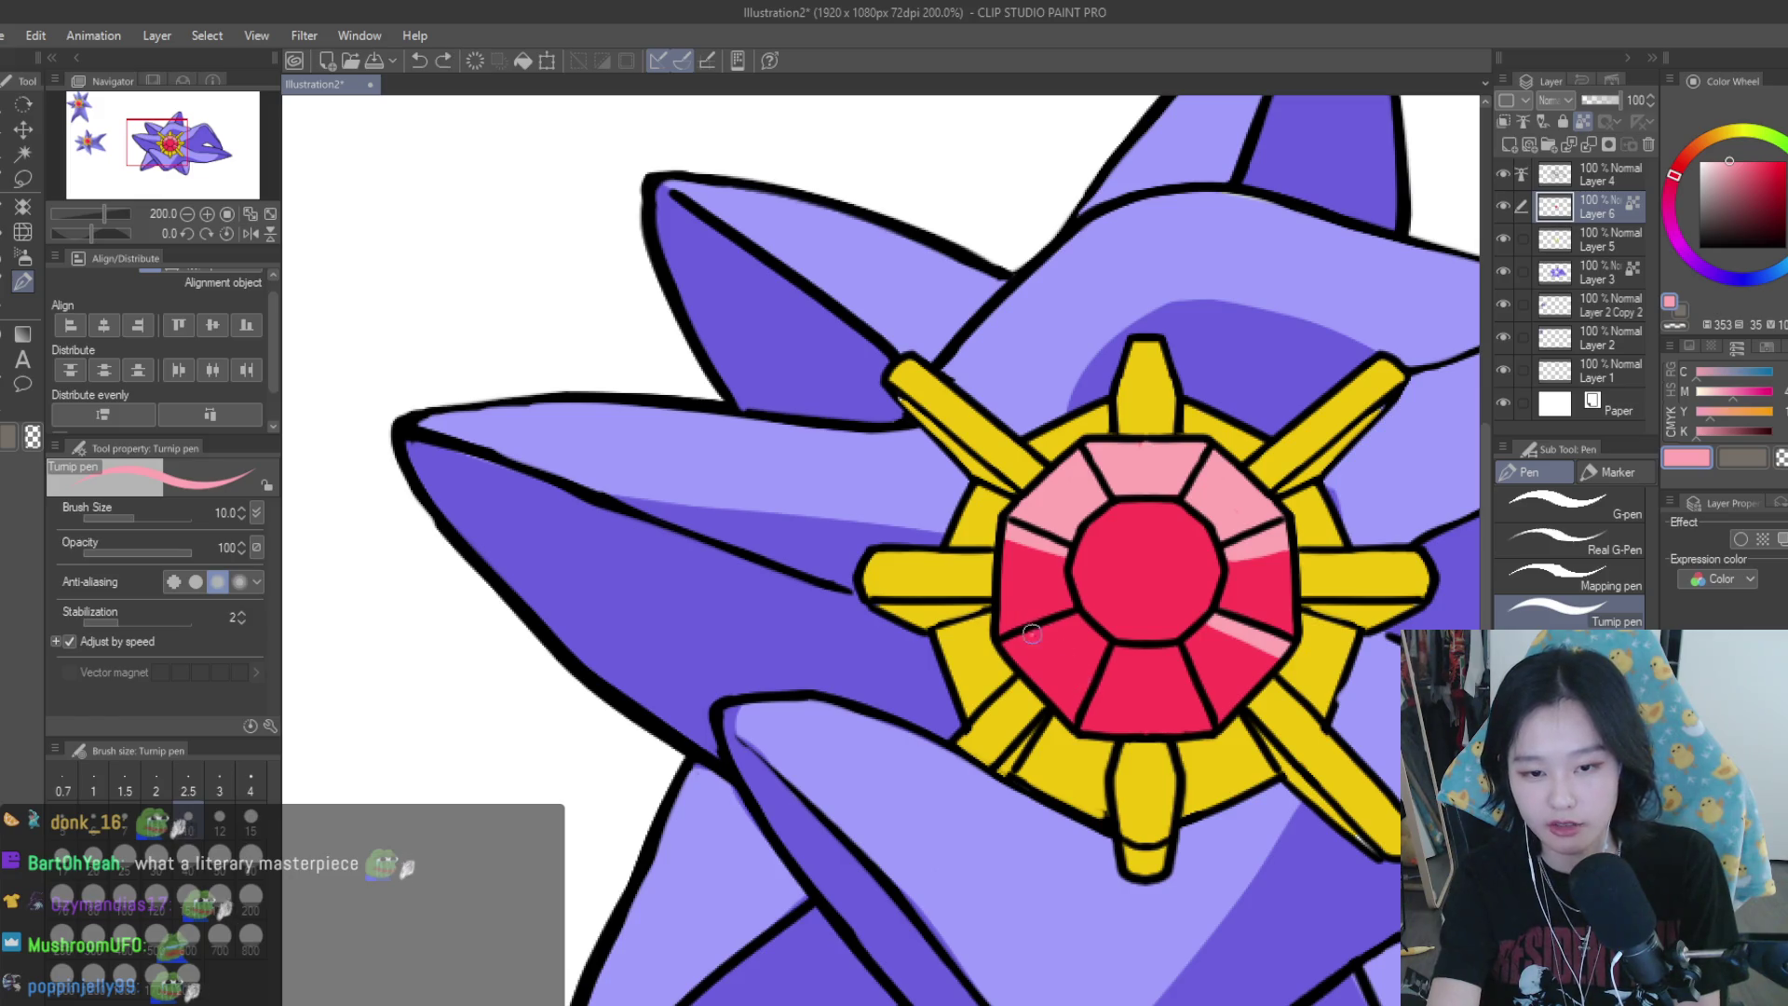
{"action": "left_click_drag", "start_coordinate": [1040, 637], "coordinate": [1081, 685]}
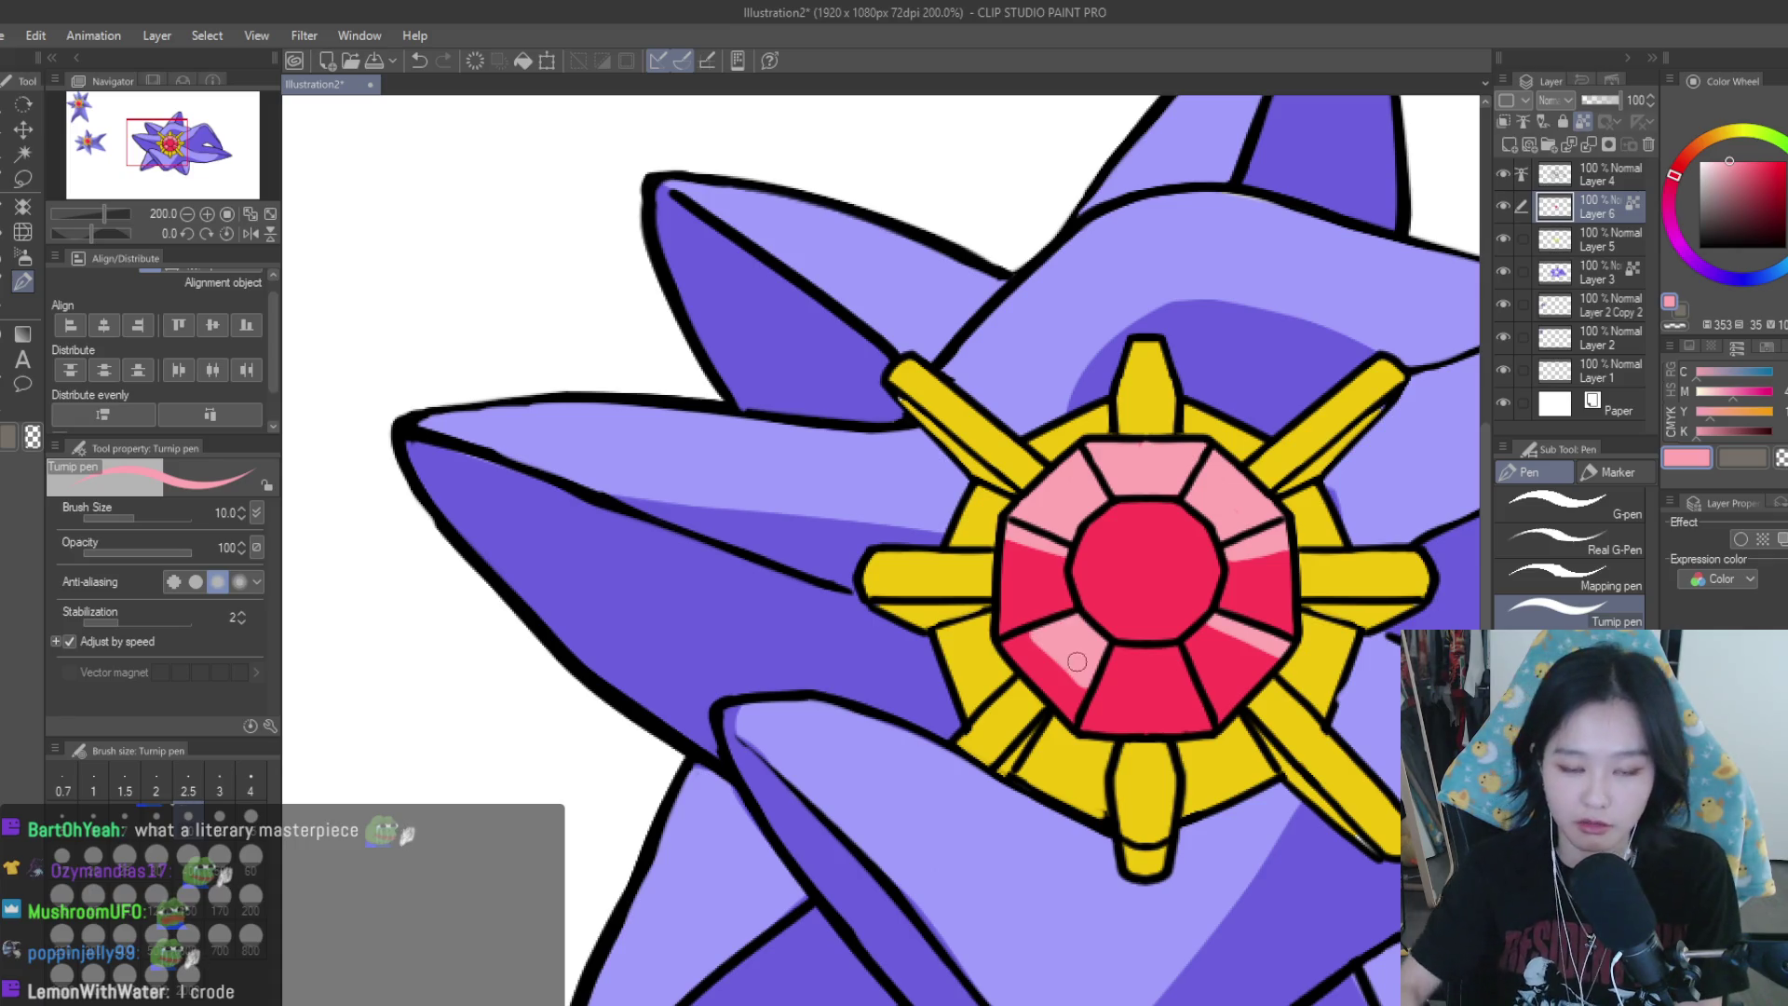
{"action": "scroll", "coordinate": [1077, 661], "scroll_direction": "down", "scroll_amount": 3}
{"action": "scroll", "coordinate": [1077, 661], "scroll_direction": "down", "scroll_amount": 2}
{"action": "scroll", "coordinate": [1211, 605], "scroll_direction": "up", "scroll_amount": 3}
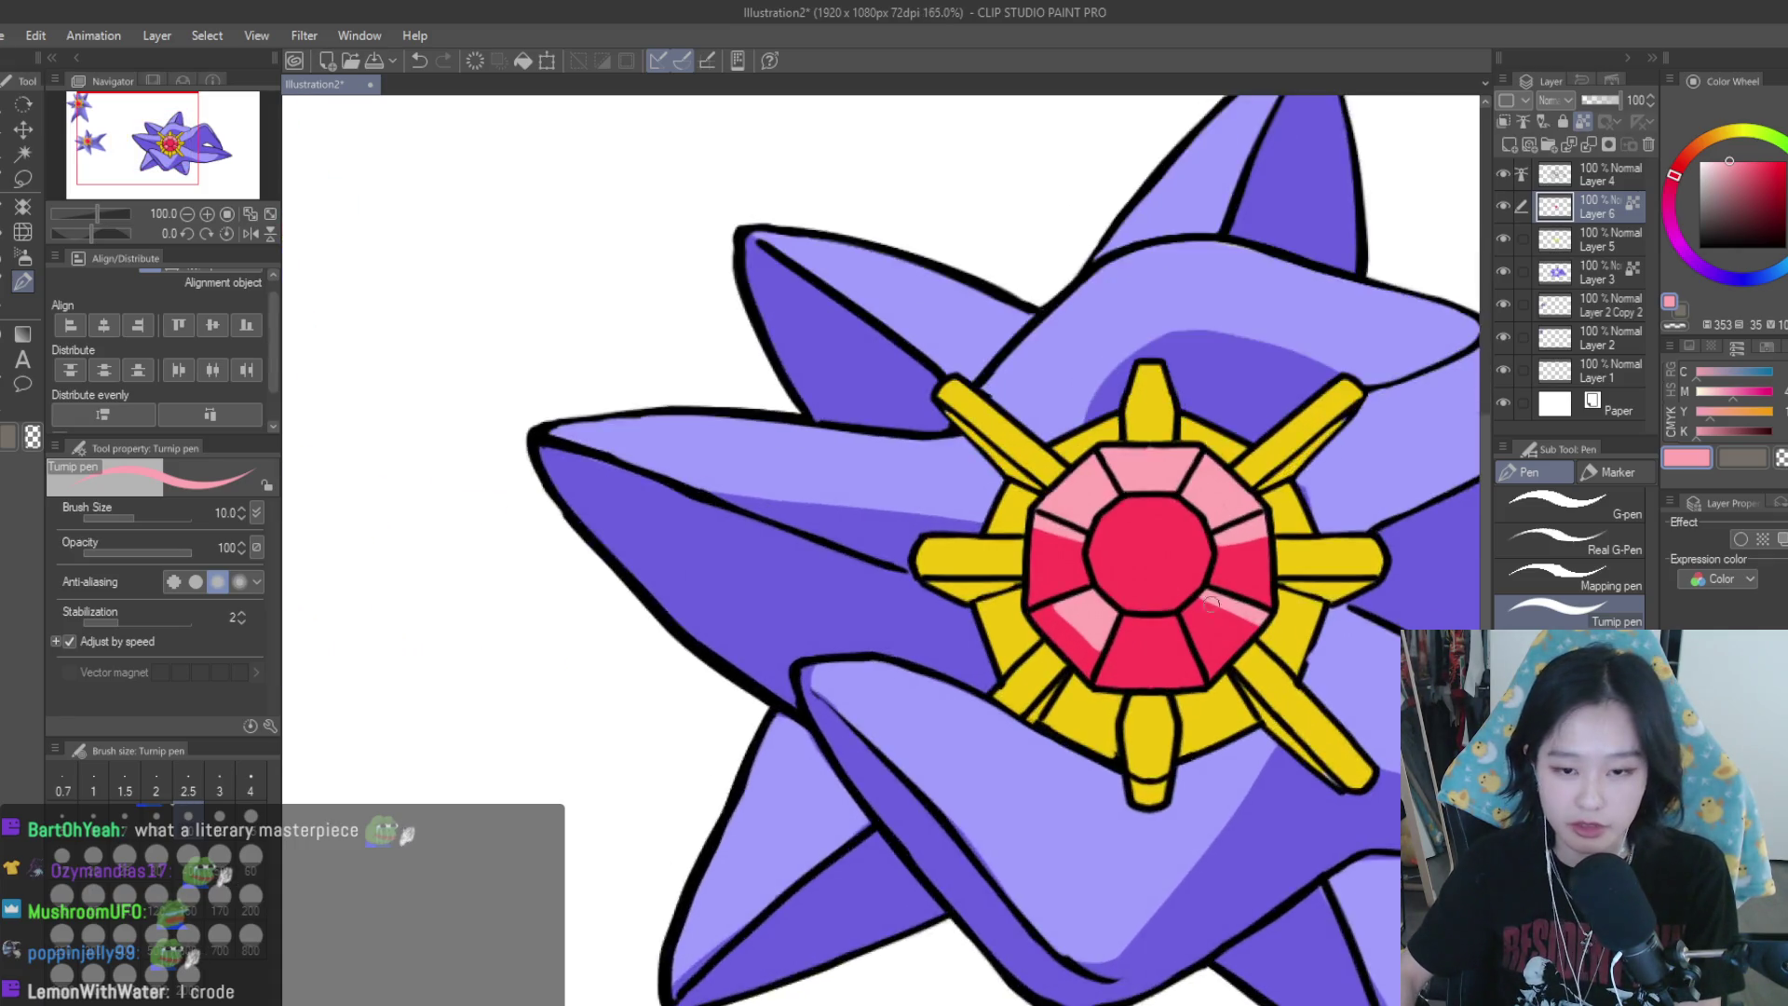
{"action": "scroll", "coordinate": [1062, 614], "scroll_direction": "up", "scroll_amount": 2}
{"action": "scroll", "coordinate": [1118, 655], "scroll_direction": "down", "scroll_amount": 5}
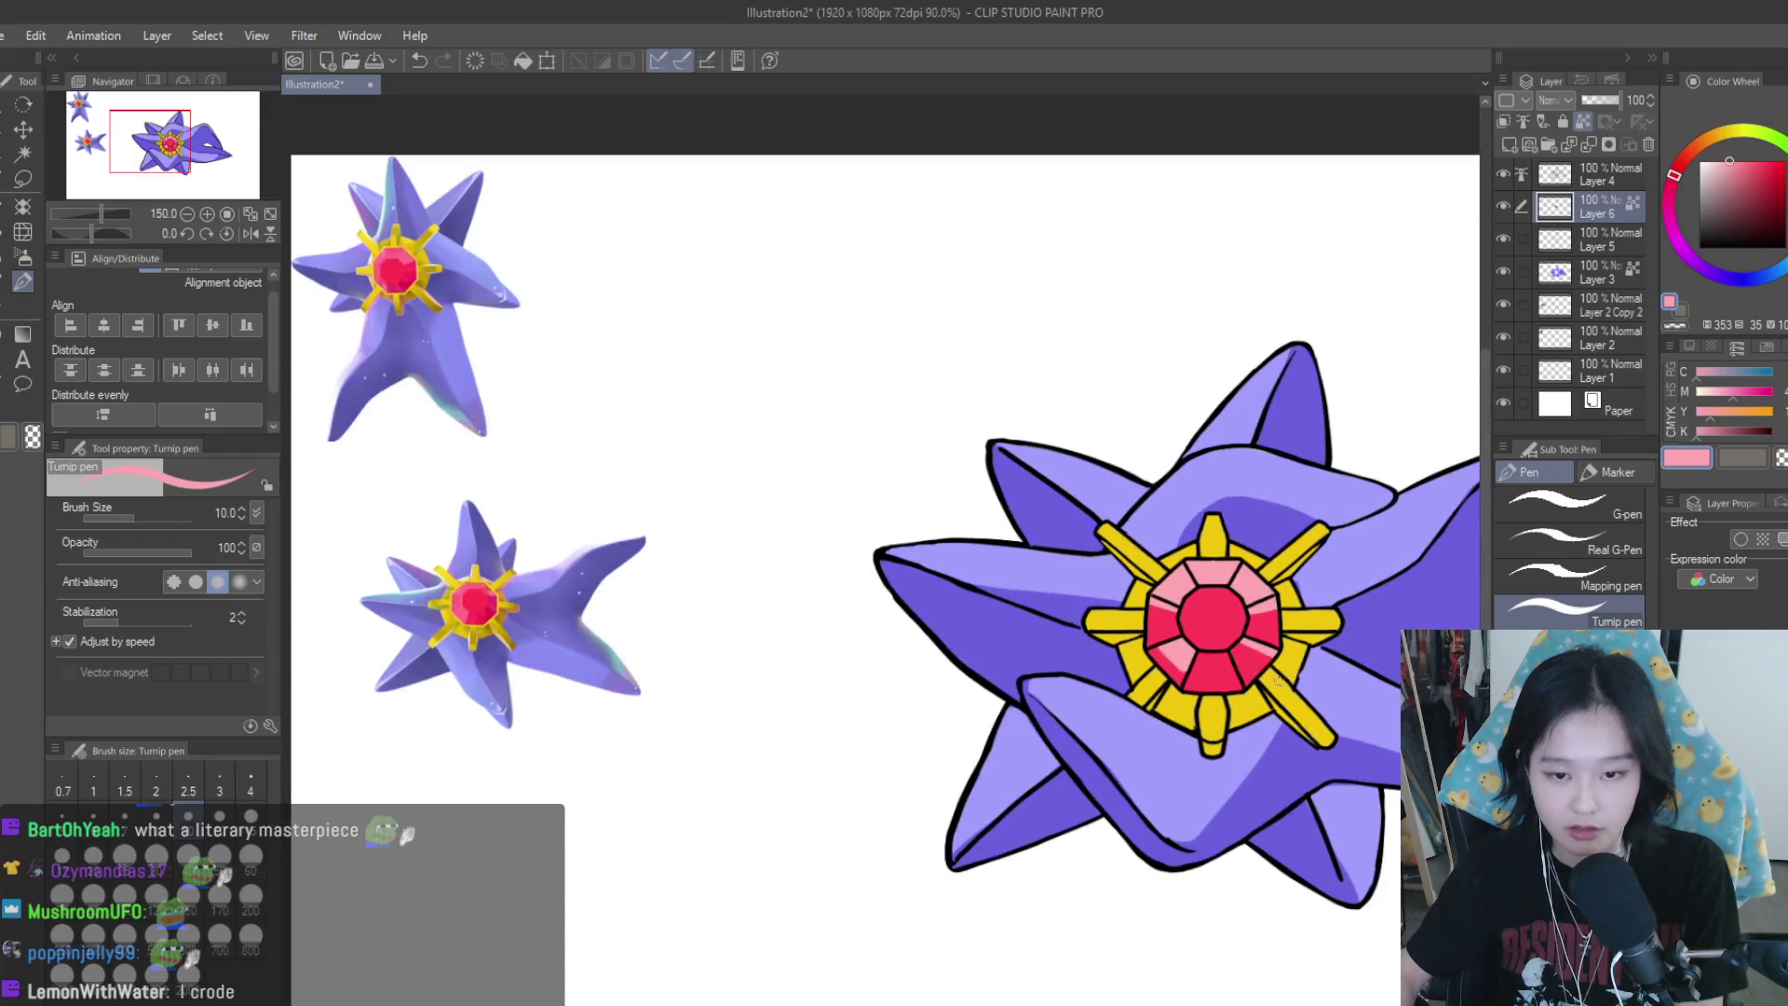
{"action": "scroll", "coordinate": [1099, 606], "scroll_direction": "up", "scroll_amount": 3}
{"action": "scroll", "coordinate": [1092, 578], "scroll_direction": "up", "scroll_amount": 2}
{"action": "scroll", "coordinate": [1091, 578], "scroll_direction": "down", "scroll_amount": 2}
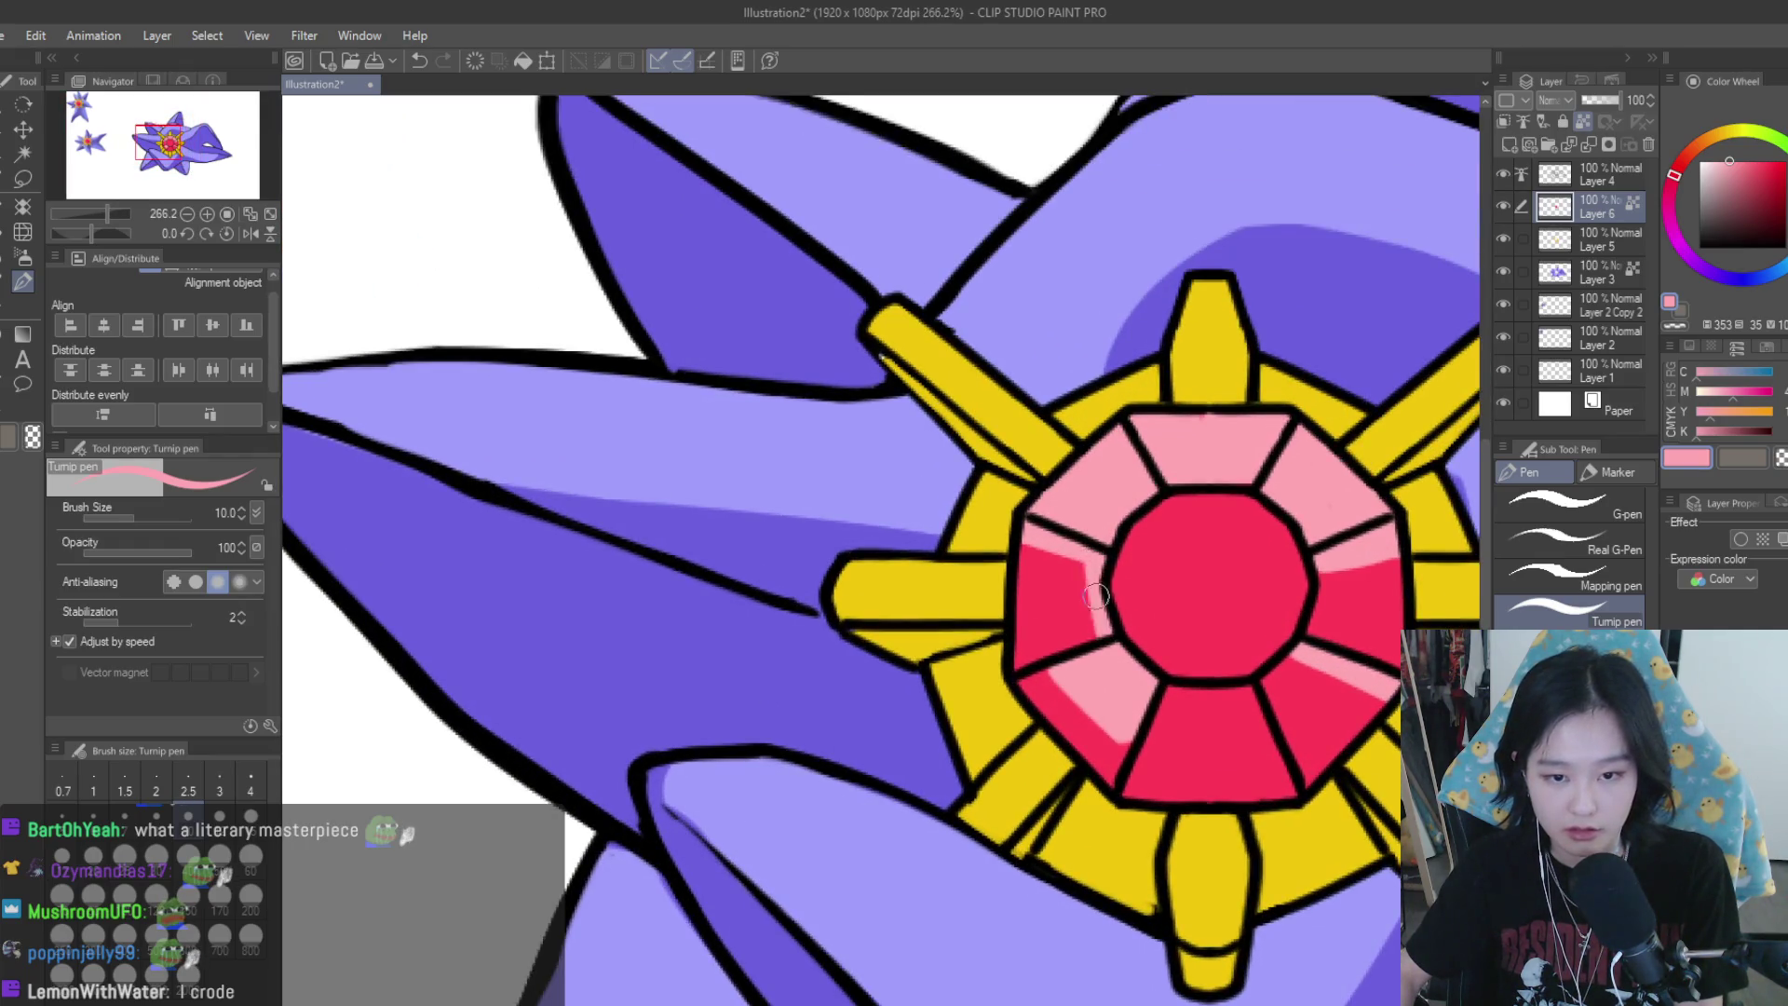
{"action": "scroll", "coordinate": [1087, 580], "scroll_direction": "up", "scroll_amount": 2}
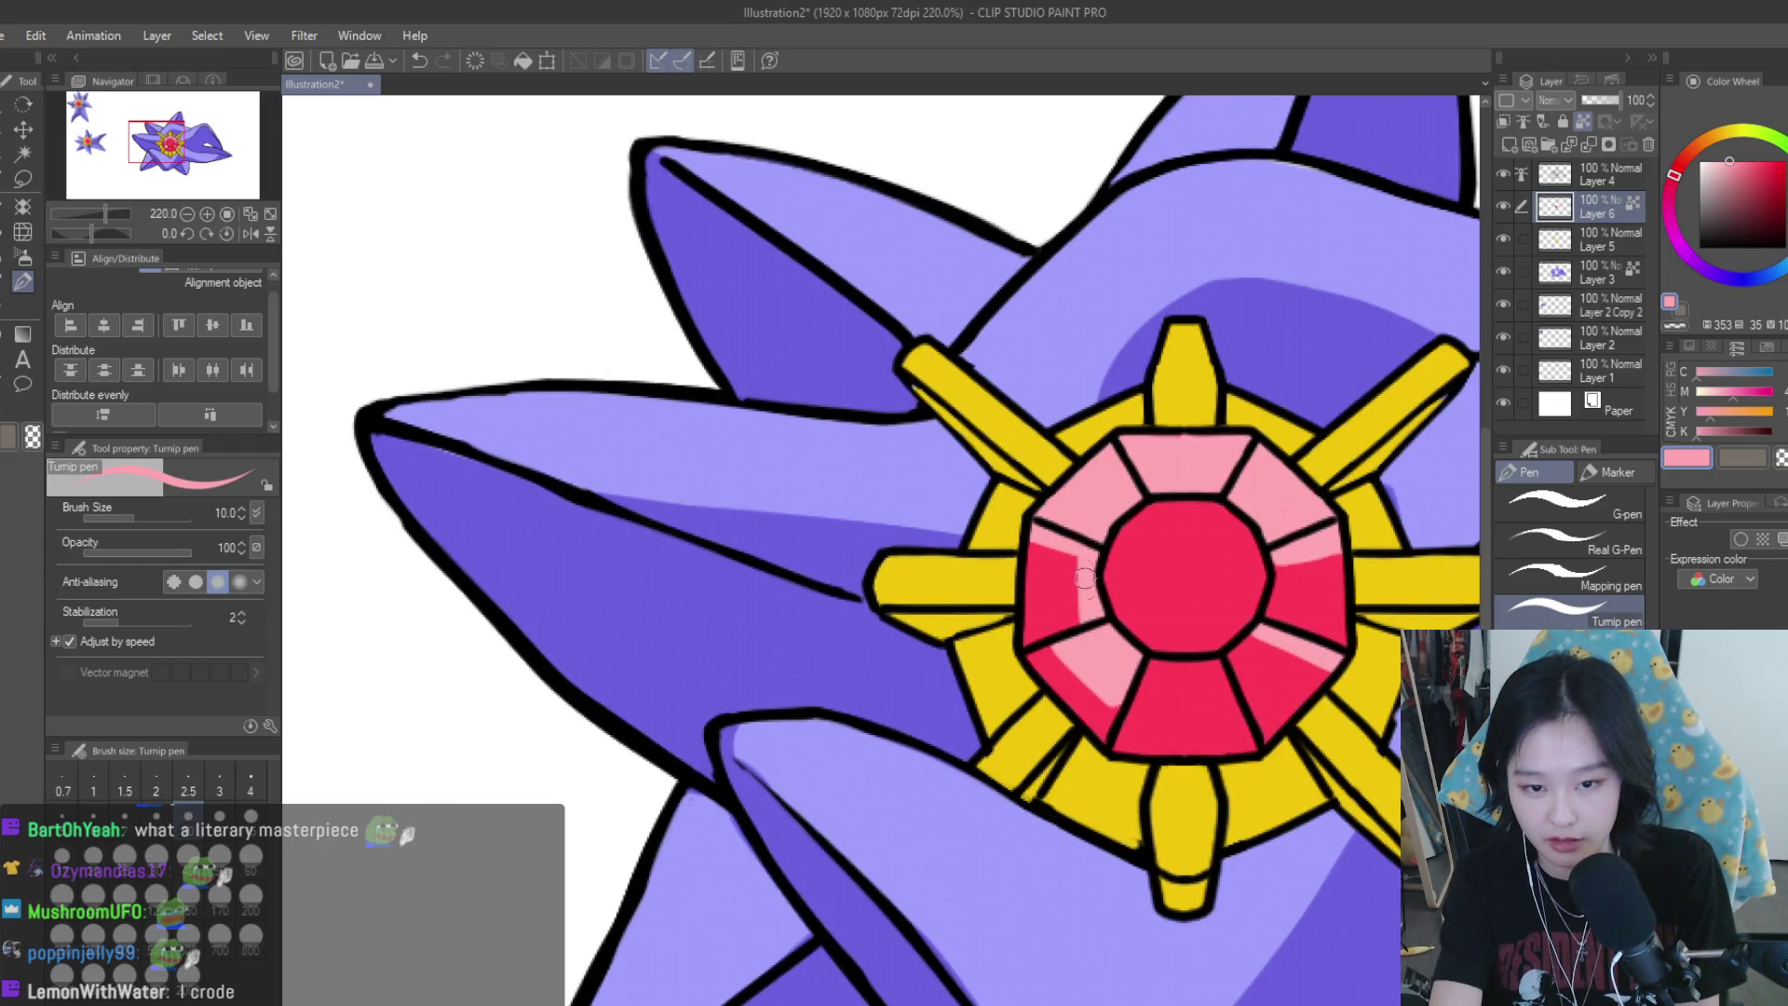
{"action": "mouse_move", "coordinate": [1080, 622]}
{"action": "left_mouse_down"}
{"action": "mouse_move", "coordinate": [1084, 561]}
{"action": "mouse_move", "coordinate": [1099, 610]}
{"action": "left_mouse_up"}
{"action": "key", "text": "ctrl+z"}
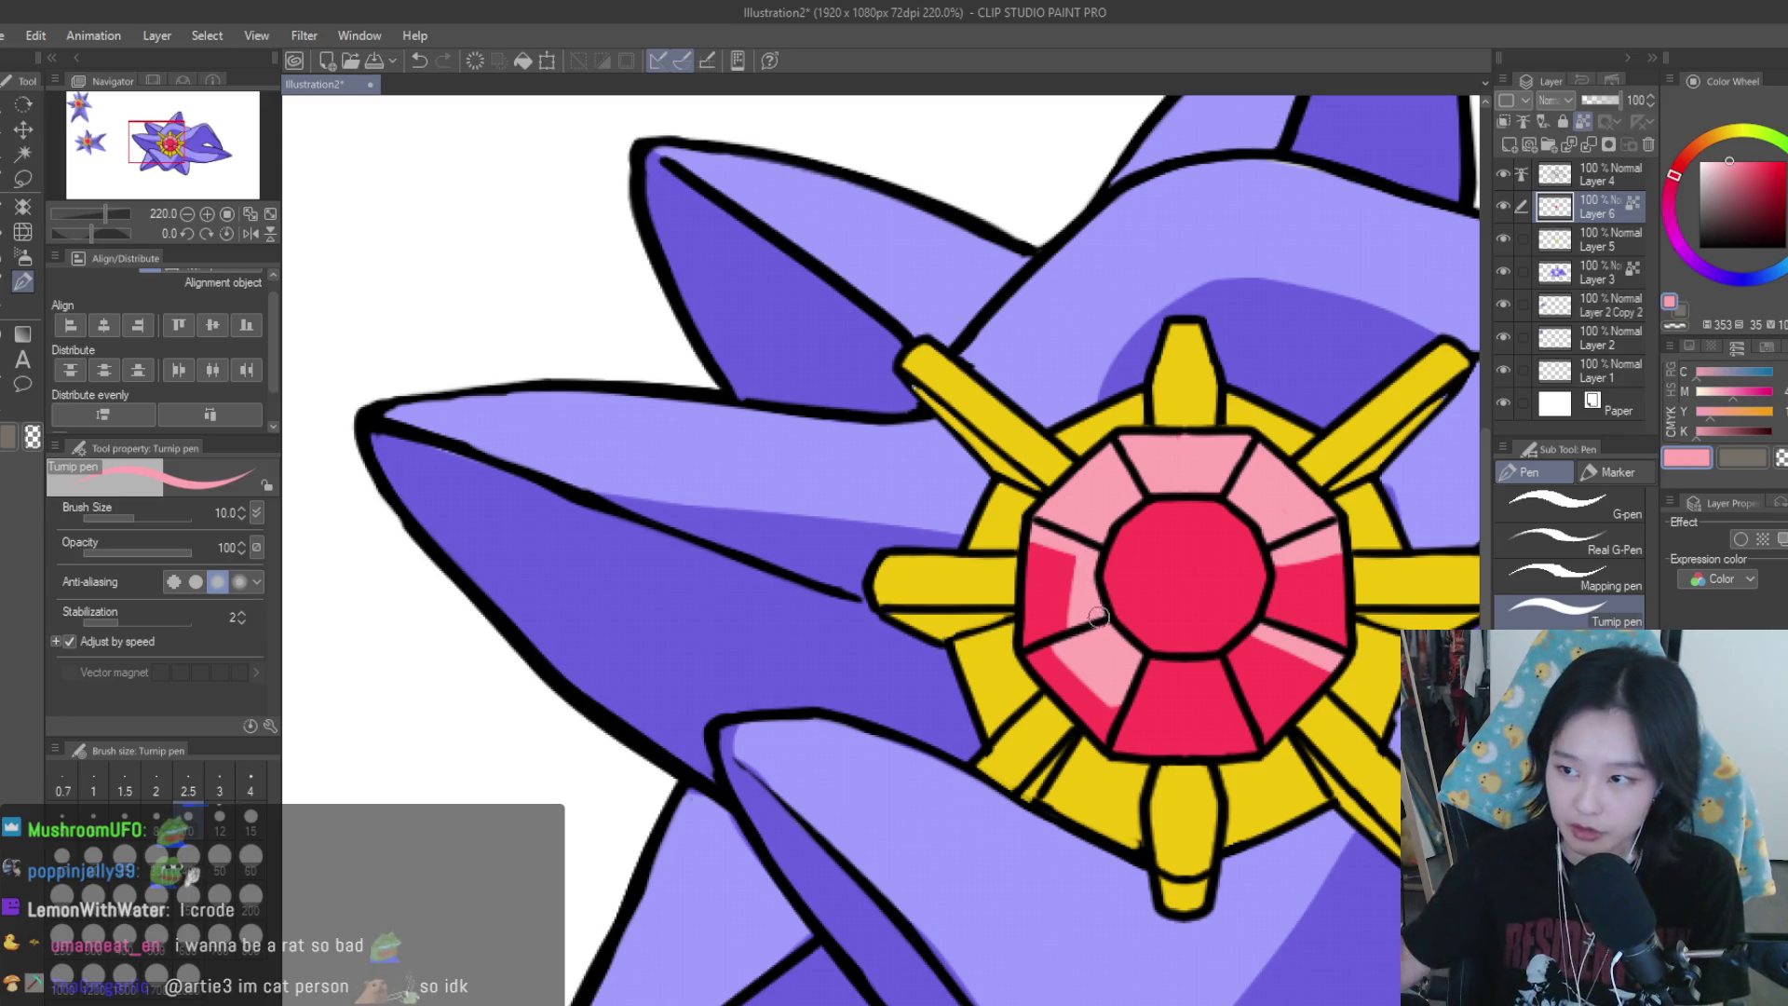
{"action": "scroll", "coordinate": [1099, 617], "scroll_direction": "down", "scroll_amount": 6}
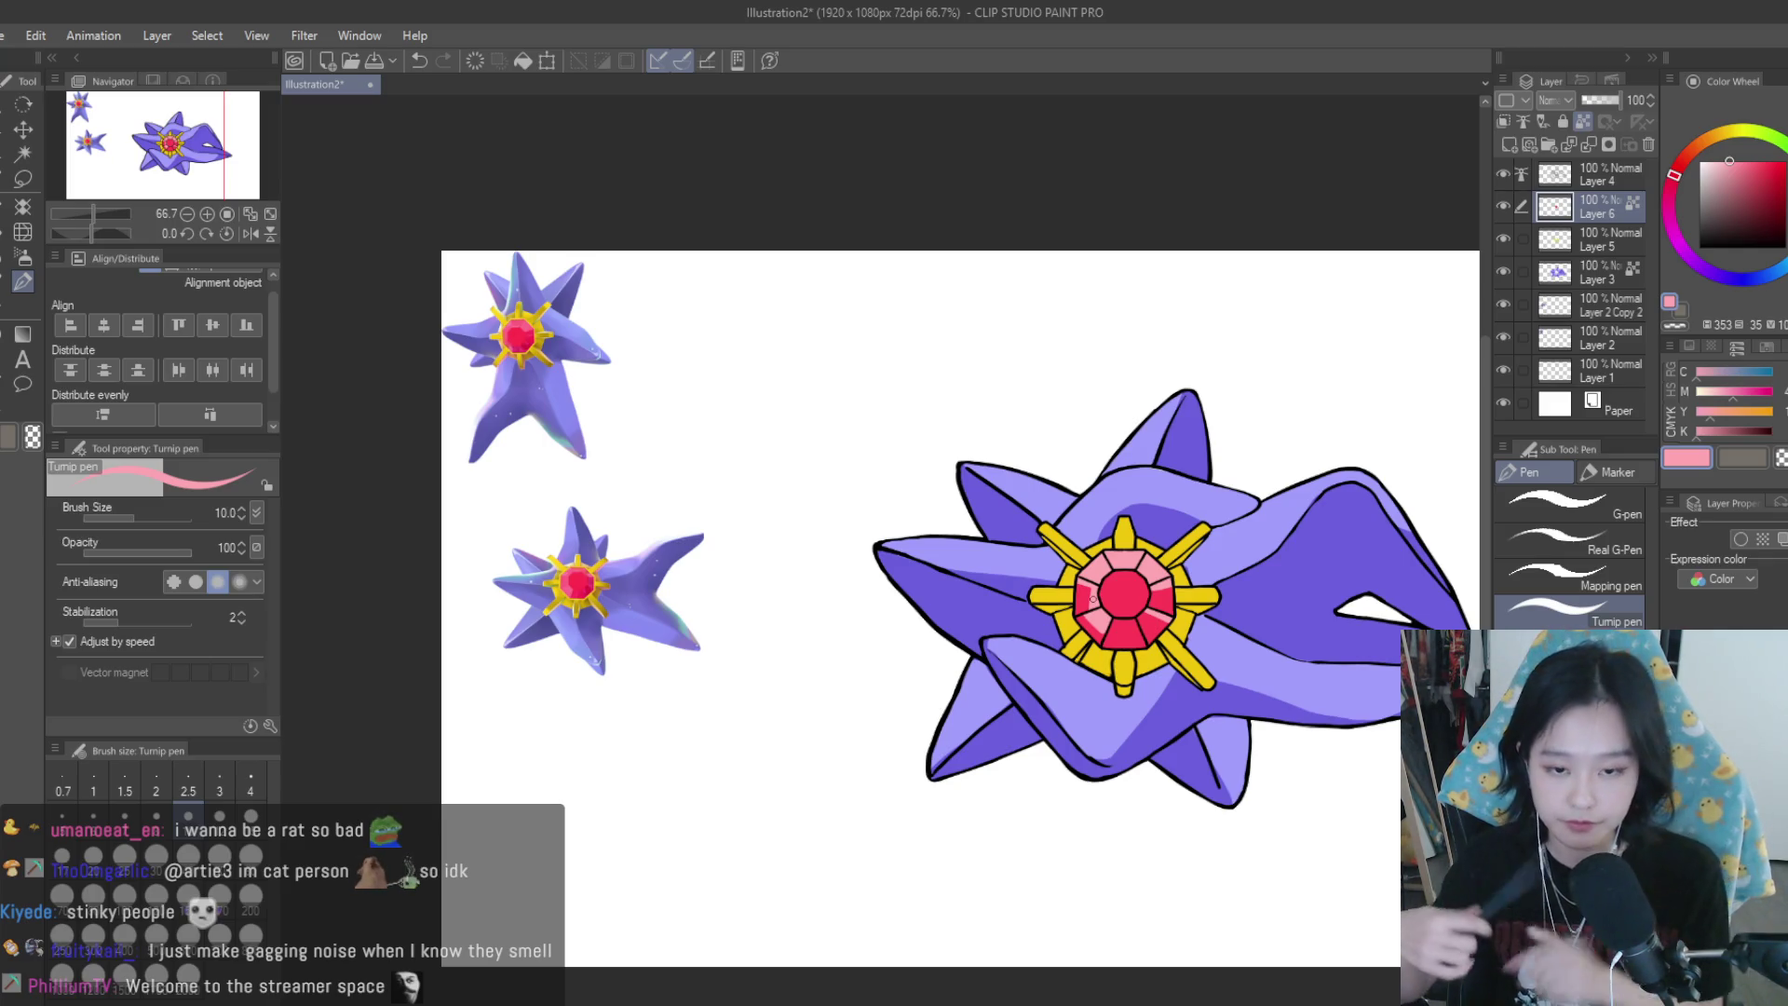
{"action": "scroll", "coordinate": [1092, 599], "scroll_direction": "up", "scroll_amount": 3}
Reshape the left facet highlight, narrowing it with the gem's dark pink
{"action": "scroll", "coordinate": [1034, 585], "scroll_direction": "up", "scroll_amount": 2}
{"action": "scroll", "coordinate": [970, 570], "scroll_direction": "up", "scroll_amount": 2}
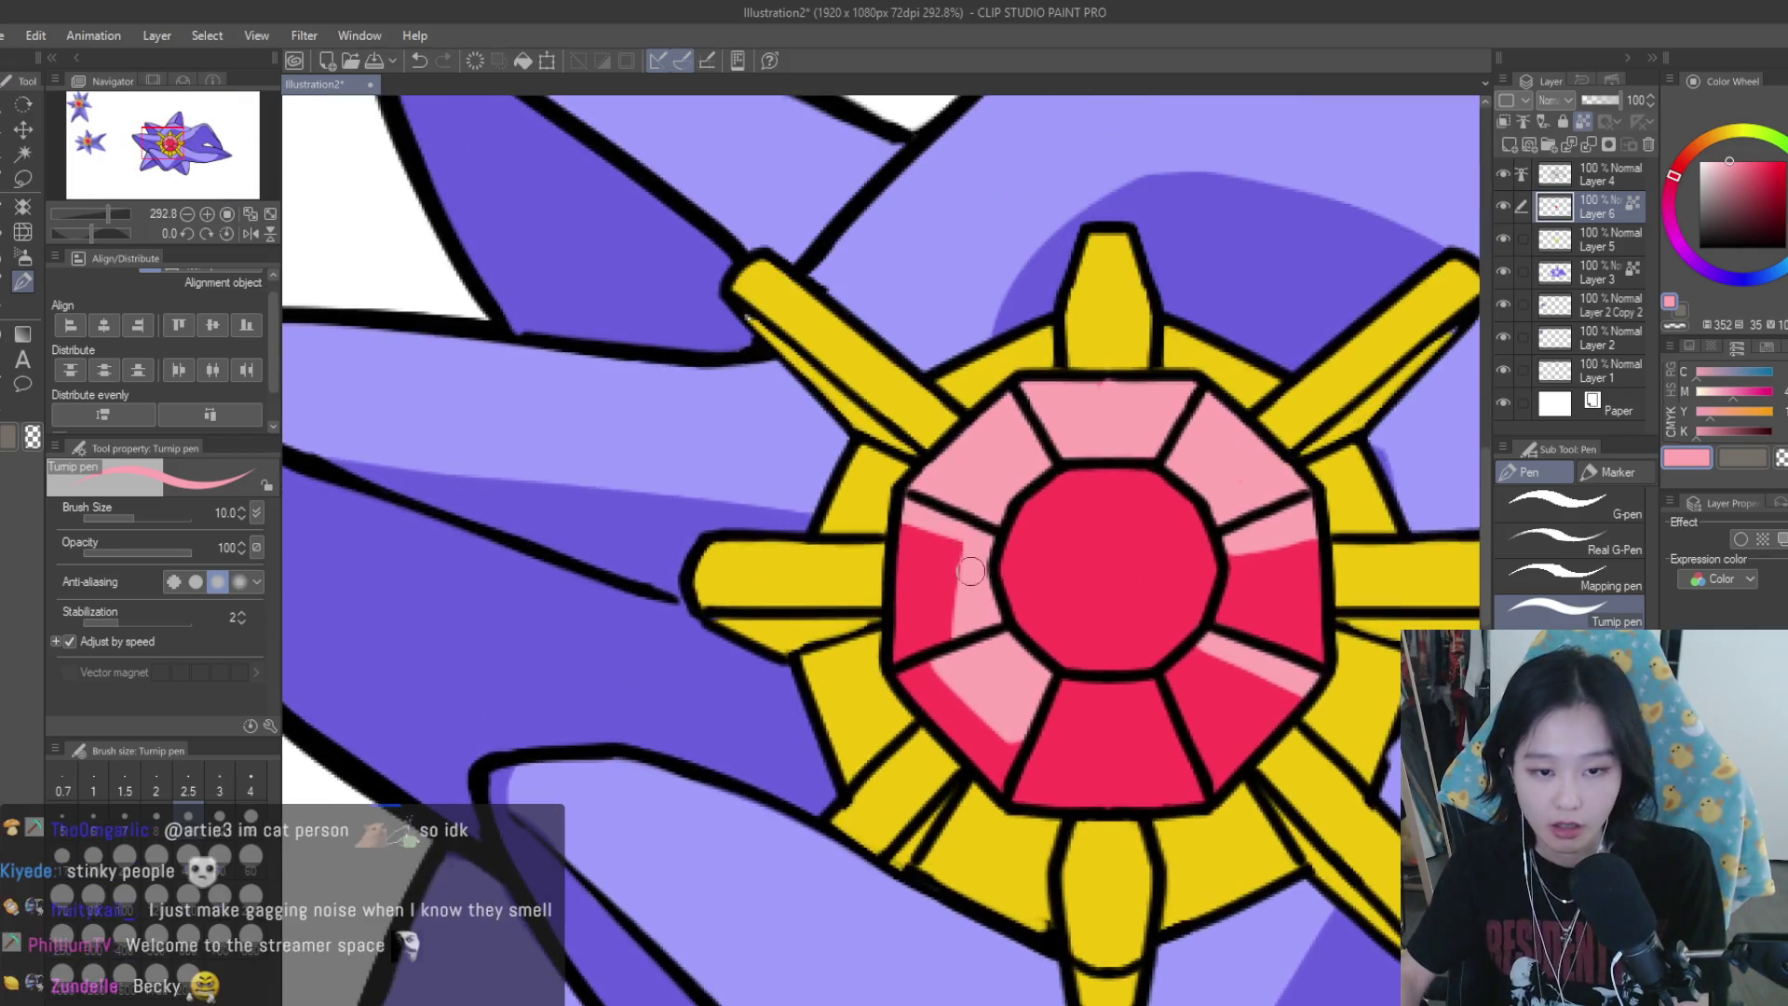
{"action": "left_click_drag", "start_coordinate": [946, 526], "coordinate": [952, 641]}
{"action": "left_click", "coordinate": [902, 533], "text": "alt"}
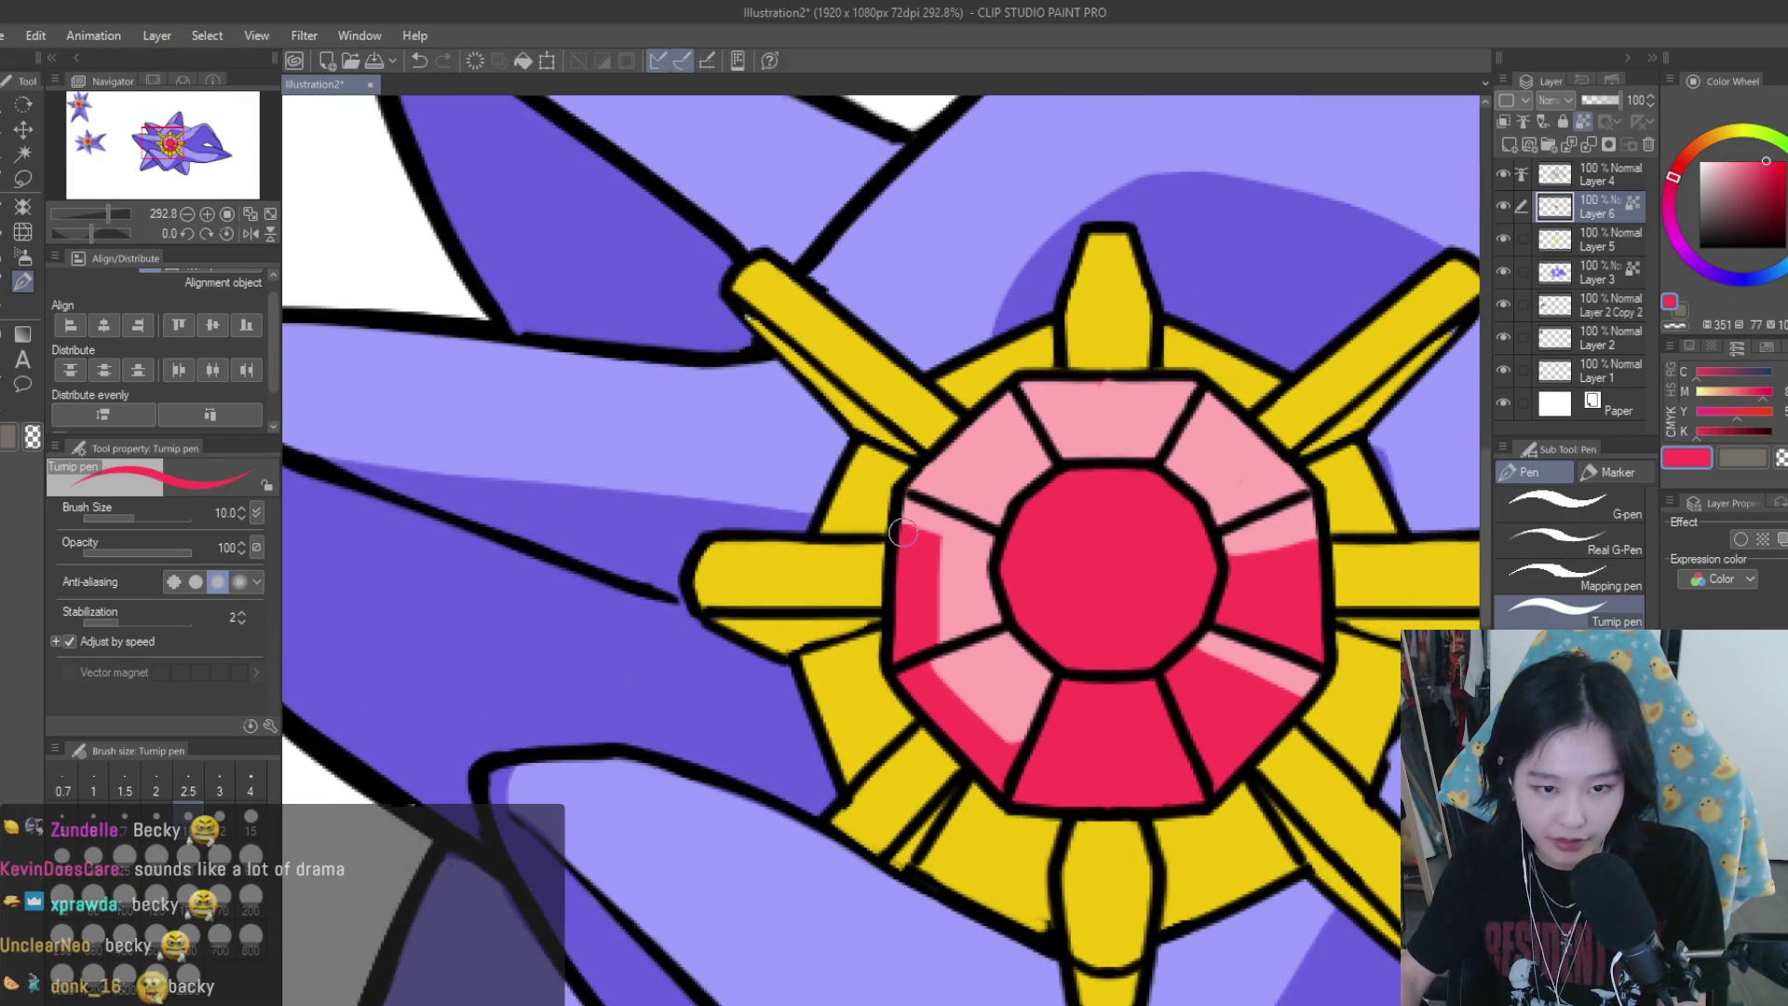
{"action": "left_click_drag", "start_coordinate": [936, 540], "coordinate": [931, 643]}
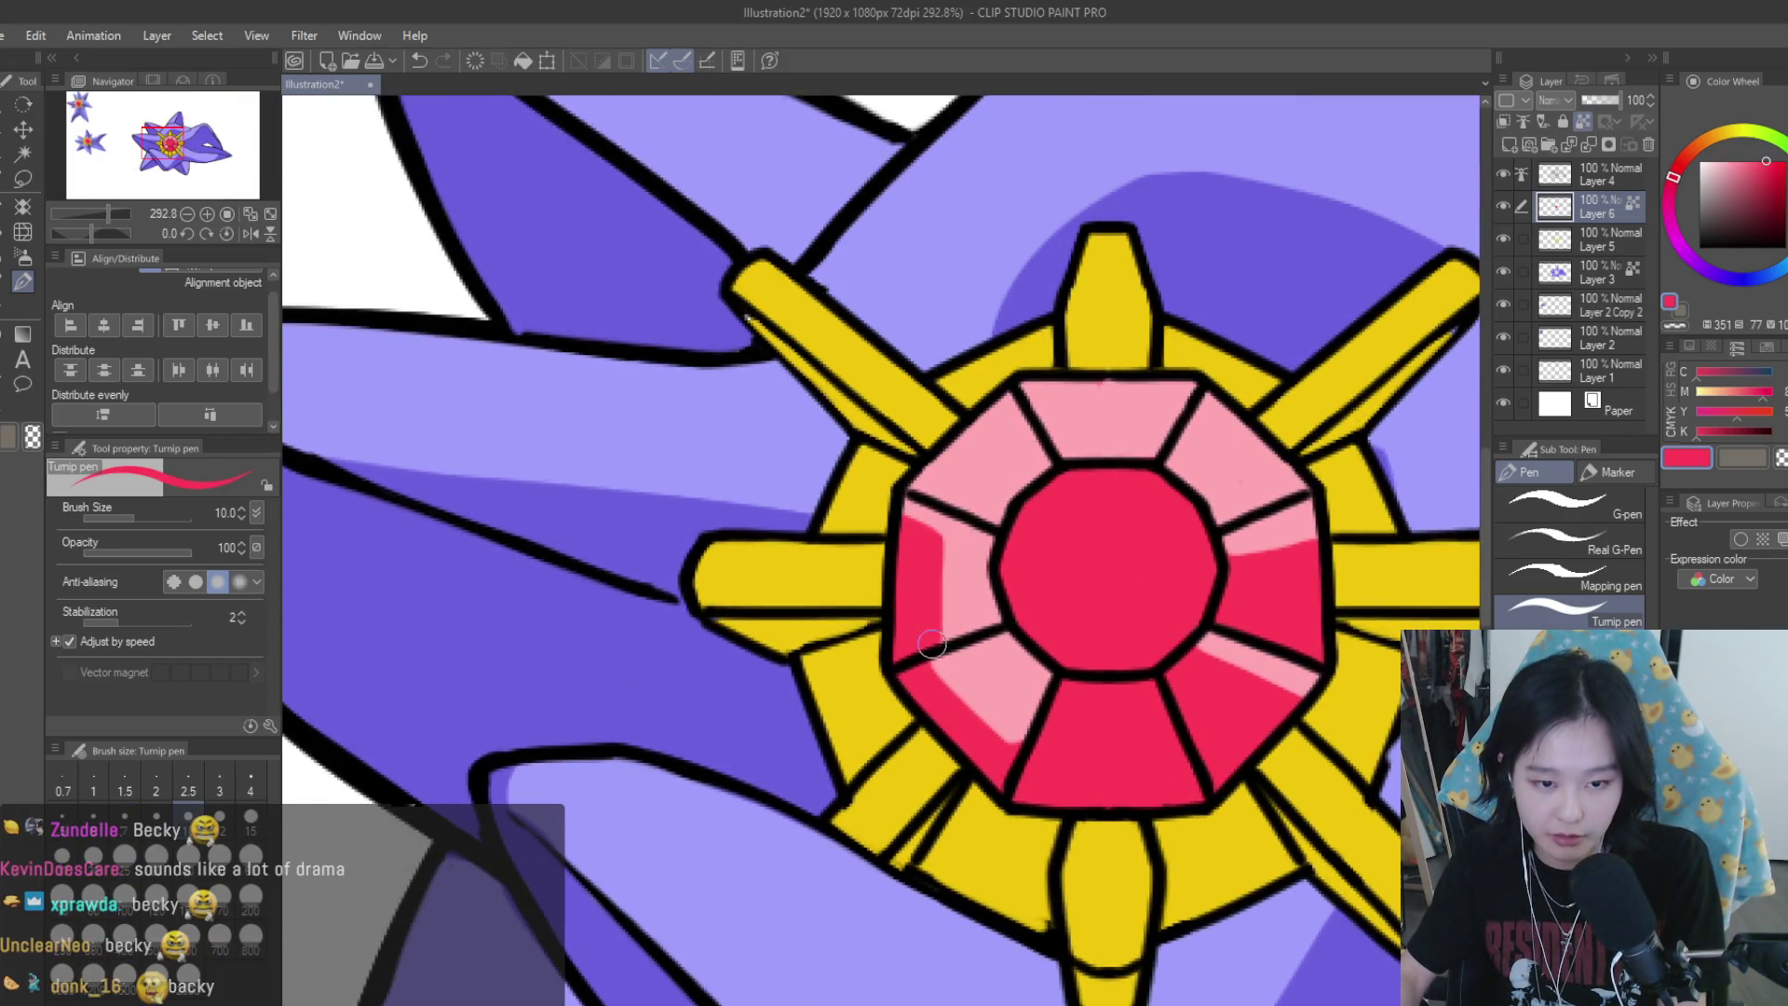
{"action": "left_click", "coordinate": [945, 691], "text": "alt"}
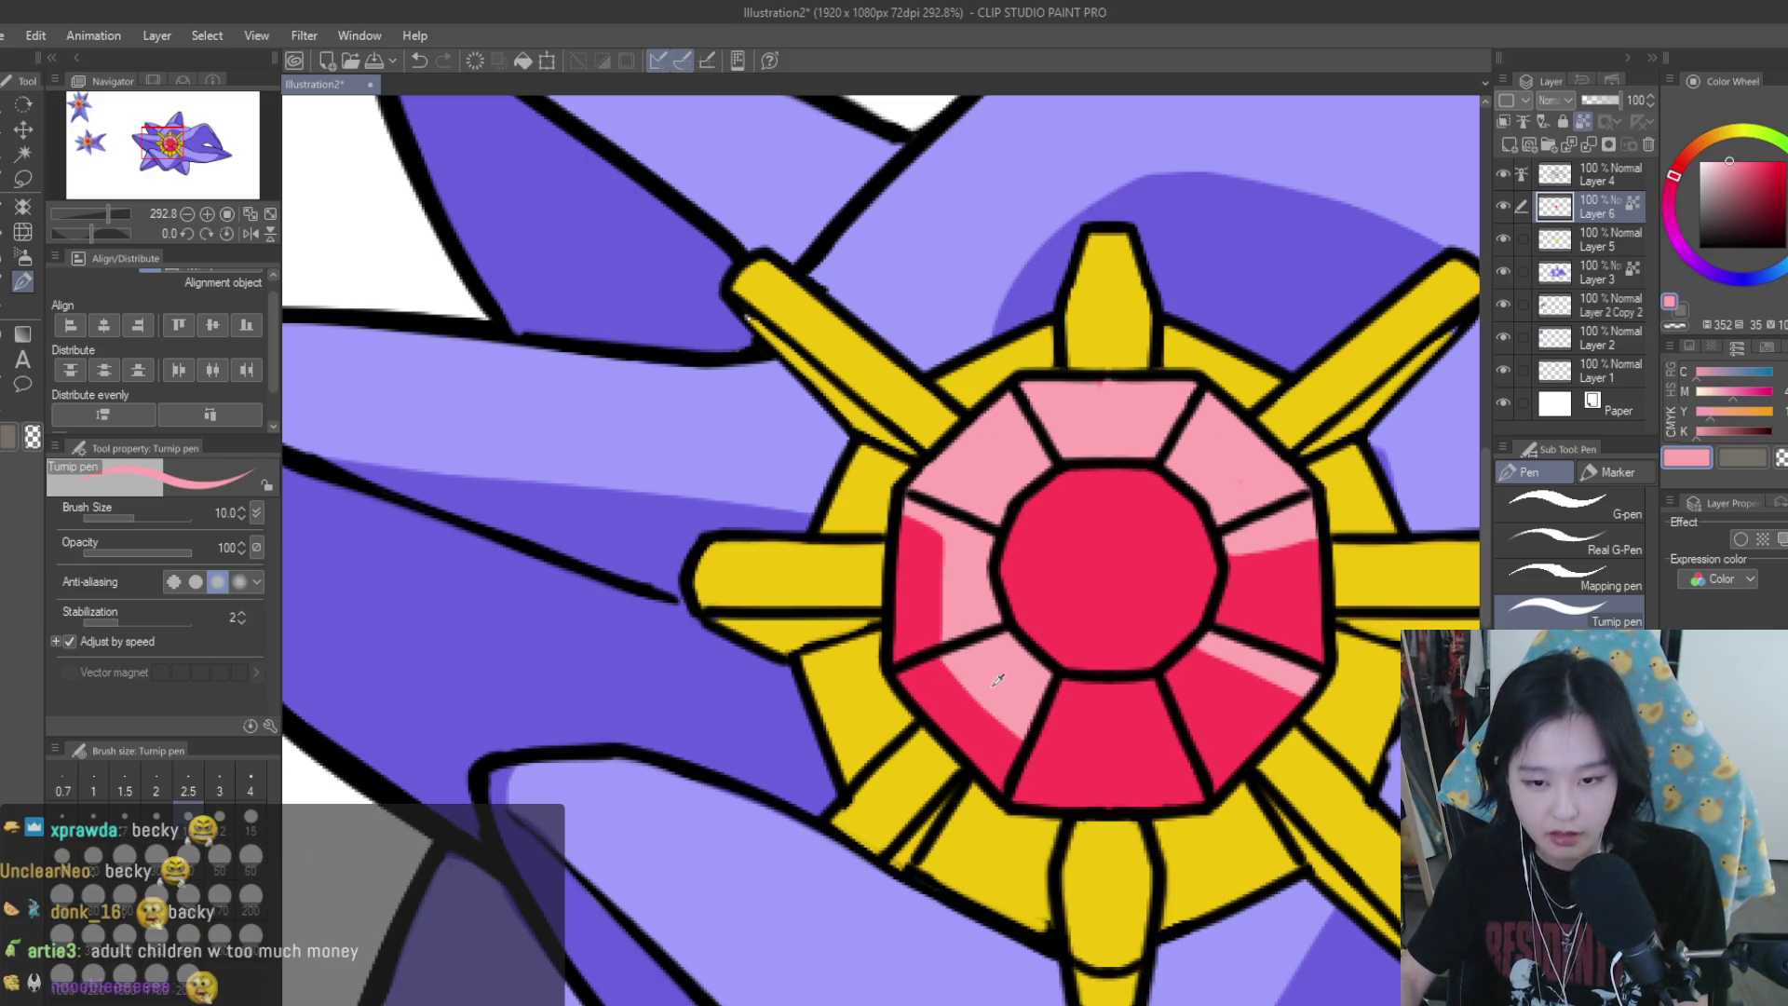
Add a light-pink highlight stroke on the gem's lower-right facet
{"action": "scroll", "coordinate": [1077, 667], "scroll_direction": "down", "scroll_amount": 5}
{"action": "scroll", "coordinate": [1212, 646], "scroll_direction": "down", "scroll_amount": 2}
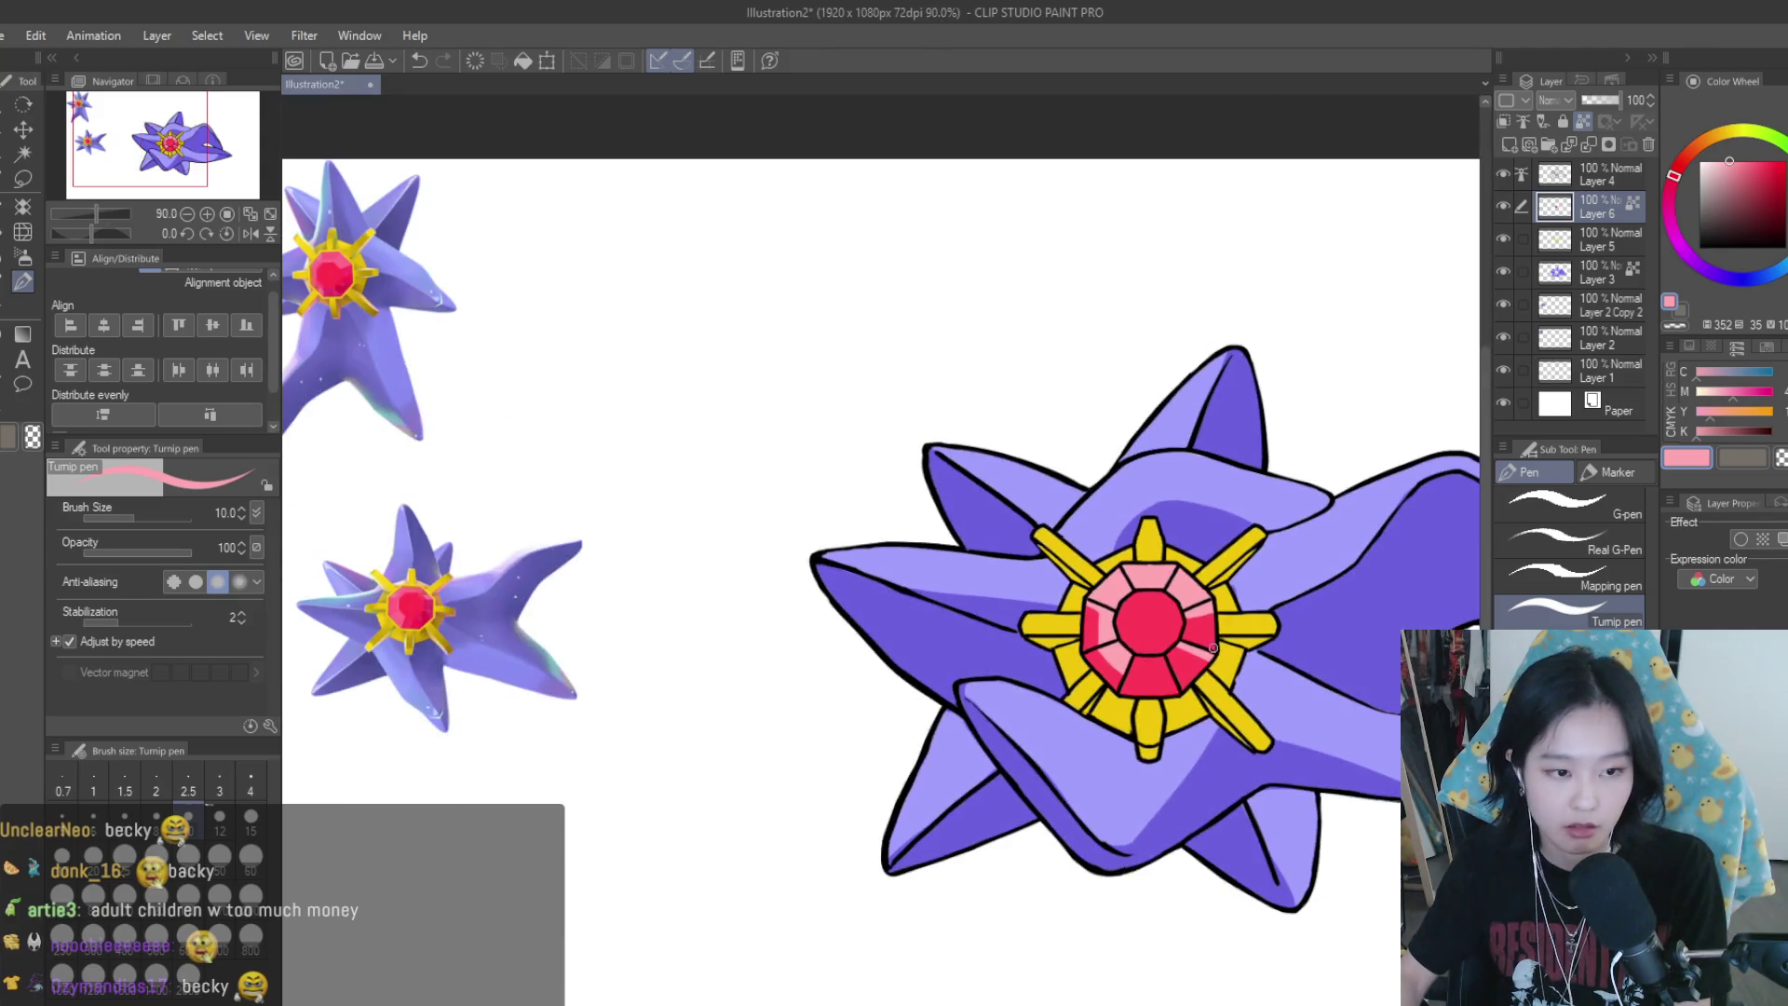
{"action": "scroll", "coordinate": [1211, 643], "scroll_direction": "up", "scroll_amount": 3}
{"action": "scroll", "coordinate": [1211, 642], "scroll_direction": "up", "scroll_amount": 3}
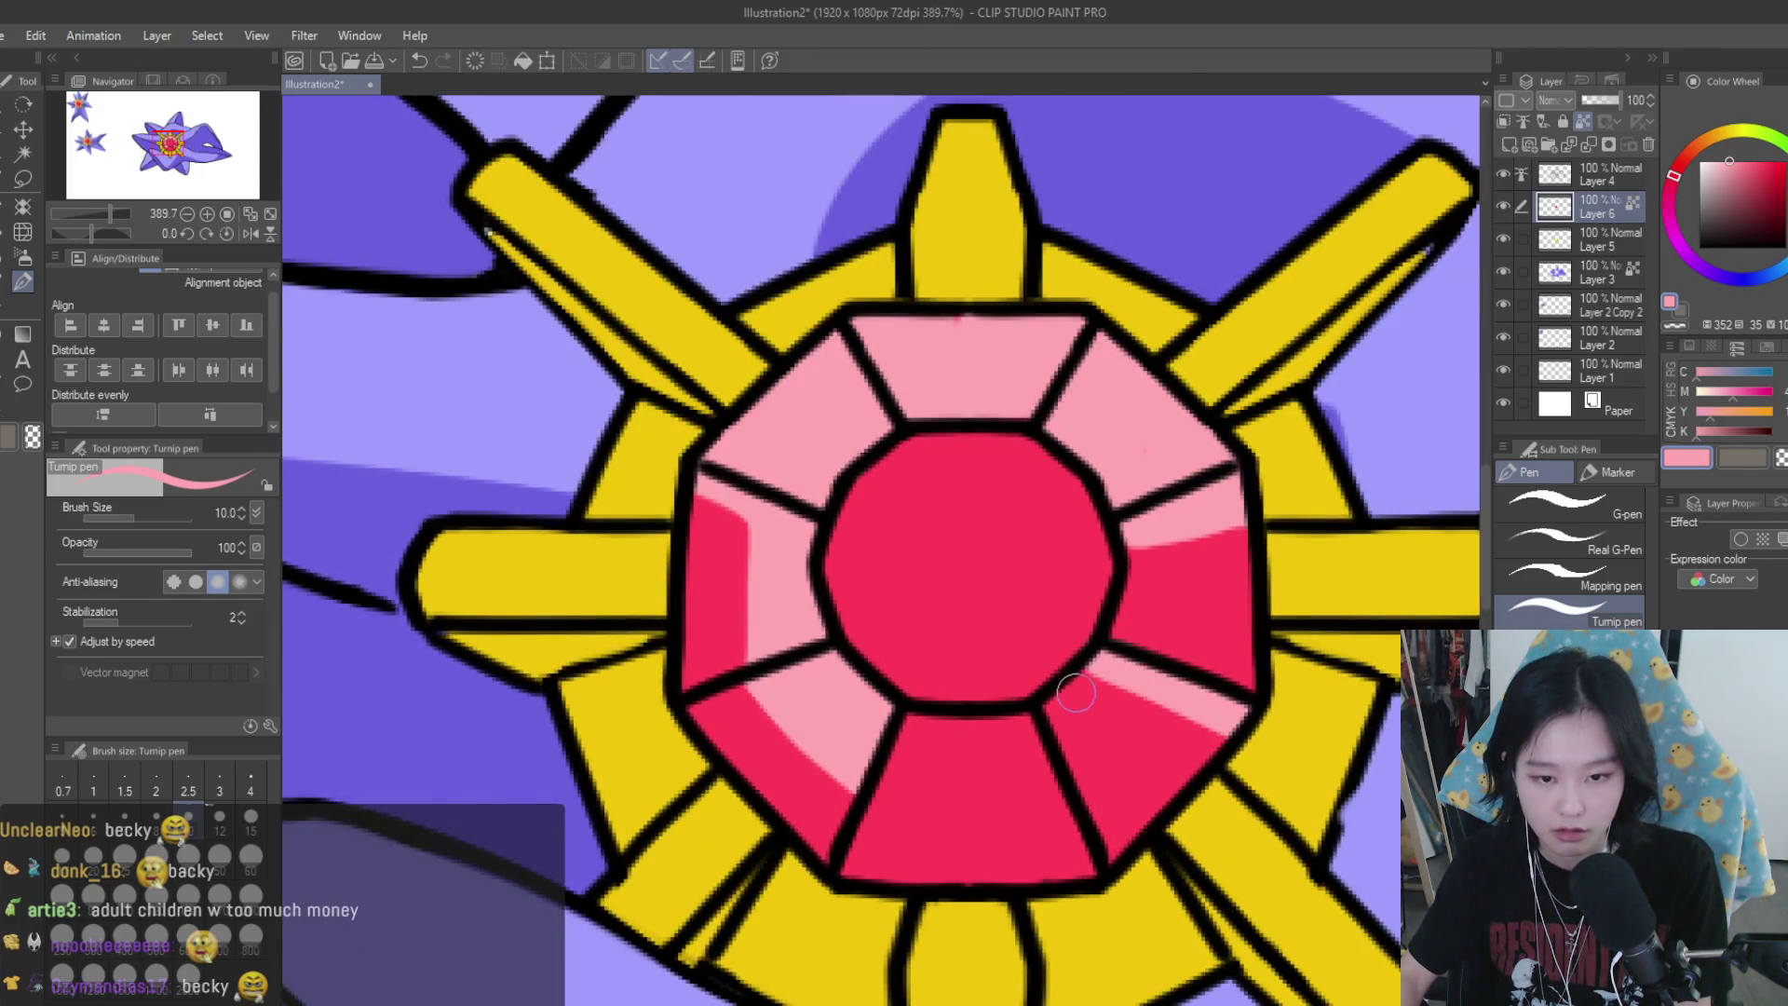
{"action": "left_click_drag", "start_coordinate": [1102, 665], "coordinate": [1086, 743]}
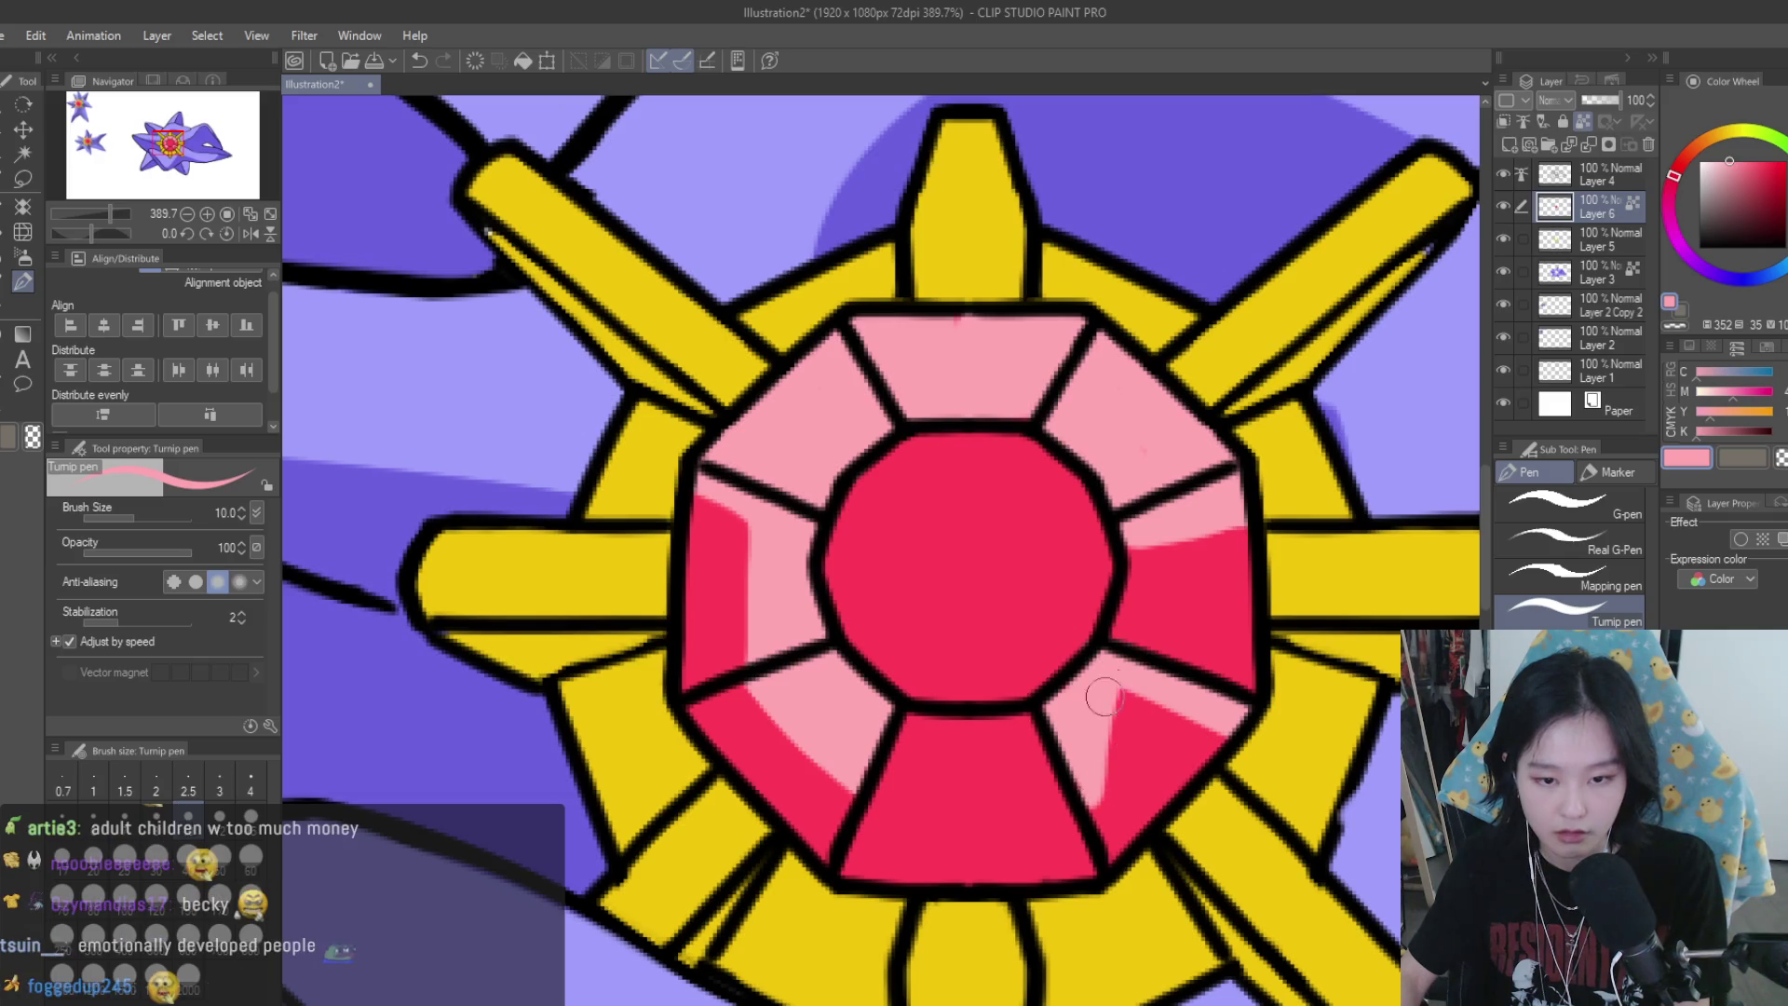
{"action": "scroll", "coordinate": [1172, 635], "scroll_direction": "down", "scroll_amount": 3}
{"action": "scroll", "coordinate": [1171, 633], "scroll_direction": "down", "scroll_amount": 2}
{"action": "scroll", "coordinate": [1171, 633], "scroll_direction": "down", "scroll_amount": 2}
{"action": "scroll", "coordinate": [1134, 553], "scroll_direction": "up", "scroll_amount": 2}
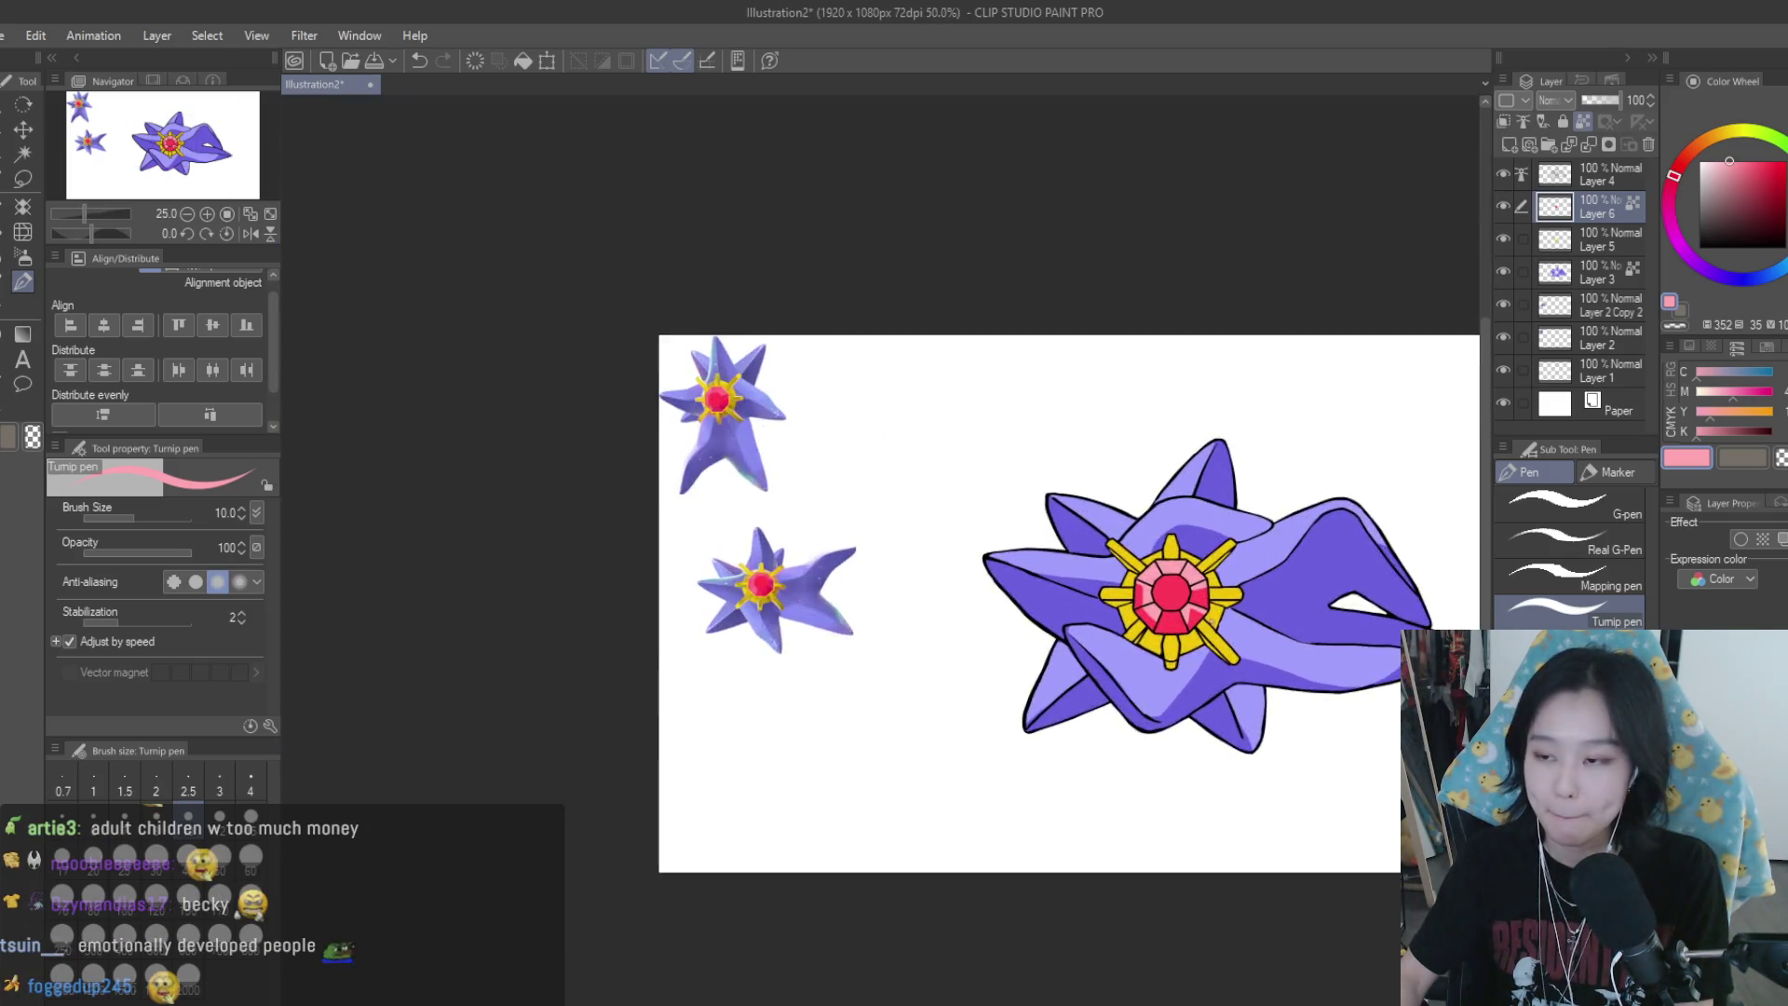
{"action": "scroll", "coordinate": [1135, 553], "scroll_direction": "up", "scroll_amount": 1}
{"action": "scroll", "coordinate": [1213, 616], "scroll_direction": "up", "scroll_amount": 2}
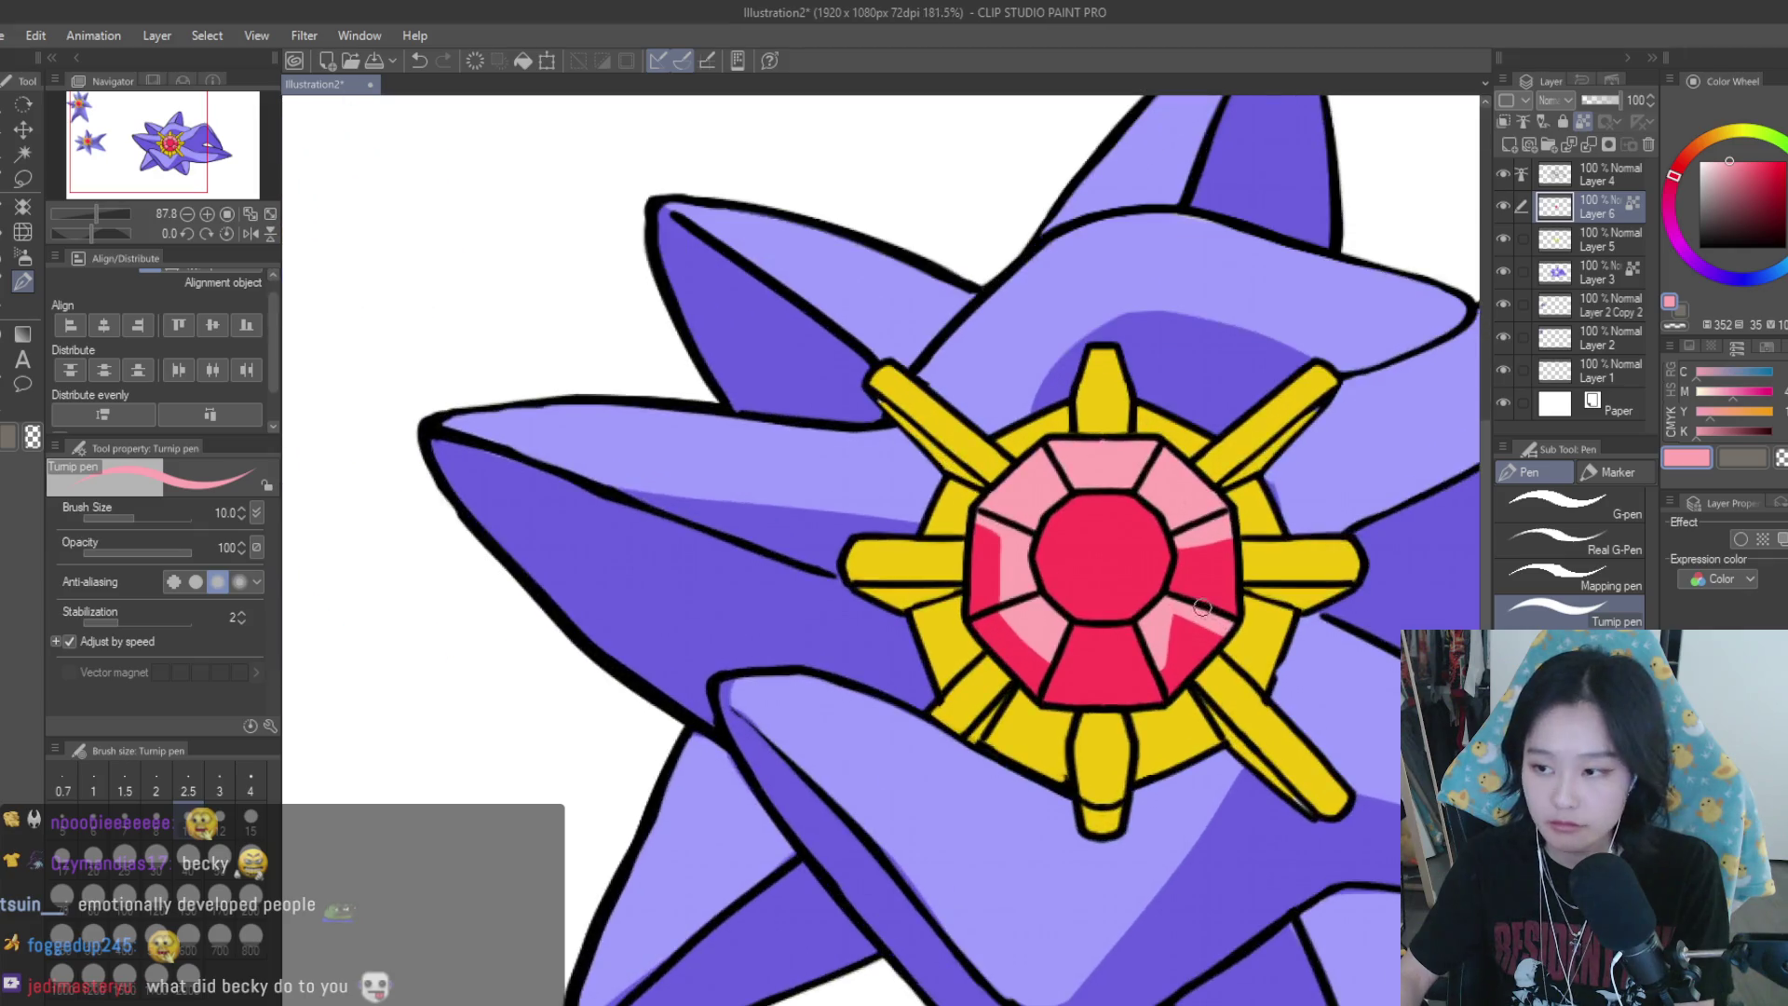
{"action": "scroll", "coordinate": [1118, 610], "scroll_direction": "up", "scroll_amount": 2}
{"action": "scroll", "coordinate": [1025, 607], "scroll_direction": "up", "scroll_amount": 2}
Reshape the lower-left facet highlight with alternating deep red and light pink strokes
{"action": "left_click", "coordinate": [1022, 591], "text": "alt"}
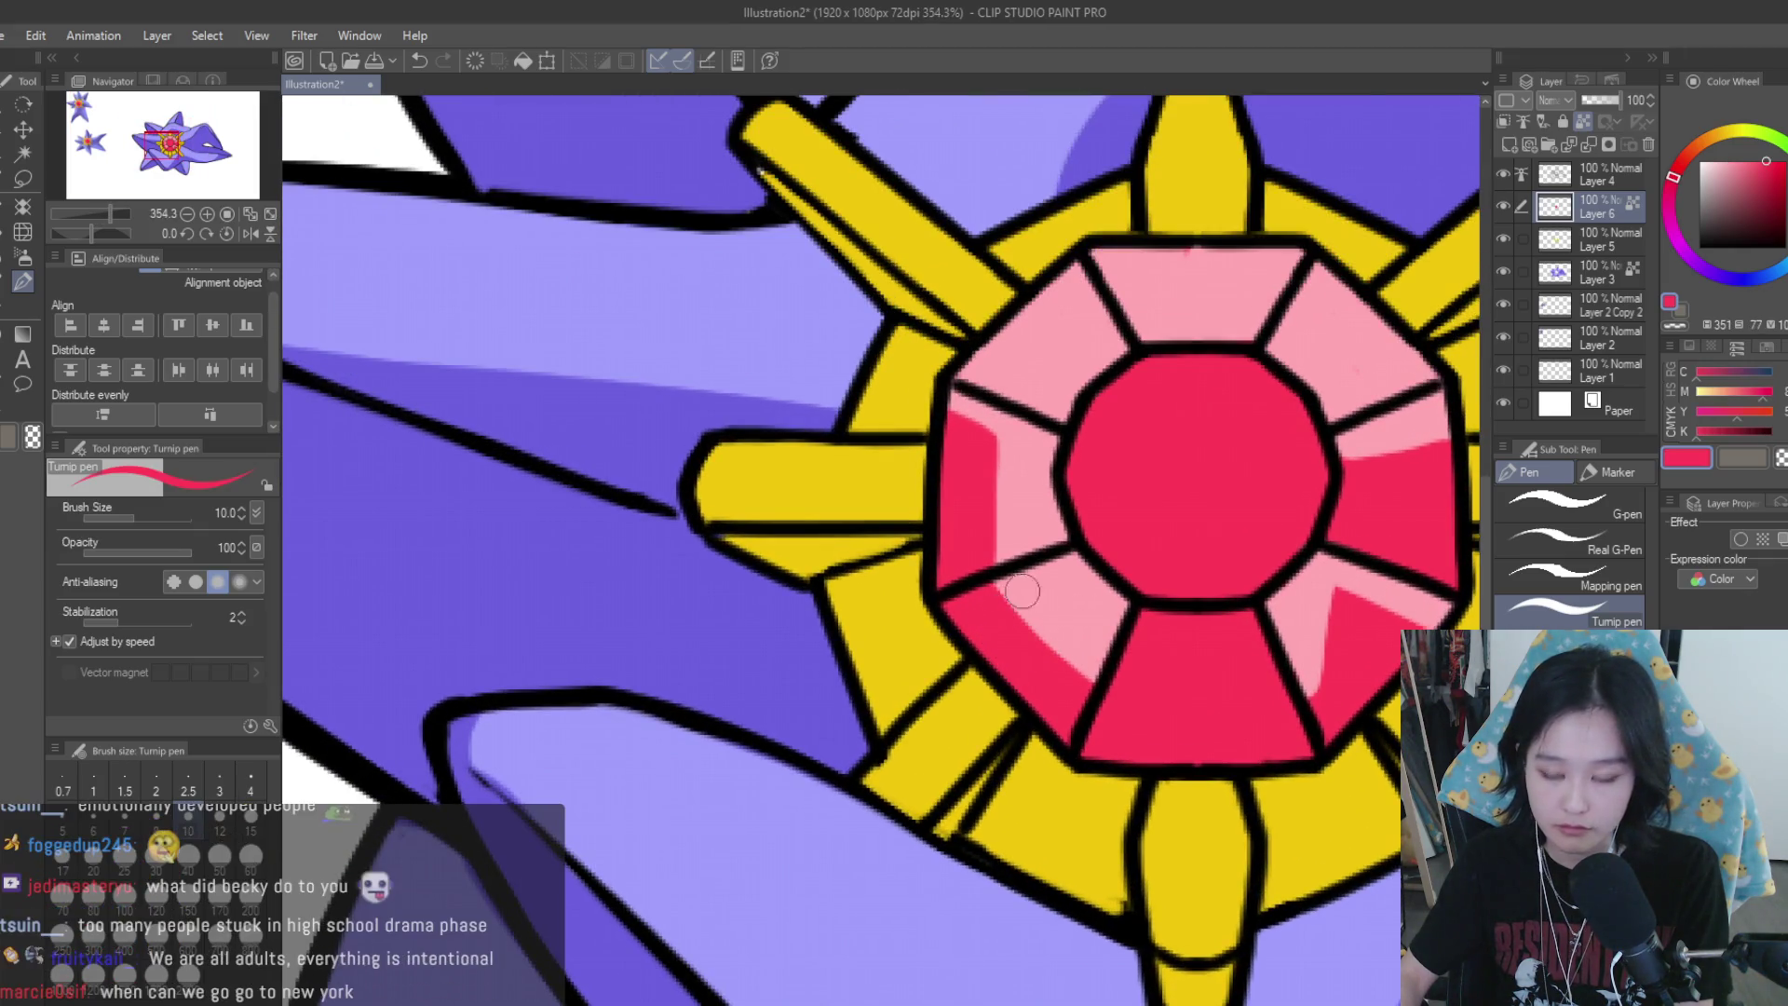
{"action": "mouse_move", "coordinate": [1052, 583]}
{"action": "left_mouse_down"}
{"action": "mouse_move", "coordinate": [1002, 603]}
{"action": "mouse_move", "coordinate": [1080, 665]}
{"action": "mouse_move", "coordinate": [1066, 736]}
{"action": "left_mouse_up"}
{"action": "left_click", "coordinate": [1071, 606], "text": "alt"}
{"action": "left_click_drag", "start_coordinate": [1048, 549], "coordinate": [1077, 702]}
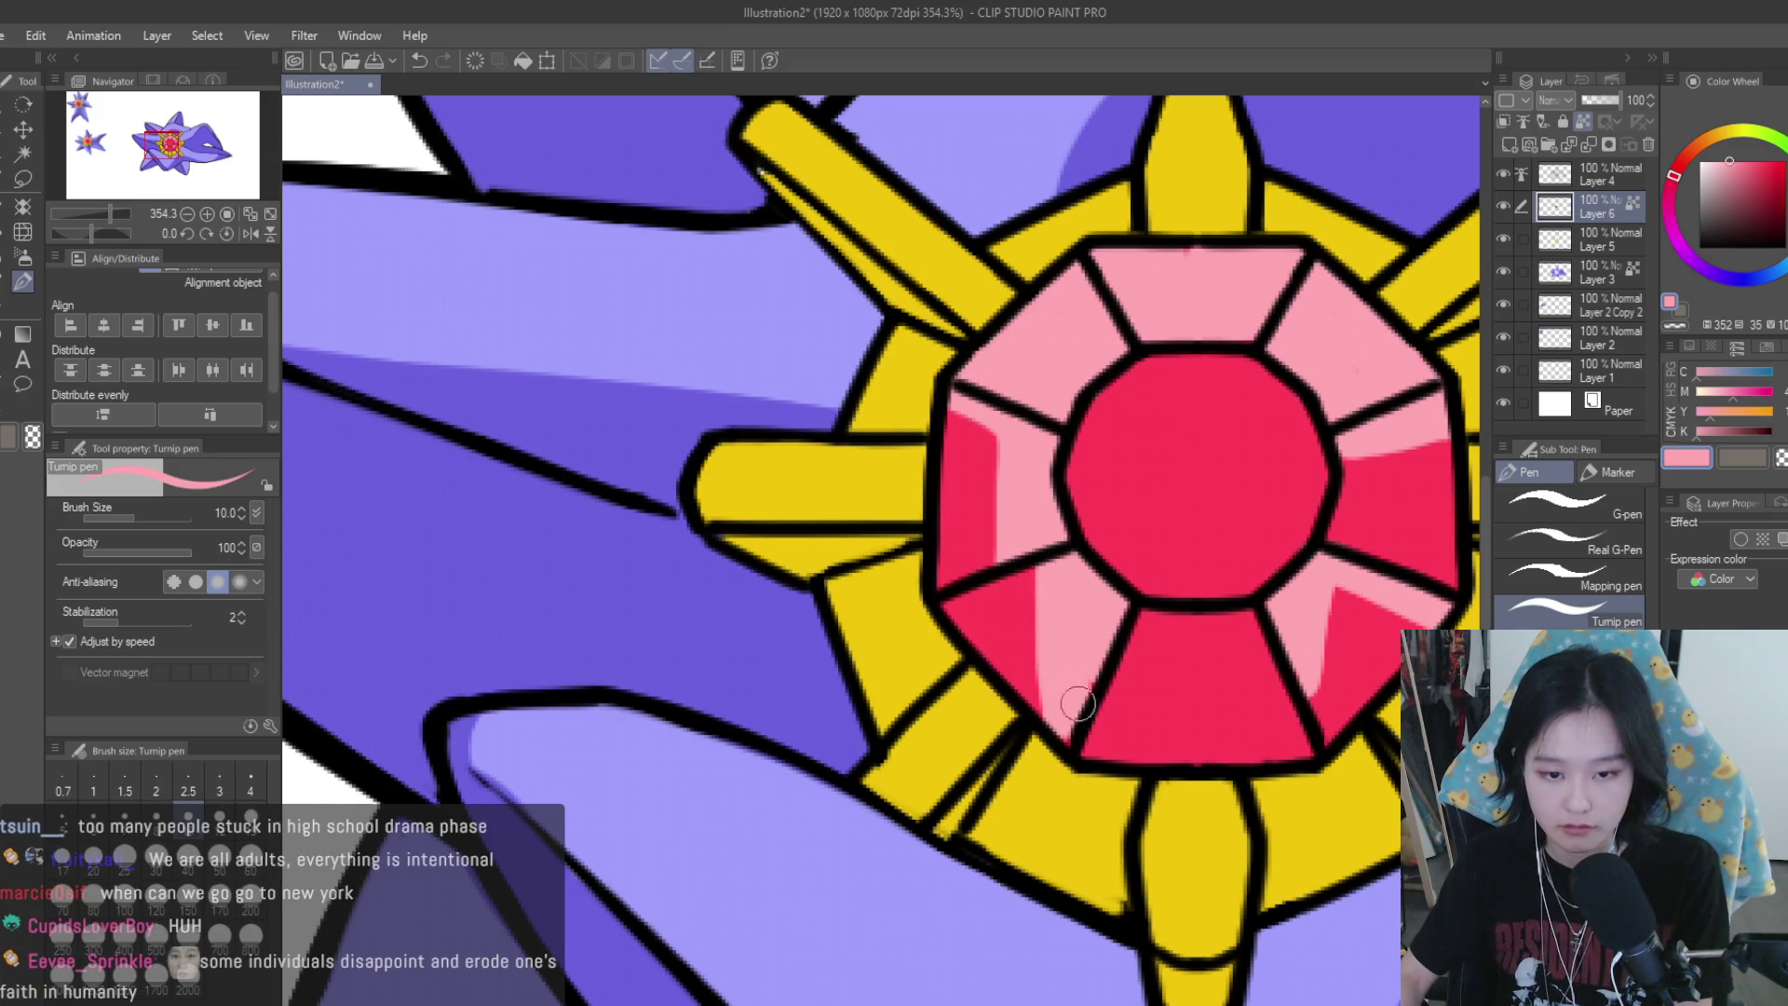
{"action": "left_click", "coordinate": [1022, 615], "text": "alt"}
{"action": "mouse_move", "coordinate": [1025, 592]}
{"action": "left_mouse_down"}
{"action": "mouse_move", "coordinate": [1002, 637]}
{"action": "mouse_move", "coordinate": [1043, 706]}
{"action": "left_mouse_up"}
{"action": "scroll", "coordinate": [1055, 642], "scroll_direction": "down", "scroll_amount": 3}
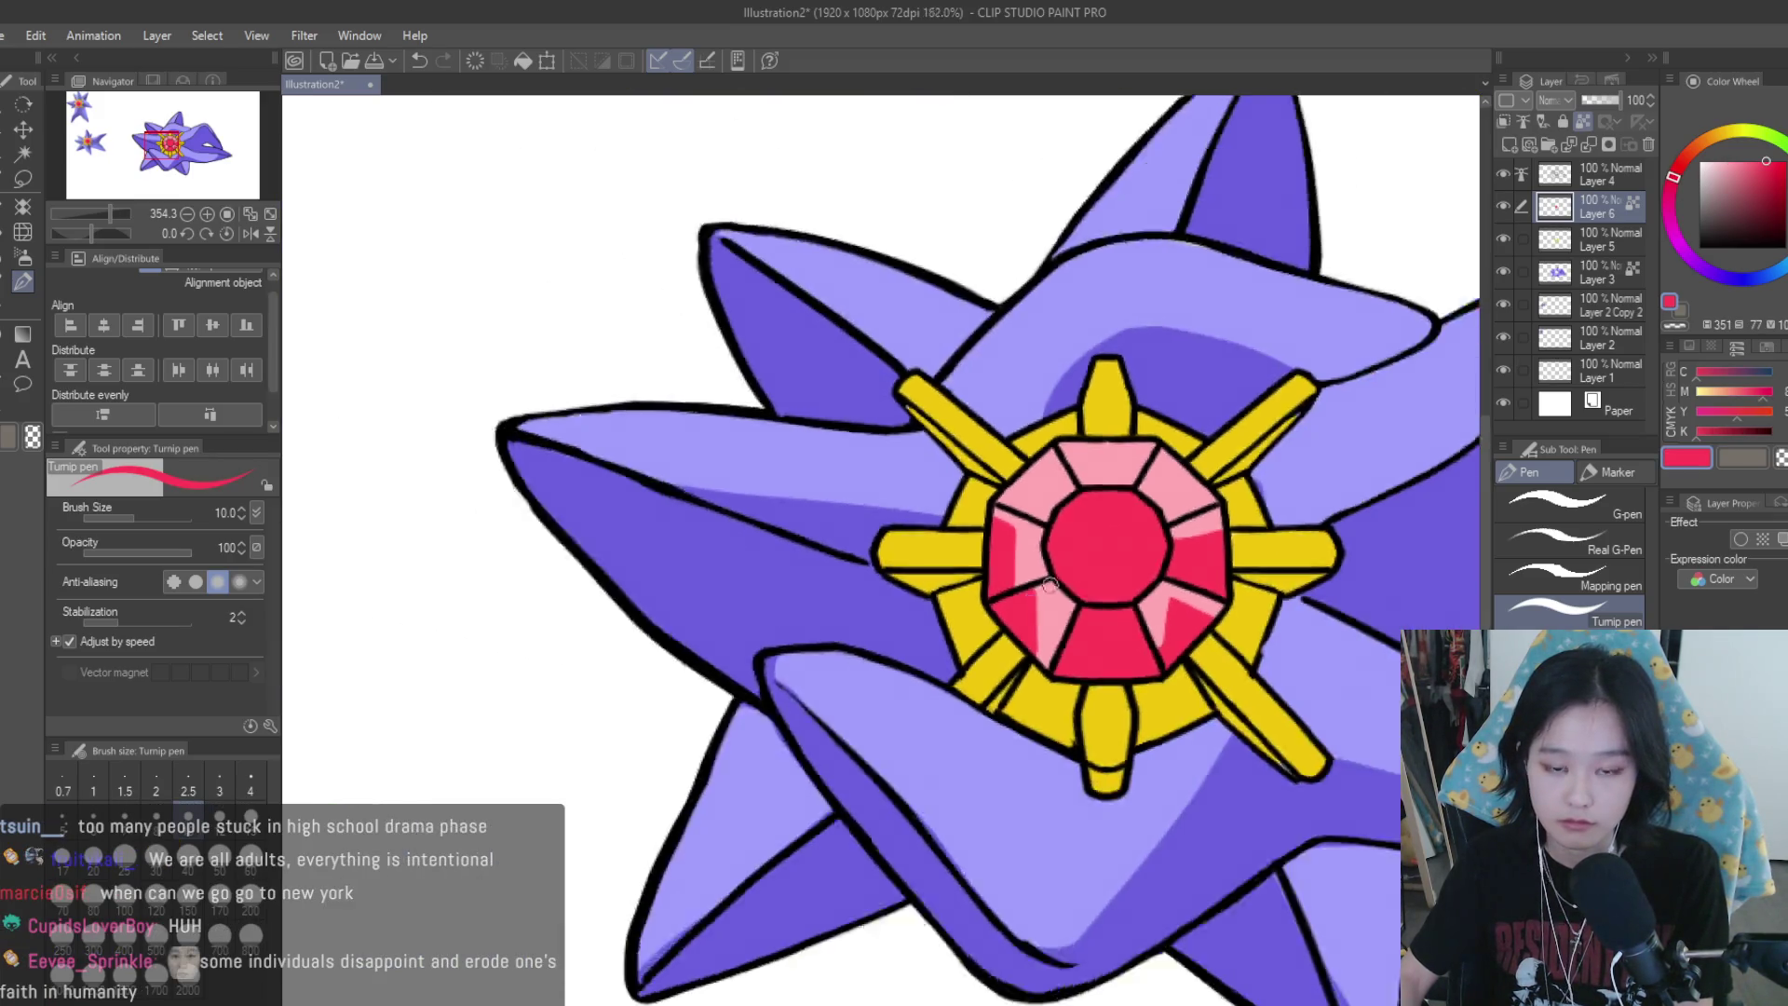
{"action": "scroll", "coordinate": [1055, 643], "scroll_direction": "down", "scroll_amount": 2}
{"action": "scroll", "coordinate": [1176, 574], "scroll_direction": "down", "scroll_amount": 1}
{"action": "scroll", "coordinate": [1178, 572], "scroll_direction": "up", "scroll_amount": 1}
{"action": "scroll", "coordinate": [1180, 572], "scroll_direction": "up", "scroll_amount": 3}
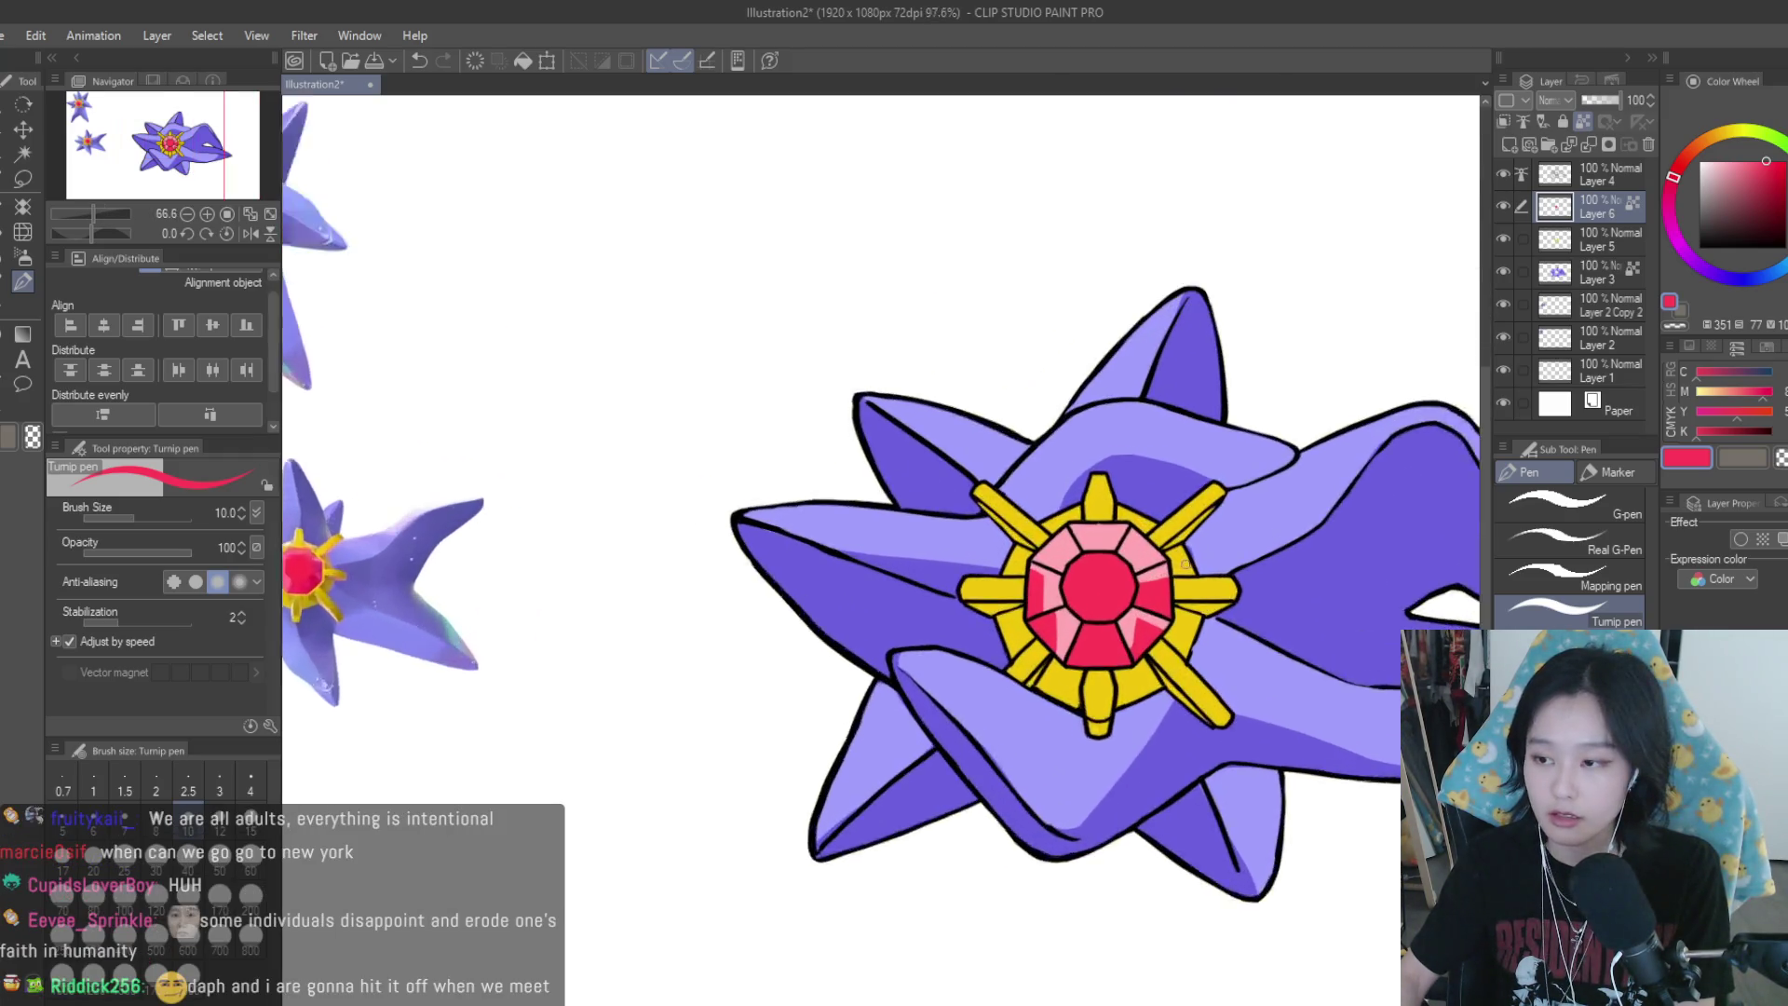
{"action": "scroll", "coordinate": [1183, 570], "scroll_direction": "up", "scroll_amount": 2}
{"action": "scroll", "coordinate": [1006, 726], "scroll_direction": "up", "scroll_amount": 2}
{"action": "scroll", "coordinate": [987, 708], "scroll_direction": "up", "scroll_amount": 2}
Add more pink to the lower-left facet, trim it with red, then return to light pink
{"action": "left_click", "coordinate": [898, 717], "text": "alt"}
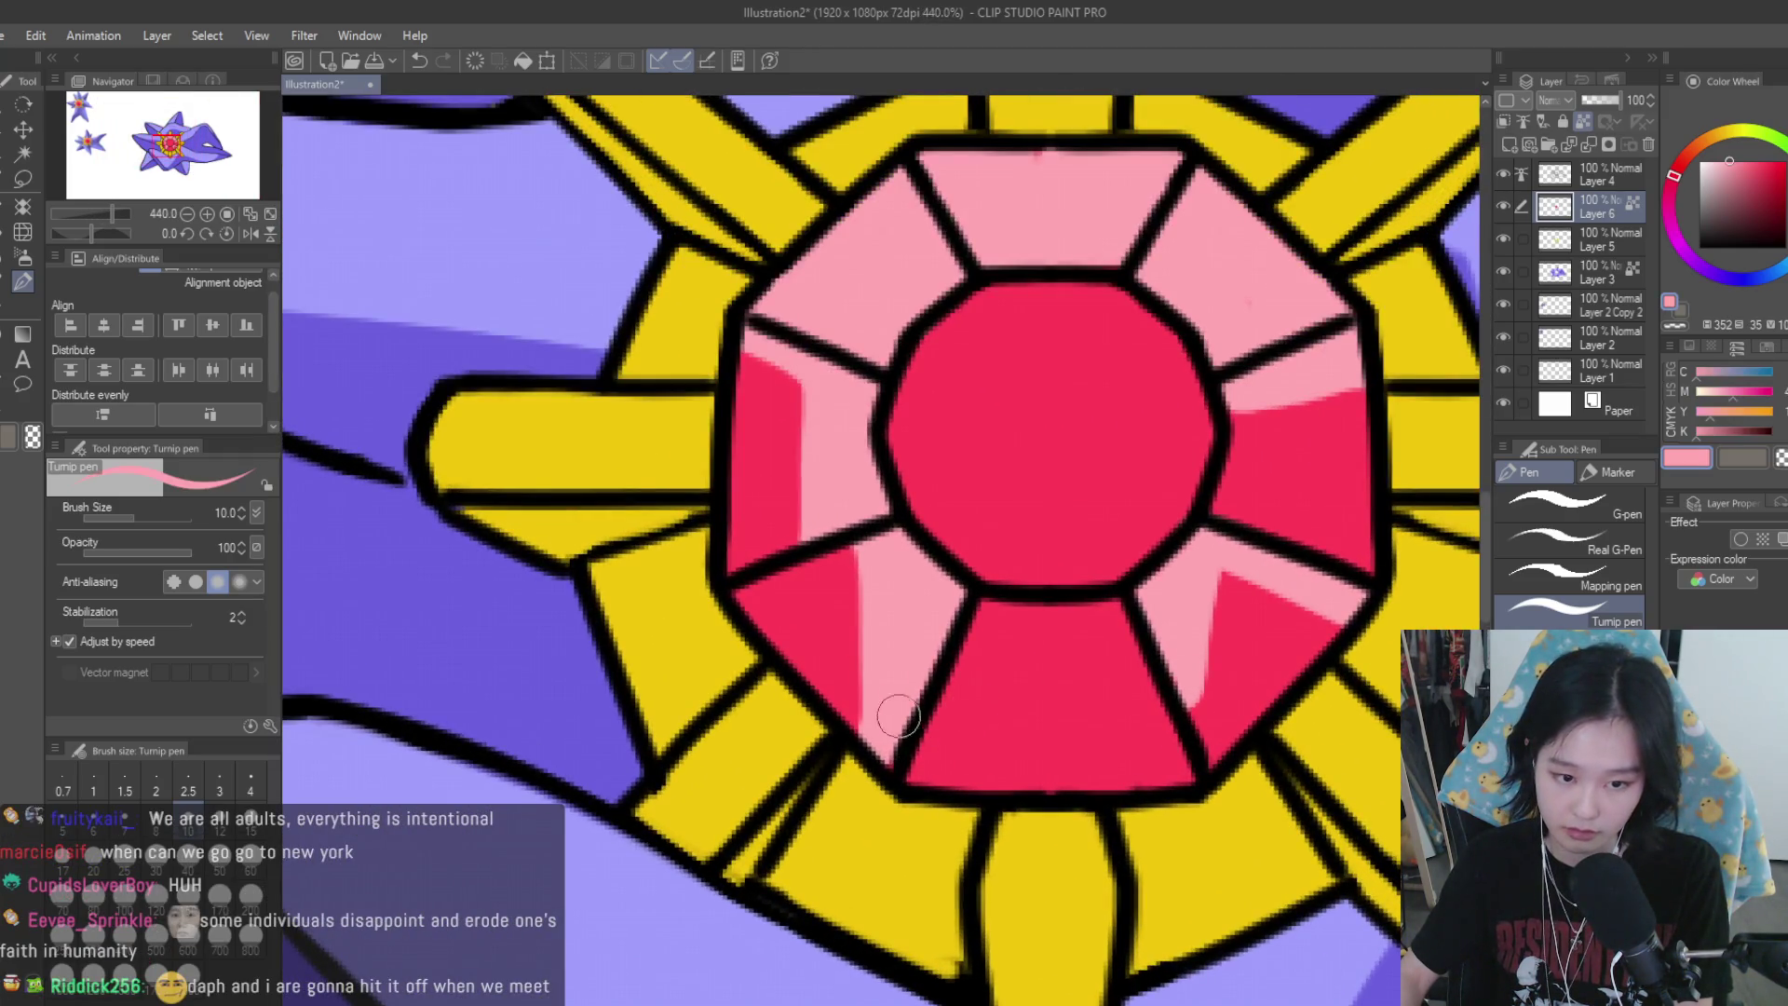
{"action": "left_click_drag", "start_coordinate": [867, 592], "coordinate": [871, 736]}
{"action": "left_click", "coordinate": [834, 605], "text": "alt"}
{"action": "mouse_move", "coordinate": [838, 535]}
{"action": "left_mouse_down"}
{"action": "mouse_move", "coordinate": [852, 736]}
{"action": "mouse_move", "coordinate": [852, 680]}
{"action": "left_mouse_up"}
{"action": "scroll", "coordinate": [1071, 614], "scroll_direction": "down", "scroll_amount": 4}
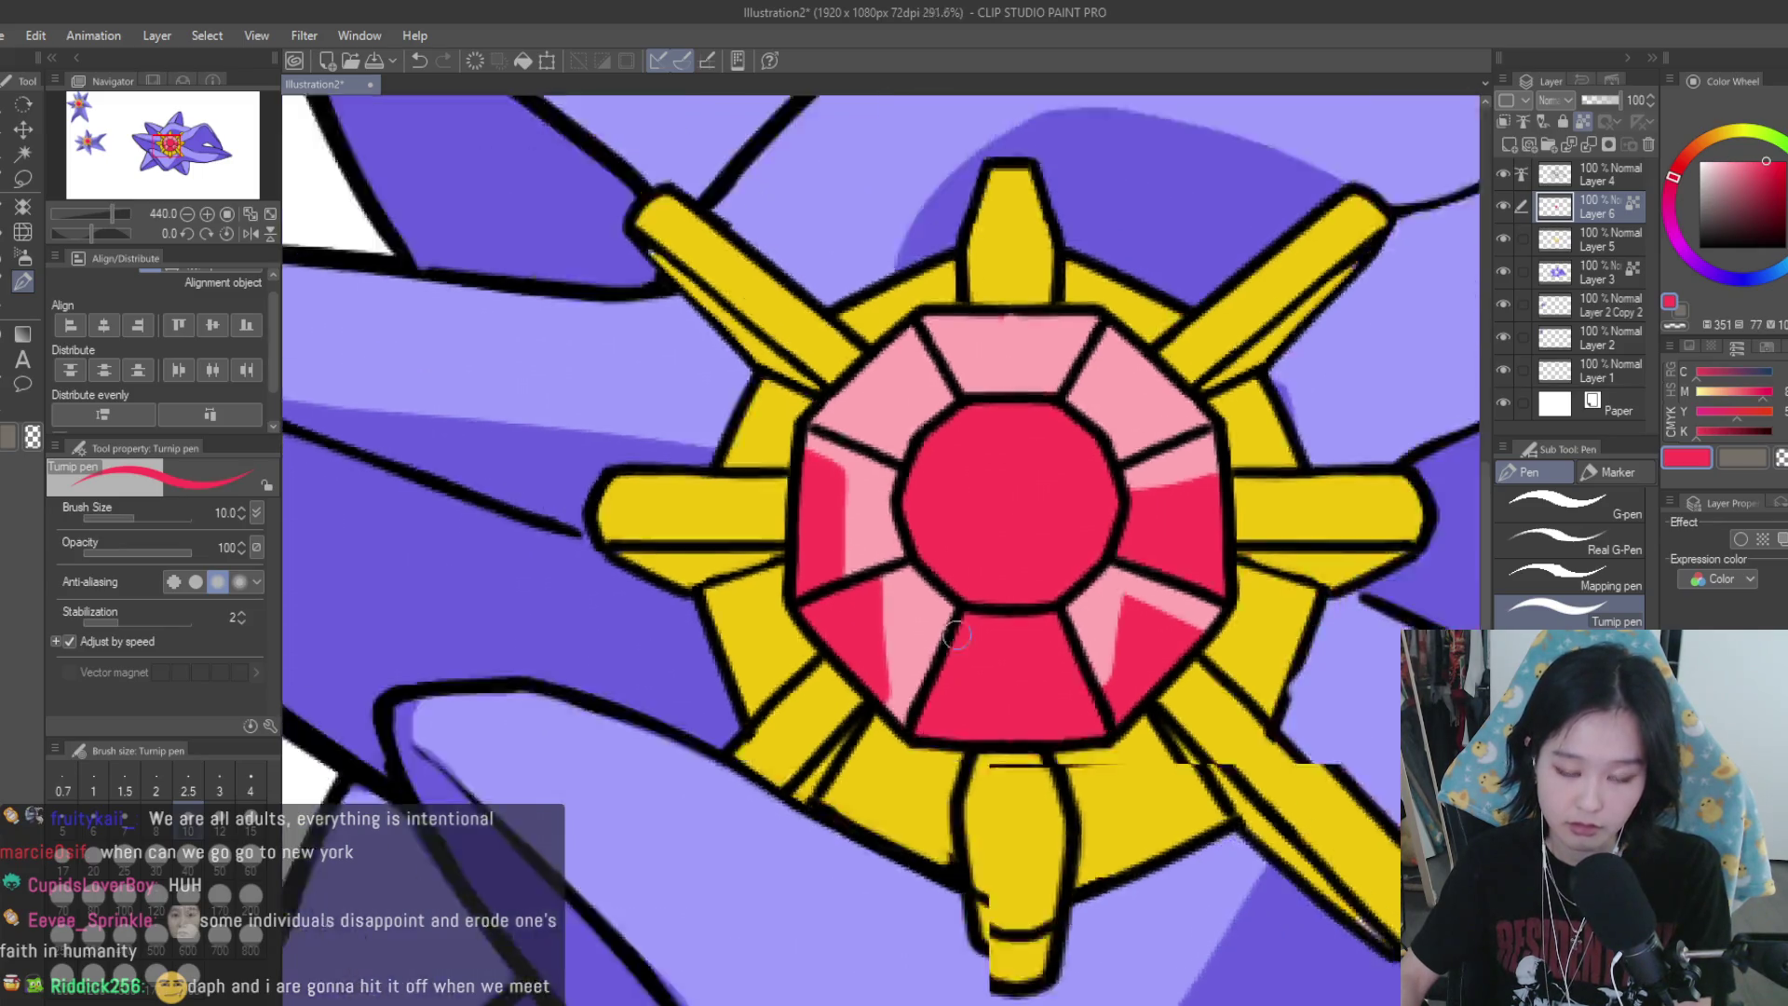
{"action": "scroll", "coordinate": [1272, 638], "scroll_direction": "down", "scroll_amount": 4}
{"action": "scroll", "coordinate": [1234, 636], "scroll_direction": "up", "scroll_amount": 3}
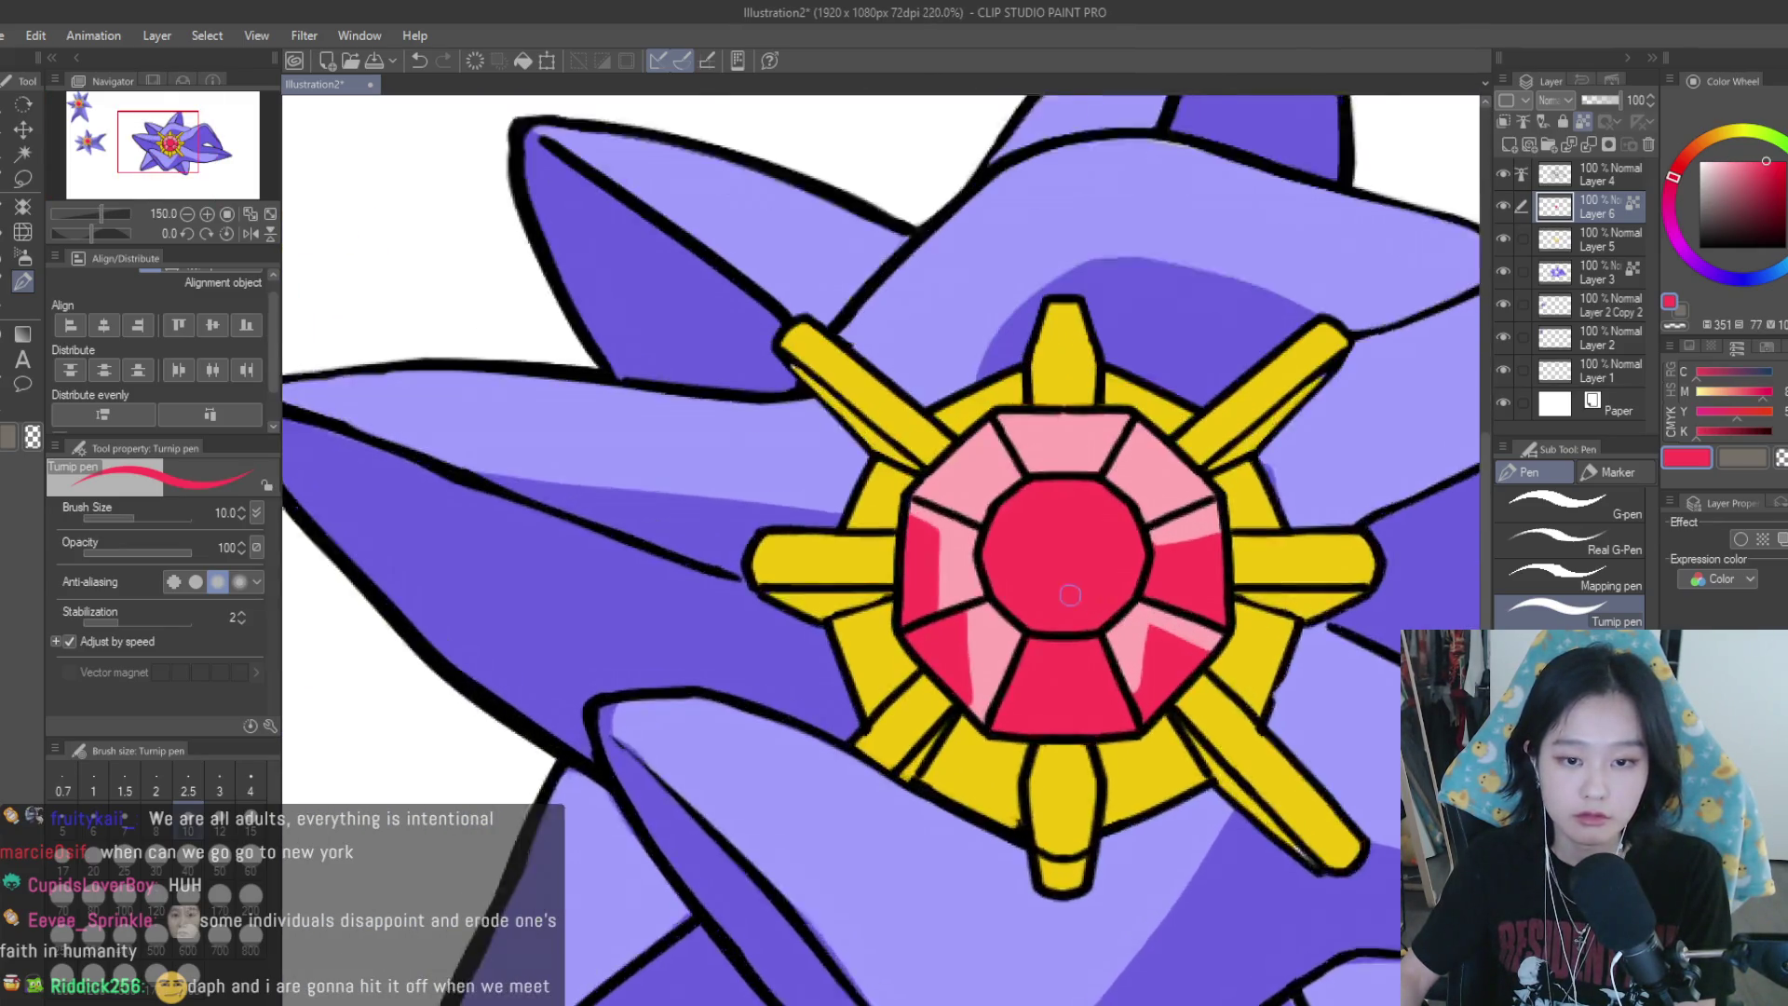
{"action": "scroll", "coordinate": [1071, 590], "scroll_direction": "up", "scroll_amount": 1}
{"action": "left_click", "coordinate": [990, 639], "text": "alt"}
{"action": "scroll", "coordinate": [990, 639], "scroll_direction": "down", "scroll_amount": 3}
{"action": "scroll", "coordinate": [1262, 705], "scroll_direction": "up", "scroll_amount": 1}
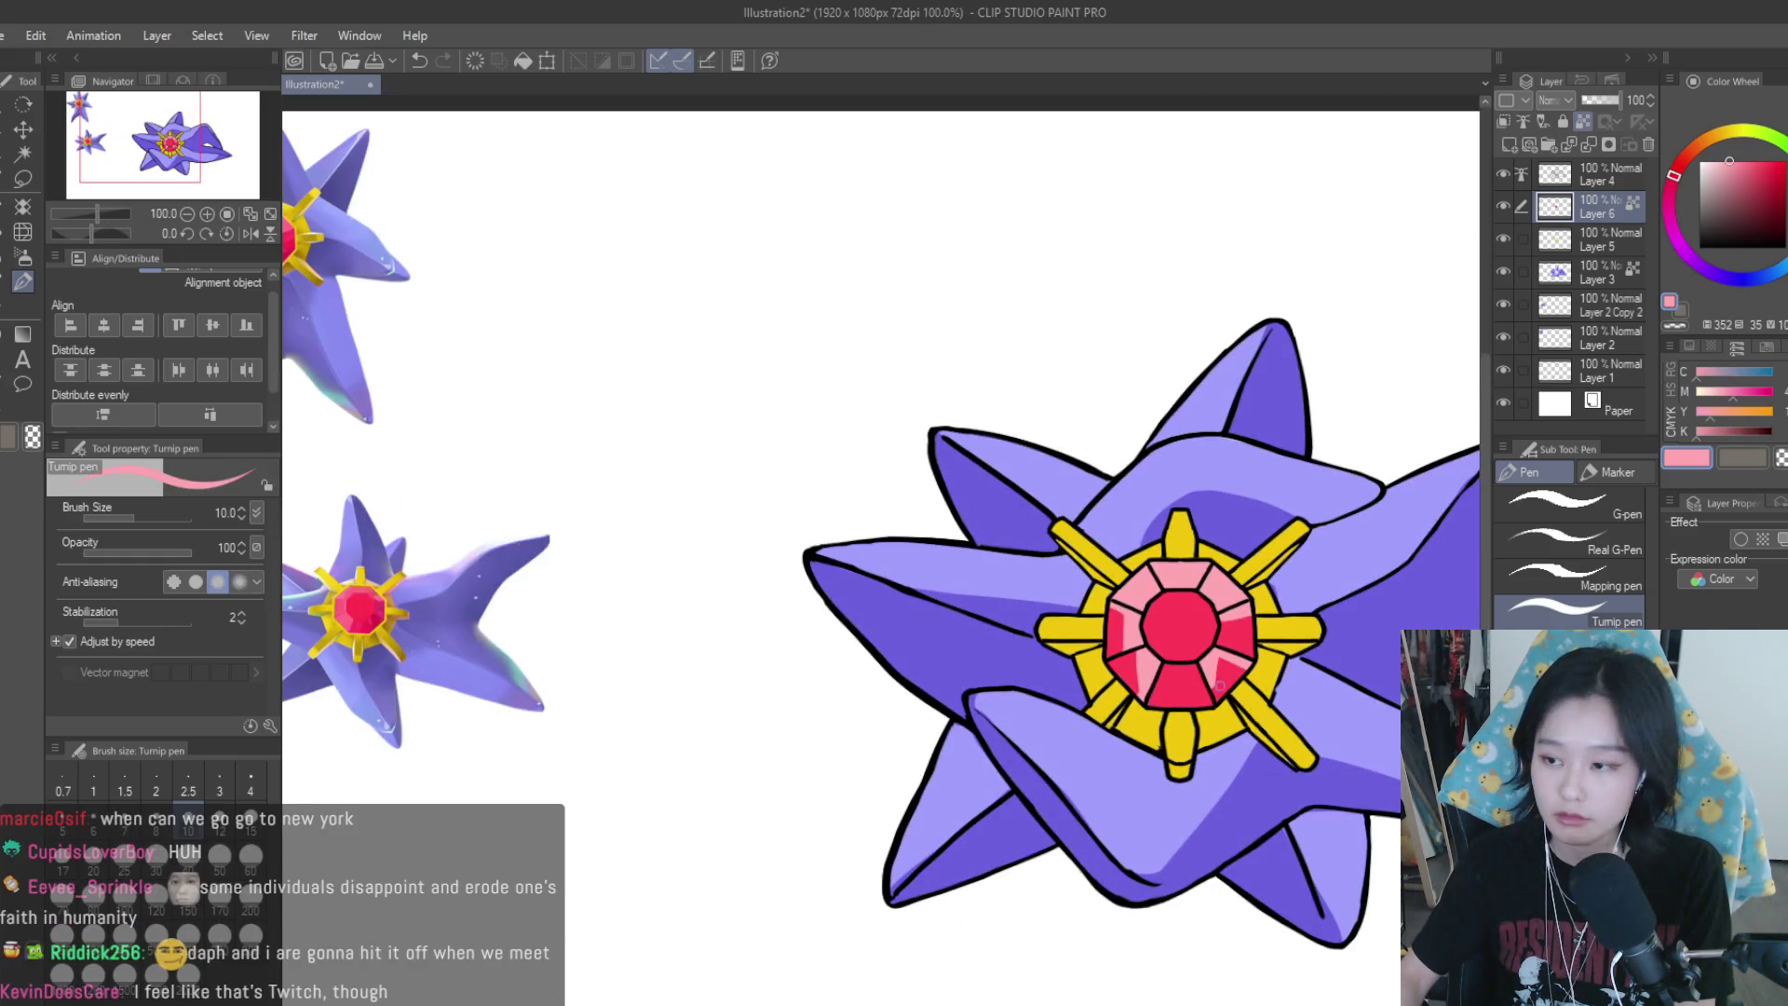
{"action": "scroll", "coordinate": [1211, 680], "scroll_direction": "up", "scroll_amount": 2}
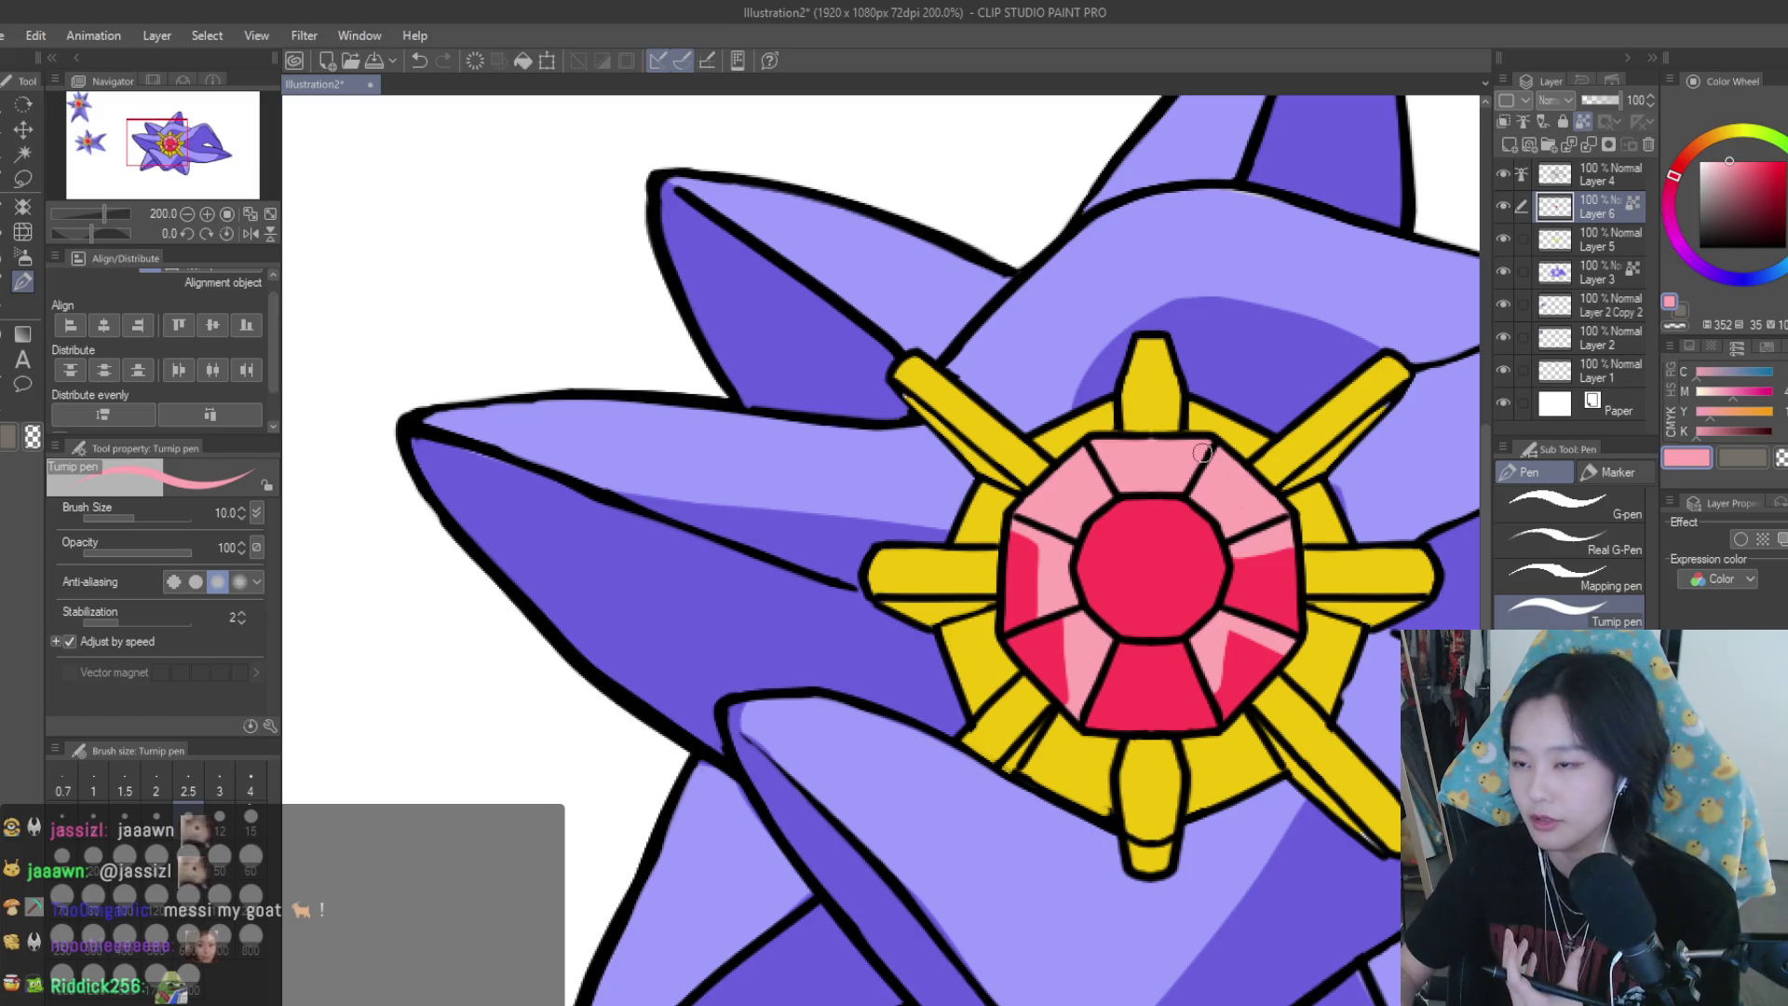
Paint a light-pink stroke on the gem's left facet, then eyedrop the light pink again
{"action": "scroll", "coordinate": [1101, 615], "scroll_direction": "up", "scroll_amount": 3}
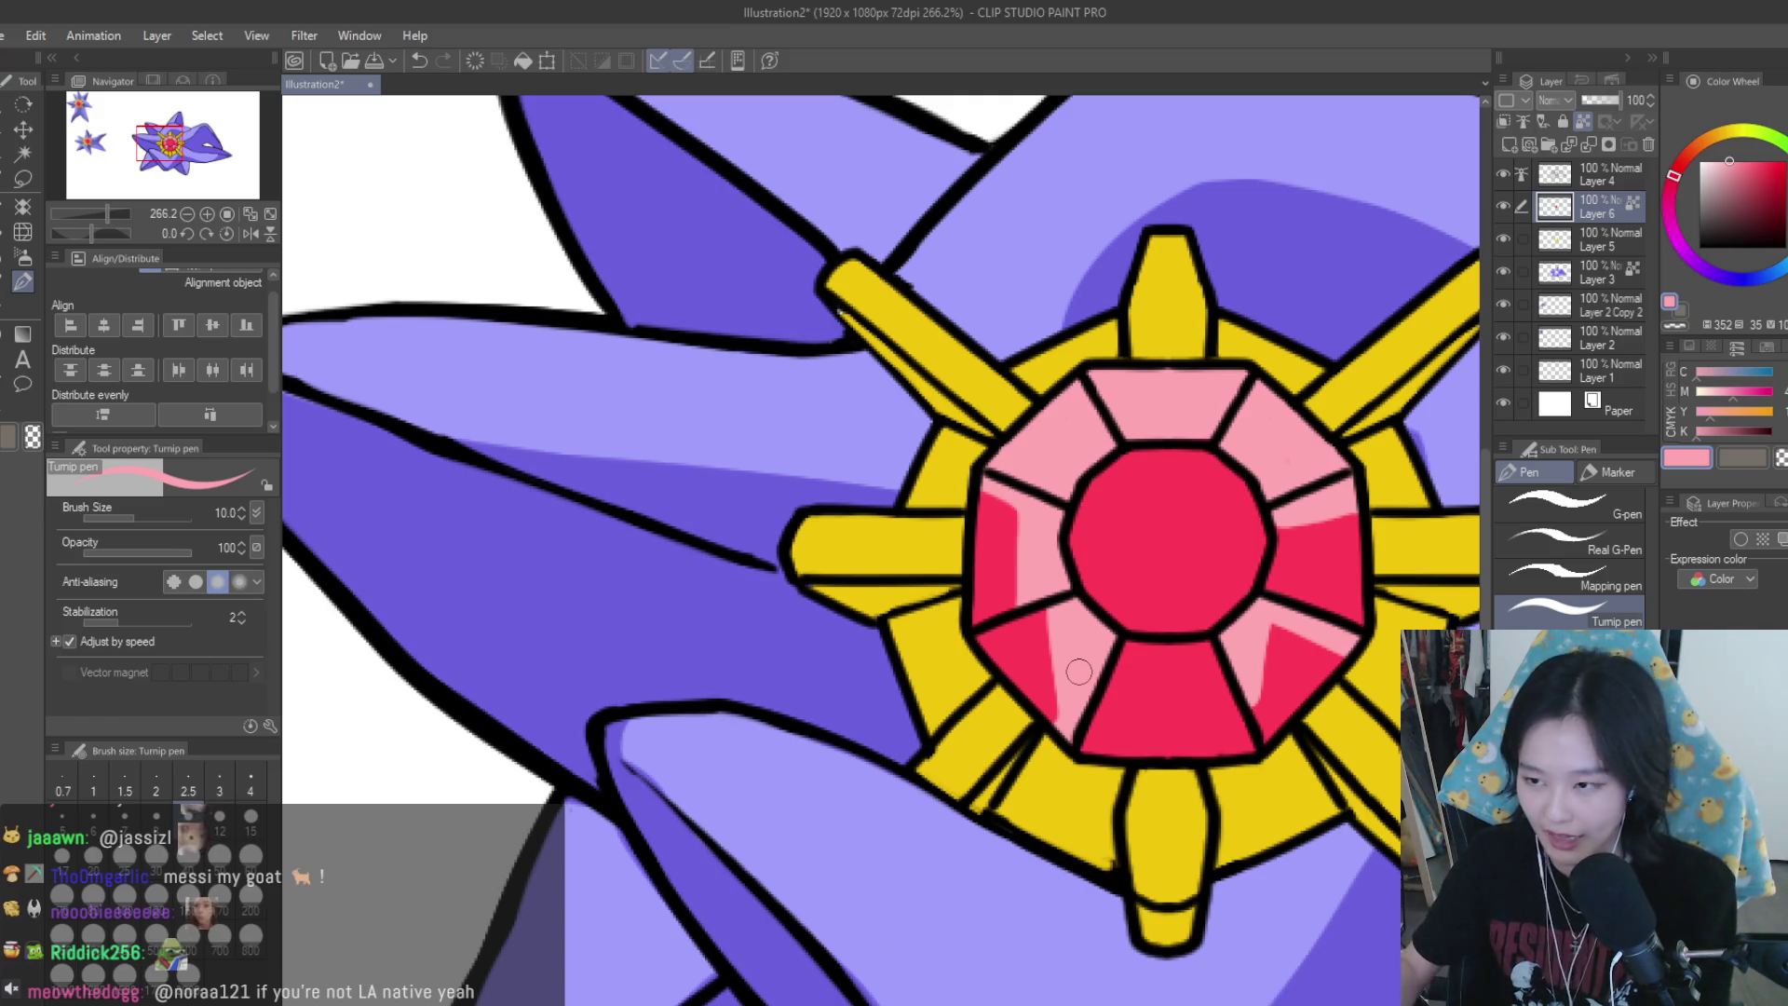
{"action": "mouse_move", "coordinate": [1024, 503]}
{"action": "left_mouse_down"}
{"action": "mouse_move", "coordinate": [1024, 612]}
{"action": "mouse_move", "coordinate": [1080, 675]}
{"action": "left_mouse_up"}
{"action": "left_click", "coordinate": [1014, 630], "text": "alt"}
{"action": "scroll", "coordinate": [1081, 675], "scroll_direction": "down", "scroll_amount": 5}
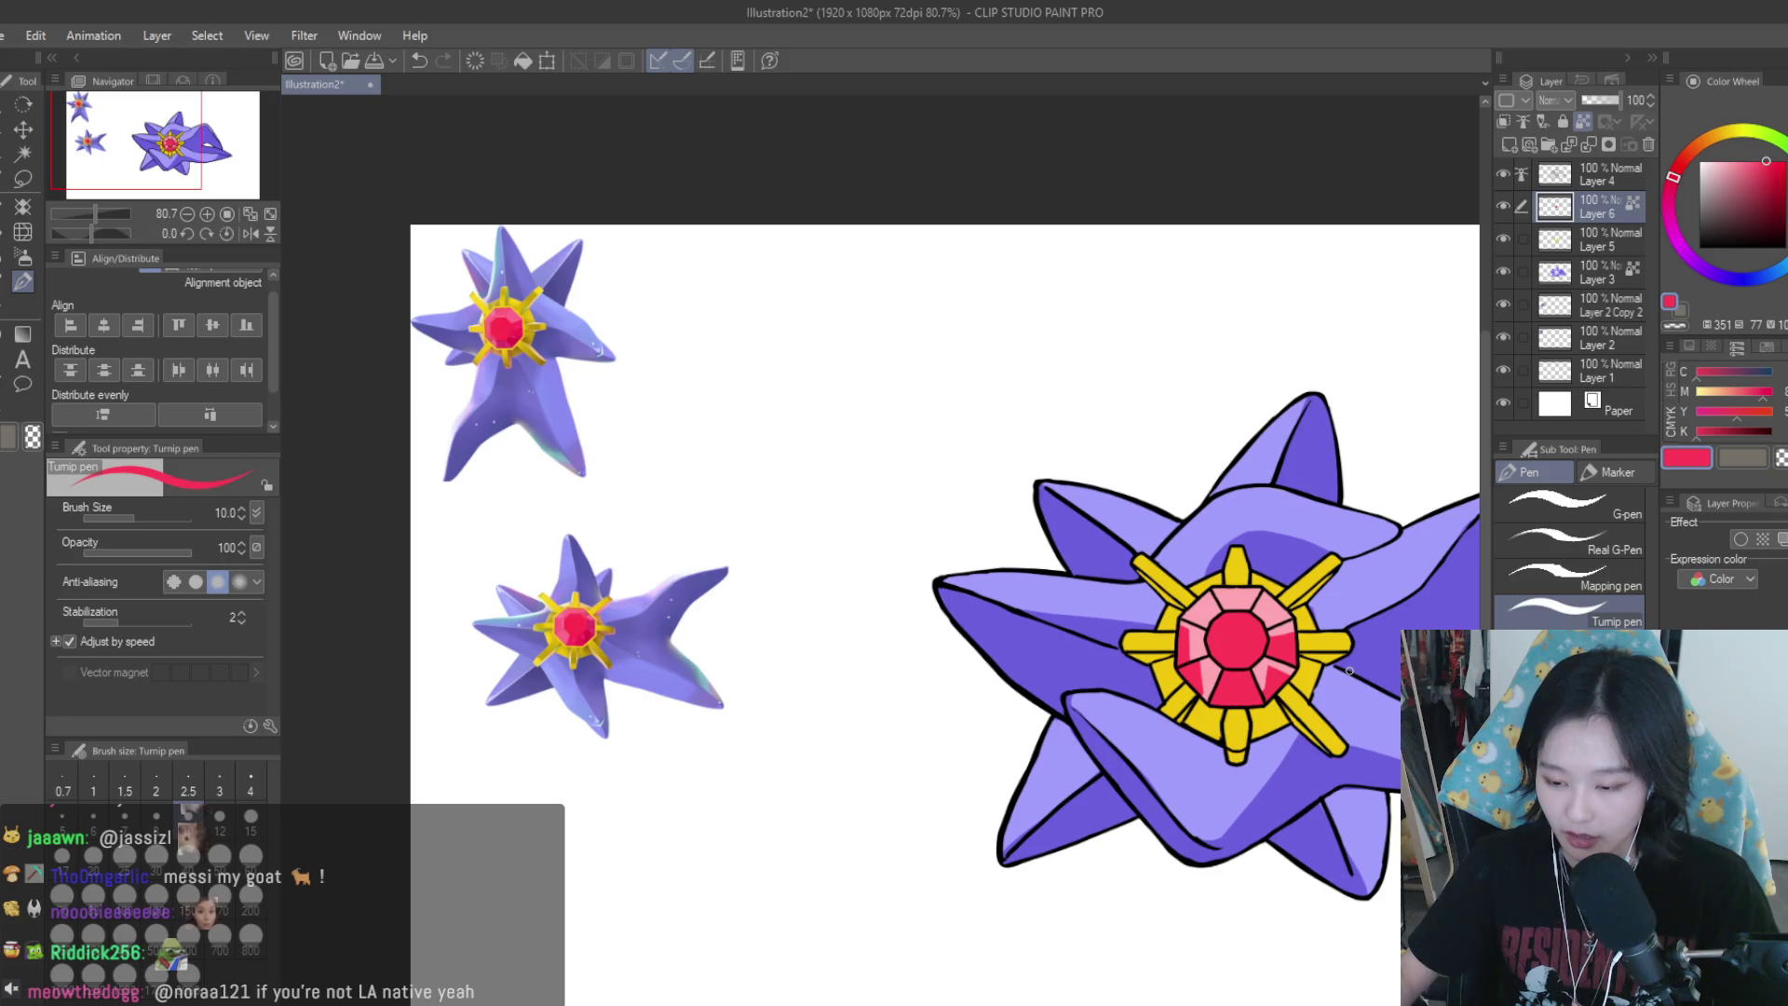
{"action": "scroll", "coordinate": [1282, 527], "scroll_direction": "up", "scroll_amount": 5}
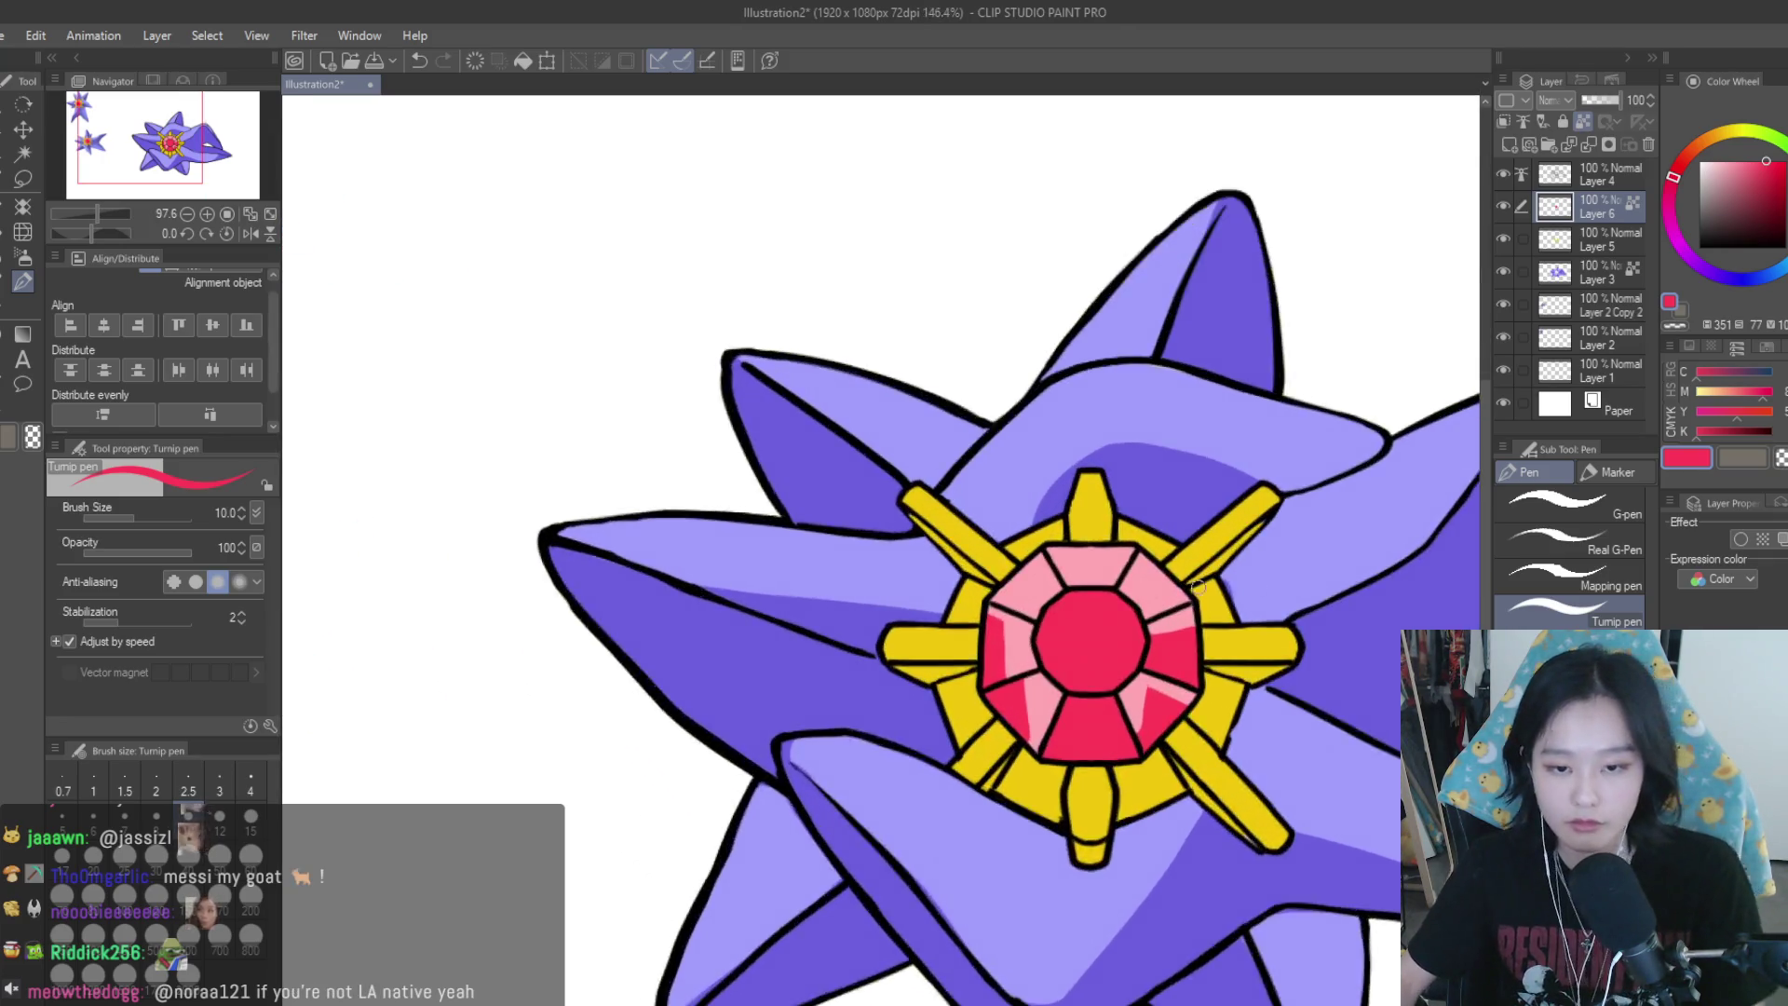
{"action": "left_click", "coordinate": [1140, 587], "text": "alt"}
Paint a wide diagonal light-pink band across the gem's red centre, redrawing it twice
{"action": "scroll", "coordinate": [1239, 572], "scroll_direction": "up", "scroll_amount": 1}
{"action": "mouse_move", "coordinate": [959, 582]}
{"action": "left_mouse_down"}
{"action": "mouse_move", "coordinate": [1116, 658]}
{"action": "mouse_move", "coordinate": [960, 596]}
{"action": "left_mouse_up"}
{"action": "key", "text": "ctrl+z"}
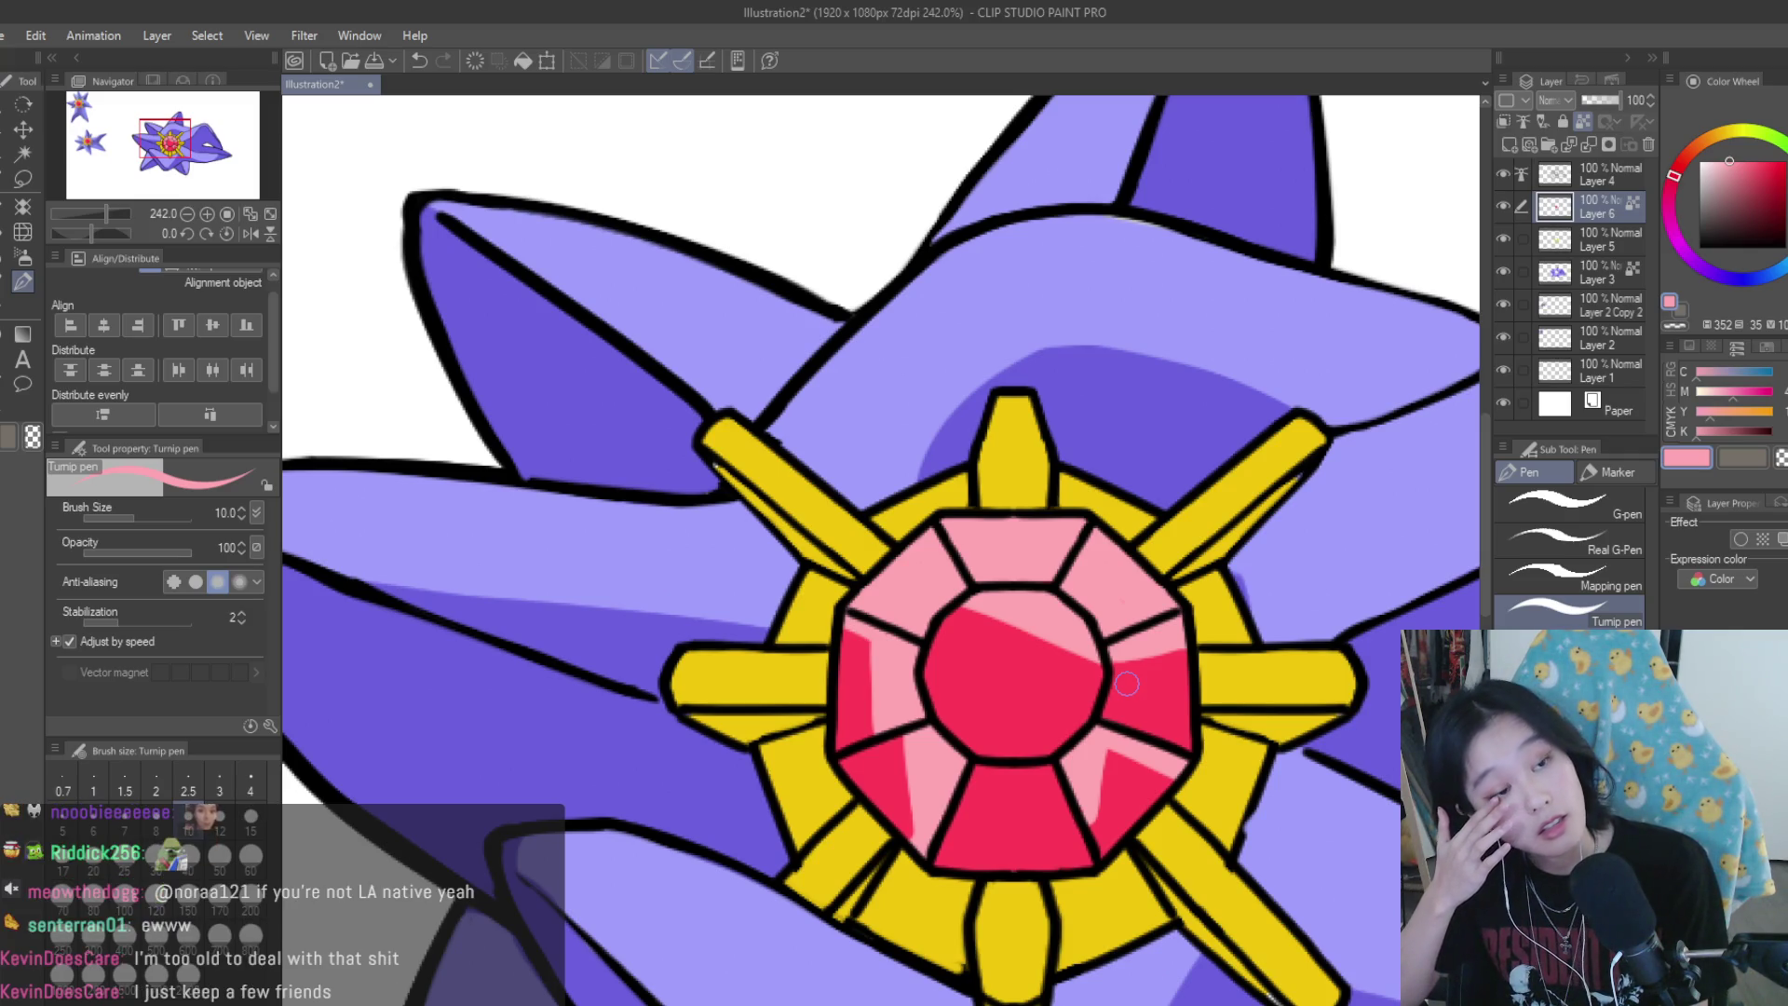
{"action": "scroll", "coordinate": [994, 694], "scroll_direction": "up", "scroll_amount": 1}
{"action": "mouse_move", "coordinate": [936, 596]}
{"action": "left_mouse_down"}
{"action": "mouse_move", "coordinate": [1141, 656]}
{"action": "mouse_move", "coordinate": [956, 638]}
{"action": "left_mouse_up"}
{"action": "key", "text": "ctrl+z"}
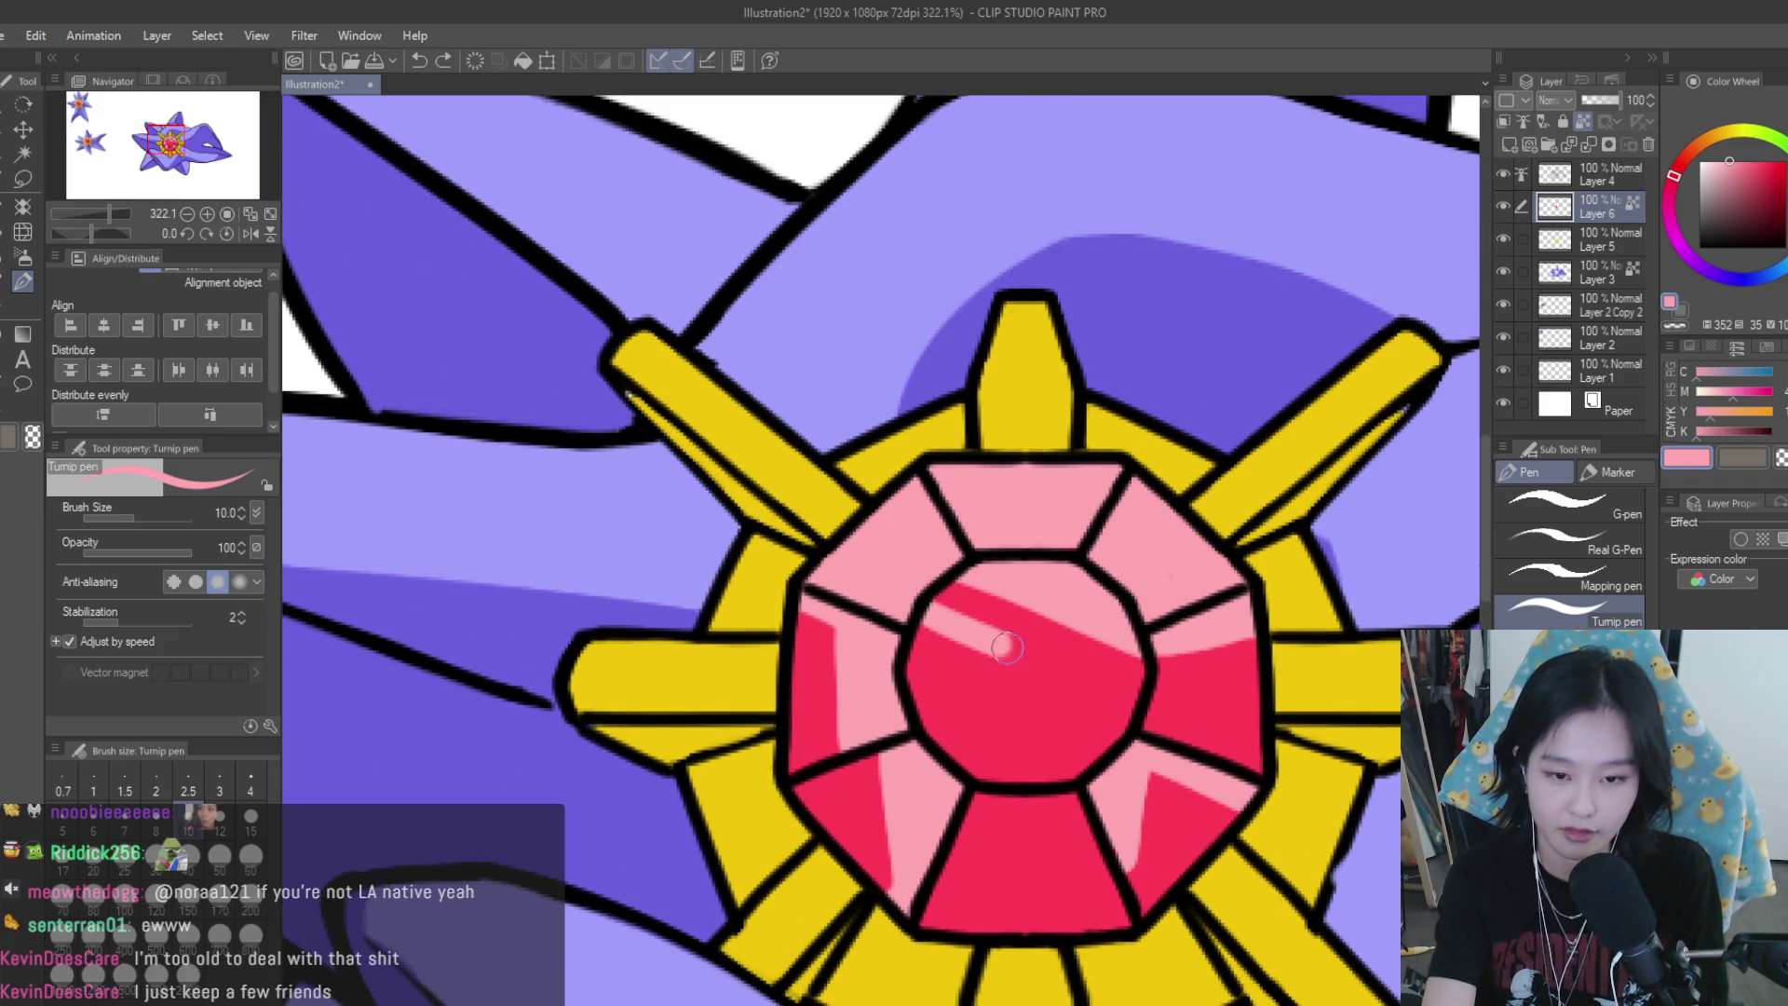
{"action": "left_click_drag", "start_coordinate": [1136, 703], "coordinate": [894, 628]}
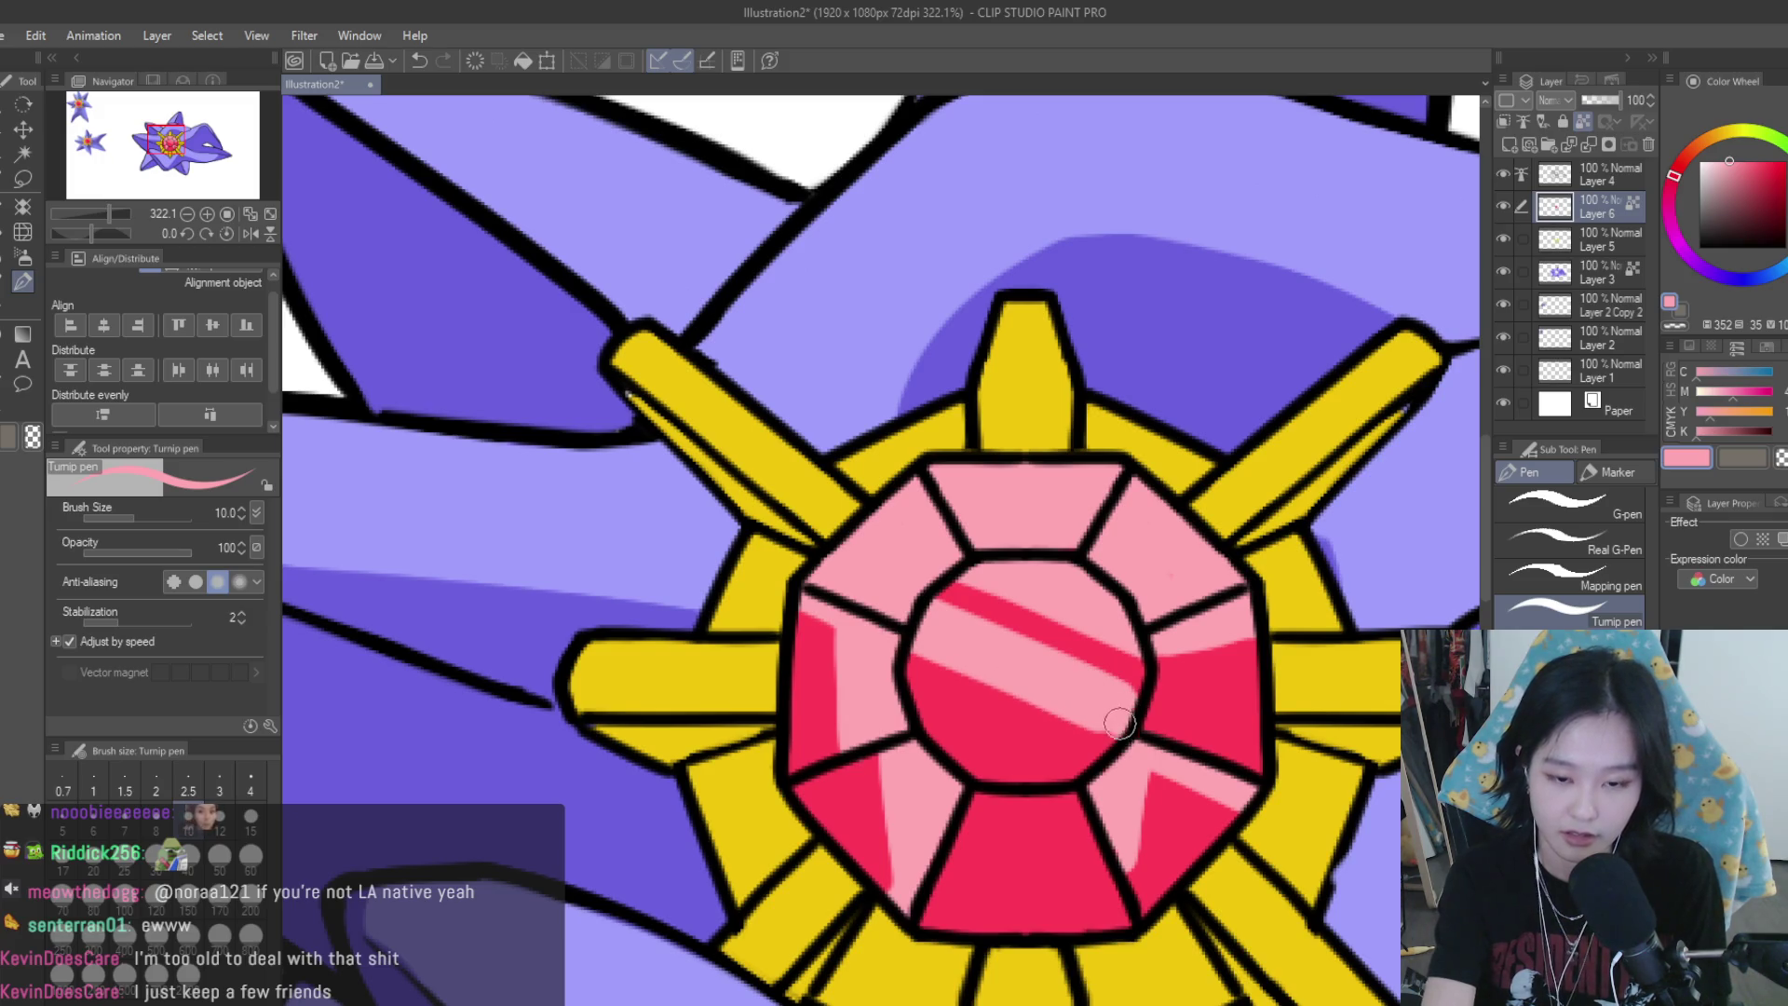
{"action": "scroll", "coordinate": [1142, 639], "scroll_direction": "down", "scroll_amount": 1}
{"action": "scroll", "coordinate": [1142, 639], "scroll_direction": "down", "scroll_amount": 4}
{"action": "scroll", "coordinate": [1141, 639], "scroll_direction": "down", "scroll_amount": 2}
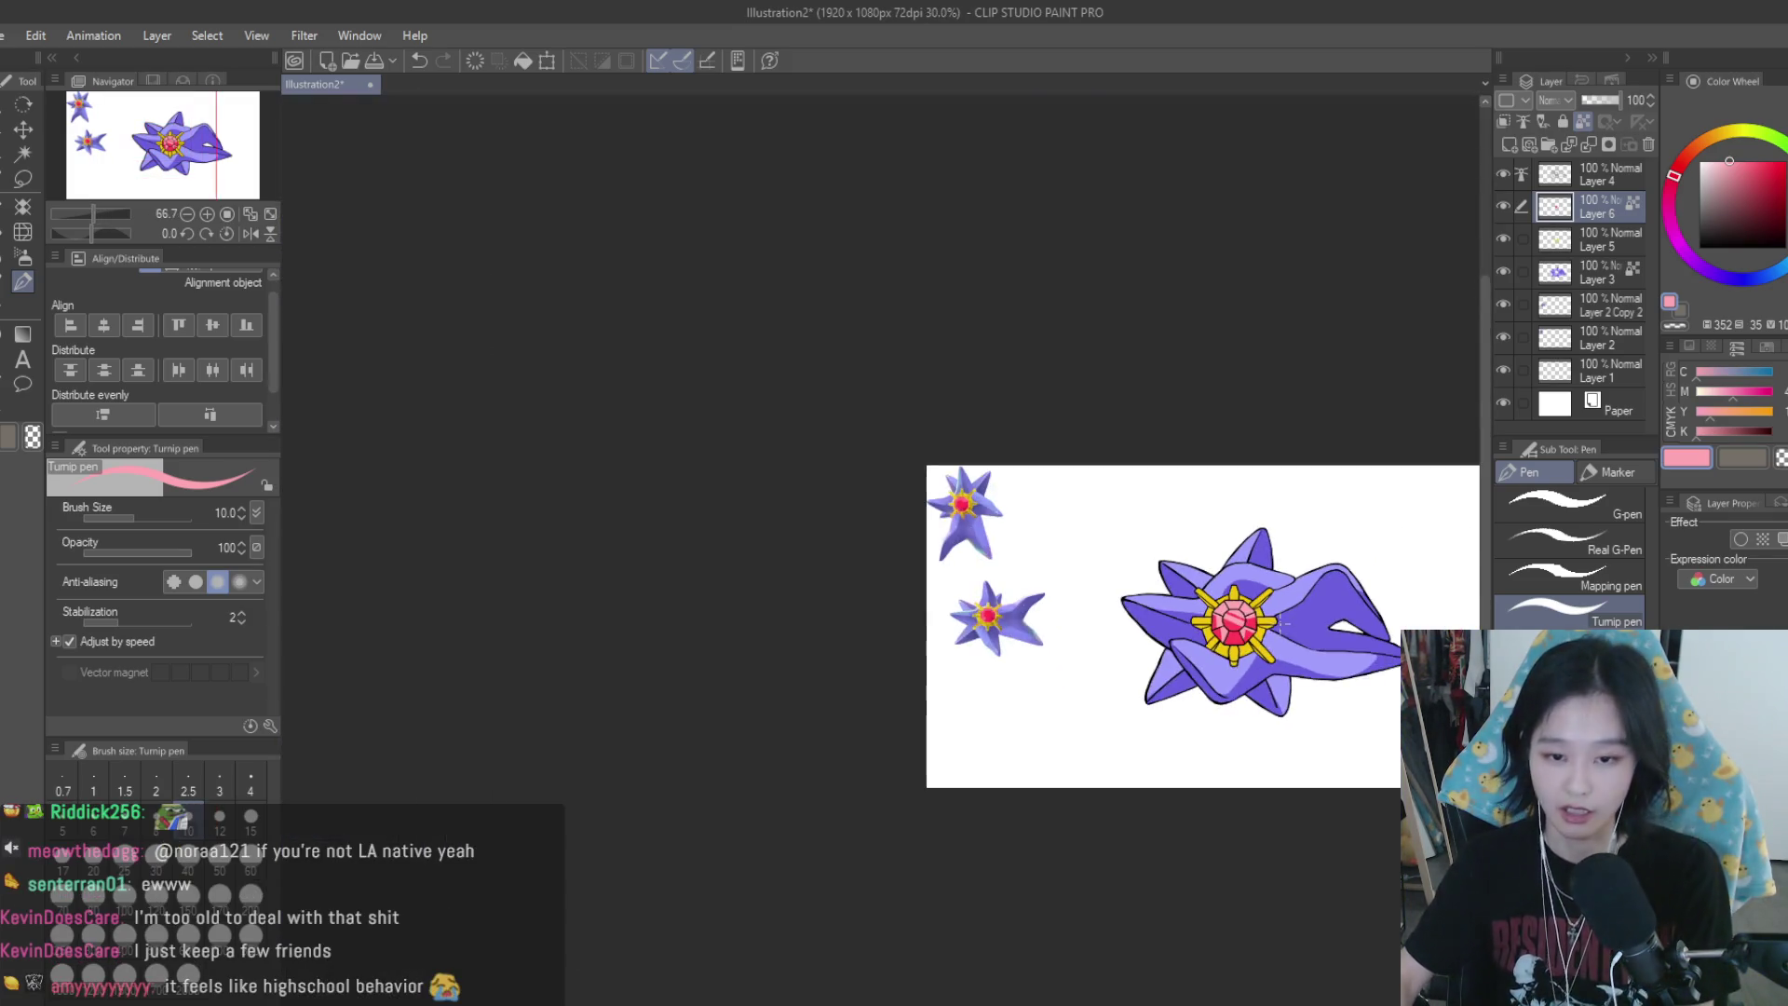
{"action": "scroll", "coordinate": [1231, 567], "scroll_direction": "up", "scroll_amount": 2}
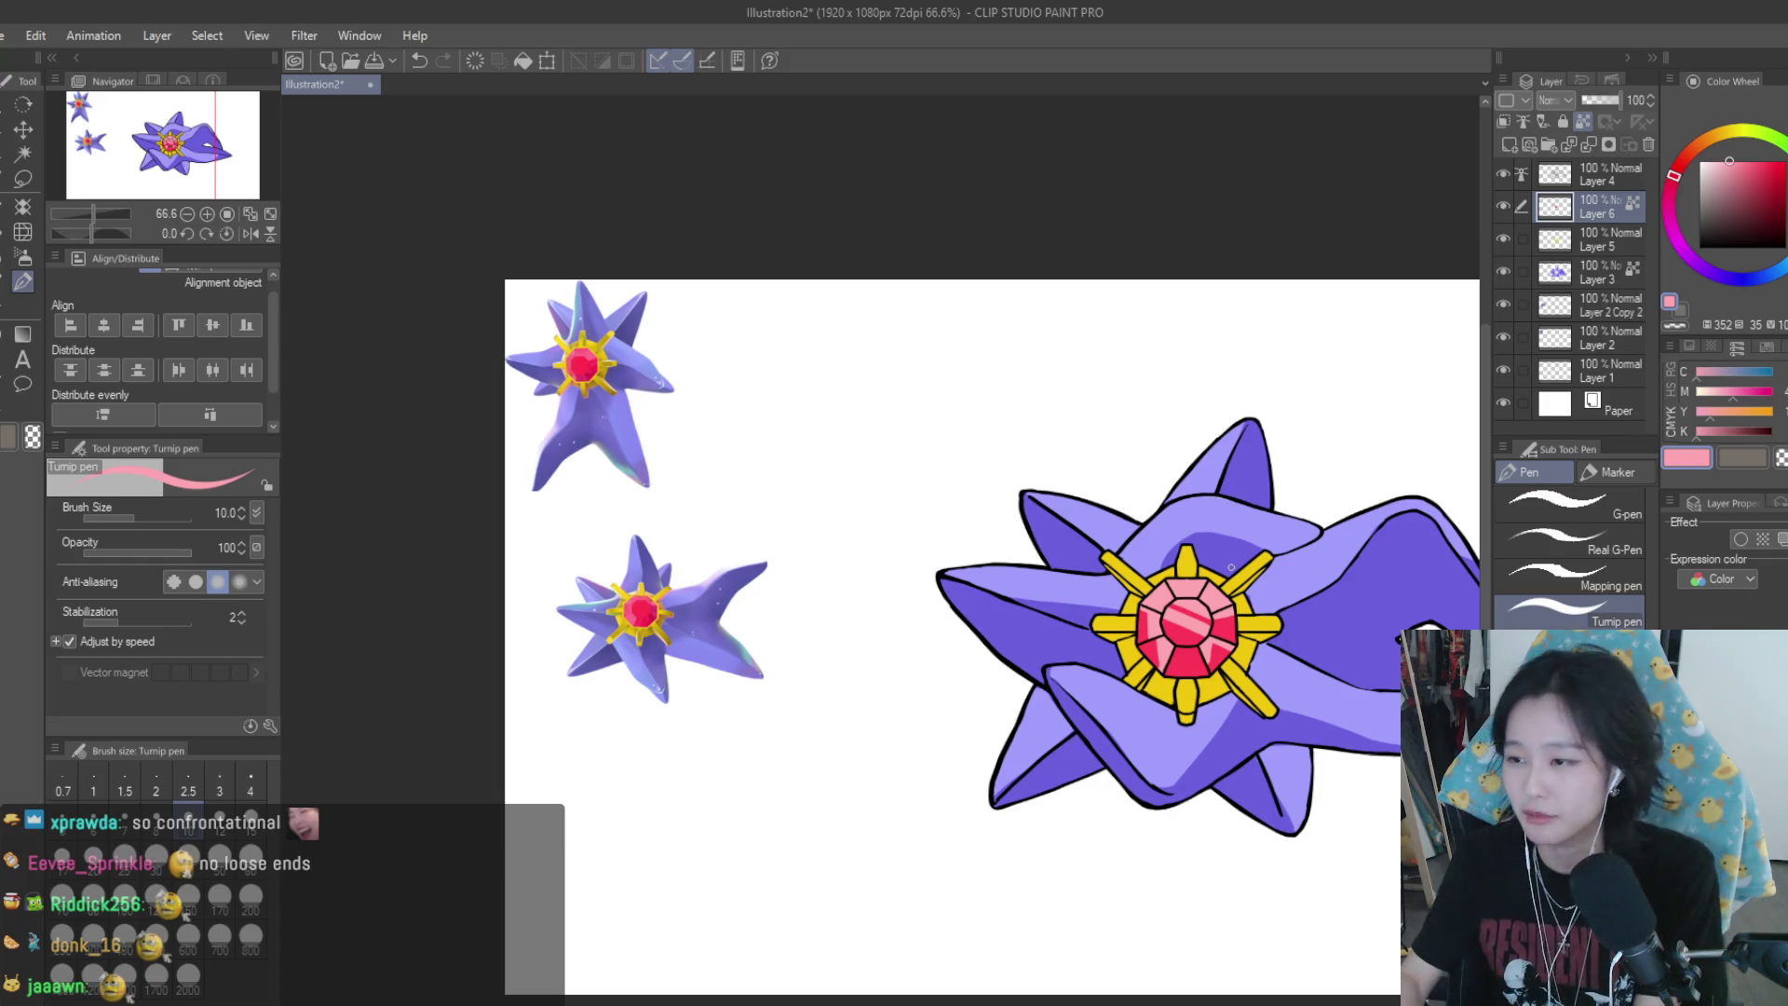
Eyedrop the gem's red and cover the pink streak in the lower-right facet
{"action": "scroll", "coordinate": [1049, 493], "scroll_direction": "down", "scroll_amount": 2}
{"action": "scroll", "coordinate": [1117, 516], "scroll_direction": "up", "scroll_amount": 2}
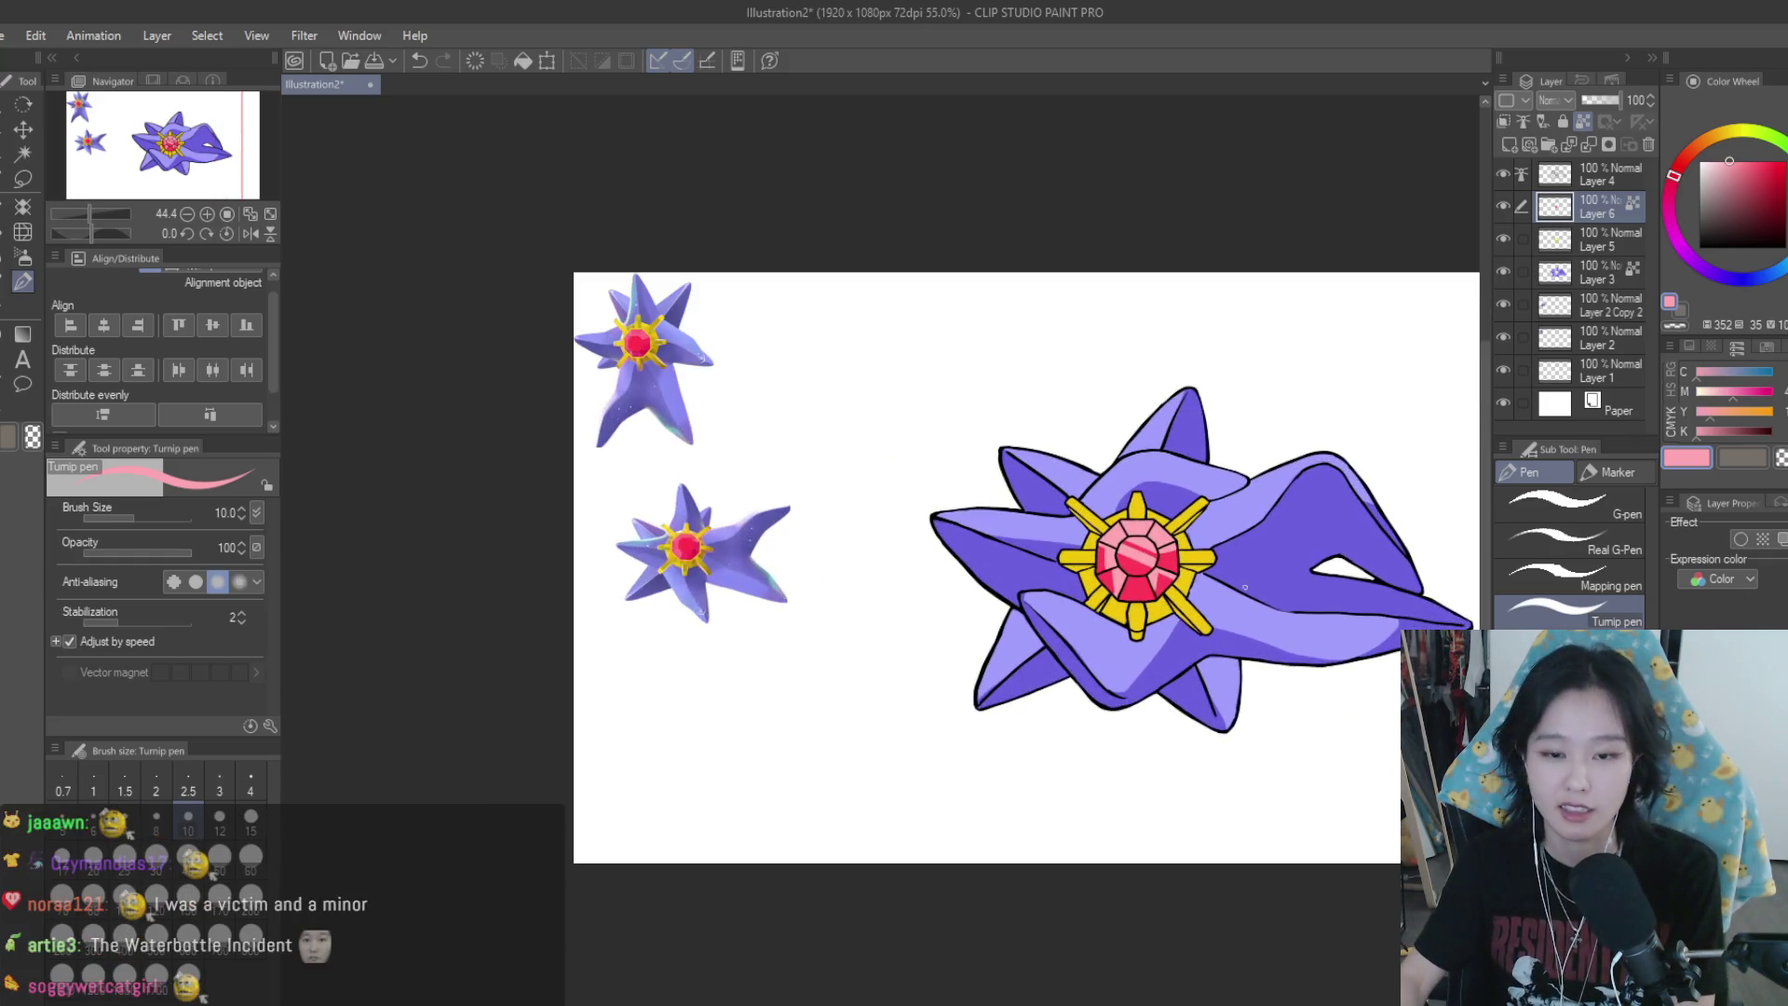
{"action": "scroll", "coordinate": [1188, 539], "scroll_direction": "up", "scroll_amount": 2}
{"action": "scroll", "coordinate": [1187, 538], "scroll_direction": "up", "scroll_amount": 2}
{"action": "scroll", "coordinate": [1187, 539], "scroll_direction": "up", "scroll_amount": 2}
{"action": "scroll", "coordinate": [1192, 577], "scroll_direction": "up", "scroll_amount": 2}
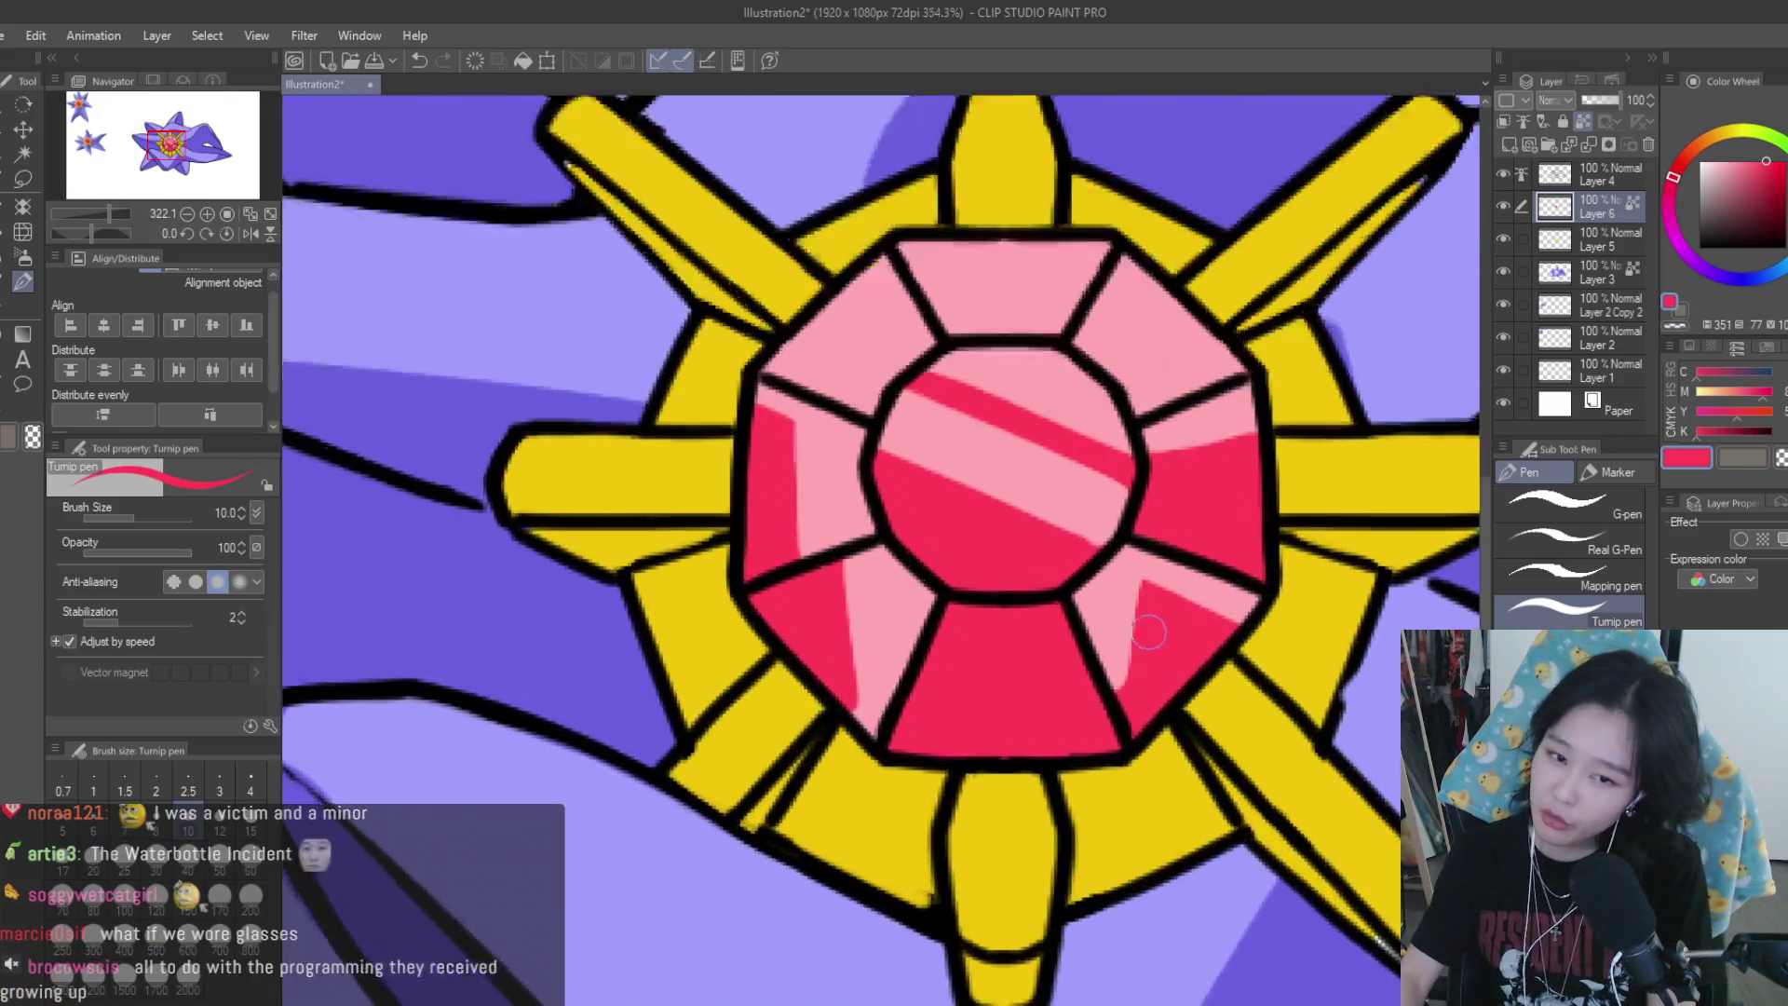
{"action": "scroll", "coordinate": [1201, 633], "scroll_direction": "up", "scroll_amount": 2}
{"action": "left_click", "coordinate": [1206, 652], "text": "alt"}
{"action": "scroll", "coordinate": [1206, 652], "scroll_direction": "up", "scroll_amount": 1}
{"action": "mouse_move", "coordinate": [1160, 587]}
{"action": "left_mouse_down"}
{"action": "mouse_move", "coordinate": [1113, 680]}
{"action": "mouse_move", "coordinate": [1141, 616]}
{"action": "mouse_move", "coordinate": [1126, 659]}
{"action": "left_mouse_up"}
{"action": "left_click", "coordinate": [1098, 583], "text": "alt"}
{"action": "left_click_drag", "start_coordinate": [1099, 582], "coordinate": [1131, 624]}
{"action": "left_click", "coordinate": [1158, 596], "text": "alt"}
{"action": "scroll", "coordinate": [1131, 624], "scroll_direction": "down", "scroll_amount": 4}
{"action": "scroll", "coordinate": [1164, 626], "scroll_direction": "down", "scroll_amount": 4}
{"action": "scroll", "coordinate": [1201, 628], "scroll_direction": "down", "scroll_amount": 3}
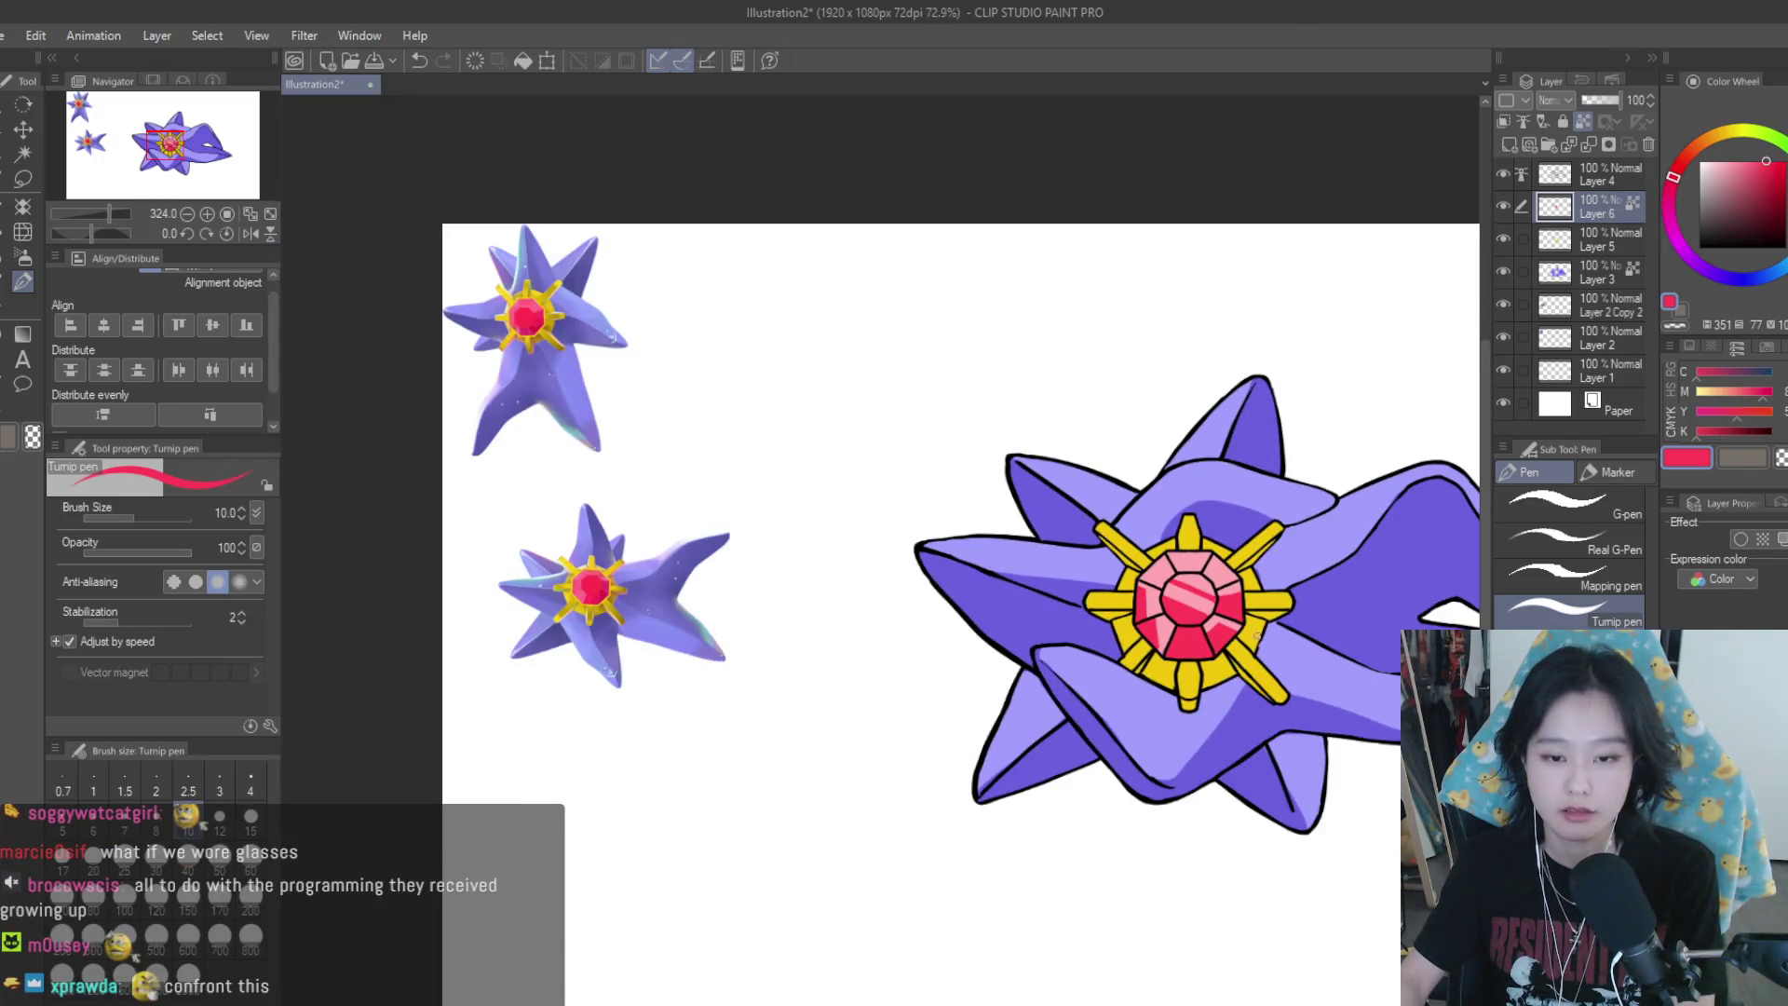
{"action": "scroll", "coordinate": [1298, 646], "scroll_direction": "up", "scroll_amount": 1}
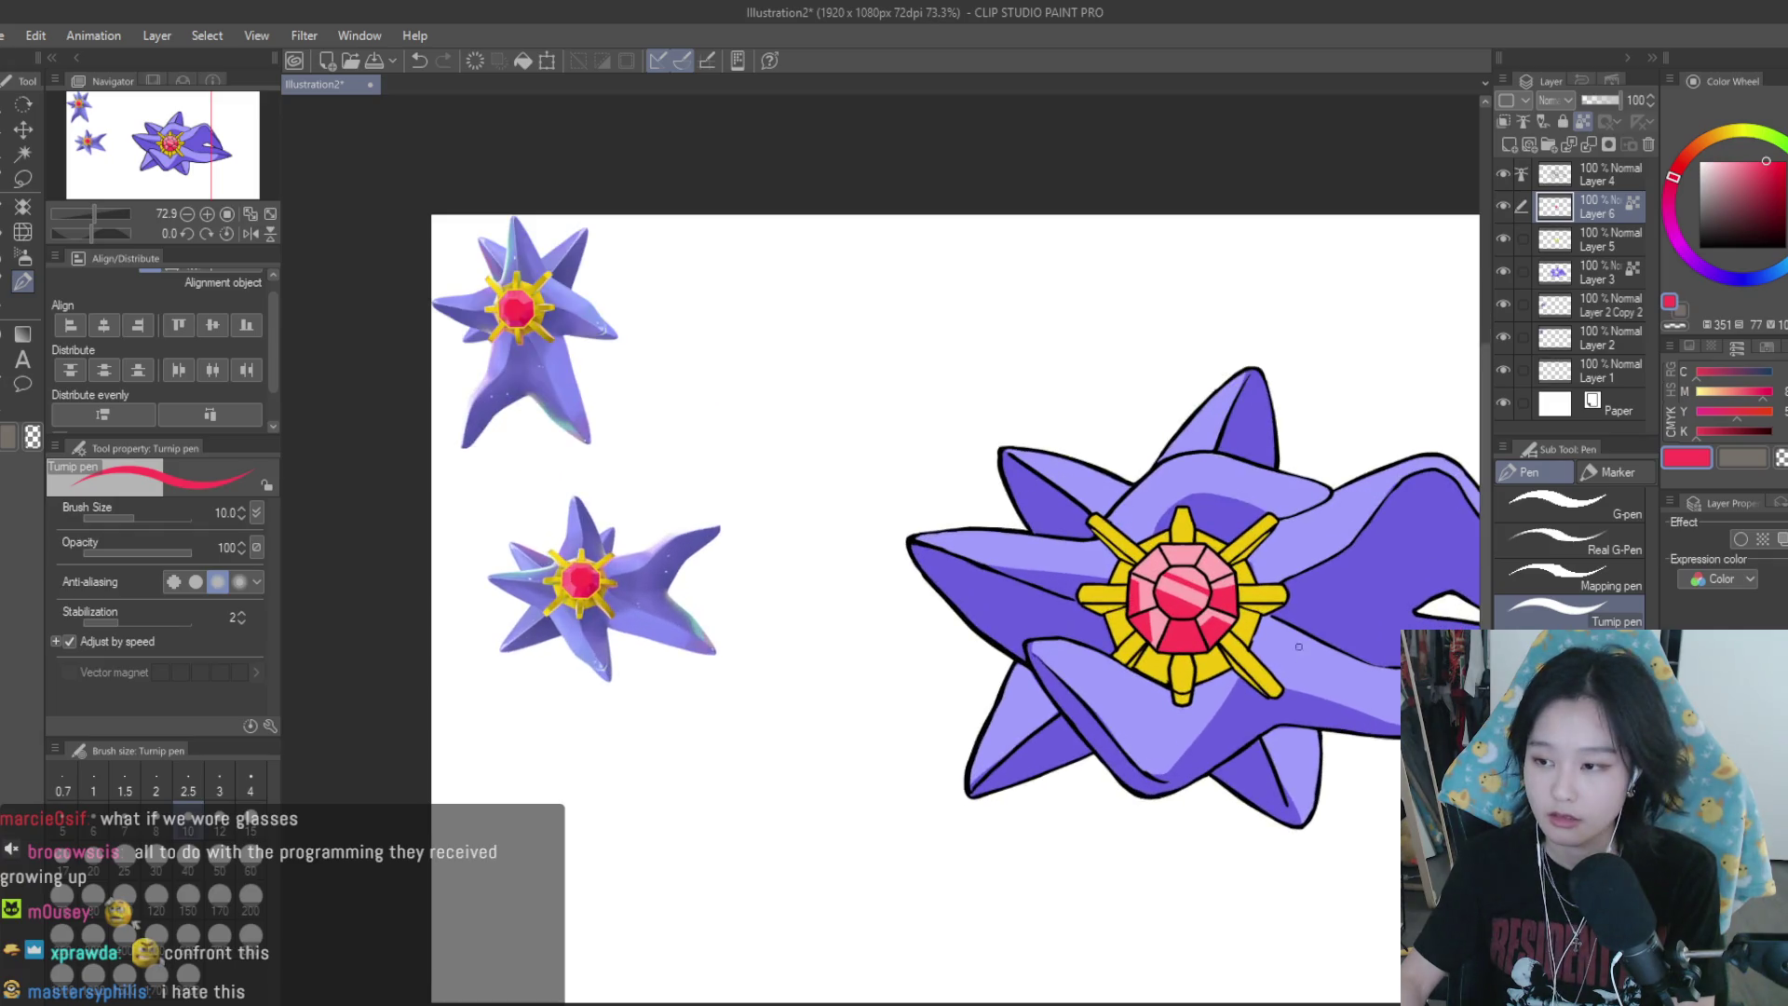
{"action": "scroll", "coordinate": [1183, 482], "scroll_direction": "down", "scroll_amount": 2}
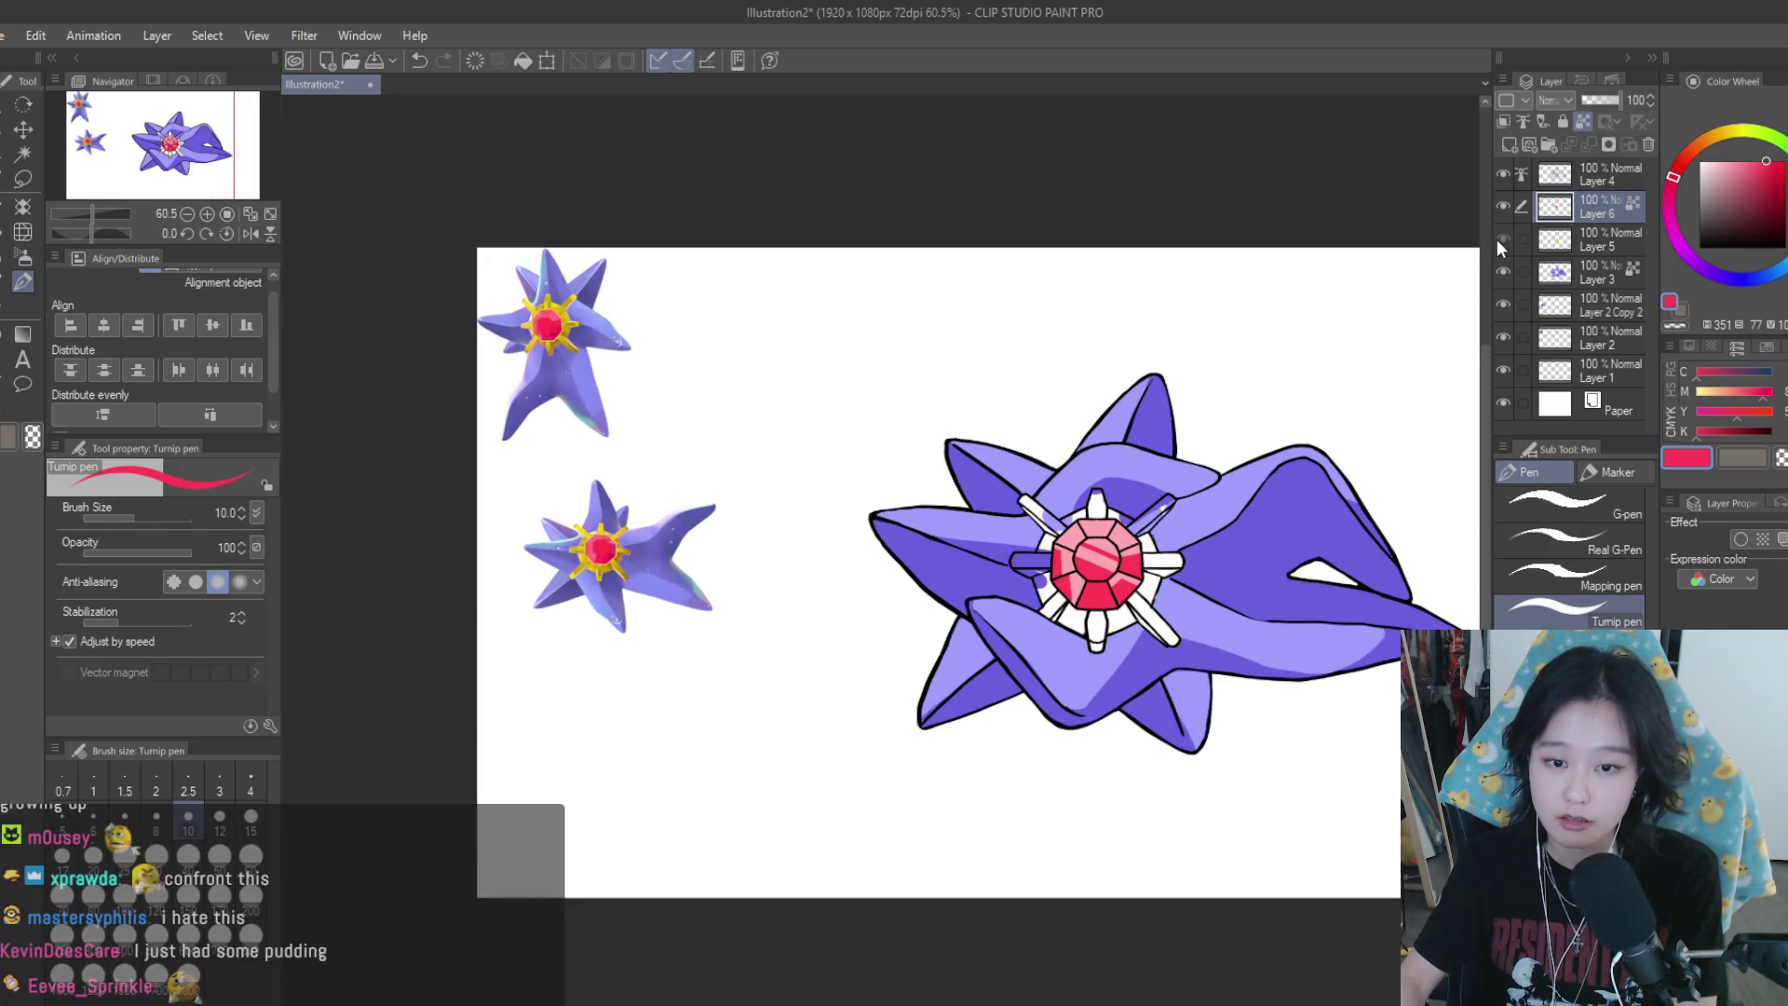
Make Layer 5 a clipping layer to the layer beneath it
{"action": "left_click", "coordinate": [1597, 239]}
{"action": "left_click", "coordinate": [1586, 122]}
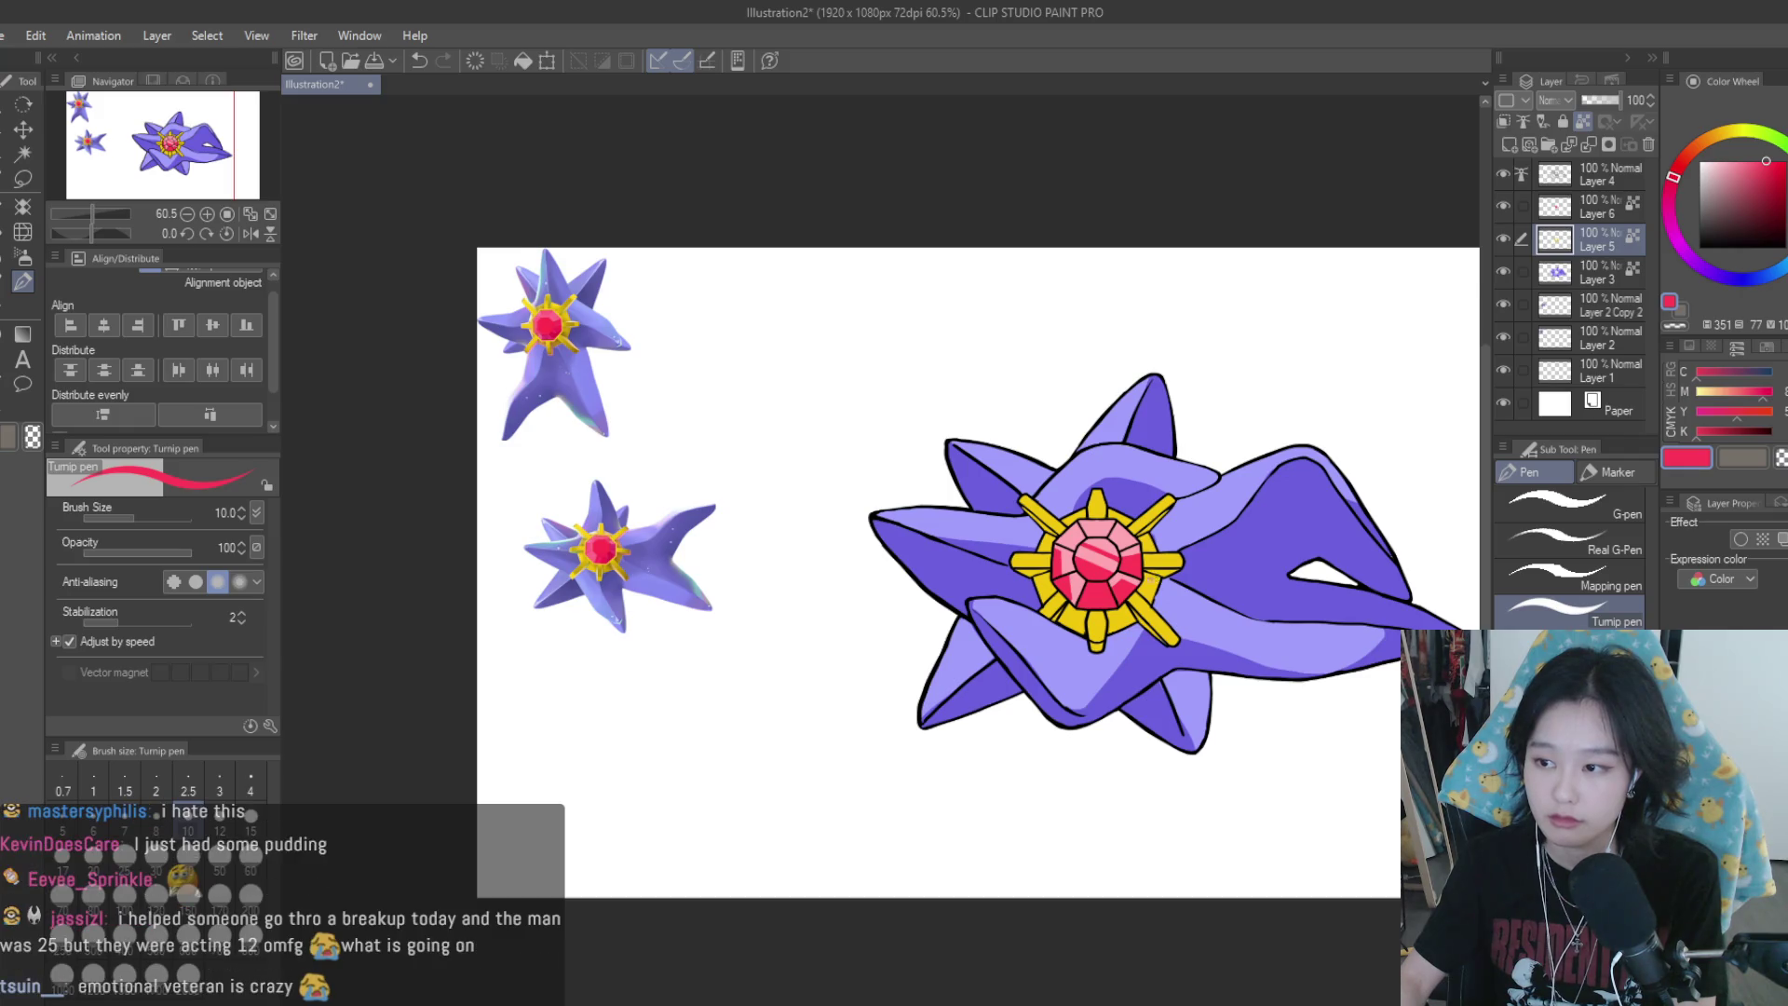
{"action": "scroll", "coordinate": [1214, 488], "scroll_direction": "down", "scroll_amount": 1}
{"action": "scroll", "coordinate": [1213, 489], "scroll_direction": "up", "scroll_amount": 1}
{"action": "scroll", "coordinate": [1213, 489], "scroll_direction": "up", "scroll_amount": 3}
{"action": "scroll", "coordinate": [1214, 489], "scroll_direction": "down", "scroll_amount": 1}
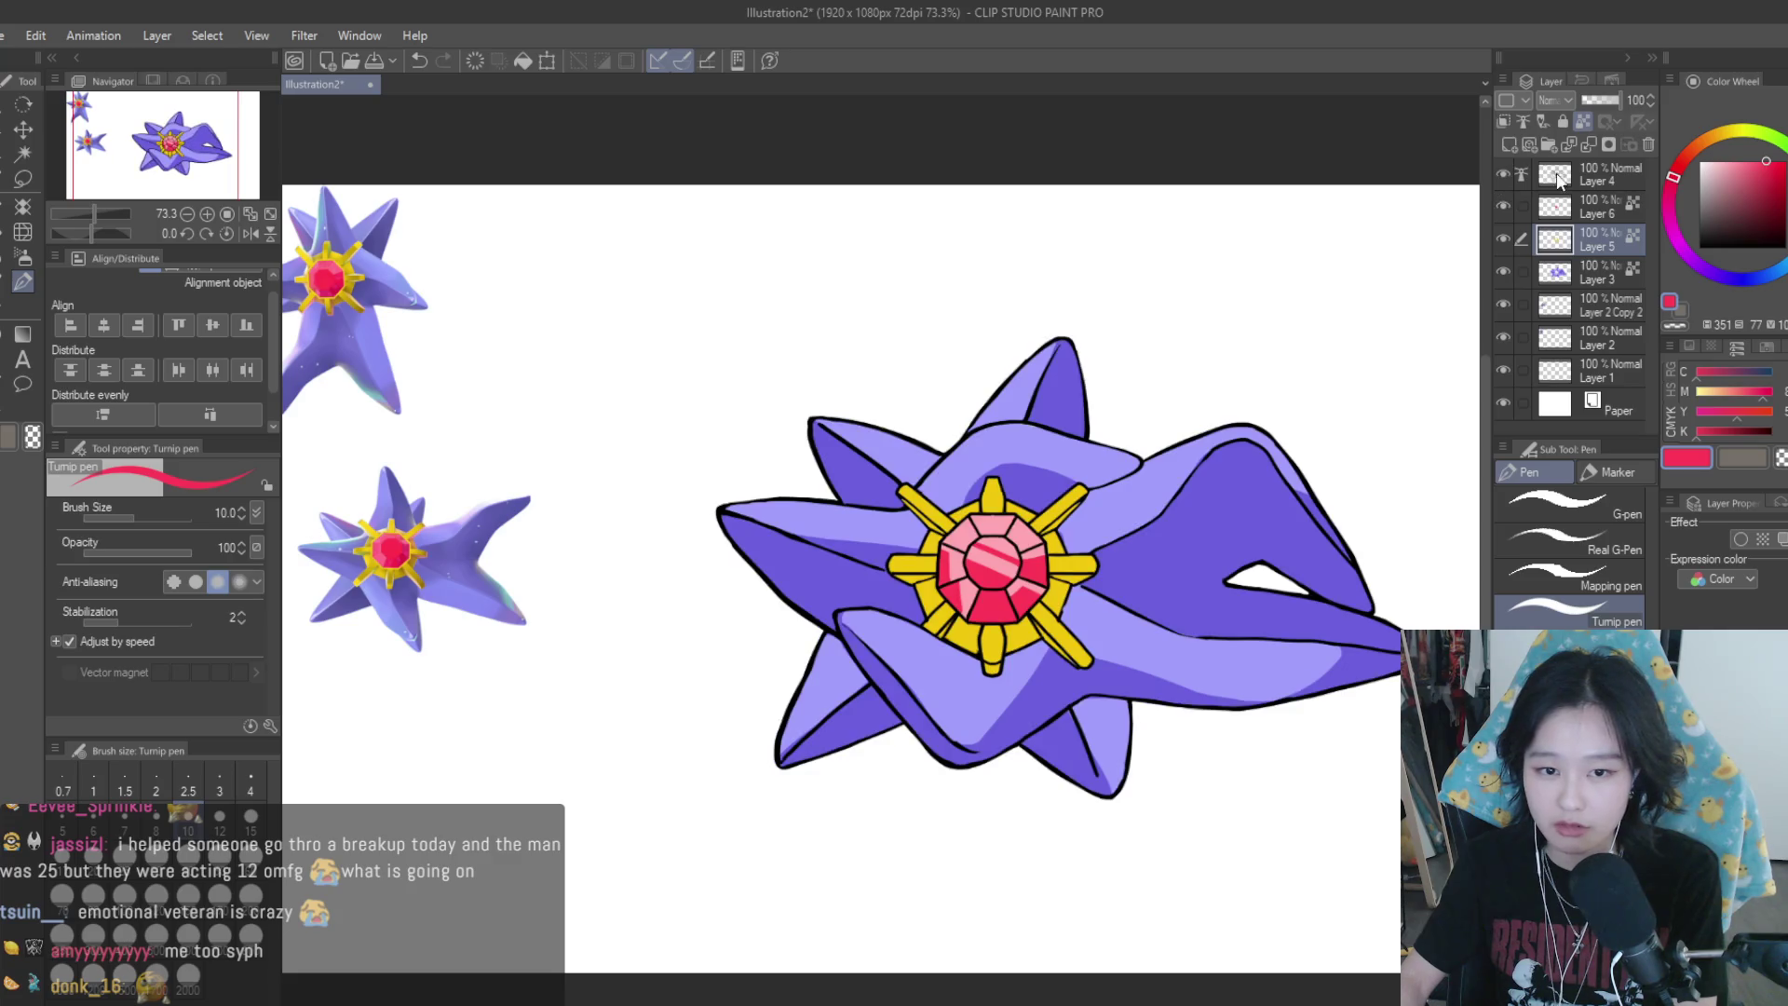
Lock Layer 4's transparent pixels and paint its lineart dark navy with a 500 px brush
{"action": "left_click", "coordinate": [1597, 175]}
{"action": "left_click", "coordinate": [1586, 122]}
{"action": "left_click", "coordinate": [1735, 279]}
{"action": "left_click", "coordinate": [1755, 225]}
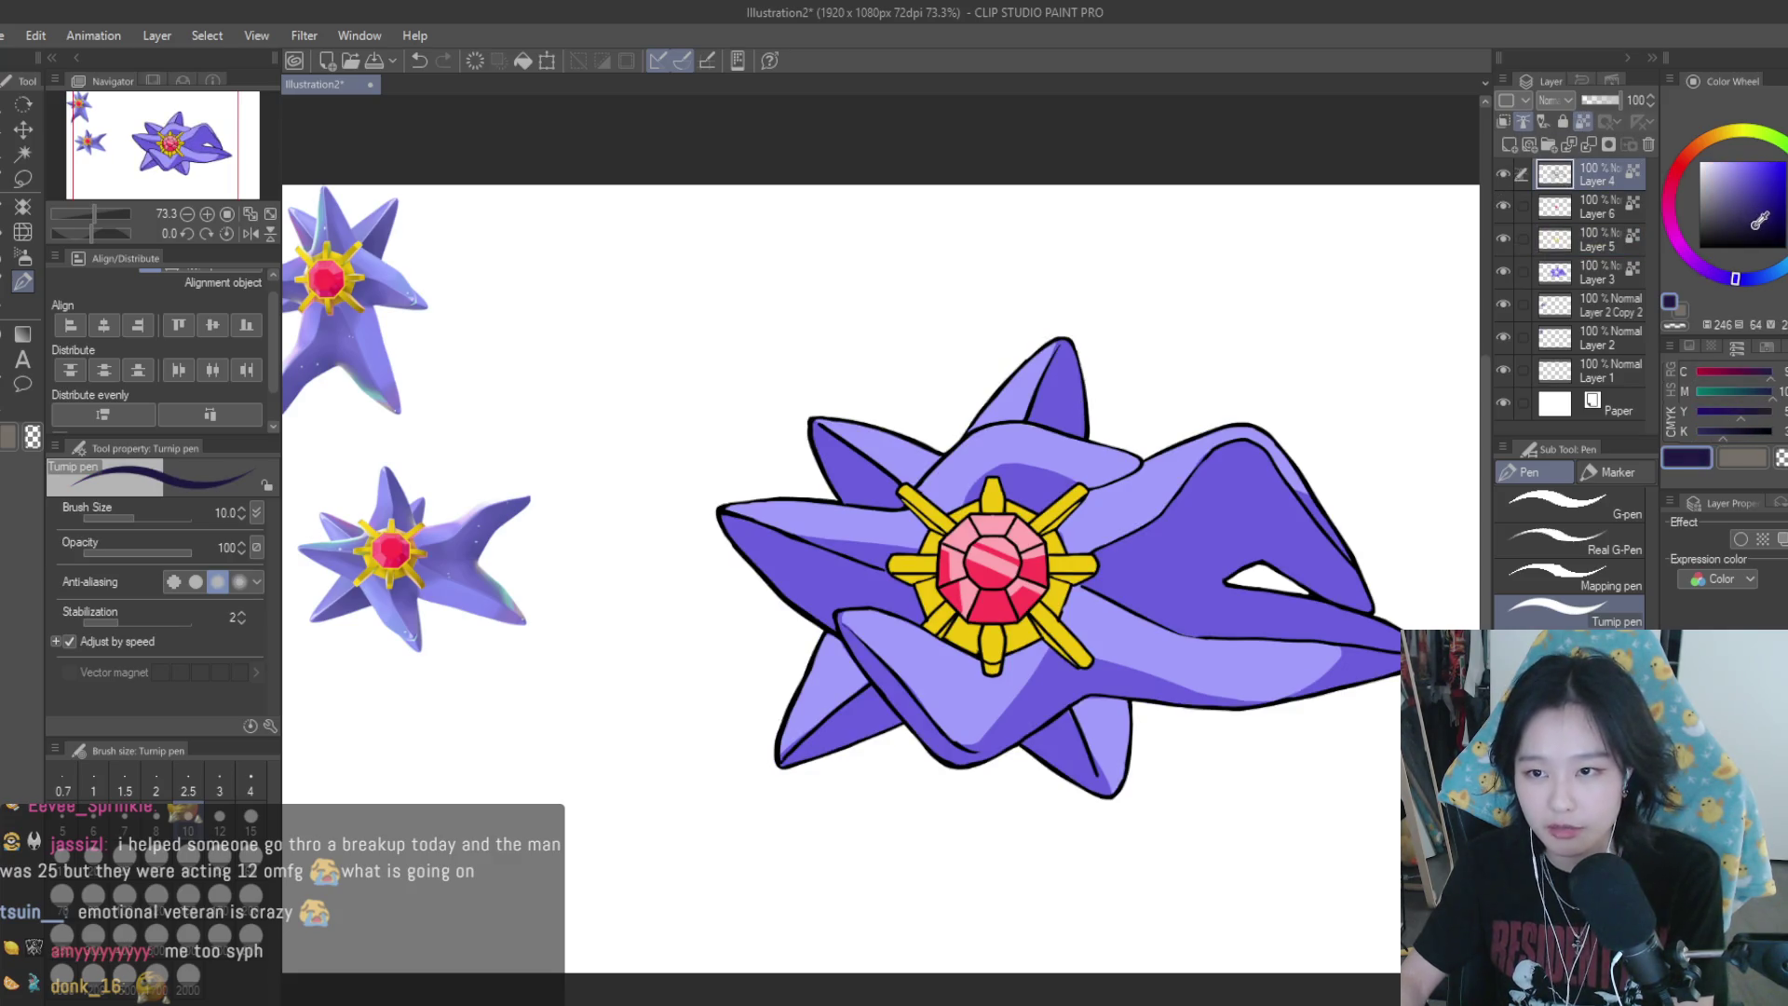
{"action": "left_click_drag", "start_coordinate": [1320, 346], "coordinate": [590, 579]}
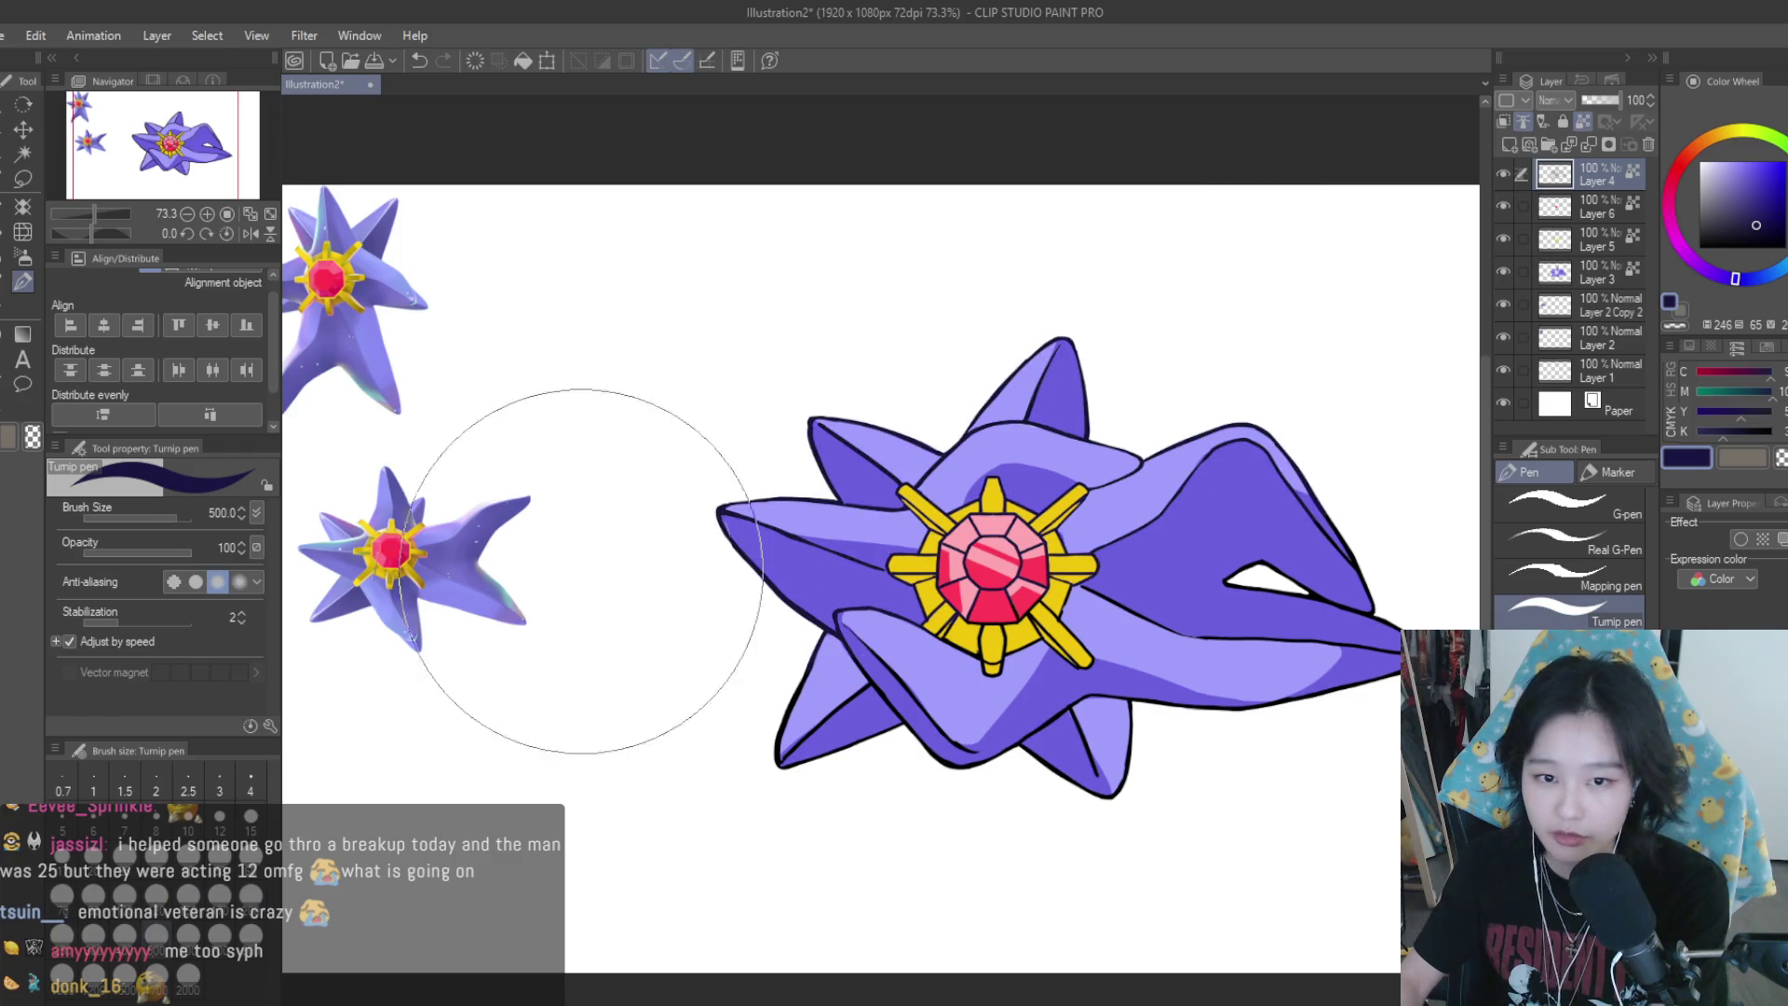
{"action": "left_click", "coordinate": [1762, 226]}
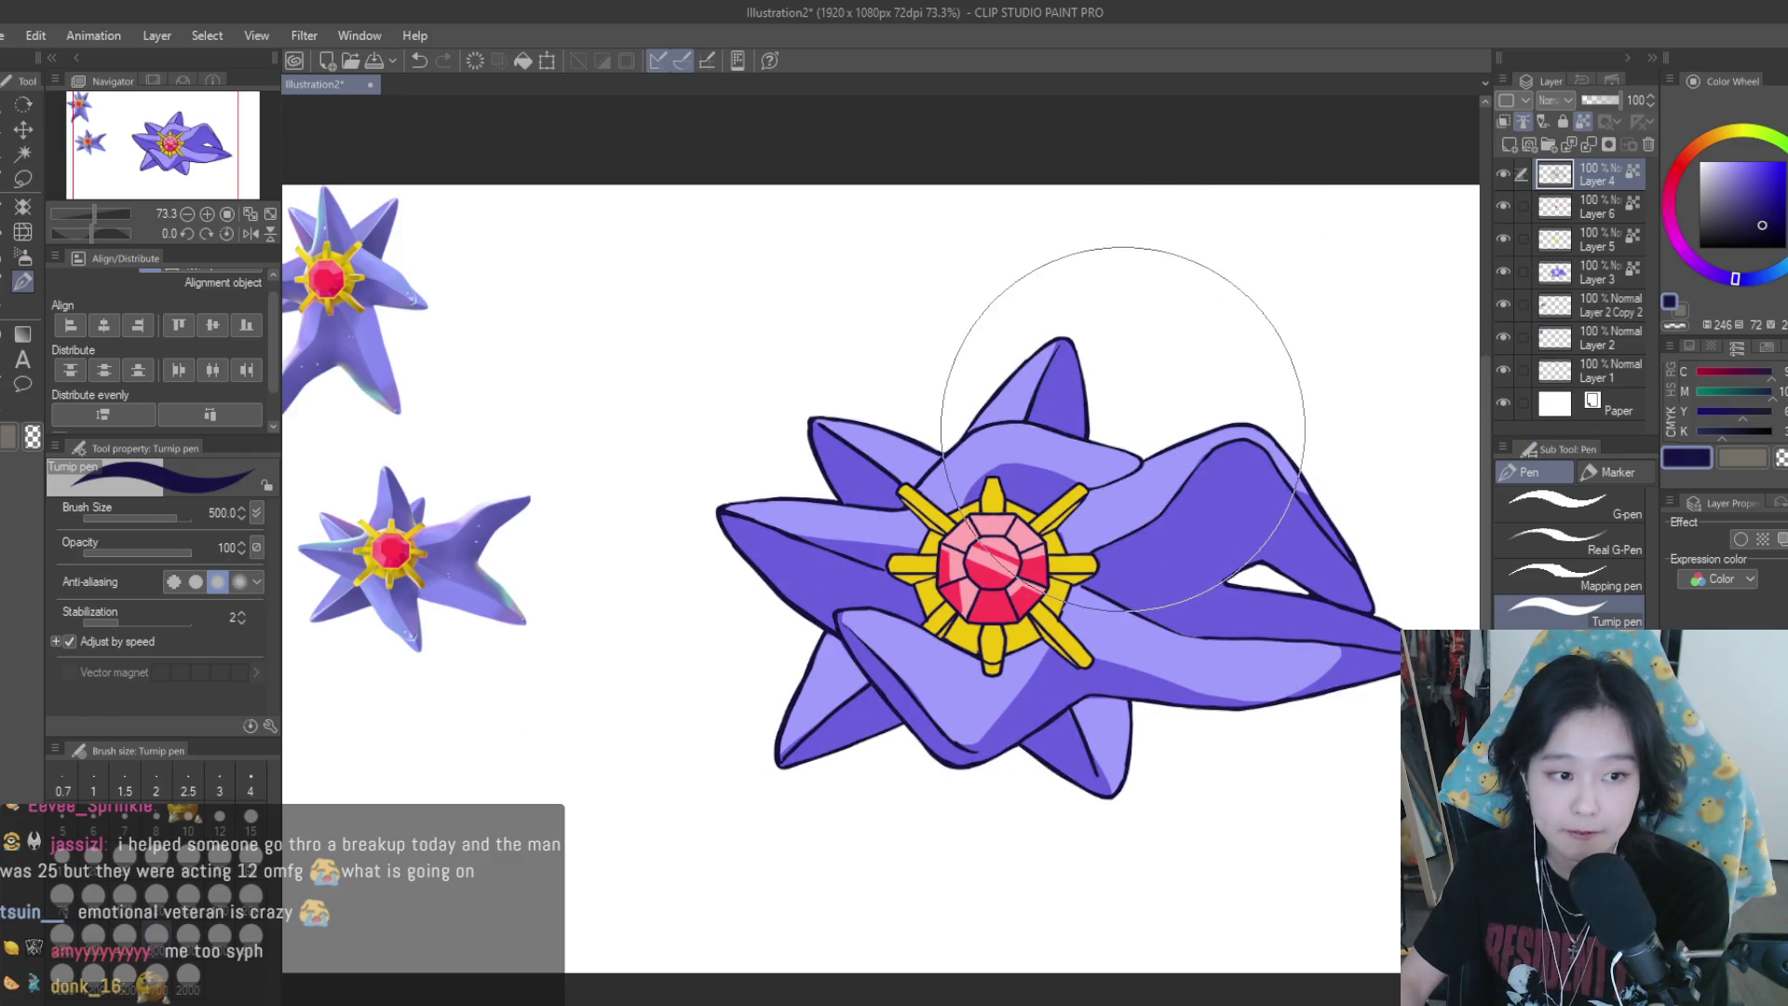
{"action": "scroll", "coordinate": [1029, 585], "scroll_direction": "up", "scroll_amount": 1}
{"action": "scroll", "coordinate": [1029, 585], "scroll_direction": "up", "scroll_amount": 1}
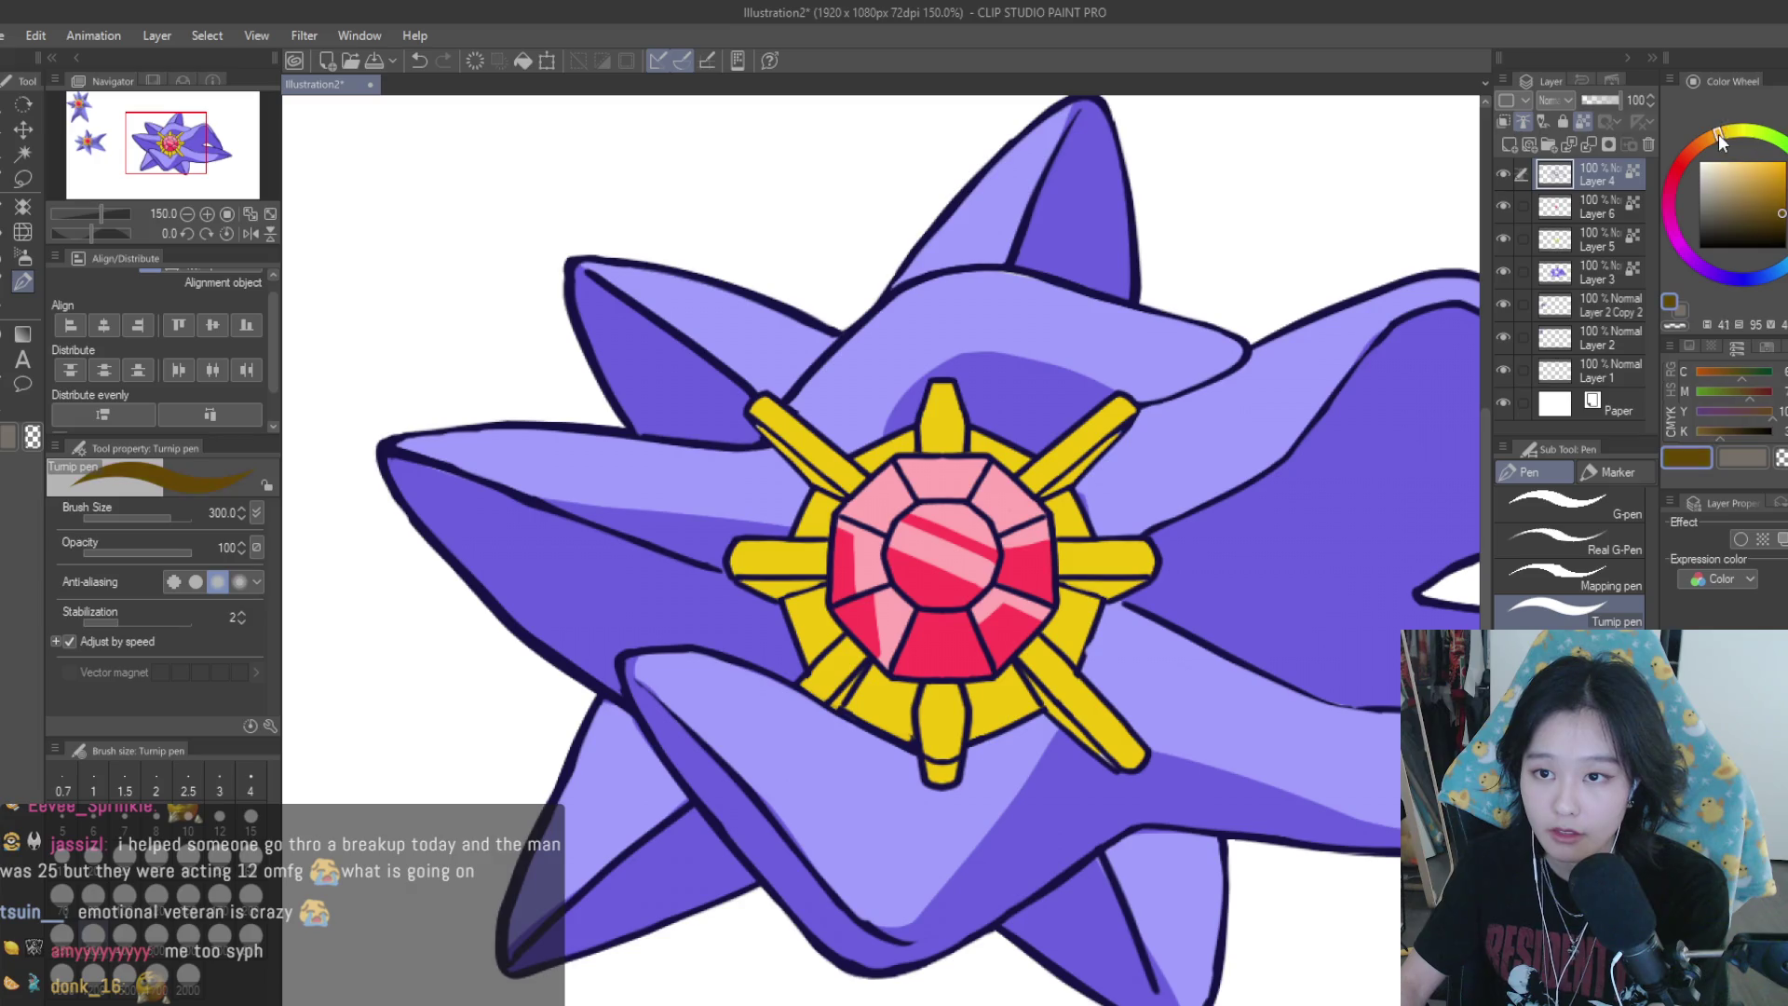
Pick brown and retrace the ring, ray and gem outlines, undoing misplaced strokes
{"action": "left_click_drag", "start_coordinate": [1735, 279], "coordinate": [1697, 144]}
{"action": "left_click_drag", "start_coordinate": [1129, 402], "coordinate": [1043, 480]}
{"action": "key", "text": "ctrl+z"}
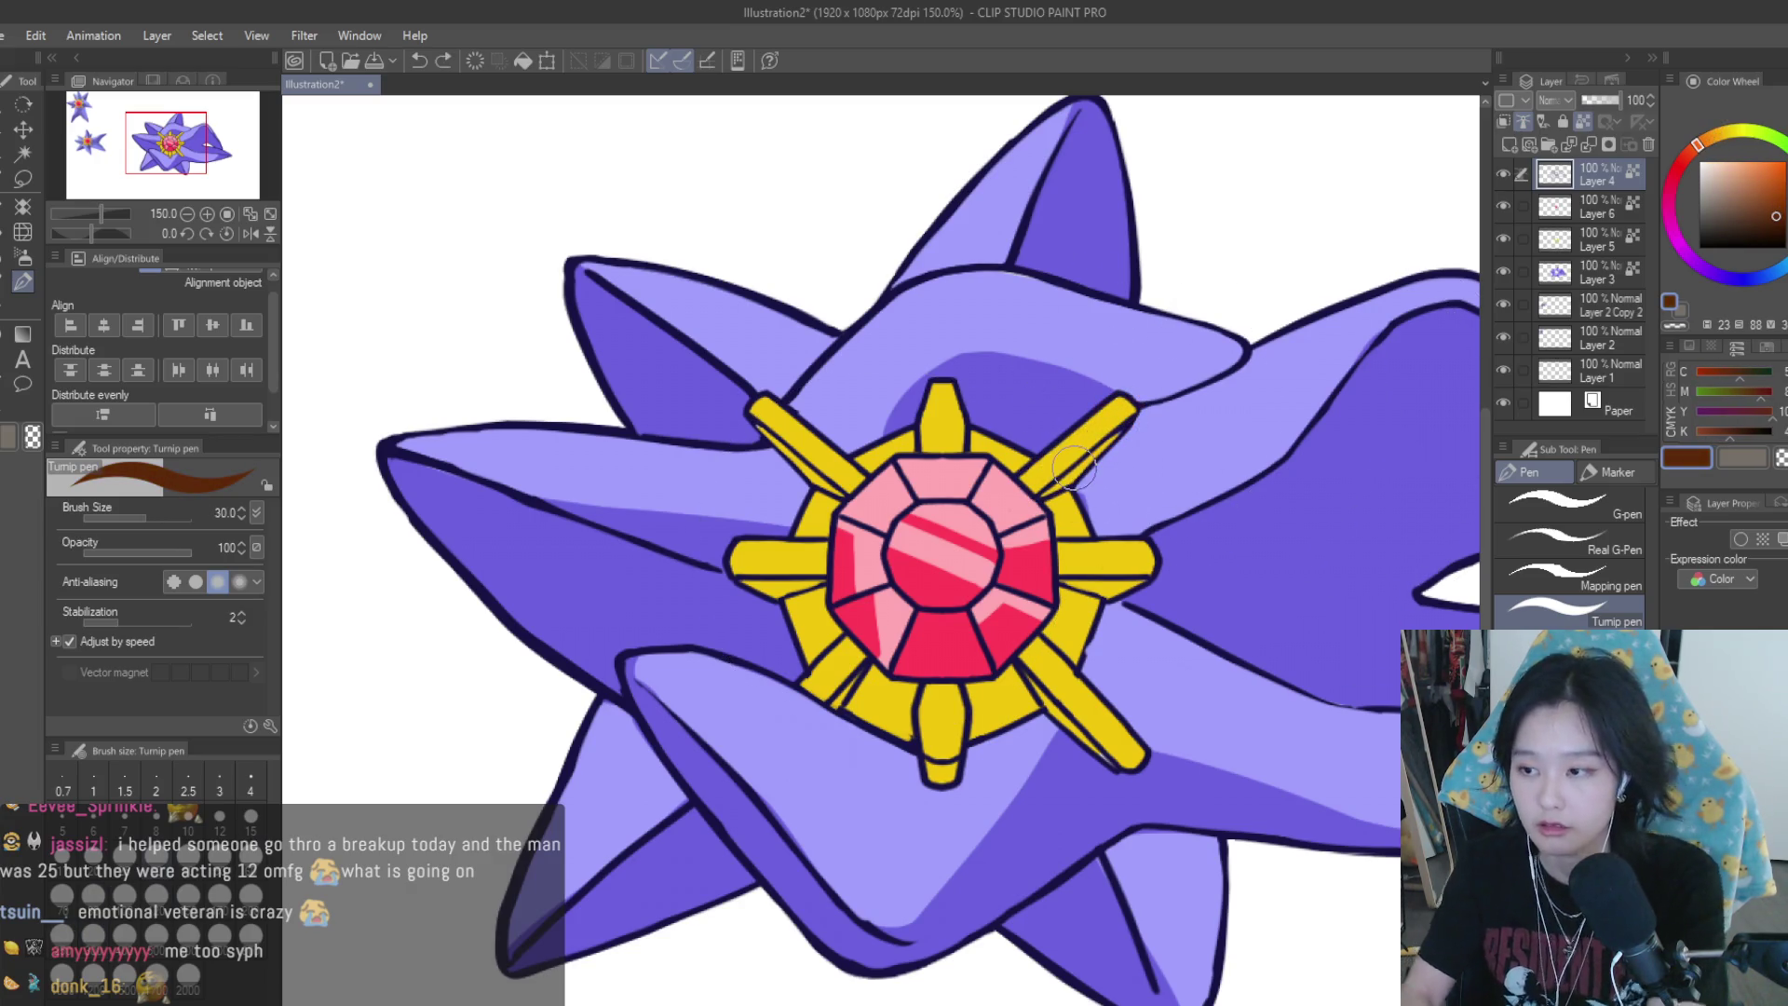
{"action": "mouse_move", "coordinate": [1132, 400]}
{"action": "left_mouse_down"}
{"action": "mouse_move", "coordinate": [1034, 484]}
{"action": "mouse_move", "coordinate": [1113, 559]}
{"action": "left_mouse_up"}
{"action": "key", "text": "ctrl+z"}
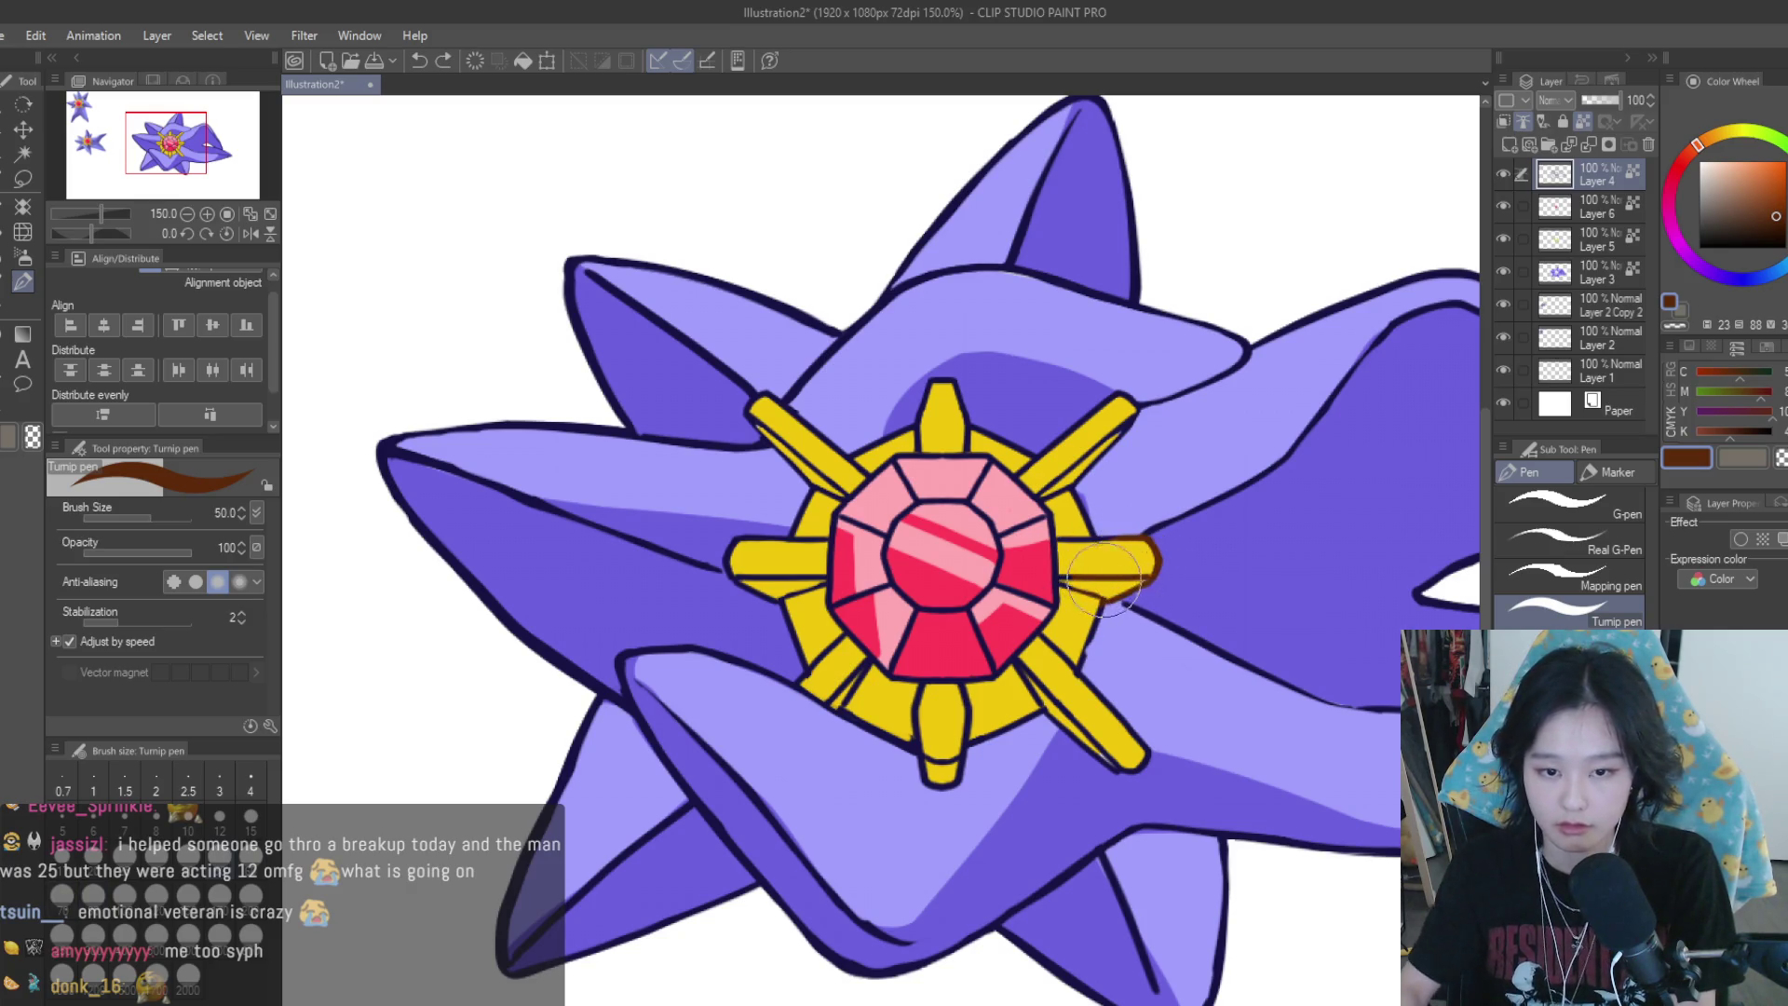
{"action": "mouse_move", "coordinate": [1043, 489]}
{"action": "left_mouse_down"}
{"action": "mouse_move", "coordinate": [1117, 400]}
{"action": "mouse_move", "coordinate": [1132, 415]}
{"action": "mouse_move", "coordinate": [950, 606]}
{"action": "left_mouse_up"}
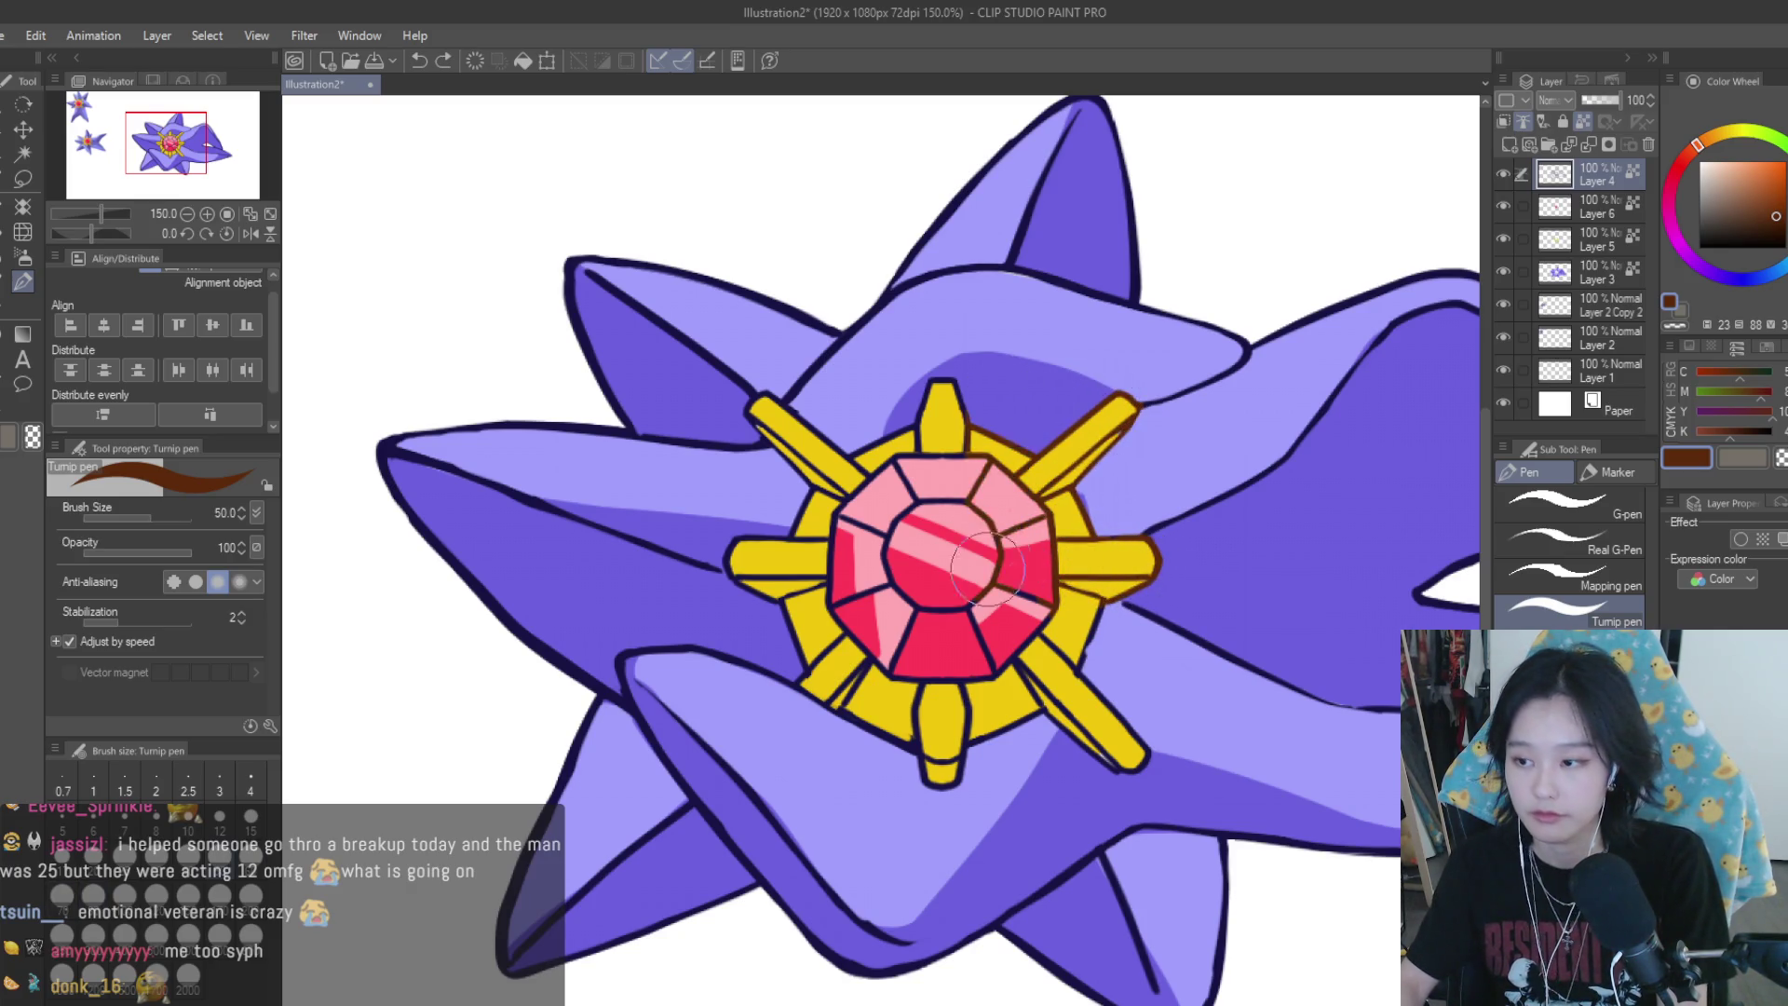
{"action": "left_click_drag", "start_coordinate": [960, 493], "coordinate": [866, 559]}
{"action": "mouse_move", "coordinate": [932, 392]}
{"action": "left_mouse_down"}
{"action": "mouse_move", "coordinate": [849, 436]}
{"action": "mouse_move", "coordinate": [758, 410]}
{"action": "mouse_move", "coordinate": [810, 456]}
{"action": "mouse_move", "coordinate": [745, 540]}
{"action": "mouse_move", "coordinate": [820, 638]}
{"action": "mouse_move", "coordinate": [849, 545]}
{"action": "left_mouse_up"}
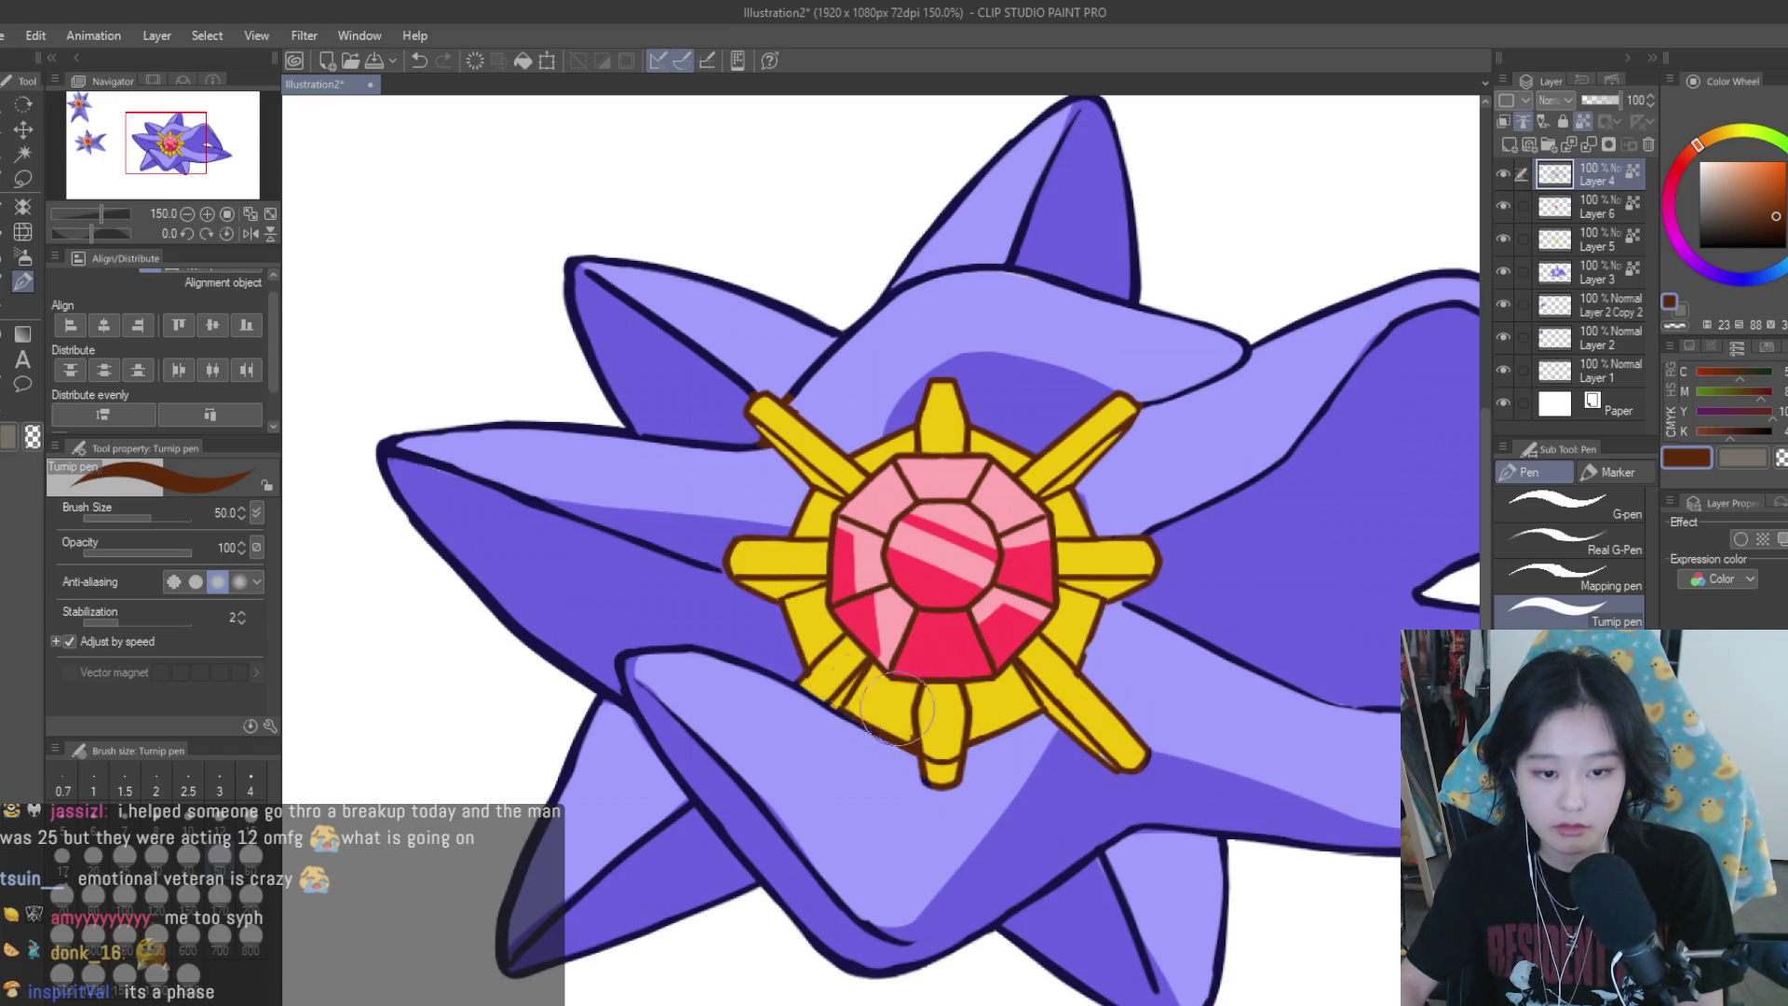
{"action": "scroll", "coordinate": [1204, 508], "scroll_direction": "down", "scroll_amount": 4}
{"action": "scroll", "coordinate": [1204, 509], "scroll_direction": "down", "scroll_amount": 2}
{"action": "scroll", "coordinate": [1341, 487], "scroll_direction": "up", "scroll_amount": 2}
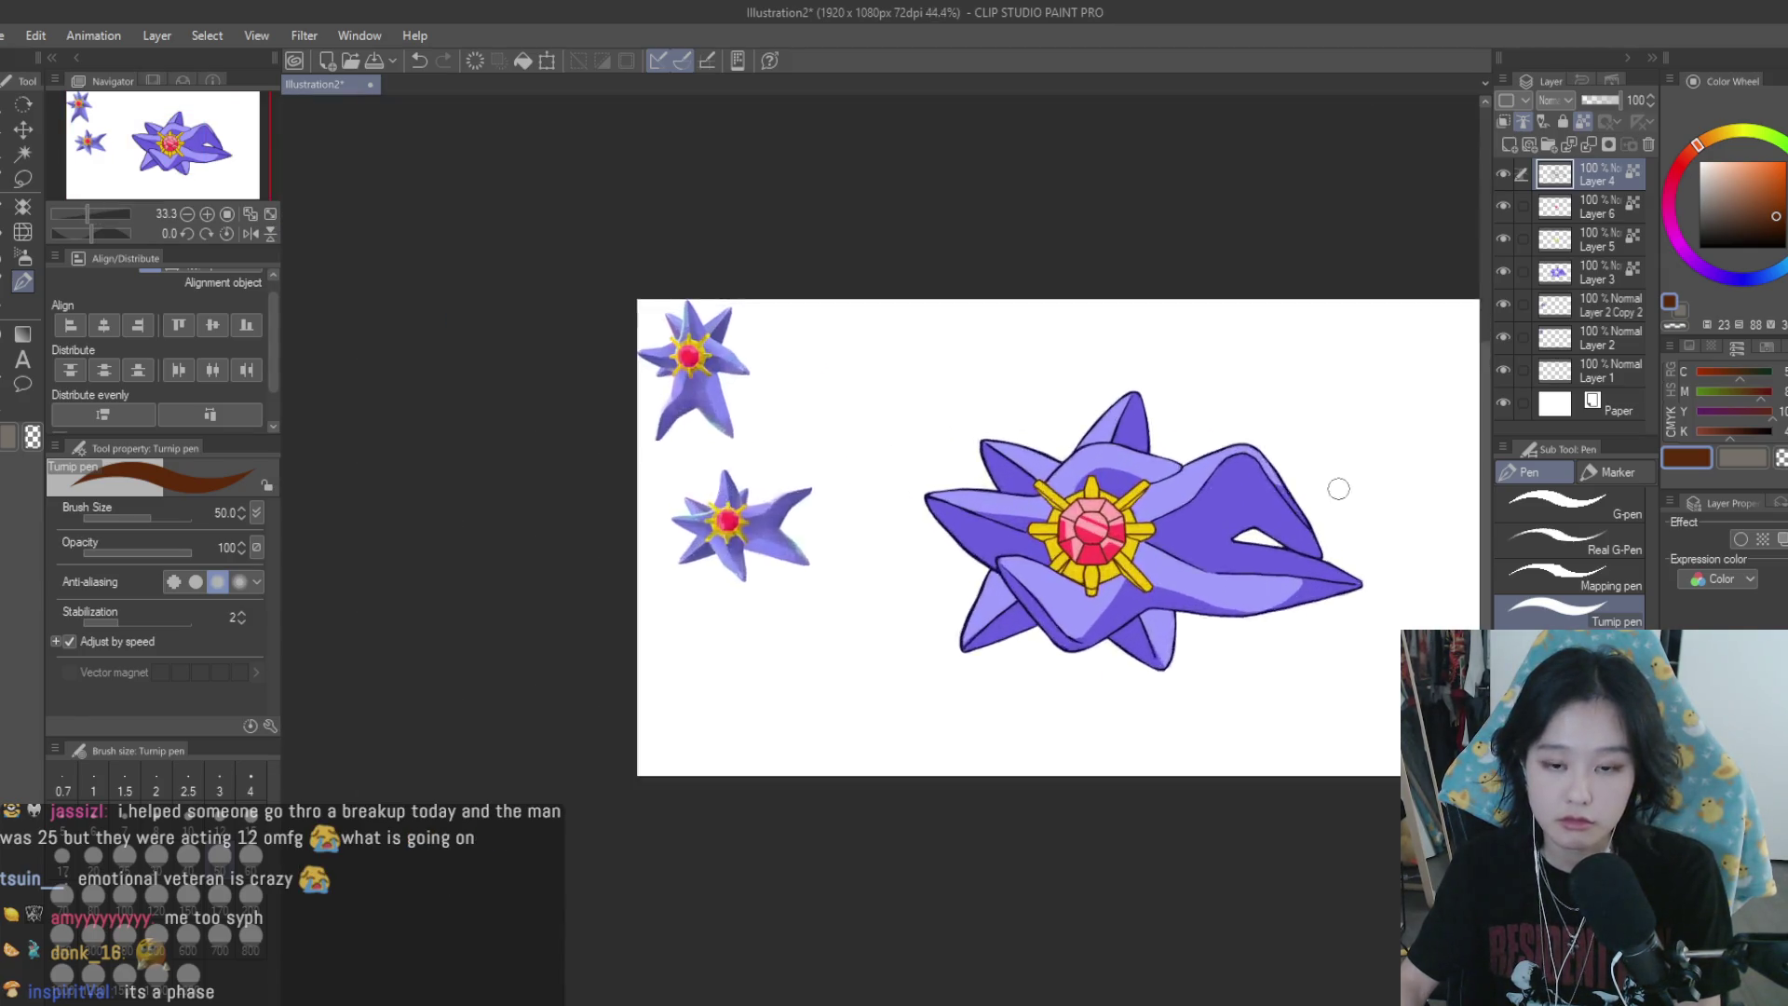
Choose a light cyan and draw highlights along the lower-right and right arm edges
{"action": "scroll", "coordinate": [1285, 596], "scroll_direction": "up", "scroll_amount": 3}
{"action": "scroll", "coordinate": [1285, 684], "scroll_direction": "up", "scroll_amount": 1}
{"action": "left_click", "coordinate": [1285, 685], "text": "alt"}
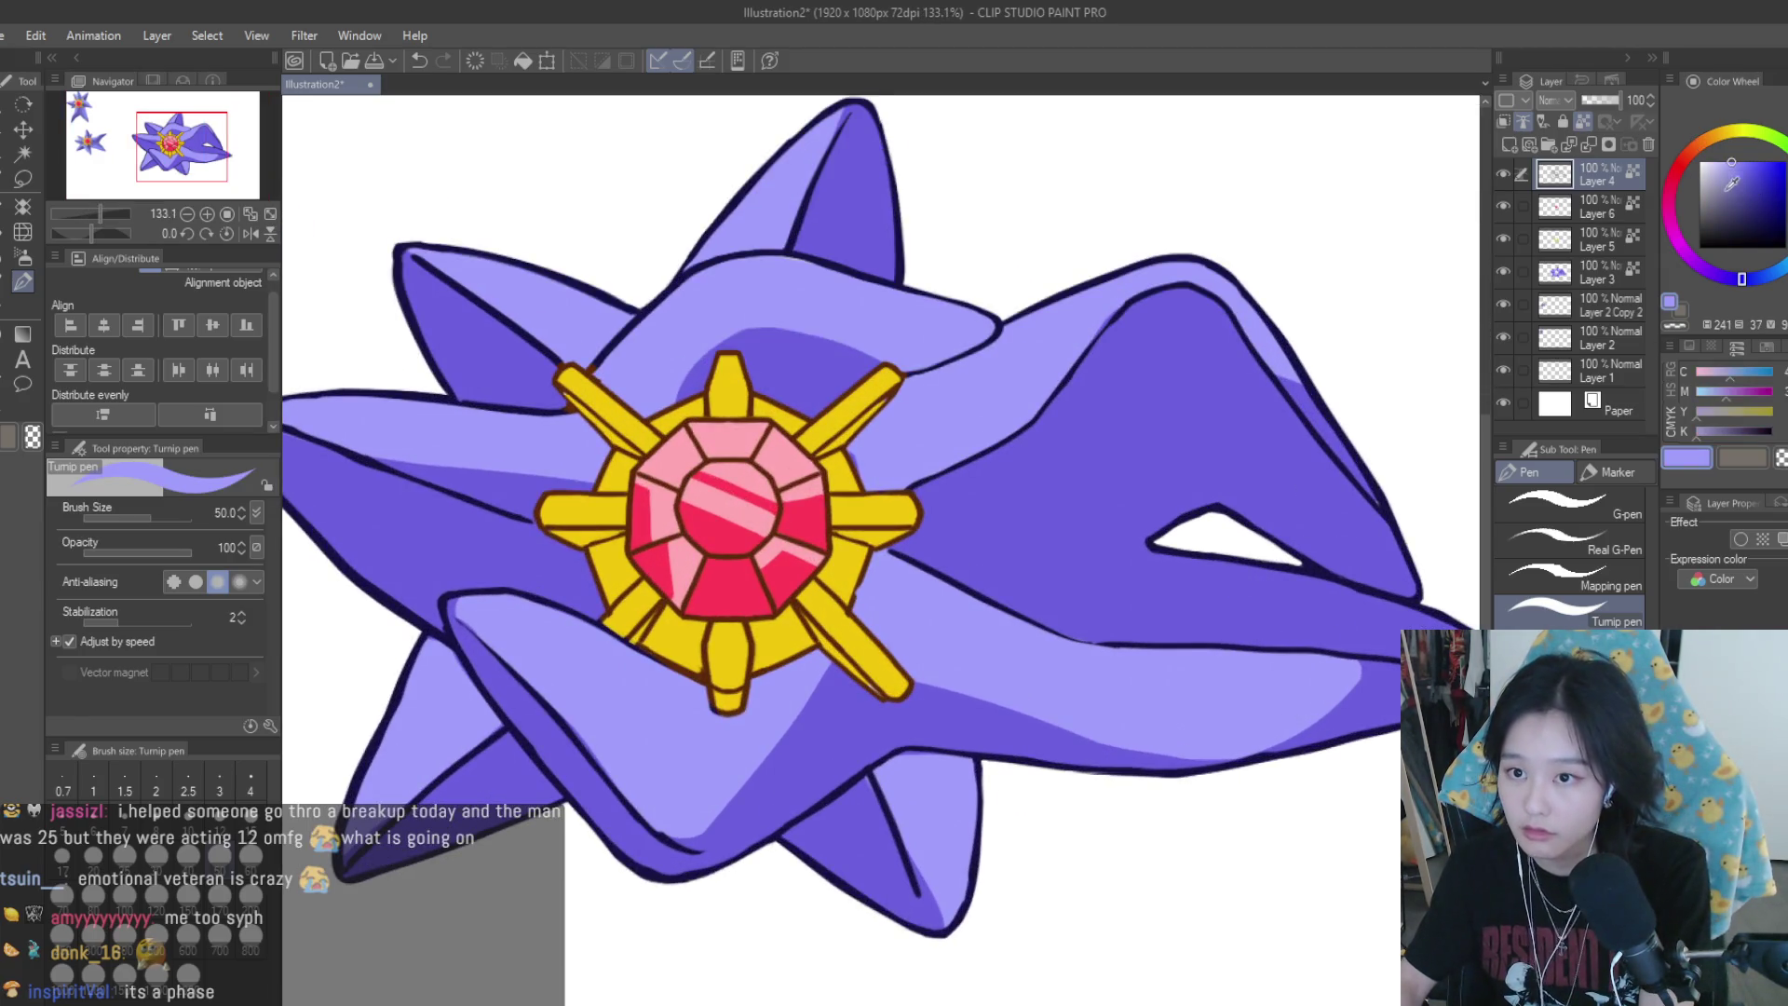
{"action": "left_click", "coordinate": [1781, 256]}
{"action": "scroll", "coordinate": [1298, 487], "scroll_direction": "down", "scroll_amount": 1}
{"action": "left_click_drag", "start_coordinate": [1092, 609], "coordinate": [1385, 639]}
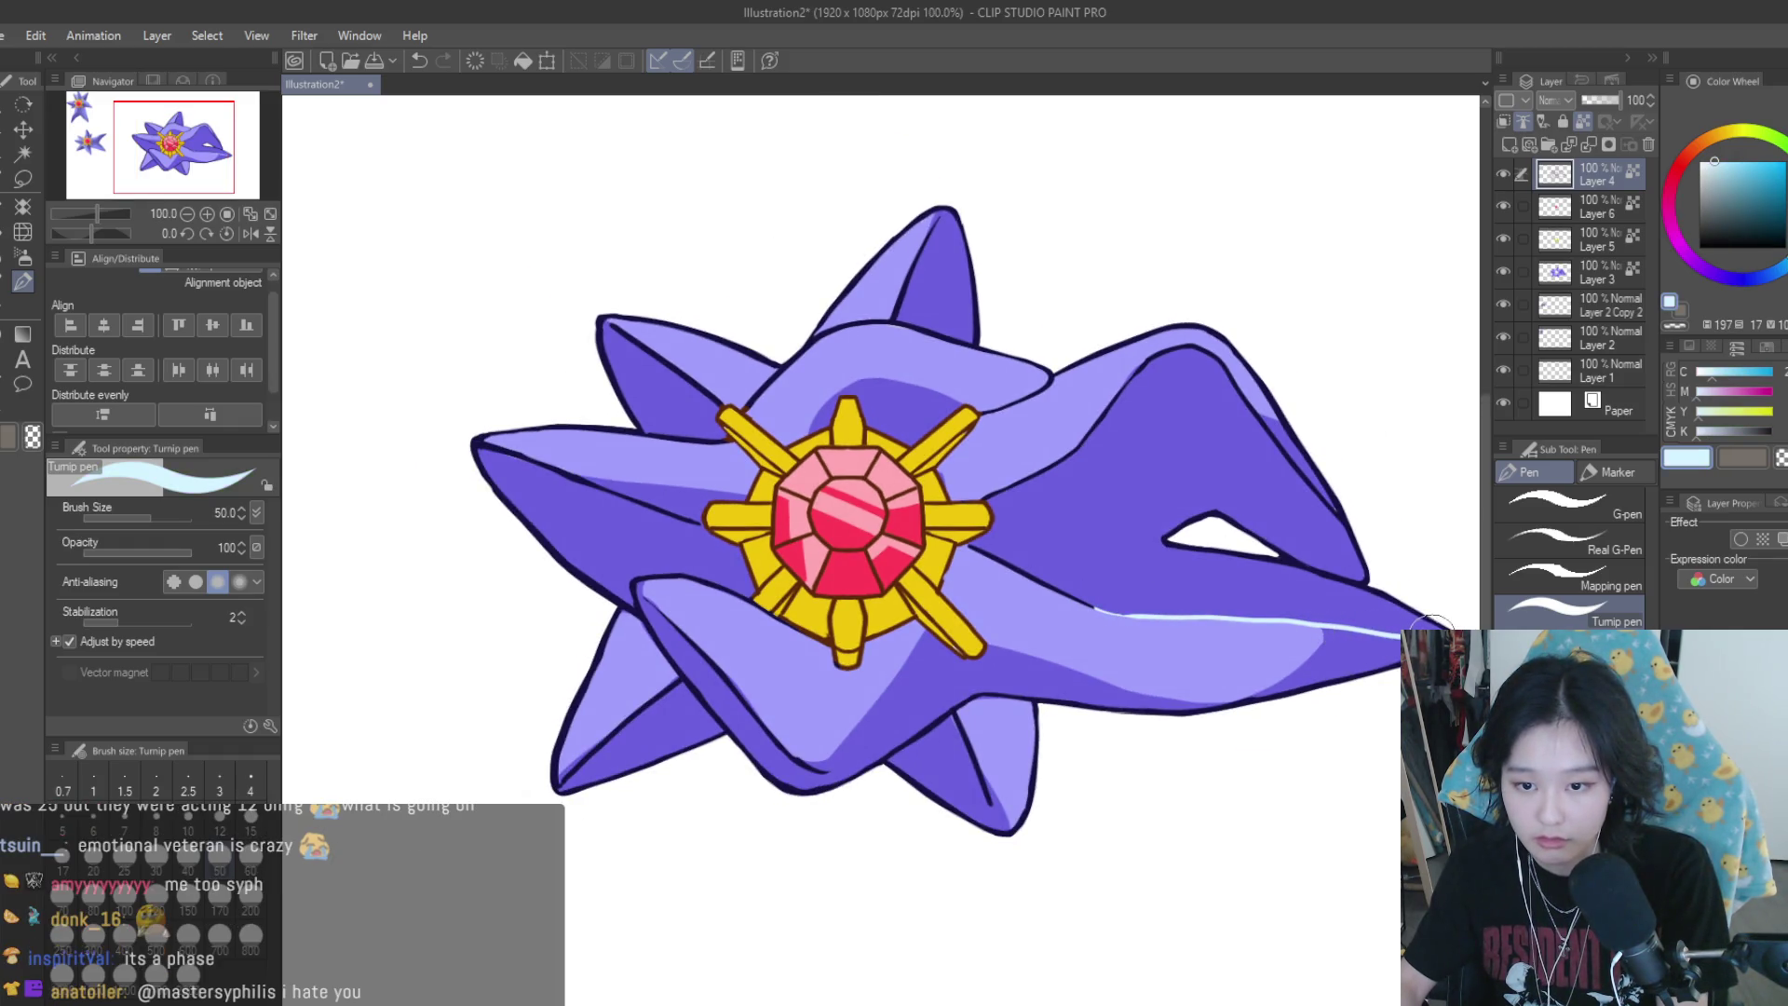
{"action": "scroll", "coordinate": [1391, 549], "scroll_direction": "down", "scroll_amount": 2}
{"action": "scroll", "coordinate": [1392, 541], "scroll_direction": "down", "scroll_amount": 1}
{"action": "scroll", "coordinate": [1391, 541], "scroll_direction": "up", "scroll_amount": 3}
{"action": "scroll", "coordinate": [1297, 487], "scroll_direction": "down", "scroll_amount": 2}
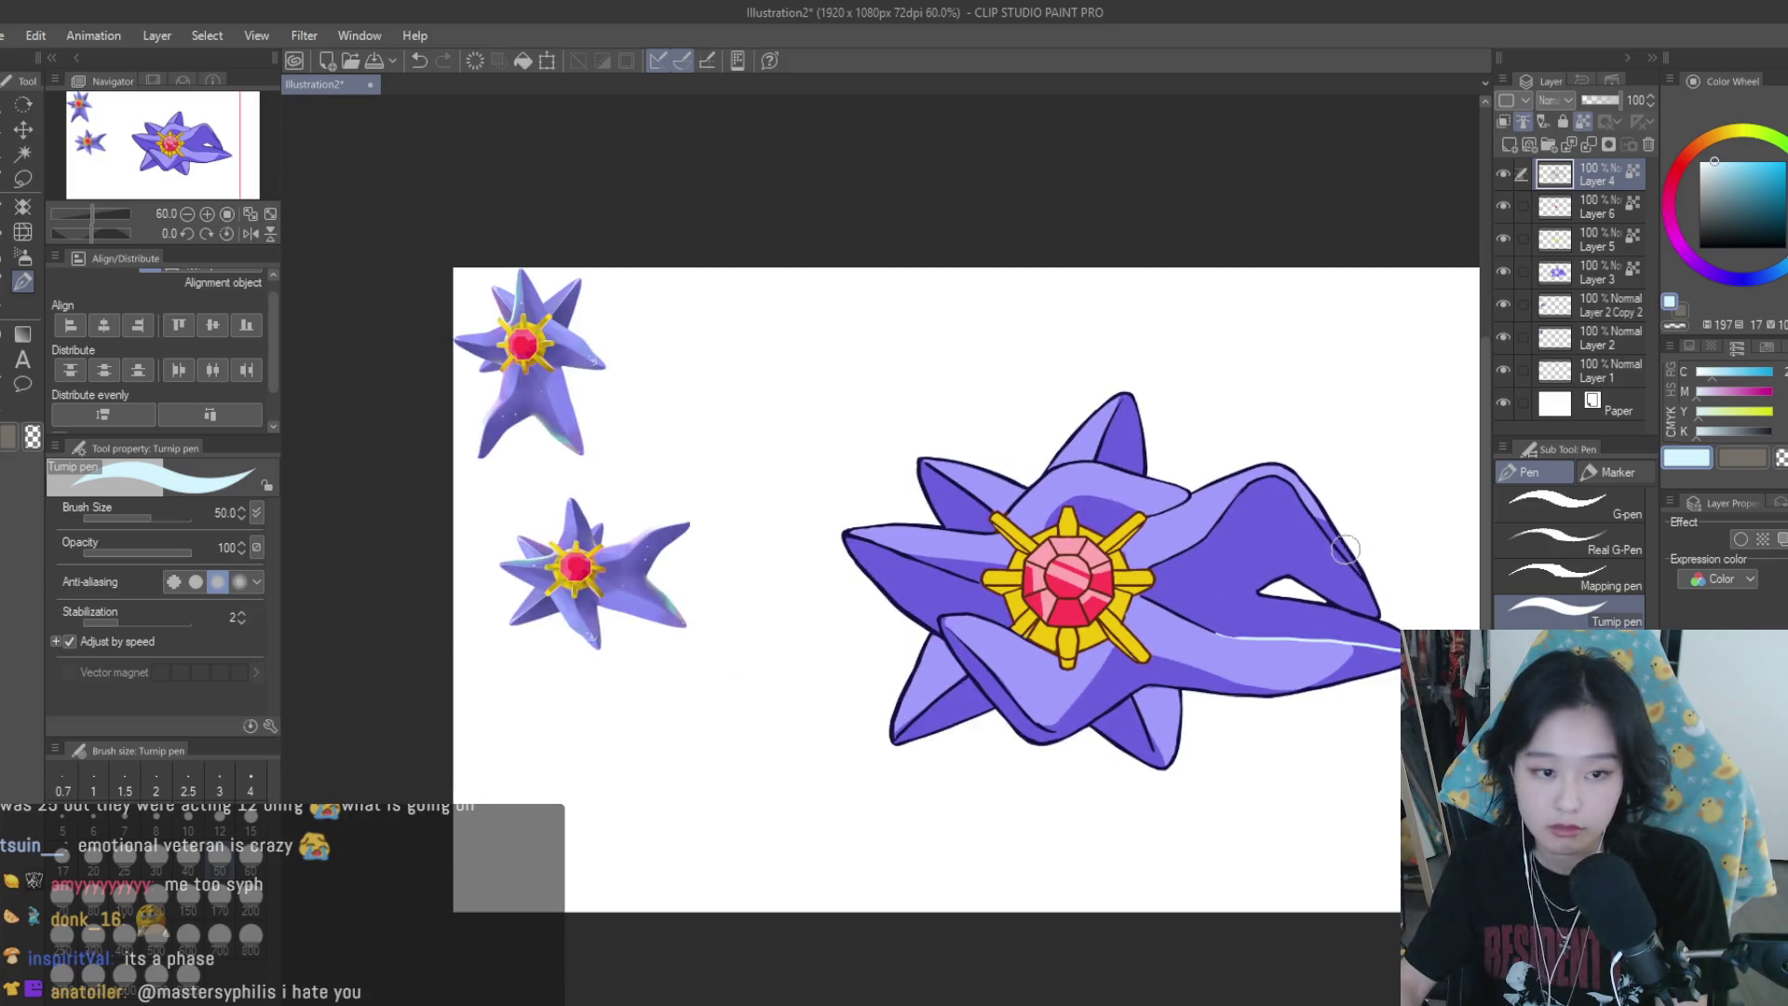
{"action": "scroll", "coordinate": [1162, 578], "scroll_direction": "up", "scroll_amount": 2}
{"action": "scroll", "coordinate": [1217, 619], "scroll_direction": "up", "scroll_amount": 1}
{"action": "left_click_drag", "start_coordinate": [1202, 652], "coordinate": [1021, 586]}
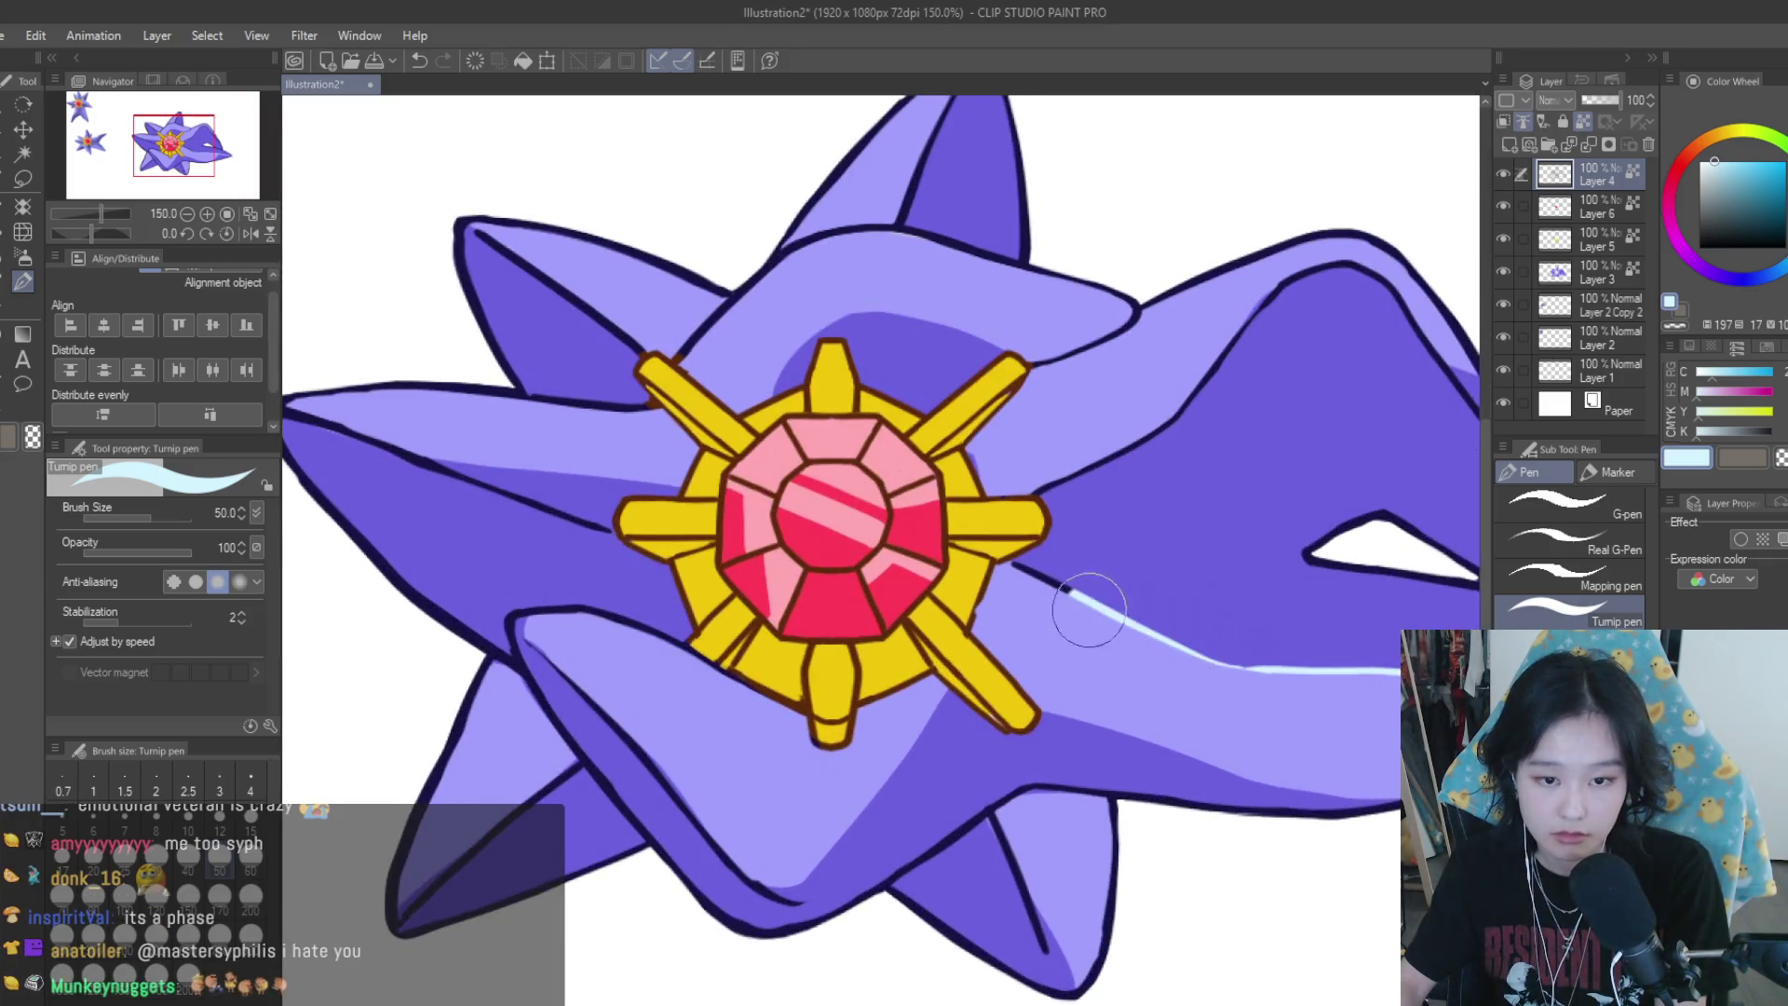
{"action": "mouse_move", "coordinate": [1011, 507]}
{"action": "left_mouse_down"}
{"action": "mouse_move", "coordinate": [1257, 370]}
{"action": "mouse_move", "coordinate": [1434, 601]}
{"action": "left_mouse_up"}
Add pale-blue highlight strokes along the lower-left and upper-left arms
{"action": "scroll", "coordinate": [1150, 415], "scroll_direction": "down", "scroll_amount": 1}
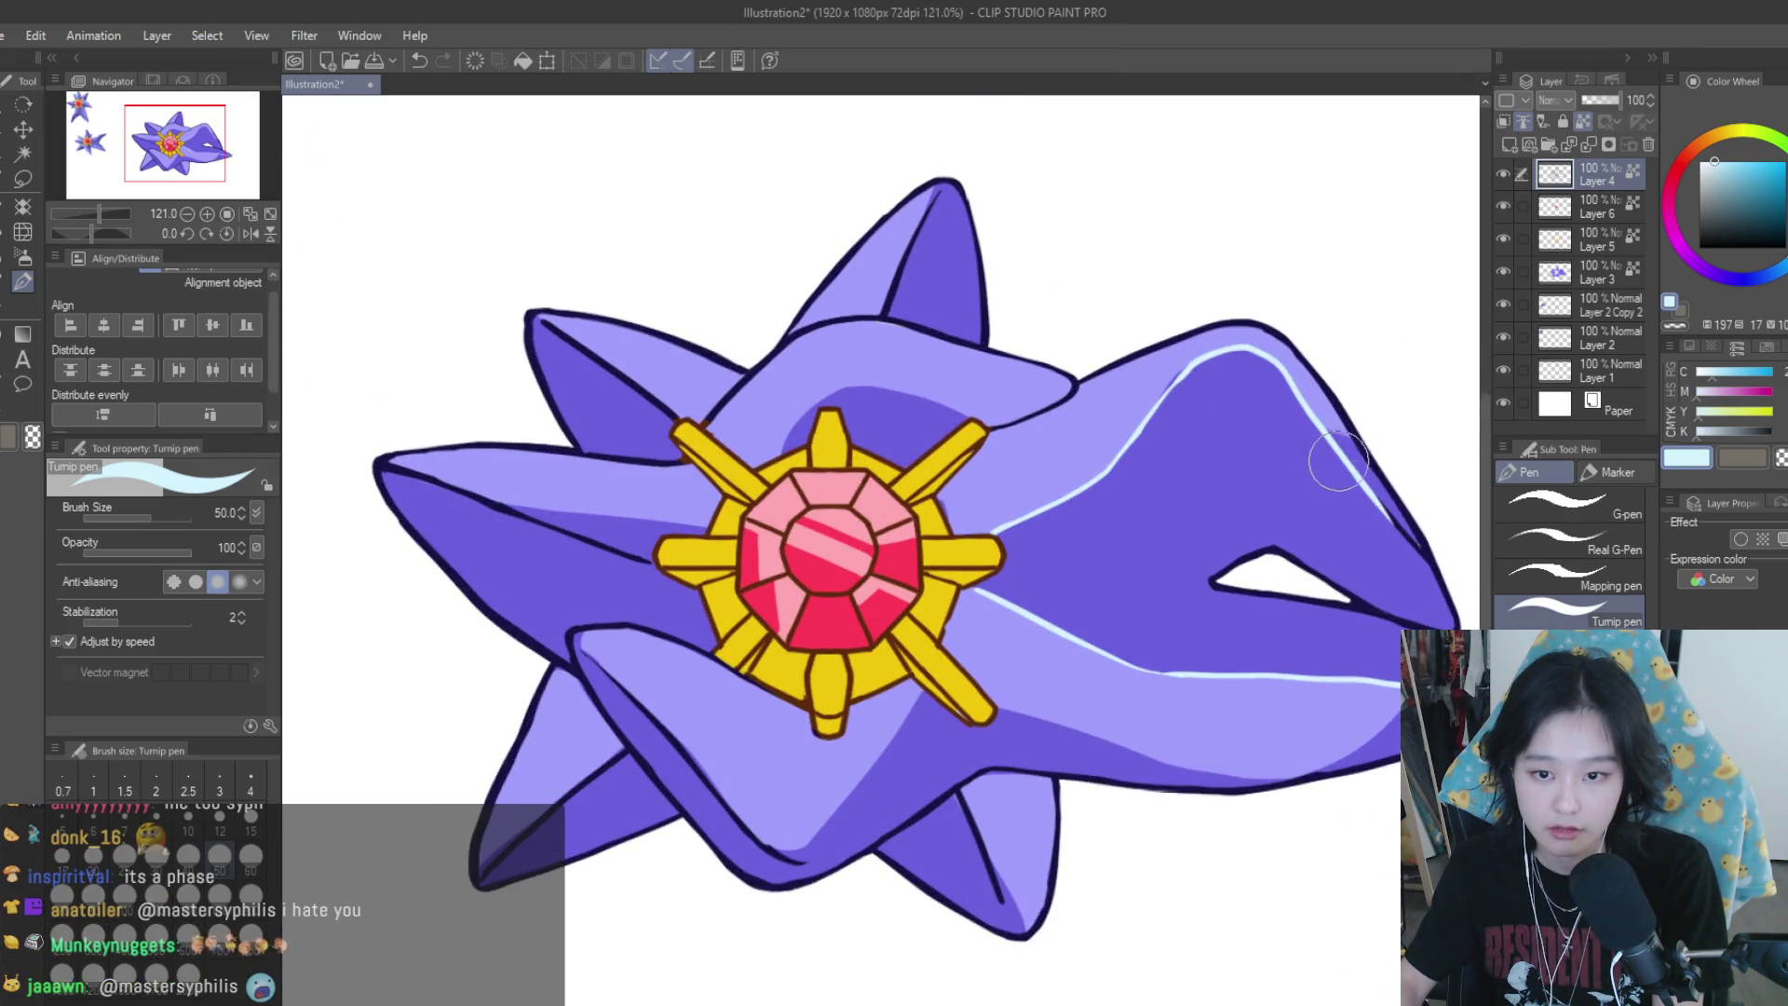
{"action": "scroll", "coordinate": [1356, 646], "scroll_direction": "down", "scroll_amount": 5}
{"action": "scroll", "coordinate": [1095, 573], "scroll_direction": "up", "scroll_amount": 5}
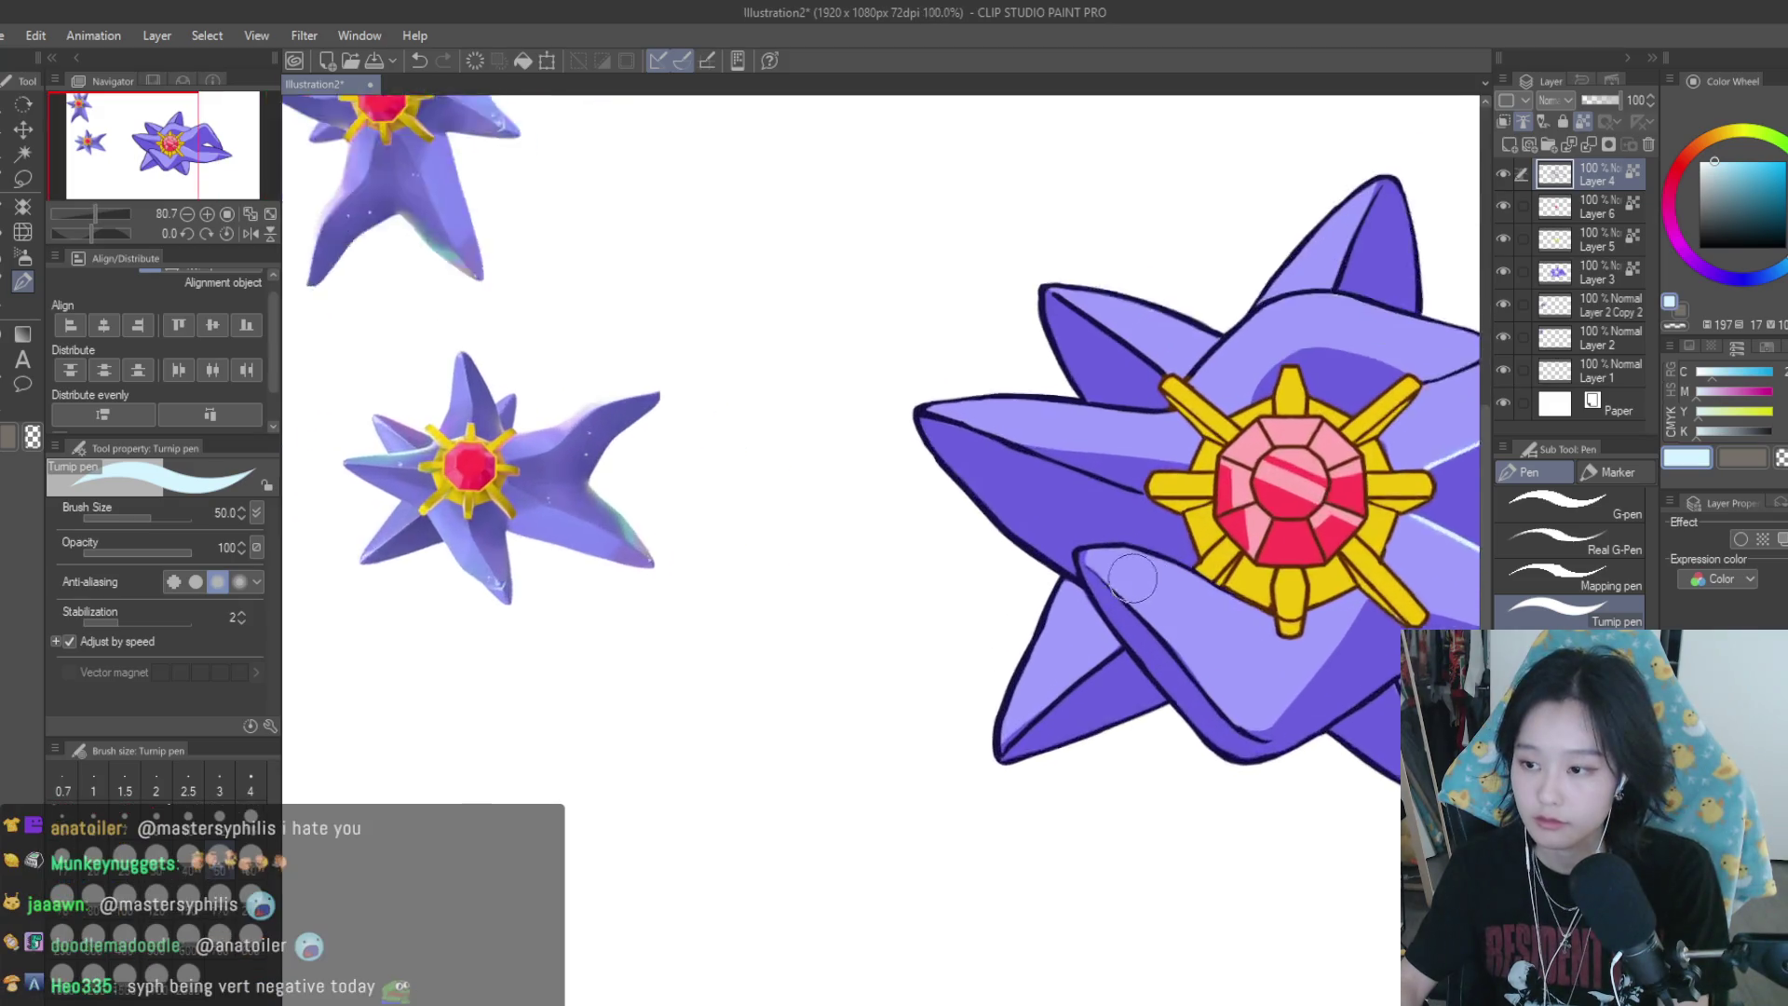
{"action": "left_click_drag", "start_coordinate": [1080, 570], "coordinate": [1299, 775]}
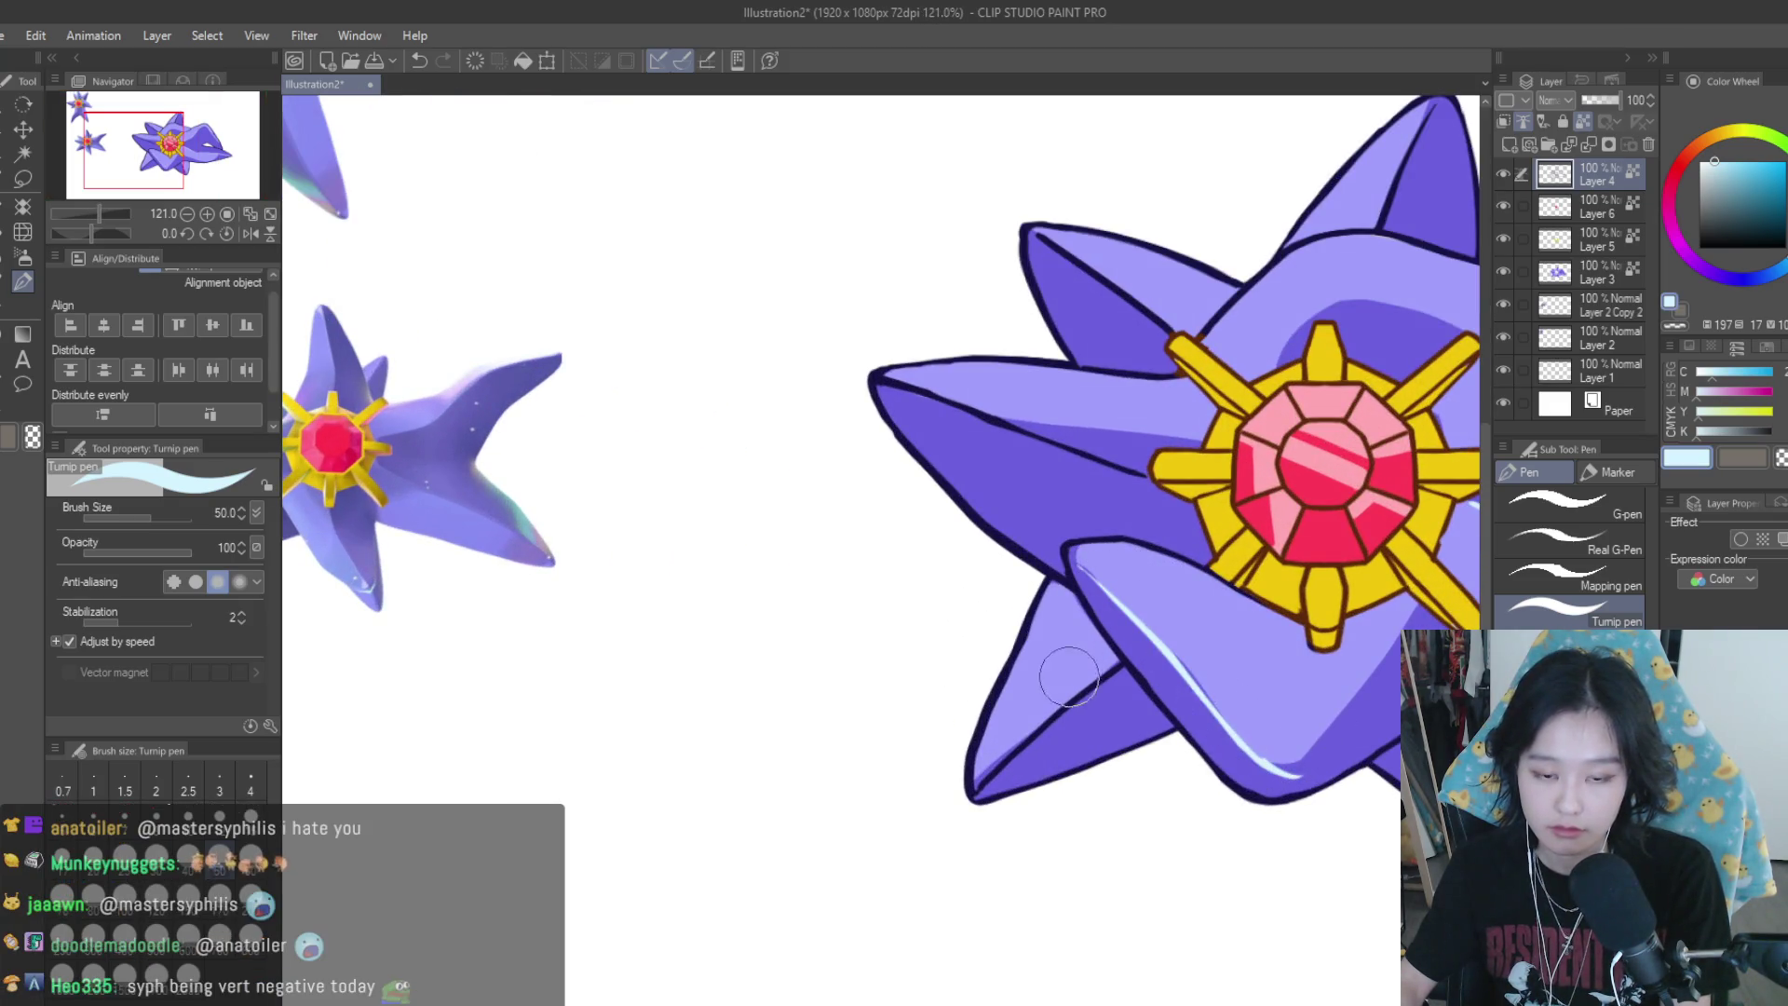
{"action": "left_click_drag", "start_coordinate": [1120, 667], "coordinate": [992, 771]}
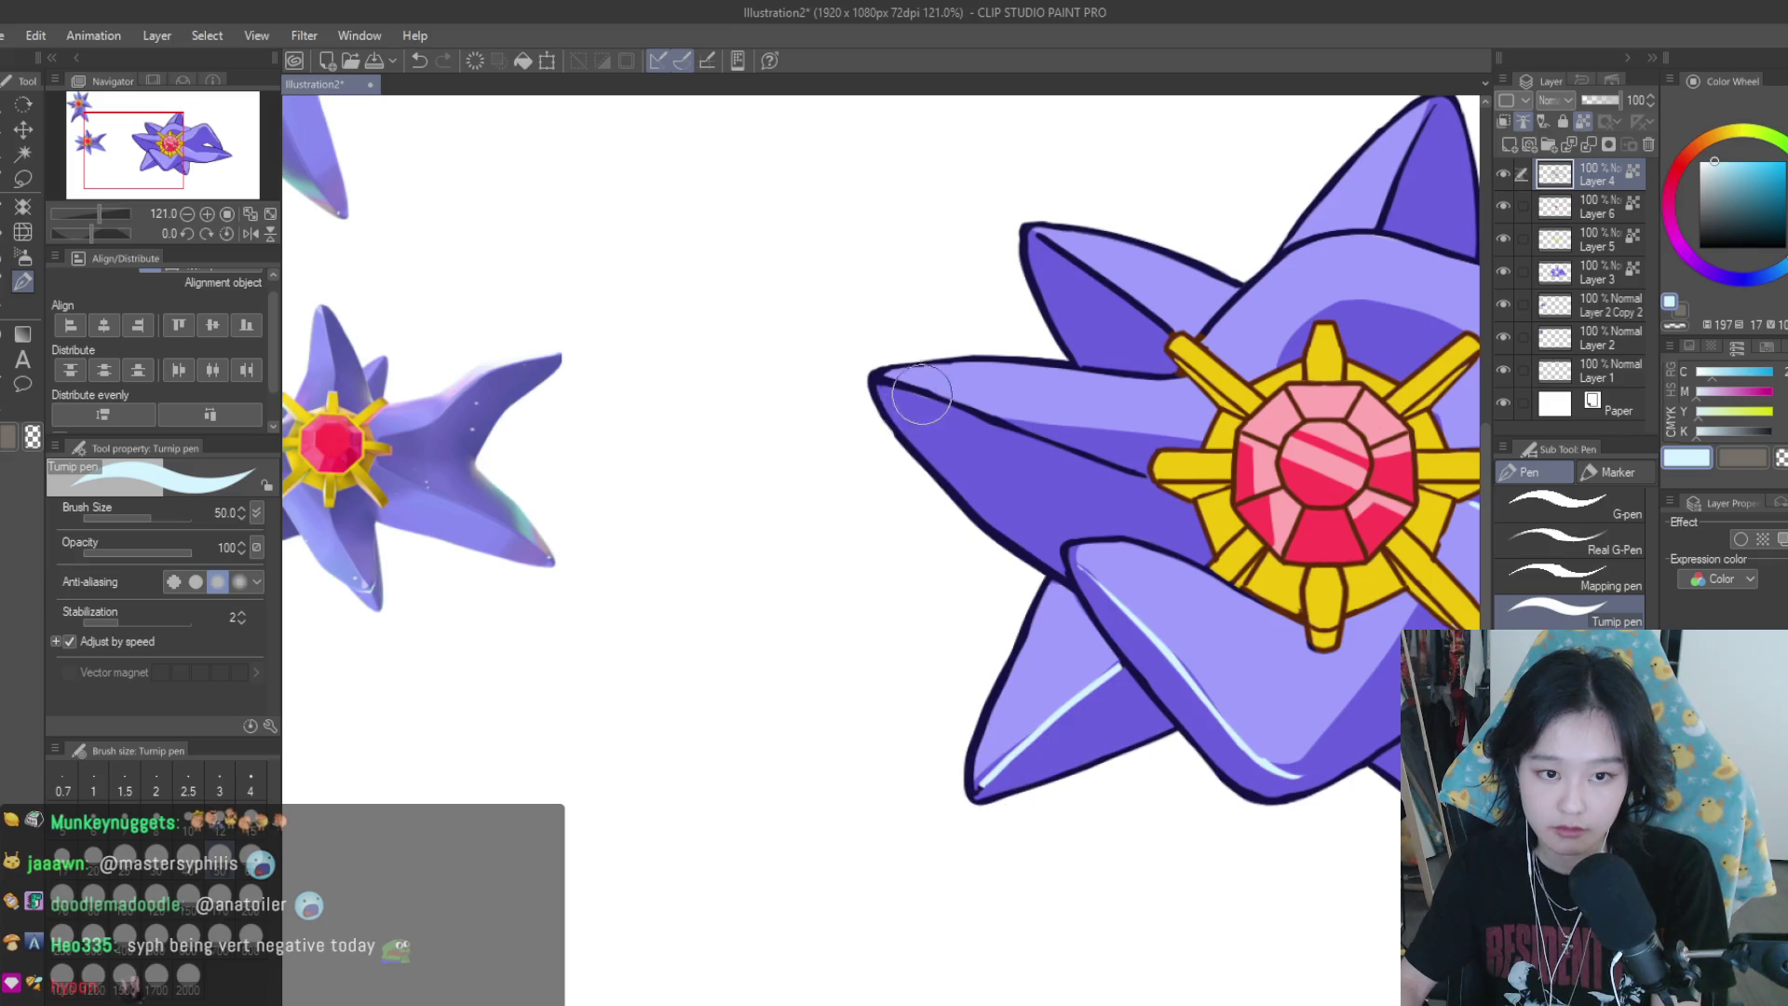
{"action": "left_click_drag", "start_coordinate": [890, 382], "coordinate": [1146, 475]}
{"action": "left_click_drag", "start_coordinate": [1033, 232], "coordinate": [1178, 345]}
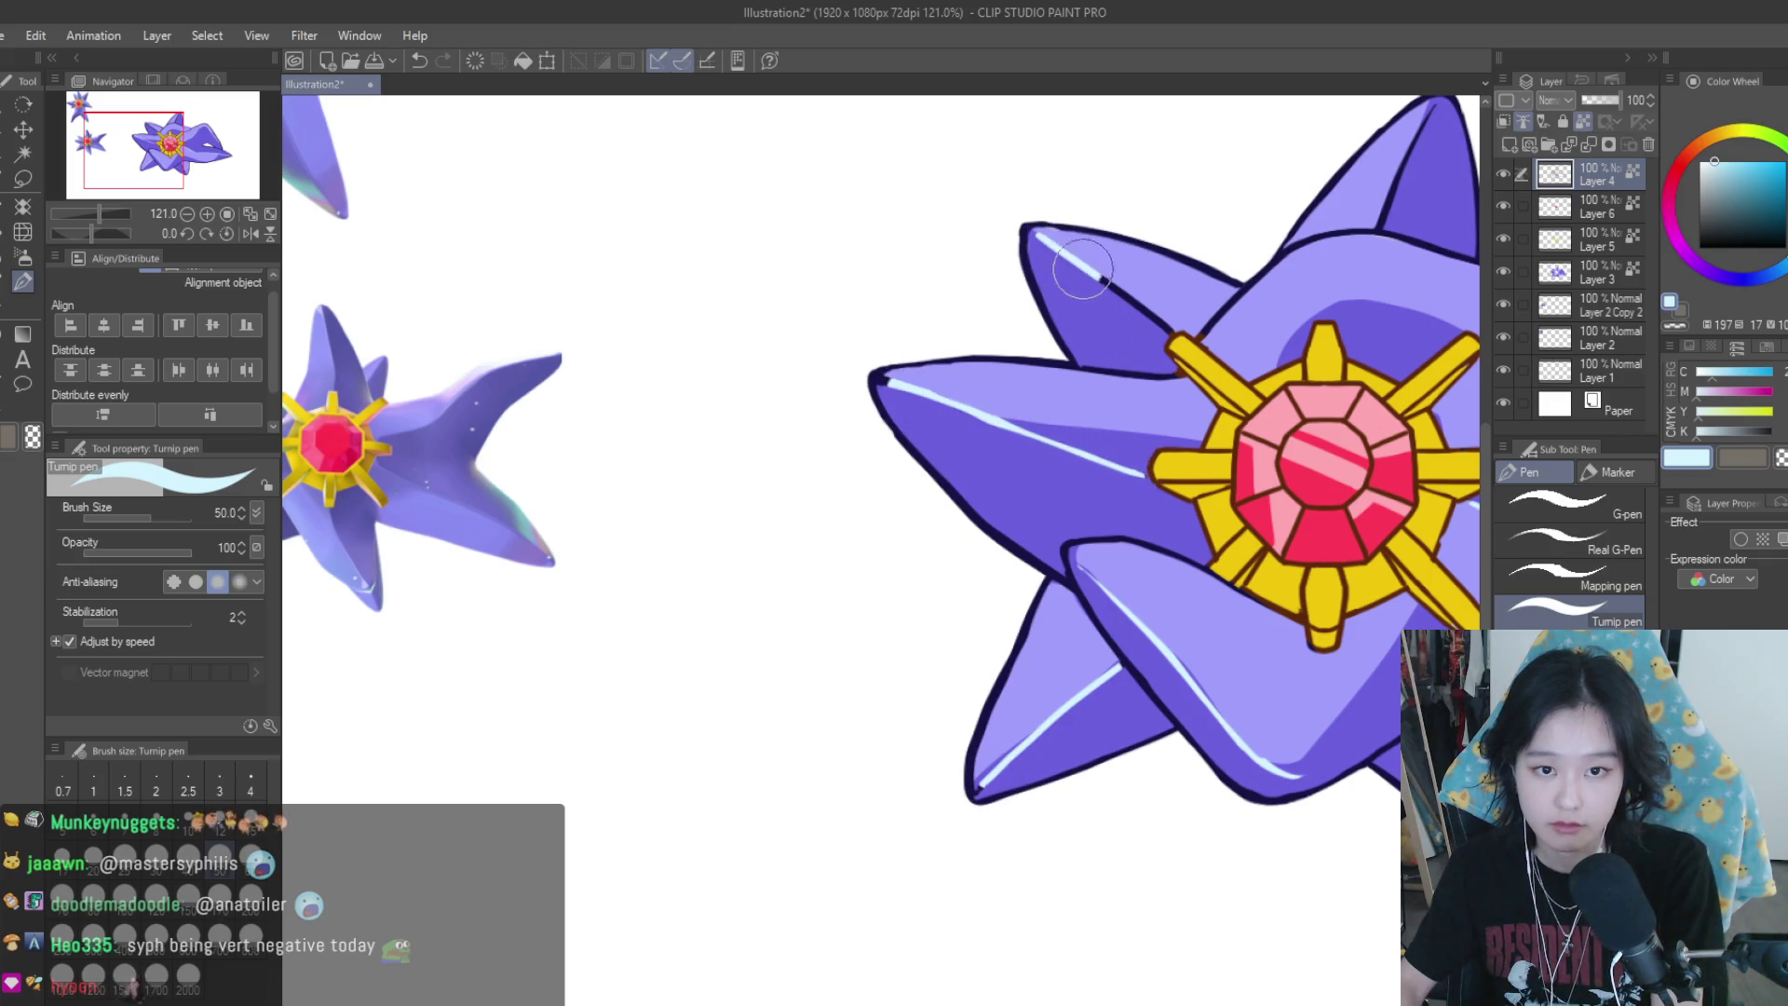
{"action": "scroll", "coordinate": [1287, 250], "scroll_direction": "down", "scroll_amount": 5}
{"action": "scroll", "coordinate": [1287, 250], "scroll_direction": "up", "scroll_amount": 7}
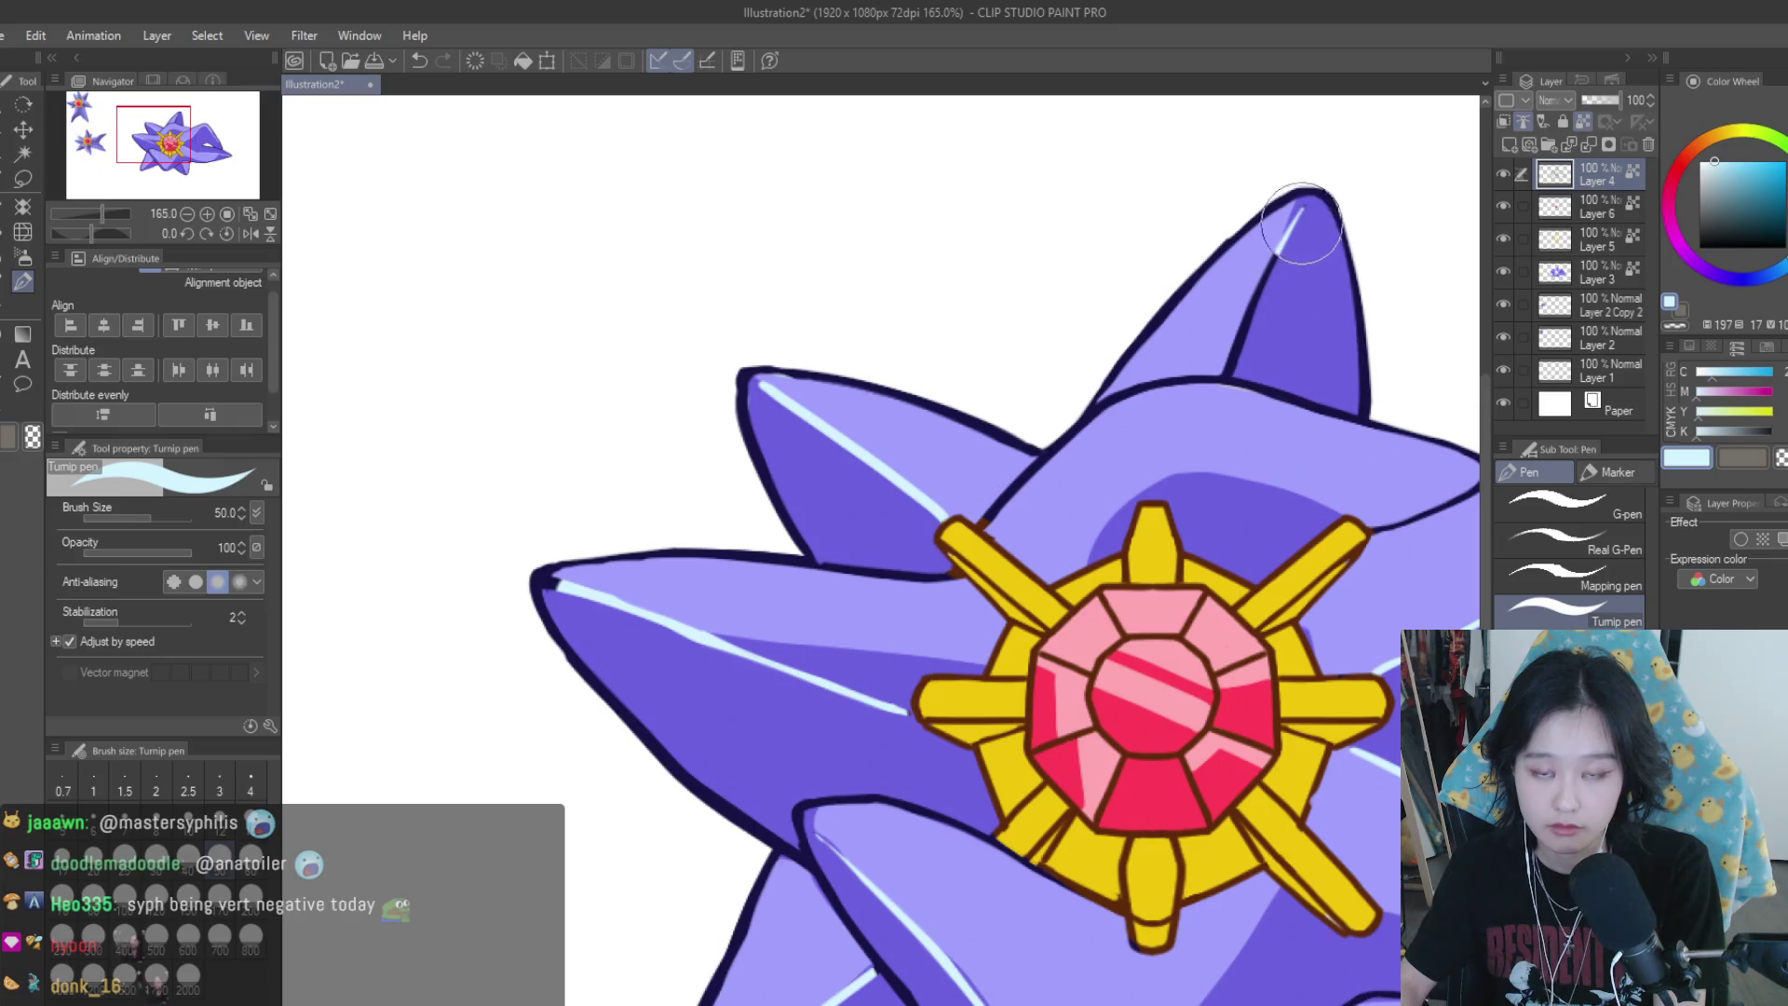
Draw pale-blue highlight lines down the top arm and along the lower arm
{"action": "left_click_drag", "start_coordinate": [1299, 200], "coordinate": [1197, 382]}
{"action": "scroll", "coordinate": [1168, 365], "scroll_direction": "down", "scroll_amount": 5}
{"action": "scroll", "coordinate": [1099, 538], "scroll_direction": "down", "scroll_amount": 4}
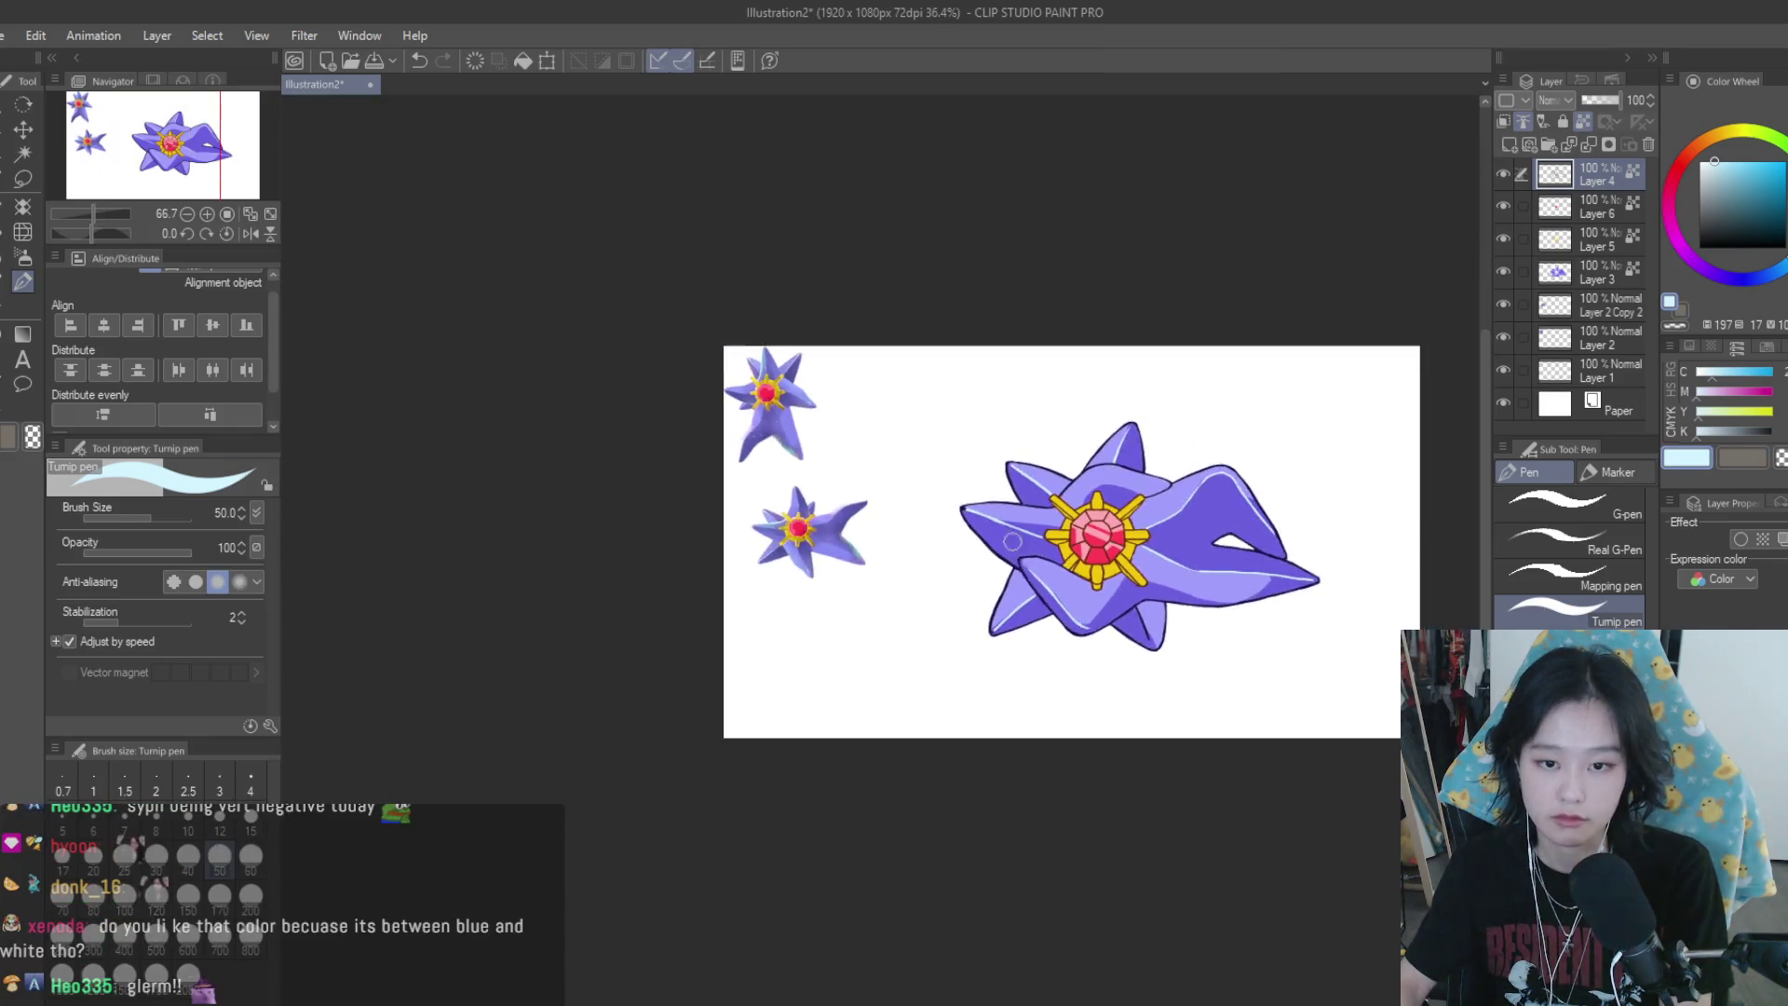
{"action": "scroll", "coordinate": [1114, 534], "scroll_direction": "up", "scroll_amount": 4}
{"action": "scroll", "coordinate": [1115, 533], "scroll_direction": "up", "scroll_amount": 4}
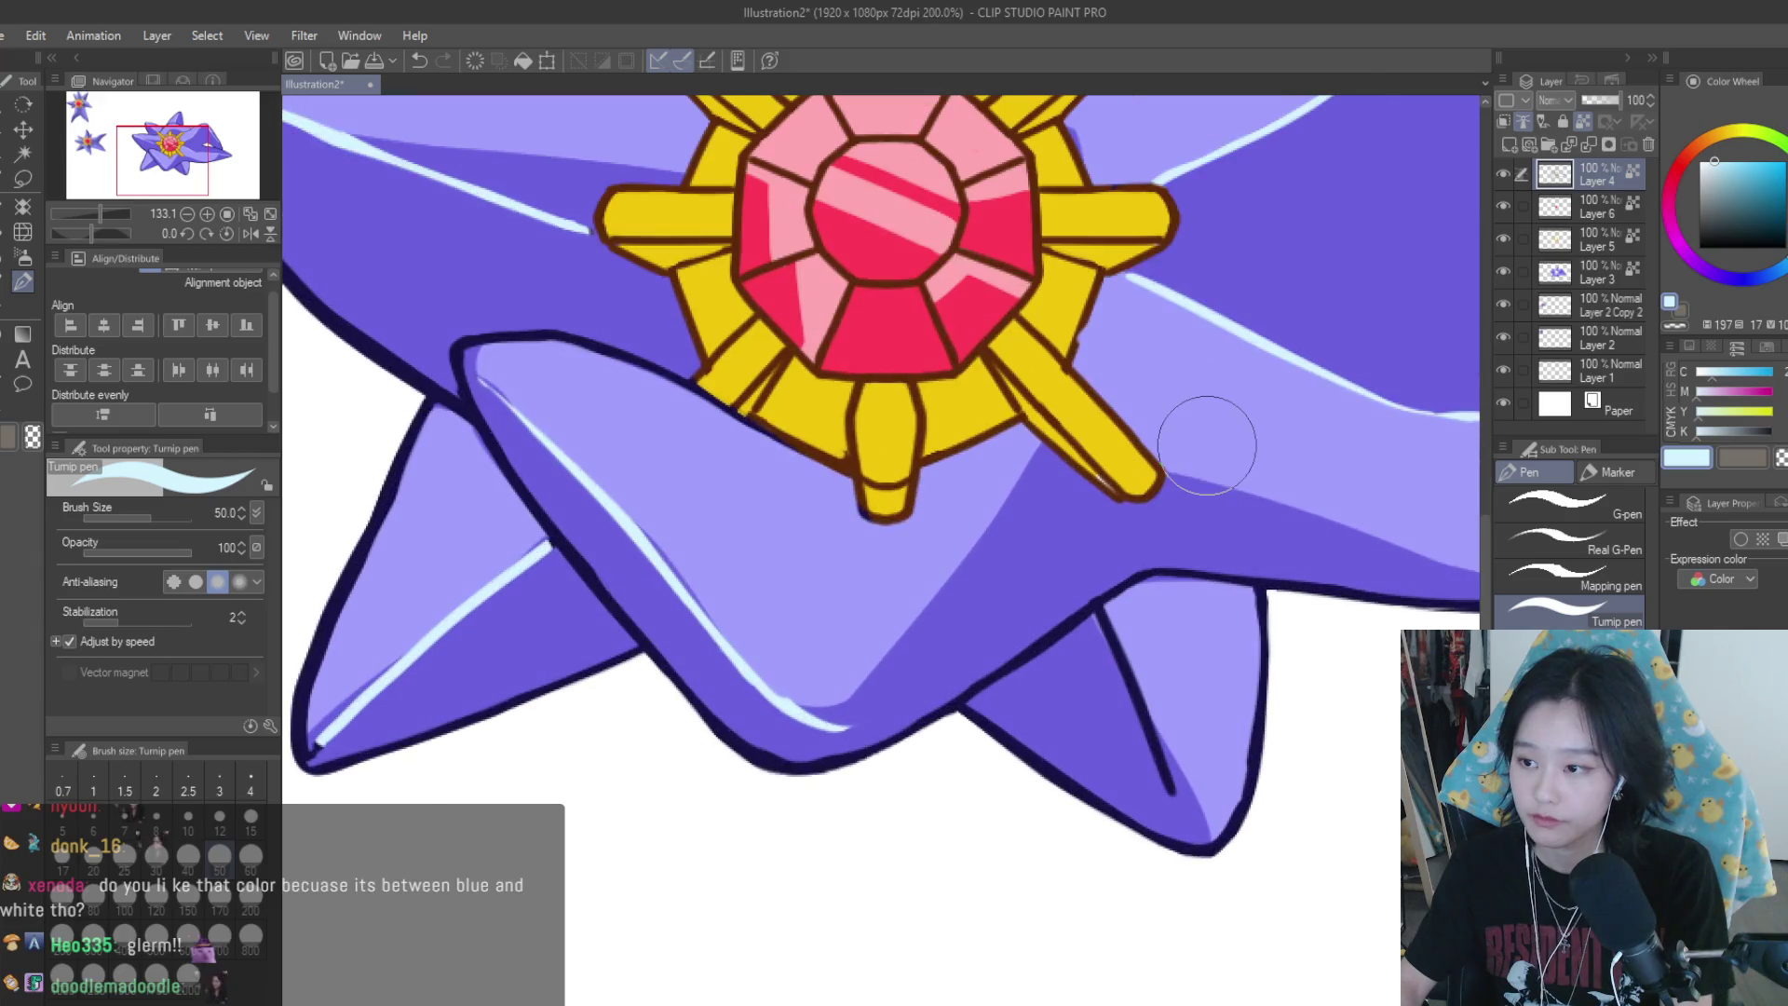
{"action": "scroll", "coordinate": [1190, 626], "scroll_direction": "up", "scroll_amount": 2}
{"action": "left_click_drag", "start_coordinate": [1099, 615], "coordinate": [1138, 687]}
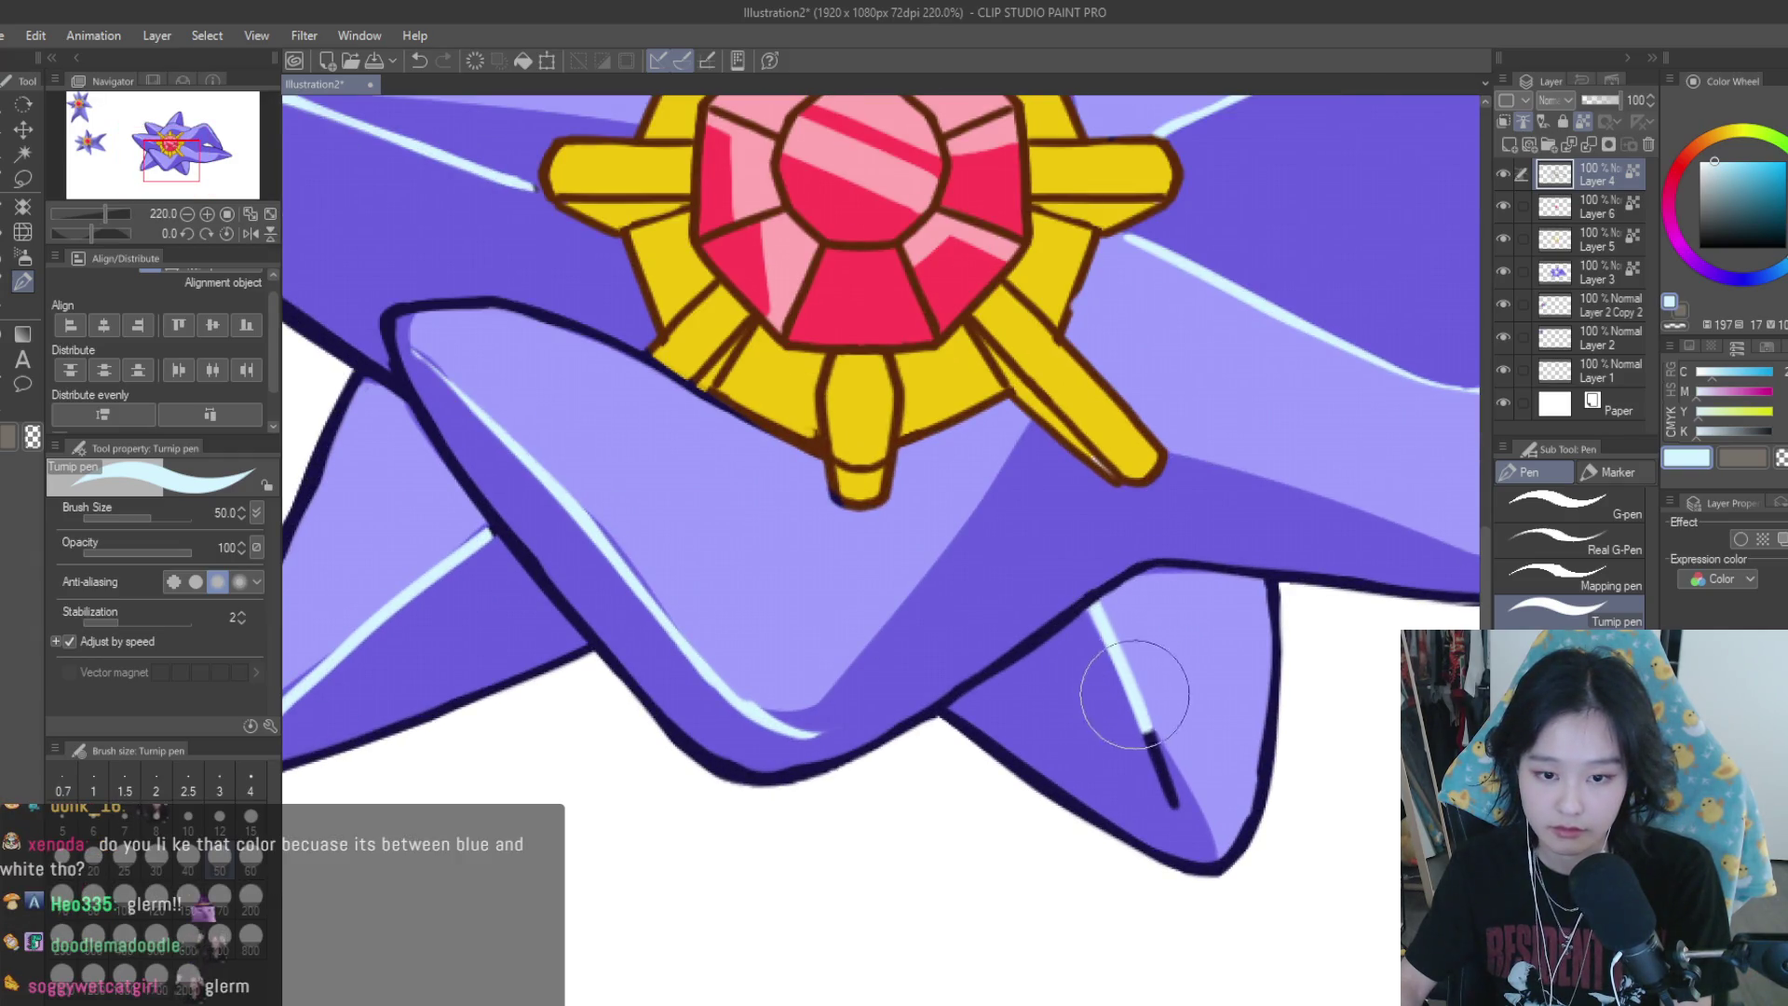
{"action": "scroll", "coordinate": [1139, 689], "scroll_direction": "down", "scroll_amount": 3}
{"action": "scroll", "coordinate": [1134, 718], "scroll_direction": "down", "scroll_amount": 3}
{"action": "scroll", "coordinate": [1135, 718], "scroll_direction": "up", "scroll_amount": 1}
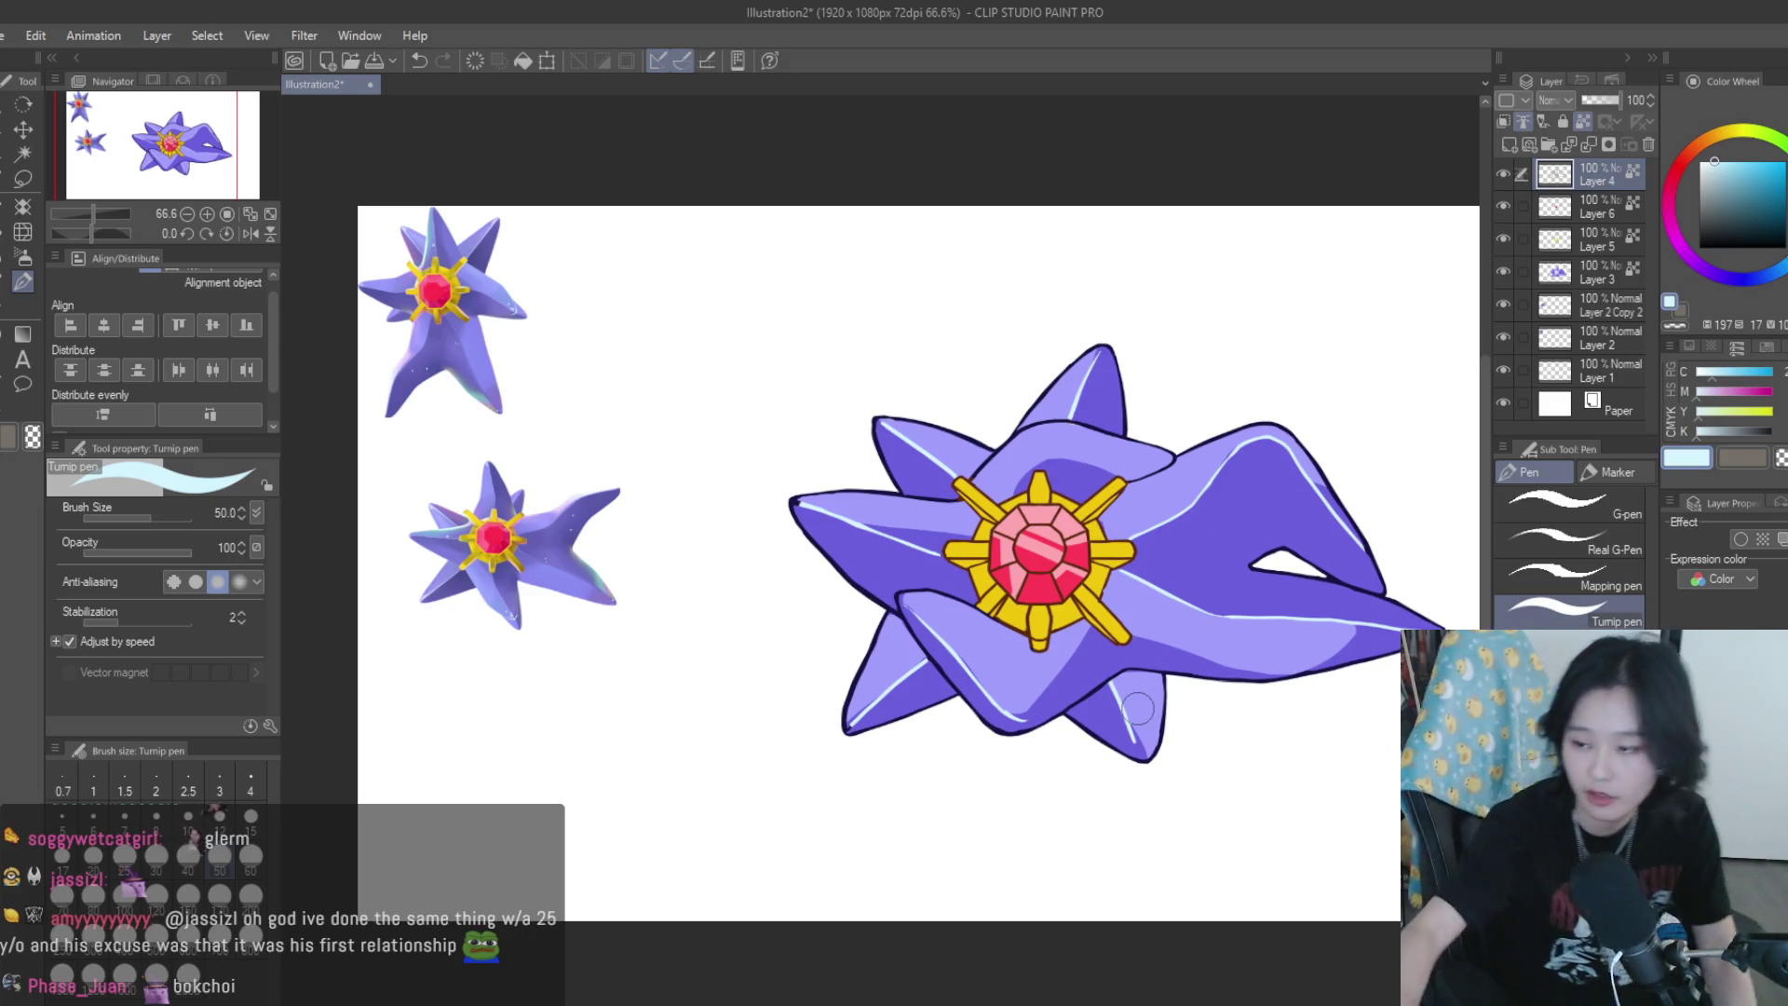
Repaint the shadow band's upper edge with dark and light purple, trimming its left tip
{"action": "scroll", "coordinate": [1114, 524], "scroll_direction": "up", "scroll_amount": 3}
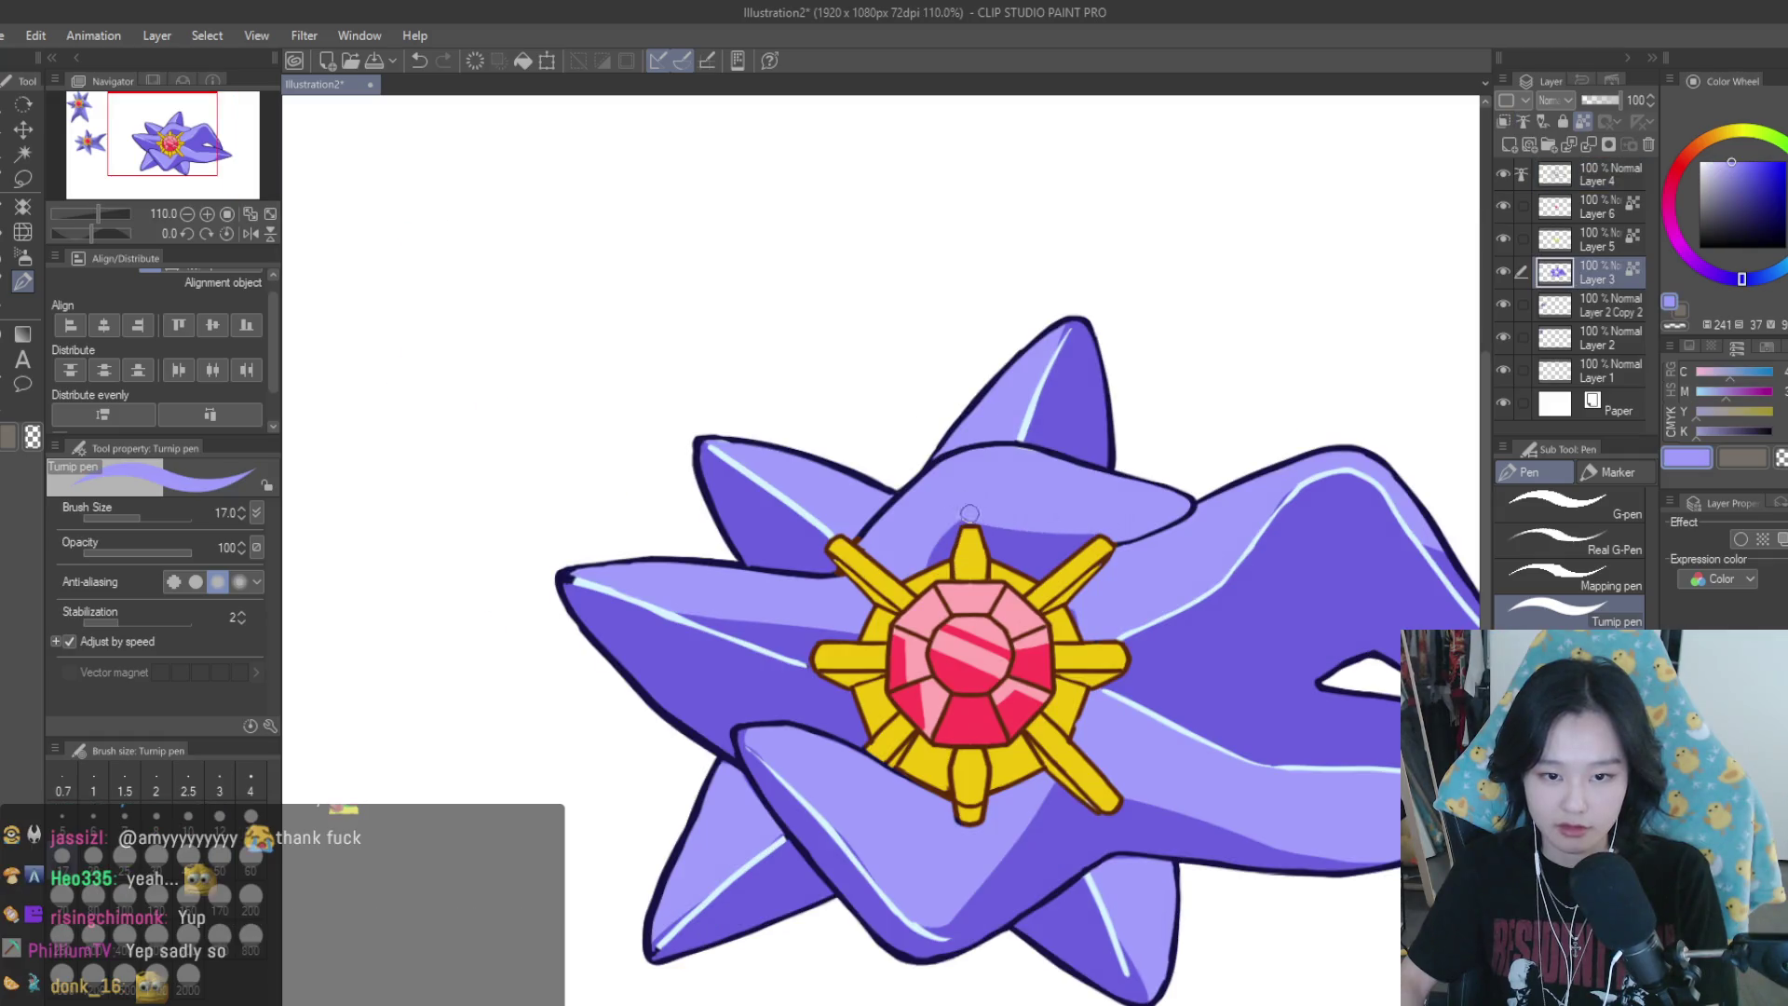
{"action": "scroll", "coordinate": [1049, 512], "scroll_direction": "up", "scroll_amount": 2}
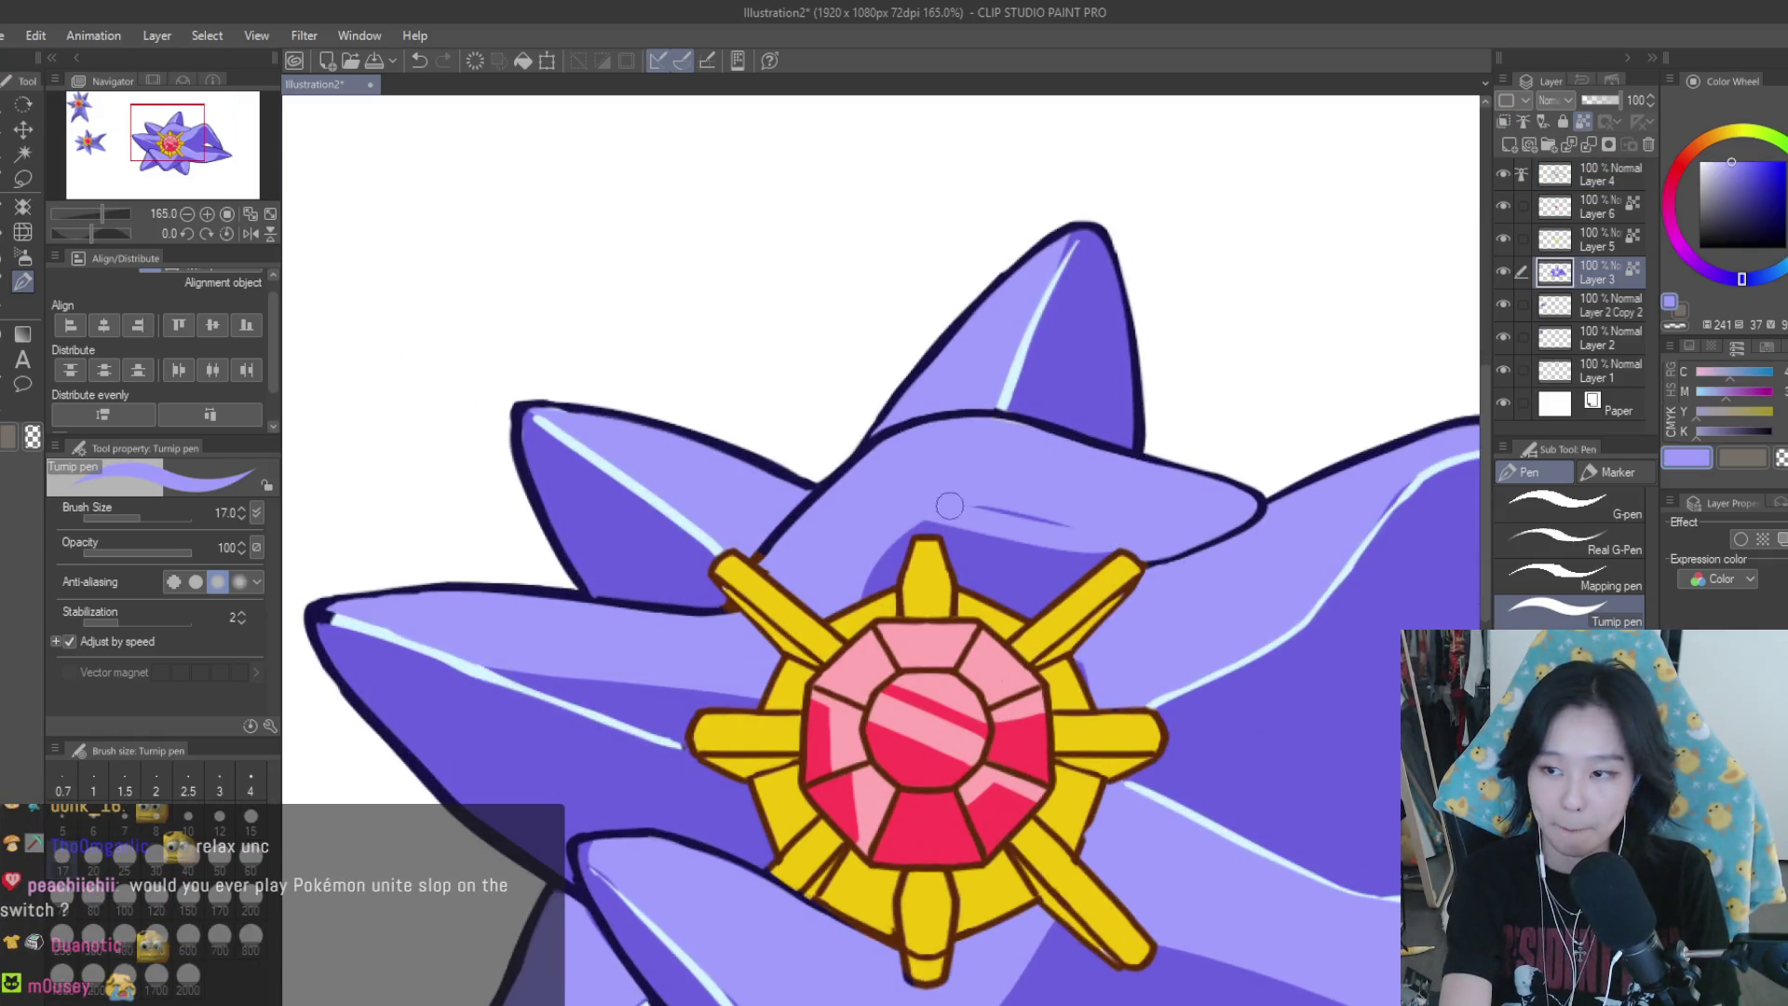
{"action": "left_click_drag", "start_coordinate": [938, 502], "coordinate": [1099, 536]}
{"action": "mouse_move", "coordinate": [959, 510]}
{"action": "left_mouse_down"}
{"action": "mouse_move", "coordinate": [1118, 528]}
{"action": "mouse_move", "coordinate": [967, 493]}
{"action": "left_mouse_up"}
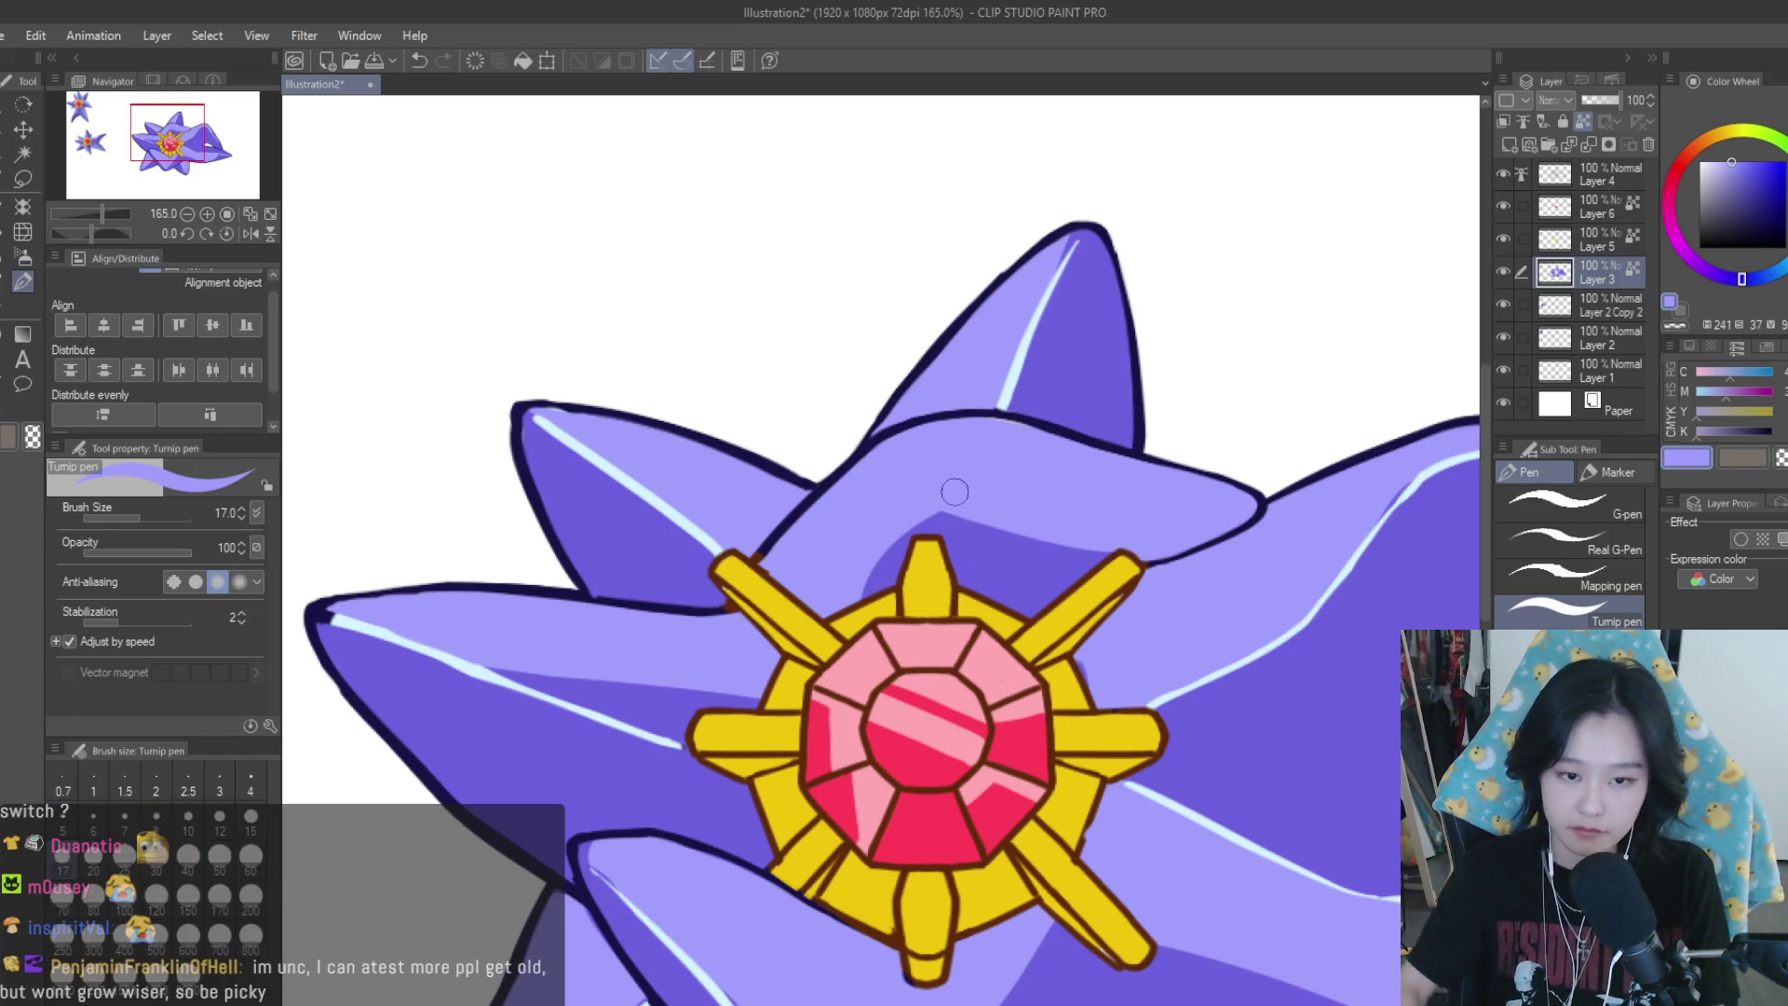
{"action": "mouse_move", "coordinate": [1131, 546]}
{"action": "left_mouse_down"}
{"action": "mouse_move", "coordinate": [954, 500]}
{"action": "mouse_move", "coordinate": [854, 592]}
{"action": "left_mouse_up"}
{"action": "left_click_drag", "start_coordinate": [952, 524], "coordinate": [979, 518]}
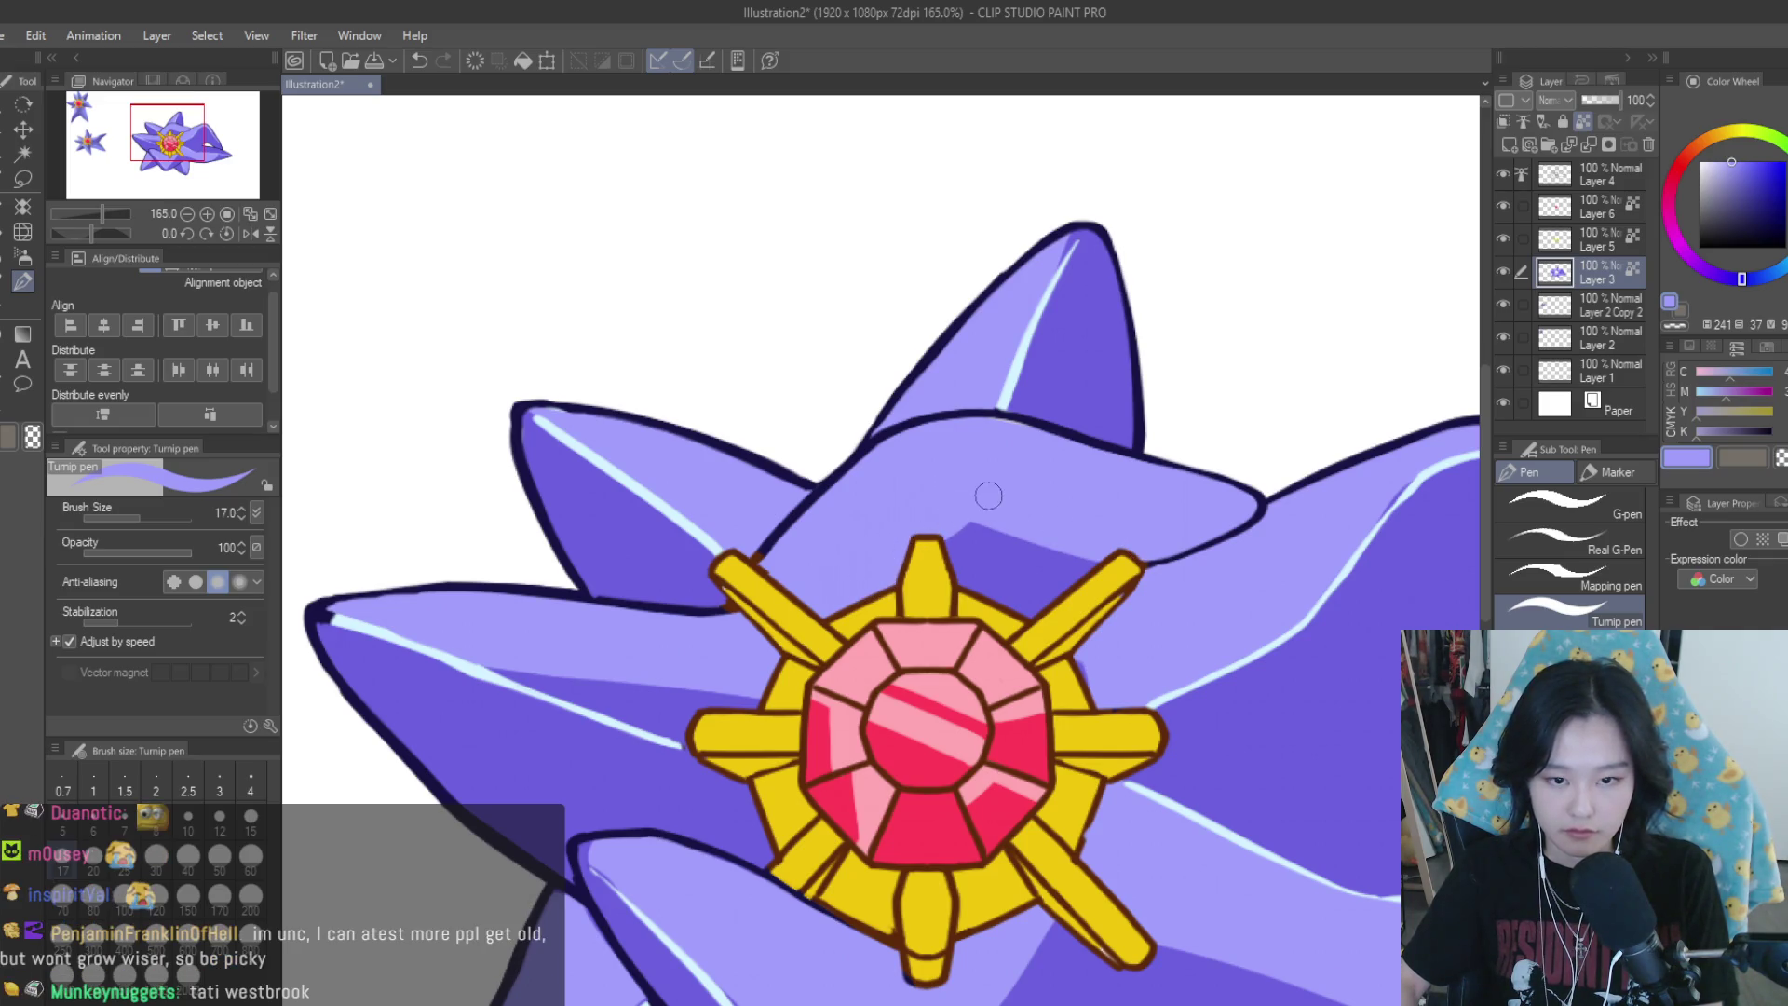
Try a pointed spike on the shadow band, then undo it
{"action": "scroll", "coordinate": [1019, 517], "scroll_direction": "down", "scroll_amount": 6}
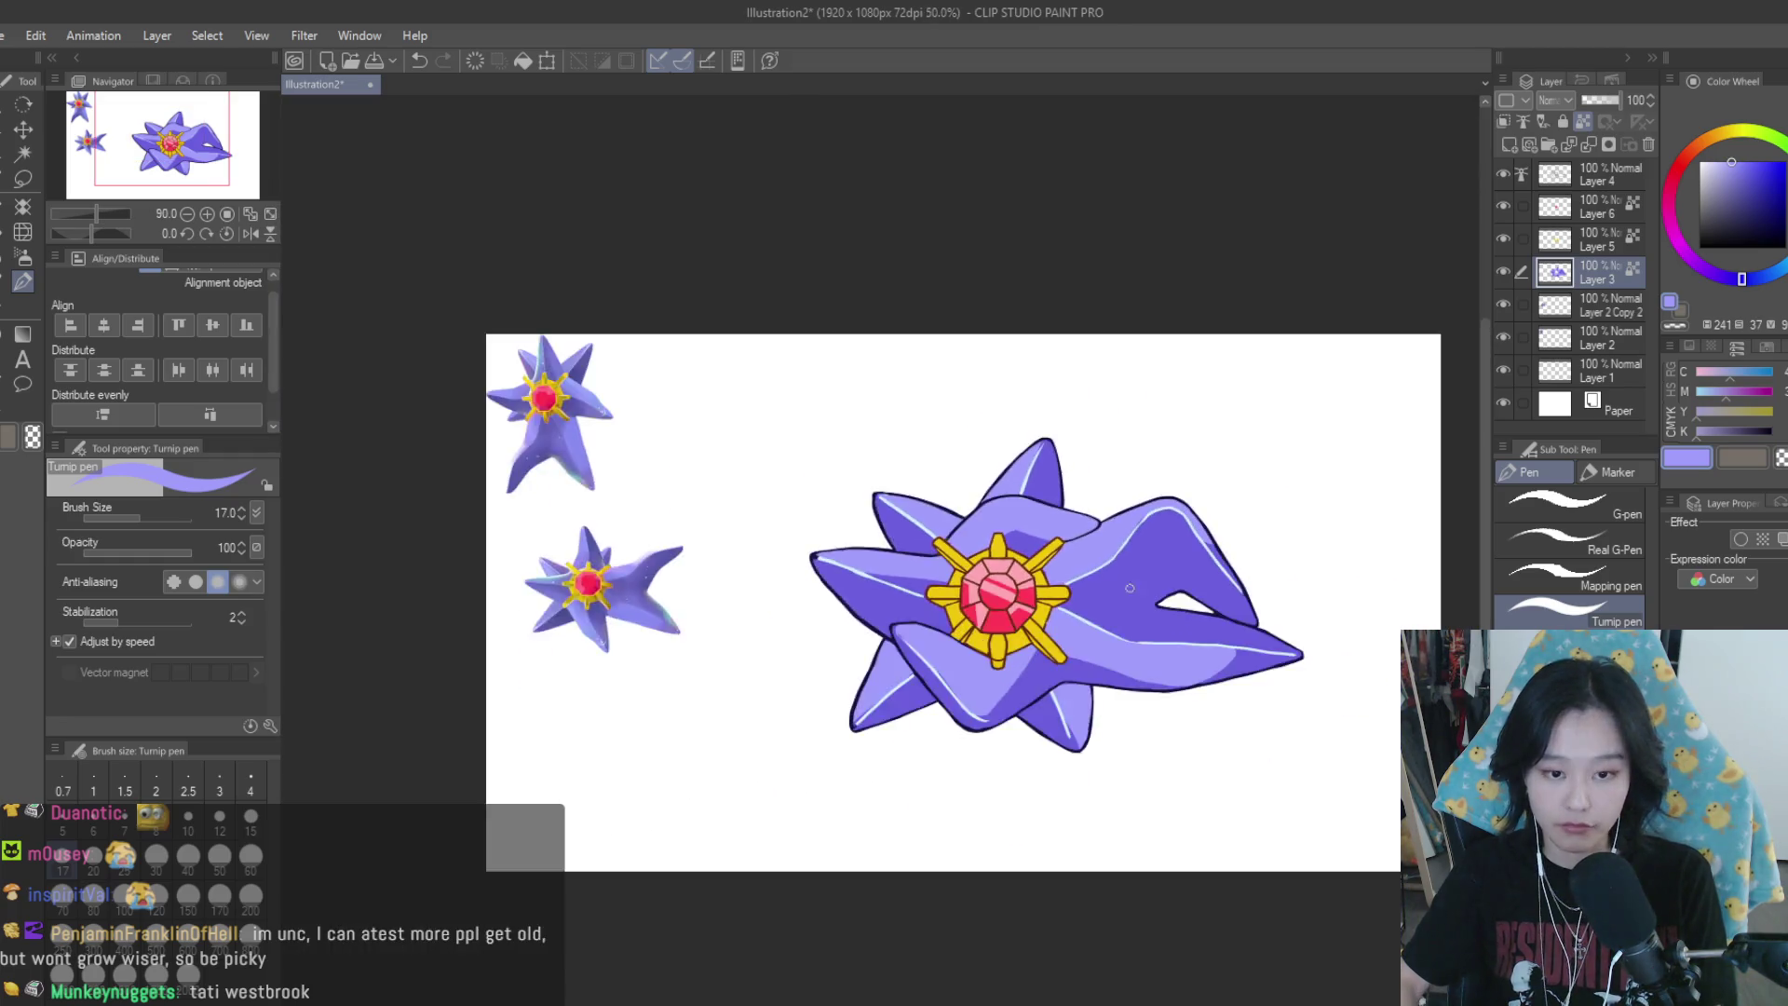
{"action": "scroll", "coordinate": [1066, 531], "scroll_direction": "up", "scroll_amount": 5}
{"action": "scroll", "coordinate": [1022, 690], "scroll_direction": "up", "scroll_amount": 3}
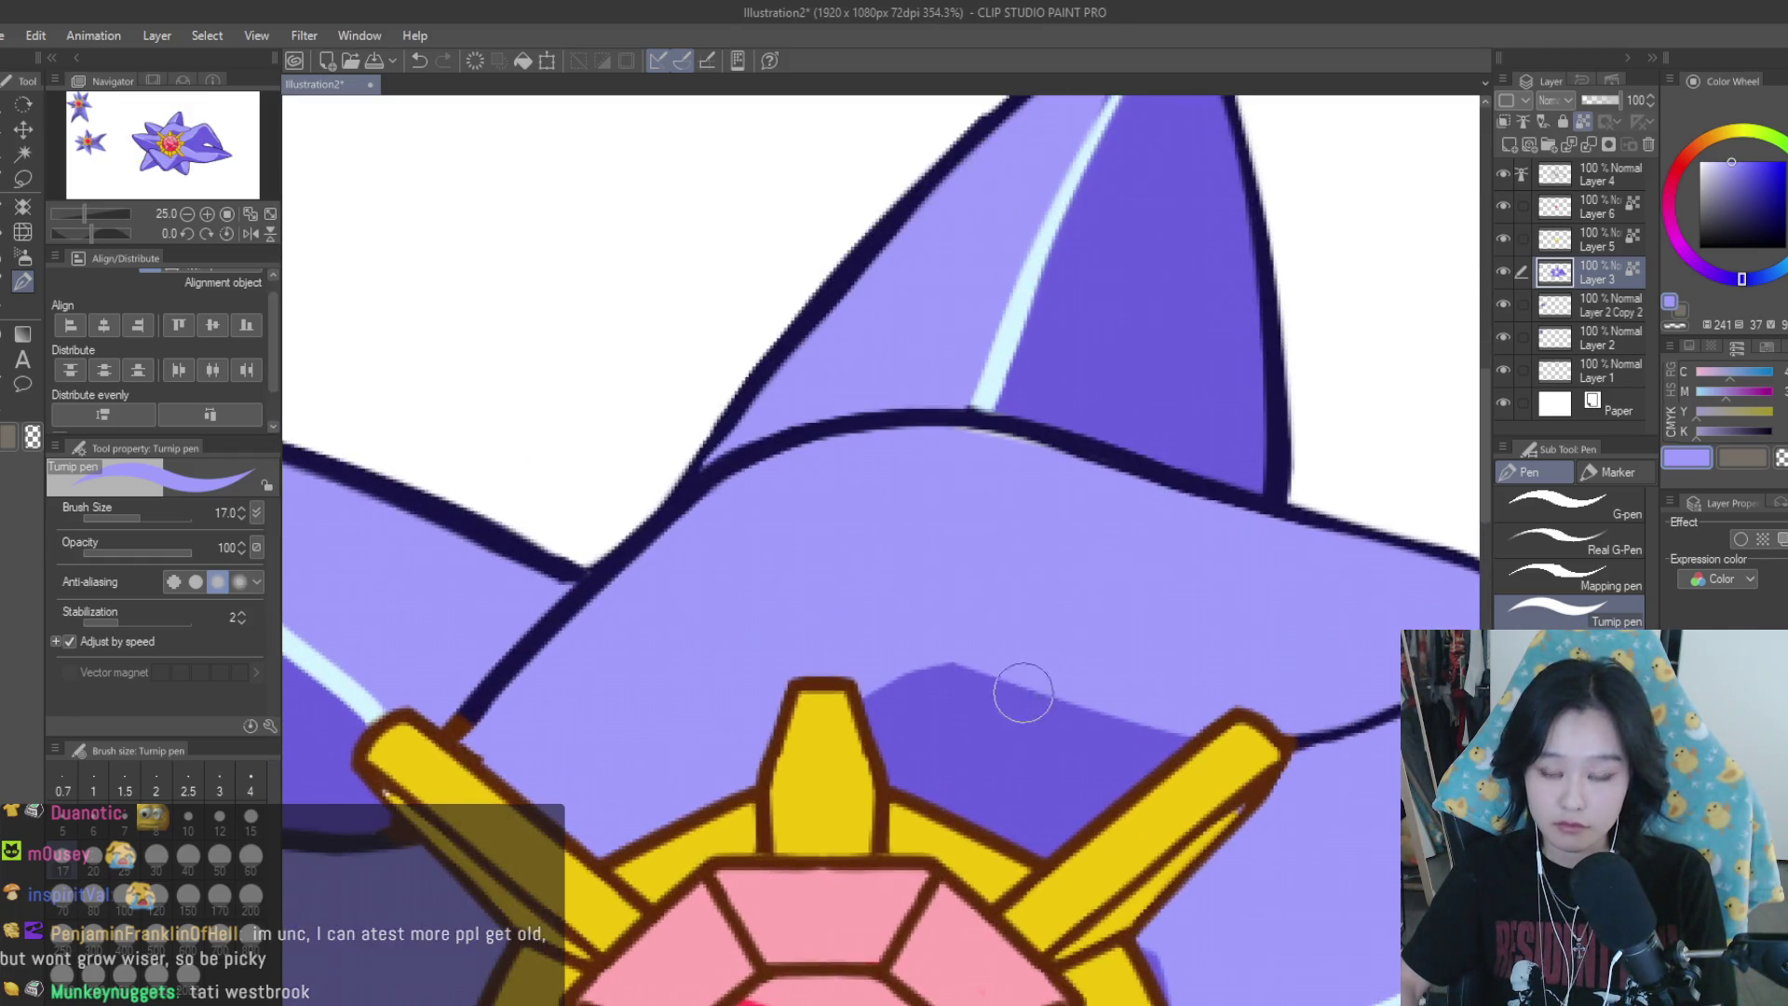
{"action": "mouse_move", "coordinate": [1016, 607]}
{"action": "left_mouse_down"}
{"action": "mouse_move", "coordinate": [958, 639]}
{"action": "mouse_move", "coordinate": [1029, 610]}
{"action": "mouse_move", "coordinate": [988, 671]}
{"action": "left_mouse_up"}
{"action": "left_click", "coordinate": [977, 599], "text": "alt"}
{"action": "key", "text": "ctrl+z"}
{"action": "key", "text": "ctrl+z"}
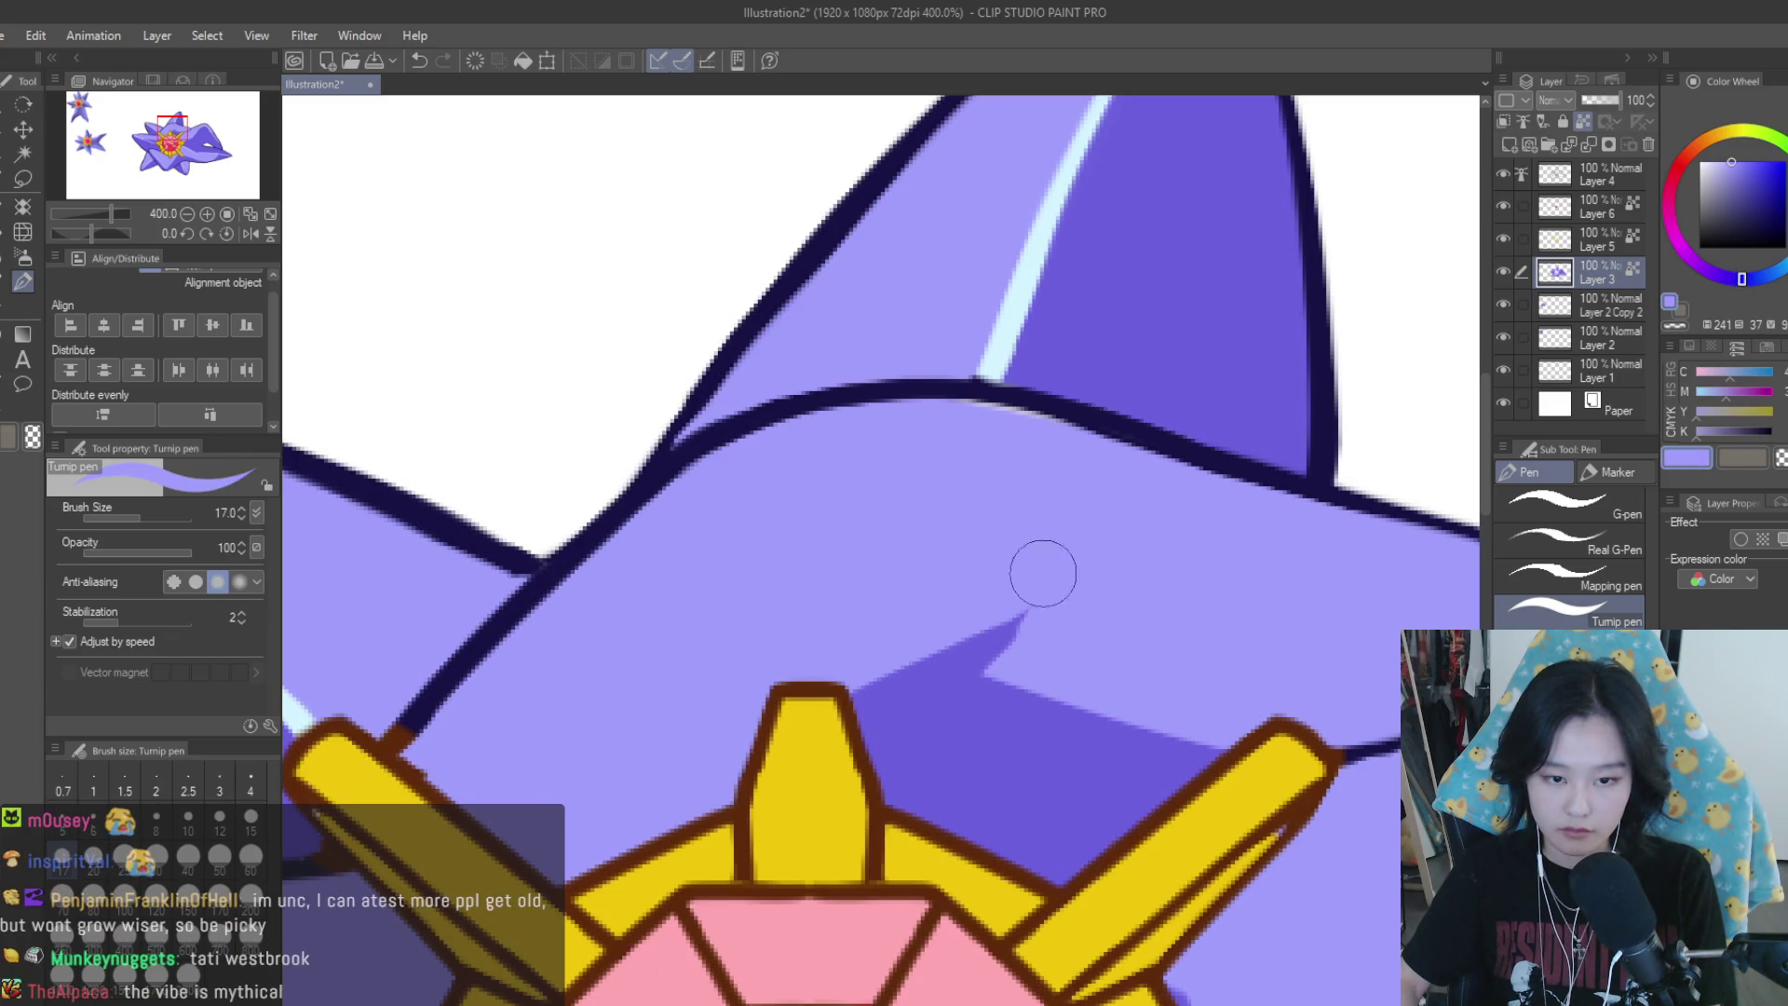
{"action": "scroll", "coordinate": [1025, 633], "scroll_direction": "down", "scroll_amount": 3}
{"action": "scroll", "coordinate": [1037, 610], "scroll_direction": "down", "scroll_amount": 4}
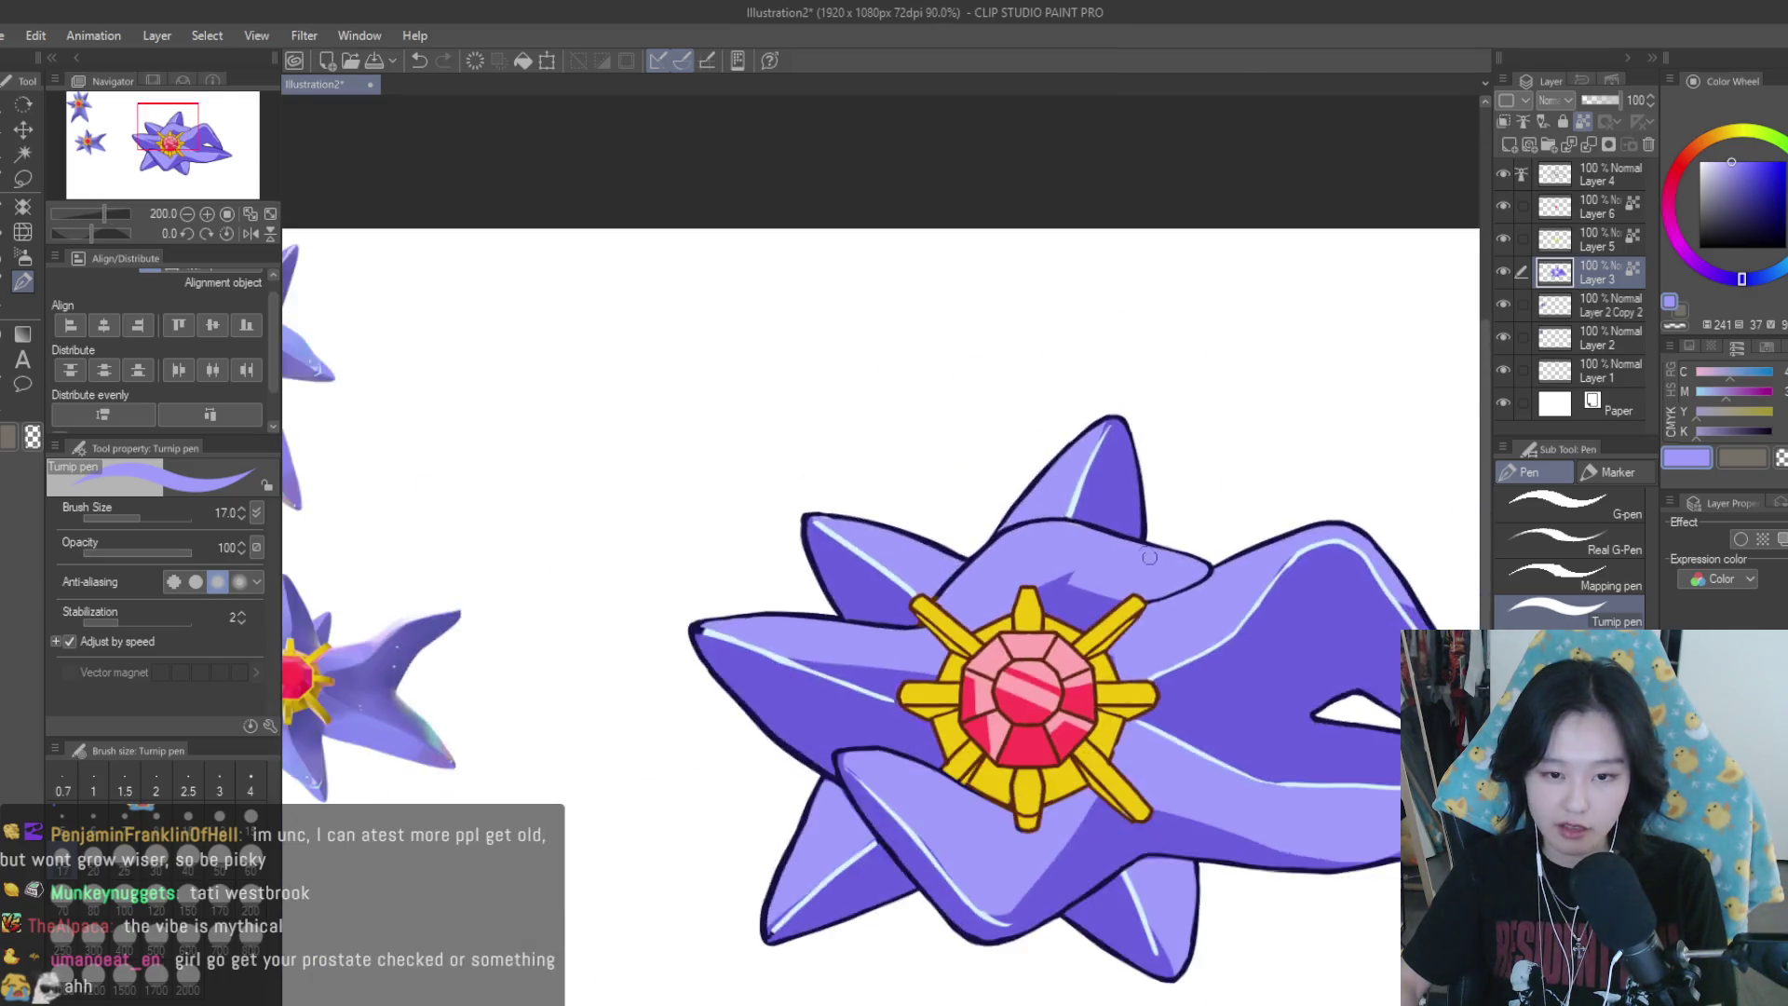
{"action": "scroll", "coordinate": [1117, 614], "scroll_direction": "down", "scroll_amount": 1}
{"action": "scroll", "coordinate": [1127, 610], "scroll_direction": "up", "scroll_amount": 3}
{"action": "scroll", "coordinate": [1118, 619], "scroll_direction": "up", "scroll_amount": 3}
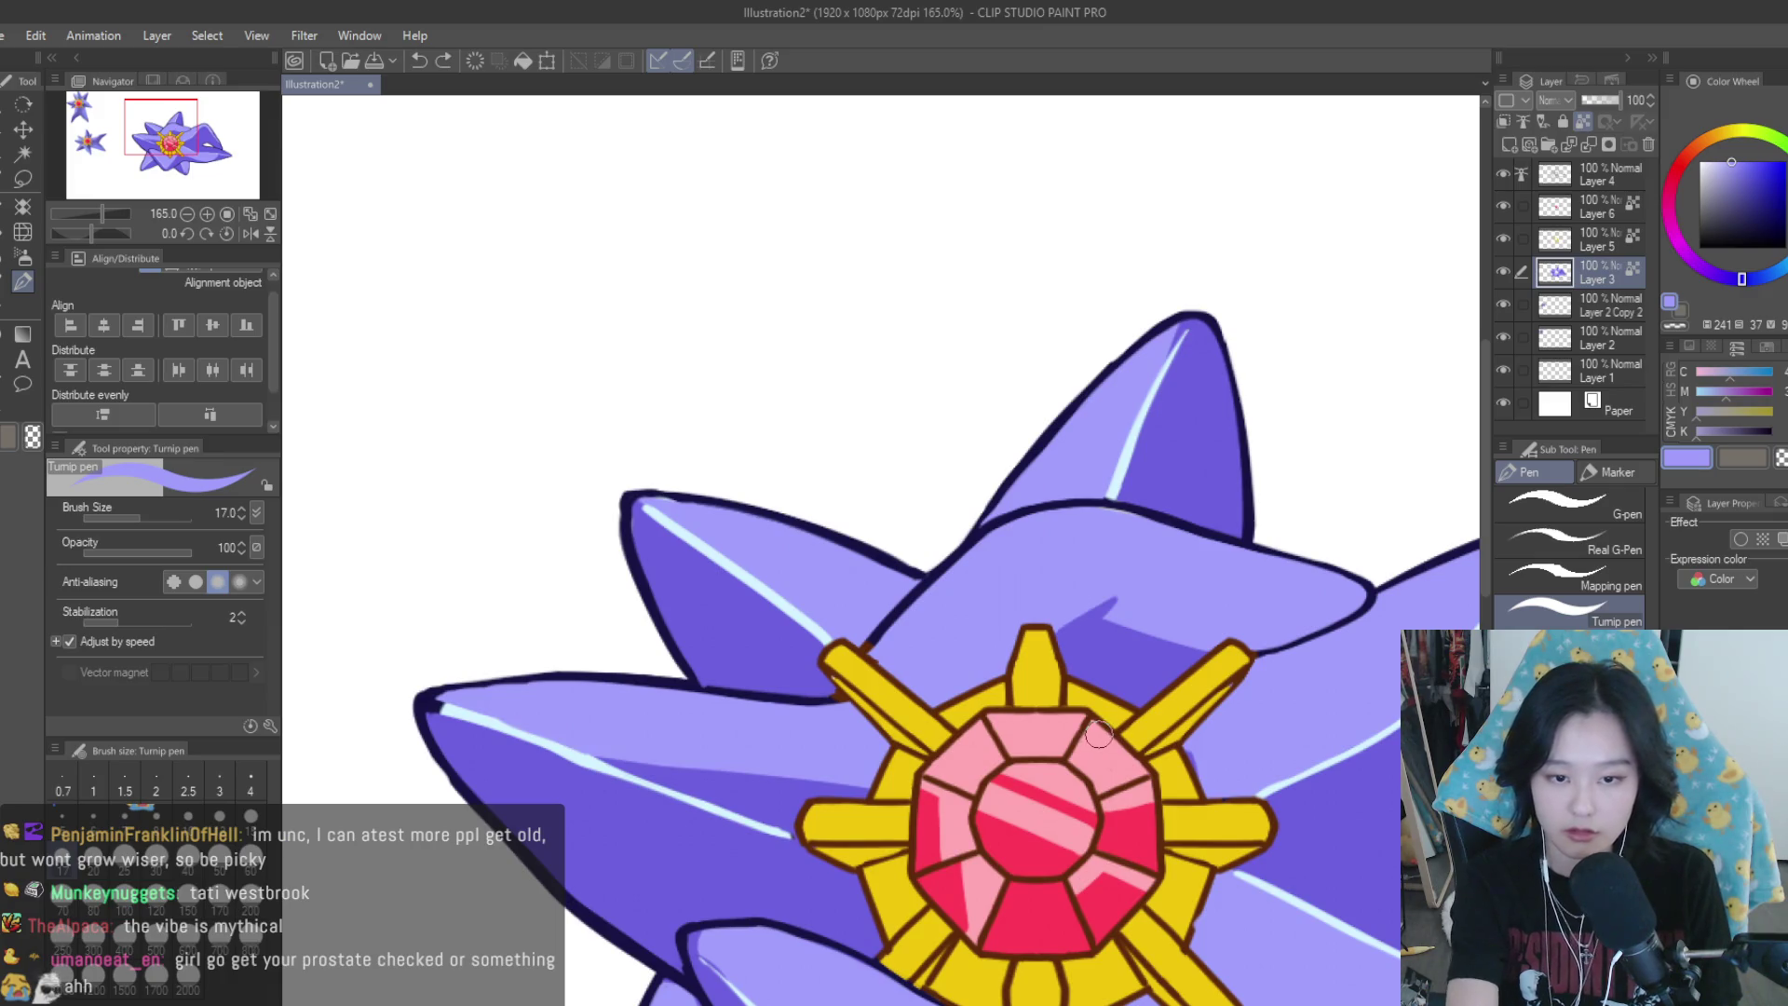
{"action": "scroll", "coordinate": [990, 403], "scroll_direction": "down", "scroll_amount": 1}
{"action": "scroll", "coordinate": [1156, 529], "scroll_direction": "down", "scroll_amount": 5}
{"action": "scroll", "coordinate": [1156, 529], "scroll_direction": "up", "scroll_amount": 1}
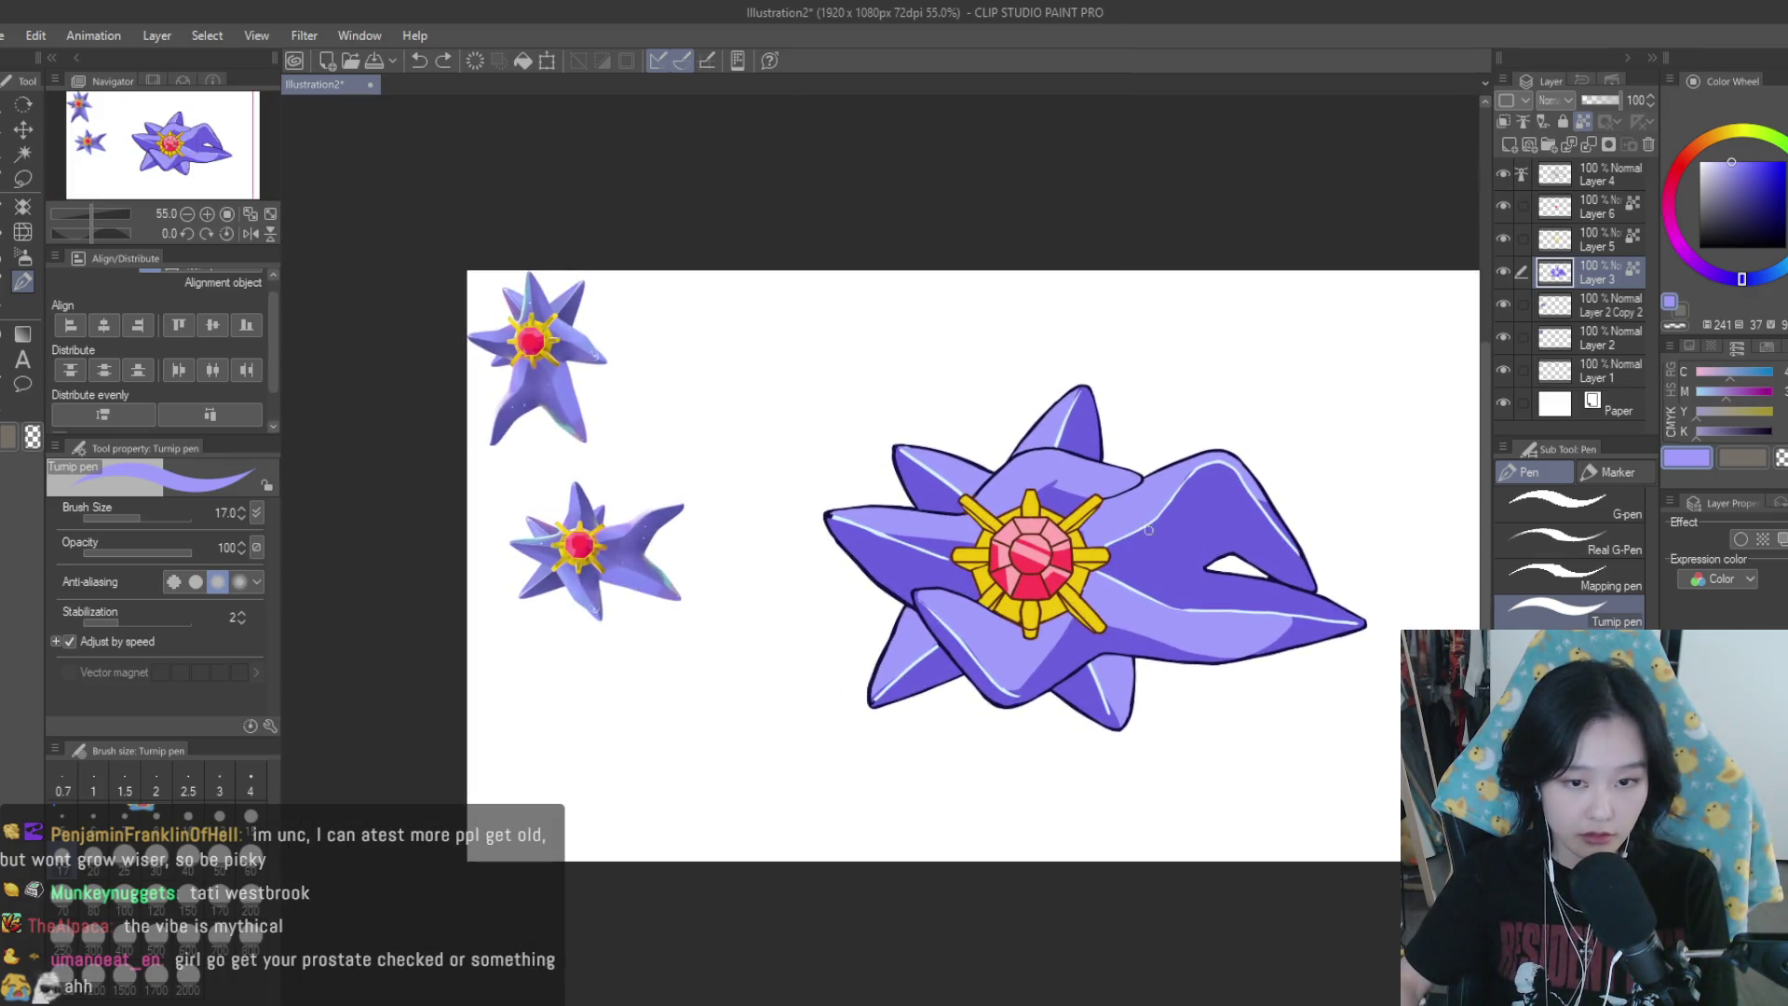
Toggle Layer 3's visibility off and on to check the drawing
{"action": "left_click", "coordinate": [1503, 271]}
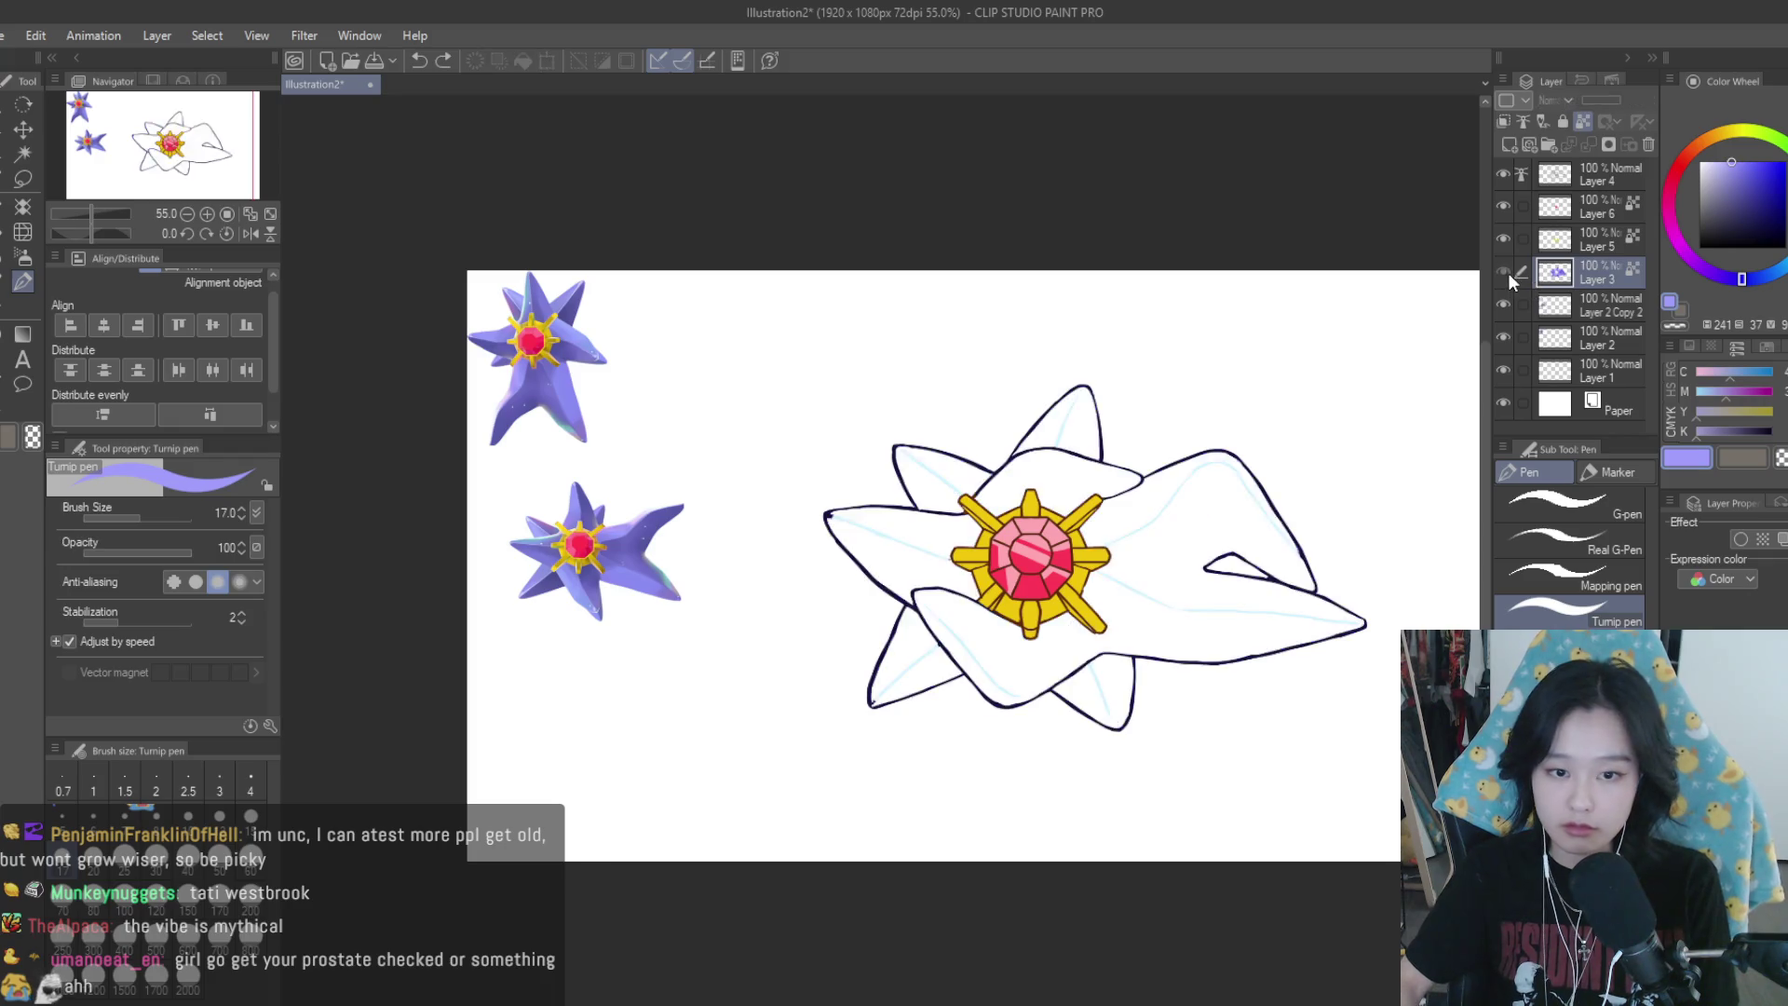
{"action": "left_click", "coordinate": [1504, 271]}
{"action": "scroll", "coordinate": [1064, 580], "scroll_direction": "down", "scroll_amount": 2}
{"action": "scroll", "coordinate": [1063, 580], "scroll_direction": "down", "scroll_amount": 2}
{"action": "scroll", "coordinate": [1063, 579], "scroll_direction": "up", "scroll_amount": 4}
{"action": "scroll", "coordinate": [1064, 579], "scroll_direction": "up", "scroll_amount": 1}
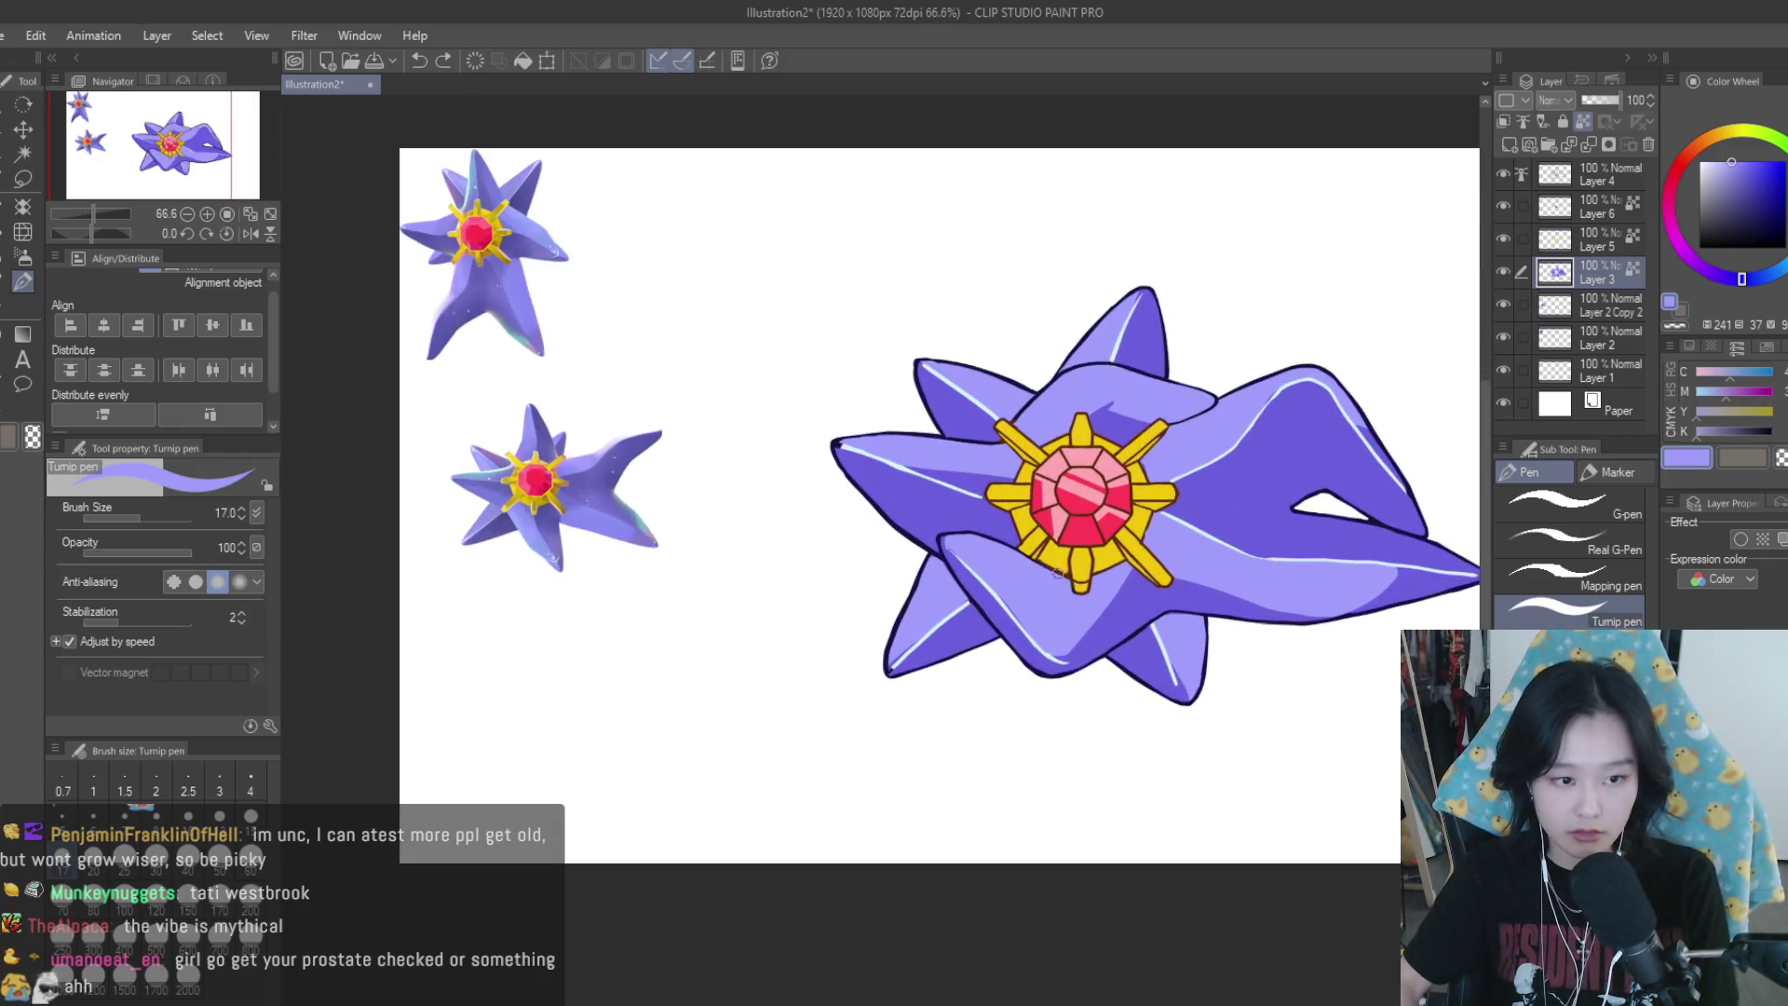
{"action": "scroll", "coordinate": [1064, 580], "scroll_direction": "up", "scroll_amount": 2}
{"action": "scroll", "coordinate": [1064, 580], "scroll_direction": "down", "scroll_amount": 2}
{"action": "scroll", "coordinate": [1087, 603], "scroll_direction": "up", "scroll_amount": 3}
{"action": "scroll", "coordinate": [1087, 604], "scroll_direction": "up", "scroll_amount": 3}
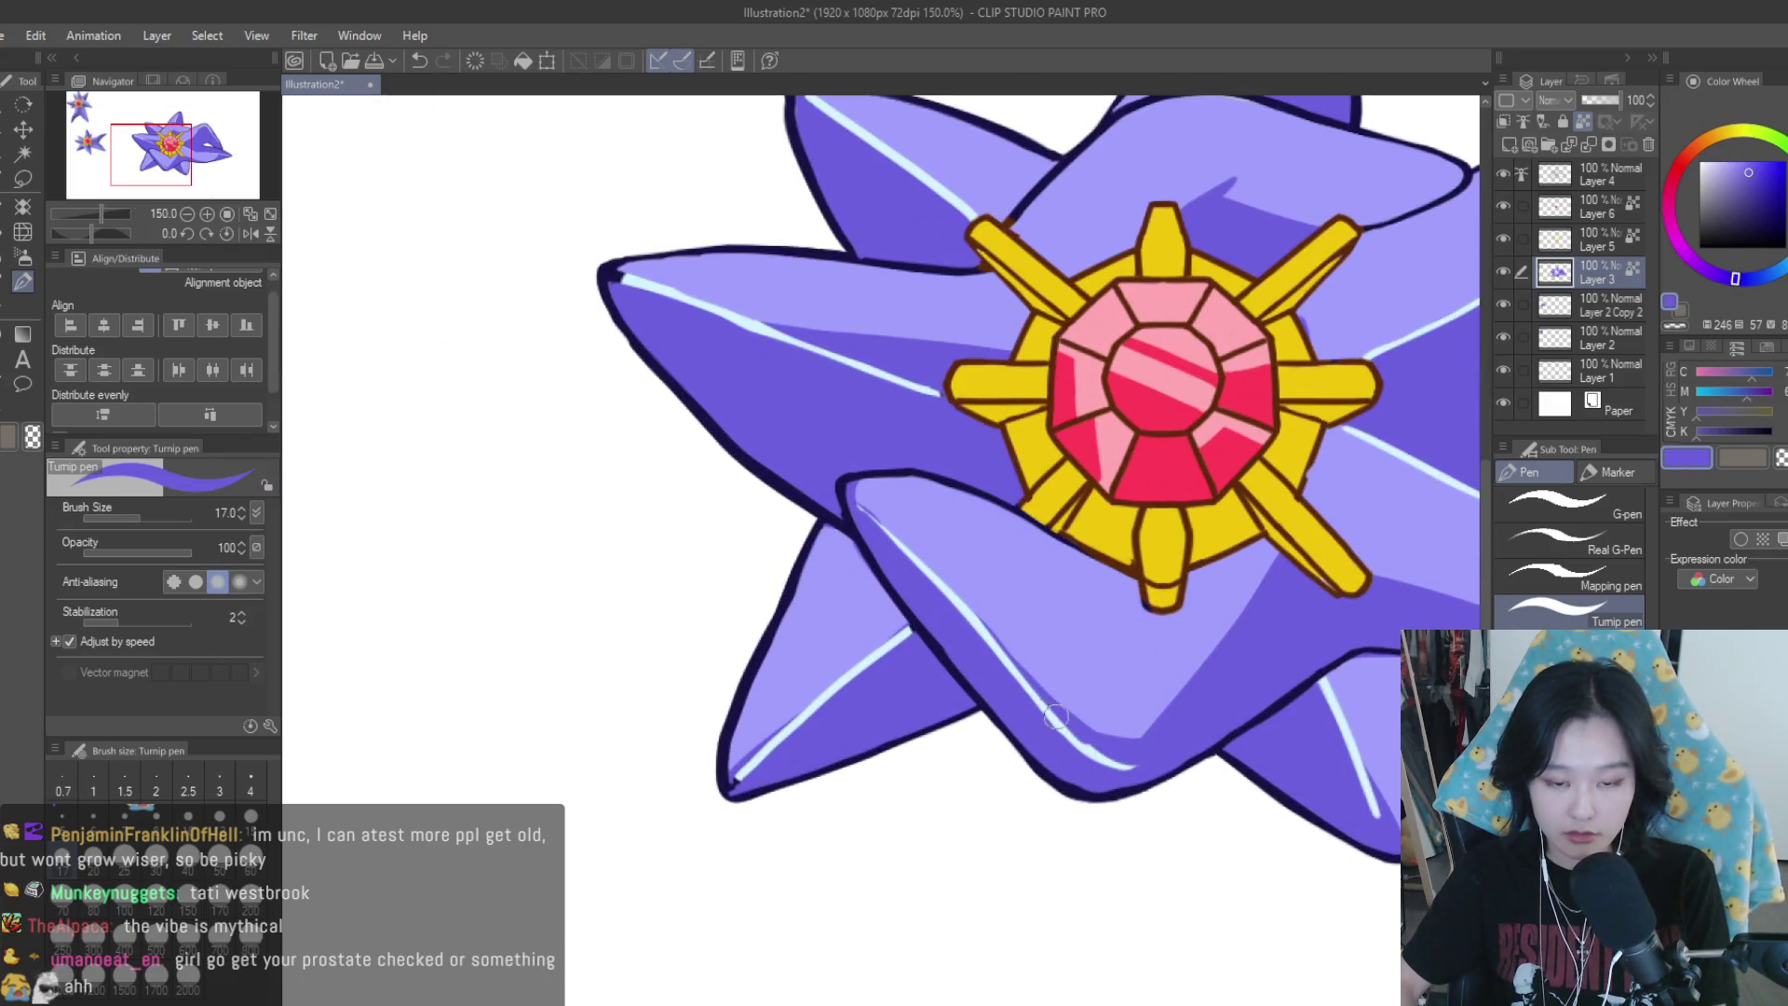
Darken the shading under the ring on the lower petal, covering part of a highlight line
{"action": "left_click_drag", "start_coordinate": [925, 582], "coordinate": [1171, 722]}
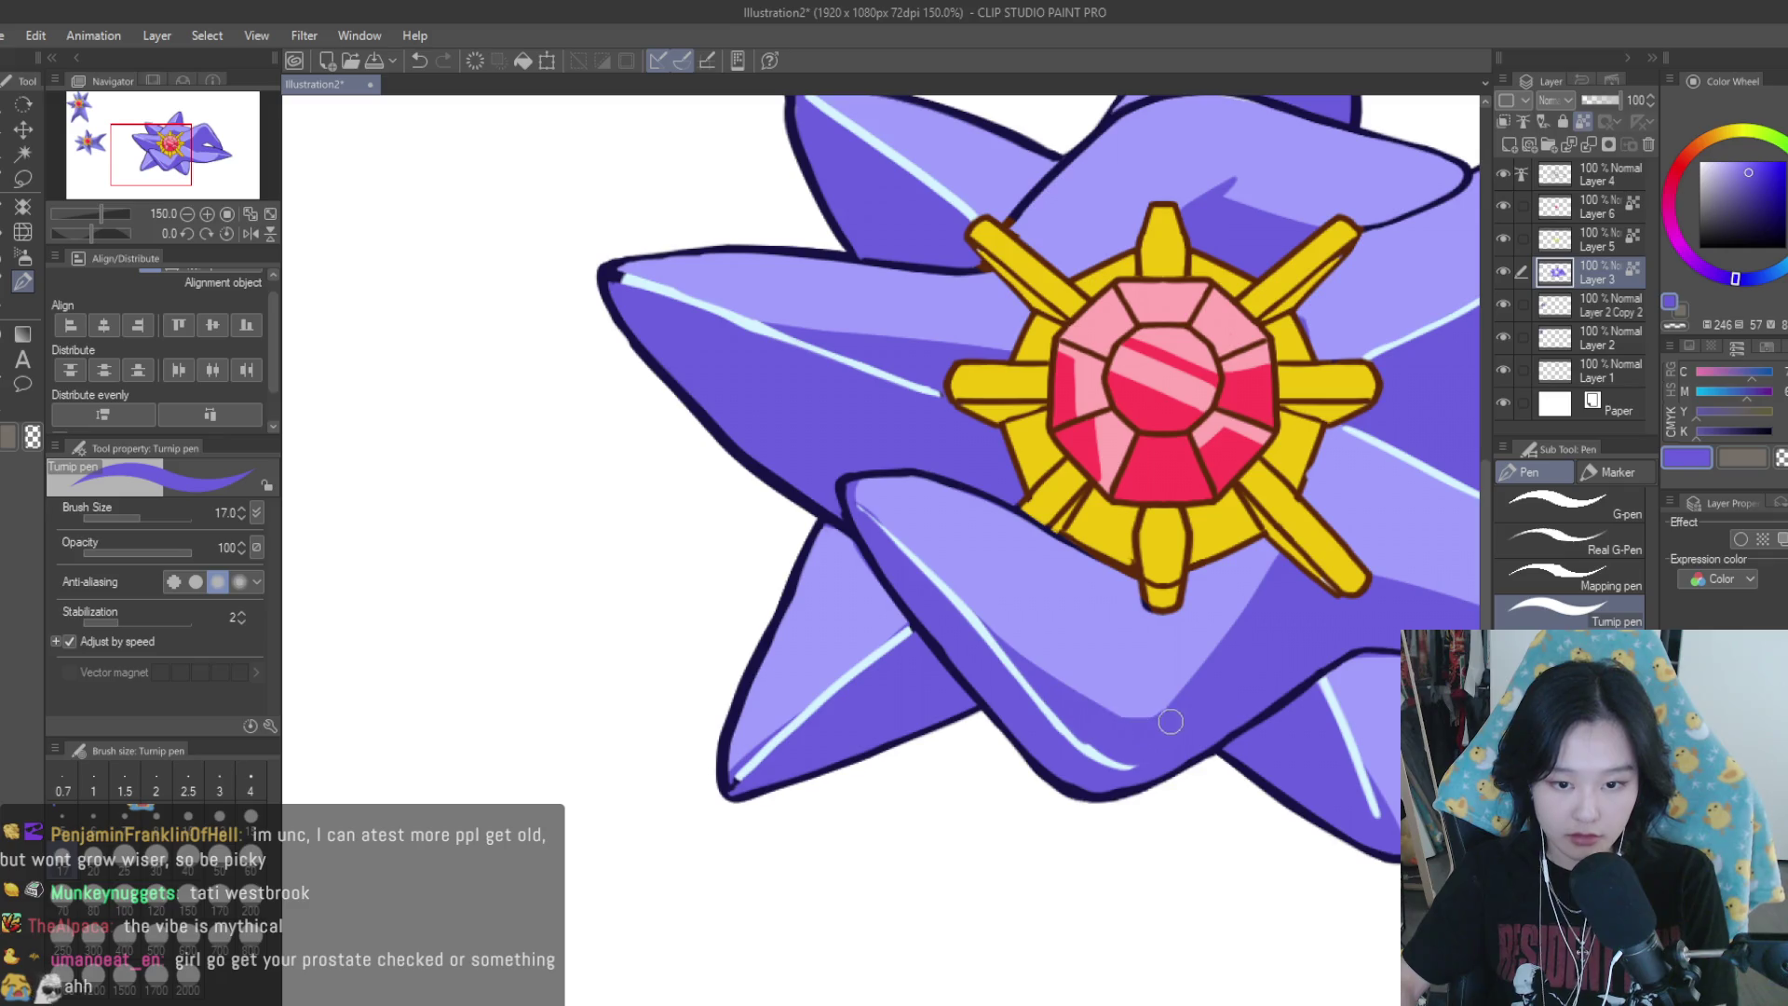
{"action": "scroll", "coordinate": [954, 610], "scroll_direction": "down", "scroll_amount": 3}
{"action": "scroll", "coordinate": [1059, 616], "scroll_direction": "up", "scroll_amount": 4}
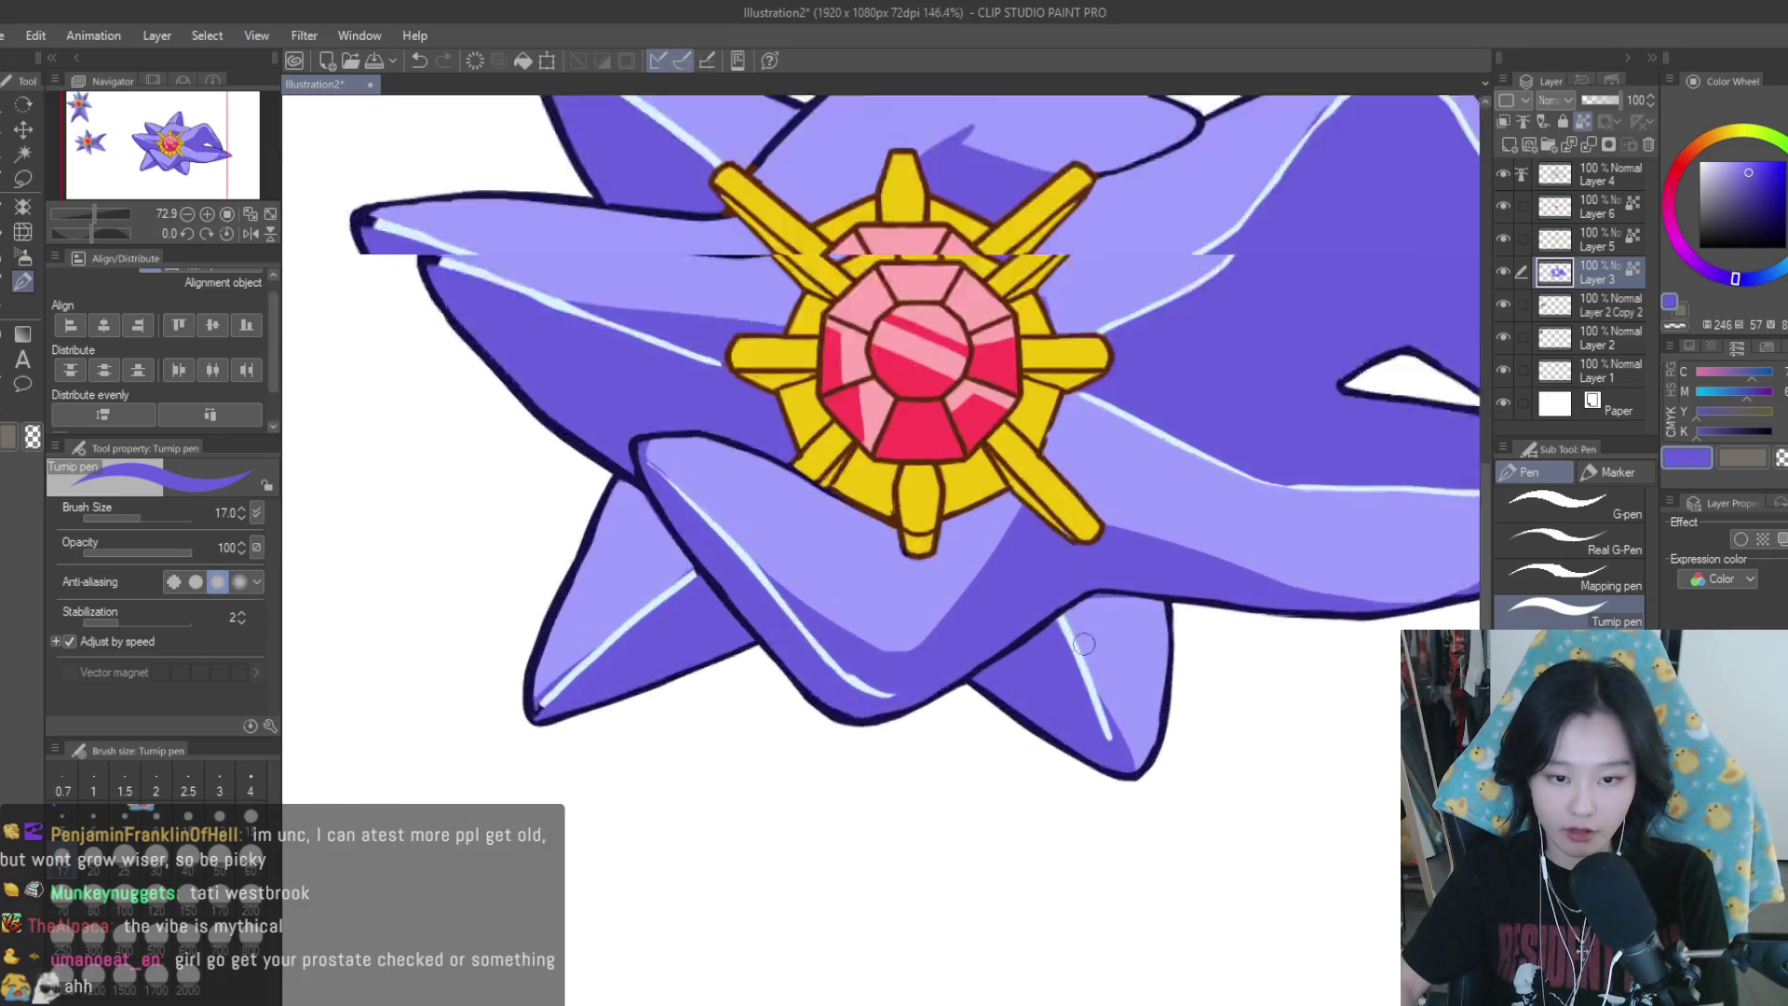
{"action": "left_click_drag", "start_coordinate": [1060, 616], "coordinate": [1131, 773]}
{"action": "scroll", "coordinate": [1048, 513], "scroll_direction": "down", "scroll_amount": 8}
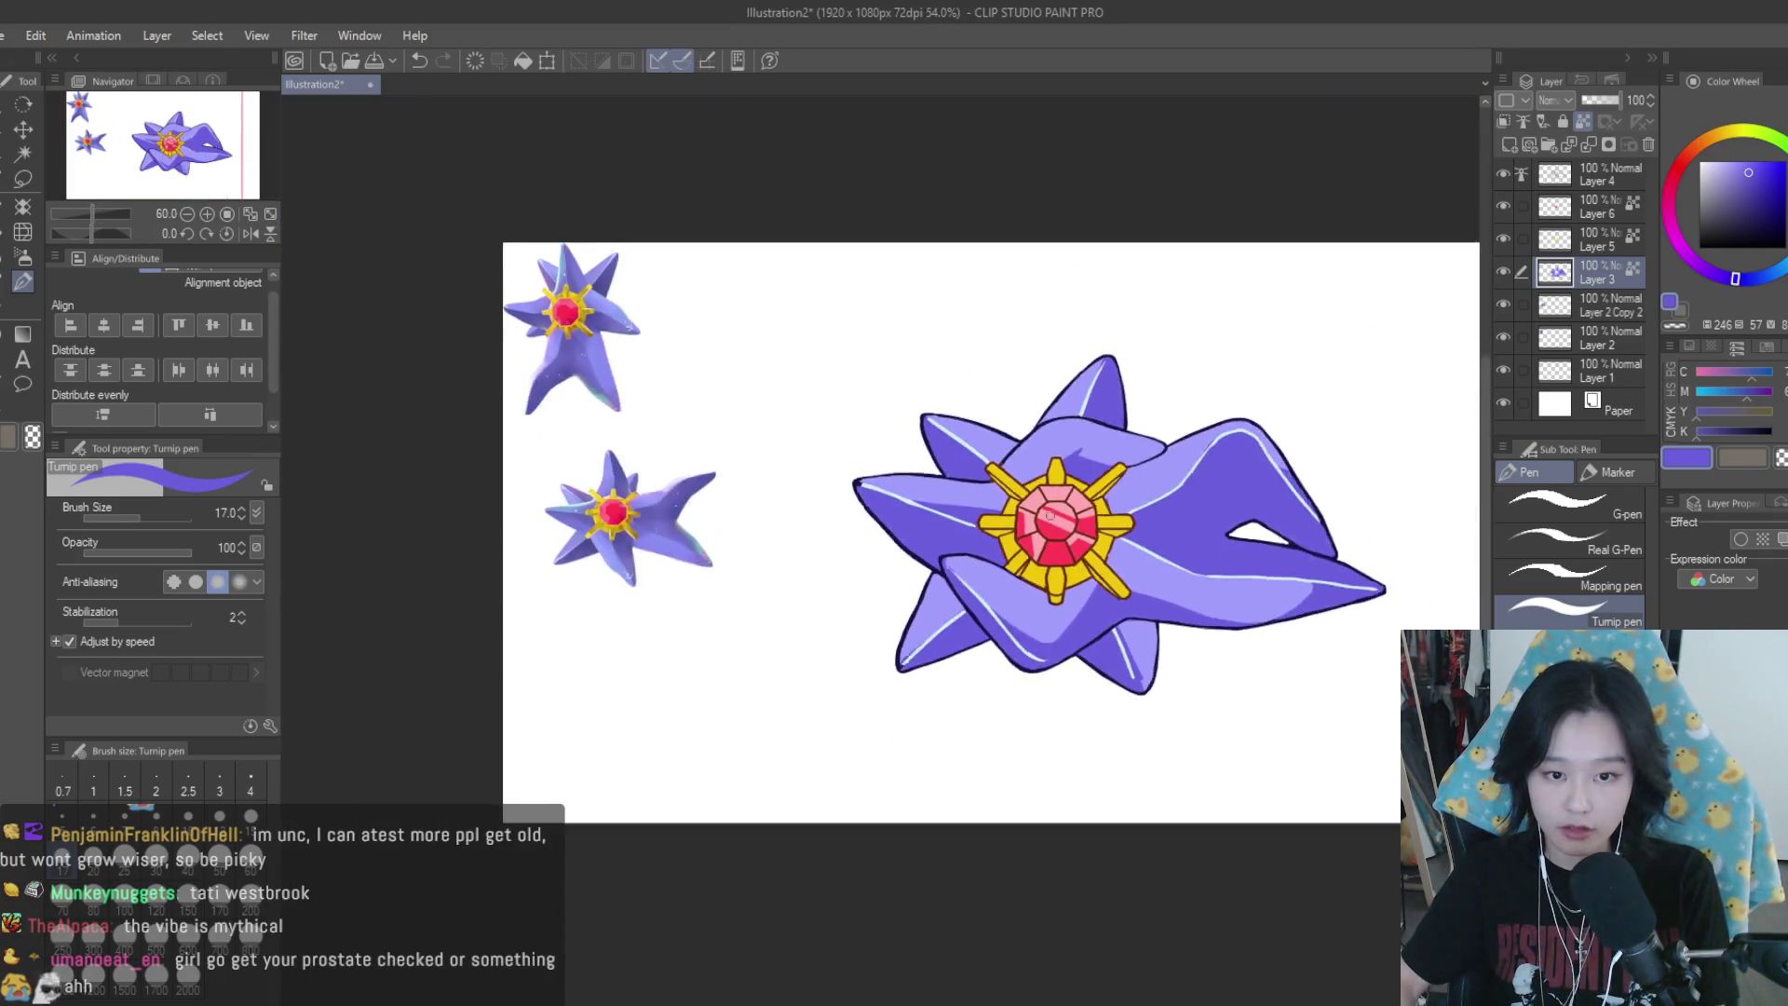
{"action": "scroll", "coordinate": [1048, 514], "scroll_direction": "up", "scroll_amount": 2}
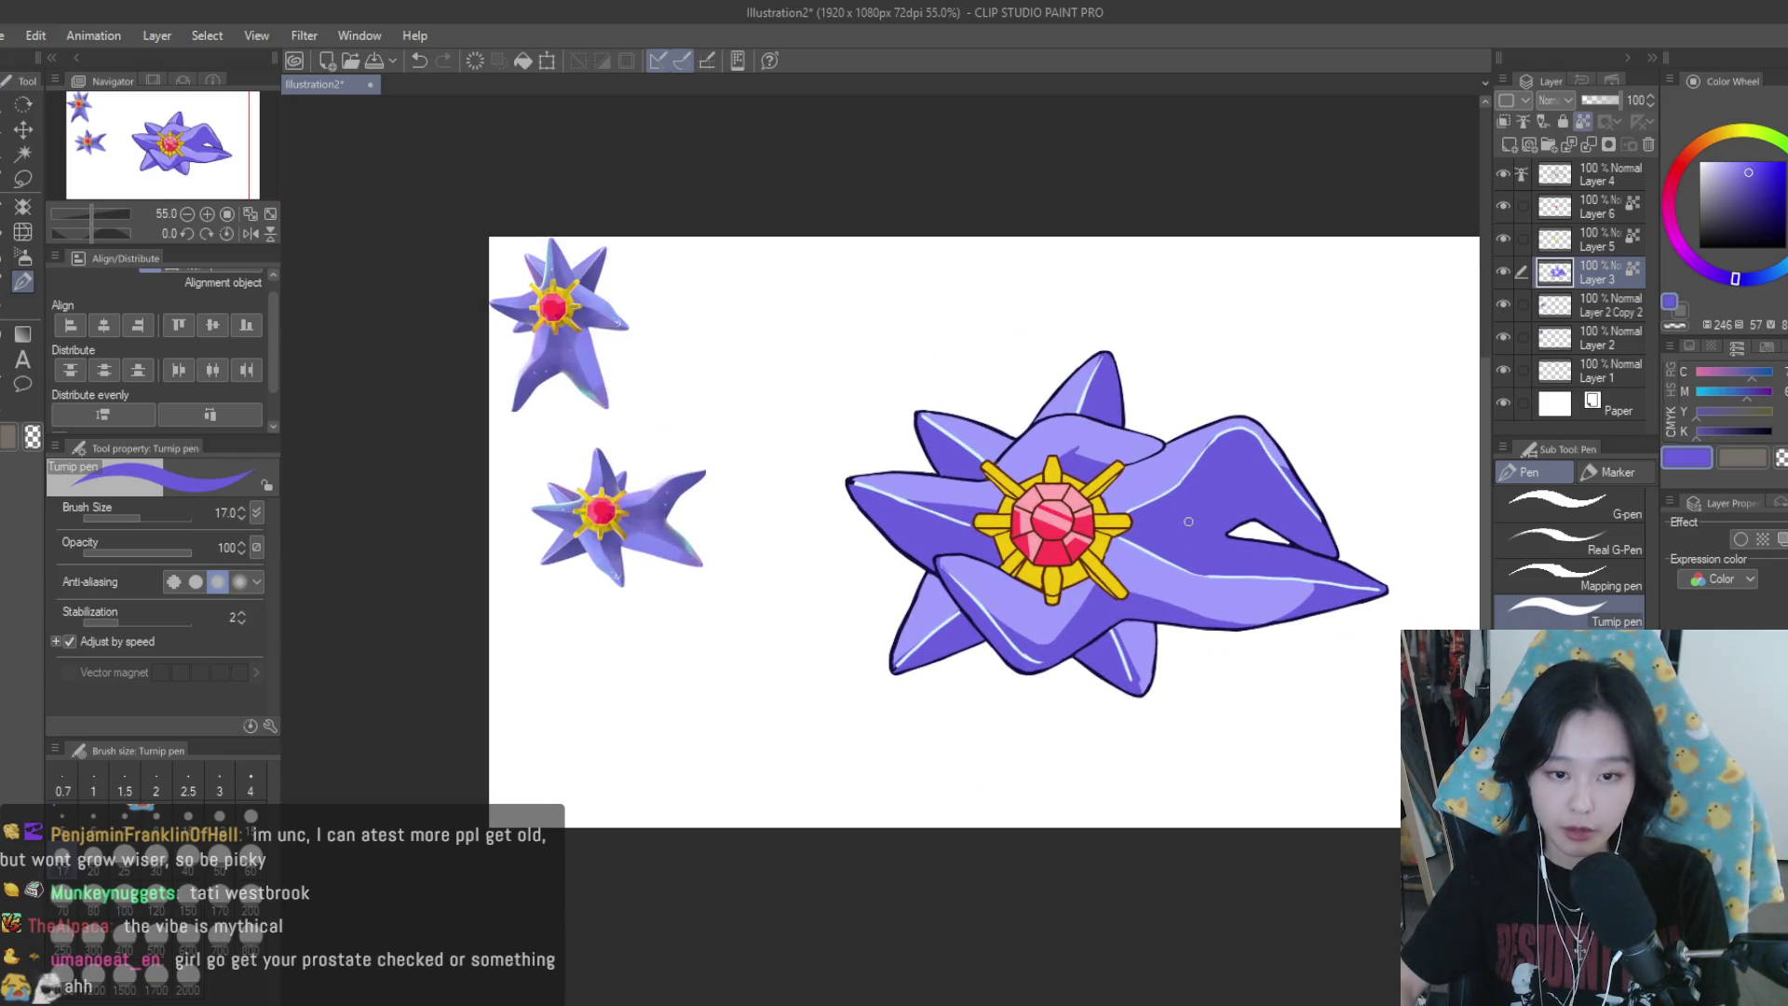
{"action": "scroll", "coordinate": [1189, 522], "scroll_direction": "down", "scroll_amount": 2}
{"action": "scroll", "coordinate": [1188, 522], "scroll_direction": "down", "scroll_amount": 2}
{"action": "scroll", "coordinate": [1188, 521], "scroll_direction": "up", "scroll_amount": 3}
{"action": "scroll", "coordinate": [1188, 521], "scroll_direction": "up", "scroll_amount": 3}
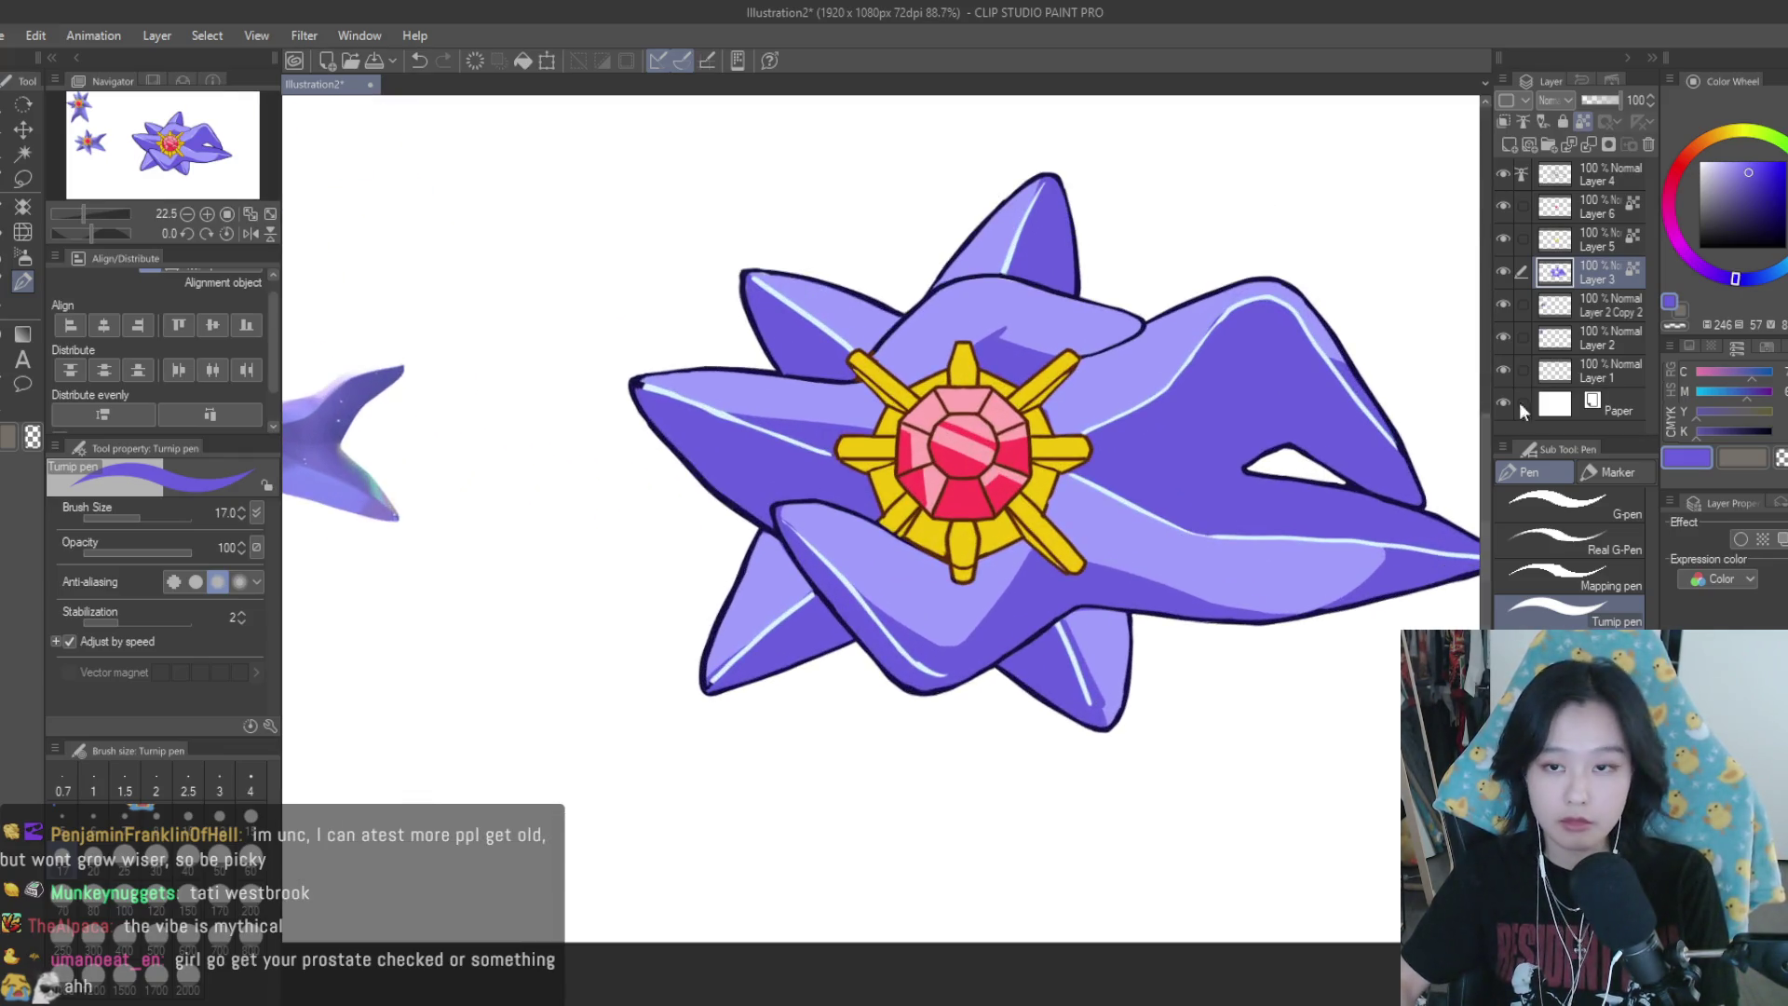
Recheck Layer 3, then shade the spike with light lavender and a sampled darker purple
{"action": "left_click", "coordinate": [1504, 270]}
{"action": "left_click", "coordinate": [1504, 270]}
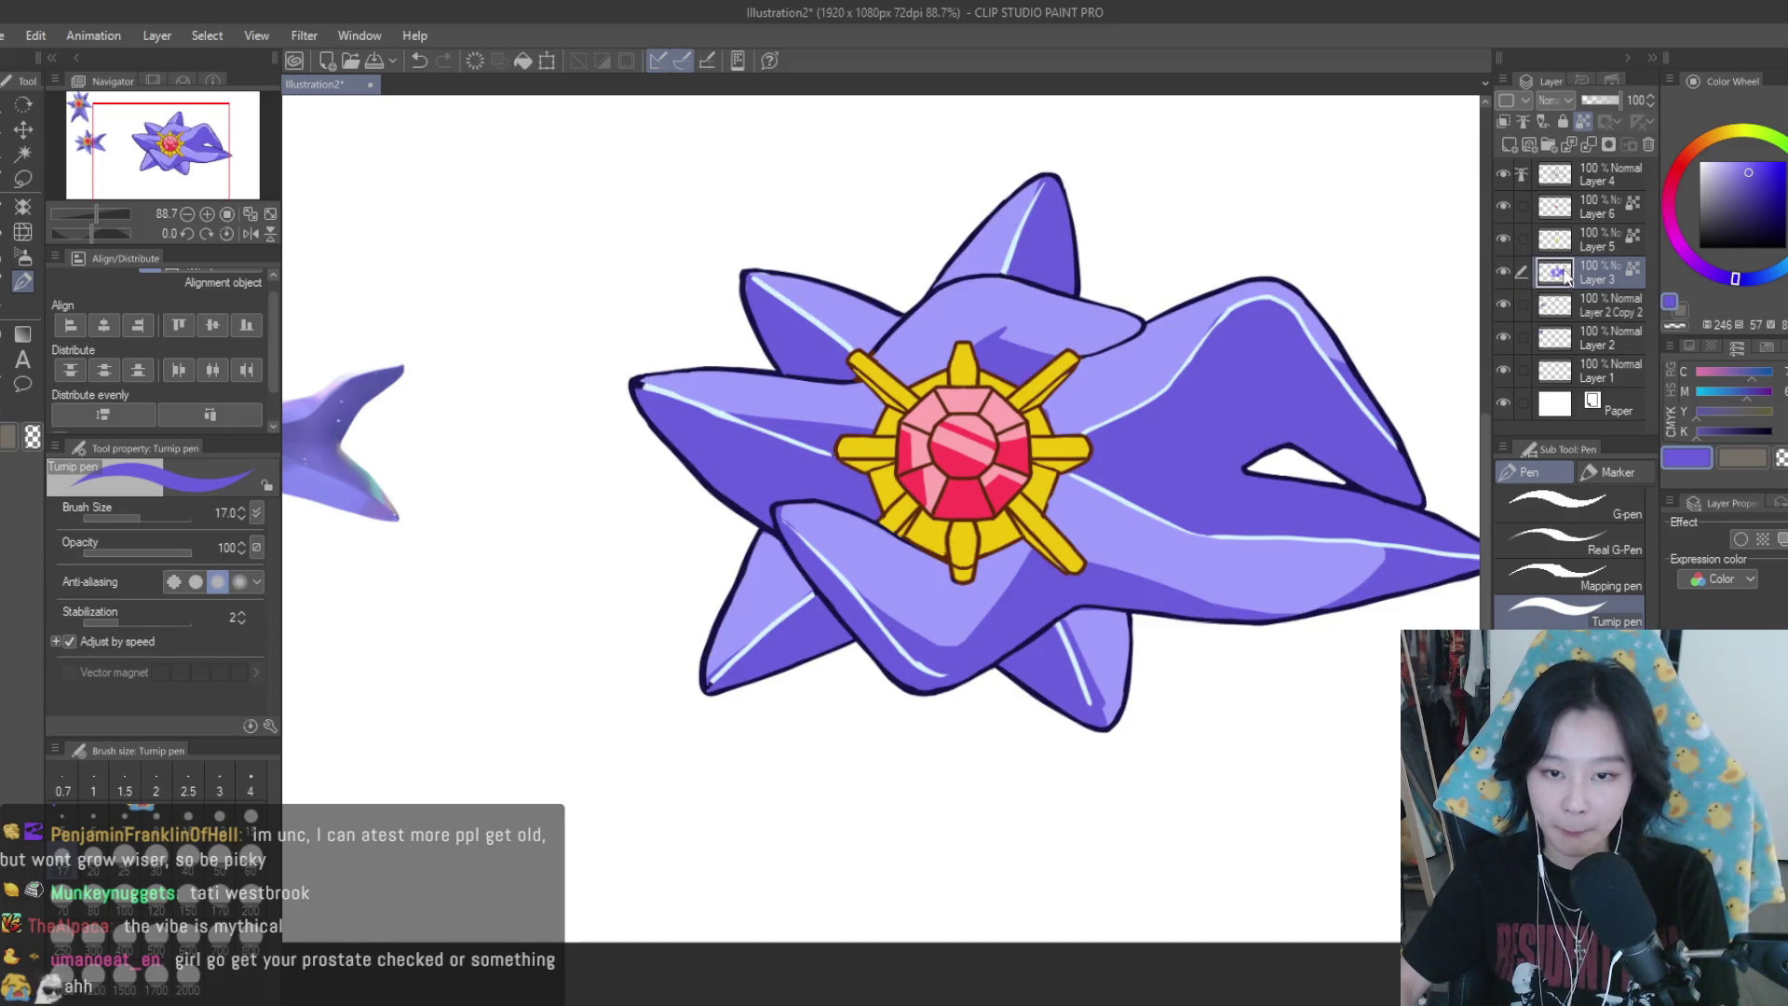
{"action": "scroll", "coordinate": [1108, 652], "scroll_direction": "up", "scroll_amount": 2}
{"action": "scroll", "coordinate": [1108, 652], "scroll_direction": "up", "scroll_amount": 1}
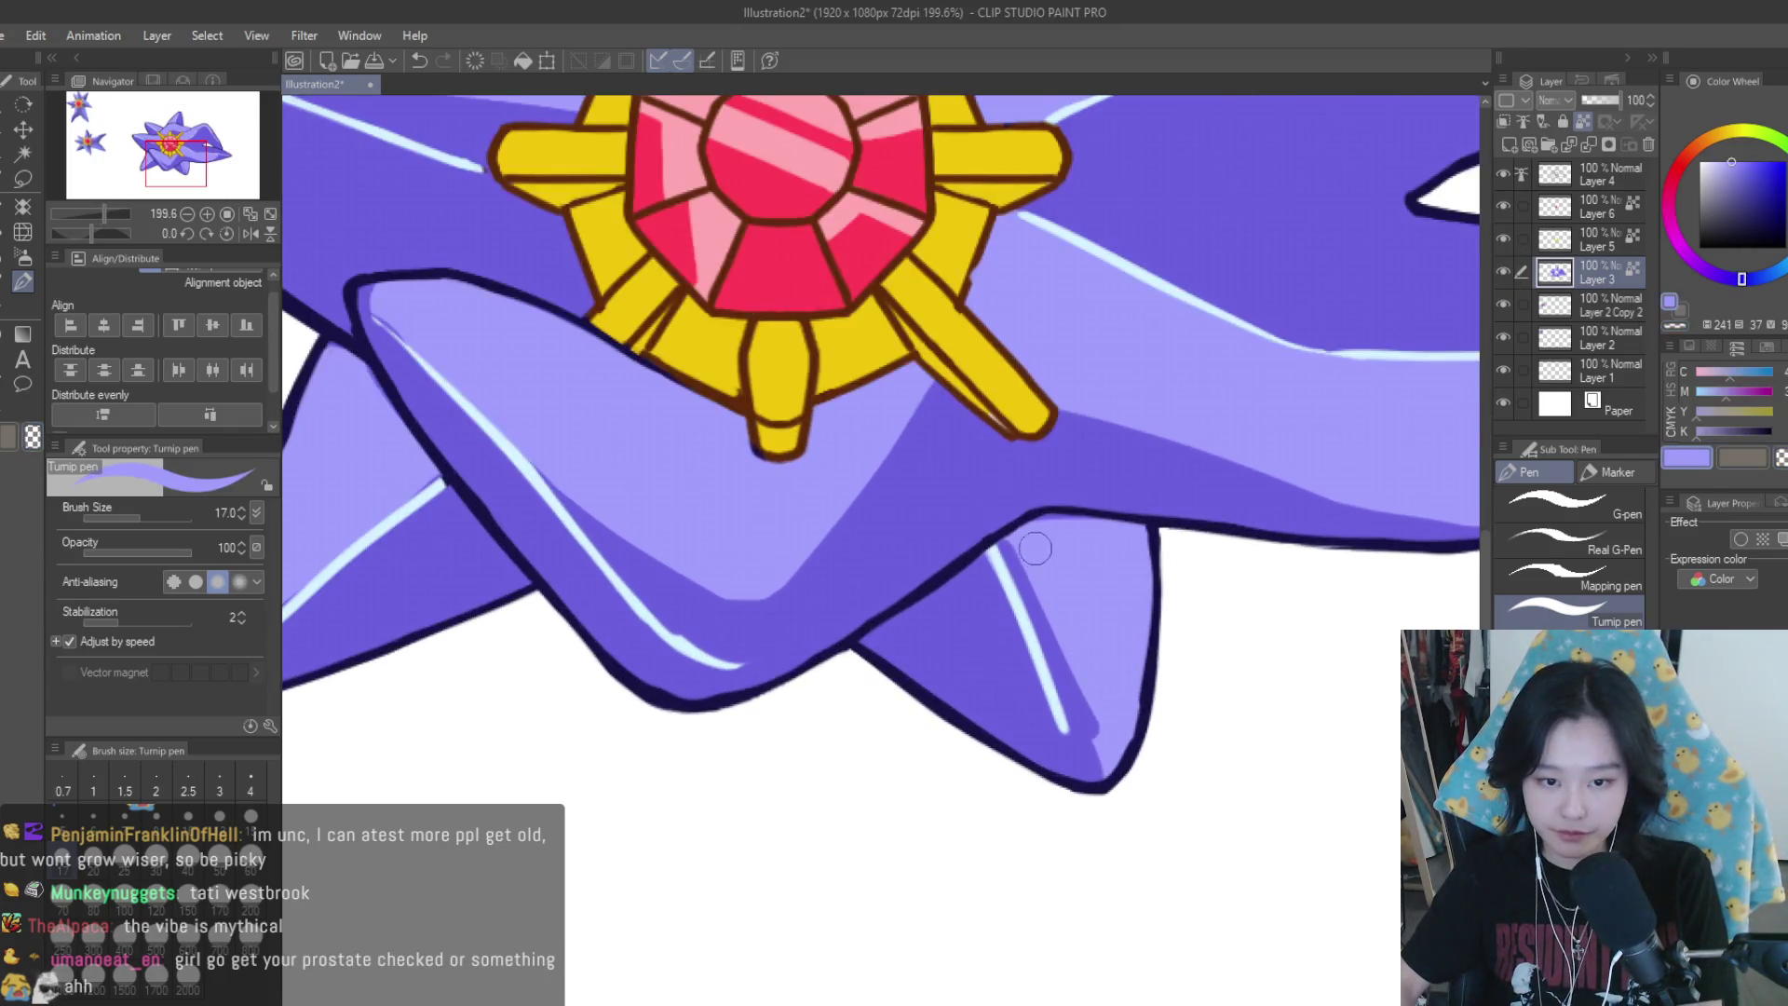
{"action": "left_click_drag", "start_coordinate": [1102, 721], "coordinate": [1081, 688]}
{"action": "left_click", "coordinate": [1025, 610], "text": "alt"}
{"action": "mouse_move", "coordinate": [1015, 558]}
{"action": "left_mouse_down"}
{"action": "mouse_move", "coordinate": [1015, 647]}
{"action": "mouse_move", "coordinate": [1081, 764]}
{"action": "mouse_move", "coordinate": [1053, 661]}
{"action": "left_mouse_up"}
Sample a saturated purple, then the light lavender from the pale arm
{"action": "scroll", "coordinate": [1090, 768], "scroll_direction": "down", "scroll_amount": 3}
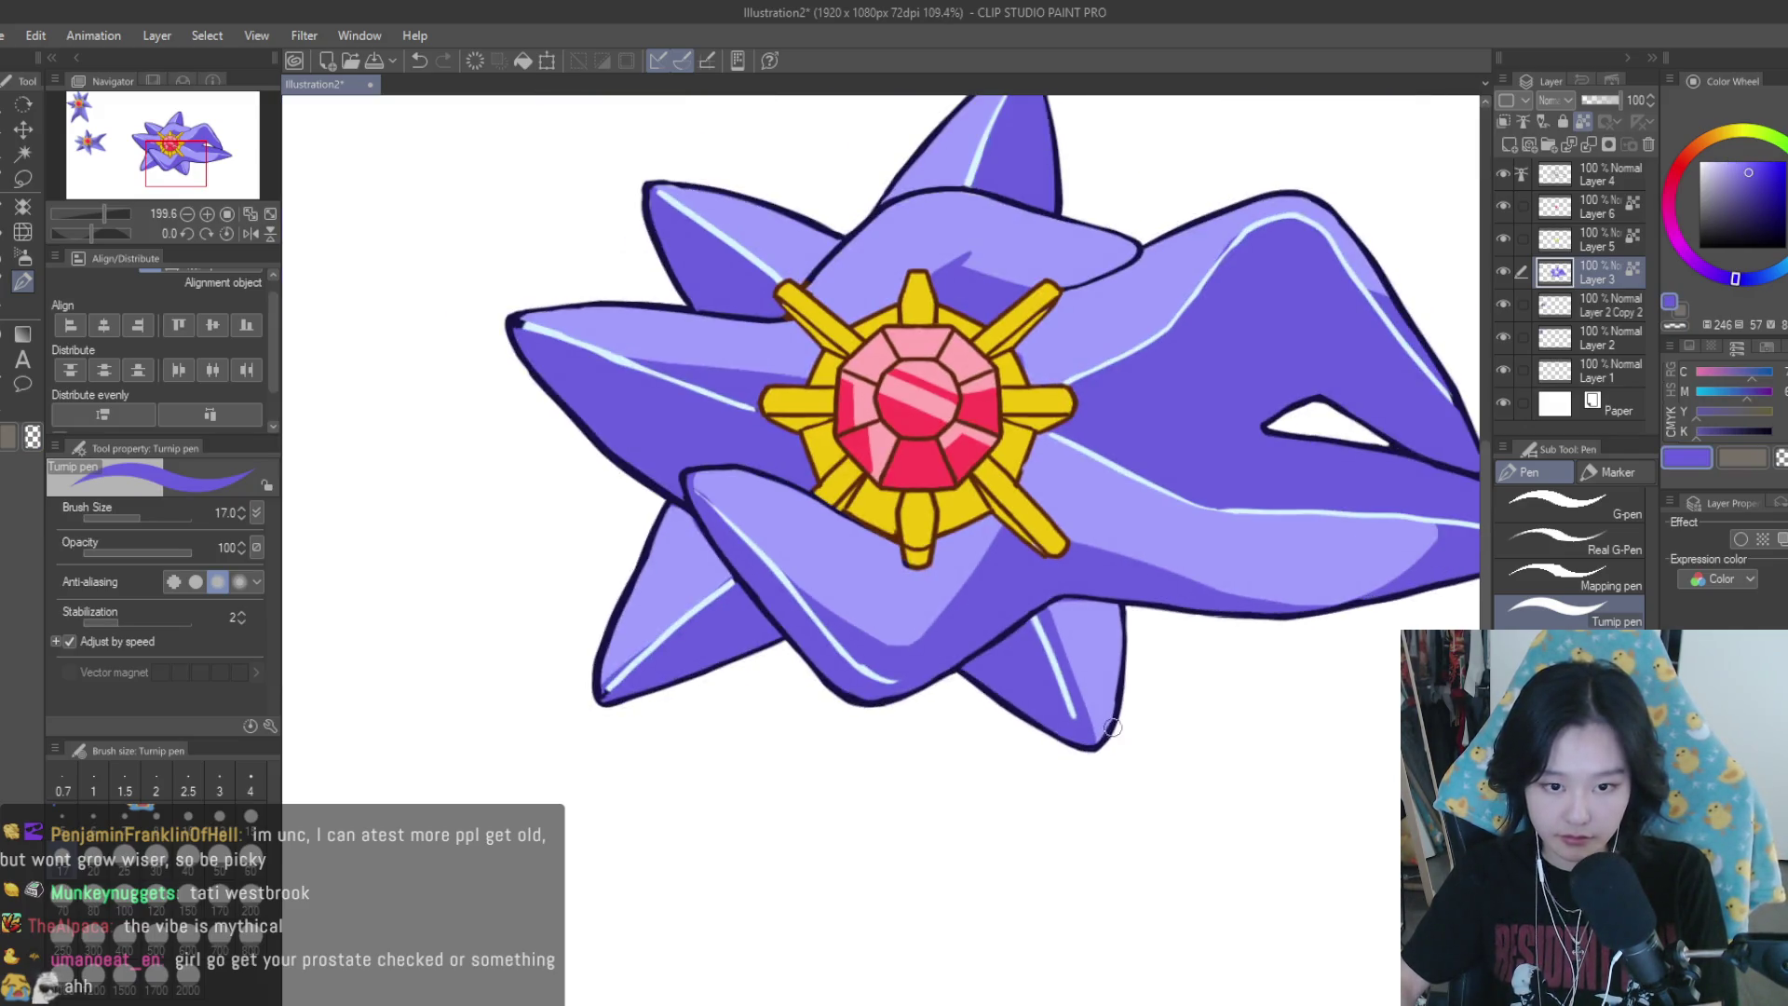
{"action": "scroll", "coordinate": [1190, 787], "scroll_direction": "up", "scroll_amount": 1}
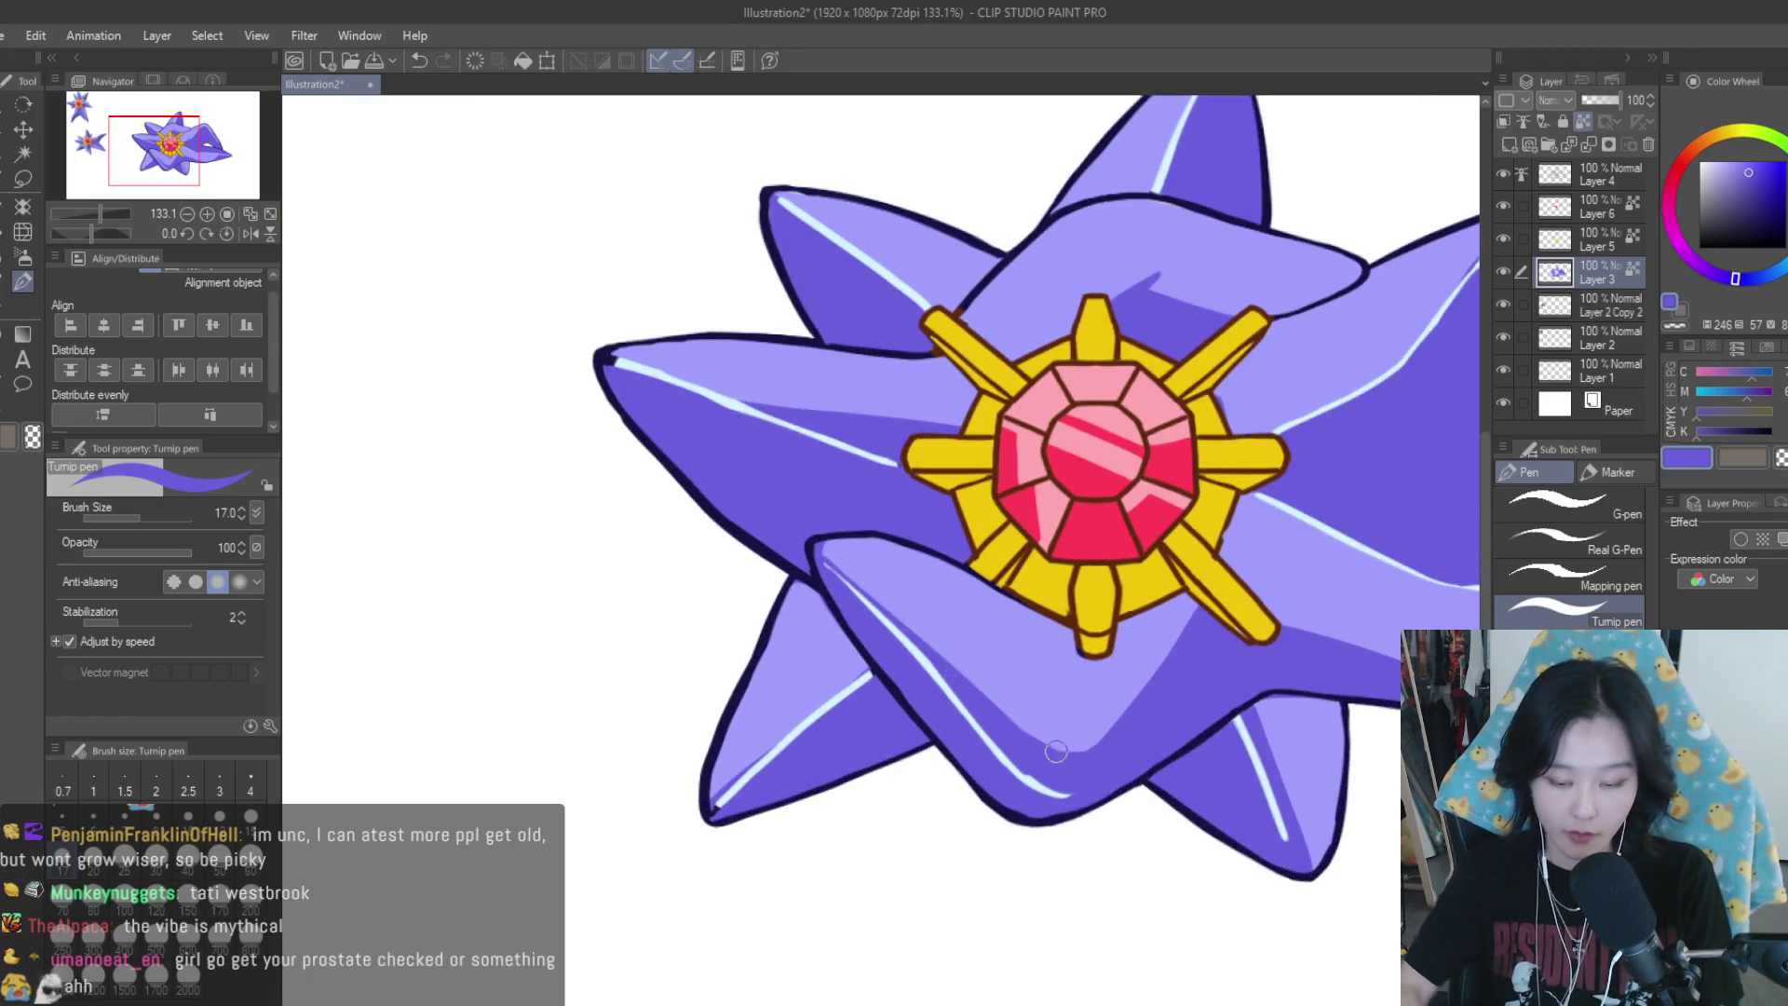
{"action": "scroll", "coordinate": [941, 658], "scroll_direction": "down", "scroll_amount": 2}
{"action": "scroll", "coordinate": [1240, 636], "scroll_direction": "down", "scroll_amount": 2}
{"action": "scroll", "coordinate": [1240, 635], "scroll_direction": "down", "scroll_amount": 1}
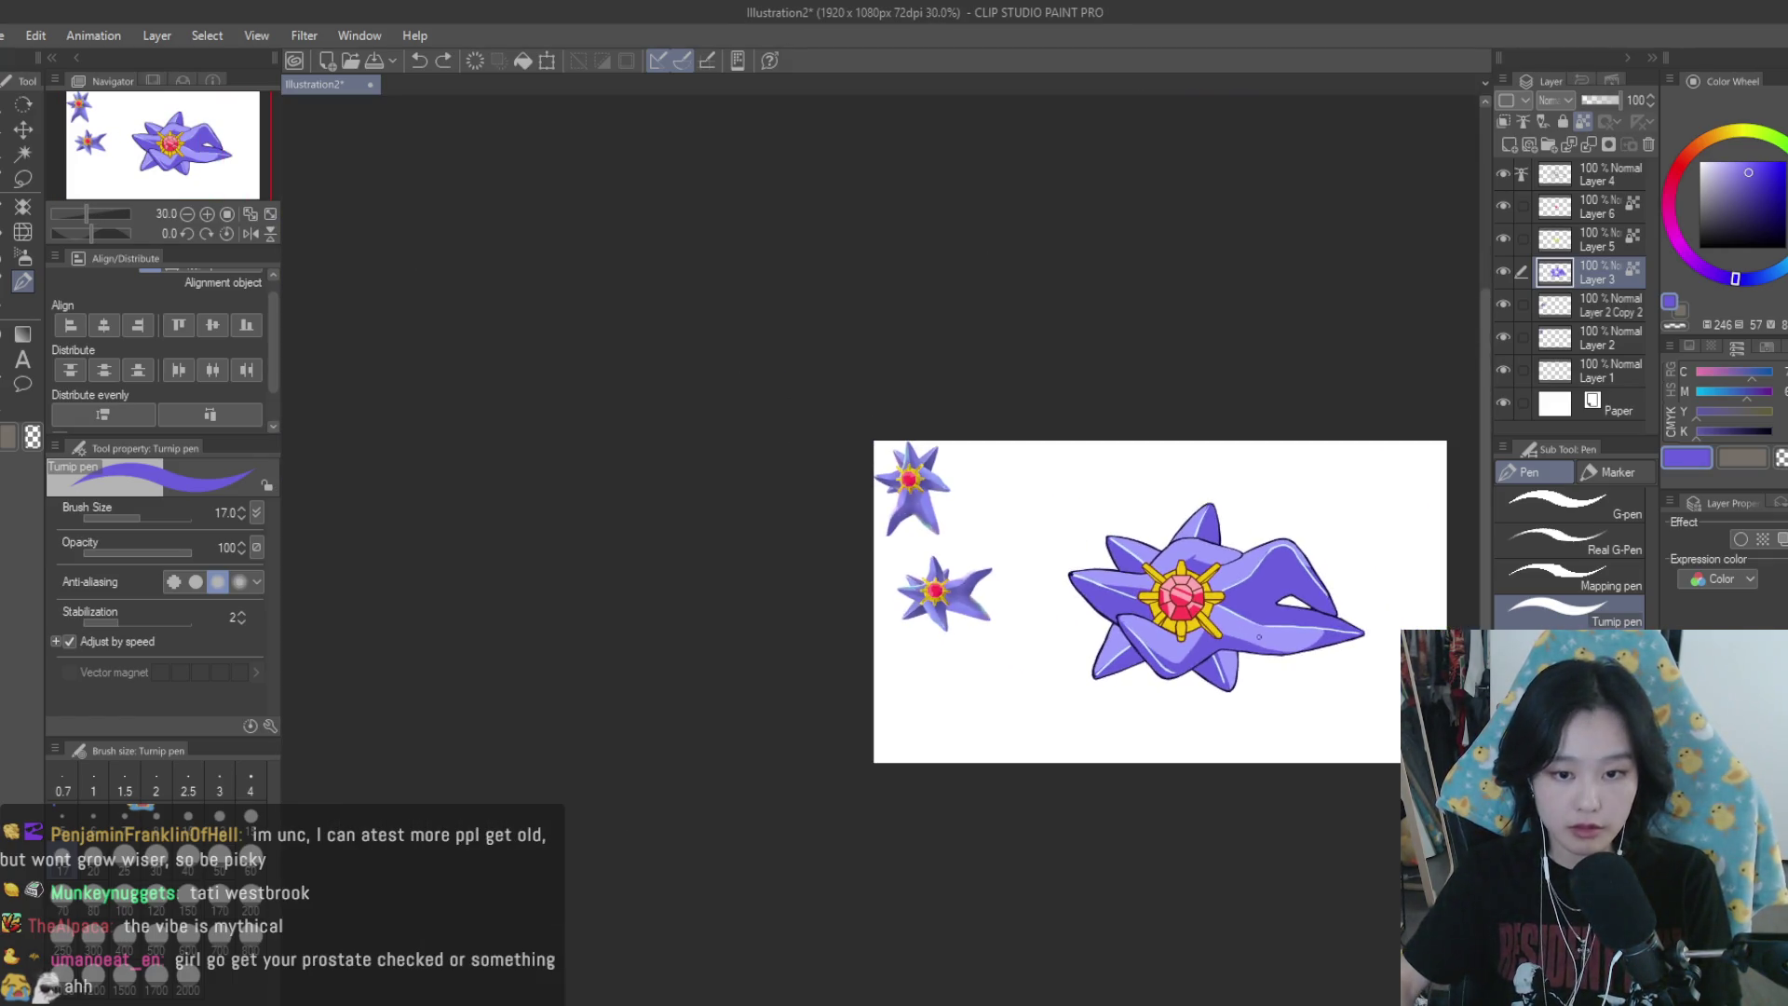
{"action": "scroll", "coordinate": [1129, 594], "scroll_direction": "up", "scroll_amount": 2}
{"action": "scroll", "coordinate": [1122, 624], "scroll_direction": "up", "scroll_amount": 2}
{"action": "scroll", "coordinate": [1122, 624], "scroll_direction": "up", "scroll_amount": 2}
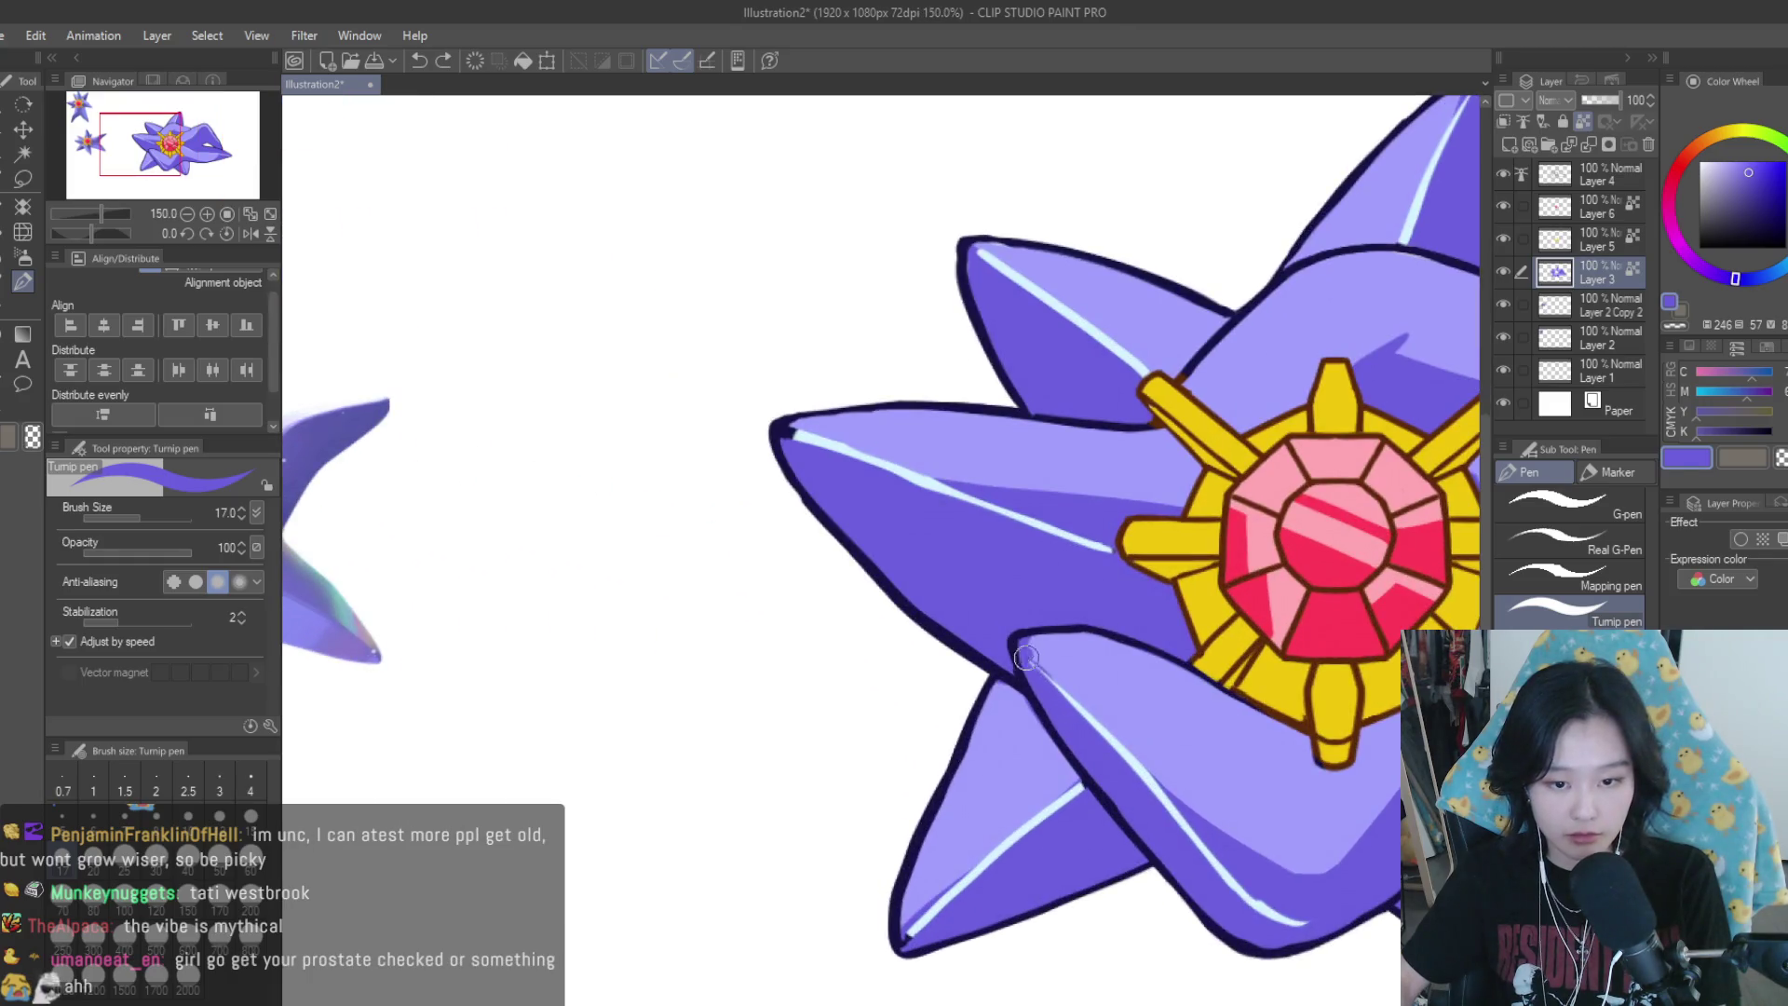
{"action": "scroll", "coordinate": [1123, 723], "scroll_direction": "up", "scroll_amount": 1}
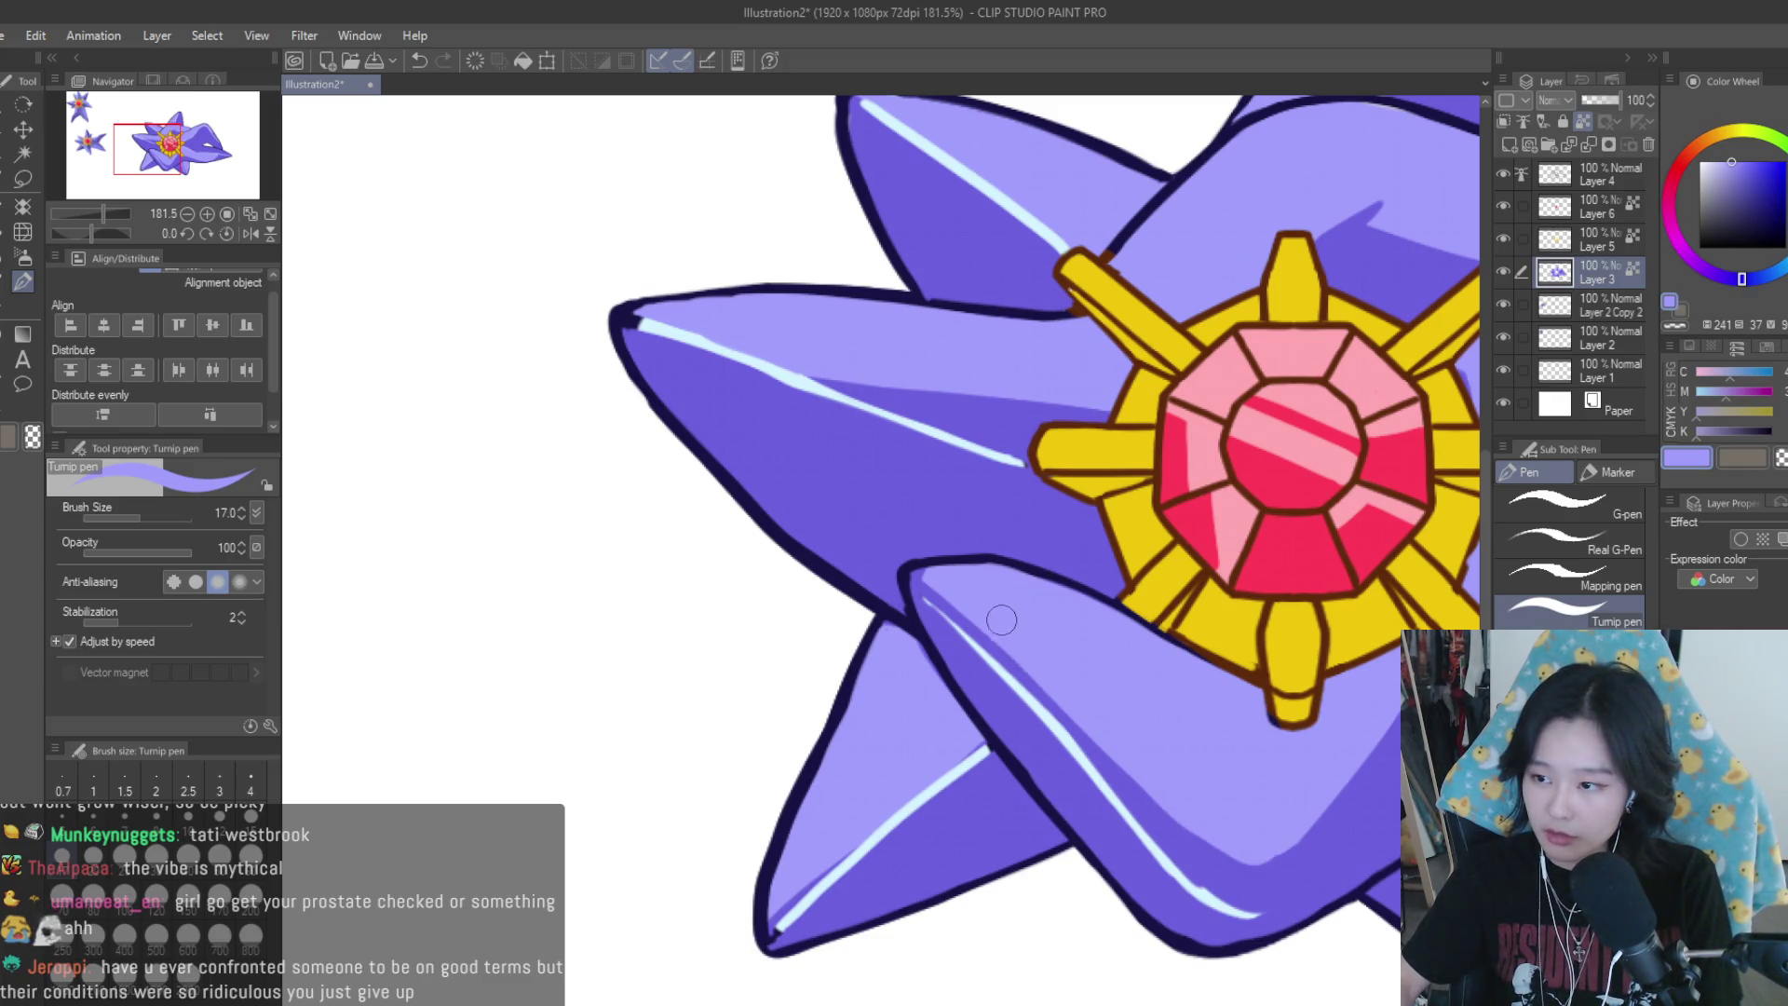
{"action": "scroll", "coordinate": [1001, 620], "scroll_direction": "up", "scroll_amount": 1}
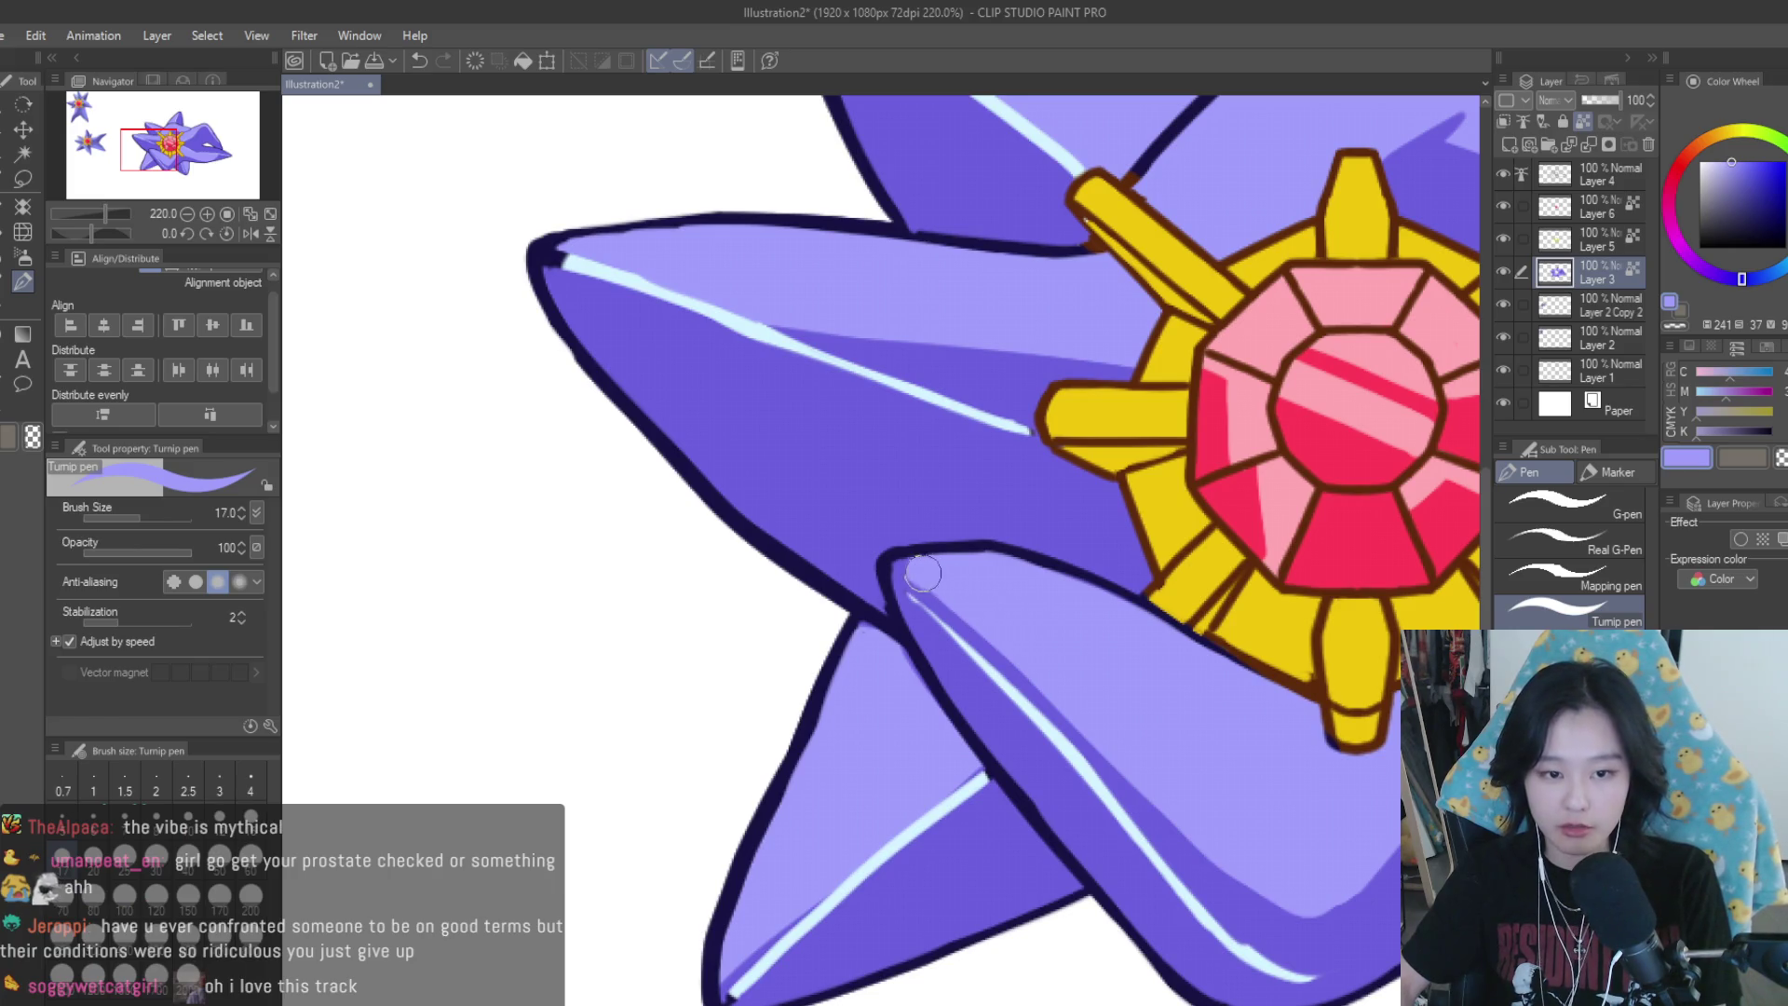
{"action": "left_click", "coordinate": [978, 668], "text": "alt"}
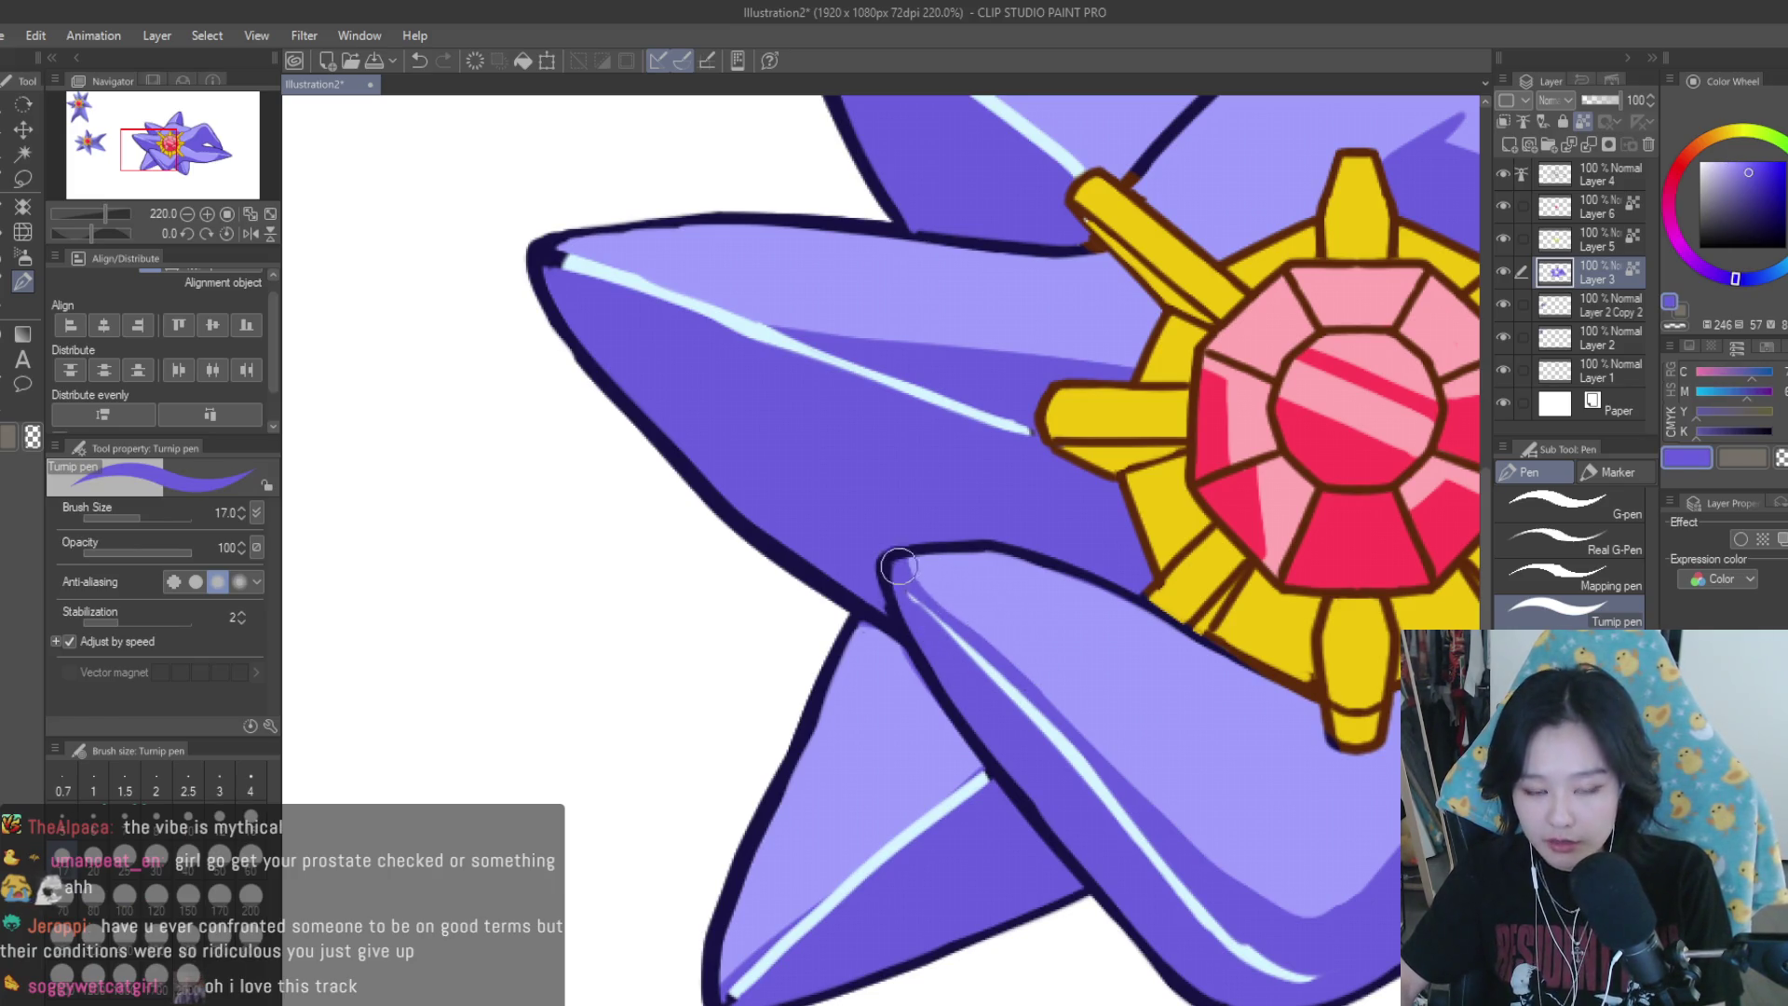
{"action": "left_click", "coordinate": [994, 606], "text": "alt"}
{"action": "scroll", "coordinate": [1010, 624], "scroll_direction": "down", "scroll_amount": 5}
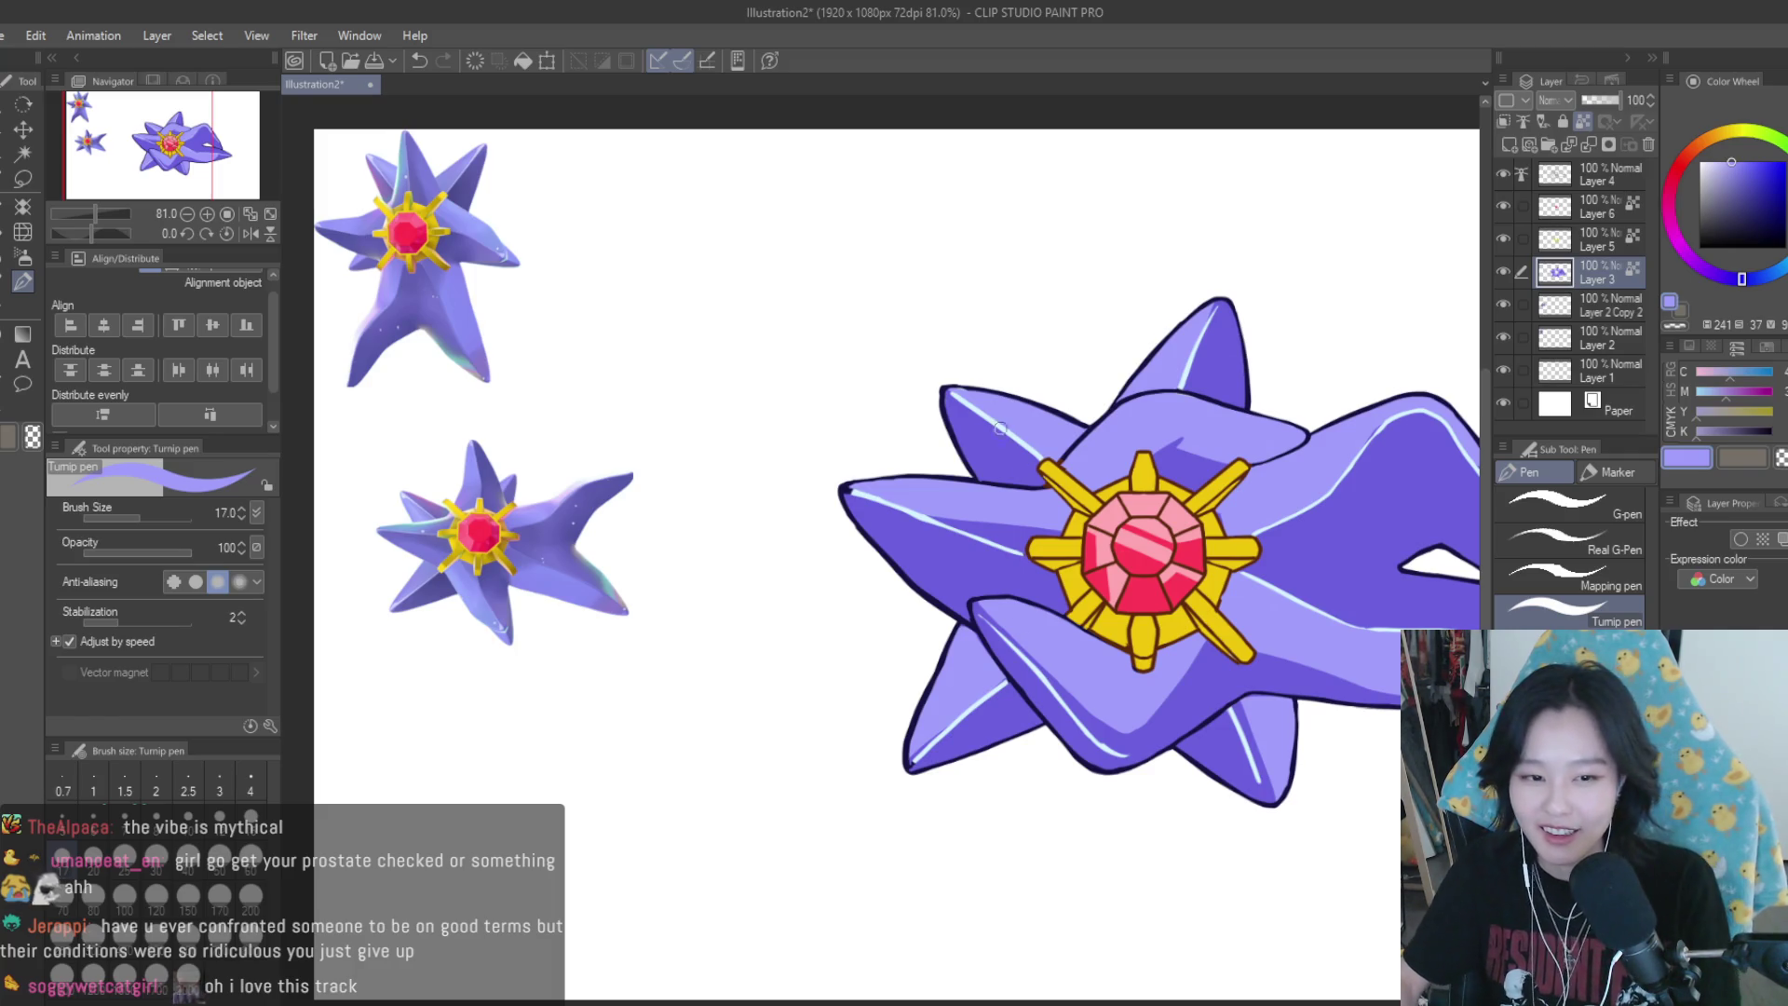
Try redrawing the lower-left arm highlight, undoing each unwanted stroke with Ctrl+Z
{"action": "scroll", "coordinate": [999, 427], "scroll_direction": "up", "scroll_amount": 5}
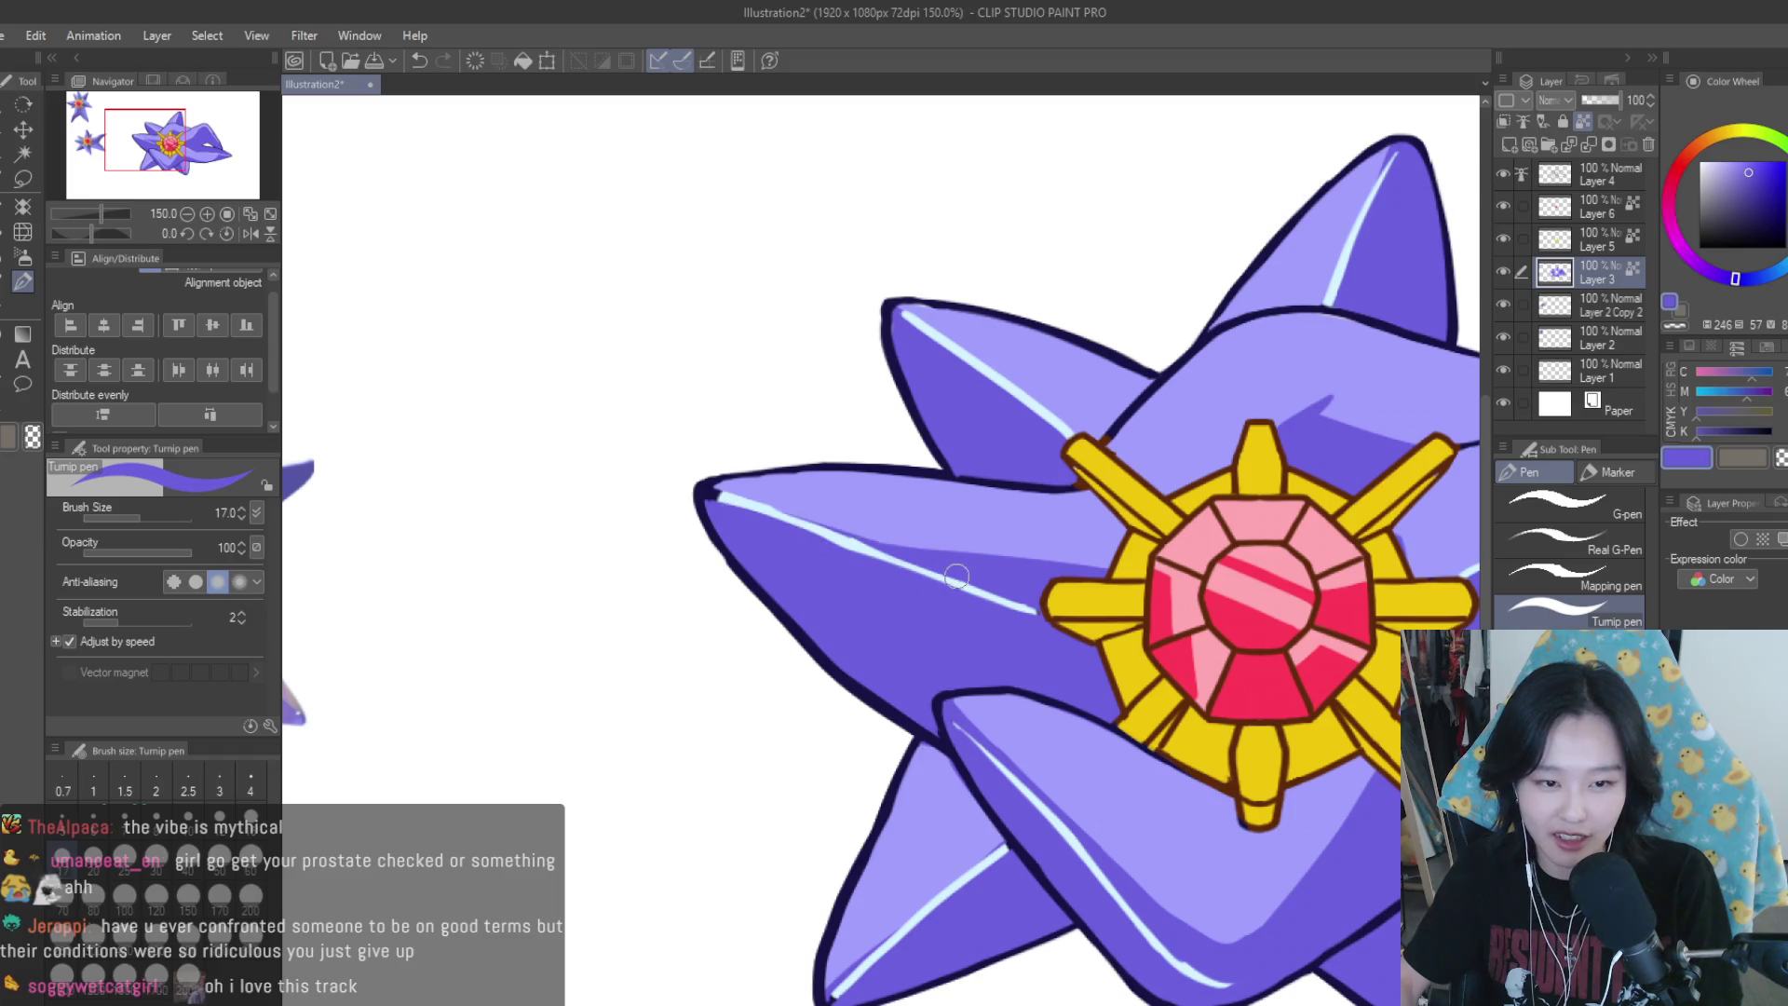
{"action": "key", "text": "ctrl+z"}
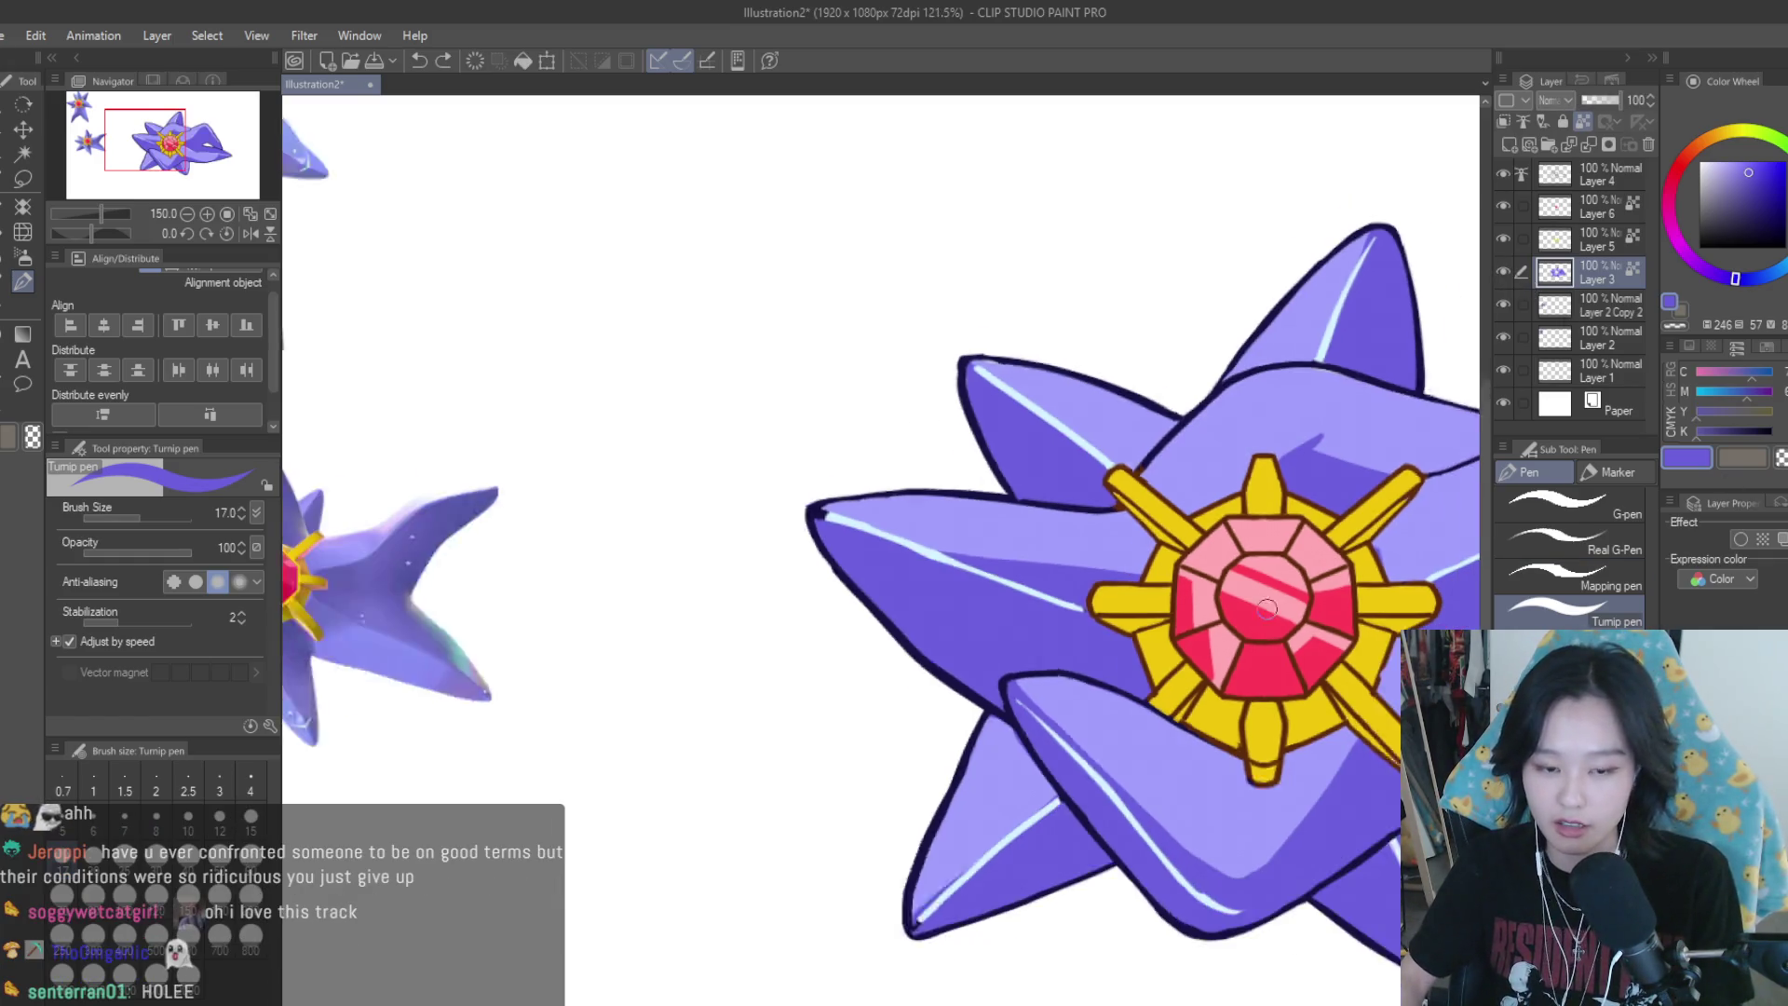
{"action": "scroll", "coordinate": [1266, 615], "scroll_direction": "down", "scroll_amount": 2}
{"action": "scroll", "coordinate": [1024, 827], "scroll_direction": "up", "scroll_amount": 1}
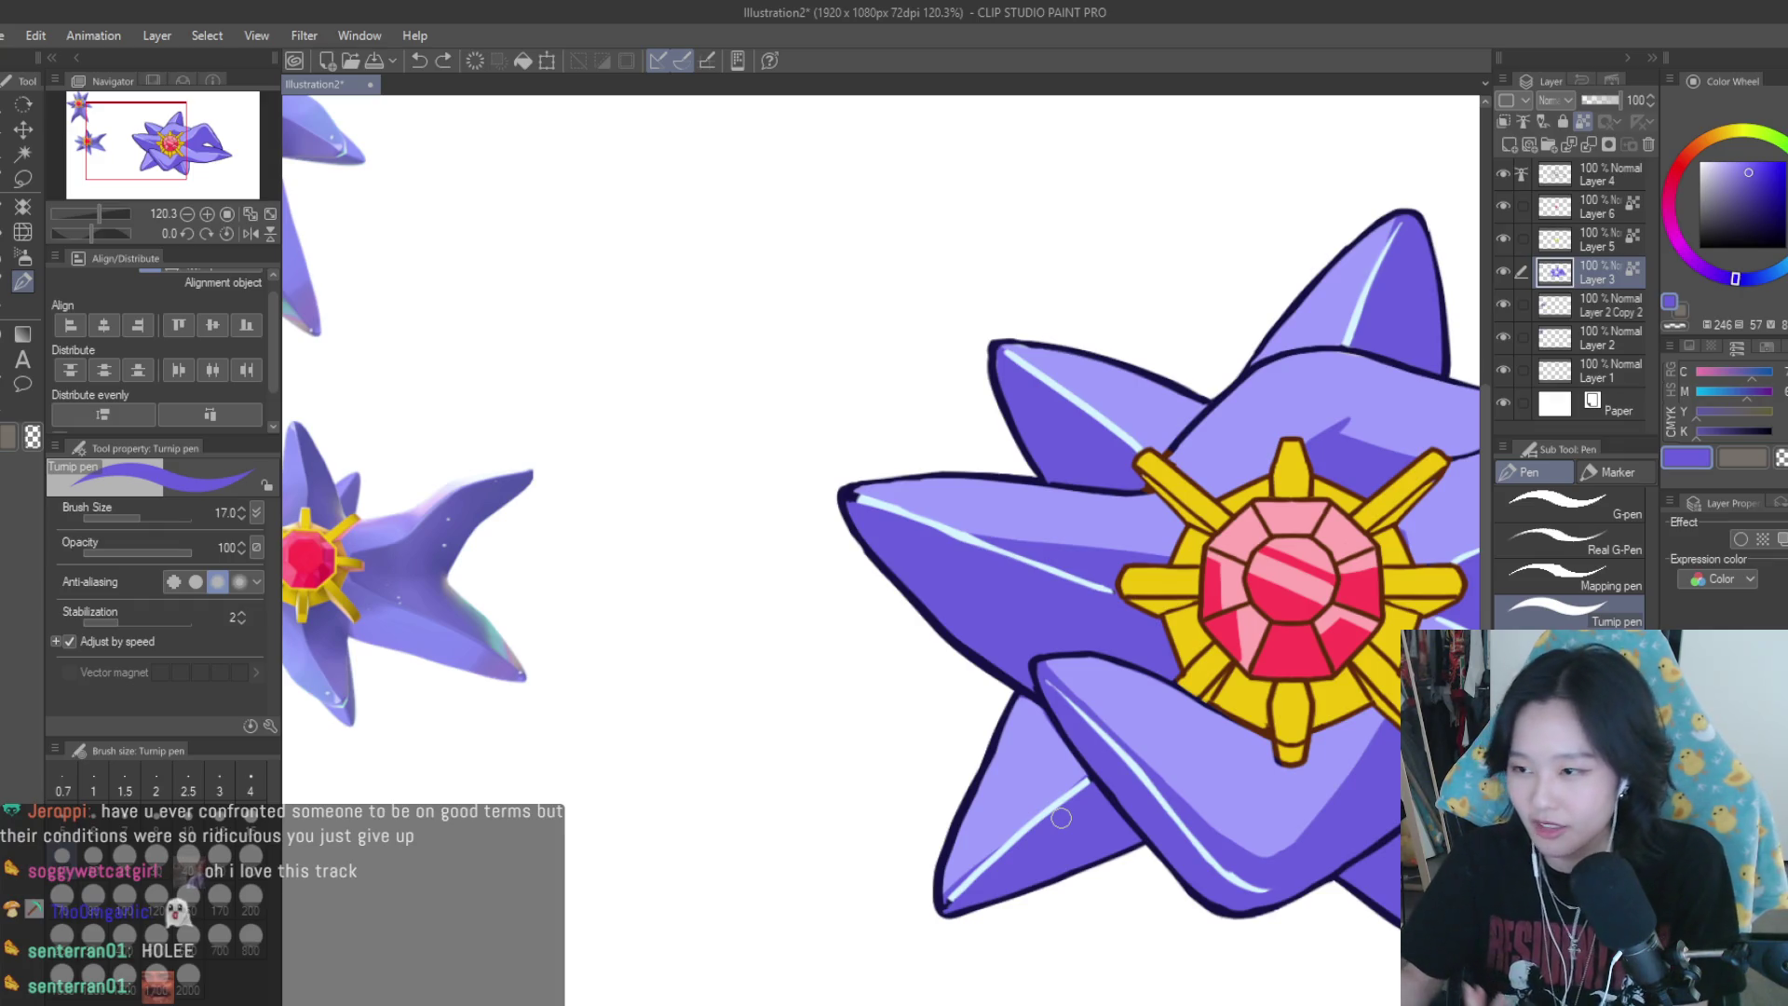
{"action": "scroll", "coordinate": [1061, 817], "scroll_direction": "up", "scroll_amount": 1}
{"action": "scroll", "coordinate": [1209, 770], "scroll_direction": "up", "scroll_amount": 1}
{"action": "scroll", "coordinate": [1209, 771], "scroll_direction": "down", "scroll_amount": 2}
{"action": "scroll", "coordinate": [1028, 844], "scroll_direction": "up", "scroll_amount": 2}
{"action": "left_click_drag", "start_coordinate": [1029, 845], "coordinate": [1044, 829]}
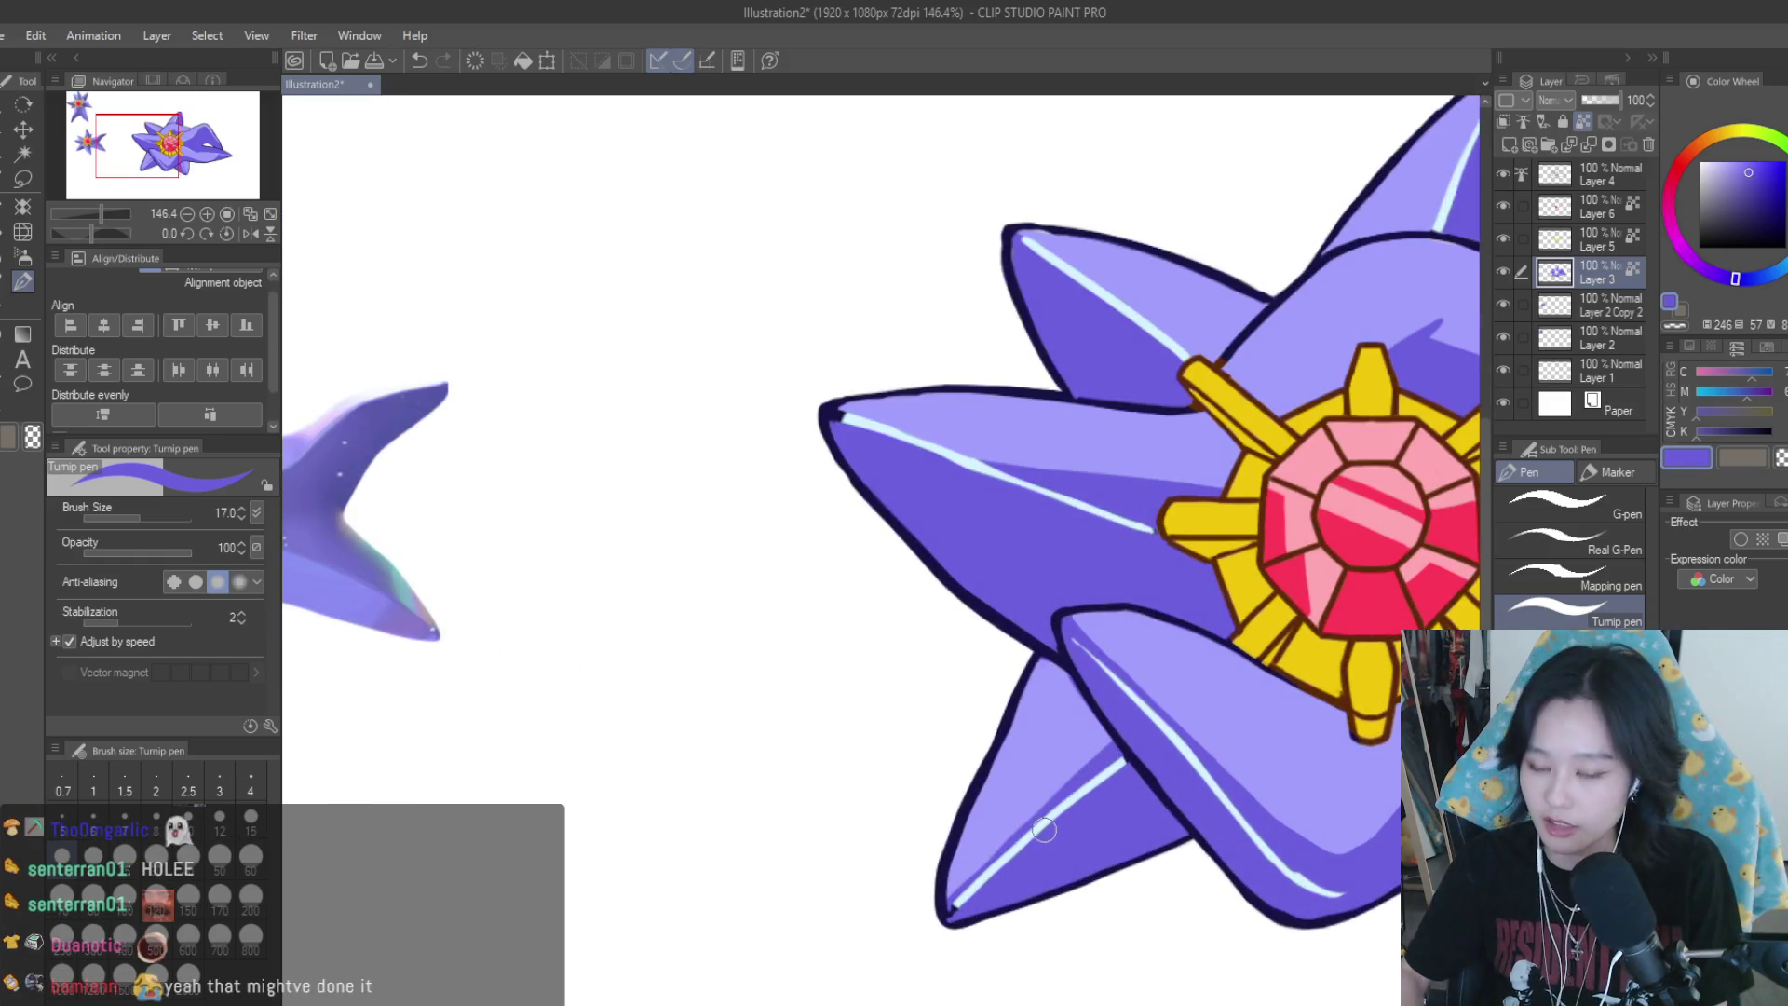
{"action": "left_click_drag", "start_coordinate": [959, 898], "coordinate": [1120, 761]}
{"action": "key", "text": "ctrl+z"}
{"action": "left_click_drag", "start_coordinate": [959, 899], "coordinate": [1120, 762]}
{"action": "key", "text": "ctrl+z"}
Draw a highlight line along the lower-left arm and undo the stray white blob
{"action": "scroll", "coordinate": [842, 551], "scroll_direction": "down", "scroll_amount": 3}
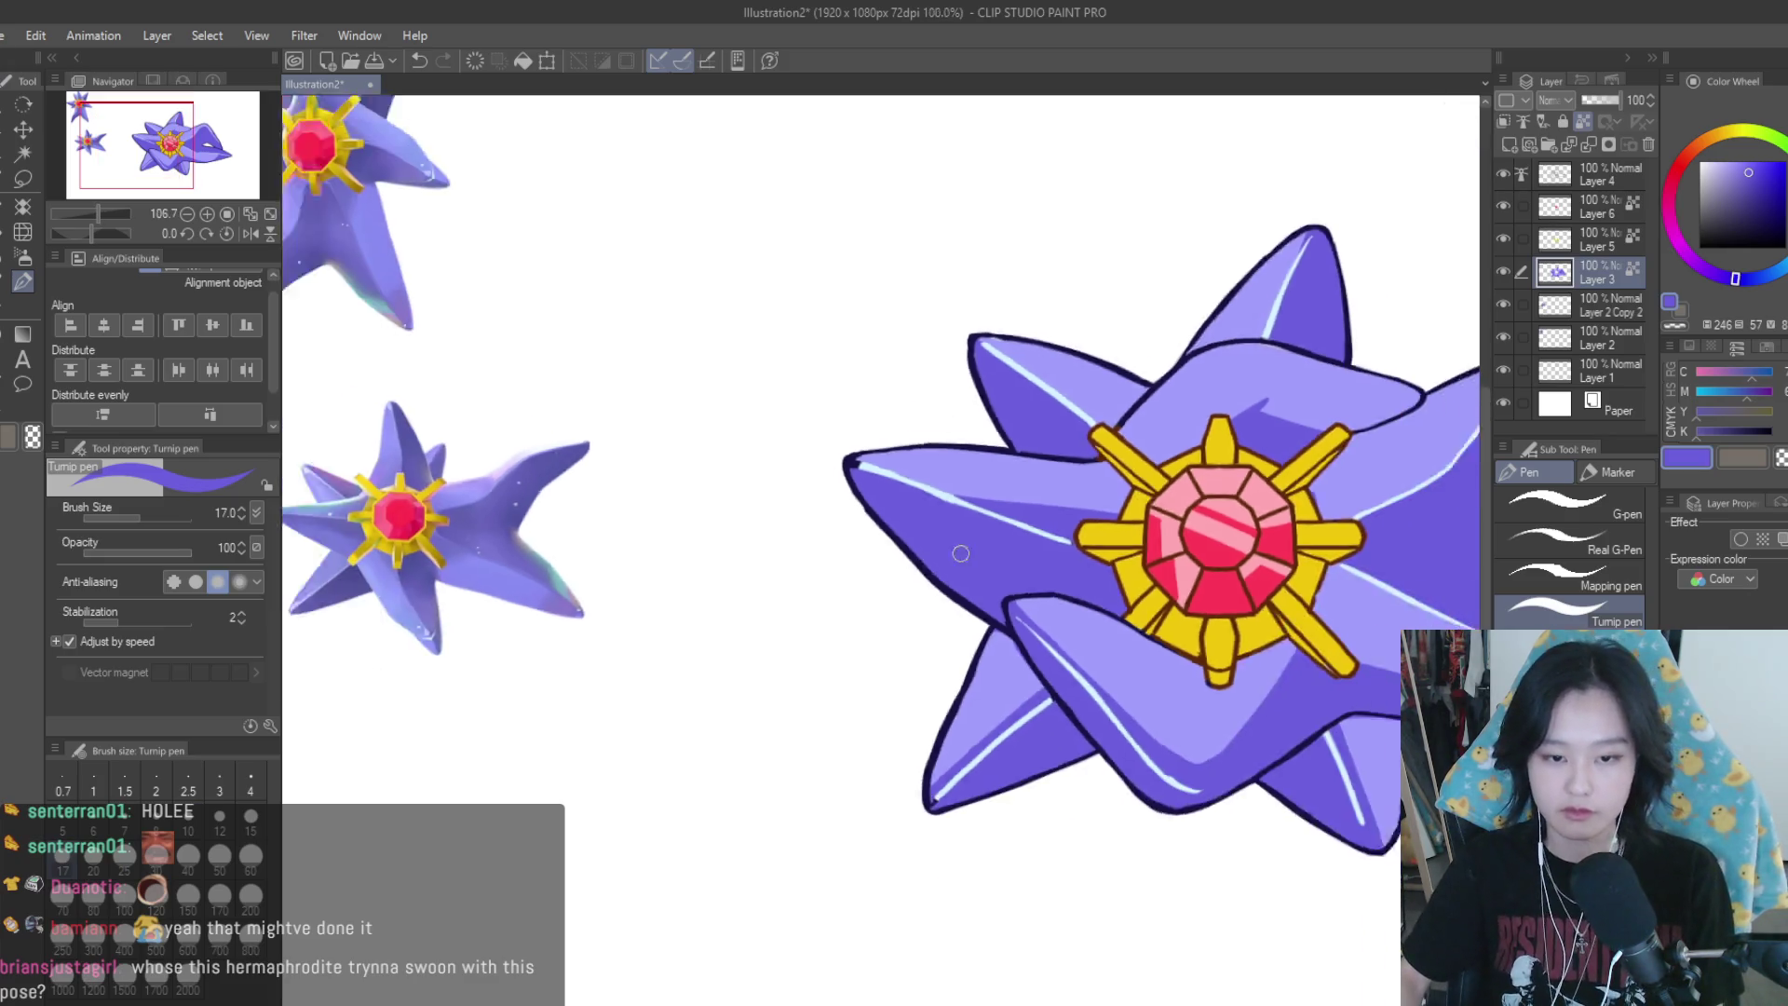
{"action": "scroll", "coordinate": [950, 558], "scroll_direction": "down", "scroll_amount": 2}
{"action": "scroll", "coordinate": [1229, 599], "scroll_direction": "up", "scroll_amount": 1}
{"action": "scroll", "coordinate": [1229, 596], "scroll_direction": "up", "scroll_amount": 1}
{"action": "scroll", "coordinate": [1238, 577], "scroll_direction": "up", "scroll_amount": 1}
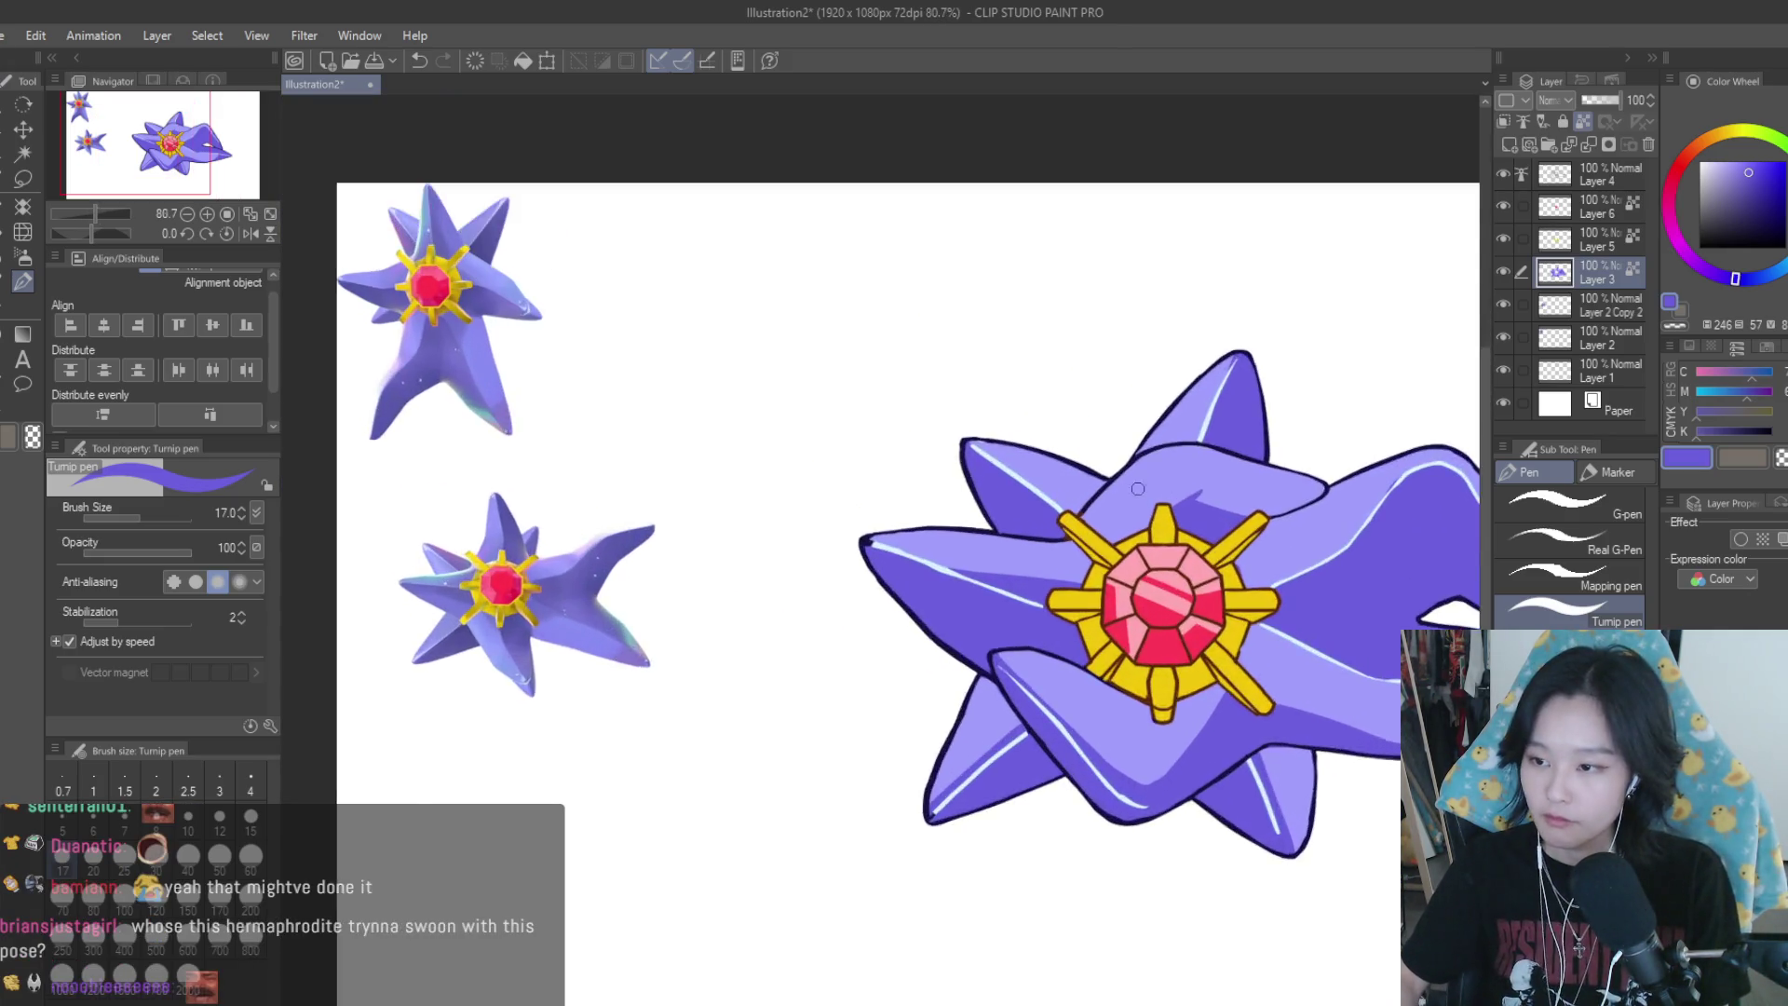
{"action": "scroll", "coordinate": [1290, 494], "scroll_direction": "up", "scroll_amount": 1}
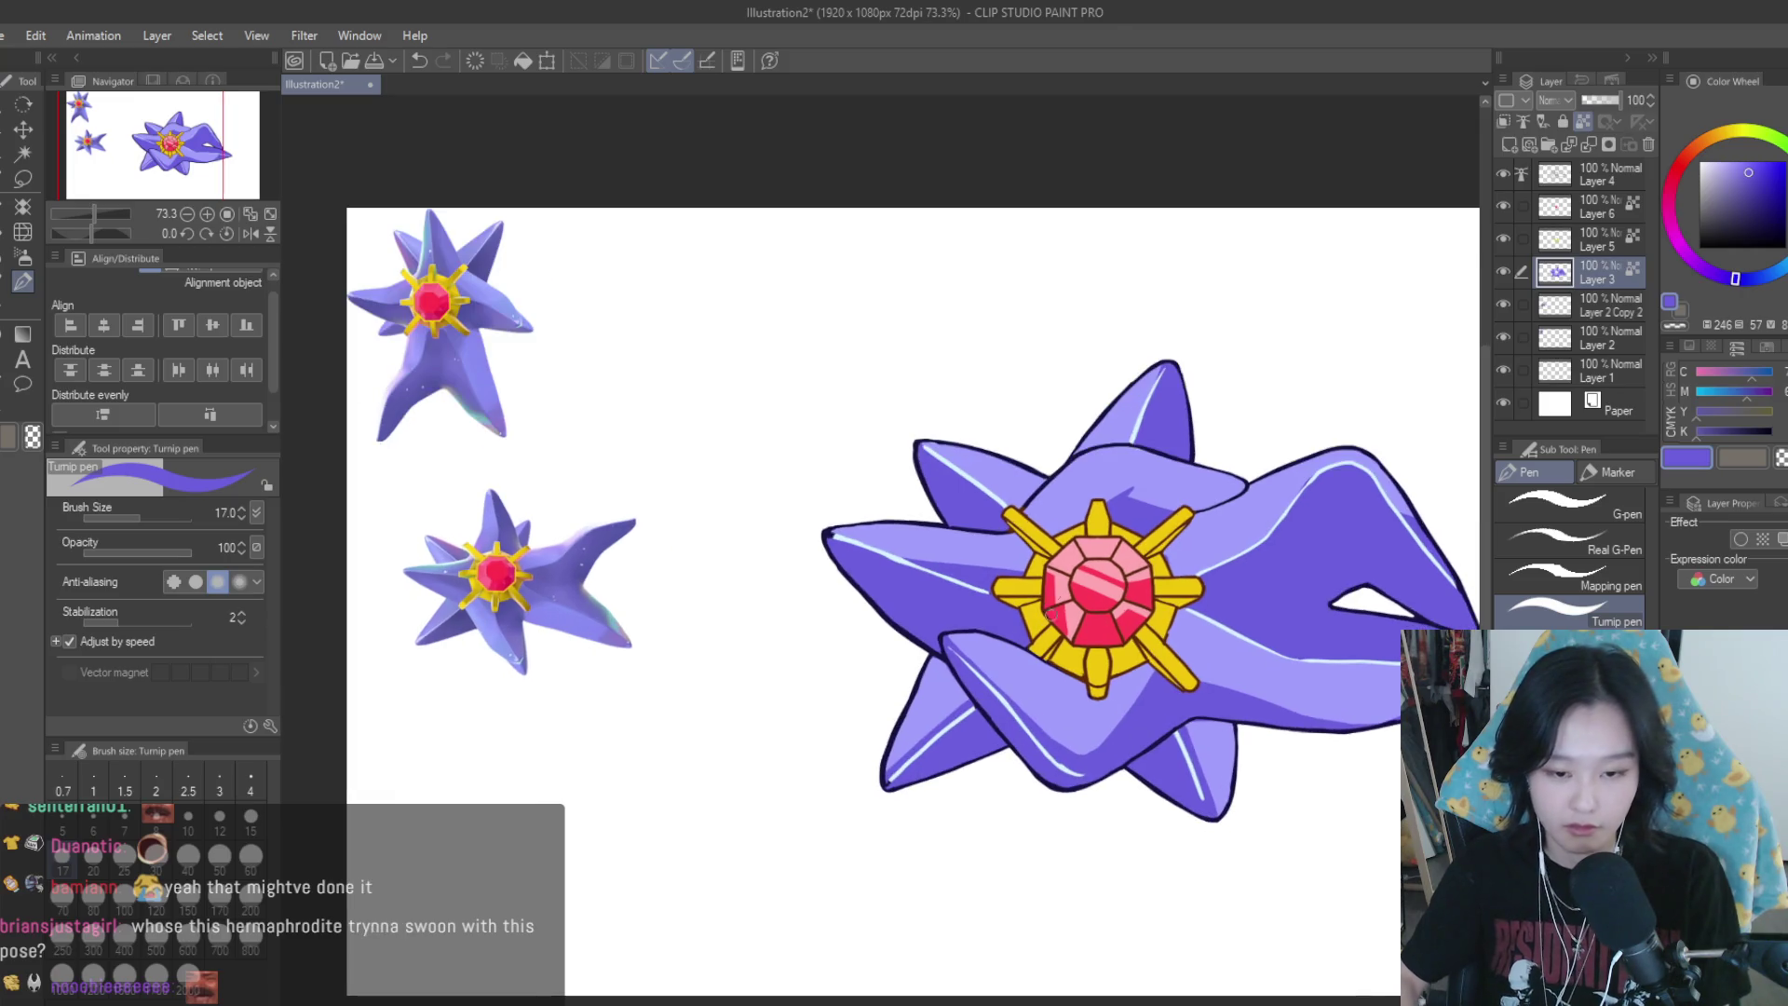
{"action": "left_click_drag", "start_coordinate": [890, 775], "coordinate": [972, 710]}
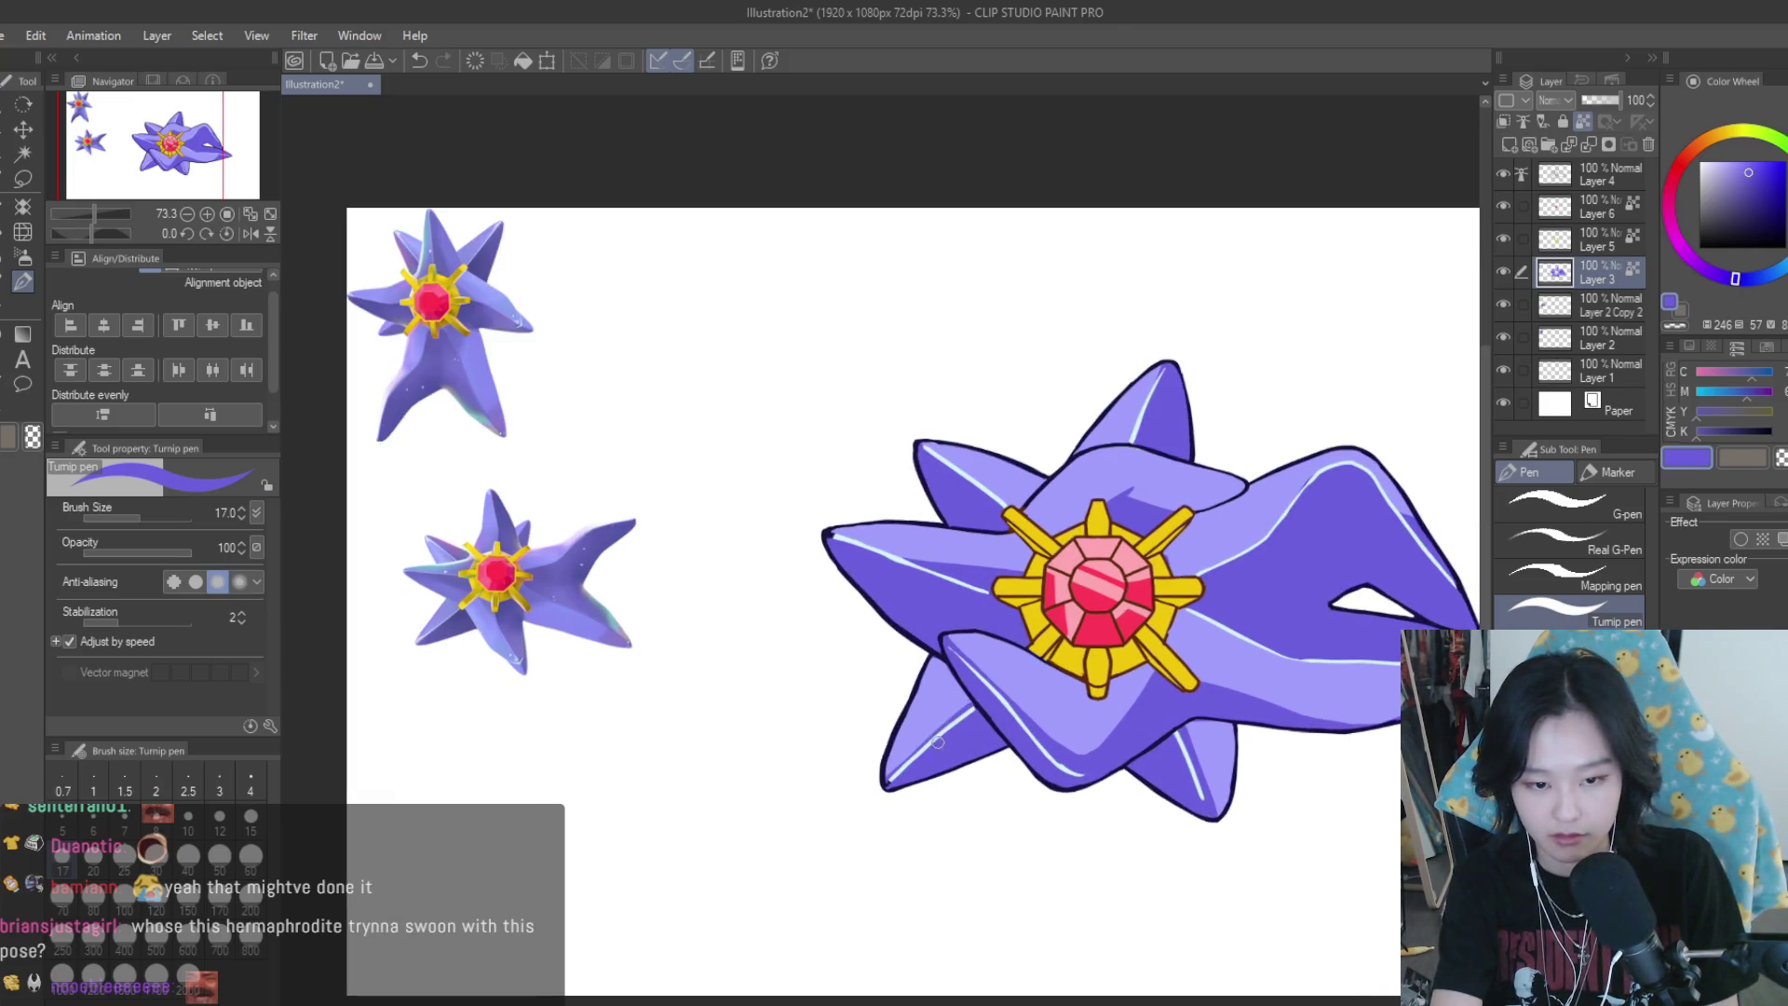
{"action": "scroll", "coordinate": [969, 708], "scroll_direction": "up", "scroll_amount": 4}
{"action": "left_click_drag", "start_coordinate": [1024, 657], "coordinate": [835, 825]}
{"action": "key", "text": "ctrl+z"}
Eyedrop the arm's light and dark purples, then hide the fill layer to check the lineart
{"action": "left_click", "coordinate": [1014, 670], "text": "alt"}
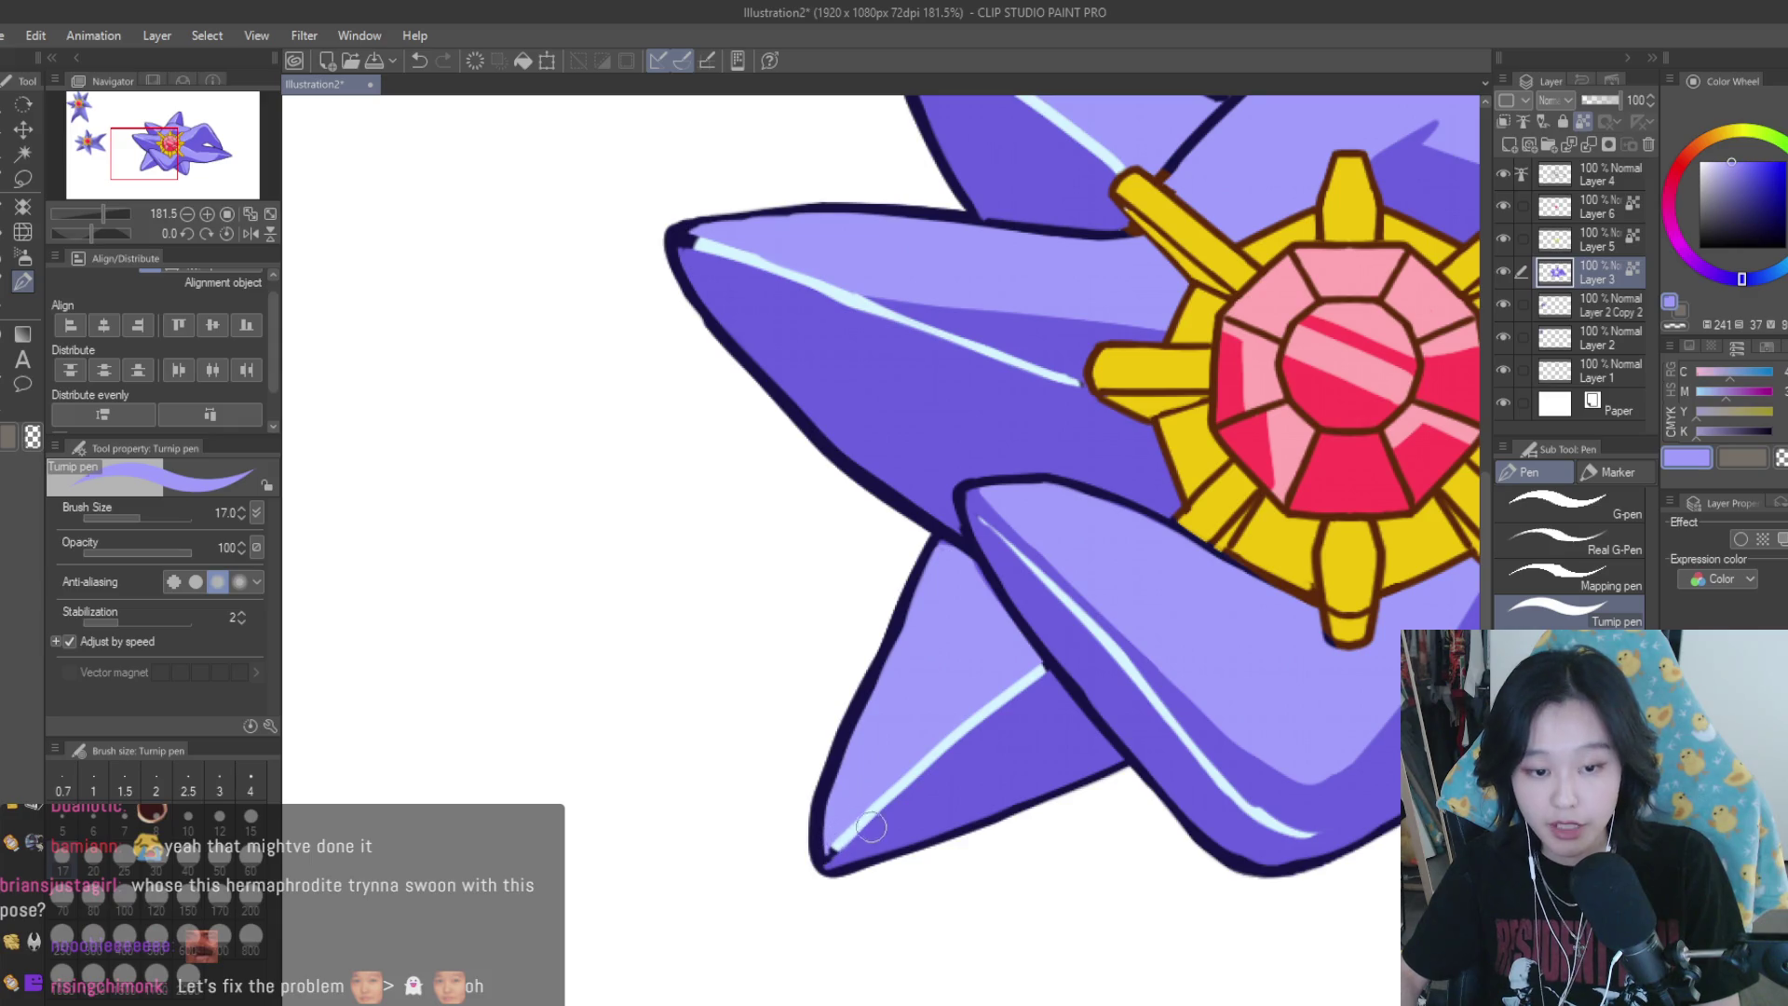
{"action": "left_click", "coordinate": [871, 826], "text": "alt"}
{"action": "scroll", "coordinate": [931, 792], "scroll_direction": "down", "scroll_amount": 4}
{"action": "scroll", "coordinate": [1002, 752], "scroll_direction": "down", "scroll_amount": 1}
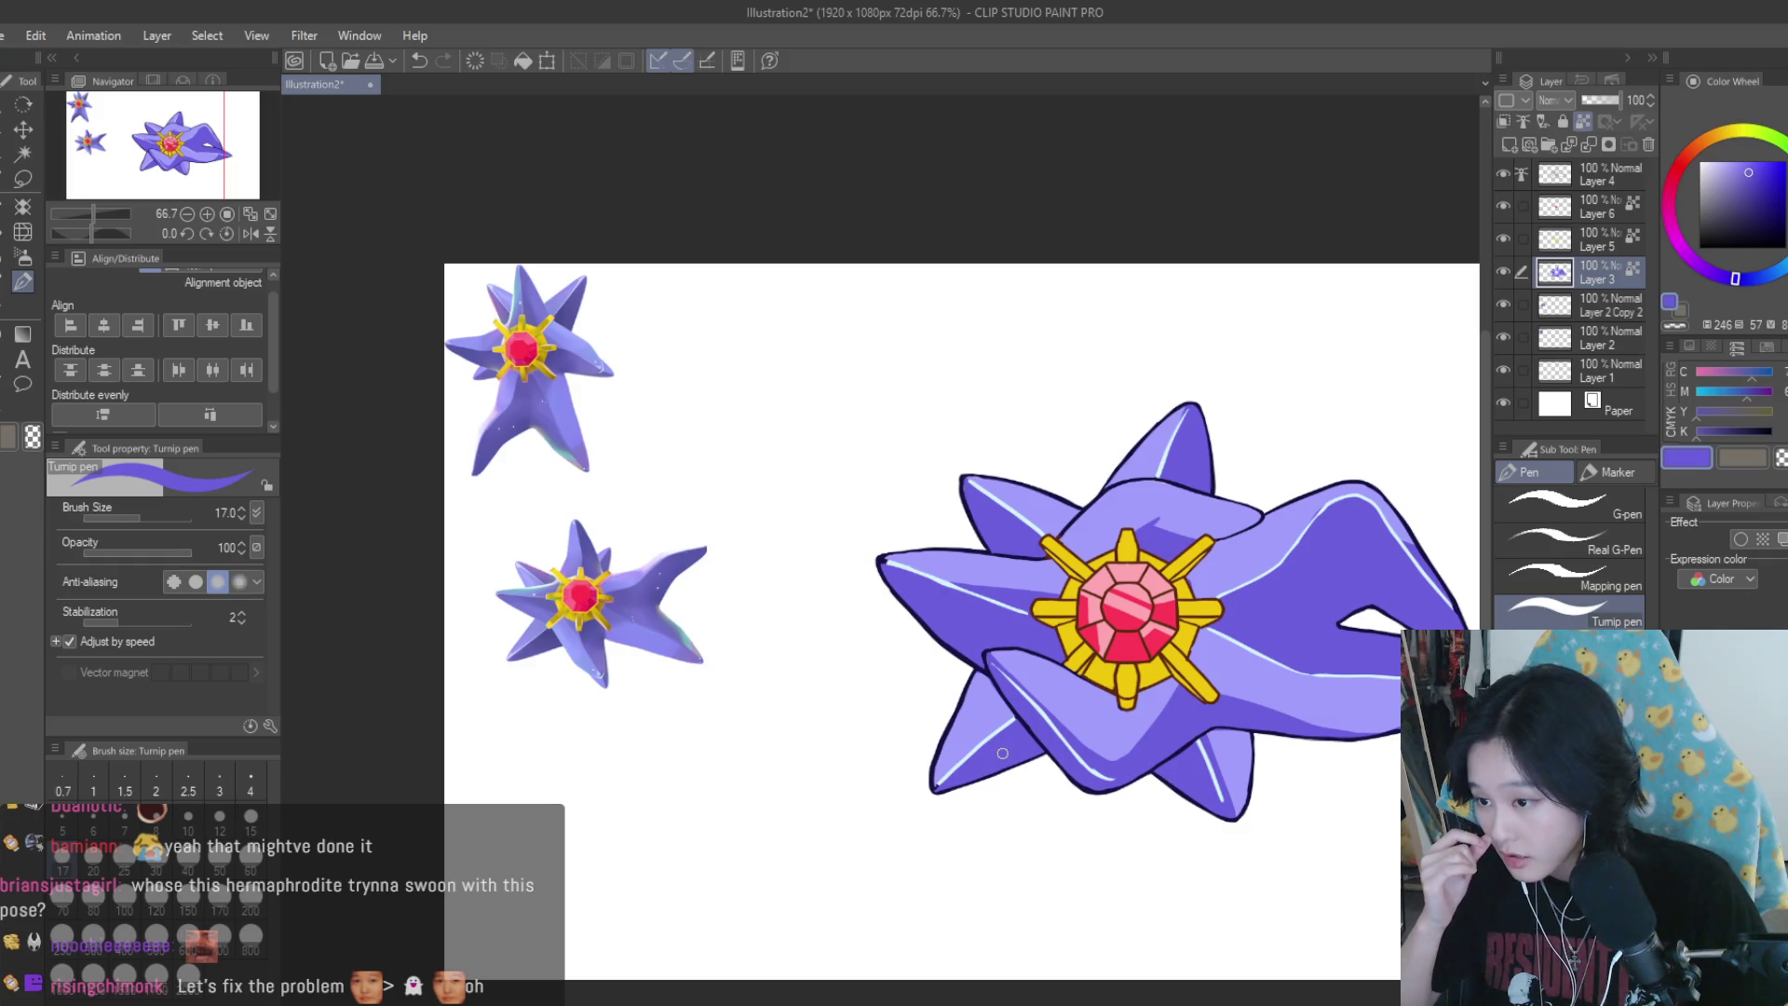
{"action": "scroll", "coordinate": [1046, 637], "scroll_direction": "up", "scroll_amount": 3}
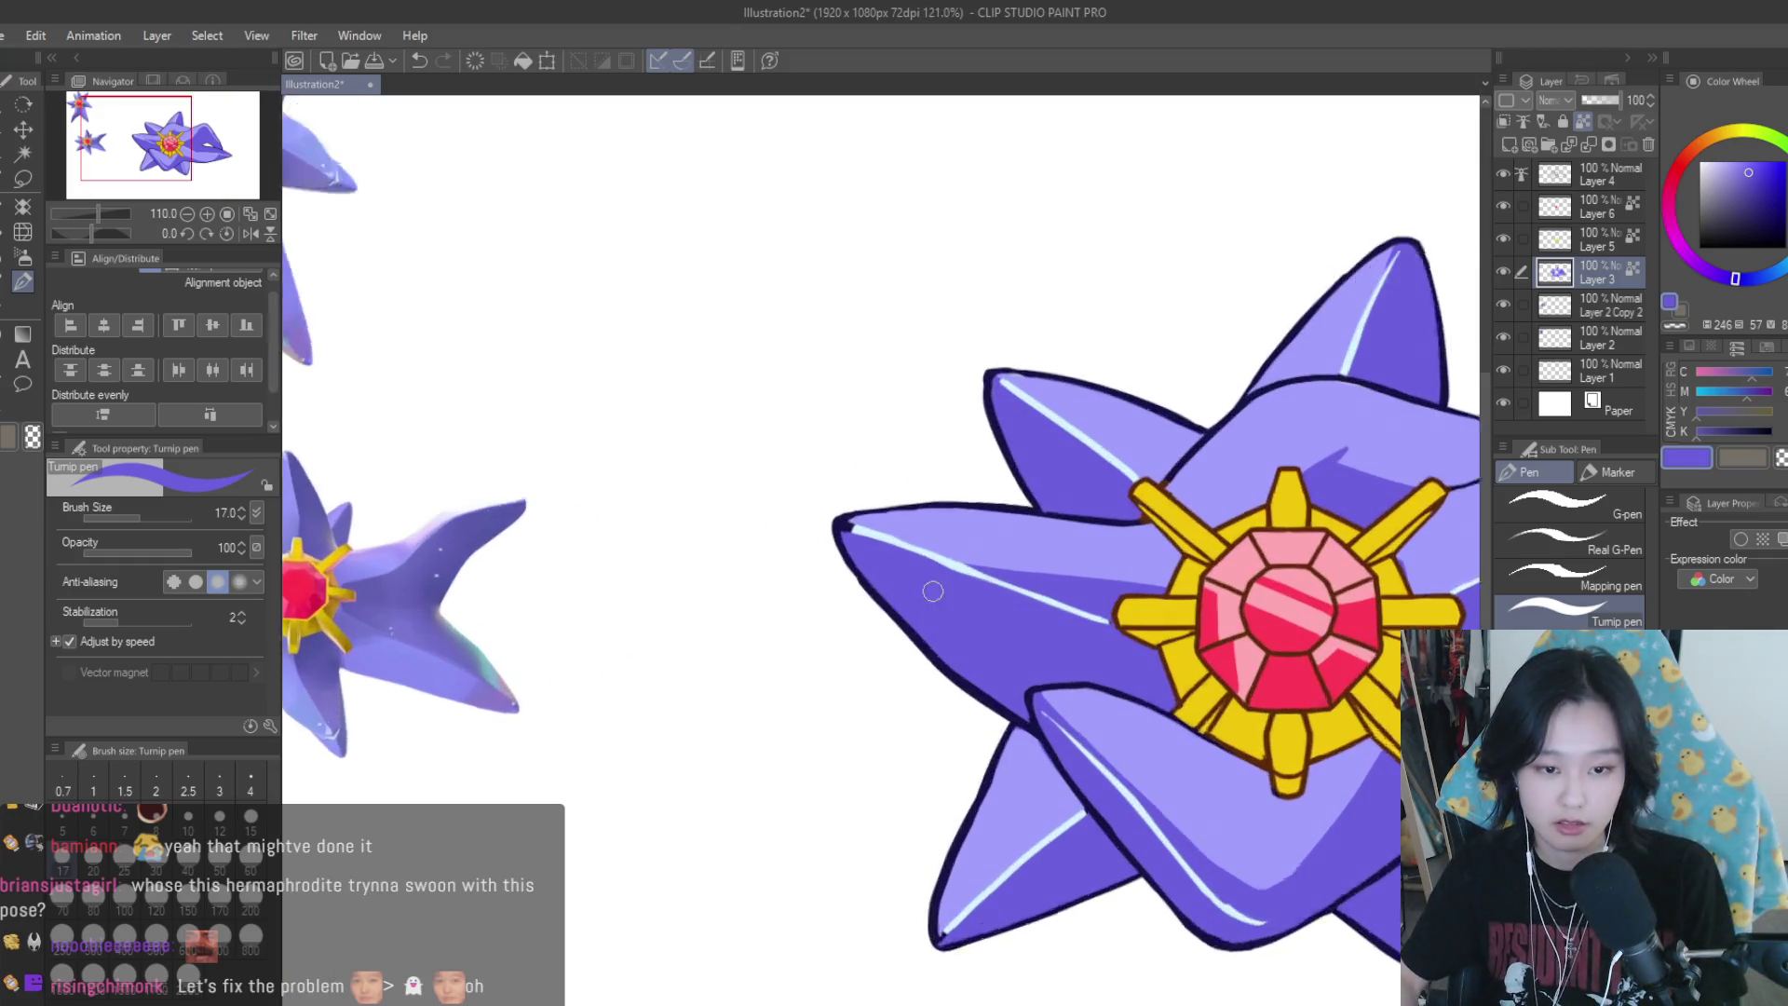
{"action": "scroll", "coordinate": [941, 568], "scroll_direction": "down", "scroll_amount": 2}
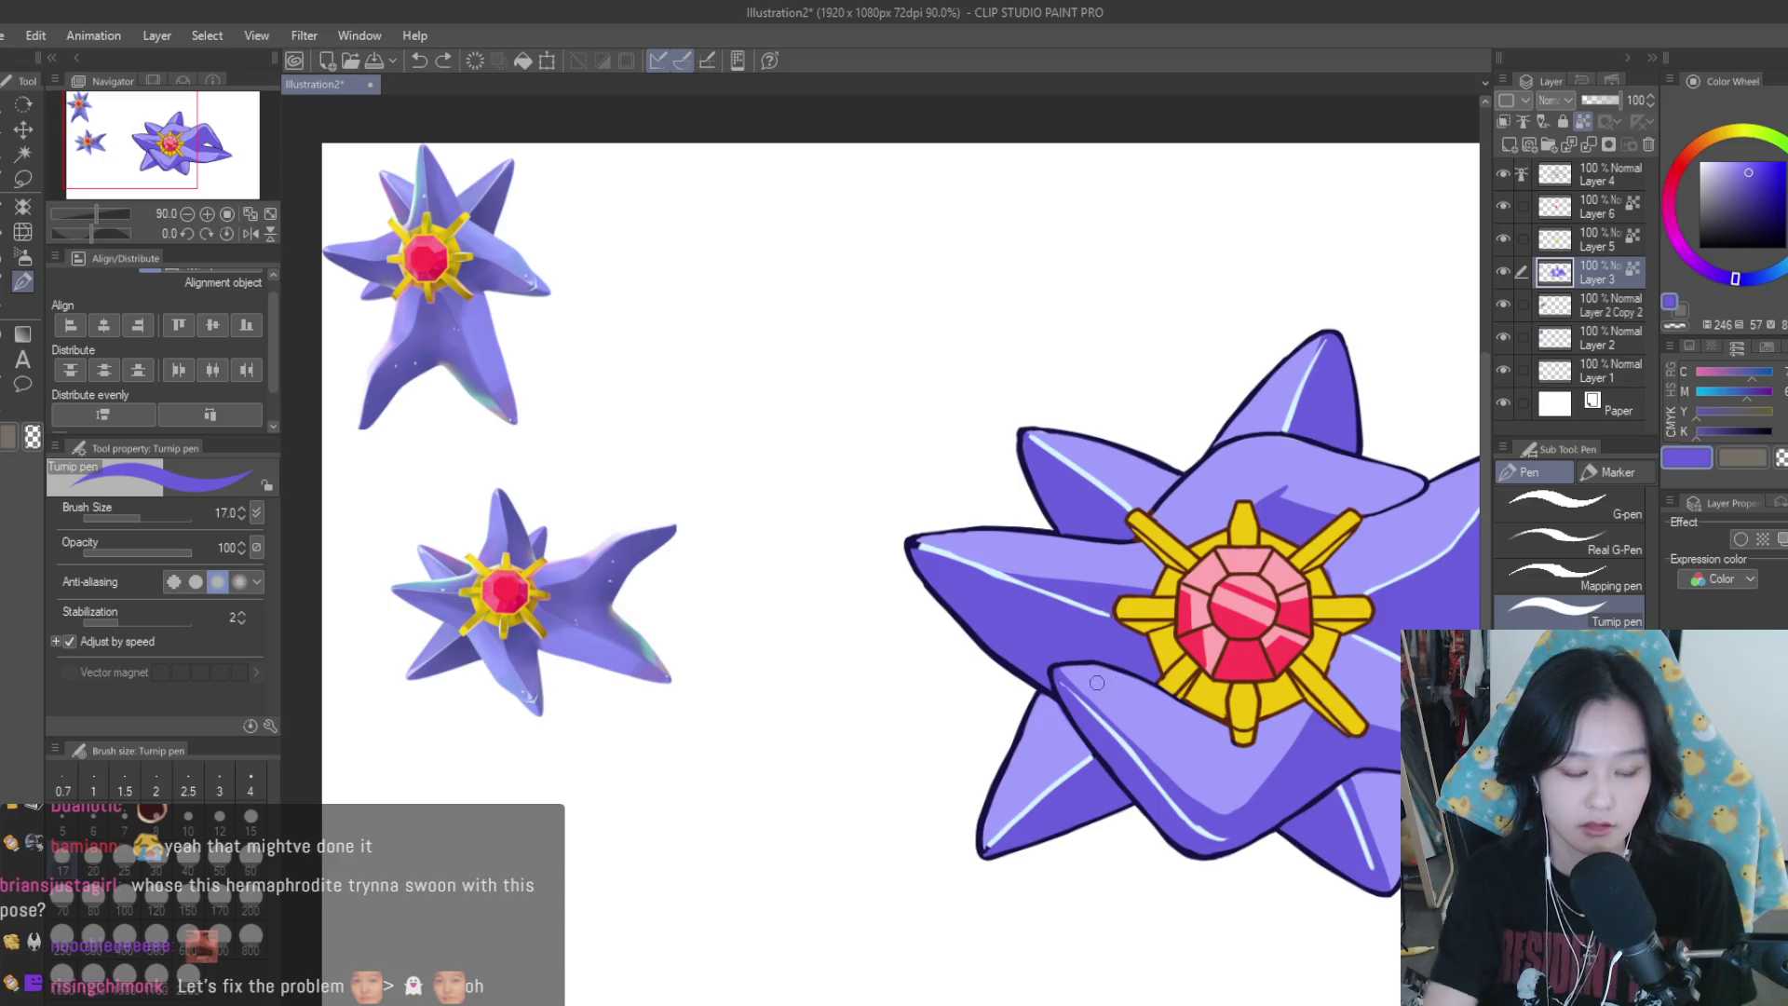
{"action": "scroll", "coordinate": [843, 722], "scroll_direction": "down", "scroll_amount": 2}
{"action": "scroll", "coordinate": [843, 723], "scroll_direction": "up", "scroll_amount": 2}
{"action": "scroll", "coordinate": [1190, 548], "scroll_direction": "down", "scroll_amount": 3}
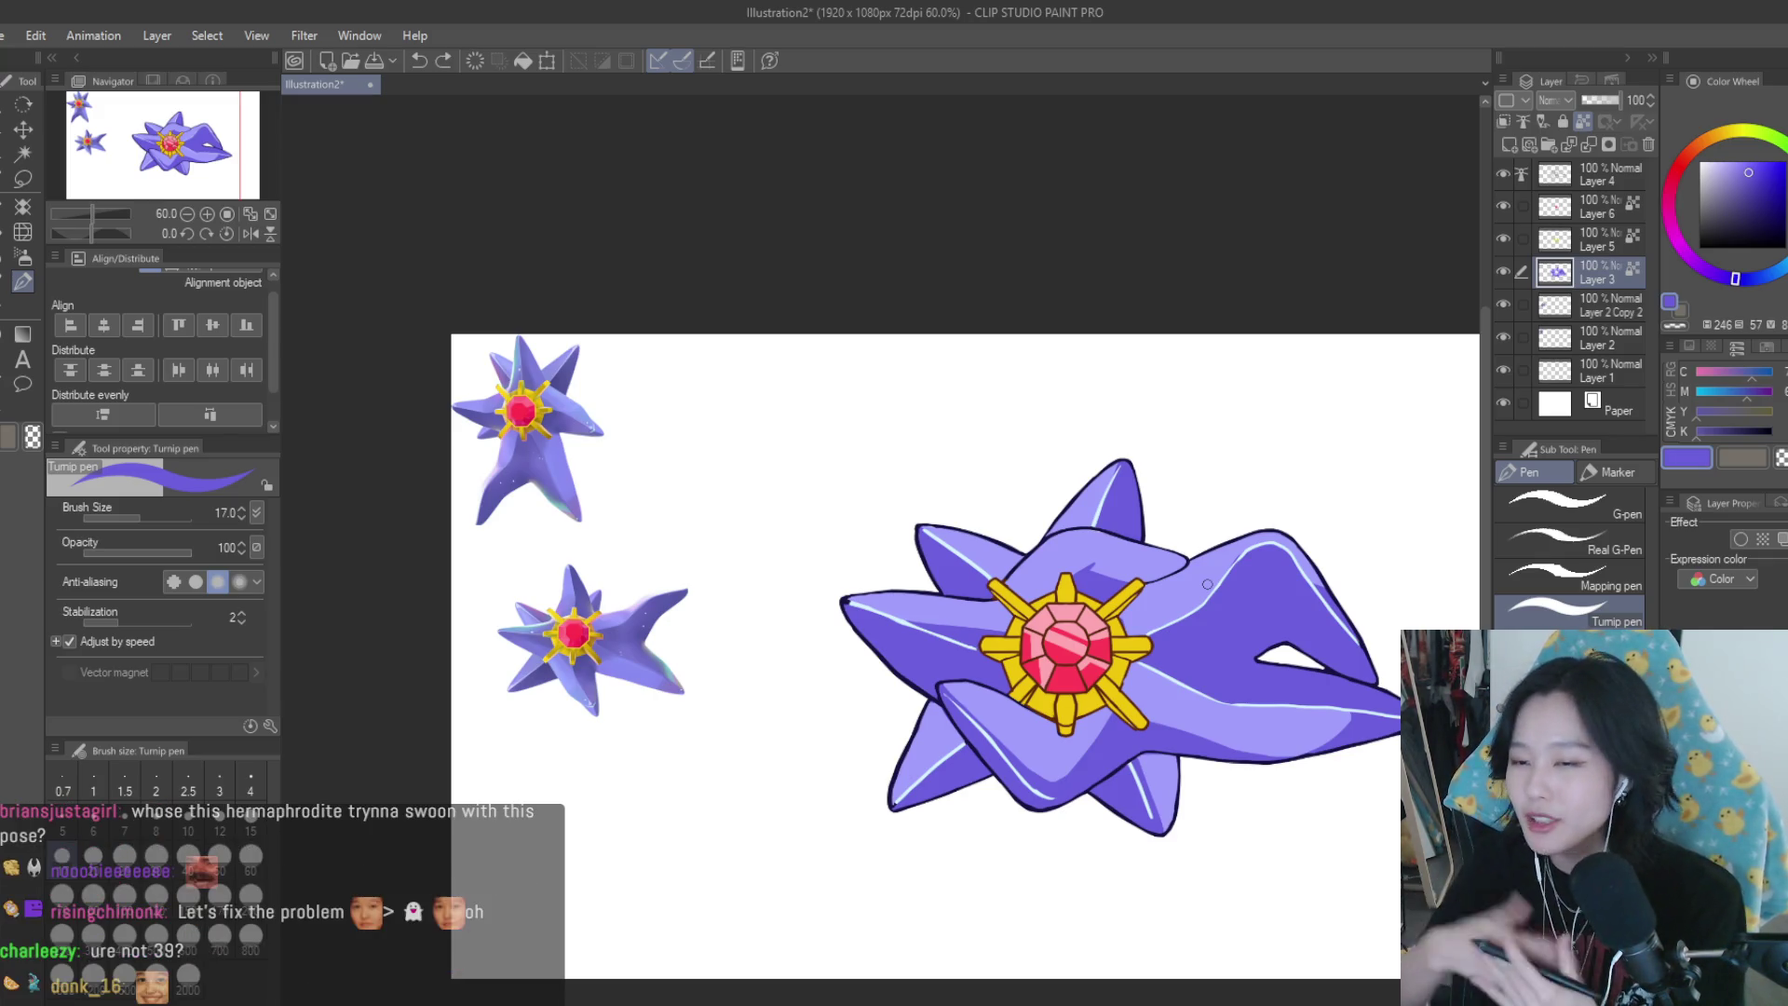
{"action": "left_click", "coordinate": [1503, 271]}
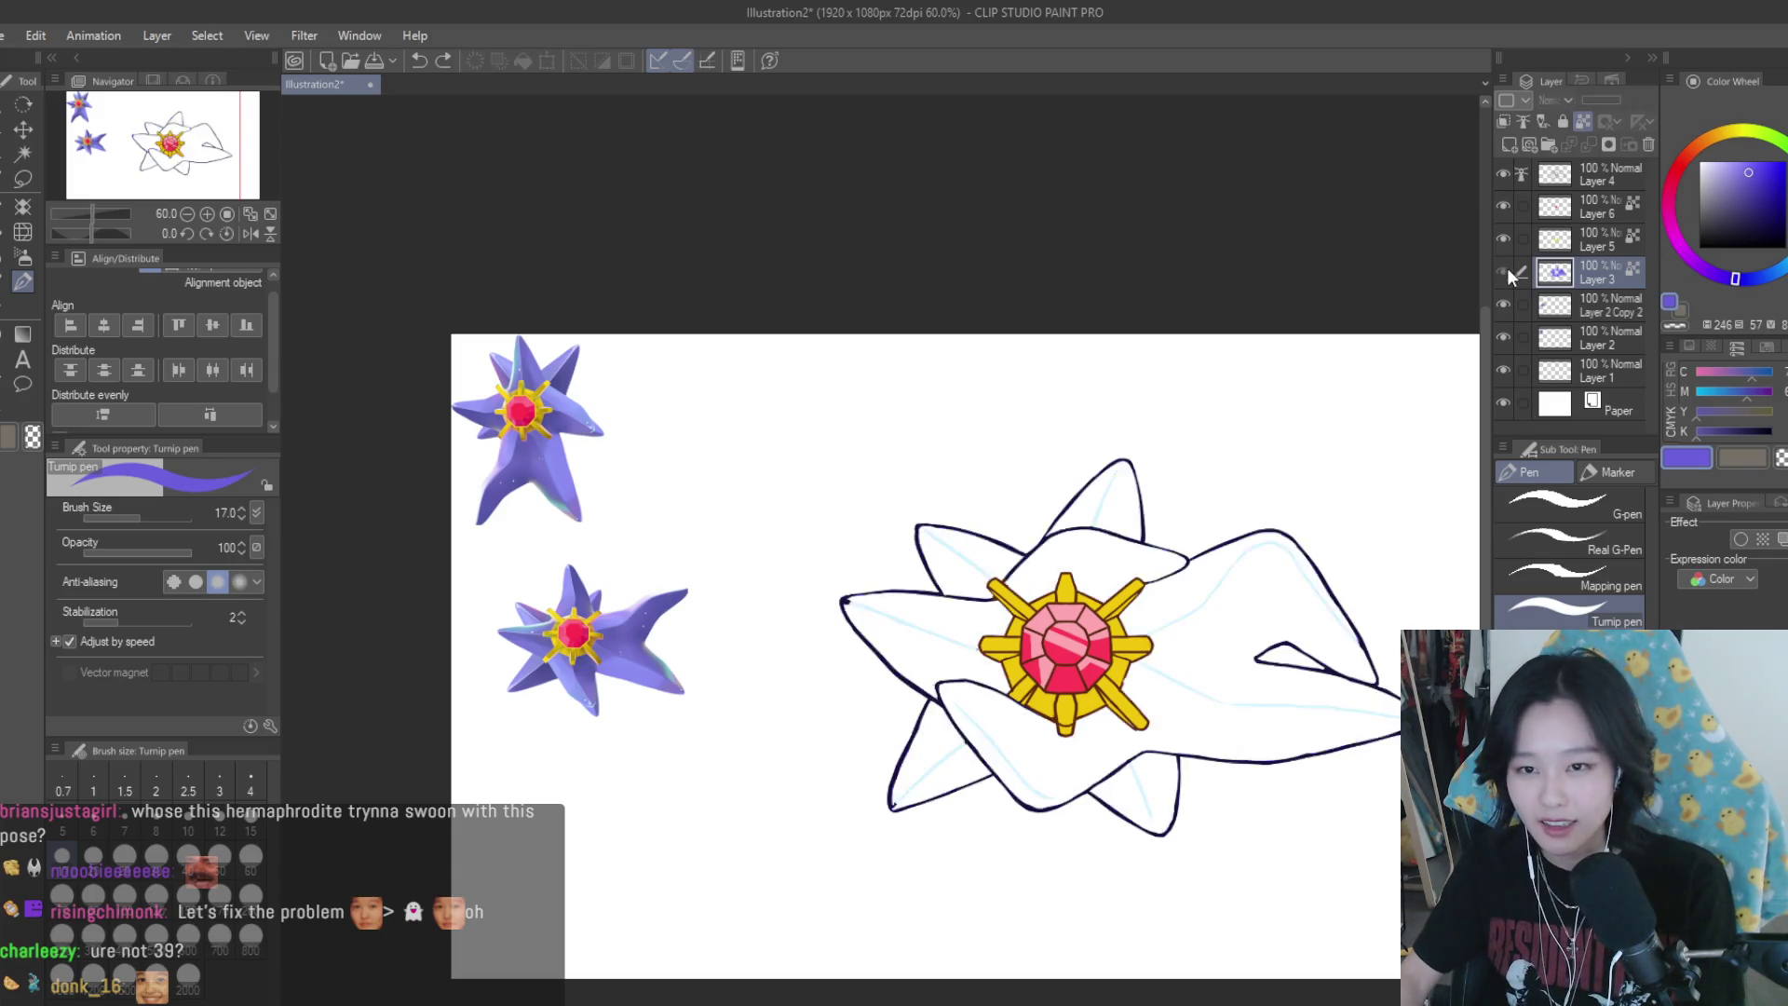
{"action": "left_click", "coordinate": [1503, 271]}
{"action": "scroll", "coordinate": [1145, 559], "scroll_direction": "up", "scroll_amount": 2}
{"action": "scroll", "coordinate": [1145, 559], "scroll_direction": "up", "scroll_amount": 3}
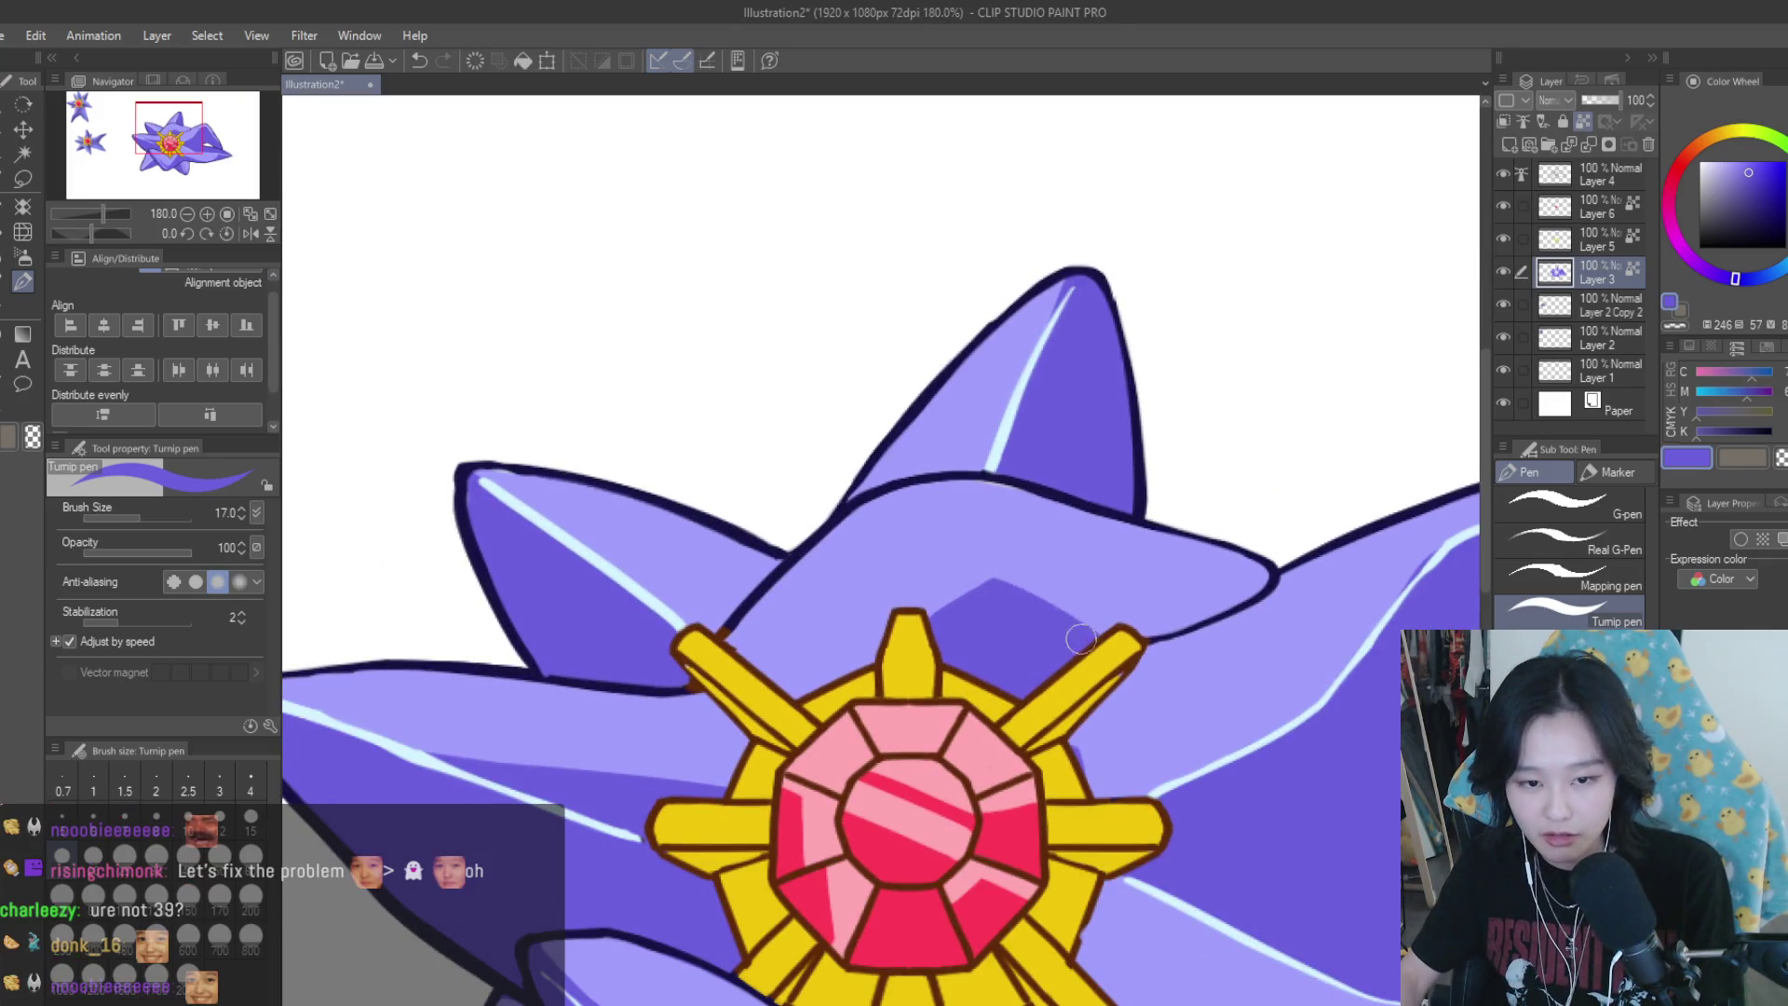
{"action": "left_click", "coordinate": [950, 571], "text": "alt"}
{"action": "left_click_drag", "start_coordinate": [941, 589], "coordinate": [1057, 586]}
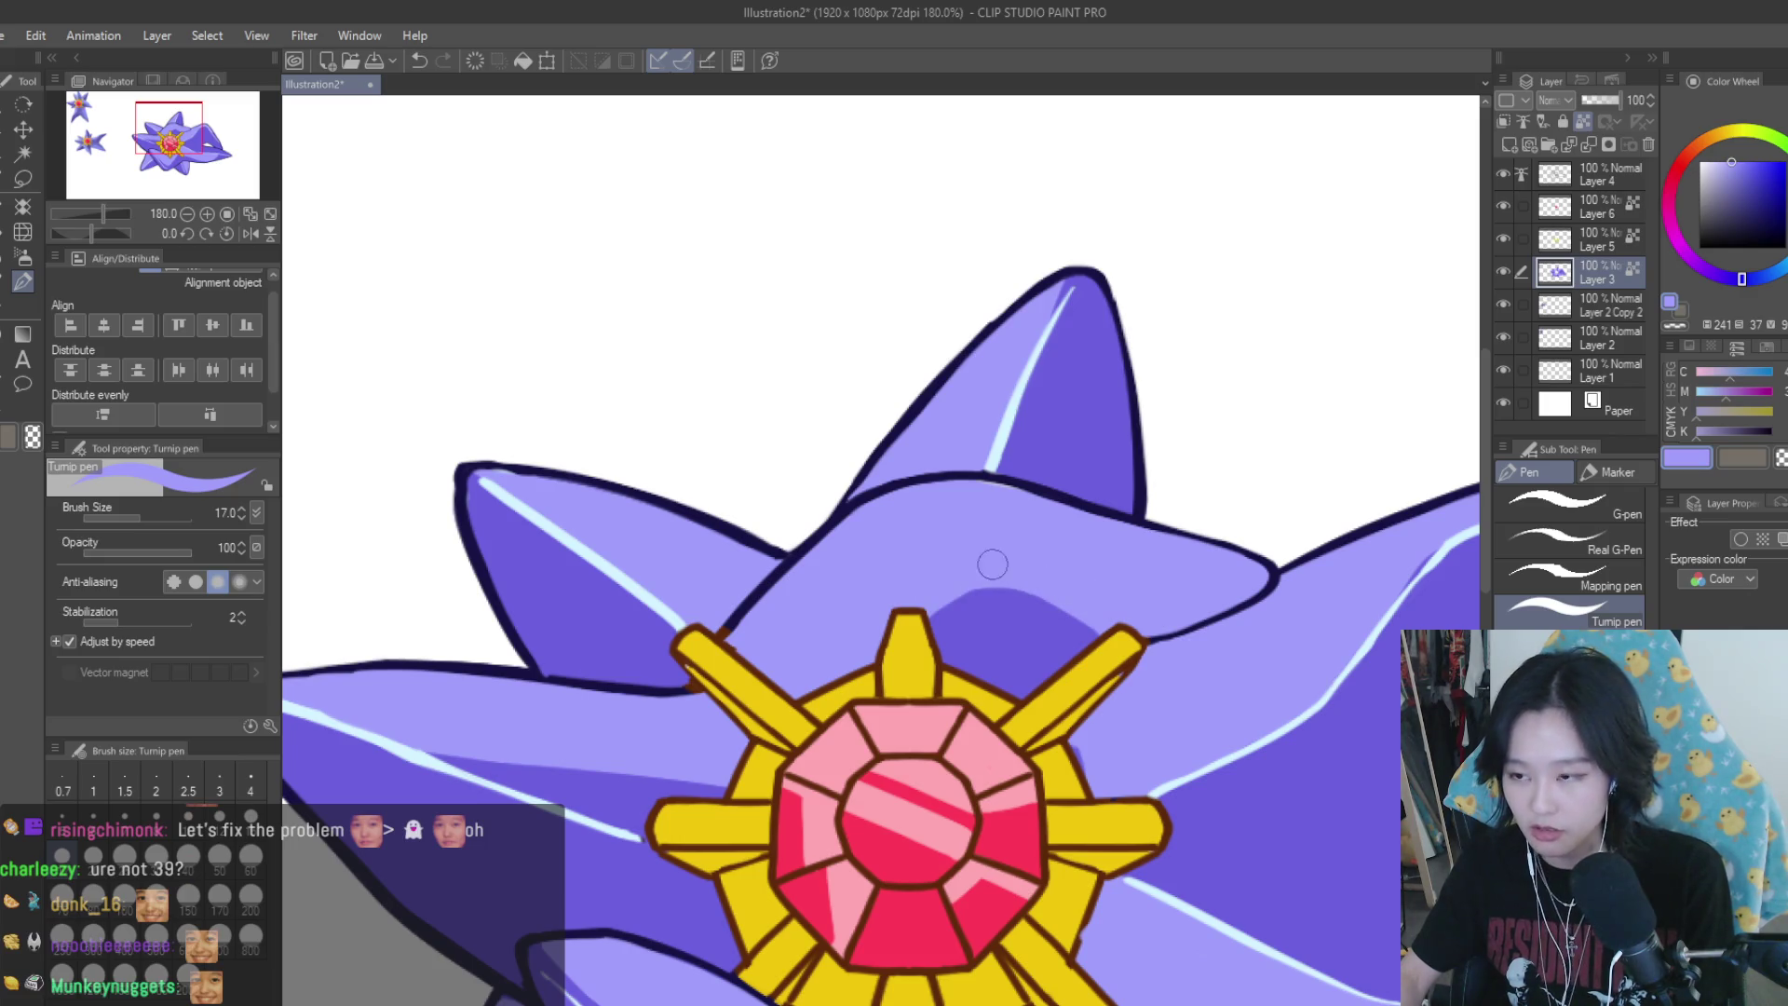
{"action": "scroll", "coordinate": [992, 563], "scroll_direction": "down", "scroll_amount": 3}
{"action": "scroll", "coordinate": [1220, 565], "scroll_direction": "up", "scroll_amount": 1}
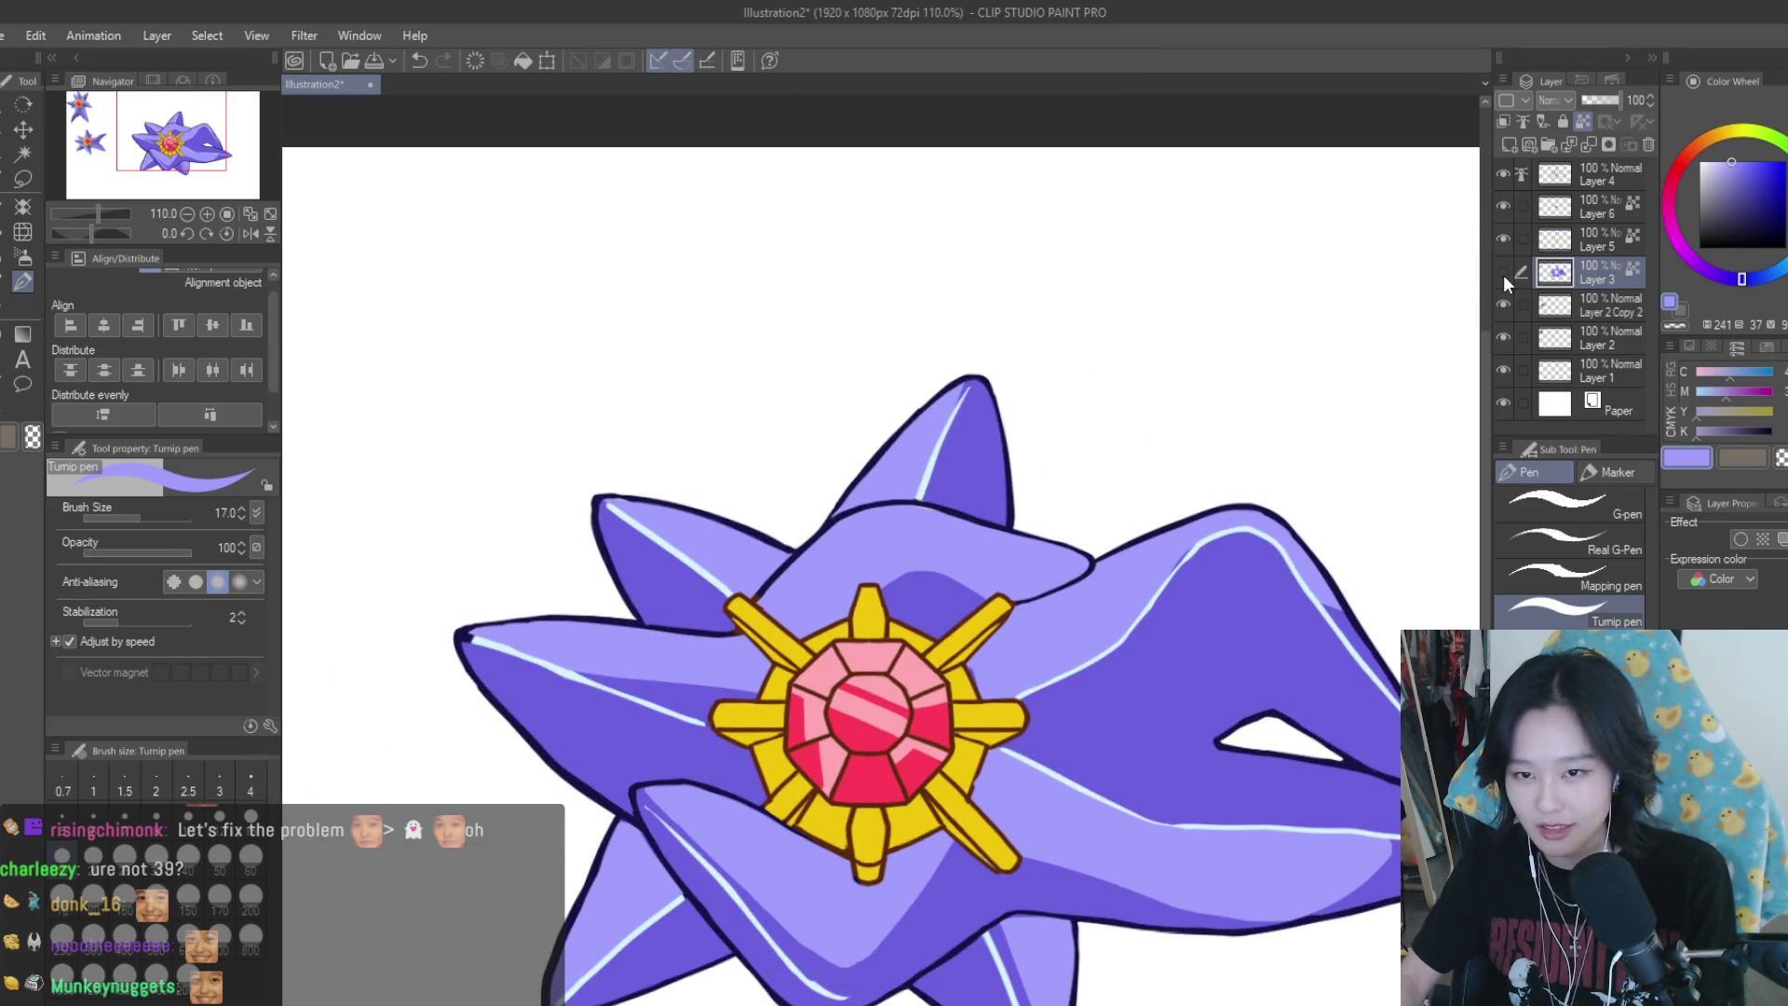
{"action": "scroll", "coordinate": [1198, 554], "scroll_direction": "up", "scroll_amount": 3}
{"action": "scroll", "coordinate": [1198, 553], "scroll_direction": "up", "scroll_amount": 1}
{"action": "scroll", "coordinate": [1204, 542], "scroll_direction": "down", "scroll_amount": 3}
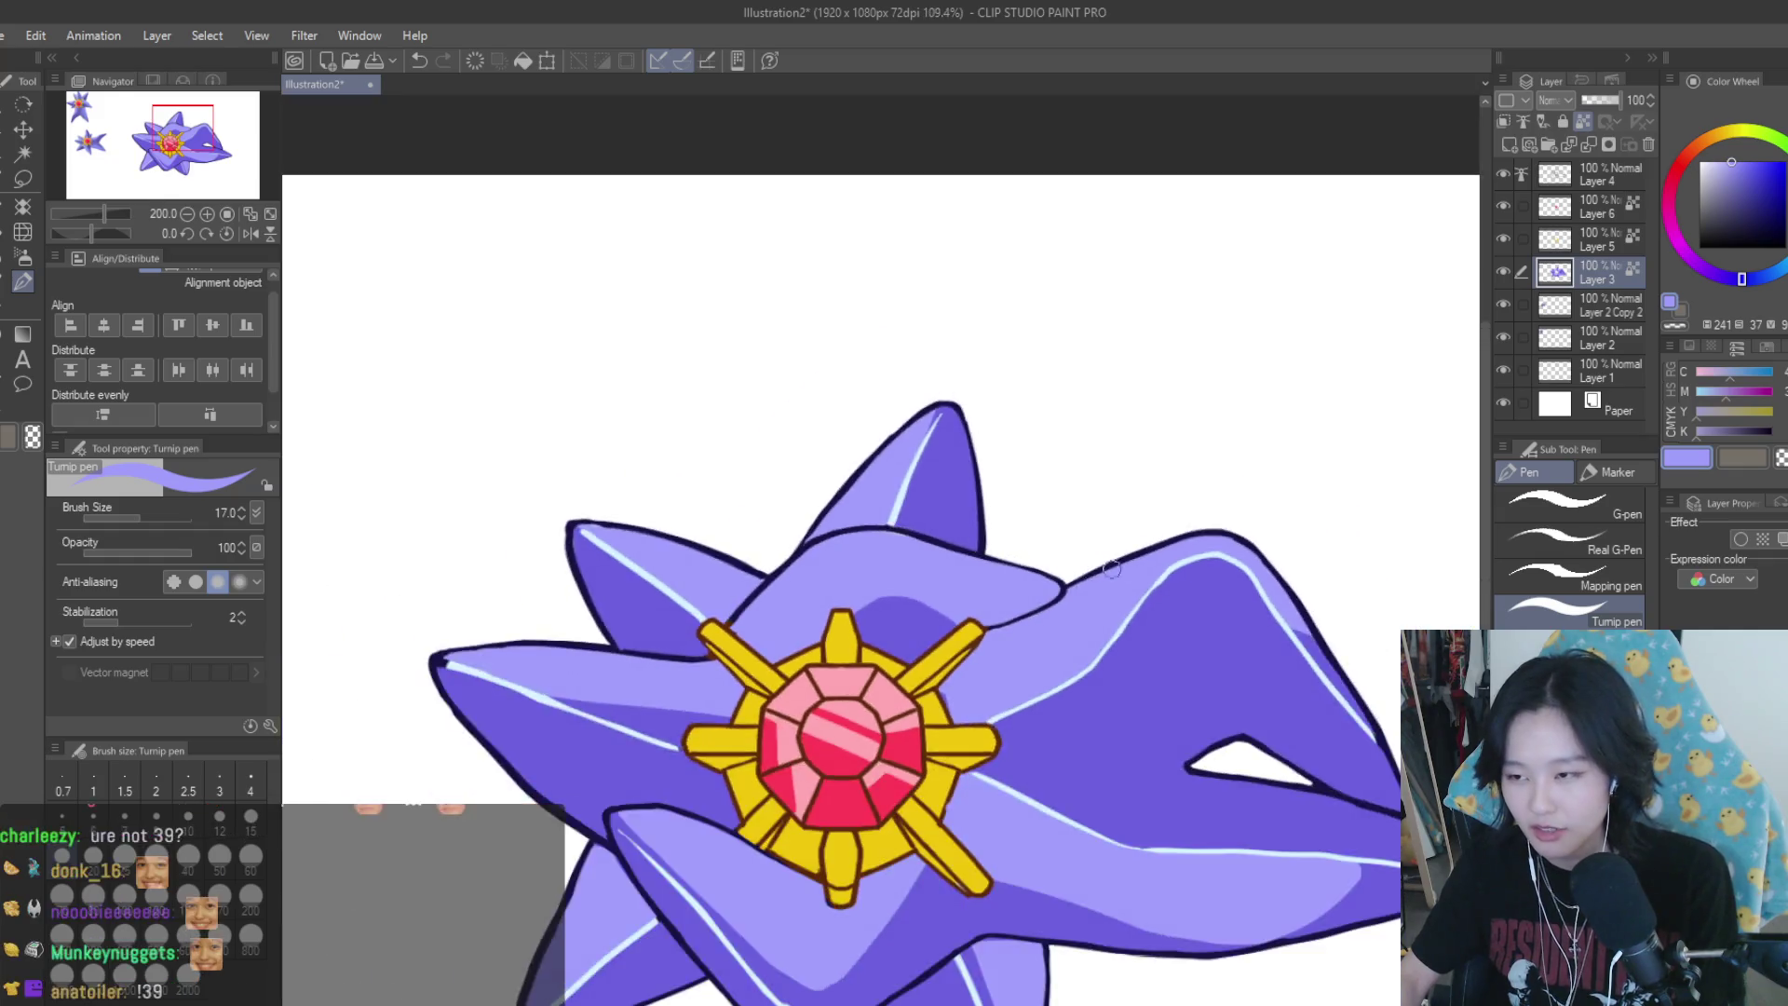
{"action": "scroll", "coordinate": [1238, 615], "scroll_direction": "down", "scroll_amount": 2}
{"action": "scroll", "coordinate": [1274, 688], "scroll_direction": "up", "scroll_amount": 1}
{"action": "scroll", "coordinate": [1341, 624], "scroll_direction": "up", "scroll_amount": 1}
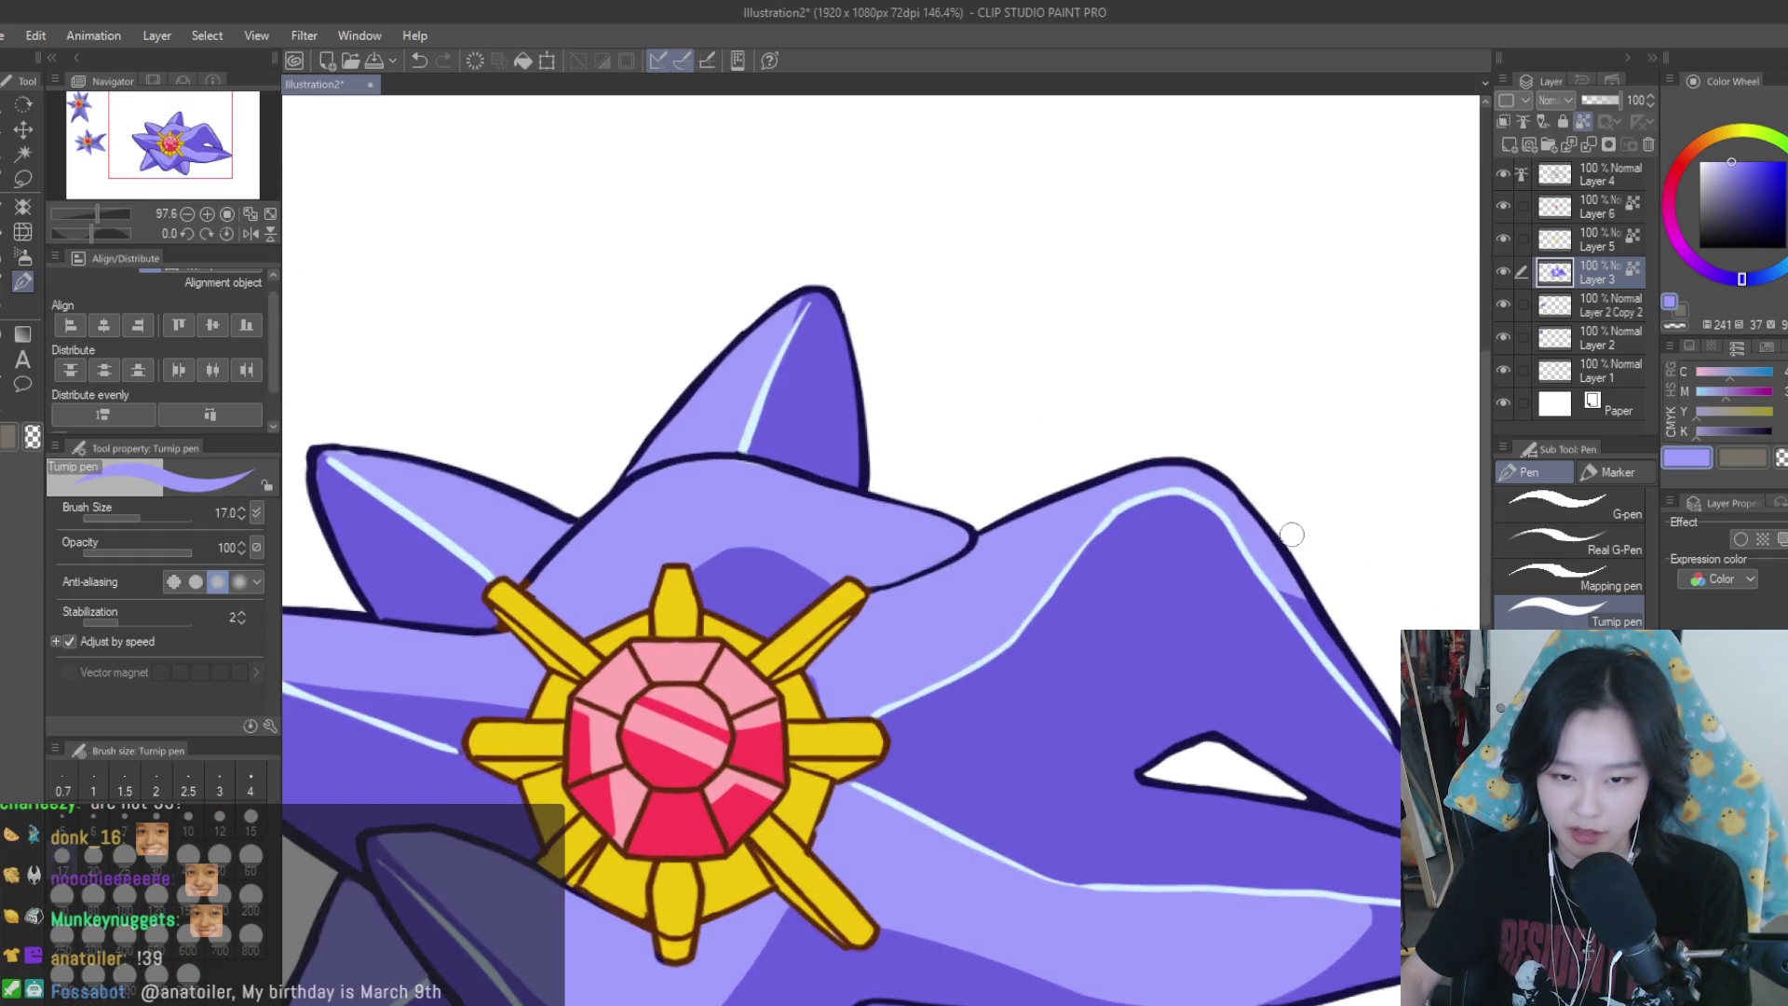
{"action": "scroll", "coordinate": [1332, 633], "scroll_direction": "down", "scroll_amount": 3}
{"action": "scroll", "coordinate": [1349, 643], "scroll_direction": "up", "scroll_amount": 1}
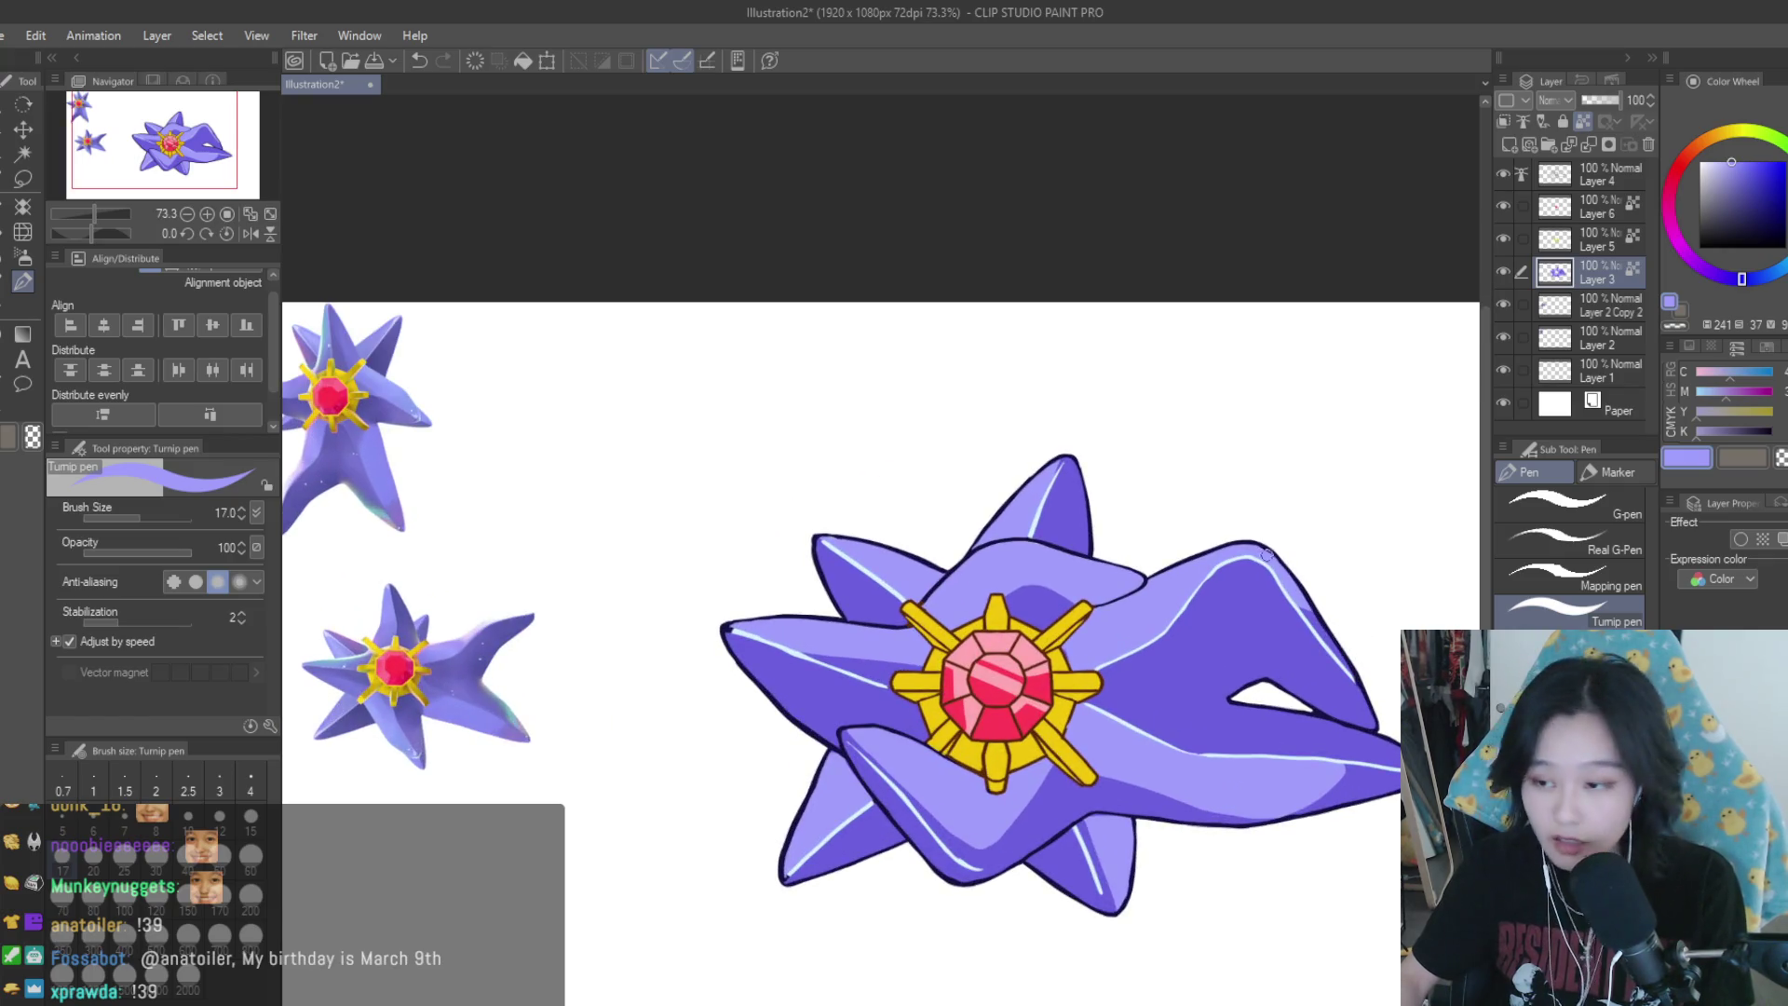
{"action": "scroll", "coordinate": [1269, 555], "scroll_direction": "up", "scroll_amount": 2}
{"action": "scroll", "coordinate": [1342, 698], "scroll_direction": "up", "scroll_amount": 2}
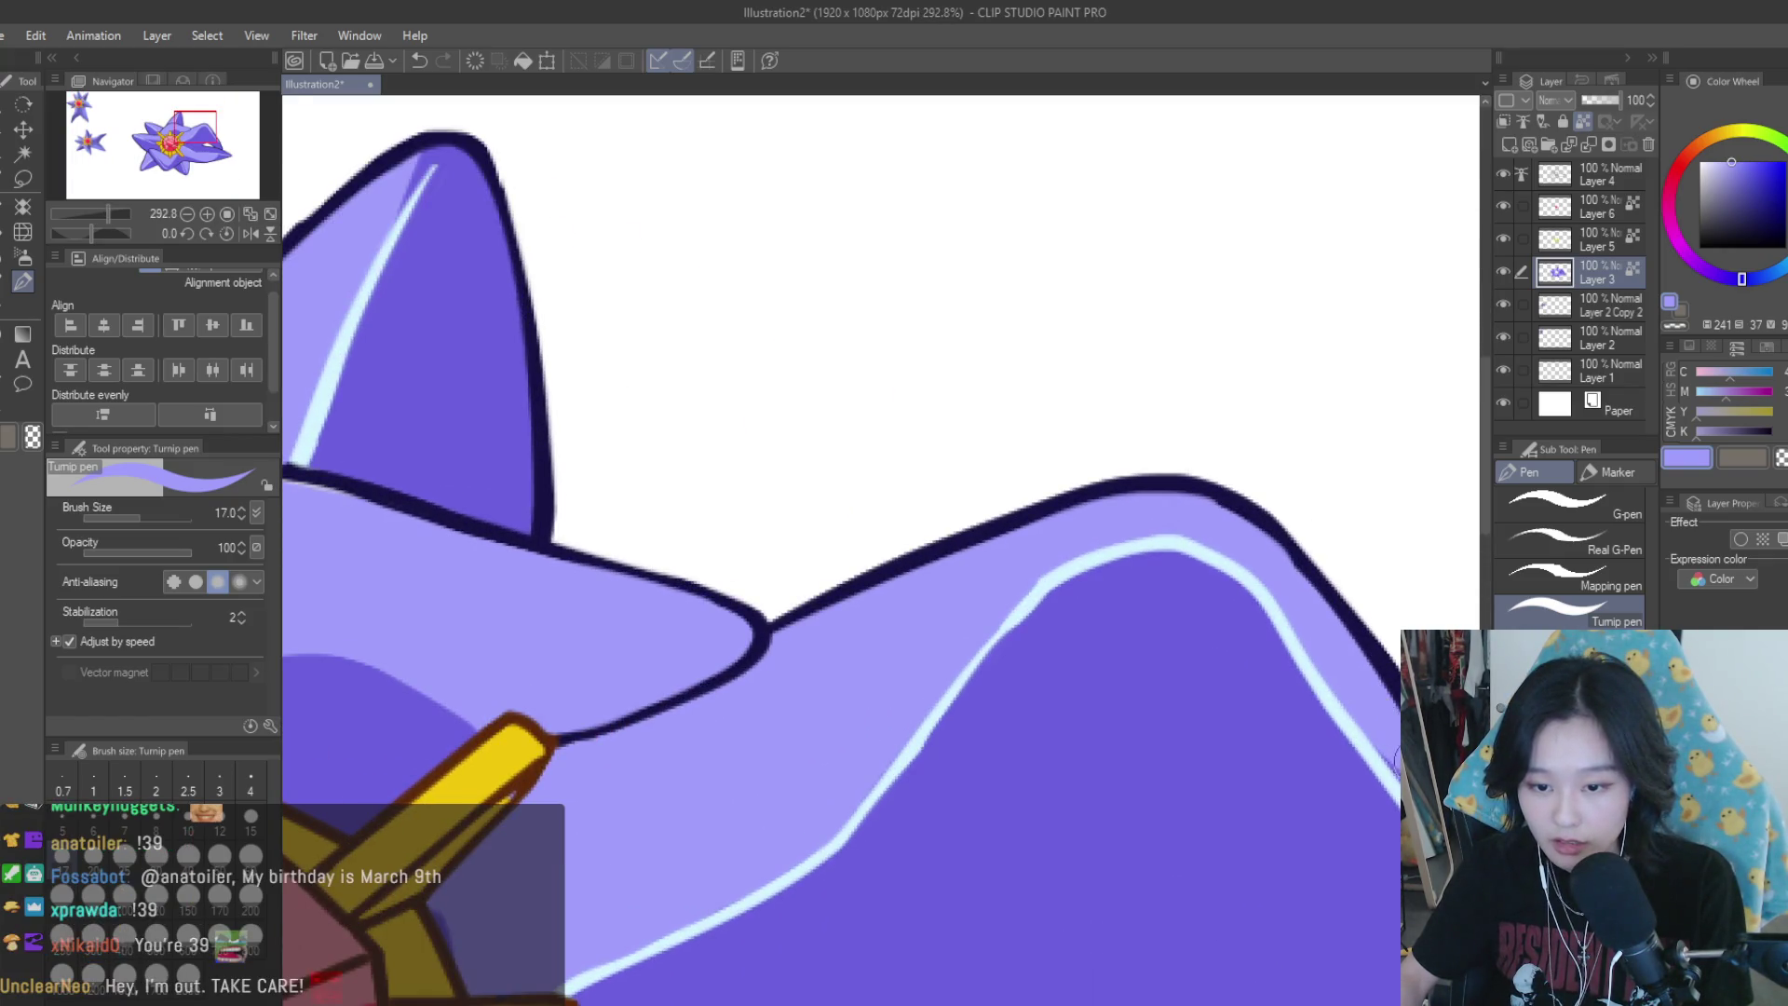
{"action": "scroll", "coordinate": [1205, 623], "scroll_direction": "down", "scroll_amount": 1}
{"action": "left_click", "coordinate": [1286, 710], "text": "alt"}
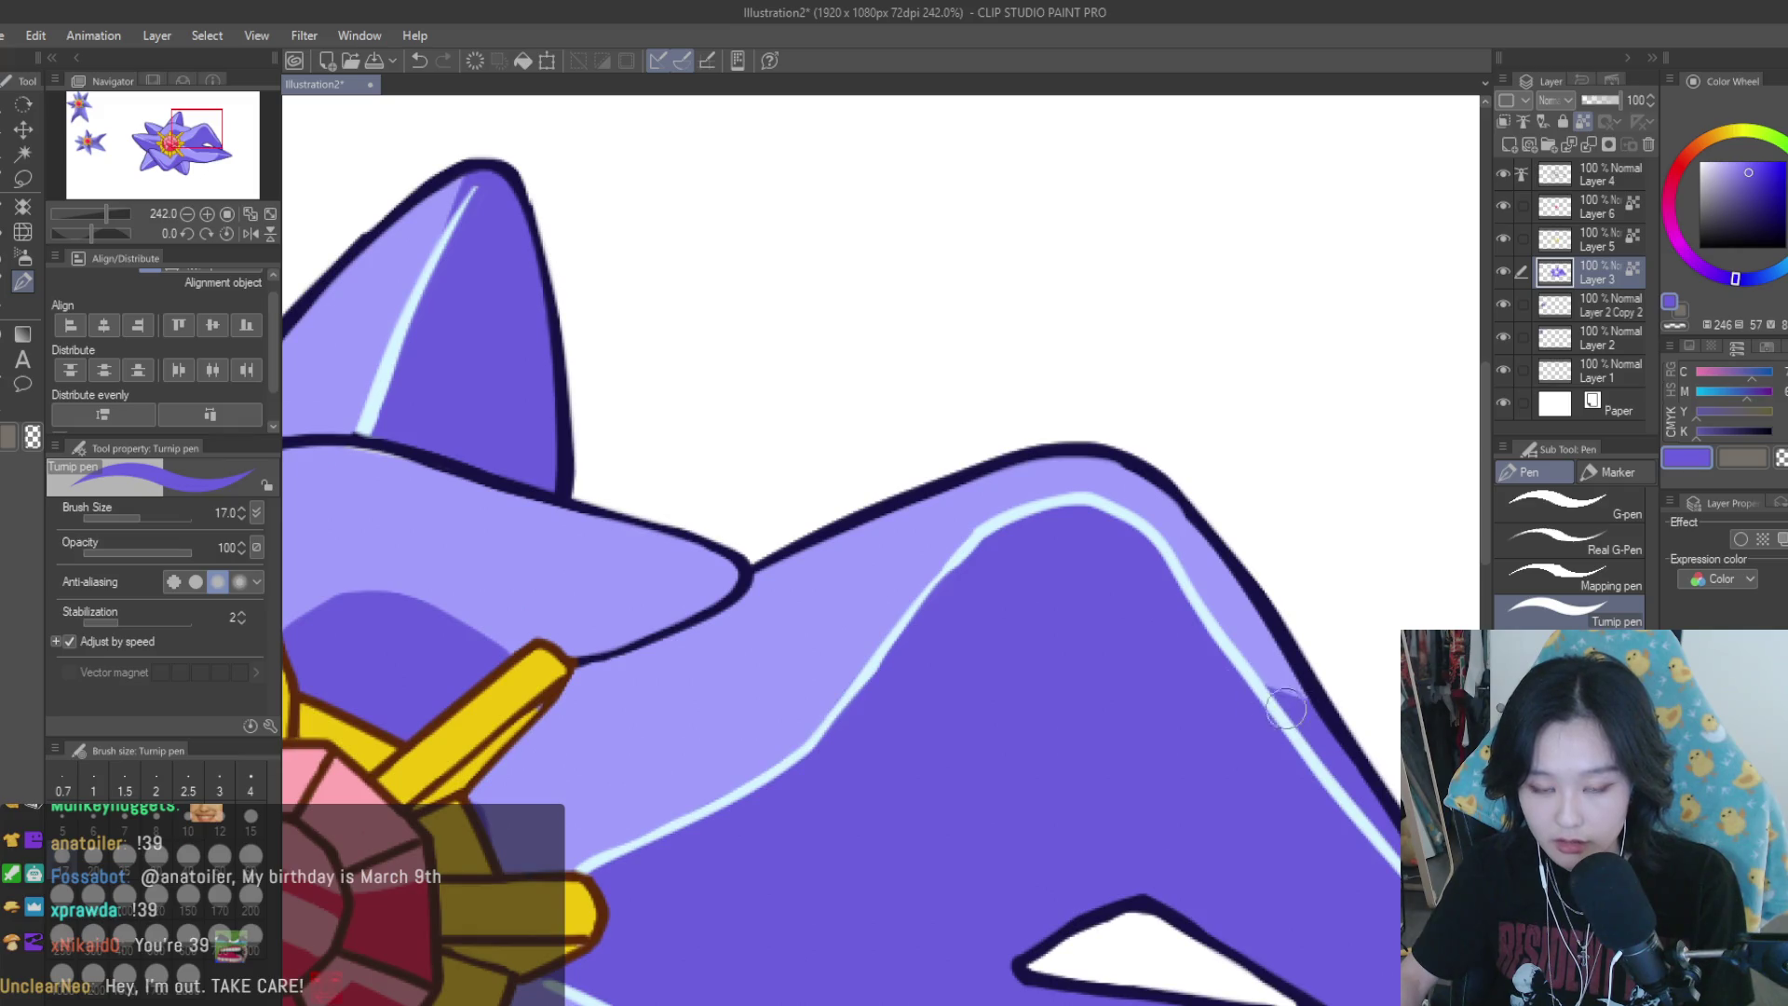
{"action": "scroll", "coordinate": [1304, 652], "scroll_direction": "down", "scroll_amount": 2}
{"action": "scroll", "coordinate": [994, 444], "scroll_direction": "up", "scroll_amount": 1}
{"action": "scroll", "coordinate": [1069, 497], "scroll_direction": "up", "scroll_amount": 1}
{"action": "left_click", "coordinate": [1069, 496], "text": "alt"}
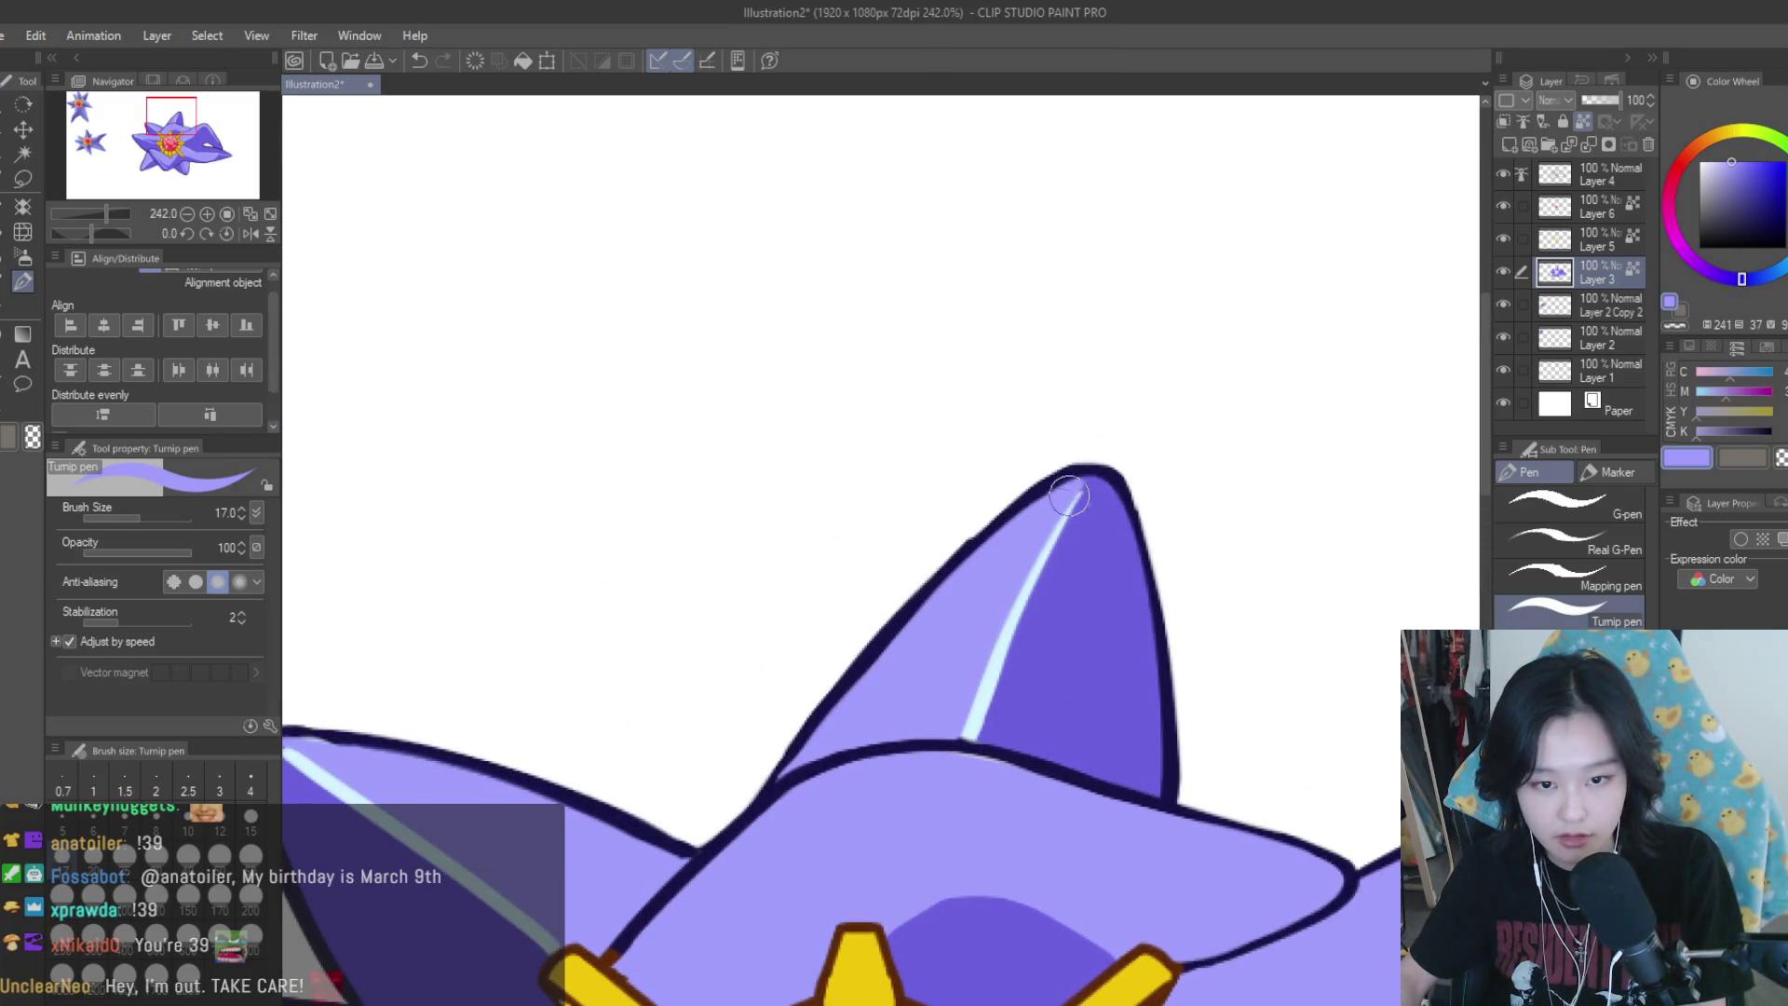
{"action": "scroll", "coordinate": [1069, 496], "scroll_direction": "down", "scroll_amount": 2}
{"action": "scroll", "coordinate": [1144, 539], "scroll_direction": "down", "scroll_amount": 3}
{"action": "scroll", "coordinate": [1077, 615], "scroll_direction": "up", "scroll_amount": 5}
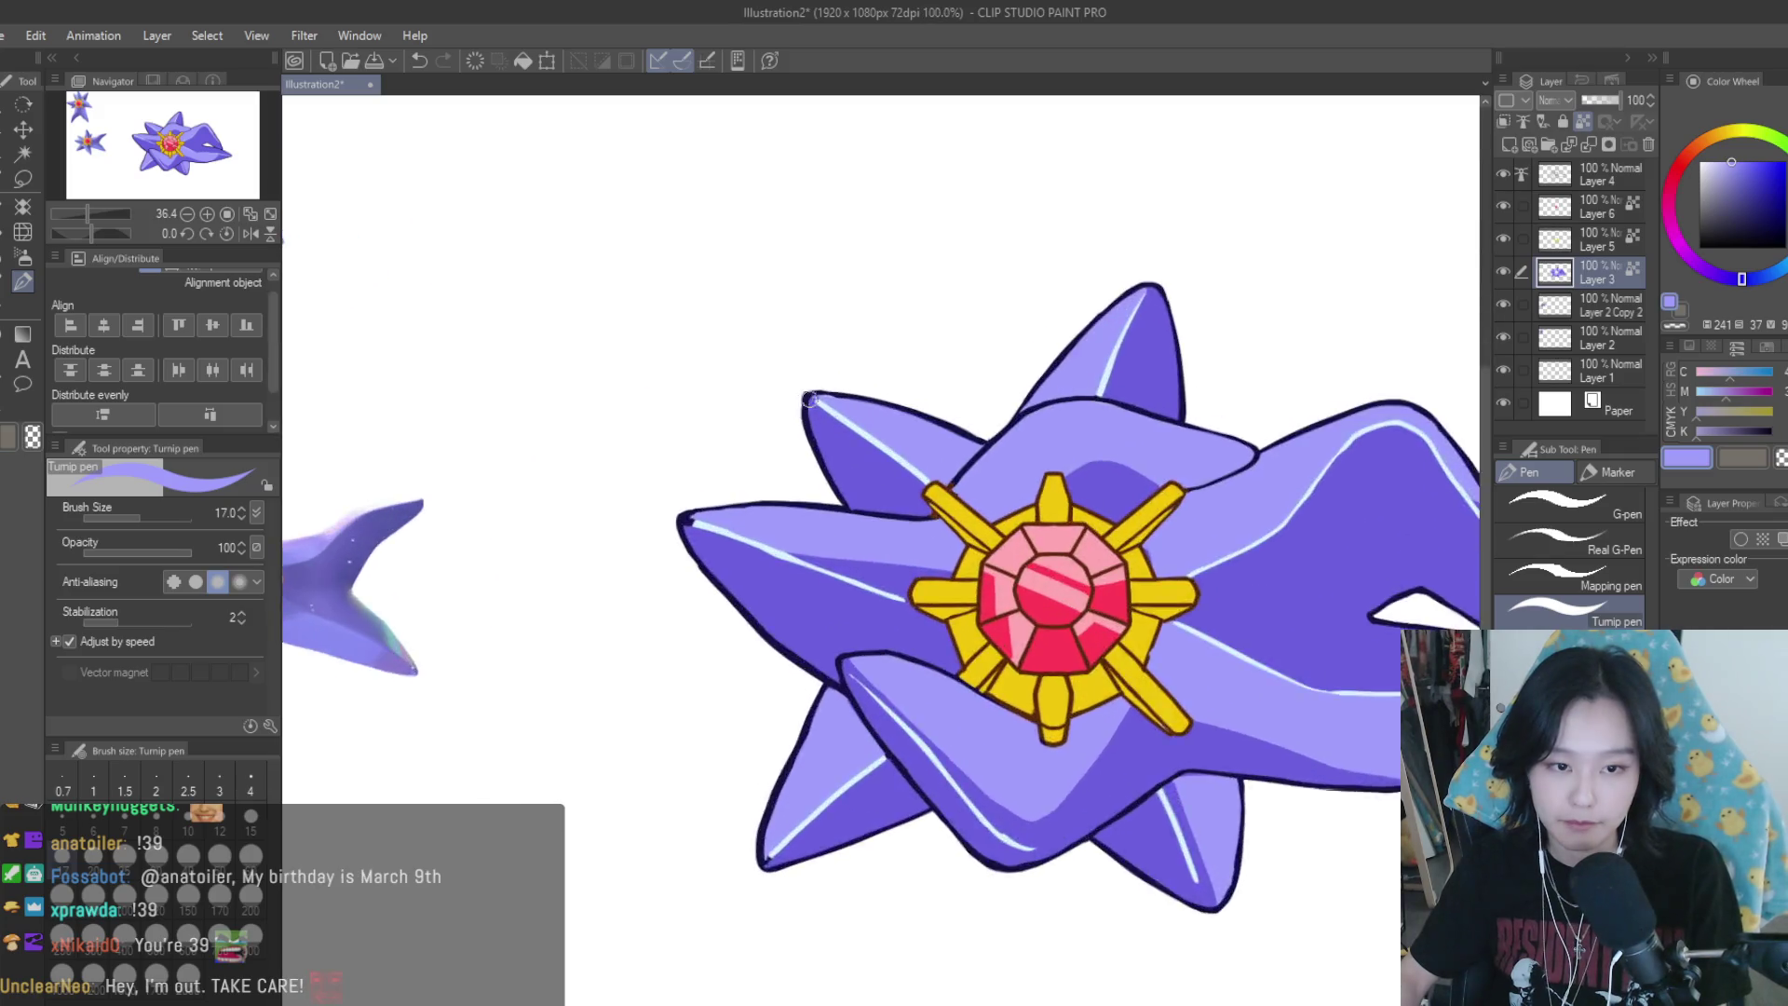
{"action": "scroll", "coordinate": [847, 528], "scroll_direction": "down", "scroll_amount": 5}
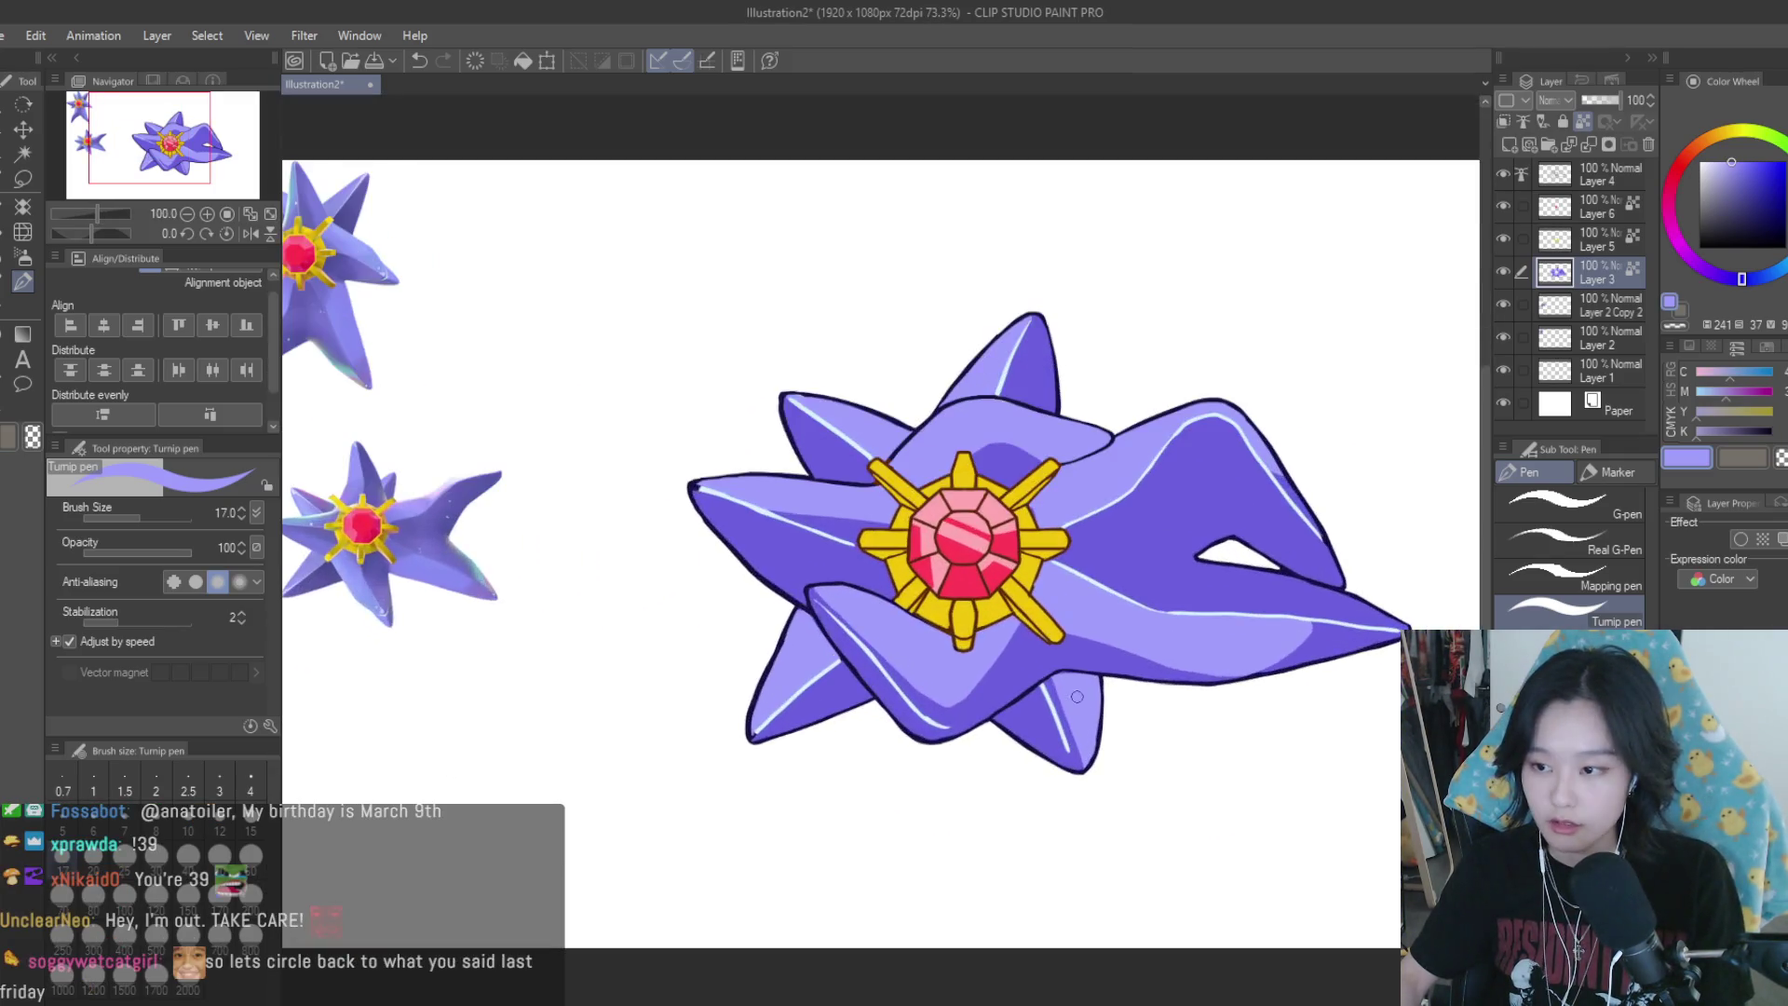
{"action": "scroll", "coordinate": [865, 521], "scroll_direction": "up", "scroll_amount": 5}
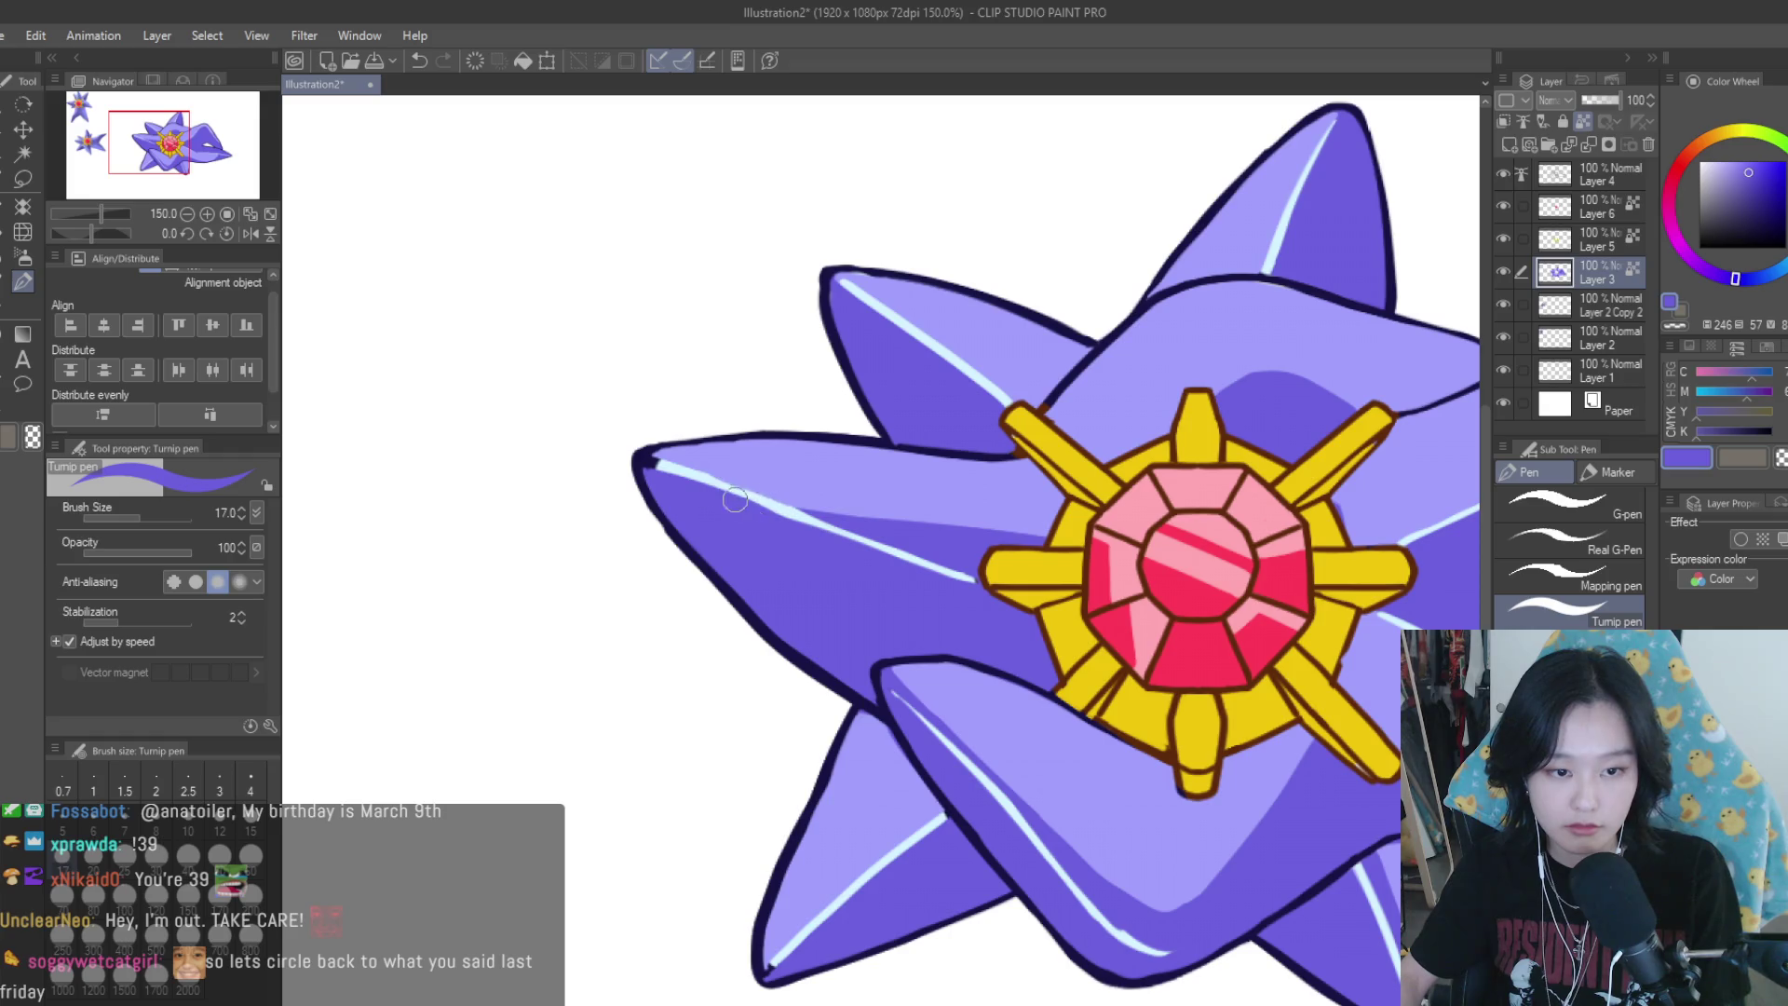
{"action": "scroll", "coordinate": [884, 579], "scroll_direction": "down", "scroll_amount": 4}
{"action": "scroll", "coordinate": [971, 616], "scroll_direction": "up", "scroll_amount": 2}
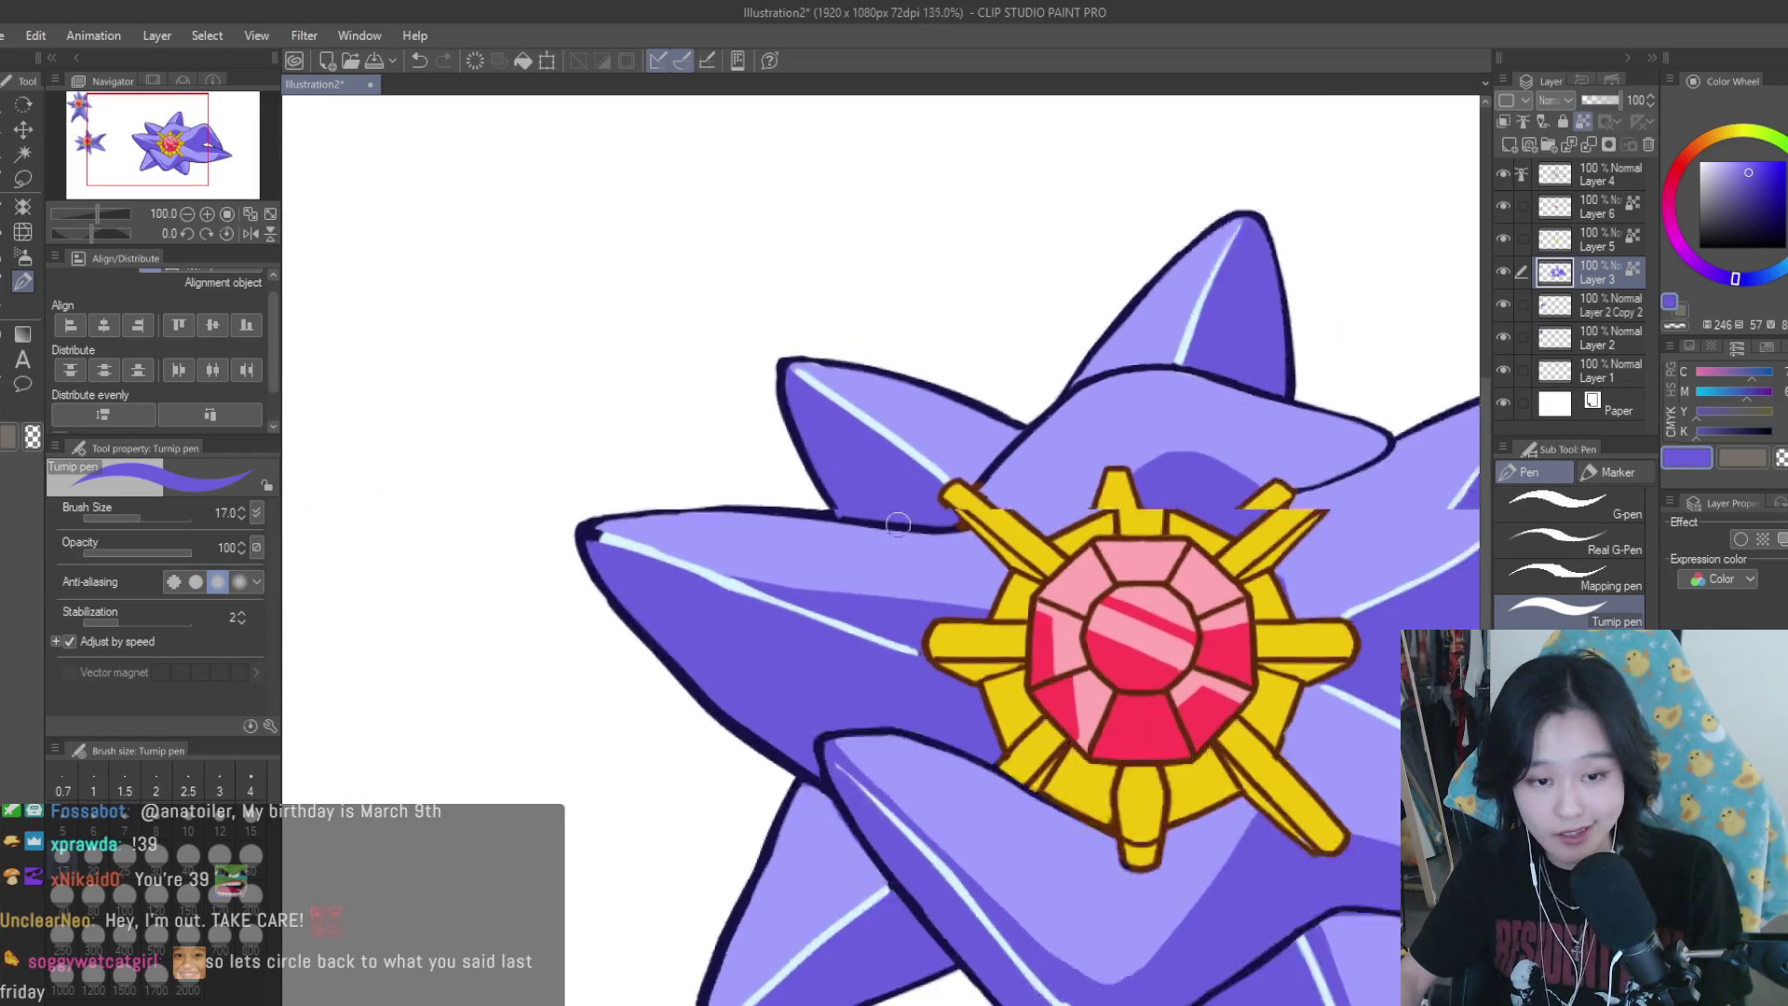
{"action": "scroll", "coordinate": [1285, 717], "scroll_direction": "up", "scroll_amount": 5}
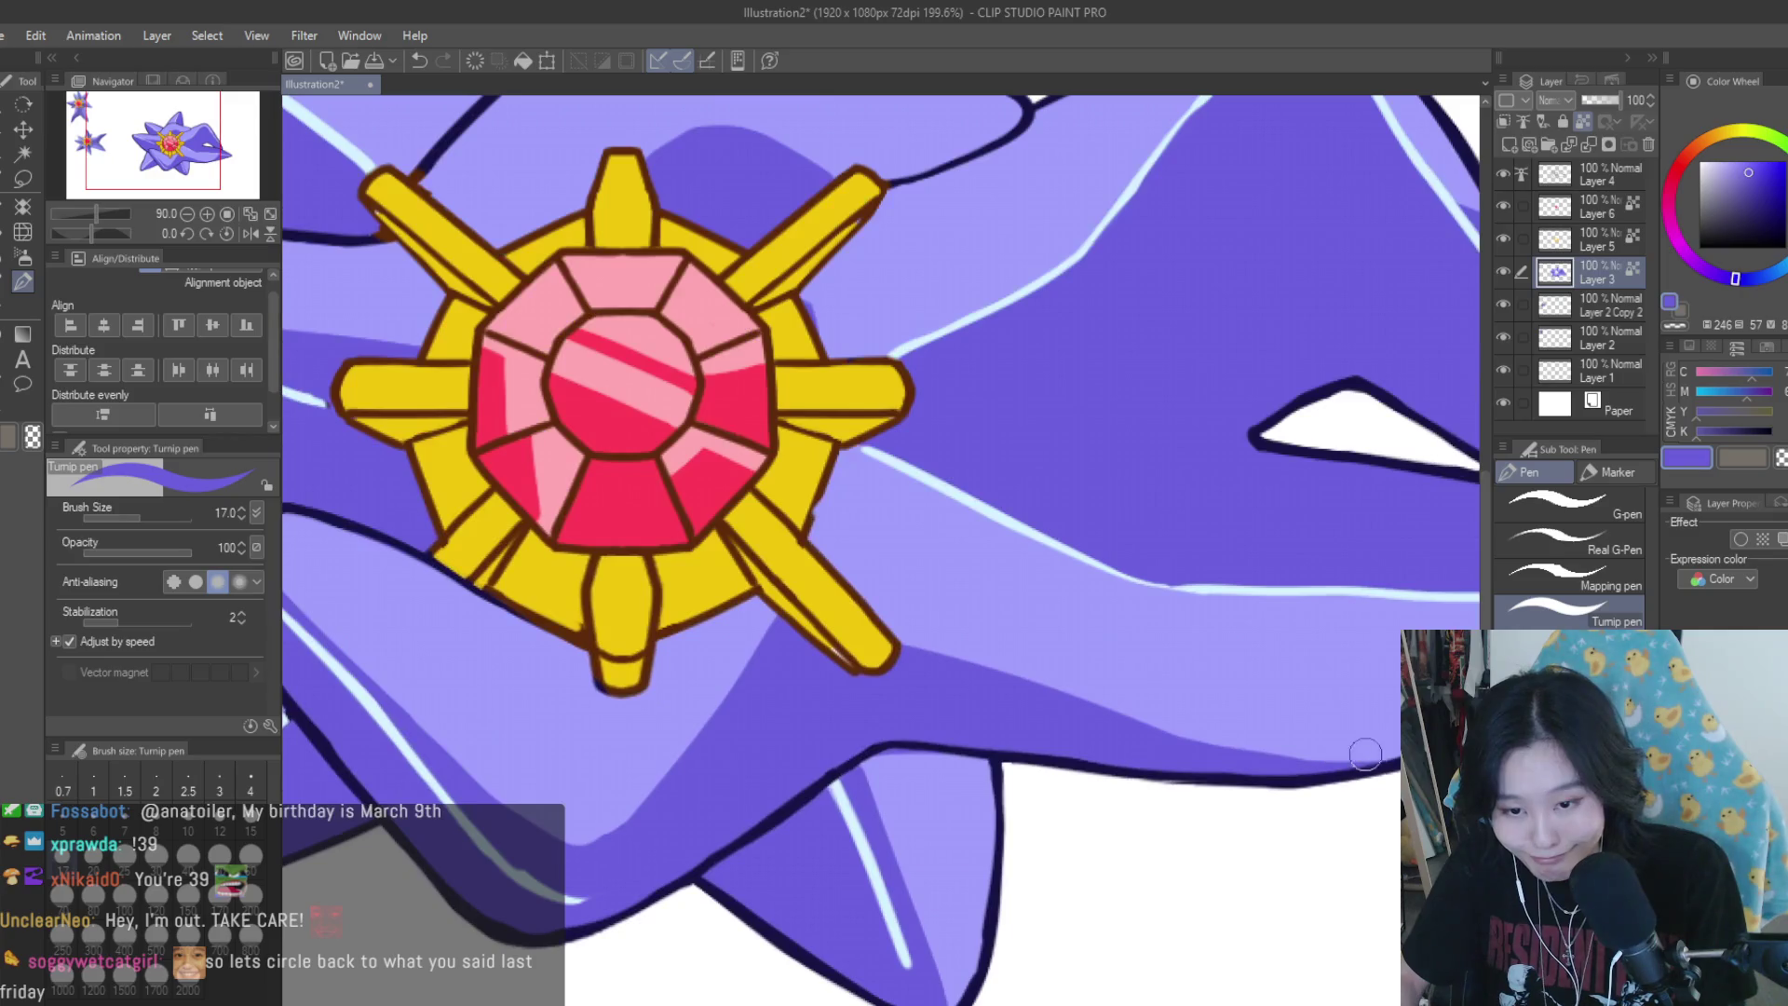
{"action": "scroll", "coordinate": [1211, 727], "scroll_direction": "down", "scroll_amount": 3}
{"action": "scroll", "coordinate": [1113, 738], "scroll_direction": "up", "scroll_amount": 3}
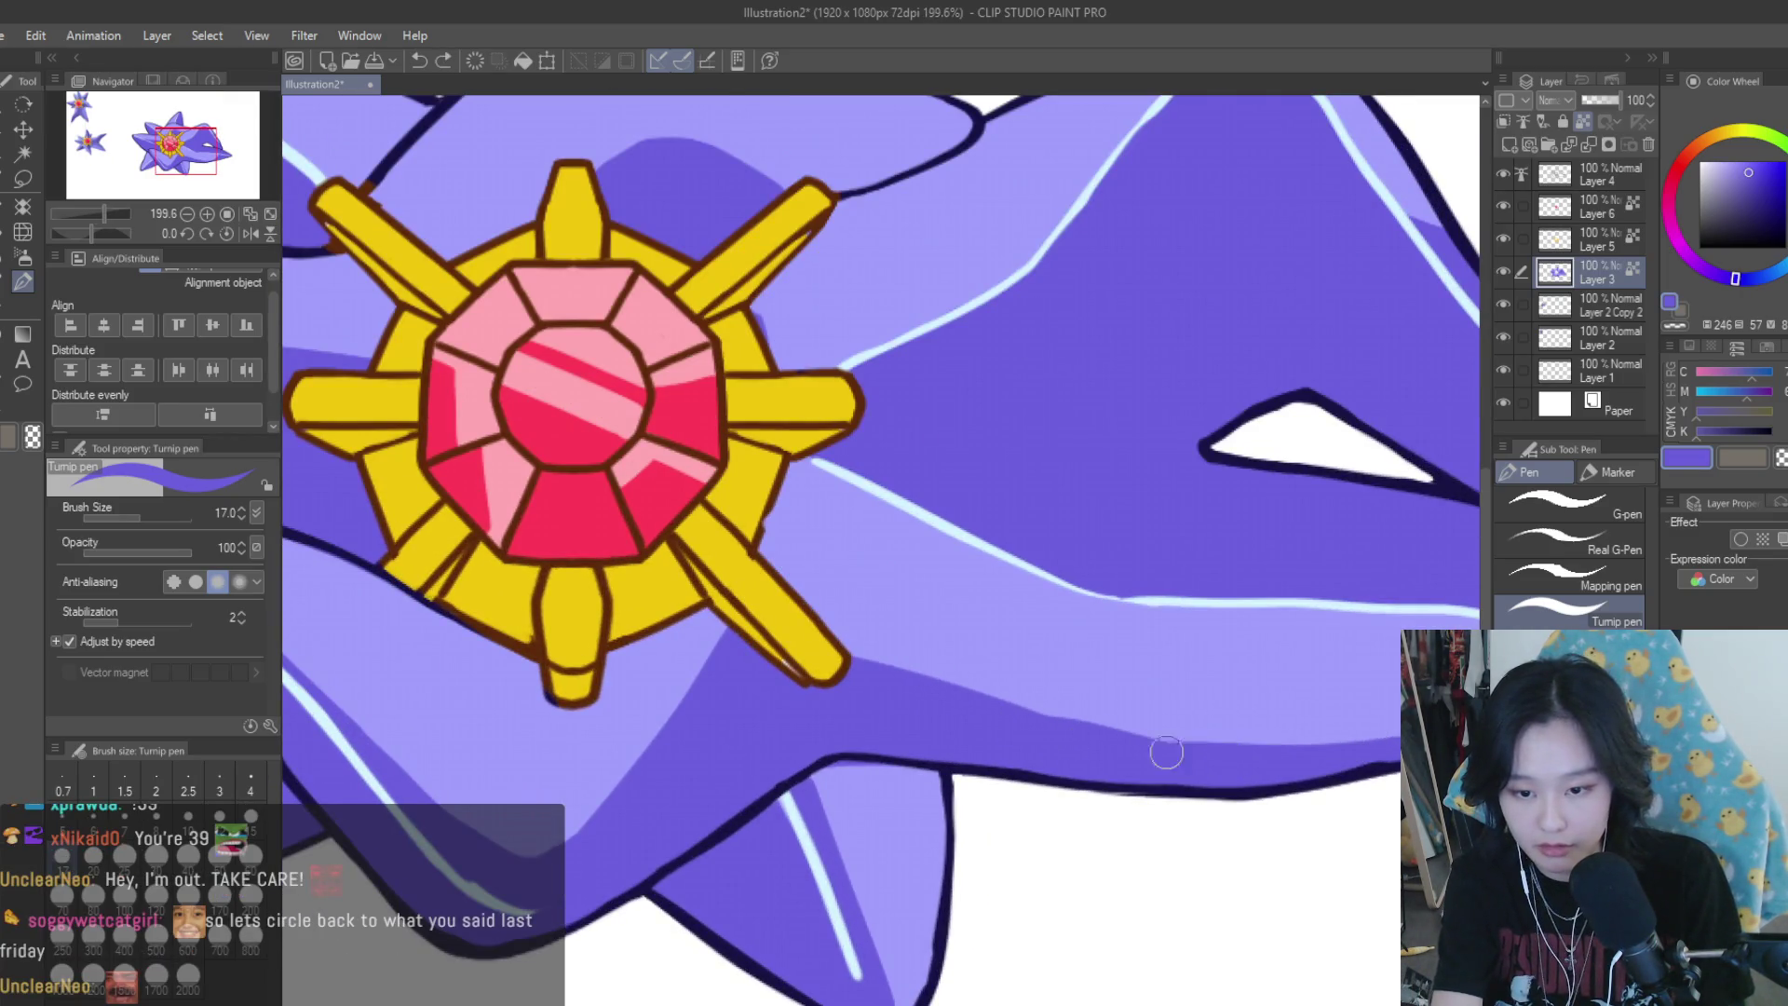
{"action": "left_click_drag", "start_coordinate": [1397, 749], "coordinate": [1304, 763]}
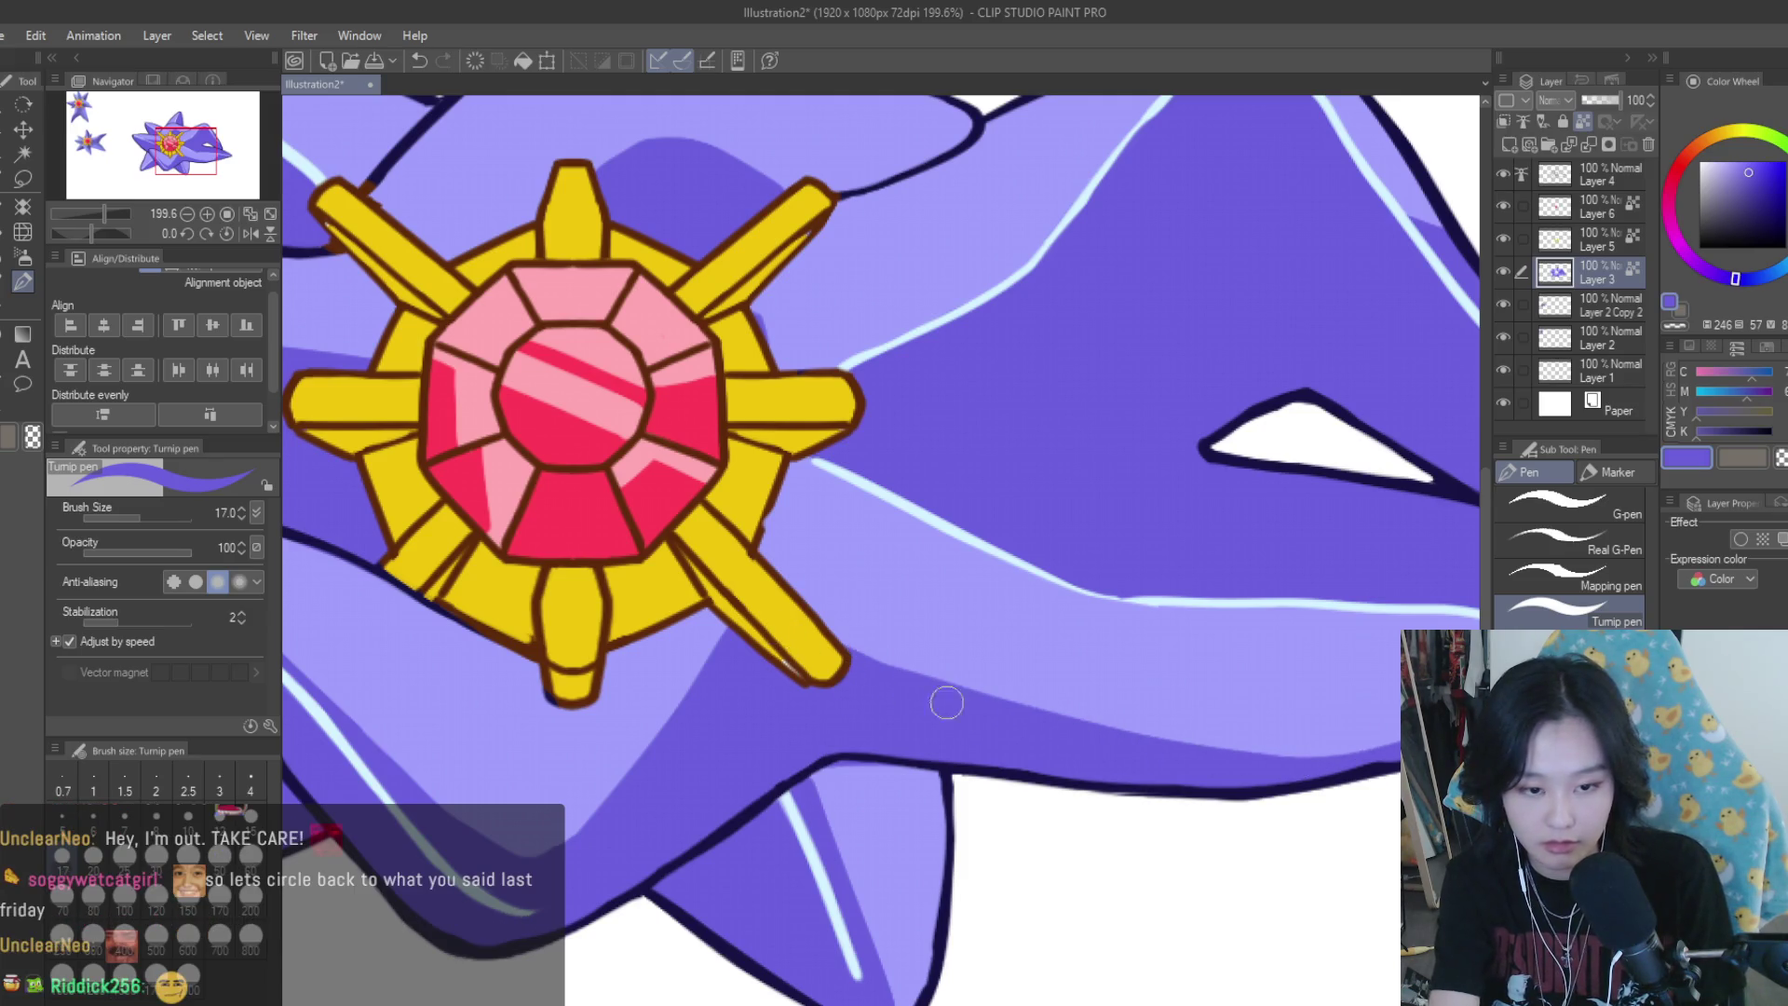
{"action": "scroll", "coordinate": [1056, 652], "scroll_direction": "down", "scroll_amount": 5}
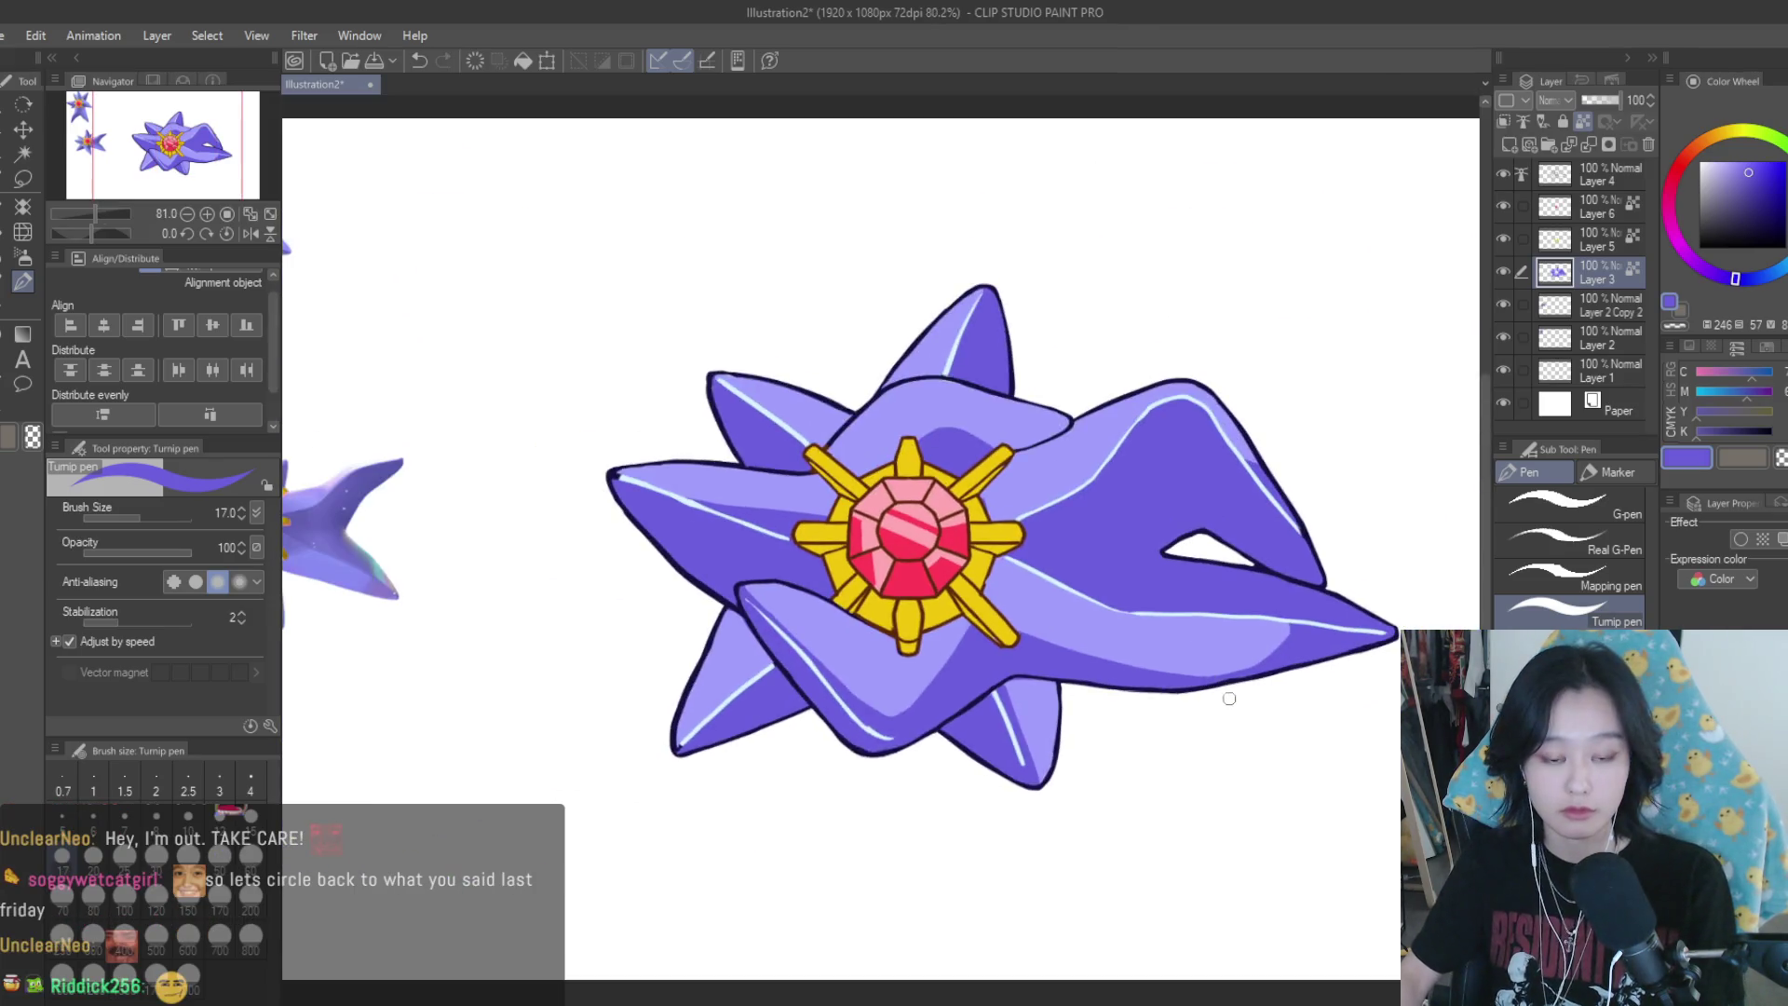
{"action": "scroll", "coordinate": [969, 711], "scroll_direction": "up", "scroll_amount": 5}
{"action": "scroll", "coordinate": [899, 739], "scroll_direction": "down", "scroll_amount": 10}
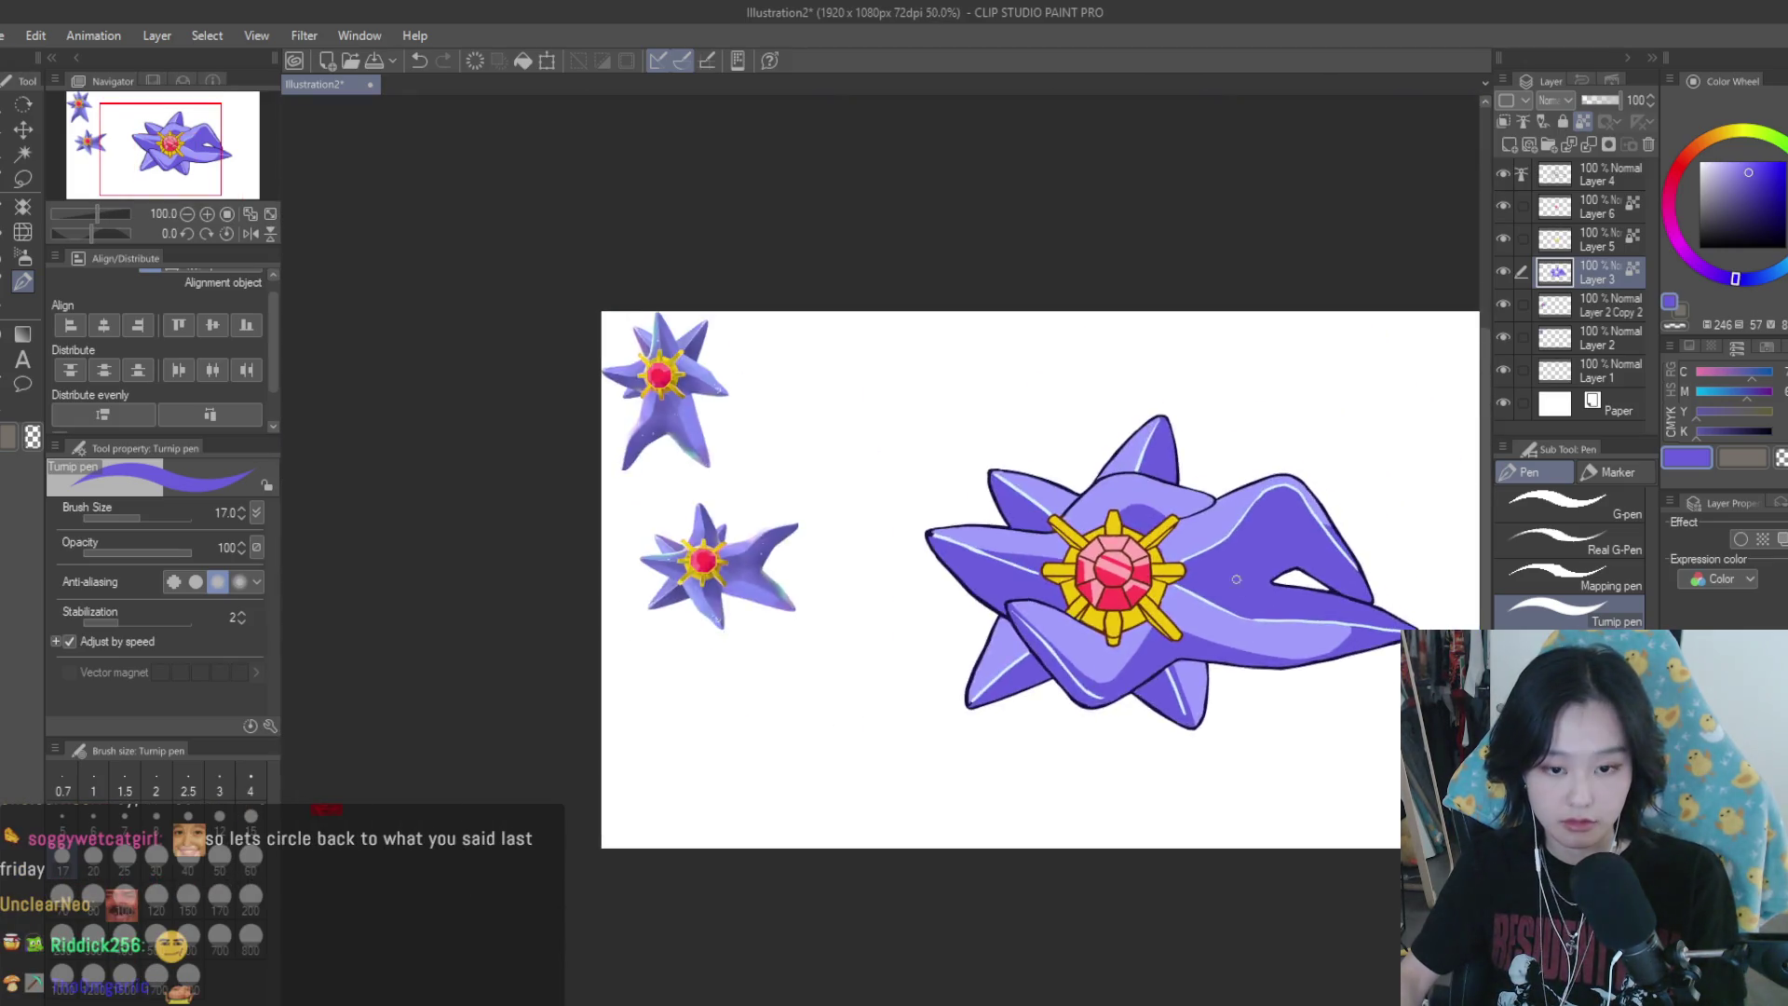
{"action": "scroll", "coordinate": [1210, 587], "scroll_direction": "up", "scroll_amount": 5}
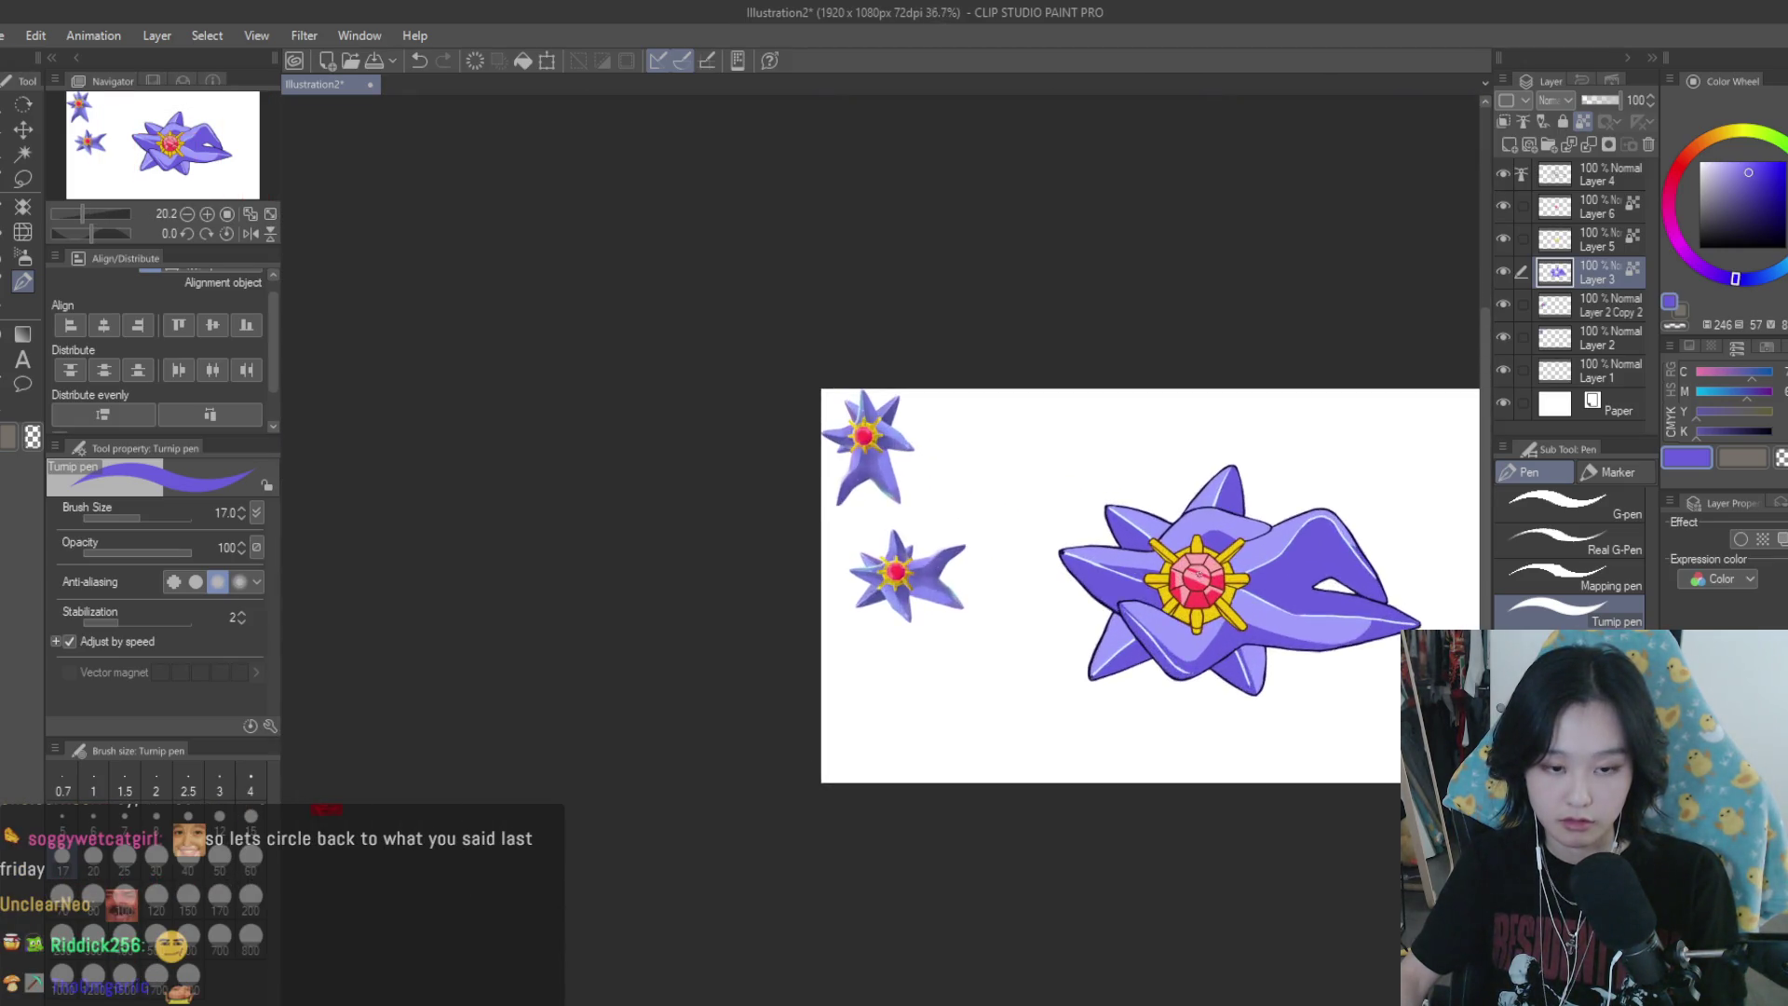
{"action": "scroll", "coordinate": [1297, 714], "scroll_direction": "up", "scroll_amount": 3}
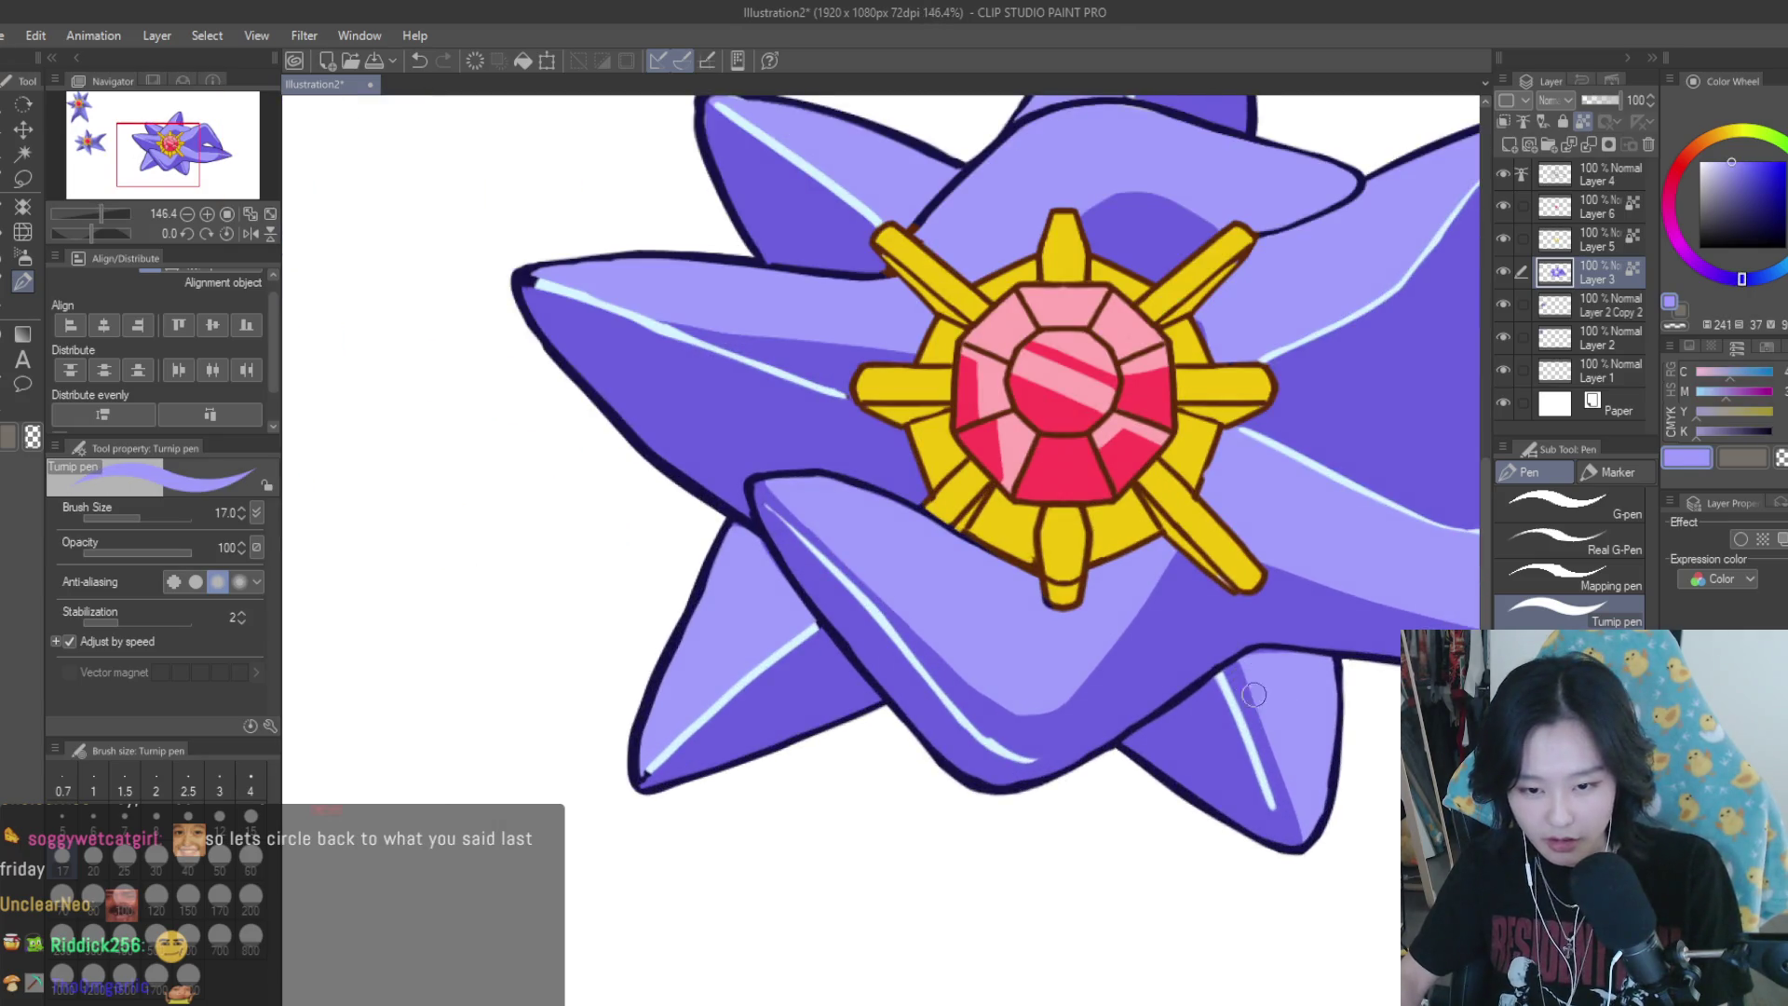
{"action": "scroll", "coordinate": [1247, 690], "scroll_direction": "down", "scroll_amount": 1}
On the rim highlight layer, lasso the lower-right arm's highlight
{"action": "left_click", "coordinate": [1503, 206]}
{"action": "left_click", "coordinate": [1505, 203]}
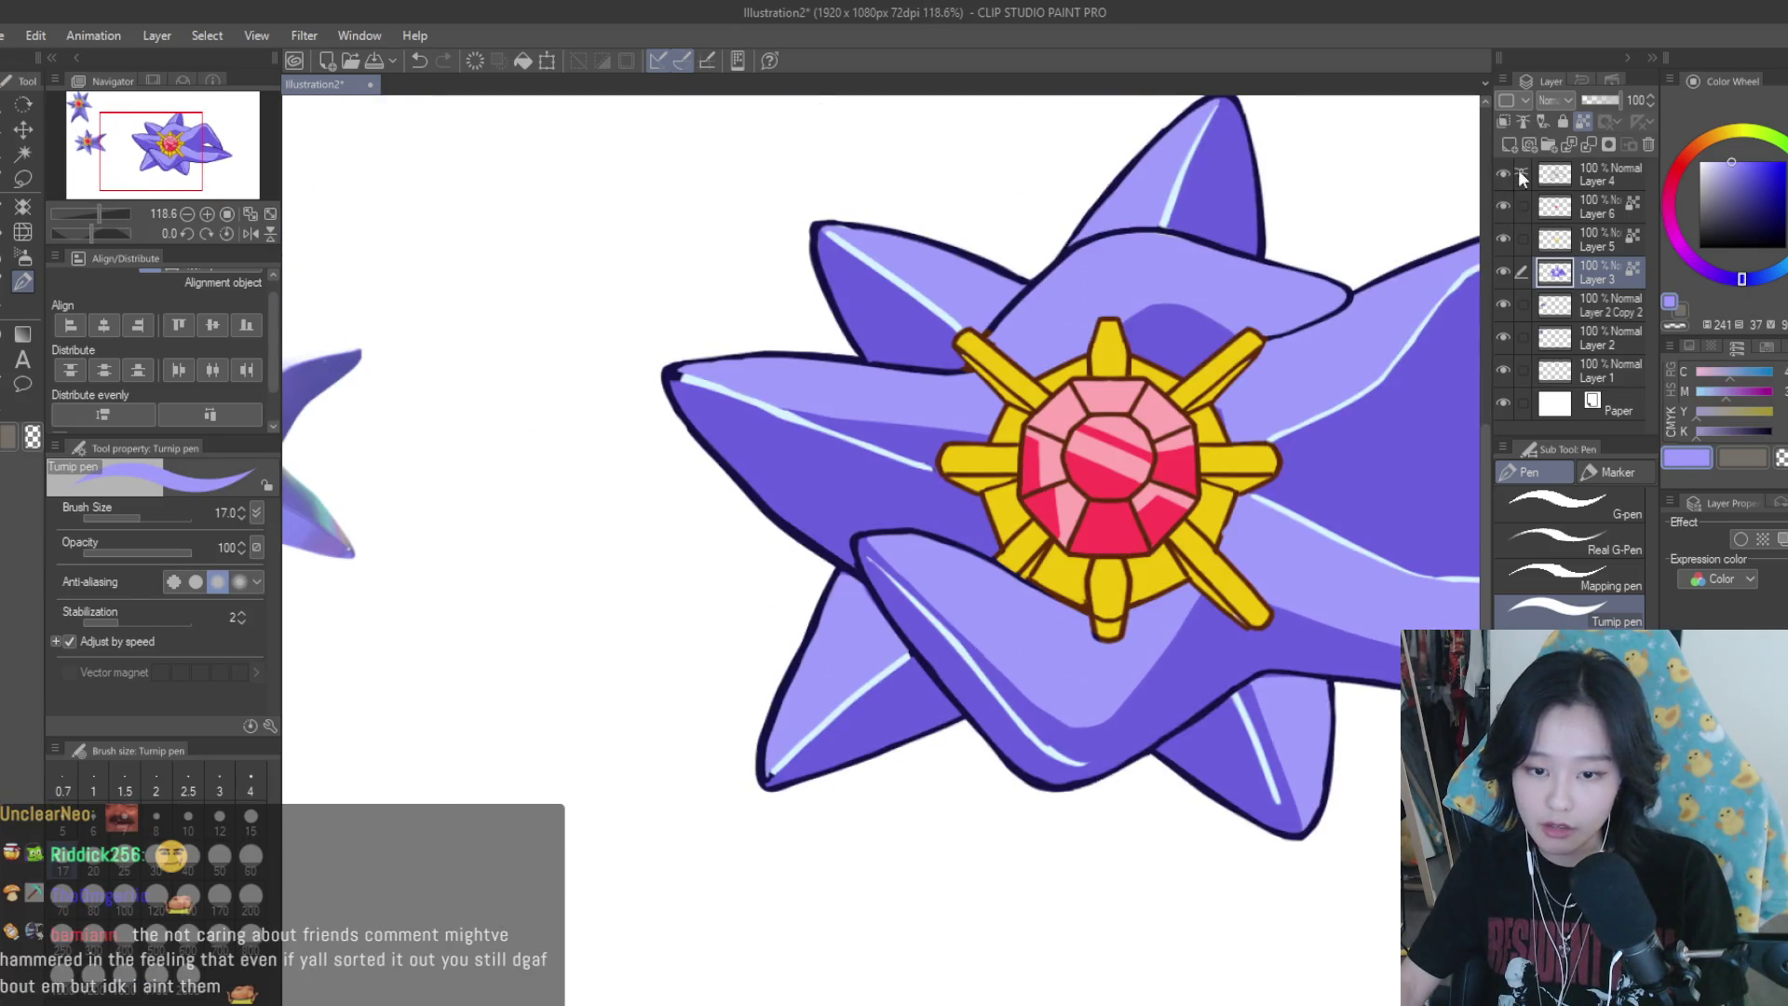
{"action": "left_click", "coordinate": [1518, 170]}
{"action": "scroll", "coordinate": [1265, 705], "scroll_direction": "up", "scroll_amount": 3}
{"action": "scroll", "coordinate": [791, 507], "scroll_direction": "up", "scroll_amount": 1}
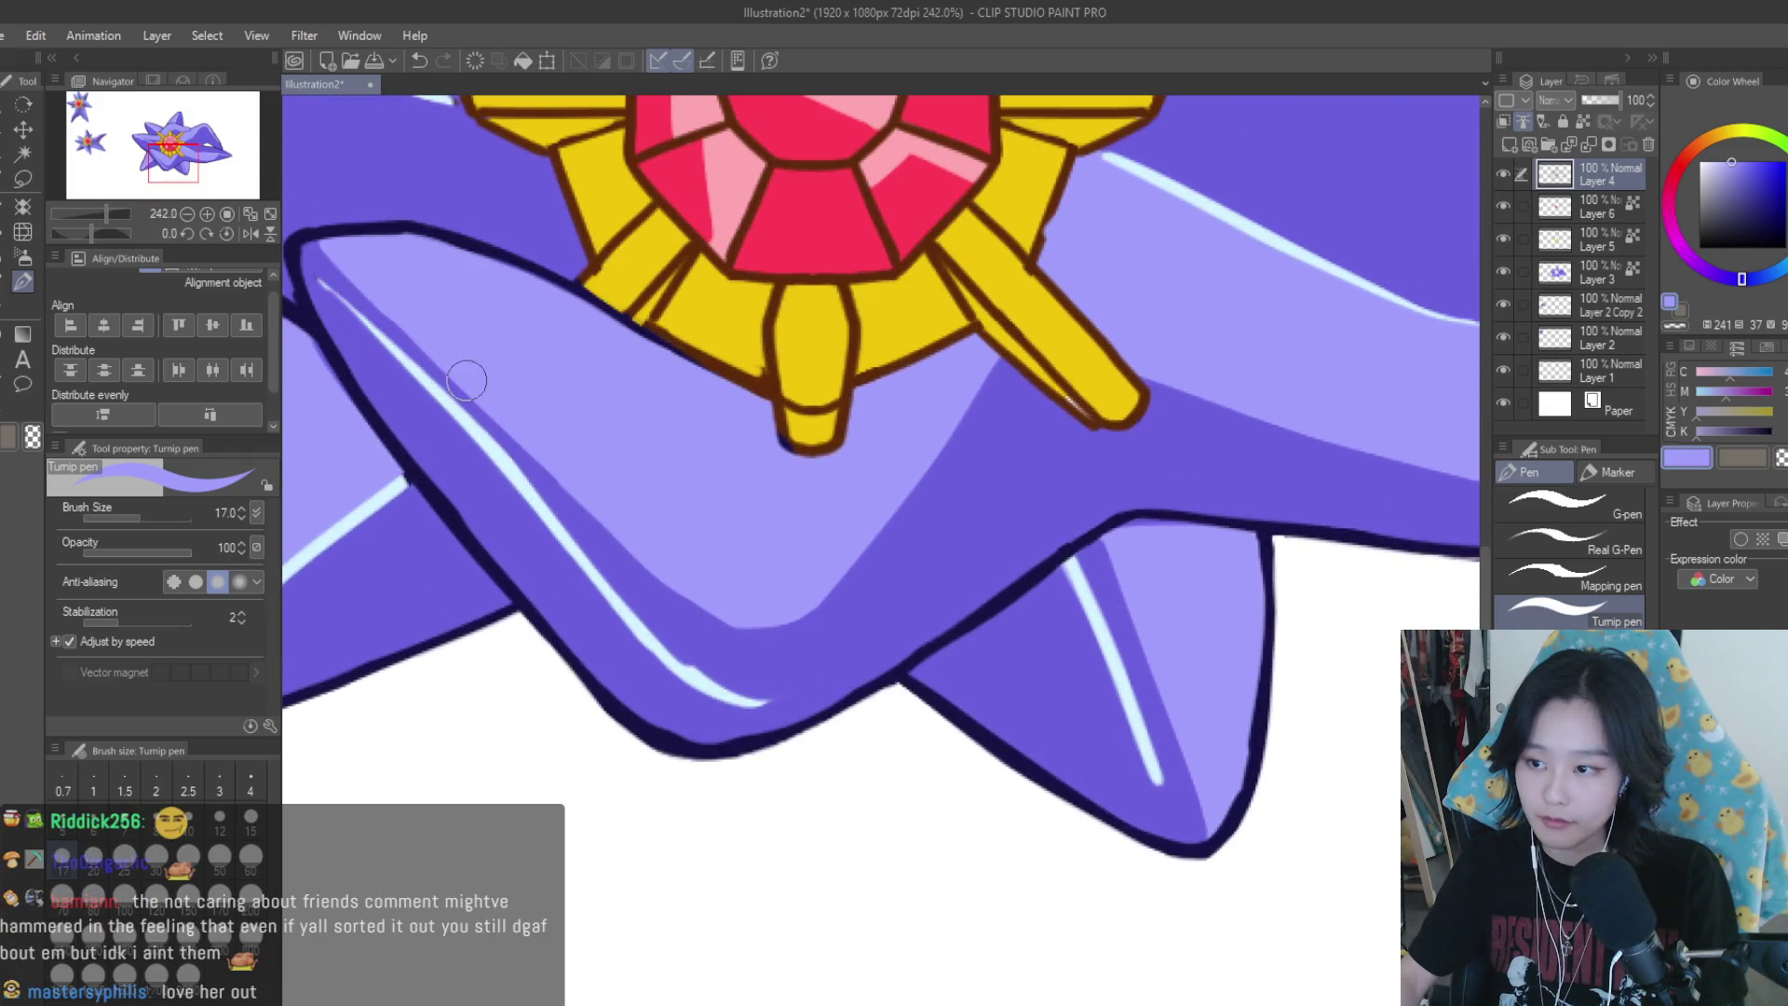
{"action": "left_click", "coordinate": [23, 178]}
{"action": "scroll", "coordinate": [1185, 559], "scroll_direction": "up", "scroll_amount": 1}
{"action": "mouse_move", "coordinate": [1052, 545]}
{"action": "left_mouse_down"}
{"action": "mouse_move", "coordinate": [1023, 618]}
{"action": "mouse_move", "coordinate": [1061, 531]}
{"action": "left_mouse_up"}
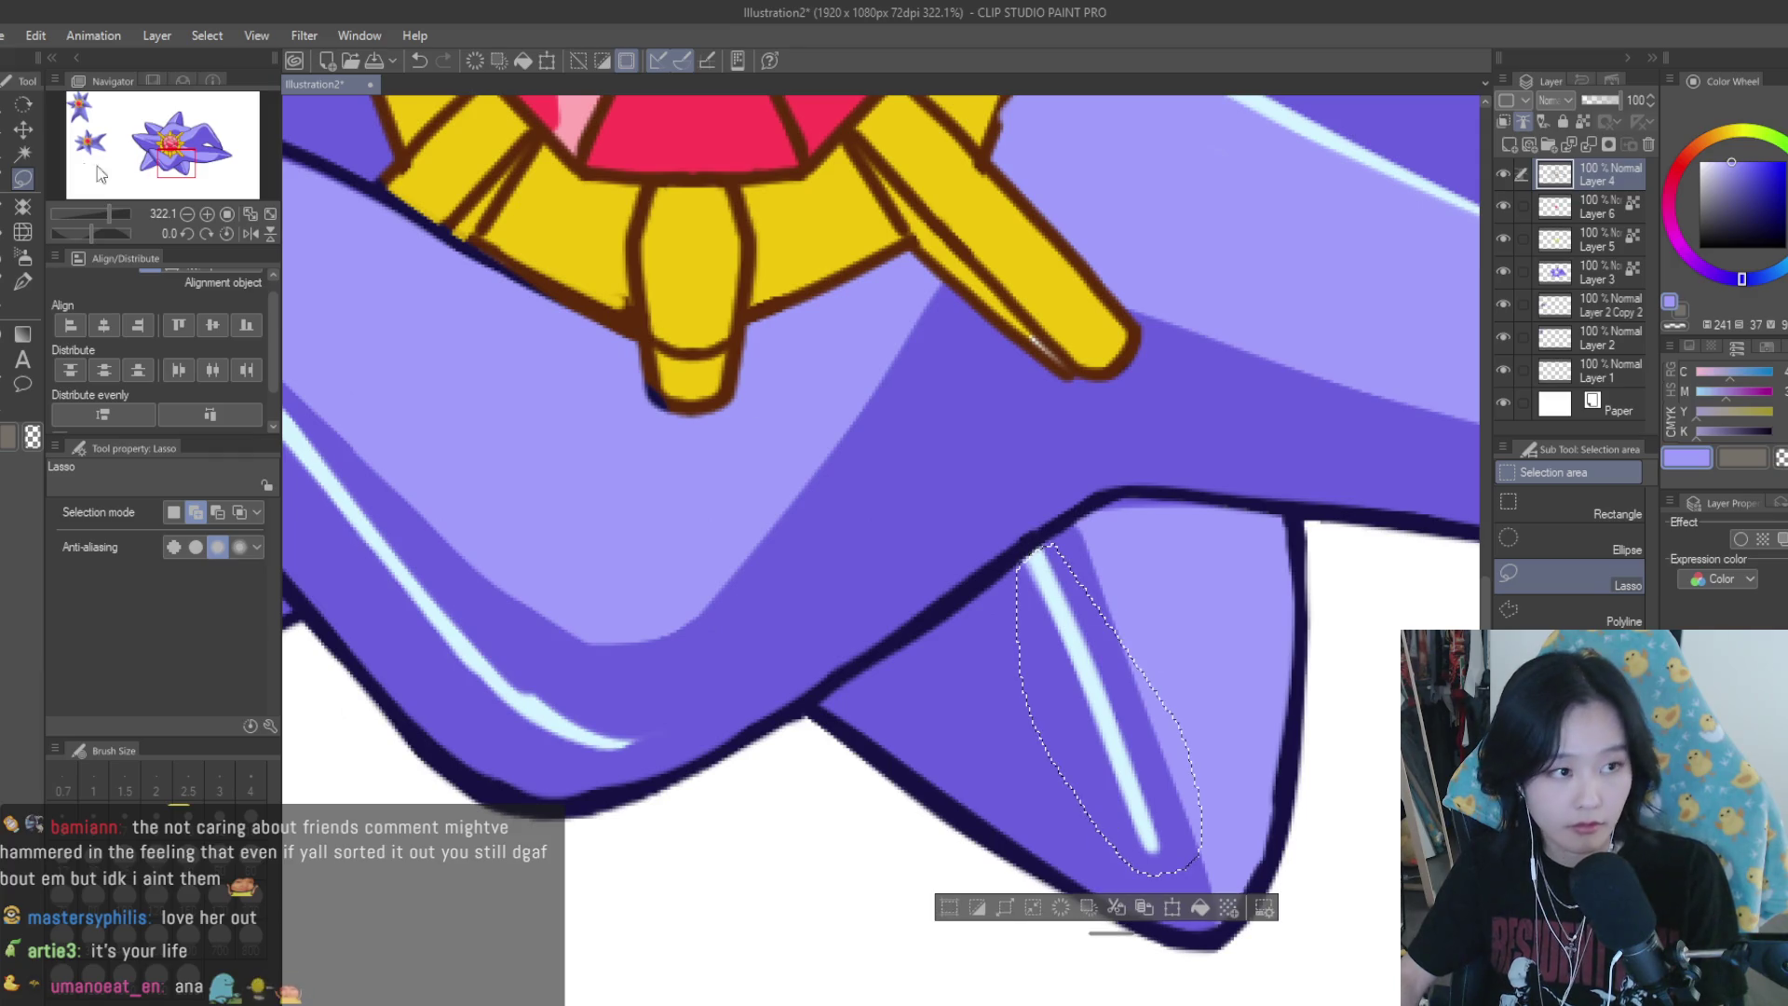
Nudge the highlight slightly right and down, stretch it upward, and deselect
{"action": "key", "text": "k"}
{"action": "left_click_drag", "start_coordinate": [1097, 601], "coordinate": [1109, 611]}
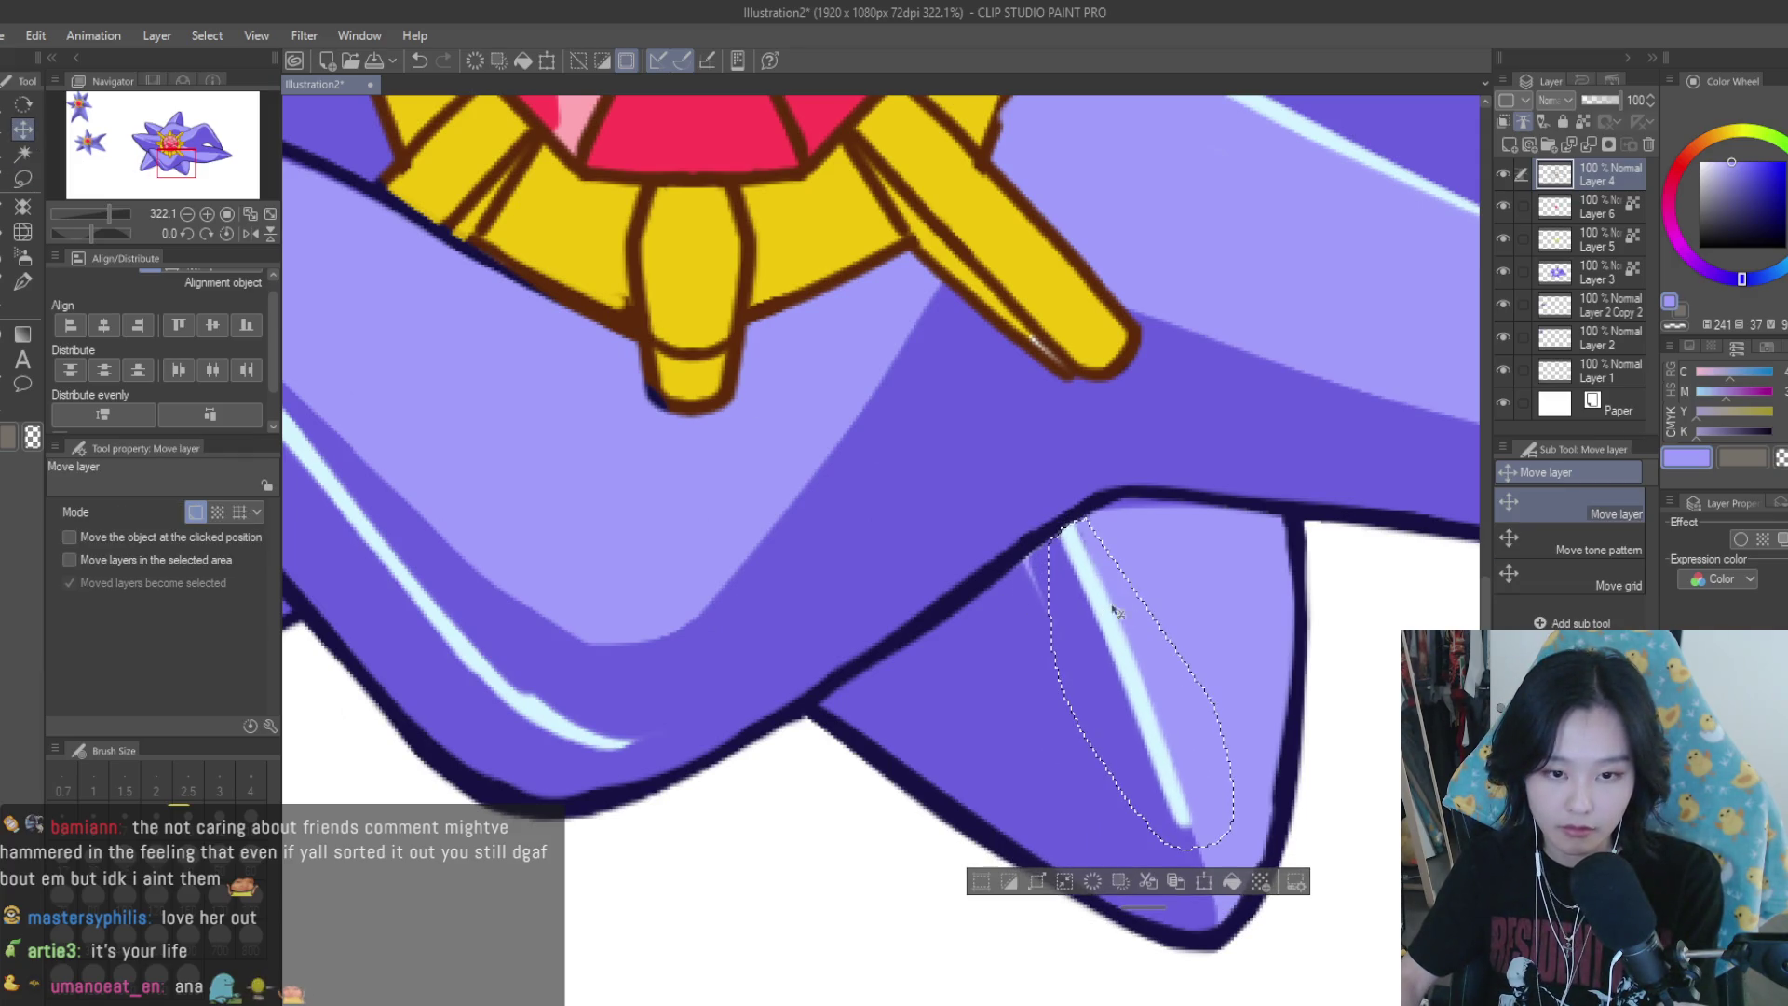
{"action": "key", "text": "ctrl+t"}
{"action": "left_click_drag", "start_coordinate": [1141, 518], "coordinate": [1147, 513]}
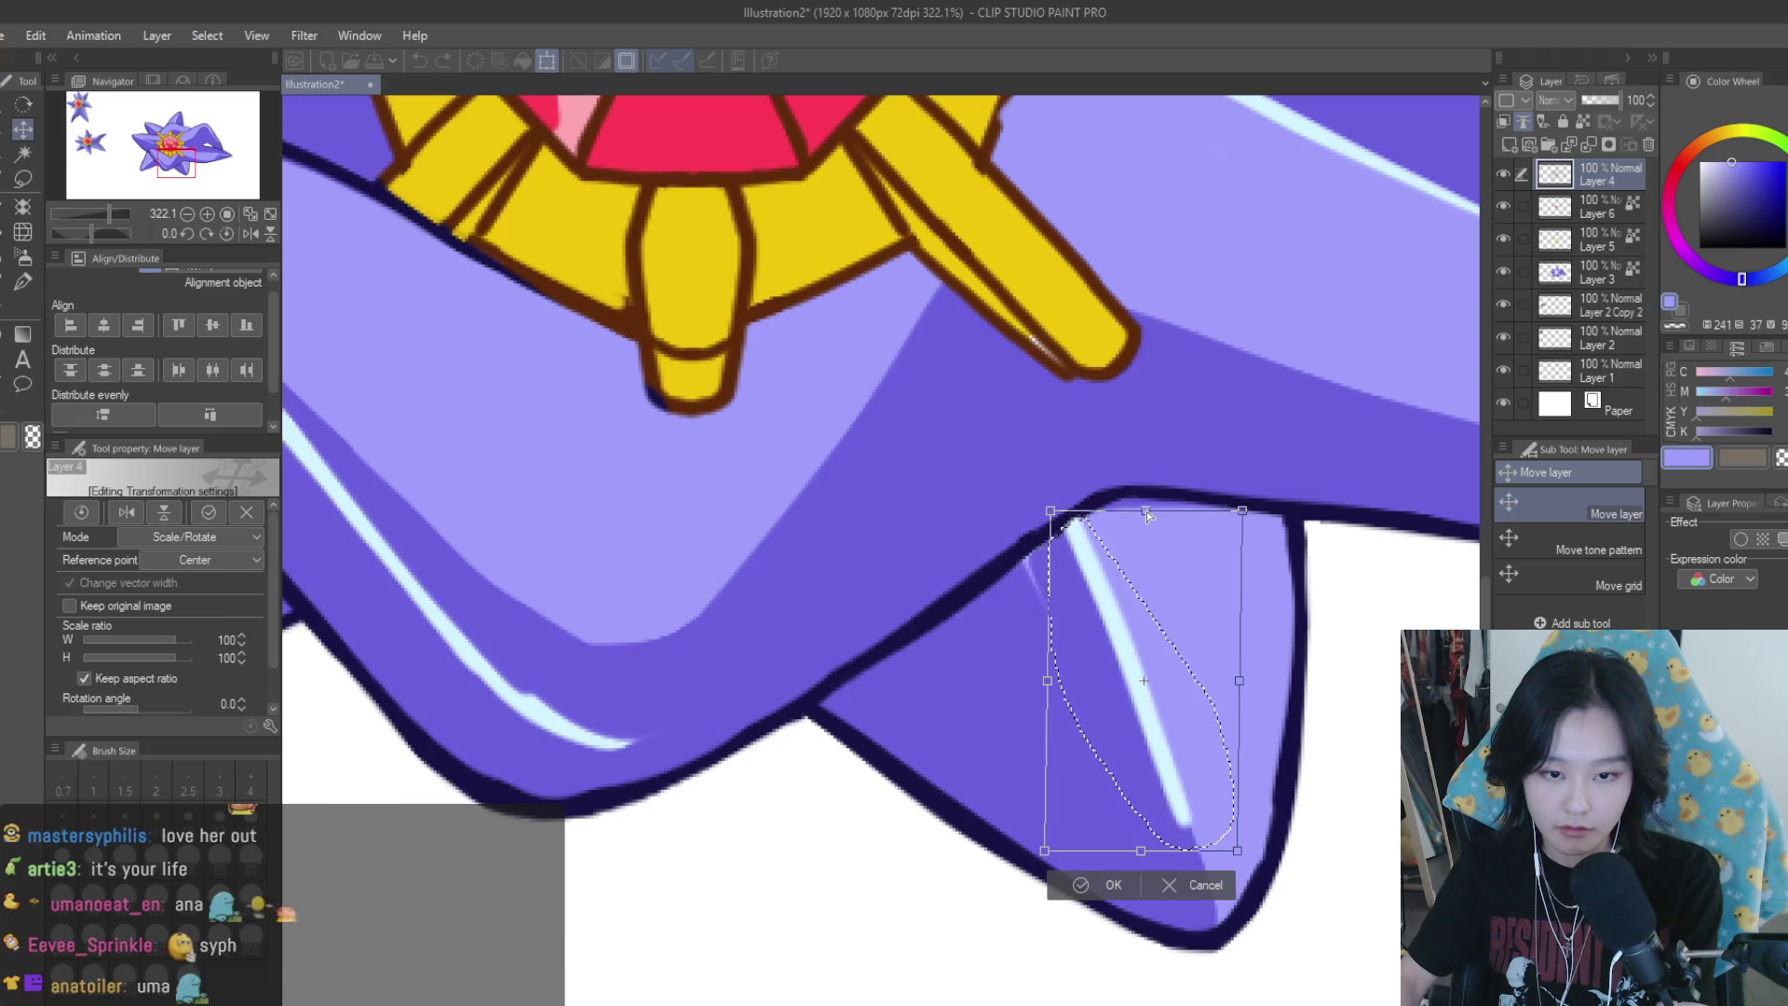
{"action": "left_click", "coordinate": [22, 281]}
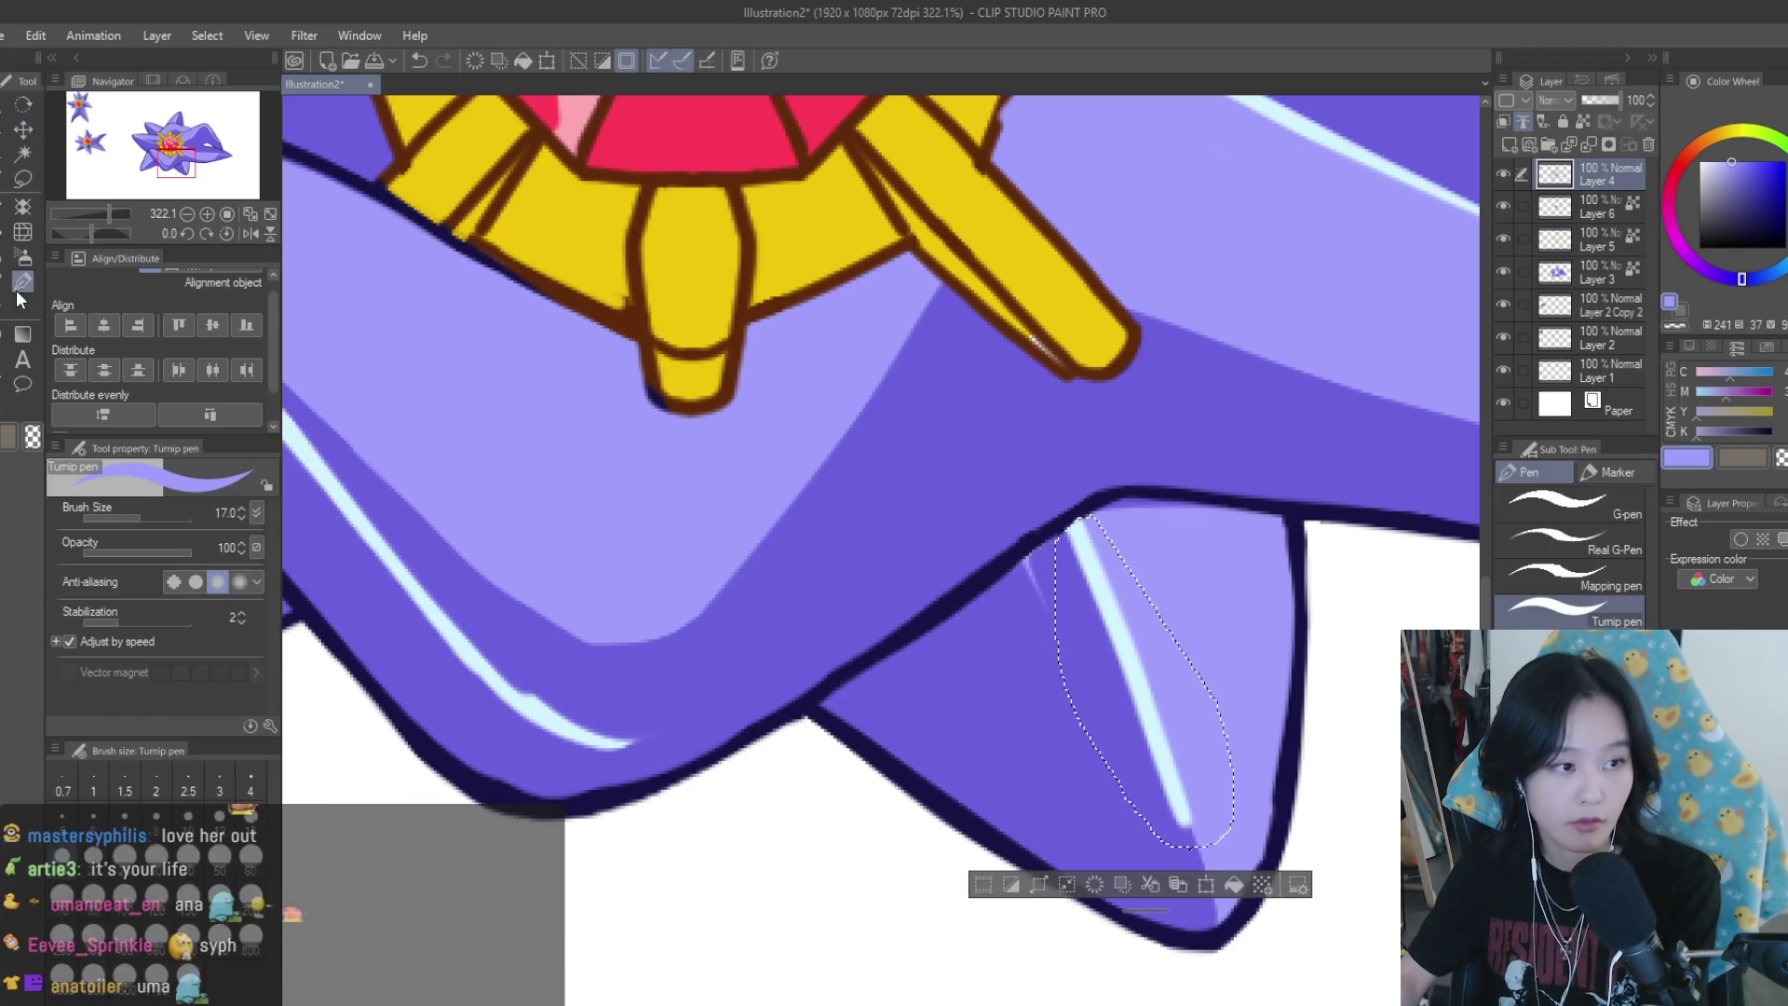
{"action": "key", "text": "ctrl+d"}
On the purple fill layer, paint out the stray mark beside the highlight with mid purple
{"action": "left_click", "coordinate": [1585, 270]}
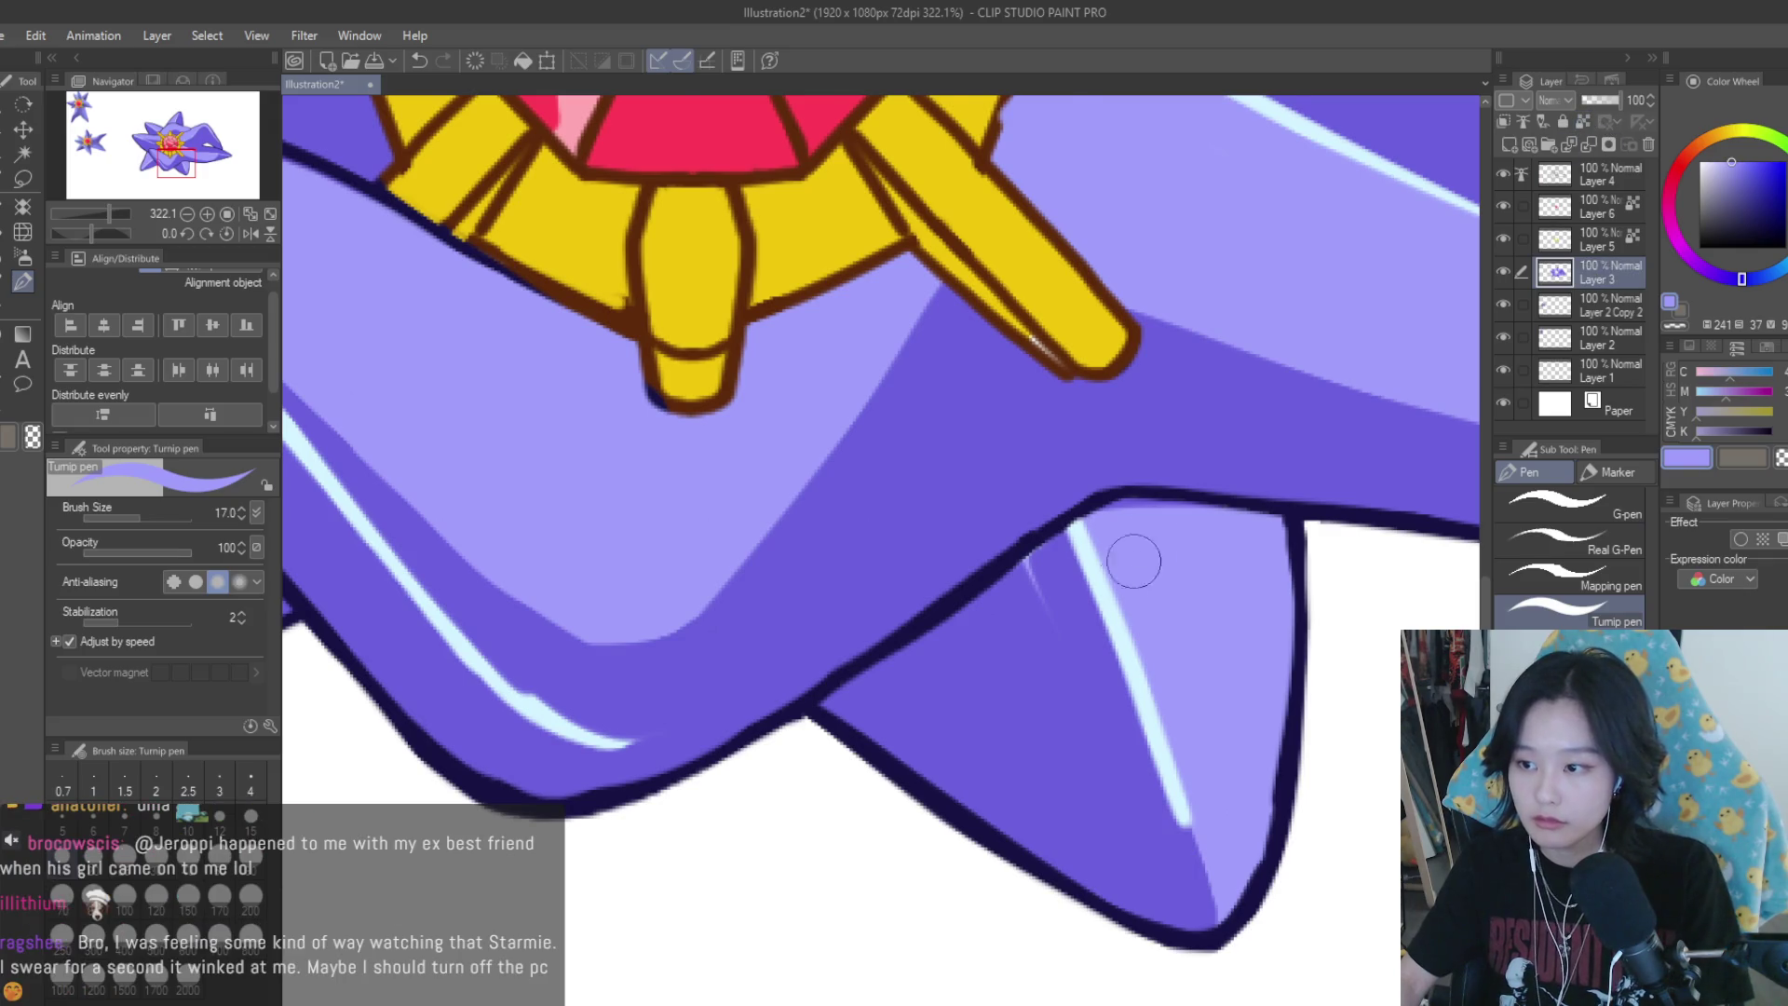
{"action": "scroll", "coordinate": [1129, 559], "scroll_direction": "down", "scroll_amount": 1}
{"action": "left_click", "coordinate": [1038, 599], "text": "alt"}
{"action": "left_click_drag", "start_coordinate": [1043, 562], "coordinate": [1066, 545]}
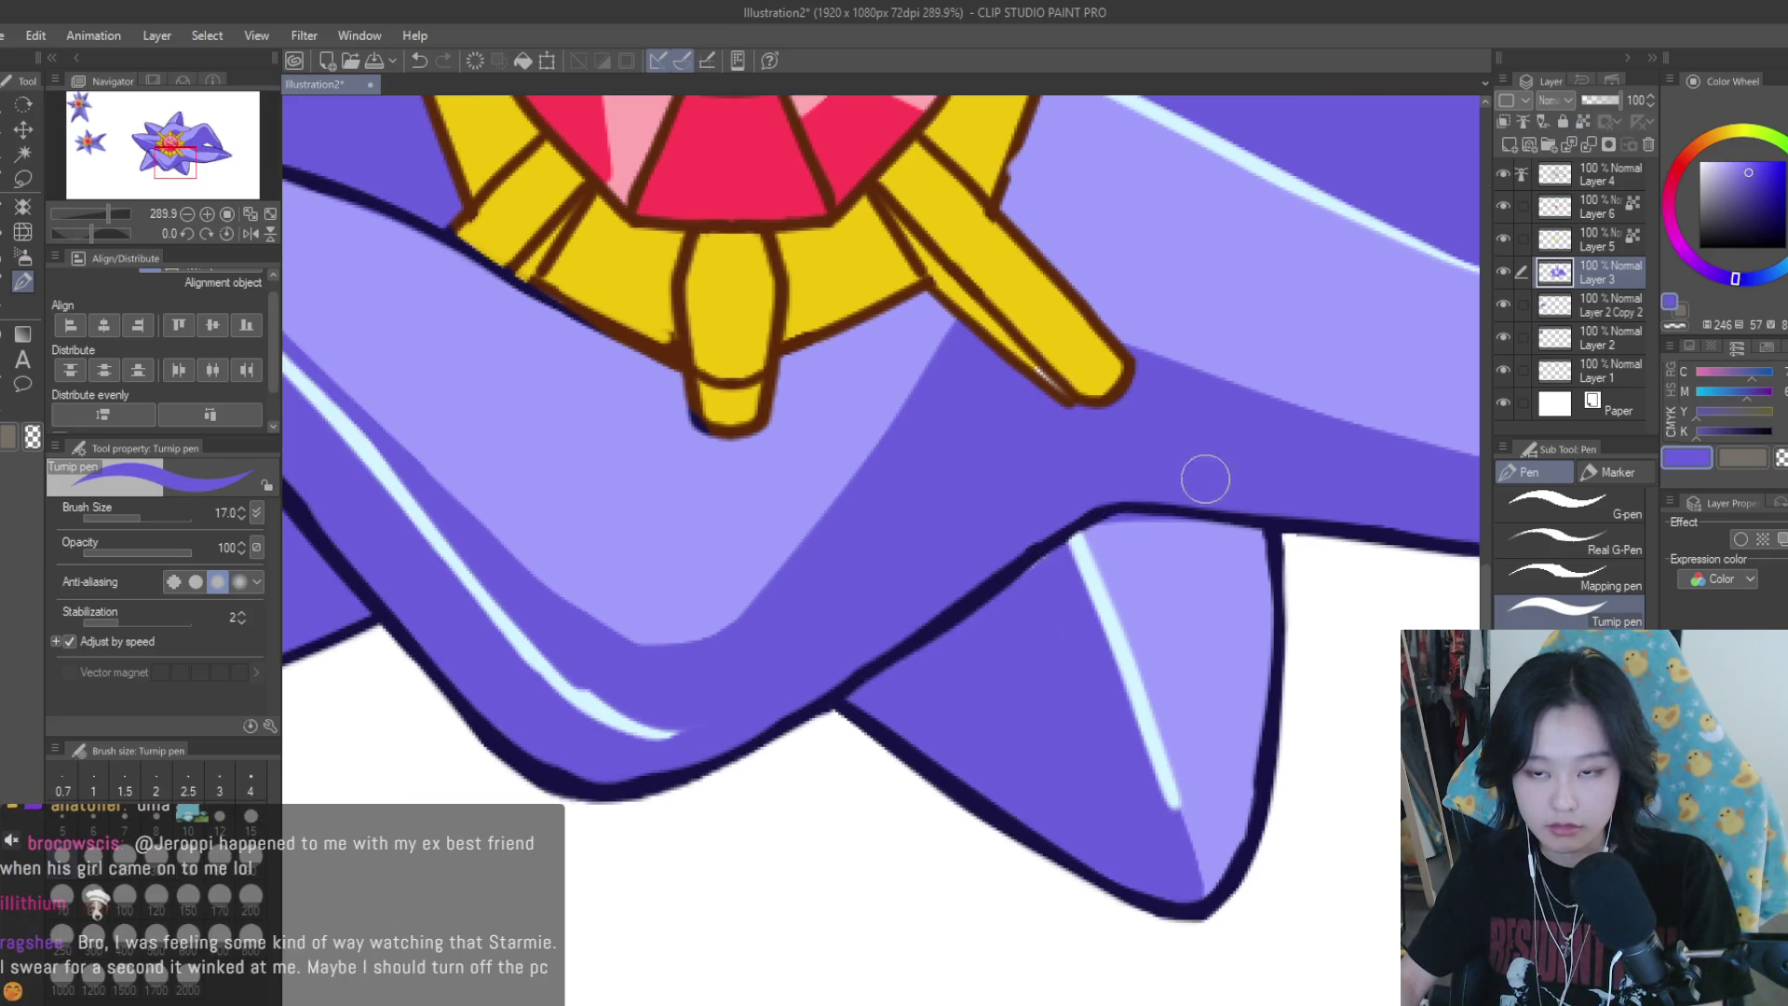
{"action": "left_click", "coordinate": [1189, 559], "text": "alt"}
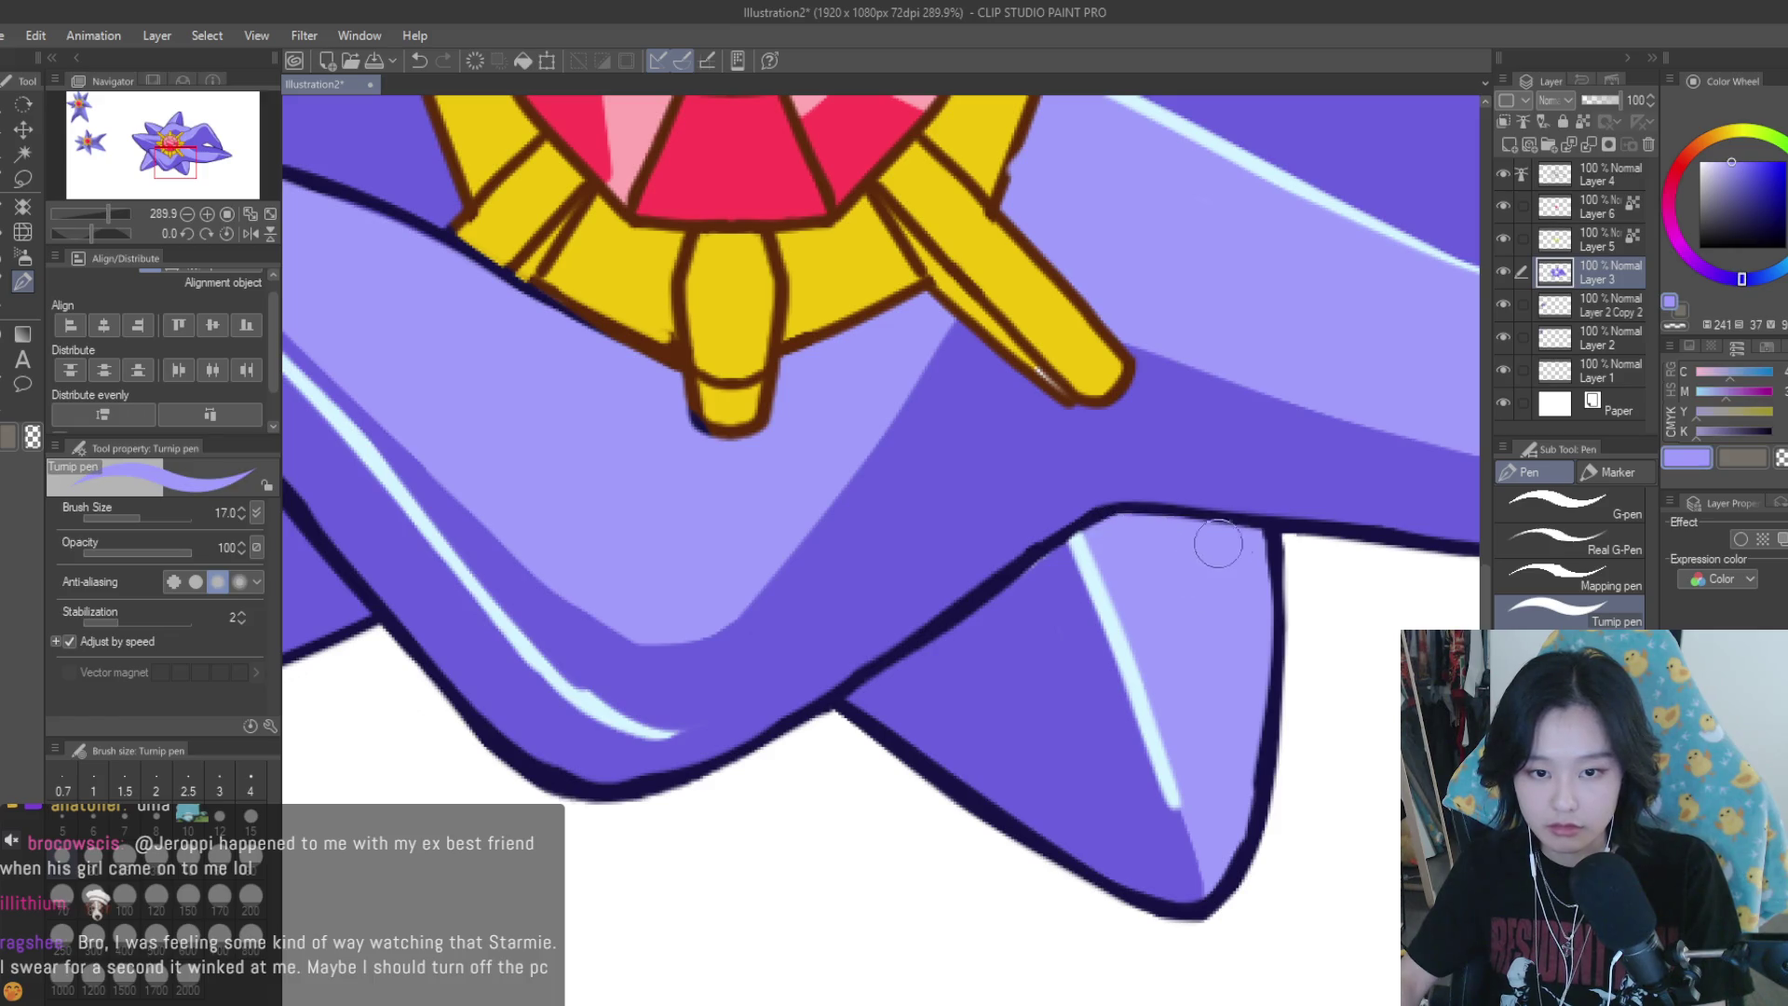
{"action": "scroll", "coordinate": [1164, 605], "scroll_direction": "down", "scroll_amount": 4}
{"action": "scroll", "coordinate": [1151, 662], "scroll_direction": "down", "scroll_amount": 1}
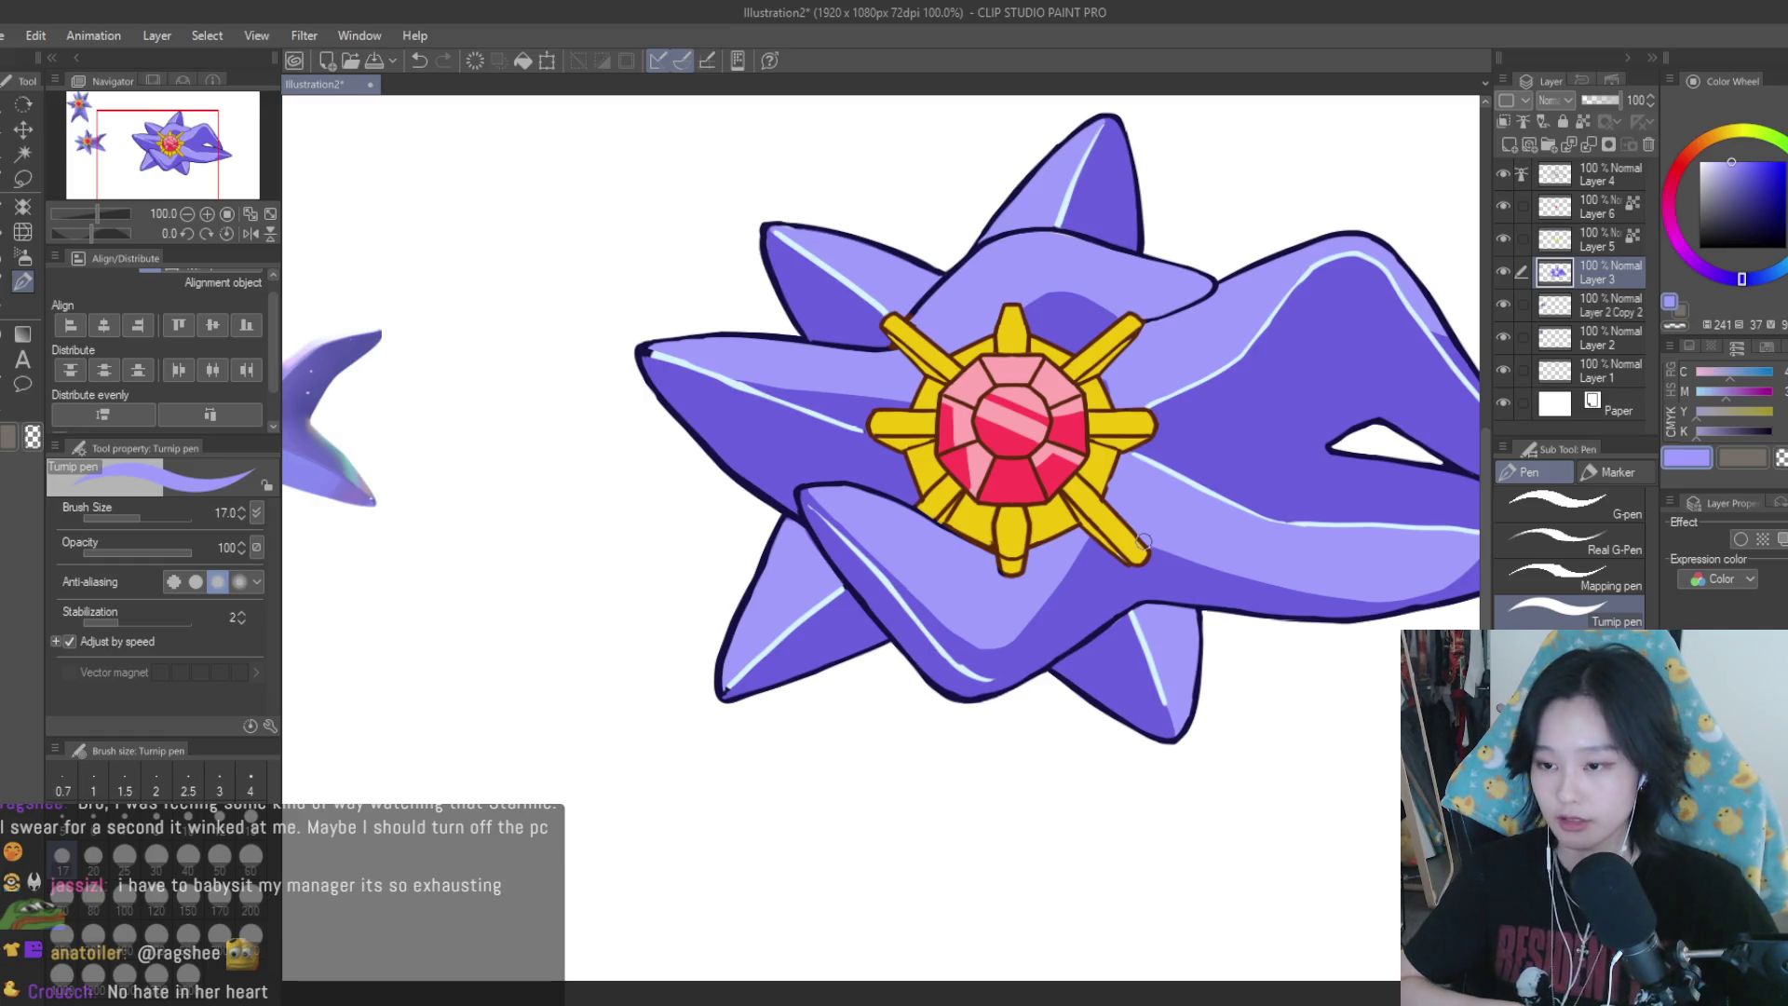
{"action": "scroll", "coordinate": [1144, 540], "scroll_direction": "down", "scroll_amount": 5}
{"action": "scroll", "coordinate": [1196, 444], "scroll_direction": "up", "scroll_amount": 4}
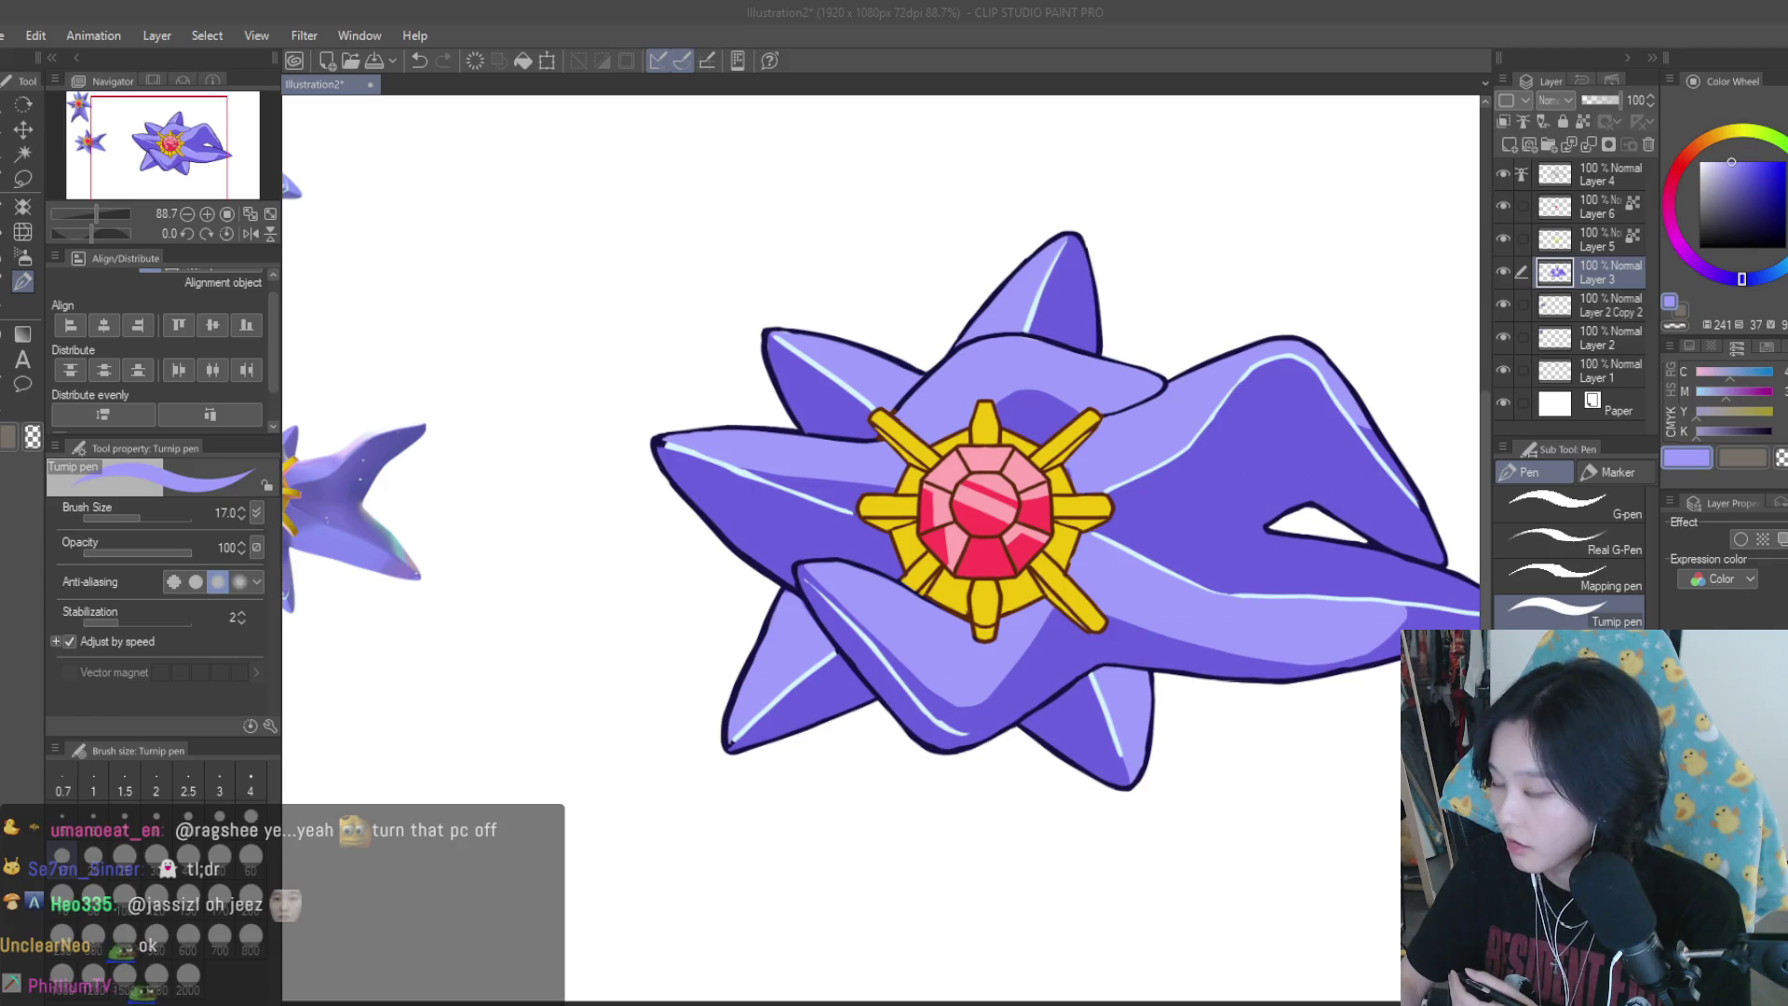
{"action": "scroll", "coordinate": [1201, 676], "scroll_direction": "down", "scroll_amount": 4}
{"action": "scroll", "coordinate": [1201, 675], "scroll_direction": "up", "scroll_amount": 4}
{"action": "scroll", "coordinate": [1201, 675], "scroll_direction": "down", "scroll_amount": 1}
With a thinner brush on the rim highlight layer, extend the pale-blue highlight to the arm's tip
{"action": "left_click", "coordinate": [1501, 270]}
{"action": "left_click", "coordinate": [1501, 270]}
{"action": "key", "text": "ctrl+minus"}
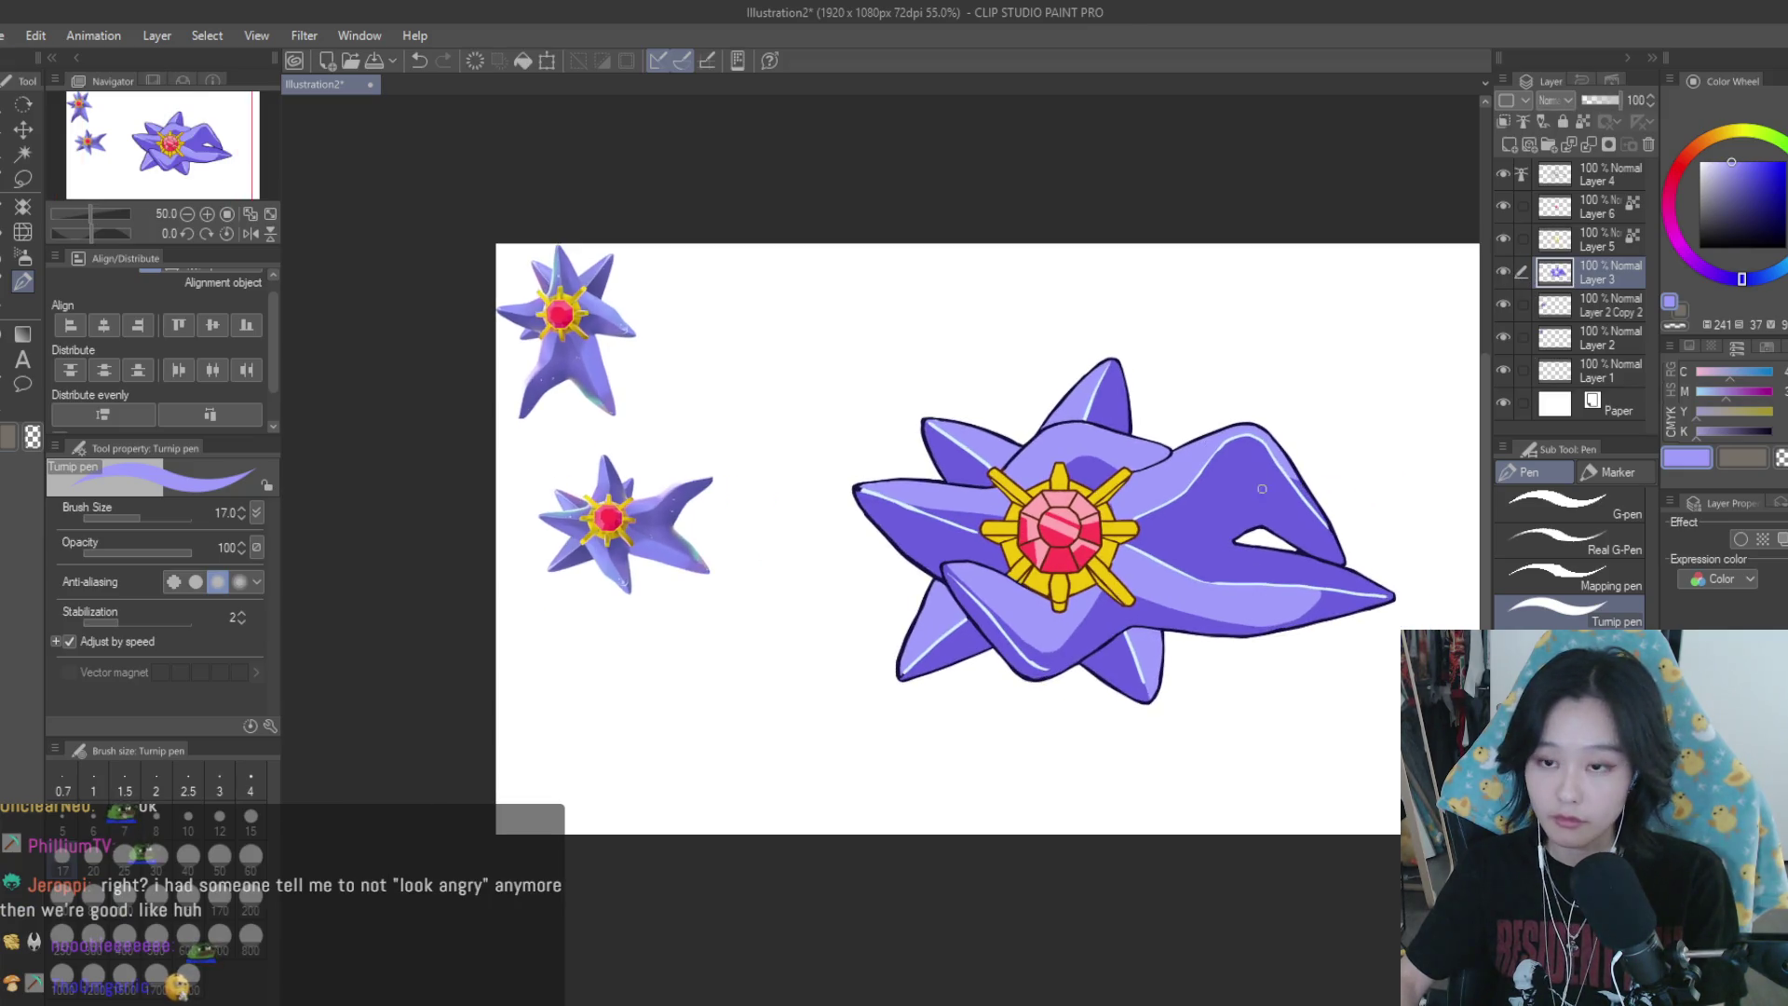
{"action": "left_click", "coordinate": [1583, 175]}
{"action": "scroll", "coordinate": [1158, 691], "scroll_direction": "up", "scroll_amount": 3}
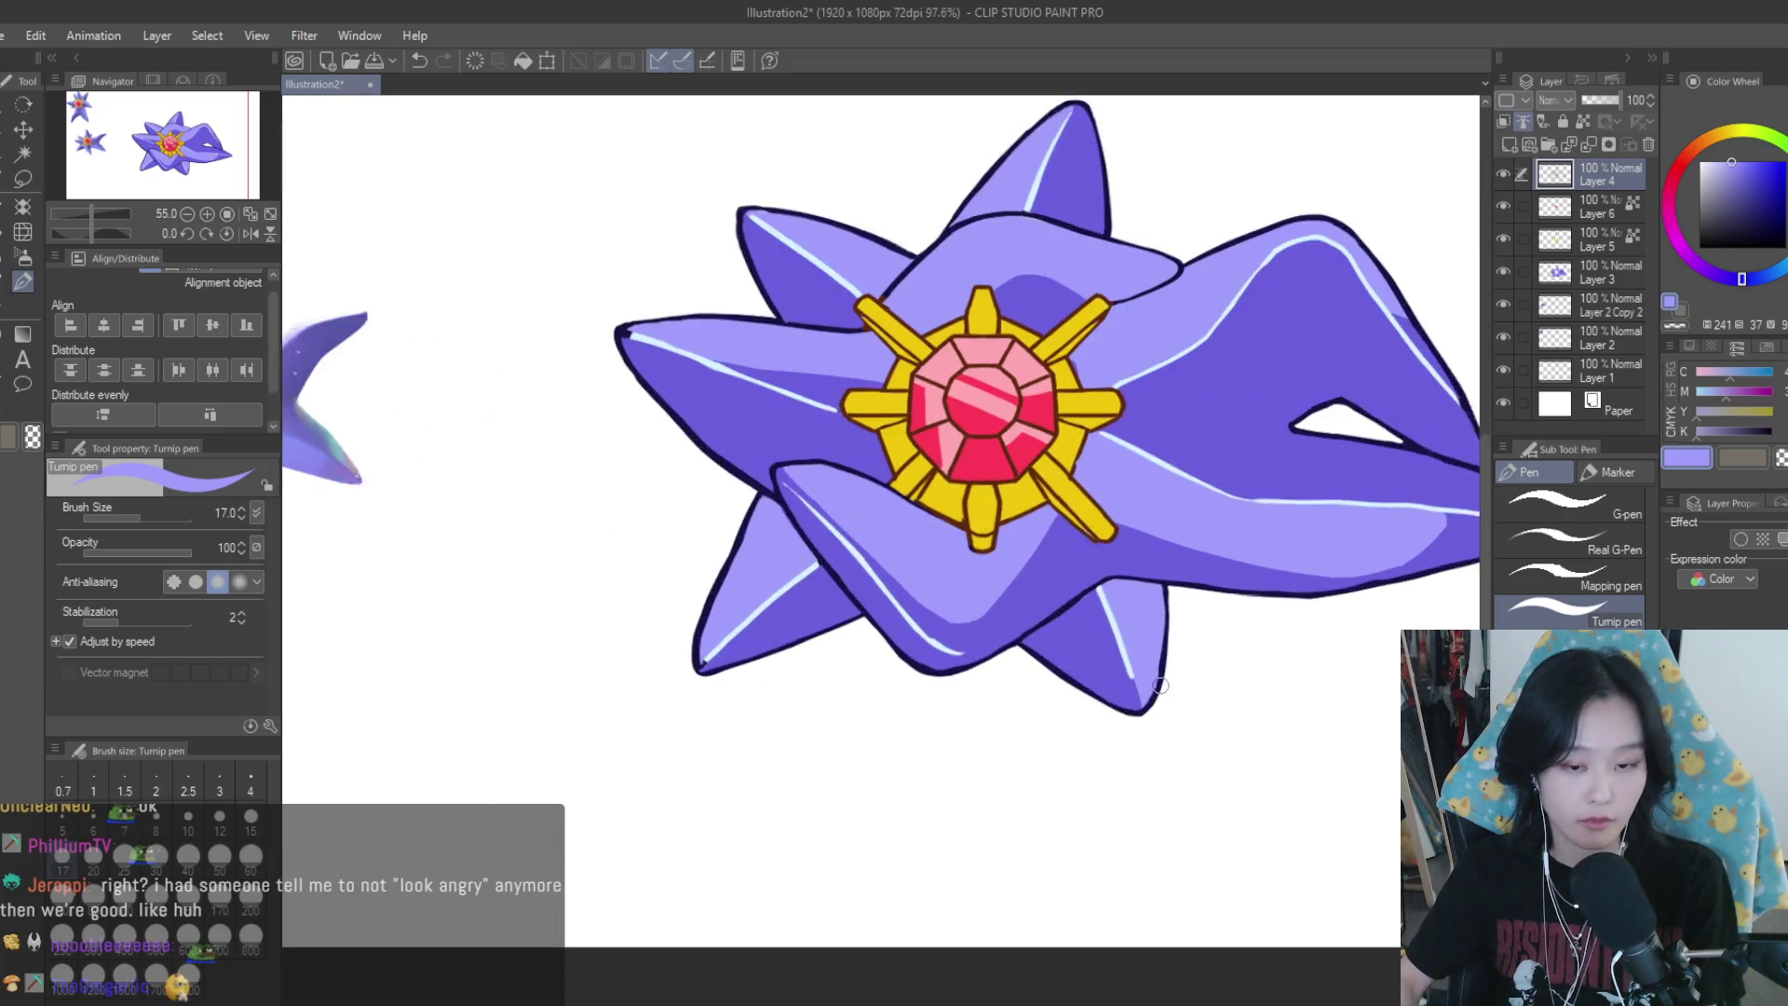
{"action": "key", "text": "bracketleft"}
{"action": "key", "text": "bracketleft"}
{"action": "key", "text": "bracketleft"}
{"action": "key", "text": "bracketleft"}
{"action": "key", "text": "bracketleft"}
{"action": "key", "text": "bracketleft"}
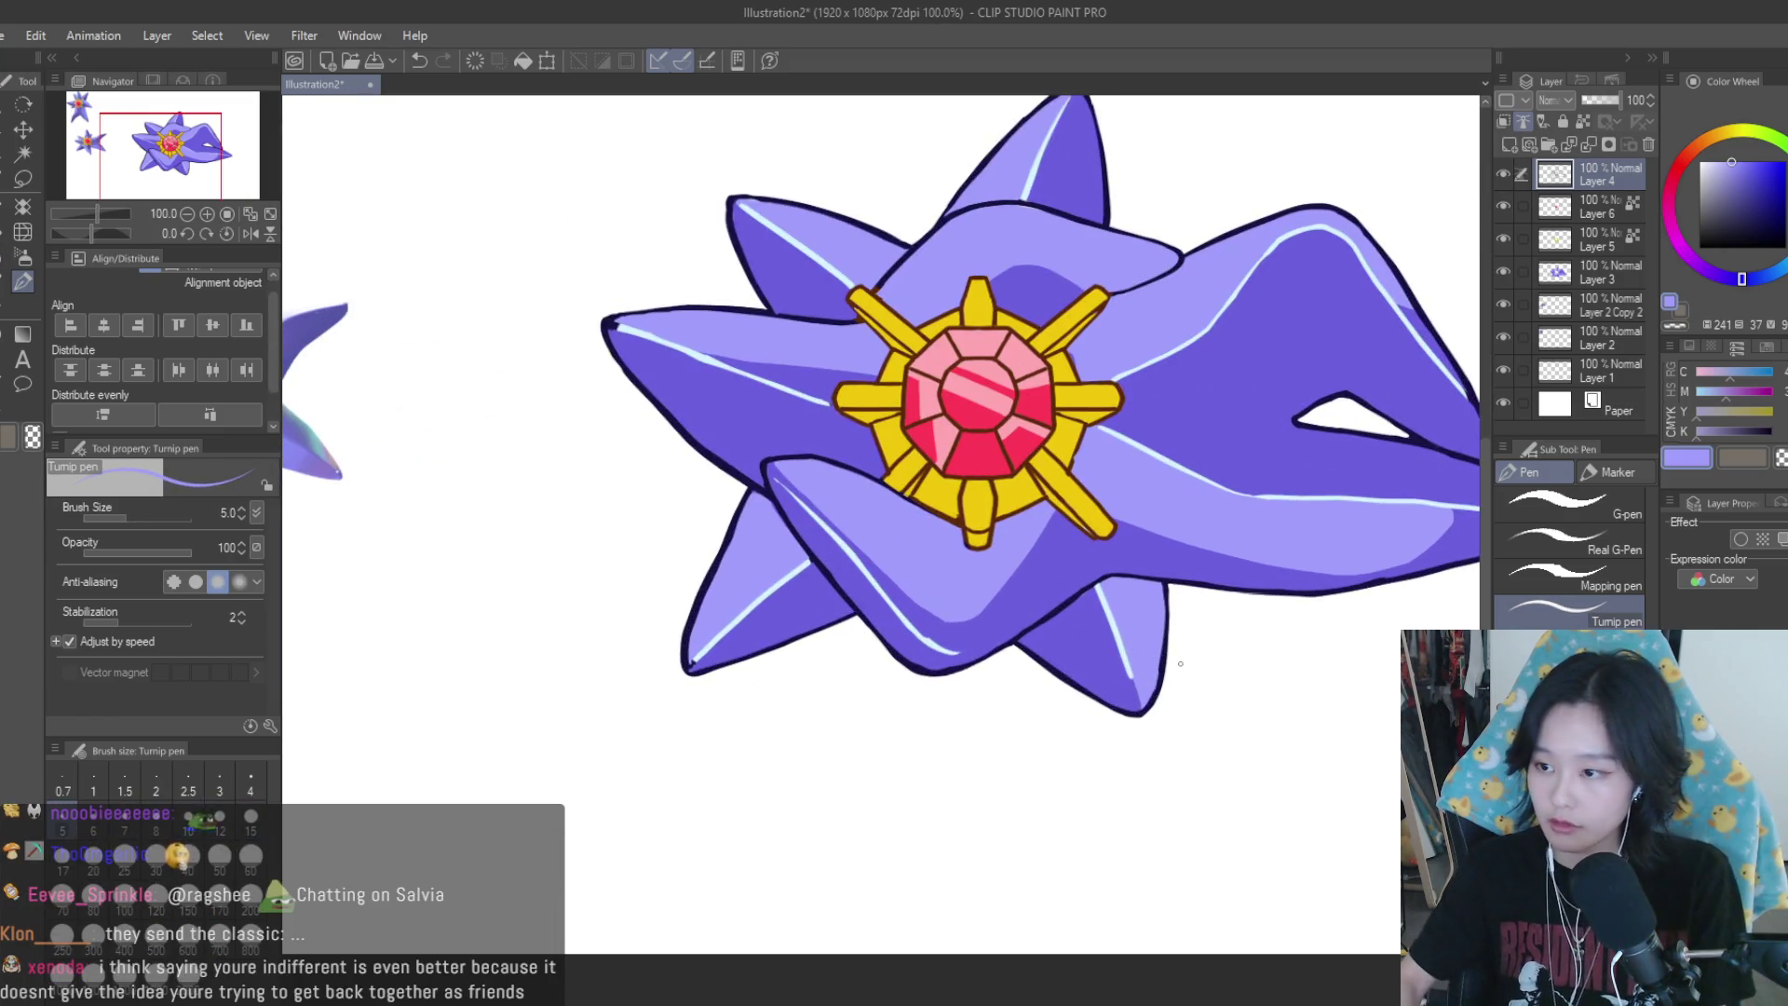
{"action": "scroll", "coordinate": [1145, 679], "scroll_direction": "up", "scroll_amount": 3}
{"action": "scroll", "coordinate": [1144, 680], "scroll_direction": "up", "scroll_amount": 1}
{"action": "scroll", "coordinate": [1141, 684], "scroll_direction": "up", "scroll_amount": 2}
{"action": "scroll", "coordinate": [1130, 698], "scroll_direction": "up", "scroll_amount": 1}
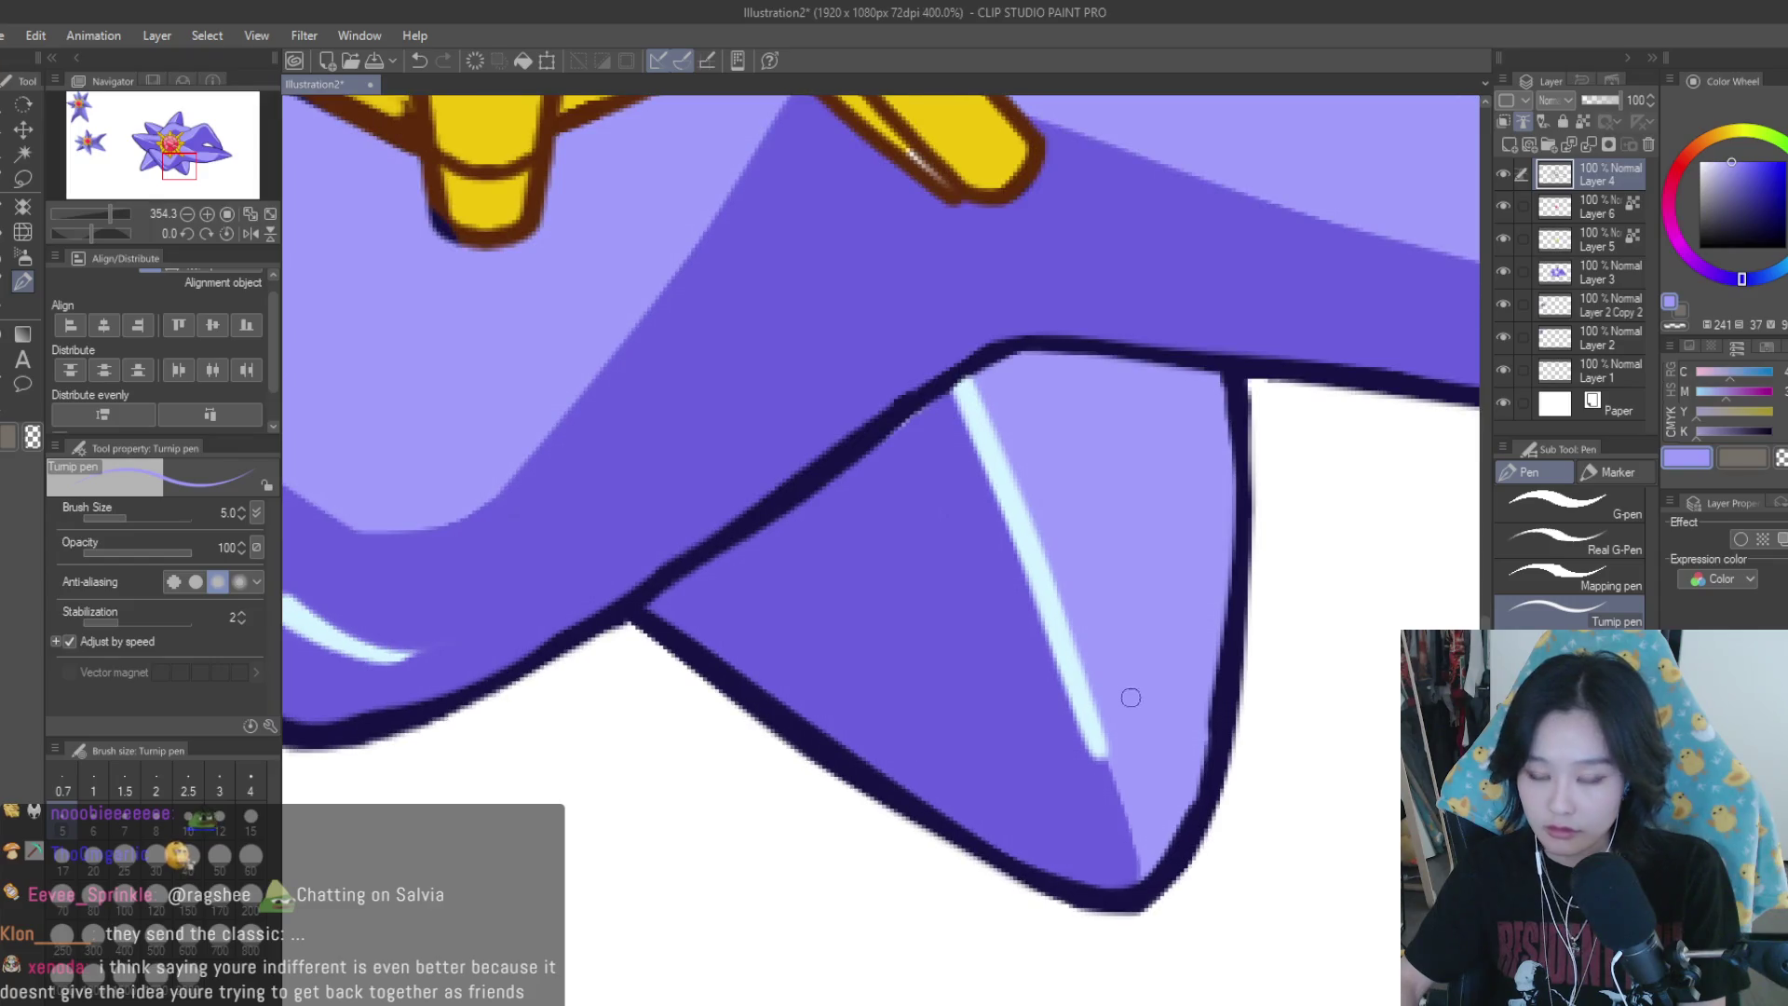
{"action": "left_click", "coordinate": [1073, 689], "text": "alt"}
{"action": "left_click_drag", "start_coordinate": [1074, 689], "coordinate": [1141, 873]}
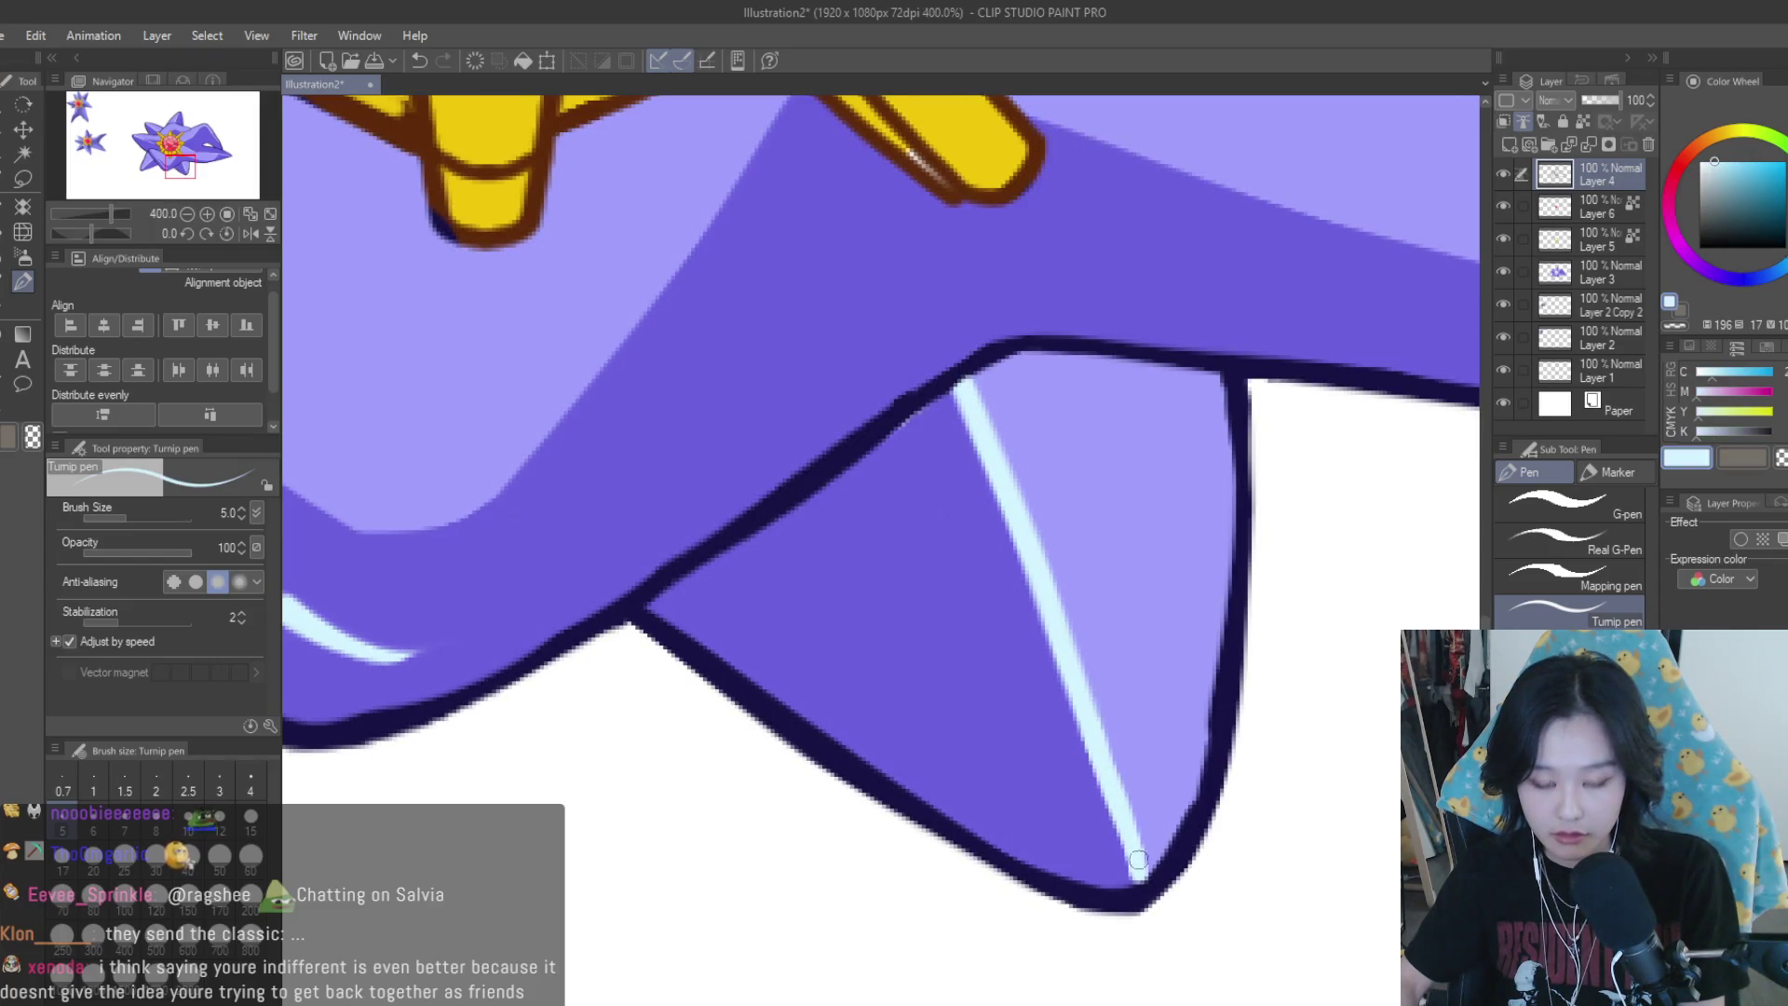
Discard two bottom-edge highlight attempts and draw a highlight along the arm's upper edge
{"action": "scroll", "coordinate": [1218, 765], "scroll_direction": "down", "scroll_amount": 3}
{"action": "scroll", "coordinate": [1218, 765], "scroll_direction": "down", "scroll_amount": 2}
{"action": "scroll", "coordinate": [1164, 759], "scroll_direction": "up", "scroll_amount": 2}
{"action": "scroll", "coordinate": [1118, 754], "scroll_direction": "up", "scroll_amount": 2}
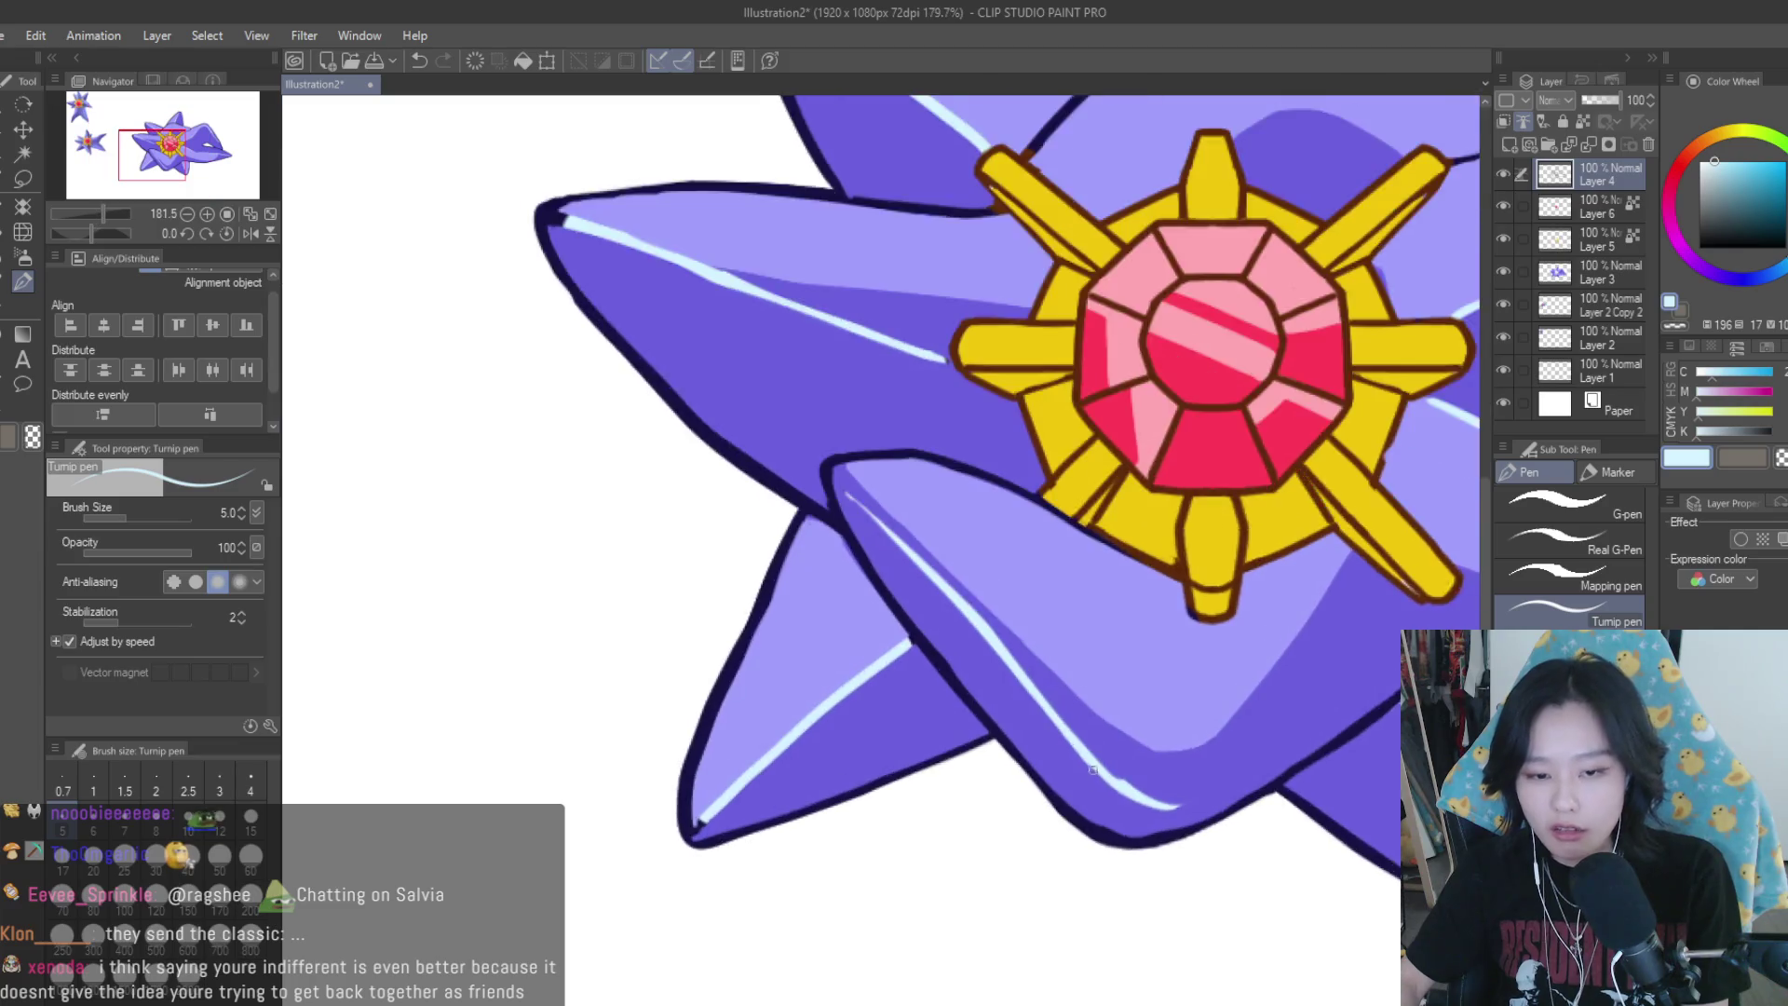
{"action": "scroll", "coordinate": [1084, 753], "scroll_direction": "up", "scroll_amount": 1}
{"action": "left_click_drag", "start_coordinate": [1179, 815], "coordinate": [1311, 813]}
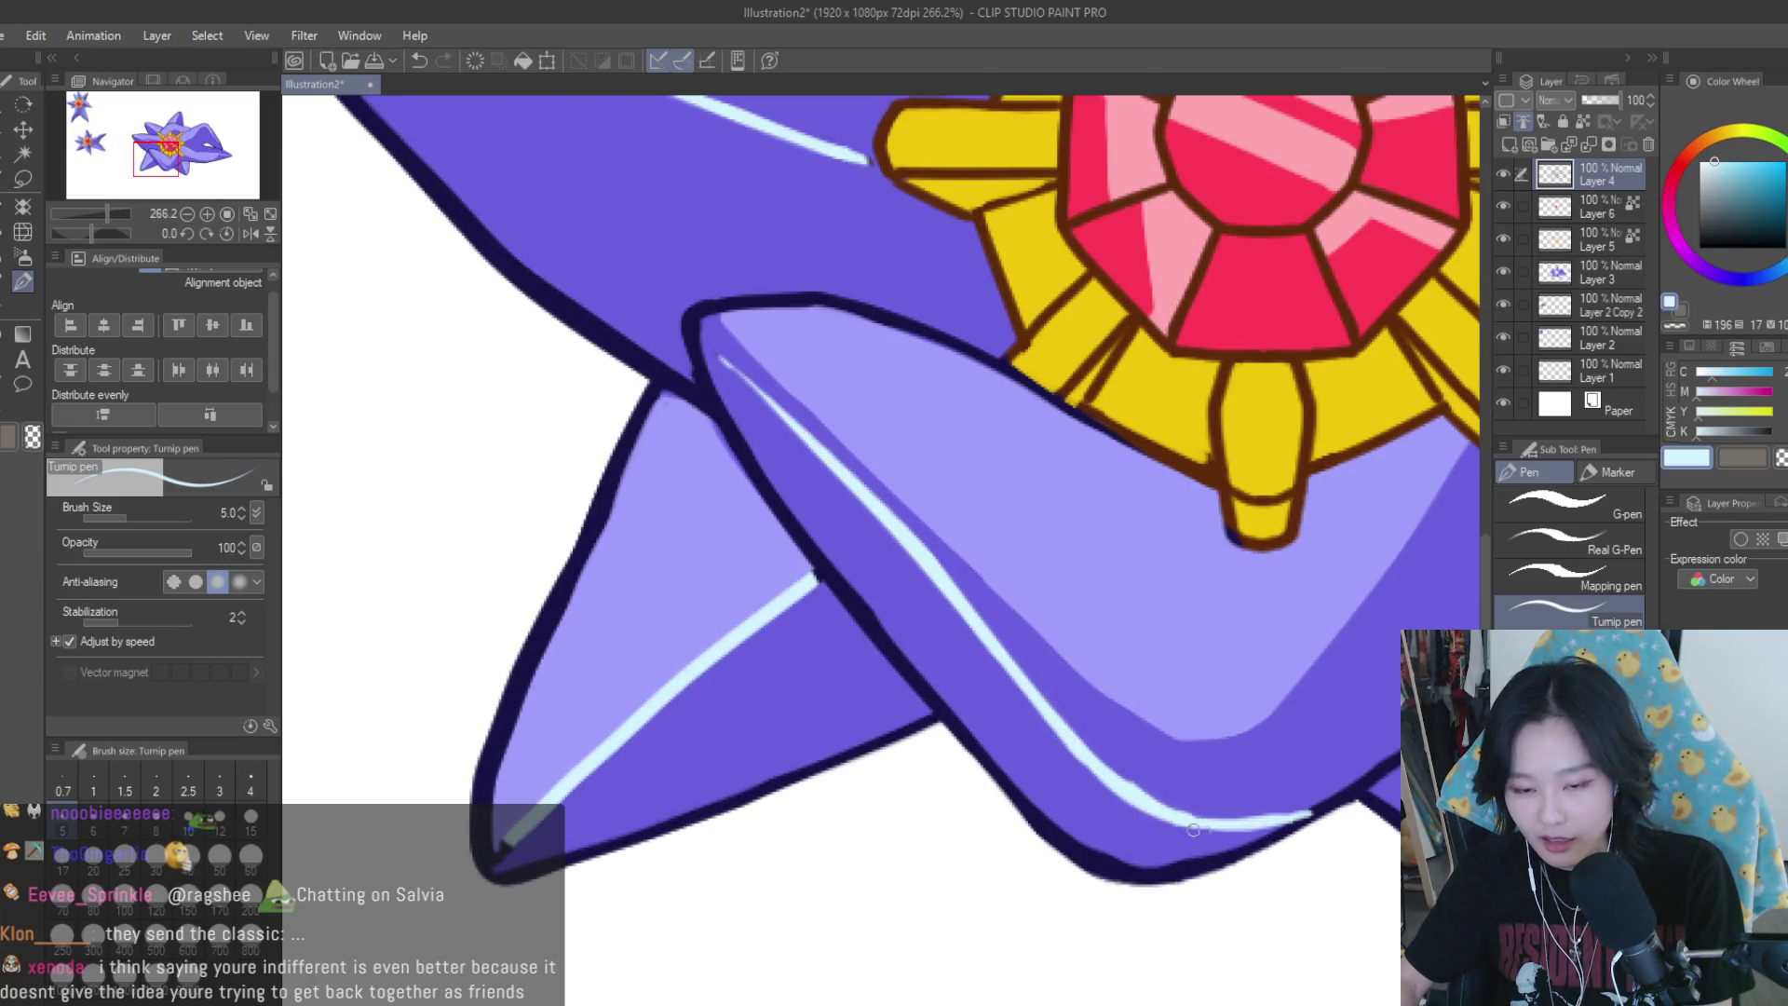
{"action": "key", "text": "ctrl+z"}
{"action": "left_click_drag", "start_coordinate": [1302, 816], "coordinate": [1220, 813]}
{"action": "key", "text": "ctrl+z"}
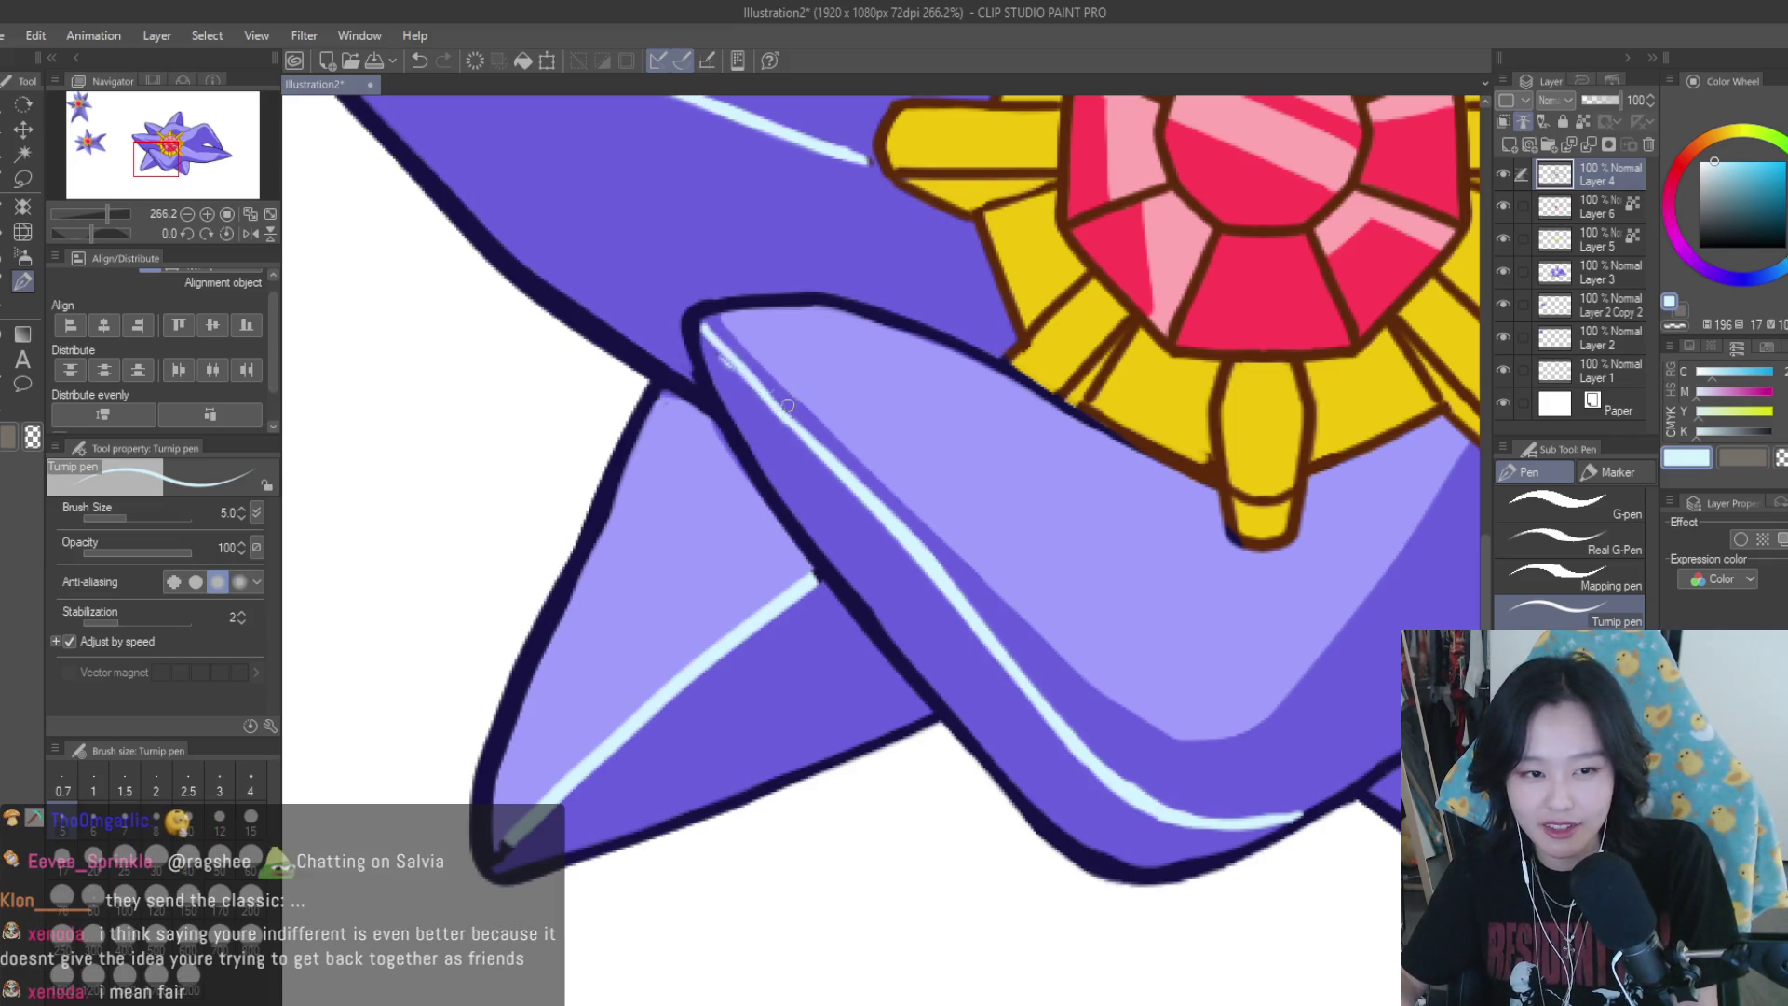
{"action": "left_click_drag", "start_coordinate": [705, 326], "coordinate": [864, 498]}
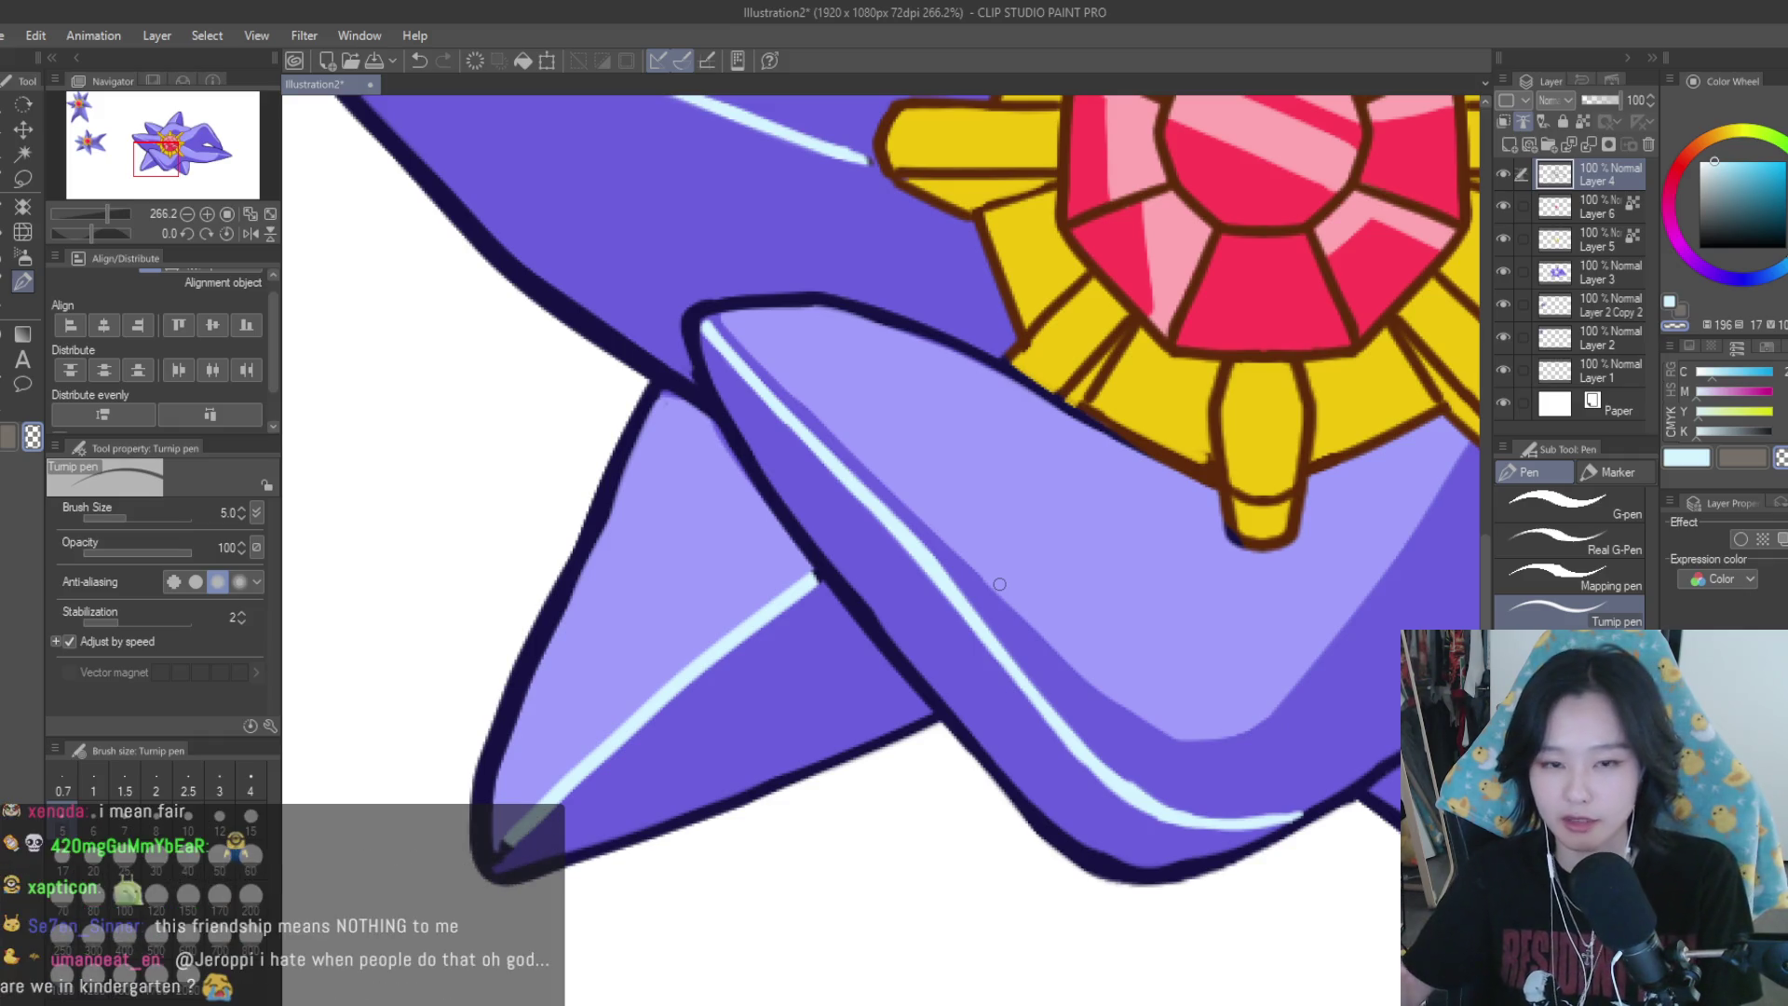
Resample the pale blue and redraw the highlight up from the lower-left arm's tip
{"action": "left_click", "coordinate": [1583, 272]}
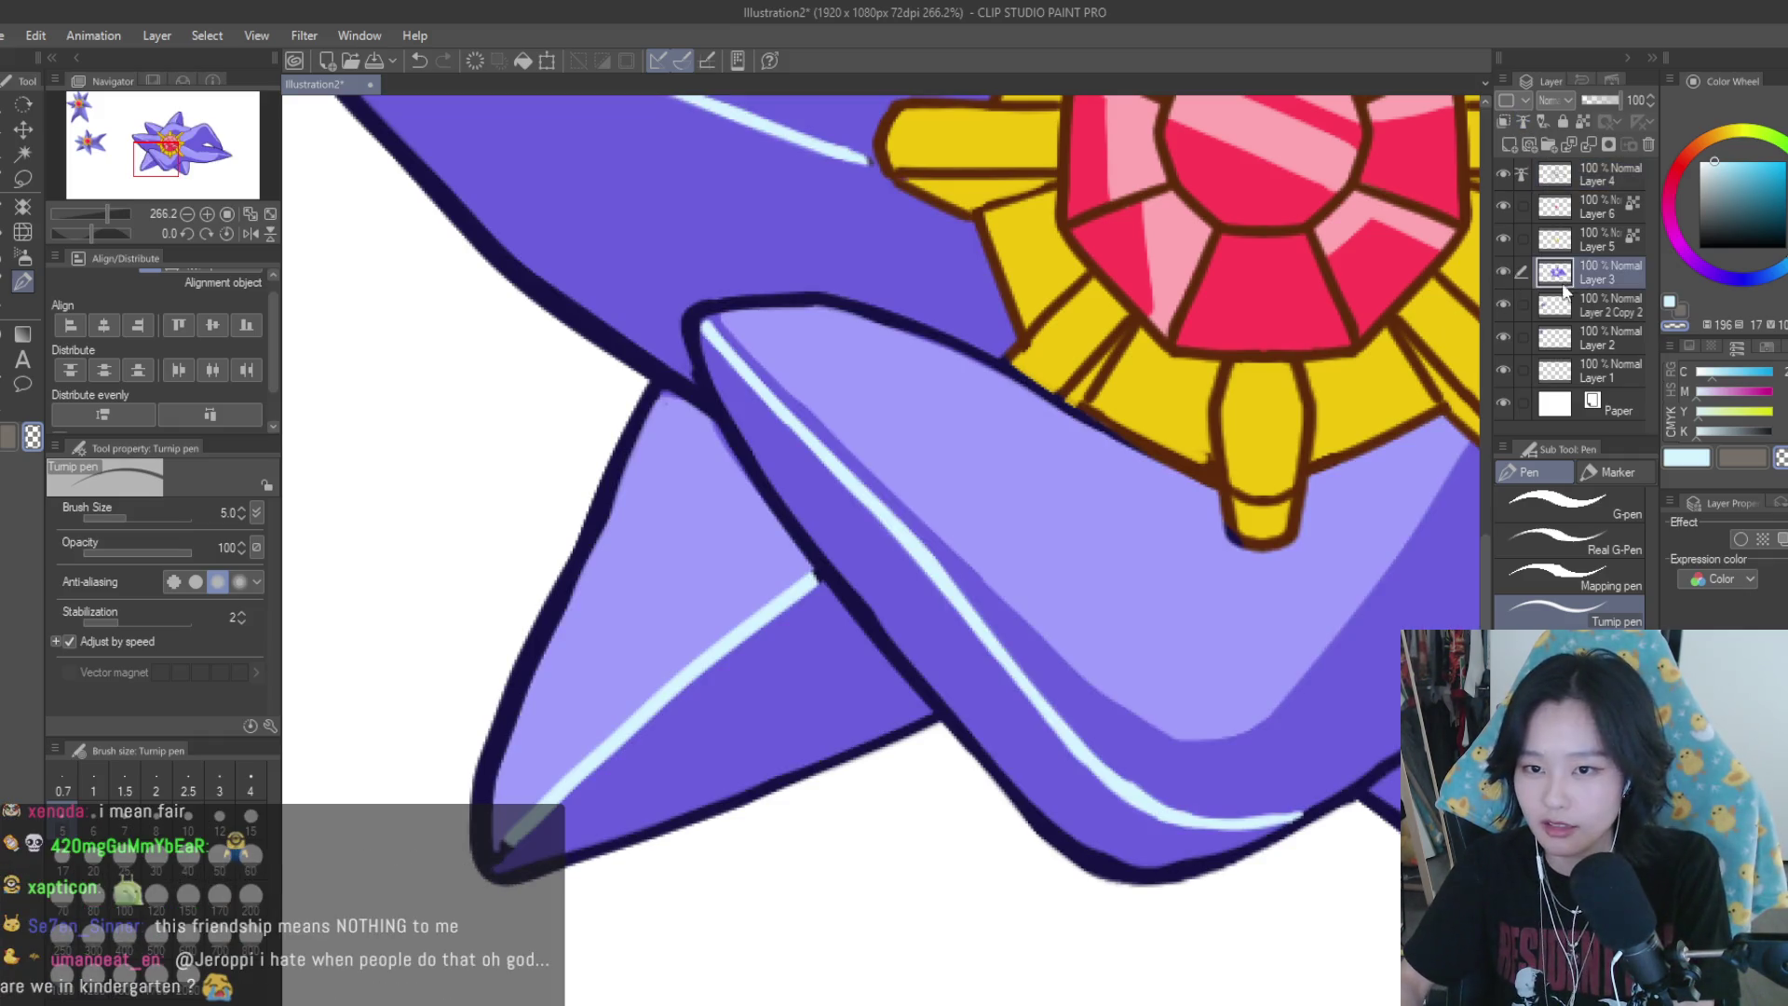
{"action": "scroll", "coordinate": [1070, 753], "scroll_direction": "down", "scroll_amount": 2}
{"action": "key", "text": "bracketright"}
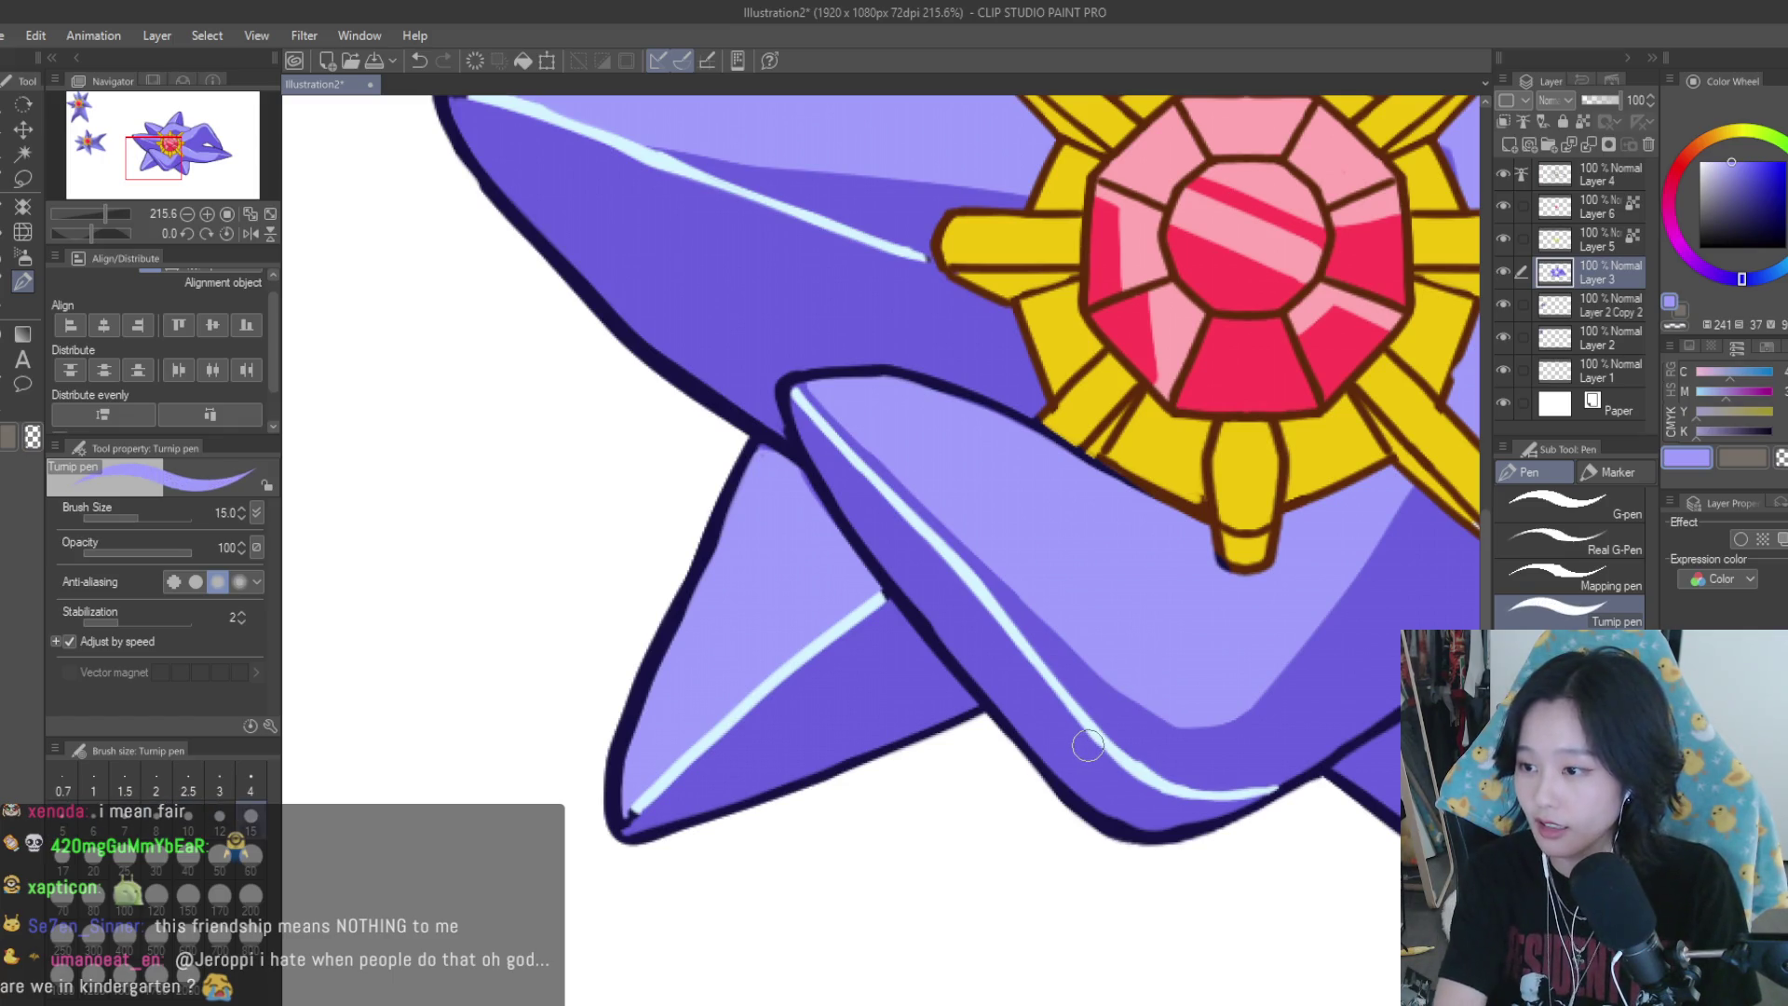
{"action": "scroll", "coordinate": [1098, 736], "scroll_direction": "down", "scroll_amount": 5}
{"action": "scroll", "coordinate": [1060, 745], "scroll_direction": "up", "scroll_amount": 4}
{"action": "scroll", "coordinate": [1060, 745], "scroll_direction": "up", "scroll_amount": 3}
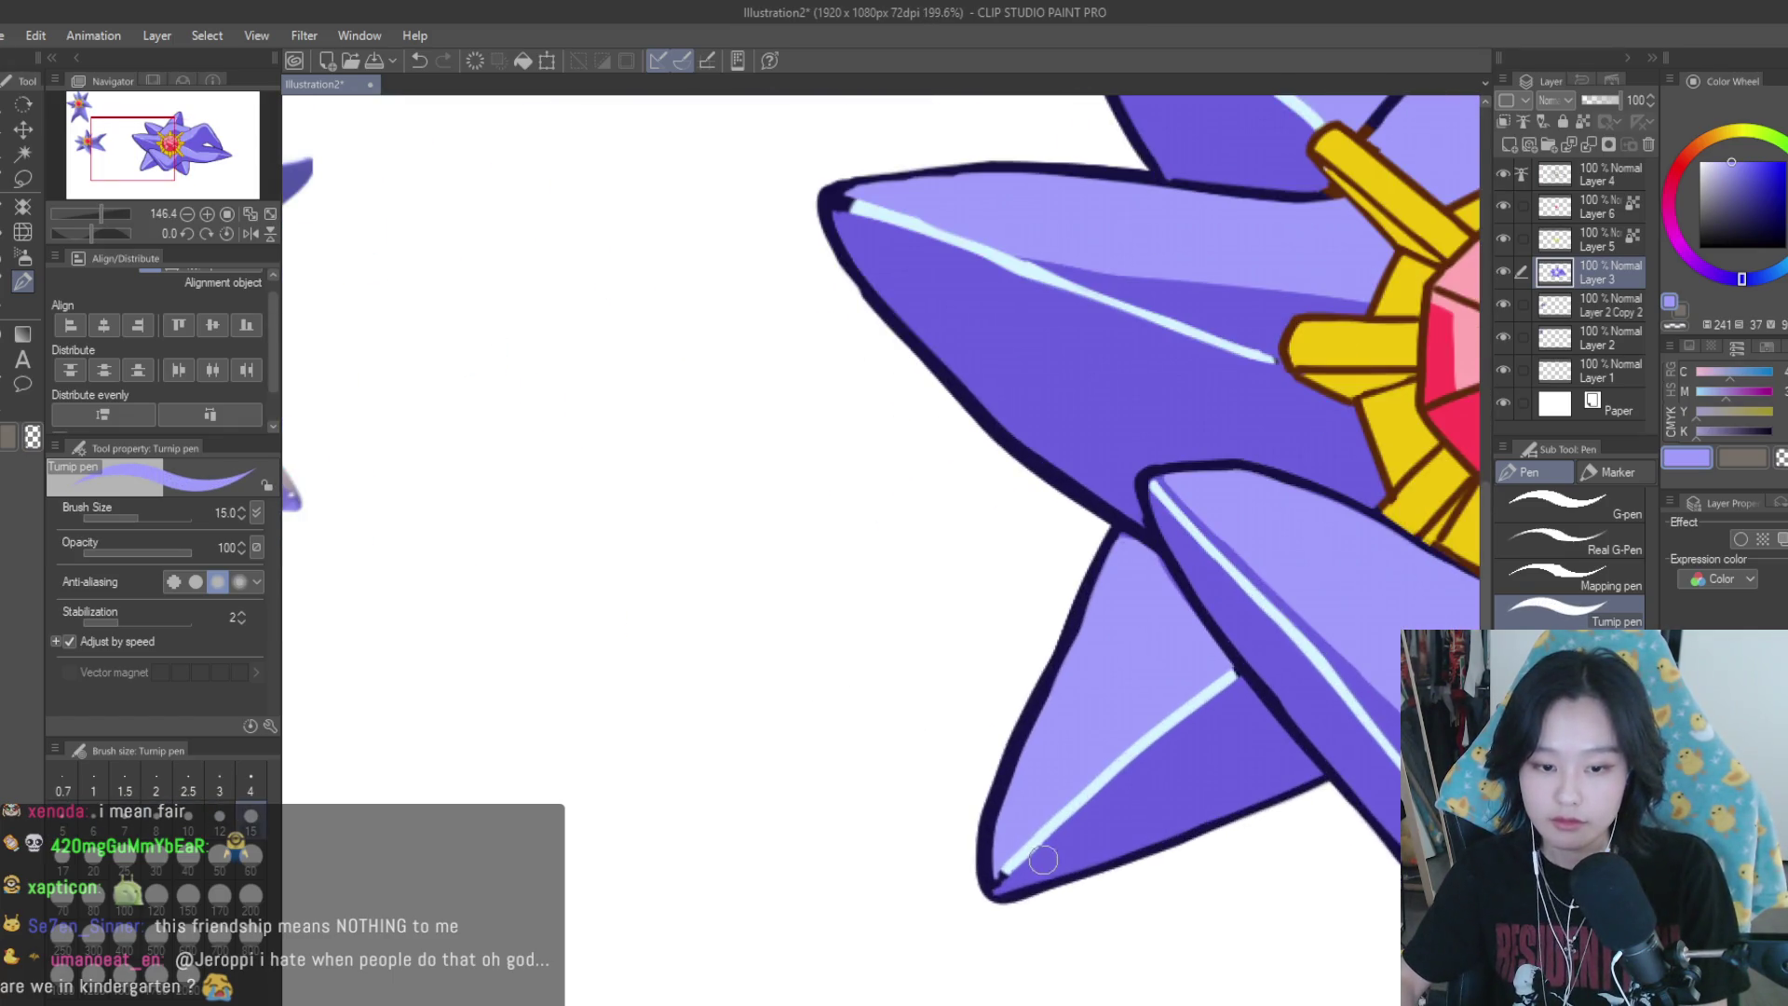
{"action": "left_click", "coordinate": [1063, 814], "text": "alt"}
{"action": "left_click", "coordinate": [1593, 175]}
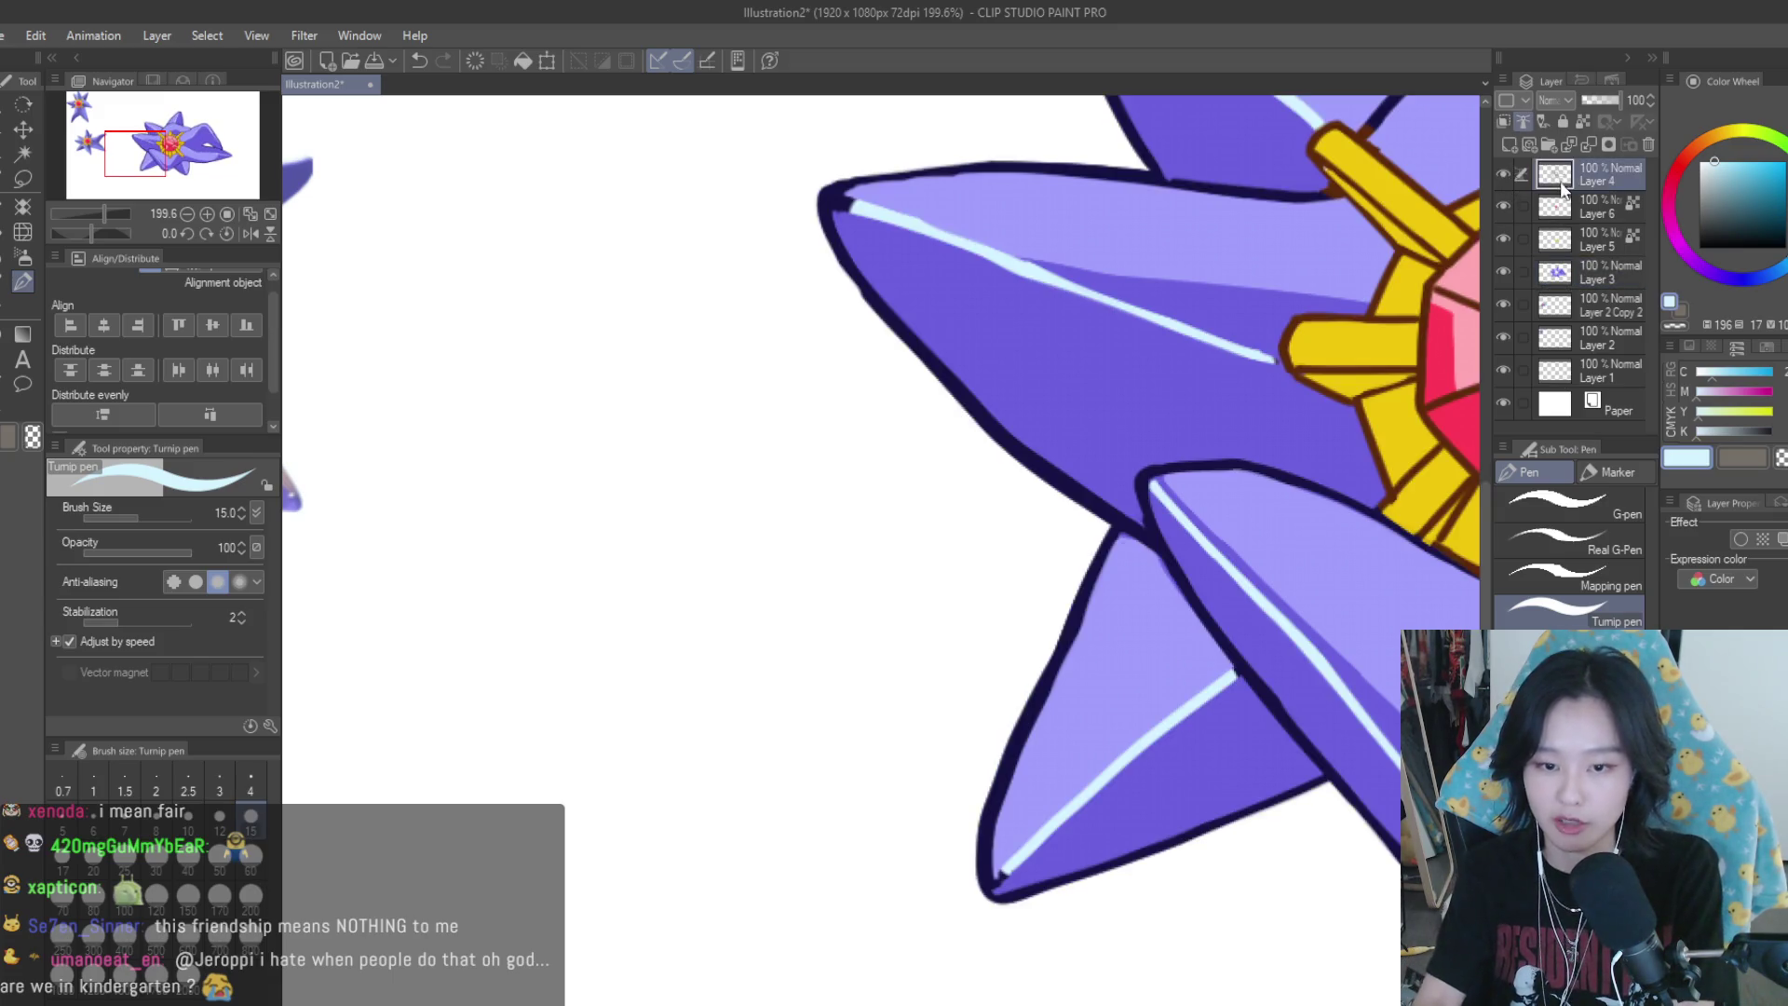
{"action": "key", "text": "bracketleft"}
{"action": "key", "text": "bracketleft"}
{"action": "key", "text": "bracketleft"}
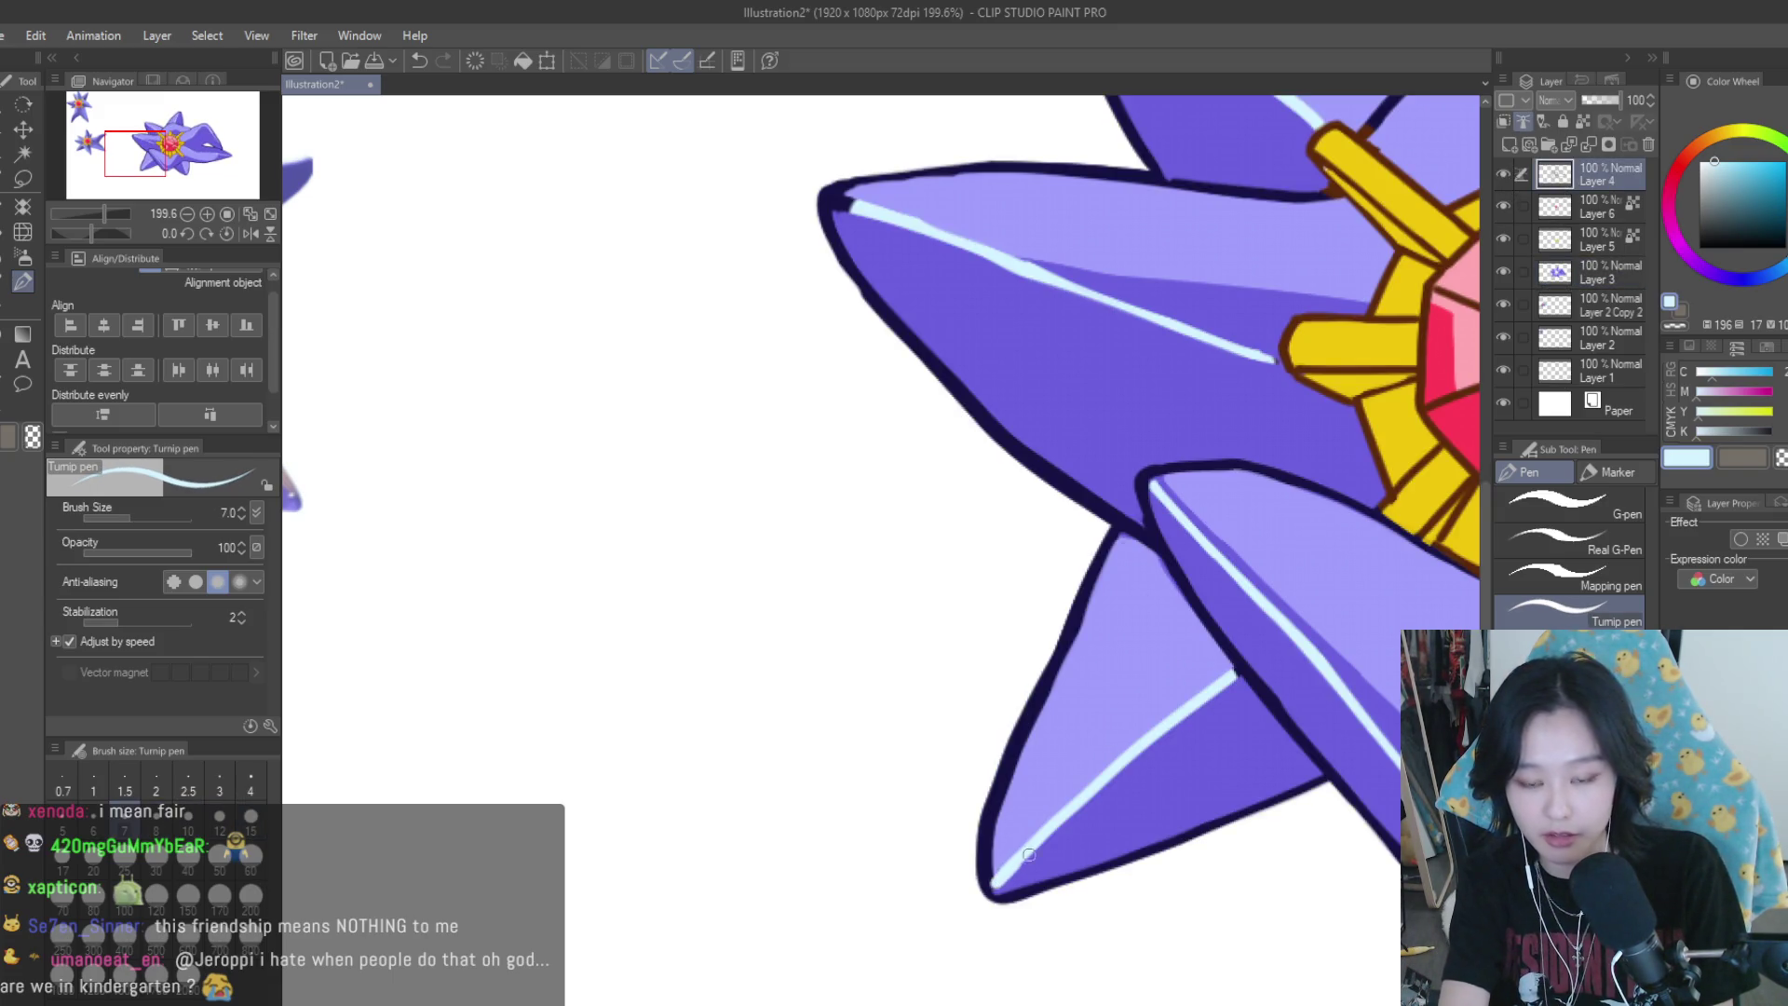
{"action": "left_click_drag", "start_coordinate": [997, 880], "coordinate": [1233, 675]}
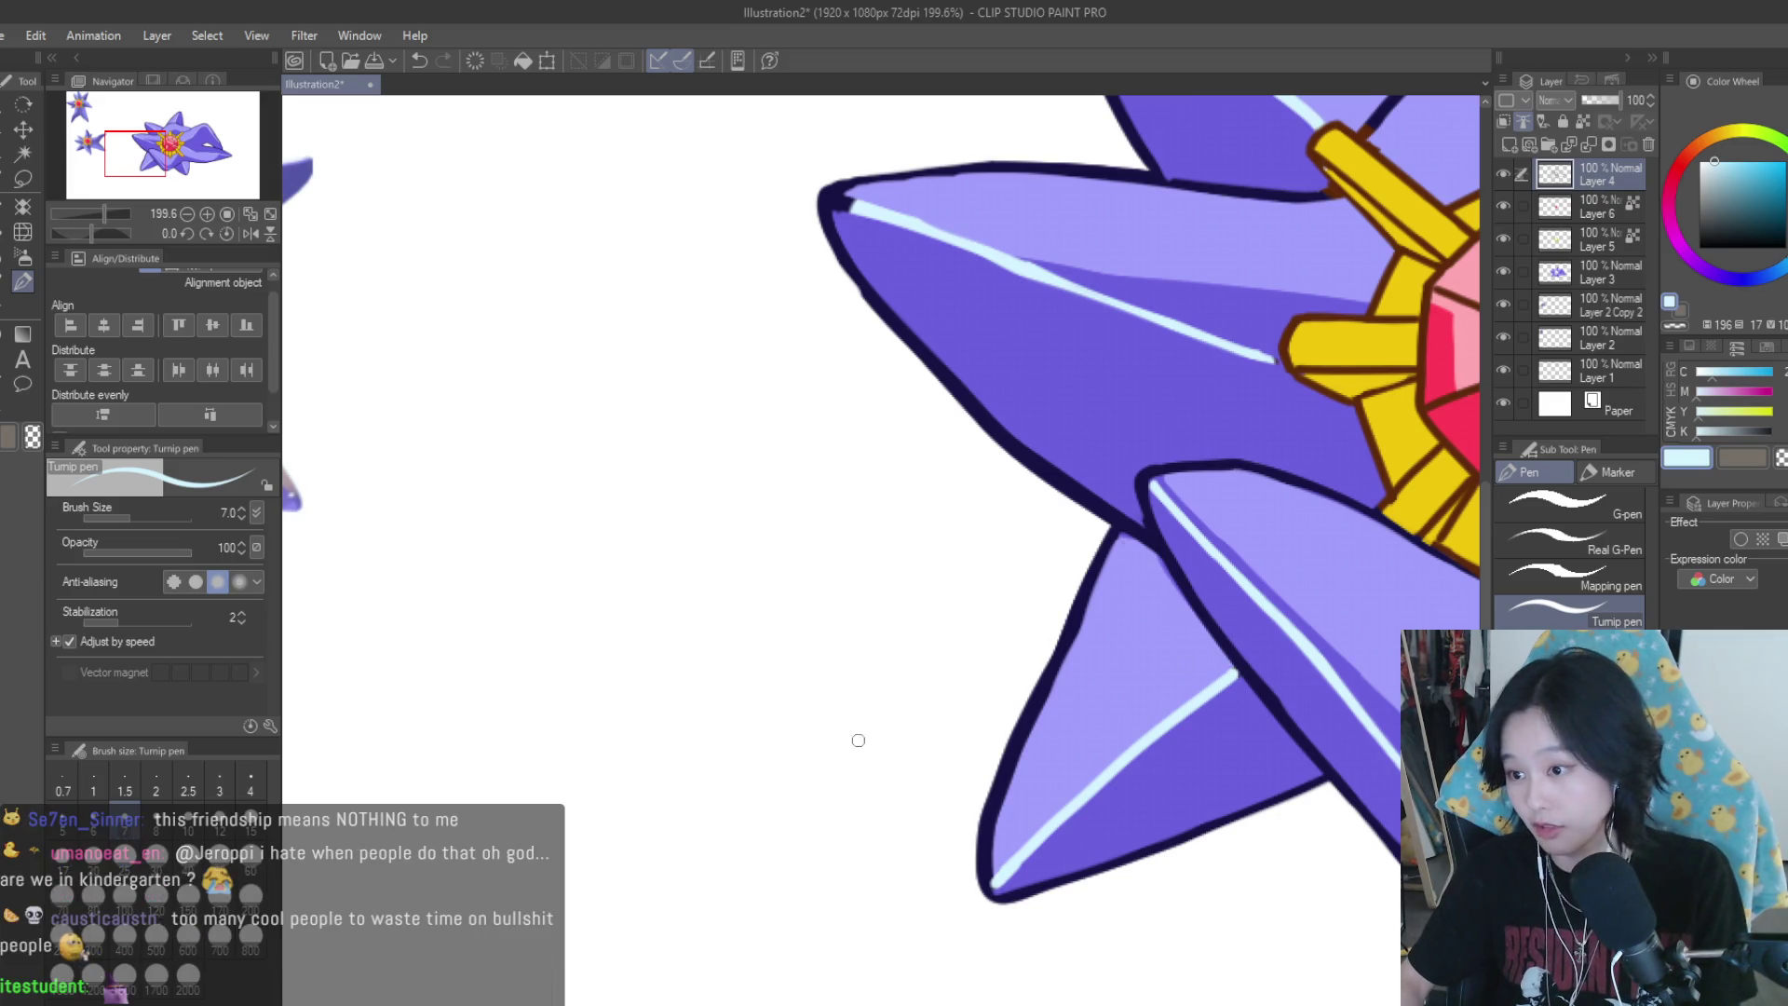
Extend the tip of the pale-blue highlight line toward the yellow ring
{"action": "scroll", "coordinate": [854, 738], "scroll_direction": "down", "scroll_amount": 4}
{"action": "scroll", "coordinate": [819, 456], "scroll_direction": "up", "scroll_amount": 3}
{"action": "scroll", "coordinate": [819, 456], "scroll_direction": "up", "scroll_amount": 1}
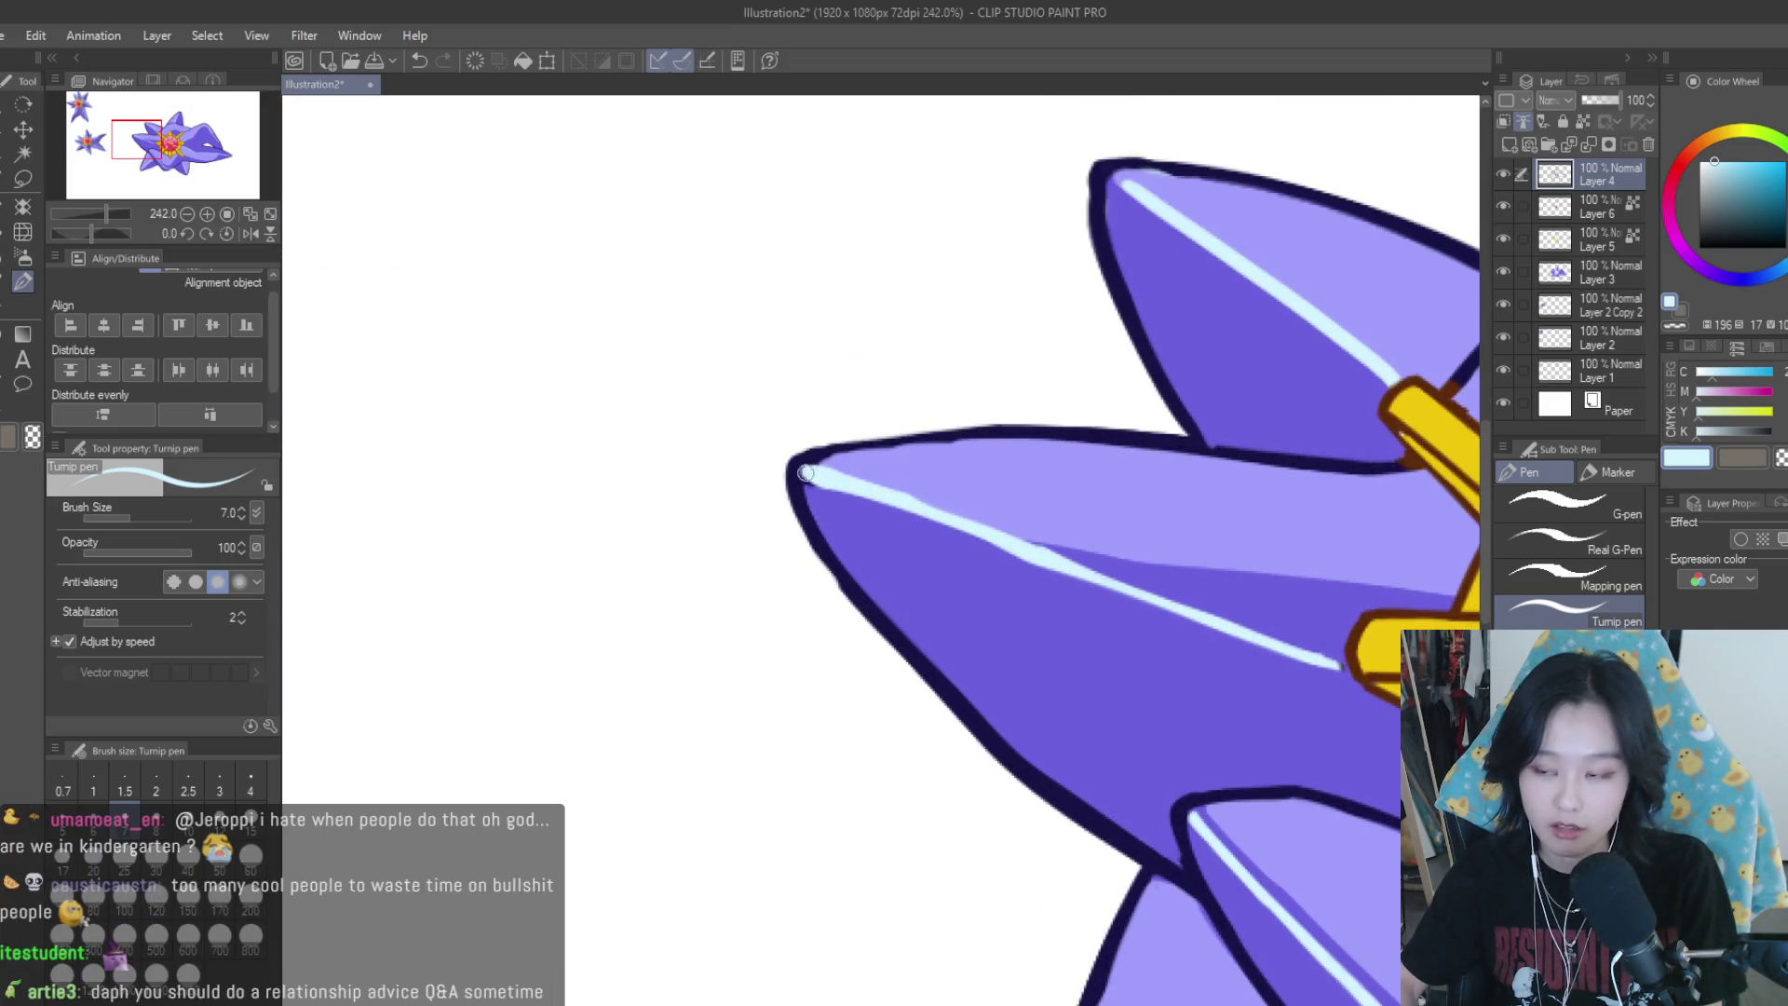
{"action": "scroll", "coordinate": [1260, 665], "scroll_direction": "up", "scroll_amount": 2}
{"action": "scroll", "coordinate": [1261, 664], "scroll_direction": "up", "scroll_amount": 1}
{"action": "left_click_drag", "start_coordinate": [1248, 603], "coordinate": [1308, 642]}
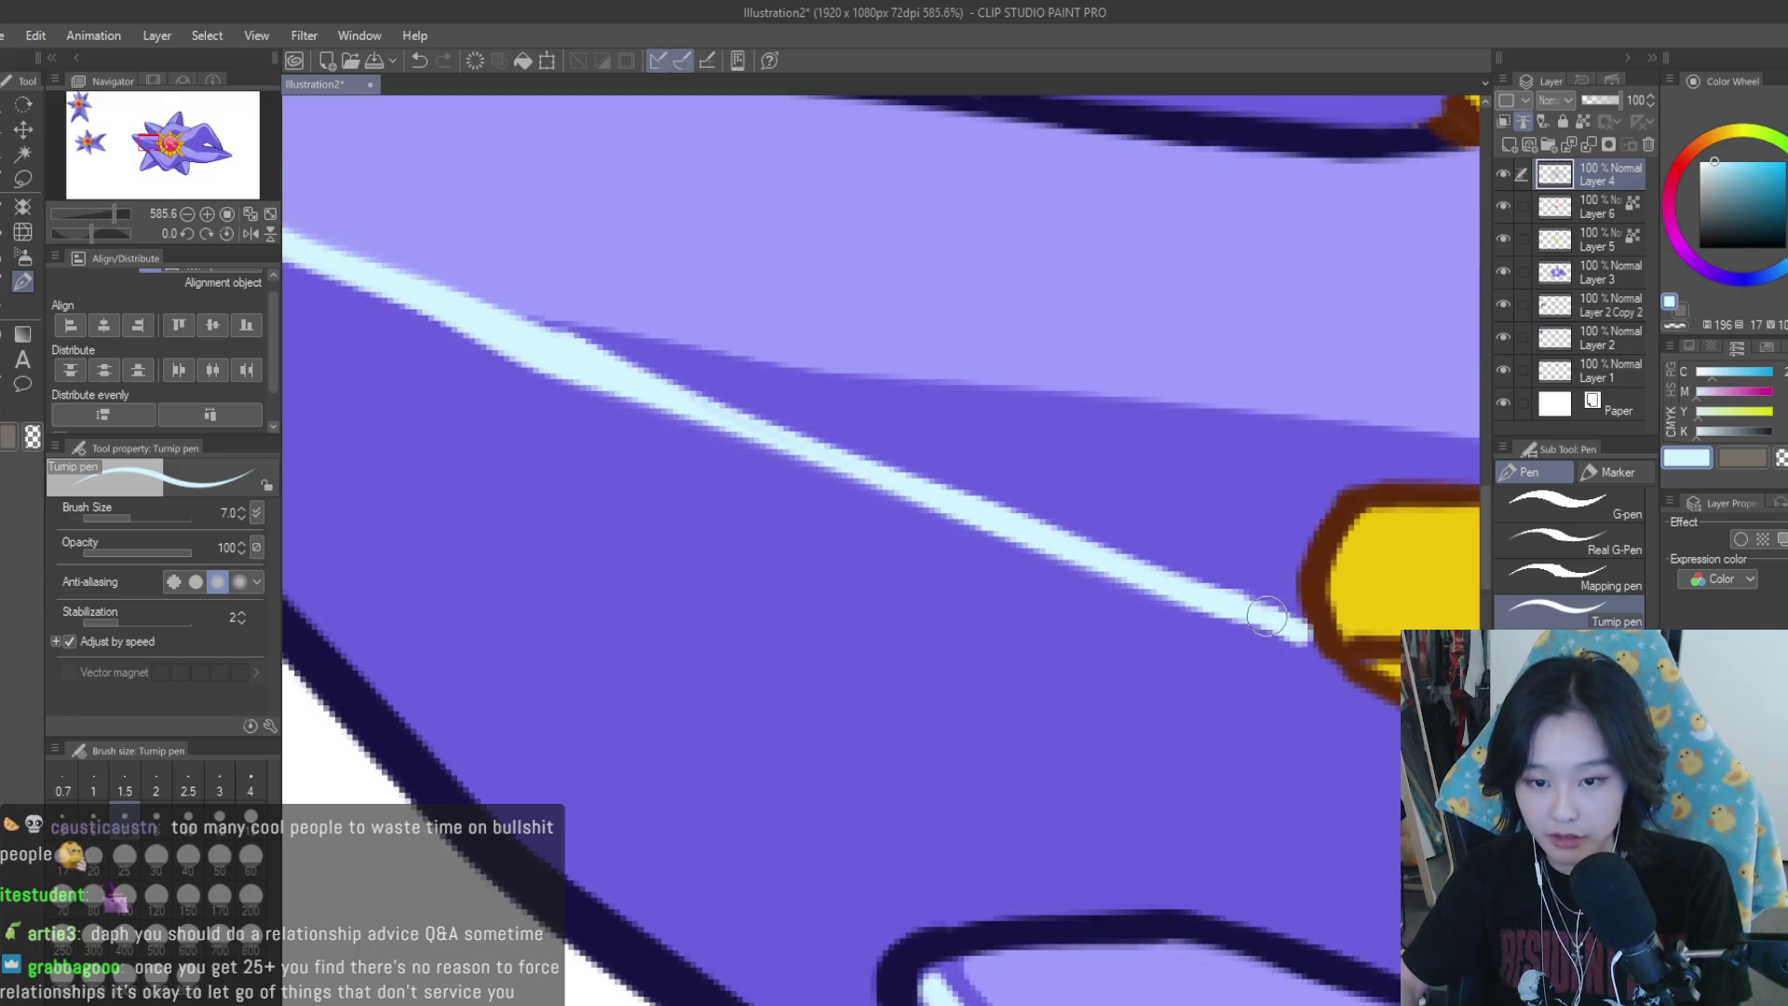
{"action": "scroll", "coordinate": [1066, 627], "scroll_direction": "down", "scroll_amount": 2}
{"action": "scroll", "coordinate": [942, 581], "scroll_direction": "down", "scroll_amount": 1}
{"action": "scroll", "coordinate": [942, 581], "scroll_direction": "down", "scroll_amount": 2}
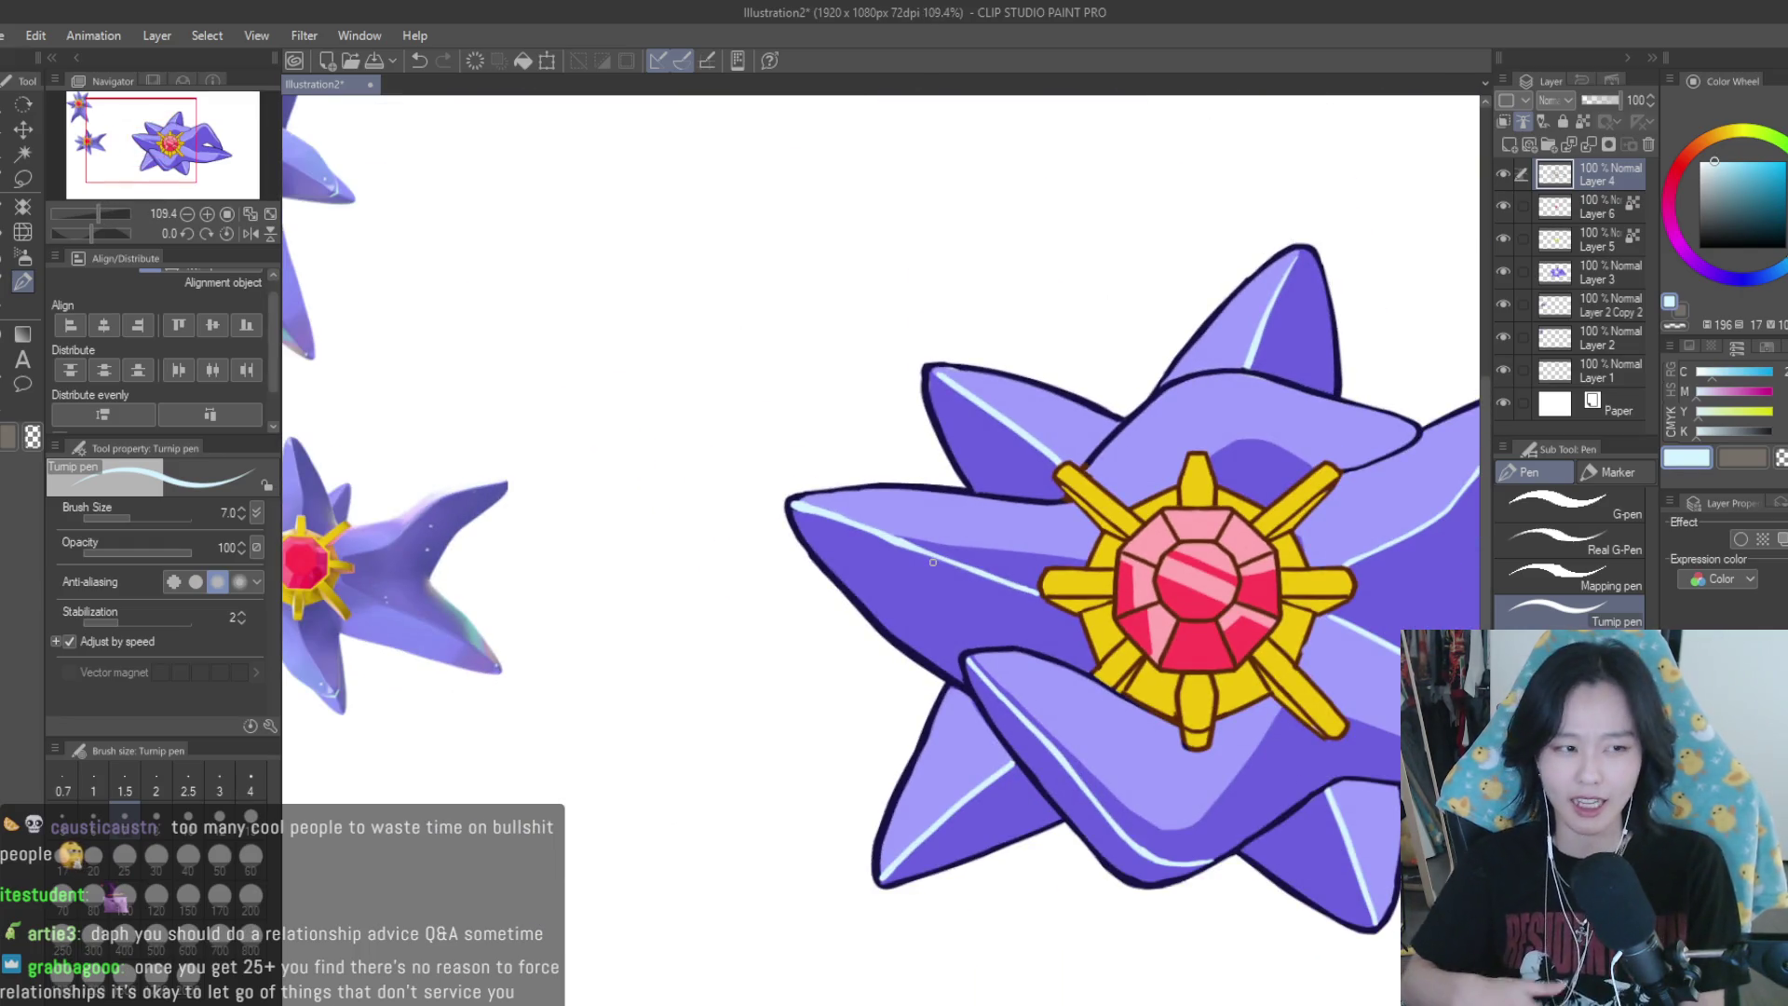
Set Layer 4 as the reference layer and eyedrop the navy lineart colour at the arm tip
{"action": "scroll", "coordinate": [851, 548], "scroll_direction": "up", "scroll_amount": 2}
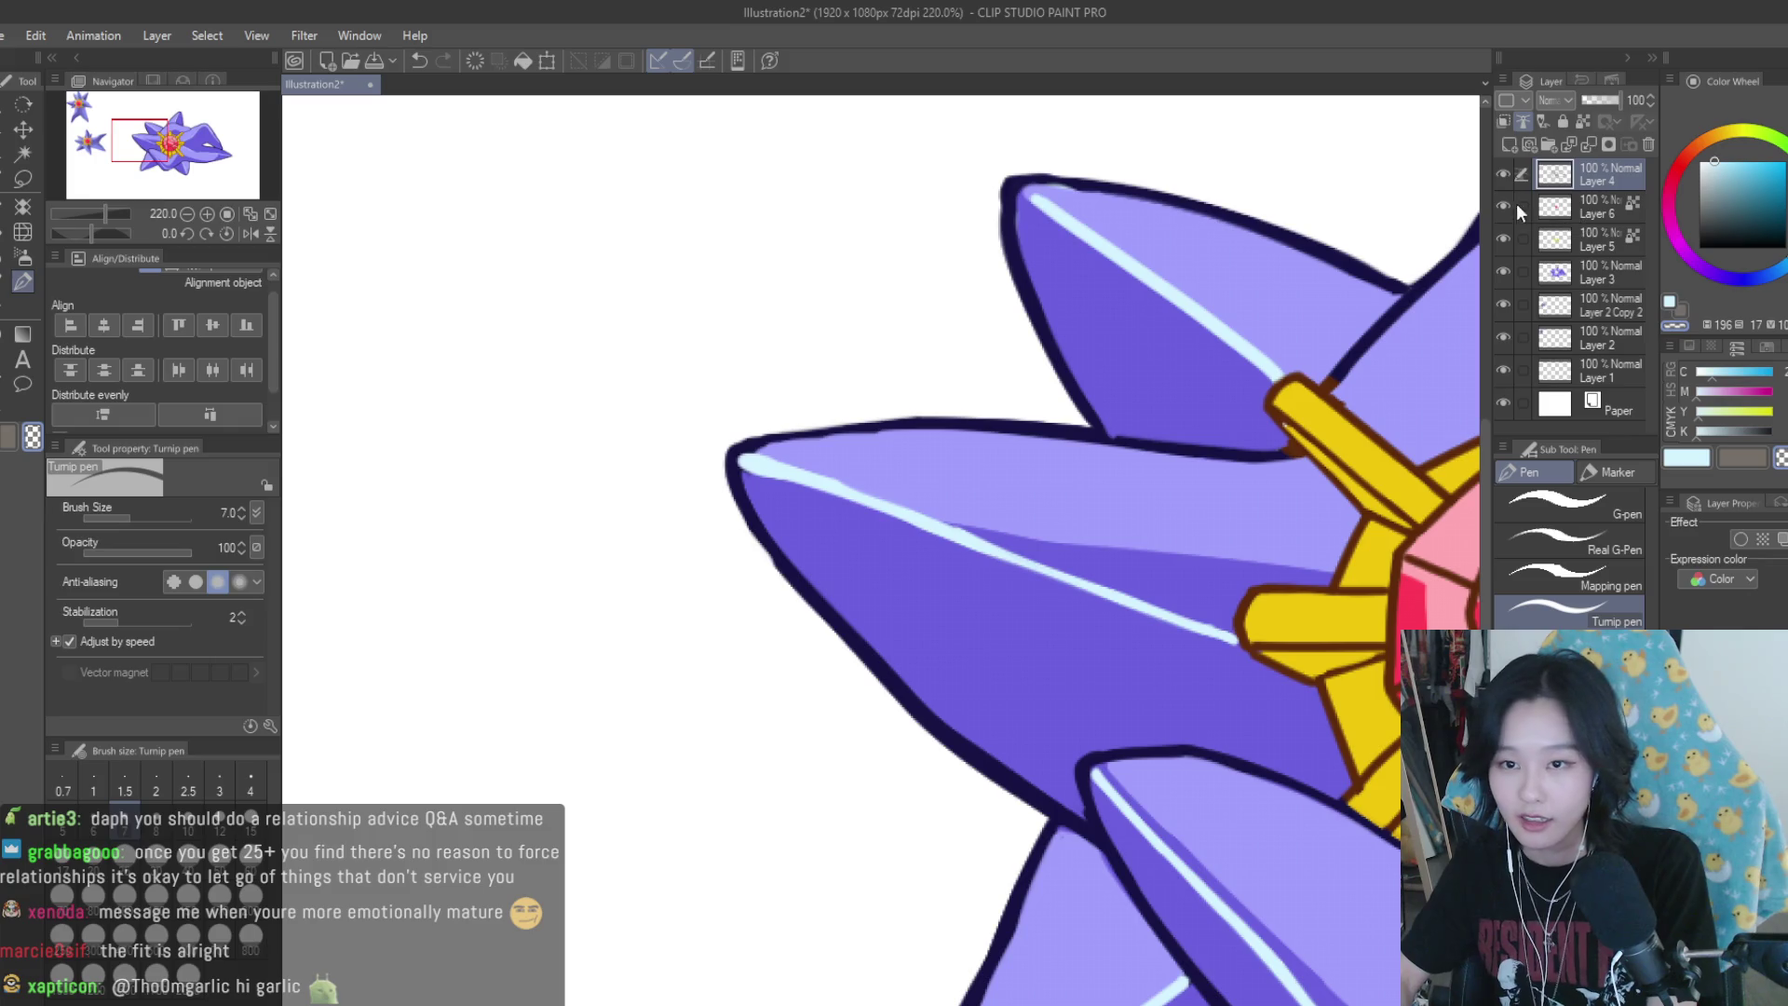
{"action": "key", "text": "ctrl+minus"}
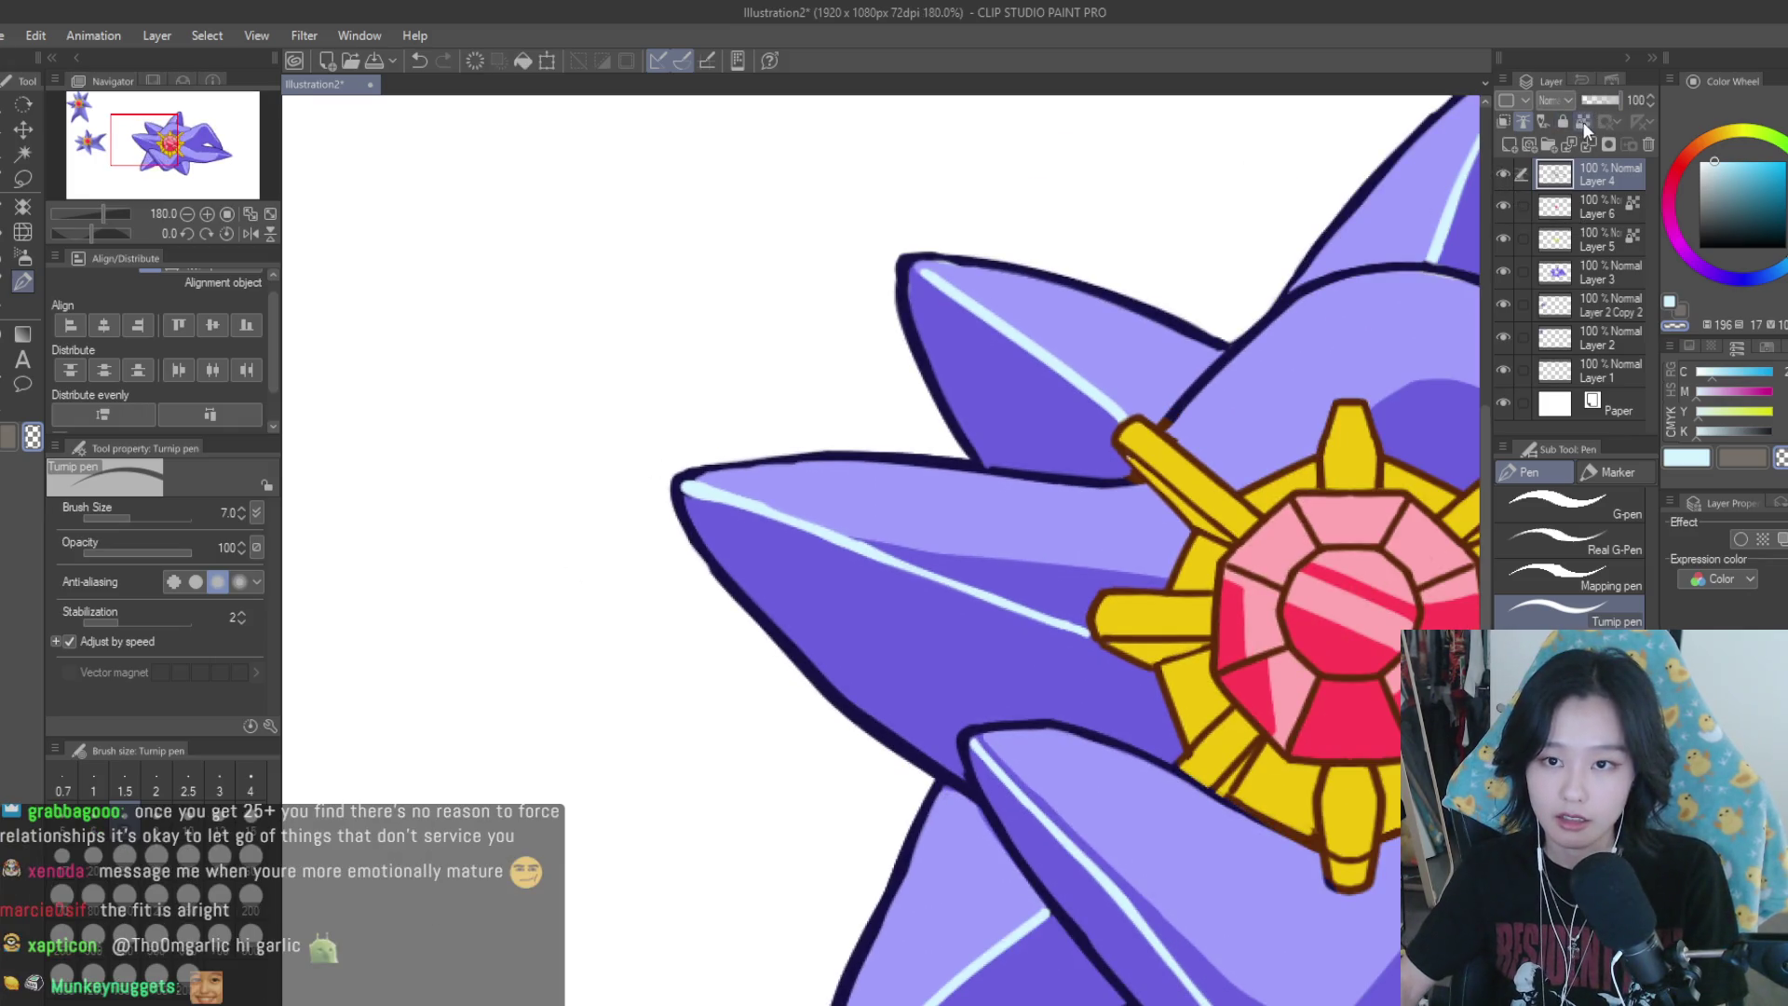
{"action": "left_click", "coordinate": [1583, 121]}
{"action": "scroll", "coordinate": [652, 503], "scroll_direction": "up", "scroll_amount": 2}
{"action": "scroll", "coordinate": [652, 502], "scroll_direction": "up", "scroll_amount": 2}
{"action": "left_click", "coordinate": [684, 527], "text": "alt"}
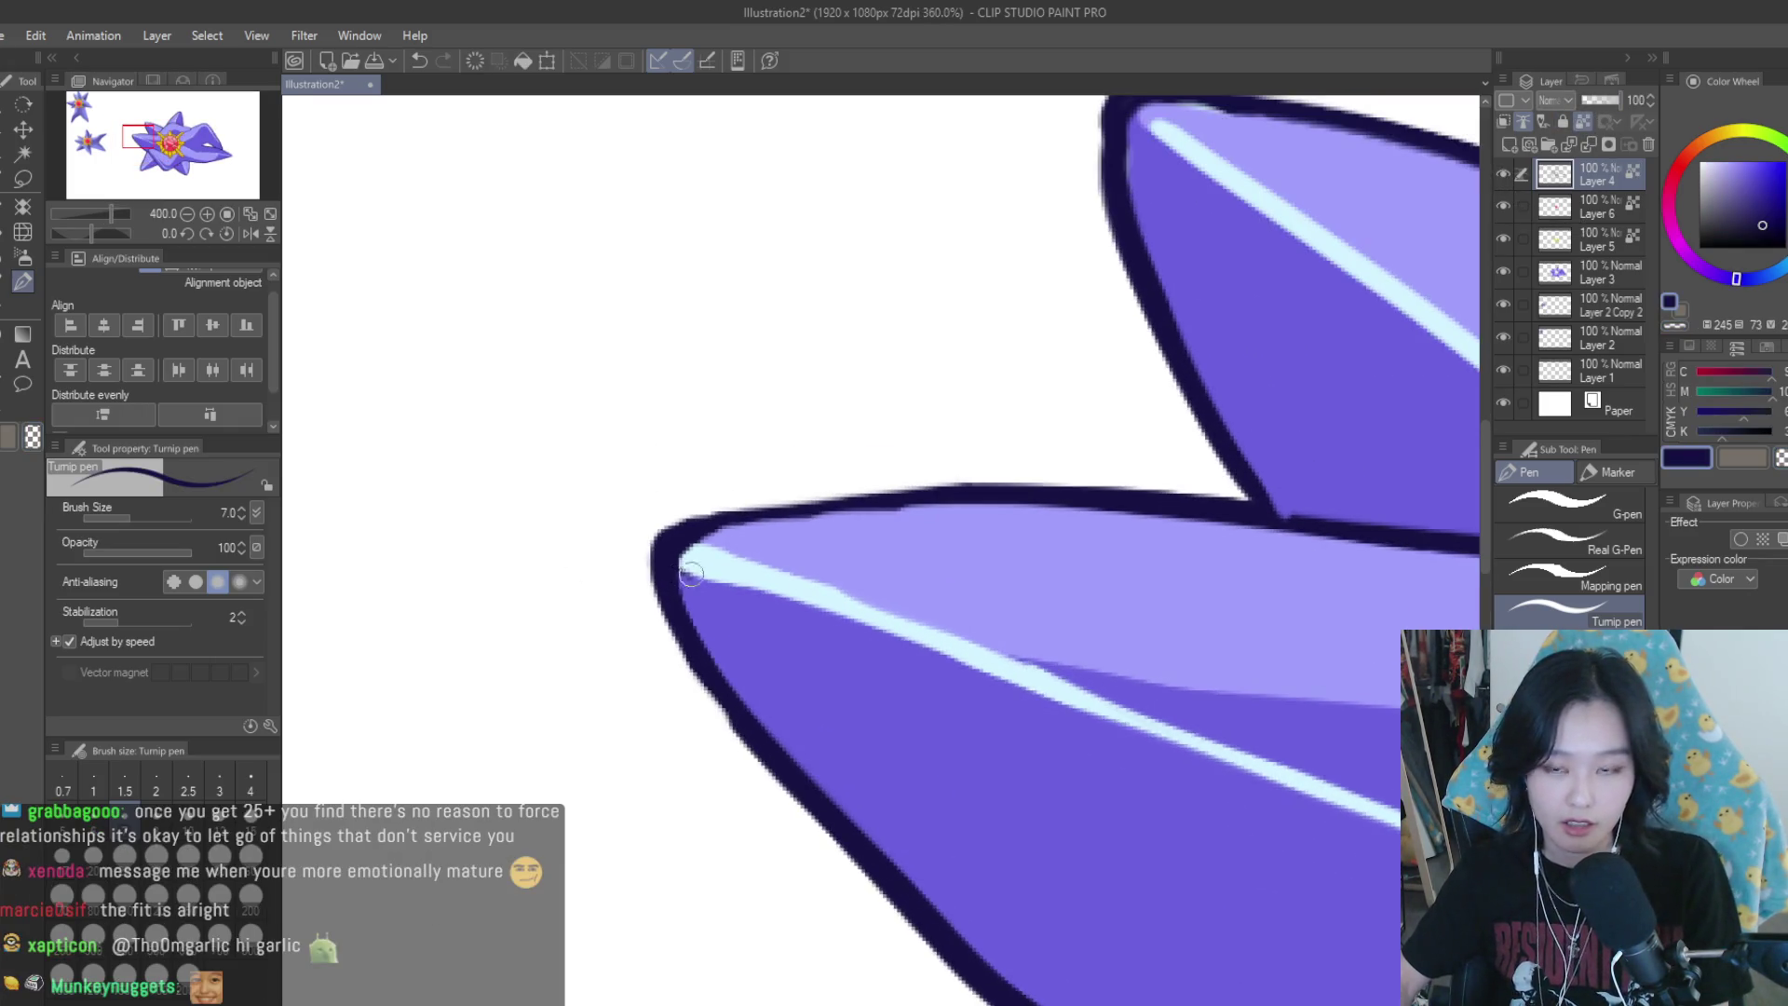
{"action": "scroll", "coordinate": [690, 574], "scroll_direction": "down", "scroll_amount": 3}
{"action": "scroll", "coordinate": [599, 606], "scroll_direction": "down", "scroll_amount": 3}
{"action": "scroll", "coordinate": [1006, 581], "scroll_direction": "down", "scroll_amount": 2}
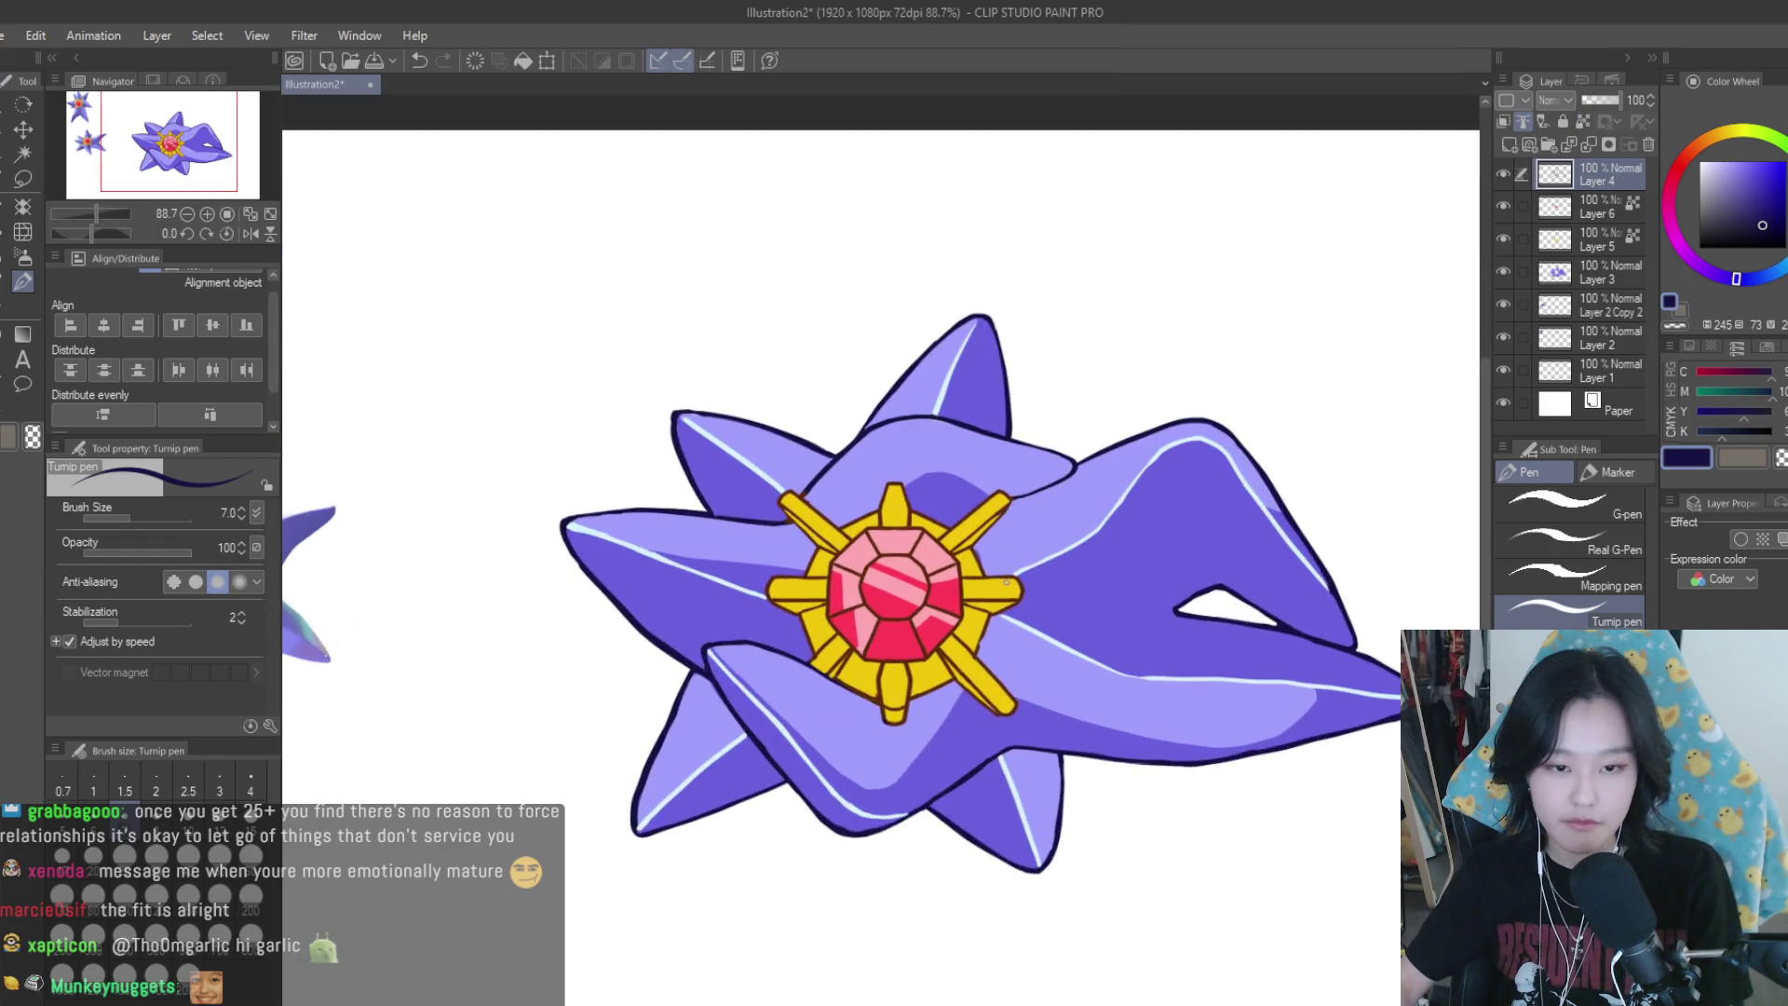
{"action": "scroll", "coordinate": [1032, 585], "scroll_direction": "down", "scroll_amount": 3}
{"action": "scroll", "coordinate": [1079, 532], "scroll_direction": "up", "scroll_amount": 1}
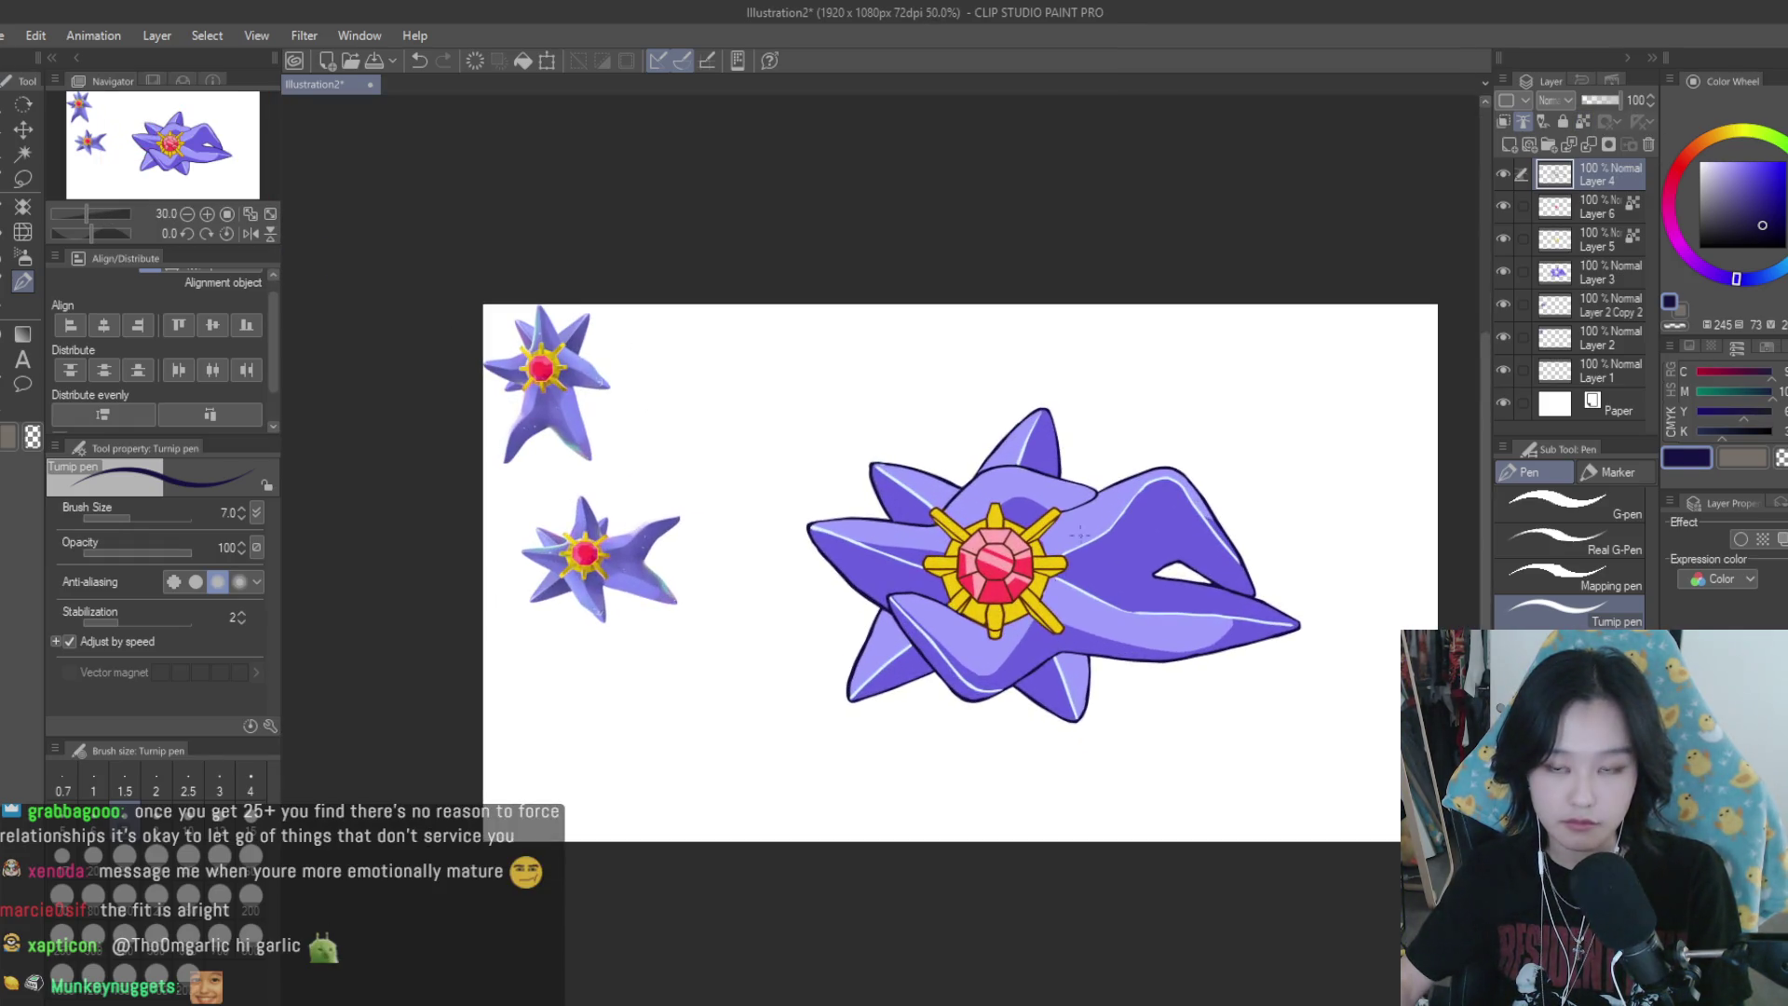
Erase the end of the lower arm's highlight, trimming it further back
{"action": "key", "text": "e"}
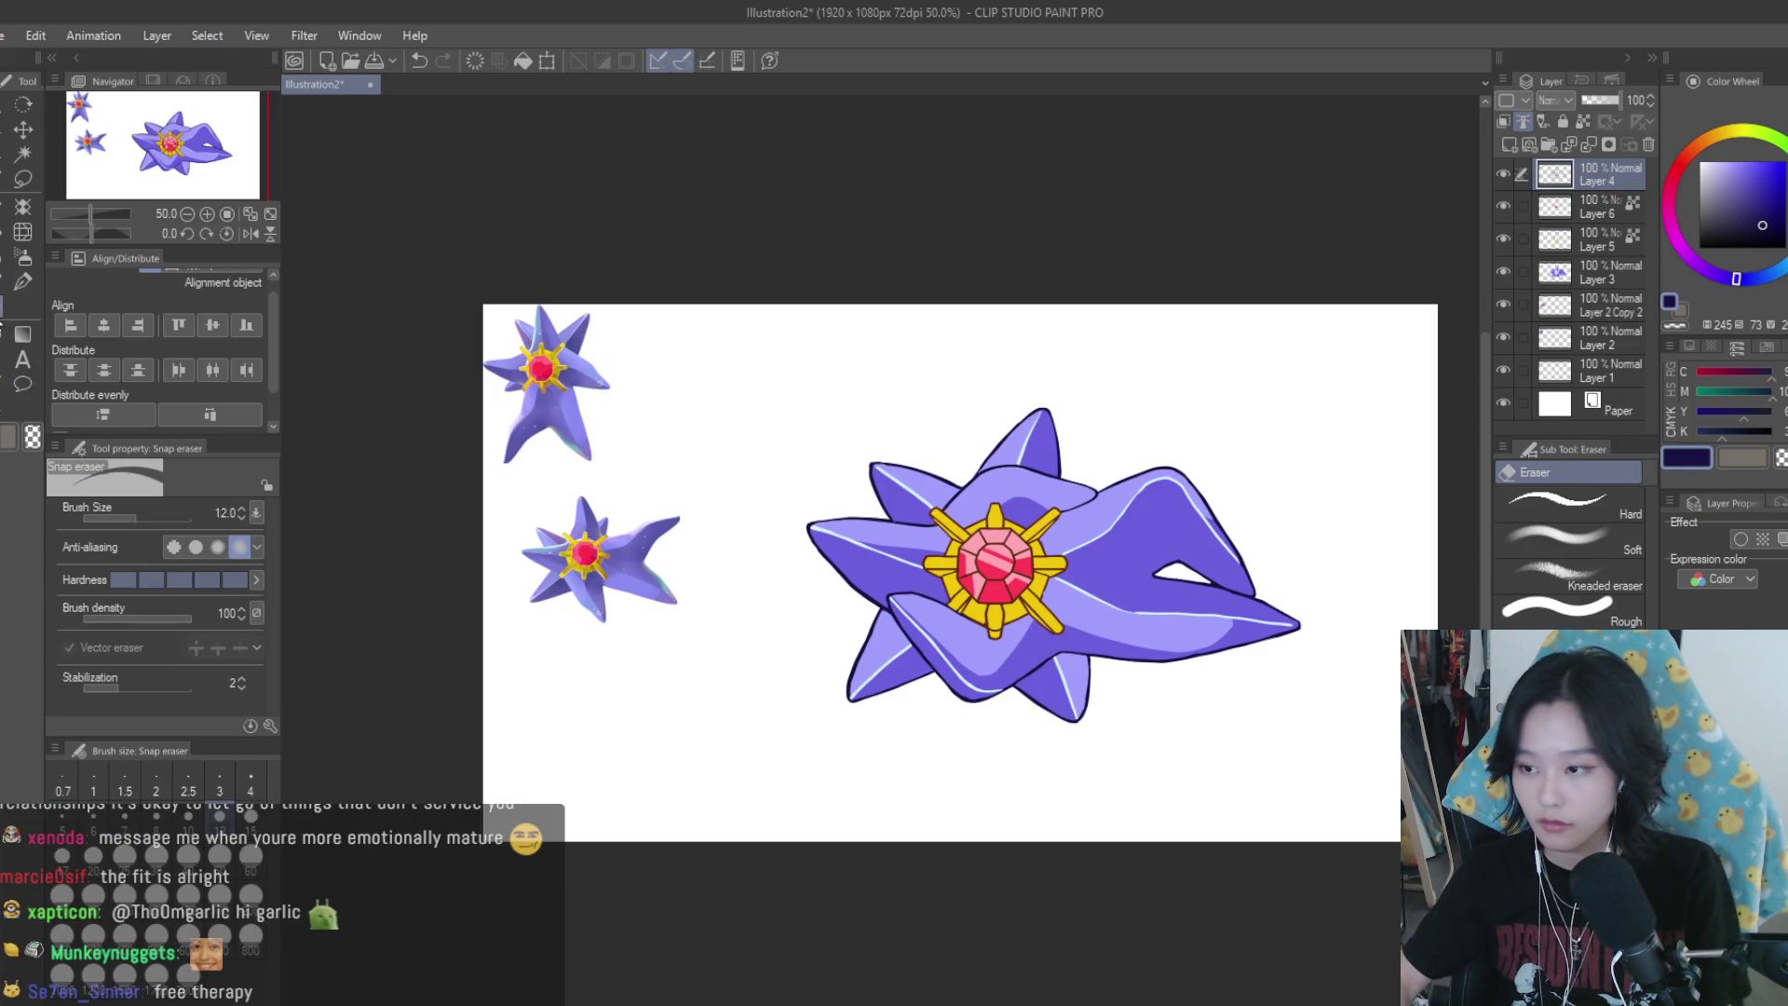
{"action": "scroll", "coordinate": [1024, 815], "scroll_direction": "up", "scroll_amount": 2}
{"action": "scroll", "coordinate": [1025, 815], "scroll_direction": "up", "scroll_amount": 3}
{"action": "scroll", "coordinate": [1024, 814], "scroll_direction": "up", "scroll_amount": 2}
{"action": "left_click_drag", "start_coordinate": [1027, 816], "coordinate": [978, 820]}
{"action": "scroll", "coordinate": [987, 767], "scroll_direction": "down", "scroll_amount": 1}
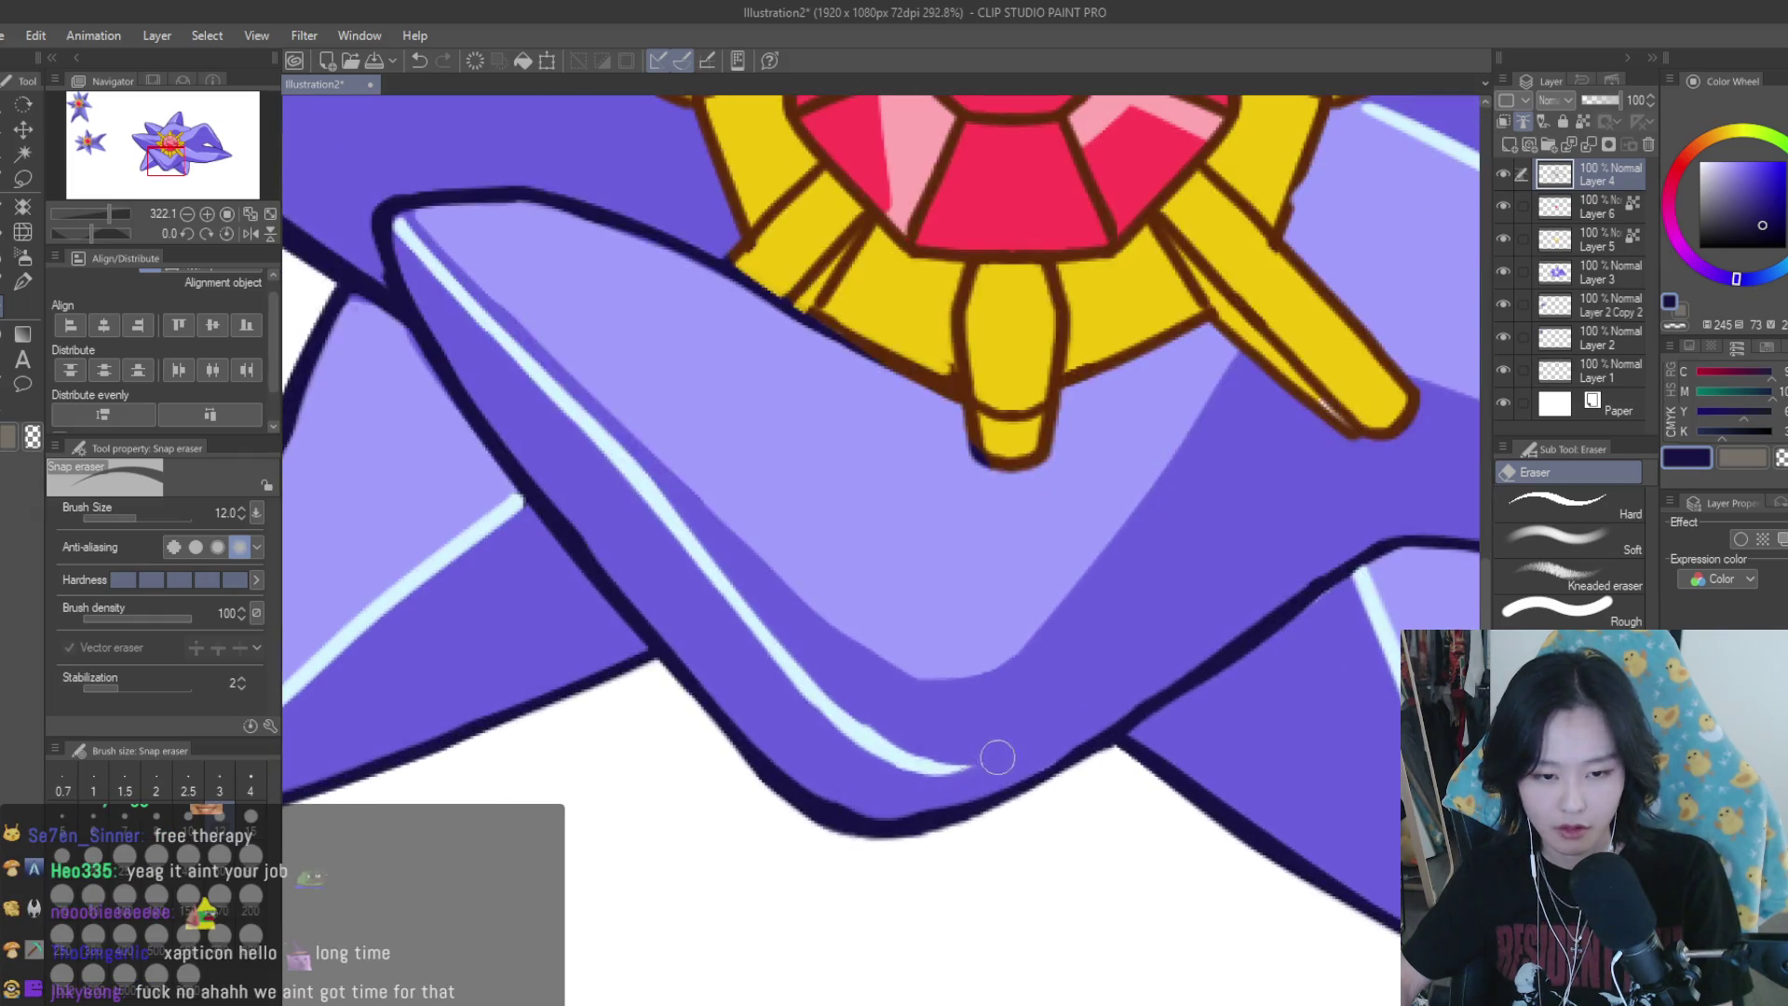
{"action": "left_click_drag", "start_coordinate": [997, 758], "coordinate": [818, 688]}
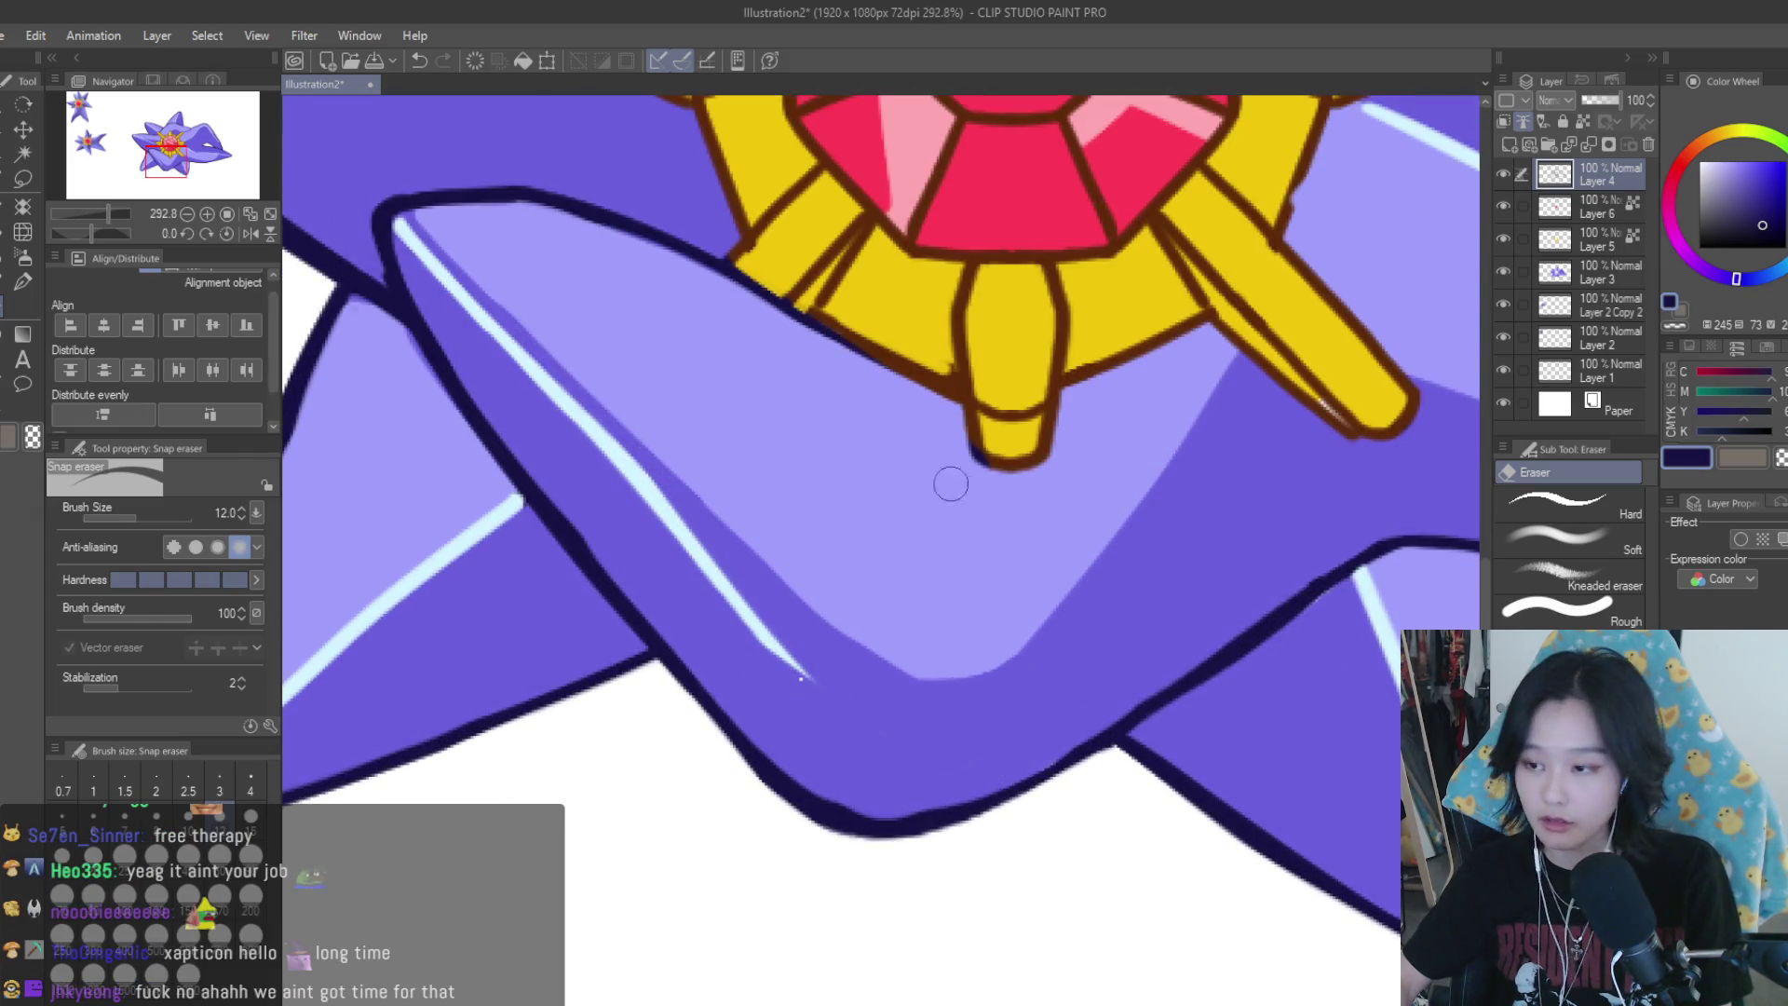
Make Layer 3 active and return to the Turnip pen, enlarged to size 15
{"action": "left_click", "coordinate": [1611, 275]}
{"action": "scroll", "coordinate": [645, 334], "scroll_direction": "down", "scroll_amount": 2}
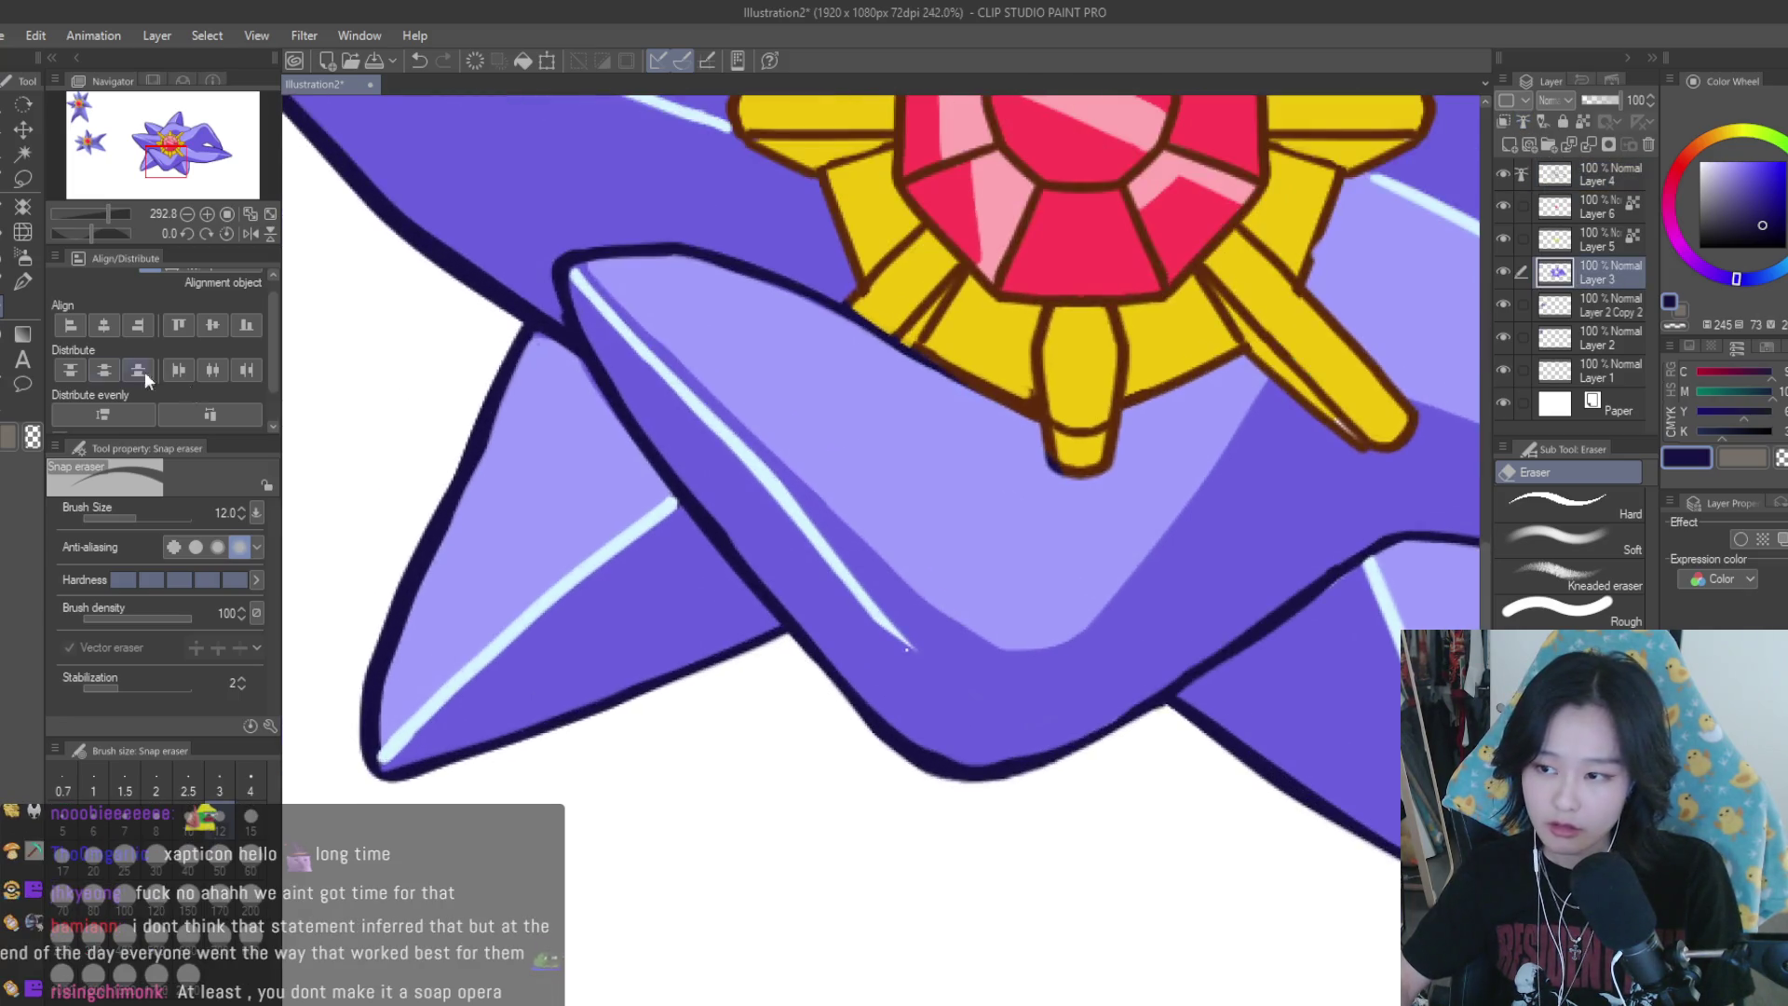
{"action": "left_click", "coordinate": [23, 282]}
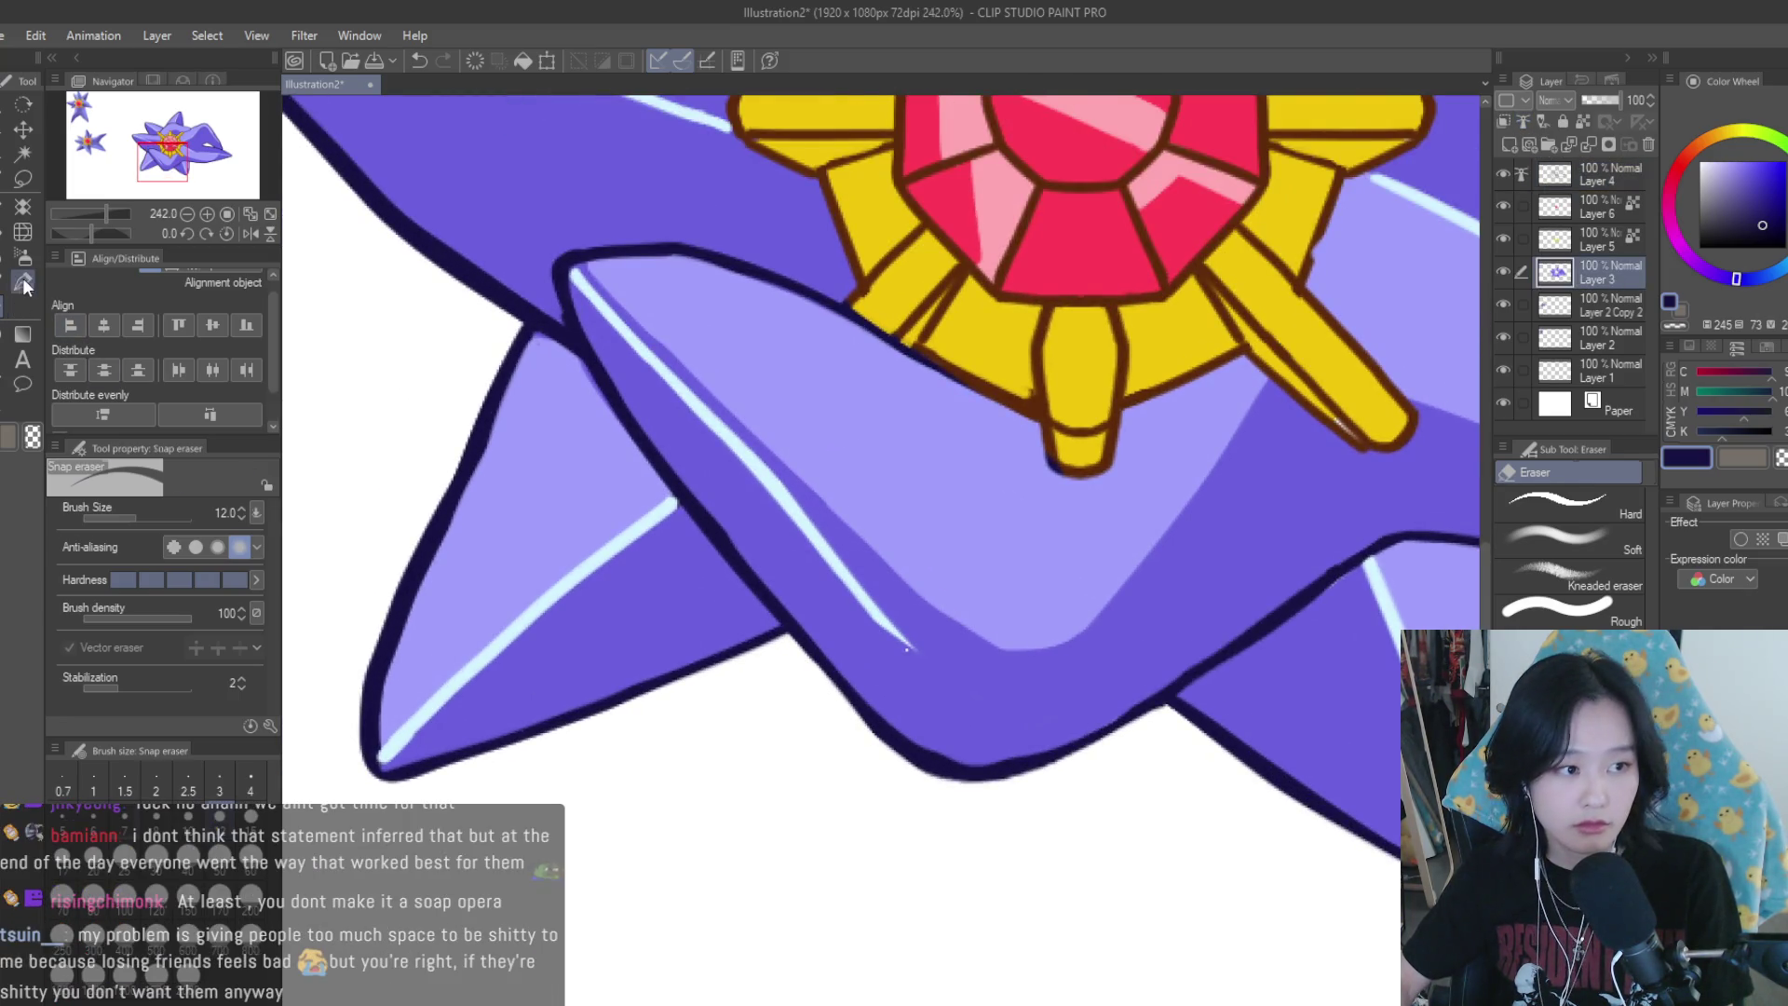
{"action": "scroll", "coordinate": [912, 683], "scroll_direction": "down", "scroll_amount": 1}
{"action": "scroll", "coordinate": [954, 685], "scroll_direction": "down", "scroll_amount": 5}
{"action": "scroll", "coordinate": [1186, 746], "scroll_direction": "down", "scroll_amount": 2}
{"action": "scroll", "coordinate": [1186, 746], "scroll_direction": "up", "scroll_amount": 2}
{"action": "scroll", "coordinate": [1185, 746], "scroll_direction": "up", "scroll_amount": 1}
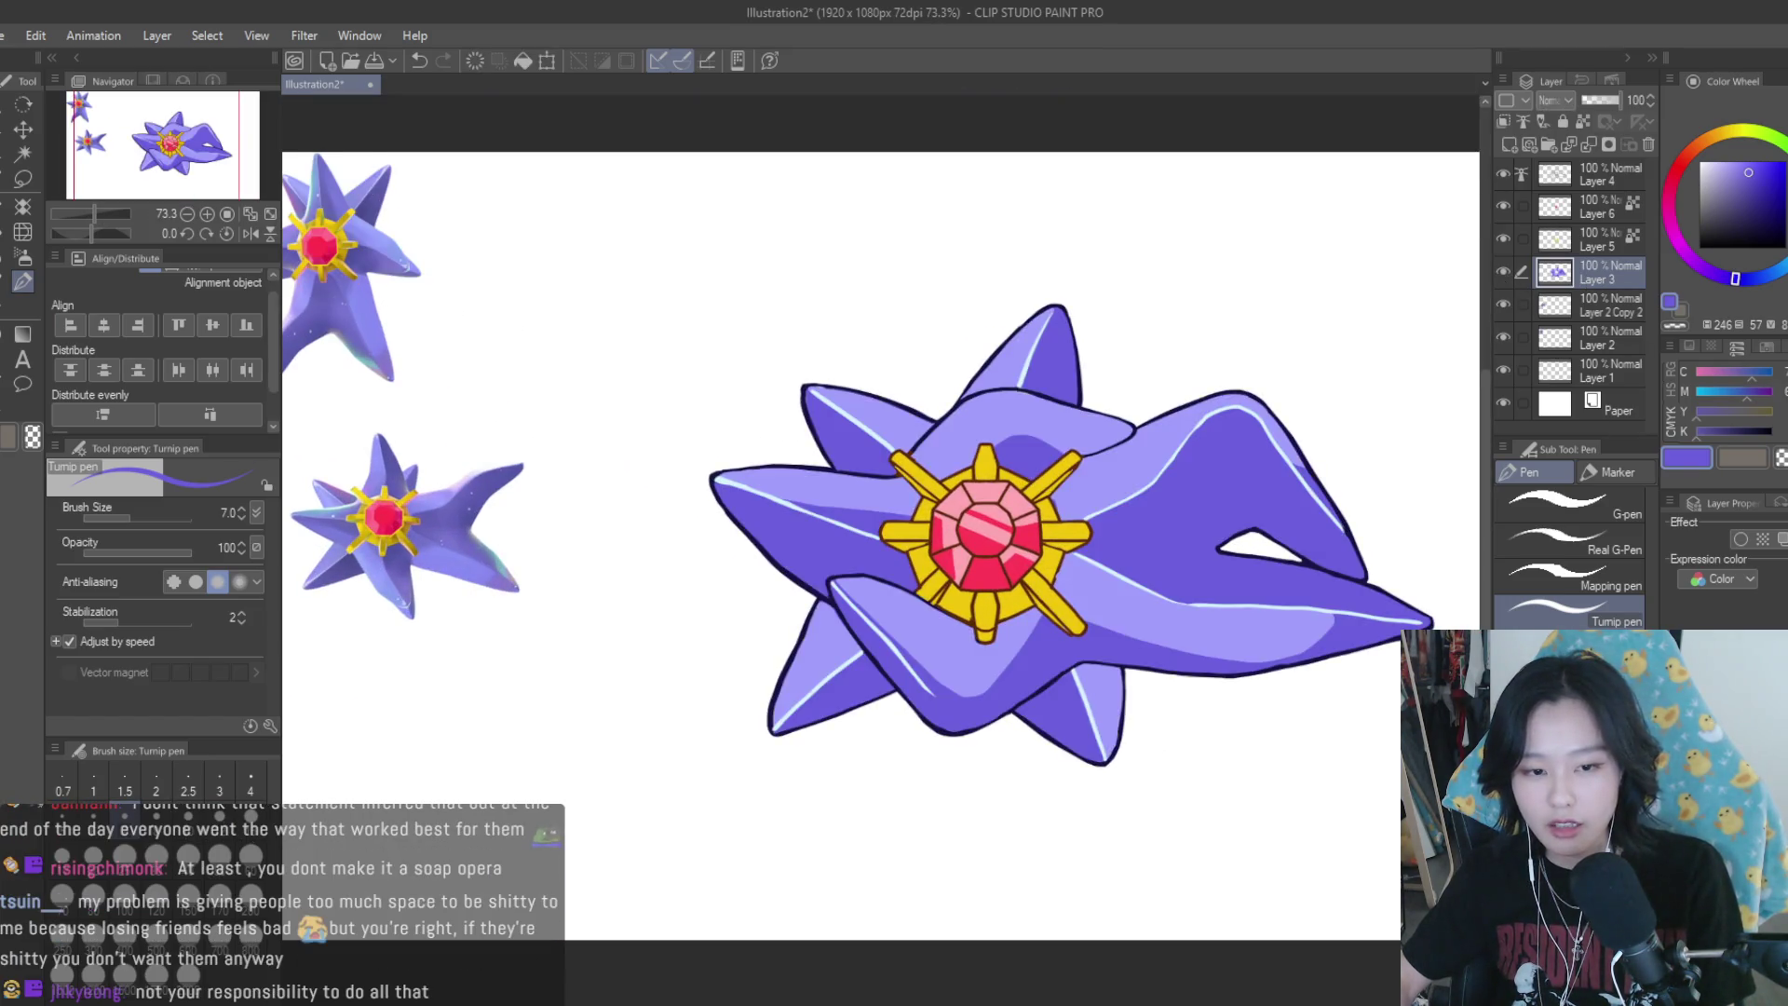
{"action": "scroll", "coordinate": [770, 639], "scroll_direction": "up", "scroll_amount": 5}
{"action": "key", "text": "bracketright"}
{"action": "key", "text": "bracketright"}
{"action": "key", "text": "bracketright"}
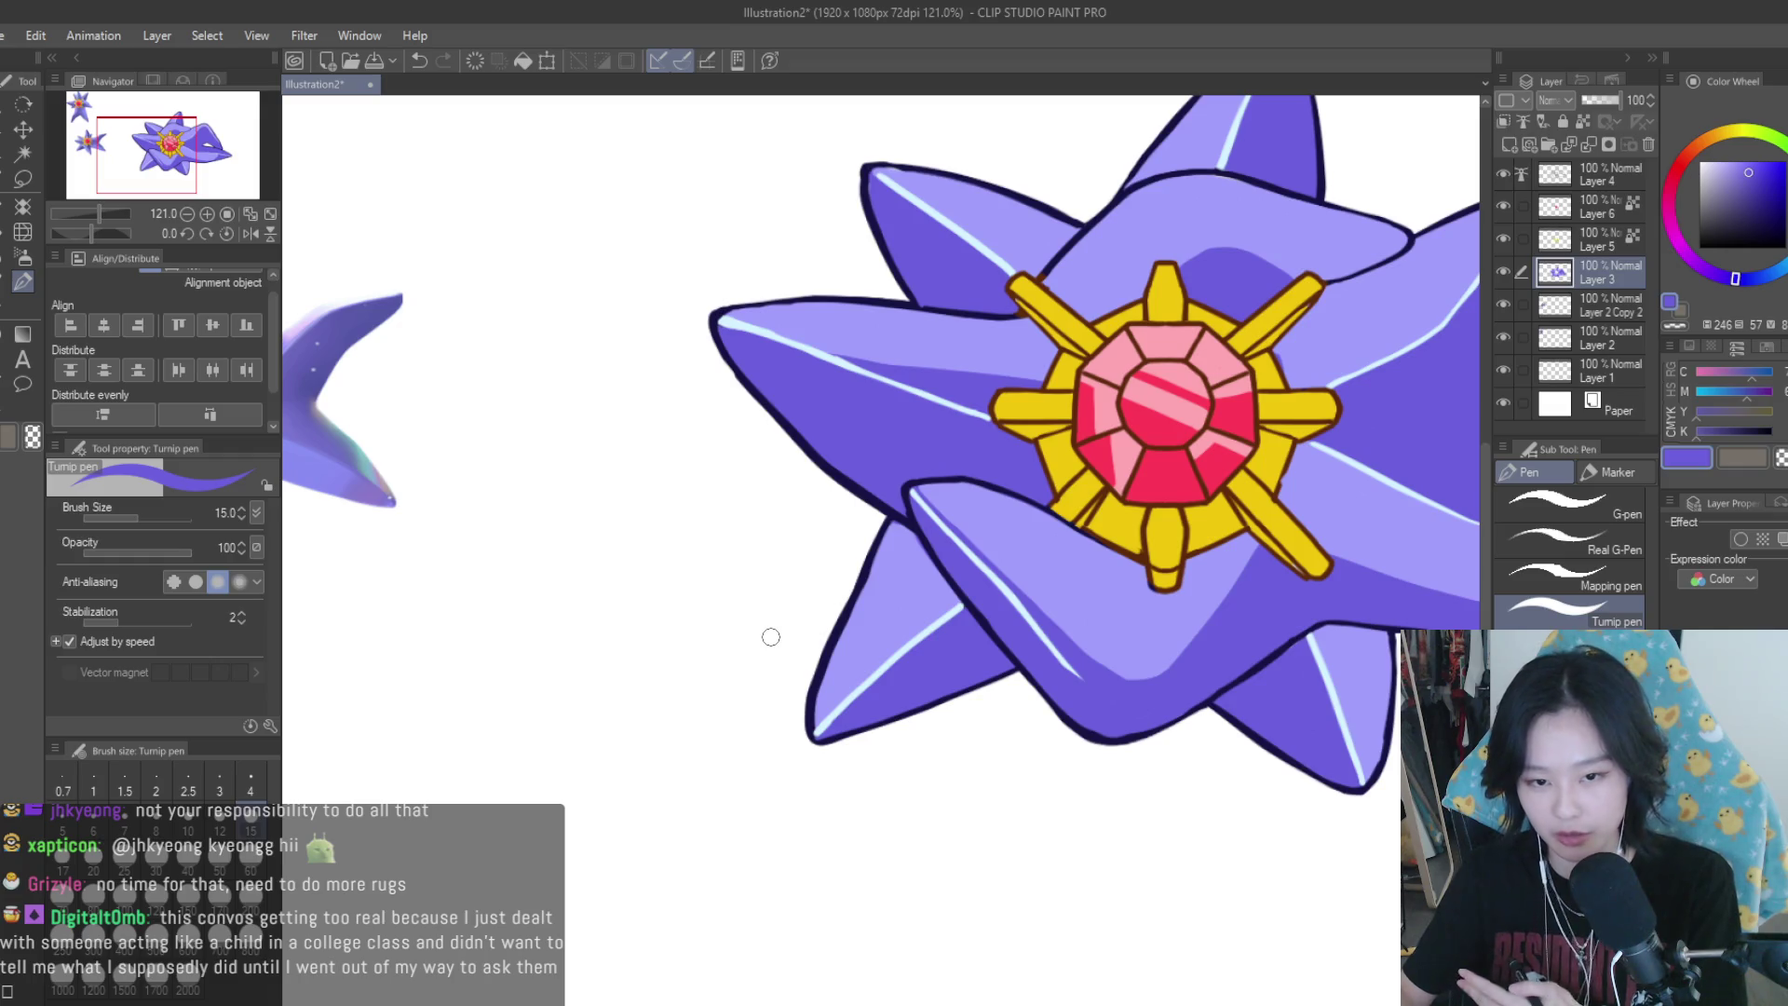
Check the rays, gem and Layer 4 visibility, then eyedrop the brown ring outline on Layer 4
{"action": "left_click", "coordinate": [1502, 238]}
{"action": "left_click", "coordinate": [1503, 238]}
{"action": "left_click", "coordinate": [1504, 206]}
{"action": "left_click", "coordinate": [1504, 206]}
{"action": "left_click", "coordinate": [1503, 174]}
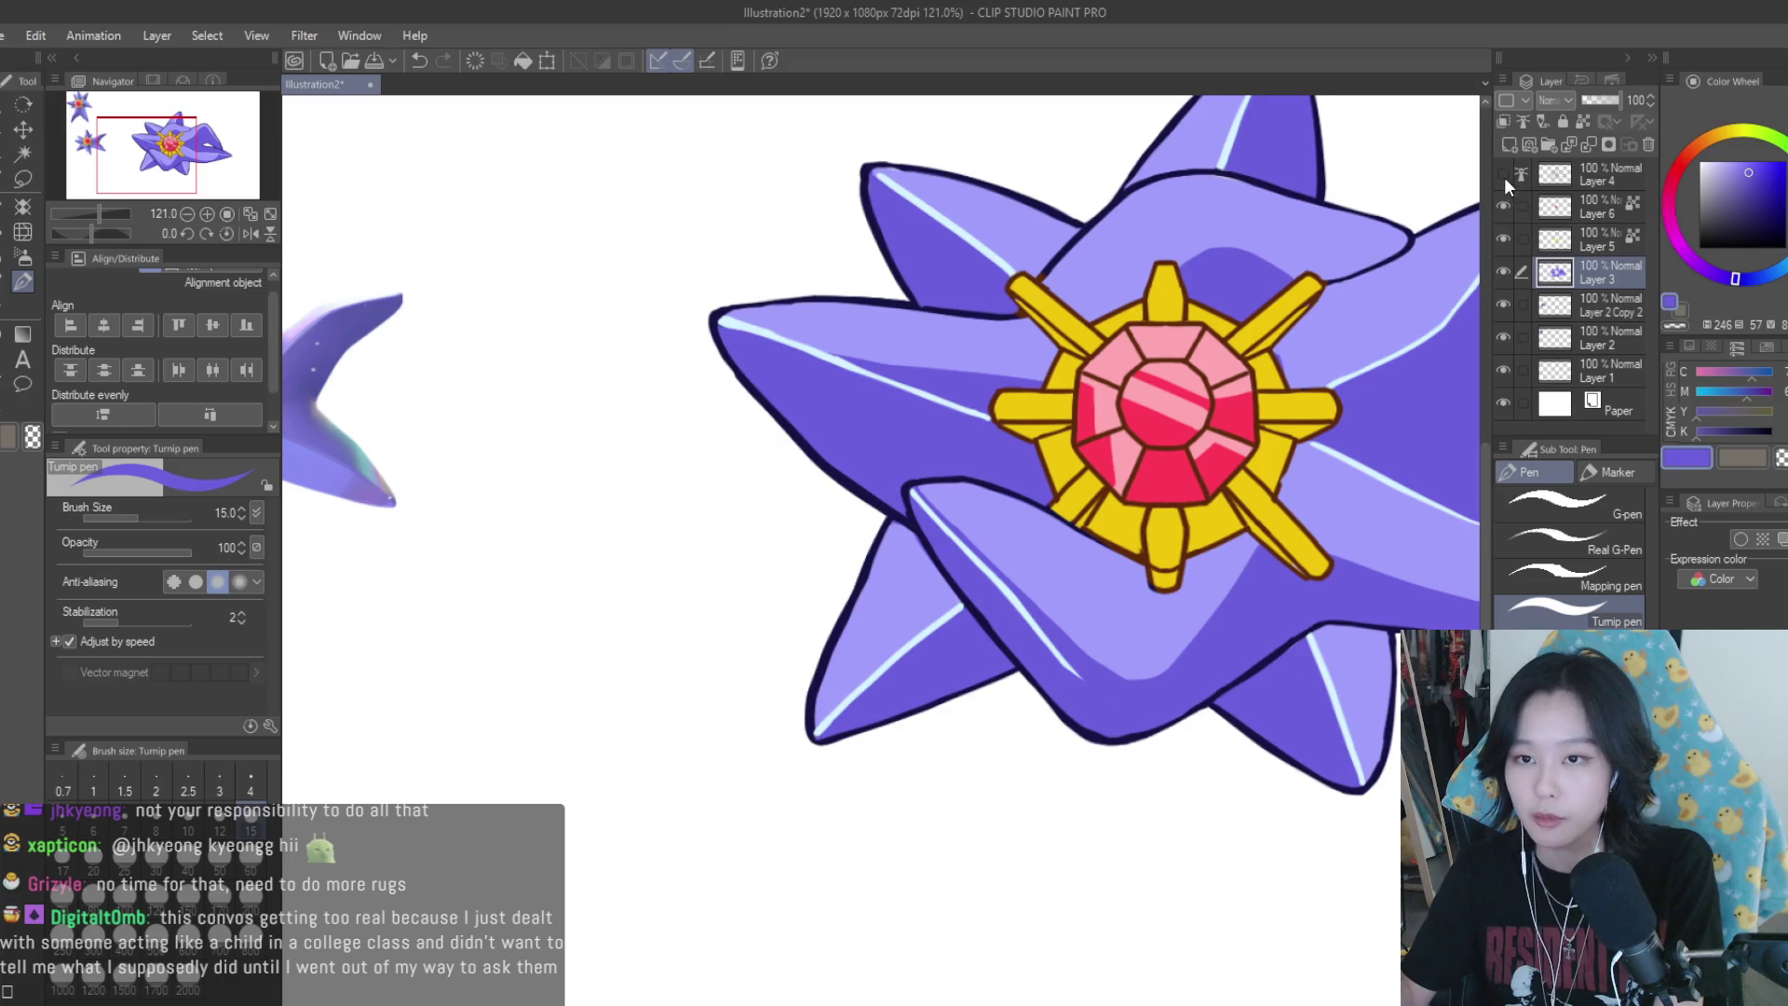
{"action": "left_click", "coordinate": [1595, 172]}
{"action": "scroll", "coordinate": [1125, 570], "scroll_direction": "up", "scroll_amount": 3}
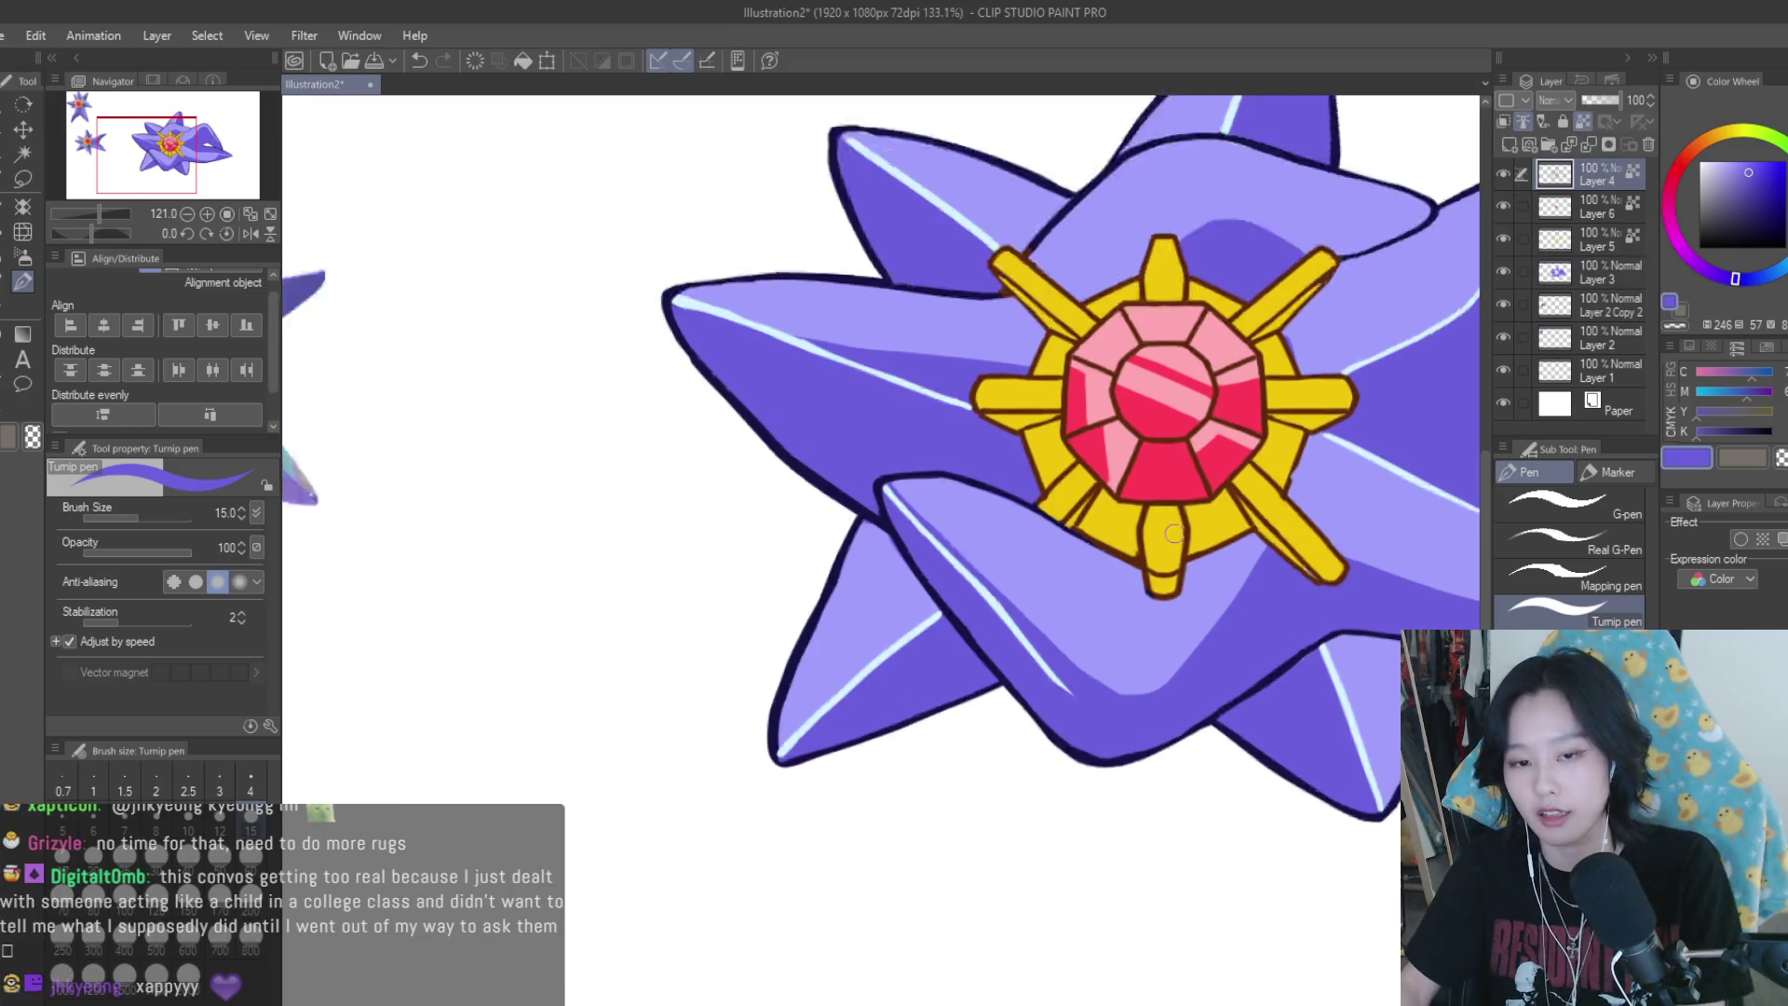
{"action": "left_click", "coordinate": [1125, 570], "text": "alt"}
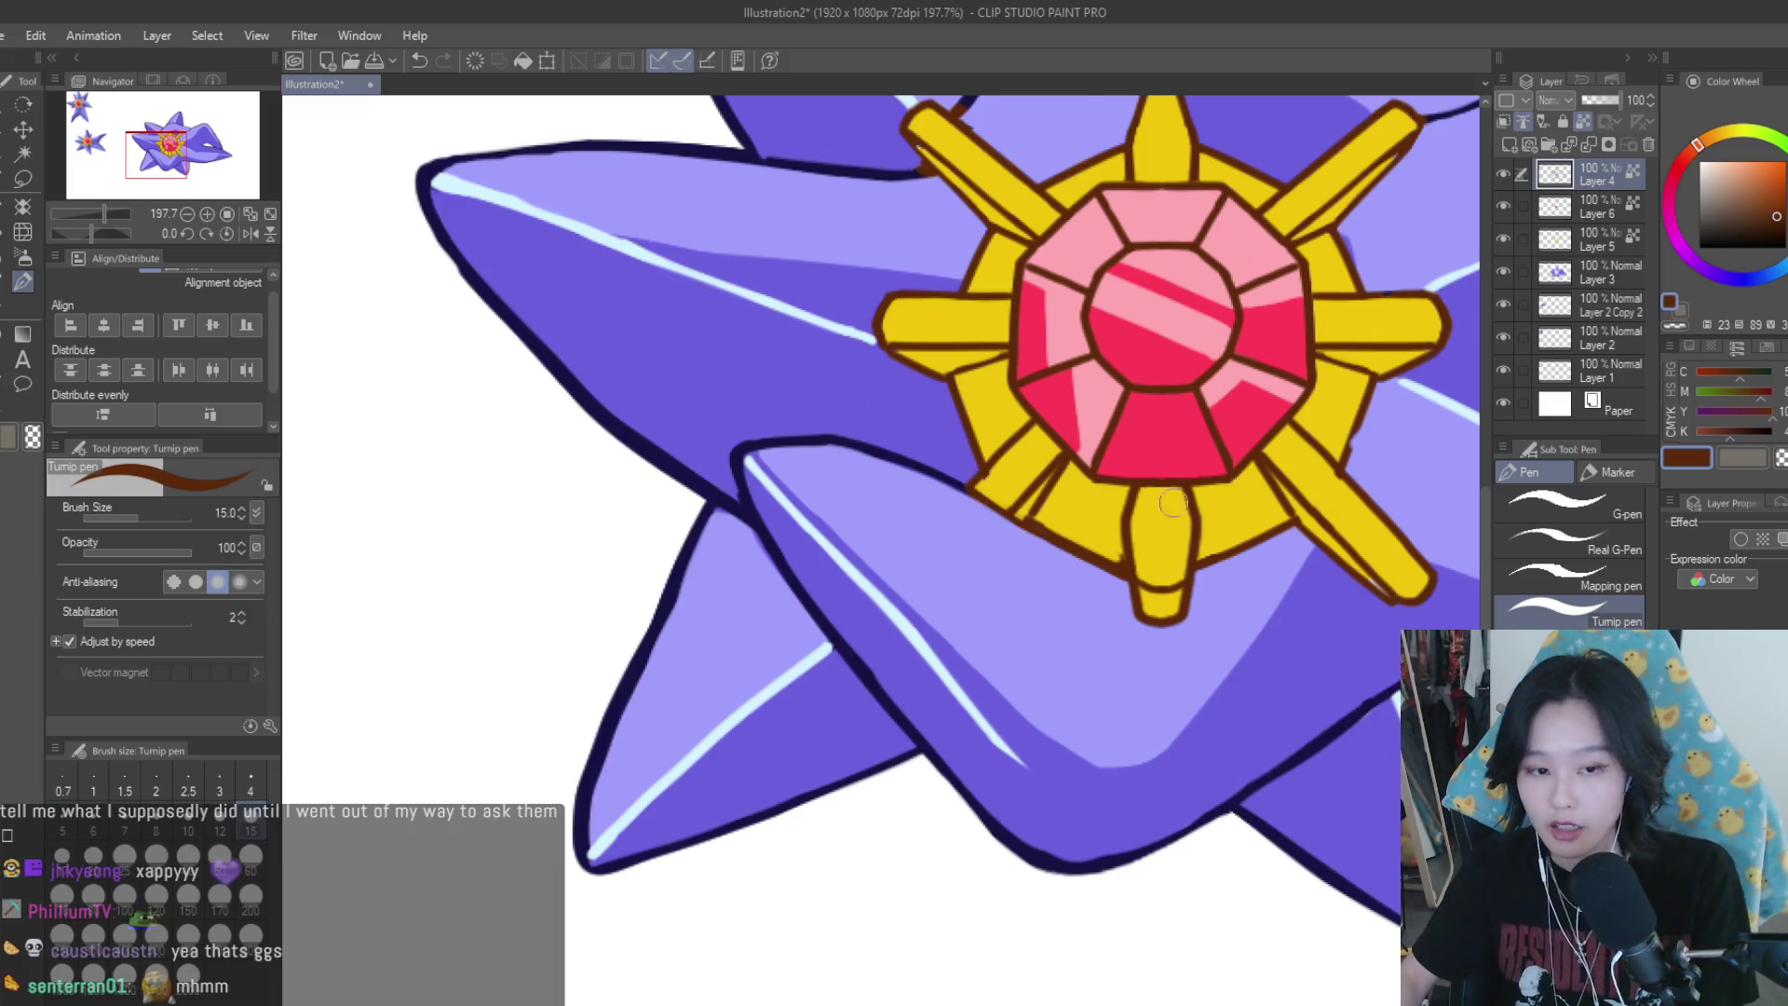
On Layer 3, cover the lower arm's dark shading with the light lavender
{"action": "left_click", "coordinate": [1584, 292]}
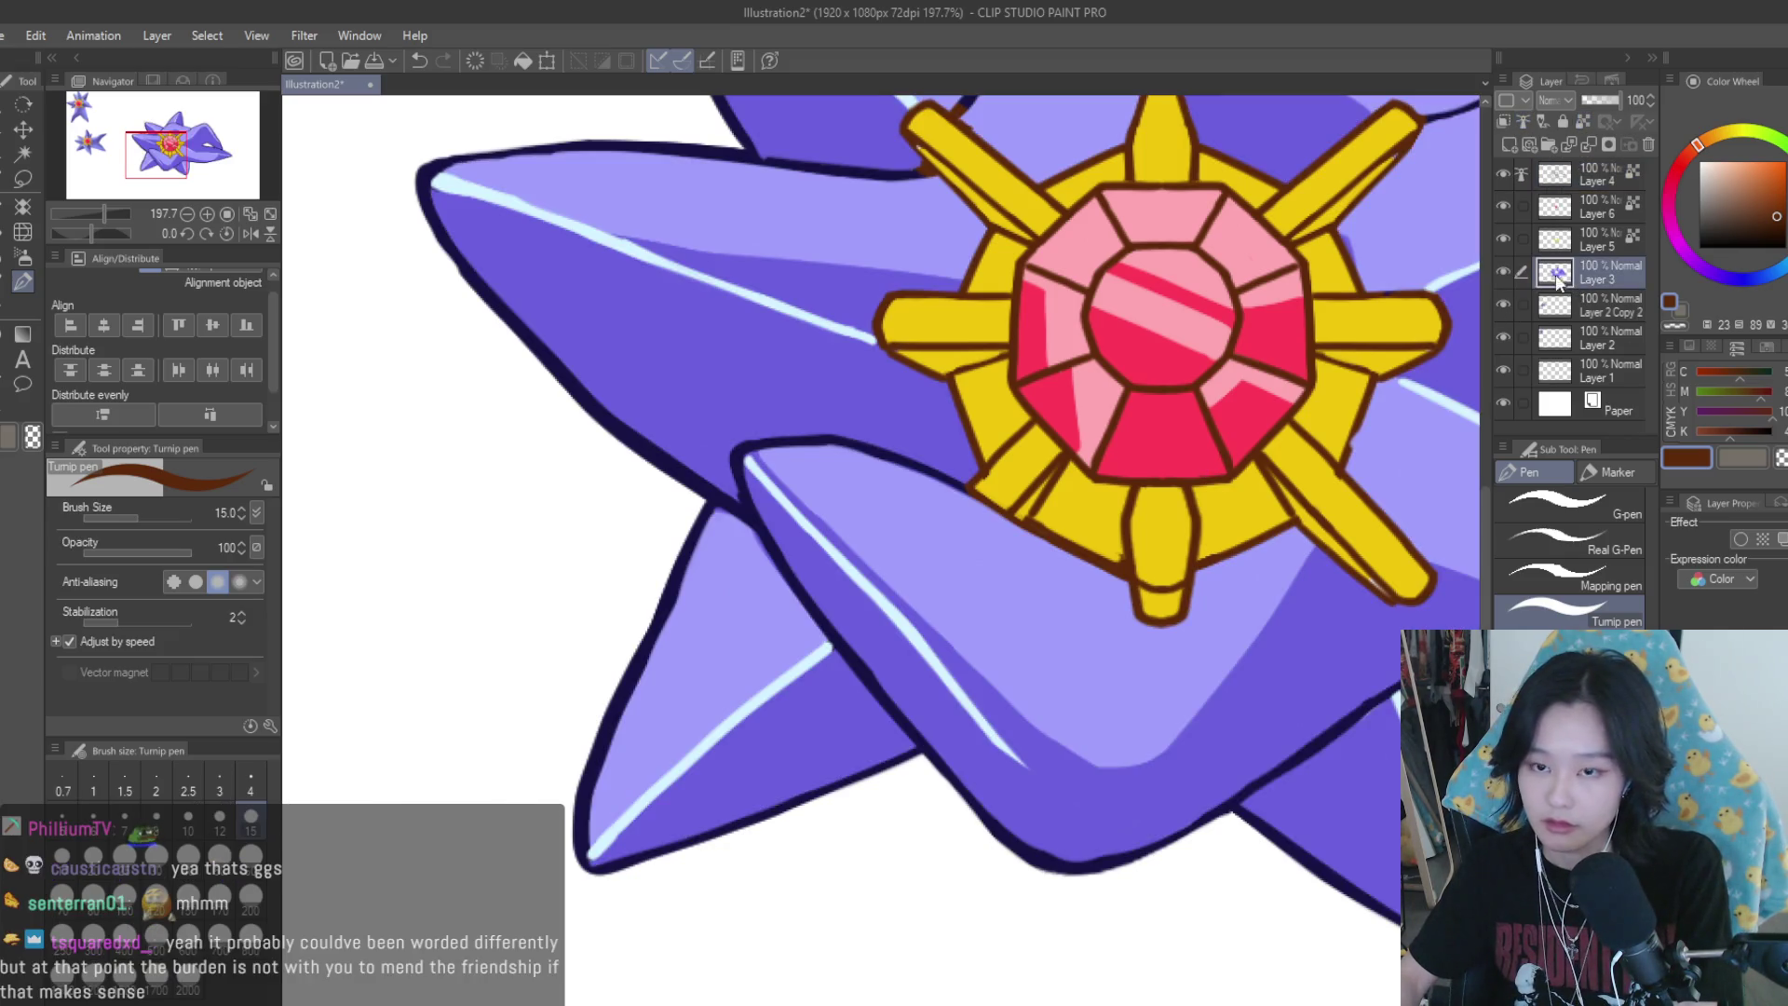
{"action": "left_click", "coordinate": [1032, 665], "text": "alt"}
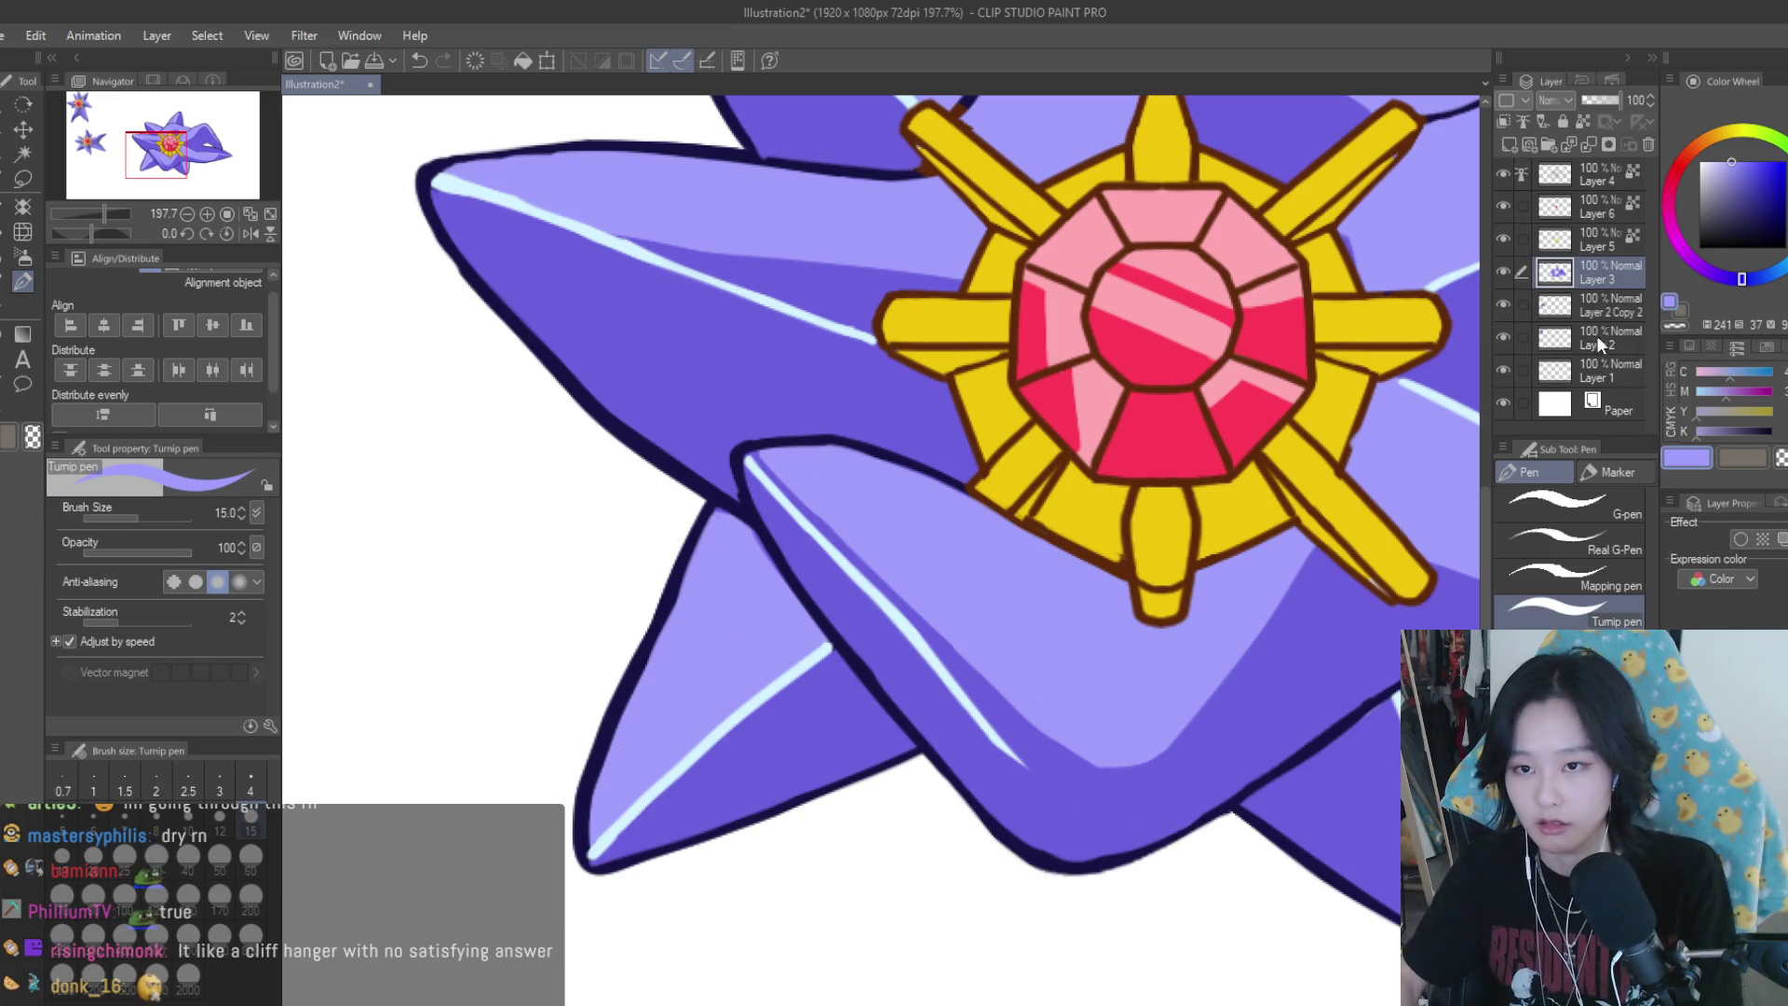
{"action": "mouse_move", "coordinate": [778, 478]}
{"action": "left_mouse_down"}
{"action": "mouse_move", "coordinate": [1104, 768]}
{"action": "mouse_move", "coordinate": [1070, 779]}
{"action": "left_mouse_up"}
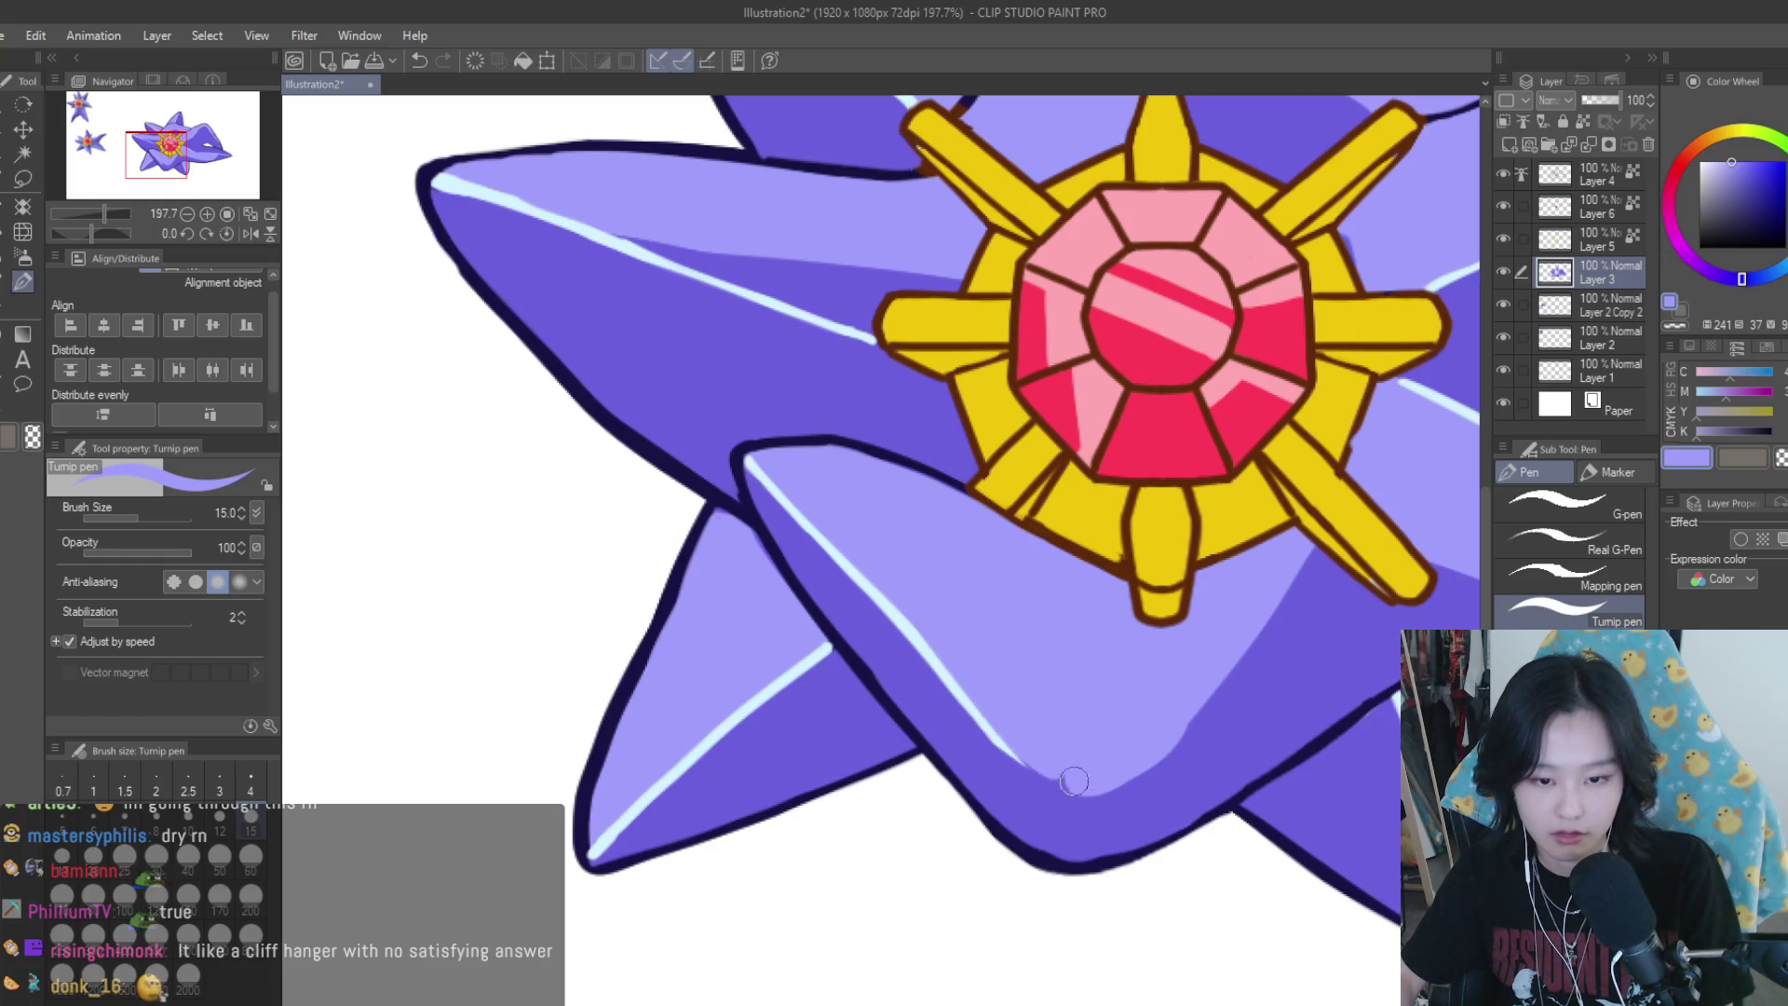
Add lavender along the lower arm edge and mirror the canvas to check the drawing
{"action": "left_click", "coordinate": [1208, 750], "text": "alt"}
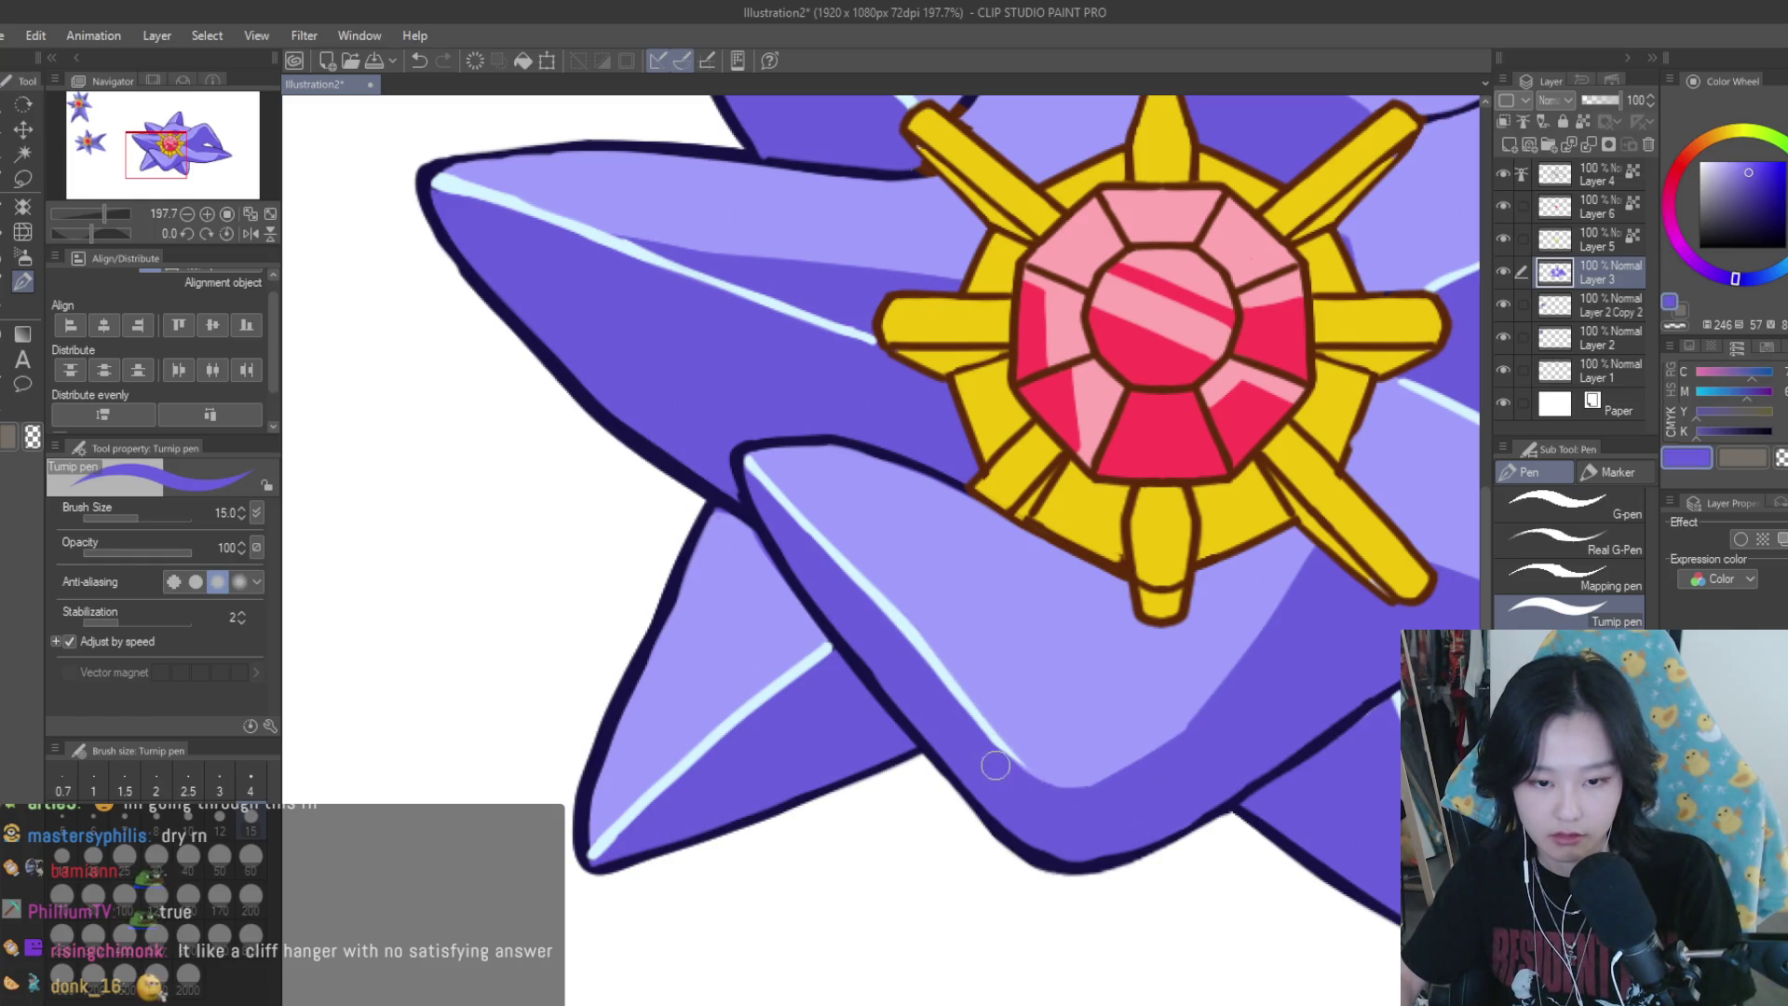
{"action": "scroll", "coordinate": [1201, 722], "scroll_direction": "down", "scroll_amount": 2}
{"action": "scroll", "coordinate": [1201, 722], "scroll_direction": "down", "scroll_amount": 2}
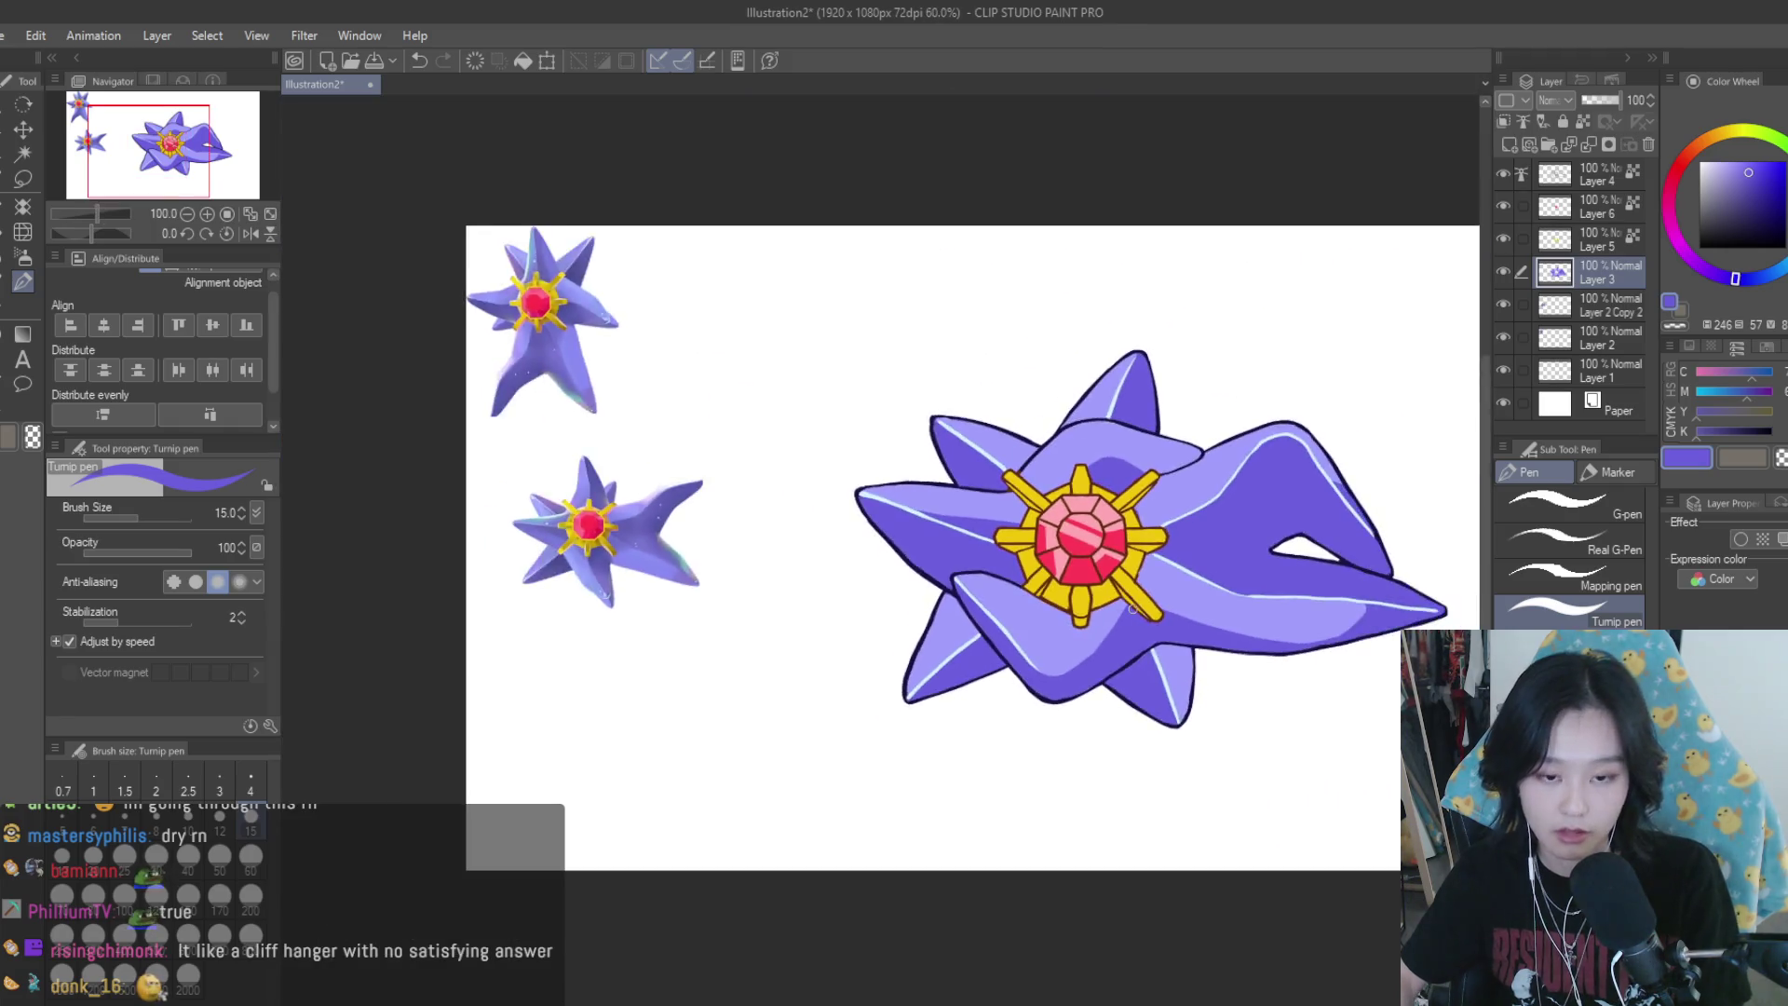
{"action": "scroll", "coordinate": [1257, 680], "scroll_direction": "down", "scroll_amount": 1}
{"action": "scroll", "coordinate": [1313, 636], "scroll_direction": "down", "scroll_amount": 1}
{"action": "key", "text": "h"}
{"action": "key", "text": "h"}
{"action": "scroll", "coordinate": [1239, 610], "scroll_direction": "up", "scroll_amount": 1}
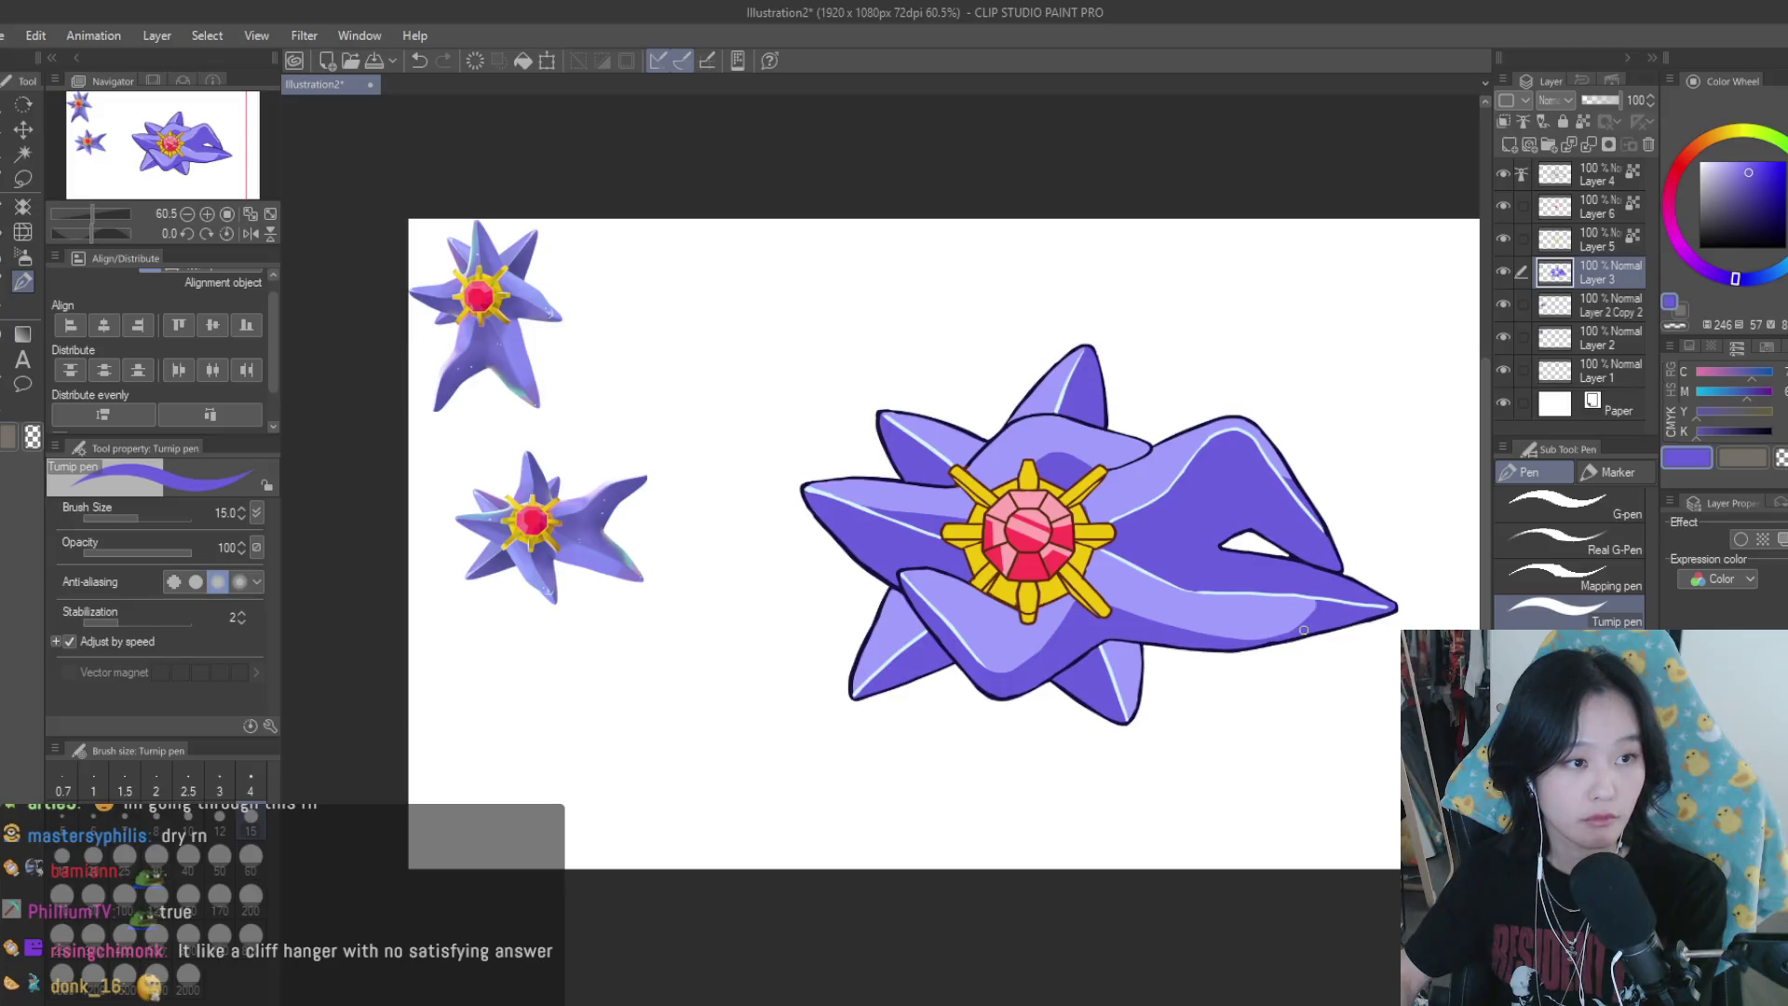
{"action": "scroll", "coordinate": [1201, 601], "scroll_direction": "up", "scroll_amount": 1}
{"action": "scroll", "coordinate": [1169, 588], "scroll_direction": "up", "scroll_amount": 2}
{"action": "scroll", "coordinate": [1170, 588], "scroll_direction": "up", "scroll_amount": 1}
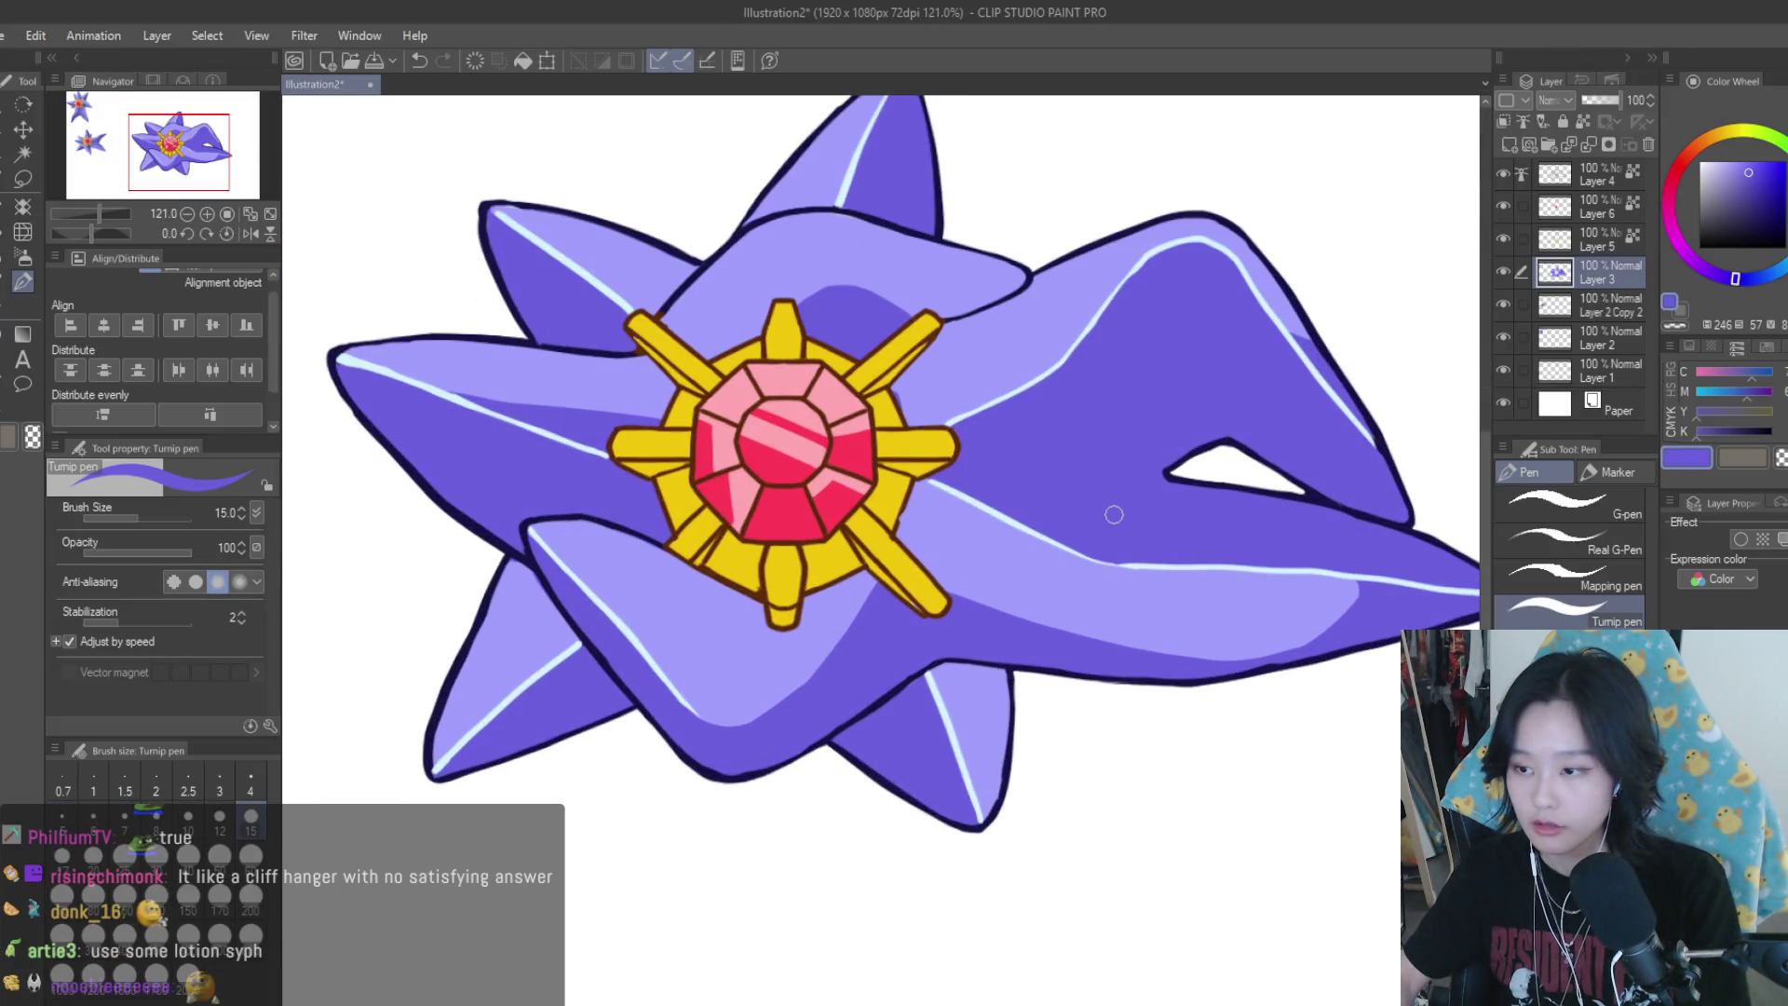
Lock Layer 3's transparent pixels, paint lighter purple along the long arm's lower edge, and save Illustration2
{"action": "left_click", "coordinate": [1583, 120]}
{"action": "left_click", "coordinate": [1071, 601], "text": "alt"}
{"action": "left_click_drag", "start_coordinate": [1085, 626], "coordinate": [1287, 652]}
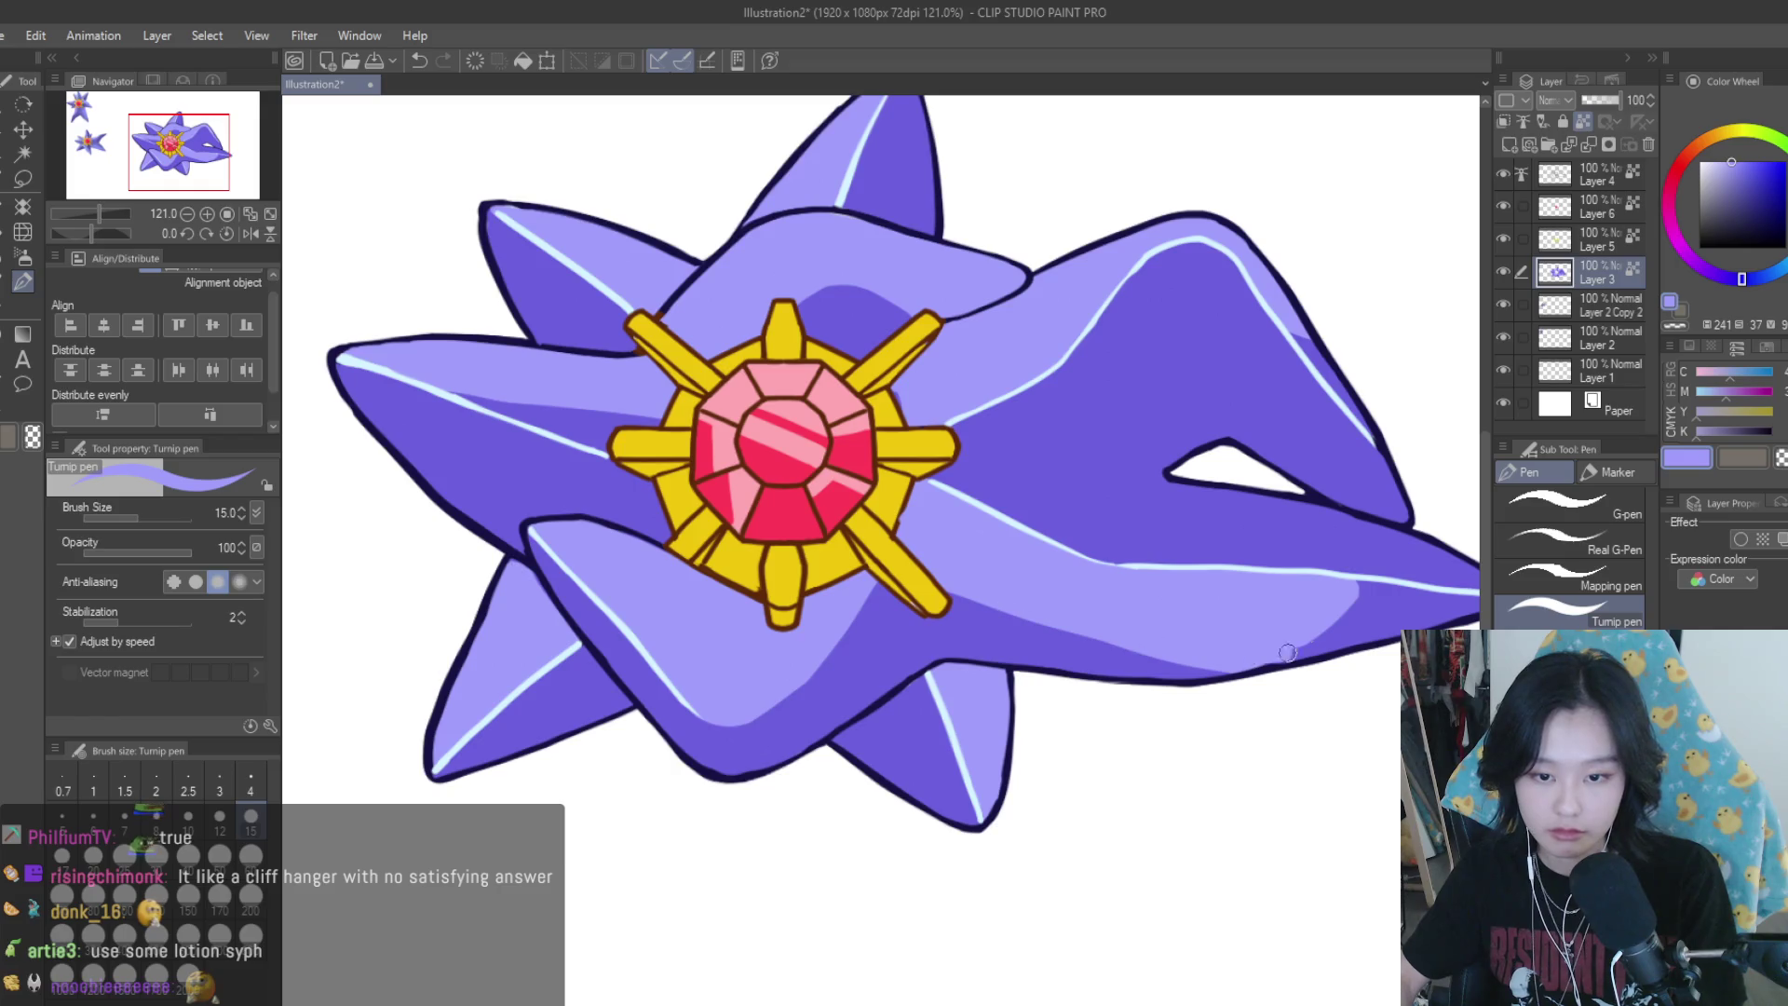
{"action": "scroll", "coordinate": [1287, 652], "scroll_direction": "up", "scroll_amount": 2}
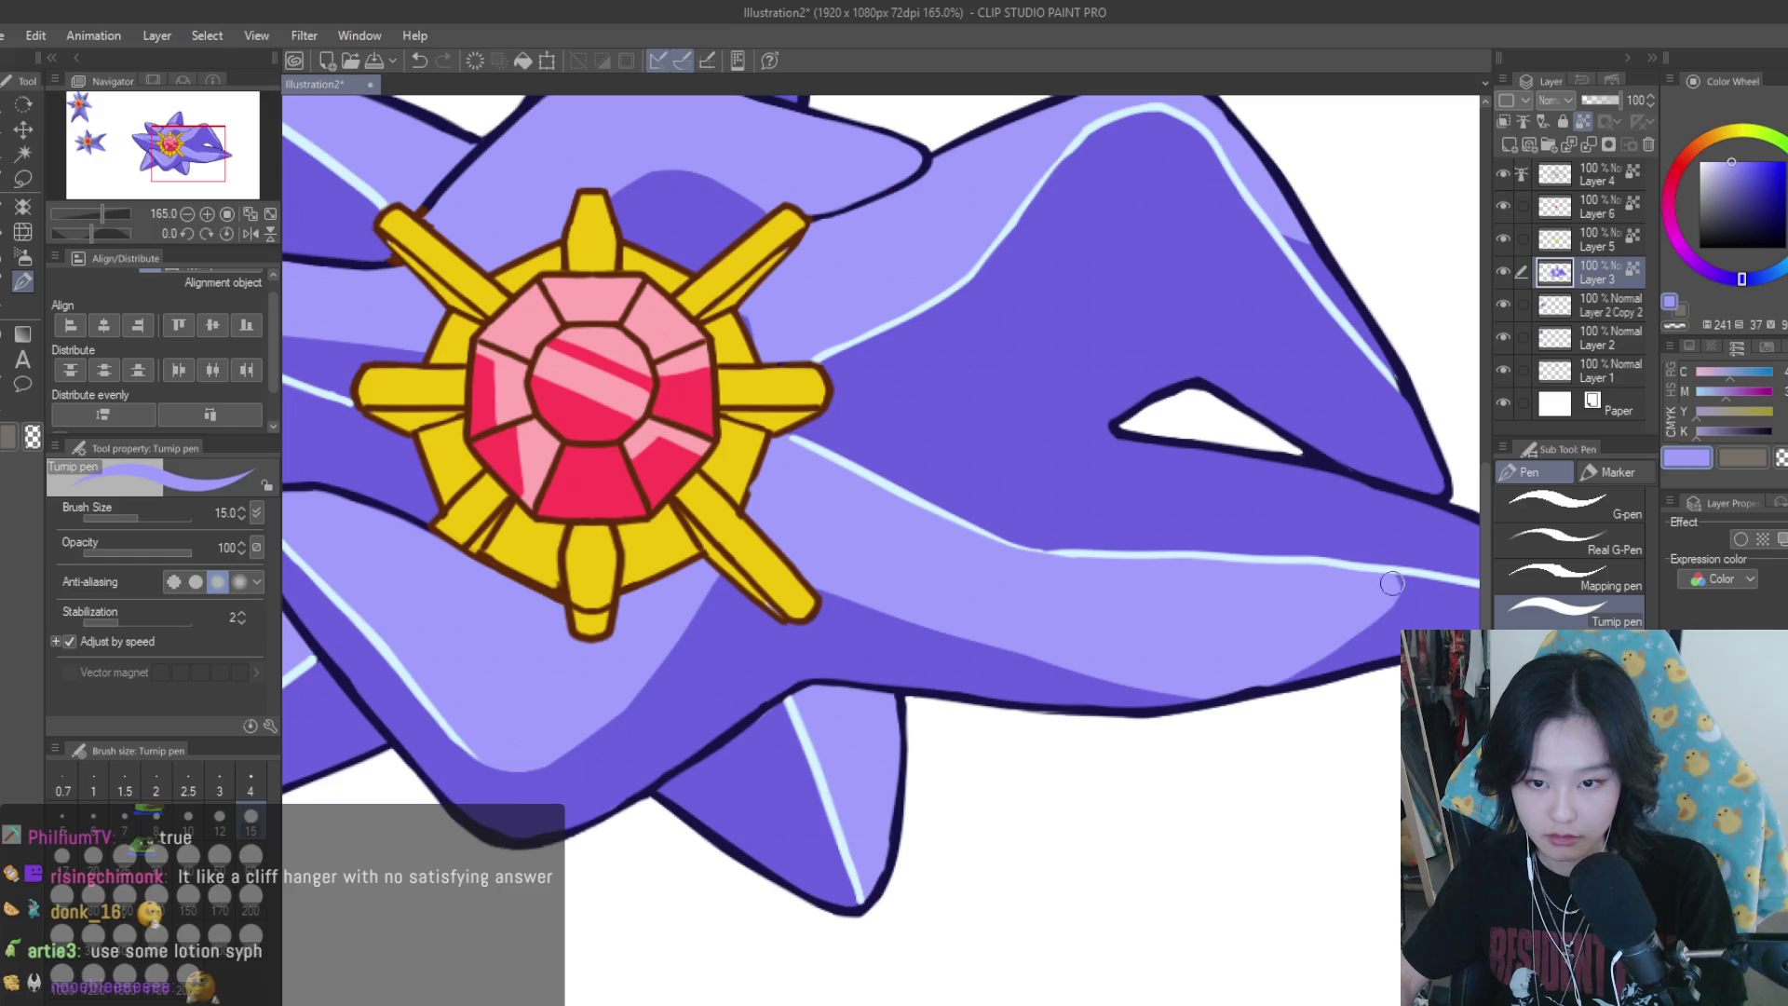
{"action": "scroll", "coordinate": [1329, 645], "scroll_direction": "down", "scroll_amount": 4}
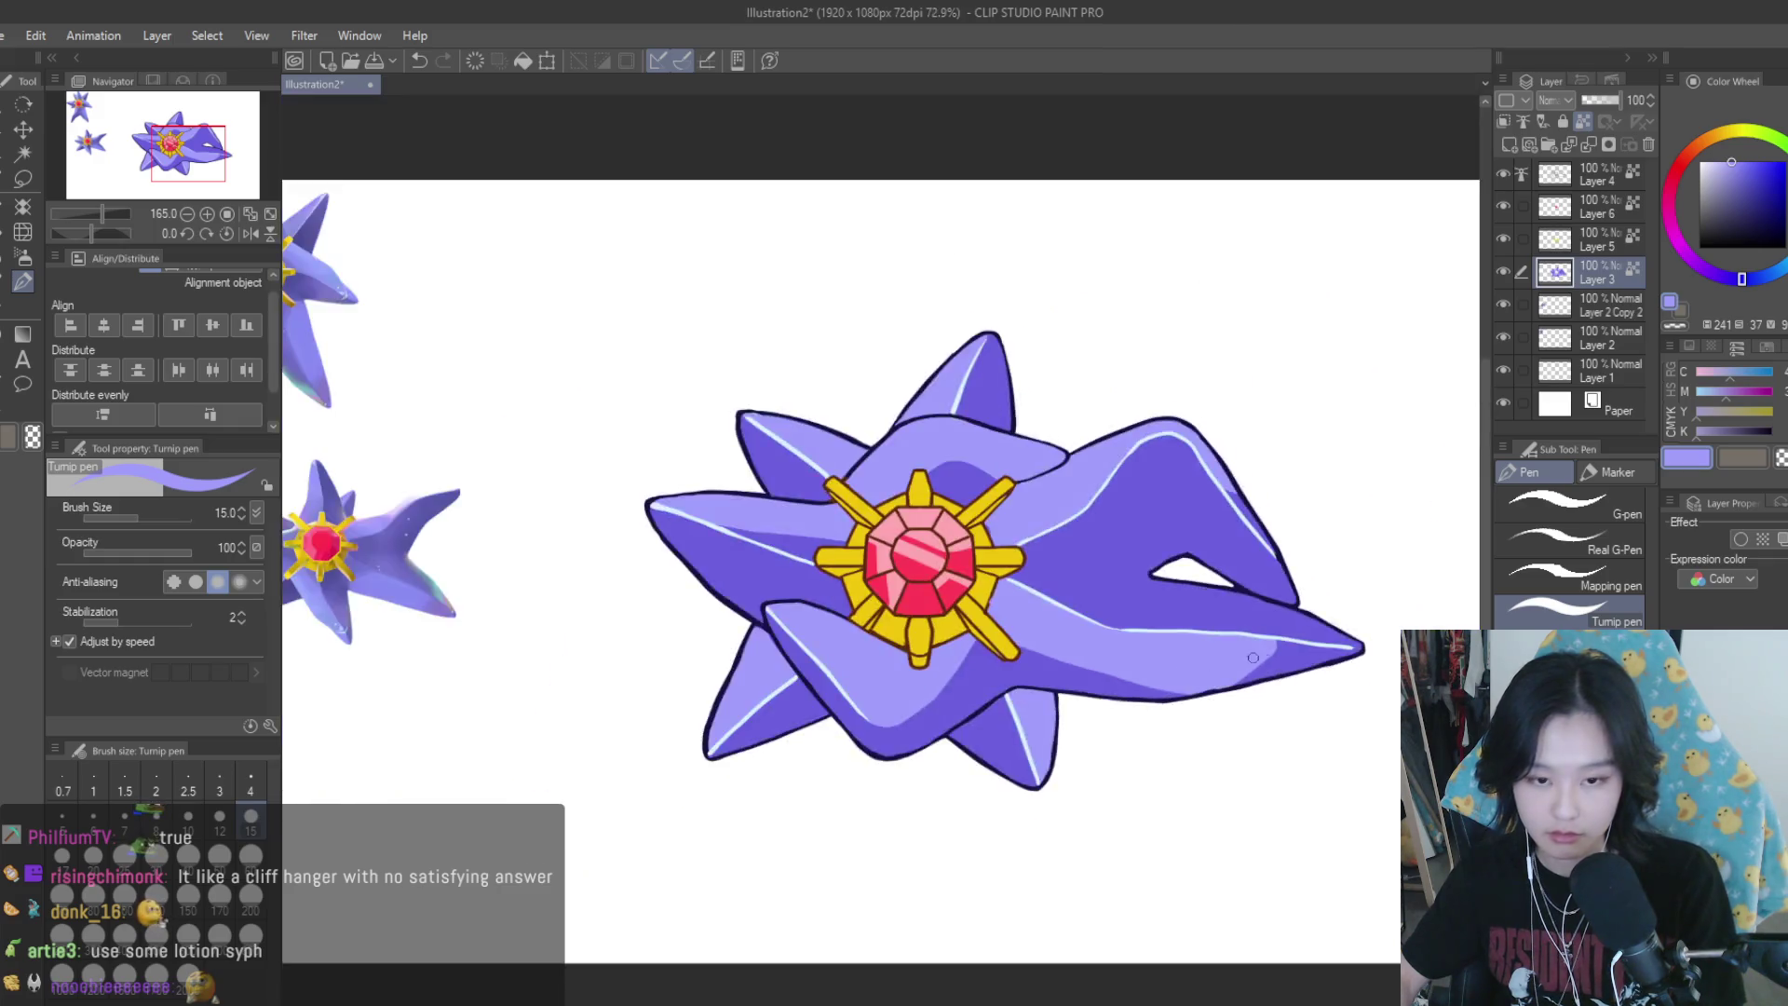
{"action": "scroll", "coordinate": [1304, 670], "scroll_direction": "down", "scroll_amount": 2}
{"action": "scroll", "coordinate": [1274, 649], "scroll_direction": "up", "scroll_amount": 2}
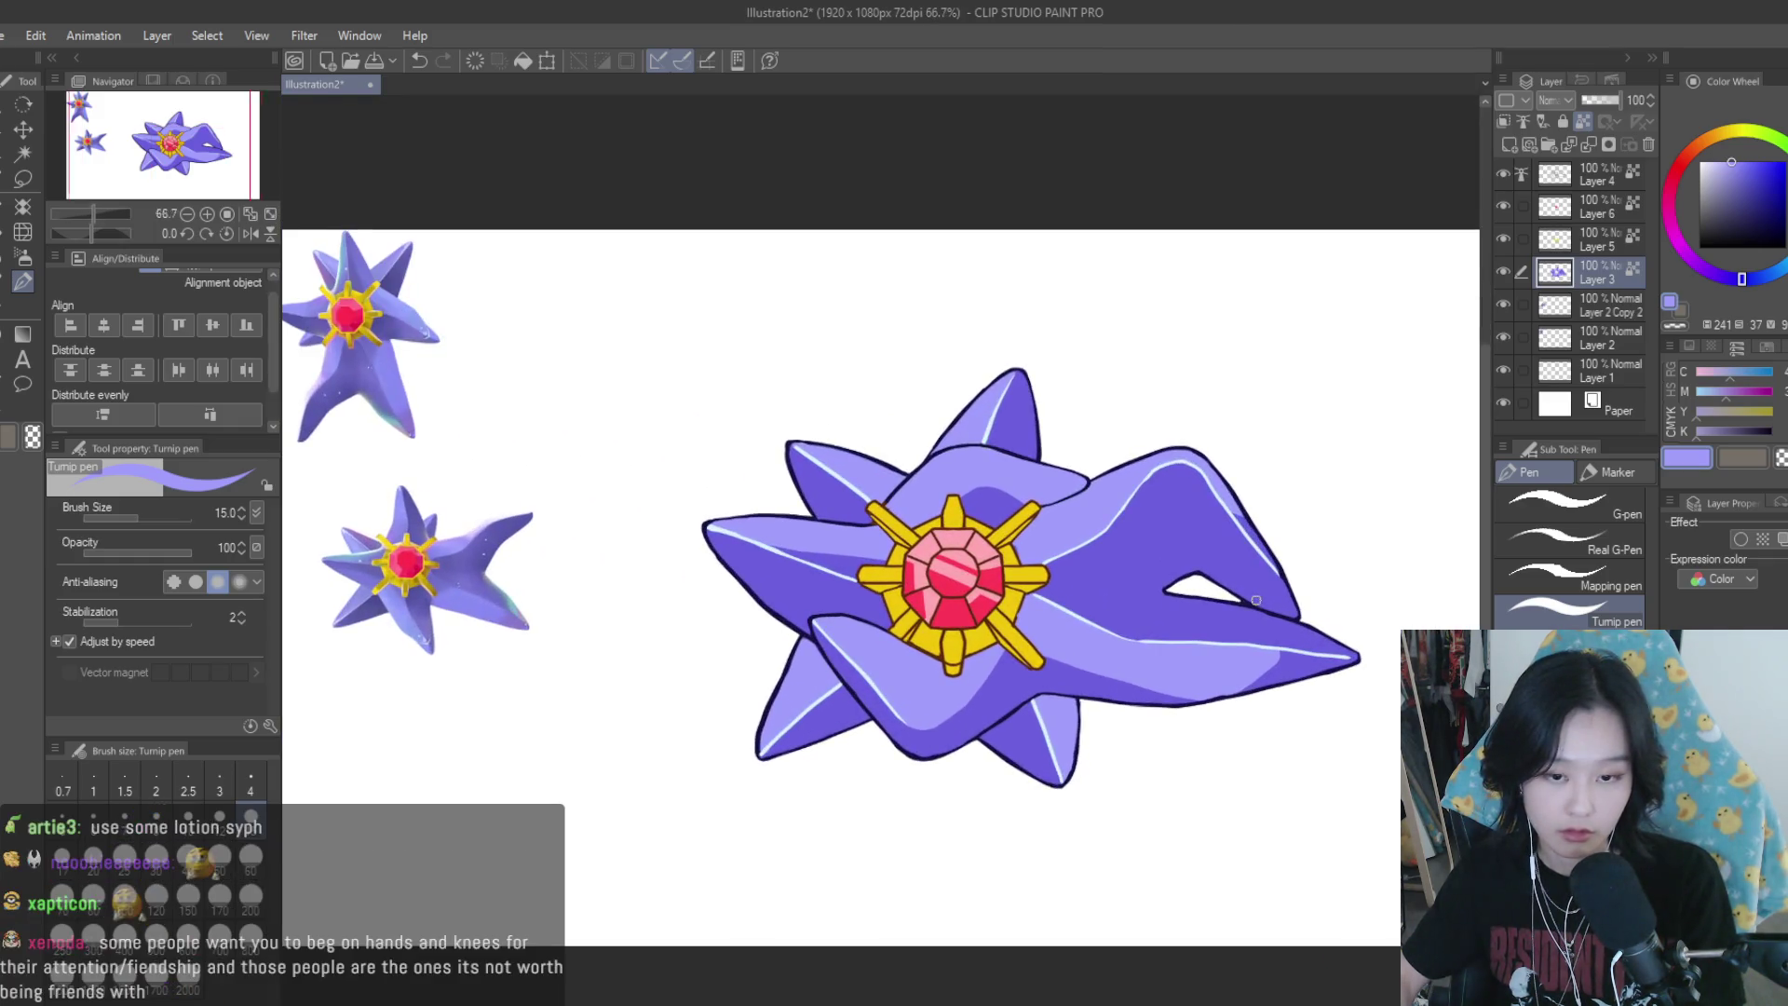
{"action": "scroll", "coordinate": [1196, 498], "scroll_direction": "up", "scroll_amount": 1}
{"action": "key", "text": "ctrl+s"}
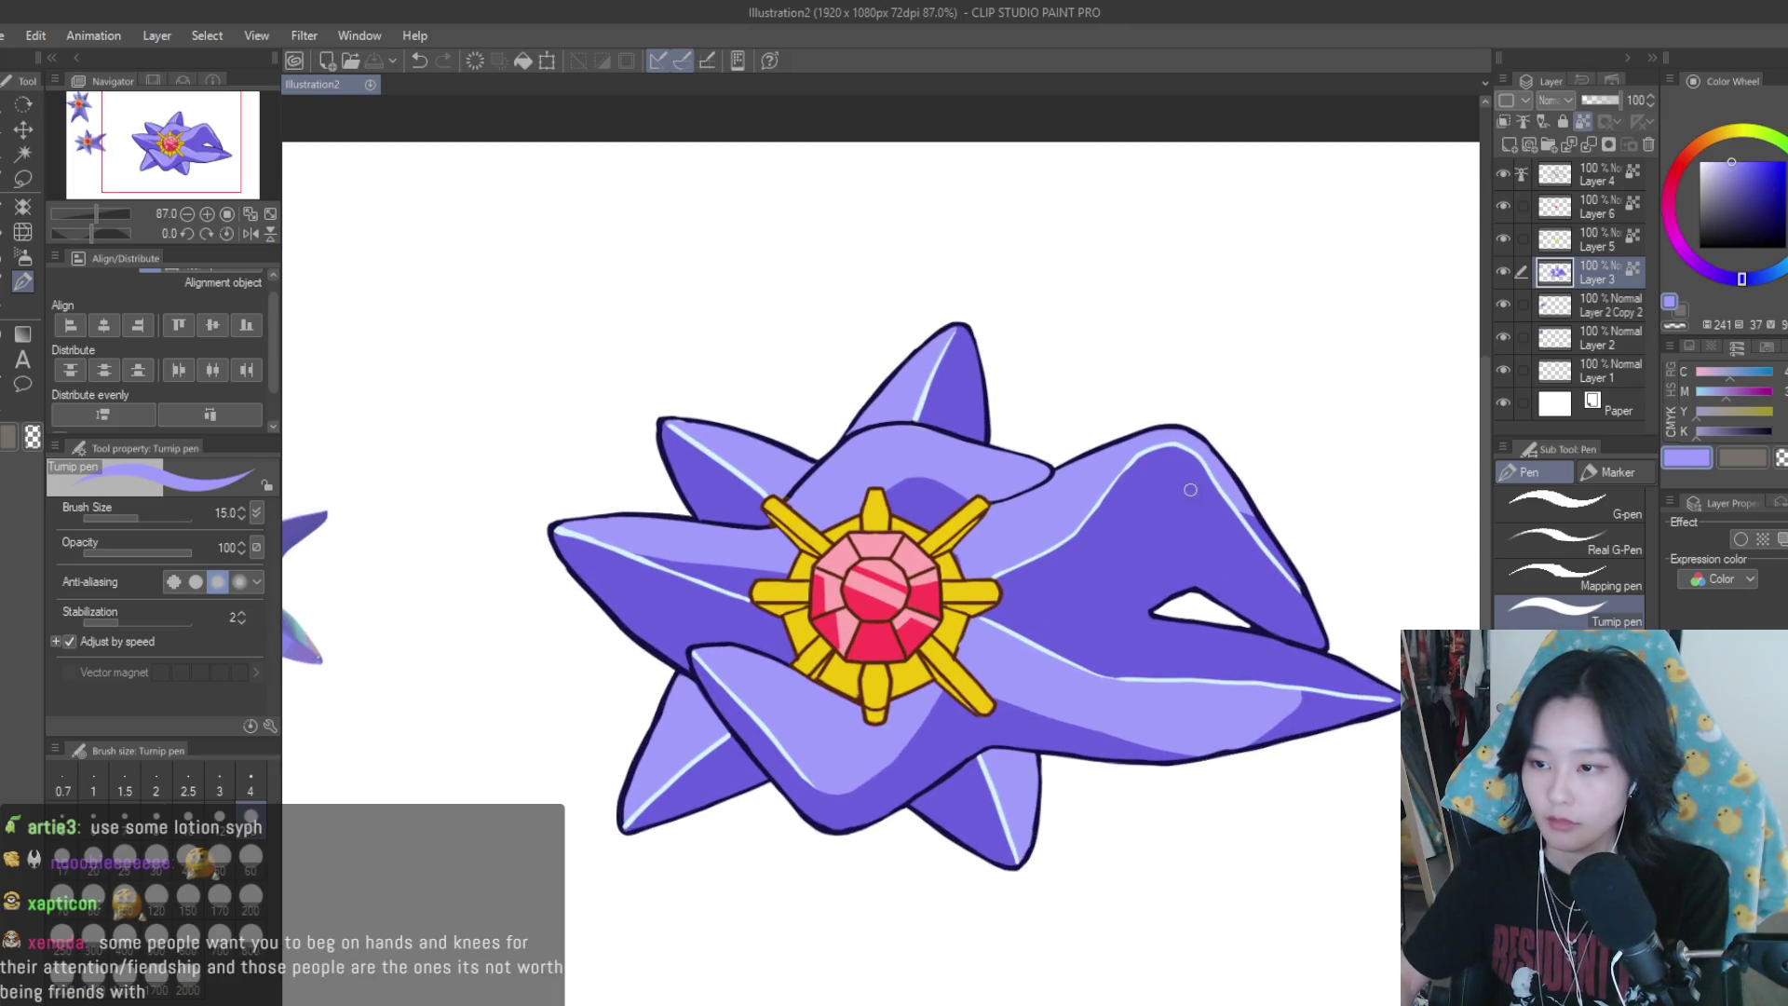
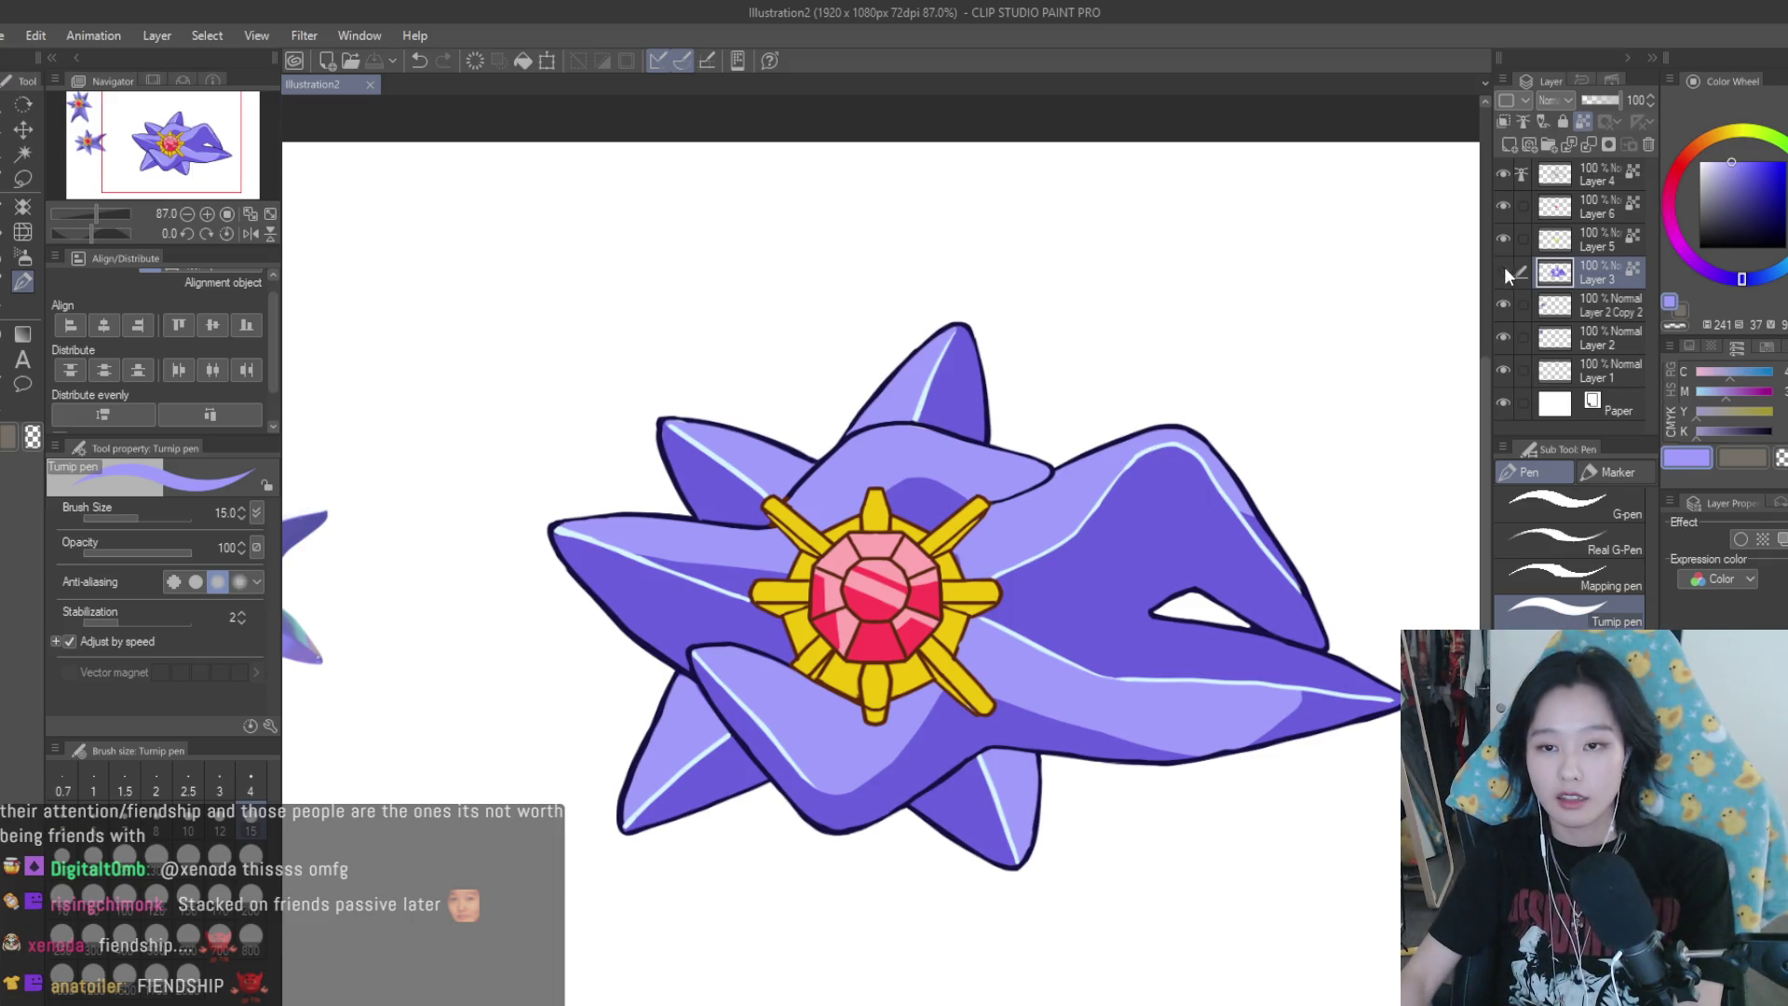
Add a new layer above Layer 3 and pick a more saturated purple for shading
{"action": "scroll", "coordinate": [1257, 475], "scroll_direction": "down", "scroll_amount": 2}
{"action": "scroll", "coordinate": [1235, 482], "scroll_direction": "up", "scroll_amount": 5}
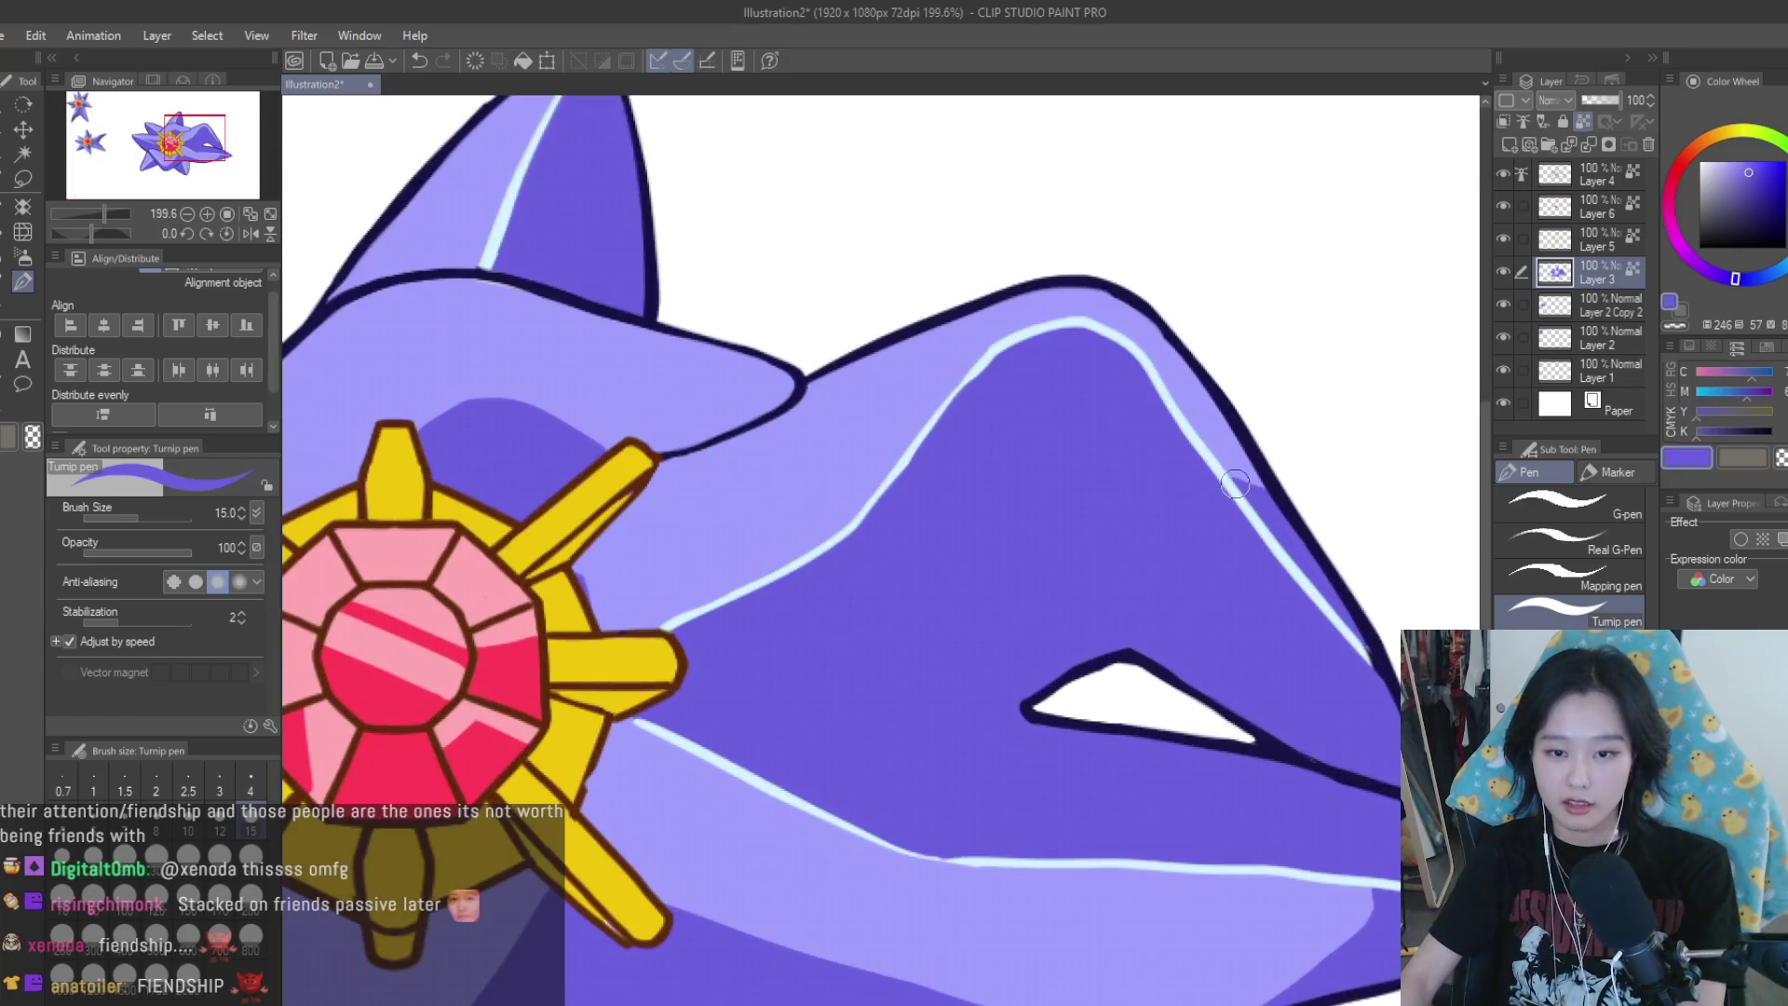
{"action": "scroll", "coordinate": [1248, 503], "scroll_direction": "down", "scroll_amount": 3}
{"action": "scroll", "coordinate": [1330, 508], "scroll_direction": "down", "scroll_amount": 1}
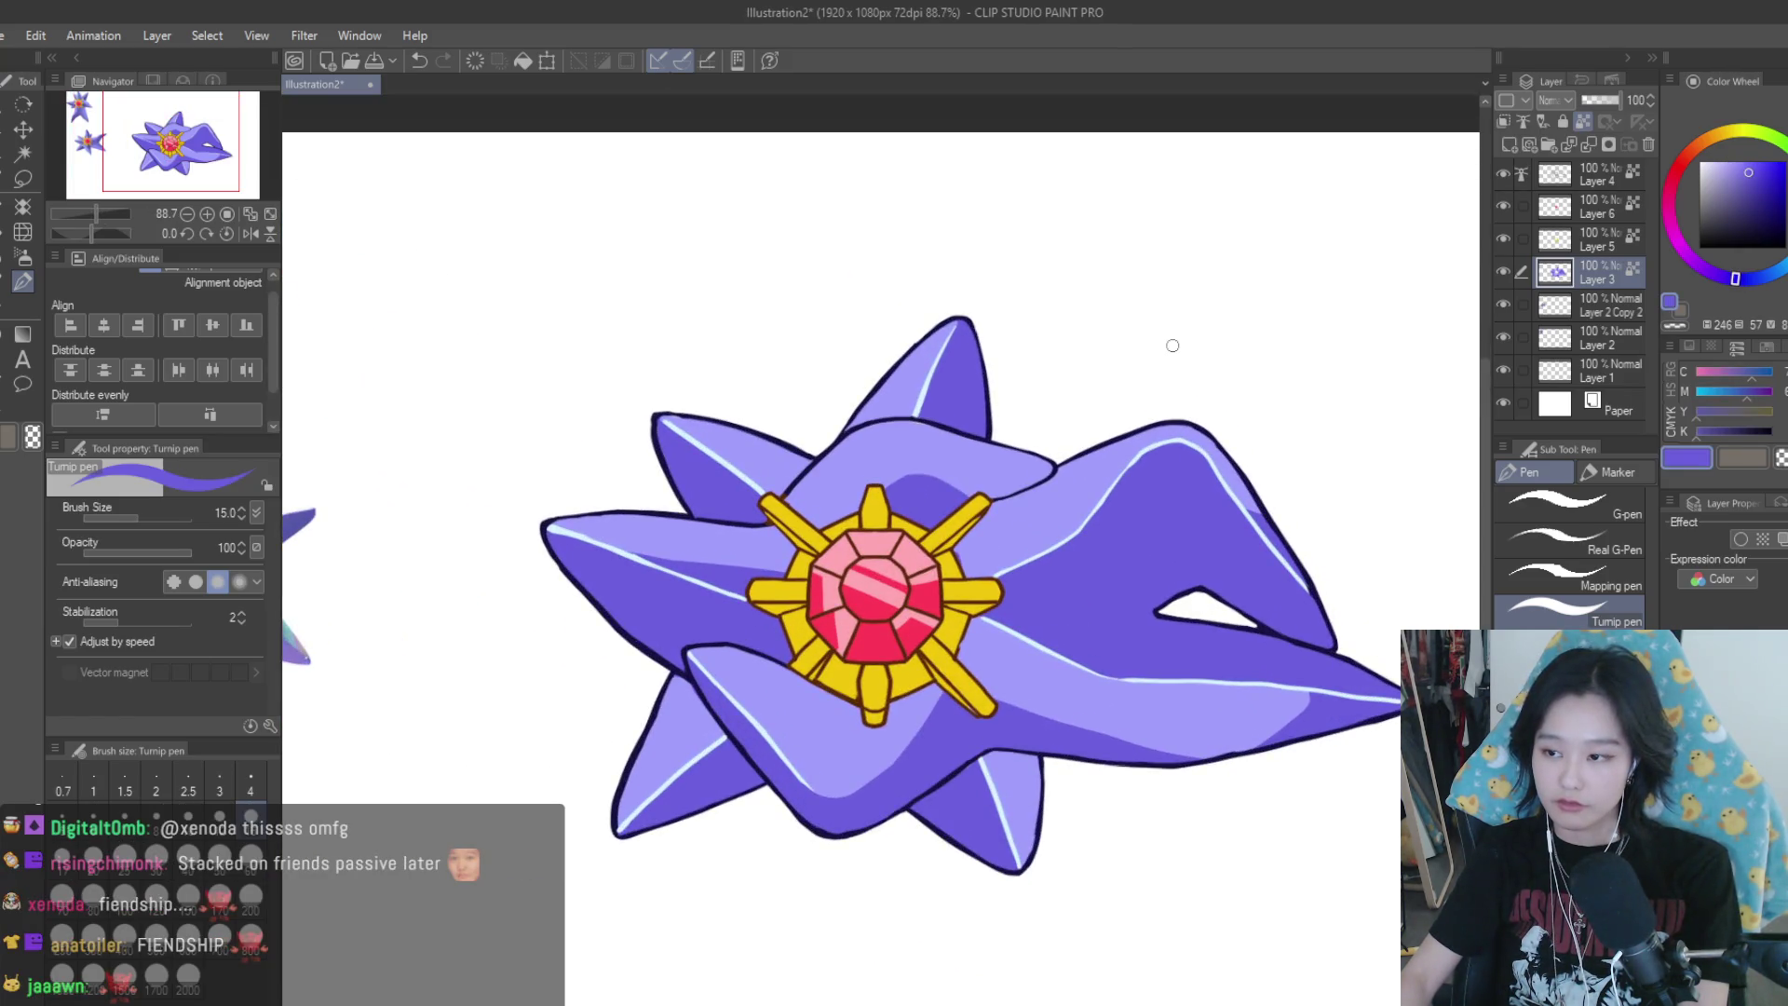
{"action": "left_click", "coordinate": [1503, 270]}
{"action": "left_click", "coordinate": [1503, 270]}
{"action": "left_click", "coordinate": [1505, 119]}
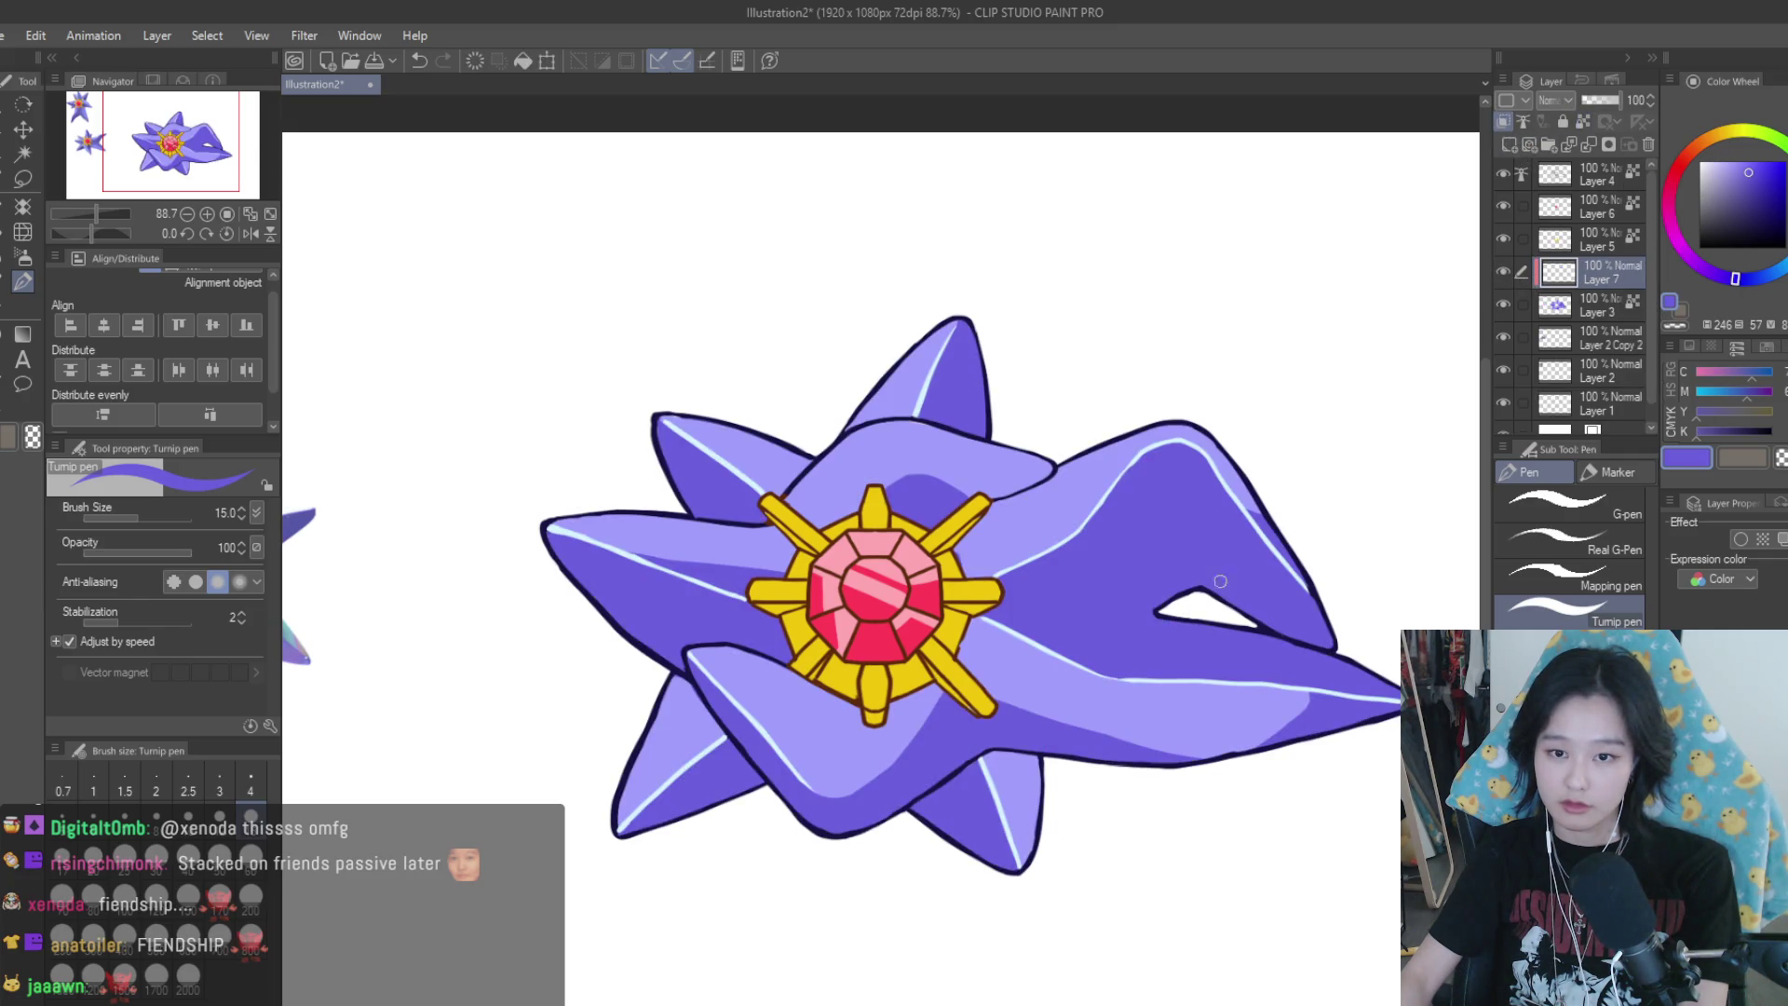
{"action": "left_click", "coordinate": [1758, 177]}
Paint darker purple shading along the fin's lower edge and a short stroke above the white triangle
{"action": "scroll", "coordinate": [1320, 560], "scroll_direction": "down", "scroll_amount": 2}
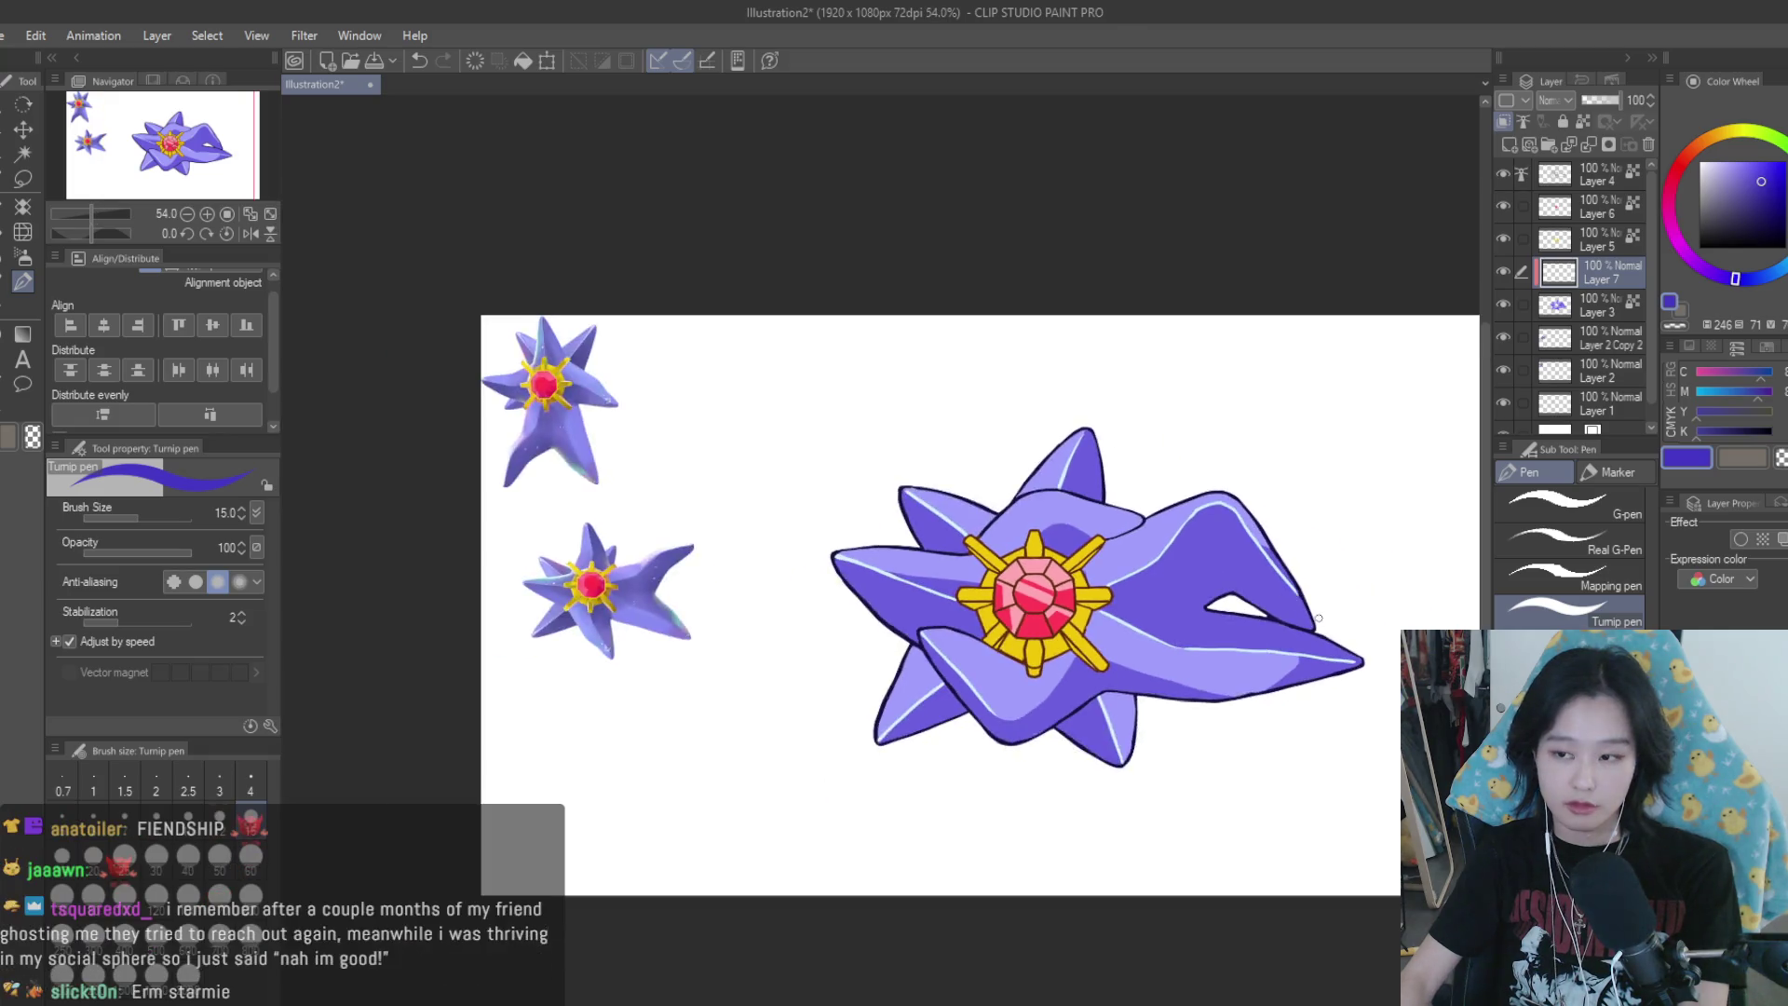
{"action": "scroll", "coordinate": [1320, 560], "scroll_direction": "up", "scroll_amount": 3}
{"action": "scroll", "coordinate": [1319, 560], "scroll_direction": "up", "scroll_amount": 2}
{"action": "scroll", "coordinate": [1320, 560], "scroll_direction": "up", "scroll_amount": 2}
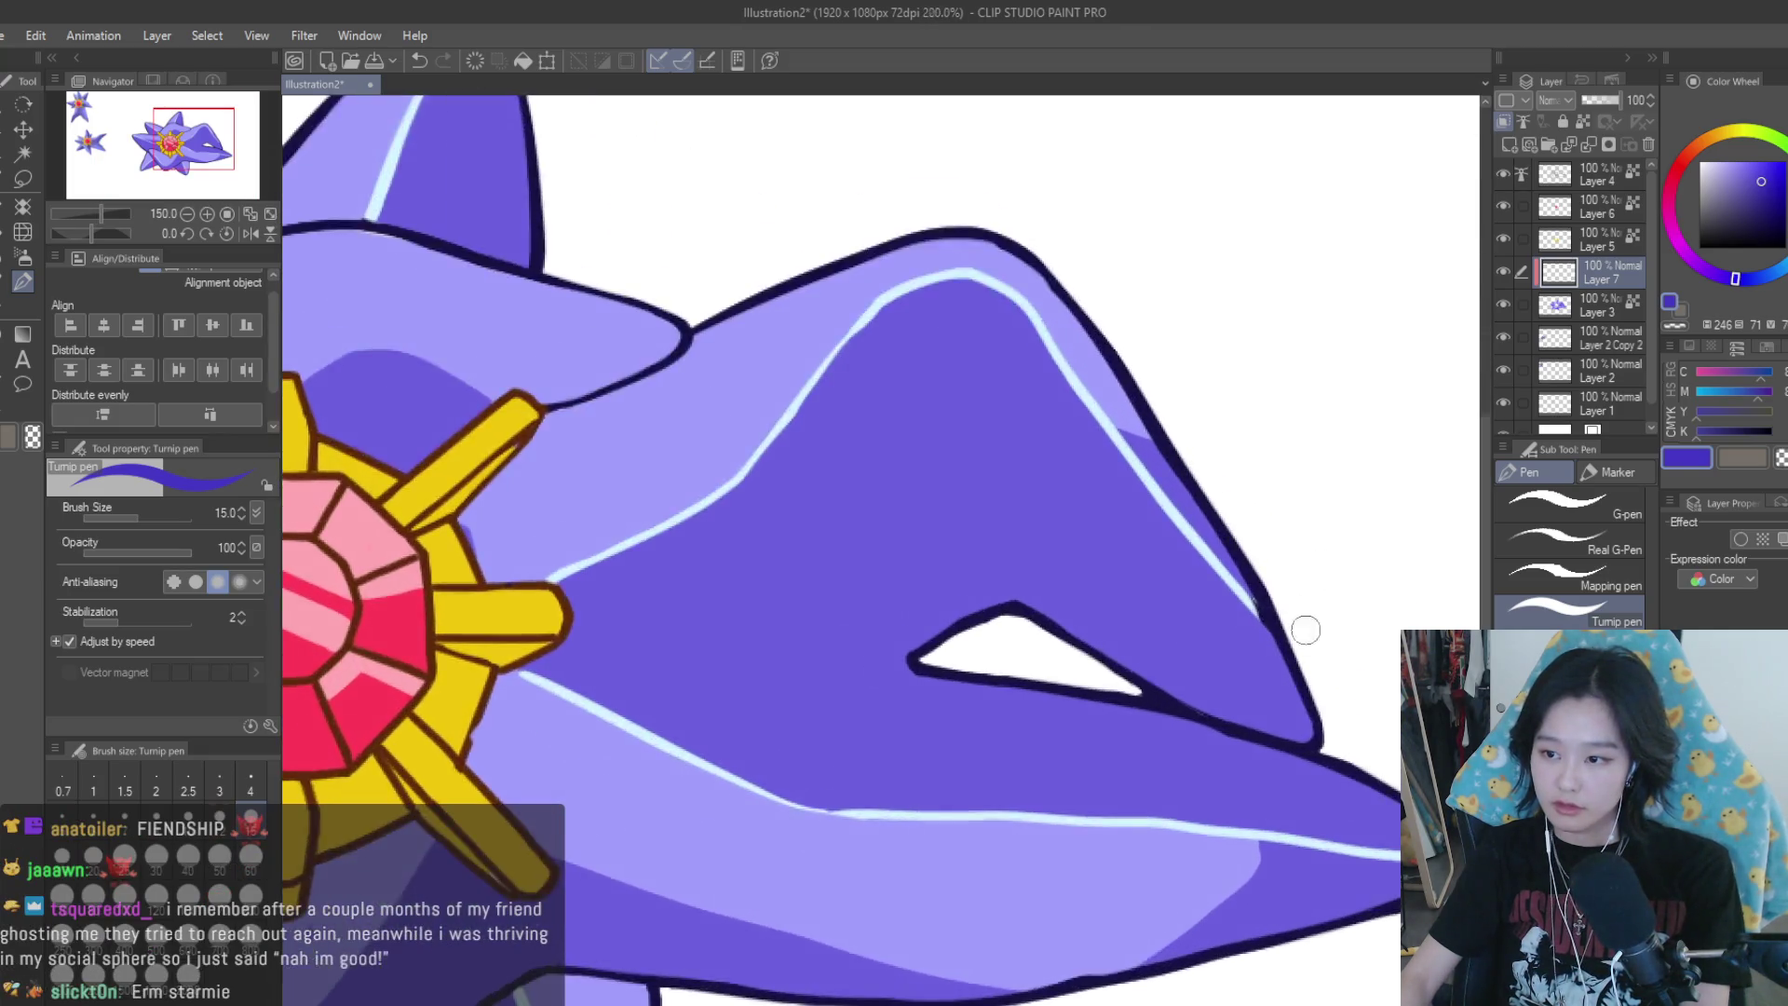
{"action": "scroll", "coordinate": [1304, 626], "scroll_direction": "up", "scroll_amount": 1}
{"action": "left_click_drag", "start_coordinate": [1269, 663], "coordinate": [1312, 796]}
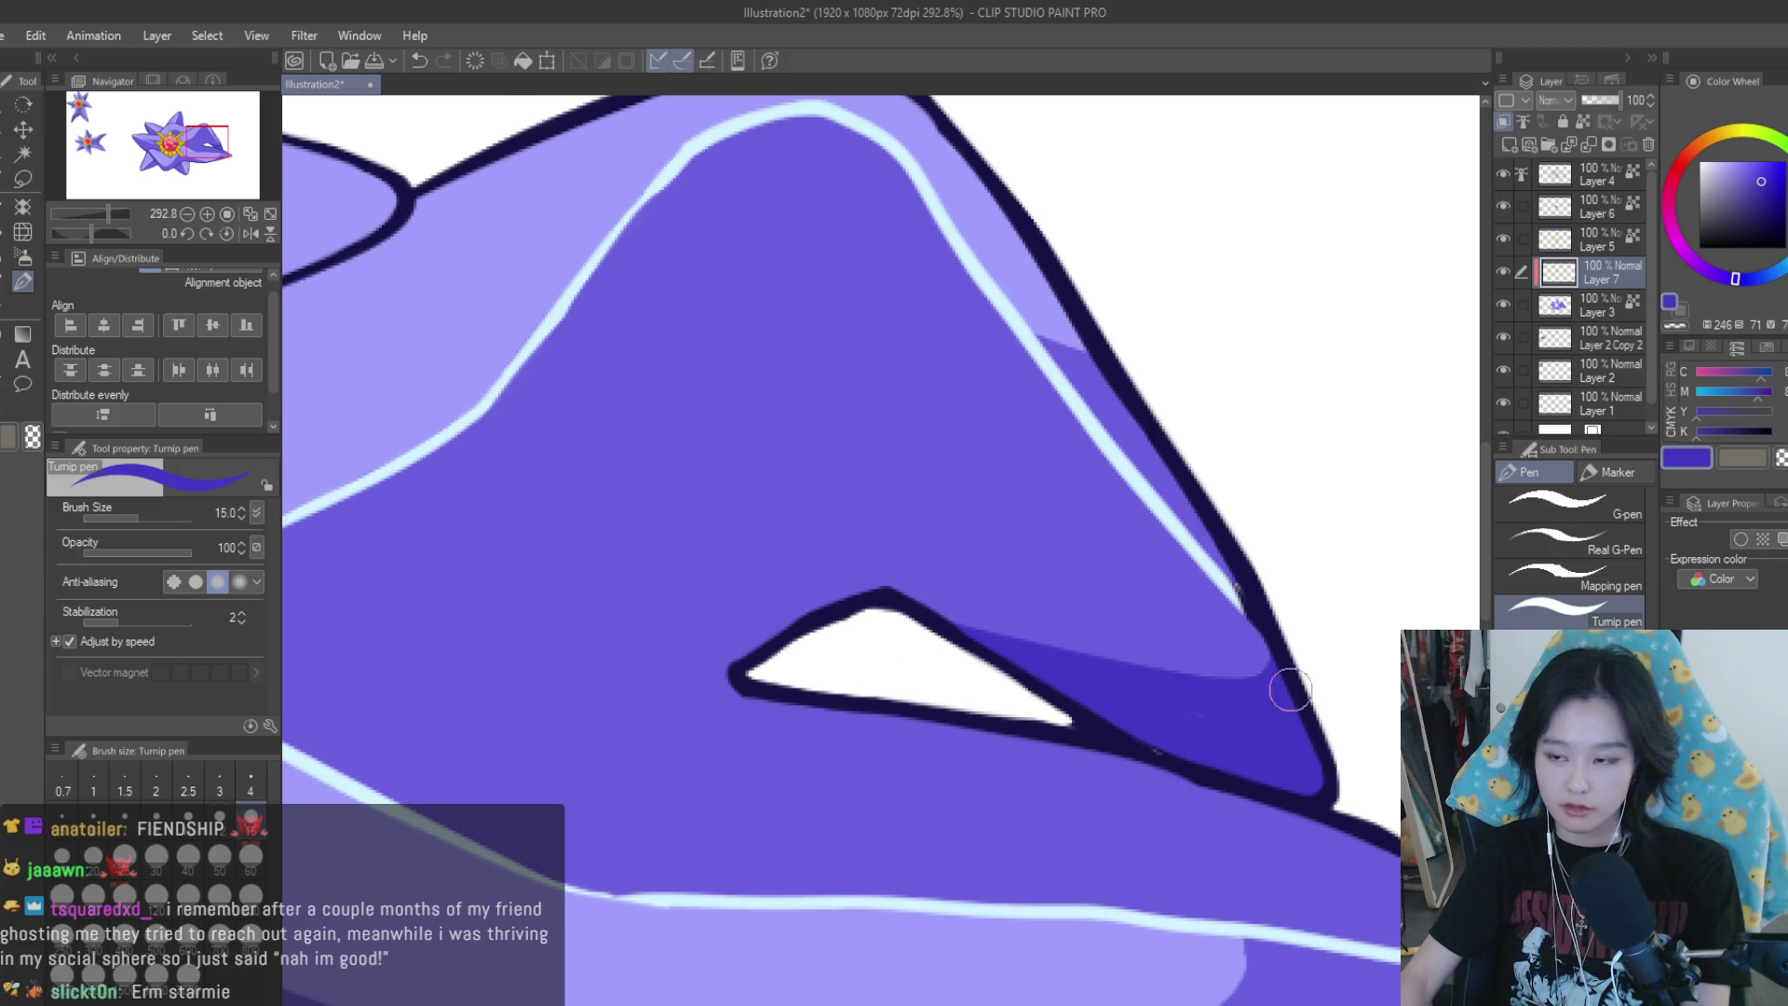
{"action": "scroll", "coordinate": [1341, 745], "scroll_direction": "down", "scroll_amount": 3}
{"action": "left_click_drag", "start_coordinate": [1083, 614], "coordinate": [1039, 661]}
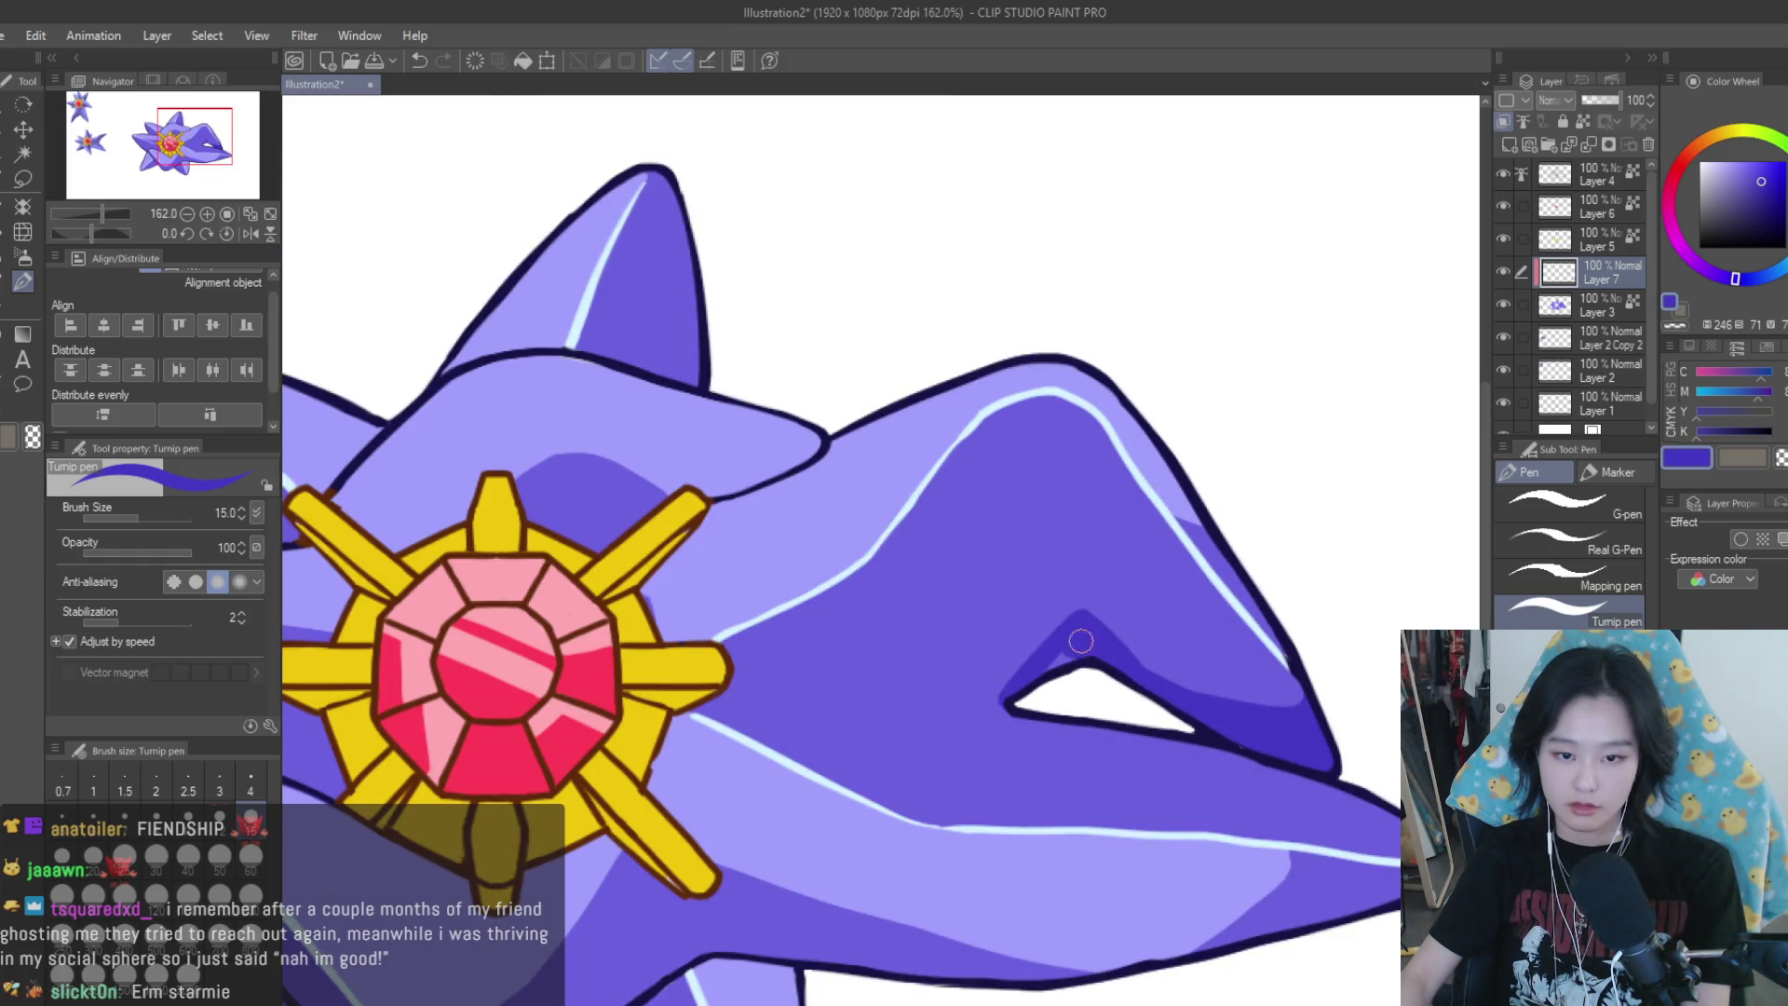
Extend the dark shading above the white triangle leftward past its left corner
{"action": "scroll", "coordinate": [1275, 593], "scroll_direction": "down", "scroll_amount": 6}
{"action": "scroll", "coordinate": [1341, 657], "scroll_direction": "up", "scroll_amount": 2}
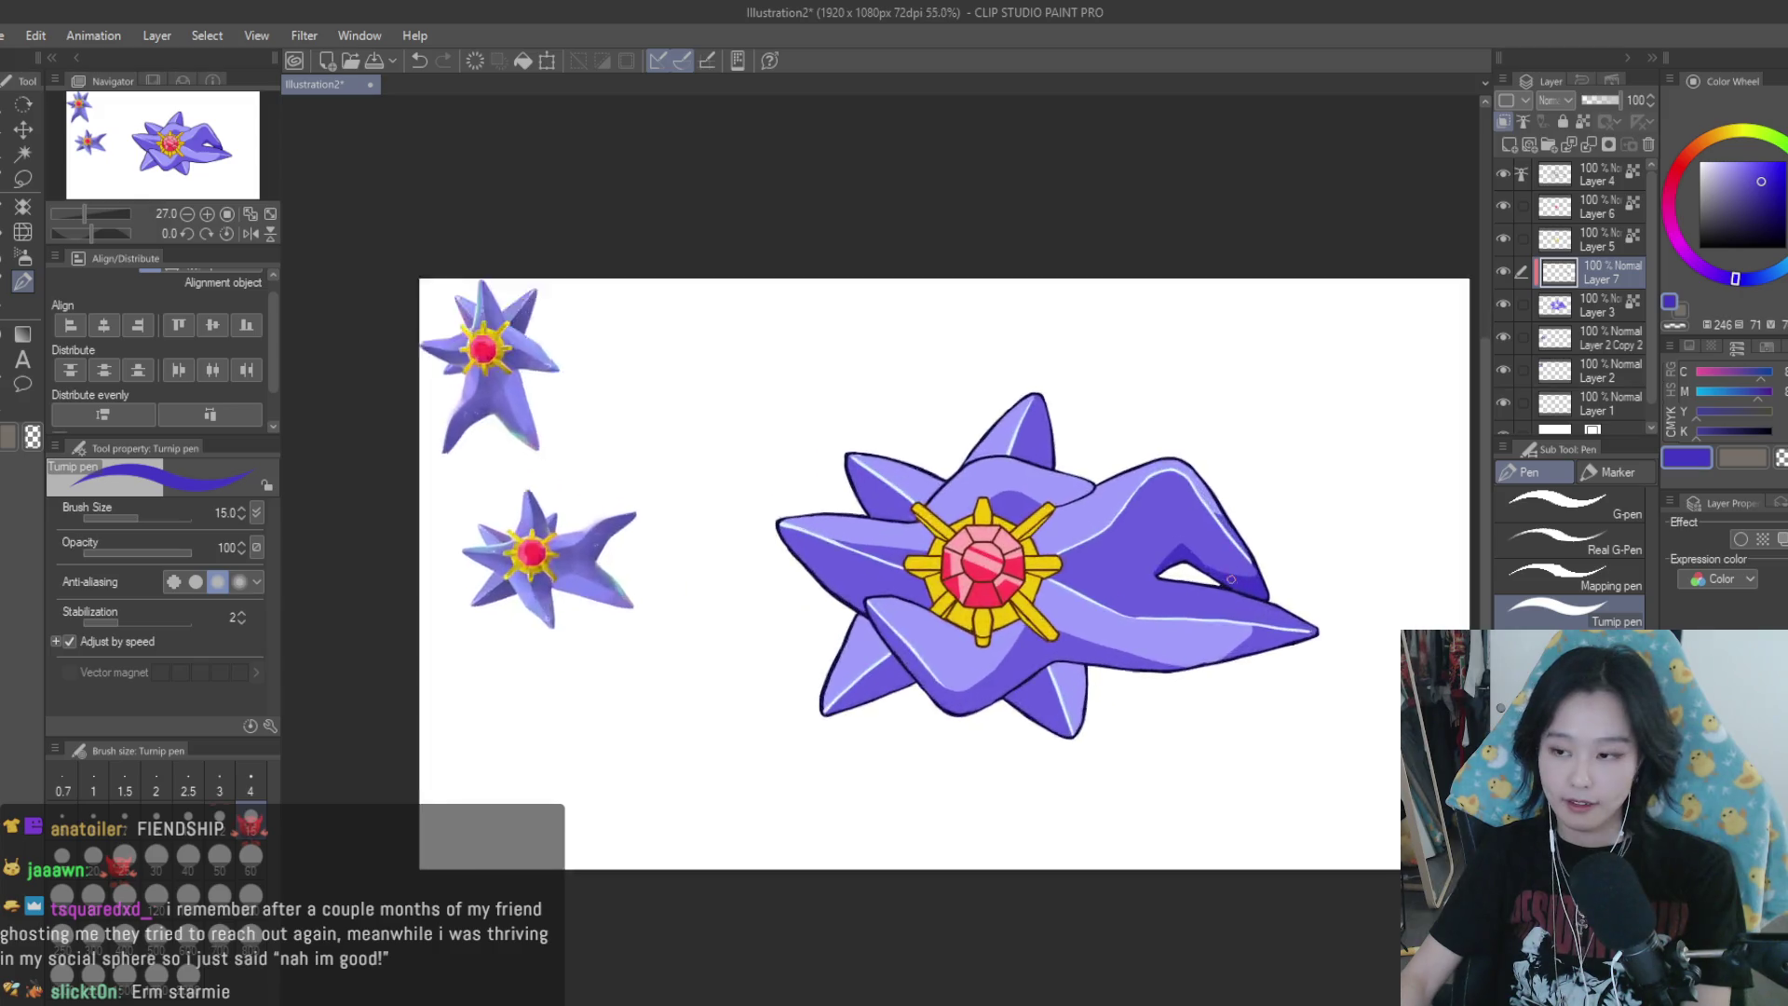
{"action": "scroll", "coordinate": [1304, 624], "scroll_direction": "up", "scroll_amount": 2}
{"action": "scroll", "coordinate": [1239, 569], "scroll_direction": "up", "scroll_amount": 1}
{"action": "scroll", "coordinate": [1193, 519], "scroll_direction": "up", "scroll_amount": 1}
{"action": "left_click_drag", "start_coordinate": [1193, 520], "coordinate": [1077, 636]}
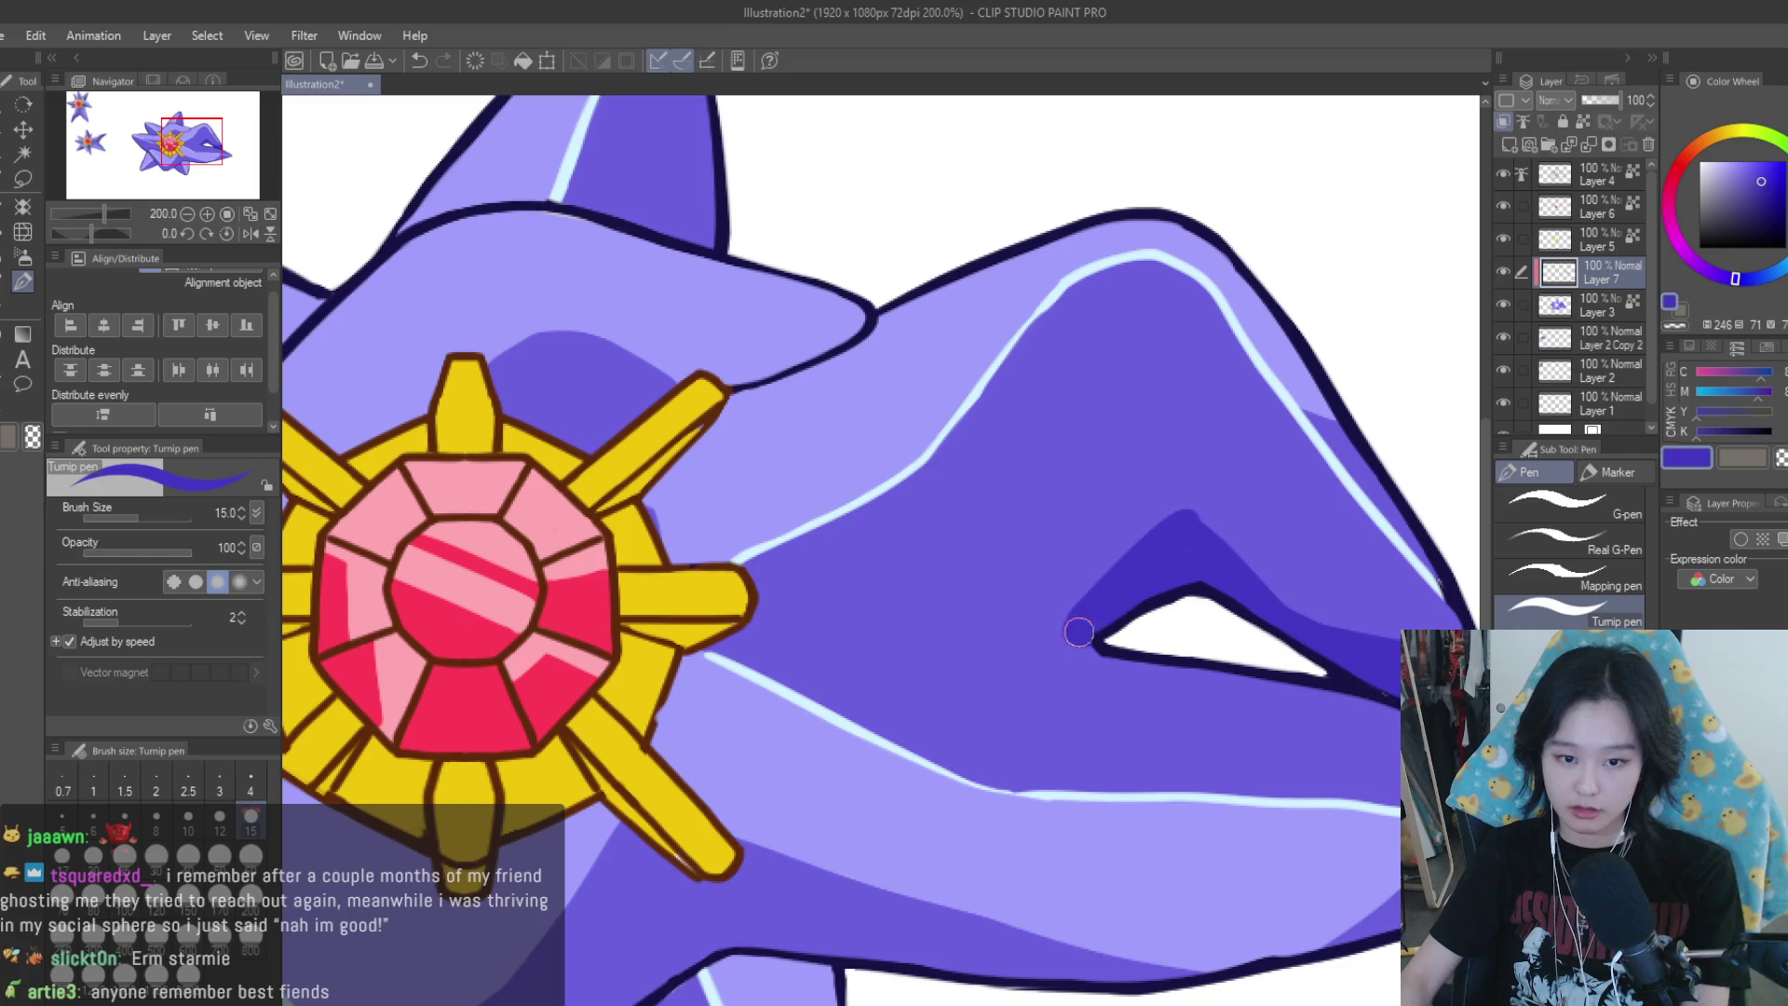
{"action": "left_click_drag", "start_coordinate": [1070, 617], "coordinate": [1071, 636]}
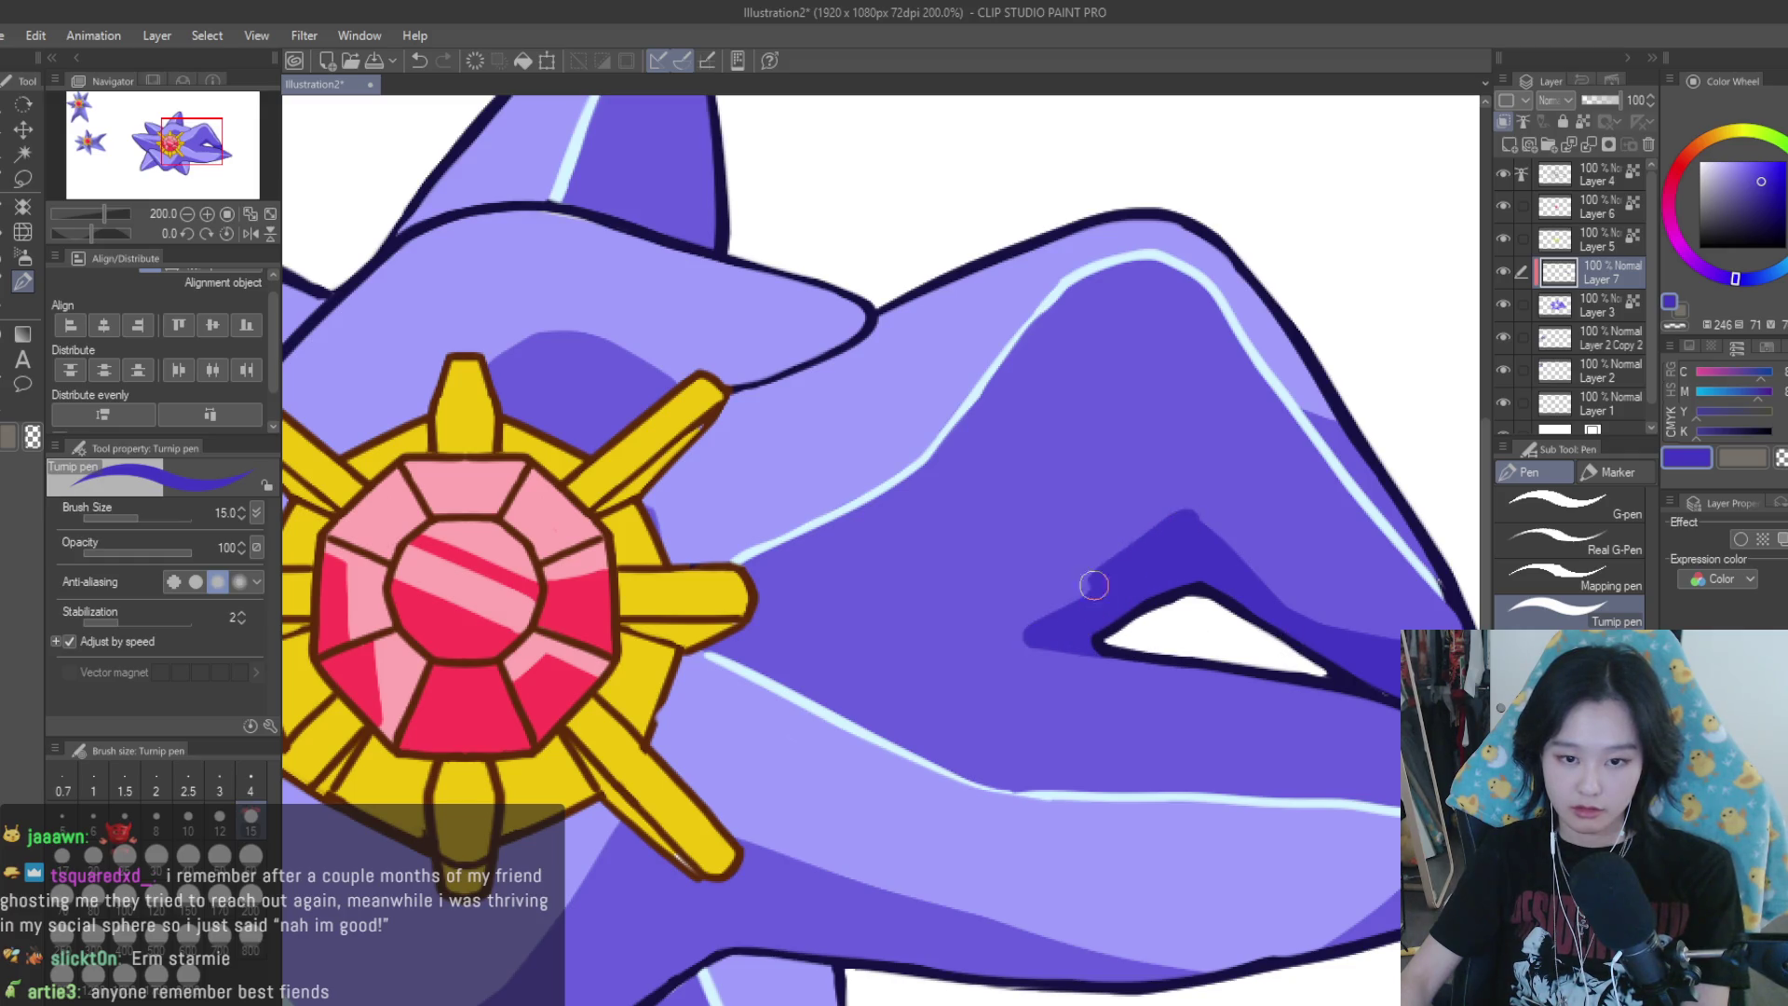
{"action": "left_click_drag", "start_coordinate": [1177, 519], "coordinate": [1021, 630]}
{"action": "scroll", "coordinate": [1092, 649], "scroll_direction": "down", "scroll_amount": 1}
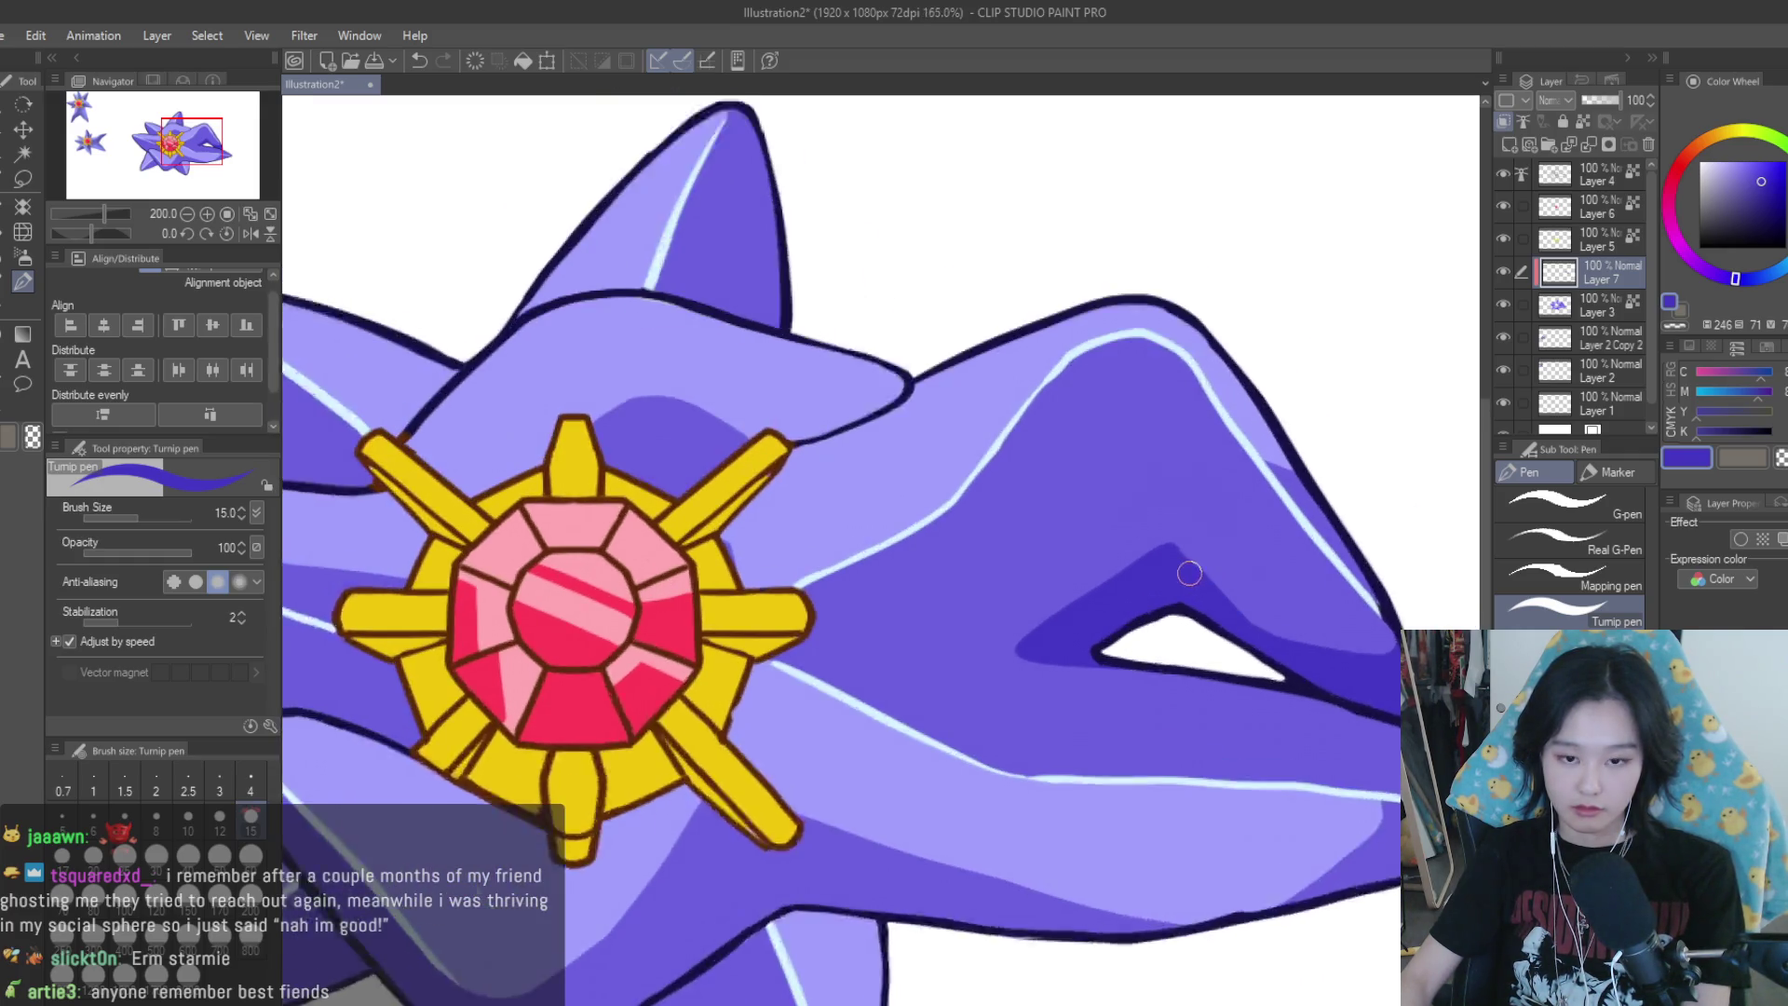
{"action": "scroll", "coordinate": [1178, 550], "scroll_direction": "down", "scroll_amount": 3}
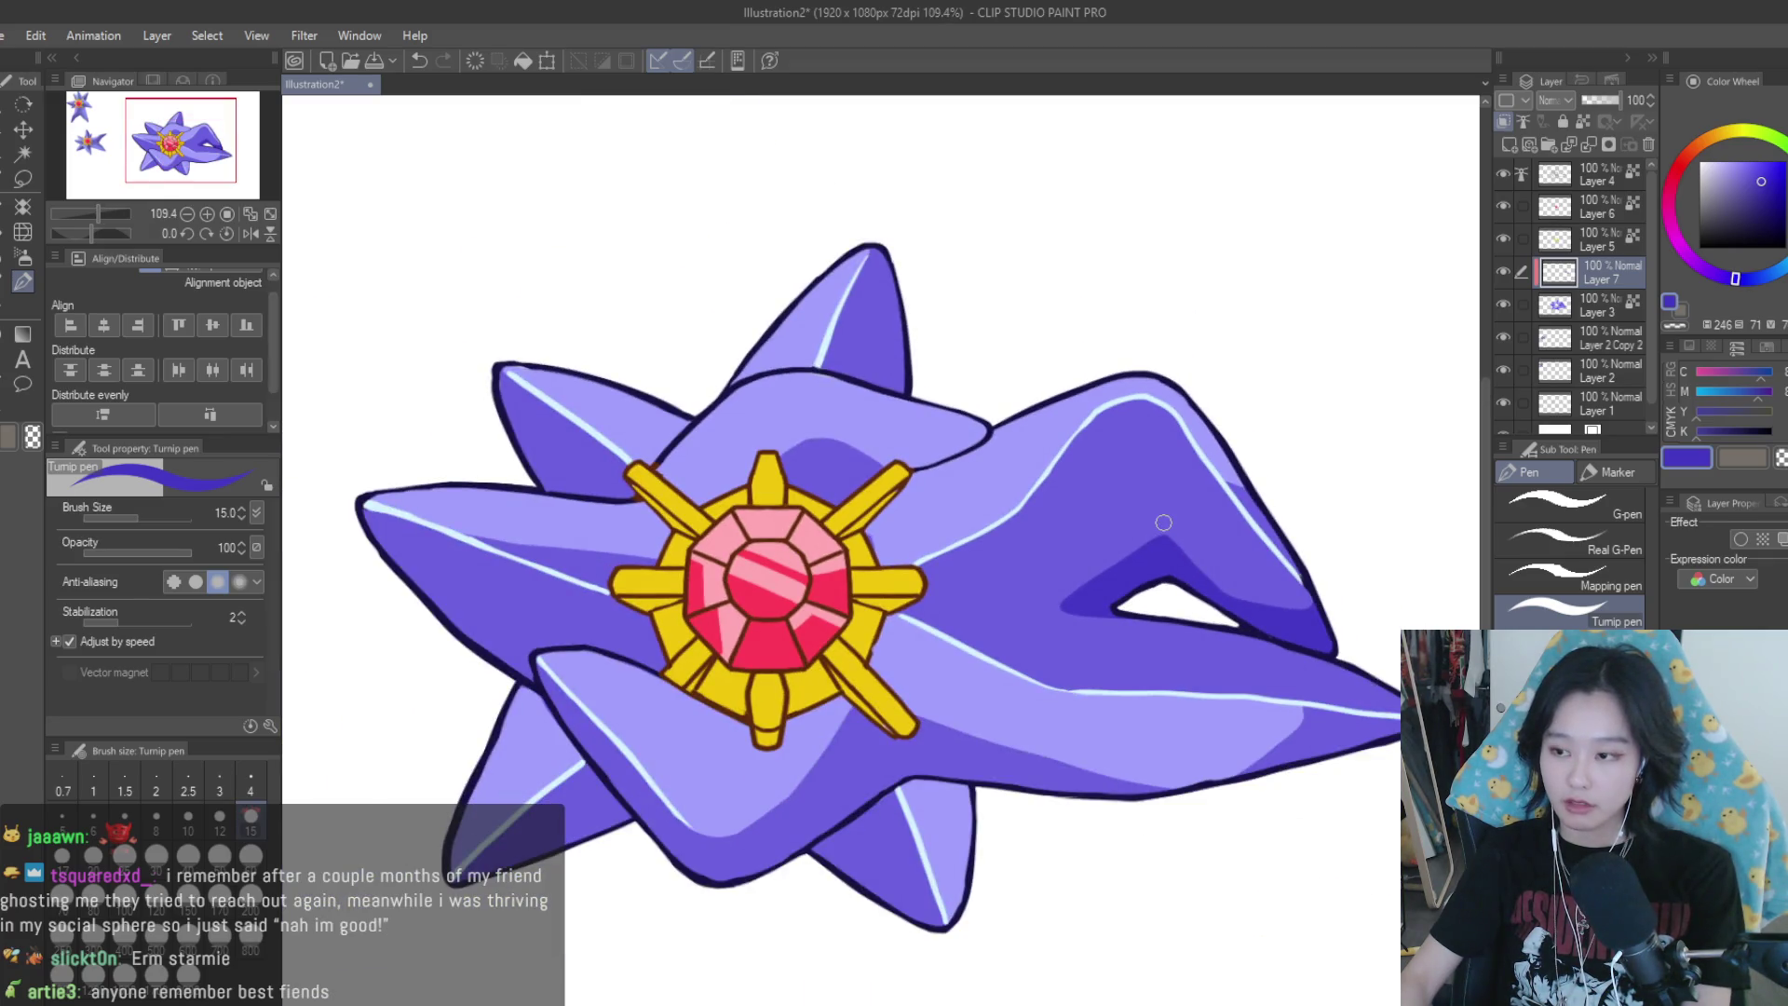
{"action": "scroll", "coordinate": [1302, 435], "scroll_direction": "down", "scroll_amount": 1}
{"action": "scroll", "coordinate": [1302, 435], "scroll_direction": "down", "scroll_amount": 2}
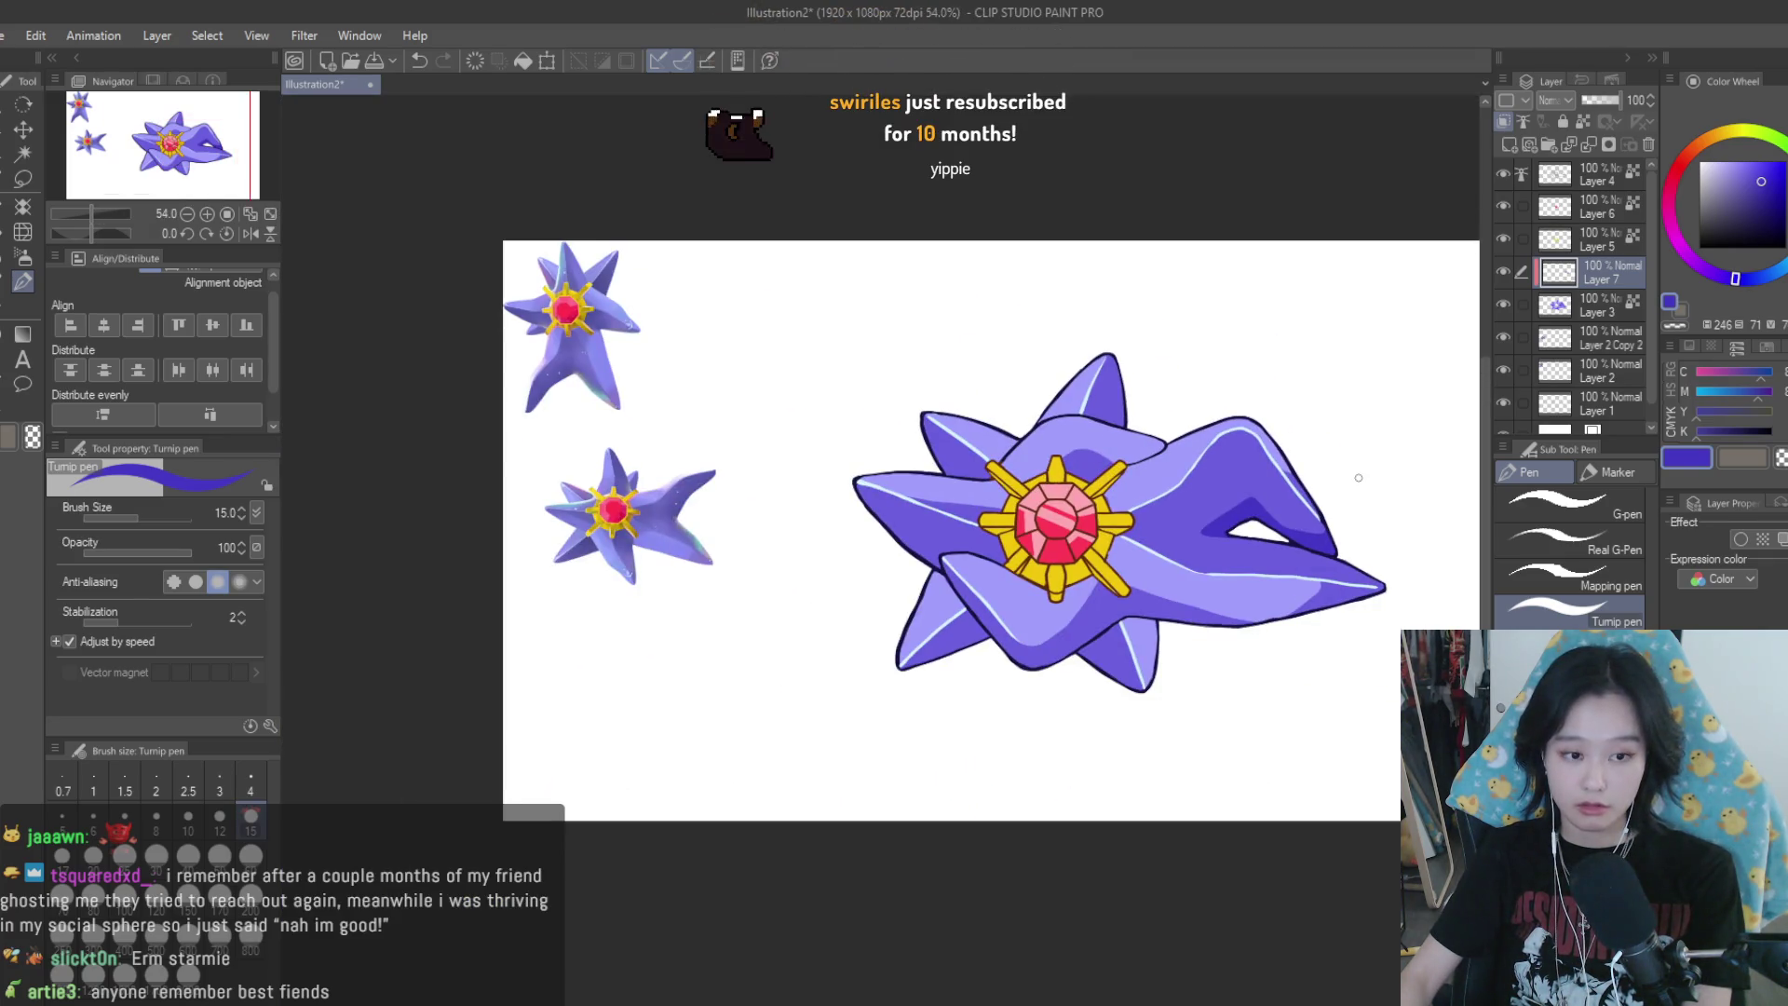
{"action": "scroll", "coordinate": [1408, 610], "scroll_direction": "up", "scroll_amount": 1}
{"action": "scroll", "coordinate": [1408, 610], "scroll_direction": "up", "scroll_amount": 4}
{"action": "scroll", "coordinate": [1408, 610], "scroll_direction": "up", "scroll_amount": 2}
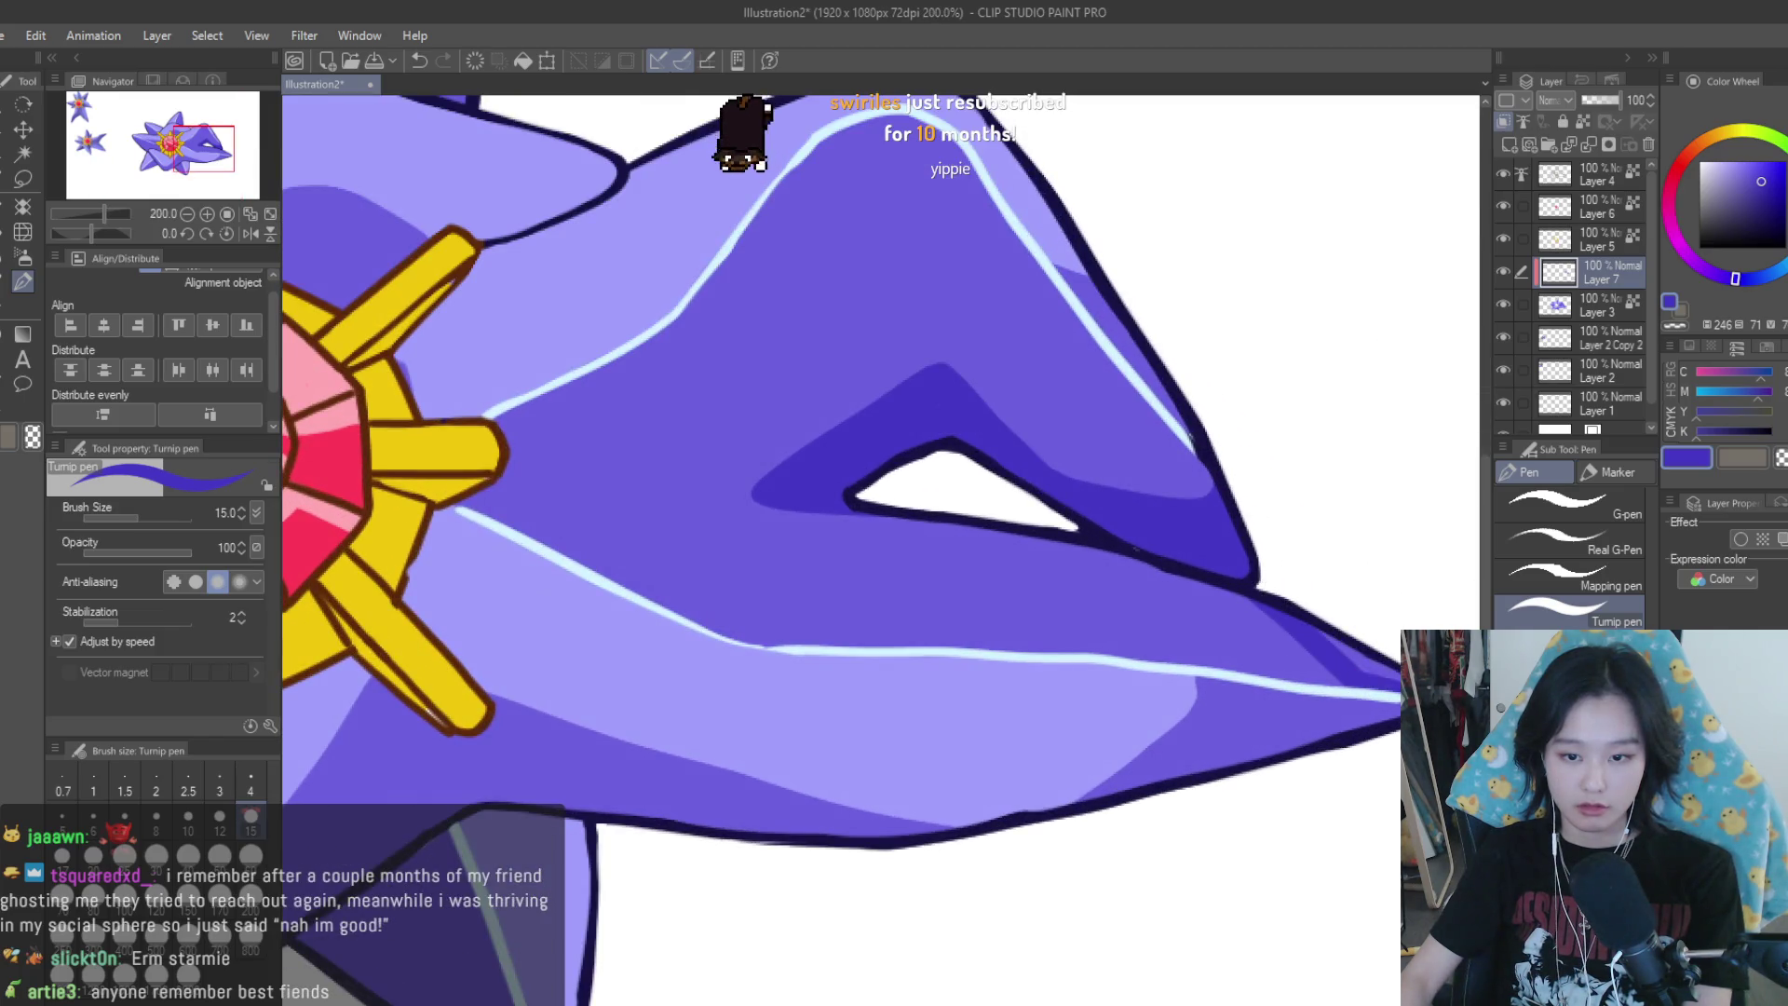
{"action": "scroll", "coordinate": [1305, 610], "scroll_direction": "up", "scroll_amount": 1}
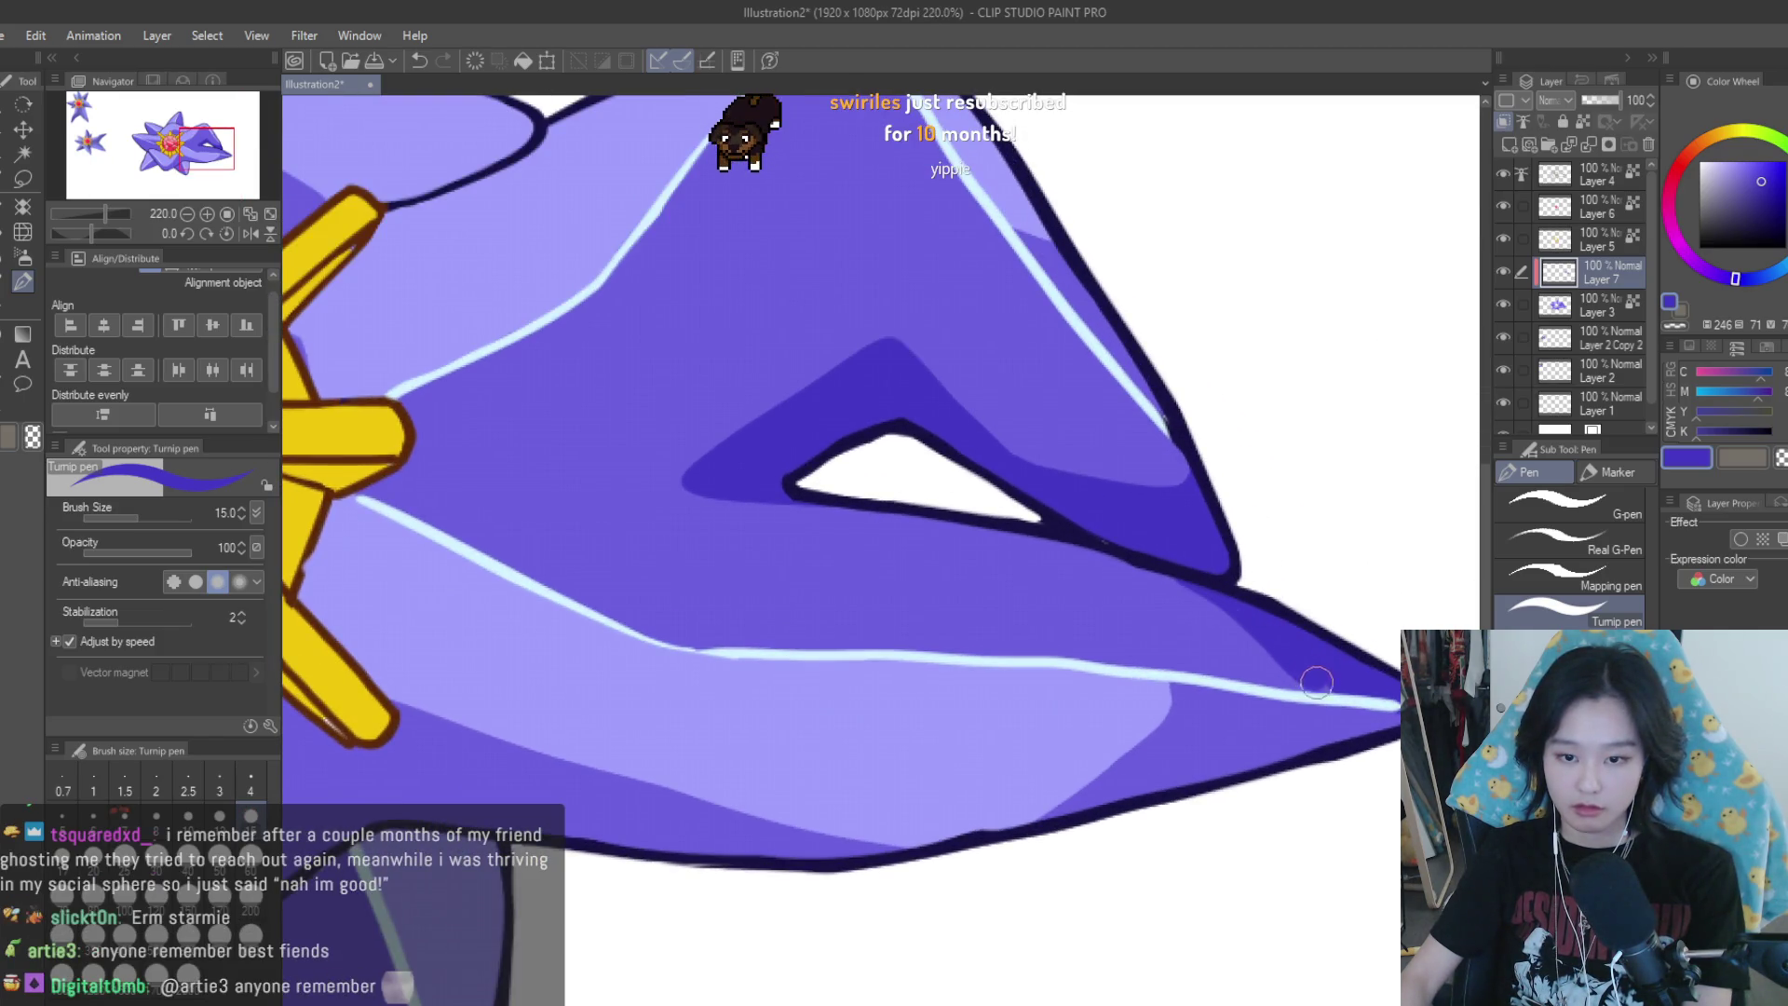
{"action": "scroll", "coordinate": [1303, 690], "scroll_direction": "down", "scroll_amount": 3}
{"action": "scroll", "coordinate": [1257, 698], "scroll_direction": "down", "scroll_amount": 3}
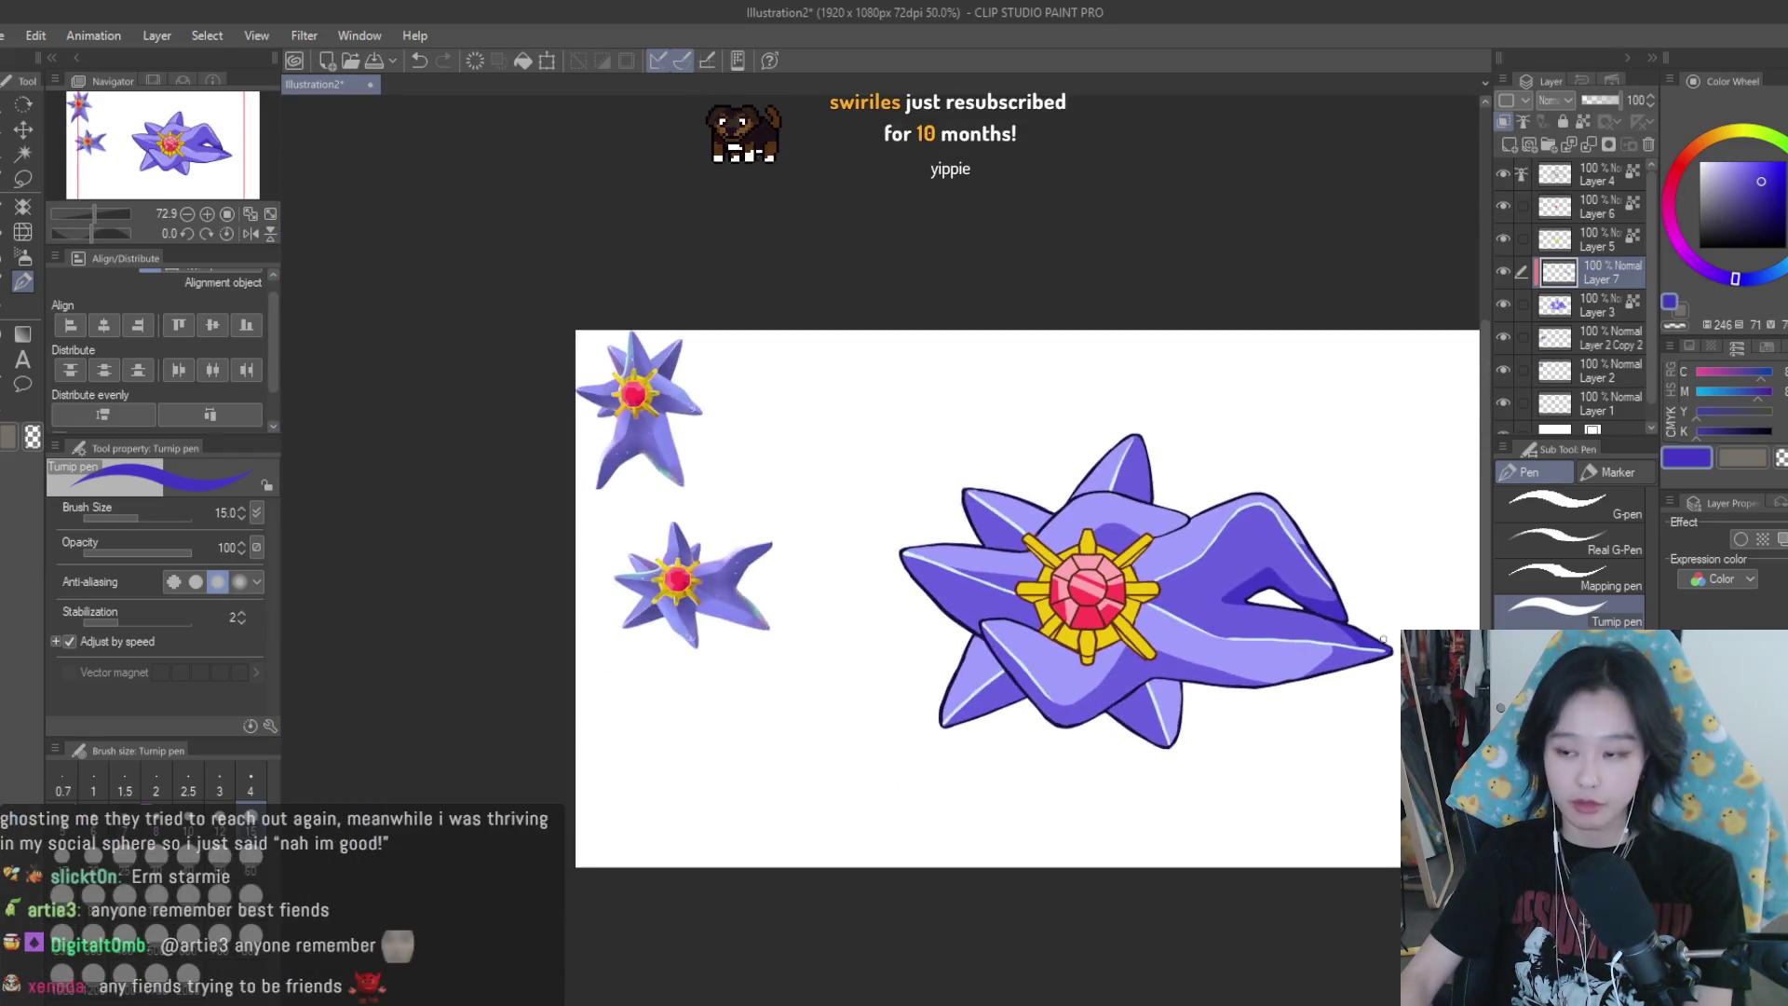
{"action": "scroll", "coordinate": [1117, 717], "scroll_direction": "up", "scroll_amount": 2}
{"action": "scroll", "coordinate": [1065, 726], "scroll_direction": "up", "scroll_amount": 1}
Paint a dark purple triangular shadow along the lower arm's lower edge
{"action": "scroll", "coordinate": [1064, 726], "scroll_direction": "up", "scroll_amount": 2}
{"action": "scroll", "coordinate": [990, 726], "scroll_direction": "up", "scroll_amount": 1}
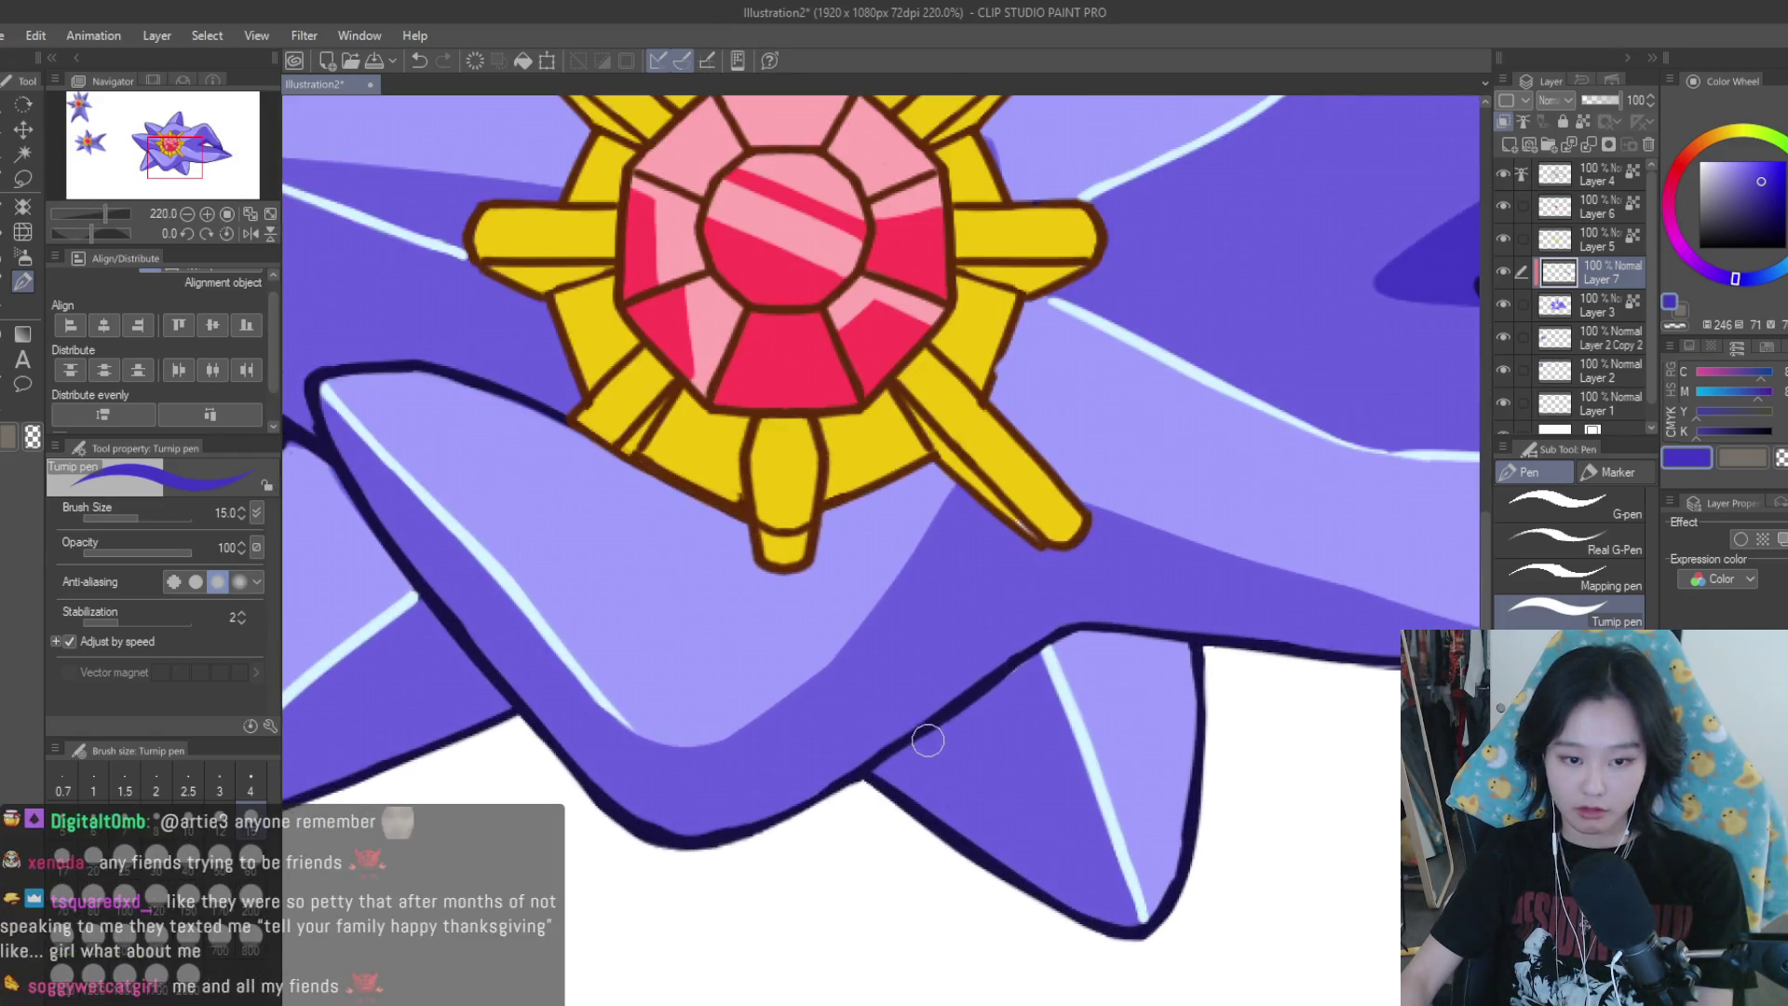
{"action": "scroll", "coordinate": [931, 742], "scroll_direction": "up", "scroll_amount": 1}
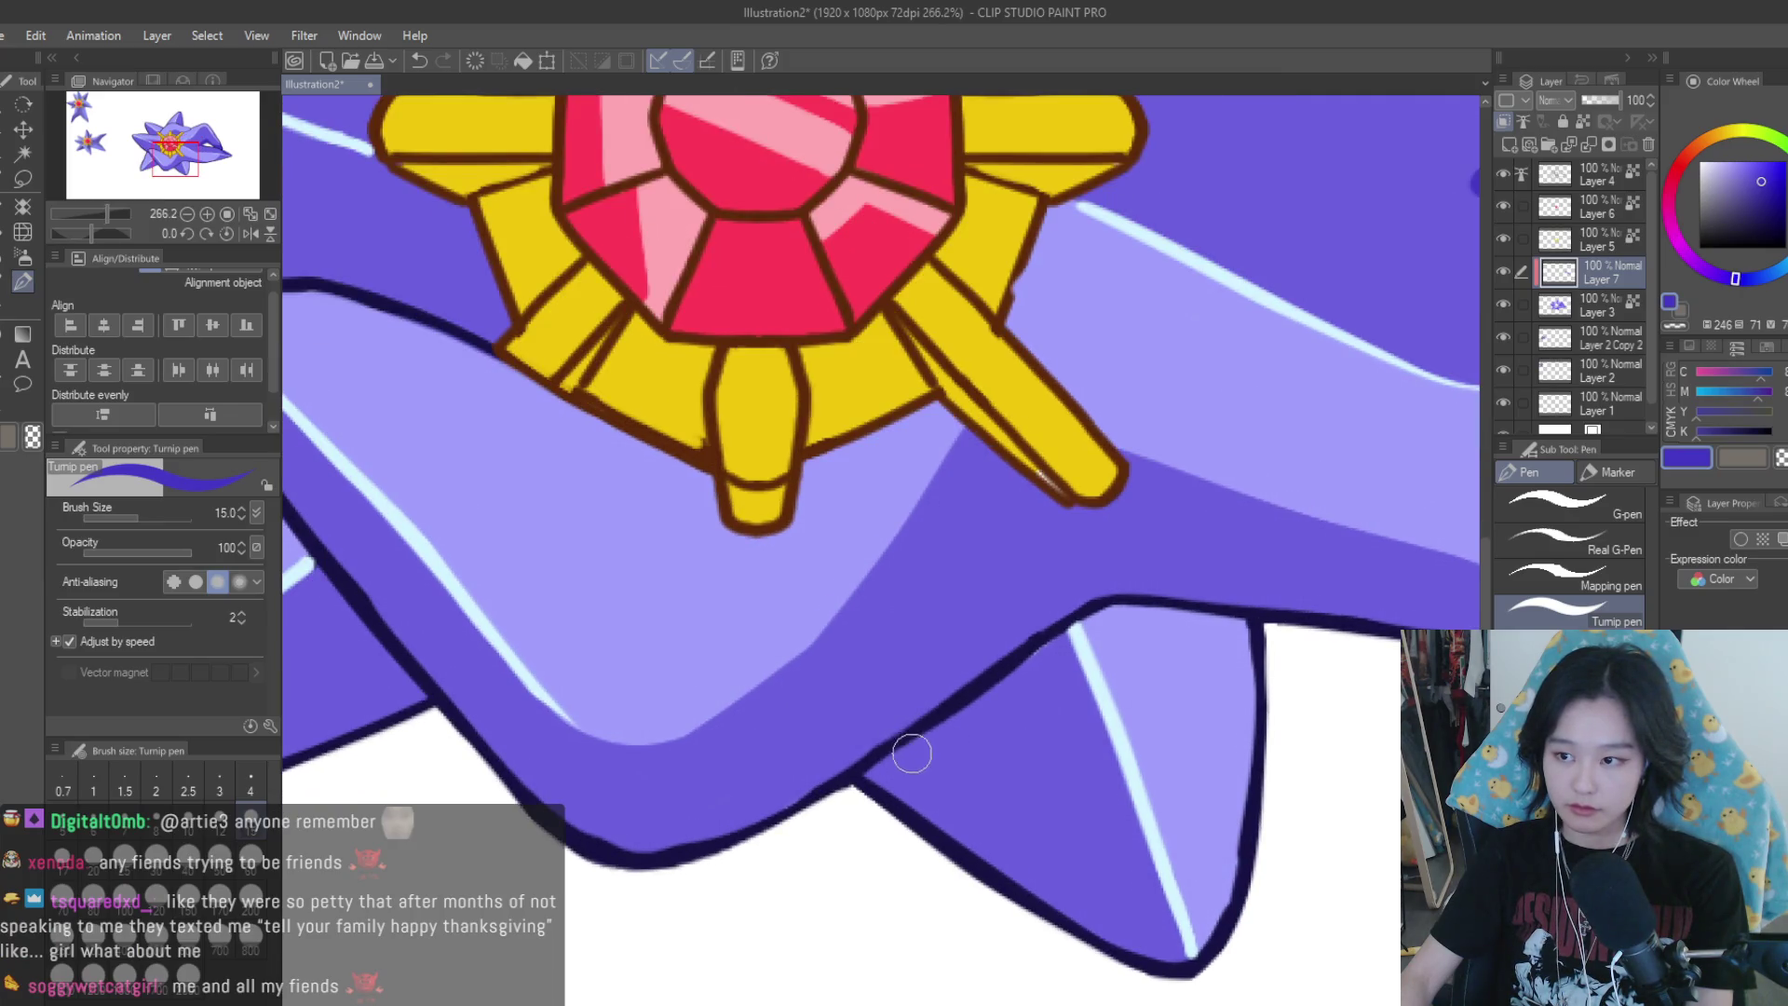
{"action": "scroll", "coordinate": [911, 753], "scroll_direction": "up", "scroll_amount": 1}
{"action": "scroll", "coordinate": [920, 751], "scroll_direction": "up", "scroll_amount": 1}
{"action": "mouse_move", "coordinate": [926, 725]}
{"action": "left_mouse_down"}
{"action": "mouse_move", "coordinate": [1134, 679]}
{"action": "mouse_move", "coordinate": [1046, 651]}
{"action": "mouse_move", "coordinate": [1154, 707]}
{"action": "mouse_move", "coordinate": [863, 790]}
{"action": "mouse_move", "coordinate": [964, 711]}
{"action": "left_mouse_up"}
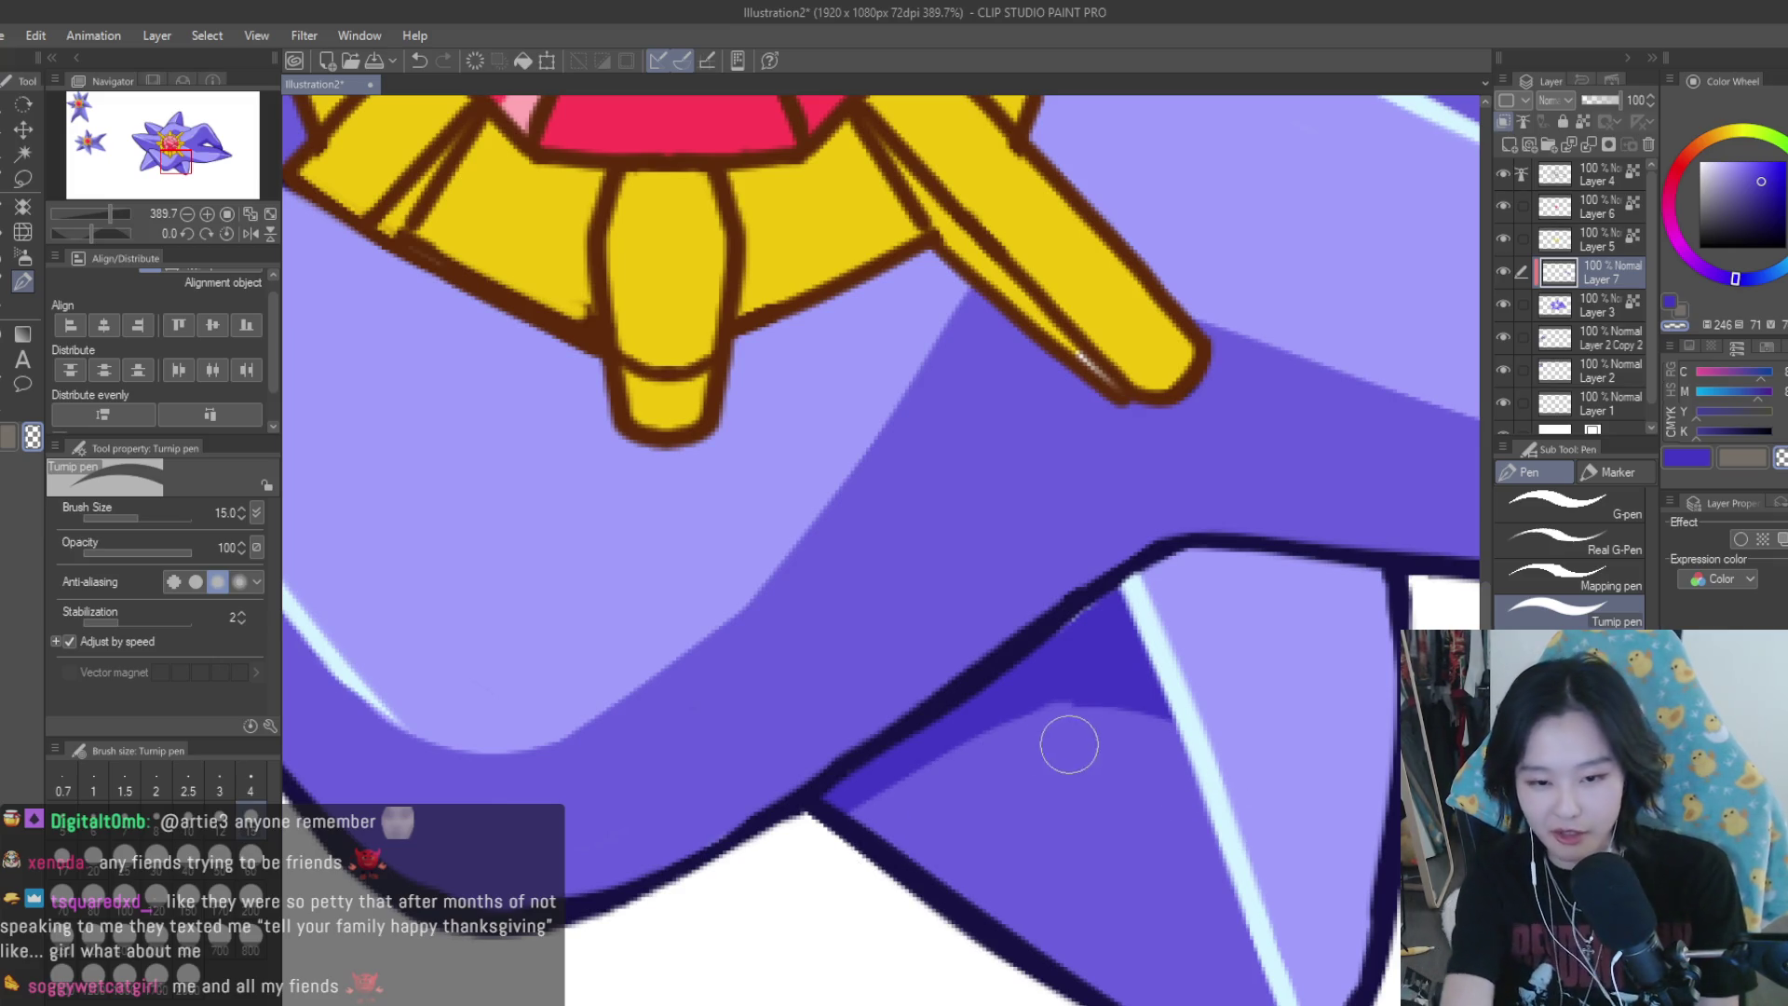
{"action": "left_click_drag", "start_coordinate": [1138, 750], "coordinate": [1203, 756]}
{"action": "left_click_drag", "start_coordinate": [1174, 697], "coordinate": [833, 799]}
{"action": "left_click_drag", "start_coordinate": [936, 741], "coordinate": [802, 818]}
{"action": "left_click_drag", "start_coordinate": [1155, 694], "coordinate": [905, 741]}
{"action": "mouse_move", "coordinate": [1080, 661]}
{"action": "left_mouse_down"}
{"action": "mouse_move", "coordinate": [1112, 601]}
{"action": "mouse_move", "coordinate": [1157, 699]}
{"action": "mouse_move", "coordinate": [922, 718]}
{"action": "left_mouse_up"}
Shade the lower-left arm in dark purple, then select the main drawing colour
{"action": "scroll", "coordinate": [1171, 681], "scroll_direction": "up", "scroll_amount": 1}
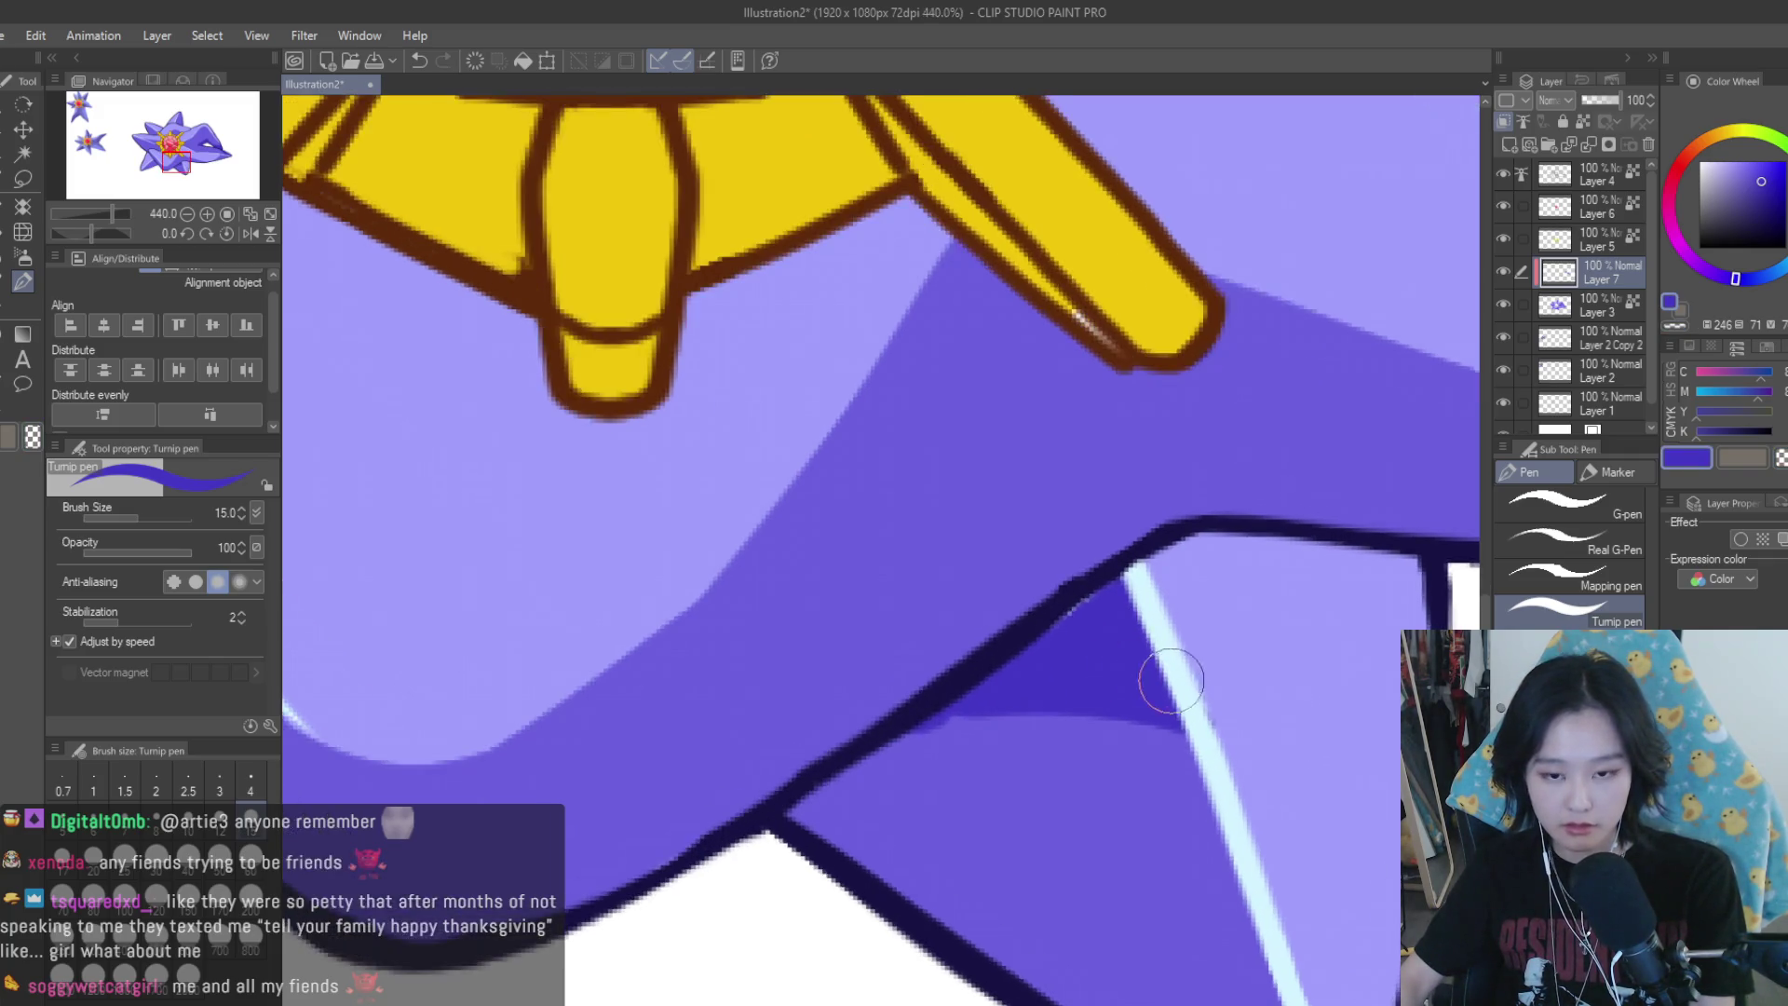
{"action": "scroll", "coordinate": [1170, 680], "scroll_direction": "down", "scroll_amount": 4}
{"action": "scroll", "coordinate": [1170, 681], "scroll_direction": "down", "scroll_amount": 3}
{"action": "scroll", "coordinate": [1223, 644], "scroll_direction": "up", "scroll_amount": 2}
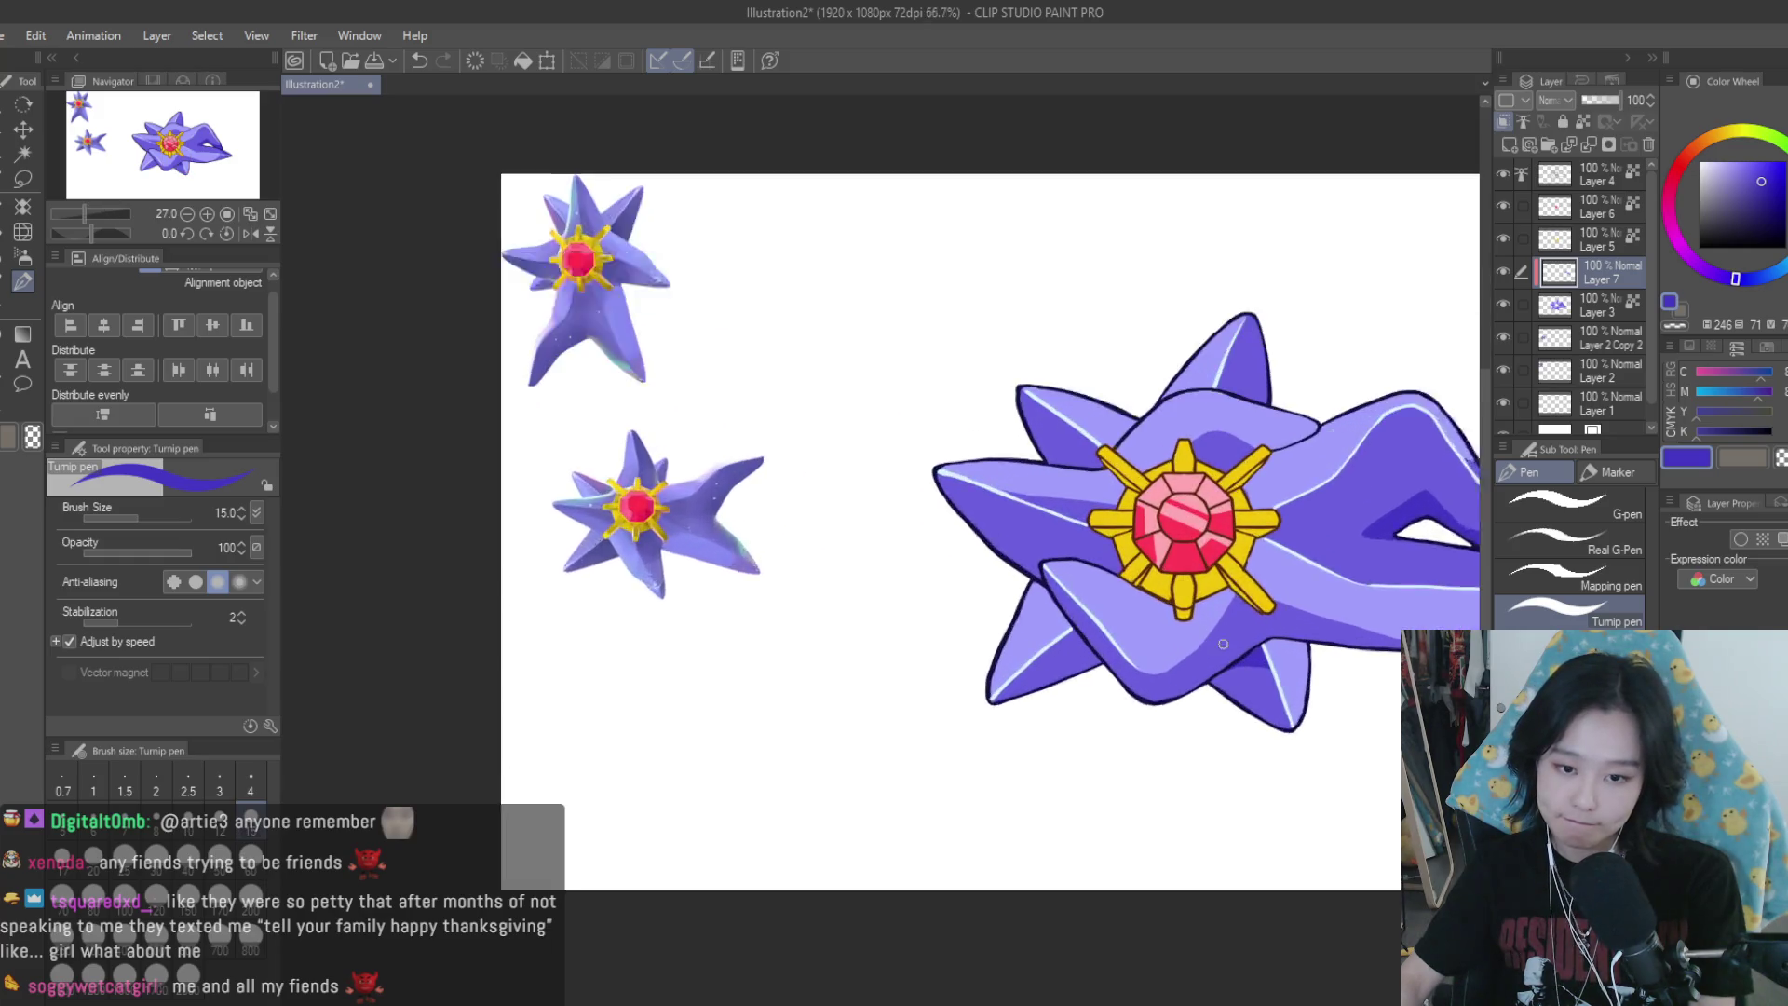
{"action": "scroll", "coordinate": [1223, 643], "scroll_direction": "up", "scroll_amount": 1}
{"action": "scroll", "coordinate": [974, 566], "scroll_direction": "up", "scroll_amount": 1}
{"action": "scroll", "coordinate": [975, 566], "scroll_direction": "down", "scroll_amount": 1}
{"action": "scroll", "coordinate": [1160, 744], "scroll_direction": "up", "scroll_amount": 2}
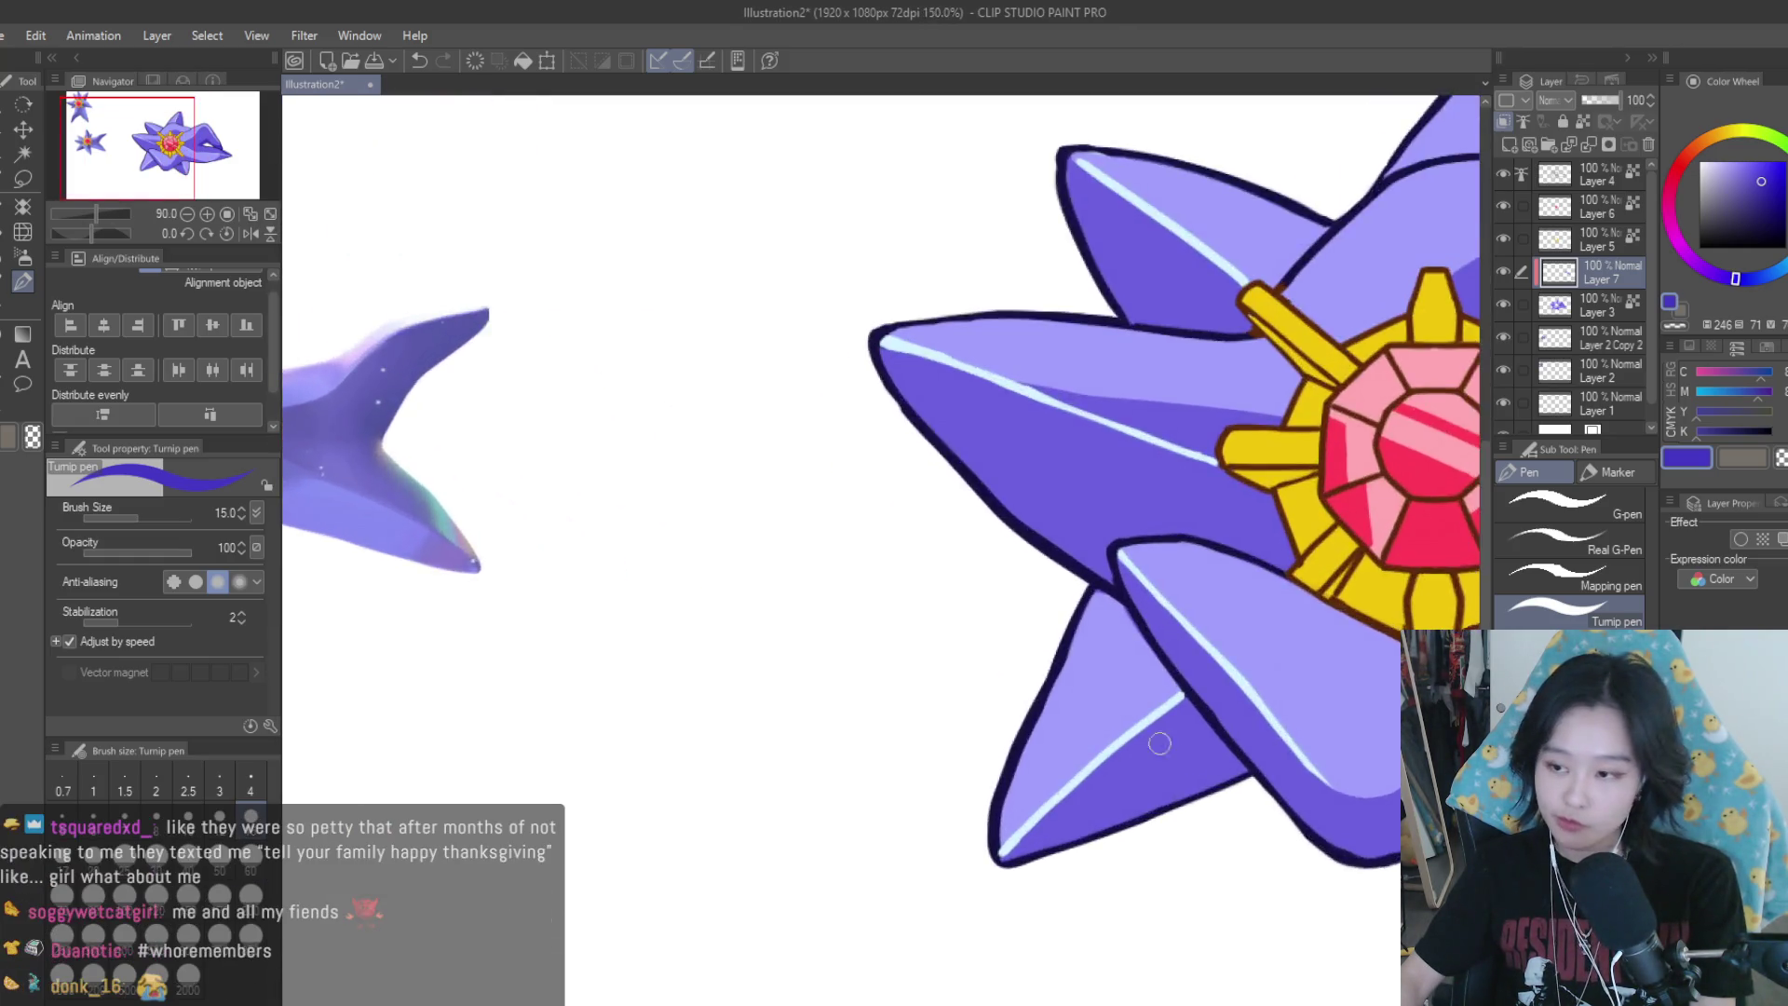
{"action": "scroll", "coordinate": [1160, 743], "scroll_direction": "up", "scroll_amount": 1}
{"action": "scroll", "coordinate": [1211, 699], "scroll_direction": "up", "scroll_amount": 1}
{"action": "scroll", "coordinate": [1109, 722], "scroll_direction": "up", "scroll_amount": 1}
{"action": "mouse_move", "coordinate": [1043, 722]}
{"action": "left_mouse_down"}
{"action": "mouse_move", "coordinate": [1187, 750]}
{"action": "mouse_move", "coordinate": [1071, 704]}
{"action": "mouse_move", "coordinate": [1015, 708]}
{"action": "left_mouse_up"}
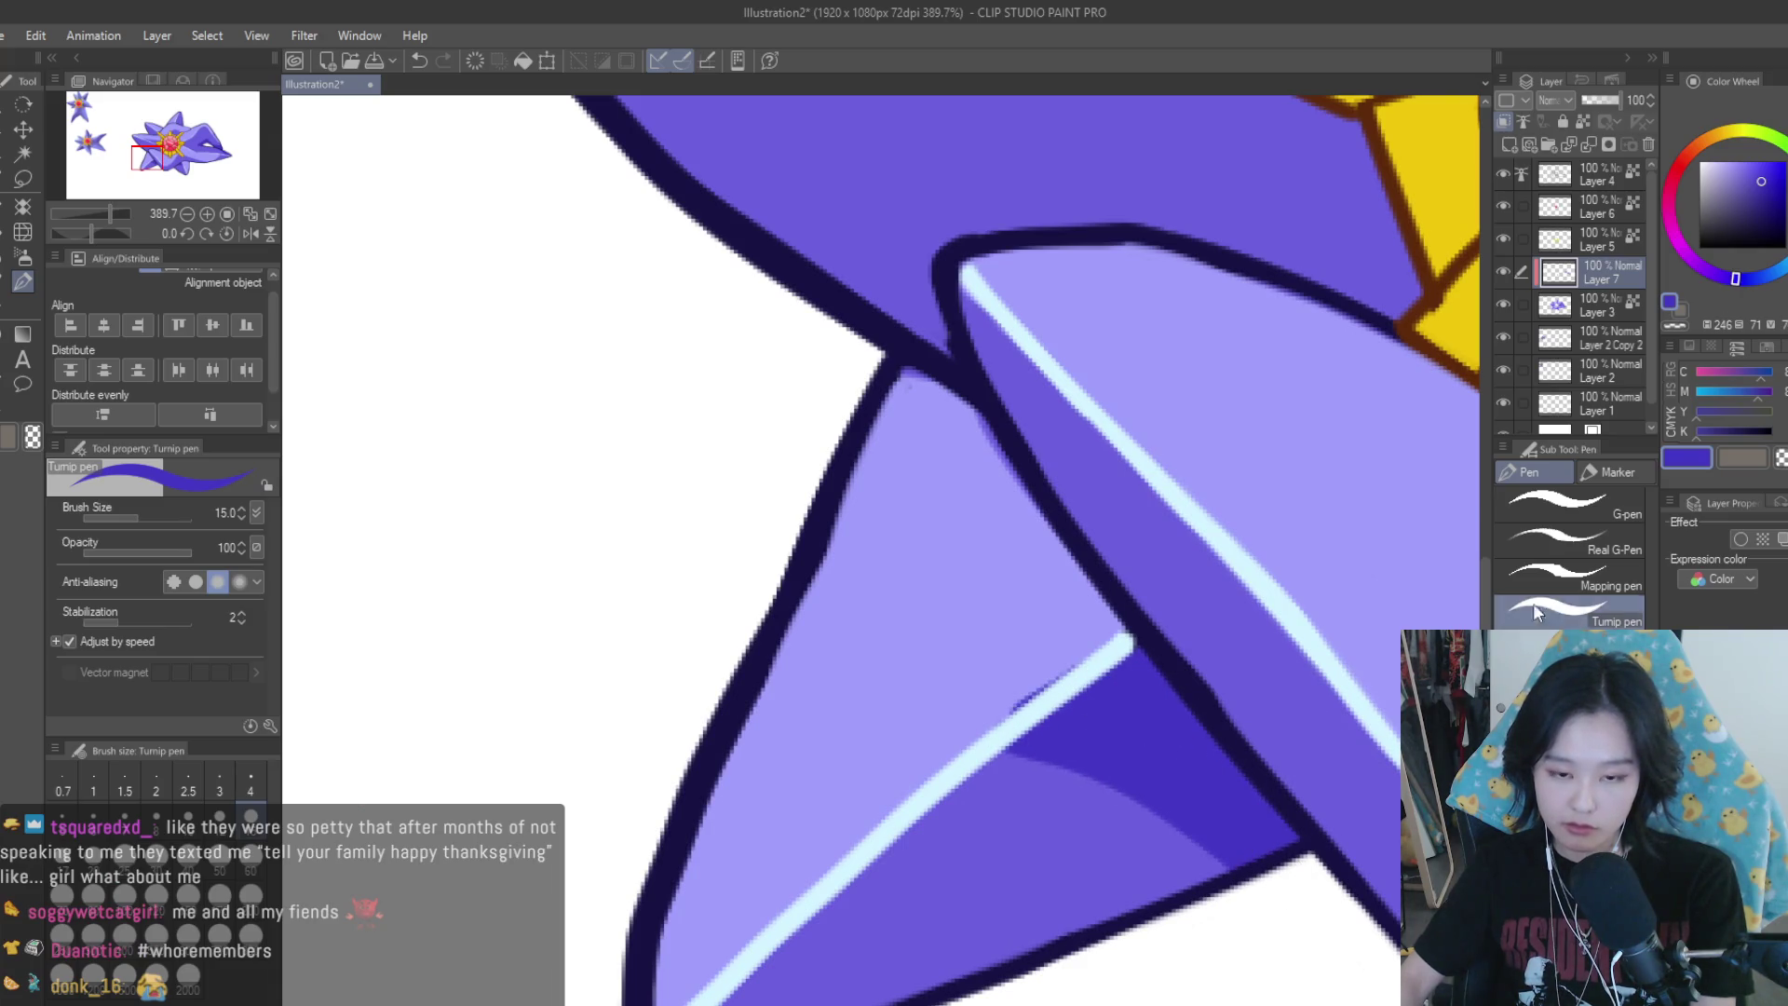
{"action": "scroll", "coordinate": [1080, 640], "scroll_direction": "down", "scroll_amount": 4}
{"action": "scroll", "coordinate": [910, 627], "scroll_direction": "down", "scroll_amount": 2}
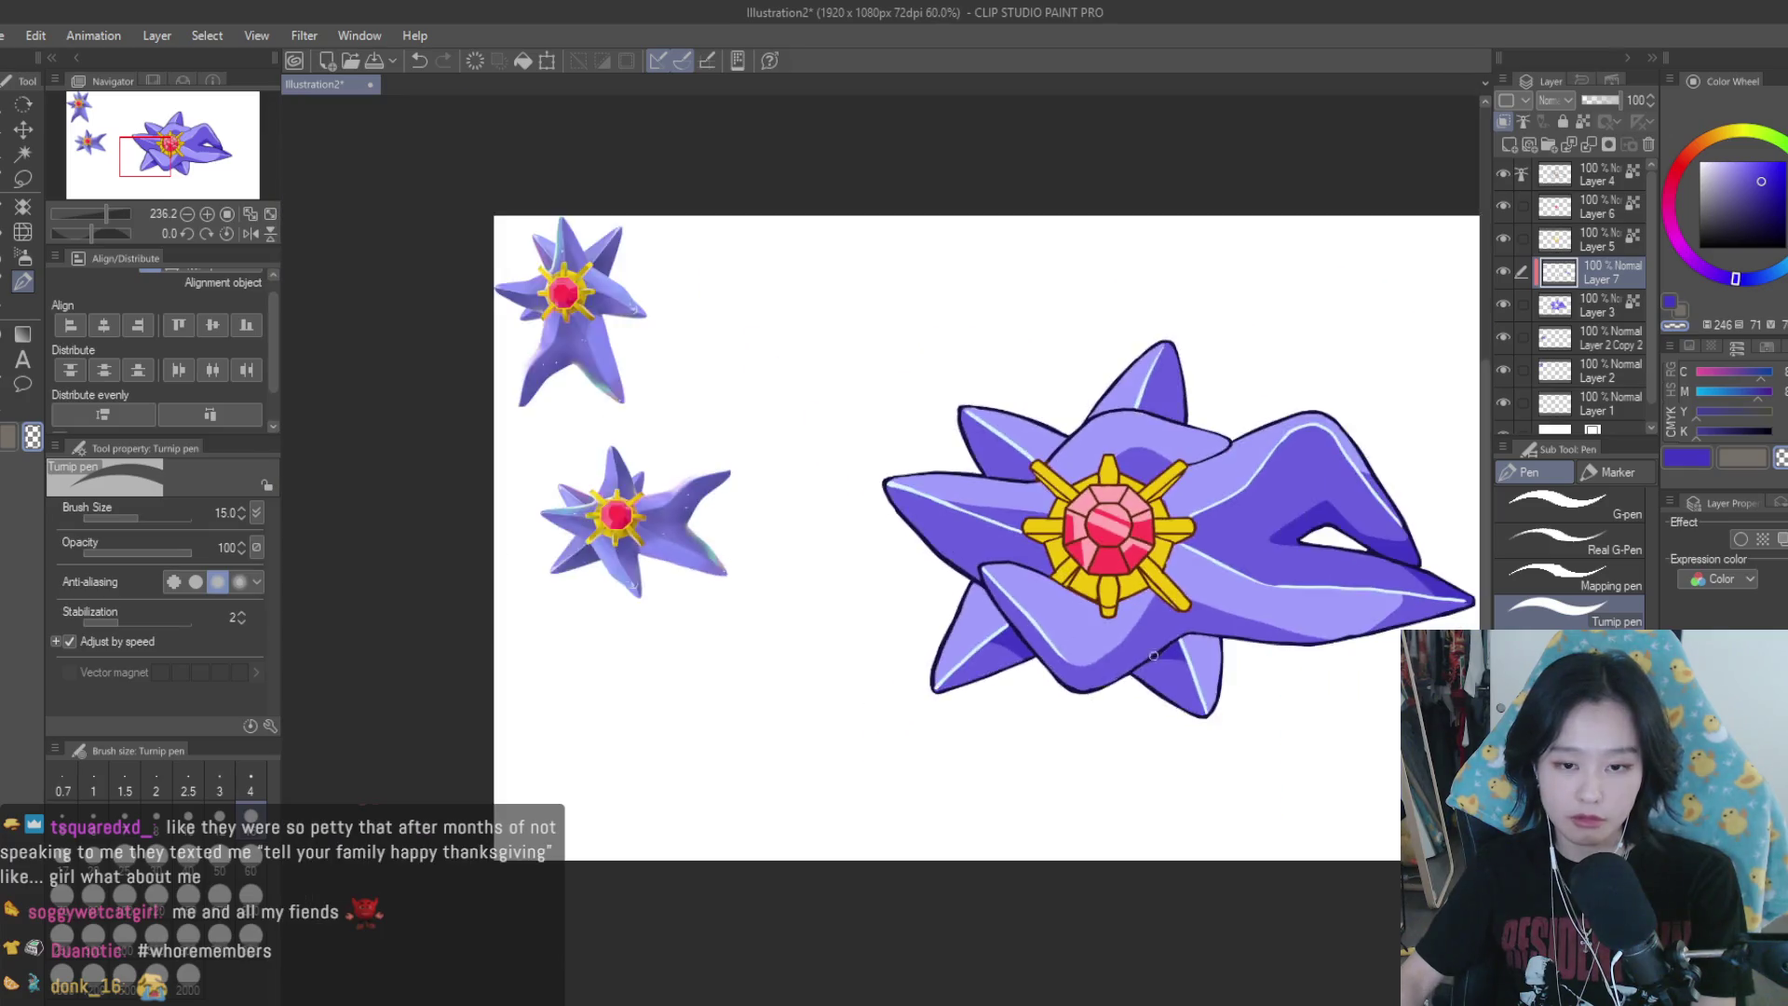
{"action": "scroll", "coordinate": [1153, 656], "scroll_direction": "down", "scroll_amount": 3}
{"action": "scroll", "coordinate": [1152, 656], "scroll_direction": "up", "scroll_amount": 2}
{"action": "left_click", "coordinate": [1687, 459]}
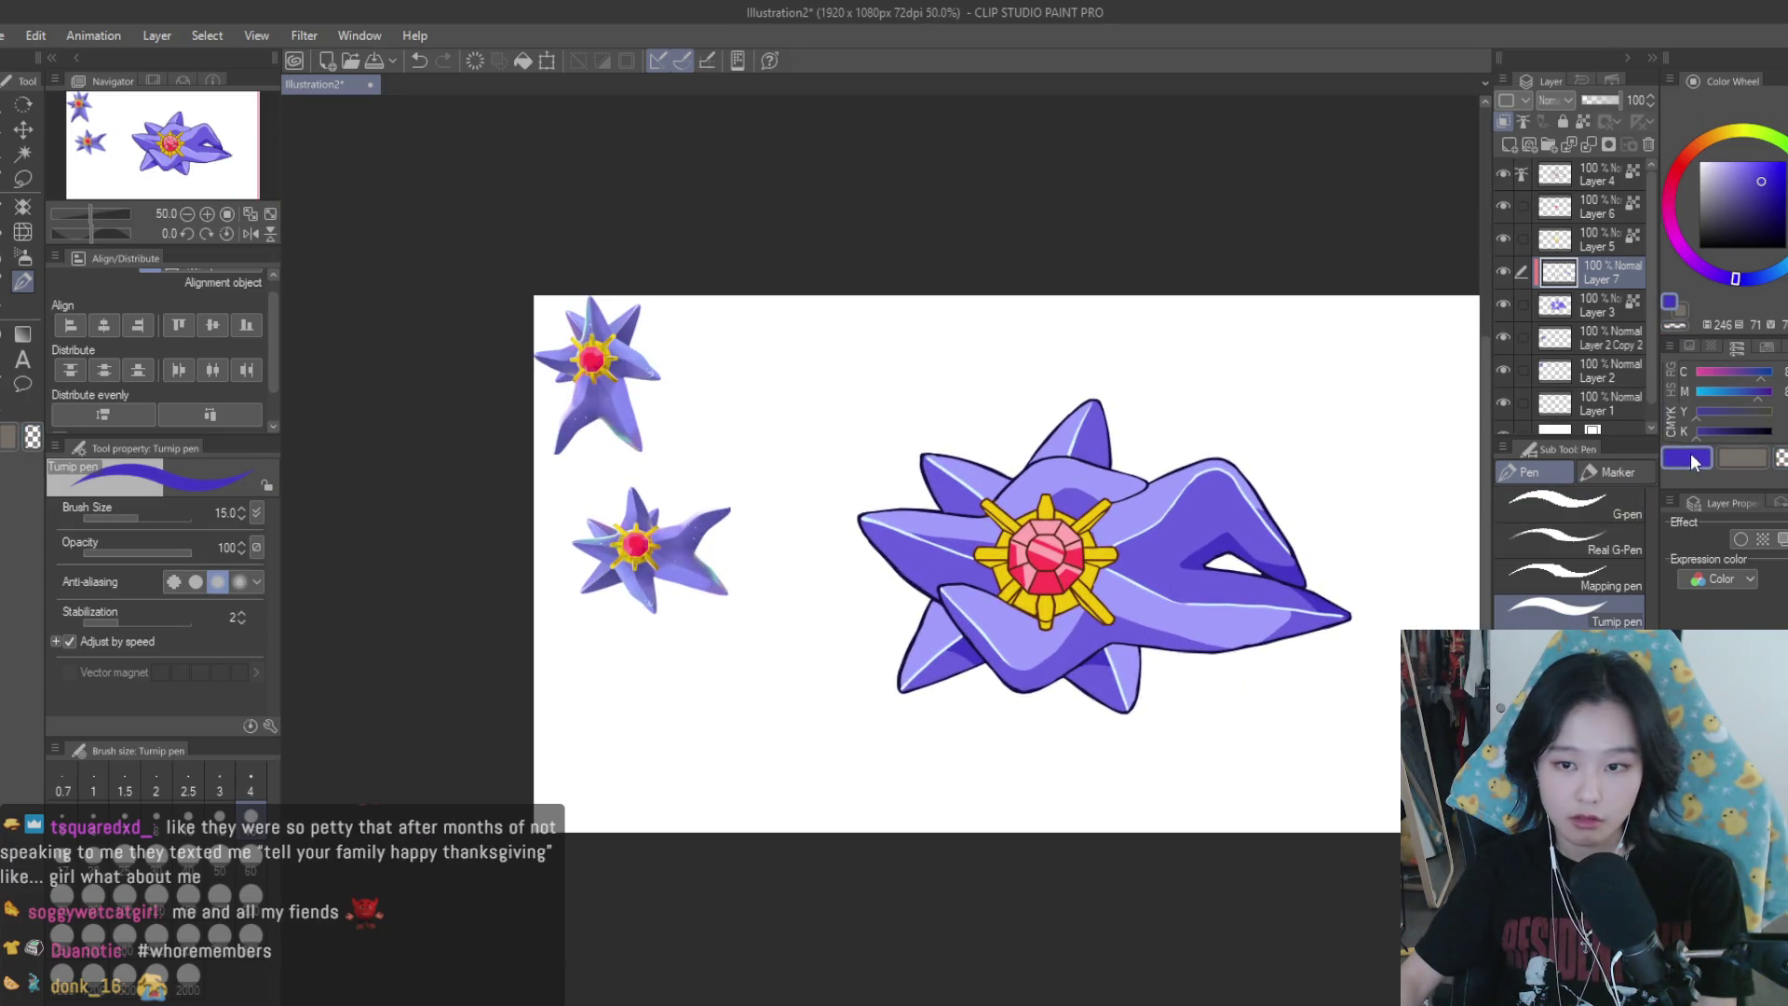
Fill dark shading down to the arm's lower outline and beside the gold spike
{"action": "scroll", "coordinate": [950, 411], "scroll_direction": "up", "scroll_amount": 2}
{"action": "scroll", "coordinate": [877, 460], "scroll_direction": "up", "scroll_amount": 3}
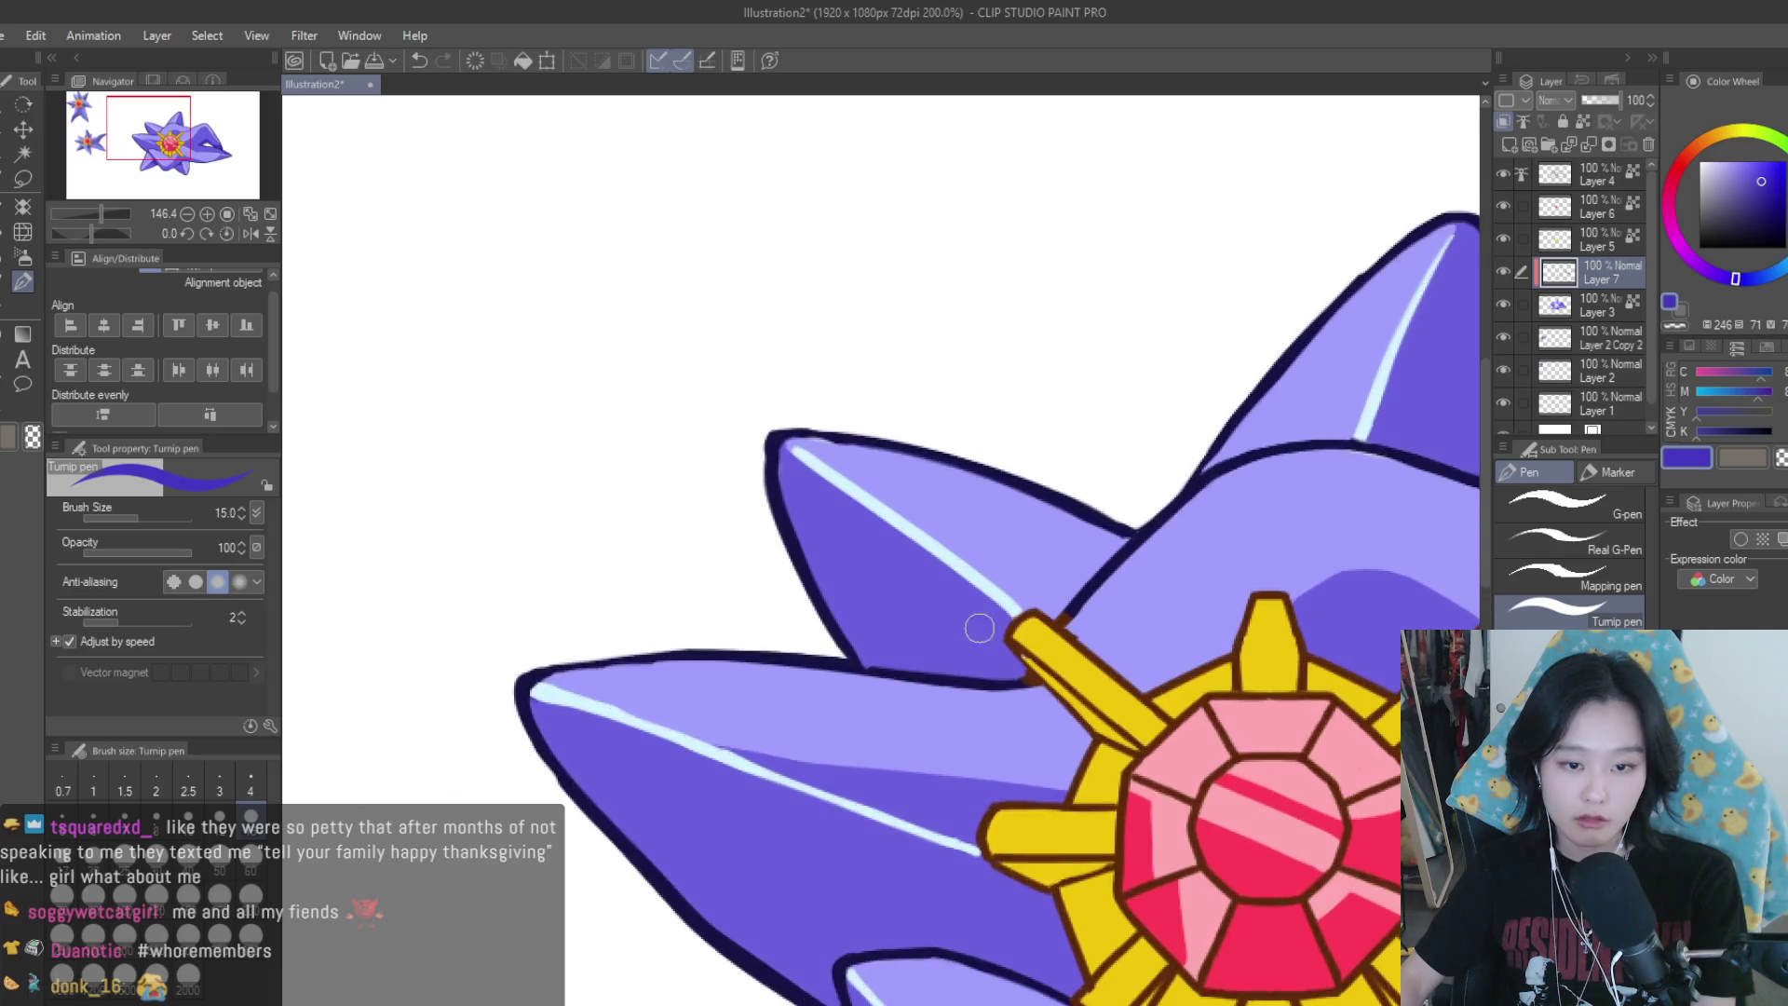
{"action": "scroll", "coordinate": [978, 624], "scroll_direction": "up", "scroll_amount": 3}
{"action": "left_click_drag", "start_coordinate": [1017, 670], "coordinate": [1017, 712]}
{"action": "mouse_move", "coordinate": [982, 593]}
{"action": "left_mouse_down"}
{"action": "mouse_move", "coordinate": [957, 730]}
{"action": "mouse_move", "coordinate": [969, 658]}
{"action": "mouse_move", "coordinate": [931, 707]}
{"action": "left_mouse_up"}
Shade beside the highlight stripe on the upper arm, extending toward the lower outline
{"action": "scroll", "coordinate": [919, 686], "scroll_direction": "down", "scroll_amount": 1}
{"action": "scroll", "coordinate": [1053, 618], "scroll_direction": "down", "scroll_amount": 2}
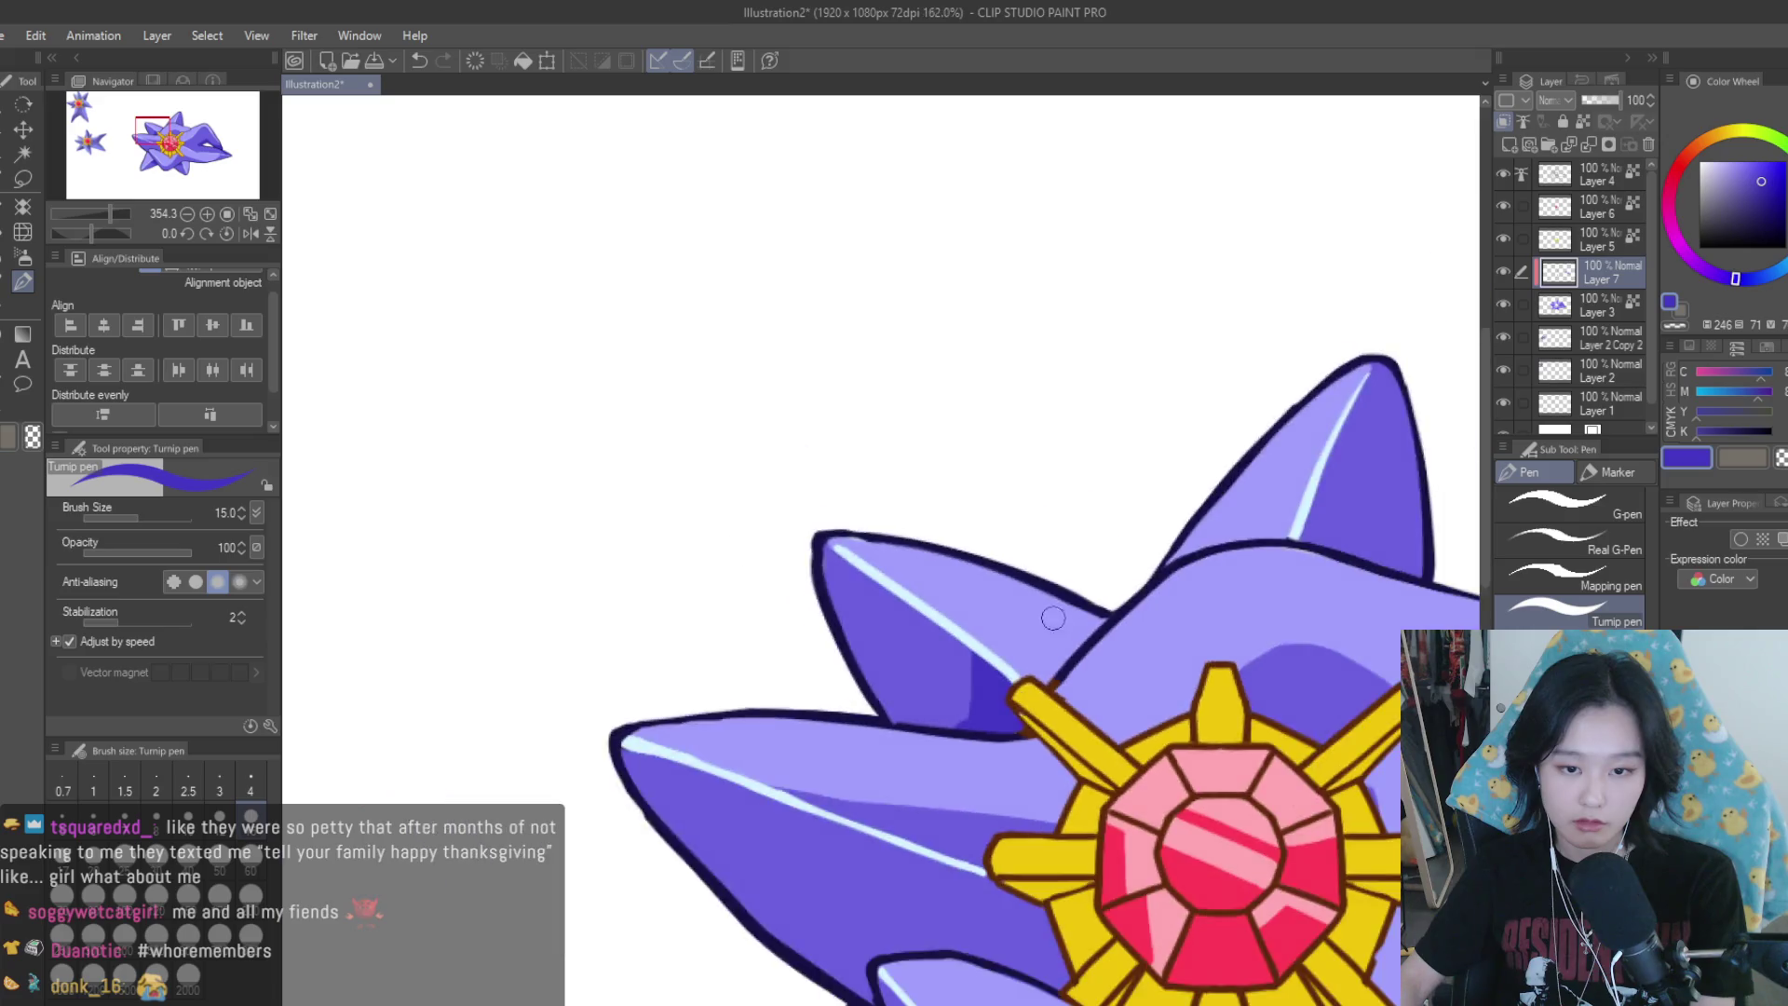
{"action": "scroll", "coordinate": [1052, 617], "scroll_direction": "down", "scroll_amount": 2}
{"action": "scroll", "coordinate": [1260, 531], "scroll_direction": "up", "scroll_amount": 5}
{"action": "left_click_drag", "start_coordinate": [1086, 539], "coordinate": [1137, 702]}
{"action": "mouse_move", "coordinate": [1051, 665]}
{"action": "left_mouse_down"}
{"action": "mouse_move", "coordinate": [1060, 588]}
{"action": "mouse_move", "coordinate": [1052, 652]}
{"action": "left_mouse_up"}
{"action": "left_click_drag", "start_coordinate": [1071, 577], "coordinate": [1024, 708]}
{"action": "left_click_drag", "start_coordinate": [1104, 521], "coordinate": [1125, 645]}
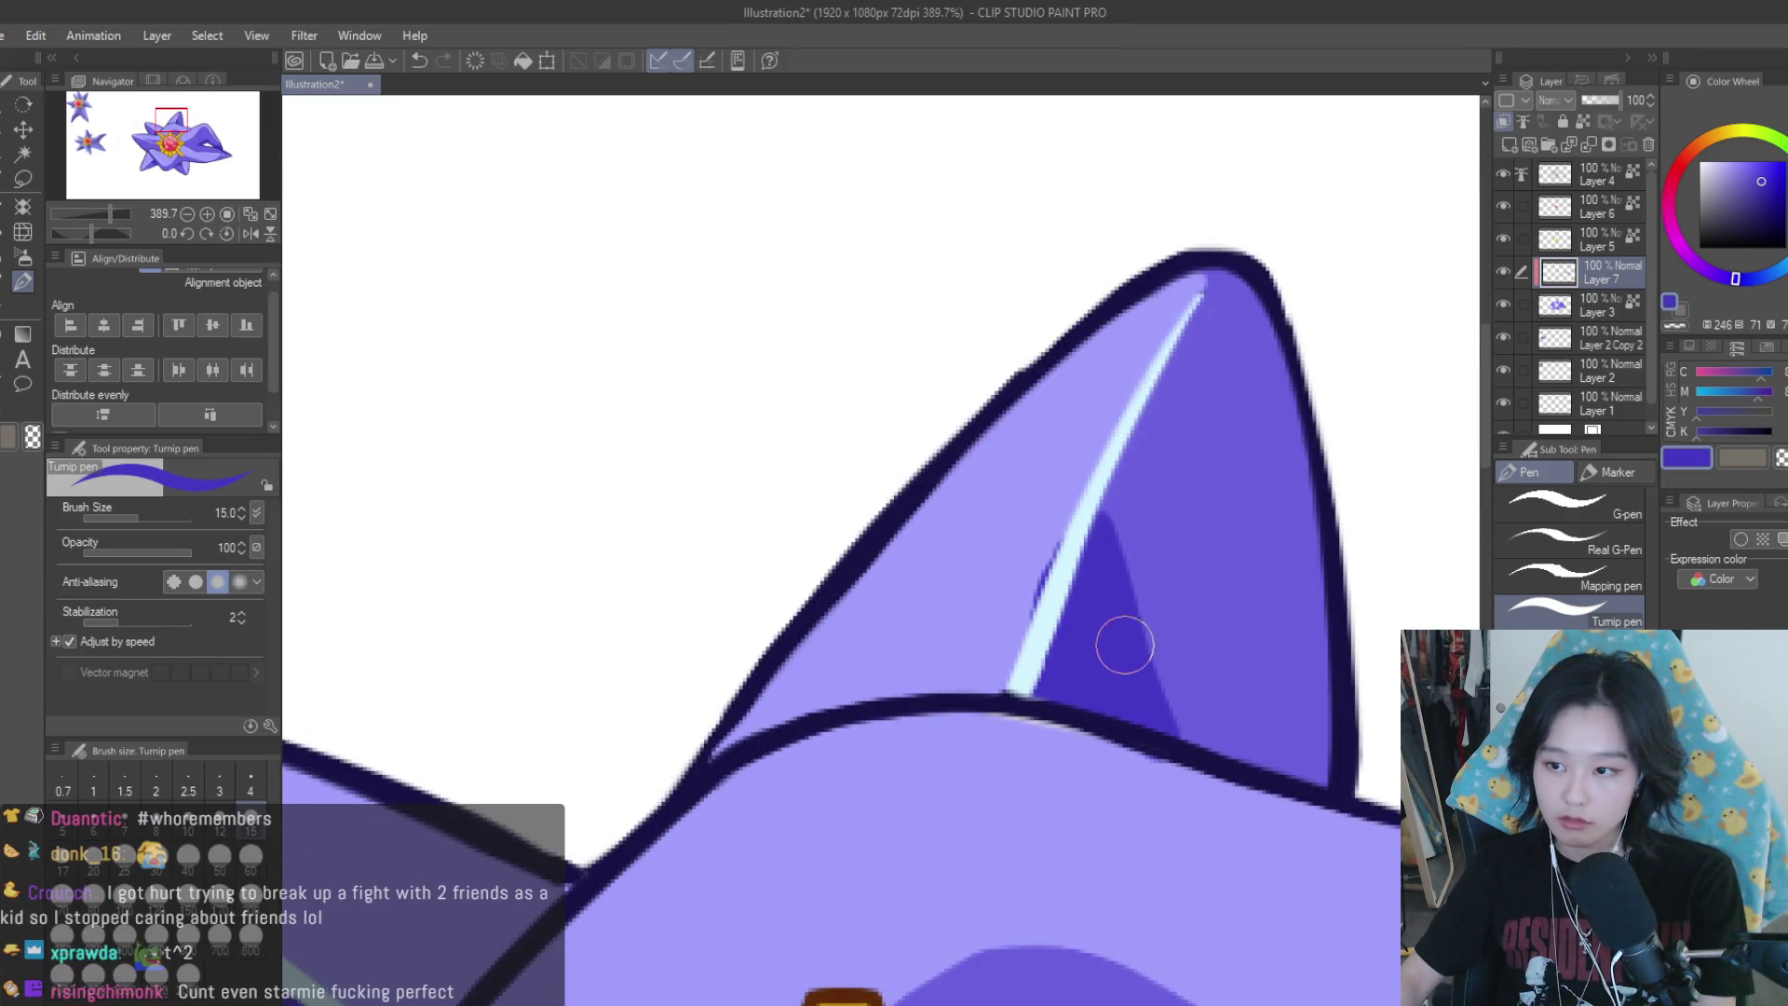
{"action": "scroll", "coordinate": [1014, 470], "scroll_direction": "down", "scroll_amount": 4}
{"action": "scroll", "coordinate": [1047, 577], "scroll_direction": "up", "scroll_amount": 4}
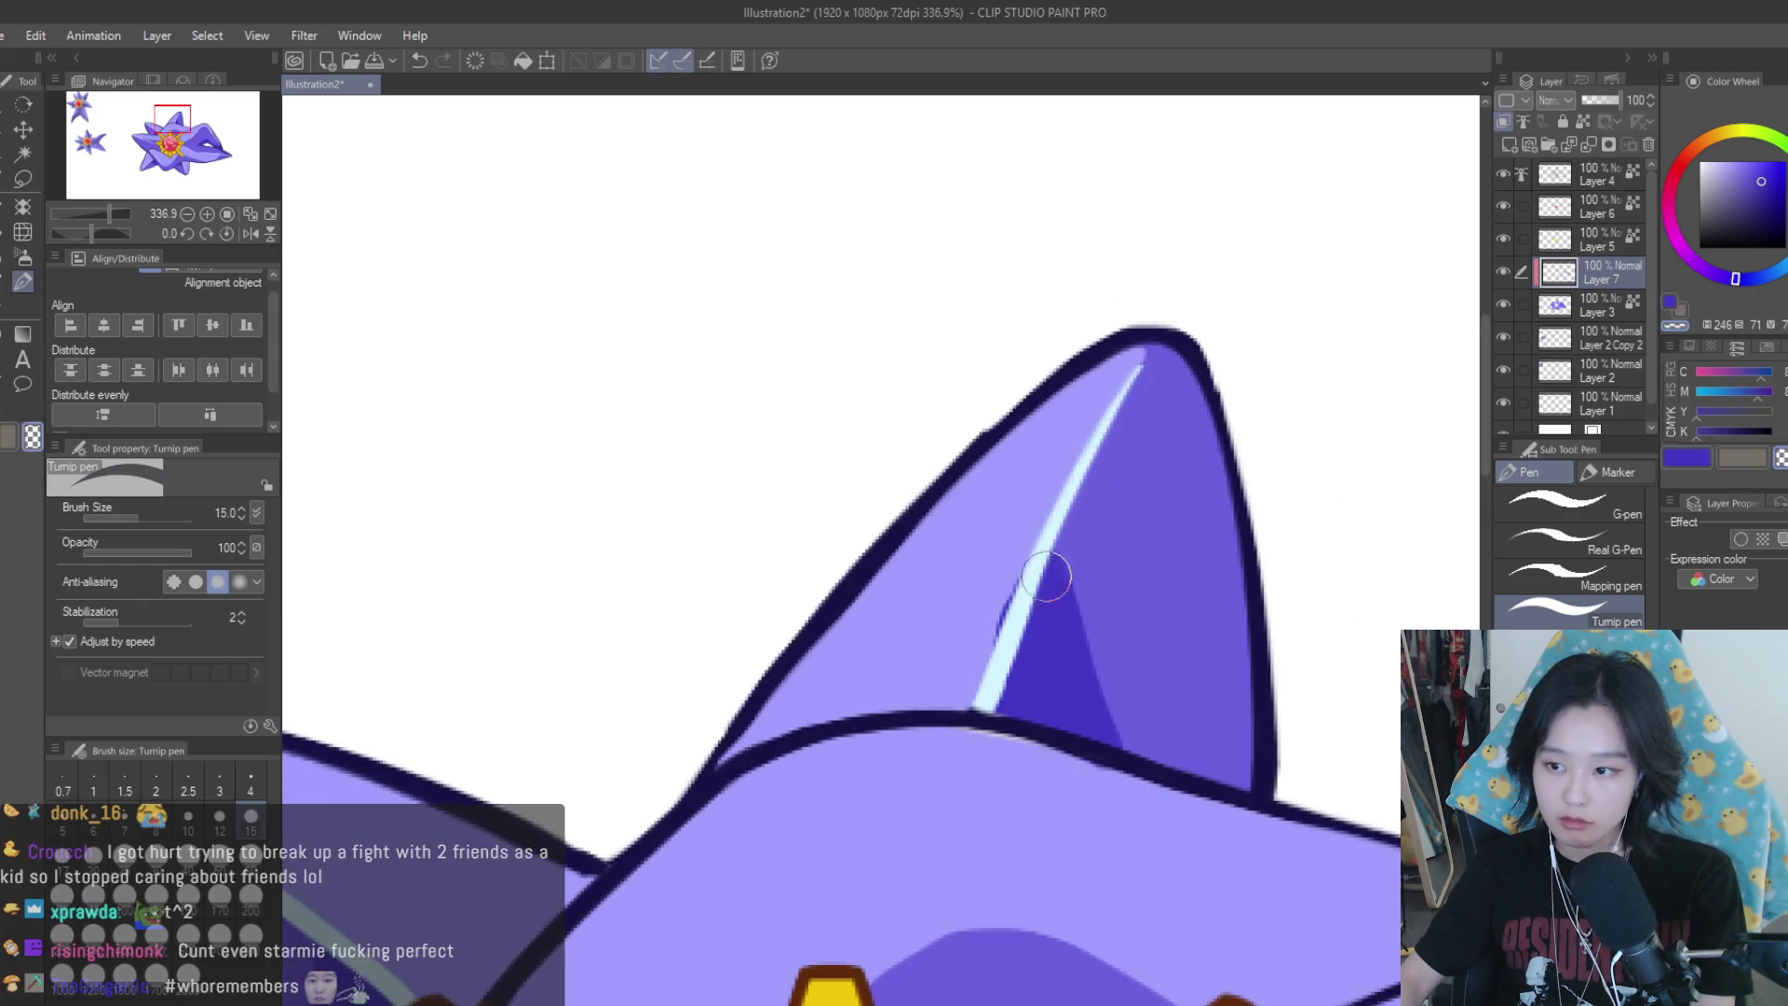
{"action": "left_click_drag", "start_coordinate": [963, 656], "coordinate": [1014, 639]}
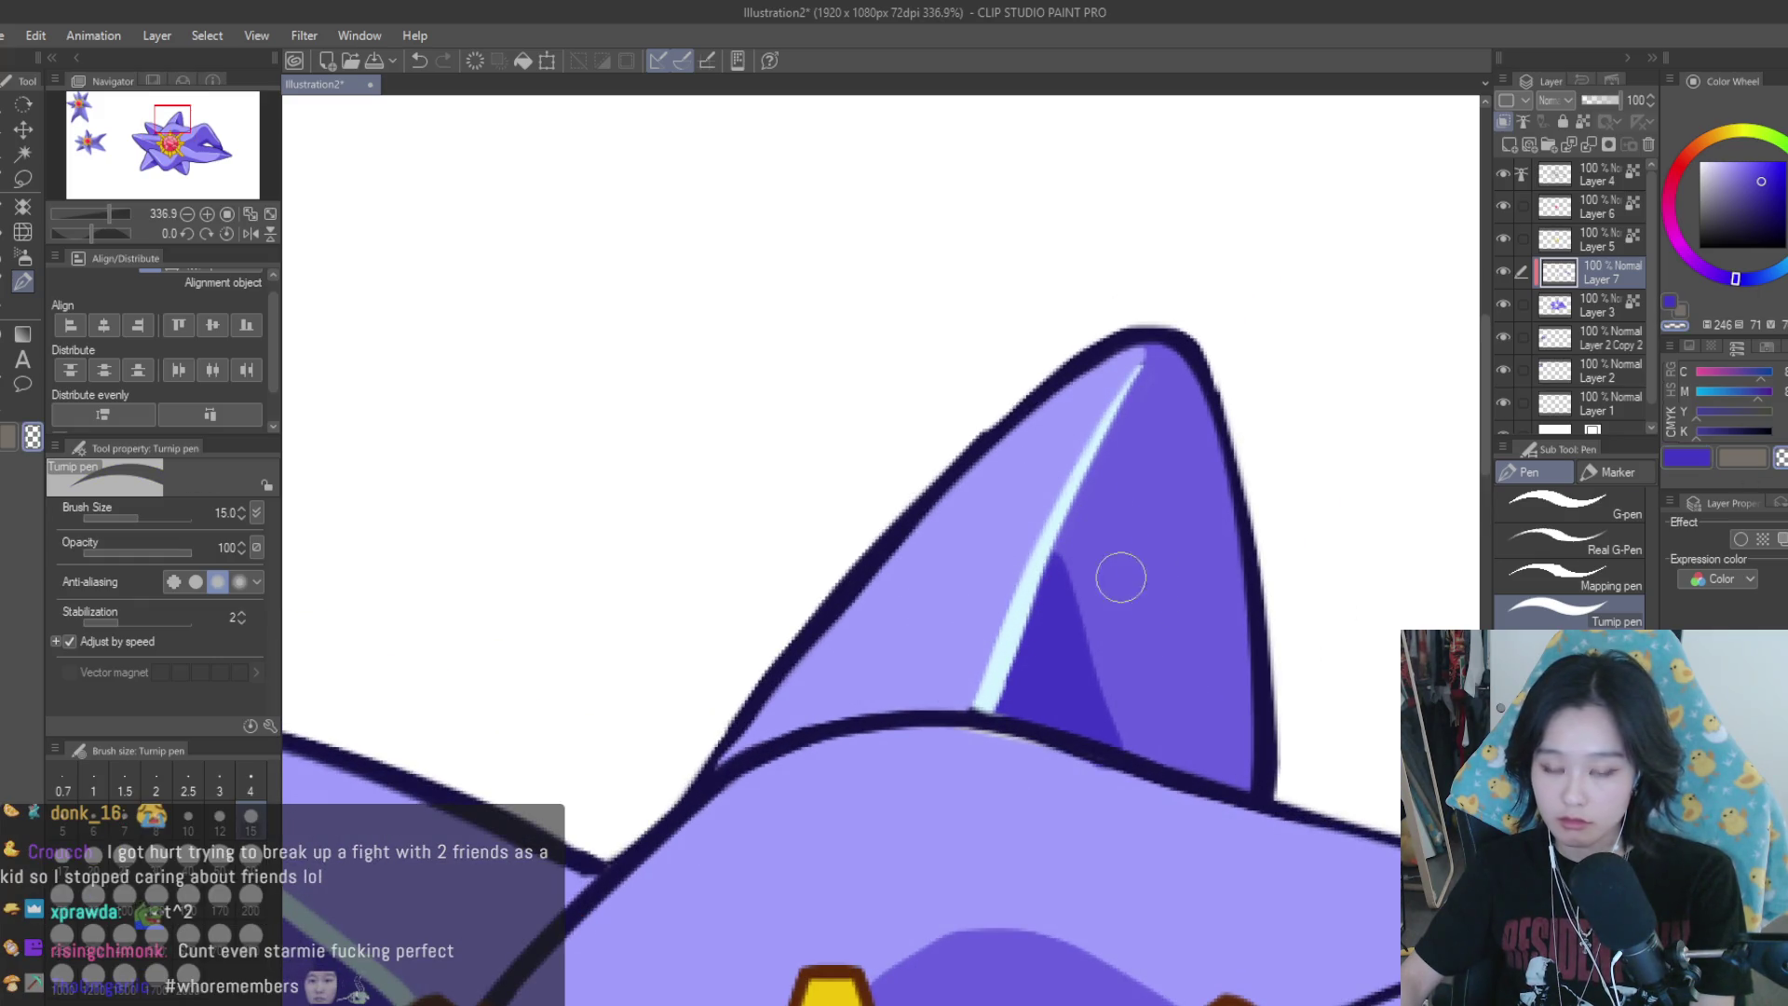
Sample the lighter arm purple with the eyedropper, then the darker shadow purple
{"action": "scroll", "coordinate": [1149, 742], "scroll_direction": "down", "scroll_amount": 3}
{"action": "scroll", "coordinate": [1117, 708], "scroll_direction": "down", "scroll_amount": 2}
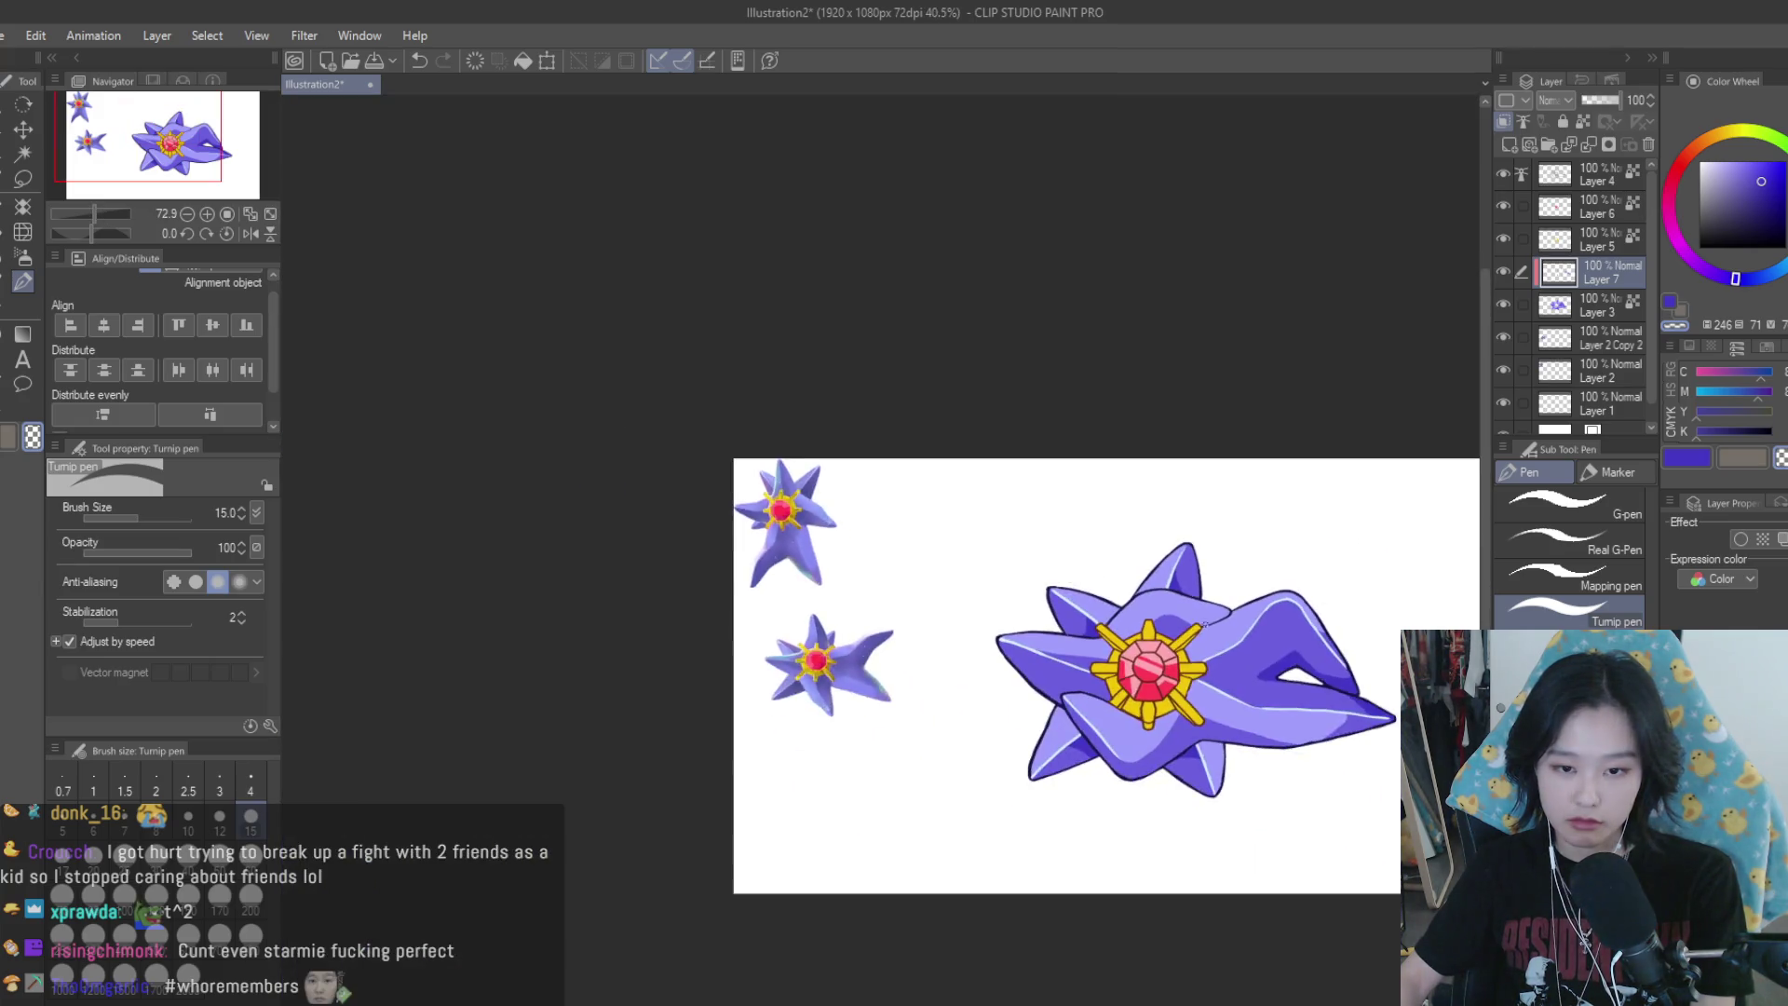
{"action": "scroll", "coordinate": [1056, 630], "scroll_direction": "up", "scroll_amount": 1}
{"action": "scroll", "coordinate": [1056, 630], "scroll_direction": "up", "scroll_amount": 3}
{"action": "scroll", "coordinate": [1071, 624], "scroll_direction": "up", "scroll_amount": 1}
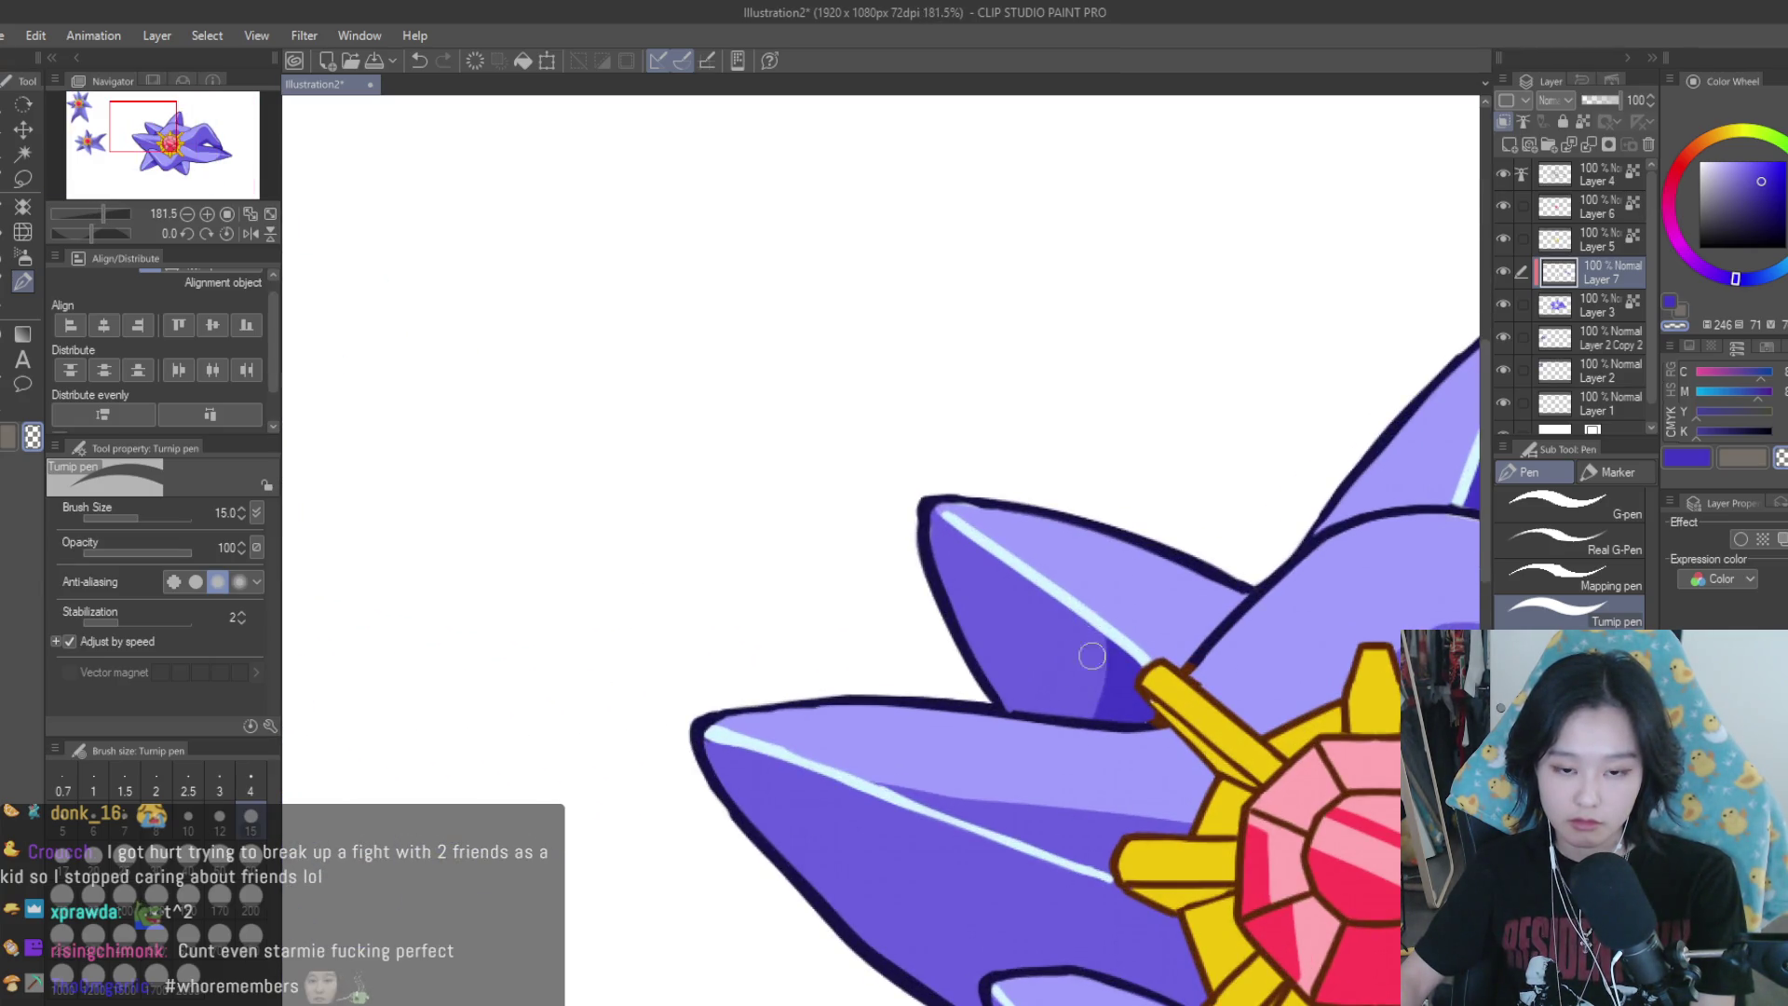
{"action": "scroll", "coordinate": [1091, 656], "scroll_direction": "up", "scroll_amount": 2}
{"action": "left_click", "coordinate": [1062, 645], "text": "alt"}
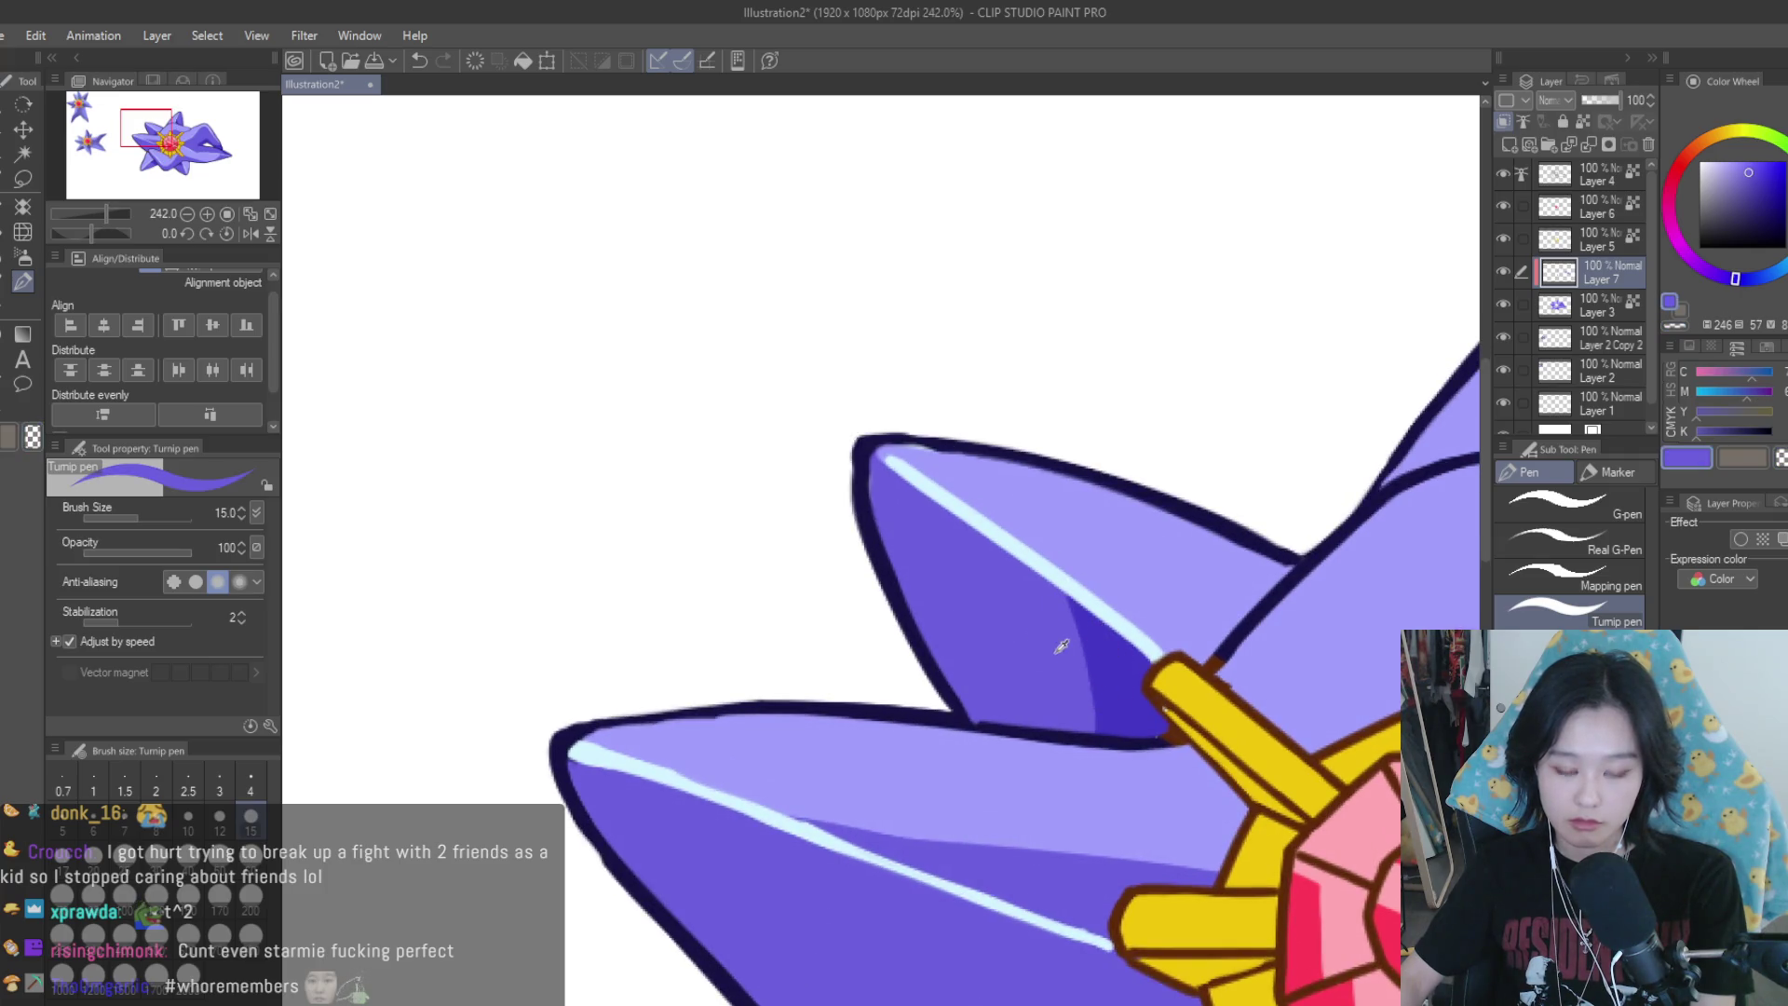
{"action": "left_click", "coordinate": [1094, 770], "text": "alt"}
{"action": "scroll", "coordinate": [1122, 765], "scroll_direction": "down", "scroll_amount": 3}
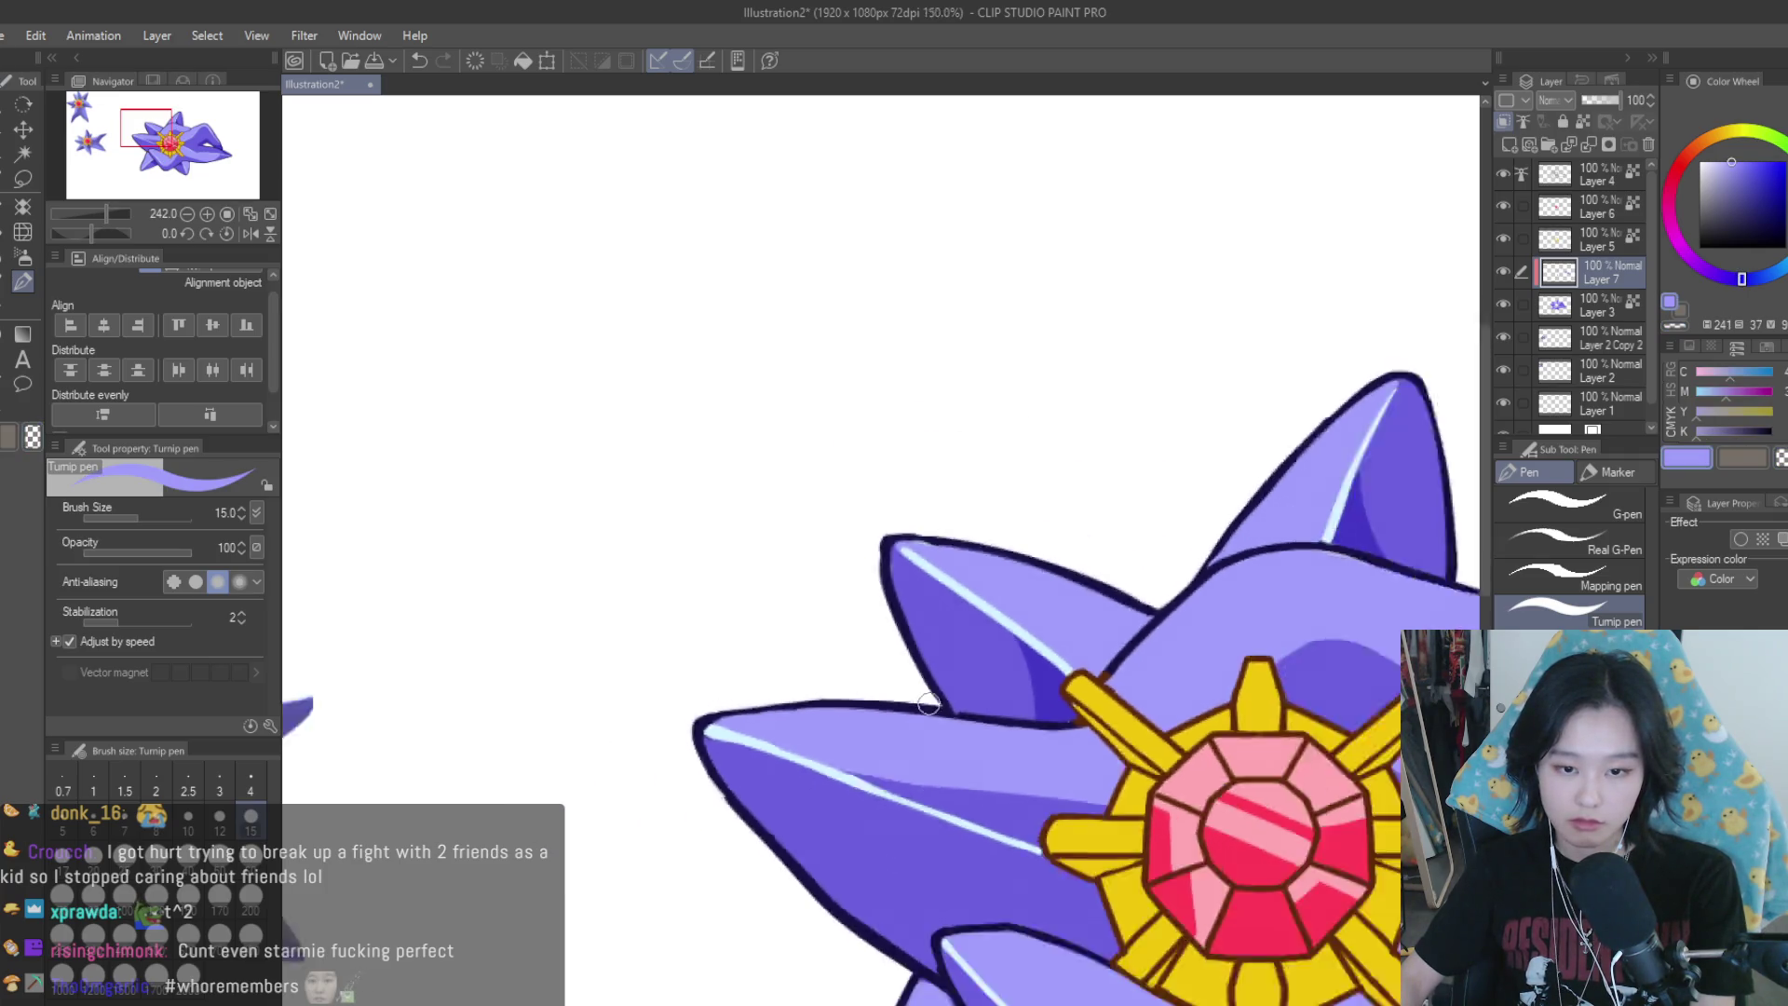
{"action": "scroll", "coordinate": [1270, 539], "scroll_direction": "up", "scroll_amount": 3}
{"action": "left_click", "coordinate": [1249, 686], "text": "alt"}
{"action": "scroll", "coordinate": [1106, 517], "scroll_direction": "up", "scroll_amount": 1}
{"action": "scroll", "coordinate": [1106, 517], "scroll_direction": "down", "scroll_amount": 5}
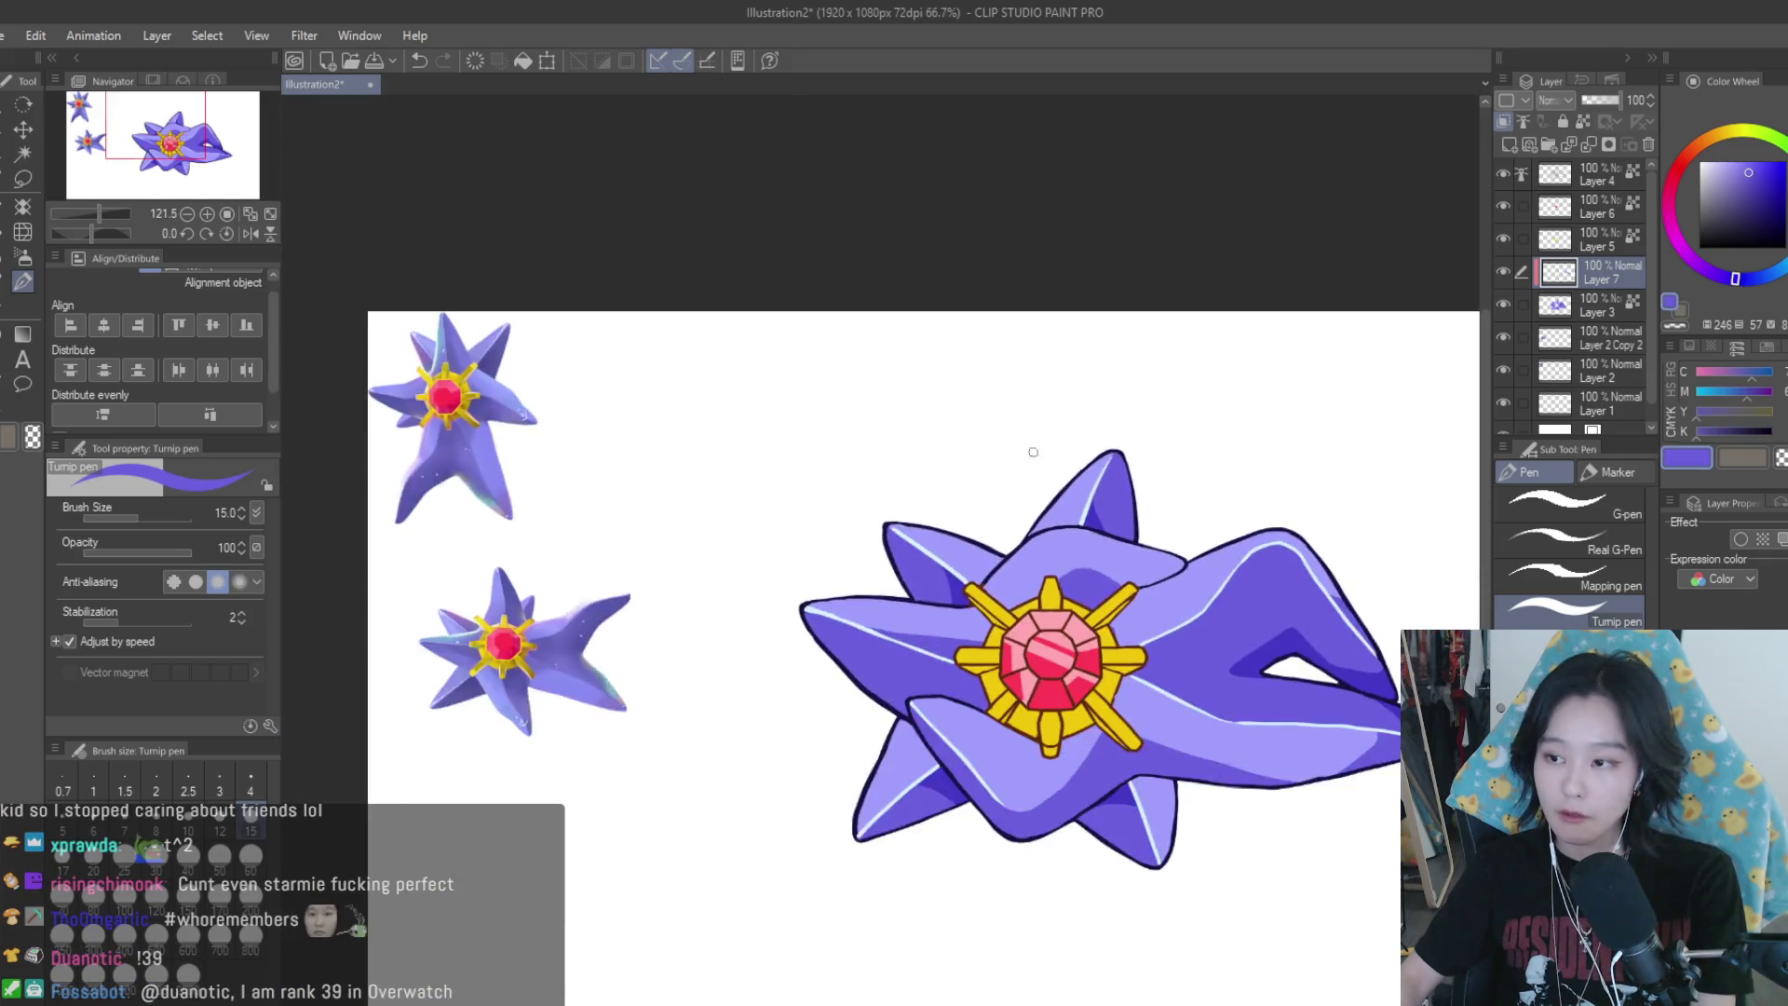
{"action": "scroll", "coordinate": [1216, 707], "scroll_direction": "down", "scroll_amount": 3}
{"action": "scroll", "coordinate": [1217, 707], "scroll_direction": "up", "scroll_amount": 1}
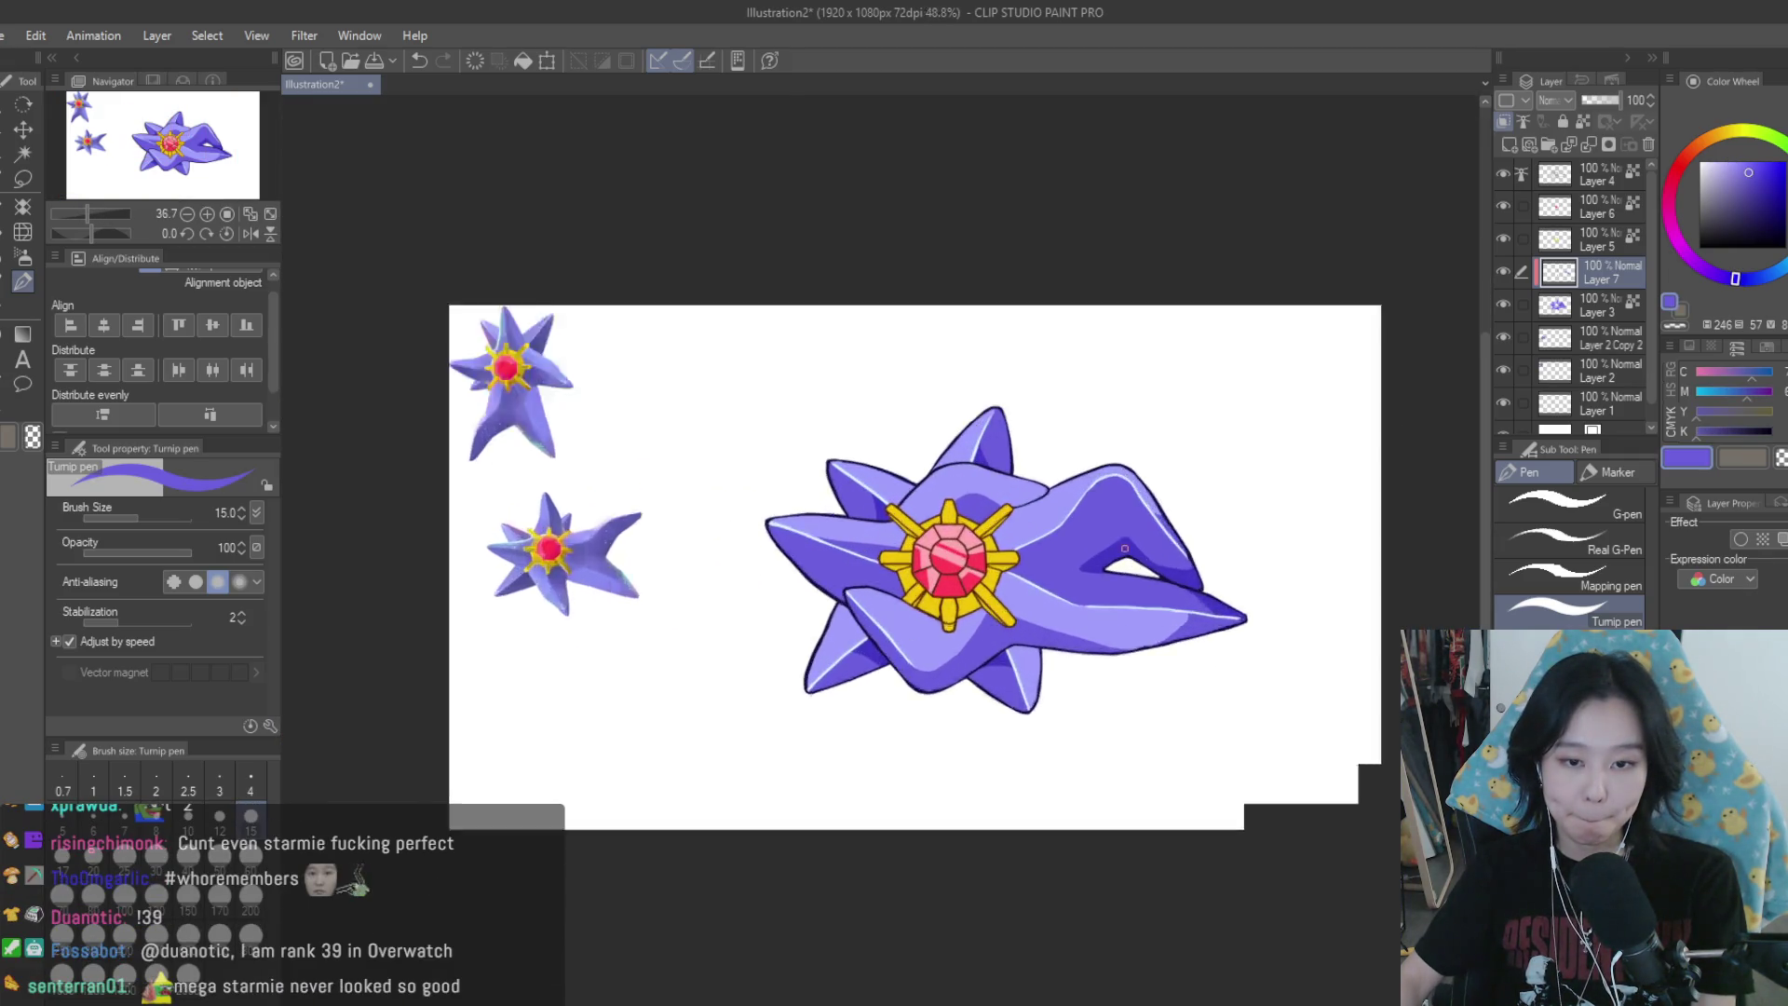
Paint dark purple shading to the left of the arm's crease
{"action": "scroll", "coordinate": [1232, 557], "scroll_direction": "up", "scroll_amount": 1}
{"action": "scroll", "coordinate": [1188, 547], "scroll_direction": "up", "scroll_amount": 2}
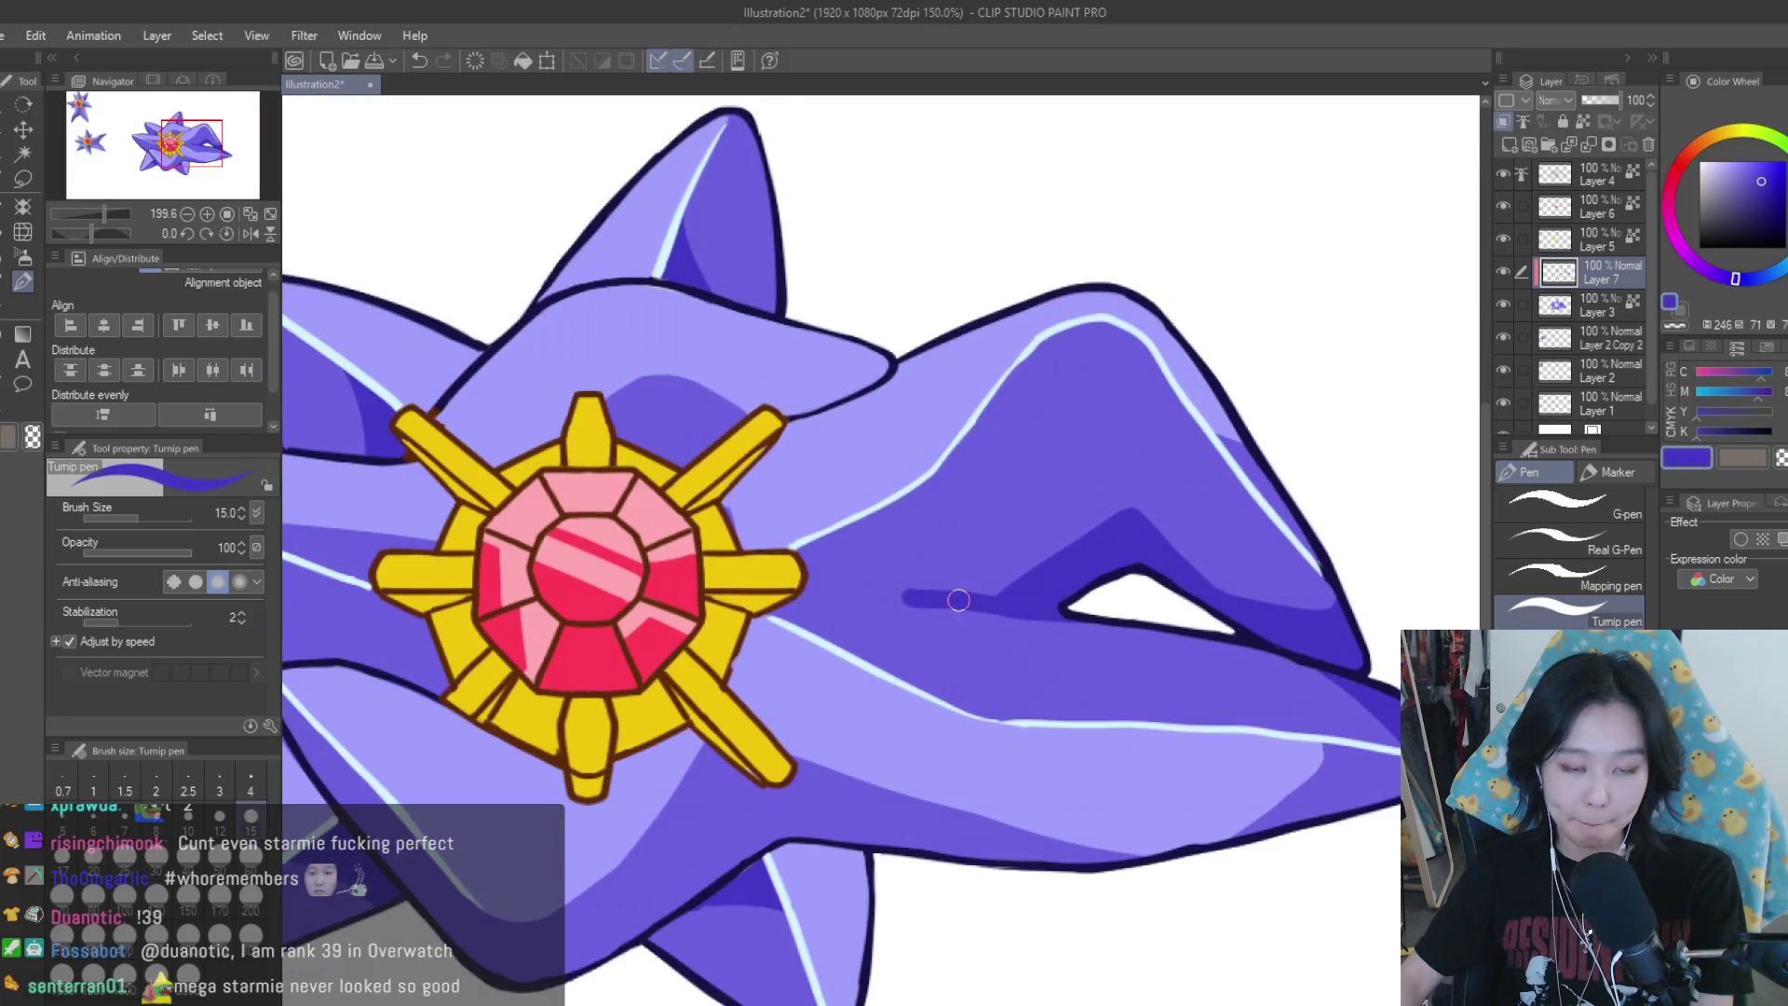
{"action": "left_click_drag", "start_coordinate": [1042, 582], "coordinate": [914, 596]}
{"action": "left_click_drag", "start_coordinate": [1102, 544], "coordinate": [898, 587]}
{"action": "scroll", "coordinate": [1239, 615], "scroll_direction": "down", "scroll_amount": 3}
{"action": "scroll", "coordinate": [1253, 627], "scroll_direction": "down", "scroll_amount": 2}
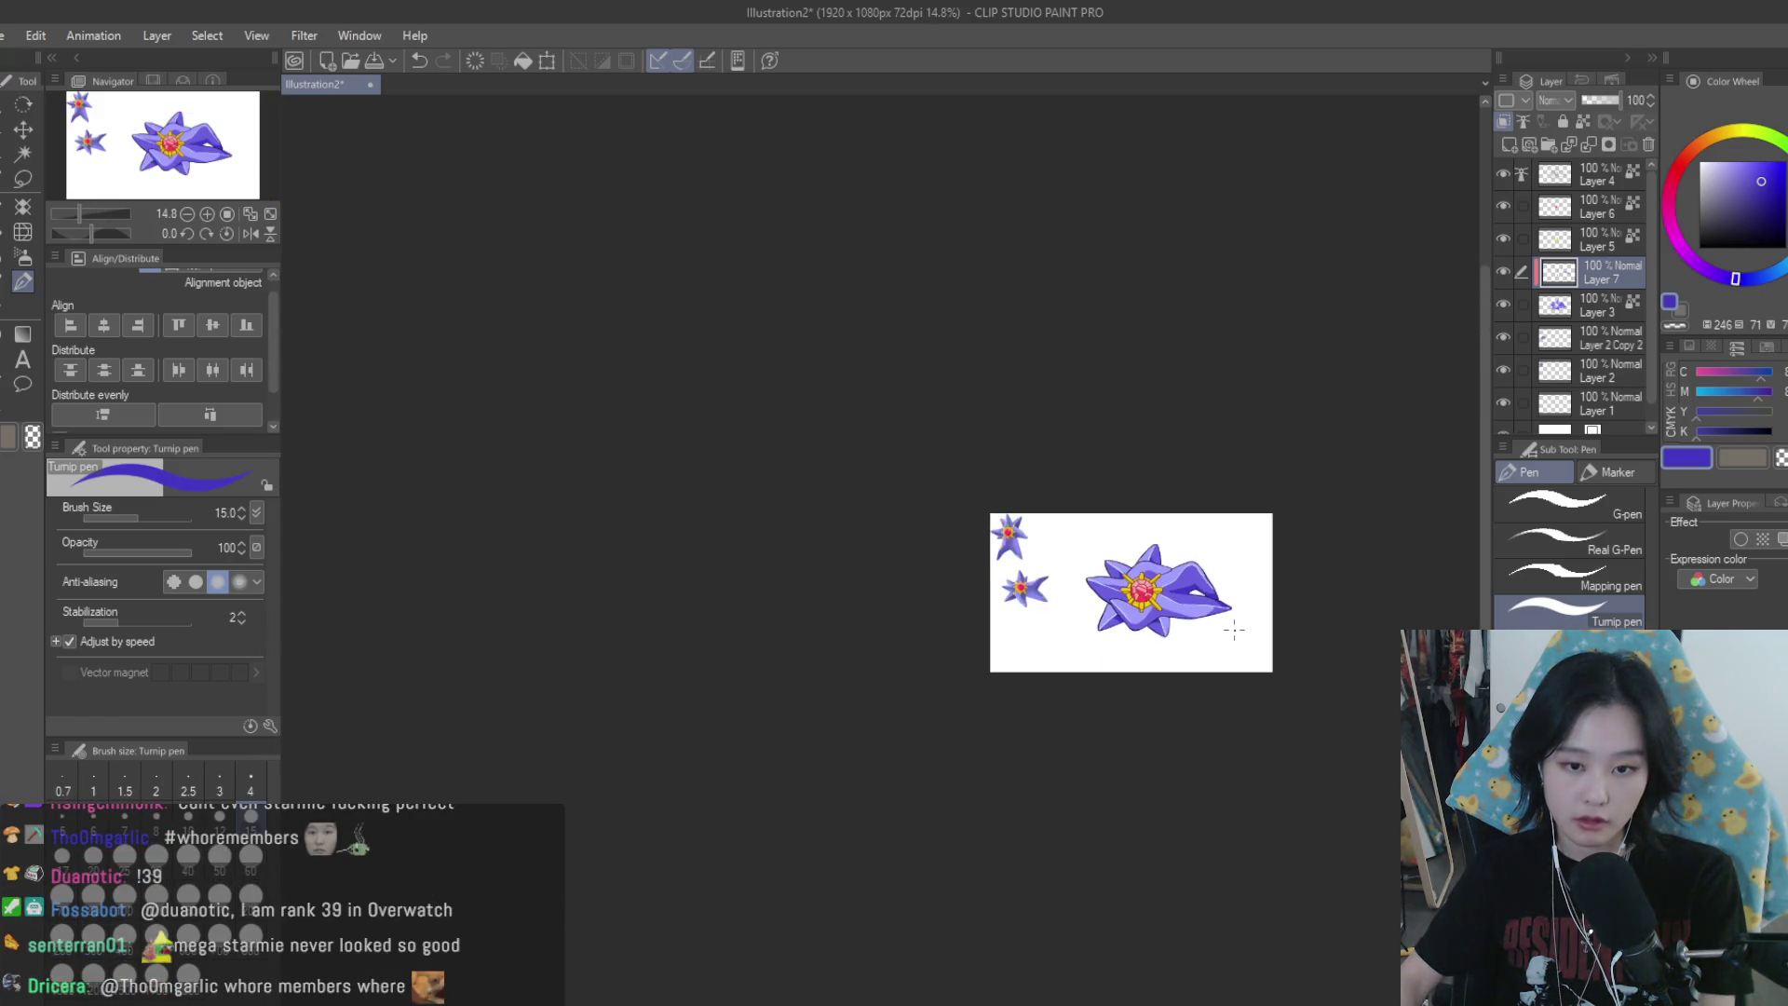
{"action": "scroll", "coordinate": [1234, 631], "scroll_direction": "up", "scroll_amount": 2}
{"action": "scroll", "coordinate": [1210, 606], "scroll_direction": "up", "scroll_amount": 2}
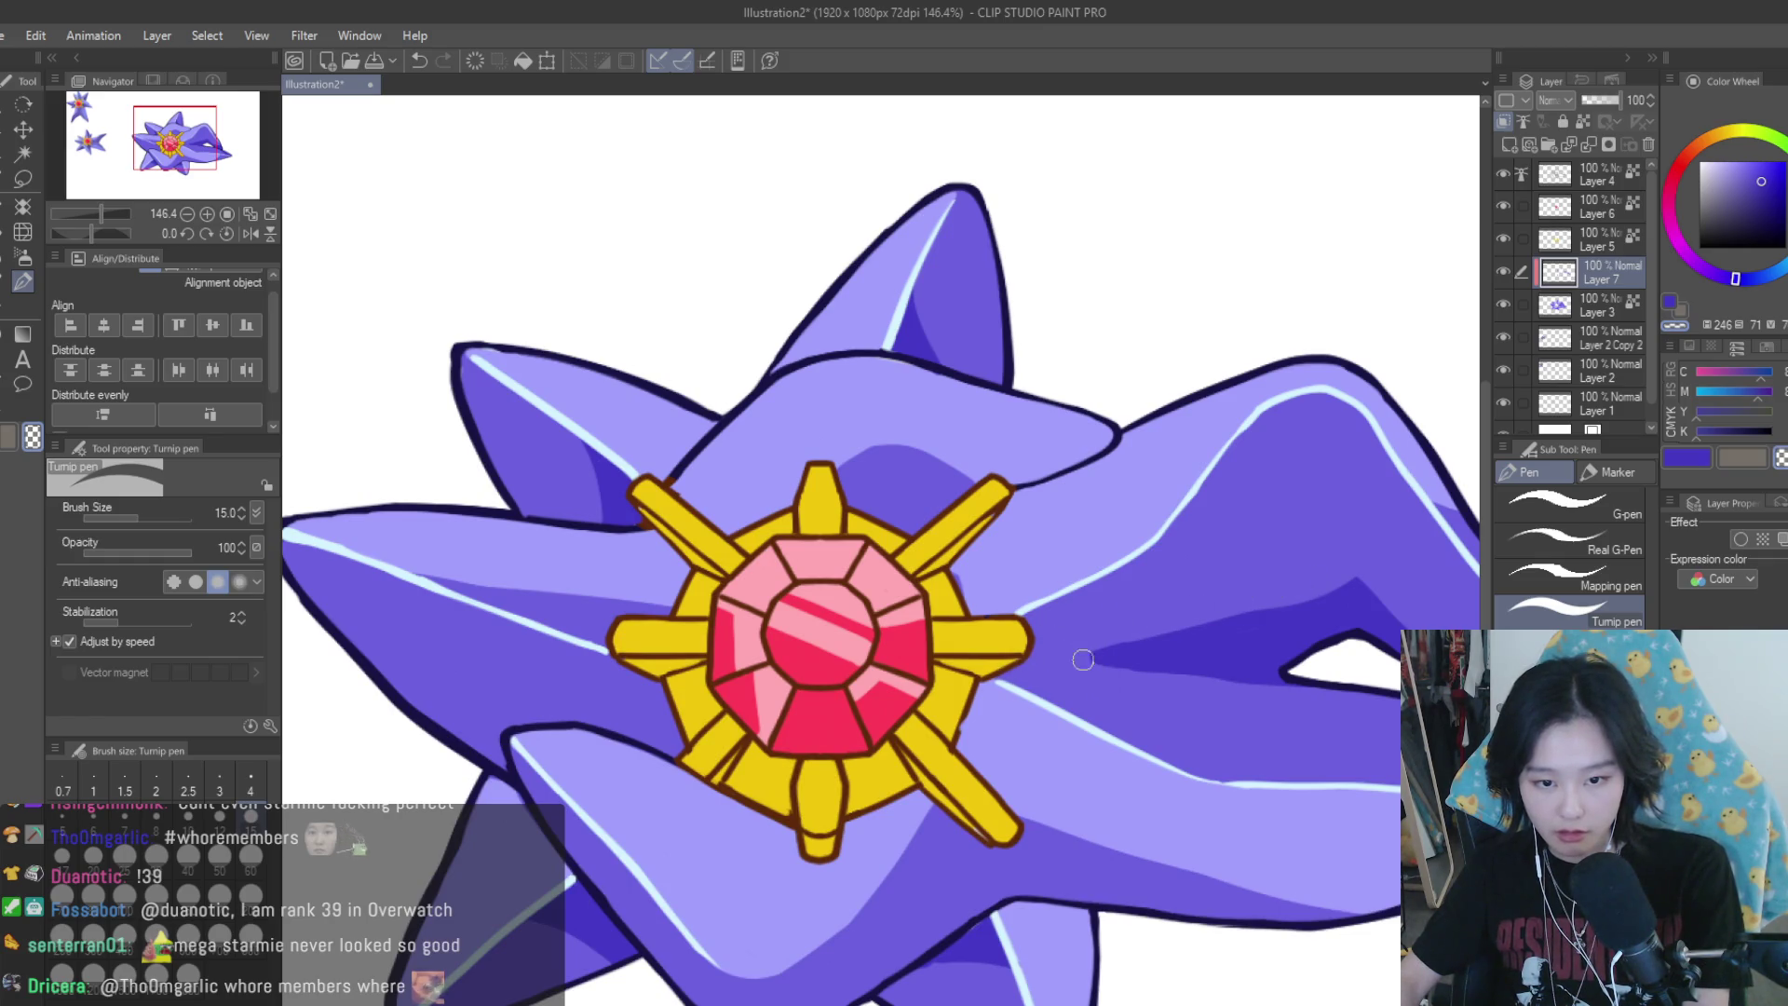
Mirror the canvas view horizontally to check the proportions
{"action": "scroll", "coordinate": [1327, 703], "scroll_direction": "down", "scroll_amount": 1}
{"action": "scroll", "coordinate": [1304, 652], "scroll_direction": "down", "scroll_amount": 1}
{"action": "scroll", "coordinate": [1238, 531], "scroll_direction": "up", "scroll_amount": 3}
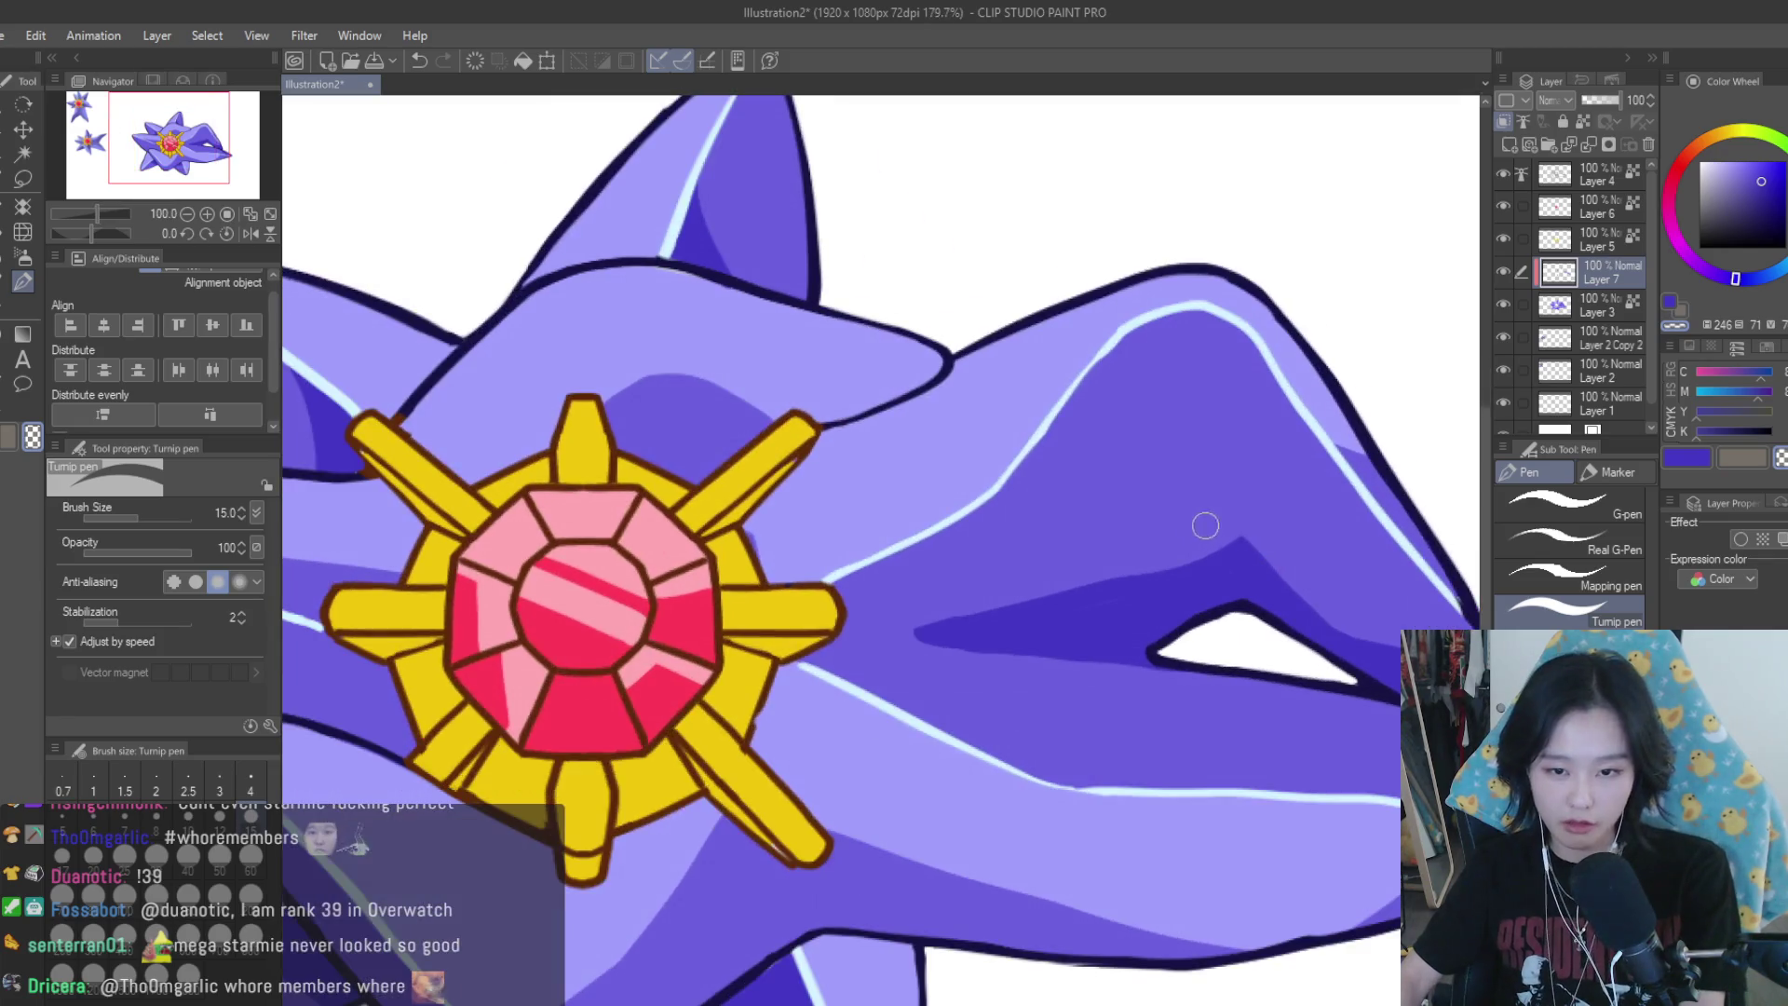
{"action": "scroll", "coordinate": [1201, 543], "scroll_direction": "down", "scroll_amount": 3}
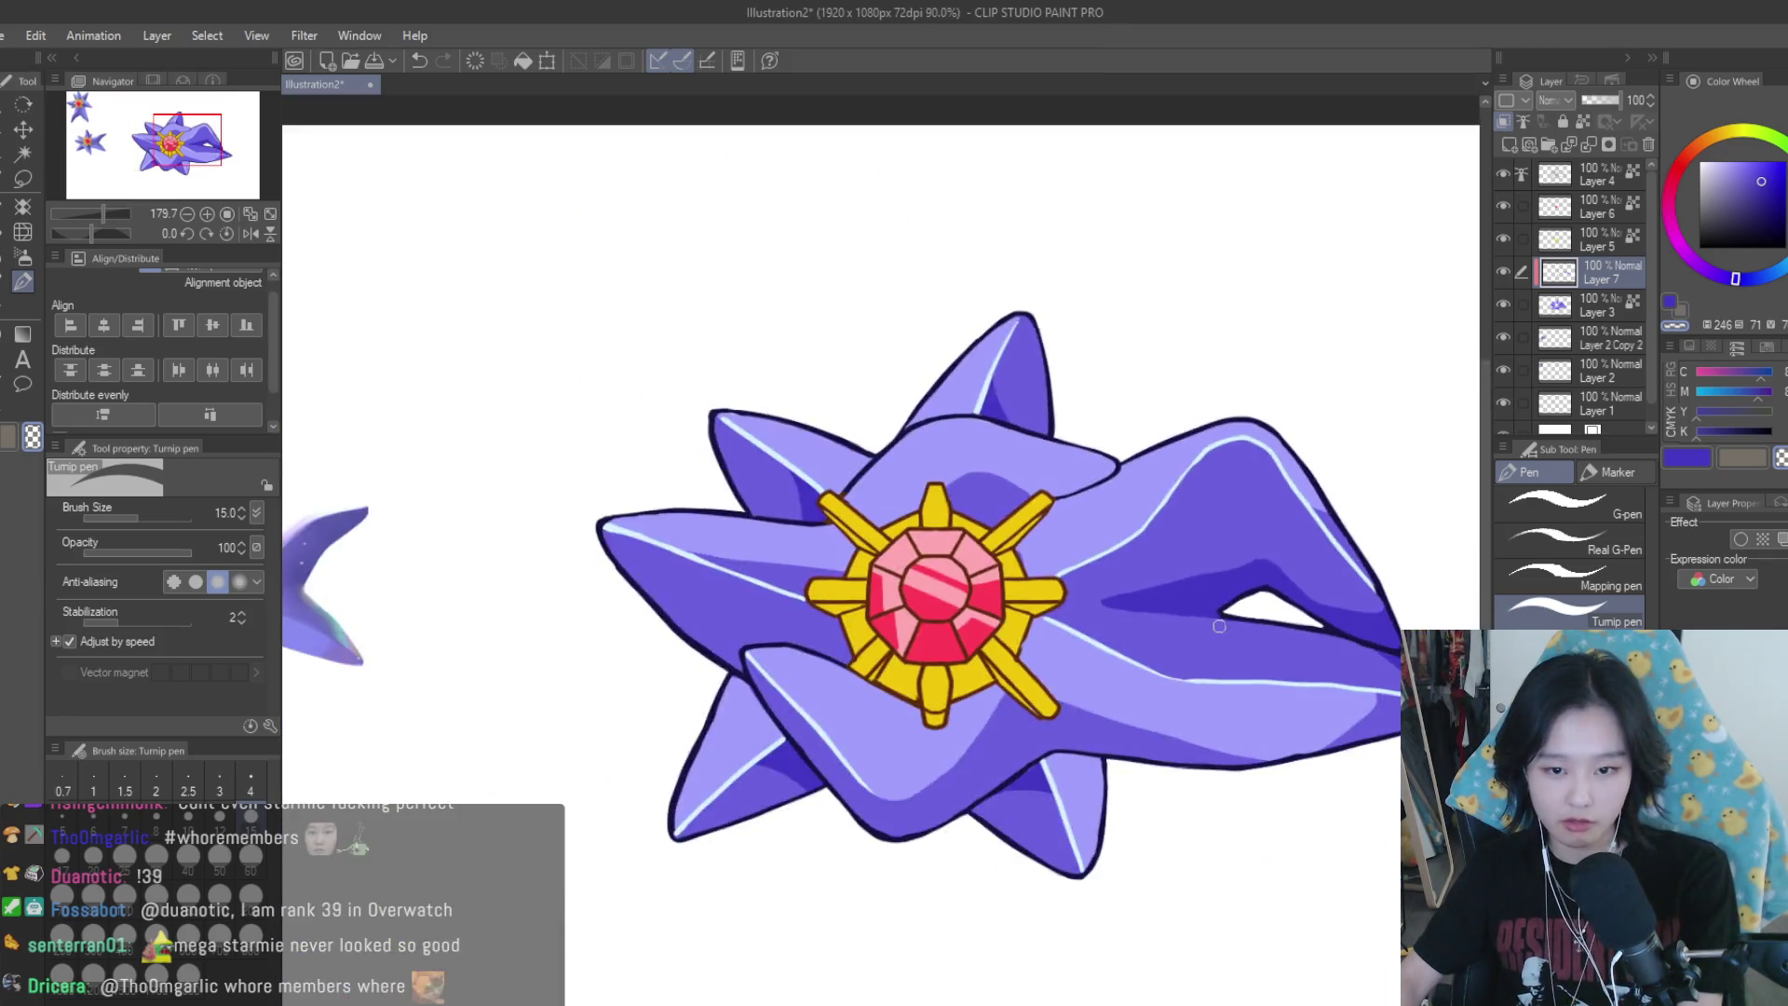
{"action": "scroll", "coordinate": [1210, 559], "scroll_direction": "down", "scroll_amount": 3}
{"action": "key", "text": "h"}
{"action": "key", "text": "h"}
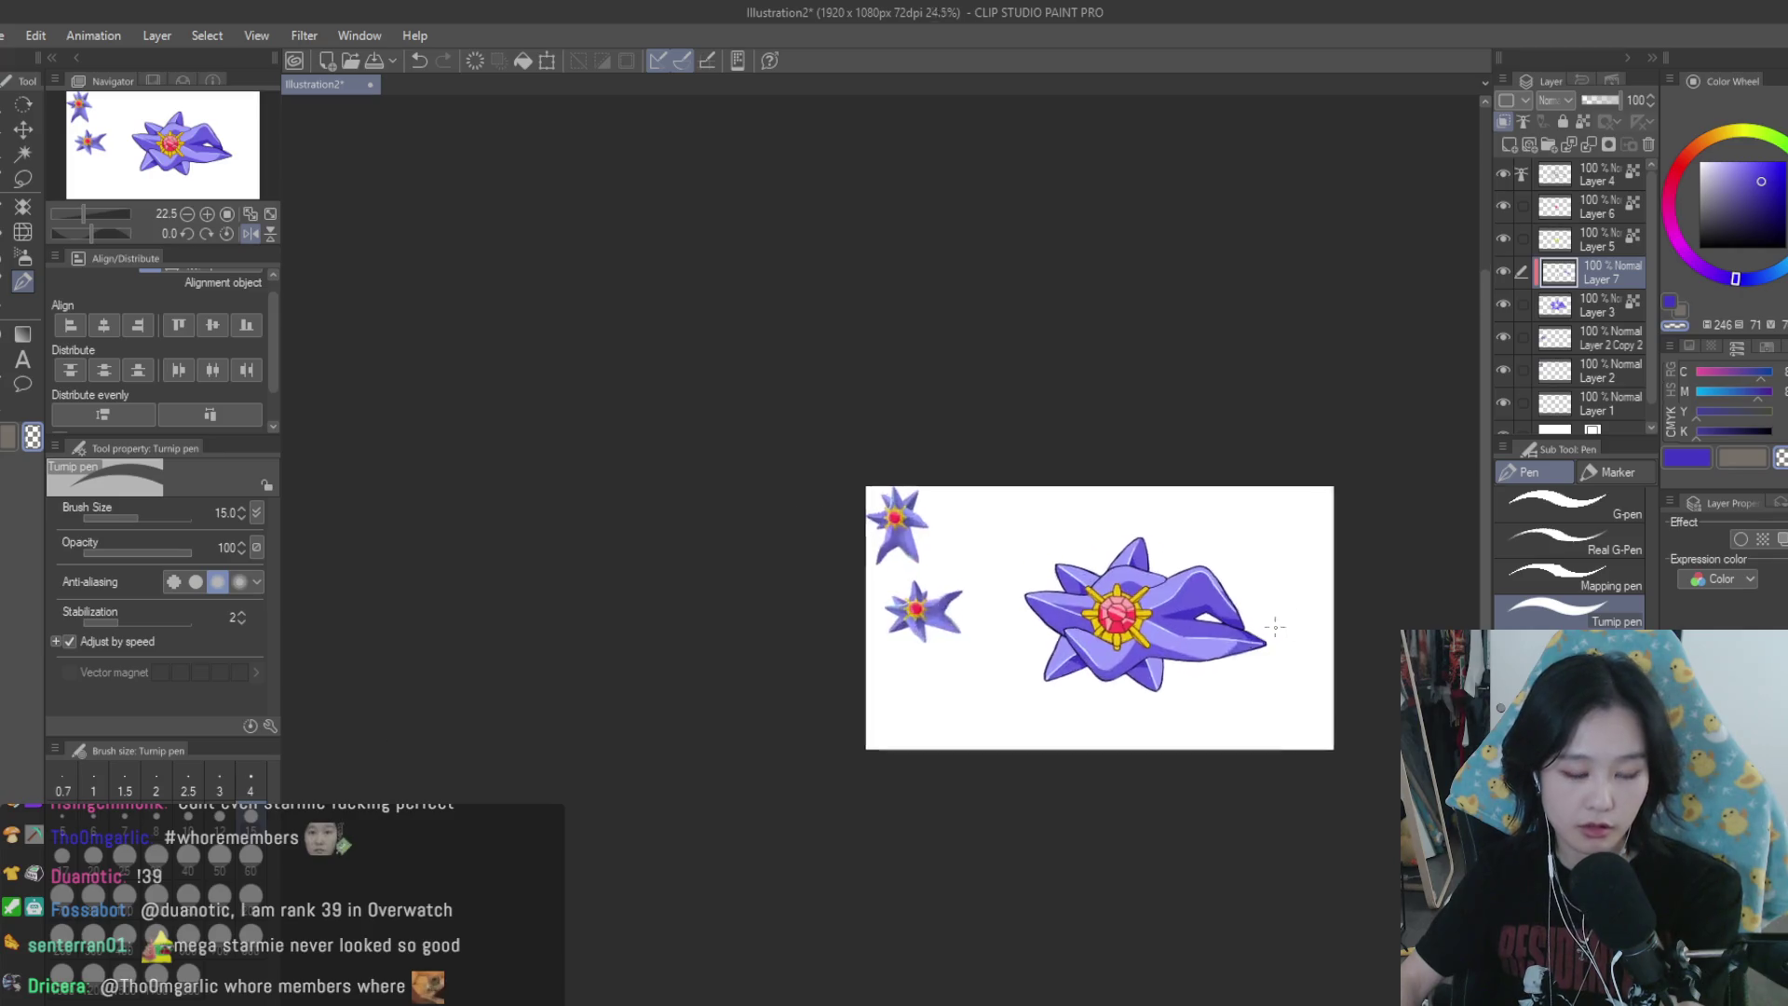
Shade under the arm's highlight line in darker purple
{"action": "scroll", "coordinate": [1229, 596], "scroll_direction": "up", "scroll_amount": 3}
{"action": "scroll", "coordinate": [1113, 636], "scroll_direction": "up", "scroll_amount": 2}
{"action": "scroll", "coordinate": [1113, 635], "scroll_direction": "down", "scroll_amount": 2}
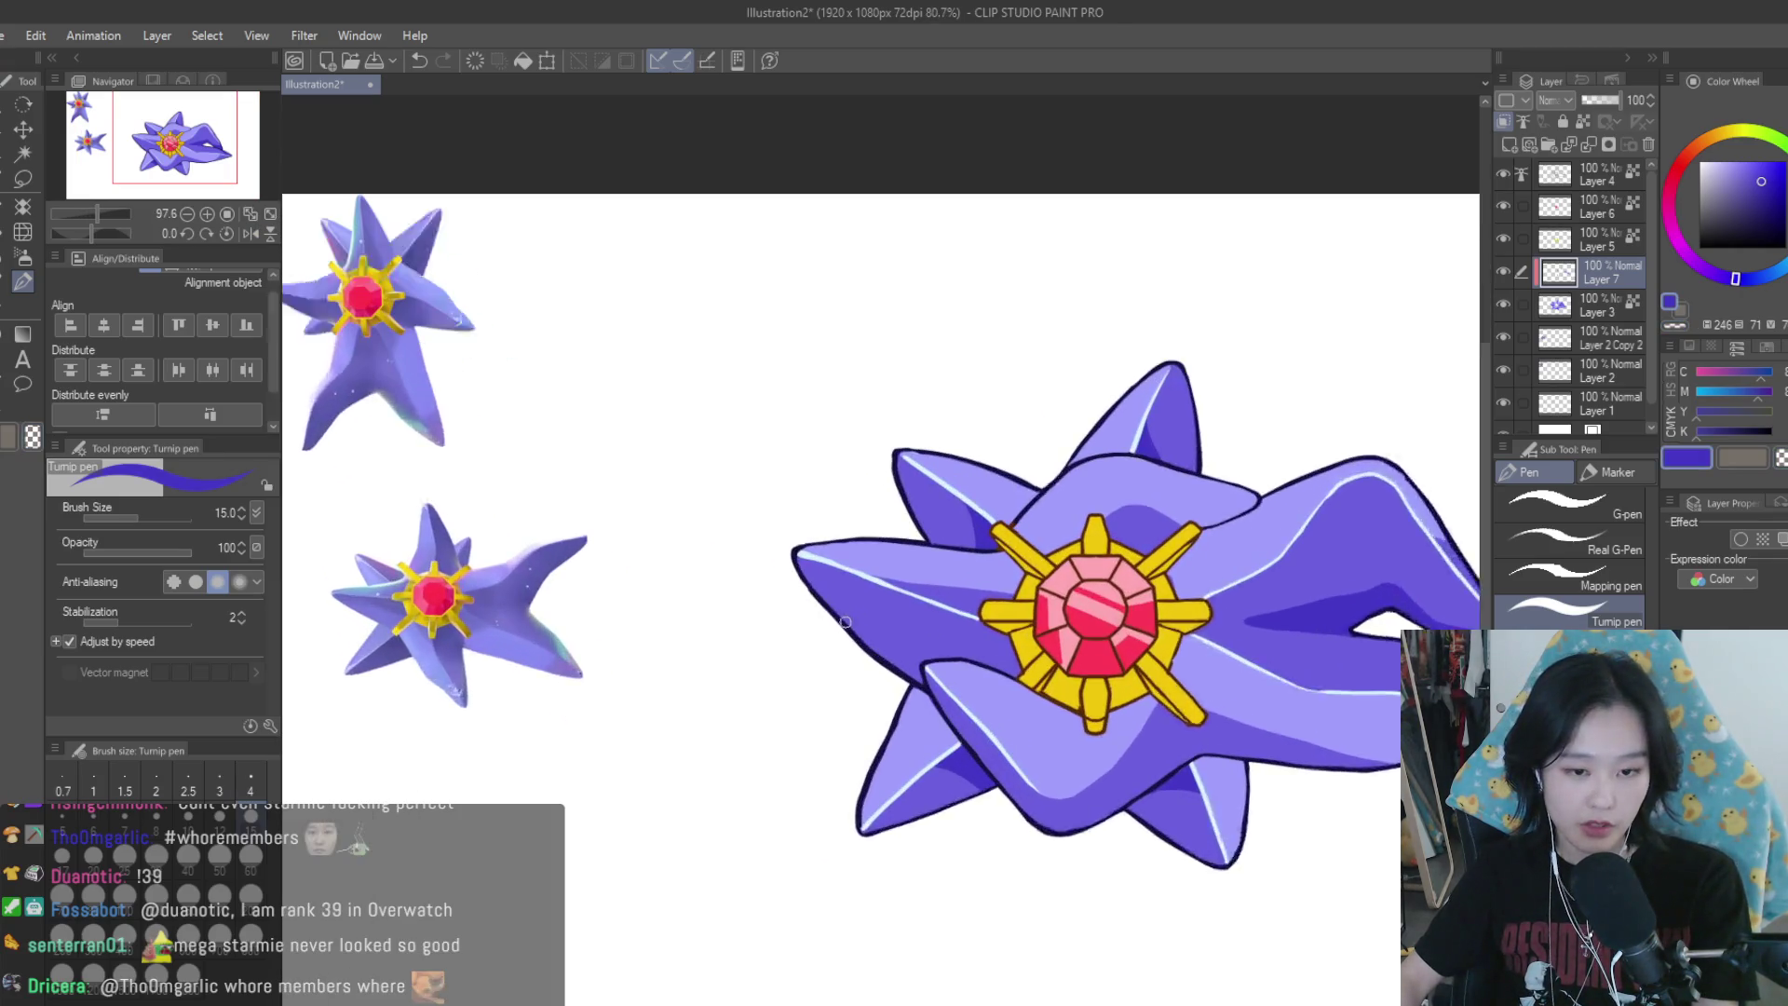
{"action": "scroll", "coordinate": [950, 627], "scroll_direction": "up", "scroll_amount": 3}
{"action": "scroll", "coordinate": [882, 575], "scroll_direction": "up", "scroll_amount": 2}
{"action": "left_click_drag", "start_coordinate": [883, 575], "coordinate": [981, 622]}
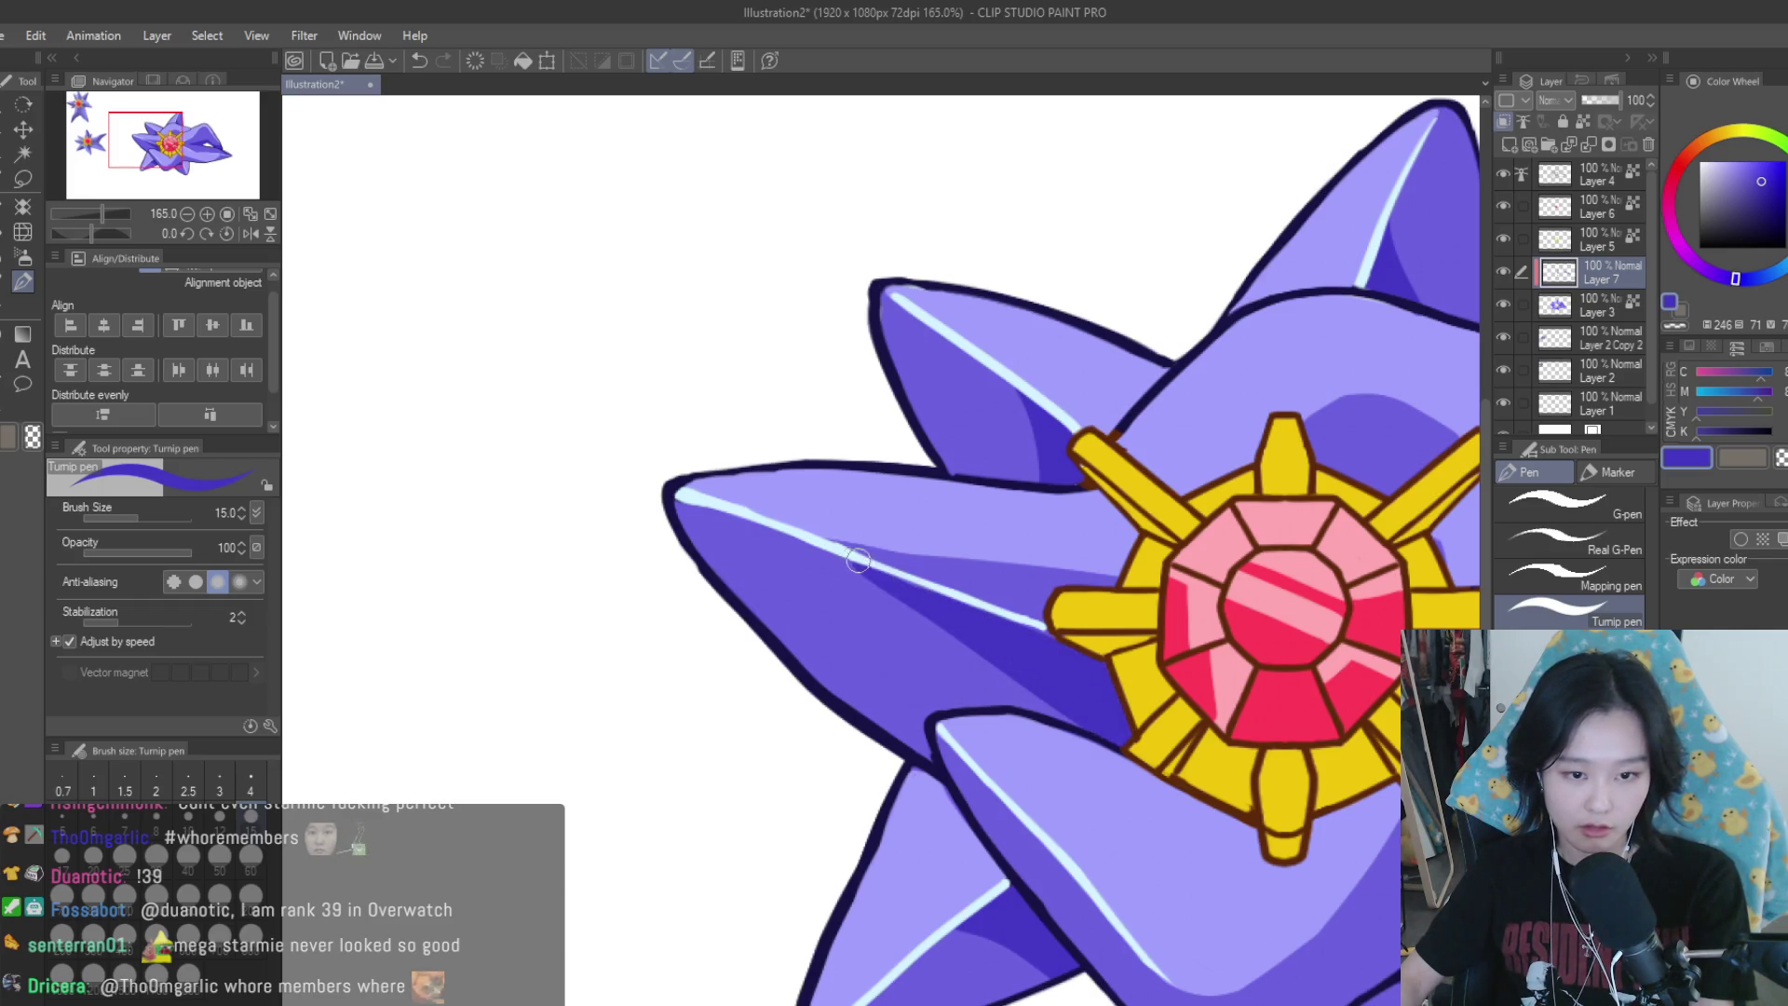
{"action": "scroll", "coordinate": [858, 559], "scroll_direction": "down", "scroll_amount": 2}
{"action": "scroll", "coordinate": [1024, 652], "scroll_direction": "down", "scroll_amount": 2}
{"action": "scroll", "coordinate": [1209, 739], "scroll_direction": "down", "scroll_amount": 1}
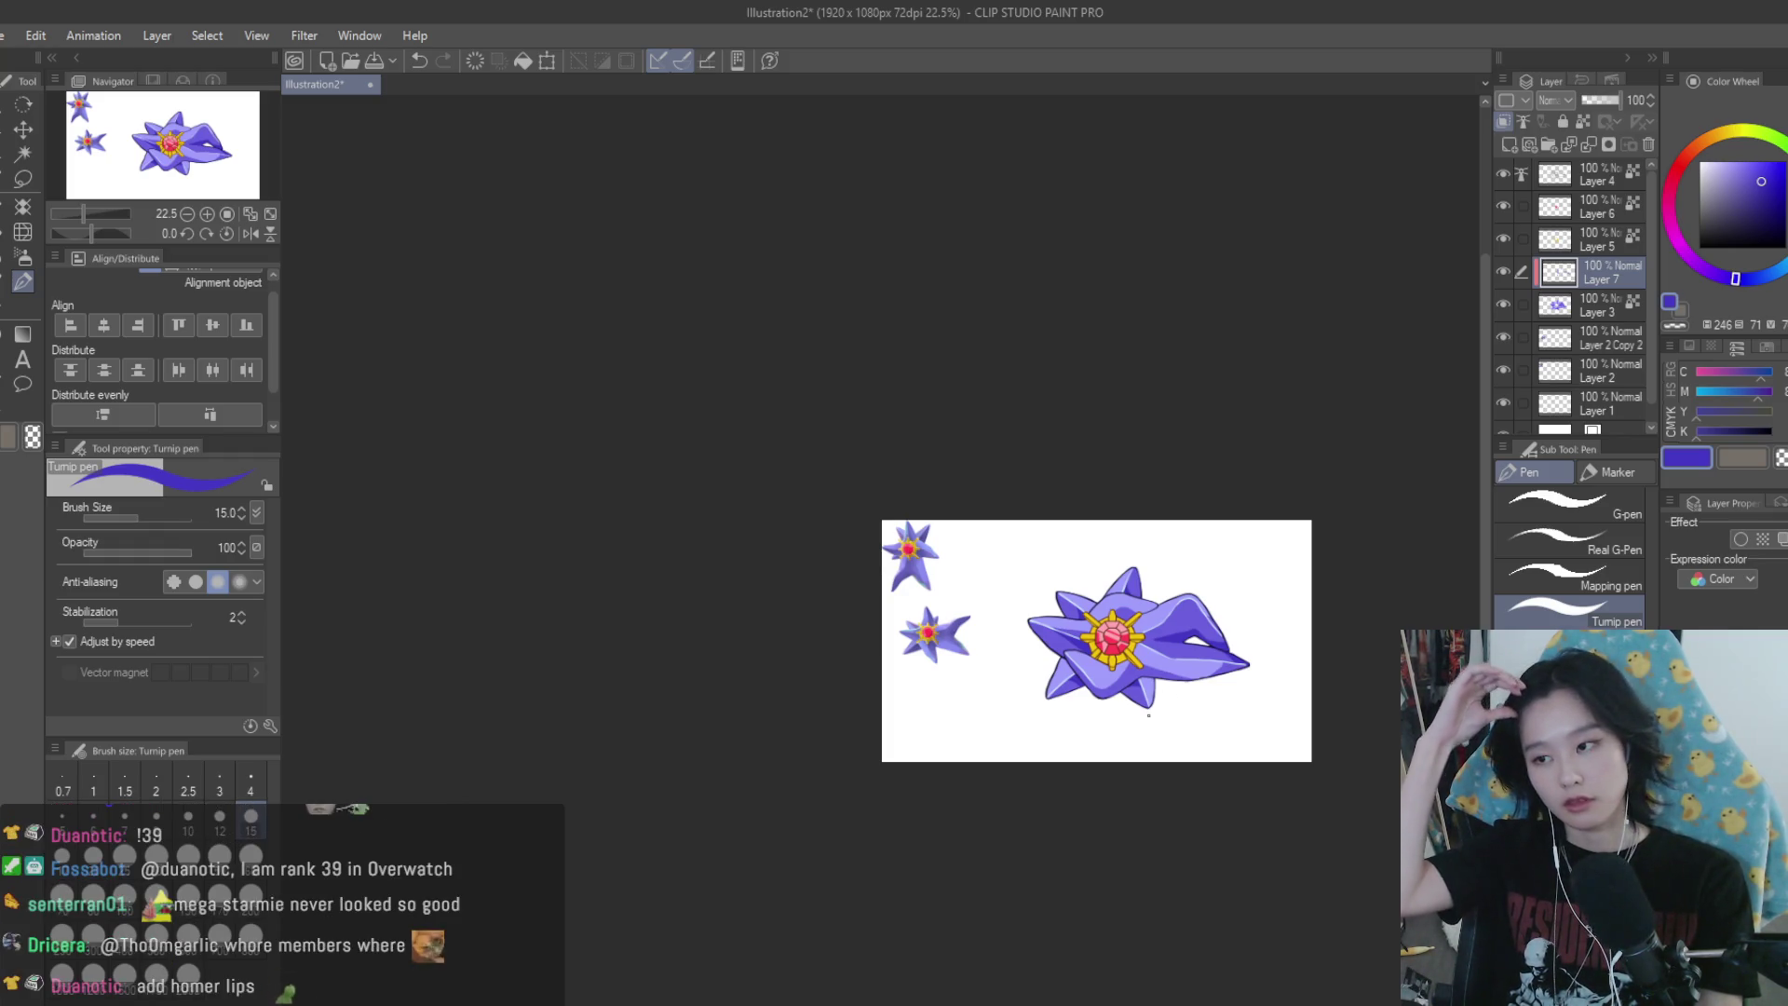
{"action": "scroll", "coordinate": [1148, 716], "scroll_direction": "up", "scroll_amount": 3}
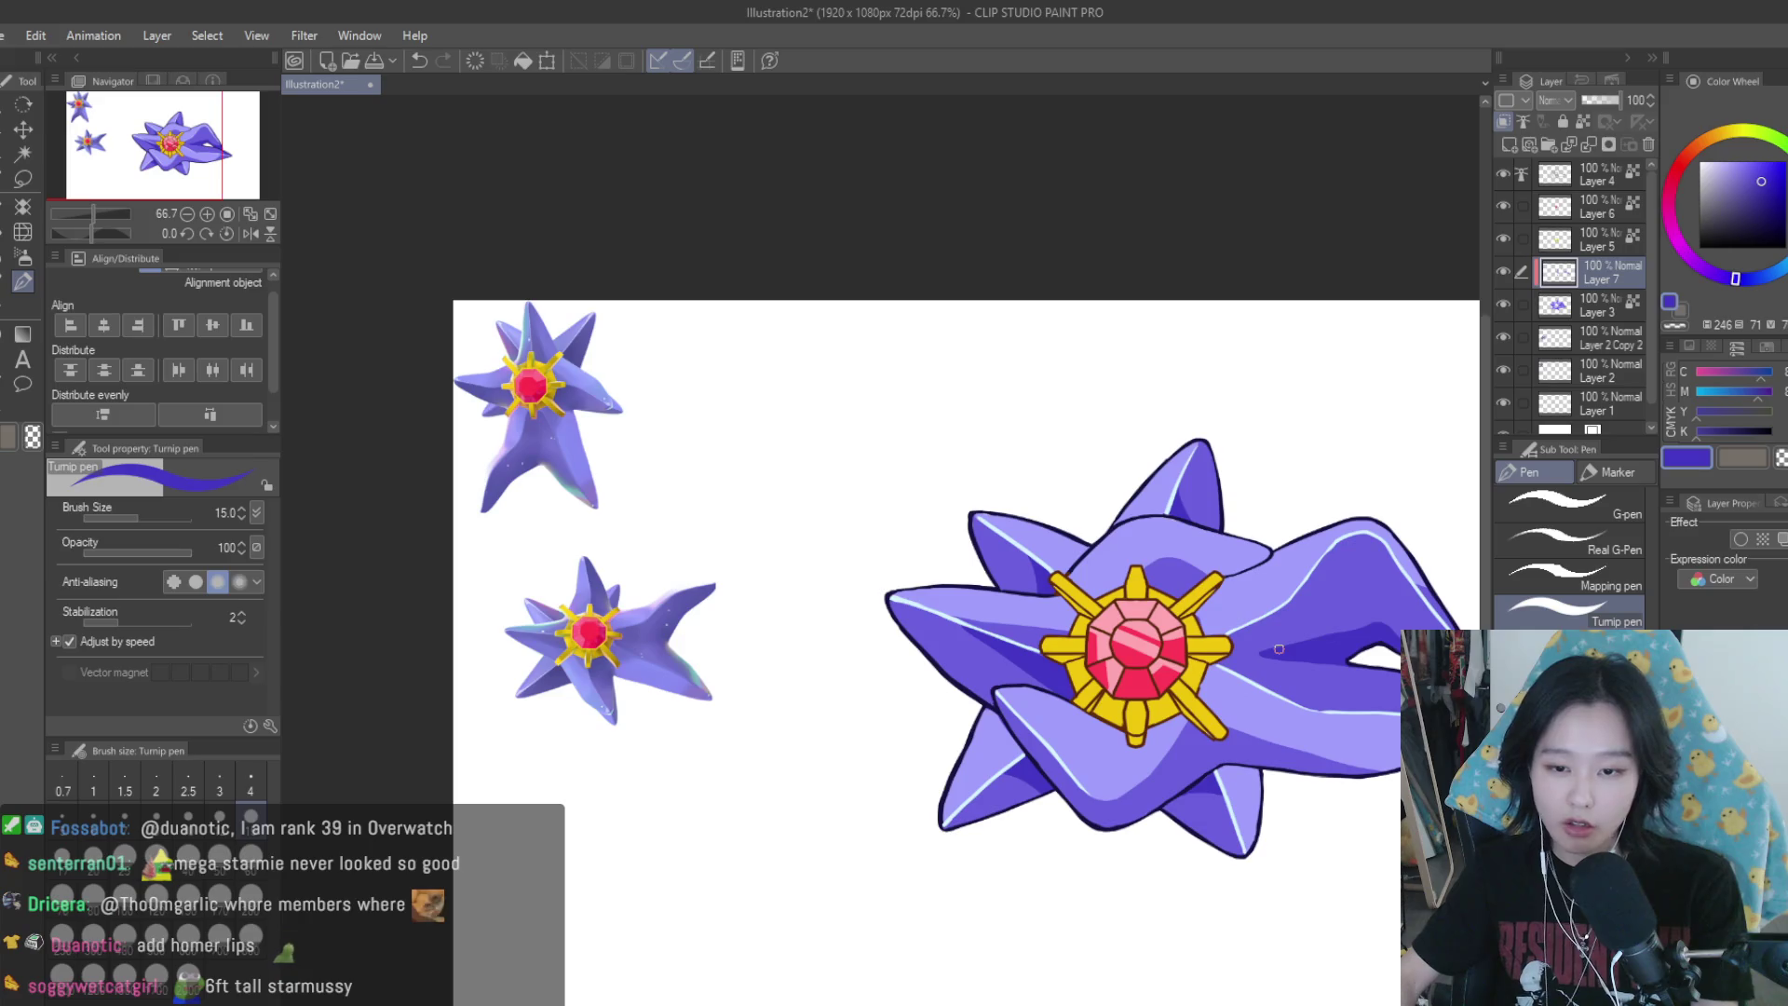
Doodle lips on the big Starmie on a new Layer 8, then delete that layer
{"action": "key", "text": "ctrl+shift+n"}
{"action": "scroll", "coordinate": [1316, 652], "scroll_direction": "up", "scroll_amount": 3}
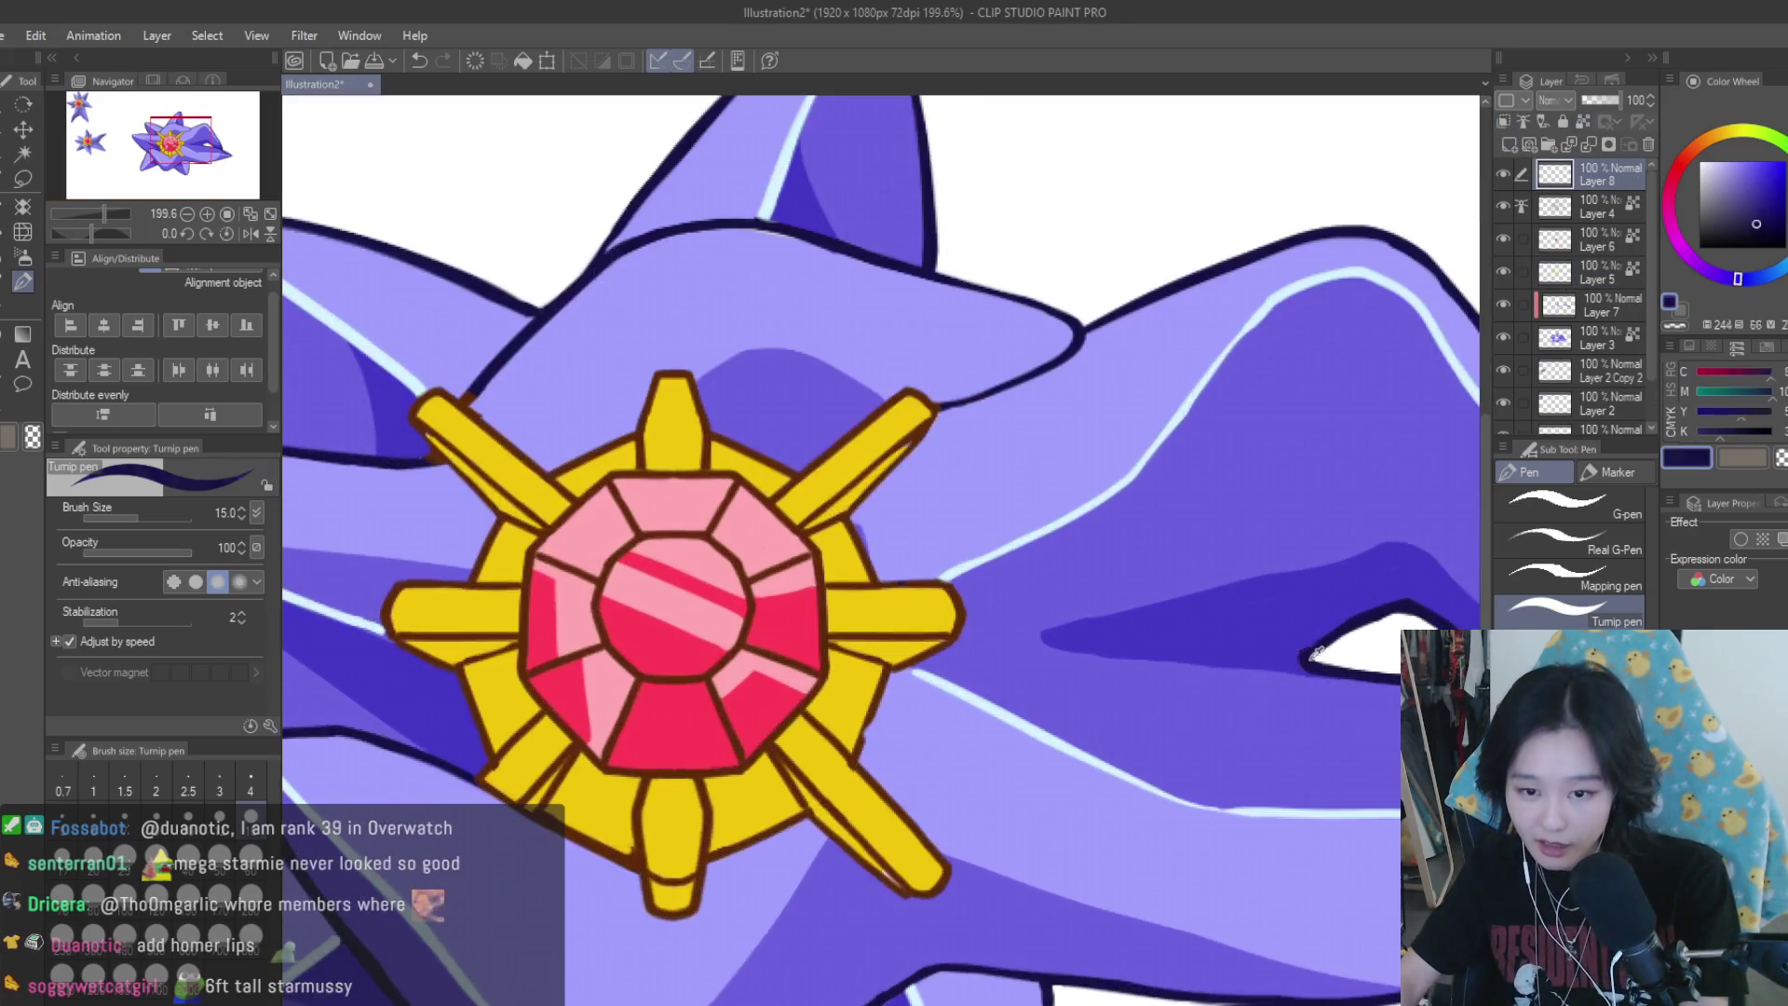
{"action": "left_click_drag", "start_coordinate": [1307, 658], "coordinate": [1221, 662]}
{"action": "mouse_move", "coordinate": [1278, 606]}
{"action": "left_mouse_down"}
{"action": "mouse_move", "coordinate": [1327, 663]}
{"action": "mouse_move", "coordinate": [1257, 698]}
{"action": "left_mouse_up"}
{"action": "left_click", "coordinate": [1296, 635], "text": "alt"}
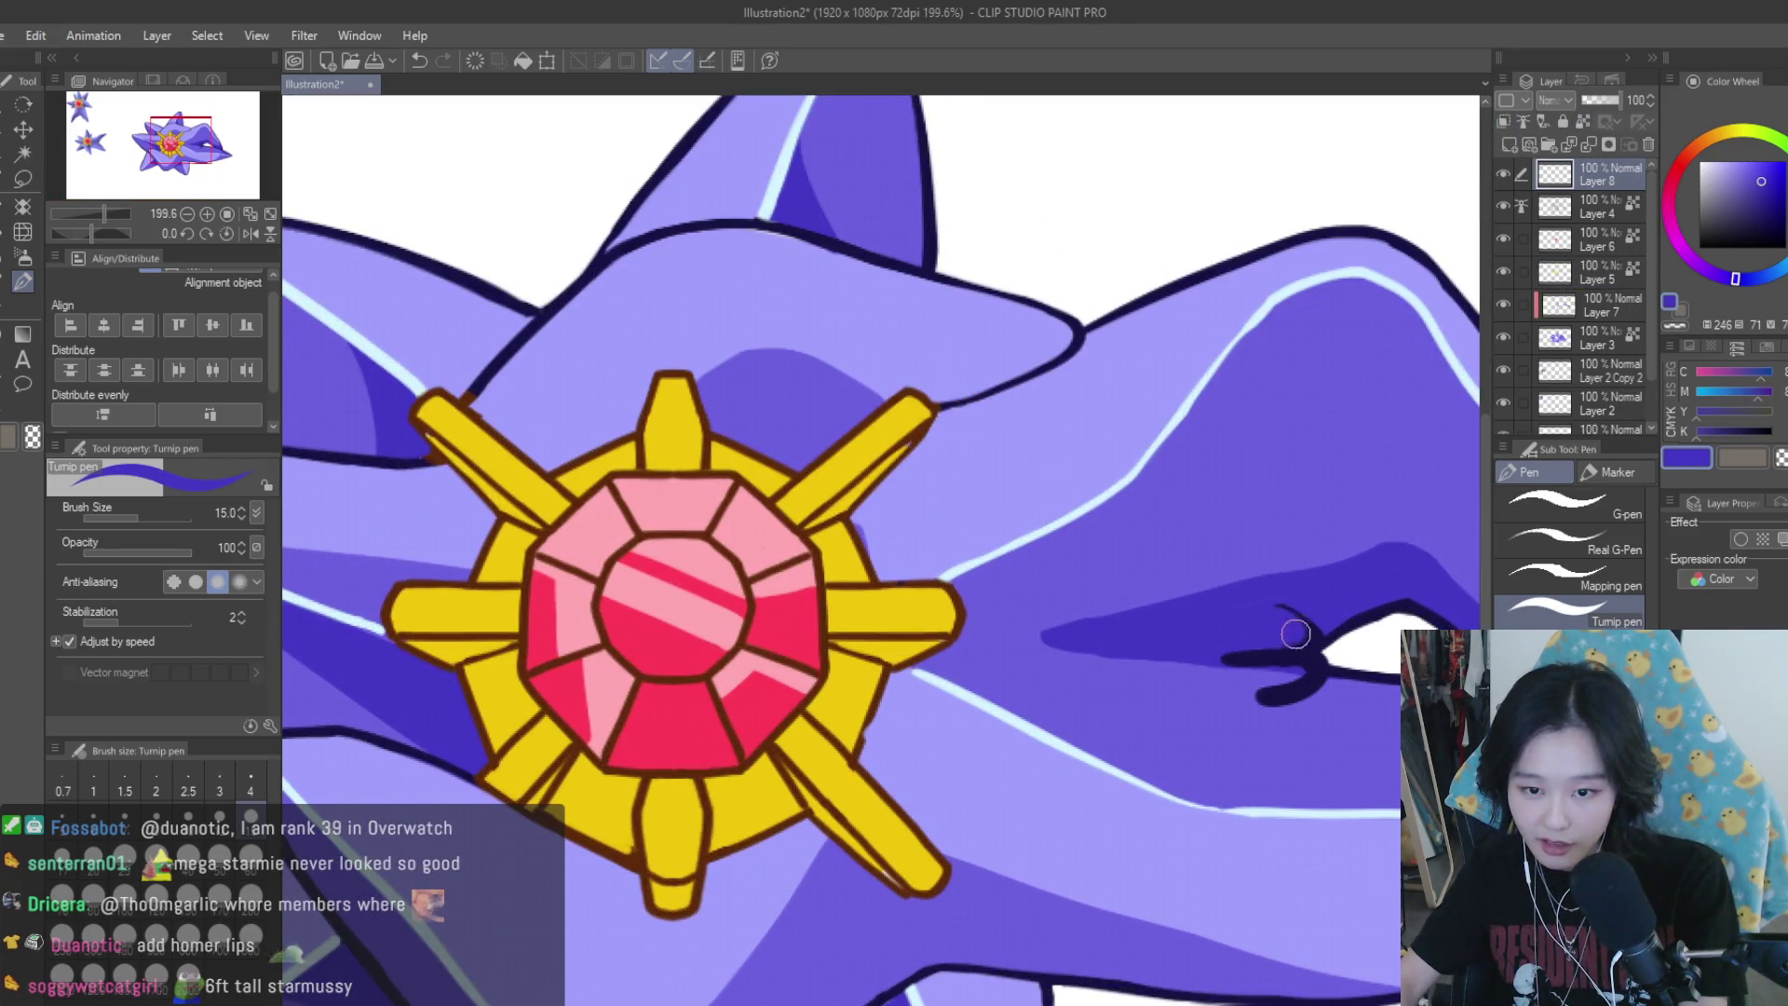
{"action": "scroll", "coordinate": [1354, 543], "scroll_direction": "down", "scroll_amount": 5}
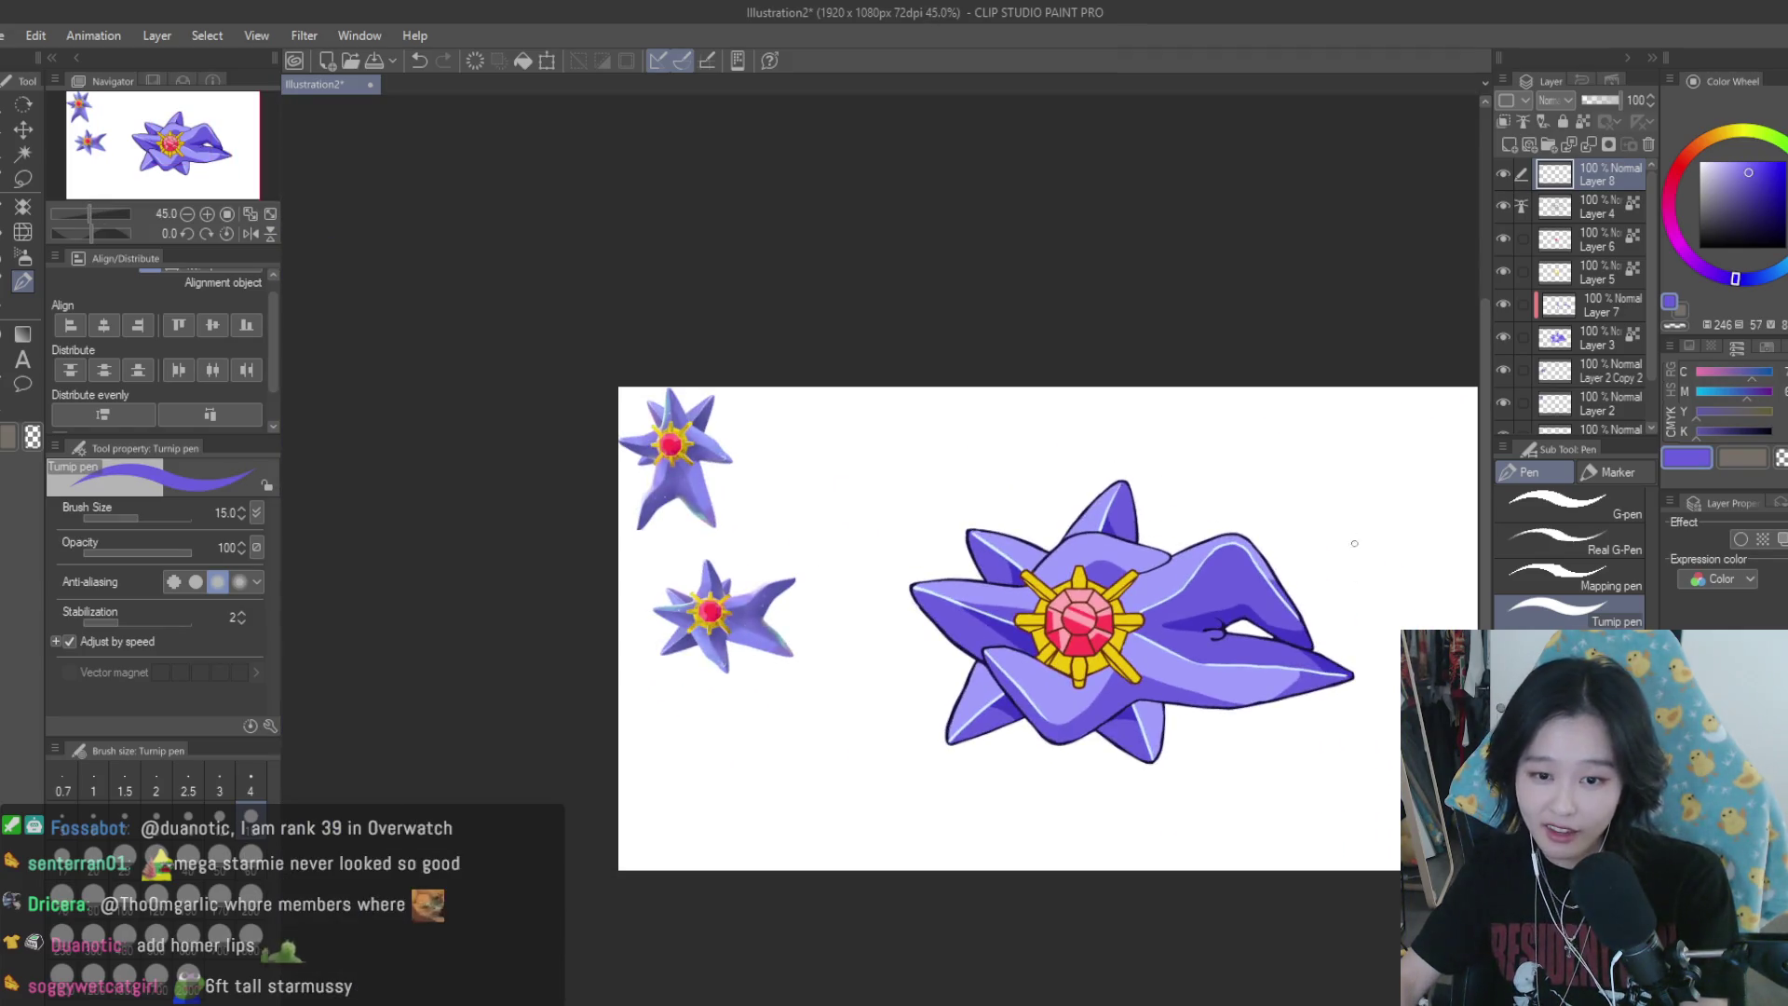
{"action": "left_click", "coordinate": [1641, 142]}
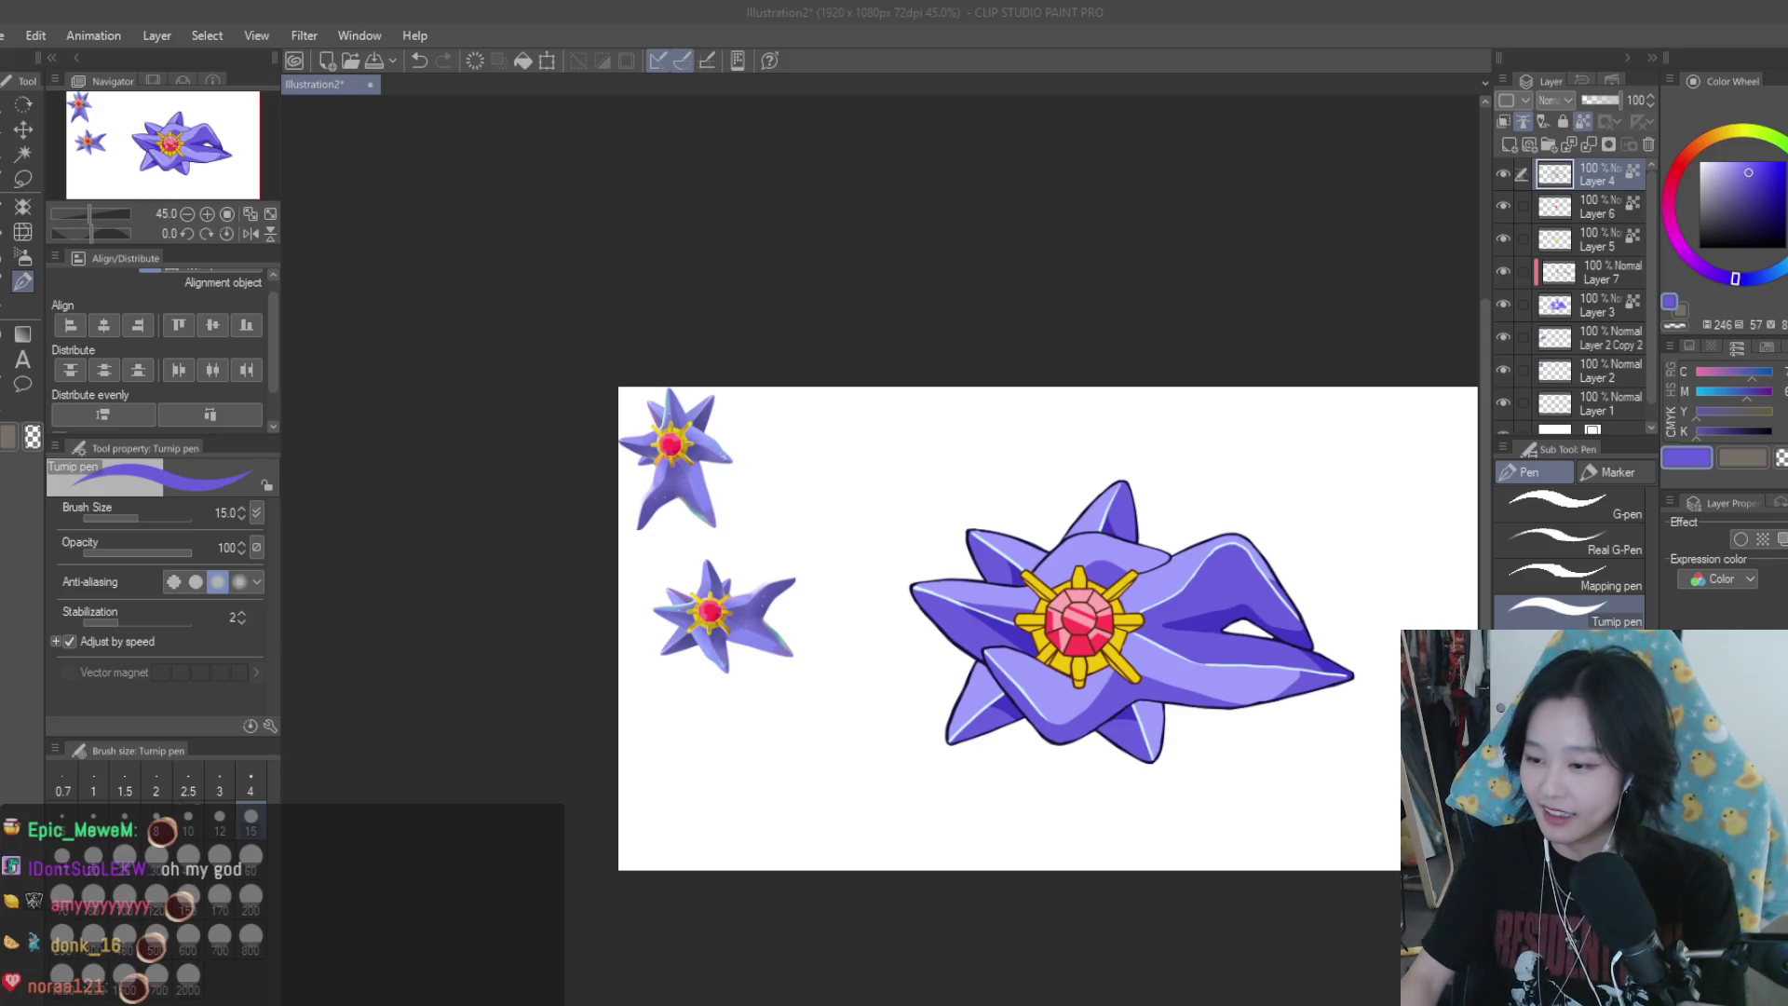
Pick a pale light blue, shrink the brush to size 10, and add a new highlight layer
{"action": "scroll", "coordinate": [1114, 551], "scroll_direction": "up", "scroll_amount": 3}
{"action": "left_click", "coordinate": [1091, 537], "text": "alt"}
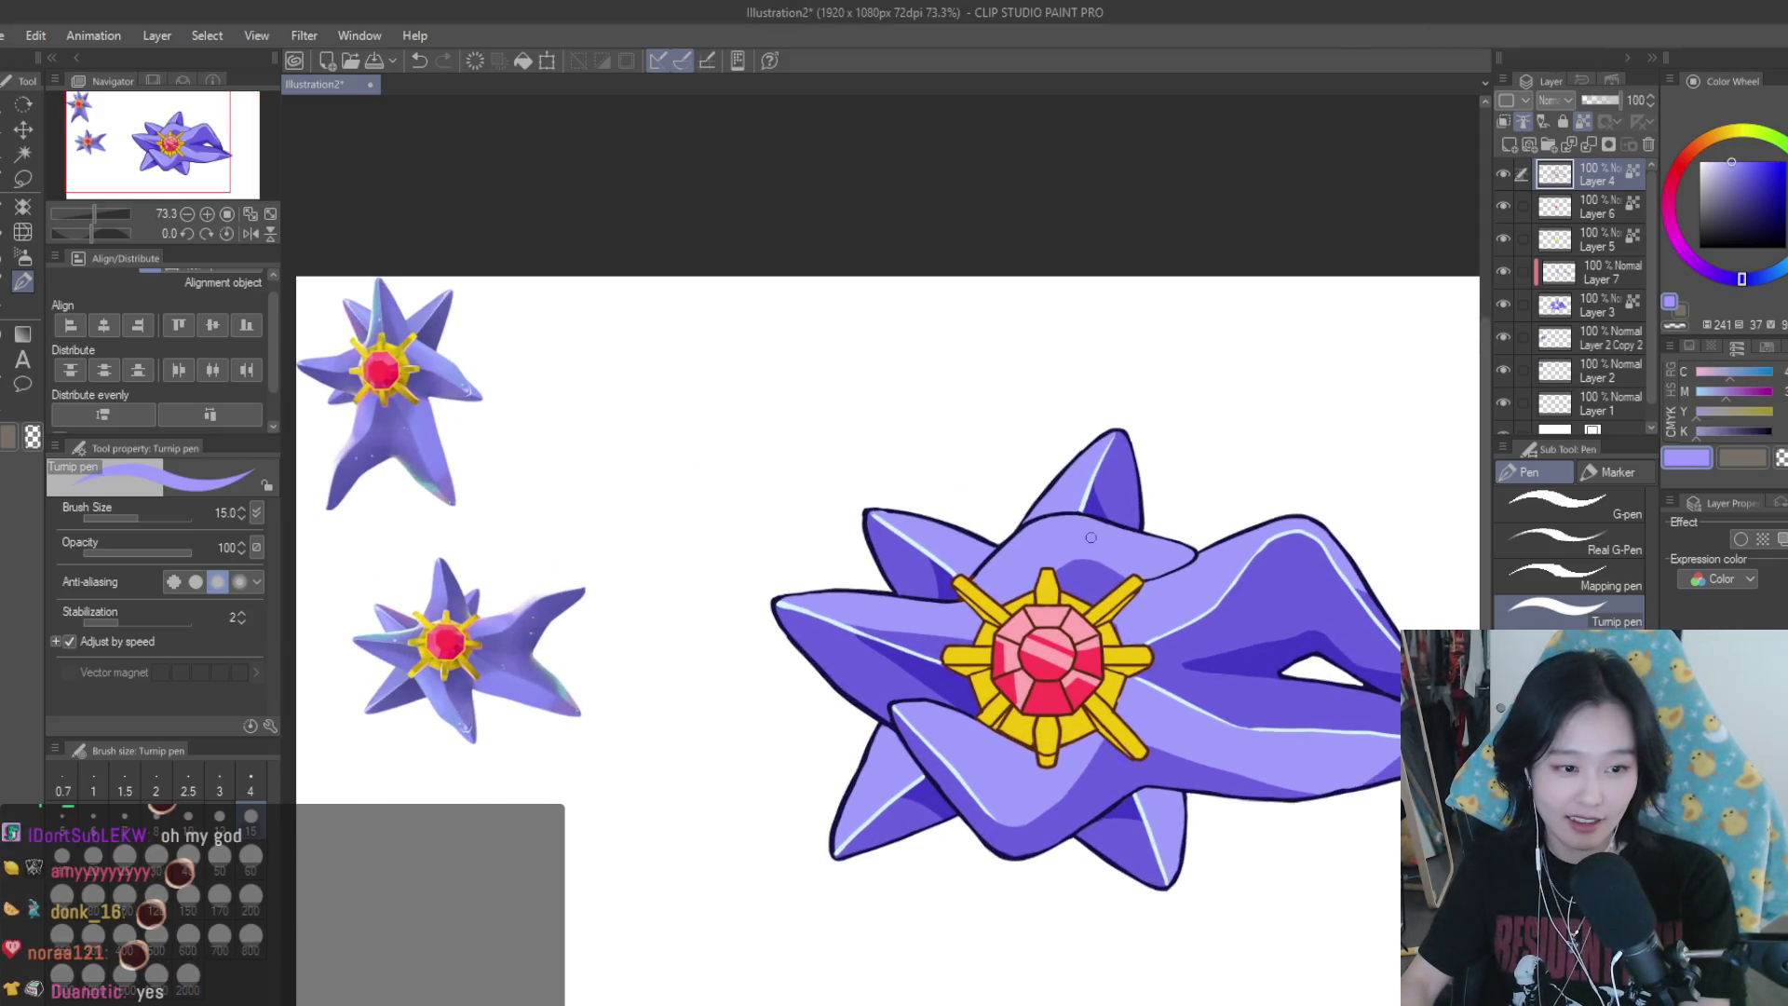
{"action": "left_click", "coordinate": [1099, 475], "text": "alt"}
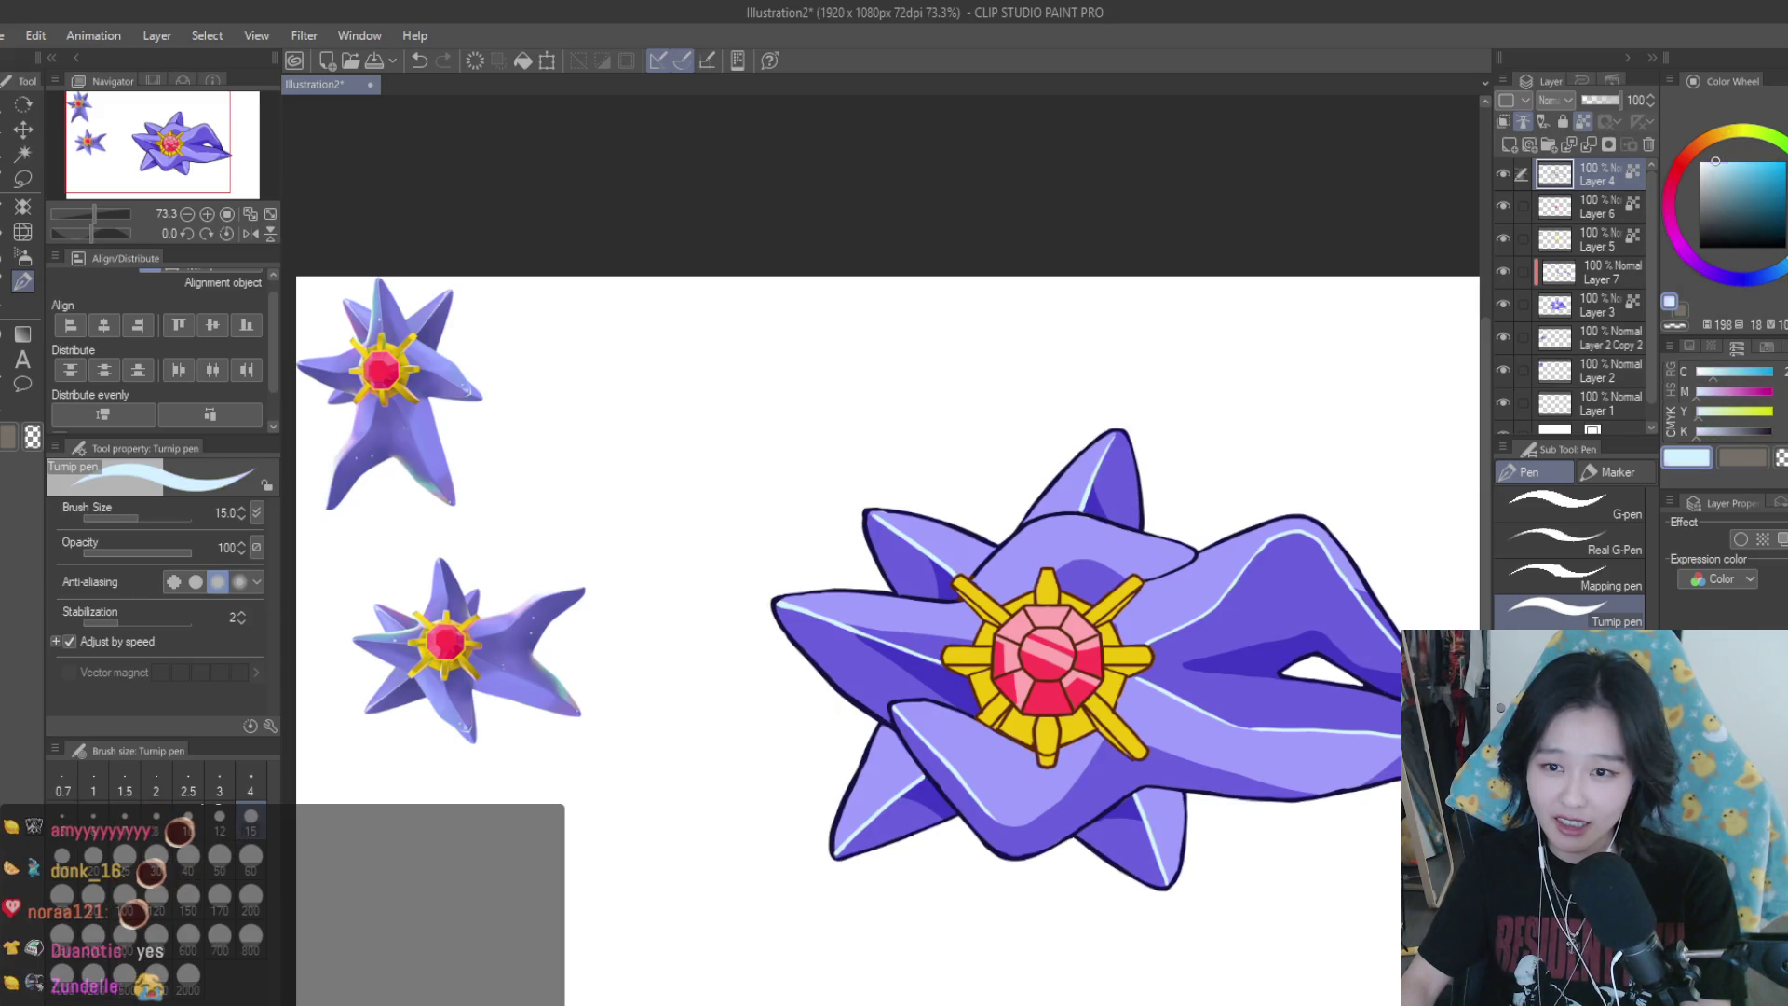
{"action": "scroll", "coordinate": [1197, 607], "scroll_direction": "up", "scroll_amount": 2}
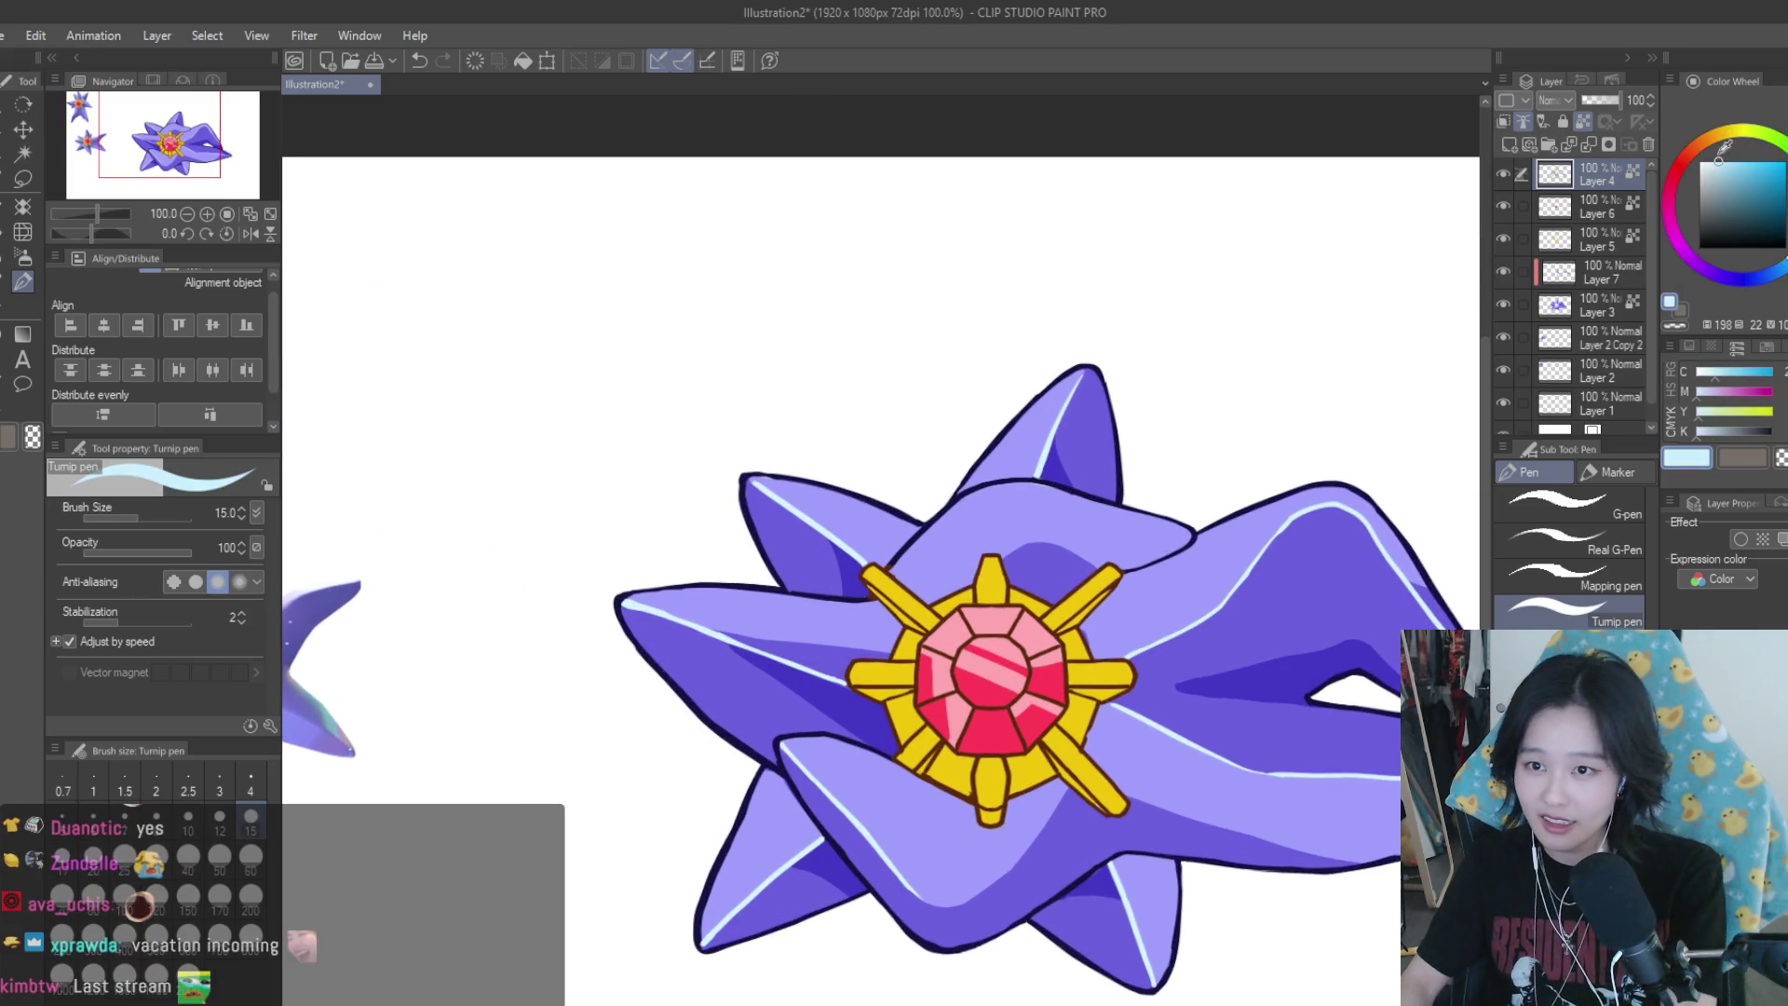
{"action": "scroll", "coordinate": [1024, 502], "scroll_direction": "up", "scroll_amount": 4}
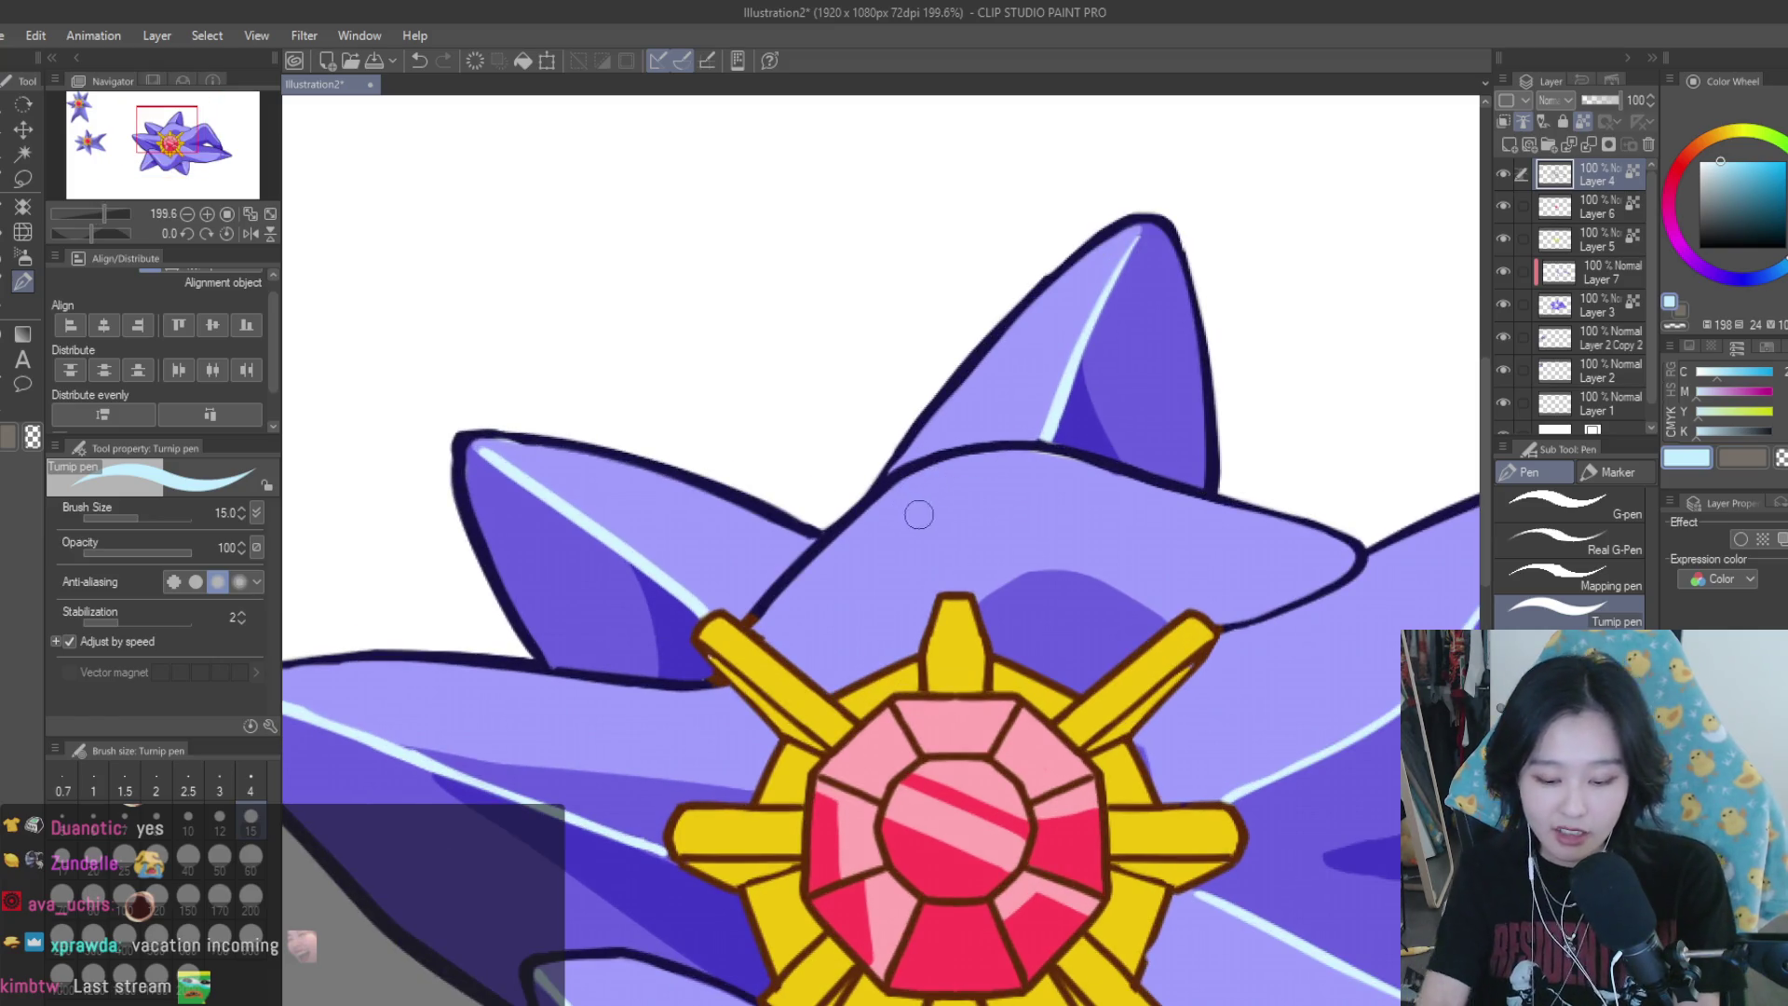
{"action": "key", "text": "bracketleft"}
{"action": "key", "text": "bracketleft"}
{"action": "key", "text": "ctrl+shift+n"}
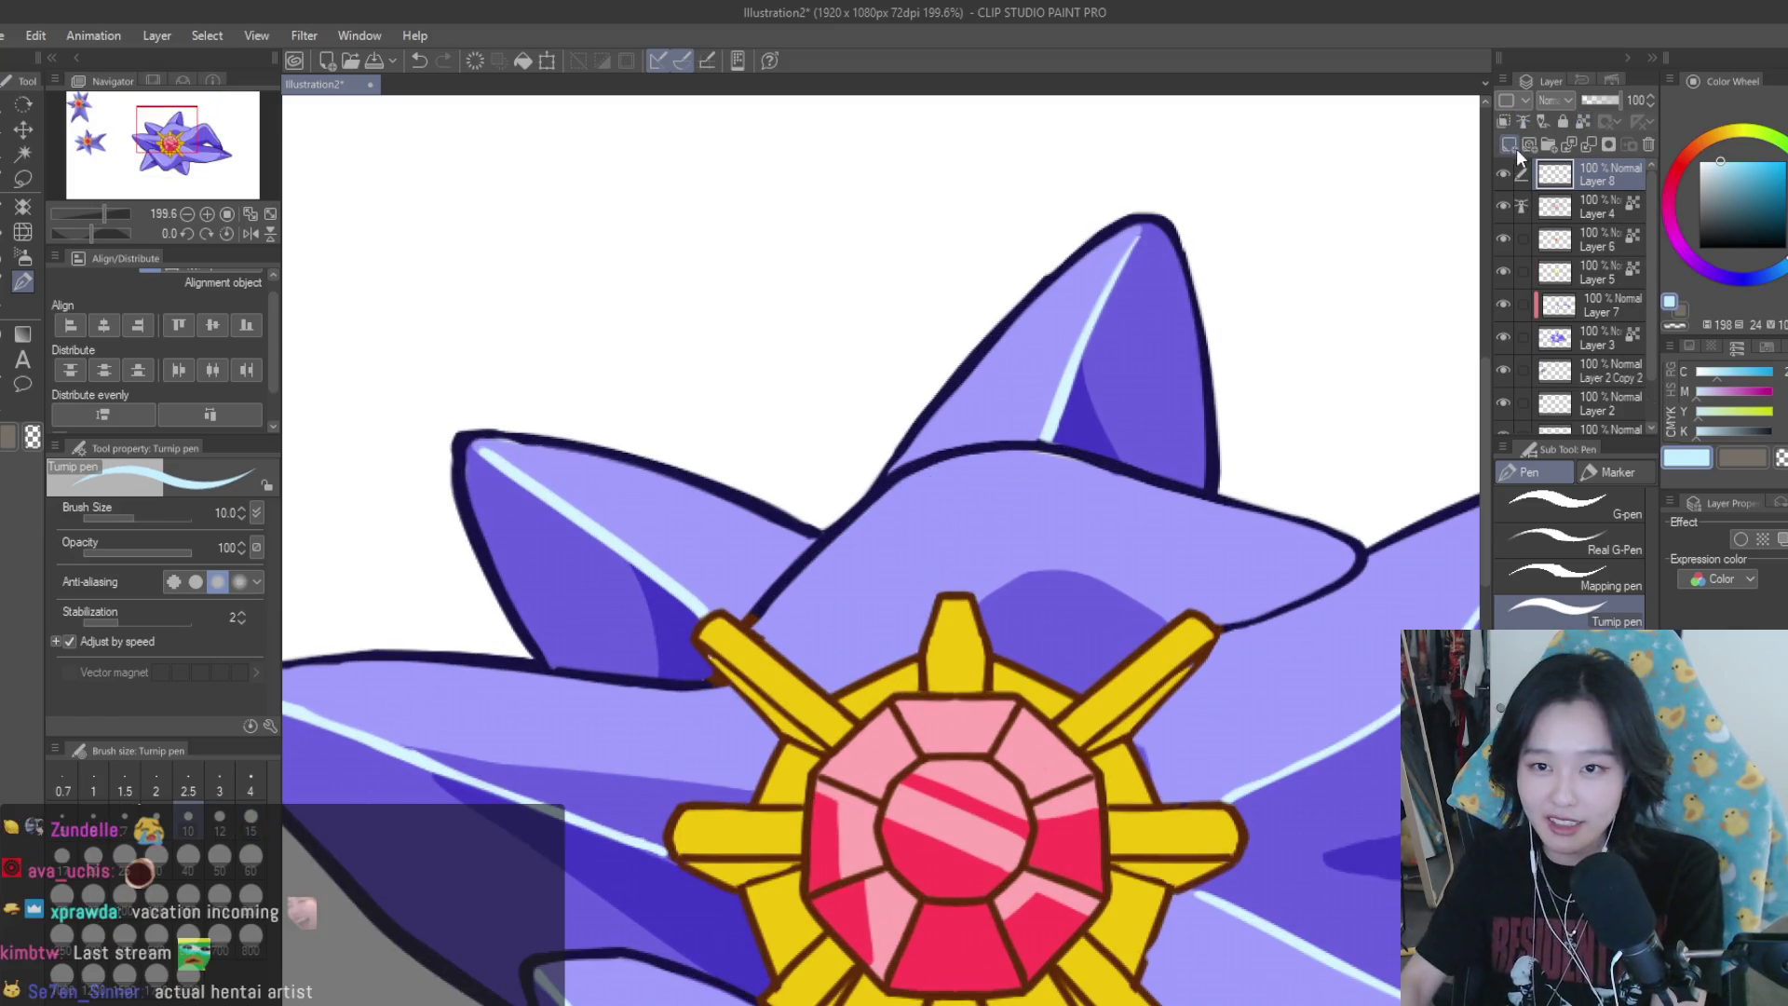
{"action": "scroll", "coordinate": [804, 447], "scroll_direction": "down", "scroll_amount": 2}
{"action": "scroll", "coordinate": [804, 446], "scroll_direction": "up", "scroll_amount": 2}
{"action": "scroll", "coordinate": [804, 446], "scroll_direction": "up", "scroll_amount": 2}
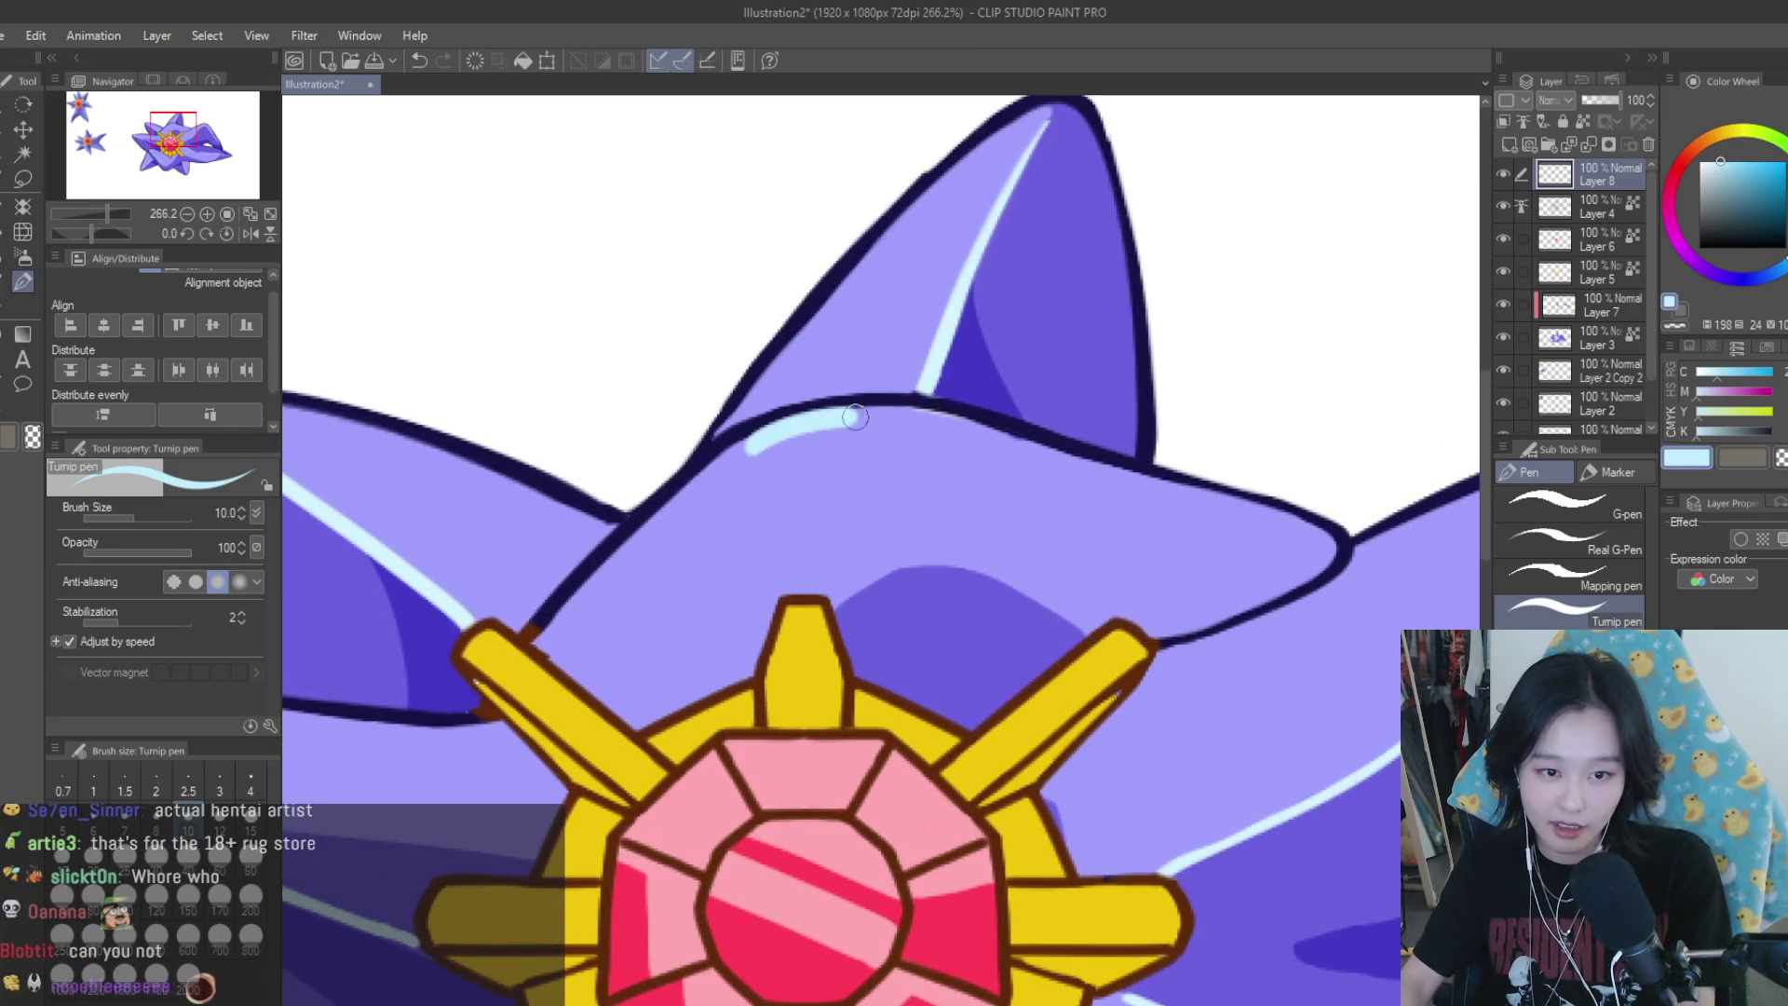
Draw a light-blue highlight along the star's top arm edge, redrawing it until it fits
{"action": "left_click_drag", "start_coordinate": [752, 449], "coordinate": [985, 434]}
{"action": "key", "text": "ctrl+z"}
{"action": "left_click_drag", "start_coordinate": [717, 477], "coordinate": [939, 427]}
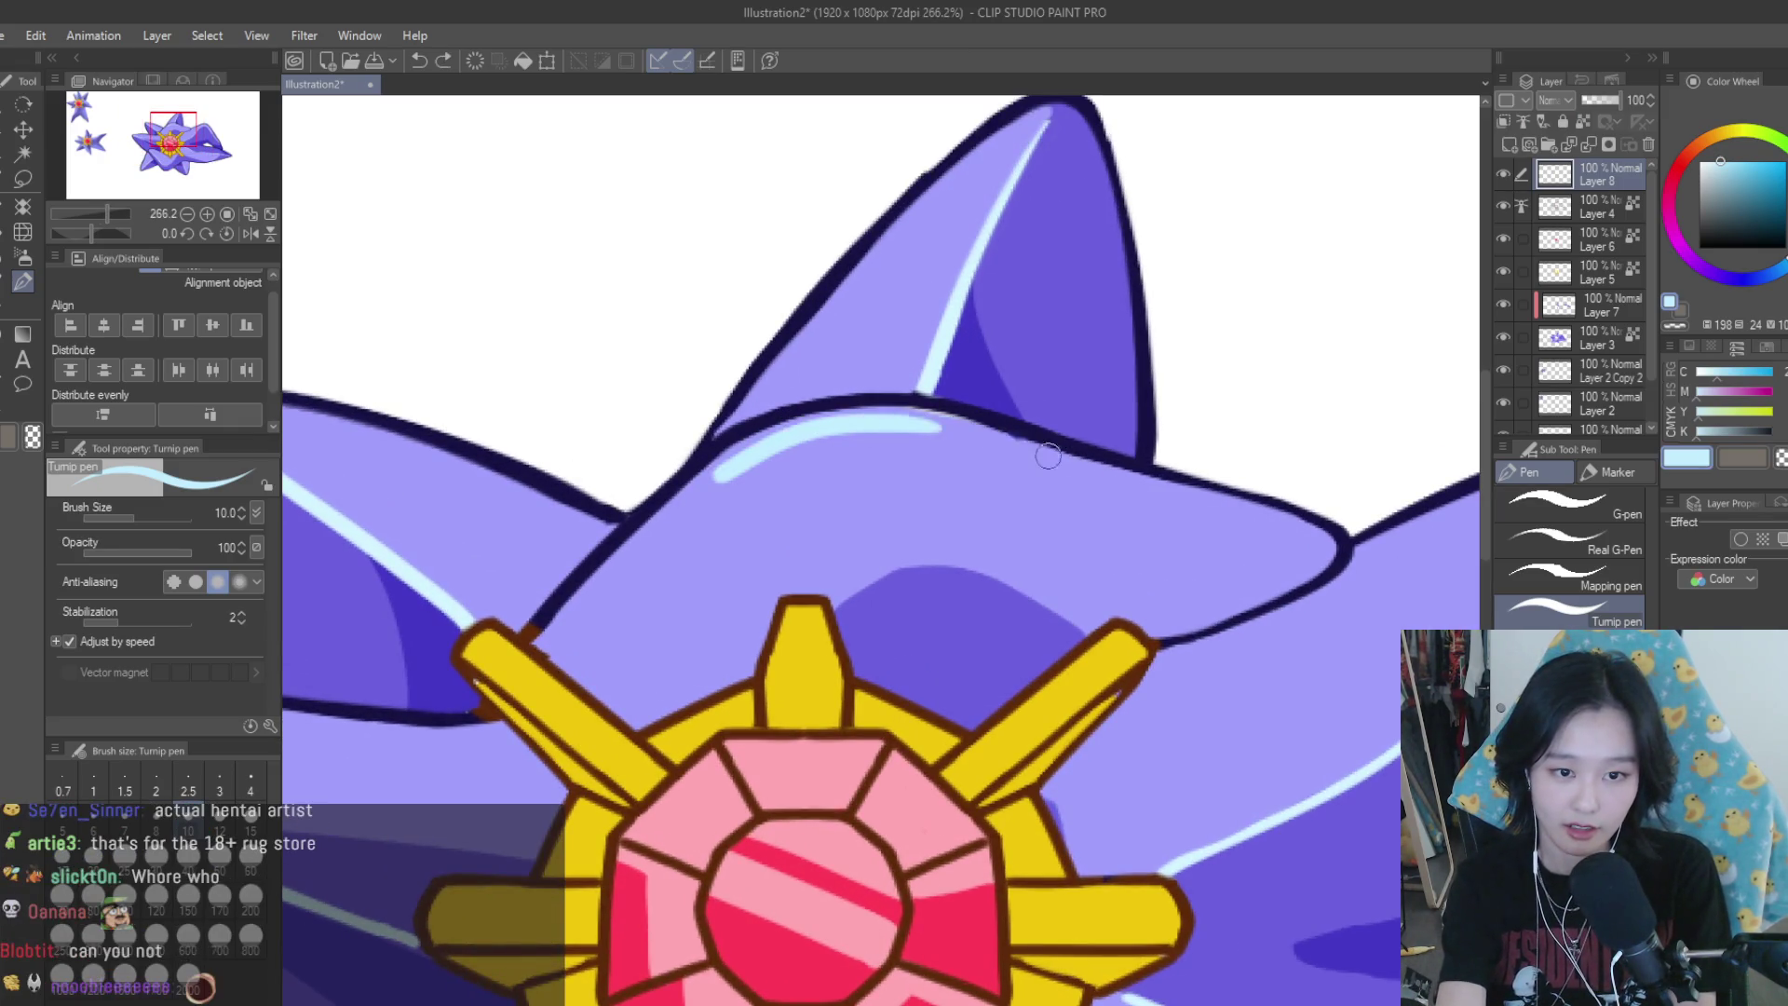
{"action": "key", "text": "ctrl+z"}
{"action": "left_click_drag", "start_coordinate": [815, 407], "coordinate": [1084, 476]}
{"action": "key", "text": "ctrl+z"}
{"action": "left_click_drag", "start_coordinate": [904, 410], "coordinate": [1110, 476]}
{"action": "key", "text": "ctrl+z"}
{"action": "left_click_drag", "start_coordinate": [912, 417], "coordinate": [1172, 488]}
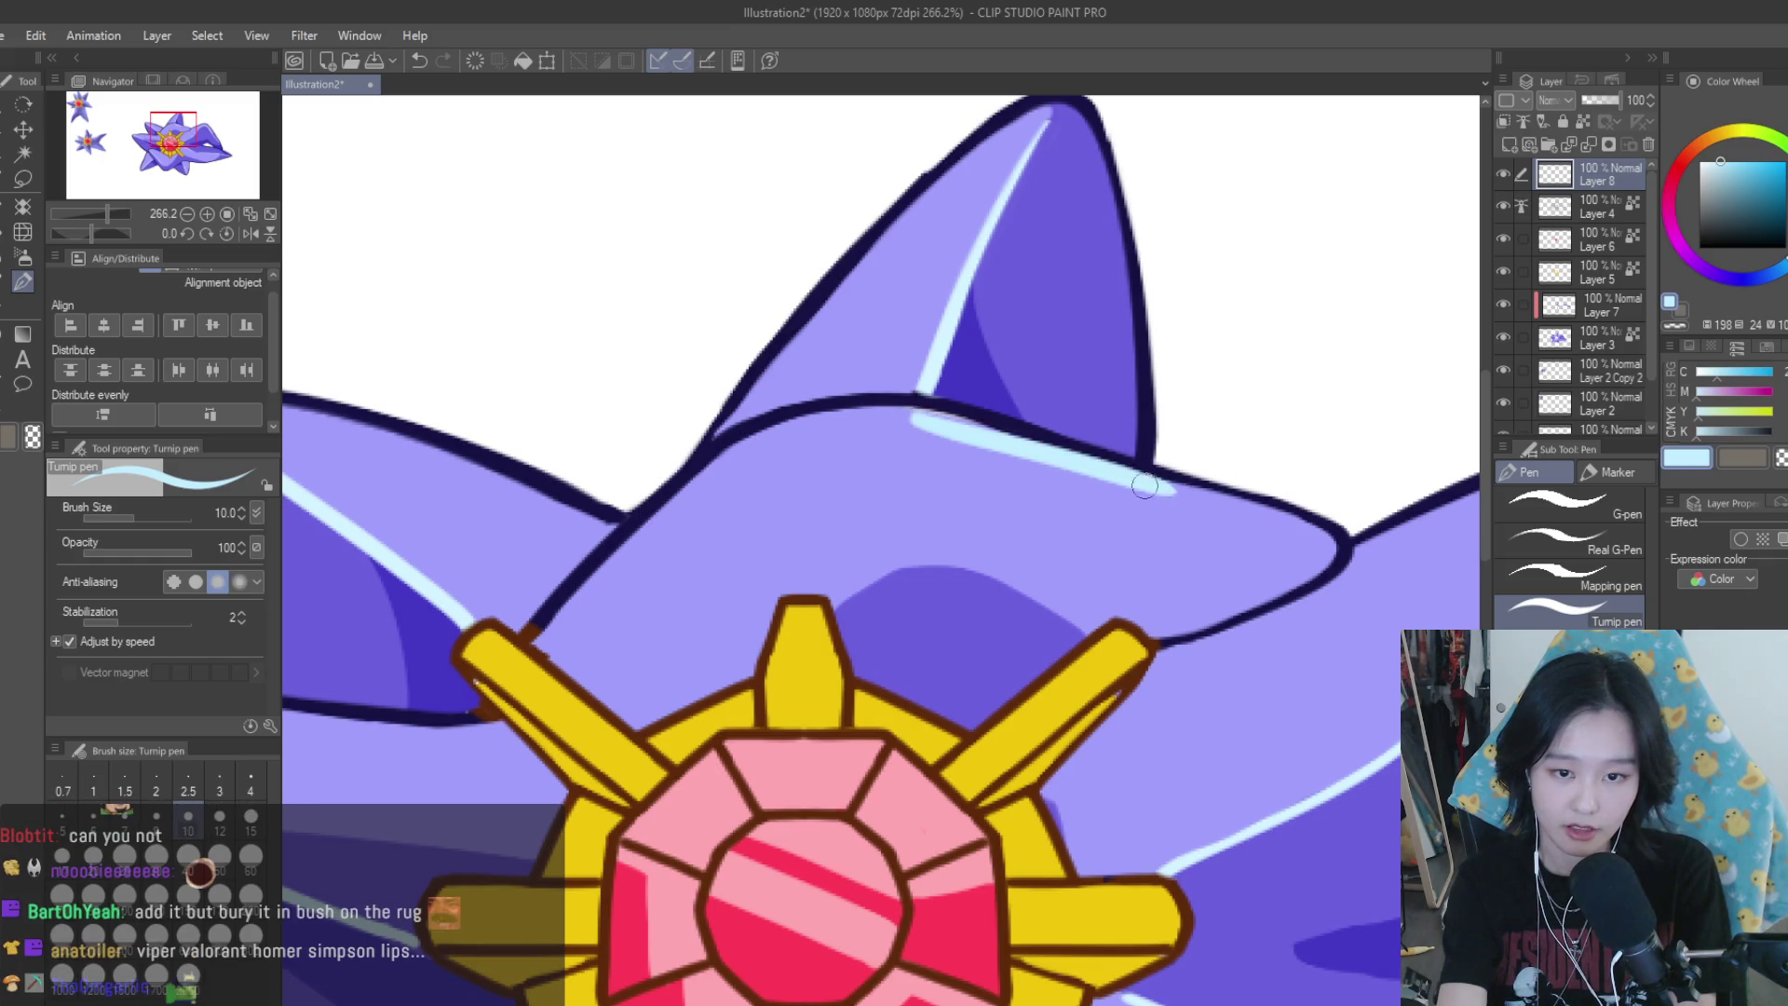
At brush size 8, extend the highlight leftward and down the left arm outline
{"action": "key", "text": "bracketleft"}
{"action": "left_click_drag", "start_coordinate": [884, 429], "coordinate": [941, 416]}
{"action": "key", "text": "ctrl+z"}
{"action": "left_click_drag", "start_coordinate": [805, 417], "coordinate": [919, 414]}
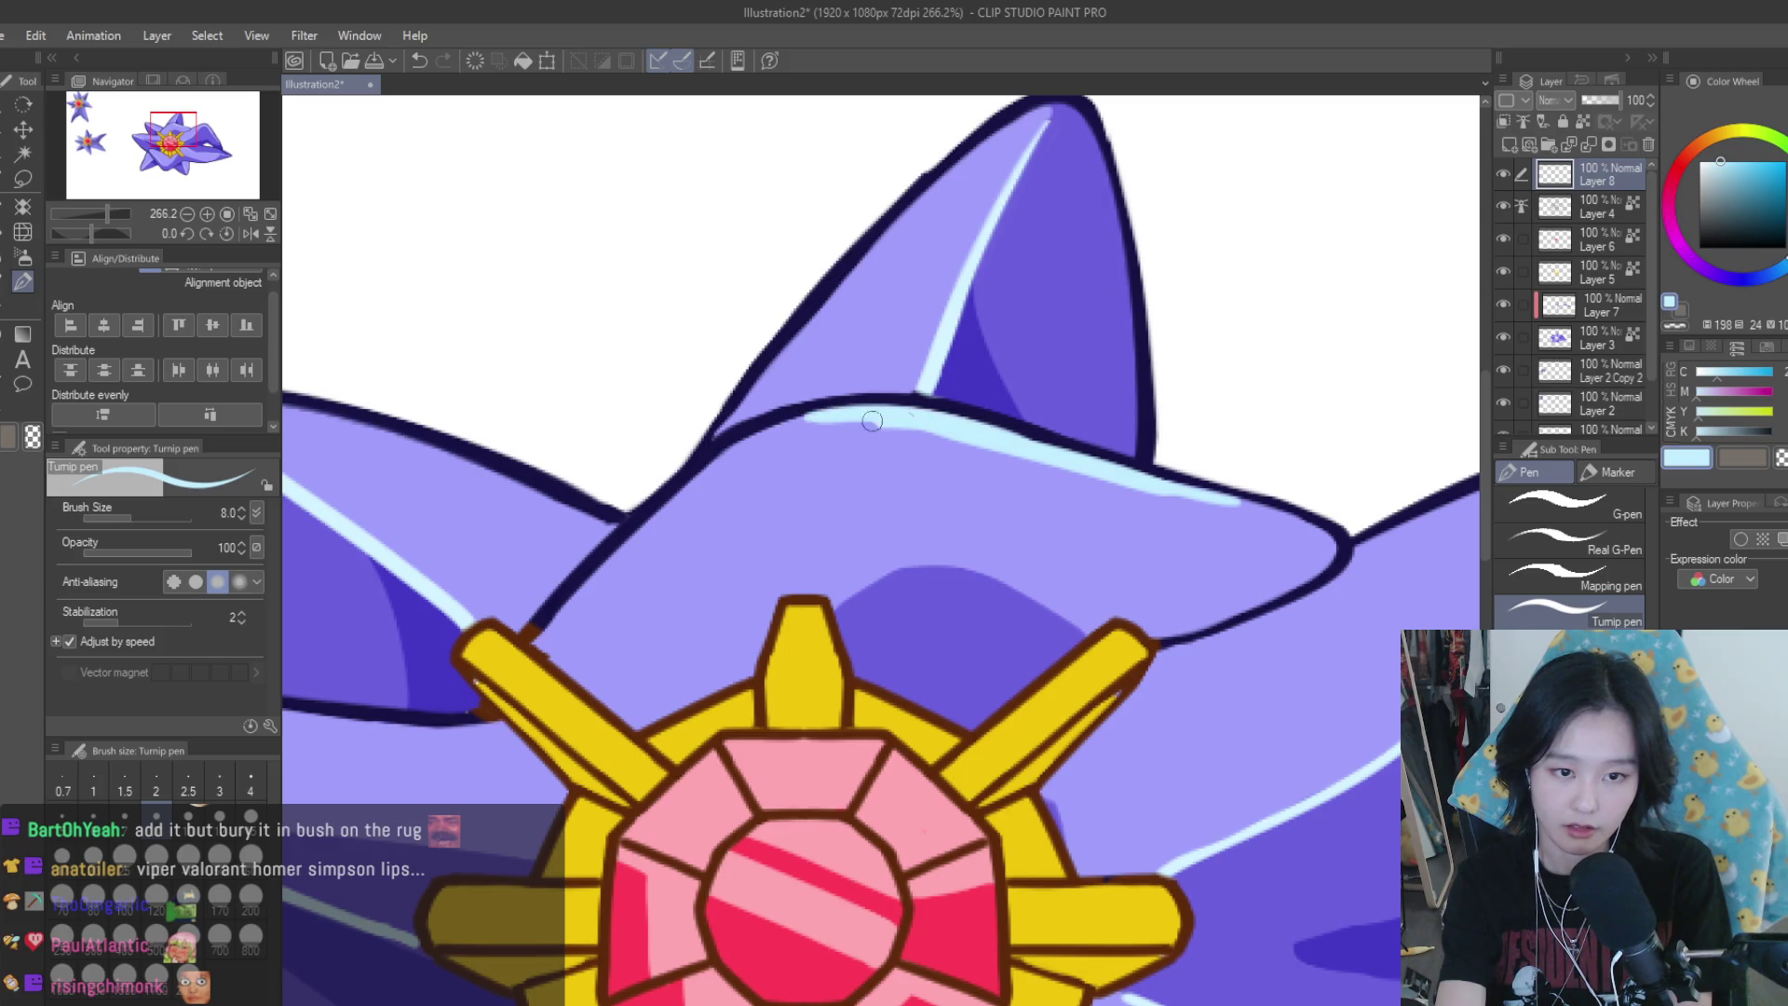
{"action": "left_click_drag", "start_coordinate": [777, 434], "coordinate": [620, 562]}
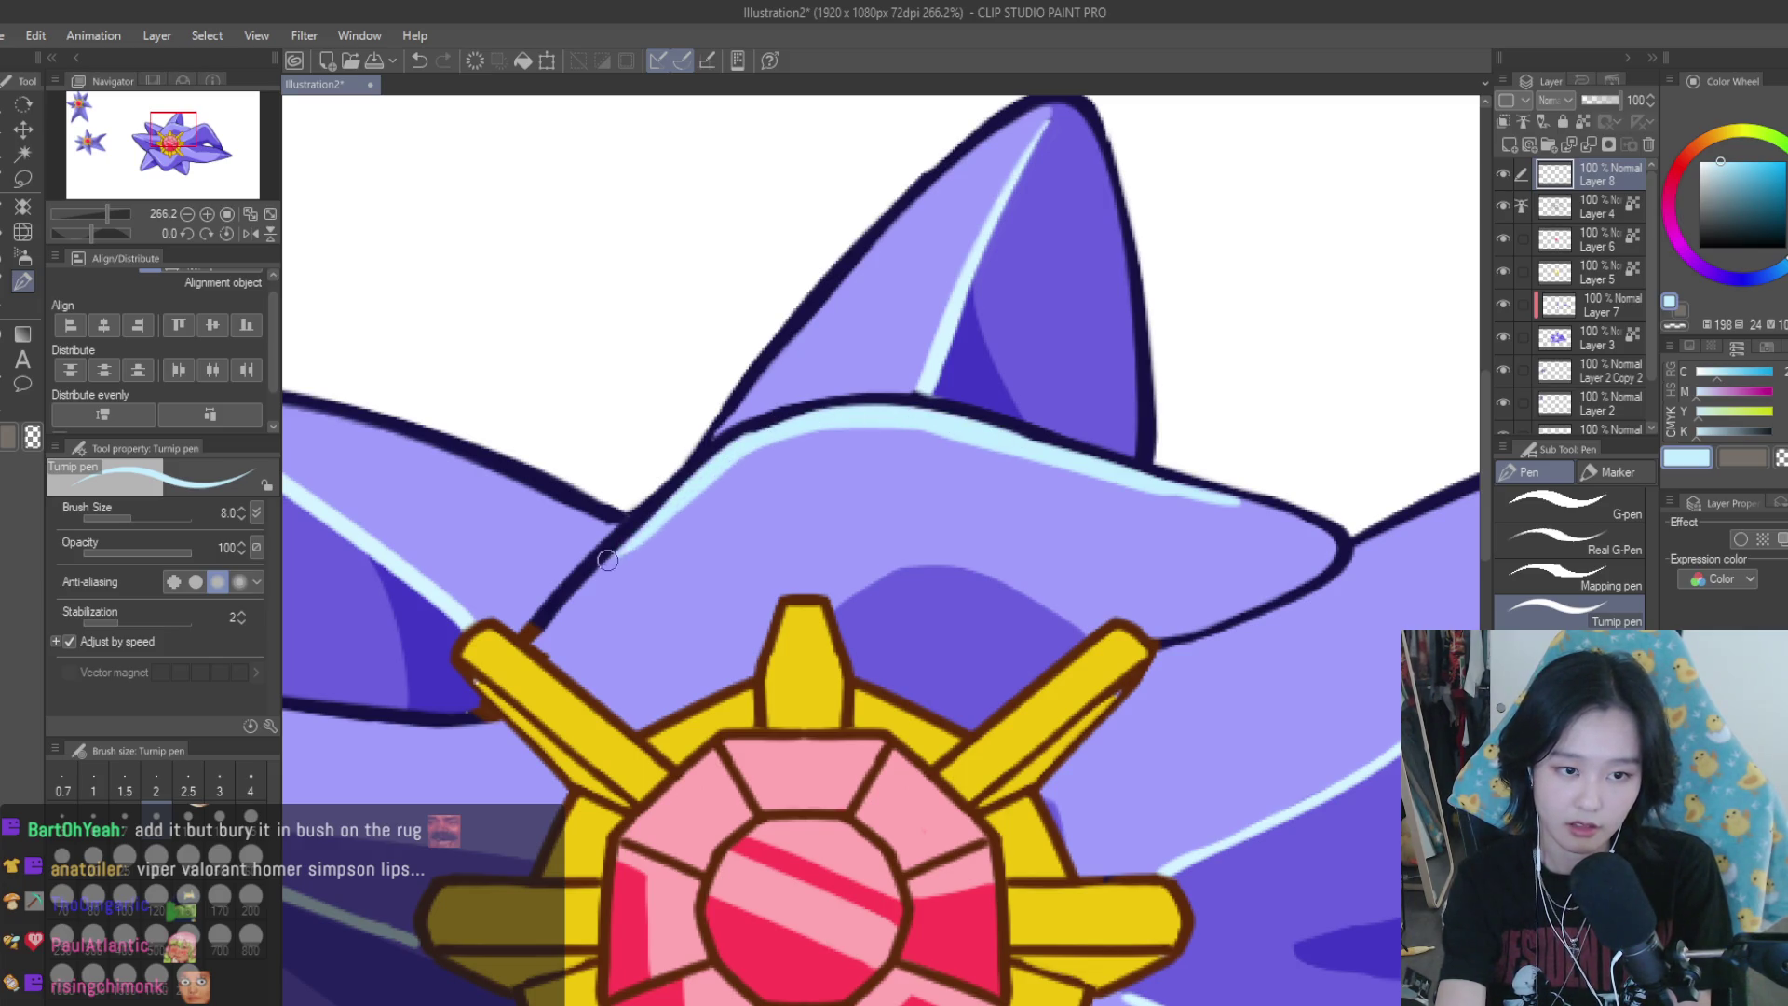
{"action": "key", "text": "ctrl+z"}
{"action": "left_click_drag", "start_coordinate": [726, 448], "coordinate": [605, 570]}
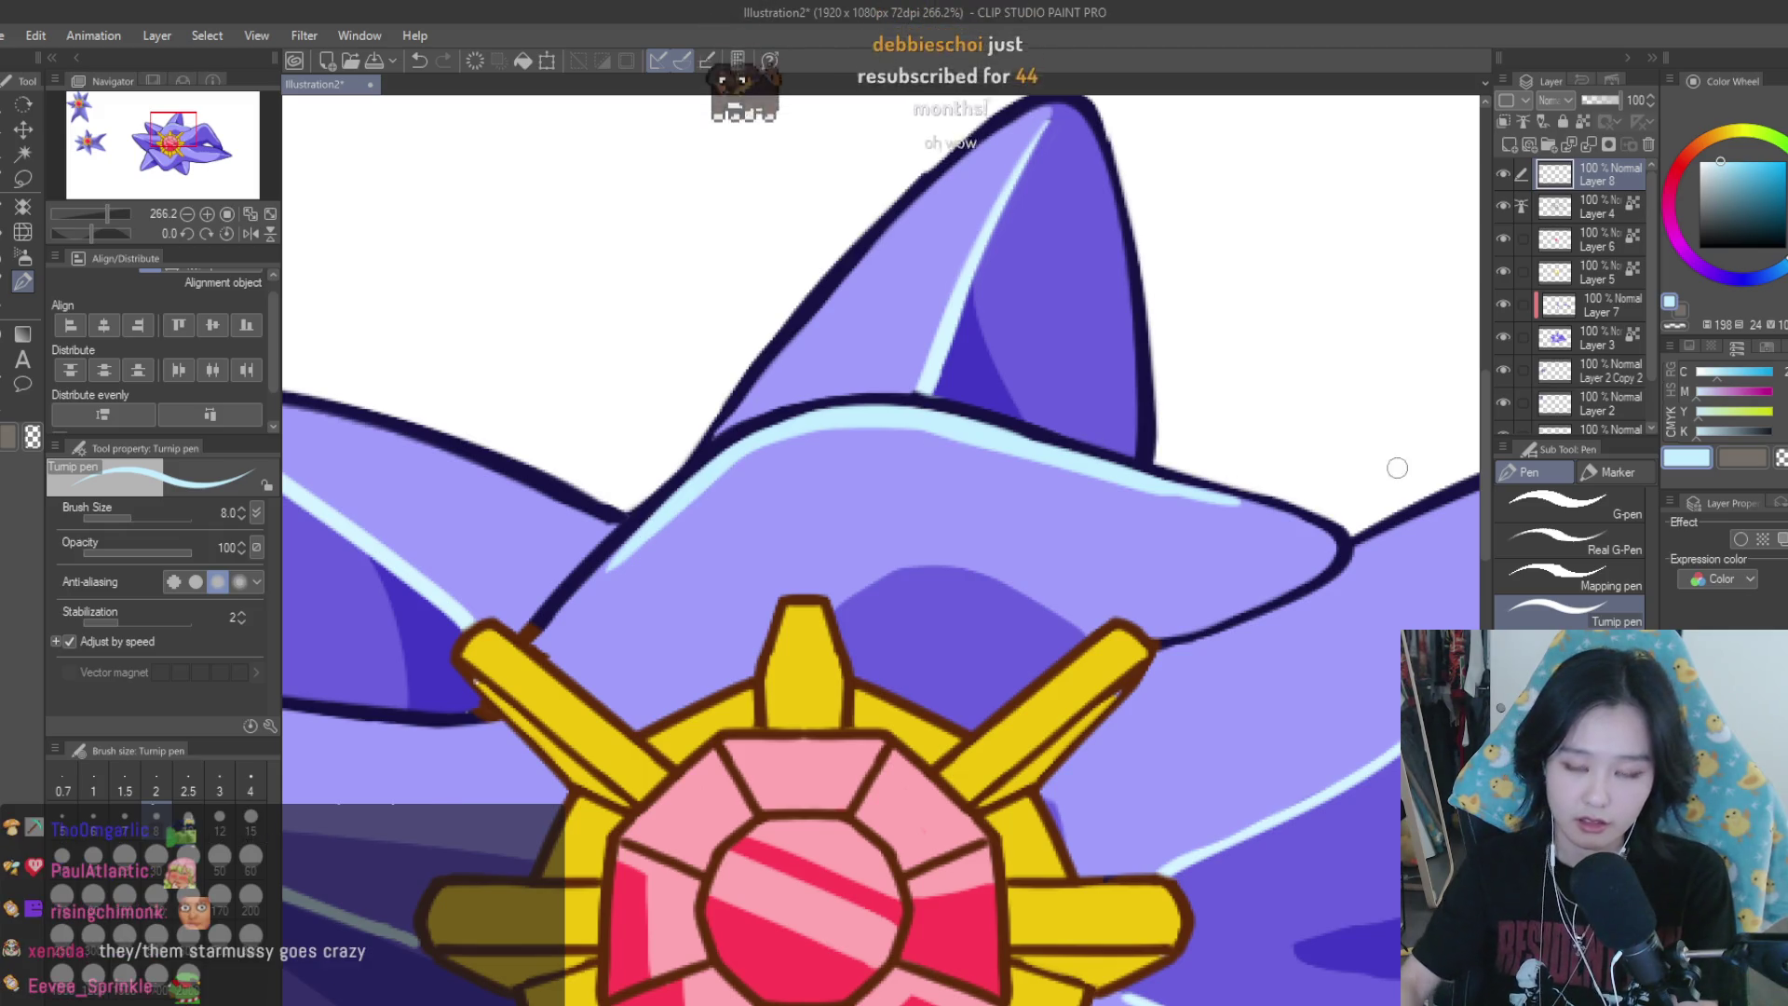
{"action": "left_click_drag", "start_coordinate": [1241, 501], "coordinate": [1269, 543]}
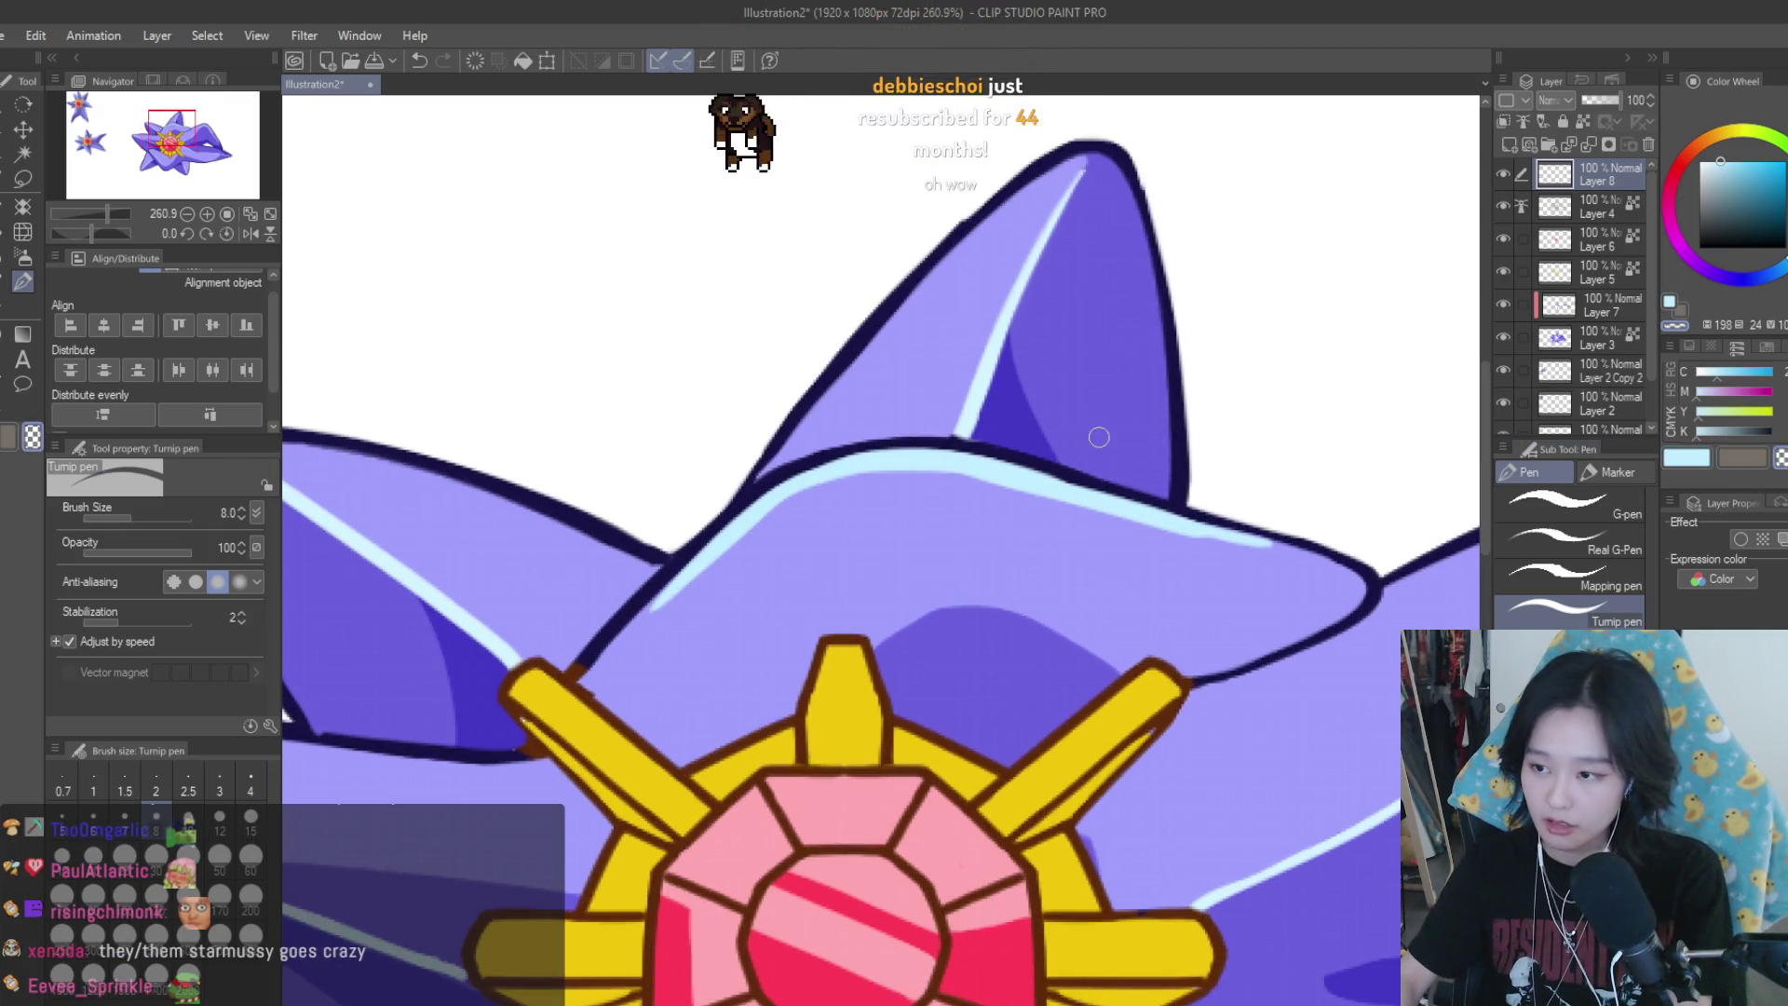
{"action": "key", "text": "ctrl+z"}
{"action": "key", "text": "ctrl+z"}
{"action": "key", "text": "ctrl+z"}
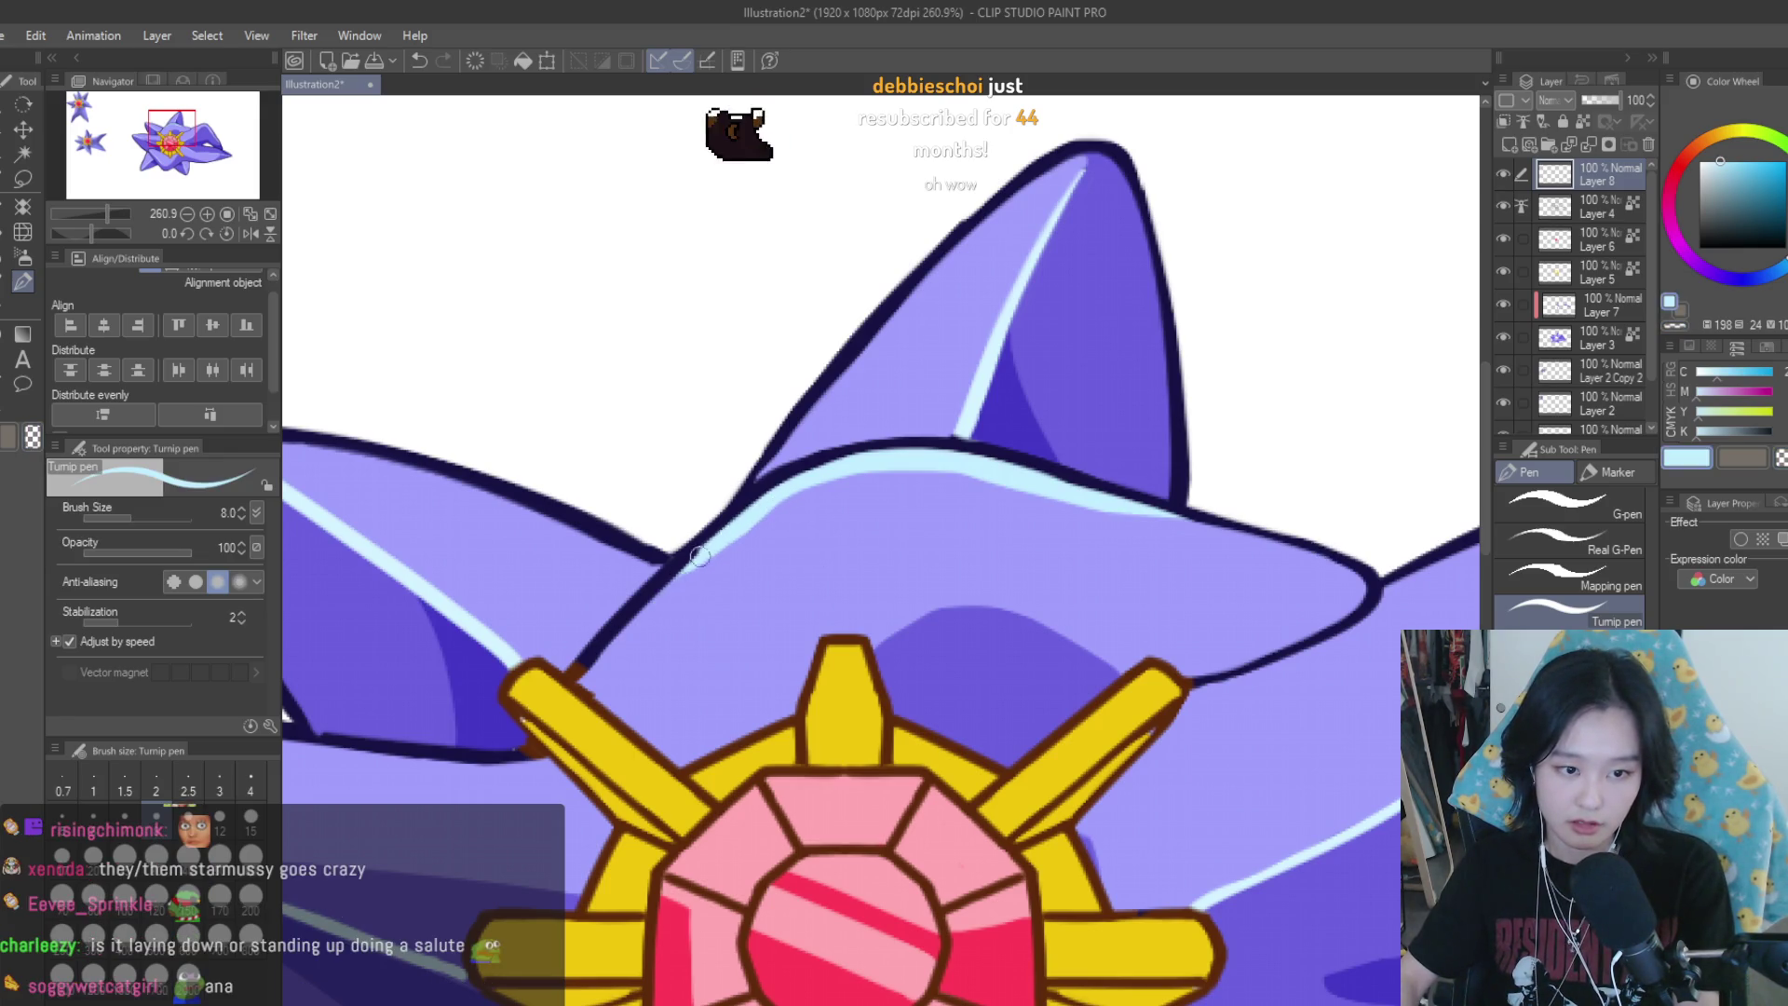
{"action": "scroll", "coordinate": [1012, 559], "scroll_direction": "down", "scroll_amount": 5}
{"action": "scroll", "coordinate": [1161, 579], "scroll_direction": "down", "scroll_amount": 4}
{"action": "scroll", "coordinate": [1205, 571], "scroll_direction": "up", "scroll_amount": 5}
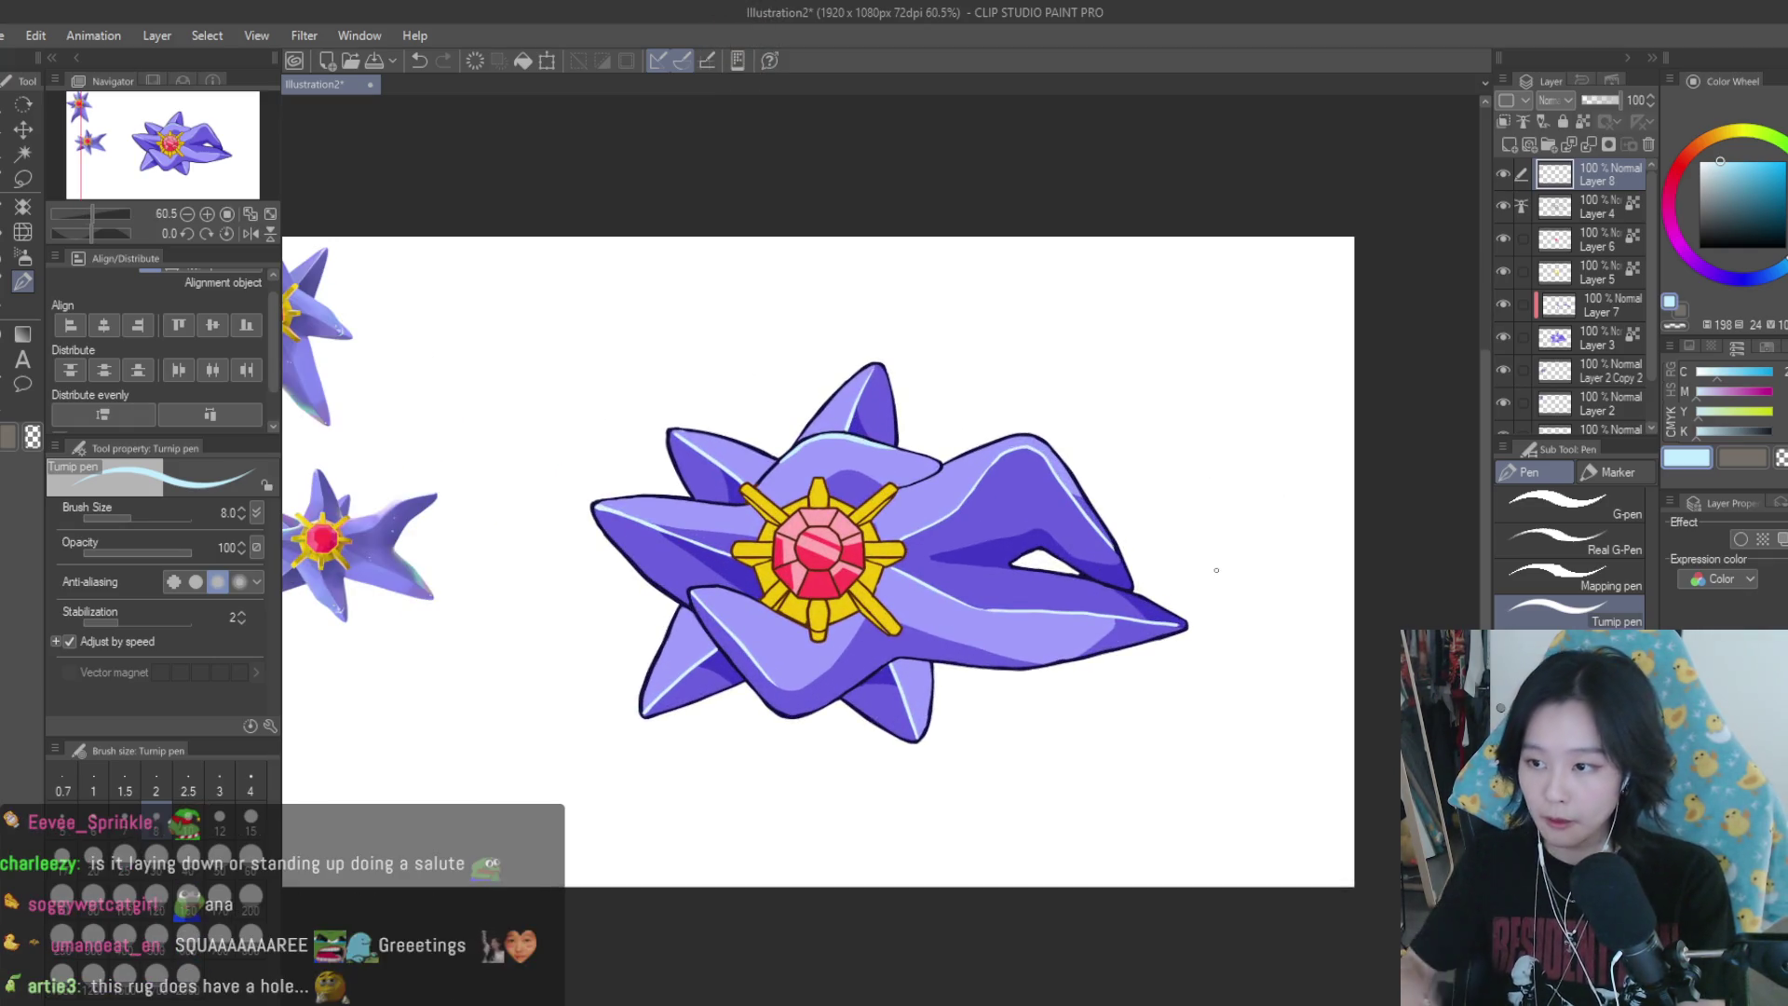
Draw light-blue highlight strokes along the lower arm's bottom edge
{"action": "scroll", "coordinate": [1211, 587], "scroll_direction": "up", "scroll_amount": 2}
{"action": "scroll", "coordinate": [1164, 633], "scroll_direction": "up", "scroll_amount": 3}
{"action": "mouse_move", "coordinate": [559, 498]}
{"action": "left_mouse_down"}
{"action": "mouse_move", "coordinate": [1089, 639]}
{"action": "mouse_move", "coordinate": [1197, 705]}
{"action": "left_mouse_up"}
{"action": "scroll", "coordinate": [1248, 642], "scroll_direction": "down", "scroll_amount": 4}
{"action": "scroll", "coordinate": [1262, 638], "scroll_direction": "down", "scroll_amount": 2}
{"action": "scroll", "coordinate": [1268, 638], "scroll_direction": "down", "scroll_amount": 1}
{"action": "scroll", "coordinate": [1194, 624], "scroll_direction": "up", "scroll_amount": 2}
{"action": "scroll", "coordinate": [1194, 624], "scroll_direction": "up", "scroll_amount": 3}
{"action": "scroll", "coordinate": [1194, 624], "scroll_direction": "up", "scroll_amount": 1}
{"action": "left_click_drag", "start_coordinate": [788, 626], "coordinate": [877, 636]}
Flip the canvas horizontally and hide then show Layer 8 to check the highlights
{"action": "scroll", "coordinate": [1116, 657], "scroll_direction": "down", "scroll_amount": 3}
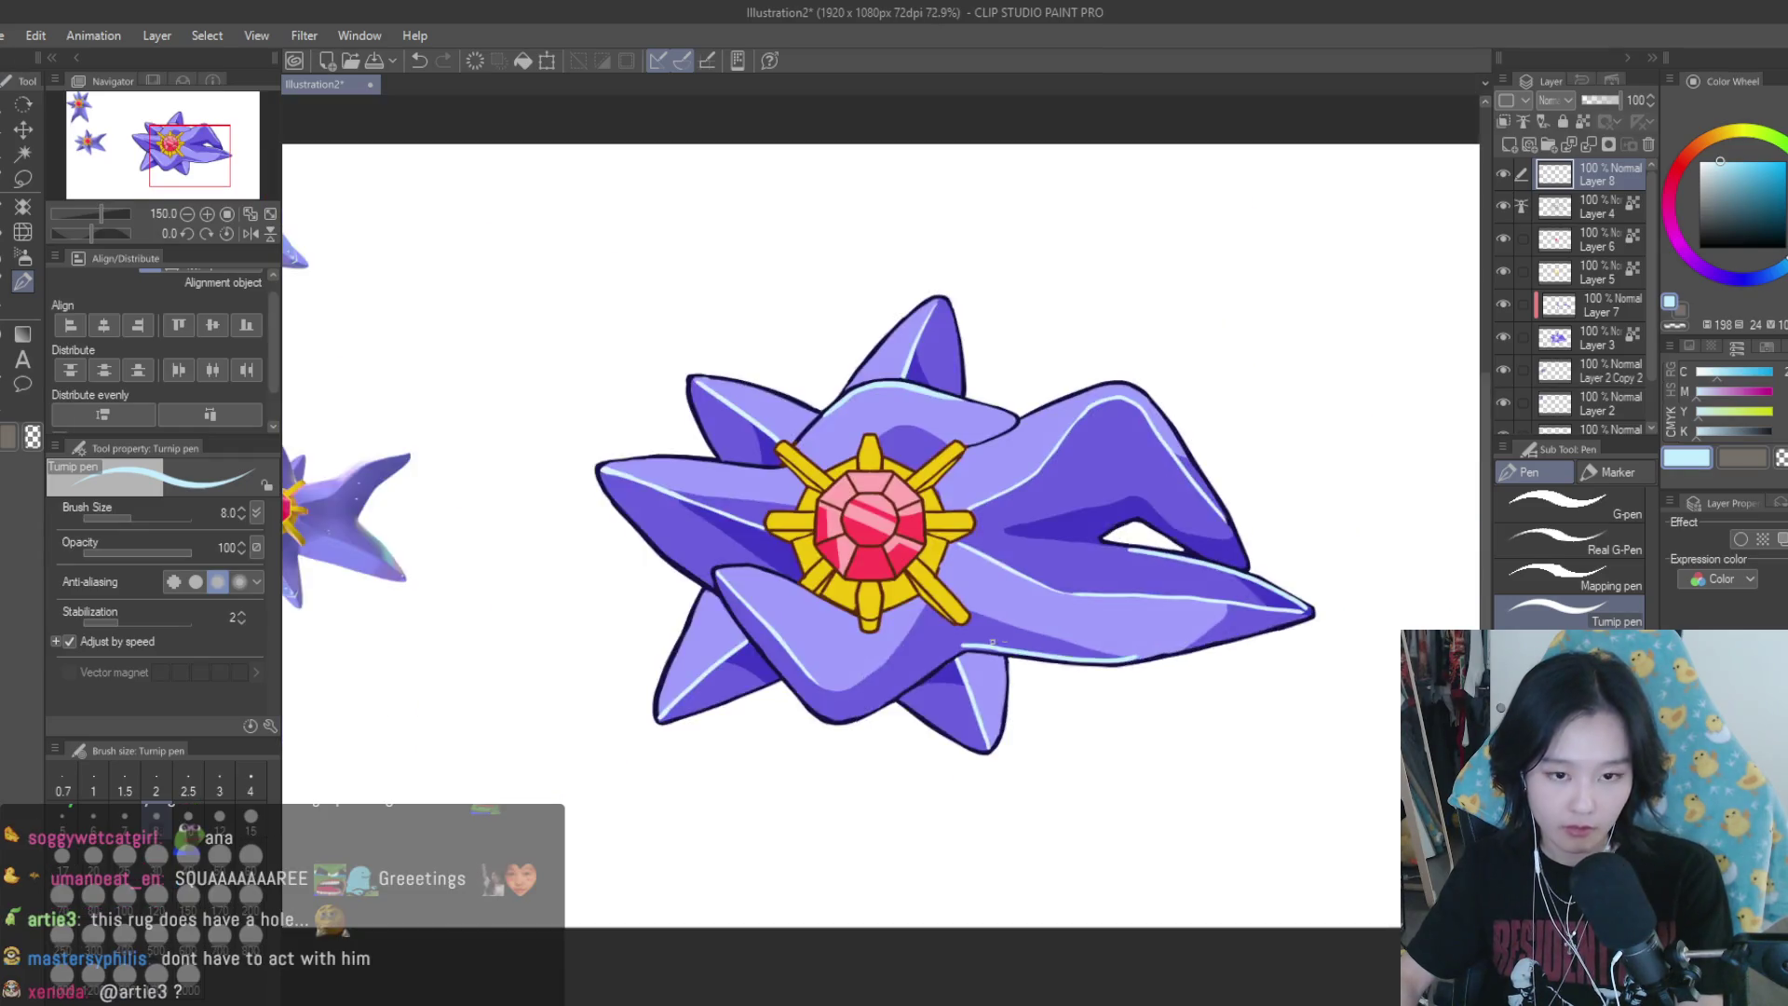
{"action": "scroll", "coordinate": [1155, 652], "scroll_direction": "down", "scroll_amount": 2}
{"action": "scroll", "coordinate": [1183, 707], "scroll_direction": "down", "scroll_amount": 1}
{"action": "scroll", "coordinate": [1185, 733], "scroll_direction": "up", "scroll_amount": 2}
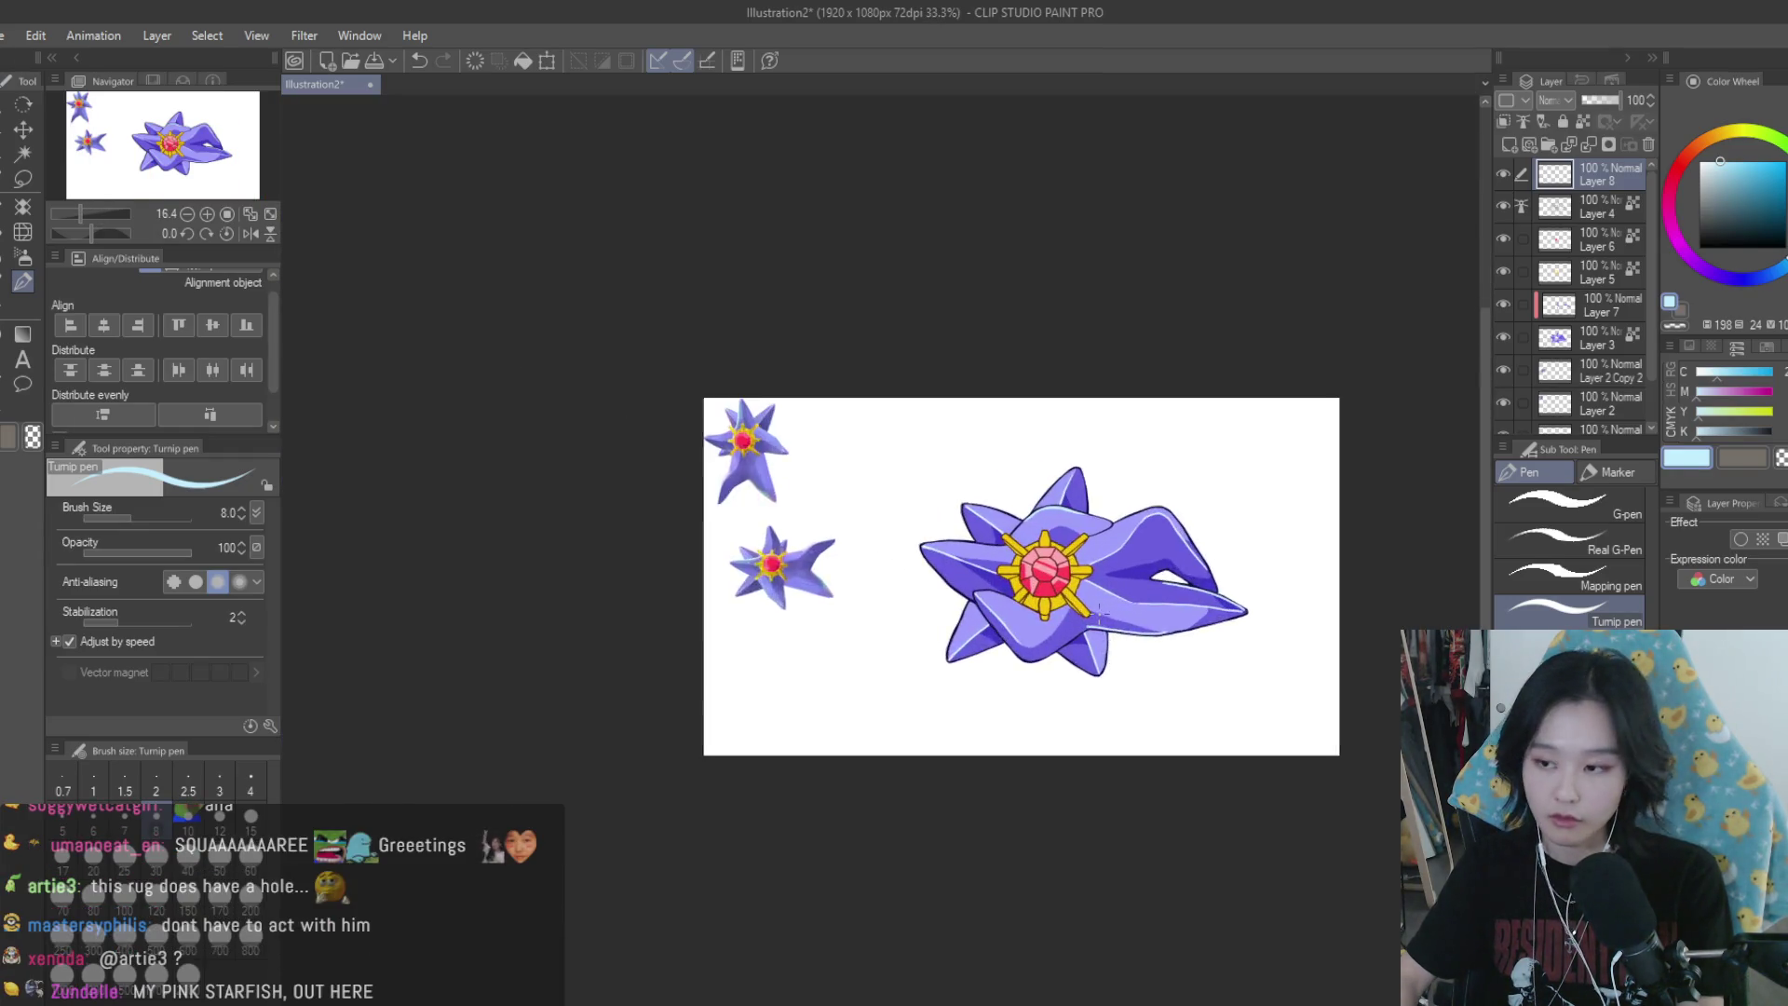
{"action": "scroll", "coordinate": [1173, 727], "scroll_direction": "up", "scroll_amount": 2}
{"action": "scroll", "coordinate": [1061, 706], "scroll_direction": "up", "scroll_amount": 1}
{"action": "scroll", "coordinate": [1061, 706], "scroll_direction": "up", "scroll_amount": 3}
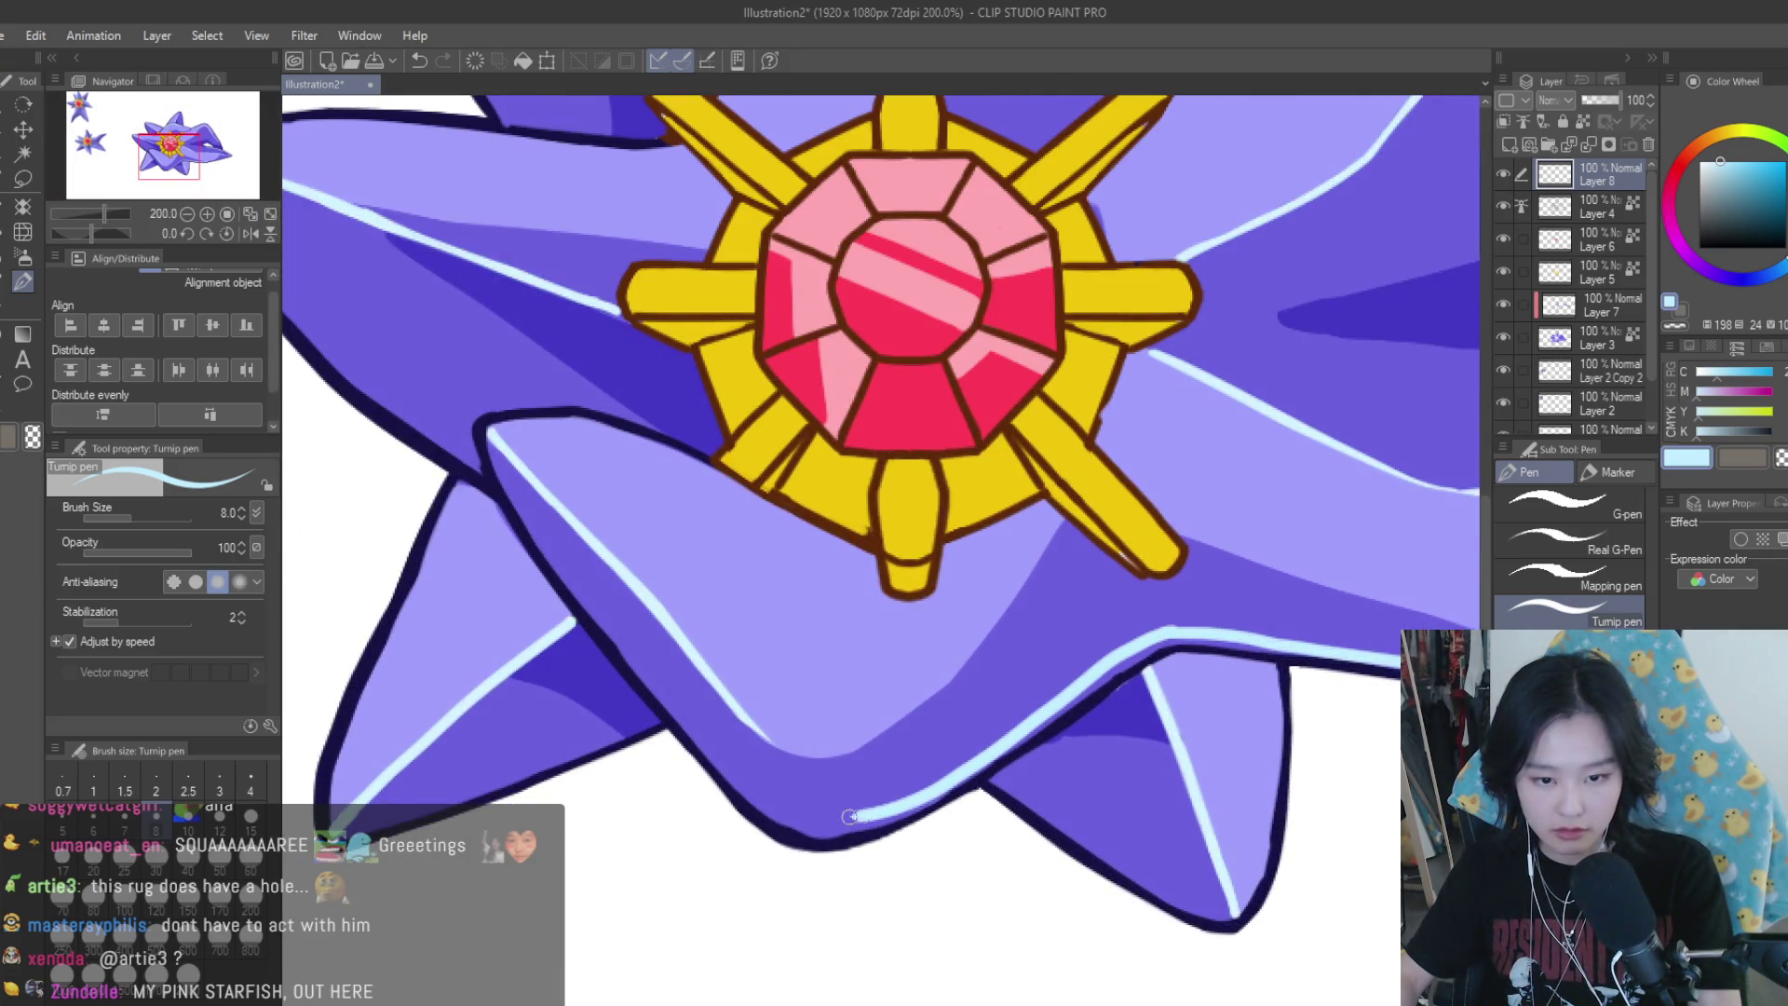
{"action": "scroll", "coordinate": [931, 708], "scroll_direction": "down", "scroll_amount": 3}
{"action": "scroll", "coordinate": [1071, 606], "scroll_direction": "down", "scroll_amount": 3}
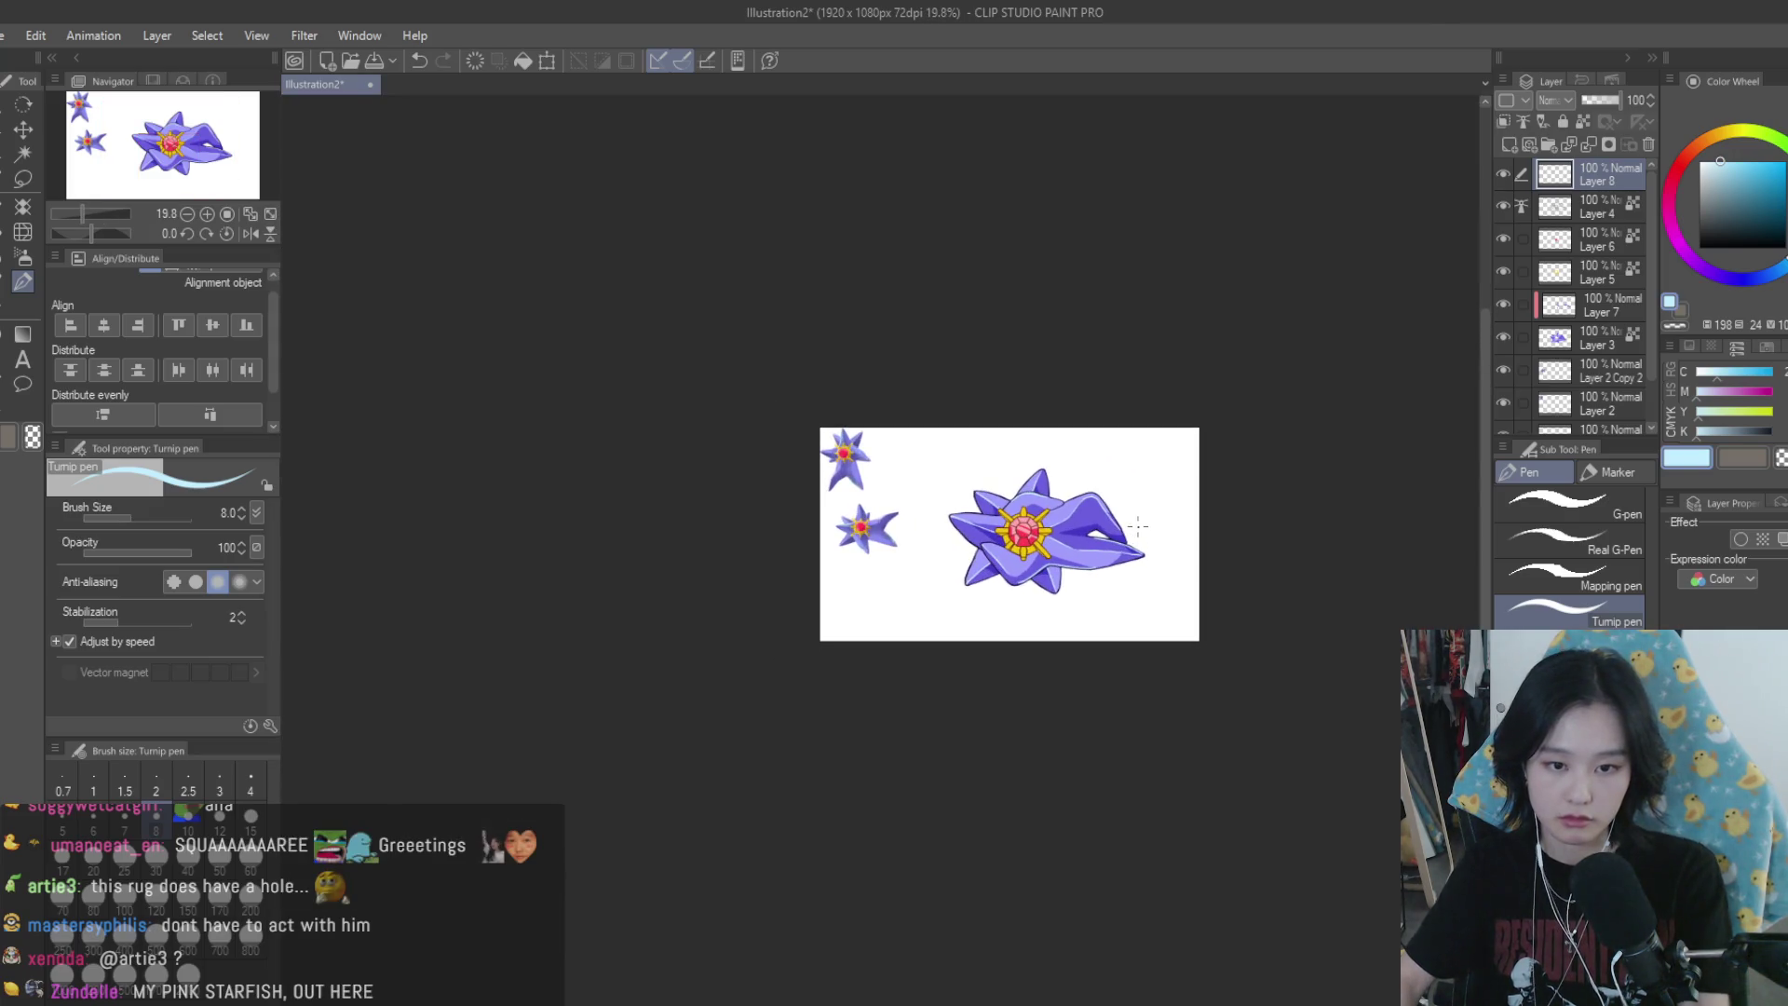
{"action": "key", "text": "h"}
{"action": "key", "text": "h"}
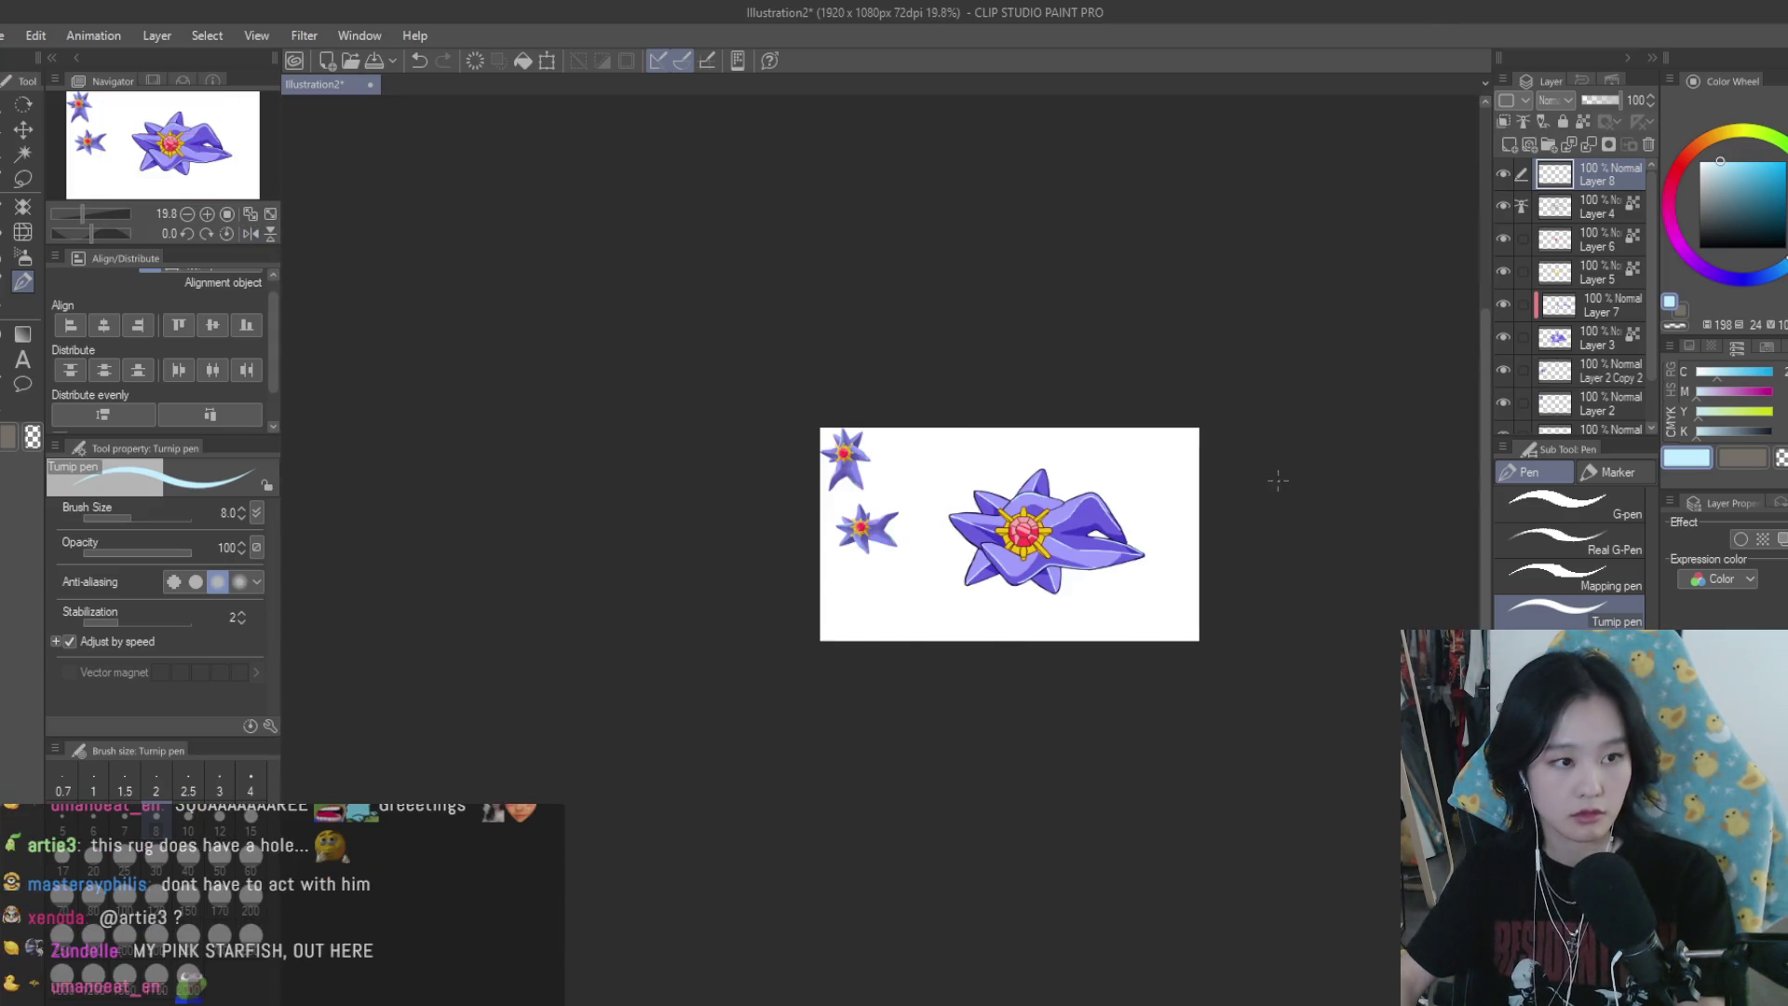
{"action": "scroll", "coordinate": [1161, 484], "scroll_direction": "up", "scroll_amount": 2}
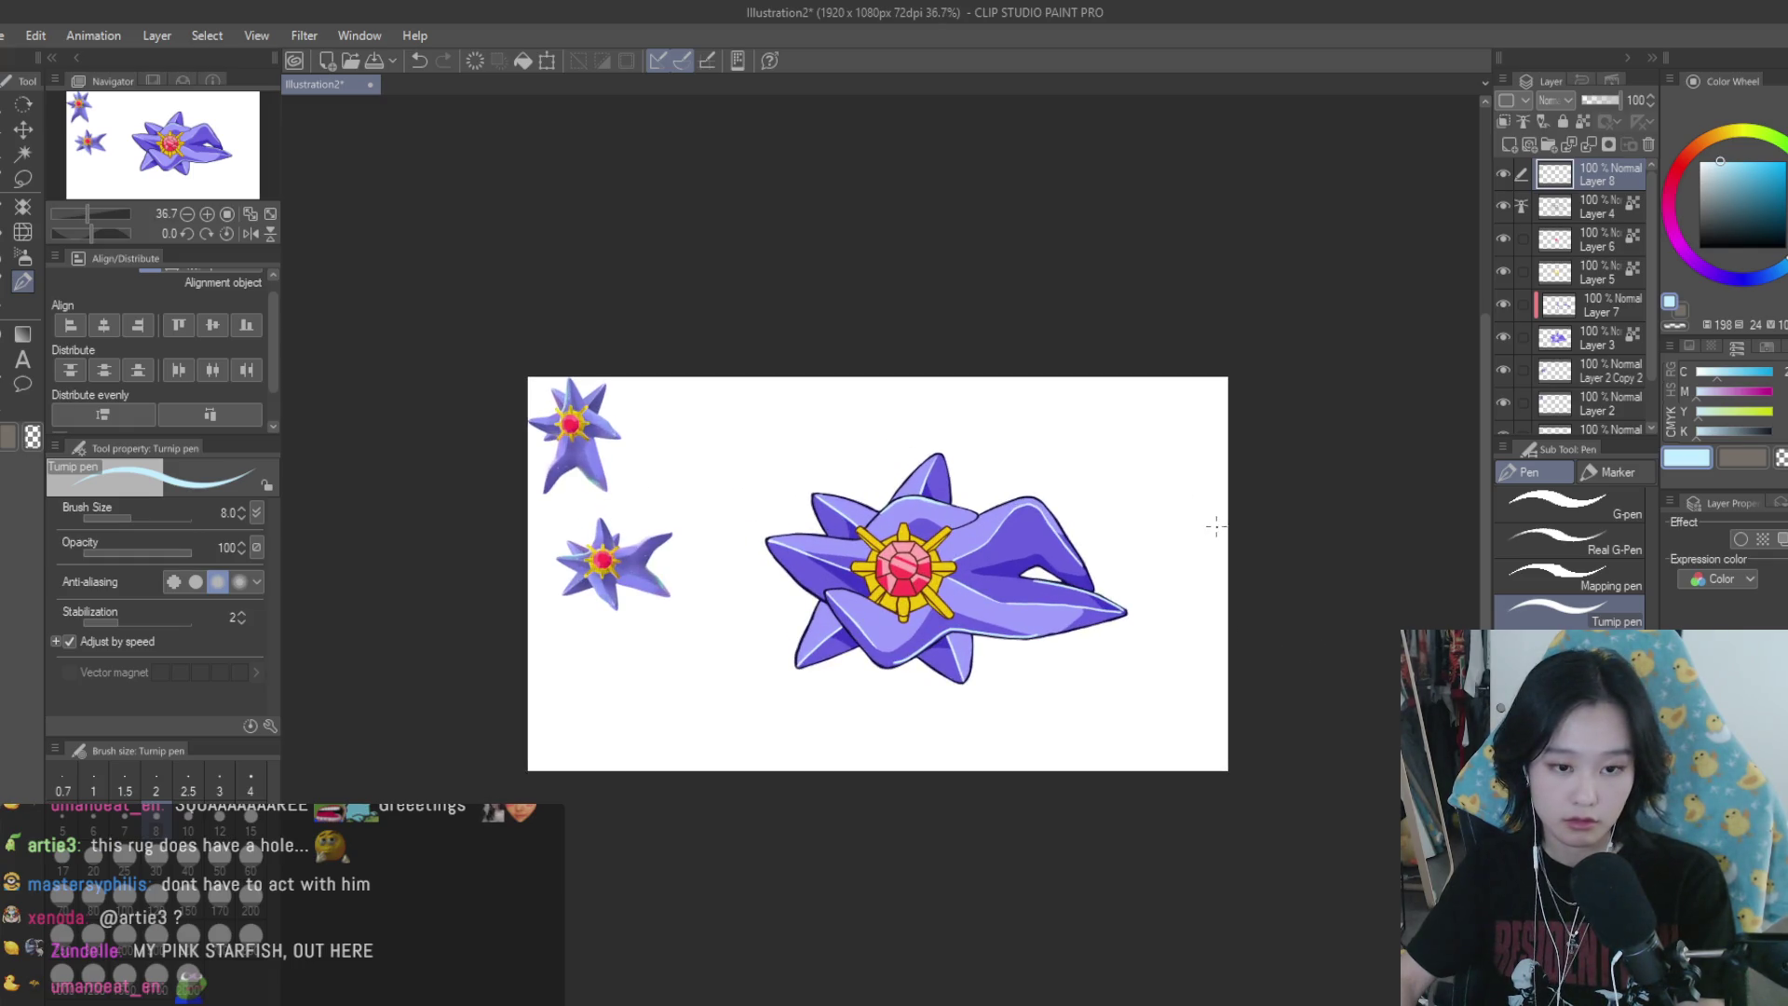
{"action": "scroll", "coordinate": [1229, 527], "scroll_direction": "down", "scroll_amount": 2}
{"action": "scroll", "coordinate": [1229, 527], "scroll_direction": "down", "scroll_amount": 1}
{"action": "scroll", "coordinate": [1228, 527], "scroll_direction": "down", "scroll_amount": 1}
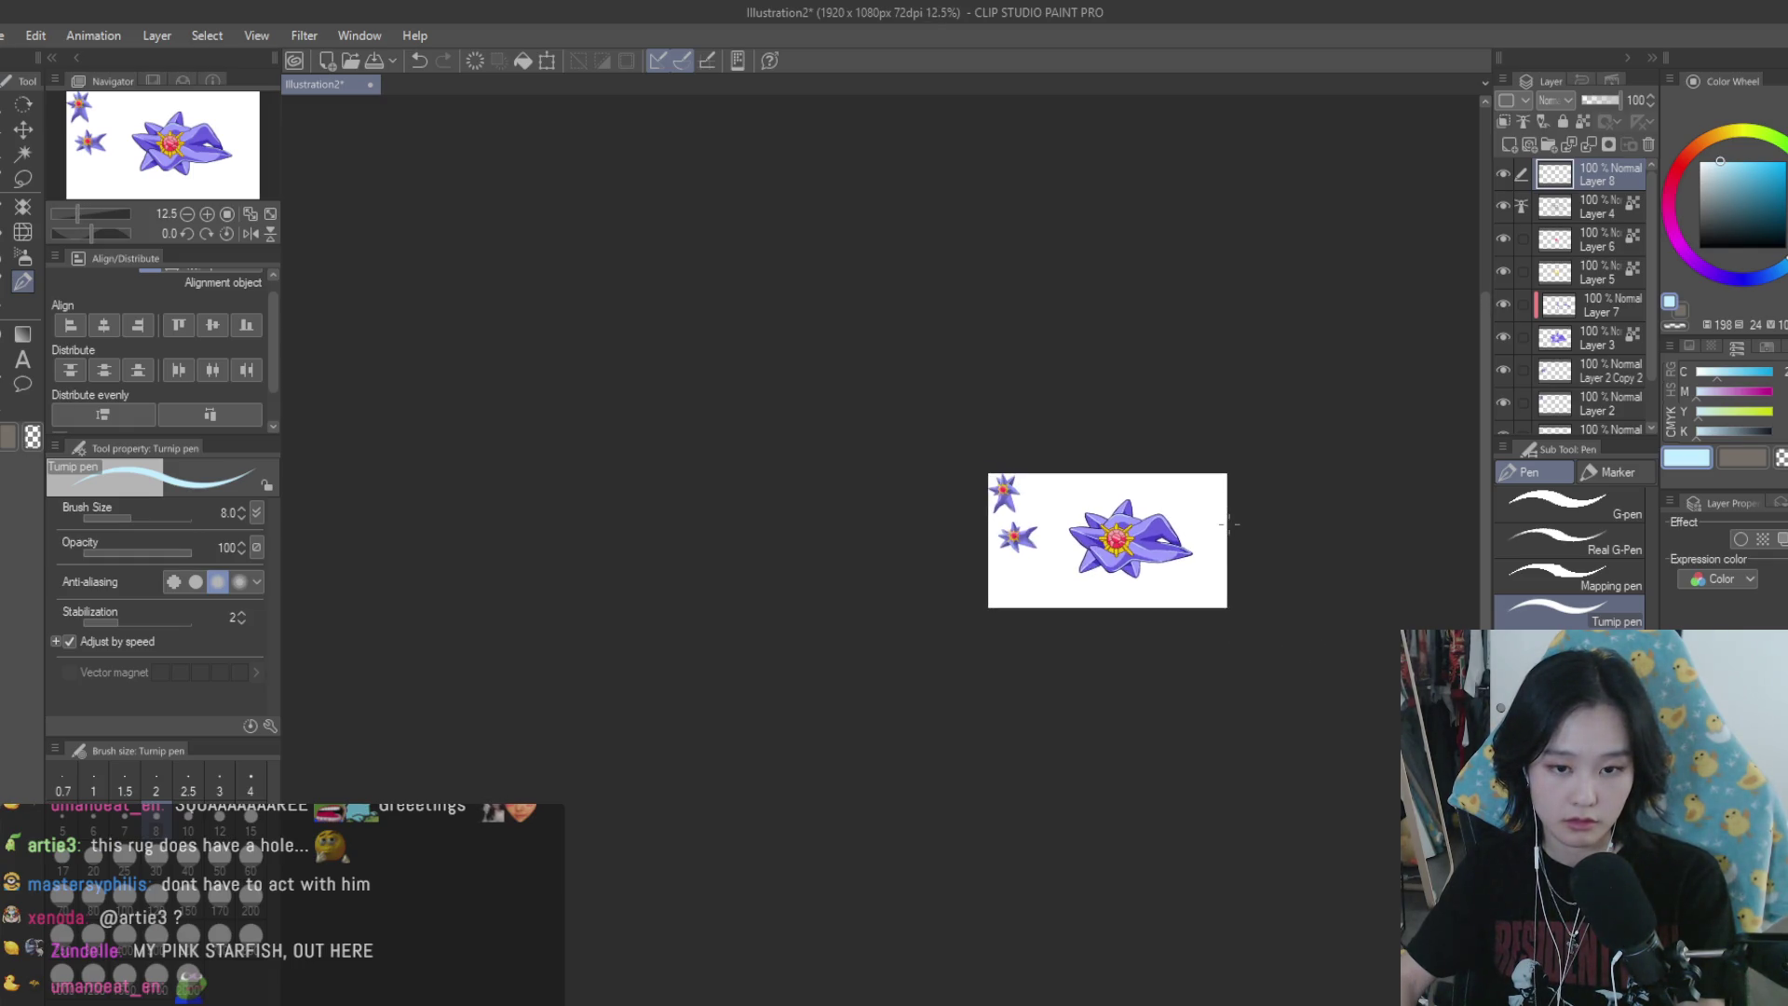
{"action": "scroll", "coordinate": [1228, 527], "scroll_direction": "up", "scroll_amount": 2}
{"action": "left_click", "coordinate": [1501, 175]}
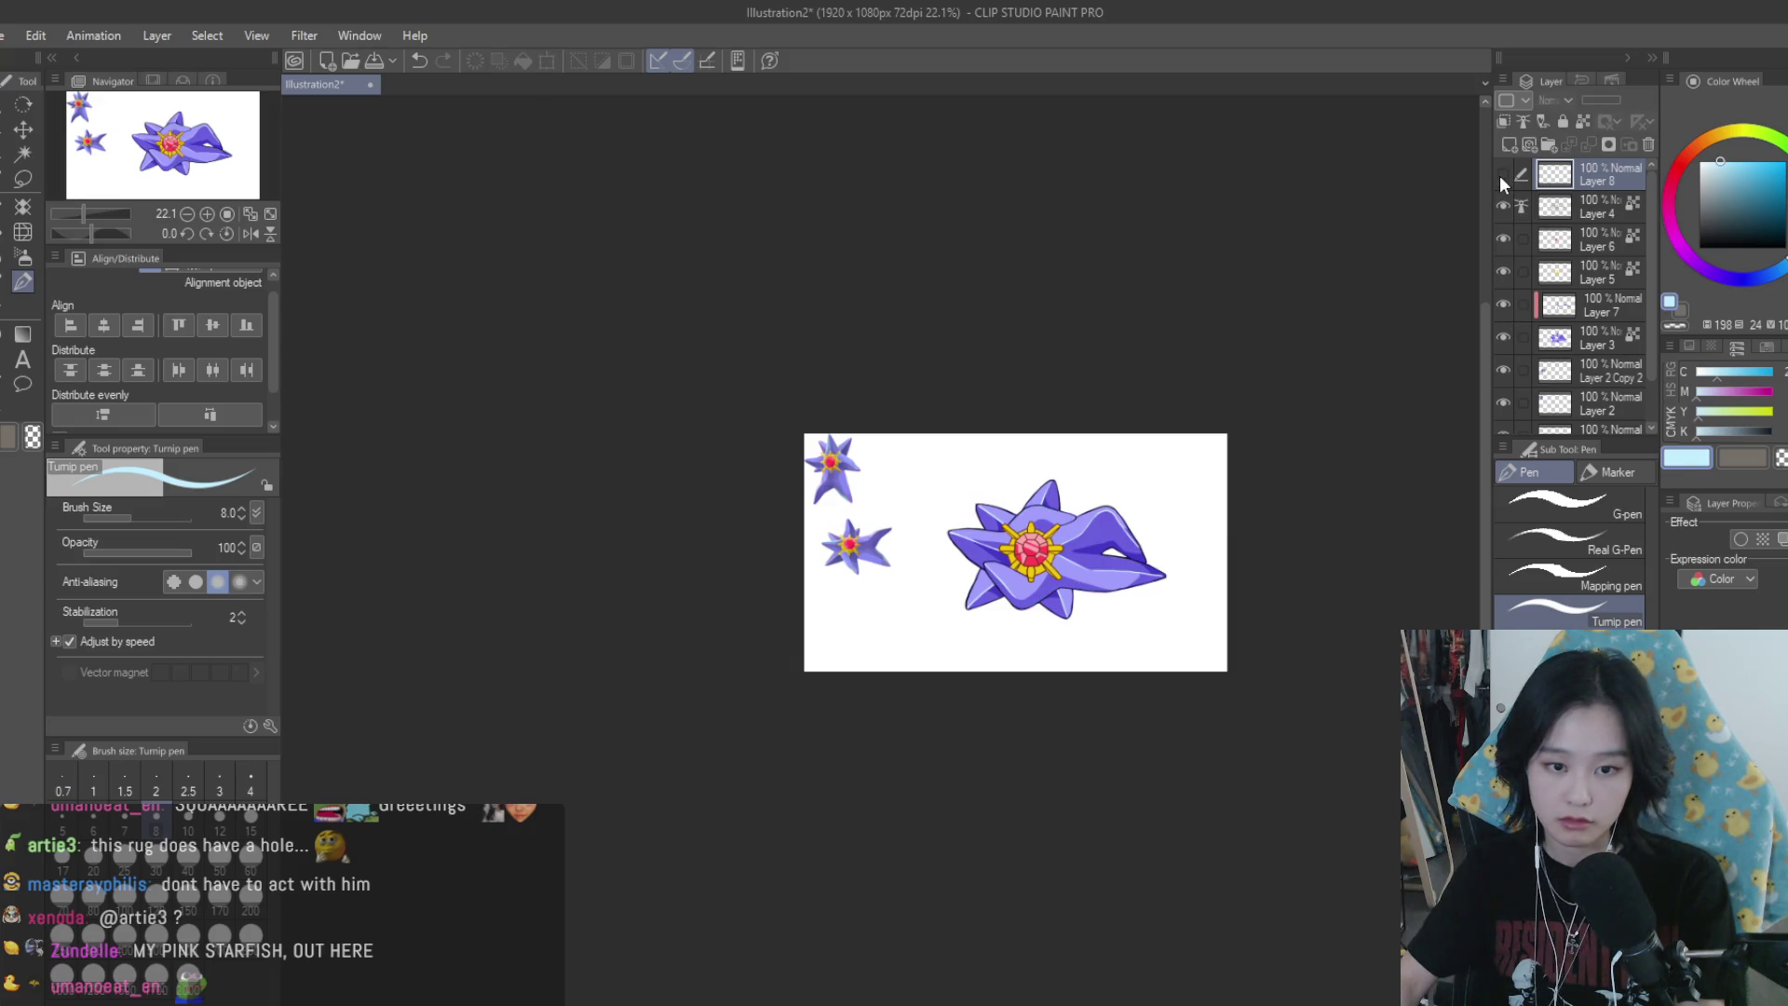
{"action": "left_click", "coordinate": [1501, 175]}
{"action": "scroll", "coordinate": [1147, 563], "scroll_direction": "up", "scroll_amount": 2}
{"action": "scroll", "coordinate": [1147, 563], "scroll_direction": "up", "scroll_amount": 2}
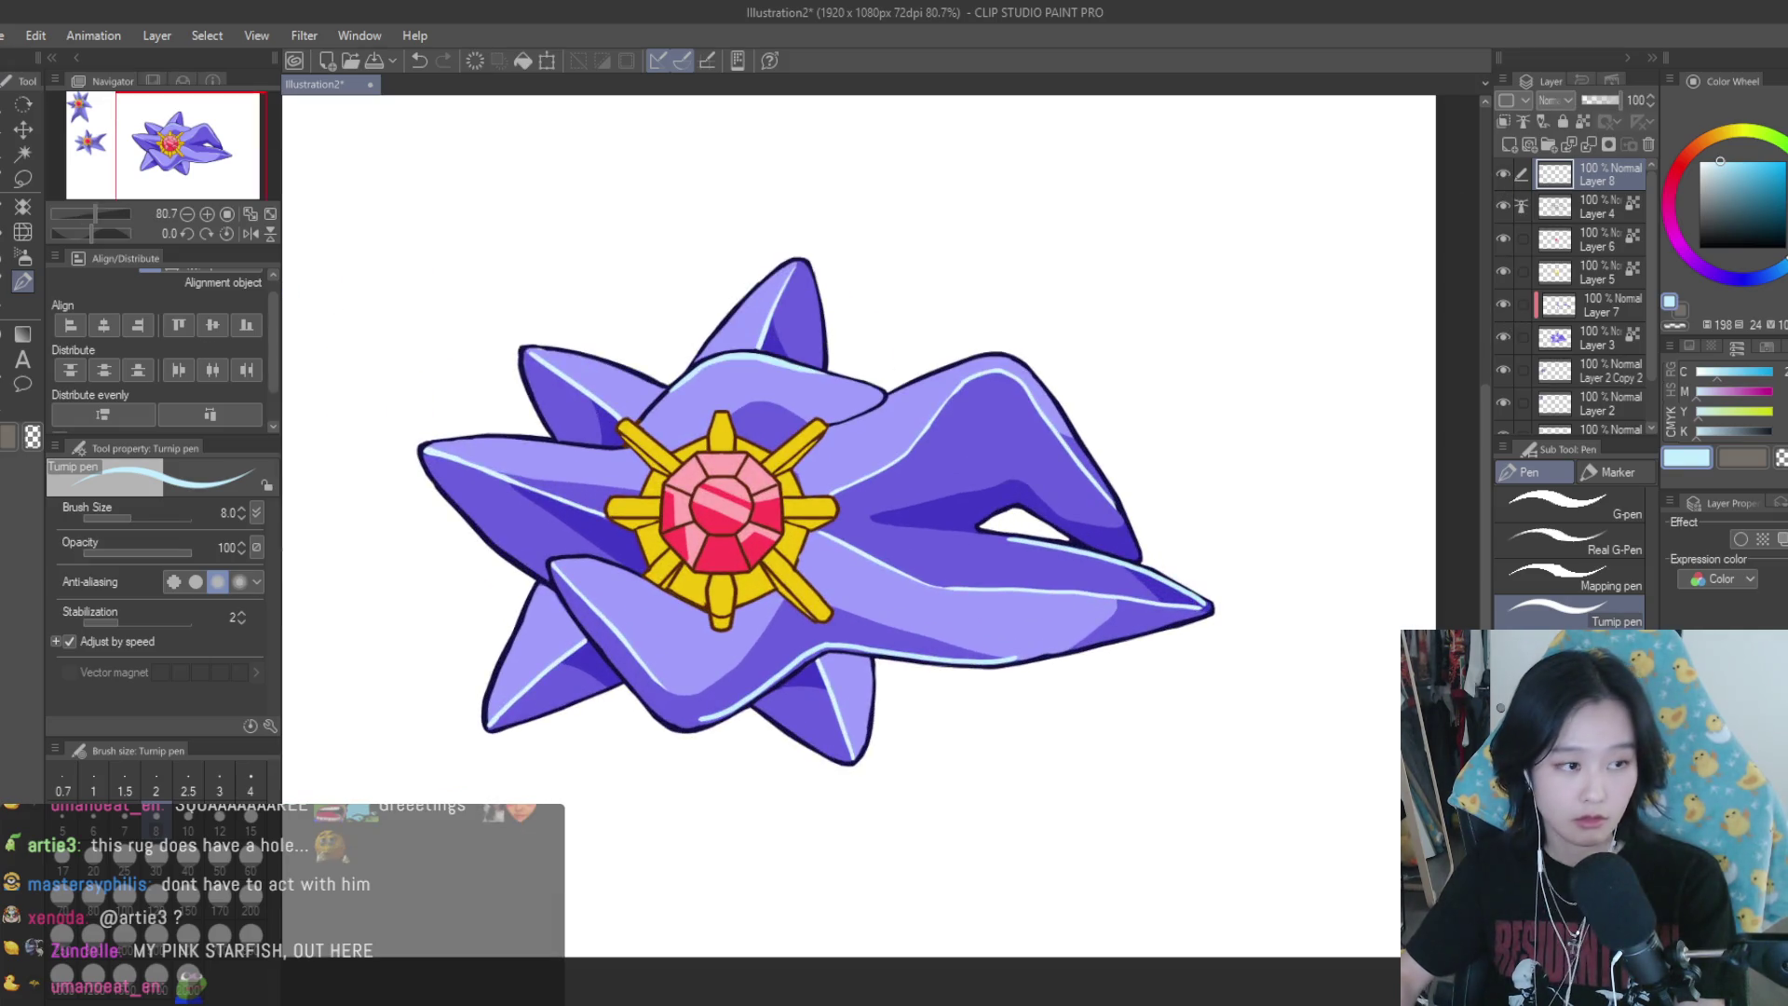
Draw a light-blue pen highlight along the arm's bottom edge
{"action": "key", "text": "e"}
{"action": "scroll", "coordinate": [982, 508], "scroll_direction": "up", "scroll_amount": 2}
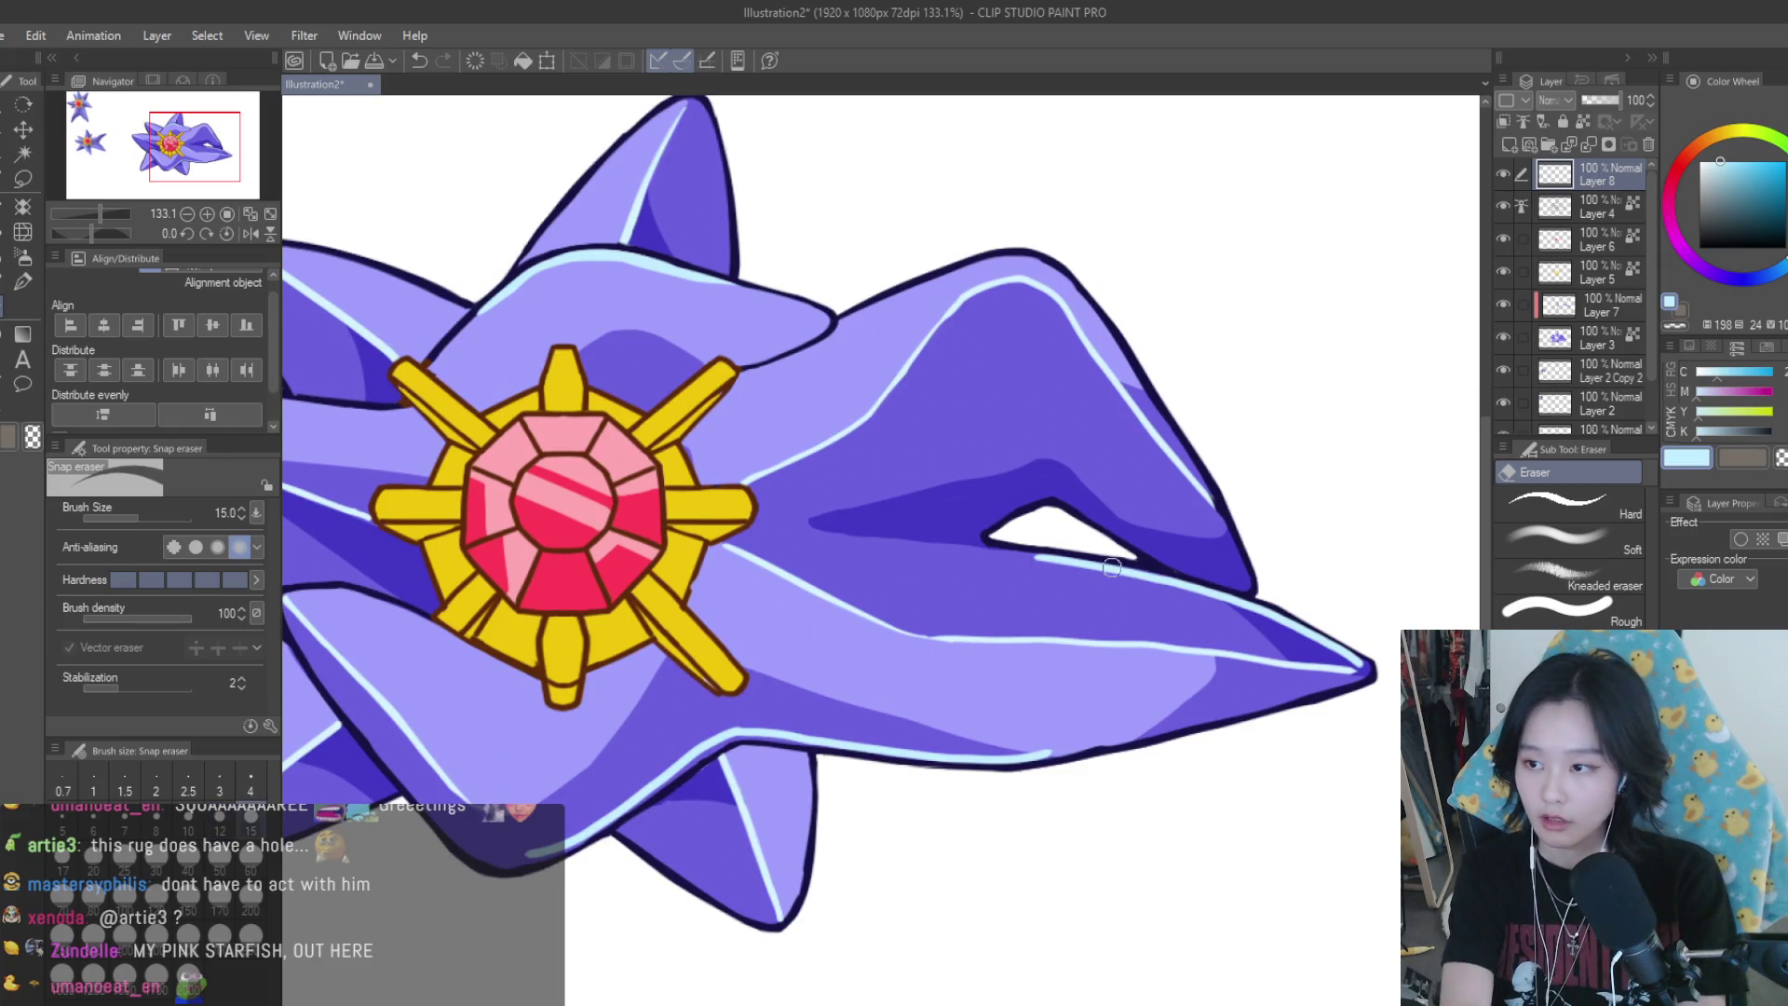
{"action": "scroll", "coordinate": [1257, 605], "scroll_direction": "down", "scroll_amount": 2}
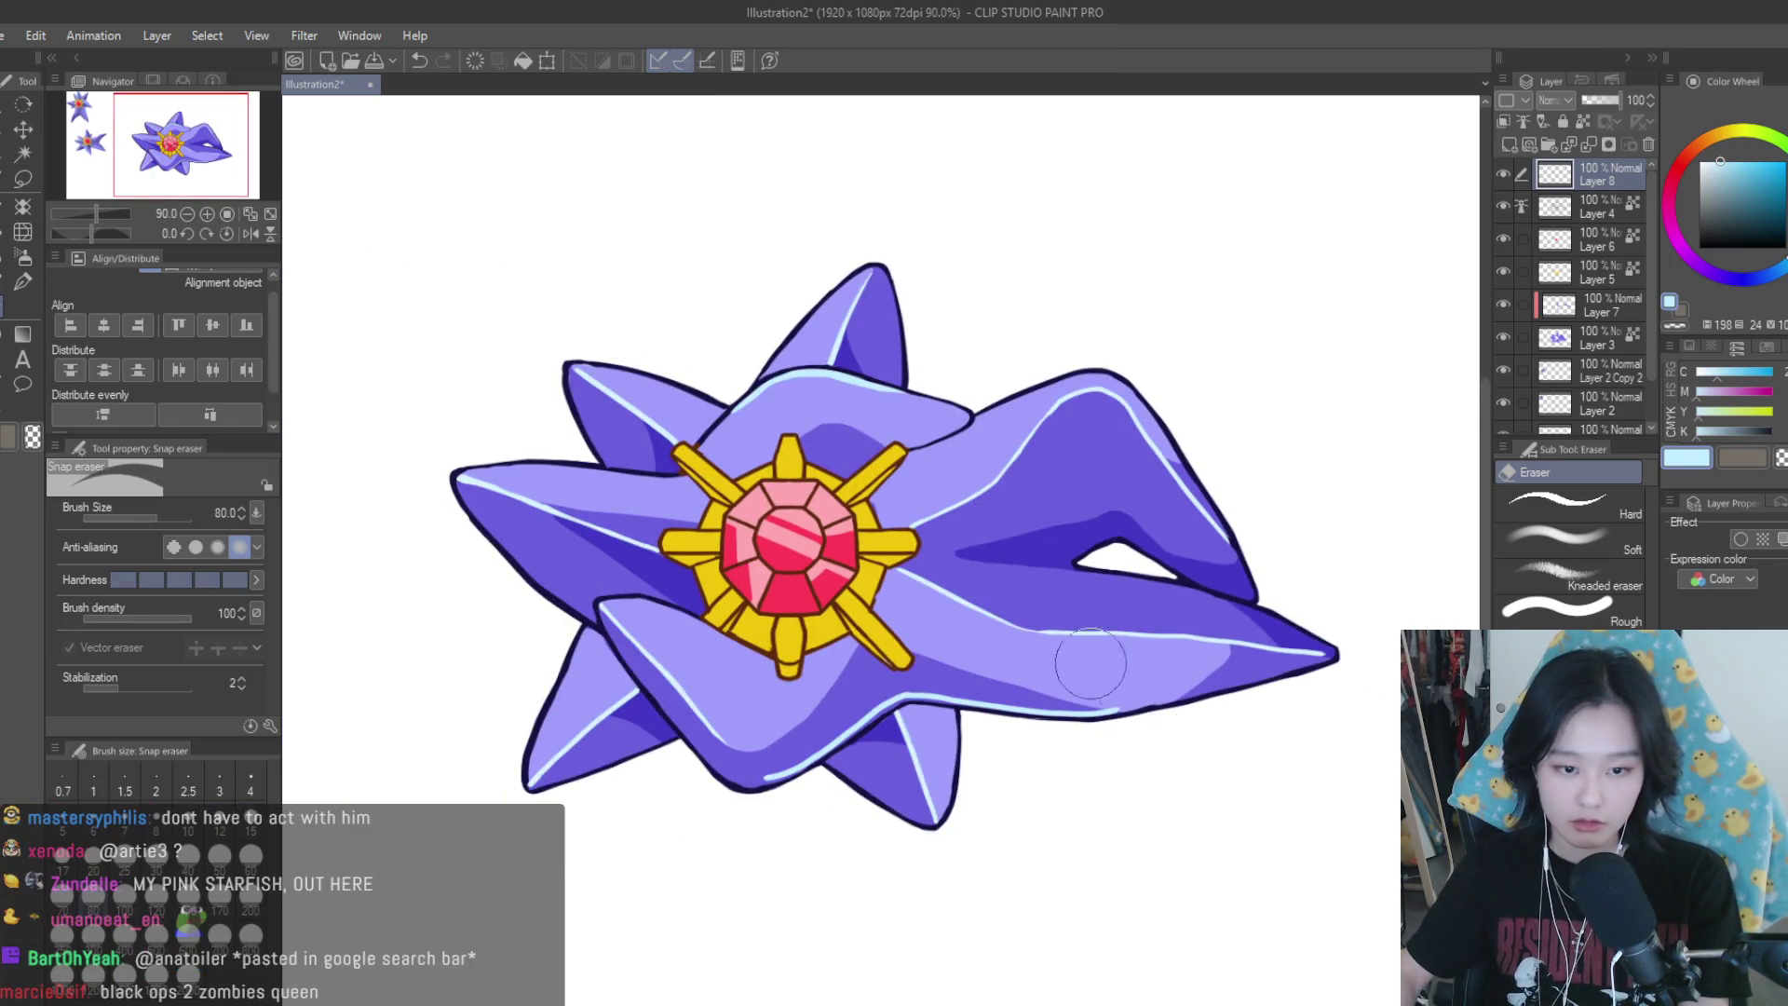
{"action": "scroll", "coordinate": [1131, 699], "scroll_direction": "down", "scroll_amount": 2}
{"action": "key", "text": "p"}
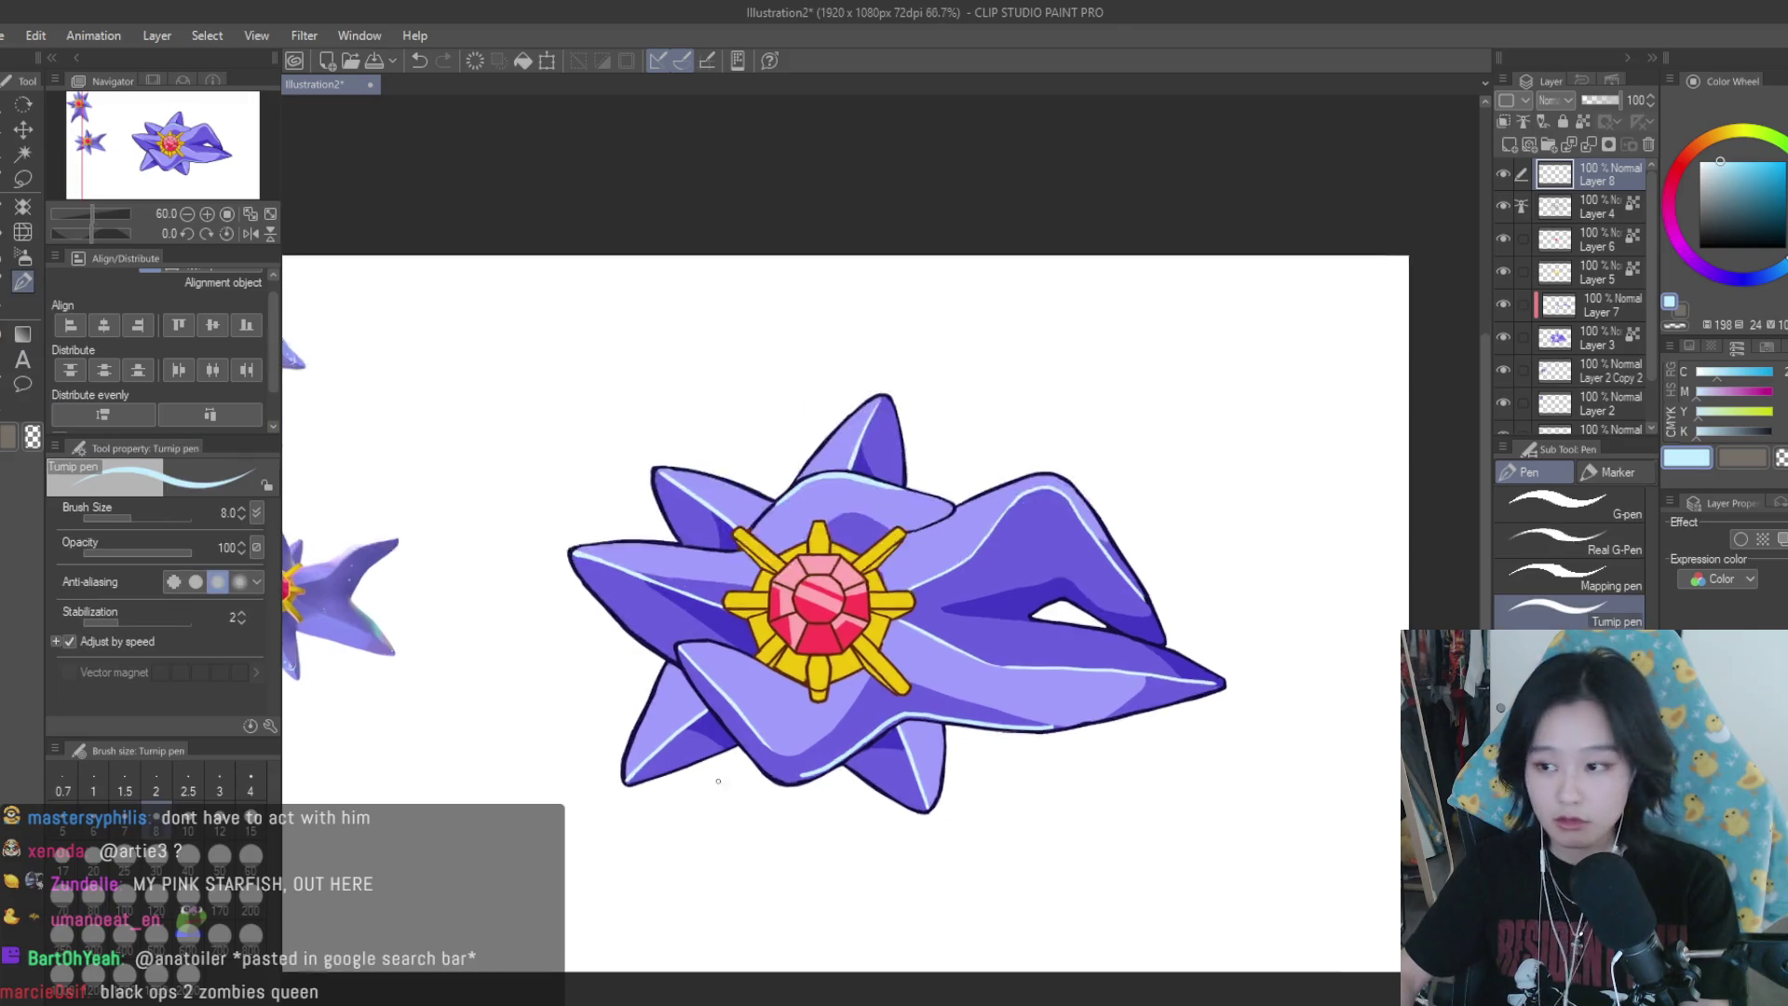
{"action": "scroll", "coordinate": [998, 703], "scroll_direction": "up", "scroll_amount": 4}
{"action": "scroll", "coordinate": [998, 703], "scroll_direction": "up", "scroll_amount": 5}
{"action": "mouse_move", "coordinate": [969, 754]}
{"action": "left_mouse_down"}
{"action": "mouse_move", "coordinate": [690, 839]}
{"action": "mouse_move", "coordinate": [539, 798]}
{"action": "left_mouse_up"}
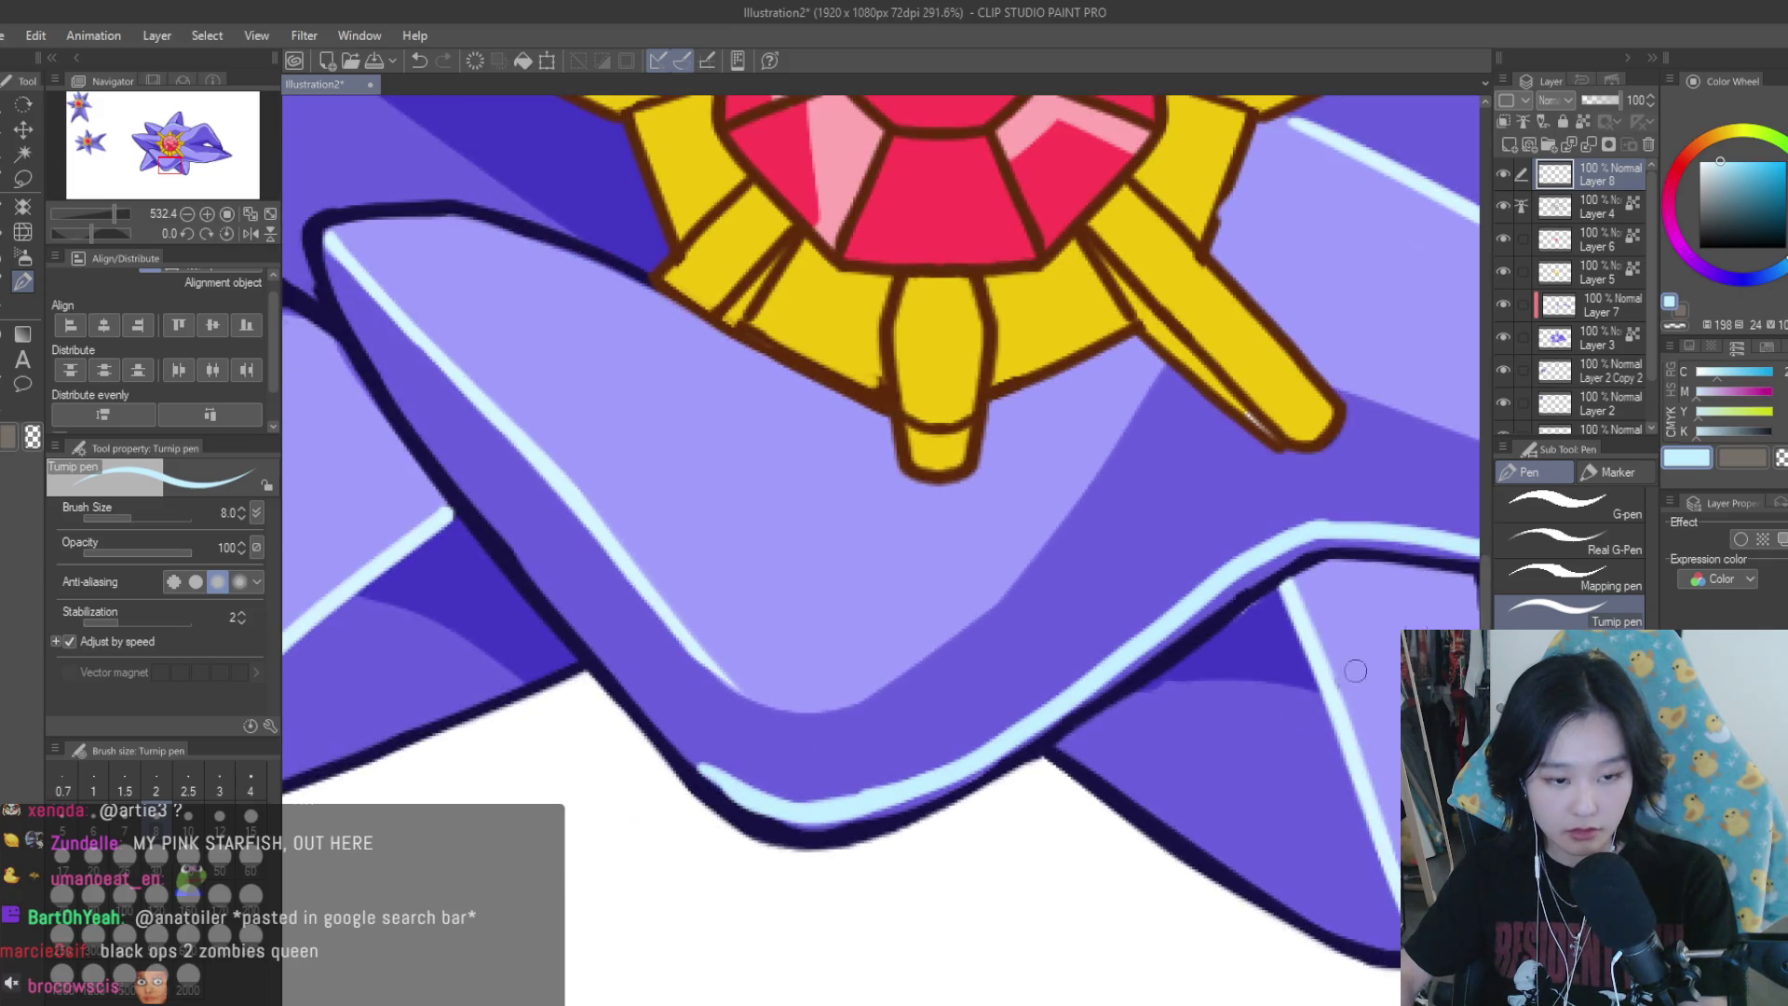
{"action": "scroll", "coordinate": [791, 810], "scroll_direction": "down", "scroll_amount": 3}
{"action": "key", "text": "c"}
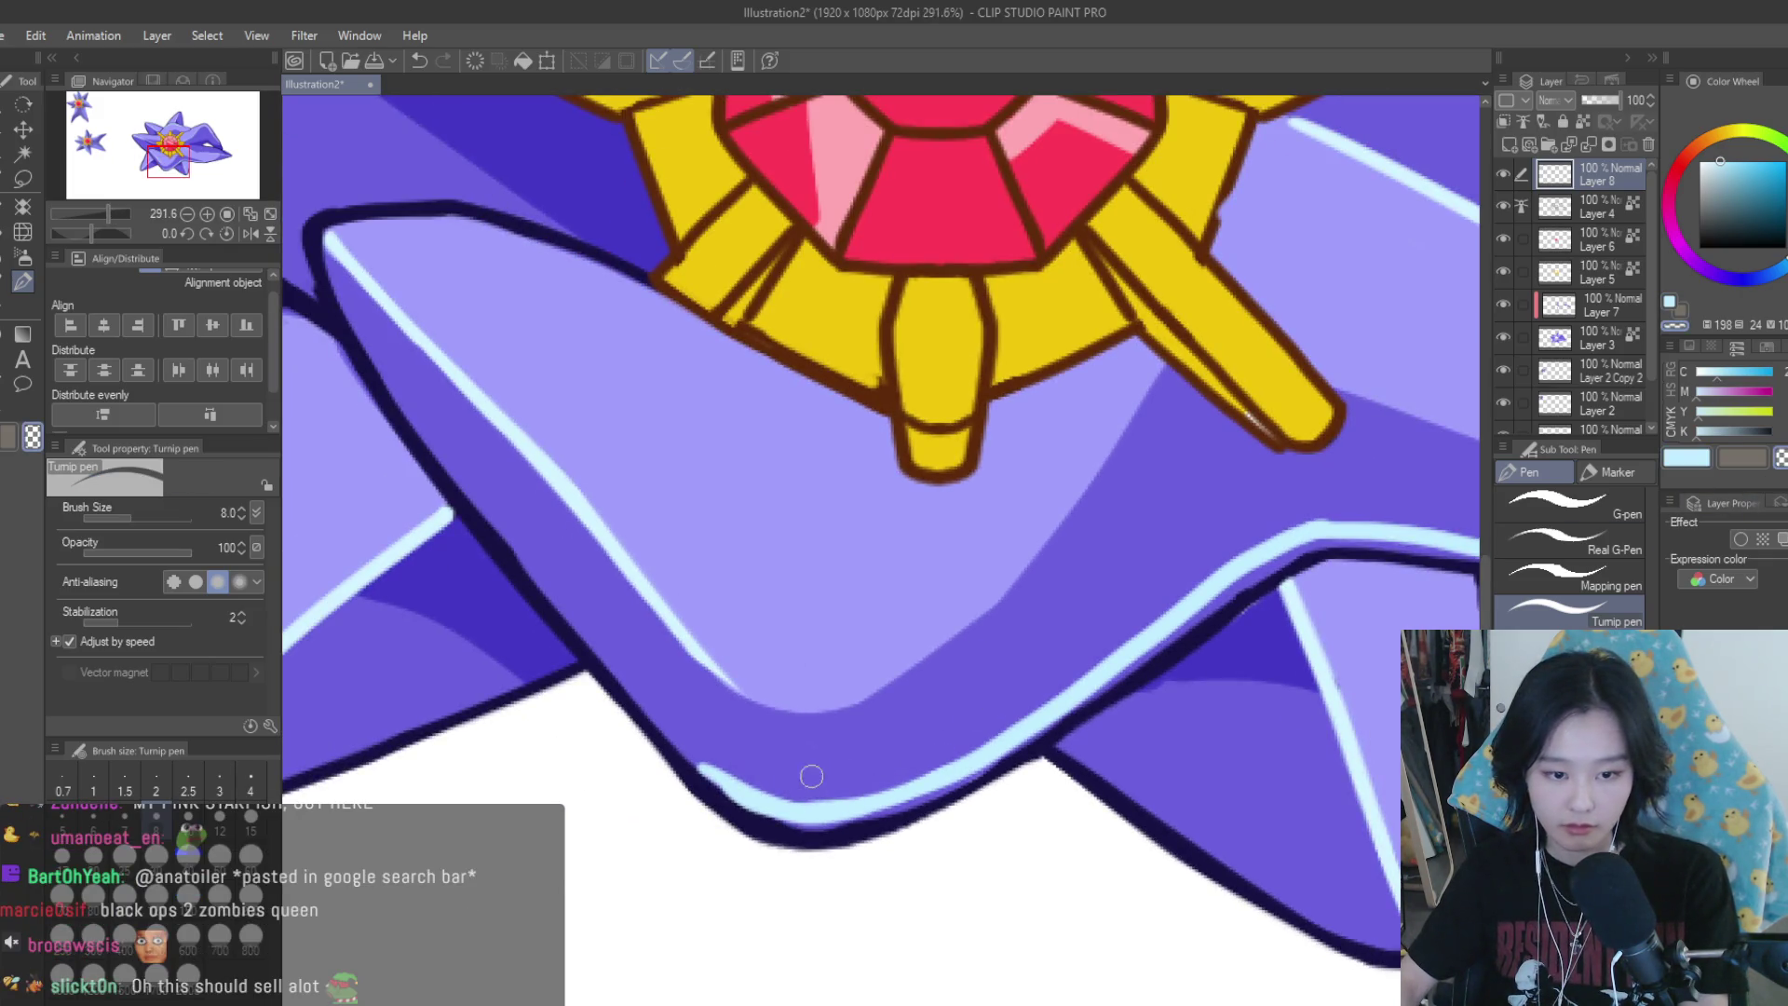
{"action": "key", "text": "c"}
{"action": "scroll", "coordinate": [746, 697], "scroll_direction": "down", "scroll_amount": 4}
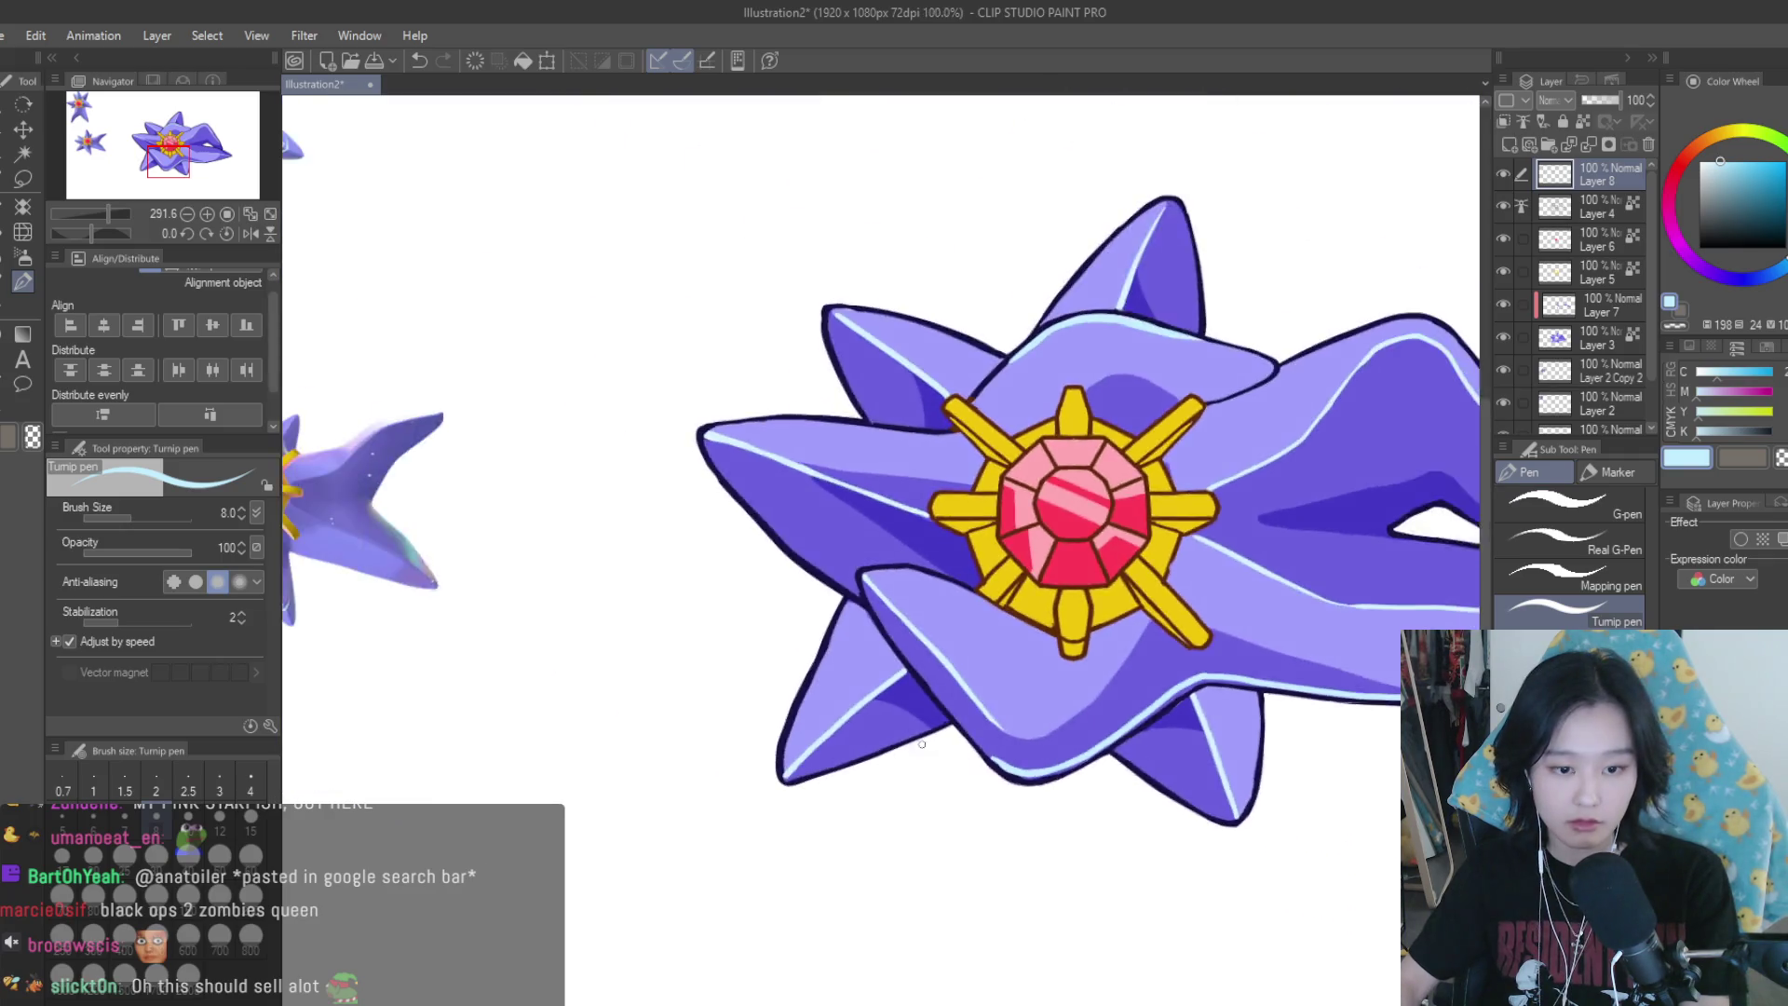
{"action": "scroll", "coordinate": [1046, 781], "scroll_direction": "up", "scroll_amount": 1}
{"action": "scroll", "coordinate": [937, 627], "scroll_direction": "up", "scroll_amount": 2}
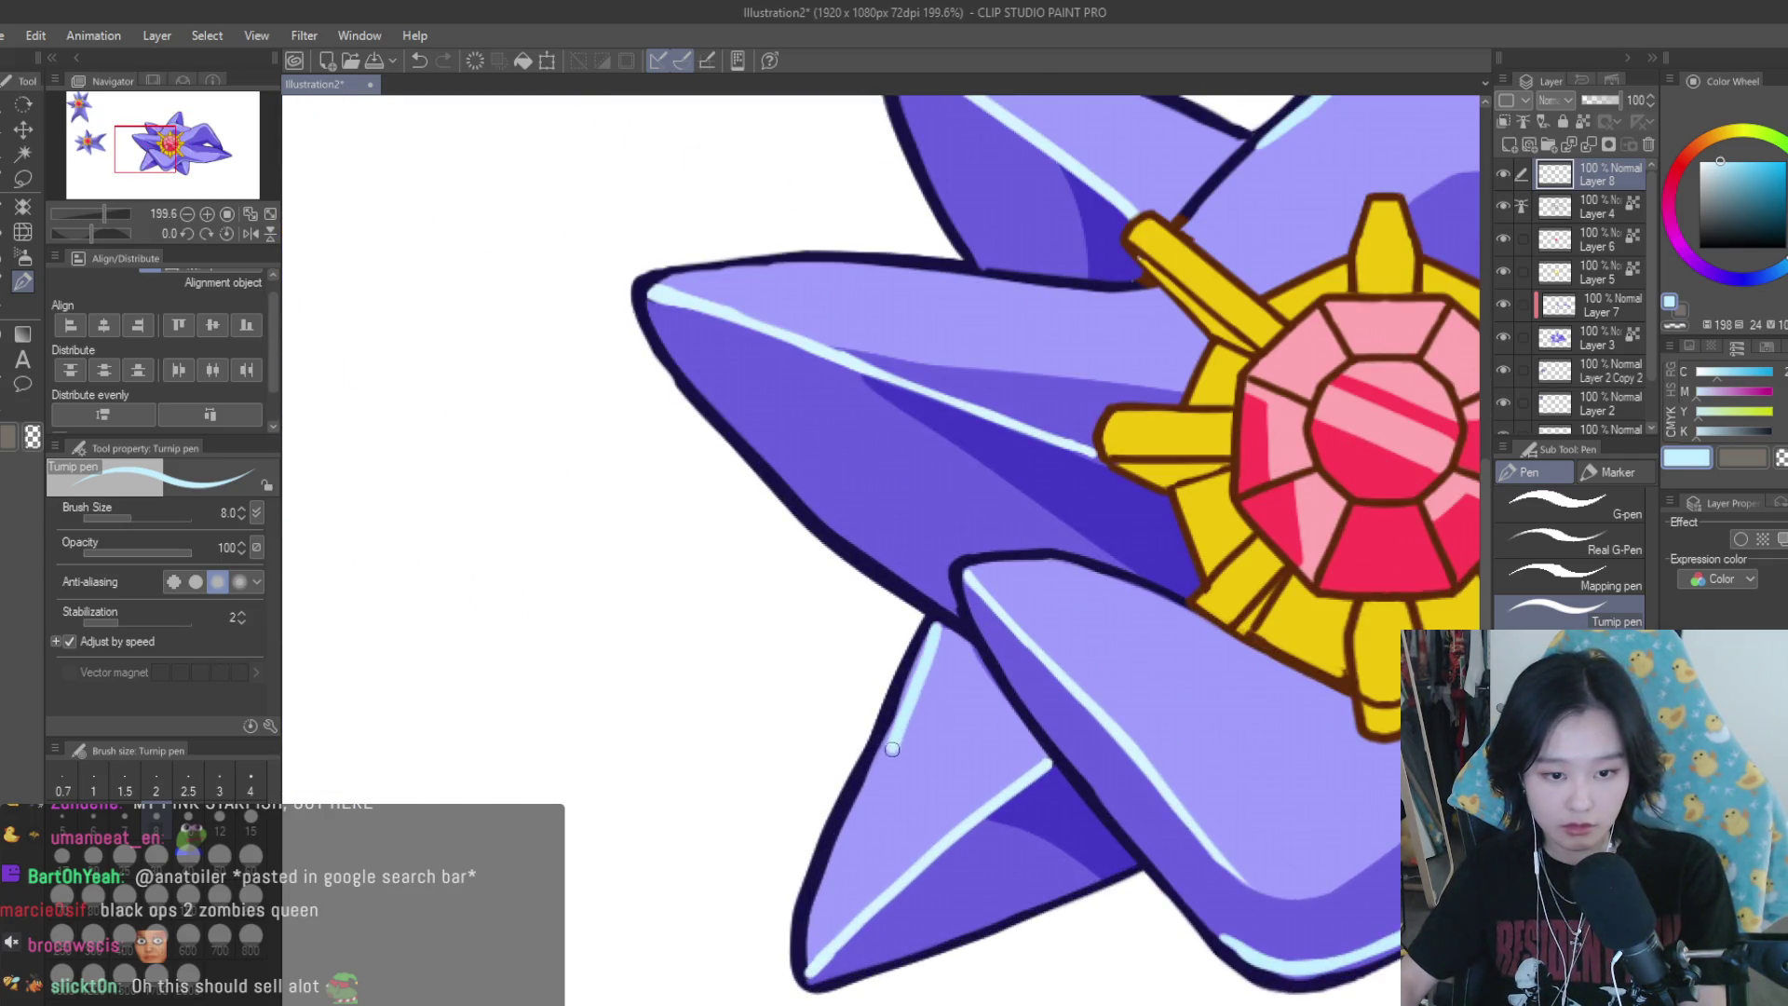
{"action": "scroll", "coordinate": [922, 762], "scroll_direction": "down", "scroll_amount": 4}
{"action": "scroll", "coordinate": [949, 775], "scroll_direction": "down", "scroll_amount": 6}
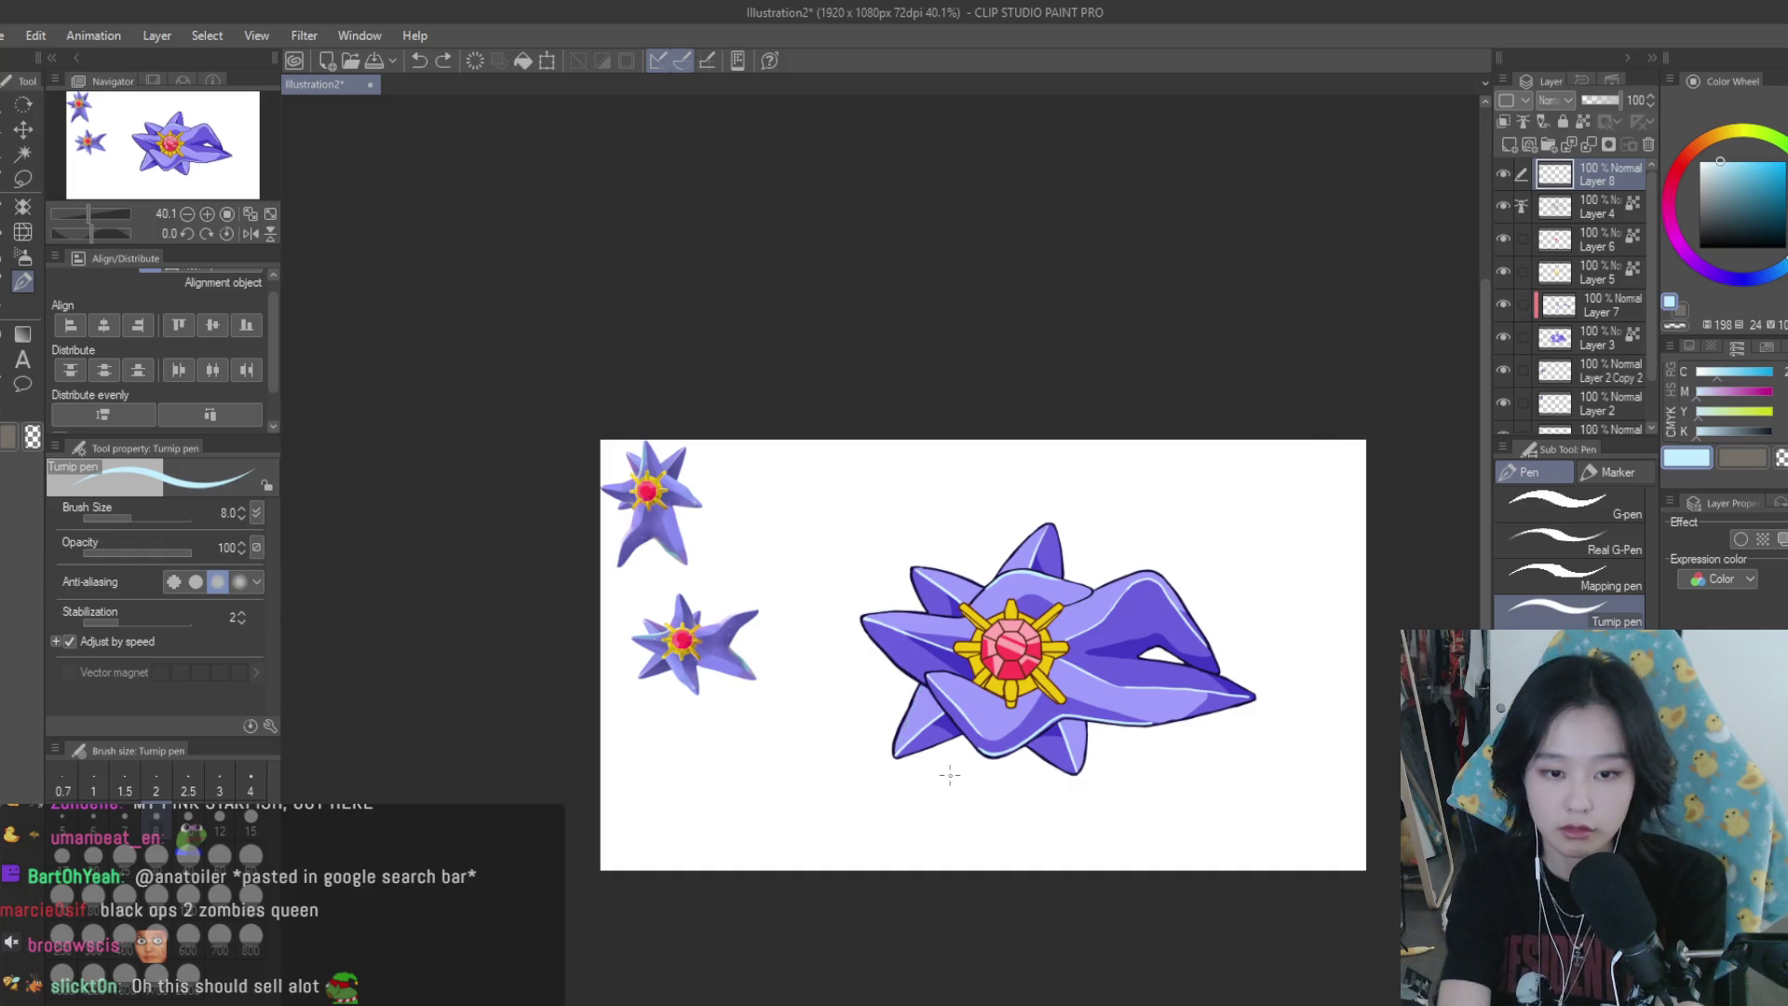
Flip the view to check, then redo the highlight down the spike's left edge
{"action": "key", "text": "h"}
{"action": "scroll", "coordinate": [955, 707], "scroll_direction": "up", "scroll_amount": 2}
{"action": "scroll", "coordinate": [963, 615], "scroll_direction": "up", "scroll_amount": 2}
{"action": "scroll", "coordinate": [972, 525], "scroll_direction": "up", "scroll_amount": 2}
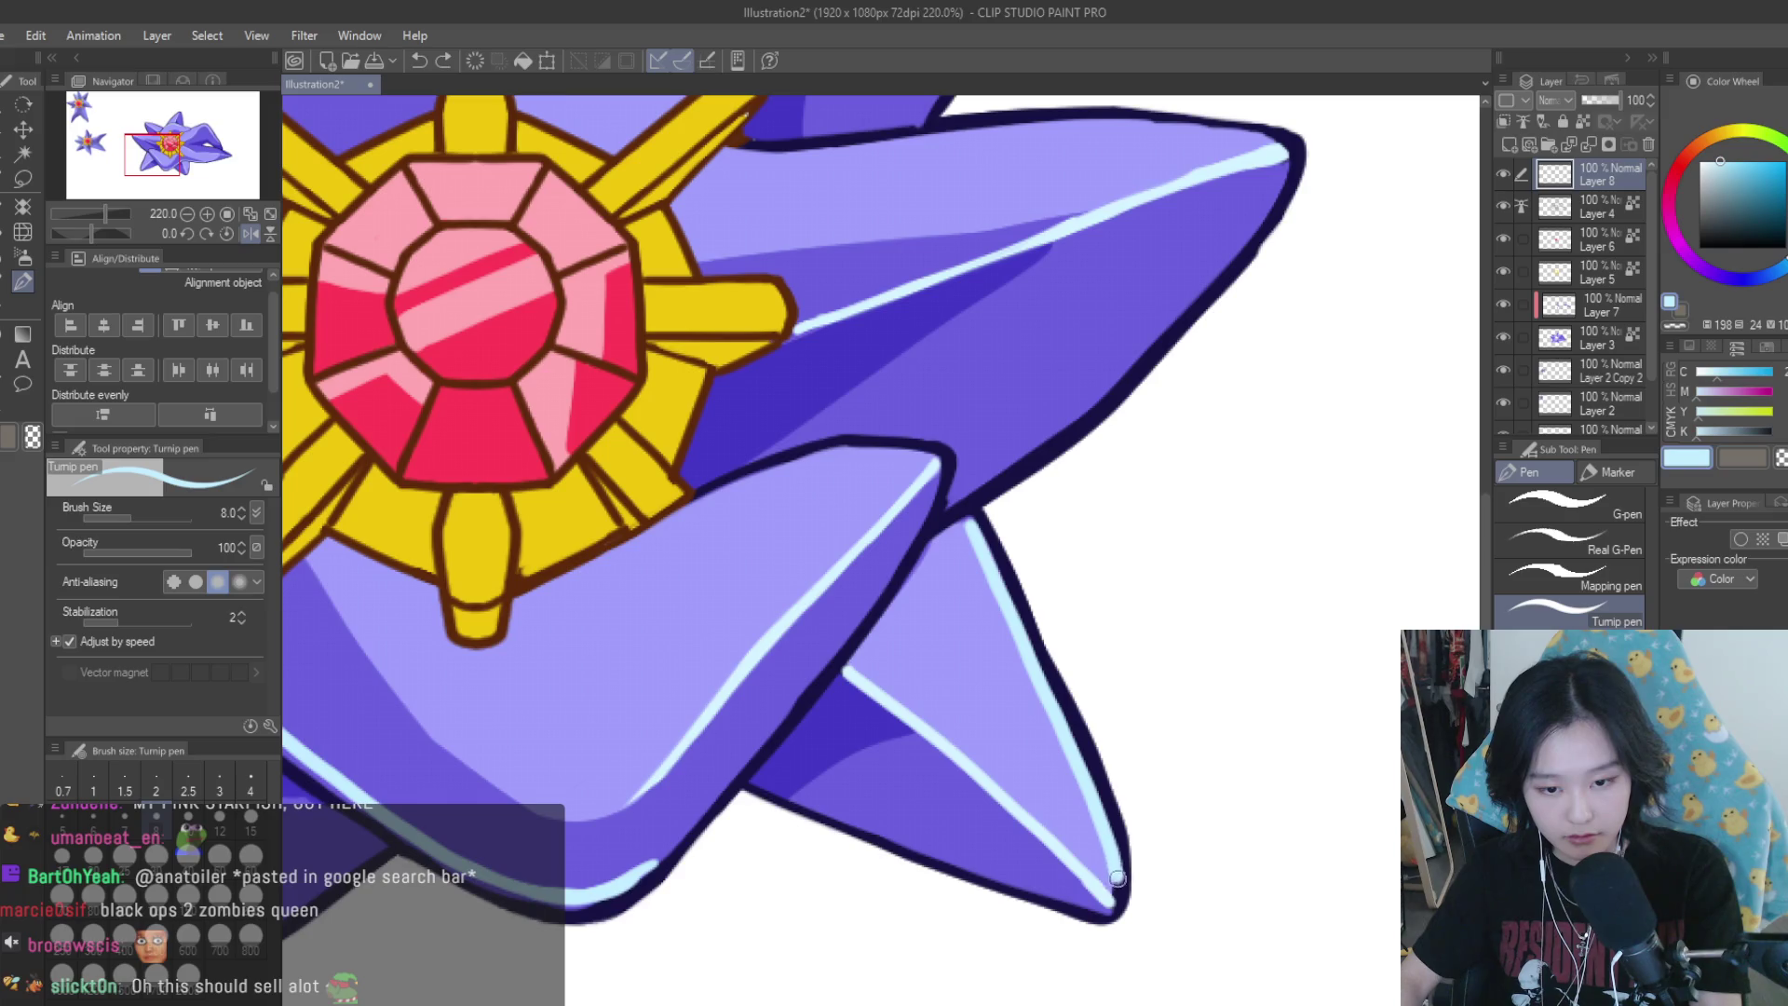
{"action": "scroll", "coordinate": [1117, 877], "scroll_direction": "down", "scroll_amount": 2}
{"action": "scroll", "coordinate": [855, 754], "scroll_direction": "up", "scroll_amount": 1}
{"action": "scroll", "coordinate": [760, 638], "scroll_direction": "up", "scroll_amount": 1}
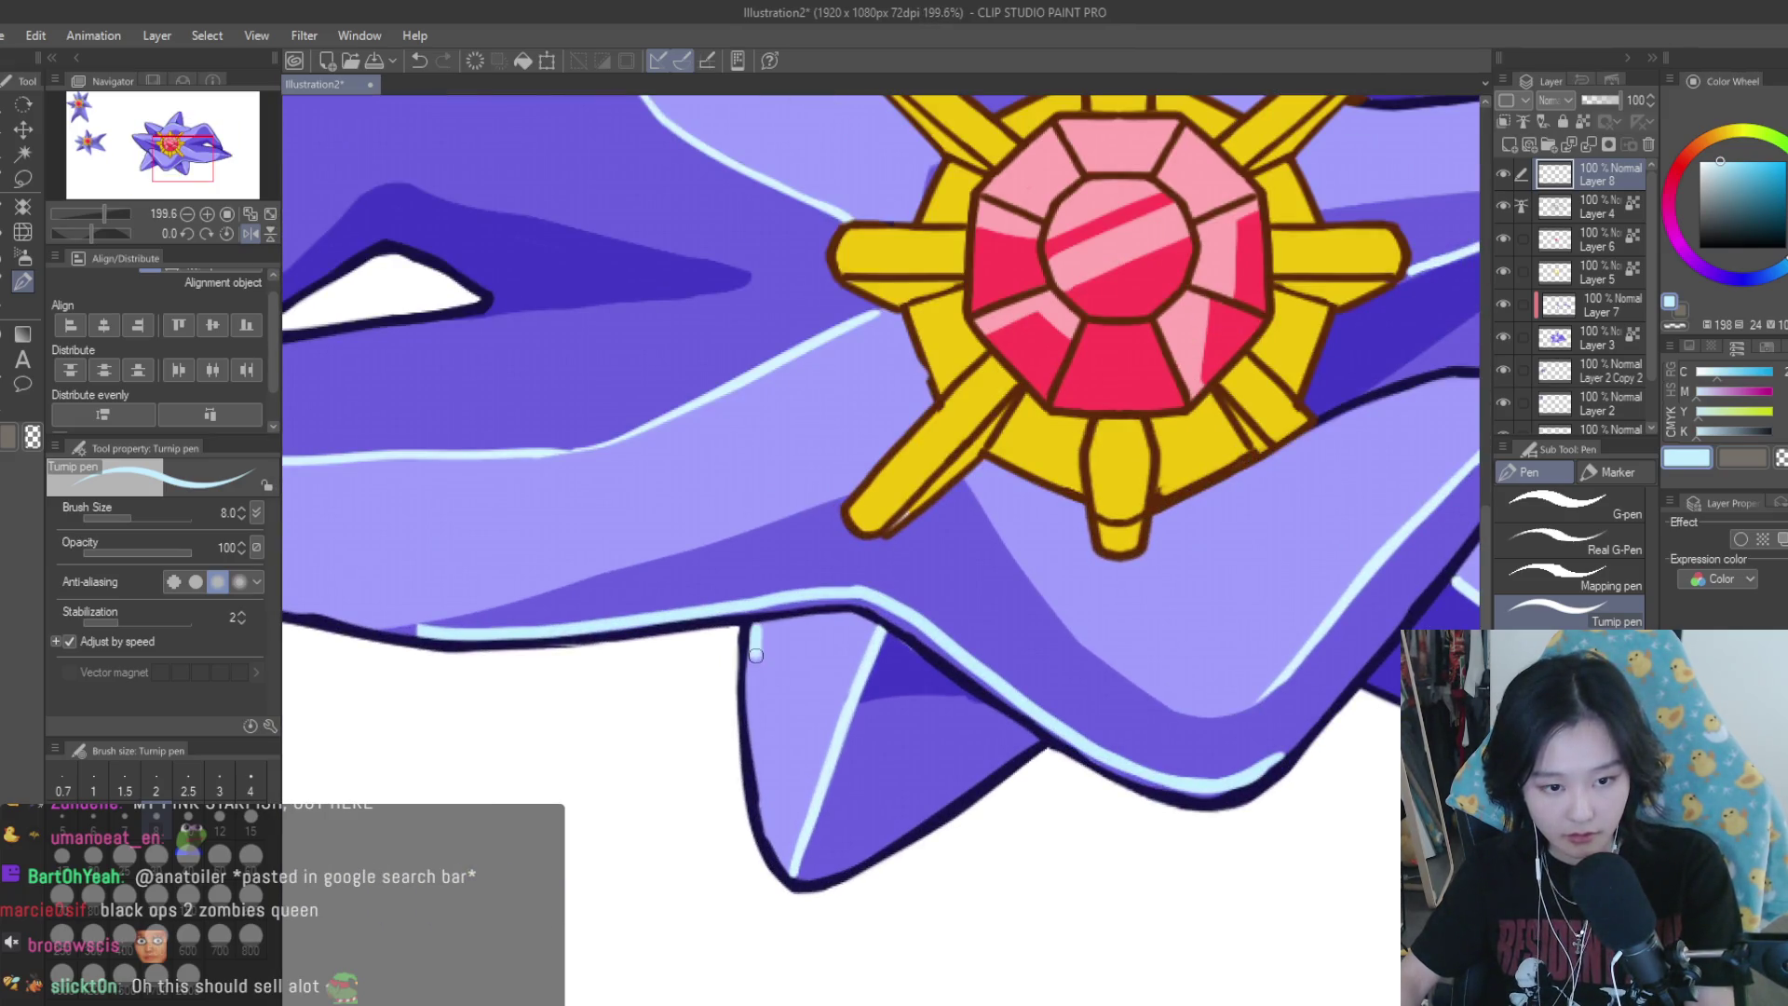
{"action": "key", "text": "ctrl+z"}
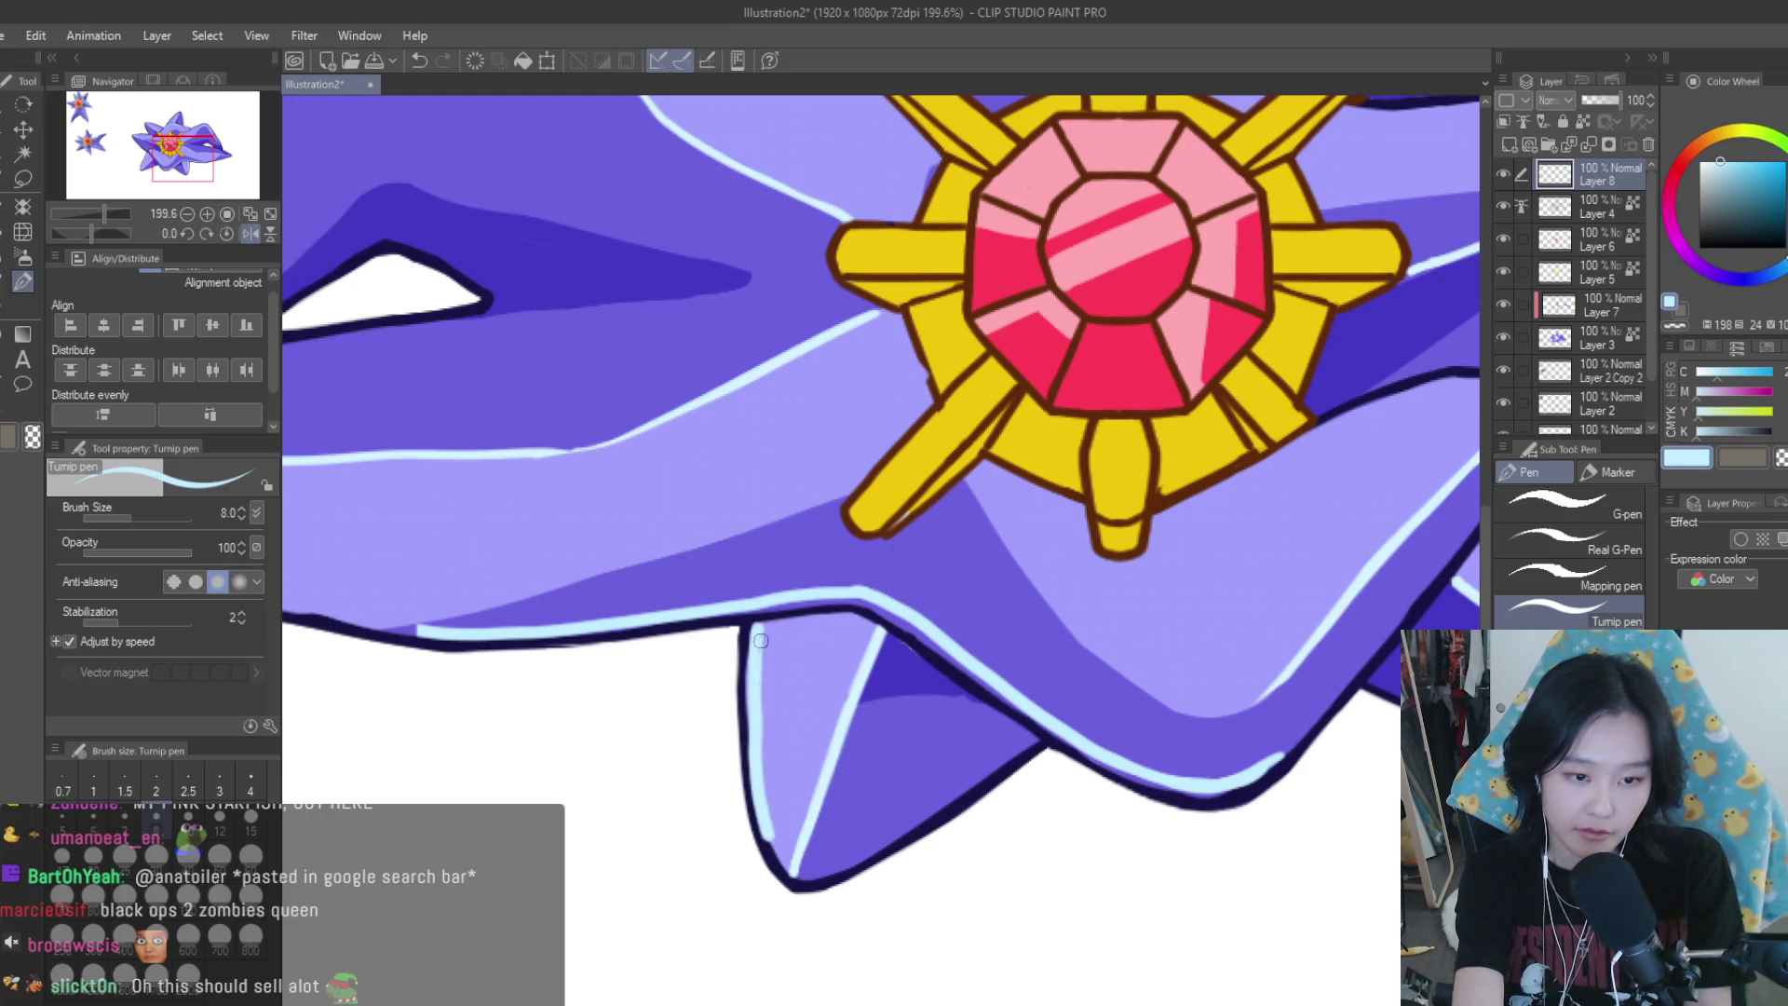
{"action": "key", "text": "ctrl+z"}
{"action": "left_click_drag", "start_coordinate": [756, 622], "coordinate": [754, 712]}
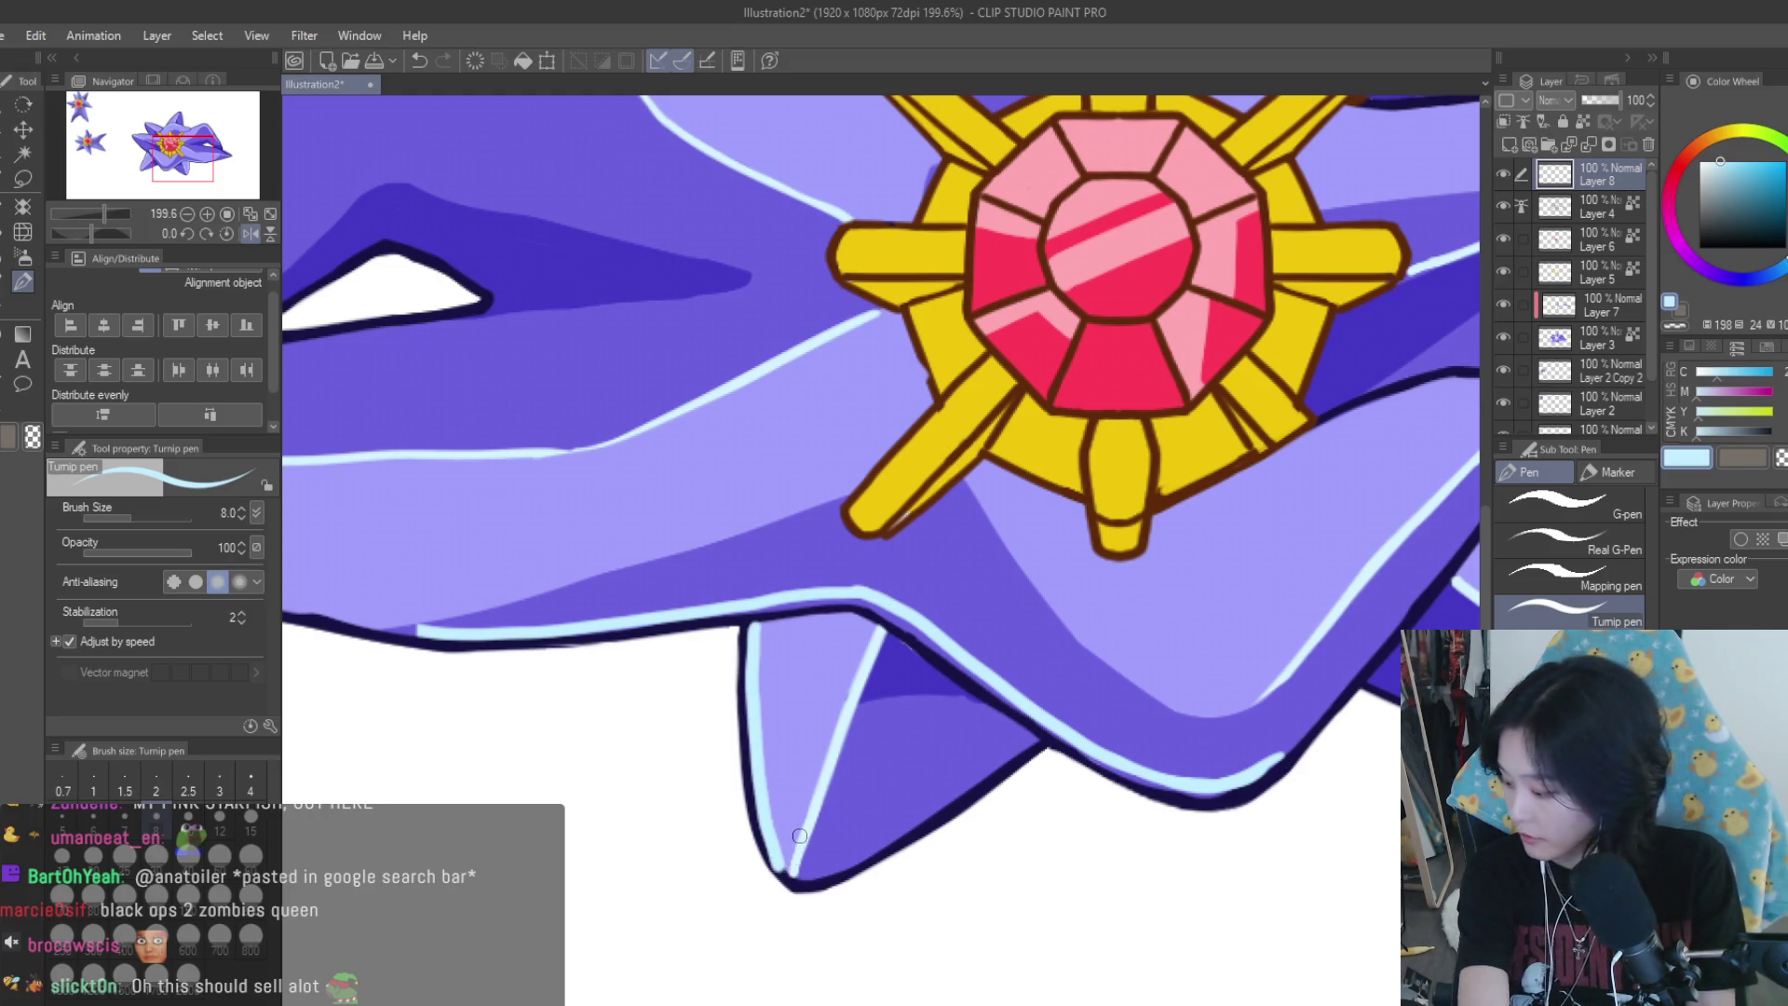
{"action": "key", "text": "ctrl+z"}
{"action": "left_click_drag", "start_coordinate": [755, 643], "coordinate": [753, 706]}
{"action": "key", "text": "ctrl+z"}
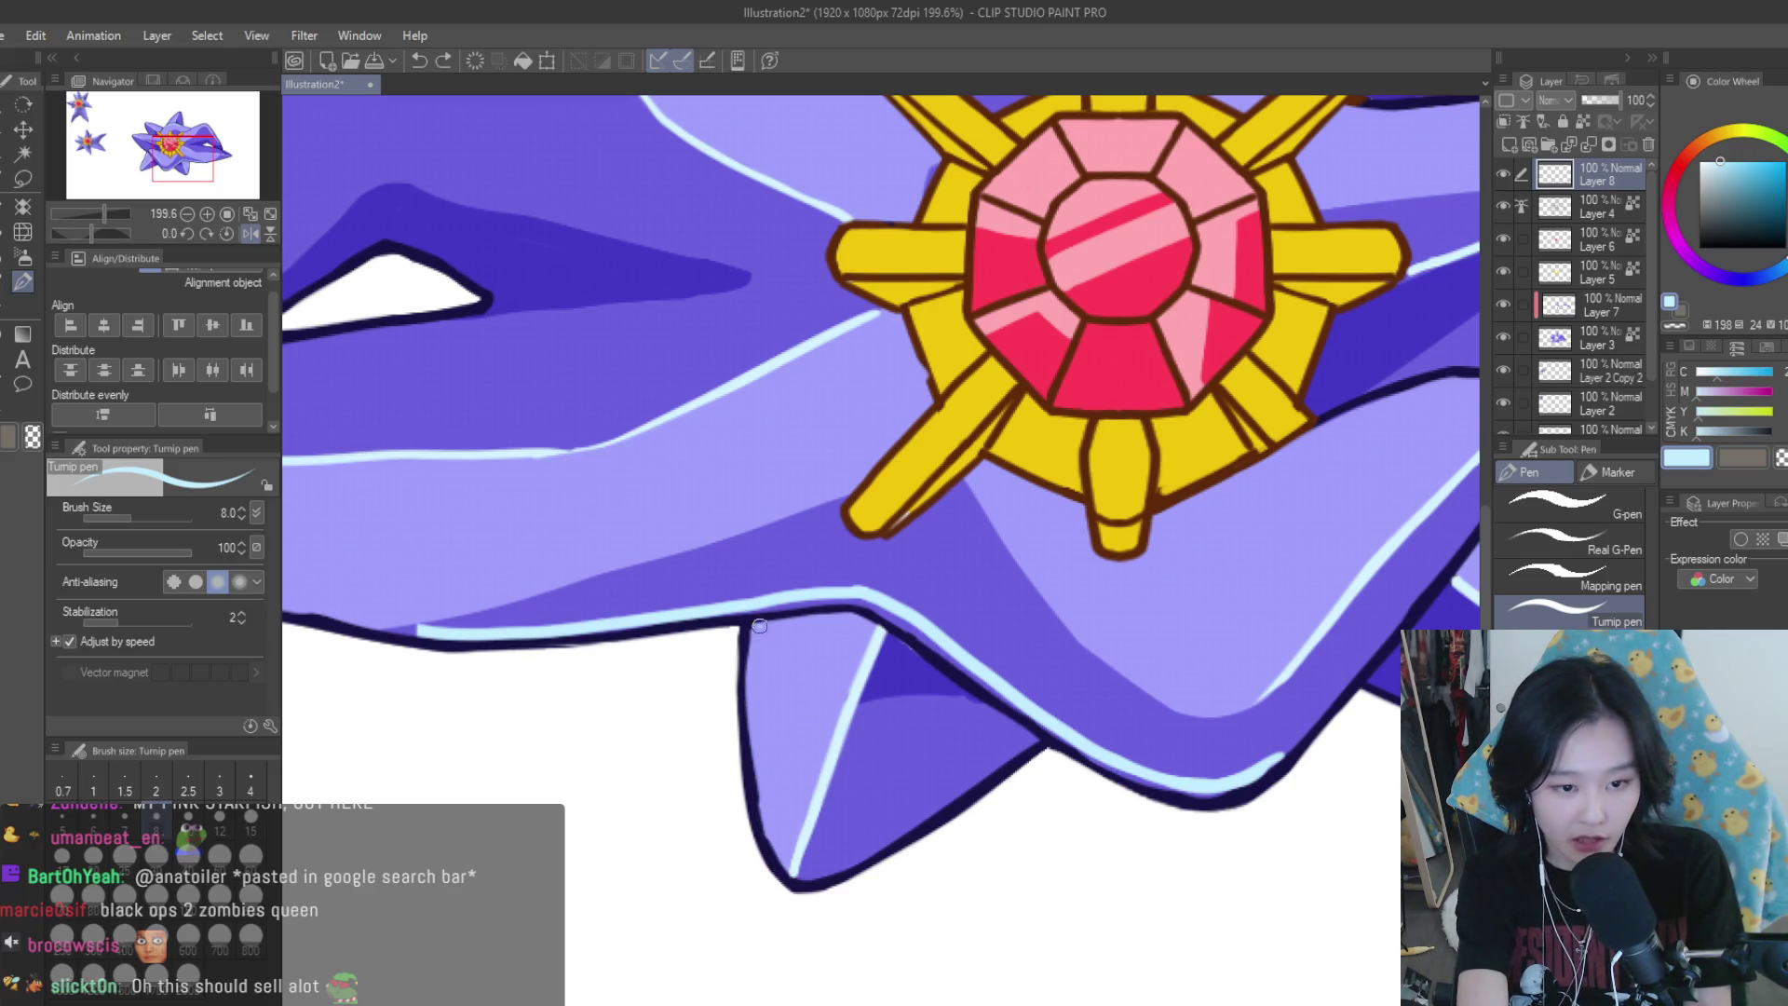
{"action": "left_click_drag", "start_coordinate": [765, 793], "coordinate": [781, 856]}
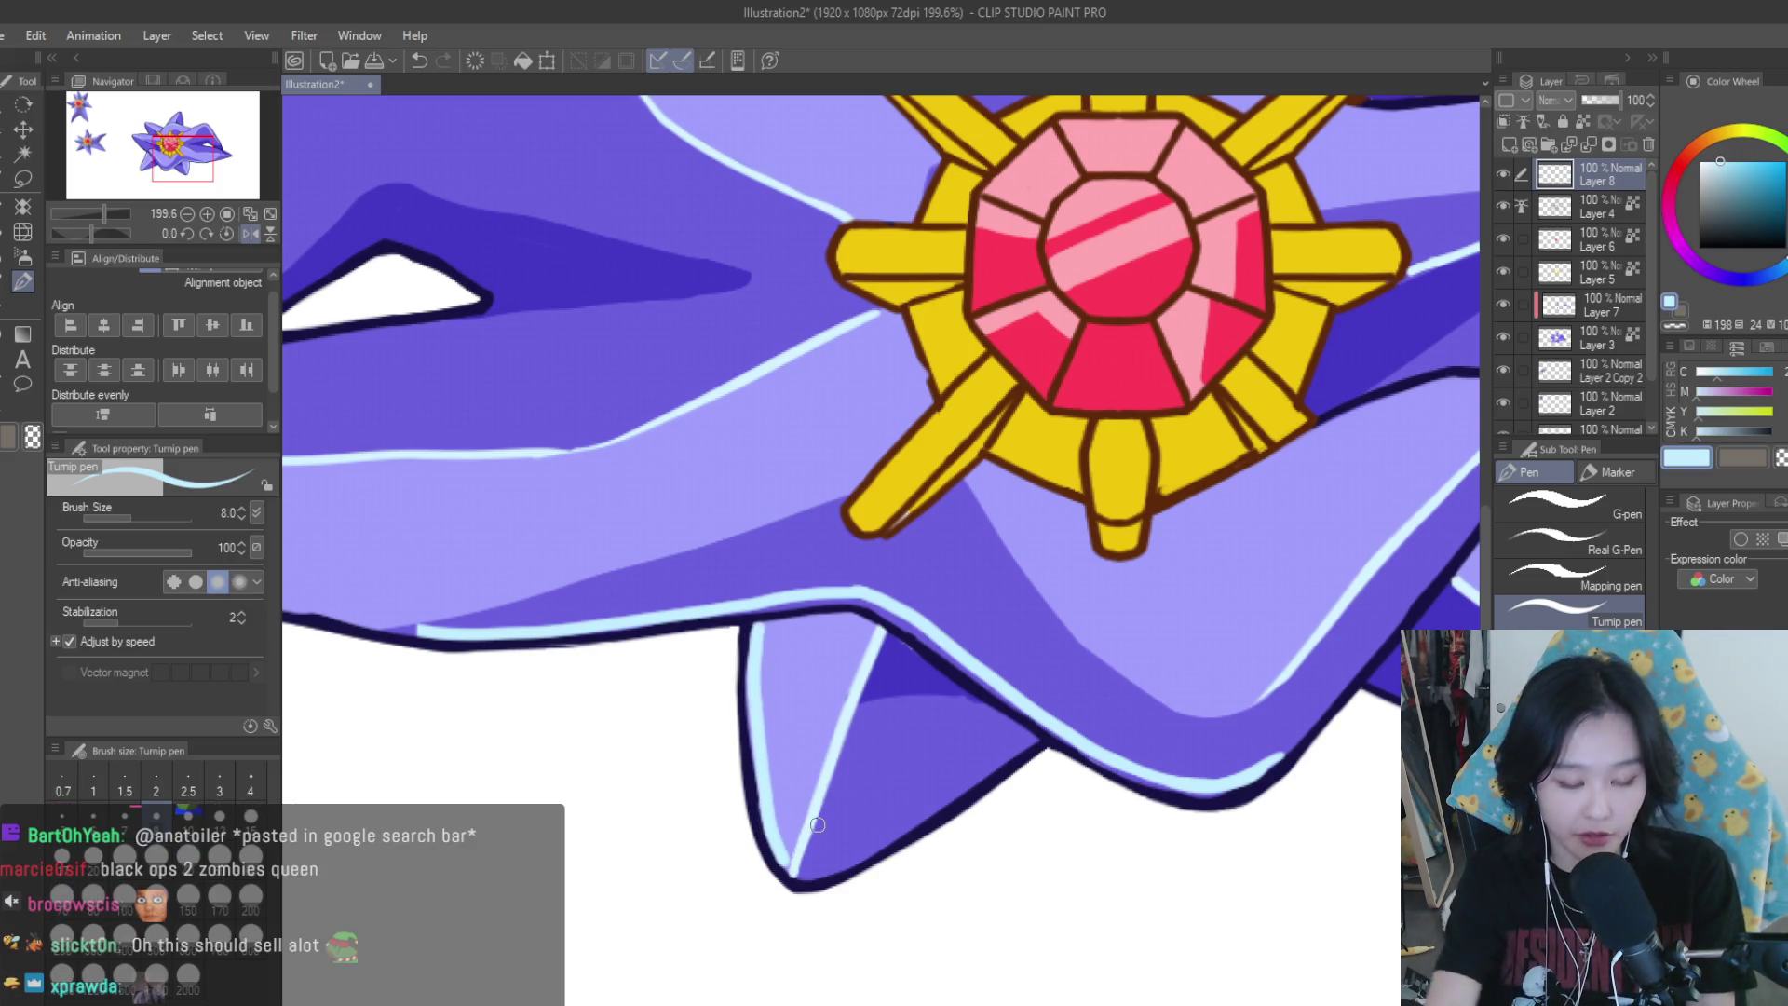
Stroke a light-blue highlight along the arm's upper edge, extending it under the gold frame
{"action": "scroll", "coordinate": [832, 835], "scroll_direction": "down", "scroll_amount": 2}
{"action": "scroll", "coordinate": [884, 792], "scroll_direction": "down", "scroll_amount": 2}
{"action": "scroll", "coordinate": [932, 745], "scroll_direction": "down", "scroll_amount": 2}
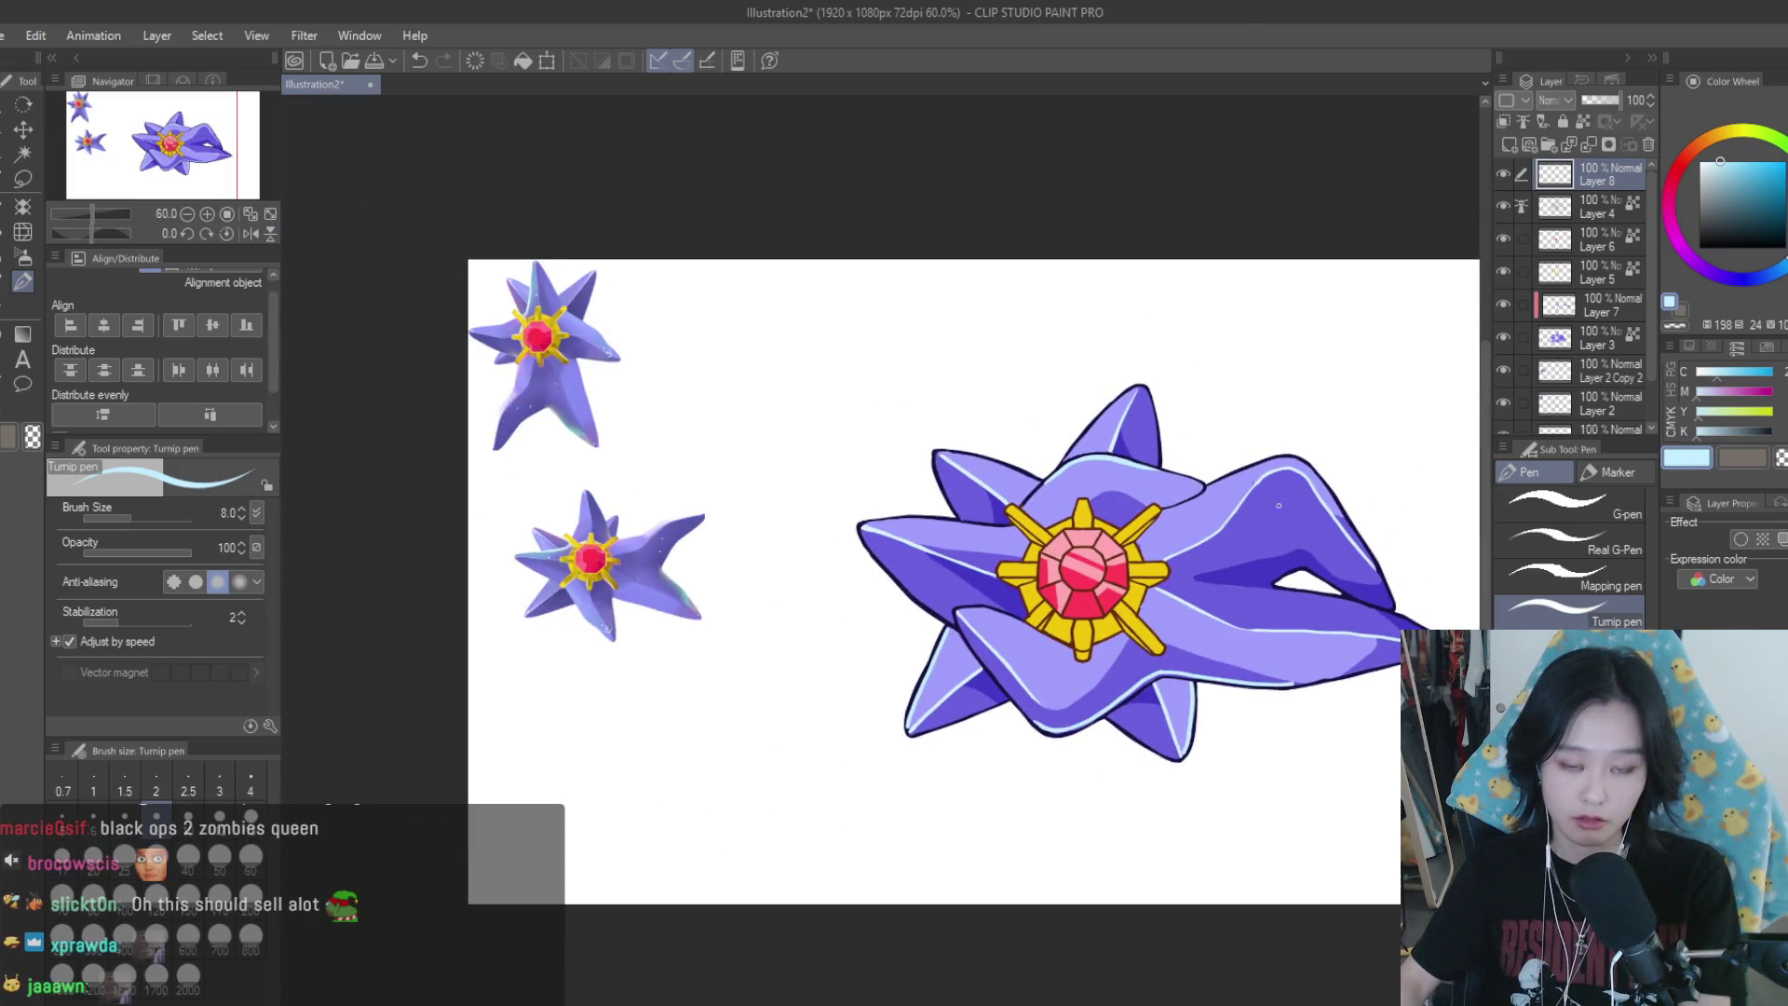
{"action": "scroll", "coordinate": [990, 705], "scroll_direction": "up", "scroll_amount": 2}
{"action": "scroll", "coordinate": [990, 705], "scroll_direction": "up", "scroll_amount": 3}
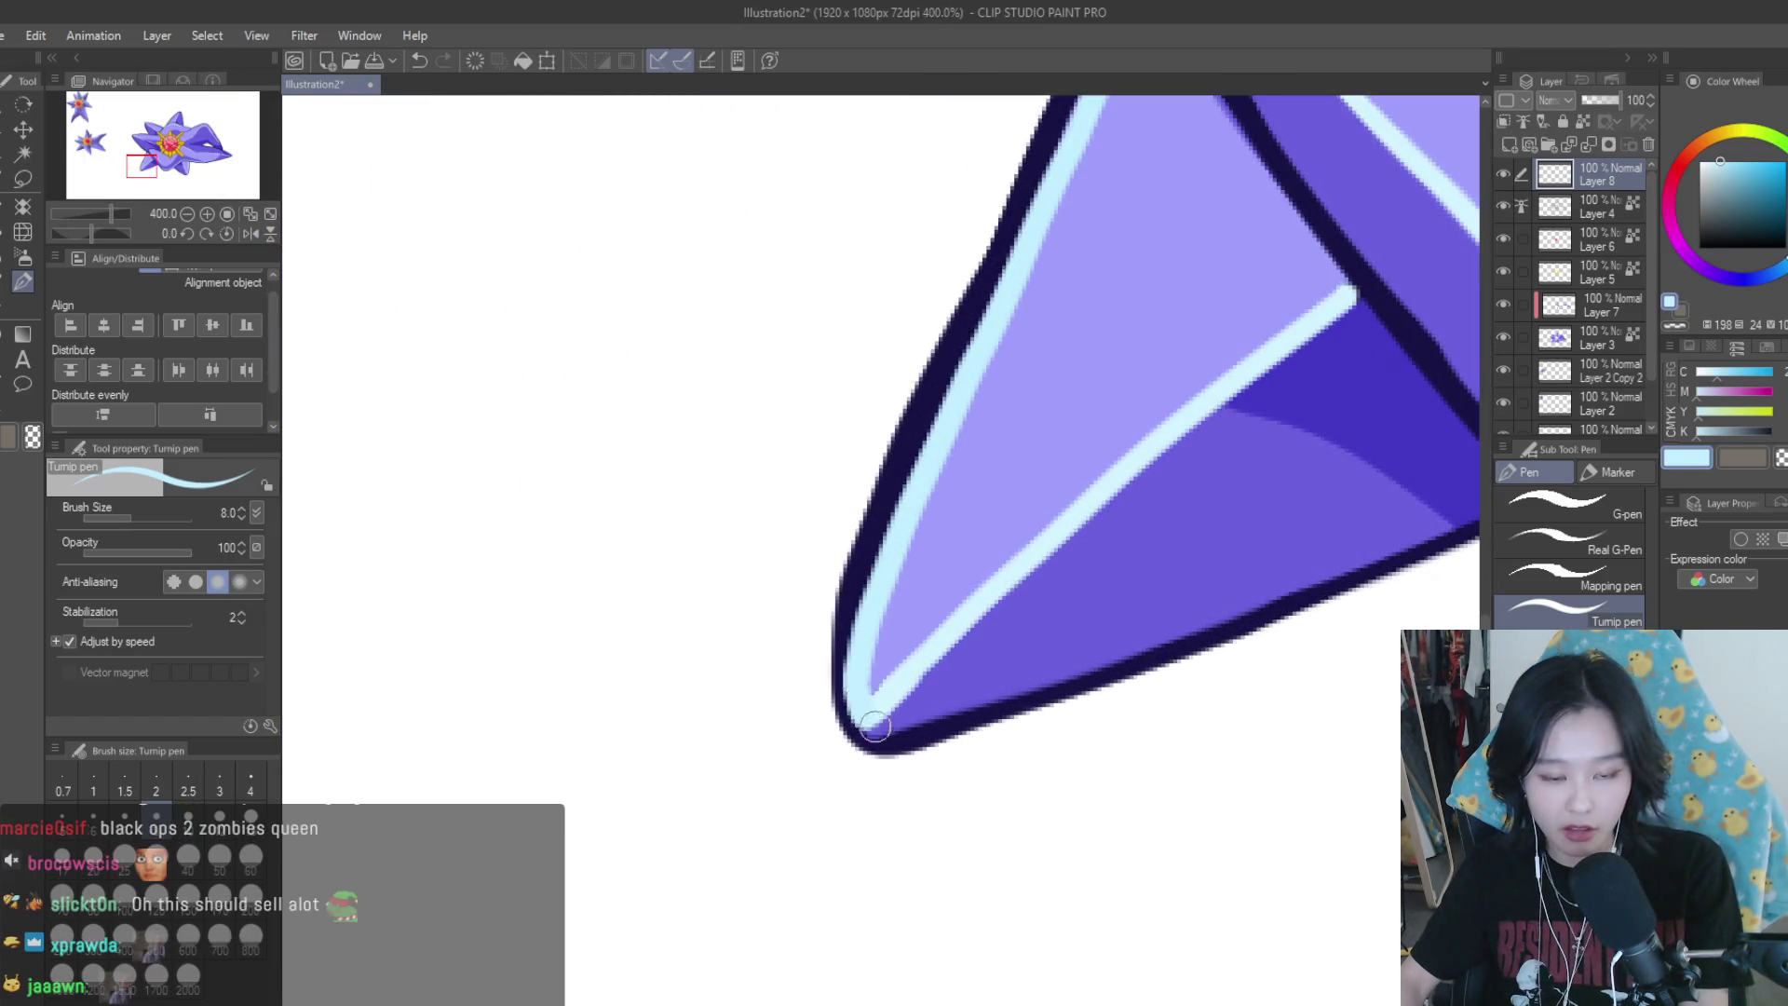
{"action": "scroll", "coordinate": [956, 718], "scroll_direction": "down", "scroll_amount": 3}
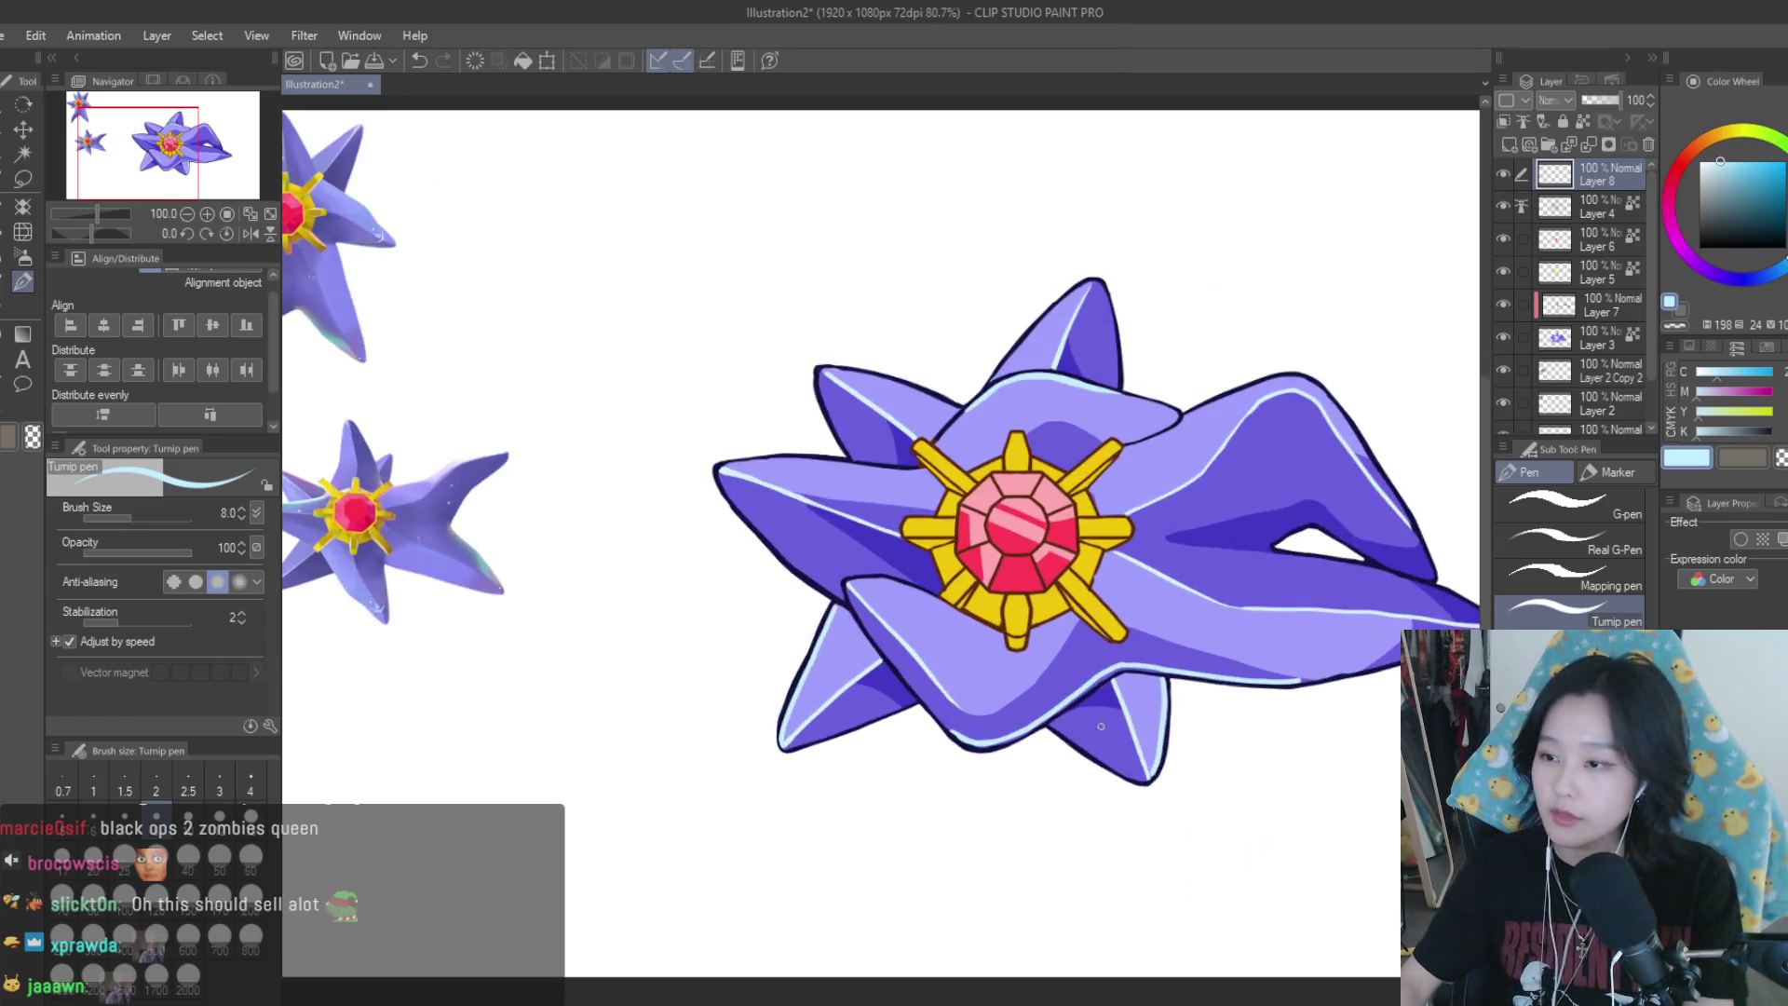
{"action": "scroll", "coordinate": [966, 618], "scroll_direction": "up", "scroll_amount": 1}
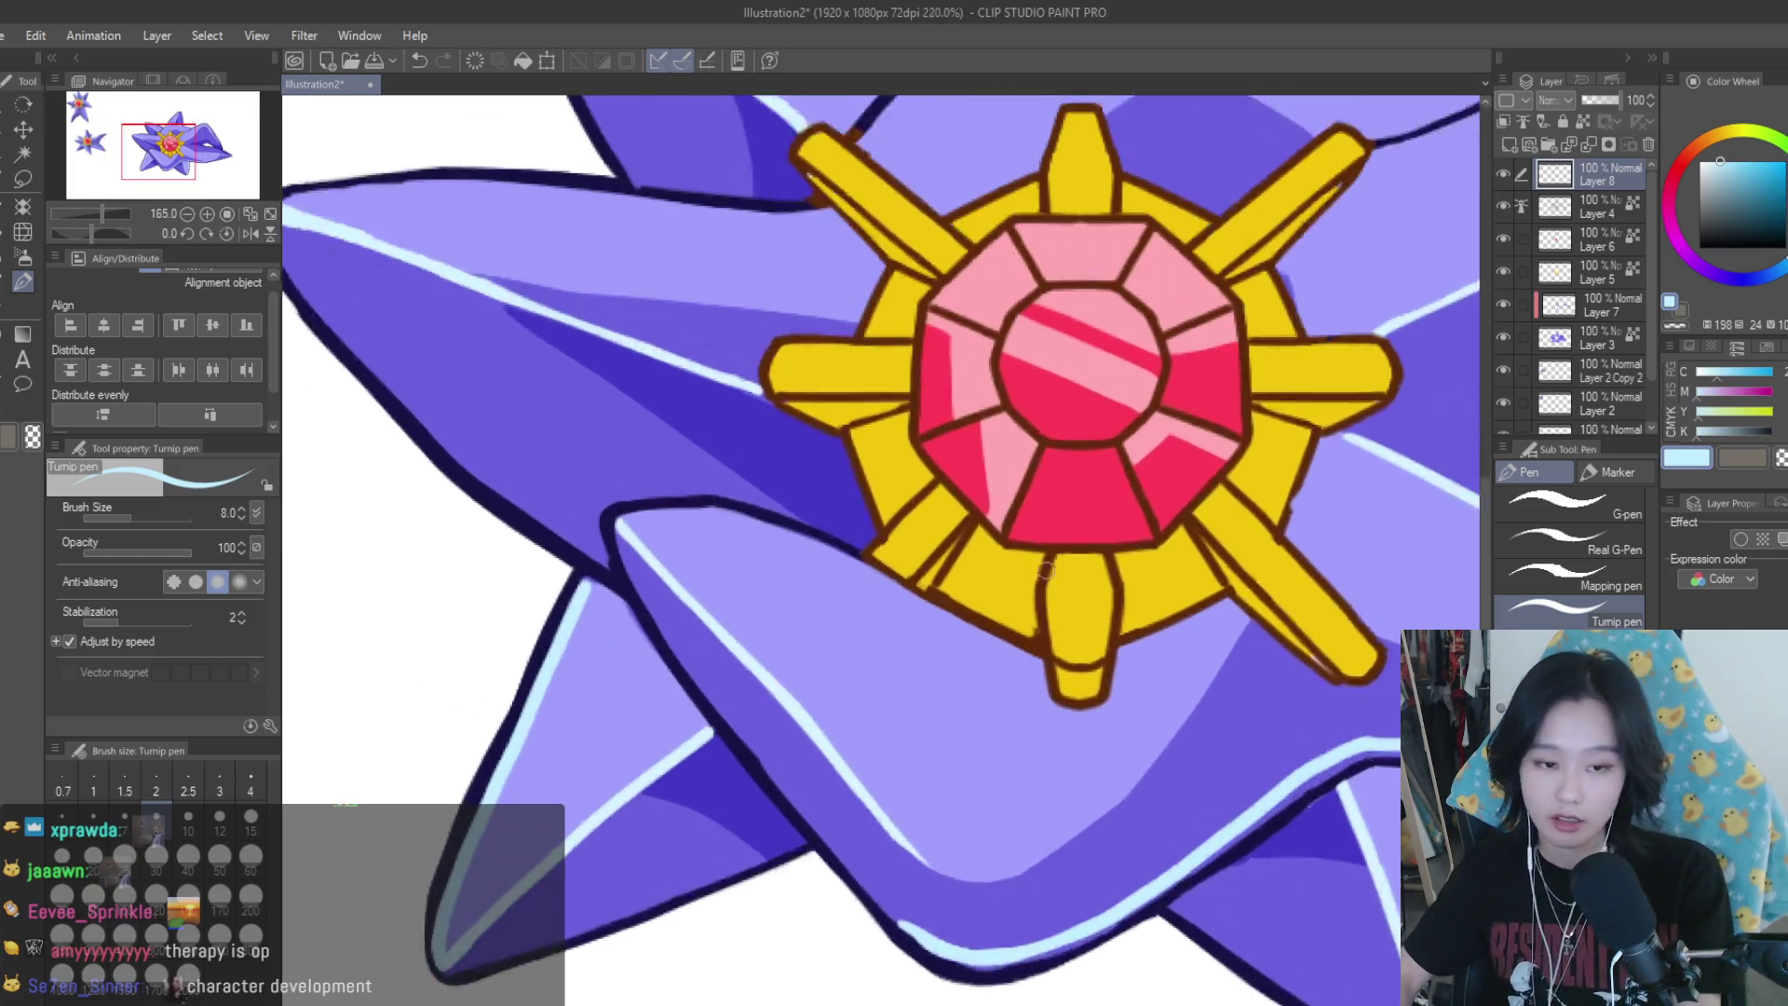
{"action": "scroll", "coordinate": [585, 514], "scroll_direction": "up", "scroll_amount": 5}
{"action": "mouse_move", "coordinate": [585, 514]}
{"action": "left_mouse_down"}
{"action": "mouse_move", "coordinate": [834, 545]}
{"action": "mouse_move", "coordinate": [955, 596]}
{"action": "left_mouse_up"}
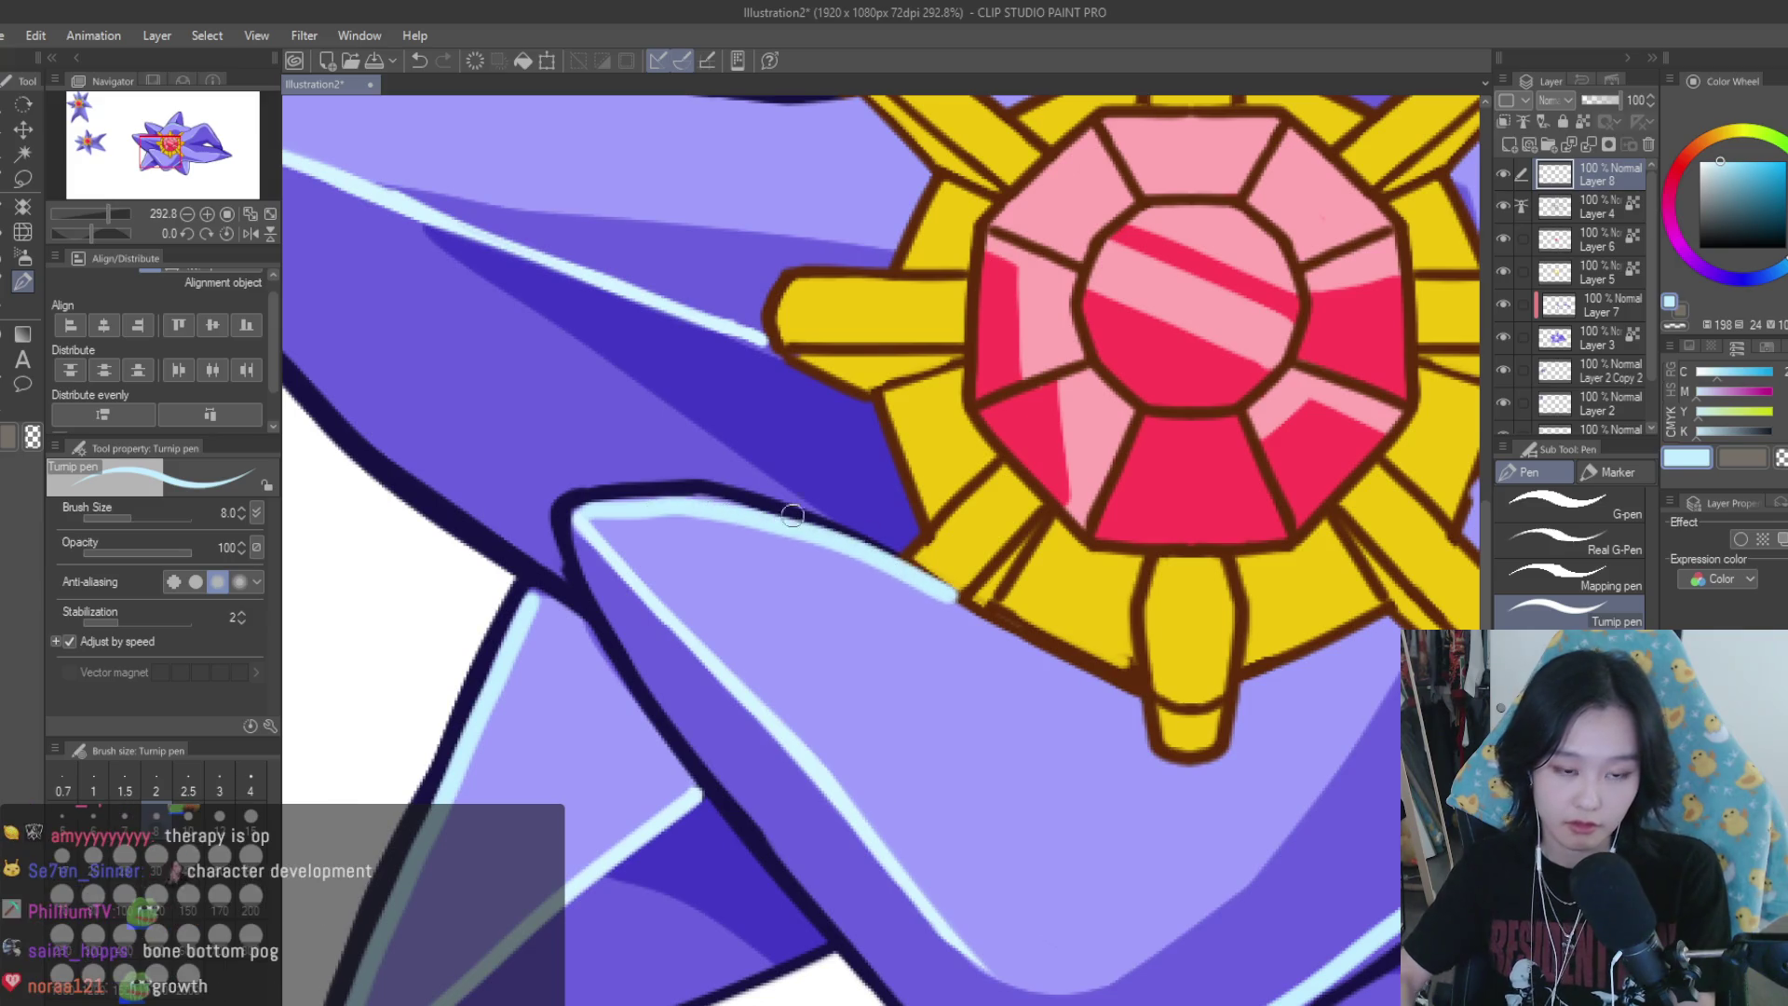
{"action": "key", "text": "ctrl+z"}
{"action": "left_click_drag", "start_coordinate": [596, 508], "coordinate": [866, 559]}
{"action": "key", "text": "ctrl+z"}
{"action": "left_click_drag", "start_coordinate": [601, 508], "coordinate": [1025, 638]}
{"action": "key", "text": "ctrl+z"}
{"action": "left_click_drag", "start_coordinate": [593, 512], "coordinate": [932, 589]}
{"action": "key", "text": "ctrl+z"}
{"action": "mouse_move", "coordinate": [592, 512]}
{"action": "left_mouse_down"}
{"action": "mouse_move", "coordinate": [912, 584]}
{"action": "mouse_move", "coordinate": [1024, 643]}
{"action": "left_mouse_up"}
{"action": "key", "text": "ctrl+z"}
{"action": "left_click_drag", "start_coordinate": [885, 568], "coordinate": [999, 629]}
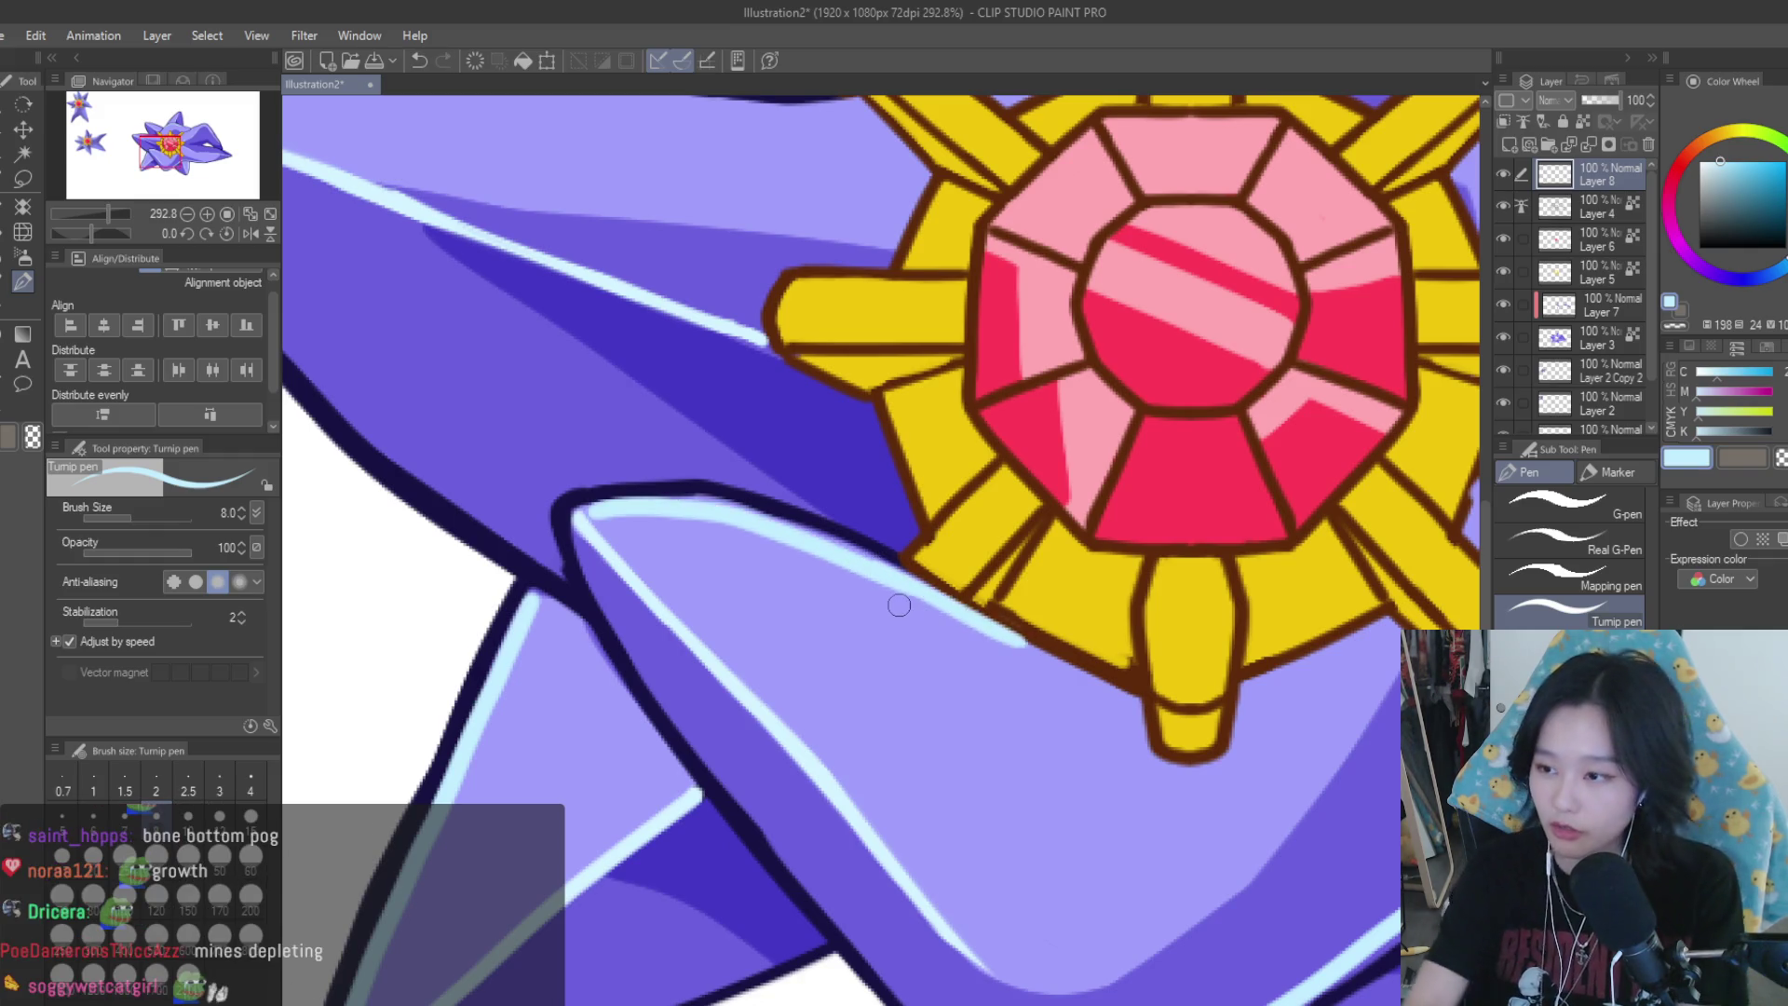
{"action": "scroll", "coordinate": [907, 594], "scroll_direction": "down", "scroll_amount": 4}
{"action": "scroll", "coordinate": [907, 594], "scroll_direction": "down", "scroll_amount": 3}
{"action": "scroll", "coordinate": [907, 594], "scroll_direction": "down", "scroll_amount": 2}
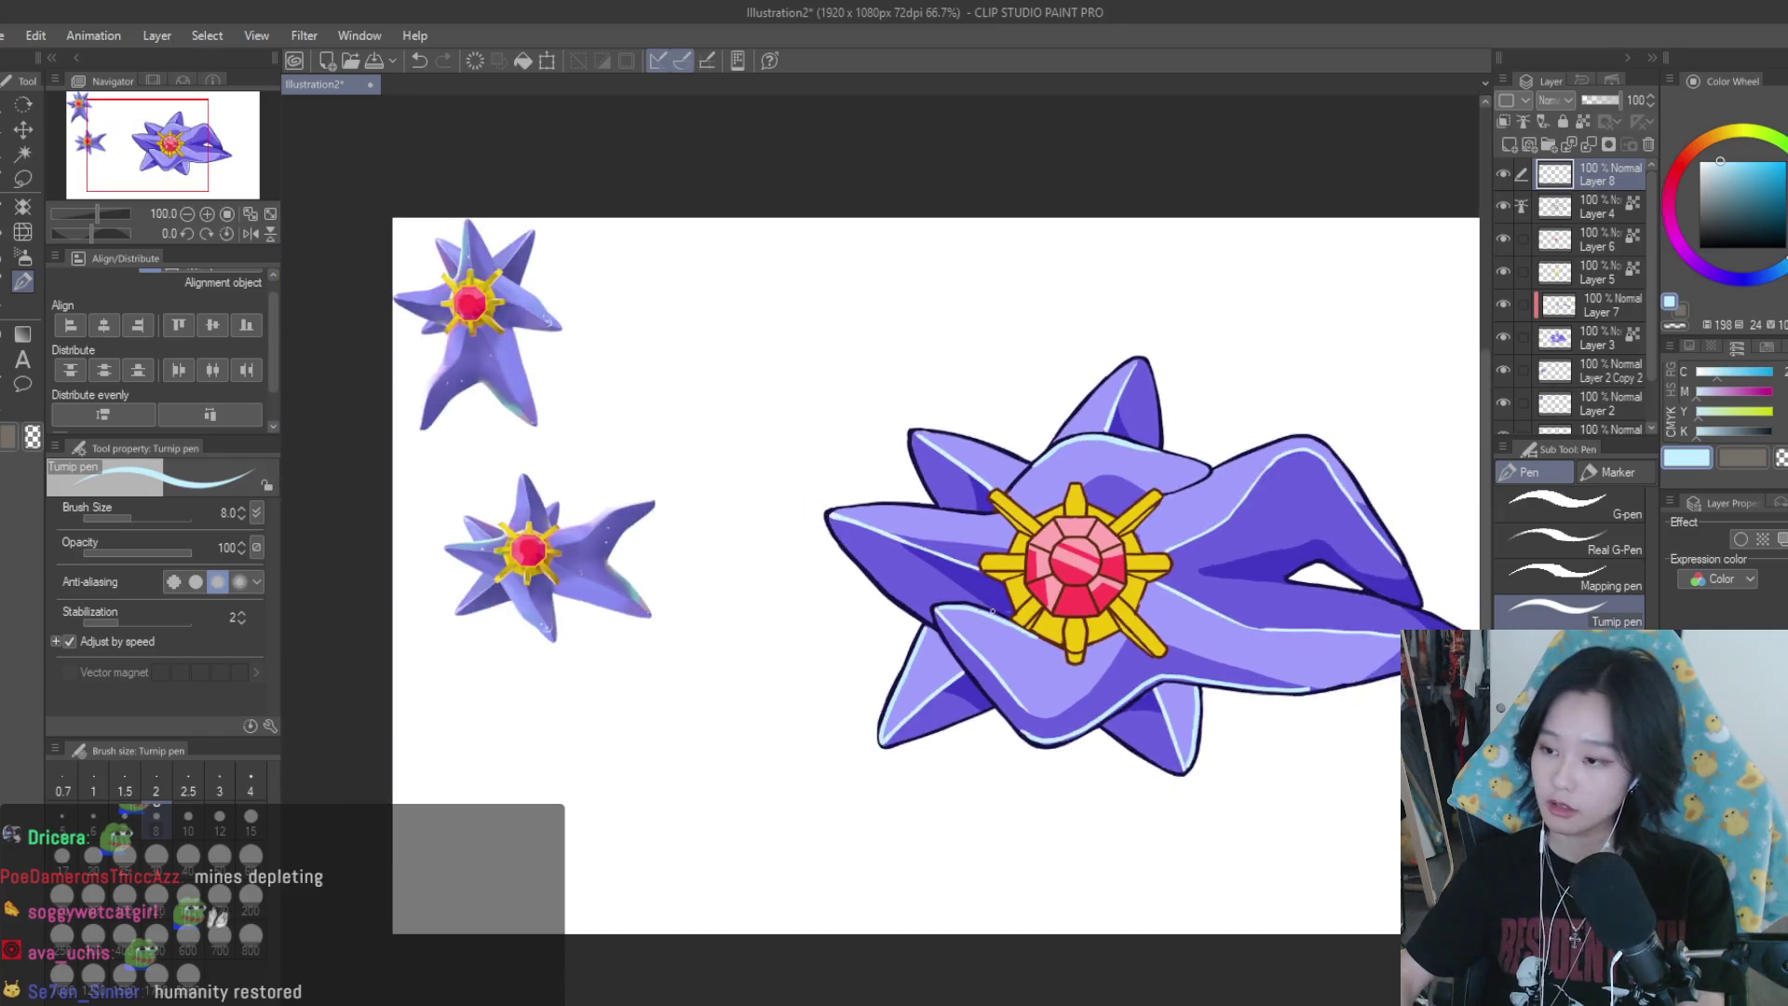
Draw a long light-blue highlight along the upper-left arm's top edge, replacing a too-short first stroke
{"action": "scroll", "coordinate": [1184, 607], "scroll_direction": "down", "scroll_amount": 1}
{"action": "scroll", "coordinate": [1289, 518], "scroll_direction": "up", "scroll_amount": 1}
{"action": "scroll", "coordinate": [934, 423], "scroll_direction": "up", "scroll_amount": 2}
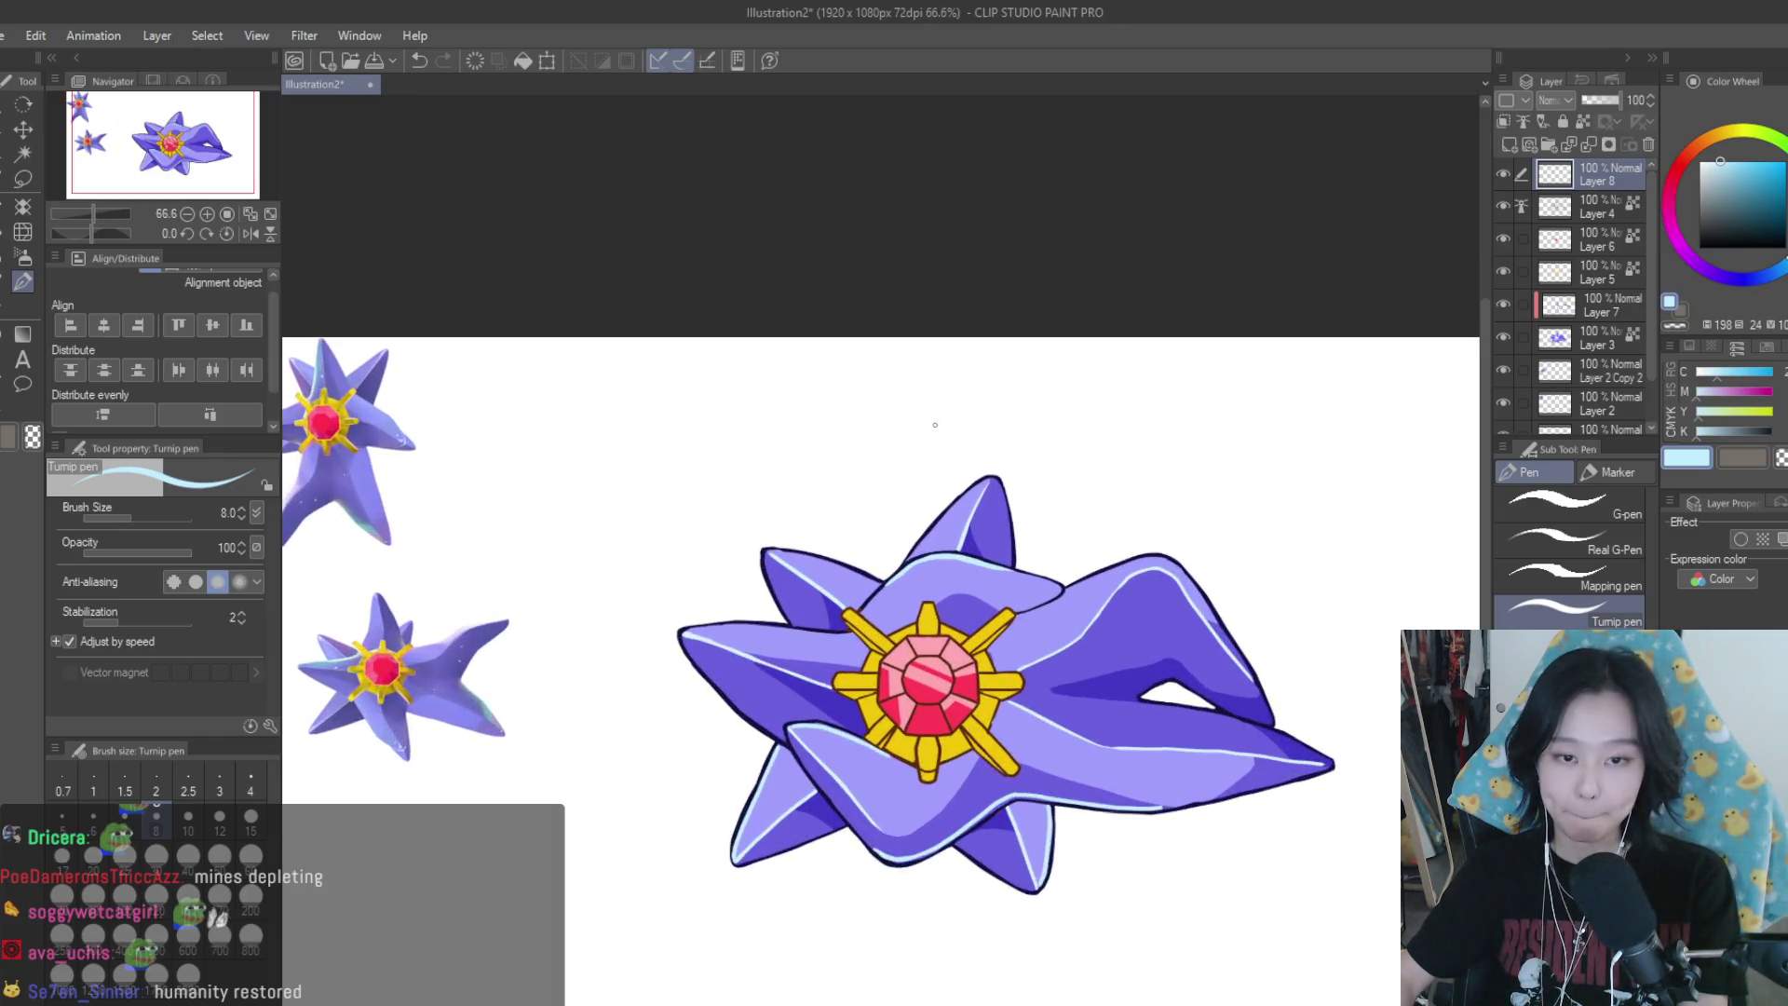
{"action": "scroll", "coordinate": [729, 444], "scroll_direction": "up", "scroll_amount": 1}
{"action": "scroll", "coordinate": [838, 503], "scroll_direction": "down", "scroll_amount": 1}
{"action": "scroll", "coordinate": [988, 558], "scroll_direction": "up", "scroll_amount": 2}
{"action": "scroll", "coordinate": [996, 587], "scroll_direction": "up", "scroll_amount": 1}
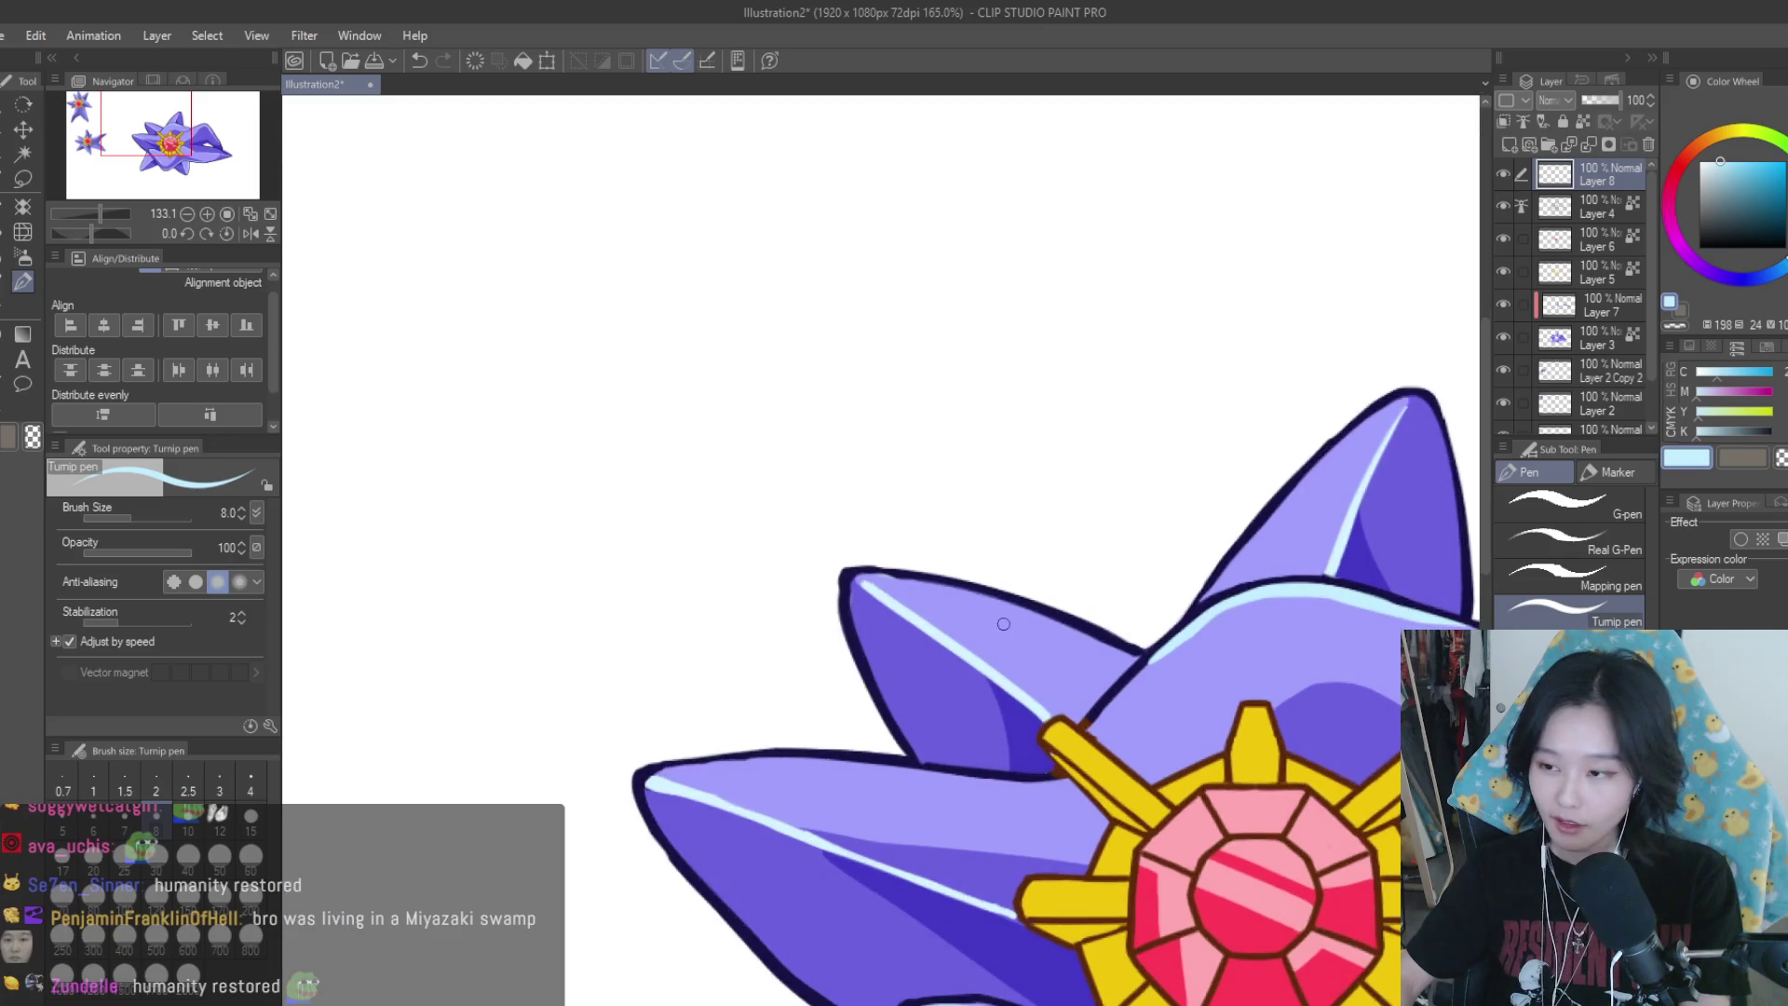
{"action": "scroll", "coordinate": [1005, 616], "scroll_direction": "up", "scroll_amount": 1}
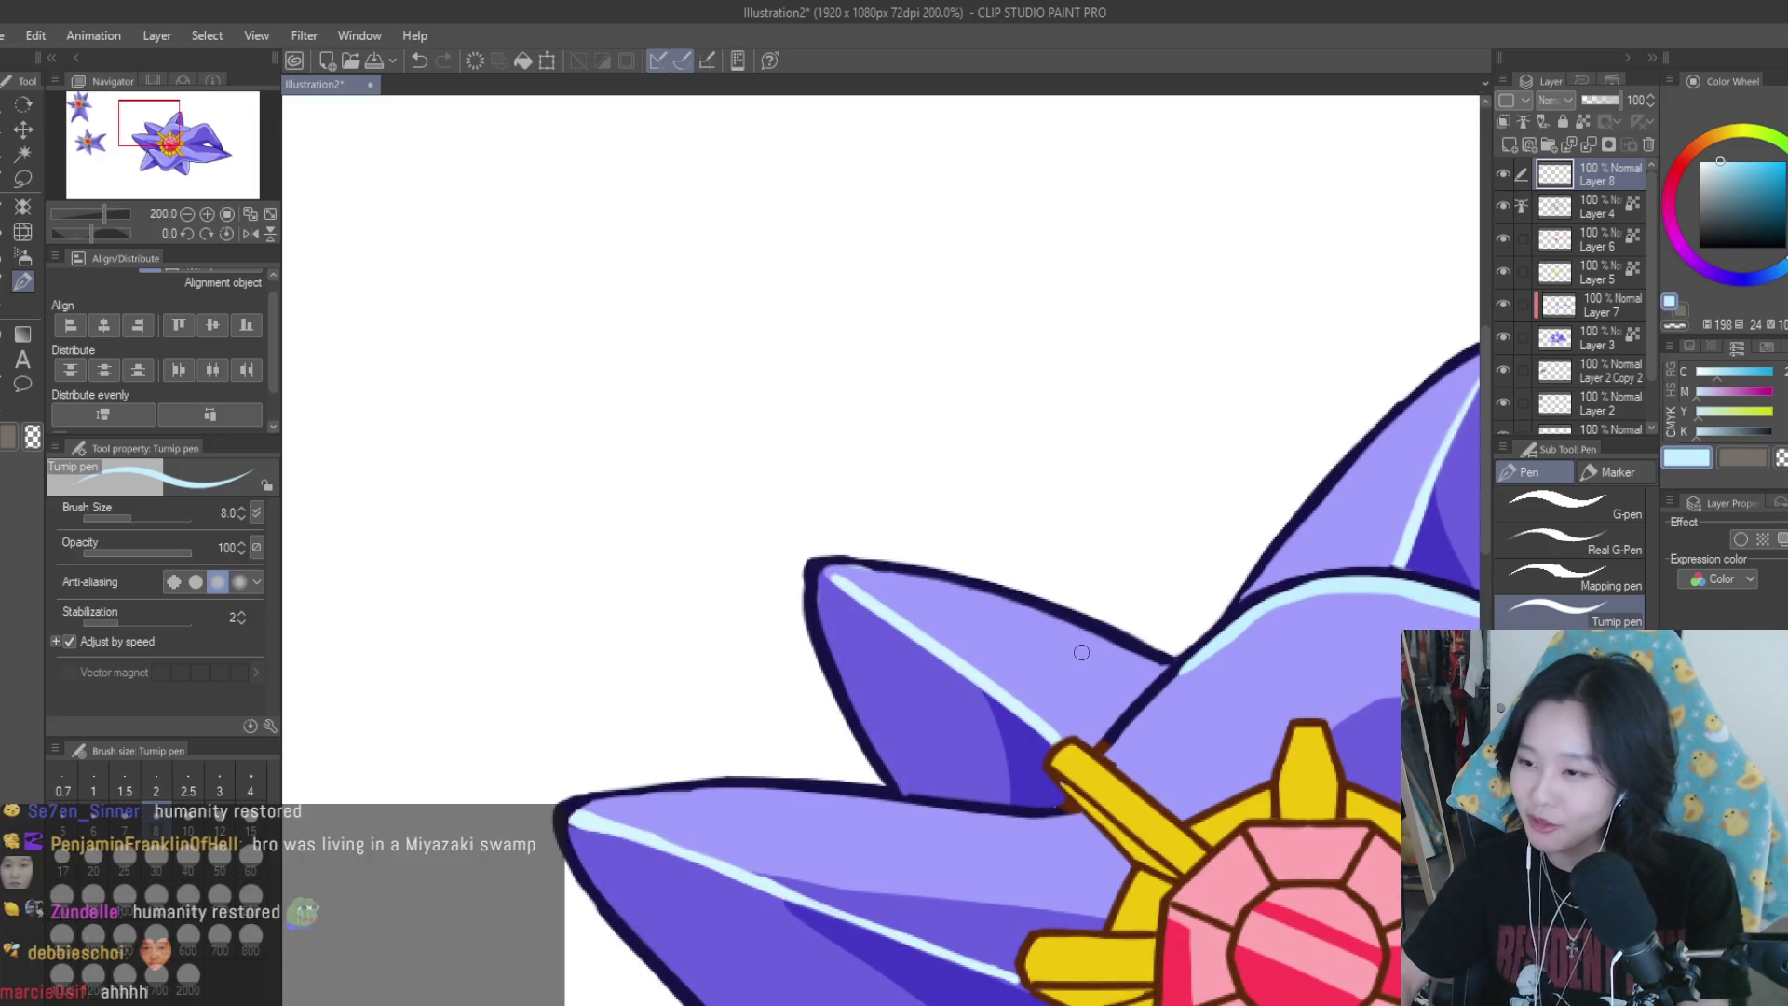
{"action": "scroll", "coordinate": [1145, 713], "scroll_direction": "up", "scroll_amount": 1}
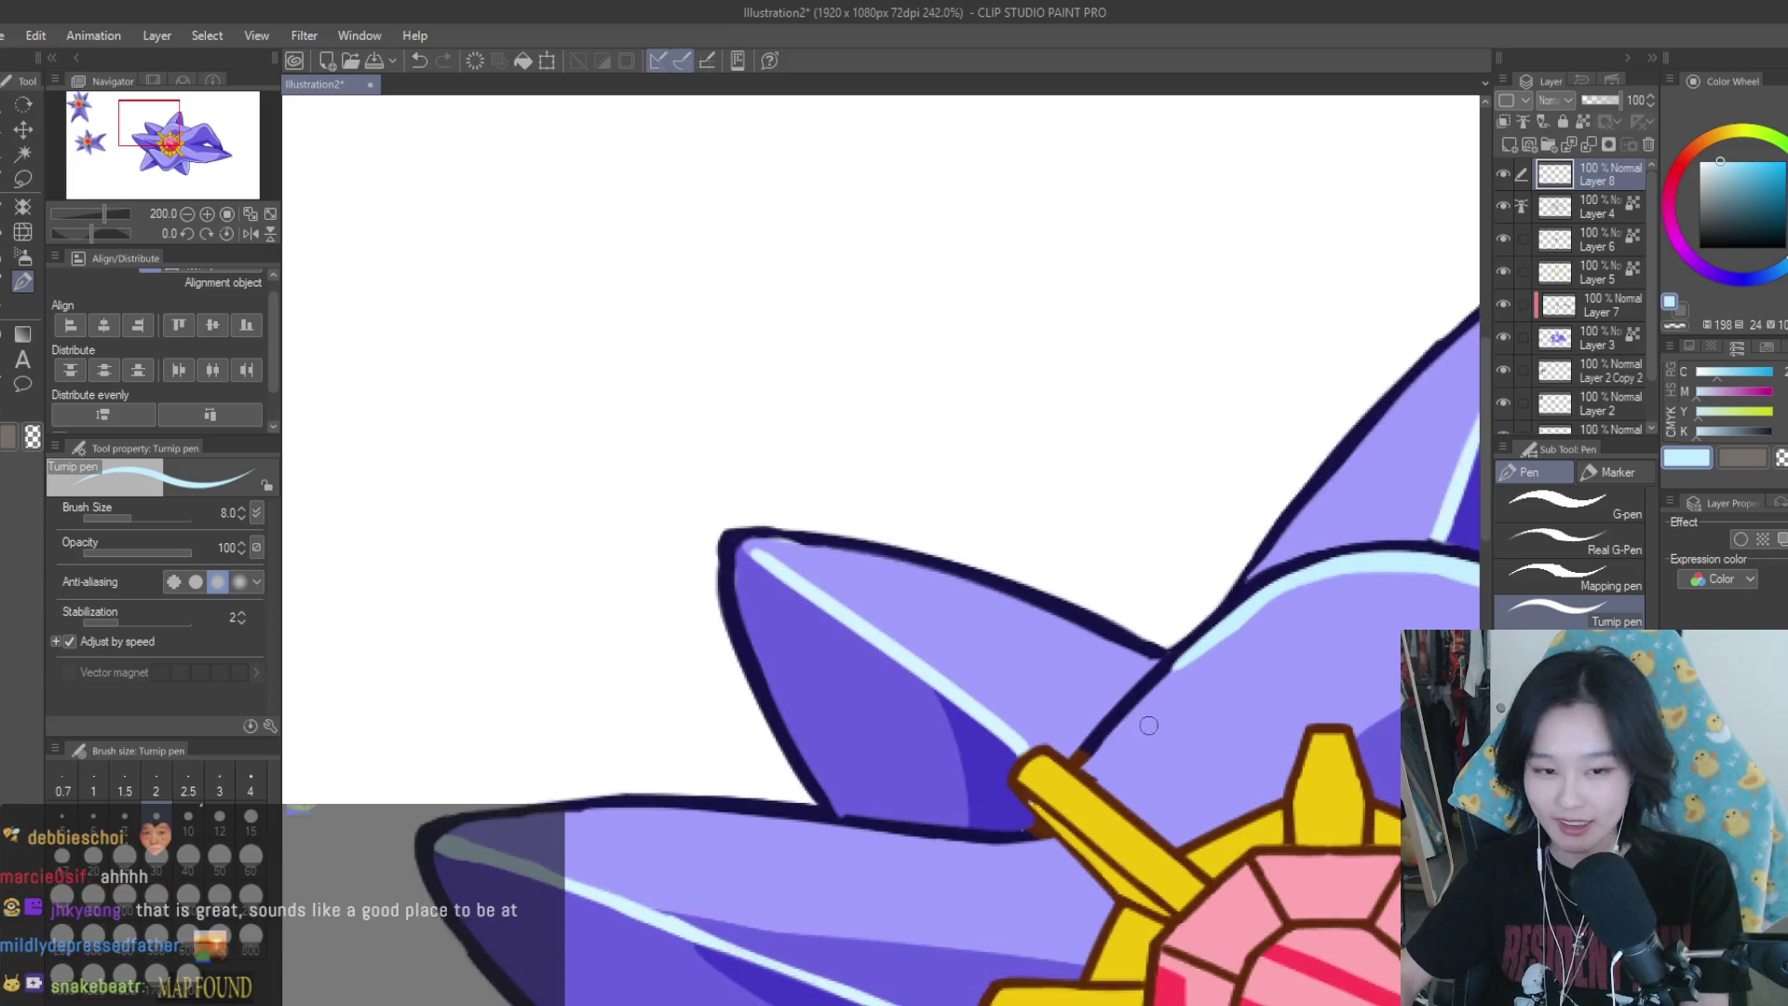
{"action": "scroll", "coordinate": [1062, 659], "scroll_direction": "up", "scroll_amount": 2}
{"action": "scroll", "coordinate": [703, 532], "scroll_direction": "down", "scroll_amount": 3}
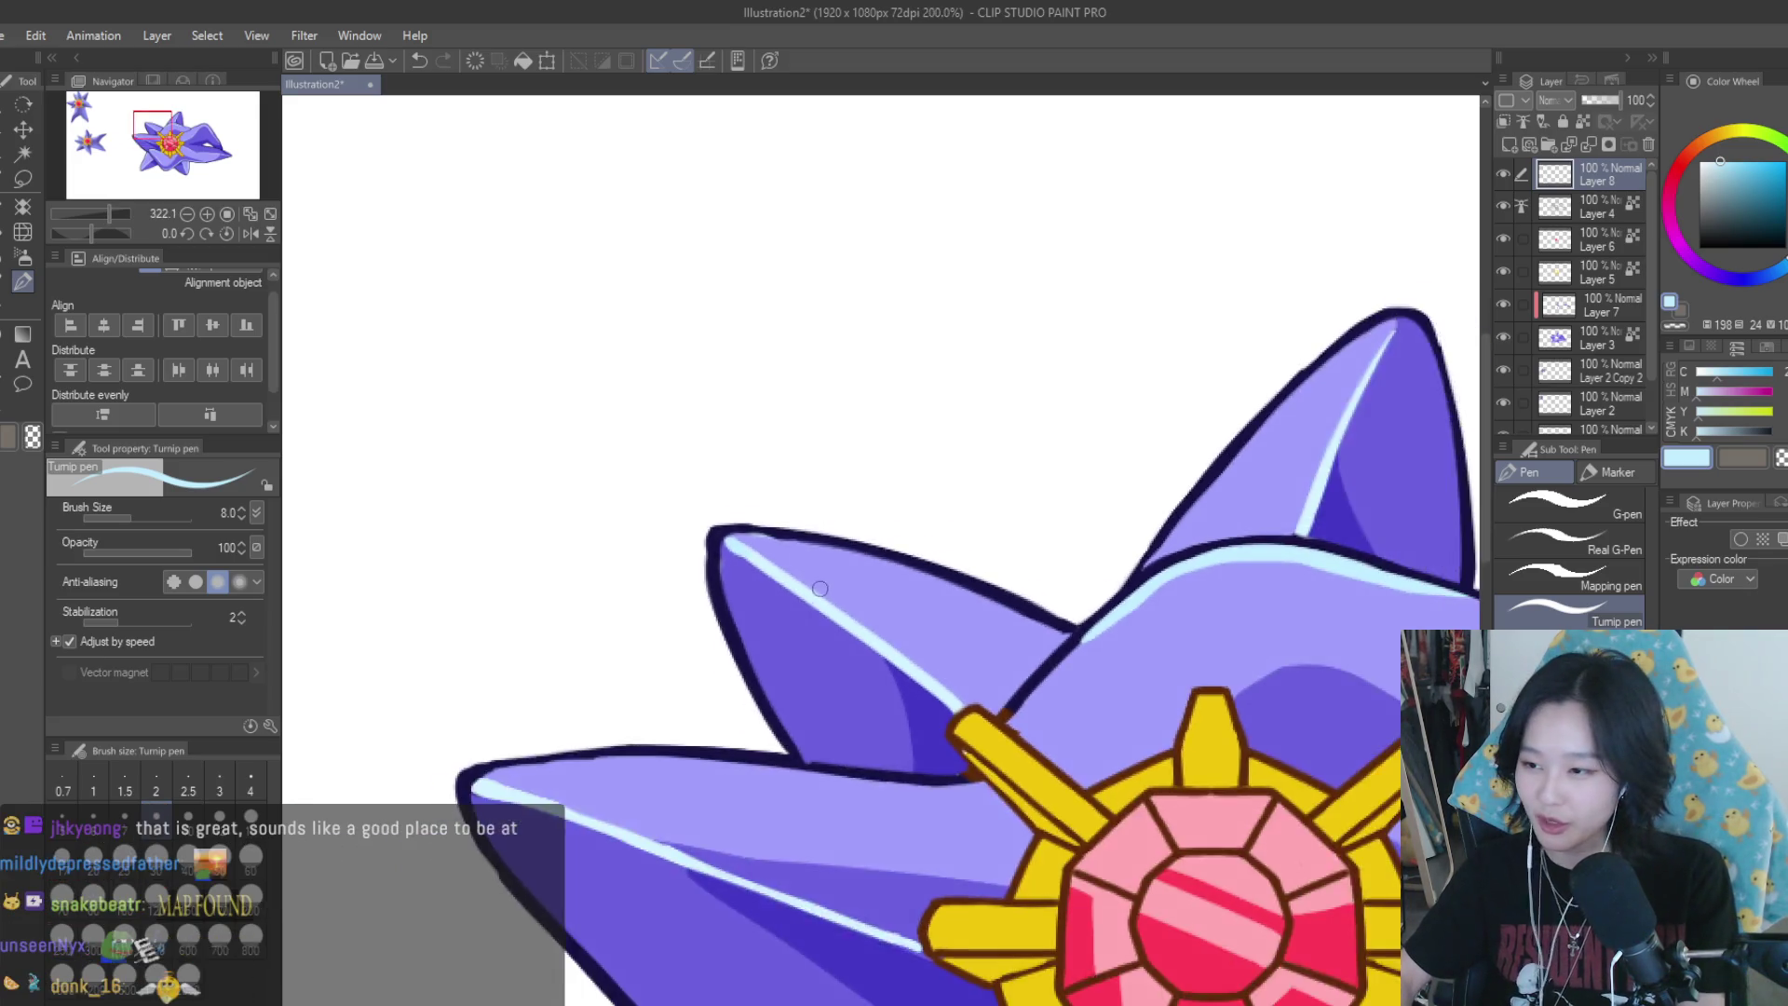
{"action": "scroll", "coordinate": [931, 503], "scroll_direction": "down", "scroll_amount": 3}
{"action": "scroll", "coordinate": [1111, 527], "scroll_direction": "down", "scroll_amount": 3}
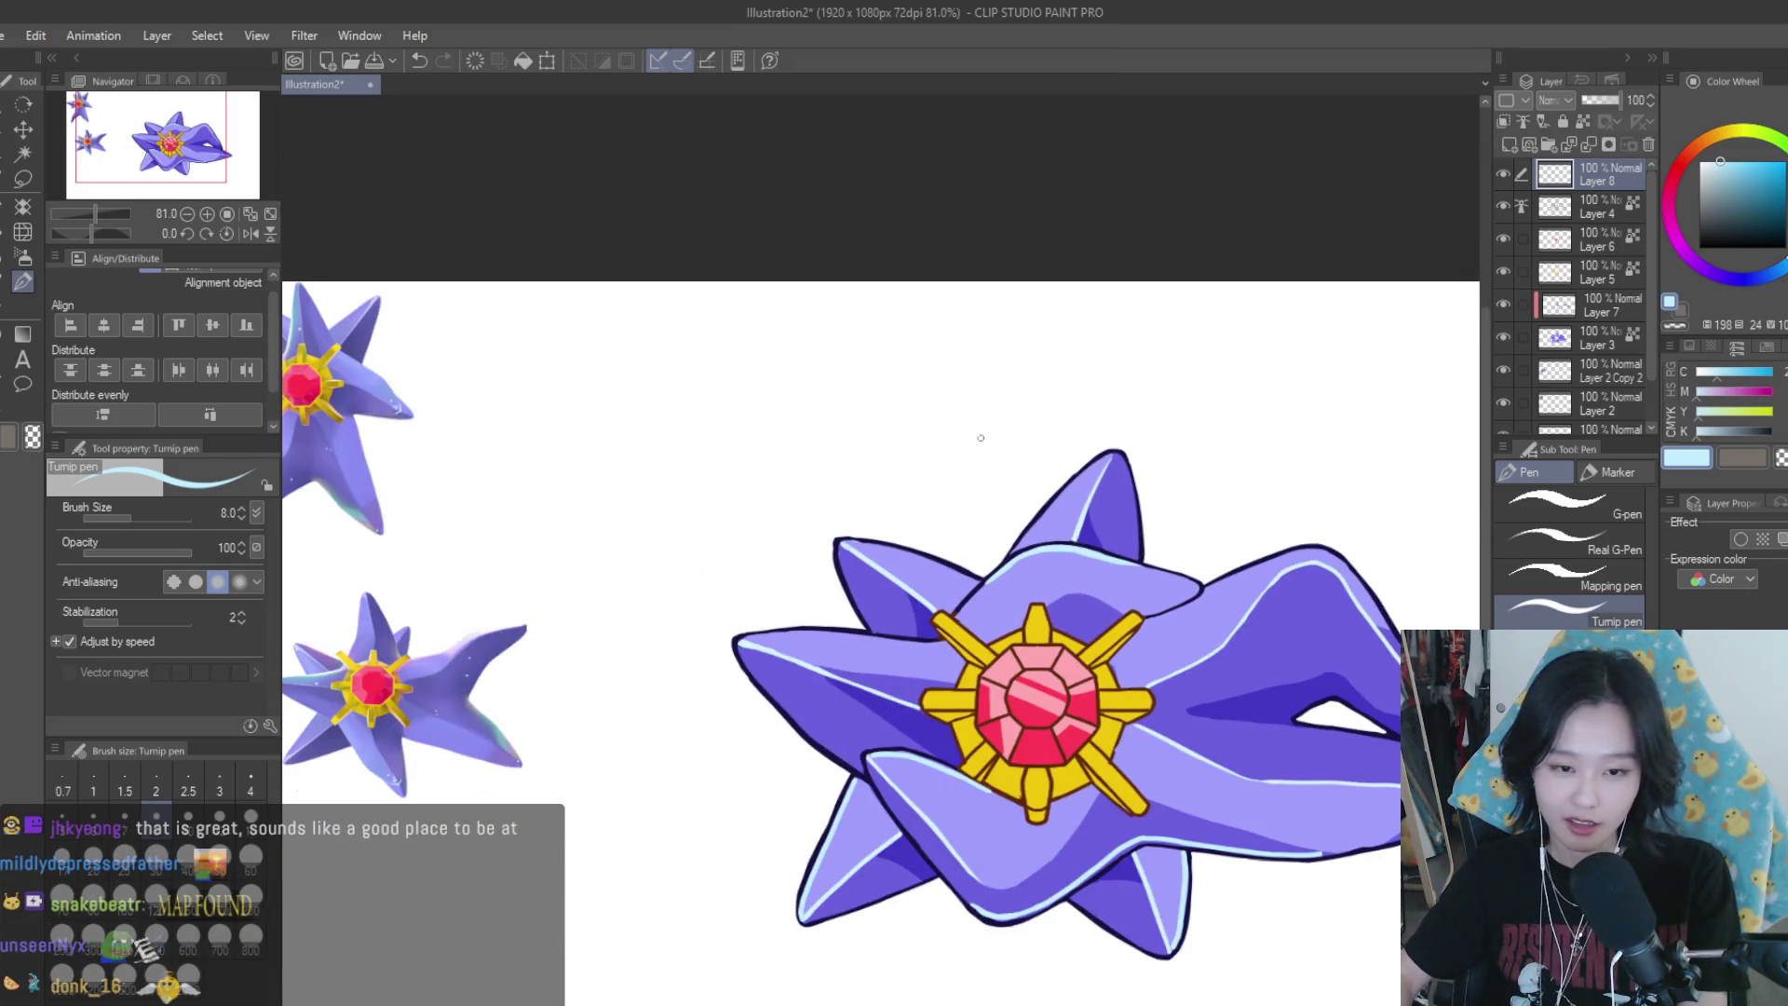
{"action": "scroll", "coordinate": [981, 437], "scroll_direction": "up", "scroll_amount": 3}
{"action": "scroll", "coordinate": [821, 576], "scroll_direction": "up", "scroll_amount": 2}
{"action": "left_click_drag", "start_coordinate": [687, 548], "coordinate": [973, 619]}
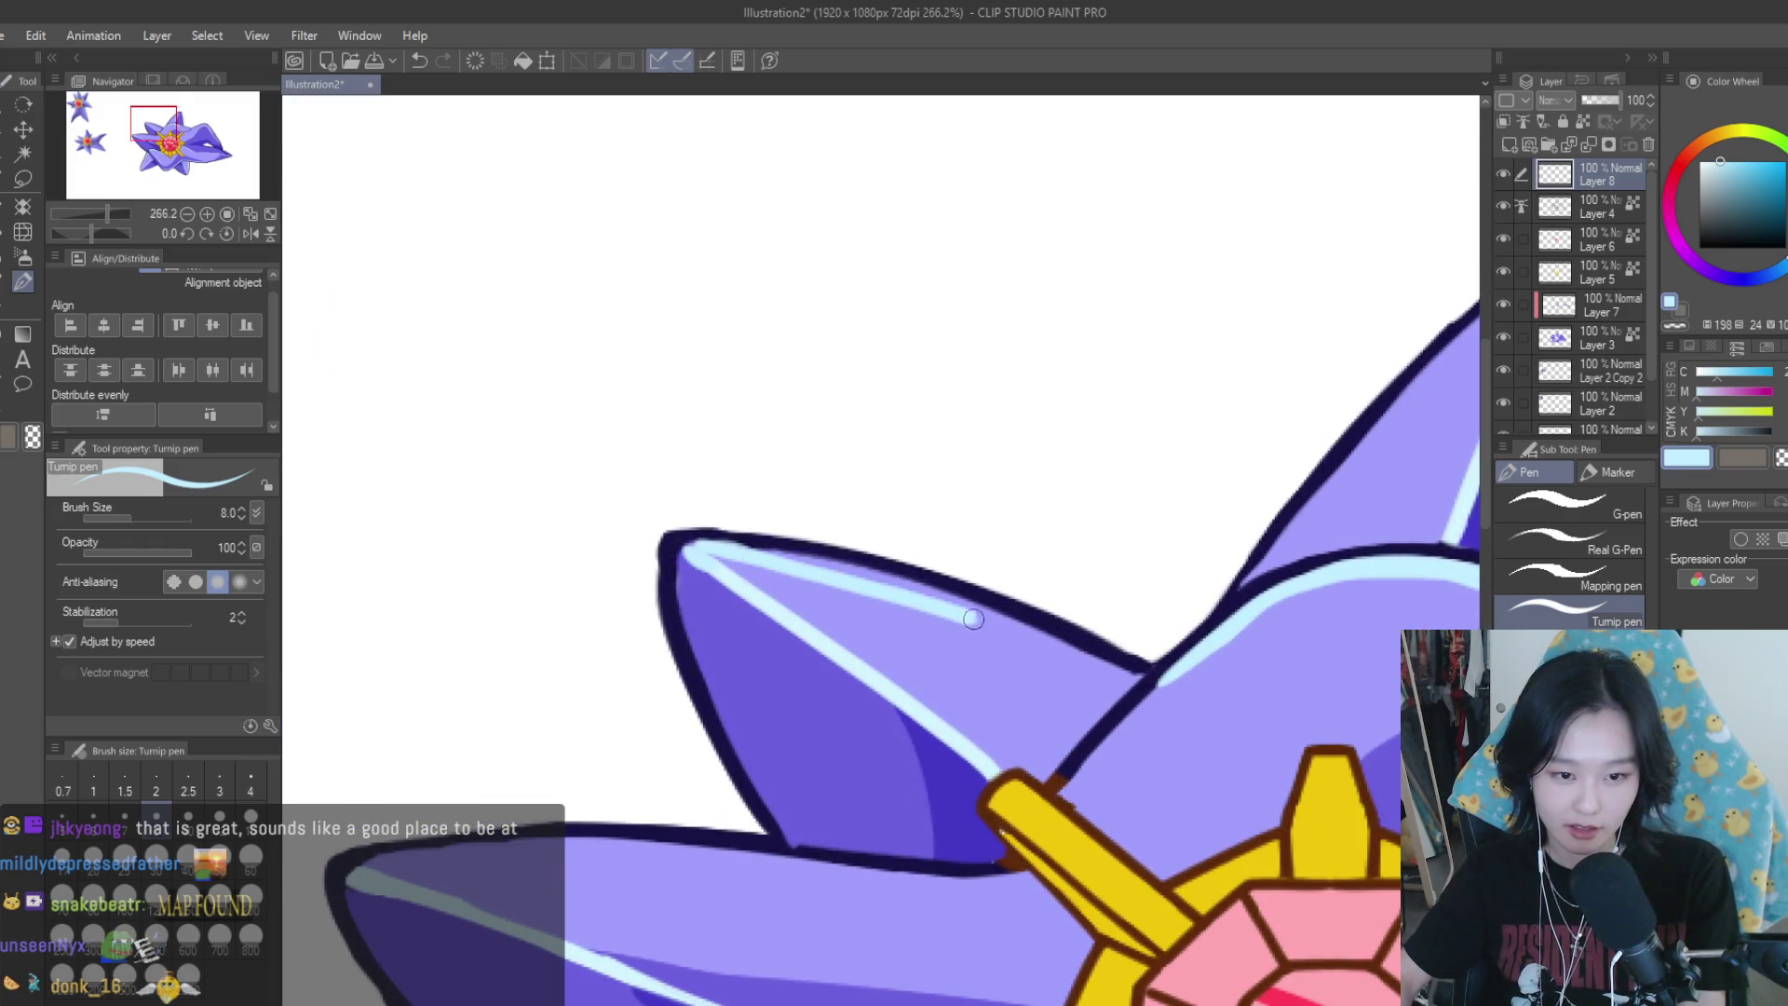
{"action": "key", "text": "ctrl+z"}
{"action": "left_click_drag", "start_coordinate": [689, 550], "coordinate": [1109, 664]}
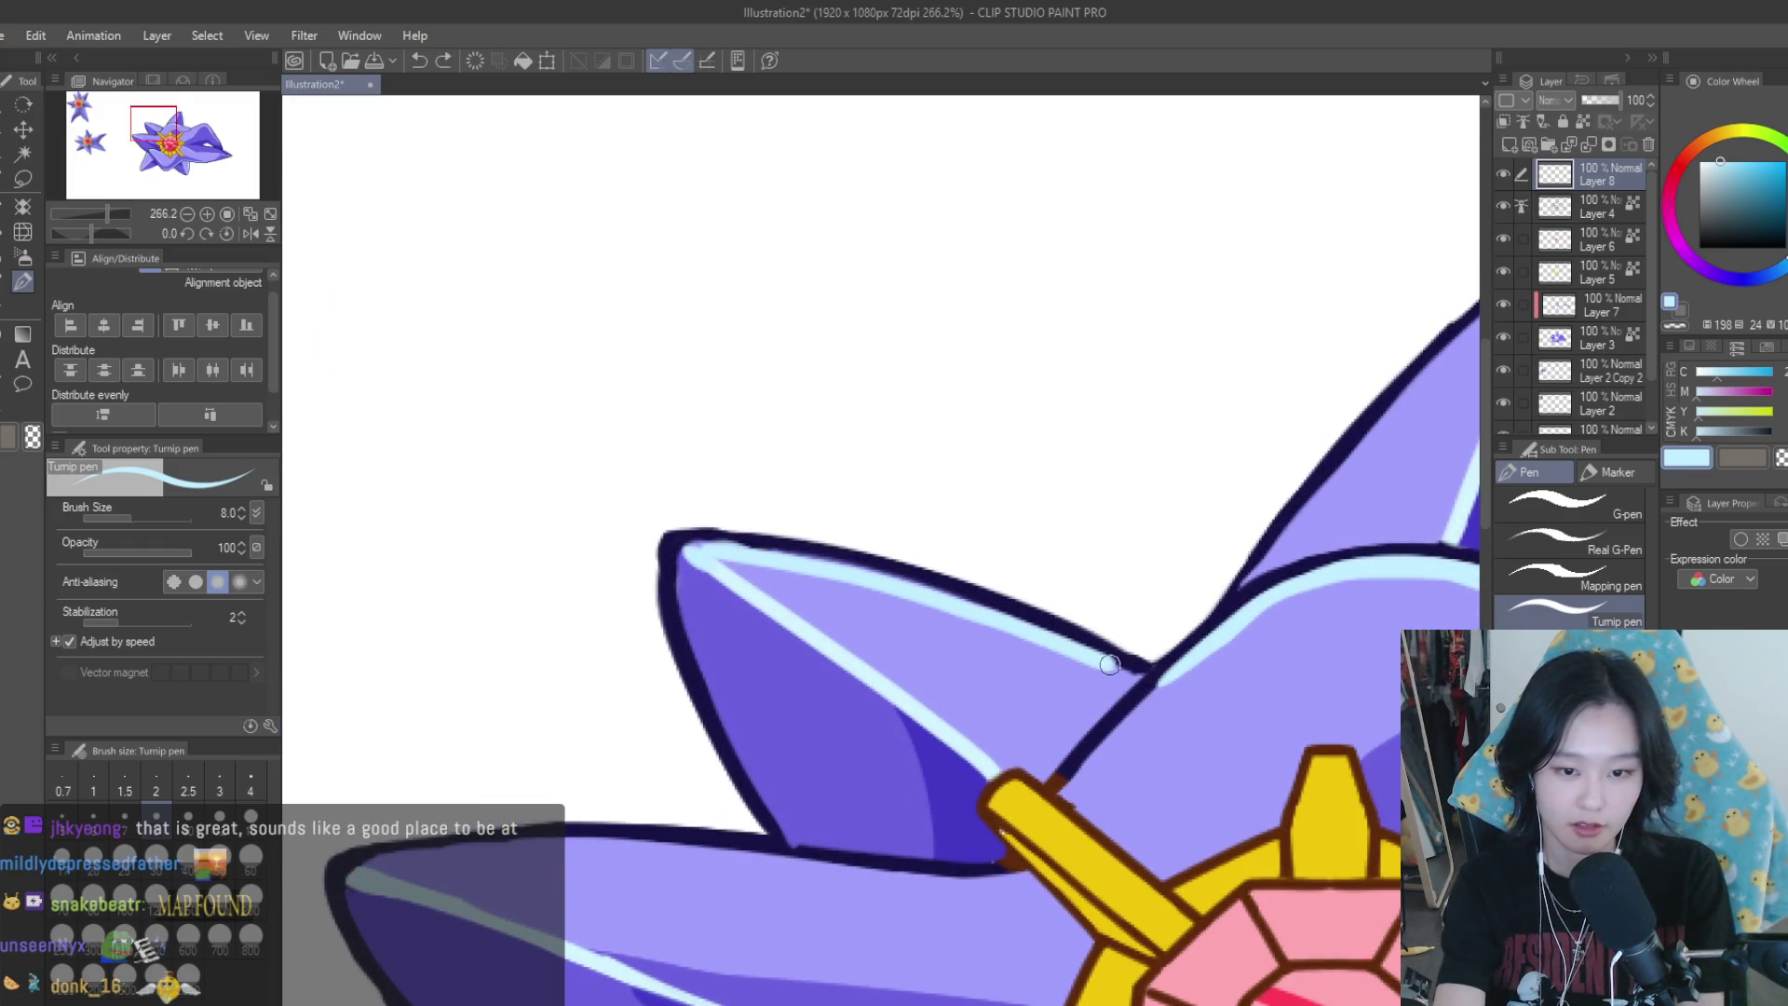
Add a light-blue highlight stroke down the upper arm's top edge
{"action": "scroll", "coordinate": [895, 557], "scroll_direction": "down", "scroll_amount": 3}
{"action": "scroll", "coordinate": [931, 554], "scroll_direction": "down", "scroll_amount": 2}
{"action": "scroll", "coordinate": [1006, 551], "scroll_direction": "down", "scroll_amount": 1}
{"action": "scroll", "coordinate": [1053, 550], "scroll_direction": "up", "scroll_amount": 1}
{"action": "scroll", "coordinate": [1053, 549], "scroll_direction": "up", "scroll_amount": 2}
{"action": "scroll", "coordinate": [1058, 532], "scroll_direction": "up", "scroll_amount": 1}
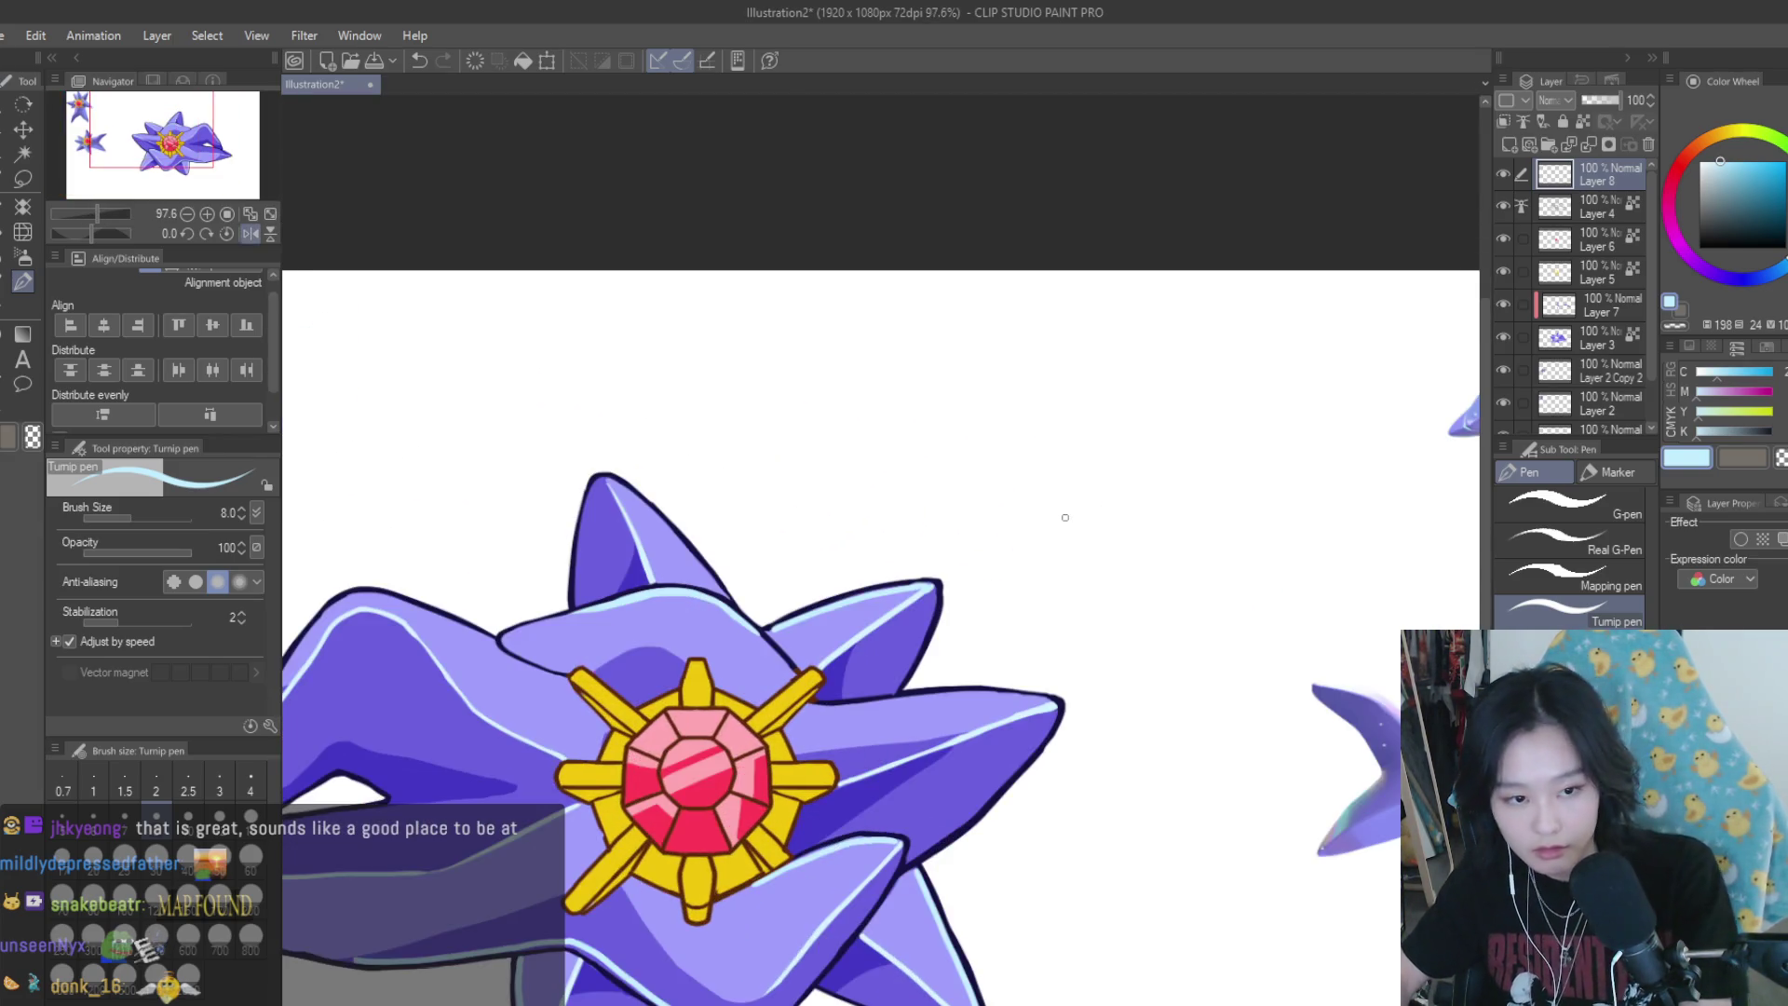
{"action": "scroll", "coordinate": [810, 522], "scroll_direction": "up", "scroll_amount": 2}
{"action": "scroll", "coordinate": [811, 522], "scroll_direction": "up", "scroll_amount": 1}
{"action": "mouse_move", "coordinate": [708, 430]}
{"action": "left_mouse_down"}
{"action": "mouse_move", "coordinate": [886, 575]}
{"action": "mouse_move", "coordinate": [1061, 773]}
{"action": "left_mouse_up"}
{"action": "scroll", "coordinate": [1108, 540], "scroll_direction": "down", "scroll_amount": 2}
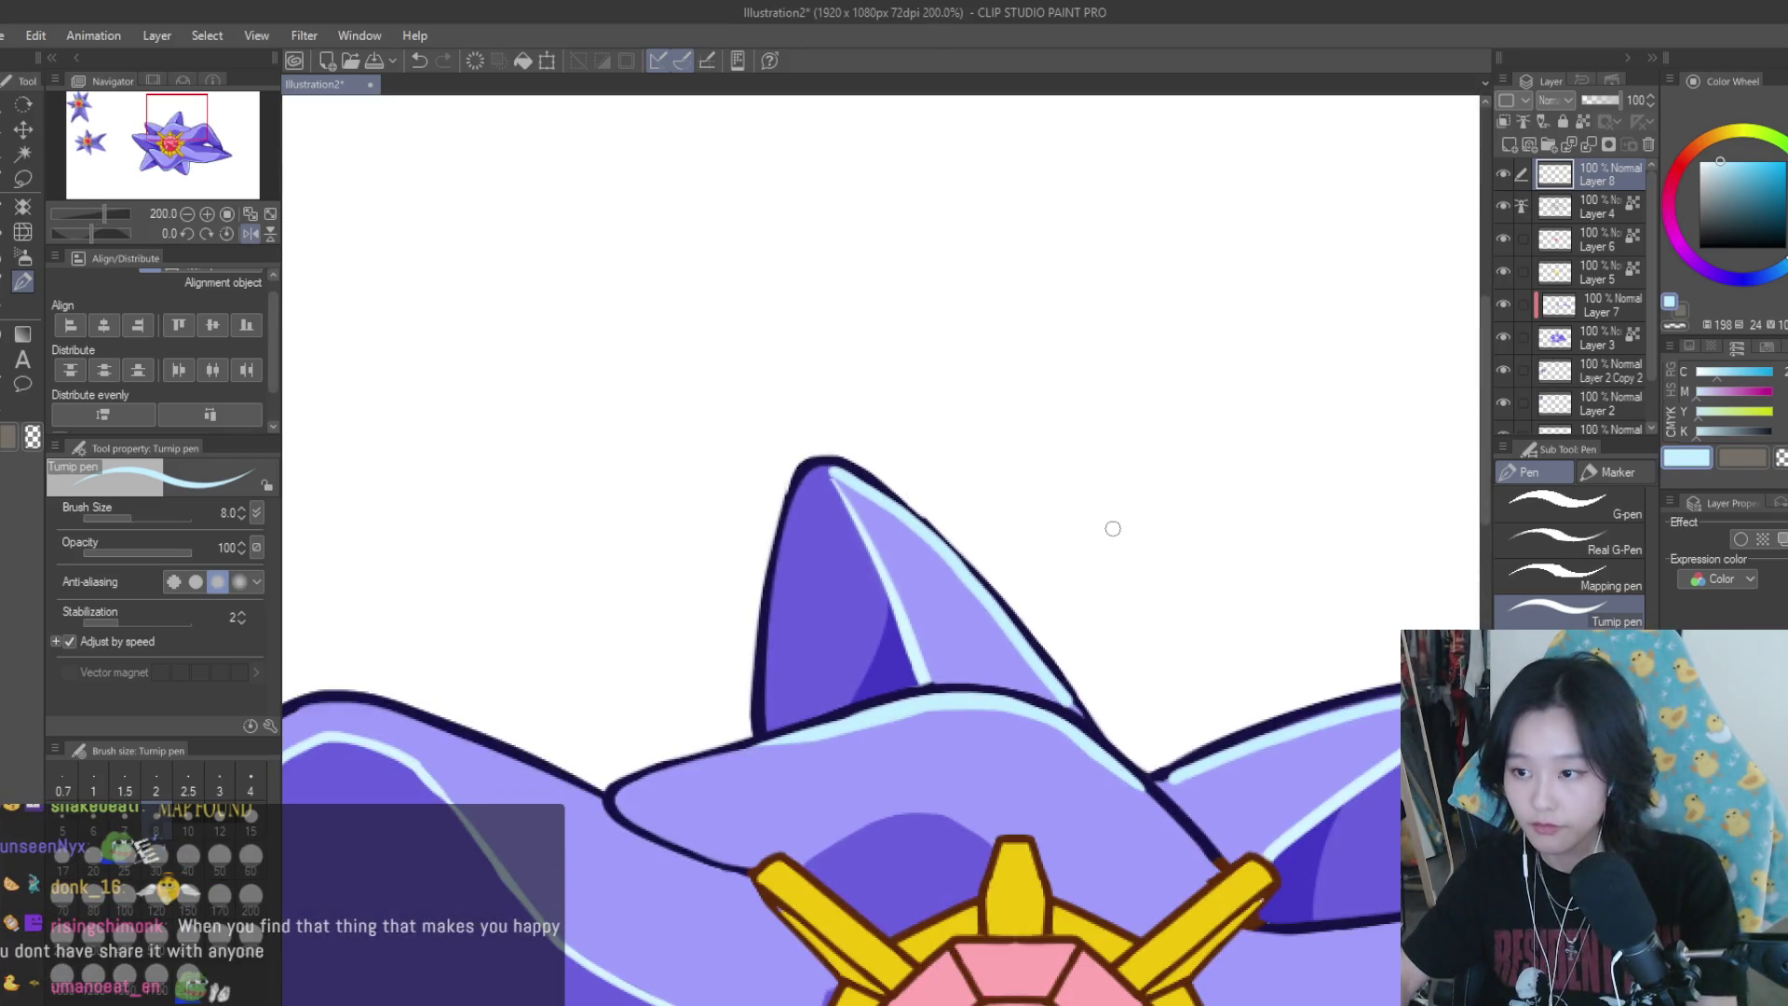
{"action": "scroll", "coordinate": [1112, 528], "scroll_direction": "down", "scroll_amount": 2}
{"action": "scroll", "coordinate": [1178, 627], "scroll_direction": "down", "scroll_amount": 1}
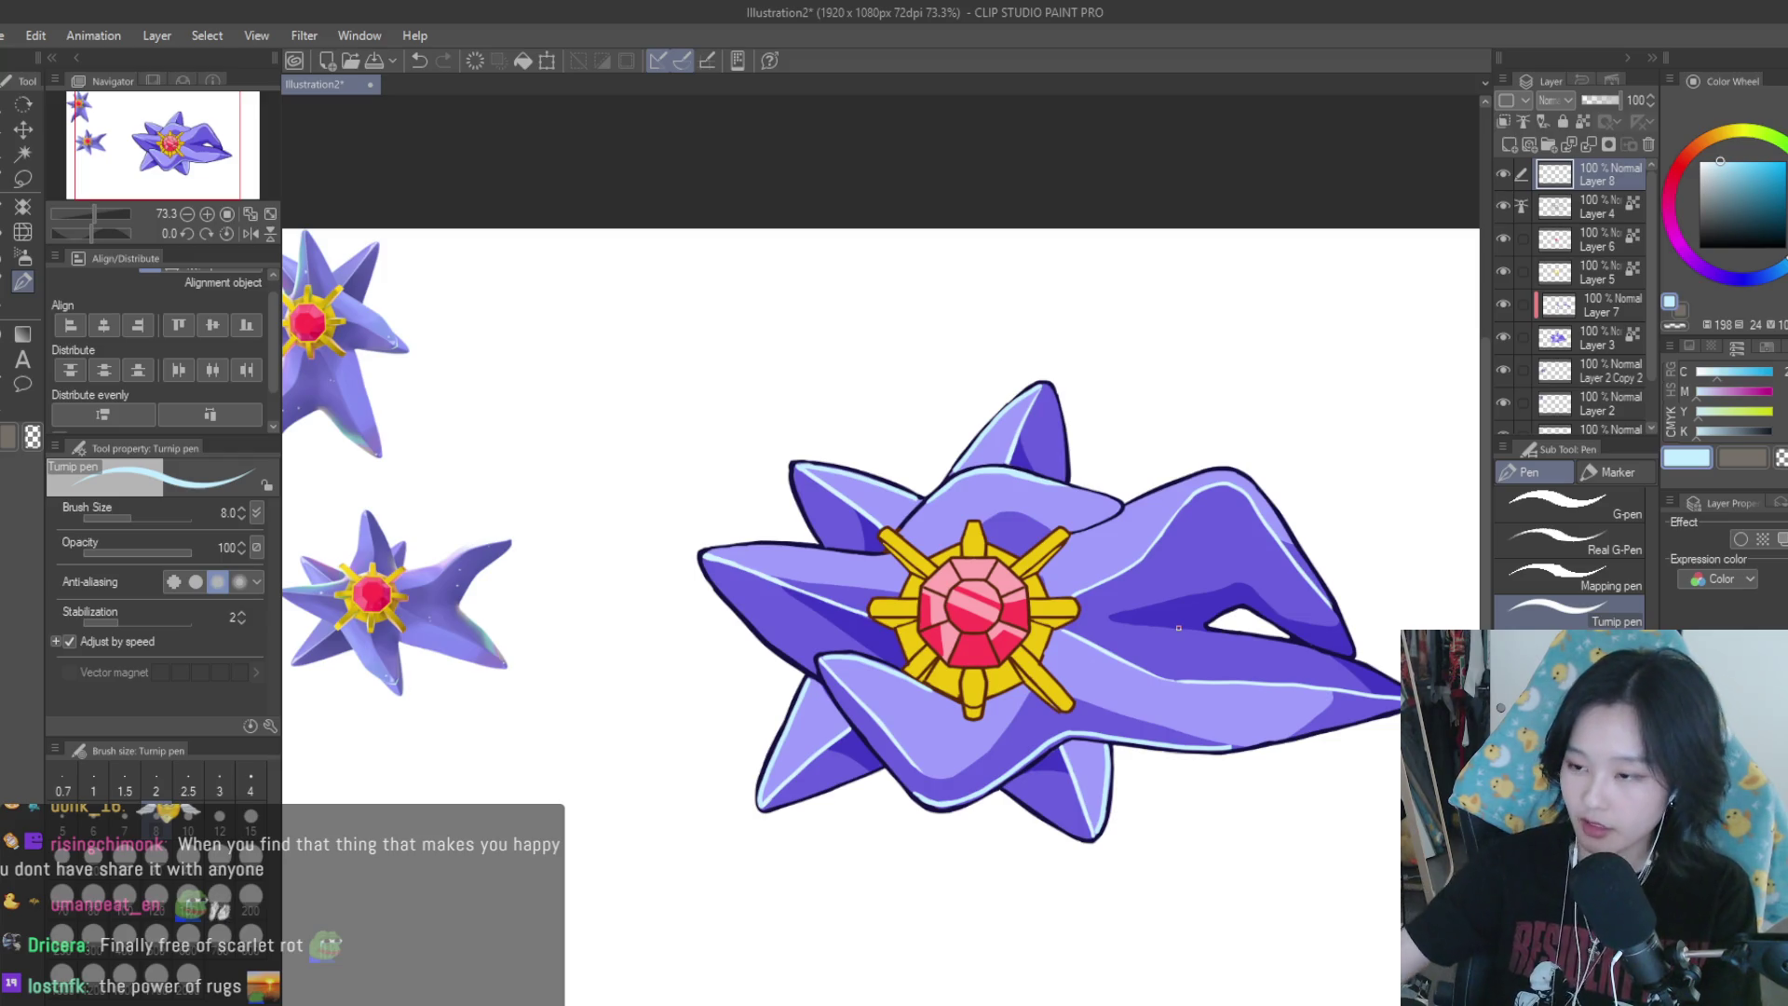
{"action": "scroll", "coordinate": [1032, 505], "scroll_direction": "up", "scroll_amount": 2}
{"action": "left_click", "coordinate": [1721, 157]}
{"action": "key", "text": "bracketright"}
{"action": "key", "text": "bracketright"}
{"action": "key", "text": "bracketright"}
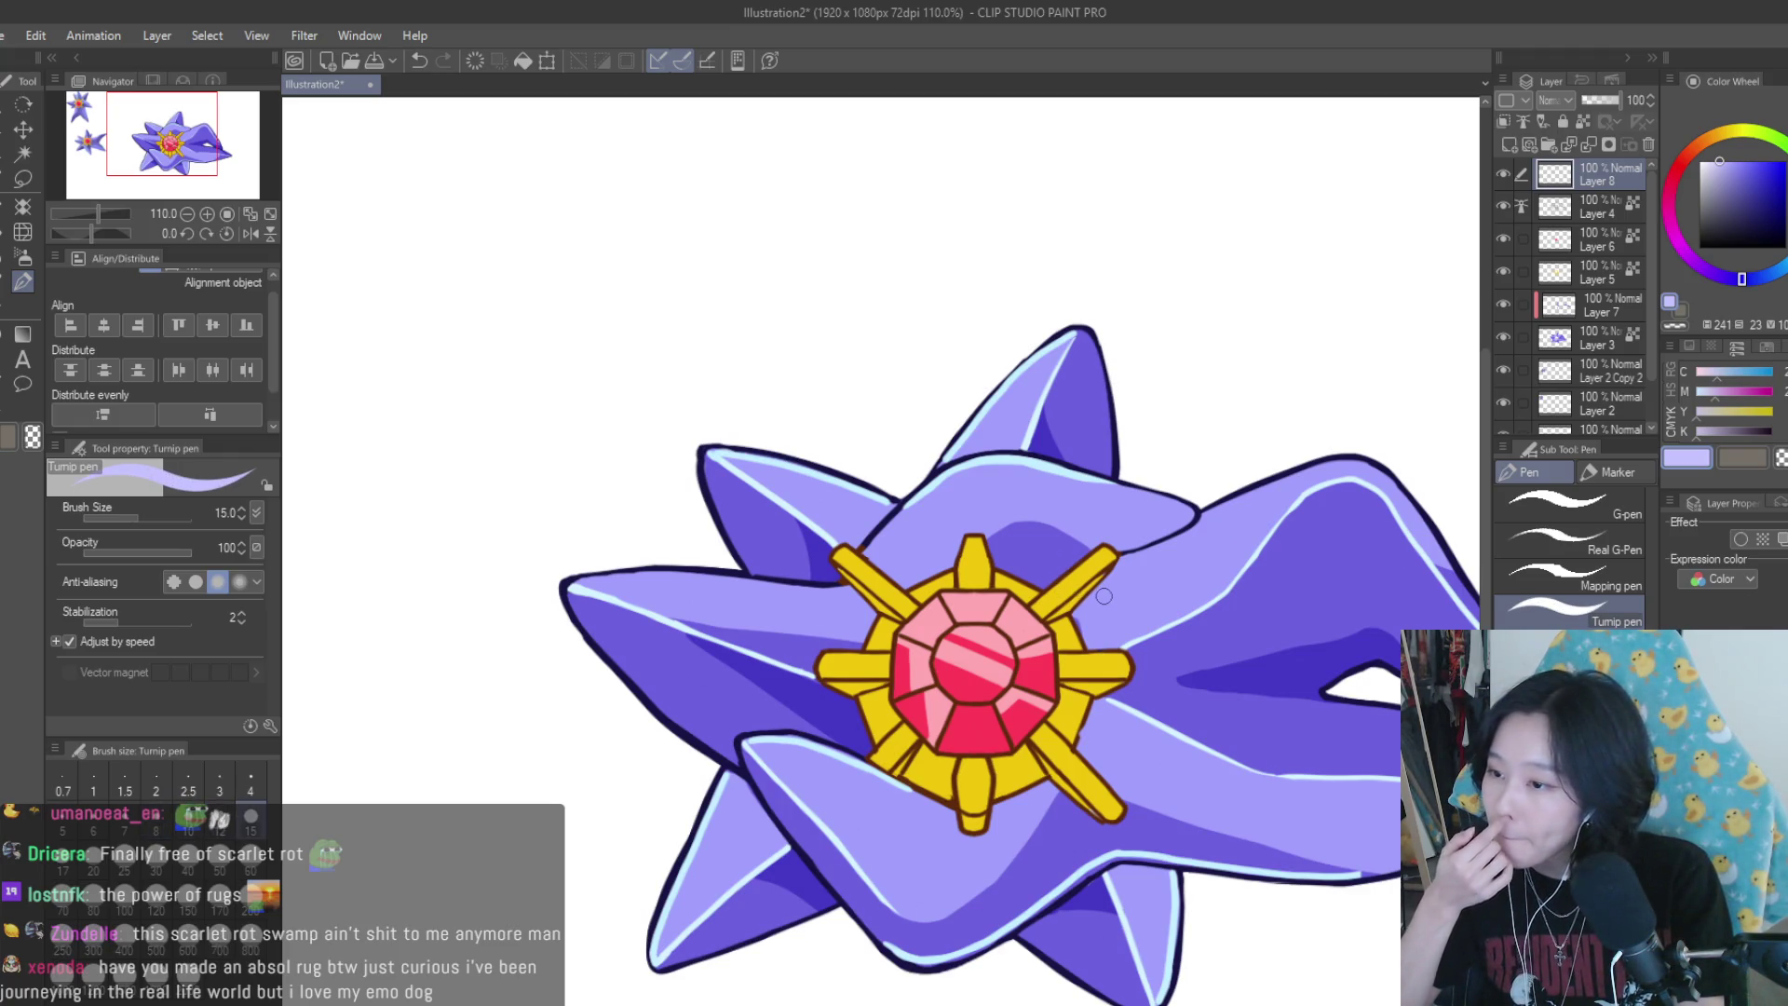
{"action": "scroll", "coordinate": [942, 463], "scroll_direction": "down", "scroll_amount": 4}
{"action": "scroll", "coordinate": [1102, 511], "scroll_direction": "up", "scroll_amount": 6}
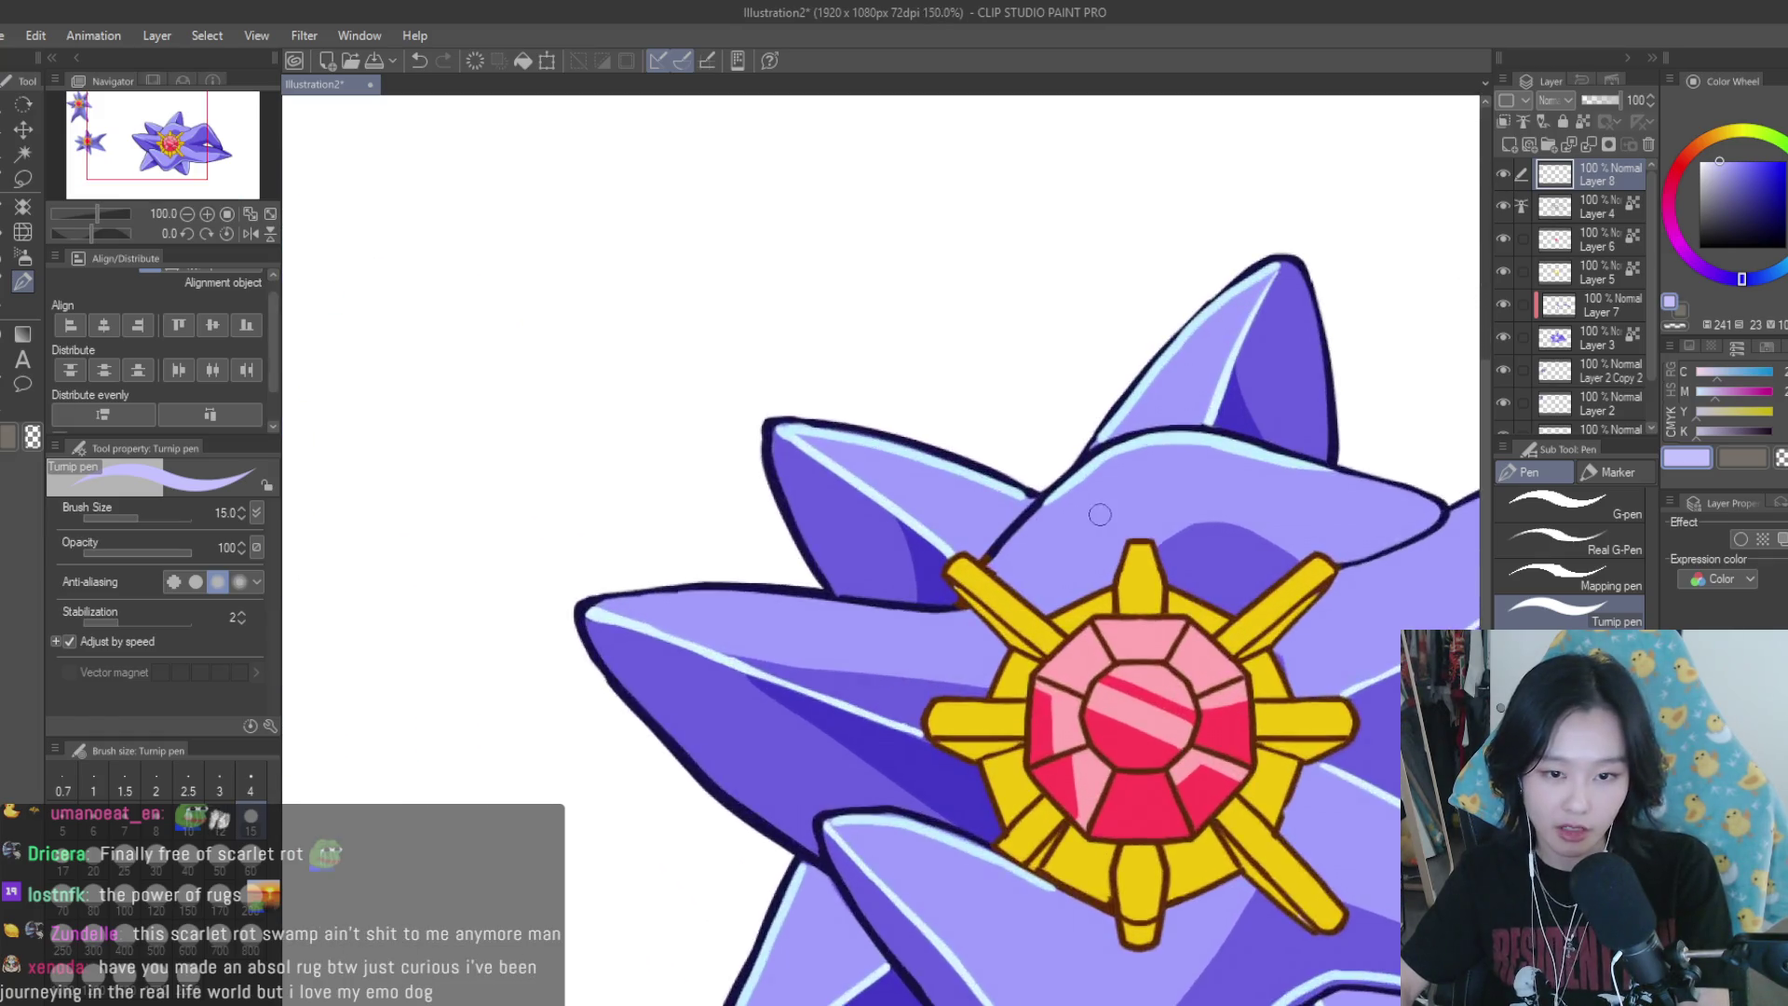
{"action": "left_click_drag", "start_coordinate": [1076, 517], "coordinate": [1113, 500]}
{"action": "key", "text": "ctrl+z"}
{"action": "key", "text": "bracketleft"}
{"action": "key", "text": "bracketleft"}
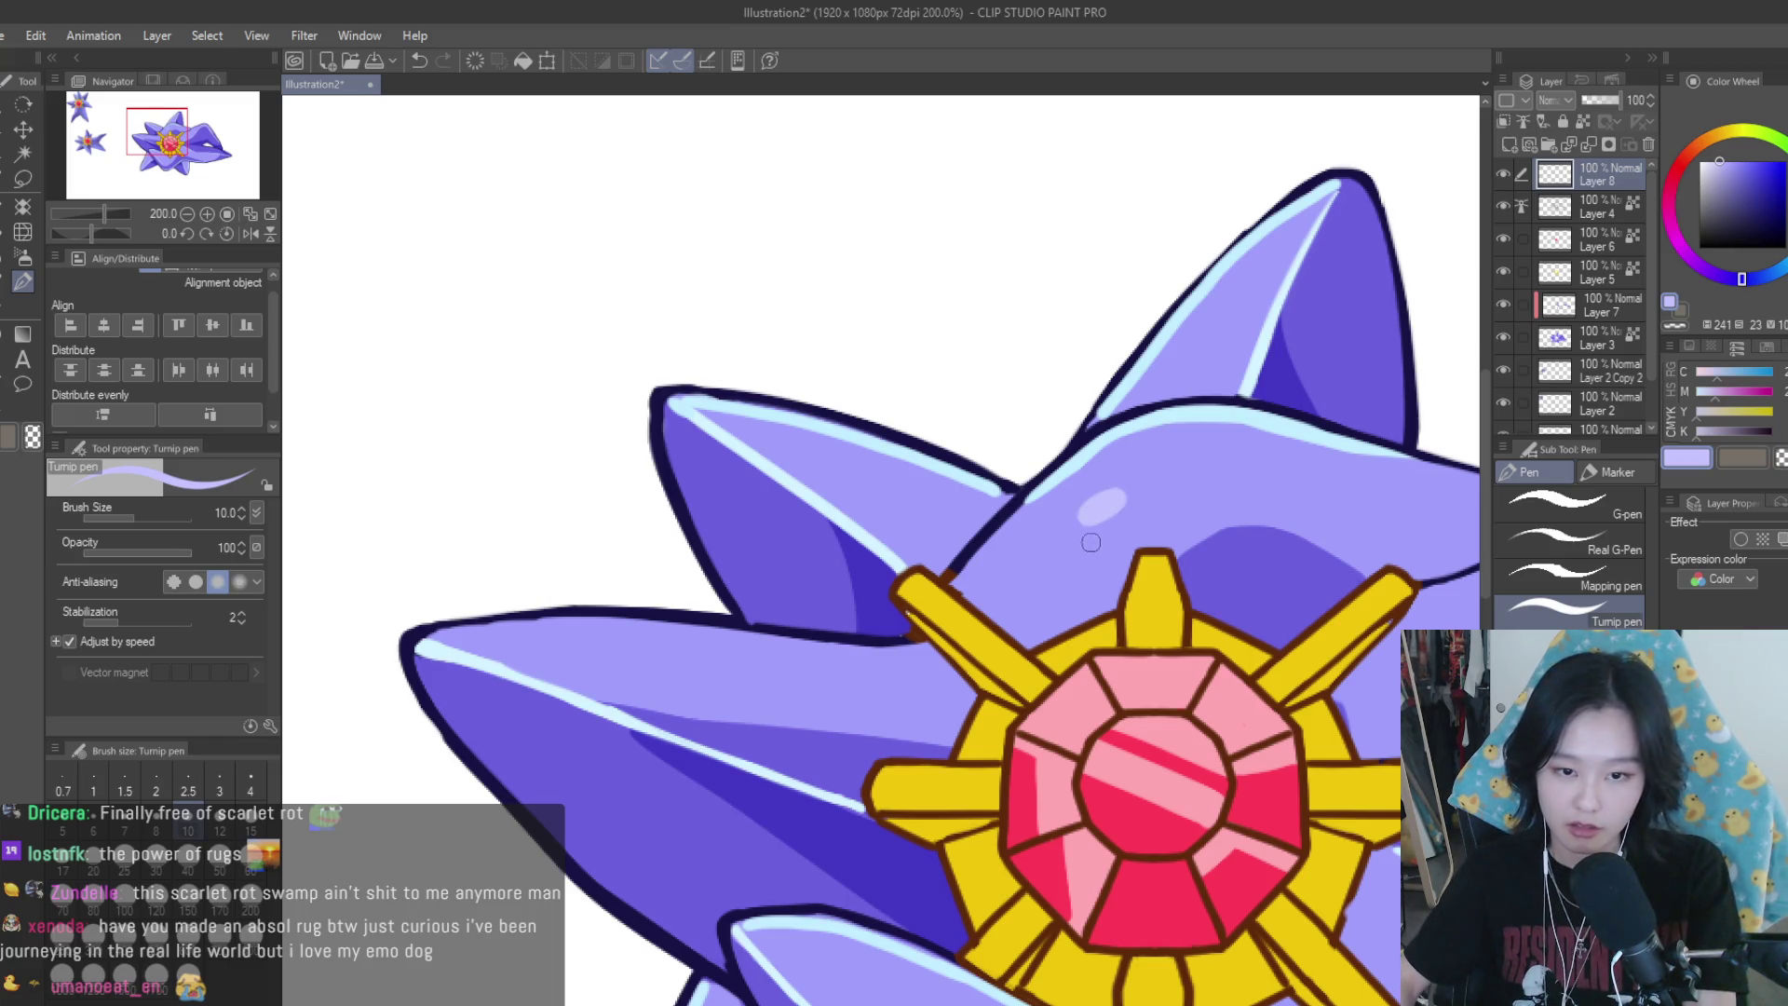
{"action": "scroll", "coordinate": [1090, 542], "scroll_direction": "down", "scroll_amount": 4}
{"action": "scroll", "coordinate": [1145, 554], "scroll_direction": "up", "scroll_amount": 2}
{"action": "scroll", "coordinate": [1176, 562], "scroll_direction": "up", "scroll_amount": 2}
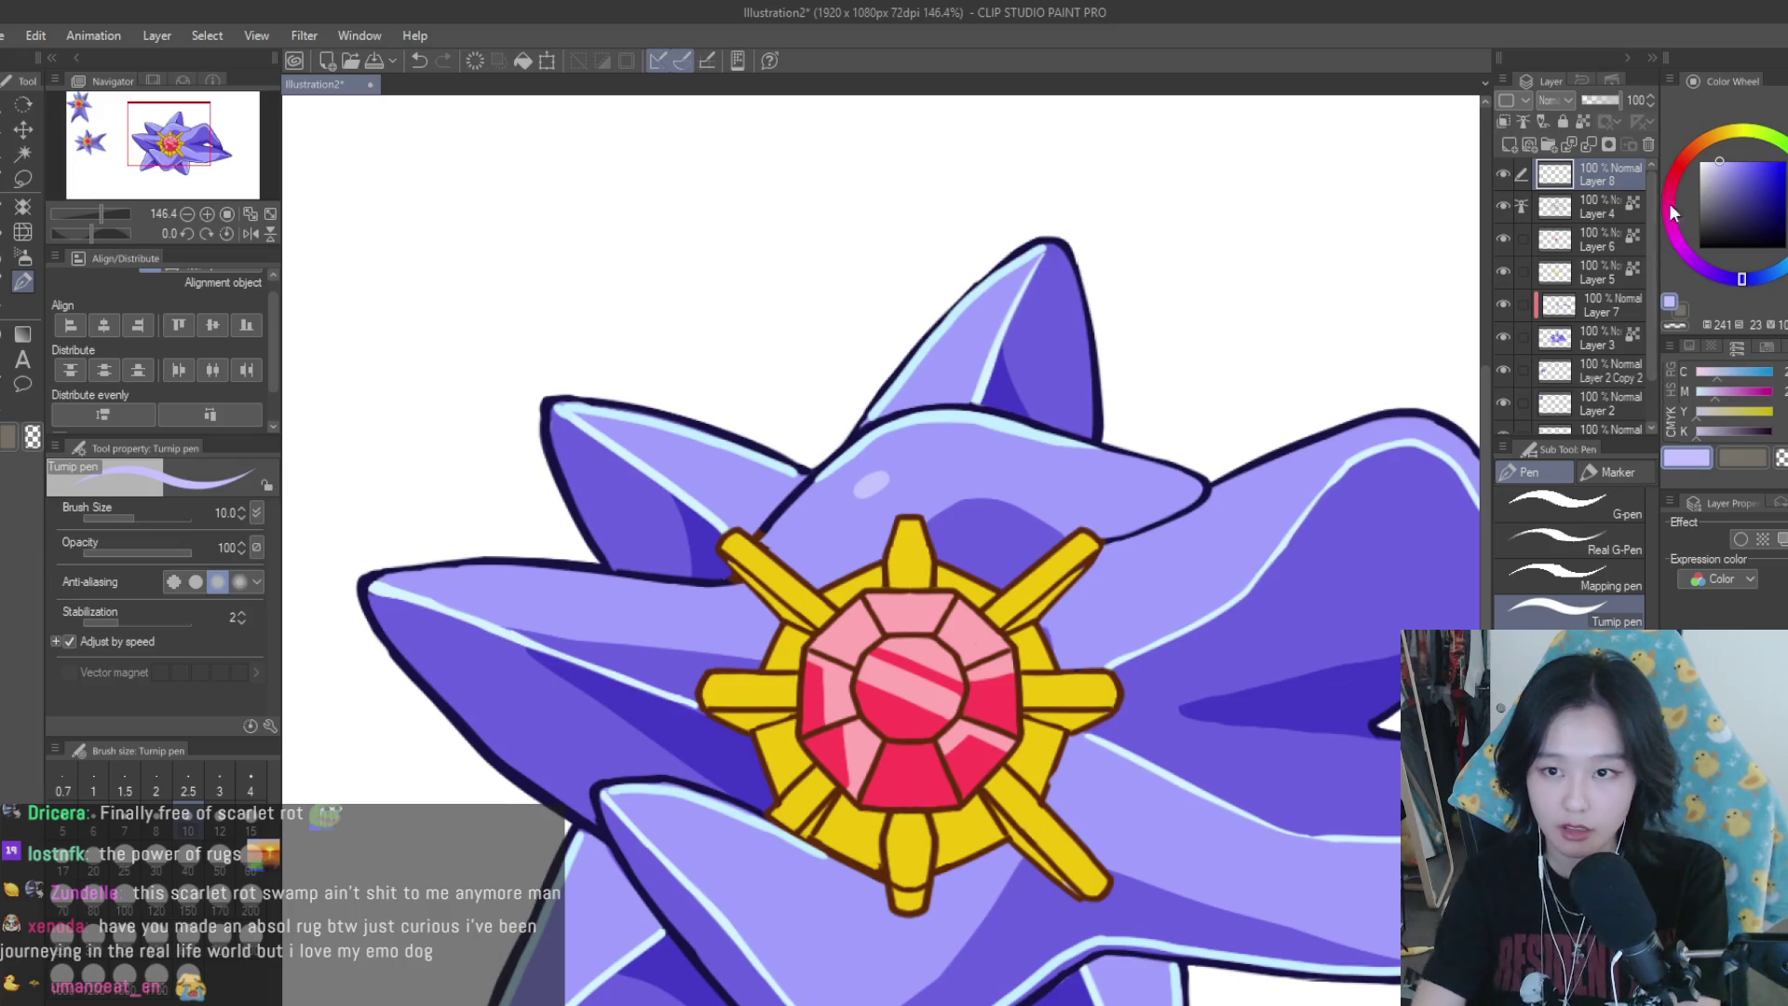
{"action": "left_click", "coordinate": [1711, 159]}
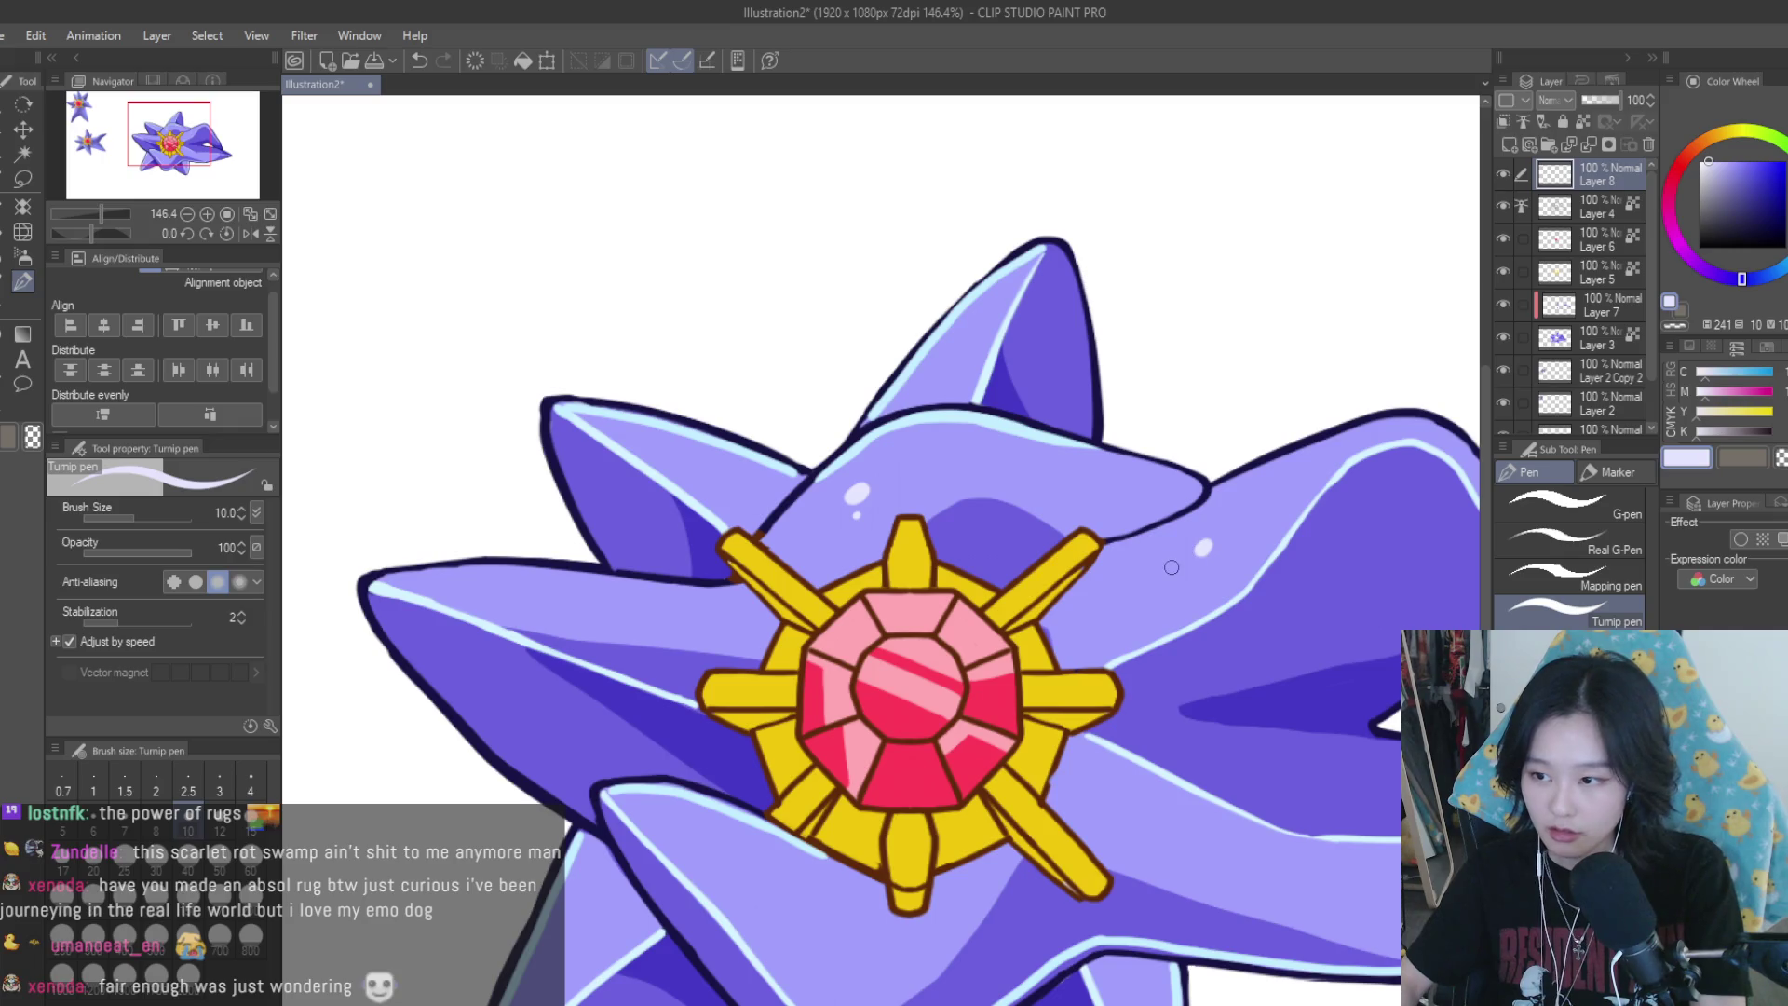
{"action": "scroll", "coordinate": [1170, 567], "scroll_direction": "down", "scroll_amount": 3}
{"action": "scroll", "coordinate": [1081, 641], "scroll_direction": "up", "scroll_amount": 3}
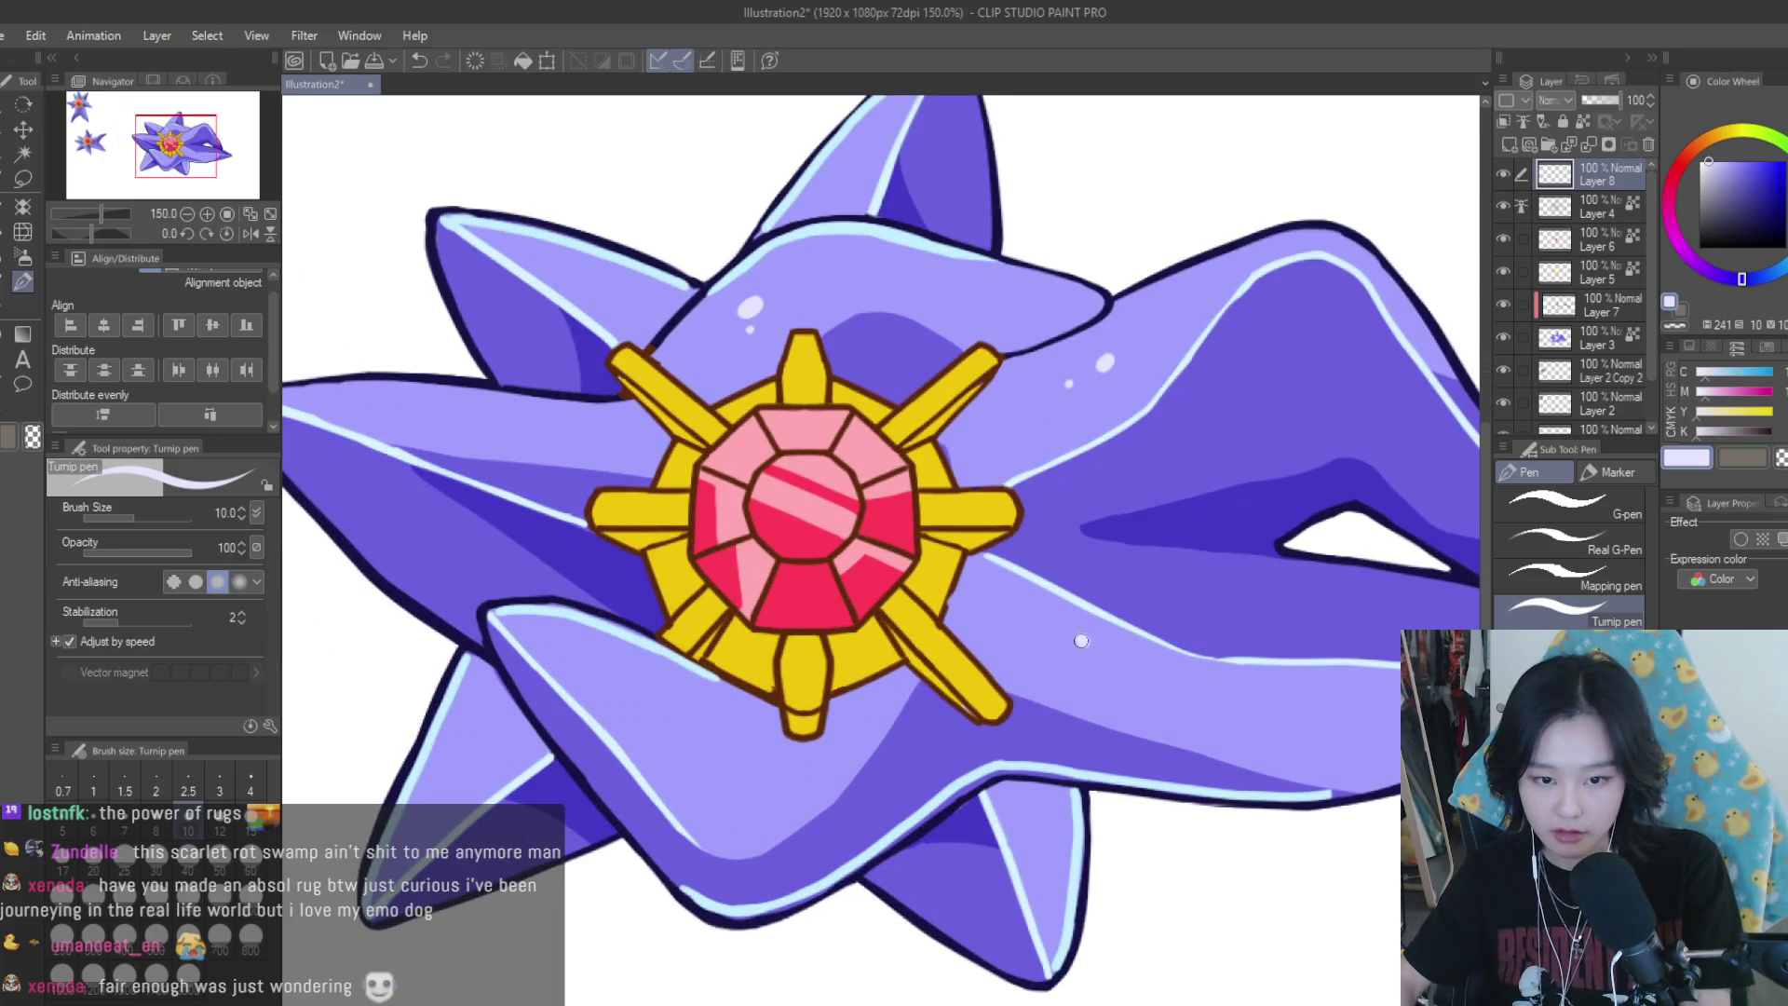
{"action": "scroll", "coordinate": [1373, 713], "scroll_direction": "down", "scroll_amount": 3}
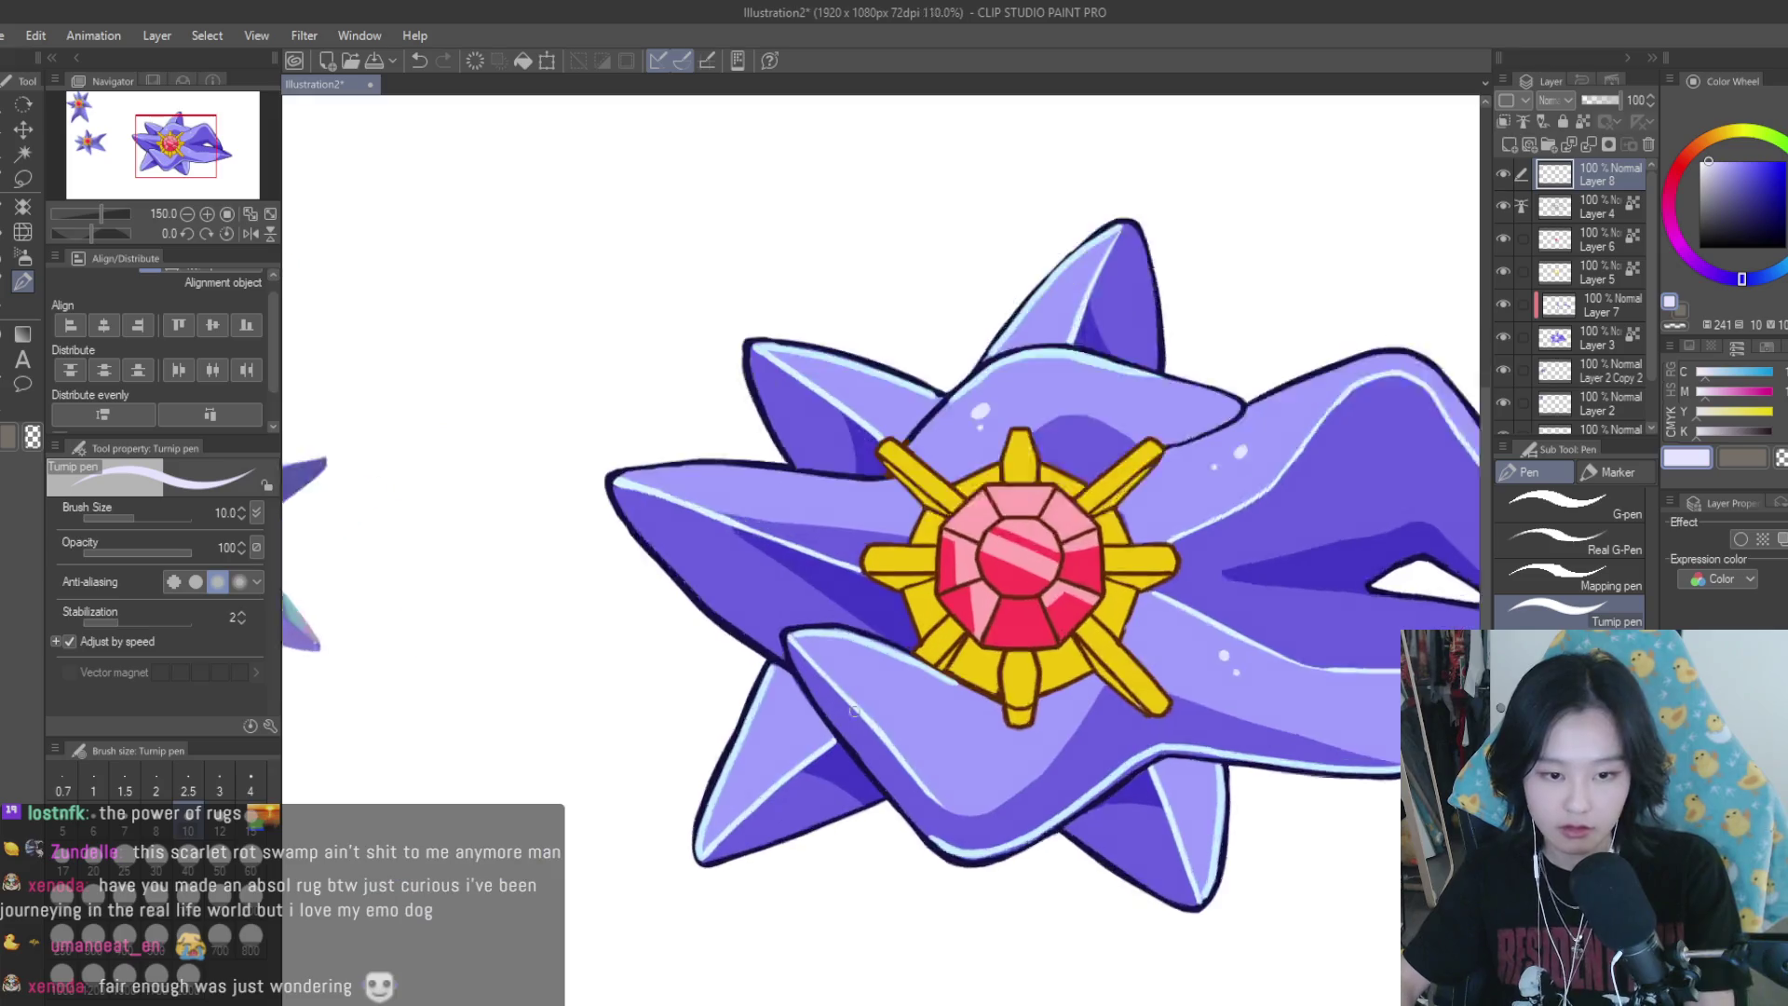
{"action": "scroll", "coordinate": [887, 690], "scroll_direction": "up", "scroll_amount": 3}
{"action": "left_click", "coordinate": [666, 508], "text": "alt"}
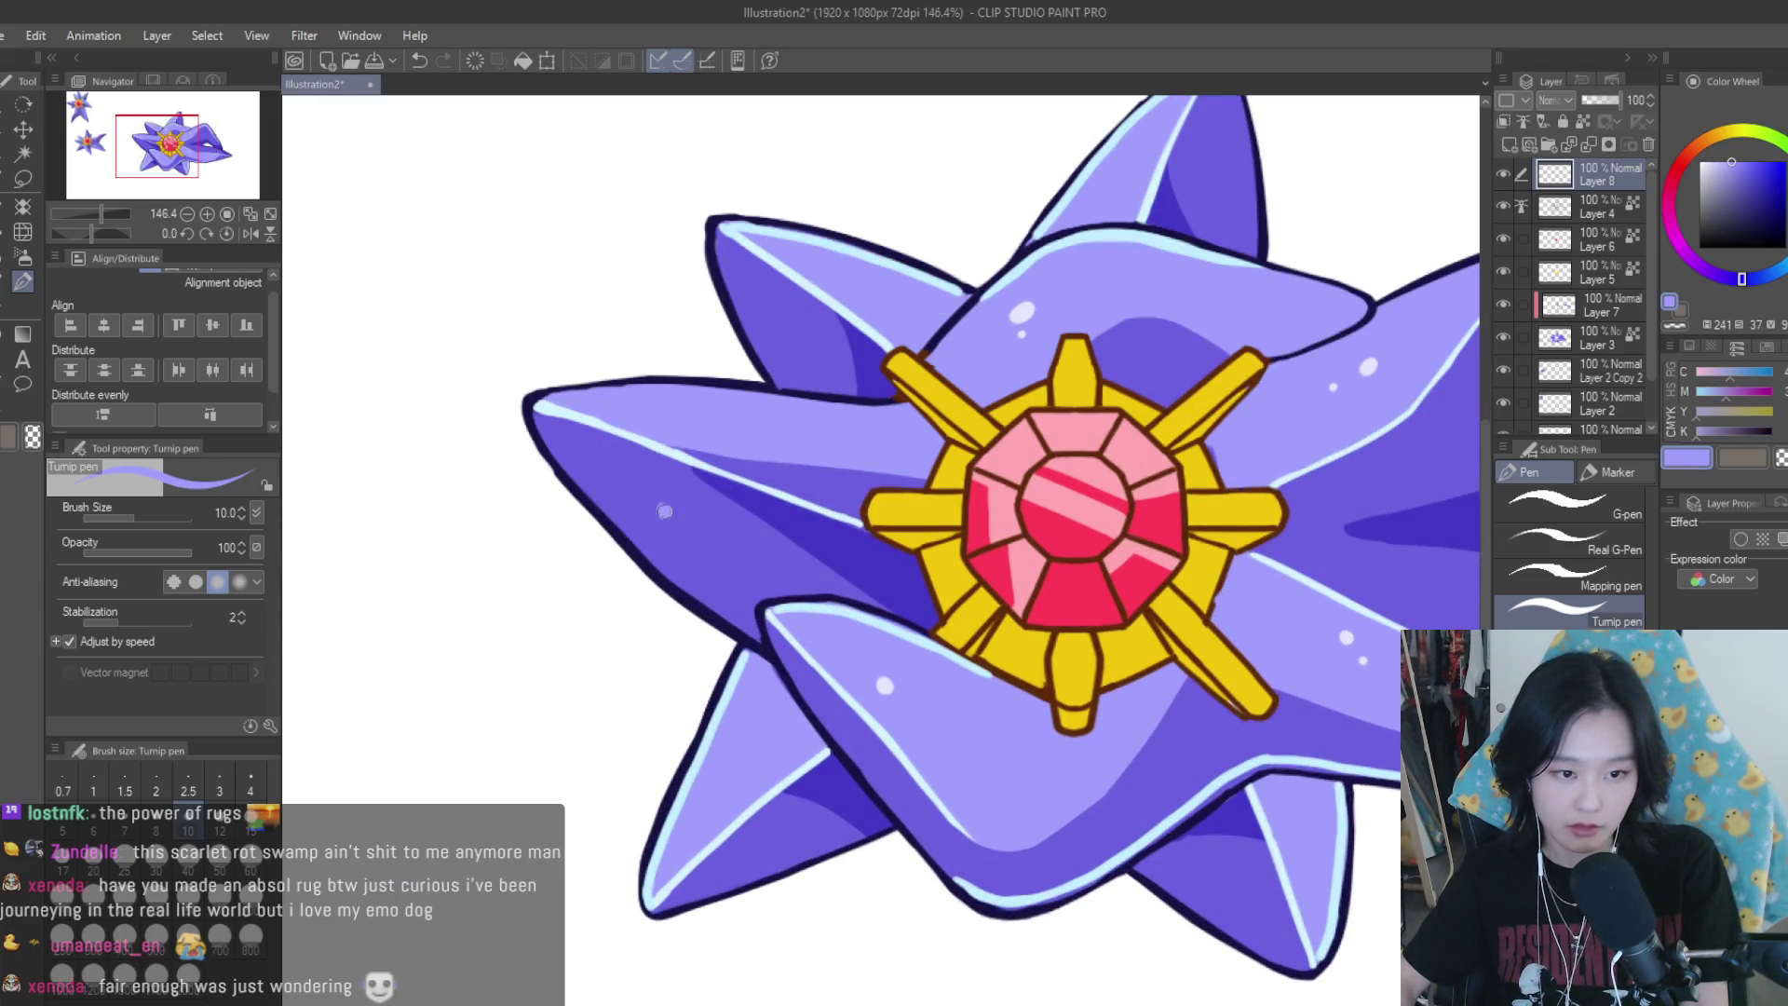
{"action": "scroll", "coordinate": [665, 511], "scroll_direction": "down", "scroll_amount": 3}
{"action": "scroll", "coordinate": [547, 503], "scroll_direction": "up", "scroll_amount": 3}
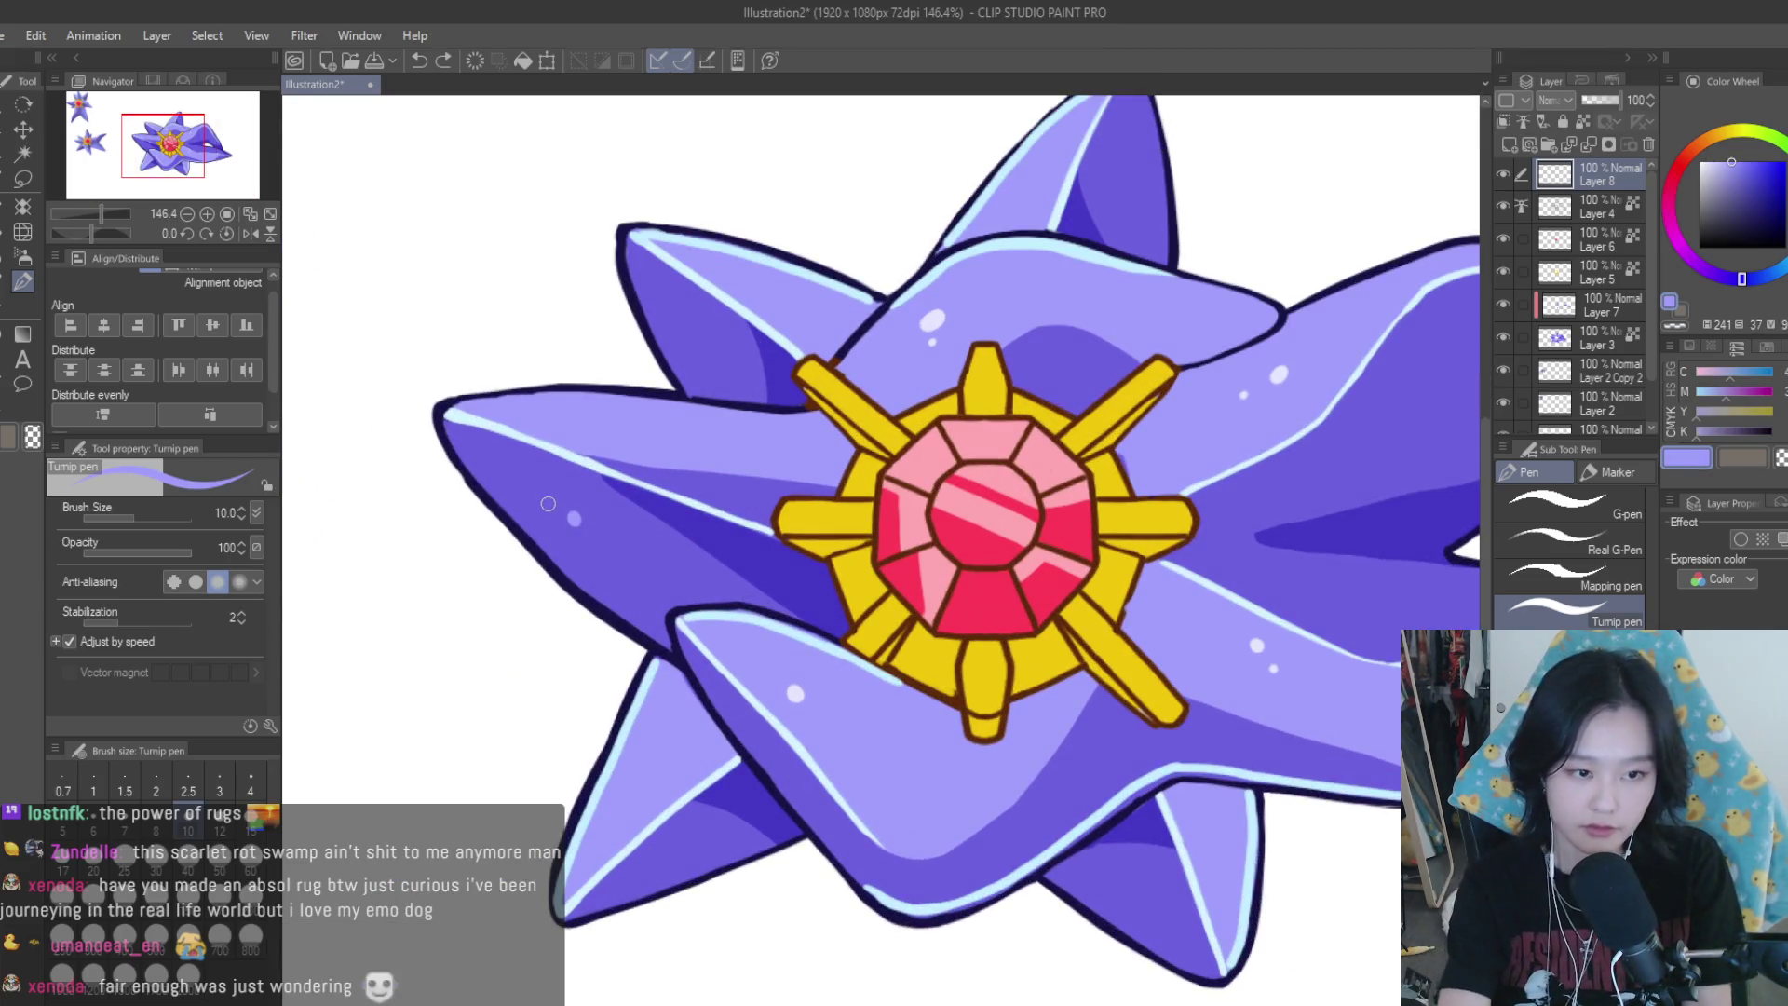
{"action": "scroll", "coordinate": [570, 518], "scroll_direction": "down", "scroll_amount": 3}
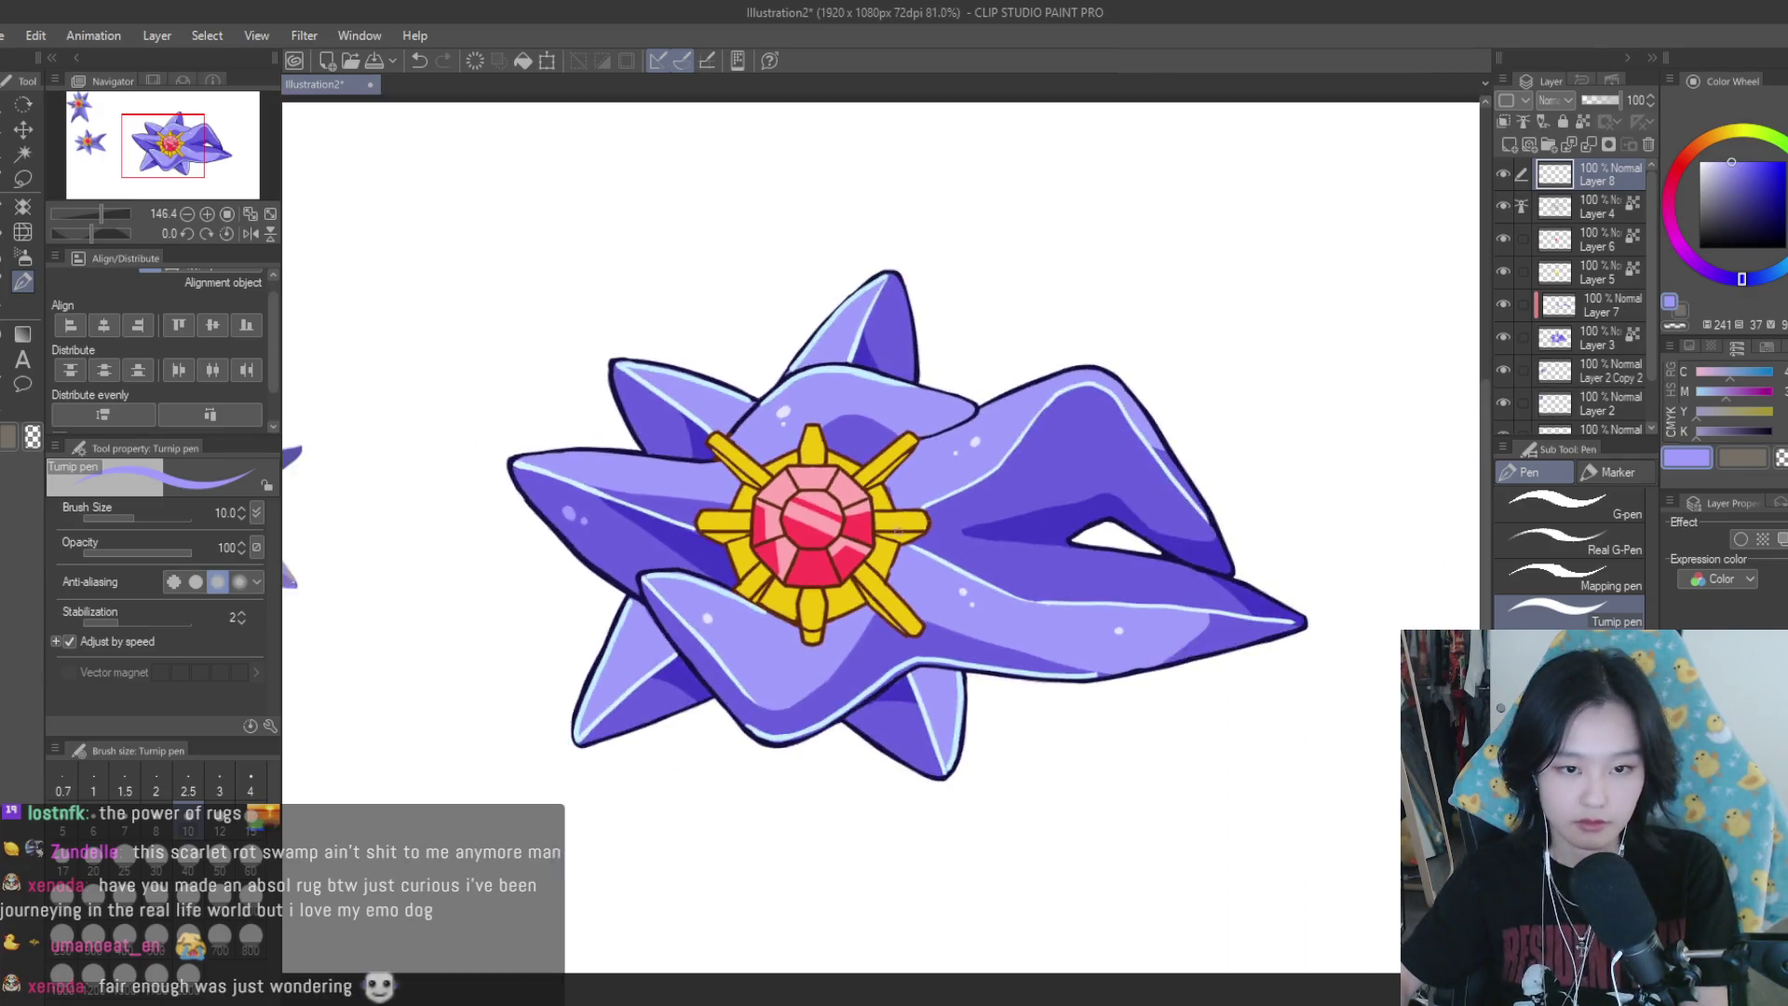
{"action": "scroll", "coordinate": [1148, 423], "scroll_direction": "up", "scroll_amount": 4}
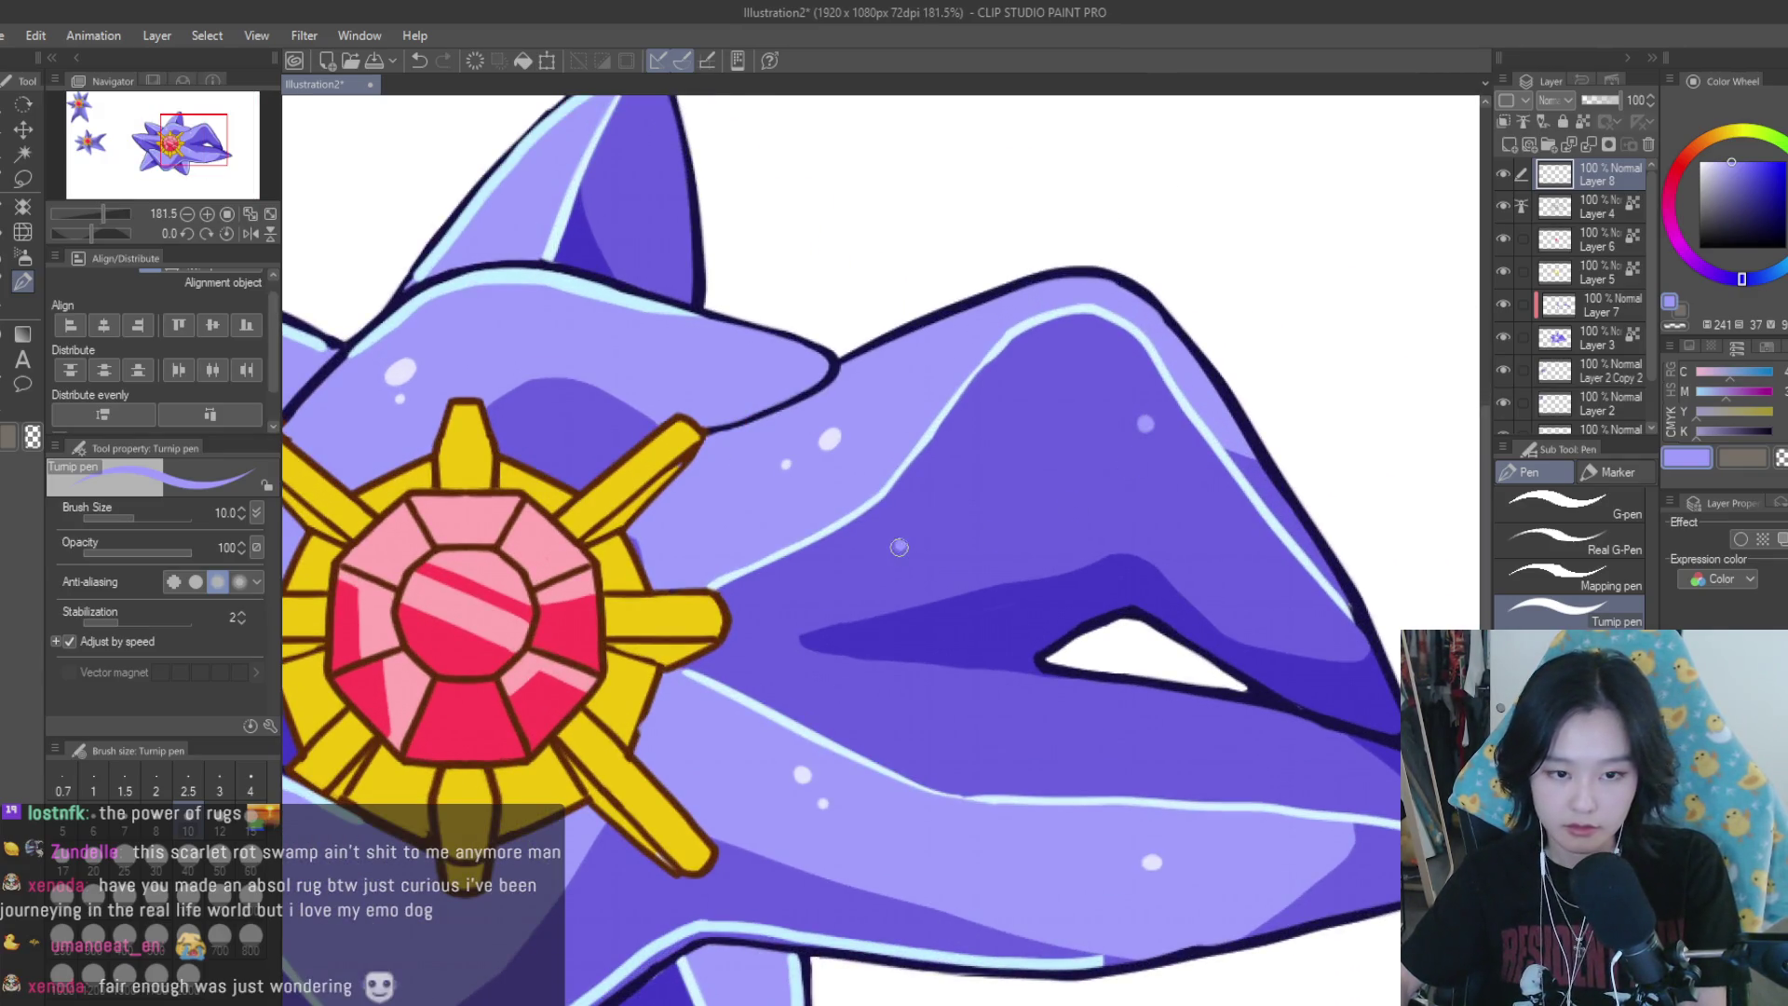
{"action": "scroll", "coordinate": [899, 546], "scroll_direction": "down", "scroll_amount": 4}
{"action": "scroll", "coordinate": [1309, 596], "scroll_direction": "down", "scroll_amount": 3}
{"action": "scroll", "coordinate": [1301, 612], "scroll_direction": "up", "scroll_amount": 1}
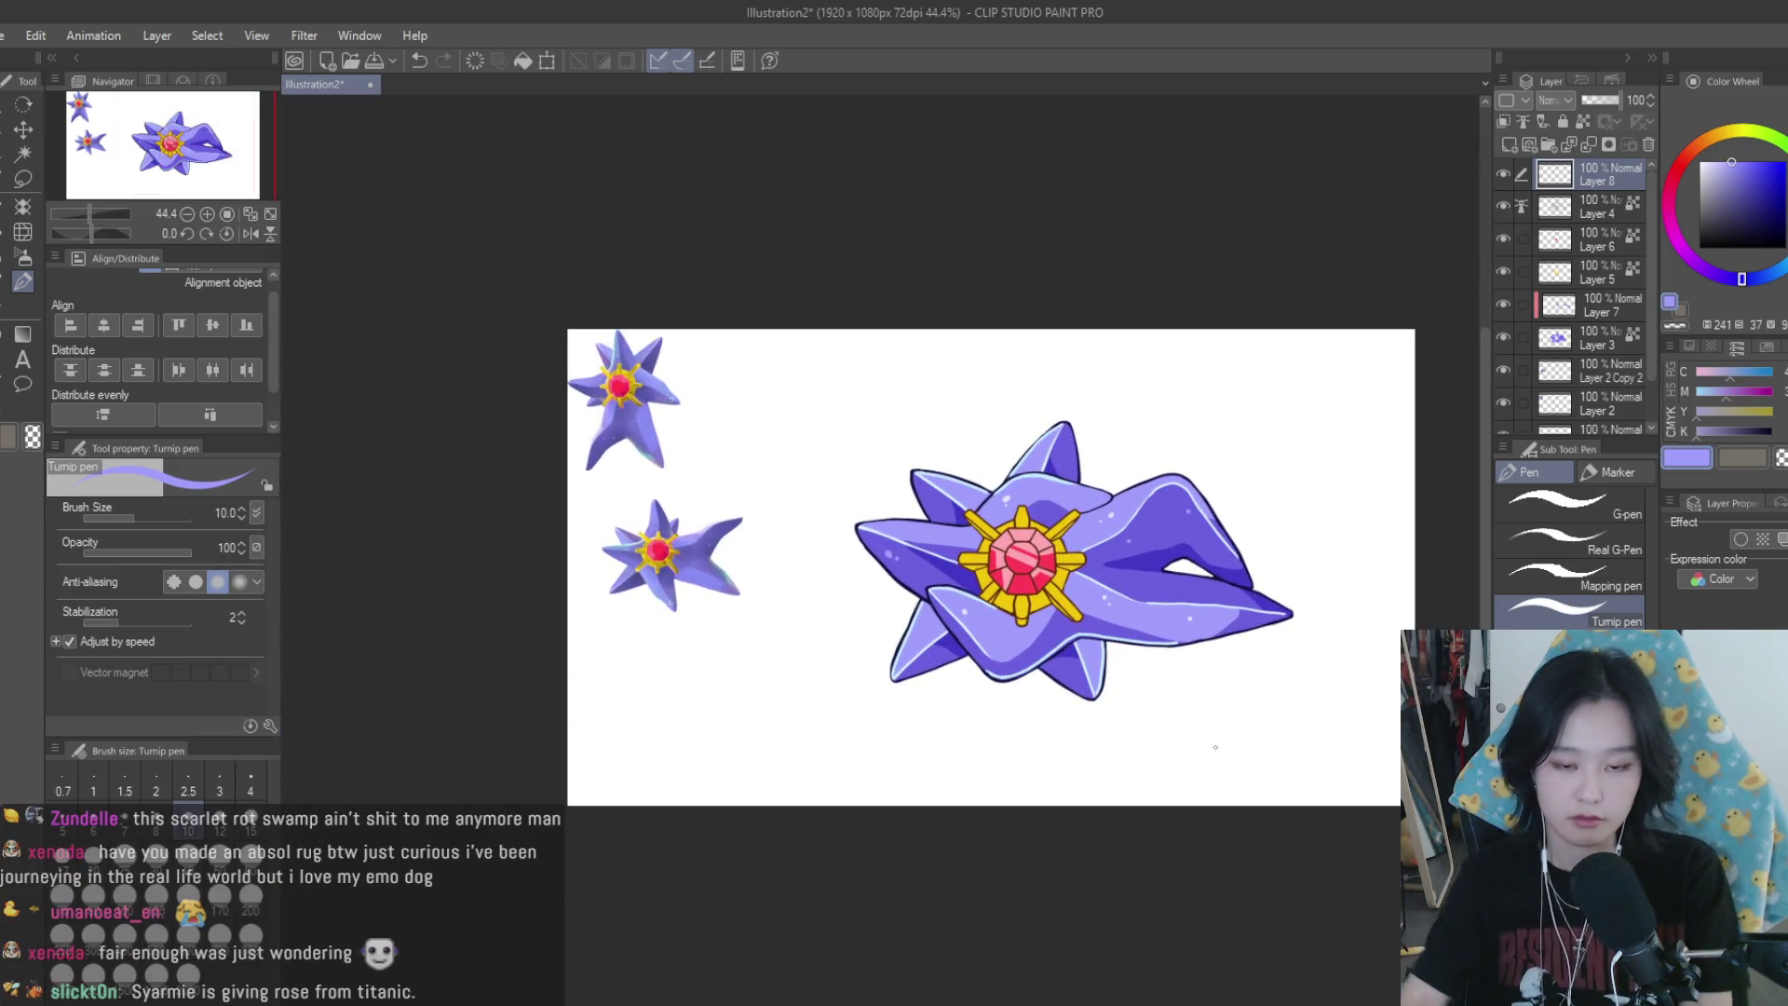
{"action": "scroll", "coordinate": [1202, 606], "scroll_direction": "up", "scroll_amount": 1}
{"action": "scroll", "coordinate": [1112, 616], "scroll_direction": "up", "scroll_amount": 3}
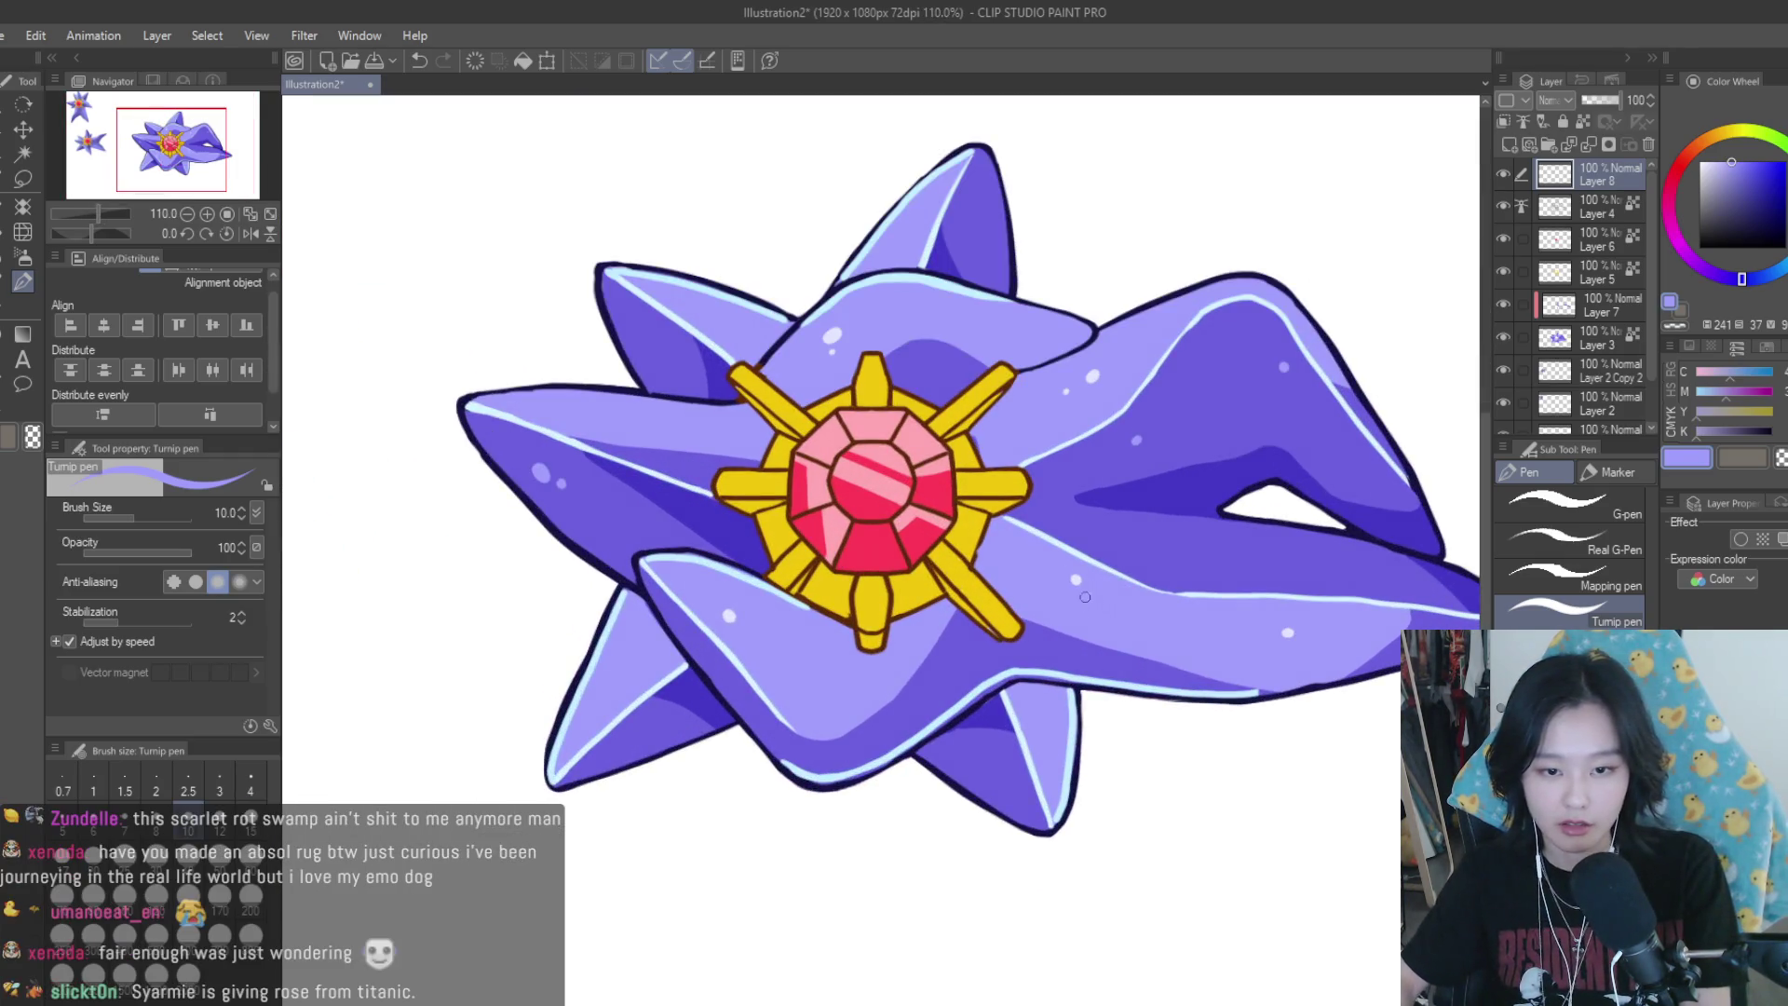
{"action": "scroll", "coordinate": [1112, 616], "scroll_direction": "down", "scroll_amount": 3}
{"action": "scroll", "coordinate": [1145, 587], "scroll_direction": "up", "scroll_amount": 2}
{"action": "scroll", "coordinate": [1181, 562], "scroll_direction": "down", "scroll_amount": 1}
{"action": "scroll", "coordinate": [1117, 554], "scroll_direction": "up", "scroll_amount": 2}
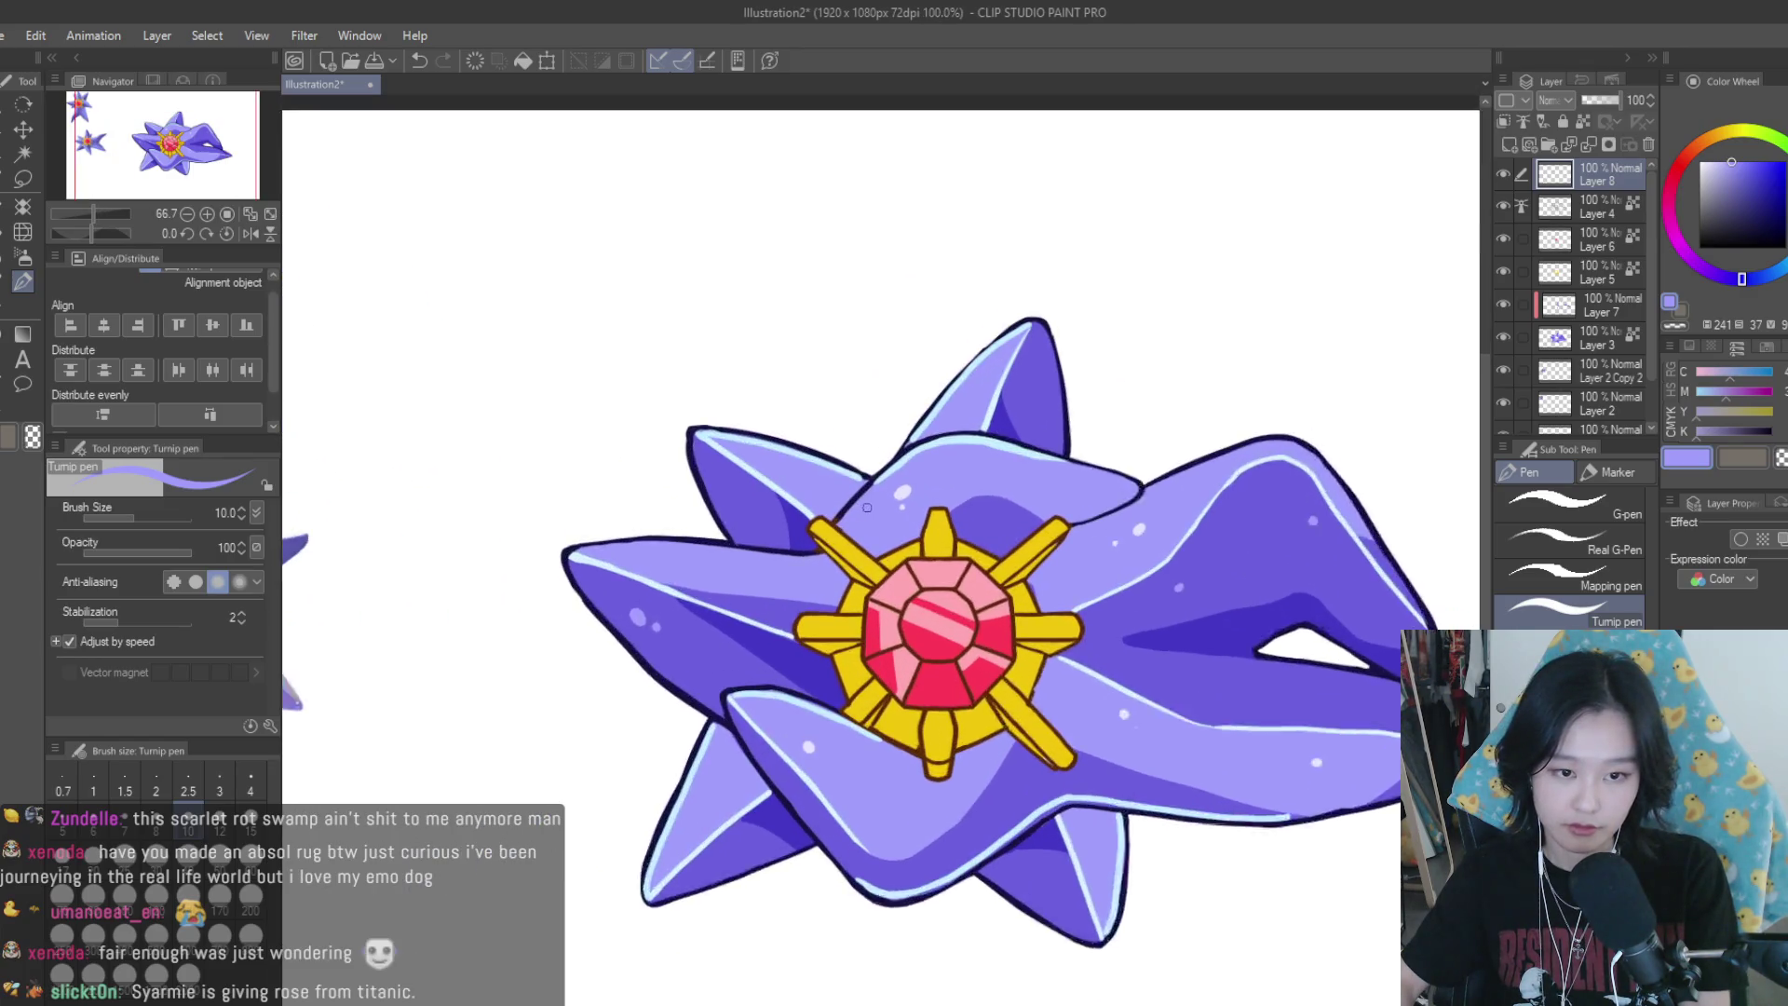
{"action": "scroll", "coordinate": [1024, 540], "scroll_direction": "up", "scroll_amount": 1}
{"action": "scroll", "coordinate": [838, 507], "scroll_direction": "up", "scroll_amount": 2}
{"action": "scroll", "coordinate": [844, 500], "scroll_direction": "down", "scroll_amount": 2}
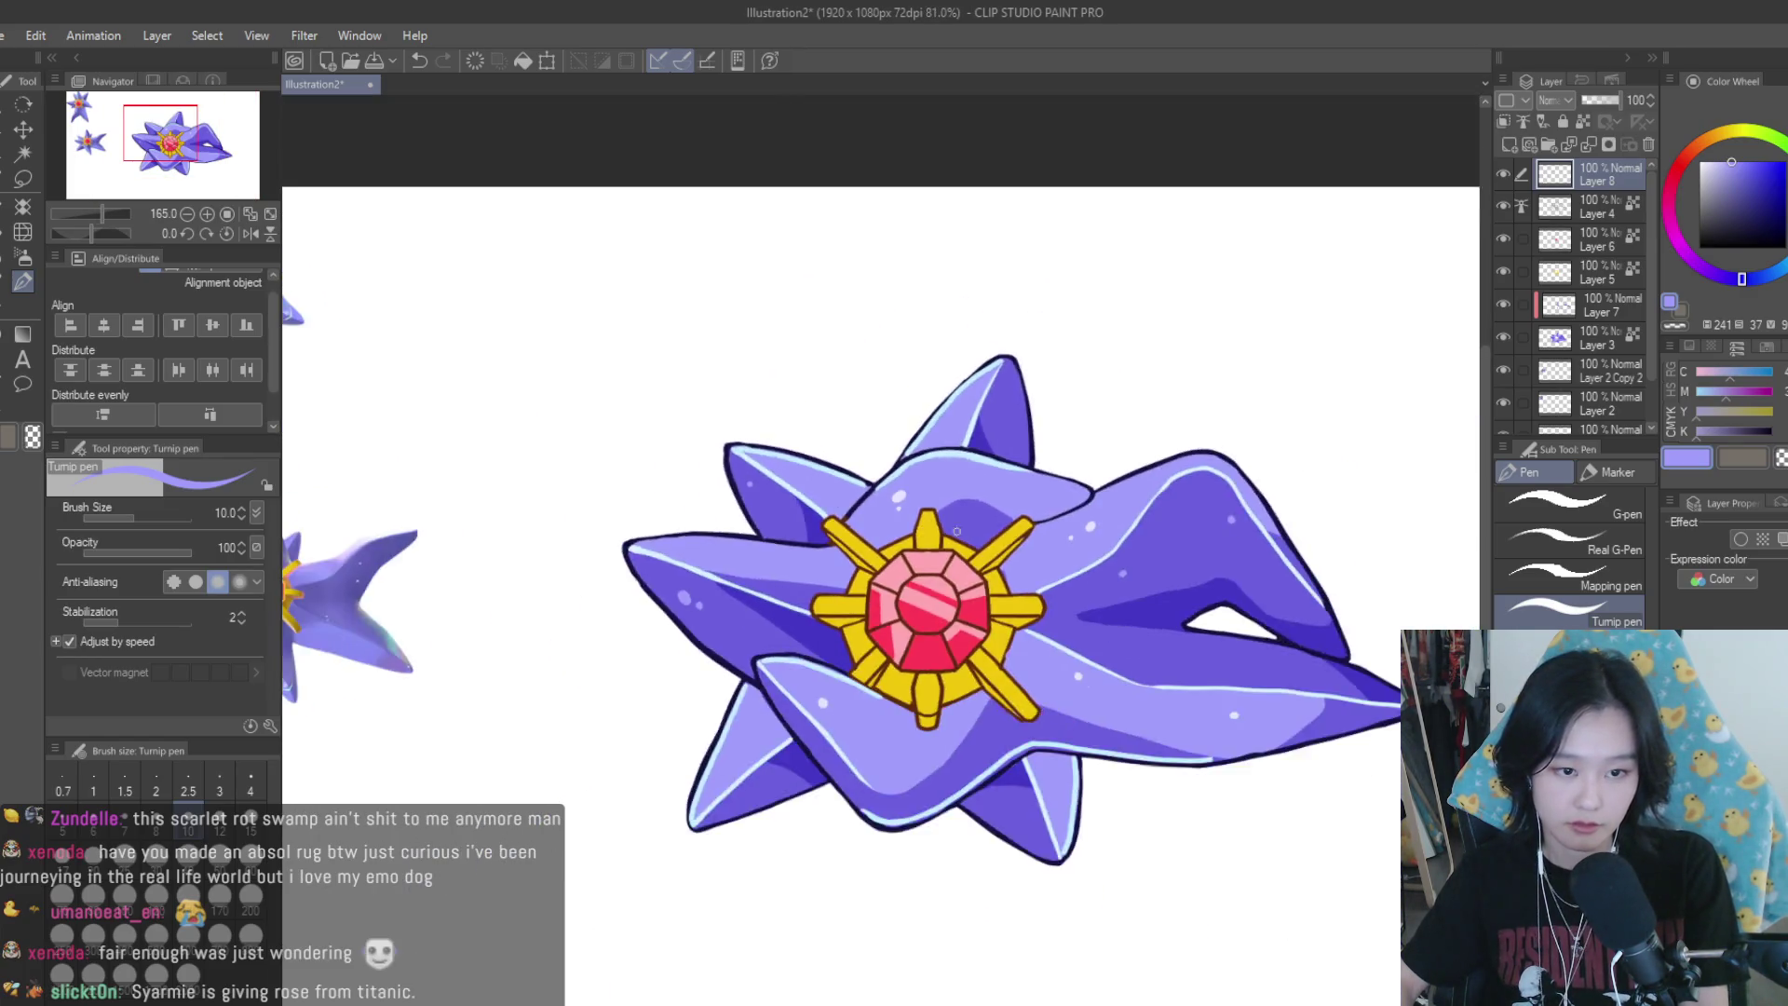
{"action": "scroll", "coordinate": [1032, 616], "scroll_direction": "down", "scroll_amount": 2}
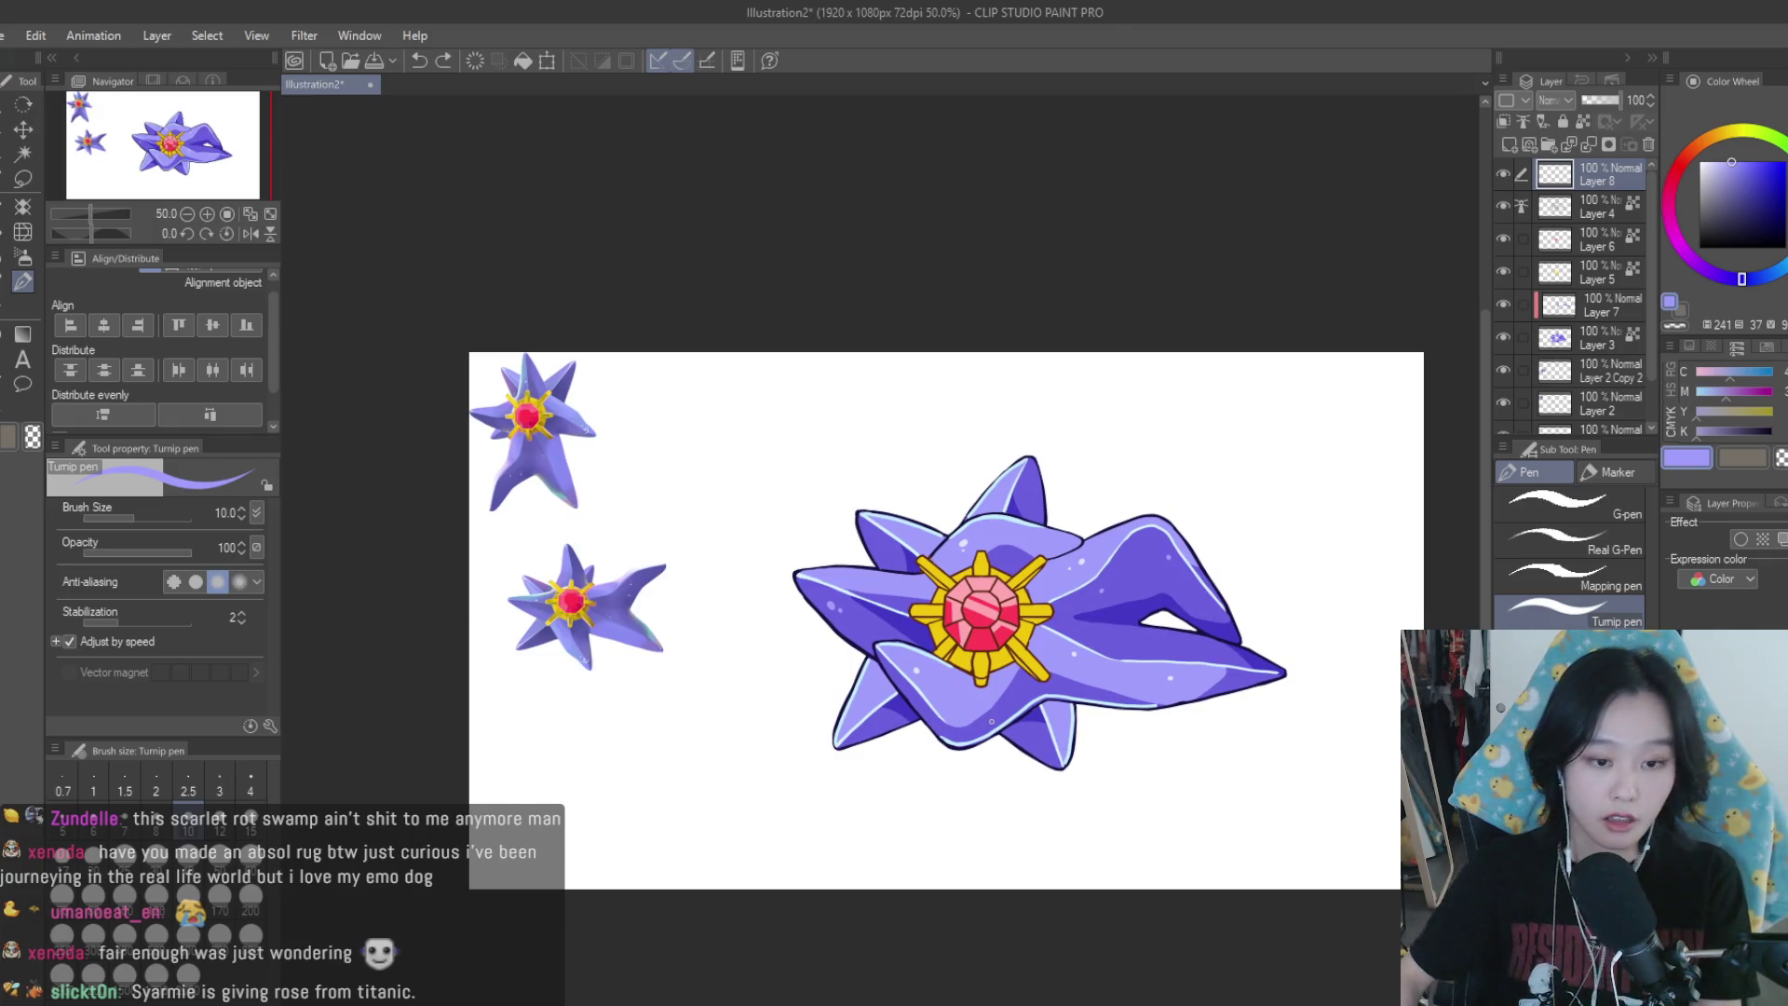
{"action": "scroll", "coordinate": [1013, 757], "scroll_direction": "up", "scroll_amount": 1}
{"action": "scroll", "coordinate": [1006, 732], "scroll_direction": "up", "scroll_amount": 1}
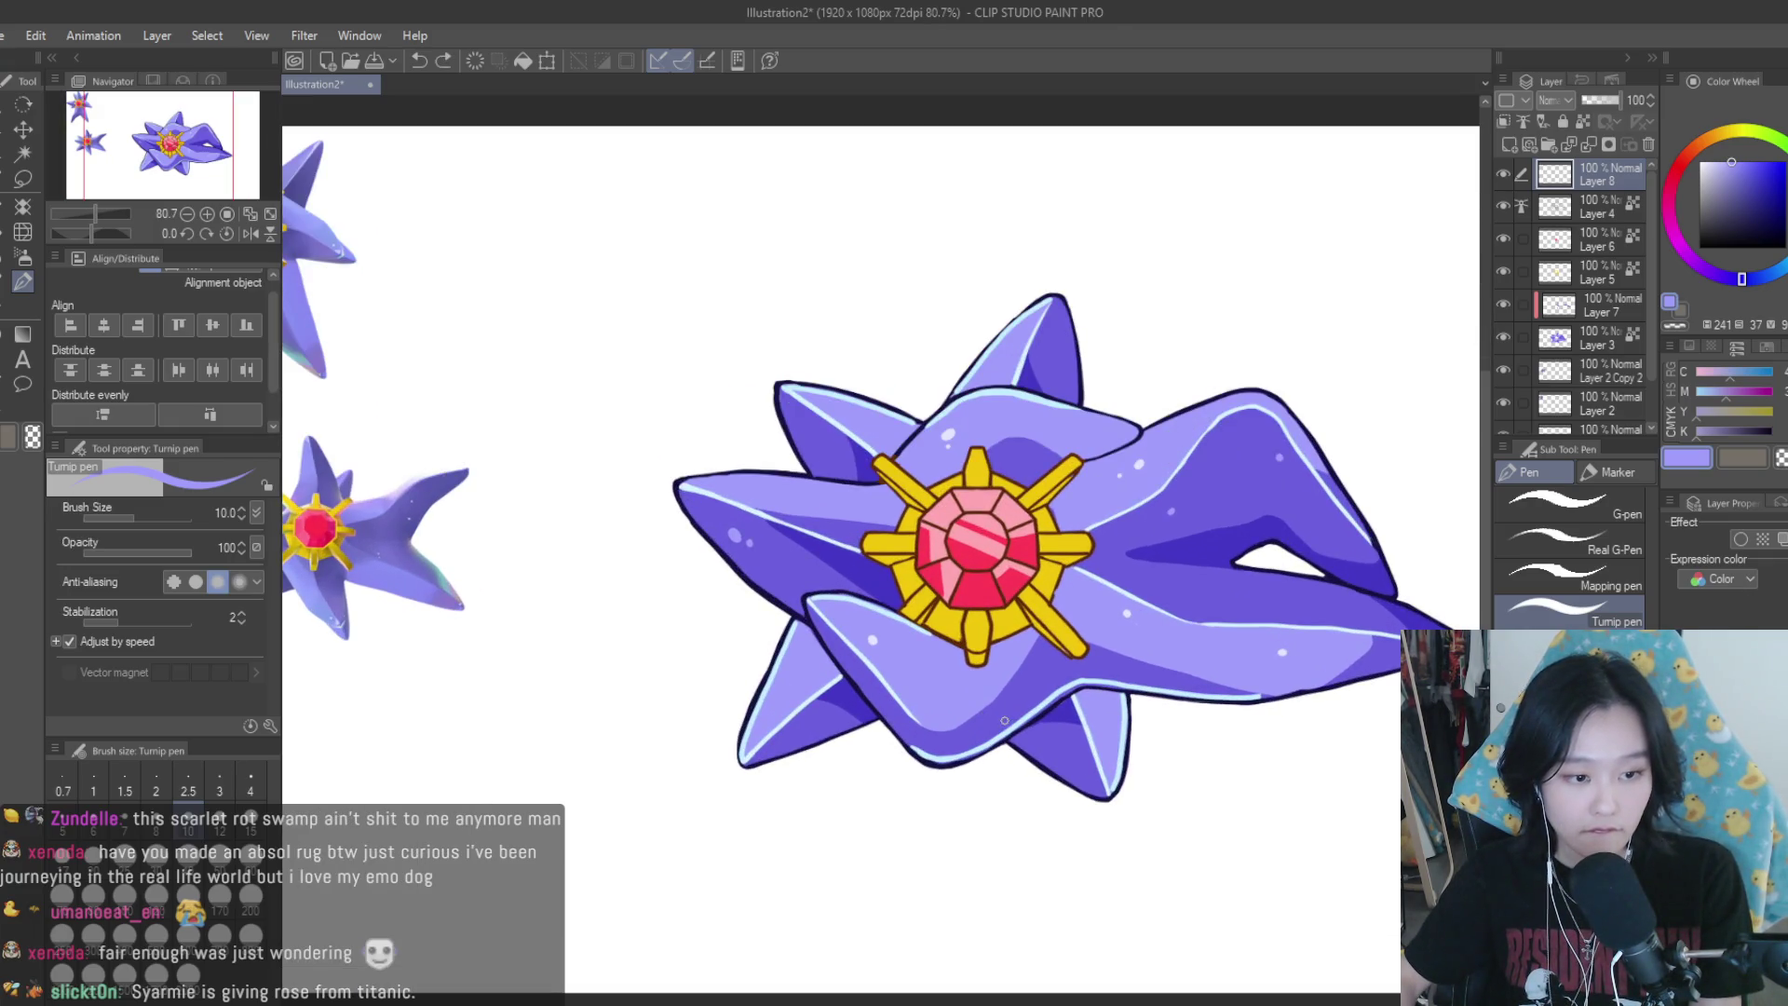
{"action": "scroll", "coordinate": [1185, 662], "scroll_direction": "up", "scroll_amount": 1}
{"action": "scroll", "coordinate": [1095, 582], "scroll_direction": "up", "scroll_amount": 1}
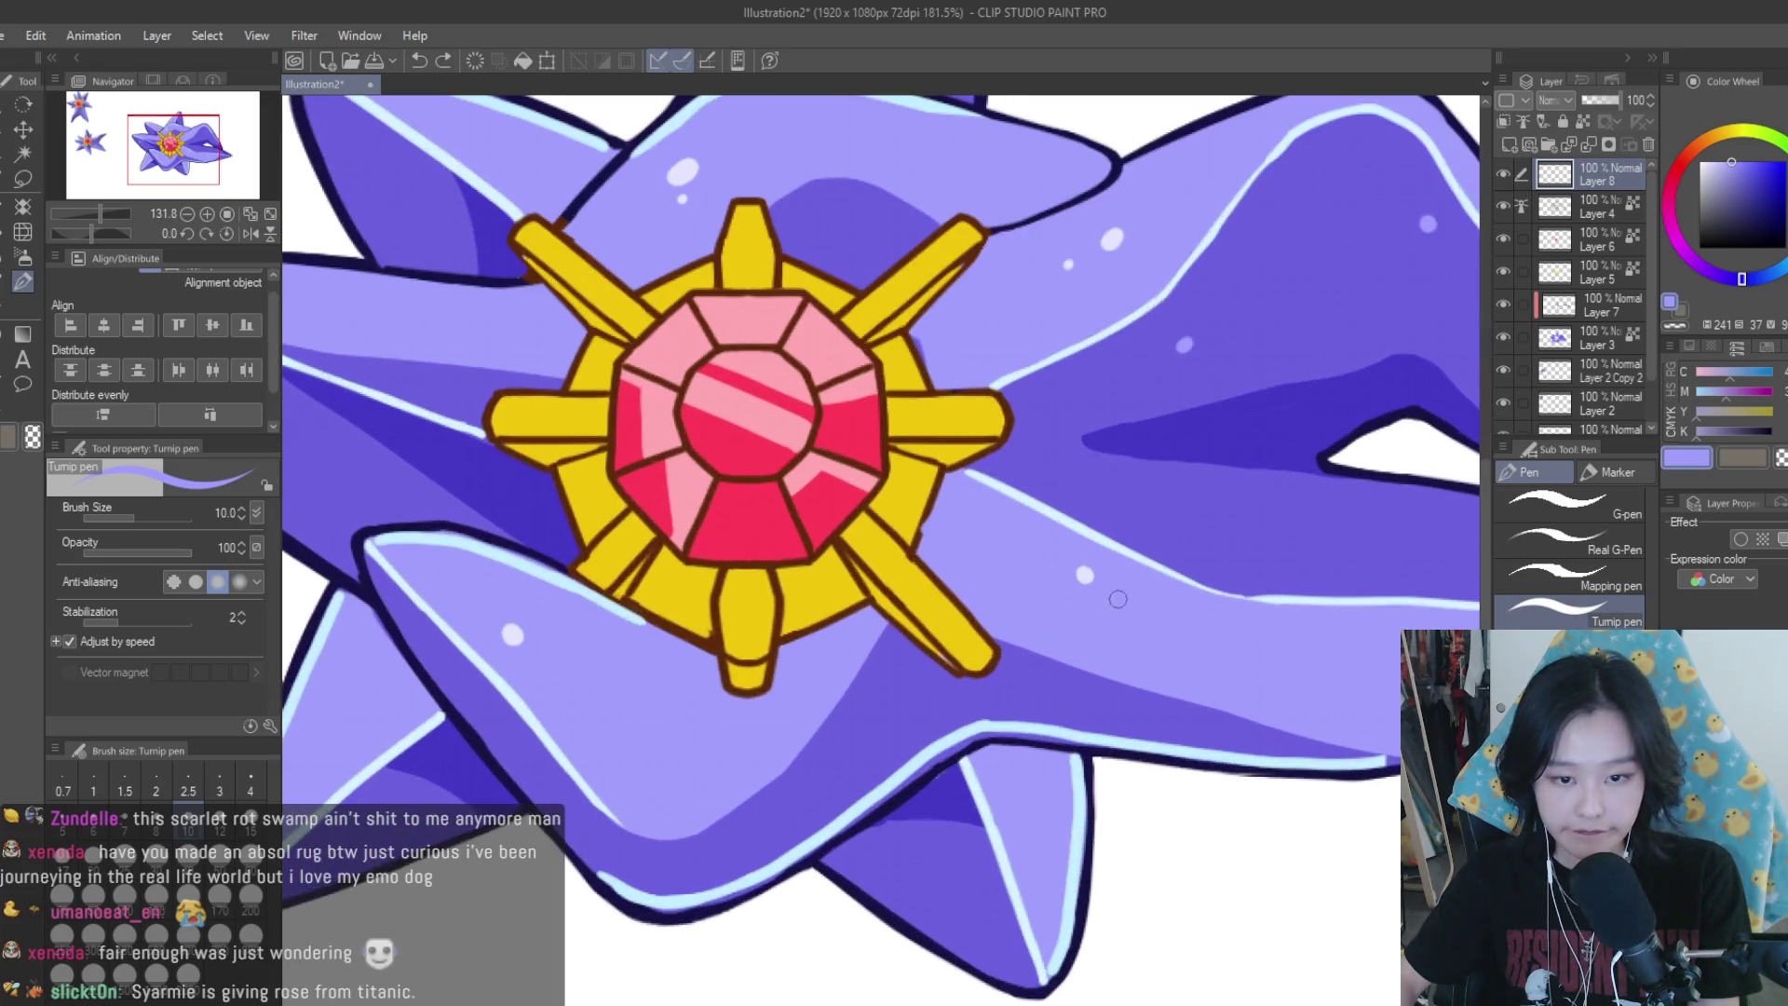
{"action": "scroll", "coordinate": [1125, 581], "scroll_direction": "down", "scroll_amount": 2}
{"action": "scroll", "coordinate": [978, 606], "scroll_direction": "up", "scroll_amount": 1}
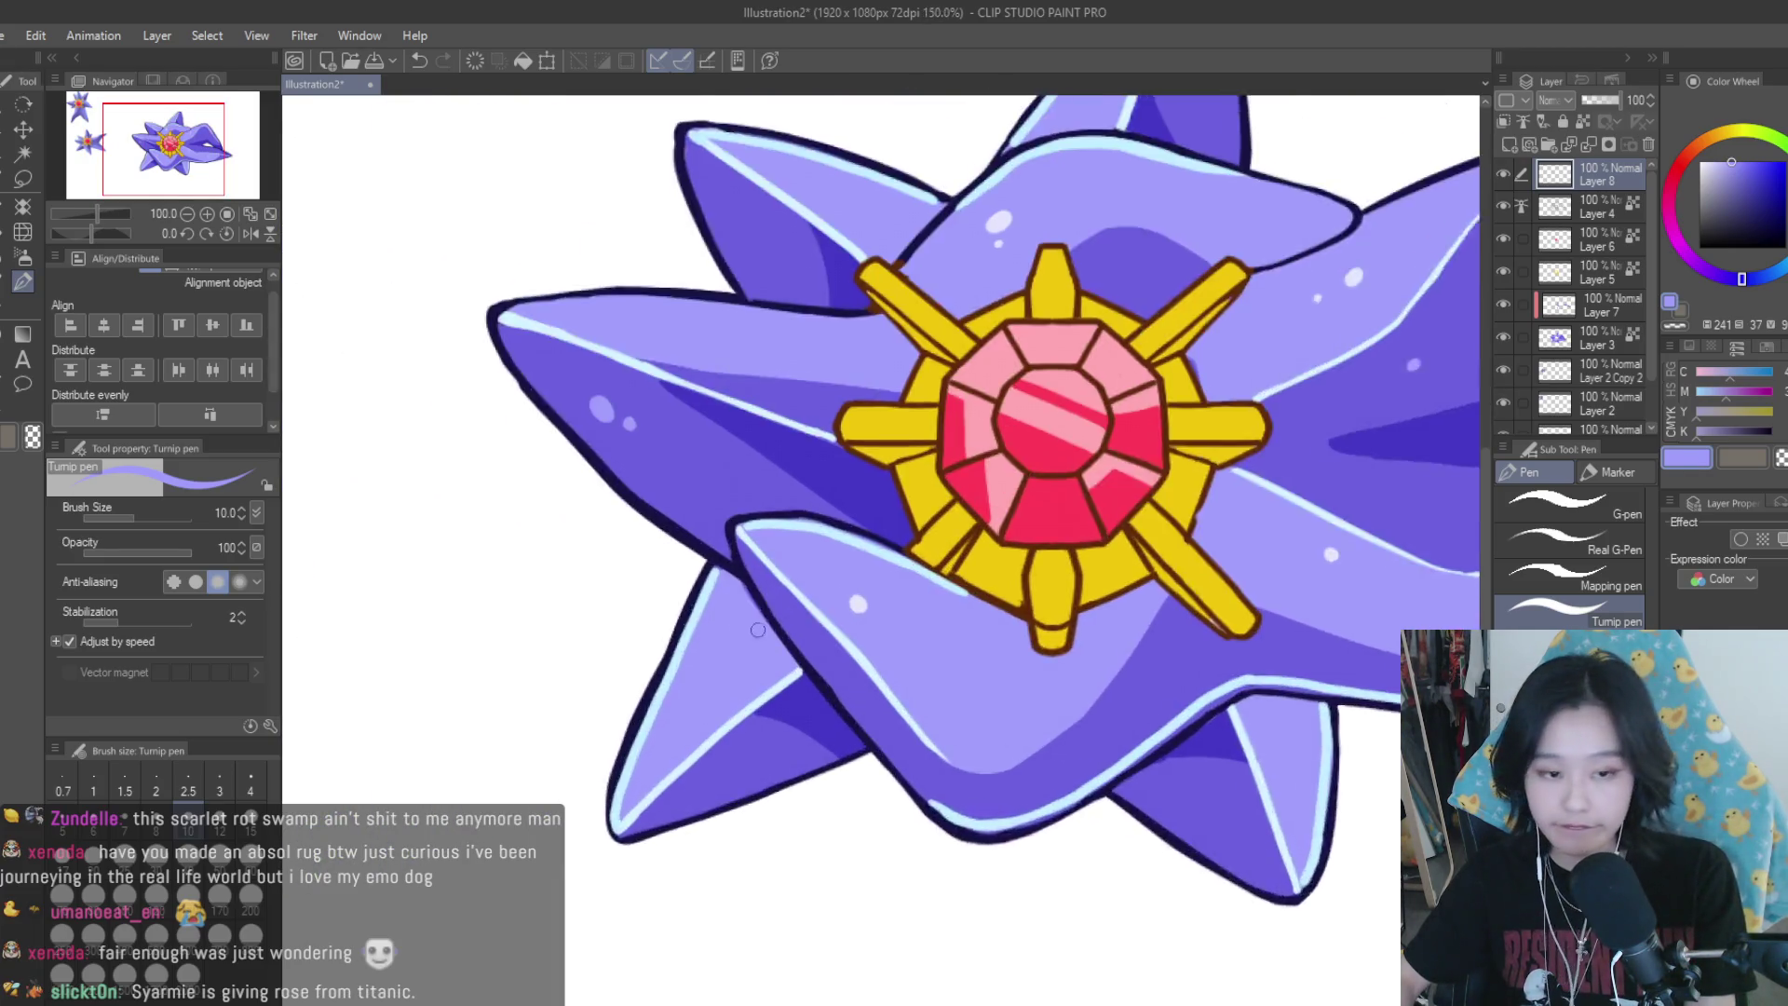
{"action": "scroll", "coordinate": [884, 643], "scroll_direction": "up", "scroll_amount": 1}
{"action": "scroll", "coordinate": [766, 679], "scroll_direction": "up", "scroll_amount": 1}
{"action": "scroll", "coordinate": [780, 667], "scroll_direction": "down", "scroll_amount": 3}
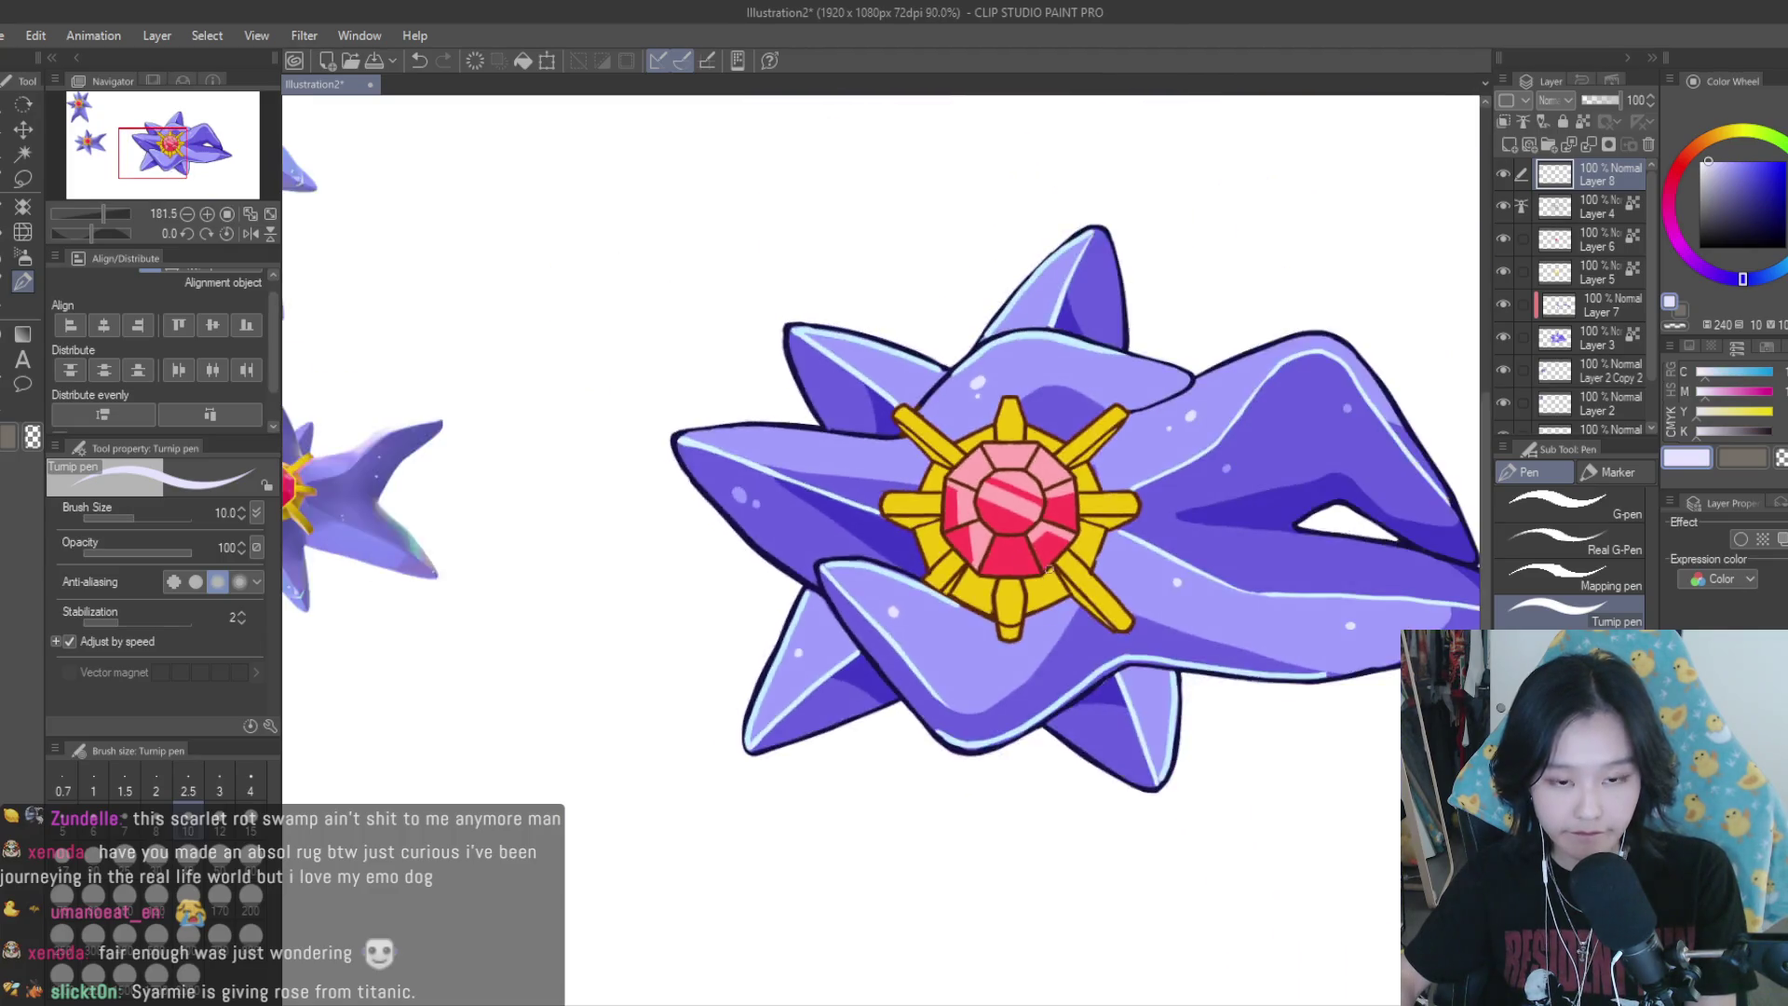
{"action": "scroll", "coordinate": [839, 643], "scroll_direction": "down", "scroll_amount": 1}
{"action": "scroll", "coordinate": [1025, 596], "scroll_direction": "up", "scroll_amount": 1}
{"action": "scroll", "coordinate": [1229, 557], "scroll_direction": "up", "scroll_amount": 2}
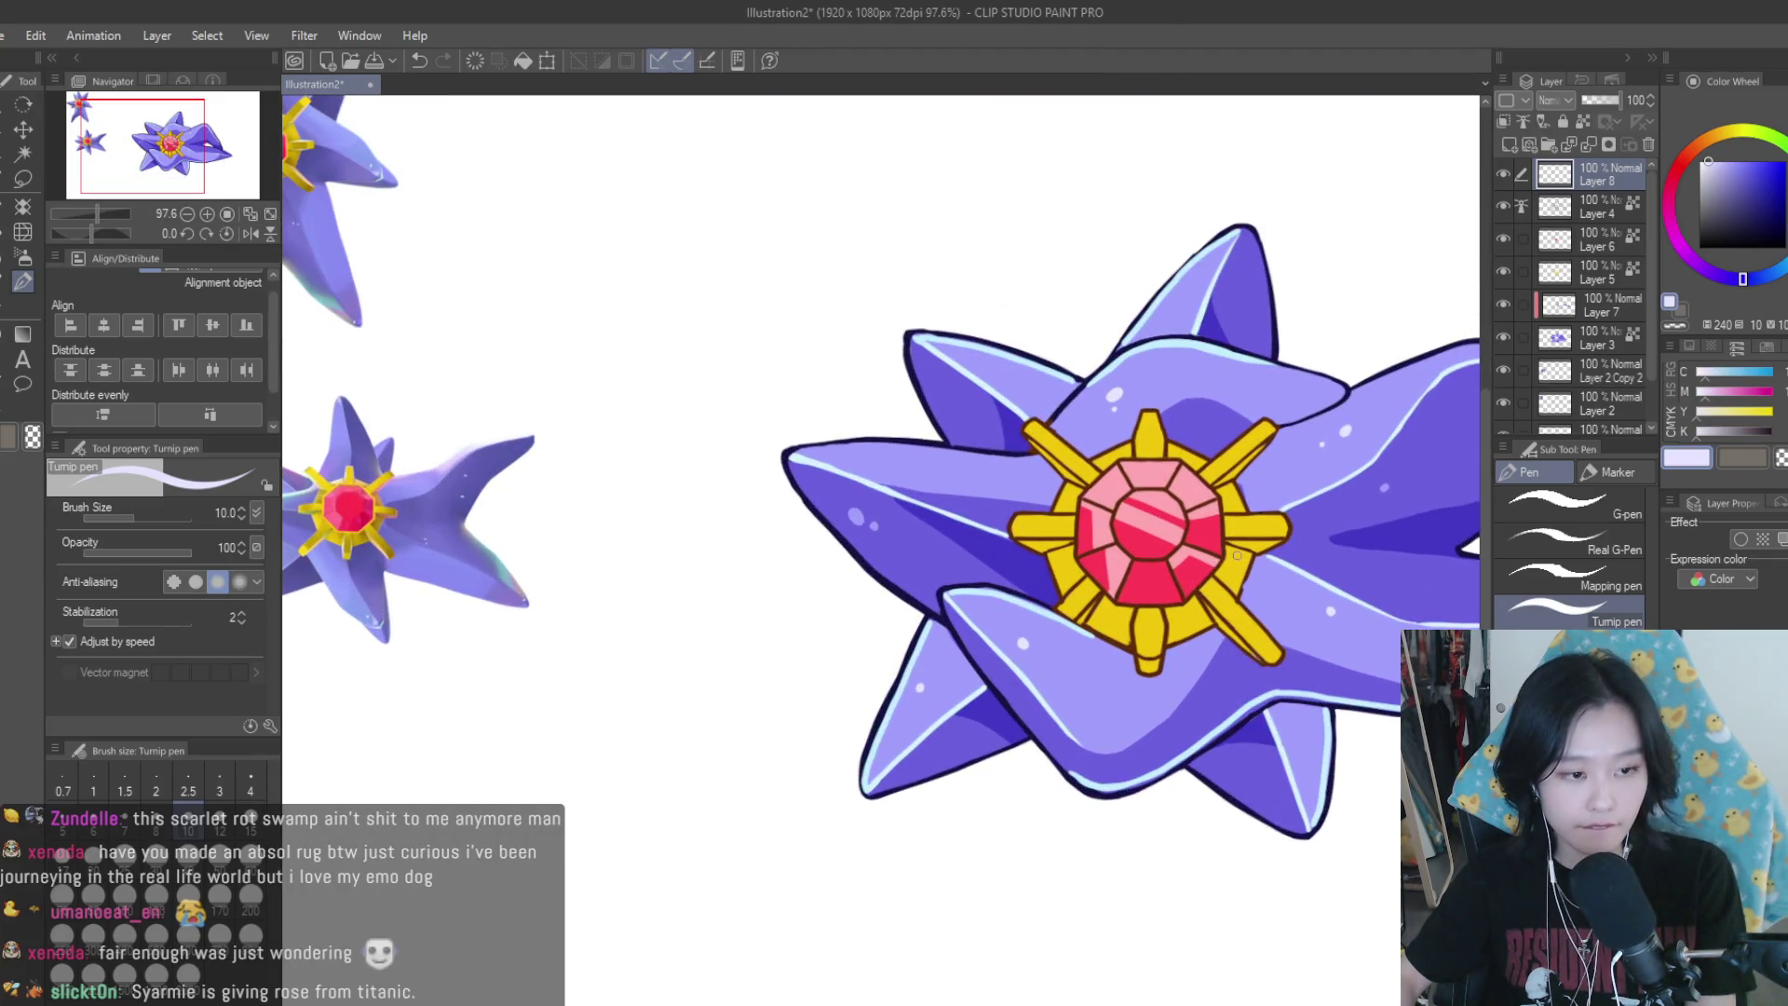
{"action": "scroll", "coordinate": [1237, 555], "scroll_direction": "down", "scroll_amount": 2}
{"action": "scroll", "coordinate": [1332, 518], "scroll_direction": "up", "scroll_amount": 1}
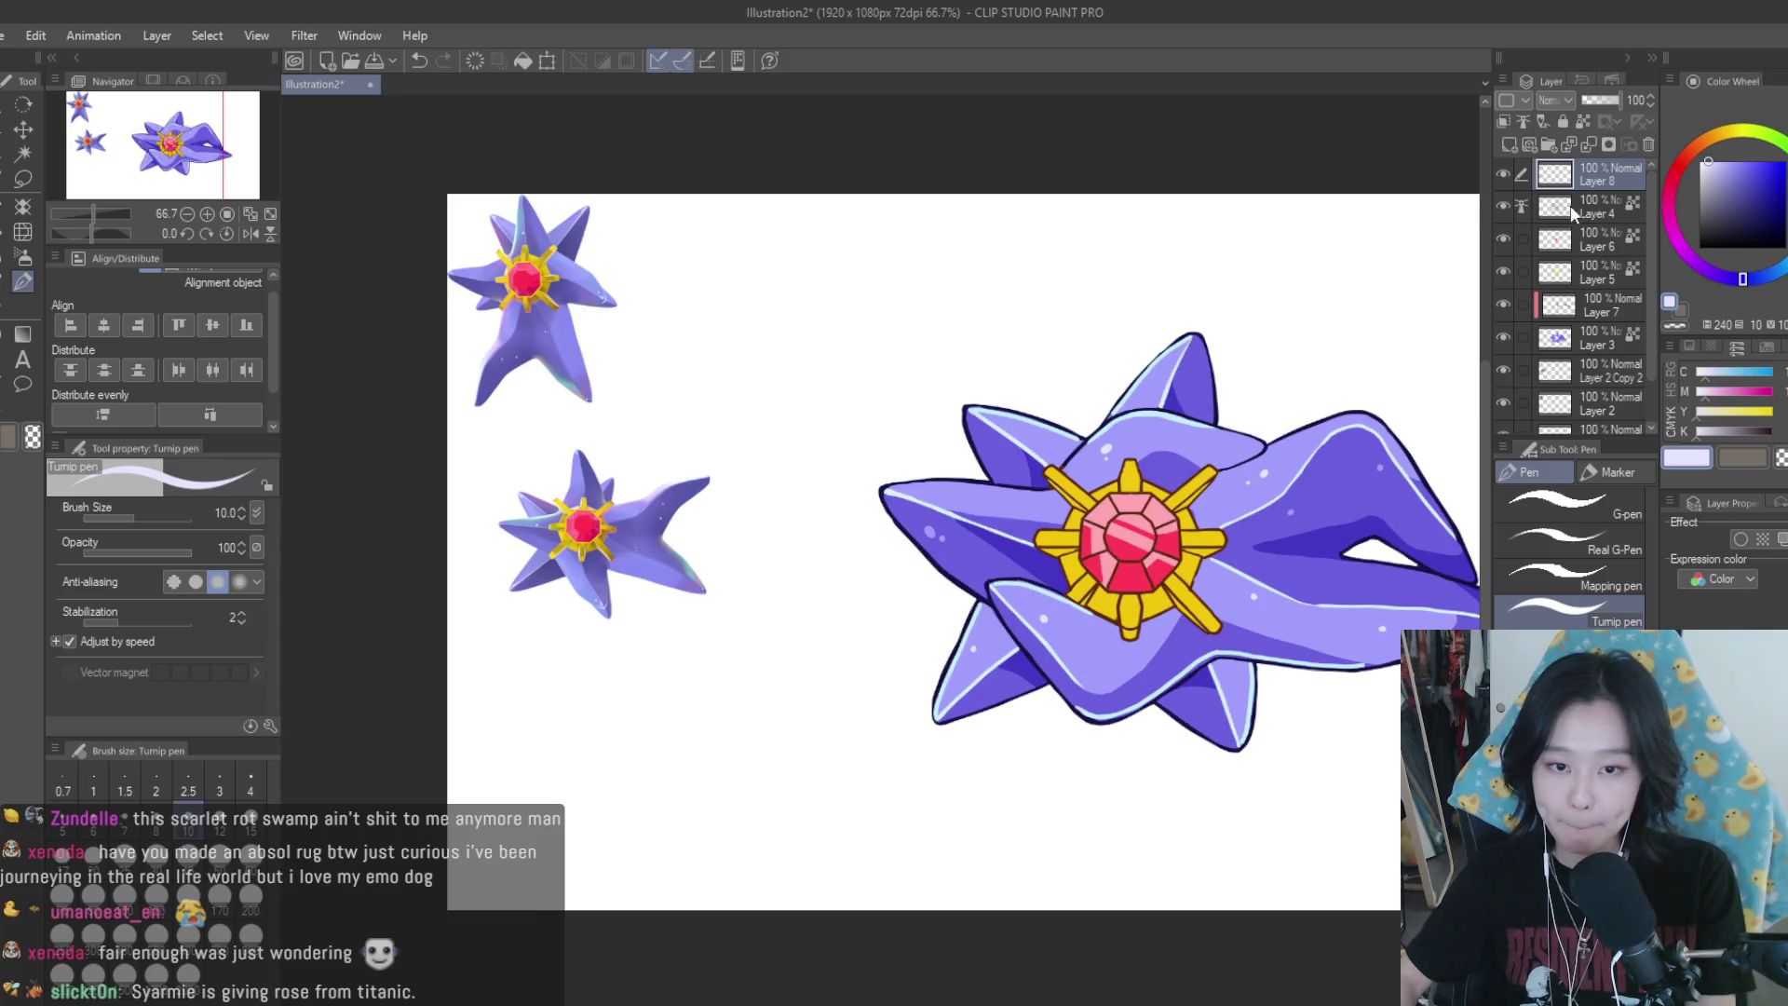
{"action": "scroll", "coordinate": [1124, 483], "scroll_direction": "up", "scroll_amount": 3}
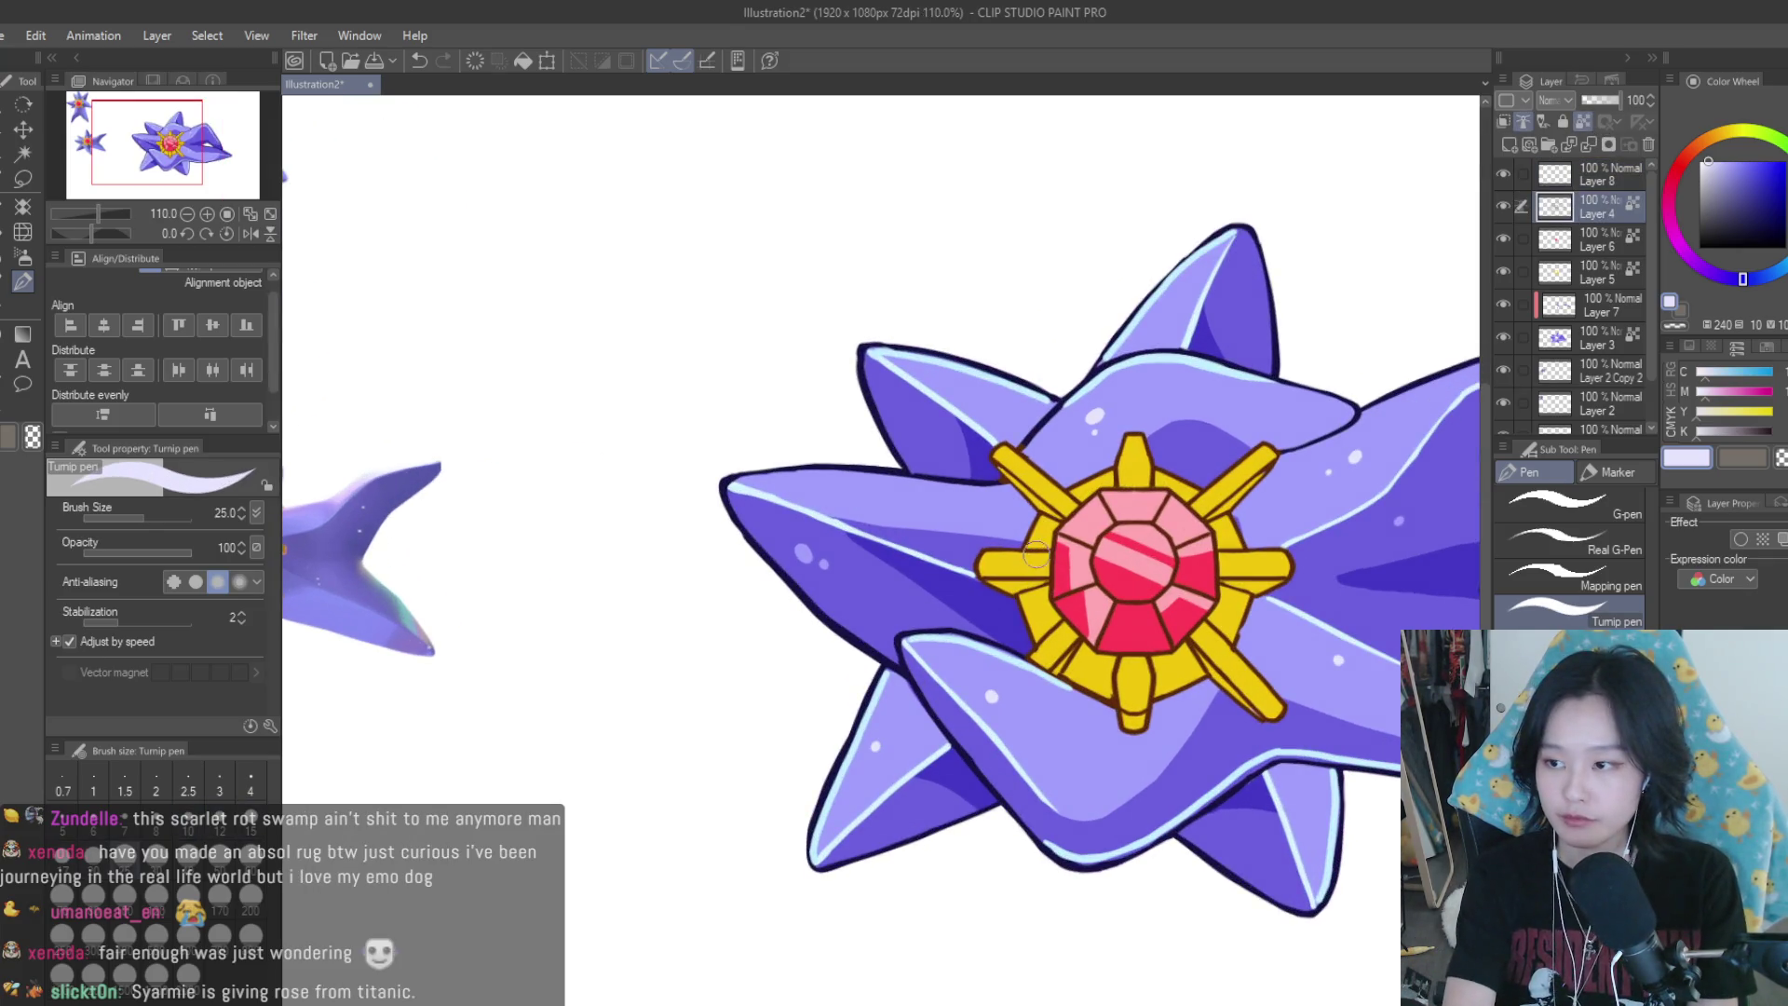
Save the illustration and sample the gold frame's yellow
{"action": "key", "text": "ctrl+s"}
{"action": "scroll", "coordinate": [1160, 539], "scroll_direction": "up", "scroll_amount": 3}
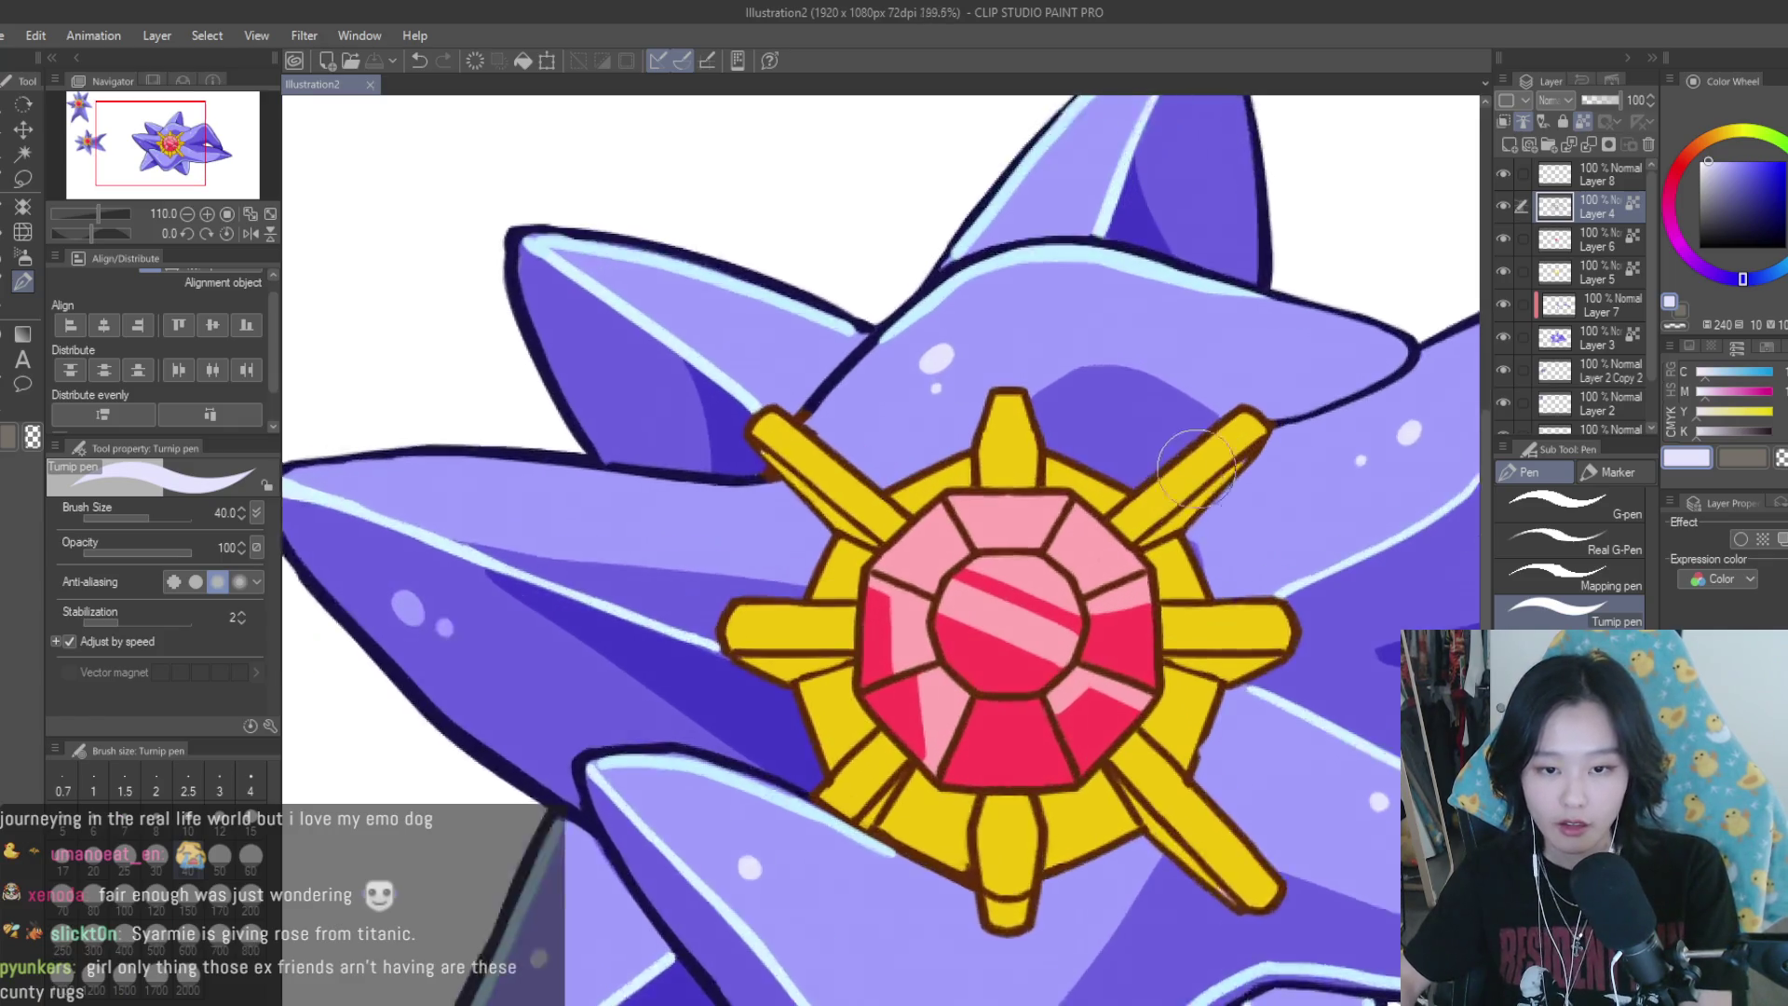
{"action": "scroll", "coordinate": [1173, 568], "scroll_direction": "up", "scroll_amount": 3}
{"action": "left_click", "coordinate": [1176, 575], "text": "alt"}
{"action": "scroll", "coordinate": [1177, 575], "scroll_direction": "down", "scroll_amount": 4}
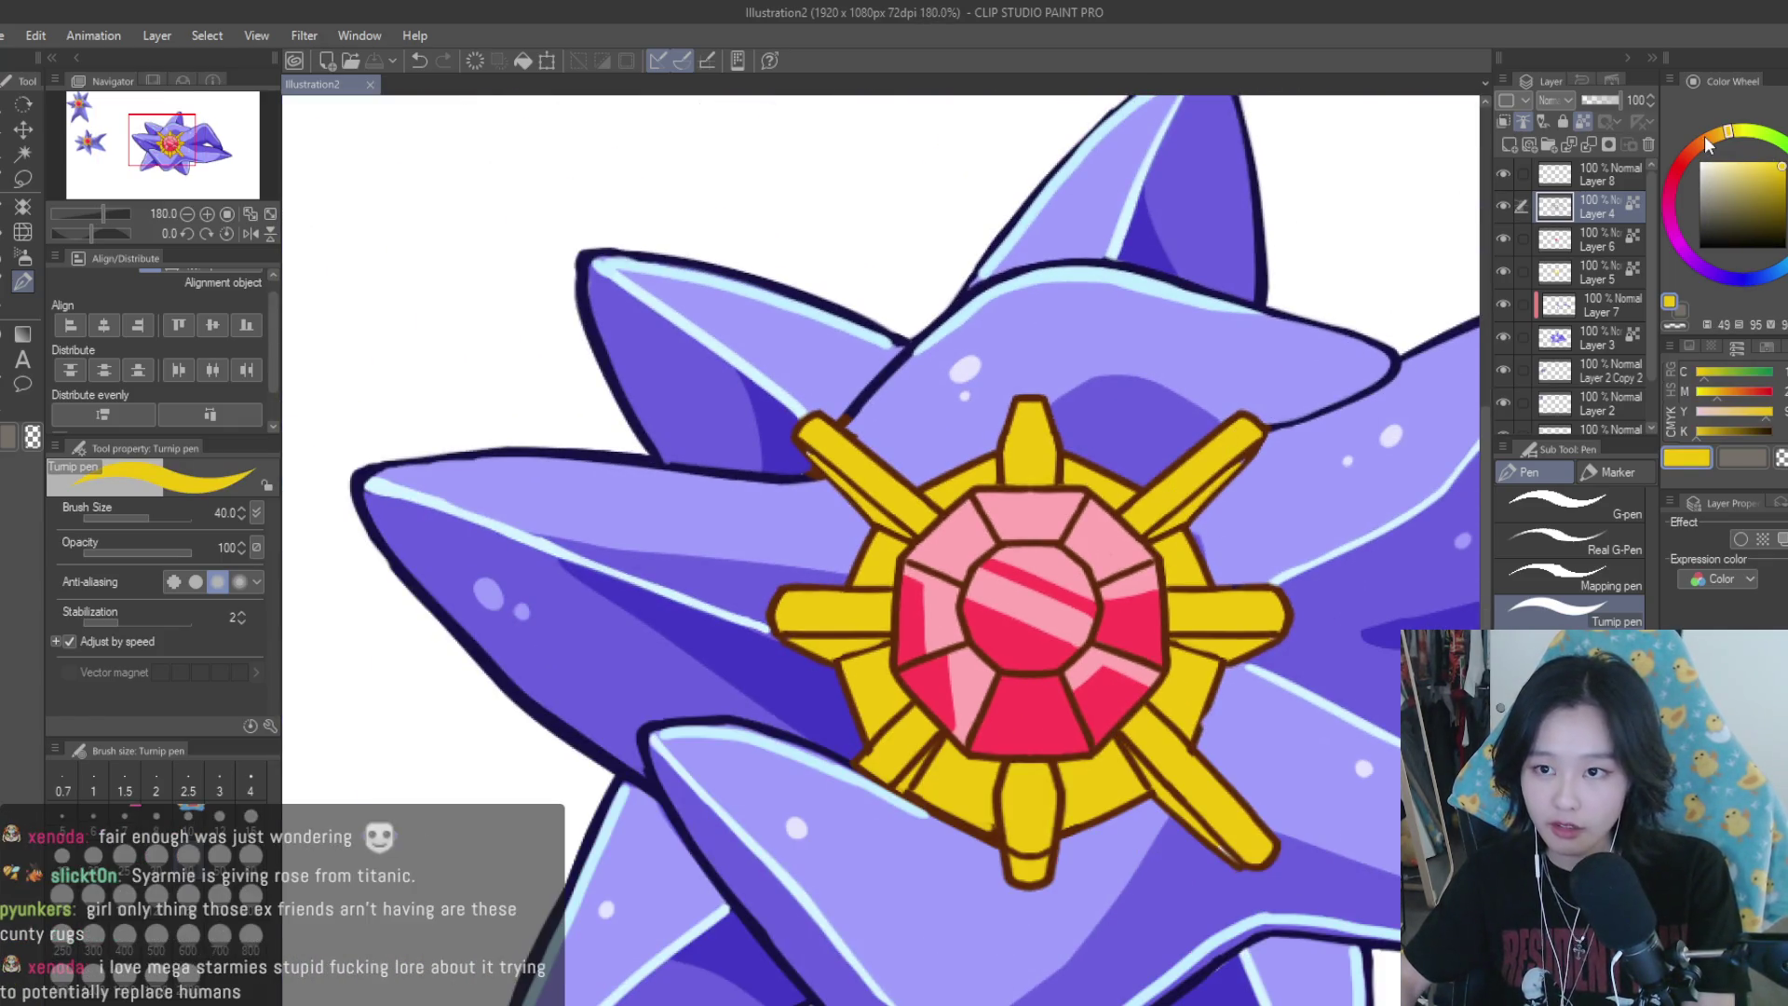
Try a dark orange stroke on the upper-right gold arm, then undo it
{"action": "left_click_drag", "start_coordinate": [1707, 140], "coordinate": [1700, 141]}
{"action": "left_click", "coordinate": [1781, 177]}
{"action": "scroll", "coordinate": [1261, 542], "scroll_direction": "up", "scroll_amount": 2}
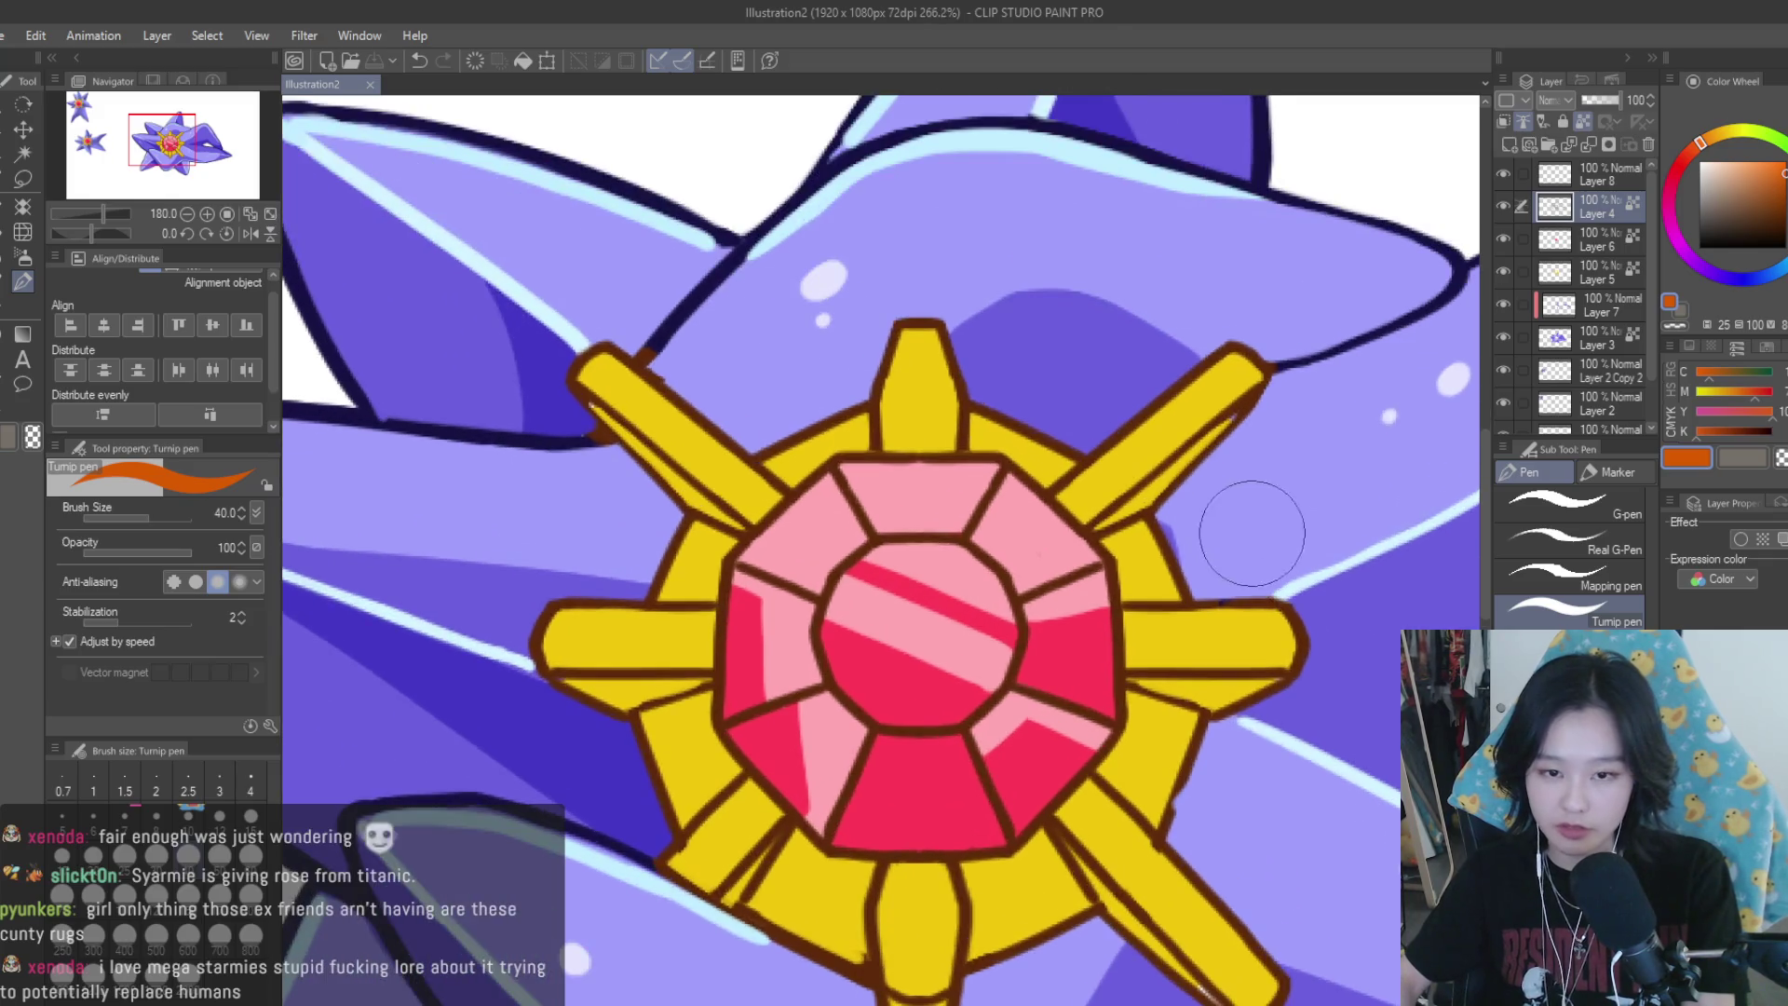
{"action": "left_click_drag", "start_coordinate": [1196, 437], "coordinate": [1234, 398]}
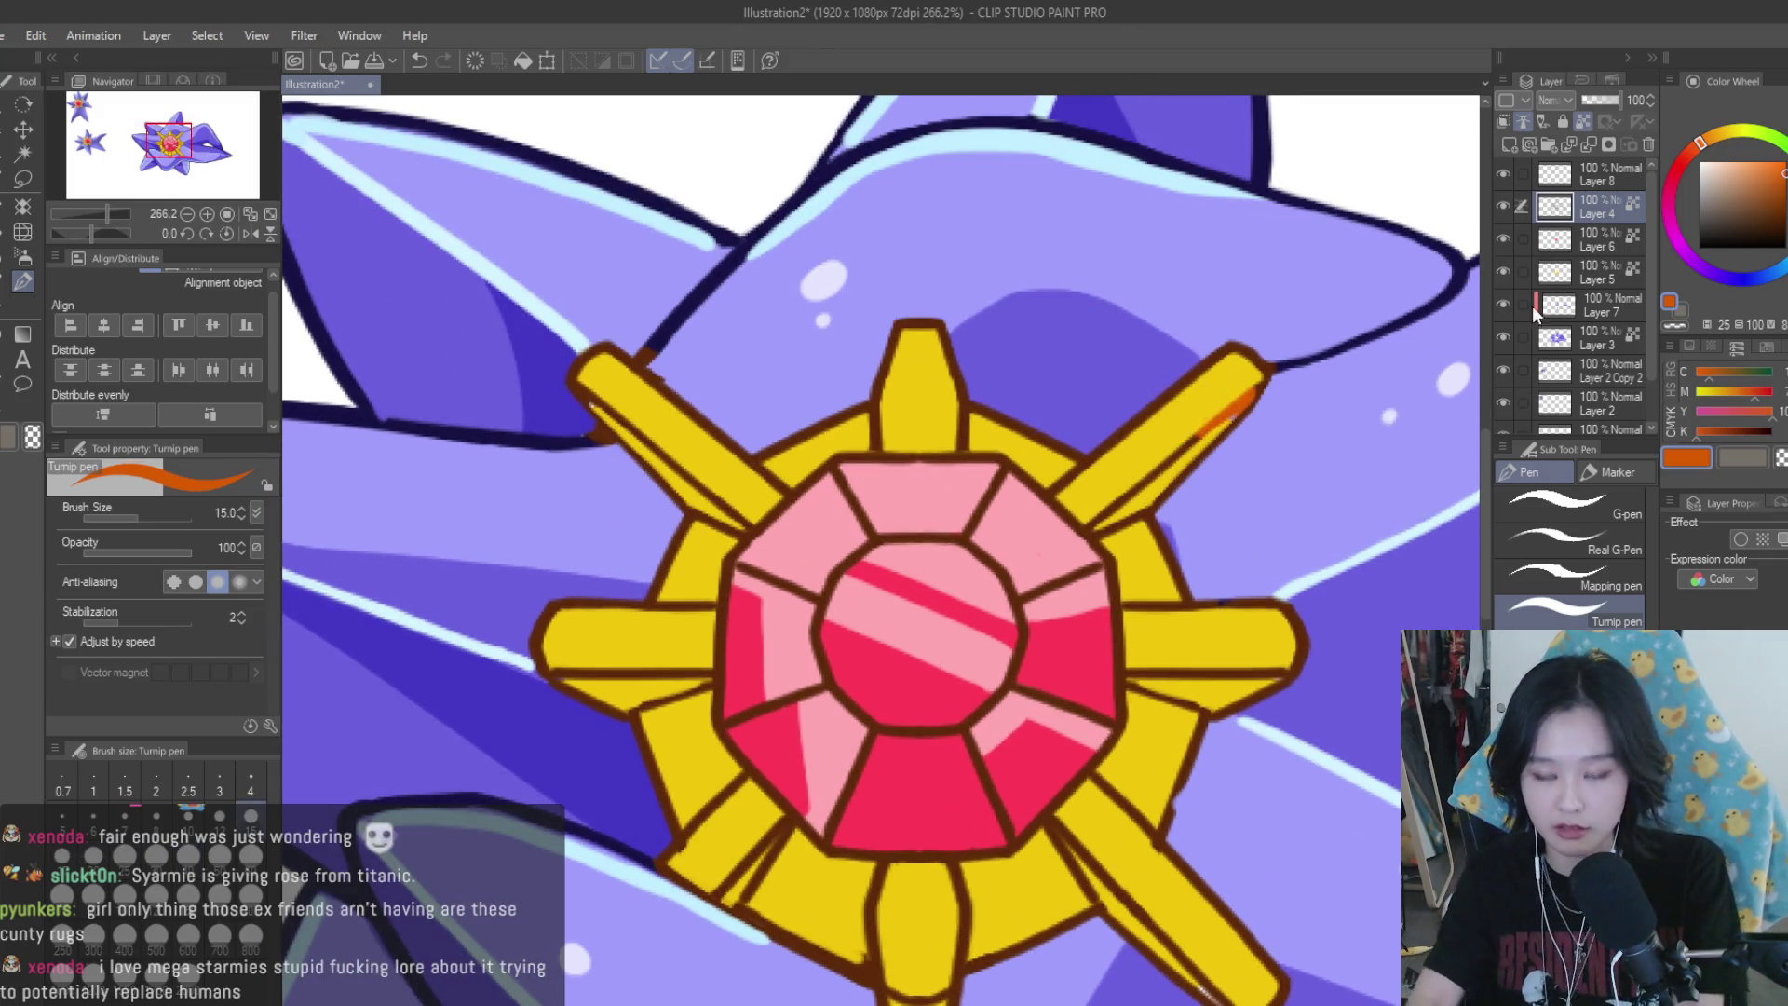
{"action": "key", "text": "ctrl+z"}
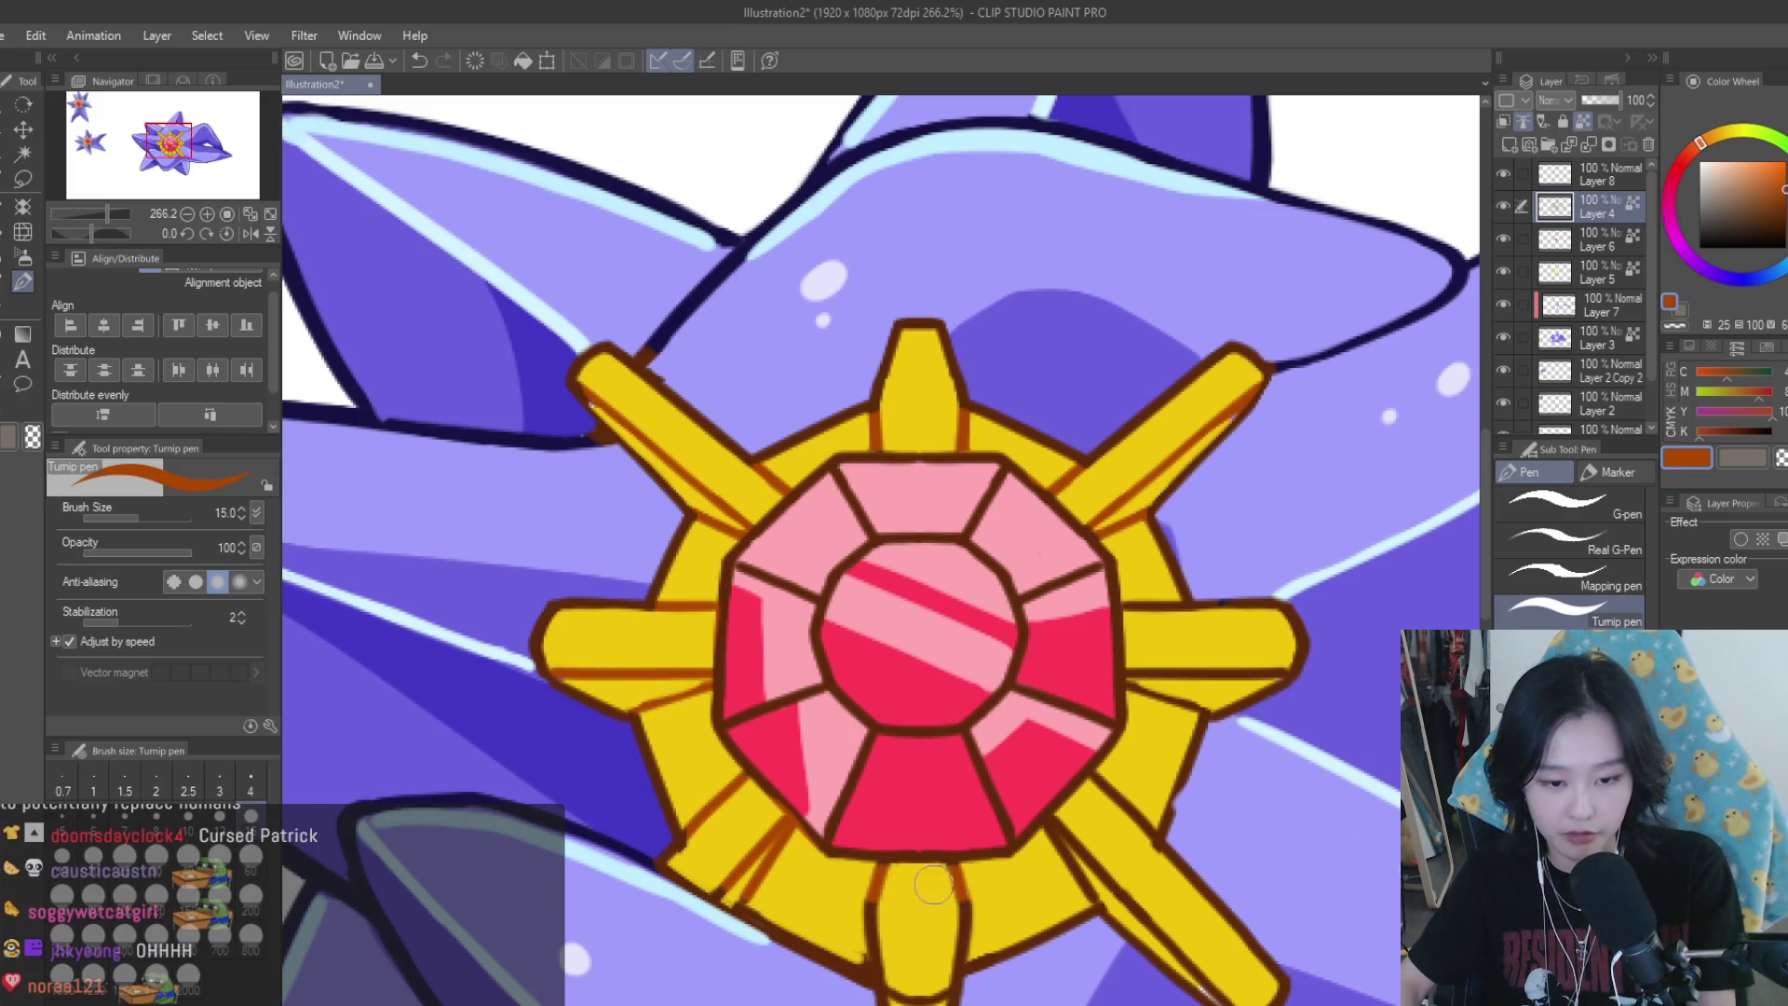
{"action": "scroll", "coordinate": [901, 956], "scroll_direction": "down", "scroll_amount": 1}
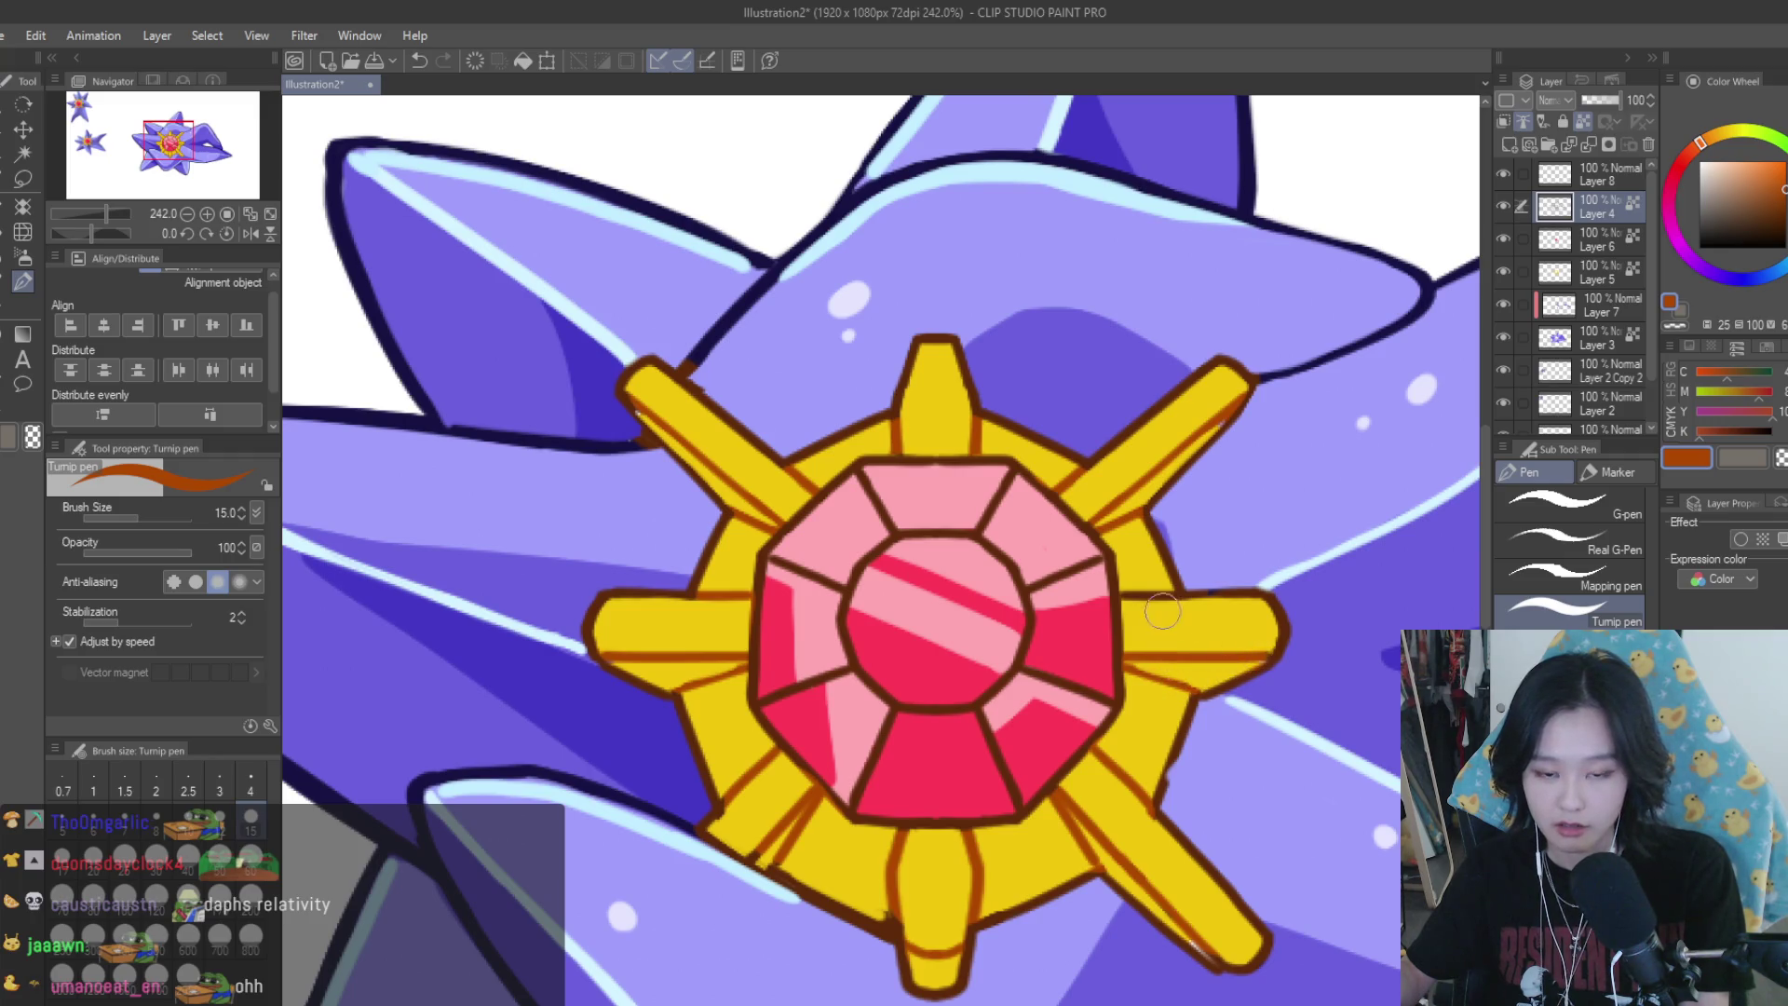
{"action": "scroll", "coordinate": [1135, 588], "scroll_direction": "down", "scroll_amount": 2}
{"action": "scroll", "coordinate": [1155, 614], "scroll_direction": "down", "scroll_amount": 2}
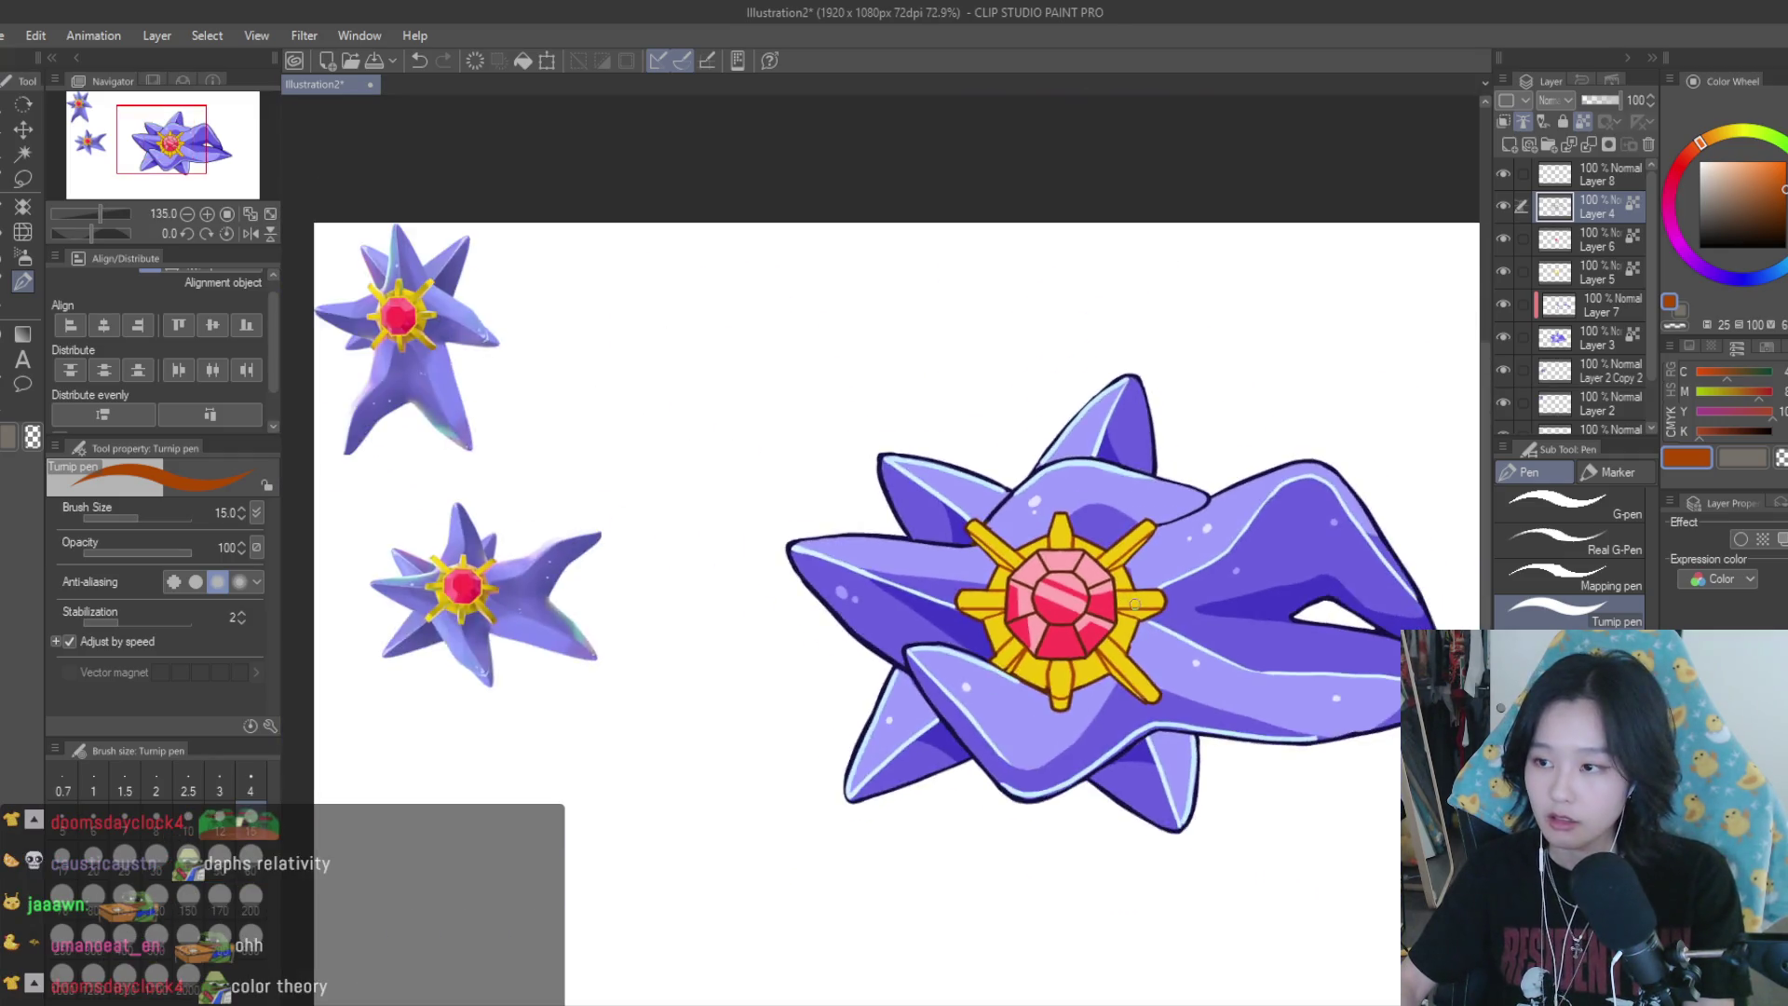
Sample the gem's red, darken it, and redraw the facet lines at brush size 25
{"action": "scroll", "coordinate": [1183, 643], "scroll_direction": "down", "scroll_amount": 1}
{"action": "scroll", "coordinate": [1206, 660], "scroll_direction": "down", "scroll_amount": 1}
{"action": "scroll", "coordinate": [1201, 656], "scroll_direction": "up", "scroll_amount": 1}
{"action": "scroll", "coordinate": [1192, 648], "scroll_direction": "up", "scroll_amount": 2}
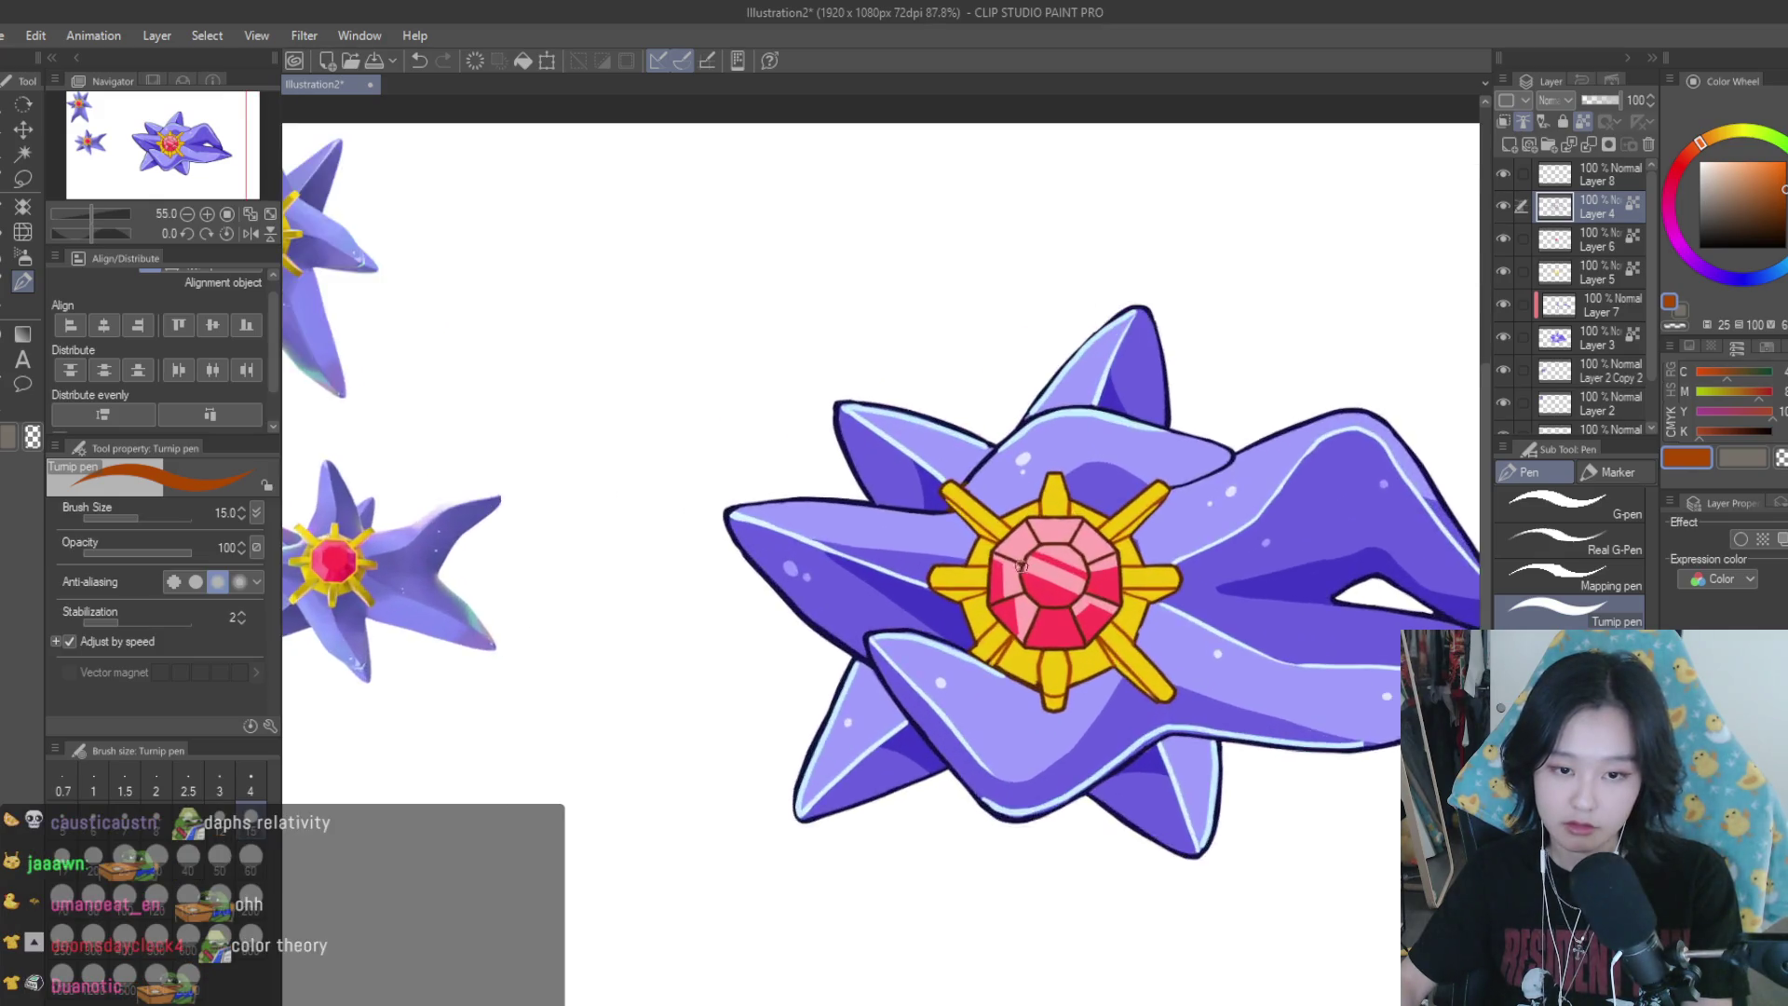
{"action": "scroll", "coordinate": [1180, 639], "scroll_direction": "up", "scroll_amount": 2}
{"action": "scroll", "coordinate": [1169, 630], "scroll_direction": "up", "scroll_amount": 1}
{"action": "left_click", "coordinate": [1169, 629], "text": "alt"}
{"action": "scroll", "coordinate": [1183, 641], "scroll_direction": "down", "scroll_amount": 3}
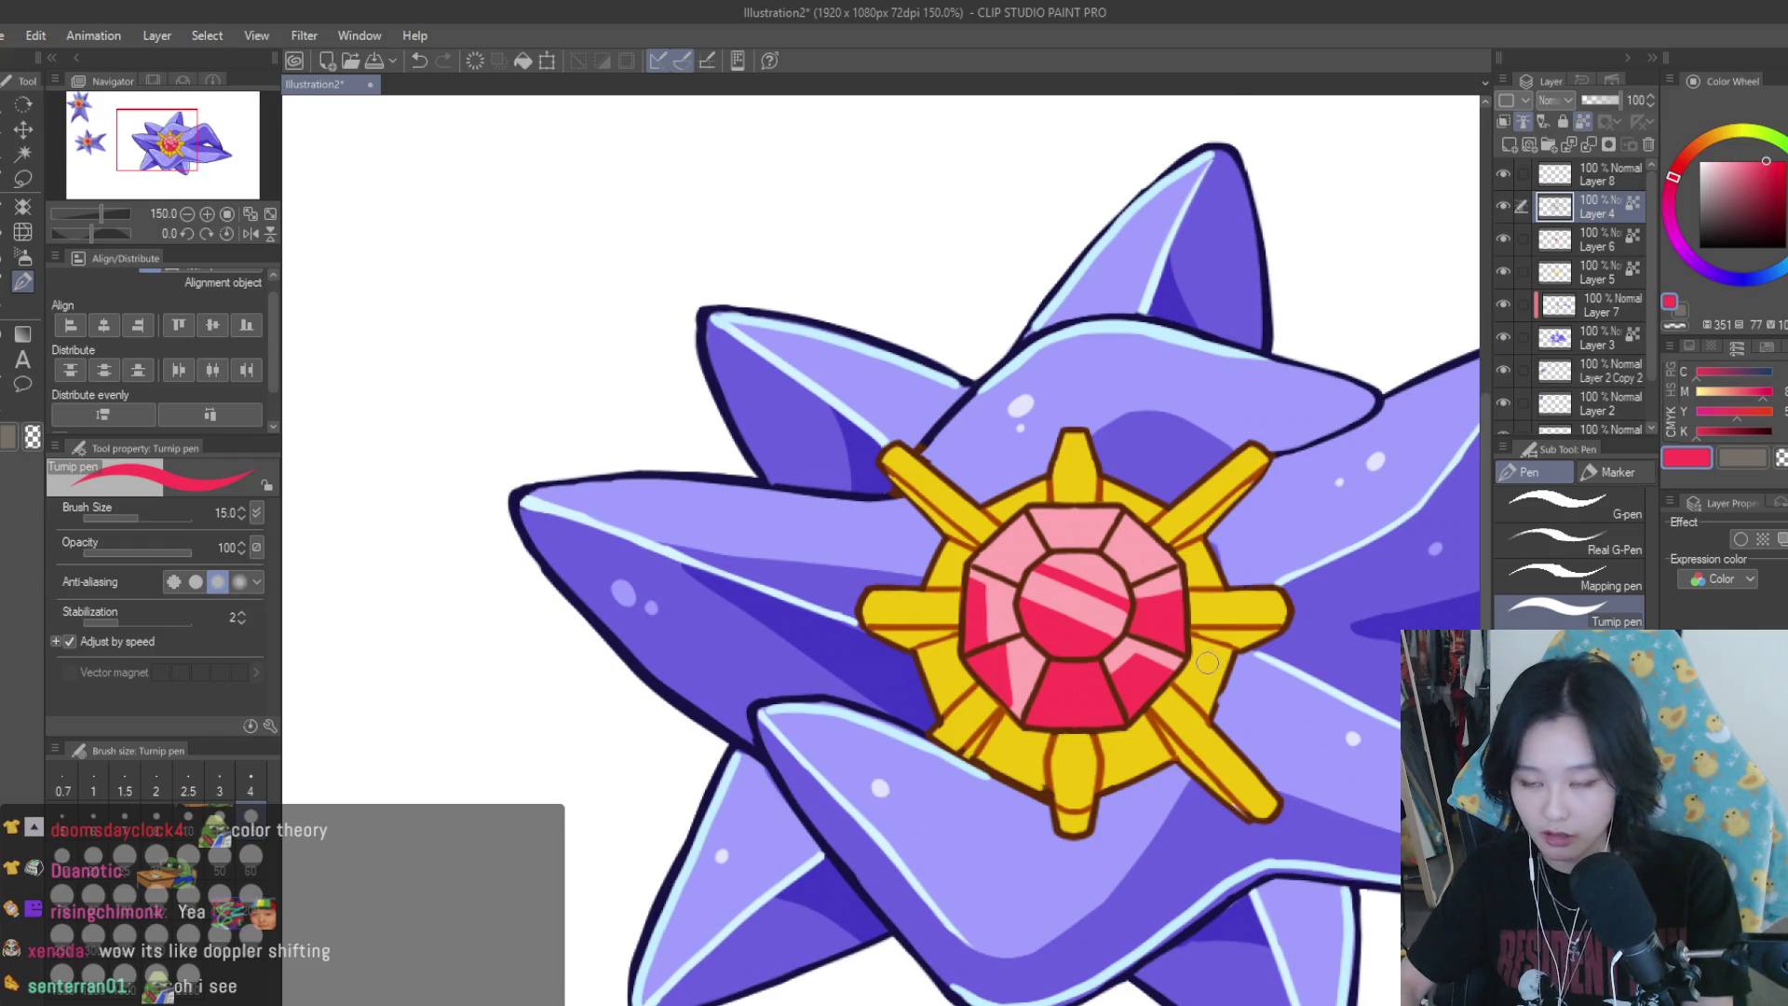
{"action": "scroll", "coordinate": [1201, 652], "scroll_direction": "up", "scroll_amount": 2}
{"action": "left_click", "coordinate": [1780, 213]}
{"action": "mouse_move", "coordinate": [1108, 570]}
{"action": "left_mouse_down"}
{"action": "mouse_move", "coordinate": [1076, 535]}
{"action": "mouse_move", "coordinate": [1082, 463]}
{"action": "mouse_move", "coordinate": [1159, 550]}
{"action": "left_mouse_up"}
{"action": "key", "text": "bracketright"}
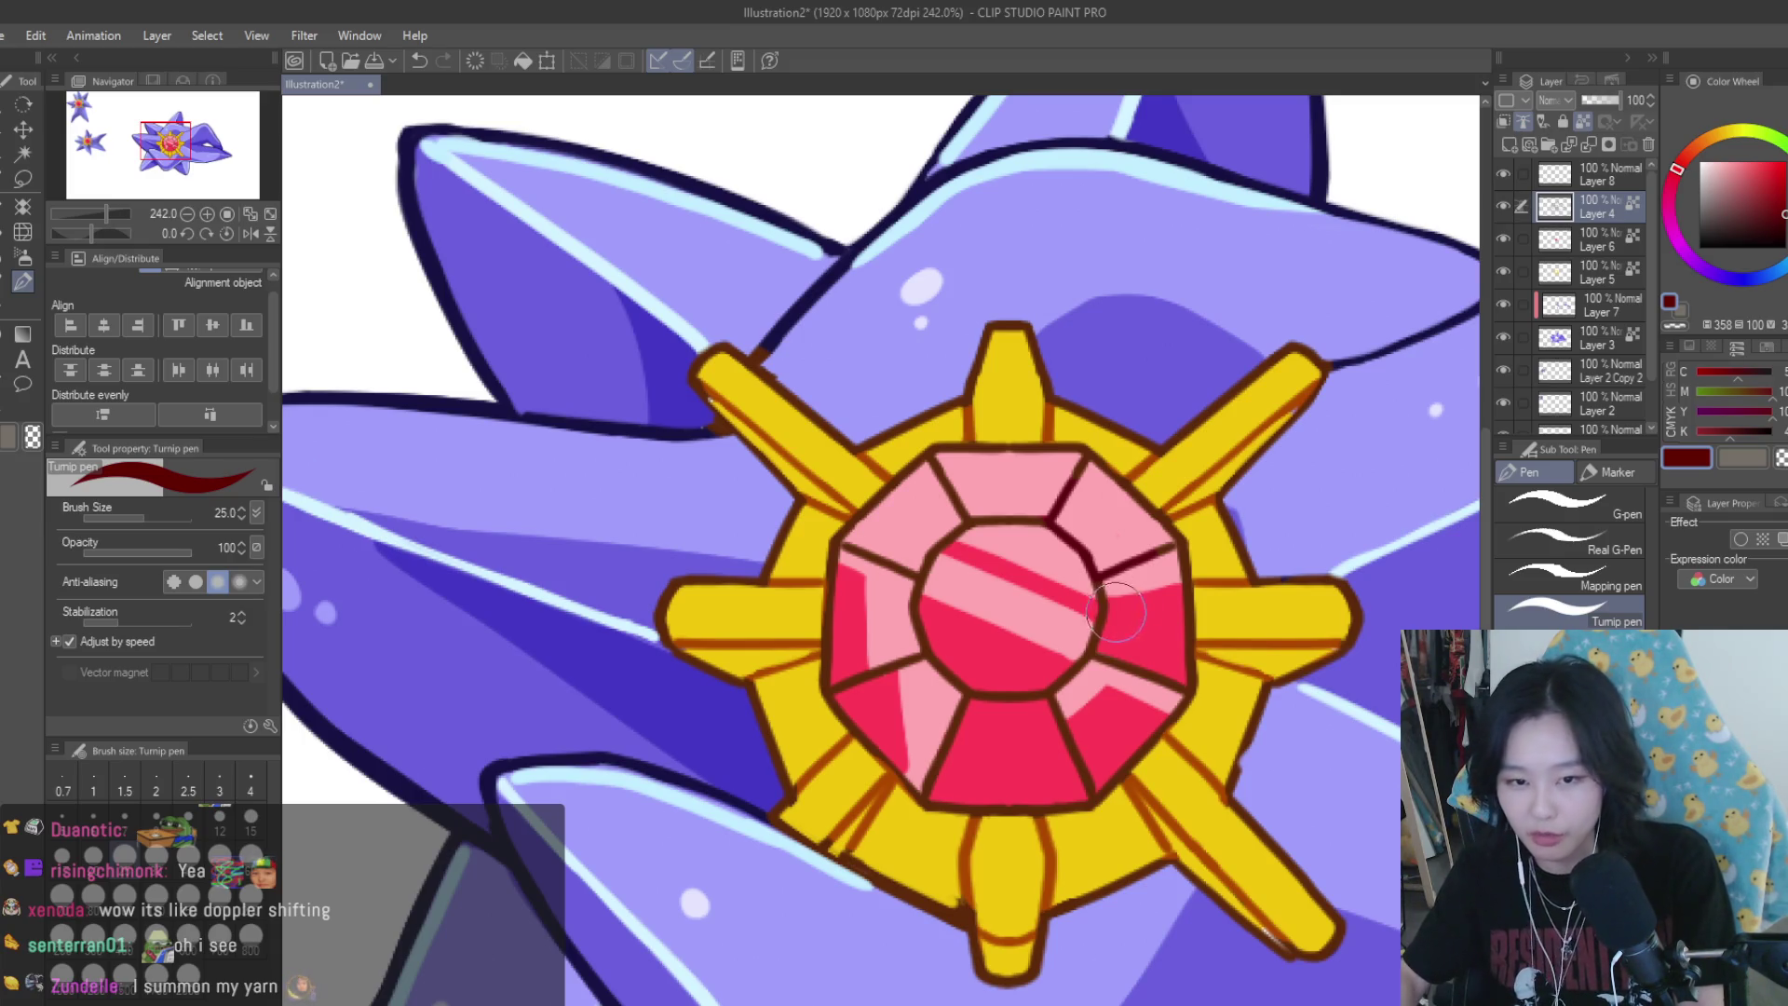
Resample the frame's orange and the gem's dark red, and undo the bright red strokes on the gem's top lines
{"action": "scroll", "coordinate": [1052, 559], "scroll_direction": "up", "scroll_amount": 2}
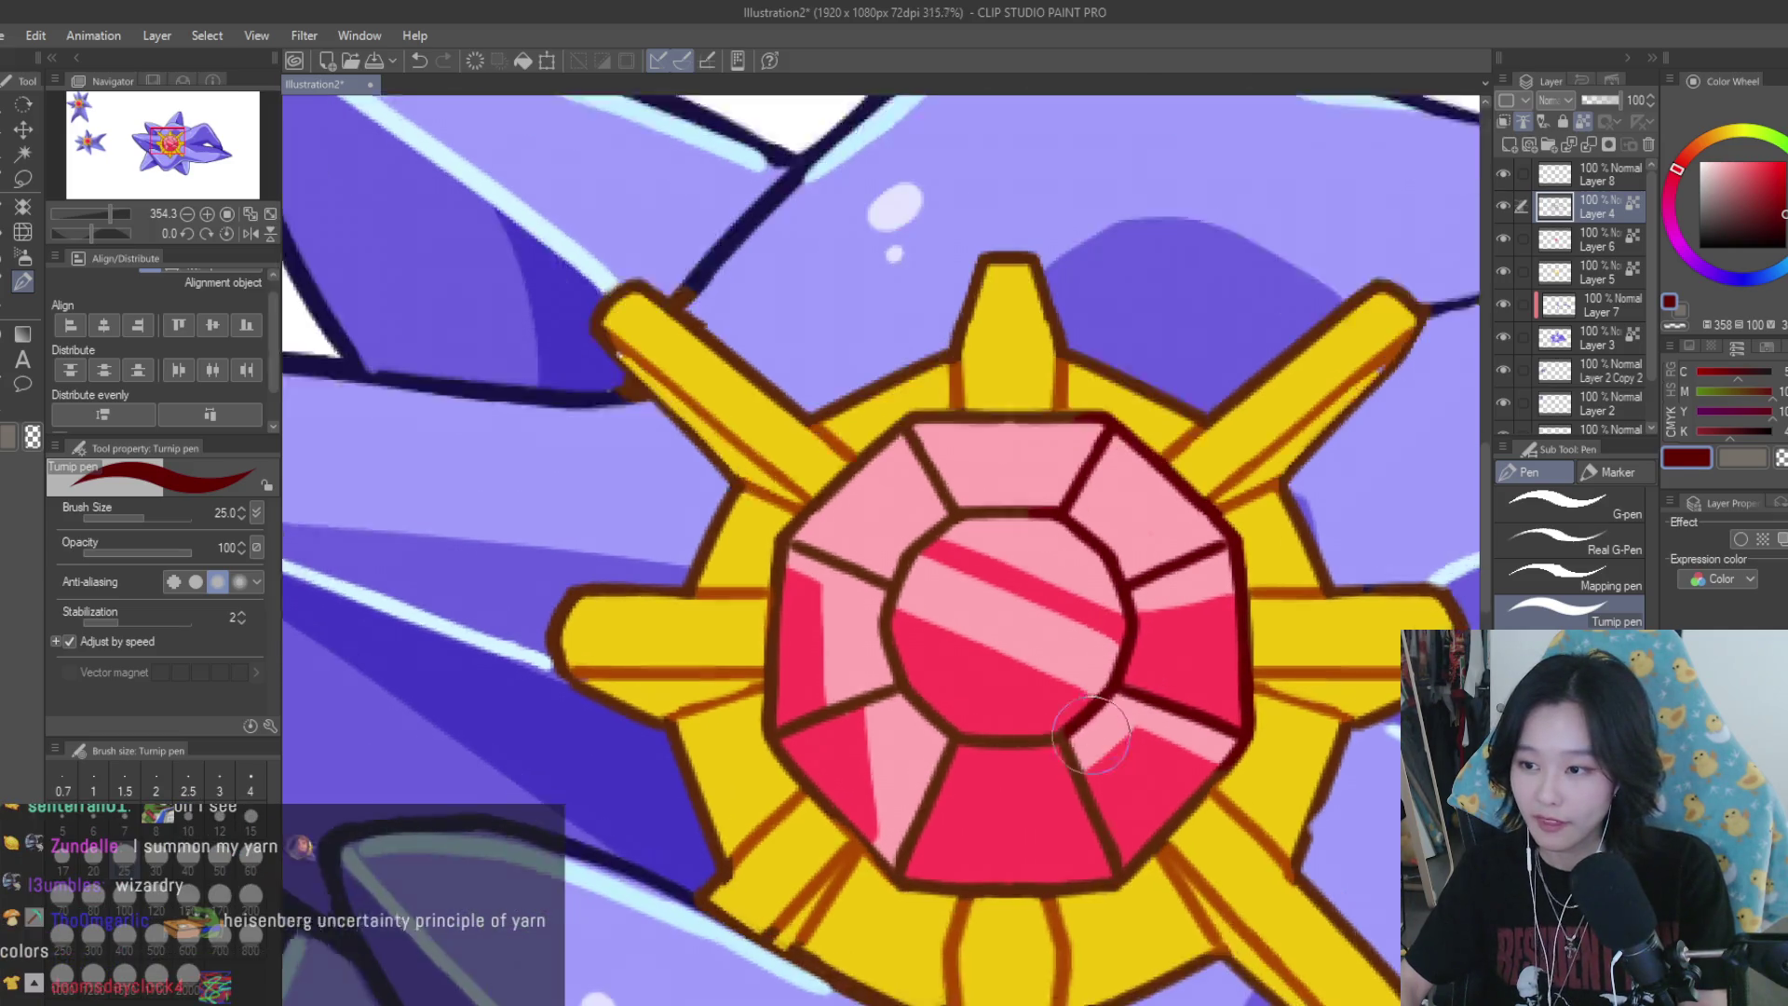
{"action": "scroll", "coordinate": [1108, 582], "scroll_direction": "down", "scroll_amount": 1}
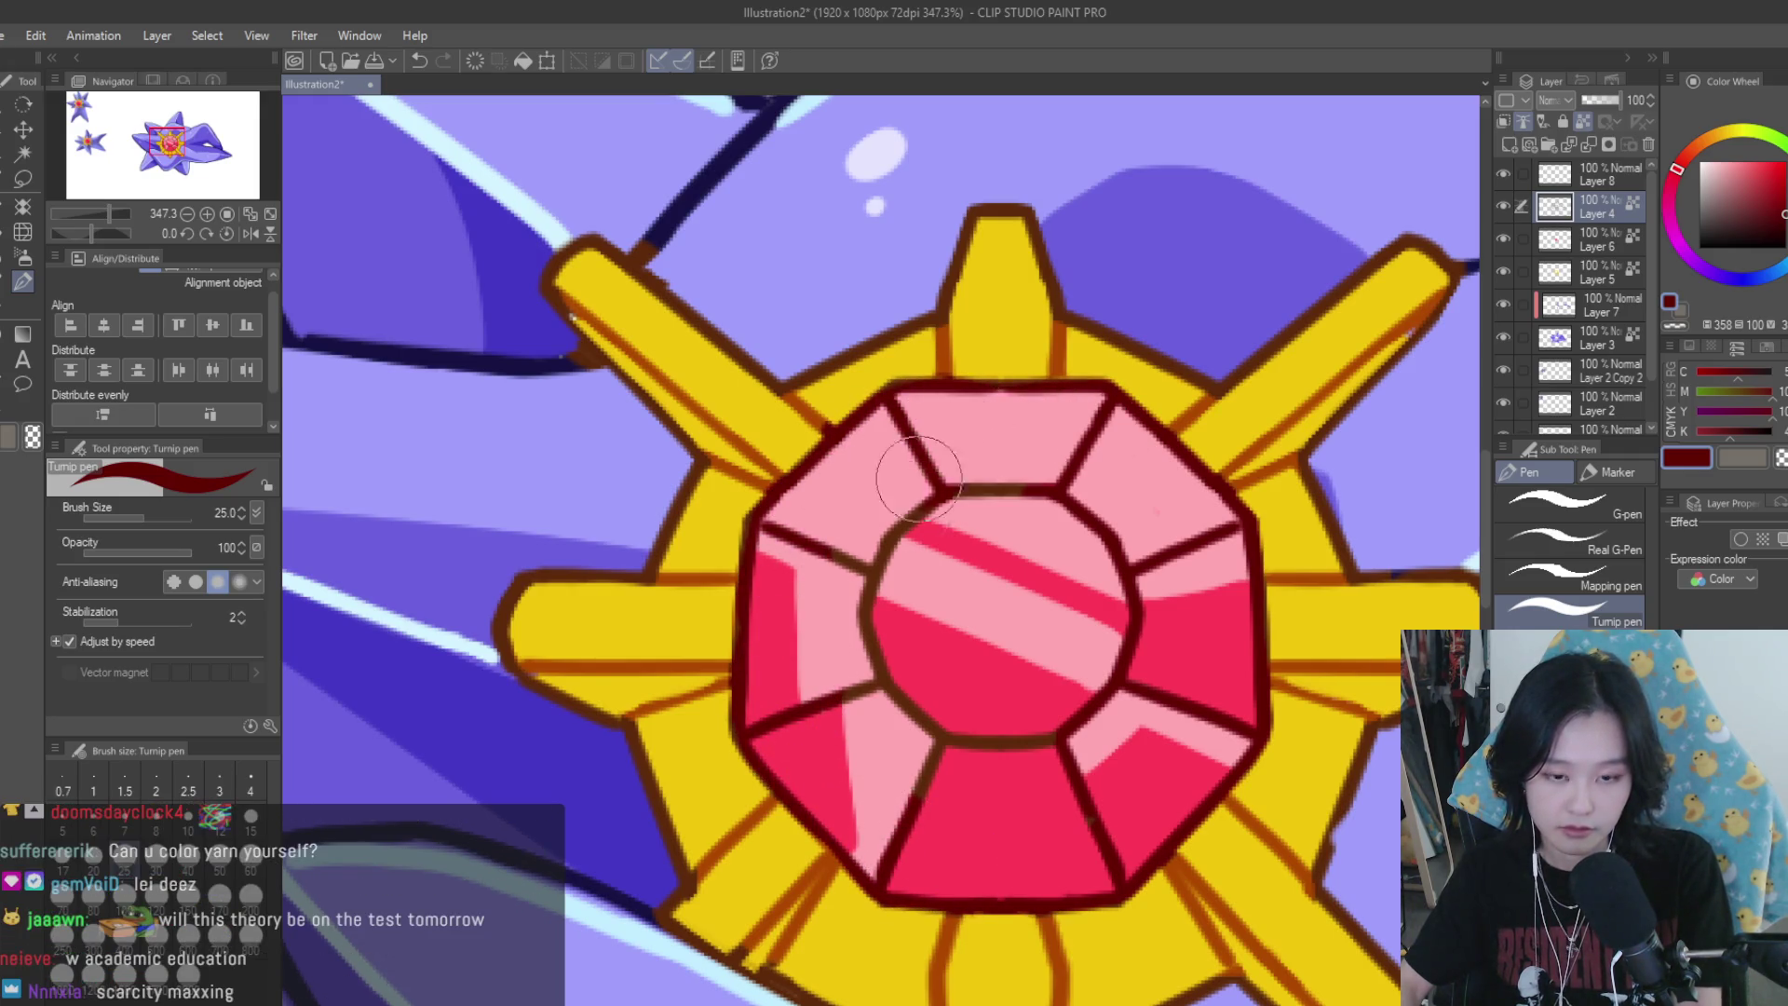
{"action": "scroll", "coordinate": [768, 510], "scroll_direction": "up", "scroll_amount": 3}
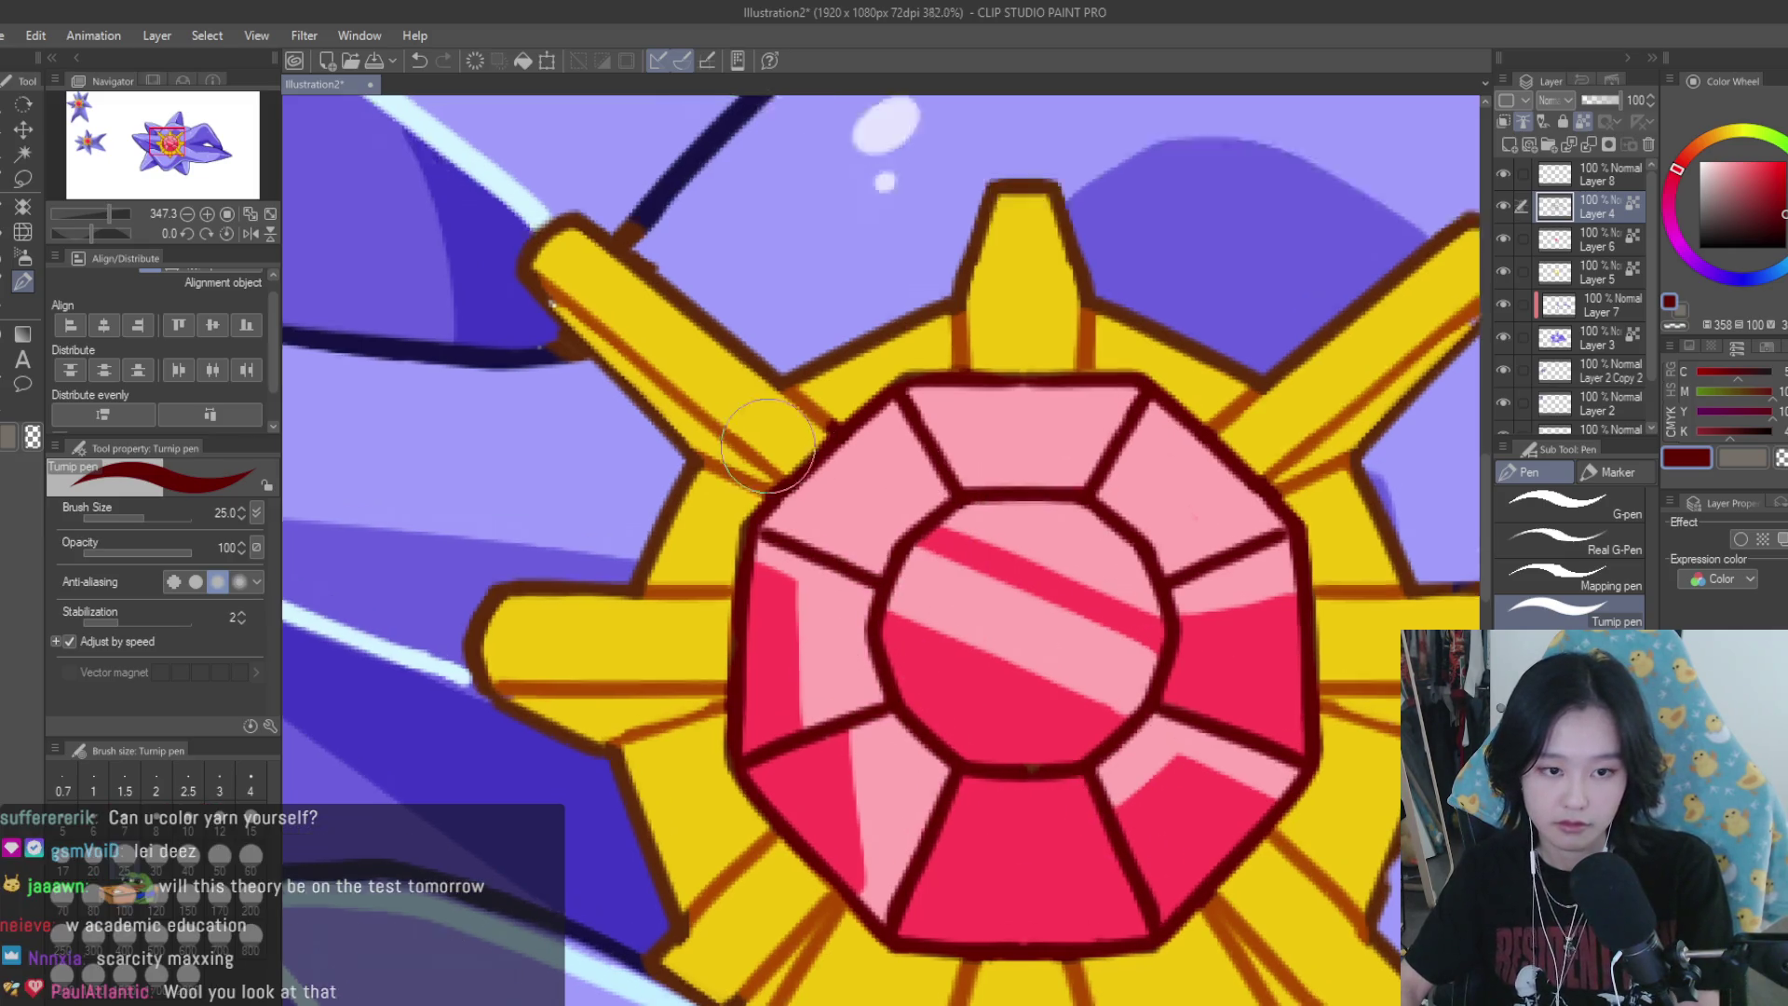
{"action": "left_click", "coordinate": [833, 410], "text": "alt"}
{"action": "scroll", "coordinate": [773, 461], "scroll_direction": "down", "scroll_amount": 2}
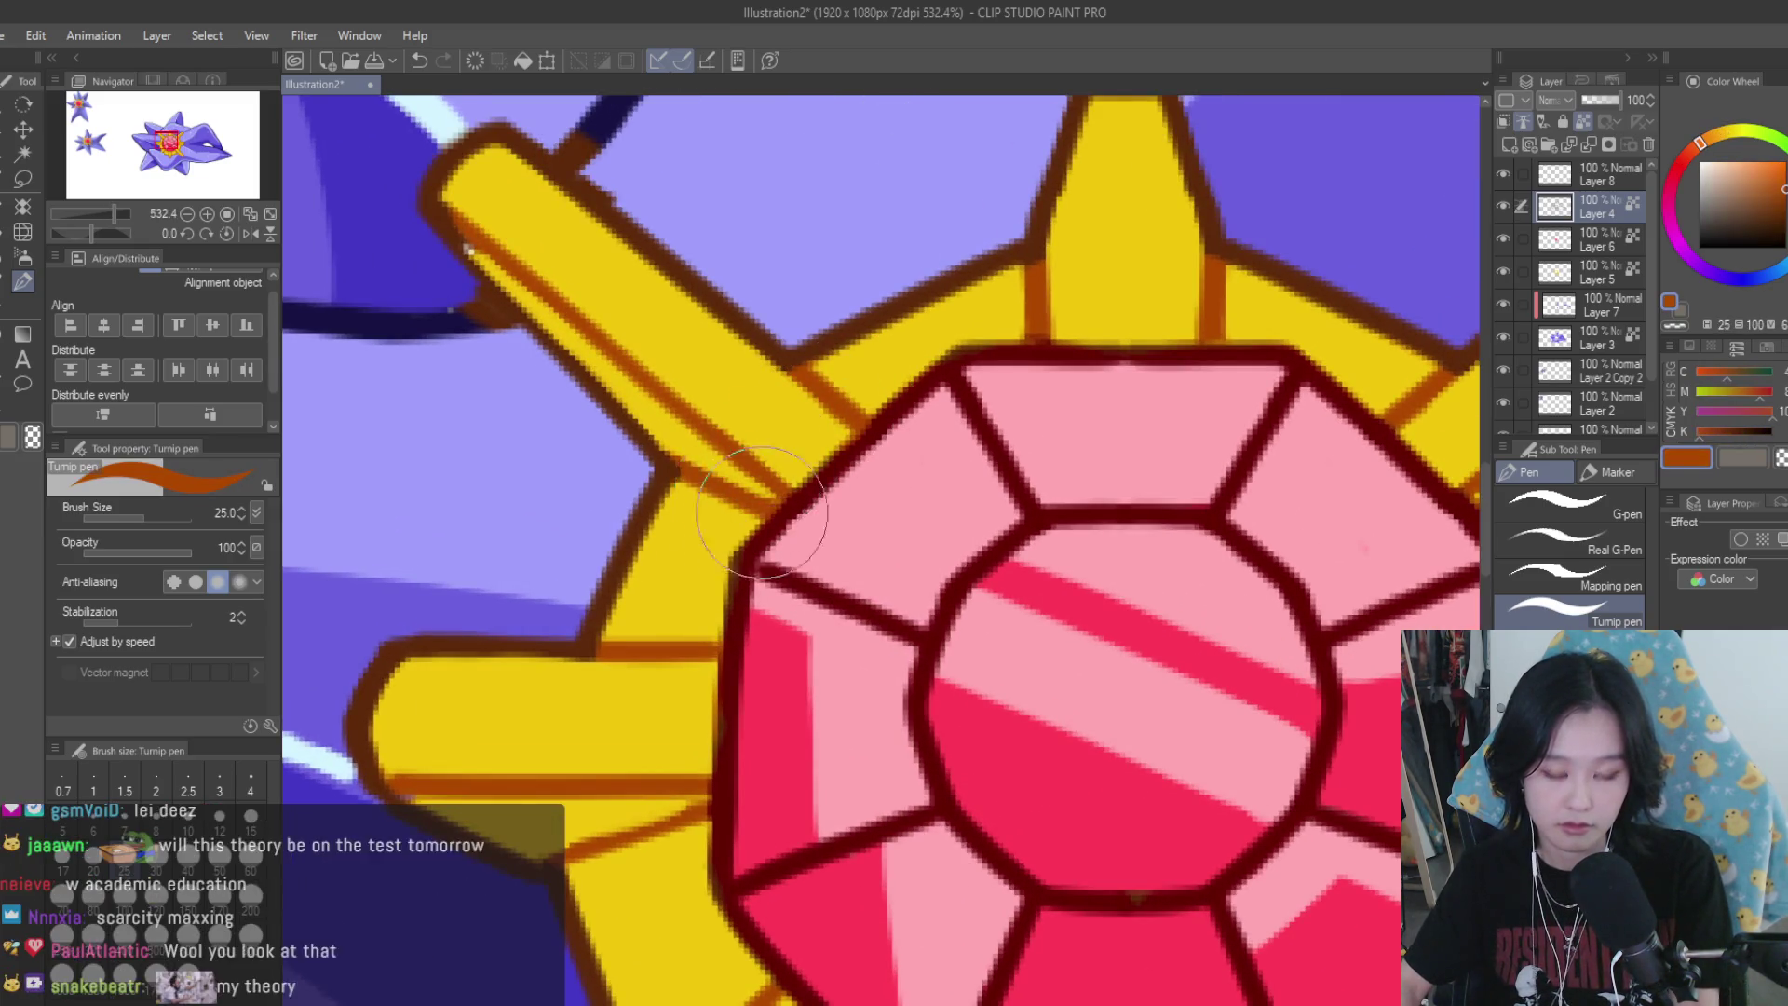
{"action": "scroll", "coordinate": [931, 559], "scroll_direction": "down", "scroll_amount": 3}
{"action": "scroll", "coordinate": [1071, 634], "scroll_direction": "down", "scroll_amount": 3}
{"action": "scroll", "coordinate": [1237, 674], "scroll_direction": "down", "scroll_amount": 2}
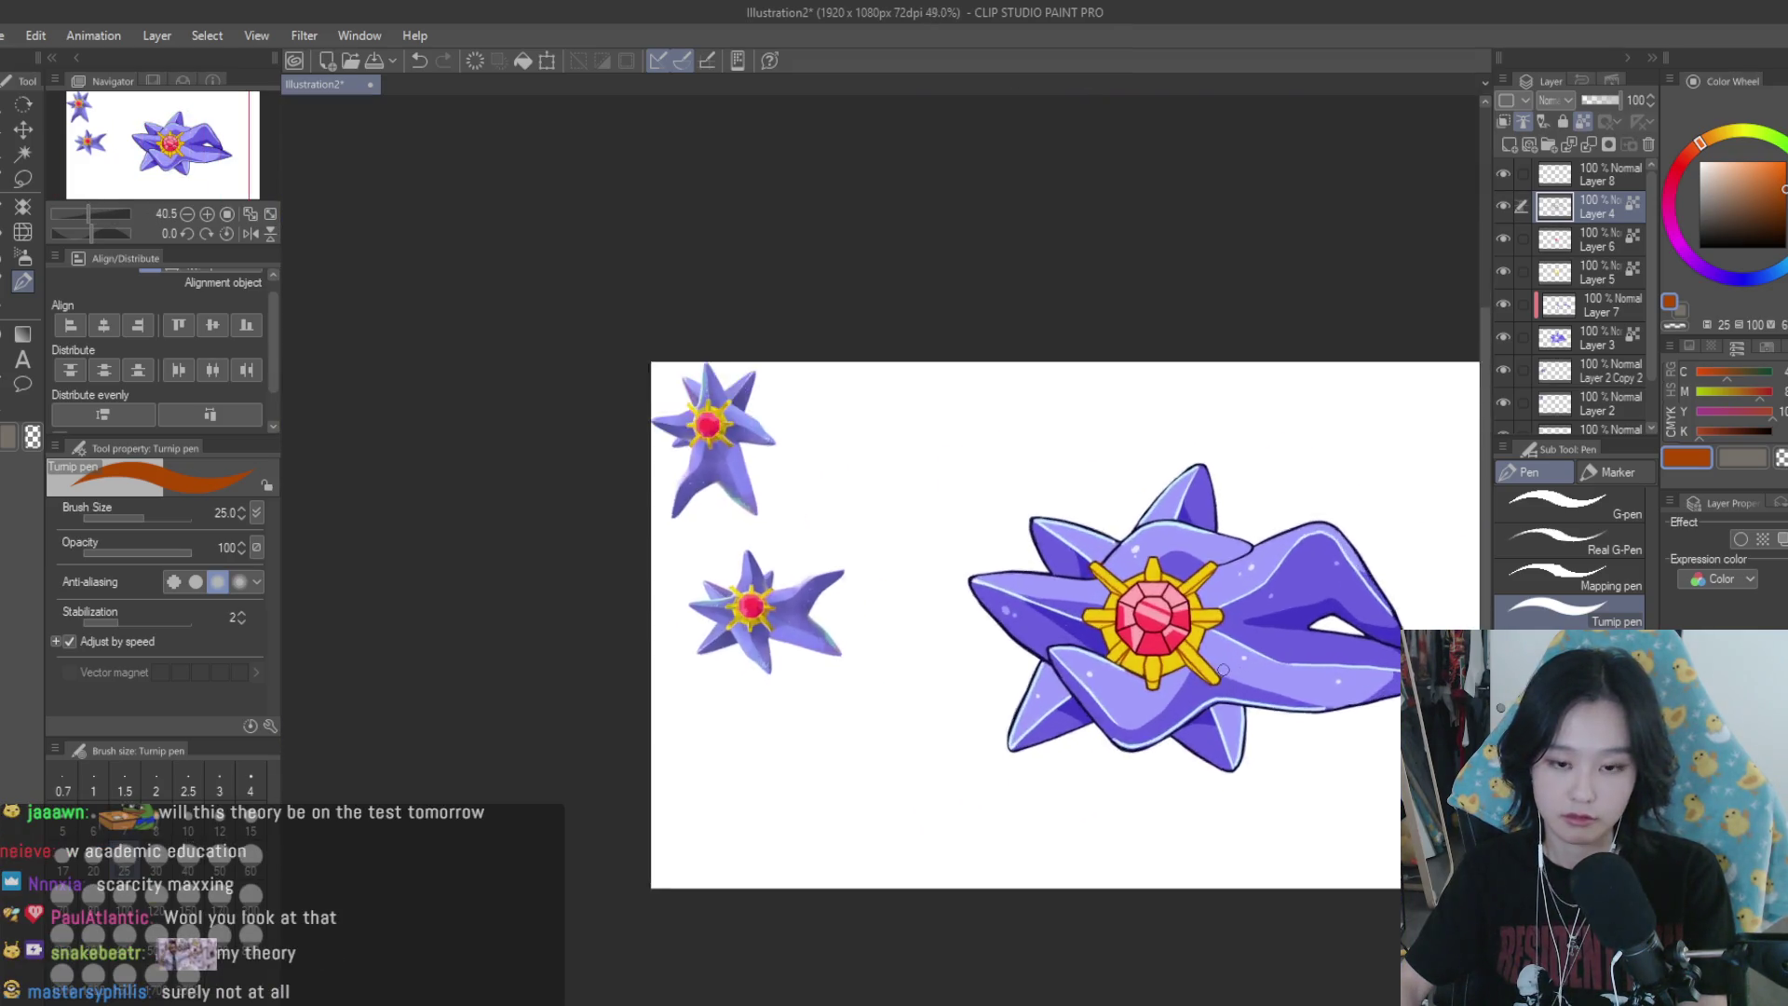
{"action": "scroll", "coordinate": [1211, 652], "scroll_direction": "up", "scroll_amount": 3}
{"action": "scroll", "coordinate": [1155, 620], "scroll_direction": "up", "scroll_amount": 2}
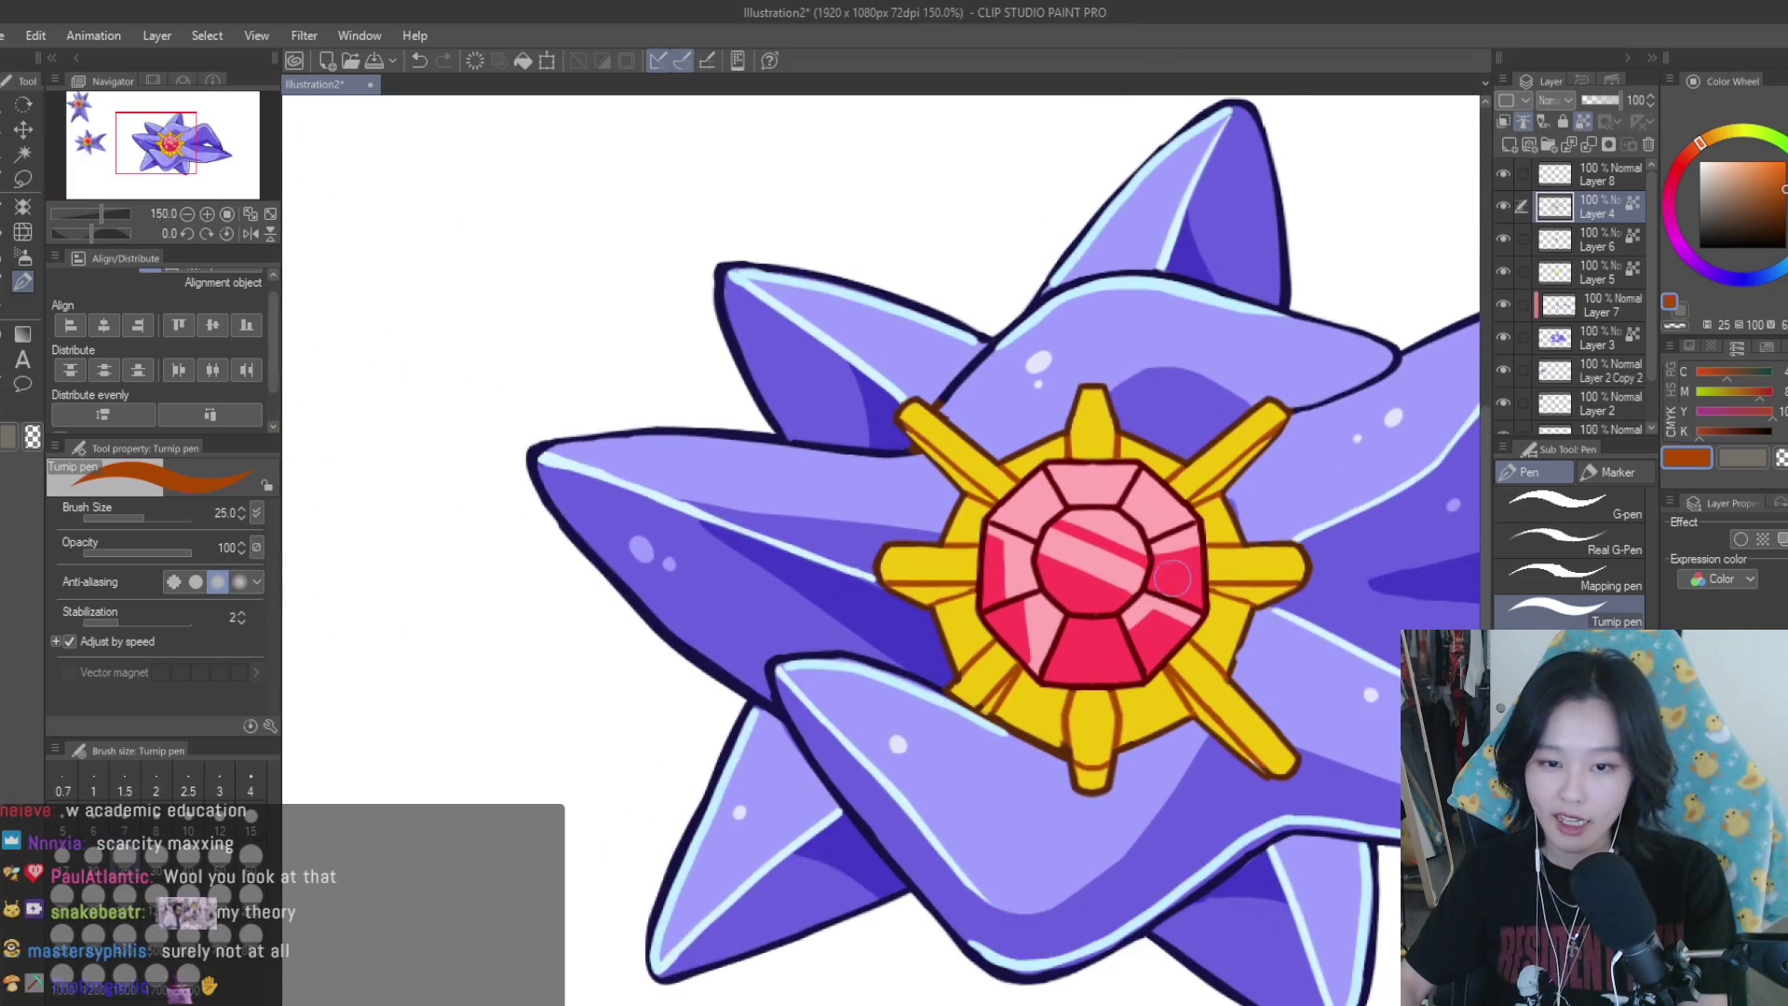
{"action": "left_click", "coordinate": [1154, 619], "text": "alt"}
{"action": "scroll", "coordinate": [1087, 528], "scroll_direction": "up", "scroll_amount": 2}
{"action": "scroll", "coordinate": [1088, 529], "scroll_direction": "up", "scroll_amount": 1}
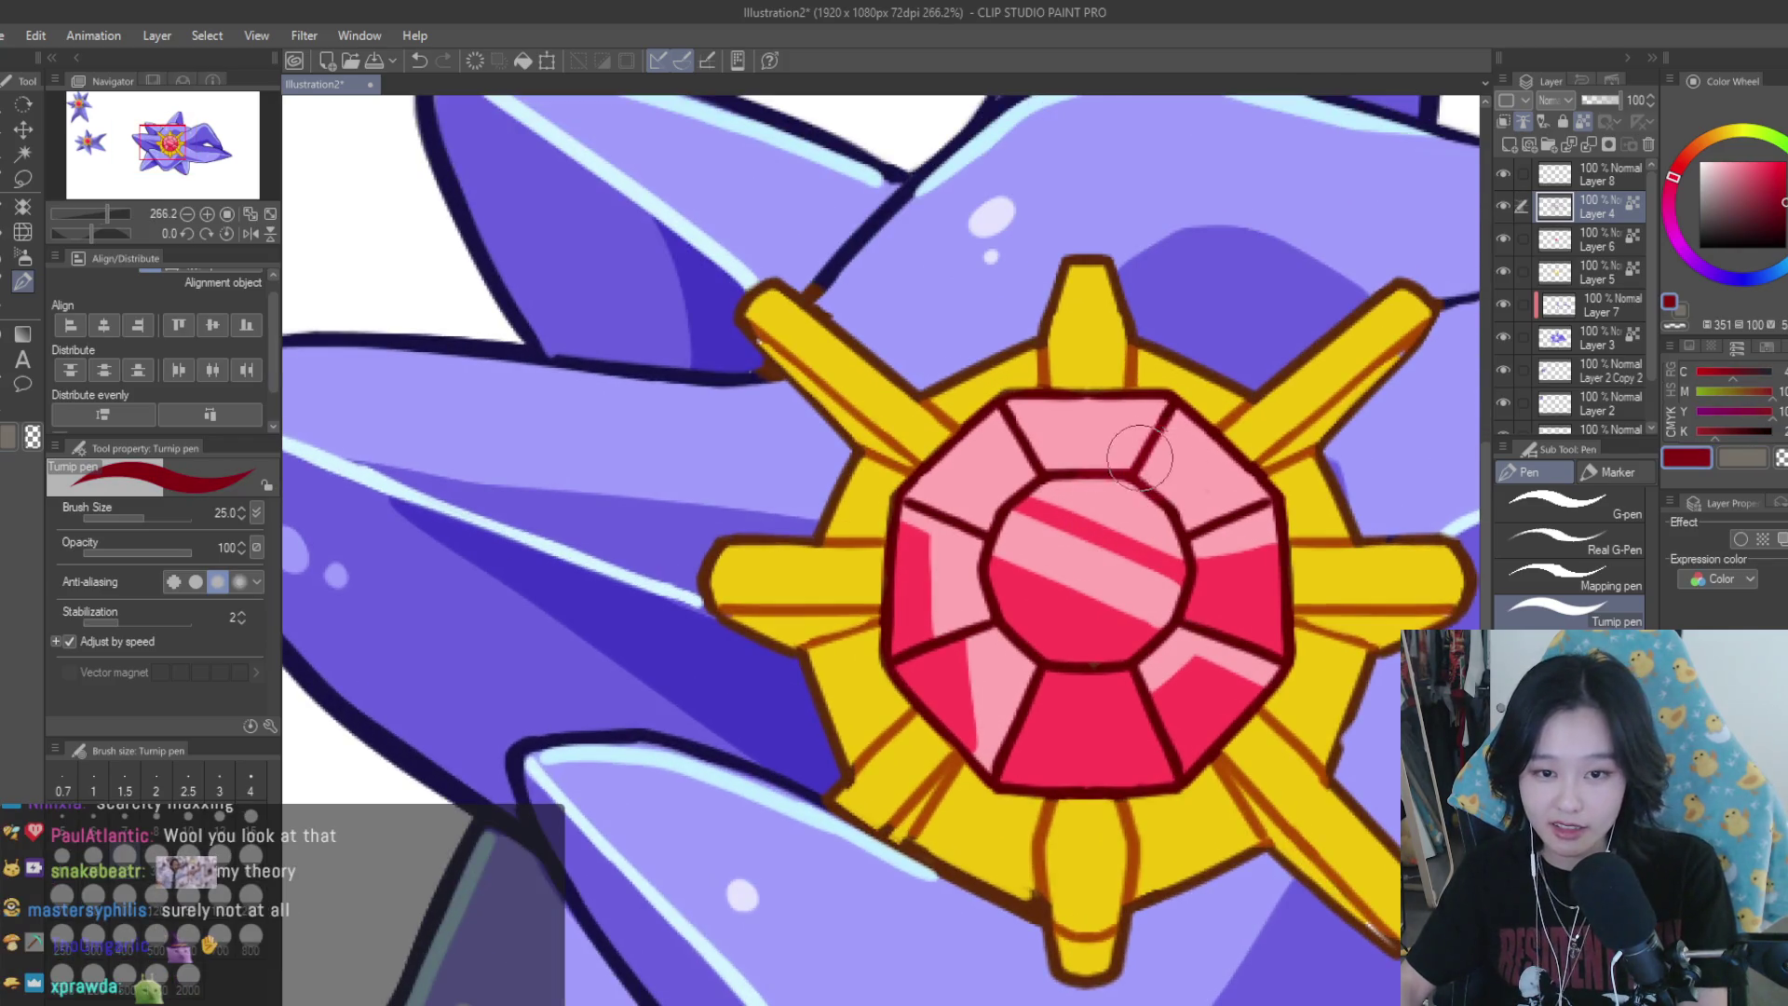
{"action": "scroll", "coordinate": [1144, 470], "scroll_direction": "up", "scroll_amount": 2}
{"action": "key", "text": "ctrl+z"}
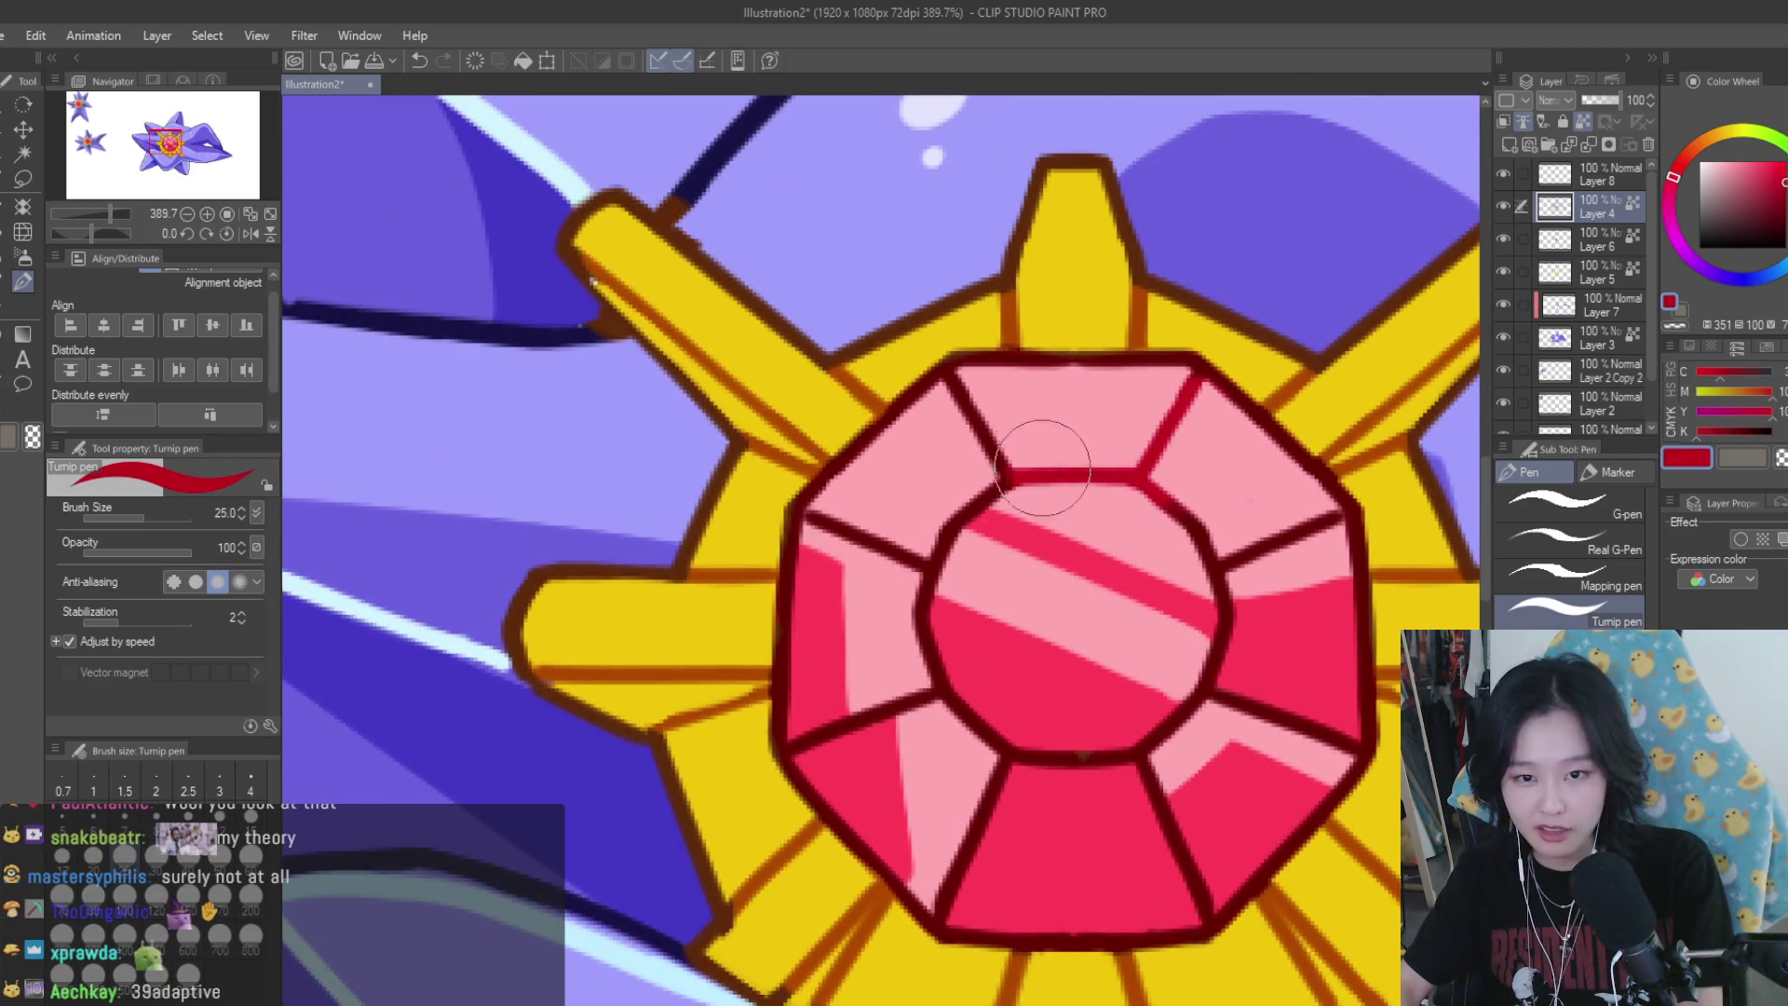
Brighten the dark maroon to red and redraw the gem's upper-left facet line
{"action": "left_click", "coordinate": [1780, 208]}
{"action": "left_click", "coordinate": [1784, 187]}
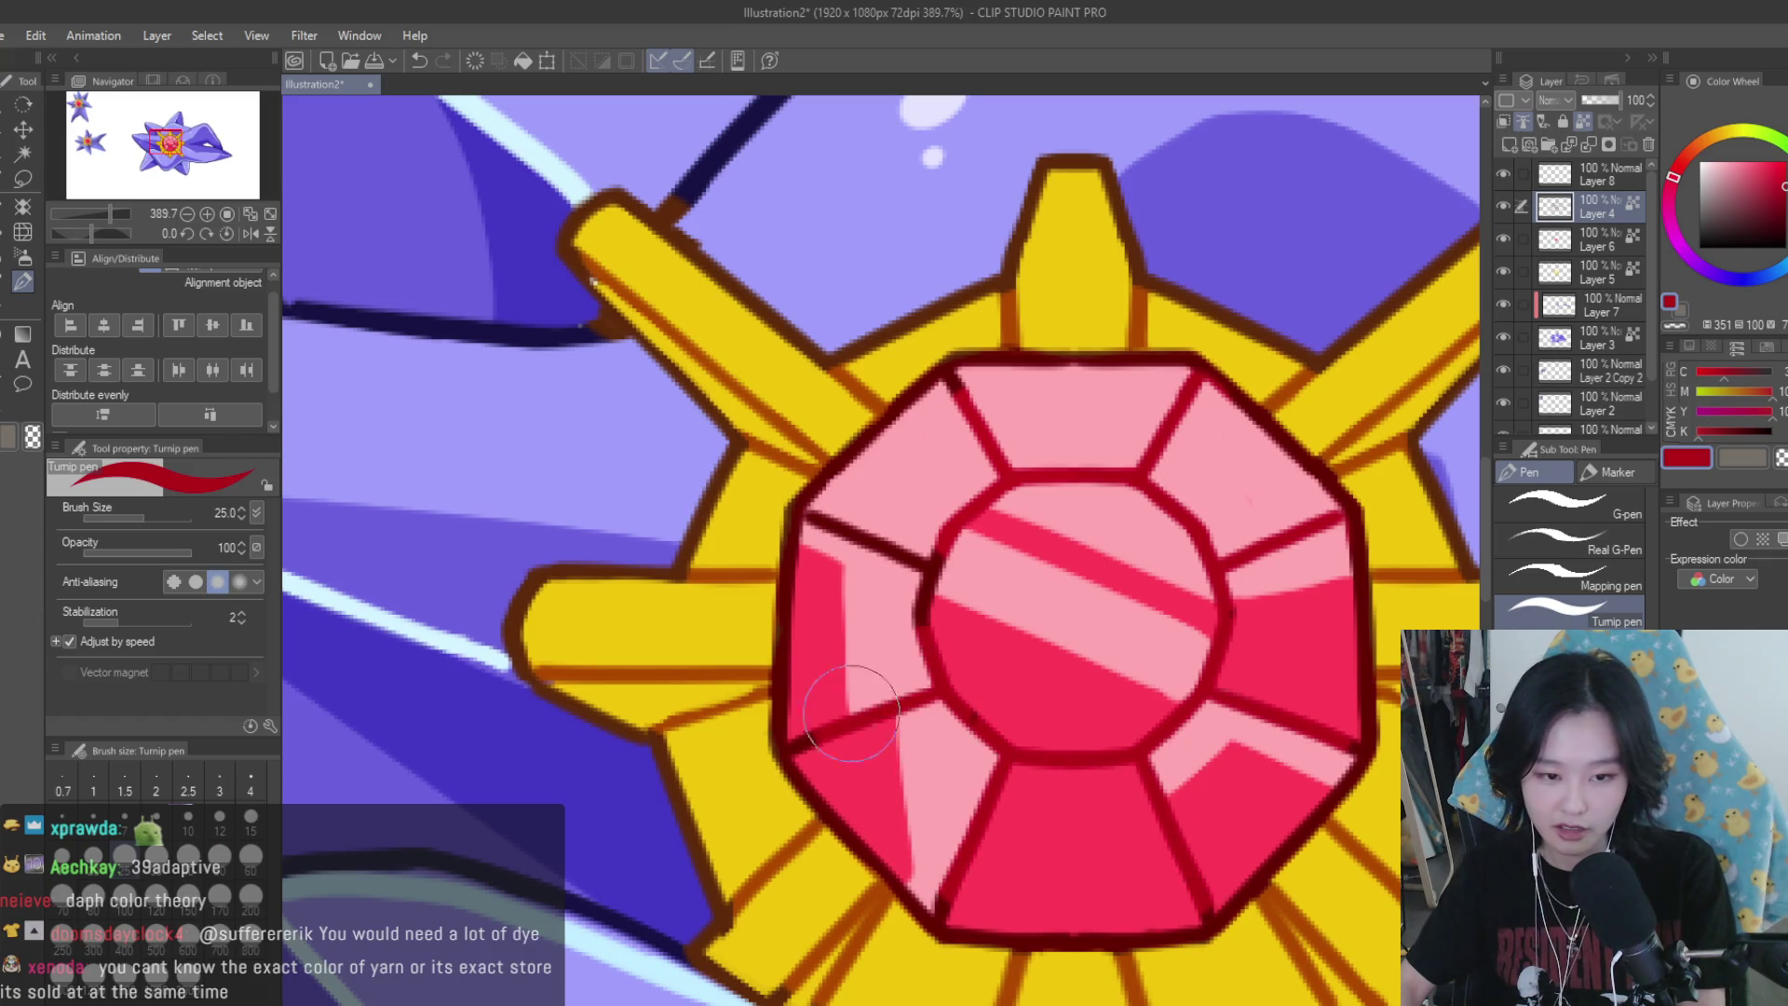
{"action": "left_click_drag", "start_coordinate": [927, 559], "coordinate": [808, 515]}
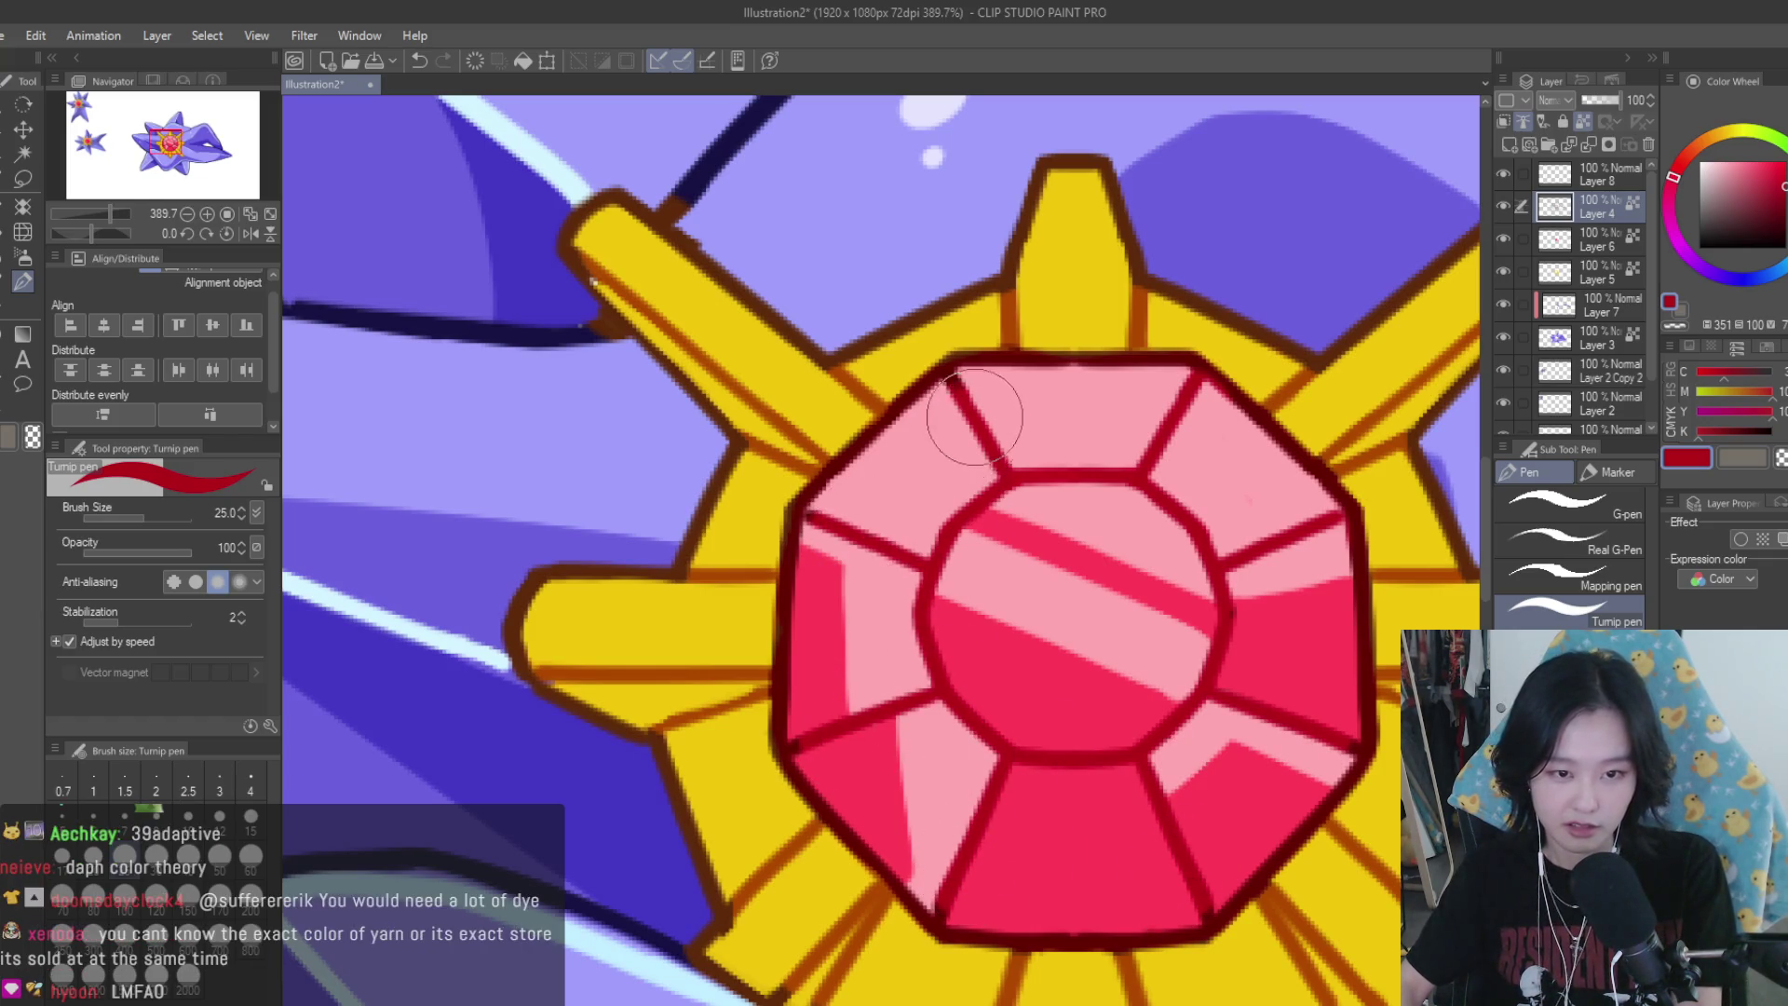
{"action": "scroll", "coordinate": [1262, 662], "scroll_direction": "down", "scroll_amount": 10}
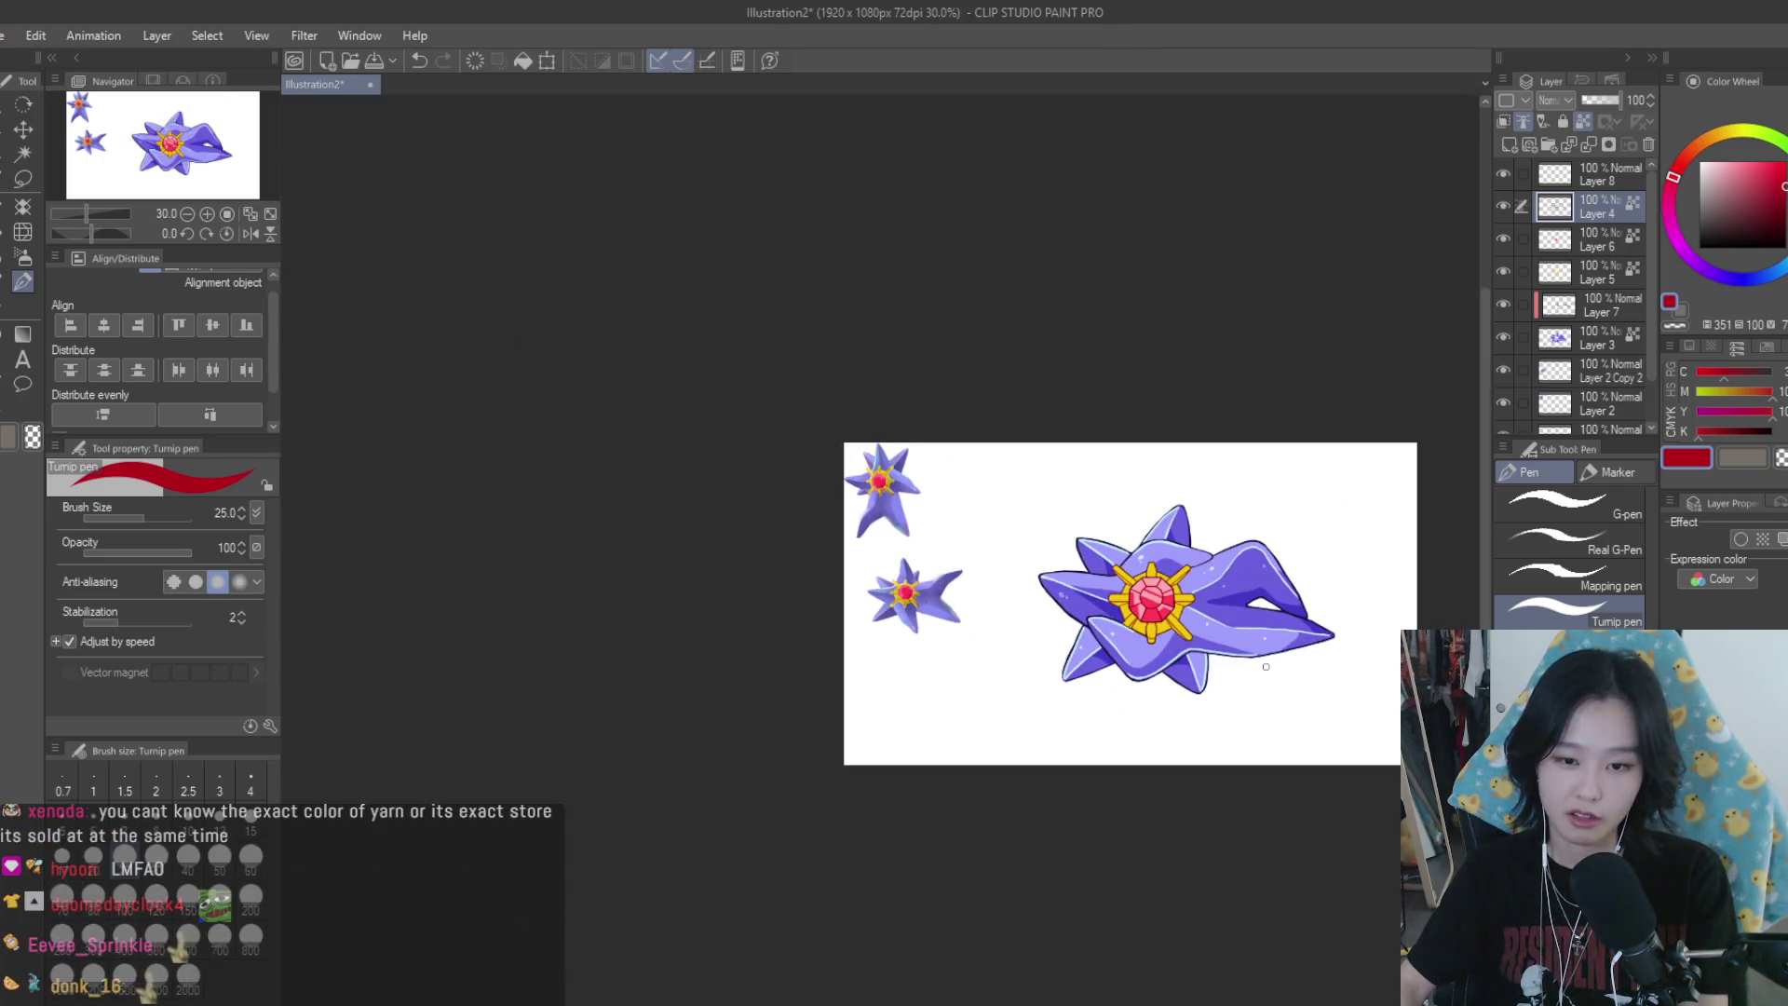
{"action": "scroll", "coordinate": [1262, 663], "scroll_direction": "up", "scroll_amount": 2}
Create Layer 9 above Layer 8 and set the drawing colour to black
{"action": "scroll", "coordinate": [1304, 634], "scroll_direction": "up", "scroll_amount": 1}
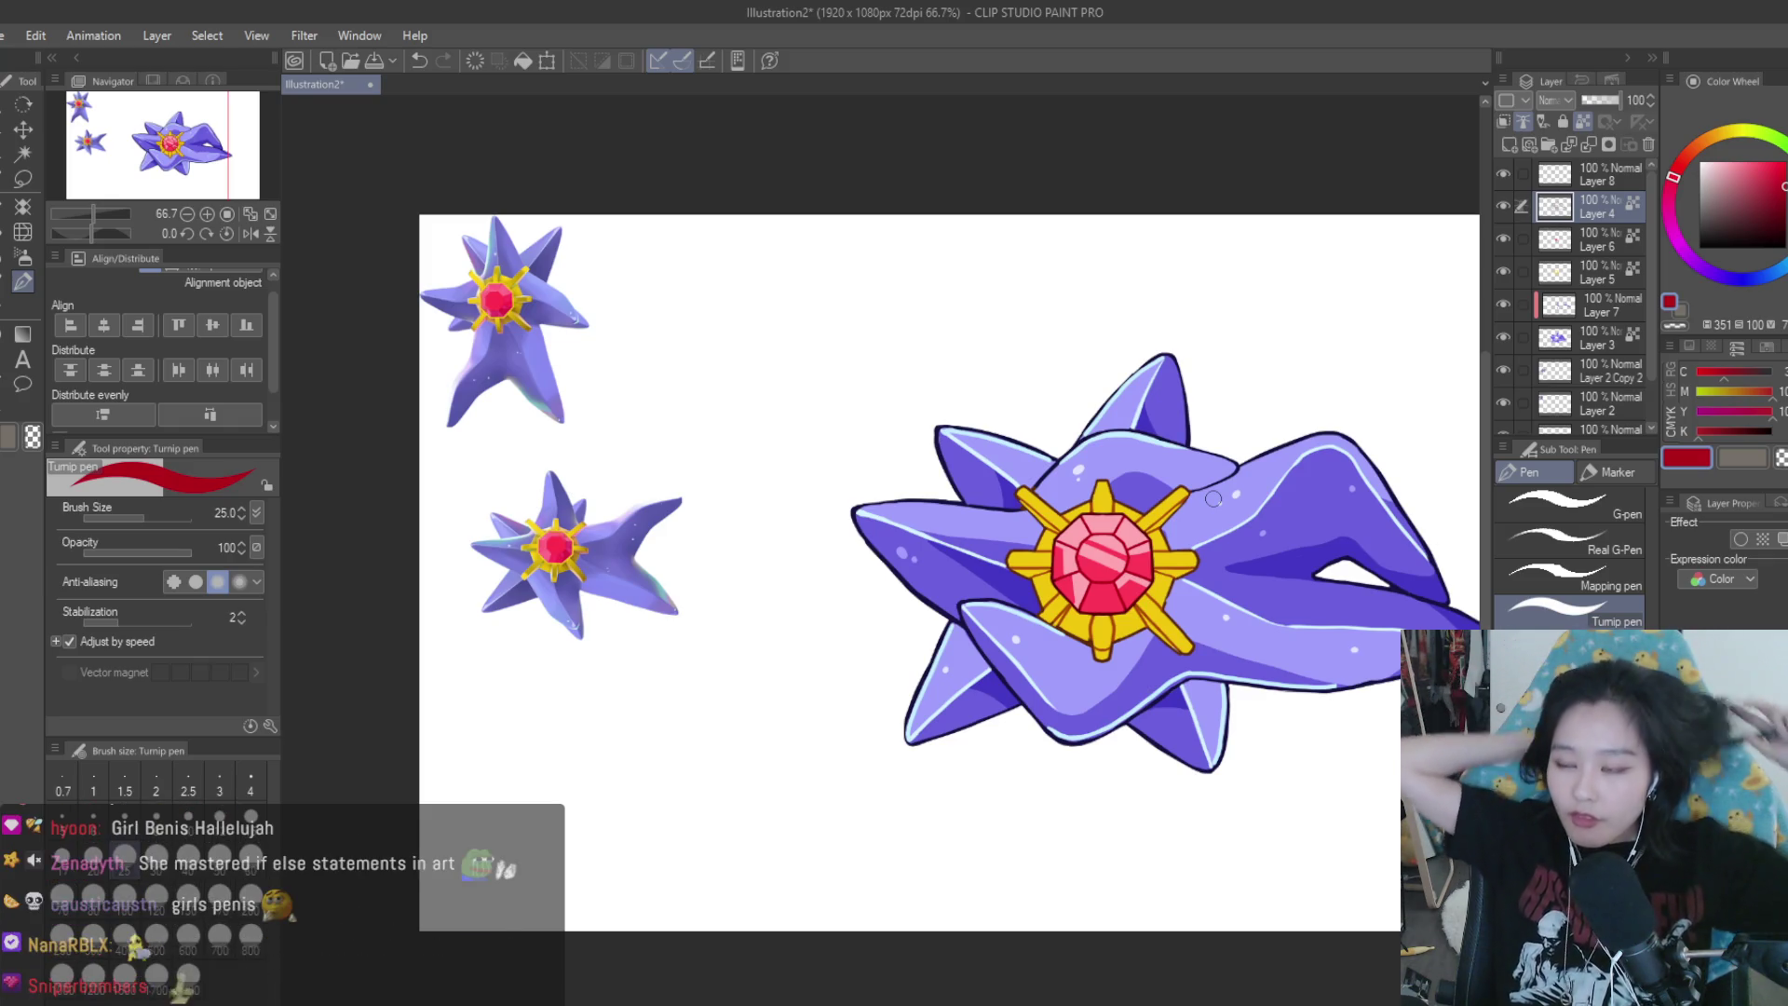
{"action": "scroll", "coordinate": [1269, 560], "scroll_direction": "down", "scroll_amount": 2}
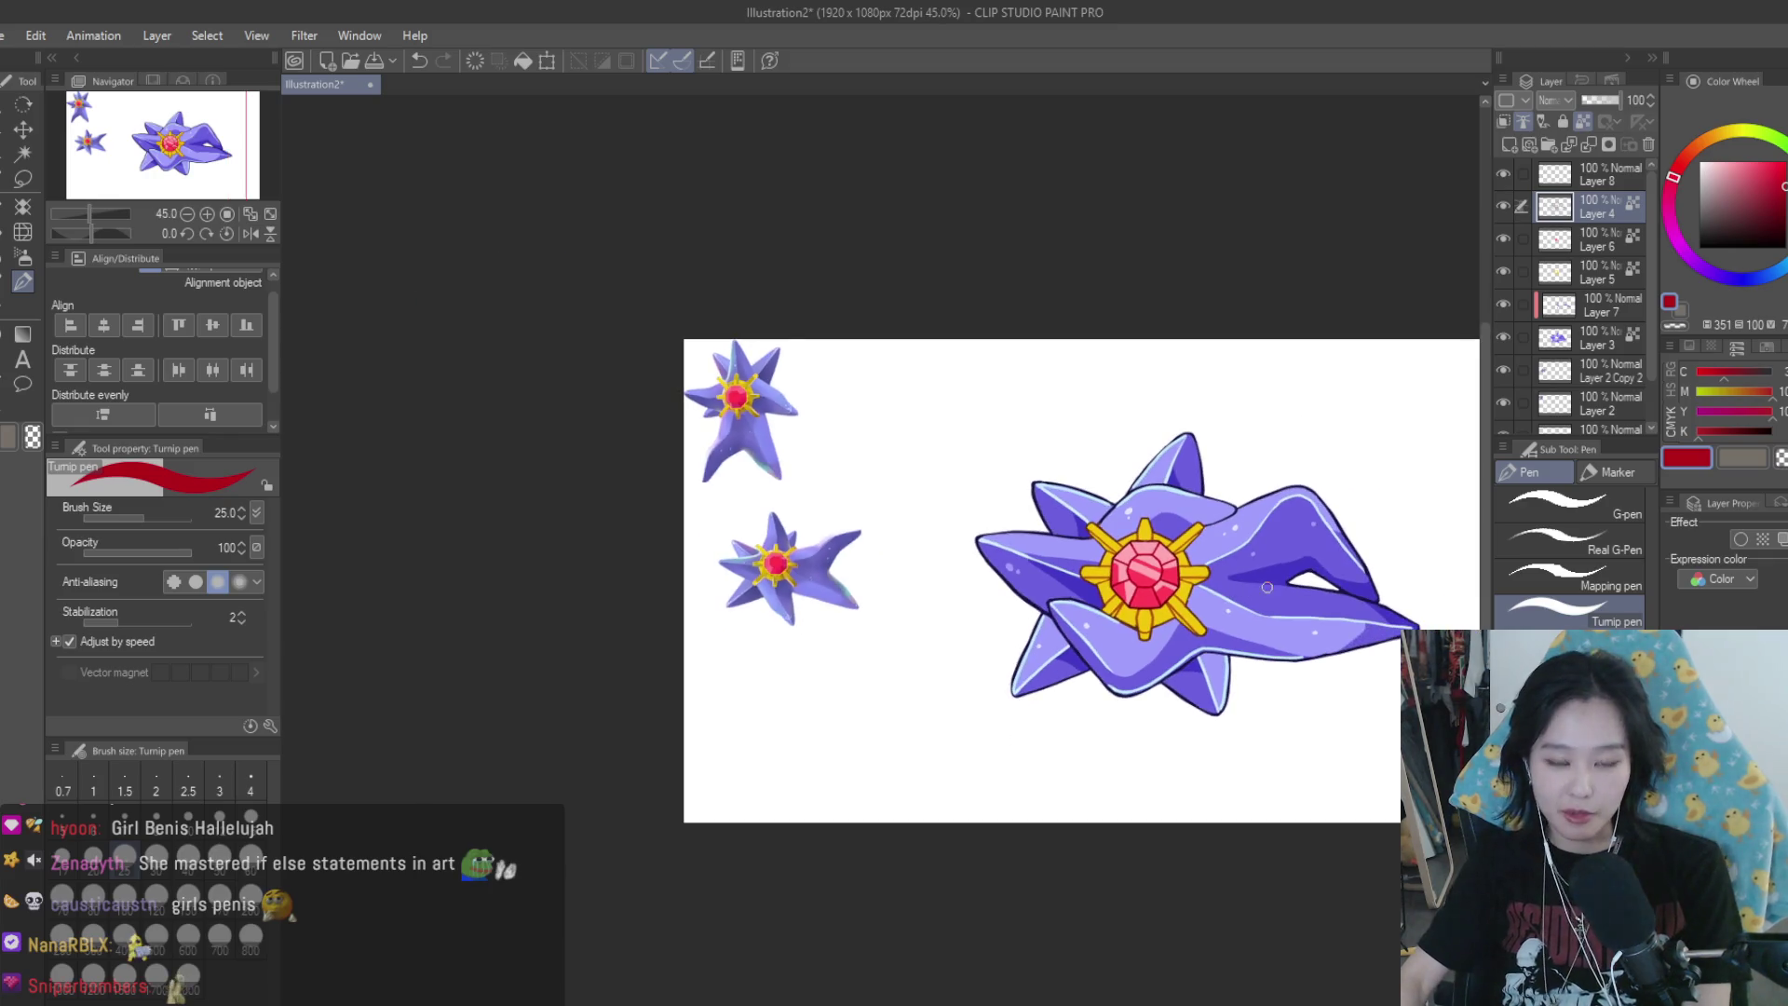
{"action": "scroll", "coordinate": [950, 355], "scroll_direction": "up", "scroll_amount": 1}
{"action": "left_click", "coordinate": [1555, 174]}
{"action": "left_click", "coordinate": [1508, 147]}
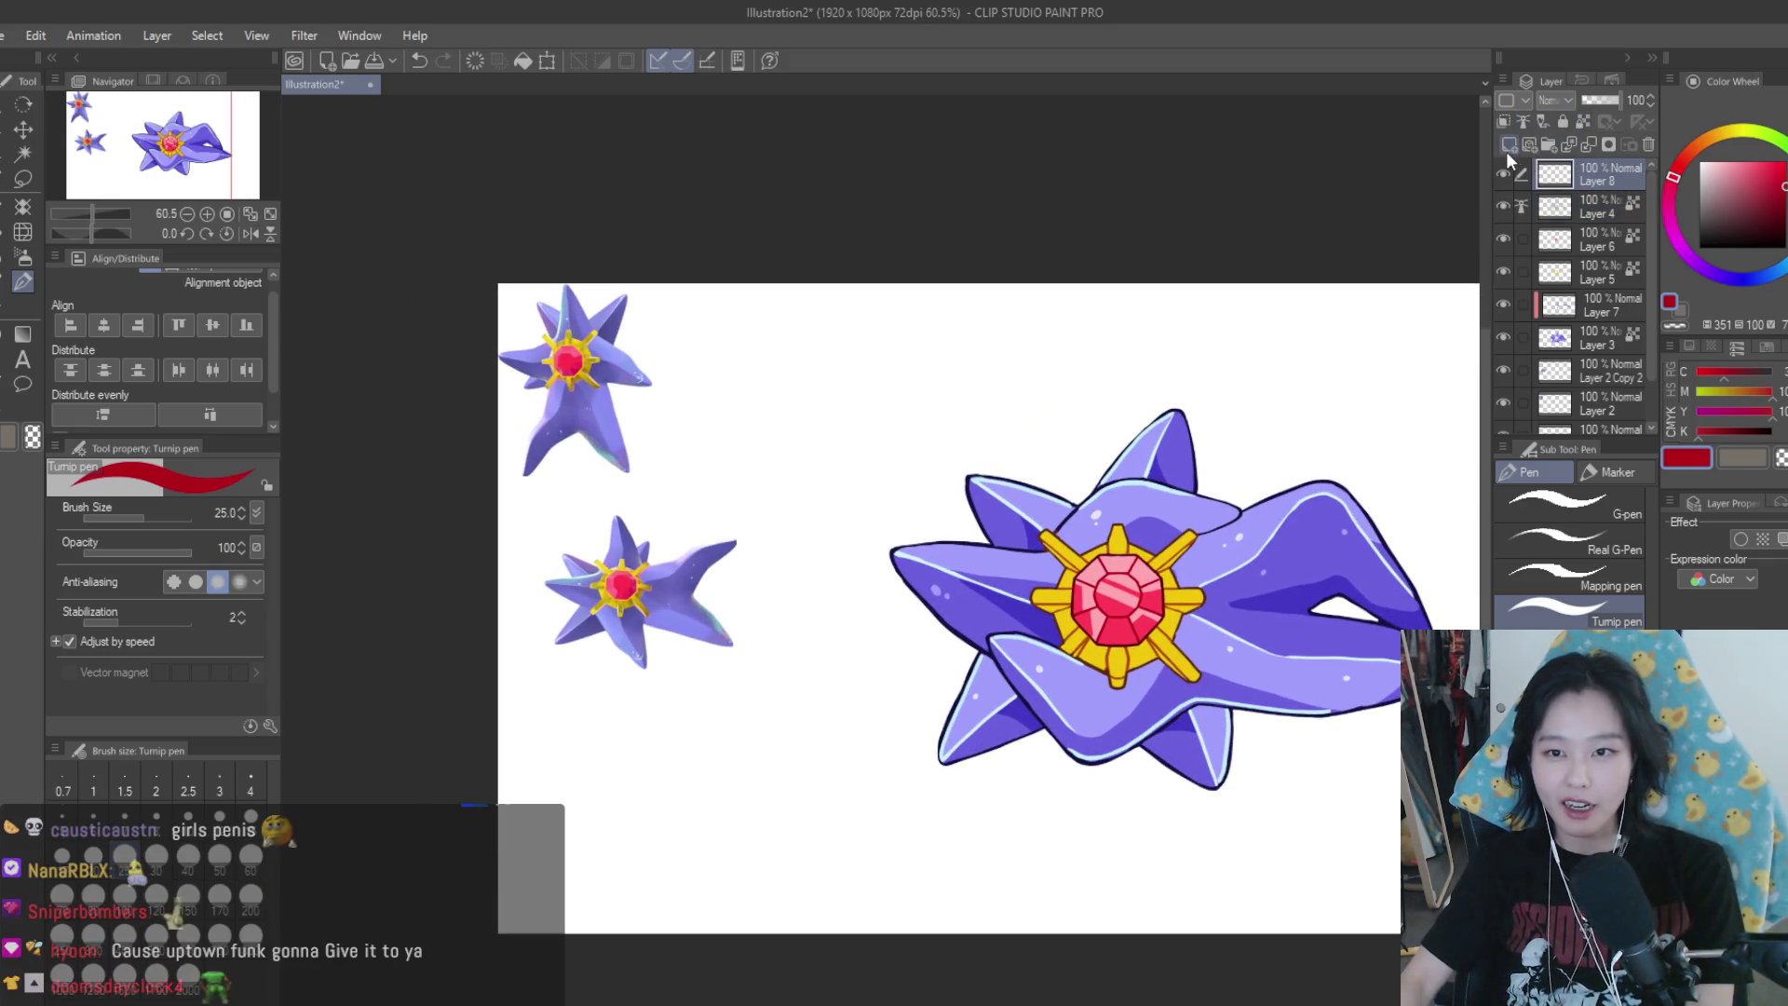
{"action": "left_click", "coordinate": [1699, 248]}
{"action": "scroll", "coordinate": [1116, 457], "scroll_direction": "up", "scroll_amount": 1}
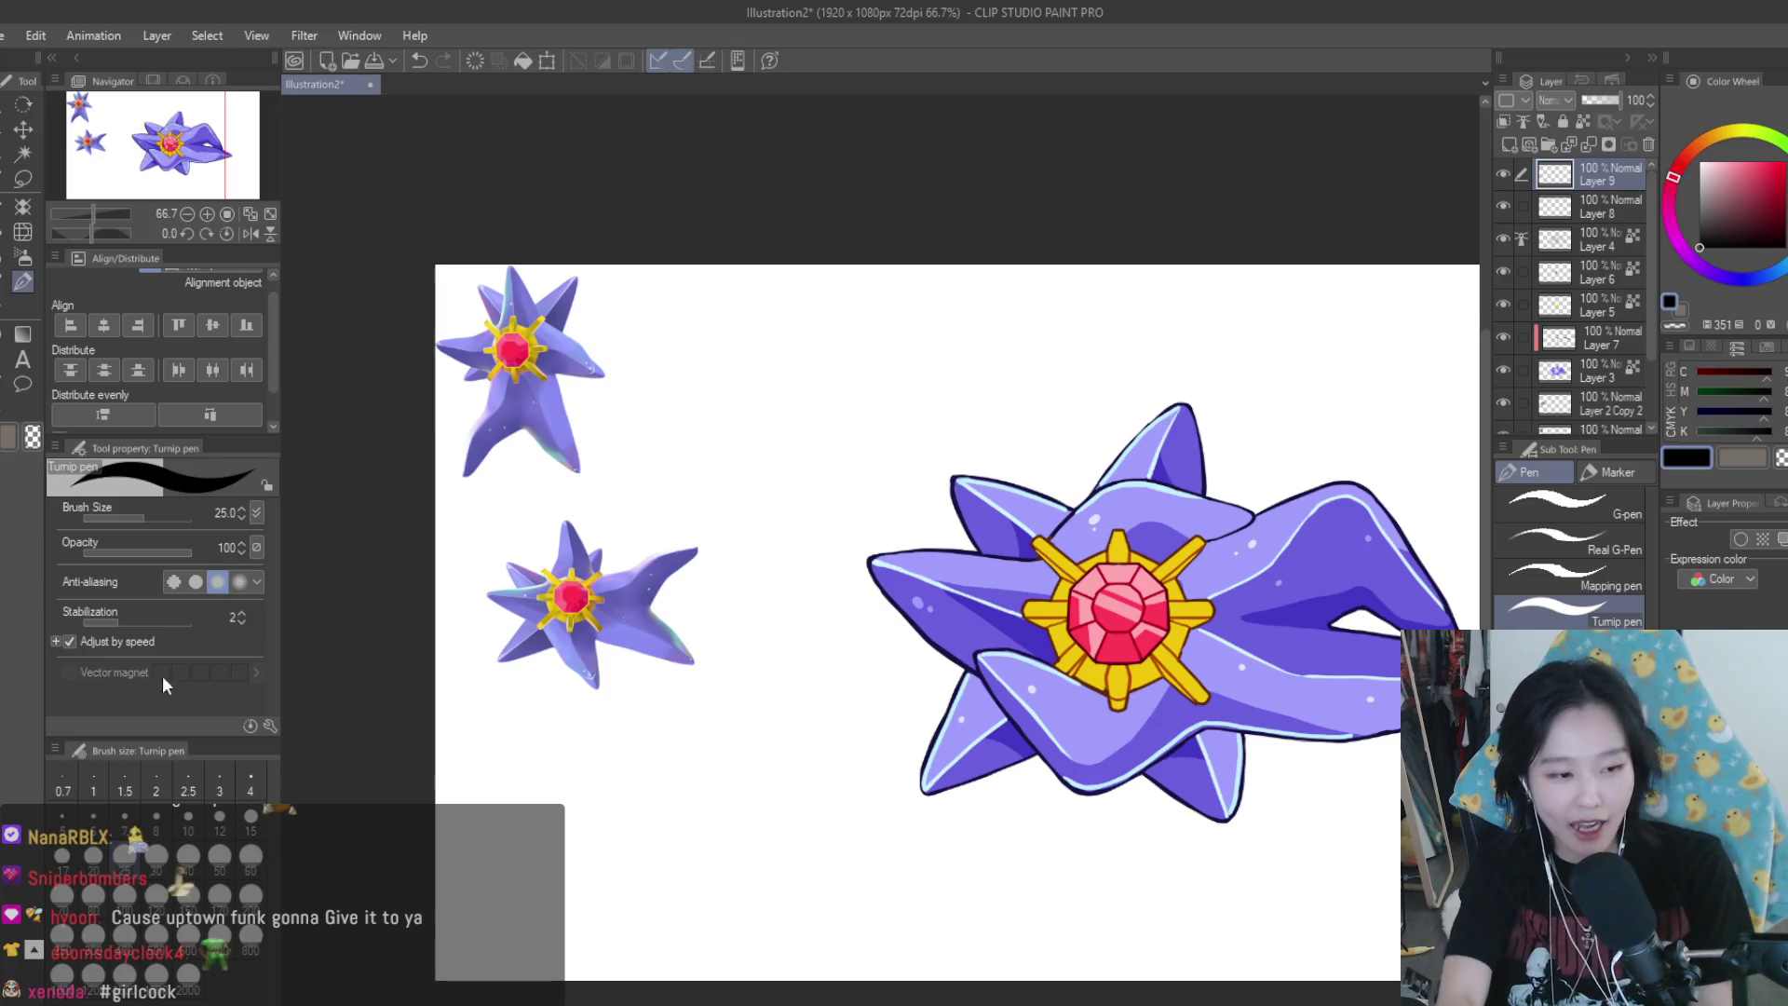
At pen size 6, handwrite the note 'Let x be the speed of the' on Layer 9
{"action": "left_click", "coordinate": [93, 817]}
{"action": "scroll", "coordinate": [816, 423], "scroll_direction": "up", "scroll_amount": 1}
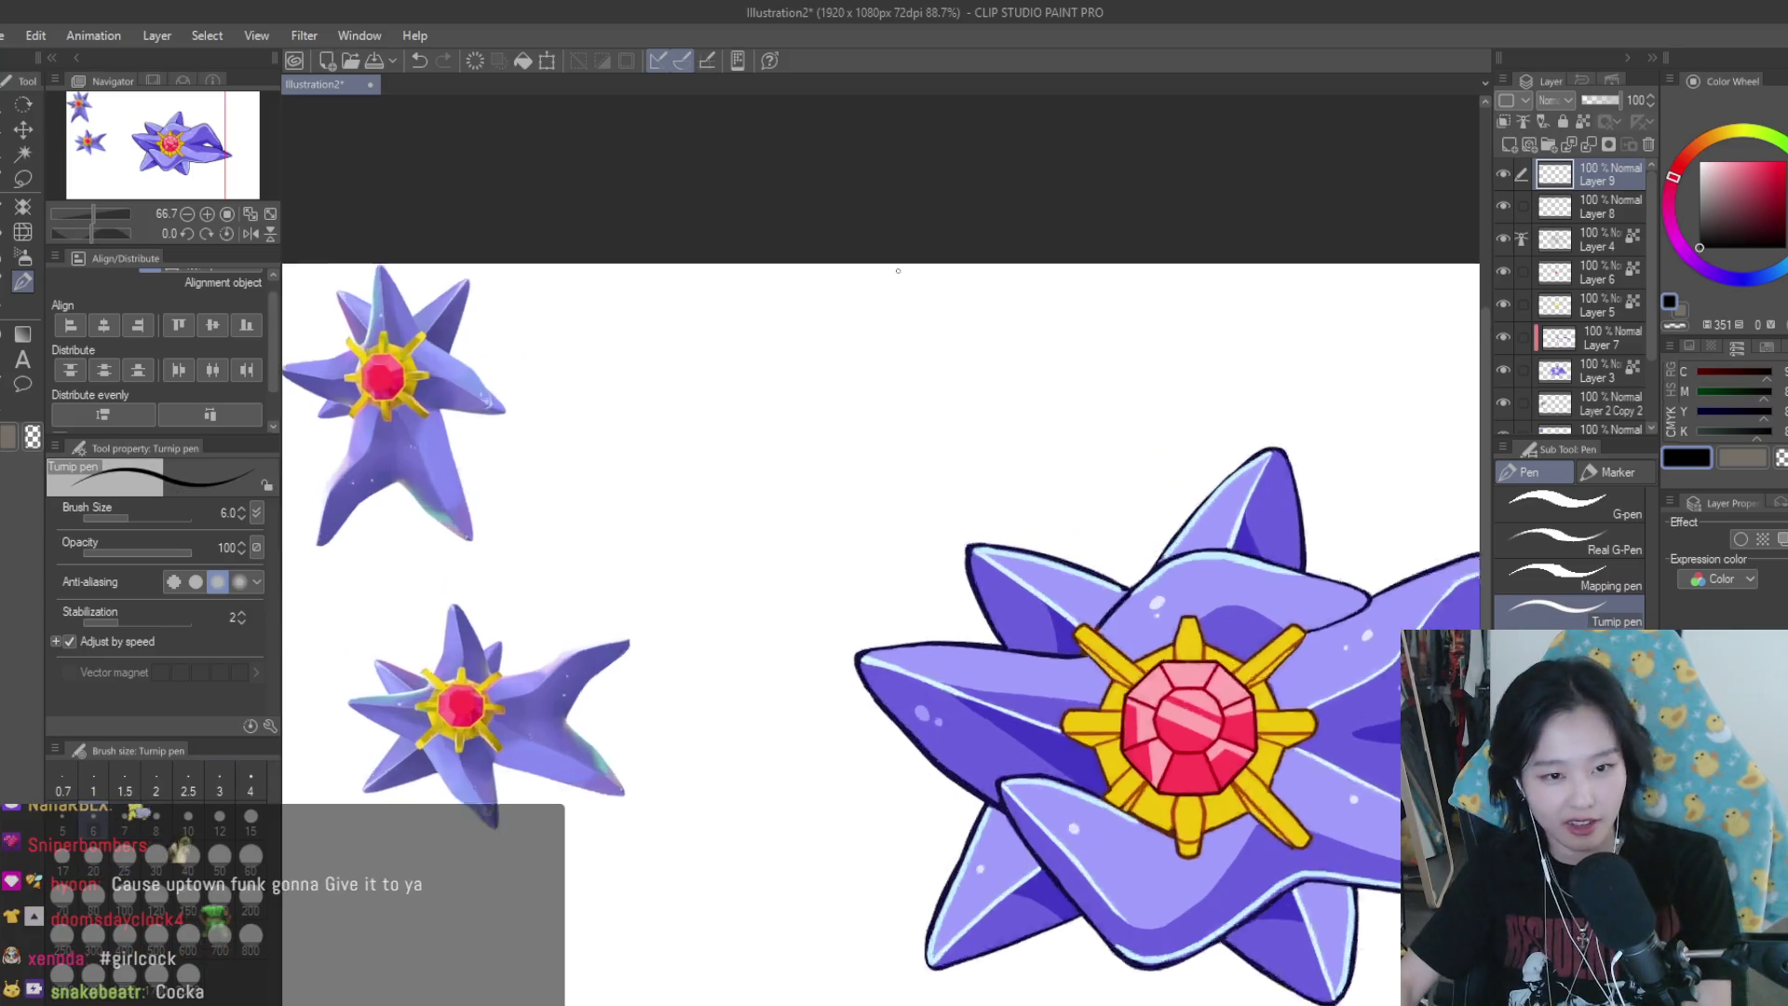
{"action": "scroll", "coordinate": [903, 306], "scroll_direction": "up", "scroll_amount": 3}
{"action": "scroll", "coordinate": [696, 342], "scroll_direction": "up", "scroll_amount": 2}
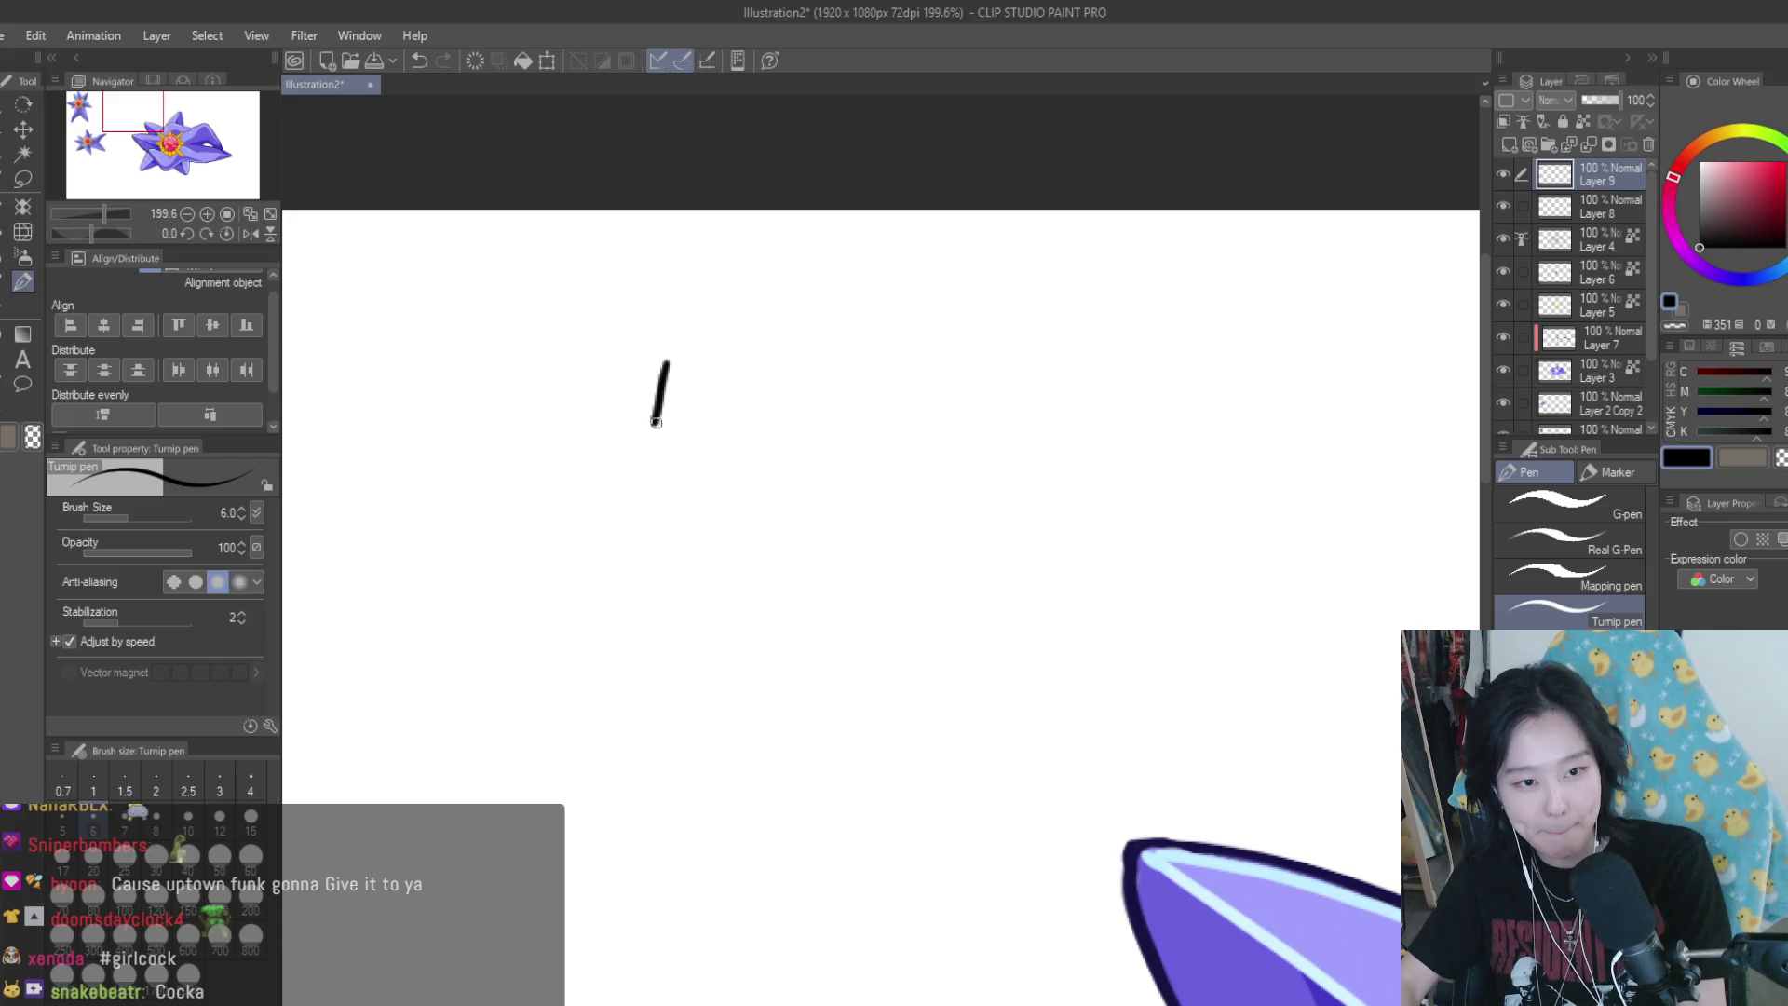
{"action": "left_click_drag", "start_coordinate": [828, 398], "coordinate": [846, 423]}
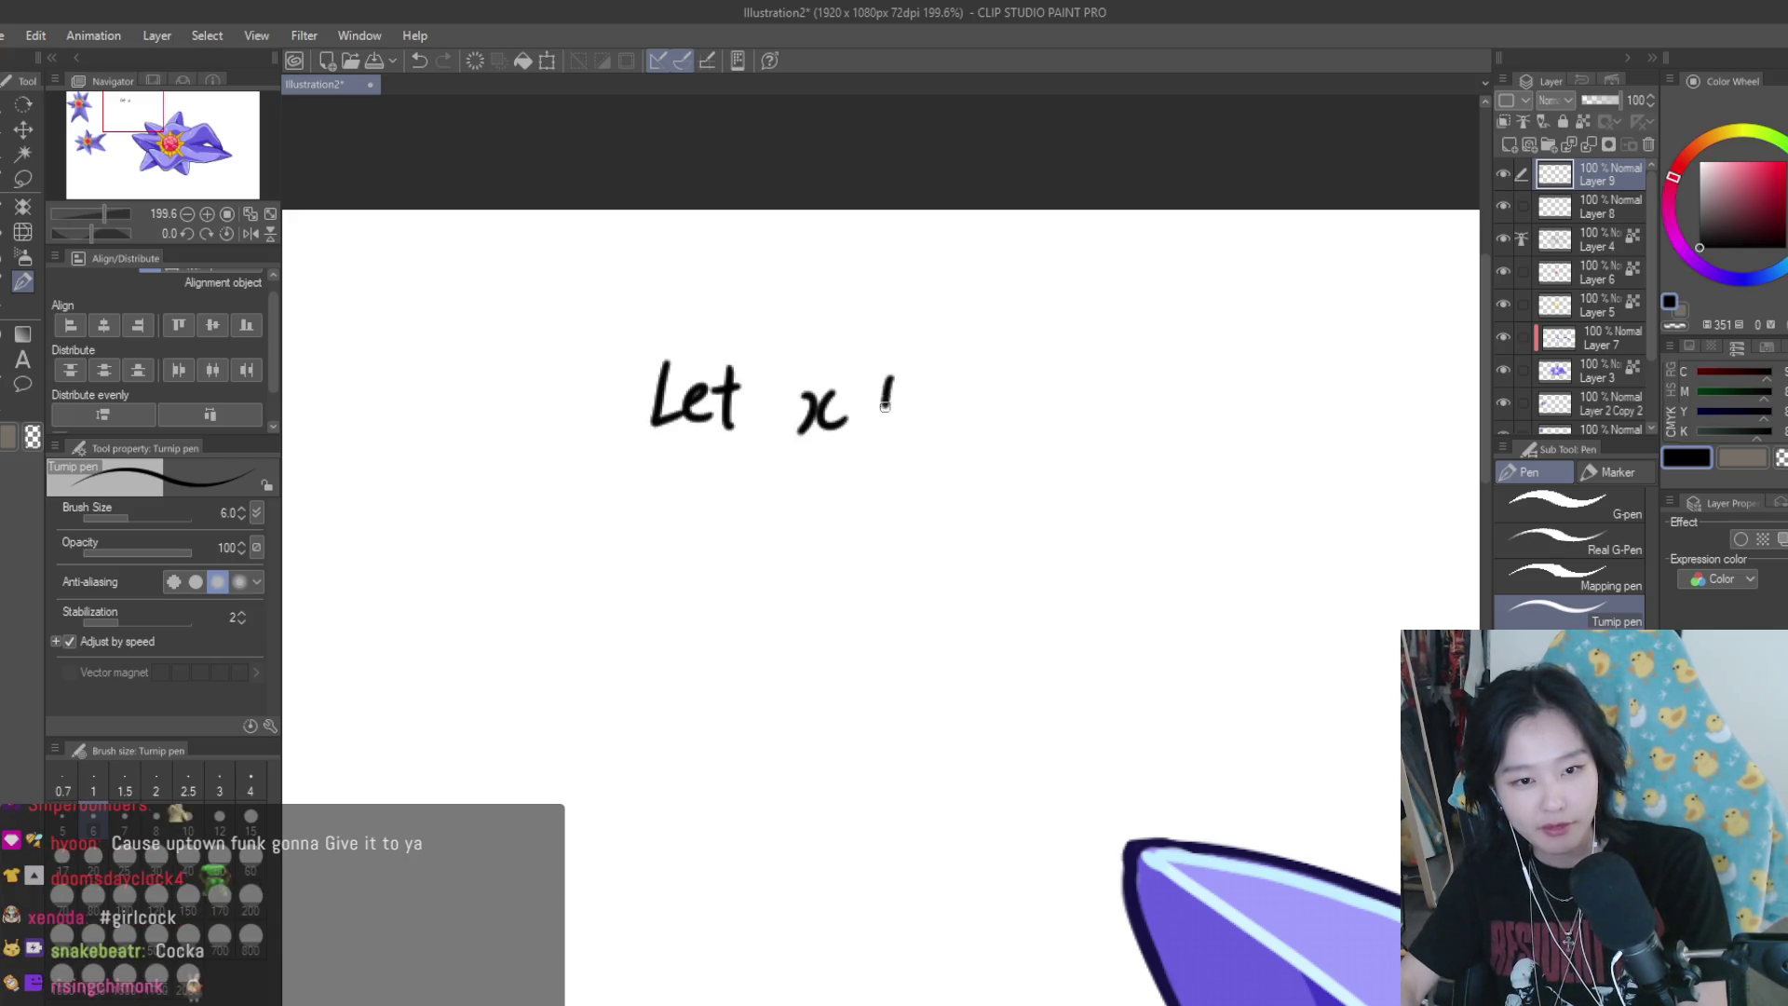
{"action": "left_click_drag", "start_coordinate": [1008, 414], "coordinate": [1028, 424]}
{"action": "mouse_move", "coordinate": [1035, 410]}
{"action": "left_mouse_down"}
{"action": "mouse_move", "coordinate": [1061, 423]}
{"action": "mouse_move", "coordinate": [1203, 400]}
{"action": "left_mouse_up"}
{"action": "left_click_drag", "start_coordinate": [1309, 392], "coordinate": [1302, 398]}
{"action": "left_click_drag", "start_coordinate": [1349, 358], "coordinate": [1322, 429]}
{"action": "key", "text": "ctrl+minus"}
{"action": "mouse_move", "coordinate": [1302, 363]}
{"action": "left_mouse_down"}
{"action": "mouse_move", "coordinate": [1308, 417]}
{"action": "mouse_move", "coordinate": [1341, 416]}
{"action": "left_mouse_up"}
{"action": "left_click_drag", "start_coordinate": [1367, 383], "coordinate": [1362, 391]}
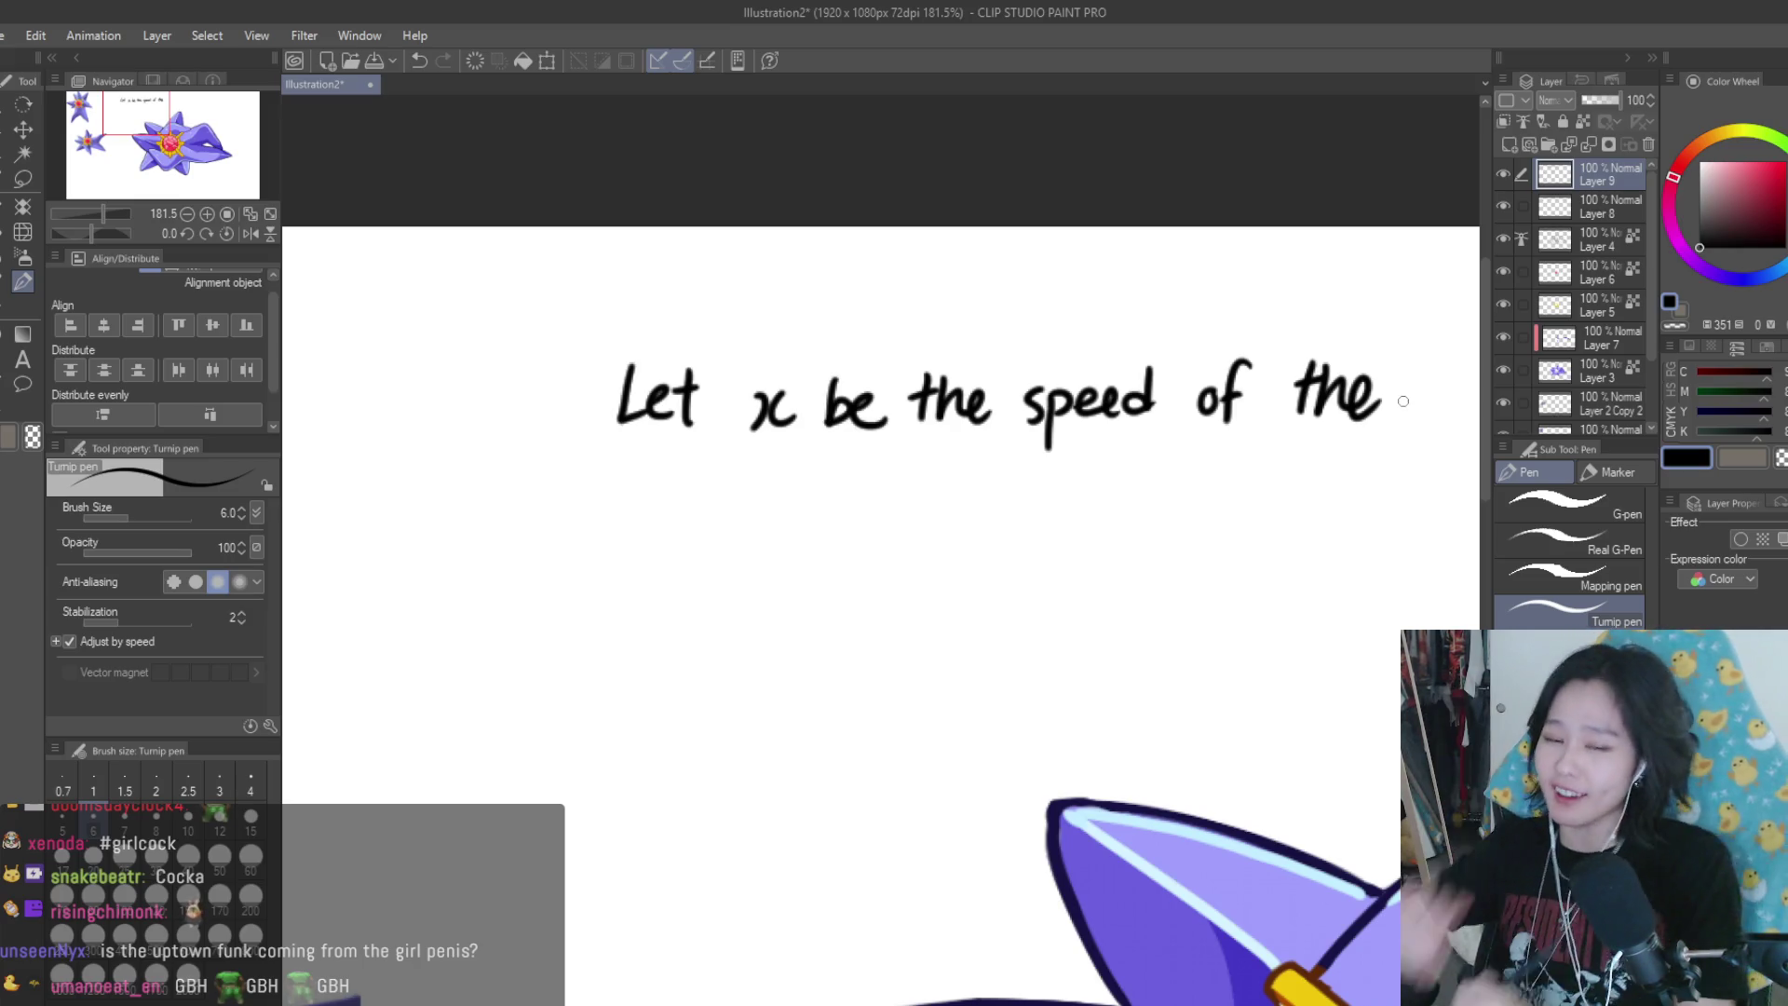
Underline the x, then delete Layer 9 along with the note
{"action": "mouse_move", "coordinate": [713, 464]}
{"action": "left_mouse_down"}
{"action": "mouse_move", "coordinate": [798, 467]}
{"action": "mouse_move", "coordinate": [810, 489]}
{"action": "left_mouse_up"}
{"action": "scroll", "coordinate": [834, 480], "scroll_direction": "down", "scroll_amount": 5}
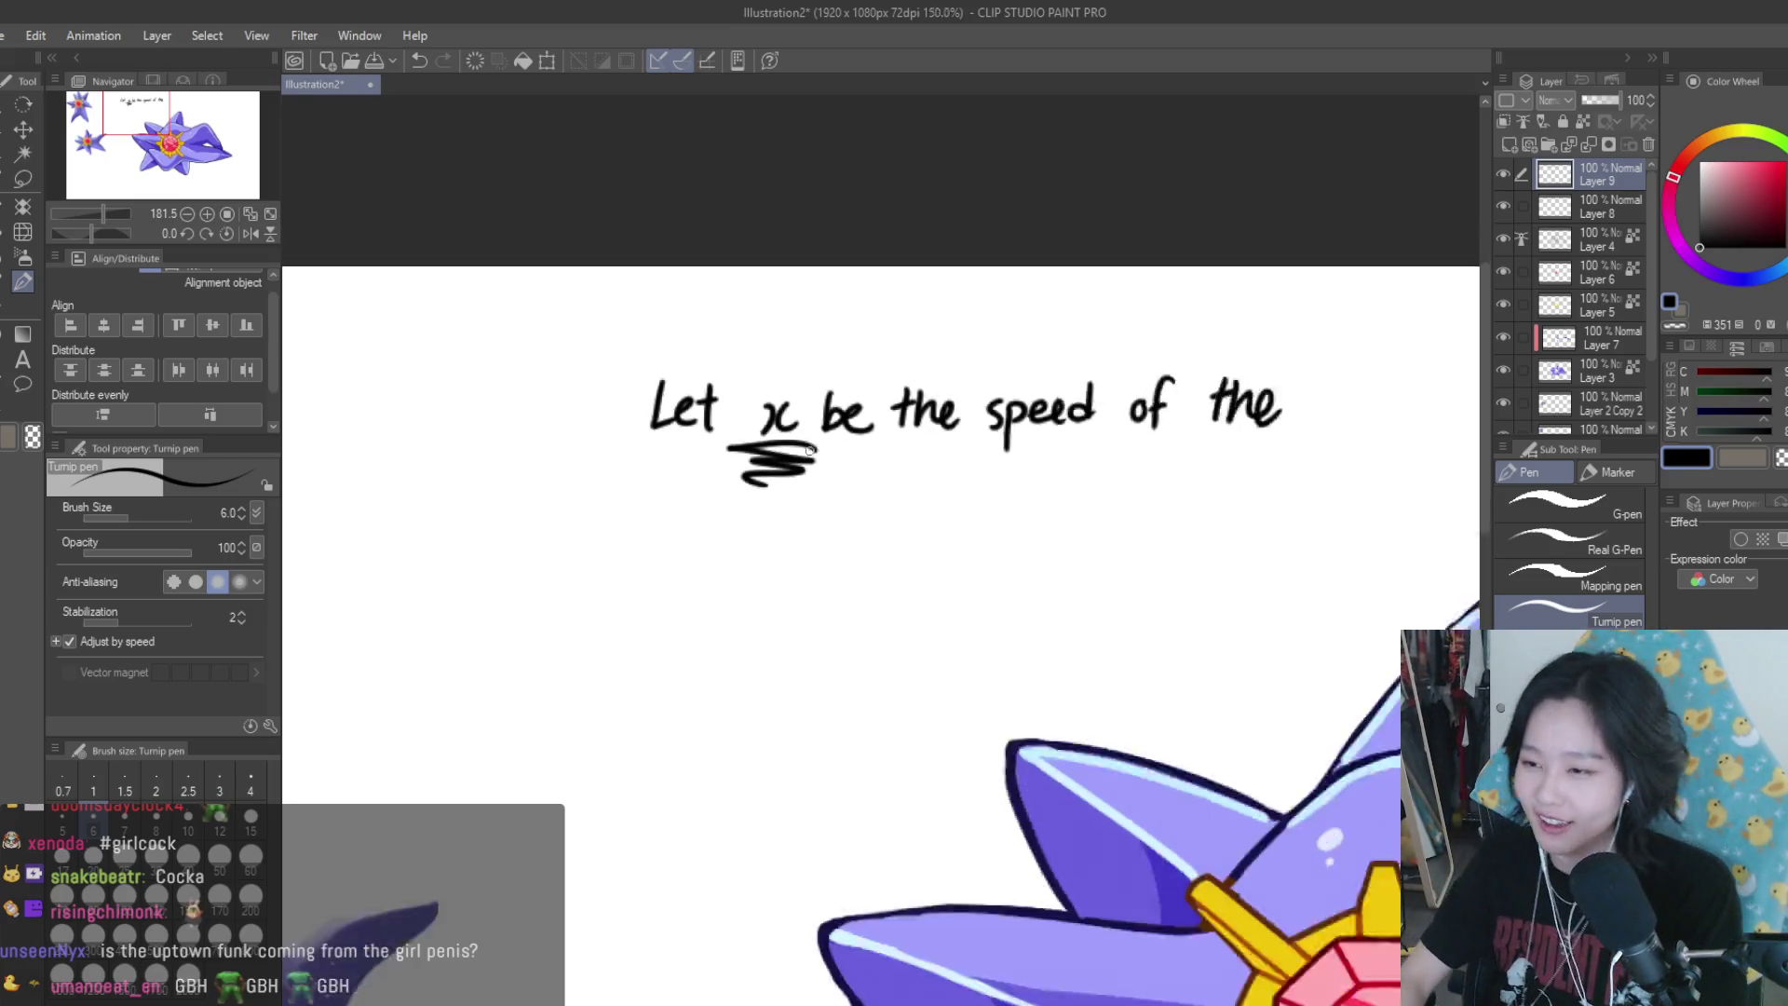
{"action": "left_click", "coordinate": [1648, 147]}
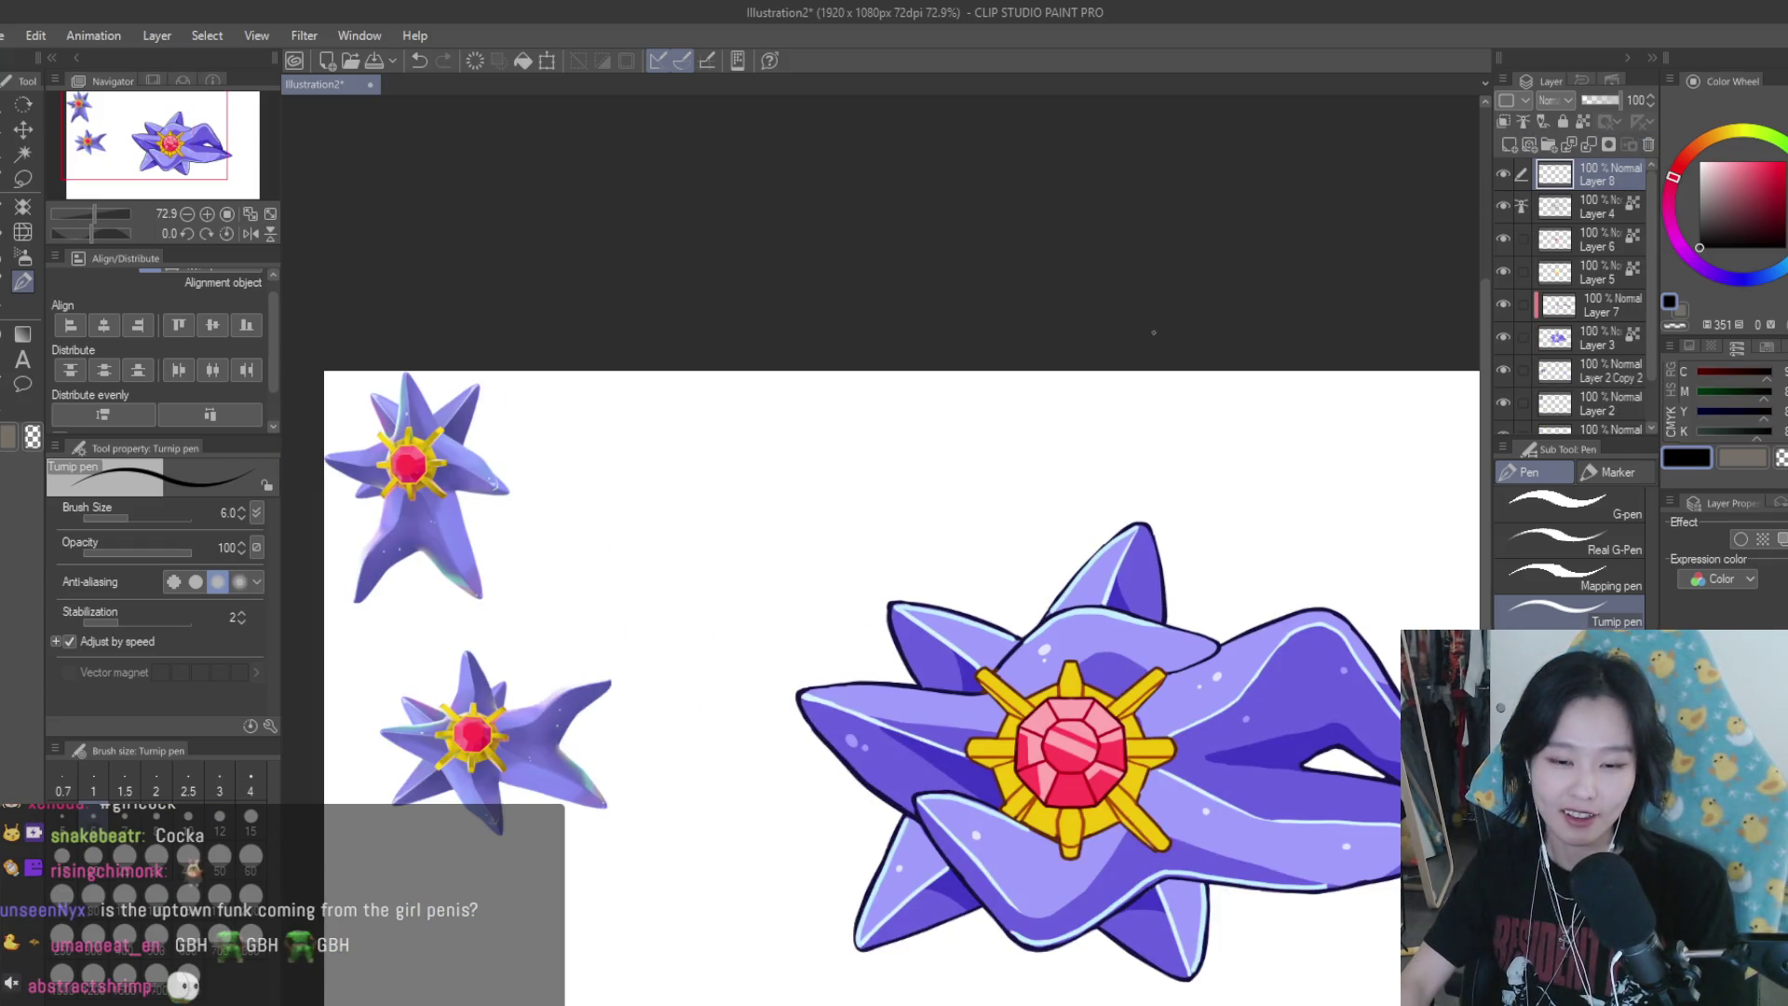
Add a new doodle layer, sketch an X and a cursive x above the Starmie, then undo them
{"action": "scroll", "coordinate": [1323, 719], "scroll_direction": "down", "scroll_amount": 1}
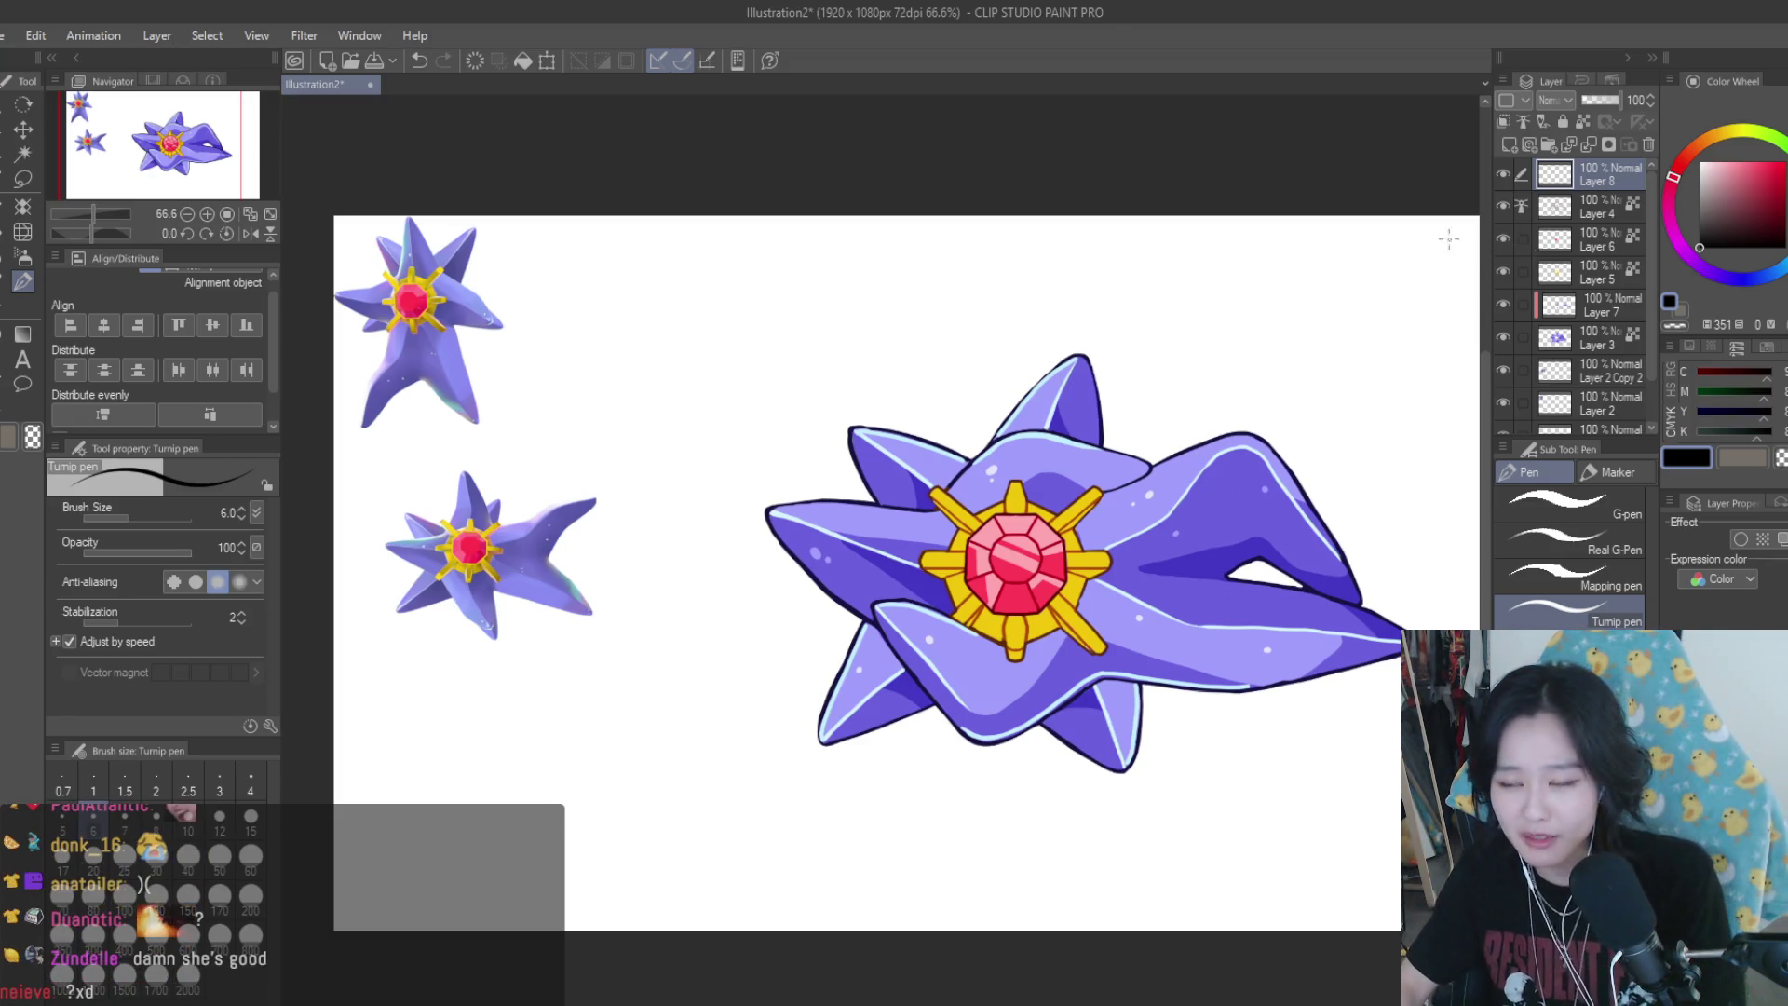
{"action": "left_click", "coordinate": [1510, 144]}
{"action": "scroll", "coordinate": [733, 272], "scroll_direction": "up", "scroll_amount": 2}
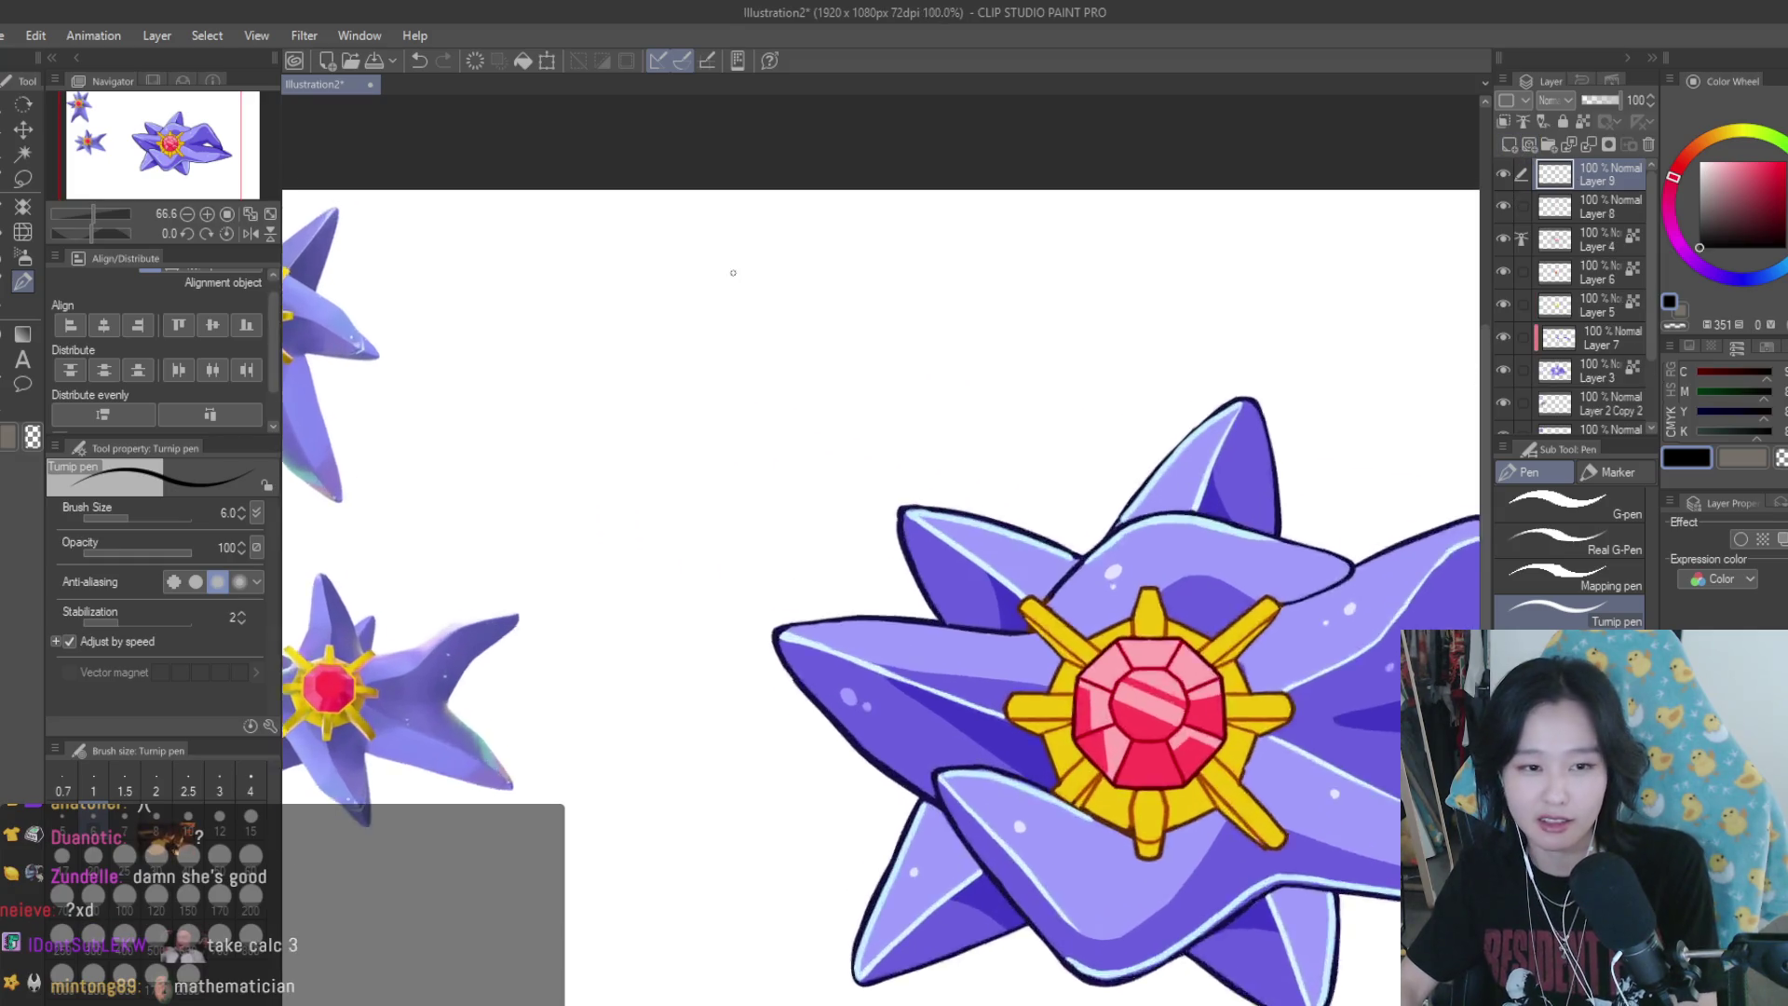
{"action": "scroll", "coordinate": [732, 273], "scroll_direction": "up", "scroll_amount": 2}
{"action": "left_click_drag", "start_coordinate": [780, 337], "coordinate": [820, 393]}
{"action": "left_click_drag", "start_coordinate": [820, 337], "coordinate": [781, 393]}
{"action": "scroll", "coordinate": [915, 514], "scroll_direction": "down", "scroll_amount": 2}
{"action": "scroll", "coordinate": [916, 514], "scroll_direction": "up", "scroll_amount": 2}
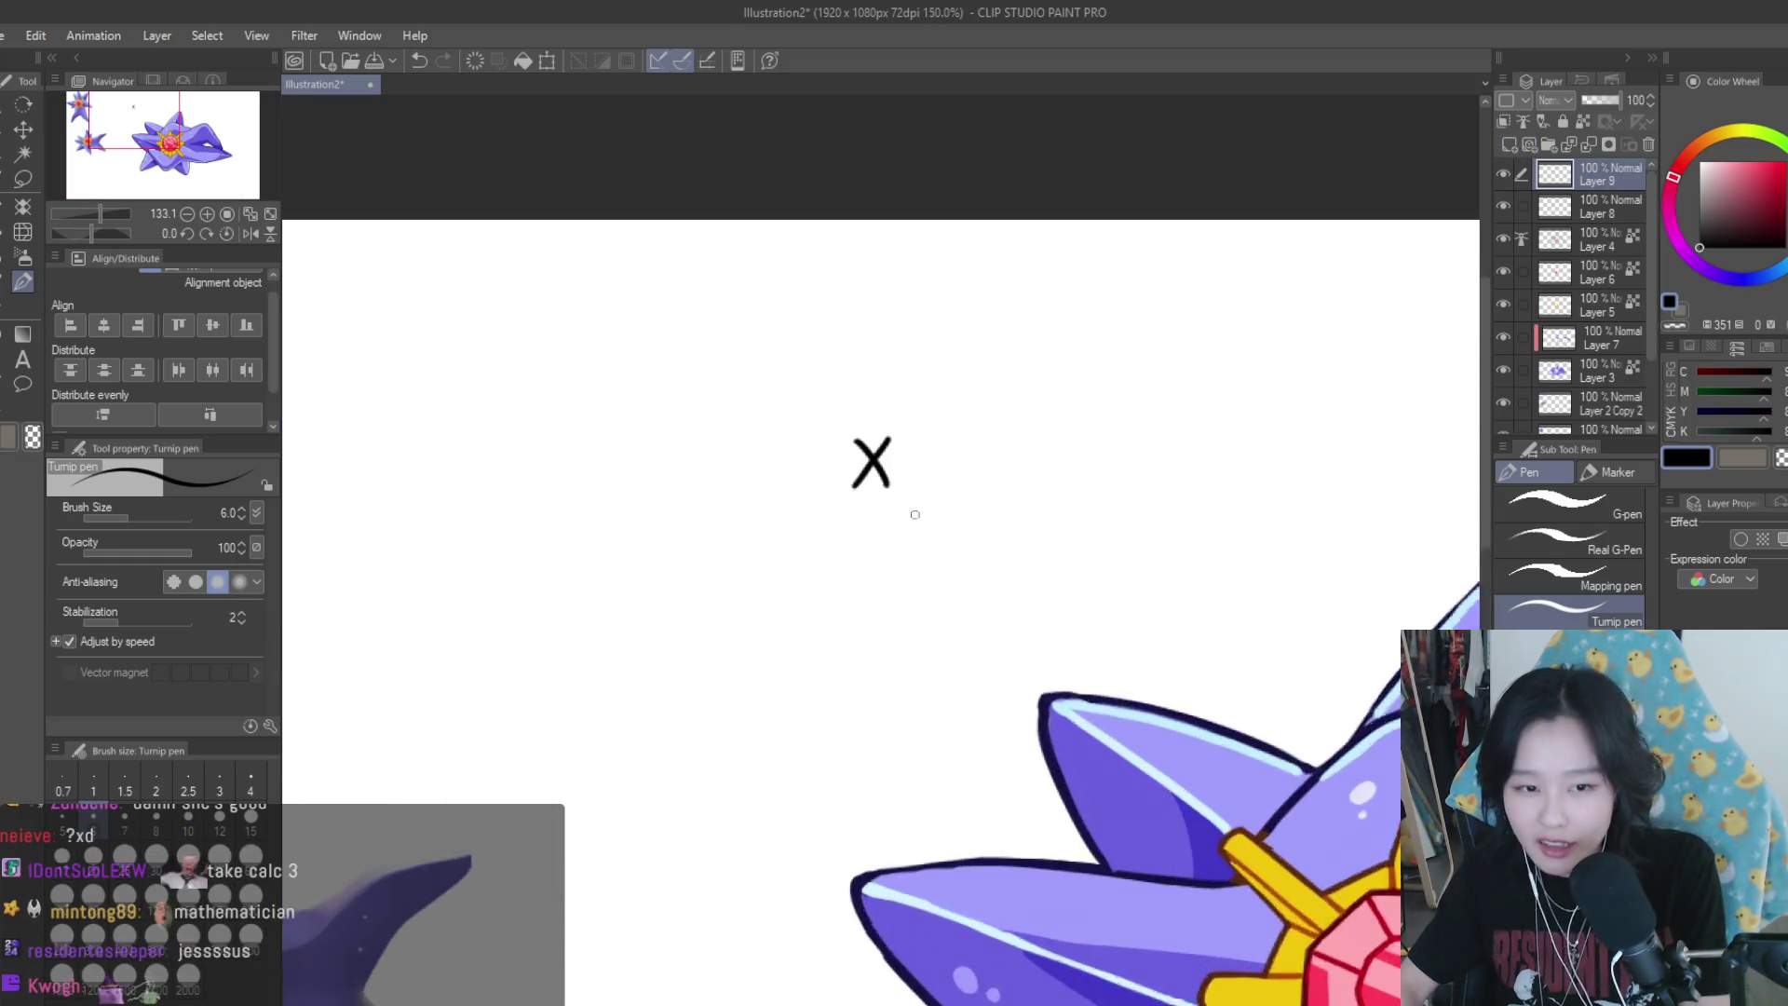
{"action": "scroll", "coordinate": [916, 514], "scroll_direction": "up", "scroll_amount": 1}
{"action": "mouse_move", "coordinate": [805, 551]}
{"action": "left_mouse_down"}
{"action": "mouse_move", "coordinate": [846, 550]}
{"action": "mouse_move", "coordinate": [861, 615]}
{"action": "left_mouse_up"}
{"action": "scroll", "coordinate": [798, 618], "scroll_direction": "up", "scroll_amount": 1}
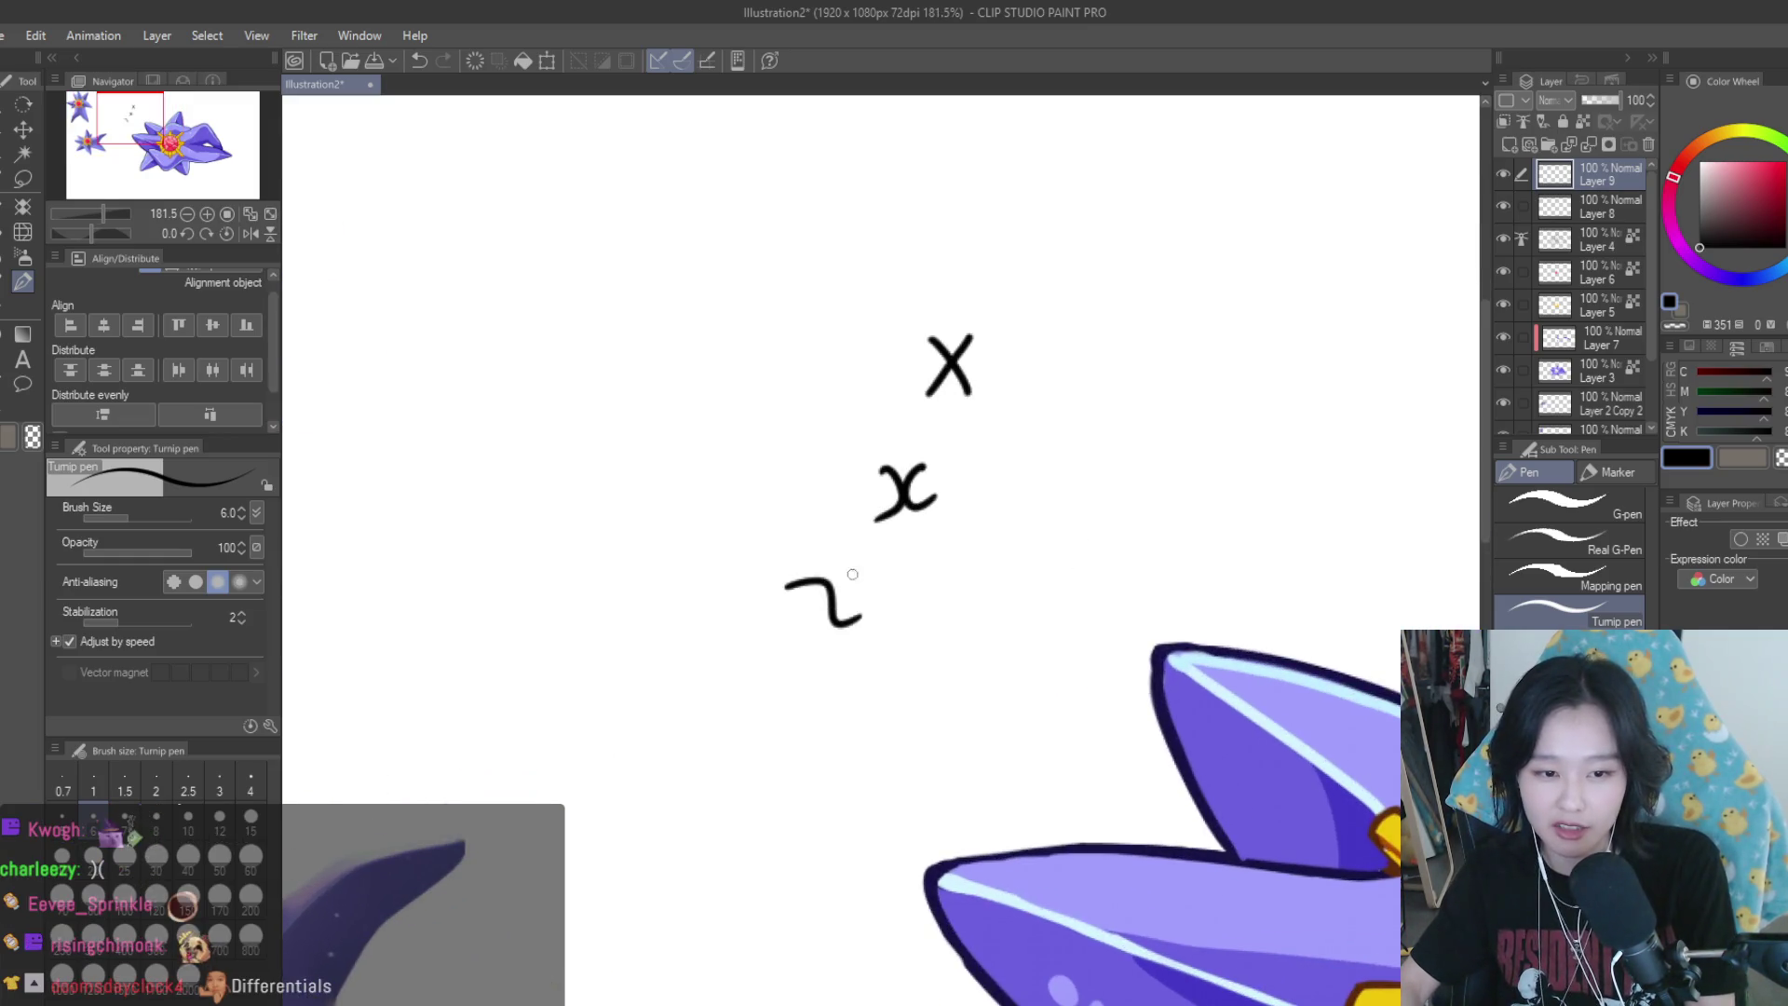
{"action": "scroll", "coordinate": [937, 743], "scroll_direction": "down", "scroll_amount": 1}
{"action": "key", "text": "ctrl+z"}
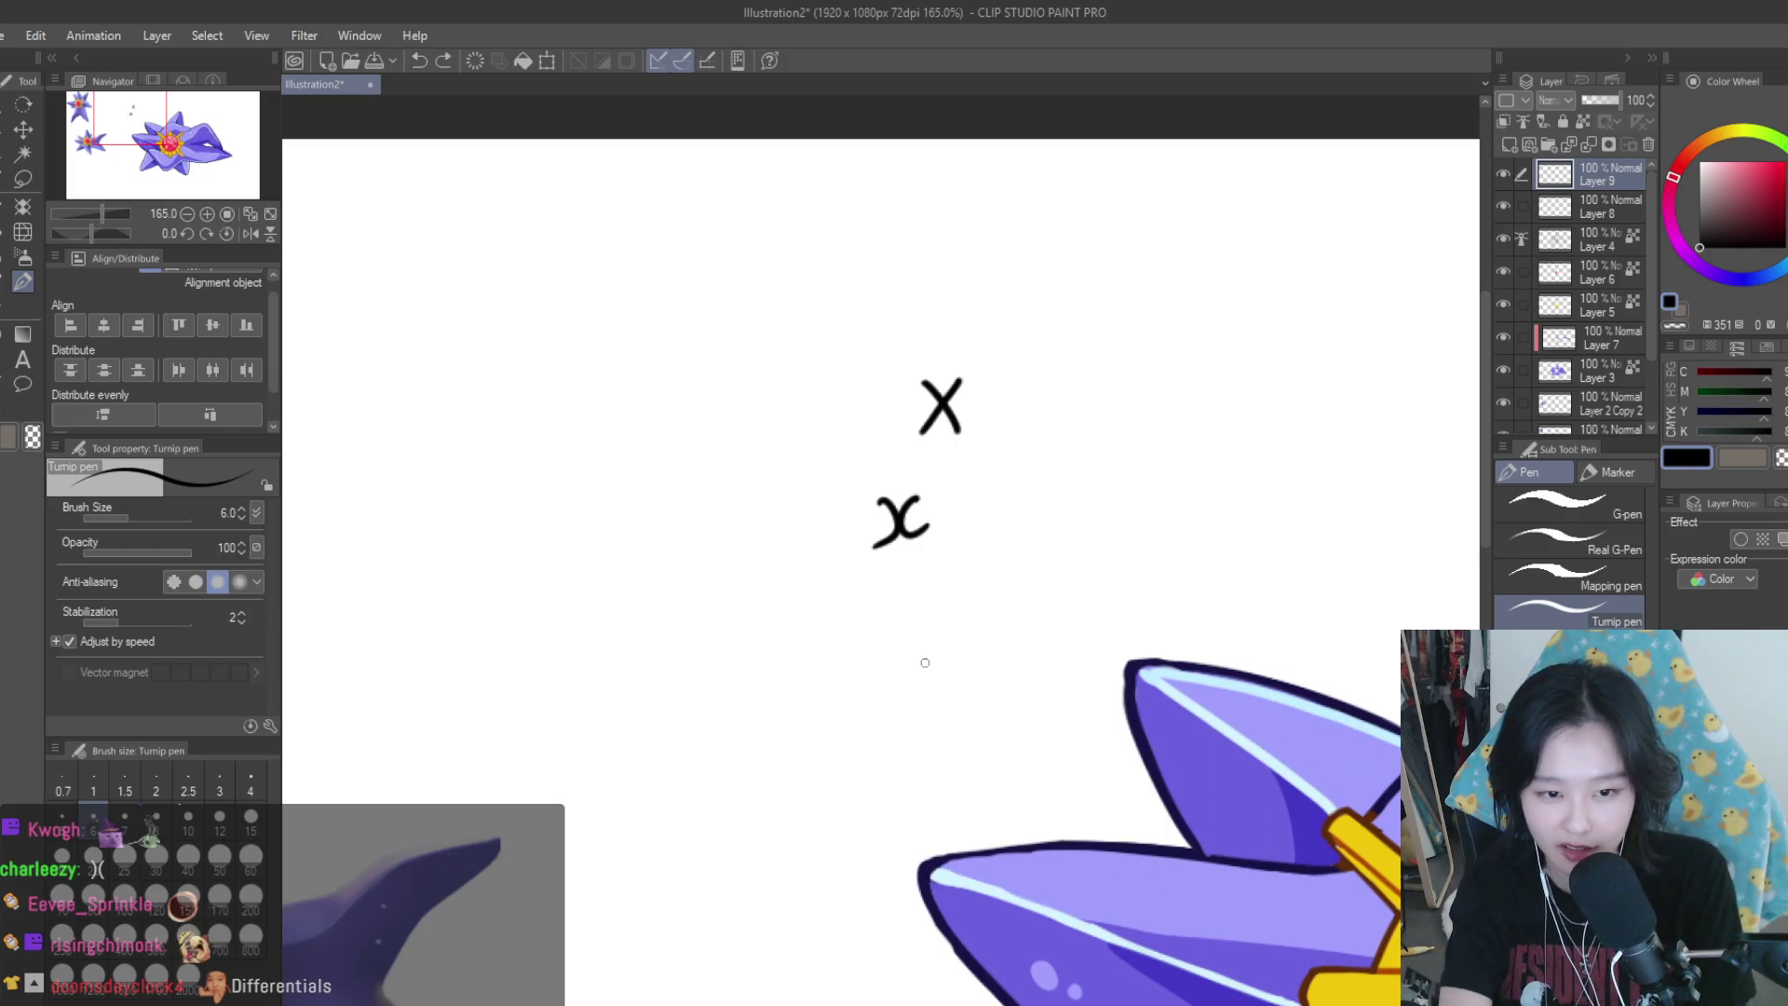
{"action": "key", "text": "ctrl+z"}
{"action": "key", "text": "ctrl+z"}
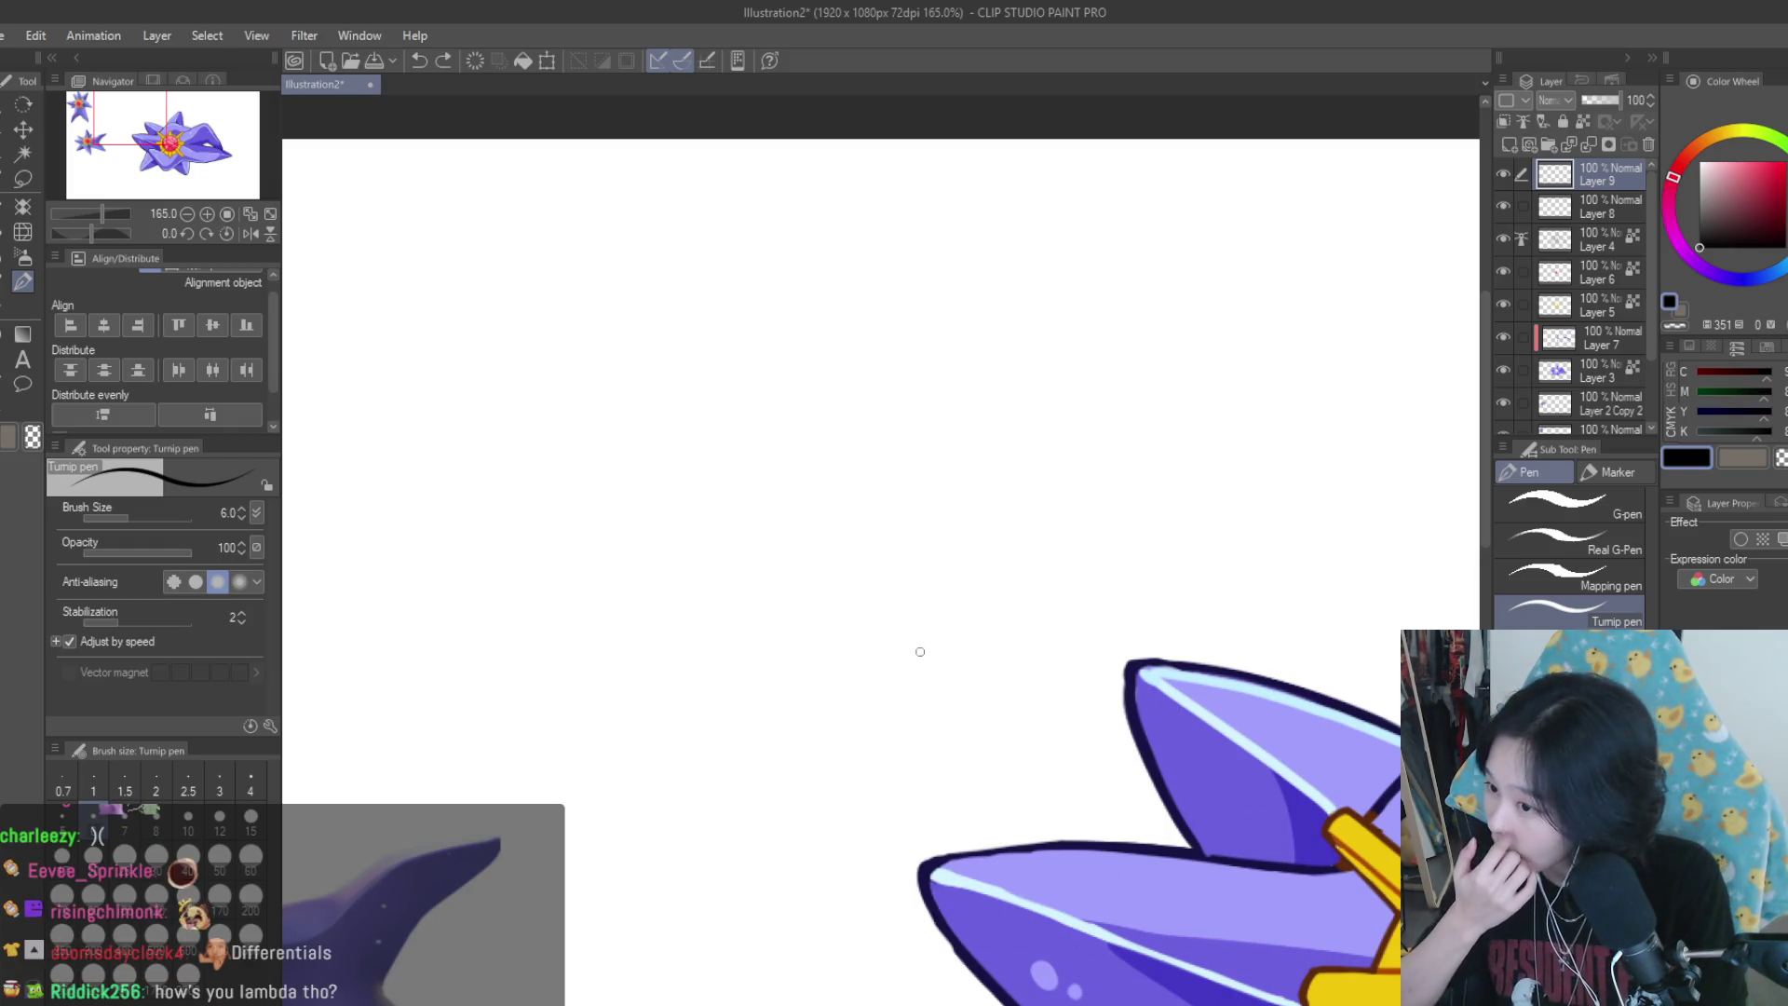
Draw a λ symbol on the new doodle layer
{"action": "scroll", "coordinate": [862, 624], "scroll_direction": "down", "scroll_amount": 4}
{"action": "scroll", "coordinate": [878, 637], "scroll_direction": "up", "scroll_amount": 4}
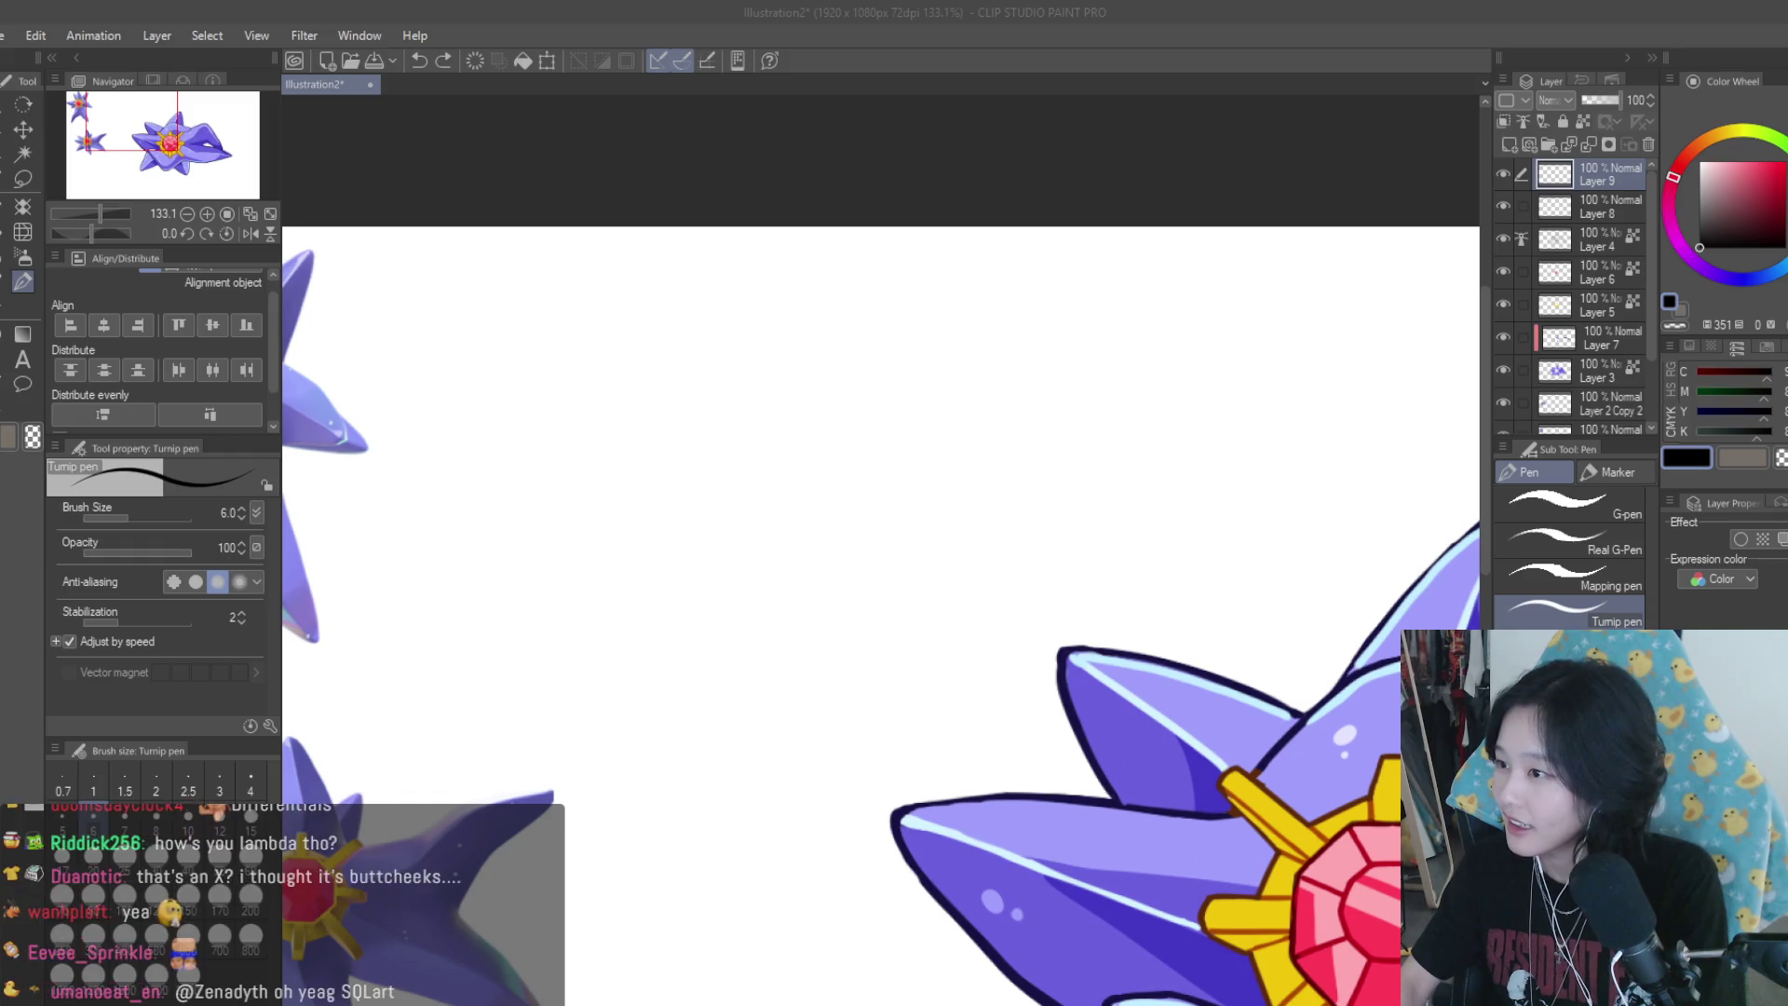
{"action": "scroll", "coordinate": [873, 410], "scroll_direction": "up", "scroll_amount": 1}
{"action": "left_click_drag", "start_coordinate": [851, 391], "coordinate": [909, 453]}
{"action": "left_click_drag", "start_coordinate": [878, 421], "coordinate": [853, 454]}
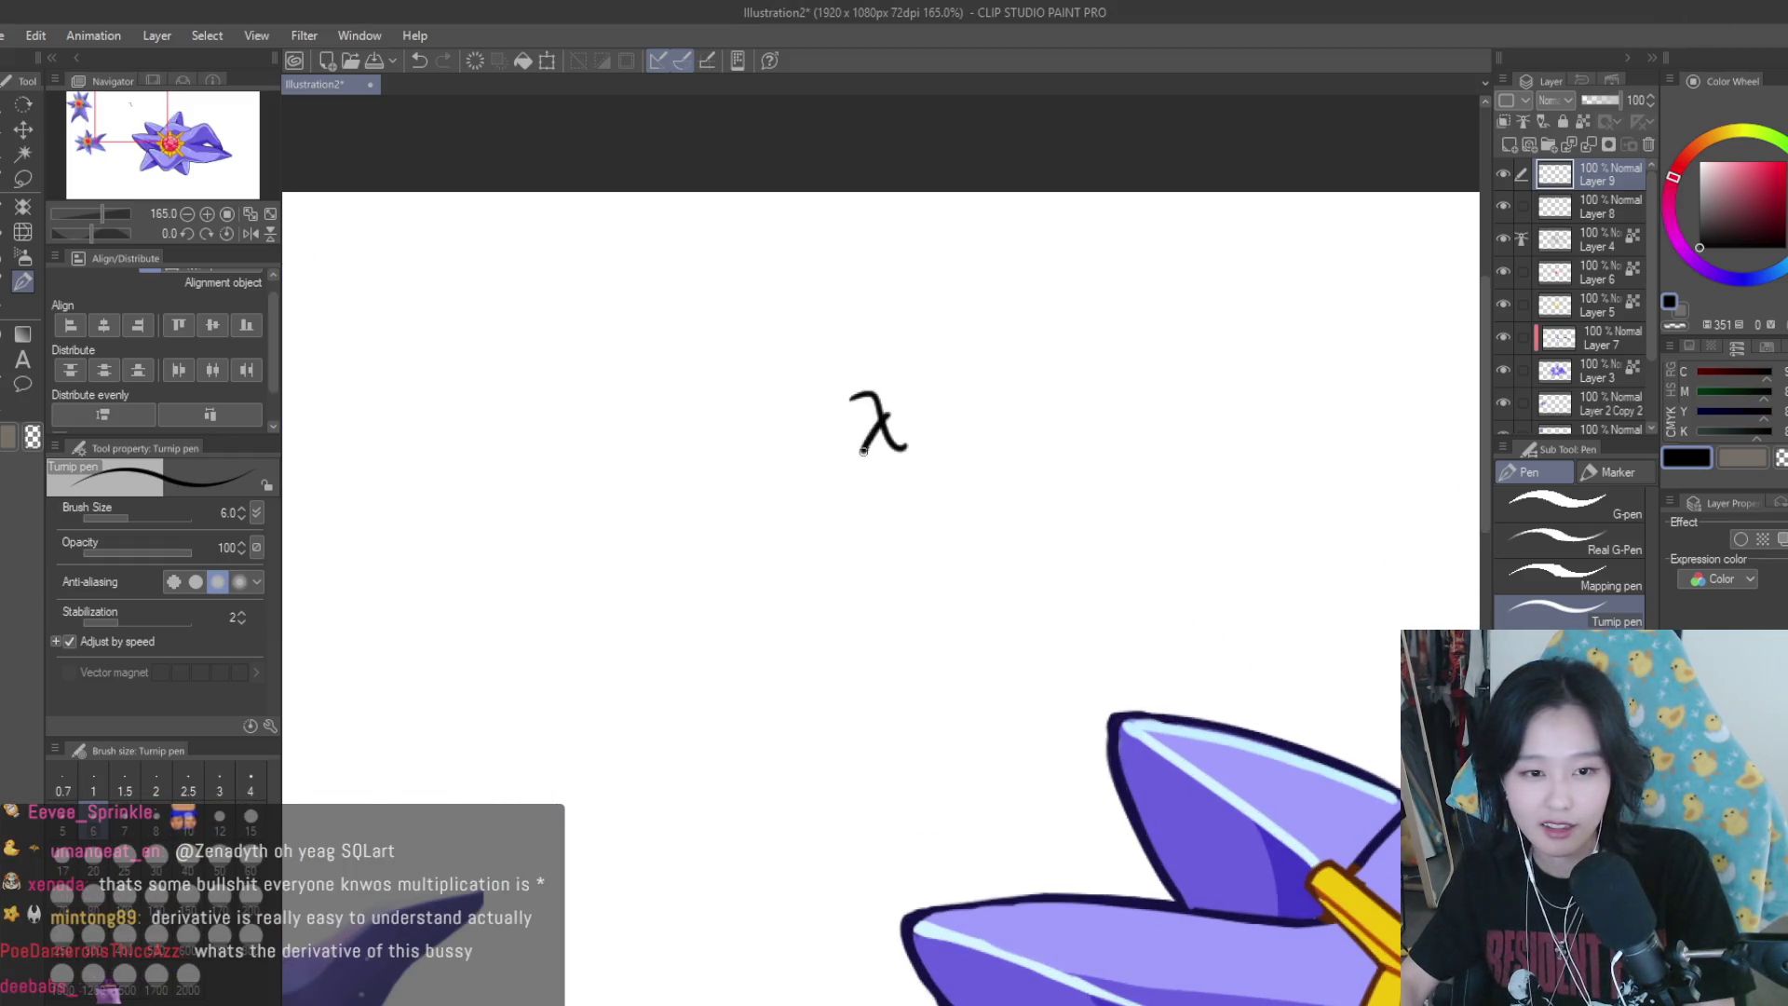
{"action": "scroll", "coordinate": [874, 497], "scroll_direction": "down", "scroll_amount": 2}
{"action": "scroll", "coordinate": [873, 498], "scroll_direction": "up", "scroll_amount": 1}
{"action": "scroll", "coordinate": [875, 537], "scroll_direction": "down", "scroll_amount": 4}
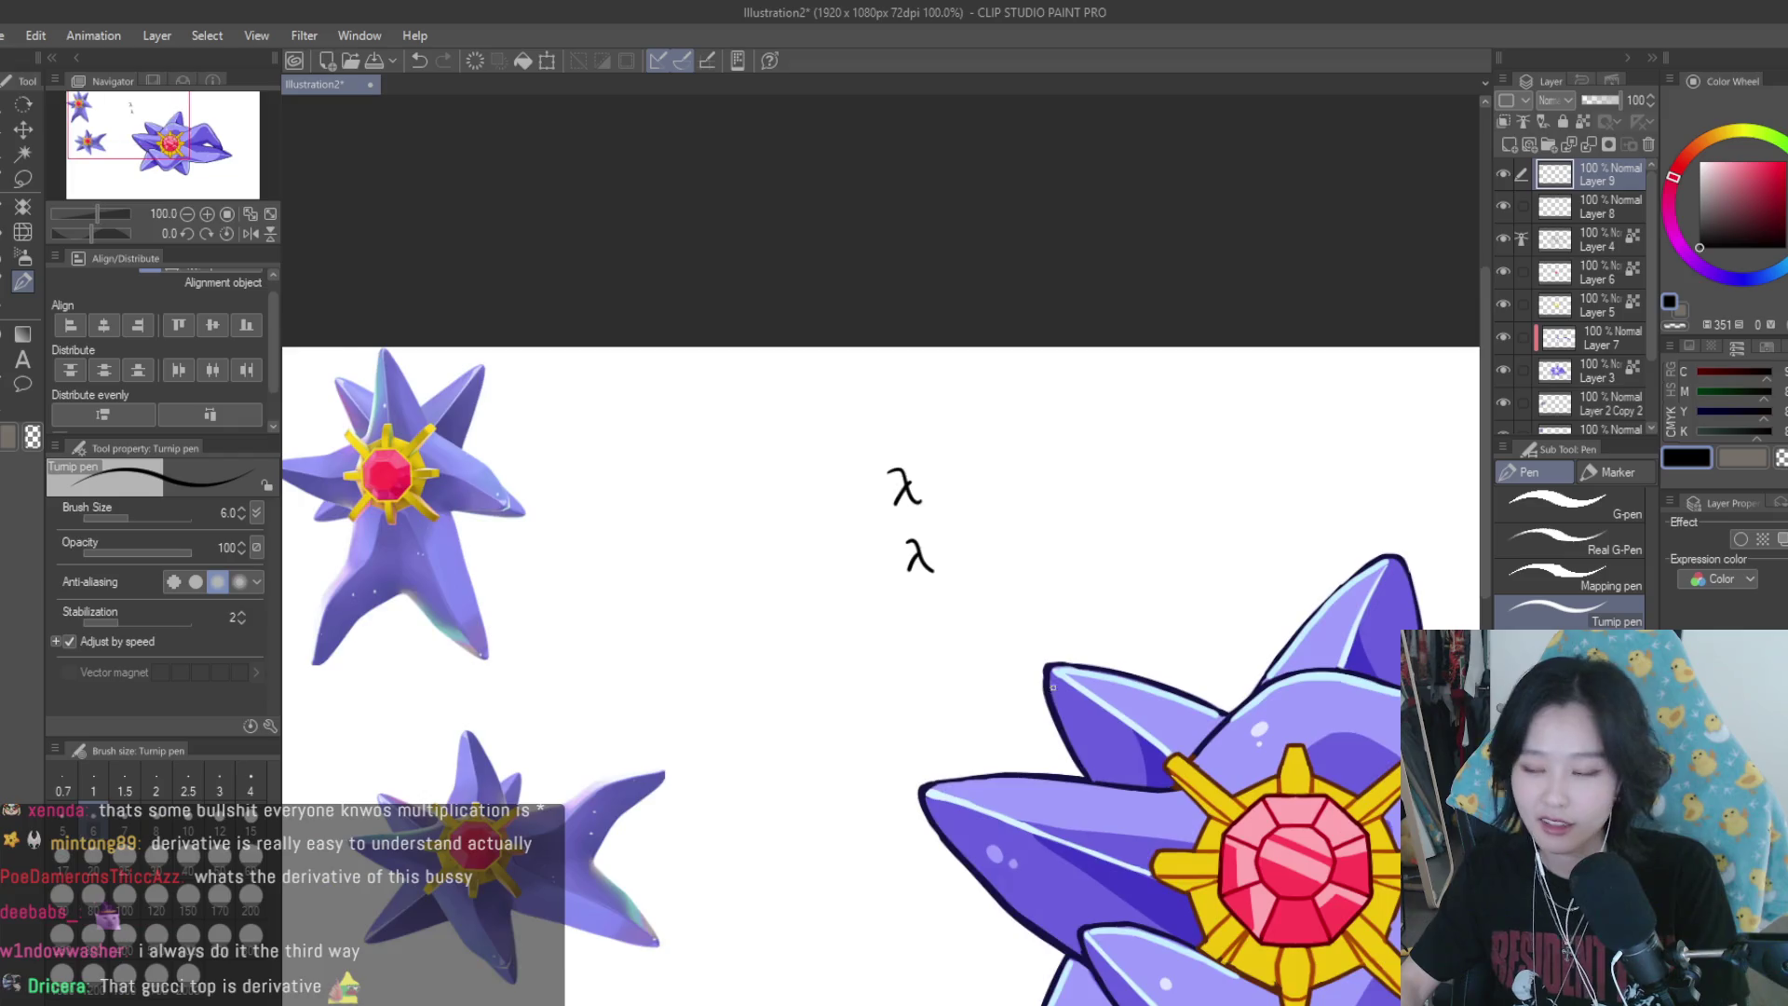
{"action": "scroll", "coordinate": [1264, 619], "scroll_direction": "up", "scroll_amount": 3}
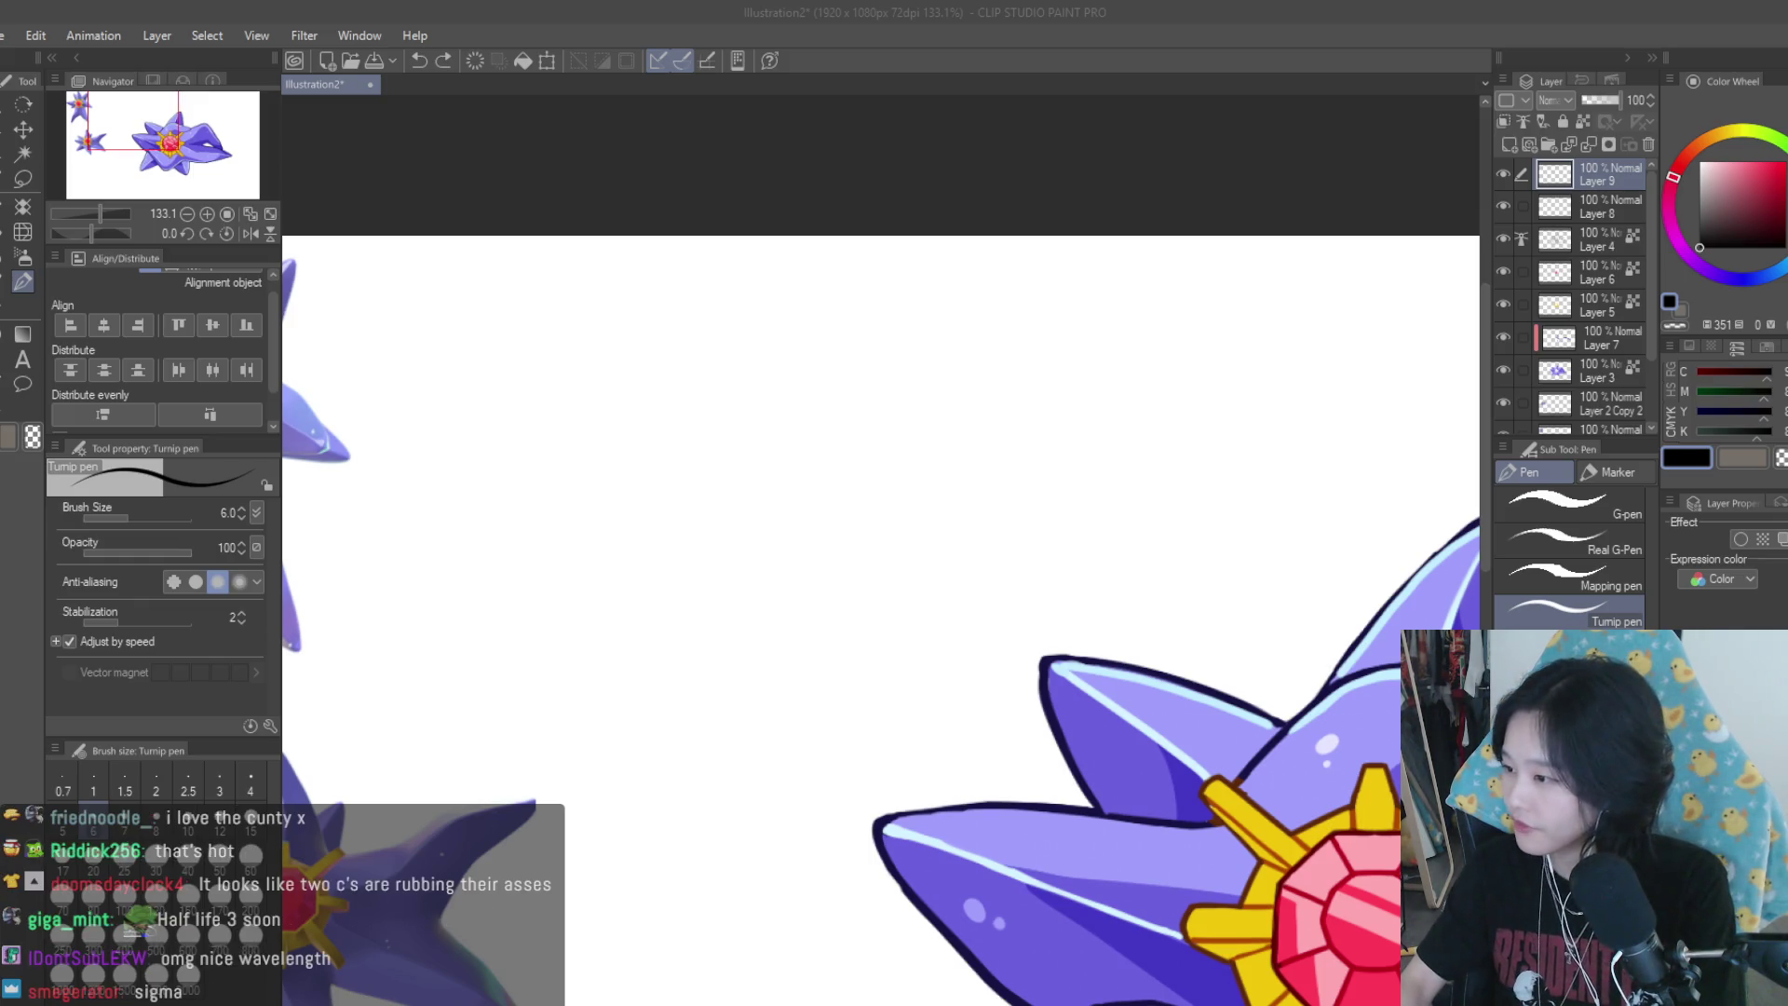
Draw a Σ symbol in the empty space above the large Starmie
{"action": "left_click", "coordinate": [1334, 14]}
{"action": "scroll", "coordinate": [847, 440], "scroll_direction": "up", "scroll_amount": 2}
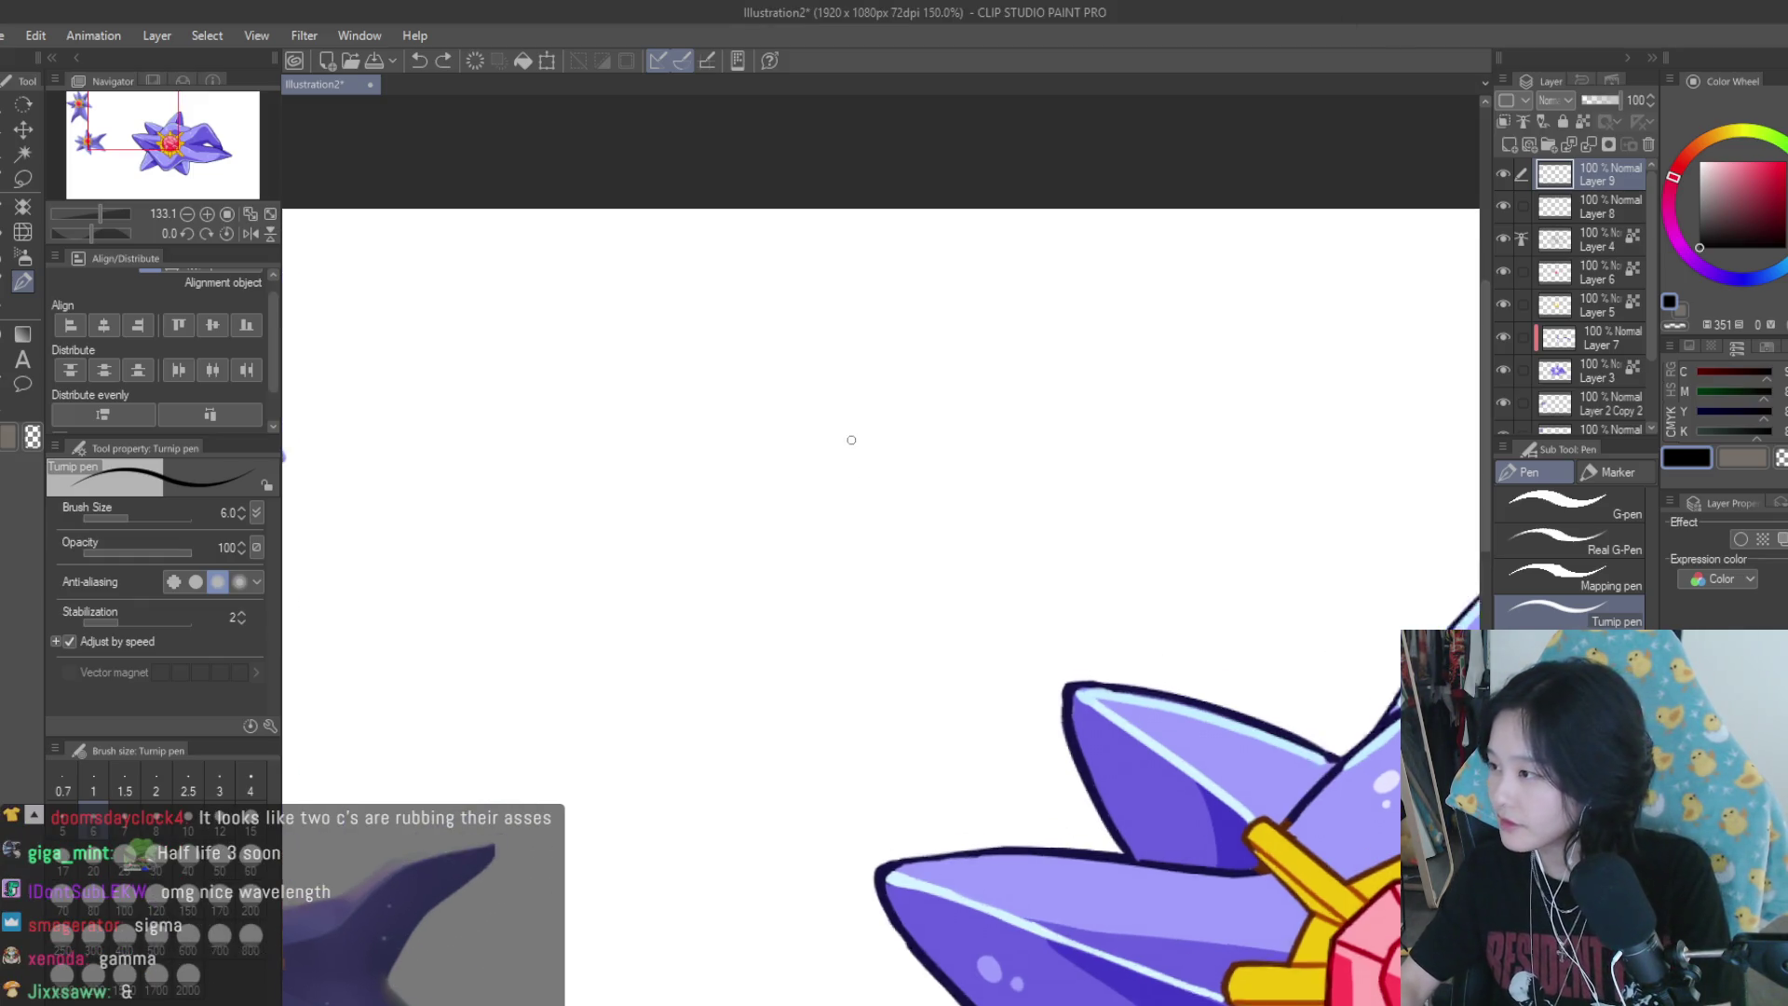
{"action": "scroll", "coordinate": [863, 447], "scroll_direction": "down", "scroll_amount": 2}
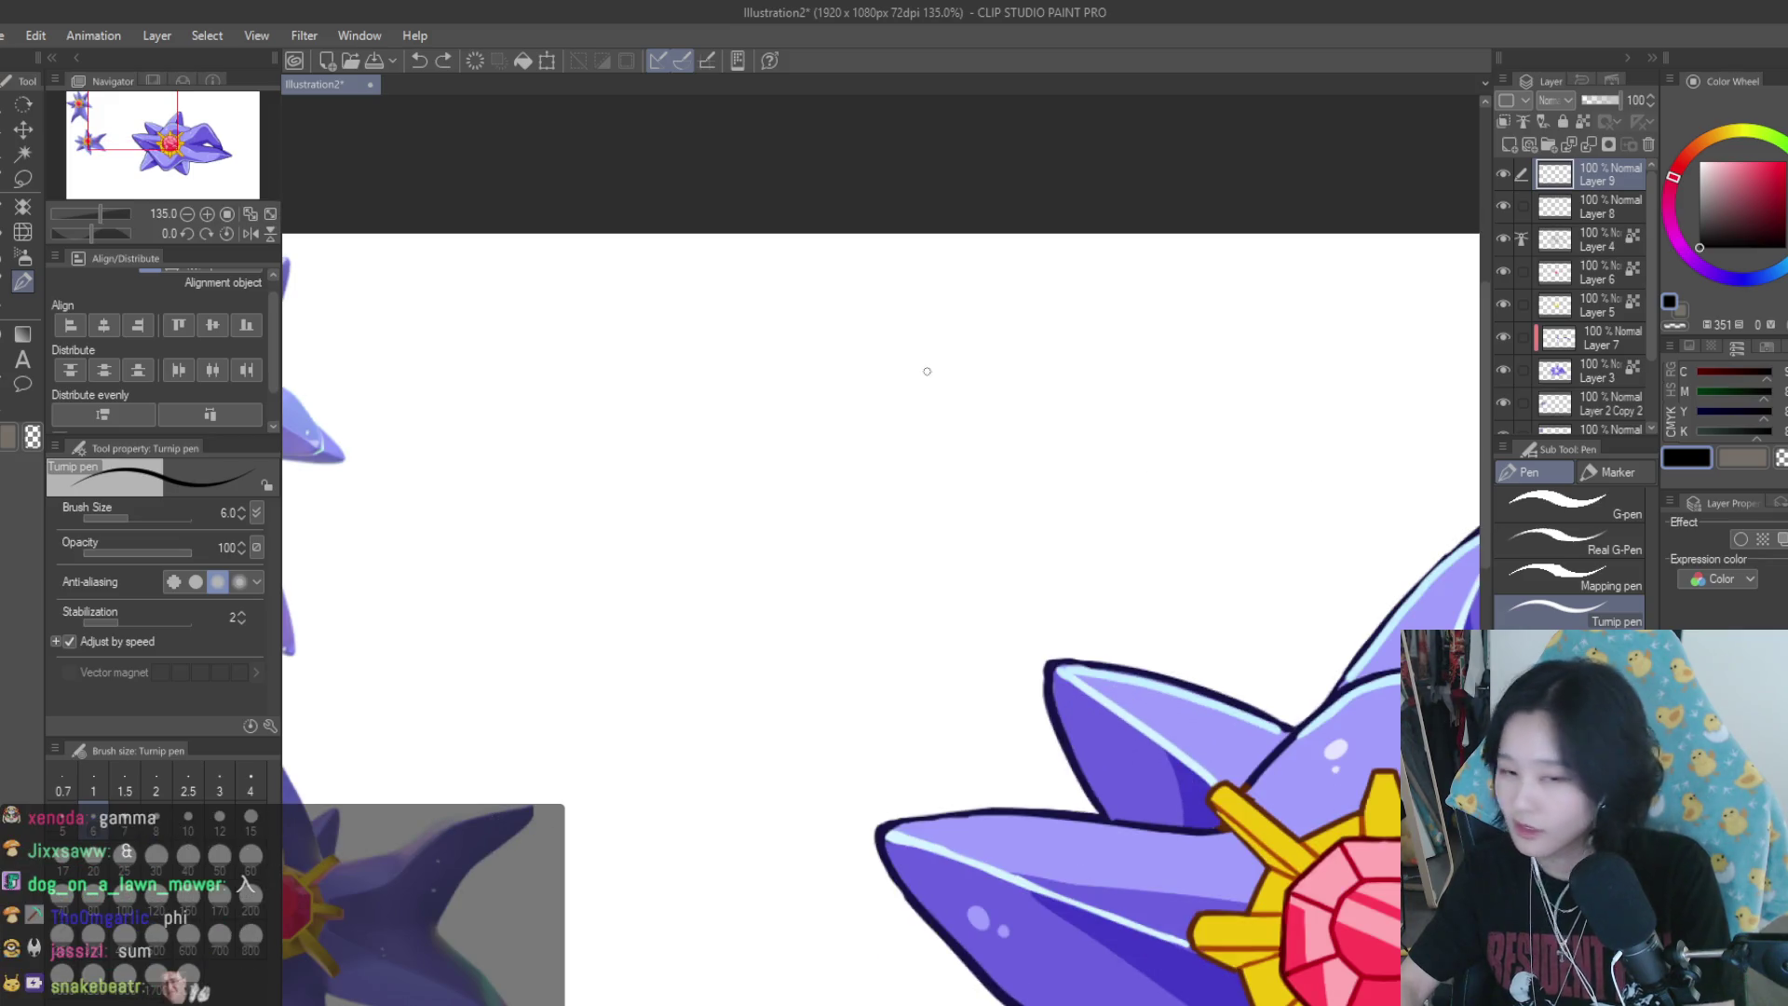
{"action": "scroll", "coordinate": [926, 371], "scroll_direction": "up", "scroll_amount": 1}
{"action": "left_click_drag", "start_coordinate": [849, 380], "coordinate": [924, 472]}
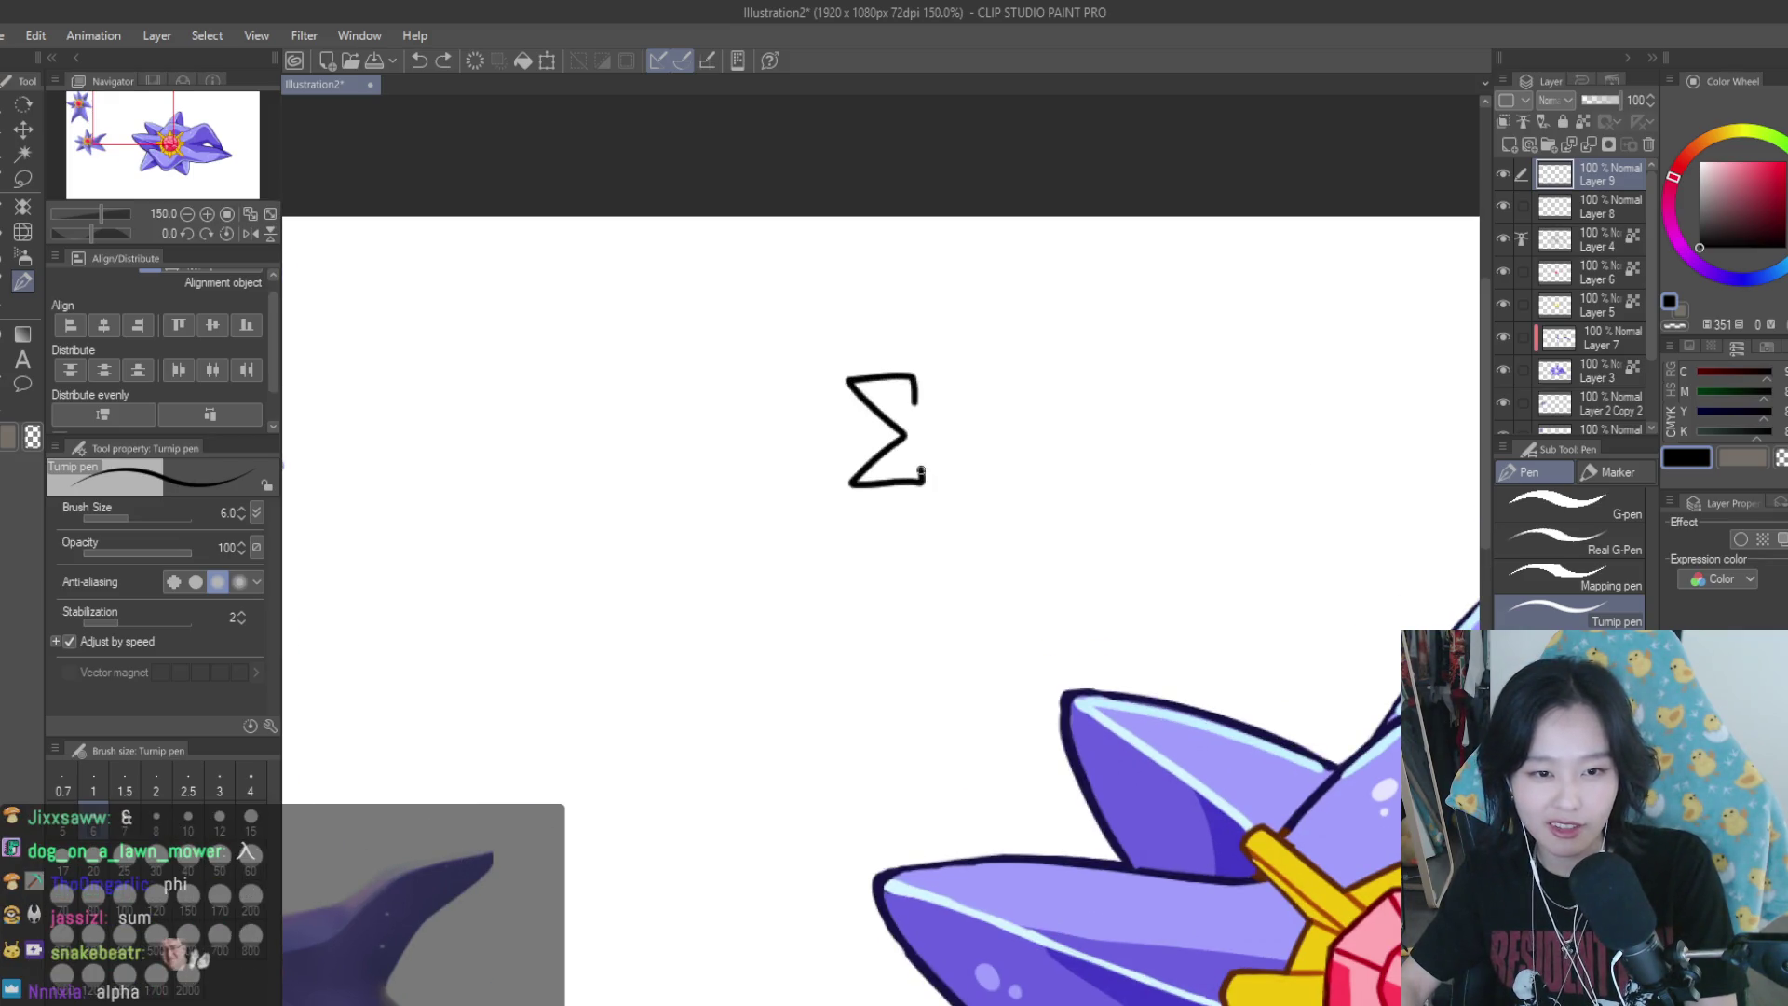
Draw three π symbols: beside the Σ, below it, and left-below the Σ
{"action": "scroll", "coordinate": [1082, 388], "scroll_direction": "up", "scroll_amount": 1}
{"action": "scroll", "coordinate": [1069, 415], "scroll_direction": "down", "scroll_amount": 1}
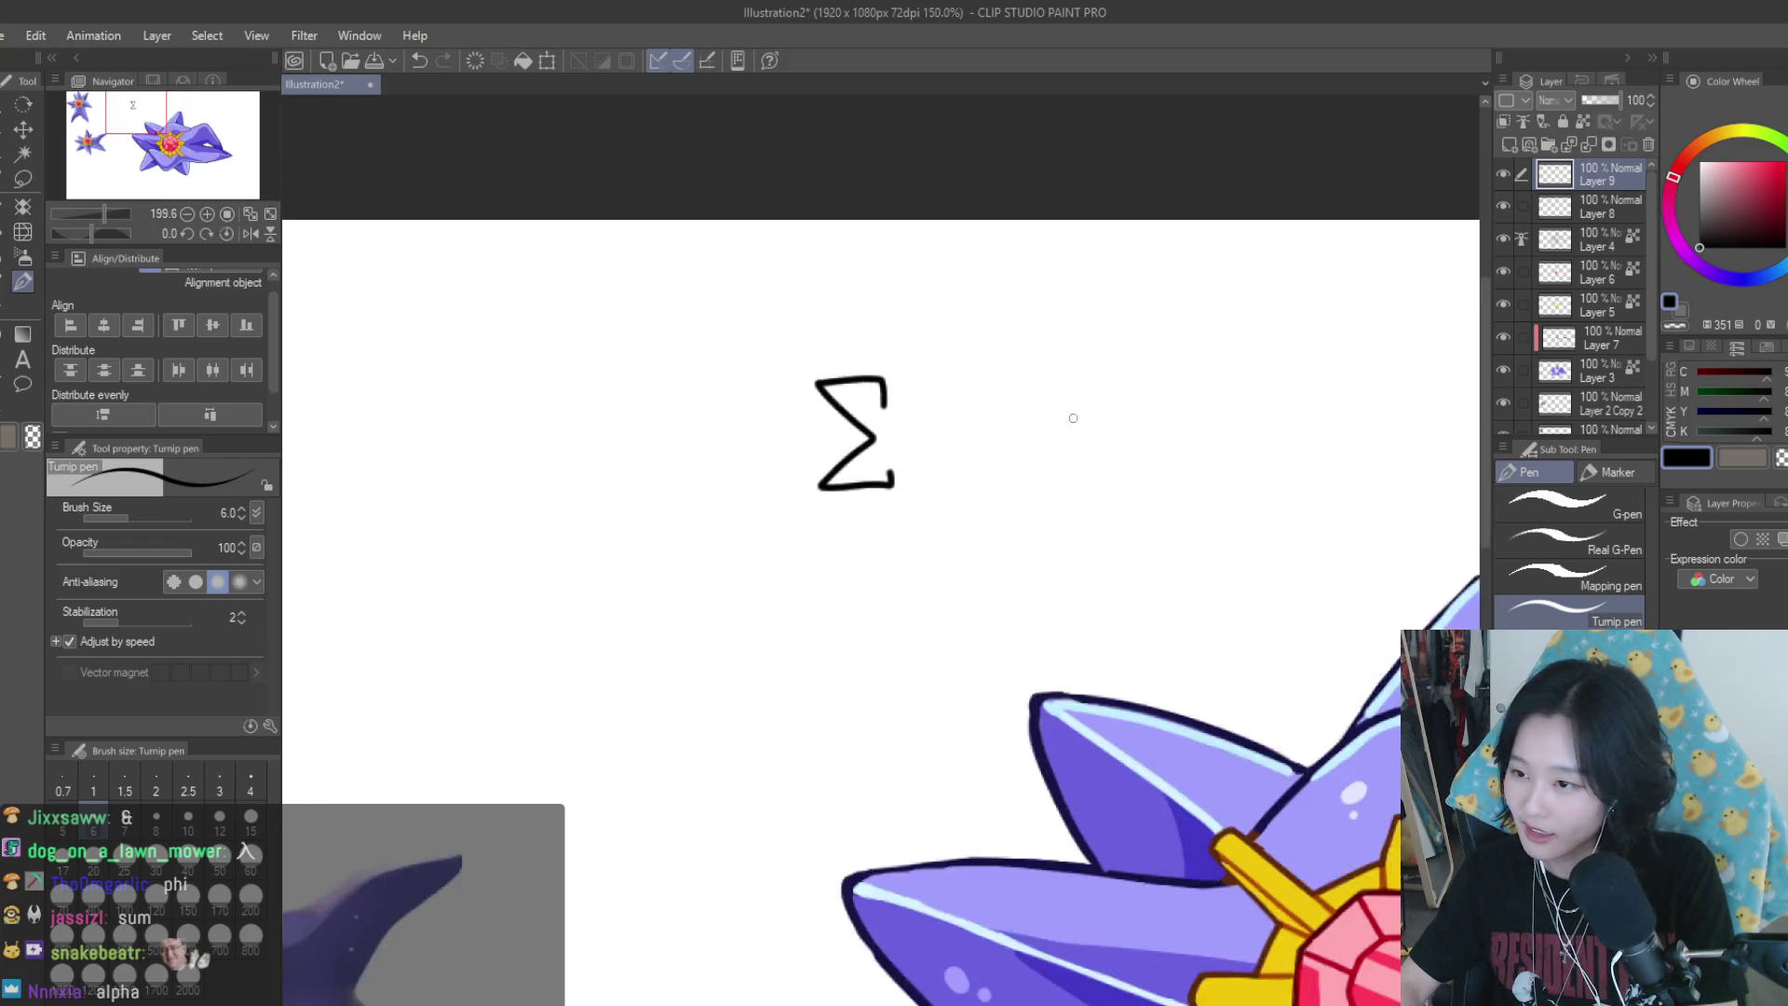
{"action": "scroll", "coordinate": [973, 451], "scroll_direction": "up", "scroll_amount": 2}
{"action": "left_click_drag", "start_coordinate": [980, 415], "coordinate": [1033, 445]}
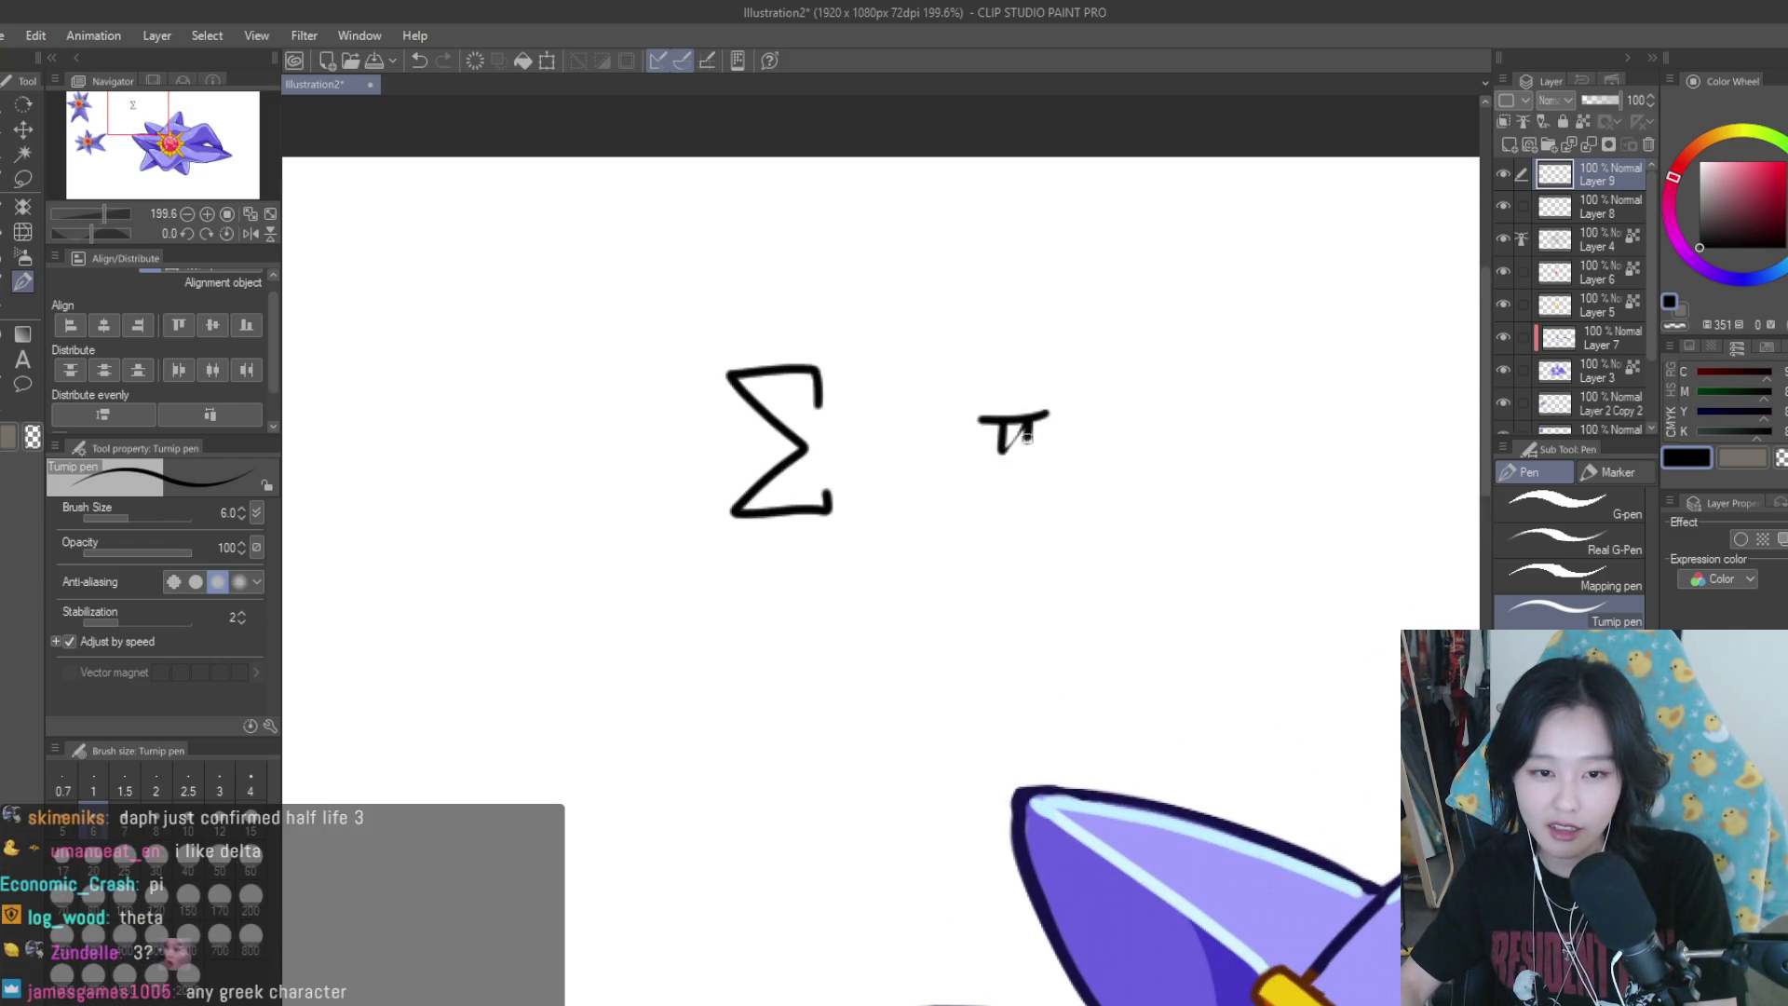
{"action": "scroll", "coordinate": [1030, 503], "scroll_direction": "down", "scroll_amount": 1}
{"action": "left_click_drag", "start_coordinate": [982, 509], "coordinate": [1025, 531]}
{"action": "scroll", "coordinate": [1025, 530], "scroll_direction": "down", "scroll_amount": 2}
{"action": "scroll", "coordinate": [931, 559], "scroll_direction": "up", "scroll_amount": 1}
{"action": "mouse_move", "coordinate": [874, 563]}
{"action": "left_mouse_down"}
{"action": "mouse_move", "coordinate": [917, 560]}
{"action": "mouse_move", "coordinate": [877, 591]}
{"action": "left_mouse_up"}
{"action": "left_click_drag", "start_coordinate": [897, 565], "coordinate": [899, 589]}
Draw a θ below the lower-left π
{"action": "scroll", "coordinate": [1122, 592], "scroll_direction": "down", "scroll_amount": 3}
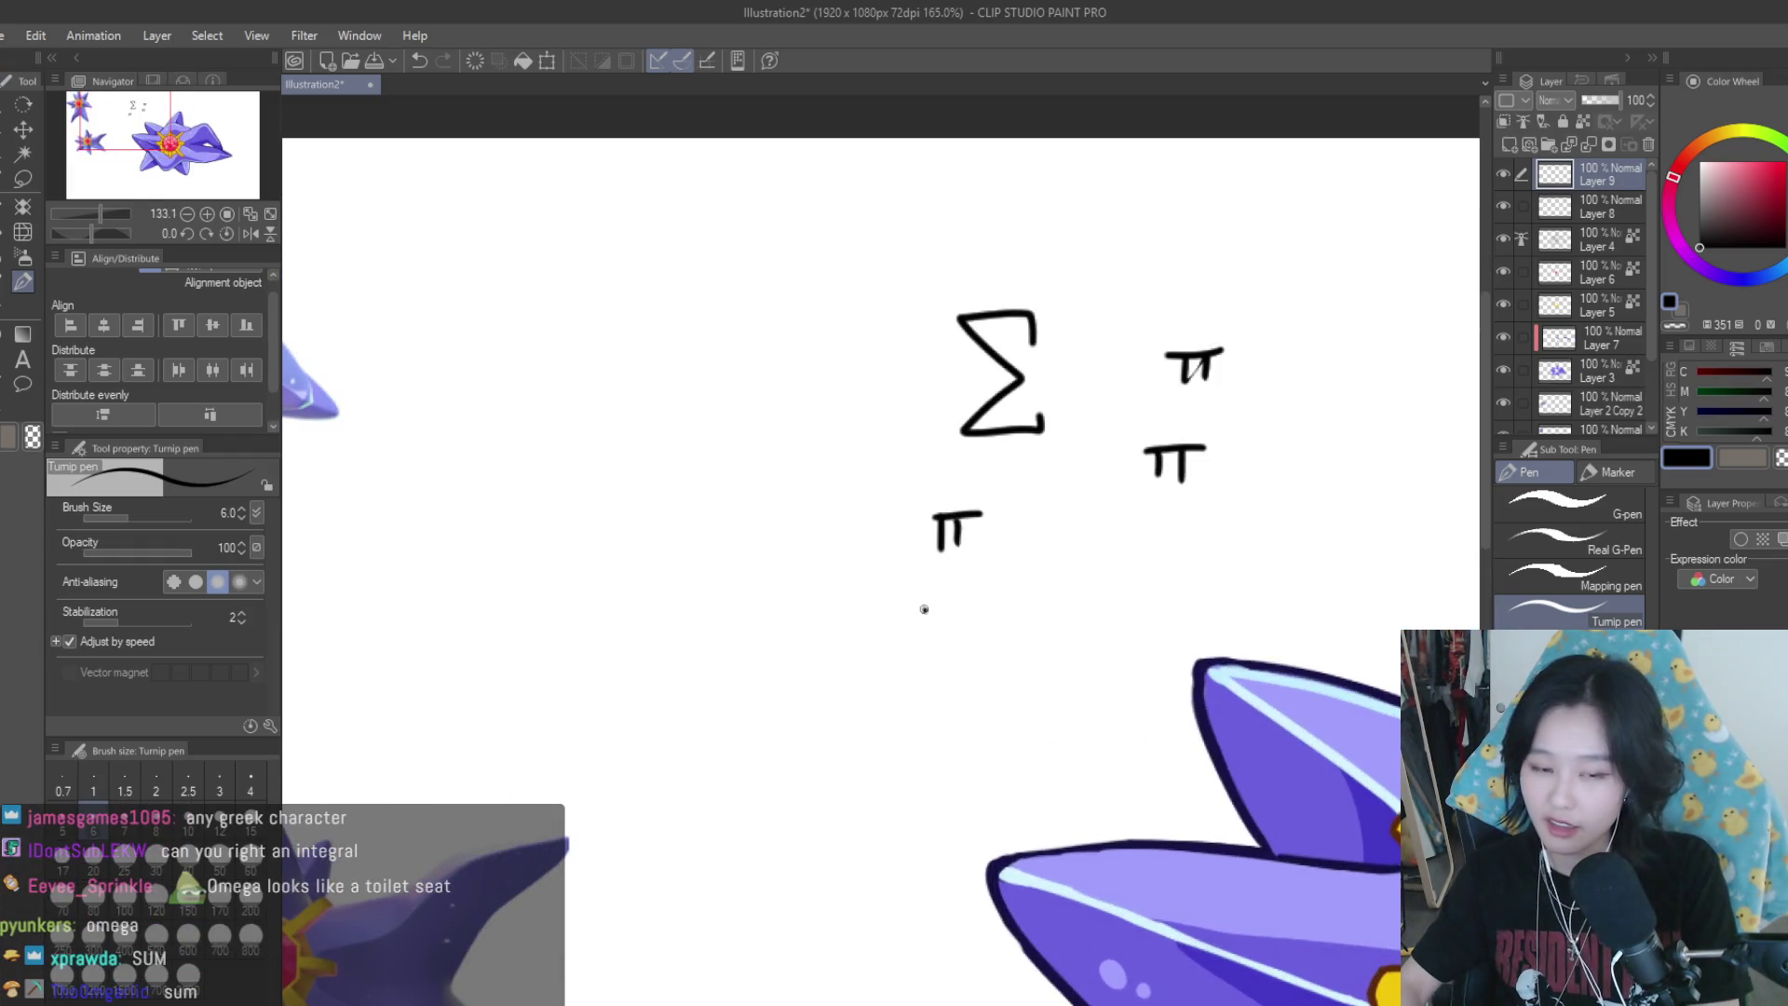
{"action": "left_click_drag", "start_coordinate": [953, 643], "coordinate": [952, 645]}
{"action": "left_click_drag", "start_coordinate": [939, 659], "coordinate": [960, 657]}
{"action": "scroll", "coordinate": [1018, 696], "scroll_direction": "up", "scroll_amount": 1}
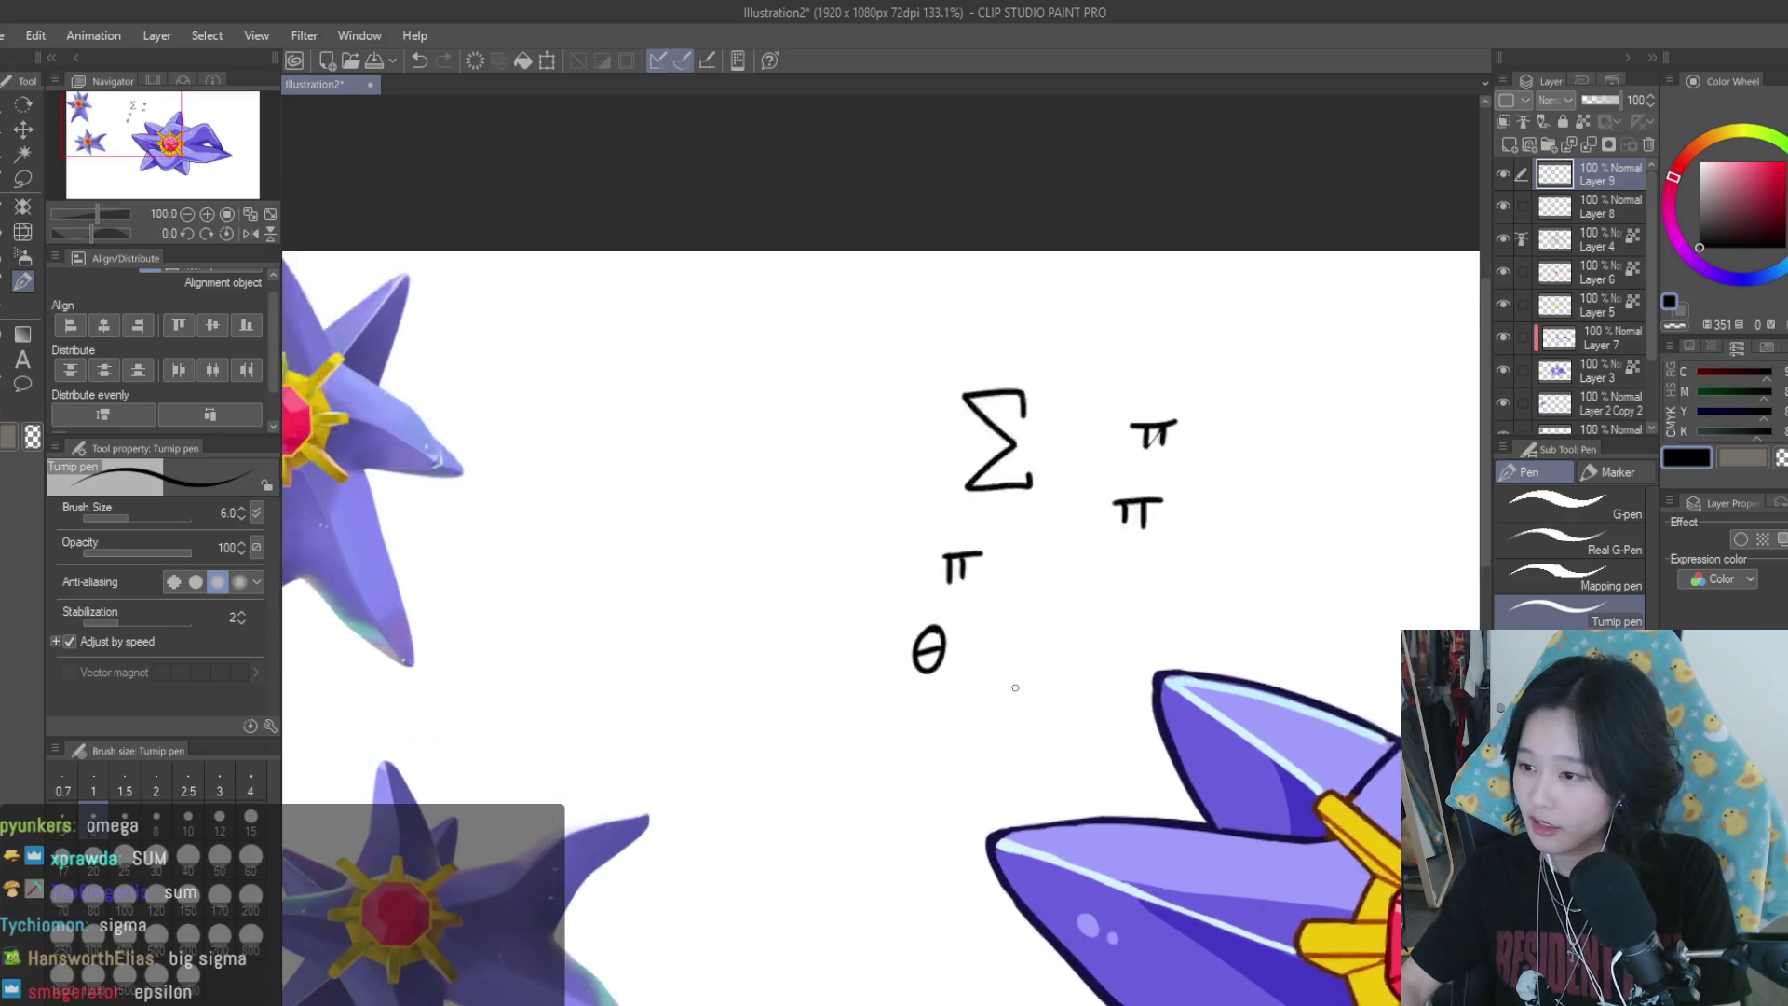
{"action": "scroll", "coordinate": [1018, 697], "scroll_direction": "up", "scroll_amount": 1}
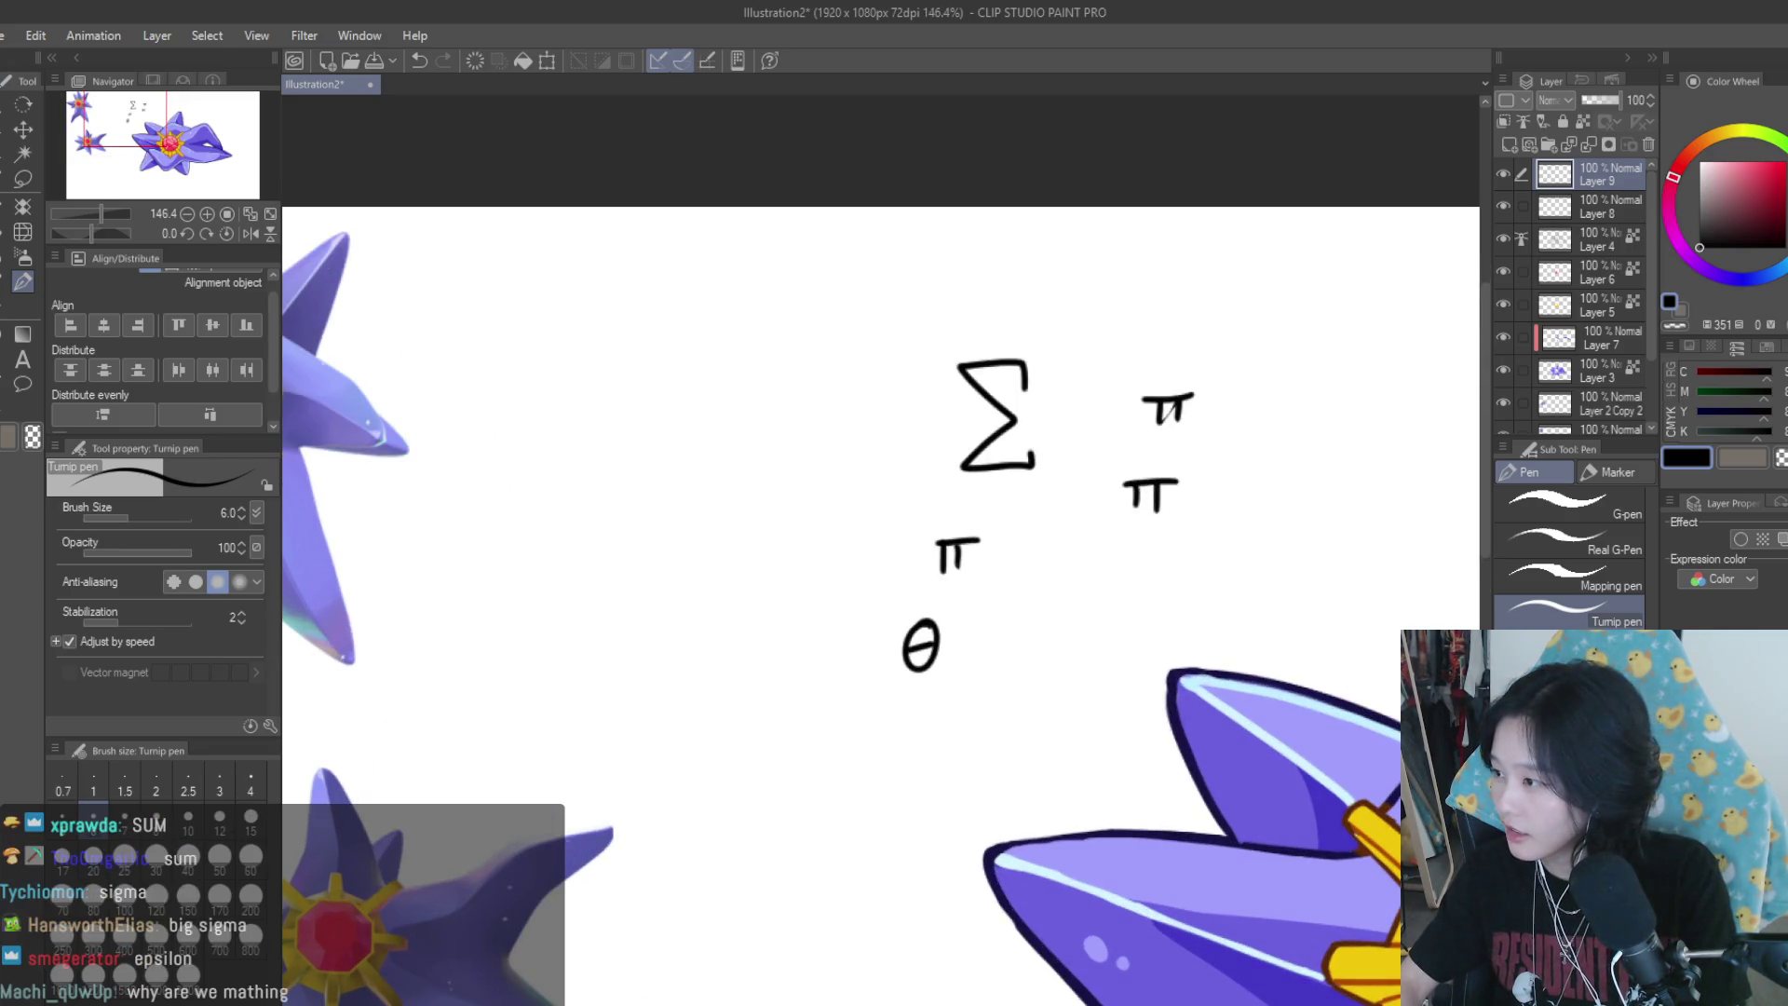
{"action": "scroll", "coordinate": [856, 519], "scroll_direction": "down", "scroll_amount": 2}
{"action": "scroll", "coordinate": [856, 520], "scroll_direction": "down", "scroll_amount": 2}
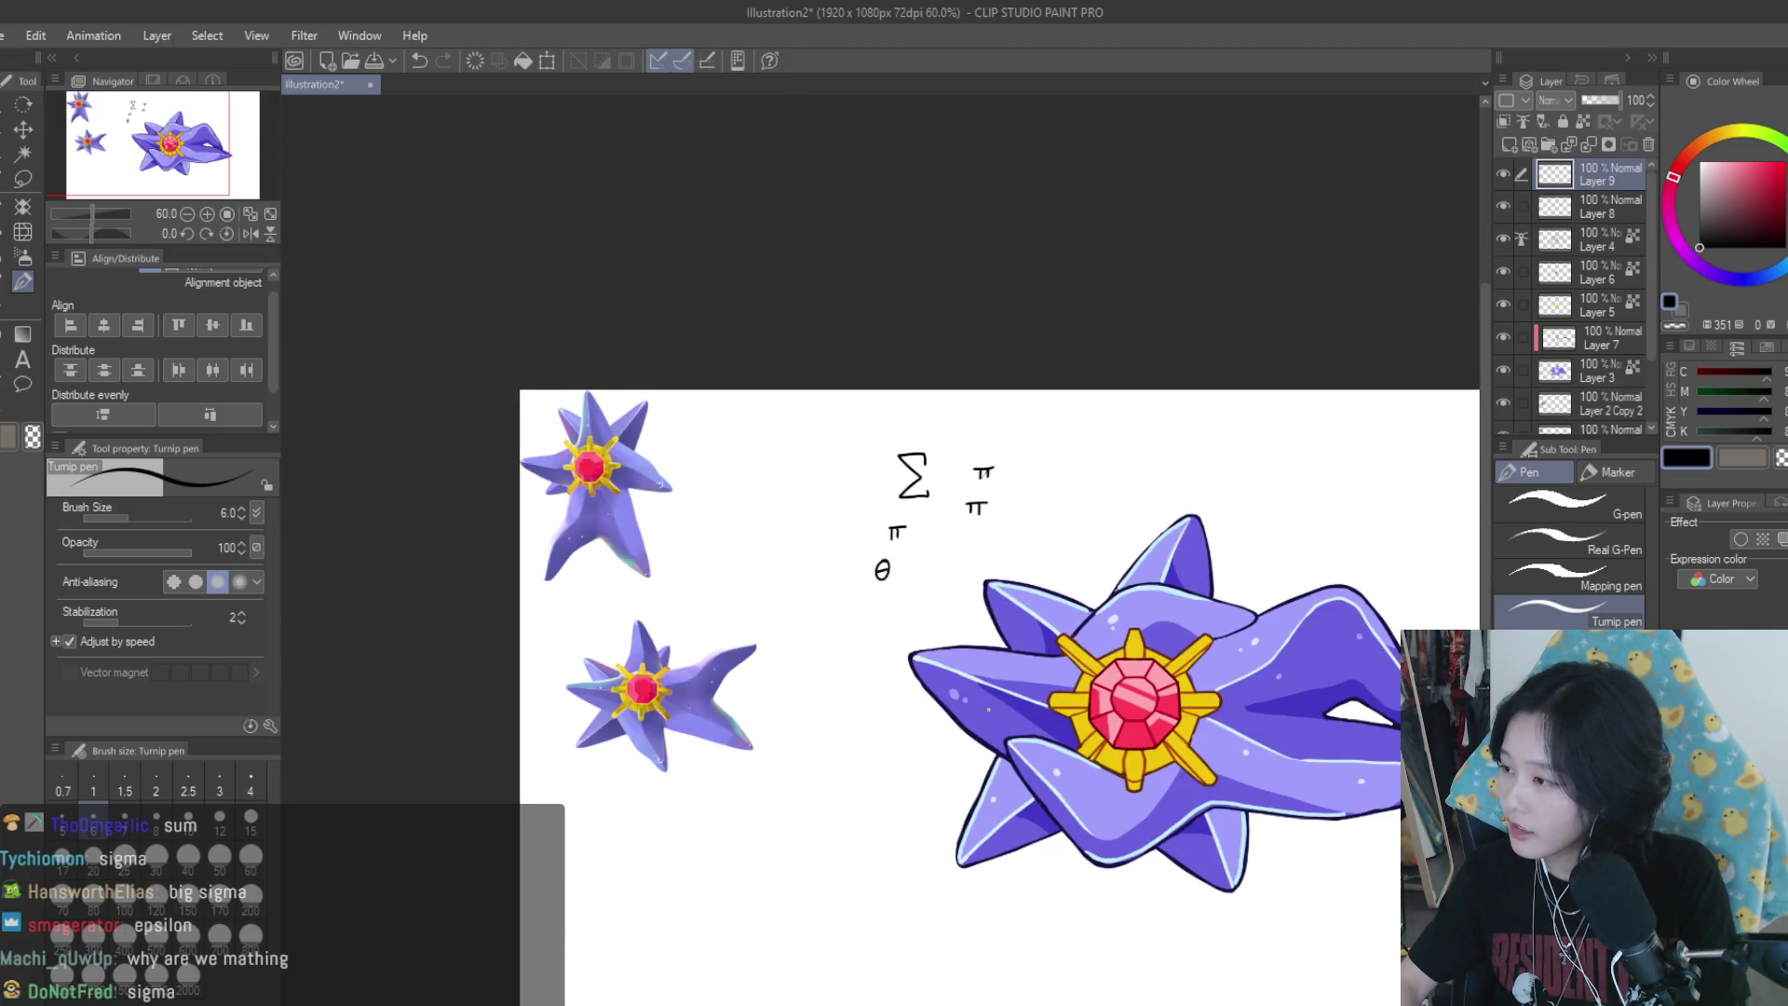
{"action": "scroll", "coordinate": [895, 529], "scroll_direction": "up", "scroll_amount": 1}
{"action": "scroll", "coordinate": [895, 529], "scroll_direction": "down", "scroll_amount": 1}
{"action": "scroll", "coordinate": [895, 529], "scroll_direction": "up", "scroll_amount": 1}
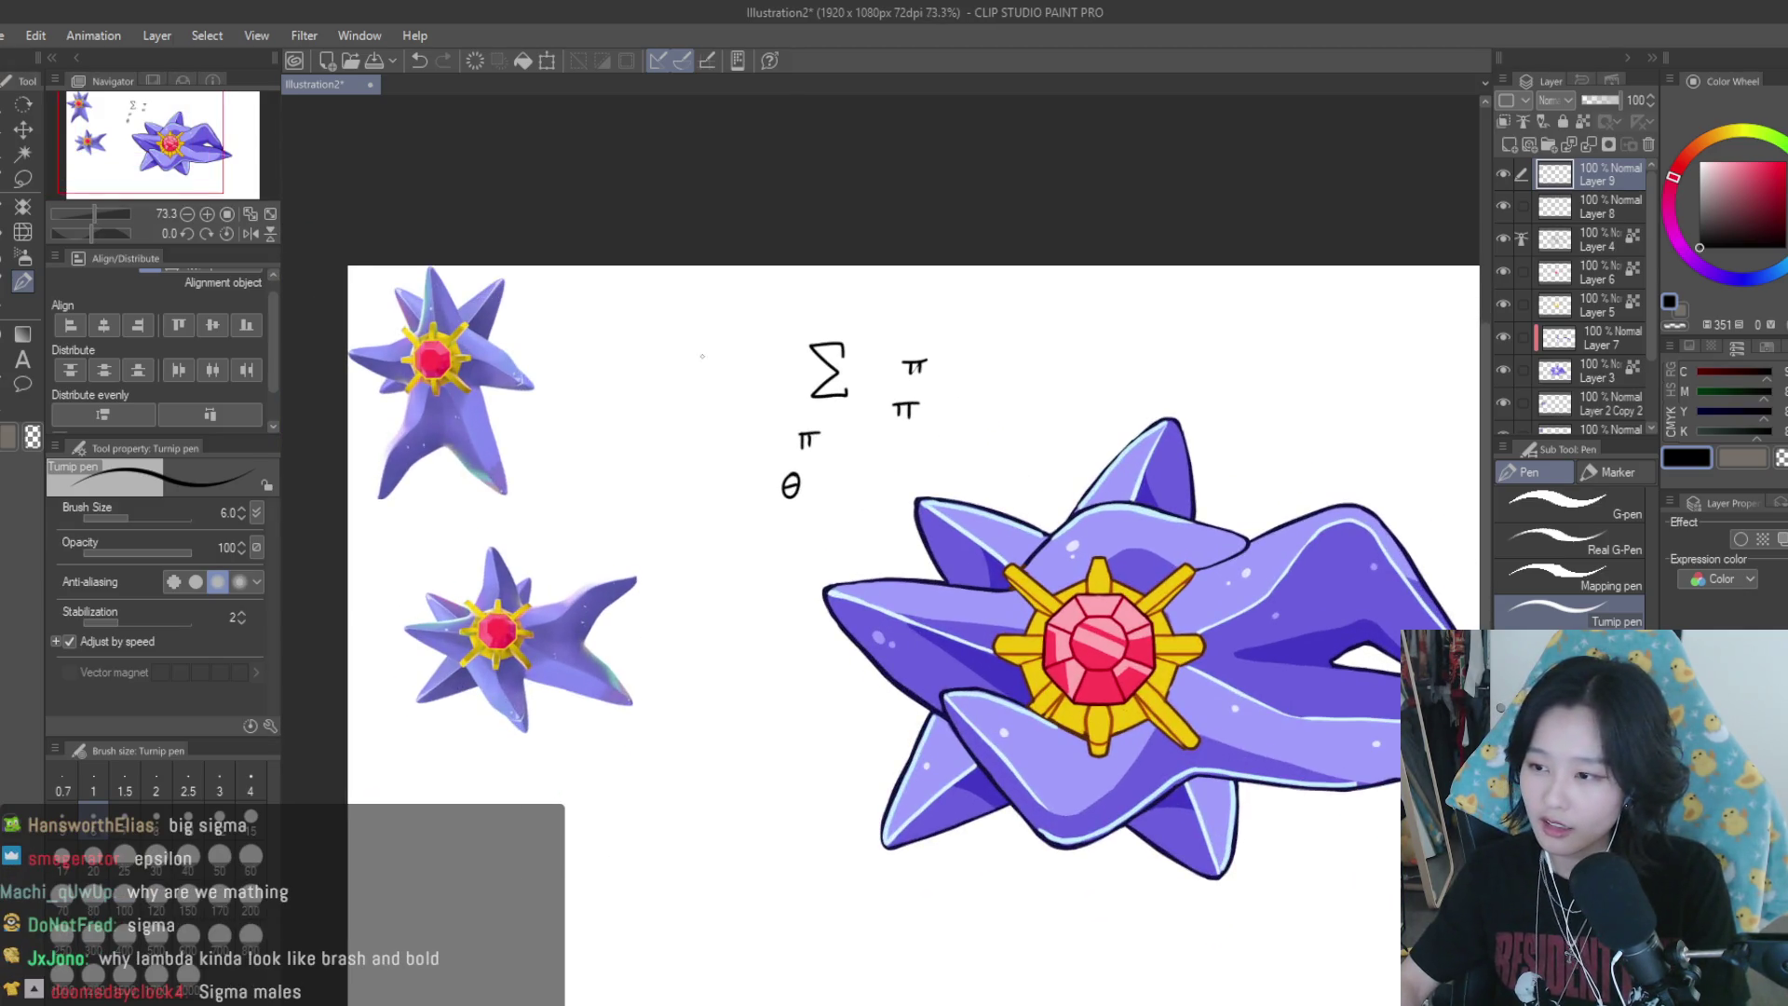
{"action": "scroll", "coordinate": [702, 356], "scroll_direction": "up", "scroll_amount": 2}
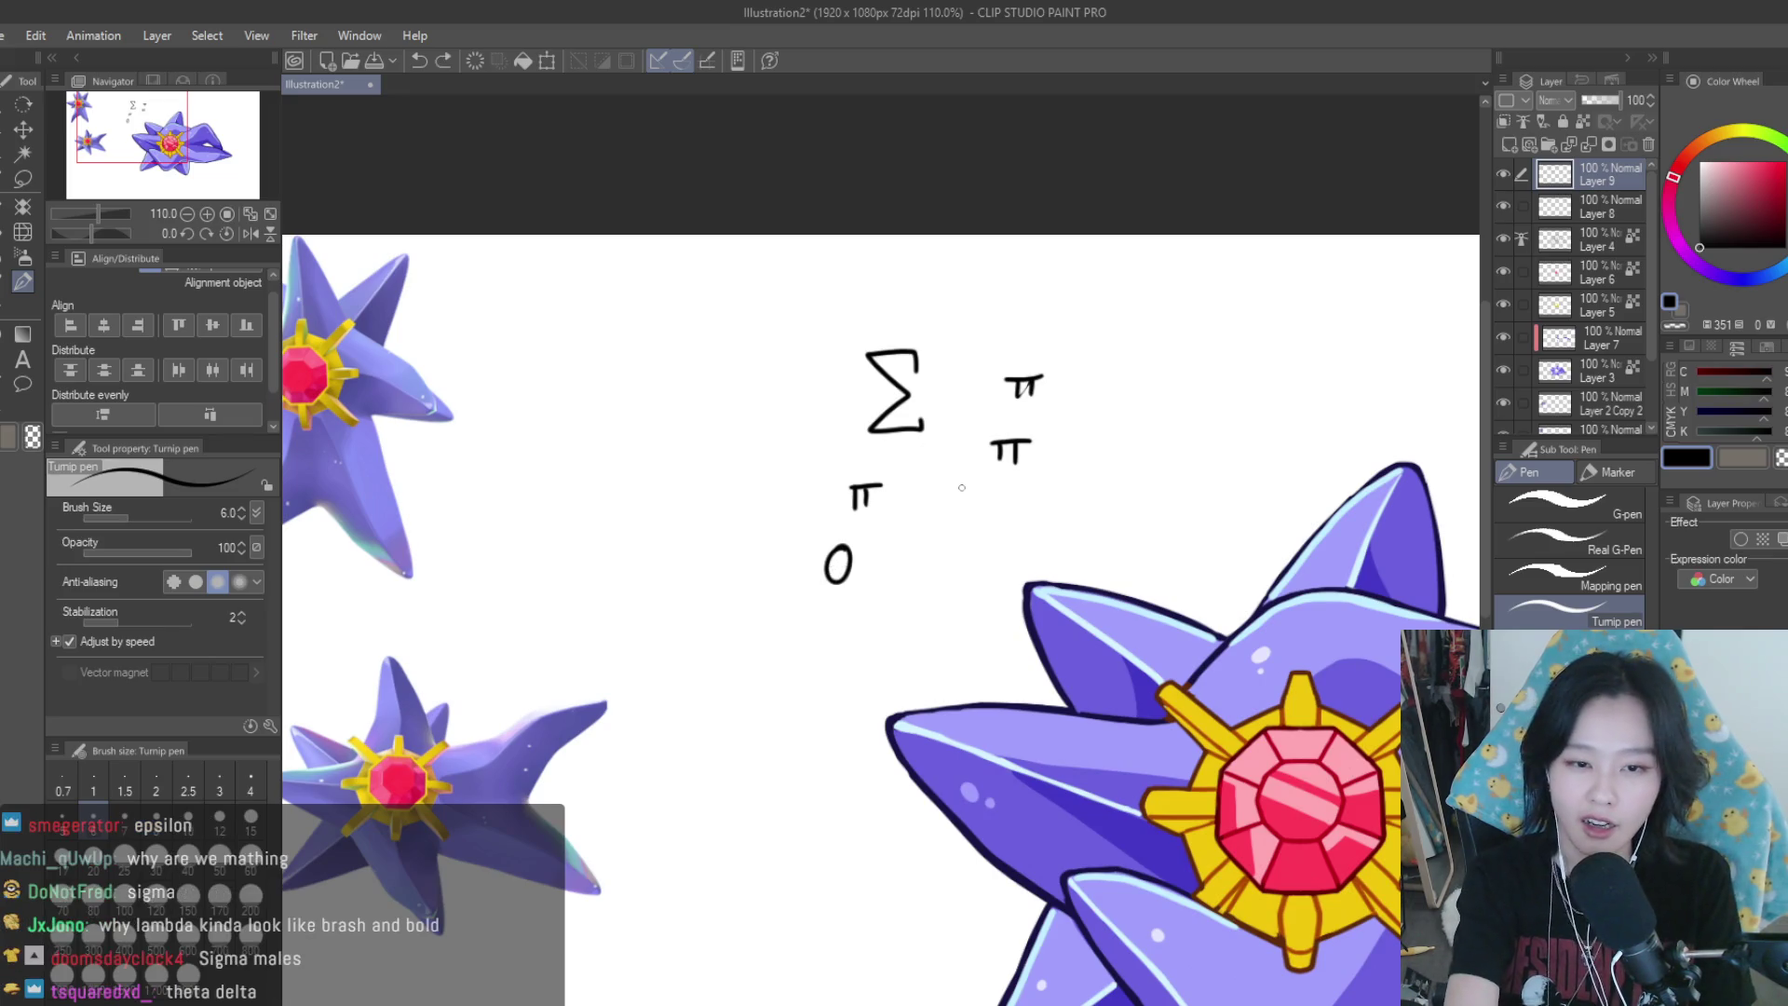
Undo the Σ, π and θ doodles with Ctrl+Z
{"action": "key", "text": "ctrl+z"}
{"action": "key", "text": "ctrl+z"}
{"action": "key", "text": "ctrl+z"}
{"action": "key", "text": "ctrl+y"}
{"action": "key", "text": "ctrl+z"}
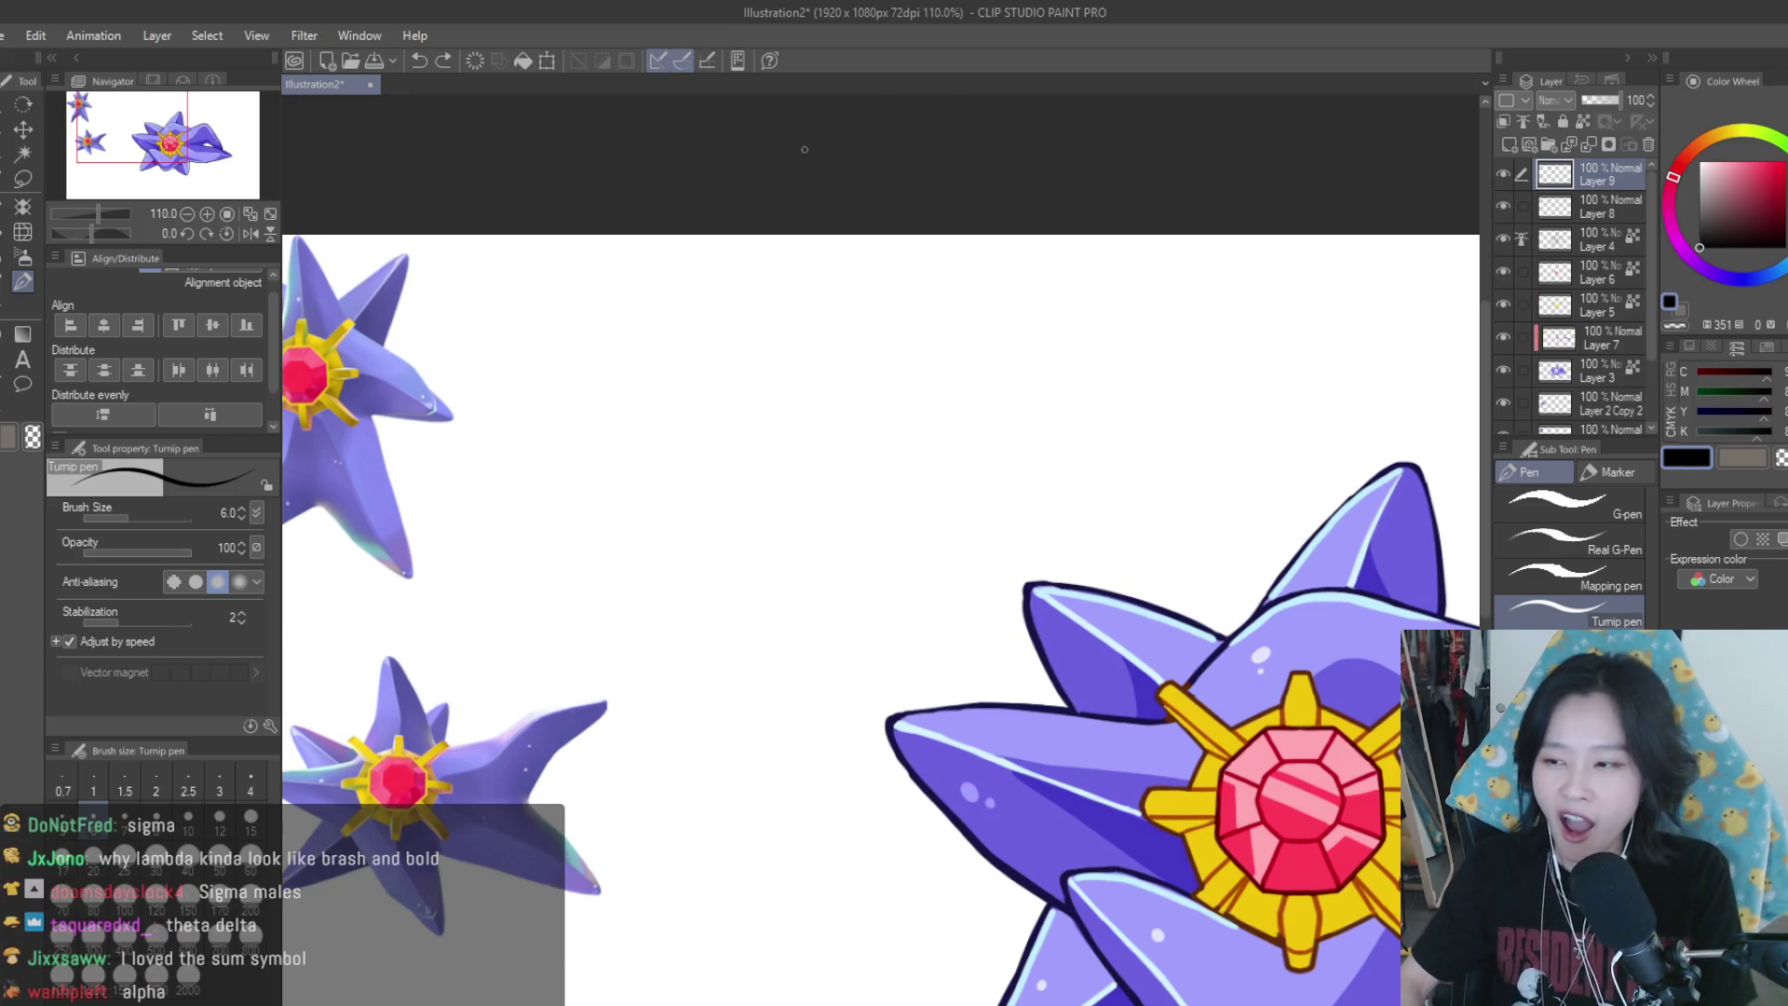
{"action": "scroll", "coordinate": [839, 308], "scroll_direction": "up", "scroll_amount": 2}
{"action": "scroll", "coordinate": [894, 395], "scroll_direction": "up", "scroll_amount": 1}
{"action": "scroll", "coordinate": [842, 467], "scroll_direction": "up", "scroll_amount": 1}
Draw three looped treble clef doodles in a row above the Starmie
{"action": "left_click_drag", "start_coordinate": [843, 475], "coordinate": [828, 563]}
{"action": "left_click_drag", "start_coordinate": [1032, 468], "coordinate": [1022, 545]}
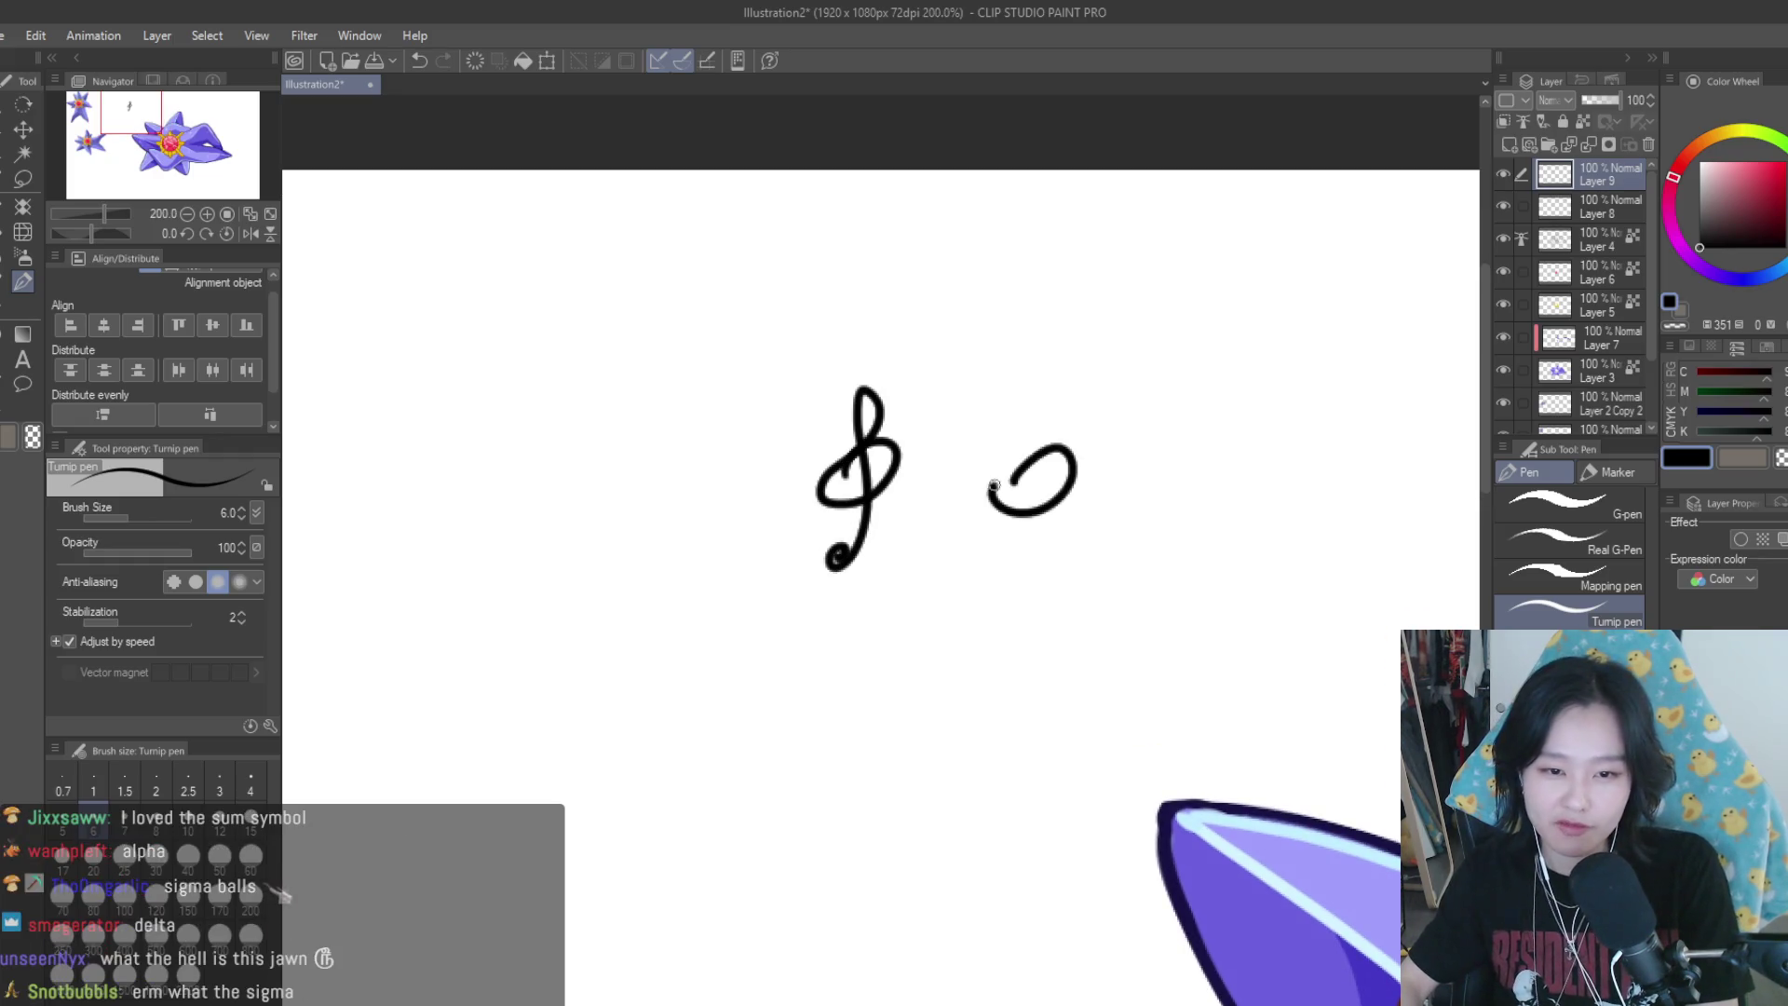
{"action": "mouse_move", "coordinate": [1164, 480]}
{"action": "left_mouse_down"}
{"action": "mouse_move", "coordinate": [1160, 558]}
{"action": "mouse_move", "coordinate": [1194, 564]}
{"action": "left_mouse_up"}
{"action": "scroll", "coordinate": [1155, 521], "scroll_direction": "down", "scroll_amount": 2}
{"action": "scroll", "coordinate": [1183, 513], "scroll_direction": "up", "scroll_amount": 2}
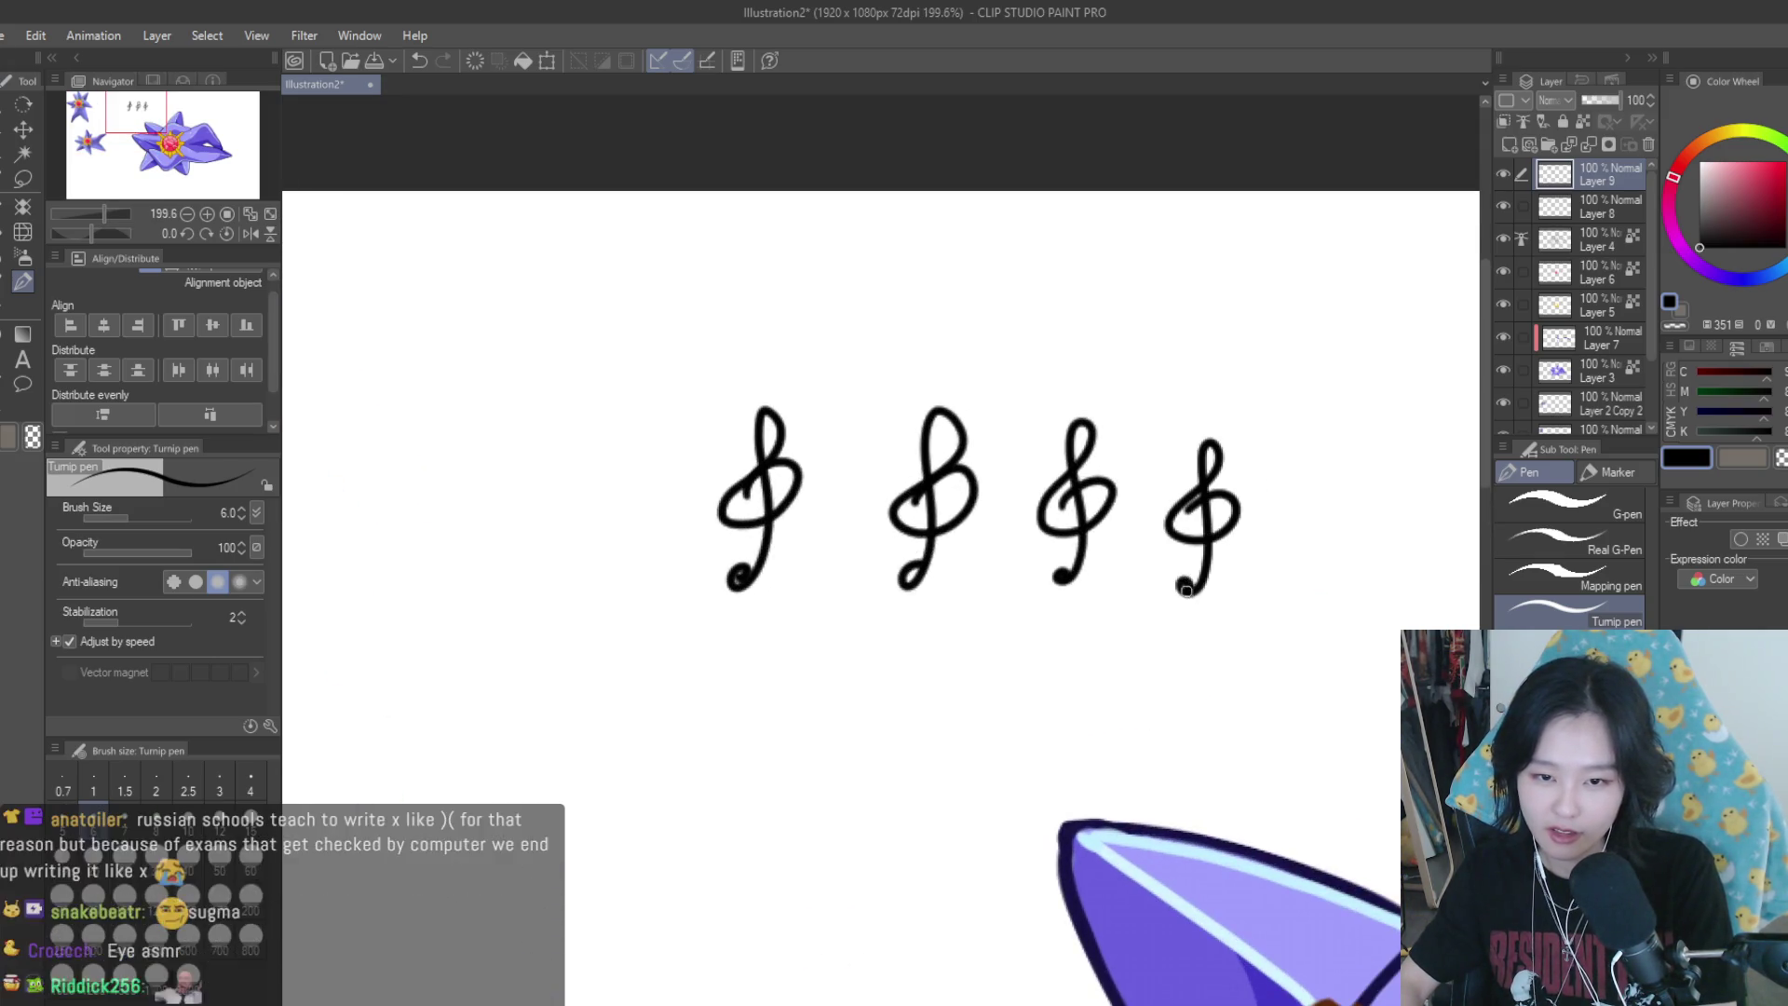
{"action": "scroll", "coordinate": [1201, 550], "scroll_direction": "down", "scroll_amount": 5}
{"action": "scroll", "coordinate": [1118, 484], "scroll_direction": "up", "scroll_amount": 4}
{"action": "scroll", "coordinate": [996, 406], "scroll_direction": "down", "scroll_amount": 2}
{"action": "scroll", "coordinate": [996, 406], "scroll_direction": "down", "scroll_amount": 2}
Undo all three clef doodles
{"action": "key", "text": "ctrl+z"}
{"action": "scroll", "coordinate": [997, 406], "scroll_direction": "up", "scroll_amount": 1}
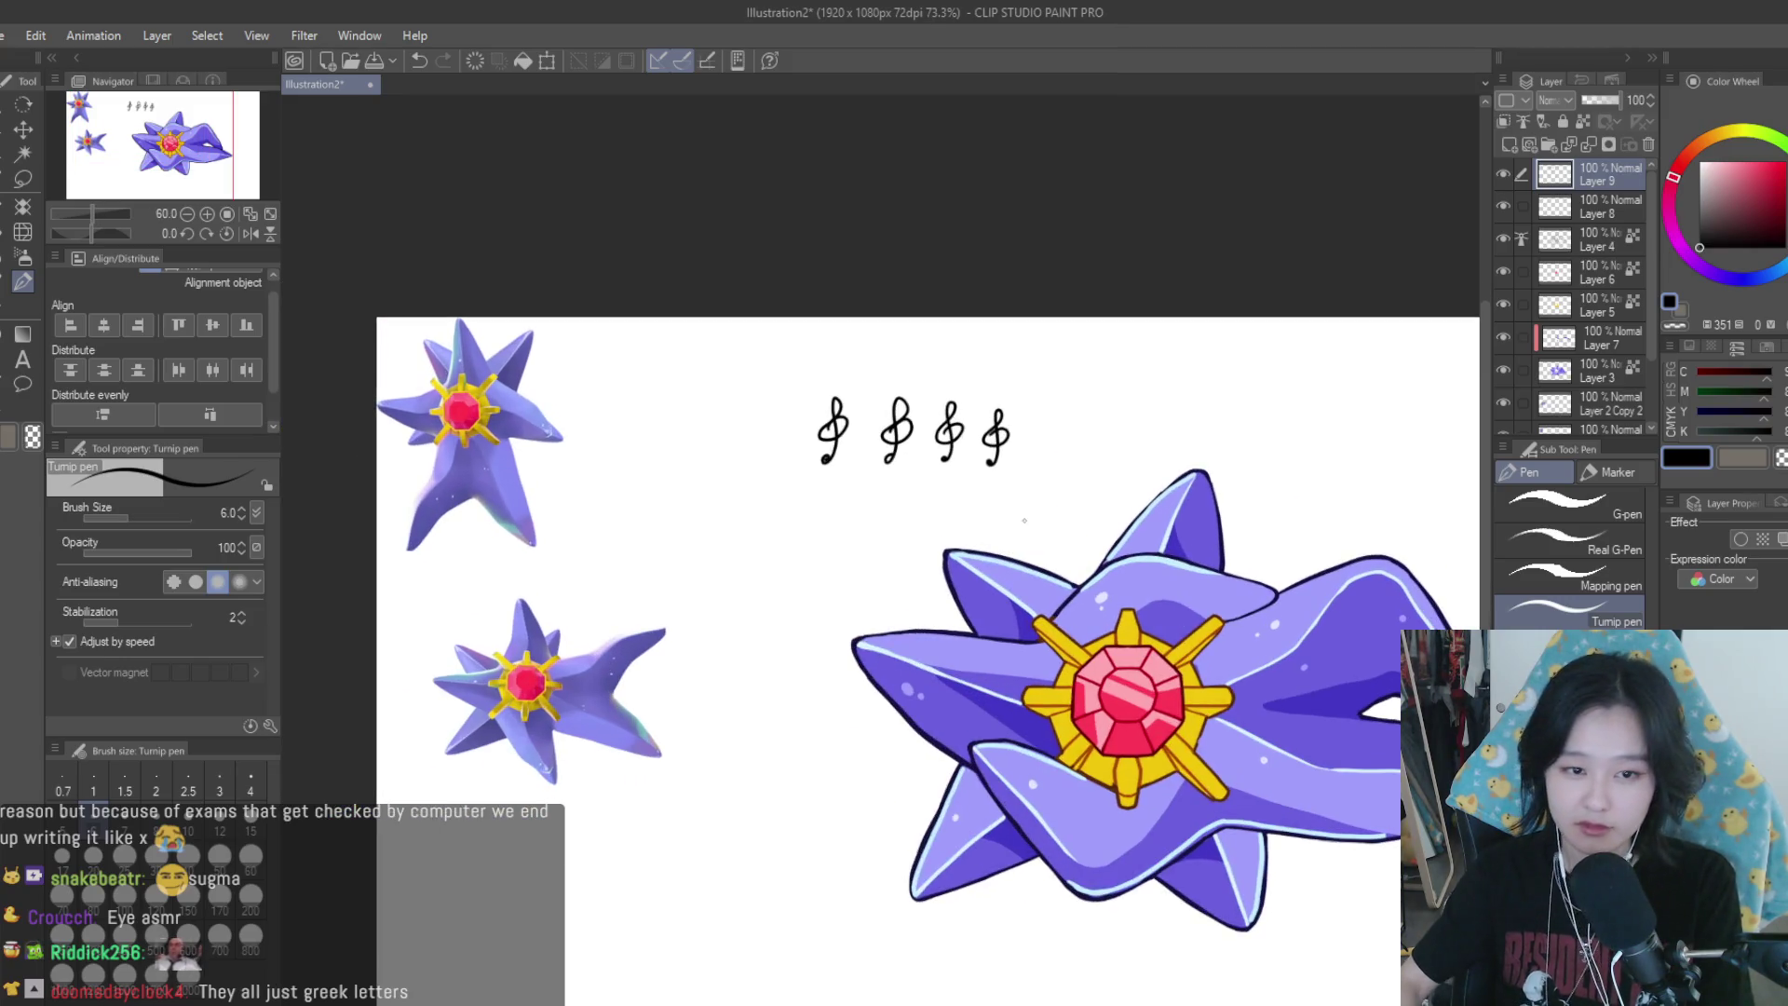
{"action": "key", "text": "ctrl+z"}
{"action": "key", "text": "ctrl+z"}
{"action": "key", "text": "ctrl+z"}
{"action": "key", "text": "ctrl+y"}
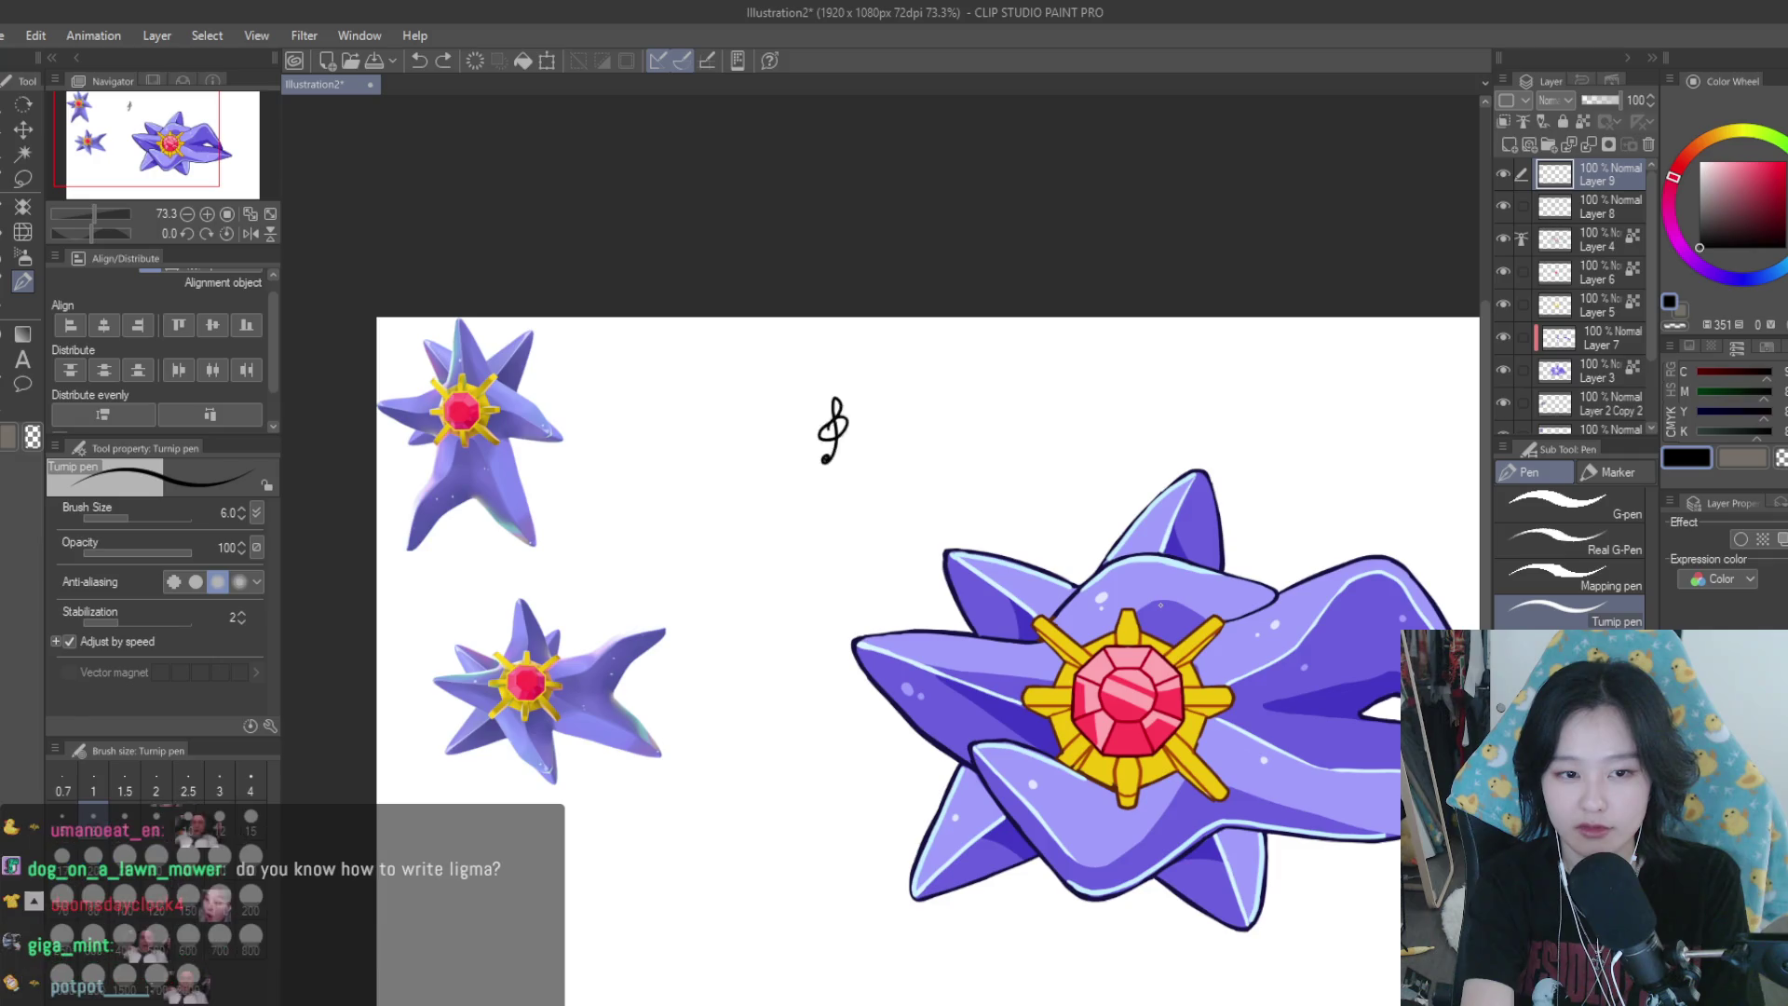
{"action": "key", "text": "ctrl+z"}
Handwrite 'Dear diary,' above the Starmie with the Turnip pen
{"action": "scroll", "coordinate": [880, 269], "scroll_direction": "up", "scroll_amount": 2}
{"action": "scroll", "coordinate": [858, 351], "scroll_direction": "up", "scroll_amount": 2}
{"action": "mouse_move", "coordinate": [680, 489]}
{"action": "left_mouse_down"}
{"action": "mouse_move", "coordinate": [697, 431]}
{"action": "mouse_move", "coordinate": [683, 490]}
{"action": "left_mouse_up"}
{"action": "left_click_drag", "start_coordinate": [719, 473], "coordinate": [777, 485]}
{"action": "left_click_drag", "start_coordinate": [887, 431], "coordinate": [881, 485]}
{"action": "mouse_move", "coordinate": [900, 460]}
{"action": "left_mouse_down"}
{"action": "mouse_move", "coordinate": [901, 483]}
{"action": "mouse_move", "coordinate": [954, 484]}
{"action": "left_mouse_up"}
{"action": "left_click_drag", "start_coordinate": [960, 484], "coordinate": [976, 458]}
{"action": "mouse_move", "coordinate": [970, 457]}
{"action": "left_mouse_down"}
{"action": "mouse_move", "coordinate": [972, 507]}
{"action": "mouse_move", "coordinate": [1014, 496]}
{"action": "left_mouse_up"}
Handwrite 'Today there were' on the line below 'Dear diary,'
{"action": "left_click_drag", "start_coordinate": [786, 560], "coordinate": [787, 601]}
{"action": "mouse_move", "coordinate": [767, 555]}
{"action": "left_mouse_down"}
{"action": "mouse_move", "coordinate": [812, 548]}
{"action": "mouse_move", "coordinate": [852, 603]}
{"action": "left_mouse_up"}
{"action": "left_click_drag", "start_coordinate": [883, 578], "coordinate": [896, 605]}
{"action": "left_click_drag", "start_coordinate": [900, 574], "coordinate": [905, 601]}
{"action": "left_click_drag", "start_coordinate": [920, 570], "coordinate": [892, 634]}
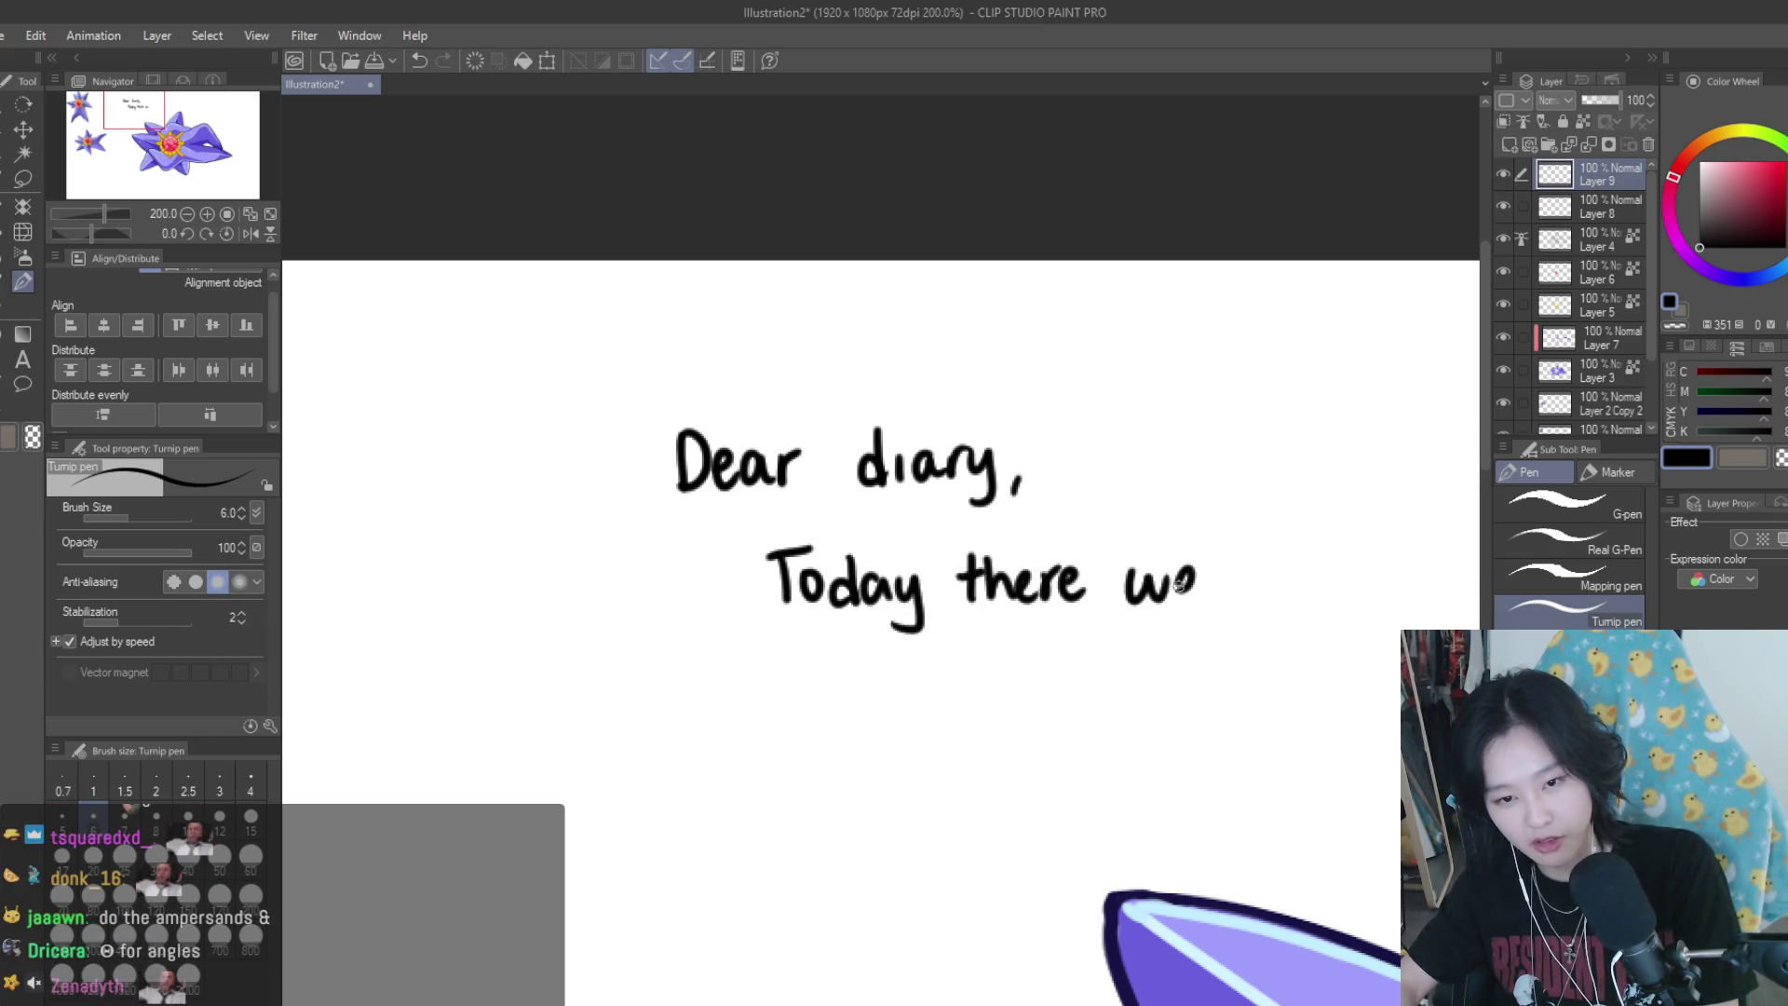
{"action": "left_click_drag", "start_coordinate": [1231, 588], "coordinate": [1250, 596]}
{"action": "scroll", "coordinate": [1153, 571], "scroll_direction": "down", "scroll_amount": 5}
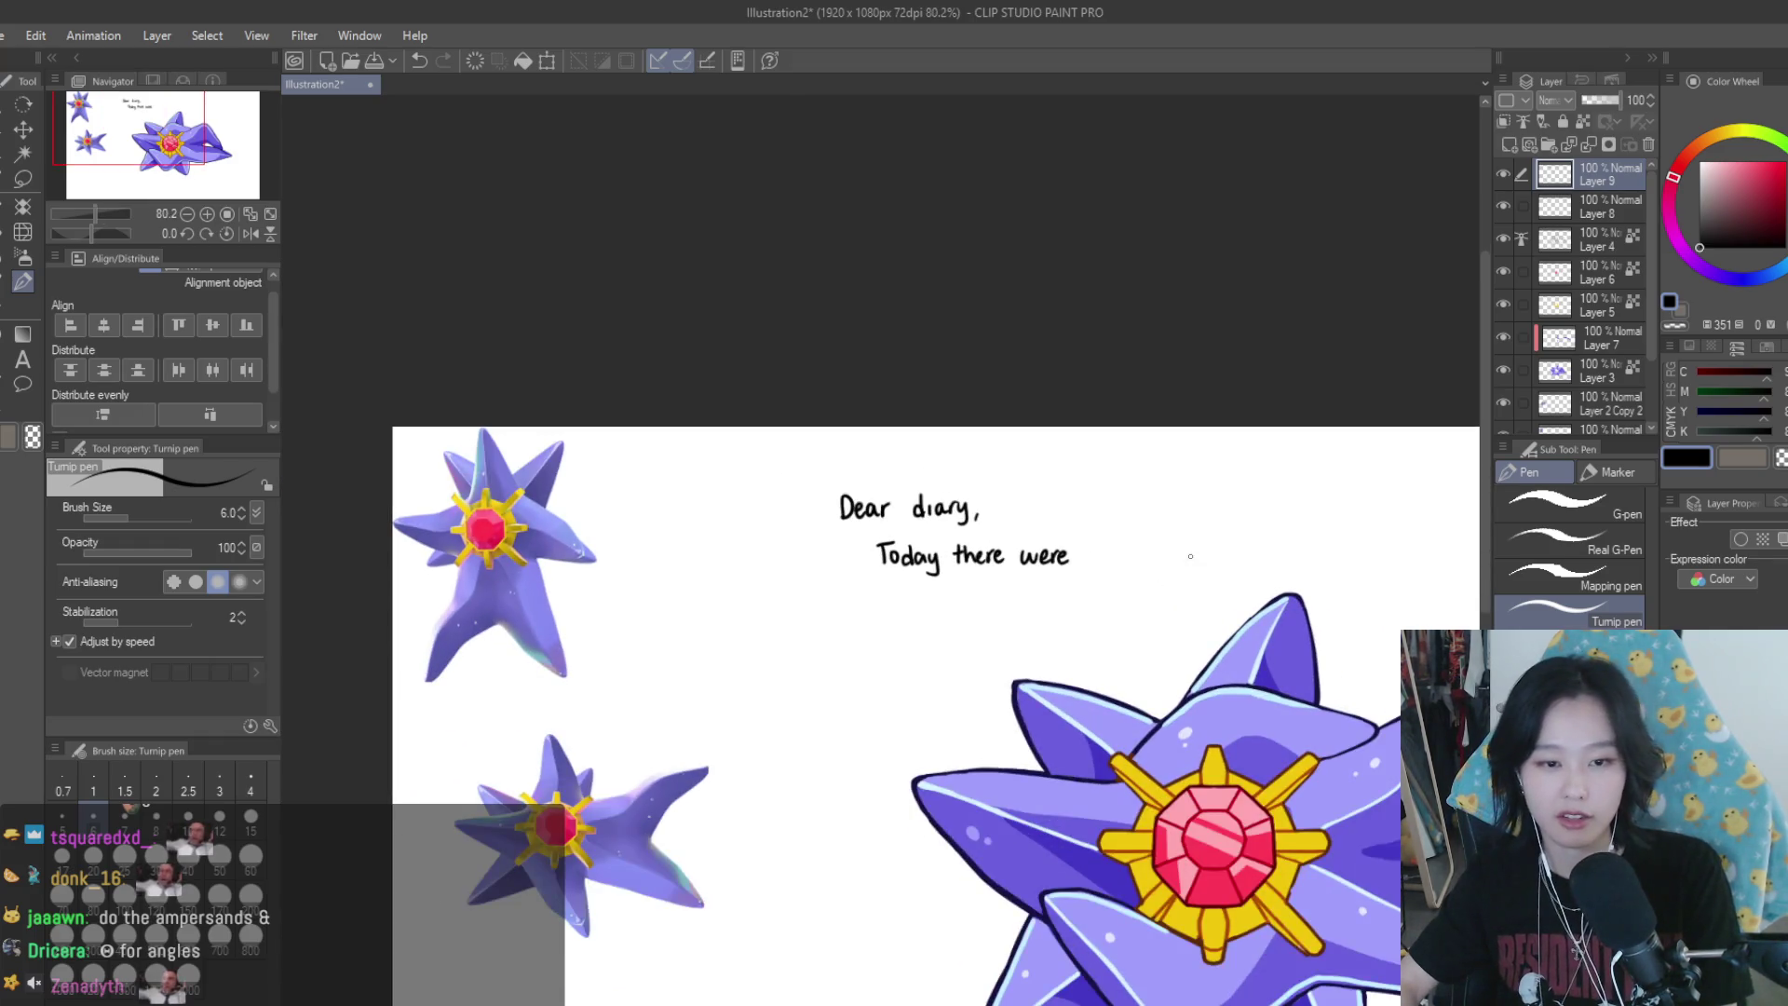
Delete Layer 9 holding the diary handwriting
{"action": "scroll", "coordinate": [1191, 556], "scroll_direction": "up", "scroll_amount": 3}
{"action": "left_click", "coordinate": [1503, 174]}
{"action": "left_click", "coordinate": [1503, 173]}
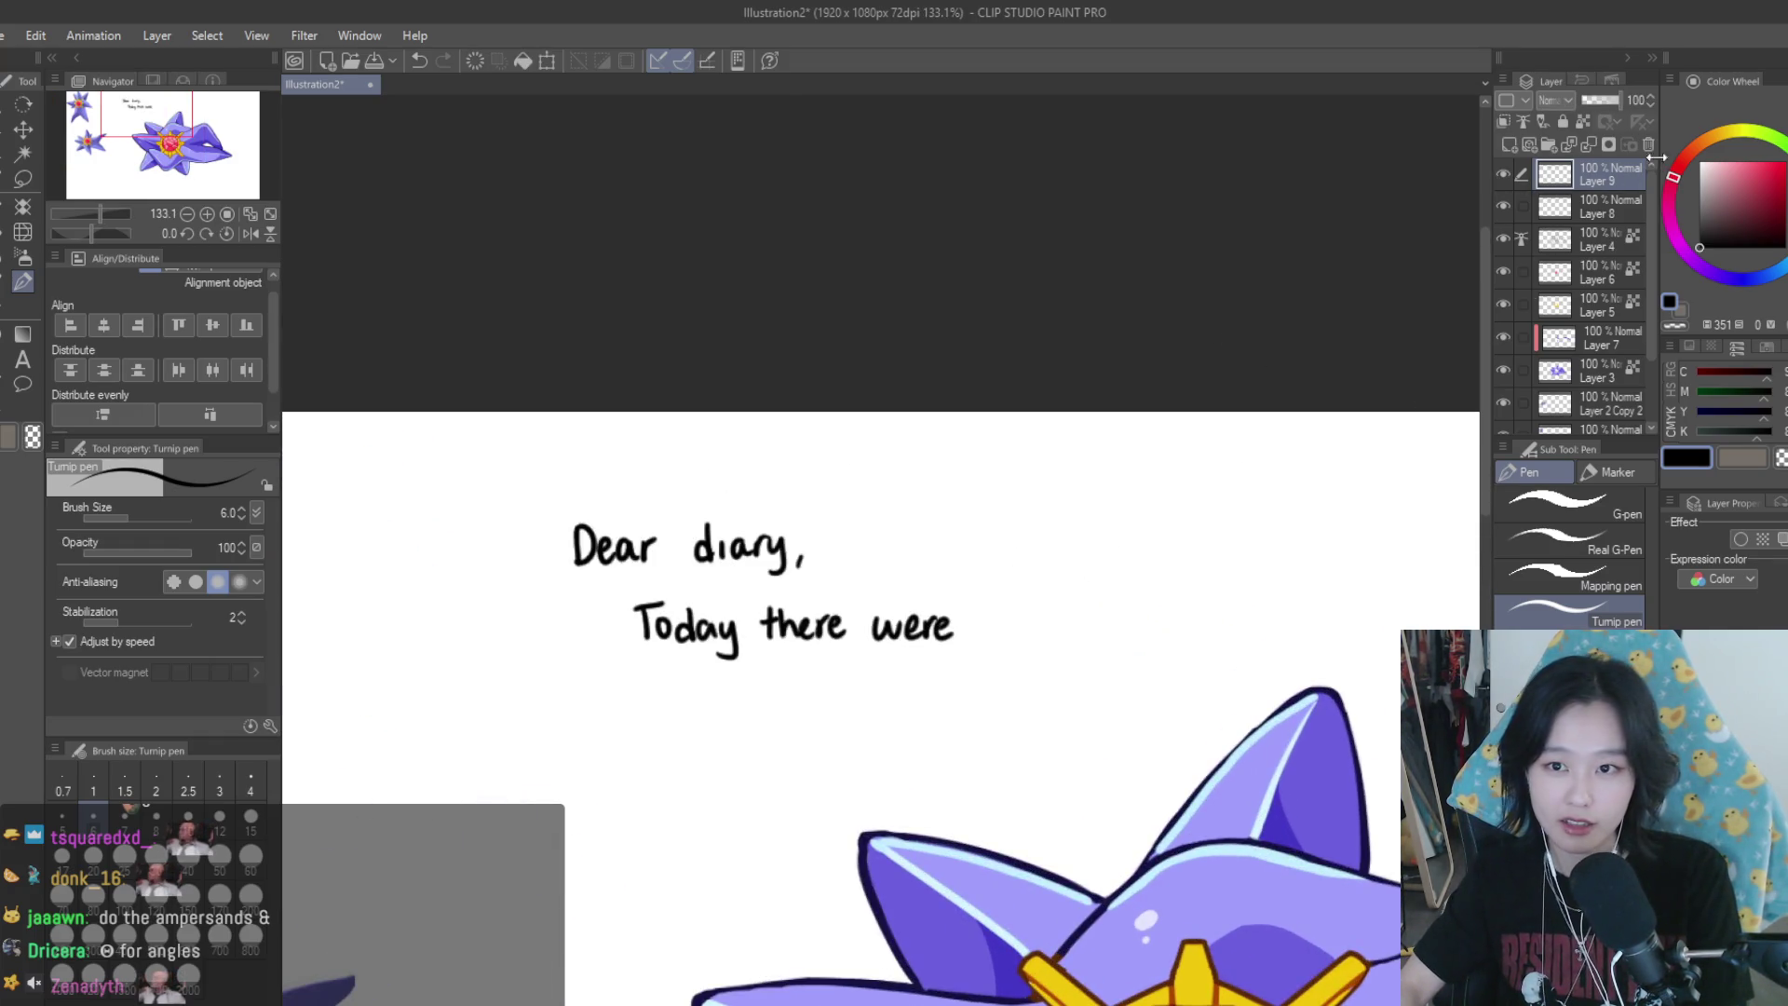
{"action": "left_click", "coordinate": [1648, 144]}
Select Layer 7 and briefly toggle the fill and highlight layers' visibility
{"action": "scroll", "coordinate": [1004, 273], "scroll_direction": "down", "scroll_amount": 3}
{"action": "scroll", "coordinate": [1004, 273], "scroll_direction": "down", "scroll_amount": 1}
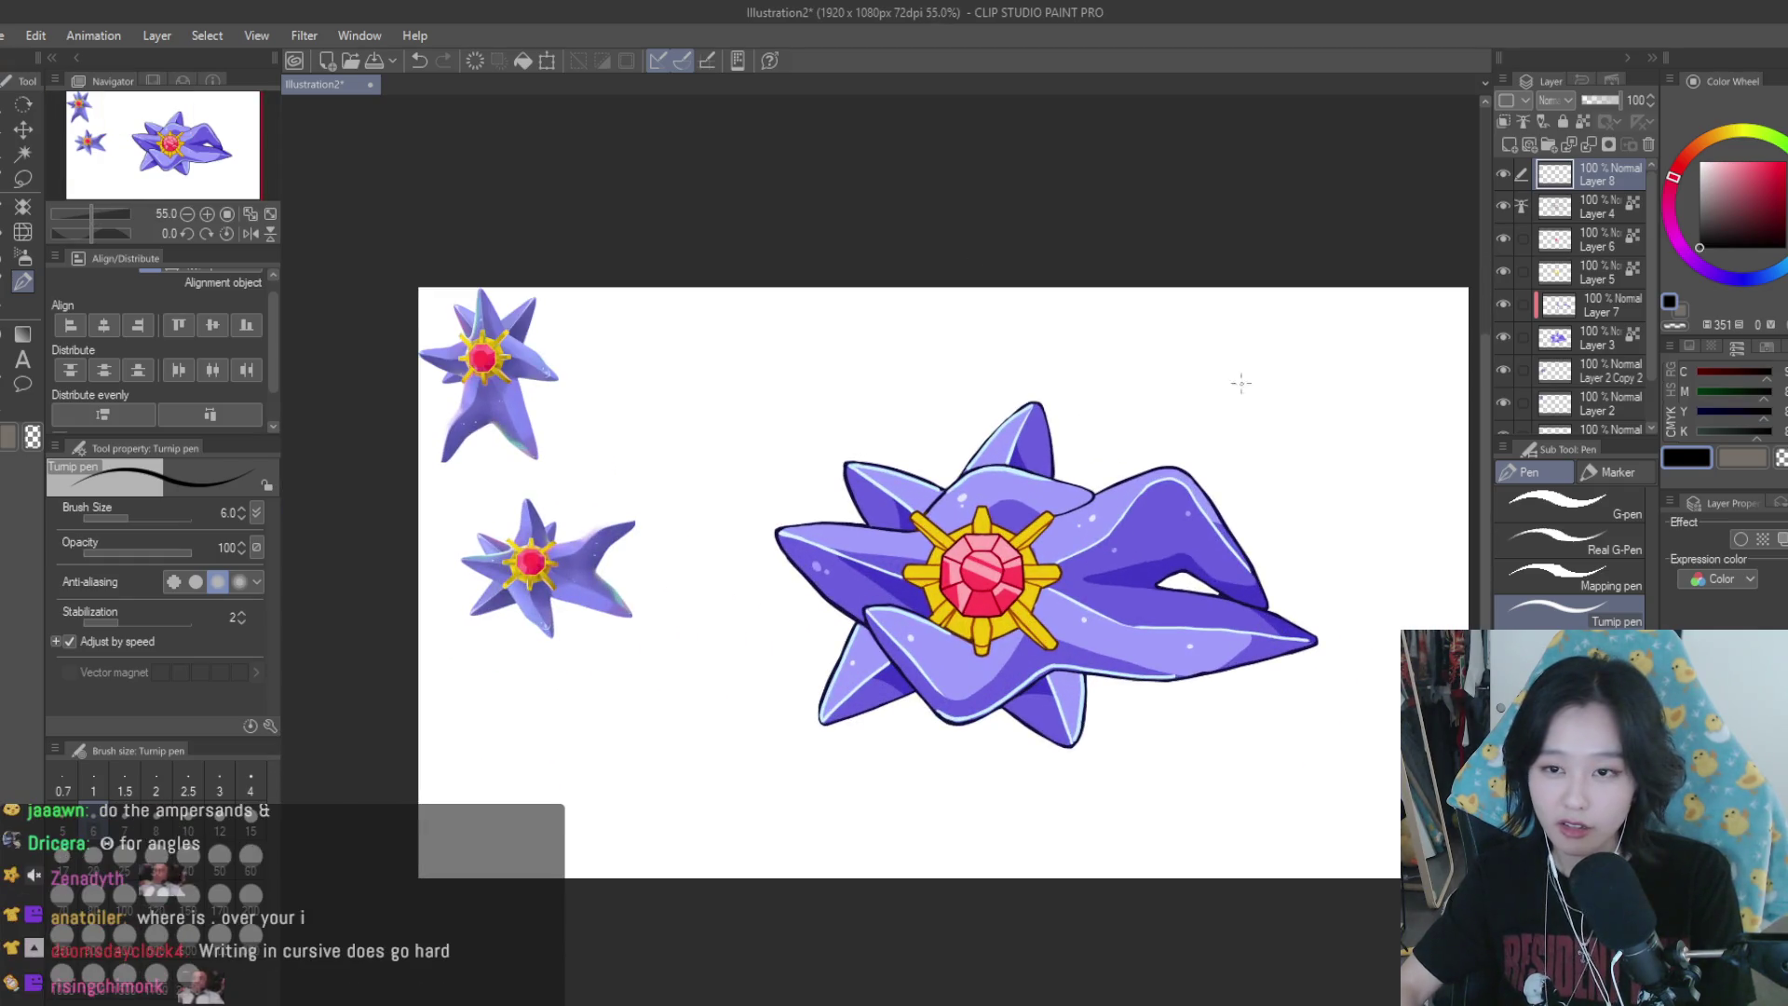
{"action": "left_click", "coordinate": [1503, 305]}
{"action": "left_click", "coordinate": [1503, 305]}
{"action": "left_click", "coordinate": [1503, 337]}
{"action": "left_click", "coordinate": [1504, 337]}
{"action": "left_click", "coordinate": [1577, 310]}
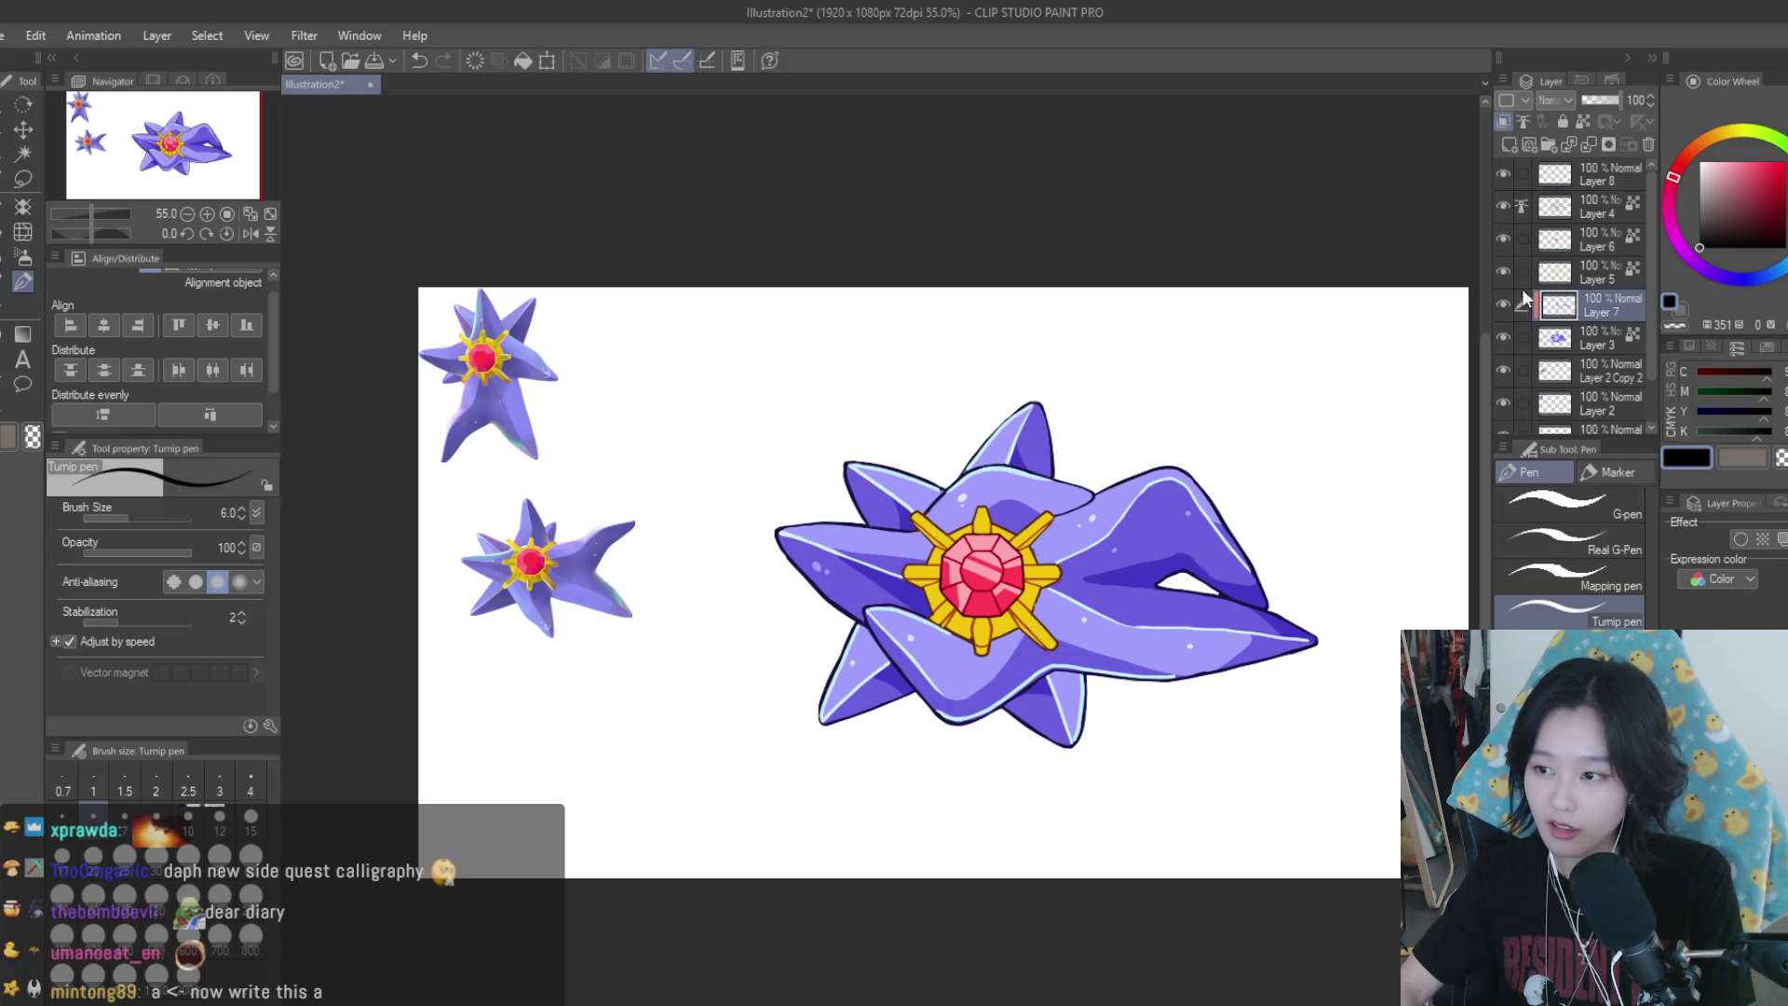
Add a new empty layer and handwrite an 'a' and a 'y' on it
{"action": "scroll", "coordinate": [801, 391], "scroll_direction": "up", "scroll_amount": 3}
{"action": "scroll", "coordinate": [815, 374], "scroll_direction": "up", "scroll_amount": 2}
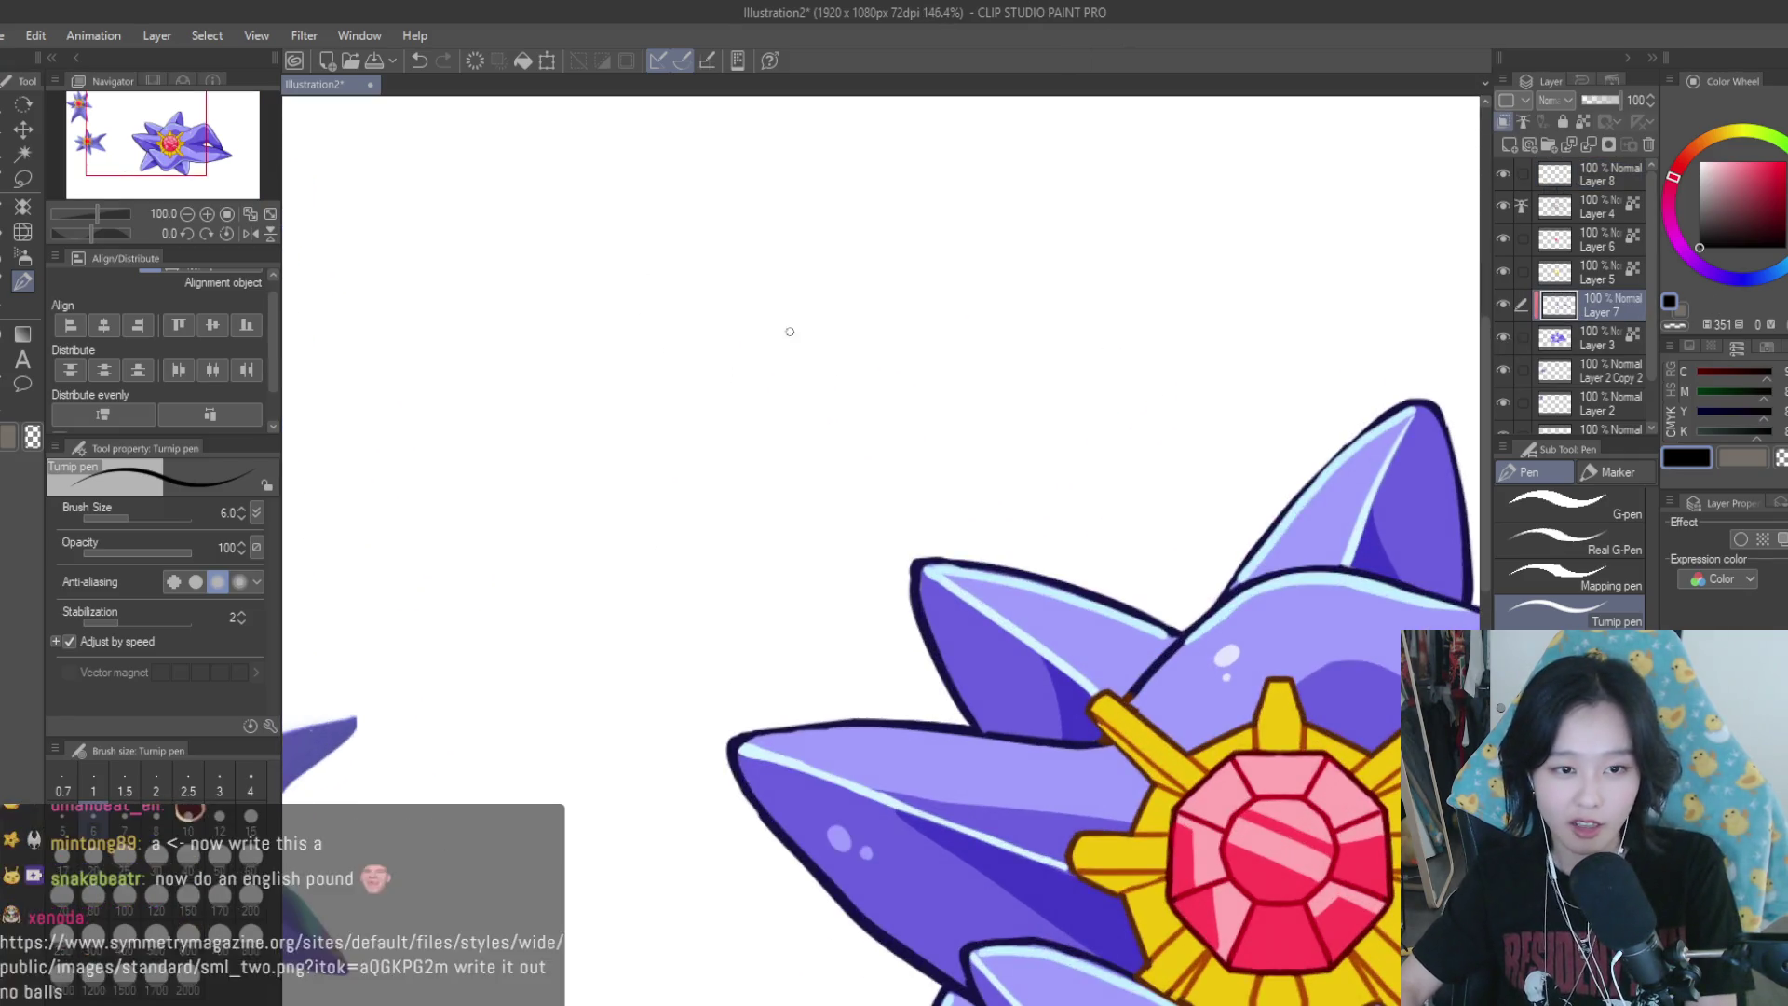
{"action": "left_click", "coordinate": [1509, 144]}
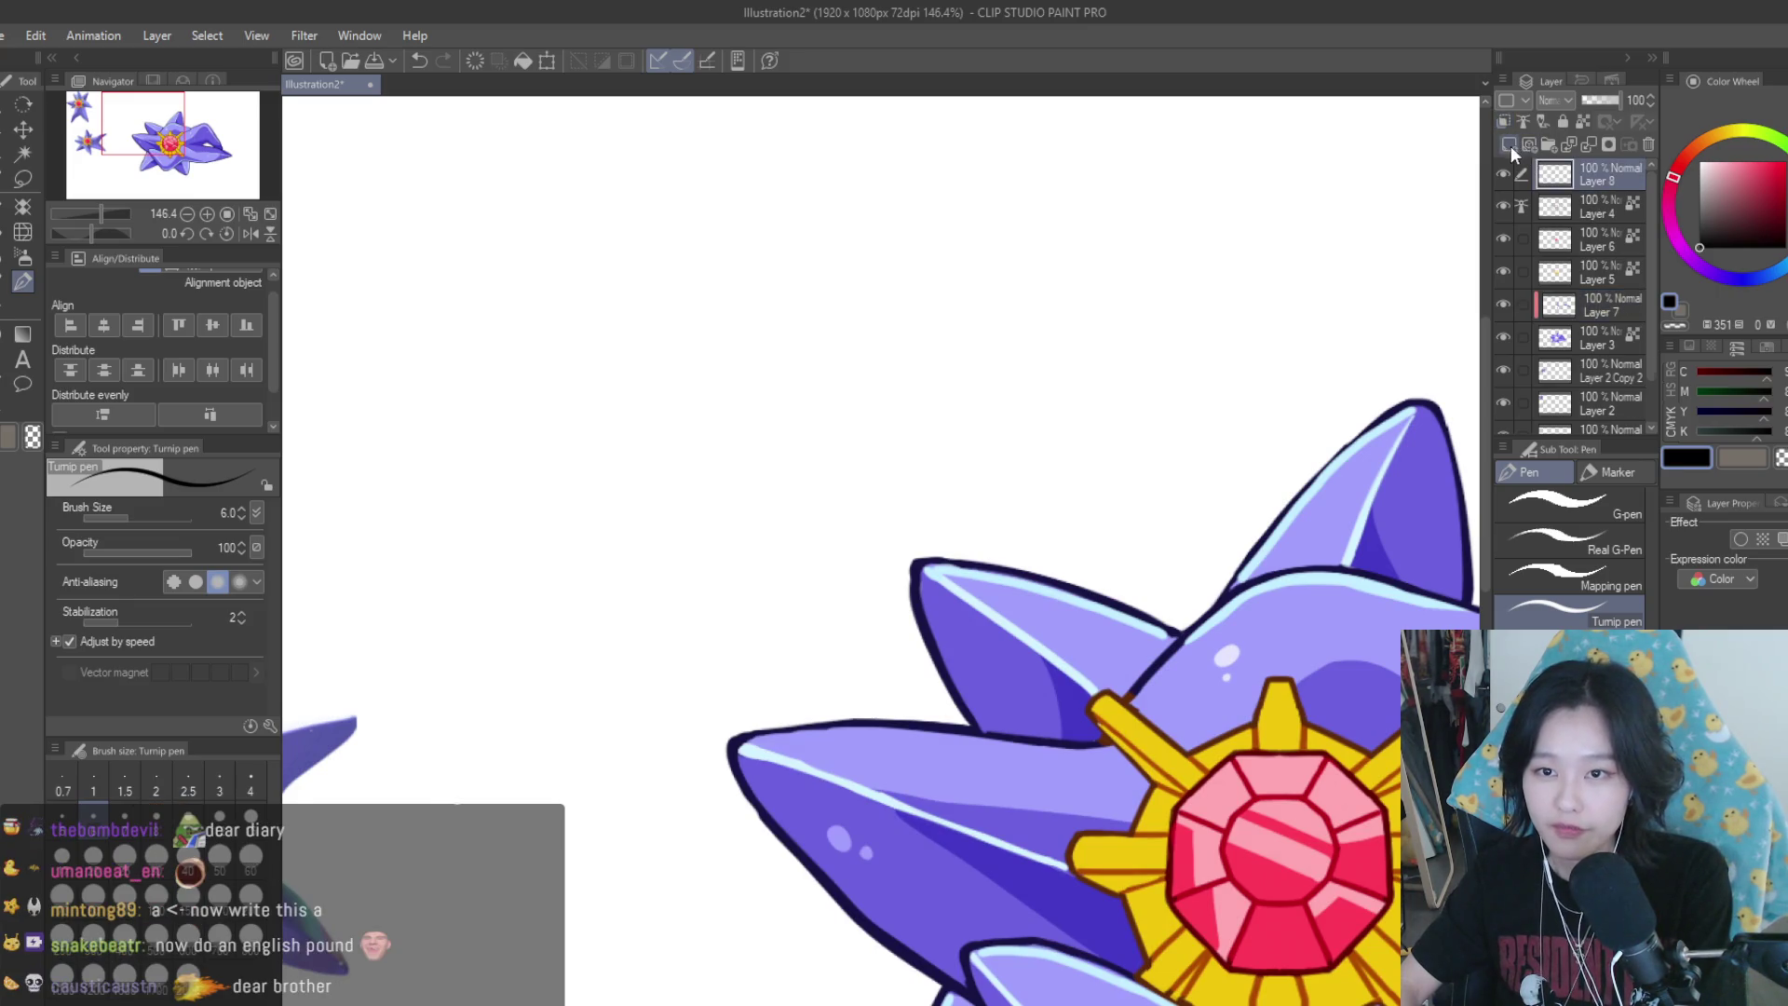
{"action": "scroll", "coordinate": [727, 271], "scroll_direction": "up", "scroll_amount": 1}
{"action": "scroll", "coordinate": [726, 271], "scroll_direction": "up", "scroll_amount": 1}
{"action": "mouse_move", "coordinate": [704, 267]}
{"action": "left_mouse_down"}
{"action": "mouse_move", "coordinate": [752, 298]}
{"action": "mouse_move", "coordinate": [768, 337]}
{"action": "left_mouse_up"}
{"action": "scroll", "coordinate": [922, 503], "scroll_direction": "down", "scroll_amount": 3}
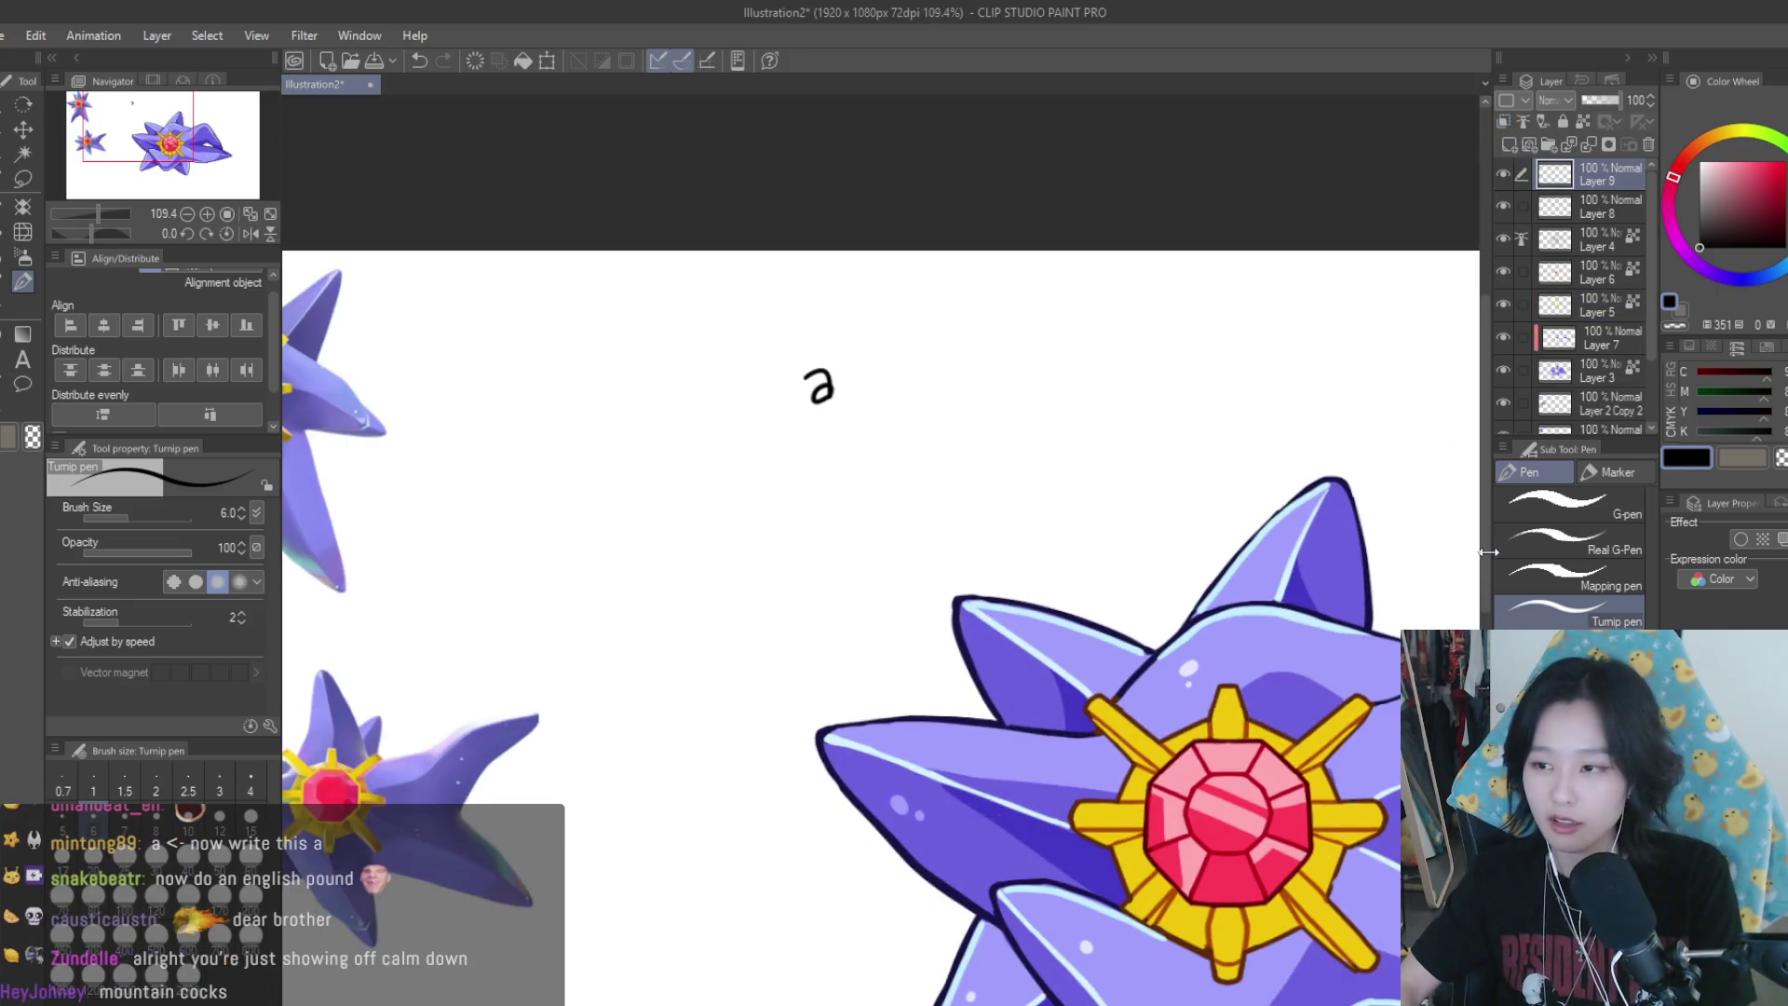
{"action": "scroll", "coordinate": [1034, 493], "scroll_direction": "down", "scroll_amount": 2}
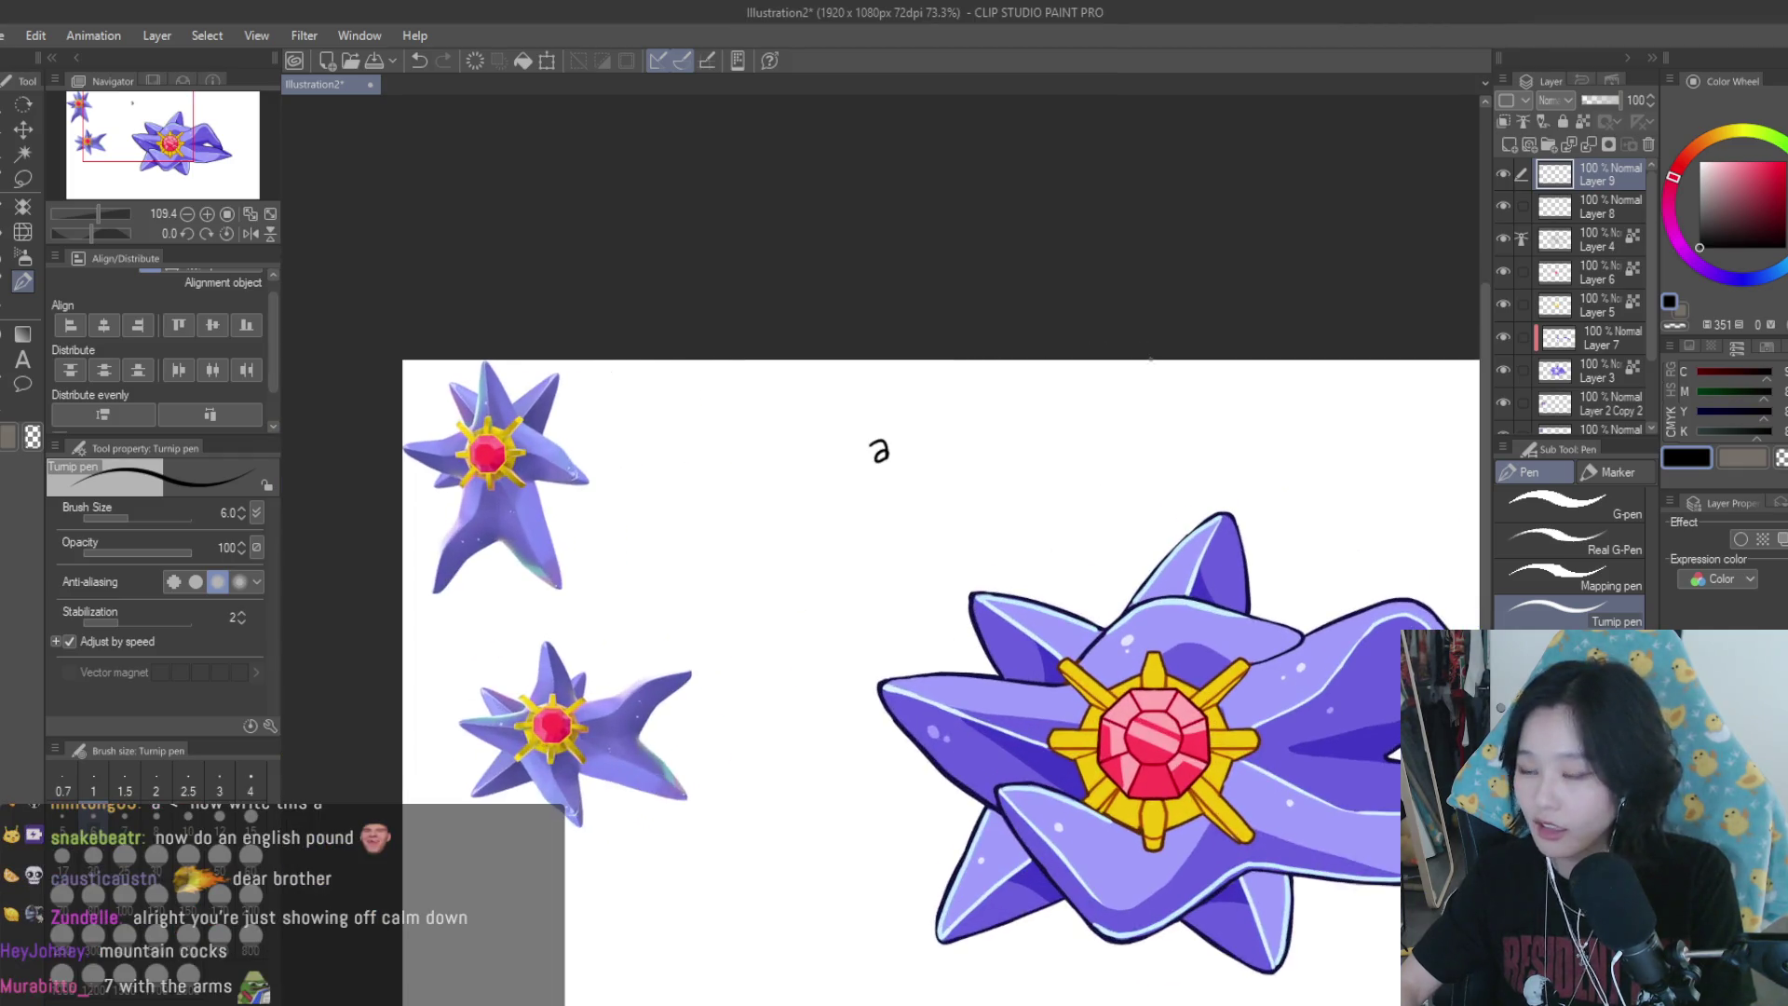
{"action": "scroll", "coordinate": [1081, 471], "scroll_direction": "up", "scroll_amount": 3}
{"action": "scroll", "coordinate": [956, 394], "scroll_direction": "up", "scroll_amount": 1}
{"action": "left_click_drag", "start_coordinate": [861, 415], "coordinate": [908, 472]}
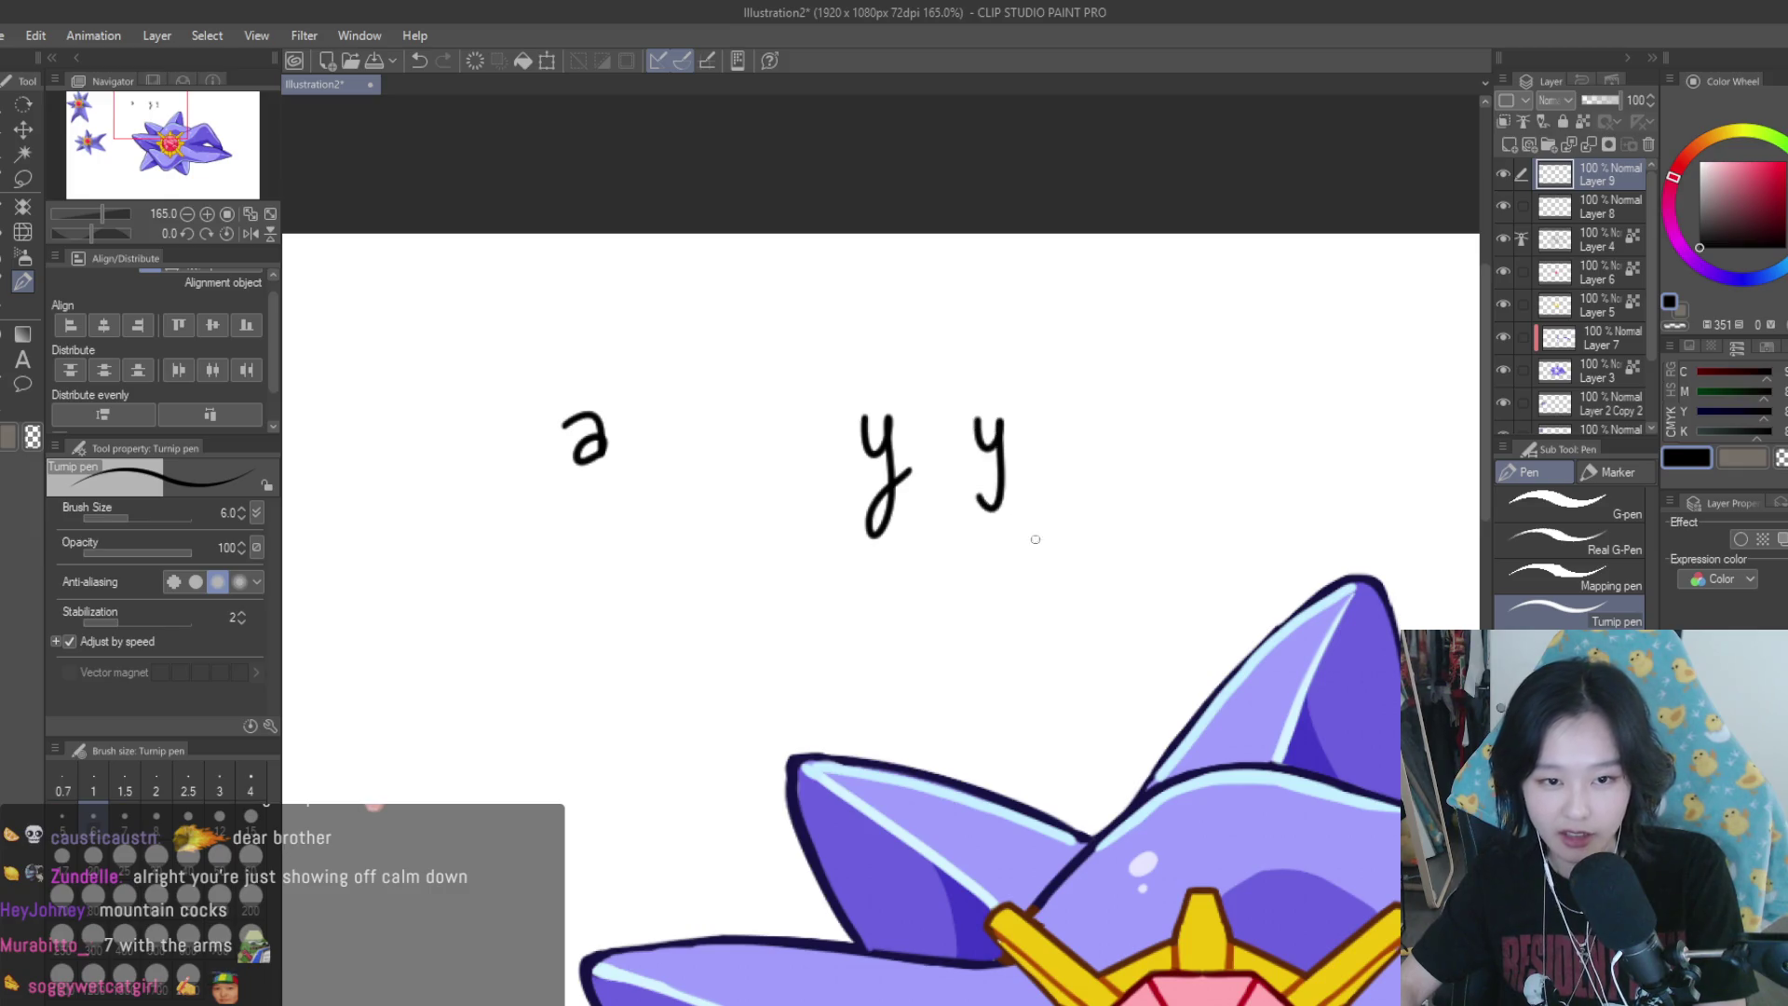
Circle the lower y and the two upper y letters
{"action": "scroll", "coordinate": [1035, 539], "scroll_direction": "down", "scroll_amount": 2}
{"action": "scroll", "coordinate": [1061, 539], "scroll_direction": "up", "scroll_amount": 2}
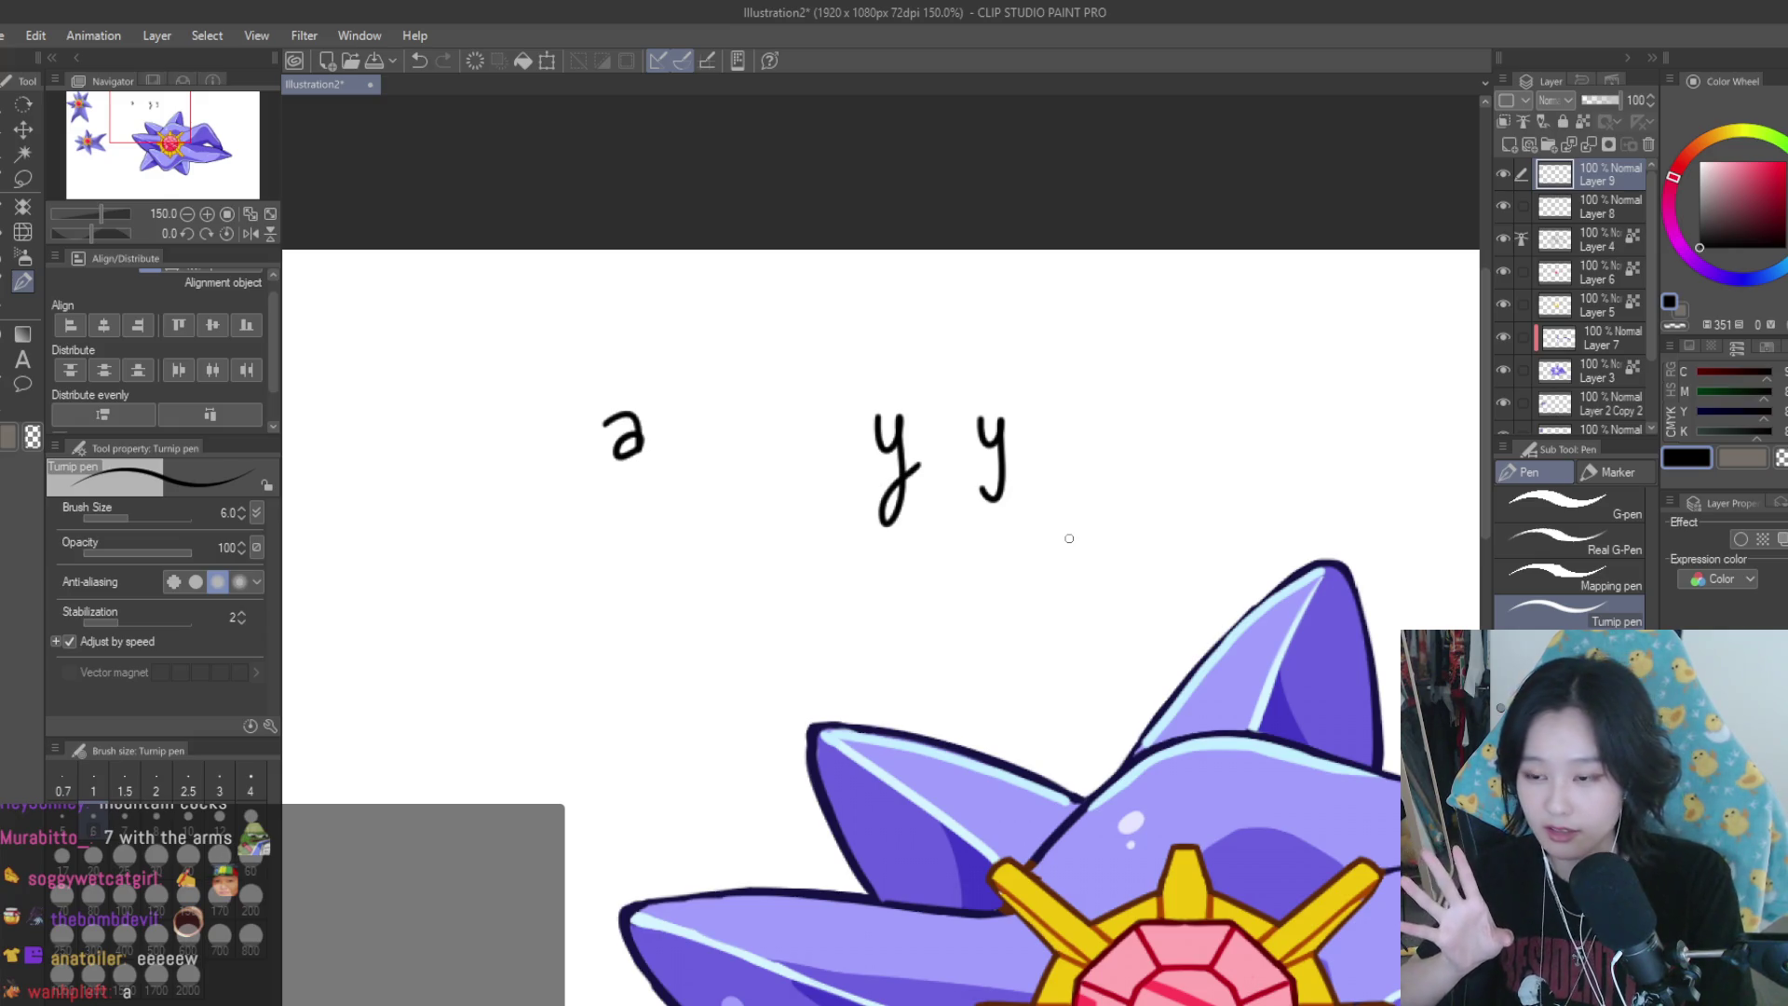
{"action": "scroll", "coordinate": [1070, 538], "scroll_direction": "down", "scroll_amount": 3}
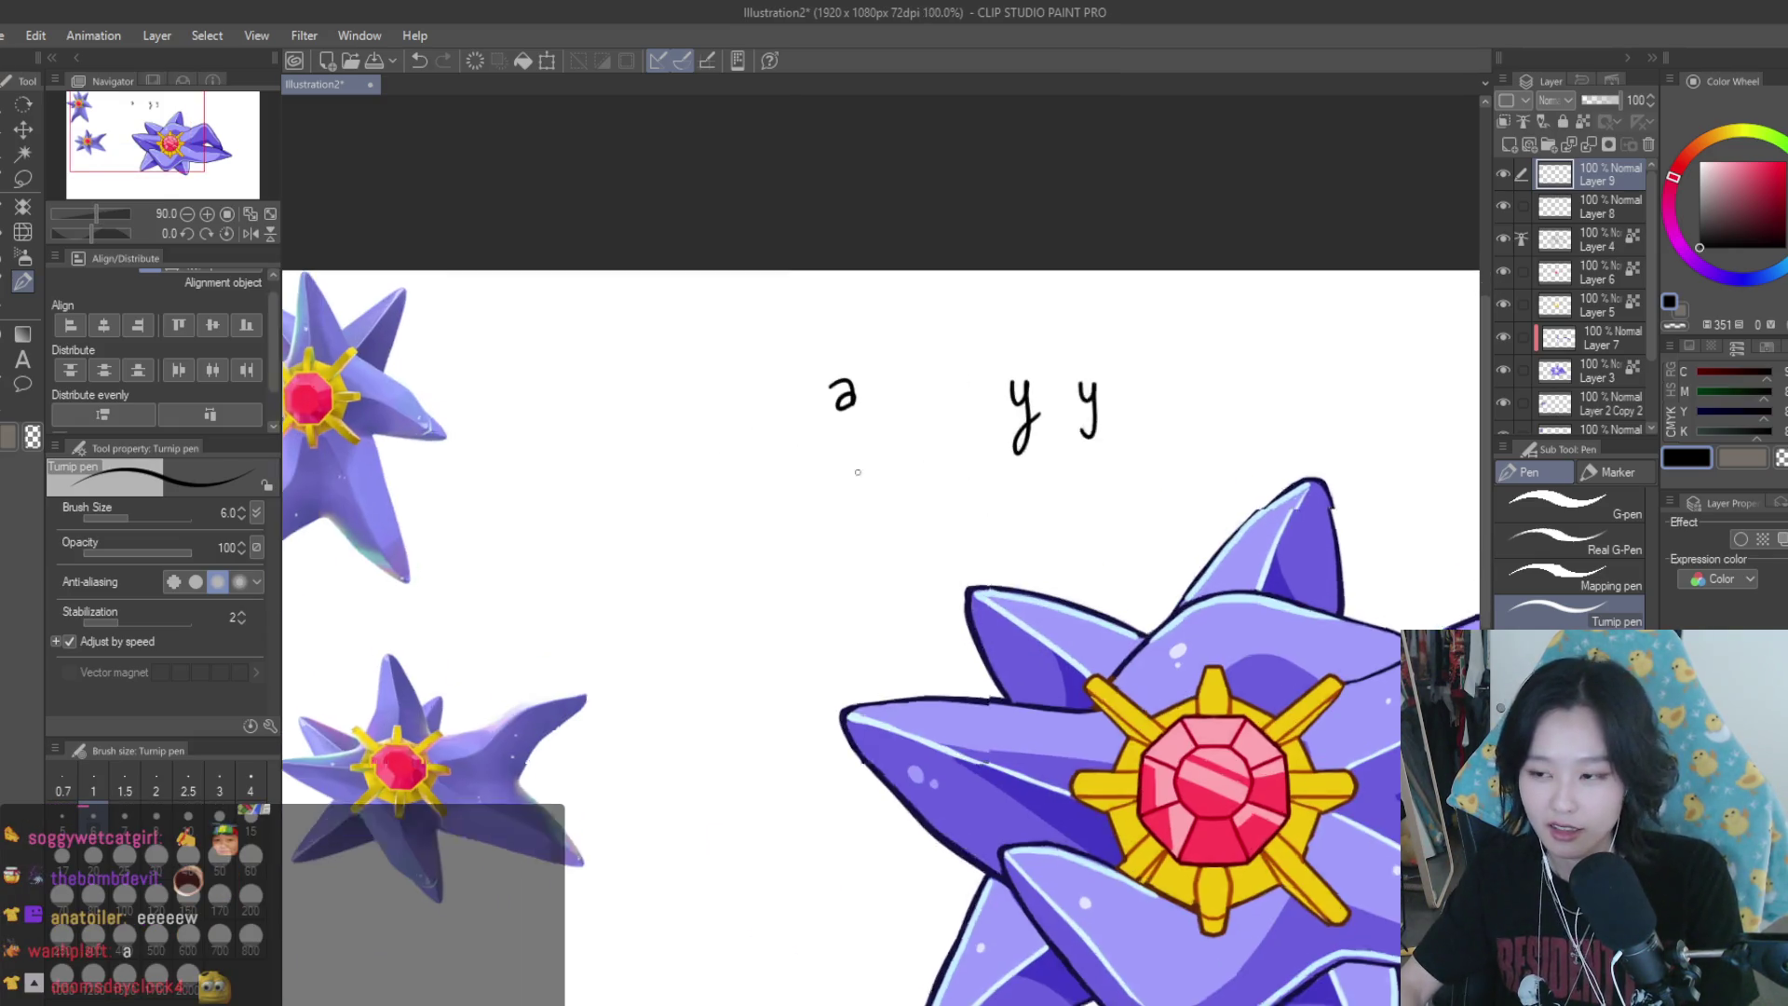
{"action": "scroll", "coordinate": [938, 519], "scroll_direction": "up", "scroll_amount": 3}
{"action": "scroll", "coordinate": [985, 537], "scroll_direction": "down", "scroll_amount": 1}
{"action": "scroll", "coordinate": [941, 486], "scroll_direction": "up", "scroll_amount": 2}
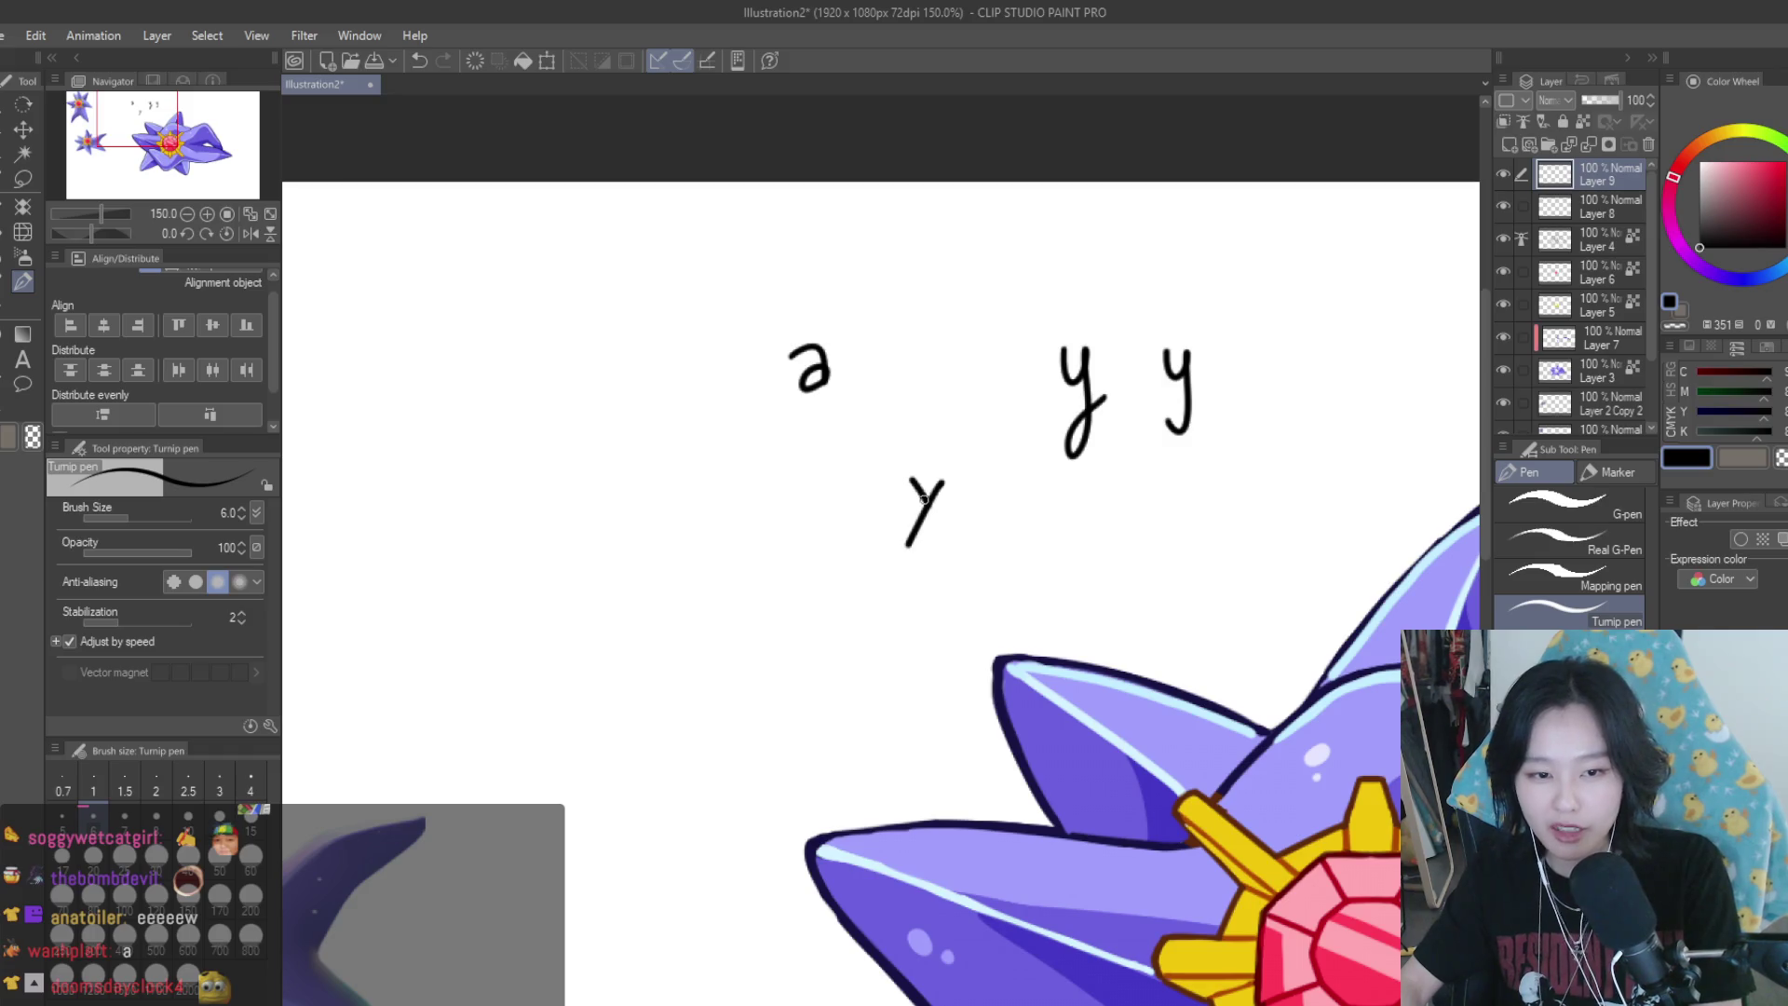
{"action": "left_click_drag", "start_coordinate": [954, 477], "coordinate": [922, 461]}
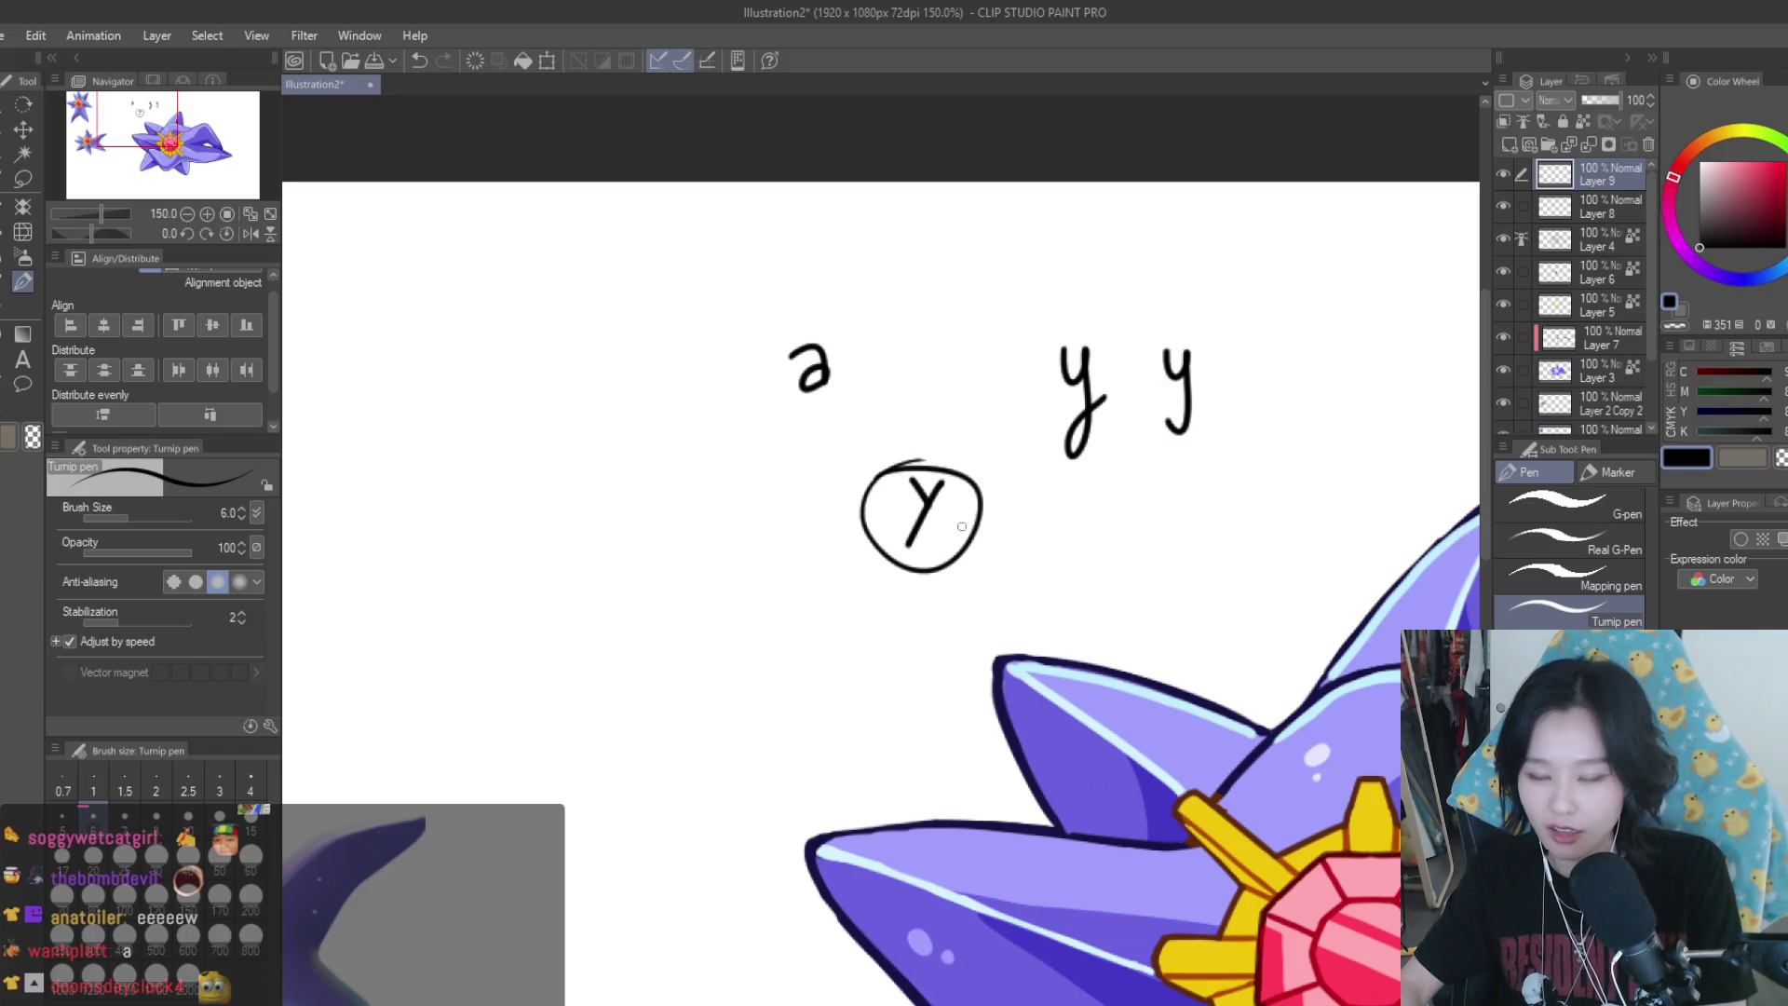
{"action": "scroll", "coordinate": [961, 526], "scroll_direction": "down", "scroll_amount": 1}
{"action": "mouse_move", "coordinate": [1080, 337]}
{"action": "left_mouse_down"}
{"action": "mouse_move", "coordinate": [1084, 352]}
{"action": "mouse_move", "coordinate": [978, 400]}
{"action": "left_mouse_up"}
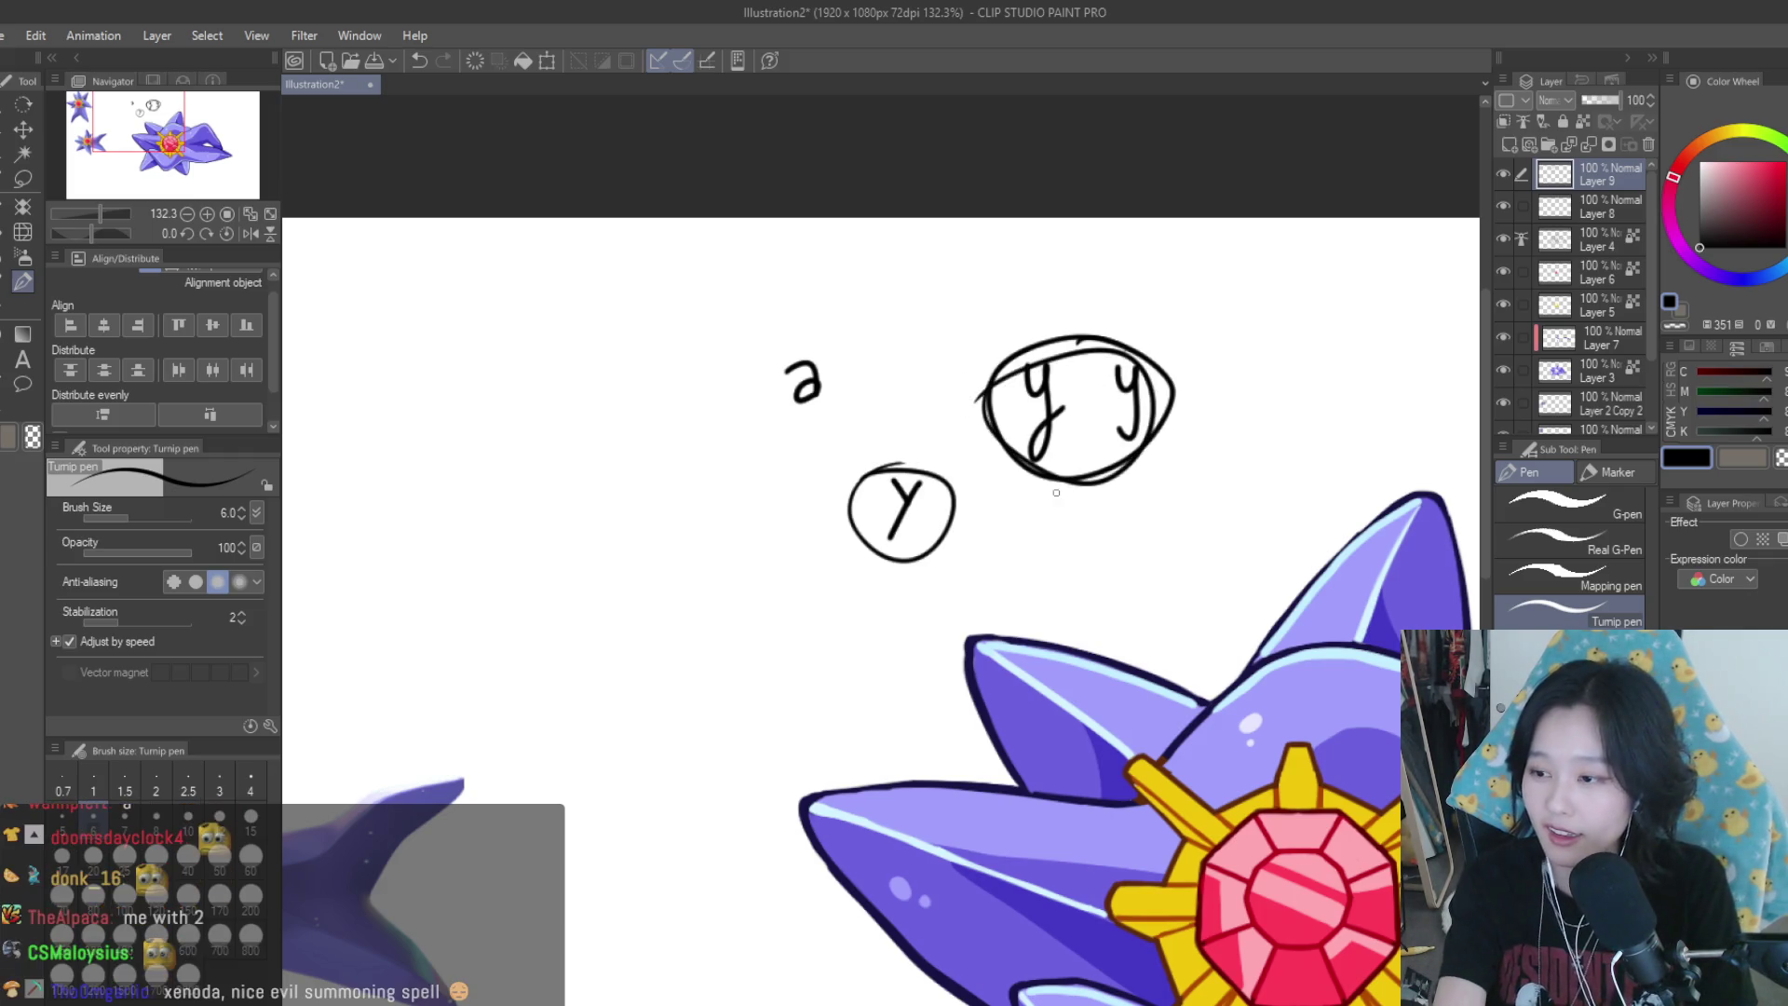
Undo the circles and the y letter doodles
{"action": "key", "text": "ctrl+z"}
{"action": "key", "text": "ctrl+z"}
{"action": "key", "text": "ctrl+z"}
{"action": "key", "text": "ctrl+z"}
{"action": "key", "text": "ctrl+z"}
{"action": "key", "text": "ctrl+z"}
{"action": "key", "text": "ctrl+y"}
{"action": "key", "text": "ctrl+z"}
{"action": "scroll", "coordinate": [913, 320], "scroll_direction": "down", "scroll_amount": 3}
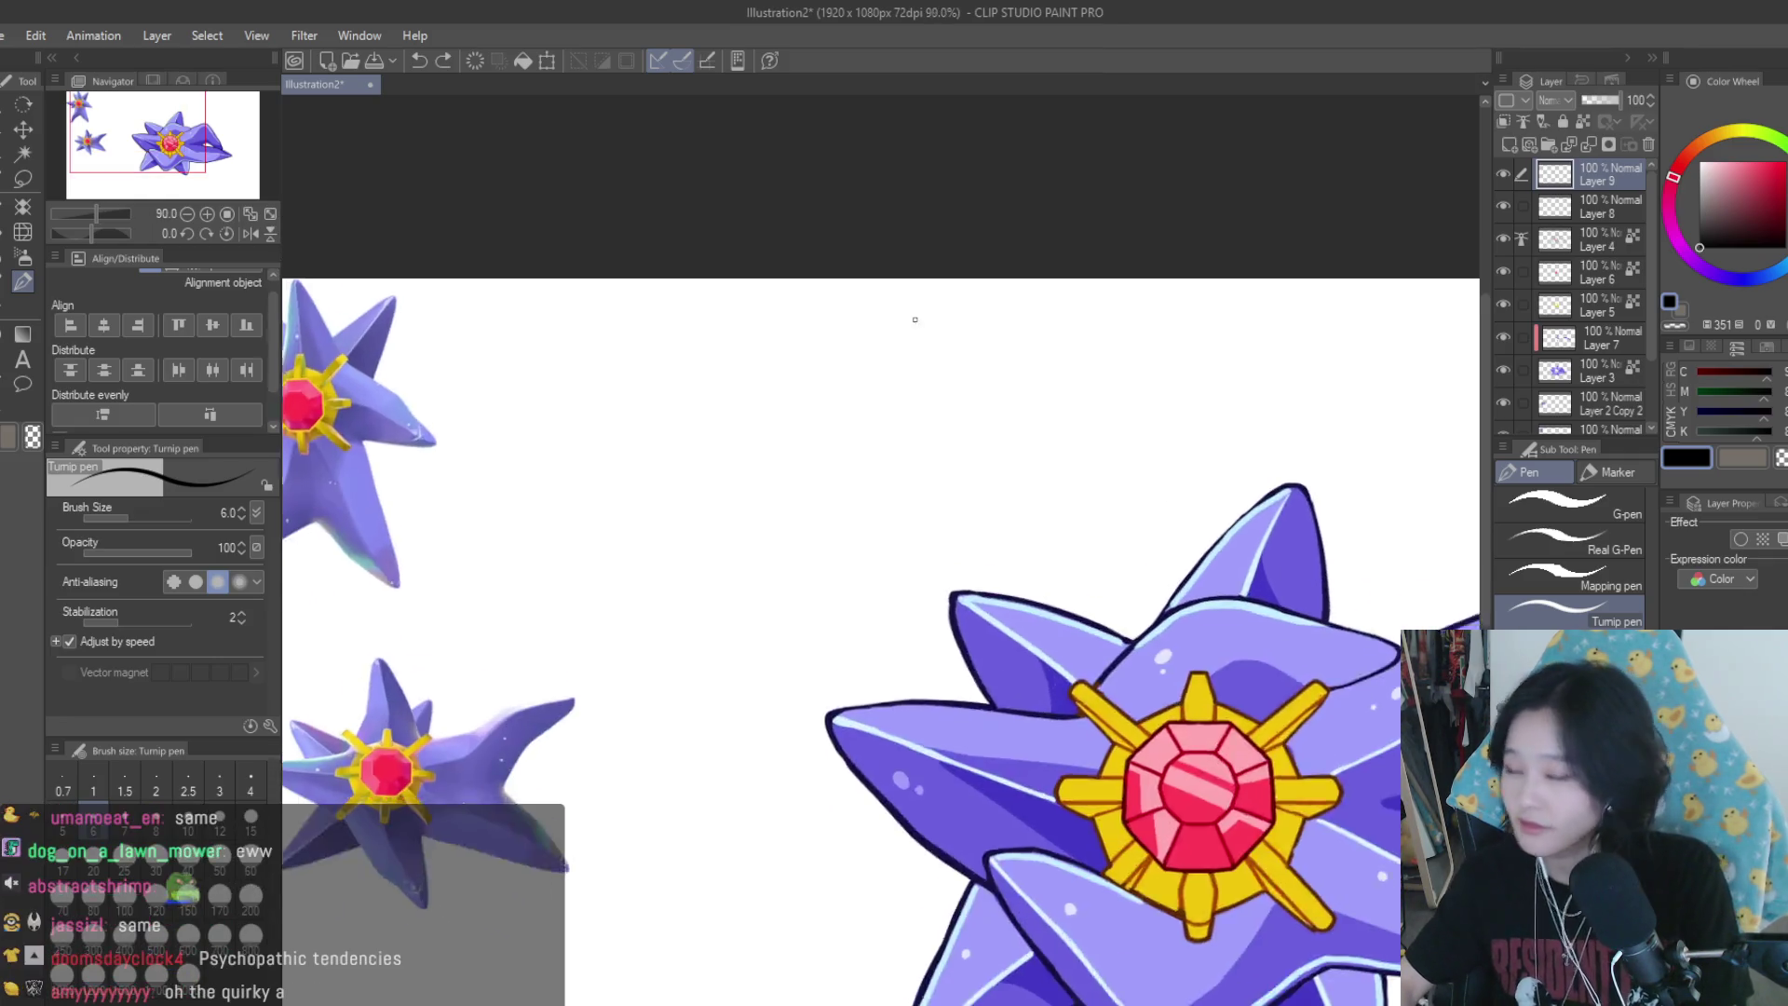
{"action": "scroll", "coordinate": [778, 366], "scroll_direction": "up", "scroll_amount": 3}
{"action": "scroll", "coordinate": [886, 417], "scroll_direction": "down", "scroll_amount": 3}
{"action": "scroll", "coordinate": [886, 417], "scroll_direction": "down", "scroll_amount": 2}
{"action": "scroll", "coordinate": [970, 428], "scroll_direction": "up", "scroll_amount": 1}
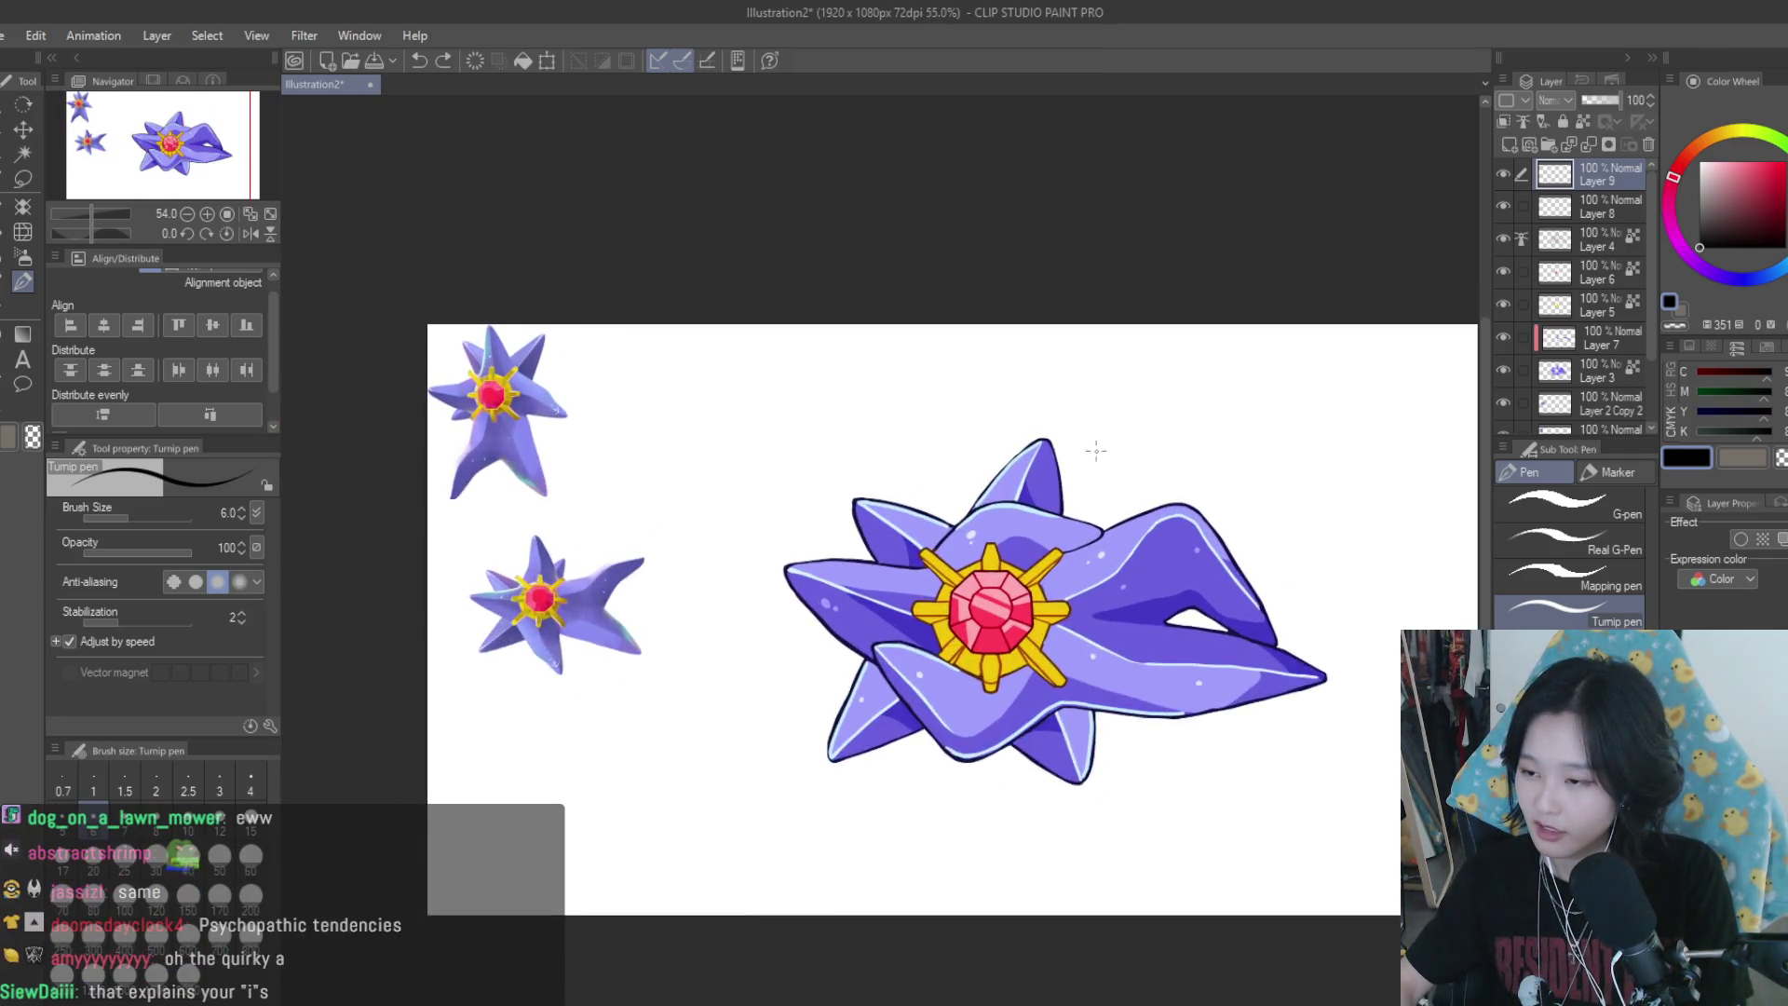
{"action": "scroll", "coordinate": [703, 311], "scroll_direction": "up", "scroll_amount": 3}
{"action": "scroll", "coordinate": [770, 412], "scroll_direction": "down", "scroll_amount": 4}
{"action": "scroll", "coordinate": [768, 424], "scroll_direction": "up", "scroll_amount": 1}
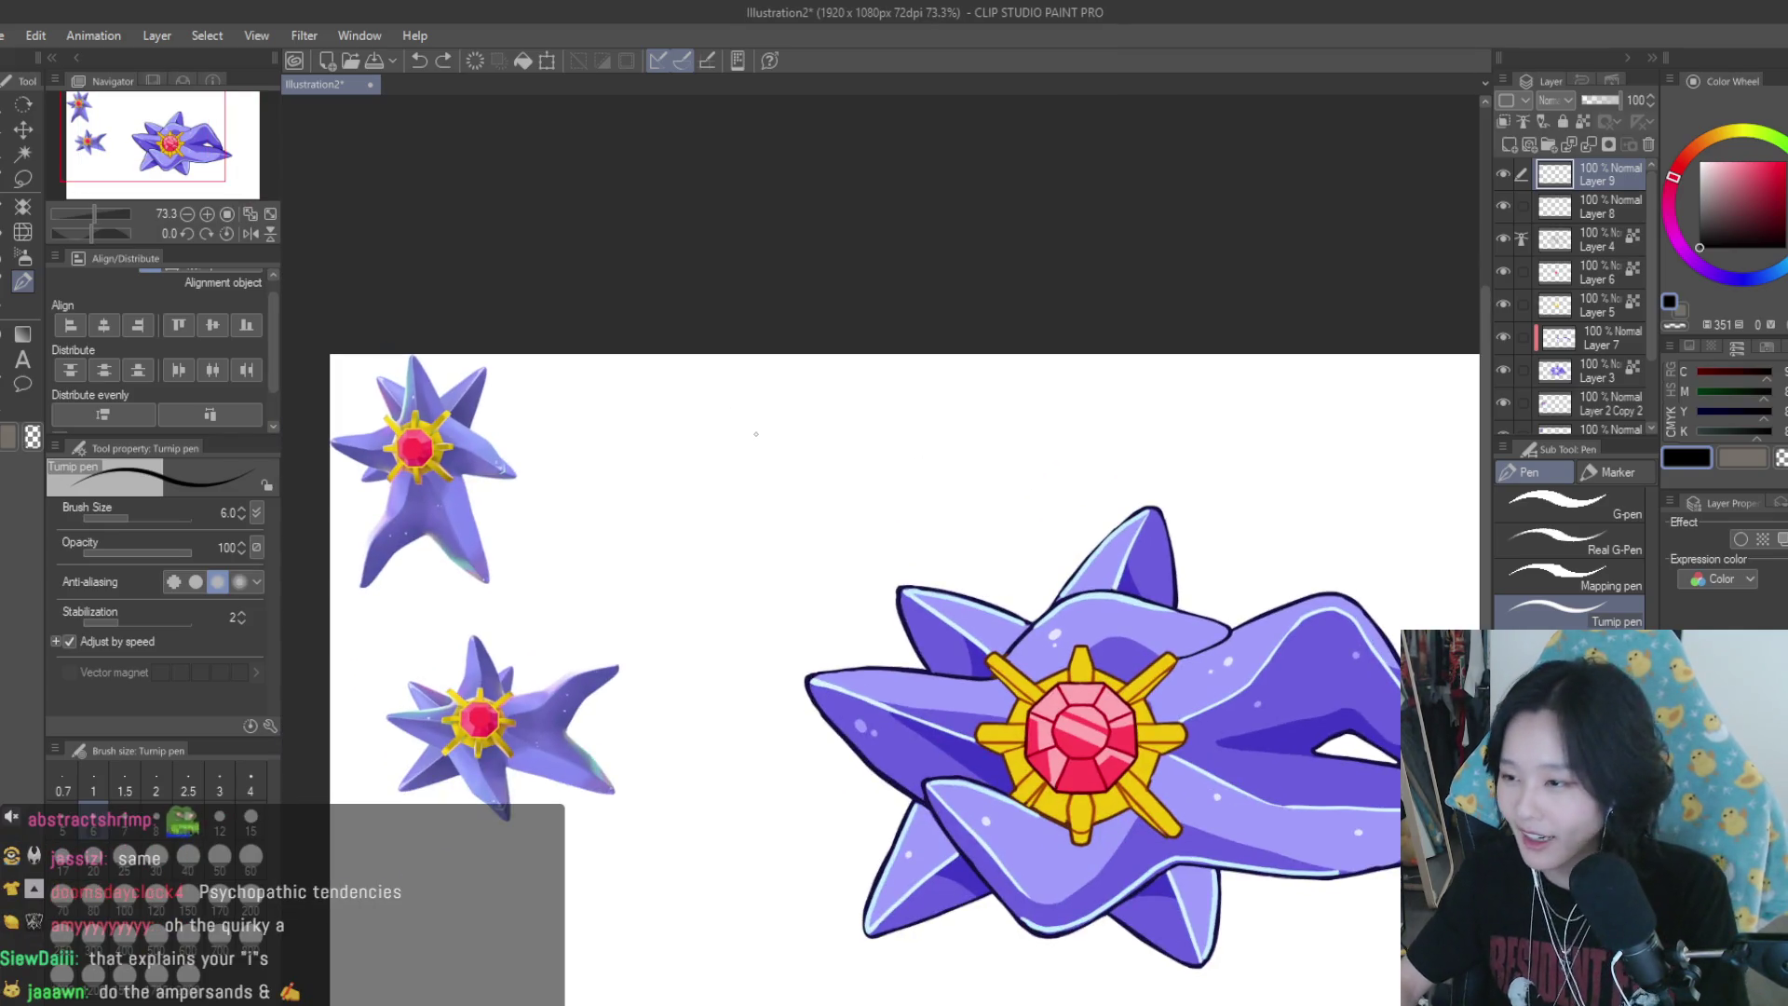
{"action": "scroll", "coordinate": [862, 470], "scroll_direction": "up", "scroll_amount": 3}
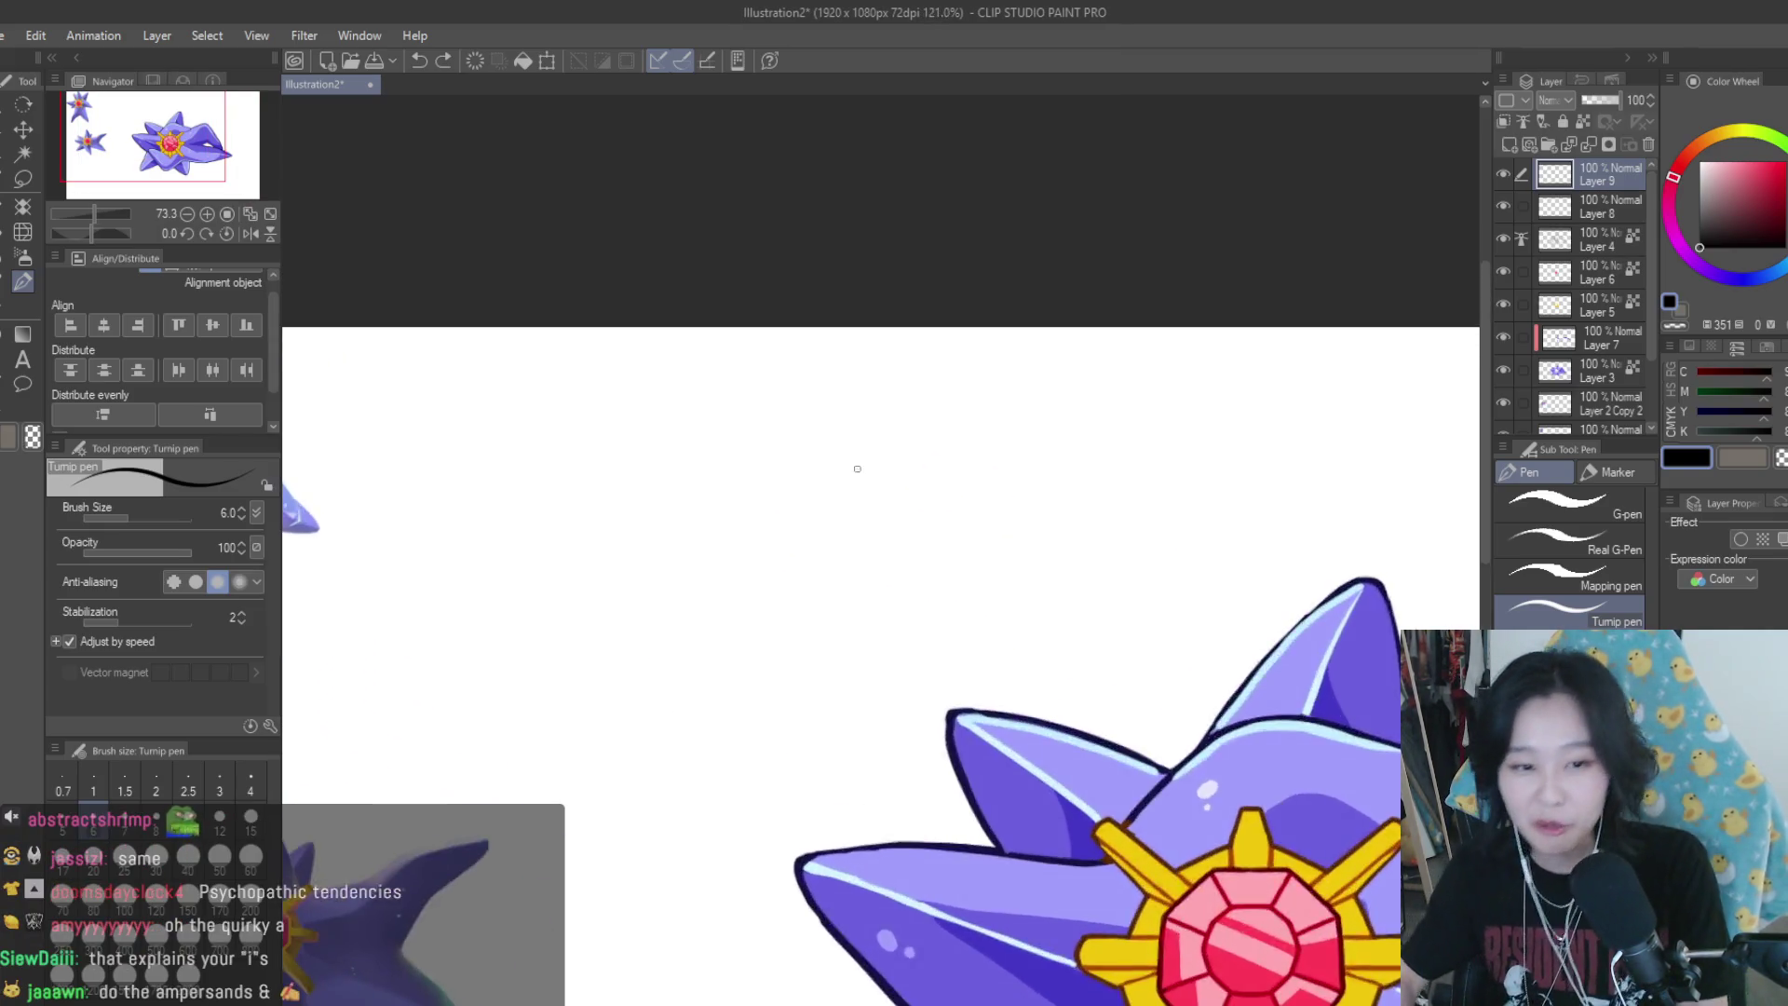
{"action": "scroll", "coordinate": [894, 475], "scroll_direction": "up", "scroll_amount": 3}
Draw an ampersand above the Starmie
{"action": "left_click_drag", "start_coordinate": [891, 463], "coordinate": [919, 530]}
{"action": "scroll", "coordinate": [922, 512], "scroll_direction": "down", "scroll_amount": 5}
{"action": "scroll", "coordinate": [978, 447], "scroll_direction": "down", "scroll_amount": 1}
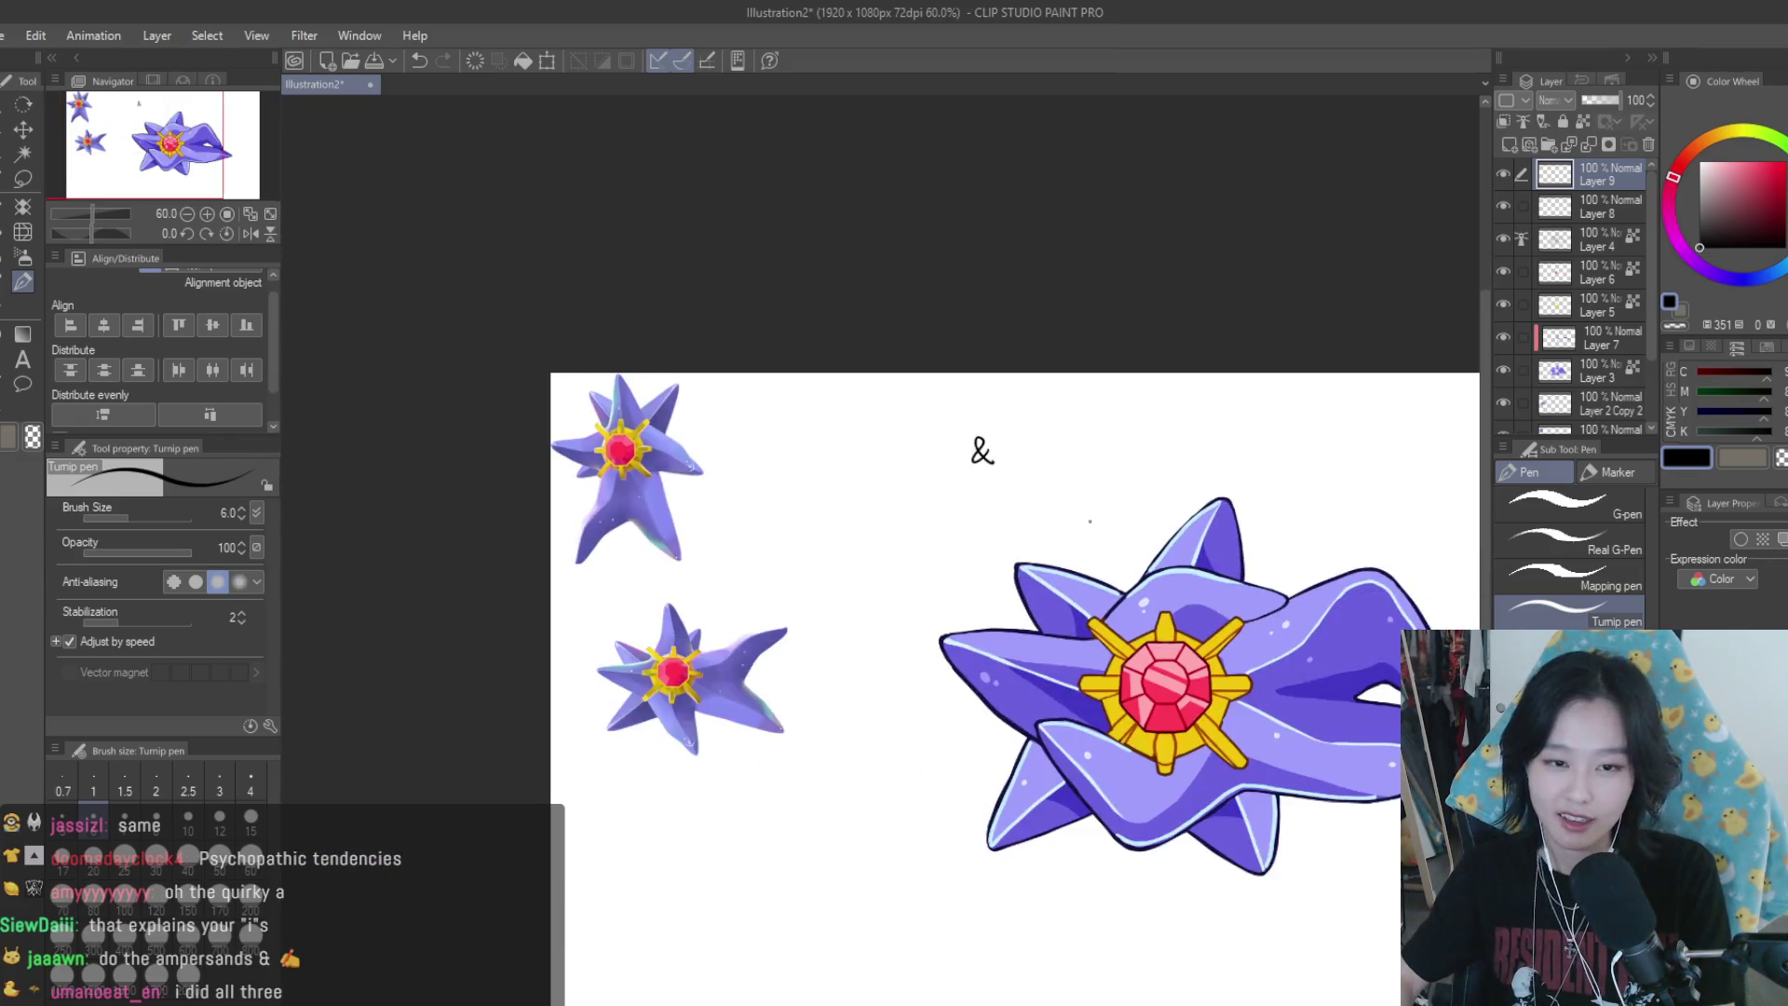
{"action": "scroll", "coordinate": [1071, 373], "scroll_direction": "up", "scroll_amount": 1}
{"action": "scroll", "coordinate": [1097, 292], "scroll_direction": "up", "scroll_amount": 1}
{"action": "scroll", "coordinate": [1097, 293], "scroll_direction": "down", "scroll_amount": 4}
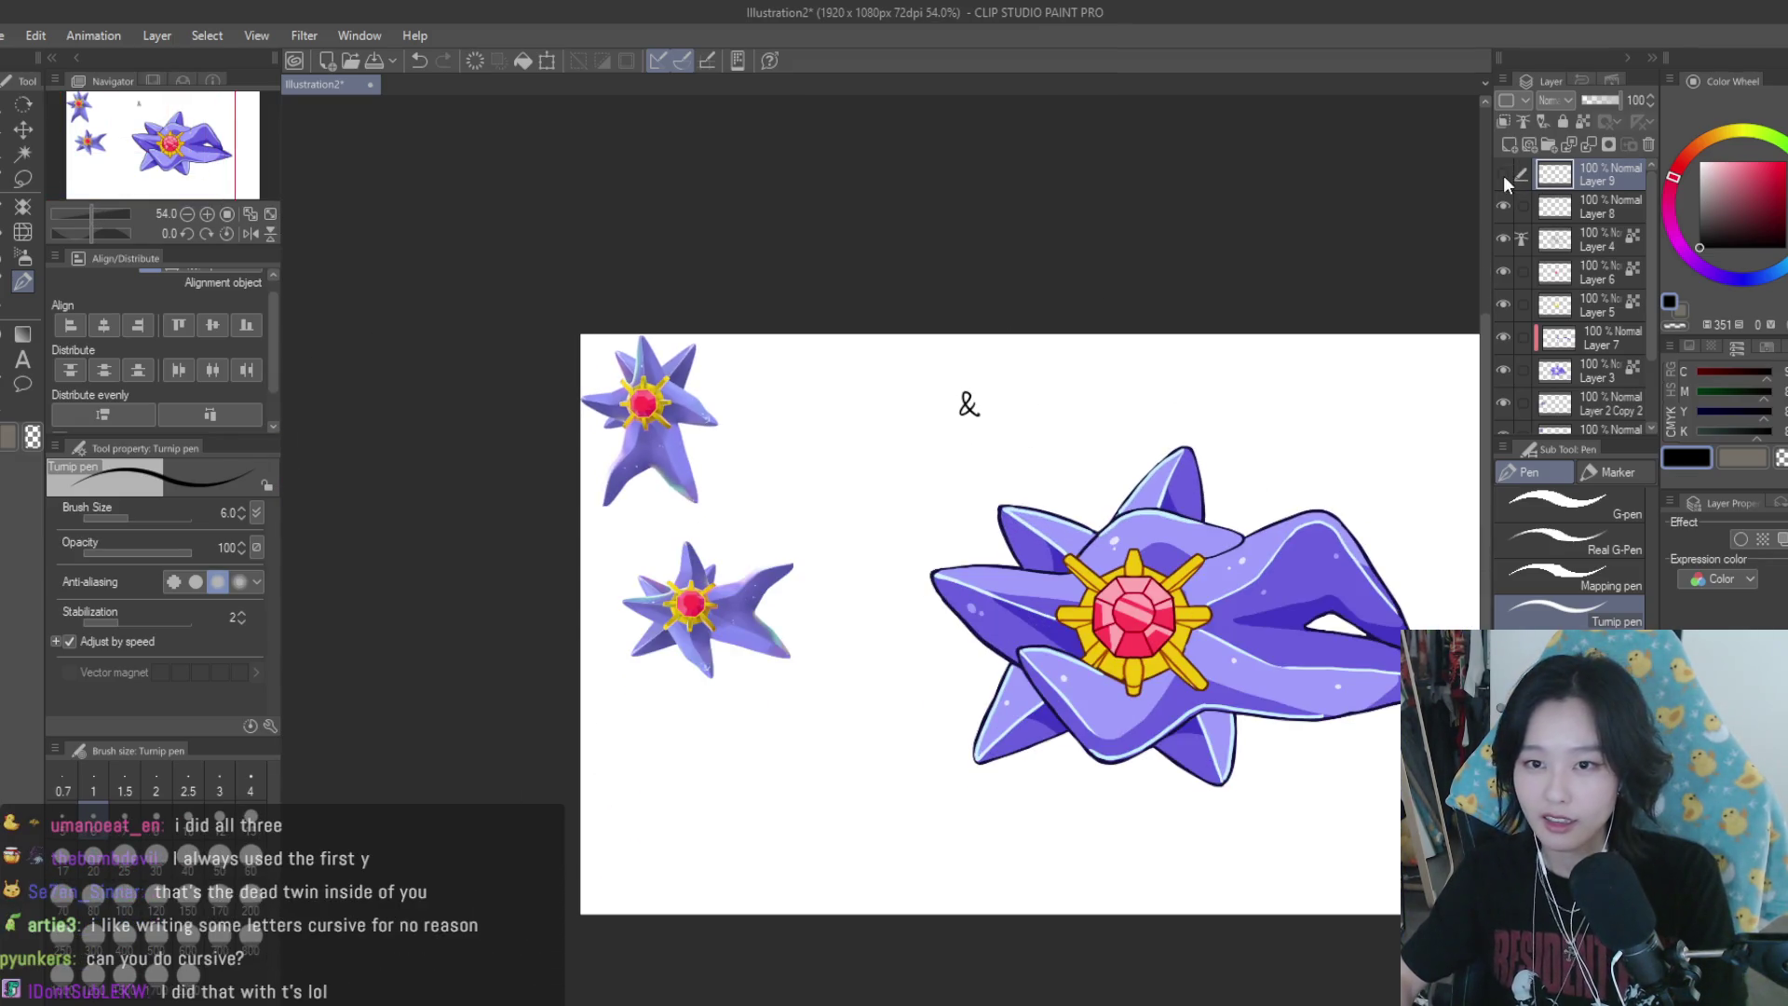
Delete the ampersand layer and add a fresh empty raster layer
{"action": "left_click", "coordinate": [1649, 146]}
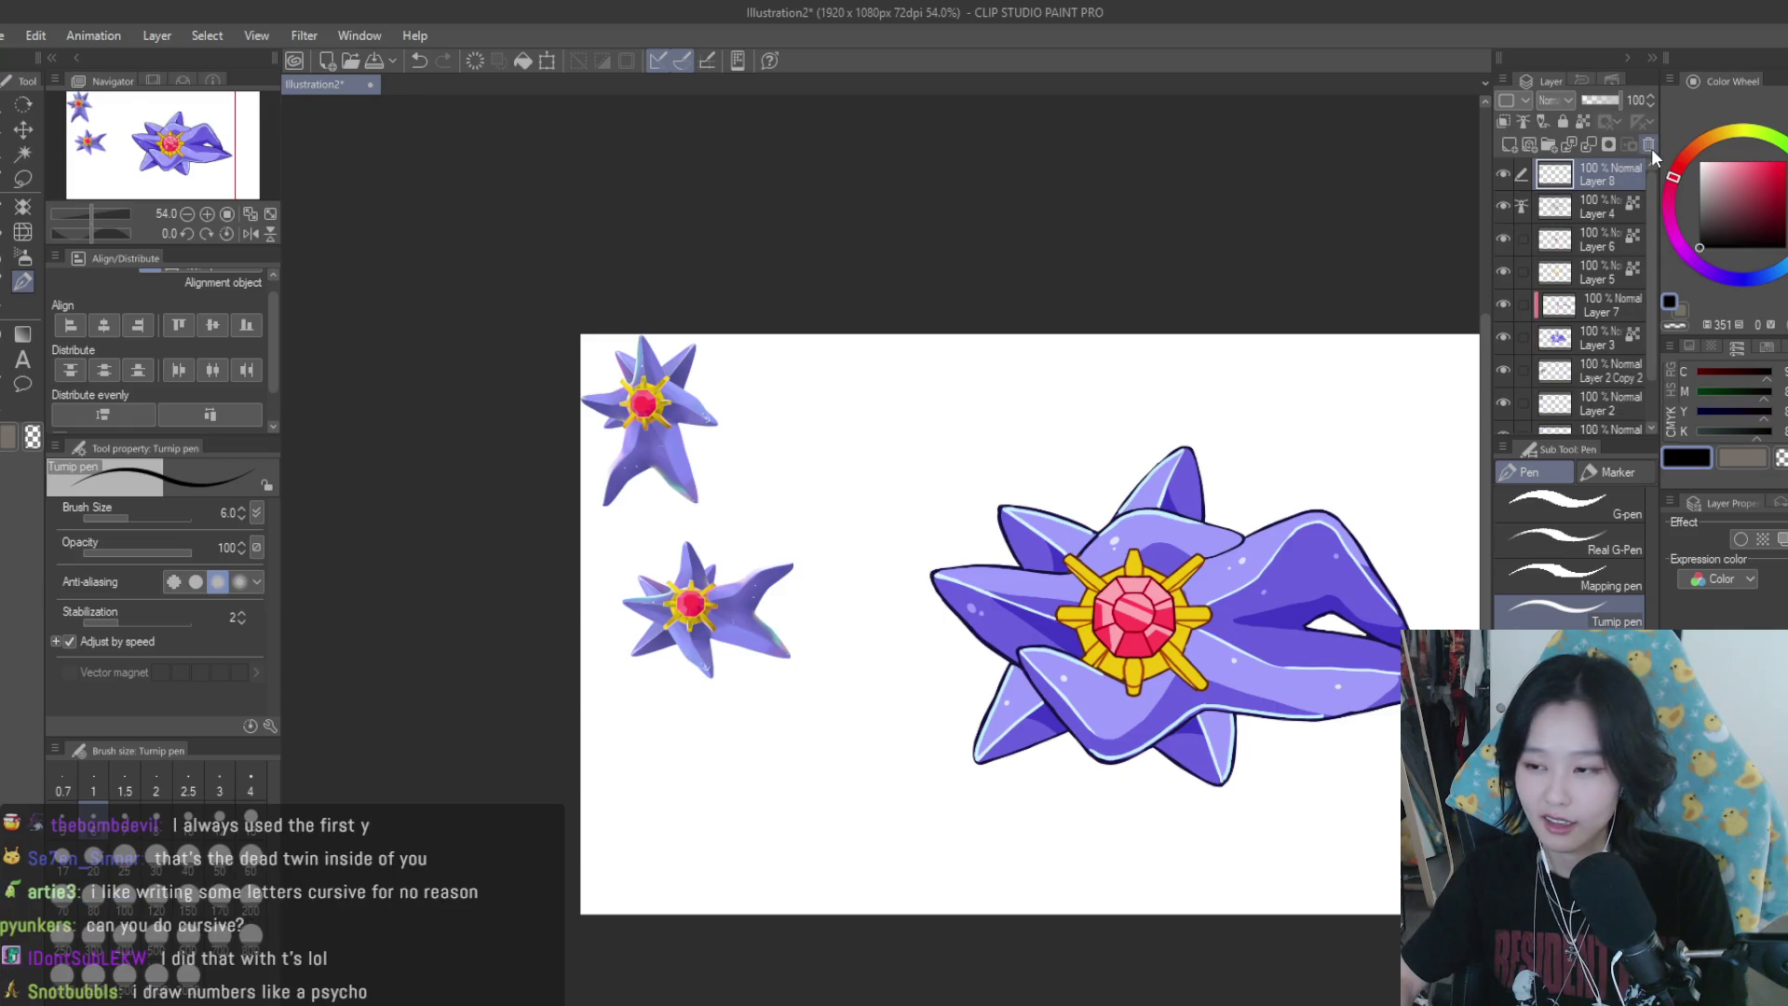
{"action": "left_click", "coordinate": [1529, 146]}
{"action": "scroll", "coordinate": [943, 396], "scroll_direction": "up", "scroll_amount": 3}
{"action": "scroll", "coordinate": [870, 451], "scroll_direction": "up", "scroll_amount": 2}
{"action": "scroll", "coordinate": [831, 537], "scroll_direction": "up", "scroll_amount": 2}
{"action": "mouse_move", "coordinate": [831, 536]}
{"action": "left_mouse_down"}
{"action": "mouse_move", "coordinate": [931, 499]}
{"action": "mouse_move", "coordinate": [959, 538]}
{"action": "mouse_move", "coordinate": [1044, 515]}
{"action": "mouse_move", "coordinate": [1184, 552]}
{"action": "mouse_move", "coordinate": [1292, 511]}
{"action": "left_mouse_up"}
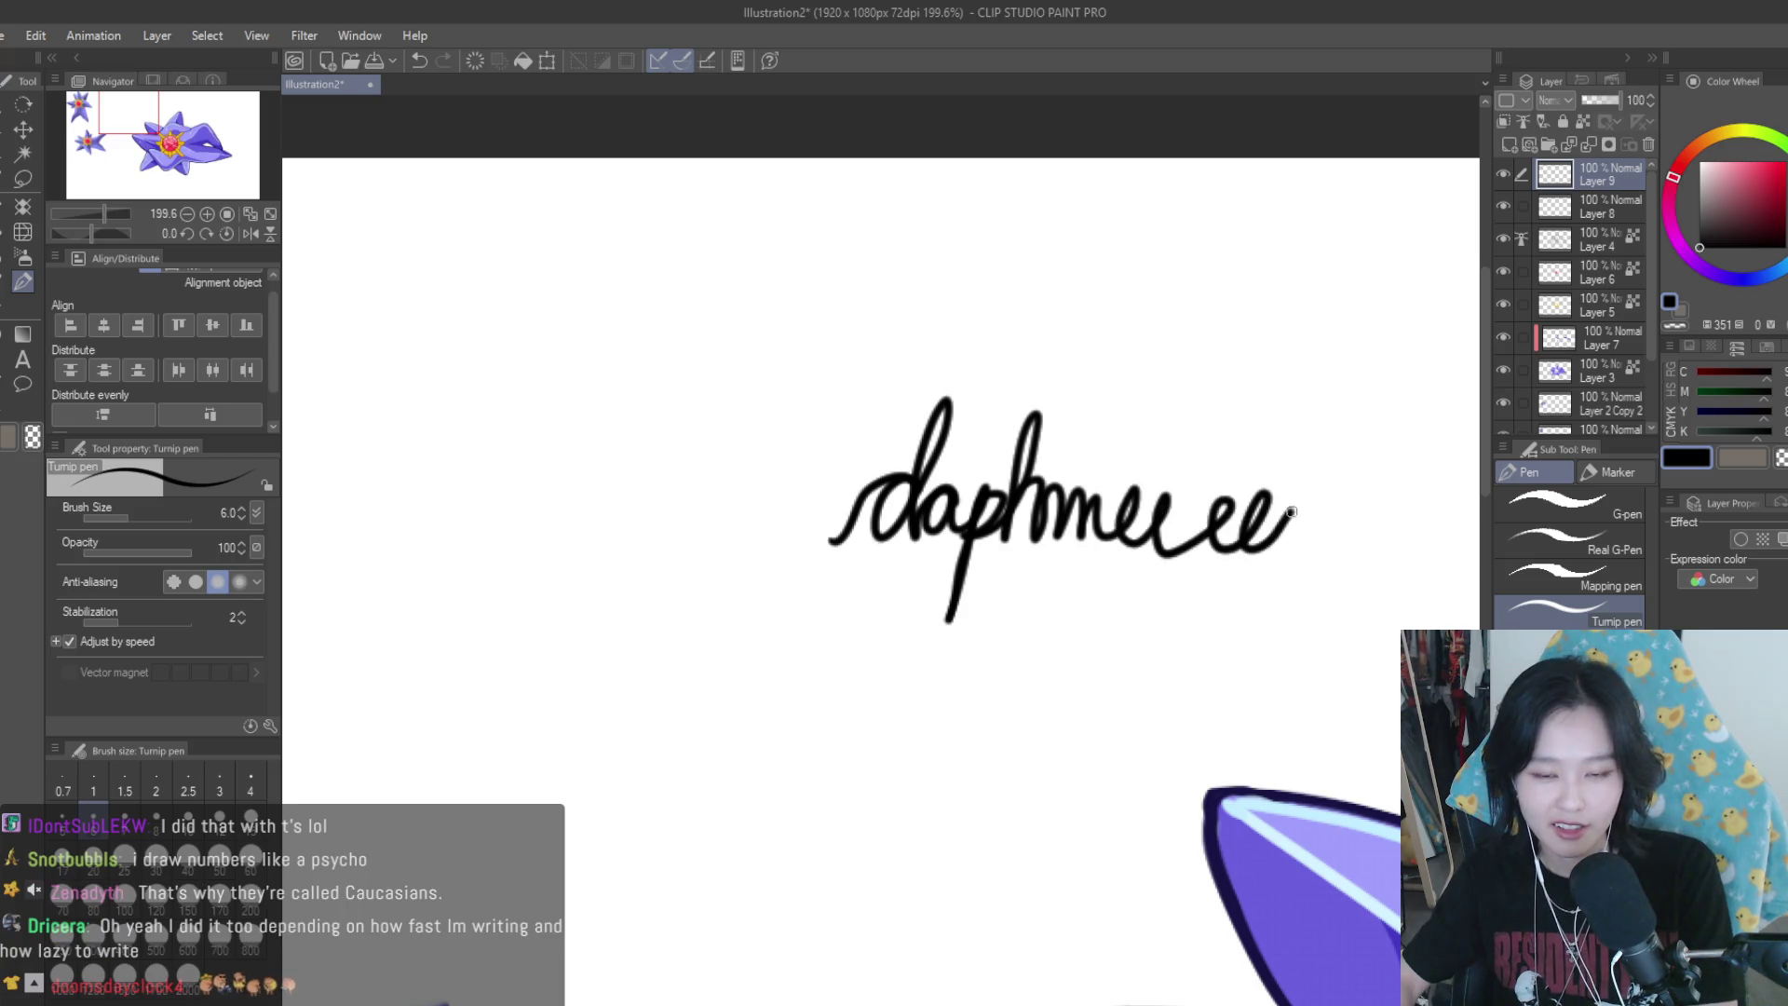
{"action": "key", "text": "ctrl+minus"}
{"action": "key", "text": "ctrl+minus"}
{"action": "key", "text": "ctrl+minus"}
{"action": "left_click", "coordinate": [1646, 144]}
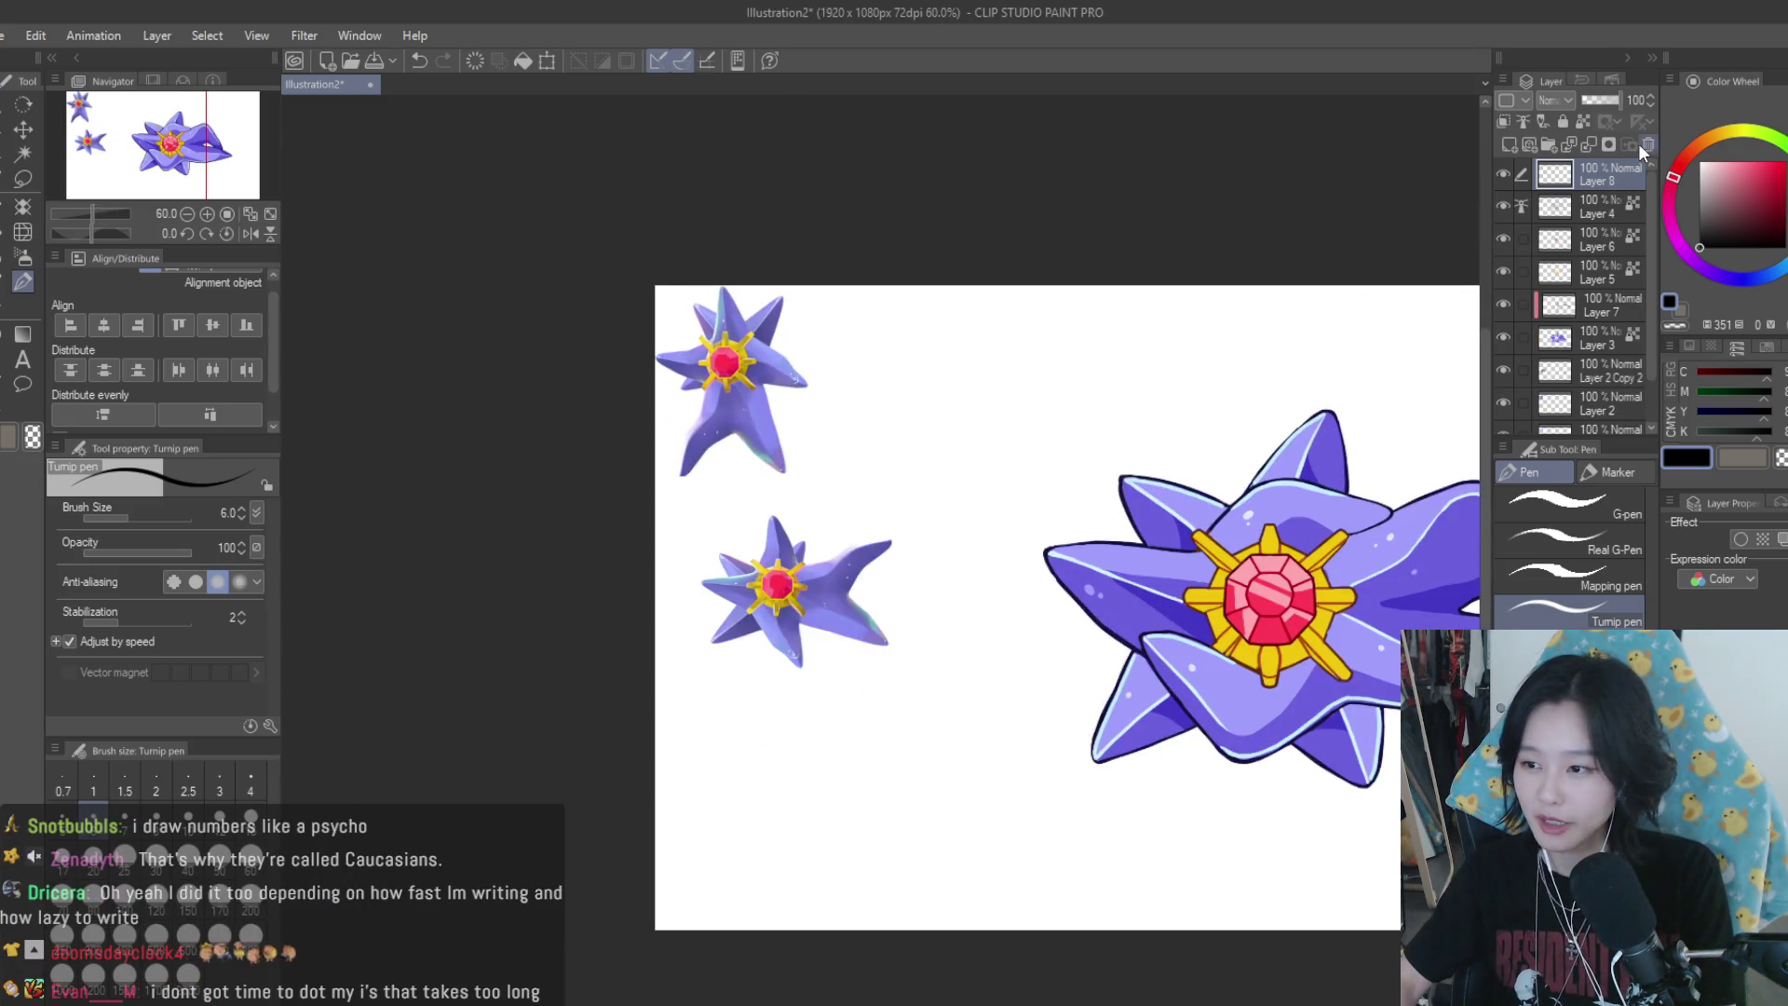
{"action": "scroll", "coordinate": [1465, 446], "scroll_direction": "down", "scroll_amount": 2}
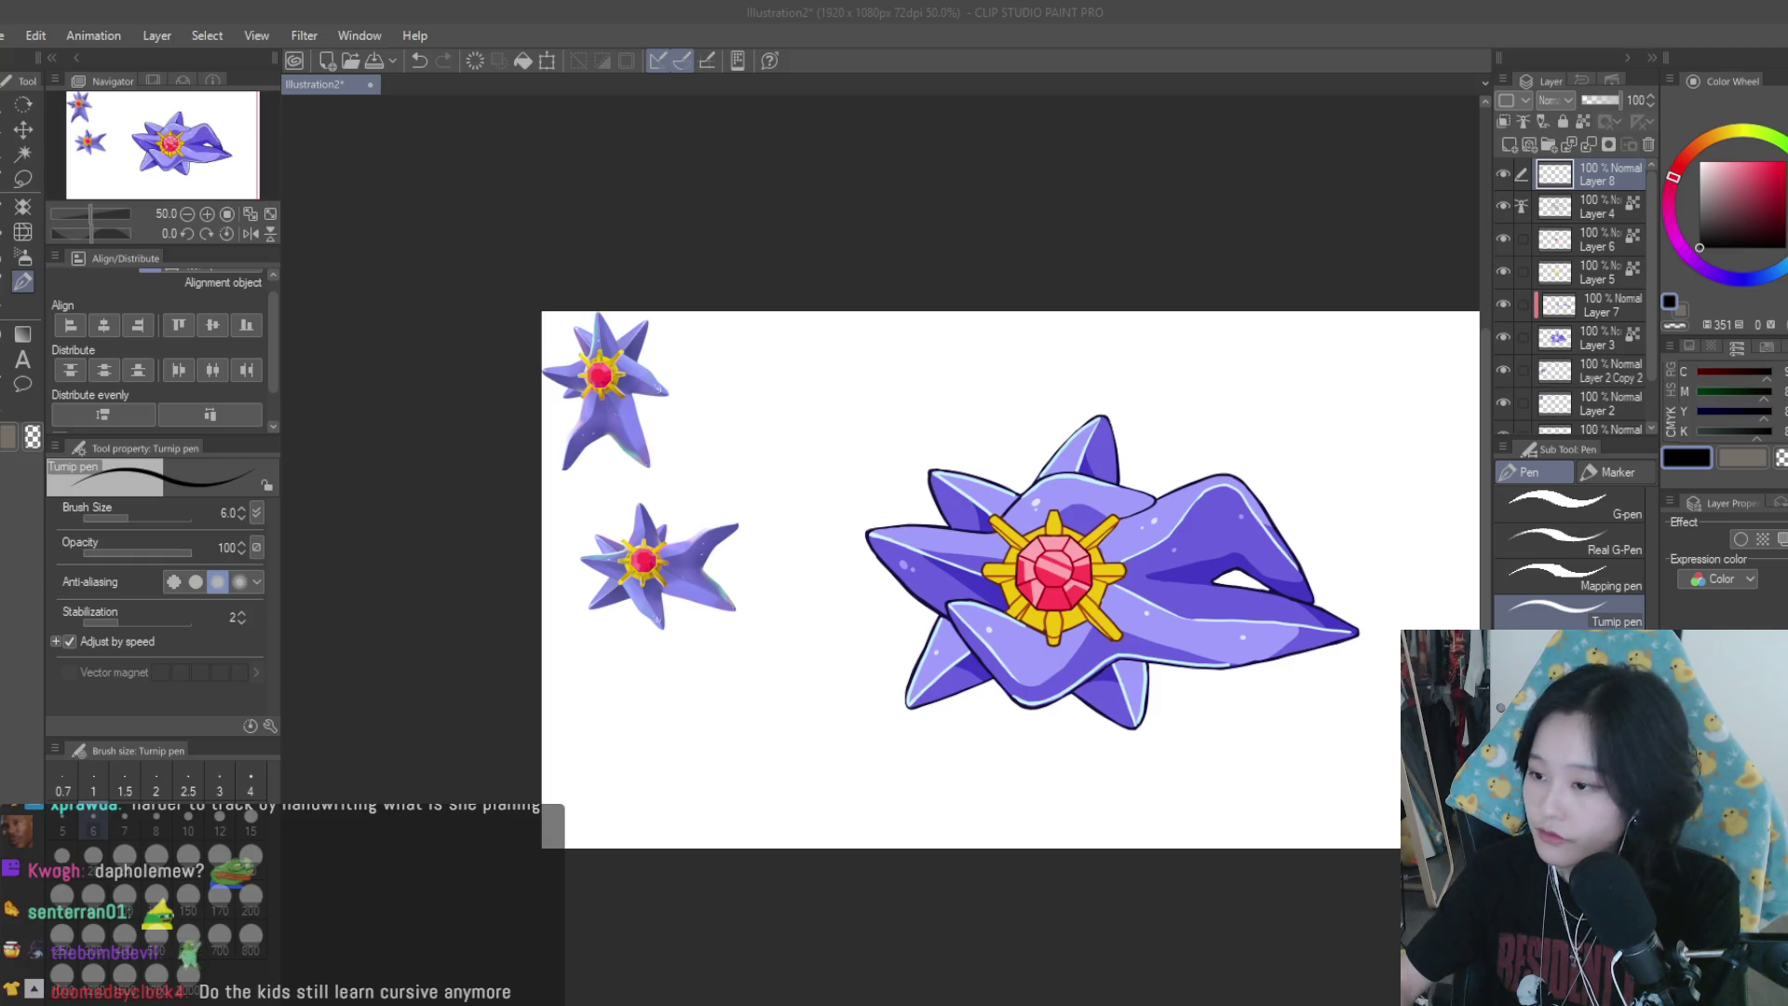
{"action": "scroll", "coordinate": [786, 279], "scroll_direction": "down", "scroll_amount": 2}
{"action": "scroll", "coordinate": [1089, 394], "scroll_direction": "up", "scroll_amount": 3}
{"action": "scroll", "coordinate": [1088, 394], "scroll_direction": "down", "scroll_amount": 1}
{"action": "scroll", "coordinate": [1089, 394], "scroll_direction": "up", "scroll_amount": 1}
{"action": "scroll", "coordinate": [1088, 394], "scroll_direction": "up", "scroll_amount": 1}
{"action": "scroll", "coordinate": [1088, 394], "scroll_direction": "up", "scroll_amount": 1}
{"action": "scroll", "coordinate": [974, 559], "scroll_direction": "up", "scroll_amount": 2}
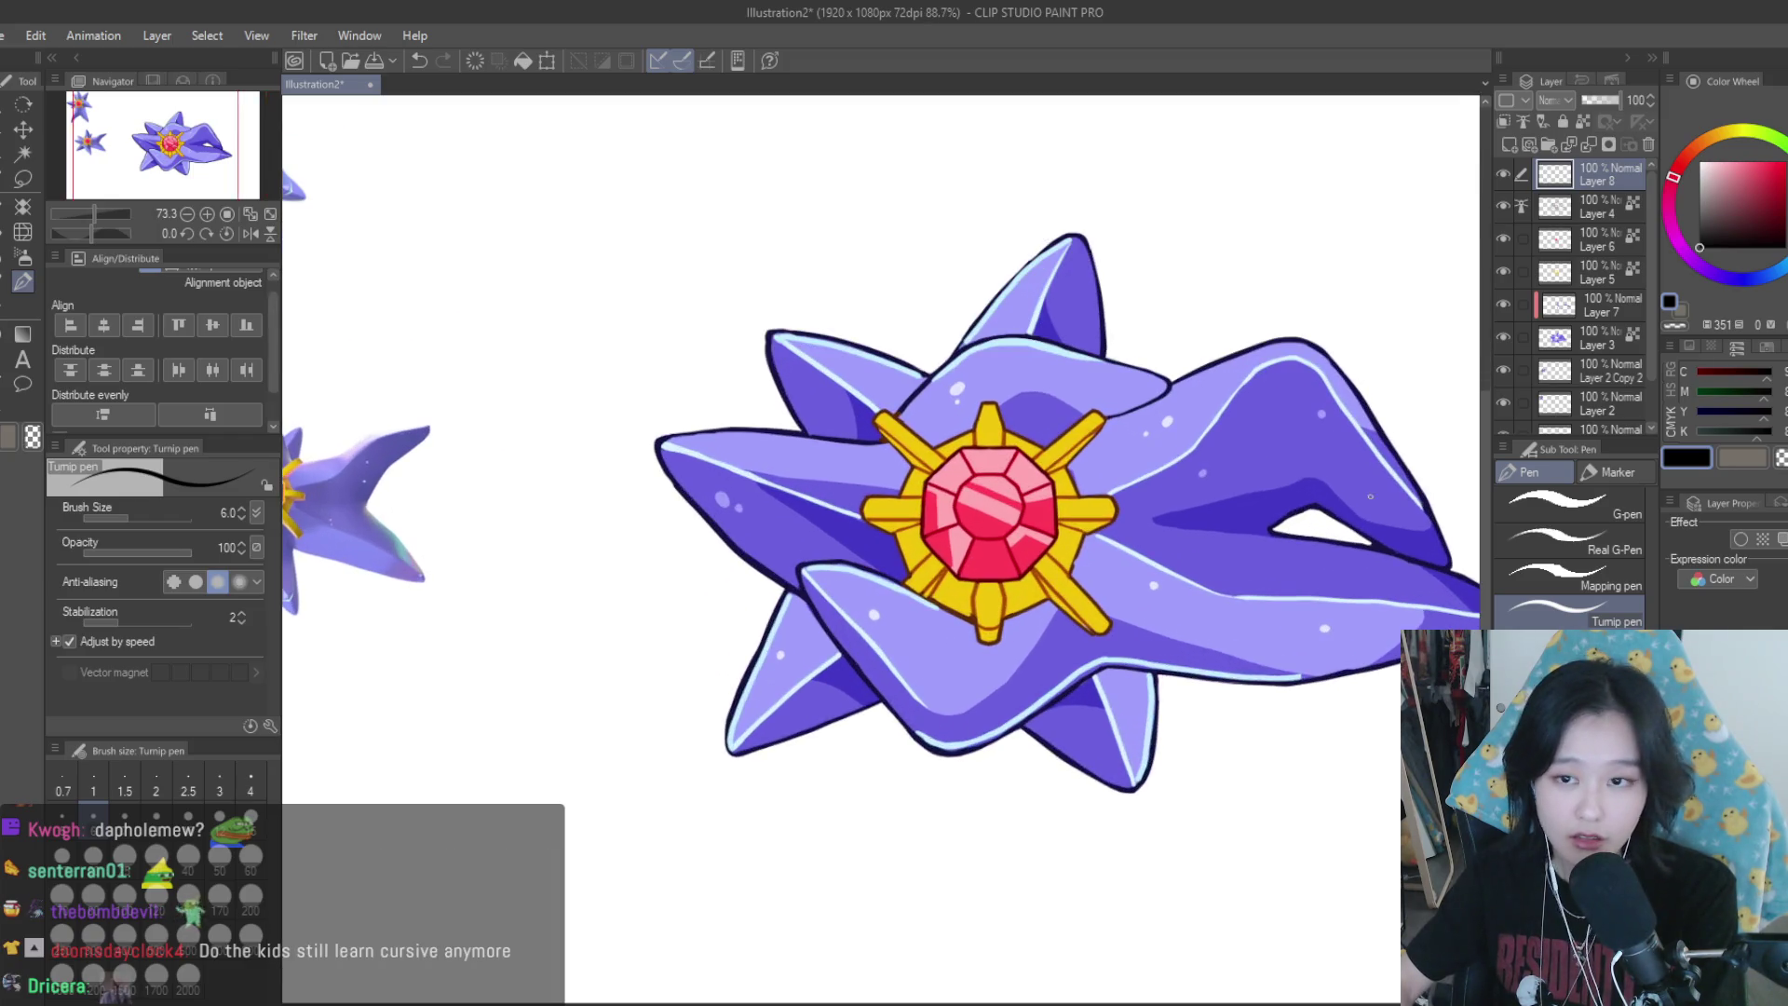
{"action": "left_click", "coordinate": [1503, 206]}
{"action": "left_click", "coordinate": [1503, 206]}
{"action": "left_click", "coordinate": [1570, 205]}
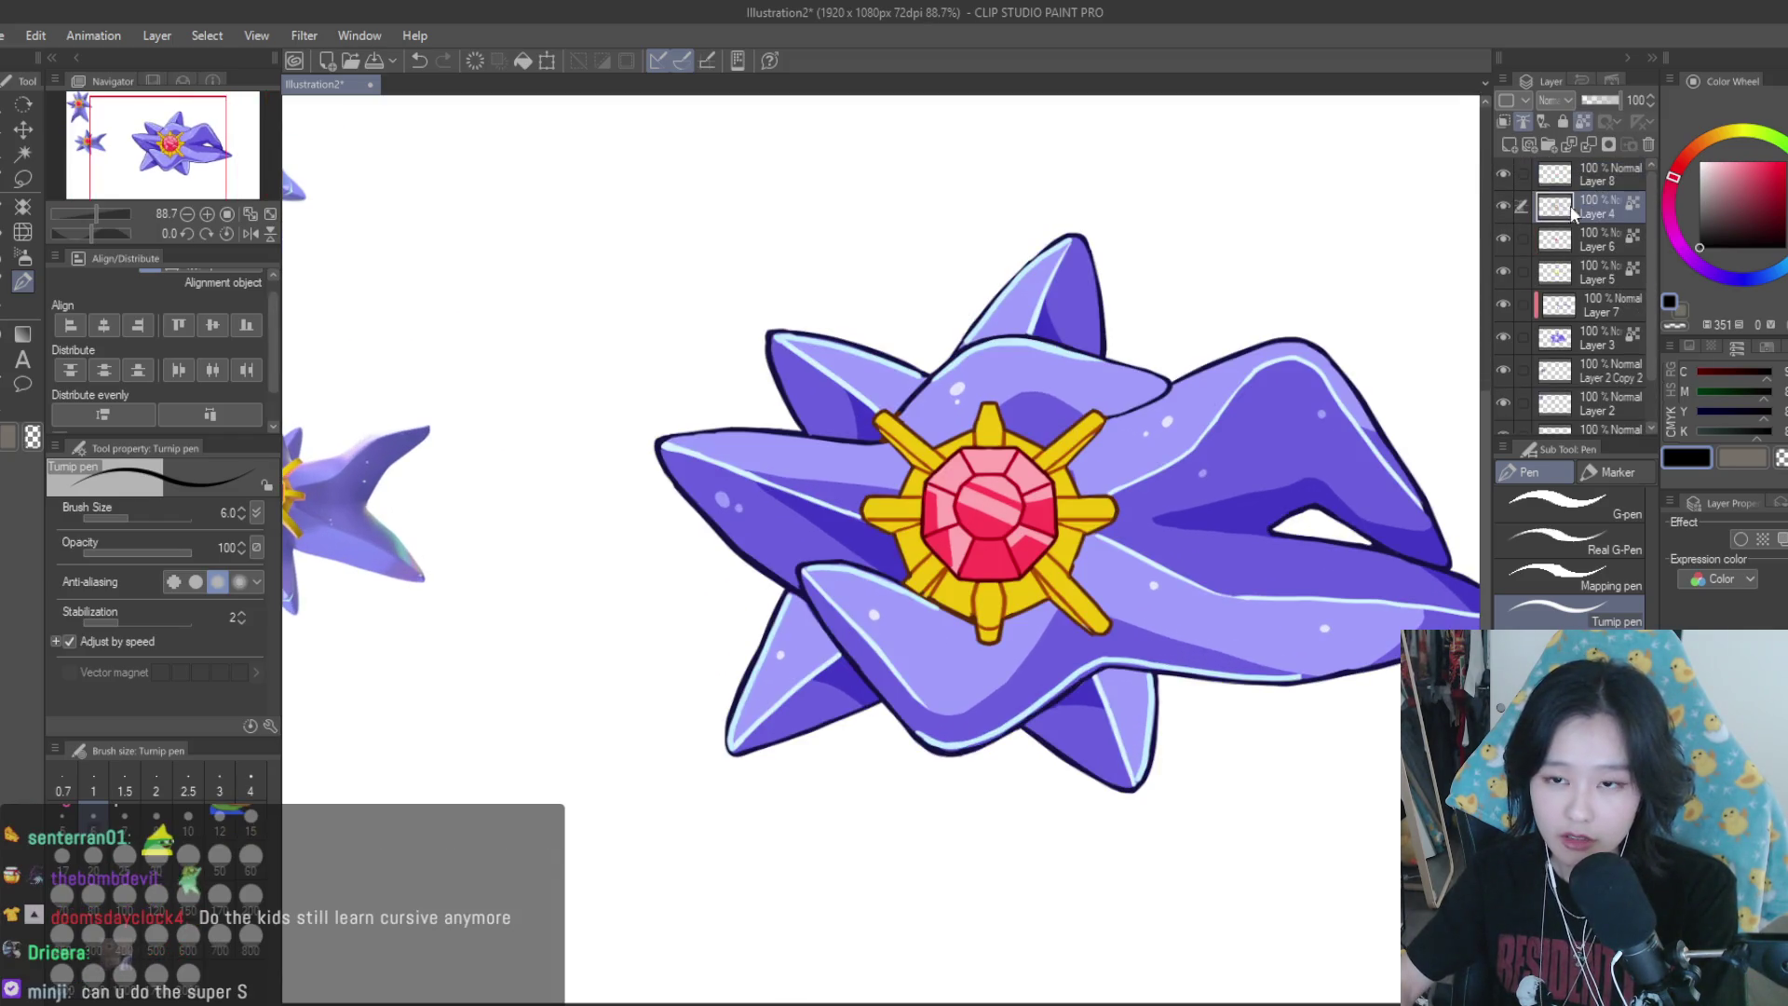
Add two new raster layers and sketch a tall hexagon with two inner strokes
{"action": "left_click", "coordinate": [1509, 144]}
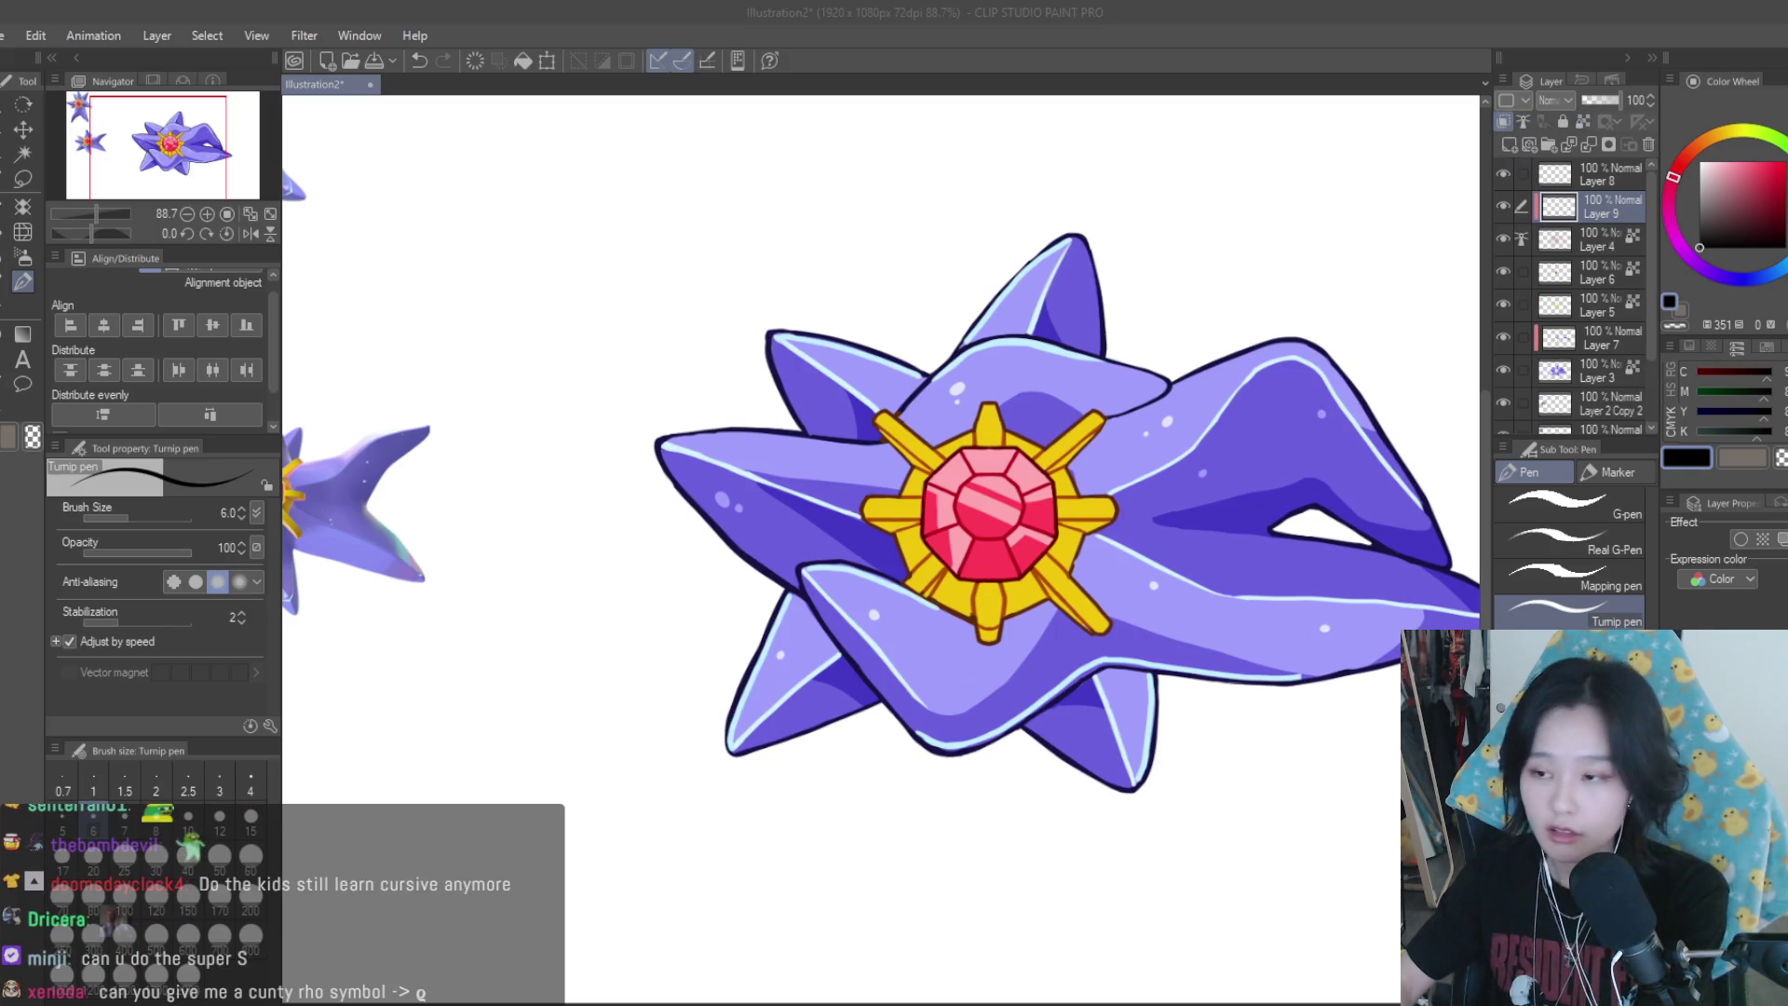
{"action": "left_click", "coordinate": [1508, 144]}
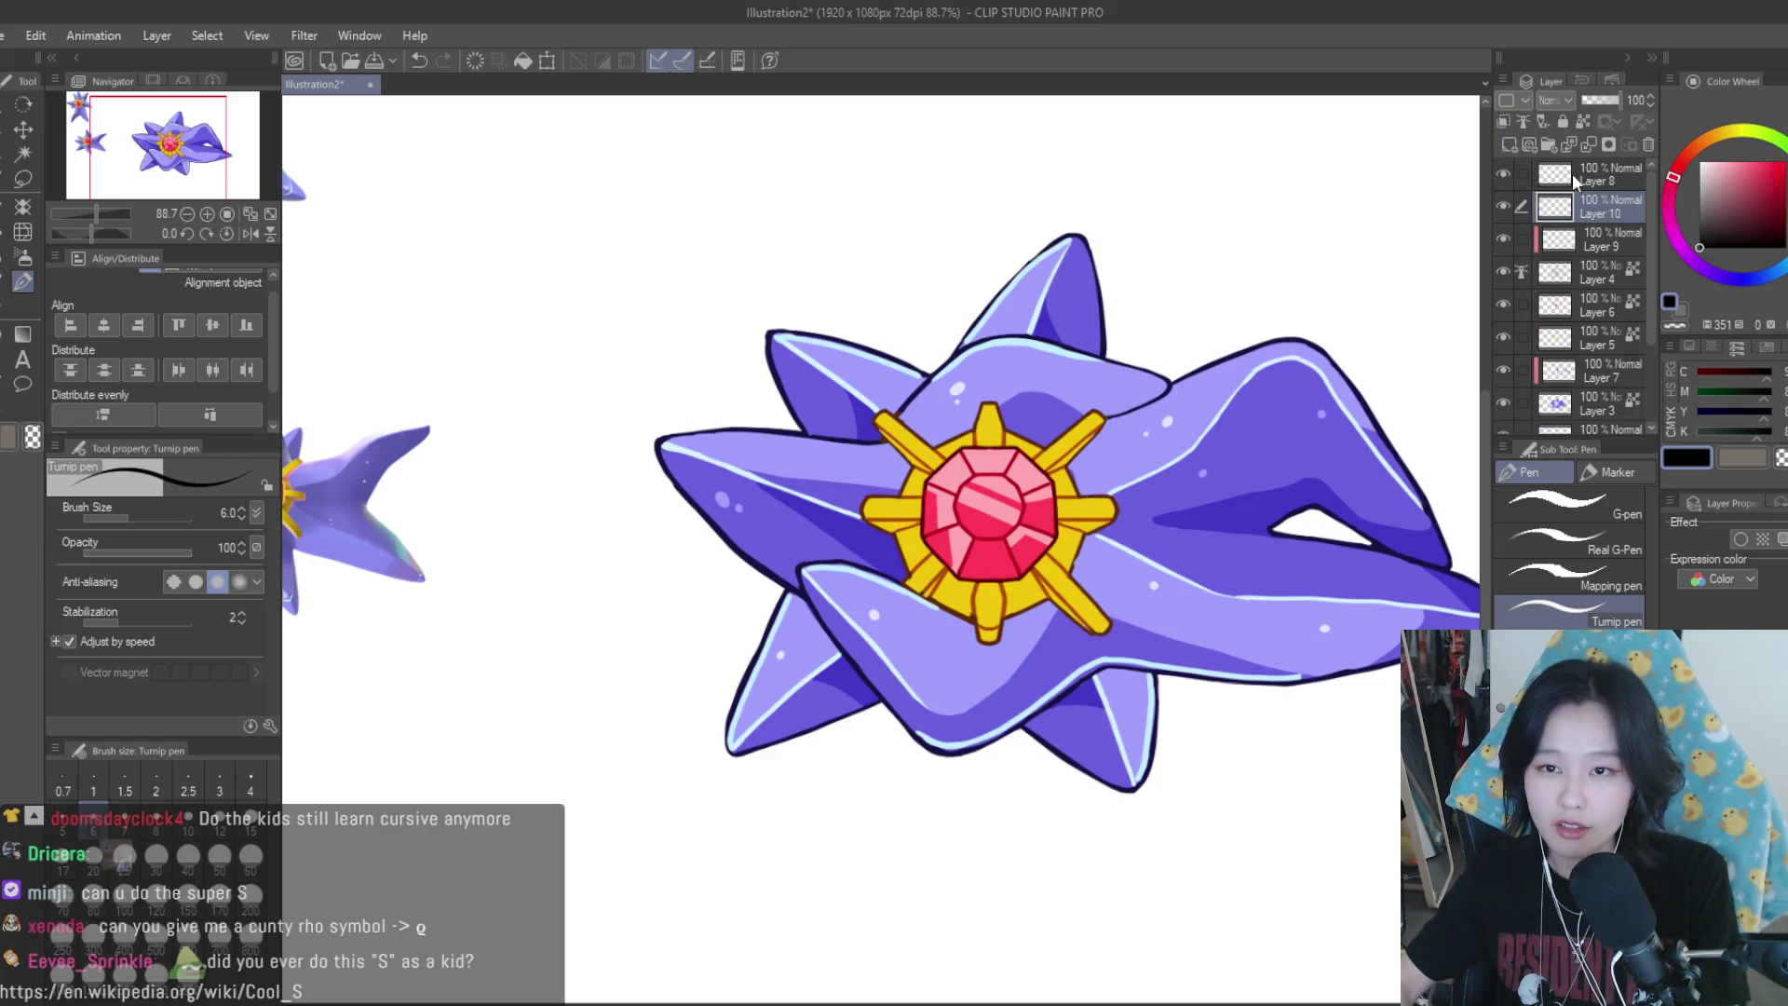
{"action": "scroll", "coordinate": [964, 385], "scroll_direction": "down", "scroll_amount": 3}
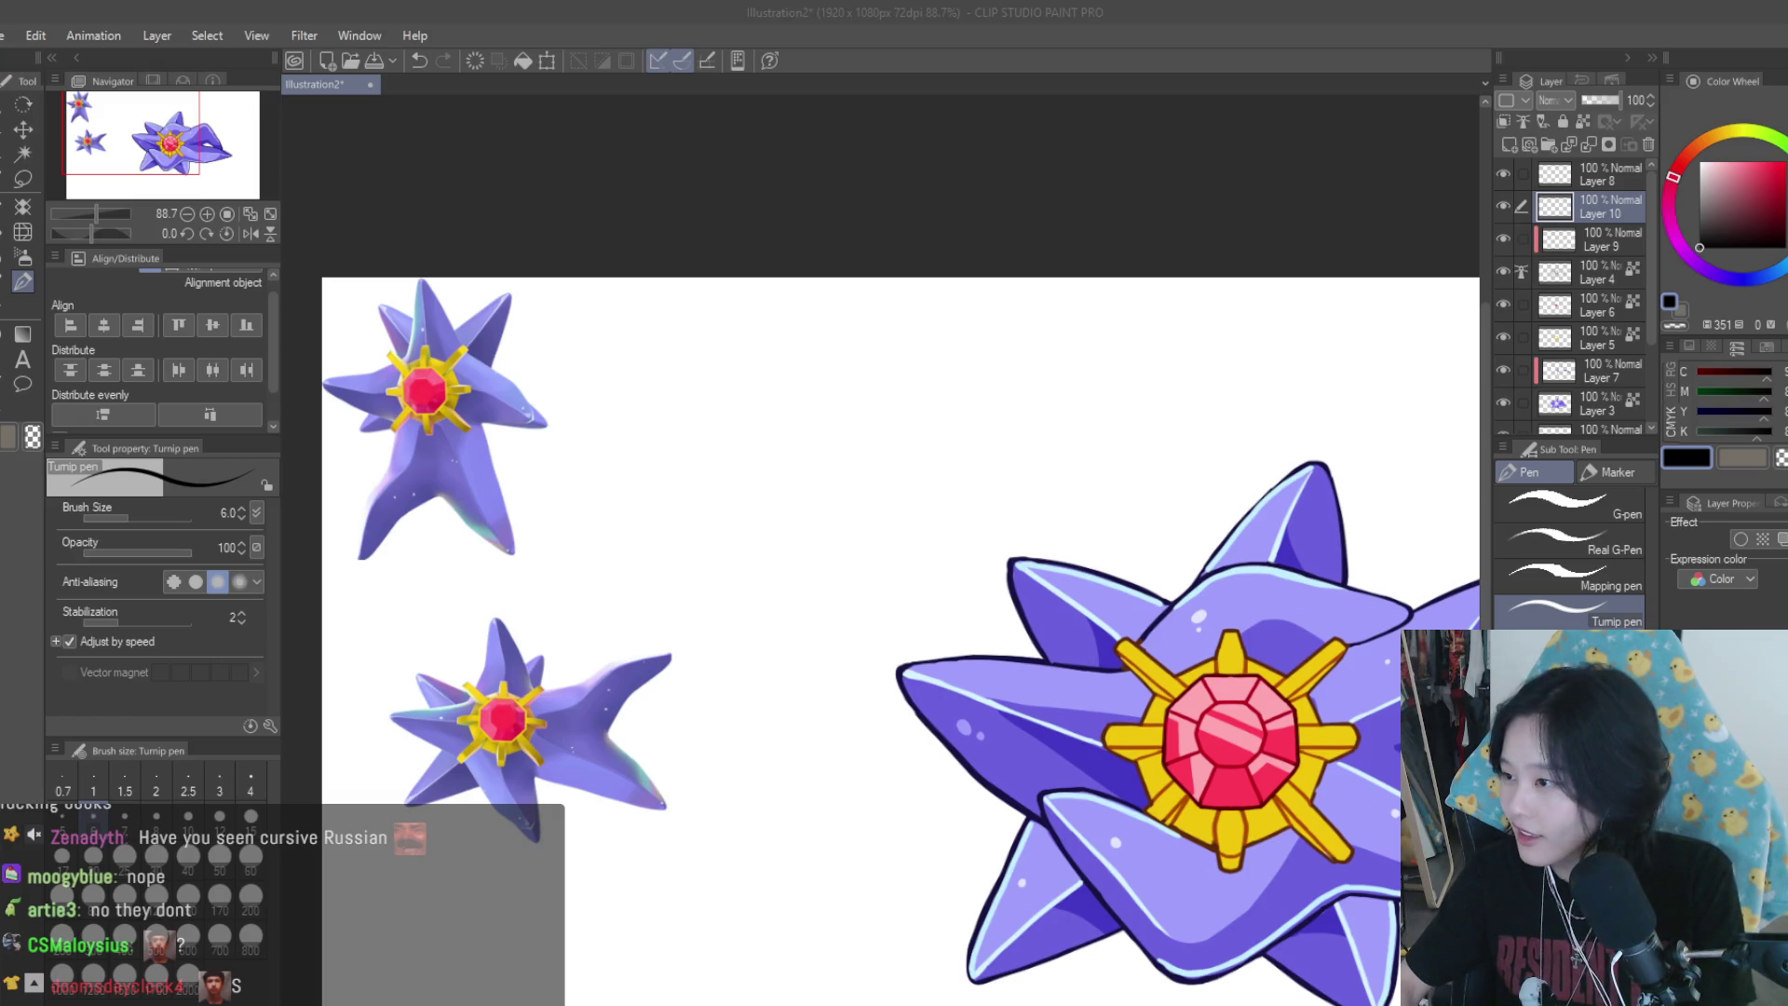
{"action": "scroll", "coordinate": [717, 340], "scroll_direction": "up", "scroll_amount": 1}
{"action": "scroll", "coordinate": [723, 336], "scroll_direction": "up", "scroll_amount": 1}
{"action": "scroll", "coordinate": [1108, 448], "scroll_direction": "down", "scroll_amount": 1}
{"action": "scroll", "coordinate": [761, 384], "scroll_direction": "up", "scroll_amount": 1}
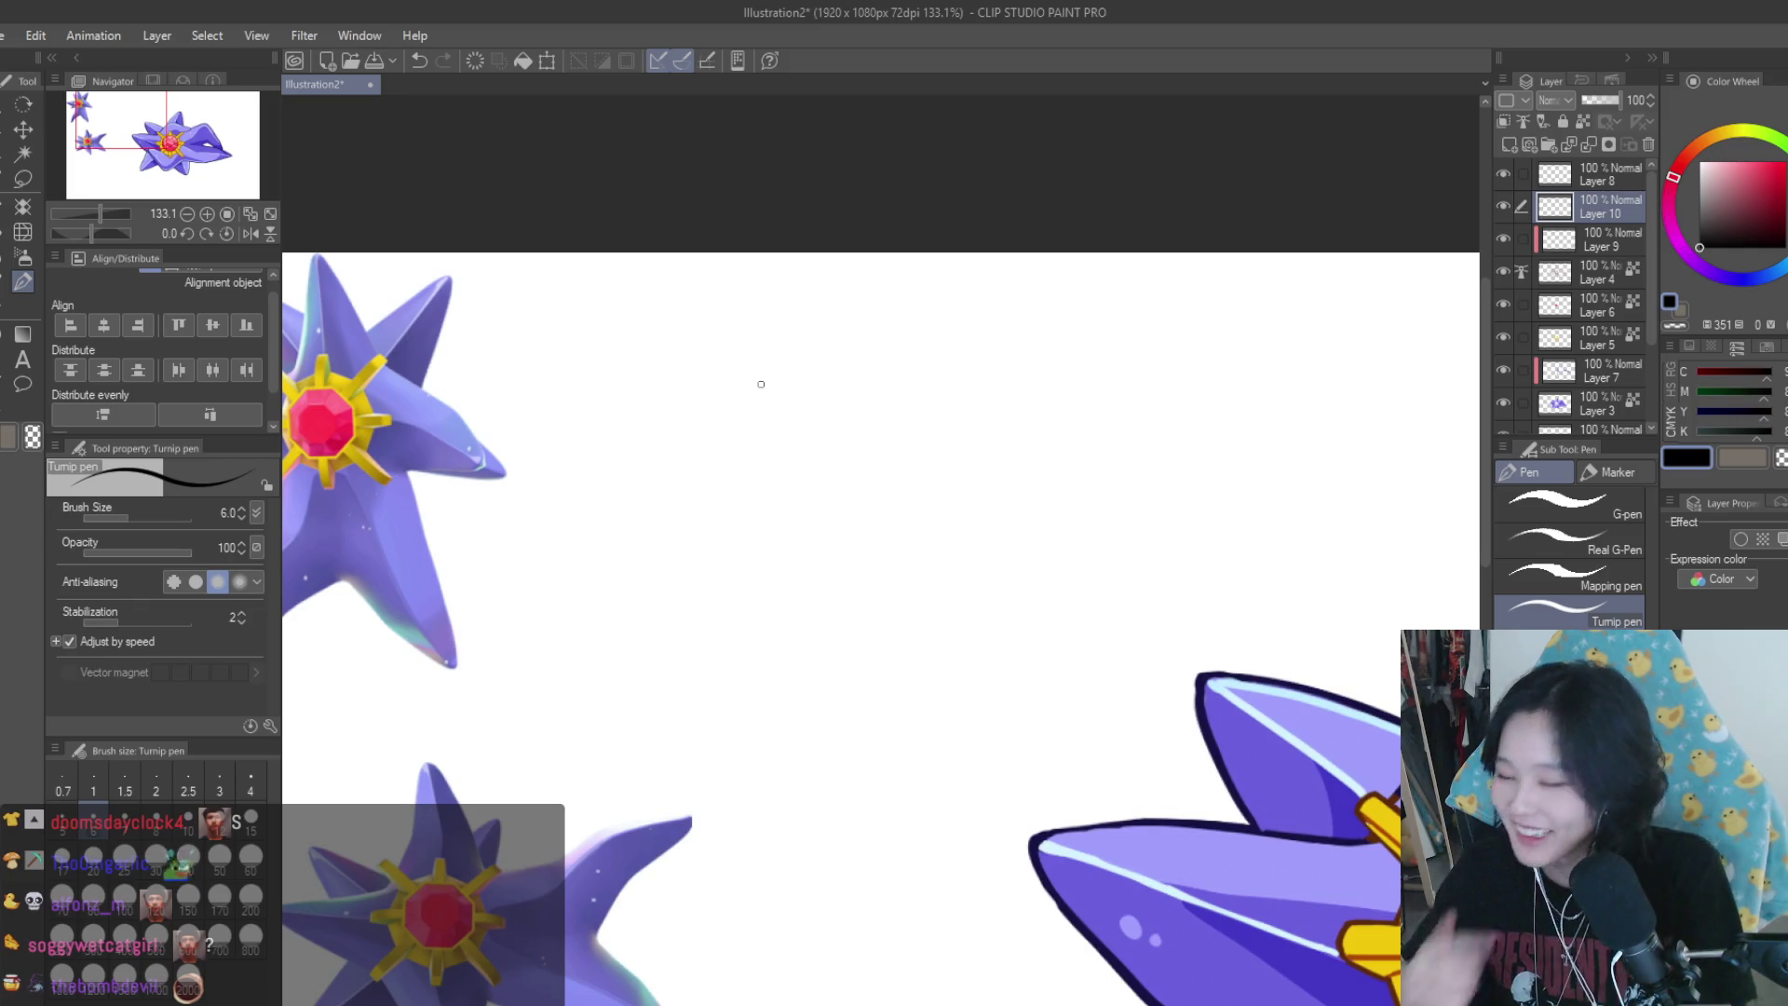
{"action": "scroll", "coordinate": [861, 371], "scroll_direction": "up", "scroll_amount": 1}
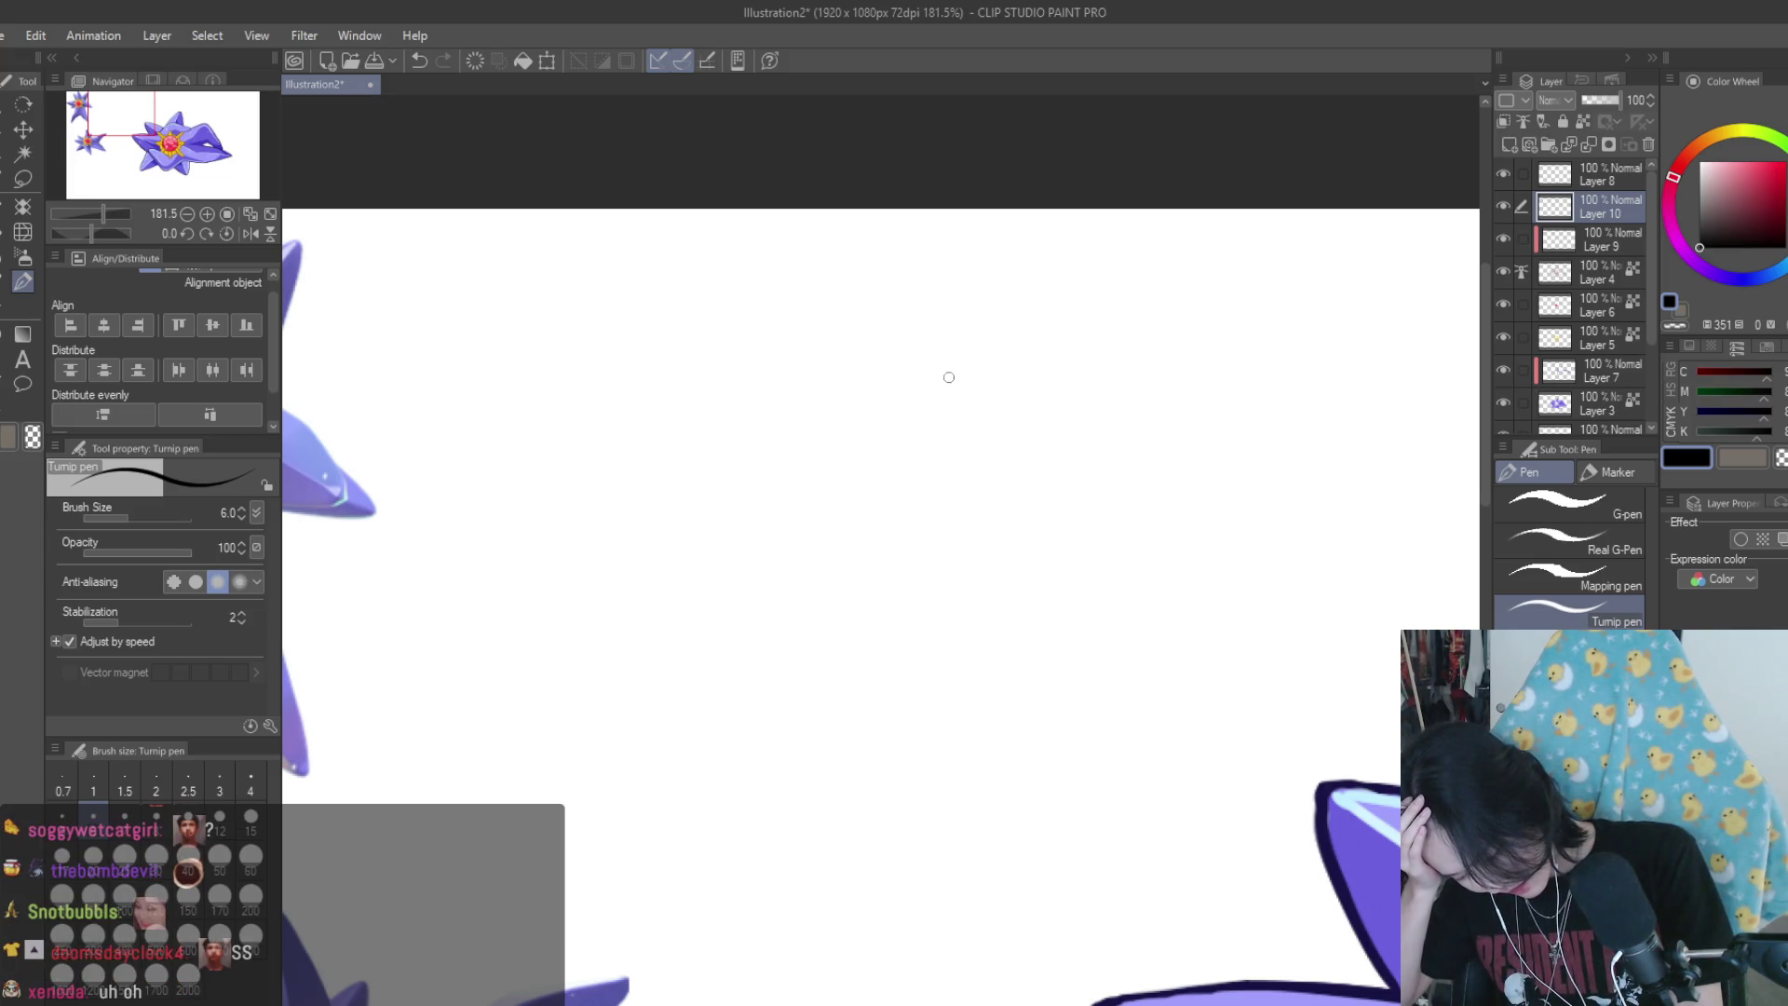
{"action": "mouse_move", "coordinate": [932, 329]}
{"action": "left_mouse_down"}
{"action": "mouse_move", "coordinate": [1014, 585]}
{"action": "mouse_move", "coordinate": [855, 407]}
{"action": "mouse_move", "coordinate": [854, 540]}
{"action": "mouse_move", "coordinate": [936, 645]}
{"action": "mouse_move", "coordinate": [1027, 580]}
{"action": "left_mouse_up"}
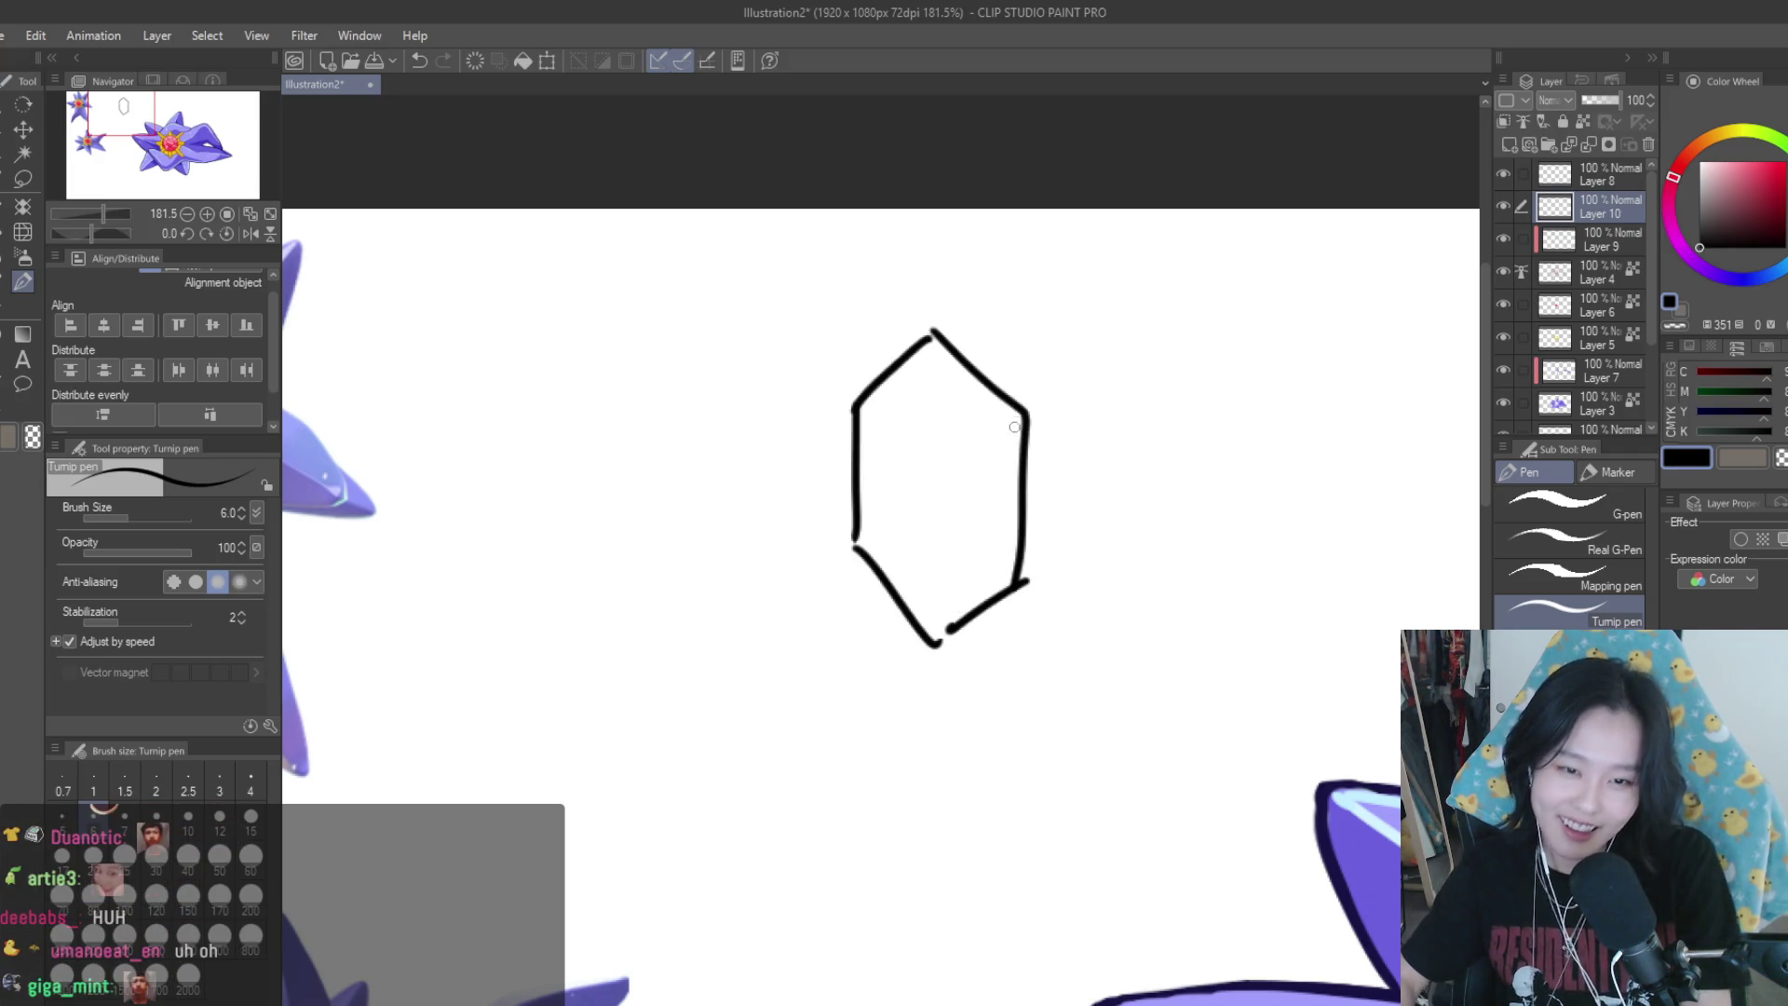
{"action": "left_click_drag", "start_coordinate": [1025, 416], "coordinate": [939, 428]}
{"action": "left_click_drag", "start_coordinate": [854, 549], "coordinate": [940, 554]}
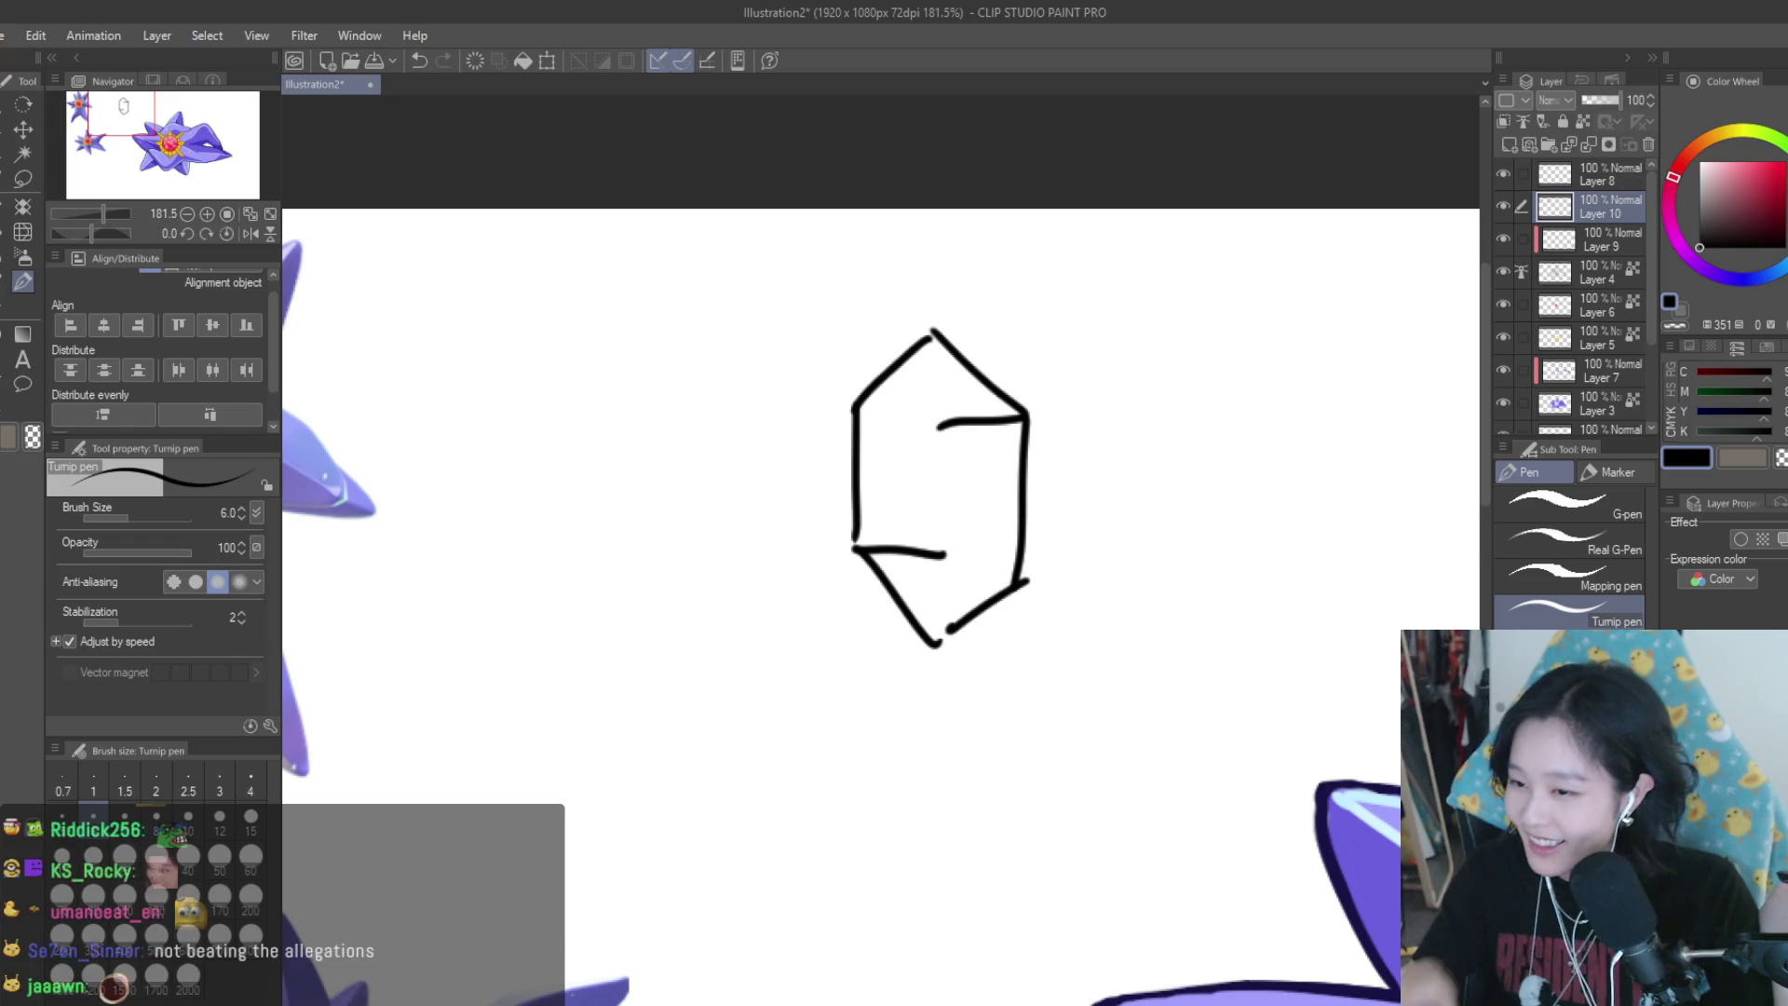
On a fresh layer, sketch a Cool S attempt from slanted strokes joined at the ends
{"action": "scroll", "coordinate": [1118, 522], "scroll_direction": "down", "scroll_amount": 3}
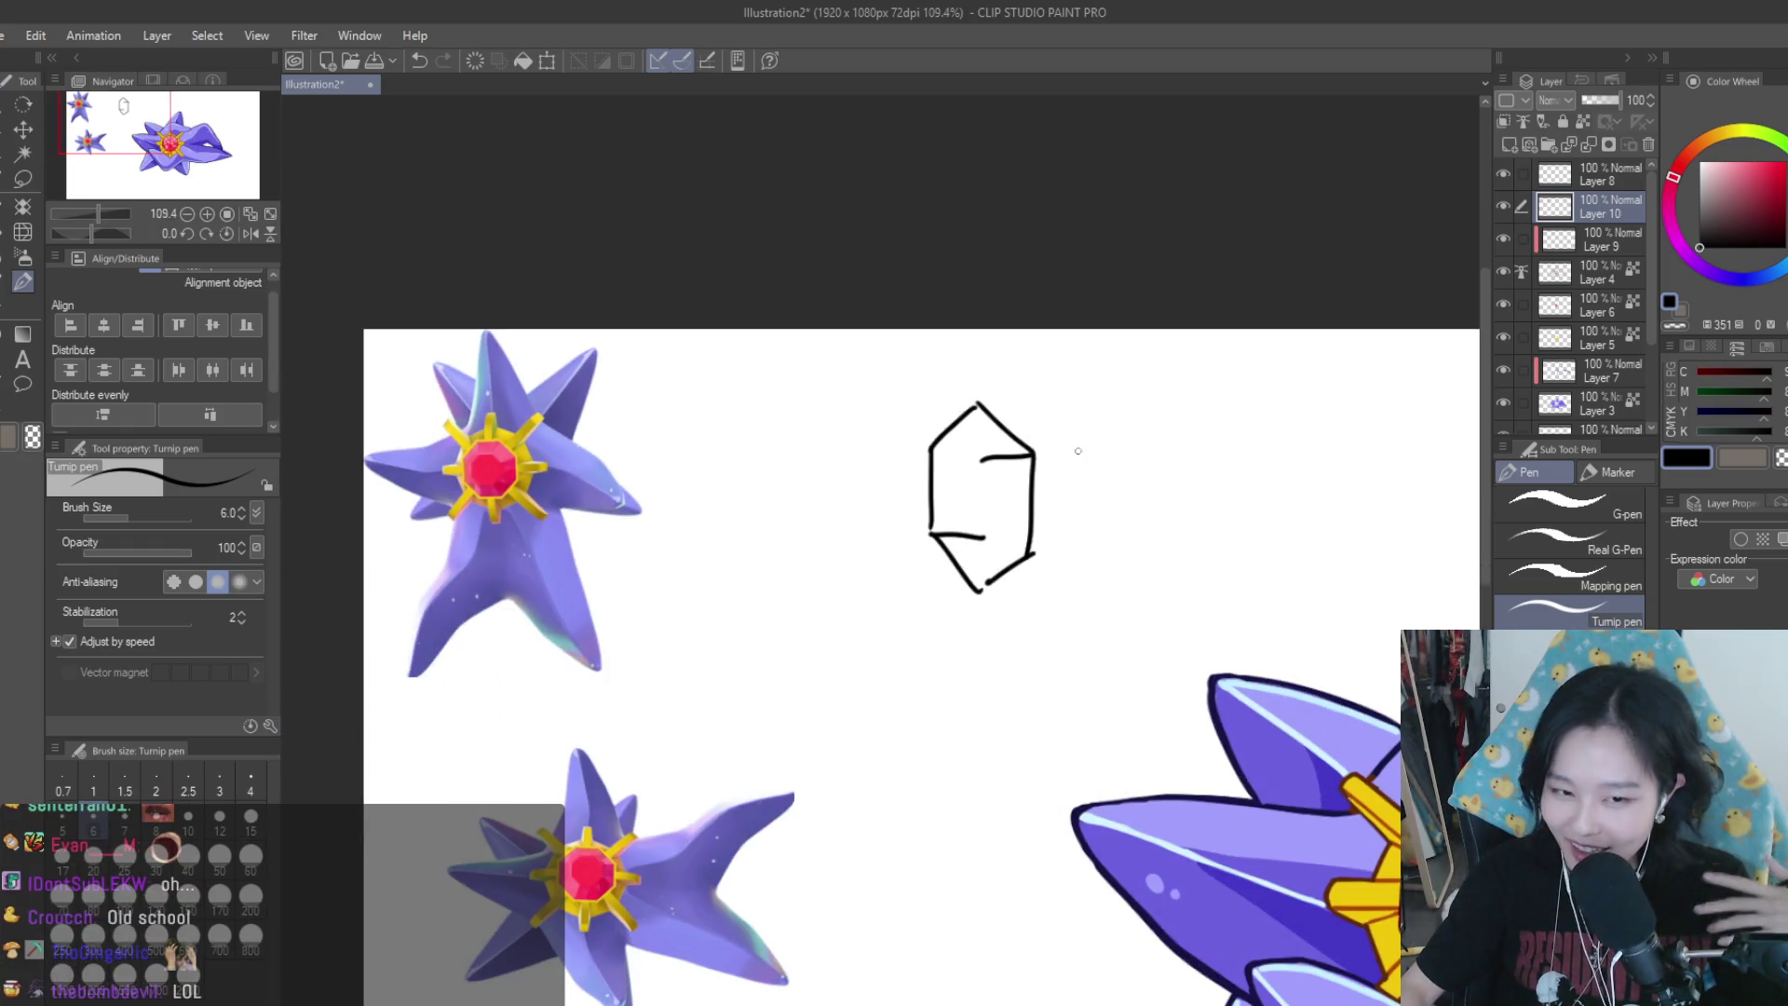
{"action": "scroll", "coordinate": [1120, 492], "scroll_direction": "down", "scroll_amount": 2}
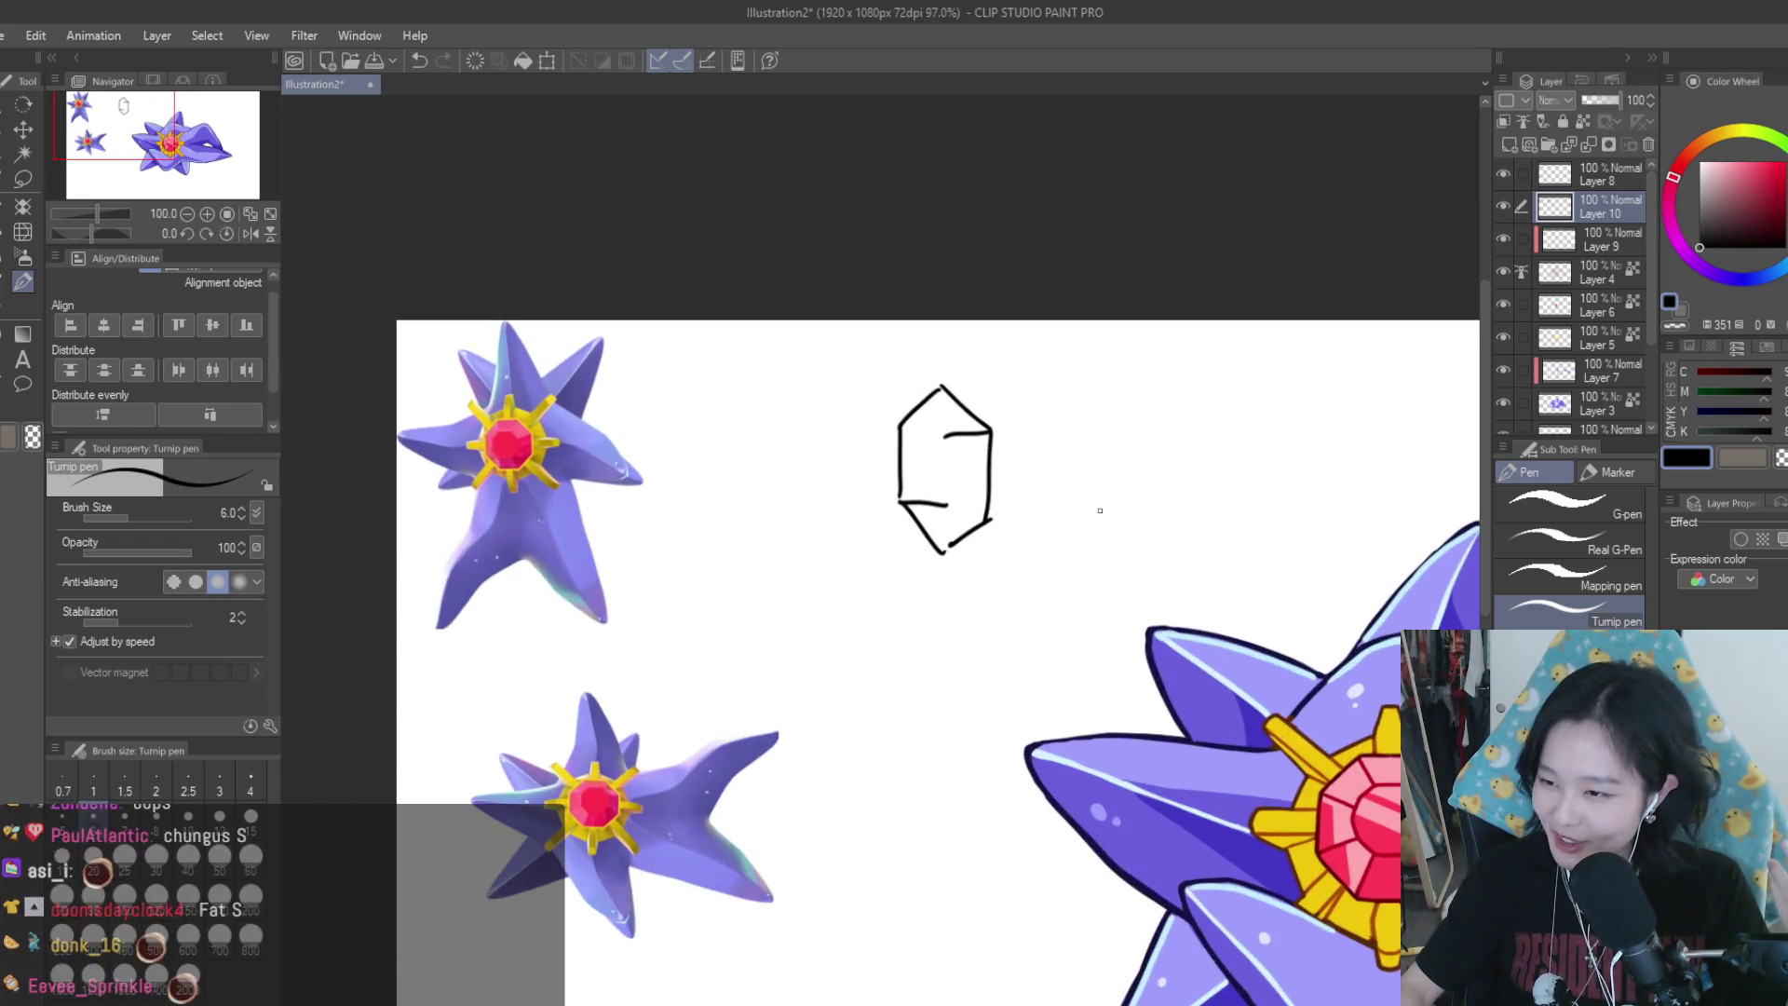
{"action": "scroll", "coordinate": [1090, 475], "scroll_direction": "up", "scroll_amount": 2}
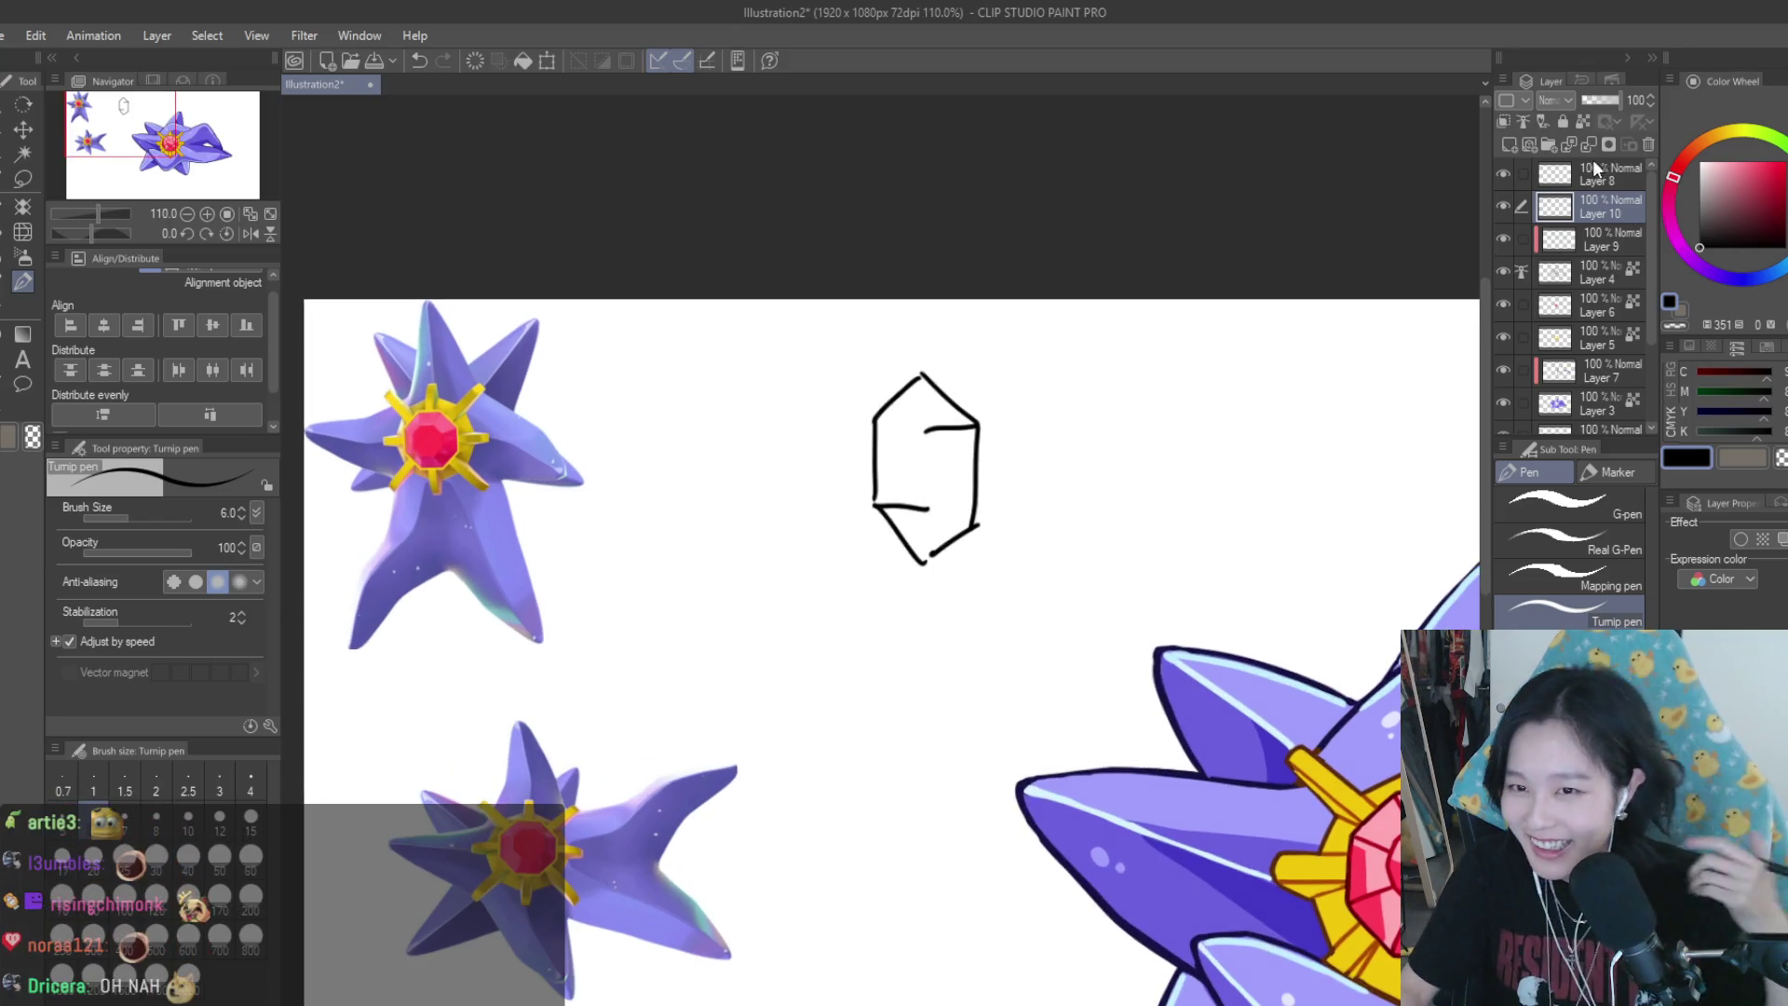
{"action": "left_click", "coordinate": [1507, 148]}
{"action": "scroll", "coordinate": [1109, 410], "scroll_direction": "up", "scroll_amount": 1}
{"action": "scroll", "coordinate": [1121, 379], "scroll_direction": "up", "scroll_amount": 1}
{"action": "mouse_move", "coordinate": [1122, 371]}
{"action": "left_mouse_down"}
{"action": "mouse_move", "coordinate": [1074, 447]}
{"action": "mouse_move", "coordinate": [1121, 455]}
{"action": "left_mouse_up"}
{"action": "left_click_drag", "start_coordinate": [1193, 404], "coordinate": [1162, 473]}
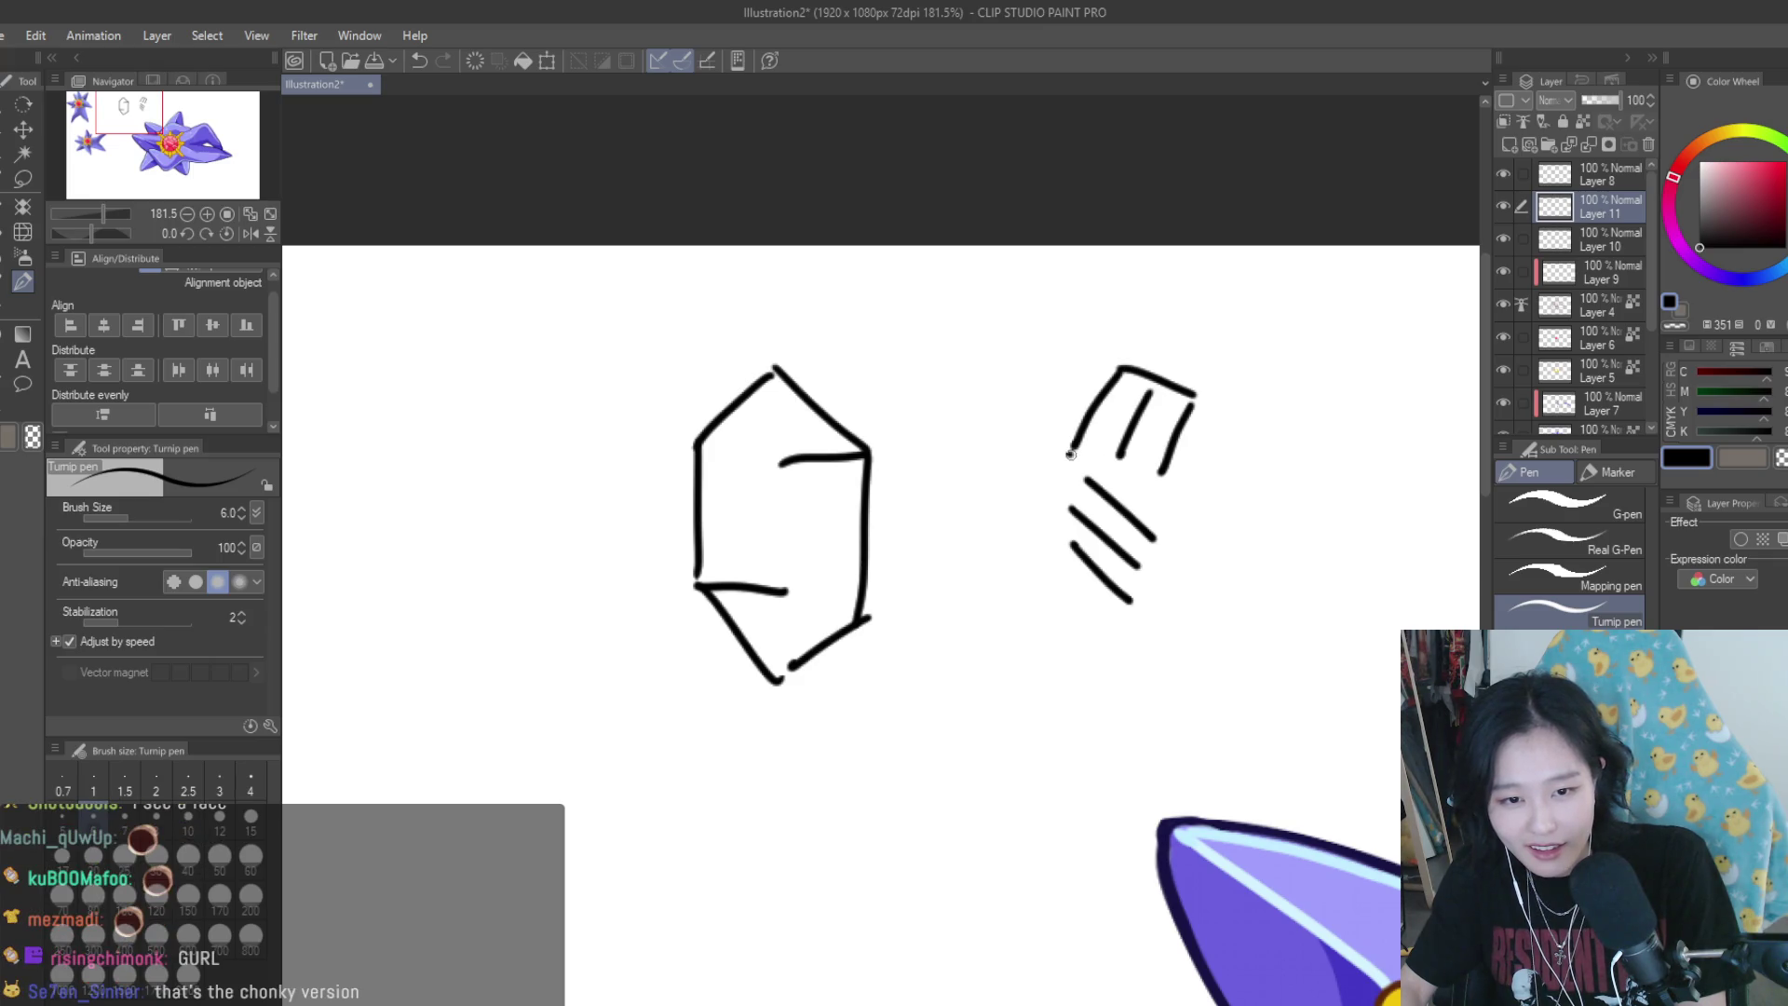
{"action": "left_click_drag", "start_coordinate": [1155, 538], "coordinate": [1130, 608]}
{"action": "mouse_move", "coordinate": [1071, 538]}
{"action": "left_mouse_down"}
{"action": "mouse_move", "coordinate": [1069, 454]}
{"action": "mouse_move", "coordinate": [1166, 473]}
{"action": "left_mouse_up"}
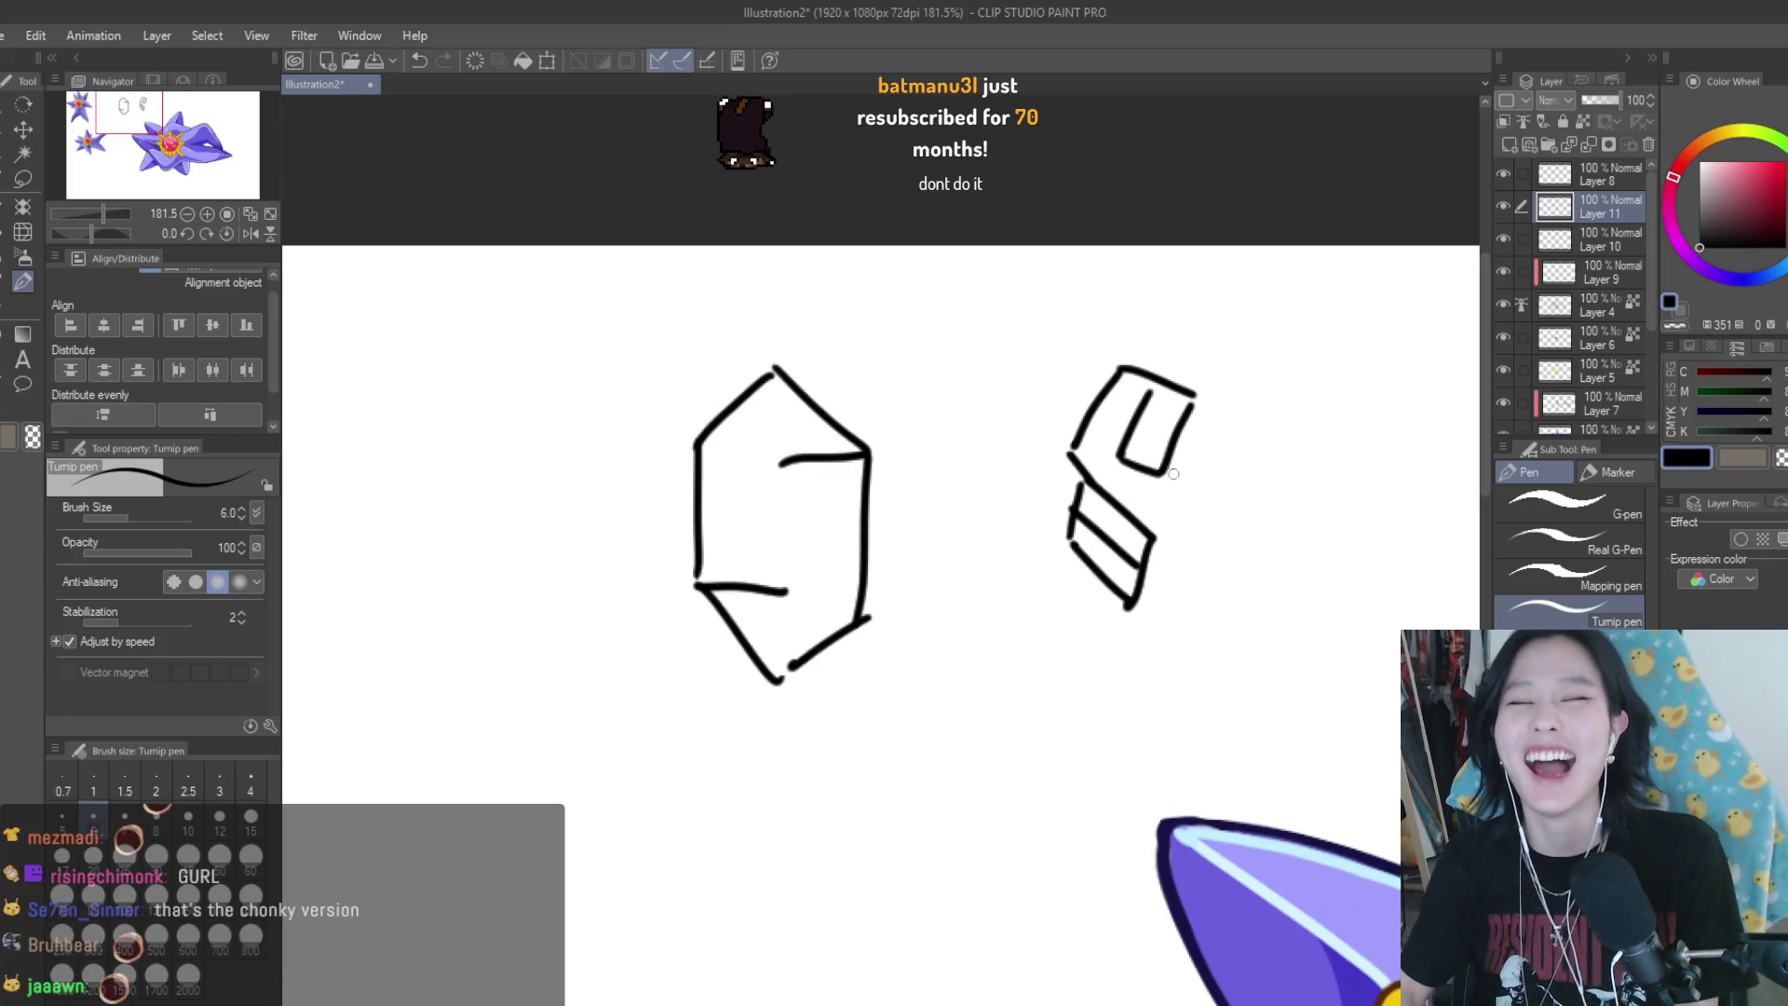
{"action": "left_click_drag", "start_coordinate": [1104, 491], "coordinate": [1124, 448]}
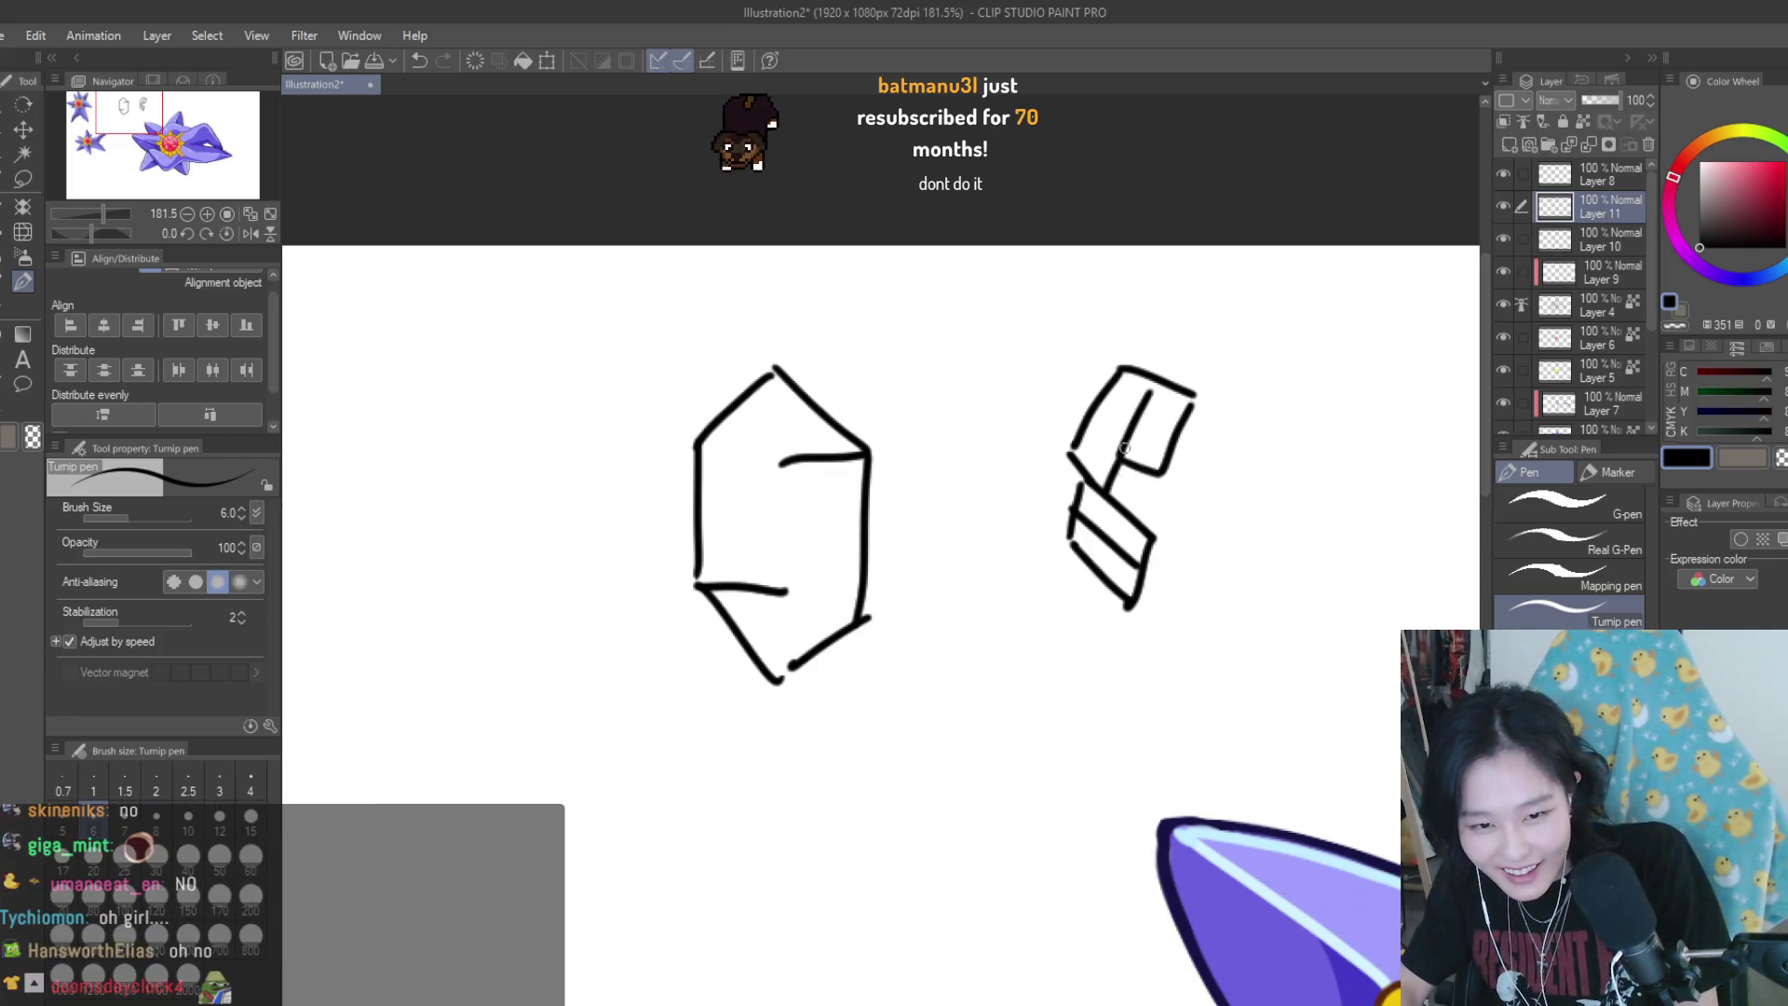
Draw another attempt: upper and lower sets of three slanted strokes, an arched top and V bottom
{"action": "scroll", "coordinate": [1251, 483], "scroll_direction": "down", "scroll_amount": 3}
{"action": "scroll", "coordinate": [1252, 483], "scroll_direction": "up", "scroll_amount": 1}
{"action": "scroll", "coordinate": [1251, 482], "scroll_direction": "up", "scroll_amount": 1}
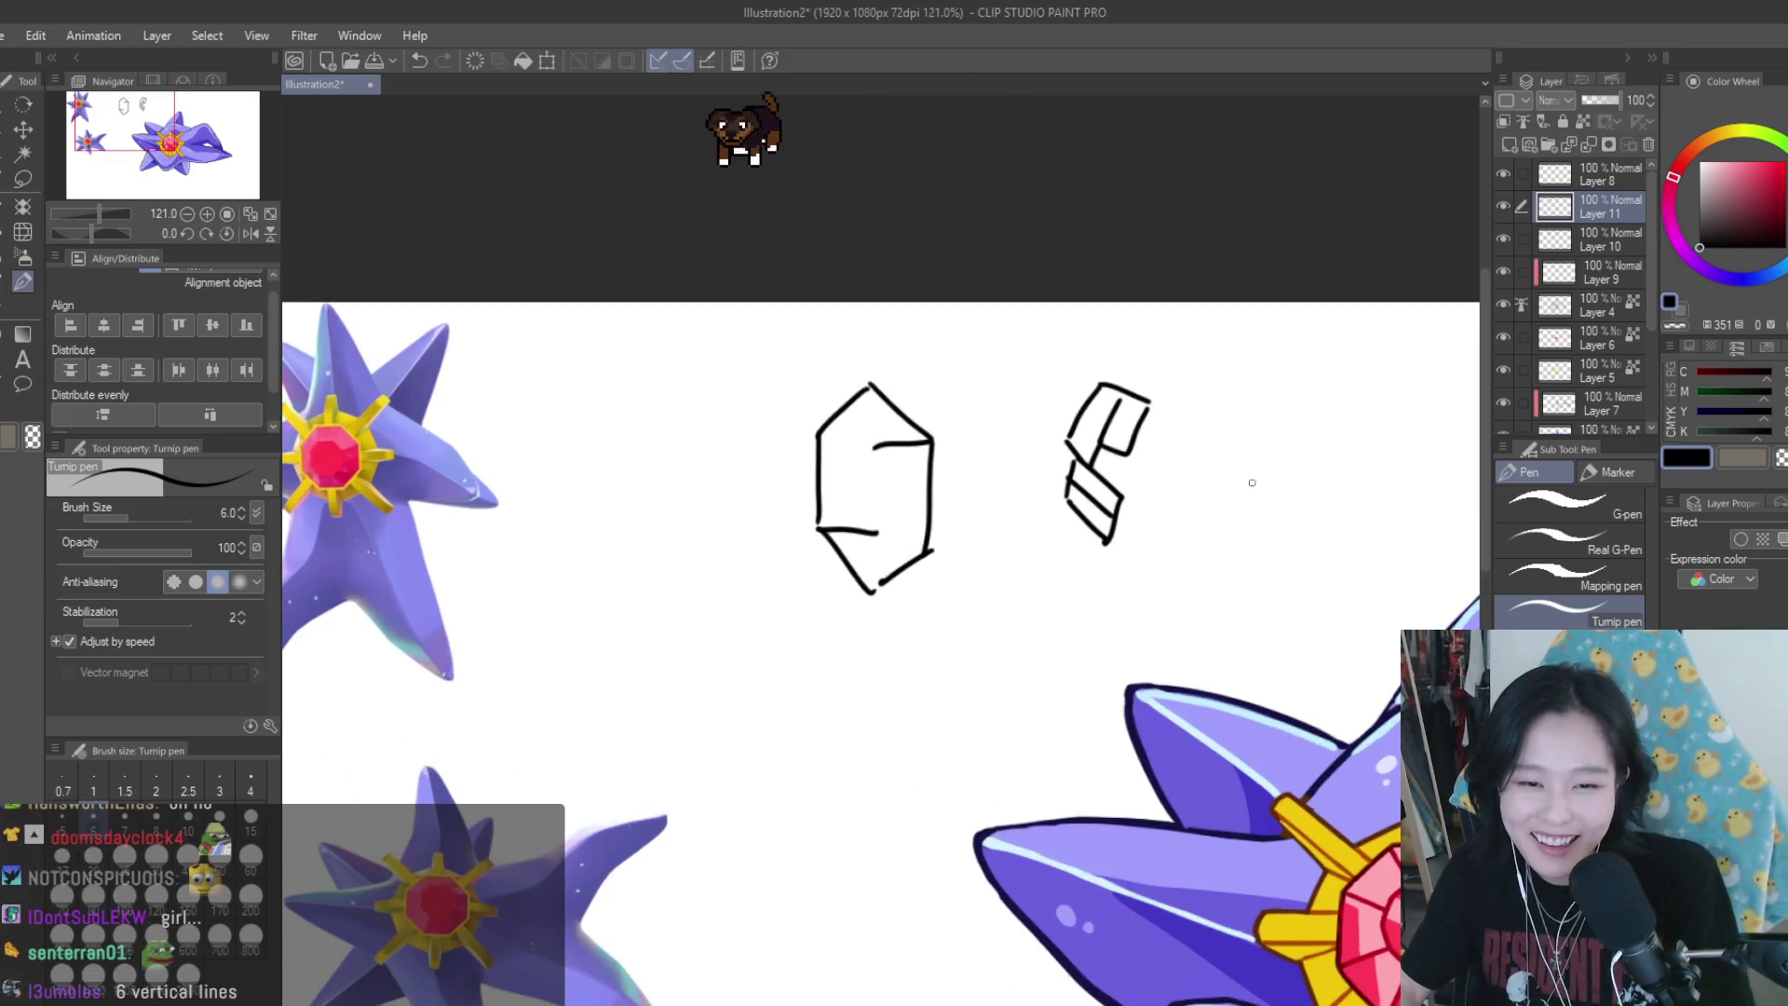
{"action": "scroll", "coordinate": [1252, 483], "scroll_direction": "up", "scroll_amount": 1}
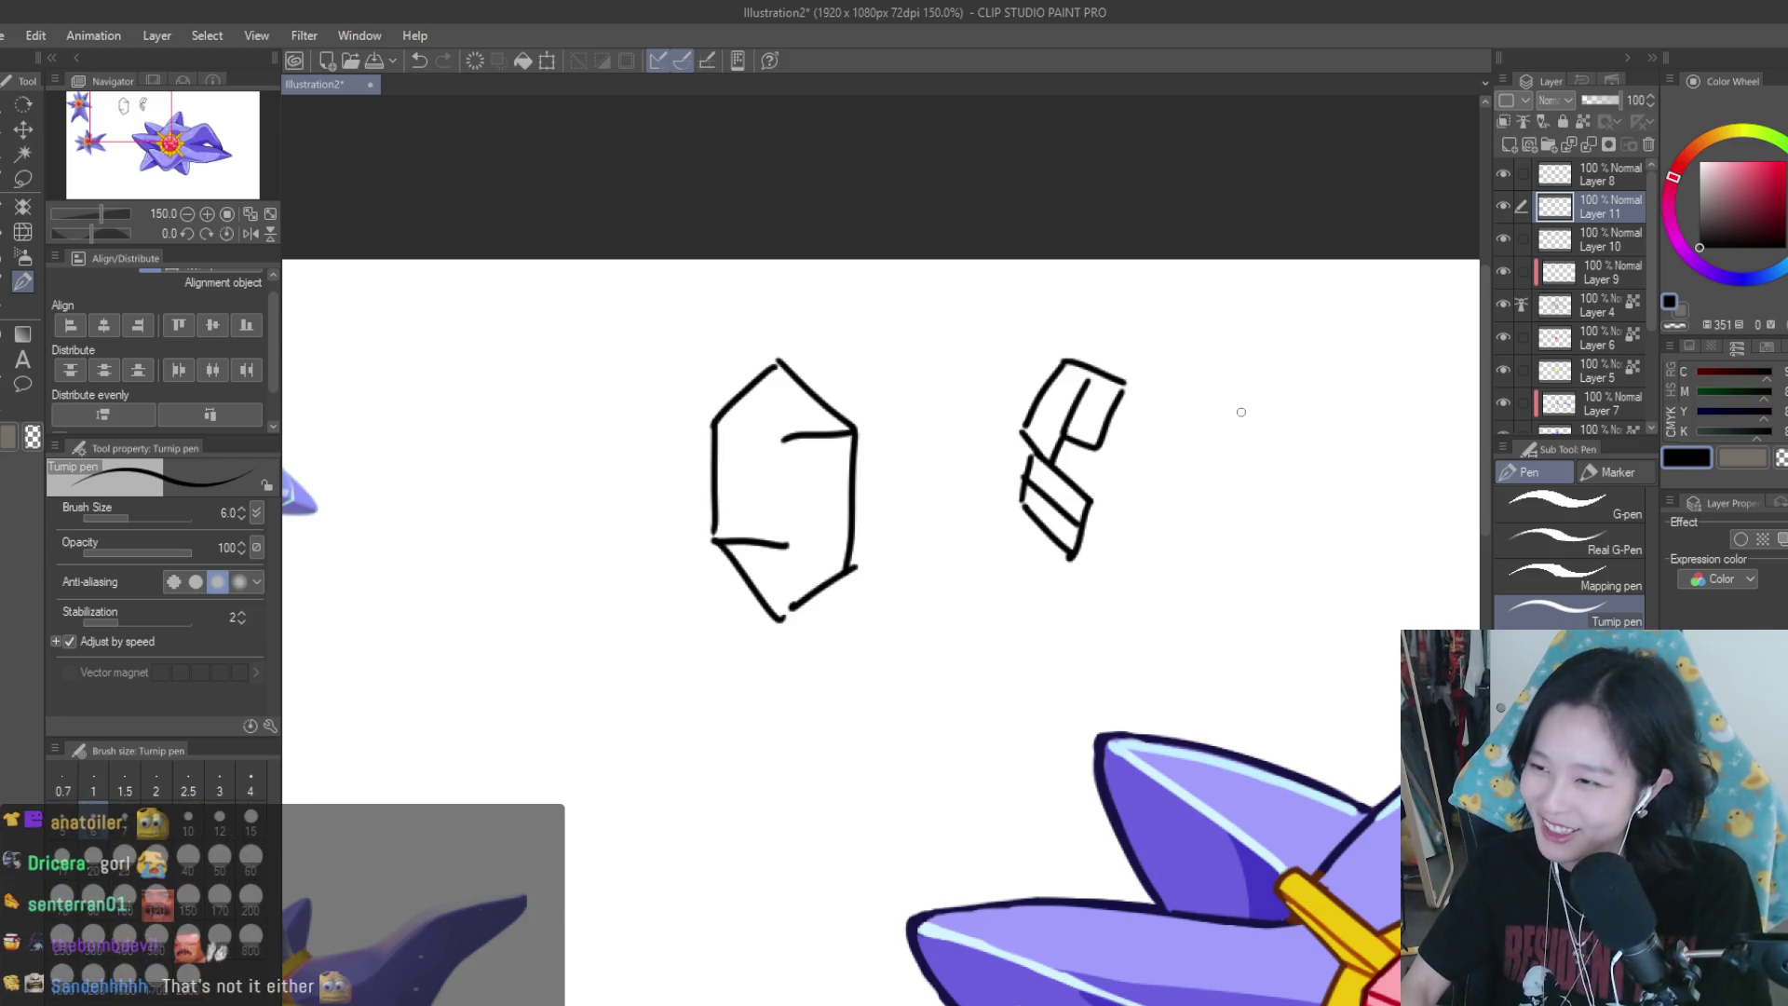
{"action": "scroll", "coordinate": [1220, 428], "scroll_direction": "up", "scroll_amount": 2}
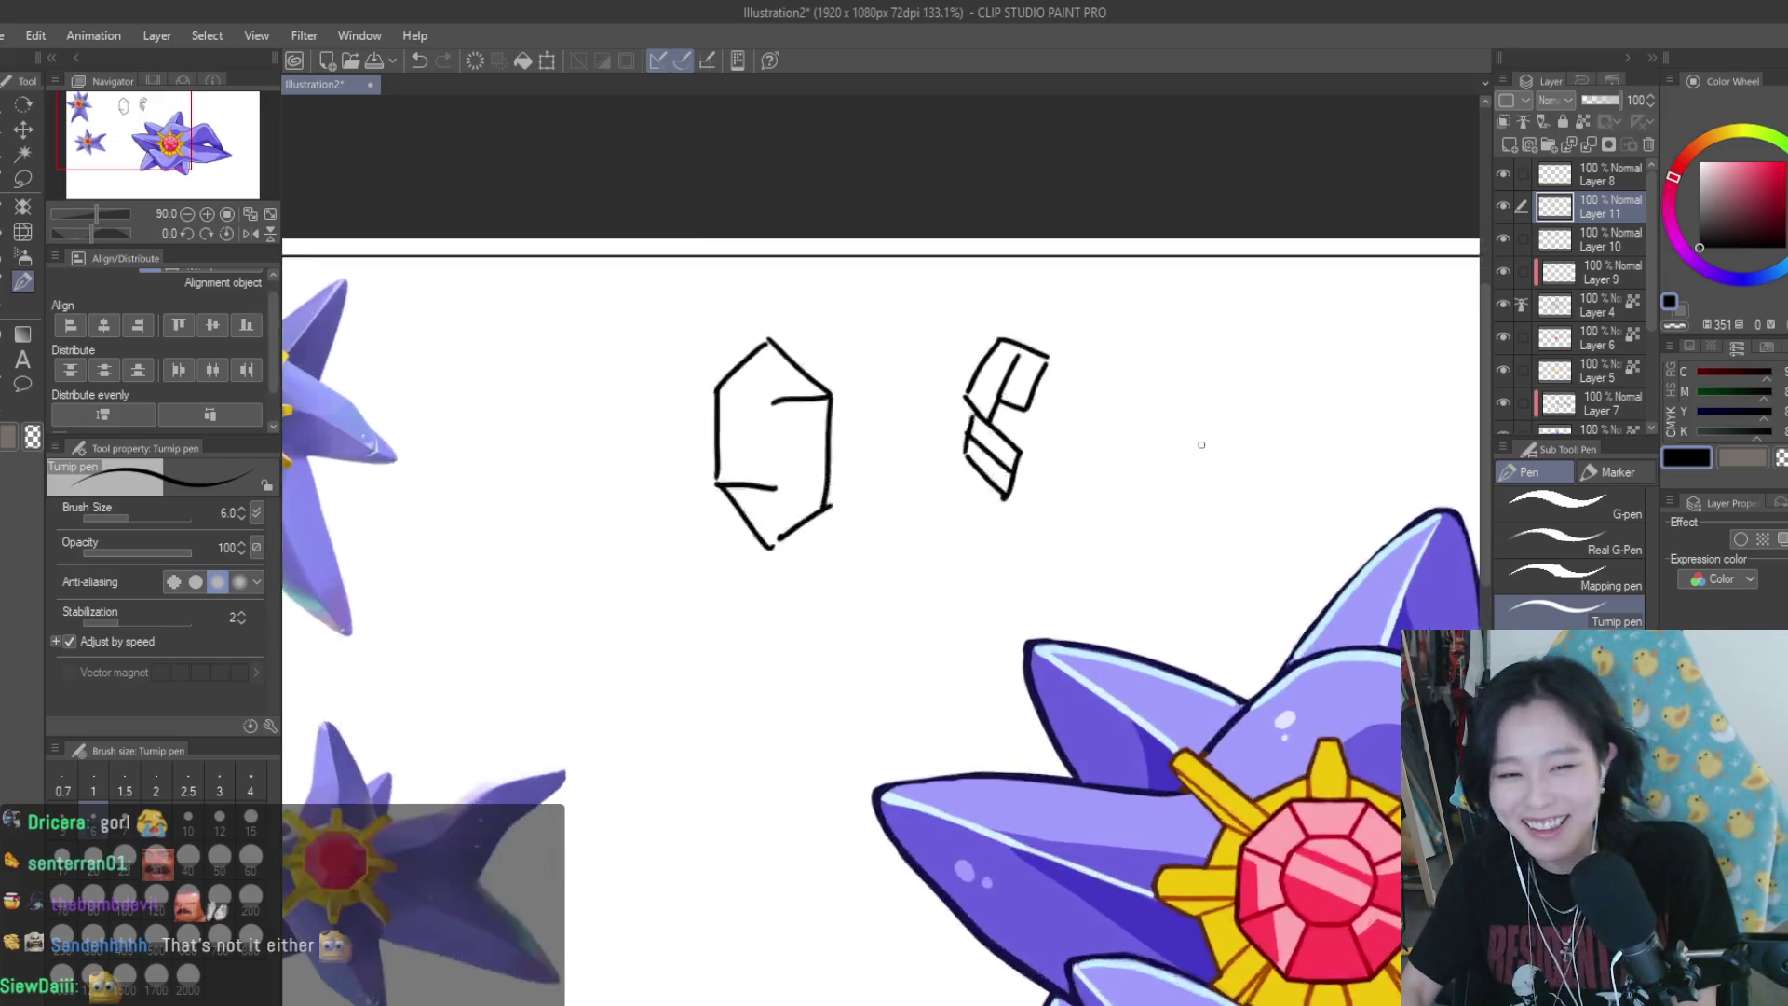
{"action": "mouse_move", "coordinate": [1130, 329]}
{"action": "left_mouse_down"}
{"action": "mouse_move", "coordinate": [1092, 400]}
{"action": "mouse_move", "coordinate": [1128, 404]}
{"action": "left_mouse_up"}
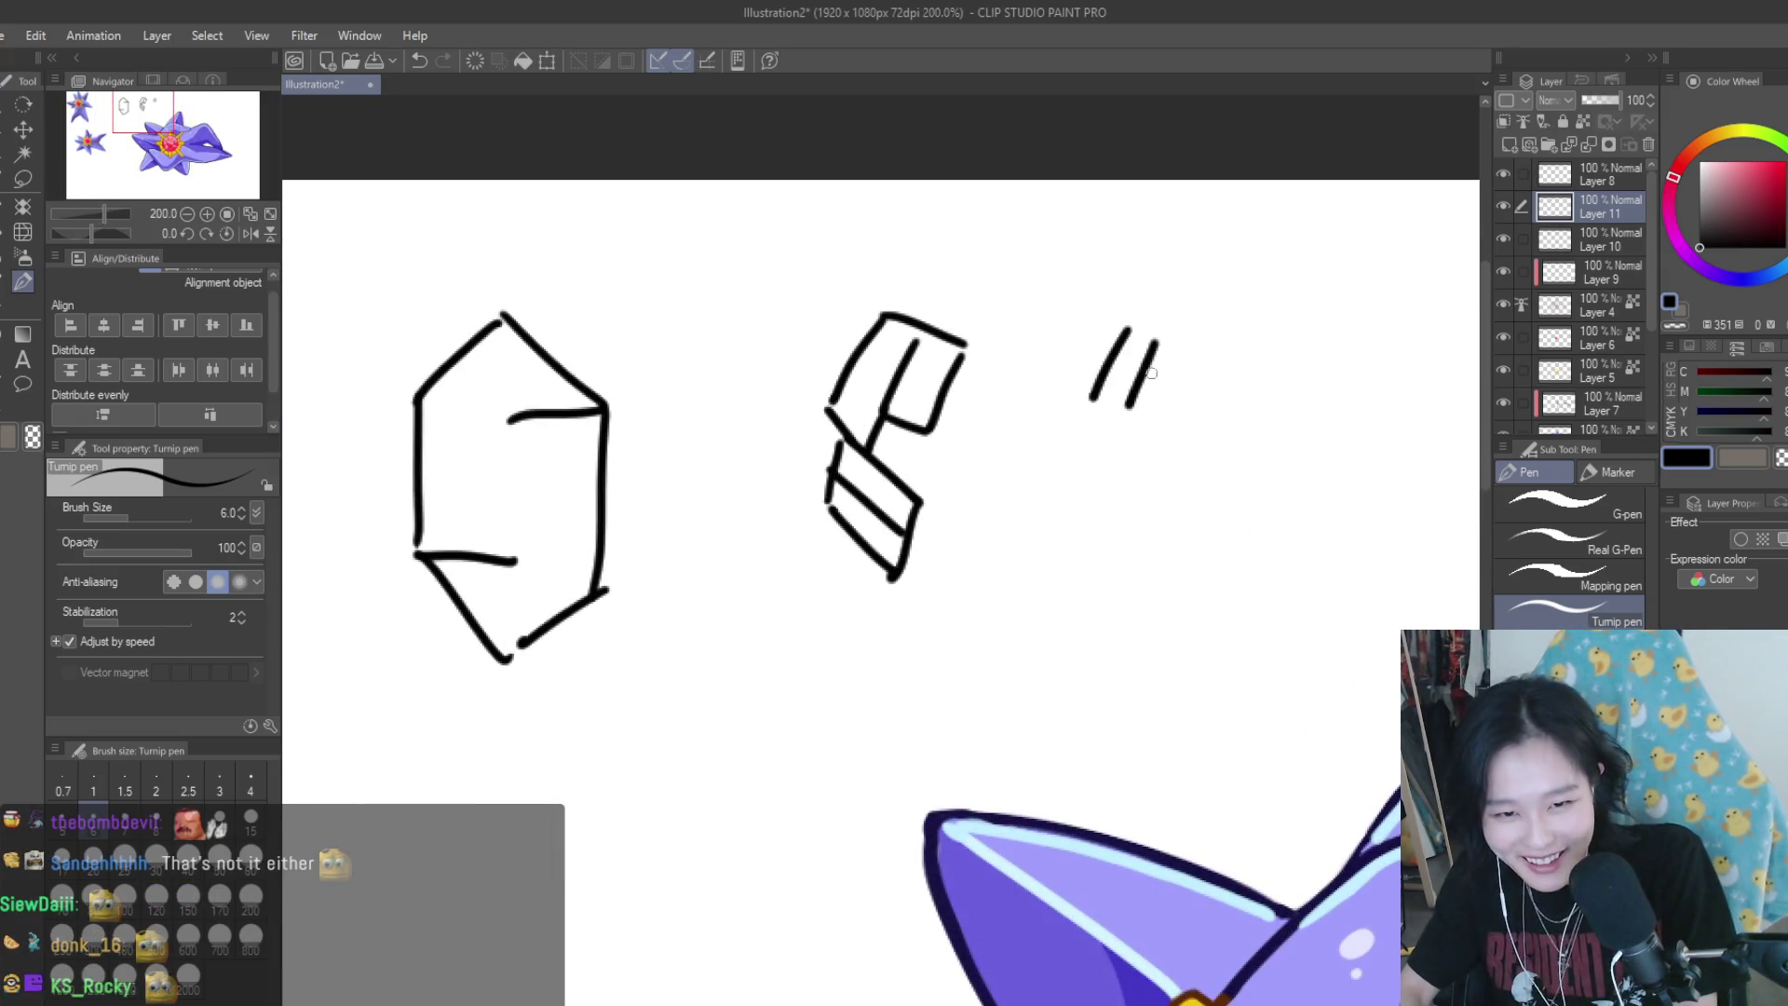
{"action": "left_click_drag", "start_coordinate": [1191, 347], "coordinate": [1163, 416]}
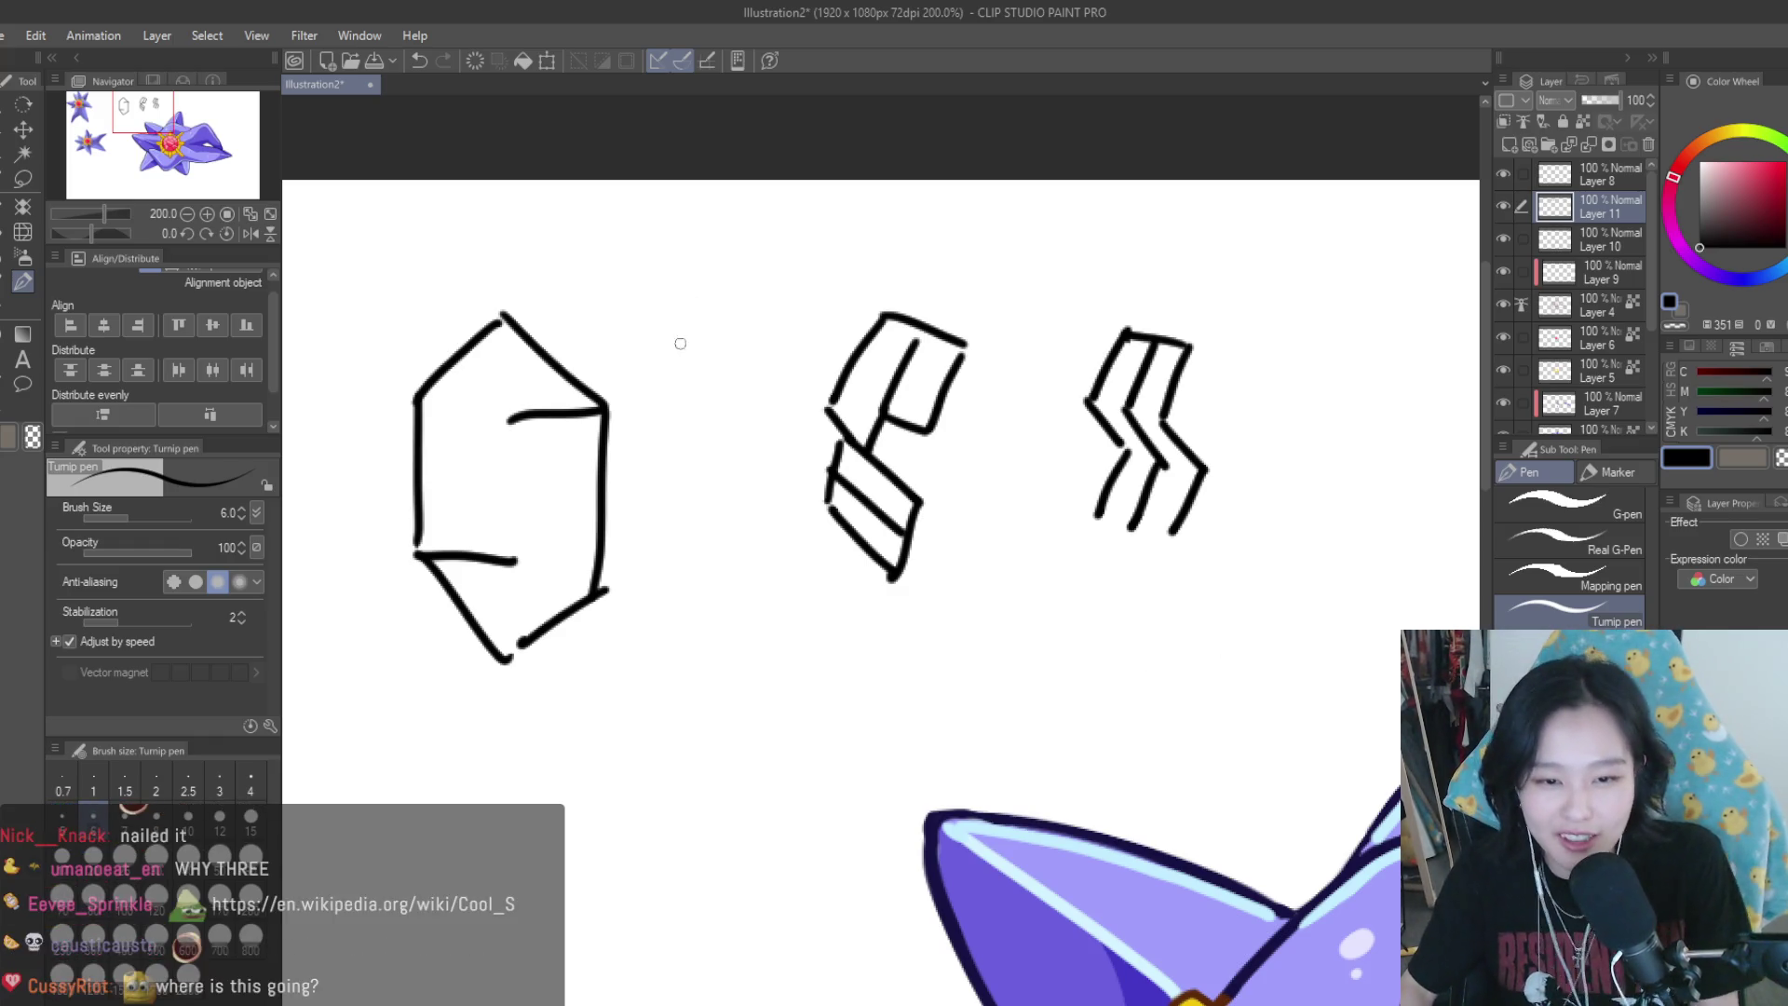
{"action": "scroll", "coordinate": [1071, 457], "scroll_direction": "down", "scroll_amount": 3}
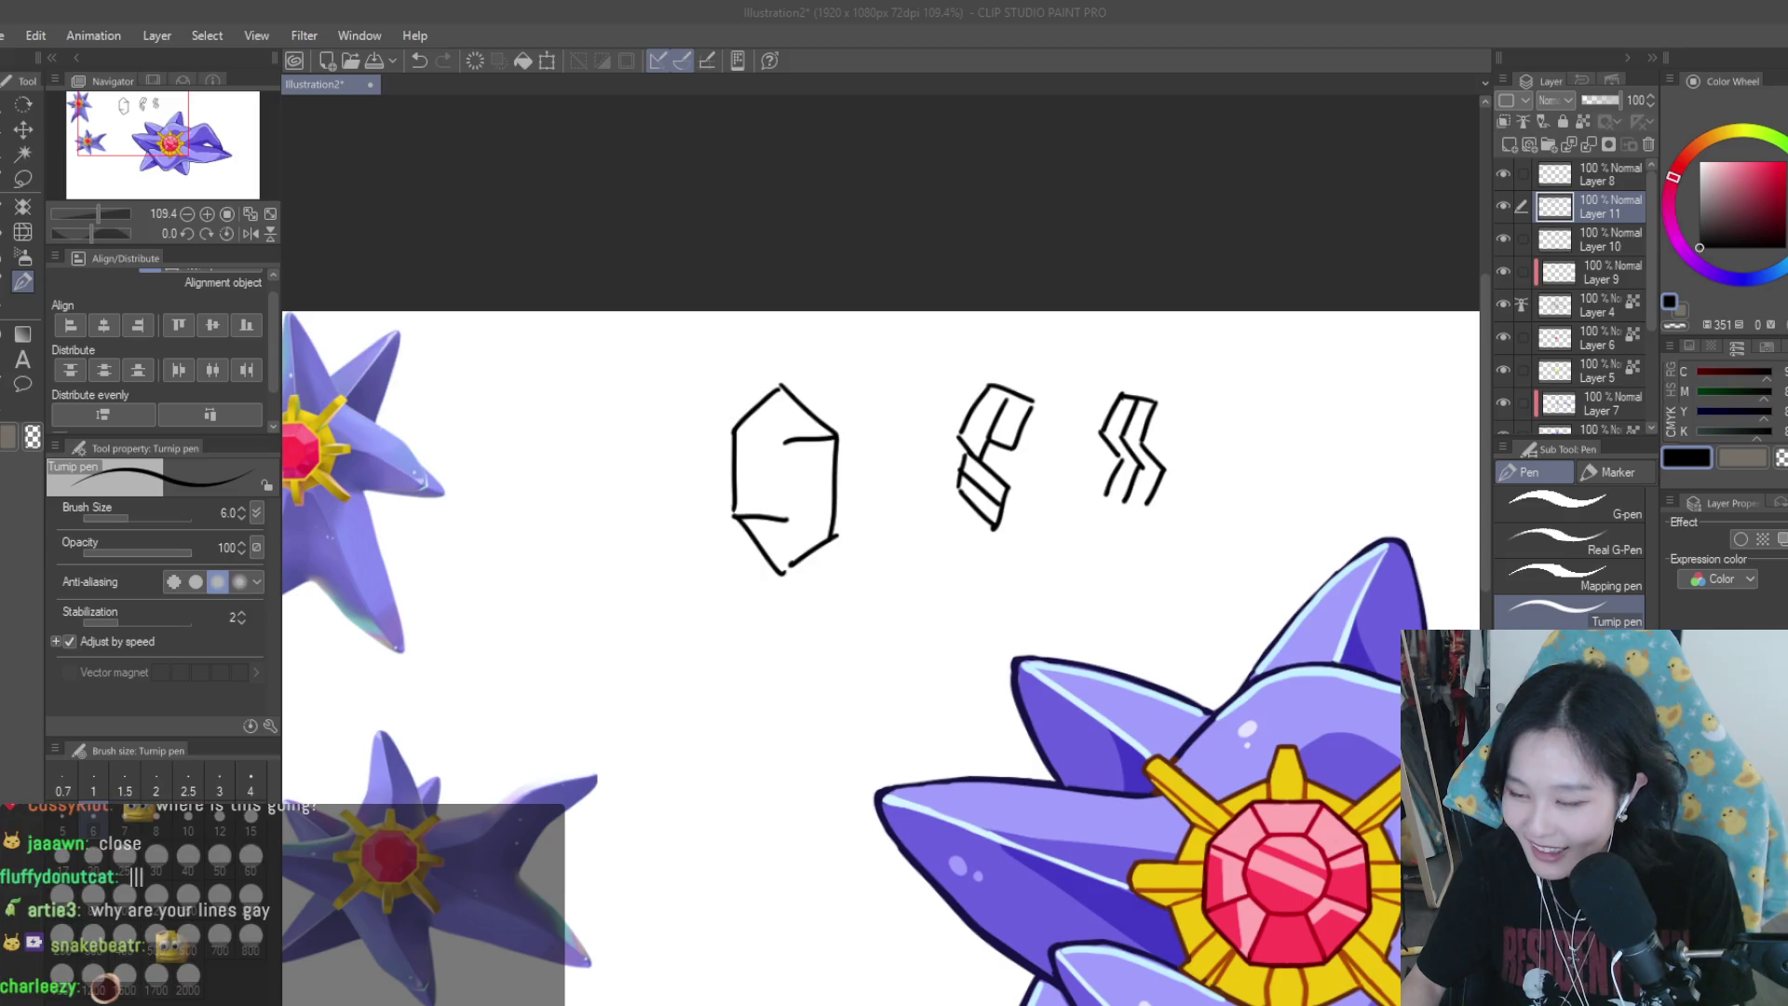
{"action": "scroll", "coordinate": [1095, 522], "scroll_direction": "up", "scroll_amount": 1}
{"action": "scroll", "coordinate": [1089, 447], "scroll_direction": "up", "scroll_amount": 3}
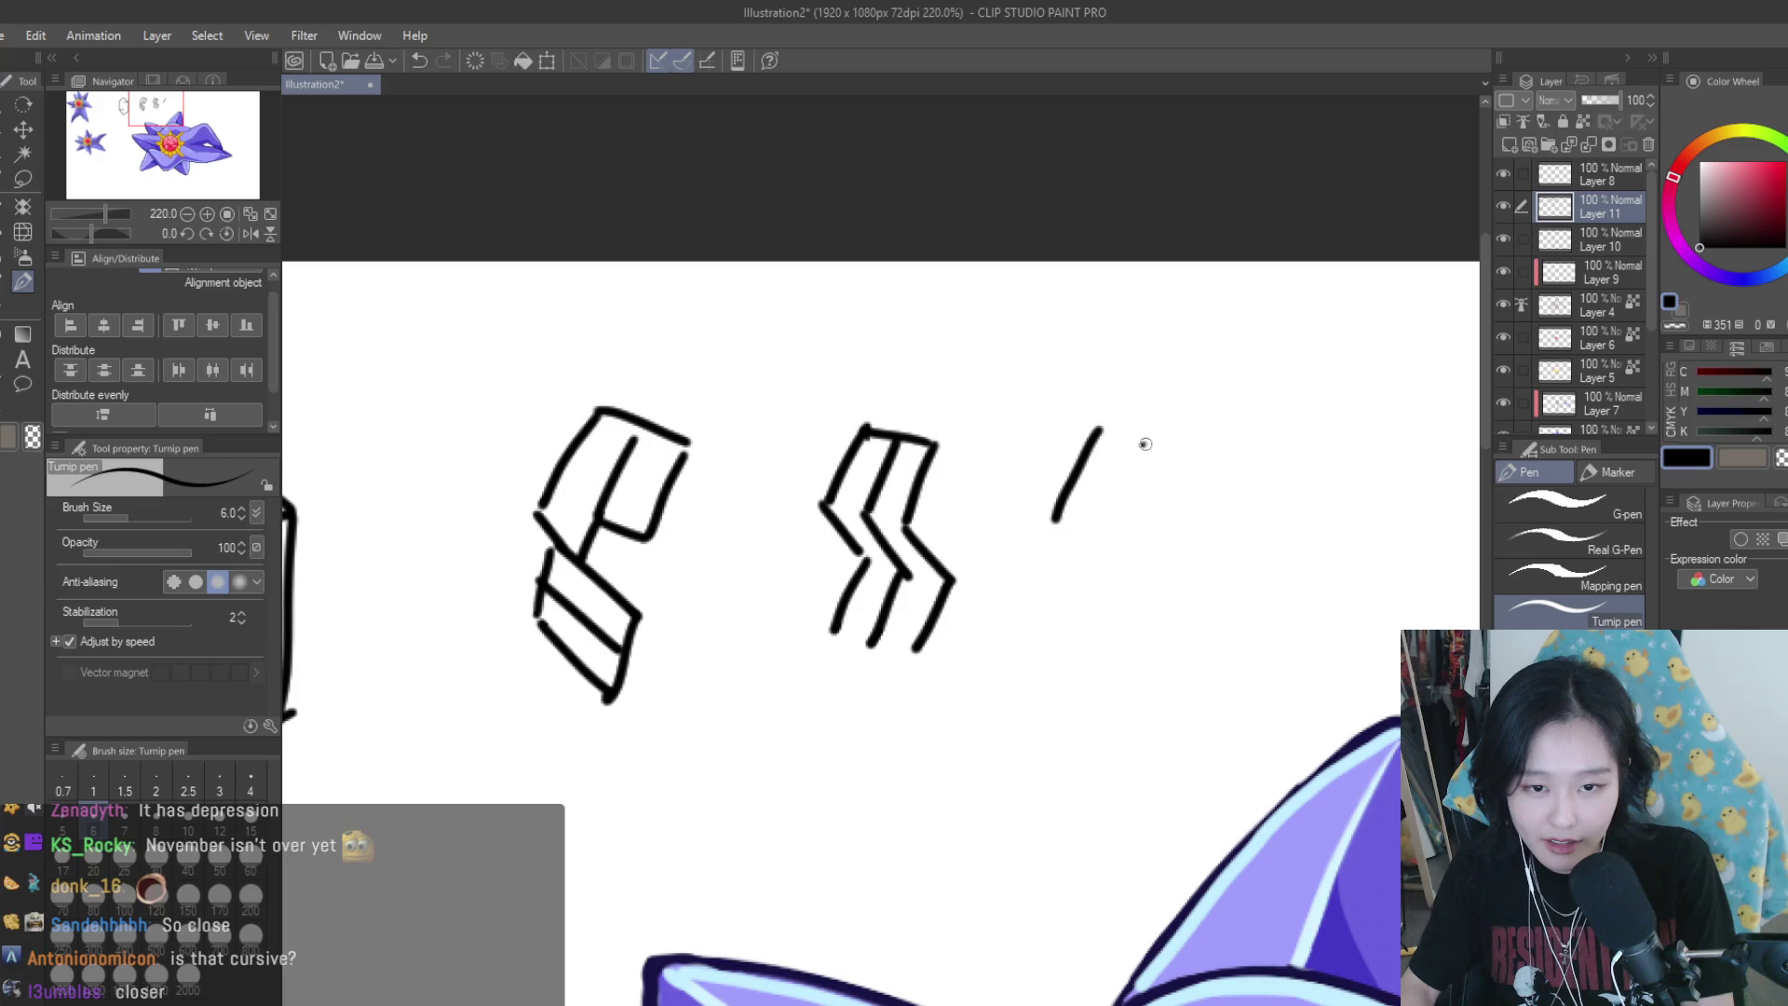
{"action": "left_click_drag", "start_coordinate": [1148, 442], "coordinate": [1094, 535]}
{"action": "left_click_drag", "start_coordinate": [1193, 448], "coordinate": [1152, 517]}
{"action": "mouse_move", "coordinate": [1129, 579]}
{"action": "left_mouse_down"}
{"action": "mouse_move", "coordinate": [1161, 652]}
{"action": "mouse_move", "coordinate": [1117, 650]}
{"action": "left_mouse_up"}
{"action": "left_click_drag", "start_coordinate": [1035, 570], "coordinate": [1083, 666]}
{"action": "left_click_drag", "start_coordinate": [1143, 528], "coordinate": [1131, 540]}
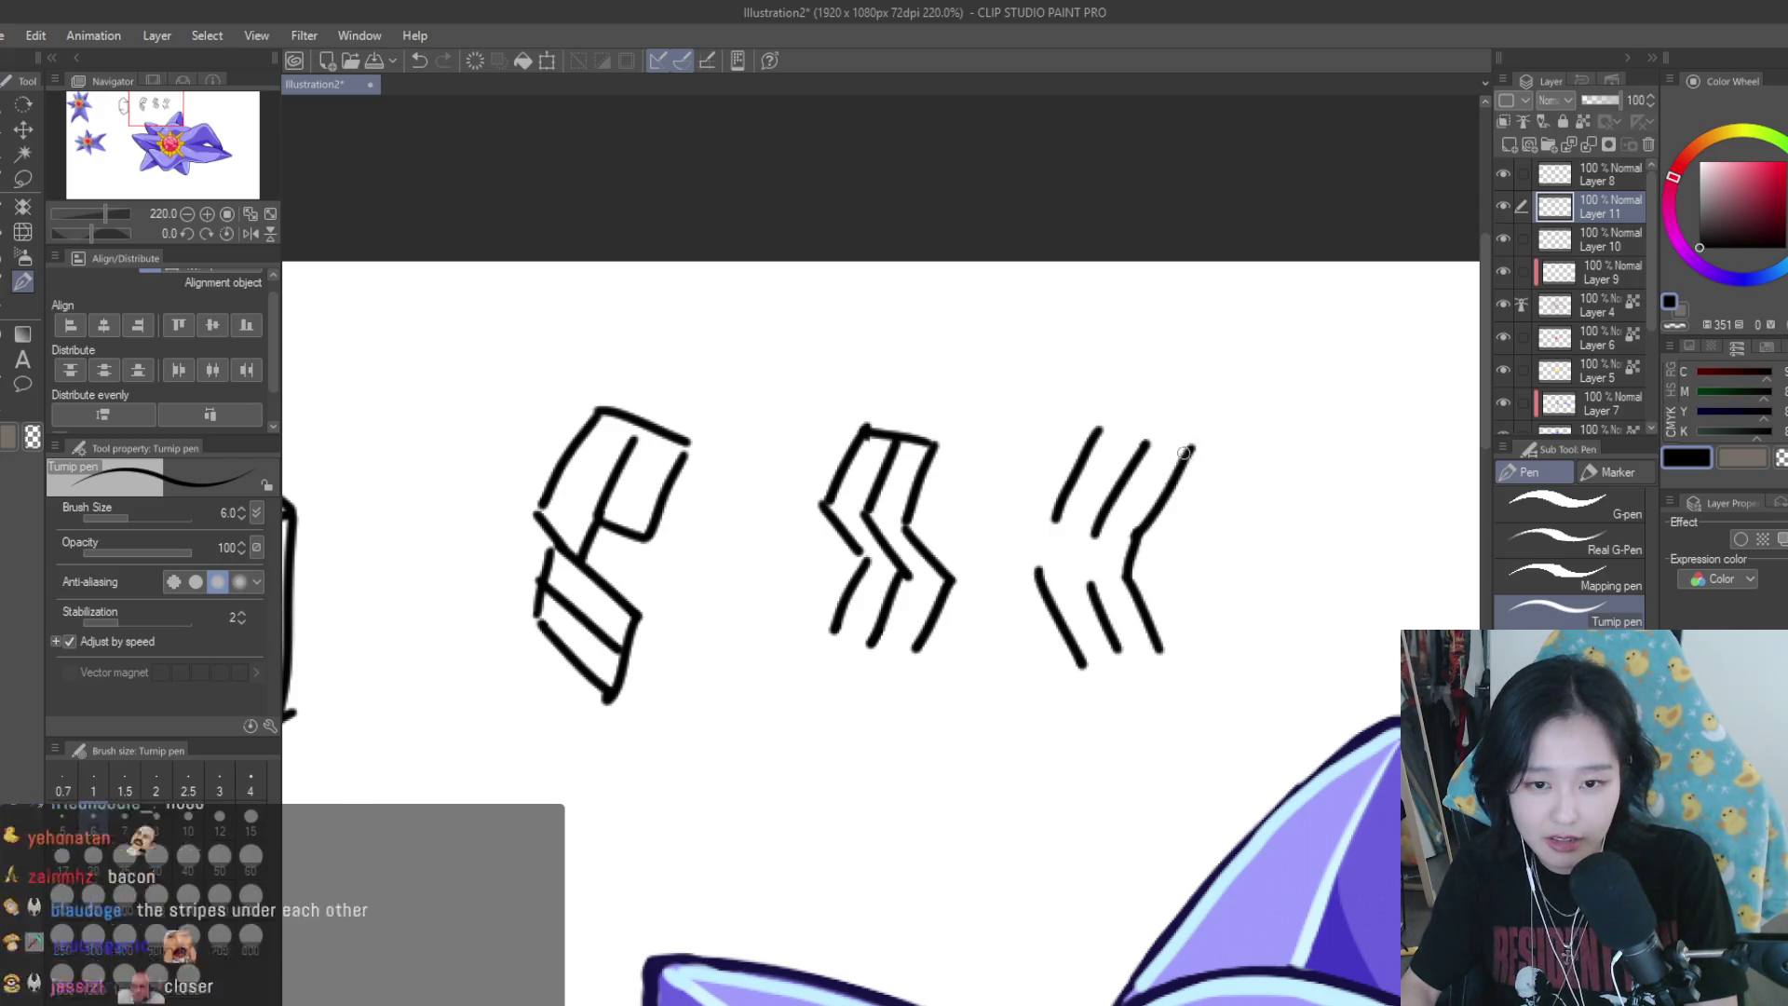
{"action": "left_click_drag", "start_coordinate": [1190, 453], "coordinate": [1078, 445]}
{"action": "left_click_drag", "start_coordinate": [1075, 661], "coordinate": [1158, 651]}
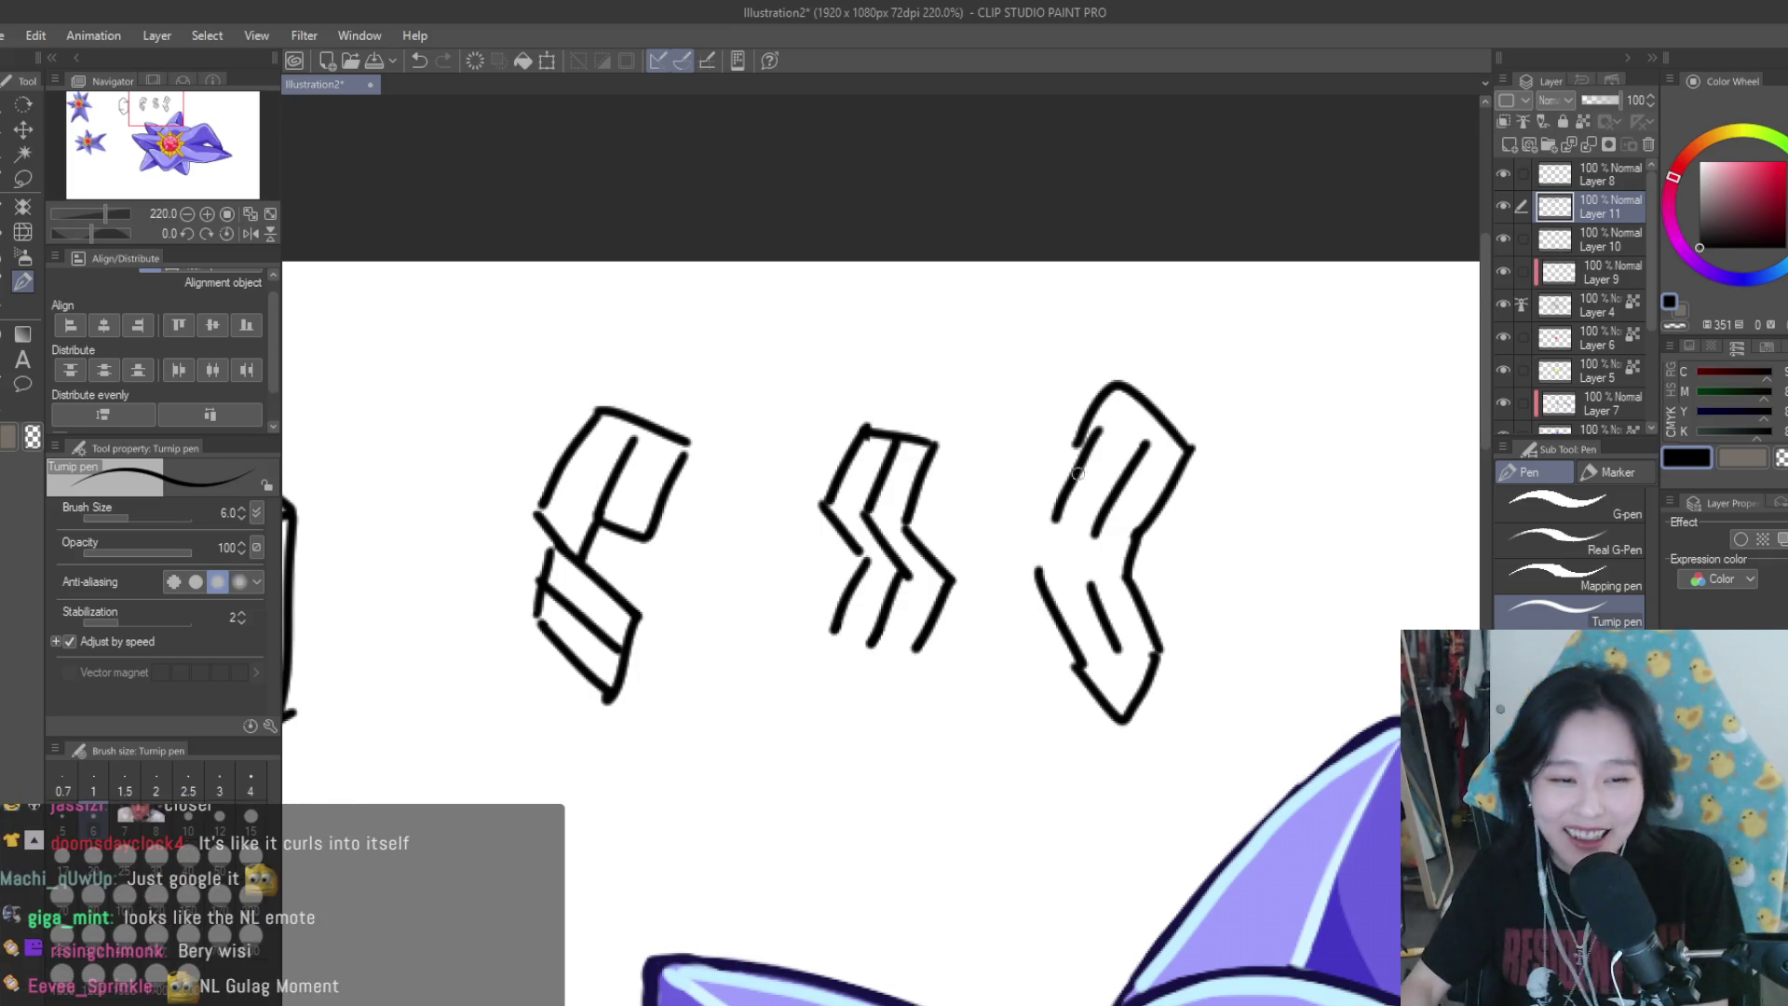
Sketch a further attempt with three diagonal strokes under an arch, each extended down-right
{"action": "scroll", "coordinate": [932, 447], "scroll_direction": "down", "scroll_amount": 3}
{"action": "scroll", "coordinate": [1080, 474], "scroll_direction": "down", "scroll_amount": 2}
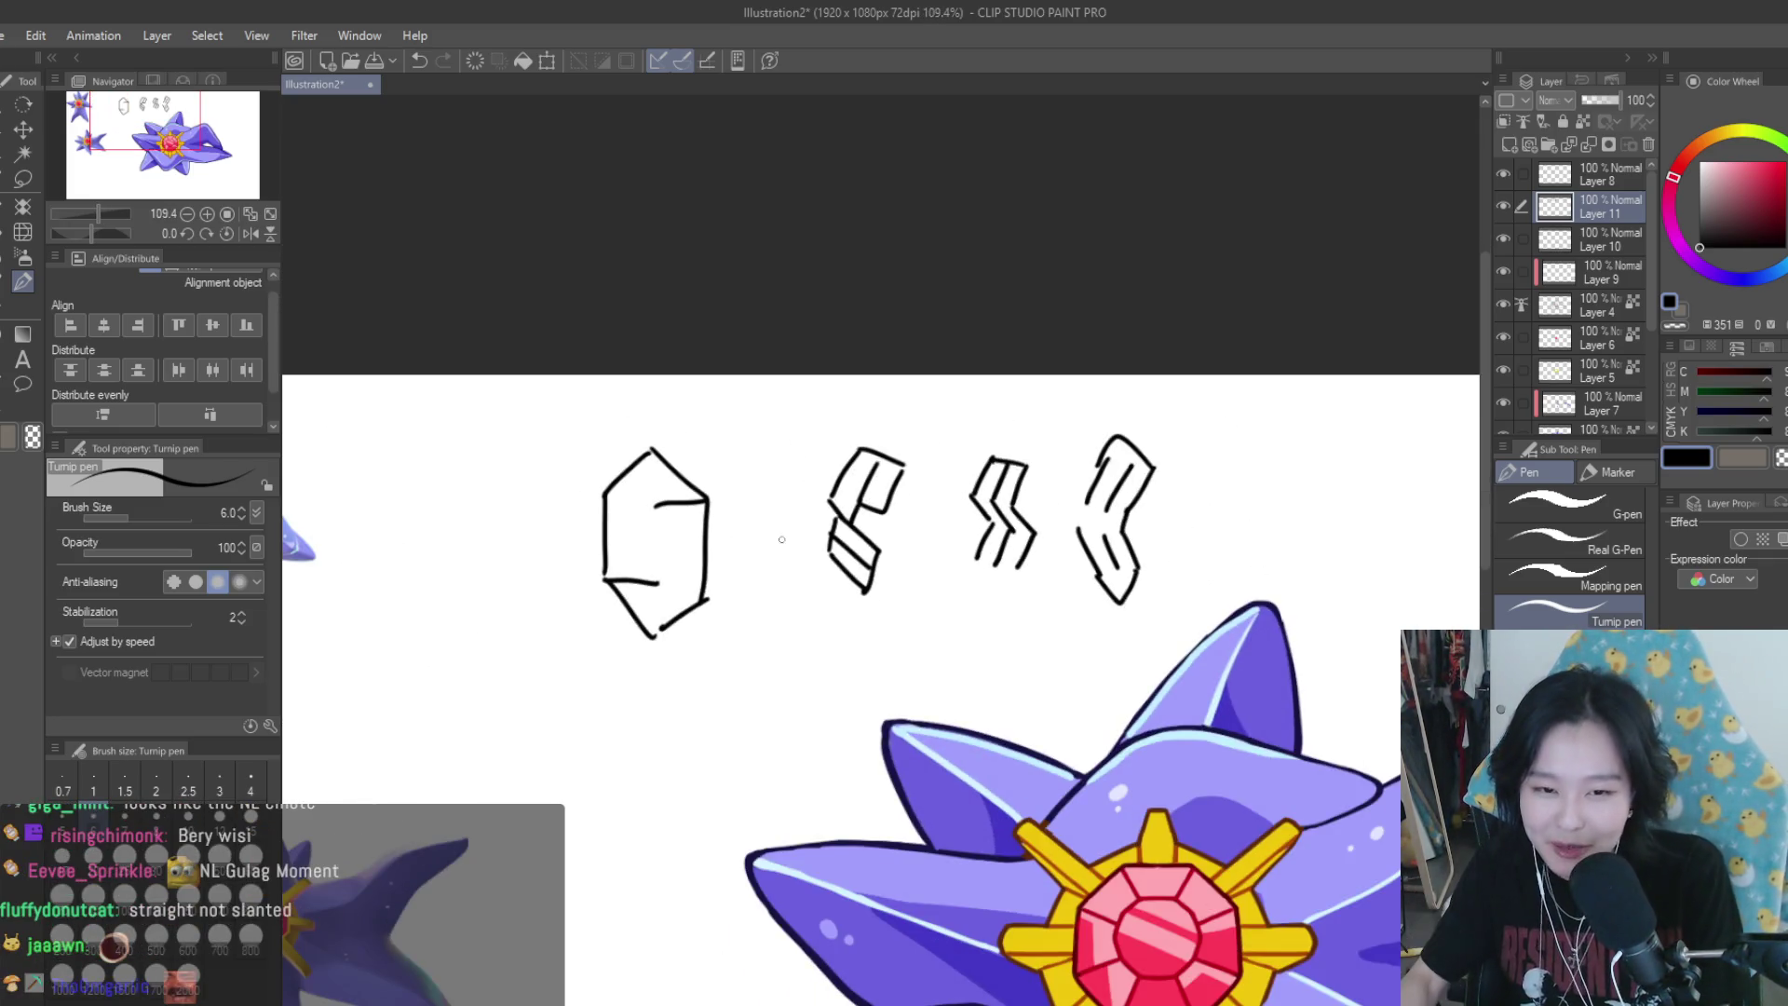
{"action": "scroll", "coordinate": [1294, 487], "scroll_direction": "up", "scroll_amount": 2}
{"action": "scroll", "coordinate": [1293, 403], "scroll_direction": "up", "scroll_amount": 2}
{"action": "scroll", "coordinate": [1138, 420], "scroll_direction": "up", "scroll_amount": 1}
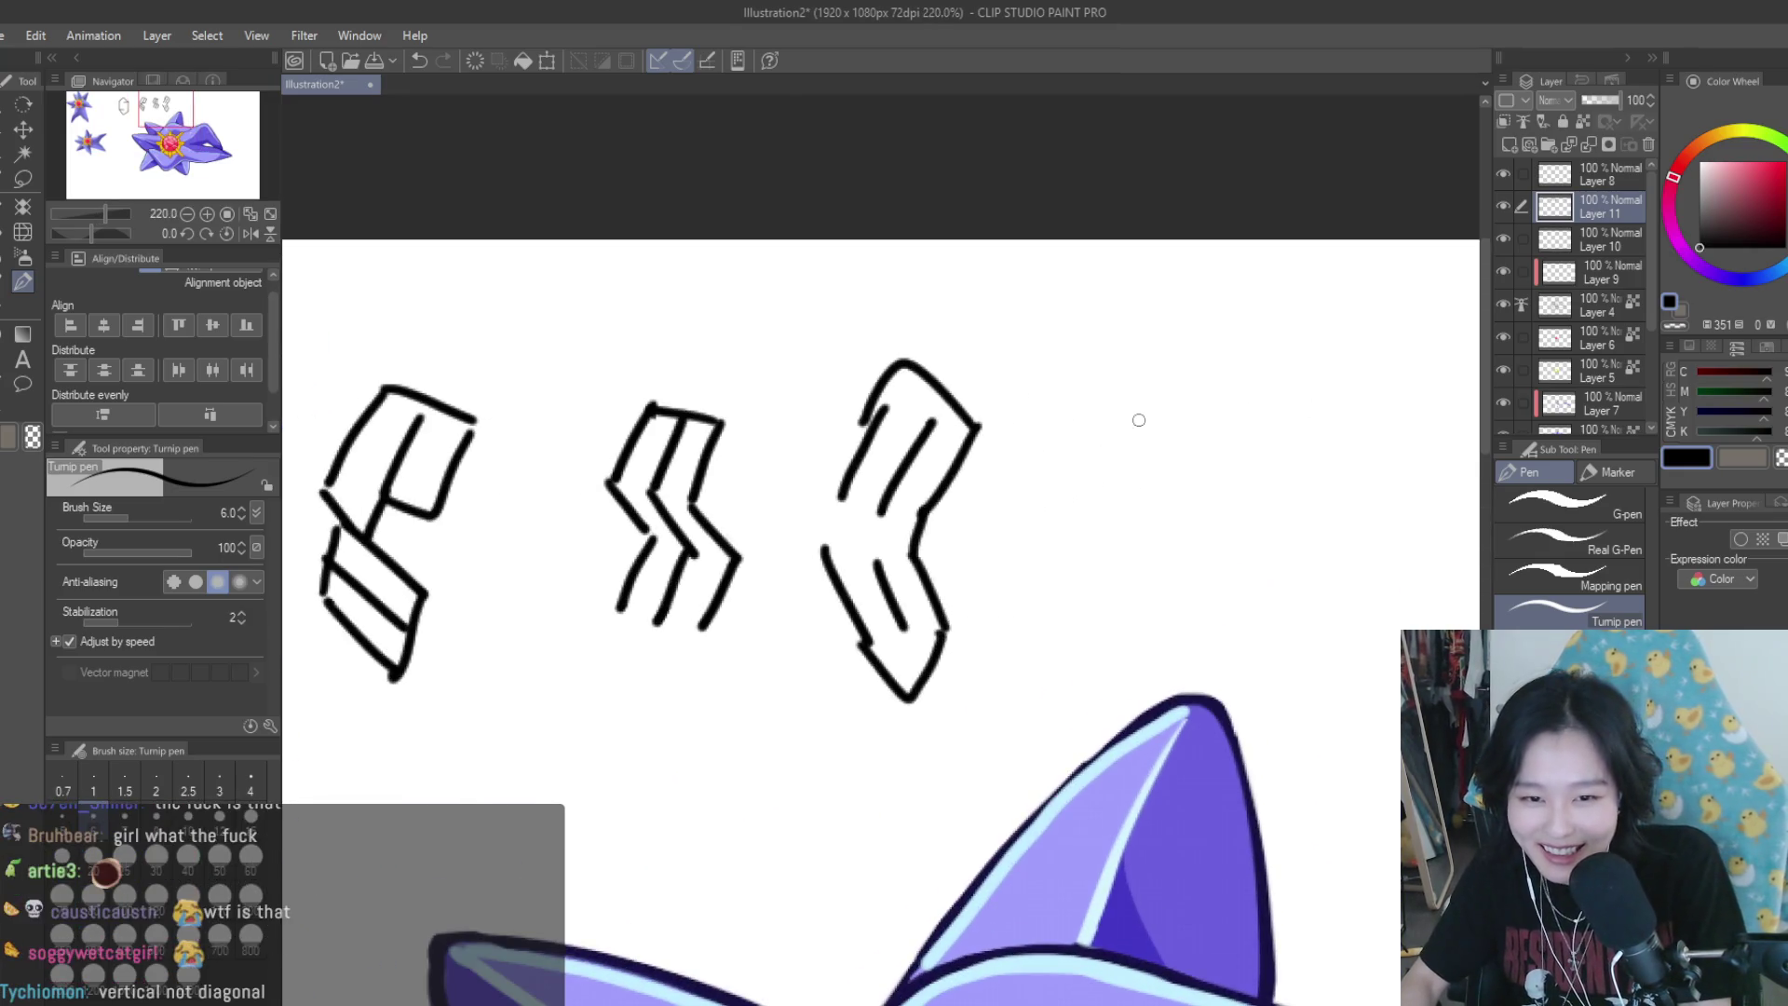
{"action": "left_click_drag", "start_coordinate": [1147, 379], "coordinate": [1101, 456]}
{"action": "mouse_move", "coordinate": [1201, 386]}
{"action": "left_mouse_down"}
{"action": "mouse_move", "coordinate": [1155, 459]}
{"action": "mouse_move", "coordinate": [1206, 476]}
{"action": "left_mouse_up"}
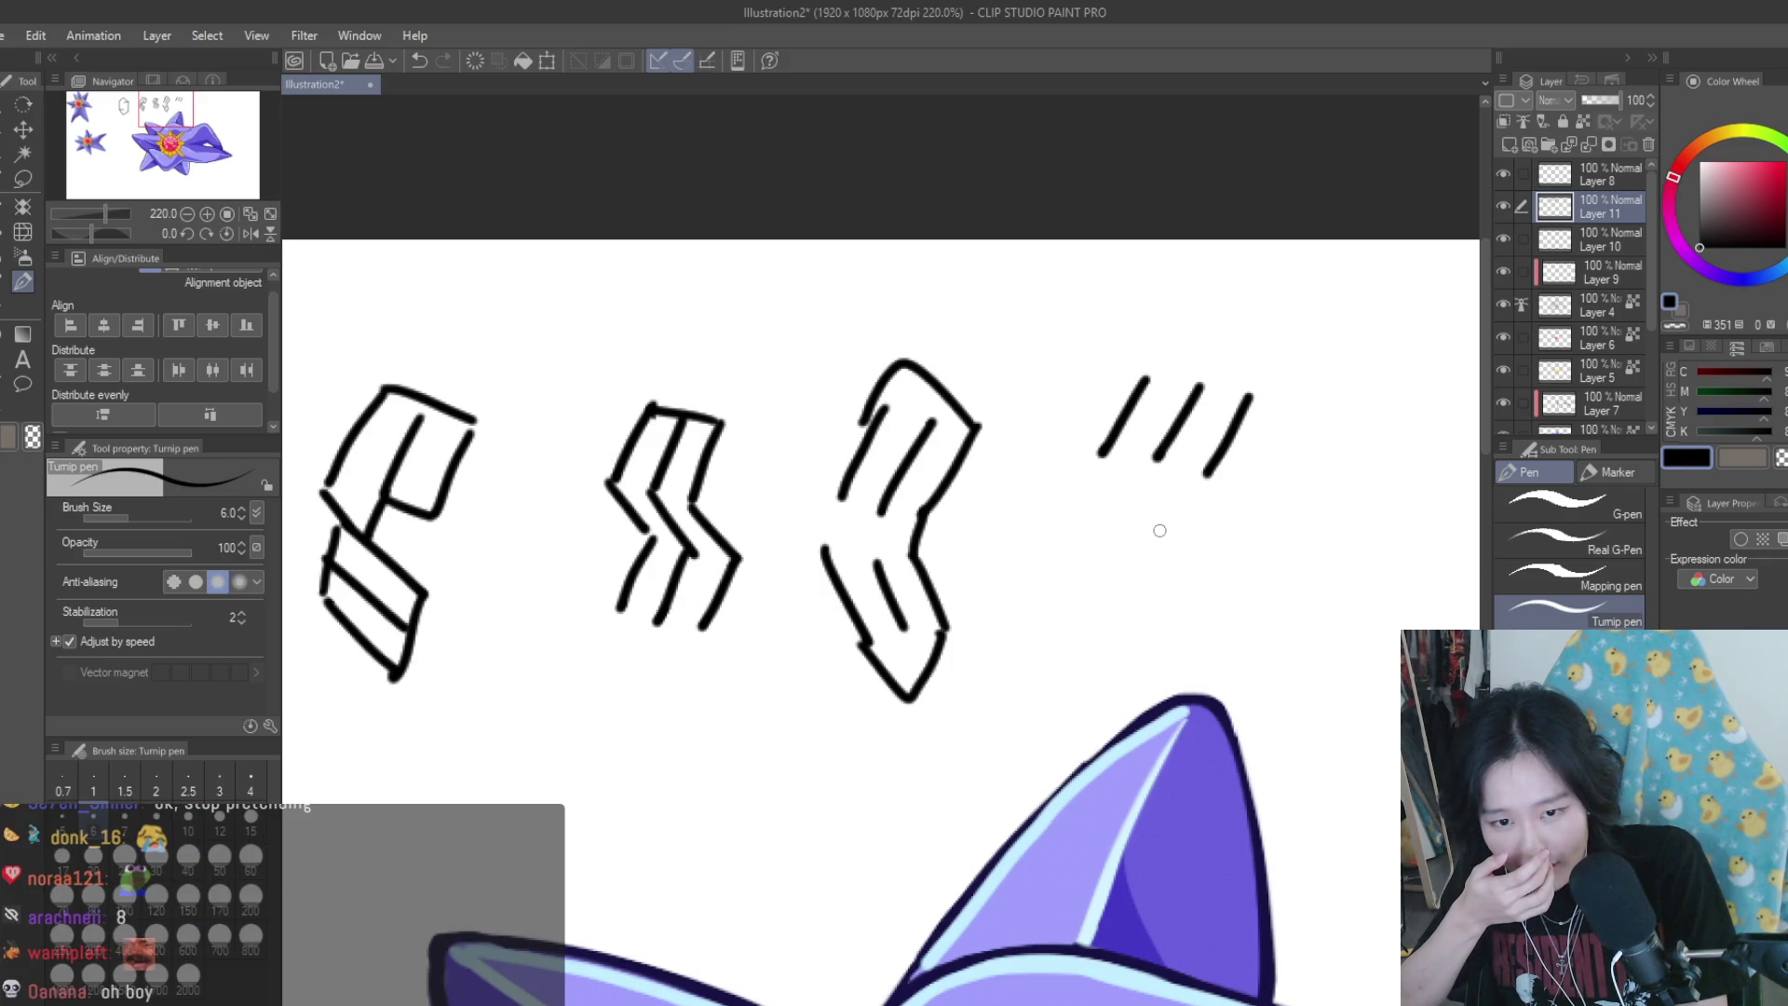
{"action": "left_click_drag", "start_coordinate": [1251, 397], "coordinate": [1134, 375]}
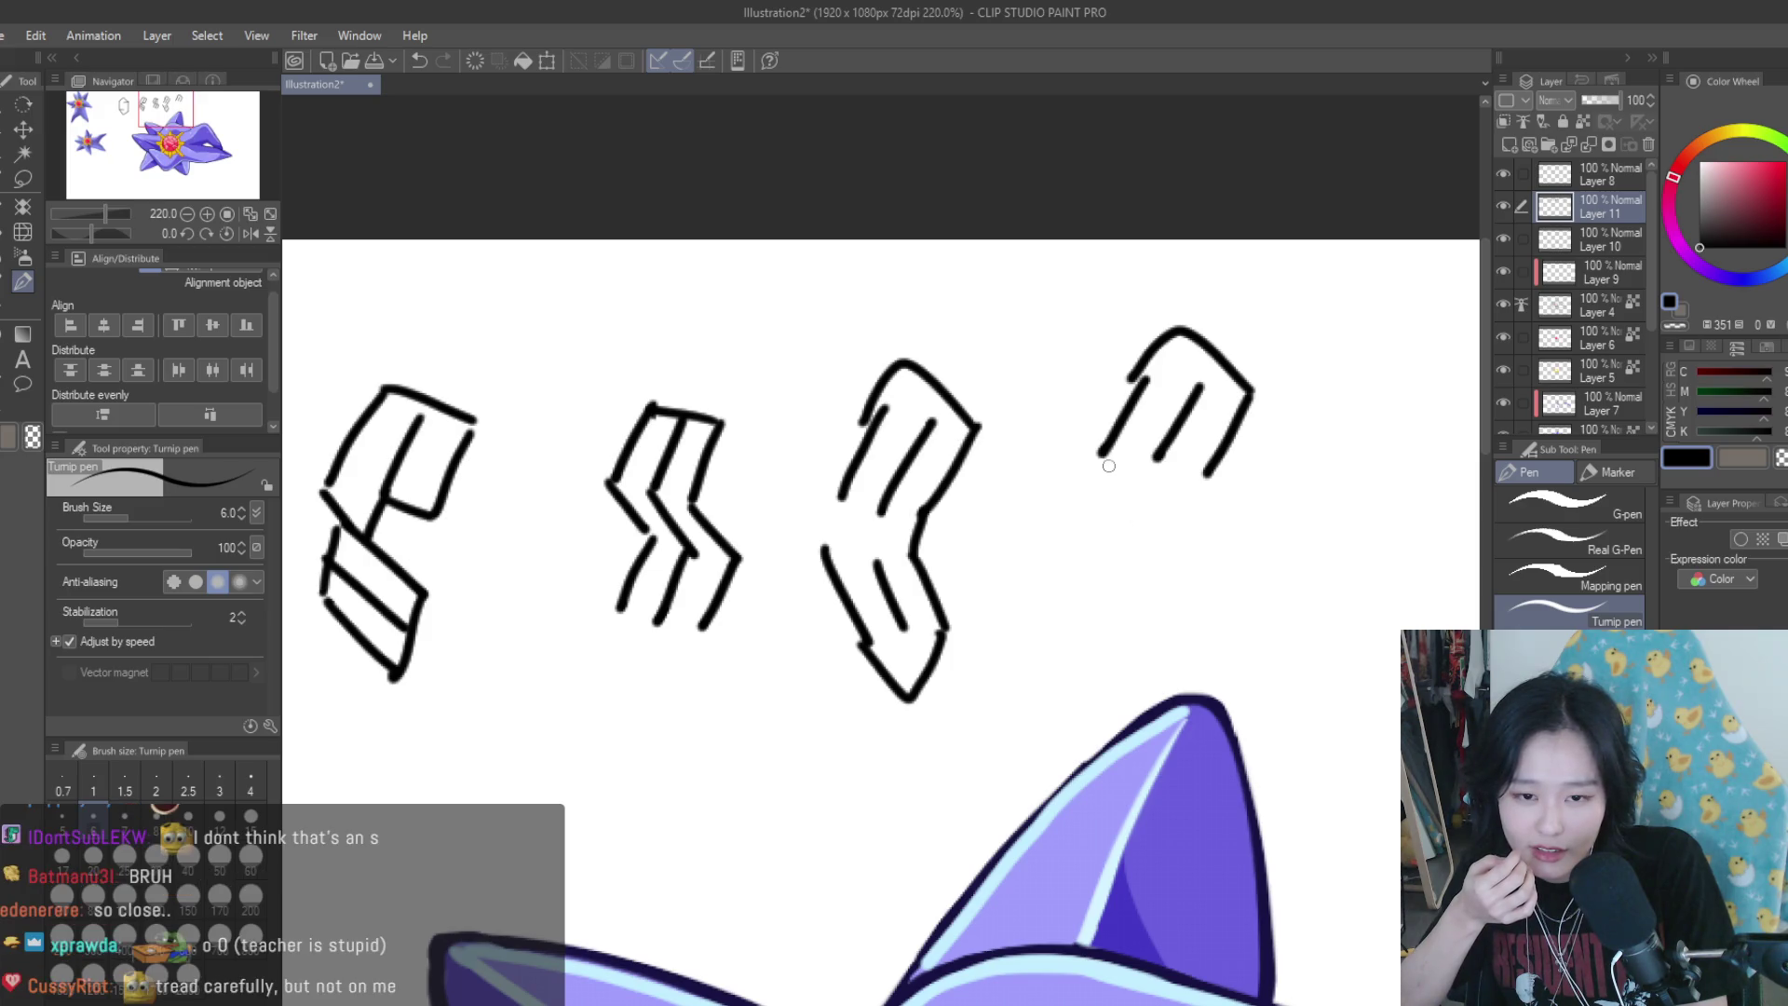
{"action": "left_click_drag", "start_coordinate": [1100, 455], "coordinate": [1188, 552]}
{"action": "left_click_drag", "start_coordinate": [1155, 459], "coordinate": [1239, 545]}
{"action": "left_click_drag", "start_coordinate": [1202, 469], "coordinate": [1266, 533]}
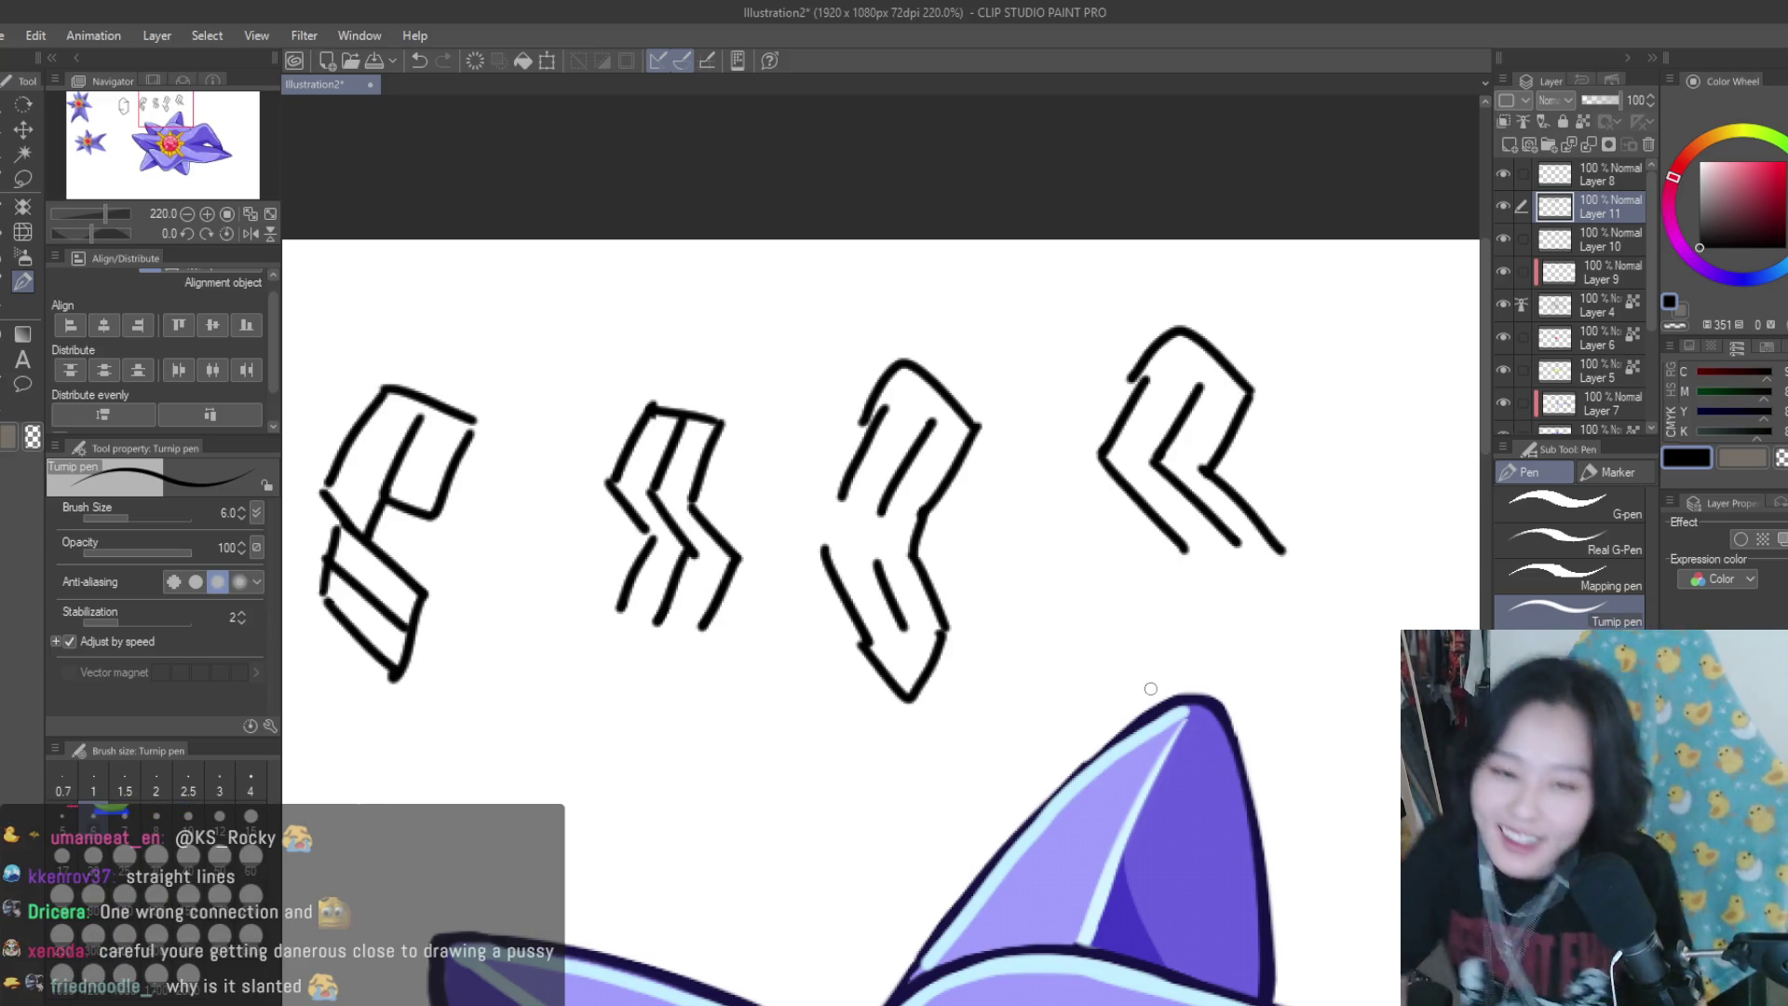
Draw a plain S and a triple bar of horizontal lines beside the sketches
{"action": "scroll", "coordinate": [751, 547], "scroll_direction": "down", "scroll_amount": 1}
{"action": "scroll", "coordinate": [751, 547], "scroll_direction": "down", "scroll_amount": 3}
{"action": "scroll", "coordinate": [1219, 504], "scroll_direction": "up", "scroll_amount": 1}
{"action": "scroll", "coordinate": [1219, 504], "scroll_direction": "up", "scroll_amount": 3}
{"action": "left_click_drag", "start_coordinate": [1122, 346], "coordinate": [1062, 433]}
{"action": "scroll", "coordinate": [1167, 418], "scroll_direction": "down", "scroll_amount": 1}
{"action": "scroll", "coordinate": [1167, 418], "scroll_direction": "up", "scroll_amount": 1}
{"action": "mouse_move", "coordinate": [1217, 454]}
{"action": "left_mouse_down"}
{"action": "mouse_move", "coordinate": [1103, 451]}
{"action": "mouse_move", "coordinate": [1110, 488]}
{"action": "left_mouse_up"}
{"action": "left_click_drag", "start_coordinate": [1204, 528], "coordinate": [1108, 530]}
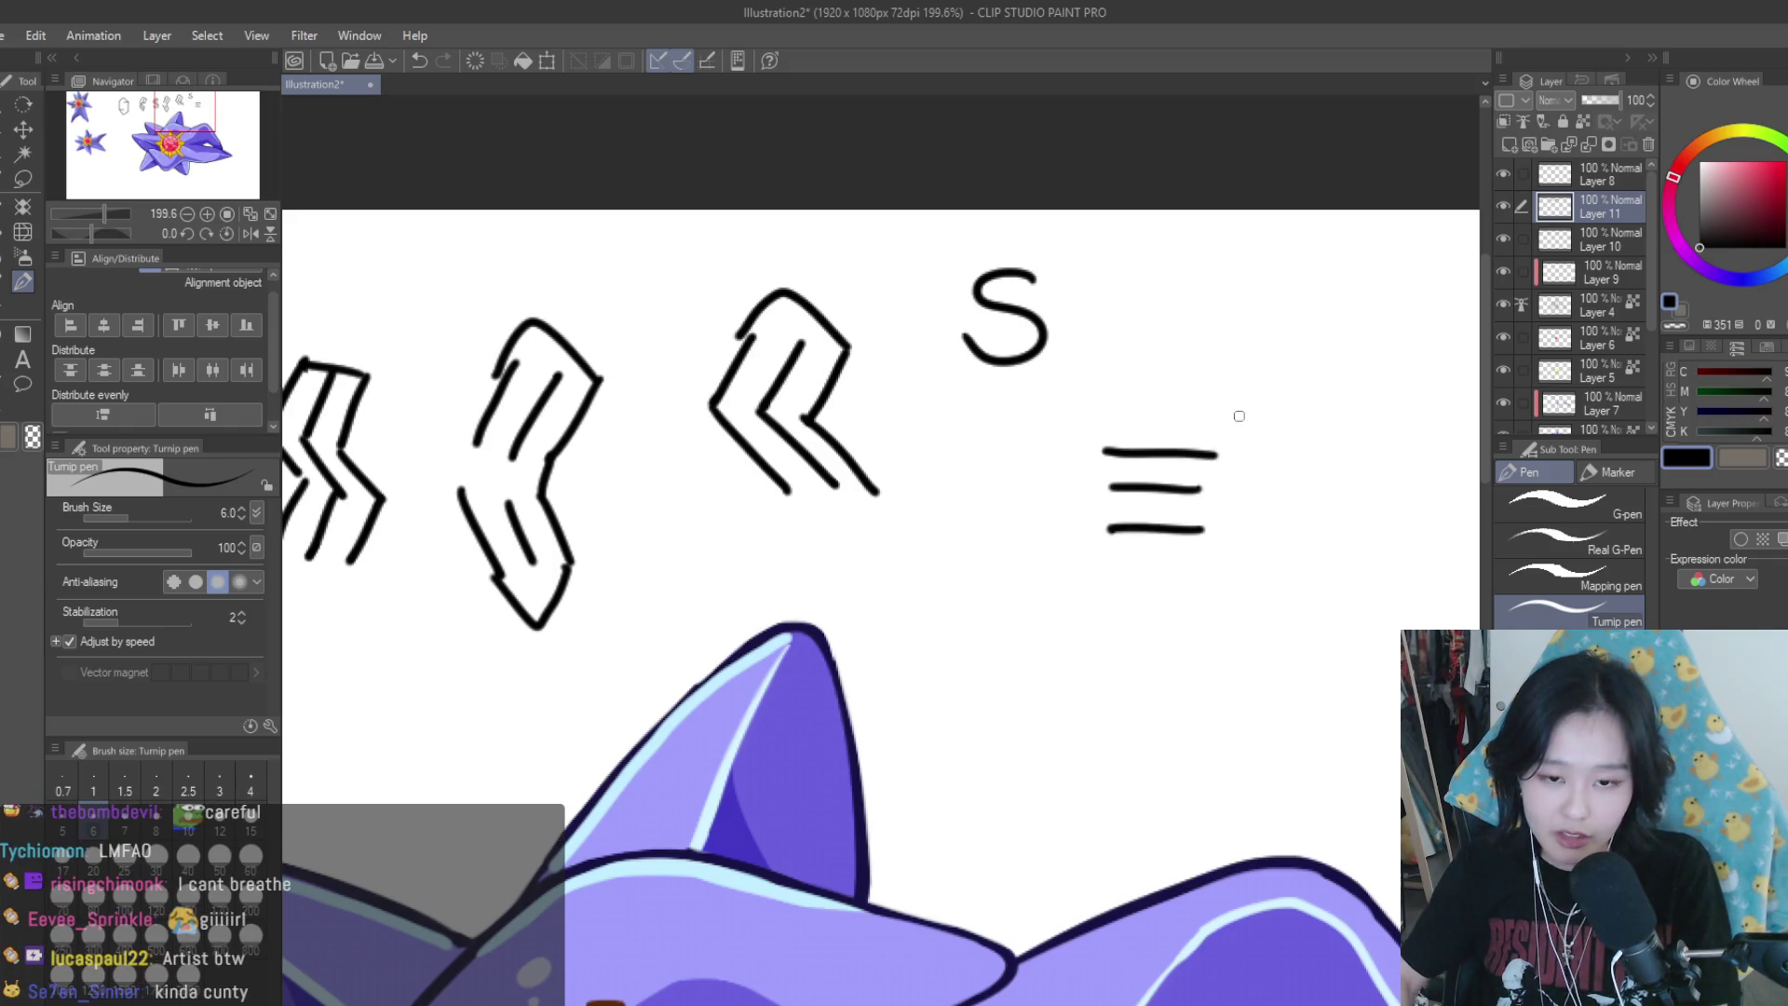
Undo the triple bar and sketch a Cool S with vertical lines, a V bottom and arched top
{"action": "key", "text": "ctrl+z"}
{"action": "key", "text": "ctrl+z"}
{"action": "key", "text": "ctrl+z"}
{"action": "left_click_drag", "start_coordinate": [1114, 430], "coordinate": [1108, 496]}
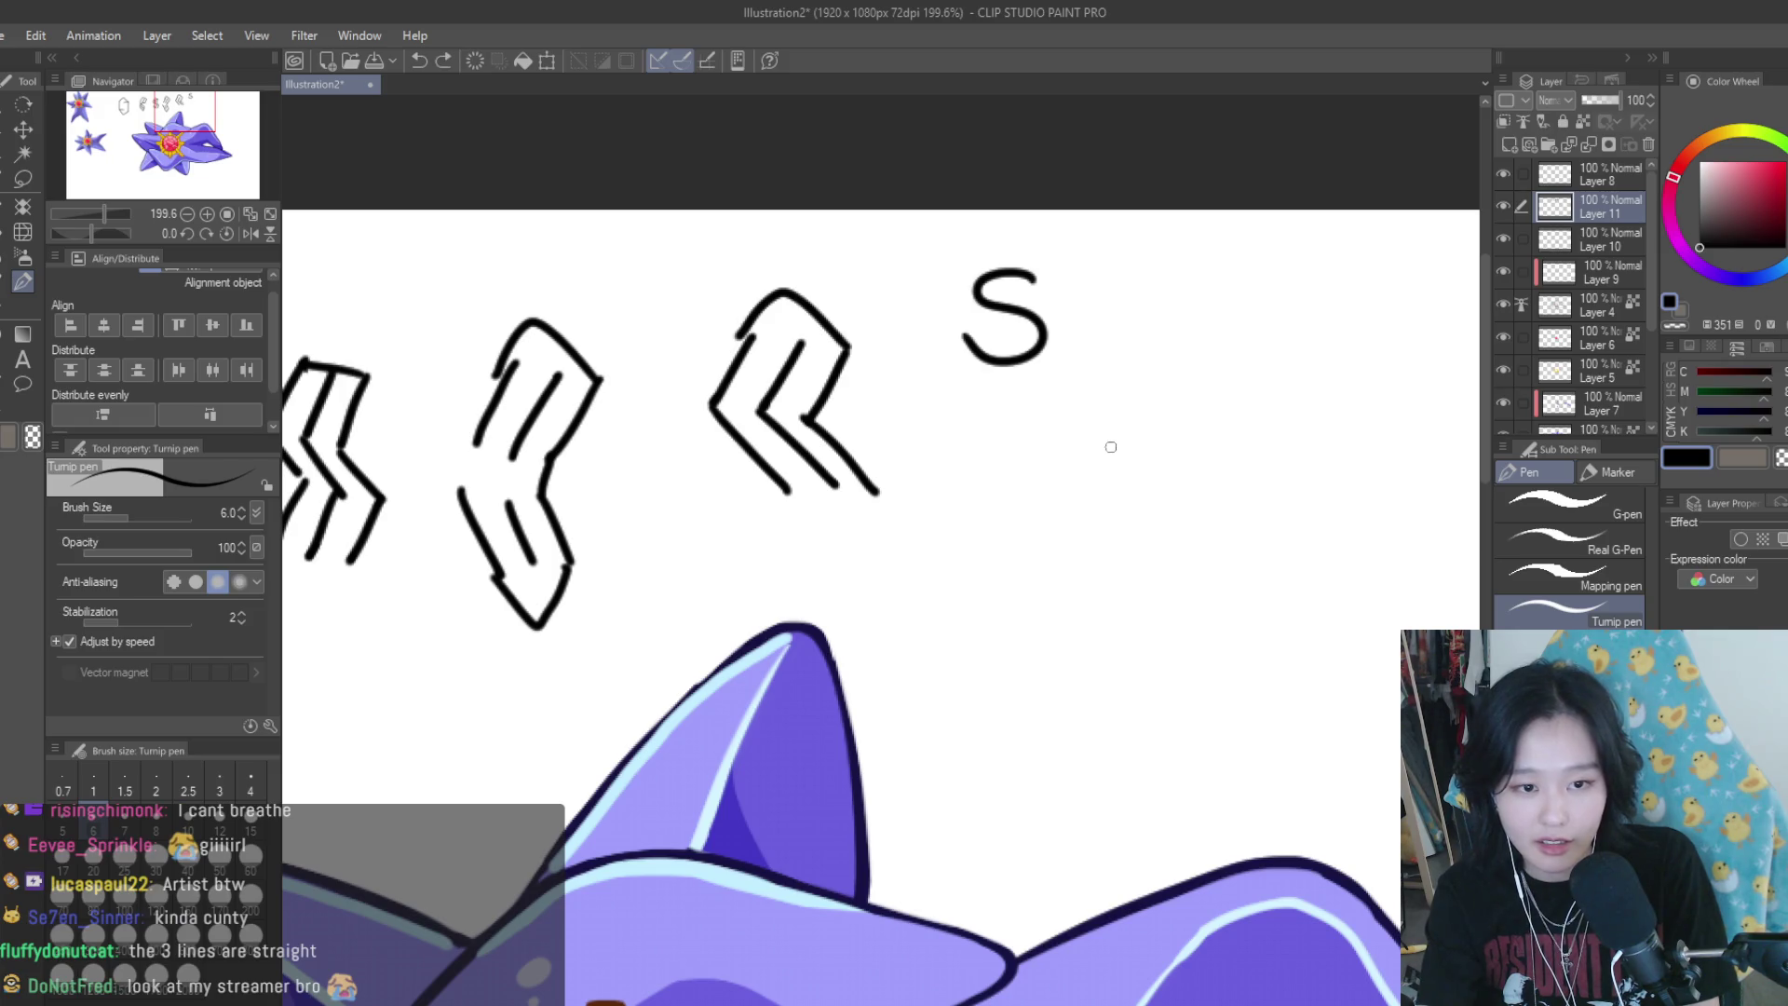
{"action": "left_click_drag", "start_coordinate": [1103, 428], "coordinate": [1104, 493]}
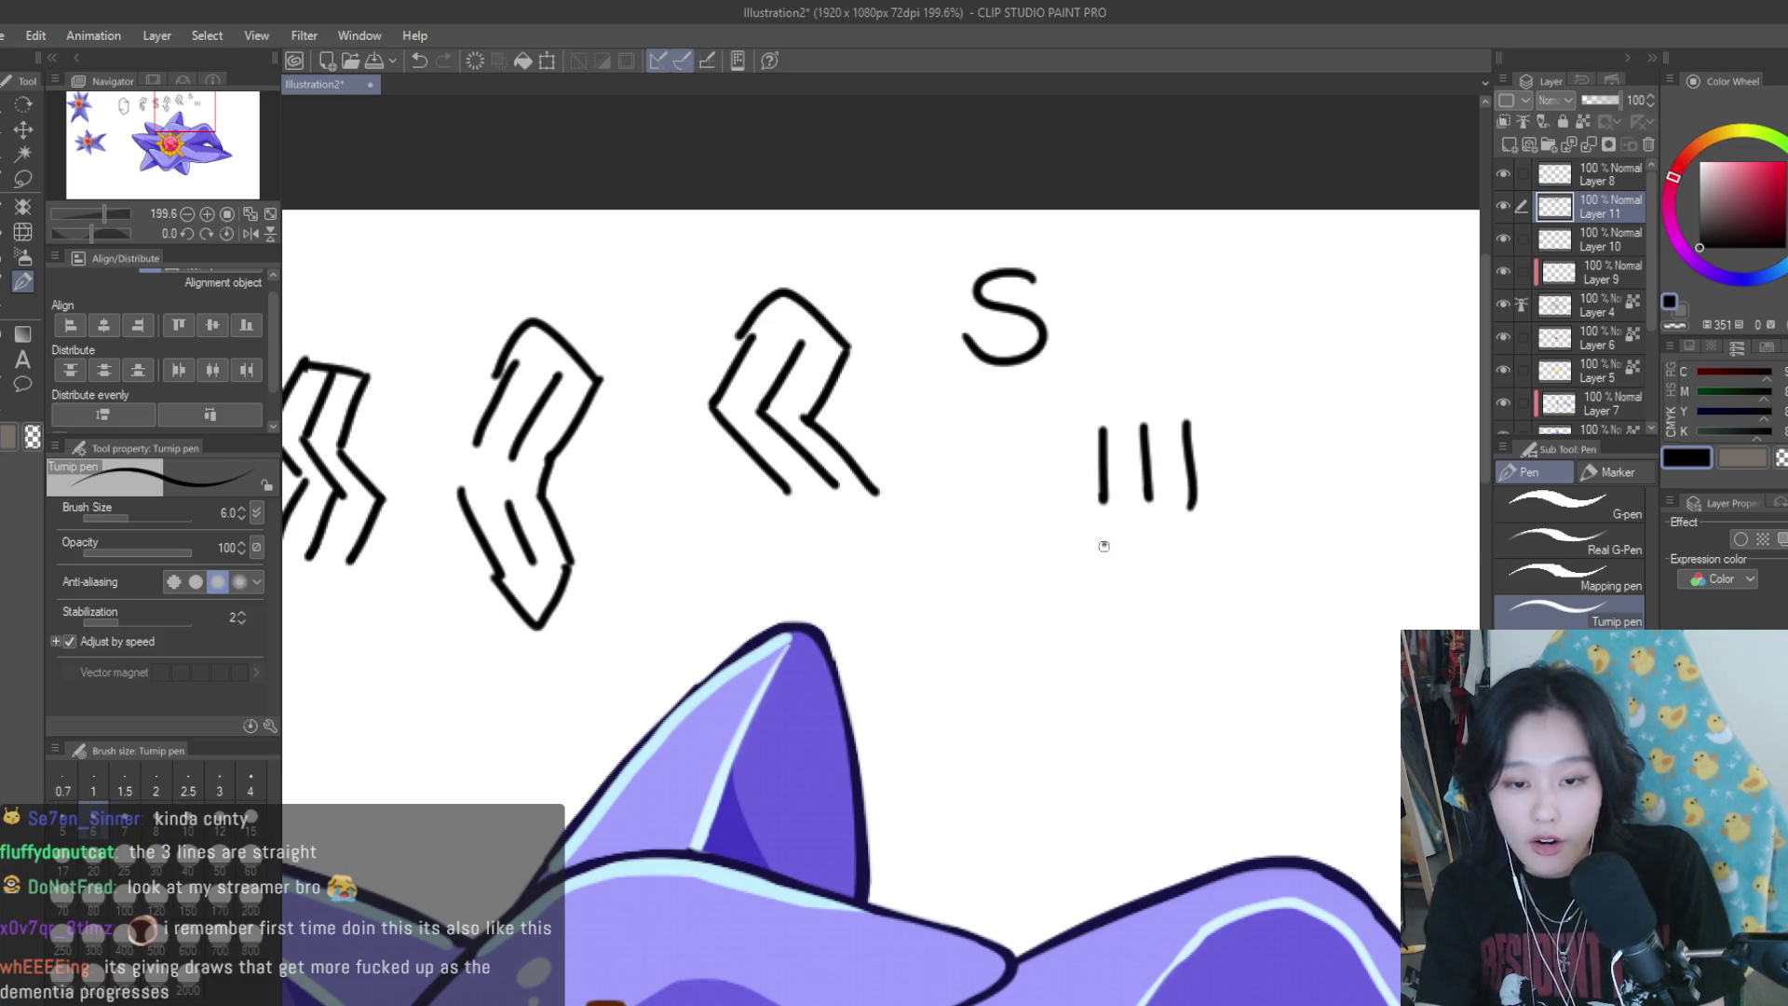
{"action": "left_click_drag", "start_coordinate": [1195, 601], "coordinate": [1108, 610]}
{"action": "left_click_drag", "start_coordinate": [1190, 416], "coordinate": [1129, 383]}
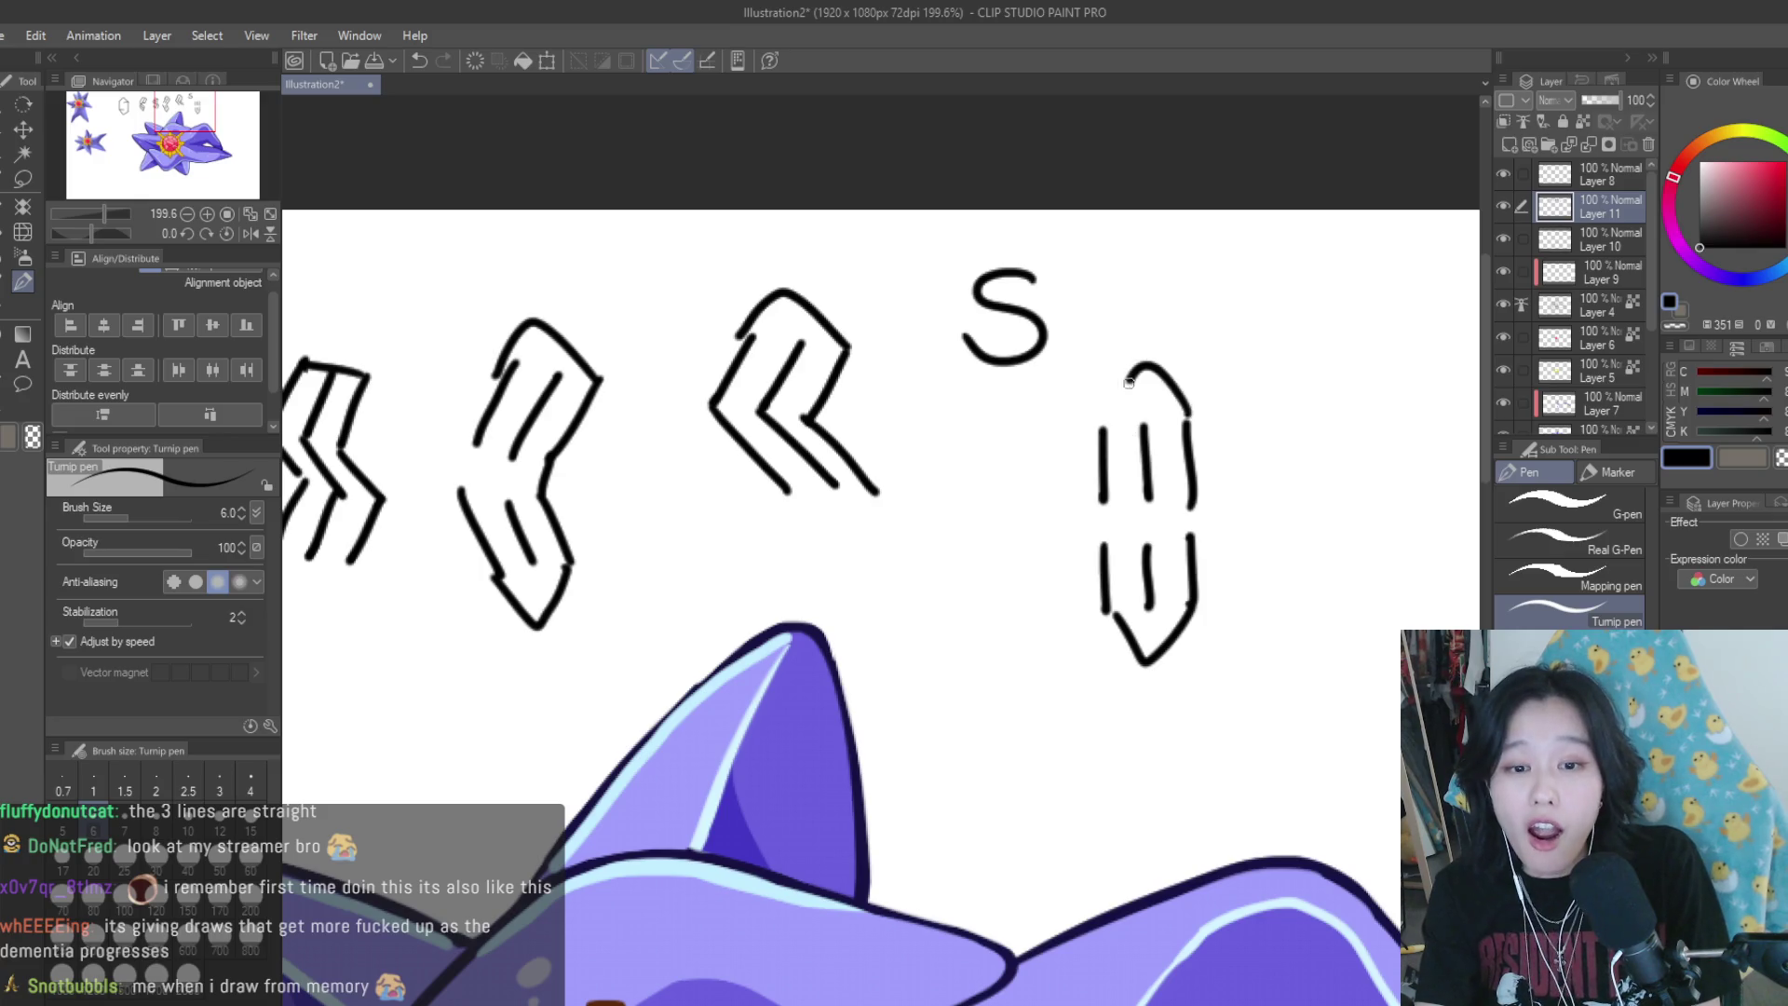
{"action": "mouse_move", "coordinate": [1101, 498]}
{"action": "left_mouse_down"}
{"action": "mouse_move", "coordinate": [1188, 569]}
{"action": "mouse_move", "coordinate": [1151, 550]}
{"action": "left_mouse_up"}
{"action": "key", "text": "ctrl+z"}
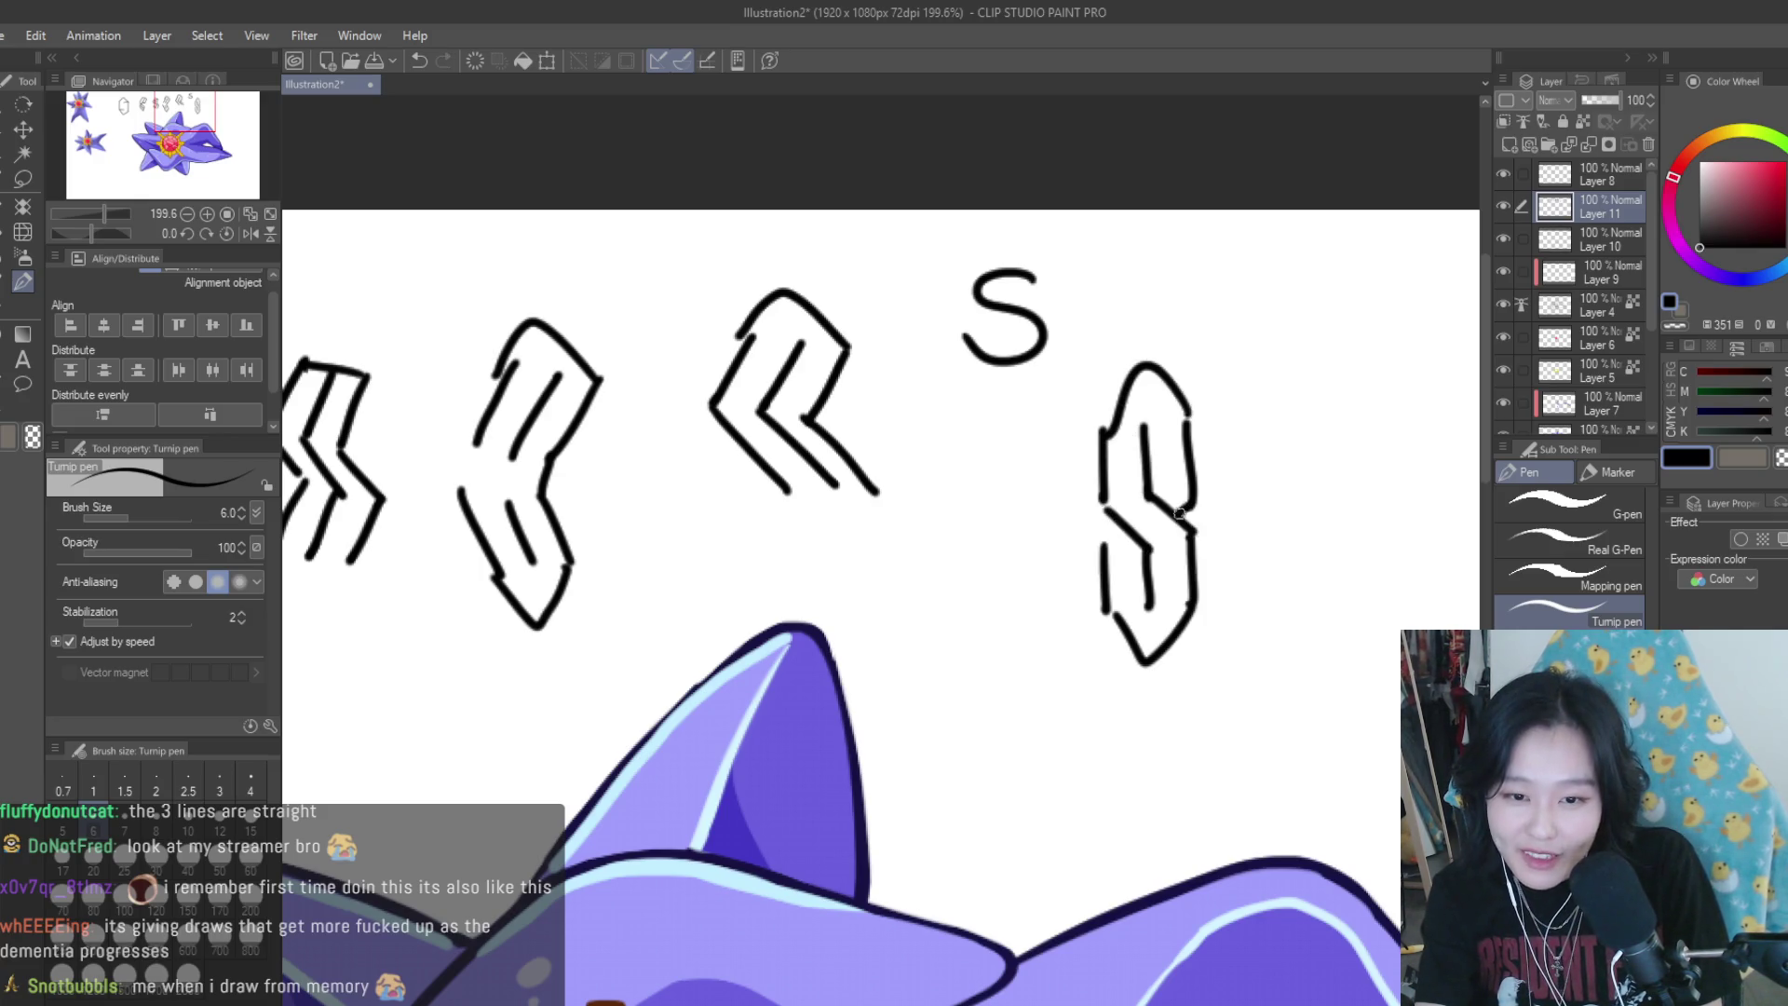
Draw a box around the middle sketch, then undo it with Ctrl+Z
{"action": "scroll", "coordinate": [1197, 550], "scroll_direction": "down", "scroll_amount": 4}
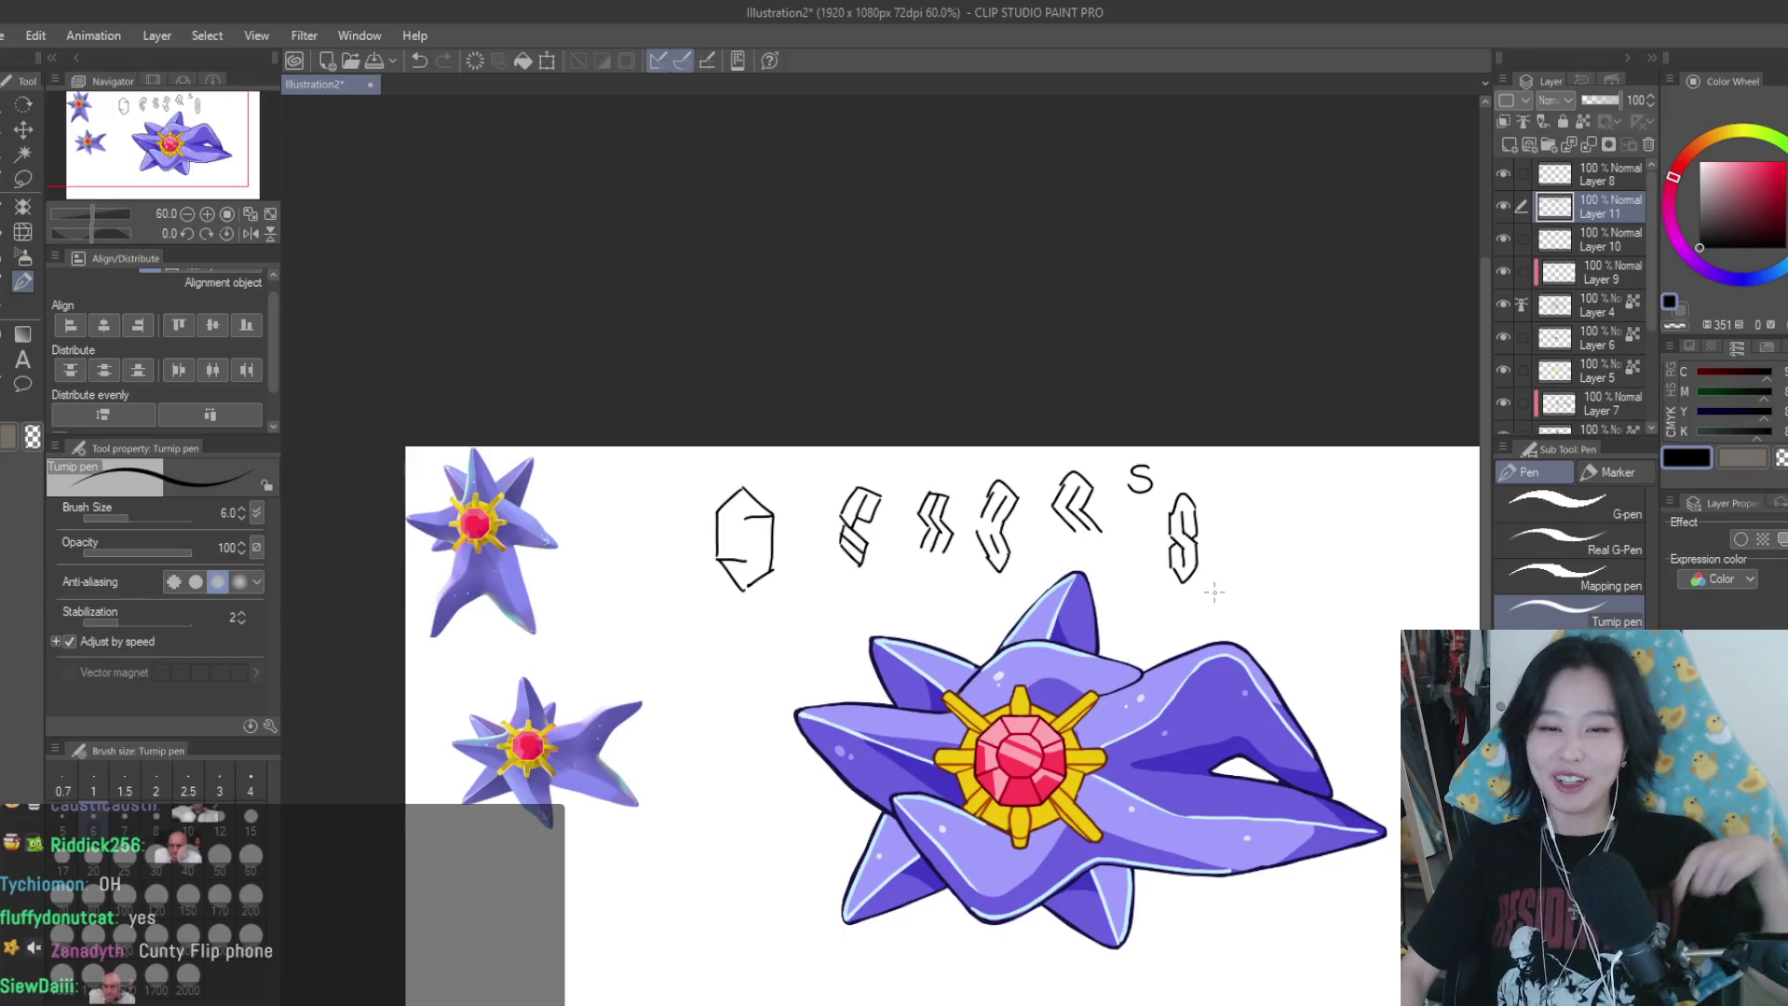
{"action": "scroll", "coordinate": [1215, 592], "scroll_direction": "up", "scroll_amount": 1}
{"action": "scroll", "coordinate": [1066, 444], "scroll_direction": "up", "scroll_amount": 1}
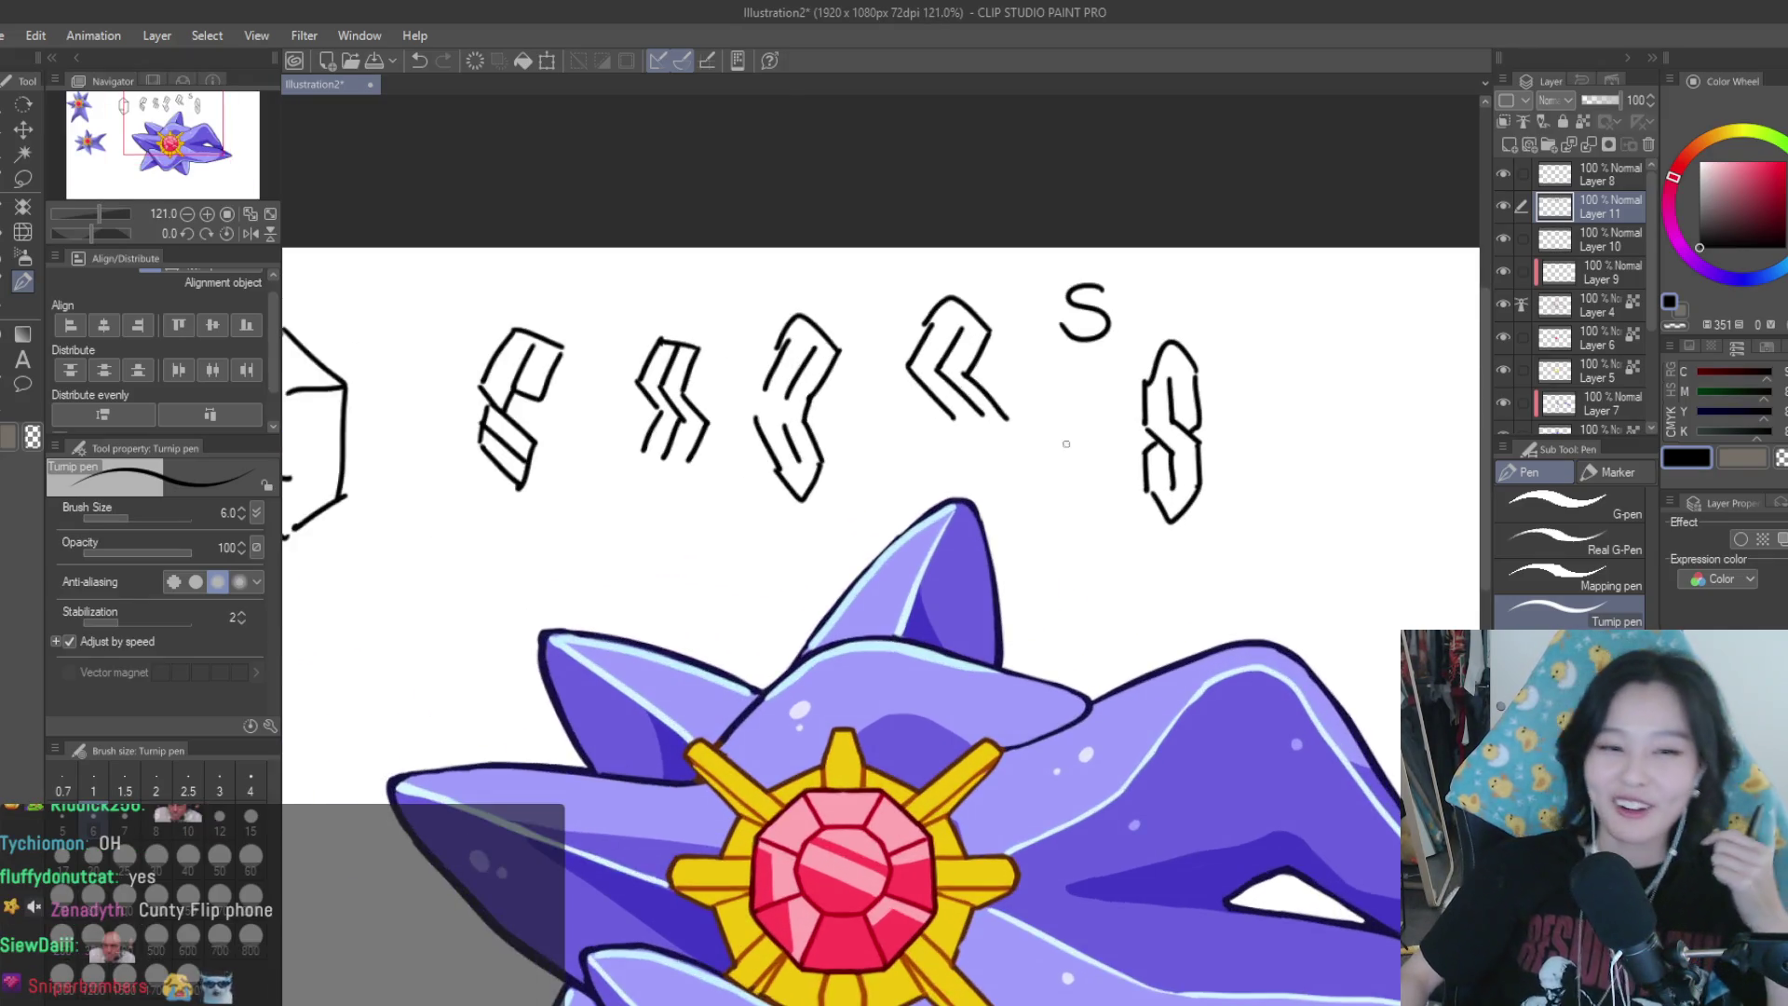
{"action": "scroll", "coordinate": [1067, 444], "scroll_direction": "up", "scroll_amount": 1}
{"action": "mouse_move", "coordinate": [968, 246]}
{"action": "left_mouse_down"}
{"action": "mouse_move", "coordinate": [849, 502]}
{"action": "mouse_move", "coordinate": [1007, 463]}
{"action": "left_mouse_up"}
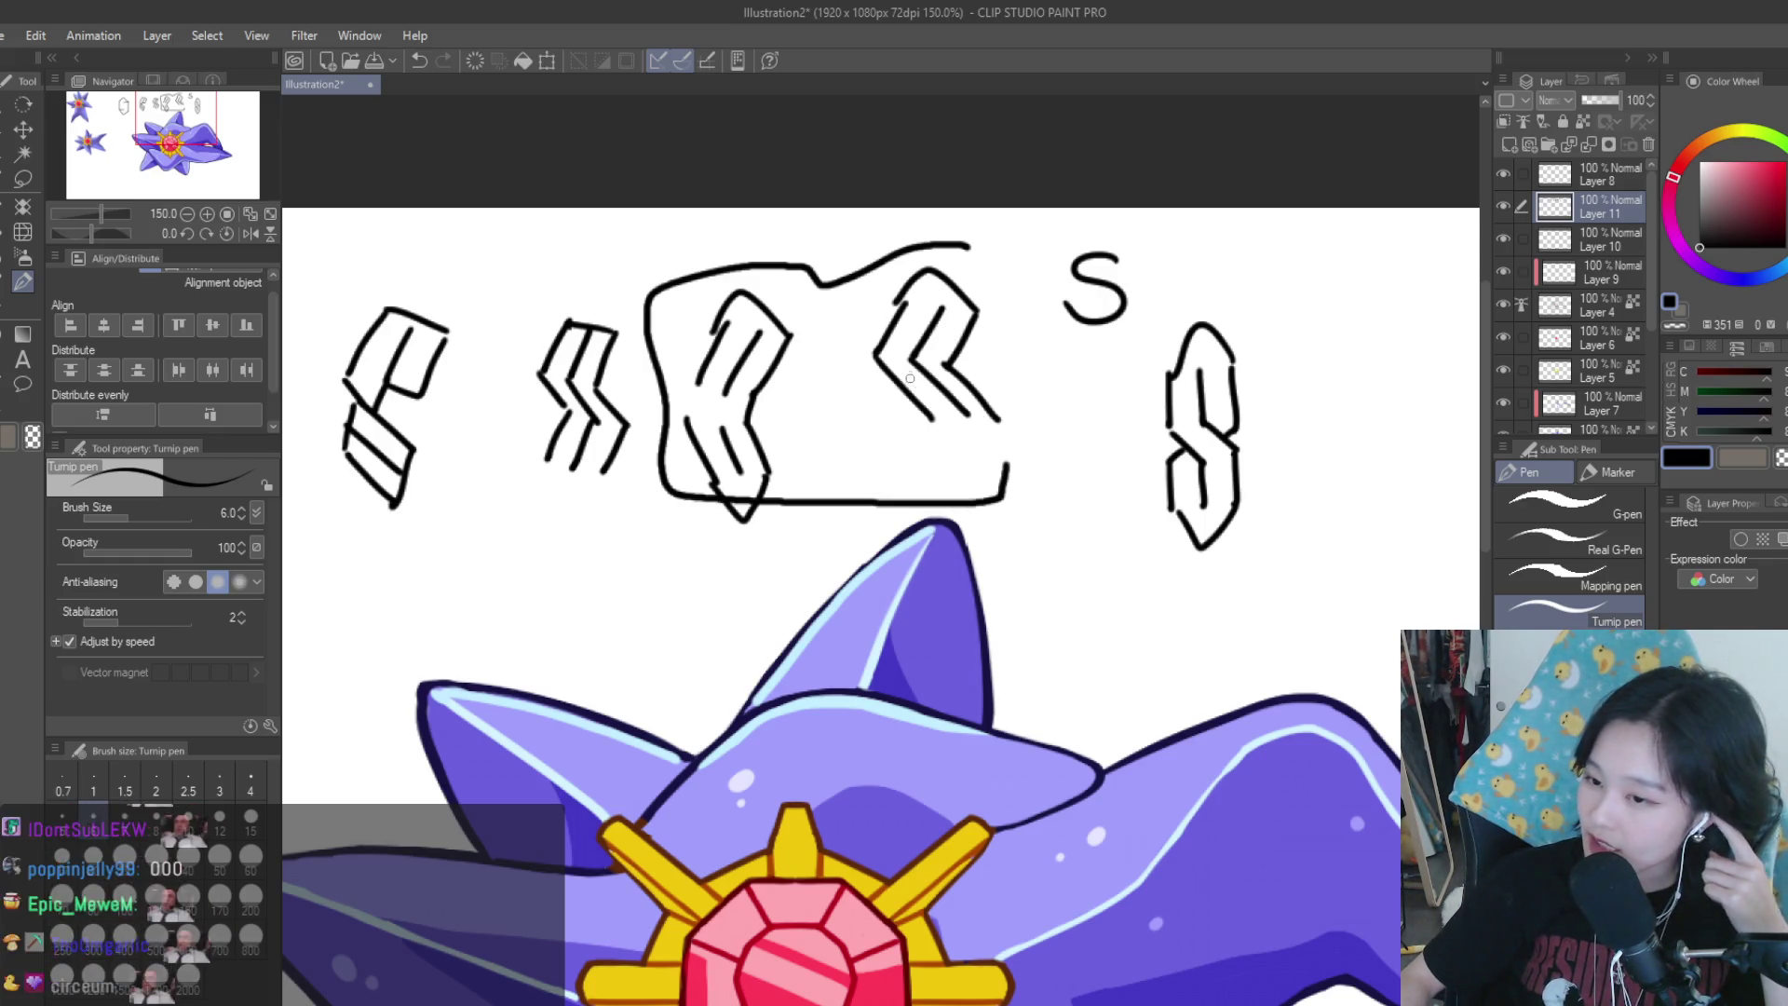
{"action": "key", "text": "ctrl+z"}
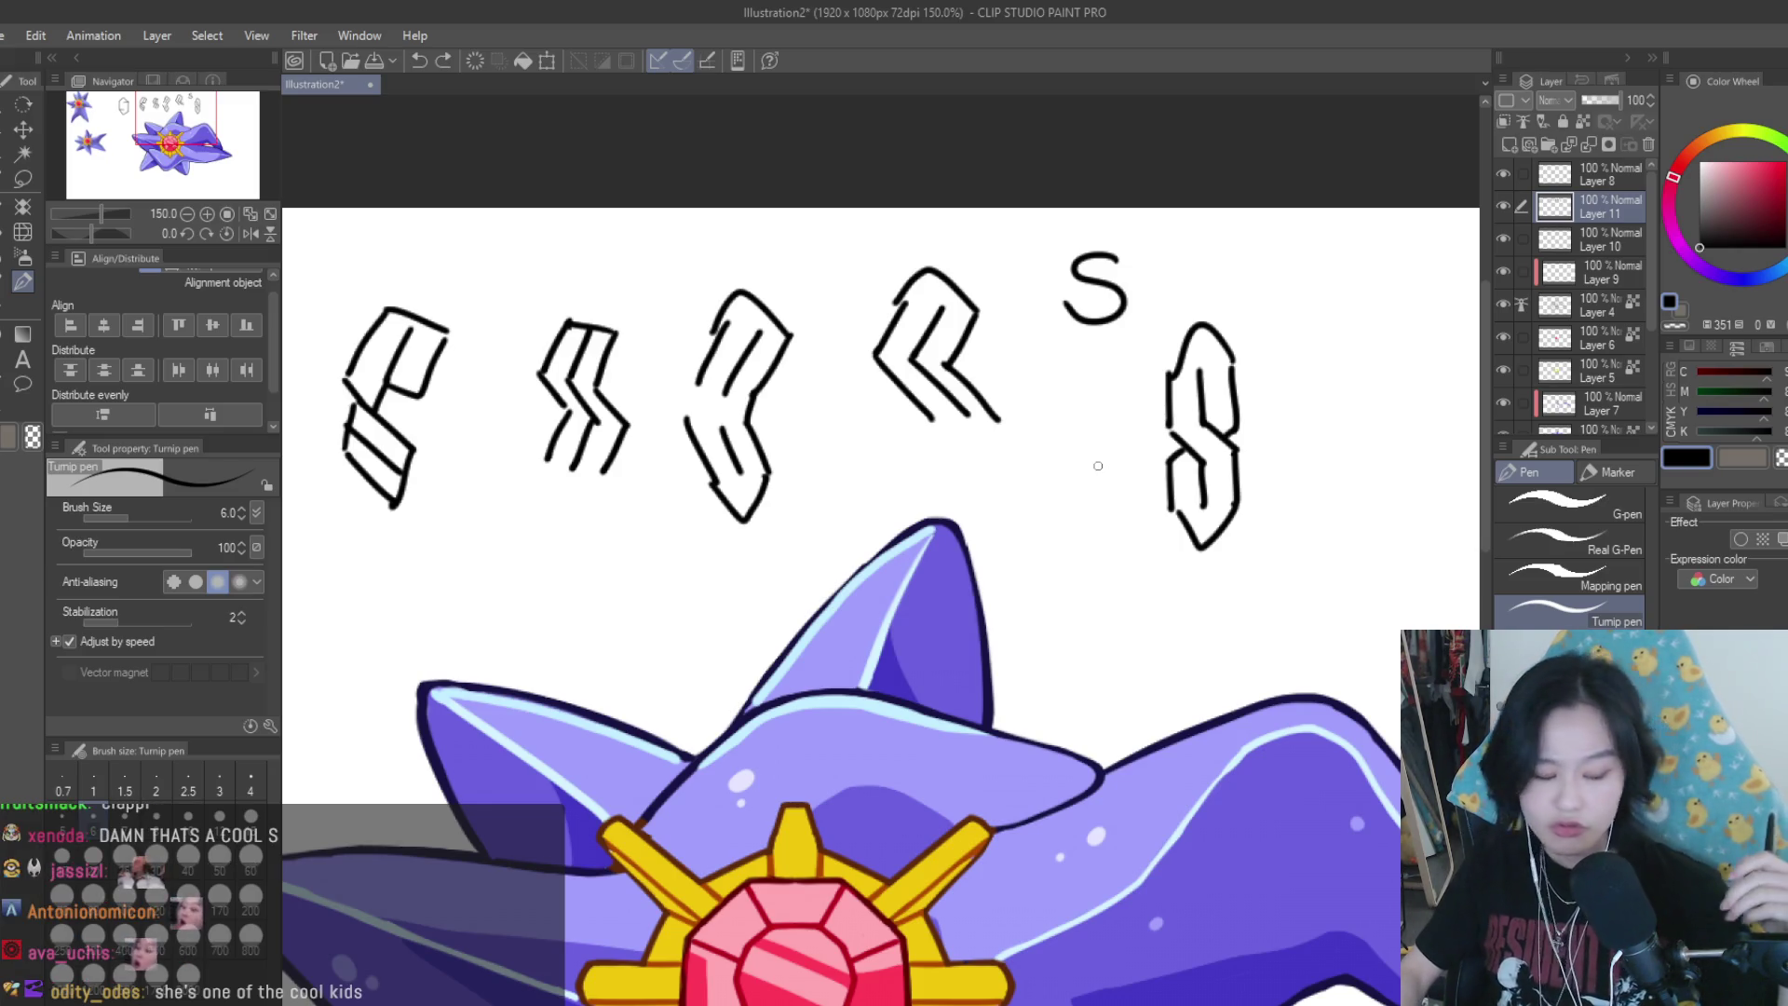
{"action": "scroll", "coordinate": [1098, 465], "scroll_direction": "down", "scroll_amount": 2}
{"action": "scroll", "coordinate": [1099, 468], "scroll_direction": "down", "scroll_amount": 1}
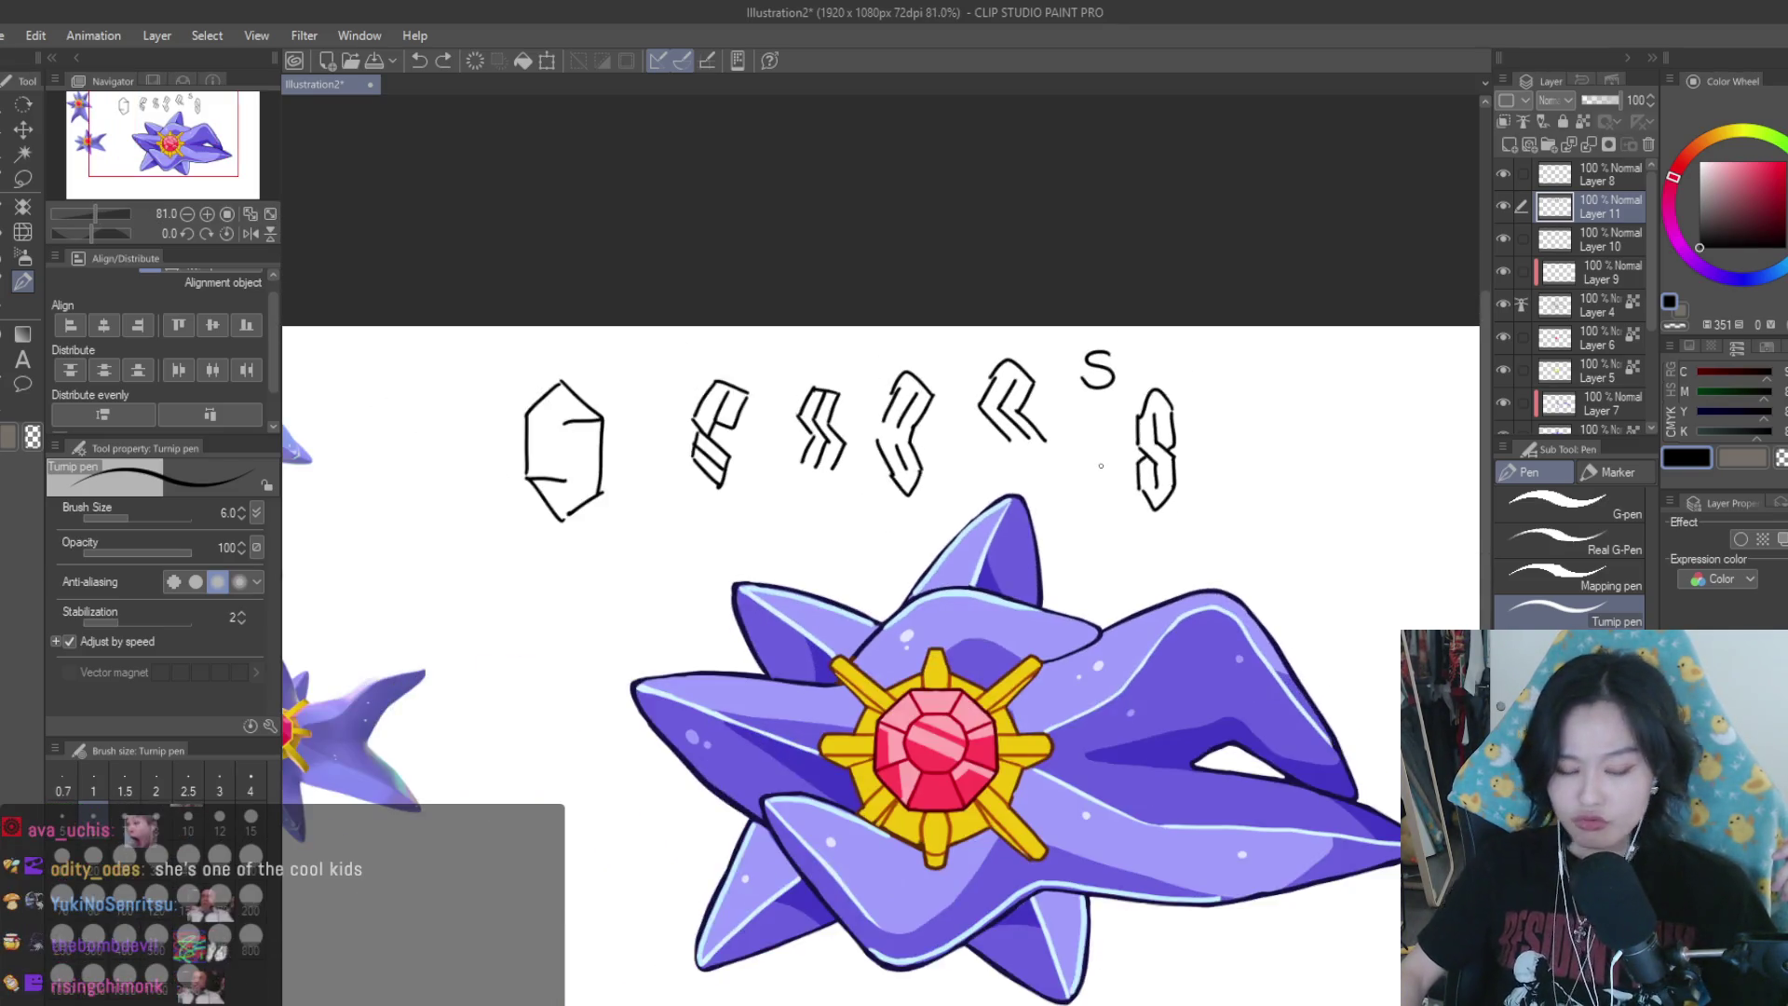
{"action": "scroll", "coordinate": [1099, 471], "scroll_direction": "down", "scroll_amount": 1}
{"action": "scroll", "coordinate": [1071, 489], "scroll_direction": "up", "scroll_amount": 2}
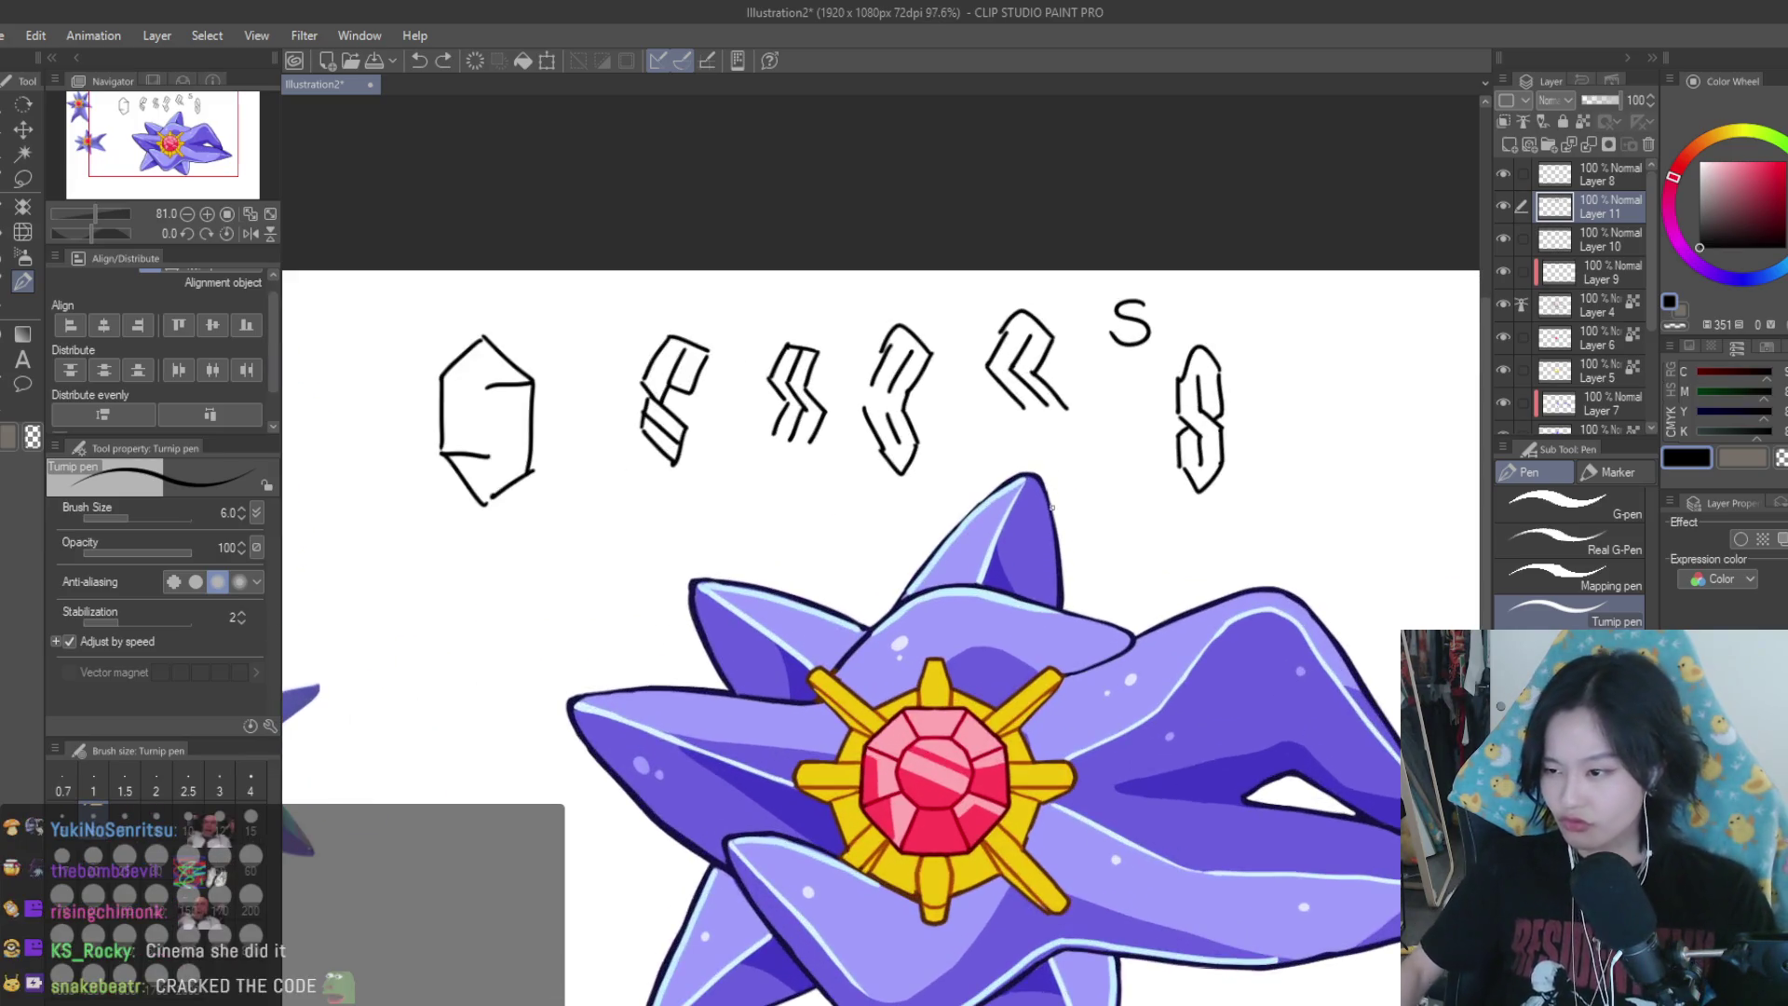
{"action": "scroll", "coordinate": [1052, 508], "scroll_direction": "down", "scroll_amount": 1}
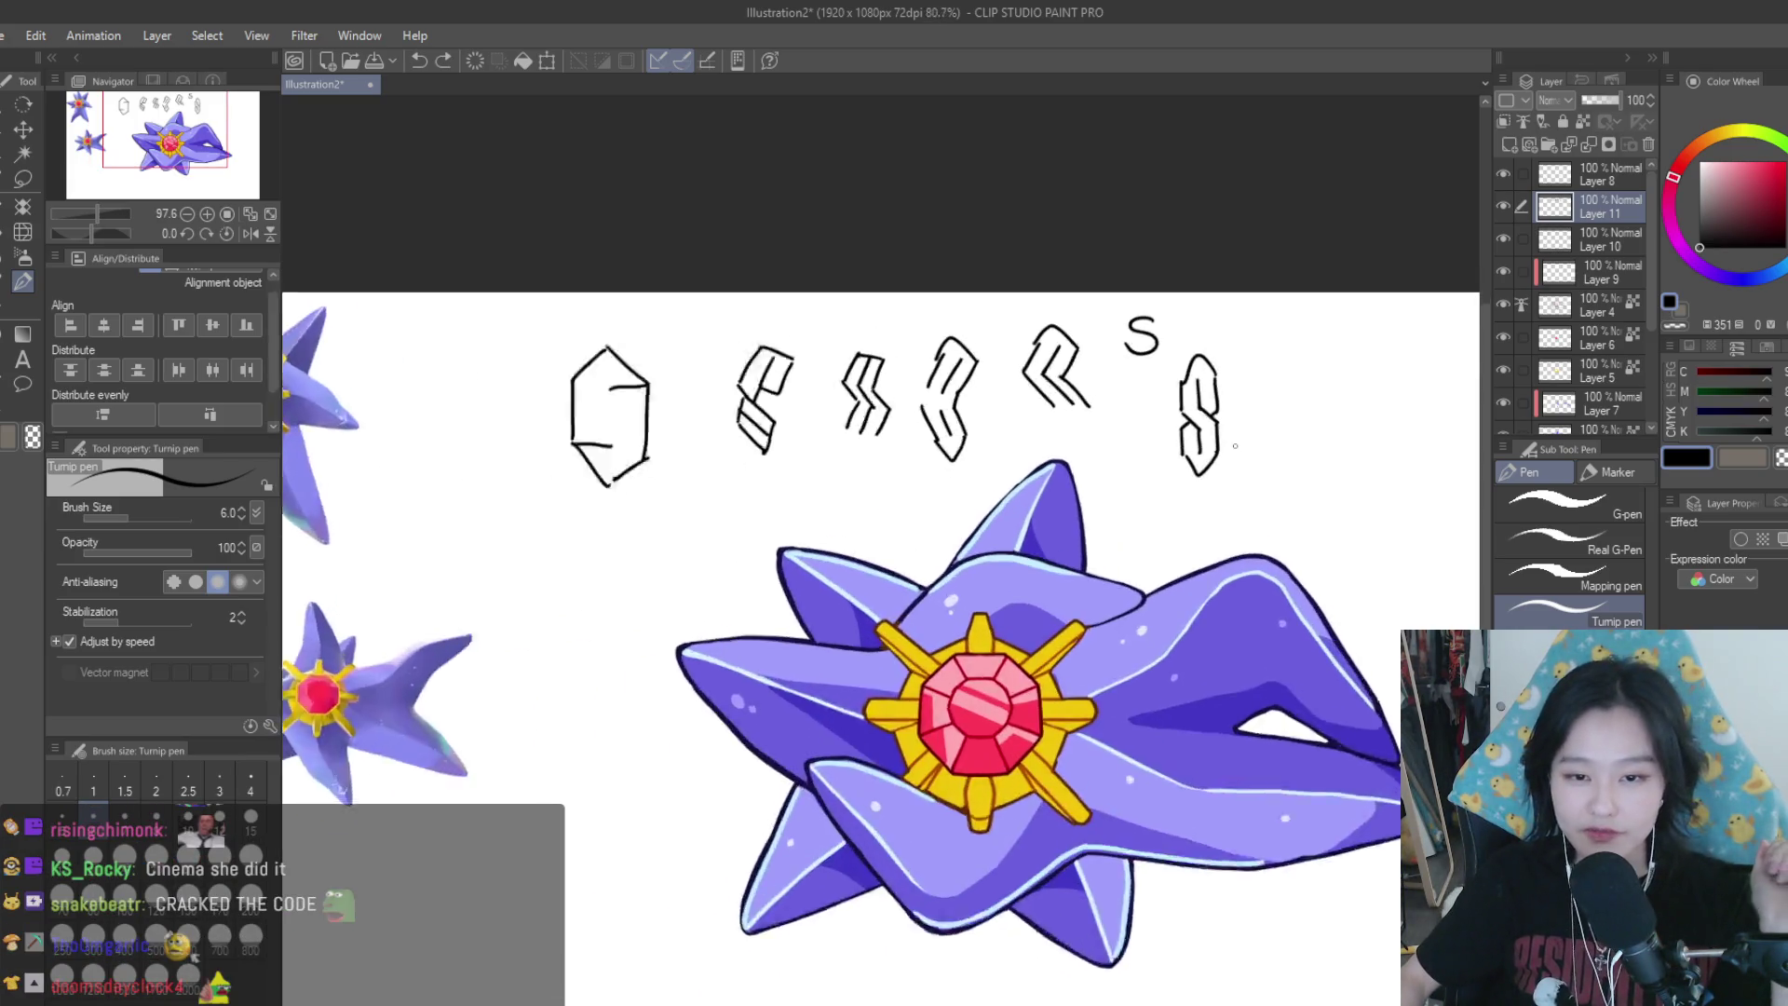
{"action": "scroll", "coordinate": [1304, 410], "scroll_direction": "up", "scroll_amount": 1}
{"action": "scroll", "coordinate": [1304, 410], "scroll_direction": "up", "scroll_amount": 1}
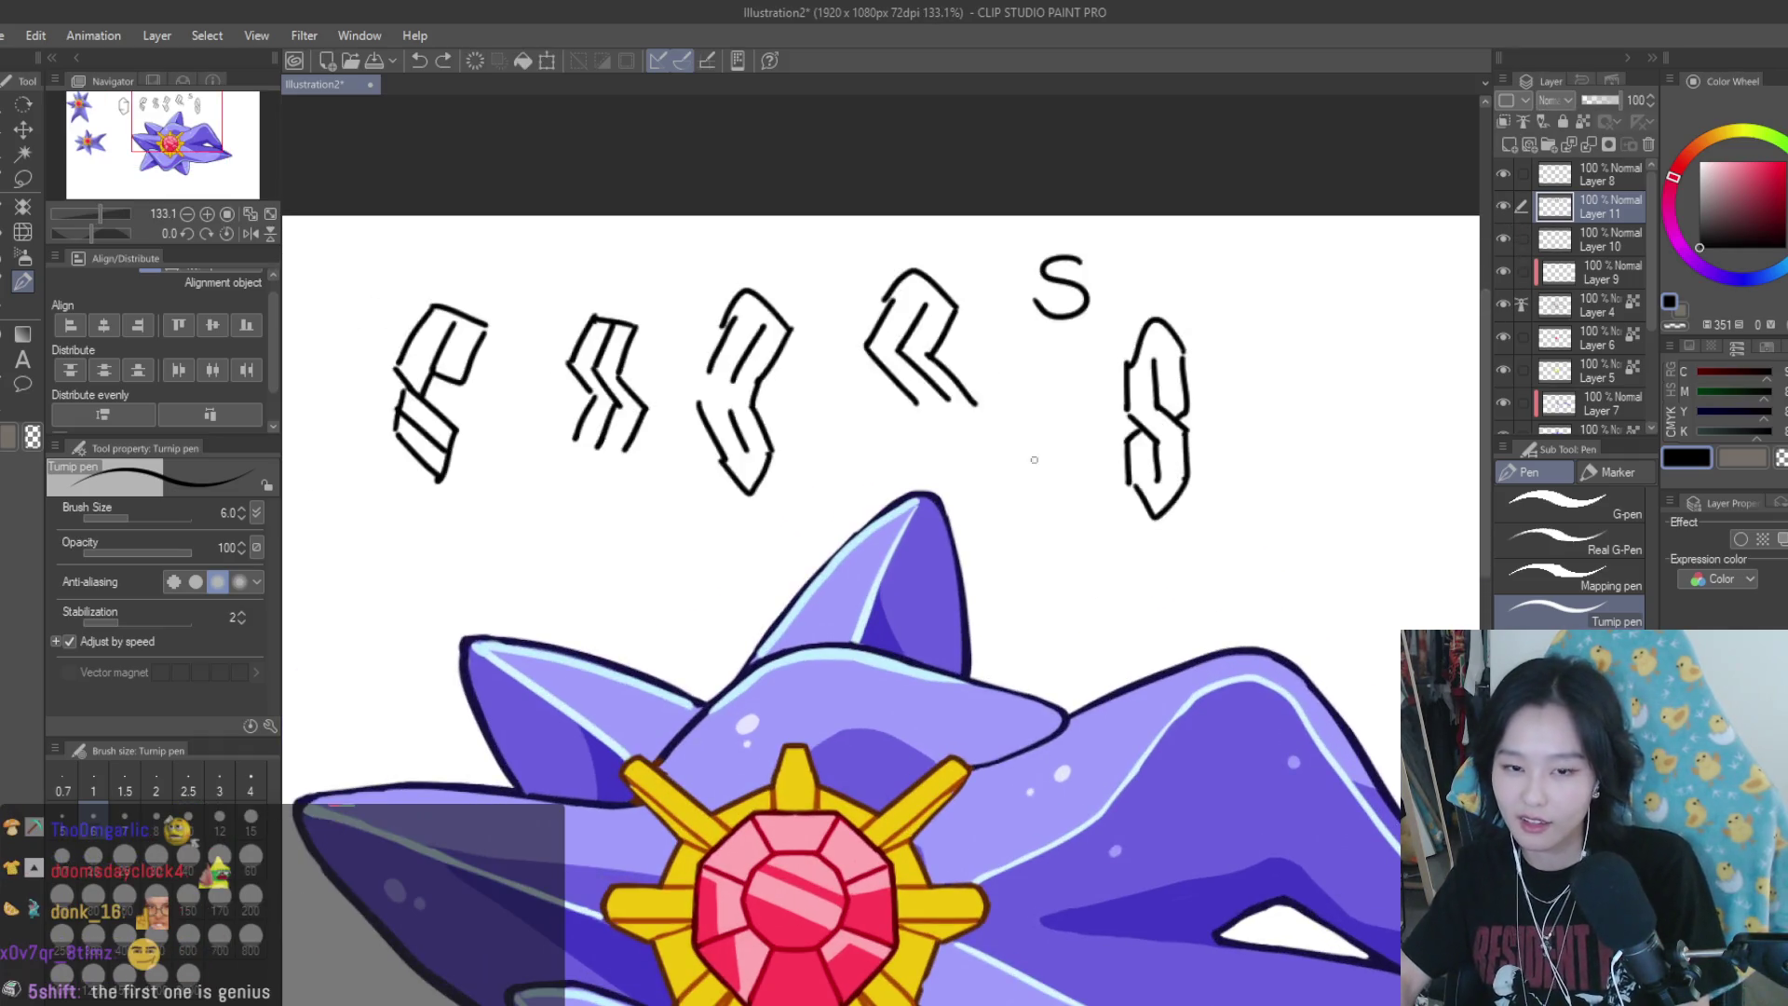
{"action": "scroll", "coordinate": [1328, 419], "scroll_direction": "up", "scroll_amount": 1}
{"action": "scroll", "coordinate": [1328, 419], "scroll_direction": "up", "scroll_amount": 1}
{"action": "scroll", "coordinate": [1328, 419], "scroll_direction": "down", "scroll_amount": 3}
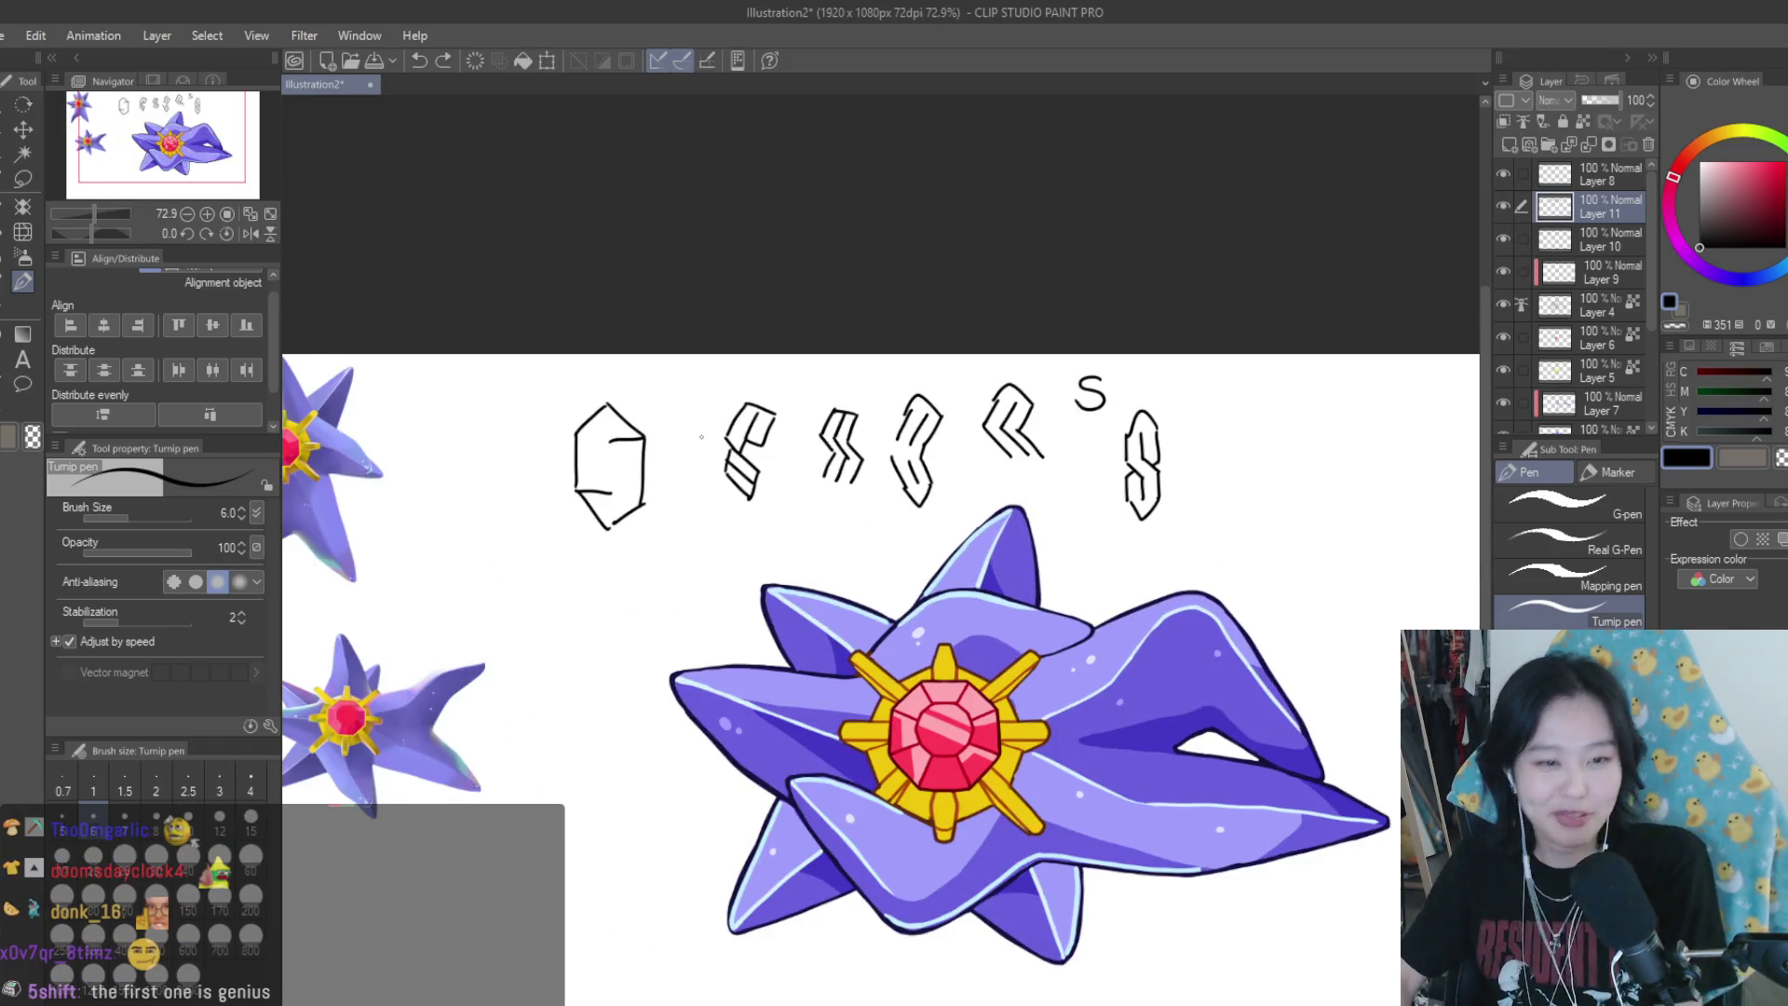
{"action": "scroll", "coordinate": [783, 365], "scroll_direction": "up", "scroll_amount": 2}
{"action": "scroll", "coordinate": [488, 529], "scroll_direction": "up", "scroll_amount": 1}
{"action": "scroll", "coordinate": [597, 522], "scroll_direction": "down", "scroll_amount": 1}
{"action": "scroll", "coordinate": [695, 518], "scroll_direction": "up", "scroll_amount": 2}
{"action": "mouse_move", "coordinate": [868, 336]}
{"action": "left_mouse_down"}
{"action": "mouse_move", "coordinate": [1006, 358]}
{"action": "mouse_move", "coordinate": [876, 326]}
{"action": "left_mouse_up"}
{"action": "scroll", "coordinate": [794, 354], "scroll_direction": "down", "scroll_amount": 3}
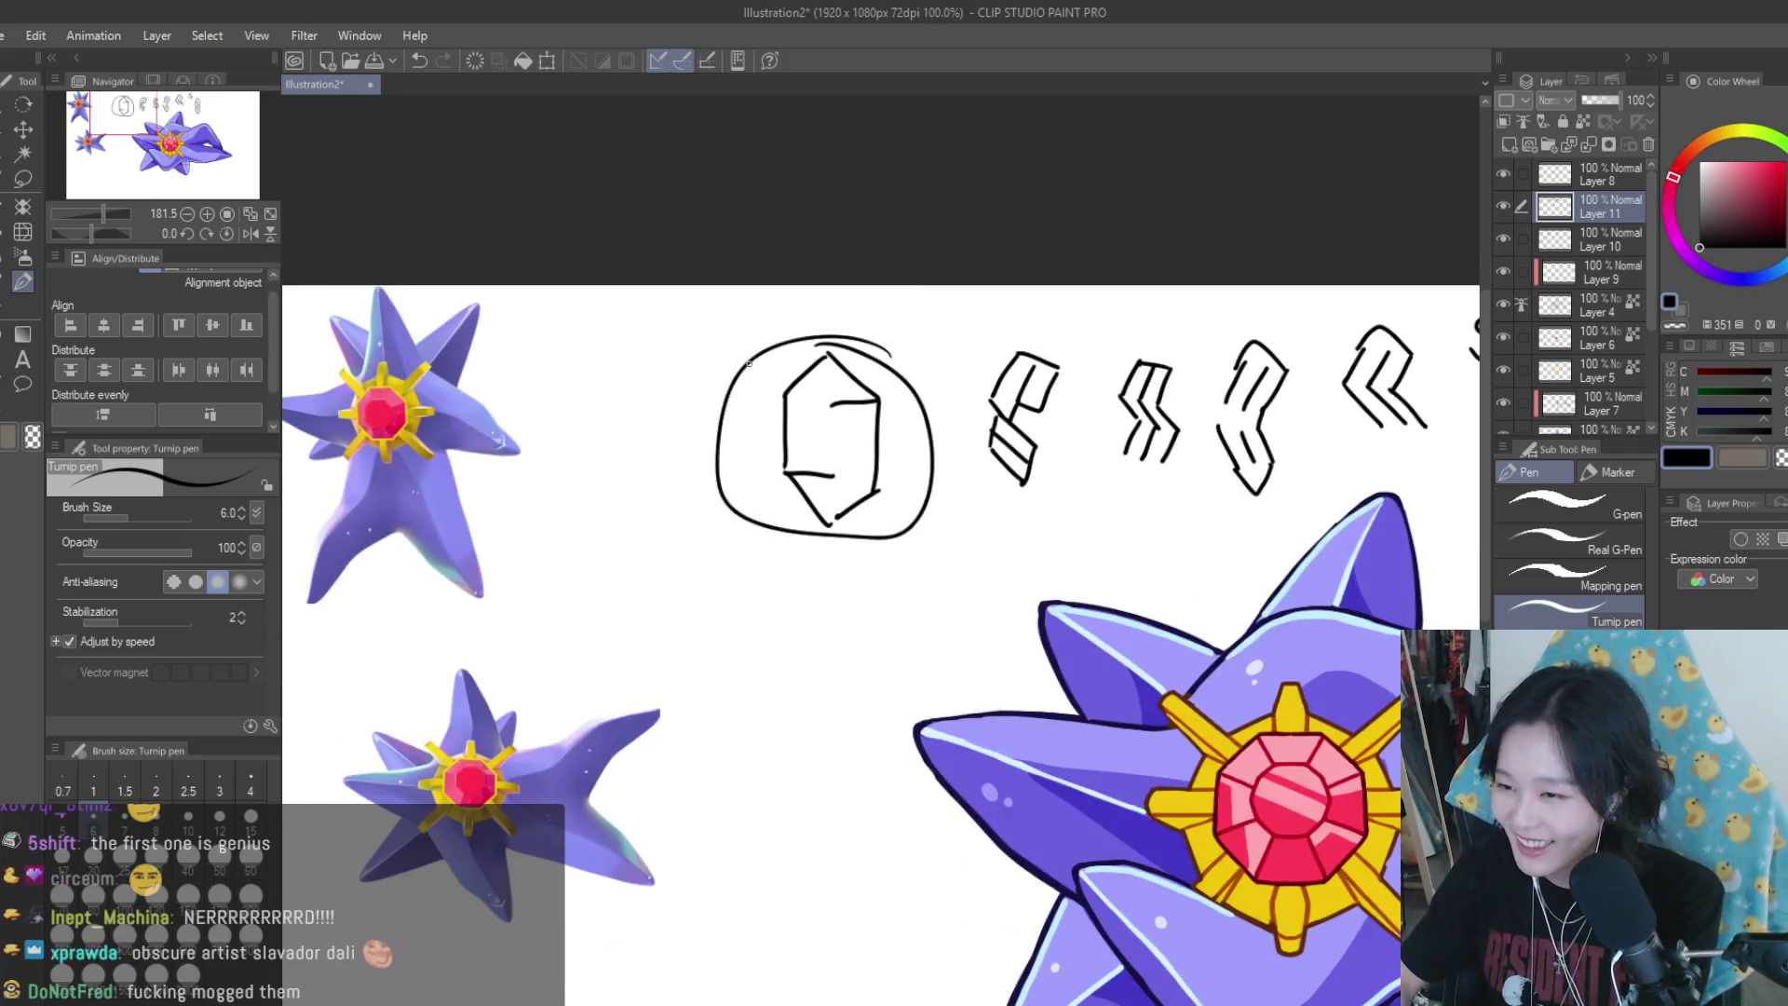
{"action": "key", "text": "ctrl+z"}
{"action": "key", "text": "ctrl+z"}
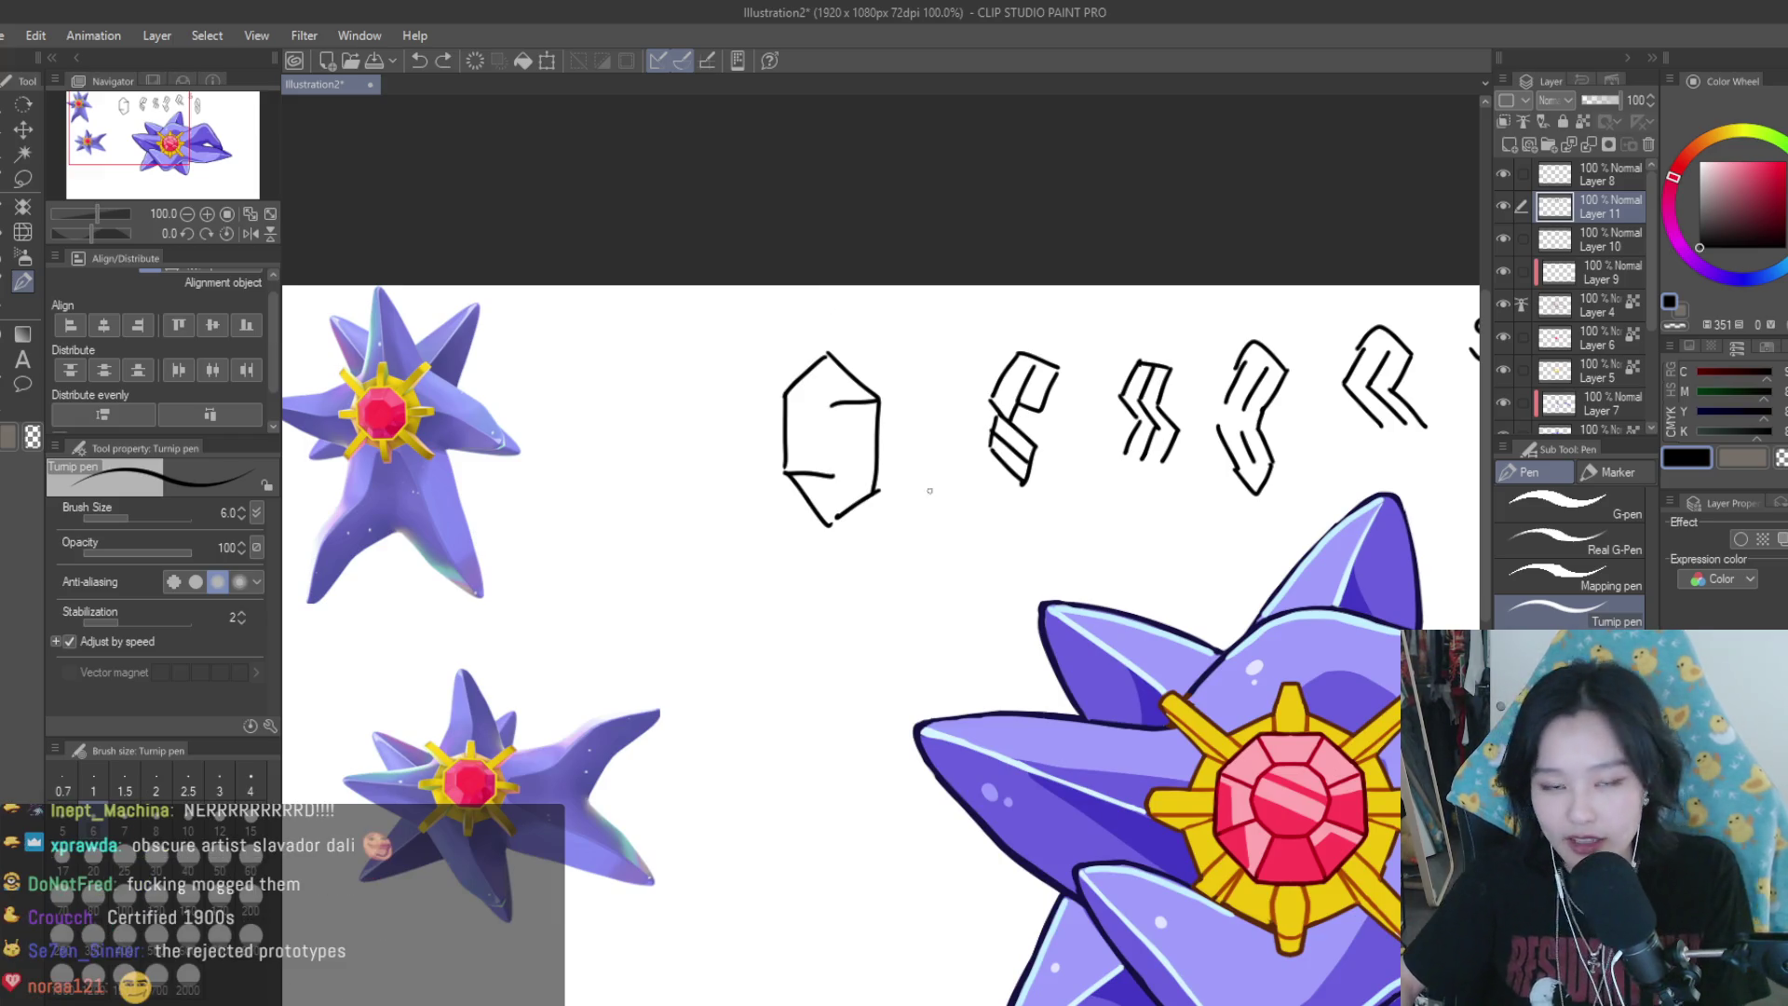
{"action": "scroll", "coordinate": [996, 590], "scroll_direction": "down", "scroll_amount": 2}
{"action": "scroll", "coordinate": [996, 590], "scroll_direction": "down", "scroll_amount": 1}
{"action": "scroll", "coordinate": [1211, 522], "scroll_direction": "up", "scroll_amount": 2}
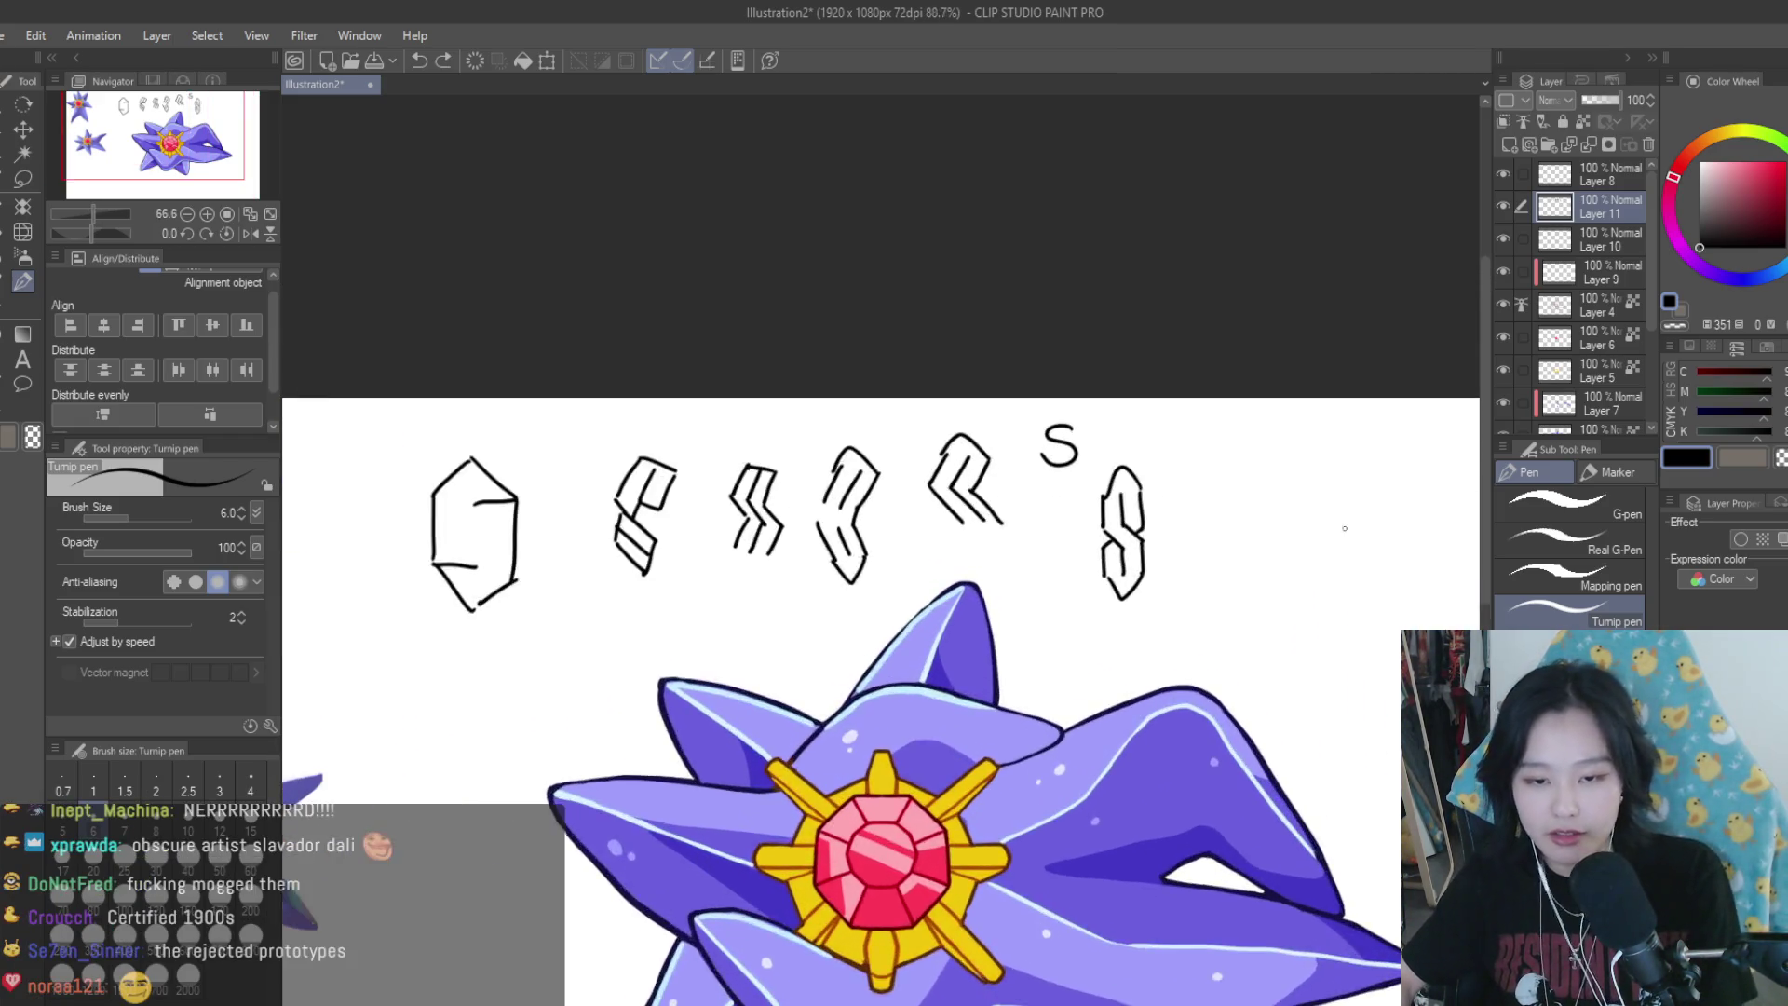
{"action": "scroll", "coordinate": [1323, 479], "scroll_direction": "up", "scroll_amount": 2}
{"action": "scroll", "coordinate": [1324, 479], "scroll_direction": "up", "scroll_amount": 1}
{"action": "scroll", "coordinate": [1190, 451], "scroll_direction": "up", "scroll_amount": 2}
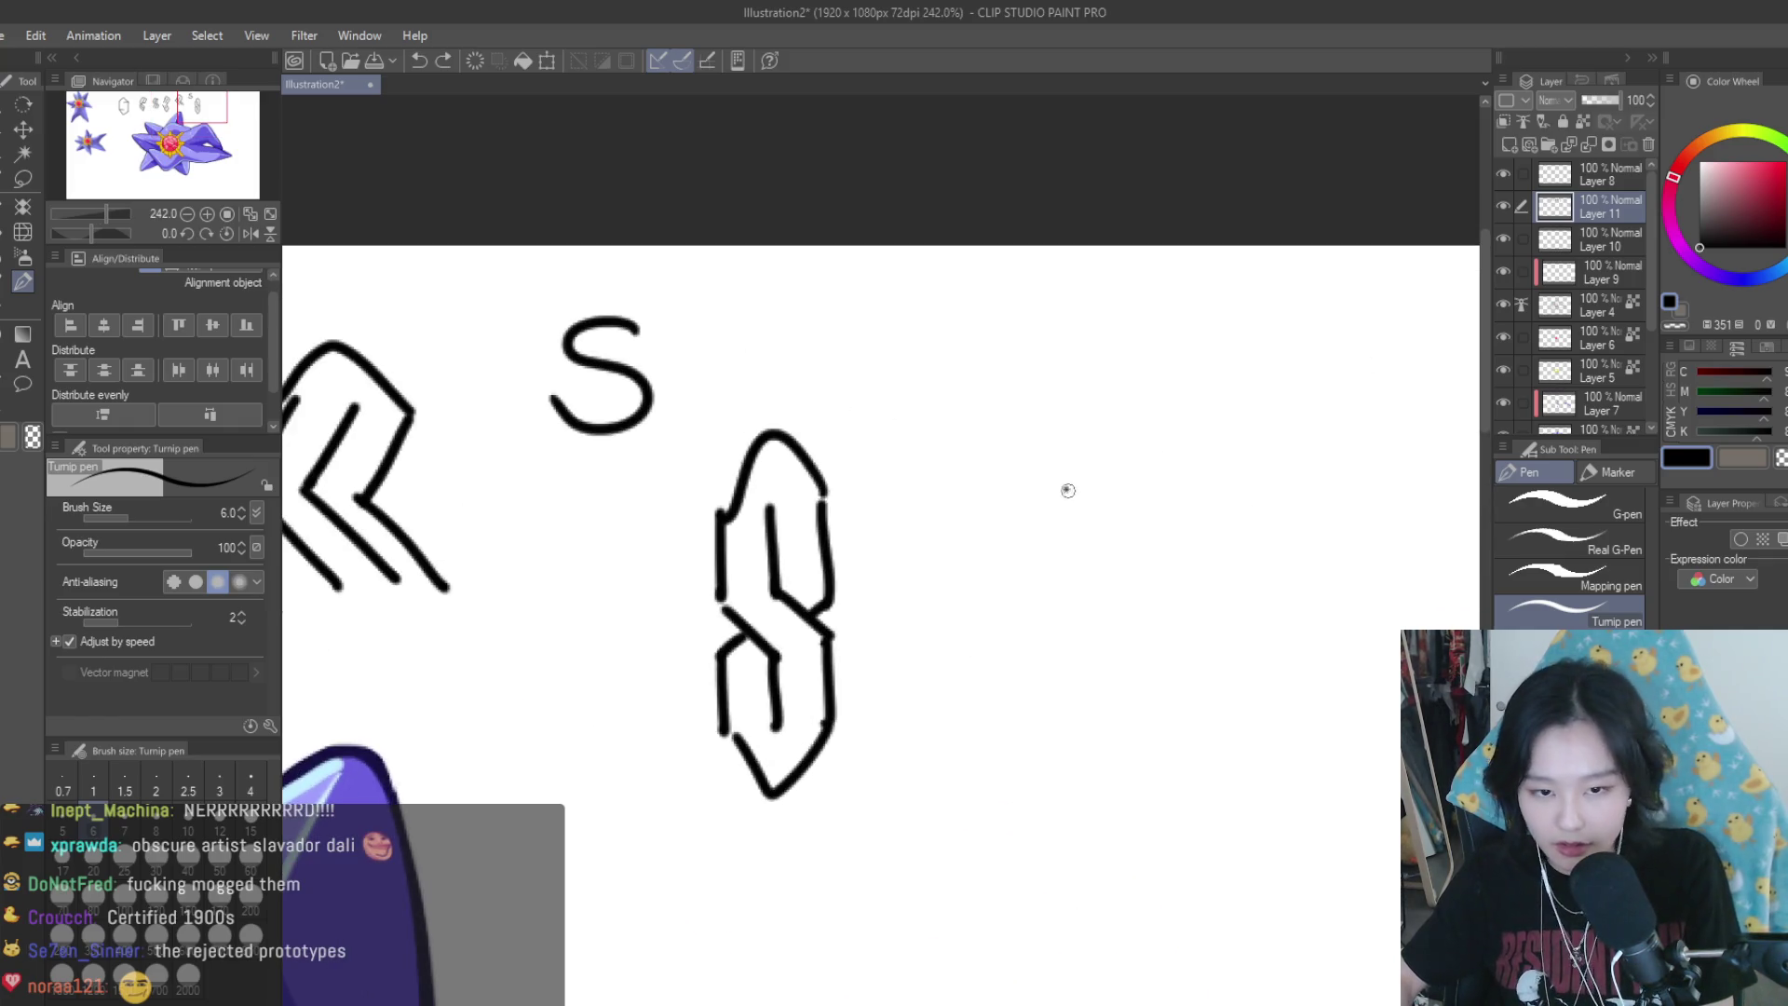
Draw a Cool S from two rows of three vertical lines, a pointed top and diagonal connectors
{"action": "left_click_drag", "start_coordinate": [1067, 489], "coordinate": [1071, 584]}
{"action": "left_click_drag", "start_coordinate": [1129, 488], "coordinate": [1134, 568]}
{"action": "left_click_drag", "start_coordinate": [1189, 484], "coordinate": [1199, 582]}
{"action": "left_click_drag", "start_coordinate": [1081, 640], "coordinate": [1083, 731]}
{"action": "left_click_drag", "start_coordinate": [1145, 636], "coordinate": [1152, 736]}
{"action": "mouse_move", "coordinate": [1211, 645]}
{"action": "left_mouse_down"}
{"action": "mouse_move", "coordinate": [1213, 736]}
{"action": "mouse_move", "coordinate": [1098, 733]}
{"action": "left_mouse_up"}
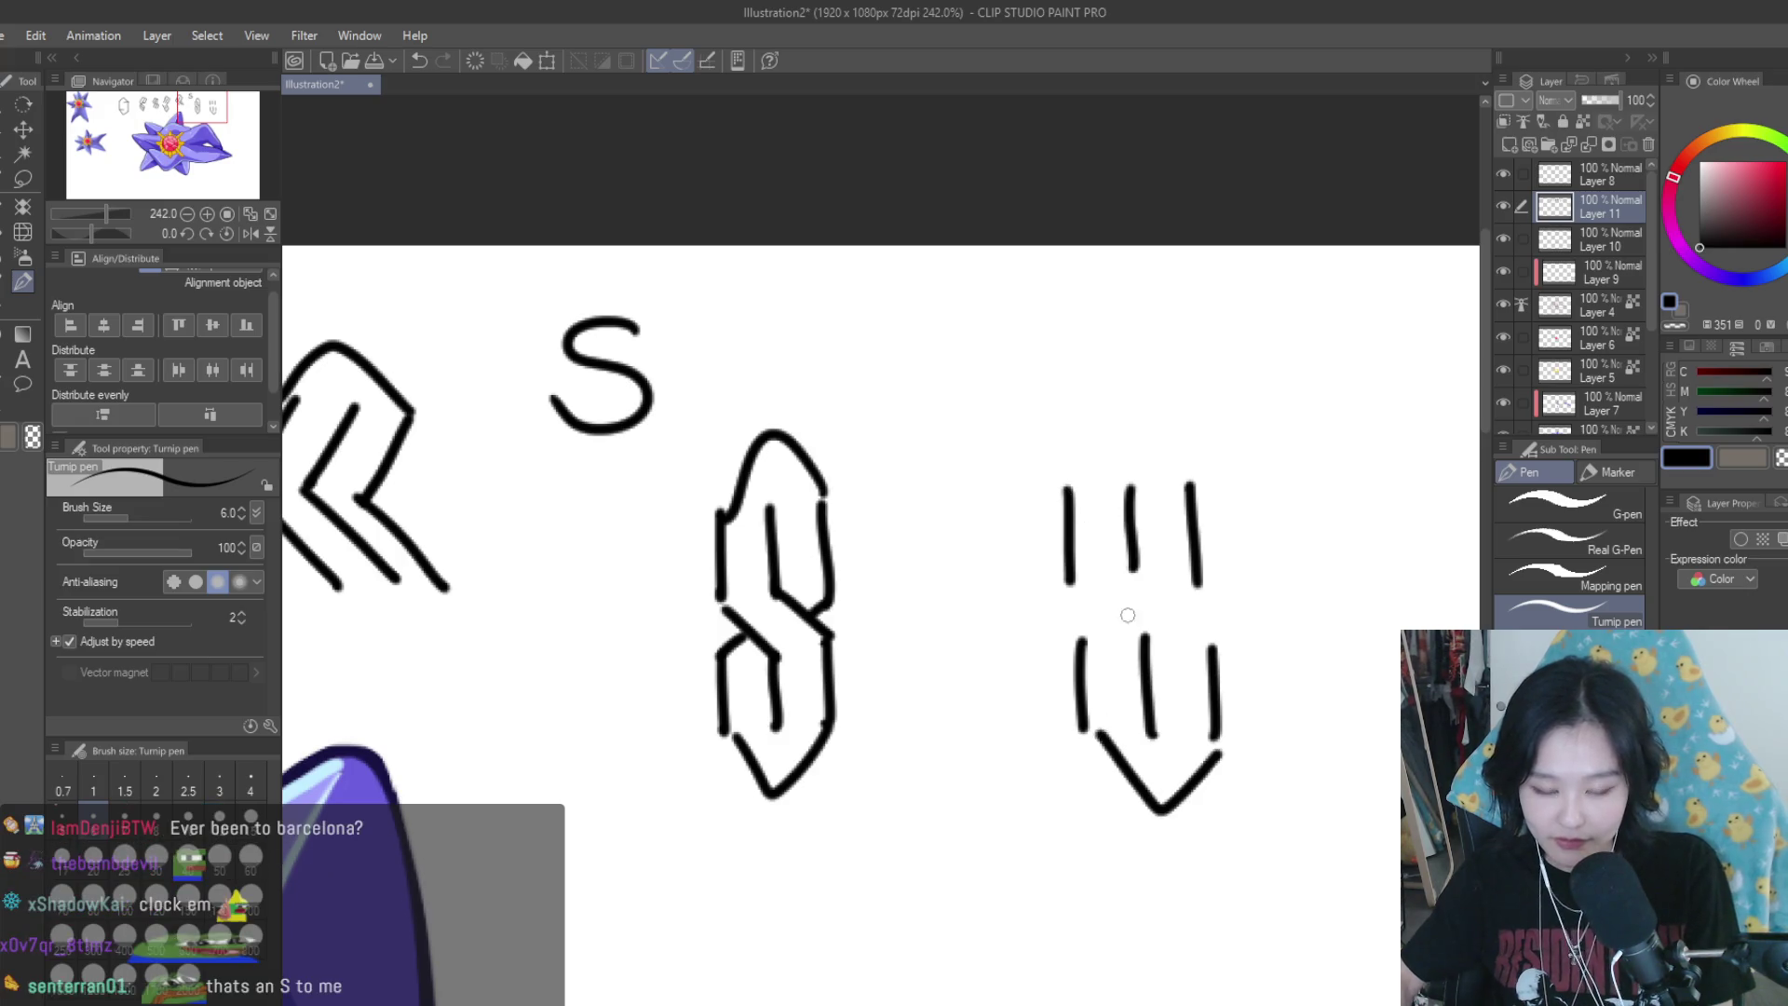
{"action": "key", "text": "ctrl+z"}
{"action": "left_click_drag", "start_coordinate": [1211, 741], "coordinate": [1085, 736]}
{"action": "key", "text": "ctrl+z"}
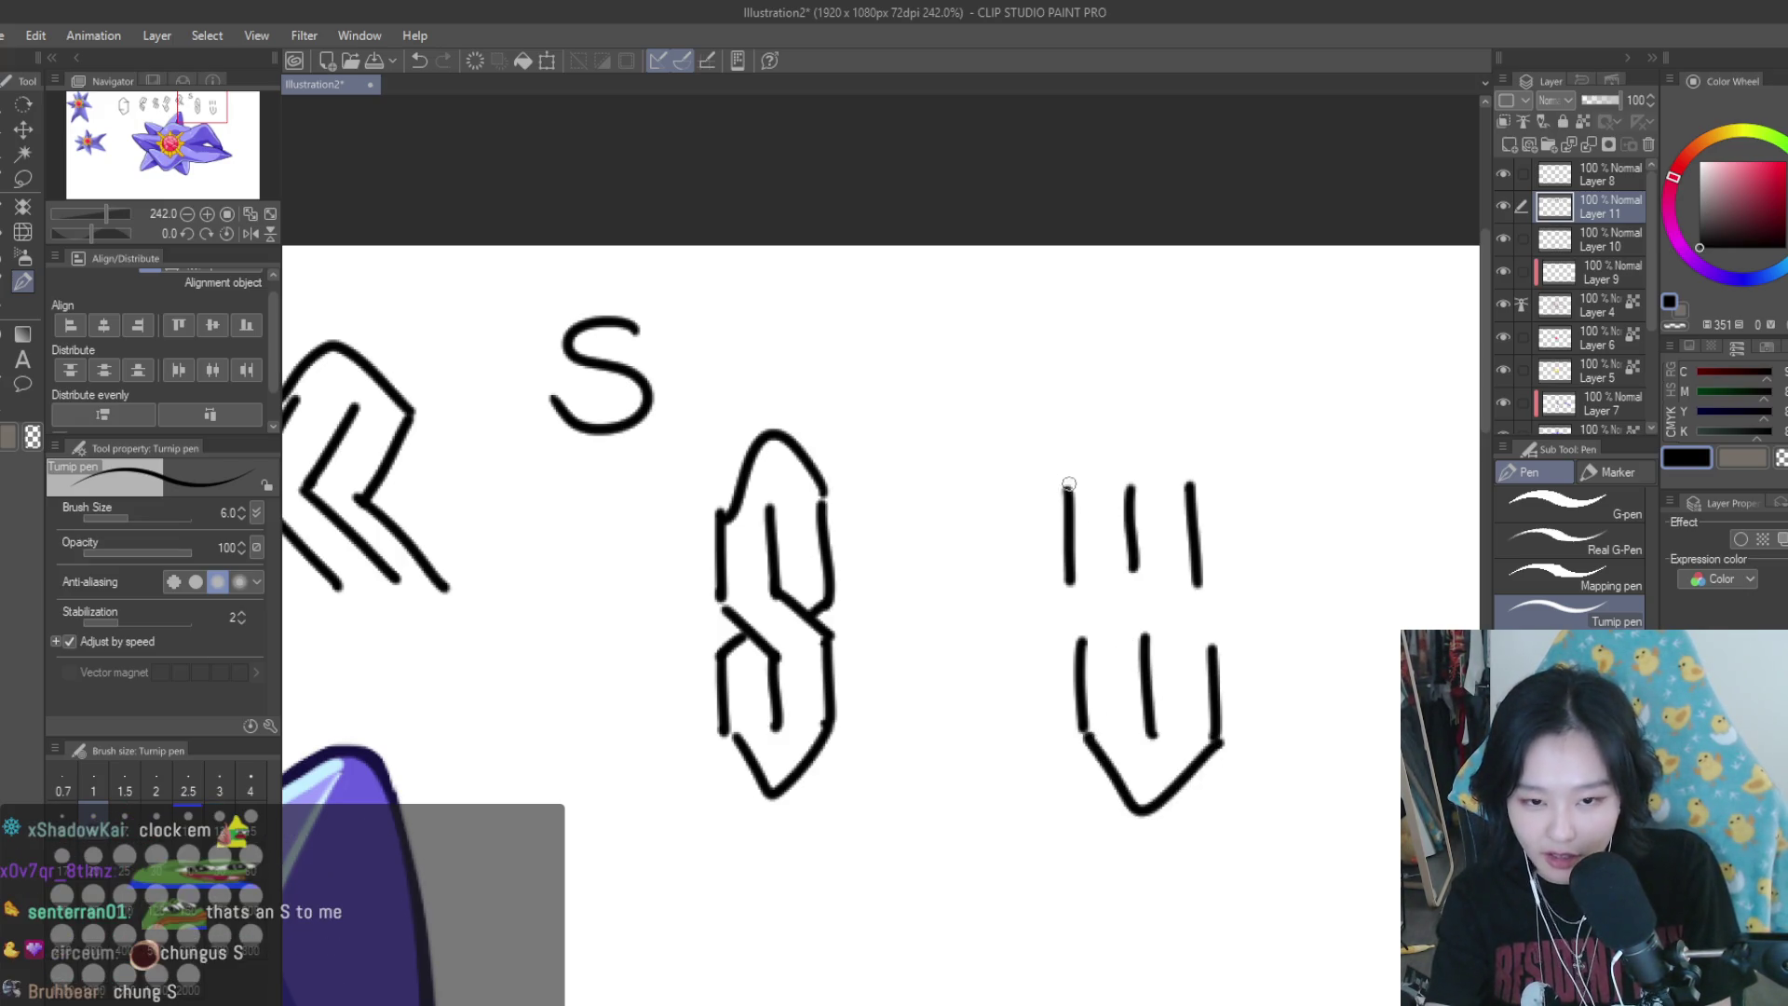
{"action": "left_click_drag", "start_coordinate": [1066, 486], "coordinate": [1192, 477]}
{"action": "left_click_drag", "start_coordinate": [1067, 580], "coordinate": [1136, 641]}
{"action": "mouse_move", "coordinate": [1129, 565]}
{"action": "left_mouse_down"}
{"action": "mouse_move", "coordinate": [1216, 643]}
{"action": "mouse_move", "coordinate": [1184, 600]}
{"action": "left_mouse_up"}
{"action": "left_click_drag", "start_coordinate": [1078, 642], "coordinate": [1113, 618]}
Draw a third Cool S with two rows of lines, a V, linking diagonals and an arched top
{"action": "scroll", "coordinate": [997, 526], "scroll_direction": "down", "scroll_amount": 3}
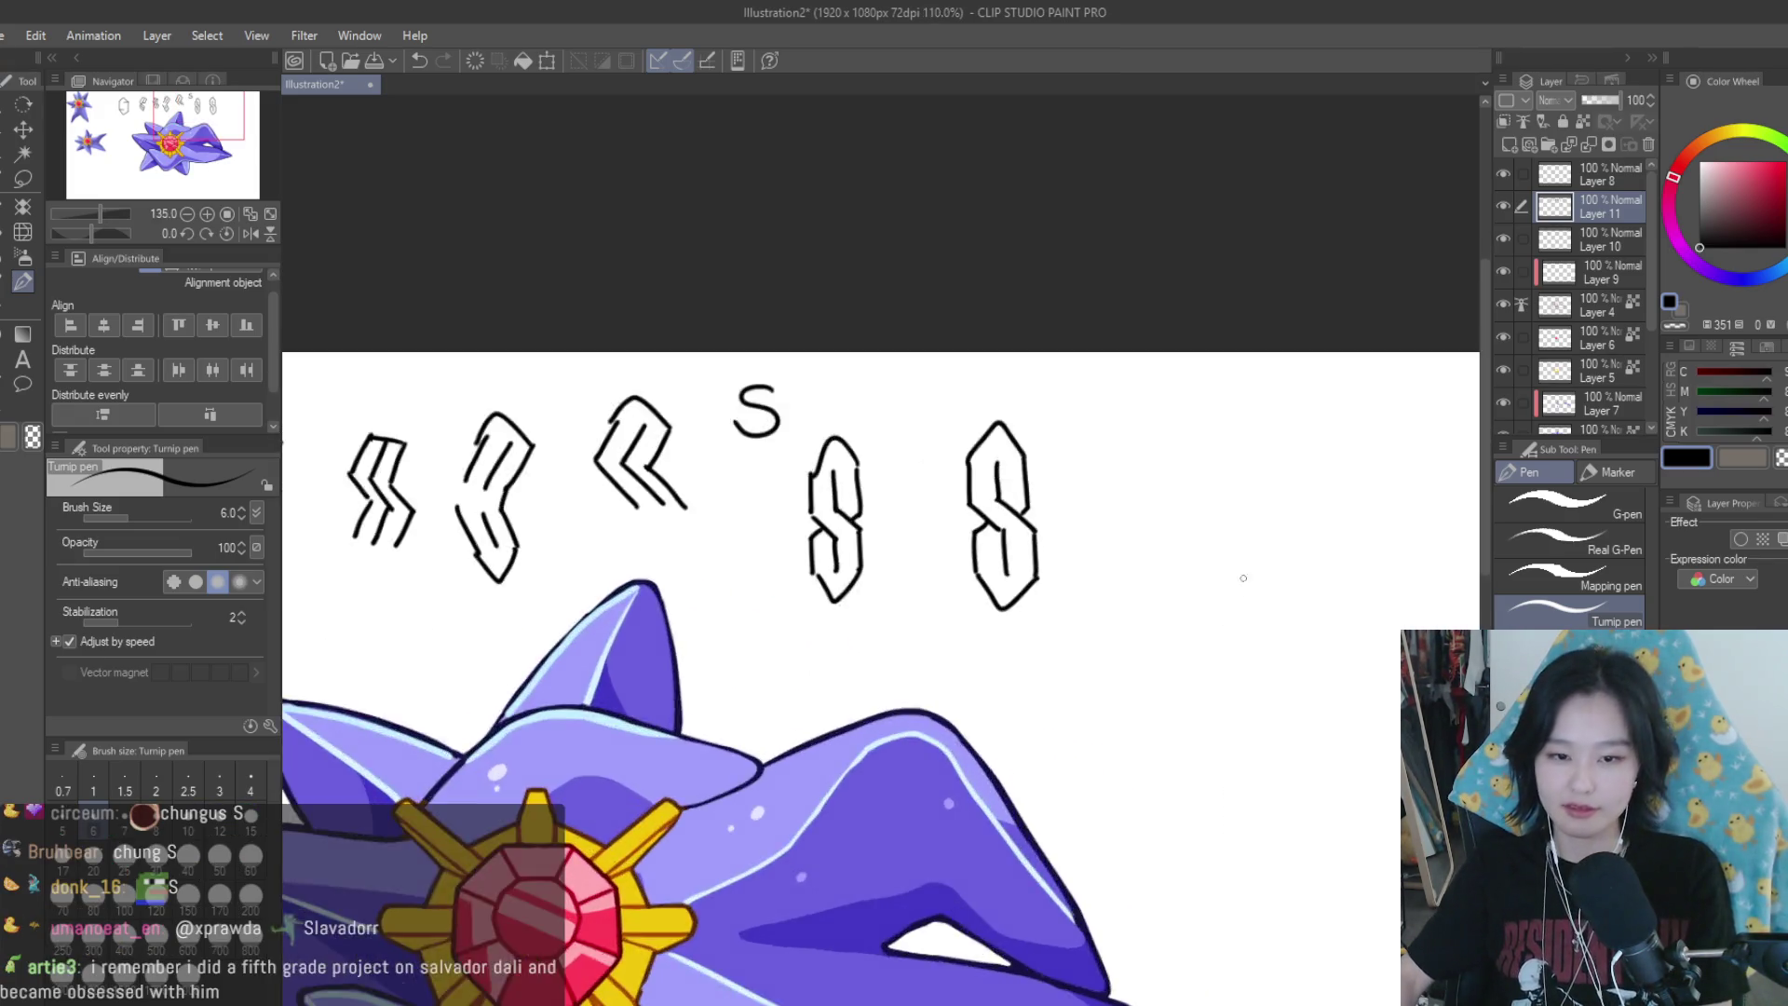
{"action": "scroll", "coordinate": [1071, 521], "scroll_direction": "up", "scroll_amount": 3}
{"action": "left_click_drag", "start_coordinate": [1067, 511], "coordinate": [1067, 591]}
{"action": "left_click_drag", "start_coordinate": [1124, 511], "coordinate": [1133, 604]}
{"action": "left_click_drag", "start_coordinate": [1185, 511], "coordinate": [1199, 616]}
{"action": "left_click_drag", "start_coordinate": [1063, 366], "coordinate": [1066, 466]}
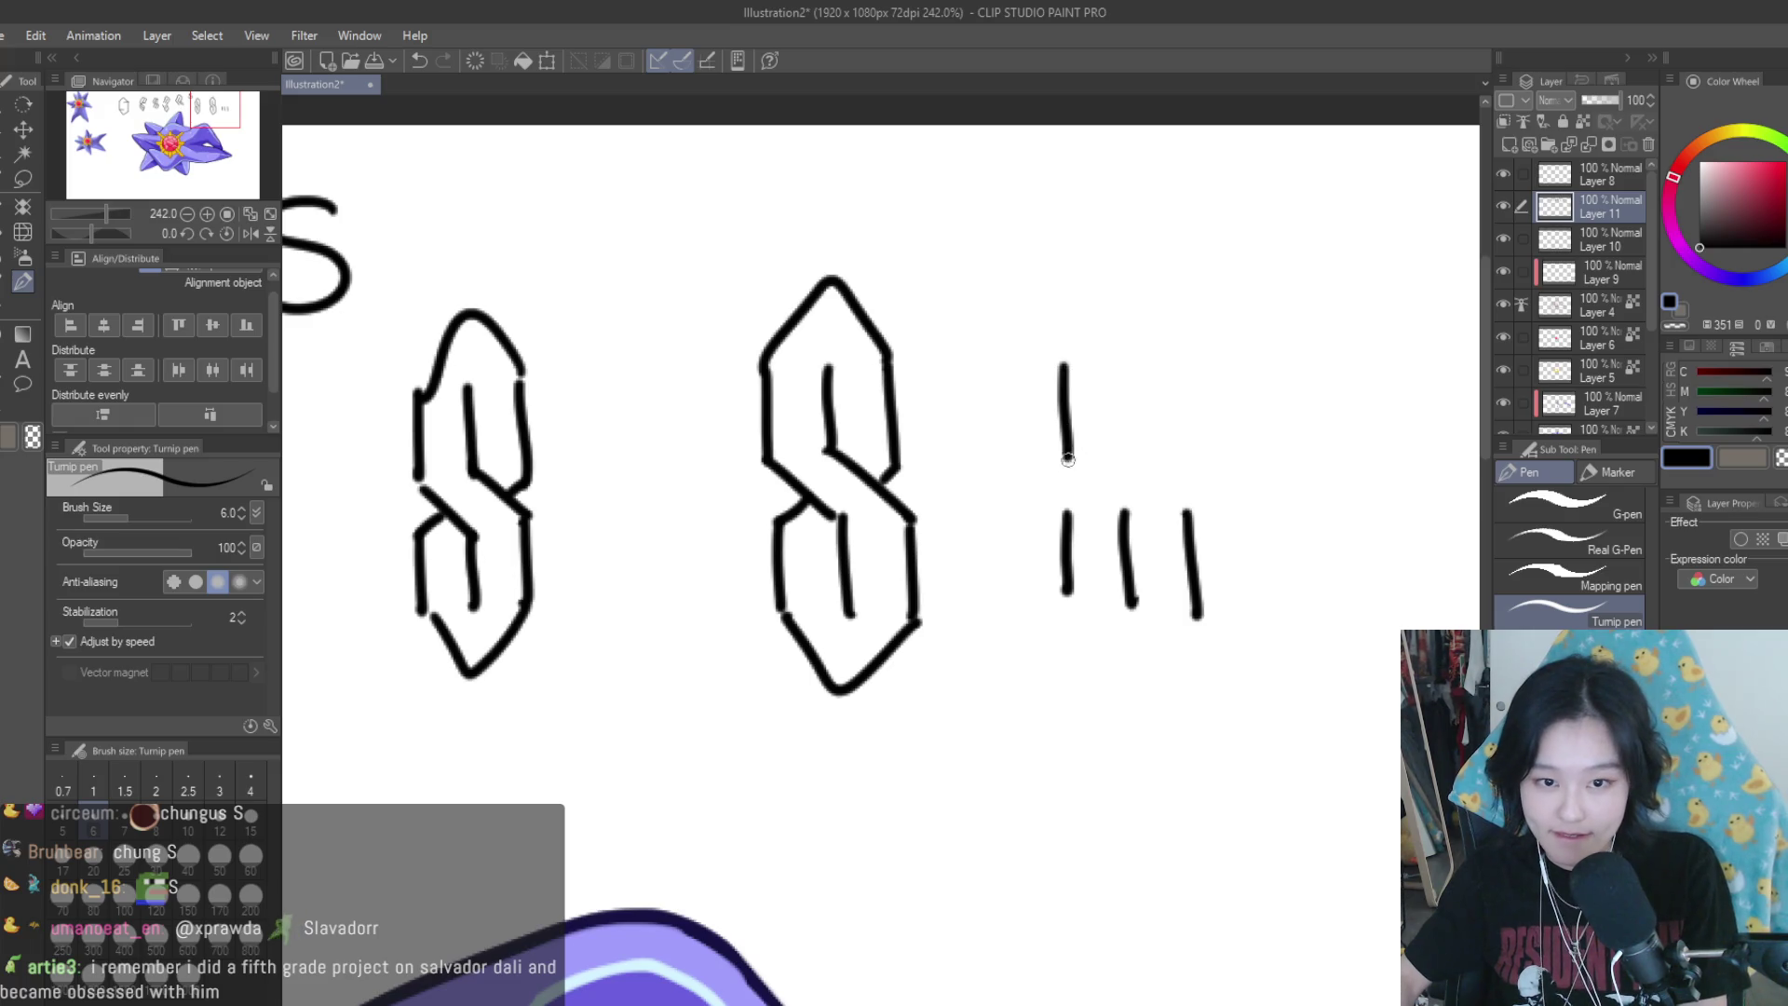
{"action": "left_click_drag", "start_coordinate": [1127, 380], "coordinate": [1136, 471]}
{"action": "left_click_drag", "start_coordinate": [1193, 379], "coordinate": [1197, 464]}
{"action": "left_click_drag", "start_coordinate": [1066, 604], "coordinate": [1202, 622]}
{"action": "mouse_move", "coordinate": [1065, 466]}
{"action": "left_mouse_down"}
{"action": "mouse_move", "coordinate": [1127, 517]}
{"action": "mouse_move", "coordinate": [1198, 518]}
{"action": "left_mouse_up"}
{"action": "left_click_drag", "start_coordinate": [1205, 385], "coordinate": [1057, 377]}
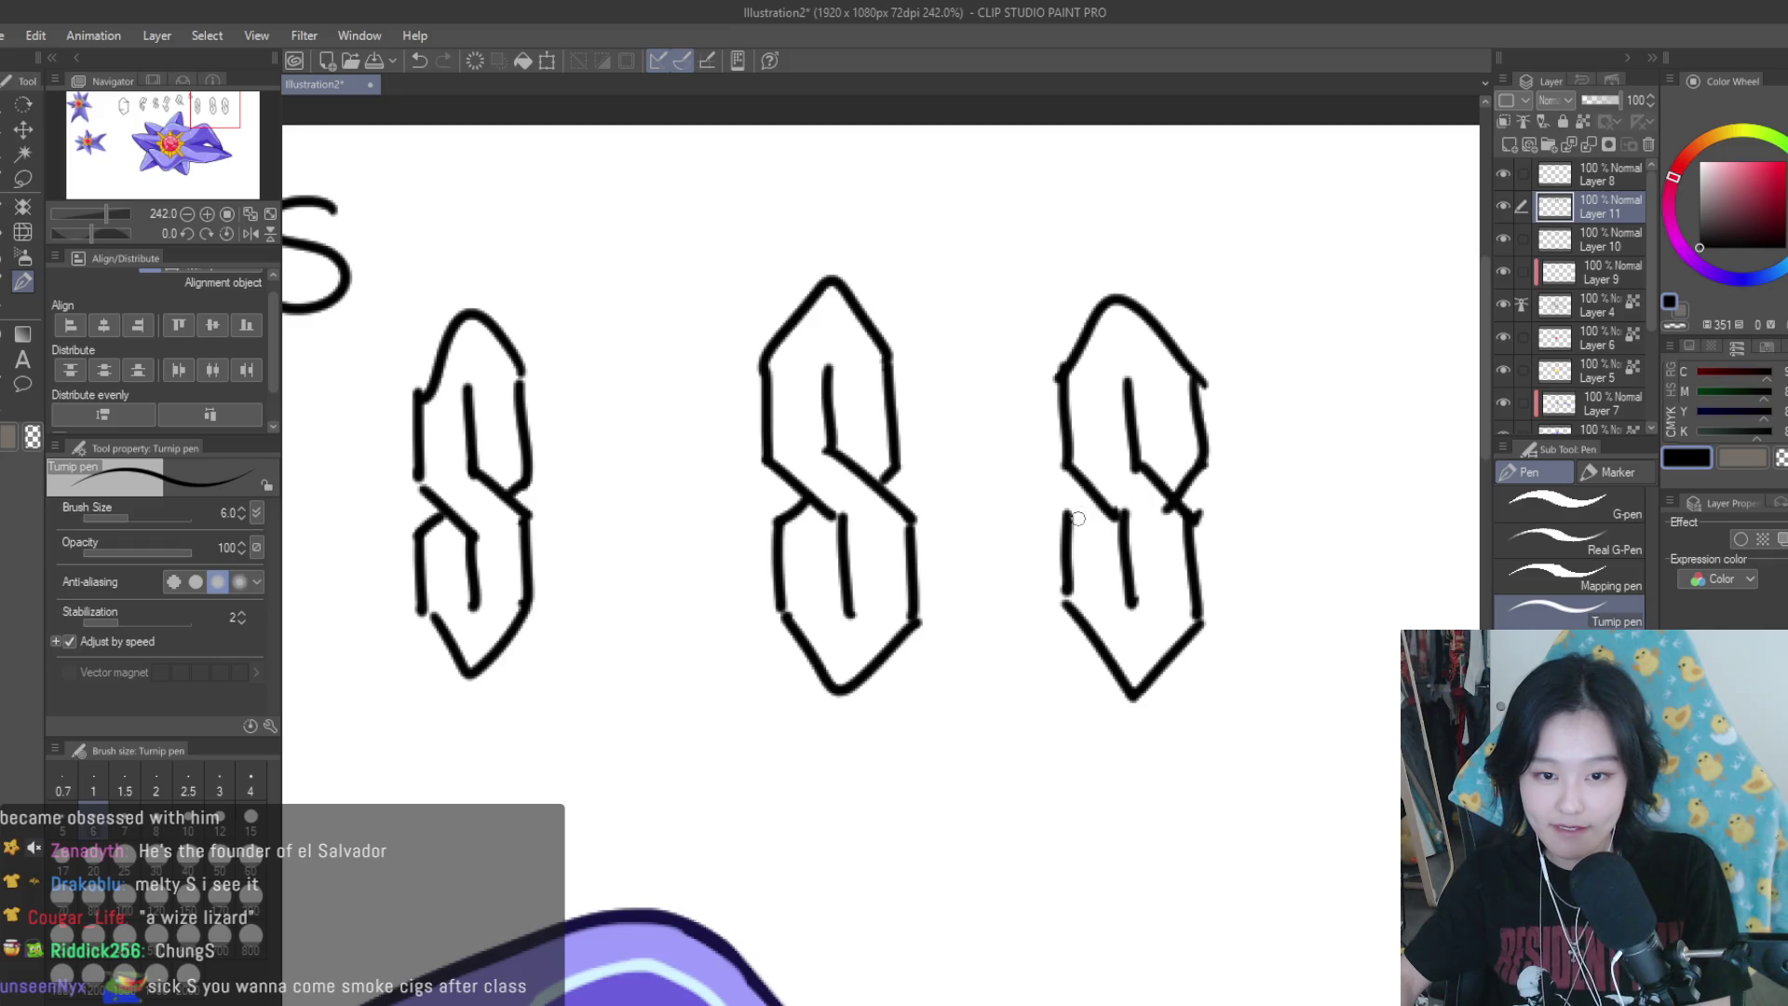
Draw the last Cool S with lines, diagonals, a V and capped top, then hide the sketch layer
{"action": "scroll", "coordinate": [1078, 518], "scroll_direction": "down", "scroll_amount": 3}
{"action": "scroll", "coordinate": [1078, 518], "scroll_direction": "down", "scroll_amount": 2}
{"action": "scroll", "coordinate": [1077, 518], "scroll_direction": "down", "scroll_amount": 2}
{"action": "scroll", "coordinate": [1247, 486], "scroll_direction": "up", "scroll_amount": 2}
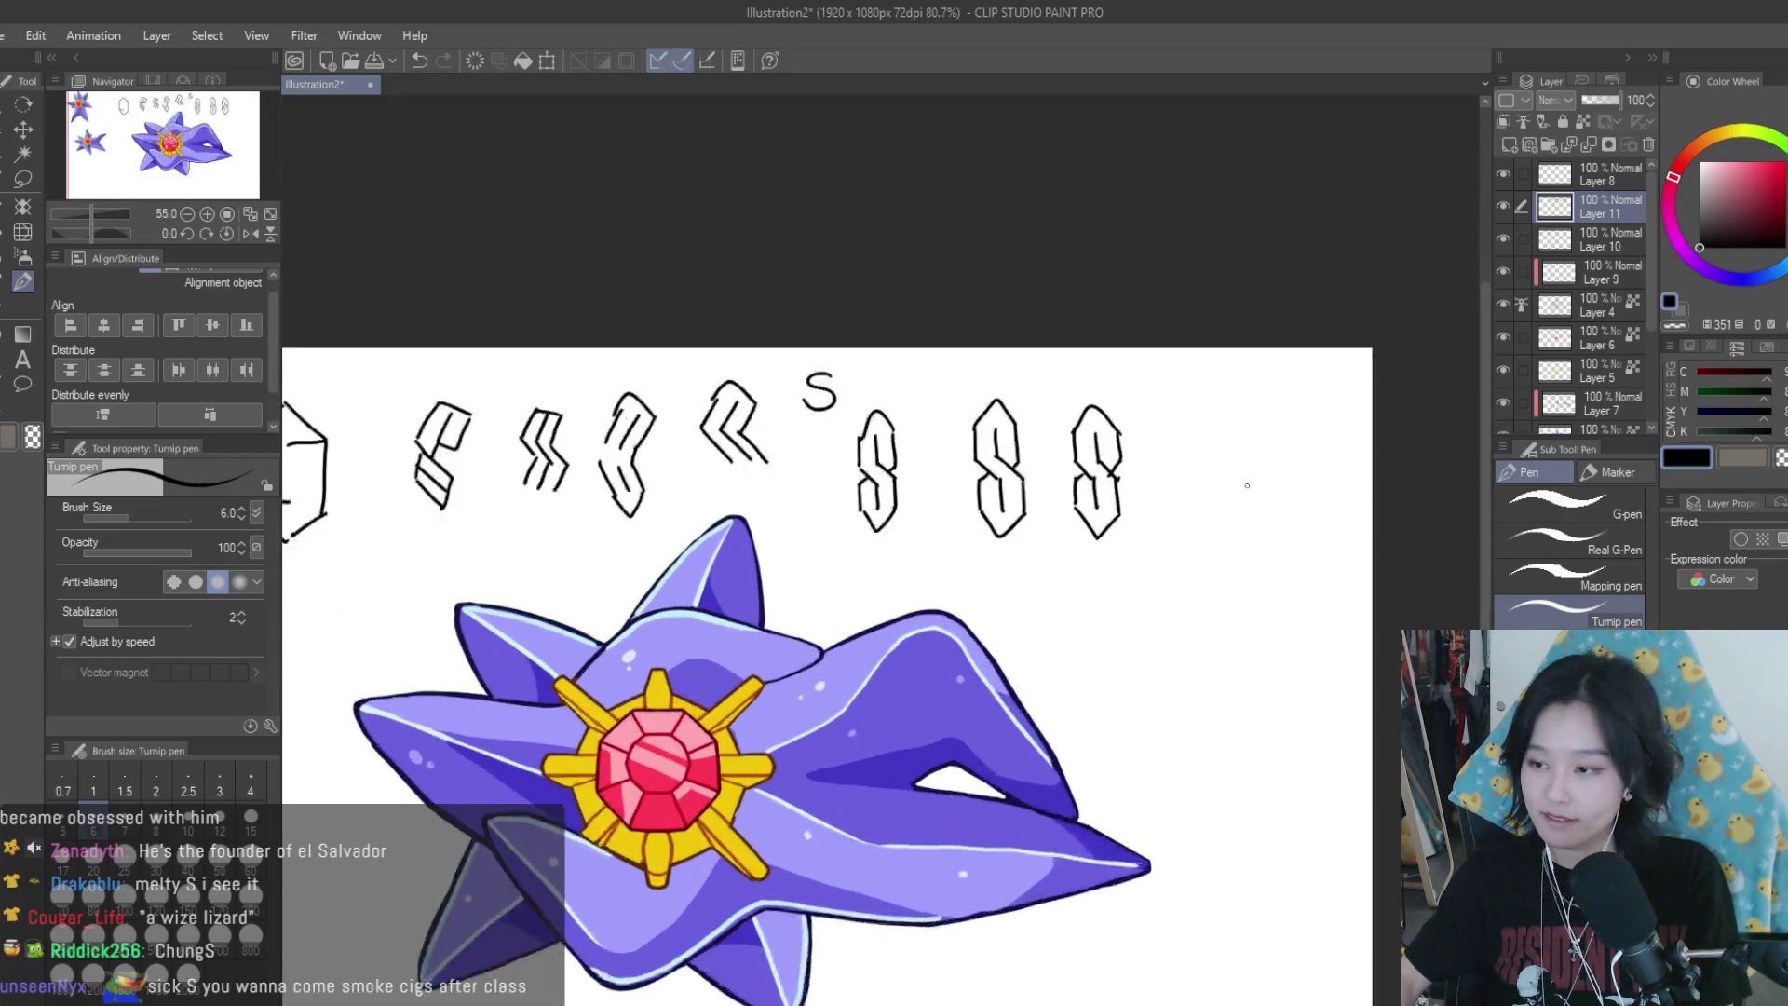
{"action": "scroll", "coordinate": [1247, 485], "scroll_direction": "up", "scroll_amount": 2}
{"action": "scroll", "coordinate": [1217, 495], "scroll_direction": "up", "scroll_amount": 1}
{"action": "scroll", "coordinate": [1173, 484], "scroll_direction": "up", "scroll_amount": 1}
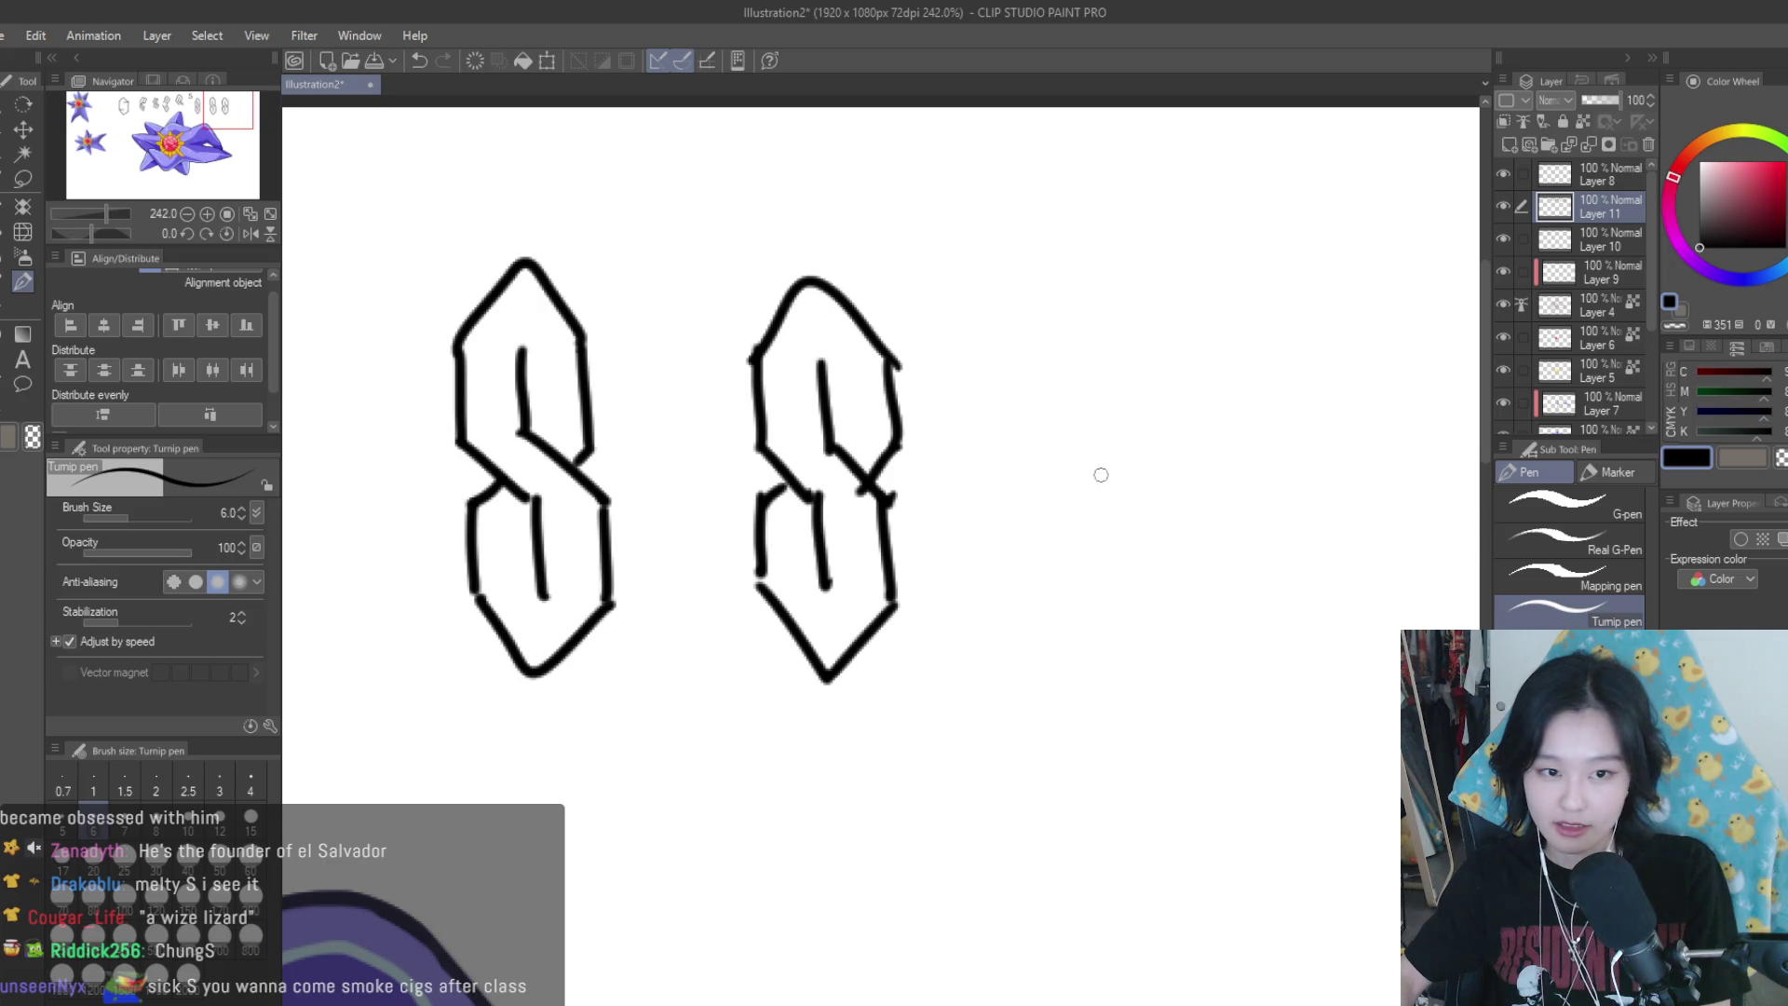
{"action": "left_click_drag", "start_coordinate": [1087, 486], "coordinate": [1094, 594]}
{"action": "left_click_drag", "start_coordinate": [1222, 484], "coordinate": [1239, 596]}
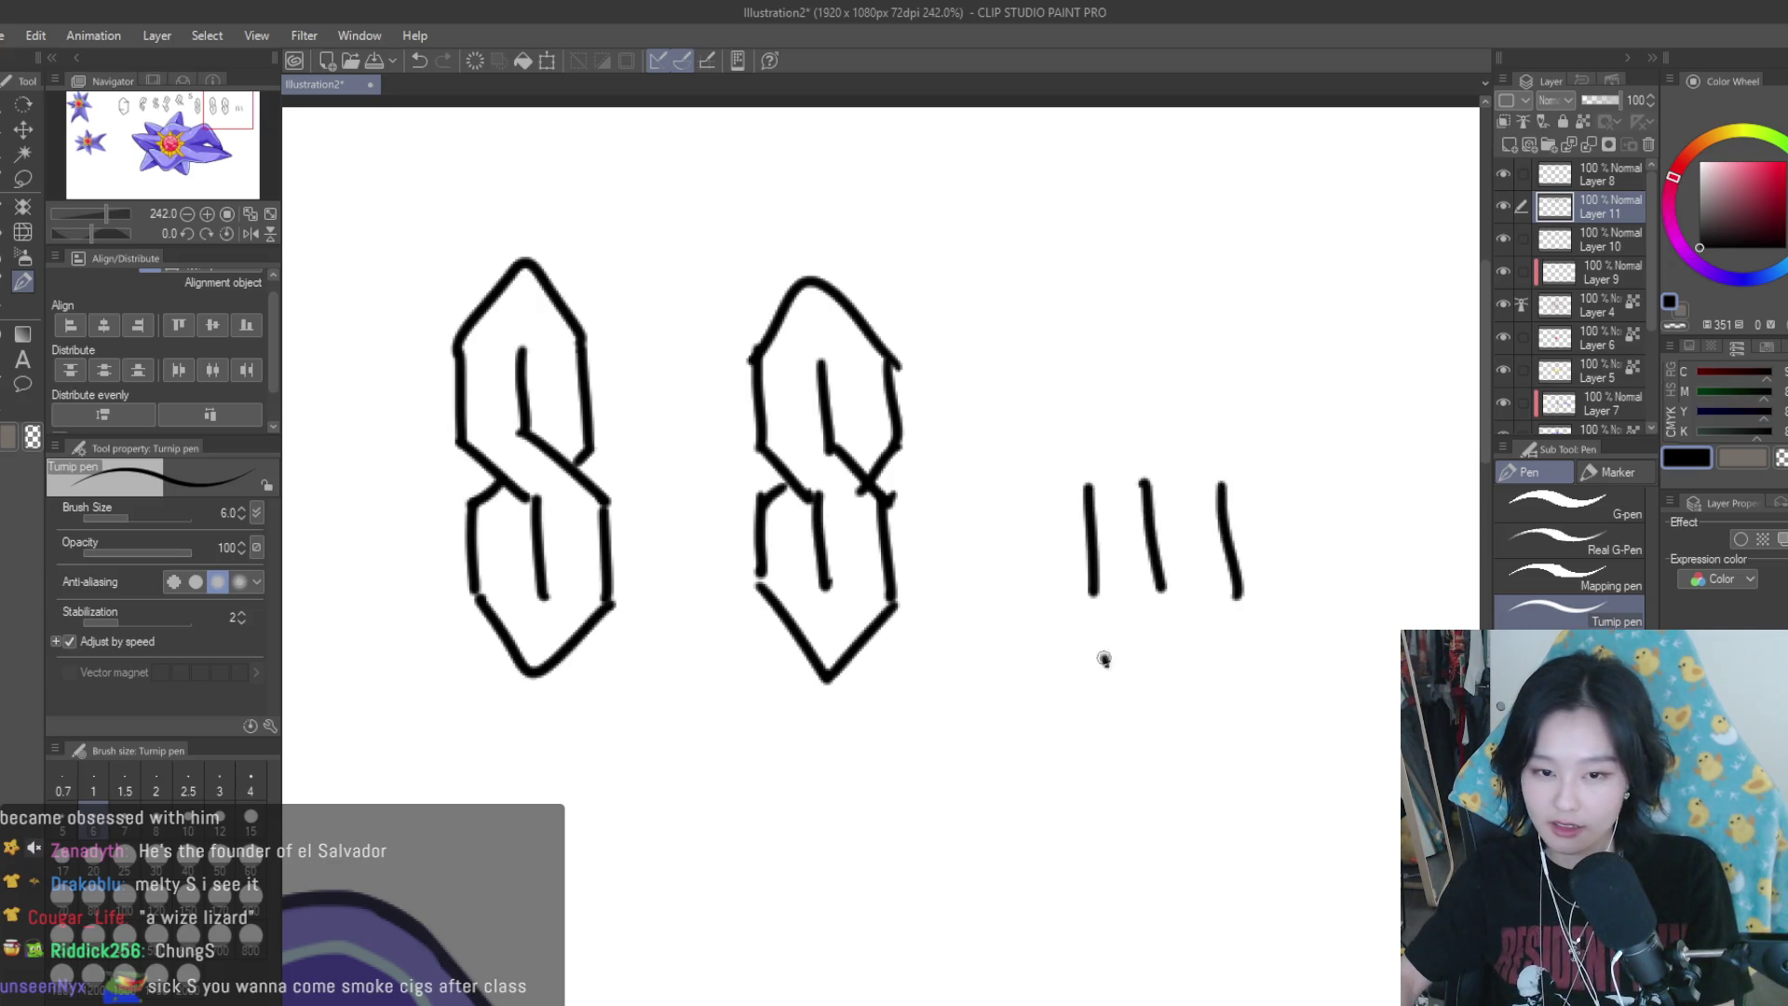
{"action": "left_click_drag", "start_coordinate": [1102, 656], "coordinate": [1115, 745]}
{"action": "left_click_drag", "start_coordinate": [1171, 652], "coordinate": [1175, 743]}
{"action": "left_click_drag", "start_coordinate": [1232, 645], "coordinate": [1240, 759]}
{"action": "left_click_drag", "start_coordinate": [1092, 590], "coordinate": [1165, 651]}
{"action": "left_click_drag", "start_coordinate": [1155, 590], "coordinate": [1227, 654]}
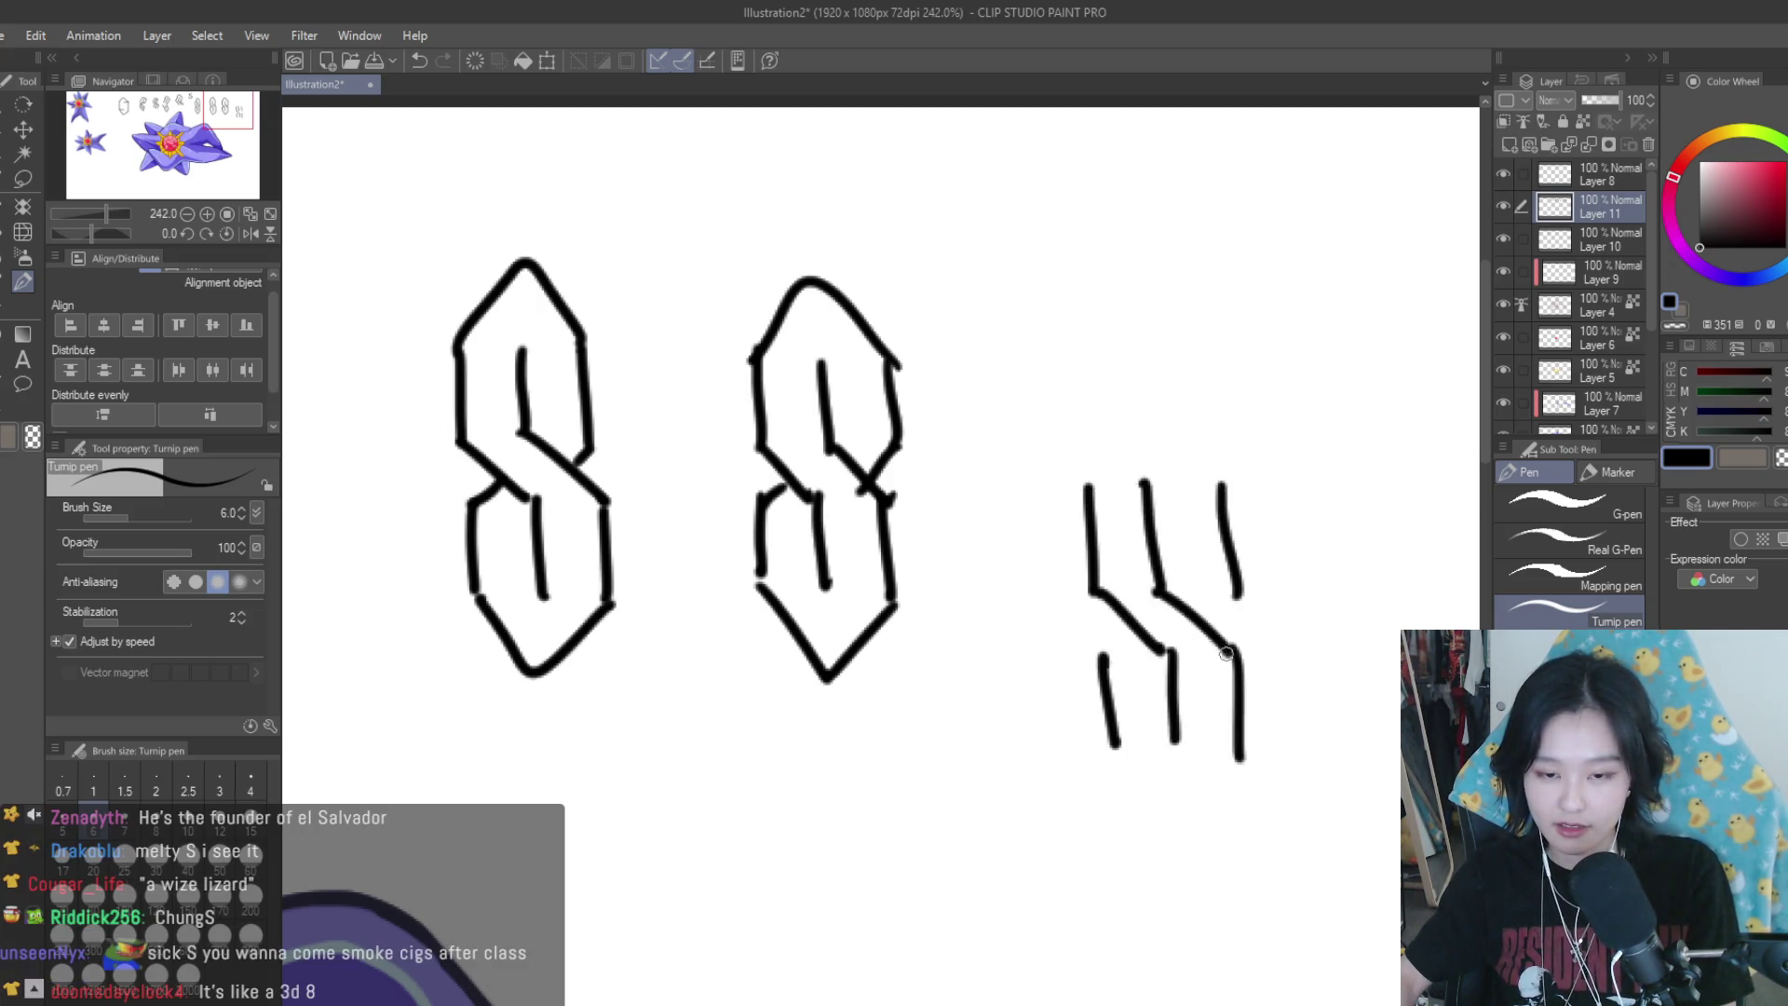
{"action": "left_click_drag", "start_coordinate": [1110, 746], "coordinate": [1244, 751]}
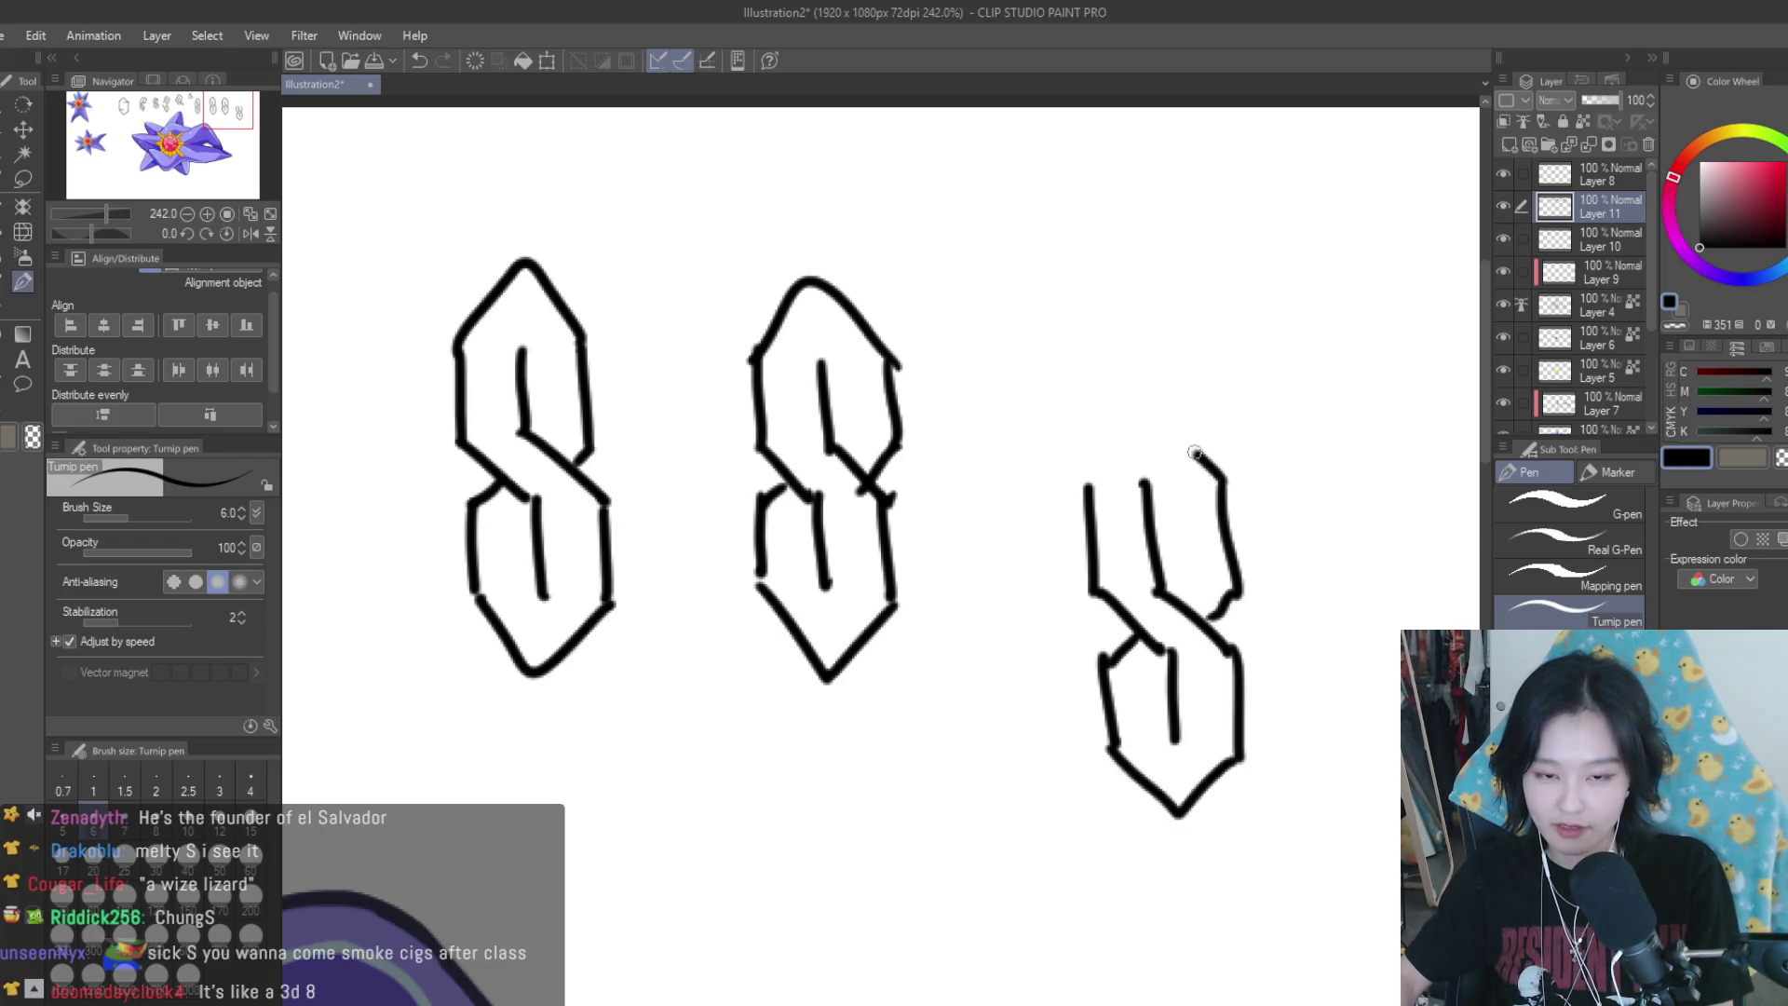
{"action": "left_click_drag", "start_coordinate": [1195, 454], "coordinate": [1088, 485]}
{"action": "scroll", "coordinate": [1183, 456], "scroll_direction": "down", "scroll_amount": 8}
{"action": "left_click", "coordinate": [1503, 206]}
Show Layer 11 again, then delete Layer 11 (Cool S sketches) and Layer 10 (hexagon)
{"action": "left_click", "coordinate": [1503, 208]}
{"action": "left_click", "coordinate": [1648, 145]}
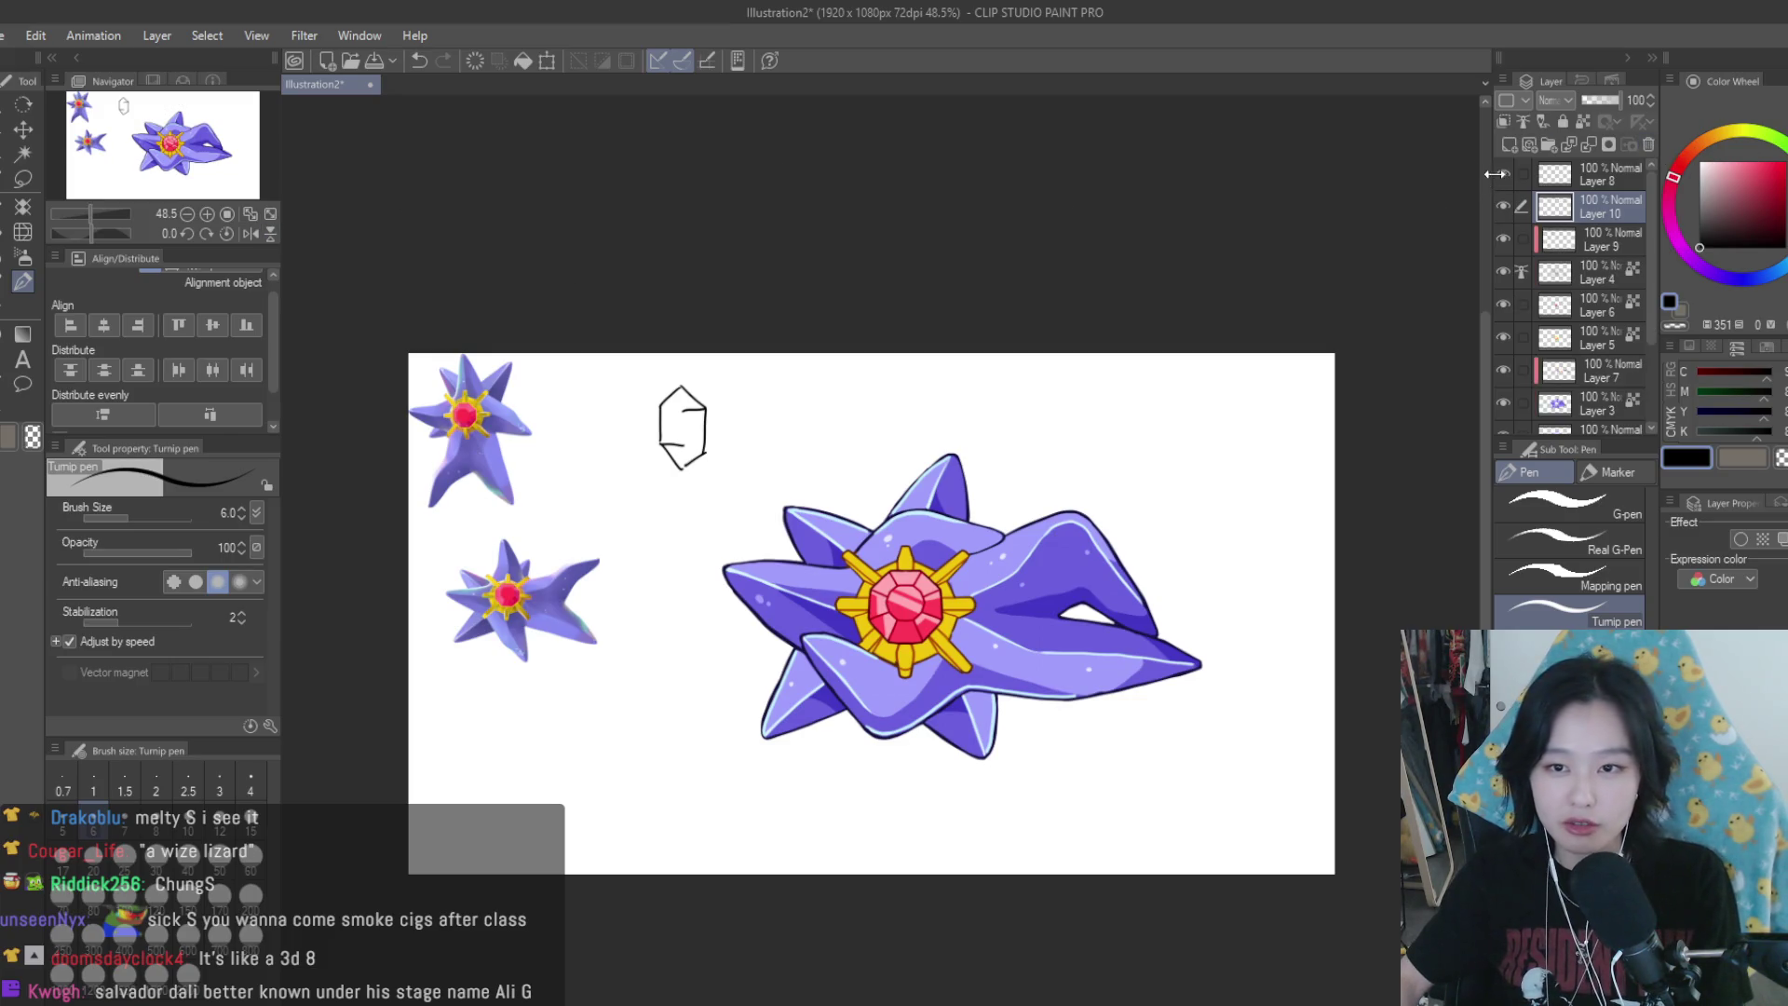
{"action": "left_click", "coordinate": [1649, 145]}
{"action": "scroll", "coordinate": [1045, 575], "scroll_direction": "up", "scroll_amount": 3}
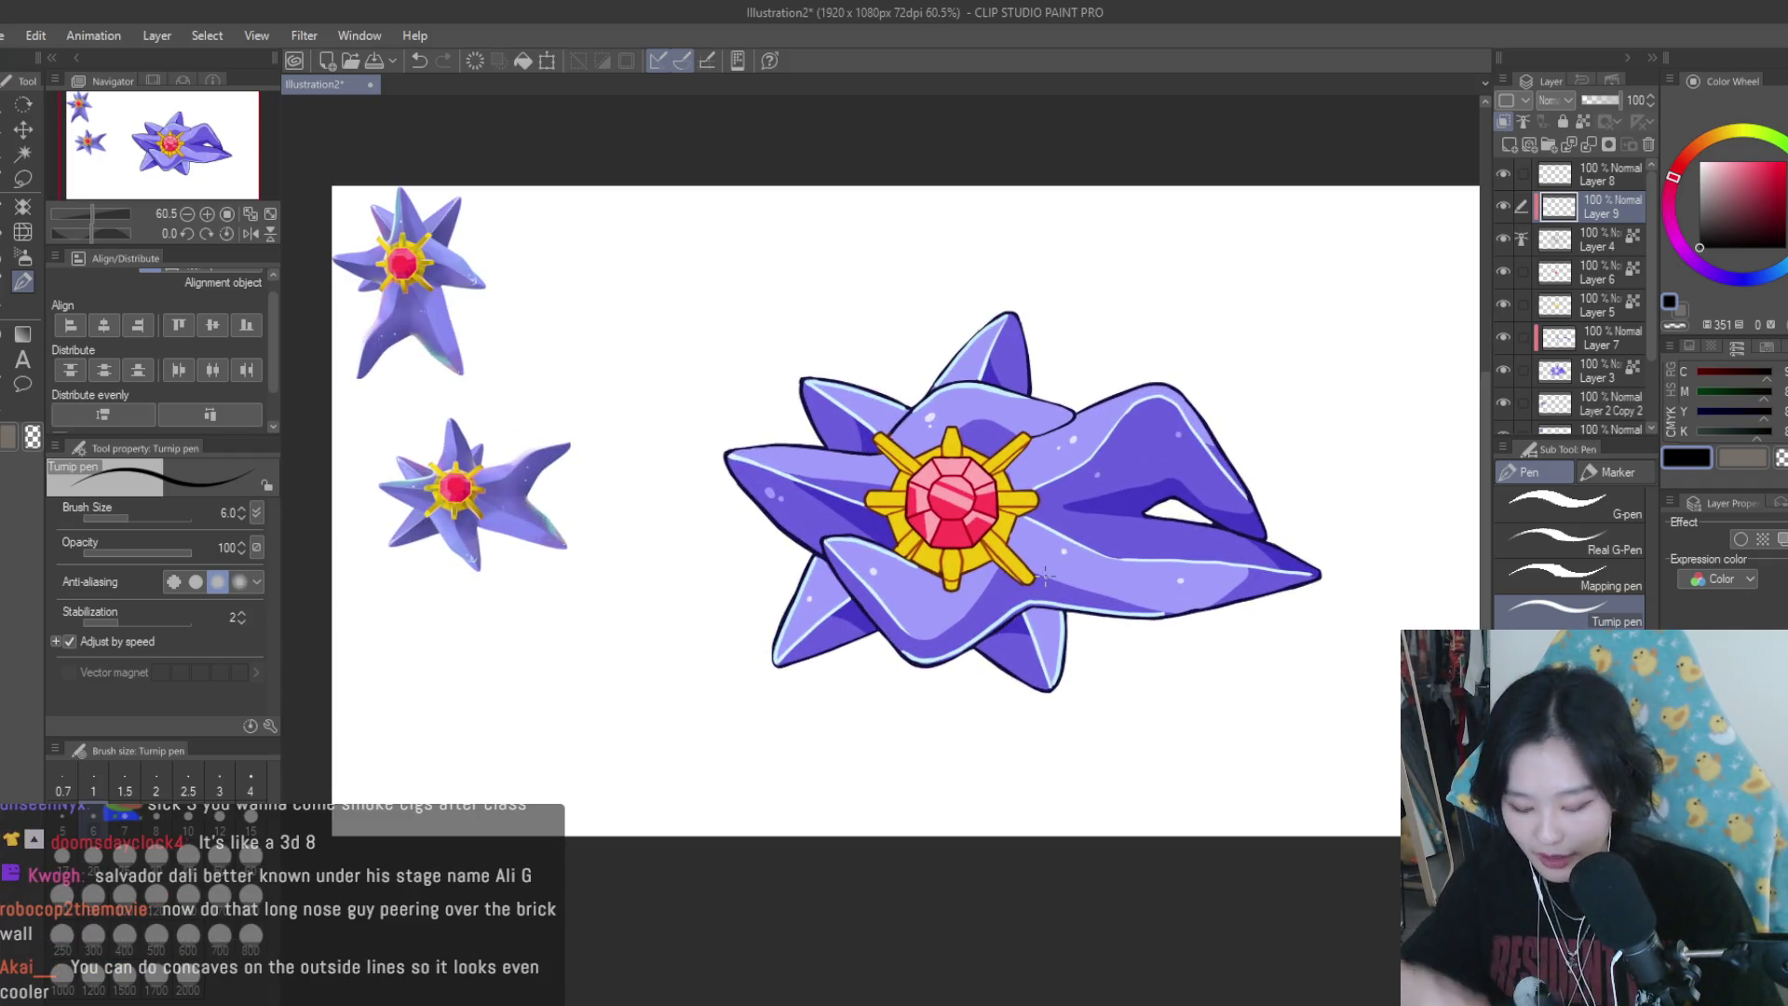
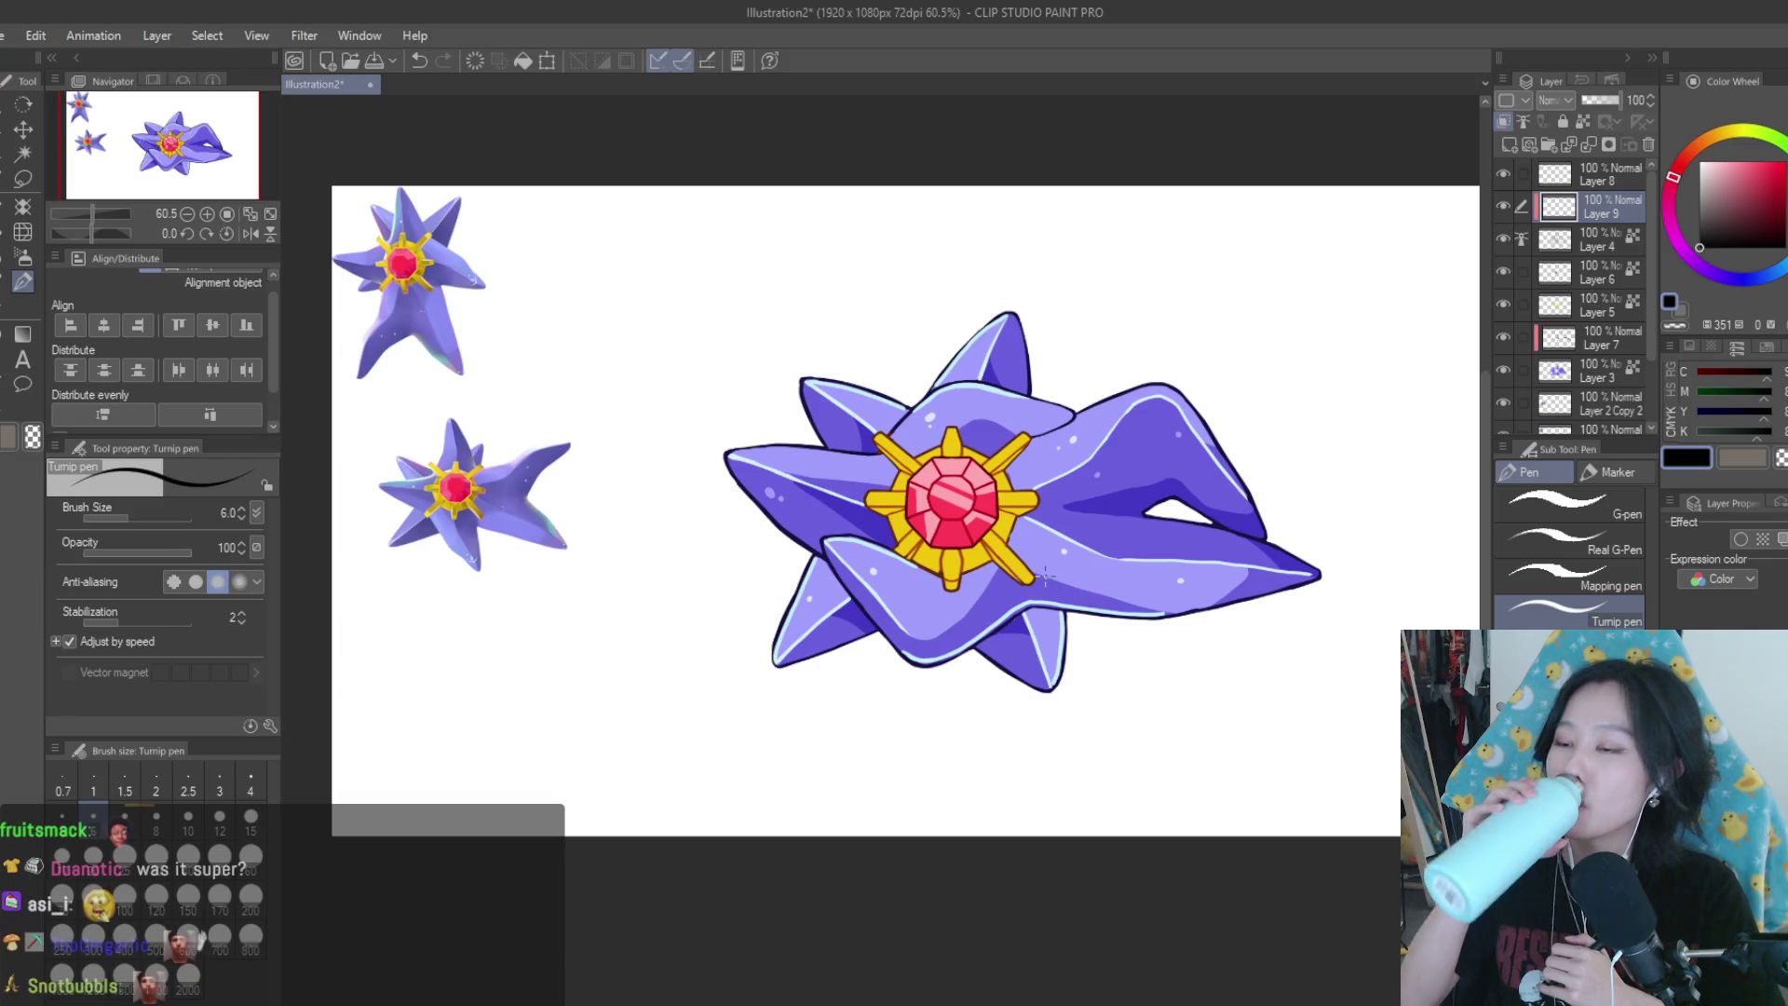
Add a new layer for the core shading and set the colour to orange, starting from the core's yellow
{"action": "scroll", "coordinate": [1045, 577], "scroll_direction": "up", "scroll_amount": 2}
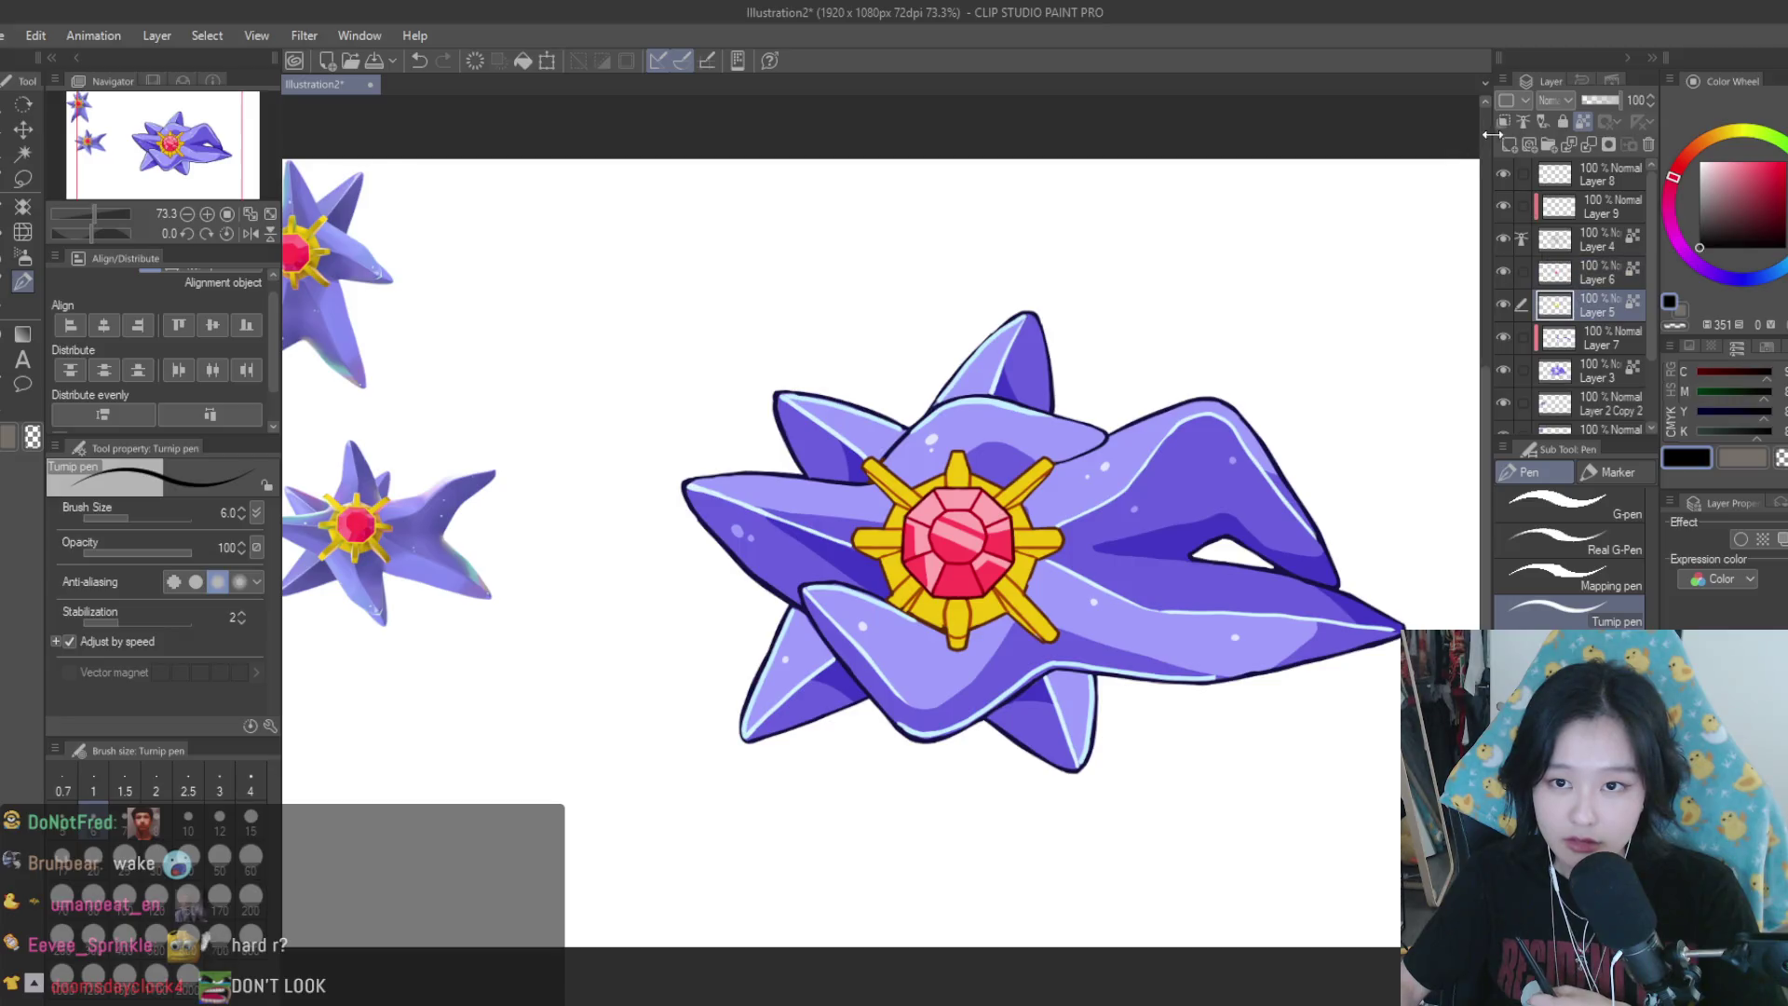
{"action": "key", "text": "ctrl+shift+n"}
{"action": "scroll", "coordinate": [776, 589], "scroll_direction": "up", "scroll_amount": 3}
{"action": "scroll", "coordinate": [1198, 598], "scroll_direction": "up", "scroll_amount": 3}
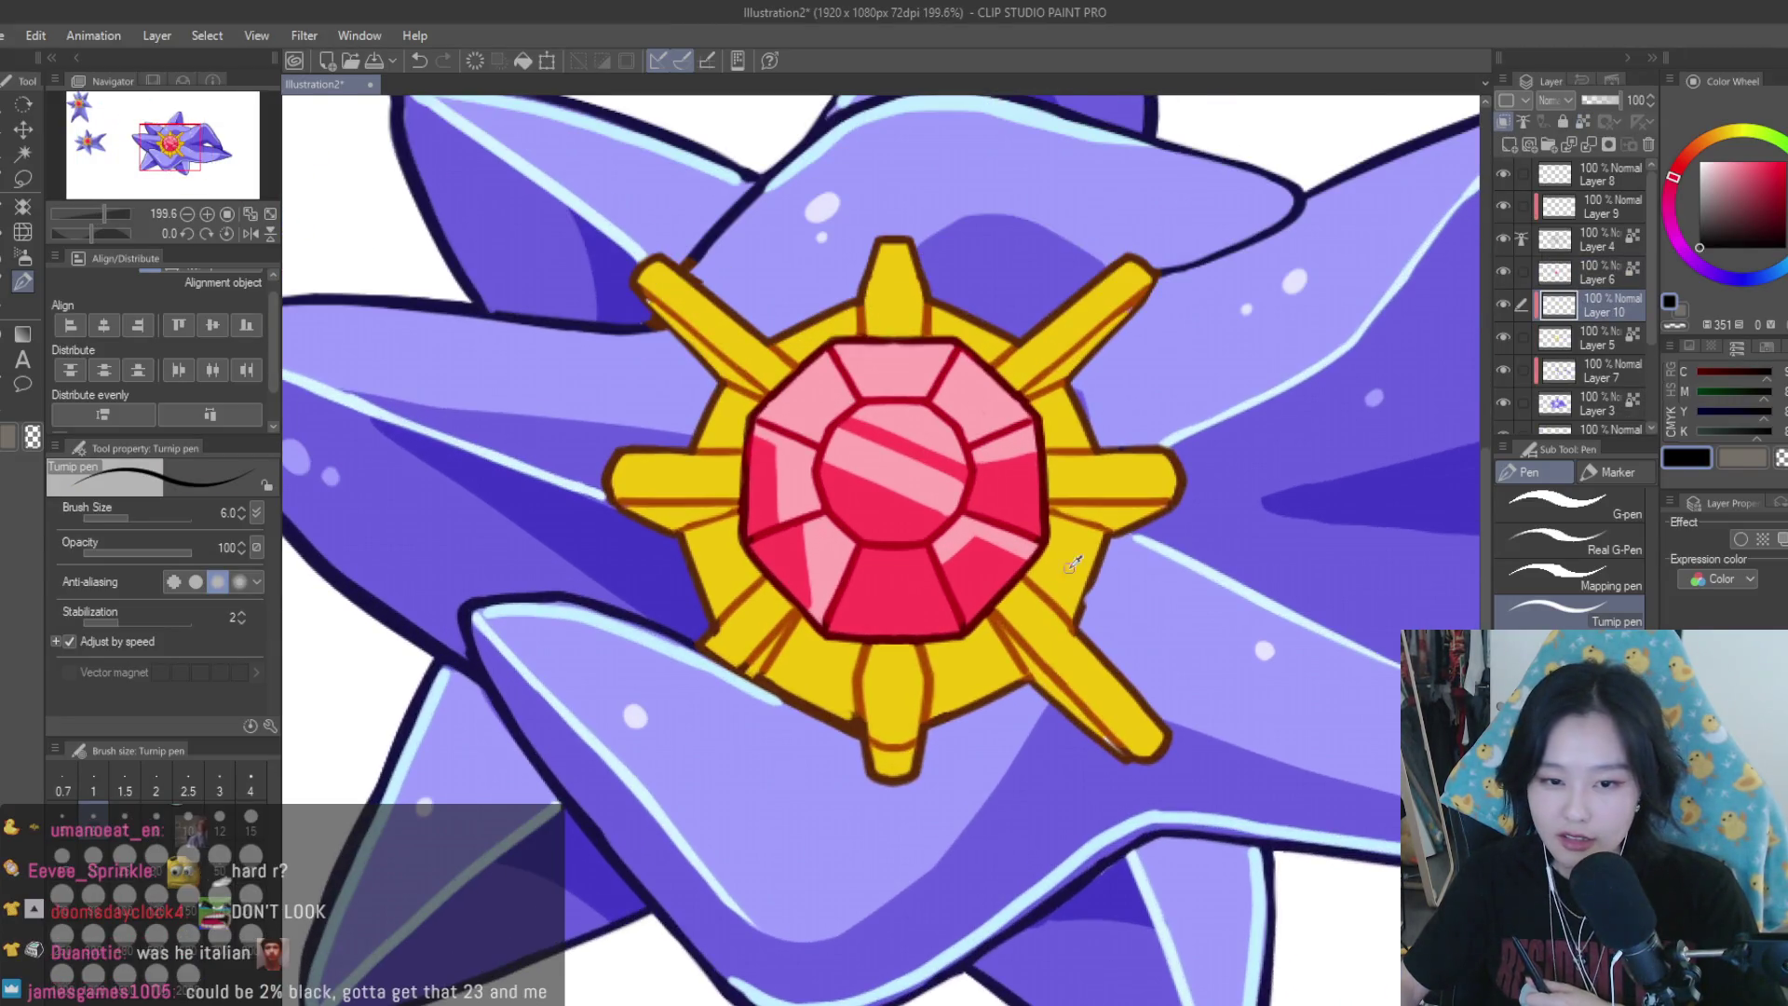
{"action": "left_click", "coordinate": [1136, 479], "text": "alt"}
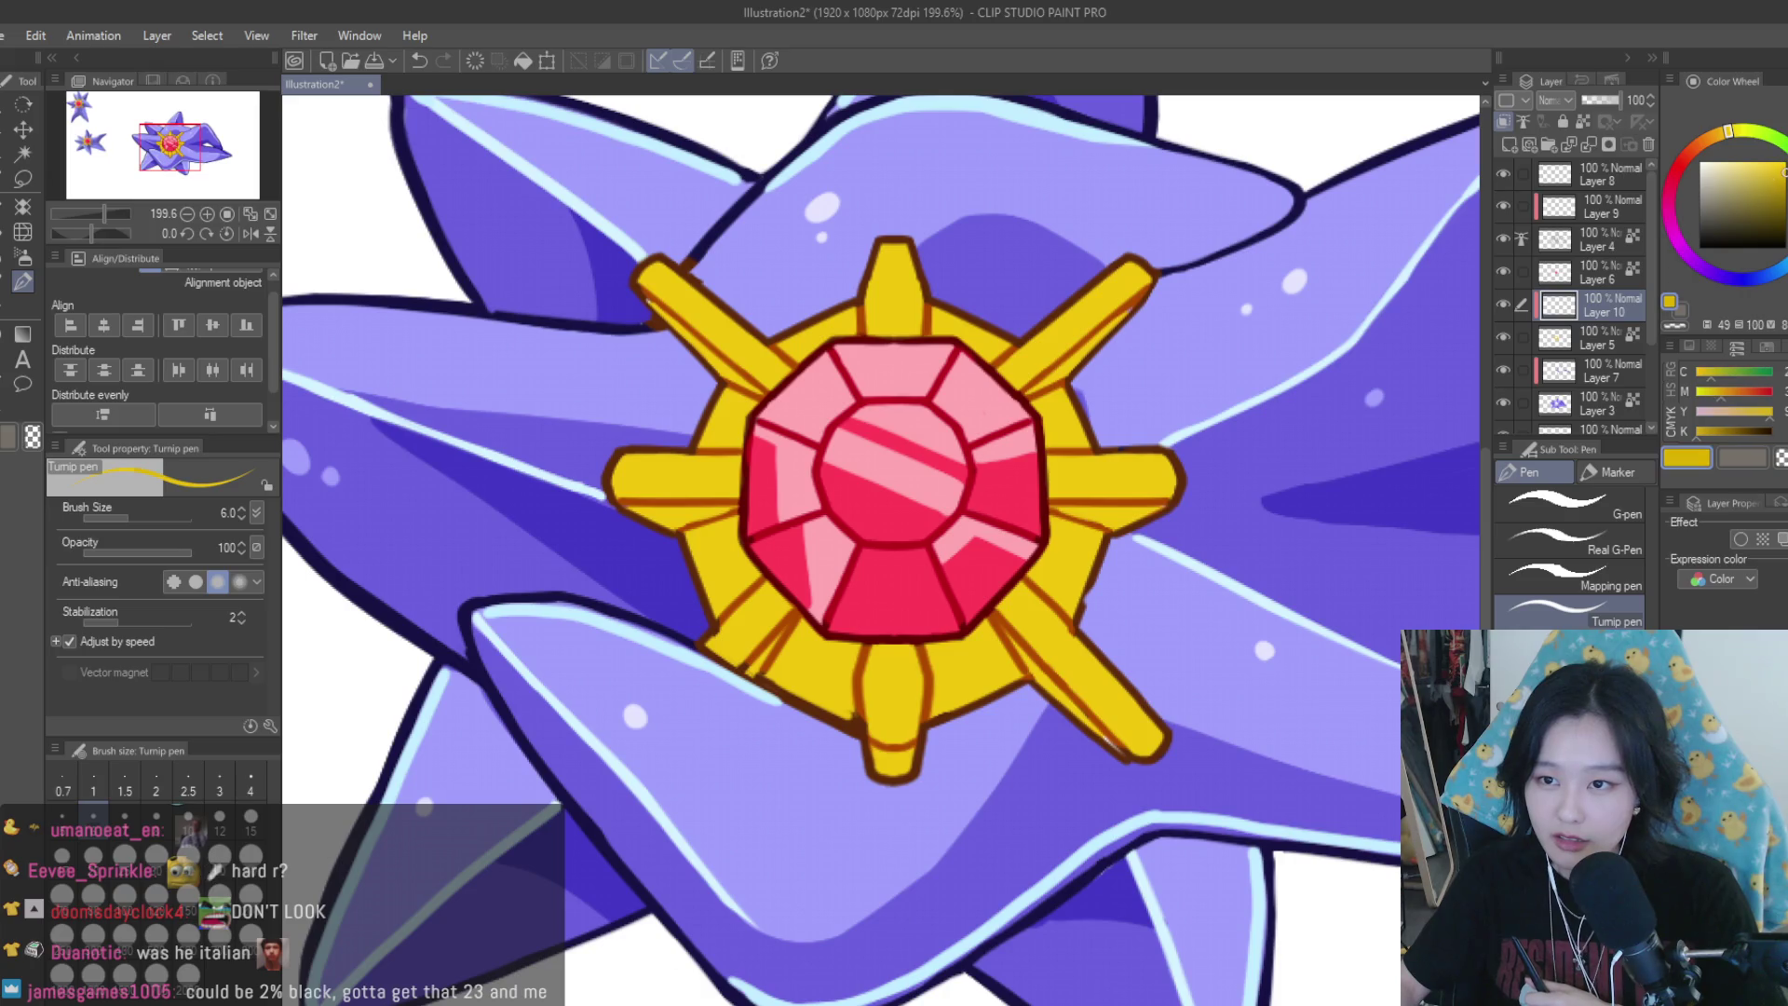
{"action": "left_click_drag", "start_coordinate": [1721, 136], "coordinate": [1712, 141]}
Try a size-15 orange stroke on the lower-right spike, undo it, and drop the pen to size 10
{"action": "key", "text": "bracketright"}
{"action": "key", "text": "bracketright"}
{"action": "key", "text": "bracketright"}
{"action": "key", "text": "bracketright"}
{"action": "key", "text": "bracketright"}
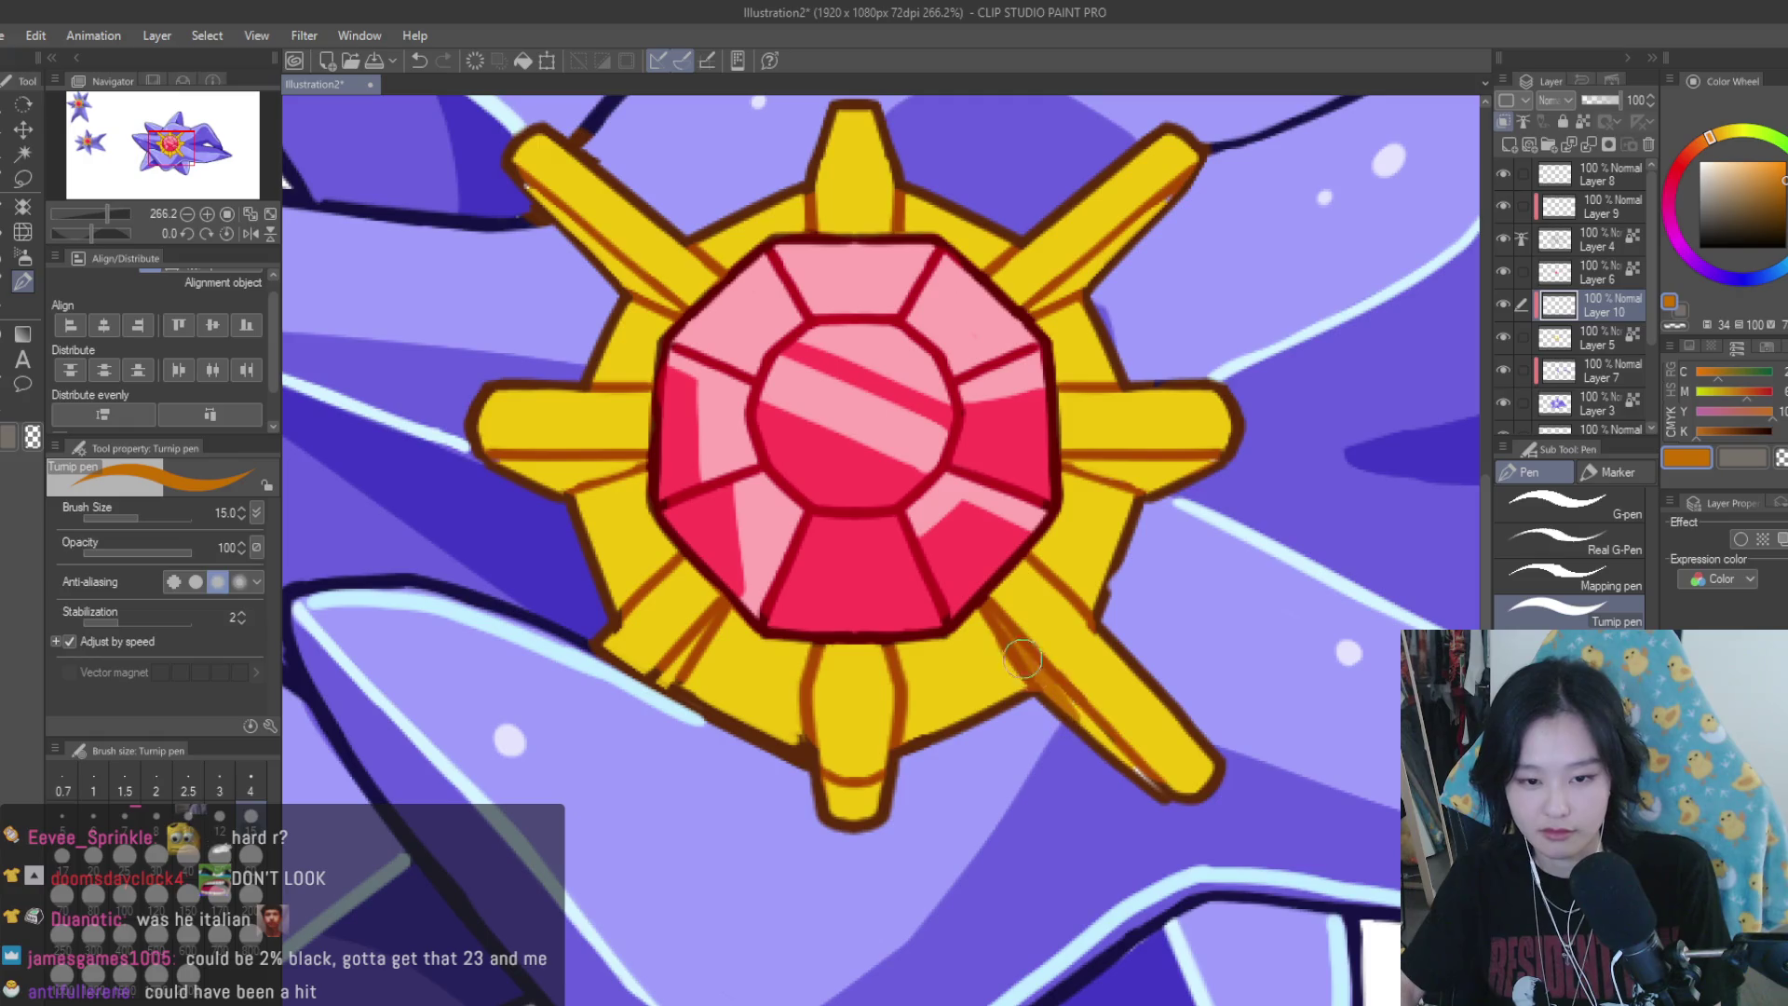
{"action": "left_click_drag", "start_coordinate": [990, 613], "coordinate": [1113, 747]}
{"action": "key", "text": "ctrl+z"}
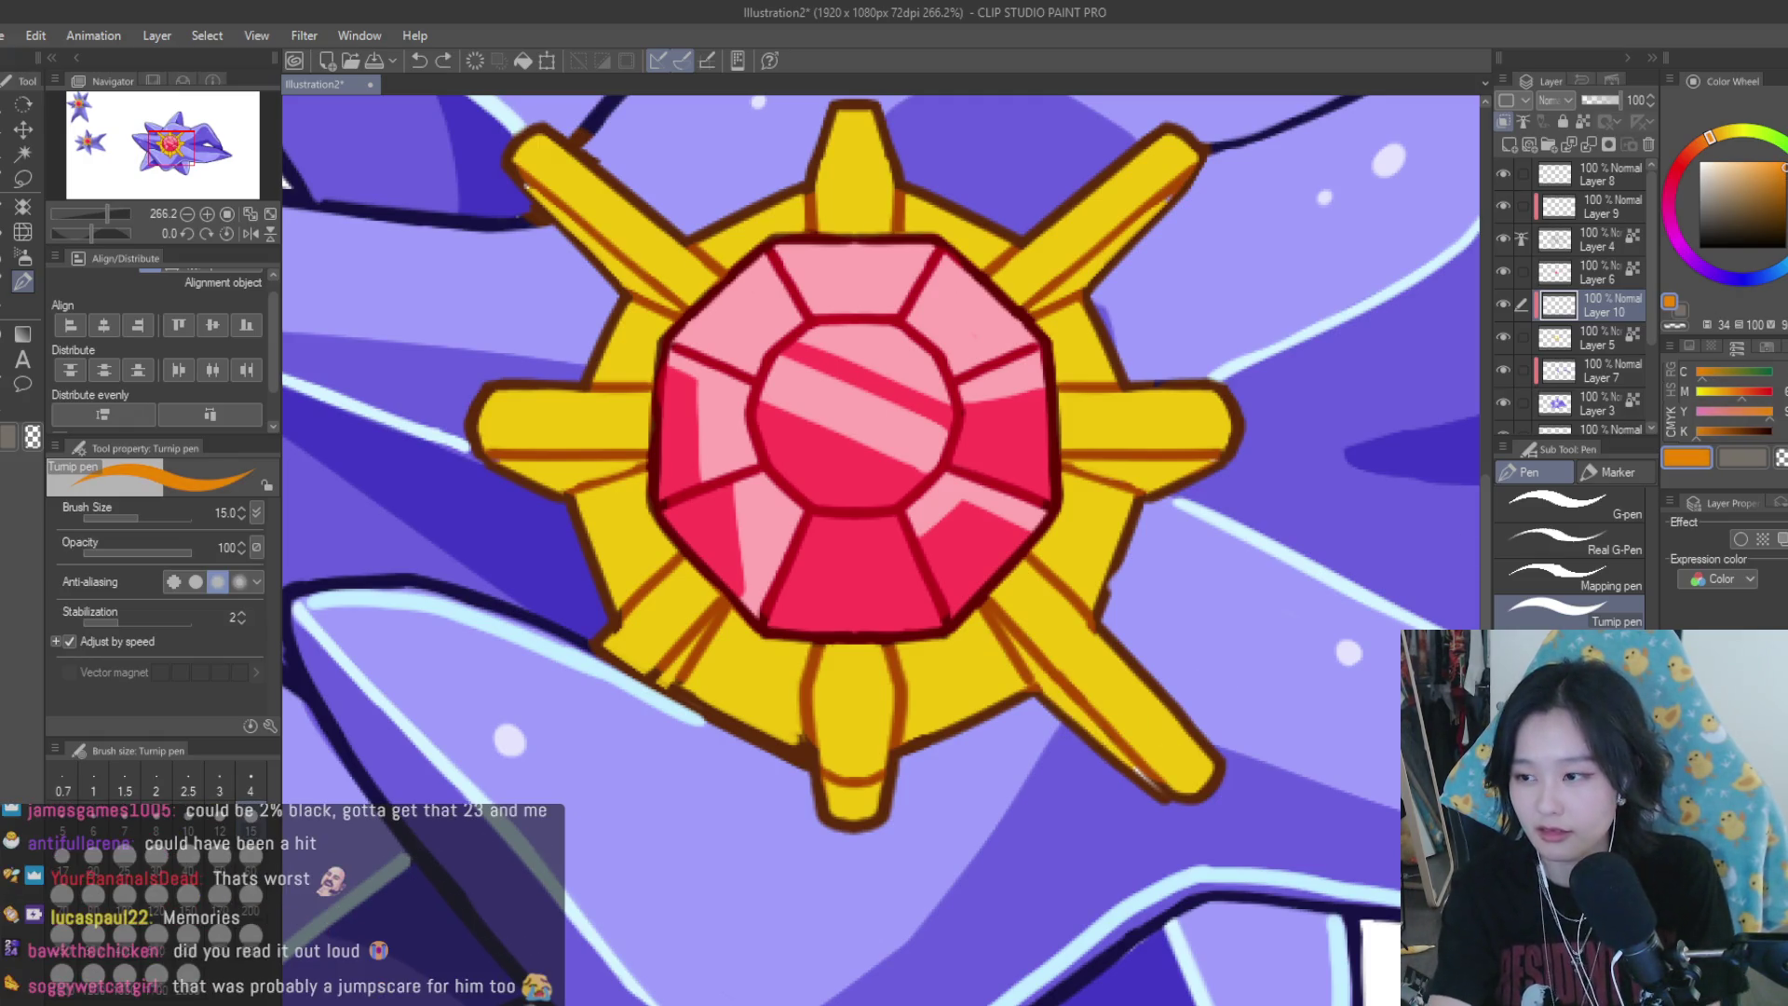
{"action": "key", "text": "bracketleft"}
{"action": "key", "text": "bracketleft"}
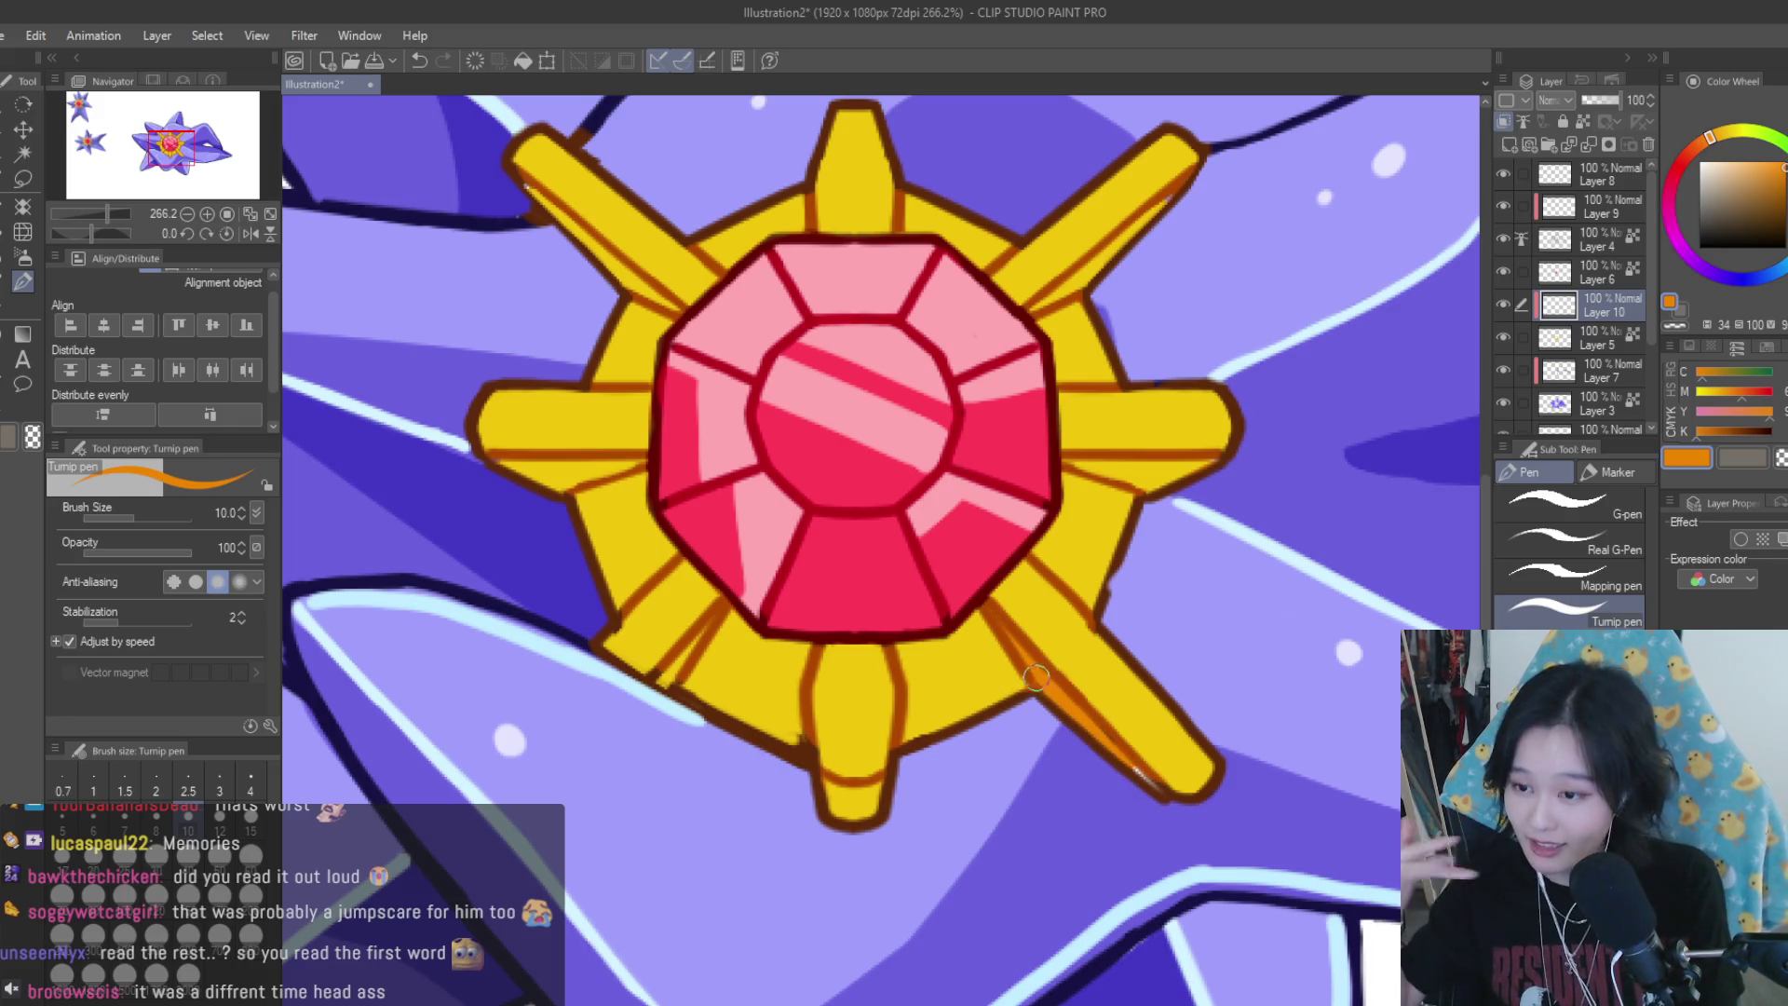
Paint orange shading under the left spike of the gold core
{"action": "scroll", "coordinate": [1039, 683], "scroll_direction": "down", "scroll_amount": 3}
{"action": "scroll", "coordinate": [1099, 670], "scroll_direction": "down", "scroll_amount": 2}
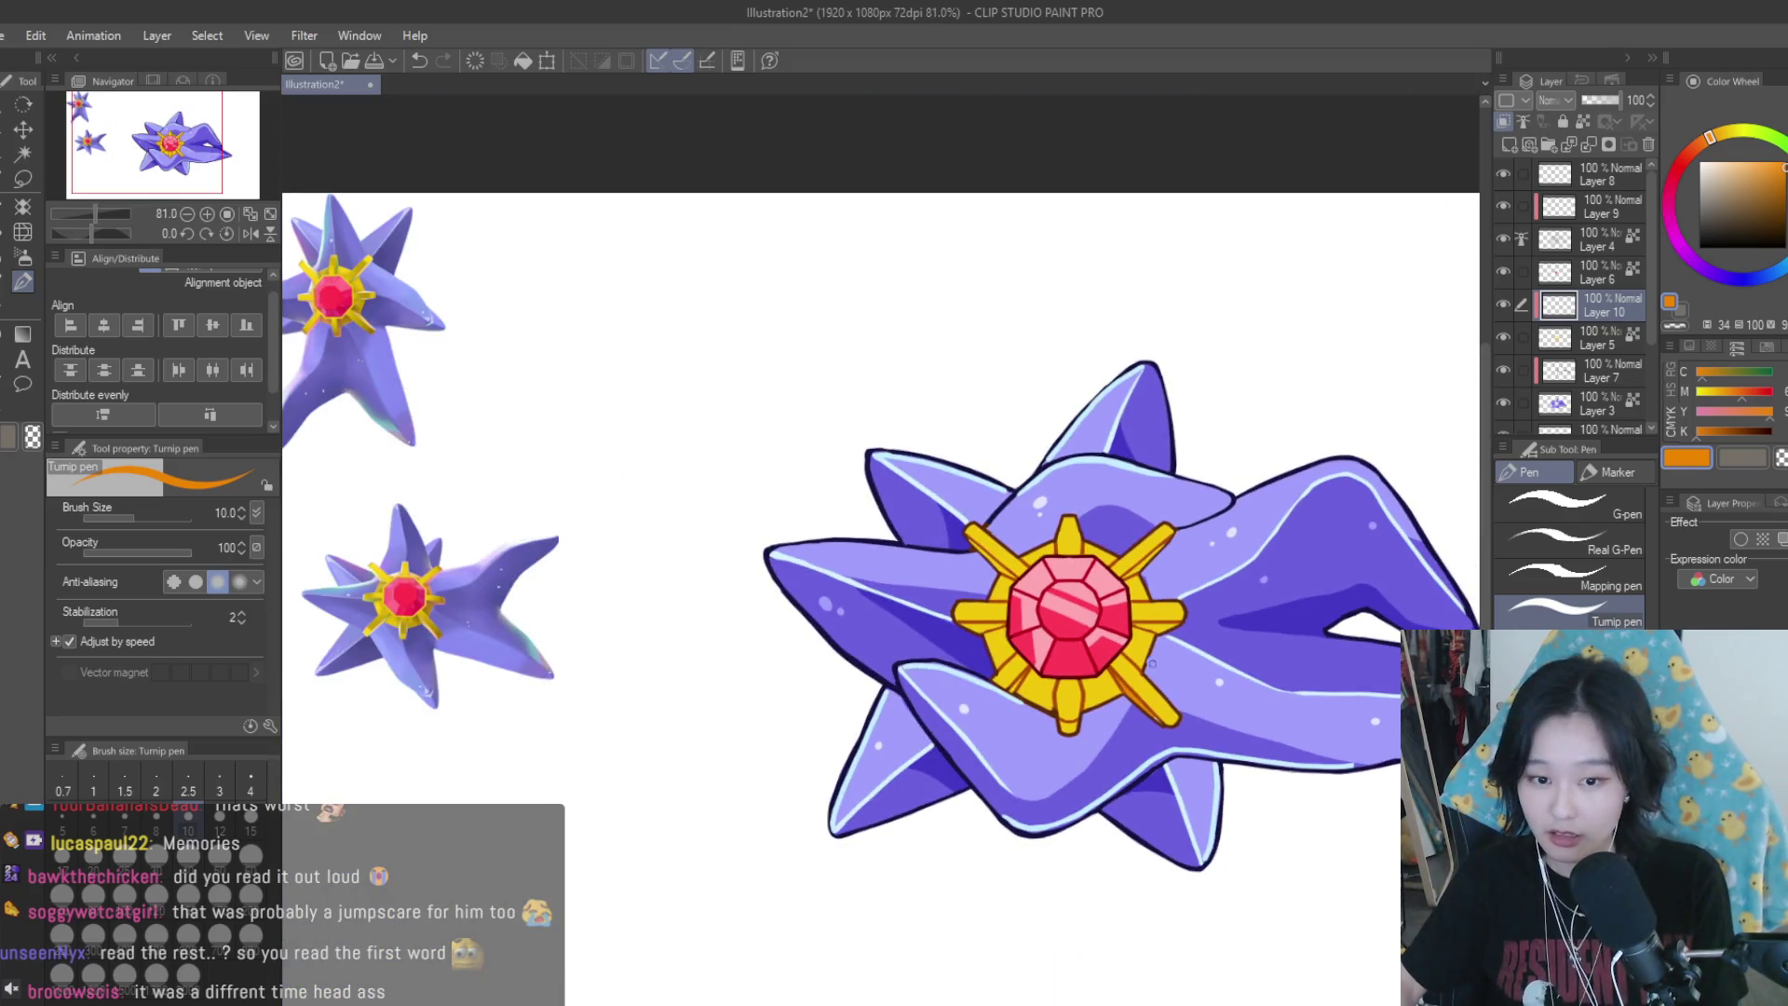
{"action": "scroll", "coordinate": [1127, 655], "scroll_direction": "up", "scroll_amount": 2}
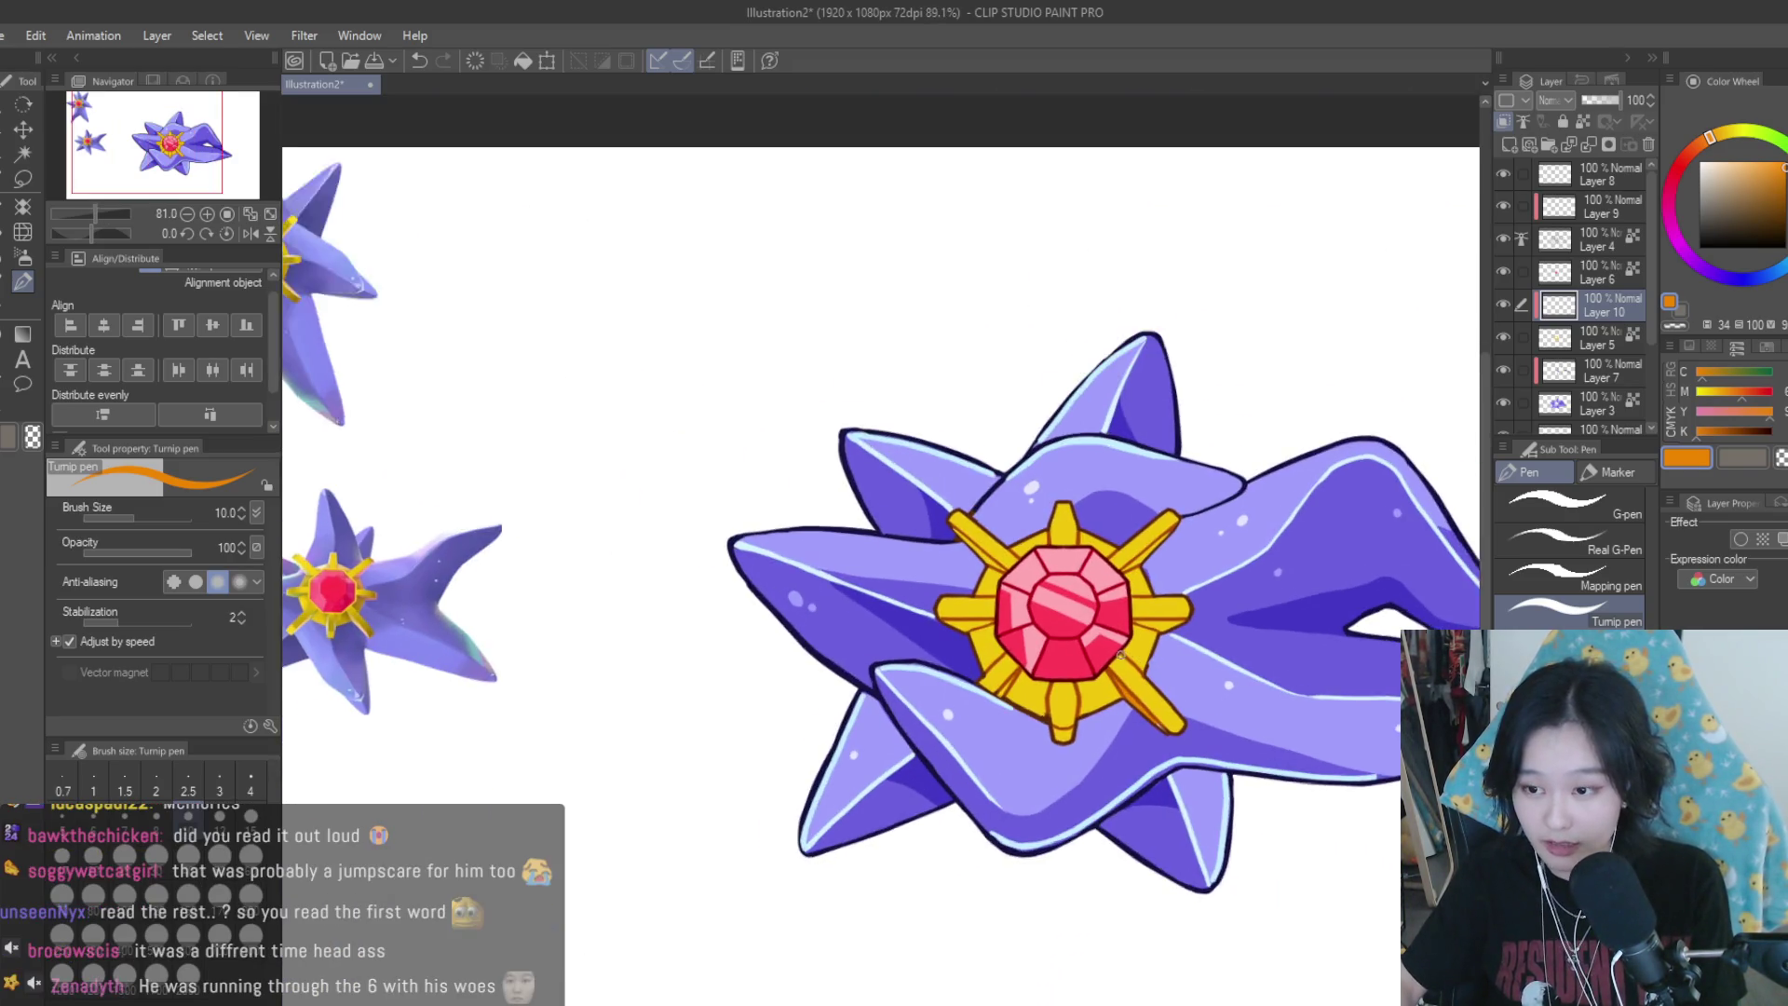
{"action": "scroll", "coordinate": [947, 705], "scroll_direction": "up", "scroll_amount": 3}
{"action": "scroll", "coordinate": [946, 705], "scroll_direction": "down", "scroll_amount": 3}
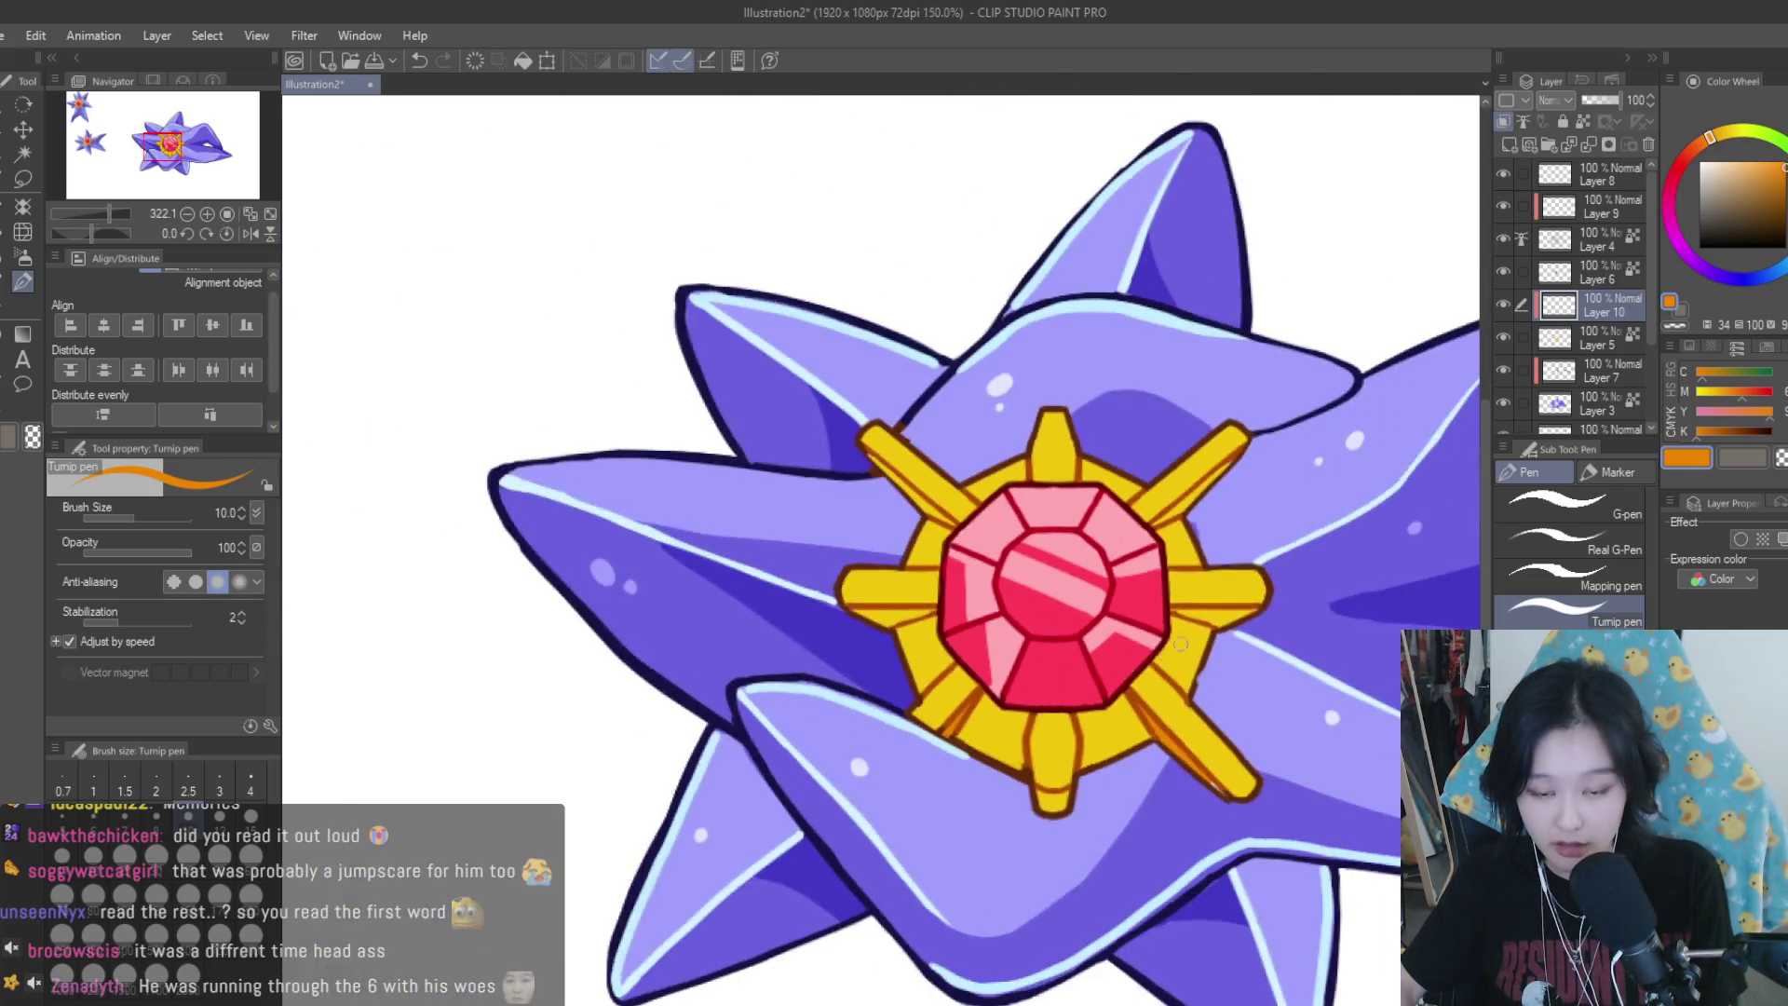
{"action": "scroll", "coordinate": [1153, 637], "scroll_direction": "up", "scroll_amount": 3}
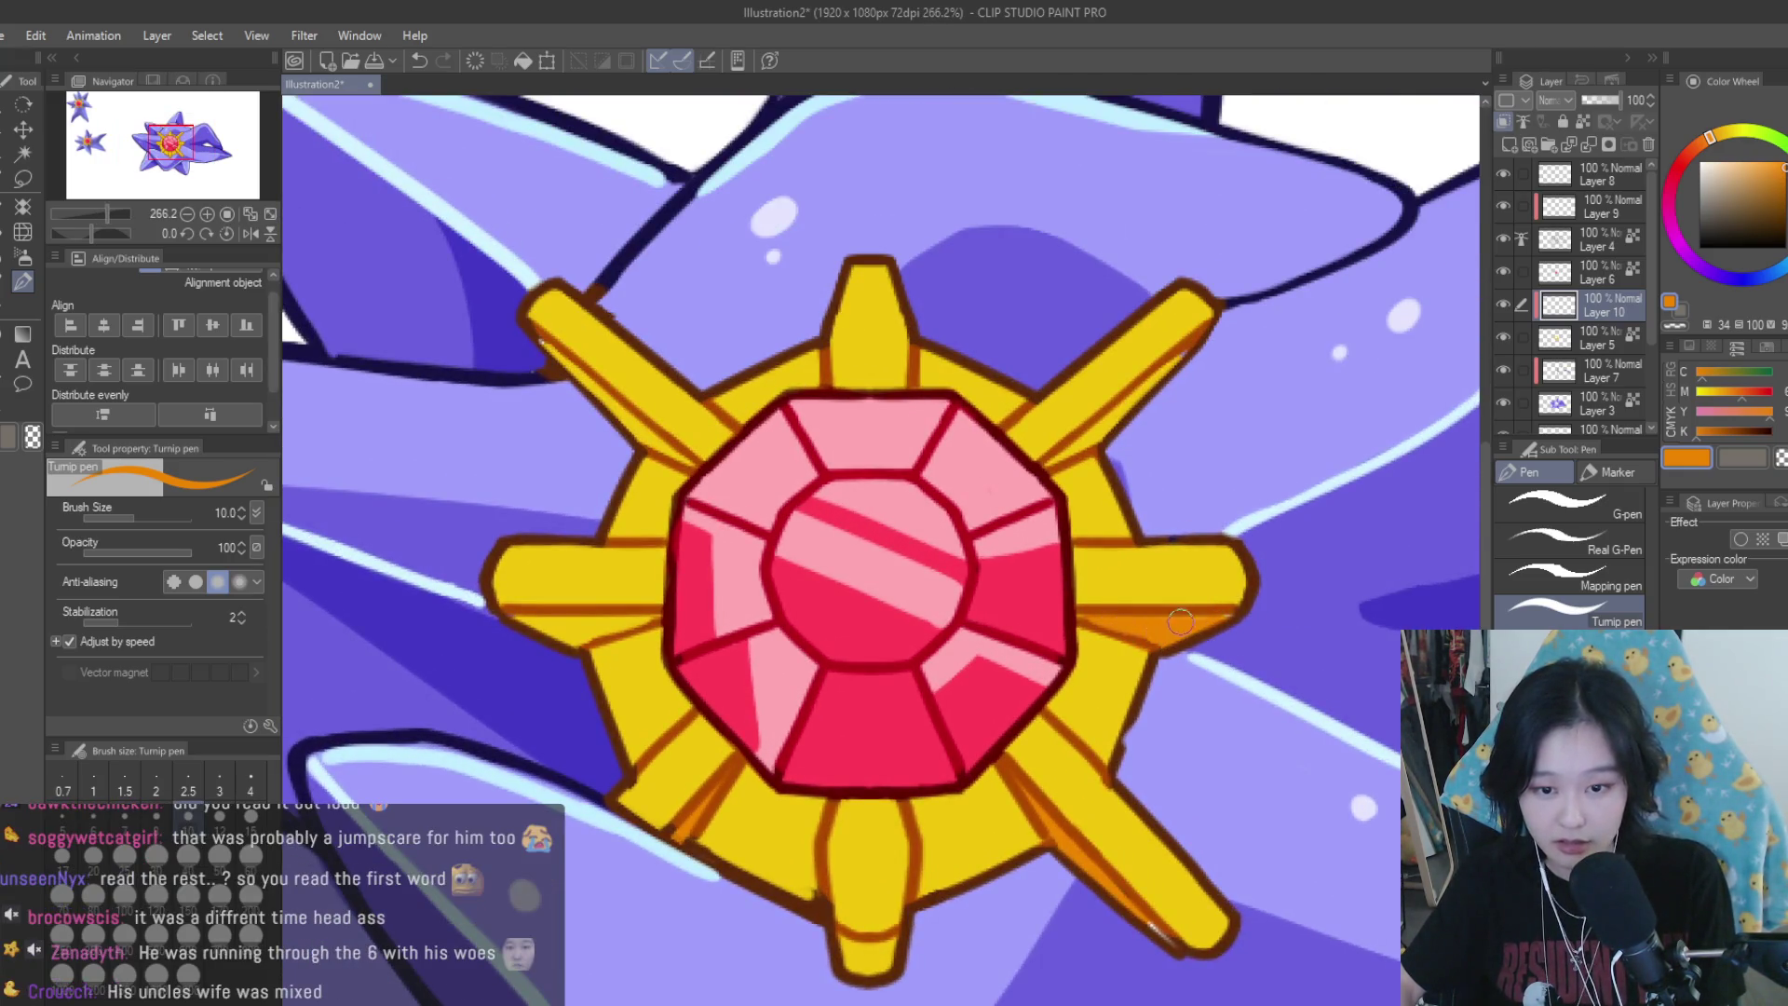
{"action": "scroll", "coordinate": [1227, 616], "scroll_direction": "down", "scroll_amount": 3}
{"action": "scroll", "coordinate": [838, 652], "scroll_direction": "up", "scroll_amount": 4}
{"action": "left_click_drag", "start_coordinate": [987, 666], "coordinate": [818, 663]}
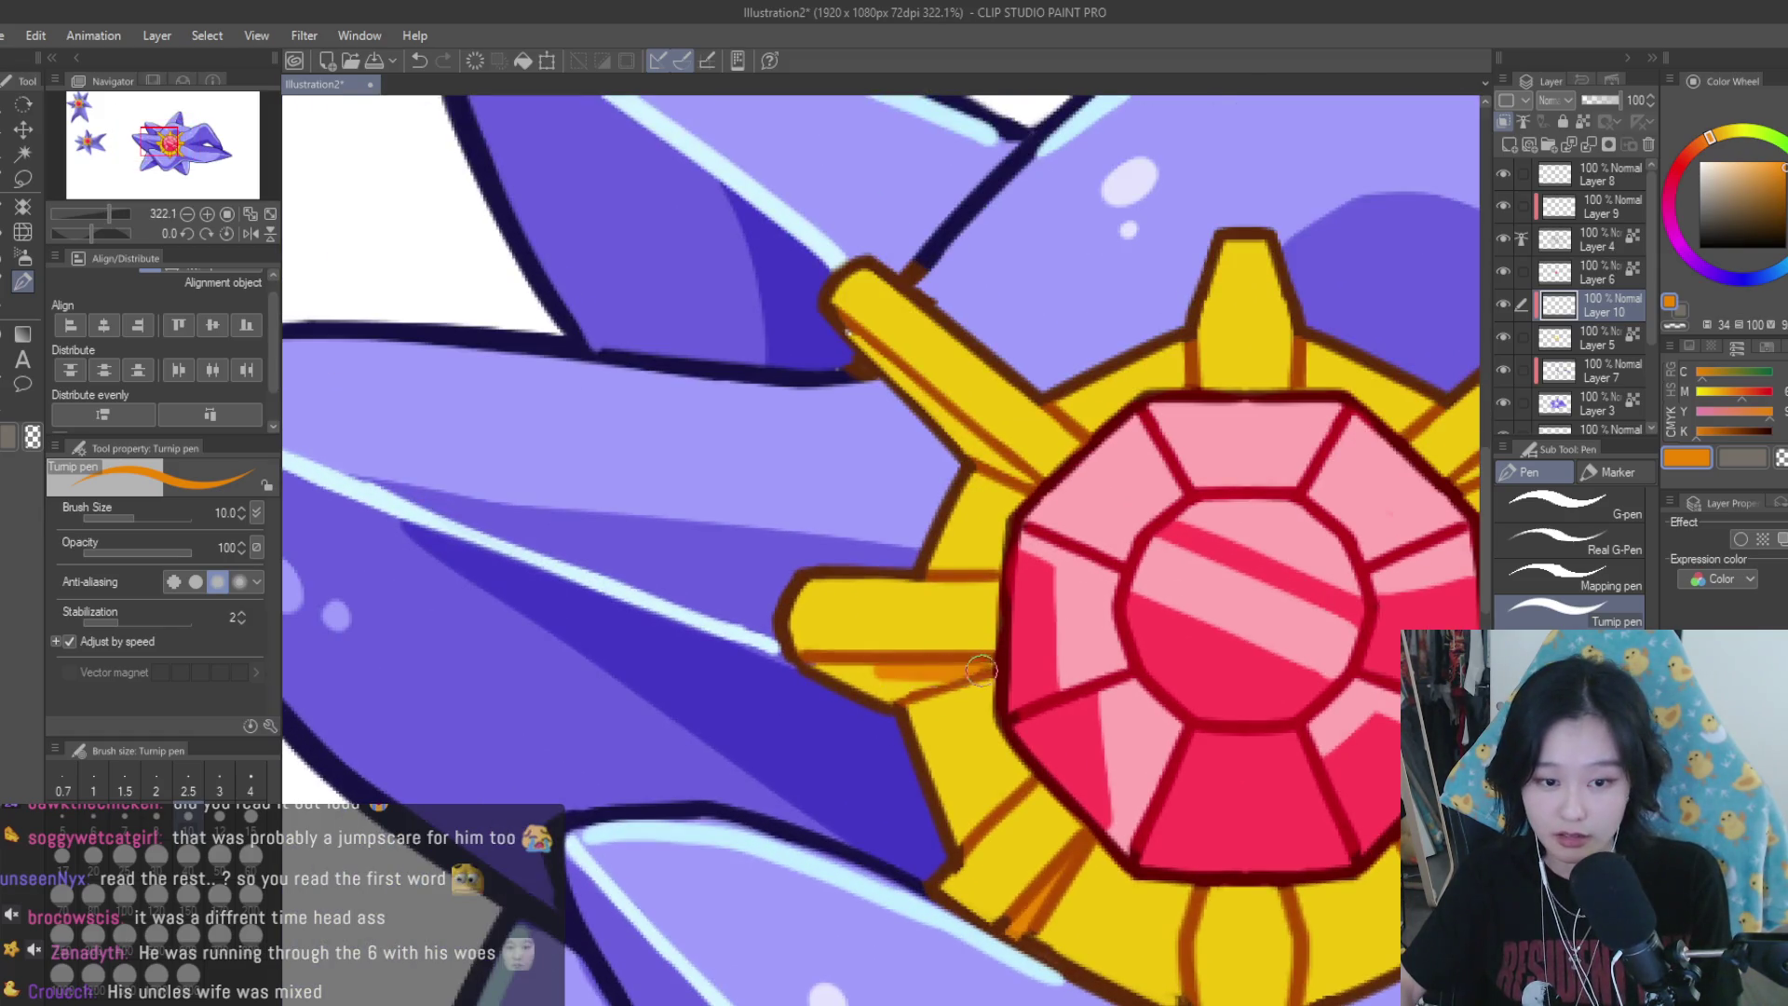
{"action": "scroll", "coordinate": [817, 663], "scroll_direction": "down", "scroll_amount": 3}
{"action": "scroll", "coordinate": [900, 504], "scroll_direction": "up", "scroll_amount": 3}
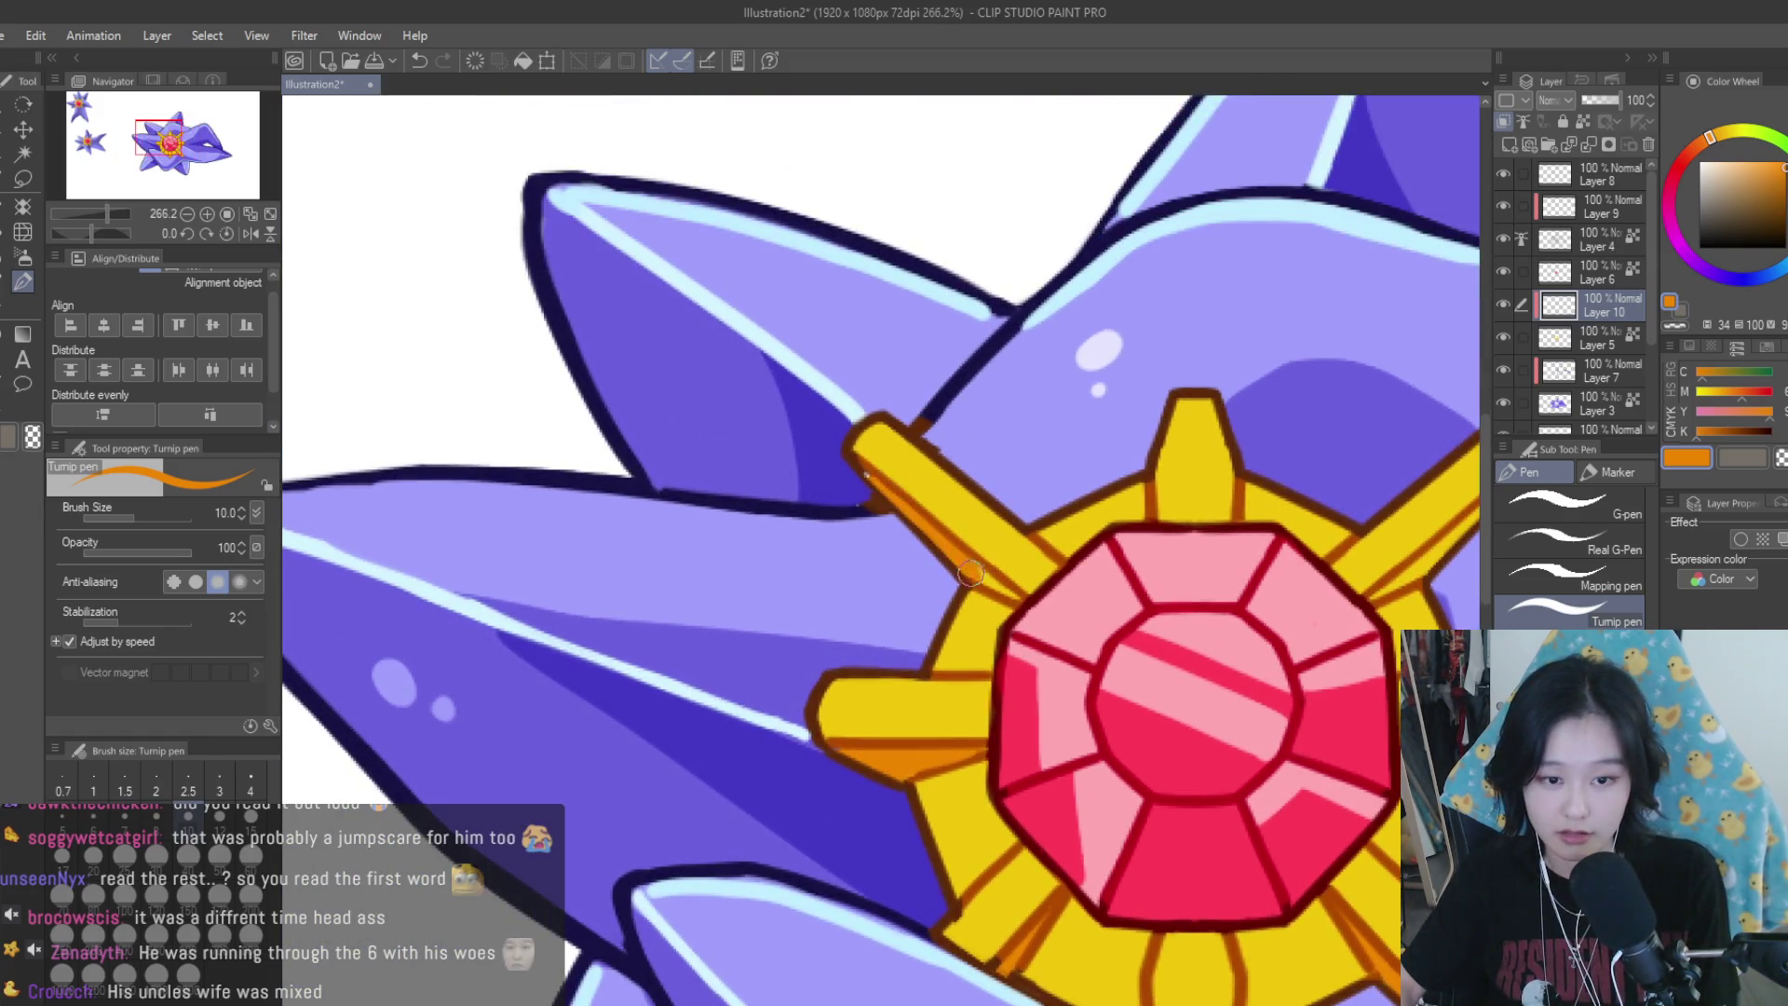
{"action": "scroll", "coordinate": [970, 573], "scroll_direction": "down", "scroll_amount": 3}
{"action": "scroll", "coordinate": [1308, 529], "scroll_direction": "up", "scroll_amount": 3}
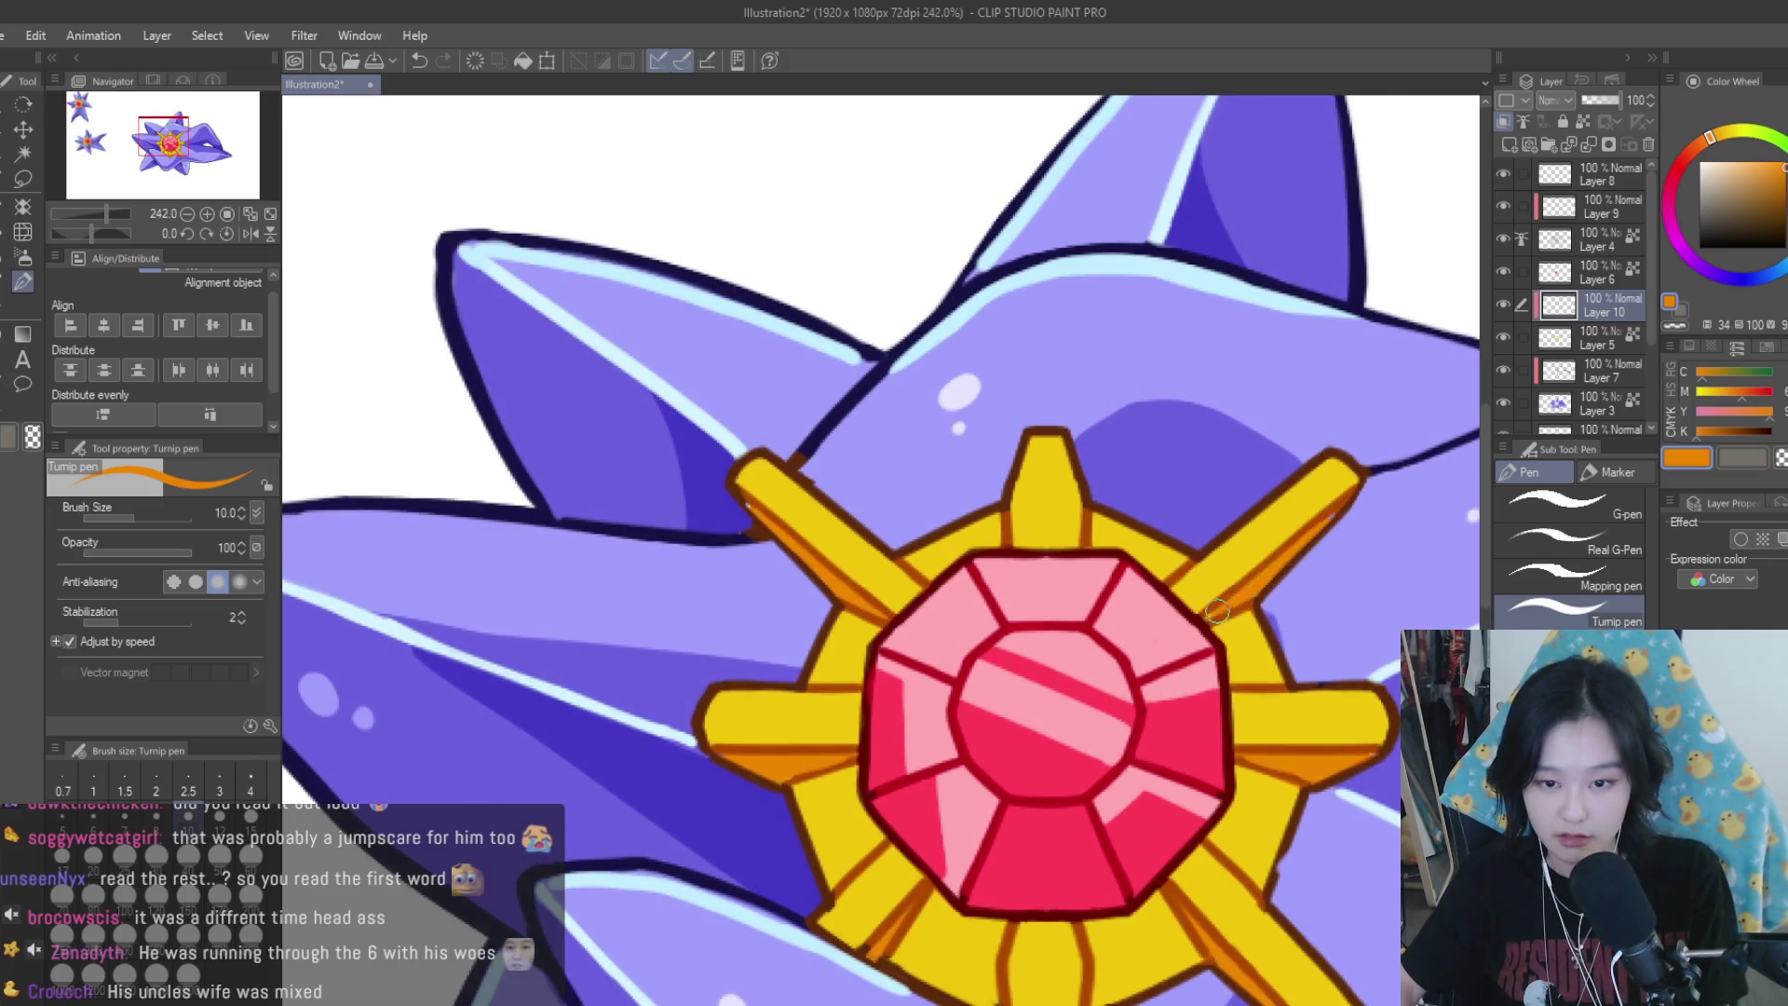
{"action": "scroll", "coordinate": [1216, 610], "scroll_direction": "down", "scroll_amount": 5}
{"action": "scroll", "coordinate": [1257, 652], "scroll_direction": "down", "scroll_amount": 2}
{"action": "scroll", "coordinate": [1308, 699], "scroll_direction": "up", "scroll_amount": 3}
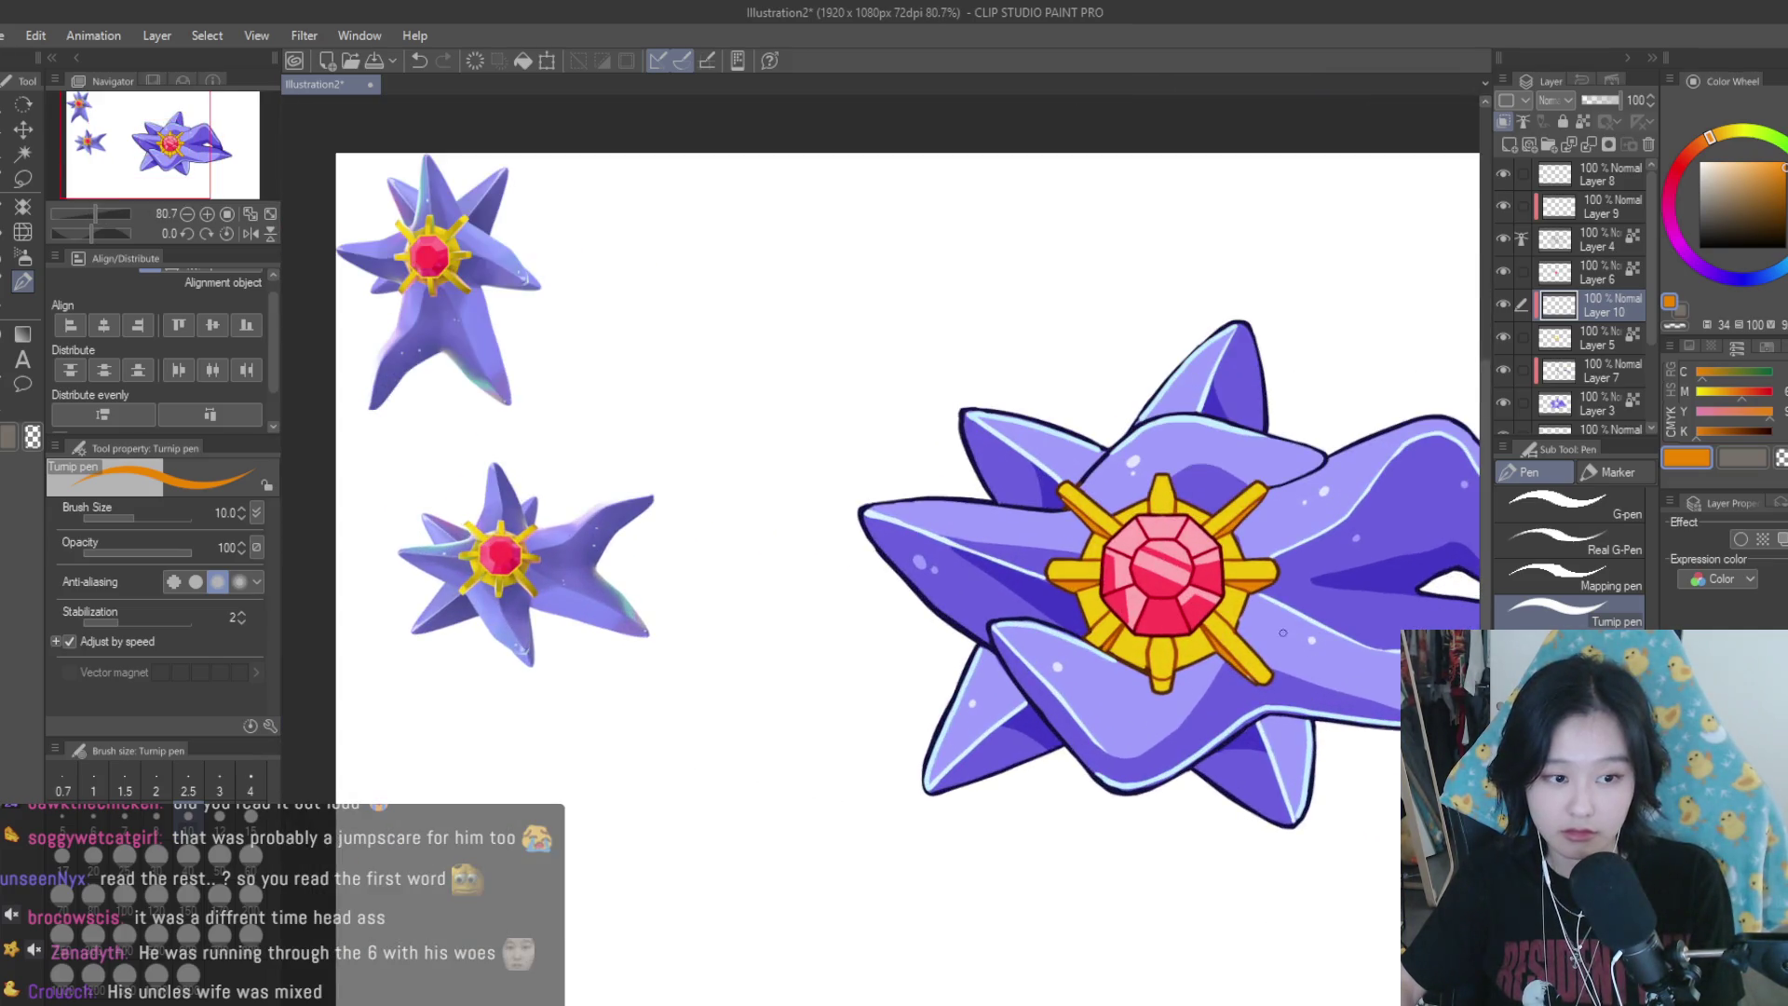
{"action": "scroll", "coordinate": [1283, 633], "scroll_direction": "up", "scroll_amount": 2}
{"action": "scroll", "coordinate": [1210, 635], "scroll_direction": "up", "scroll_amount": 1}
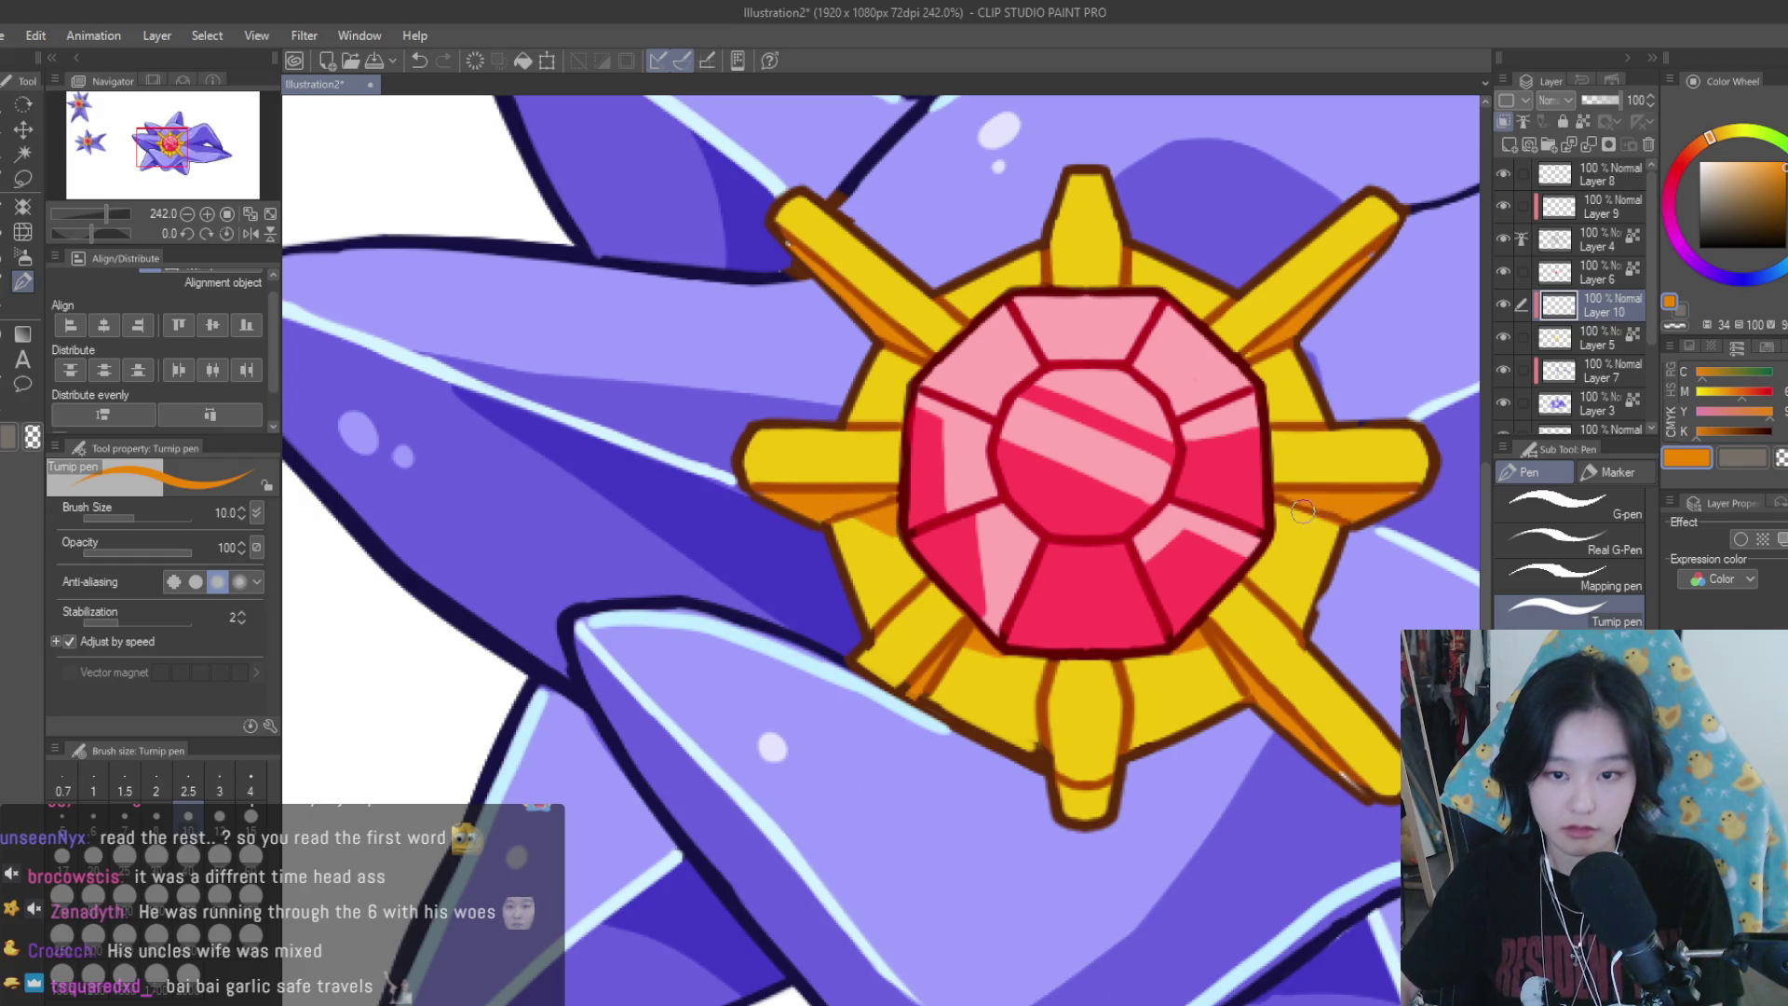
{"action": "scroll", "coordinate": [1253, 503], "scroll_direction": "down", "scroll_amount": 6}
{"action": "scroll", "coordinate": [1080, 610], "scroll_direction": "up", "scroll_amount": 3}
{"action": "scroll", "coordinate": [1080, 610], "scroll_direction": "up", "scroll_amount": 4}
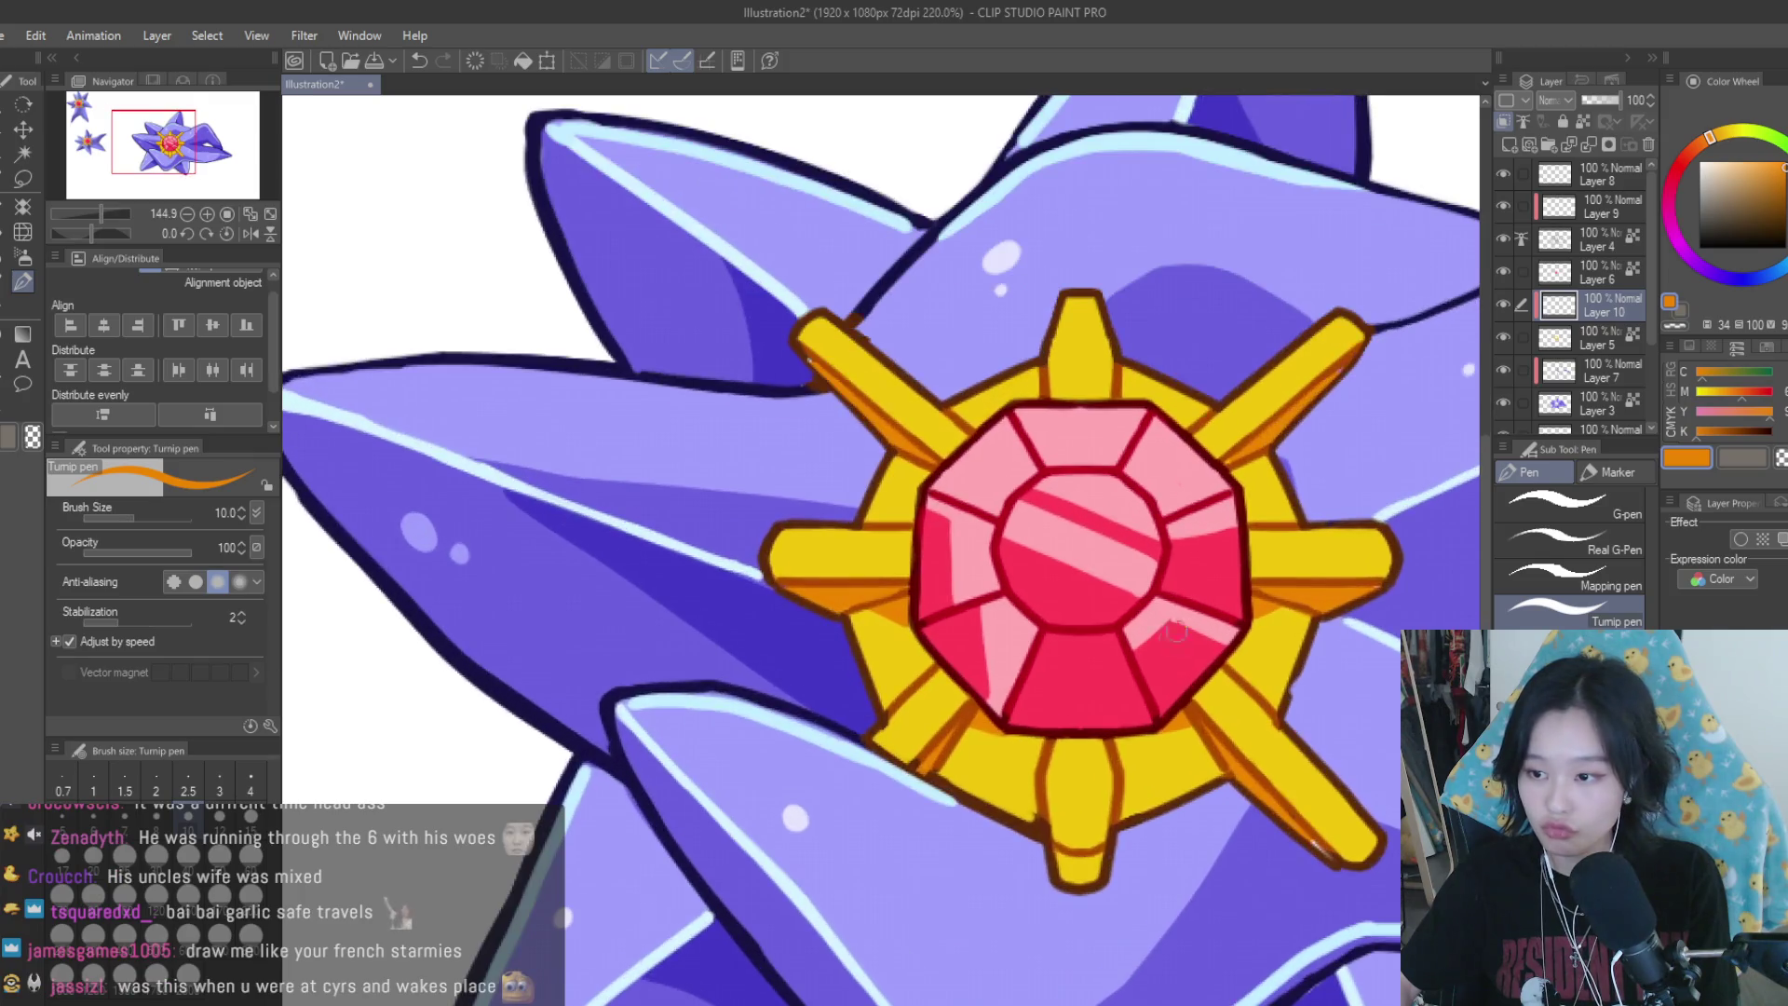
{"action": "scroll", "coordinate": [1257, 475], "scroll_direction": "up", "scroll_amount": 4}
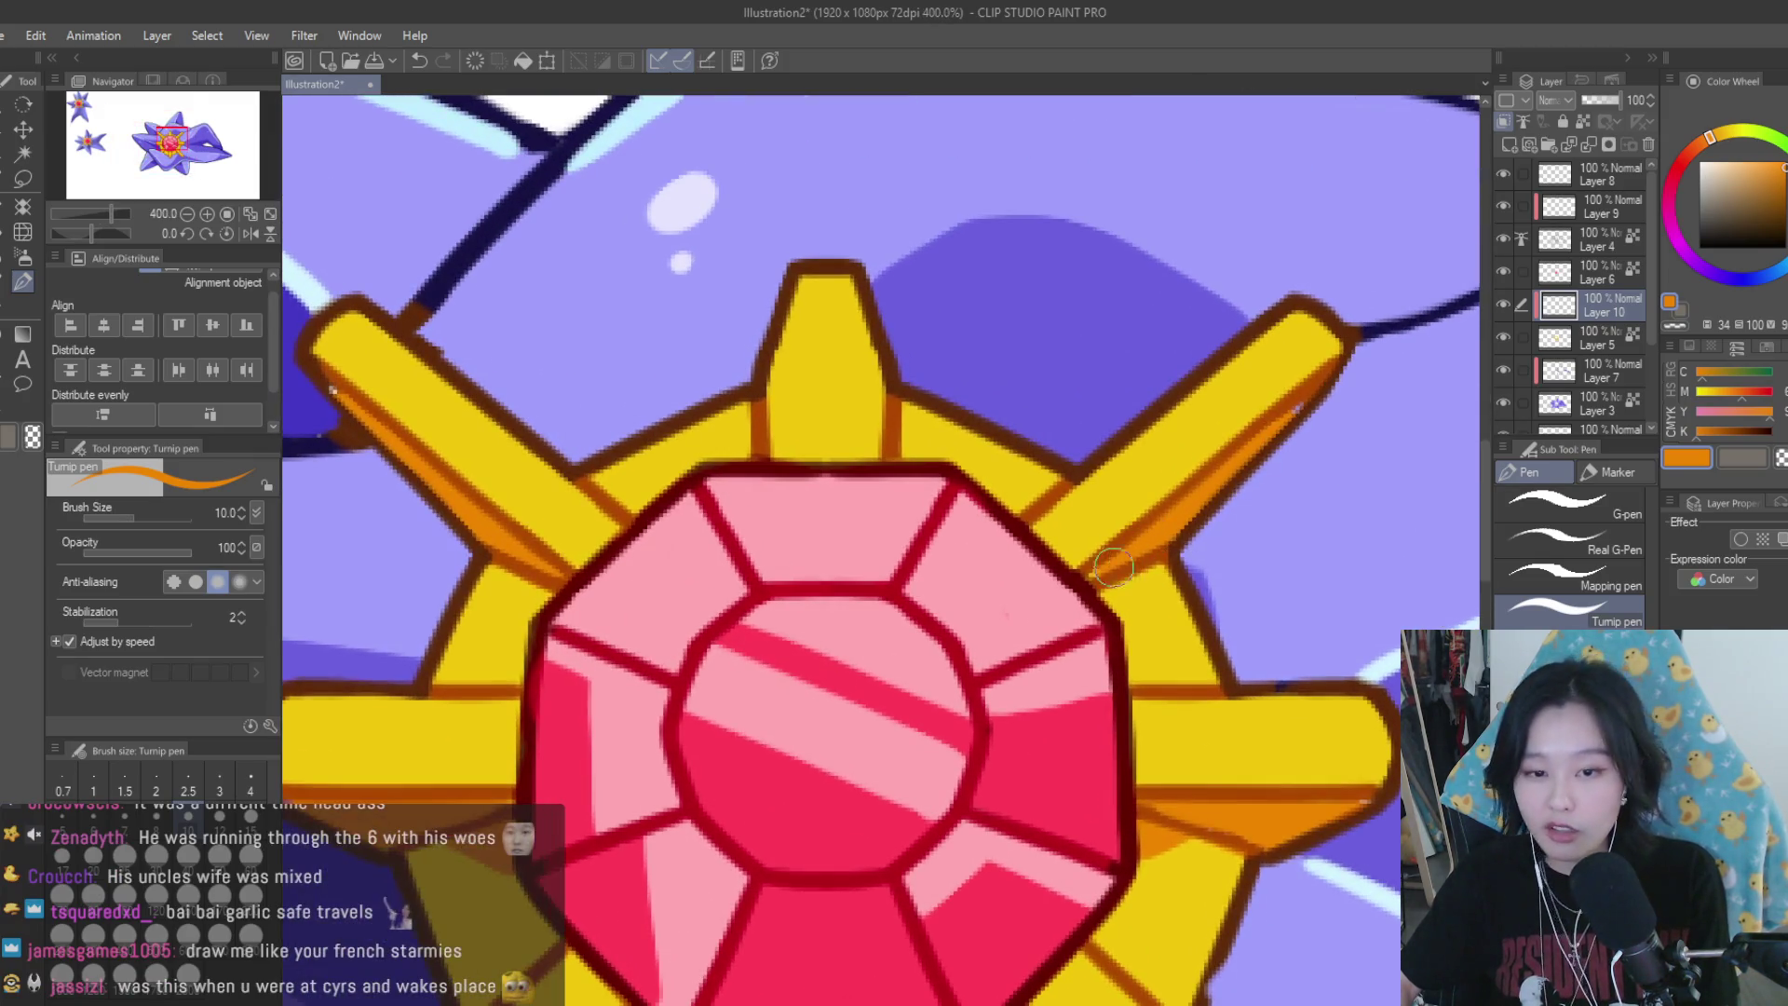
{"action": "scroll", "coordinate": [891, 572], "scroll_direction": "down", "scroll_amount": 2}
{"action": "scroll", "coordinate": [912, 560], "scroll_direction": "down", "scroll_amount": 5}
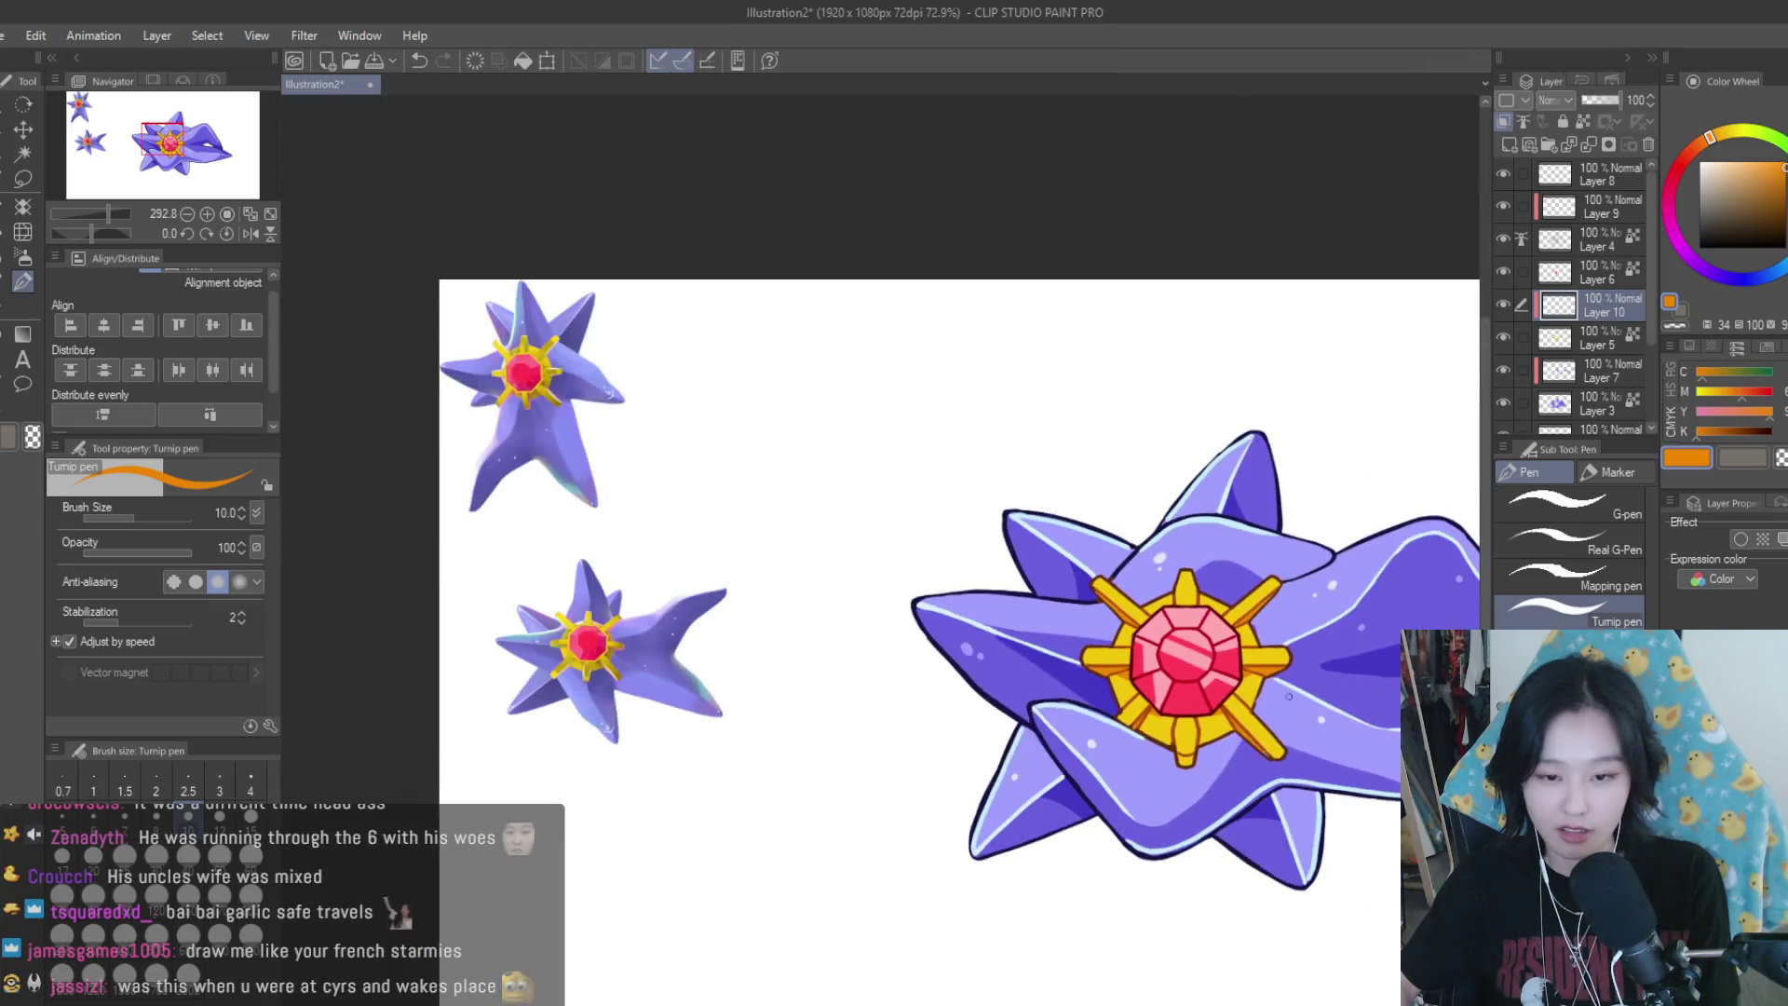
{"action": "scroll", "coordinate": [1226, 716], "scroll_direction": "up", "scroll_amount": 2}
{"action": "scroll", "coordinate": [1227, 715], "scroll_direction": "up", "scroll_amount": 1}
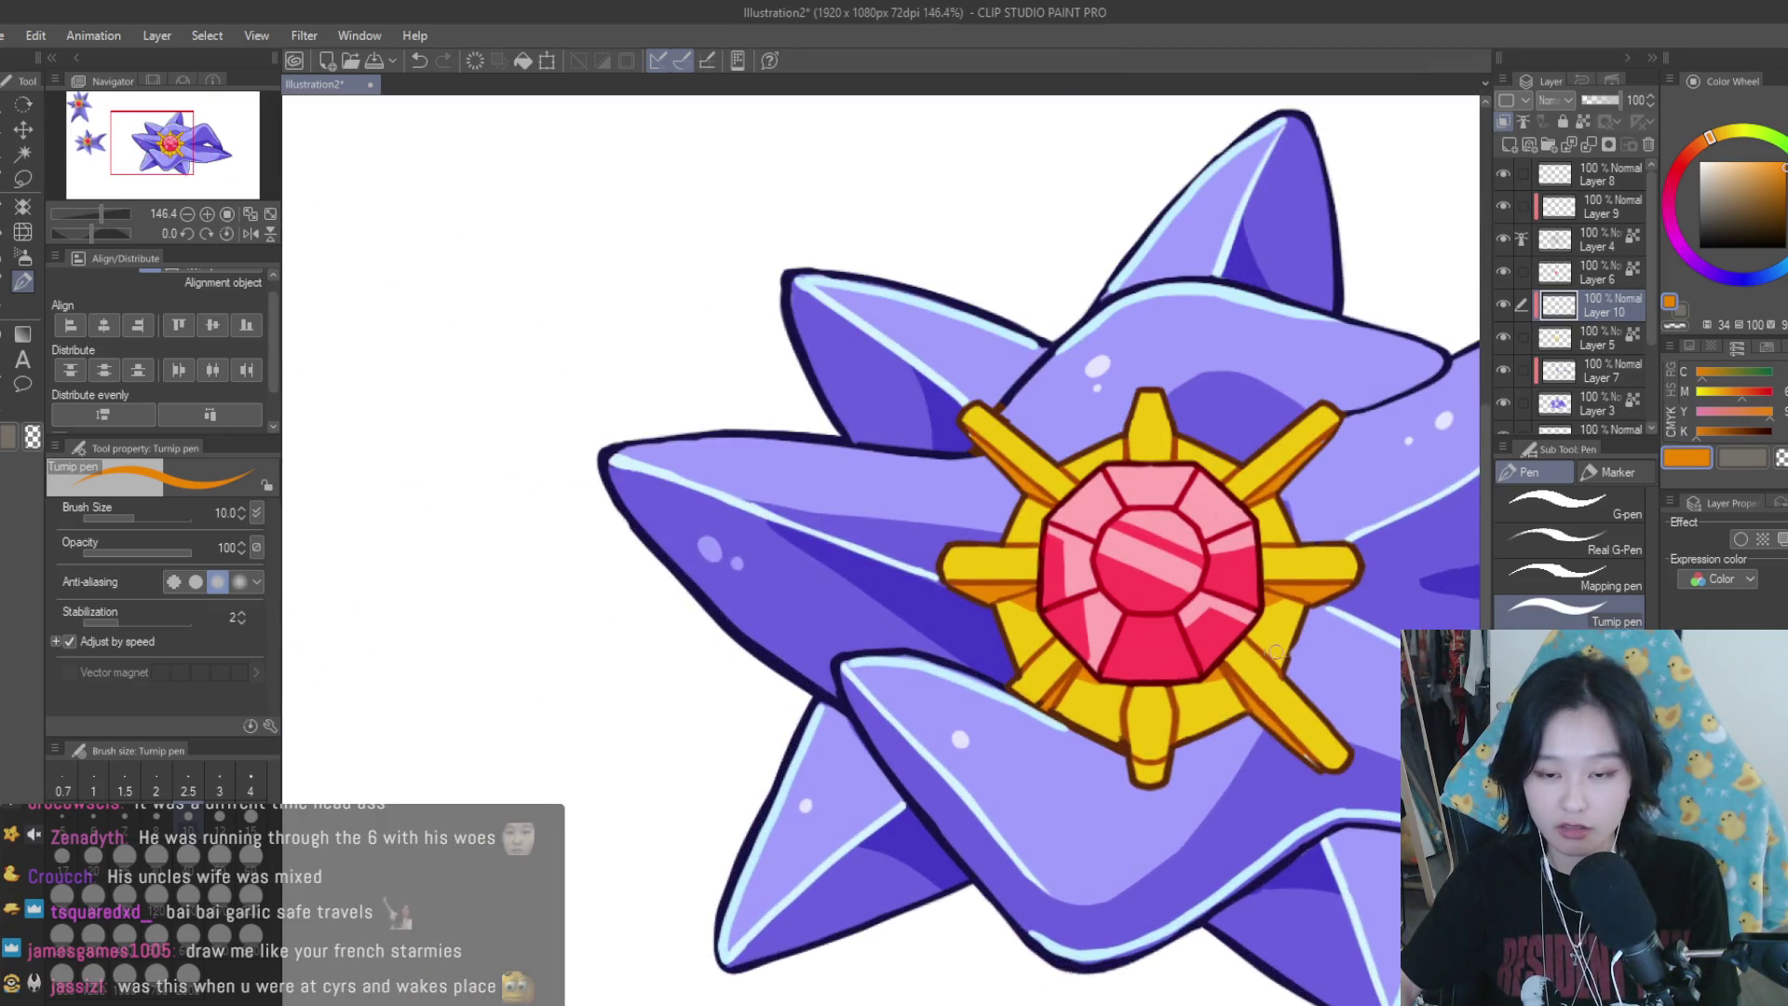
Shade the upper-right and upper-left spike edges and the ring right of the gem in orange
{"action": "scroll", "coordinate": [1276, 652], "scroll_direction": "down", "scroll_amount": 1}
{"action": "scroll", "coordinate": [1276, 652], "scroll_direction": "down", "scroll_amount": 1}
{"action": "scroll", "coordinate": [1192, 645], "scroll_direction": "up", "scroll_amount": 2}
{"action": "scroll", "coordinate": [1192, 646], "scroll_direction": "up", "scroll_amount": 2}
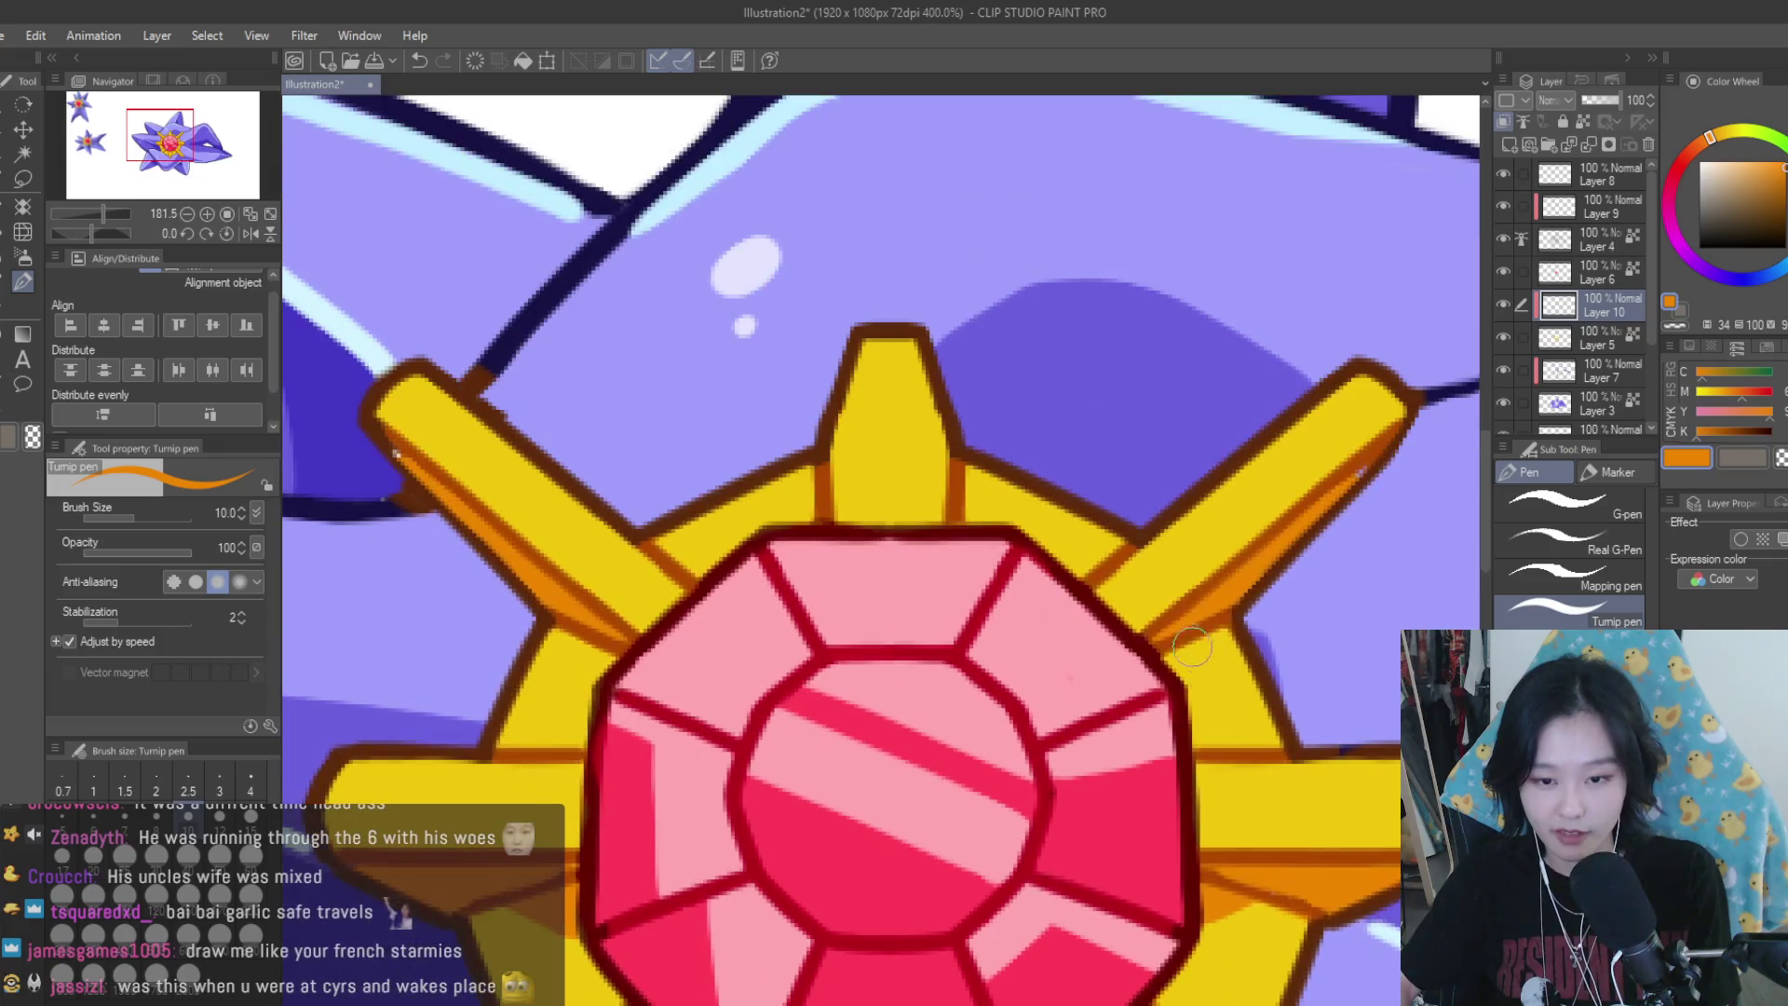
{"action": "left_click_drag", "start_coordinate": [1227, 635], "coordinate": [1203, 734]}
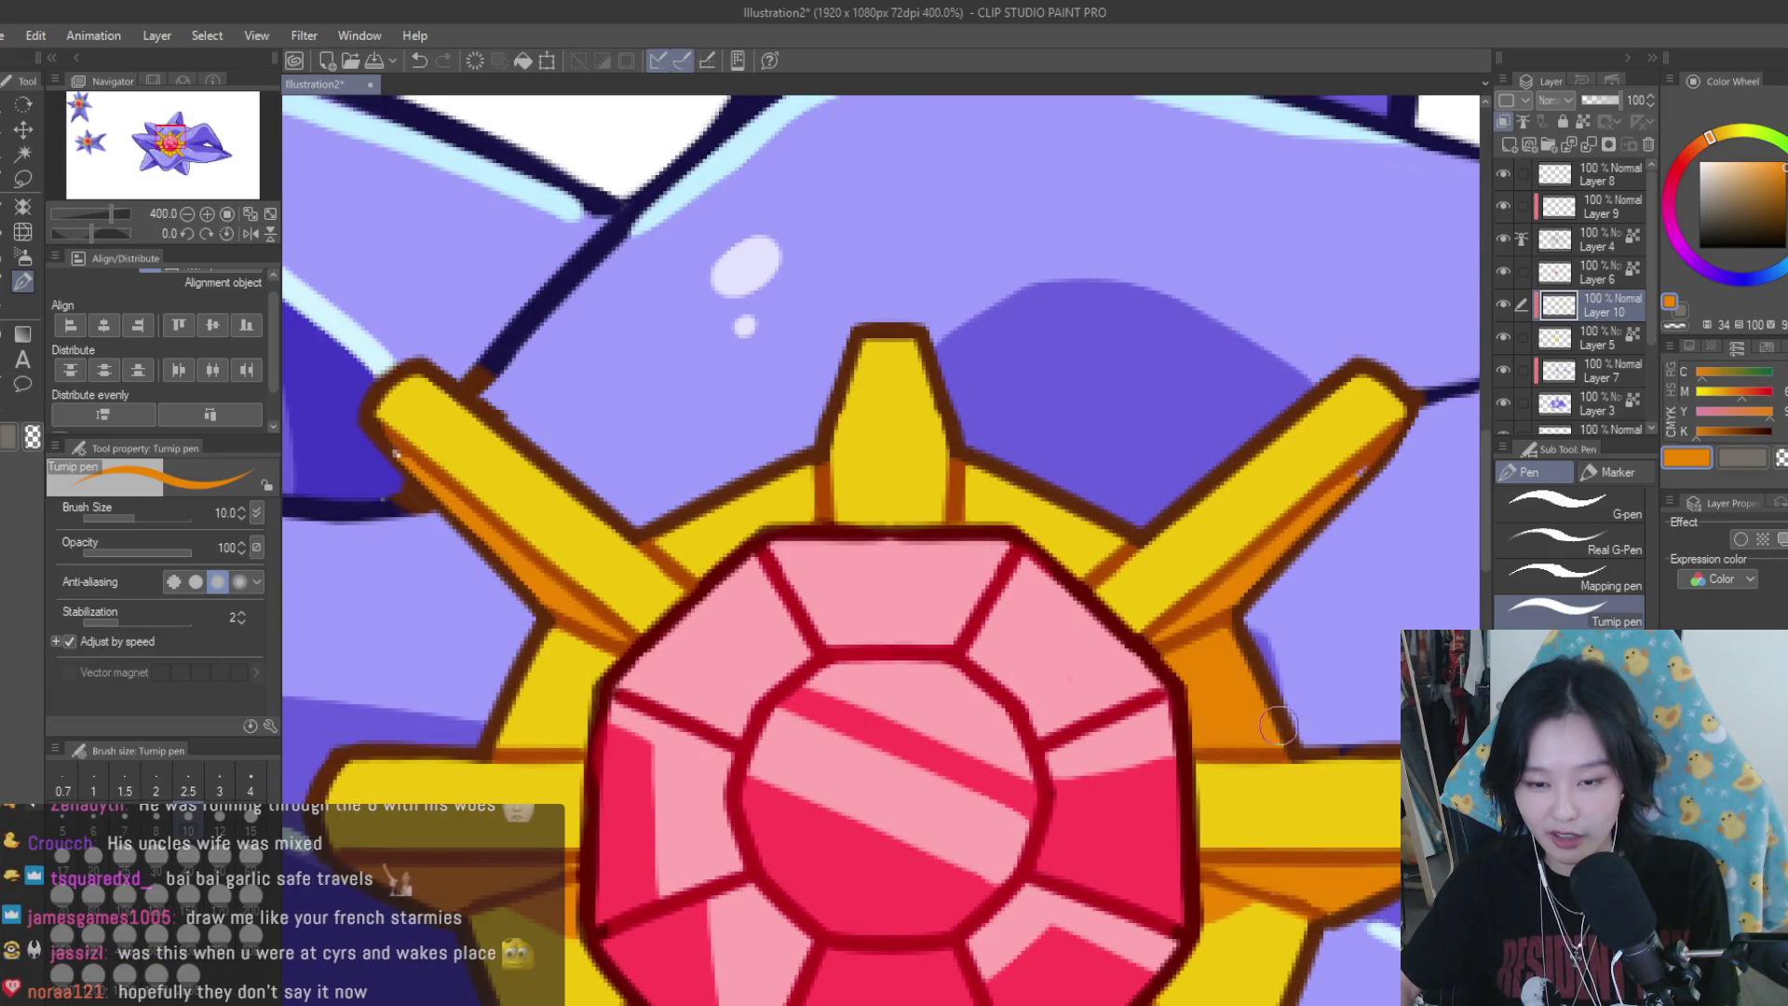
{"action": "scroll", "coordinate": [1279, 726], "scroll_direction": "down", "scroll_amount": 3}
{"action": "scroll", "coordinate": [918, 645], "scroll_direction": "up", "scroll_amount": 3}
{"action": "left_click_drag", "start_coordinate": [945, 708], "coordinate": [993, 628]}
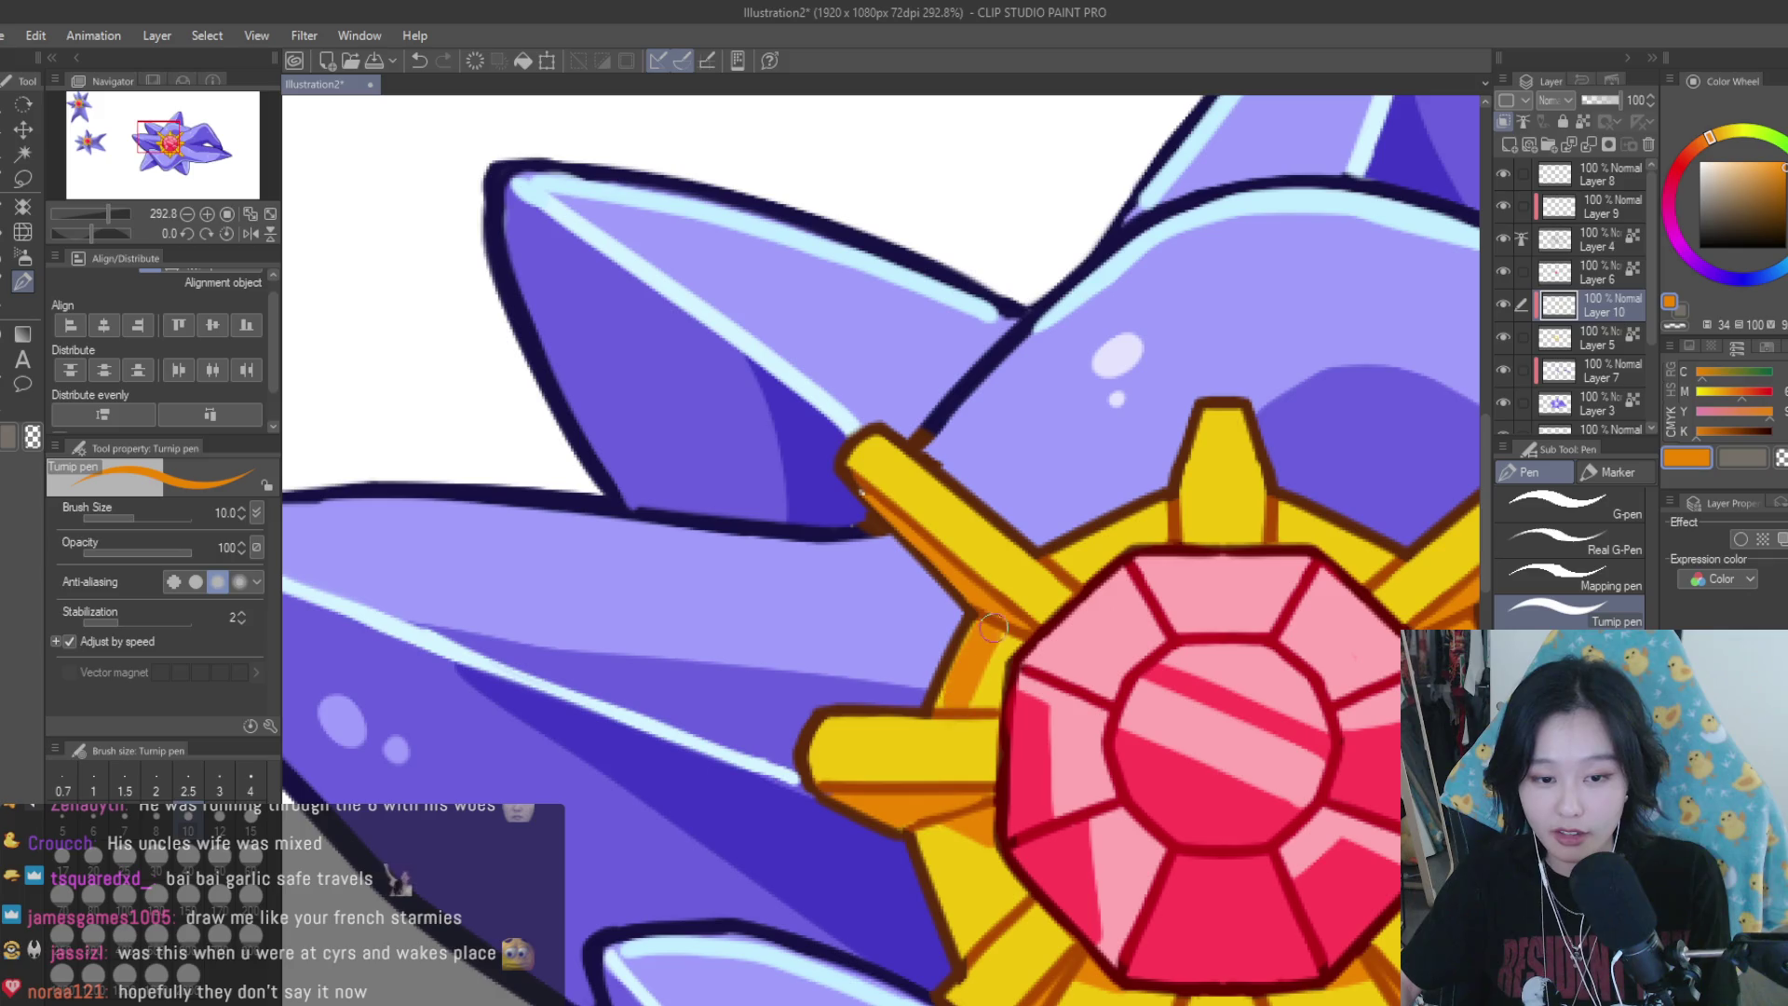
{"action": "scroll", "coordinate": [978, 639], "scroll_direction": "down", "scroll_amount": 2}
{"action": "scroll", "coordinate": [978, 638], "scroll_direction": "down", "scroll_amount": 2}
{"action": "scroll", "coordinate": [978, 639], "scroll_direction": "down", "scroll_amount": 1}
{"action": "scroll", "coordinate": [1246, 583], "scroll_direction": "up", "scroll_amount": 2}
{"action": "scroll", "coordinate": [1246, 583], "scroll_direction": "up", "scroll_amount": 3}
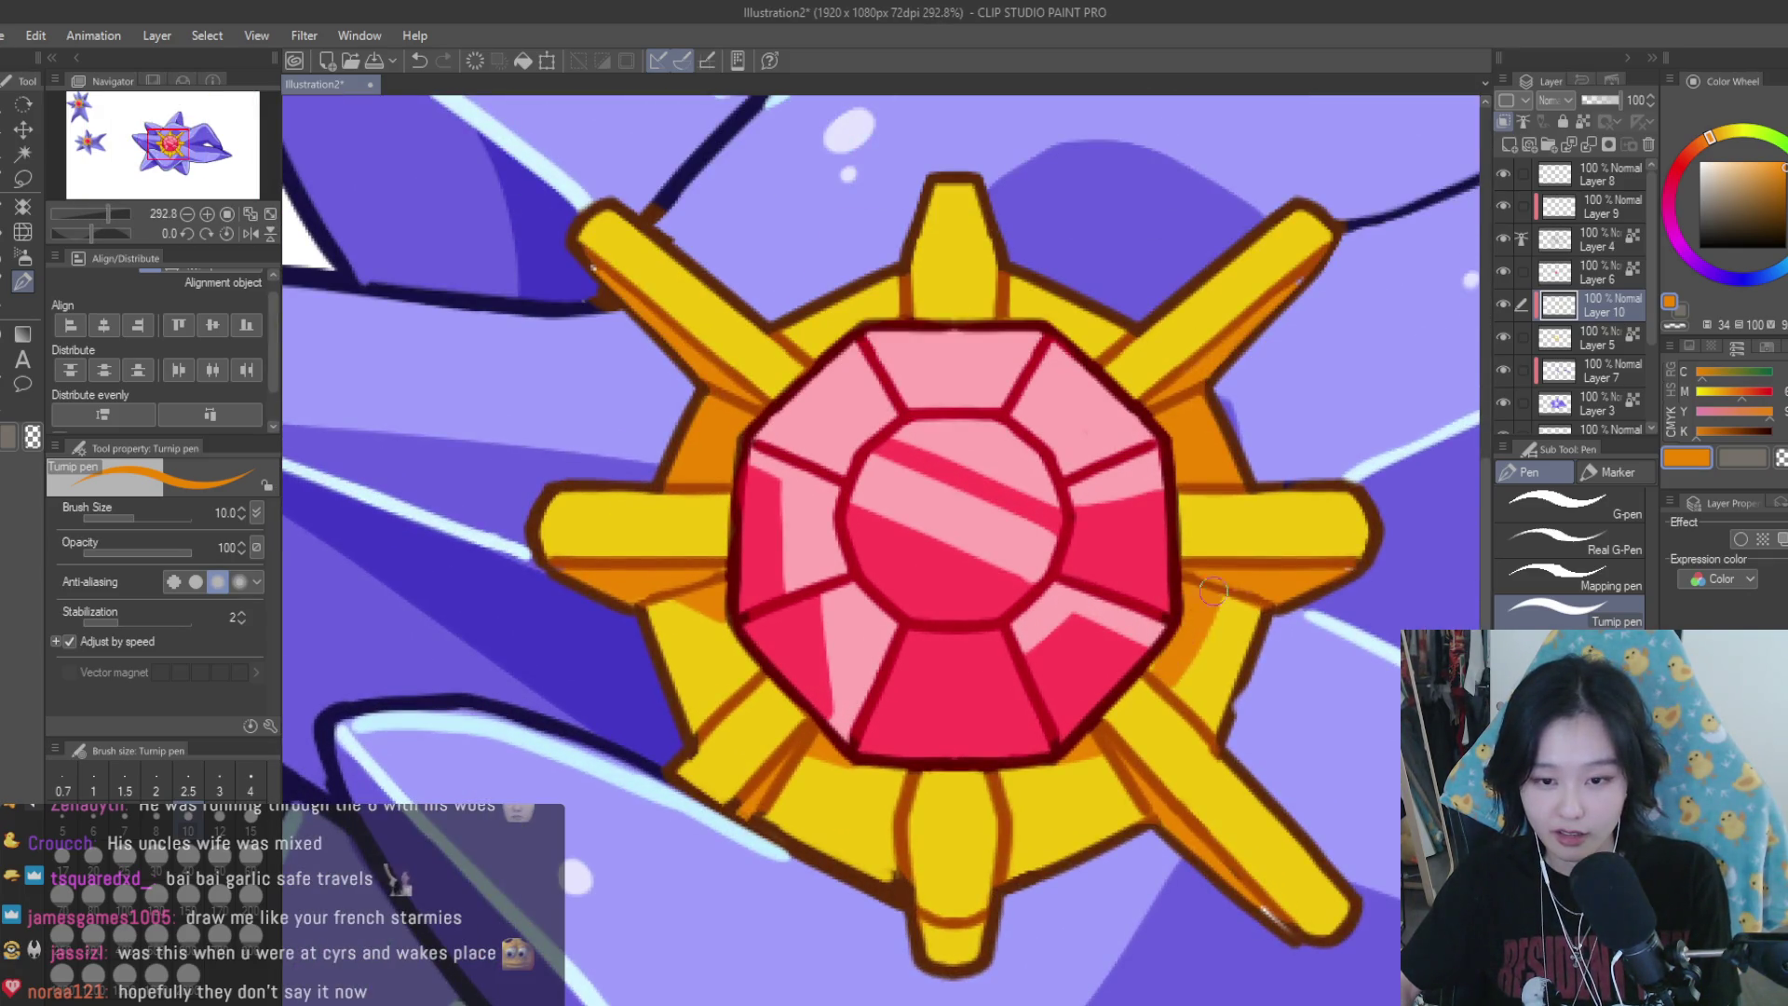
{"action": "left_click_drag", "start_coordinate": [1196, 712], "coordinate": [1262, 595]}
Shade the gold area below the gem and the lower-left gold ray in orange
{"action": "scroll", "coordinate": [1229, 661], "scroll_direction": "down", "scroll_amount": 1}
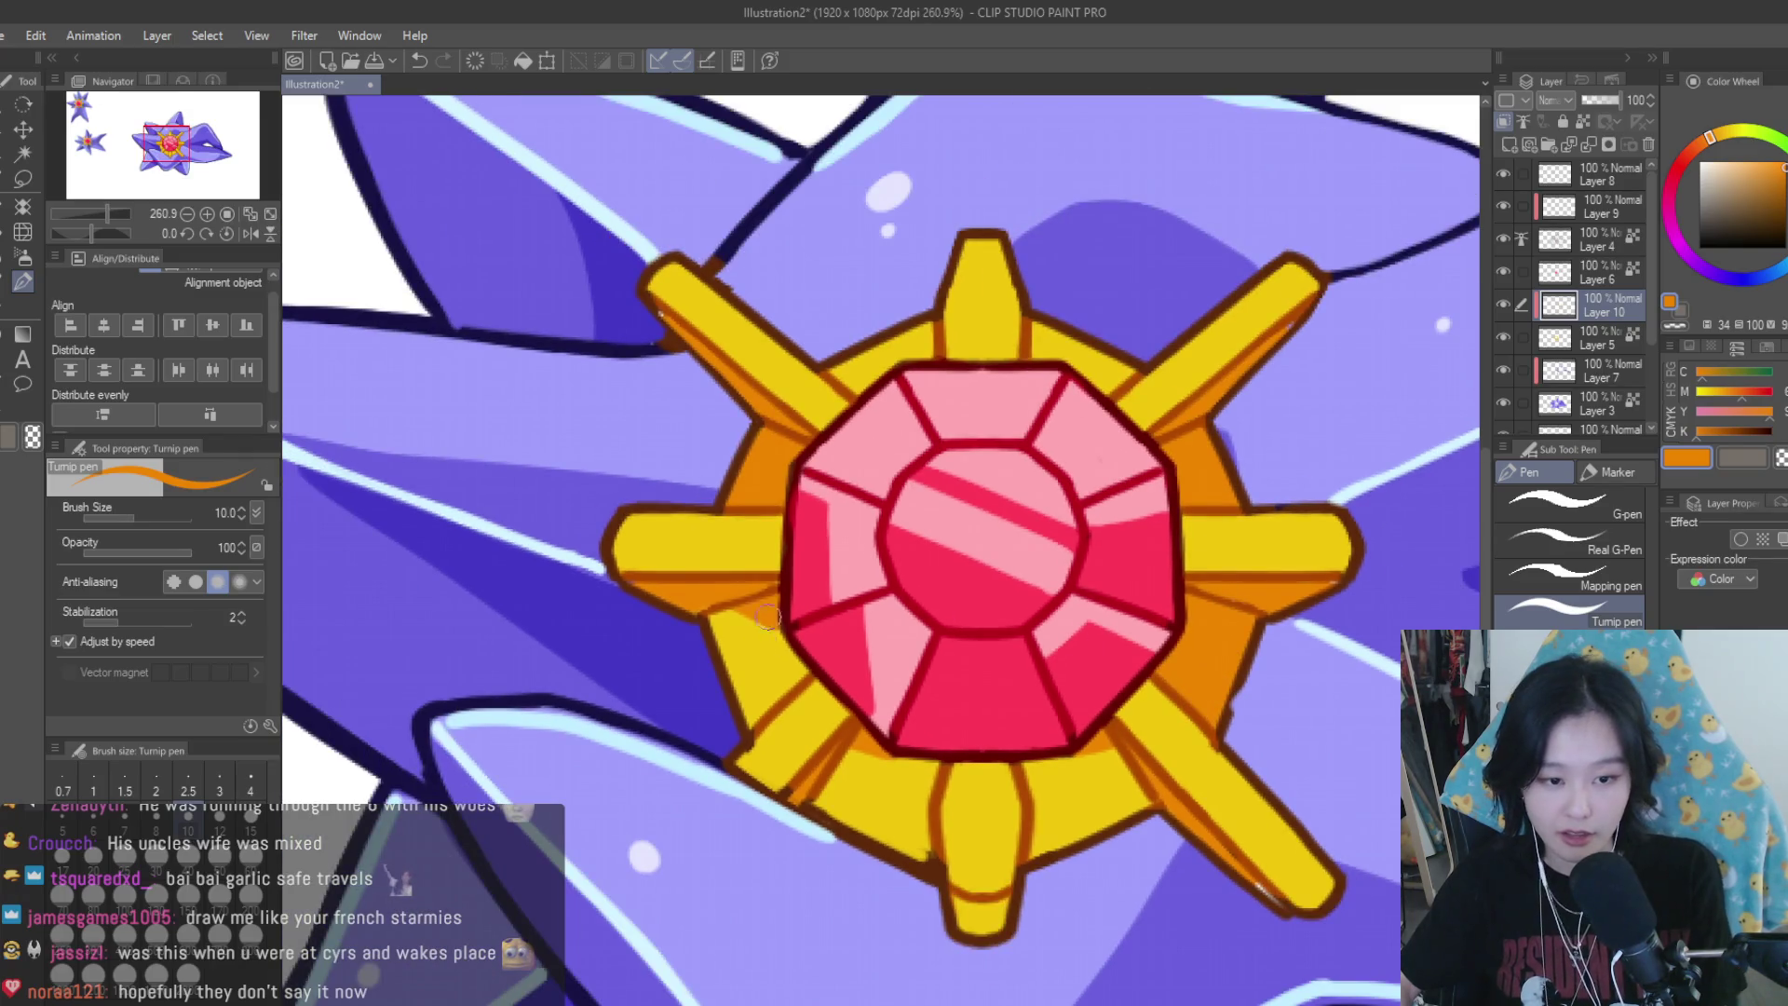
{"action": "scroll", "coordinate": [954, 542], "scroll_direction": "down", "scroll_amount": 4}
{"action": "scroll", "coordinate": [1273, 576], "scroll_direction": "down", "scroll_amount": 3}
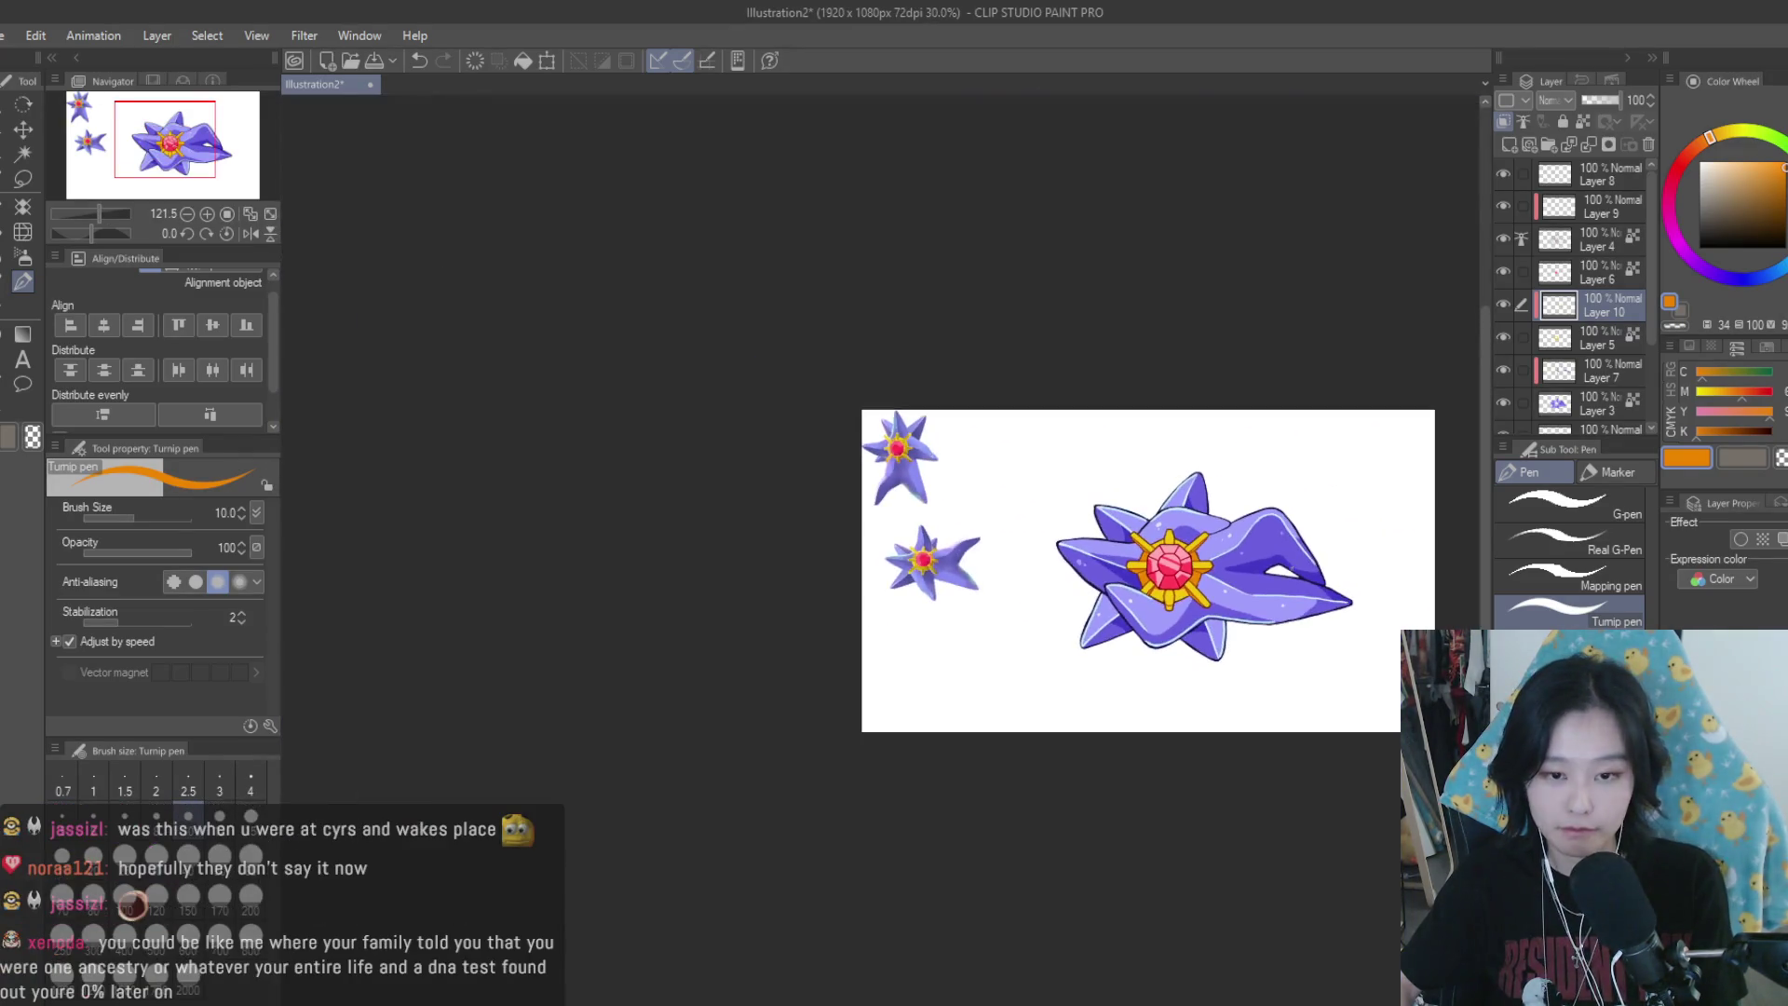
{"action": "scroll", "coordinate": [1089, 577], "scroll_direction": "up", "scroll_amount": 2}
{"action": "scroll", "coordinate": [1089, 578], "scroll_direction": "up", "scroll_amount": 2}
{"action": "scroll", "coordinate": [1088, 577], "scroll_direction": "up", "scroll_amount": 1}
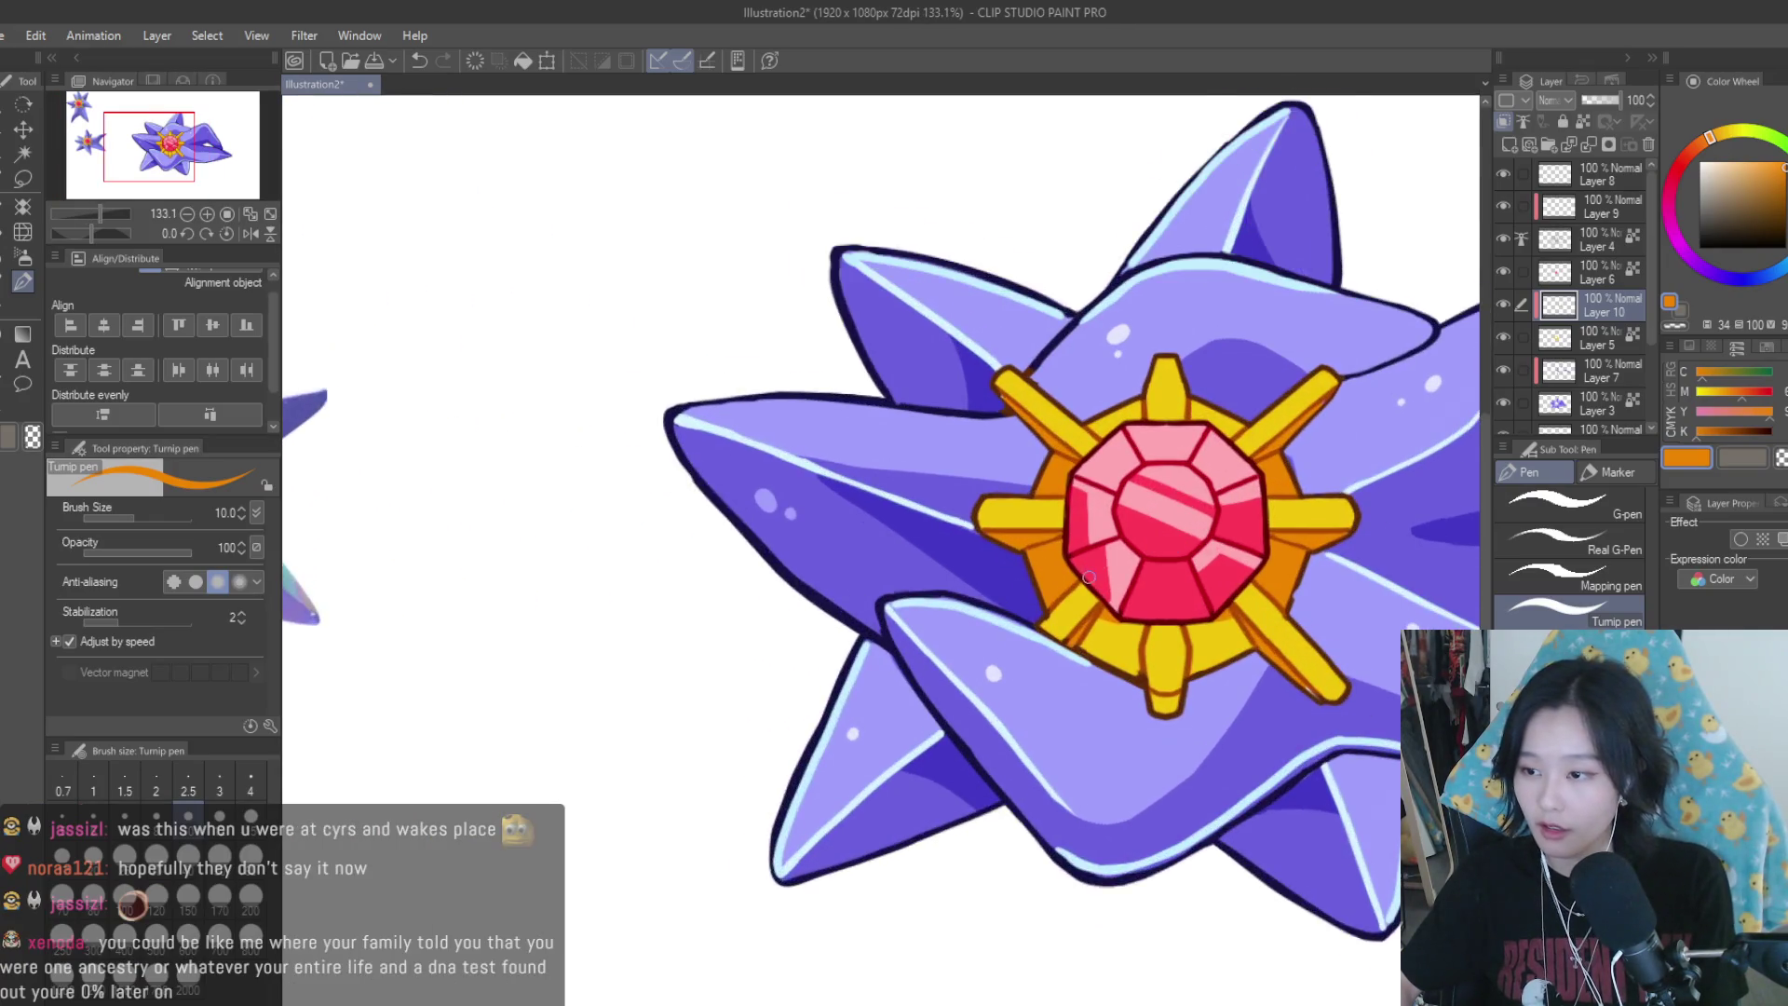
{"action": "scroll", "coordinate": [1089, 578], "scroll_direction": "up", "scroll_amount": 2}
{"action": "scroll", "coordinate": [1109, 570], "scroll_direction": "up", "scroll_amount": 1}
{"action": "scroll", "coordinate": [1154, 559], "scroll_direction": "up", "scroll_amount": 1}
{"action": "scroll", "coordinate": [1185, 544], "scroll_direction": "up", "scroll_amount": 1}
{"action": "mouse_move", "coordinate": [1185, 545]}
{"action": "left_mouse_down"}
{"action": "mouse_move", "coordinate": [1210, 624]}
{"action": "mouse_move", "coordinate": [1108, 596]}
{"action": "mouse_move", "coordinate": [1099, 666]}
{"action": "mouse_move", "coordinate": [1165, 578]}
{"action": "mouse_move", "coordinate": [1239, 630]}
{"action": "left_mouse_up"}
{"action": "scroll", "coordinate": [1080, 676], "scroll_direction": "down", "scroll_amount": 2}
{"action": "scroll", "coordinate": [1090, 680], "scroll_direction": "up", "scroll_amount": 2}
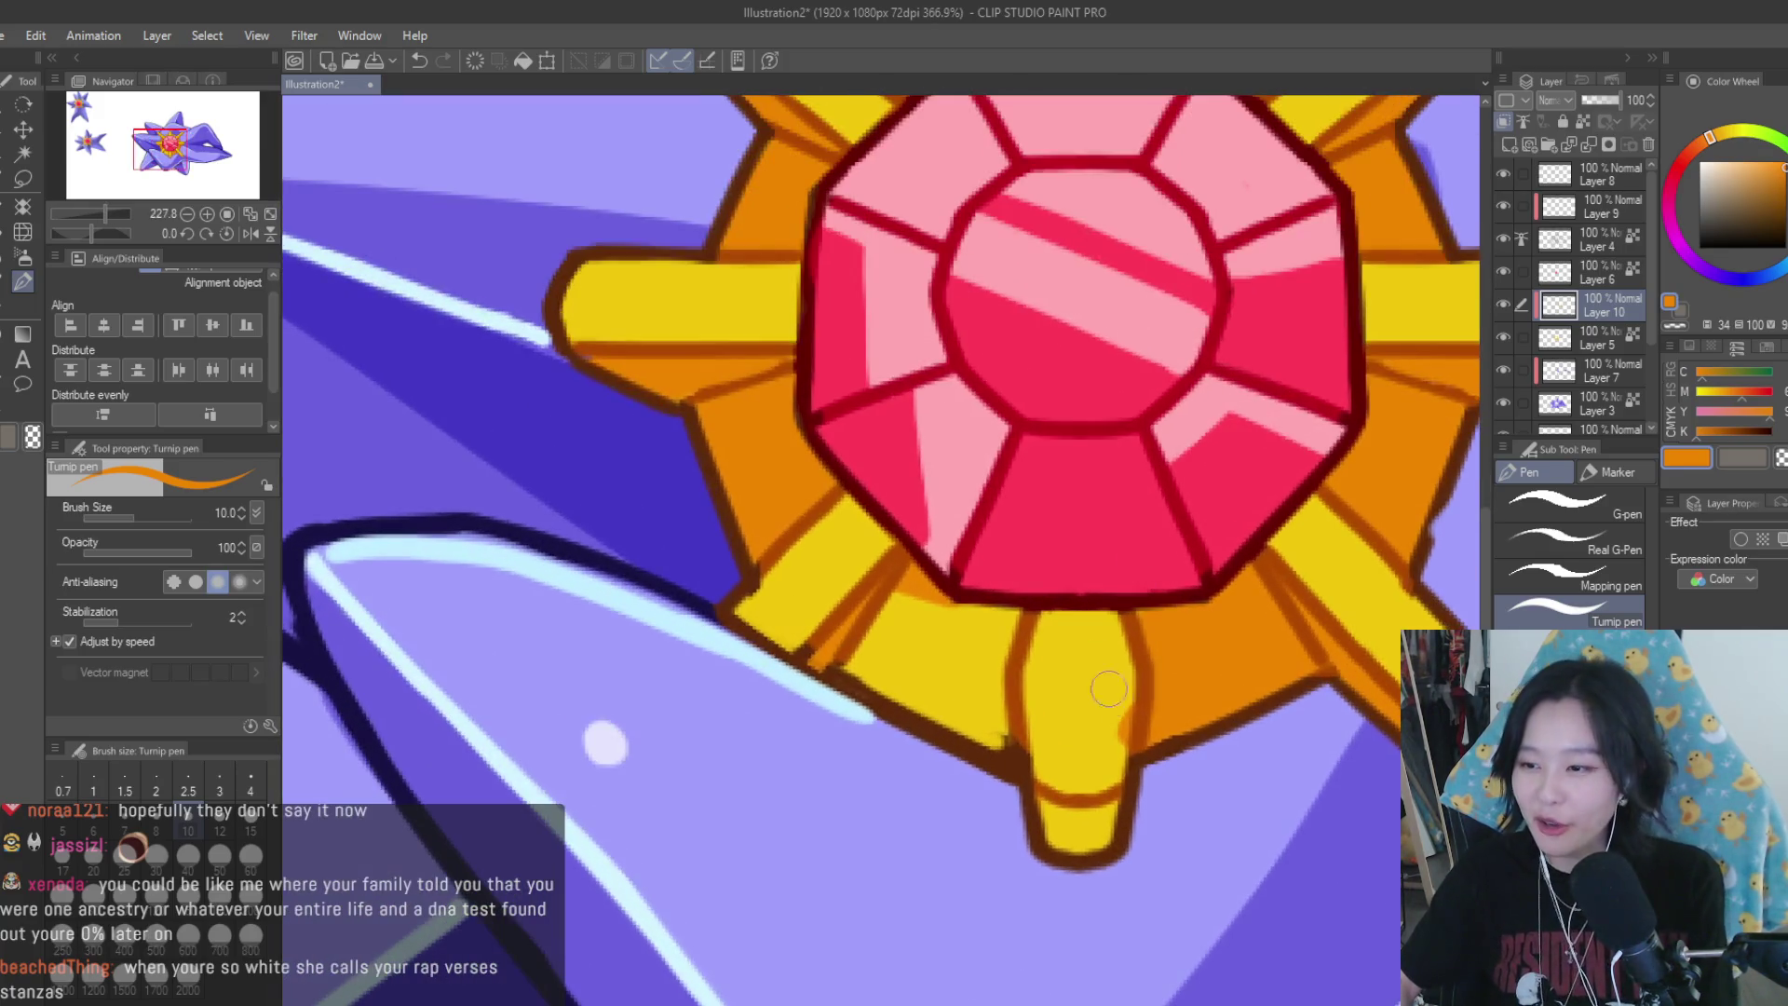
{"action": "scroll", "coordinate": [1106, 686], "scroll_direction": "down", "scroll_amount": 1}
{"action": "scroll", "coordinate": [1015, 676], "scroll_direction": "down", "scroll_amount": 1}
{"action": "mouse_move", "coordinate": [1015, 676]}
{"action": "left_mouse_down"}
{"action": "mouse_move", "coordinate": [1061, 717]}
{"action": "mouse_move", "coordinate": [1025, 764]}
{"action": "left_mouse_up"}
{"action": "left_click_drag", "start_coordinate": [969, 671], "coordinate": [1073, 814]}
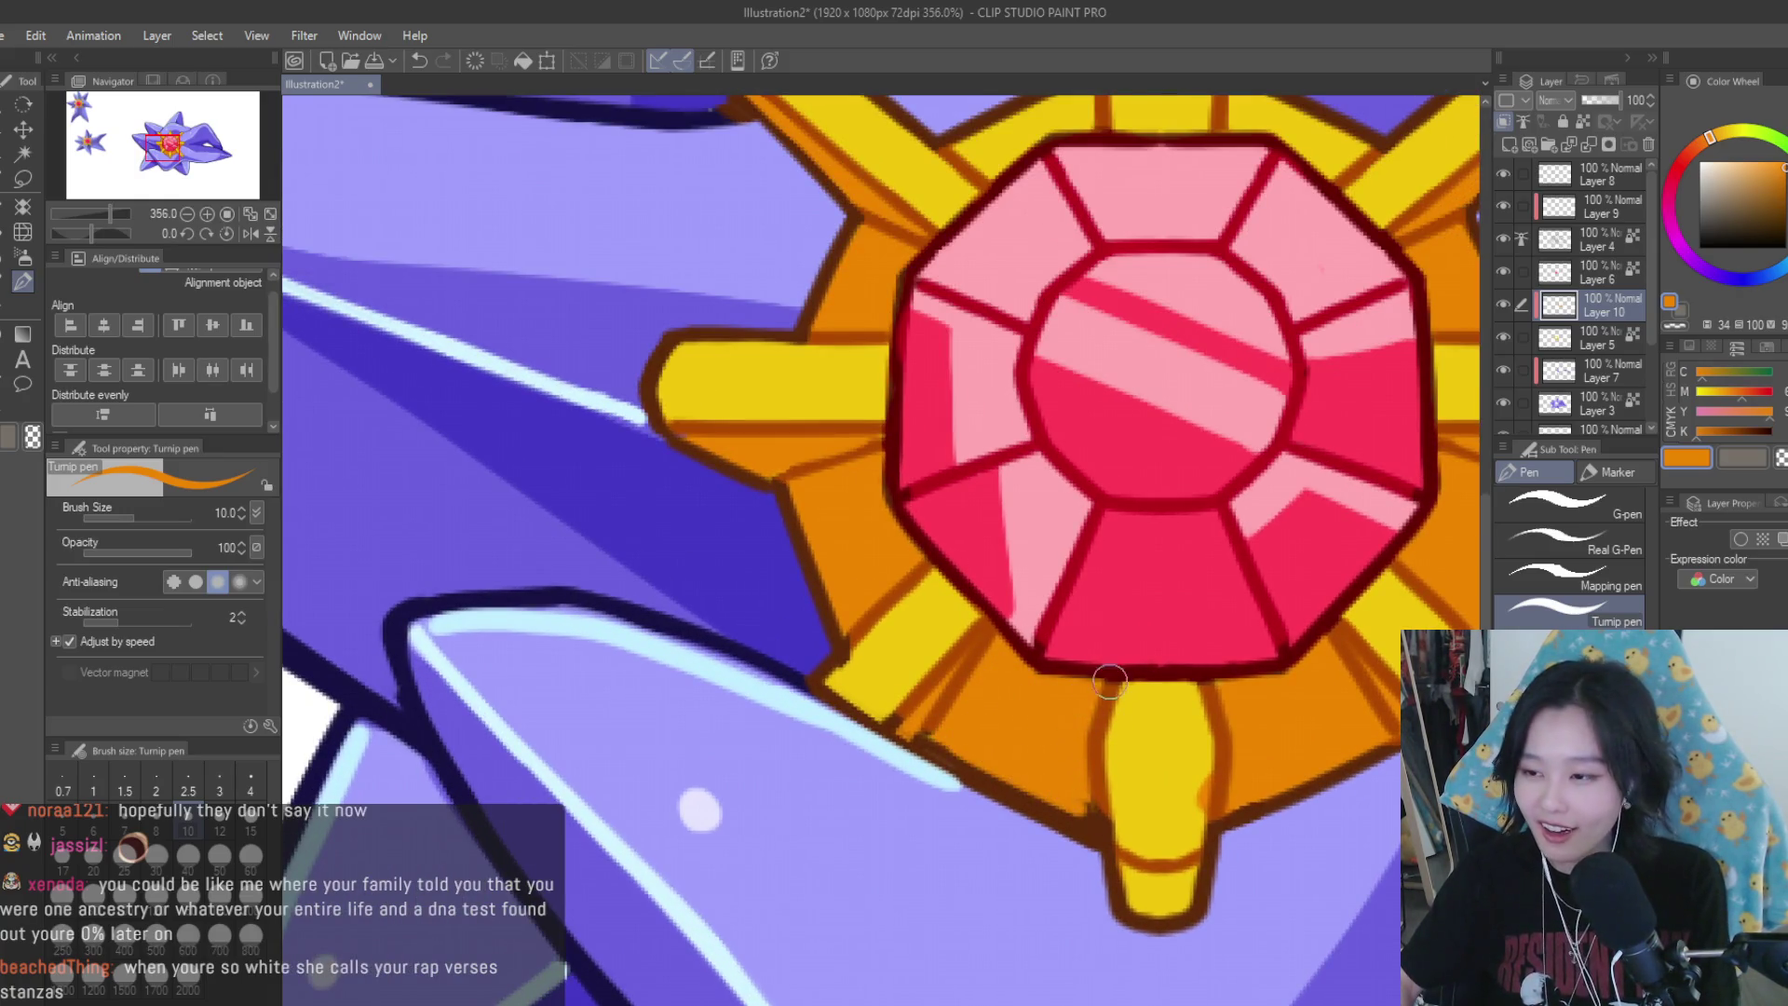
Paint yellow over the orange band between the lower-left rays
{"action": "scroll", "coordinate": [1109, 683], "scroll_direction": "down", "scroll_amount": 6}
{"action": "scroll", "coordinate": [1131, 689], "scroll_direction": "down", "scroll_amount": 2}
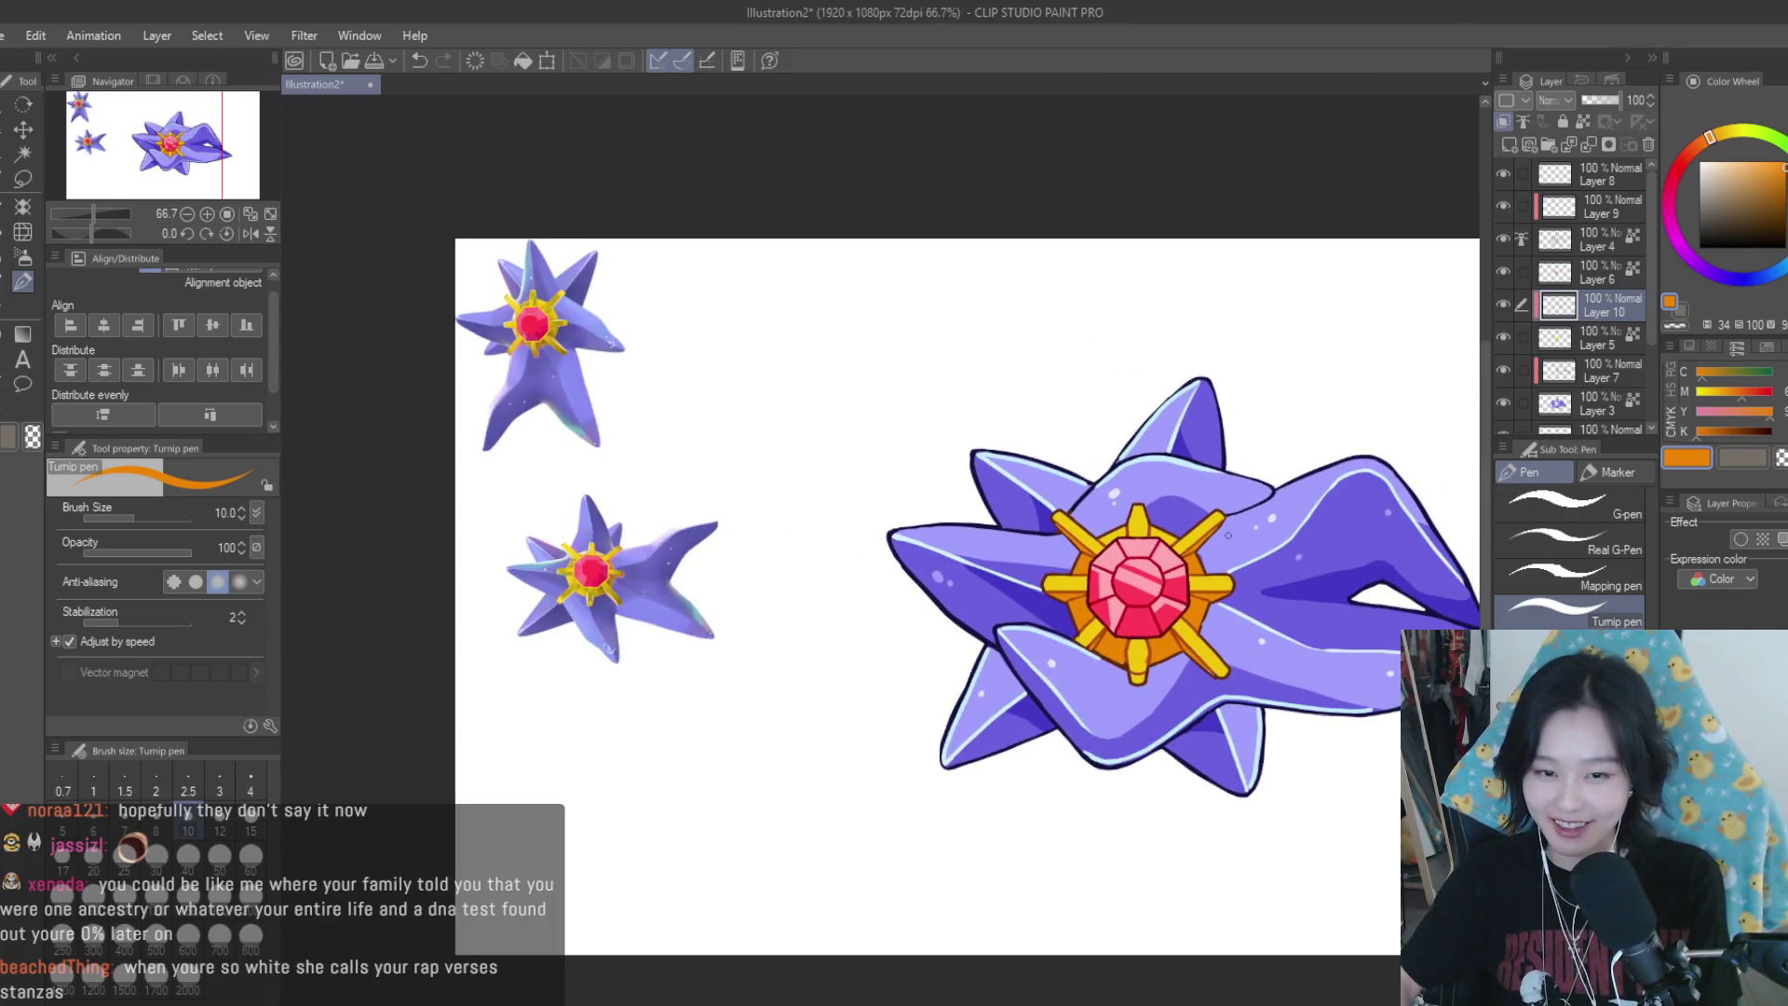
{"action": "scroll", "coordinate": [1229, 585], "scroll_direction": "down", "scroll_amount": 2}
{"action": "scroll", "coordinate": [1230, 585], "scroll_direction": "down", "scroll_amount": 1}
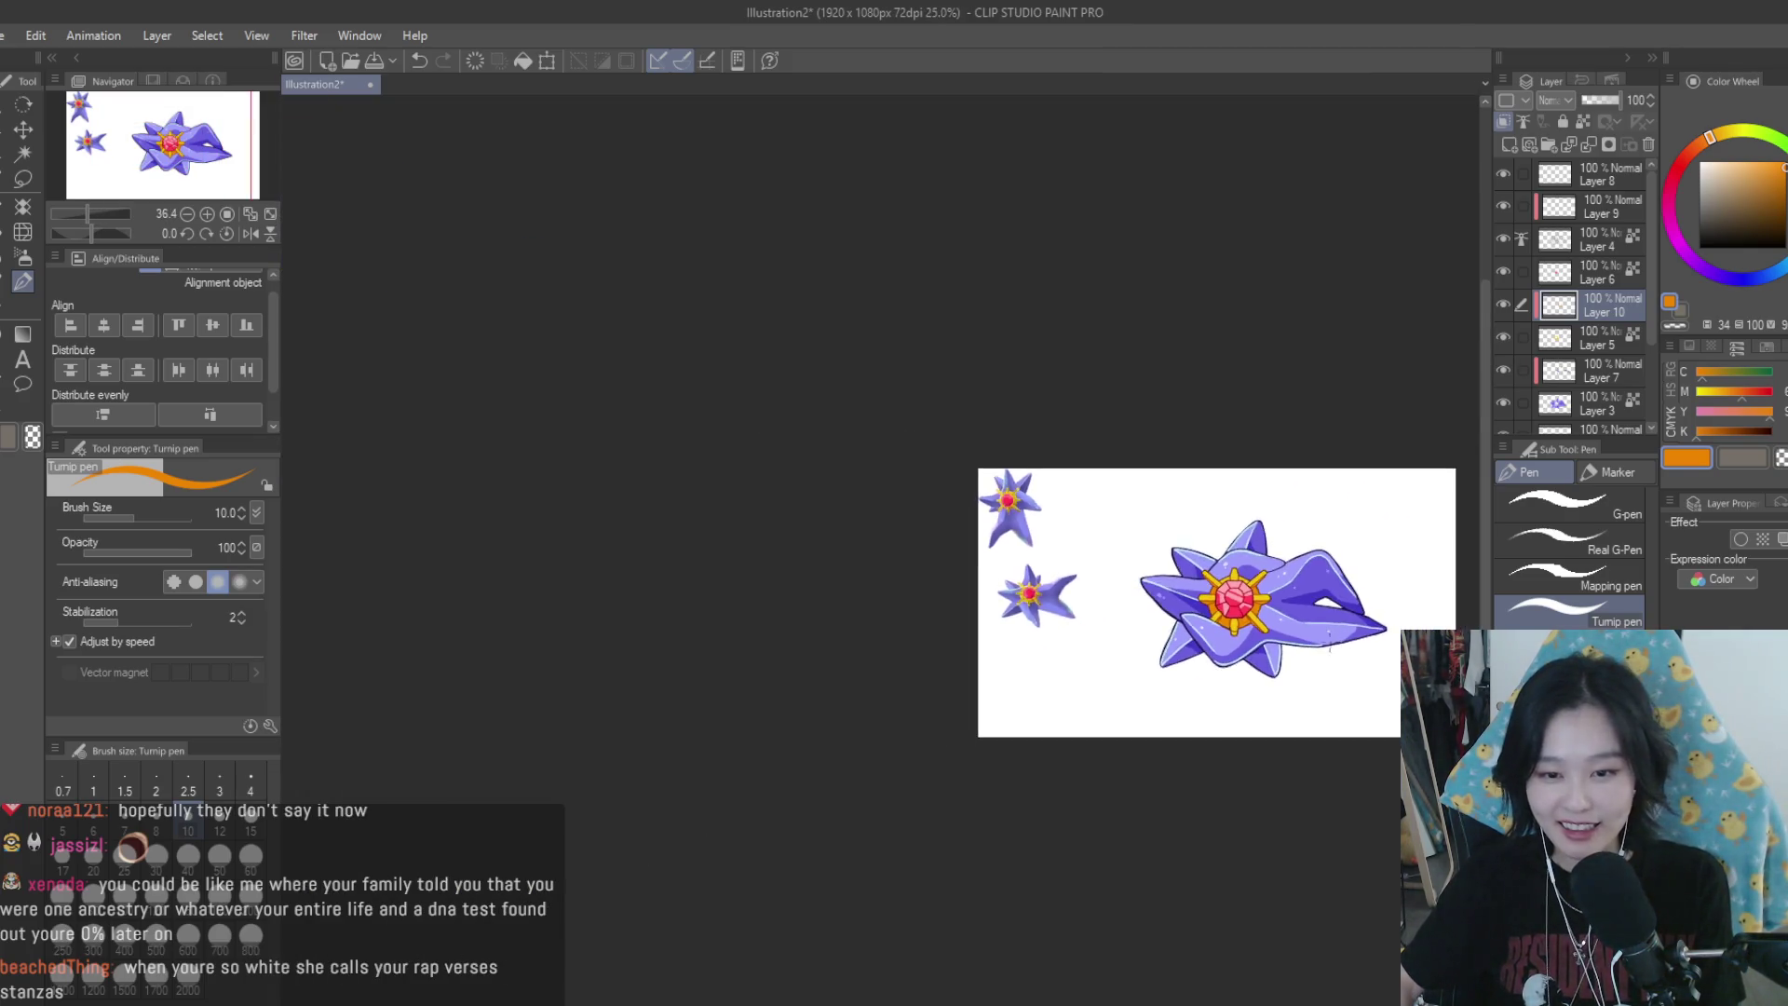
{"action": "scroll", "coordinate": [1285, 586], "scroll_direction": "up", "scroll_amount": 3}
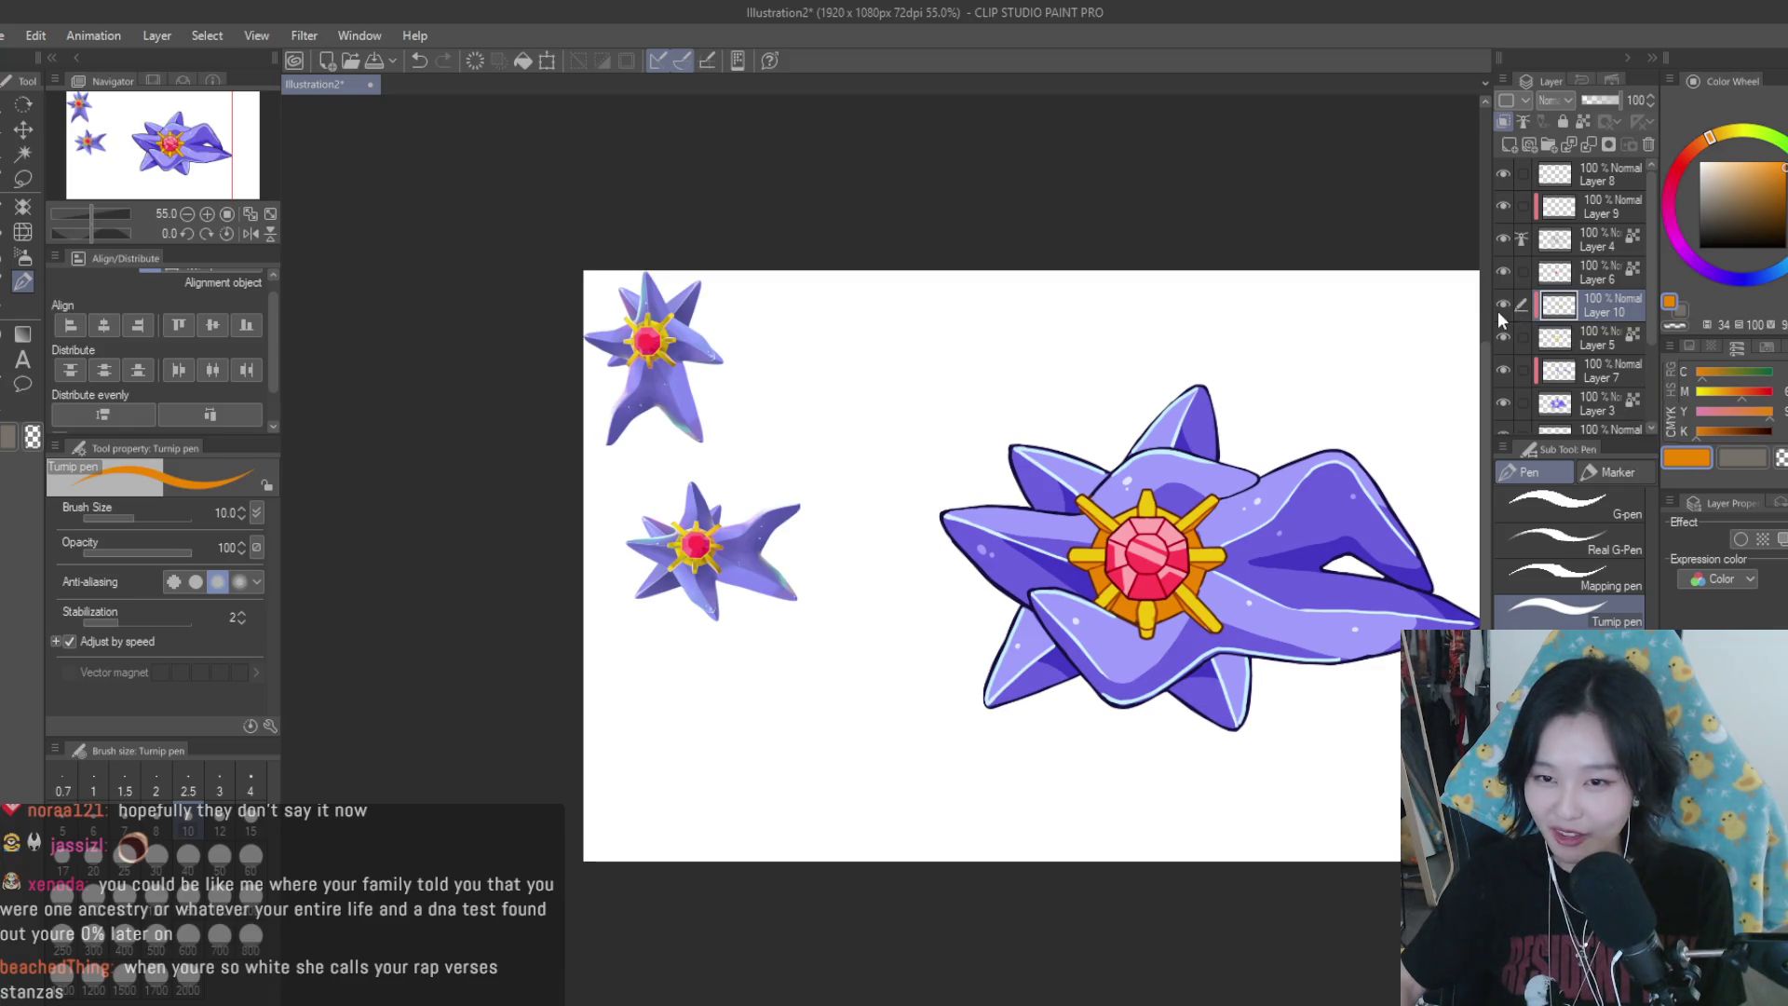
{"action": "scroll", "coordinate": [1173, 587], "scroll_direction": "up", "scroll_amount": 2}
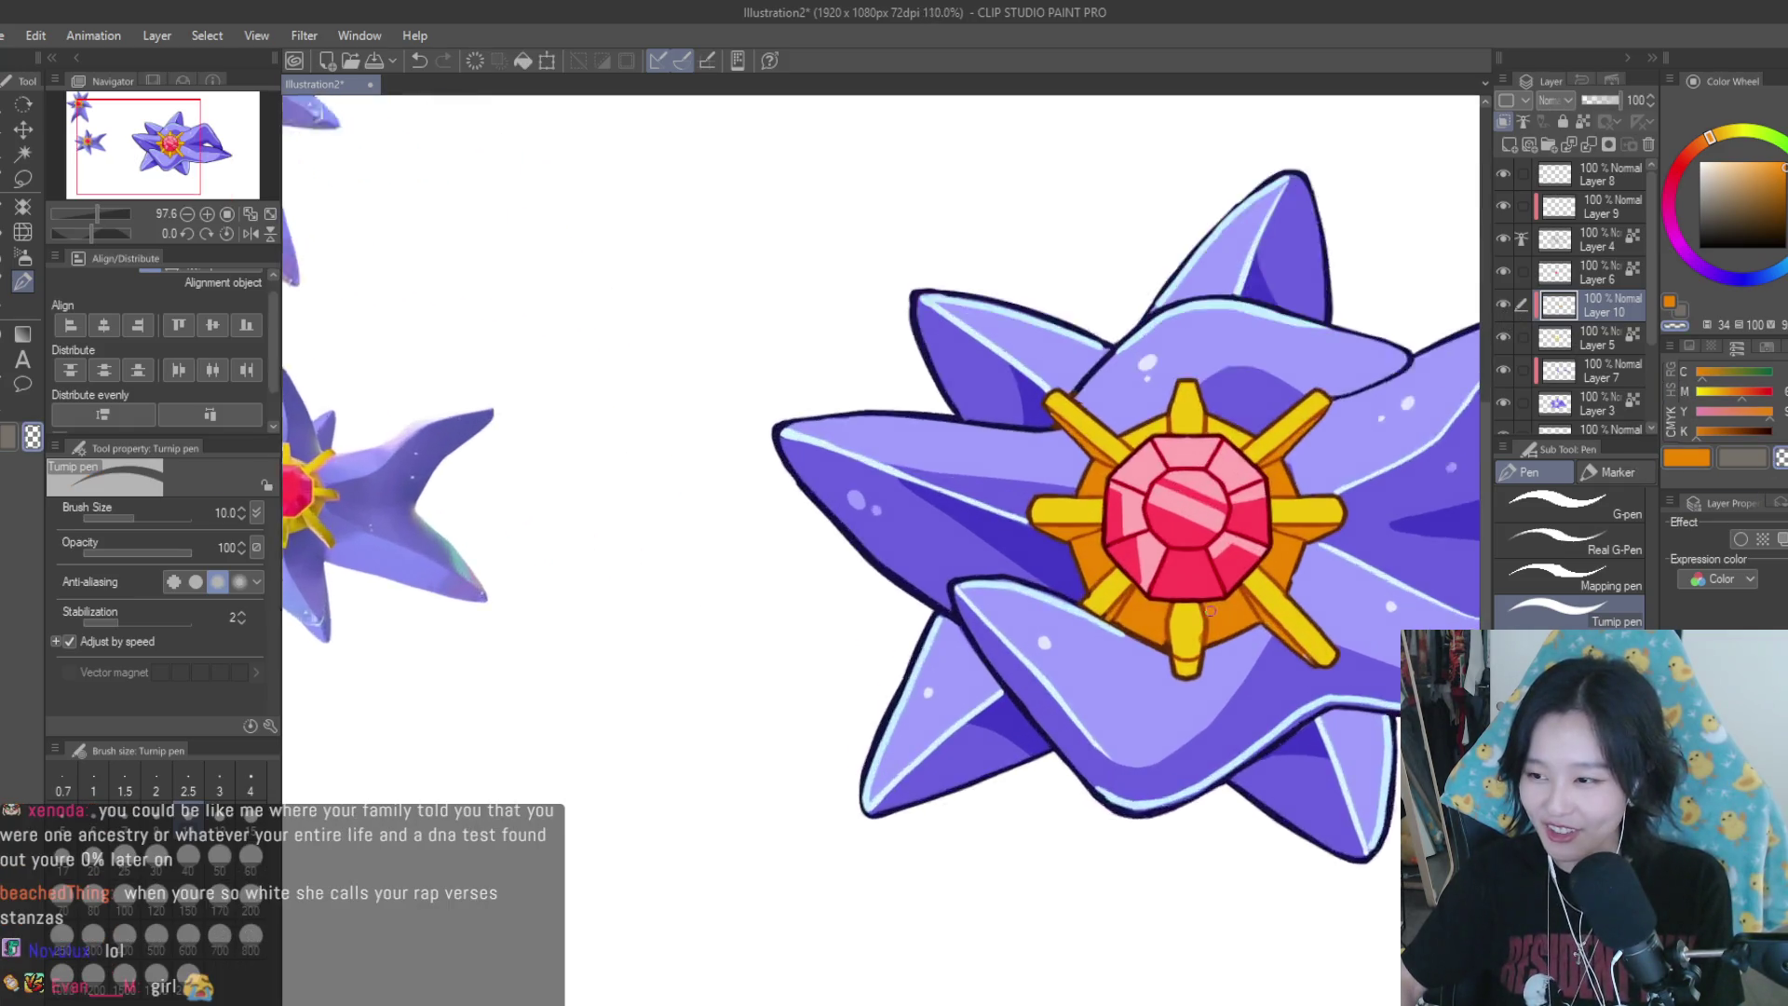
{"action": "scroll", "coordinate": [1136, 606], "scroll_direction": "up", "scroll_amount": 2}
{"action": "scroll", "coordinate": [1073, 654], "scroll_direction": "up", "scroll_amount": 1}
{"action": "scroll", "coordinate": [1073, 654], "scroll_direction": "up", "scroll_amount": 2}
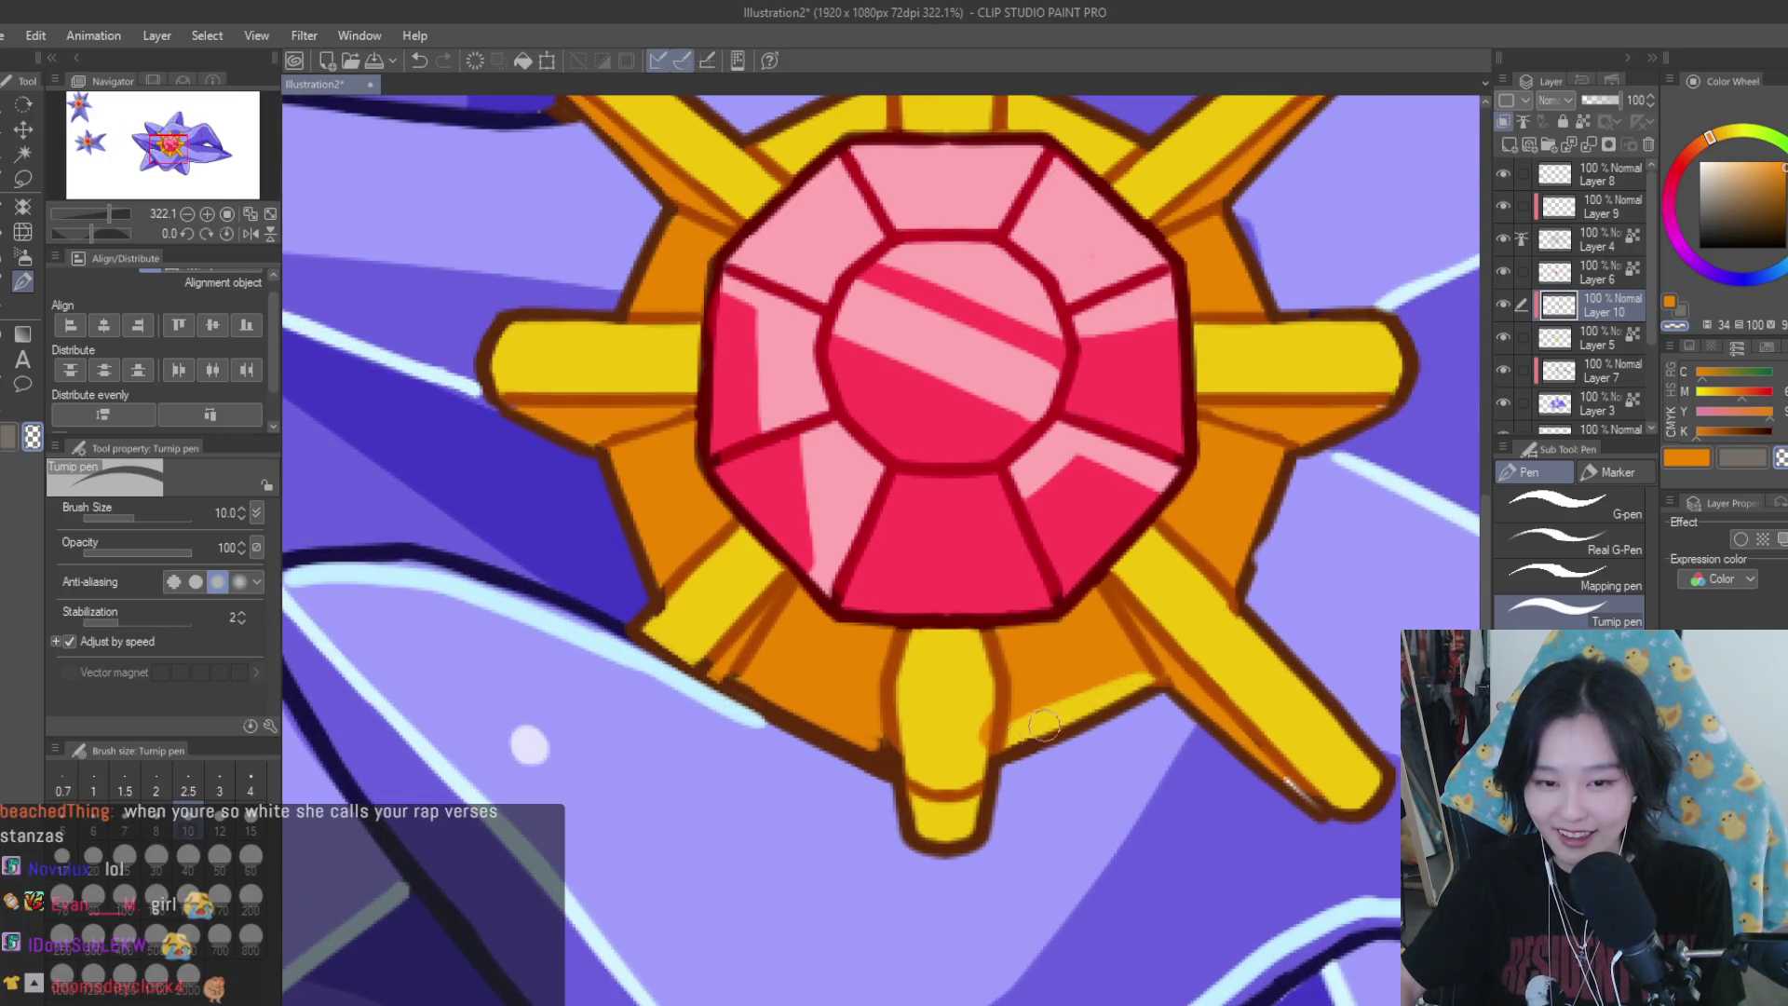
{"action": "mouse_move", "coordinate": [787, 690]}
{"action": "left_mouse_down"}
{"action": "mouse_move", "coordinate": [866, 717]}
{"action": "mouse_move", "coordinate": [843, 694]}
{"action": "left_mouse_up"}
{"action": "scroll", "coordinate": [899, 742], "scroll_direction": "down", "scroll_amount": 4}
{"action": "scroll", "coordinate": [828, 646], "scroll_direction": "up", "scroll_amount": 3}
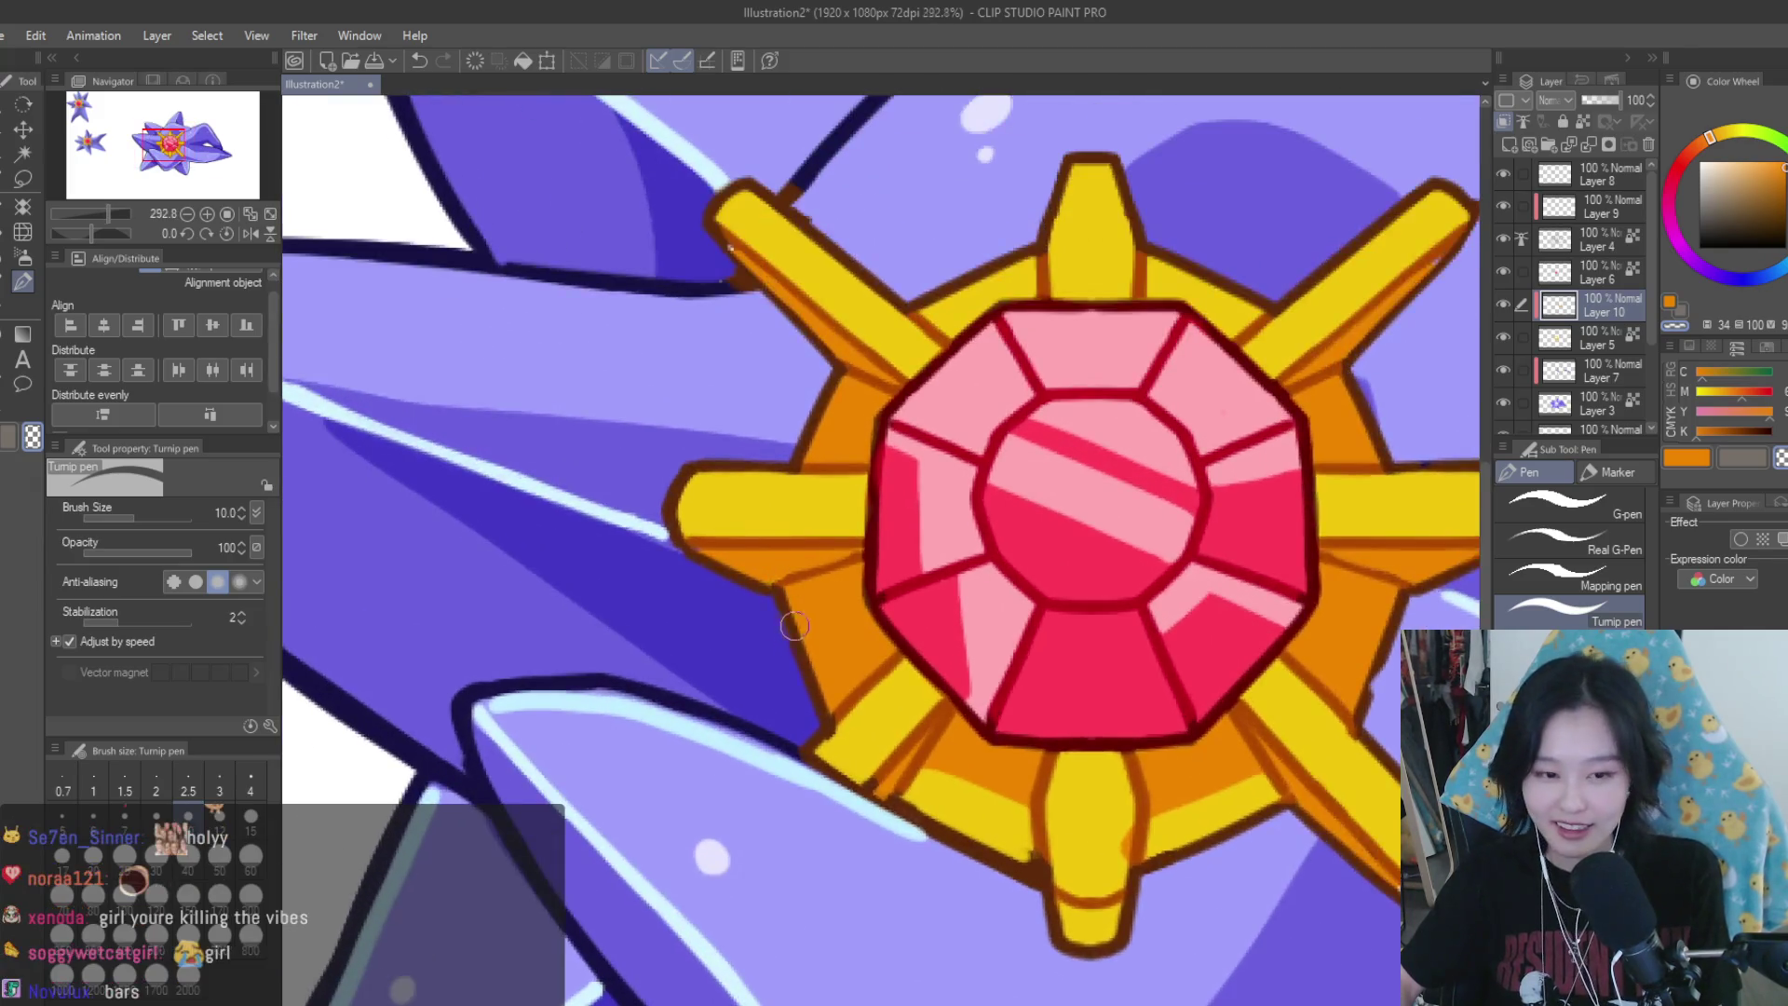
{"action": "scroll", "coordinate": [828, 645], "scroll_direction": "up", "scroll_amount": 2}
{"action": "scroll", "coordinate": [781, 665], "scroll_direction": "down", "scroll_amount": 4}
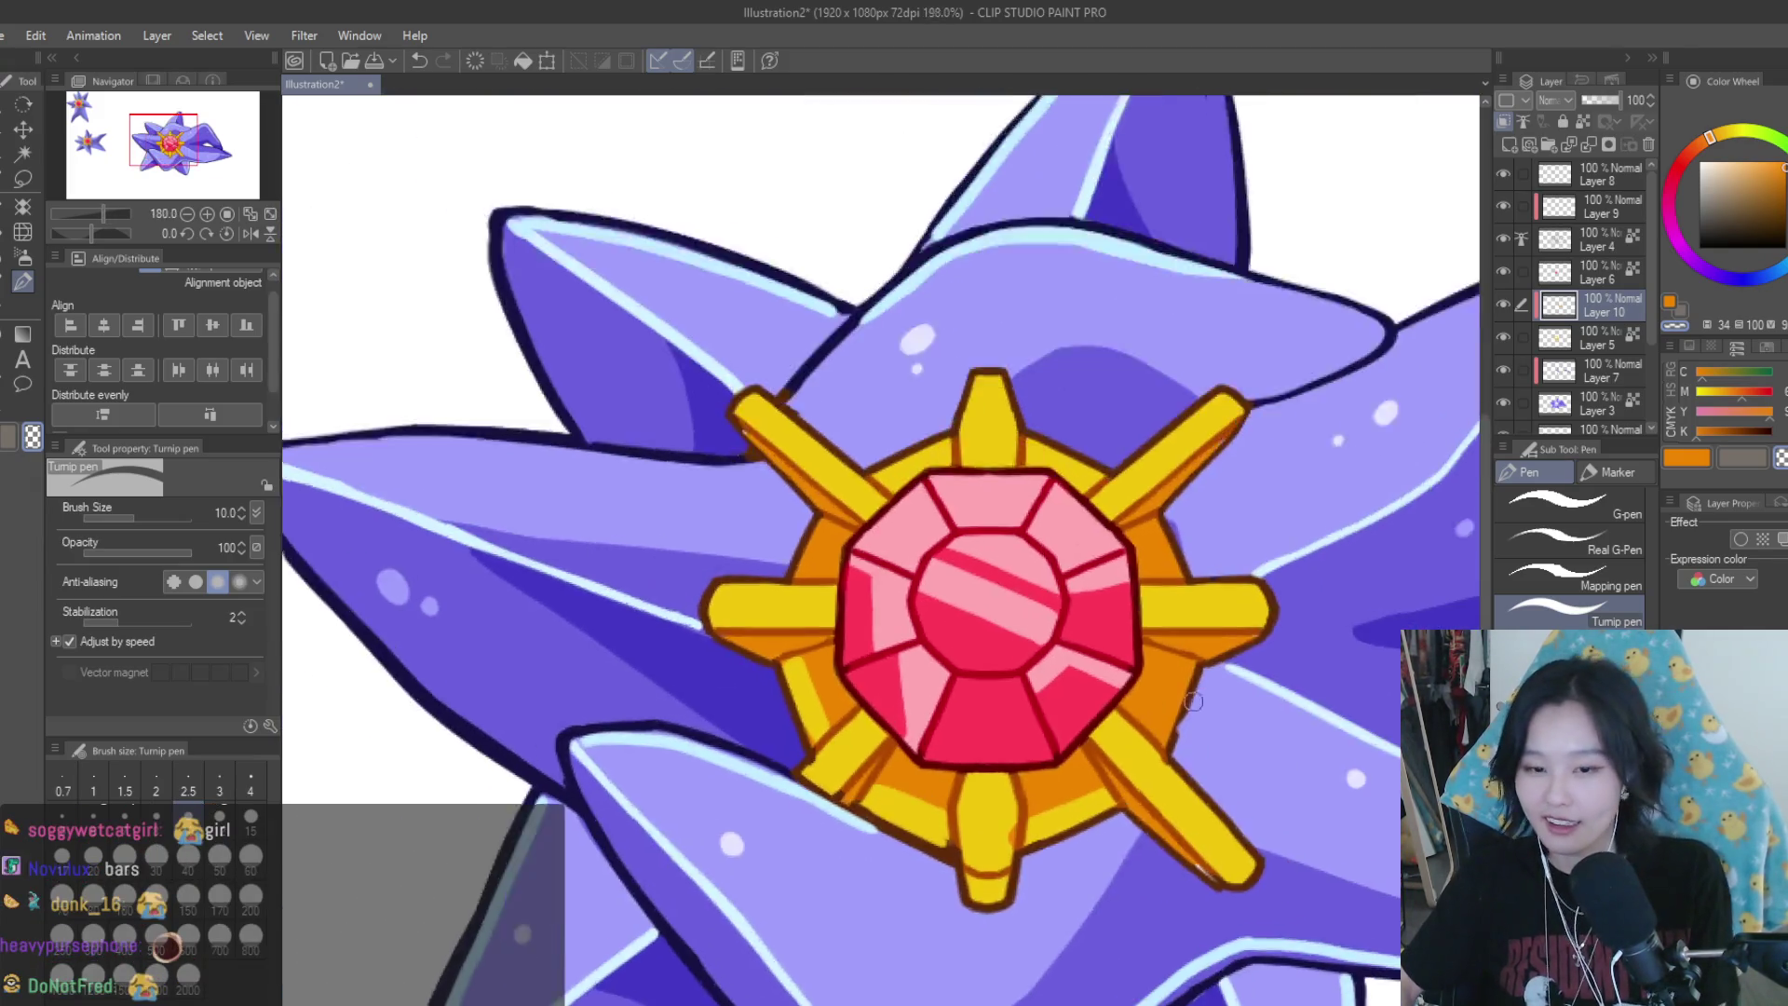
{"action": "scroll", "coordinate": [1158, 768], "scroll_direction": "up", "scroll_amount": 3}
{"action": "scroll", "coordinate": [1174, 708], "scroll_direction": "down", "scroll_amount": 2}
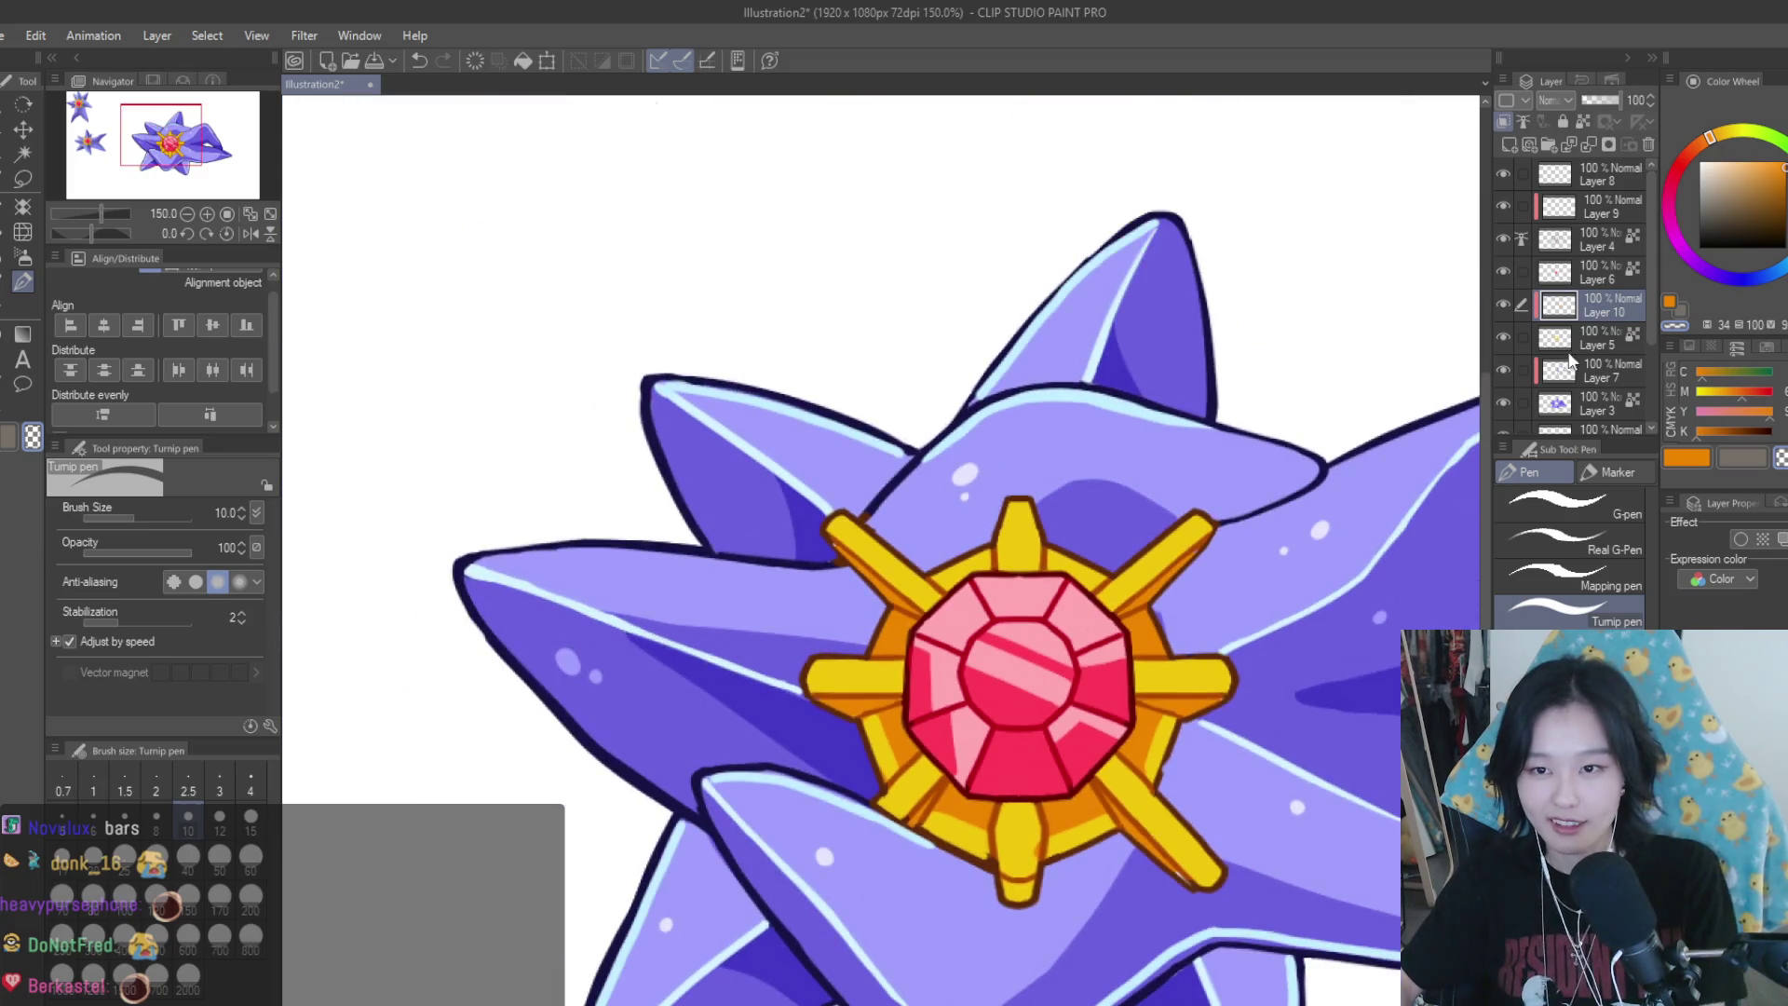
Add a new layer on top and switch the drawing colour to black
{"action": "left_click", "coordinate": [1509, 145]}
{"action": "left_click", "coordinate": [1739, 193]}
{"action": "left_click", "coordinate": [1699, 247]}
{"action": "scroll", "coordinate": [1099, 666], "scroll_direction": "down", "scroll_amount": 3}
{"action": "scroll", "coordinate": [854, 400], "scroll_direction": "up", "scroll_amount": 4}
Hand-letter the first 'Stanzas' with a gem-shaped S
{"action": "mouse_move", "coordinate": [787, 448]}
{"action": "left_mouse_down"}
{"action": "mouse_move", "coordinate": [942, 426]}
{"action": "mouse_move", "coordinate": [941, 587]}
{"action": "mouse_move", "coordinate": [870, 647]}
{"action": "mouse_move", "coordinate": [941, 588]}
{"action": "left_mouse_up"}
{"action": "left_click_drag", "start_coordinate": [896, 478], "coordinate": [950, 470]}
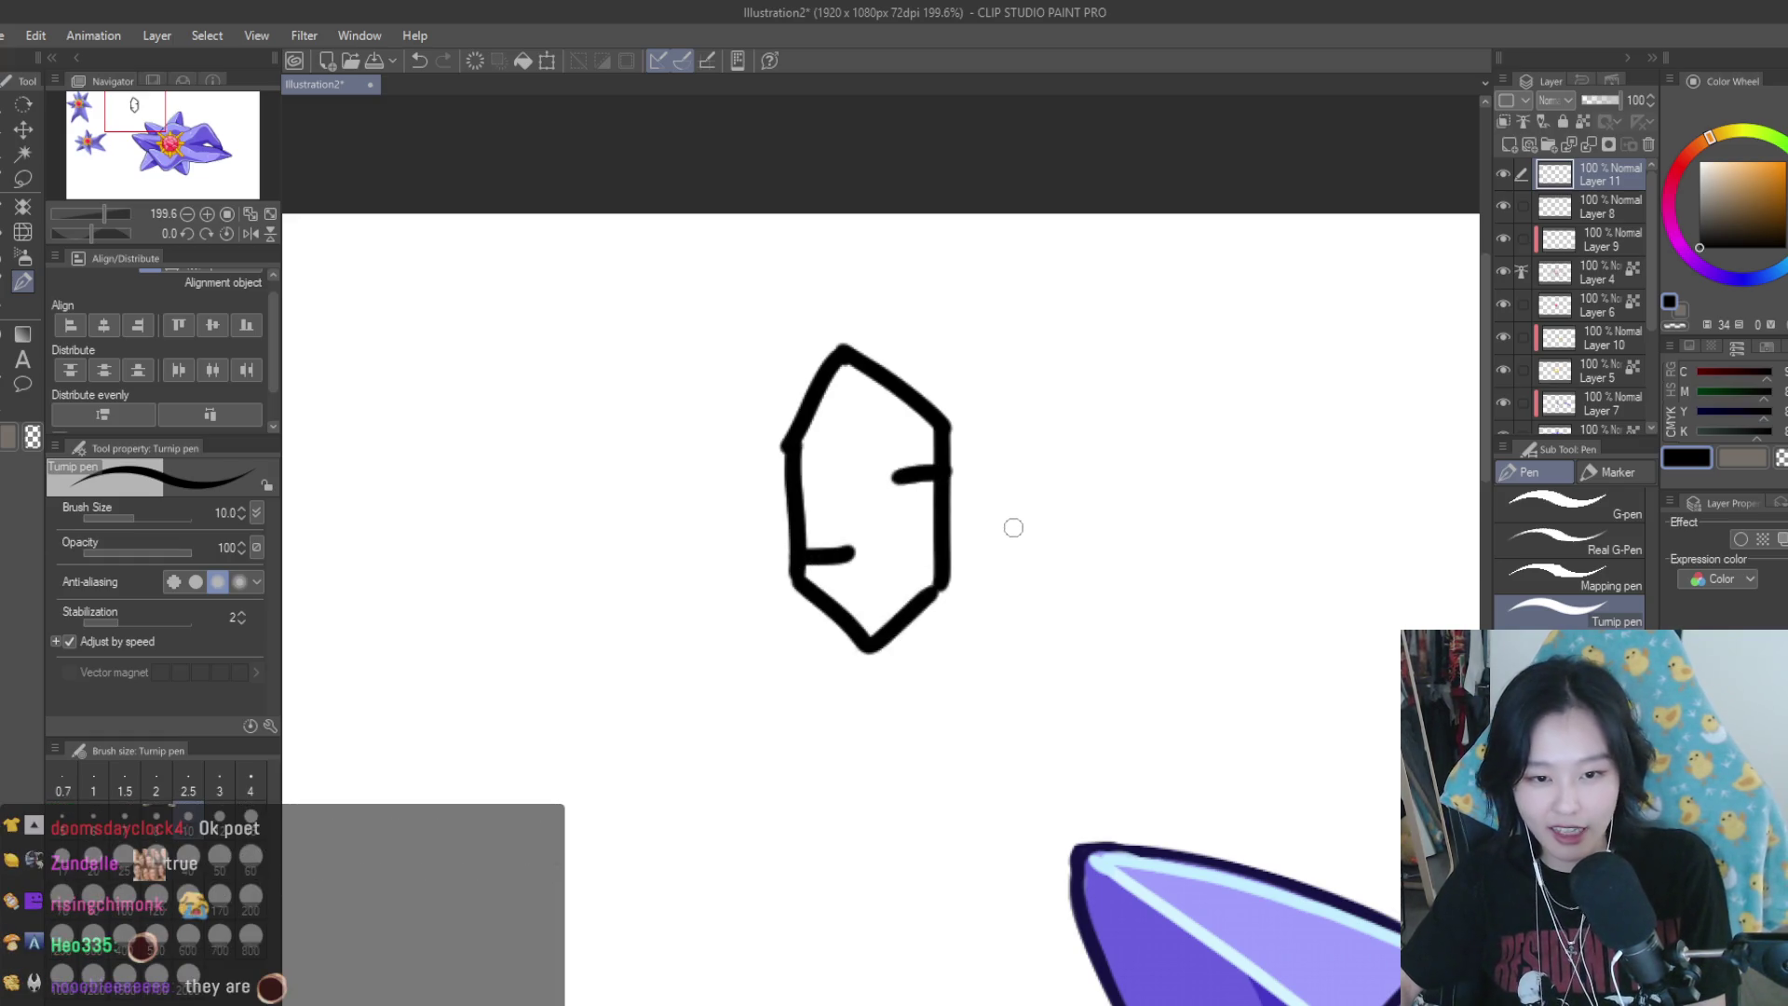
{"action": "left_click_drag", "start_coordinate": [993, 556], "coordinate": [995, 585]}
{"action": "mouse_move", "coordinate": [1094, 527]}
{"action": "left_mouse_down"}
{"action": "mouse_move", "coordinate": [1105, 579]}
{"action": "mouse_move", "coordinate": [1234, 570]}
{"action": "left_mouse_up"}
{"action": "left_click_drag", "start_coordinate": [1274, 514], "coordinate": [1280, 547]}
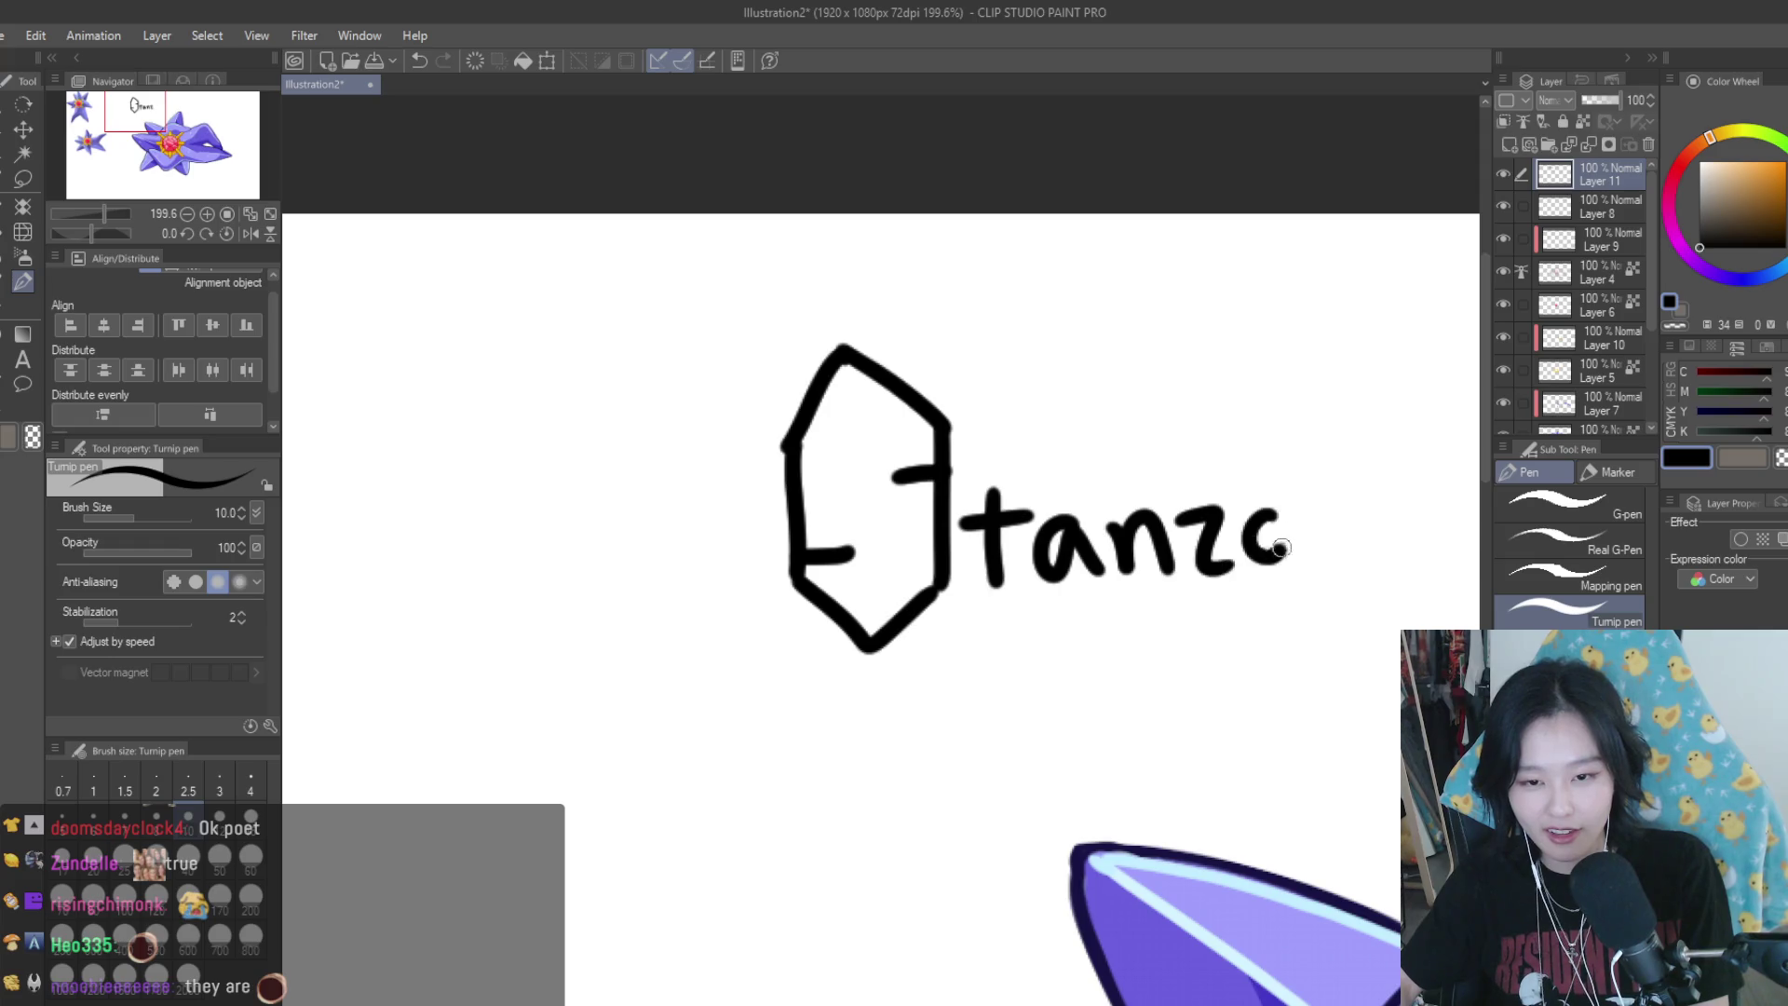
{"action": "scroll", "coordinate": [1362, 548], "scroll_direction": "down", "scroll_amount": 3}
{"action": "scroll", "coordinate": [866, 575], "scroll_direction": "up", "scroll_amount": 3}
Hand-letter a second 'Stanzas' below with a gem-shaped S, undoing one stray stroke
{"action": "mouse_move", "coordinate": [836, 543]}
{"action": "left_mouse_down"}
{"action": "mouse_move", "coordinate": [883, 615]}
{"action": "mouse_move", "coordinate": [864, 643]}
{"action": "left_mouse_up"}
{"action": "key", "text": "ctrl+z"}
{"action": "left_click_drag", "start_coordinate": [906, 557], "coordinate": [908, 635]}
{"action": "mouse_move", "coordinate": [951, 558]}
{"action": "left_mouse_down"}
{"action": "mouse_move", "coordinate": [950, 638]}
{"action": "mouse_move", "coordinate": [877, 735]}
{"action": "left_mouse_up"}
{"action": "left_click_drag", "start_coordinate": [917, 675], "coordinate": [917, 806]}
{"action": "left_click_drag", "start_coordinate": [866, 740], "coordinate": [911, 790]}
{"action": "left_click_drag", "start_coordinate": [955, 545], "coordinate": [855, 568]}
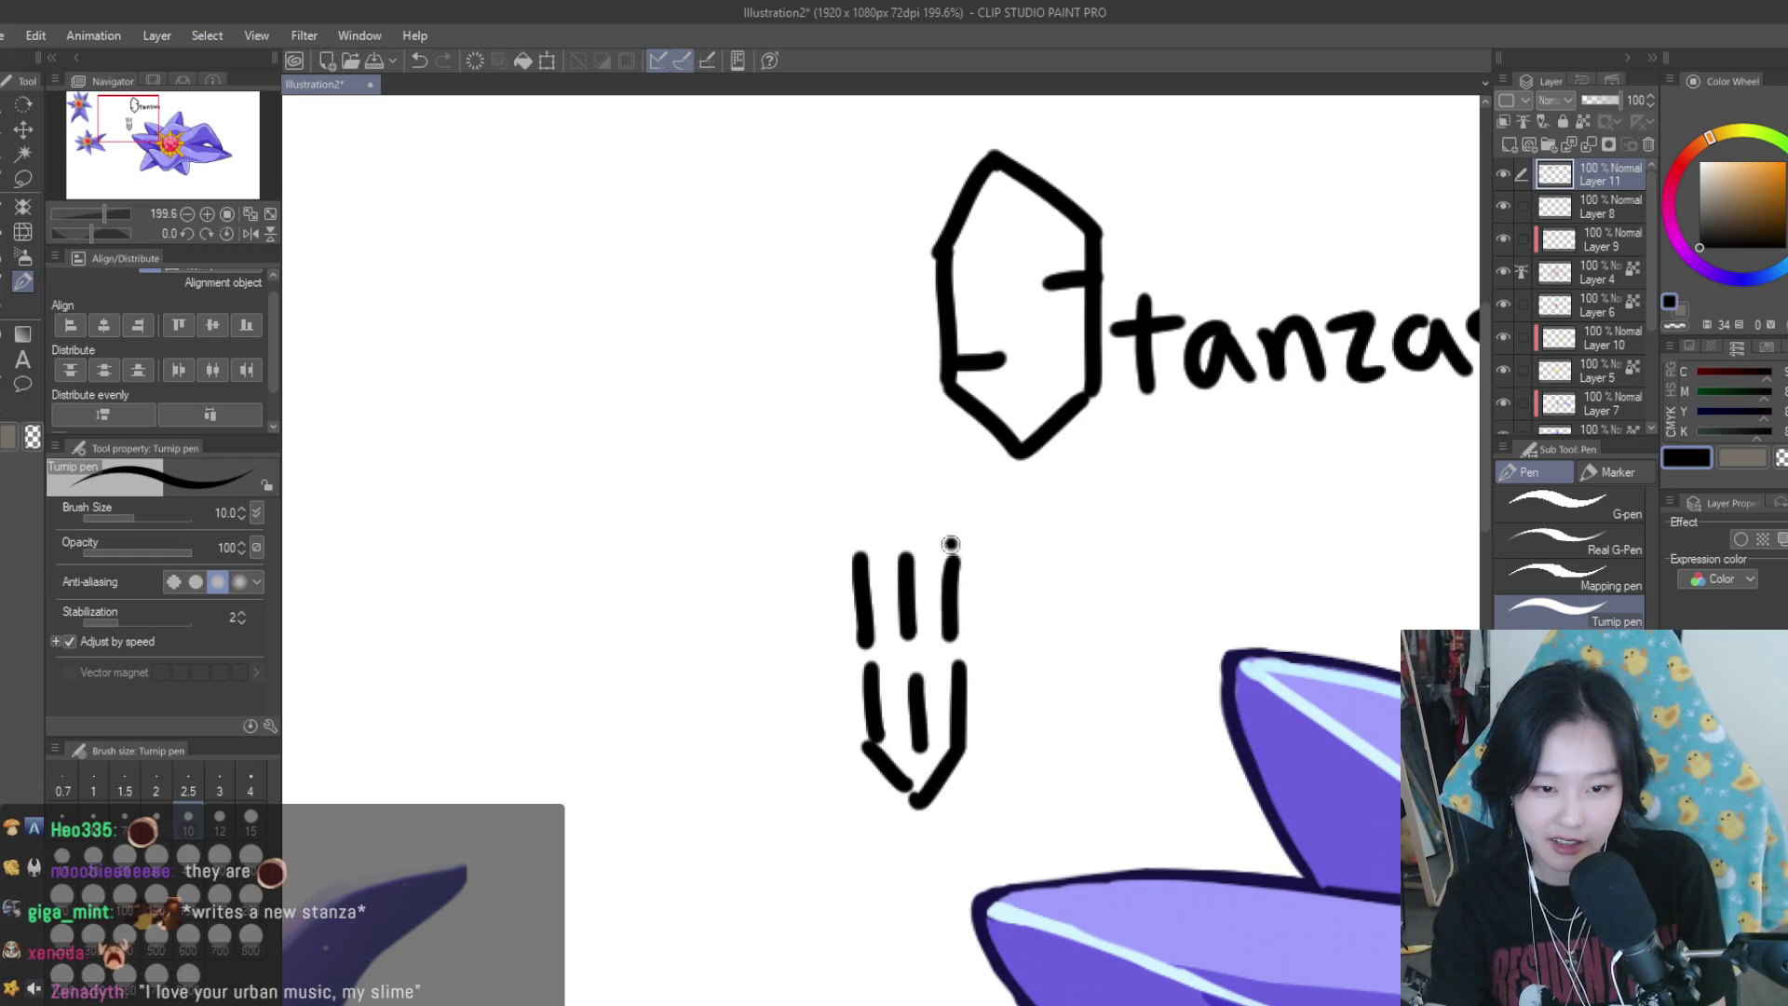
{"action": "left_click_drag", "start_coordinate": [855, 643], "coordinate": [918, 693]}
{"action": "mouse_move", "coordinate": [904, 626]}
{"action": "left_mouse_down"}
{"action": "mouse_move", "coordinate": [960, 680]}
{"action": "mouse_move", "coordinate": [1020, 664]}
{"action": "mouse_move", "coordinate": [1010, 715]}
{"action": "left_mouse_up"}
{"action": "mouse_move", "coordinate": [1062, 672]}
{"action": "left_mouse_down"}
{"action": "mouse_move", "coordinate": [1066, 712]}
{"action": "mouse_move", "coordinate": [1220, 690]}
{"action": "left_mouse_up"}
{"action": "mouse_move", "coordinate": [1269, 626]}
{"action": "left_mouse_down"}
{"action": "mouse_move", "coordinate": [1239, 661]}
{"action": "mouse_move", "coordinate": [671, 472]}
{"action": "left_mouse_up"}
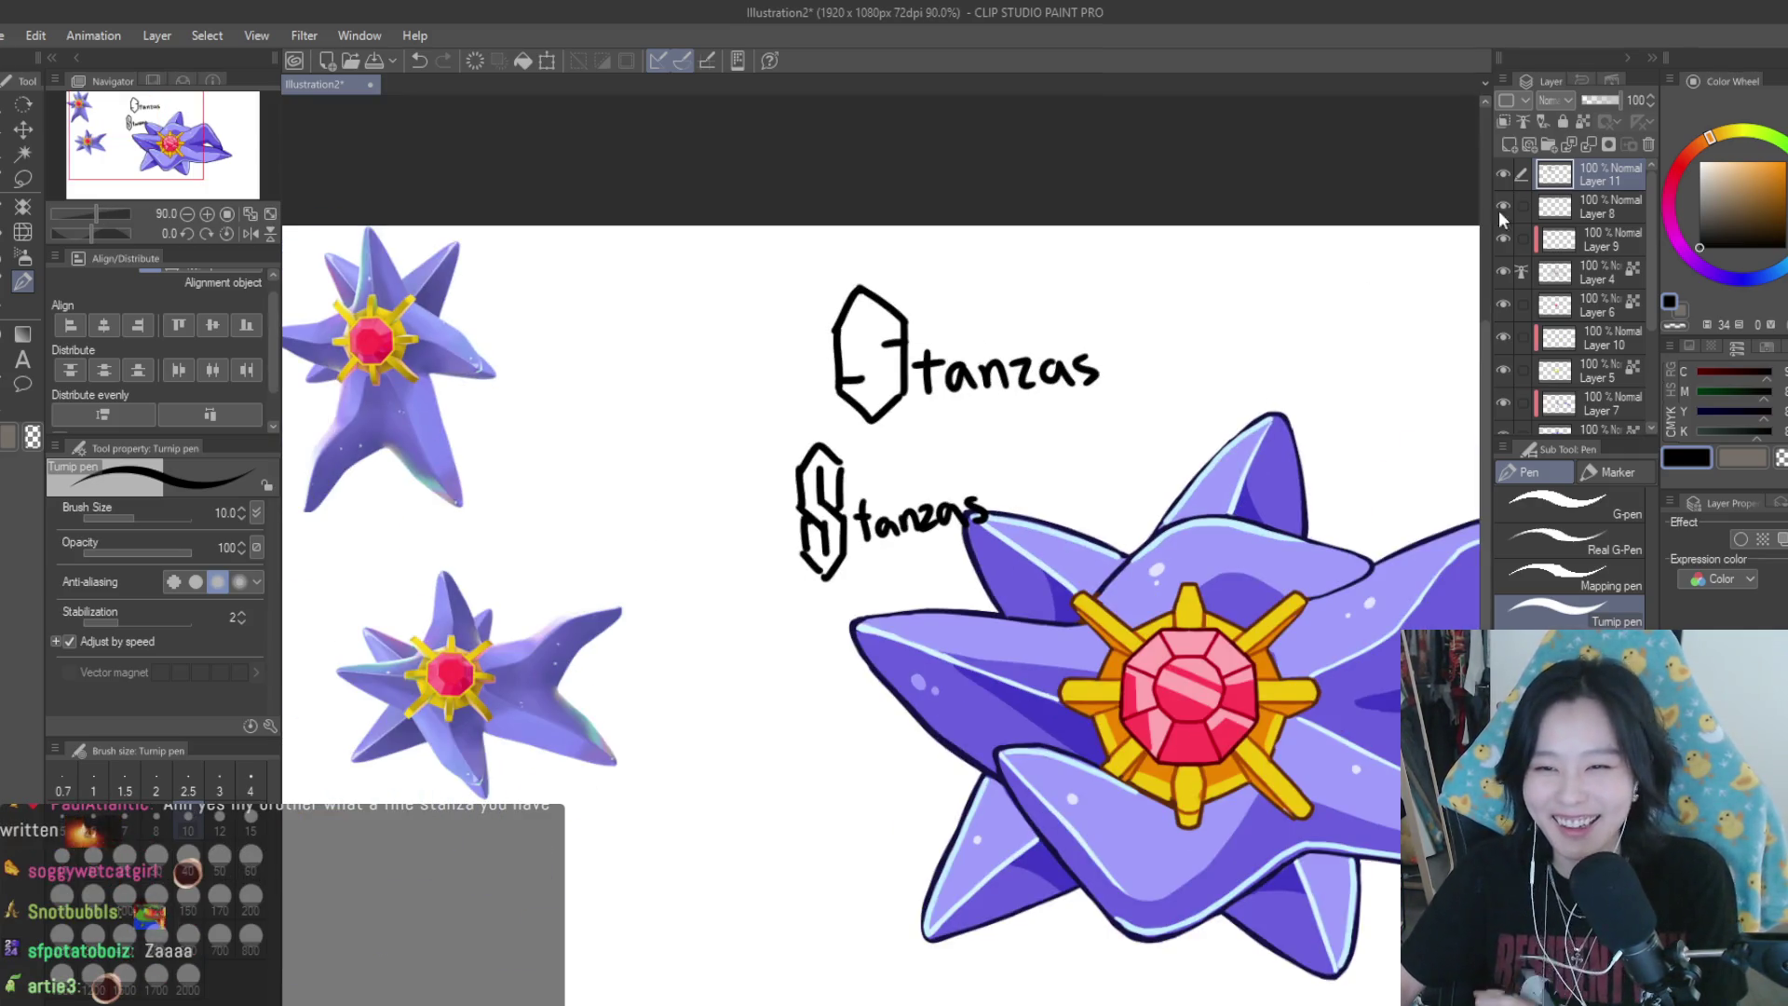
Delete Layer 11 containing the Stanzas lettering
{"action": "left_click", "coordinate": [1646, 146]}
{"action": "scroll", "coordinate": [966, 261], "scroll_direction": "down", "scroll_amount": 5}
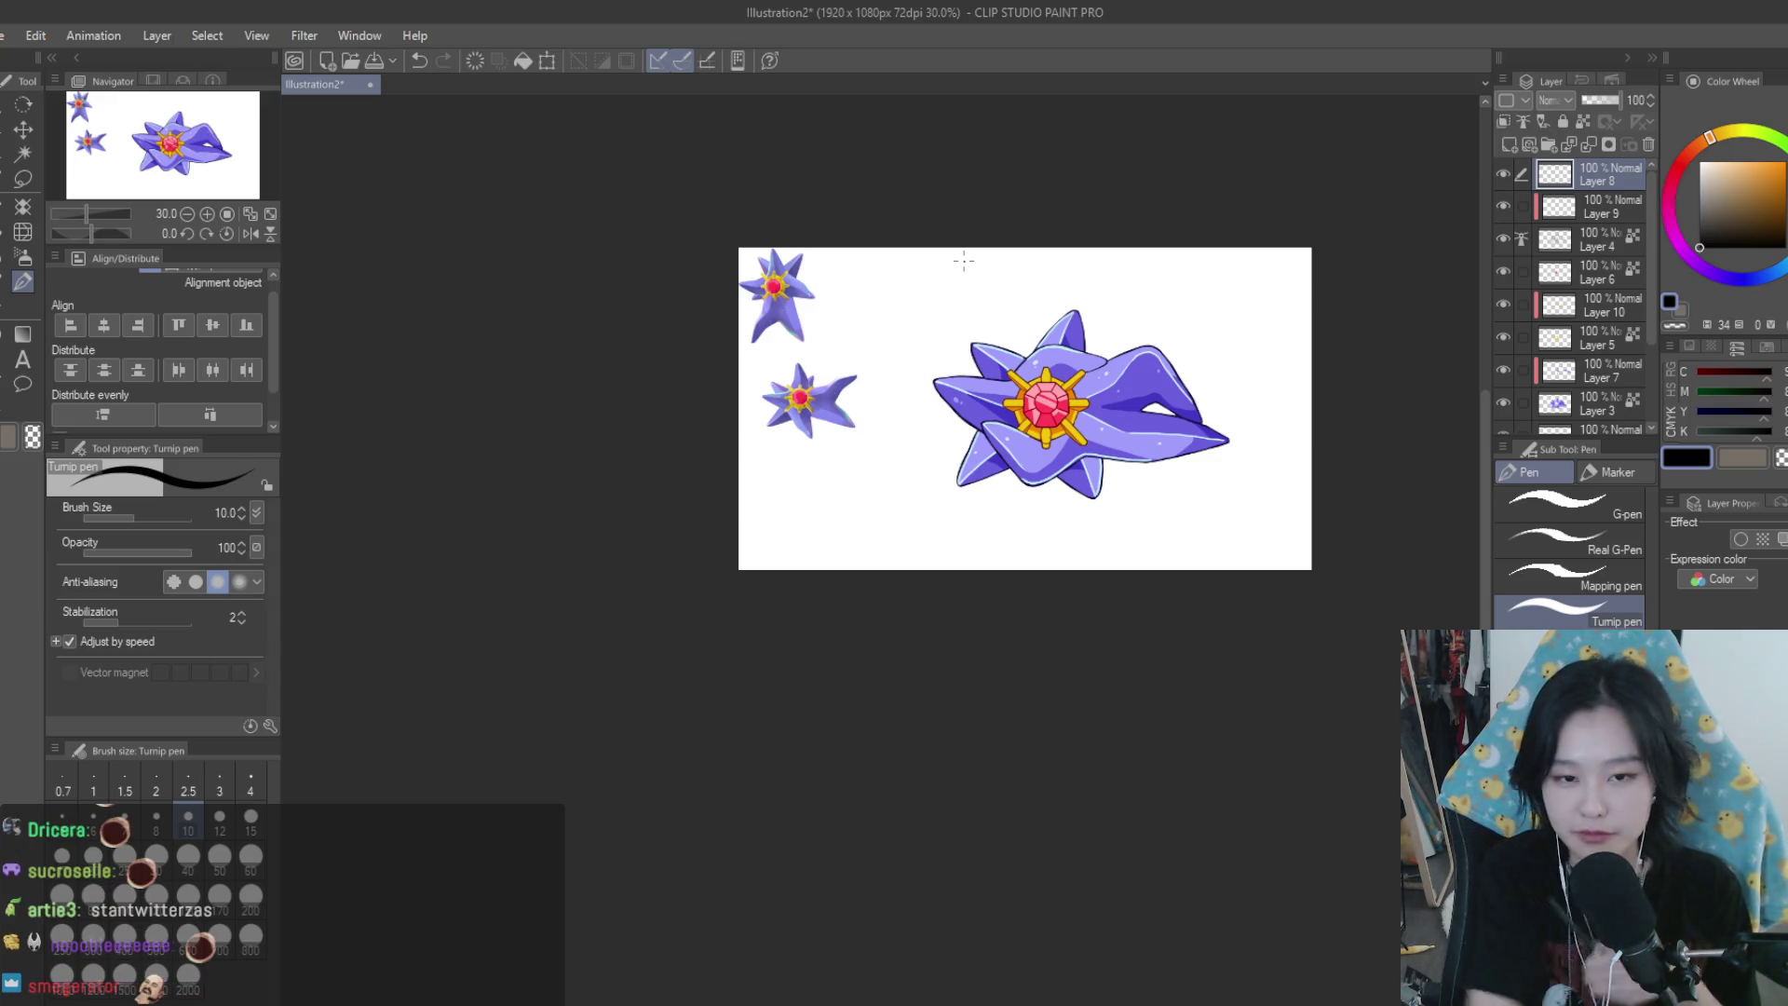
{"action": "scroll", "coordinate": [996, 344], "scroll_direction": "up", "scroll_amount": 5}
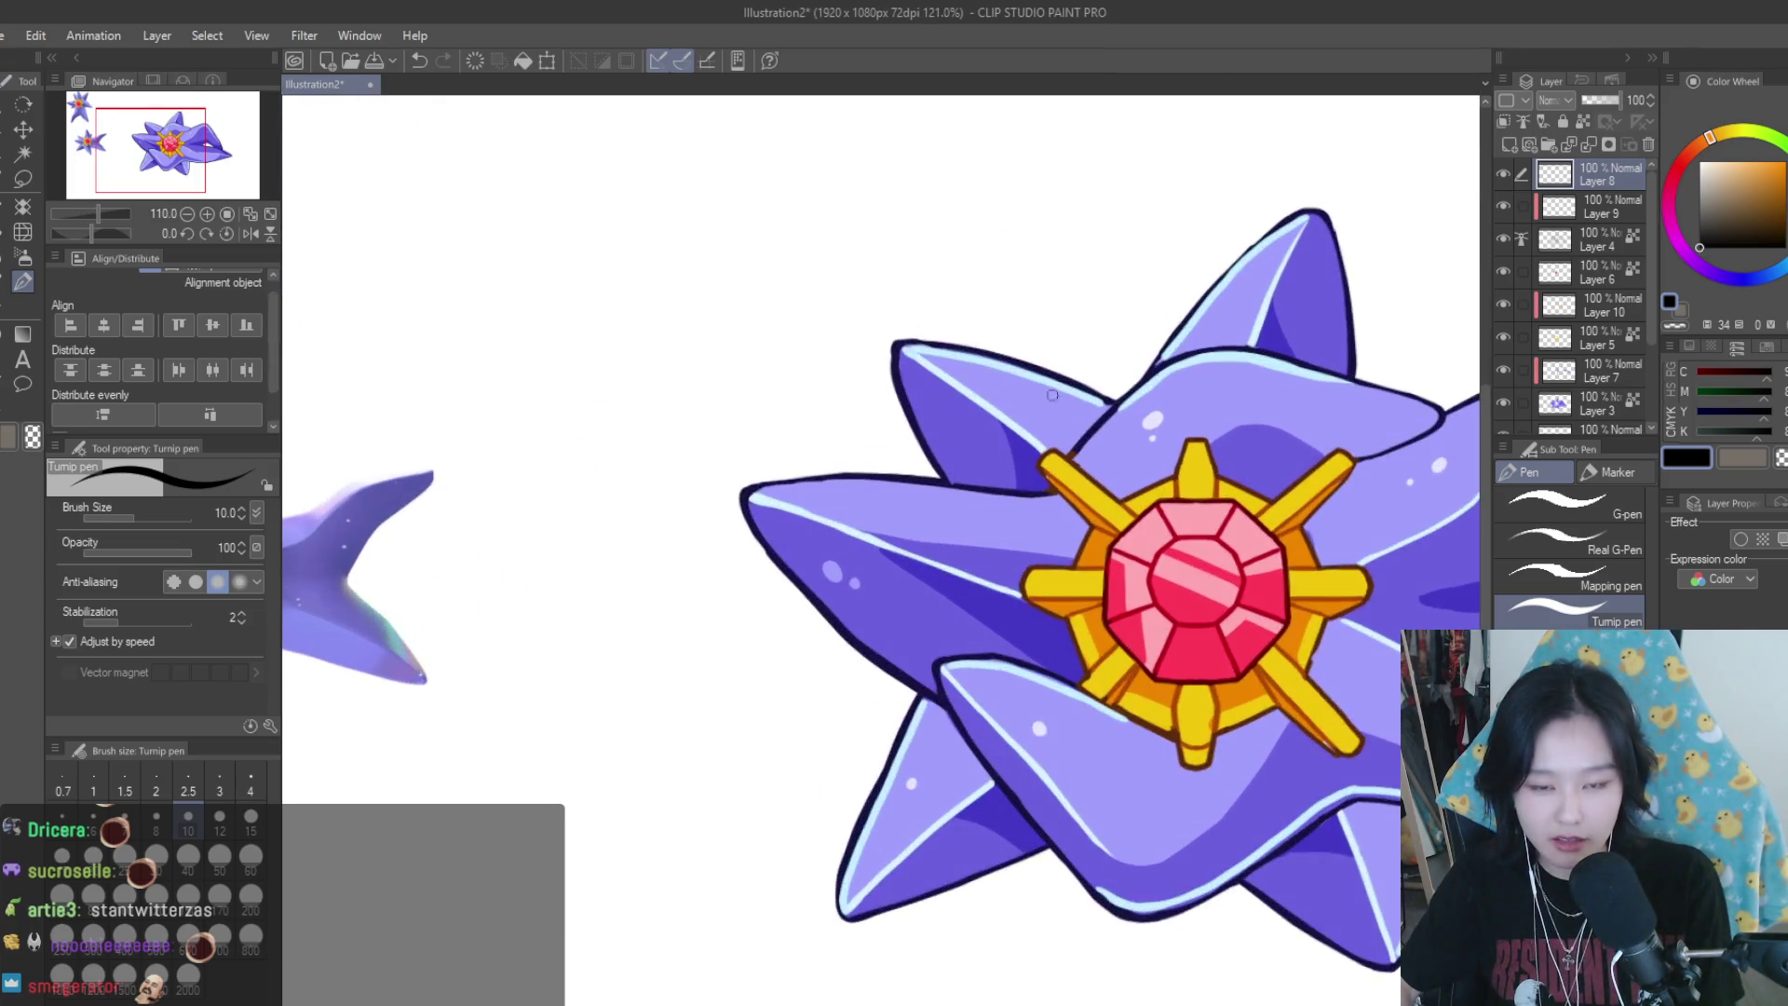
{"action": "scroll", "coordinate": [1052, 395], "scroll_direction": "down", "scroll_amount": 3}
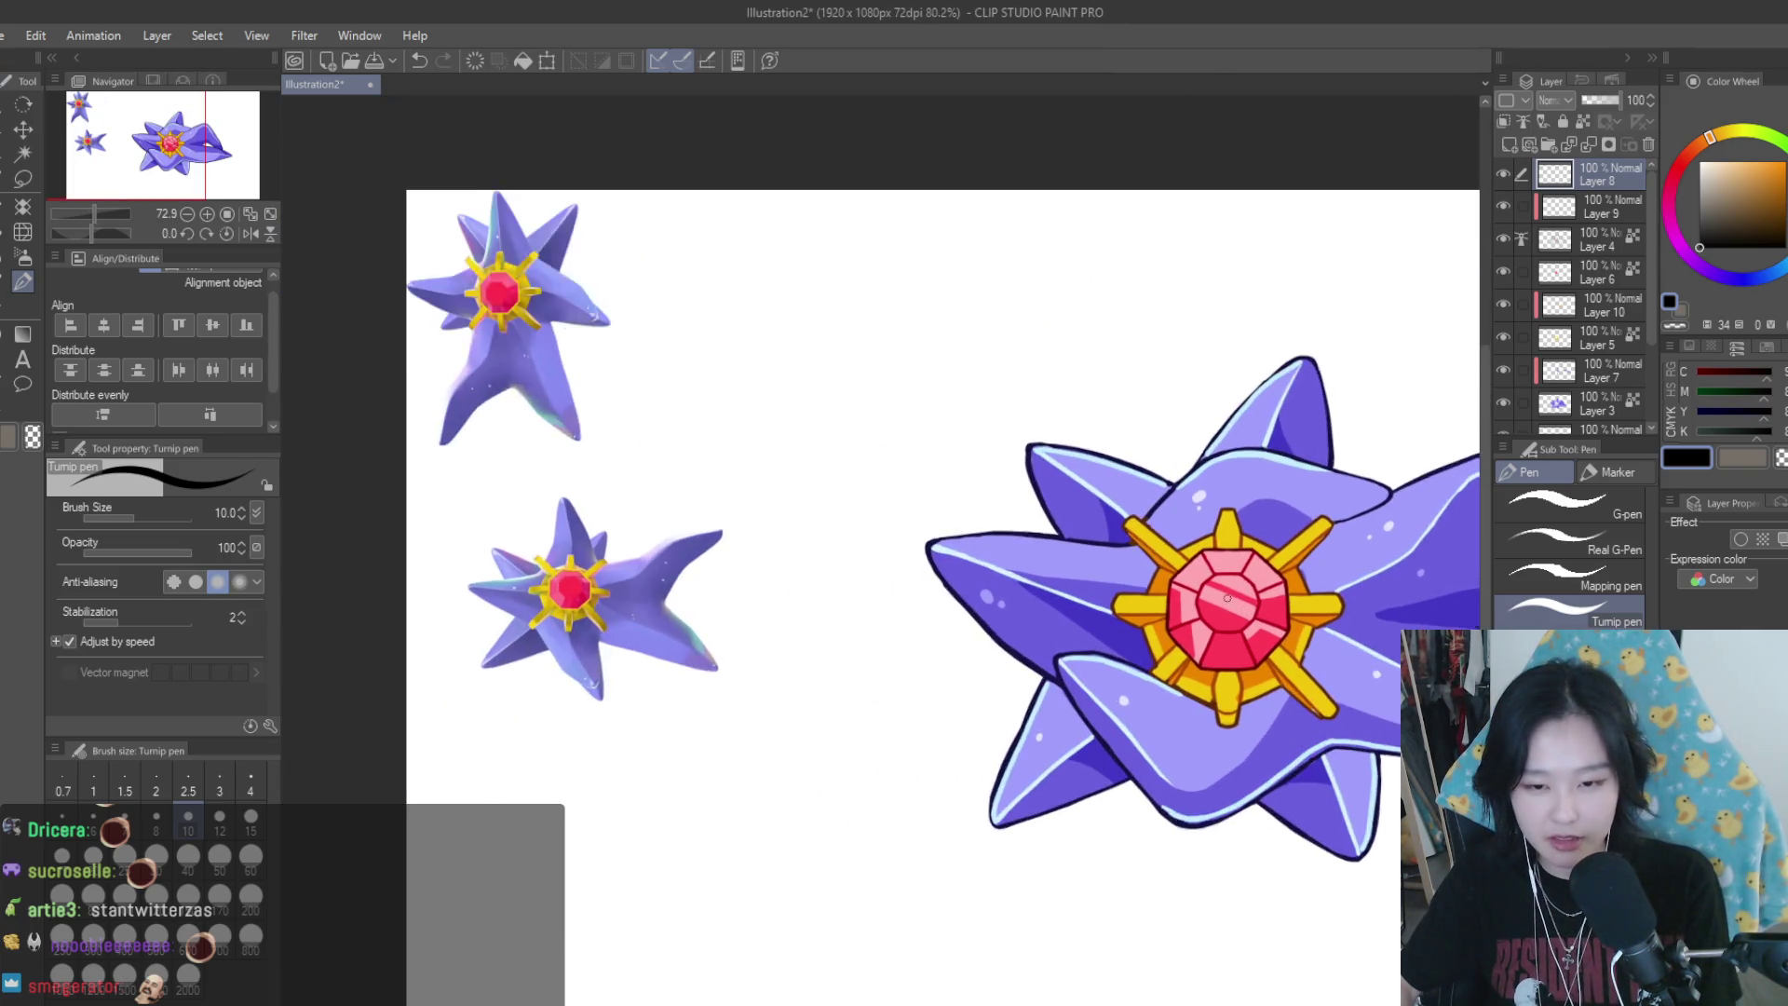
{"action": "scroll", "coordinate": [1247, 608], "scroll_direction": "up", "scroll_amount": 2}
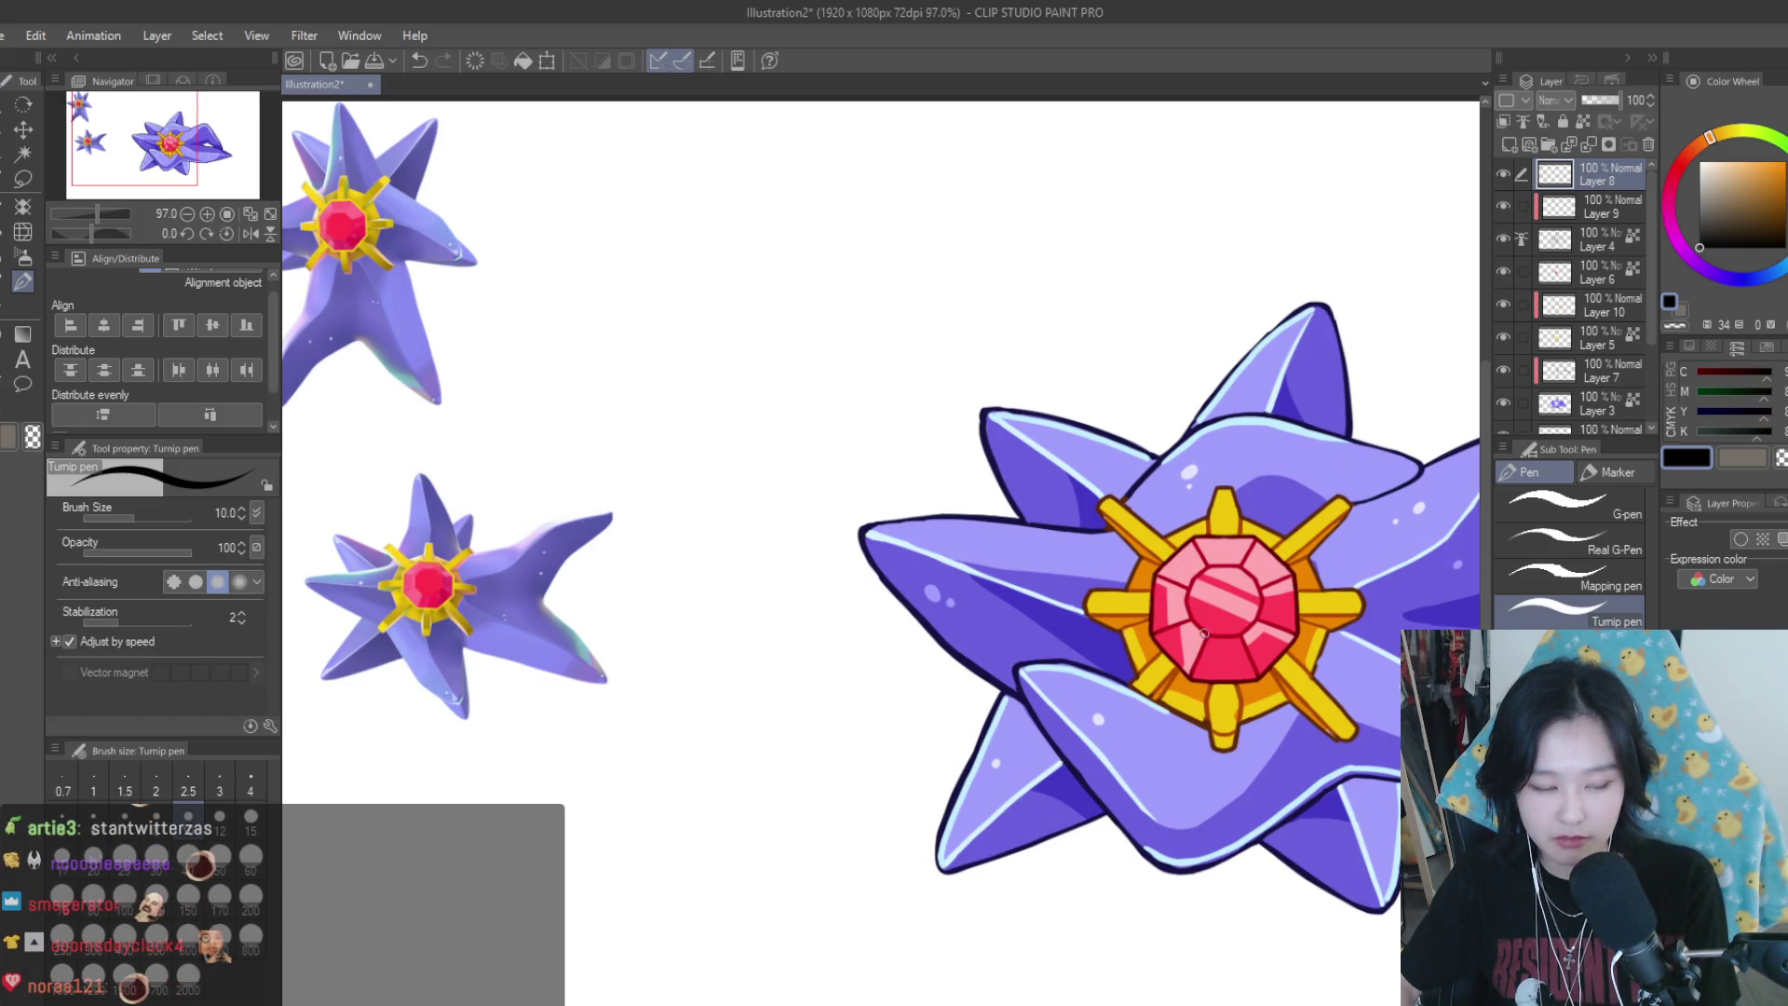
Zoom into the lower lobe and eyedrop the light-blue rim highlight colour
{"action": "scroll", "coordinate": [1203, 633], "scroll_direction": "down", "scroll_amount": 3}
{"action": "scroll", "coordinate": [498, 659], "scroll_direction": "up", "scroll_amount": 1}
{"action": "scroll", "coordinate": [497, 660], "scroll_direction": "up", "scroll_amount": 1}
{"action": "scroll", "coordinate": [497, 659], "scroll_direction": "up", "scroll_amount": 1}
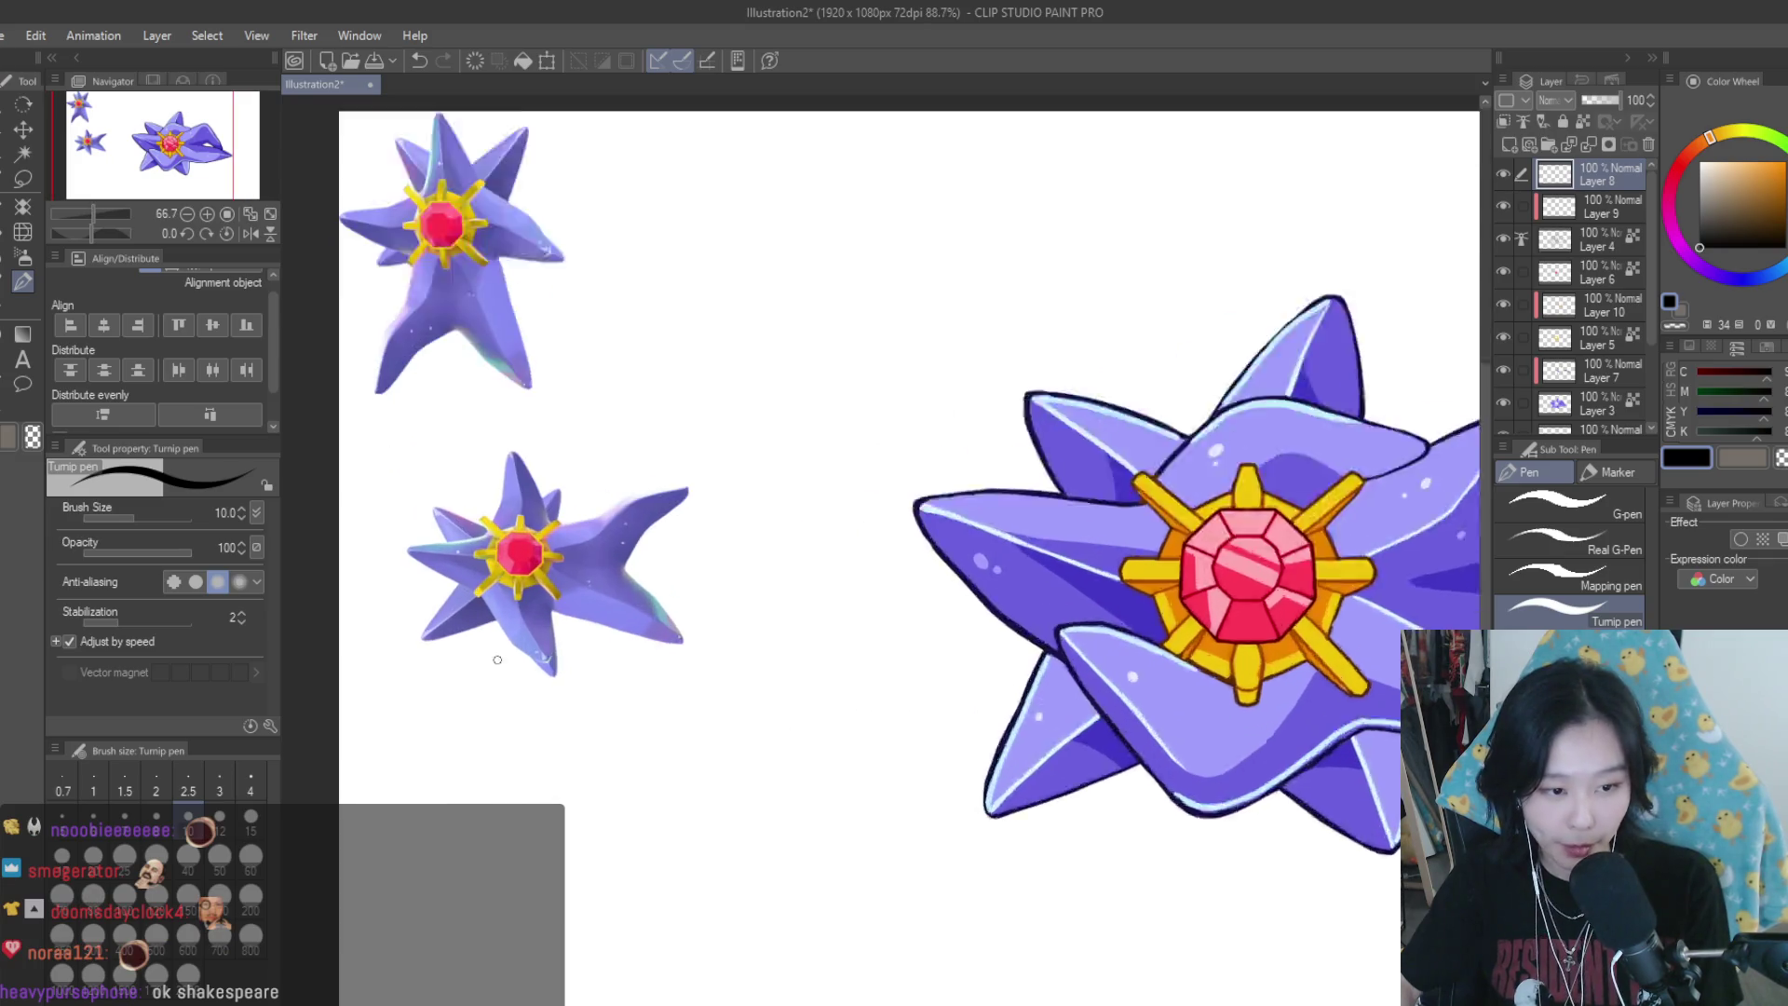
{"action": "scroll", "coordinate": [497, 660], "scroll_direction": "up", "scroll_amount": 1}
{"action": "scroll", "coordinate": [577, 699], "scroll_direction": "down", "scroll_amount": 3}
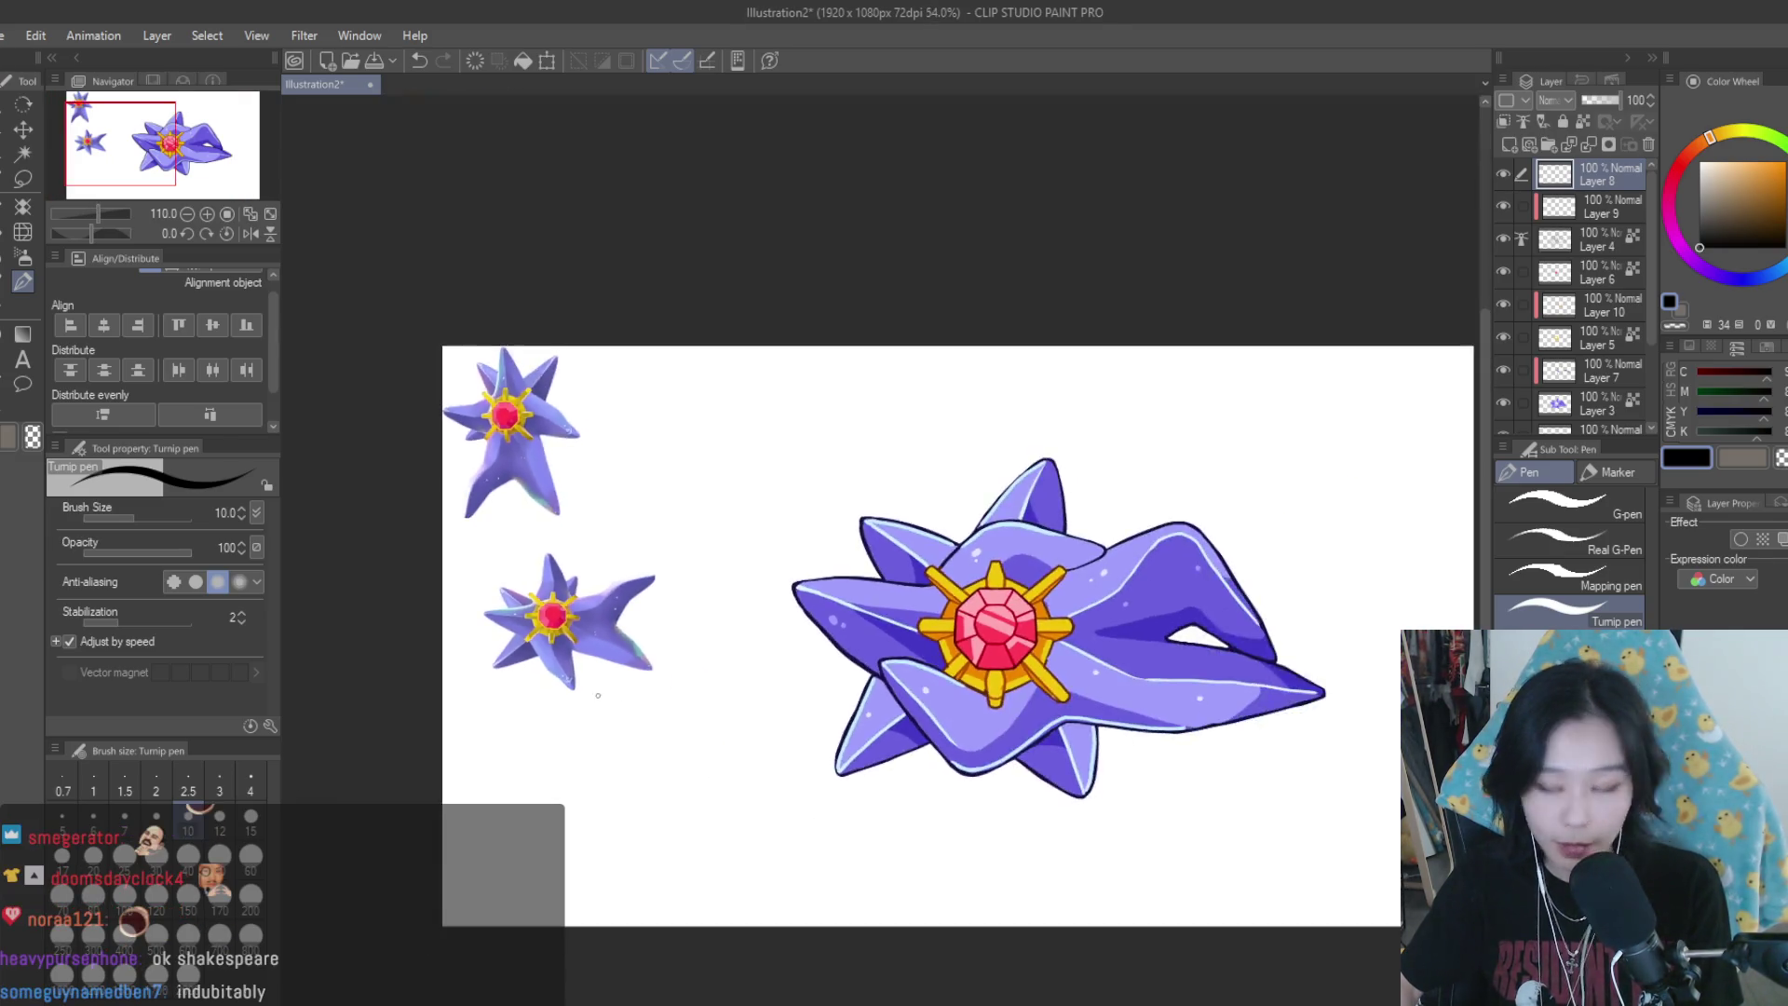
{"action": "scroll", "coordinate": [702, 616], "scroll_direction": "up", "scroll_amount": 1}
{"action": "scroll", "coordinate": [702, 617], "scroll_direction": "up", "scroll_amount": 1}
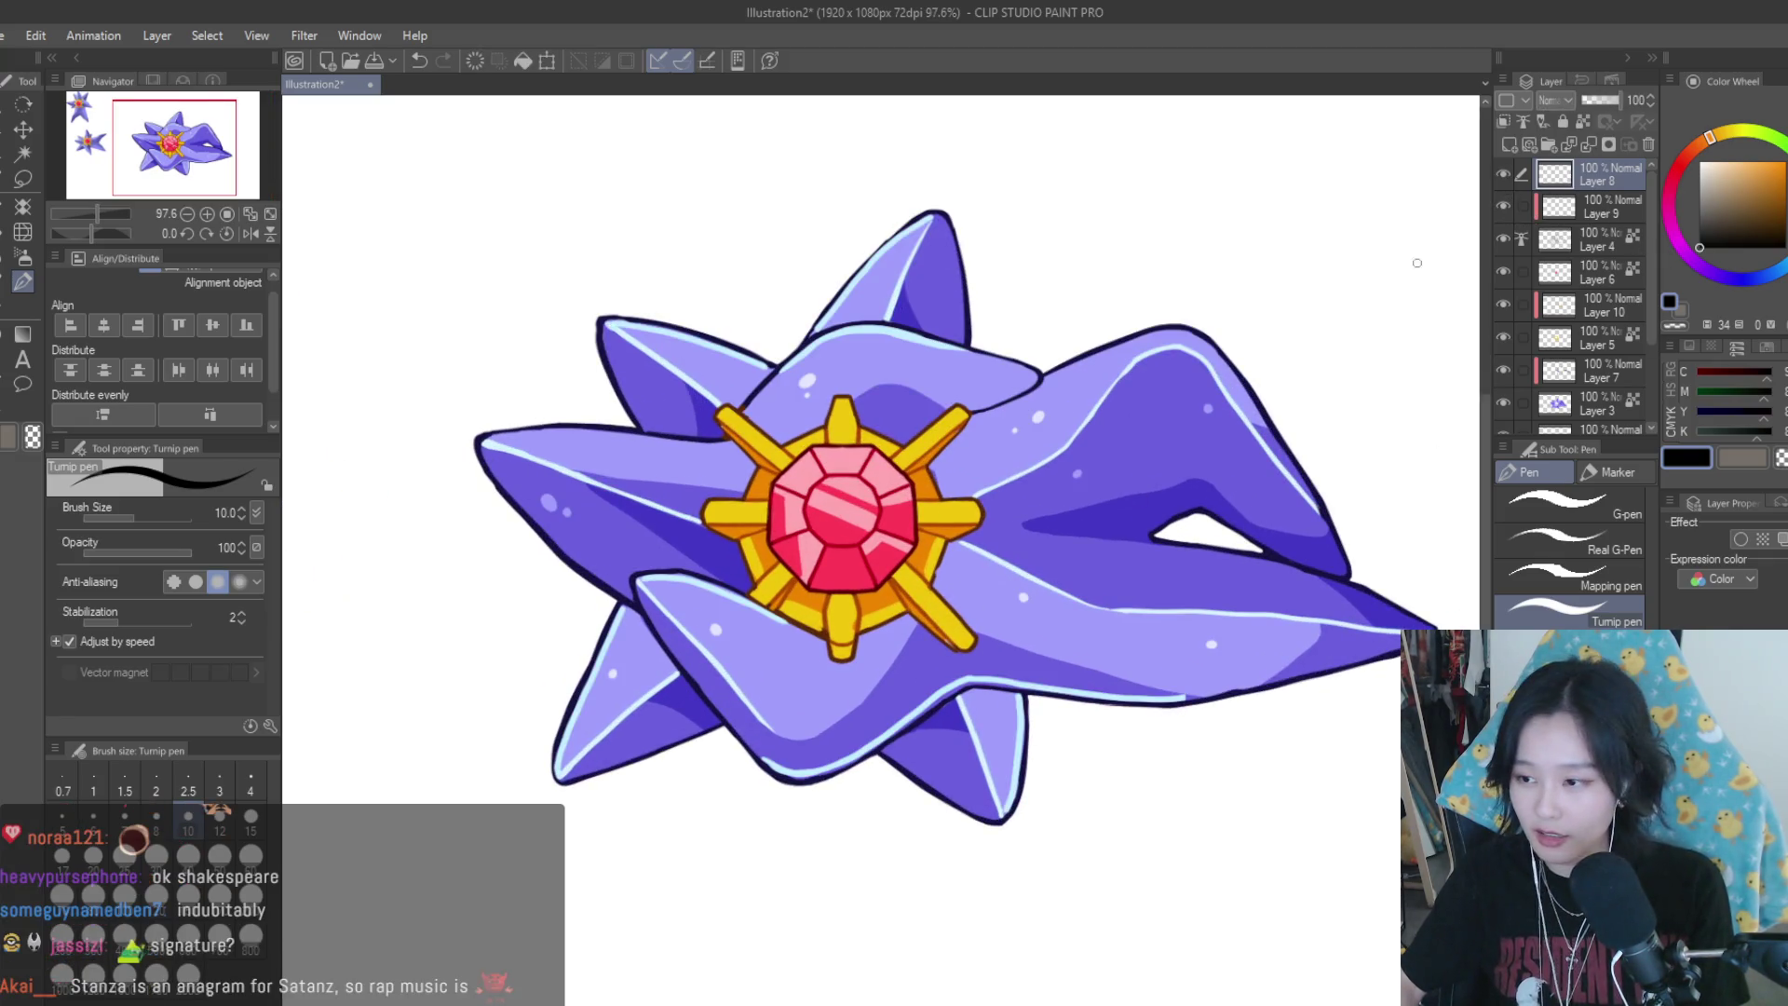
{"action": "scroll", "coordinate": [790, 734], "scroll_direction": "up", "scroll_amount": 6}
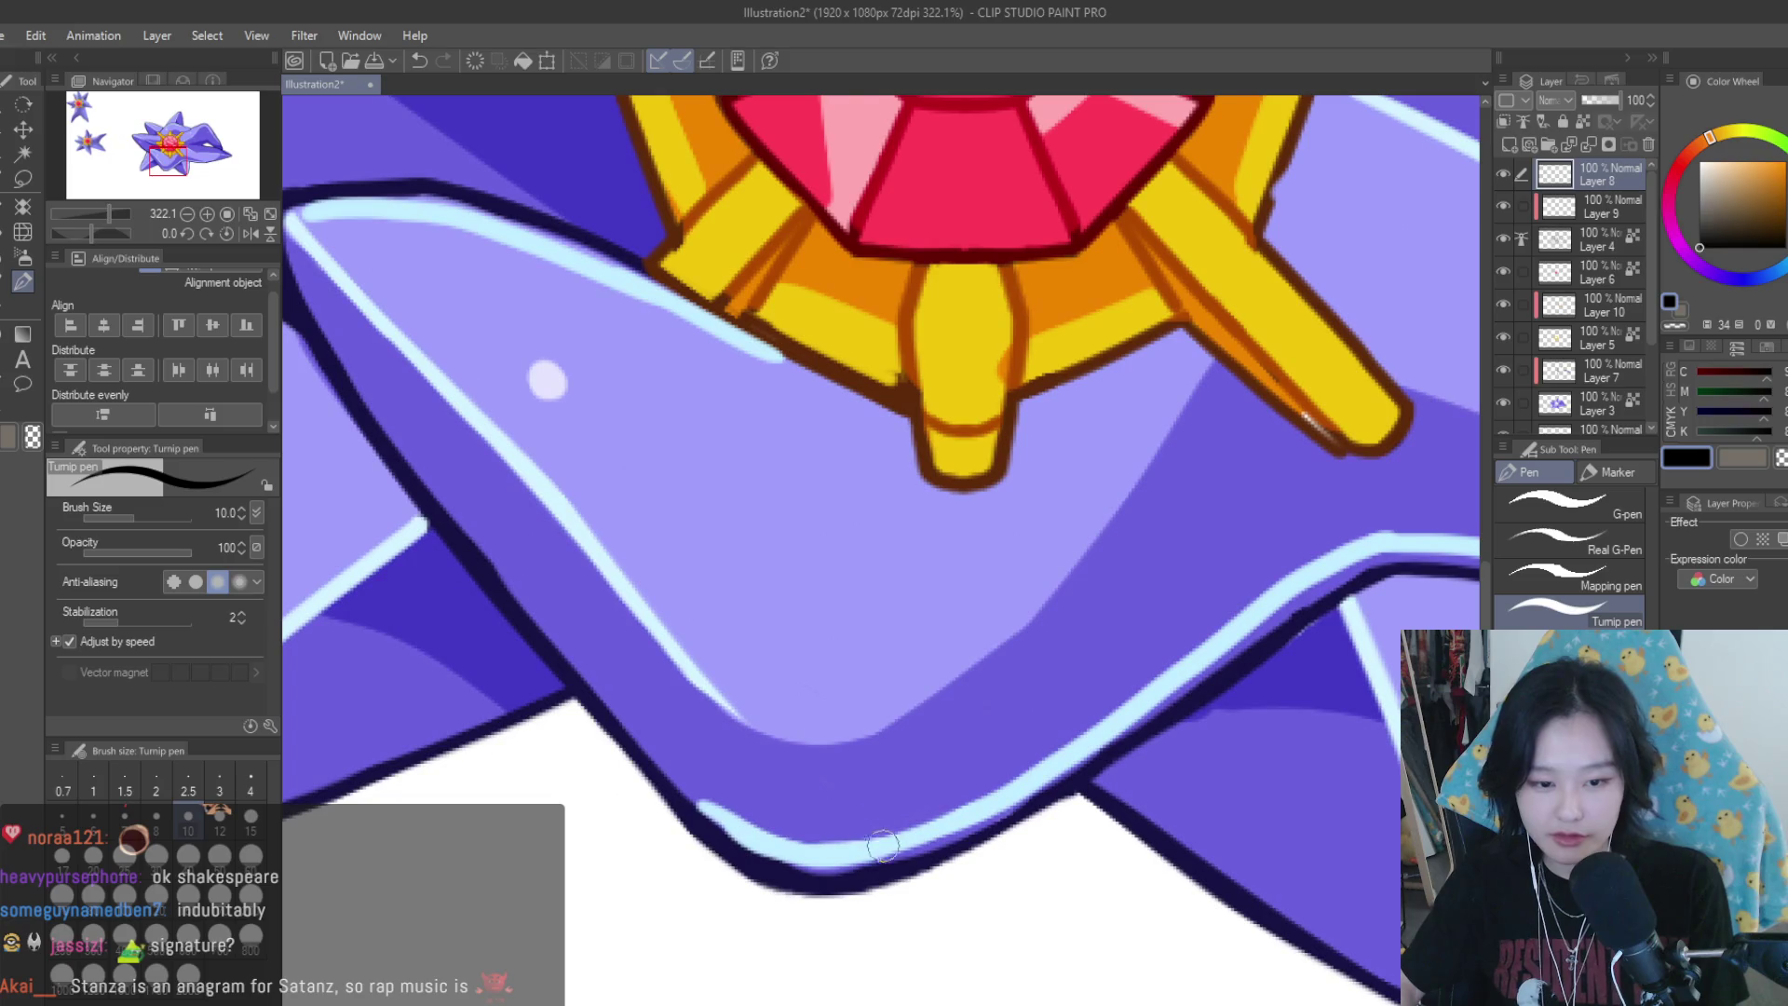
{"action": "left_click", "coordinate": [886, 841], "text": "alt"}
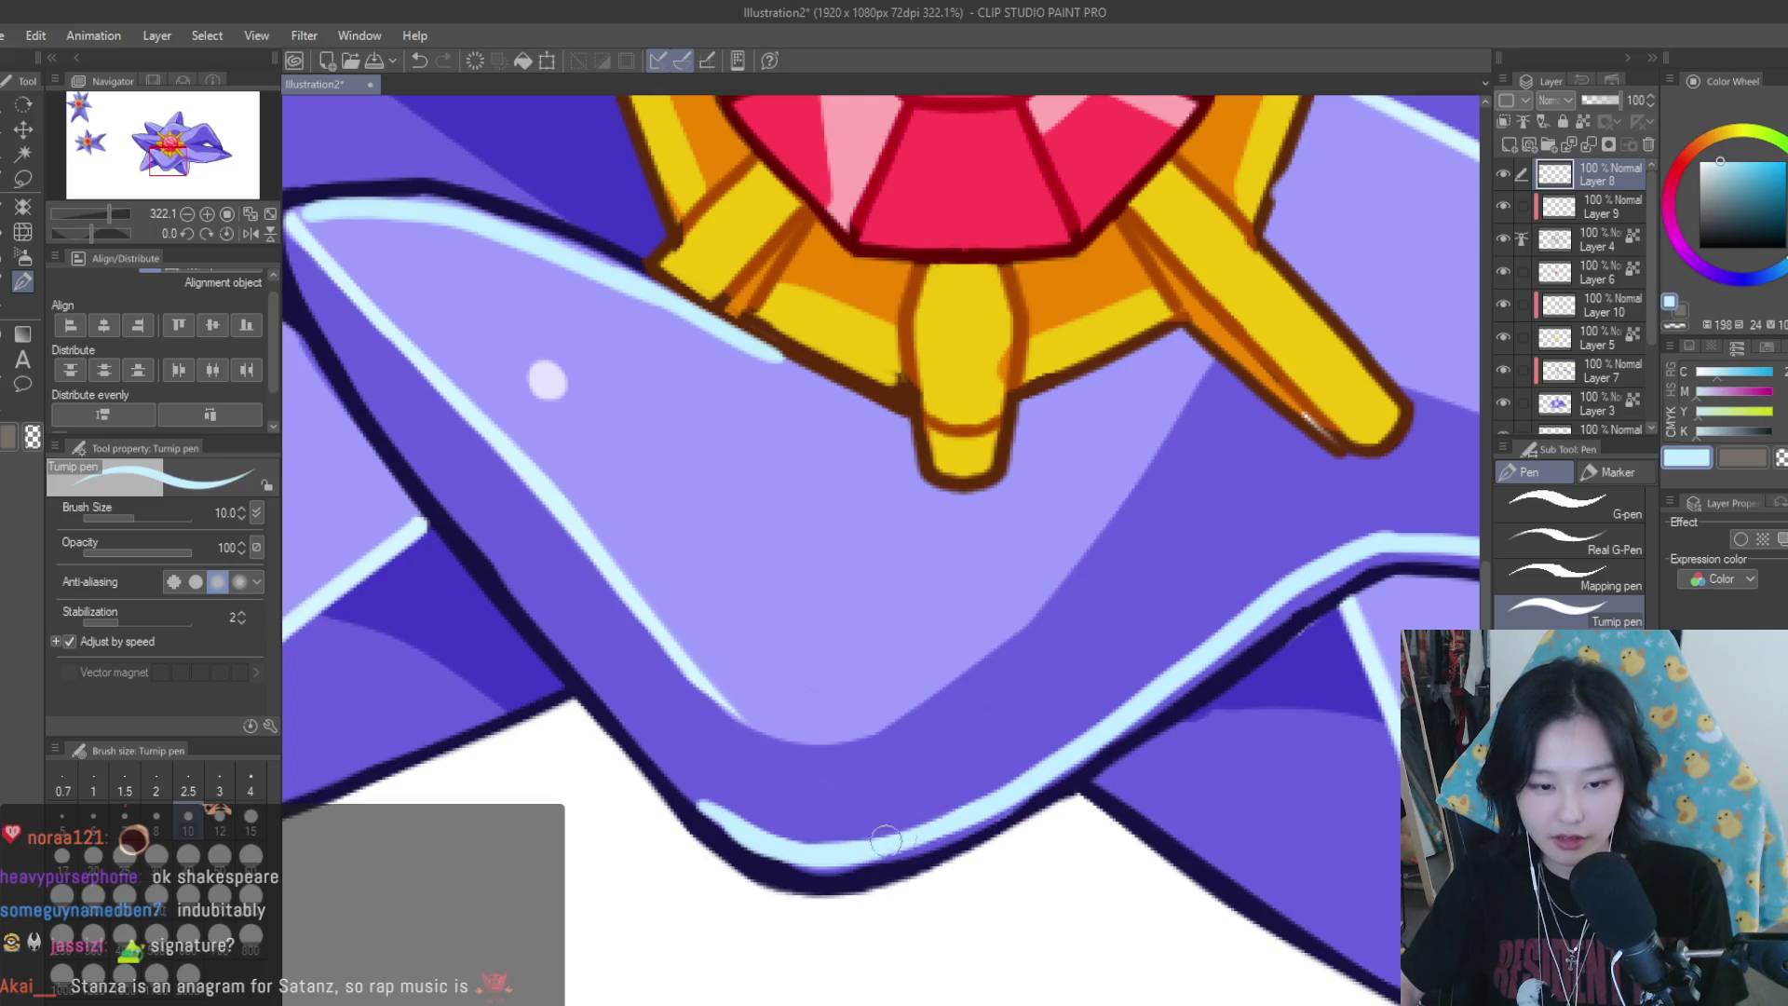
Thicken the light-blue highlight along the lobe's bottom edge
{"action": "left_click_drag", "start_coordinate": [983, 814], "coordinate": [747, 826]}
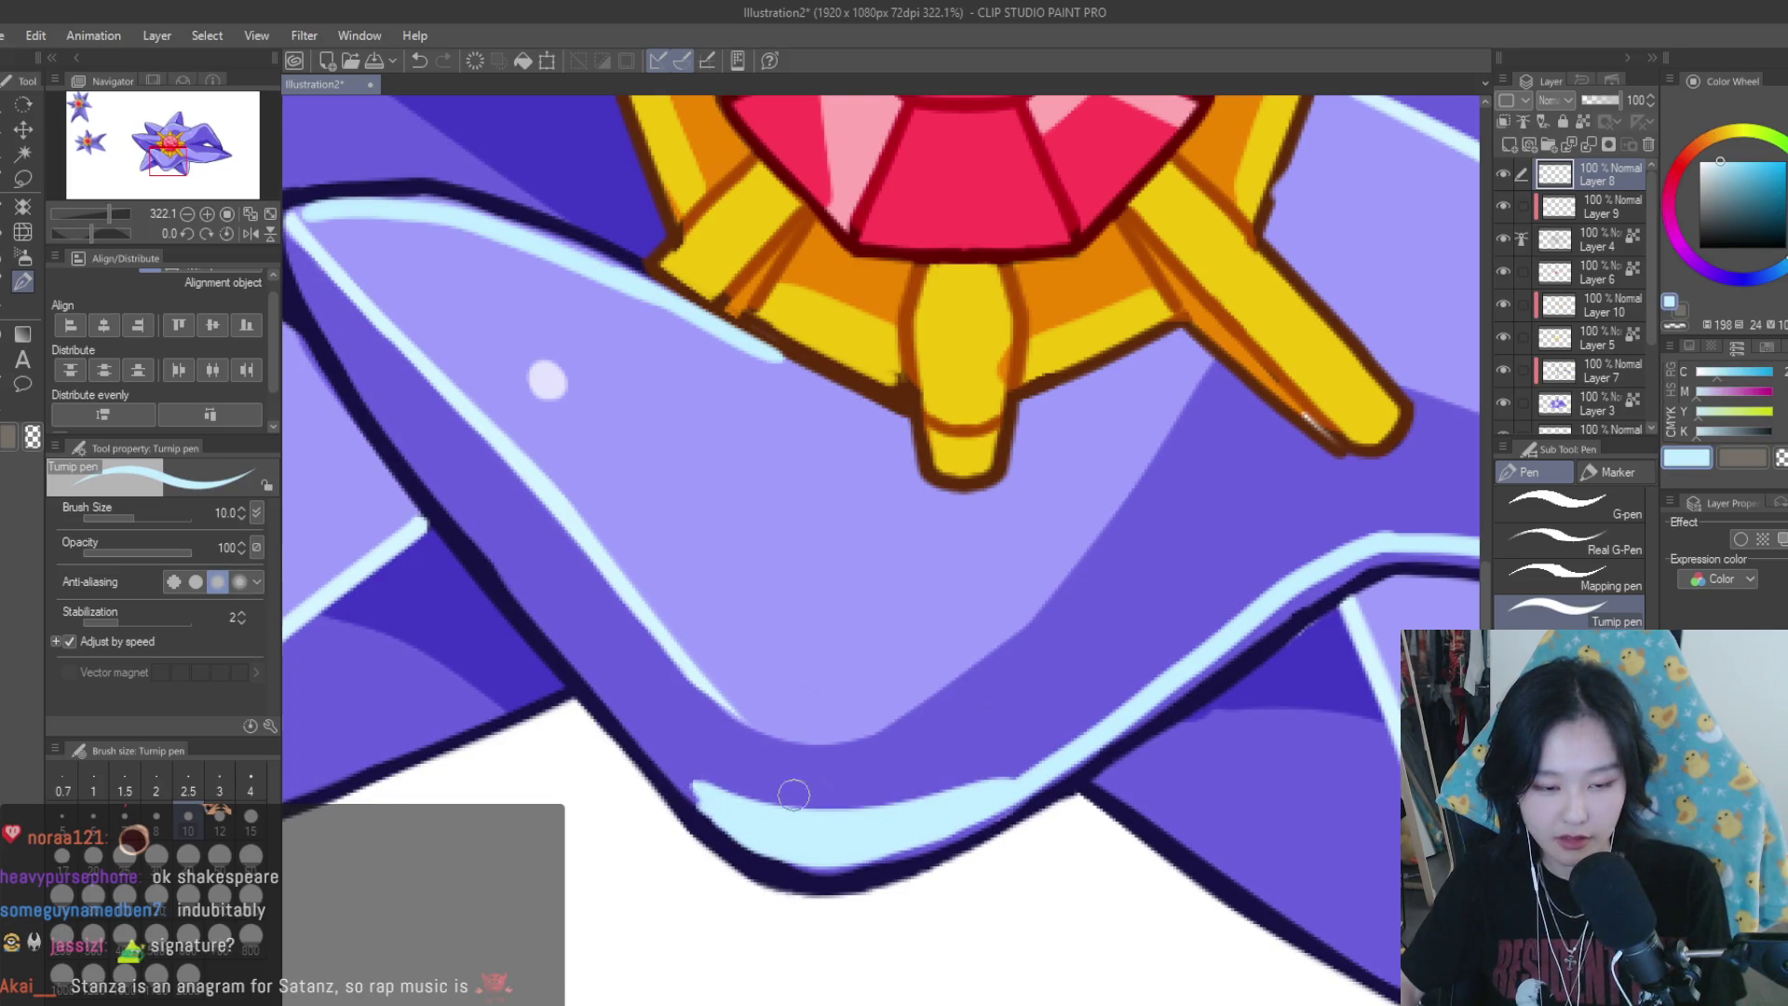
{"action": "scroll", "coordinate": [1013, 788], "scroll_direction": "down", "scroll_amount": 4}
{"action": "scroll", "coordinate": [921, 654], "scroll_direction": "down", "scroll_amount": 2}
{"action": "scroll", "coordinate": [921, 654], "scroll_direction": "down", "scroll_amount": 2}
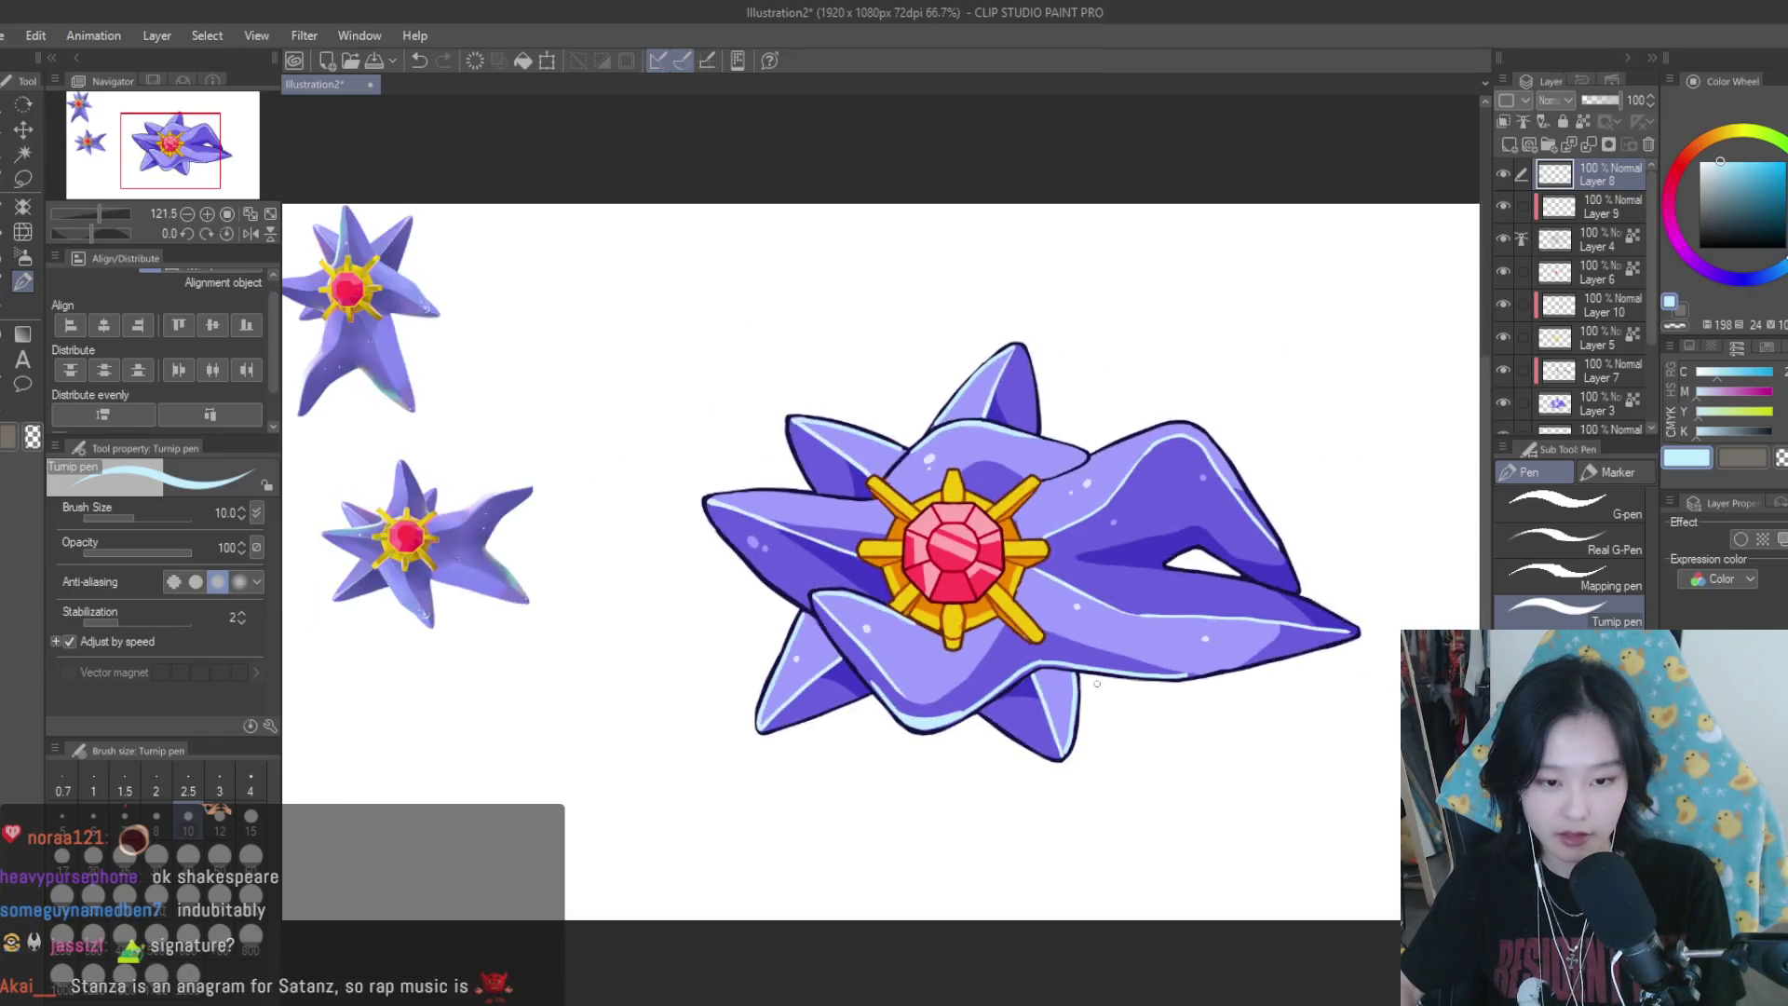
{"action": "scroll", "coordinate": [931, 652], "scroll_direction": "down", "scroll_amount": 2}
{"action": "scroll", "coordinate": [931, 652], "scroll_direction": "down", "scroll_amount": 1}
{"action": "scroll", "coordinate": [1099, 659], "scroll_direction": "up", "scroll_amount": 2}
{"action": "scroll", "coordinate": [1099, 659], "scroll_direction": "up", "scroll_amount": 5}
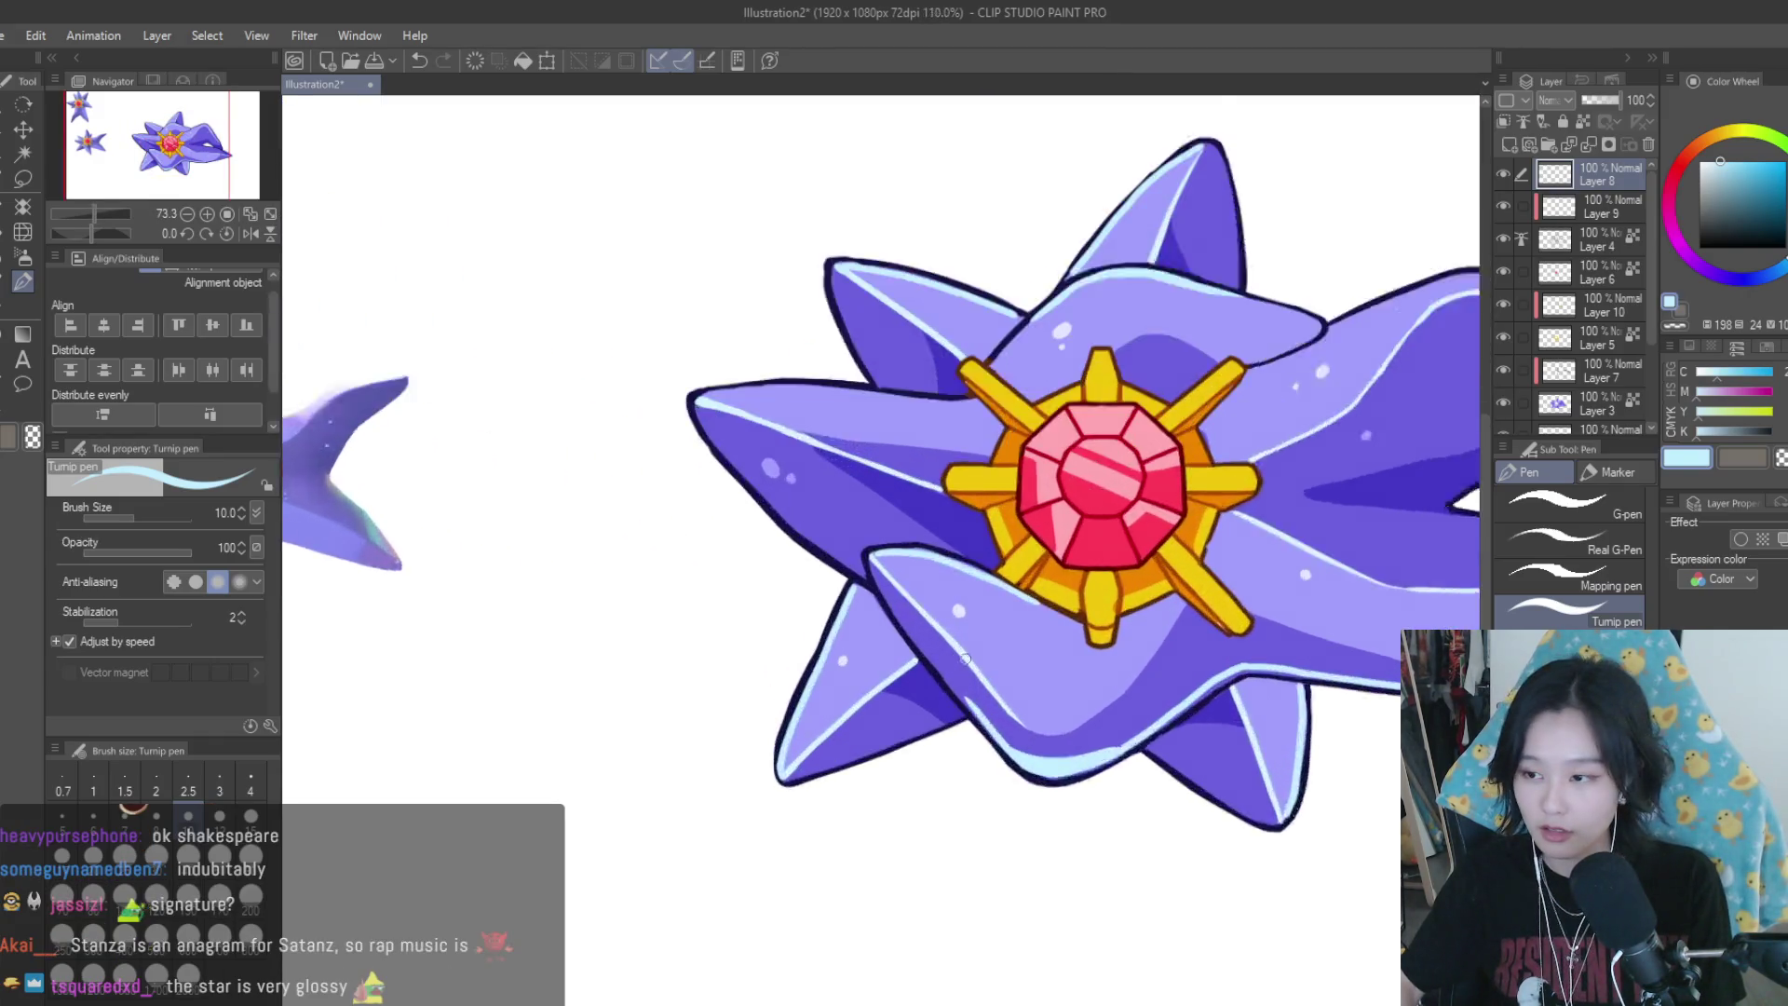
{"action": "scroll", "coordinate": [1040, 592], "scroll_direction": "up", "scroll_amount": 1}
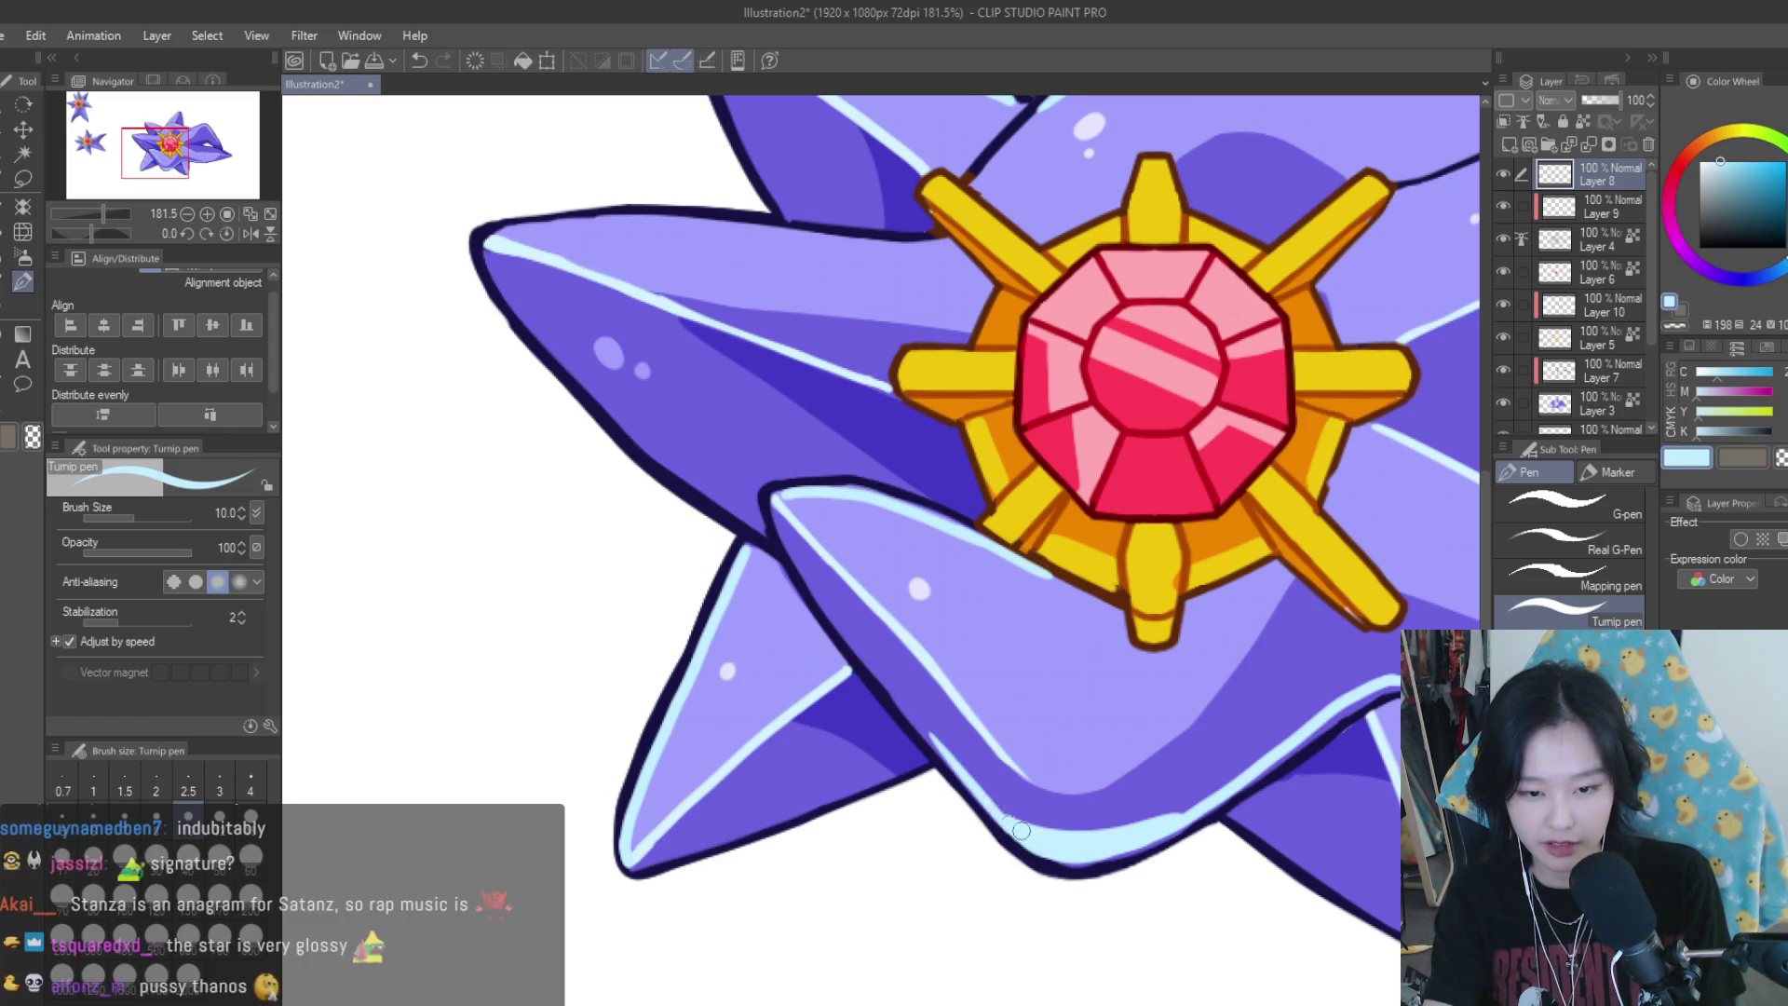
{"action": "scroll", "coordinate": [1155, 815], "scroll_direction": "down", "scroll_amount": 4}
{"action": "scroll", "coordinate": [1117, 803], "scroll_direction": "up", "scroll_amount": 1}
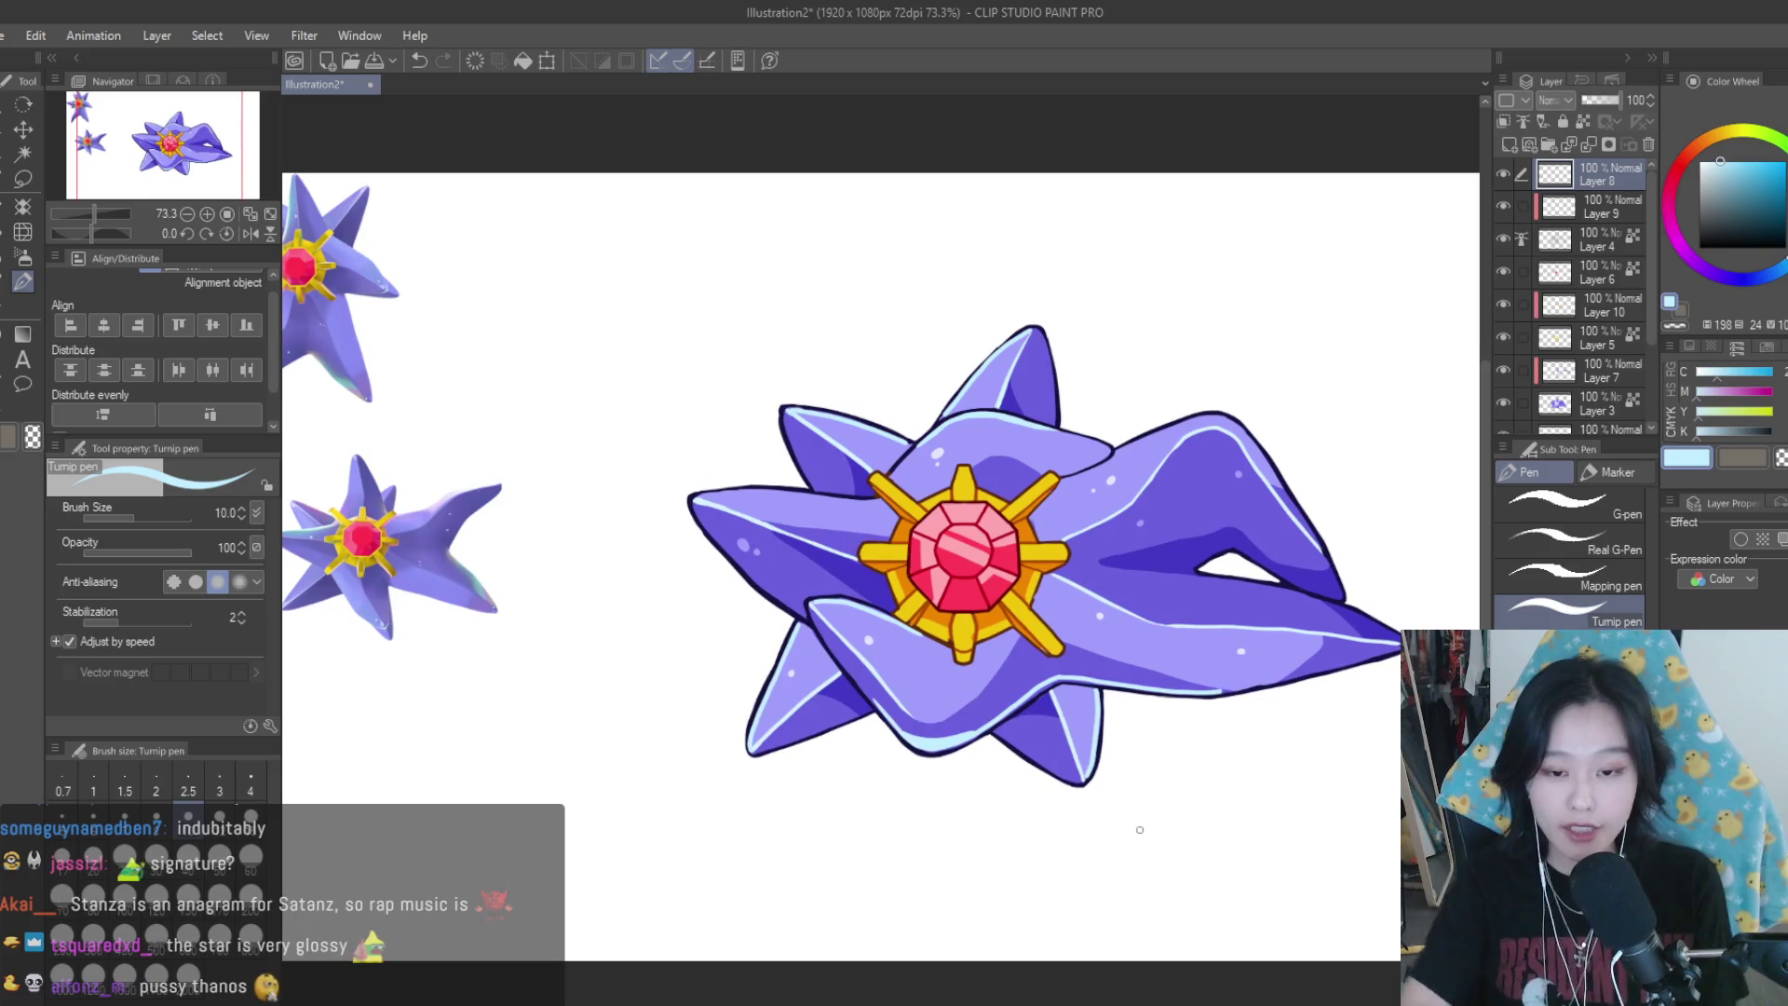
{"action": "scroll", "coordinate": [1001, 380], "scroll_direction": "up", "scroll_amount": 4}
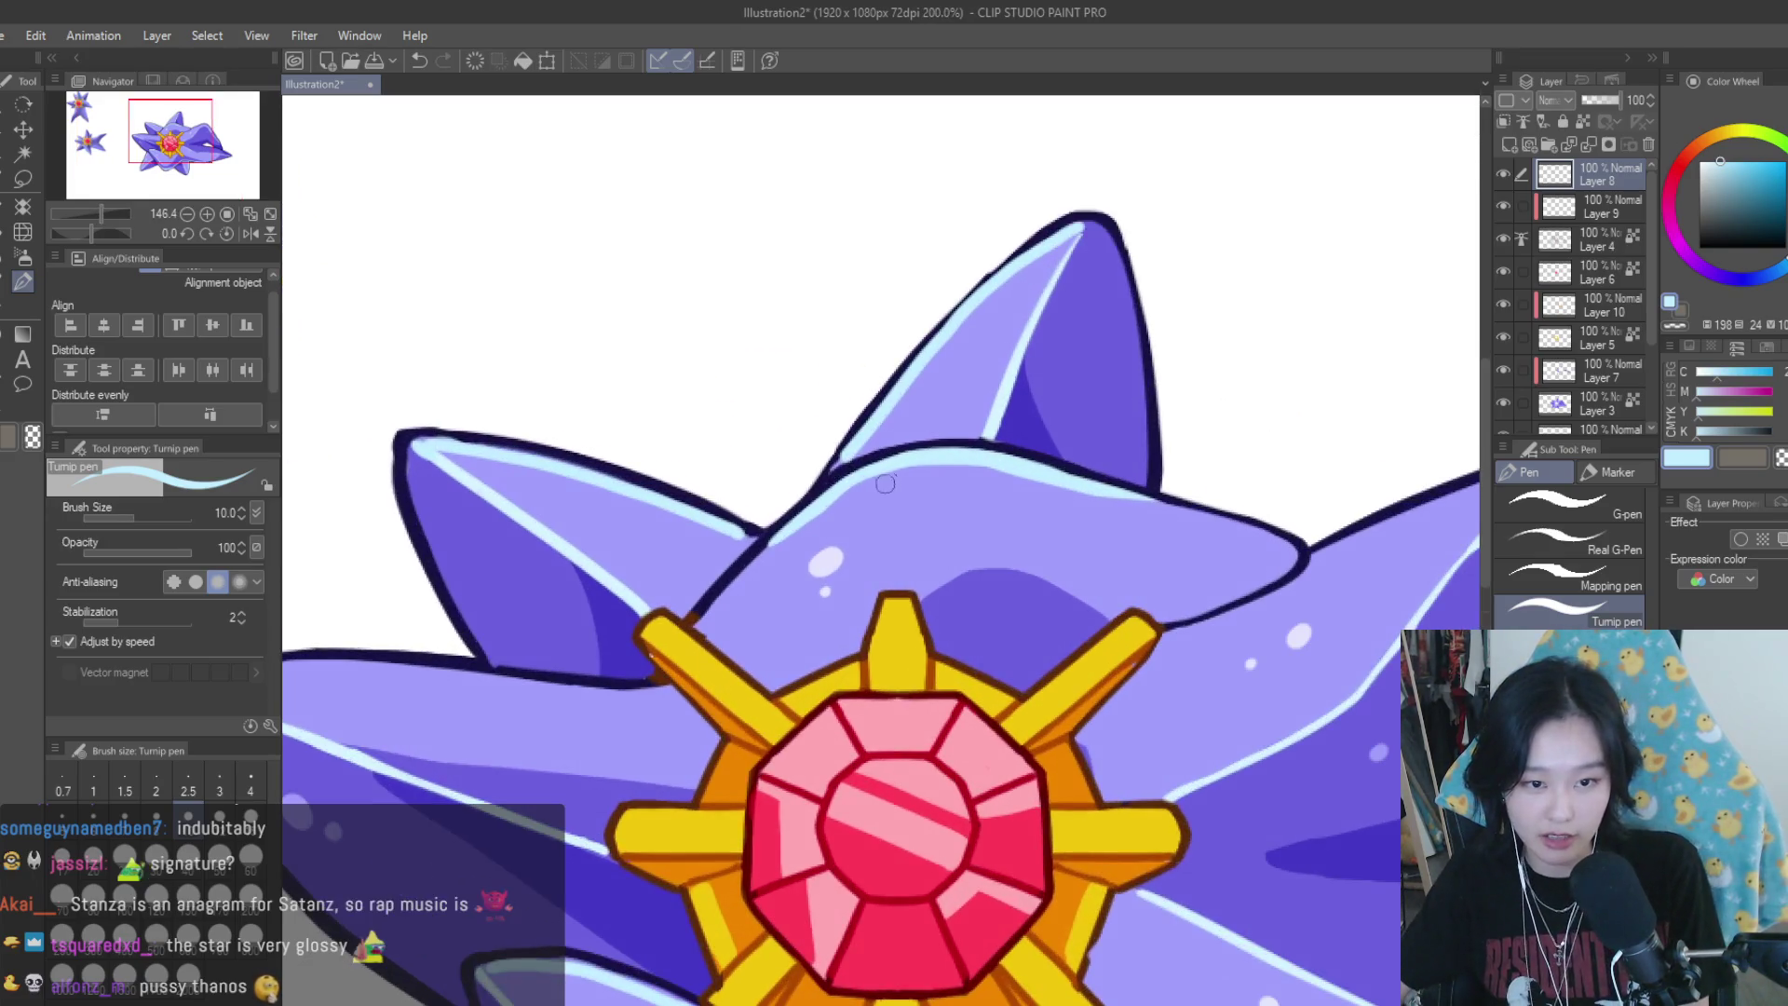
Redo the light-blue highlight along the top lobe edge, then narrow the brush slightly
{"action": "key", "text": "ctrl+z"}
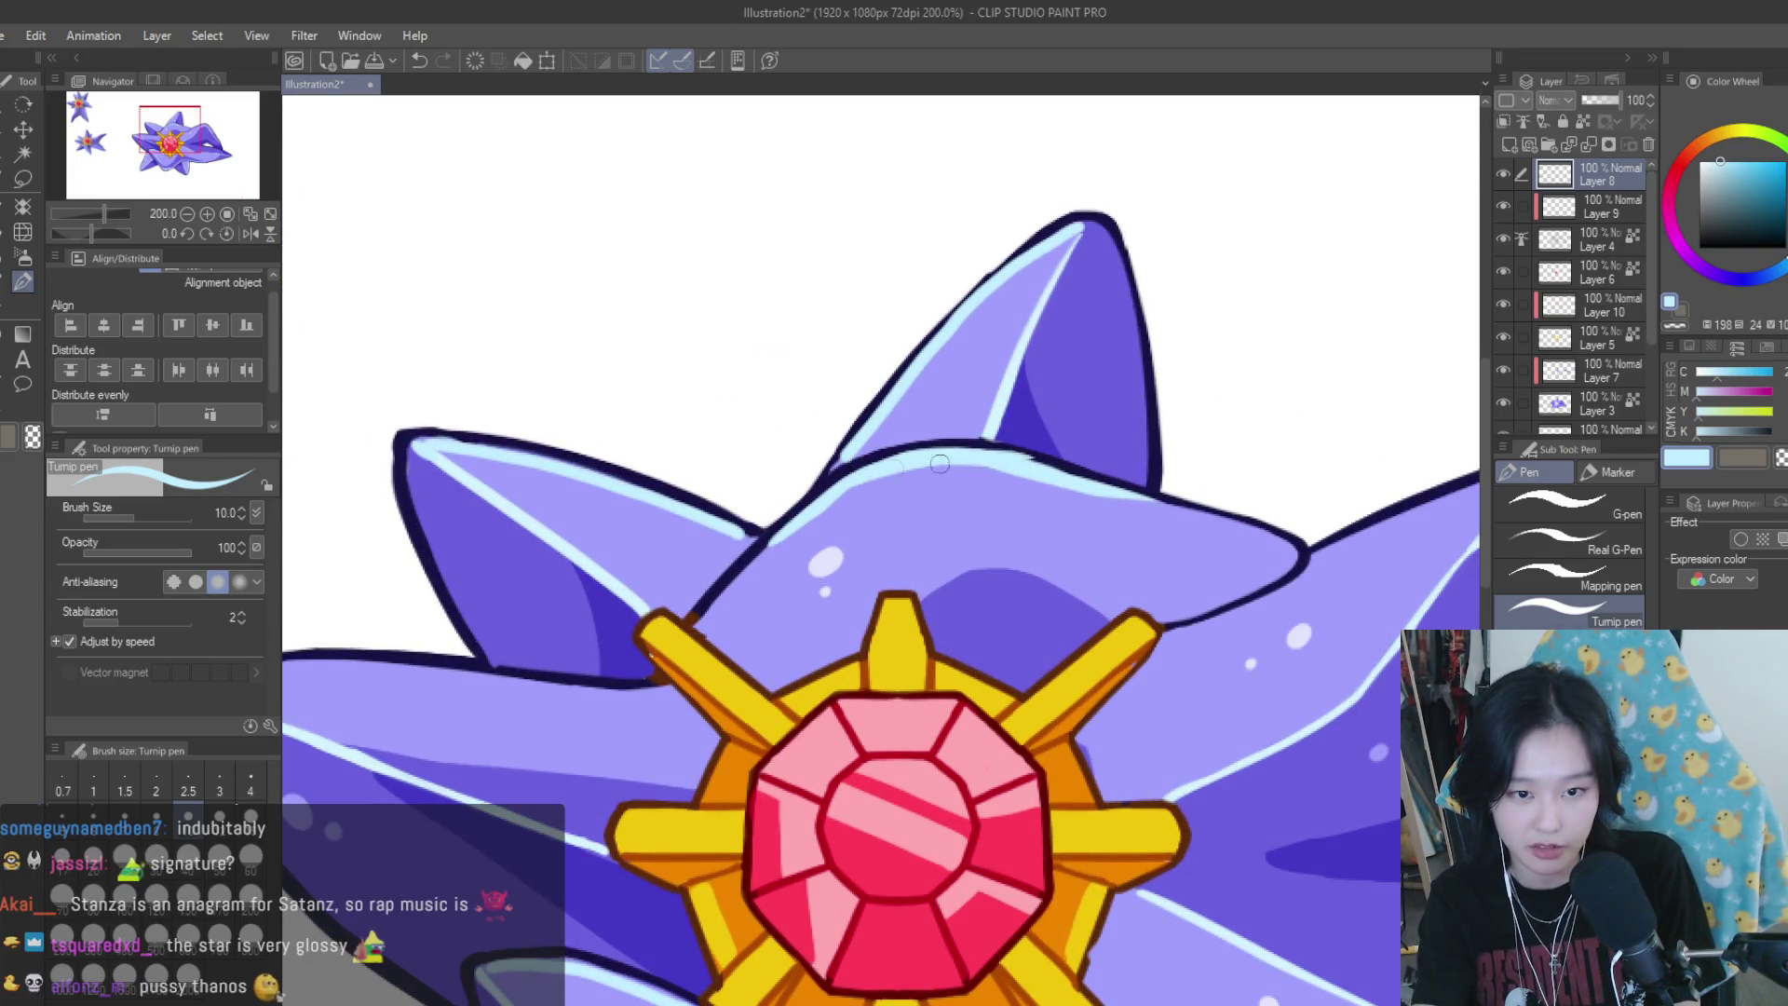
{"action": "mouse_move", "coordinate": [842, 464]}
{"action": "left_mouse_down"}
{"action": "mouse_move", "coordinate": [1144, 500]}
{"action": "mouse_move", "coordinate": [1101, 487]}
{"action": "left_mouse_up"}
{"action": "key", "text": "bracketleft"}
{"action": "key", "text": "bracketleft"}
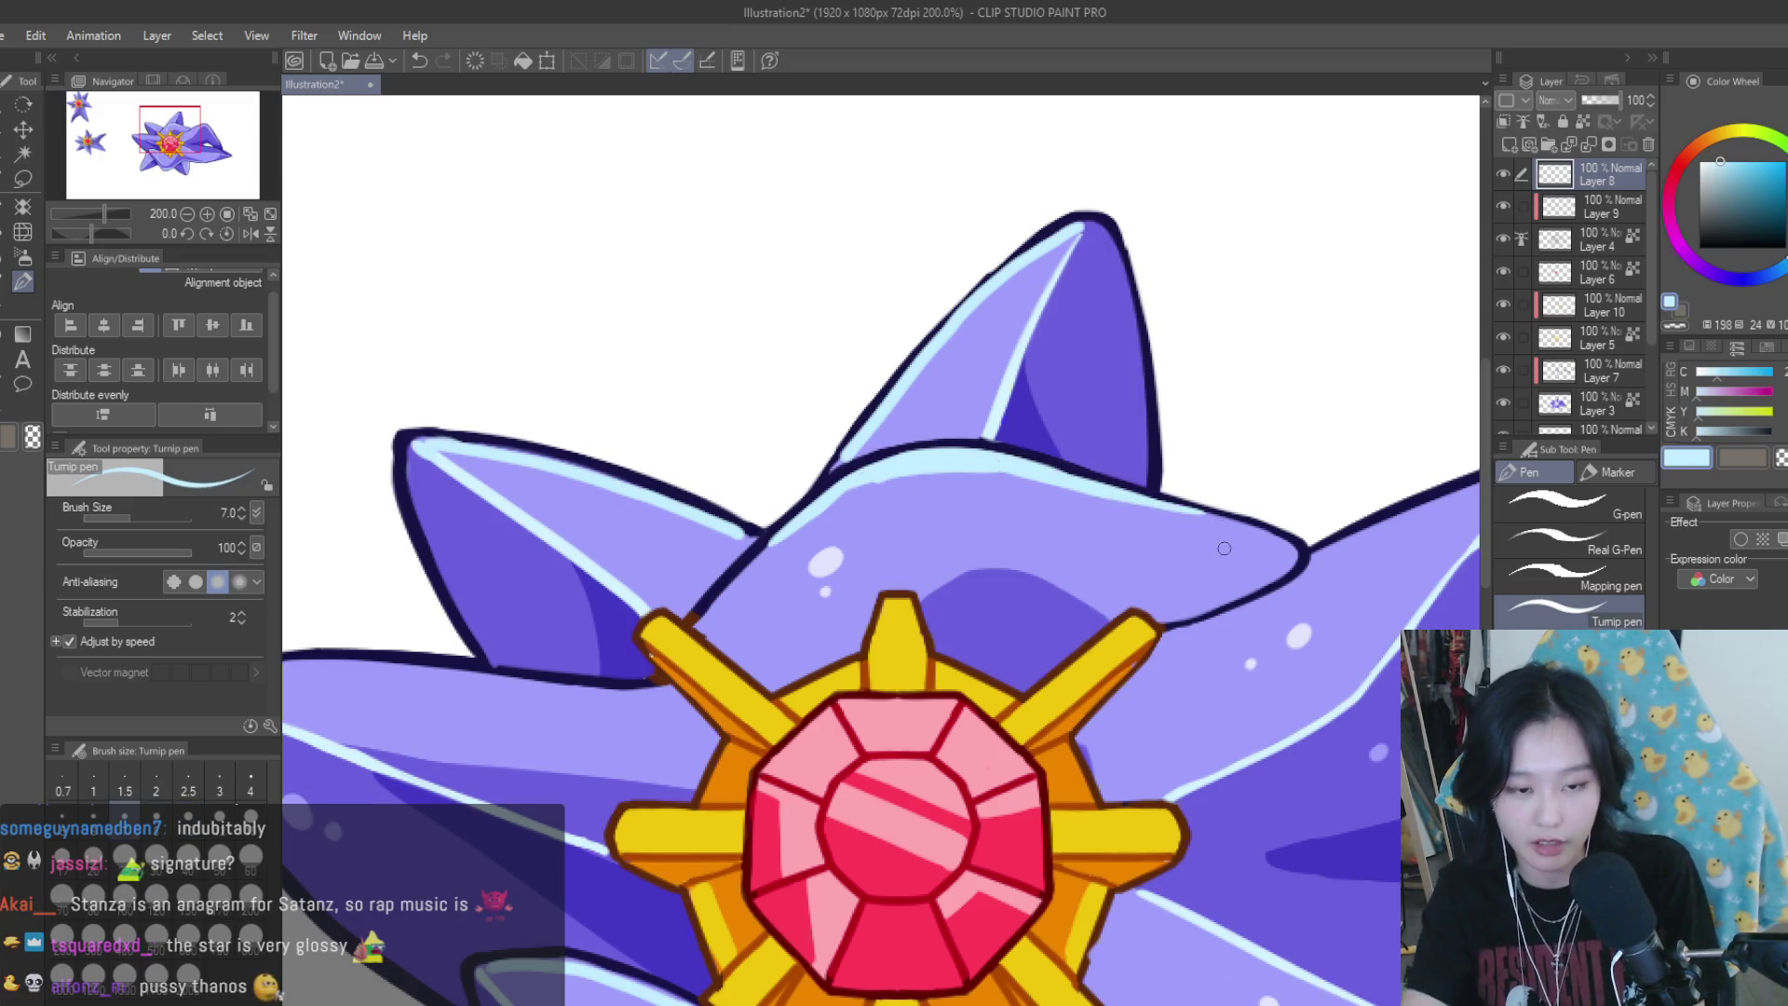
{"action": "scroll", "coordinate": [852, 582], "scroll_direction": "down", "scroll_amount": 5}
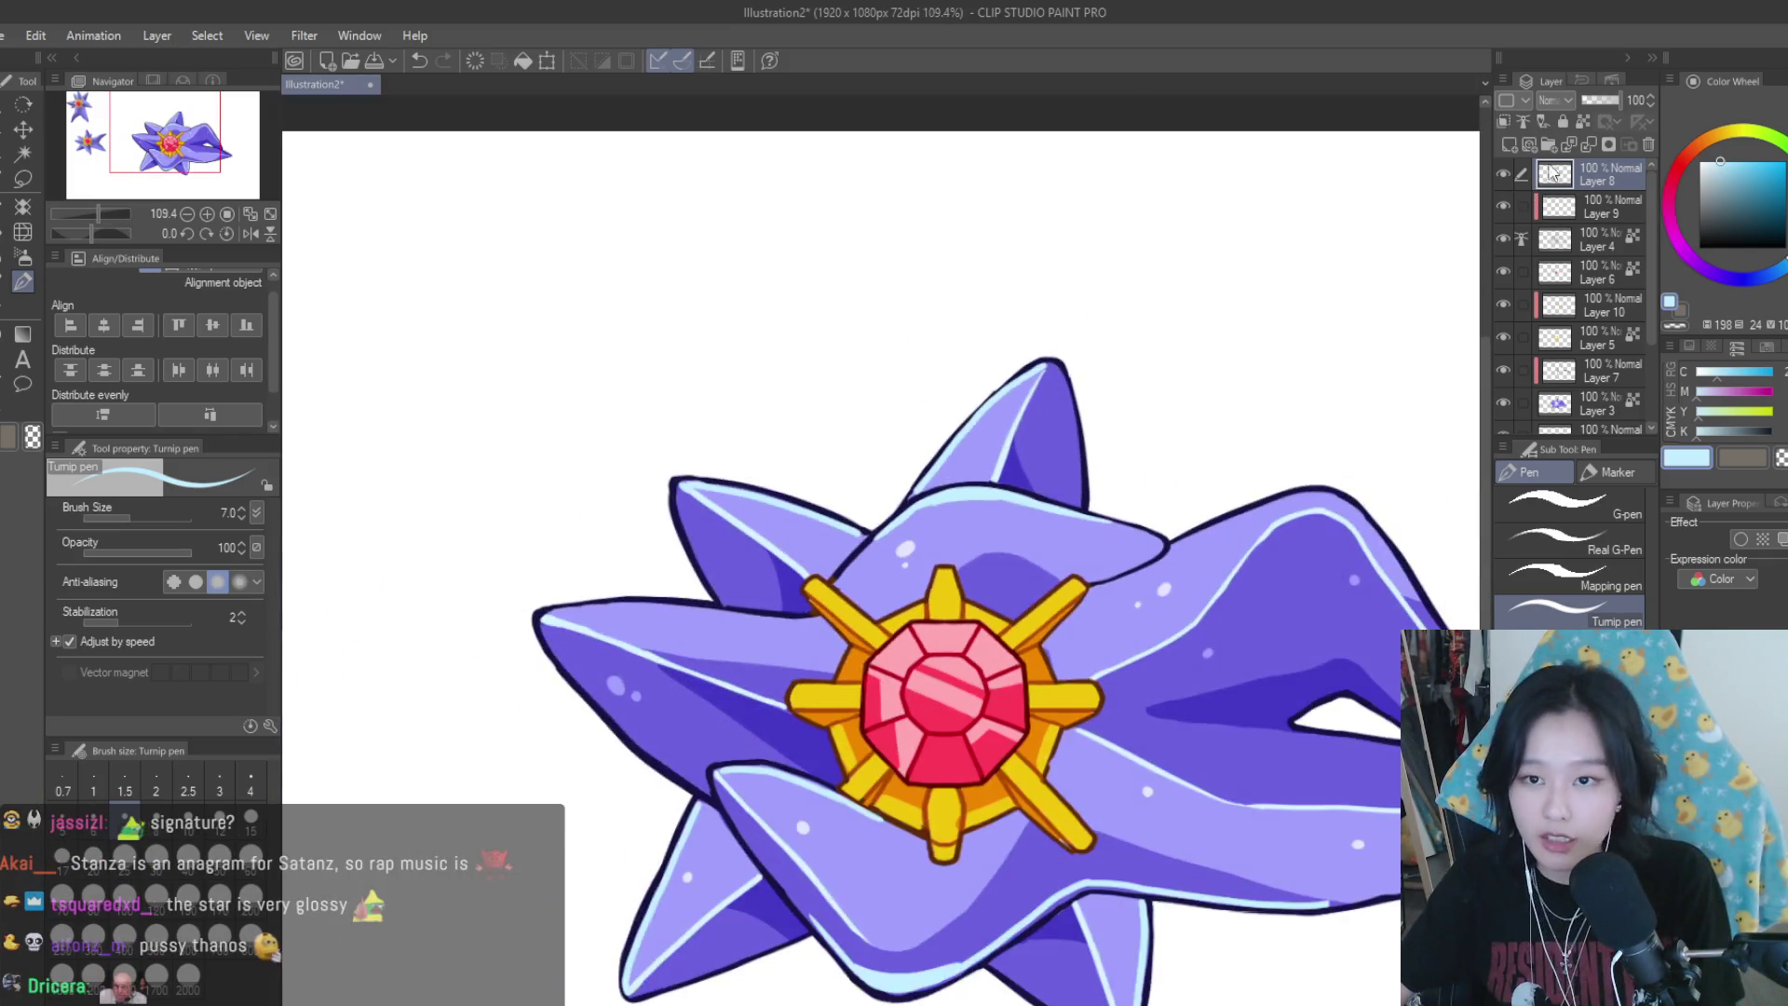
Show the white gloss dots on the star to check the highlights
{"action": "left_click", "coordinate": [1501, 176]}
{"action": "scroll", "coordinate": [1525, 285], "scroll_direction": "down", "scroll_amount": 3}
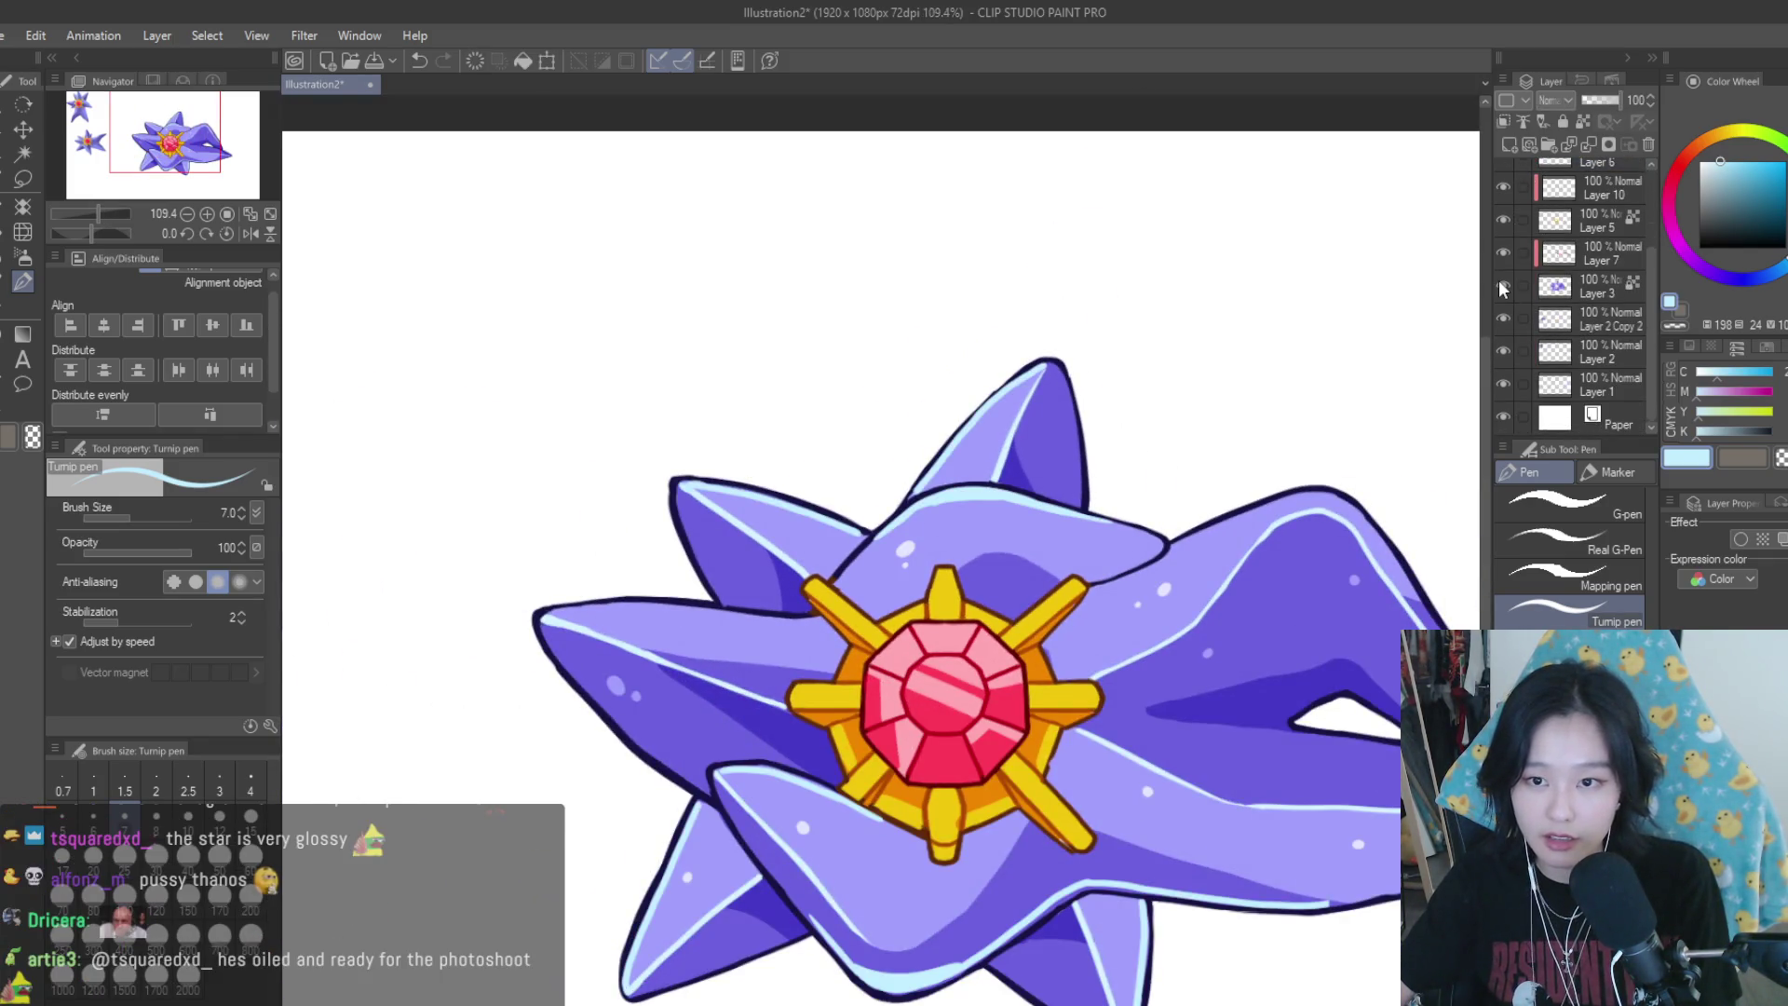
{"action": "scroll", "coordinate": [1525, 285], "scroll_direction": "up", "scroll_amount": 3}
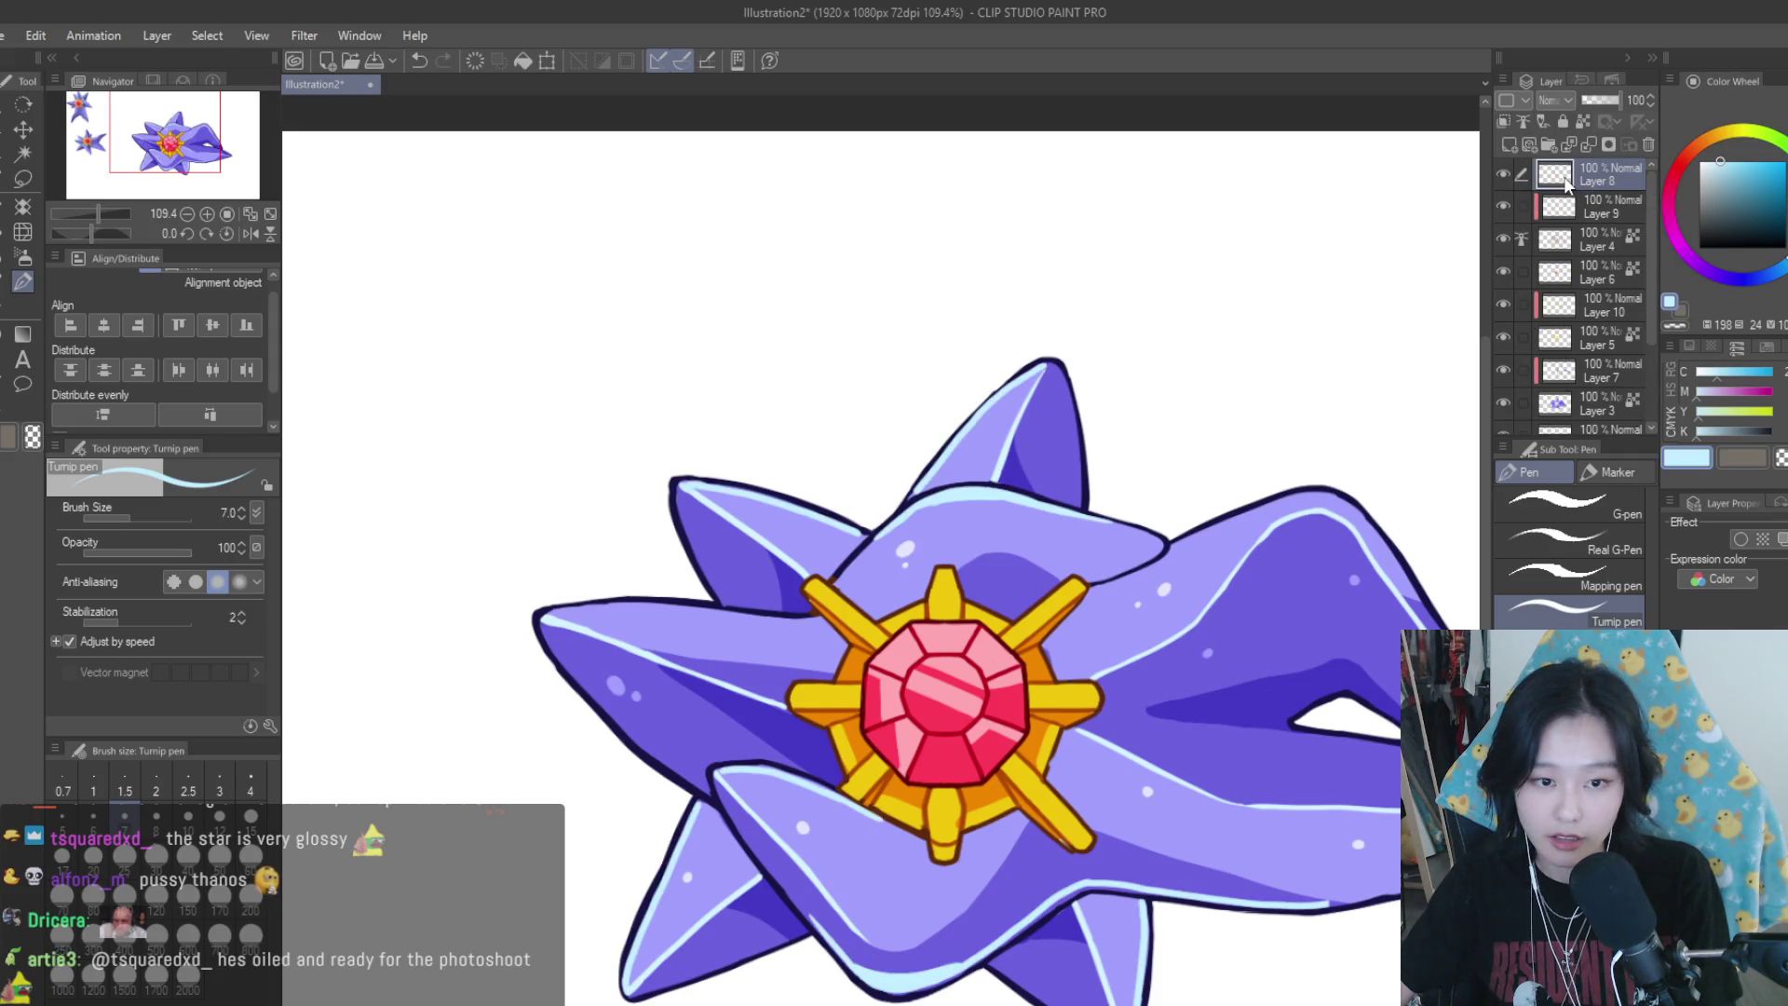
{"action": "scroll", "coordinate": [1060, 475], "scroll_direction": "down", "scroll_amount": 3}
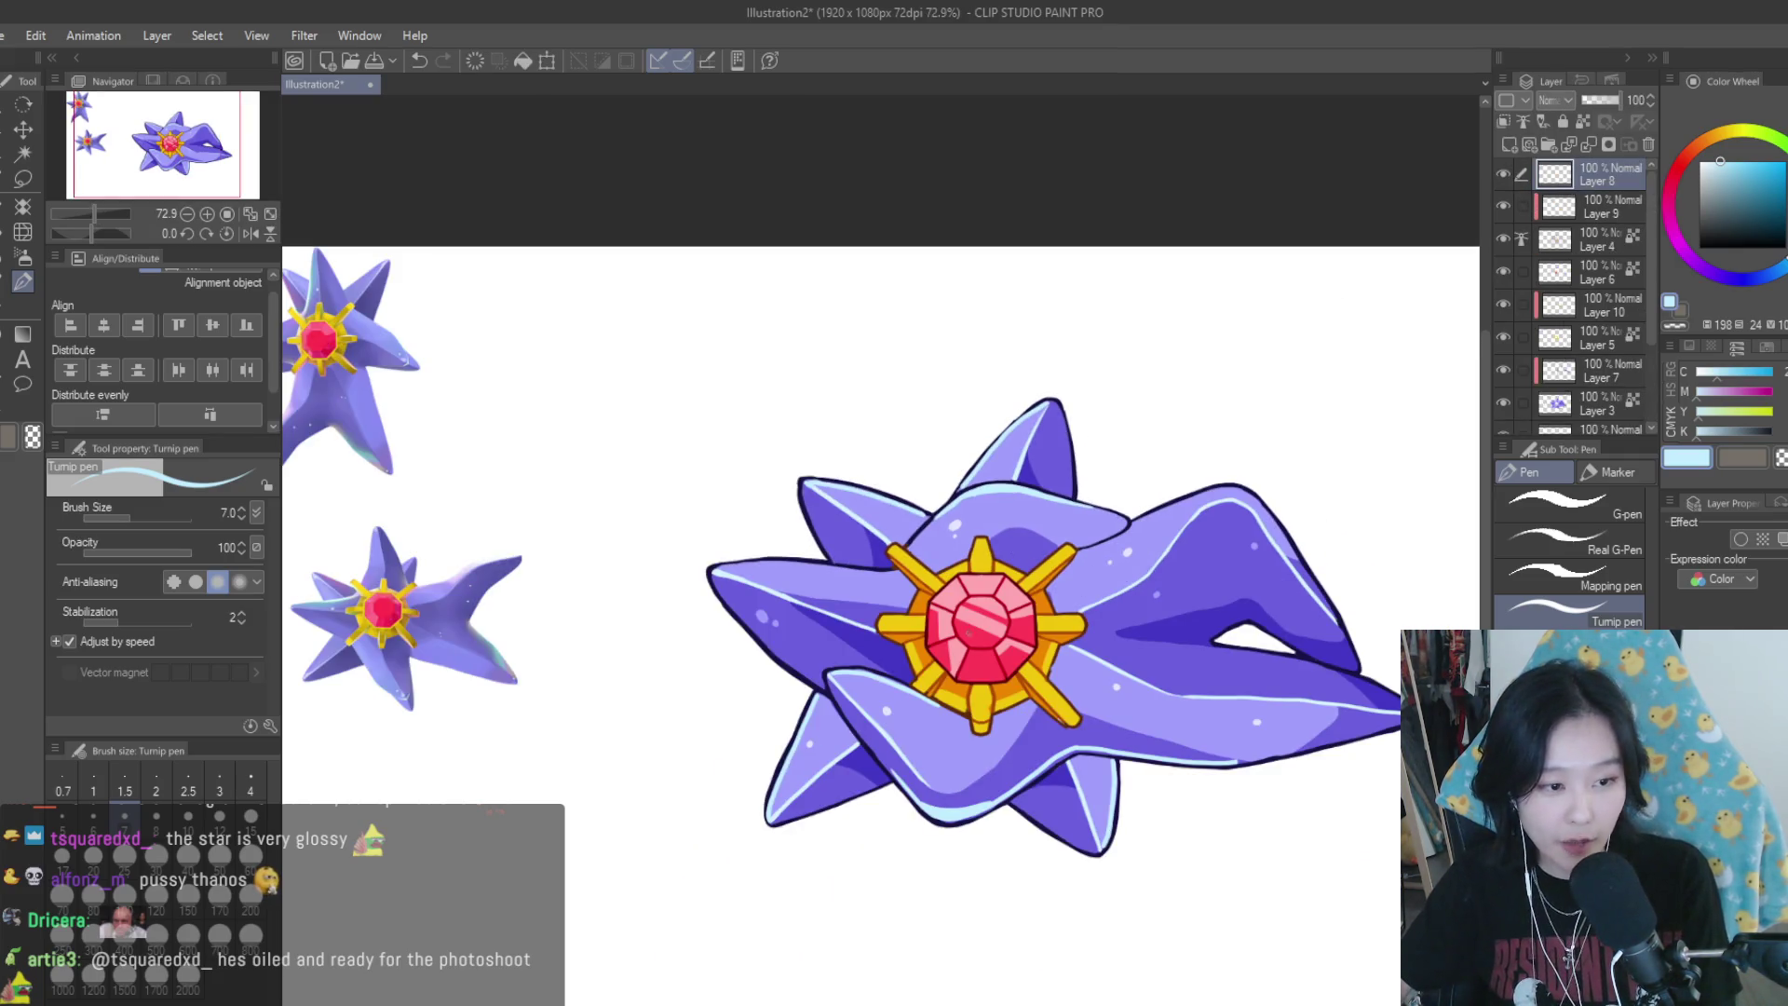
{"action": "scroll", "coordinate": [745, 605], "scroll_direction": "up", "scroll_amount": 5}
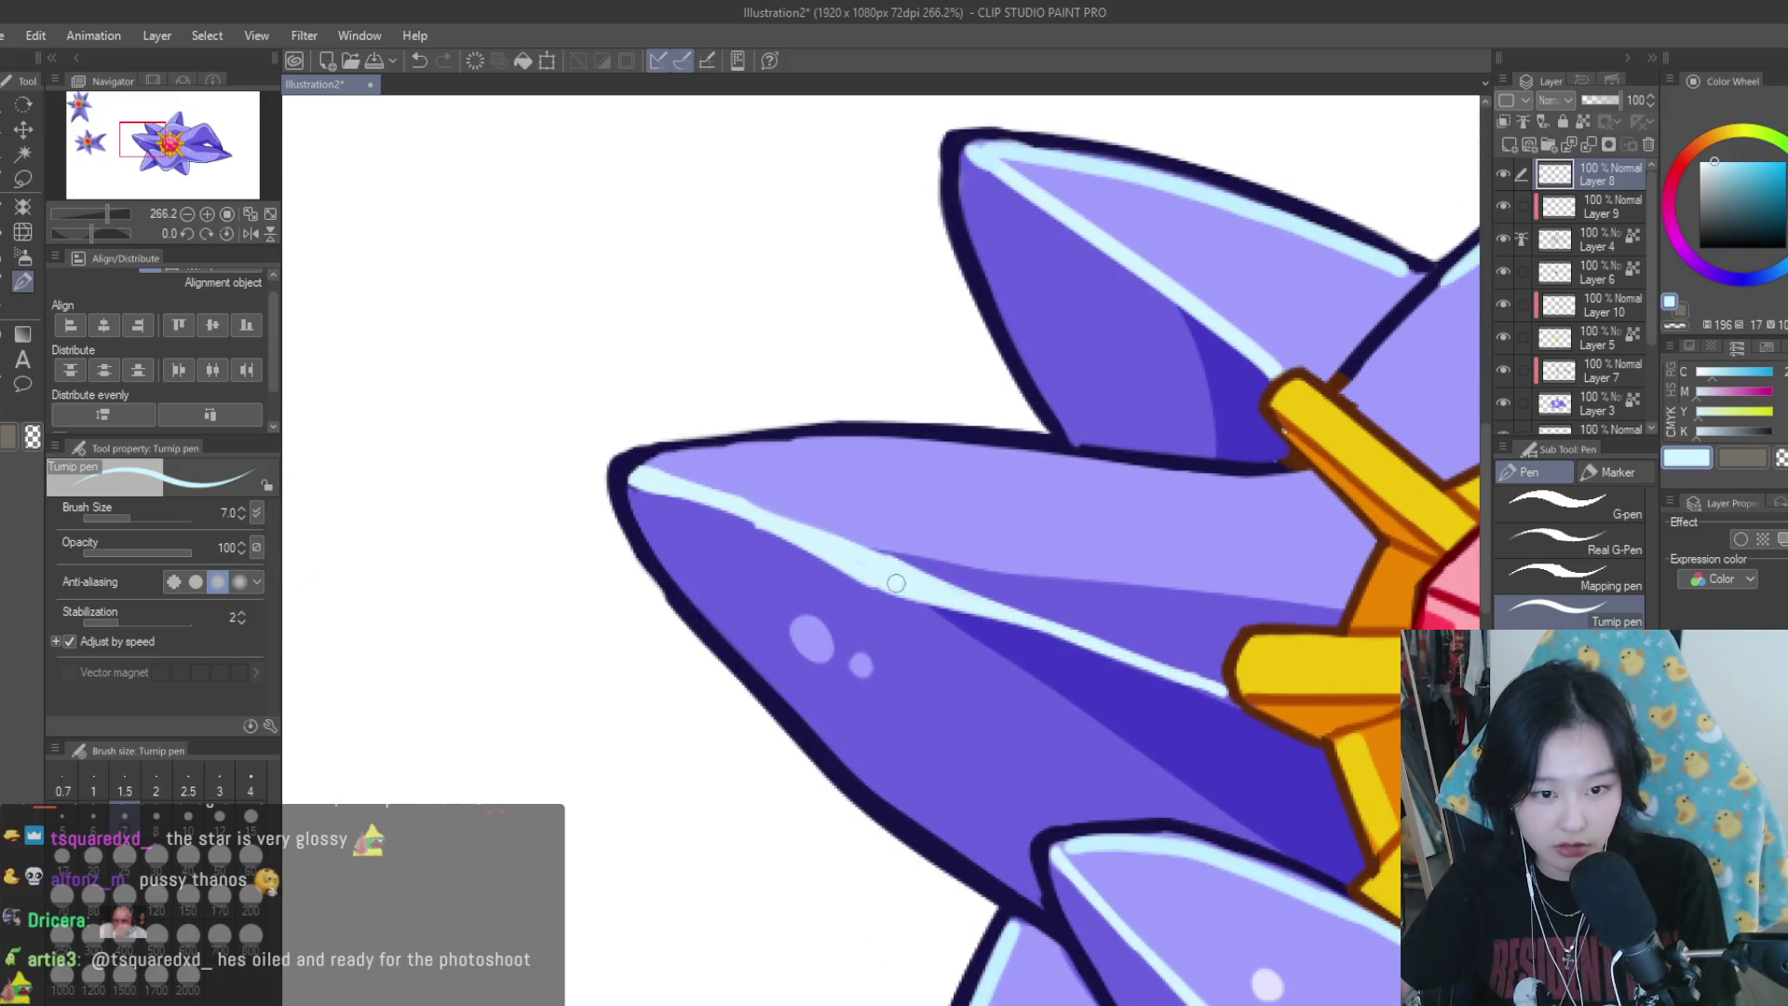
{"action": "scroll", "coordinate": [844, 541], "scroll_direction": "down", "scroll_amount": 3}
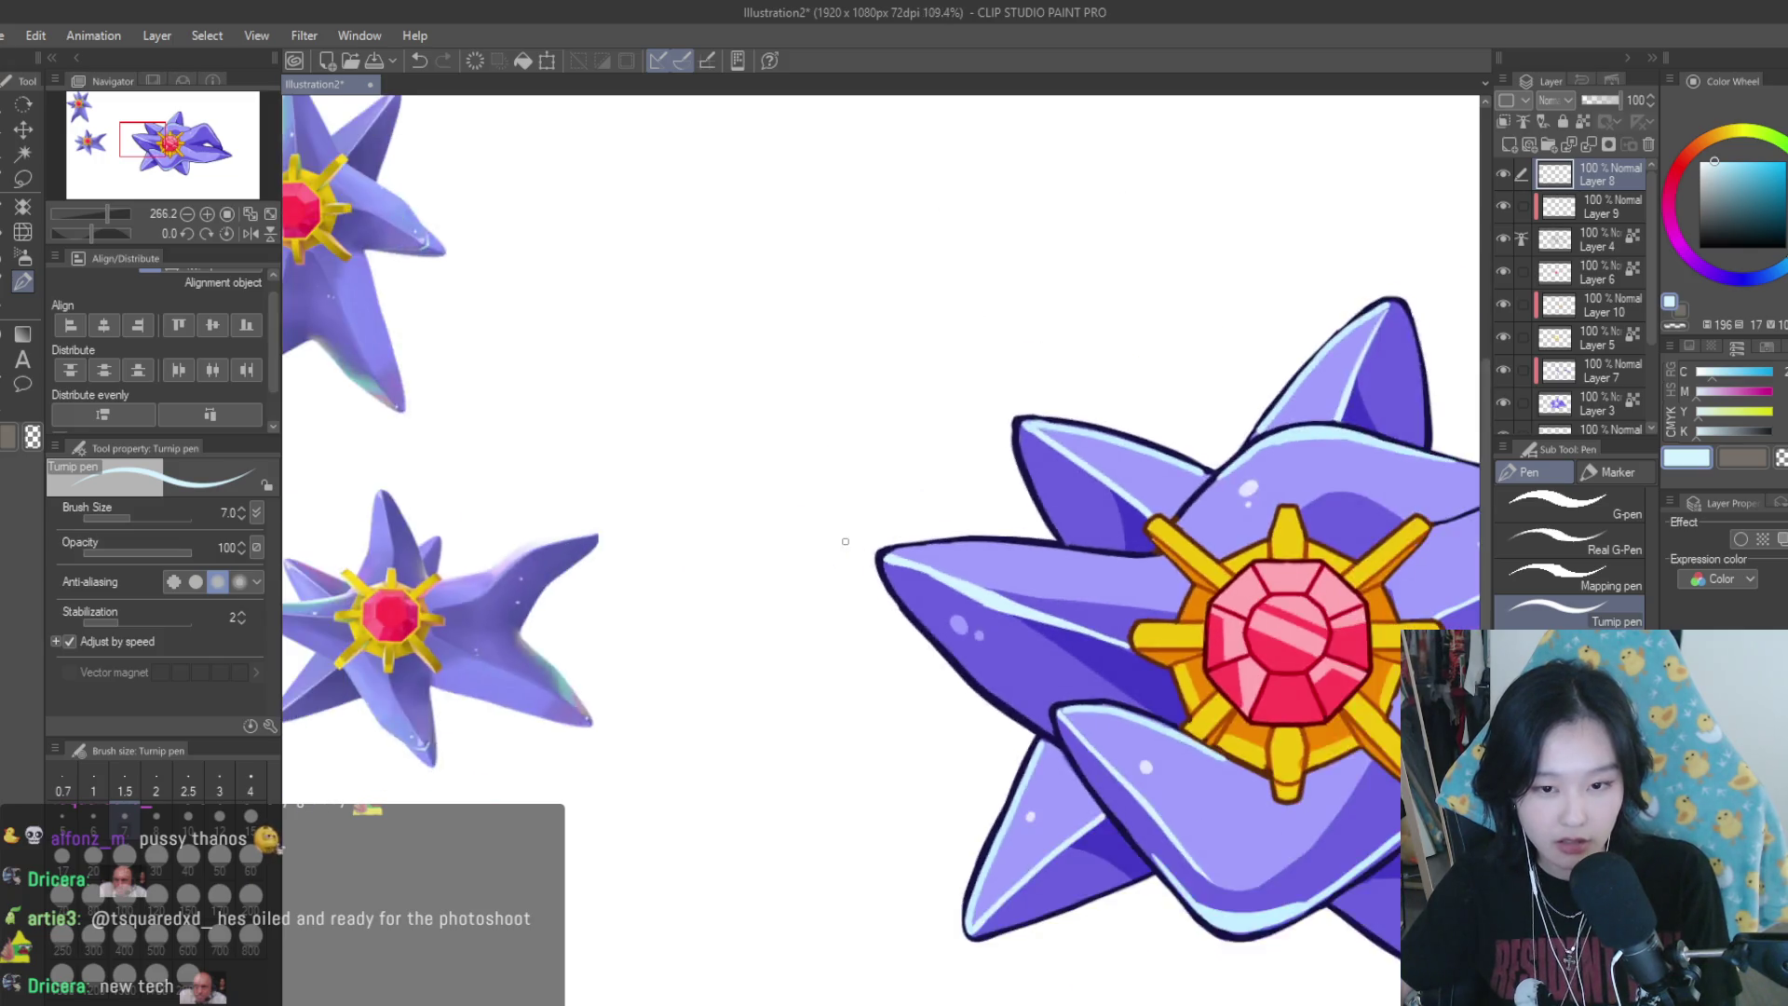
{"action": "scroll", "coordinate": [844, 541], "scroll_direction": "down", "scroll_amount": 2}
{"action": "scroll", "coordinate": [845, 541], "scroll_direction": "down", "scroll_amount": 1}
{"action": "scroll", "coordinate": [1233, 616], "scroll_direction": "up", "scroll_amount": 3}
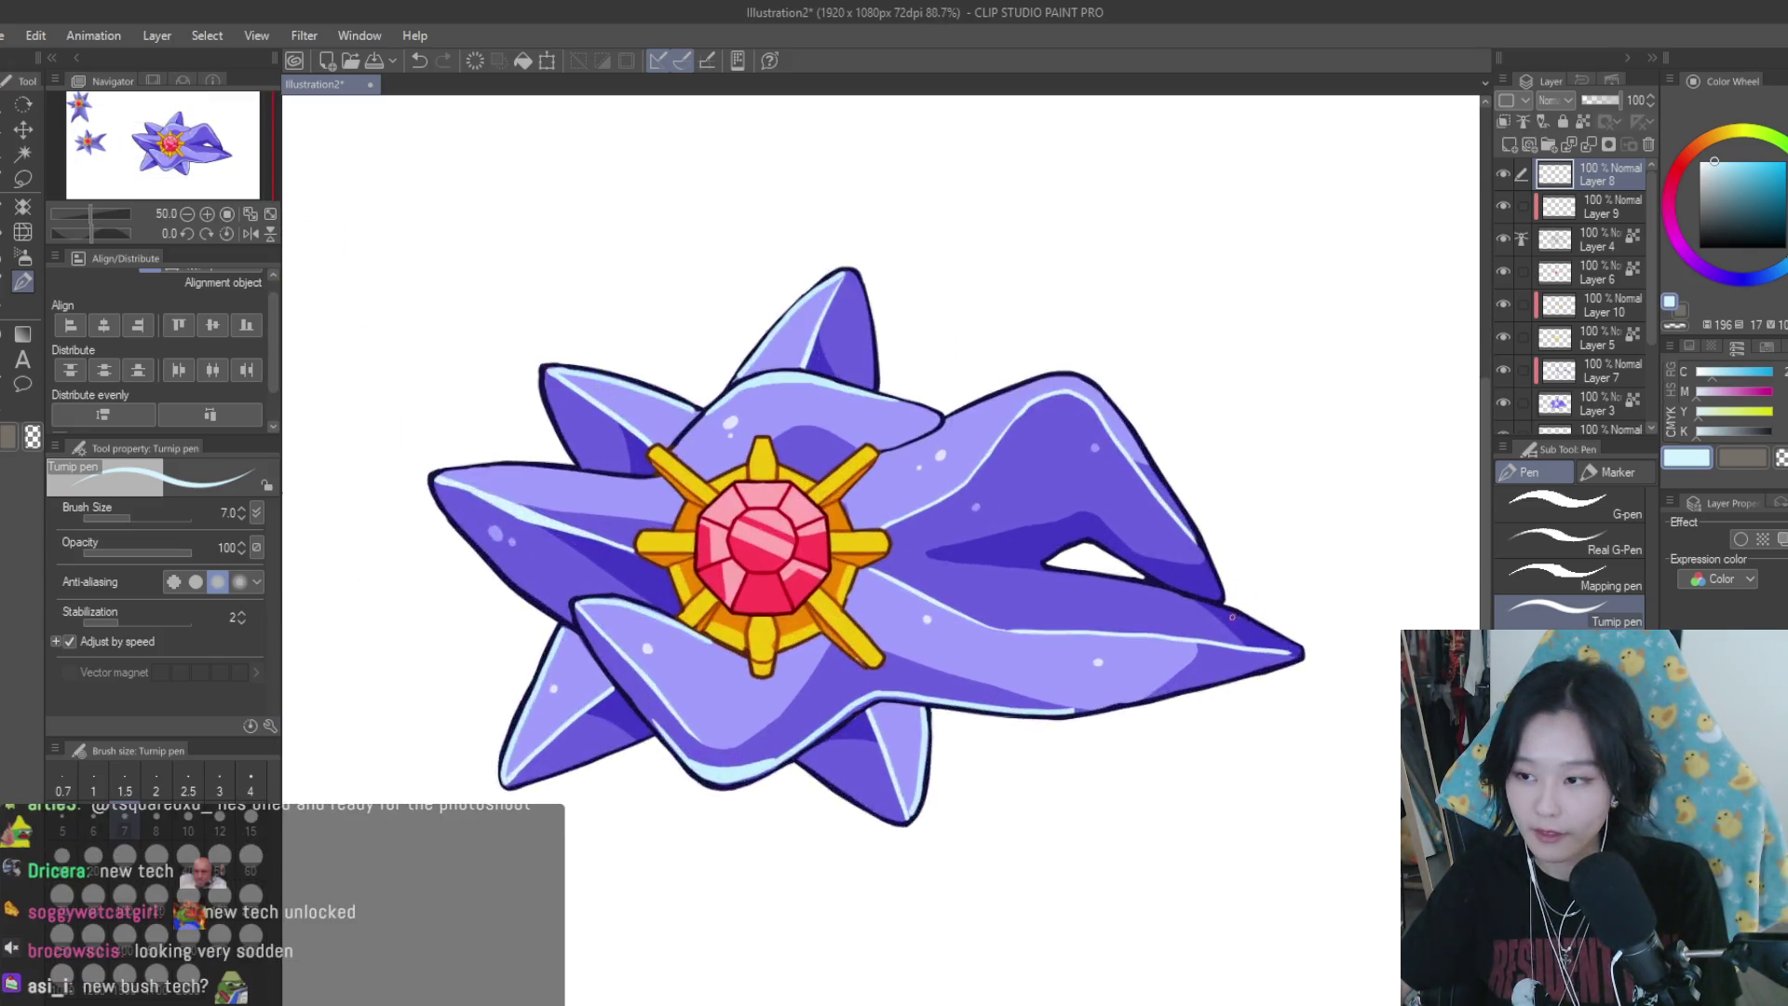
{"action": "scroll", "coordinate": [1232, 617], "scroll_direction": "up", "scroll_amount": 2}
{"action": "scroll", "coordinate": [932, 596], "scroll_direction": "up", "scroll_amount": 1}
{"action": "scroll", "coordinate": [703, 577], "scroll_direction": "up", "scroll_amount": 1}
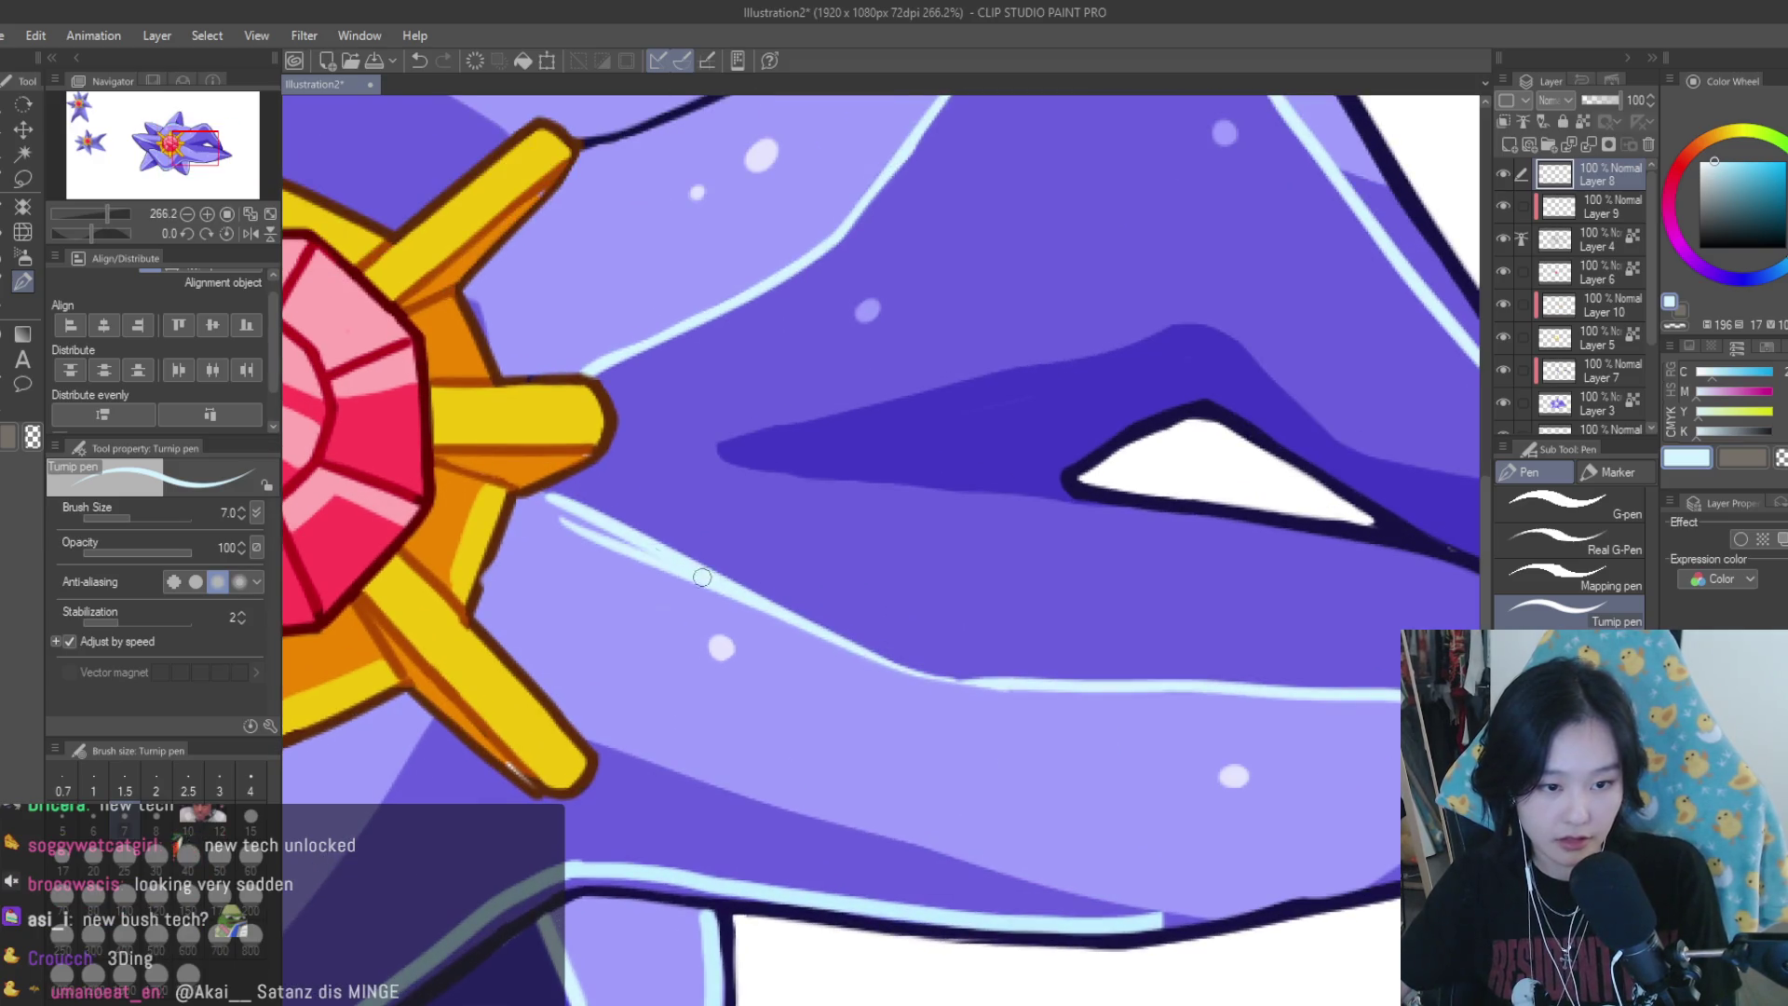
Strengthen the light-blue highlight on the right arm and add a short one near the tip
{"action": "left_click_drag", "start_coordinate": [571, 517], "coordinate": [616, 539]}
{"action": "scroll", "coordinate": [571, 518], "scroll_direction": "down", "scroll_amount": 2}
{"action": "scroll", "coordinate": [571, 518], "scroll_direction": "down", "scroll_amount": 1}
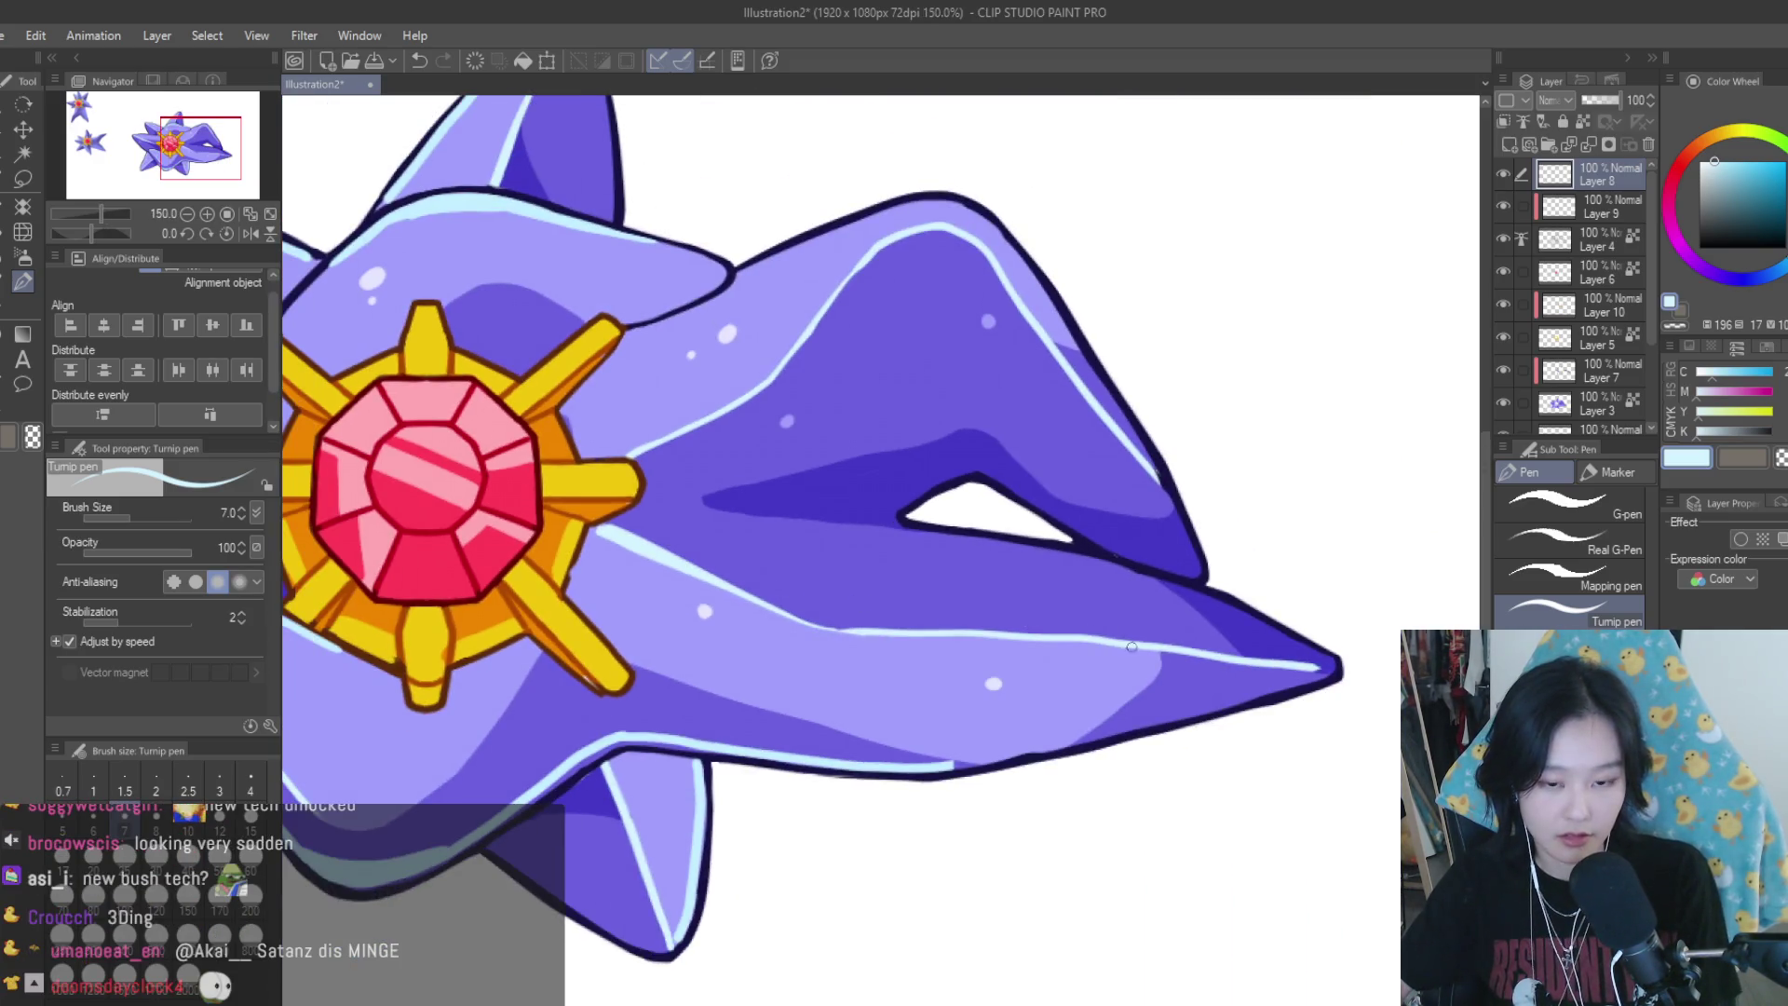
{"action": "scroll", "coordinate": [1011, 618], "scroll_direction": "up", "scroll_amount": 3}
{"action": "left_click_drag", "start_coordinate": [922, 618], "coordinate": [1010, 618]}
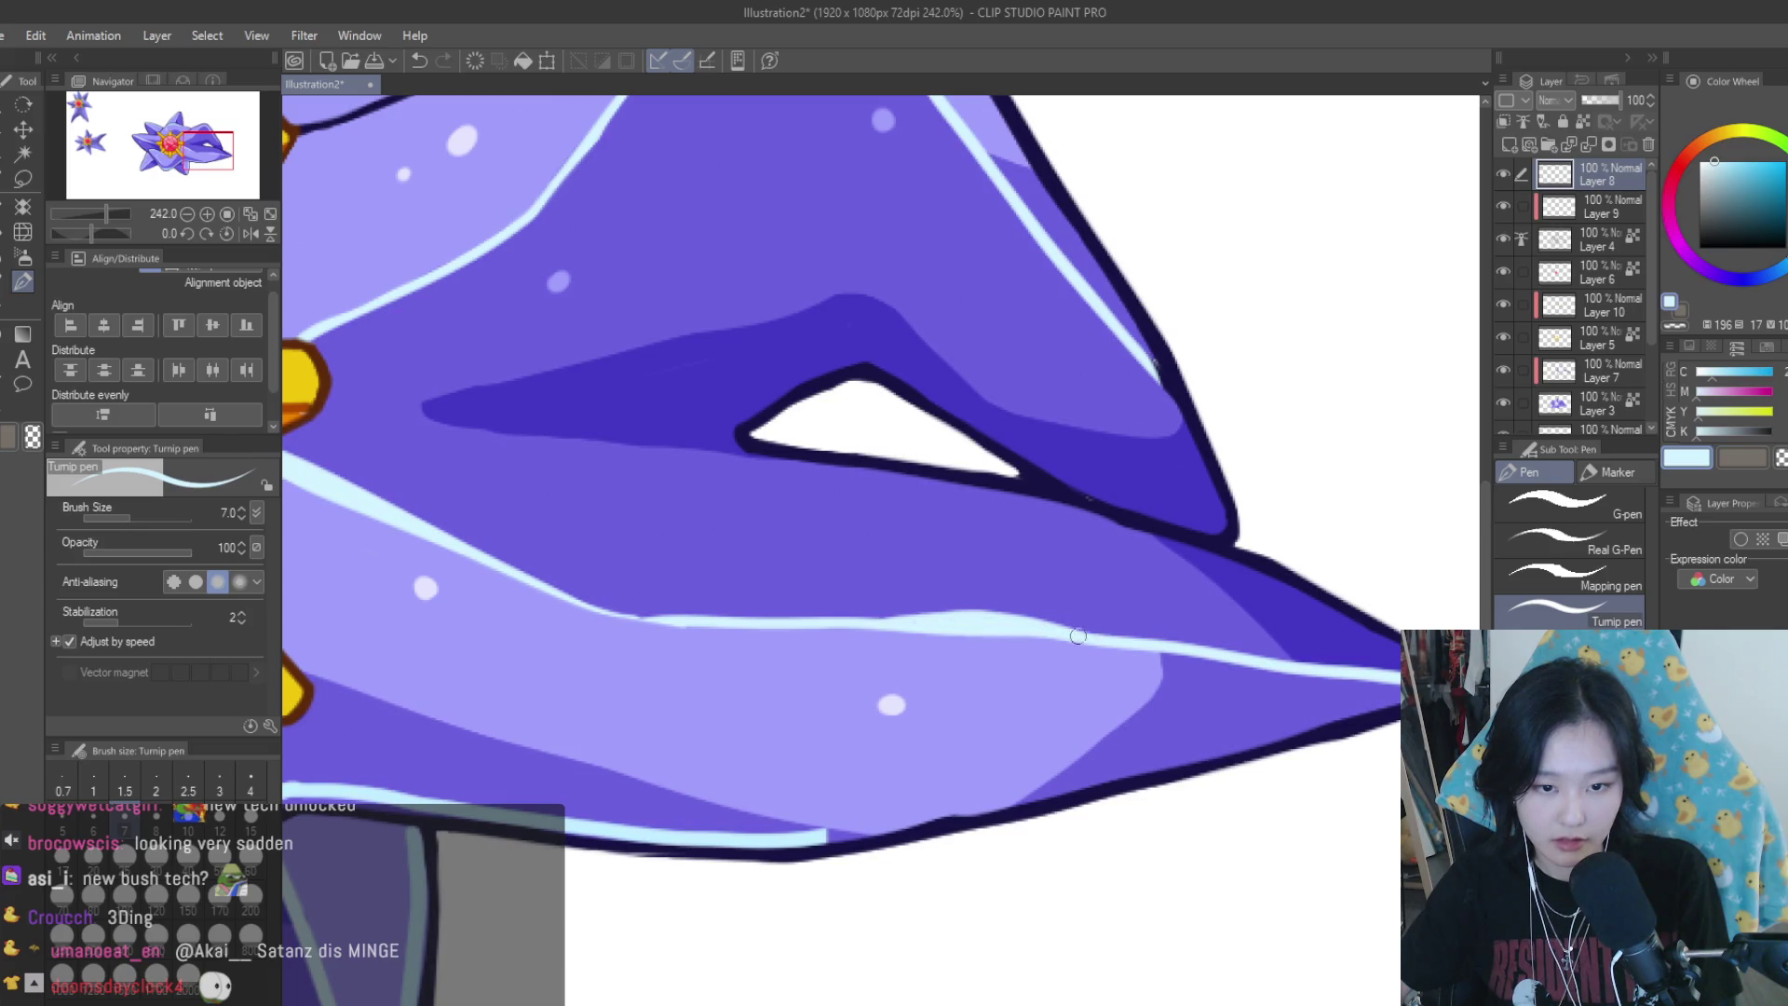
{"action": "scroll", "coordinate": [1106, 631], "scroll_direction": "down", "scroll_amount": 3}
{"action": "scroll", "coordinate": [1210, 630], "scroll_direction": "down", "scroll_amount": 2}
{"action": "scroll", "coordinate": [1301, 630], "scroll_direction": "down", "scroll_amount": 1}
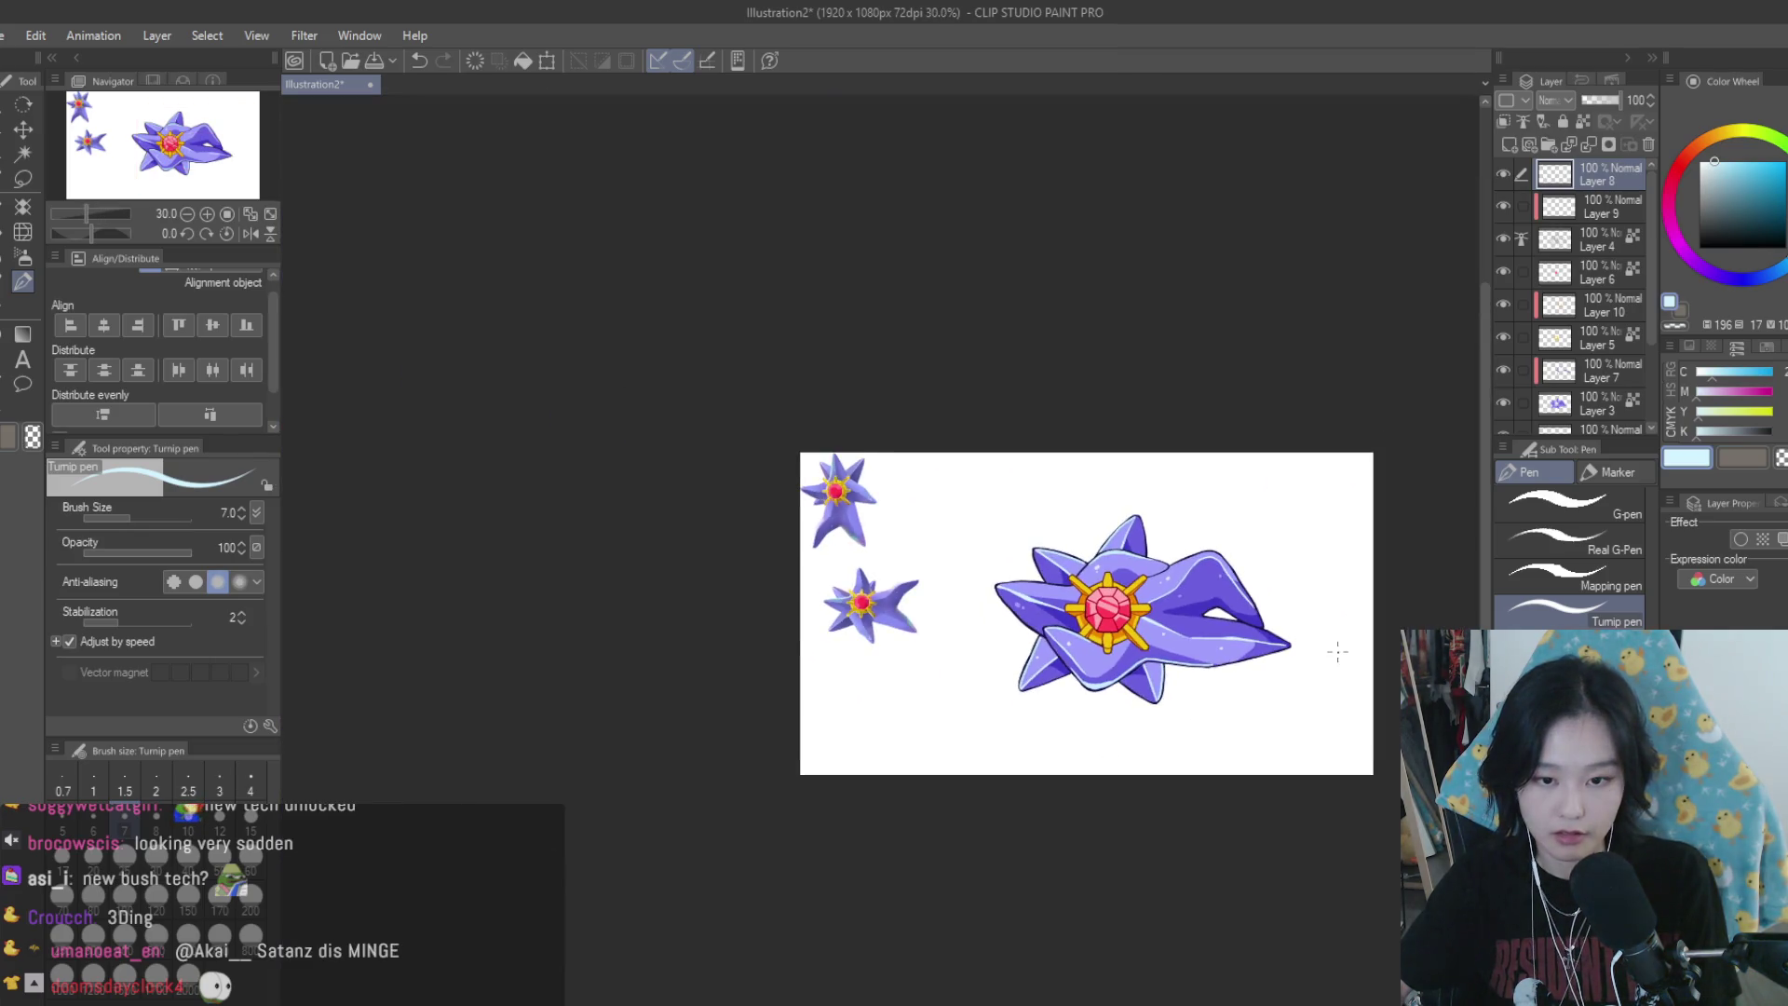
{"action": "scroll", "coordinate": [1201, 559], "scroll_direction": "up", "scroll_amount": 5}
{"action": "scroll", "coordinate": [1202, 559], "scroll_direction": "up", "scroll_amount": 3}
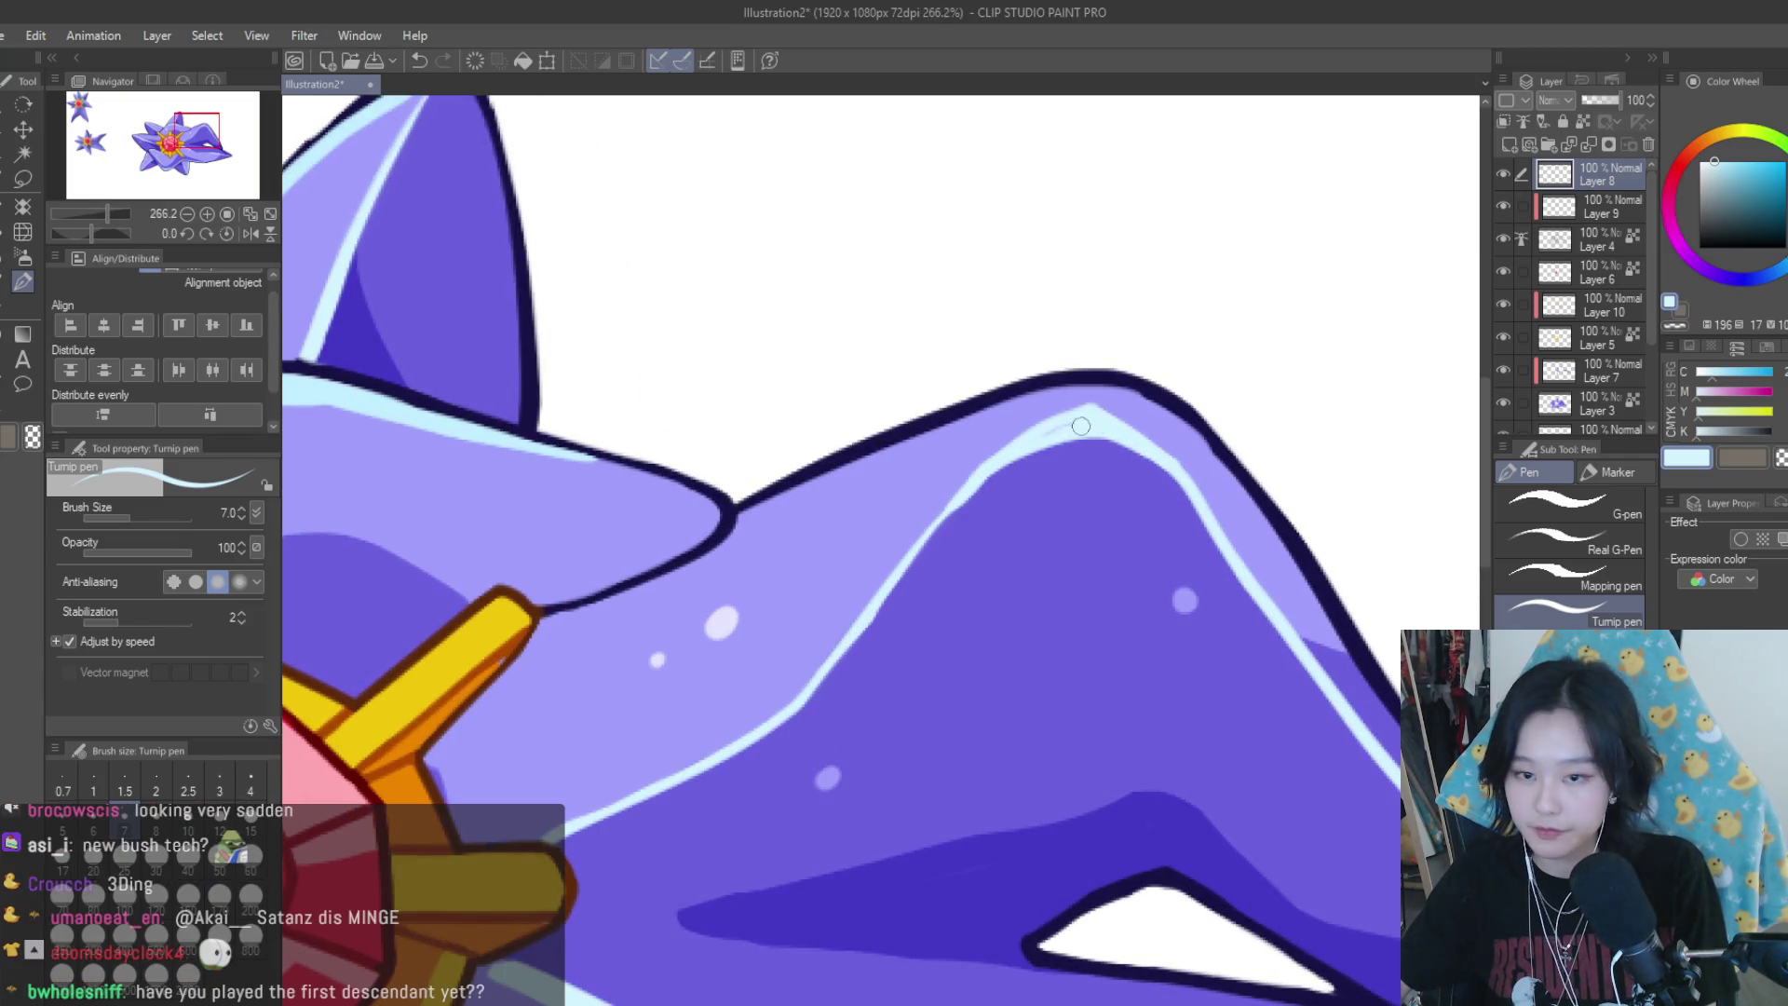
Extend the light-blue rim along the upper arm's edge and begin thickening its navy outline
{"action": "left_click_drag", "start_coordinate": [952, 514], "coordinate": [1020, 454]}
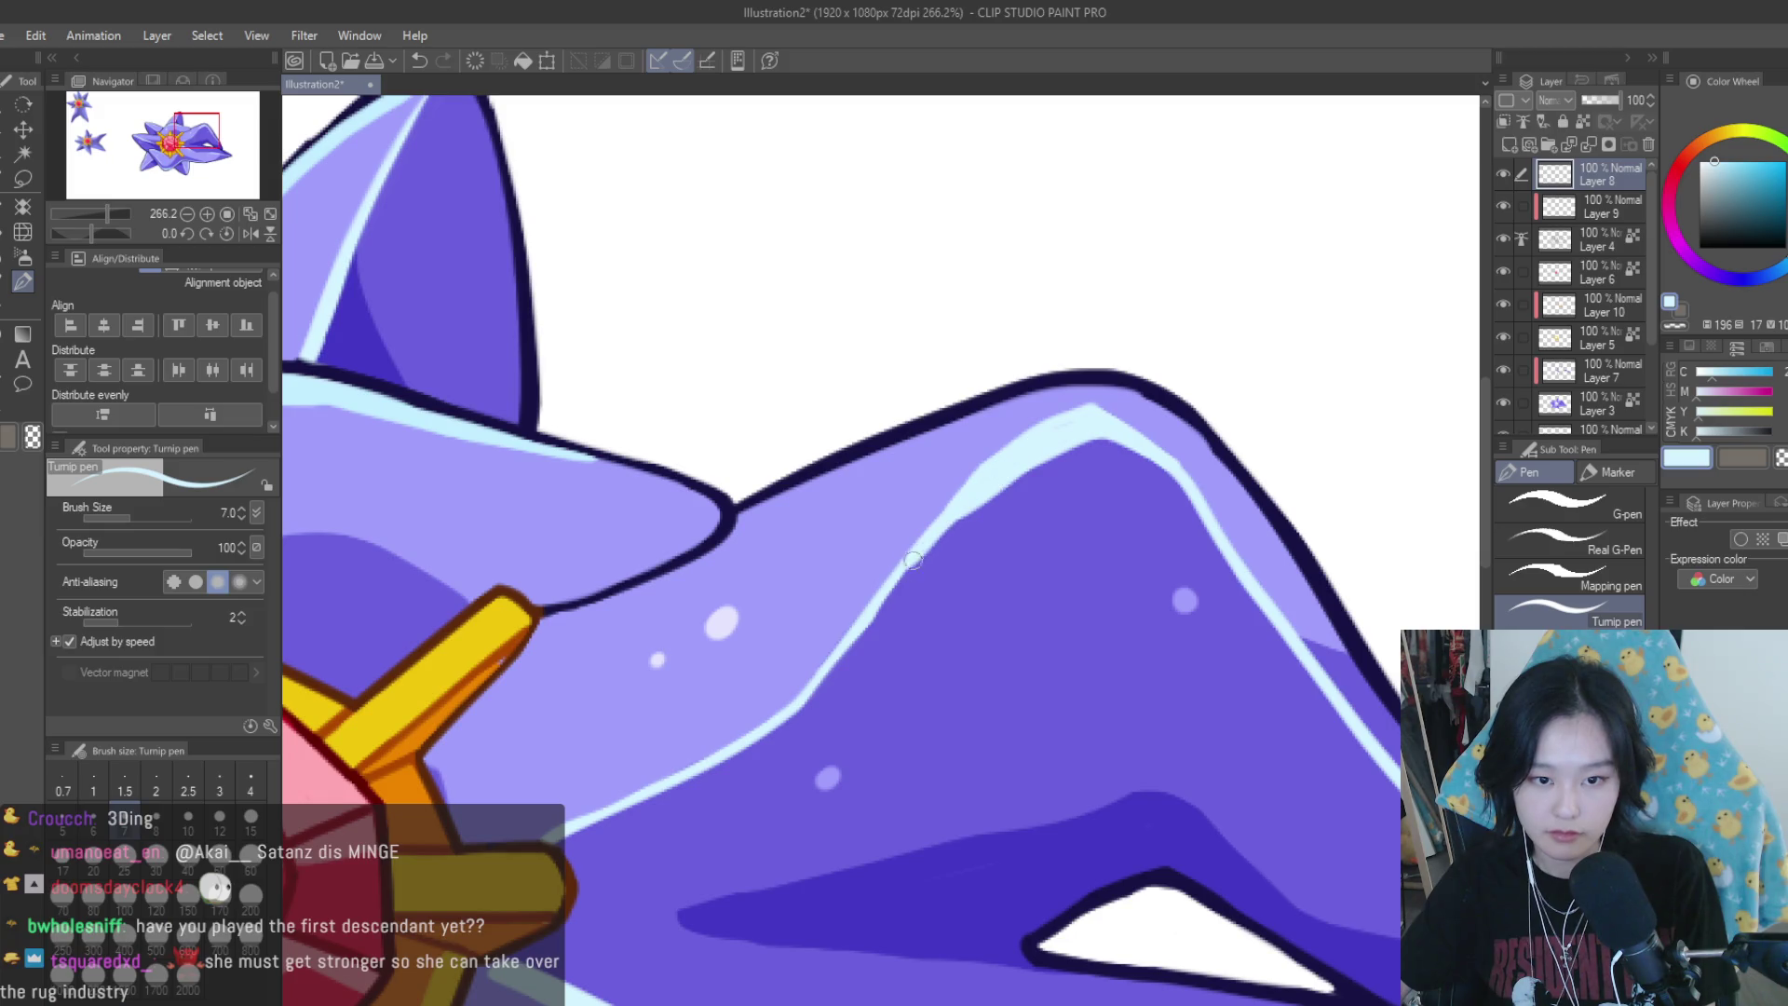
{"action": "scroll", "coordinate": [832, 670], "scroll_direction": "down", "scroll_amount": 2}
{"action": "scroll", "coordinate": [1024, 699], "scroll_direction": "down", "scroll_amount": 2}
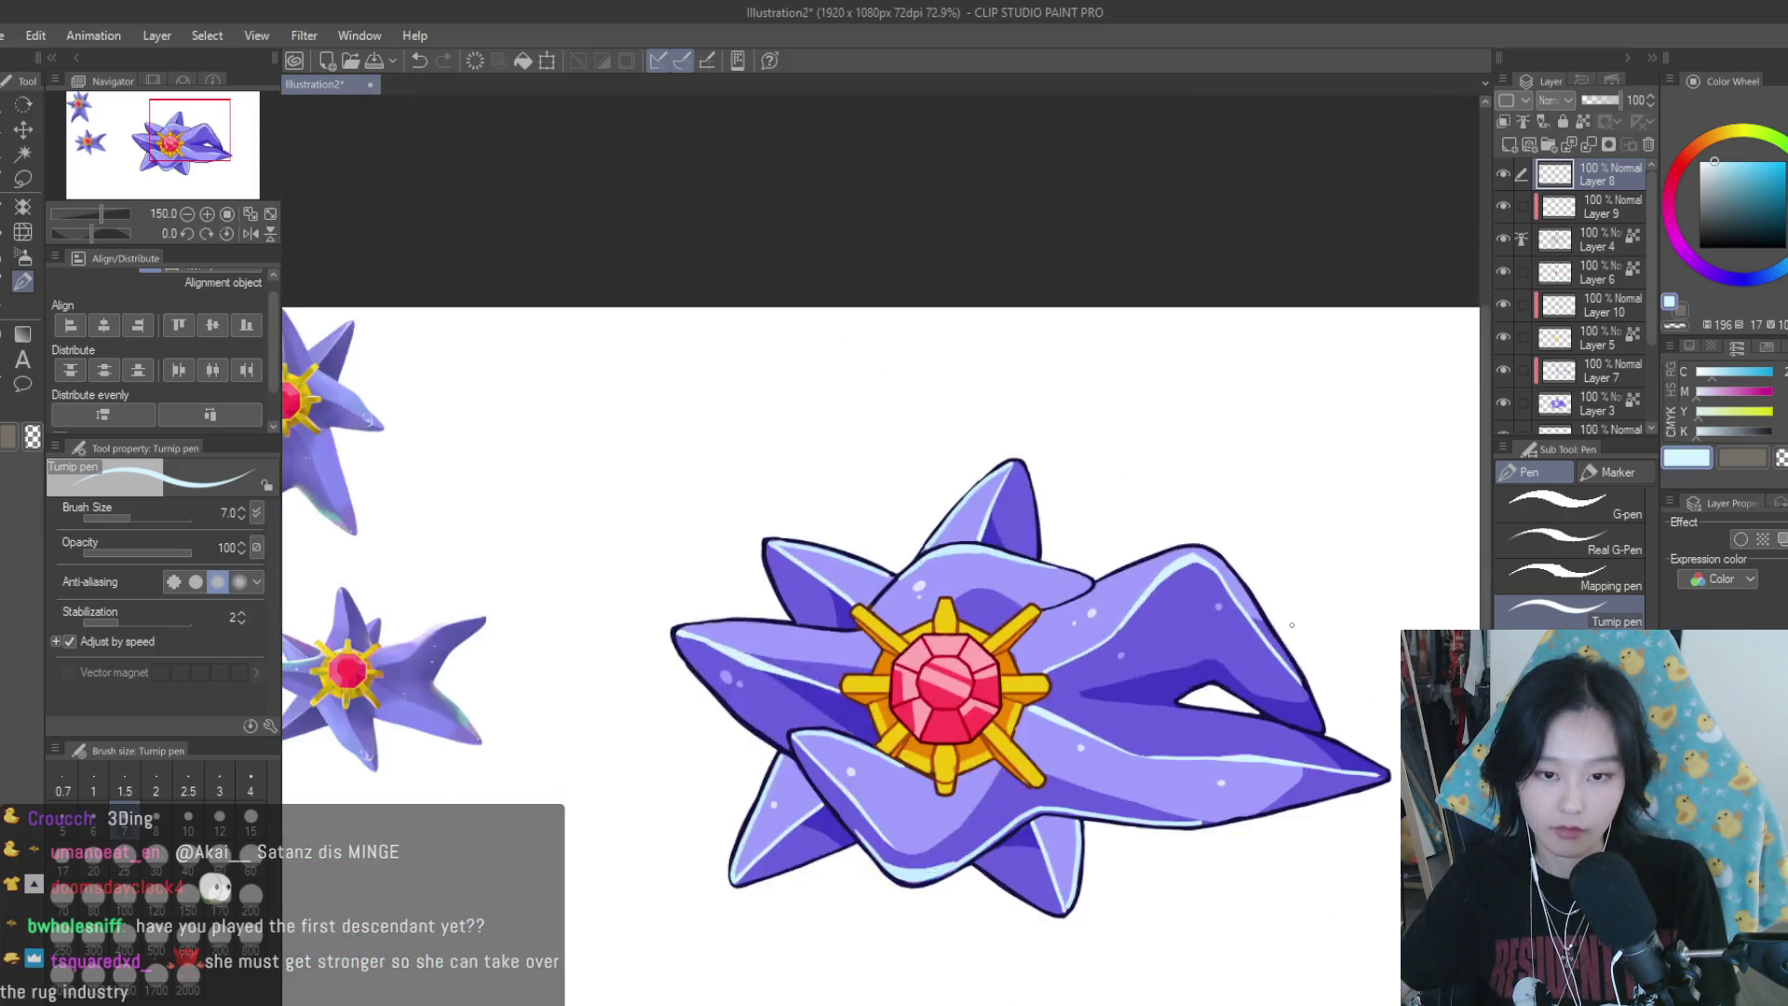
{"action": "scroll", "coordinate": [1210, 717], "scroll_direction": "down", "scroll_amount": 2}
{"action": "scroll", "coordinate": [1273, 727], "scroll_direction": "up", "scroll_amount": 1}
{"action": "scroll", "coordinate": [1273, 727], "scroll_direction": "up", "scroll_amount": 3}
{"action": "scroll", "coordinate": [1248, 717], "scroll_direction": "up", "scroll_amount": 2}
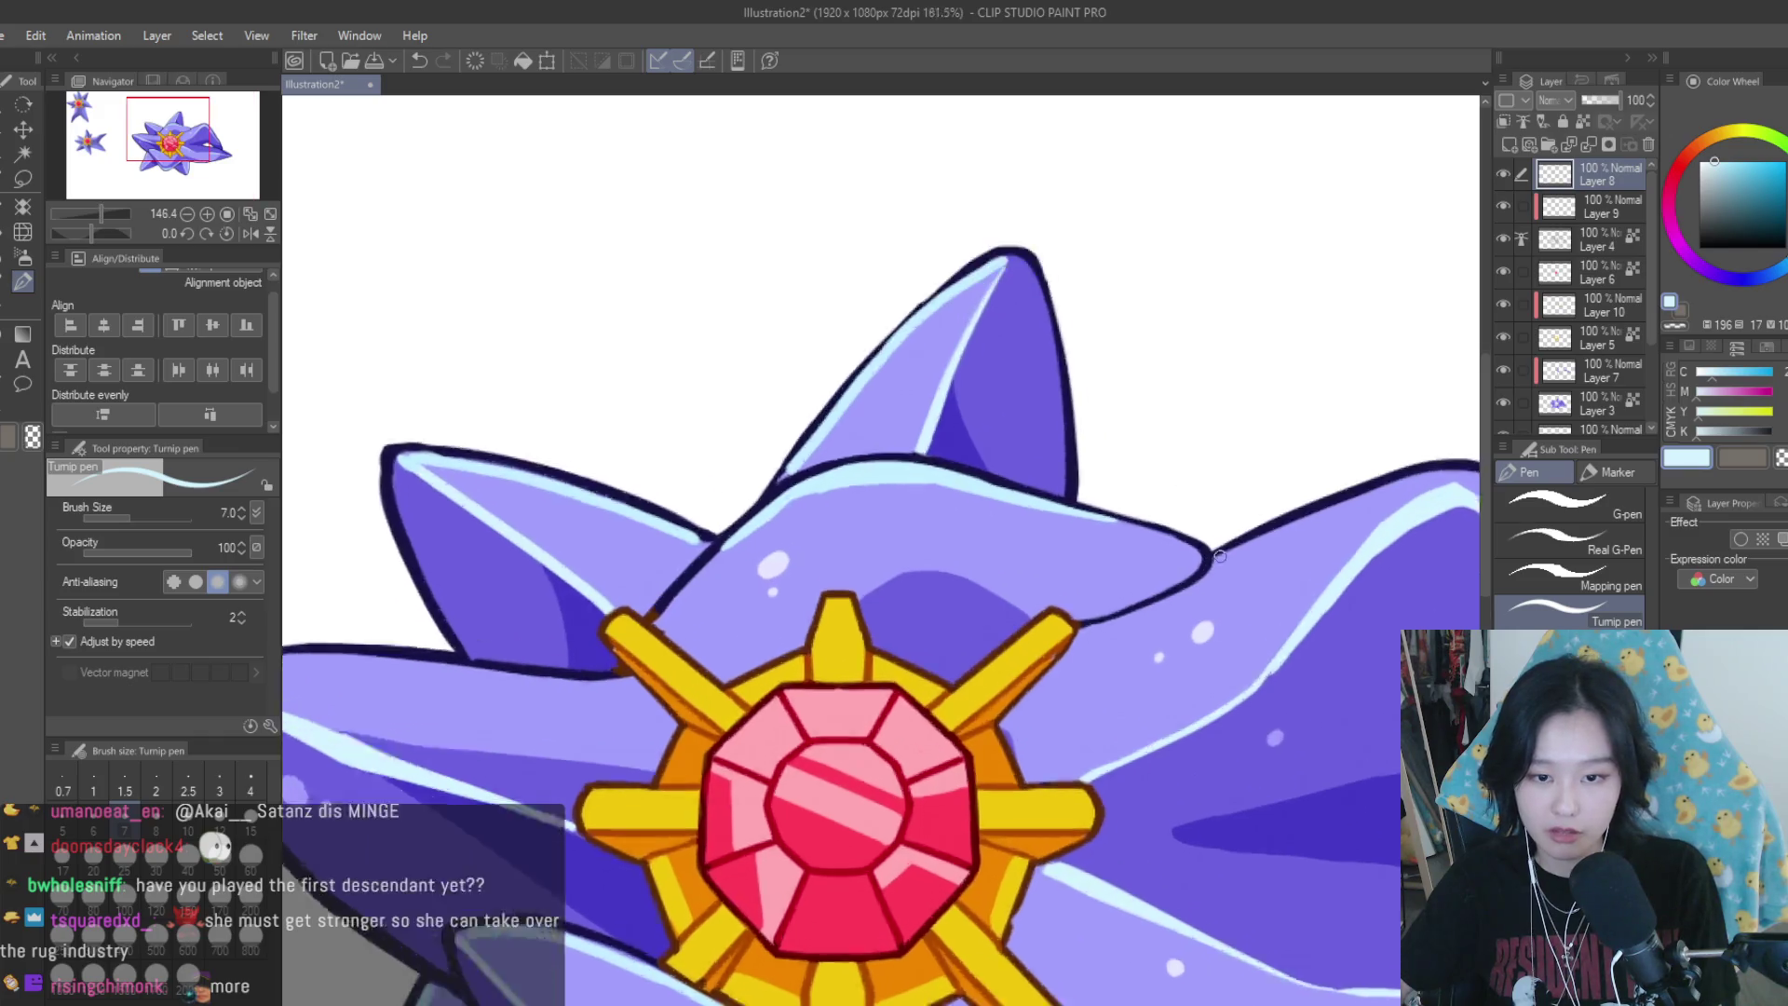
{"action": "scroll", "coordinate": [1229, 710], "scroll_direction": "up", "scroll_amount": 2}
{"action": "scroll", "coordinate": [1223, 708], "scroll_direction": "up", "scroll_amount": 1}
{"action": "left_click_drag", "start_coordinate": [1211, 623], "coordinate": [1114, 727]}
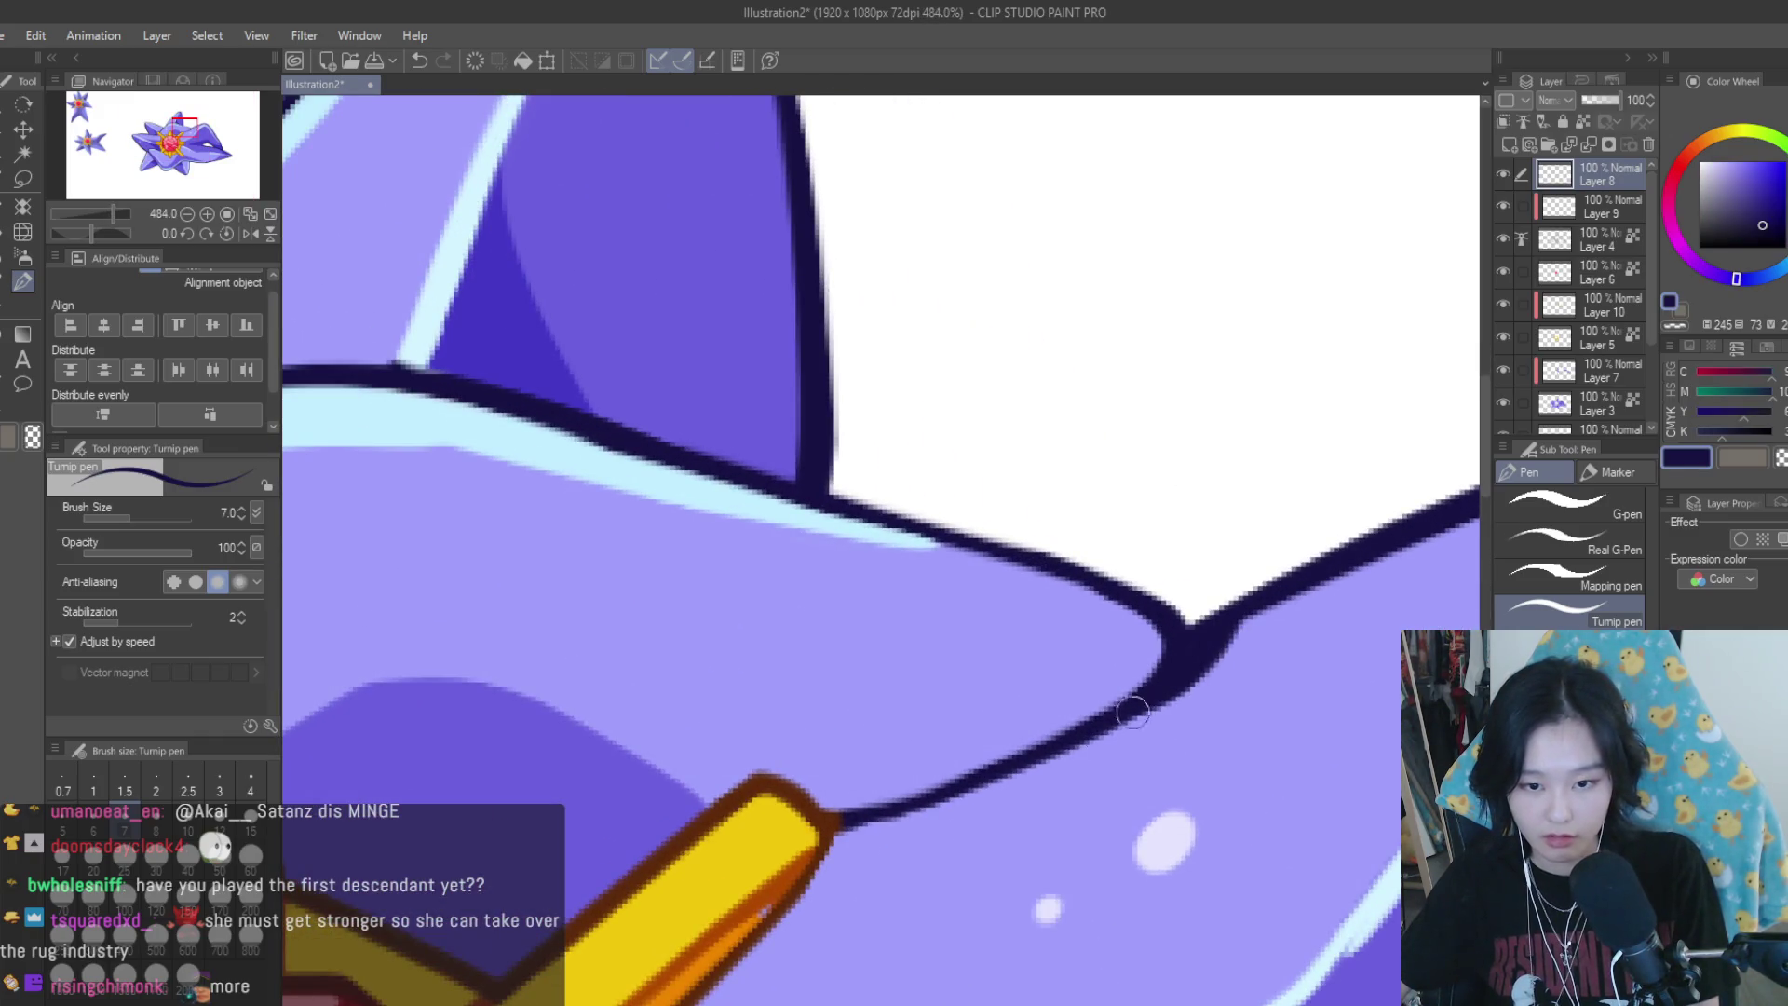
Thicken and extend the navy outline at the white gap's tip with short strokes
{"action": "scroll", "coordinate": [1242, 620], "scroll_direction": "down", "scroll_amount": 4}
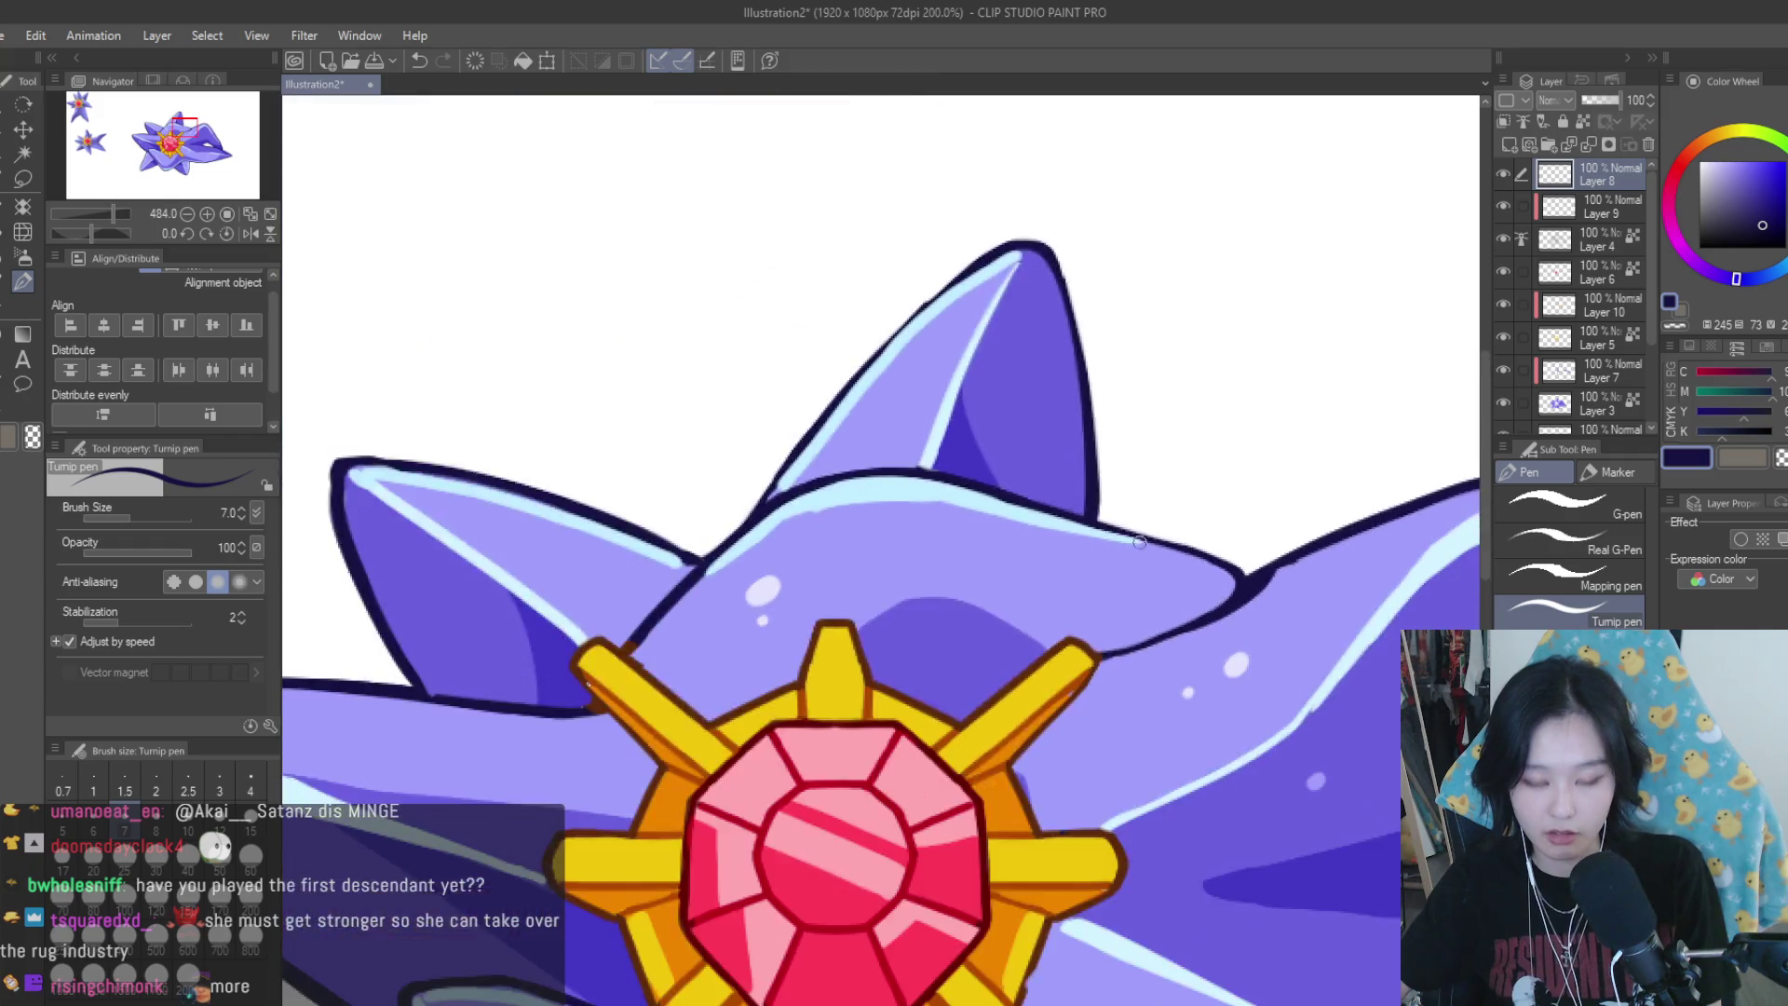
{"action": "scroll", "coordinate": [1262, 680], "scroll_direction": "down", "scroll_amount": 3}
{"action": "scroll", "coordinate": [1285, 743], "scroll_direction": "up", "scroll_amount": 2}
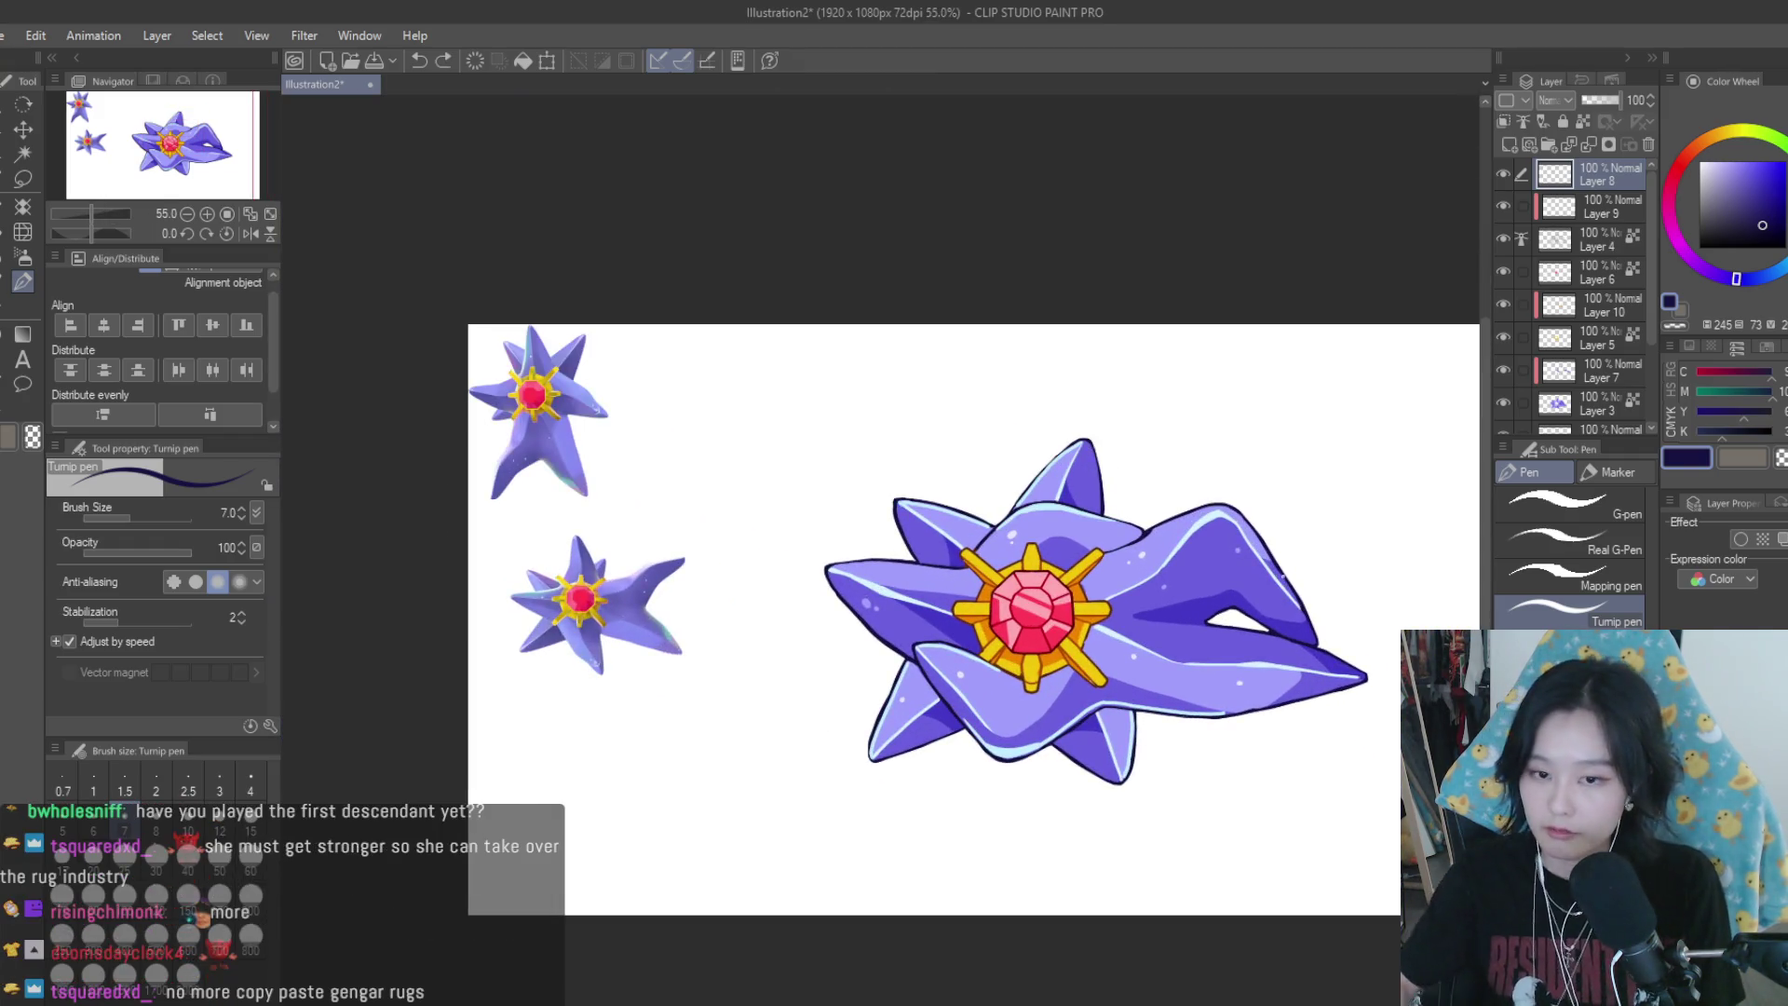
{"action": "scroll", "coordinate": [1229, 620], "scroll_direction": "up", "scroll_amount": 5}
{"action": "scroll", "coordinate": [1229, 620], "scroll_direction": "up", "scroll_amount": 2}
{"action": "left_click_drag", "start_coordinate": [1071, 622], "coordinate": [1024, 639]}
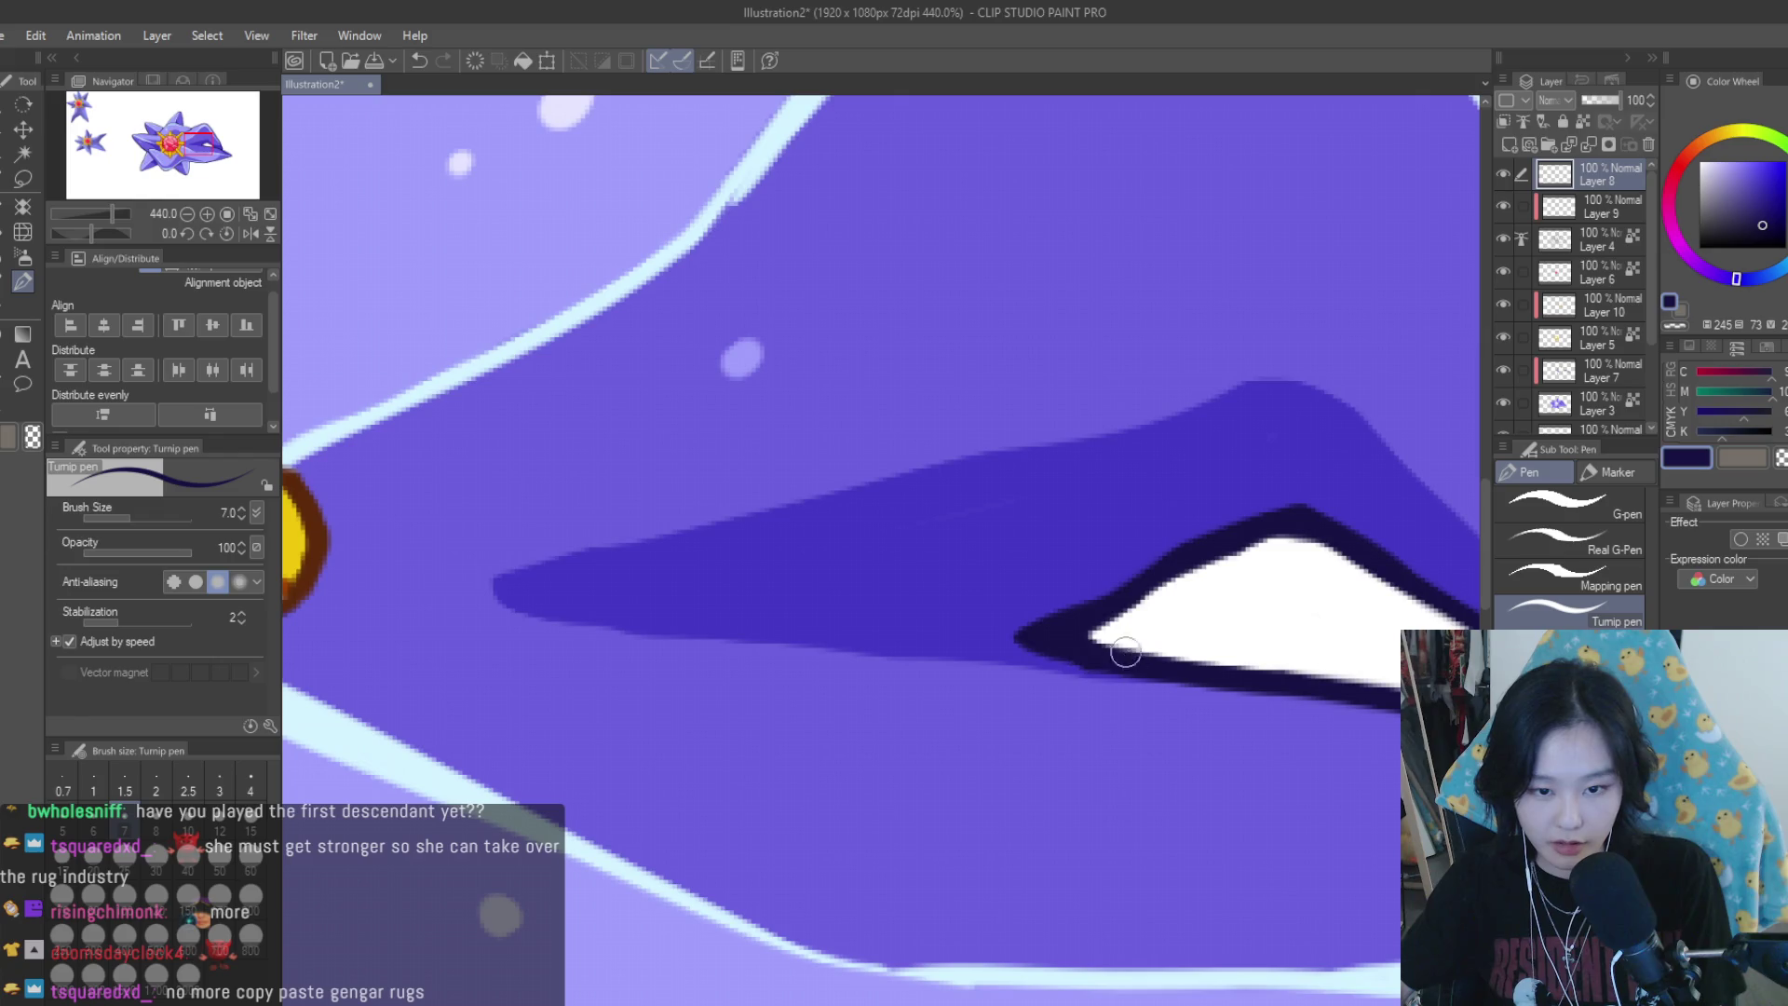
{"action": "mouse_move", "coordinate": [1183, 557]}
{"action": "left_mouse_down"}
{"action": "mouse_move", "coordinate": [999, 642]}
{"action": "mouse_move", "coordinate": [1133, 662]}
{"action": "left_mouse_up"}
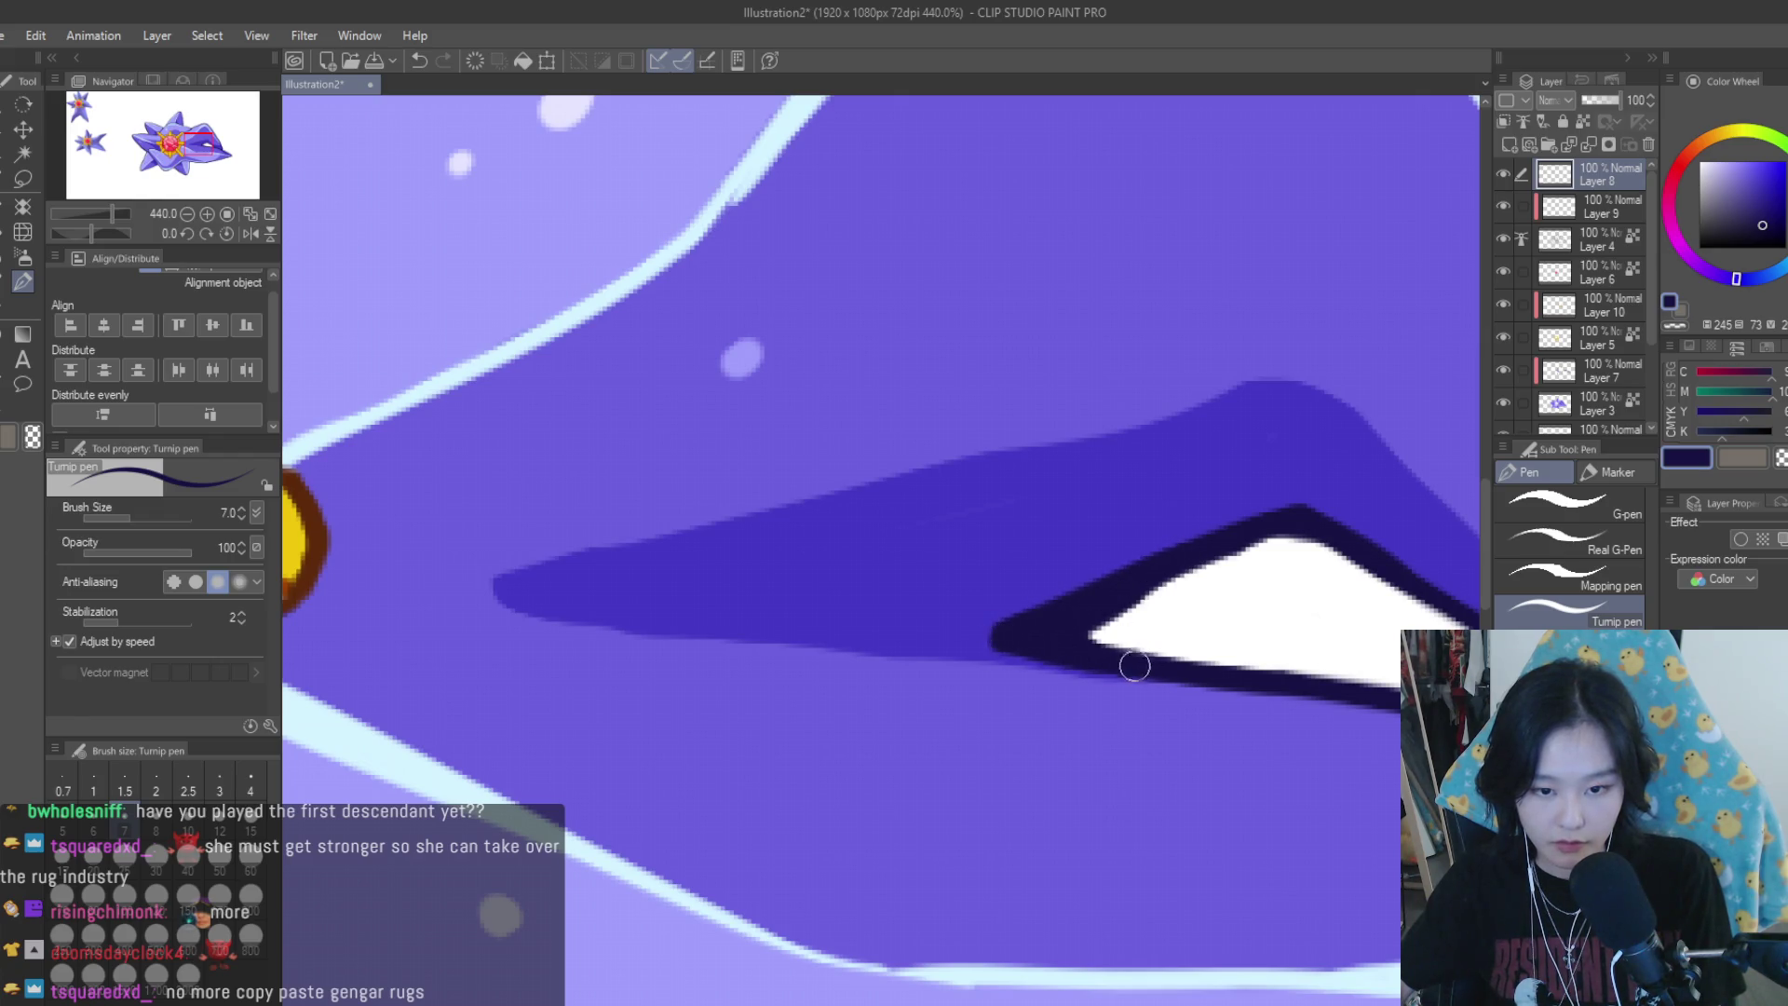
{"action": "scroll", "coordinate": [1015, 596], "scroll_direction": "down", "scroll_amount": 3}
{"action": "scroll", "coordinate": [1021, 559], "scroll_direction": "up", "scroll_amount": 2}
{"action": "left_click_drag", "start_coordinate": [867, 618], "coordinate": [791, 652]}
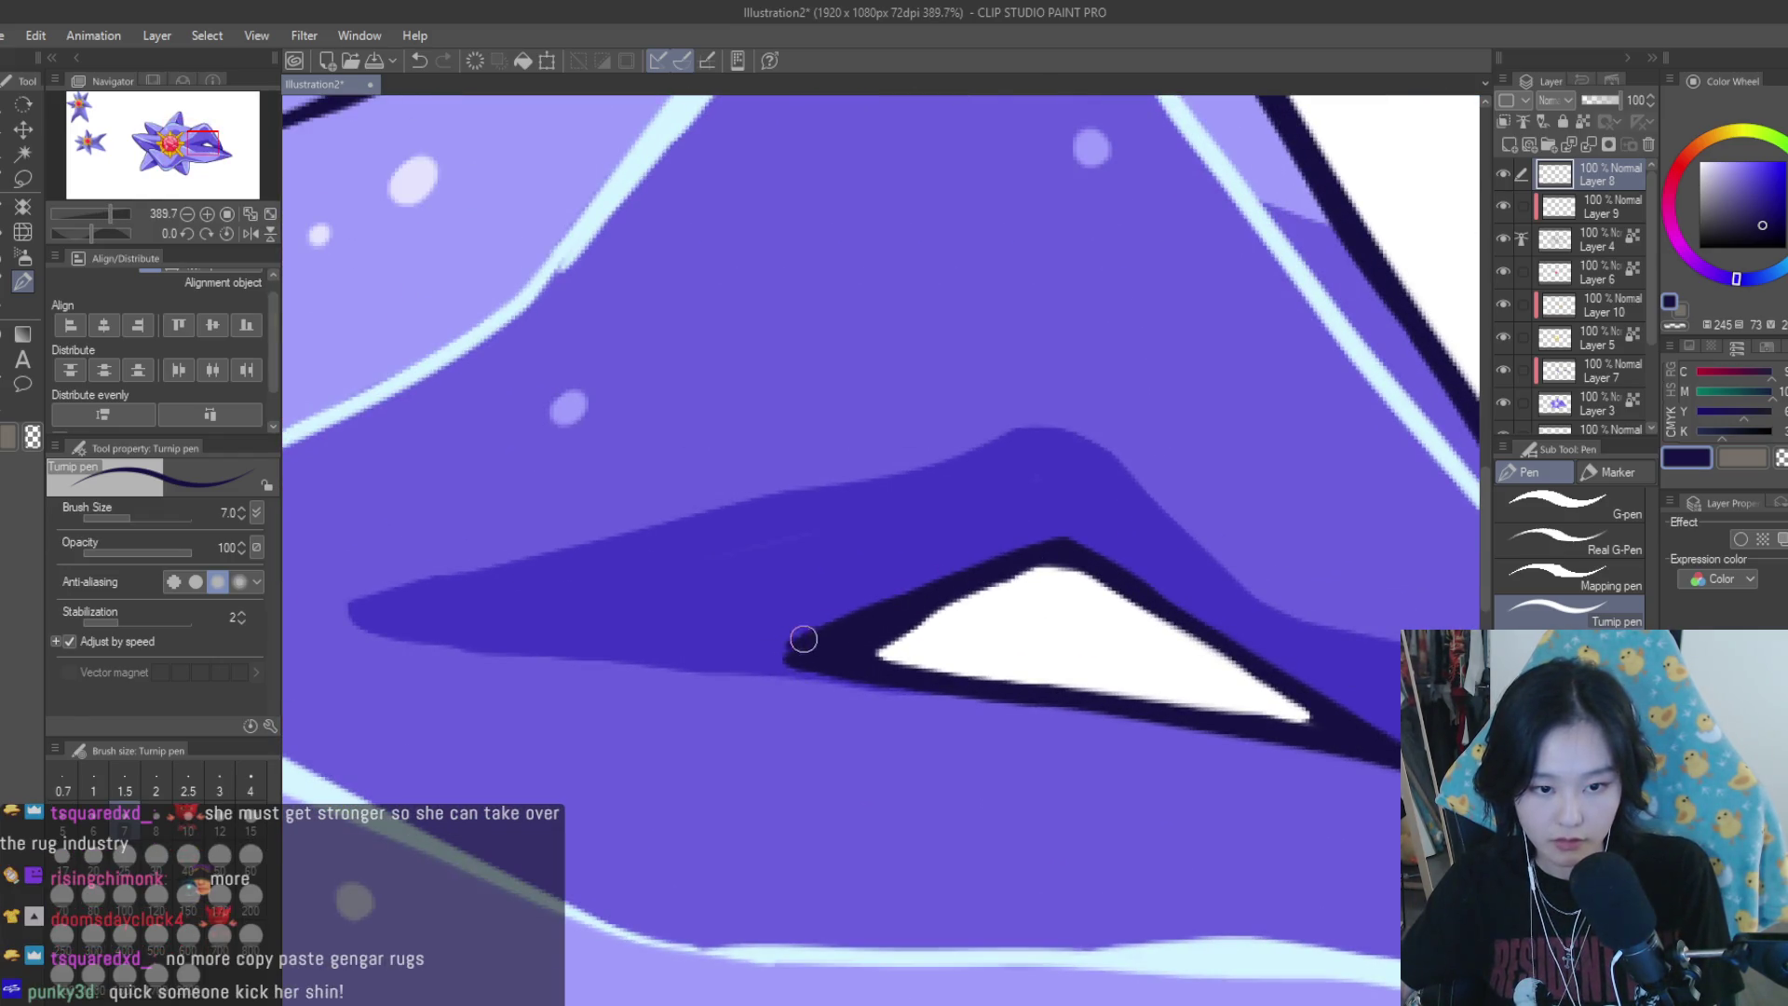
Thicken the navy outline along the right arm's edge with two strokes
{"action": "scroll", "coordinate": [1108, 671], "scroll_direction": "down", "scroll_amount": 3}
{"action": "scroll", "coordinate": [1114, 682], "scroll_direction": "up", "scroll_amount": 2}
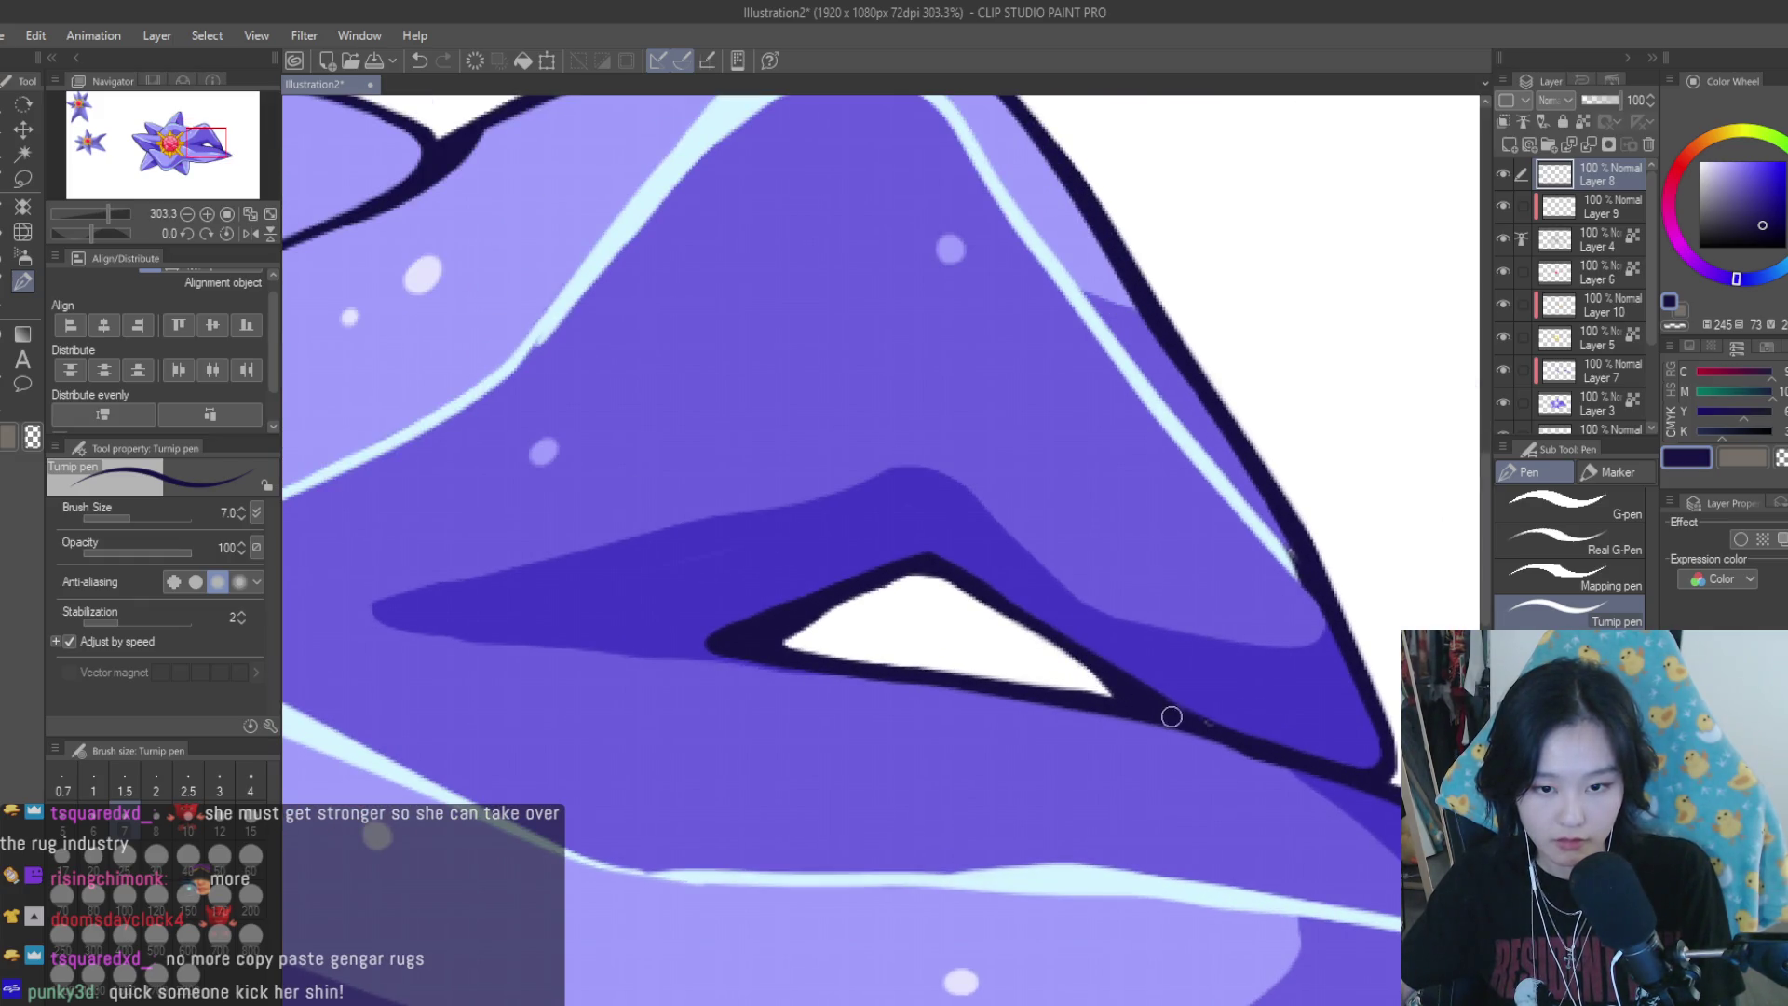
{"action": "scroll", "coordinate": [1202, 723], "scroll_direction": "up", "scroll_amount": 2}
{"action": "left_click_drag", "start_coordinate": [1329, 571], "coordinate": [1366, 778]}
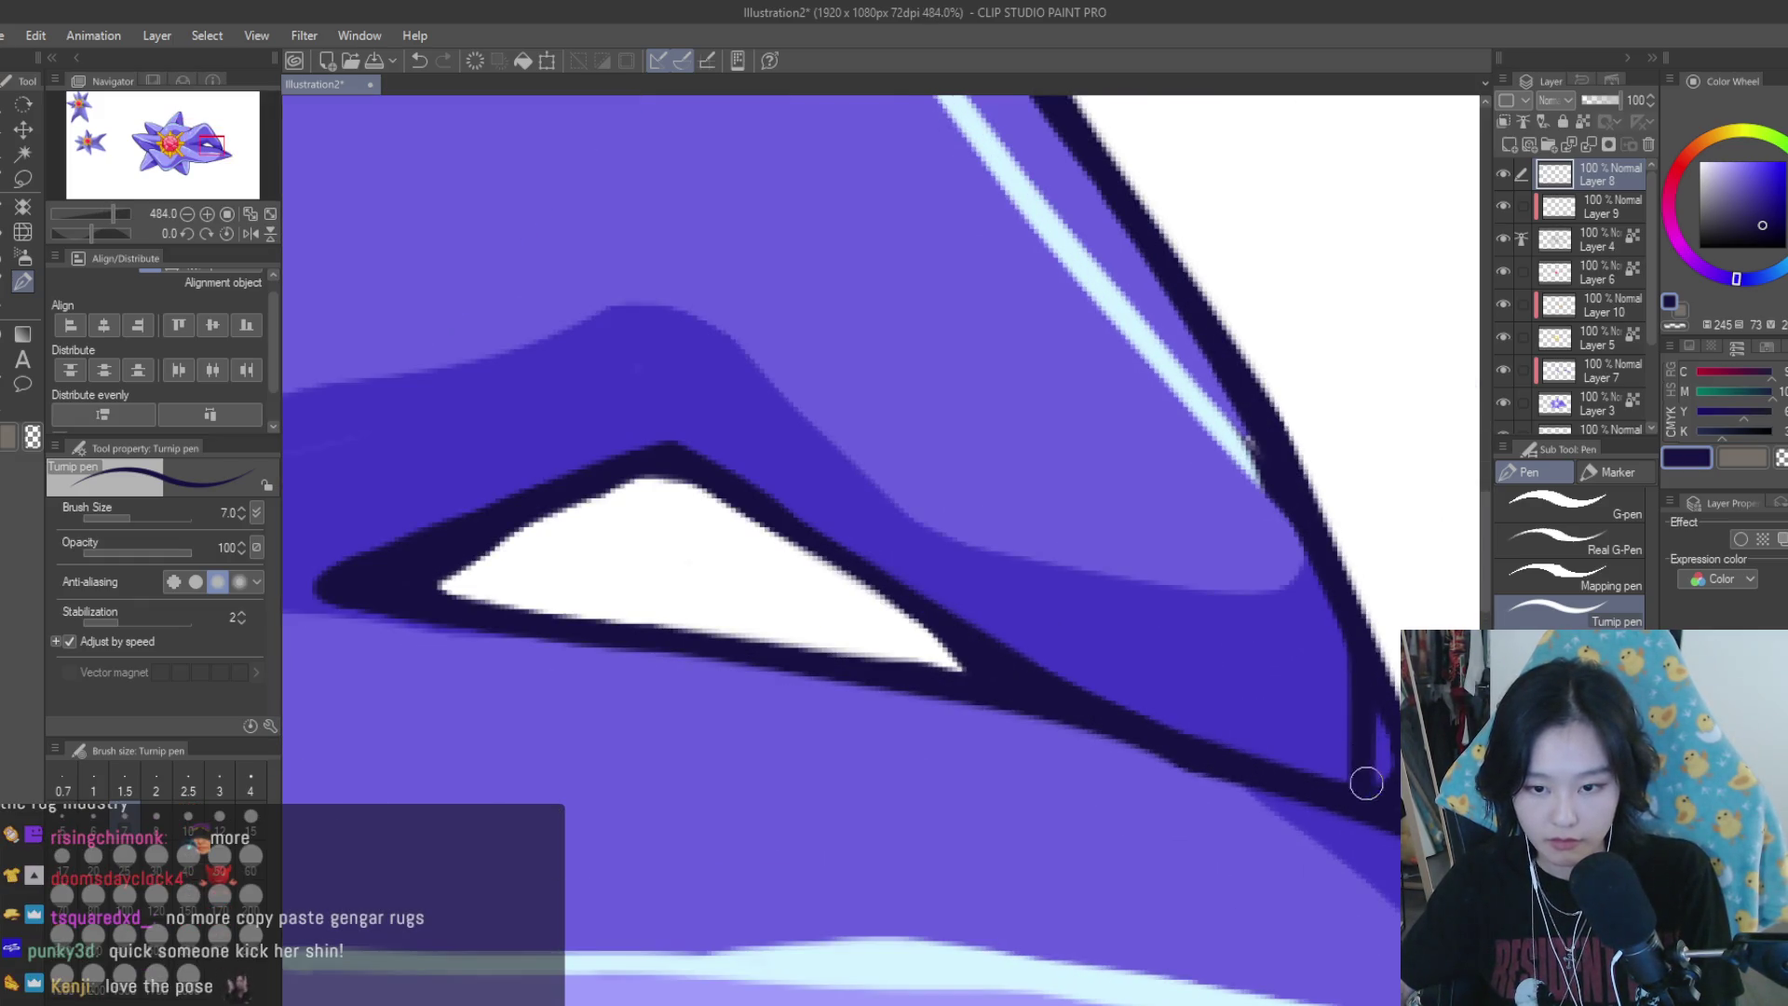
{"action": "left_click_drag", "start_coordinate": [1317, 538], "coordinate": [1345, 730]}
Circle the right arm's dark triangle and a reference-star spot, then undo both marks
{"action": "scroll", "coordinate": [1342, 707], "scroll_direction": "down", "scroll_amount": 5}
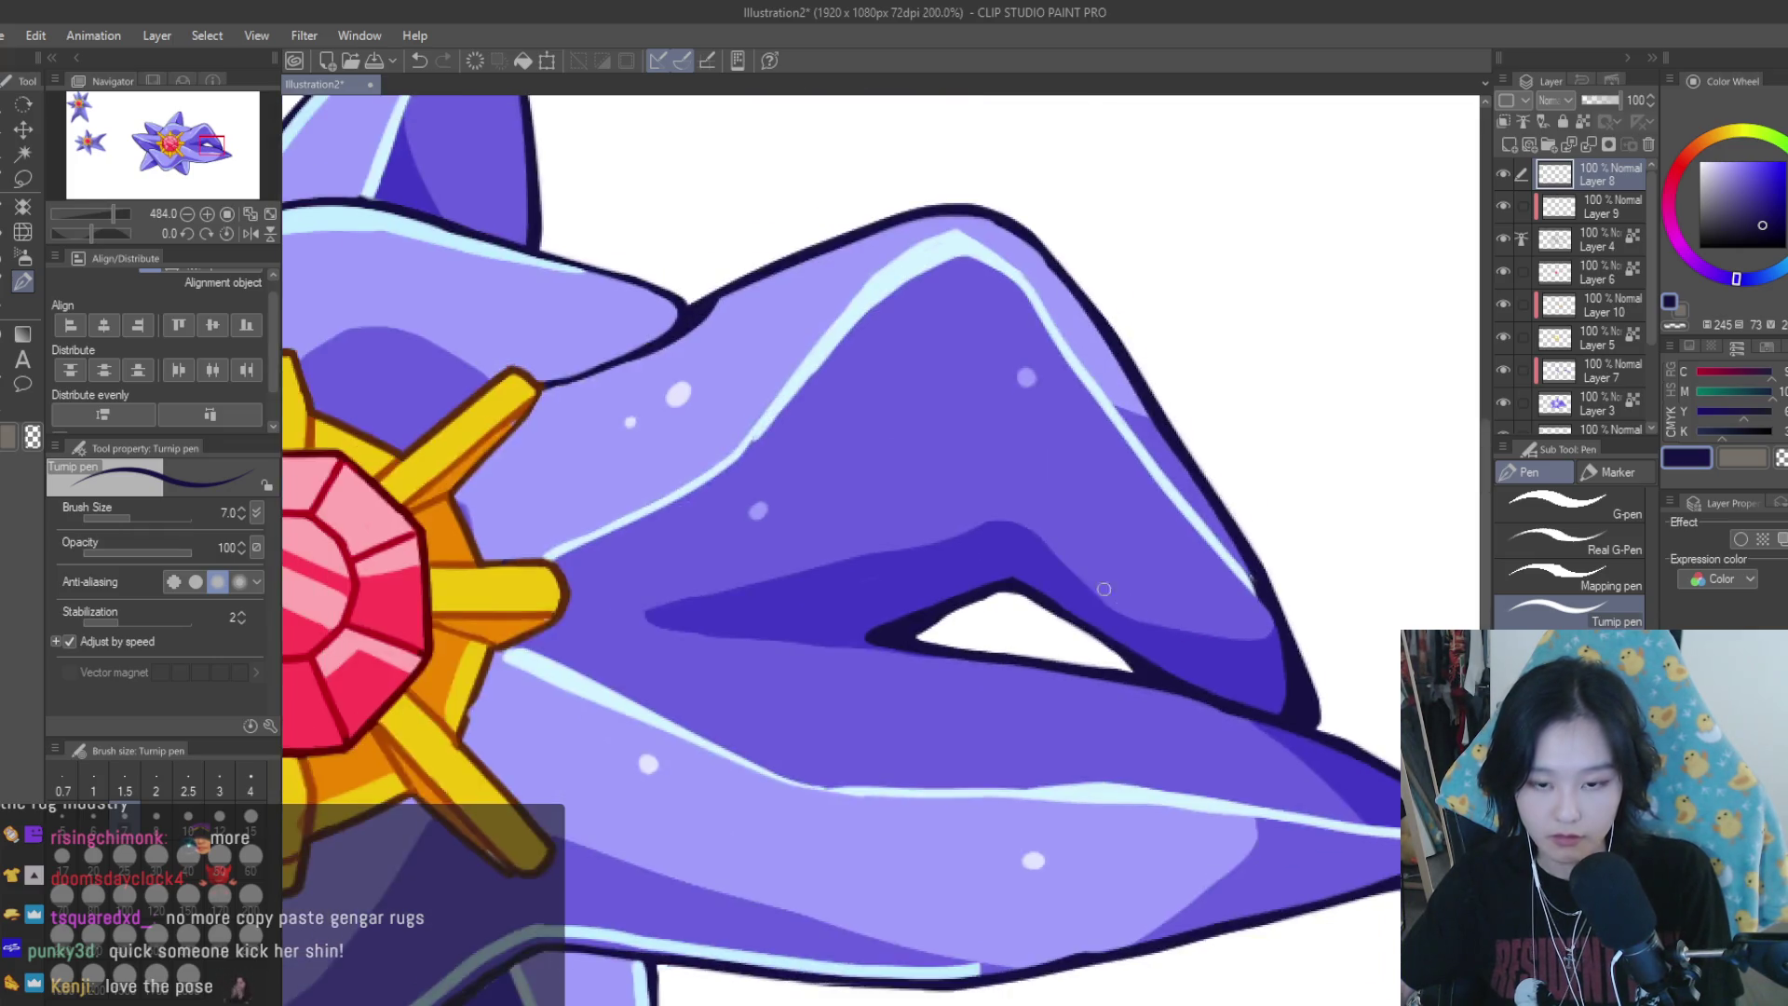
{"action": "scroll", "coordinate": [1334, 616], "scroll_direction": "down", "scroll_amount": 4}
{"action": "scroll", "coordinate": [1334, 615], "scroll_direction": "down", "scroll_amount": 3}
{"action": "scroll", "coordinate": [1236, 543], "scroll_direction": "up", "scroll_amount": 2}
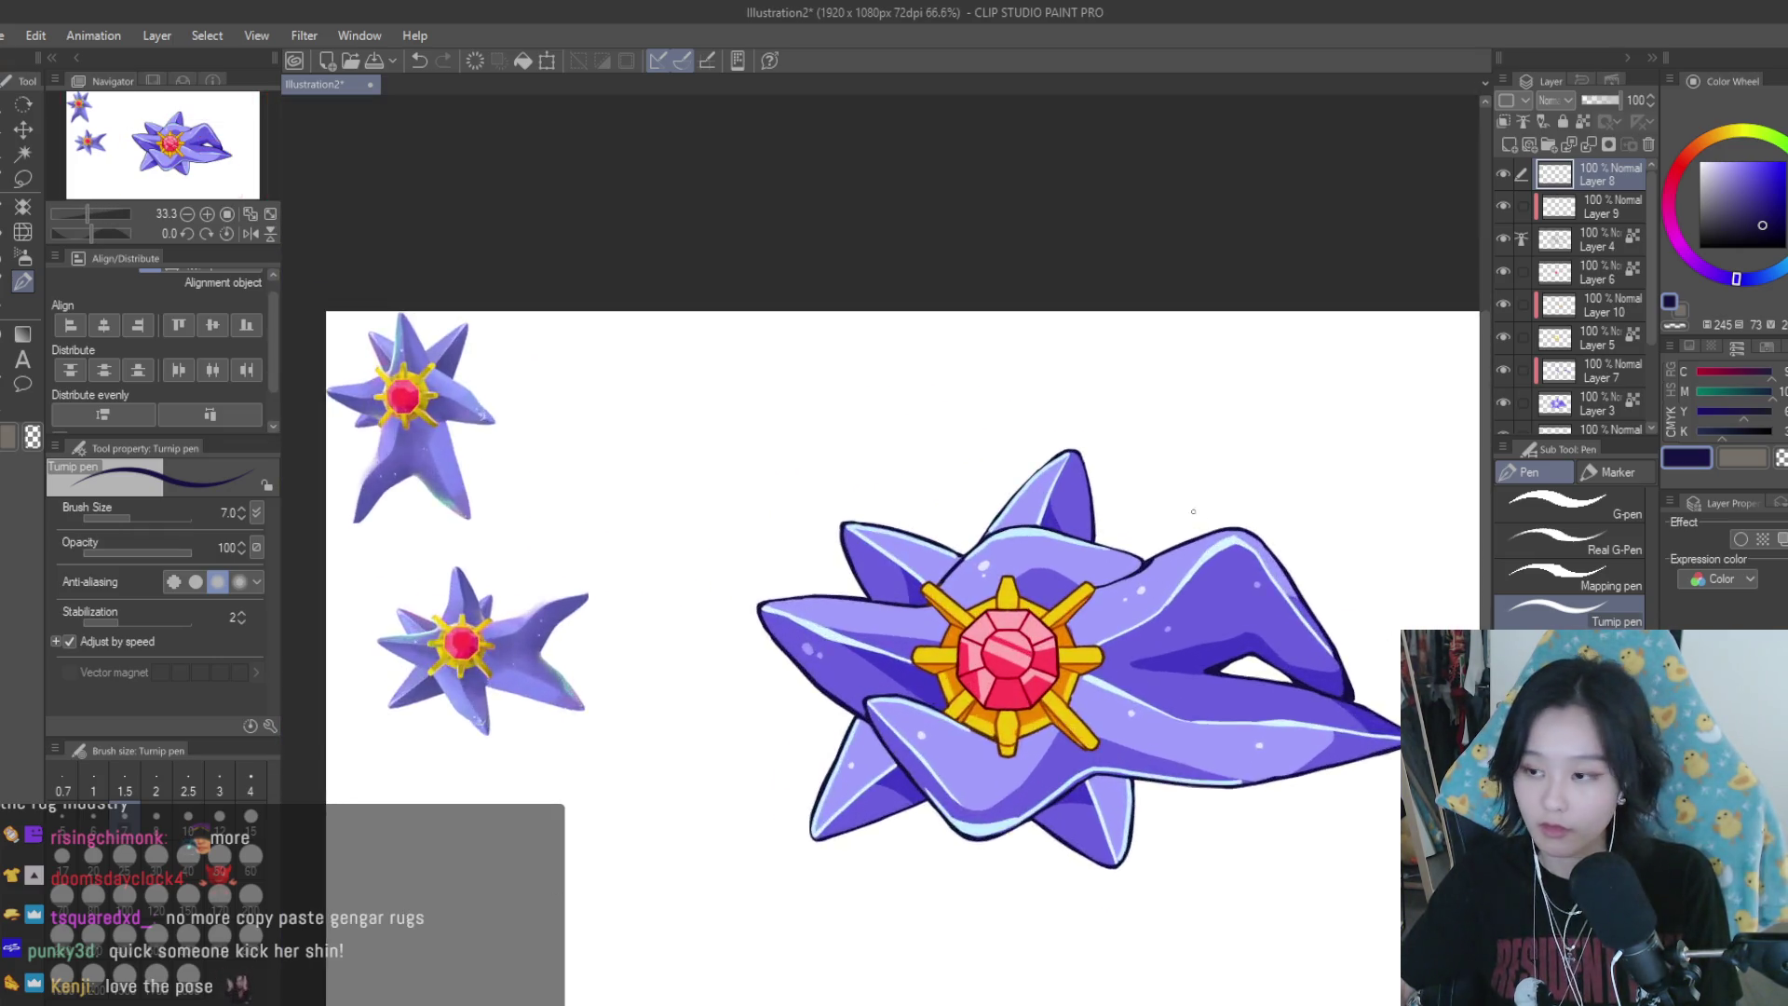
{"action": "scroll", "coordinate": [1236, 543], "scroll_direction": "up", "scroll_amount": 2}
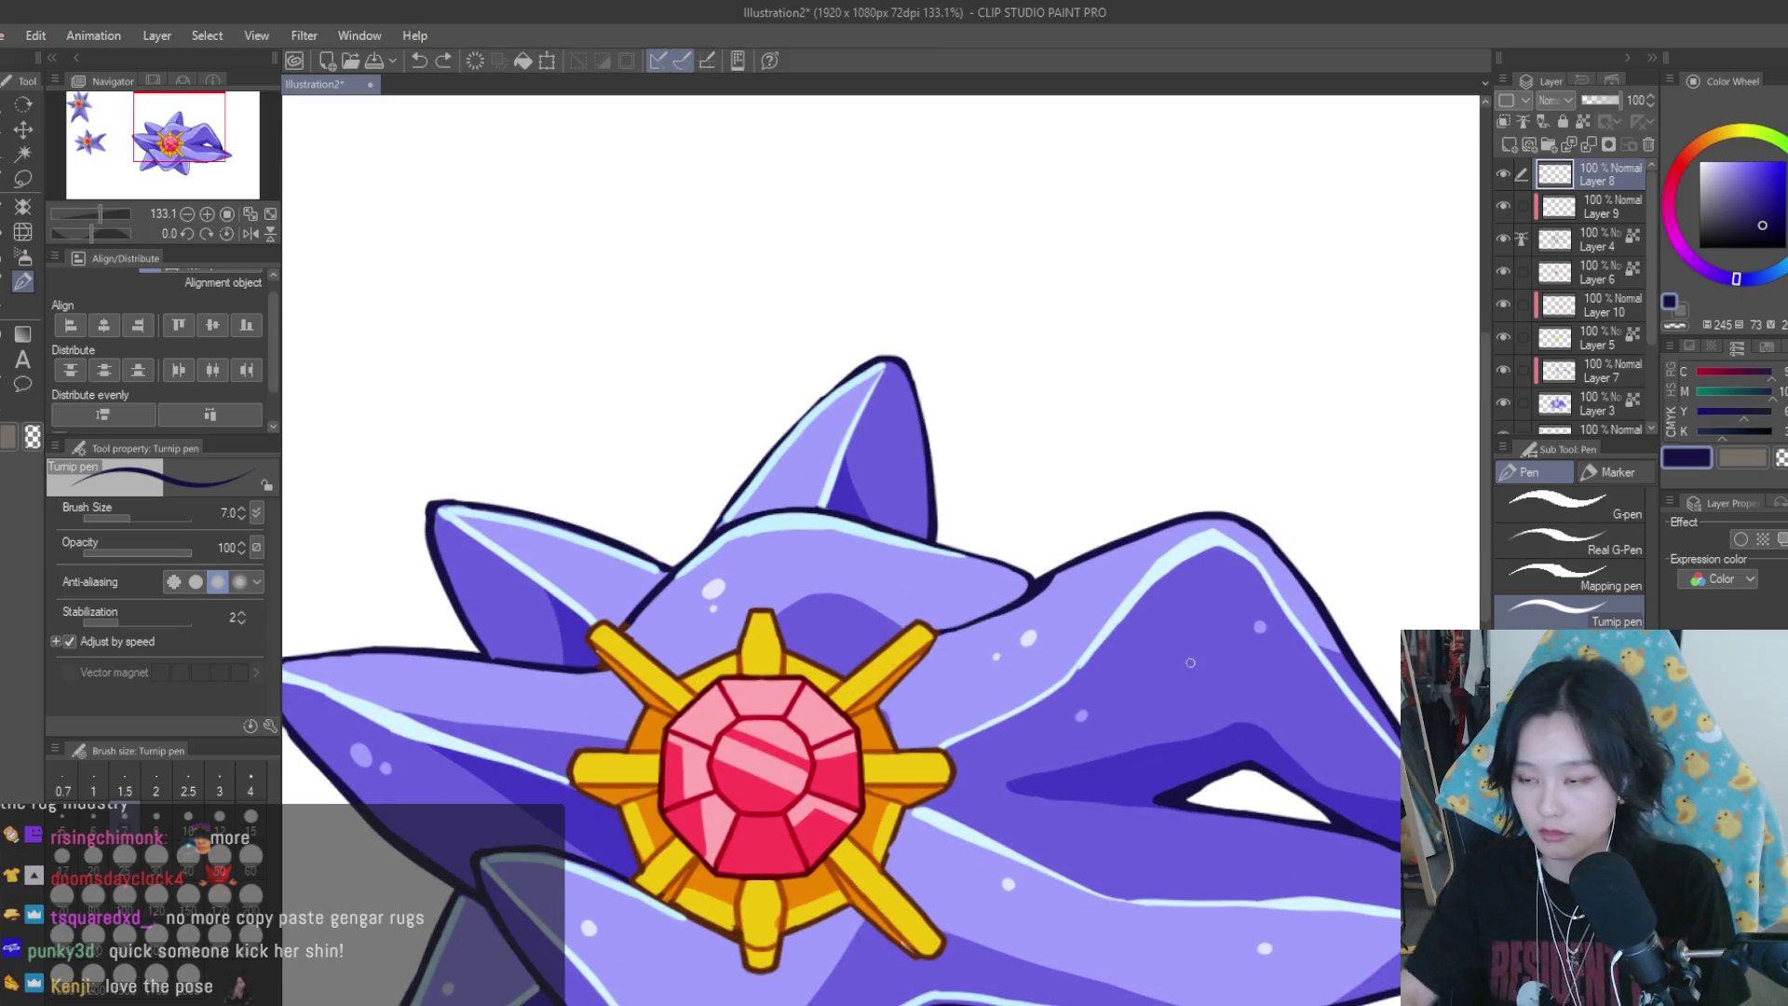
{"action": "scroll", "coordinate": [1380, 794], "scroll_direction": "down", "scroll_amount": 2}
{"action": "scroll", "coordinate": [1267, 615], "scroll_direction": "up", "scroll_amount": 5}
{"action": "scroll", "coordinate": [1290, 652], "scroll_direction": "down", "scroll_amount": 2}
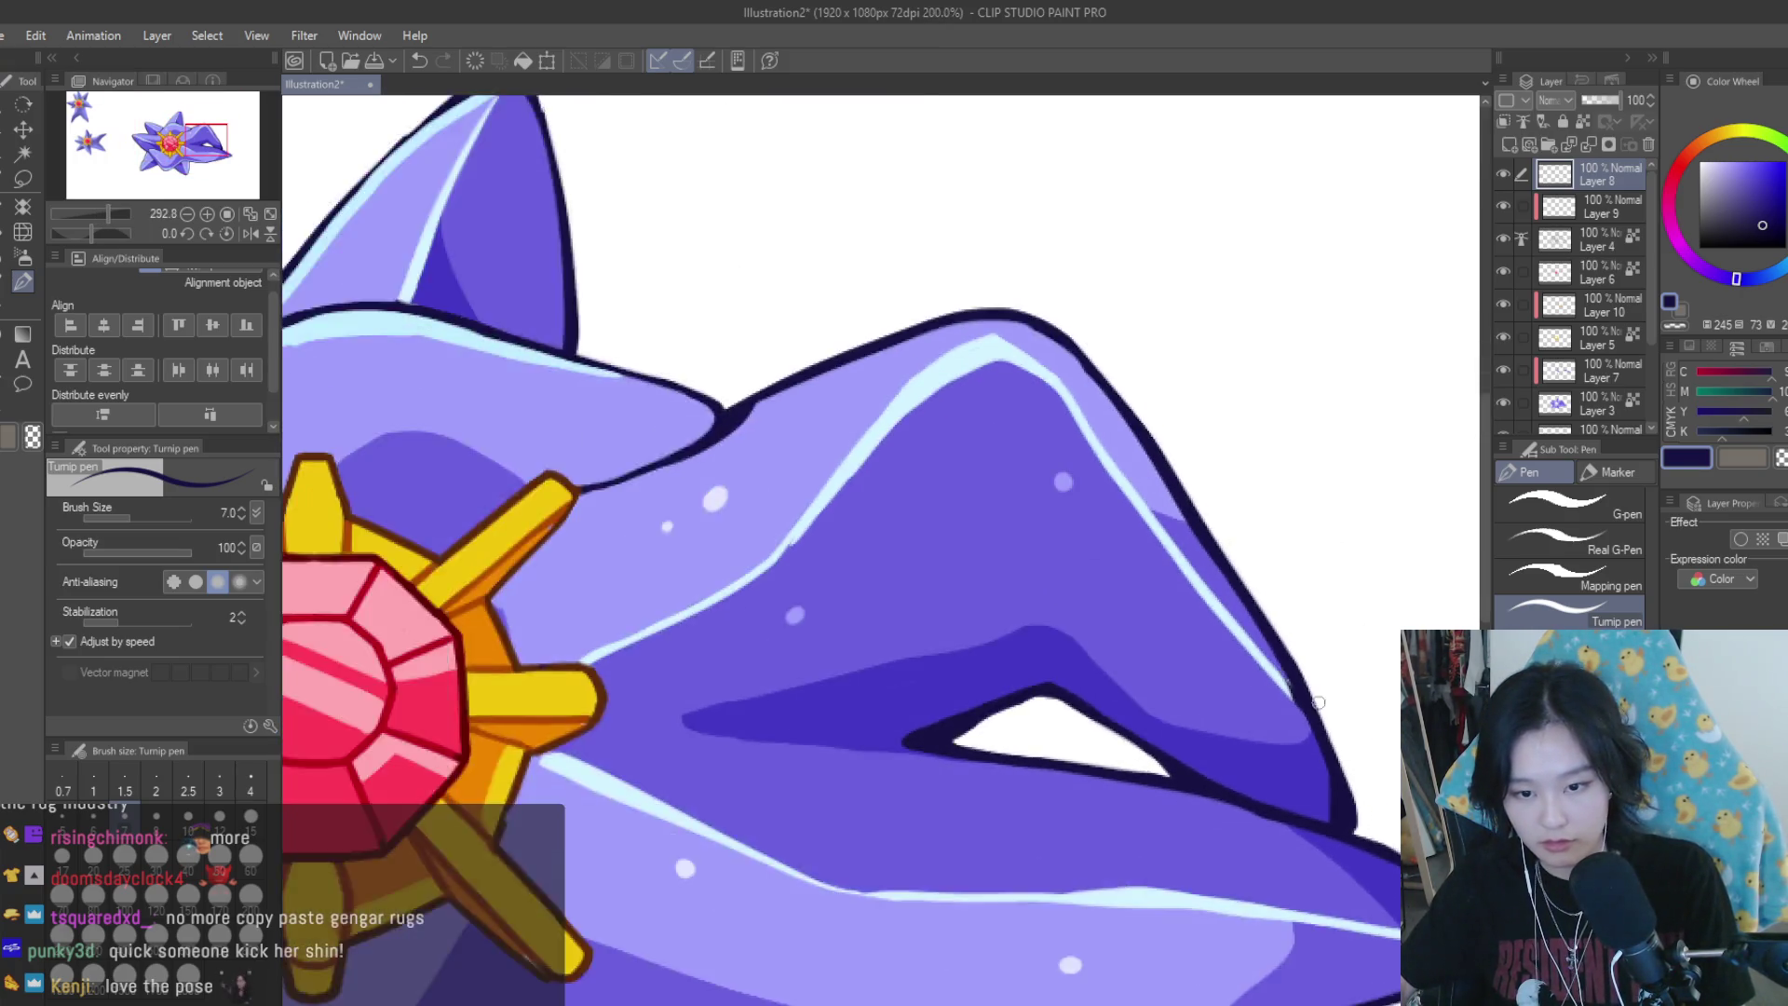
{"action": "scroll", "coordinate": [1308, 727], "scroll_direction": "up", "scroll_amount": 1}
{"action": "scroll", "coordinate": [1239, 590], "scroll_direction": "down", "scroll_amount": 2}
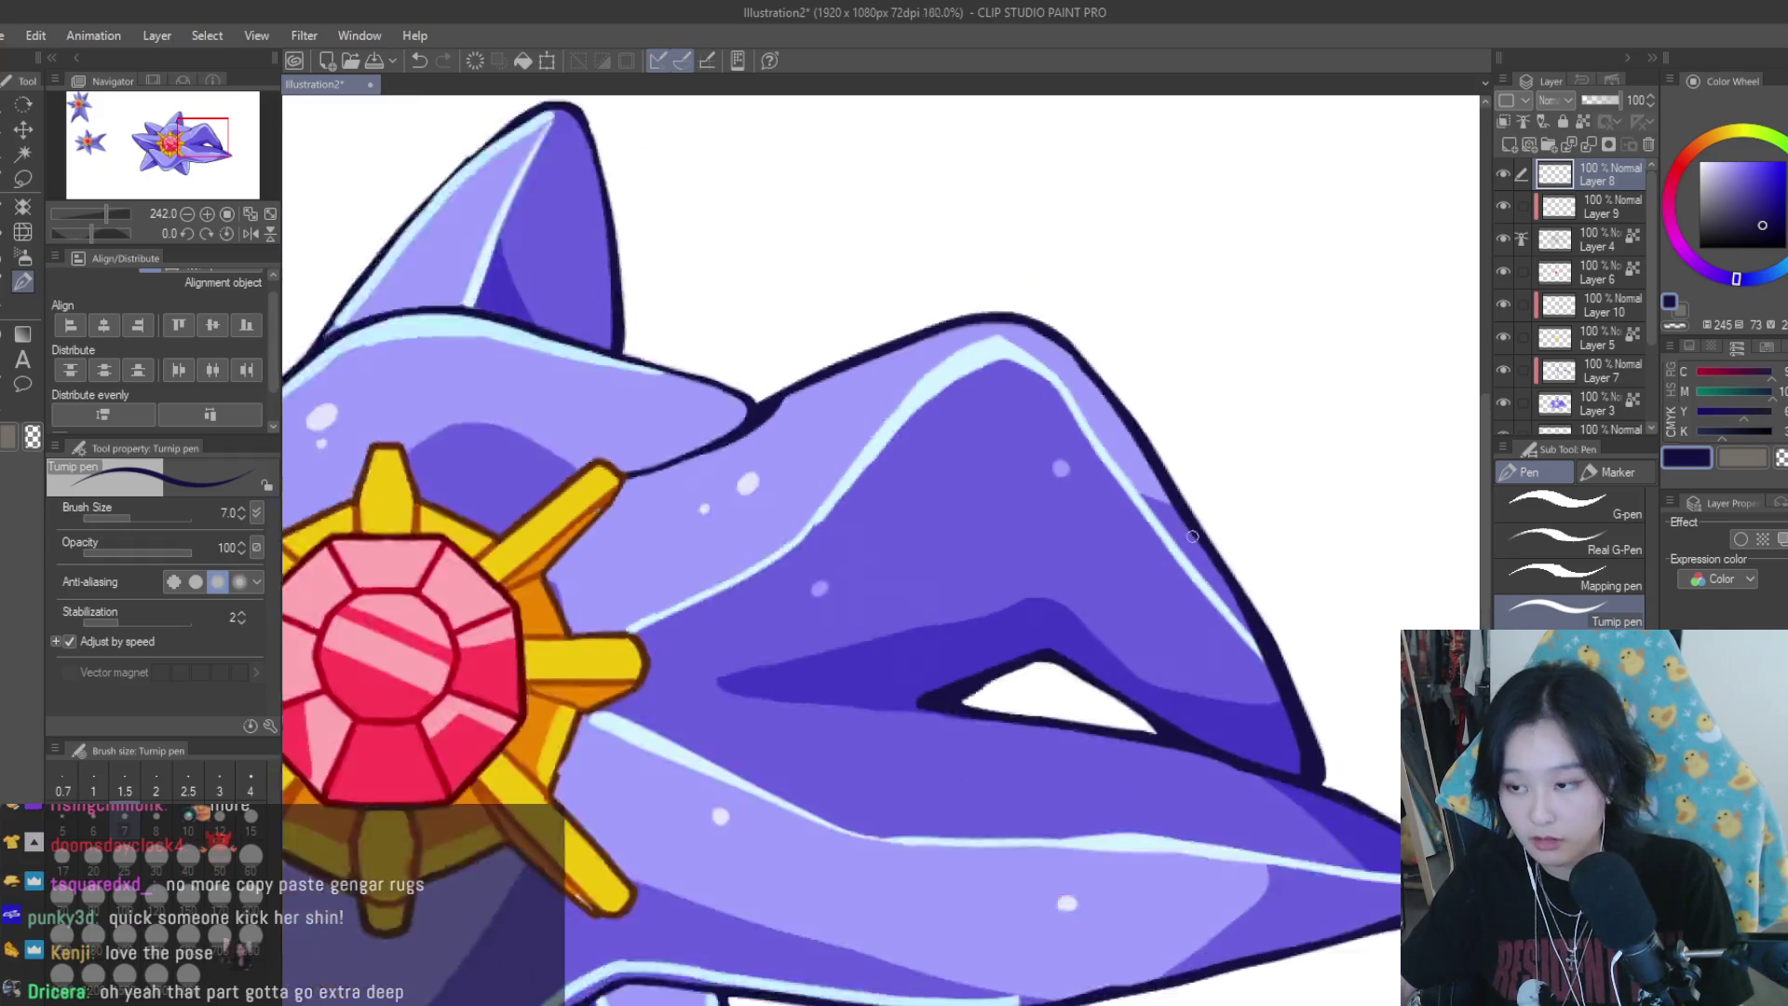
{"action": "scroll", "coordinate": [1210, 596], "scroll_direction": "down", "scroll_amount": 3}
{"action": "scroll", "coordinate": [1164, 610], "scroll_direction": "up", "scroll_amount": 3}
{"action": "scroll", "coordinate": [1118, 620], "scroll_direction": "up", "scroll_amount": 2}
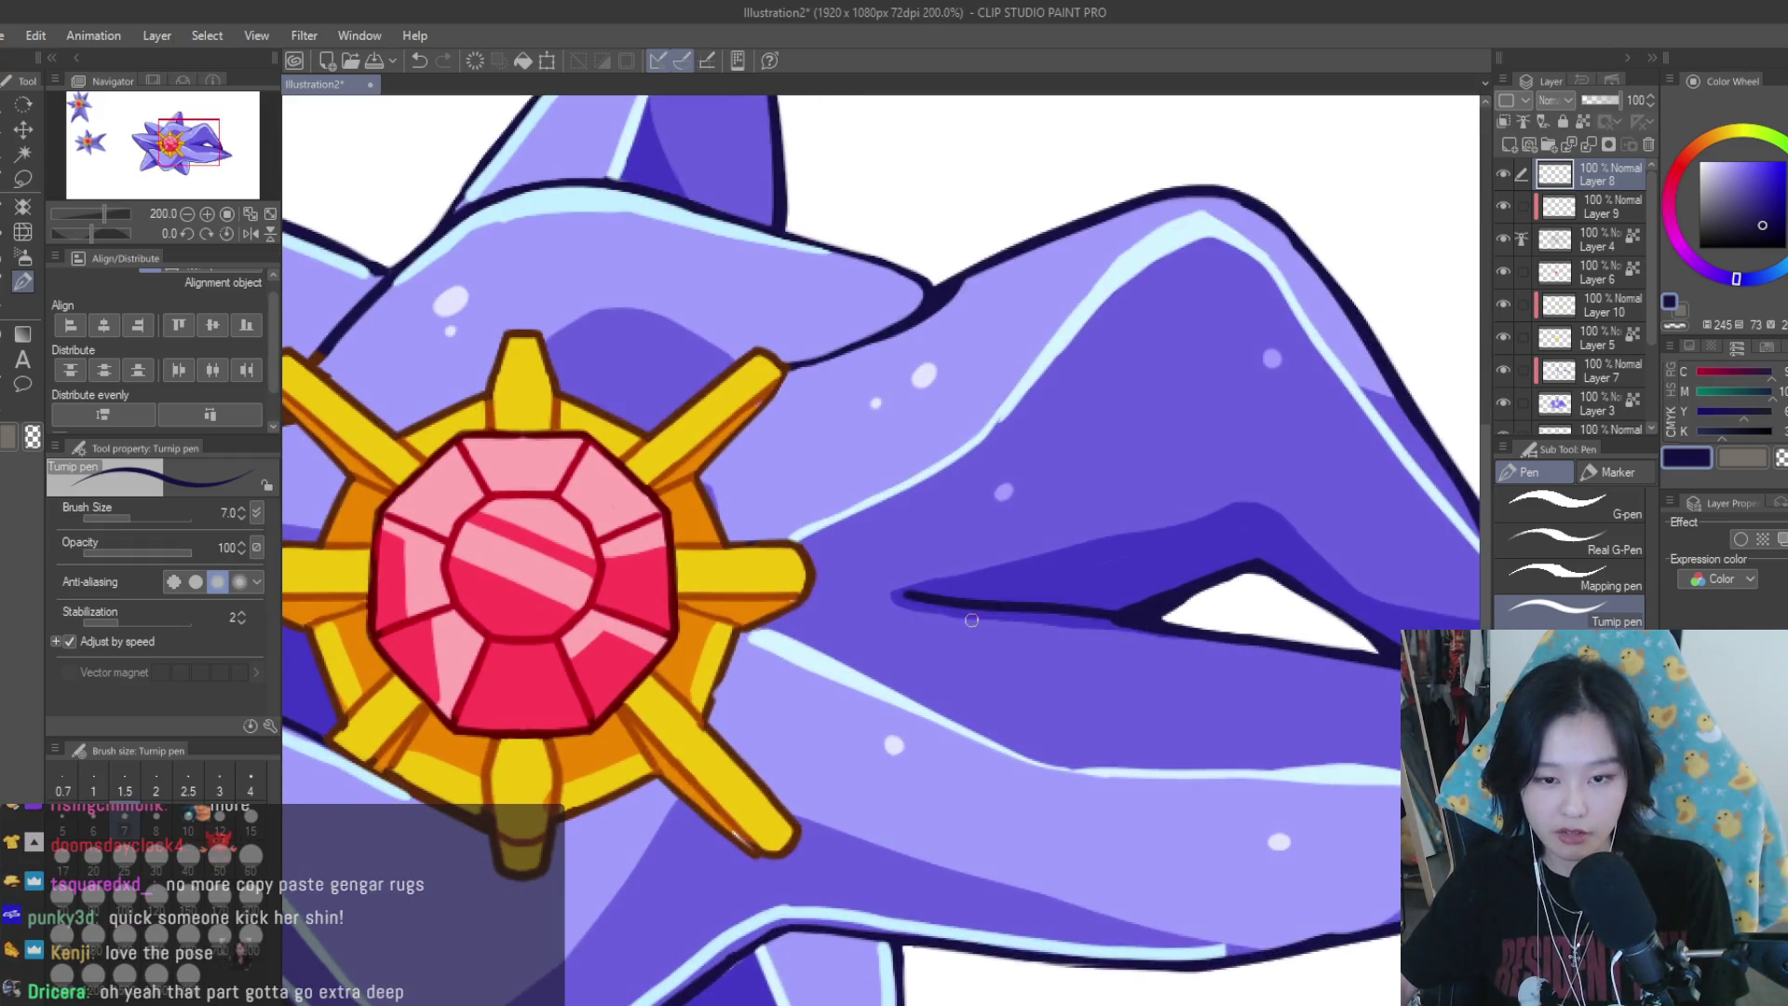
{"action": "scroll", "coordinate": [1118, 620], "scroll_direction": "down", "scroll_amount": 3}
{"action": "scroll", "coordinate": [1118, 620], "scroll_direction": "up", "scroll_amount": 2}
{"action": "left_click_drag", "start_coordinate": [1113, 585], "coordinate": [1187, 596]}
{"action": "key", "text": "ctrl+z"}
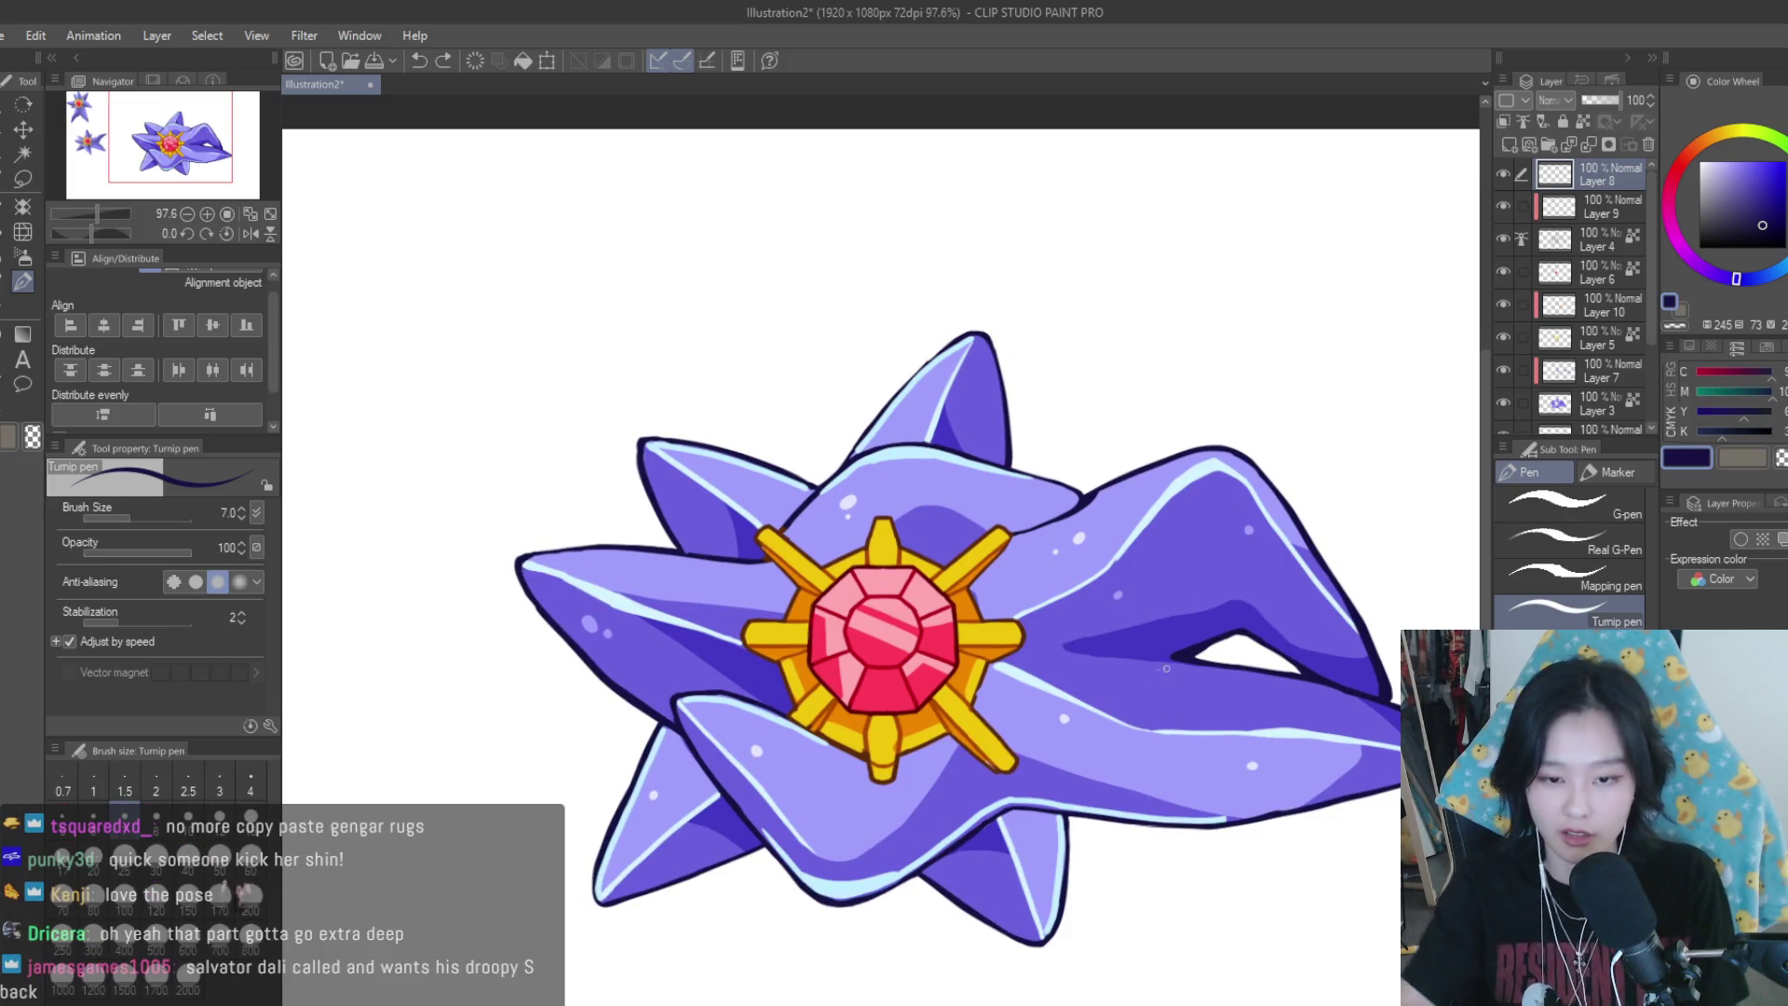
{"action": "scroll", "coordinate": [932, 605], "scroll_direction": "down", "scroll_amount": 3}
{"action": "scroll", "coordinate": [857, 582], "scroll_direction": "up", "scroll_amount": 5}
{"action": "left_click_drag", "start_coordinate": [857, 582], "coordinate": [853, 596]}
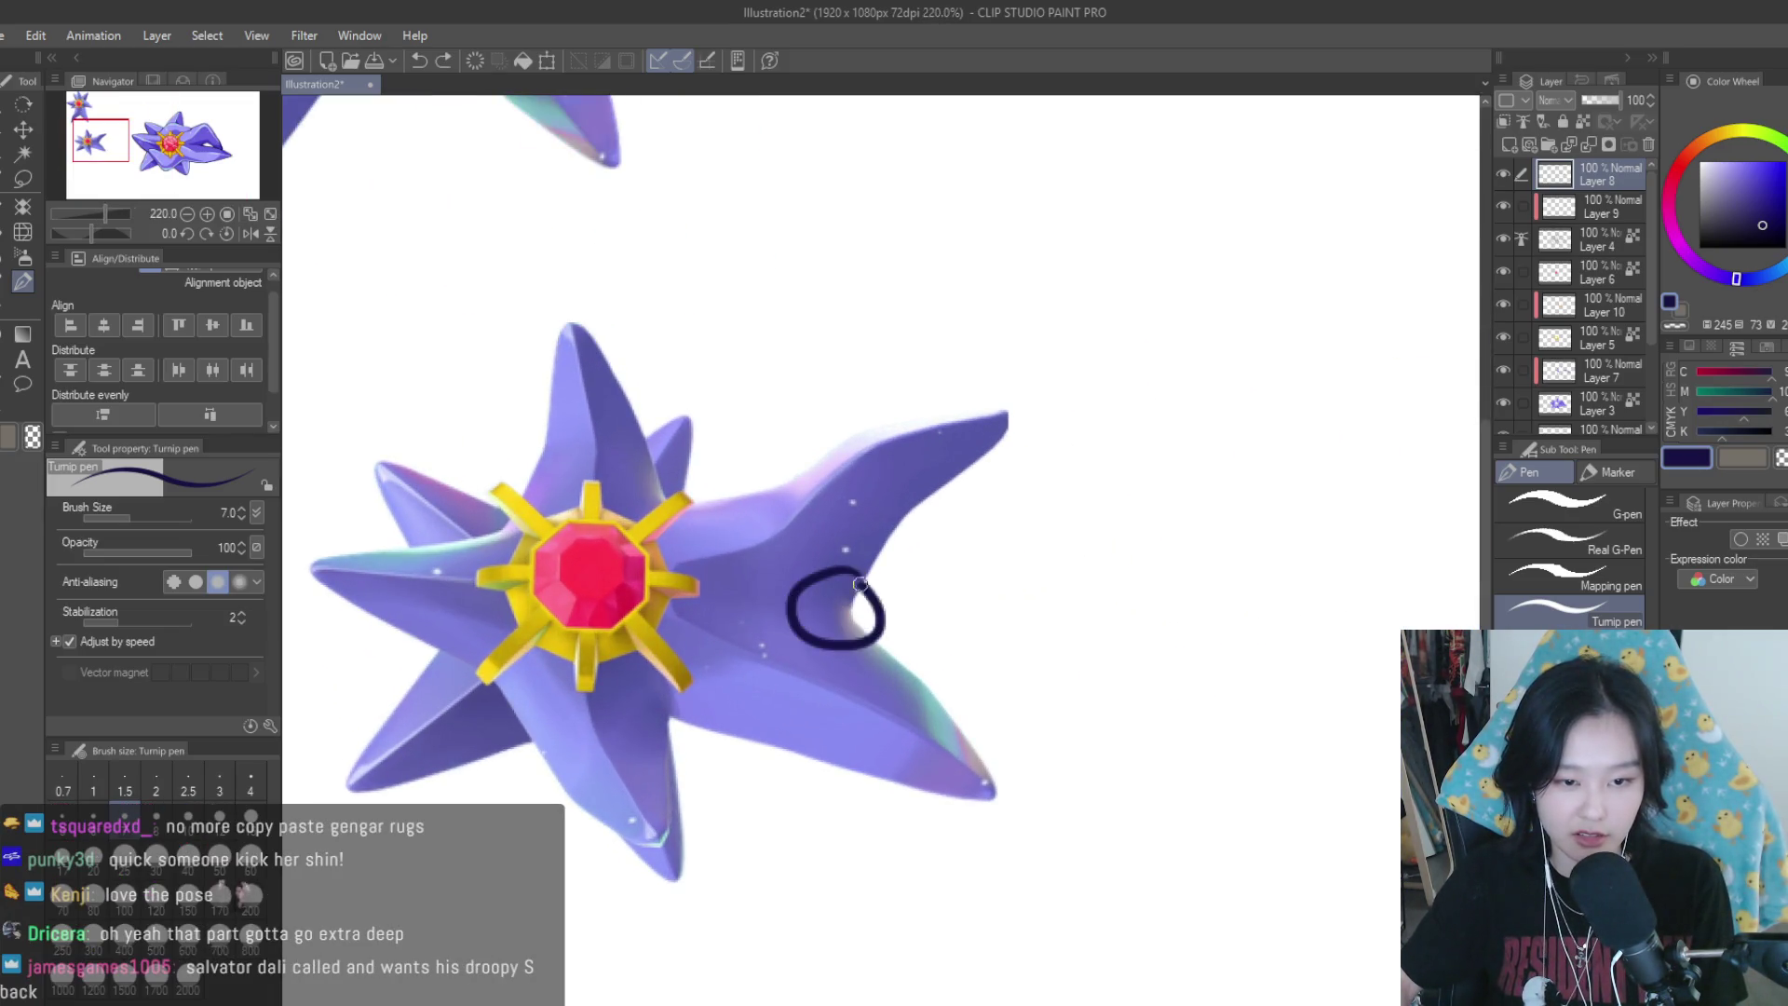
{"action": "scroll", "coordinate": [931, 642], "scroll_direction": "down", "scroll_amount": 3}
{"action": "scroll", "coordinate": [1008, 691], "scroll_direction": "up", "scroll_amount": 3}
{"action": "key", "text": "ctrl+z"}
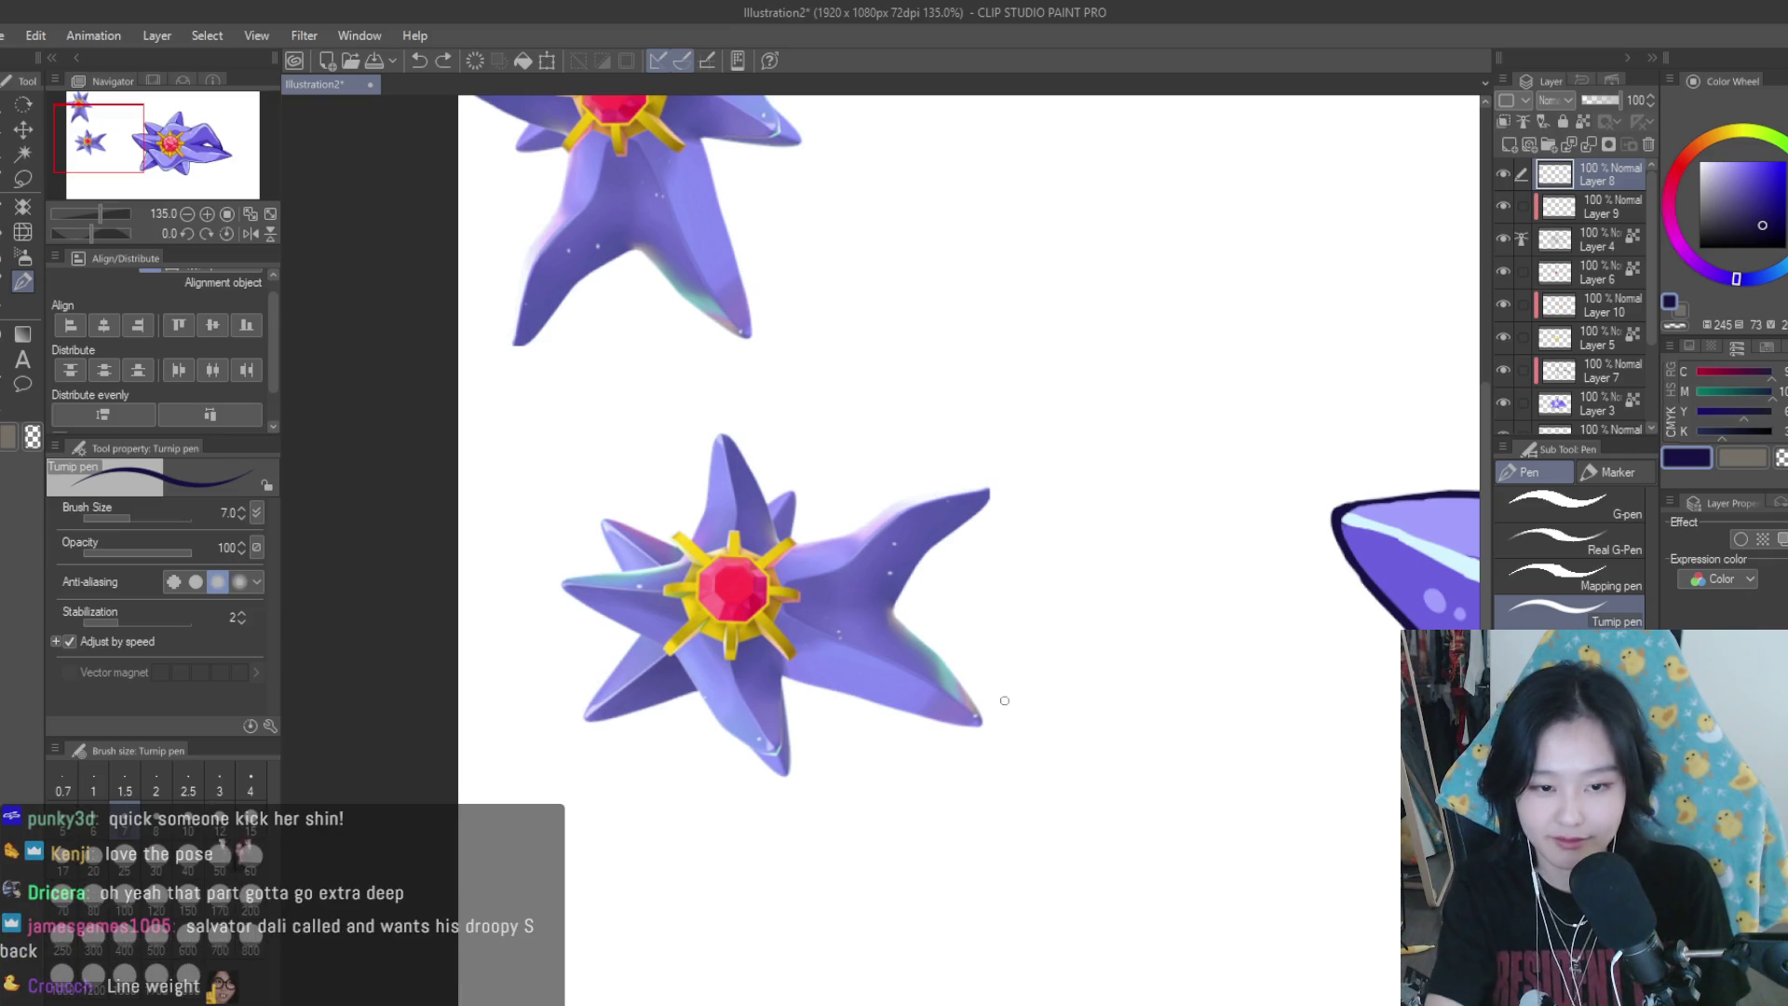
Smooth the navy outline notch where two arms meet
{"action": "scroll", "coordinate": [975, 689], "scroll_direction": "down", "scroll_amount": 3}
{"action": "scroll", "coordinate": [968, 605], "scroll_direction": "up", "scroll_amount": 2}
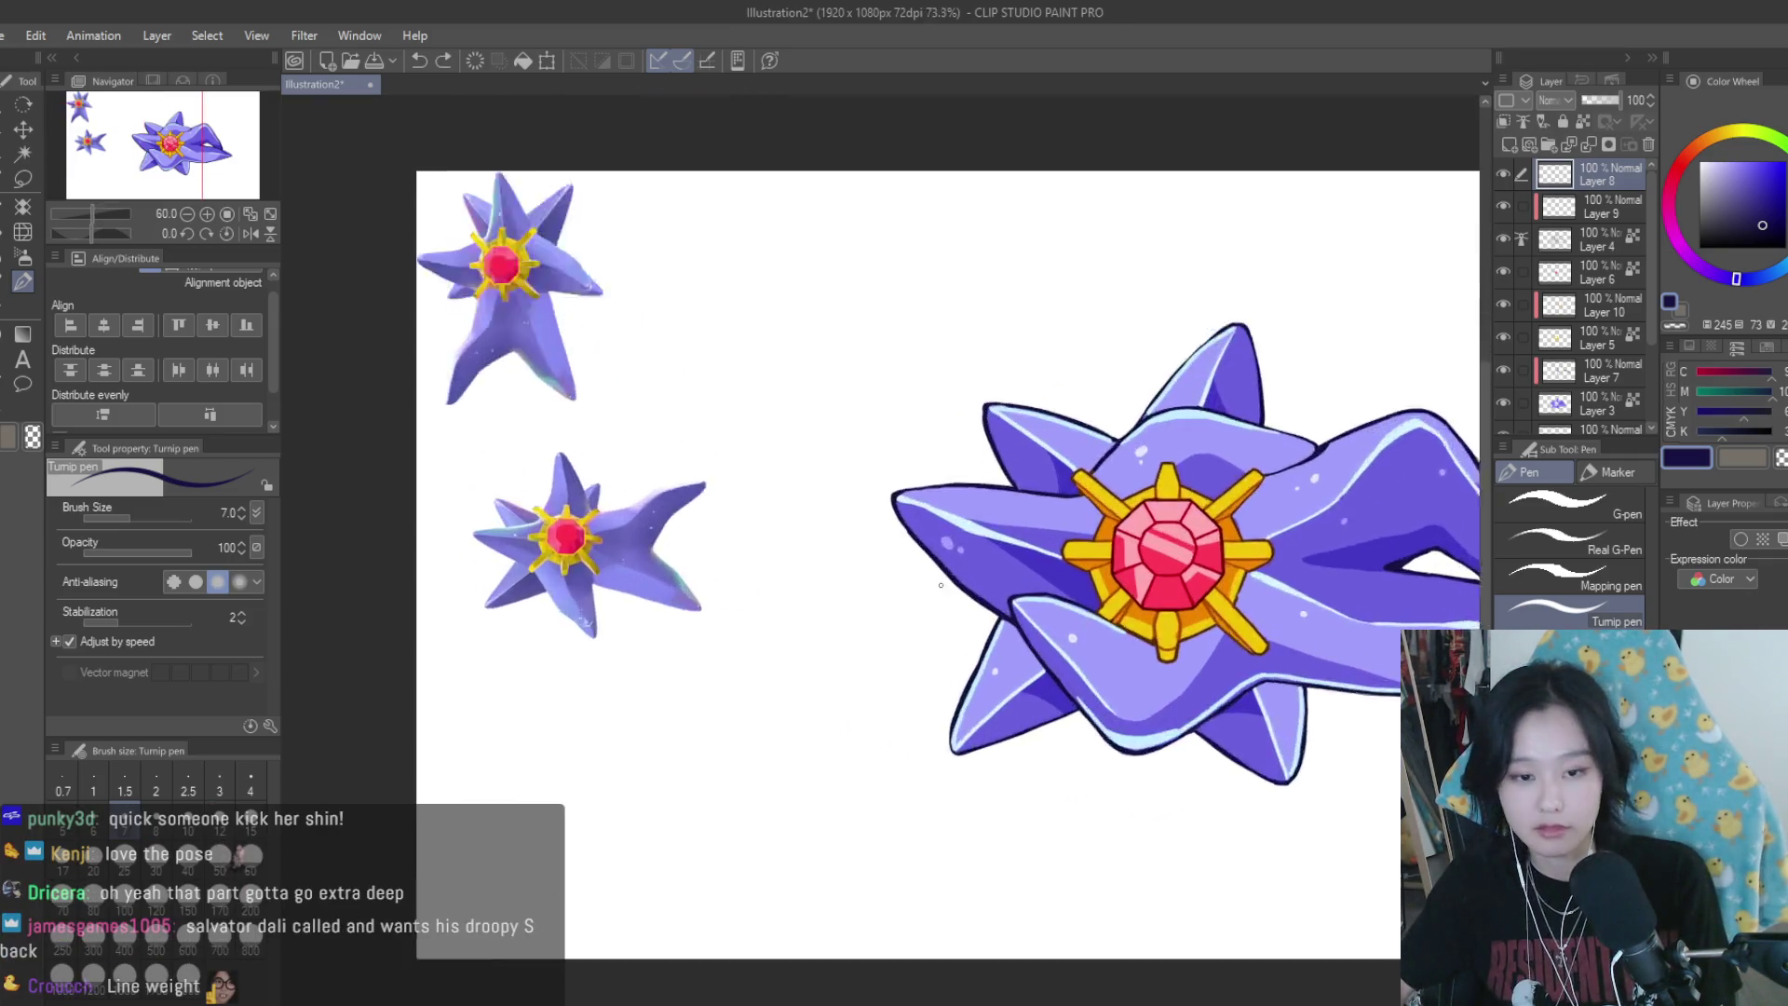
{"action": "scroll", "coordinate": [964, 601], "scroll_direction": "up", "scroll_amount": 4}
{"action": "scroll", "coordinate": [961, 601], "scroll_direction": "up", "scroll_amount": 2}
{"action": "scroll", "coordinate": [961, 601], "scroll_direction": "up", "scroll_amount": 2}
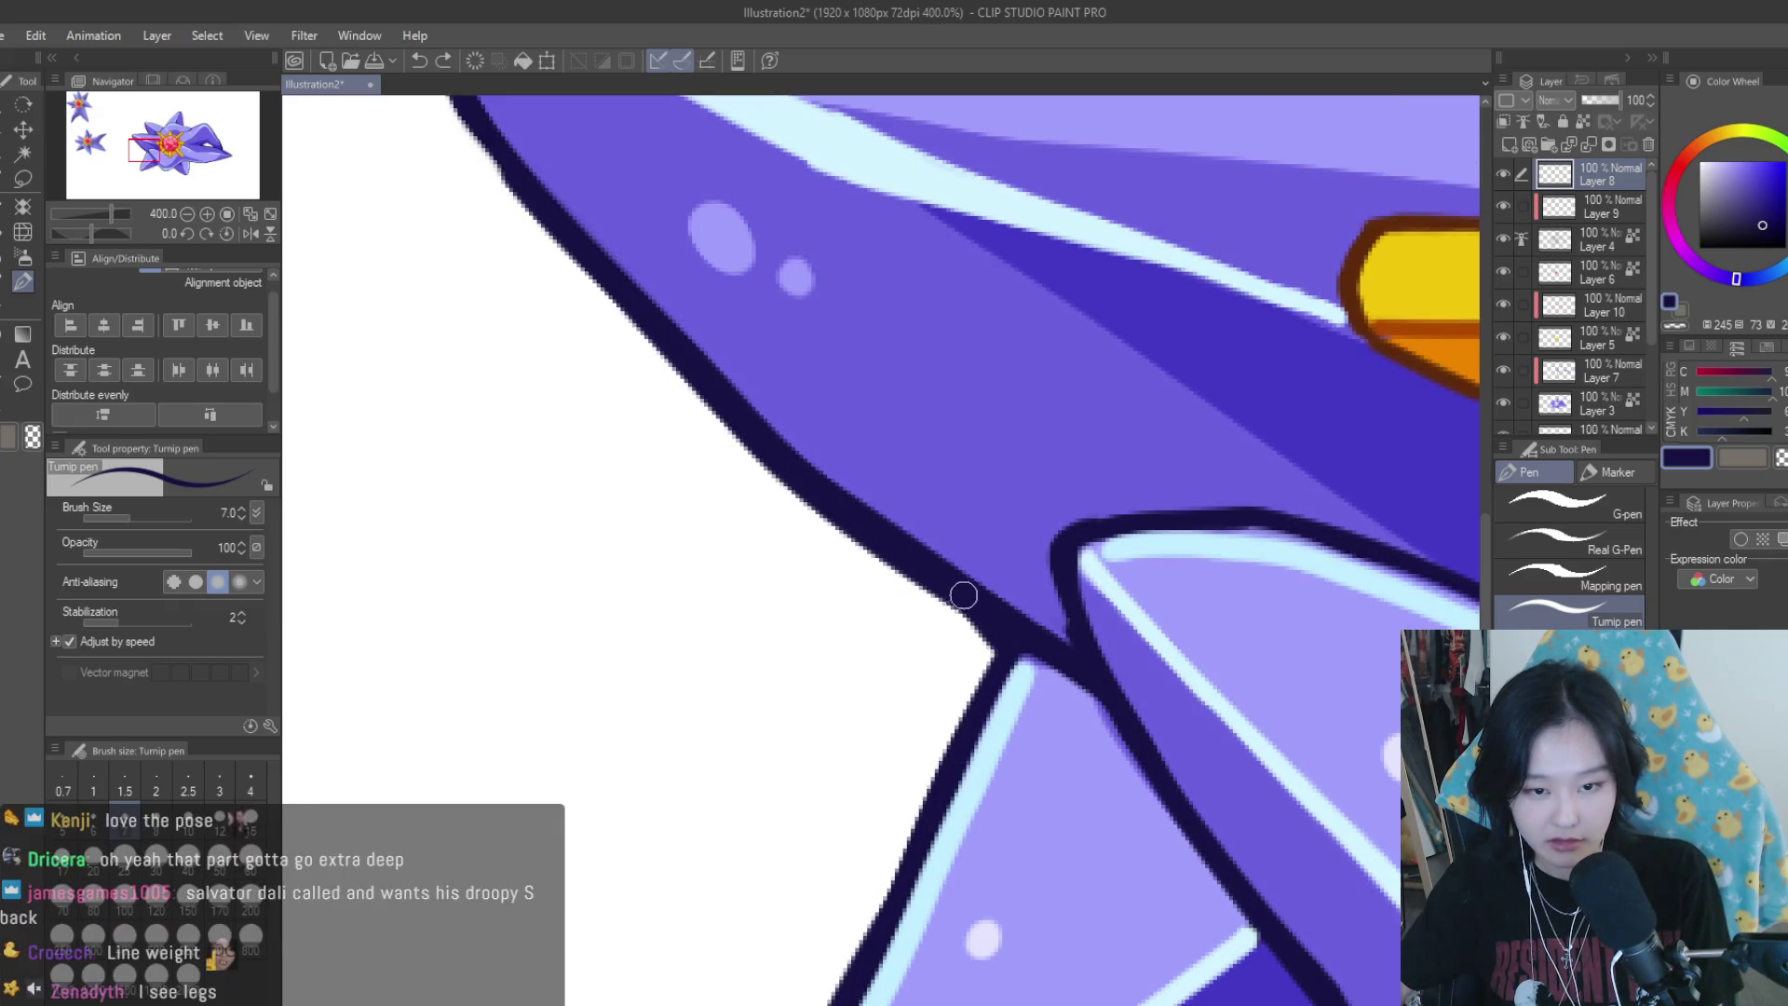
{"action": "left_click_drag", "start_coordinate": [1031, 624], "coordinate": [1085, 686]}
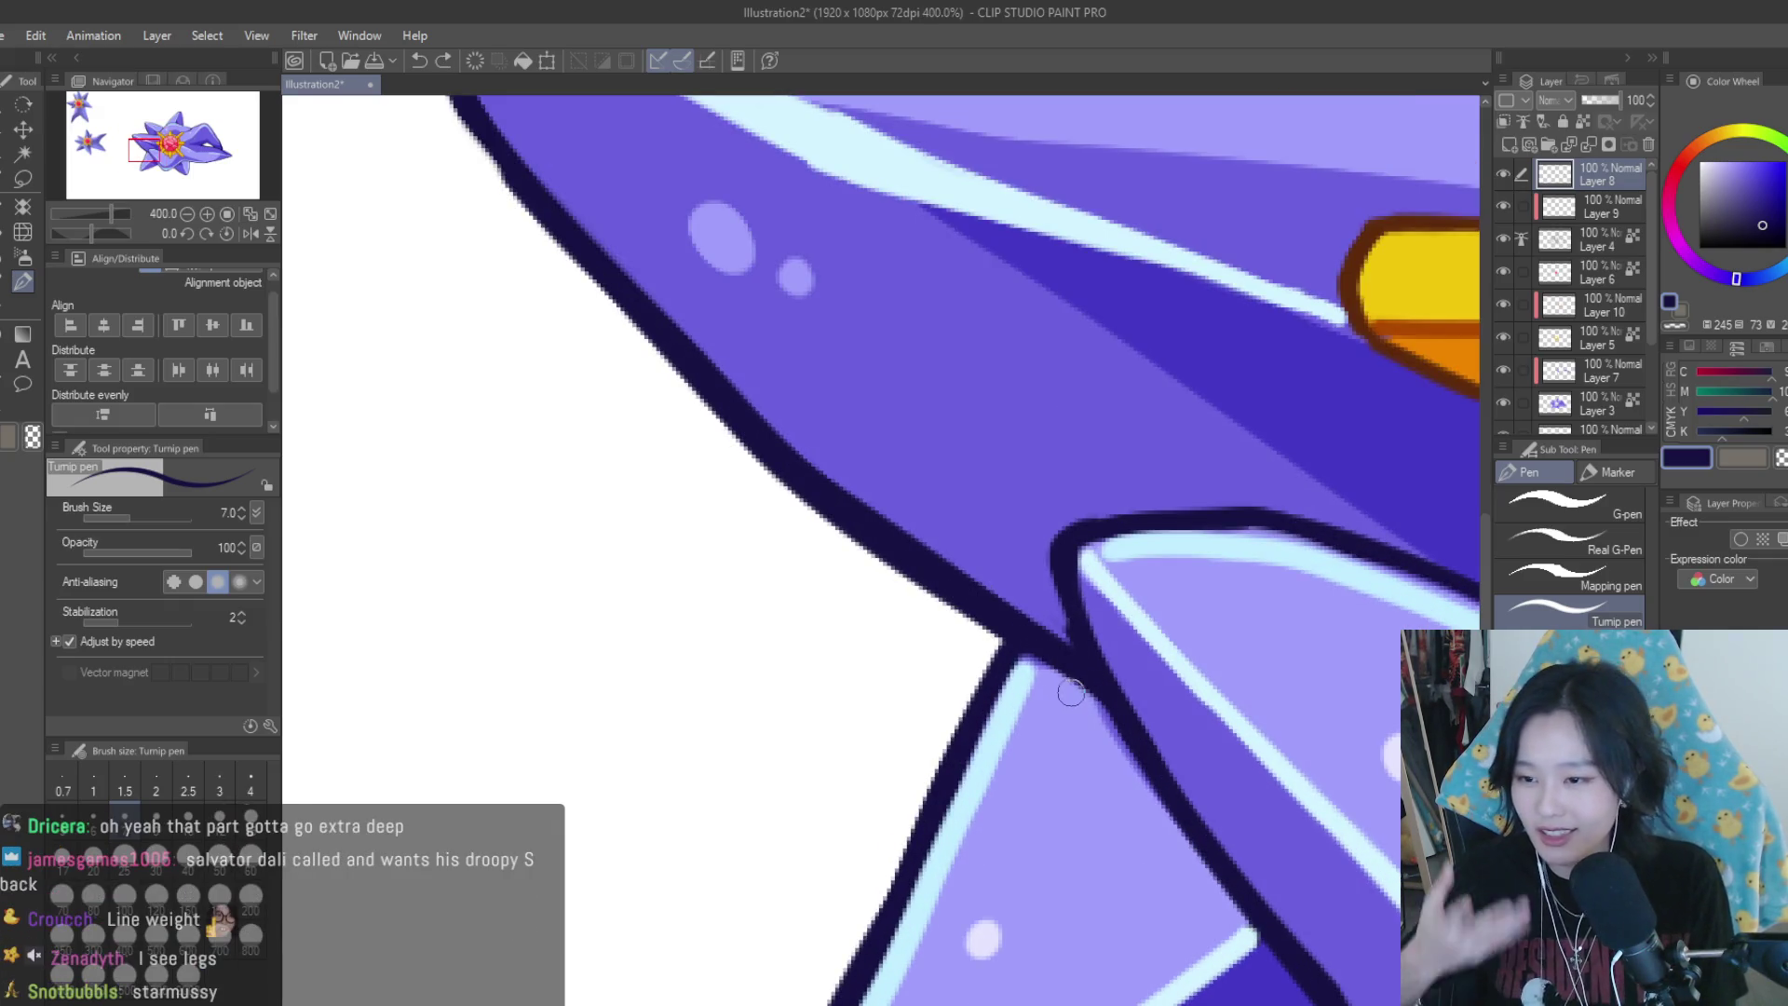
Redraw the navy outline along the upper arm edge
{"action": "scroll", "coordinate": [1098, 684], "scroll_direction": "down", "scroll_amount": 3}
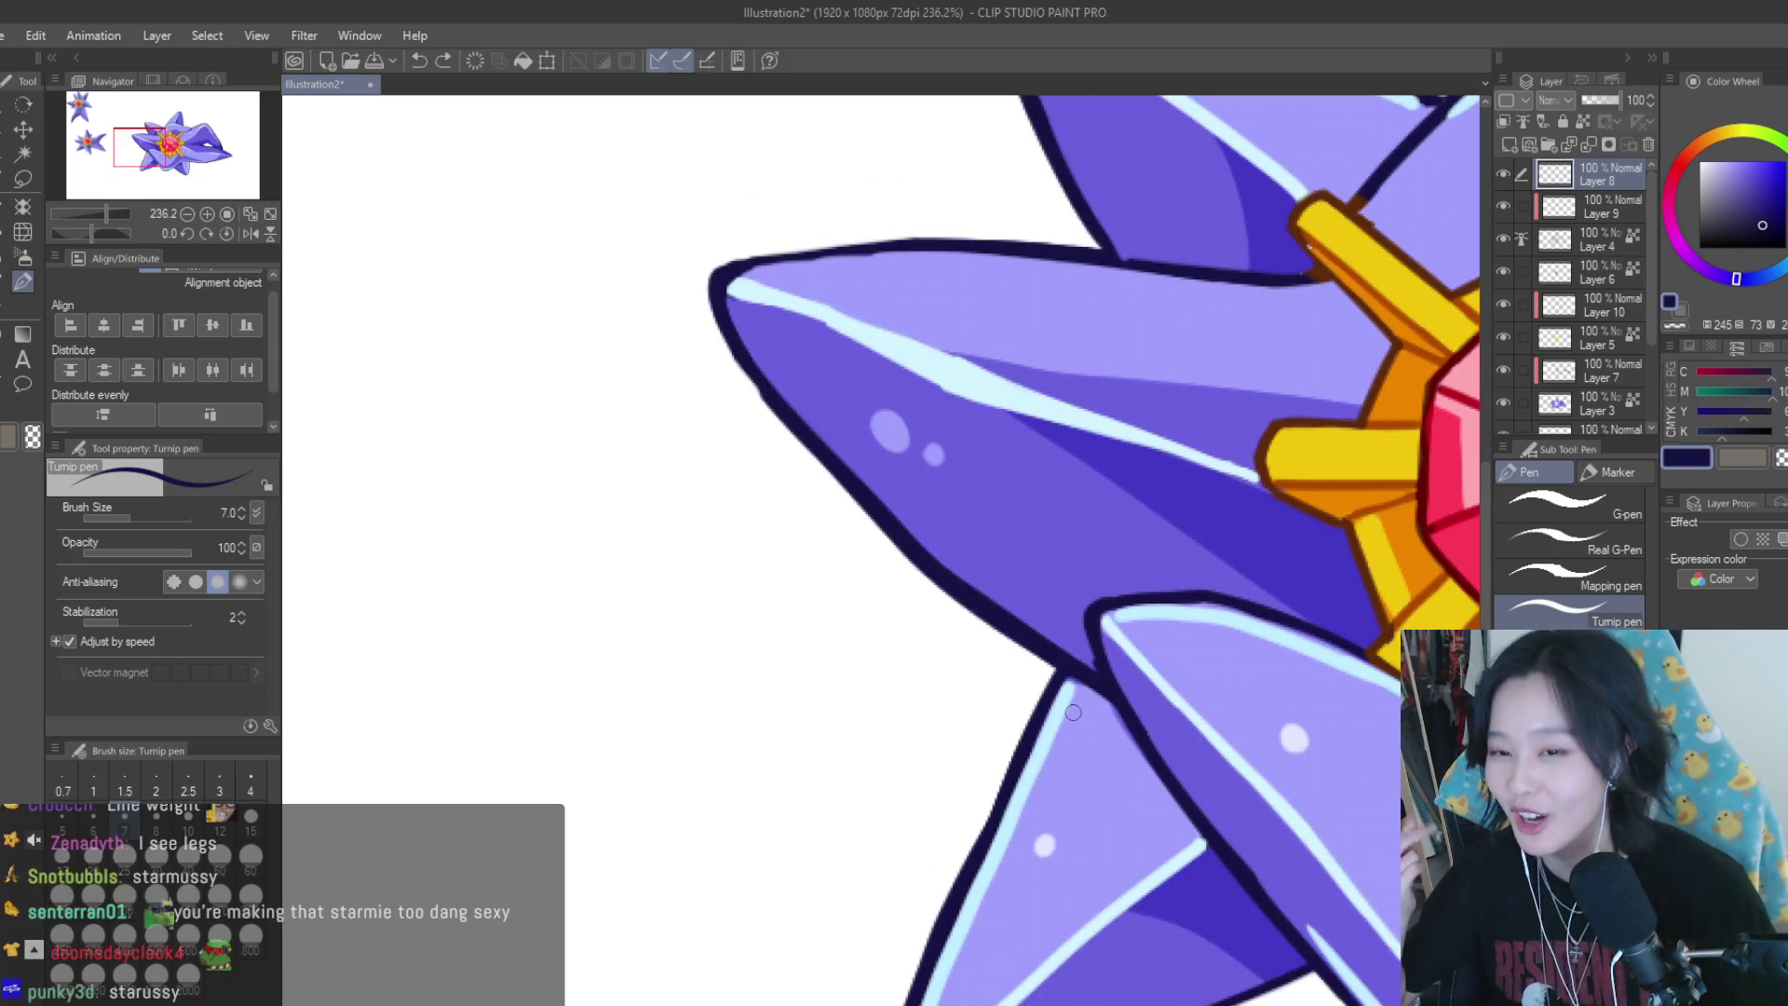
{"action": "scroll", "coordinate": [1073, 712], "scroll_direction": "down", "scroll_amount": 3}
{"action": "scroll", "coordinate": [946, 629], "scroll_direction": "down", "scroll_amount": 2}
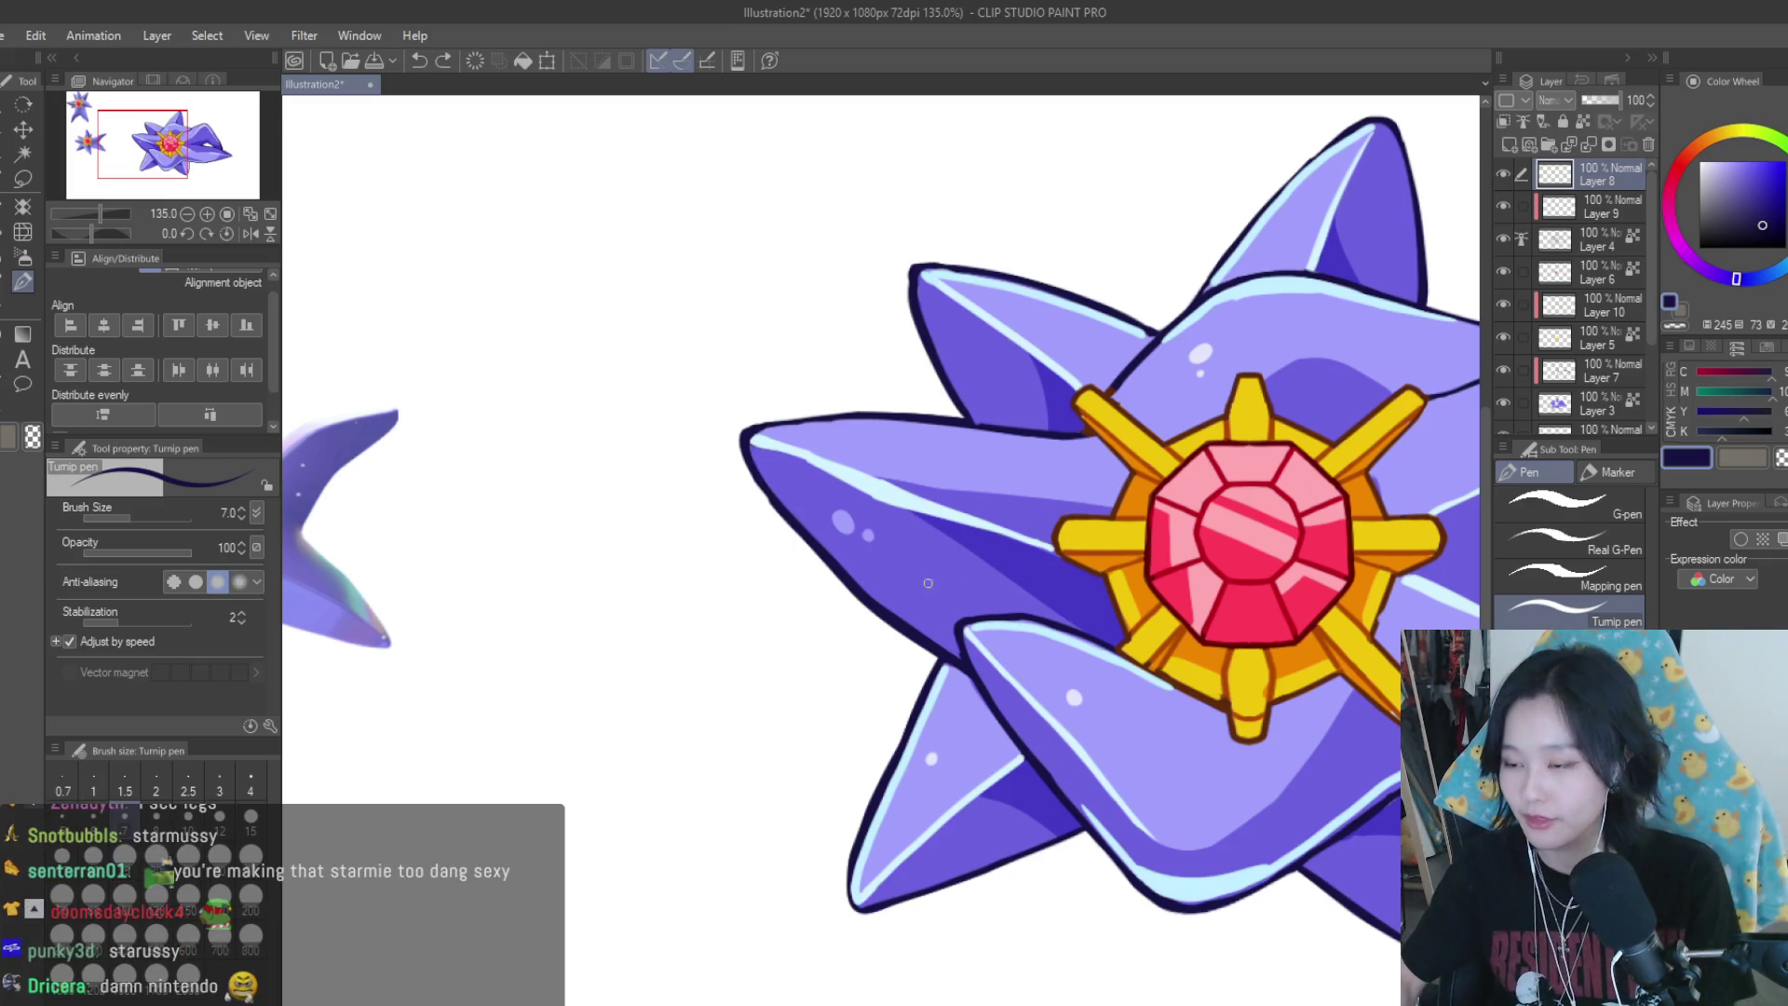
{"action": "scroll", "coordinate": [997, 634], "scroll_direction": "down", "scroll_amount": 1}
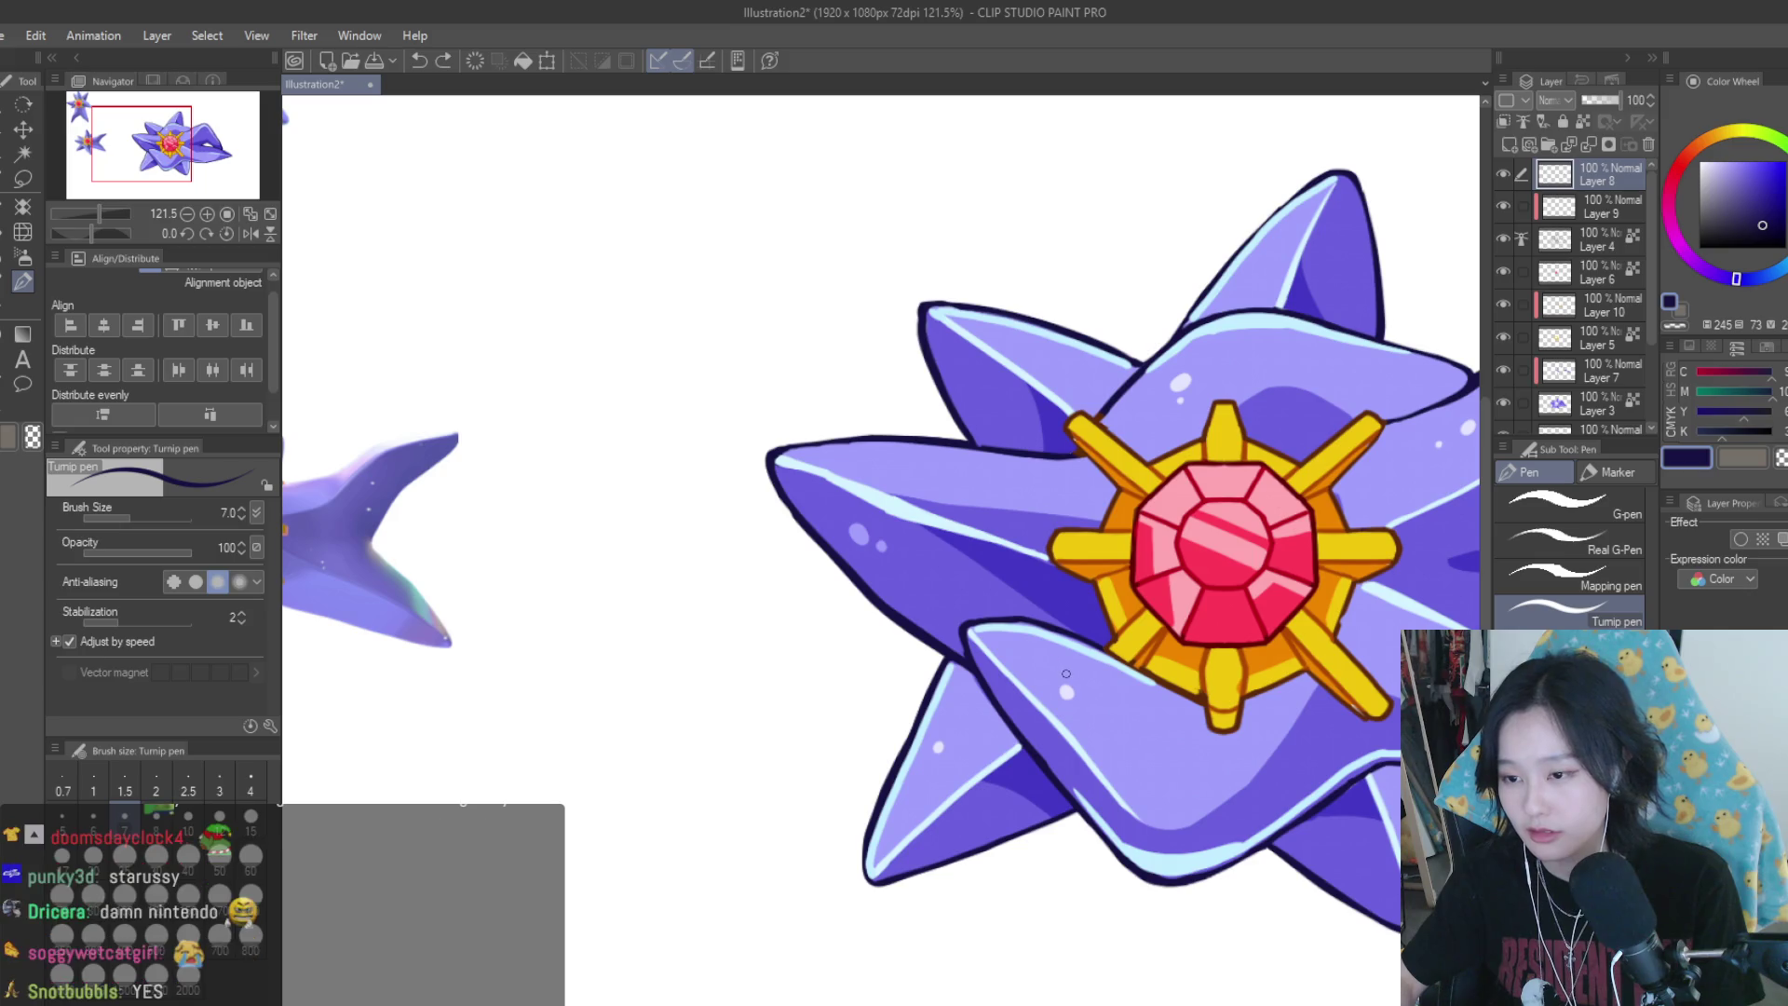
{"action": "scroll", "coordinate": [1051, 584], "scroll_direction": "down", "scroll_amount": 3}
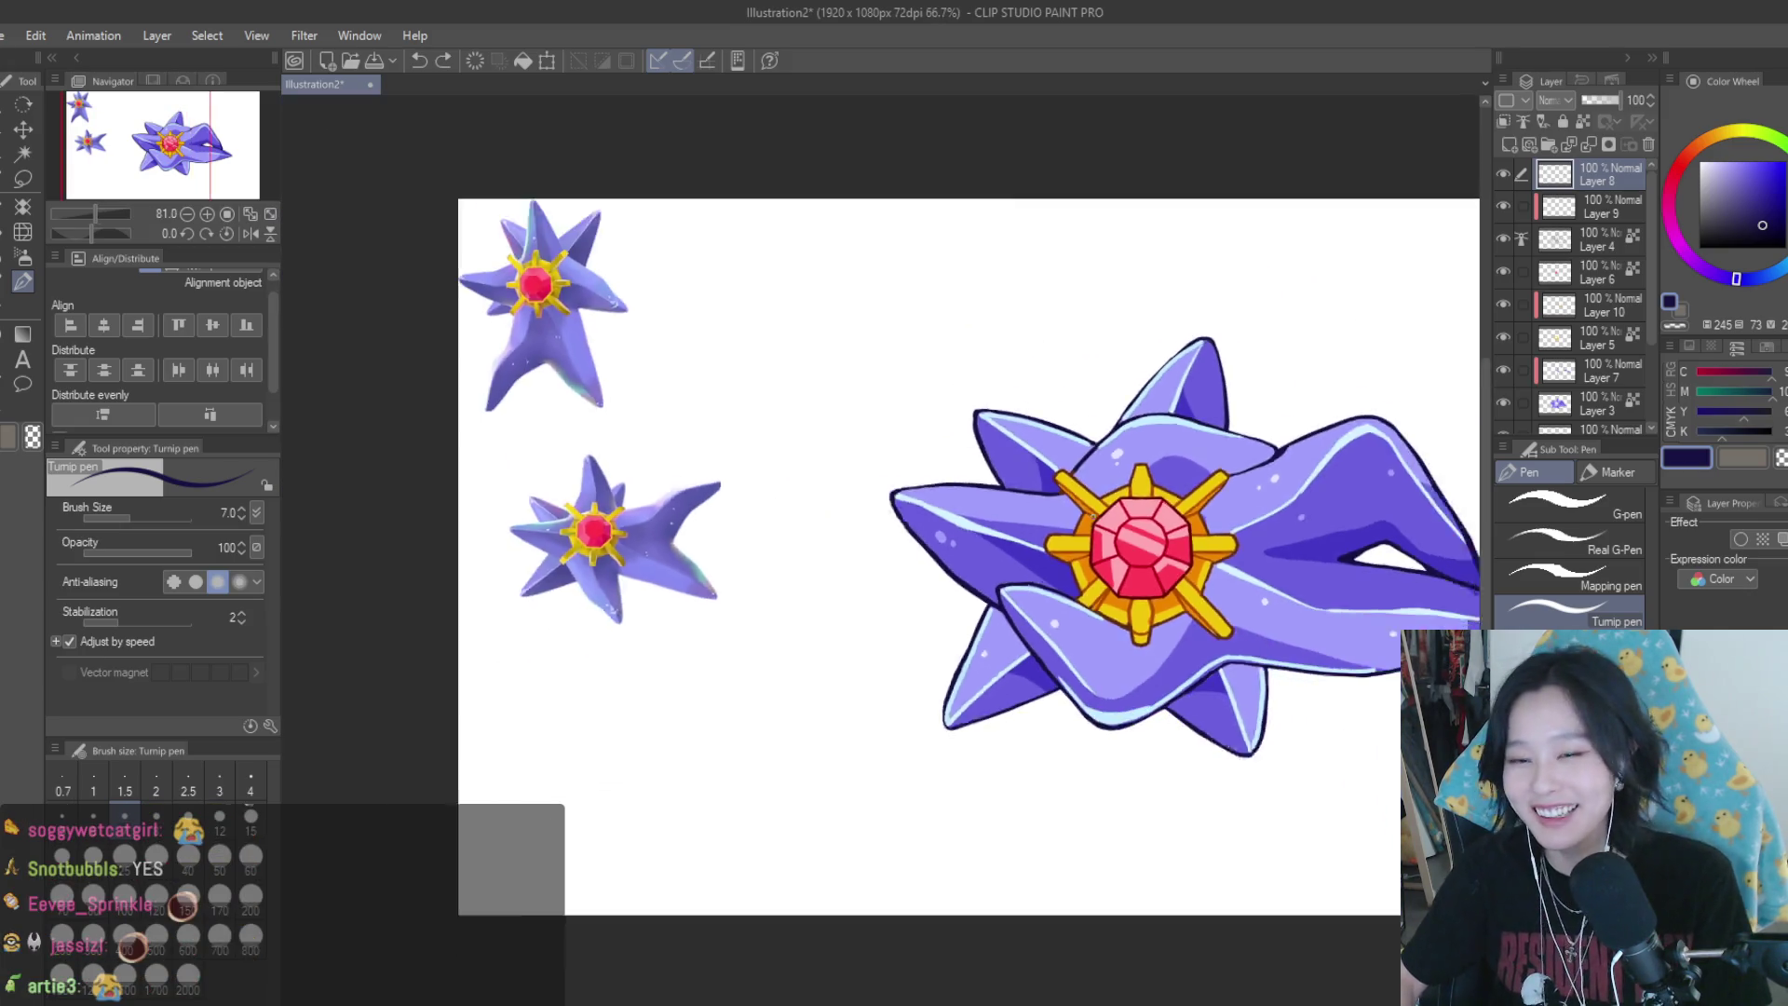
{"action": "scroll", "coordinate": [912, 391], "scroll_direction": "up", "scroll_amount": 2}
{"action": "scroll", "coordinate": [912, 391], "scroll_direction": "up", "scroll_amount": 2}
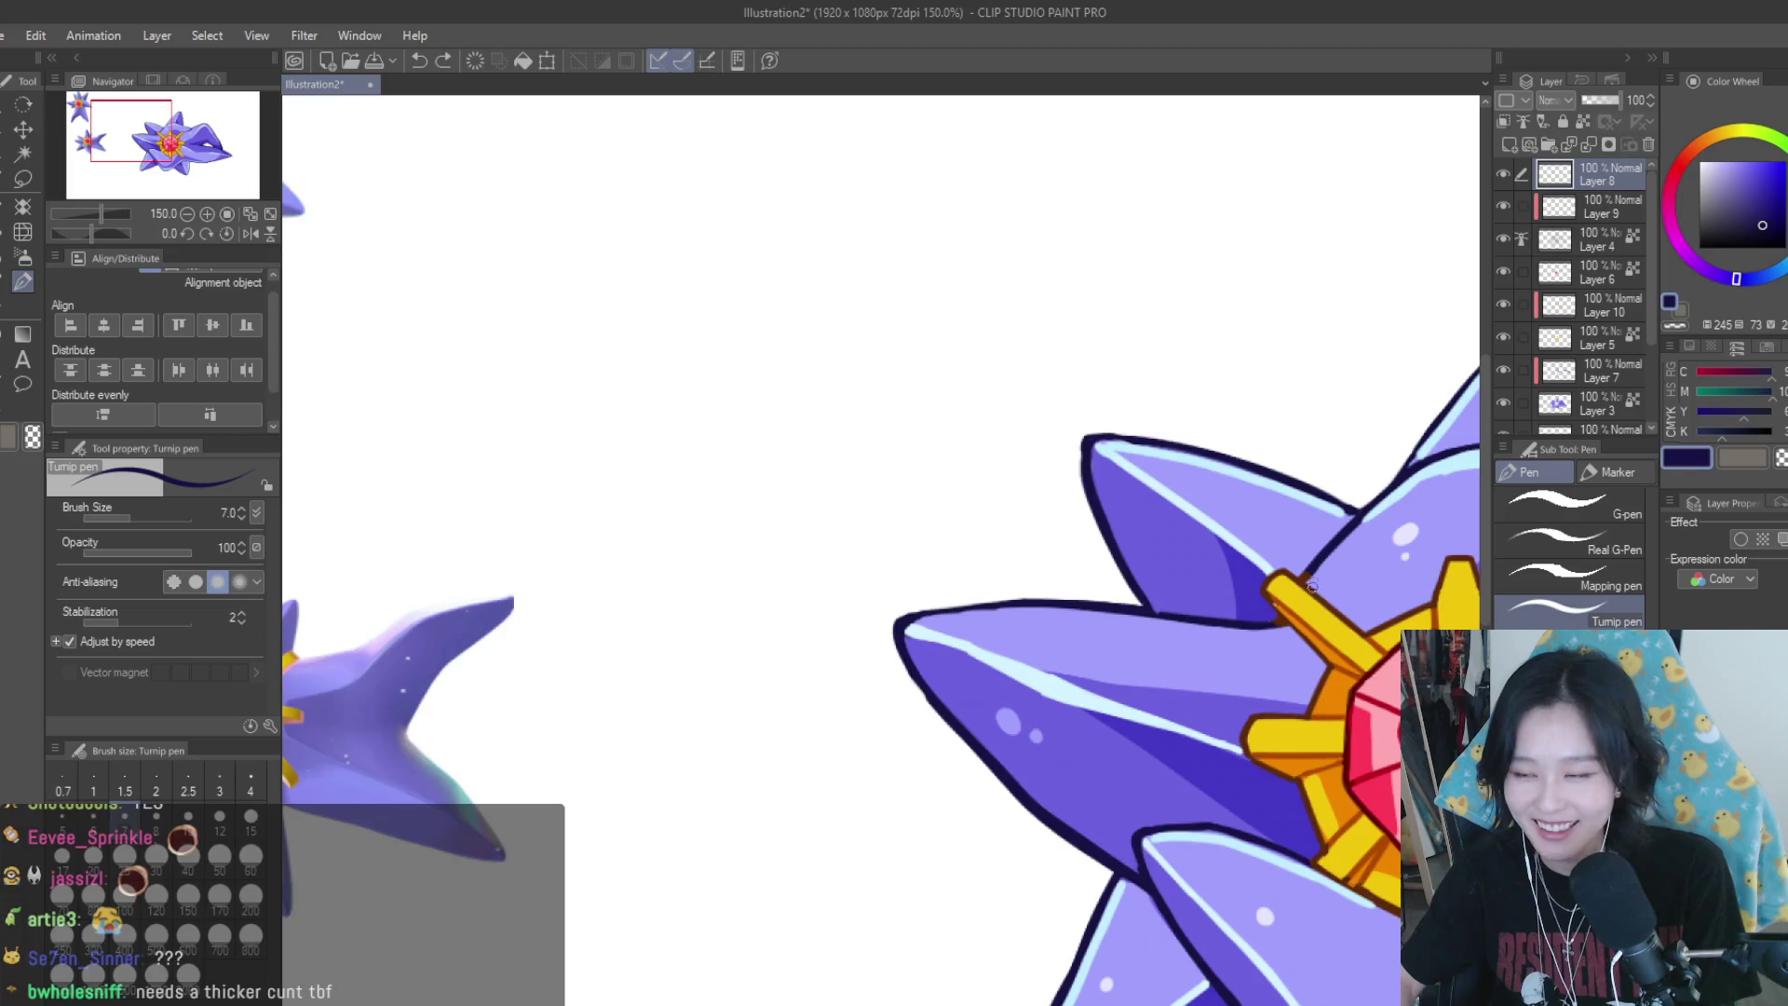
{"action": "scroll", "coordinate": [1311, 585], "scroll_direction": "down", "scroll_amount": 4}
{"action": "scroll", "coordinate": [1211, 522], "scroll_direction": "up", "scroll_amount": 2}
{"action": "scroll", "coordinate": [1201, 517], "scroll_direction": "down", "scroll_amount": 2}
{"action": "scroll", "coordinate": [1192, 511], "scroll_direction": "up", "scroll_amount": 2}
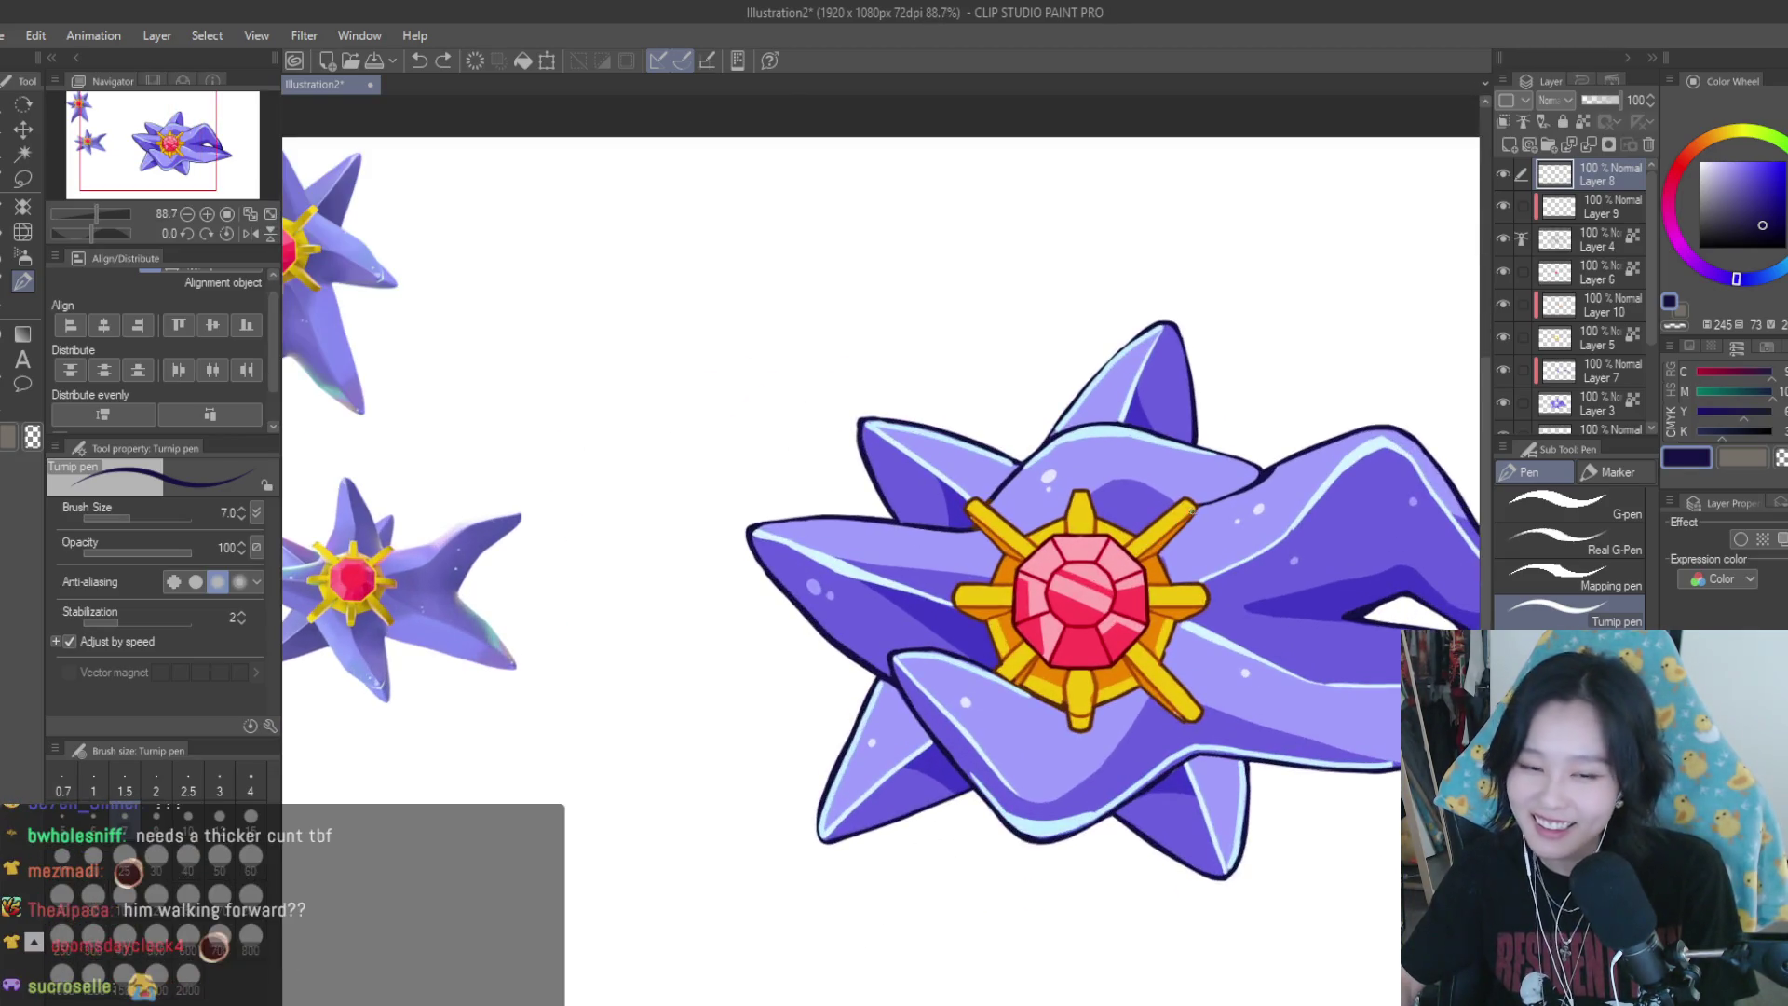
{"action": "scroll", "coordinate": [884, 328], "scroll_direction": "up", "scroll_amount": 2}
{"action": "scroll", "coordinate": [978, 419], "scroll_direction": "down", "scroll_amount": 3}
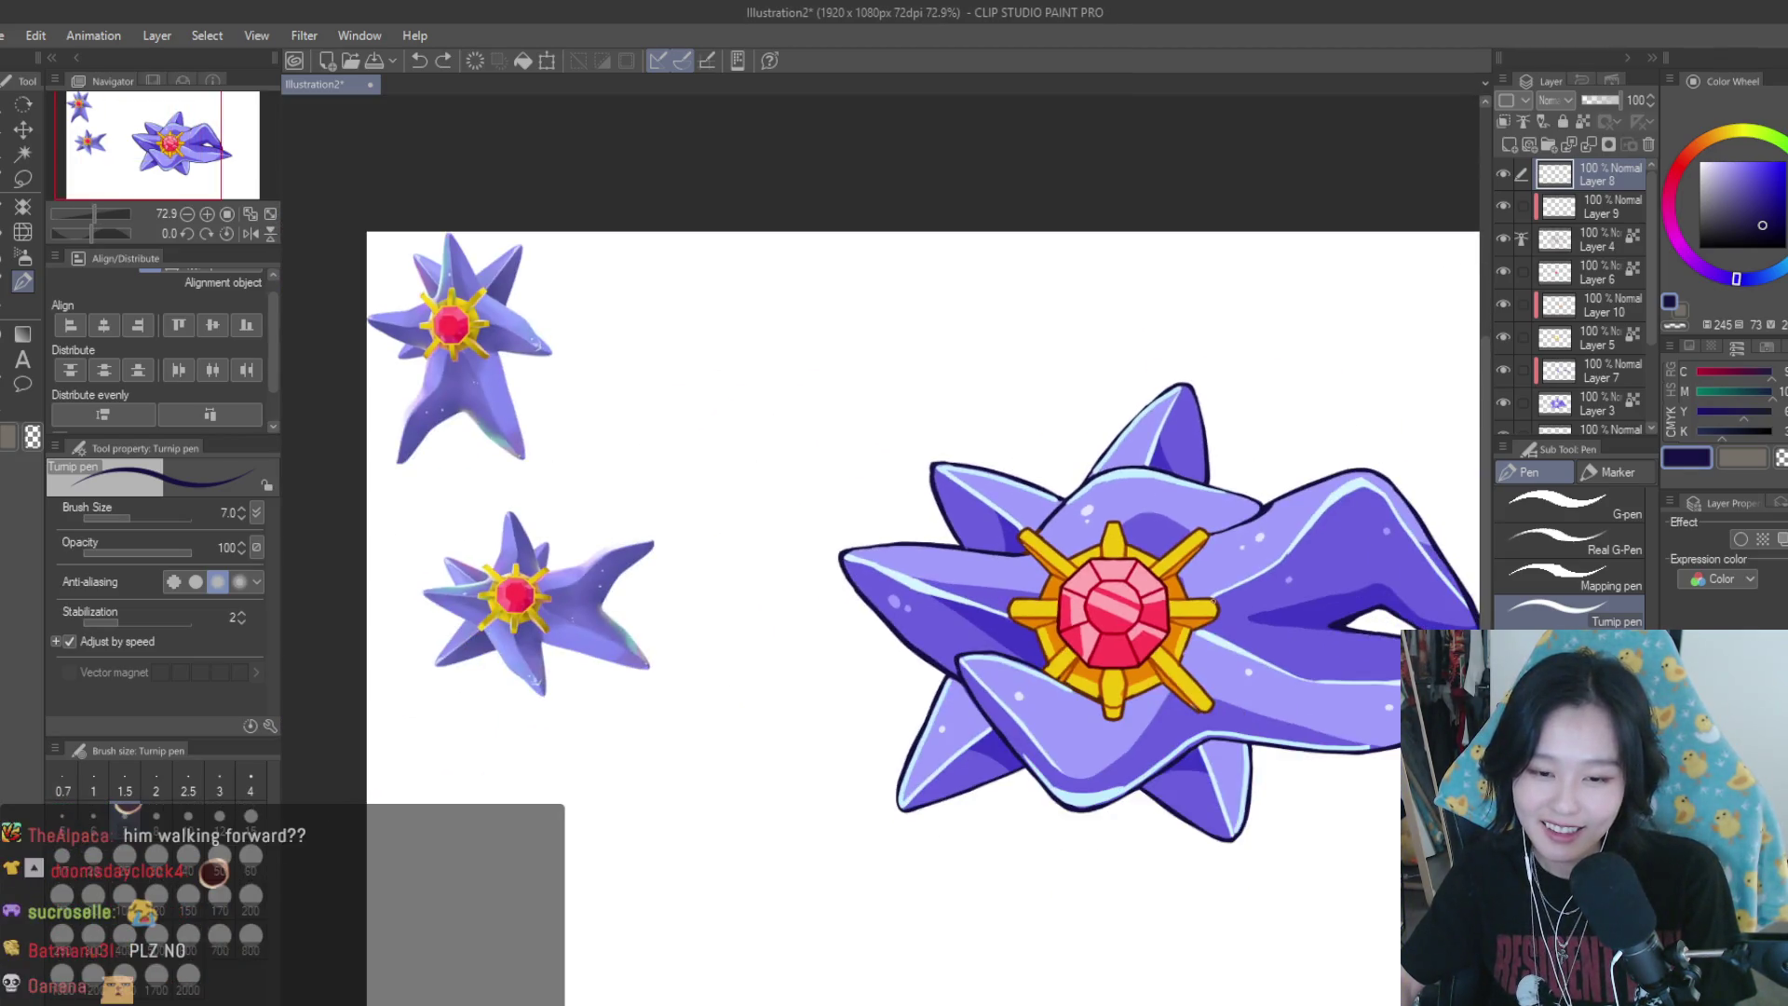
{"action": "scroll", "coordinate": [1216, 604], "scroll_direction": "down", "scroll_amount": 1}
{"action": "scroll", "coordinate": [1229, 610], "scroll_direction": "up", "scroll_amount": 2}
{"action": "scroll", "coordinate": [1276, 626], "scroll_direction": "up", "scroll_amount": 2}
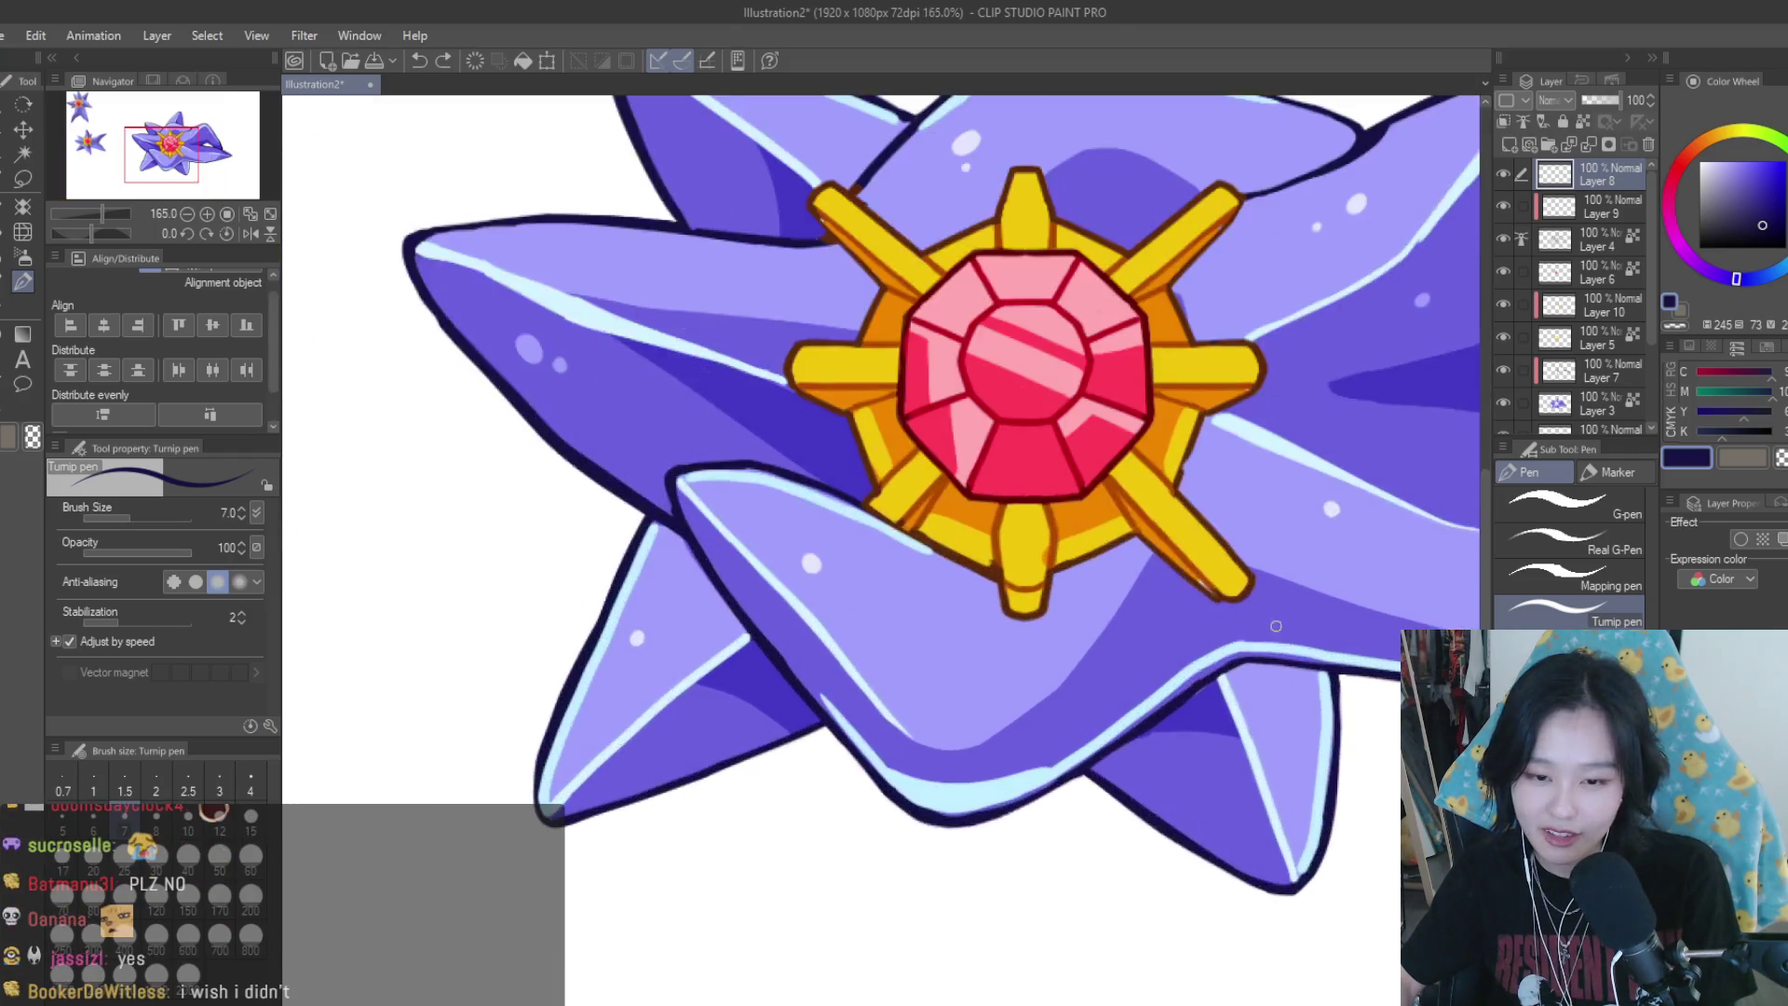
{"action": "scroll", "coordinate": [1276, 625], "scroll_direction": "up", "scroll_amount": 1}
{"action": "scroll", "coordinate": [1250, 611], "scroll_direction": "down", "scroll_amount": 3}
{"action": "scroll", "coordinate": [1211, 708], "scroll_direction": "down", "scroll_amount": 1}
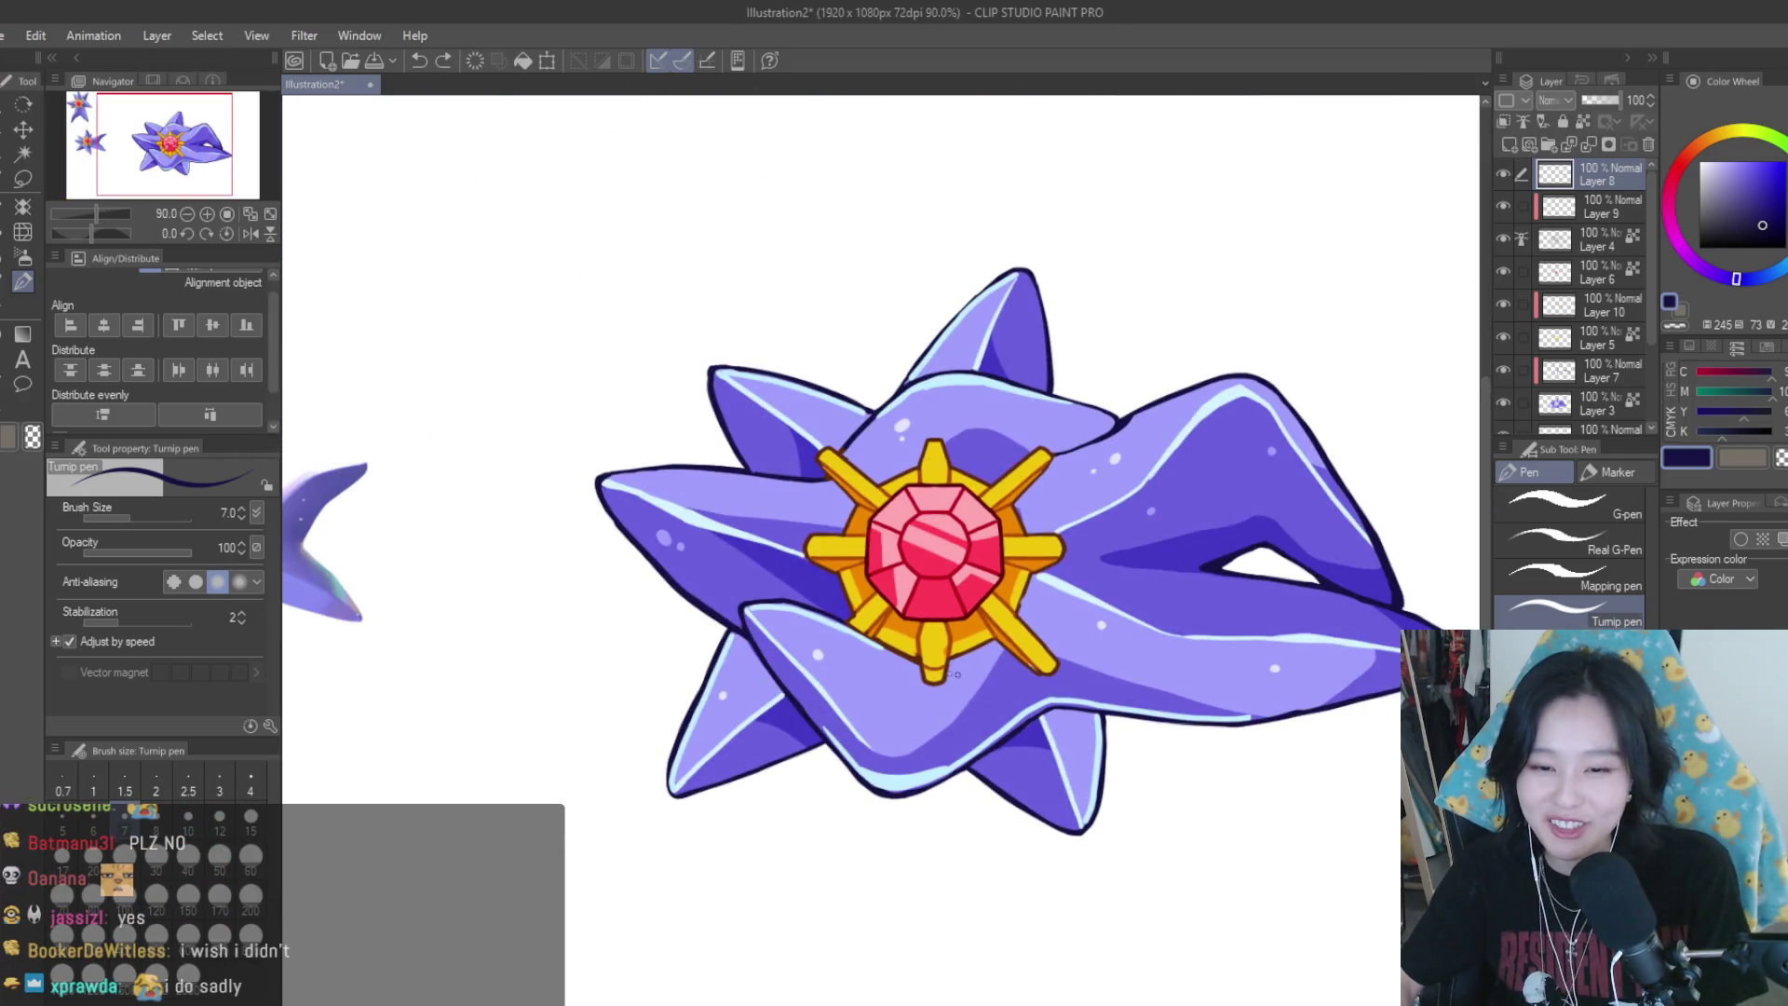
{"action": "scroll", "coordinate": [955, 674], "scroll_direction": "up", "scroll_amount": 2}
{"action": "scroll", "coordinate": [1071, 606], "scroll_direction": "down", "scroll_amount": 2}
{"action": "scroll", "coordinate": [1211, 522], "scroll_direction": "up", "scroll_amount": 2}
{"action": "scroll", "coordinate": [1256, 492], "scroll_direction": "up", "scroll_amount": 1}
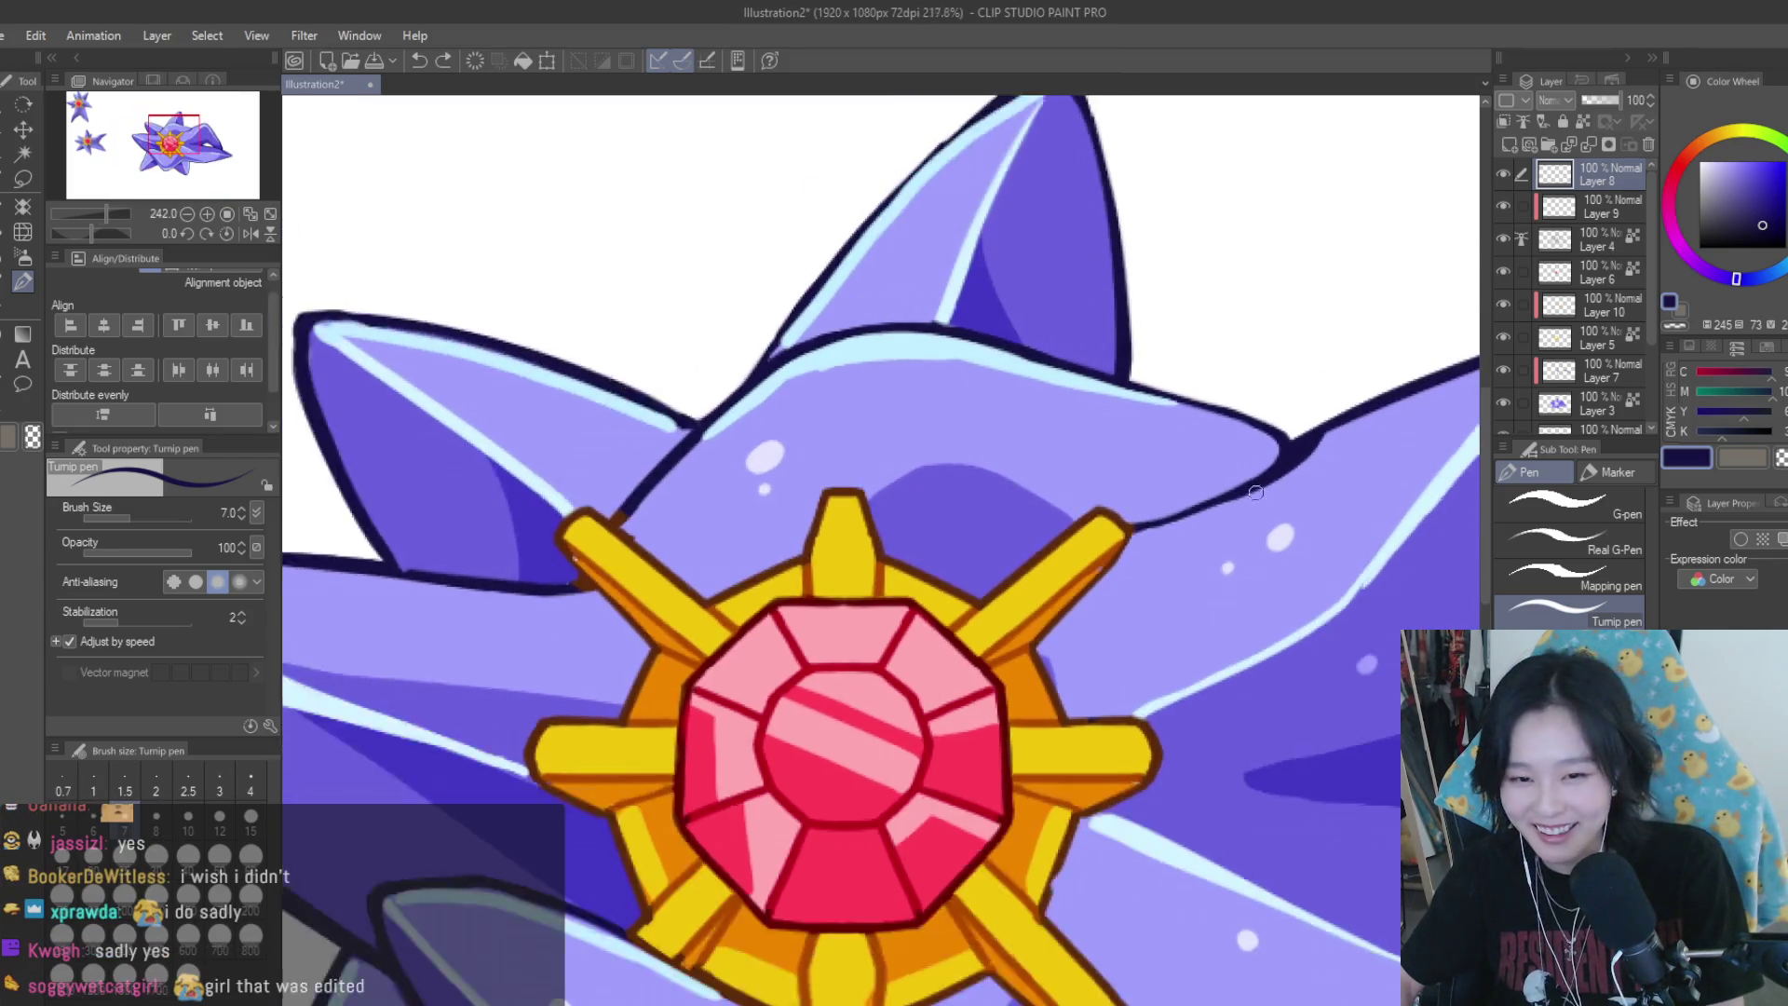
{"action": "scroll", "coordinate": [1256, 492], "scroll_direction": "up", "scroll_amount": 2}
{"action": "left_click_drag", "start_coordinate": [1262, 487], "coordinate": [1034, 579]}
Extend and thicken the arm's lower navy outline up to the gold spike
{"action": "scroll", "coordinate": [1100, 567], "scroll_direction": "down", "scroll_amount": 2}
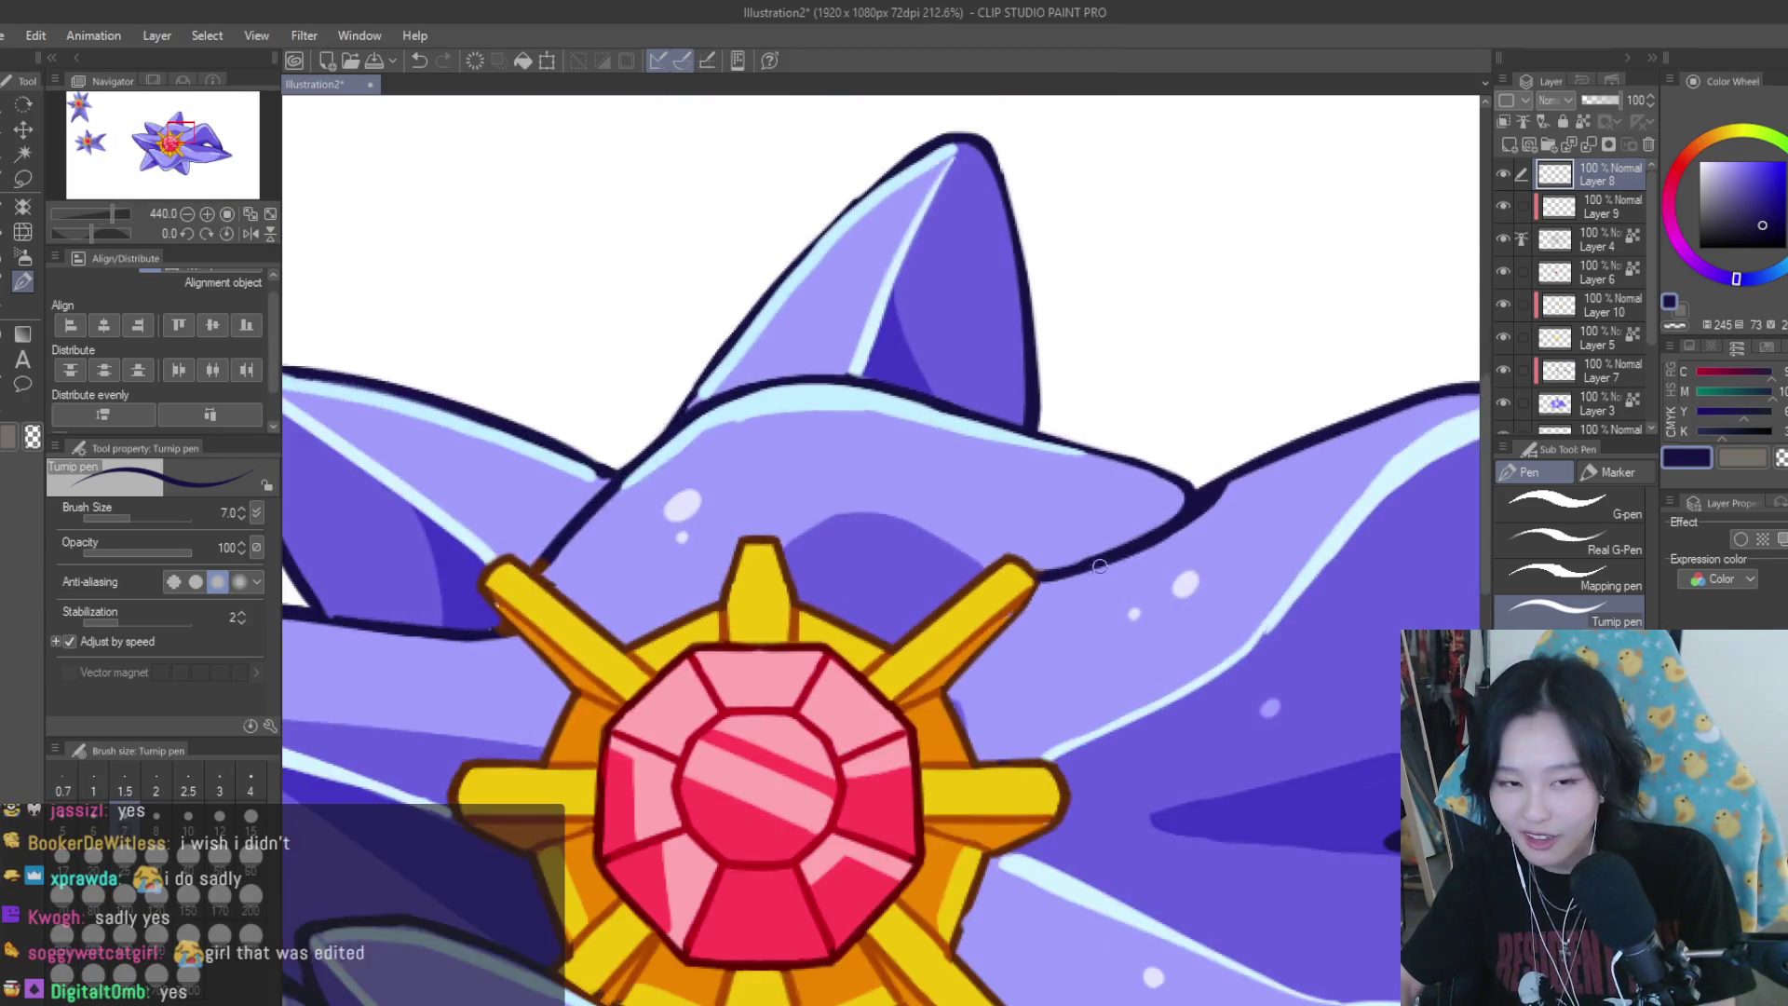
{"action": "scroll", "coordinate": [1099, 566], "scroll_direction": "down", "scroll_amount": 3}
{"action": "scroll", "coordinate": [932, 745], "scroll_direction": "down", "scroll_amount": 2}
{"action": "scroll", "coordinate": [881, 798], "scroll_direction": "down", "scroll_amount": 1}
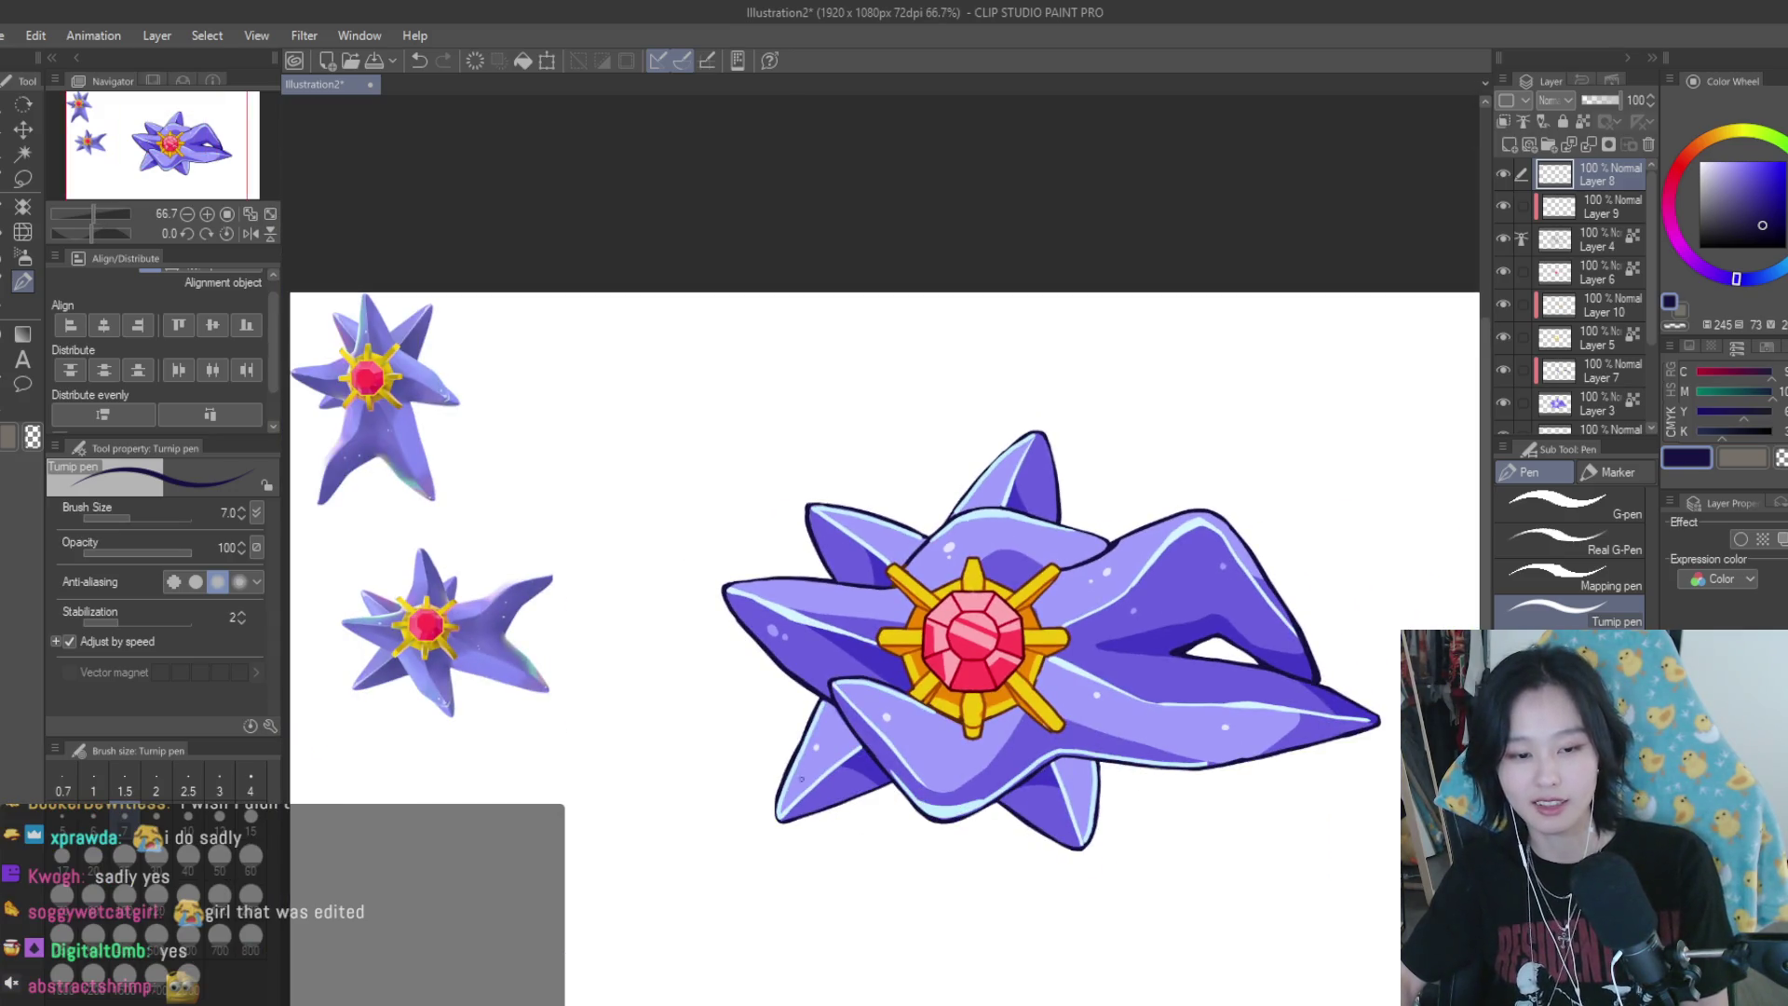
{"action": "scroll", "coordinate": [801, 778], "scroll_direction": "up", "scroll_amount": 2}
{"action": "scroll", "coordinate": [866, 708], "scroll_direction": "up", "scroll_amount": 2}
{"action": "scroll", "coordinate": [910, 631], "scroll_direction": "up", "scroll_amount": 1}
{"action": "scroll", "coordinate": [988, 669], "scroll_direction": "down", "scroll_amount": 1}
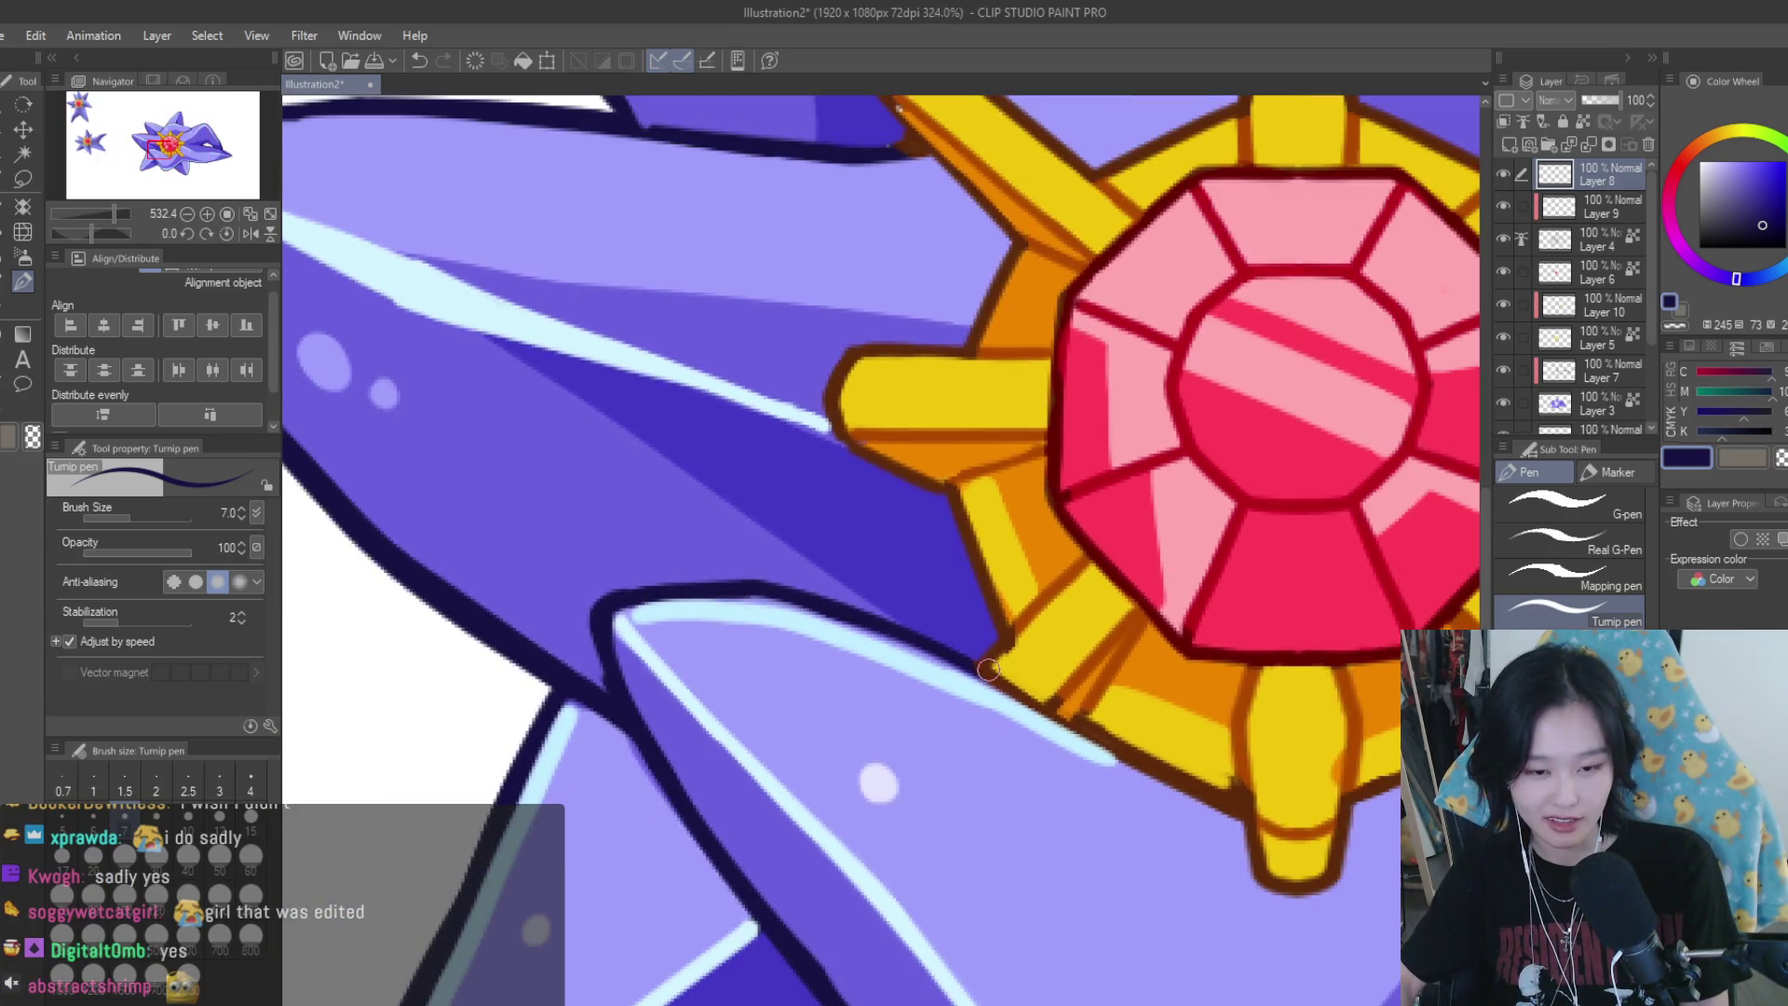
{"action": "left_click_drag", "start_coordinate": [972, 668], "coordinate": [1230, 813]}
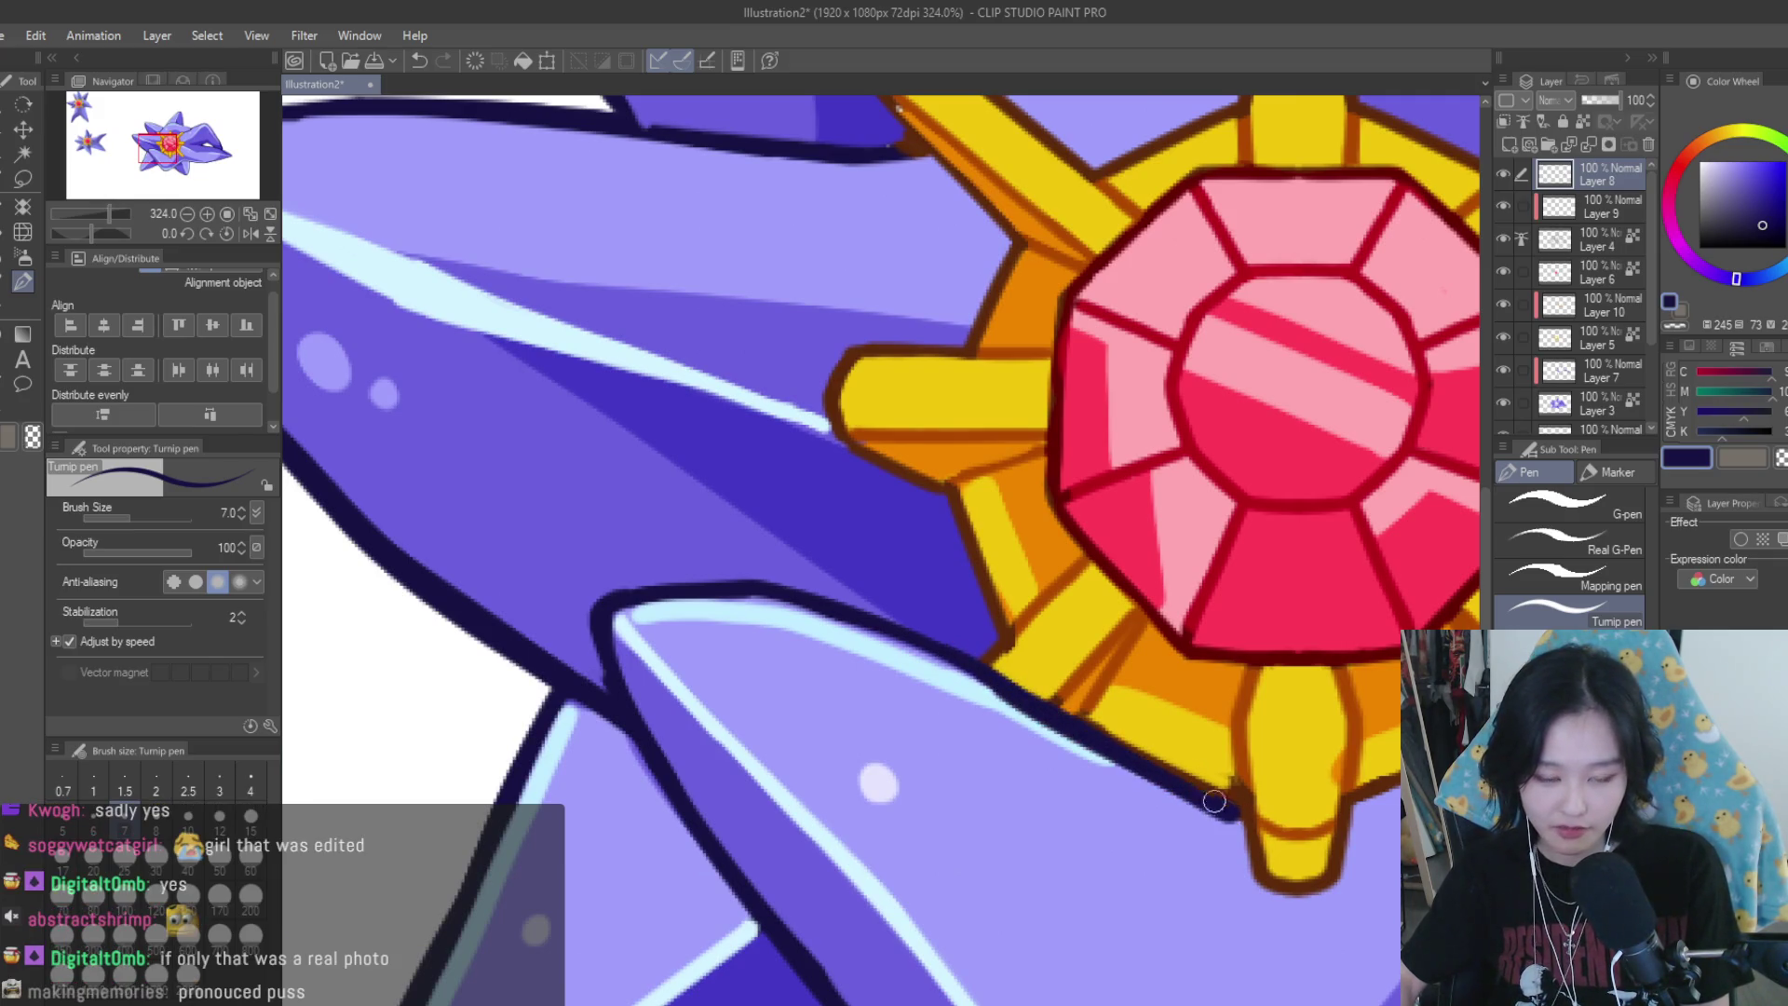
{"action": "left_click_drag", "start_coordinate": [809, 604], "coordinate": [1071, 736]}
{"action": "left_click_drag", "start_coordinate": [910, 641], "coordinate": [1253, 833]}
Add a short touch-up stroke to the navy outline
{"action": "scroll", "coordinate": [1173, 773], "scroll_direction": "down", "scroll_amount": 2}
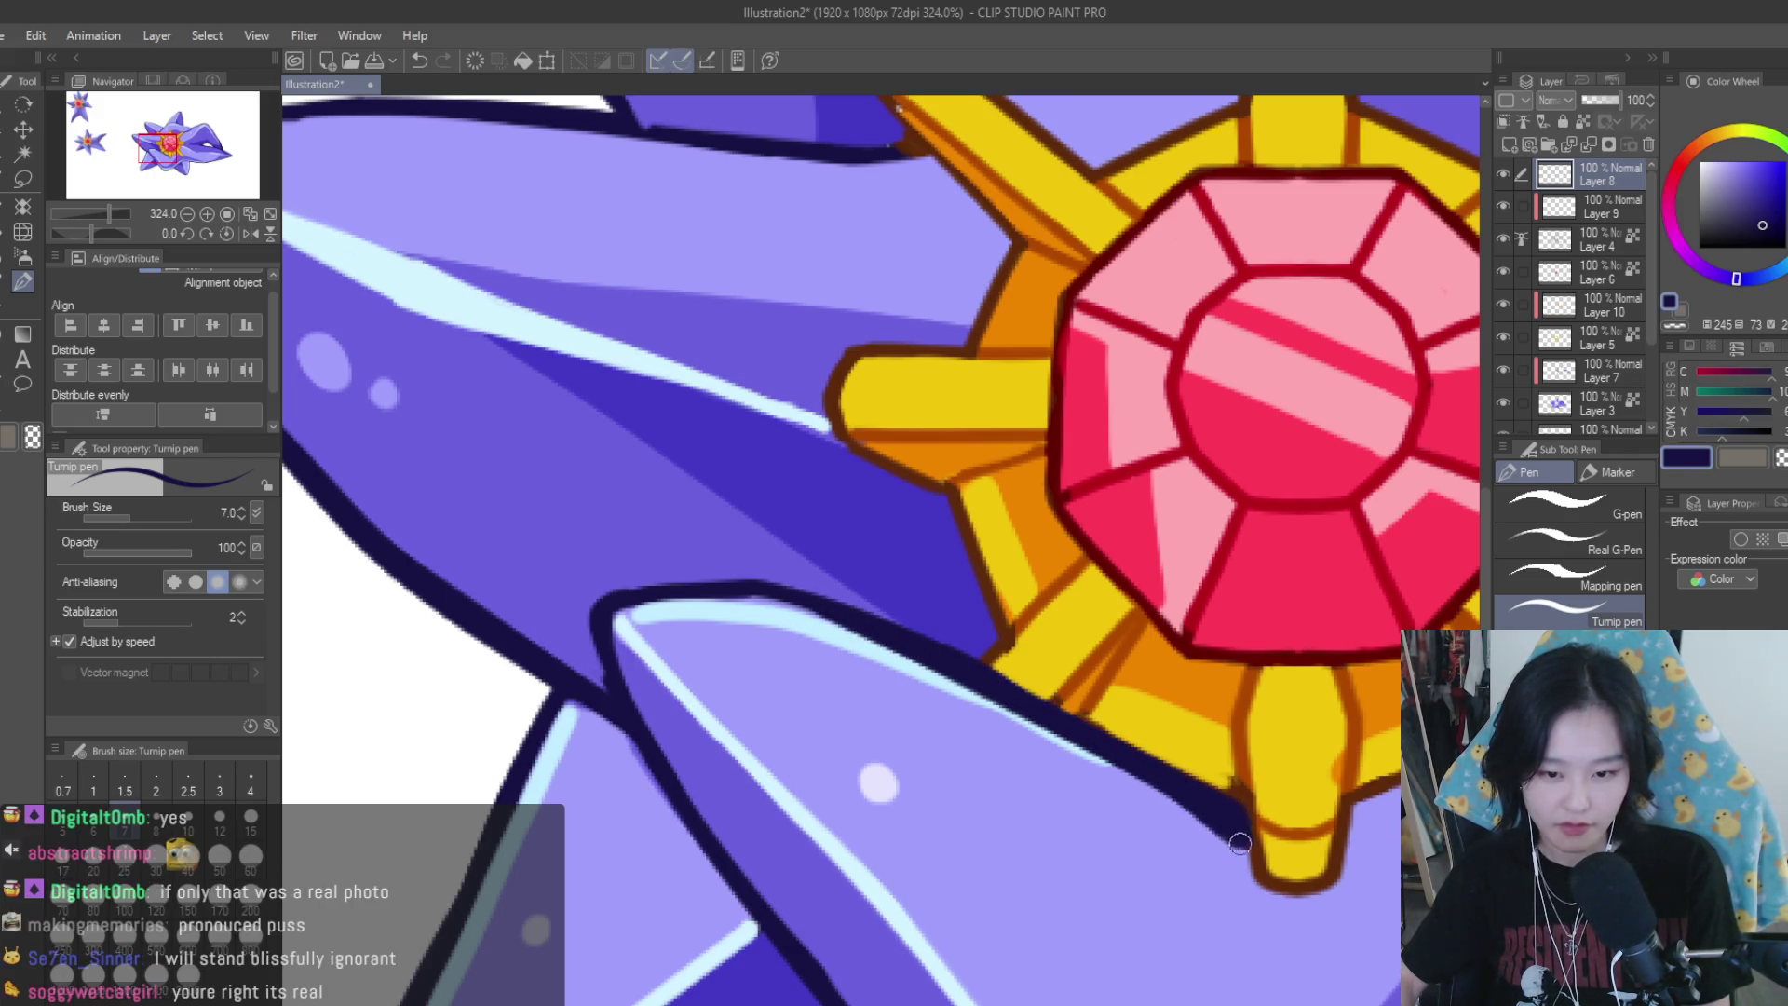
{"action": "scroll", "coordinate": [1202, 755], "scroll_direction": "down", "scroll_amount": 3}
{"action": "scroll", "coordinate": [1220, 736], "scroll_direction": "down", "scroll_amount": 3}
{"action": "scroll", "coordinate": [1244, 720], "scroll_direction": "down", "scroll_amount": 2}
{"action": "scroll", "coordinate": [1244, 720], "scroll_direction": "up", "scroll_amount": 3}
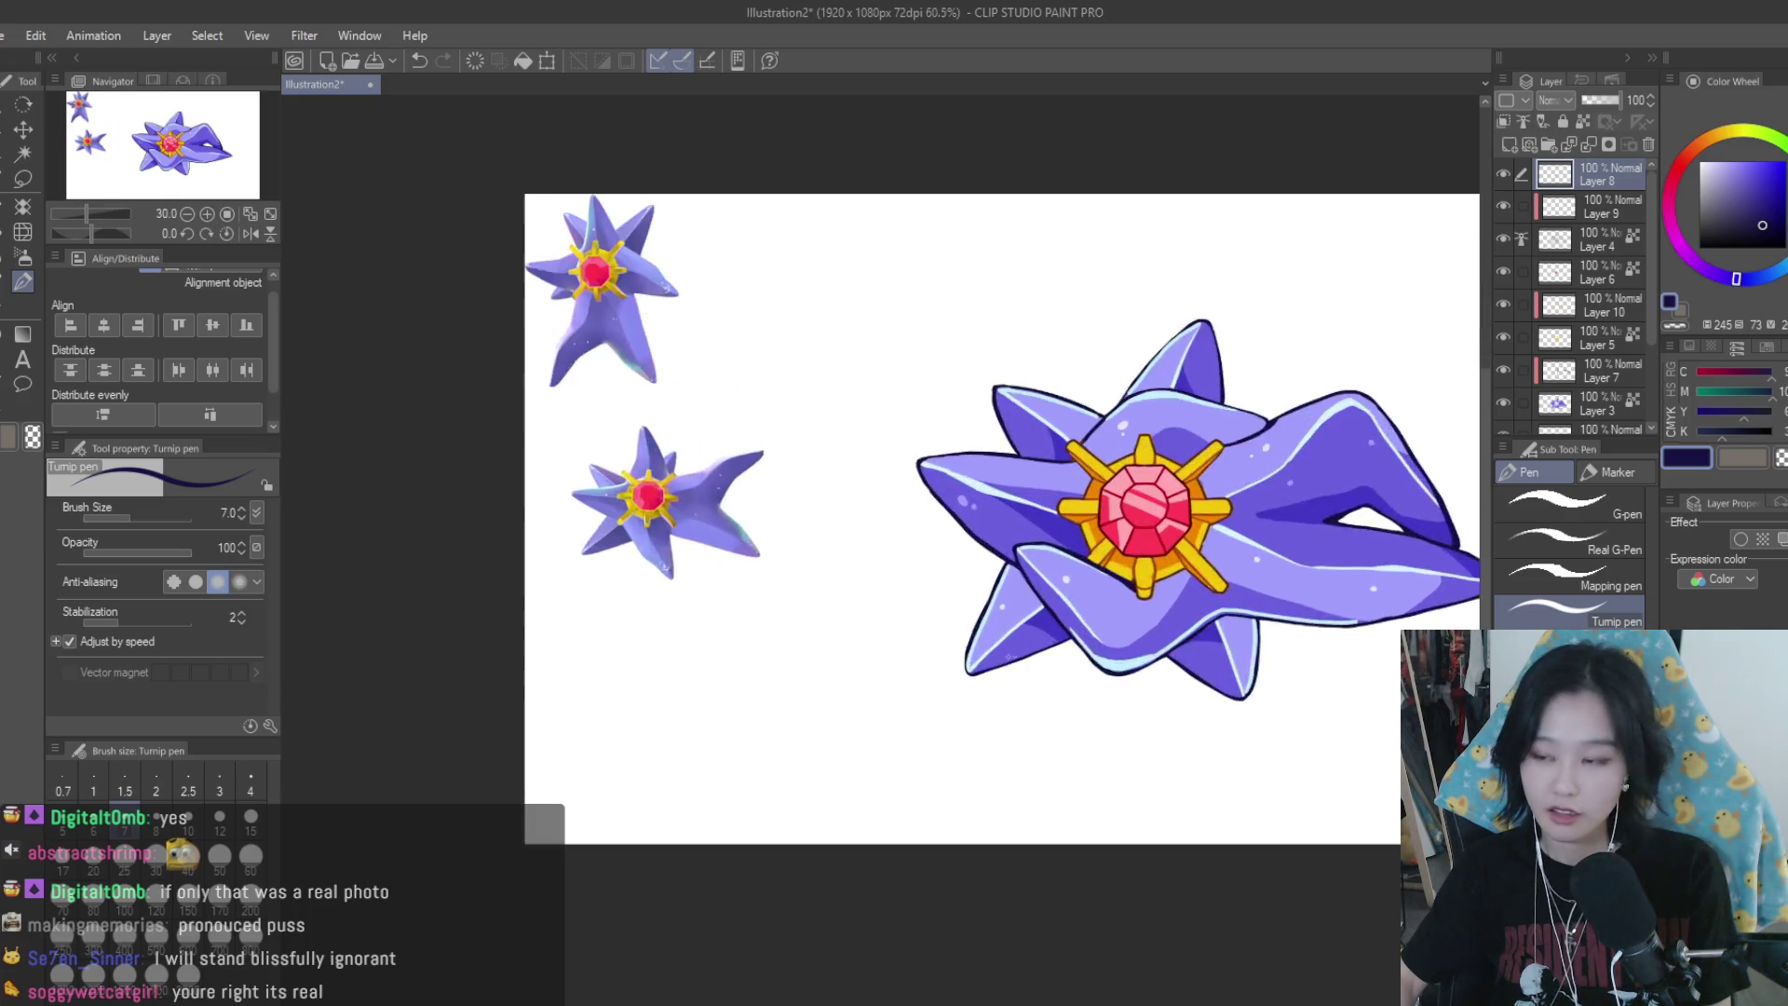
{"action": "scroll", "coordinate": [1238, 719], "scroll_direction": "up", "scroll_amount": 3}
{"action": "scroll", "coordinate": [1228, 717], "scroll_direction": "up", "scroll_amount": 3}
{"action": "scroll", "coordinate": [1218, 716], "scroll_direction": "up", "scroll_amount": 1}
{"action": "left_click_drag", "start_coordinate": [1204, 563], "coordinate": [1215, 716]}
{"action": "scroll", "coordinate": [1214, 716], "scroll_direction": "down", "scroll_amount": 6}
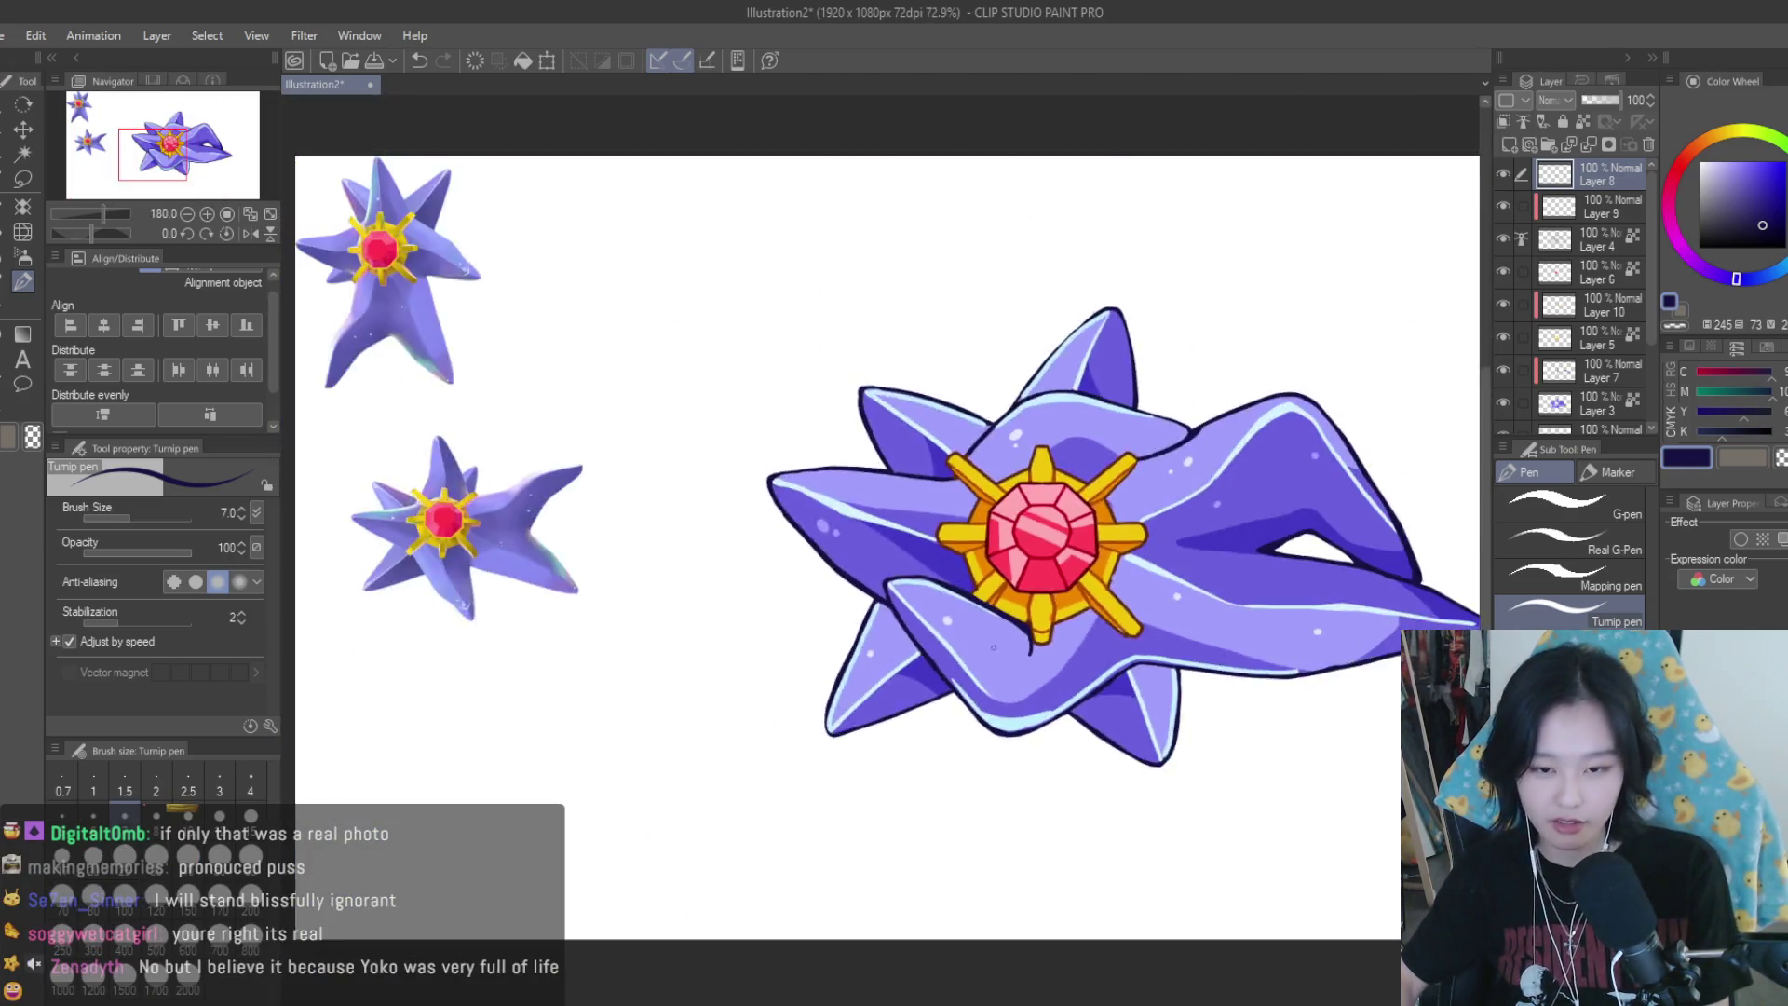
{"action": "scroll", "coordinate": [1165, 689], "scroll_direction": "down", "scroll_amount": 1}
{"action": "scroll", "coordinate": [1133, 674], "scroll_direction": "up", "scroll_amount": 1}
{"action": "scroll", "coordinate": [1133, 673], "scroll_direction": "up", "scroll_amount": 2}
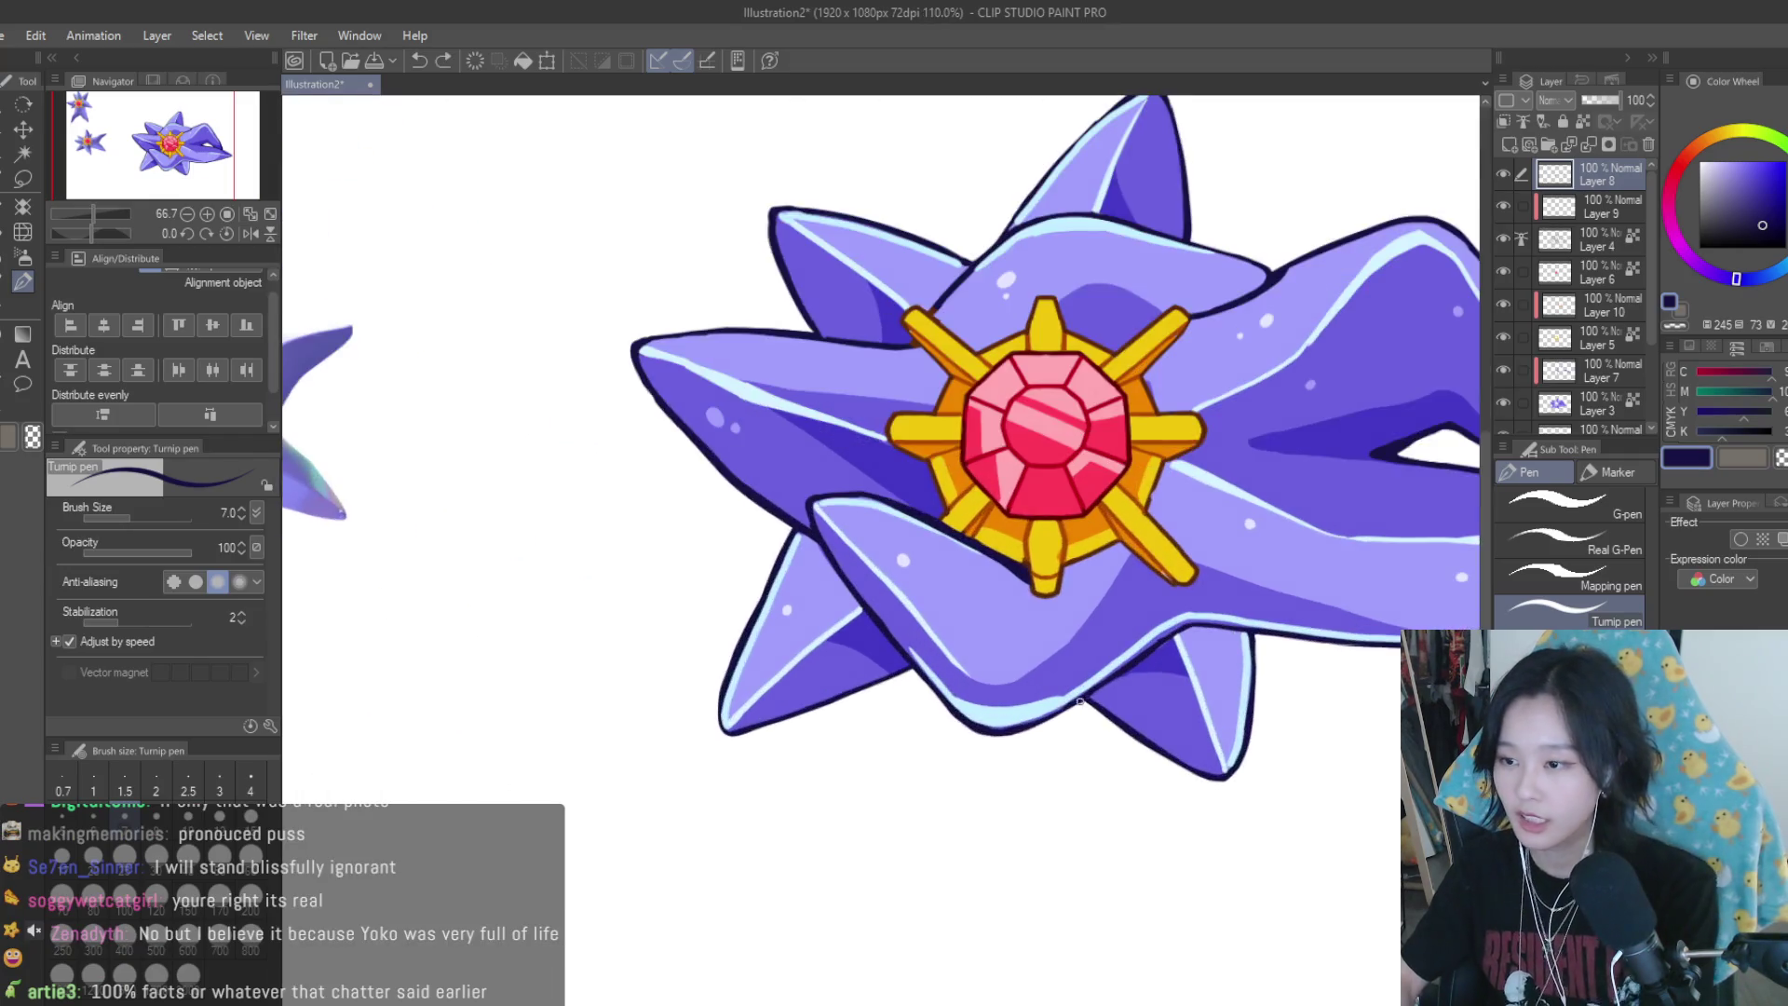
{"action": "scroll", "coordinate": [1129, 605], "scroll_direction": "up", "scroll_amount": 2}
{"action": "scroll", "coordinate": [1127, 540], "scroll_direction": "up", "scroll_amount": 1}
{"action": "scroll", "coordinate": [1127, 540], "scroll_direction": "down", "scroll_amount": 2}
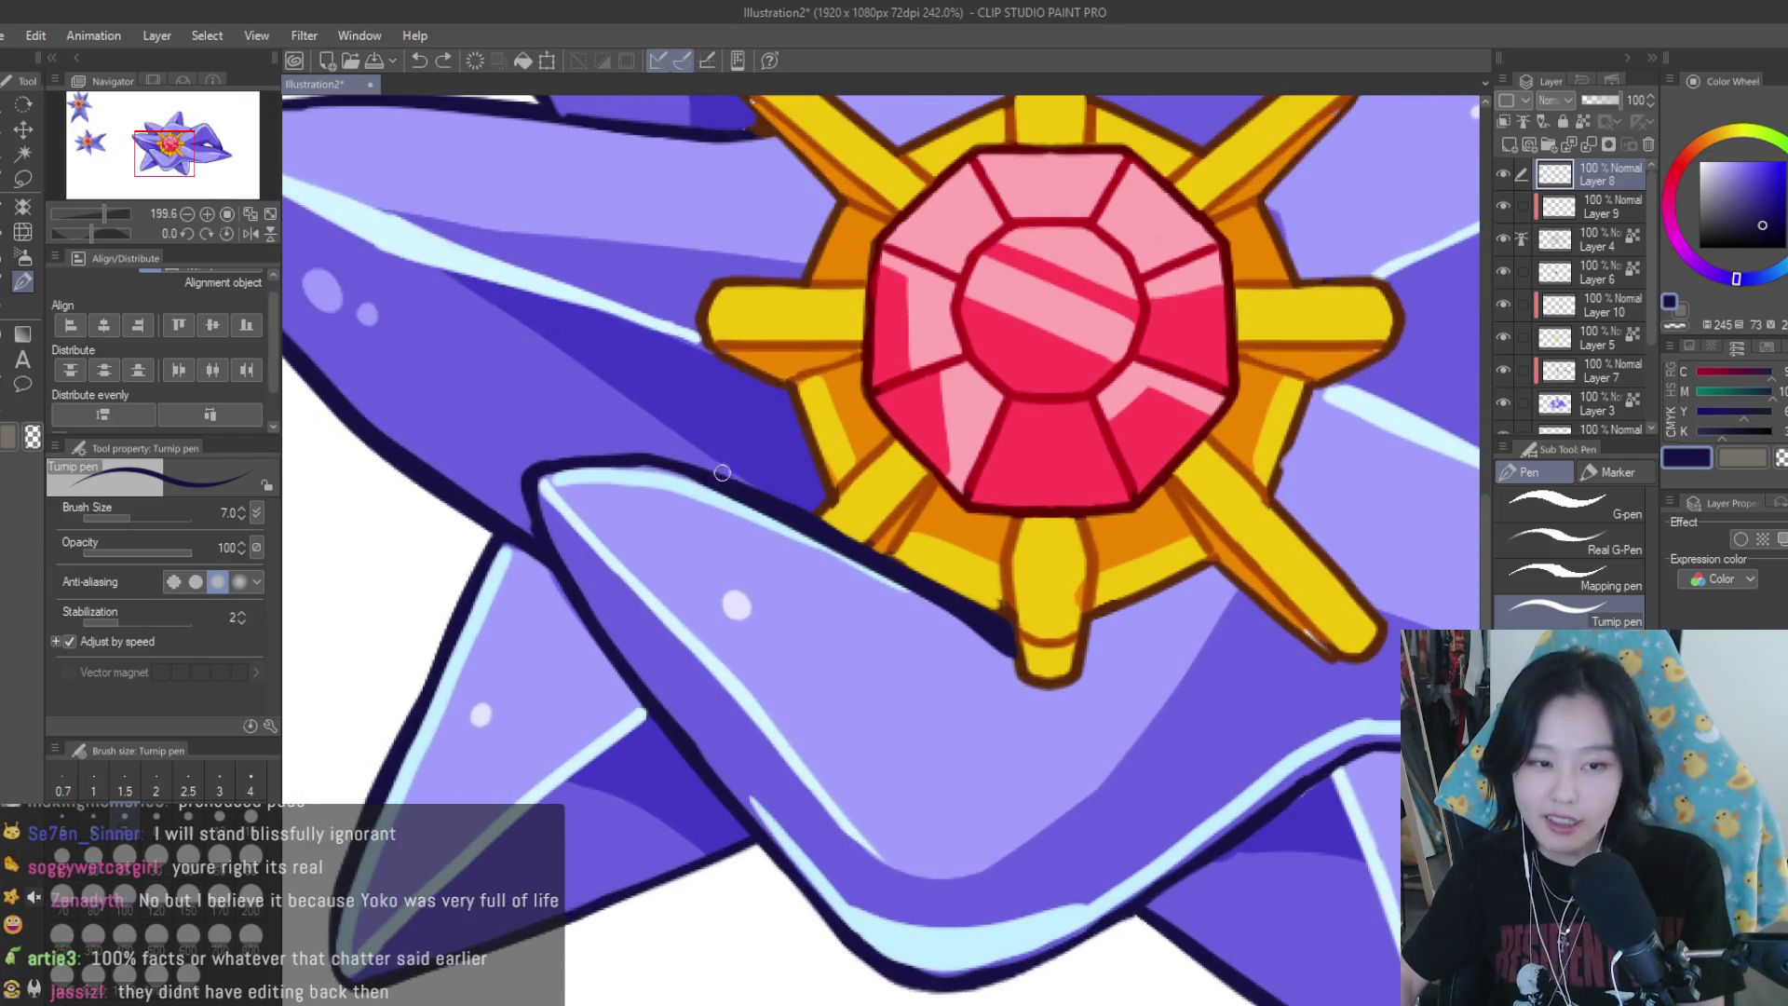
{"action": "scroll", "coordinate": [1002, 571], "scroll_direction": "down", "scroll_amount": 2}
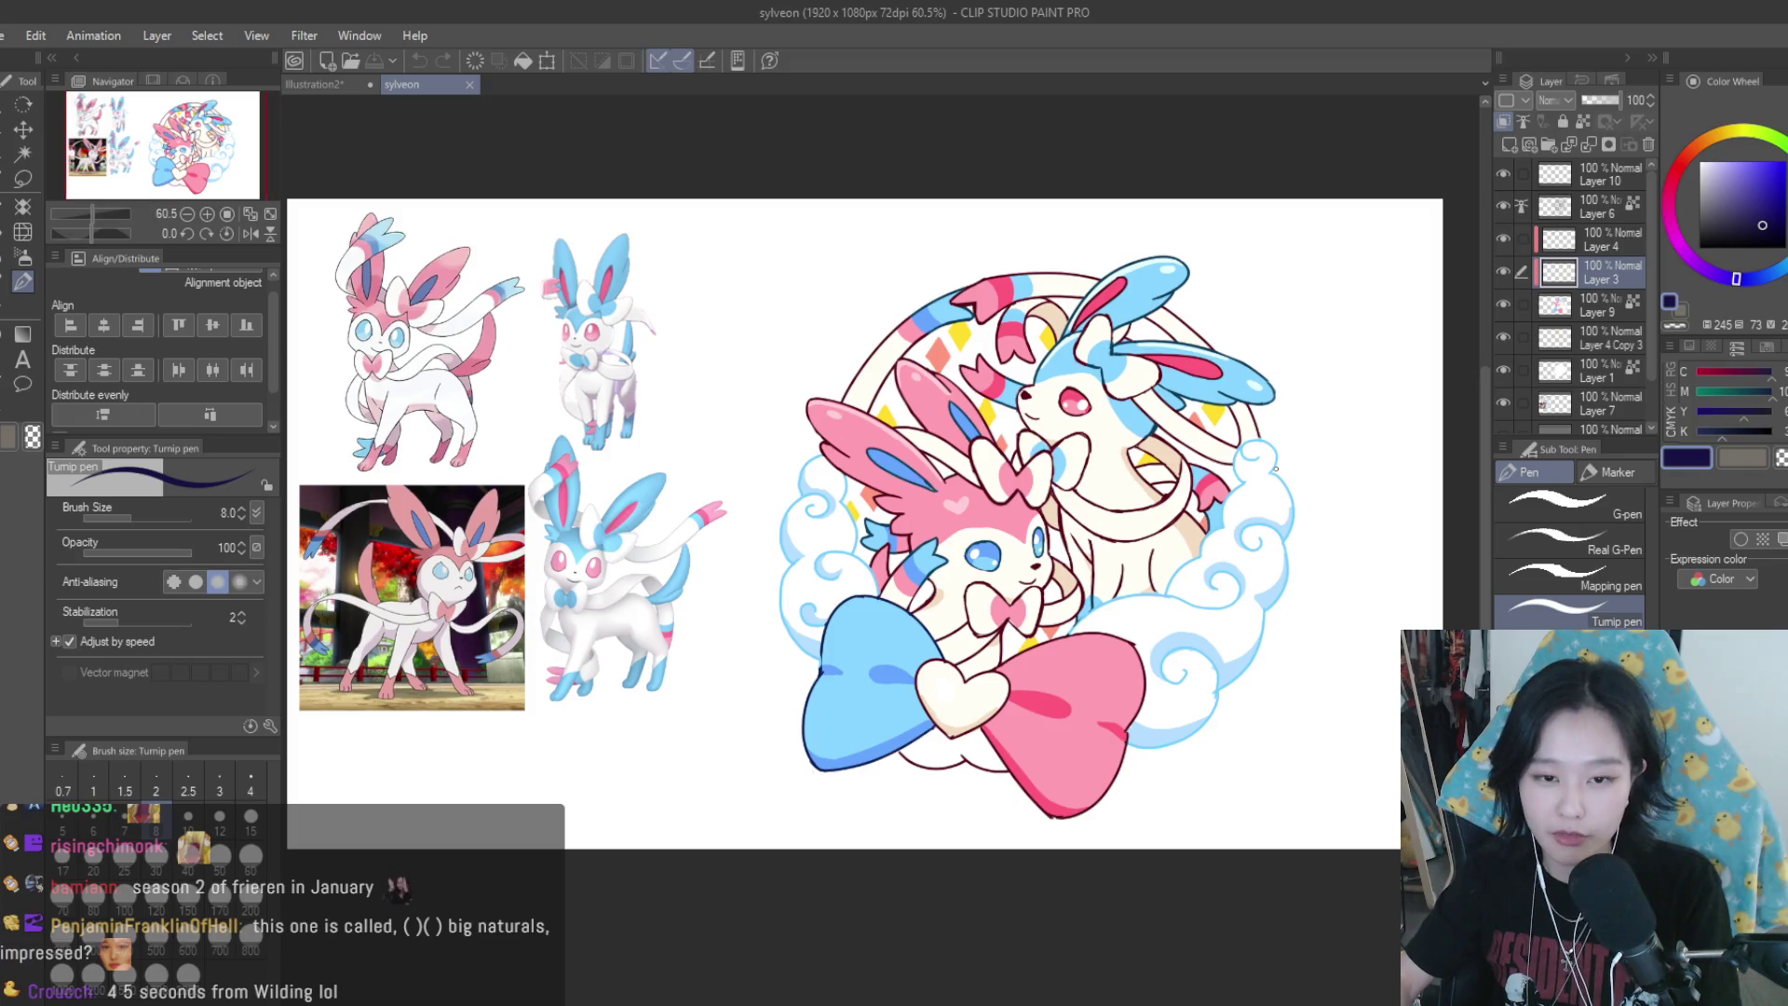
Look over the Sylveon illustration and its references, then close the sylveon document
{"action": "scroll", "coordinate": [1276, 468], "scroll_direction": "down", "scroll_amount": 1}
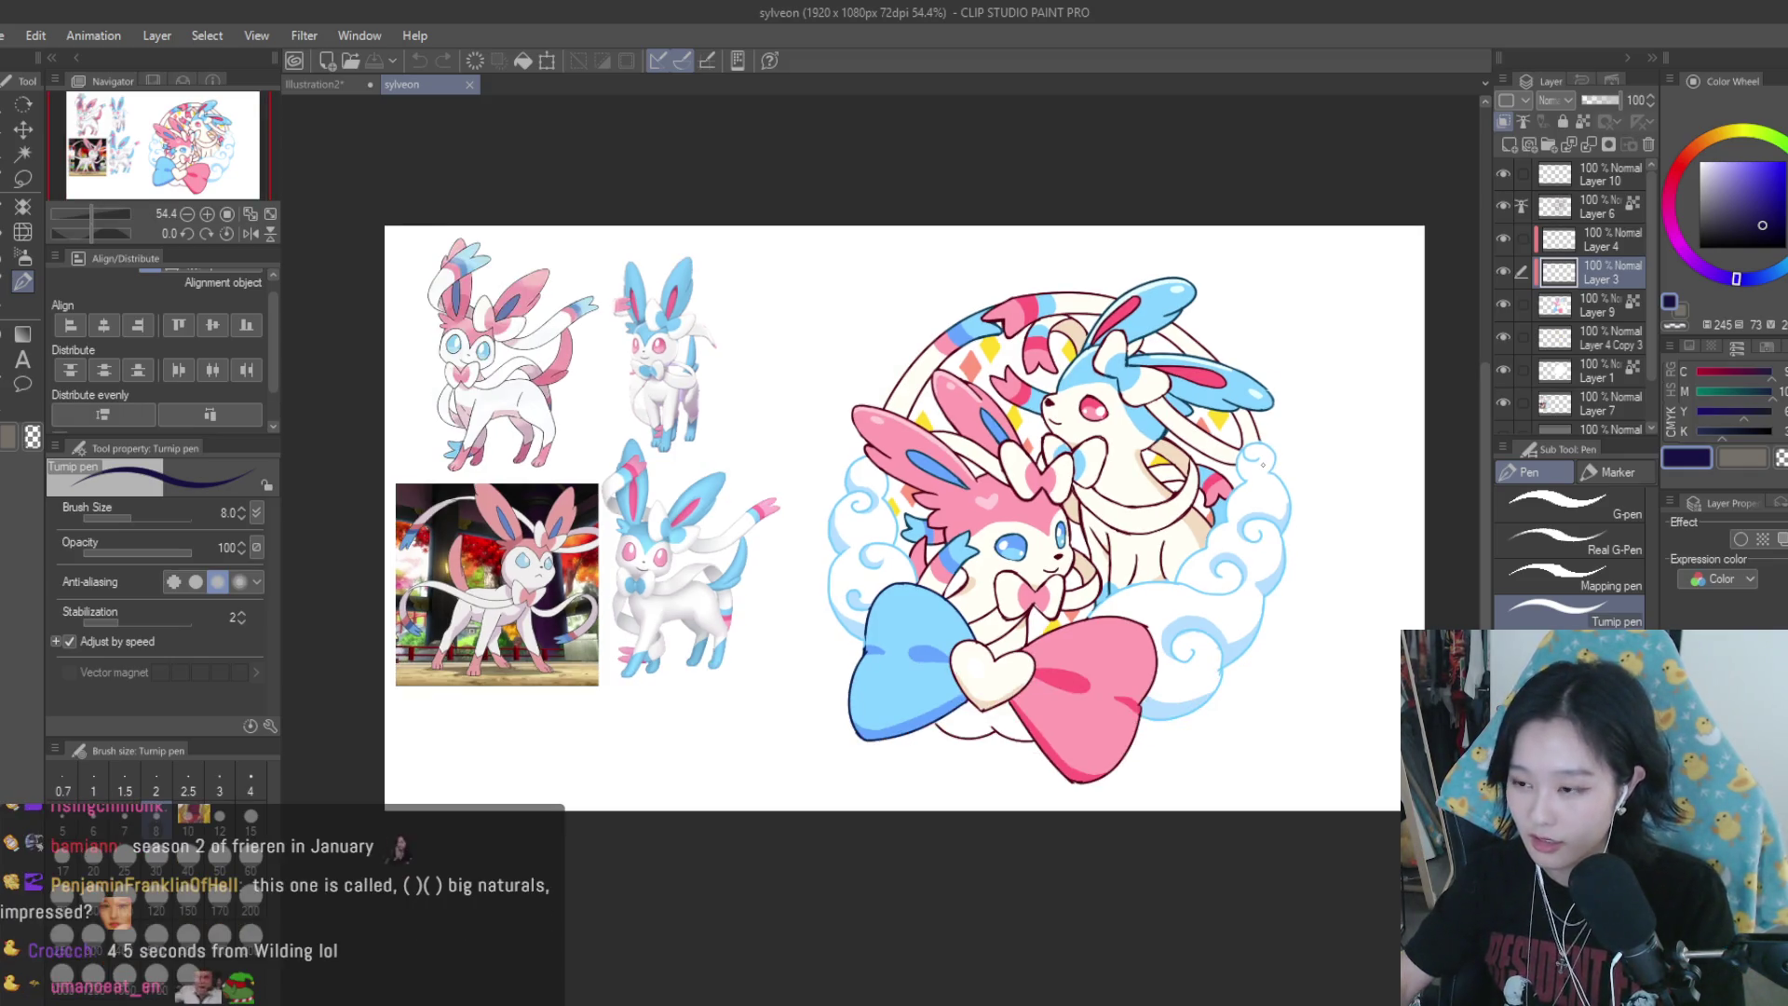
{"action": "scroll", "coordinate": [1290, 459], "scroll_direction": "down", "scroll_amount": 1}
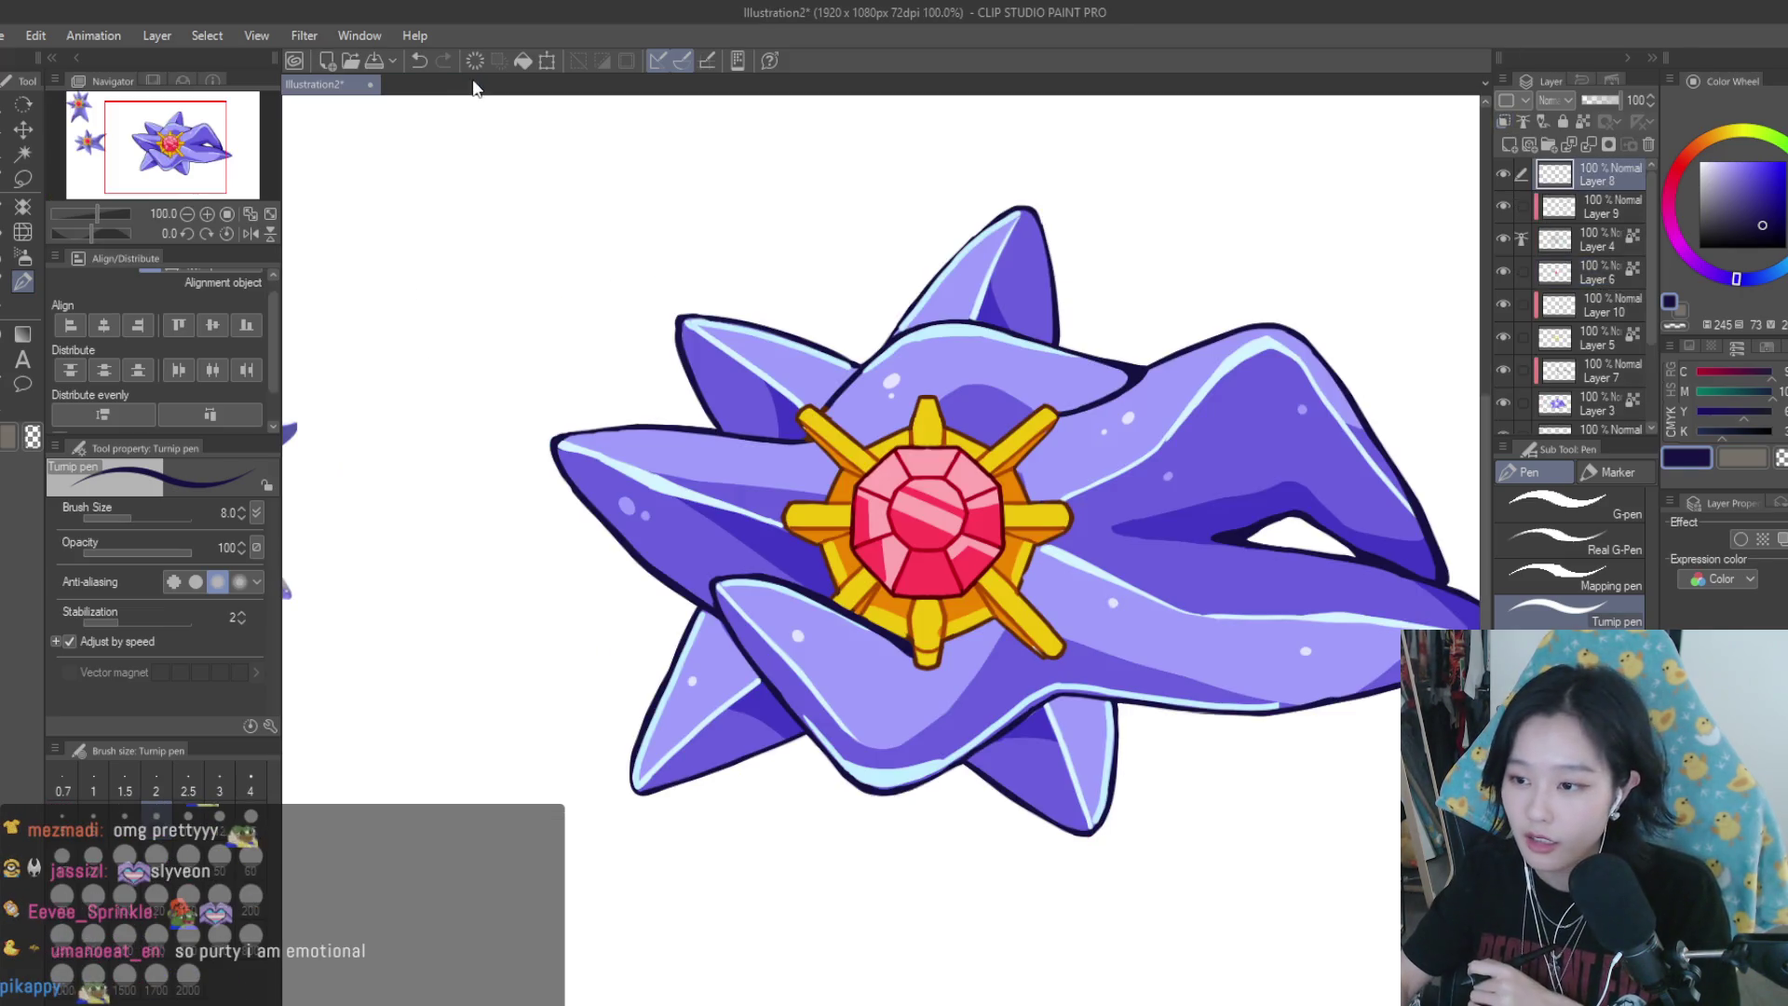
{"action": "left_click", "coordinate": [470, 83]}
Back on the Illustration2 Starmie canvas, make Layer 6 the active layer
{"action": "scroll", "coordinate": [899, 606], "scroll_direction": "down", "scroll_amount": 3}
{"action": "scroll", "coordinate": [900, 607], "scroll_direction": "up", "scroll_amount": 2}
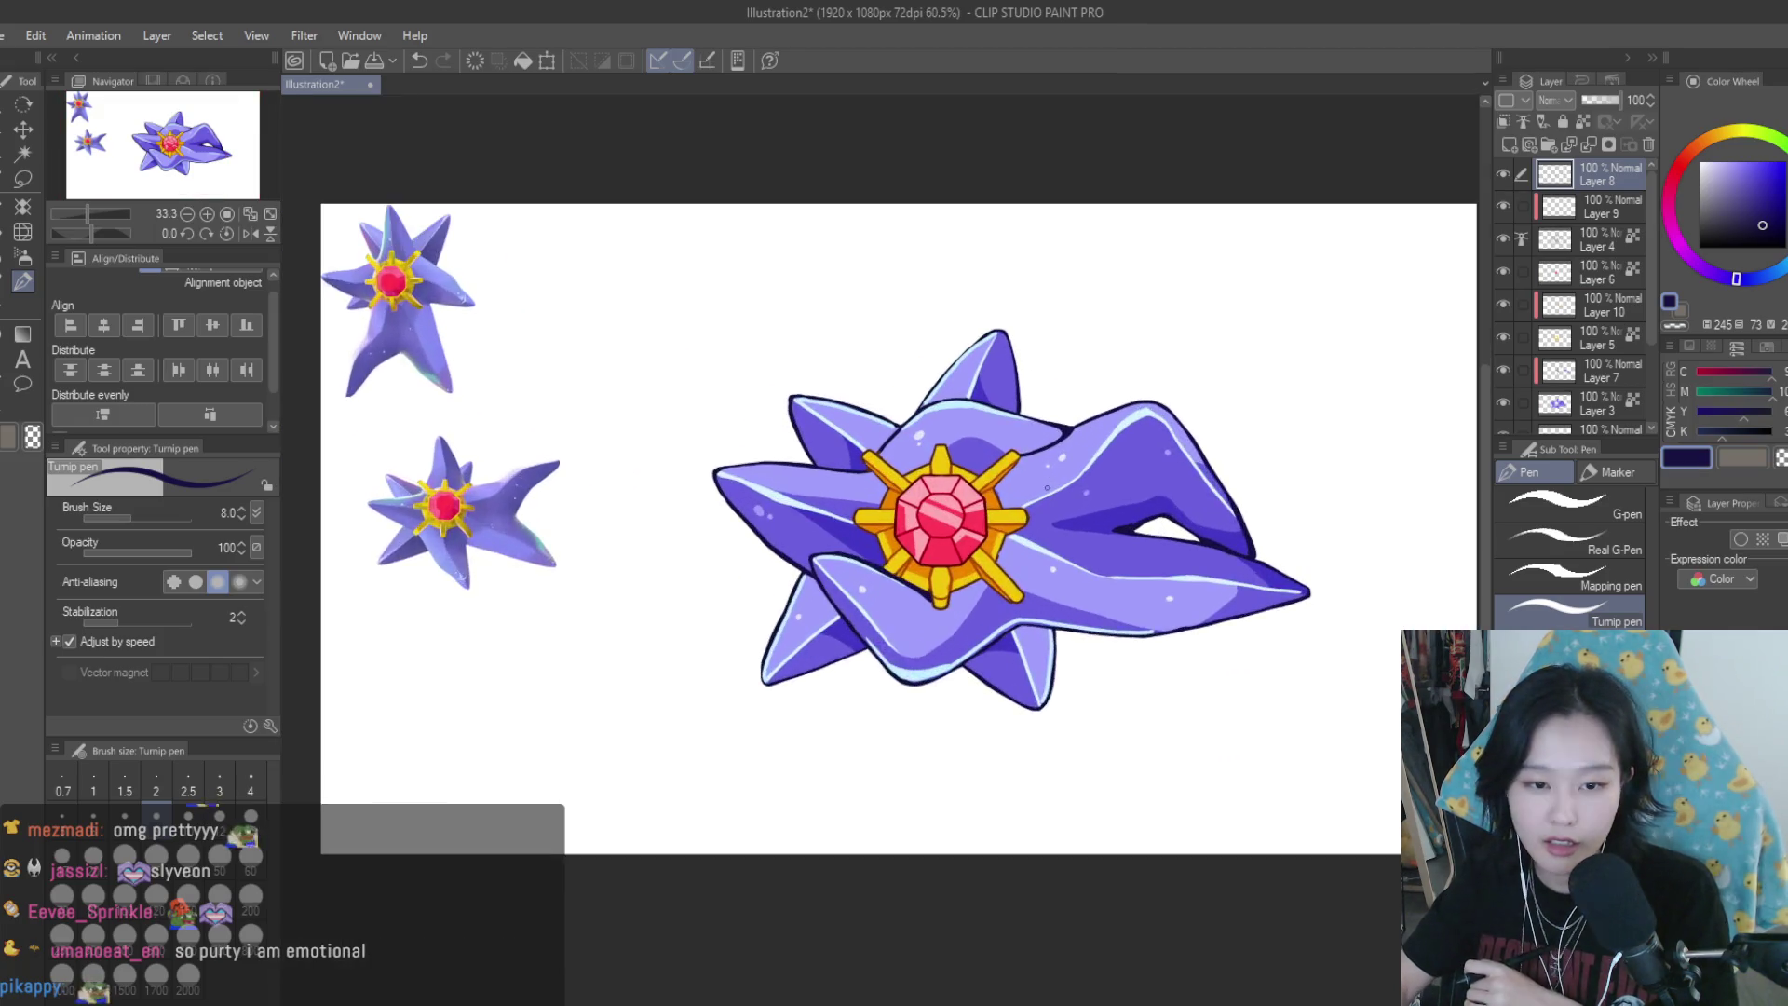
{"action": "scroll", "coordinate": [900, 607], "scroll_direction": "down", "scroll_amount": 2}
{"action": "scroll", "coordinate": [889, 365], "scroll_direction": "up", "scroll_amount": 1}
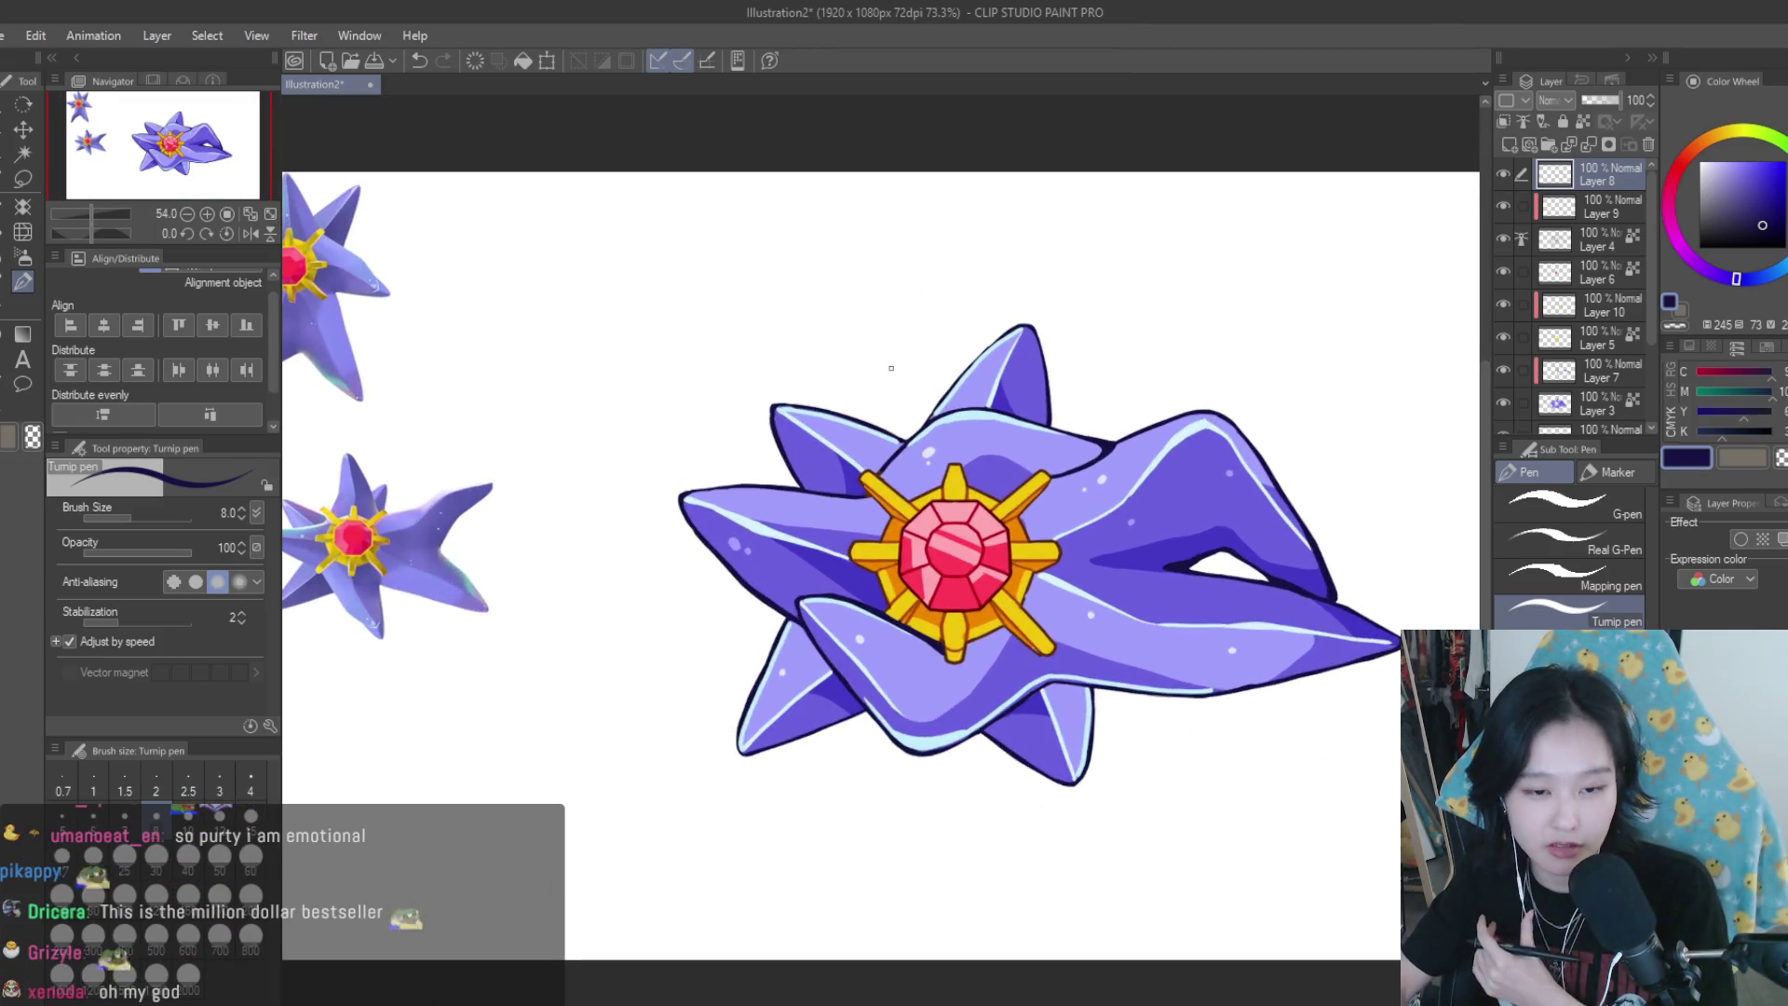
{"action": "scroll", "coordinate": [890, 365], "scroll_direction": "down", "scroll_amount": 1}
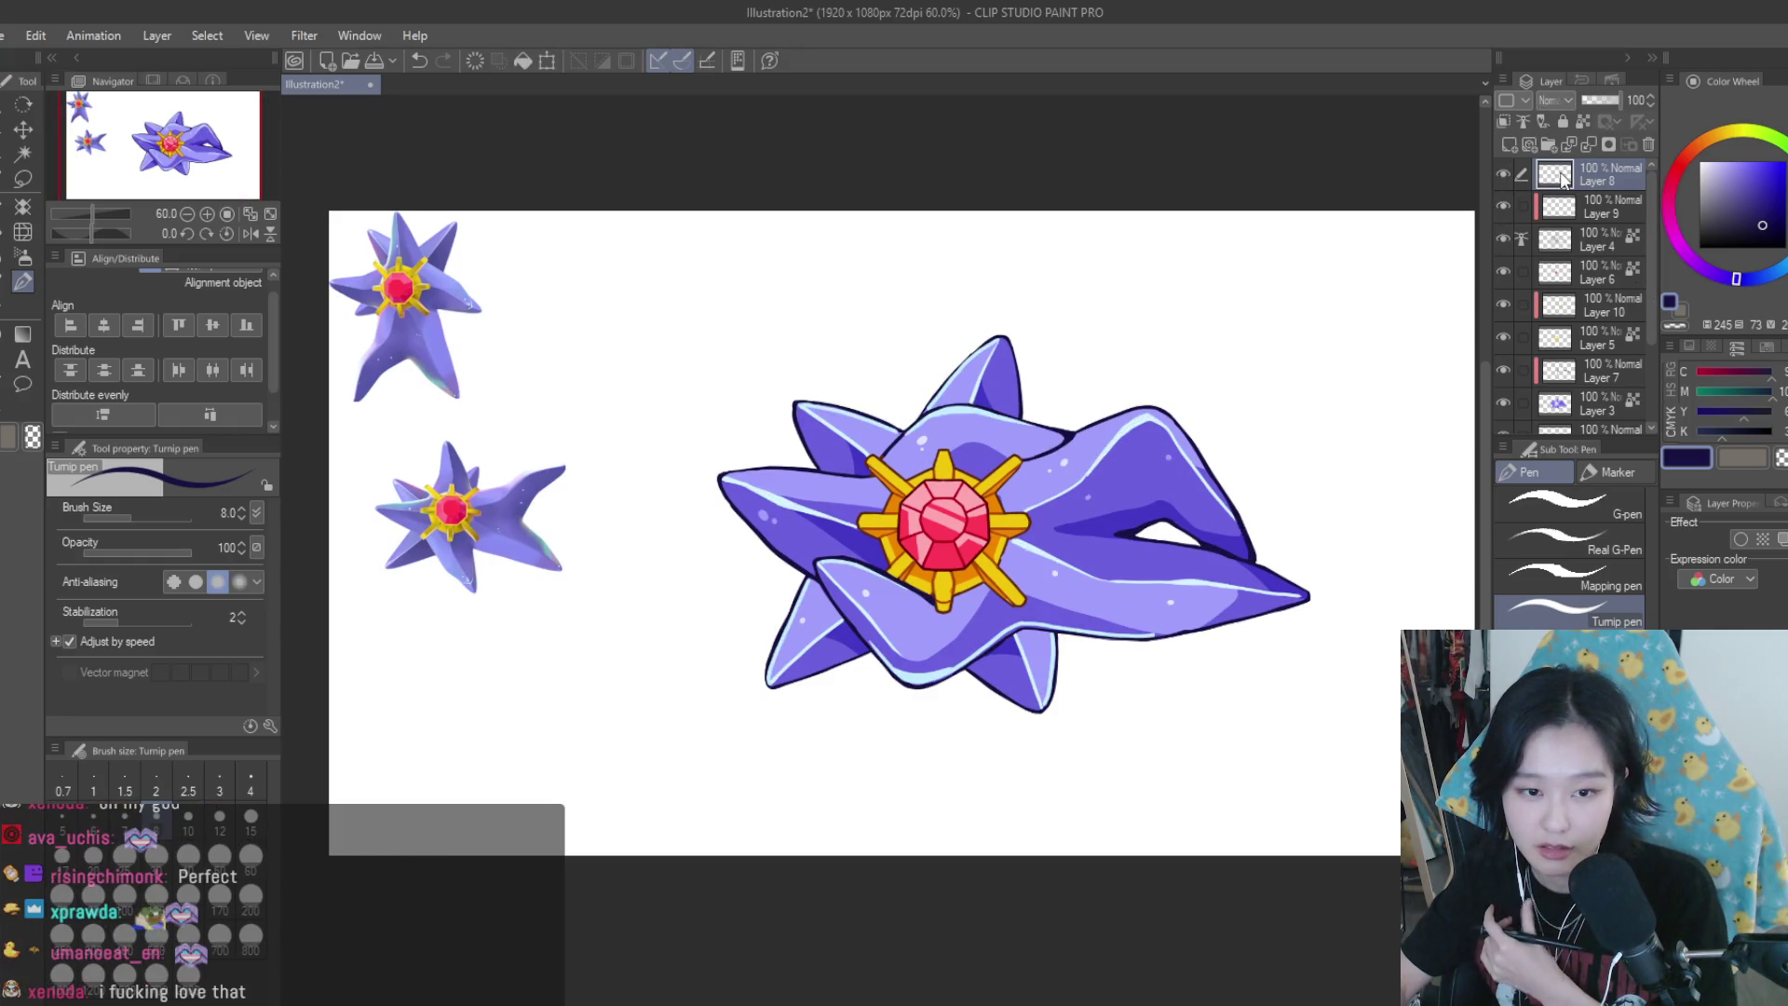
{"action": "scroll", "coordinate": [1631, 332], "scroll_direction": "down", "scroll_amount": 2}
{"action": "scroll", "coordinate": [1527, 284], "scroll_direction": "up", "scroll_amount": 2}
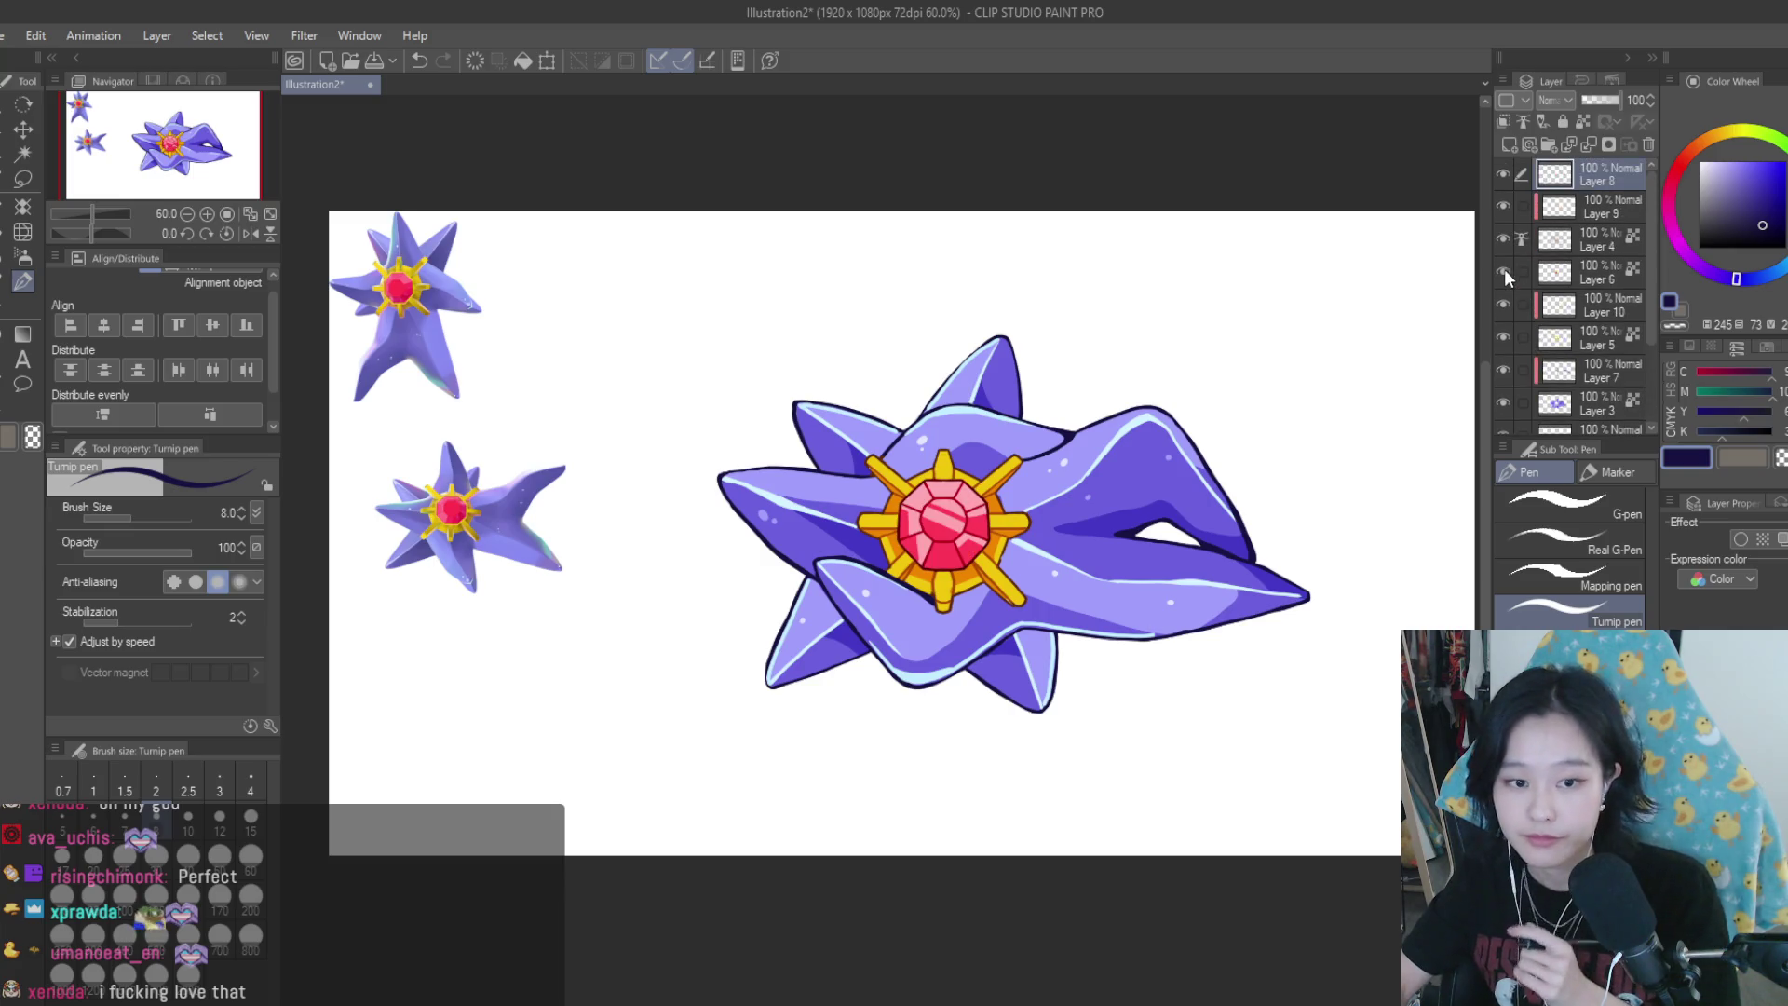
{"action": "left_click", "coordinate": [1514, 271]}
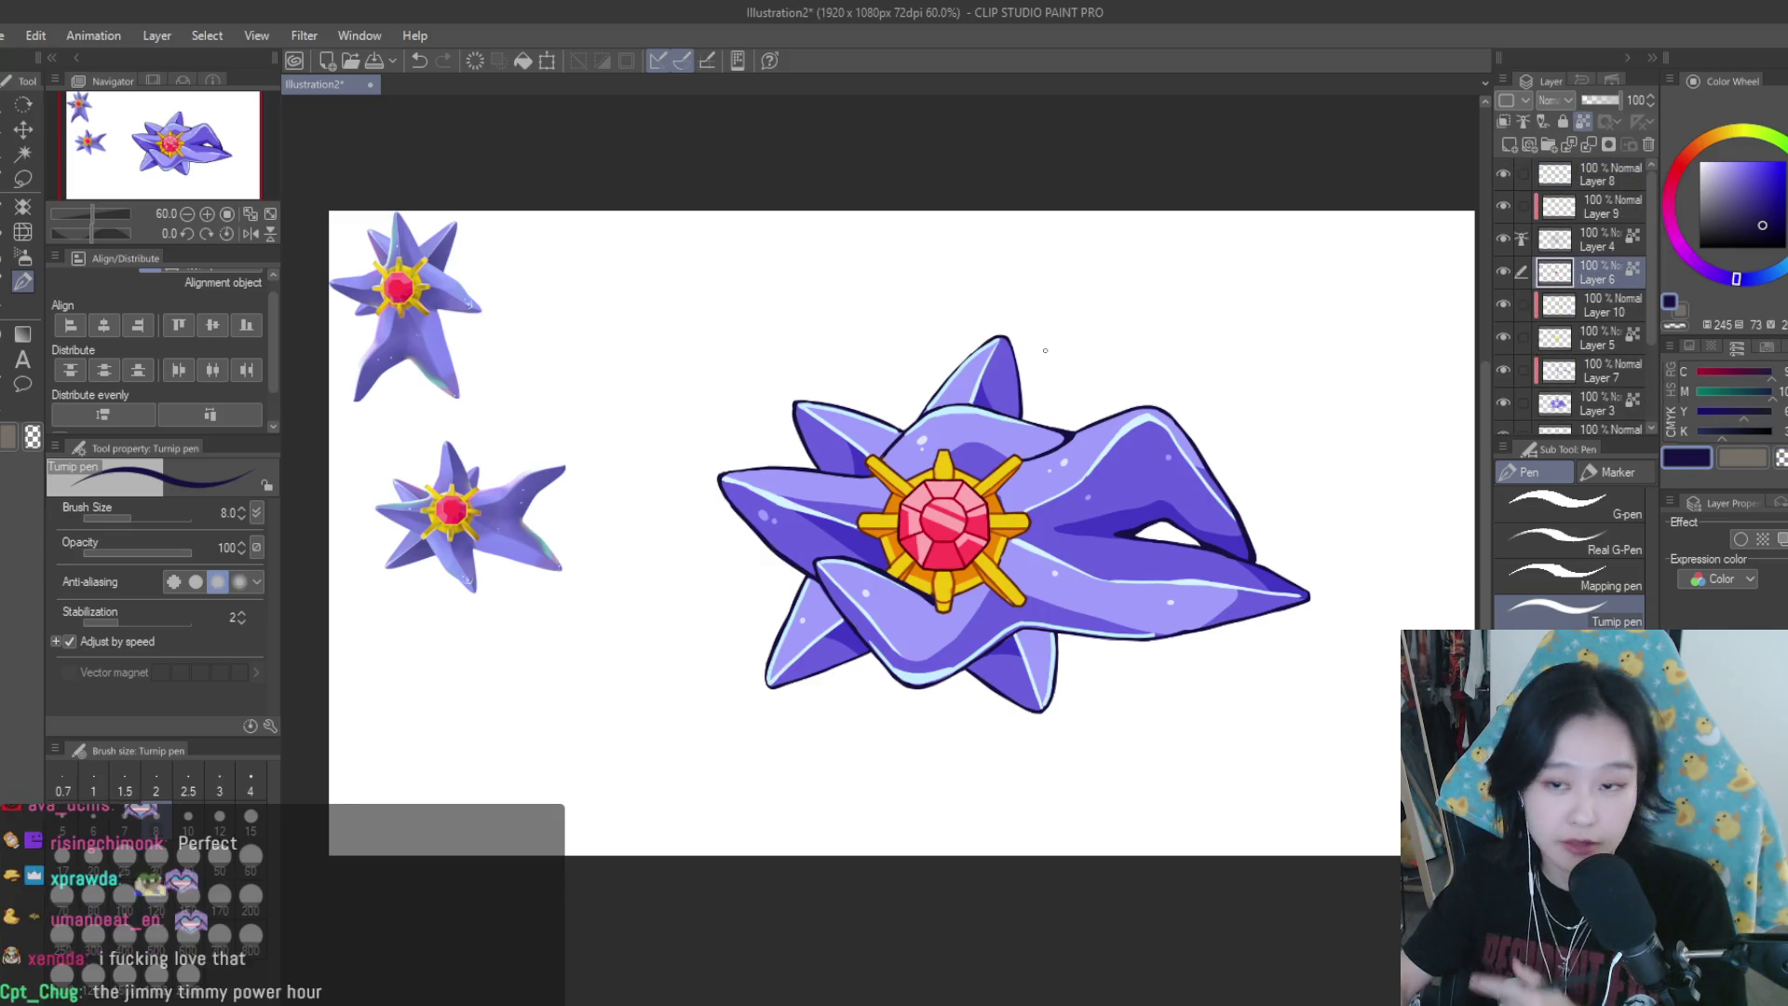
{"action": "scroll", "coordinate": [1291, 438], "scroll_direction": "up", "scroll_amount": 2}
{"action": "scroll", "coordinate": [1292, 439], "scroll_direction": "down", "scroll_amount": 1}
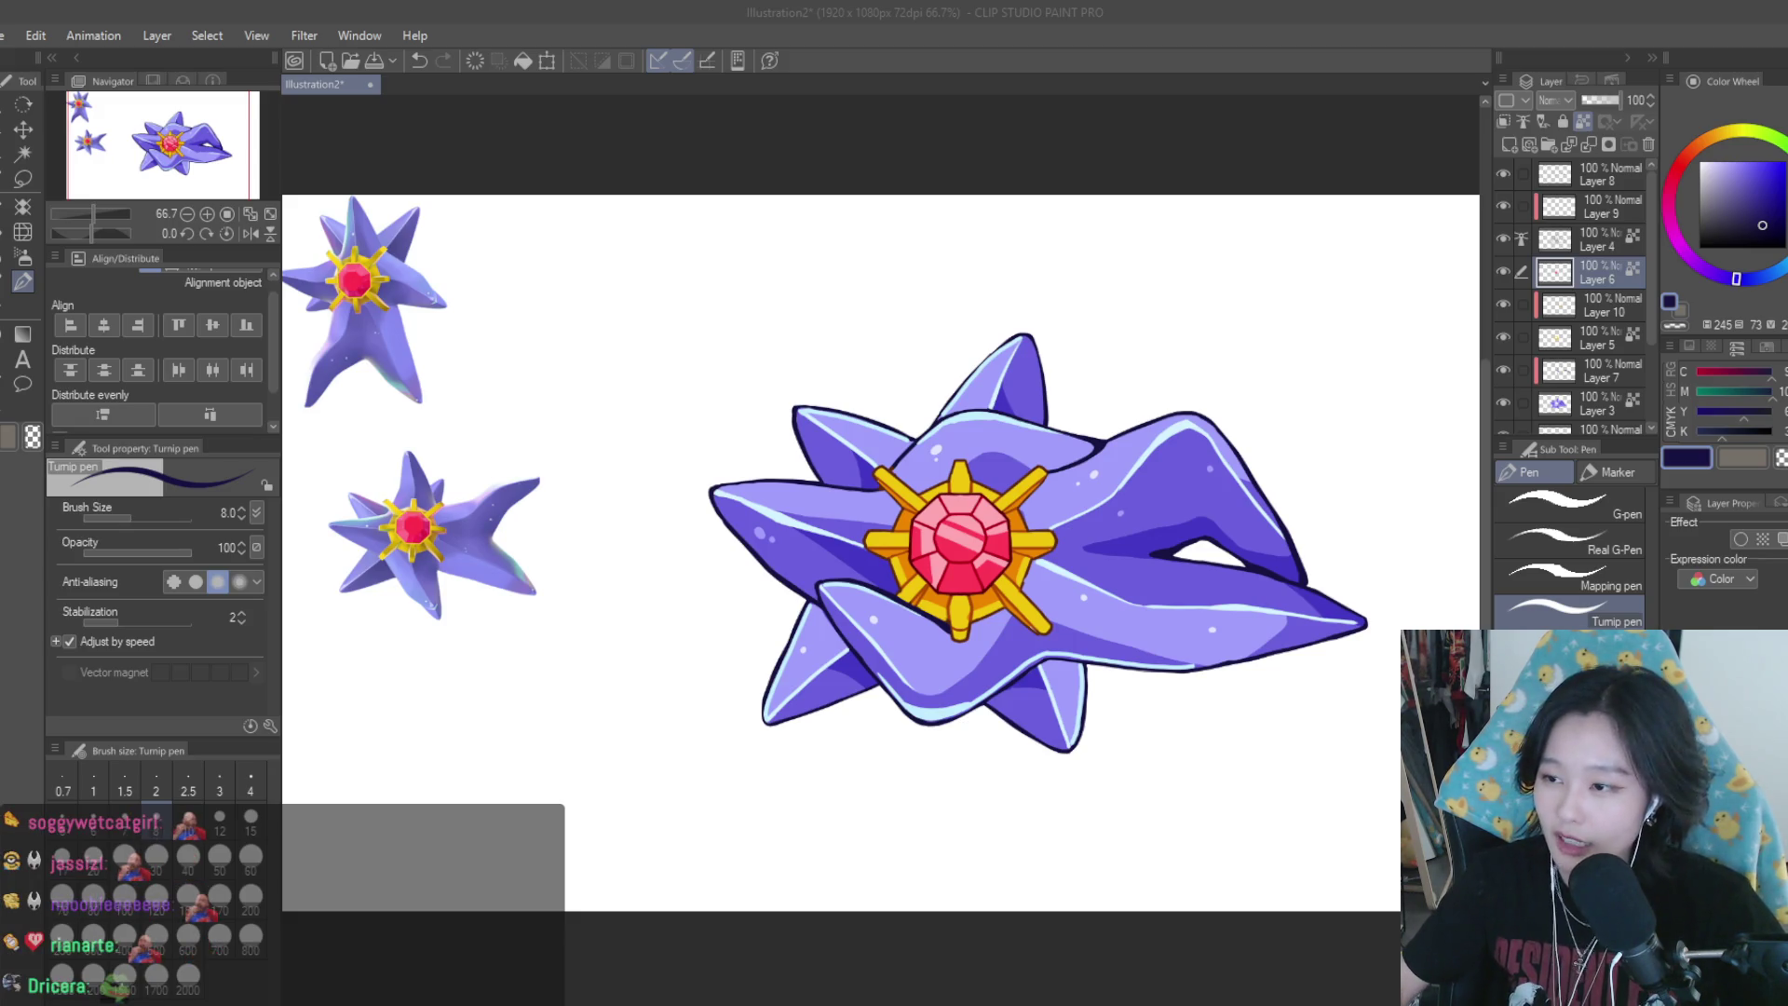
{"action": "scroll", "coordinate": [1011, 226], "scroll_direction": "down", "scroll_amount": 2}
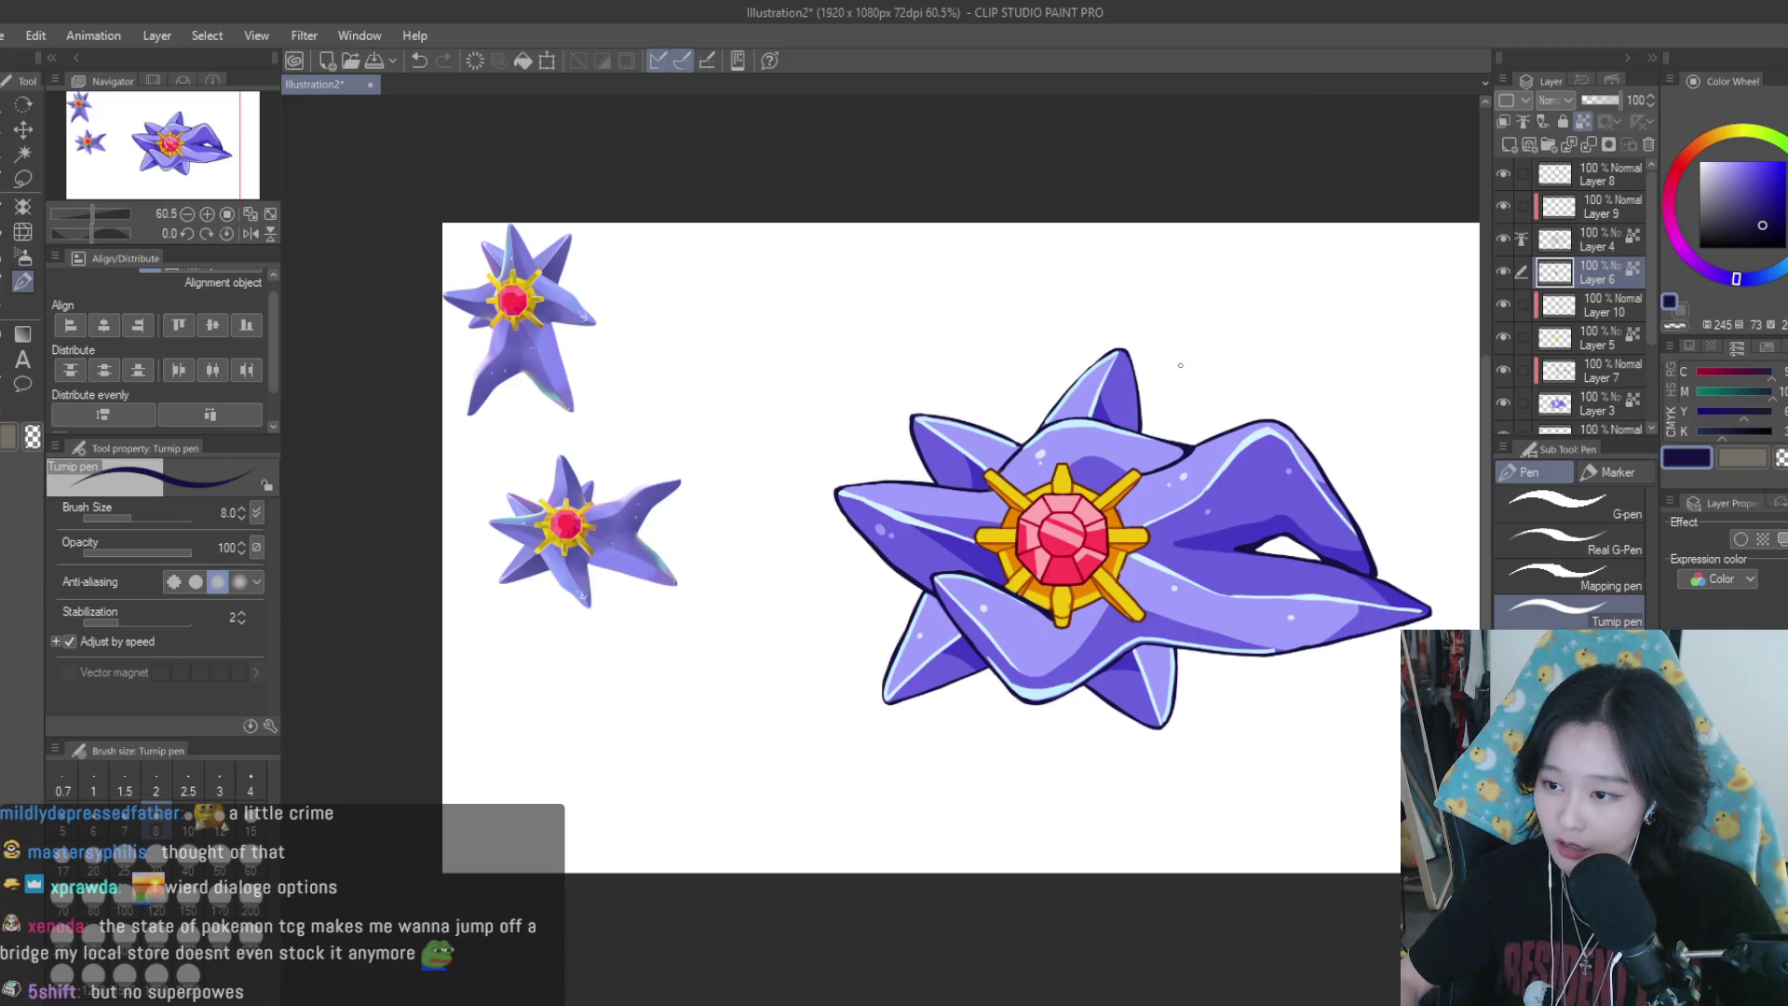
{"action": "scroll", "coordinate": [1174, 361], "scroll_direction": "down", "scroll_amount": 2}
{"action": "scroll", "coordinate": [1250, 370], "scroll_direction": "up", "scroll_amount": 1}
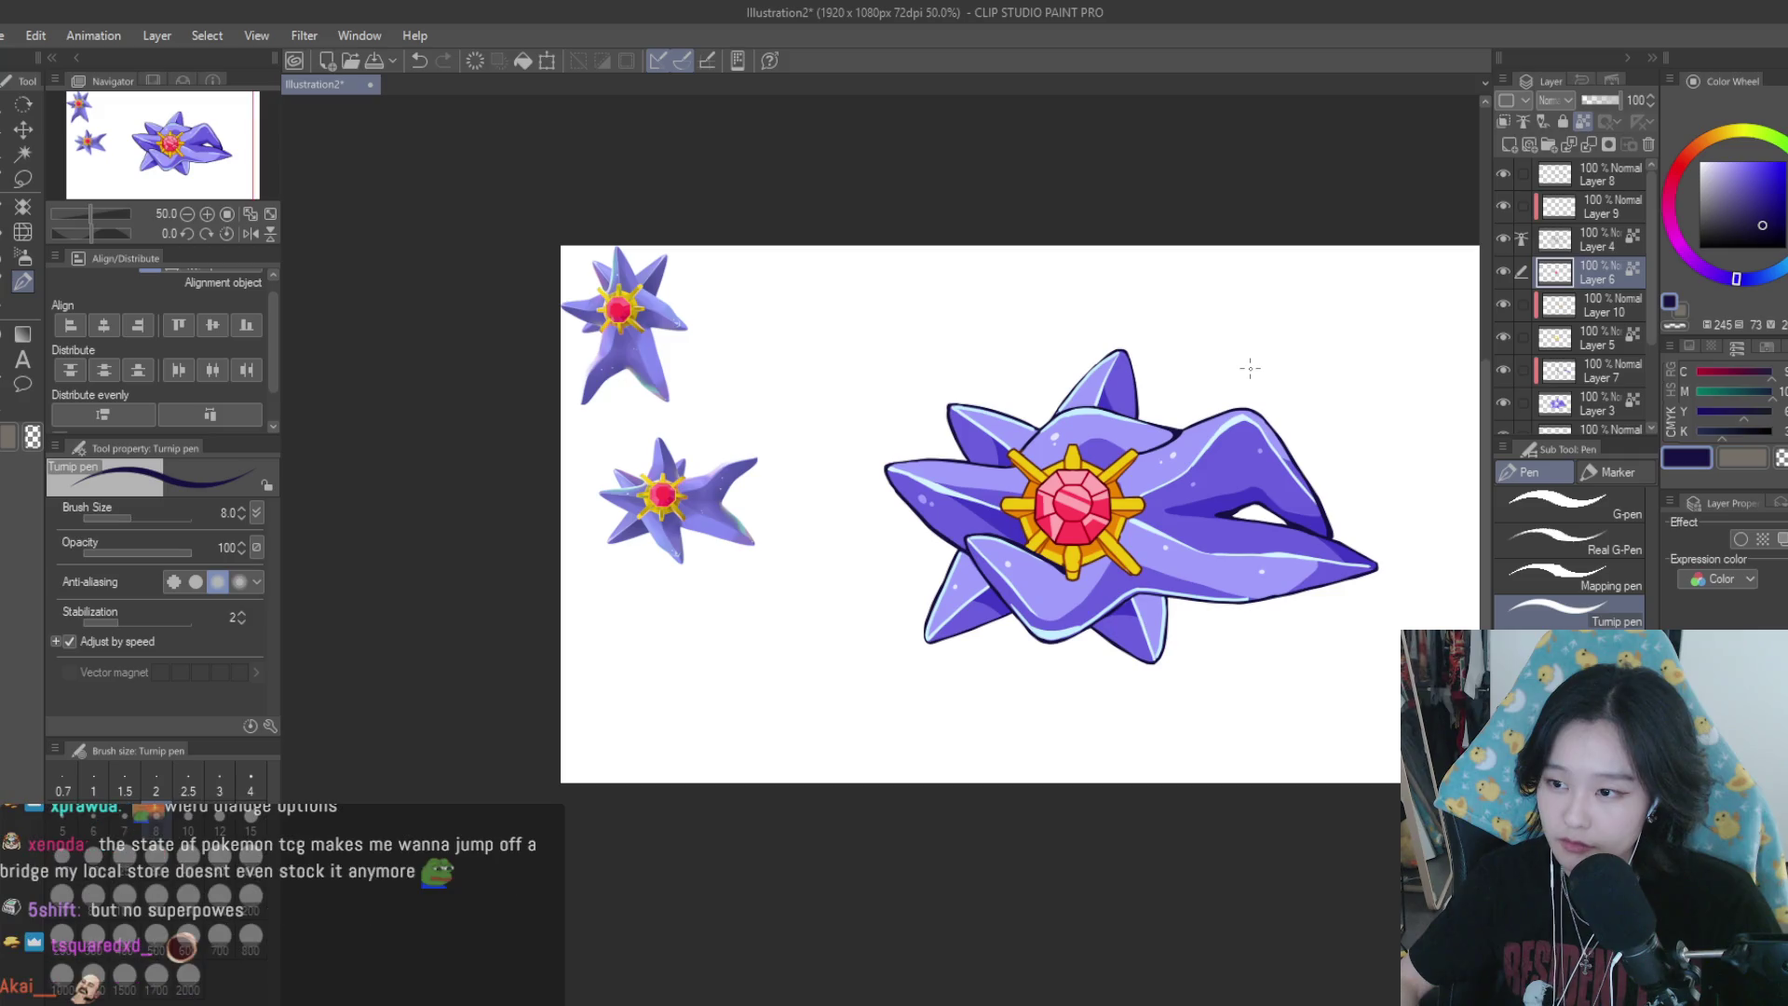
{"action": "scroll", "coordinate": [1250, 369], "scroll_direction": "down", "scroll_amount": 1}
{"action": "scroll", "coordinate": [1250, 369], "scroll_direction": "down", "scroll_amount": 1}
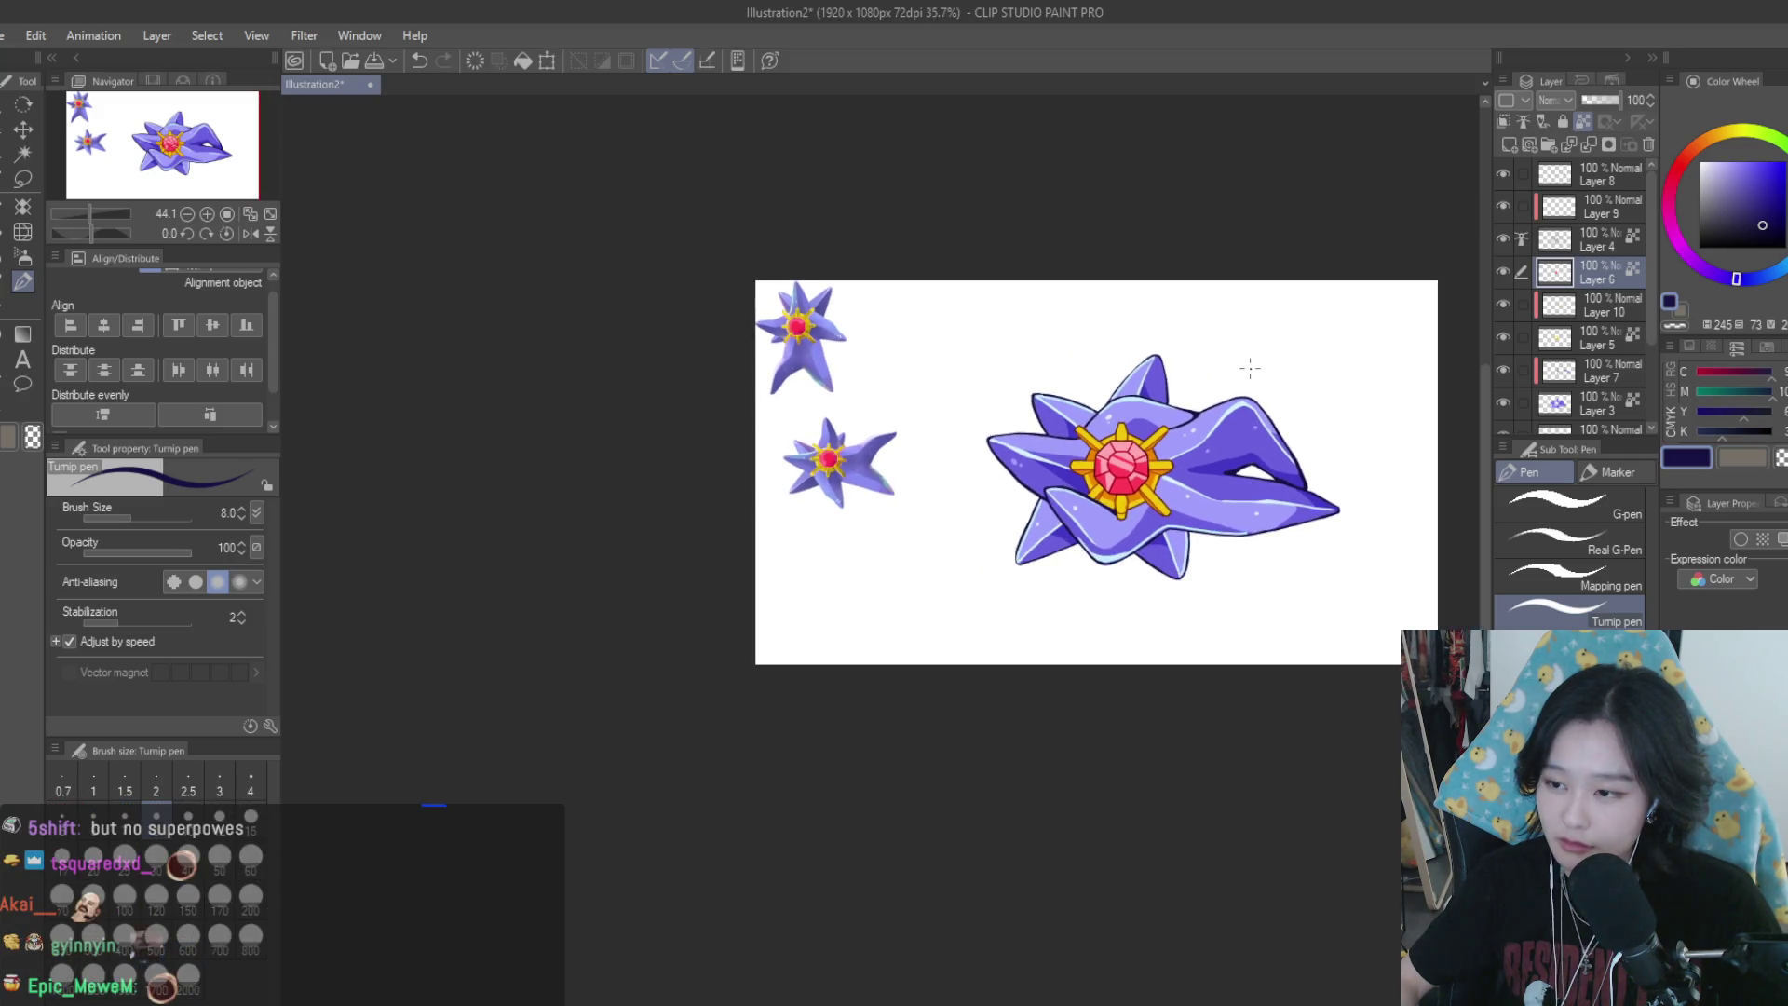
{"action": "scroll", "coordinate": [1249, 368], "scroll_direction": "up", "scroll_amount": 1}
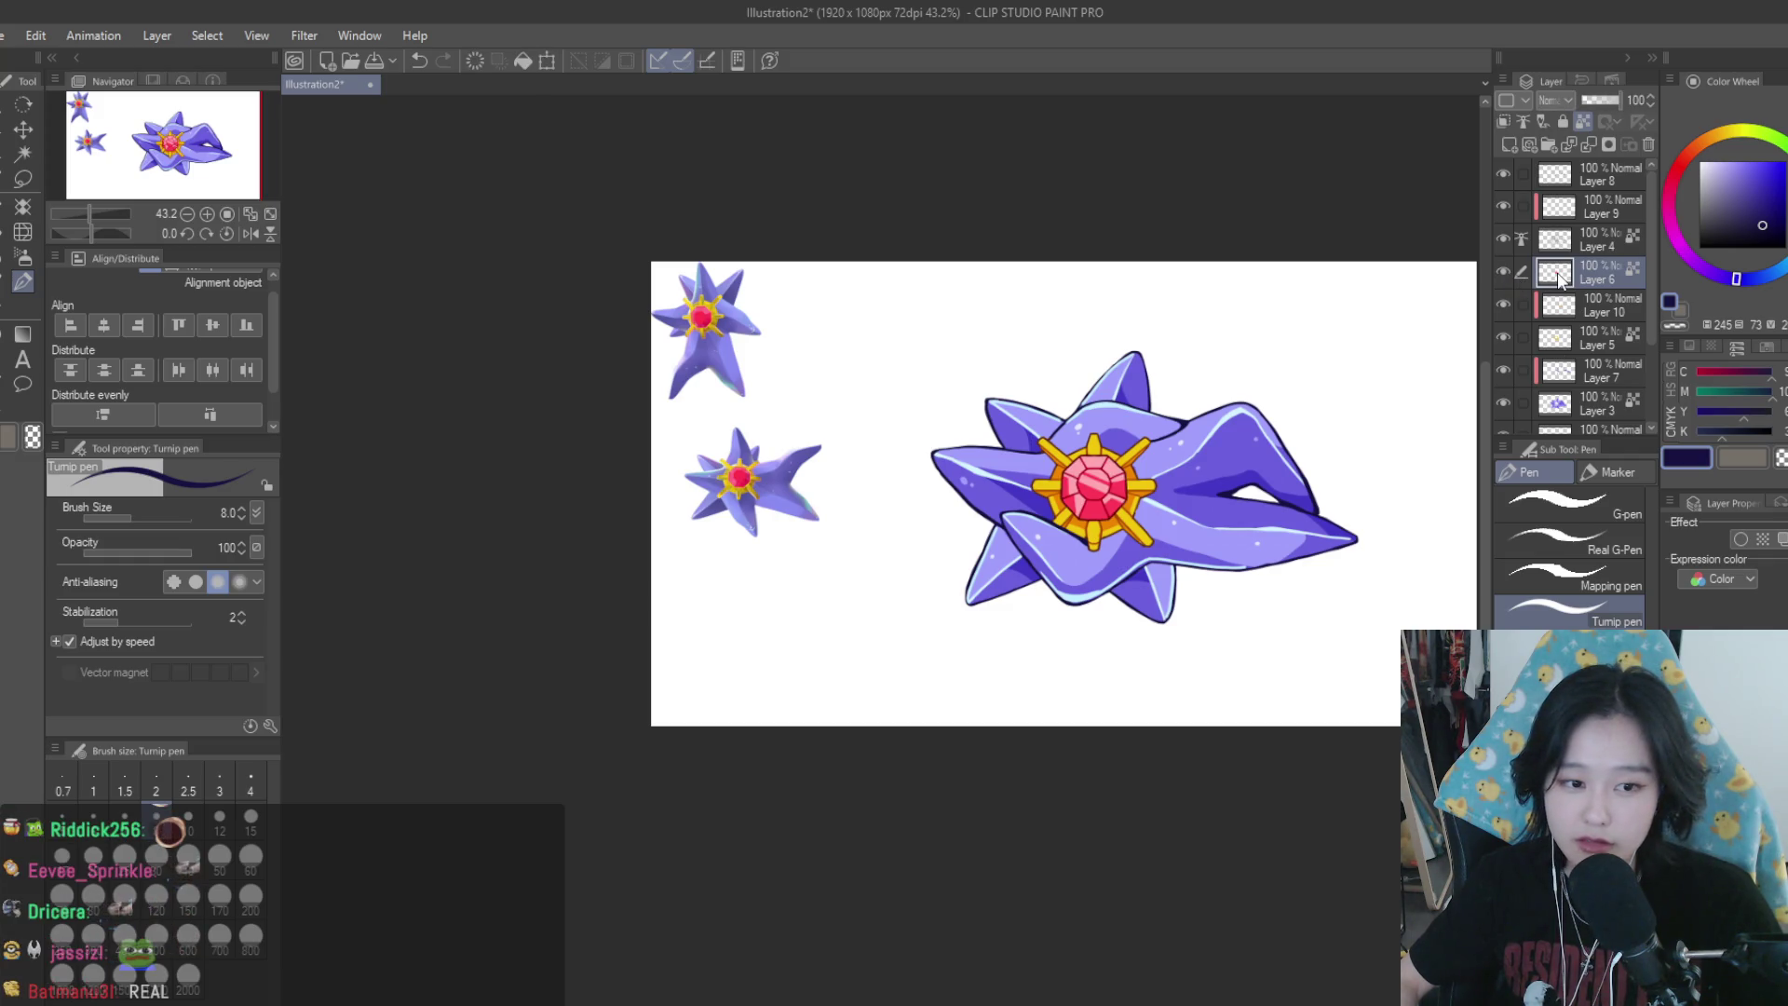
{"action": "scroll", "coordinate": [1015, 438], "scroll_direction": "up", "scroll_amount": 1}
{"action": "scroll", "coordinate": [1015, 439], "scroll_direction": "up", "scroll_amount": 1}
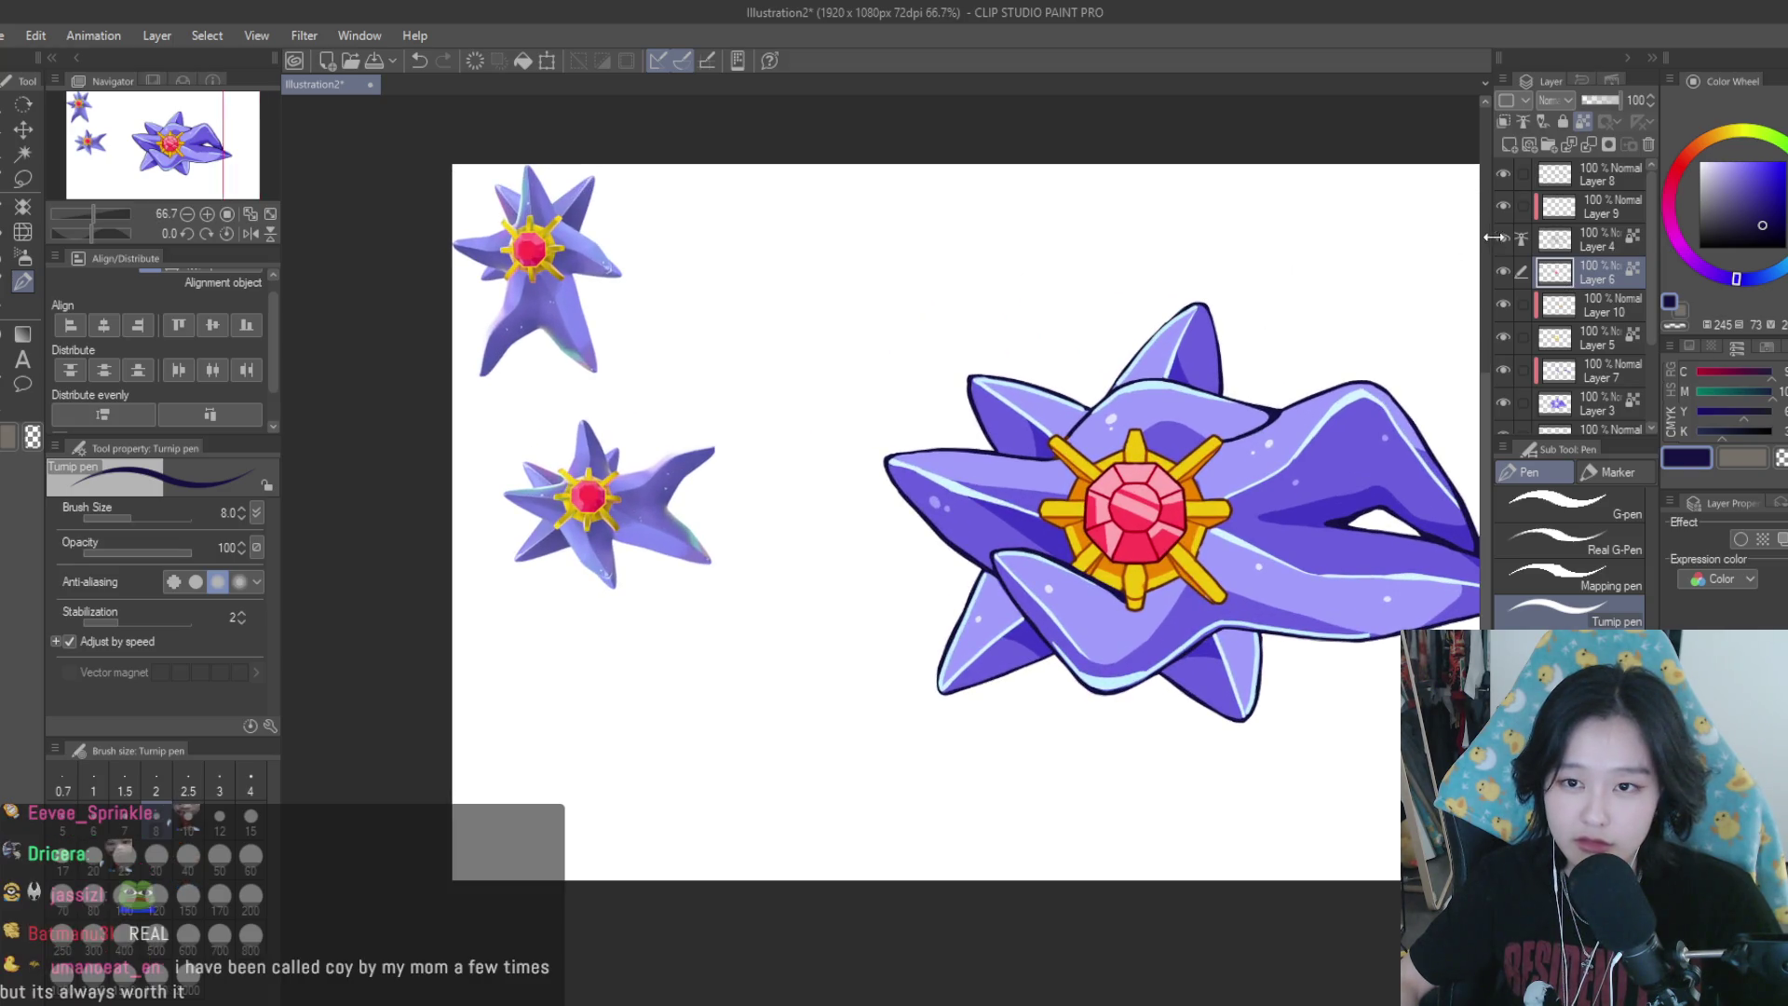
{"action": "scroll", "coordinate": [1006, 400], "scroll_direction": "up", "scroll_amount": 2}
{"action": "scroll", "coordinate": [1006, 400], "scroll_direction": "down", "scroll_amount": 2}
{"action": "scroll", "coordinate": [1329, 522], "scroll_direction": "up", "scroll_amount": 2}
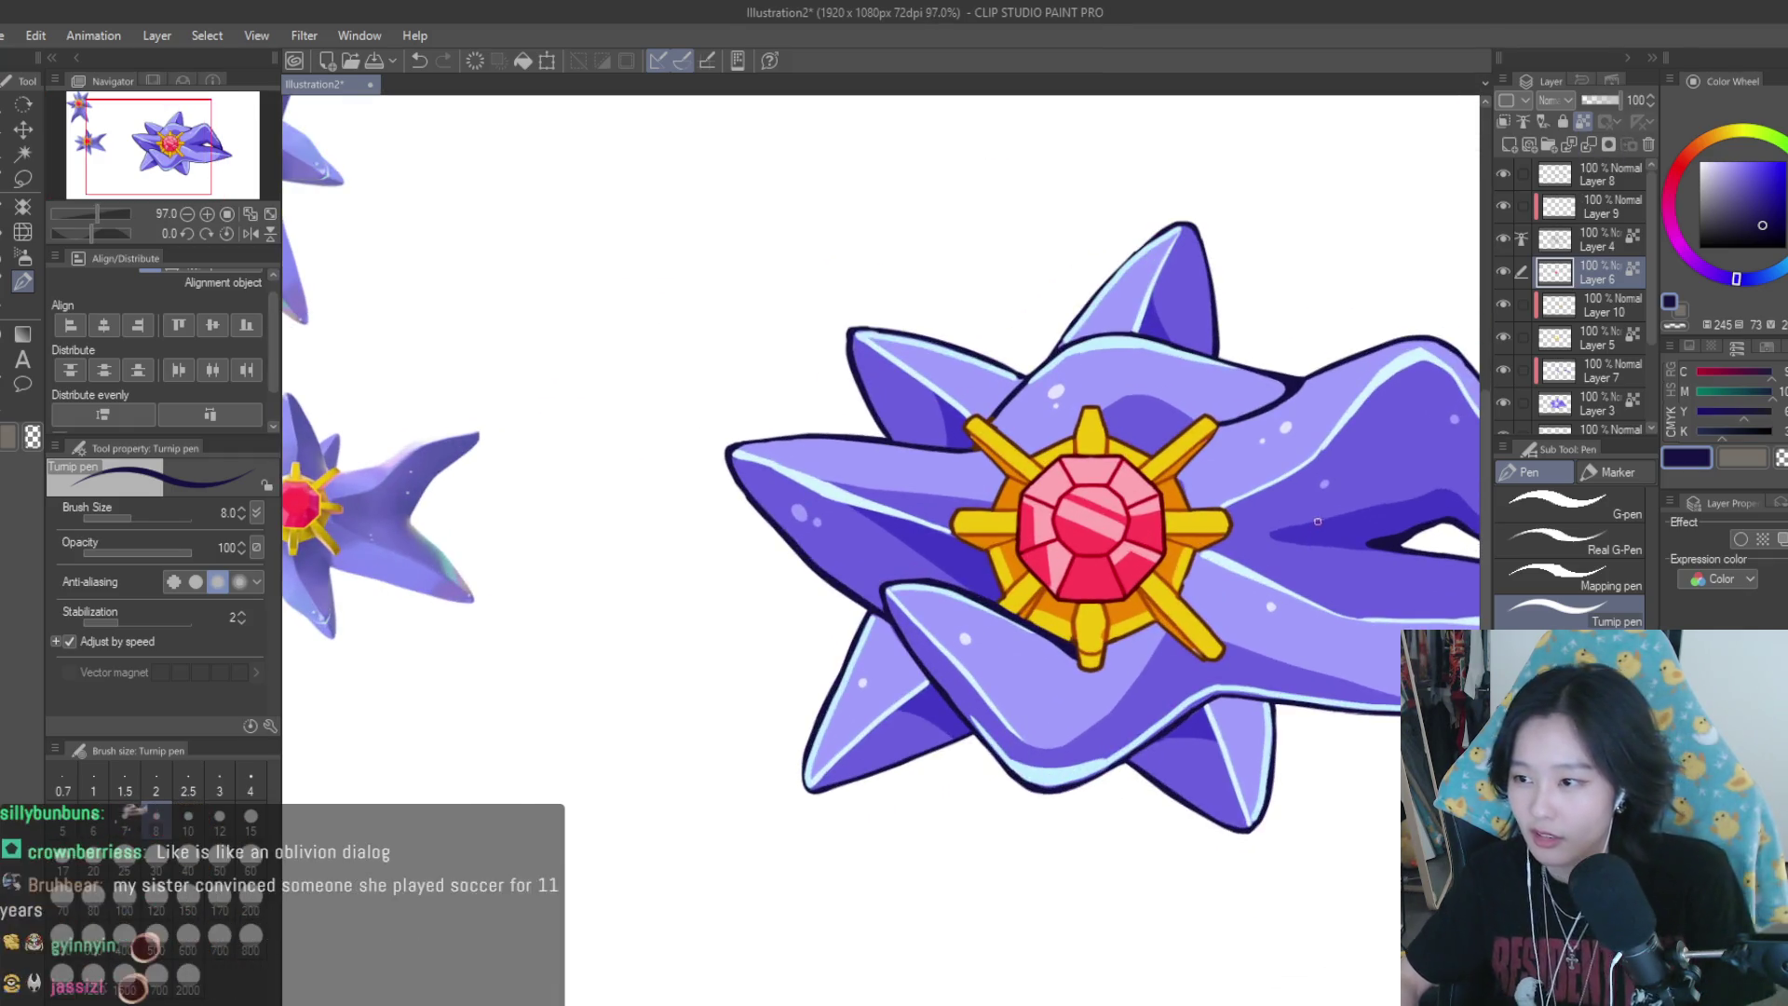
{"action": "scroll", "coordinate": [1269, 589], "scroll_direction": "down", "scroll_amount": 3}
{"action": "scroll", "coordinate": [1211, 568], "scroll_direction": "up", "scroll_amount": 3}
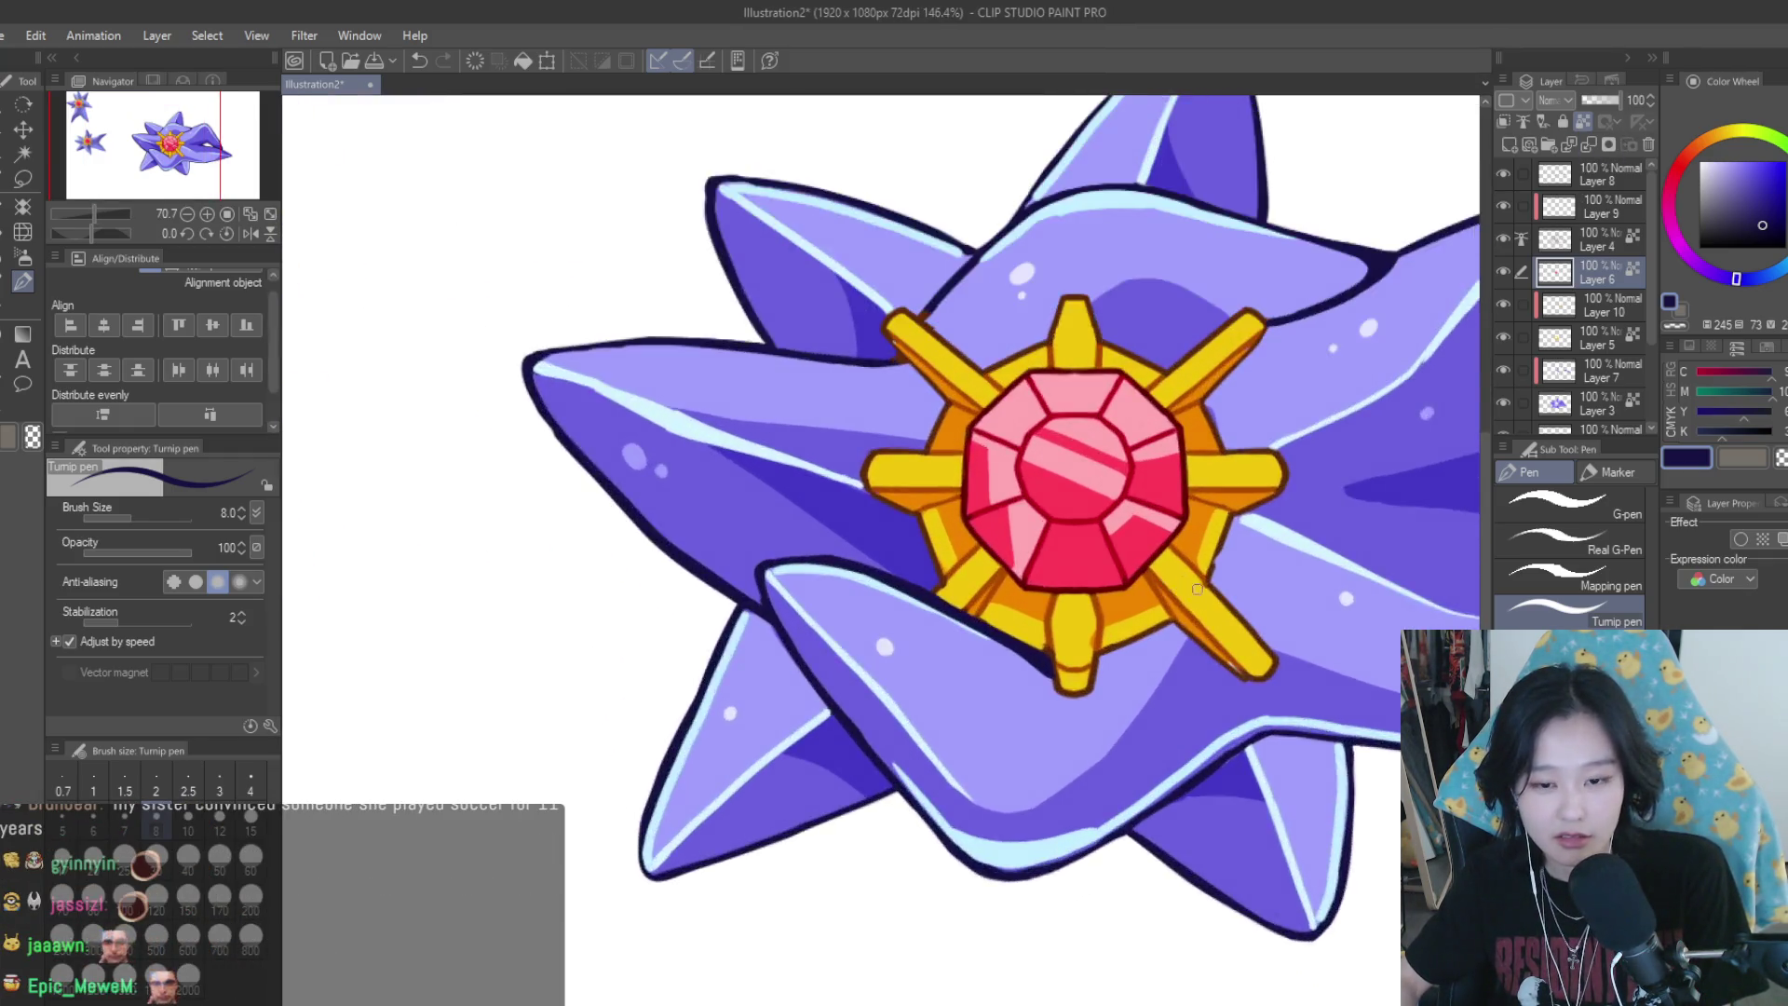
Sample the gem's red and its light pink stripe colour
{"action": "scroll", "coordinate": [1164, 549], "scroll_direction": "up", "scroll_amount": 3}
{"action": "scroll", "coordinate": [1117, 531], "scroll_direction": "up", "scroll_amount": 2}
{"action": "left_click", "coordinate": [1108, 526], "text": "alt"}
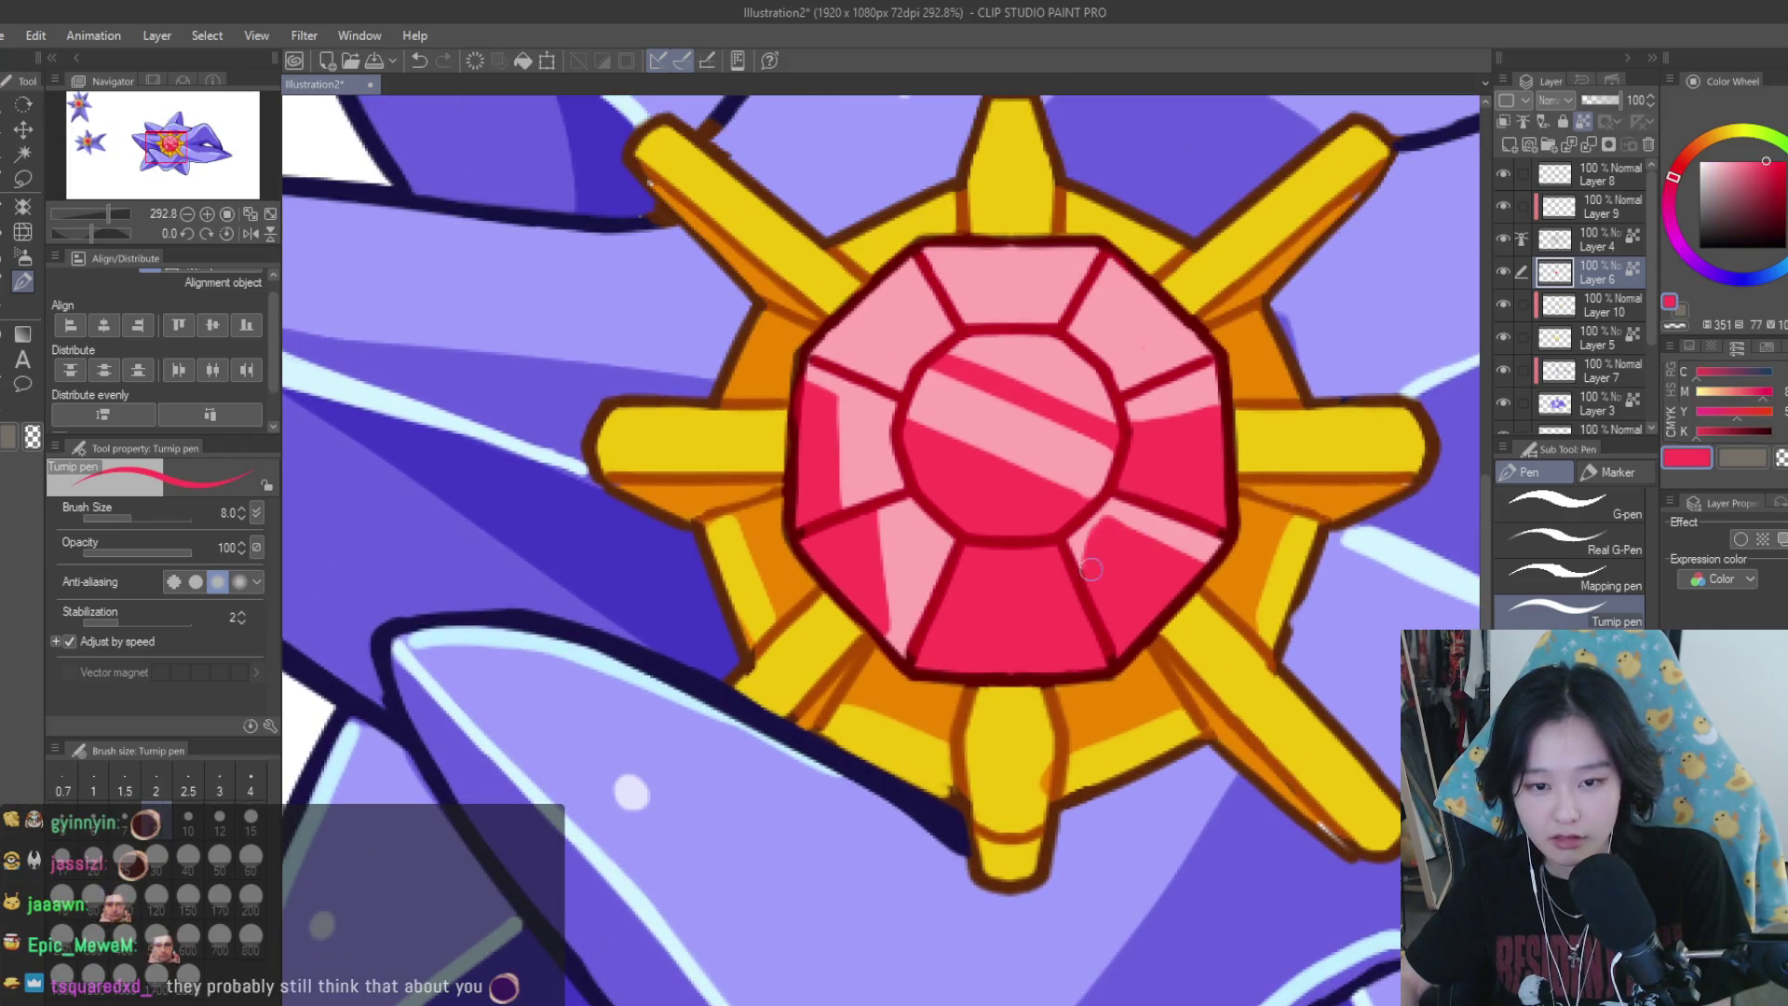
{"action": "scroll", "coordinate": [1150, 533], "scroll_direction": "up", "scroll_amount": 1}
{"action": "left_click", "coordinate": [1150, 533], "text": "alt"}
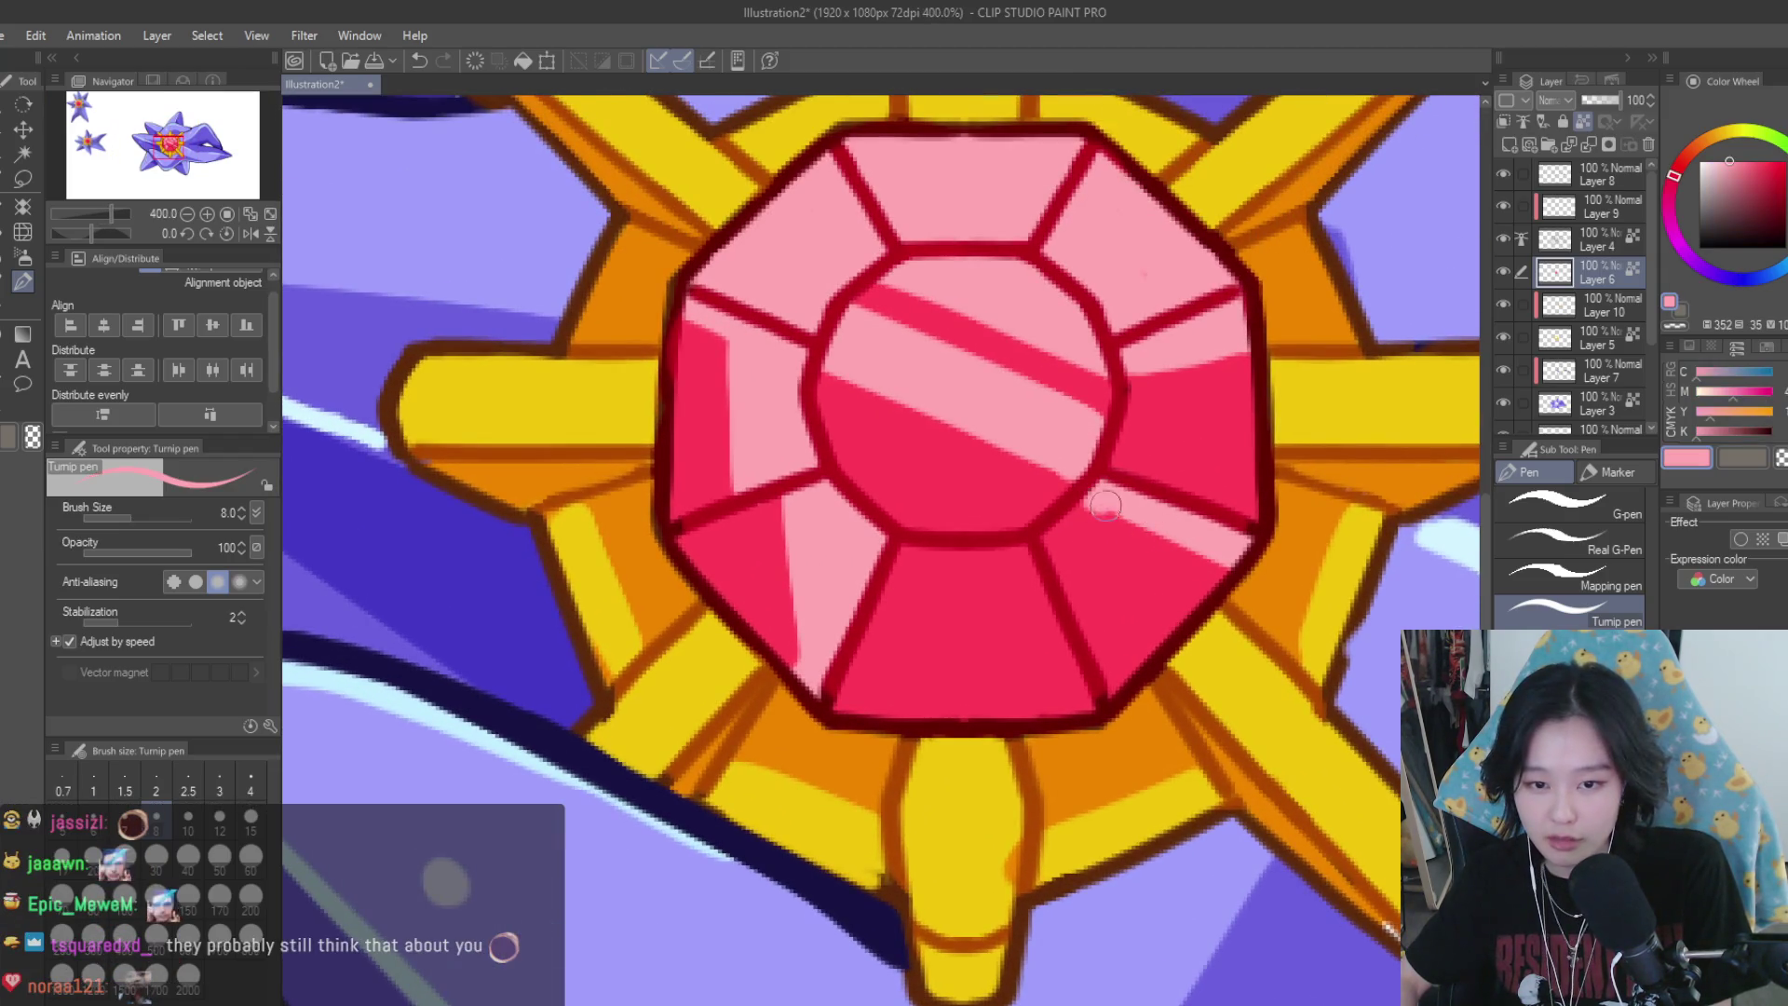
Widen the pale pink highlight on the lower facet and paint deep red along its edges
{"action": "scroll", "coordinate": [1135, 542], "scroll_direction": "down", "scroll_amount": 1}
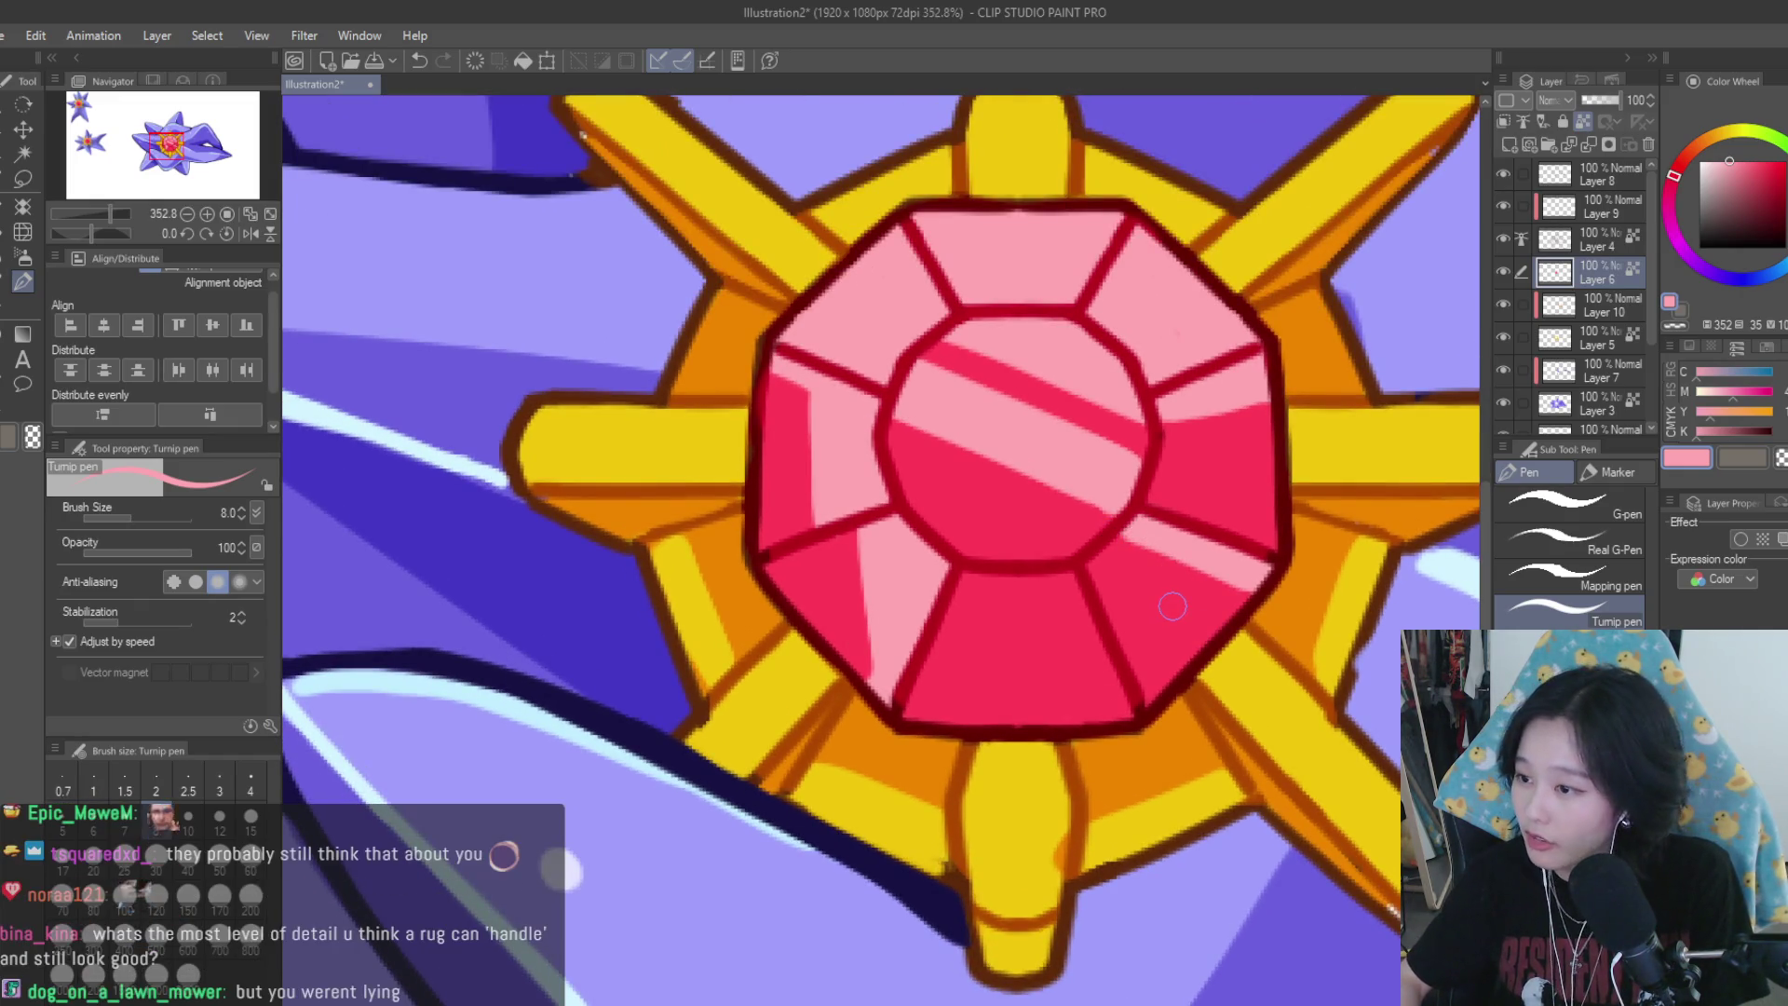
{"action": "scroll", "coordinate": [1204, 639], "scroll_direction": "down", "scroll_amount": 5}
{"action": "scroll", "coordinate": [1210, 639], "scroll_direction": "down", "scroll_amount": 2}
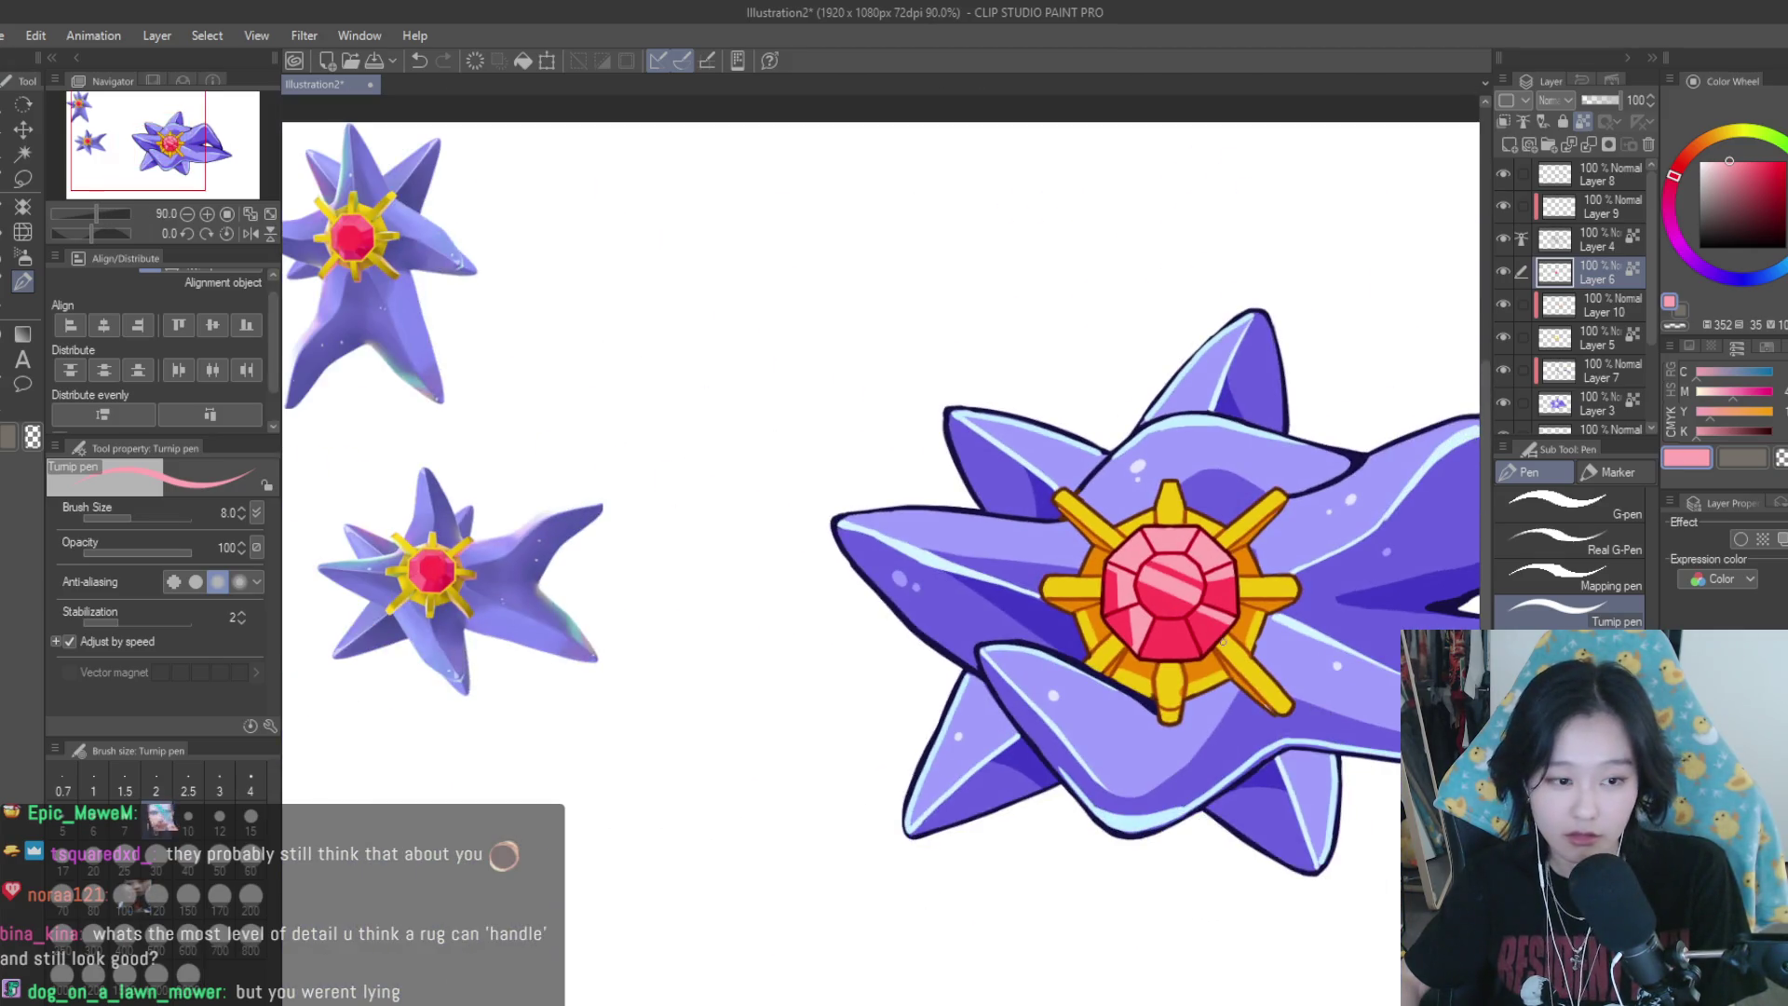
{"action": "scroll", "coordinate": [1213, 634], "scroll_direction": "up", "scroll_amount": 2}
{"action": "scroll", "coordinate": [1213, 634], "scroll_direction": "up", "scroll_amount": 3}
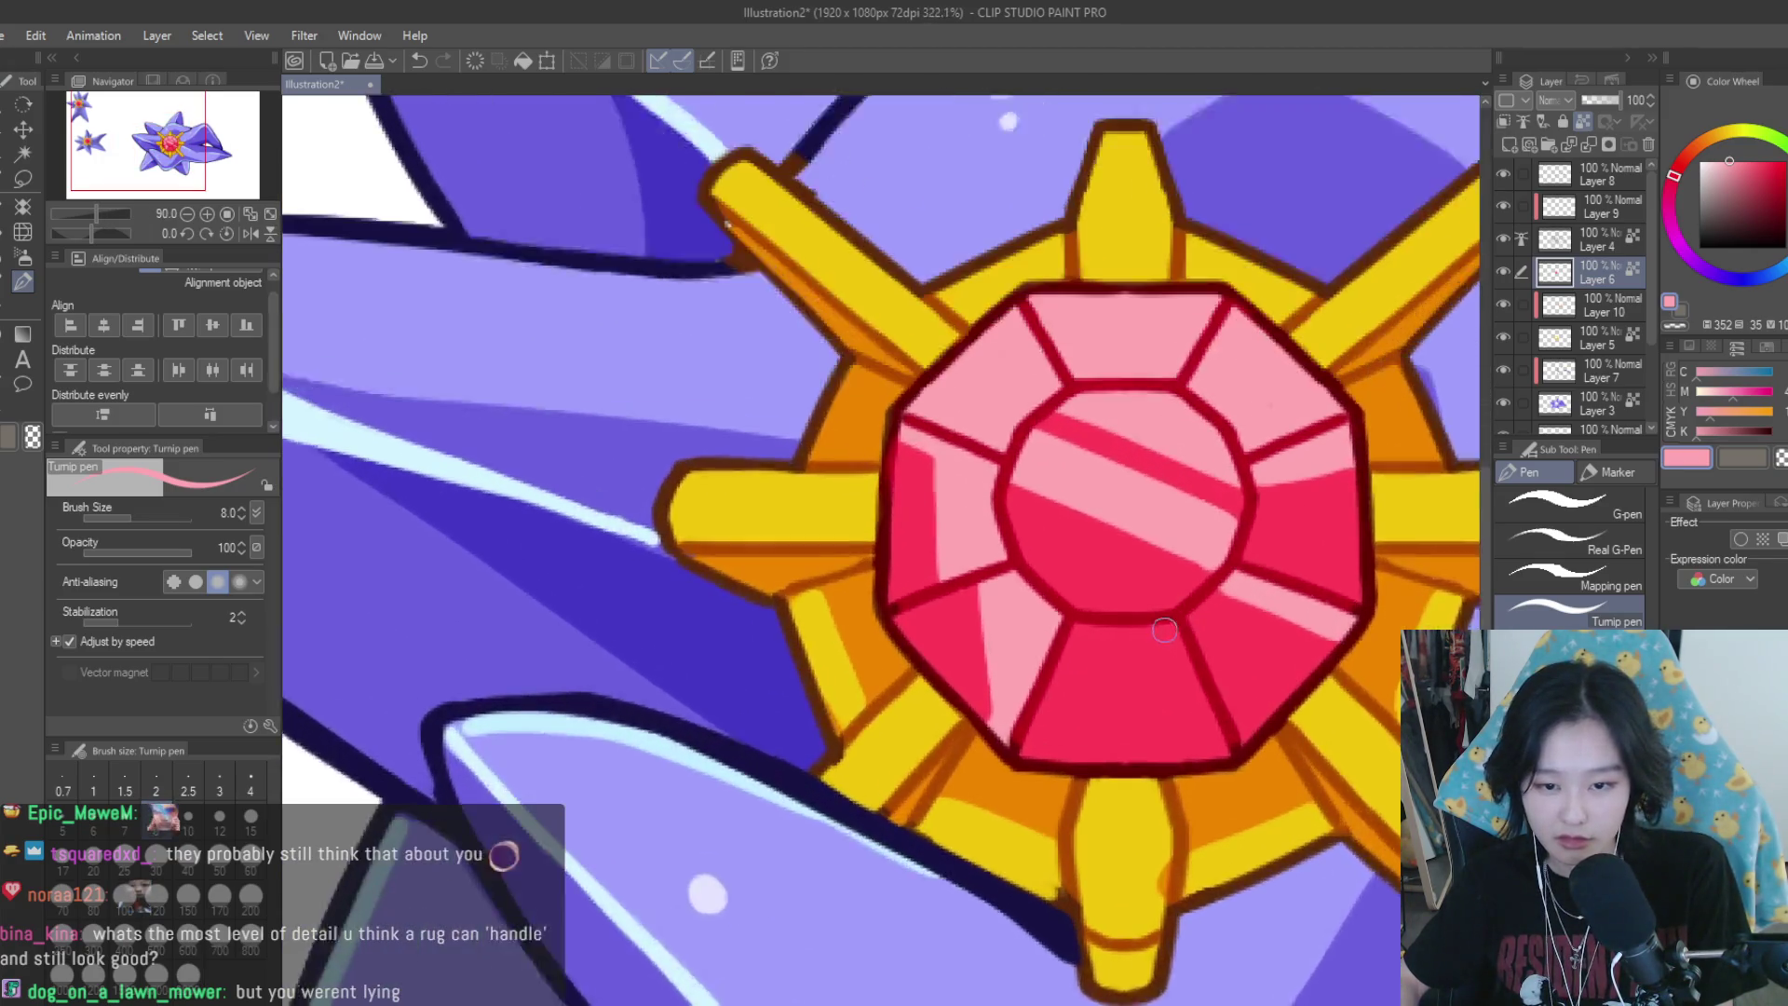
{"action": "scroll", "coordinate": [1213, 634], "scroll_direction": "up", "scroll_amount": 2}
{"action": "left_click_drag", "start_coordinate": [1147, 622], "coordinate": [1211, 727]}
{"action": "left_click_drag", "start_coordinate": [1164, 662], "coordinate": [1225, 745]}
{"action": "left_click_drag", "start_coordinate": [1117, 610], "coordinate": [1225, 750]}
Paint deep red along the lower-right facet edge and retouch its lighter pink streak
{"action": "left_click", "coordinate": [1211, 689], "text": "alt"}
{"action": "left_click_drag", "start_coordinate": [1234, 601], "coordinate": [1341, 626]}
{"action": "left_click", "coordinate": [1303, 606], "text": "alt"}
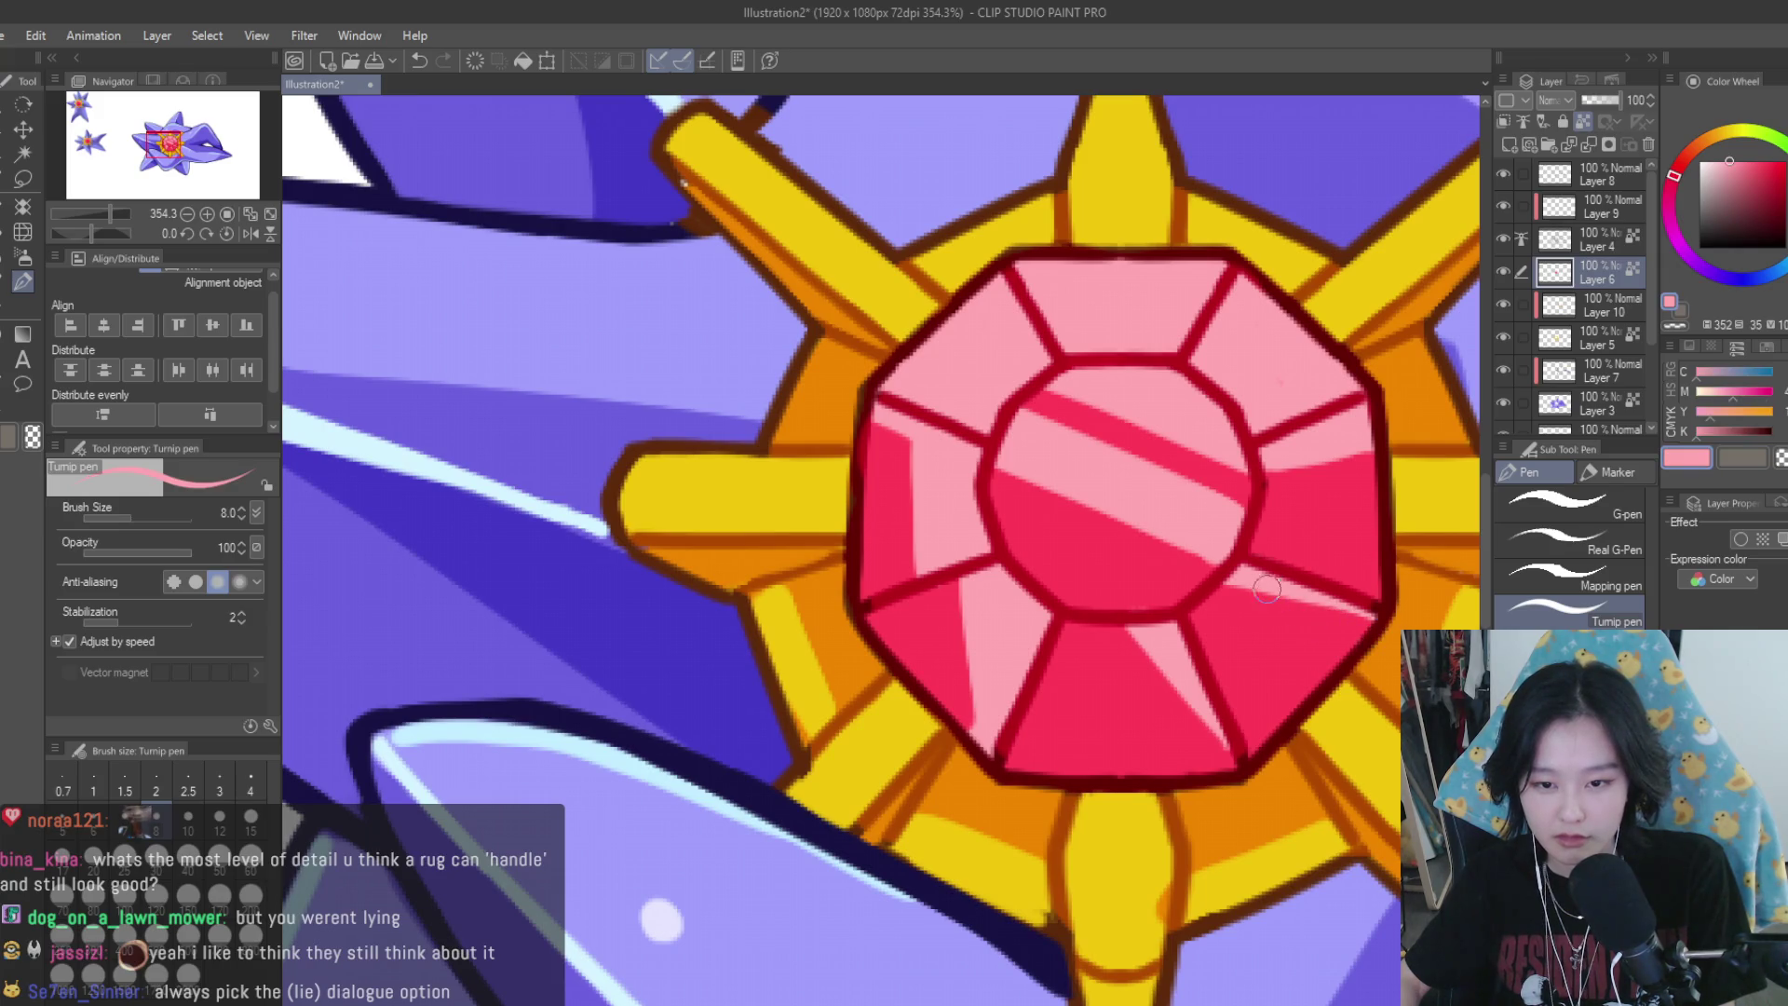
{"action": "left_click_drag", "start_coordinate": [1239, 591], "coordinate": [1369, 617]}
{"action": "left_click", "coordinate": [1215, 603], "text": "alt"}
Zoom out to view all three Starmie in the illustration
{"action": "scroll", "coordinate": [1215, 603], "scroll_direction": "down", "scroll_amount": 6}
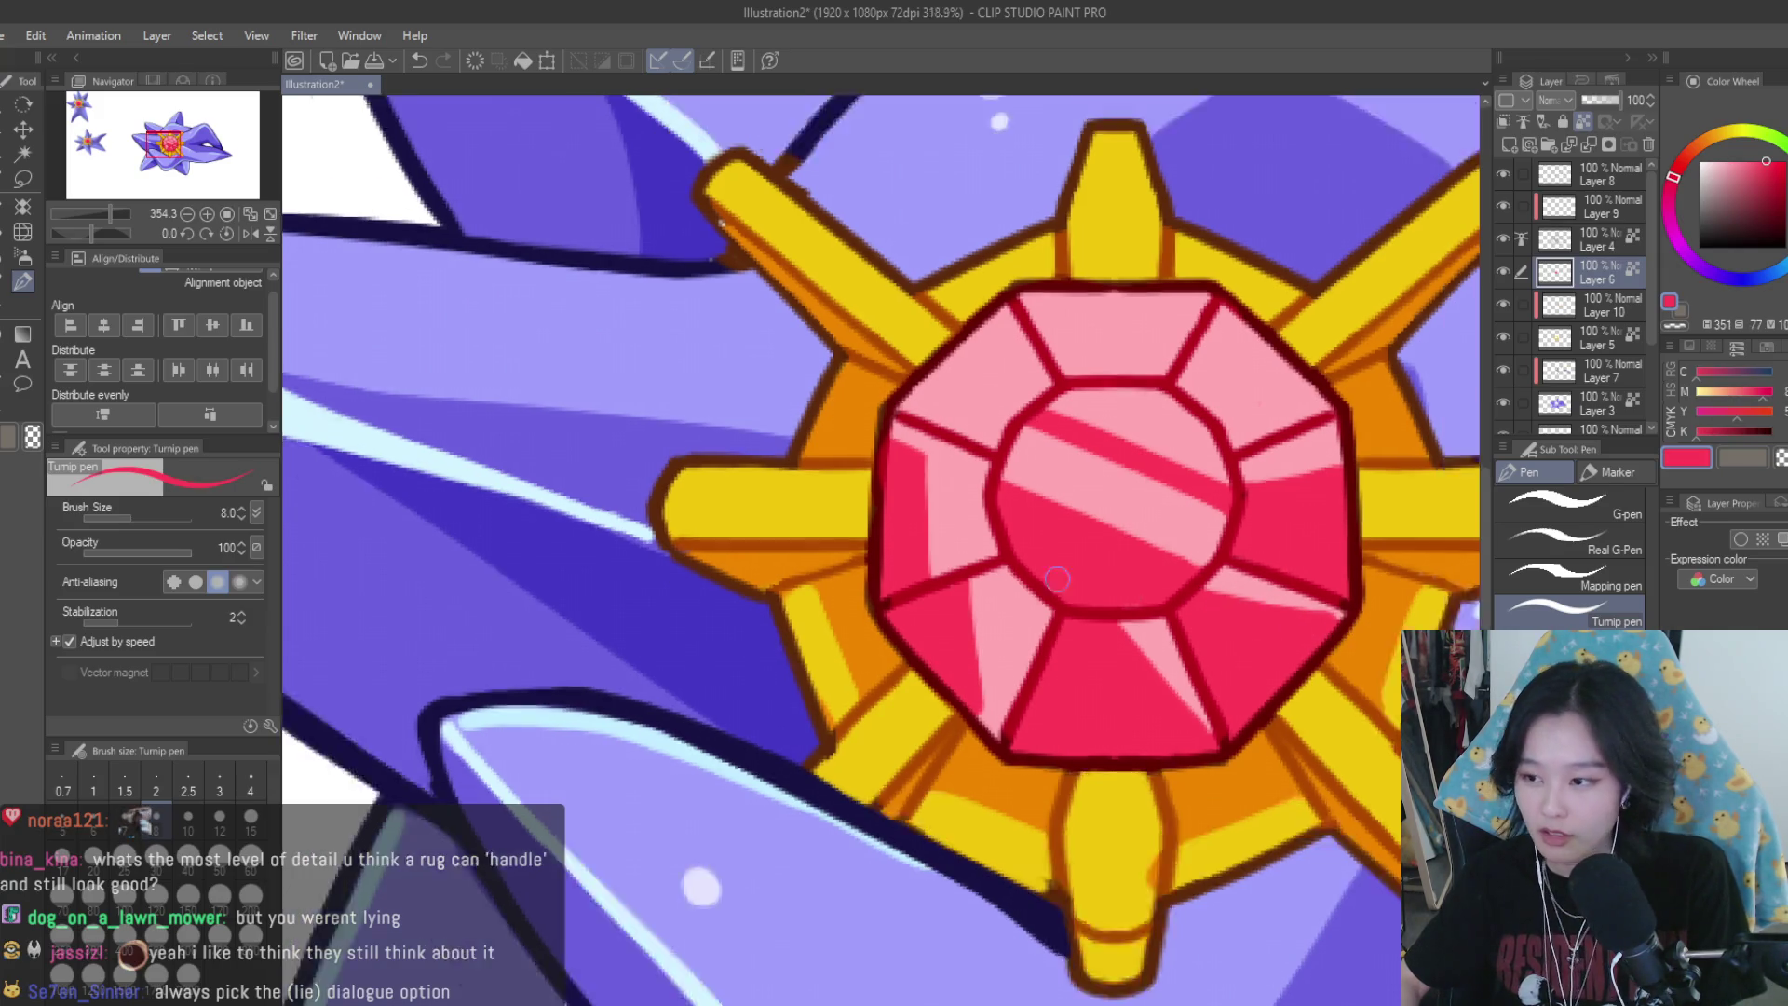
{"action": "scroll", "coordinate": [1195, 603], "scroll_direction": "up", "scroll_amount": 1}
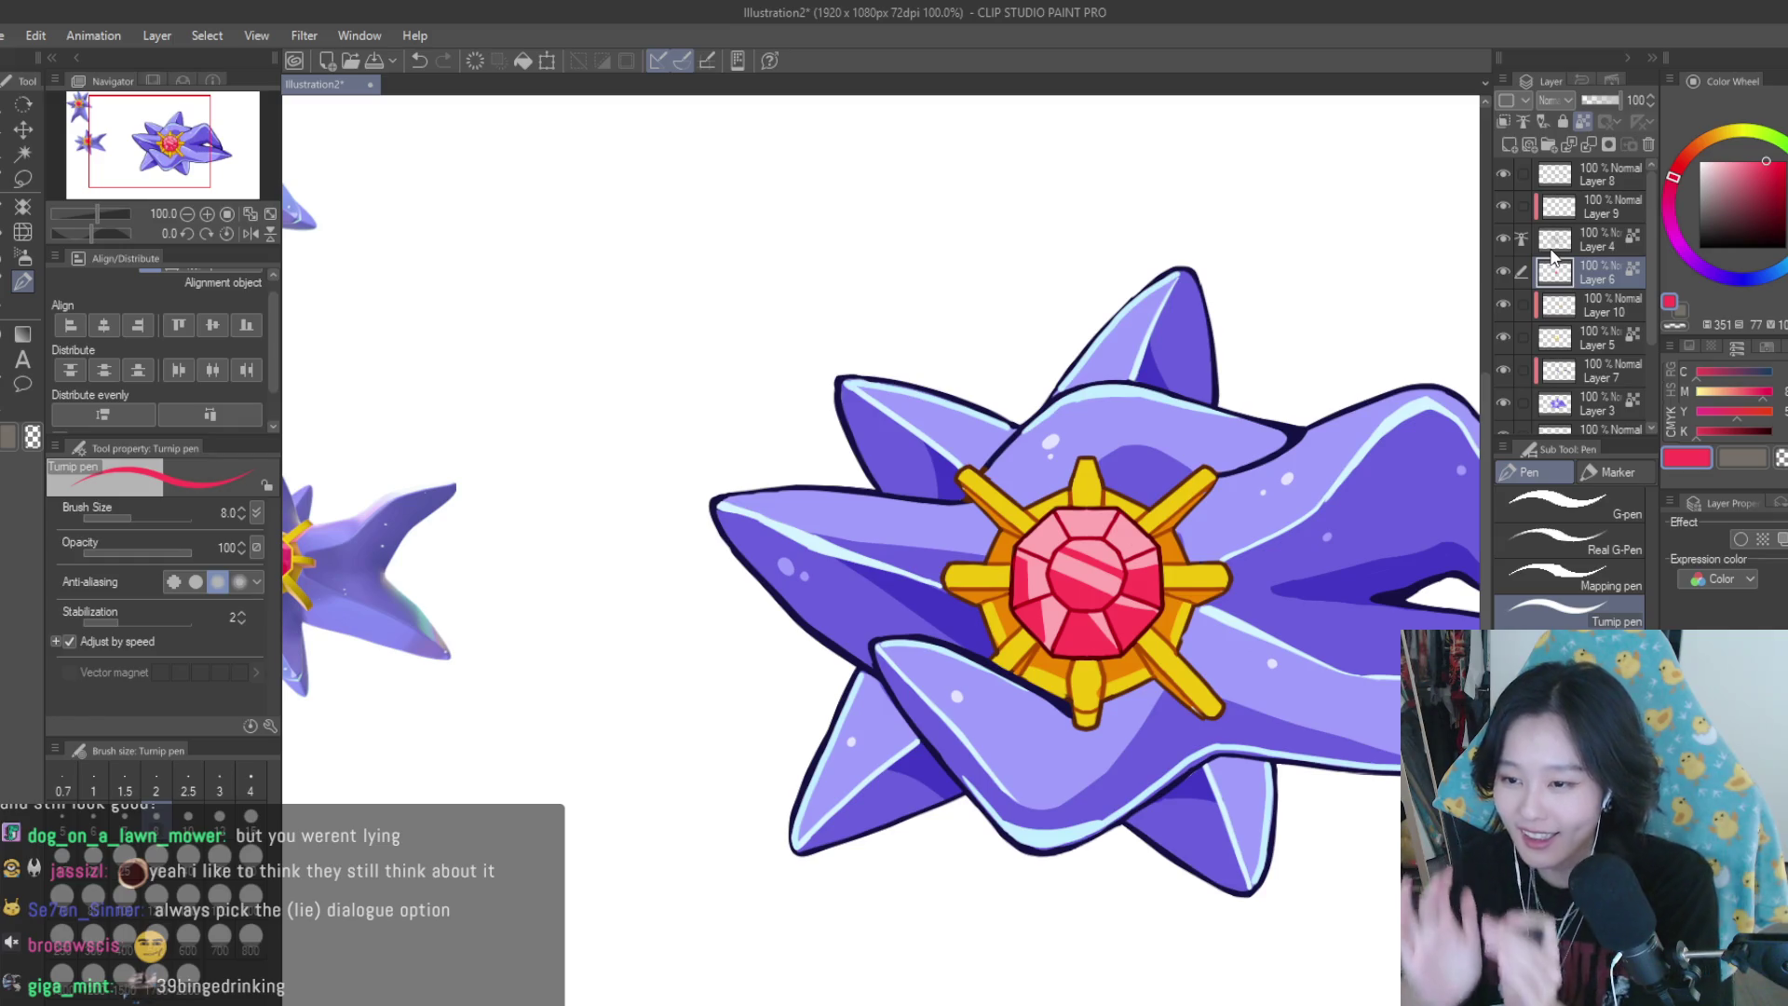
{"action": "key", "text": "ctrl+minus"}
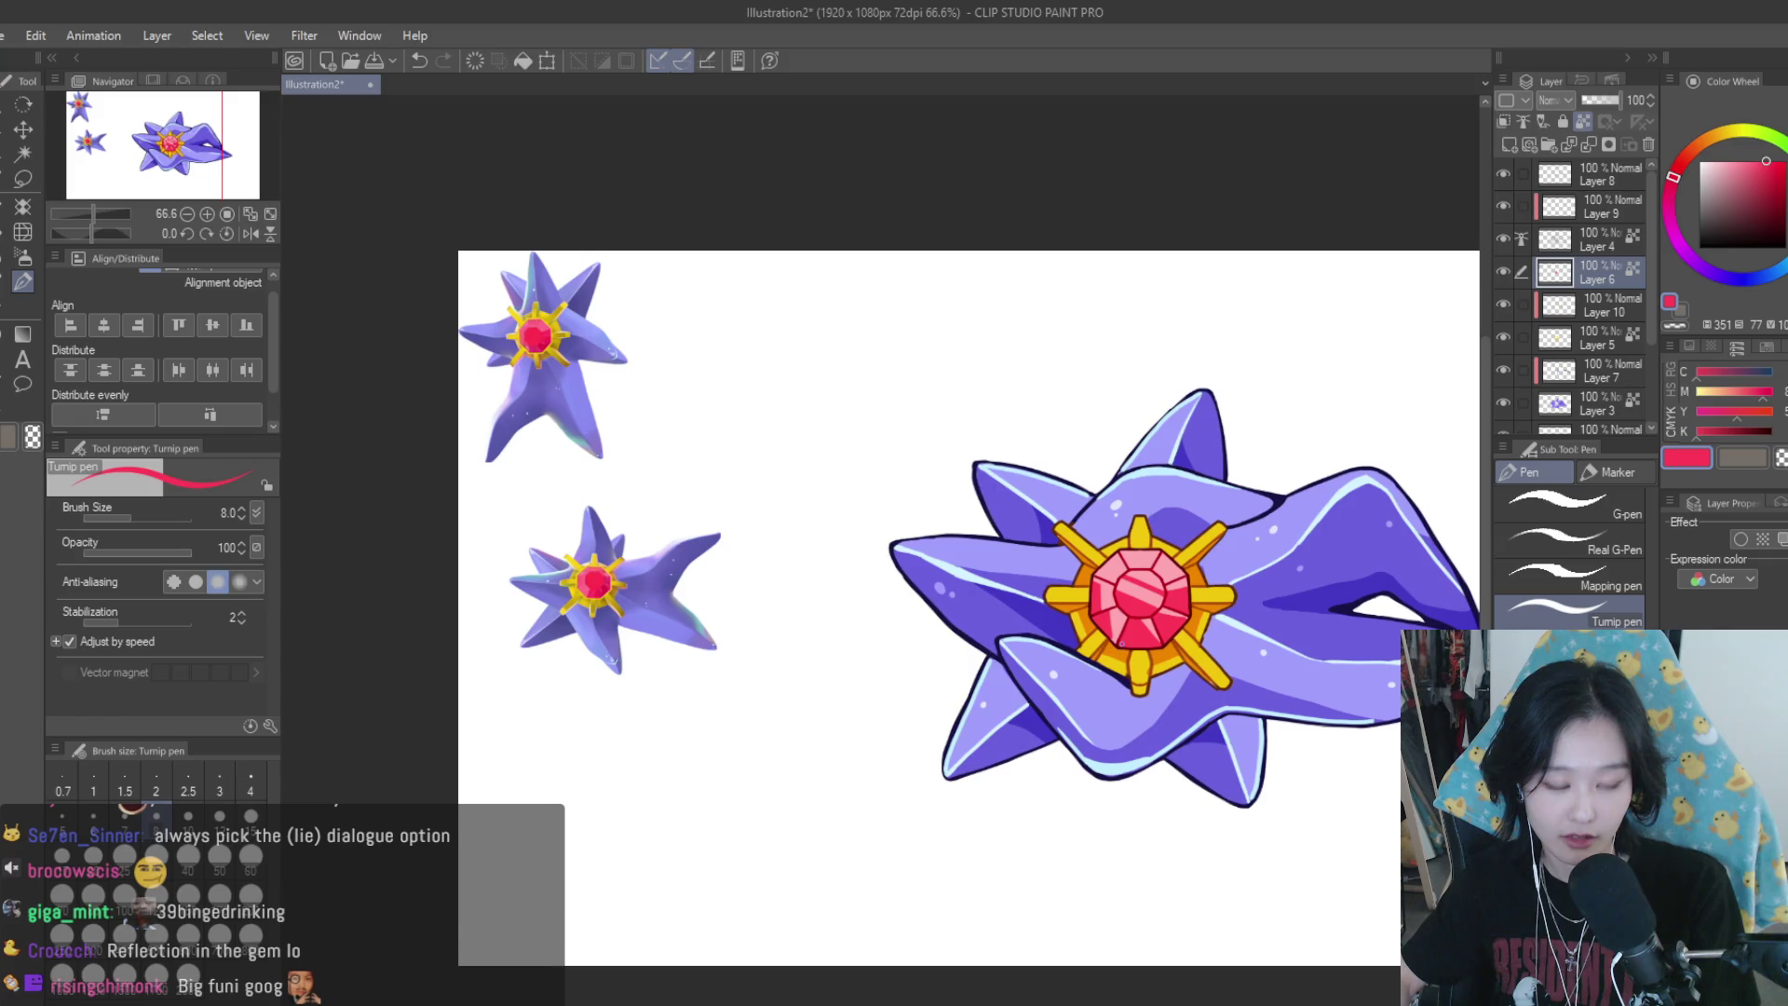
{"action": "key", "text": "ctrl+minus"}
{"action": "key", "text": "ctrl+minus"}
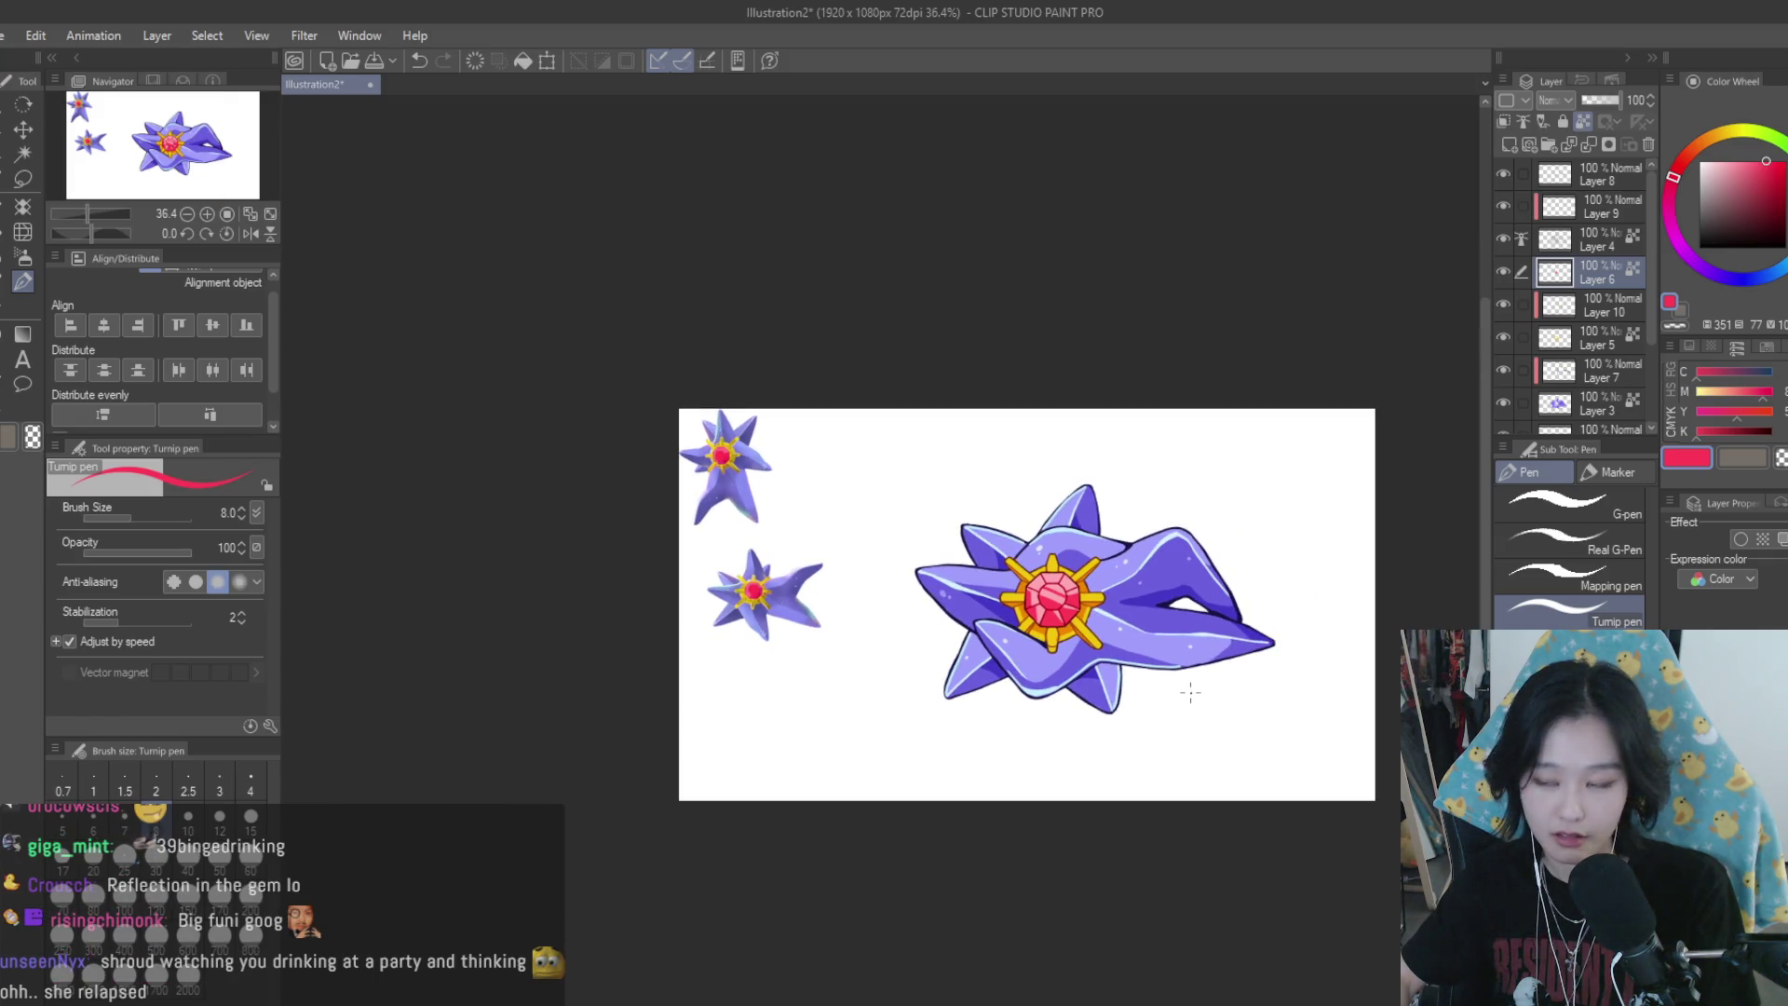
{"action": "key", "text": "ctrl+plus"}
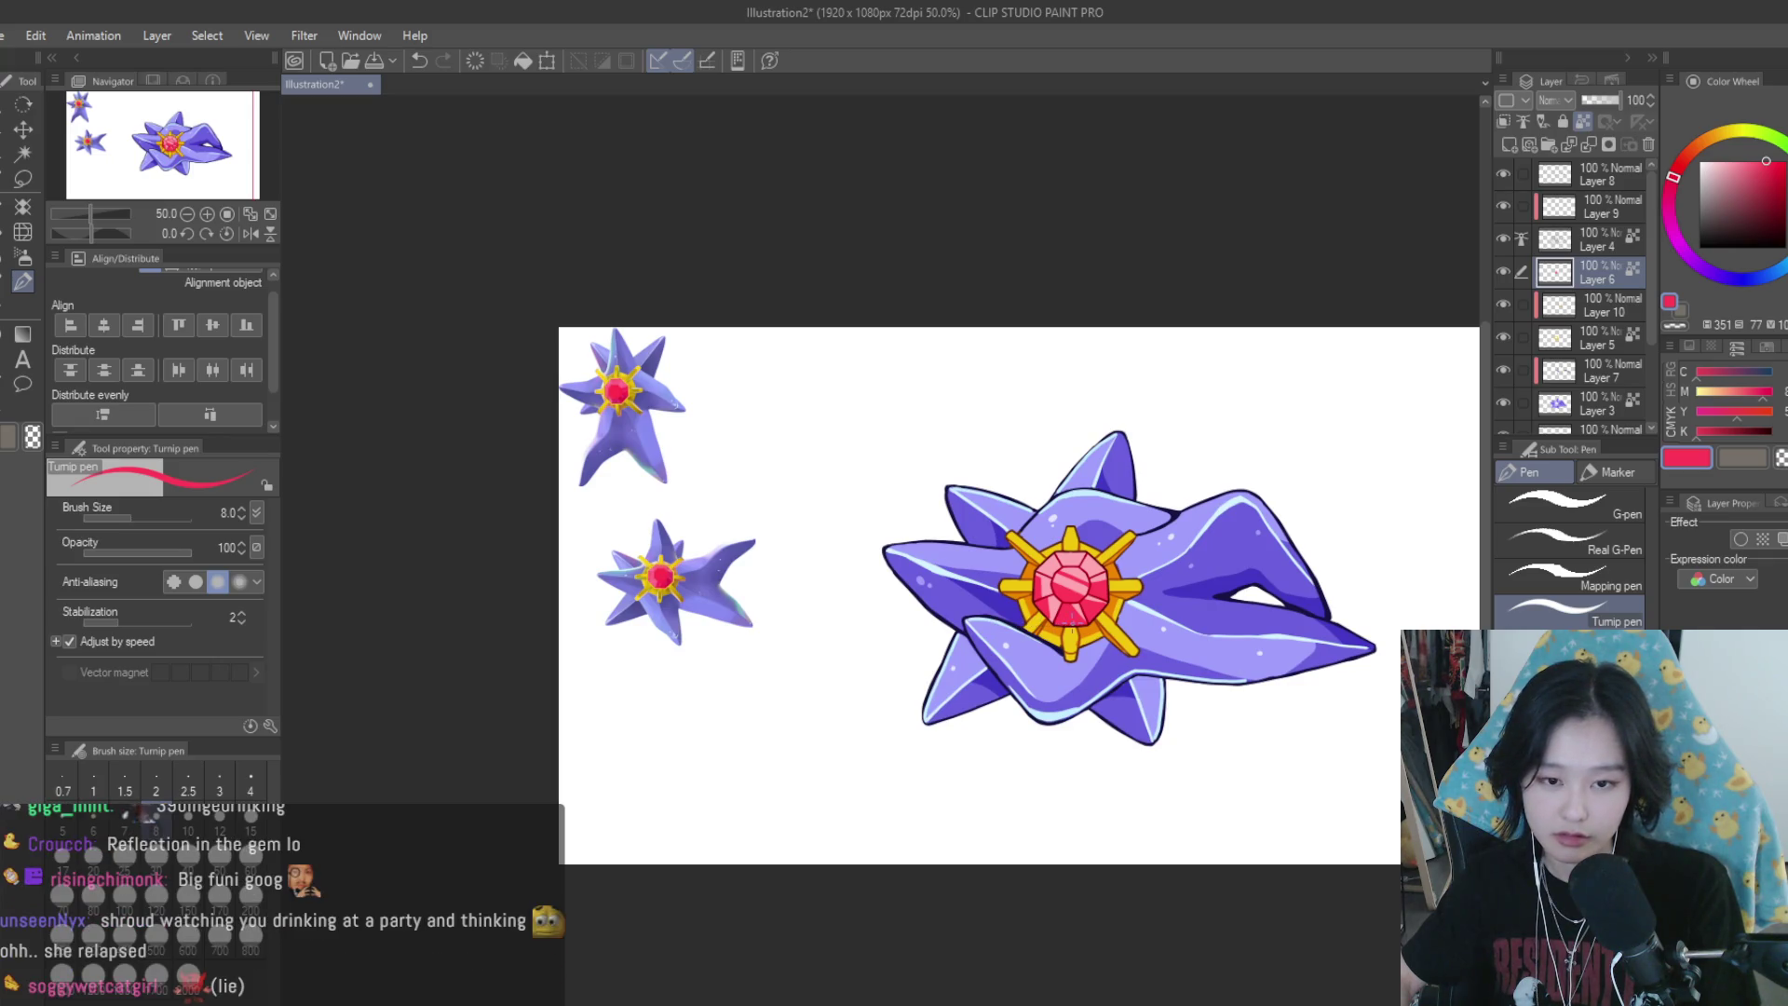
{"action": "scroll", "coordinate": [992, 648], "scroll_direction": "up", "scroll_amount": 5}
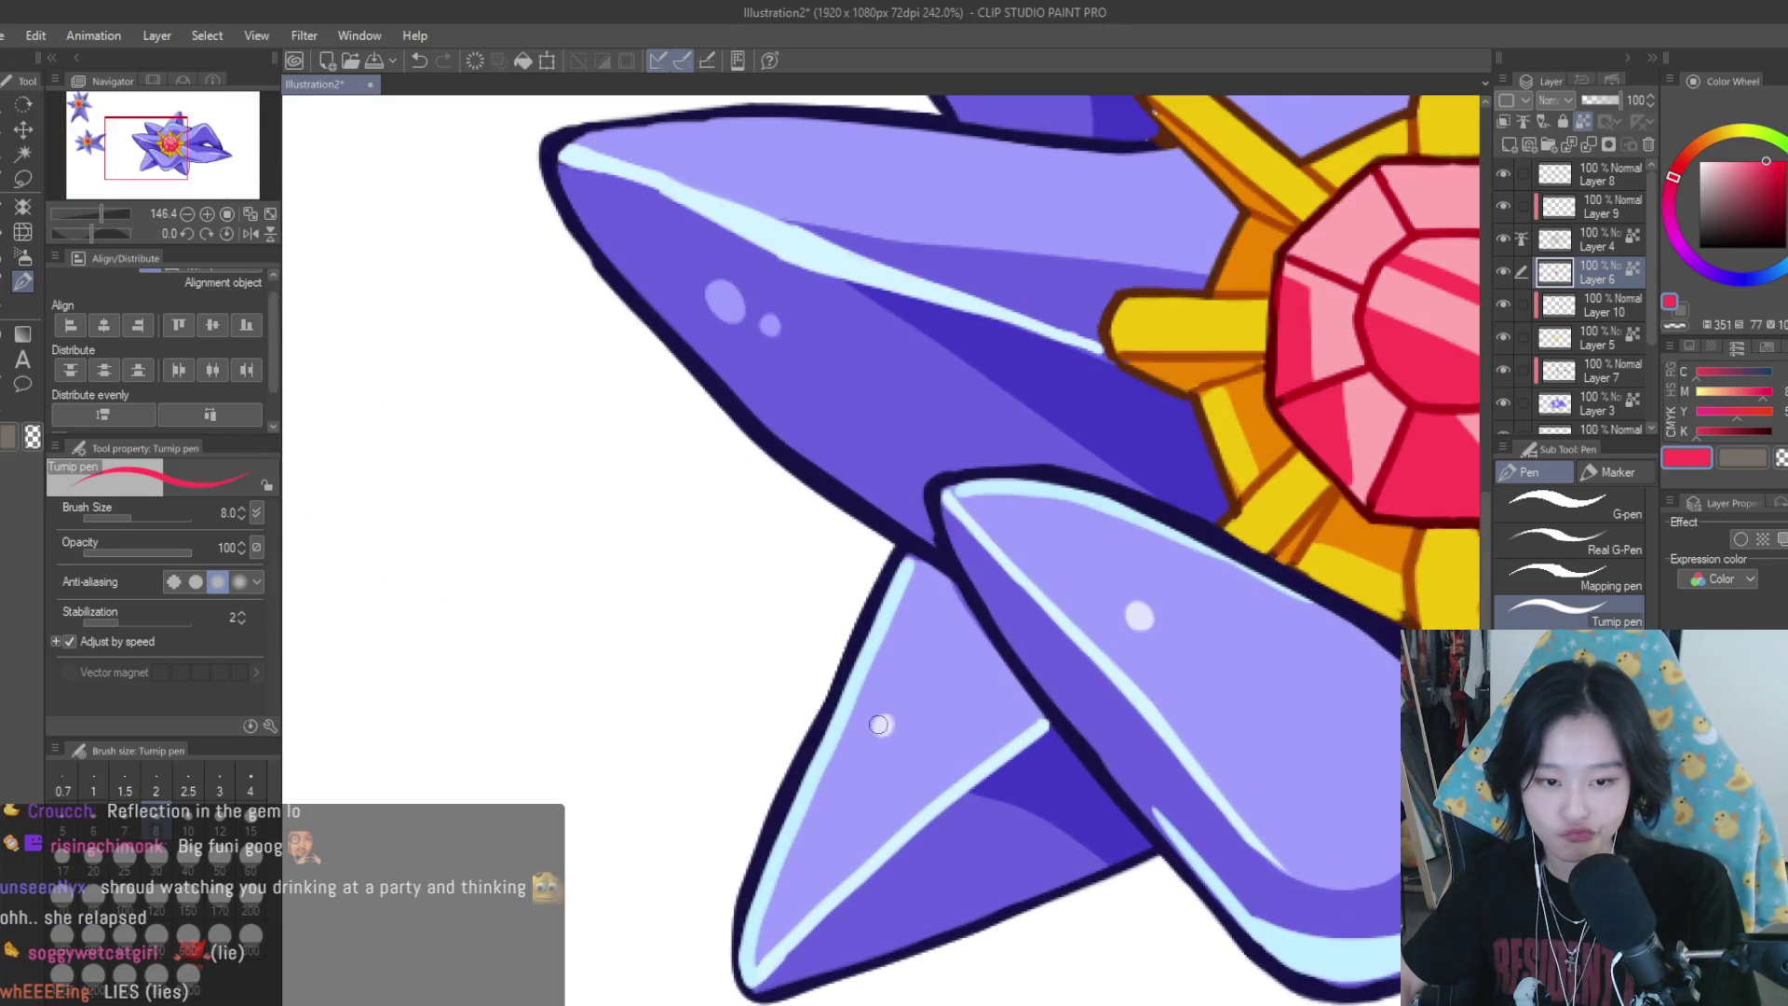
Sample the light lavender from the Starmie's star body
{"action": "left_click", "coordinate": [850, 851], "text": "alt"}
{"action": "scroll", "coordinate": [1077, 618], "scroll_direction": "down", "scroll_amount": 4}
{"action": "scroll", "coordinate": [1077, 617], "scroll_direction": "up", "scroll_amount": 5}
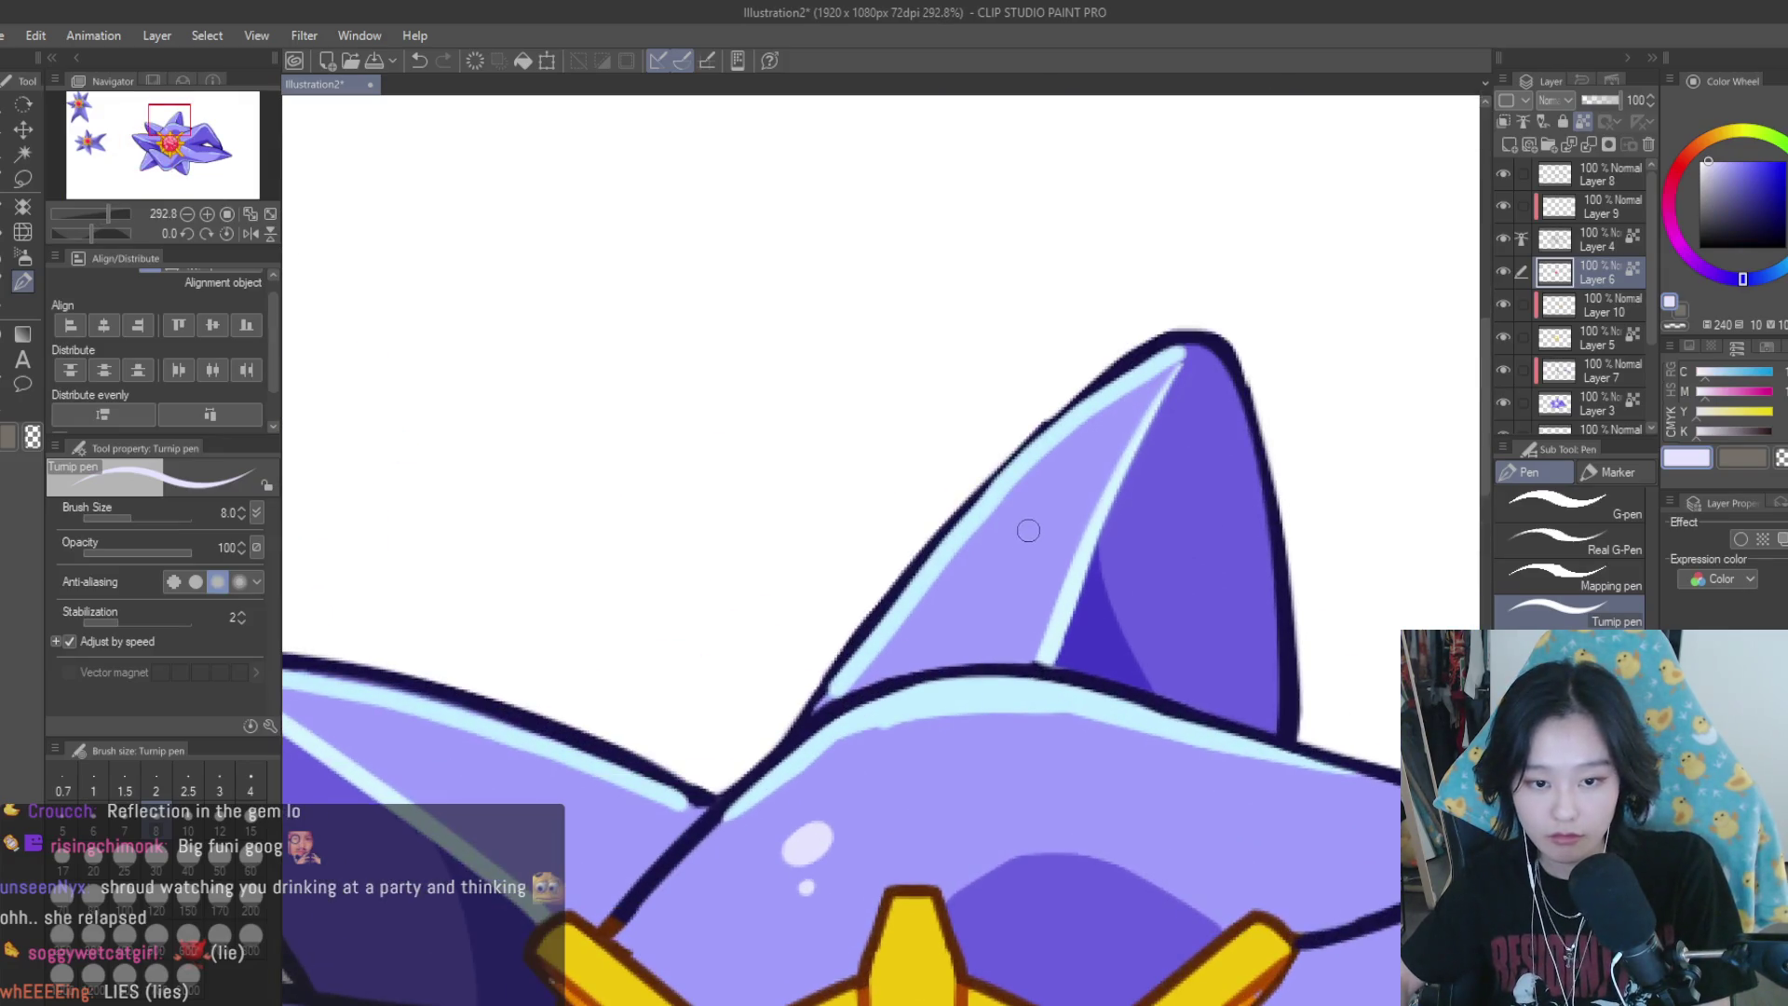
Select Layer 8 and add a new empty raster layer above it
{"action": "left_click", "coordinate": [1555, 172]}
{"action": "left_click", "coordinate": [1510, 145]}
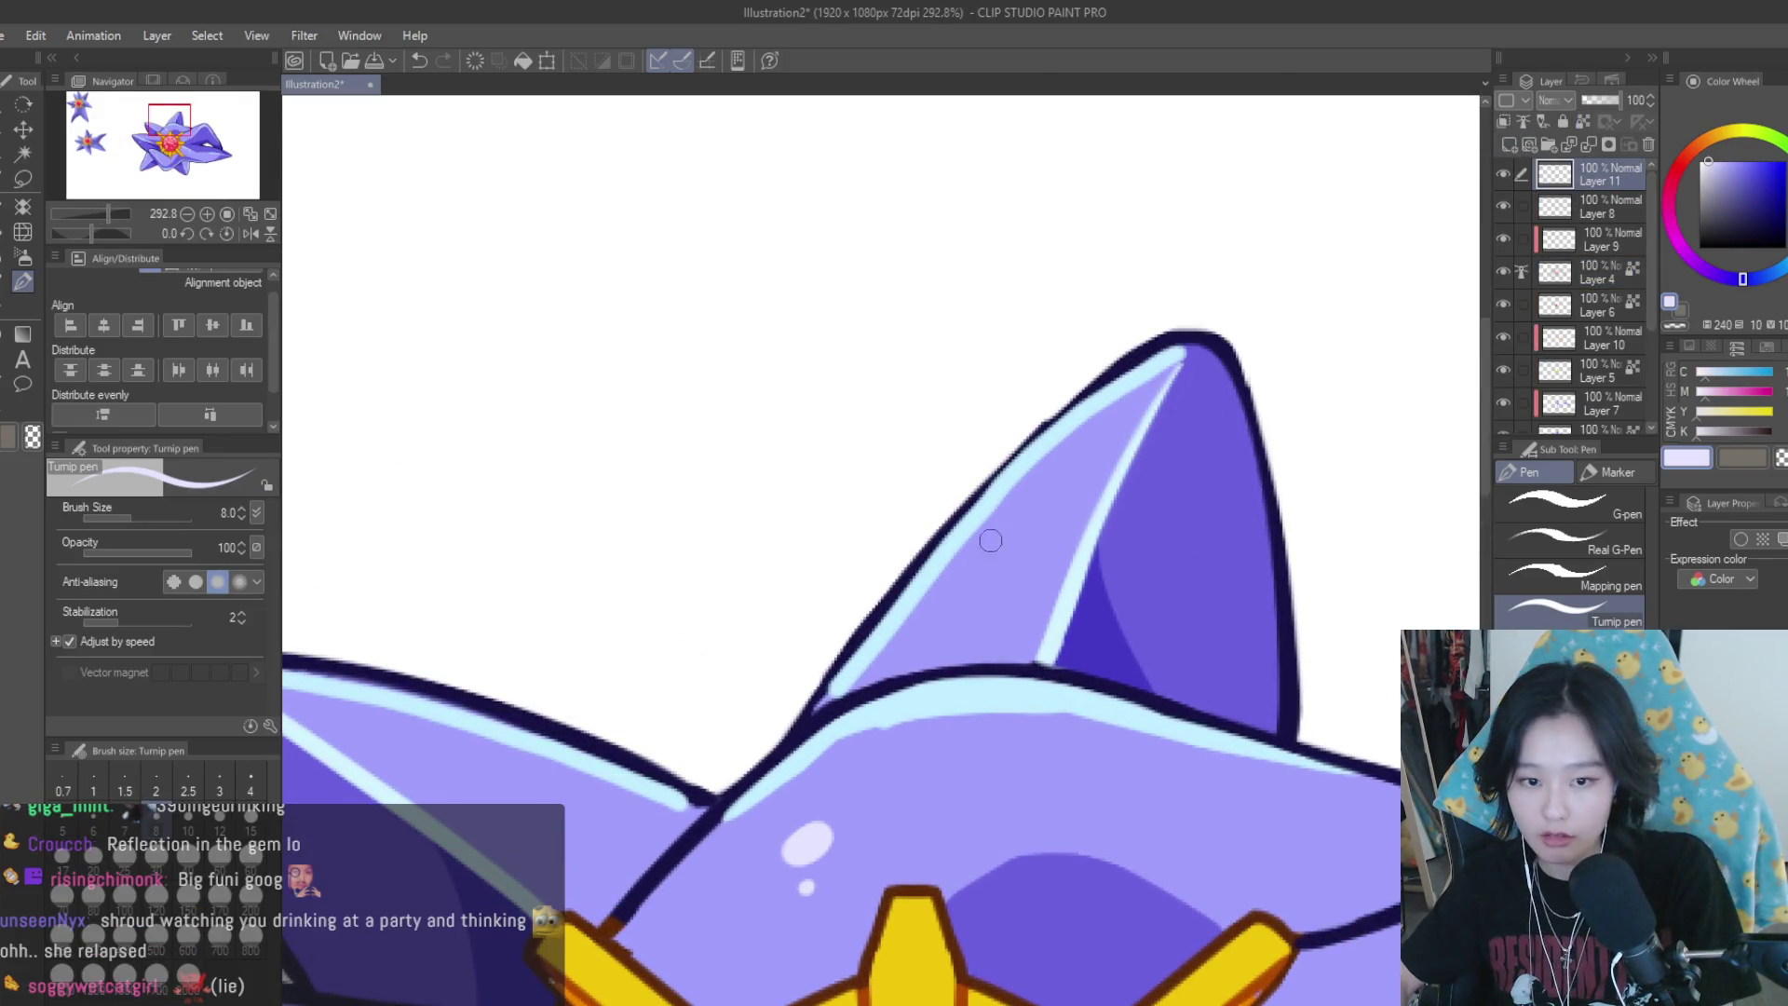
{"action": "scroll", "coordinate": [1243, 502], "scroll_direction": "down", "scroll_amount": 4}
{"action": "scroll", "coordinate": [975, 647], "scroll_direction": "up", "scroll_amount": 5}
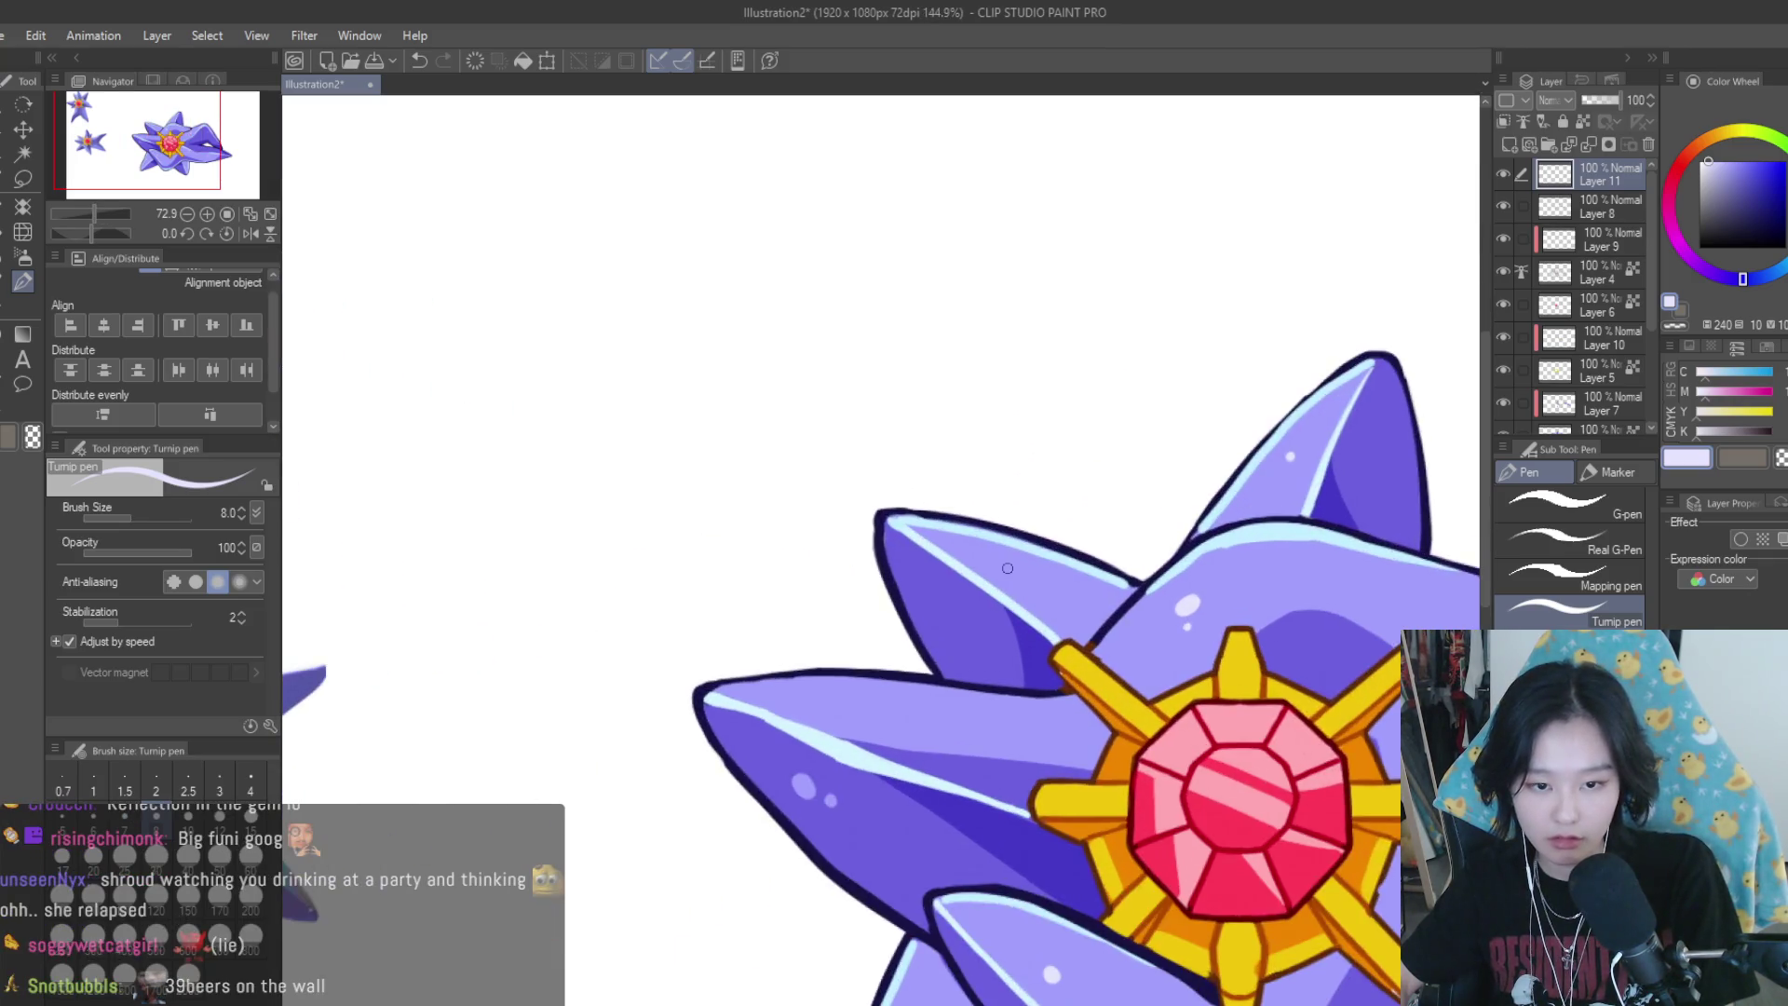
{"action": "scroll", "coordinate": [976, 647], "scroll_direction": "down", "scroll_amount": 4}
{"action": "scroll", "coordinate": [1249, 527], "scroll_direction": "up", "scroll_amount": 3}
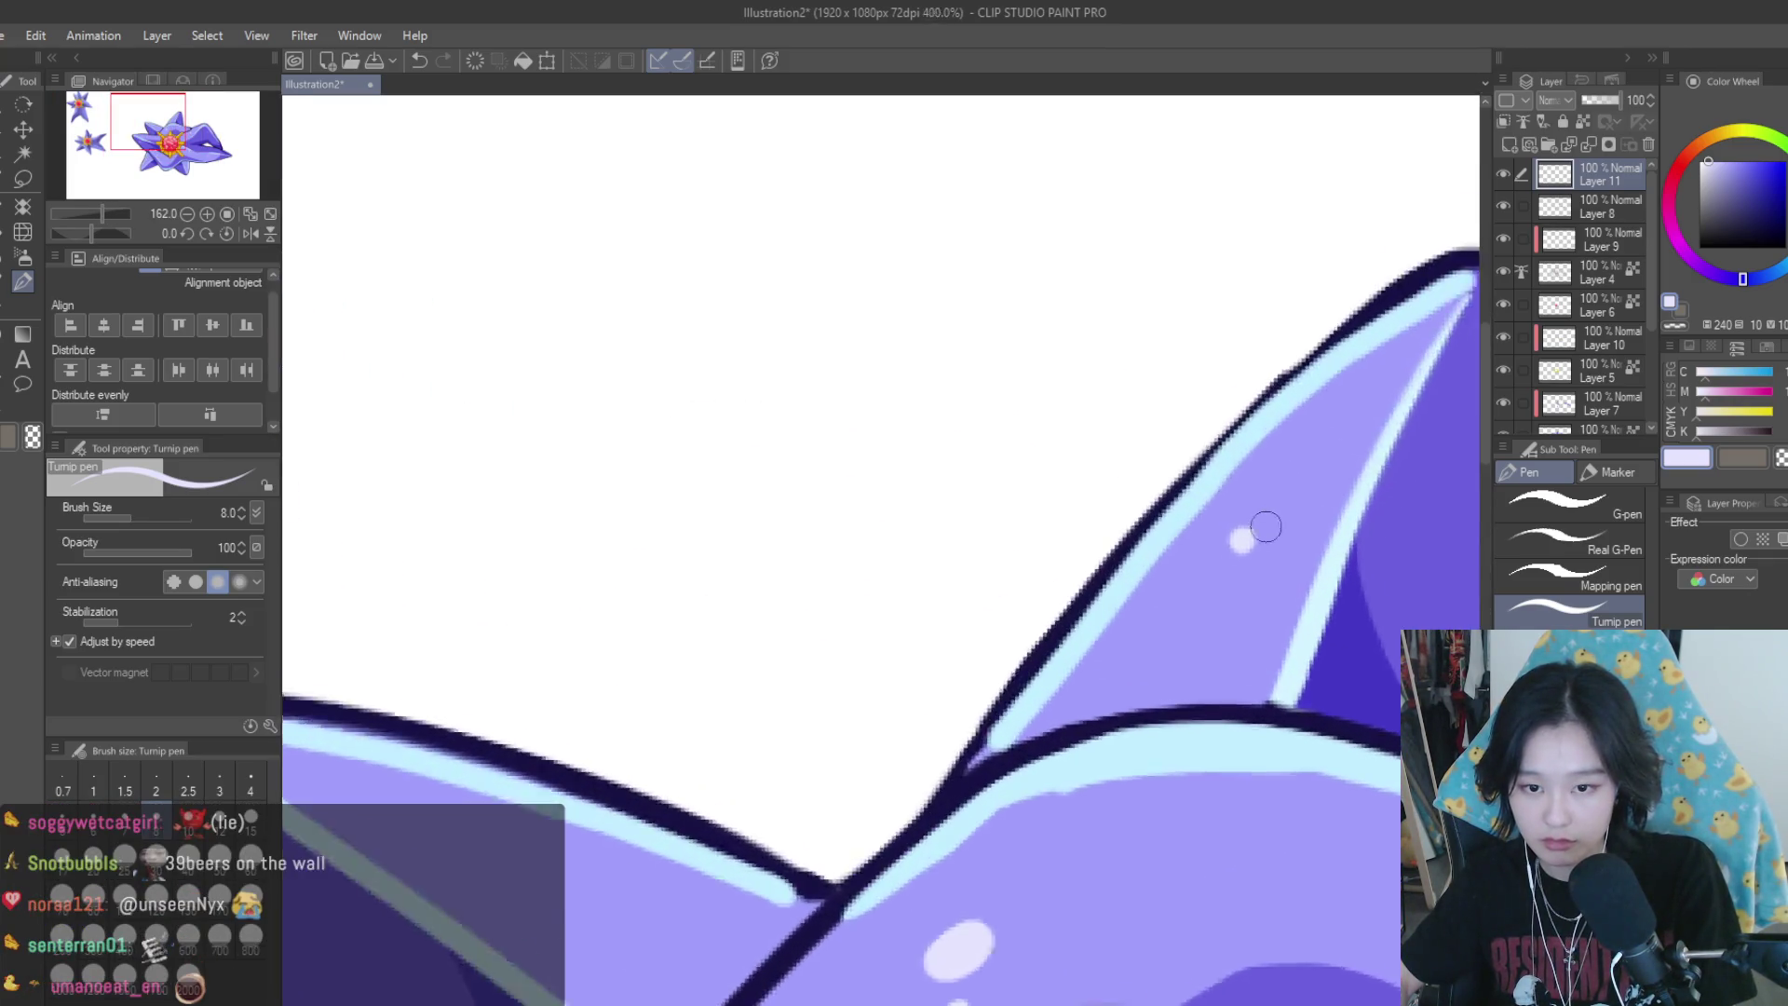
{"action": "scroll", "coordinate": [1295, 479], "scroll_direction": "down", "scroll_amount": 2}
{"action": "scroll", "coordinate": [989, 608], "scroll_direction": "up", "scroll_amount": 2}
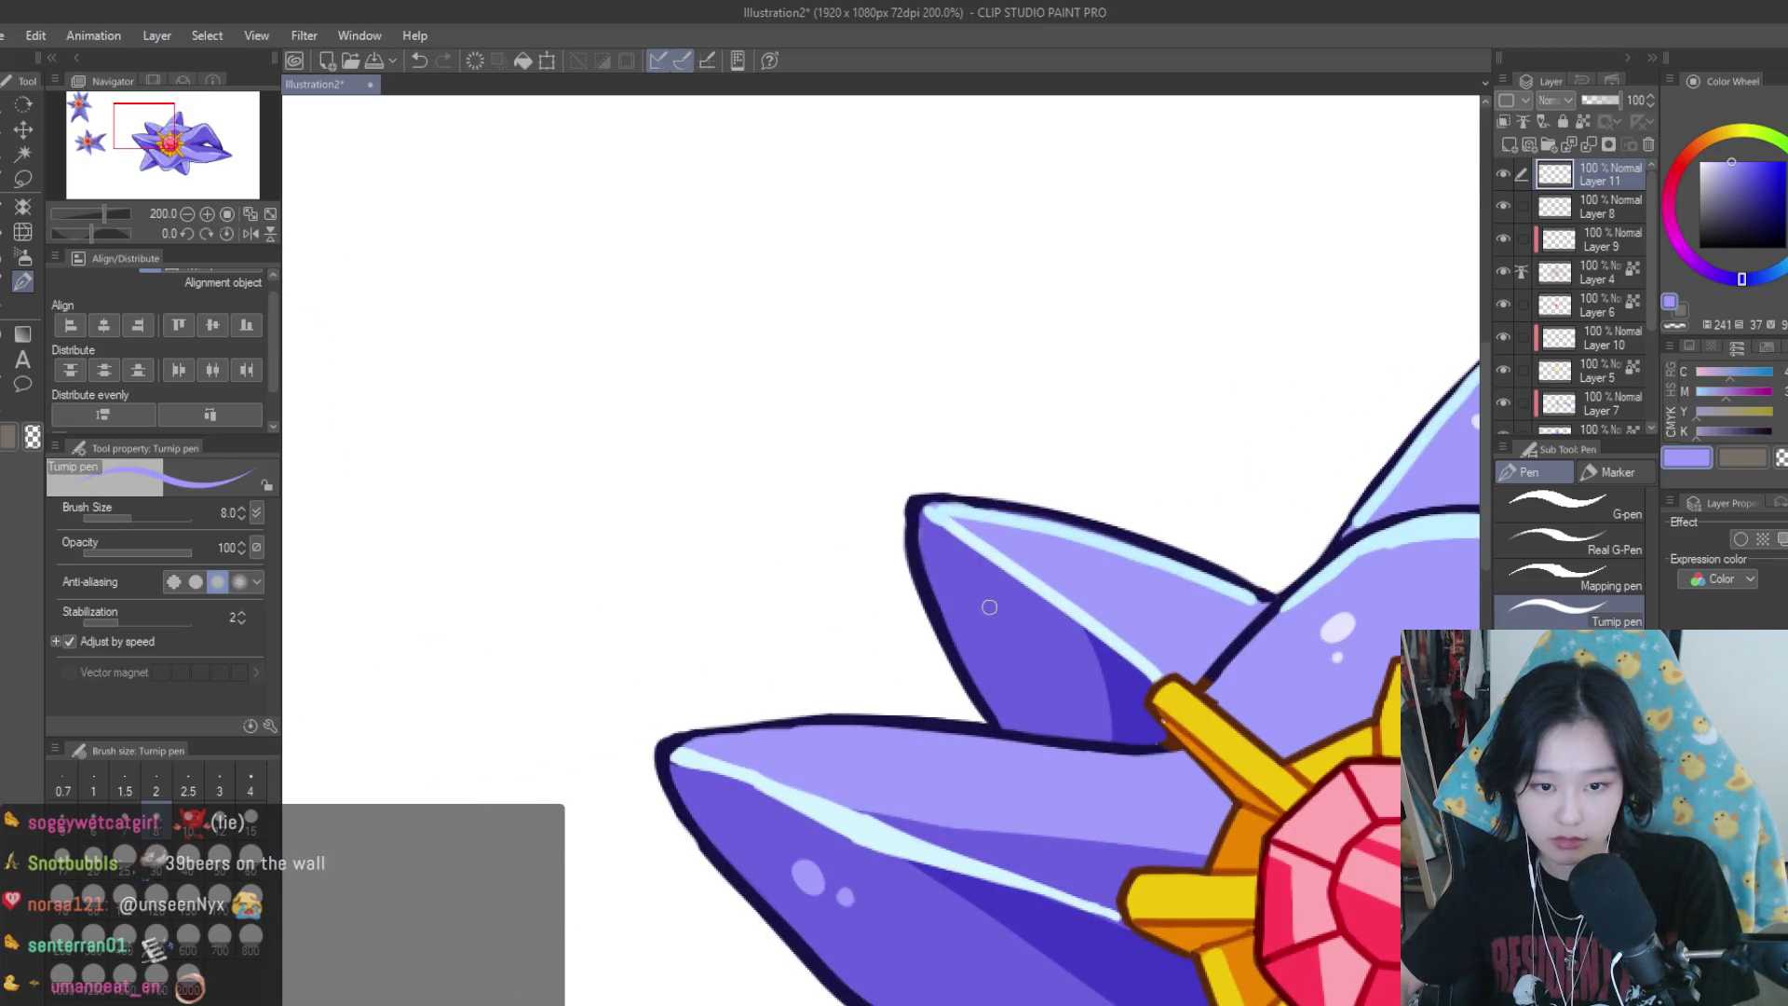
{"action": "scroll", "coordinate": [984, 610], "scroll_direction": "down", "scroll_amount": 3}
{"action": "scroll", "coordinate": [983, 610], "scroll_direction": "down", "scroll_amount": 2}
Save the illustration with Ctrl+S
{"action": "key", "text": "ctrl+s"}
{"action": "scroll", "coordinate": [1190, 626], "scroll_direction": "up", "scroll_amount": 2}
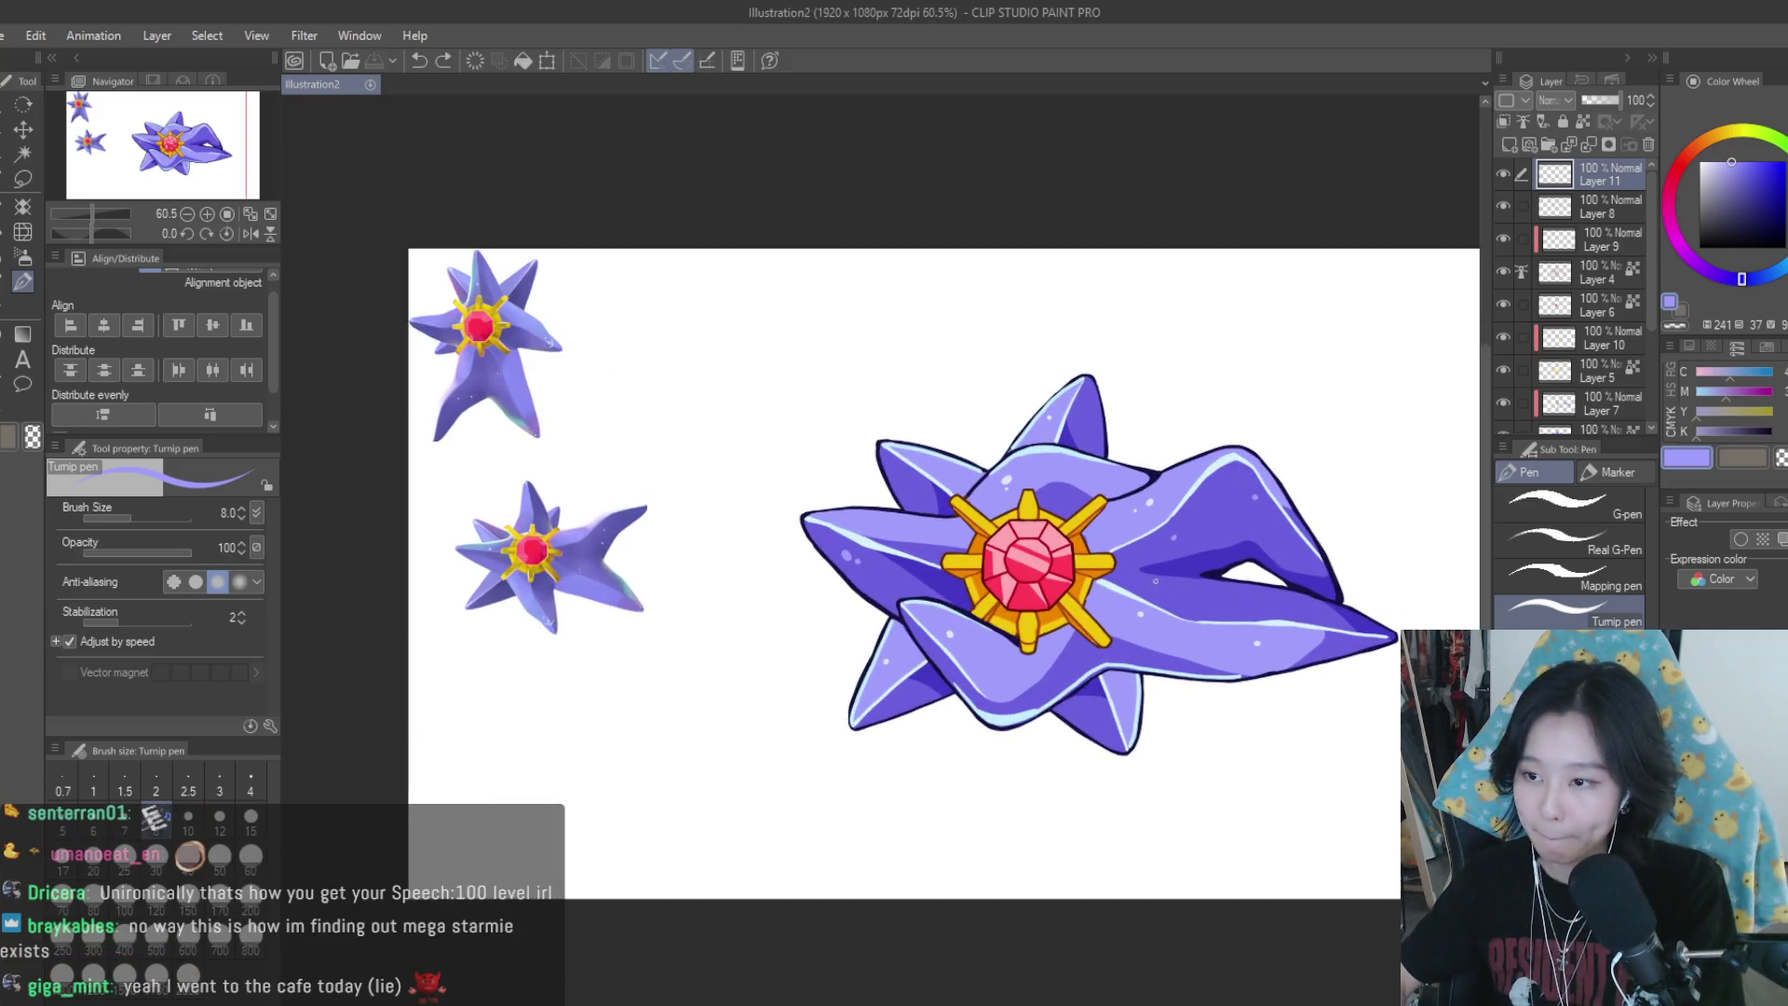
{"action": "scroll", "coordinate": [1155, 580], "scroll_direction": "down", "scroll_amount": 2}
{"action": "scroll", "coordinate": [1148, 553], "scroll_direction": "up", "scroll_amount": 1}
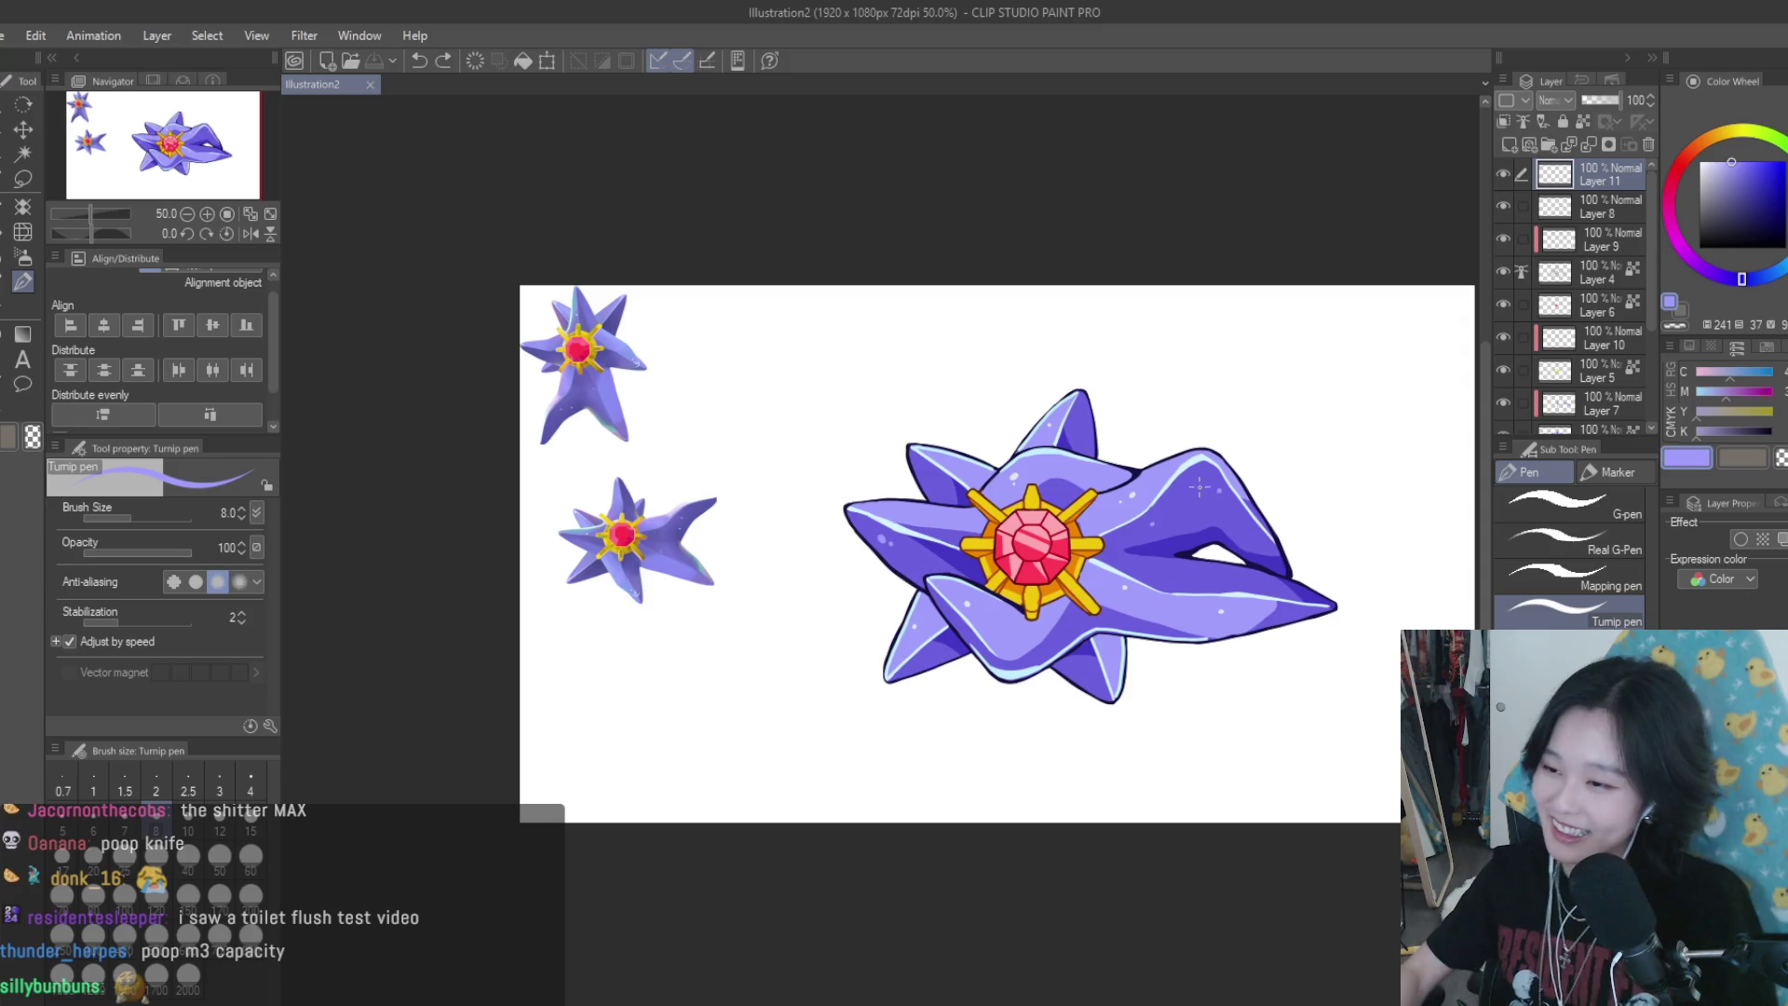
{"action": "scroll", "coordinate": [1185, 454], "scroll_direction": "down", "scroll_amount": 1}
Switch to another application to fetch the toilet photo, then return to Clip Studio
{"action": "scroll", "coordinate": [1185, 453], "scroll_direction": "up", "scroll_amount": 2}
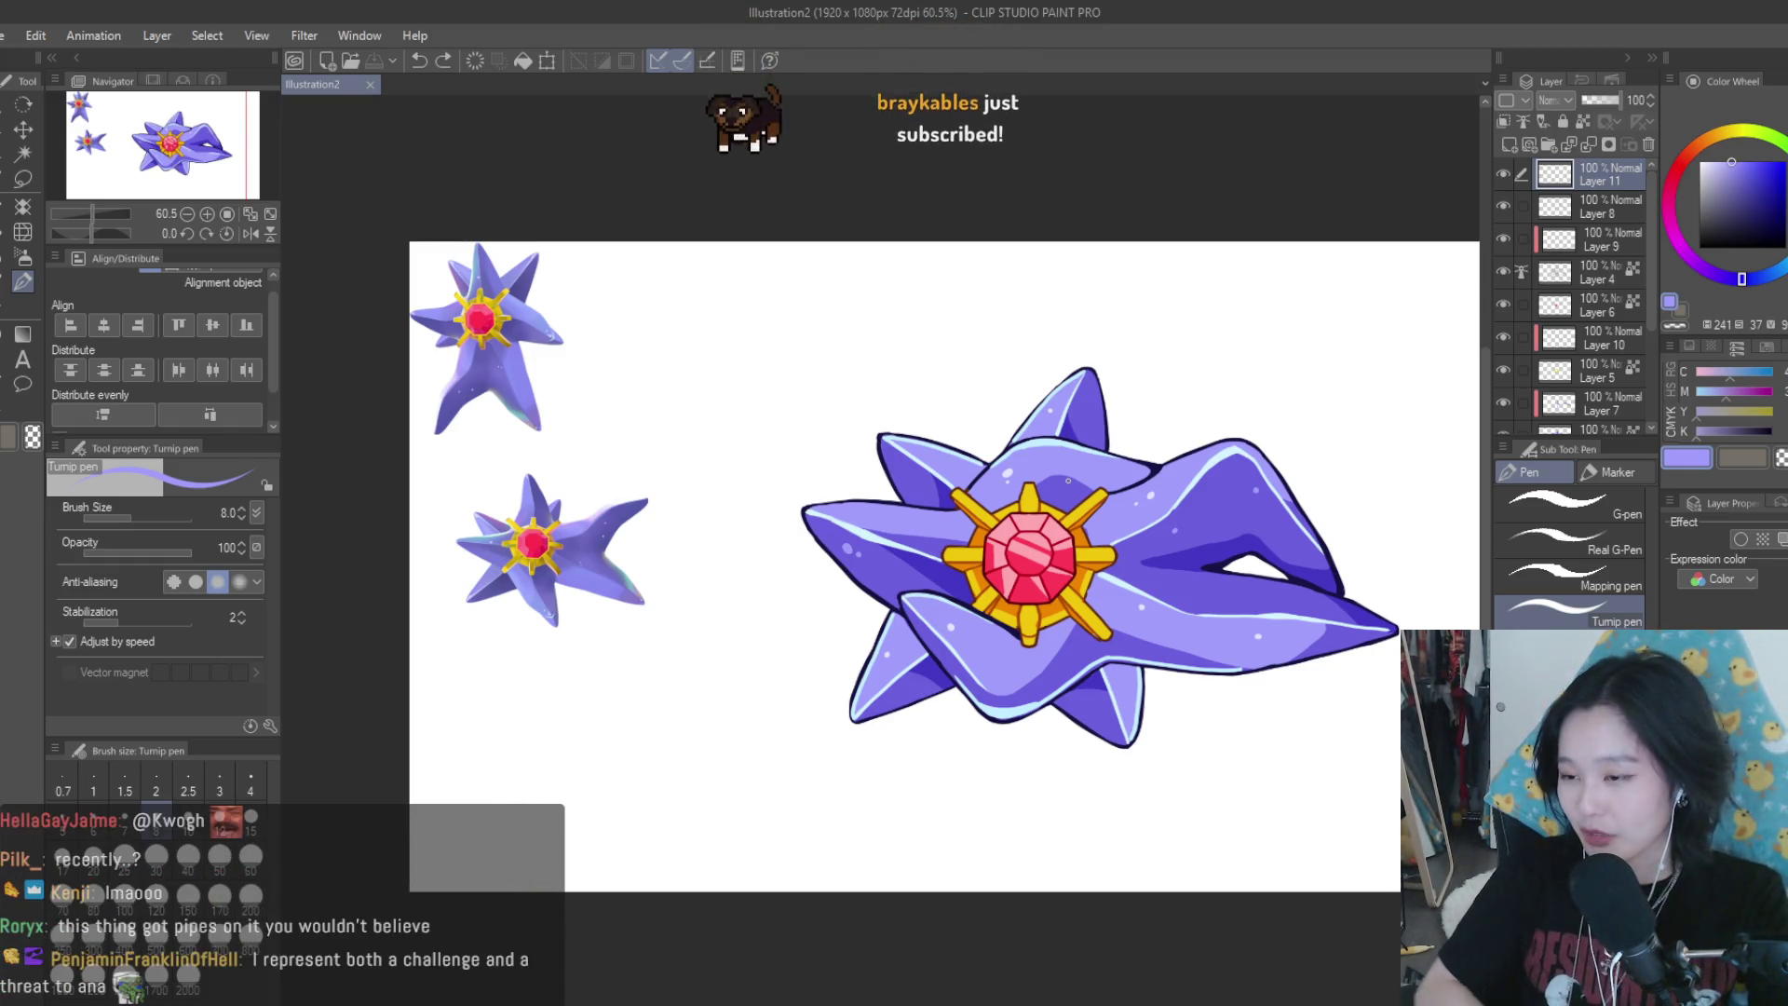
{"action": "scroll", "coordinate": [1165, 592], "scroll_direction": "up", "scroll_amount": 3}
{"action": "scroll", "coordinate": [1133, 460], "scroll_direction": "down", "scroll_amount": 1}
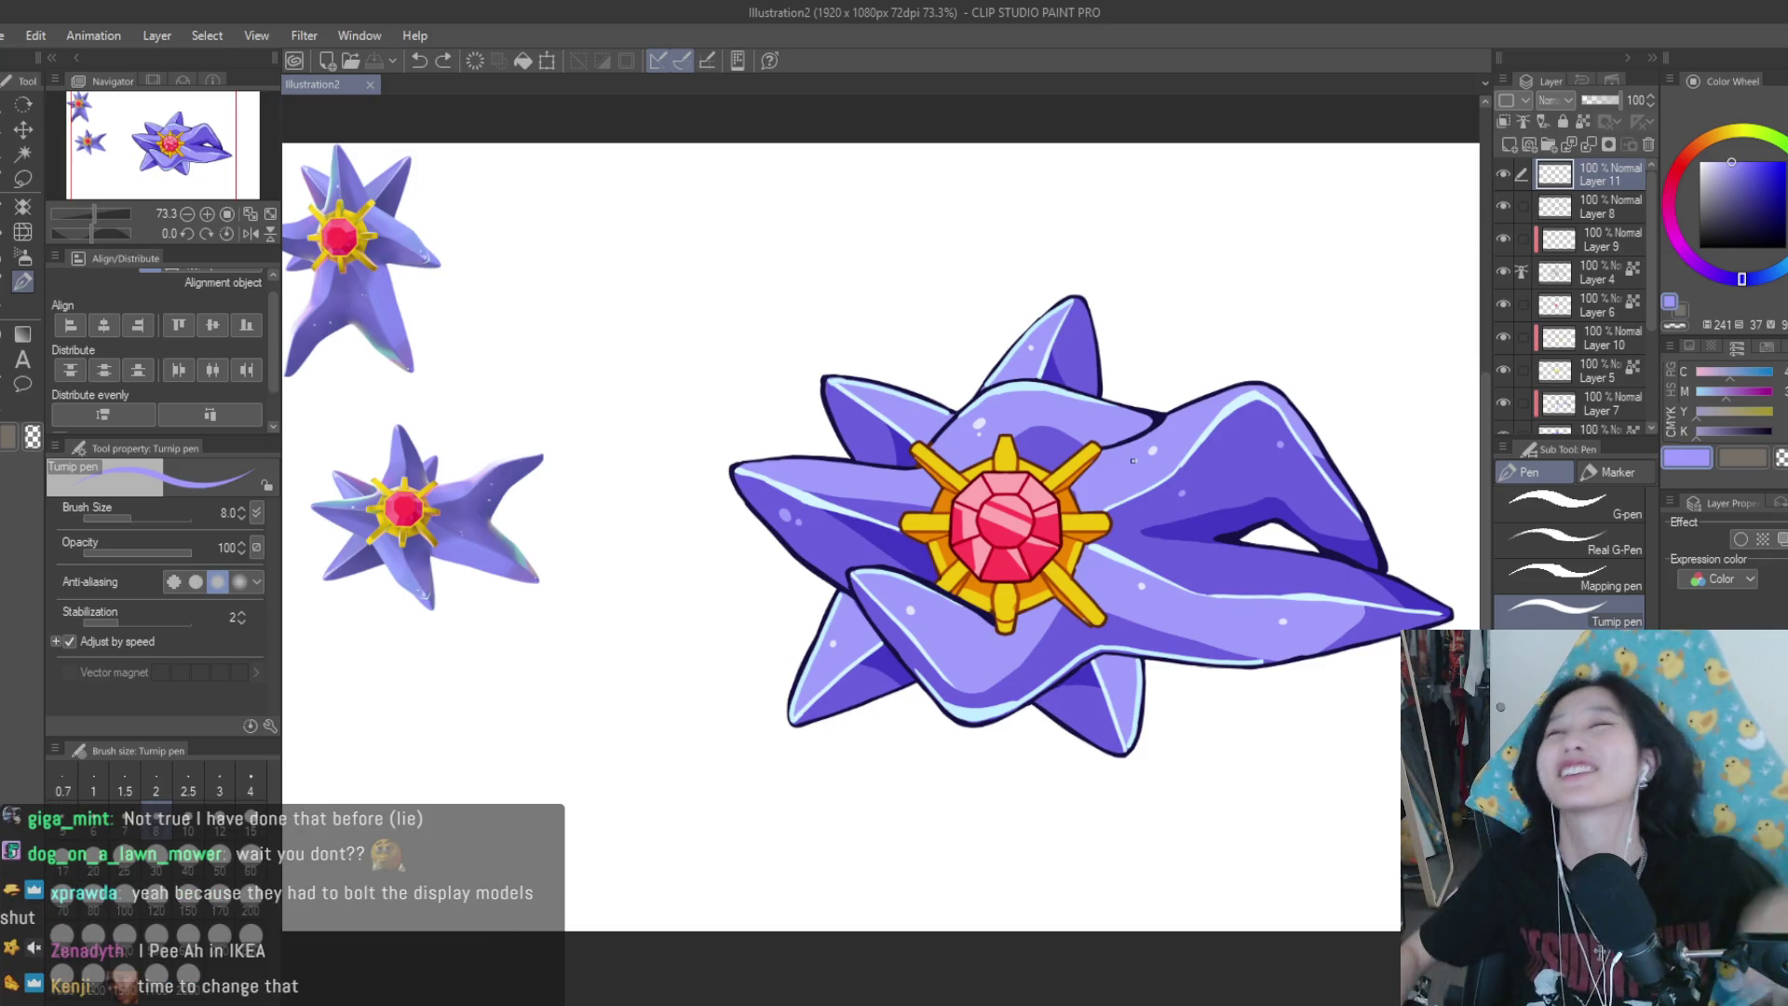
{"action": "key", "text": "alt+Tab"}
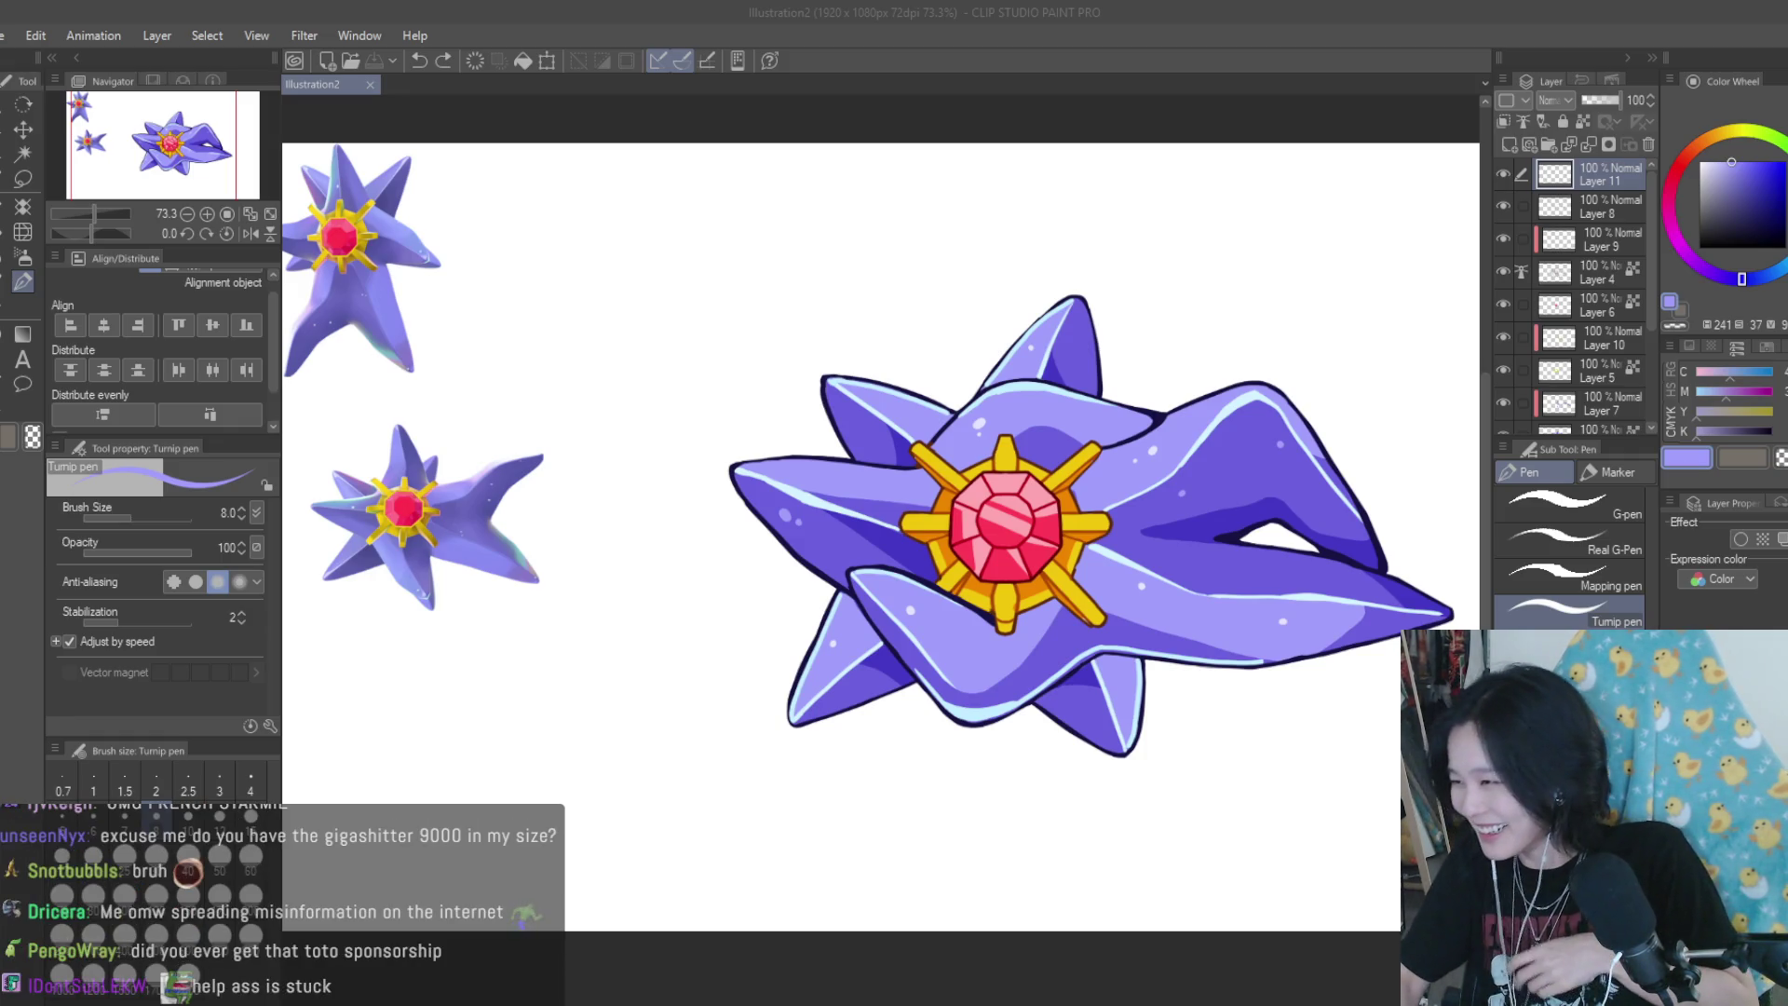
{"action": "left_click", "coordinate": [16, 87]}
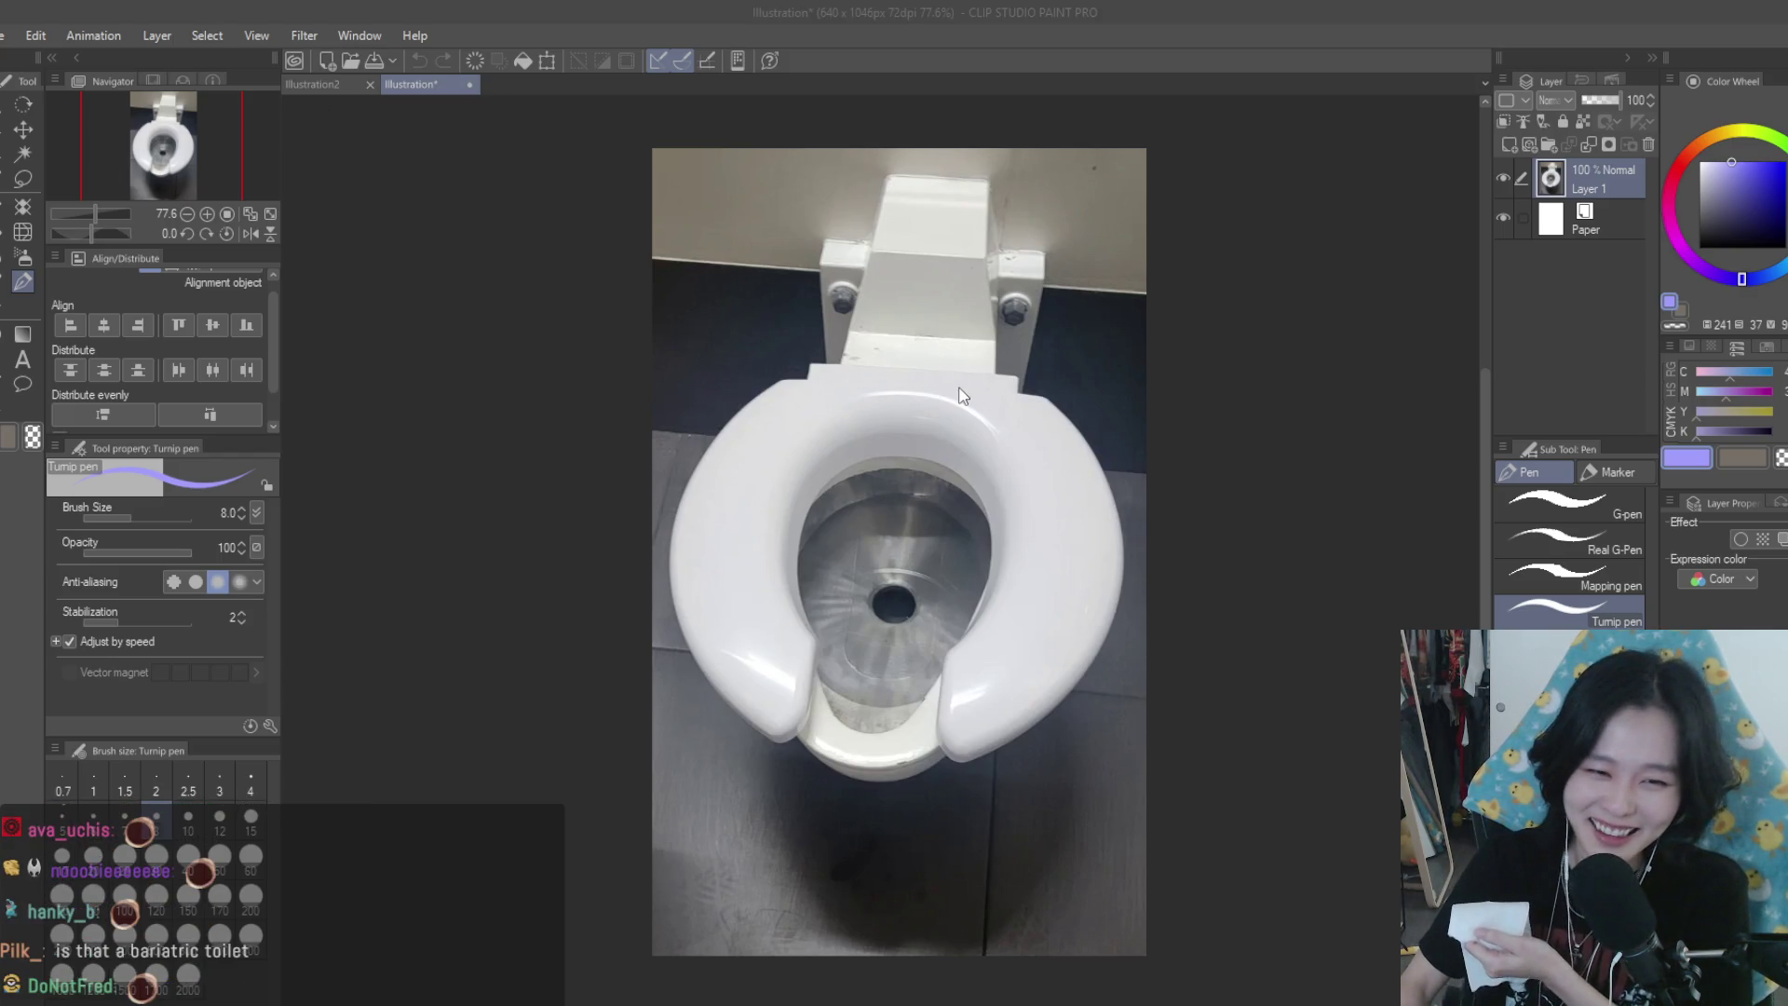
{"action": "key", "text": "n"}
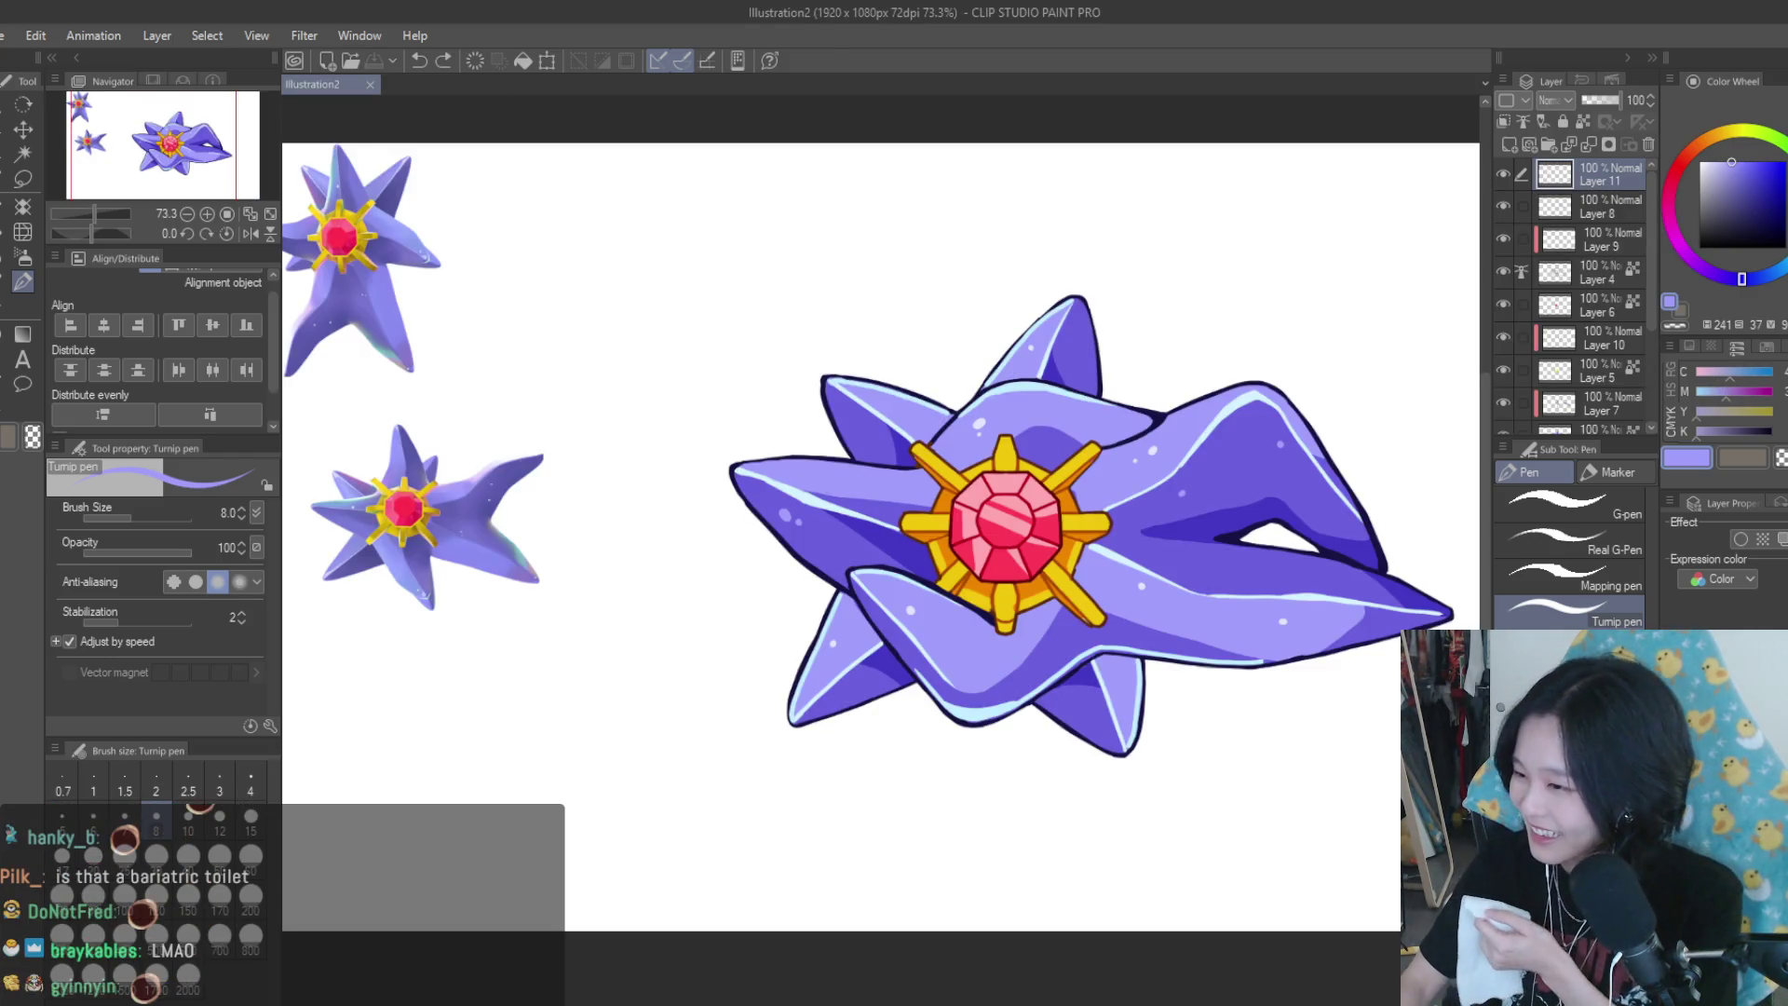
{"action": "left_click", "coordinate": [1488, 9]}
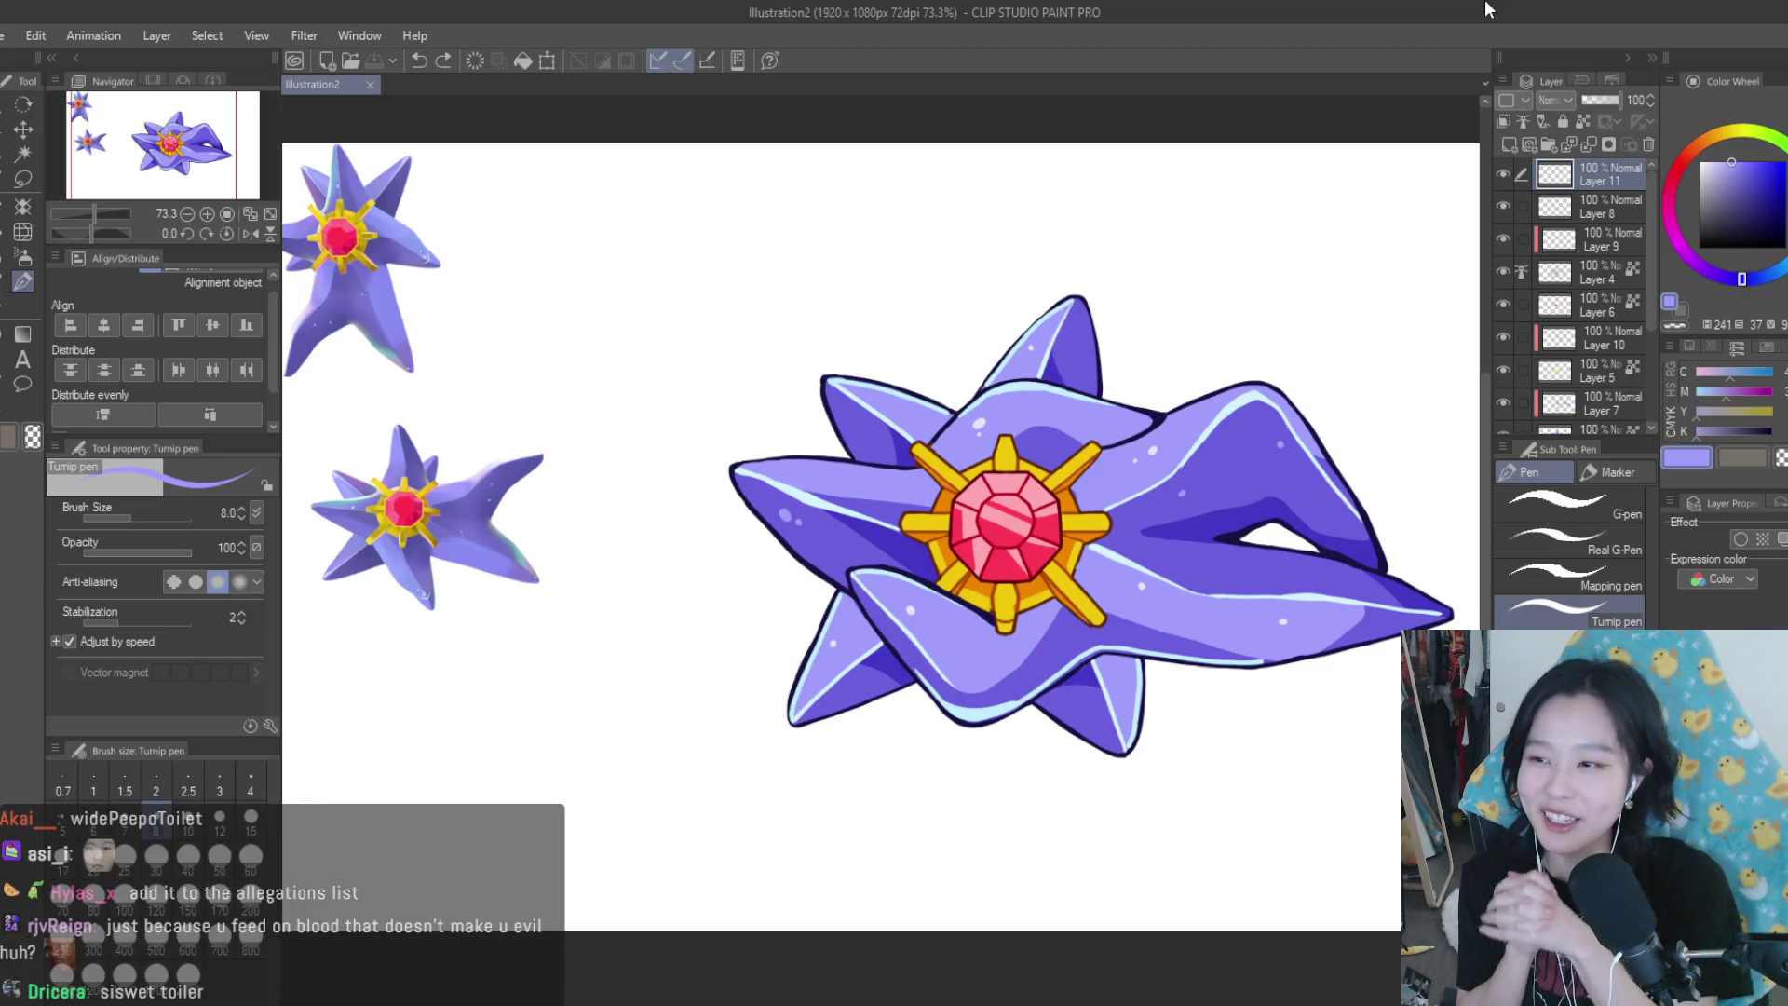
{"action": "scroll", "coordinate": [1043, 349], "scroll_direction": "up", "scroll_amount": 2}
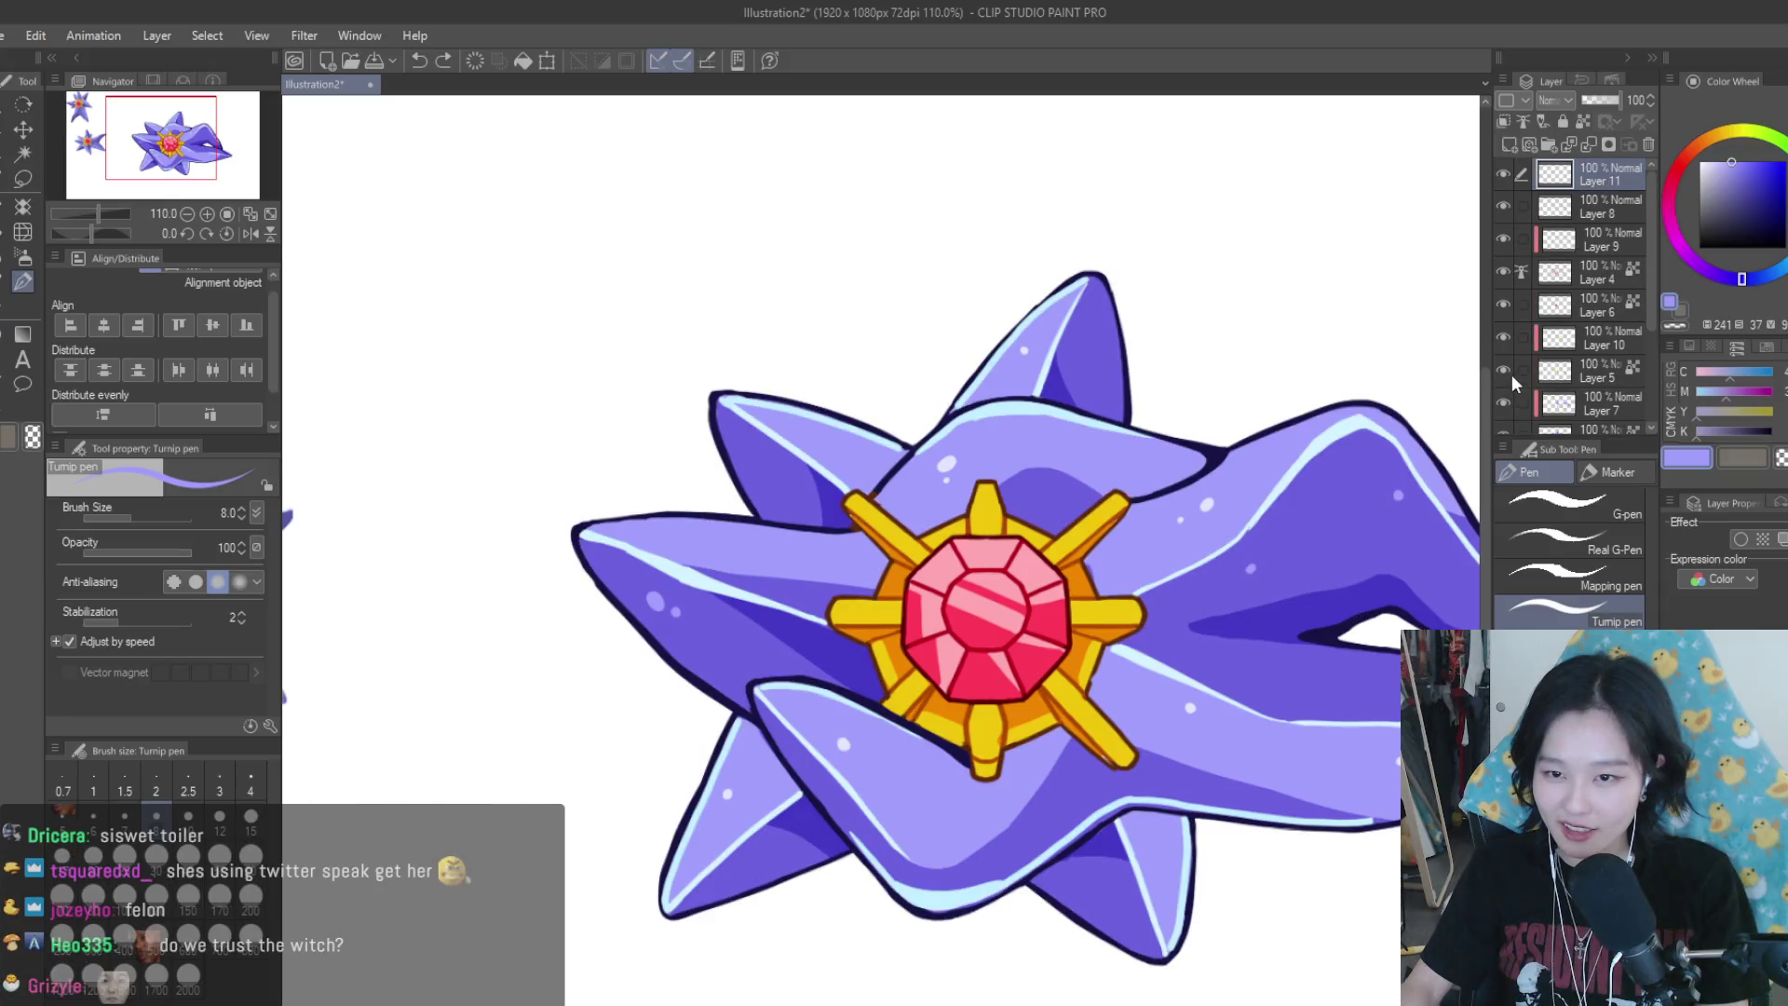
Toggle the line art and gem colour layers to check them, then add a layer above the gem colours
{"action": "left_click", "coordinate": [1504, 271]}
{"action": "left_click", "coordinate": [1503, 271]}
{"action": "left_click", "coordinate": [1503, 303]}
{"action": "left_click", "coordinate": [1503, 304]}
{"action": "left_click", "coordinate": [1565, 307]}
{"action": "left_click", "coordinate": [1508, 144]}
{"action": "scroll", "coordinate": [968, 484], "scroll_direction": "up", "scroll_amount": 2}
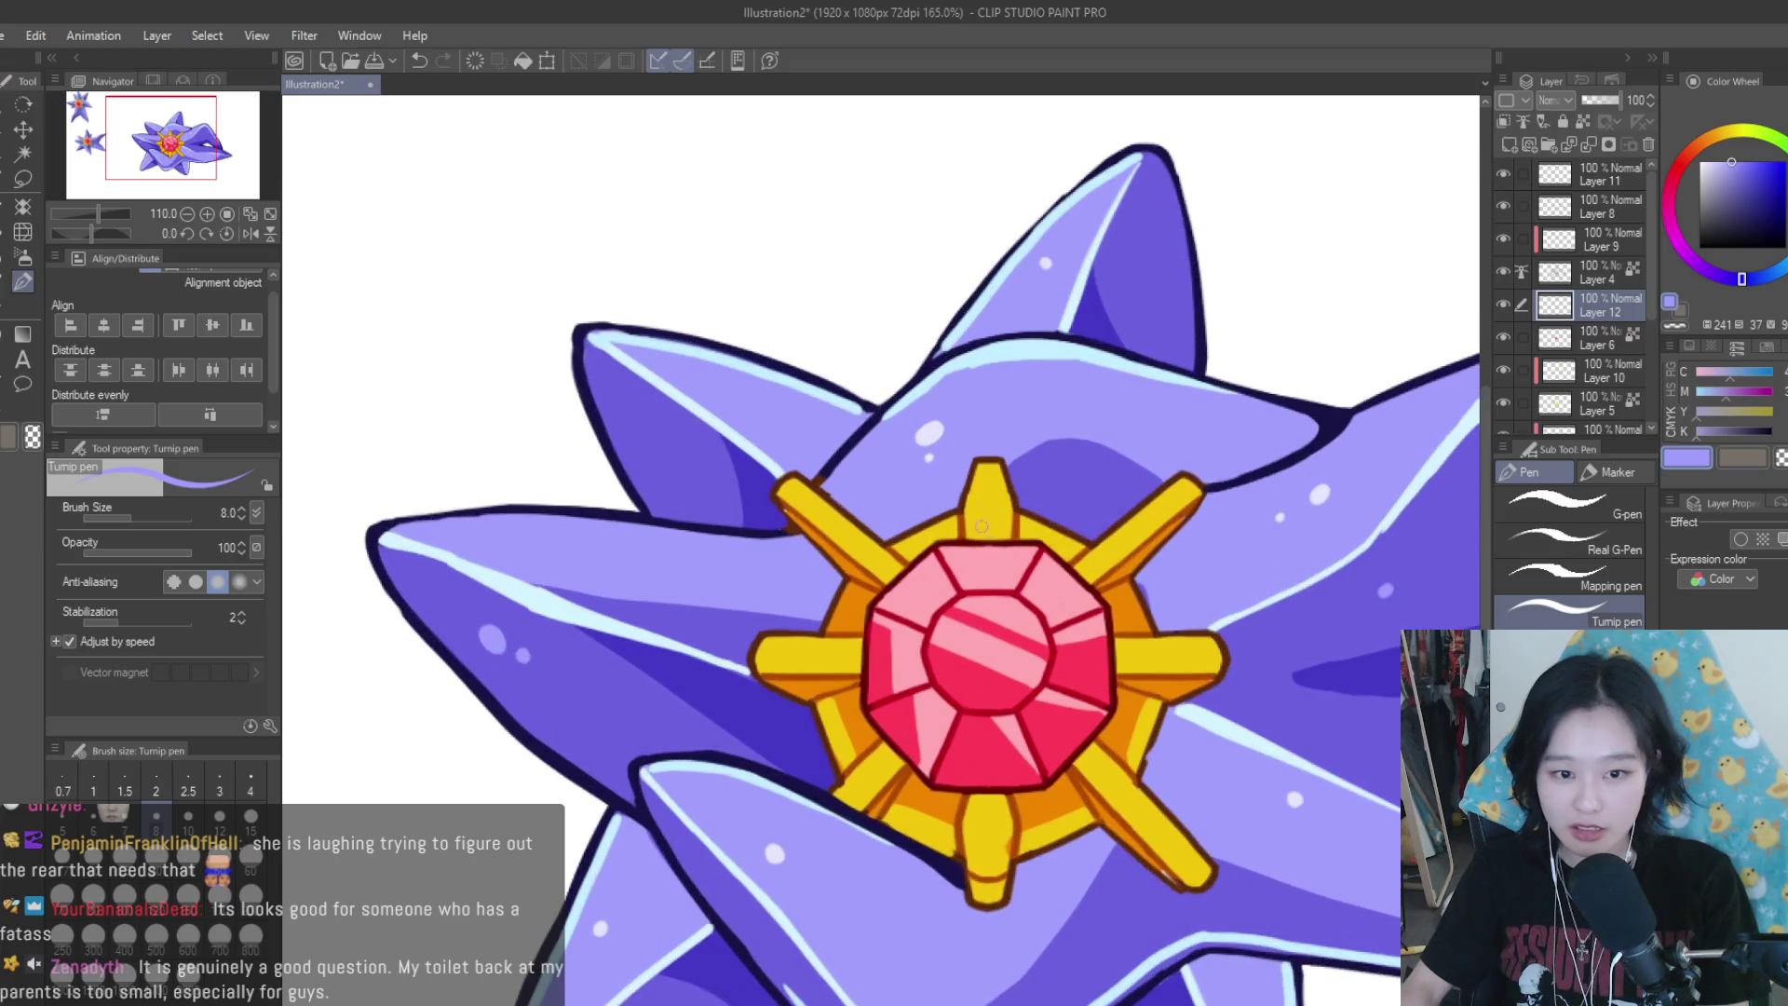
Pick yellow on the colour wheel and lighten it to a pale highlight yellow
{"action": "left_click", "coordinate": [969, 486], "text": "alt"}
{"action": "scroll", "coordinate": [967, 486], "scroll_direction": "up", "scroll_amount": 2}
{"action": "scroll", "coordinate": [966, 486], "scroll_direction": "up", "scroll_amount": 1}
{"action": "left_click", "coordinate": [1769, 160]}
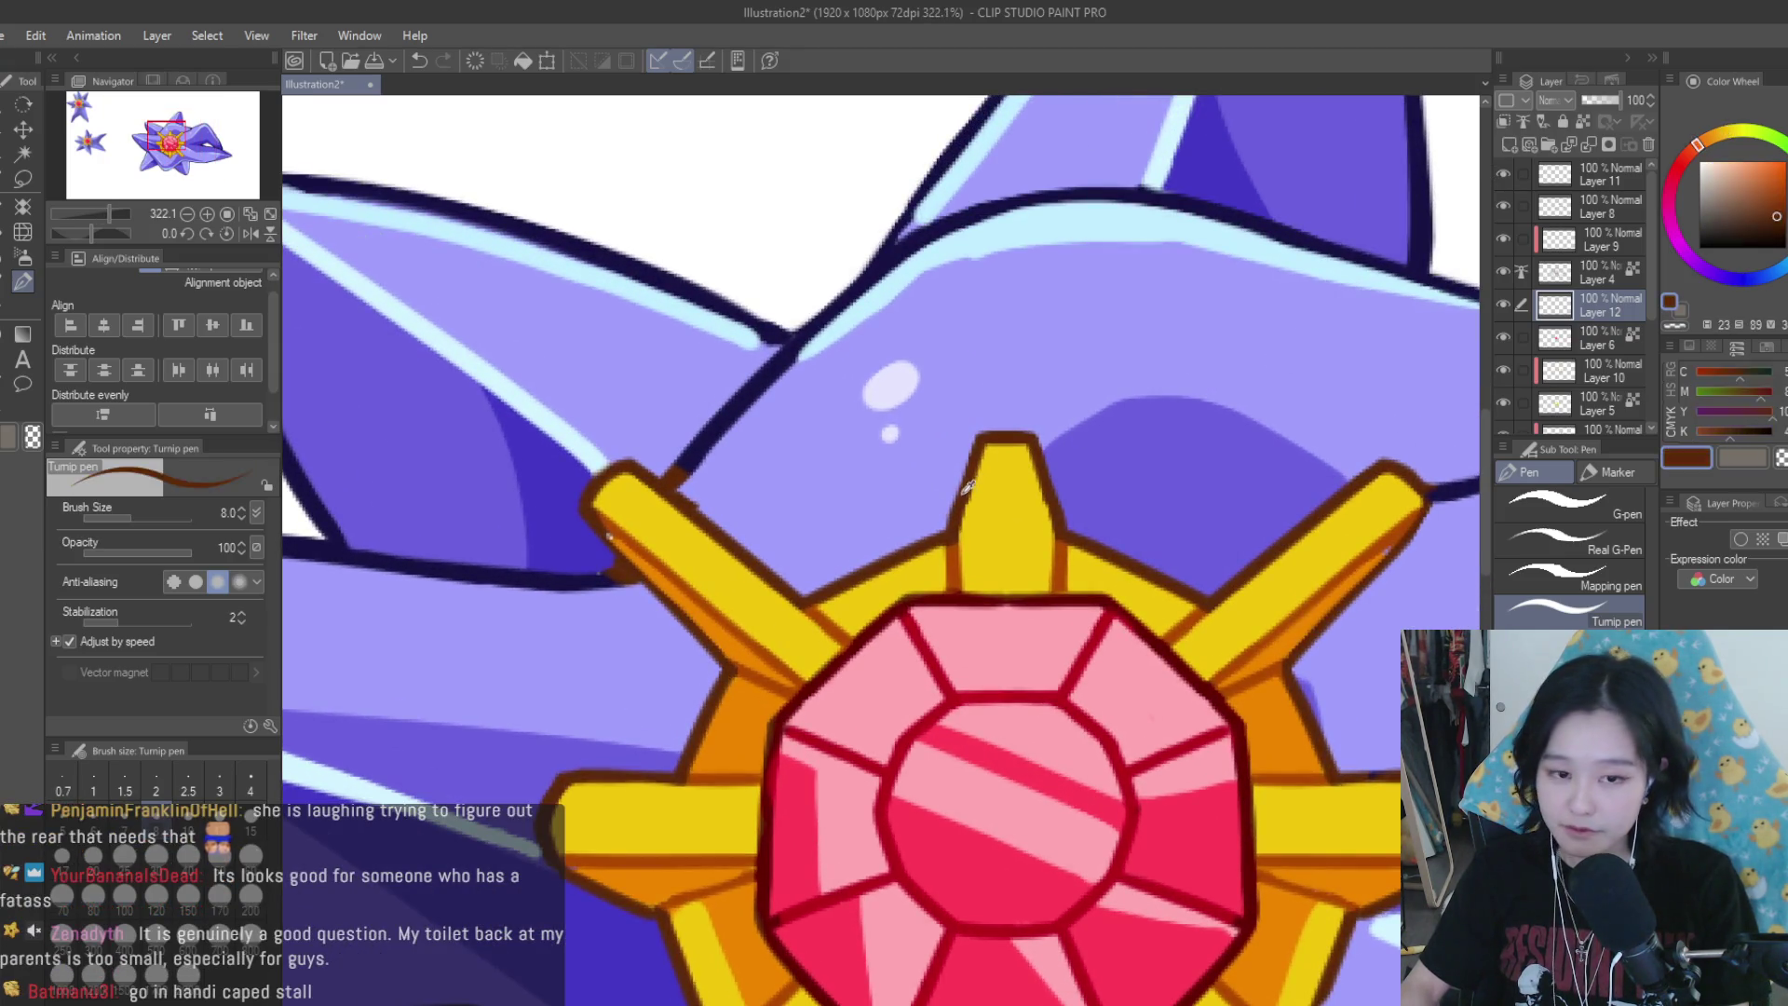
{"action": "left_click_drag", "start_coordinate": [1769, 160], "coordinate": [1741, 160]}
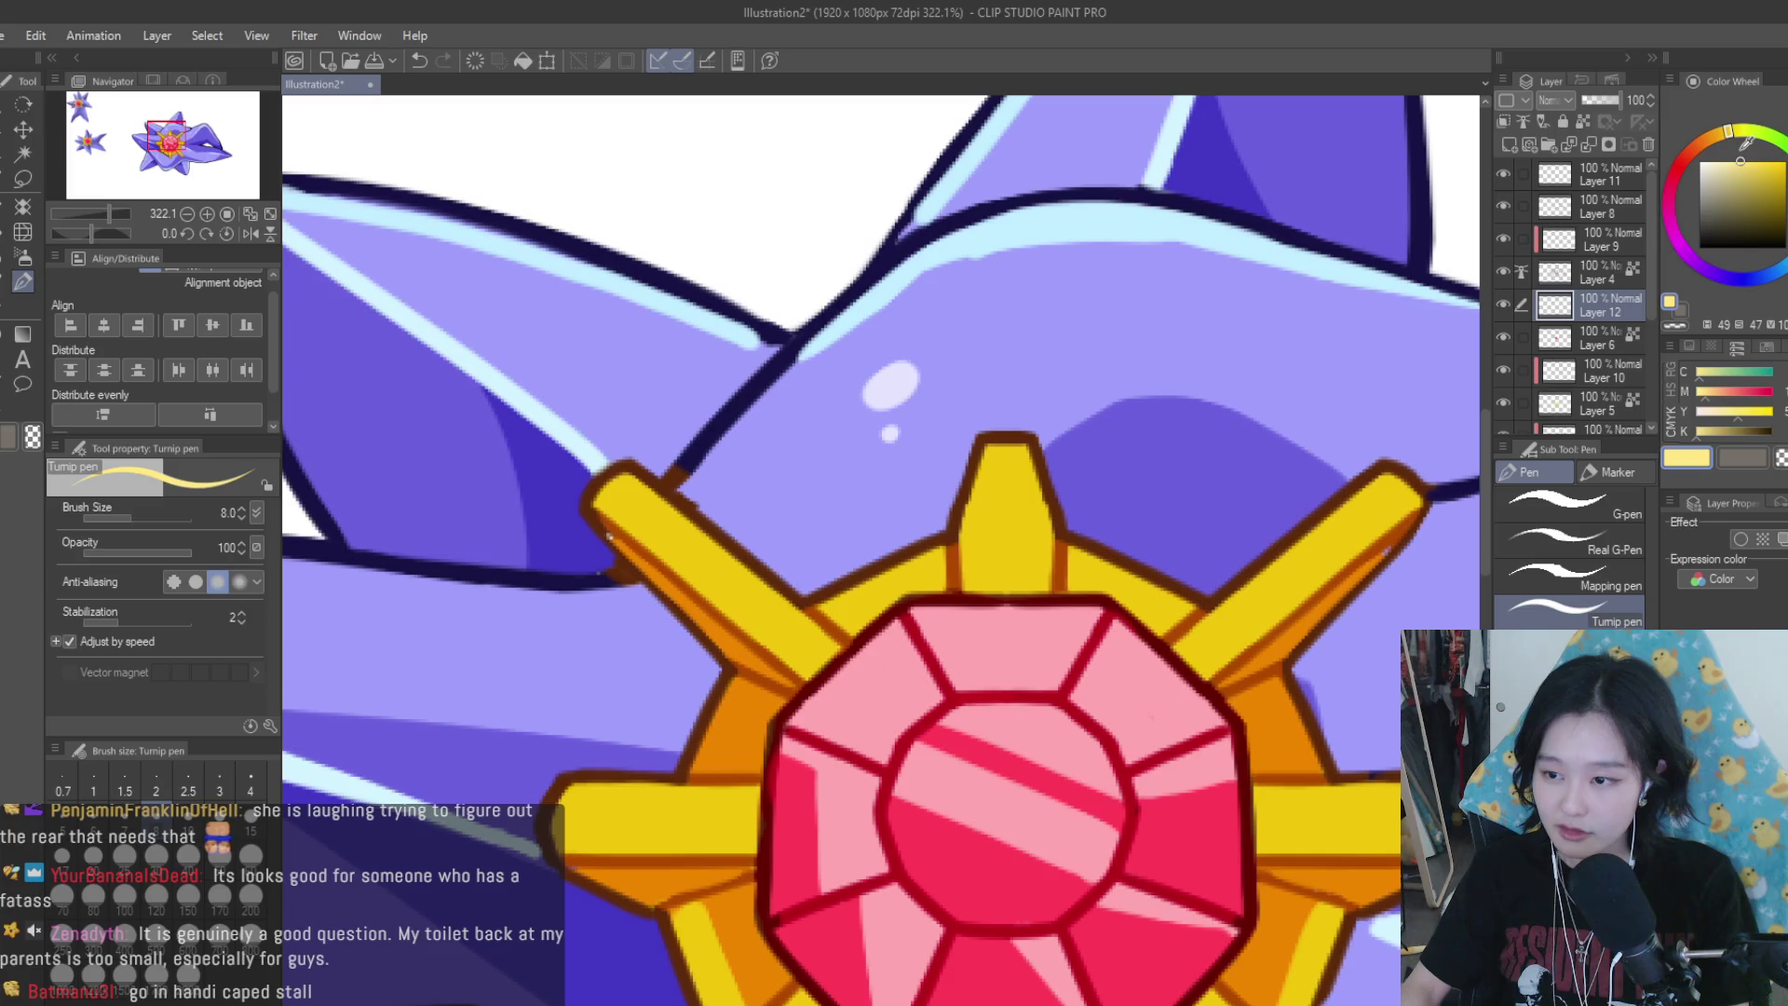
{"action": "left_click", "coordinate": [1729, 140]}
{"action": "scroll", "coordinate": [1175, 302], "scroll_direction": "down", "scroll_amount": 5}
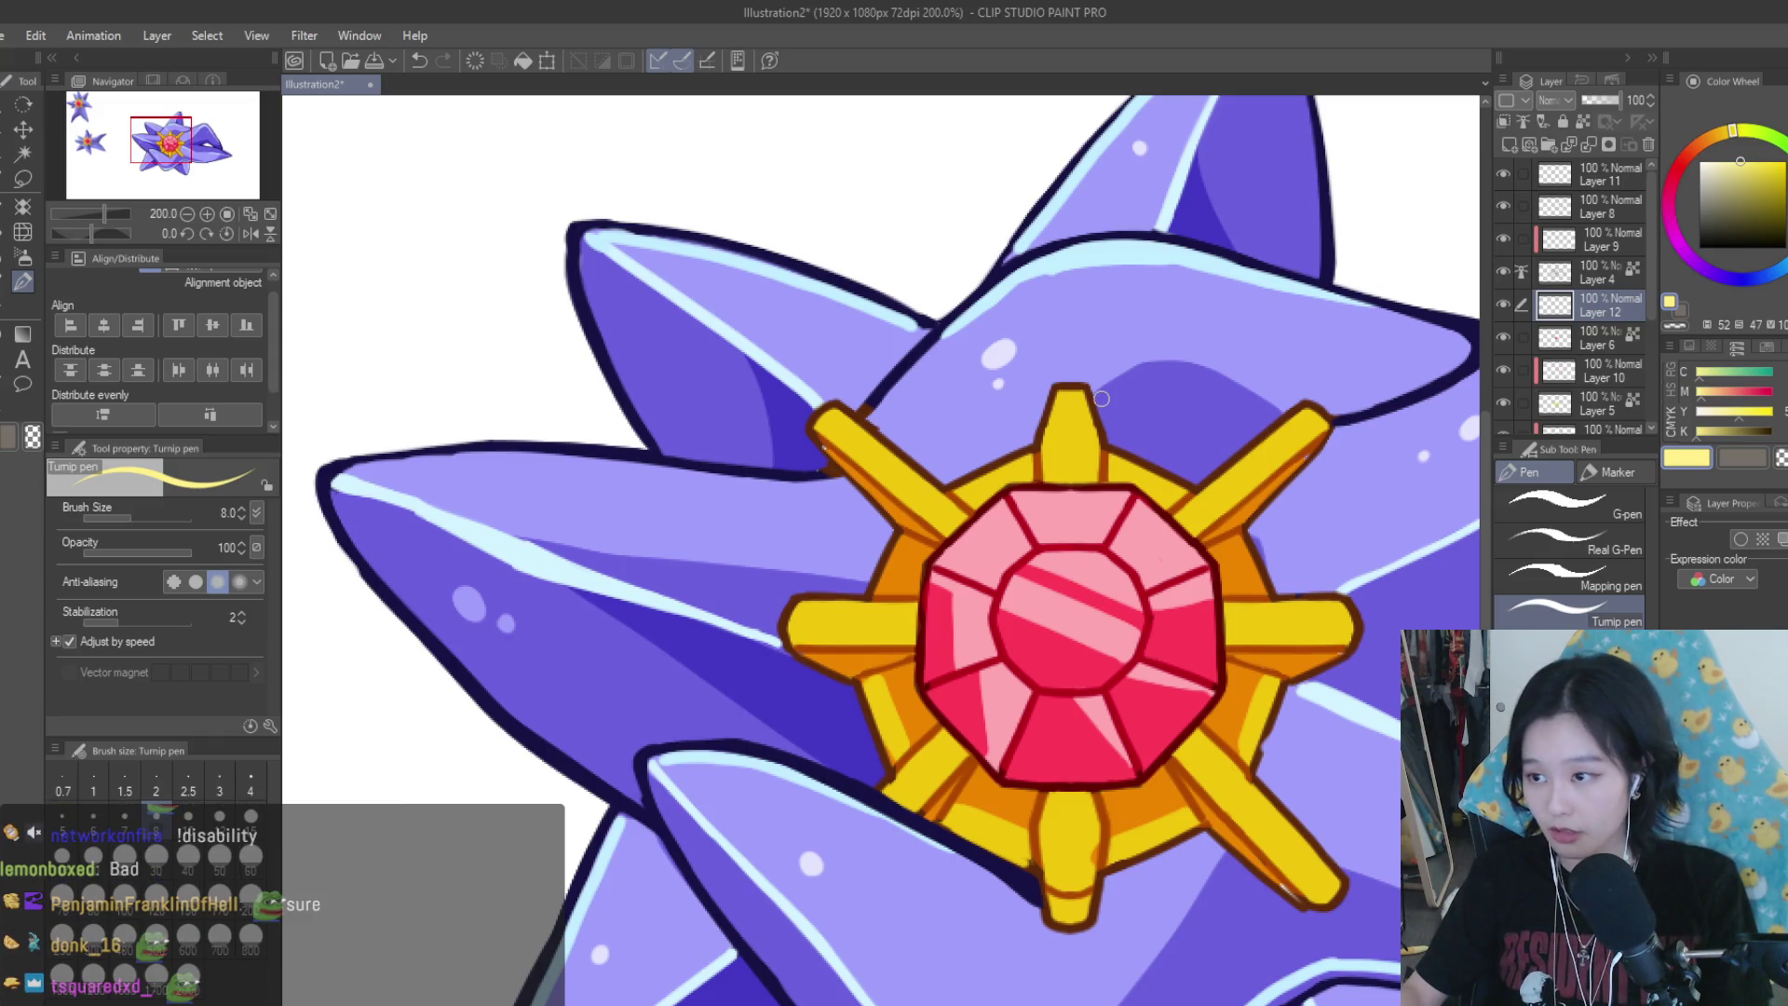
{"action": "scroll", "coordinate": [1169, 427], "scroll_direction": "up", "scroll_amount": 3}
Try a pale-yellow highlight on the top spike, then undo it
{"action": "left_click_drag", "start_coordinate": [1034, 438], "coordinate": [1015, 368]}
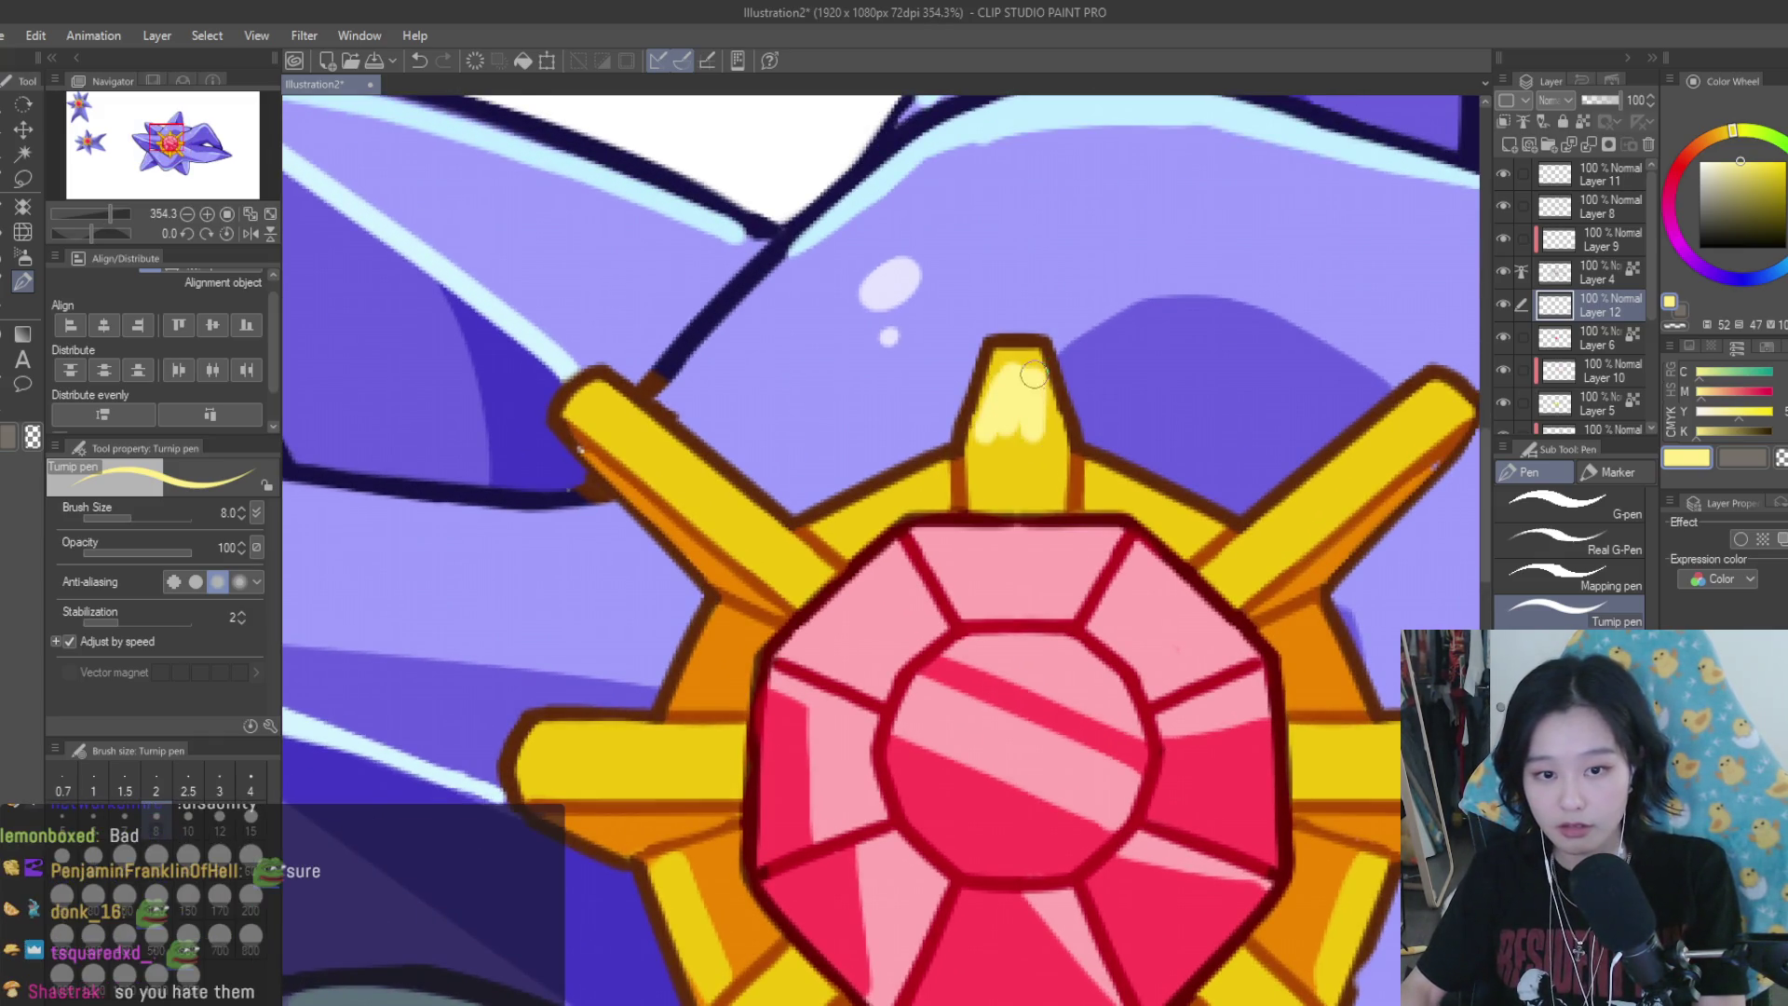
{"action": "left_click_drag", "start_coordinate": [978, 447], "coordinate": [996, 386]}
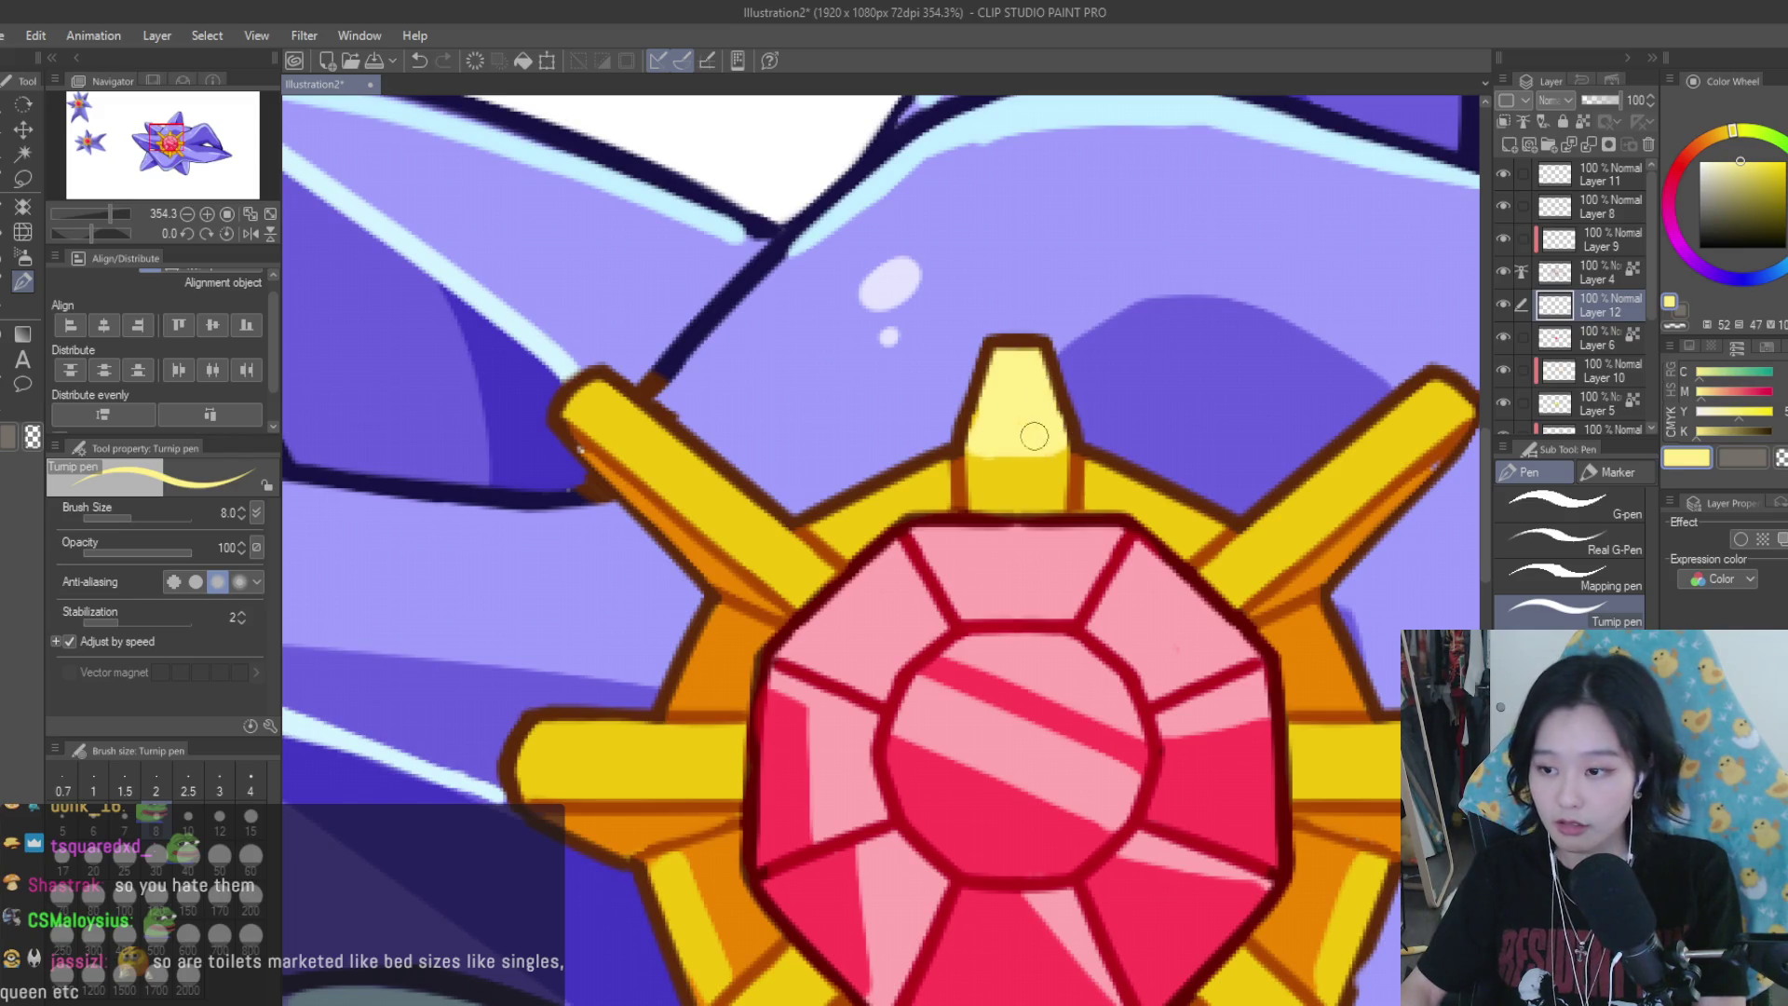
{"action": "scroll", "coordinate": [1034, 435], "scroll_direction": "down", "scroll_amount": 4}
{"action": "scroll", "coordinate": [1034, 435], "scroll_direction": "down", "scroll_amount": 3}
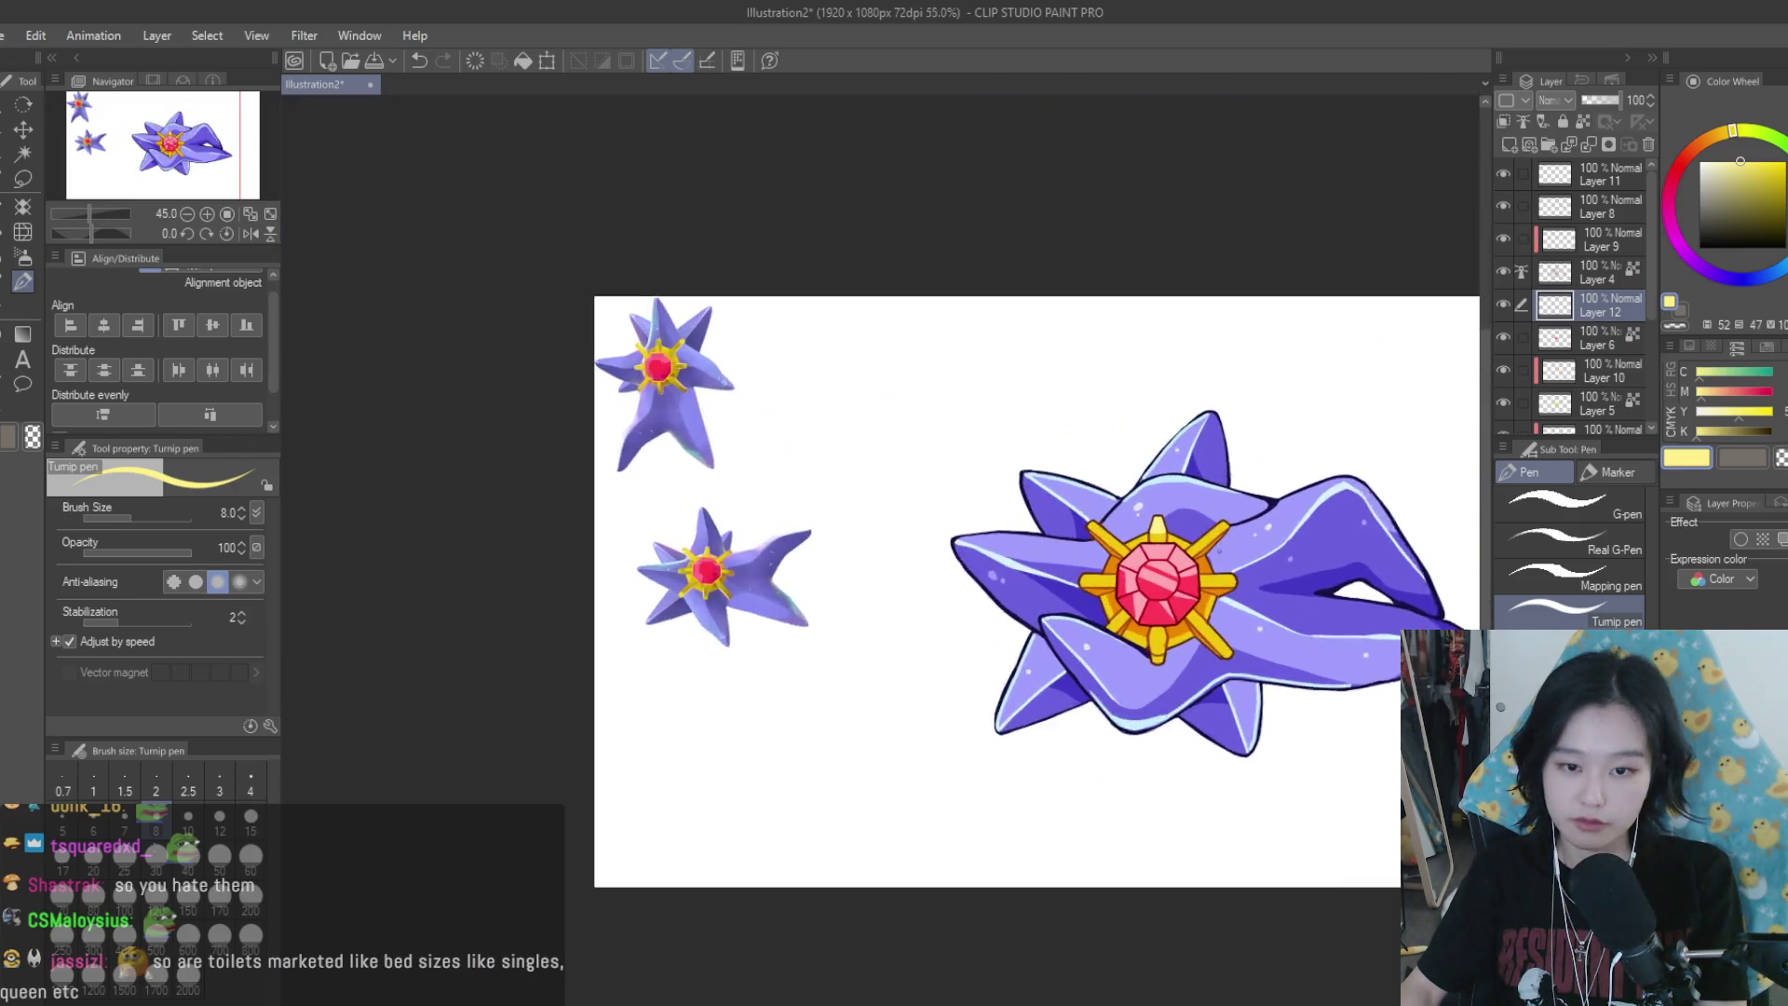
{"action": "scroll", "coordinate": [1187, 521], "scroll_direction": "up", "scroll_amount": 1}
{"action": "scroll", "coordinate": [1187, 522], "scroll_direction": "up", "scroll_amount": 2}
{"action": "scroll", "coordinate": [1182, 531], "scroll_direction": "up", "scroll_amount": 2}
{"action": "scroll", "coordinate": [1173, 559], "scroll_direction": "up", "scroll_amount": 2}
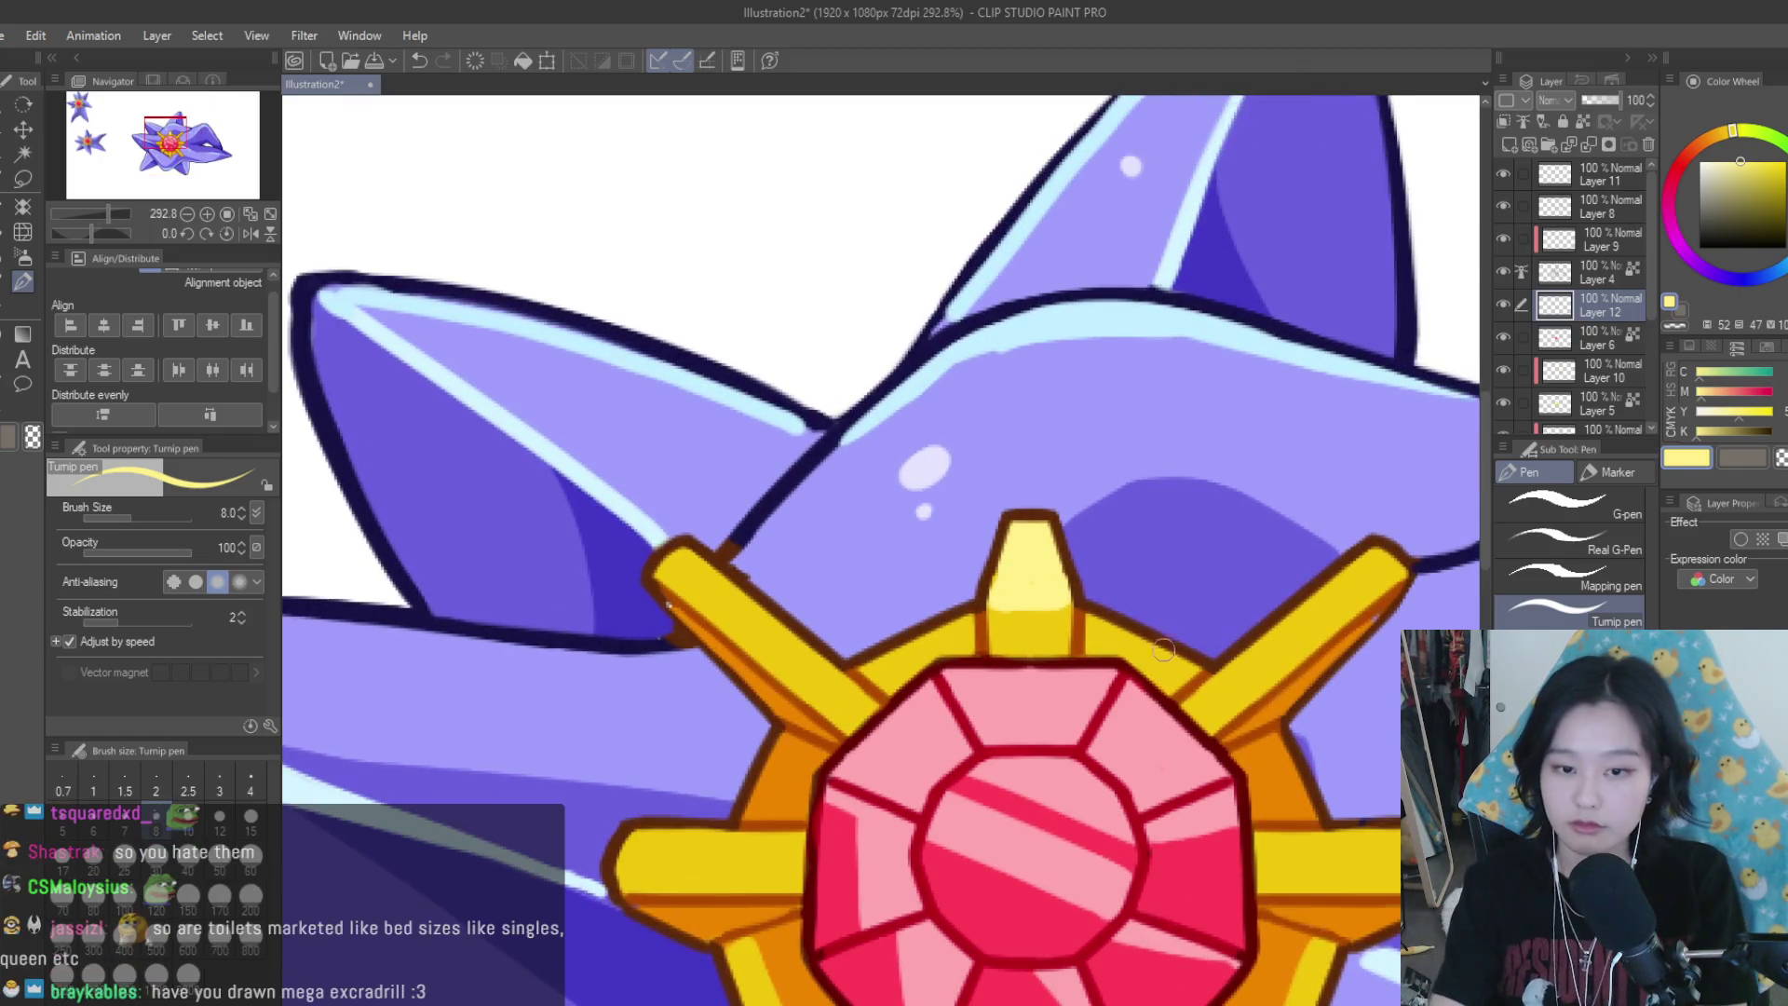
{"action": "key", "text": "ctrl+z"}
At brush size 12, paint pale-yellow highlights along the right and left spike bases
{"action": "key", "text": "bracketright"}
{"action": "key", "text": "bracketright"}
{"action": "scroll", "coordinate": [1211, 703], "scroll_direction": "up", "scroll_amount": 2}
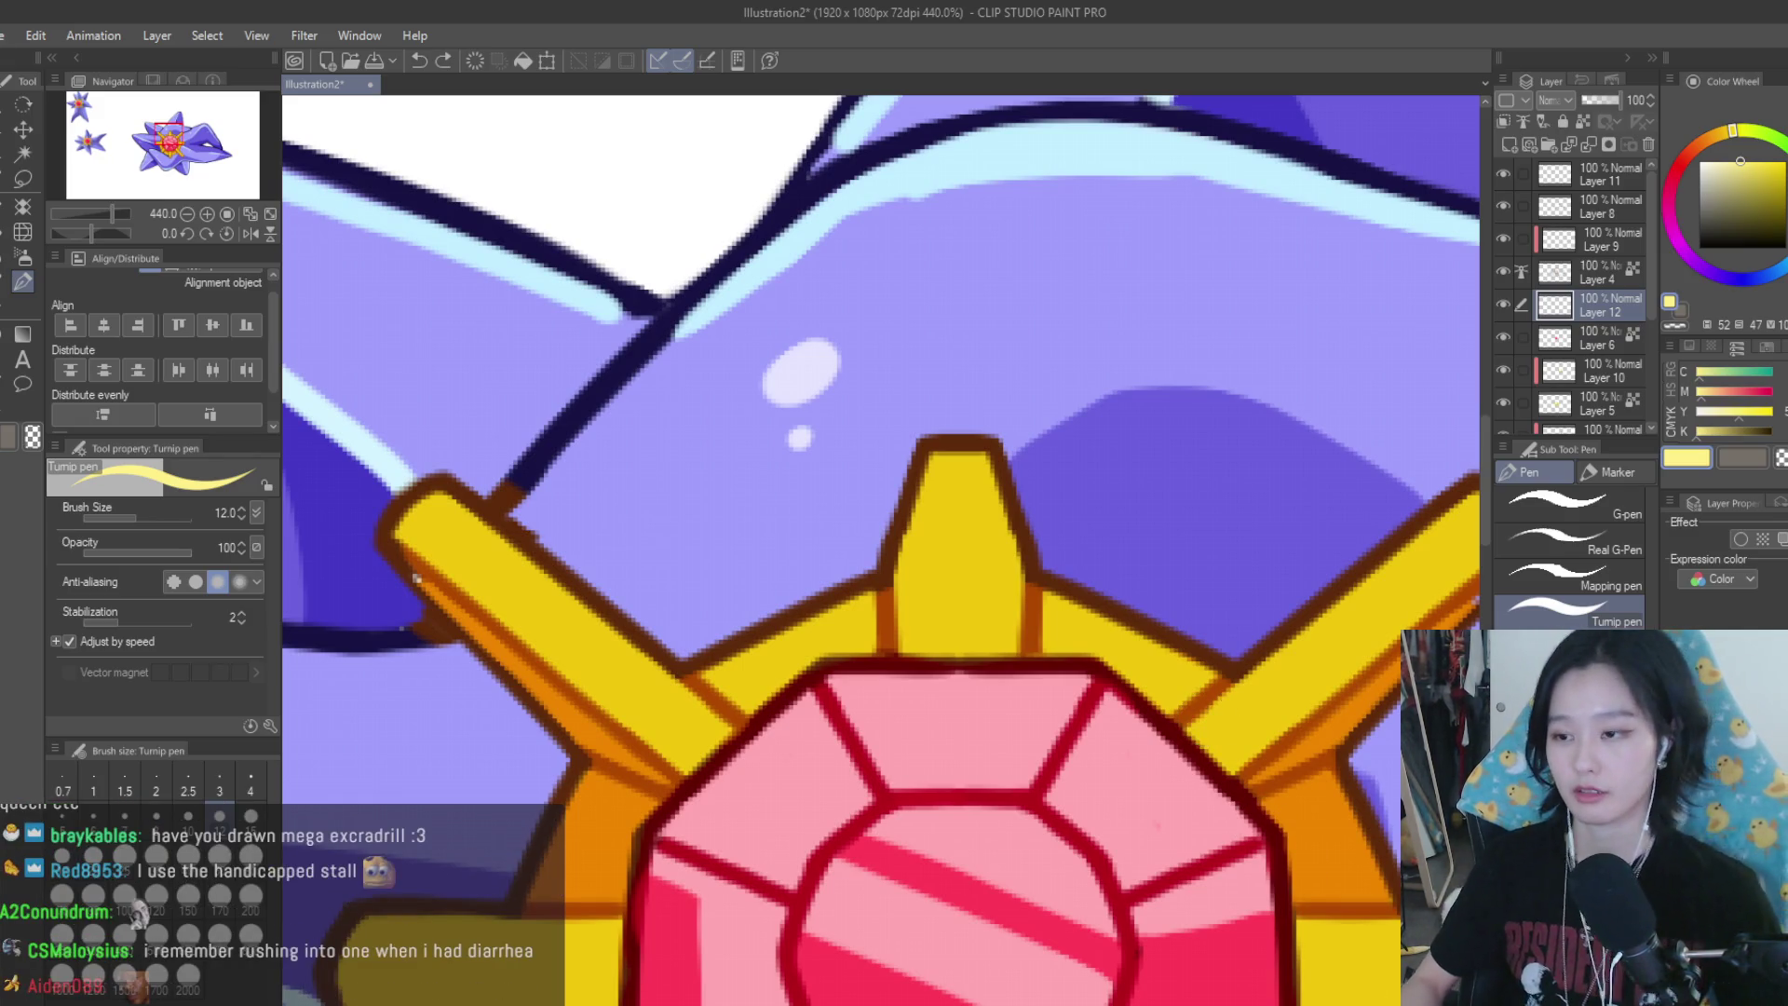
{"action": "scroll", "coordinate": [1181, 726], "scroll_direction": "up", "scroll_amount": 1}
{"action": "mouse_move", "coordinate": [1151, 657]}
{"action": "left_mouse_down"}
{"action": "mouse_move", "coordinate": [1043, 612]}
{"action": "mouse_move", "coordinate": [1196, 654]}
{"action": "left_mouse_up"}
{"action": "mouse_move", "coordinate": [727, 596]}
{"action": "left_mouse_down"}
{"action": "mouse_move", "coordinate": [770, 599]}
{"action": "mouse_move", "coordinate": [624, 670]}
{"action": "left_mouse_up"}
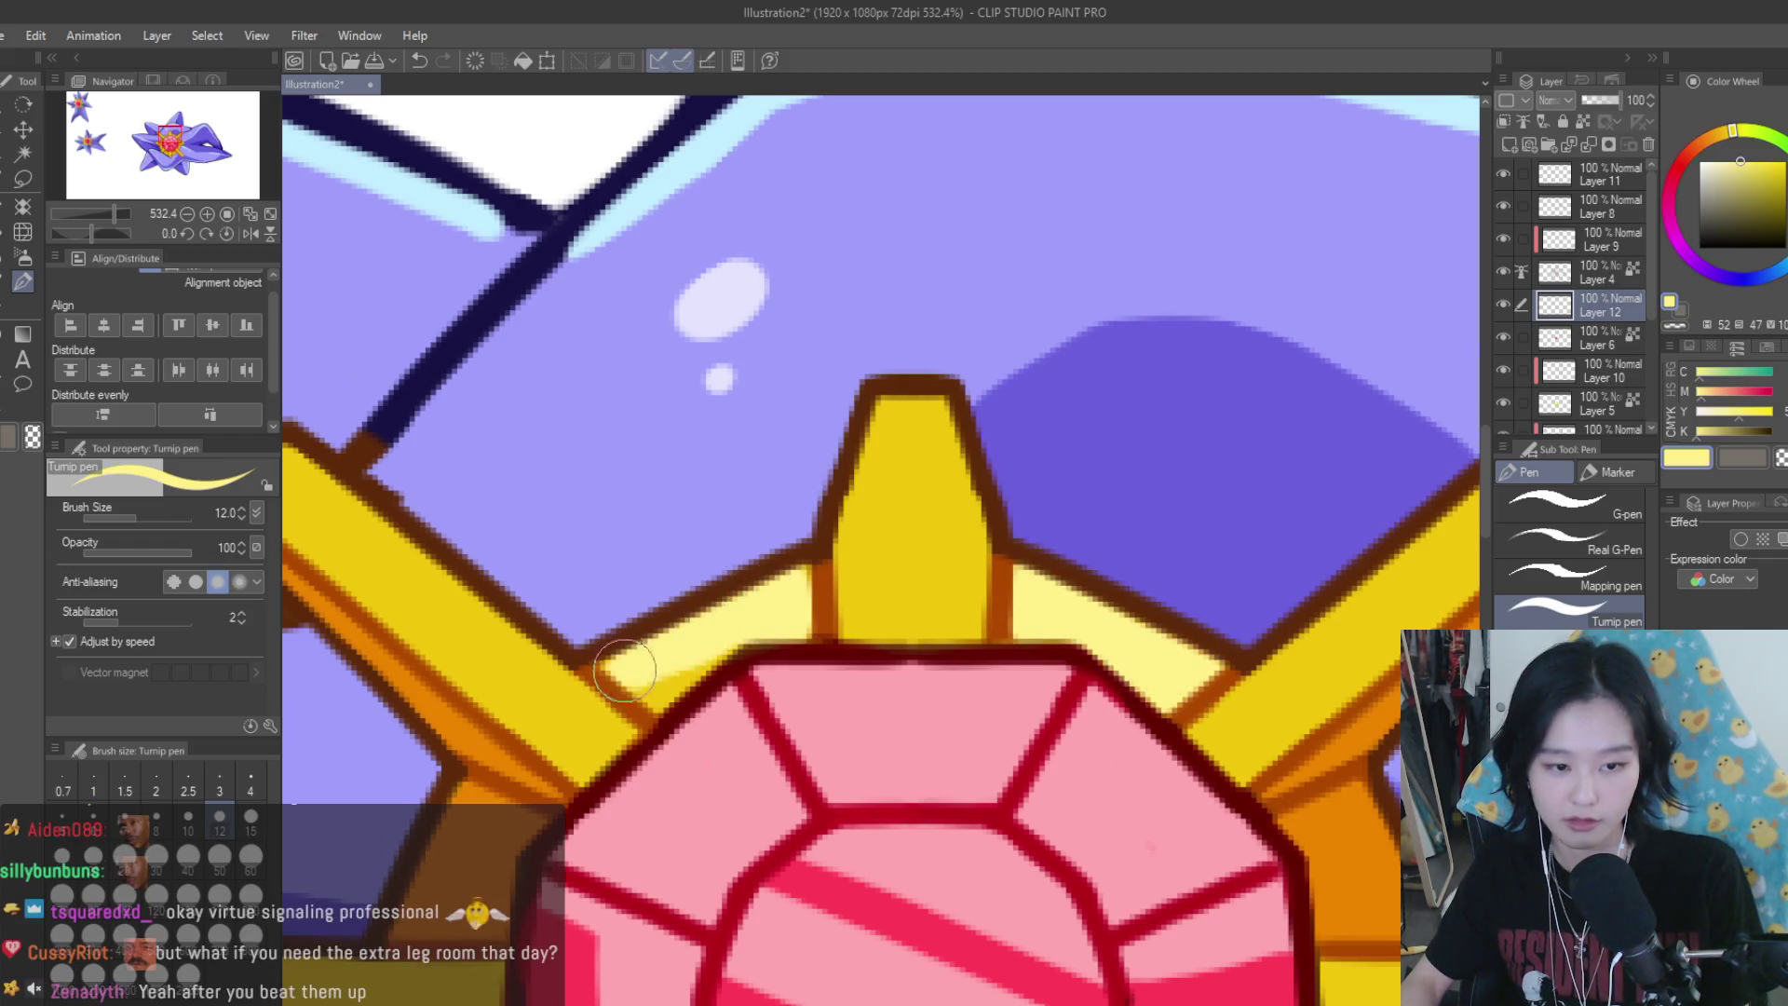
{"action": "scroll", "coordinate": [1024, 521], "scroll_direction": "down", "scroll_amount": 2}
{"action": "scroll", "coordinate": [1028, 518], "scroll_direction": "down", "scroll_amount": 2}
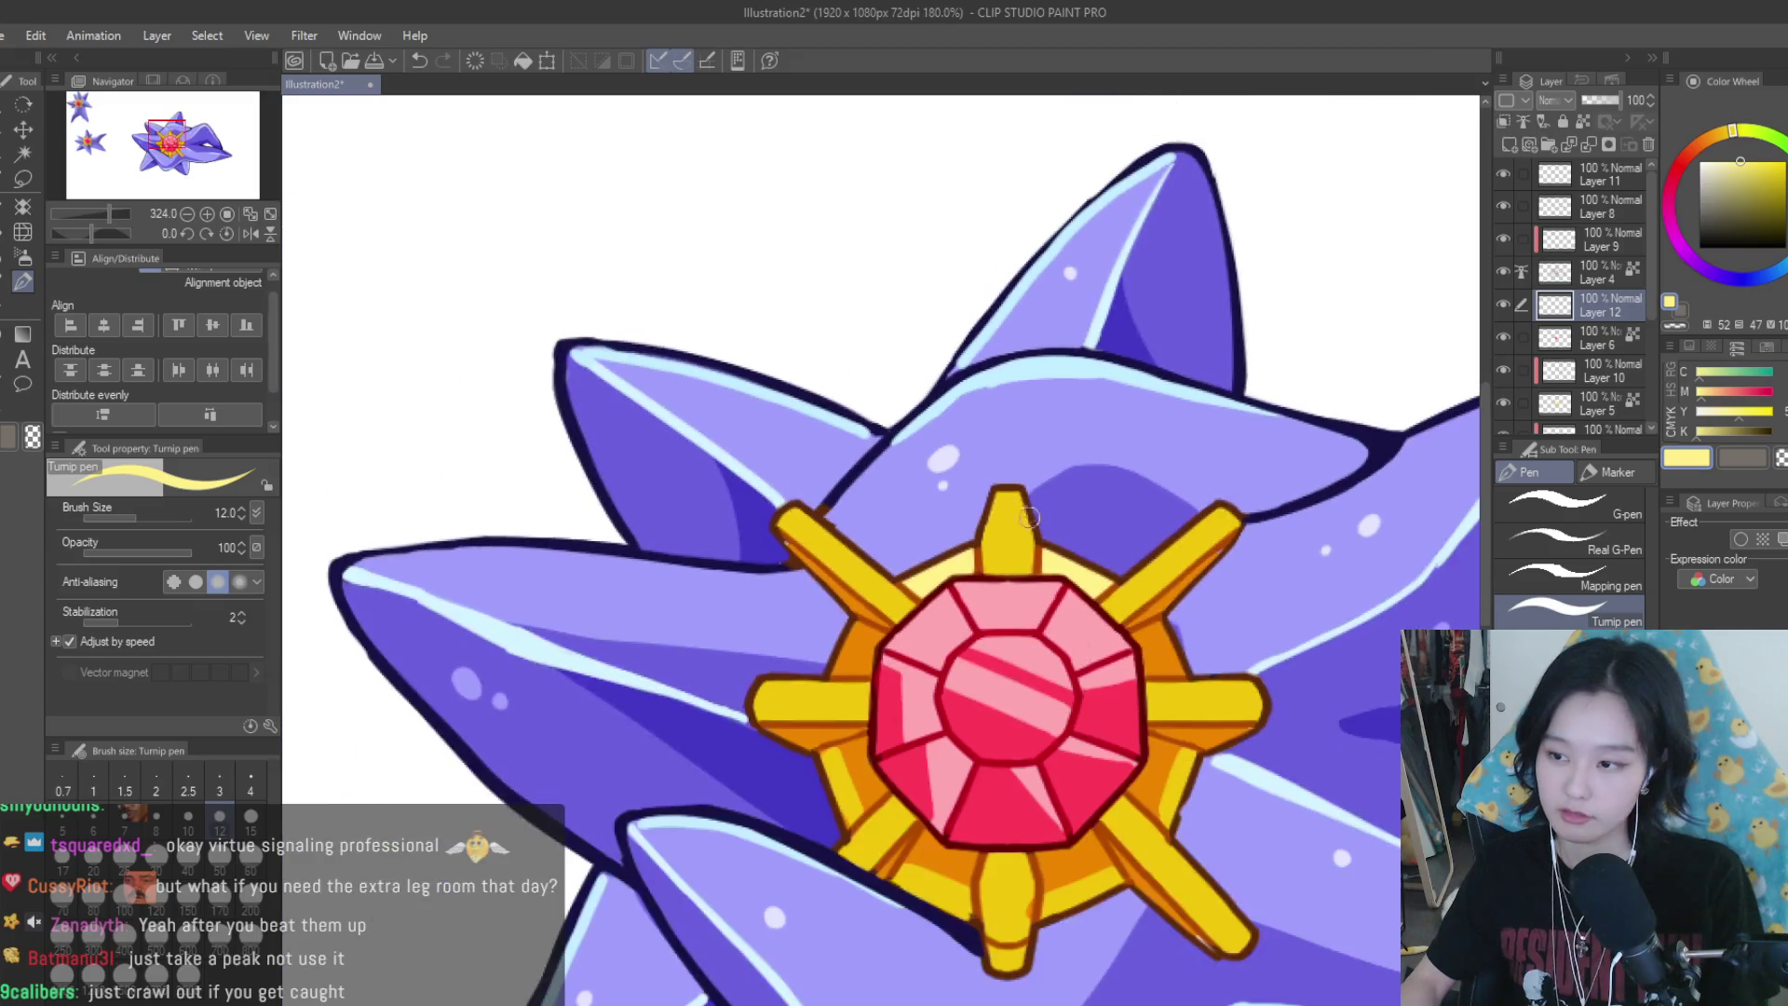
{"action": "scroll", "coordinate": [1028, 517], "scroll_direction": "down", "scroll_amount": 2}
{"action": "scroll", "coordinate": [1052, 549], "scroll_direction": "down", "scroll_amount": 3}
{"action": "scroll", "coordinate": [1081, 578], "scroll_direction": "down", "scroll_amount": 1}
{"action": "scroll", "coordinate": [1119, 614], "scroll_direction": "up", "scroll_amount": 3}
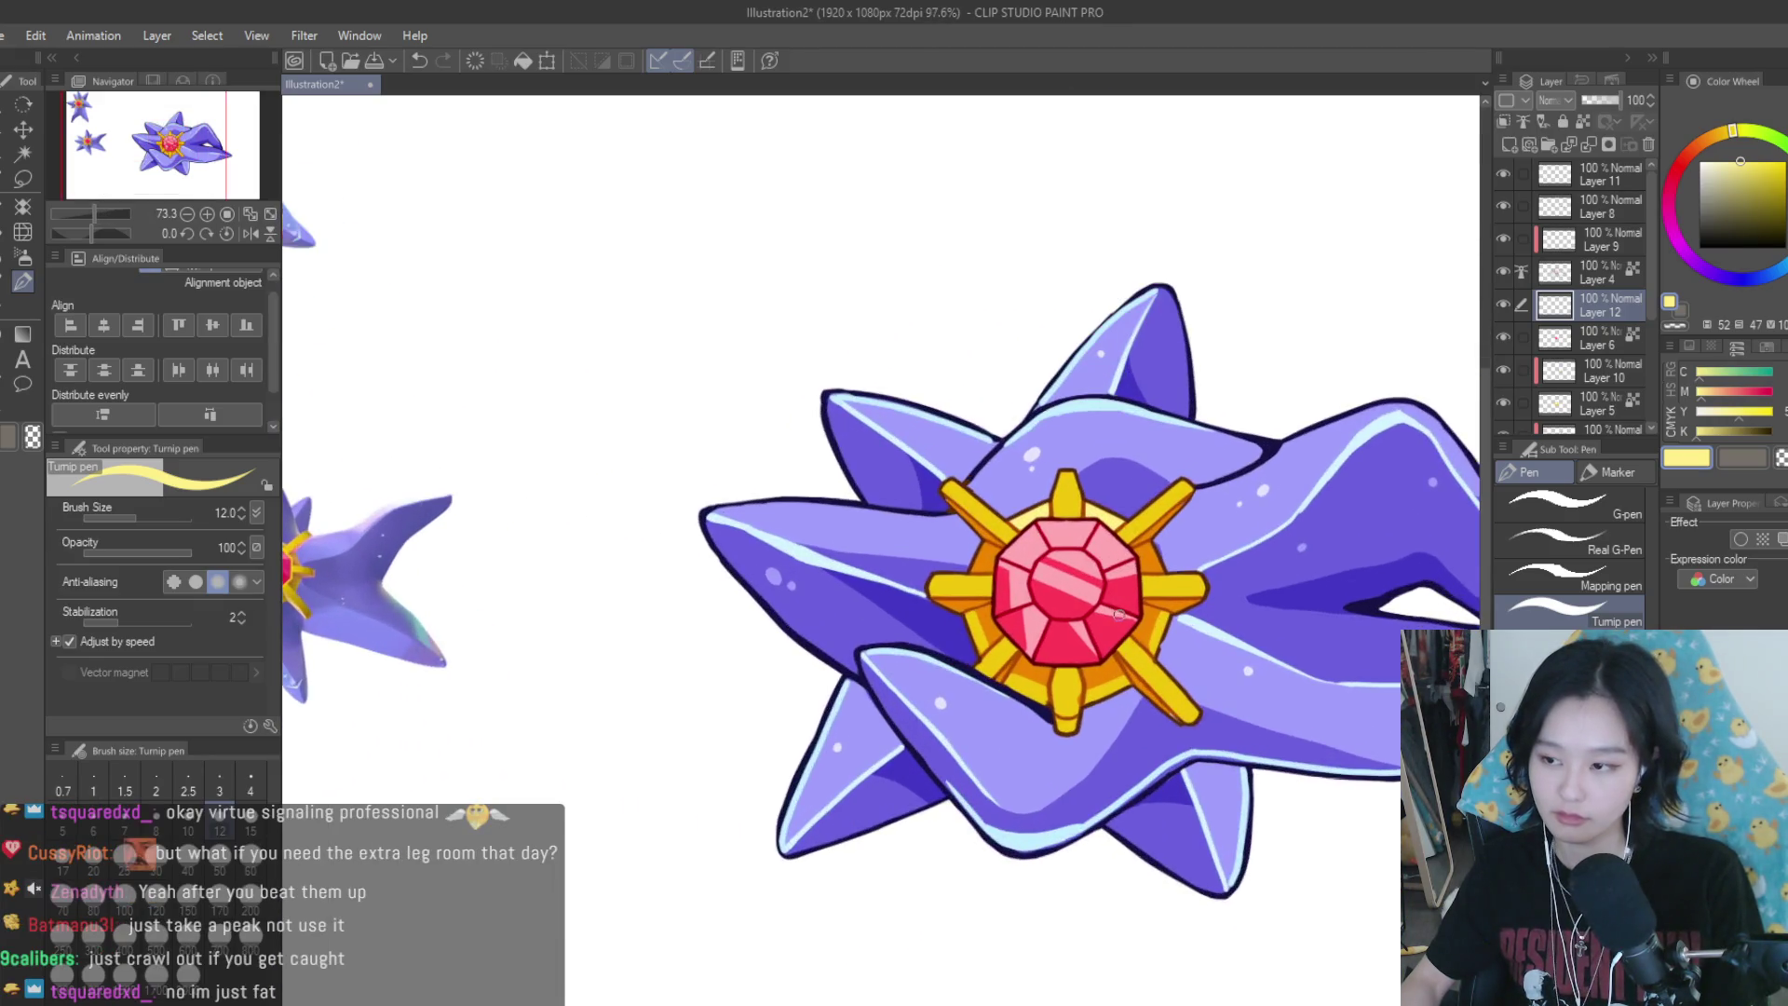
{"action": "scroll", "coordinate": [1122, 617], "scroll_direction": "down", "scroll_amount": 2}
{"action": "scroll", "coordinate": [1137, 624], "scroll_direction": "up", "scroll_amount": 2}
{"action": "scroll", "coordinate": [1153, 634], "scroll_direction": "up", "scroll_amount": 1}
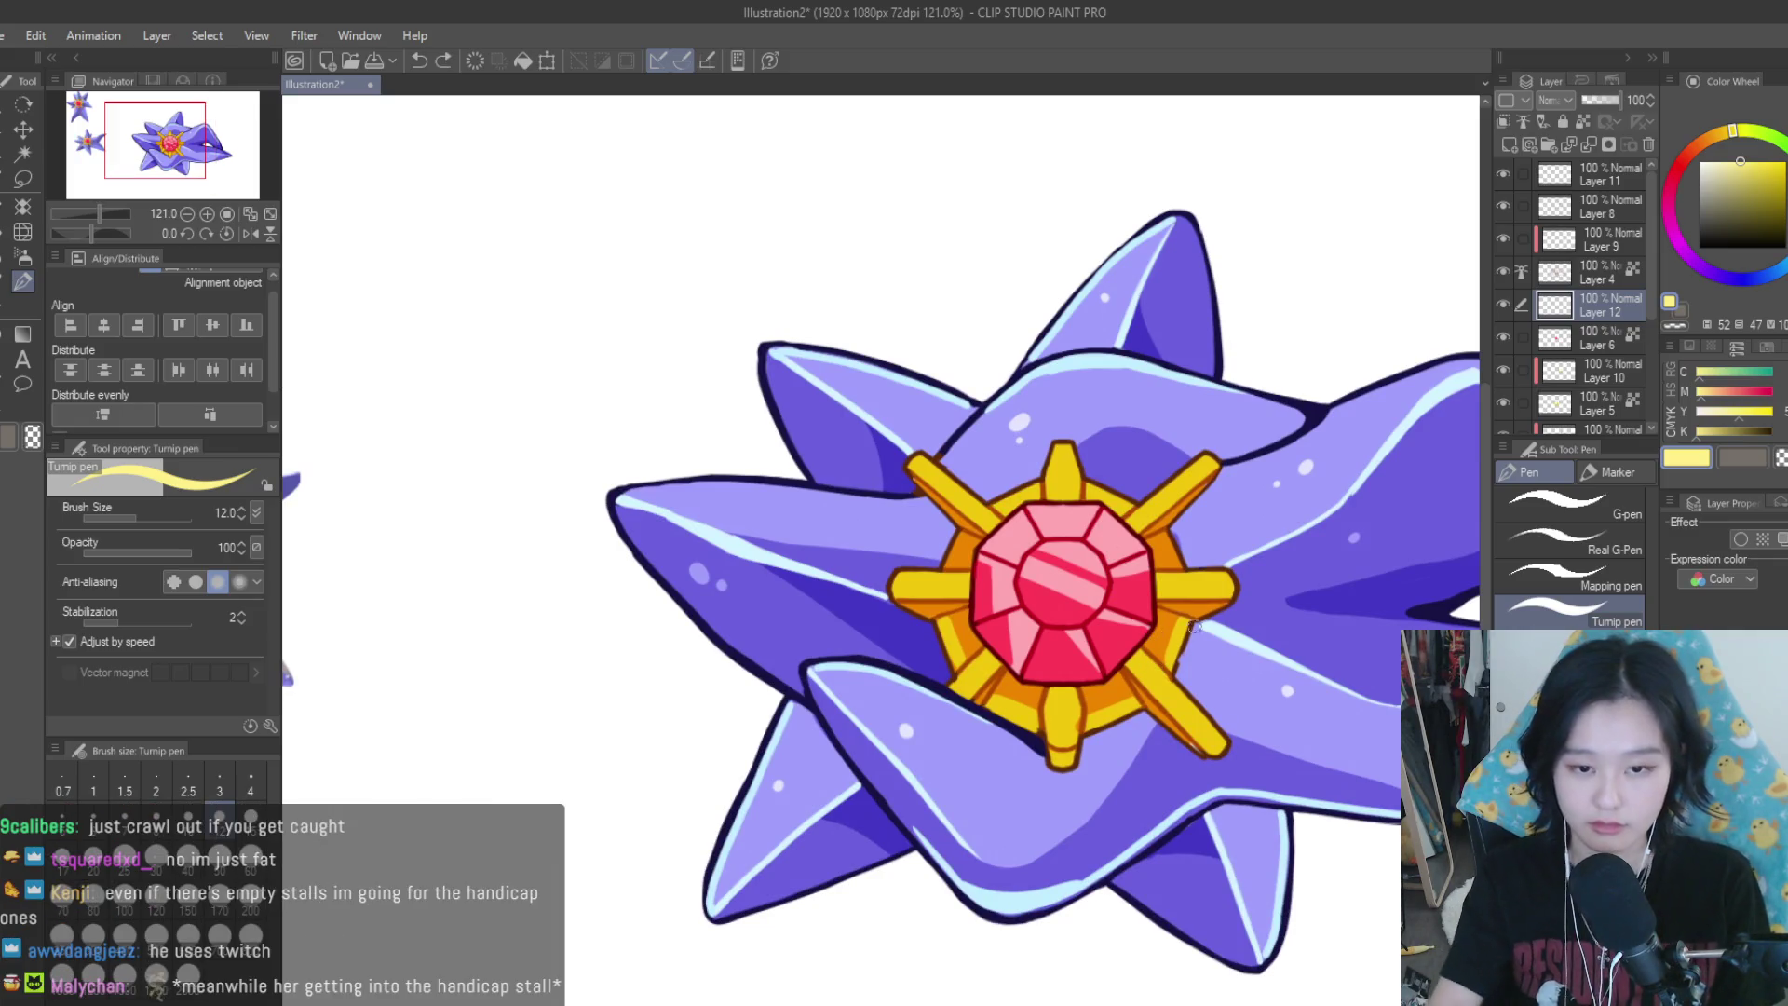
{"action": "scroll", "coordinate": [1108, 437], "scroll_direction": "up", "scroll_amount": 1}
{"action": "scroll", "coordinate": [1146, 420], "scroll_direction": "down", "scroll_amount": 2}
{"action": "scroll", "coordinate": [1192, 400], "scroll_direction": "up", "scroll_amount": 2}
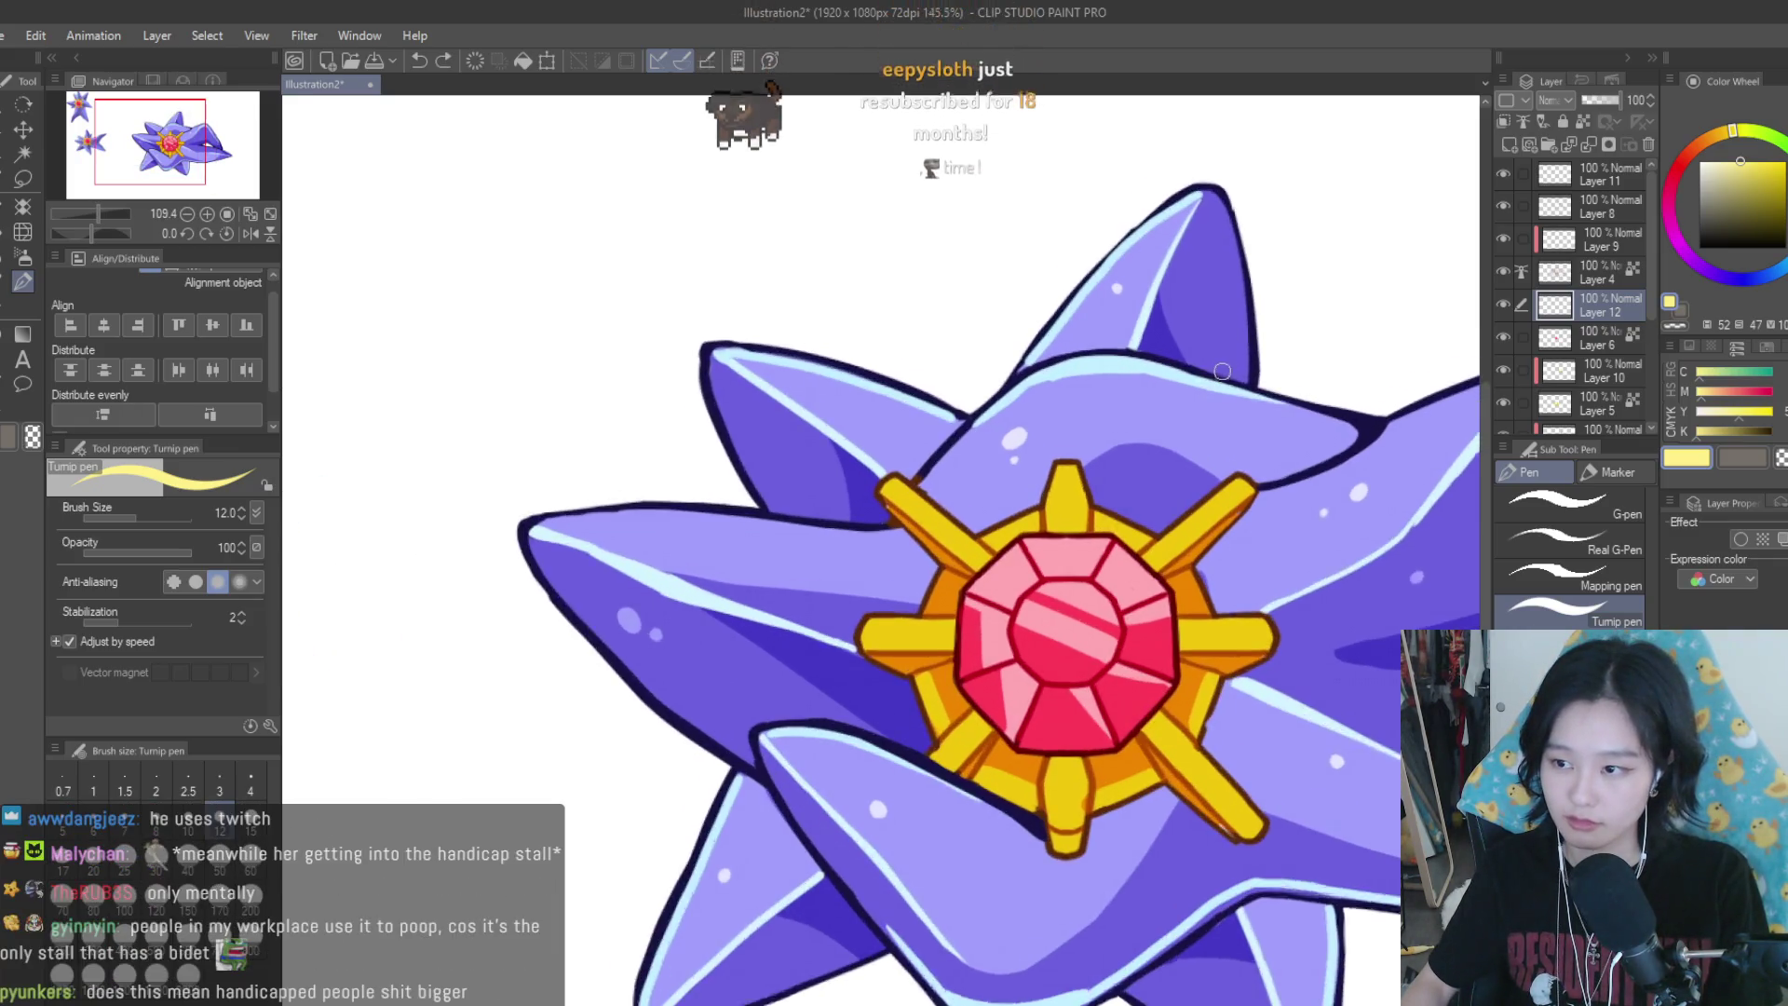
{"action": "scroll", "coordinate": [1235, 381], "scroll_direction": "up", "scroll_amount": 1}
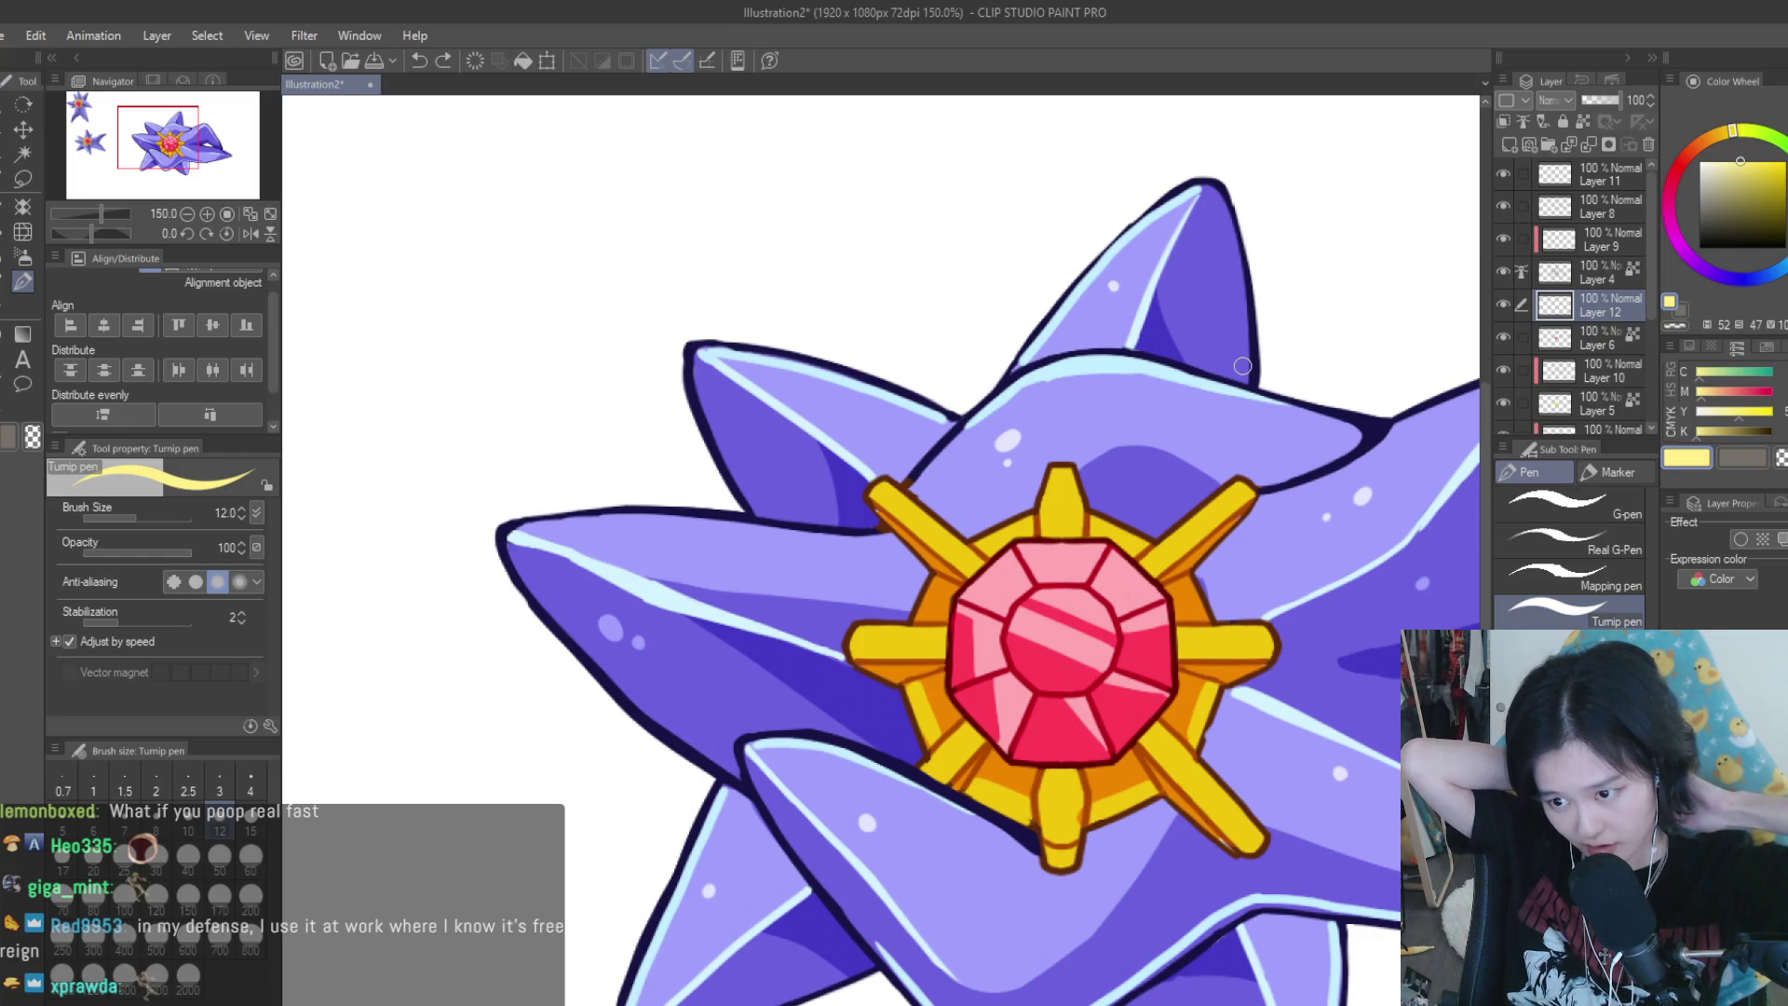
{"action": "scroll", "coordinate": [1227, 511], "scroll_direction": "up", "scroll_amount": 2}
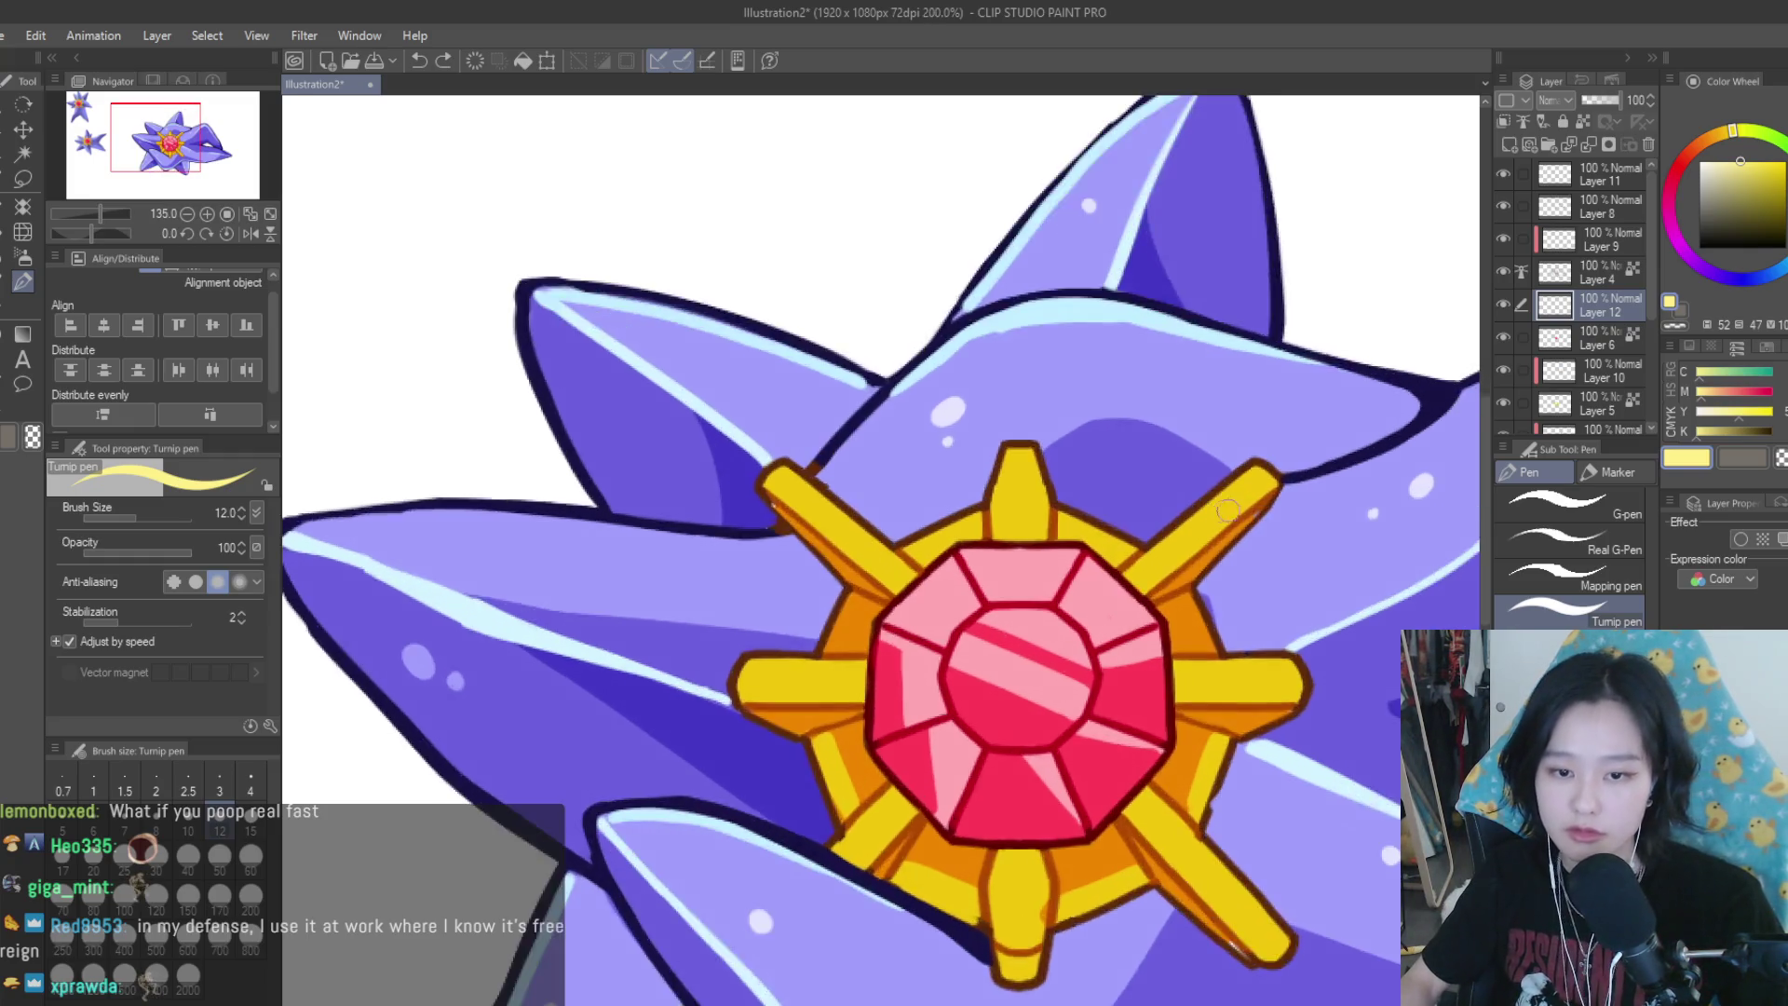
Paint pale-yellow highlights on the upper-right gold arm
{"action": "scroll", "coordinate": [1228, 510], "scroll_direction": "up", "scroll_amount": 2}
{"action": "scroll", "coordinate": [1227, 510], "scroll_direction": "up", "scroll_amount": 1}
{"action": "mouse_move", "coordinate": [1244, 484]}
{"action": "left_mouse_down"}
{"action": "mouse_move", "coordinate": [1178, 558]}
{"action": "mouse_move", "coordinate": [1150, 551]}
{"action": "mouse_move", "coordinate": [1187, 563]}
{"action": "left_mouse_up"}
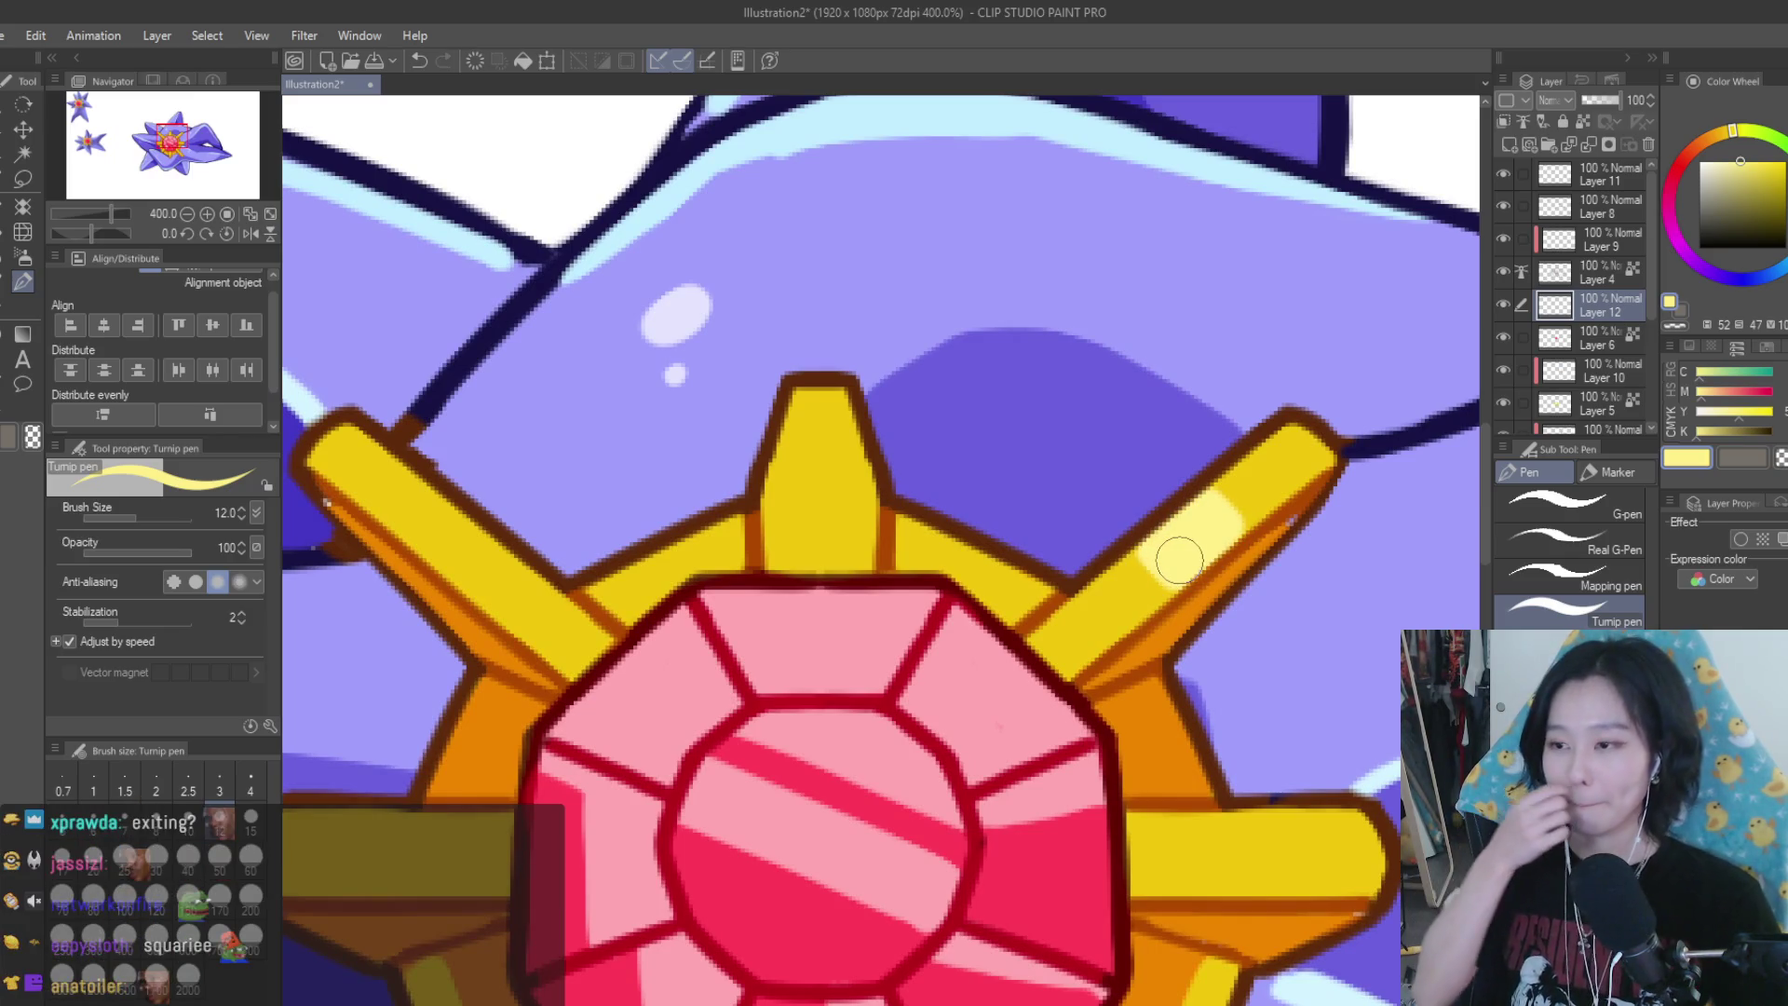
{"action": "scroll", "coordinate": [1176, 557], "scroll_direction": "up", "scroll_amount": 1}
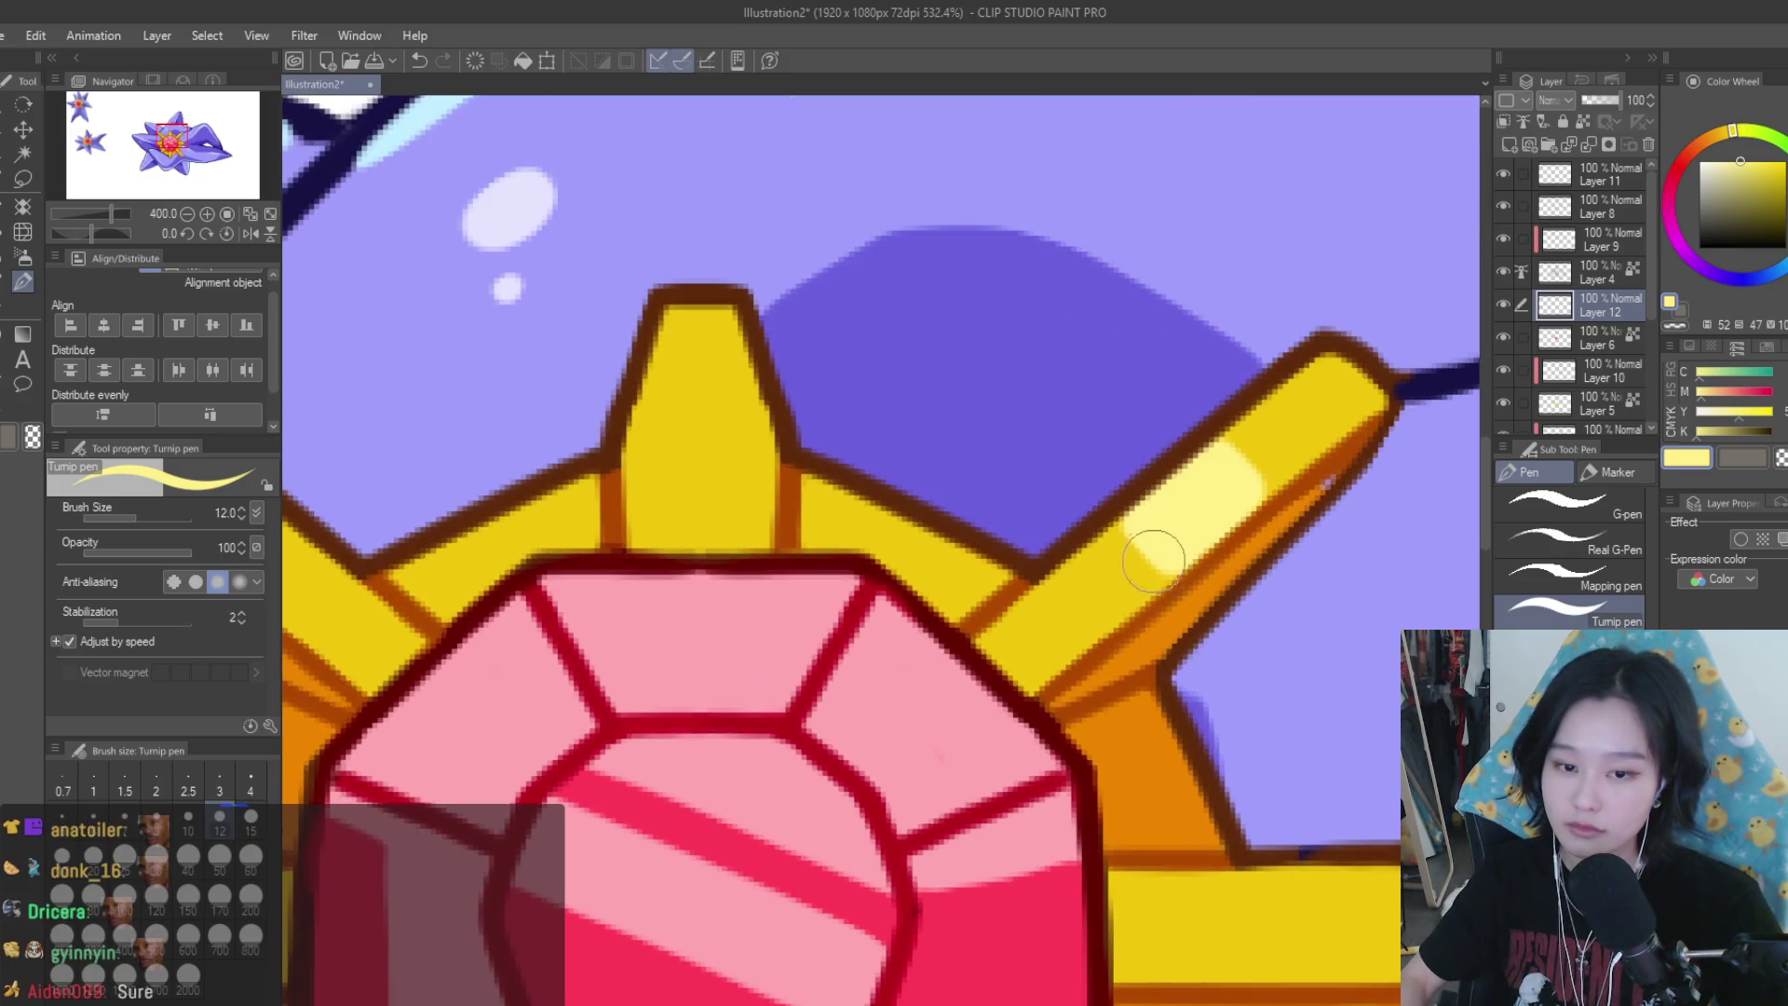
{"action": "mouse_move", "coordinate": [1158, 536]}
{"action": "left_mouse_down"}
{"action": "mouse_move", "coordinate": [1140, 570]}
{"action": "mouse_move", "coordinate": [1020, 570]}
{"action": "mouse_move", "coordinate": [1146, 522]}
{"action": "mouse_move", "coordinate": [1098, 518]}
{"action": "mouse_move", "coordinate": [1109, 627]}
{"action": "mouse_move", "coordinate": [1130, 627]}
{"action": "mouse_move", "coordinate": [1027, 573]}
{"action": "mouse_move", "coordinate": [1090, 573]}
{"action": "left_mouse_up"}
{"action": "scroll", "coordinate": [1140, 570], "scroll_direction": "down", "scroll_amount": 3}
{"action": "scroll", "coordinate": [938, 455], "scroll_direction": "up", "scroll_amount": 1}
{"action": "scroll", "coordinate": [1093, 559], "scroll_direction": "up", "scroll_amount": 2}
Rework the top spike, alternating darker yellow and pale yellow into a wider highlight band
{"action": "key", "text": "x"}
{"action": "key", "text": "x"}
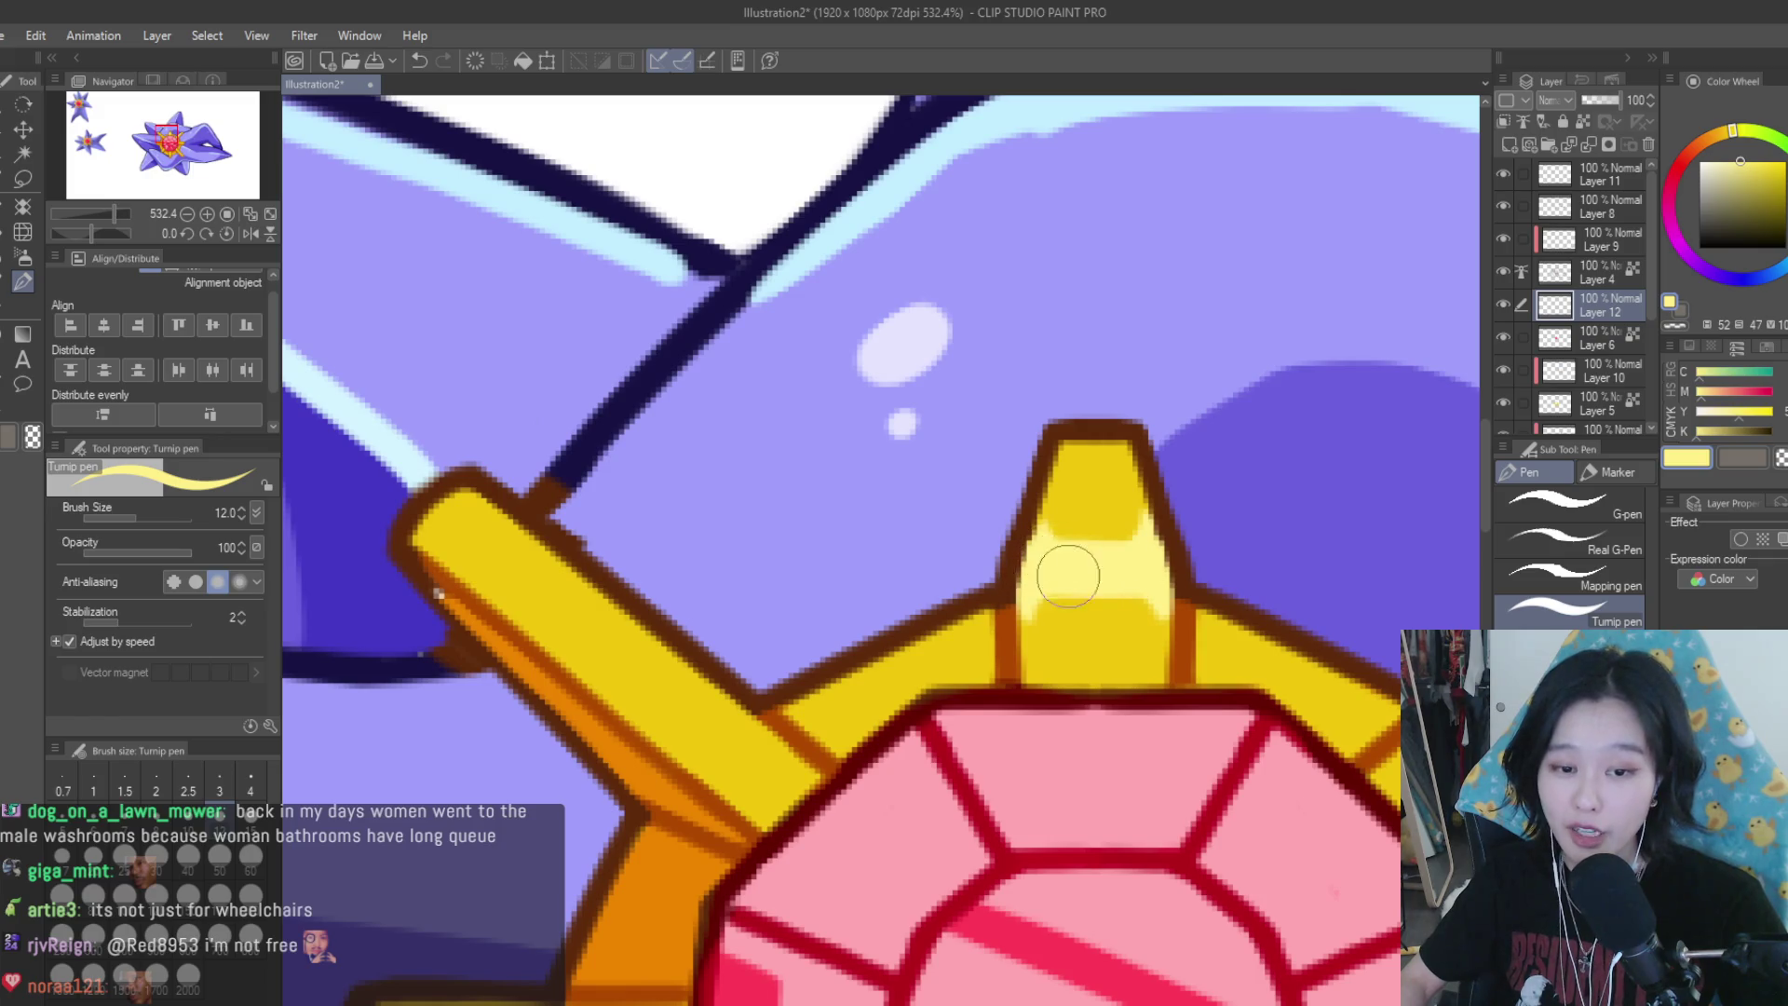
{"action": "scroll", "coordinate": [1068, 576], "scroll_direction": "down", "scroll_amount": 2}
{"action": "scroll", "coordinate": [1175, 517], "scroll_direction": "down", "scroll_amount": 2}
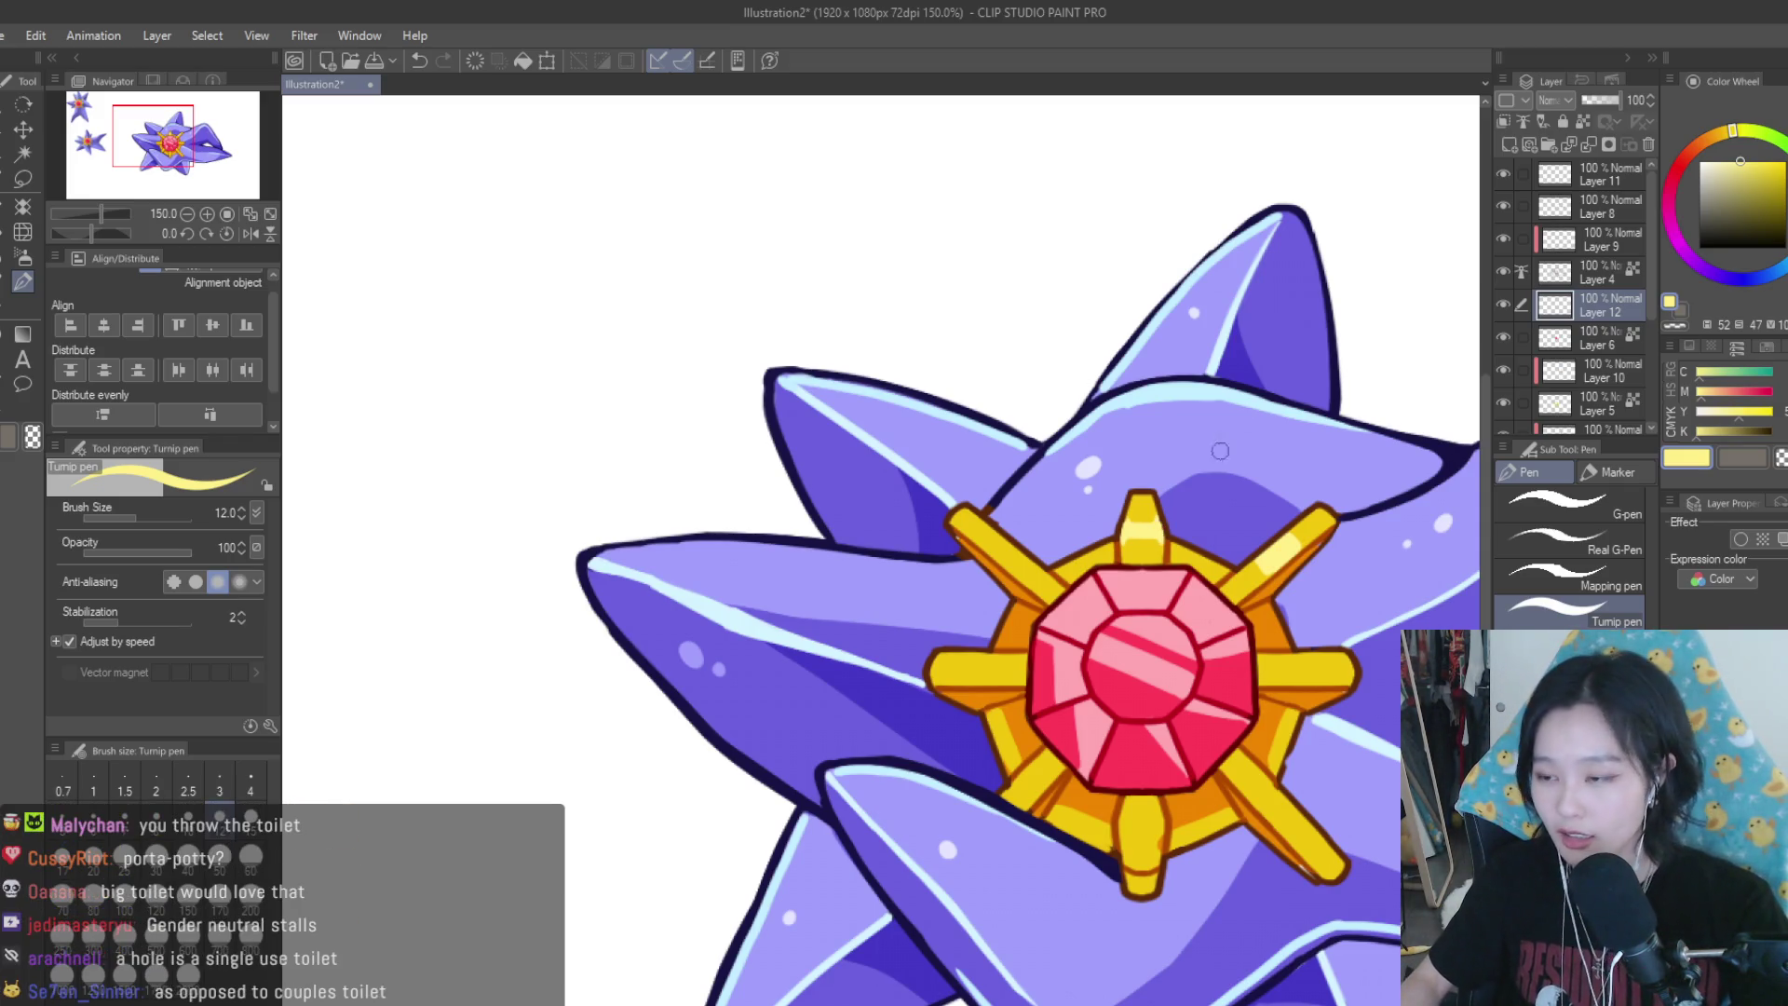
{"action": "scroll", "coordinate": [1220, 451], "scroll_direction": "up", "scroll_amount": 10}
{"action": "left_click", "coordinate": [1094, 382], "text": "alt"}
{"action": "mouse_move", "coordinate": [1094, 382]}
{"action": "left_mouse_down"}
{"action": "mouse_move", "coordinate": [1078, 447]}
{"action": "mouse_move", "coordinate": [1098, 459]}
{"action": "mouse_move", "coordinate": [1118, 626]}
{"action": "mouse_move", "coordinate": [1183, 647]}
{"action": "left_mouse_up"}
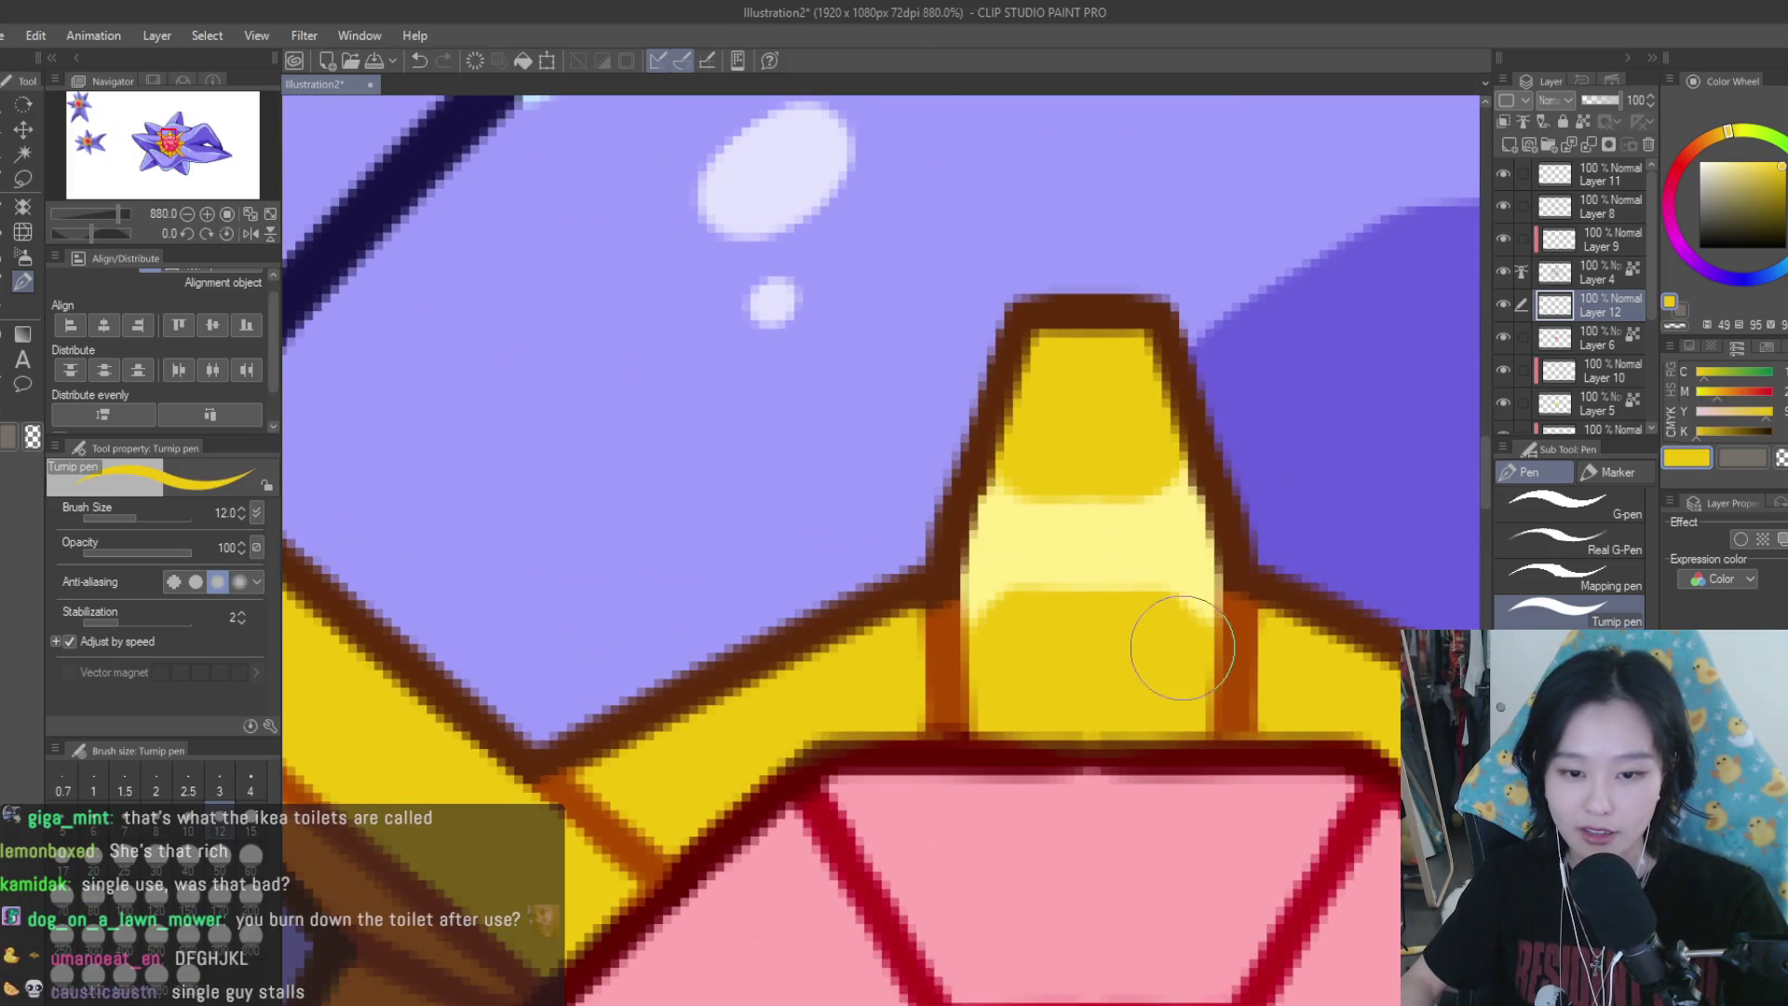
{"action": "left_click", "coordinate": [1126, 559], "text": "alt"}
{"action": "left_click_drag", "start_coordinate": [1165, 518], "coordinate": [1066, 520]}
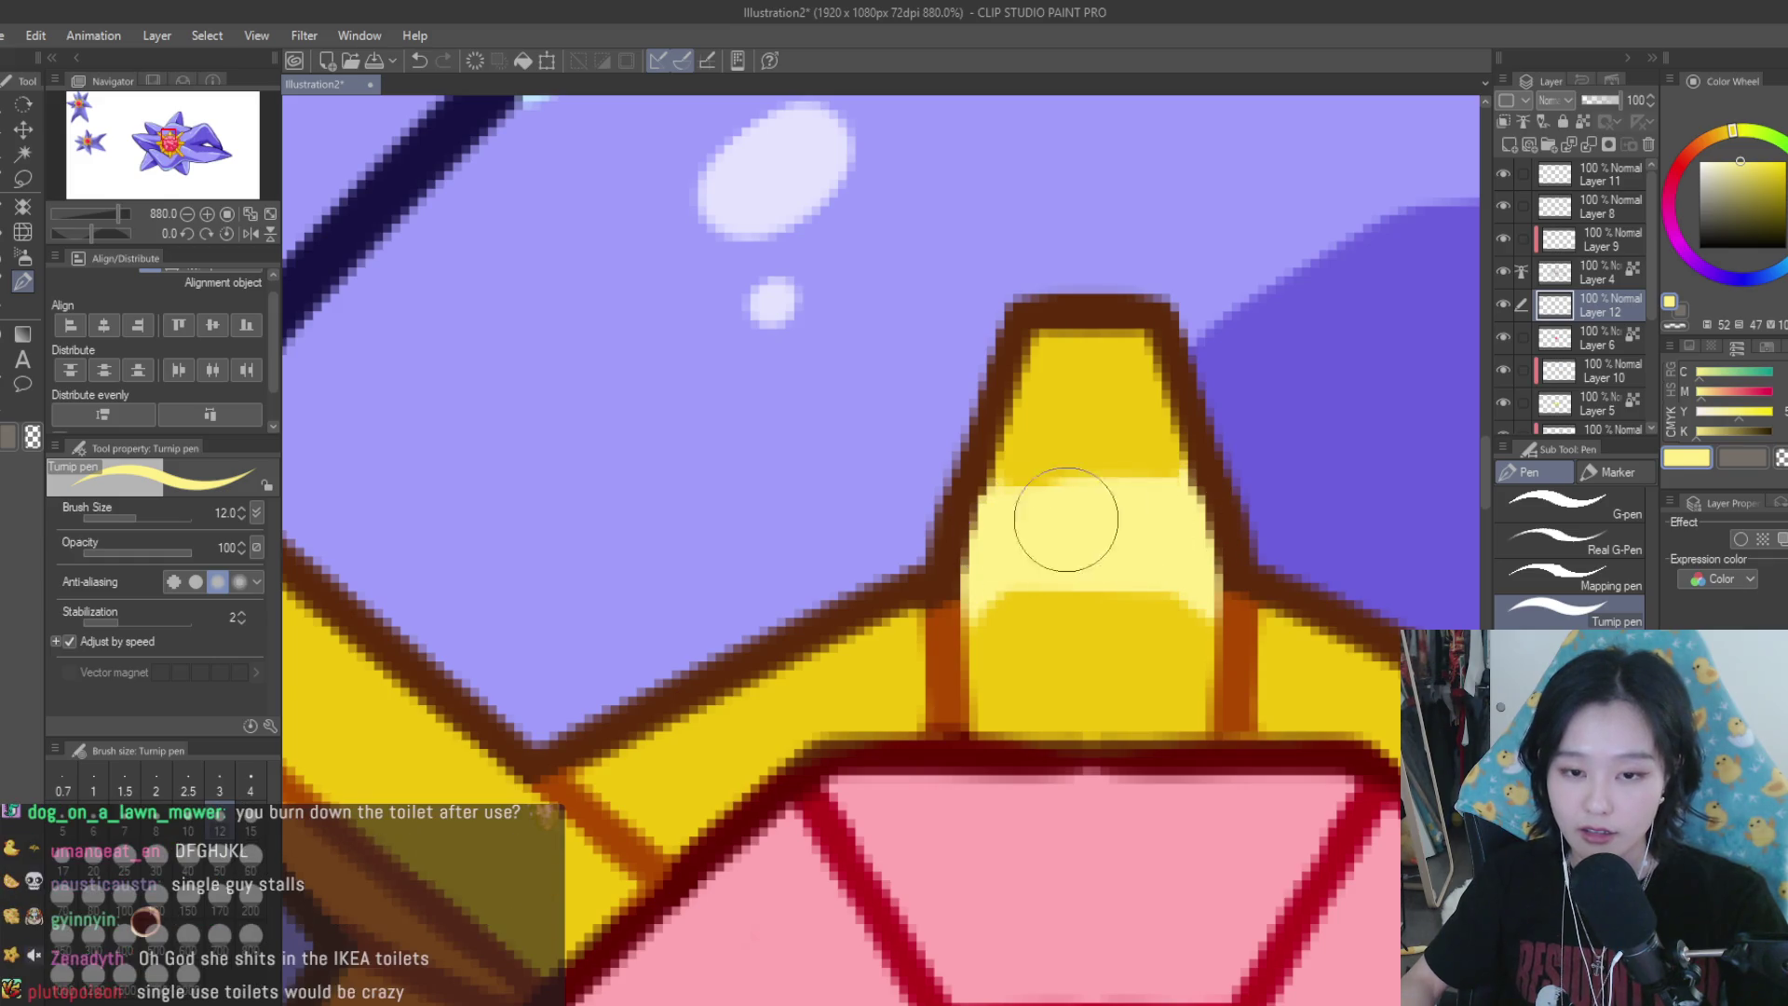
{"action": "left_click", "coordinate": [1114, 427], "text": "alt"}
{"action": "mouse_move", "coordinate": [1157, 459]}
{"action": "left_mouse_down"}
{"action": "mouse_move", "coordinate": [1146, 607]}
{"action": "mouse_move", "coordinate": [1096, 622]}
{"action": "left_mouse_up"}
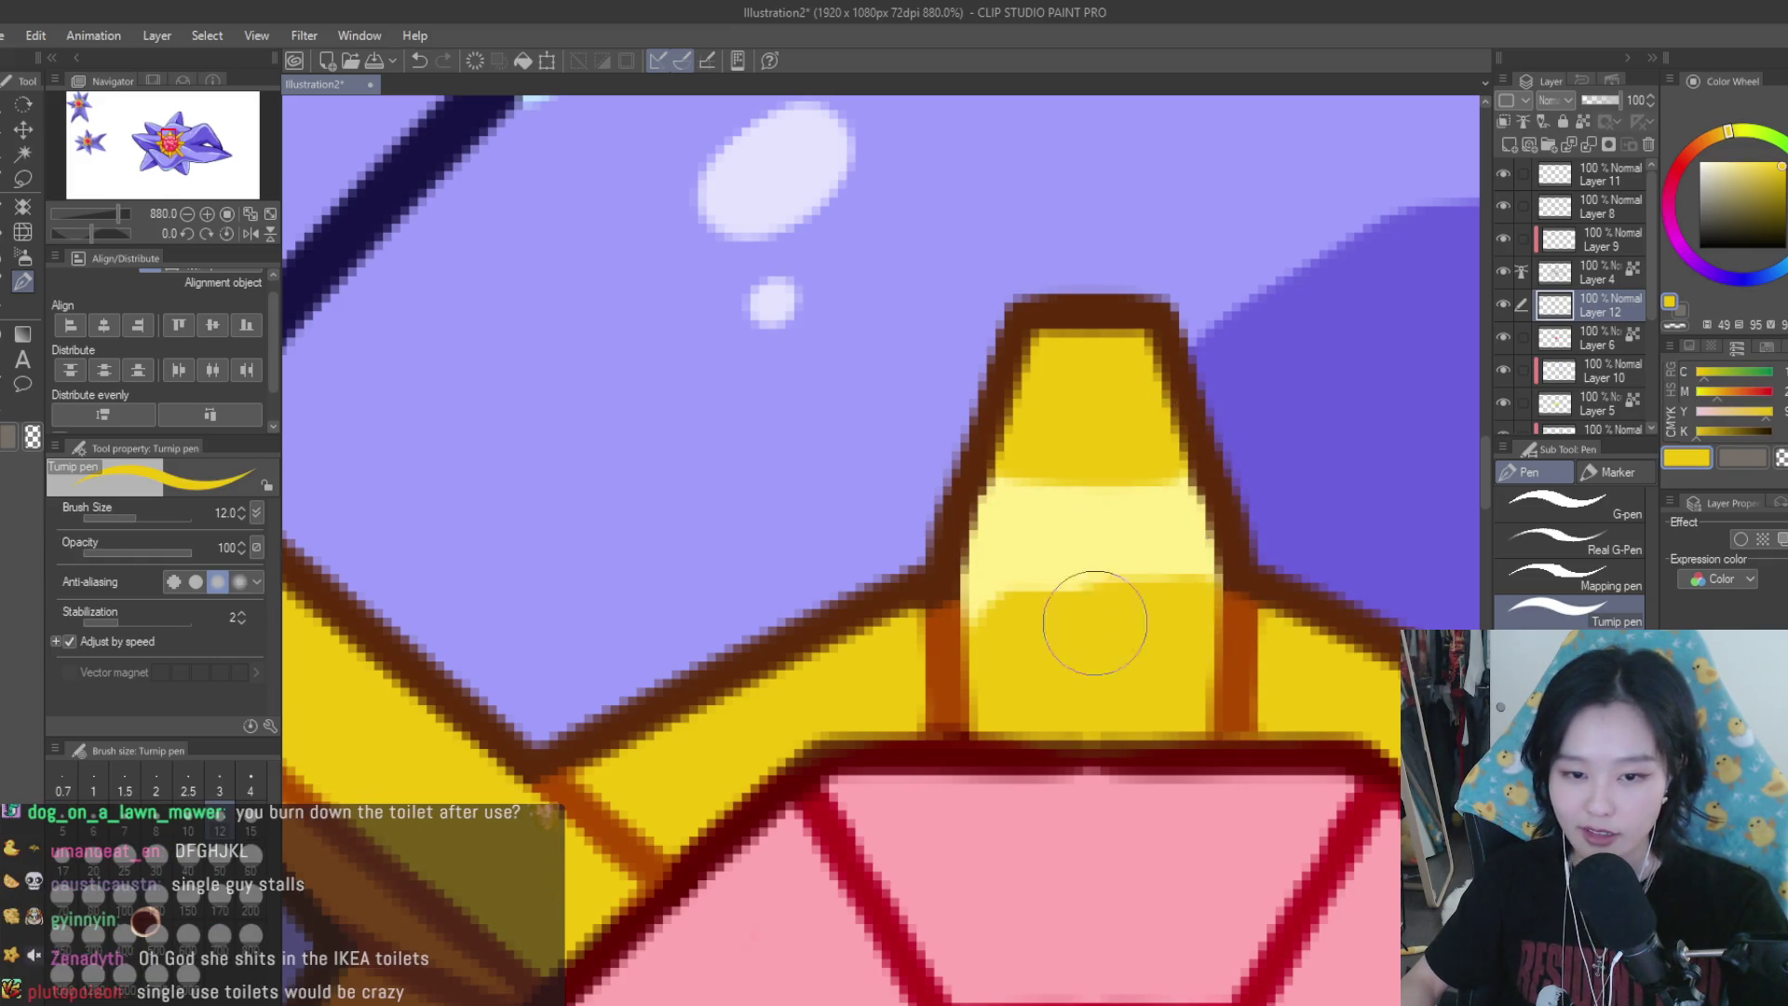
{"action": "left_click", "coordinate": [1129, 539], "text": "alt"}
{"action": "left_click_drag", "start_coordinate": [1220, 584], "coordinate": [984, 579]}
Paint and lengthen a pale-yellow highlight on the upper-left gold arm
{"action": "scroll", "coordinate": [1046, 515], "scroll_direction": "down", "scroll_amount": 2}
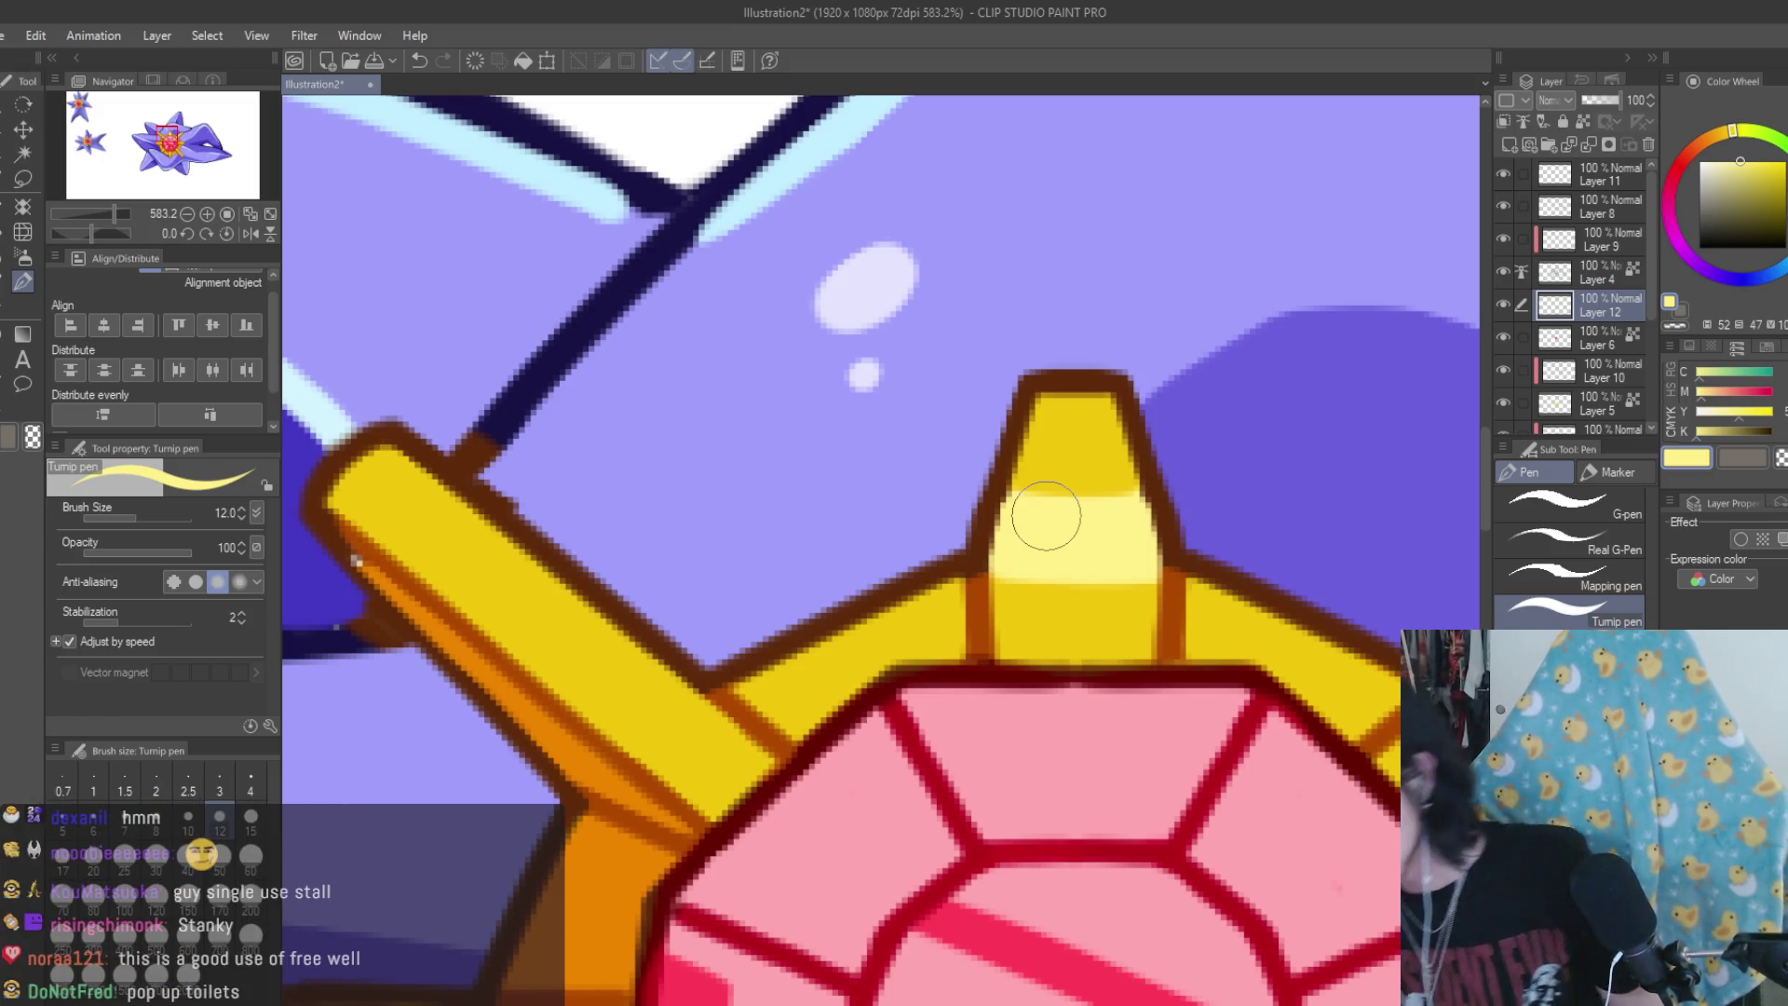
{"action": "scroll", "coordinate": [1071, 605], "scroll_direction": "down", "scroll_amount": 2}
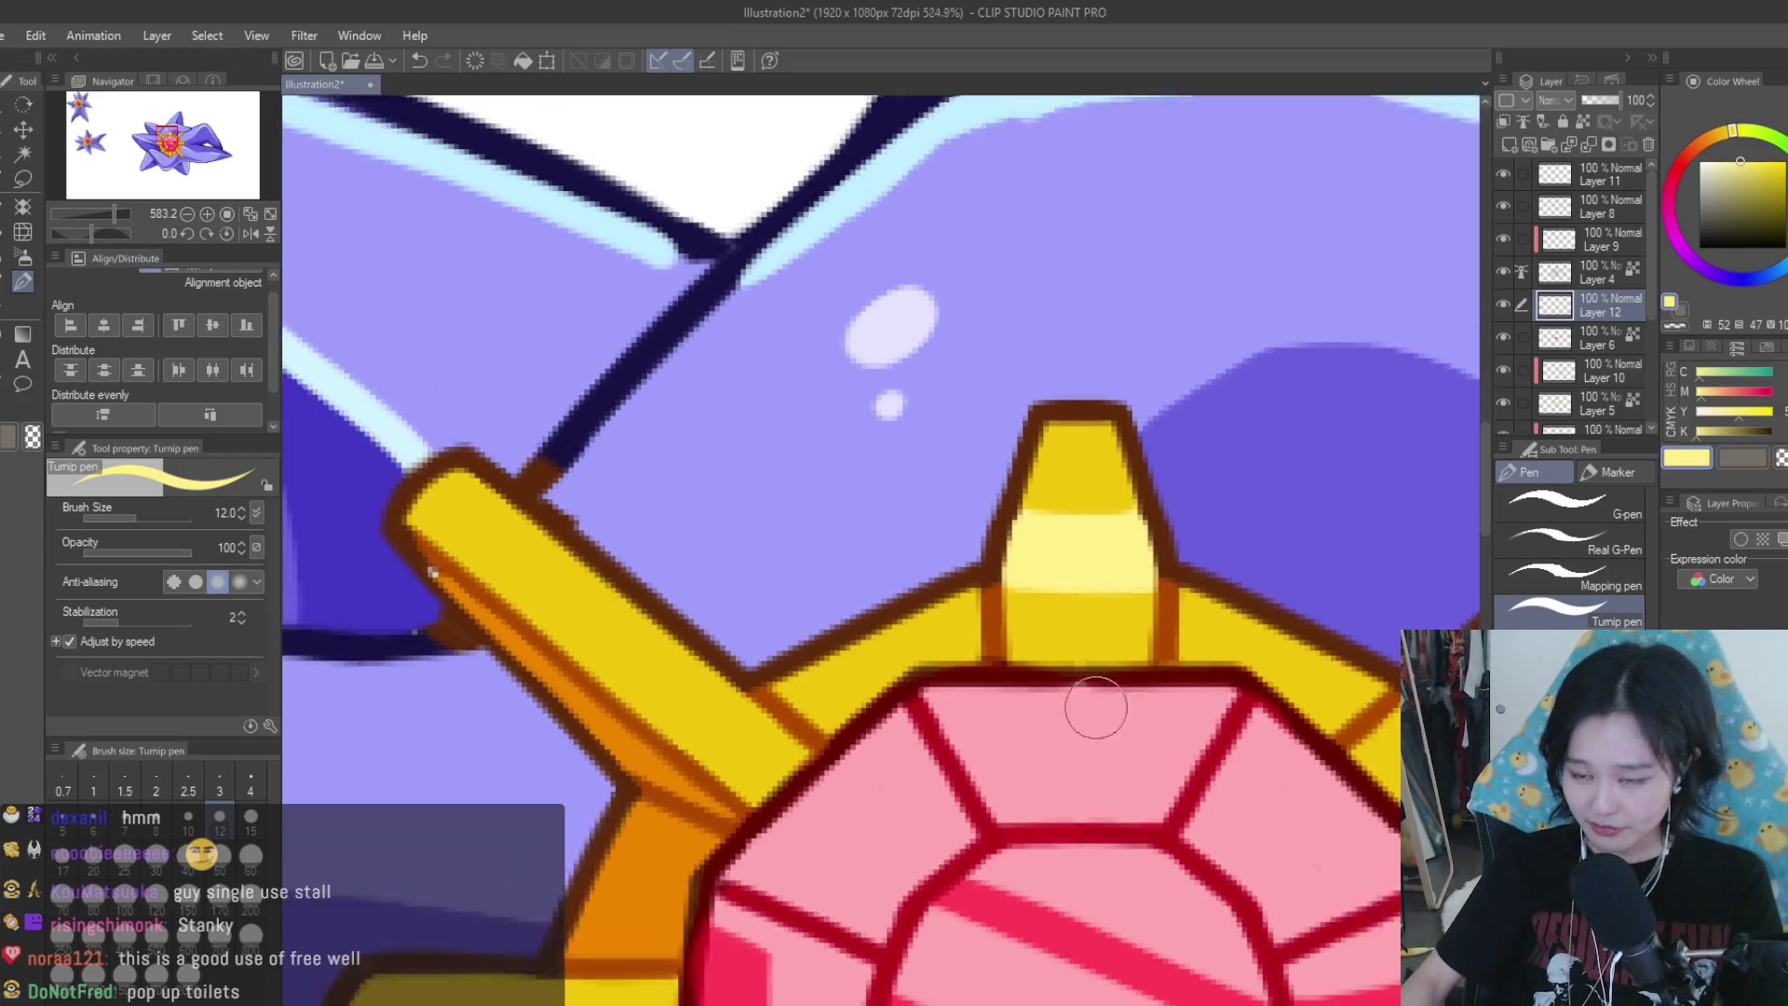
{"action": "scroll", "coordinate": [1097, 710], "scroll_direction": "down", "scroll_amount": 2}
{"action": "scroll", "coordinate": [782, 639], "scroll_direction": "up", "scroll_amount": 3}
{"action": "mouse_move", "coordinate": [745, 666]}
{"action": "left_mouse_down"}
{"action": "mouse_move", "coordinate": [805, 636]}
{"action": "mouse_move", "coordinate": [835, 687]}
{"action": "left_mouse_up"}
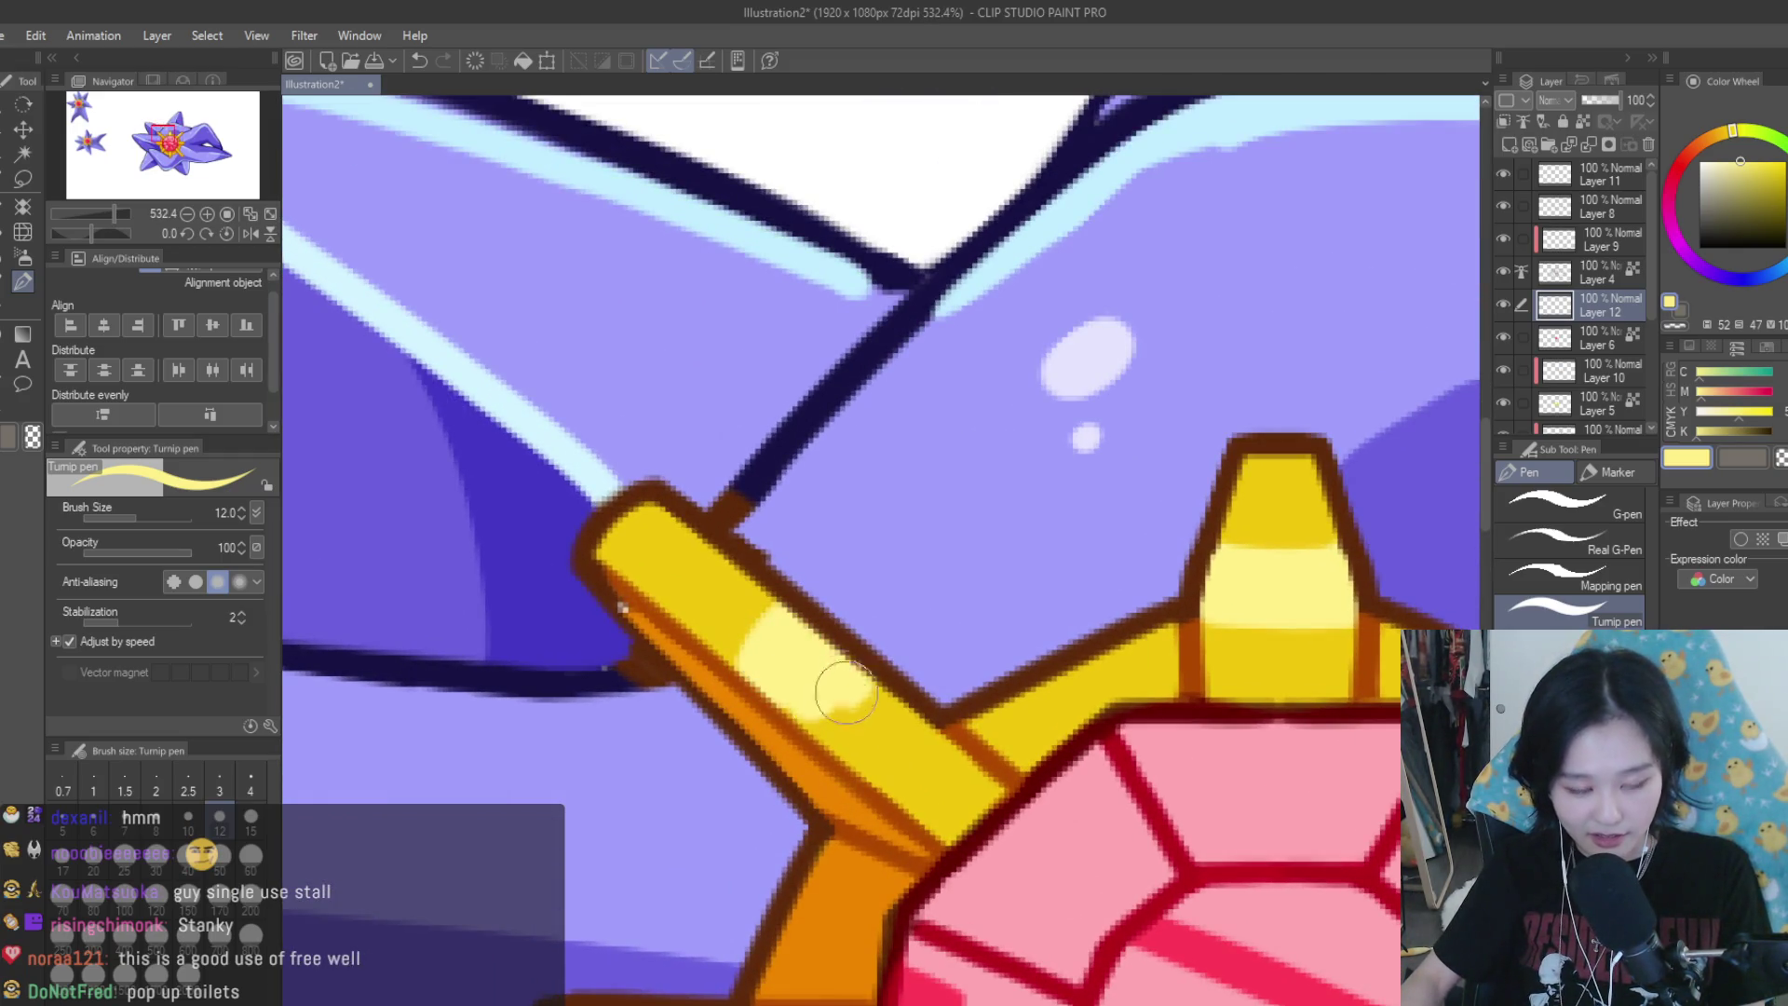
{"action": "left_click_drag", "start_coordinate": [746, 627], "coordinate": [730, 626]}
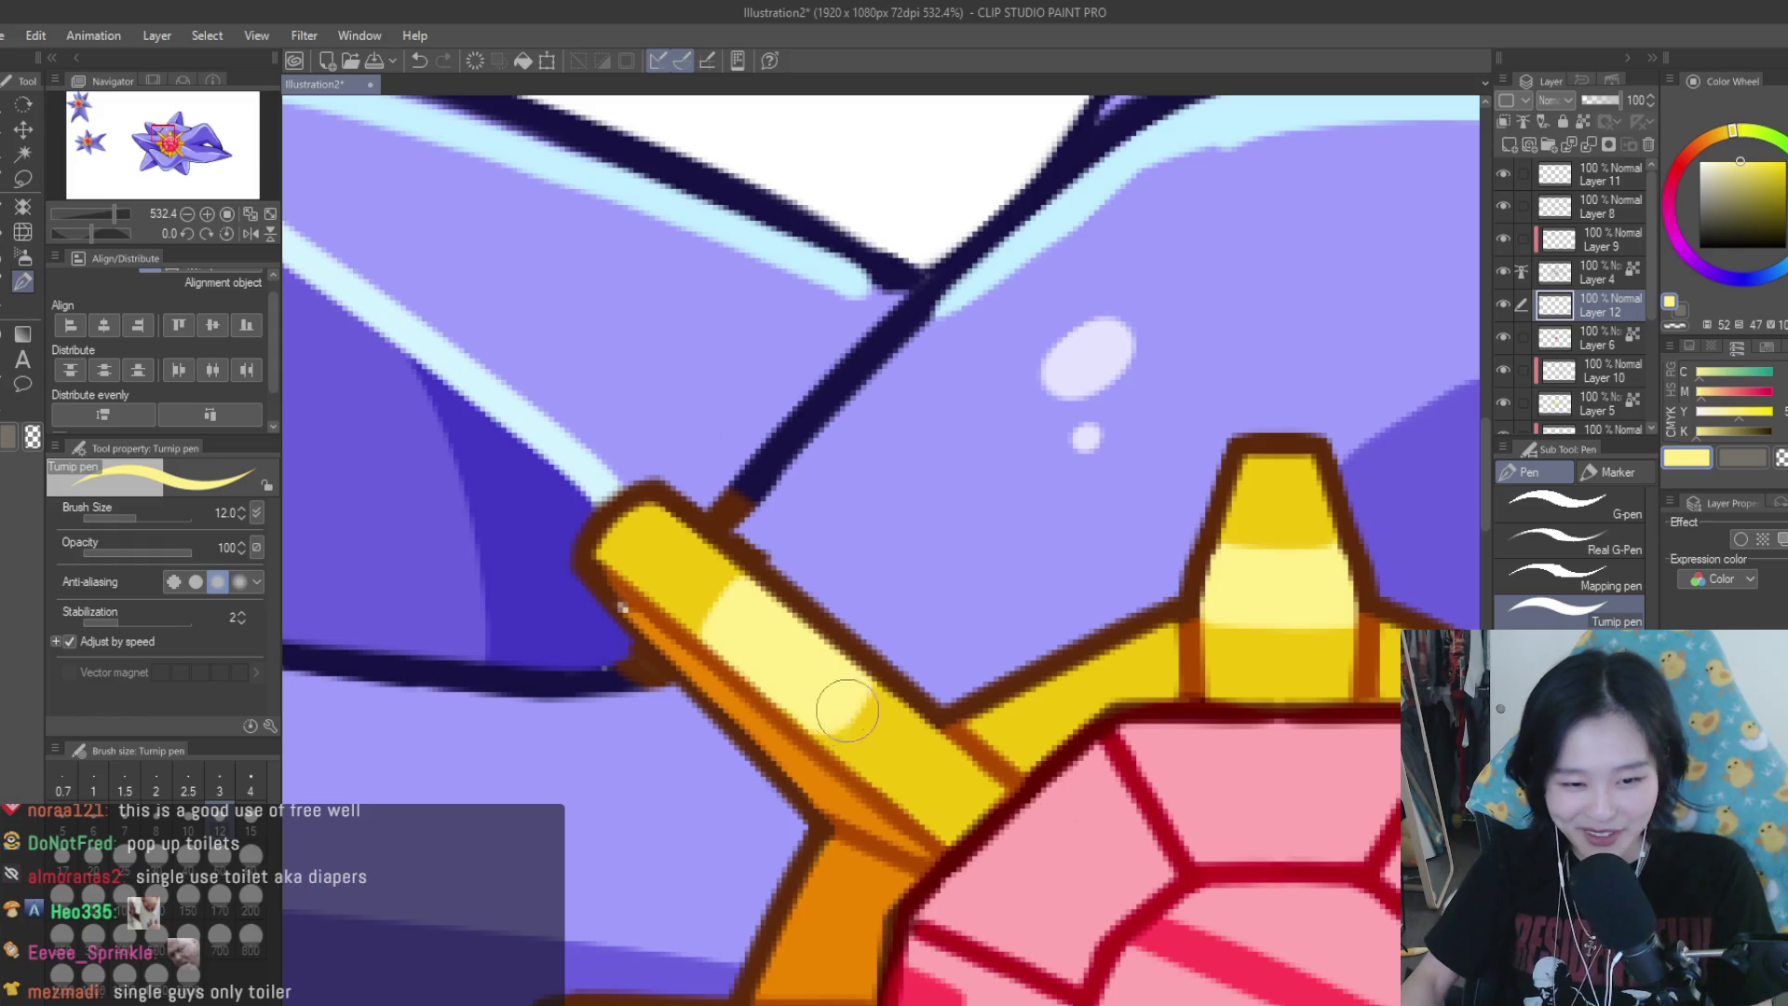
Add pale-yellow highlights to the right and left gold spikes
{"action": "scroll", "coordinate": [848, 711], "scroll_direction": "down", "scroll_amount": 2}
{"action": "scroll", "coordinate": [847, 711], "scroll_direction": "down", "scroll_amount": 5}
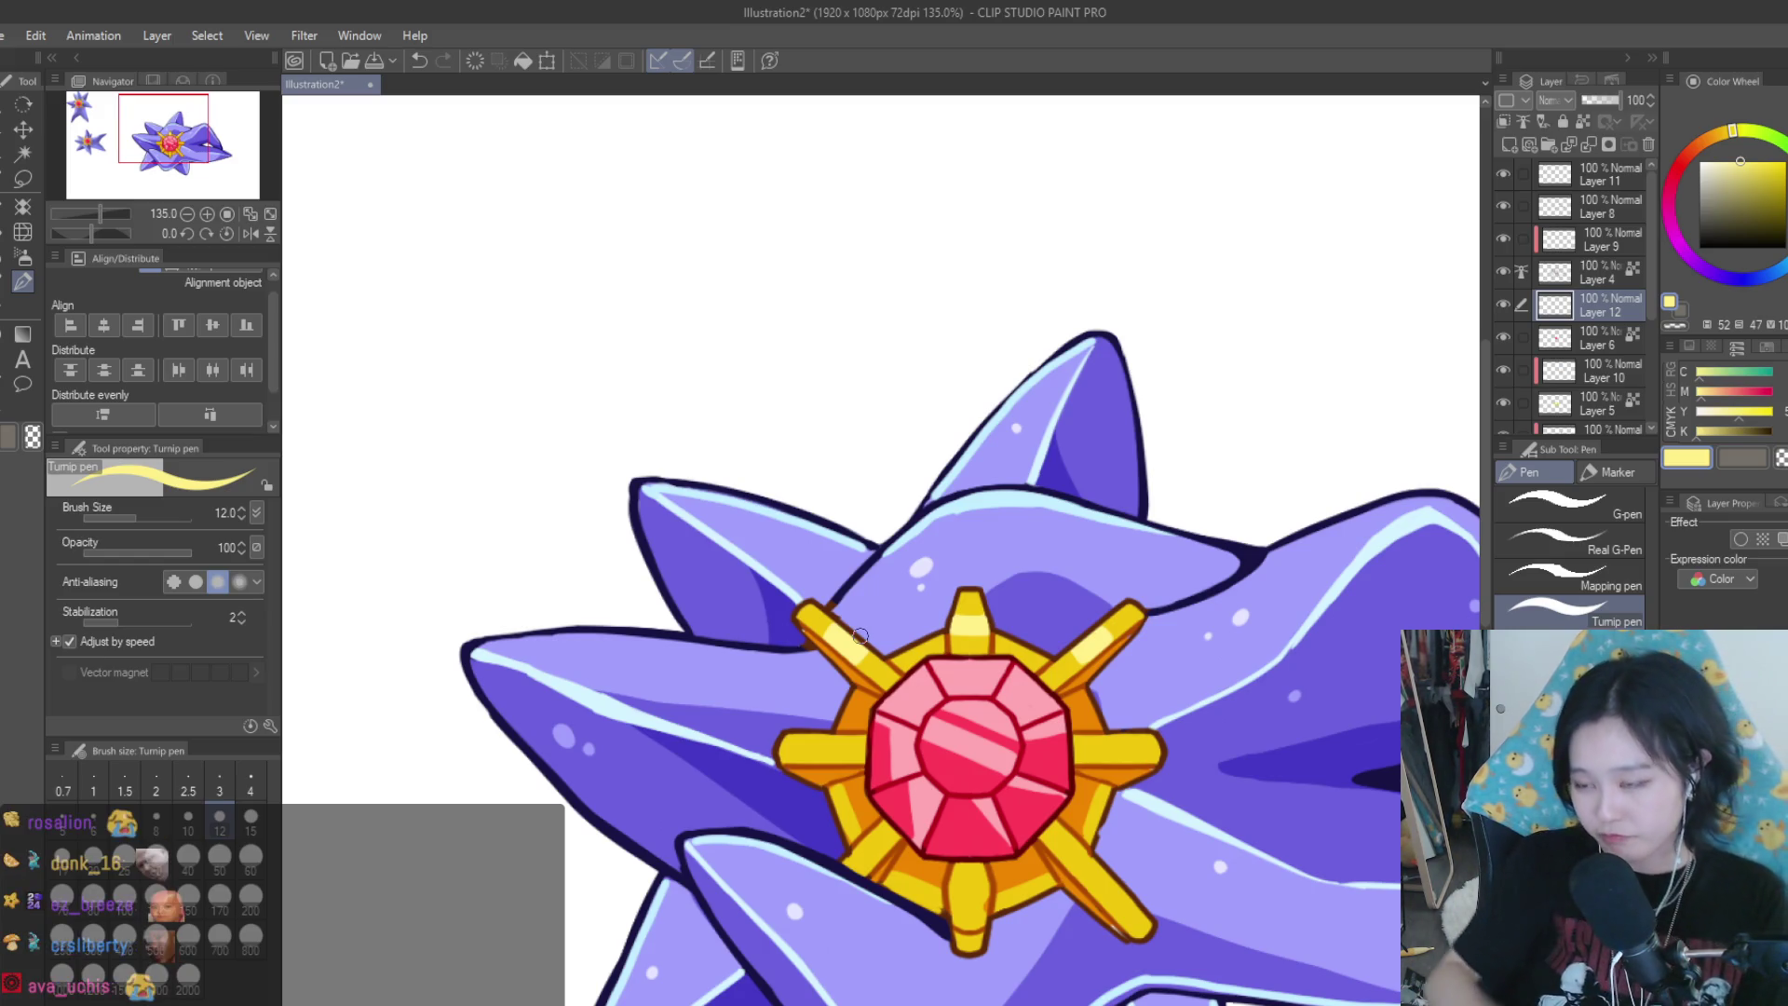
{"action": "scroll", "coordinate": [854, 382], "scroll_direction": "down", "scroll_amount": 3}
{"action": "scroll", "coordinate": [854, 383], "scroll_direction": "down", "scroll_amount": 3}
{"action": "scroll", "coordinate": [1106, 568], "scroll_direction": "up", "scroll_amount": 3}
{"action": "scroll", "coordinate": [1107, 568], "scroll_direction": "up", "scroll_amount": 3}
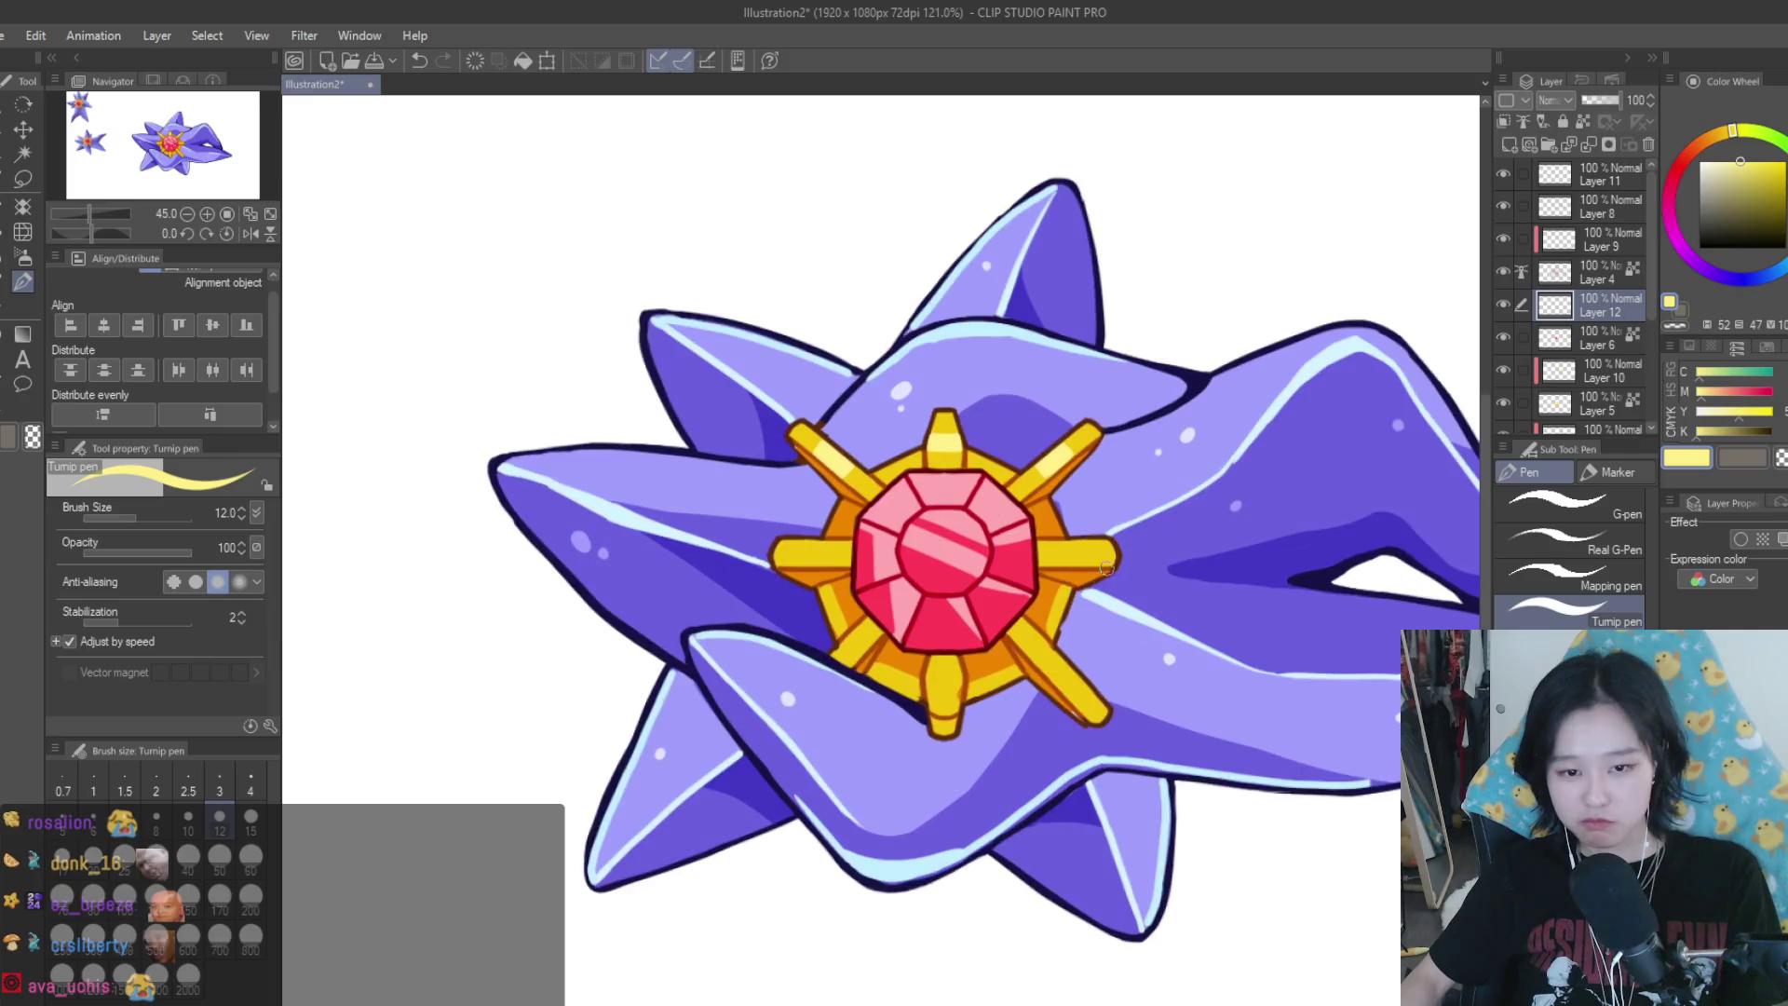
{"action": "scroll", "coordinate": [1107, 568], "scroll_direction": "up", "scroll_amount": 3}
{"action": "scroll", "coordinate": [1106, 568], "scroll_direction": "up", "scroll_amount": 3}
{"action": "scroll", "coordinate": [1107, 568], "scroll_direction": "up", "scroll_amount": 3}
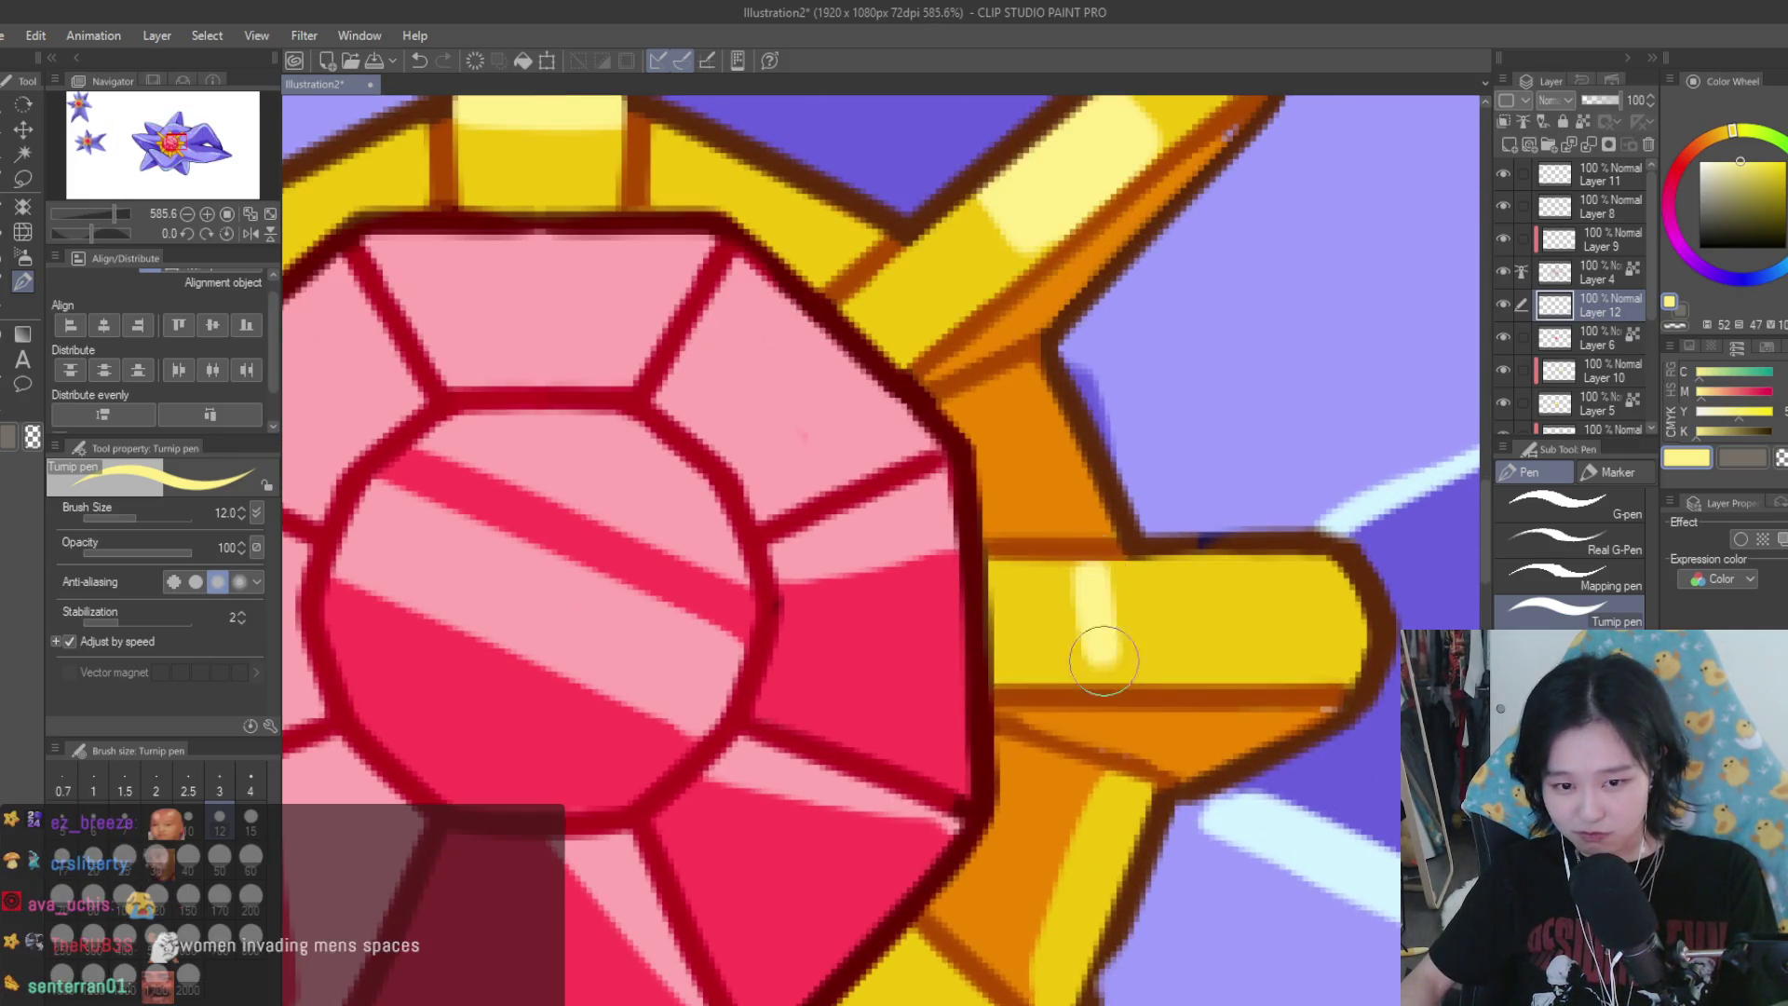
{"action": "left_click_drag", "start_coordinate": [1103, 661], "coordinate": [1090, 671]}
{"action": "scroll", "coordinate": [1241, 620], "scroll_direction": "down", "scroll_amount": 1}
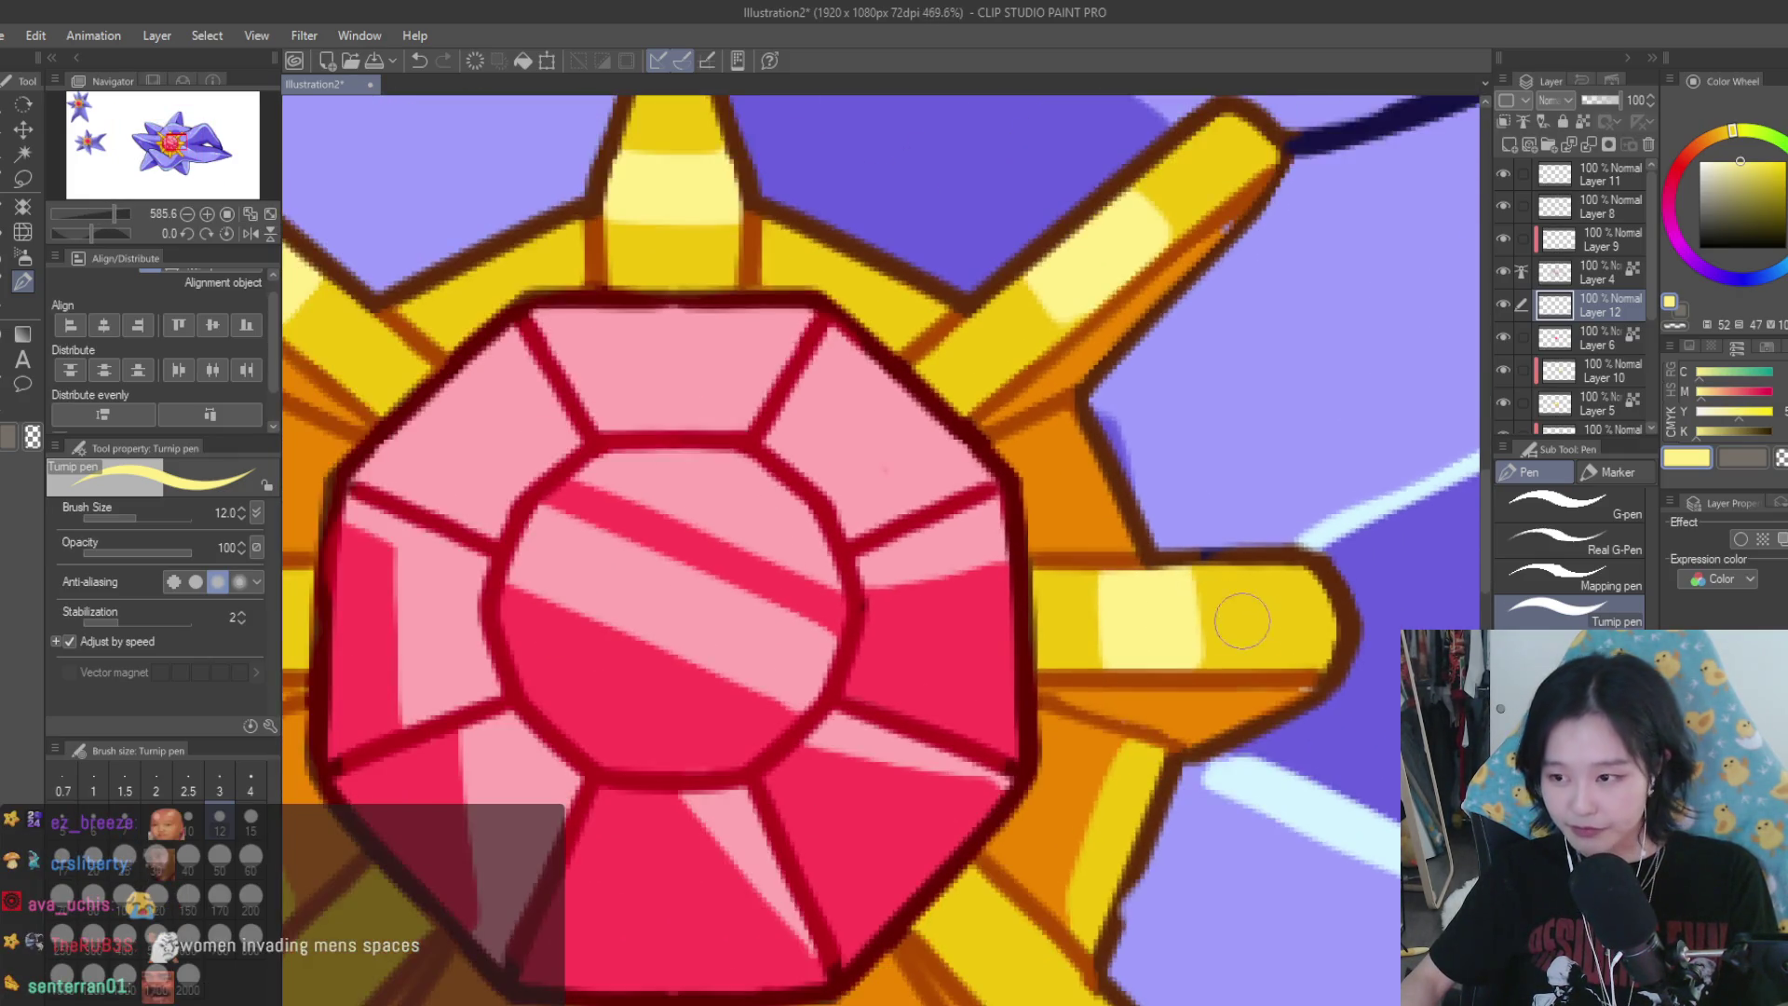
{"action": "scroll", "coordinate": [1242, 620], "scroll_direction": "down", "scroll_amount": 3}
{"action": "scroll", "coordinate": [778, 606], "scroll_direction": "up", "scroll_amount": 3}
{"action": "mouse_move", "coordinate": [773, 606]}
{"action": "left_mouse_down"}
{"action": "mouse_move", "coordinate": [782, 670]}
{"action": "mouse_move", "coordinate": [832, 667]}
{"action": "mouse_move", "coordinate": [740, 666]}
{"action": "left_mouse_up"}
{"action": "scroll", "coordinate": [1086, 616], "scroll_direction": "down", "scroll_amount": 4}
{"action": "scroll", "coordinate": [1086, 617], "scroll_direction": "down", "scroll_amount": 4}
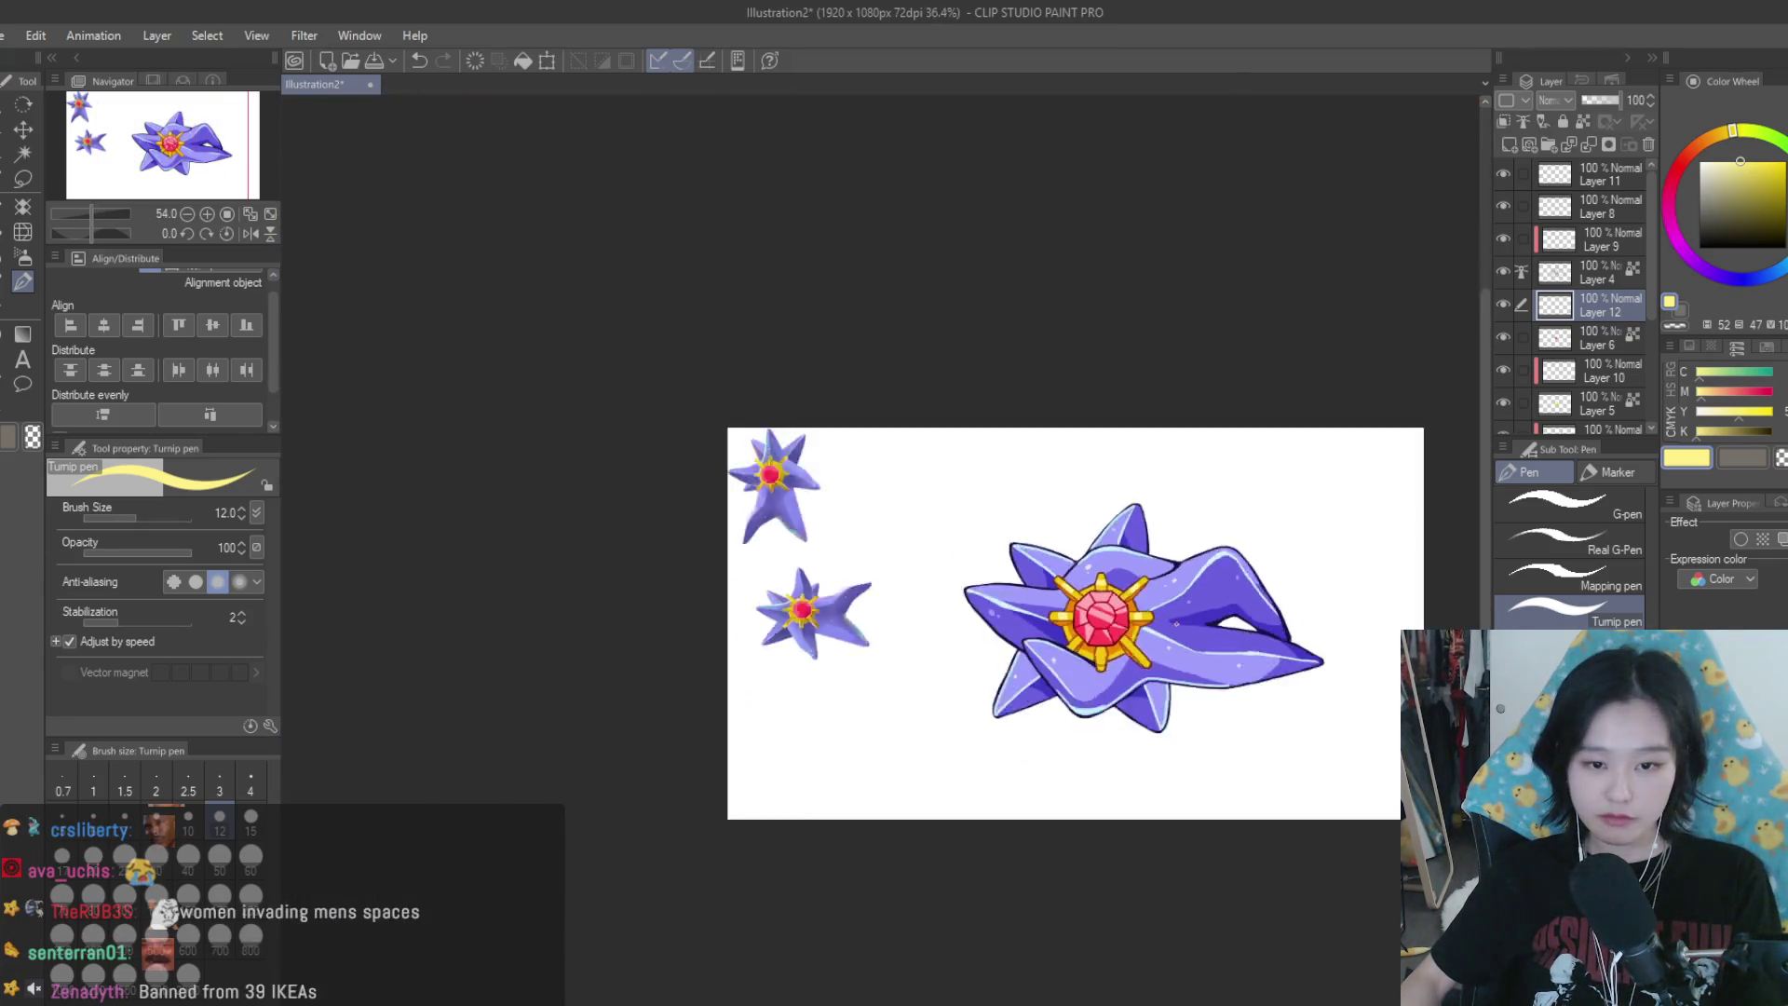
Zoom in and highlight the lower-right gold spike in pale yellow
{"action": "scroll", "coordinate": [1214, 700], "scroll_direction": "up", "scroll_amount": 1}
{"action": "scroll", "coordinate": [1099, 586], "scroll_direction": "up", "scroll_amount": 3}
{"action": "scroll", "coordinate": [1099, 587], "scroll_direction": "up", "scroll_amount": 3}
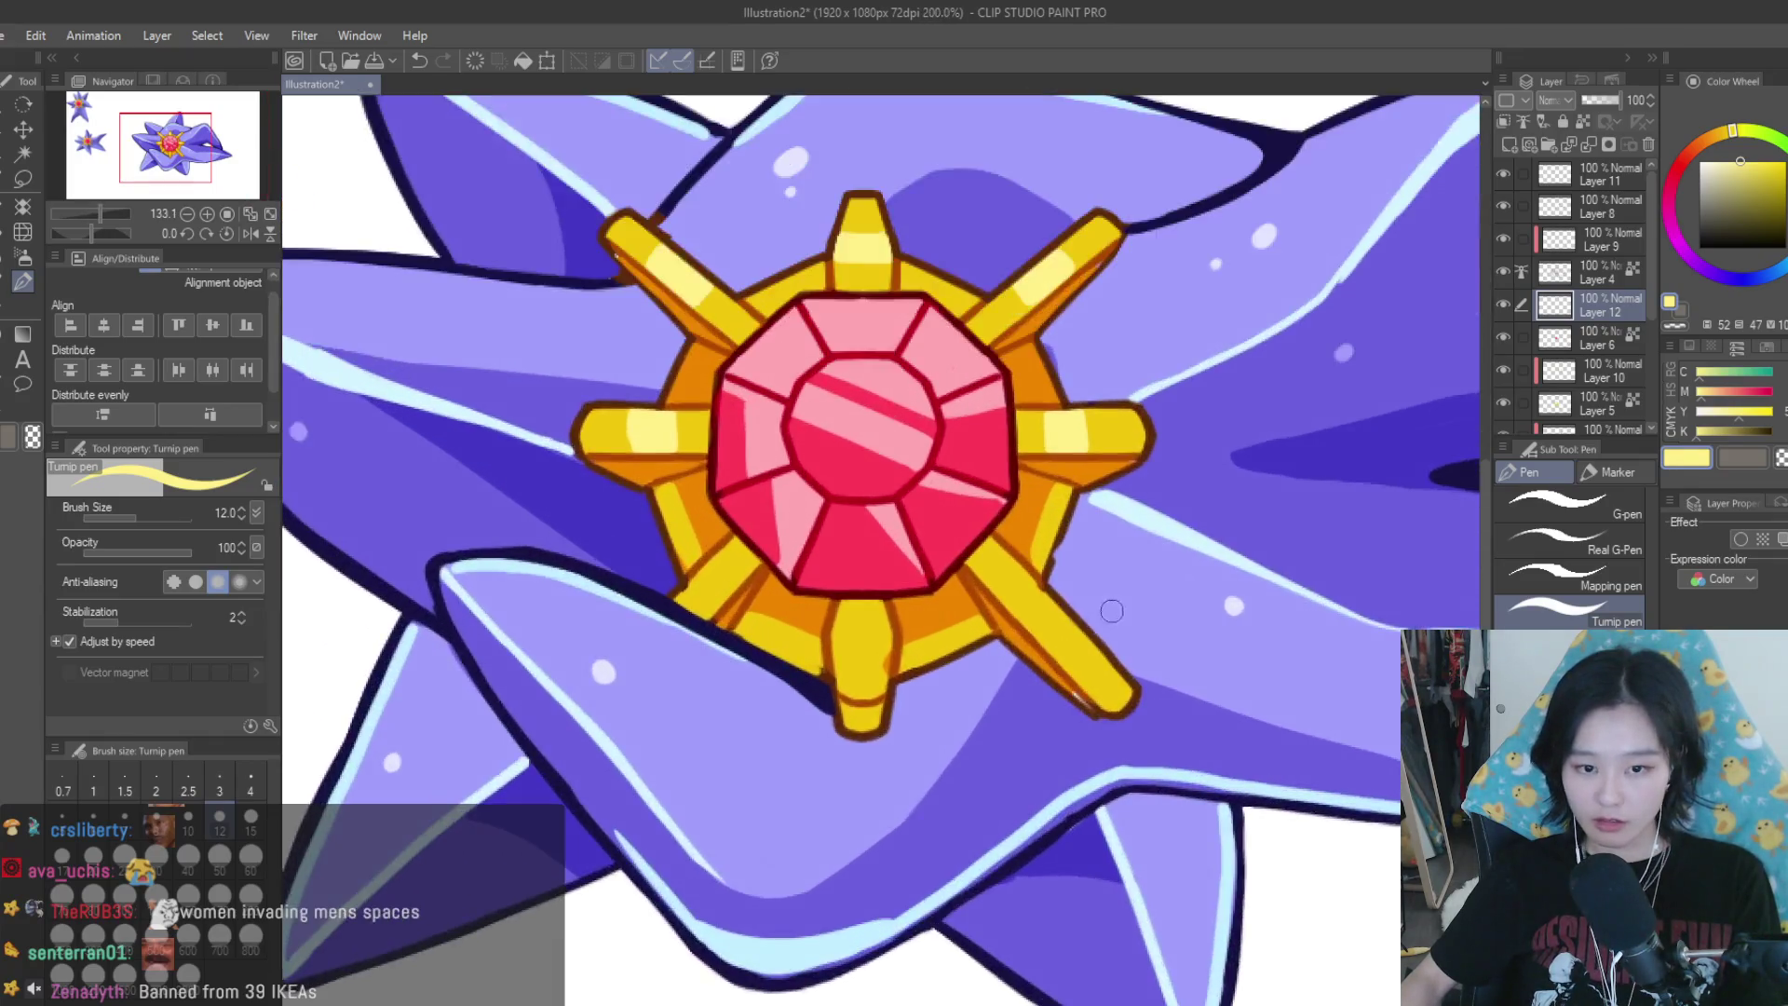
{"action": "scroll", "coordinate": [1099, 587], "scroll_direction": "up", "scroll_amount": 2}
{"action": "mouse_move", "coordinate": [1051, 585]}
{"action": "left_mouse_down"}
{"action": "mouse_move", "coordinate": [1025, 633]}
{"action": "mouse_move", "coordinate": [1046, 639]}
{"action": "mouse_move", "coordinate": [906, 639]}
{"action": "mouse_move", "coordinate": [888, 686]}
{"action": "mouse_move", "coordinate": [875, 642]}
{"action": "left_mouse_up"}
{"action": "scroll", "coordinate": [1034, 603], "scroll_direction": "down", "scroll_amount": 4}
{"action": "scroll", "coordinate": [918, 717], "scroll_direction": "up", "scroll_amount": 5}
{"action": "scroll", "coordinate": [960, 679], "scroll_direction": "down", "scroll_amount": 3}
{"action": "scroll", "coordinate": [927, 672], "scroll_direction": "up", "scroll_amount": 3}
{"action": "scroll", "coordinate": [796, 632], "scroll_direction": "down", "scroll_amount": 1}
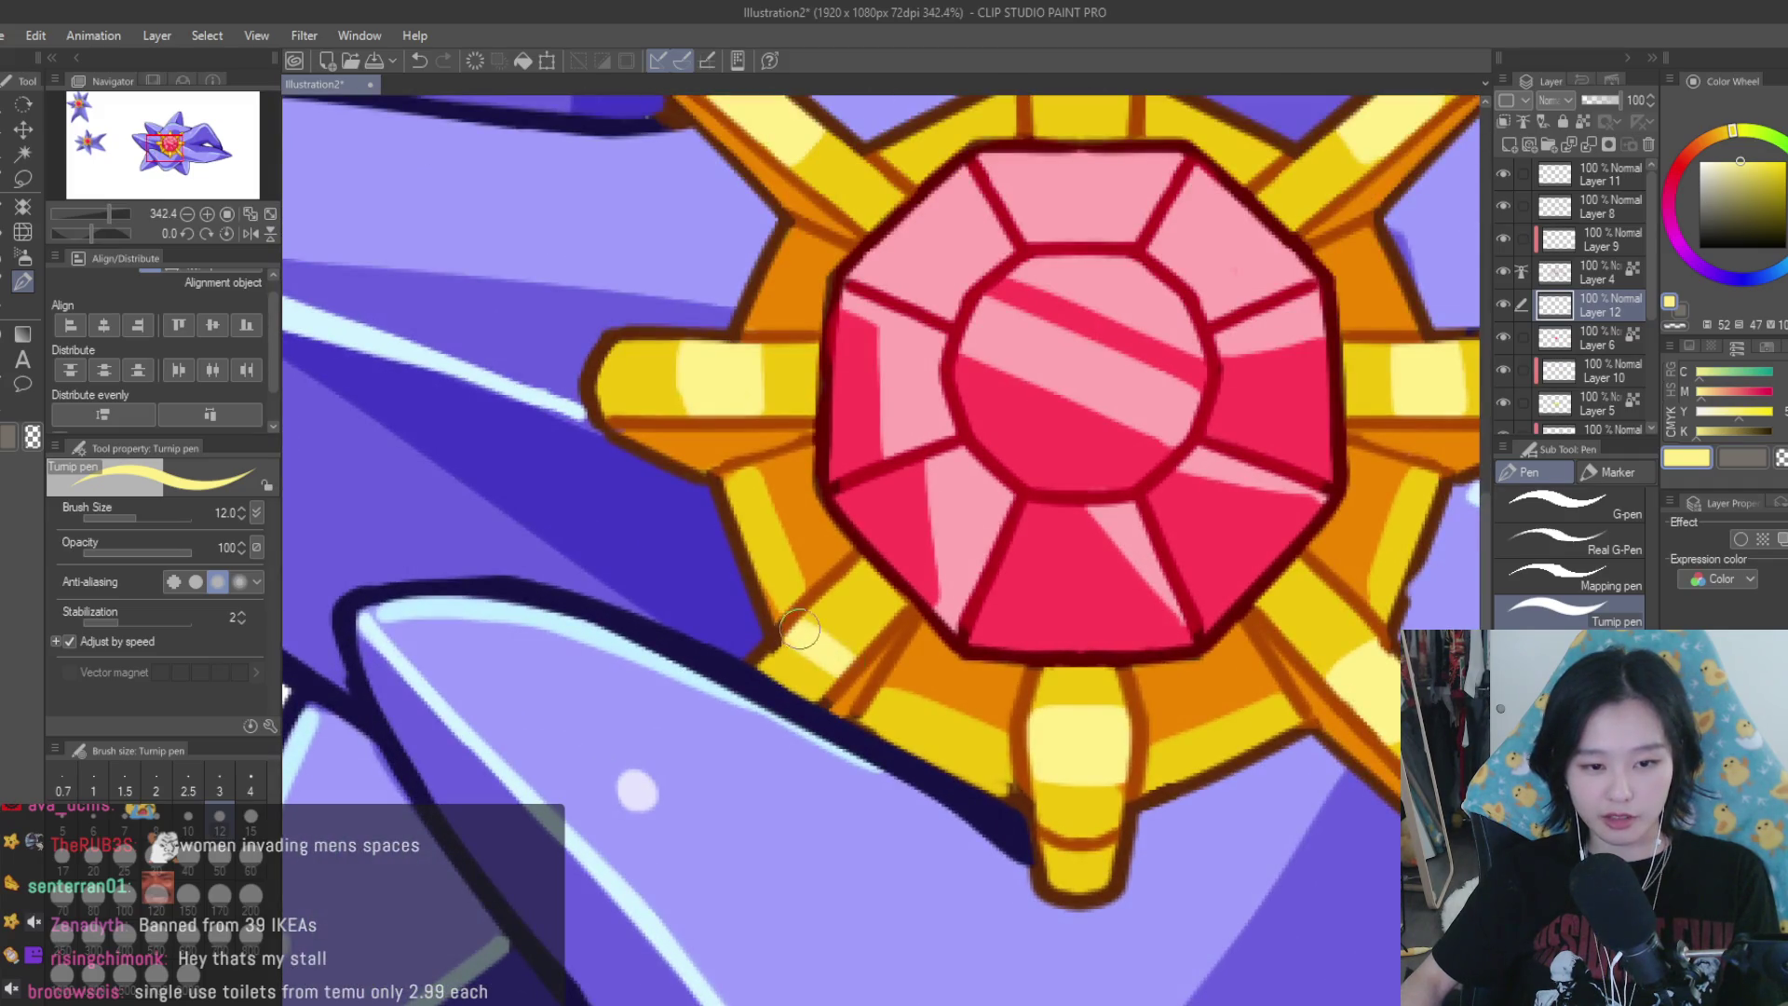
{"action": "scroll", "coordinate": [875, 643], "scroll_direction": "down", "scroll_amount": 8}
{"action": "scroll", "coordinate": [1060, 689], "scroll_direction": "up", "scroll_amount": 2}
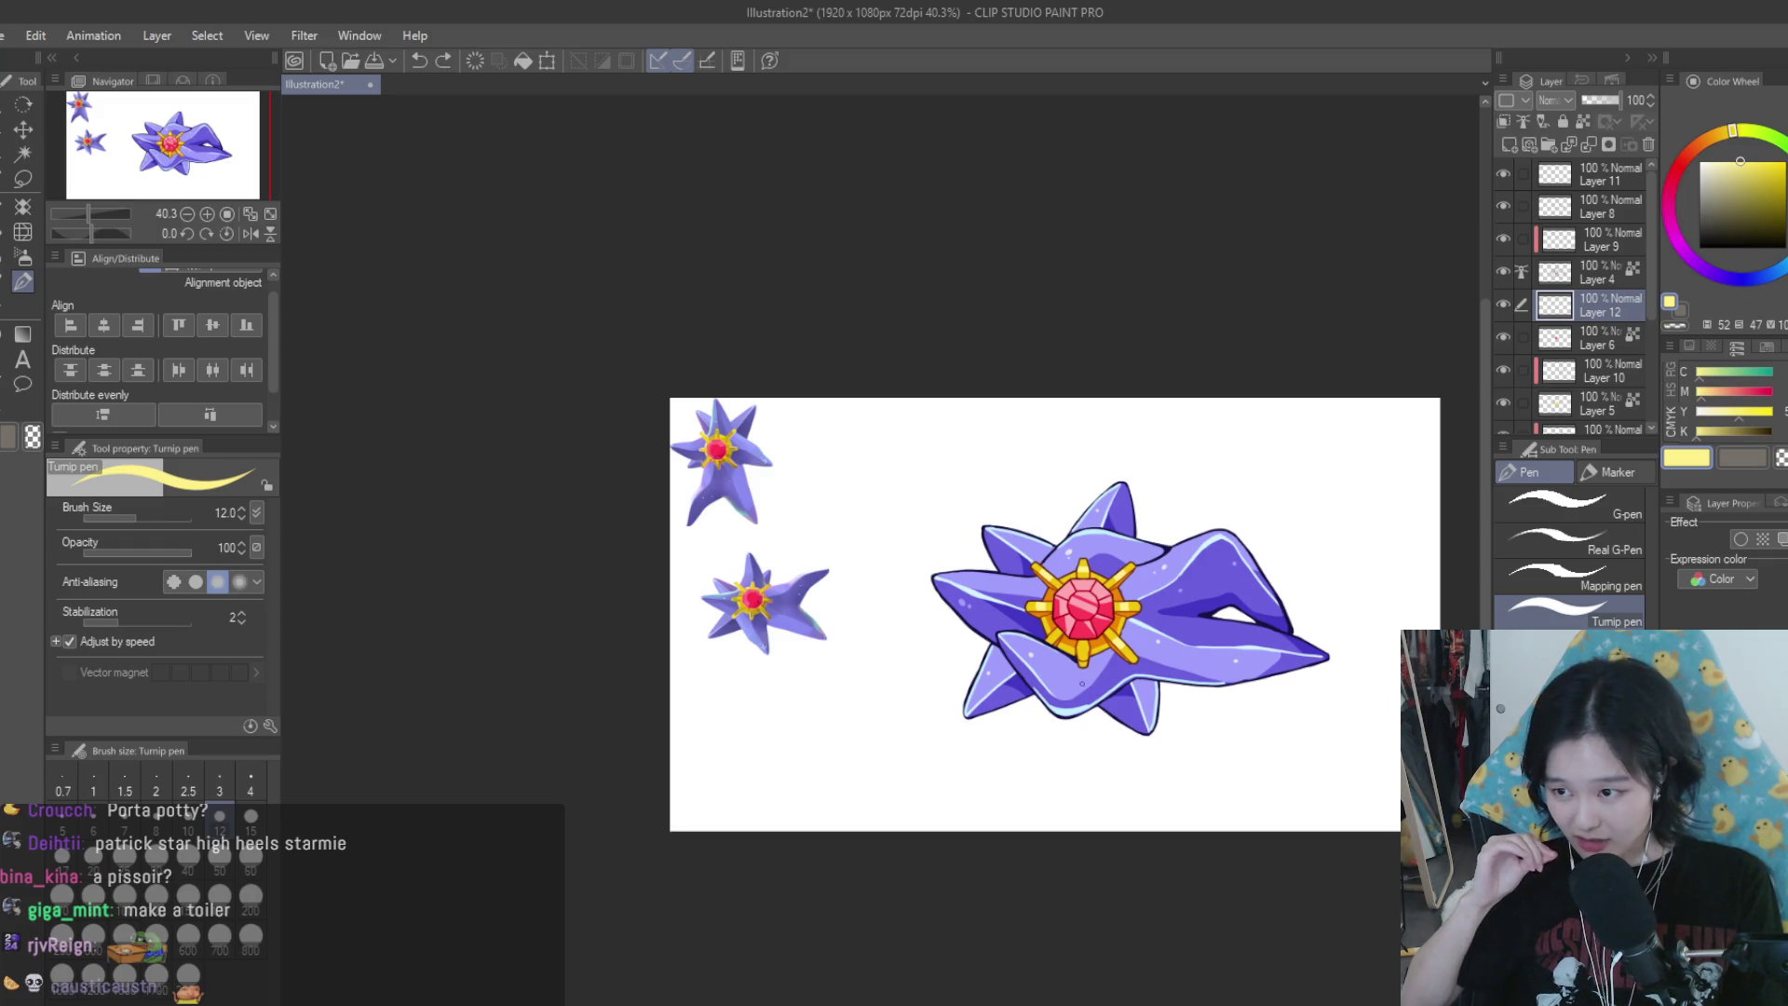
Add a light-yellow highlight to an upper gold spike
{"action": "scroll", "coordinate": [1082, 684], "scroll_direction": "up", "scroll_amount": 4}
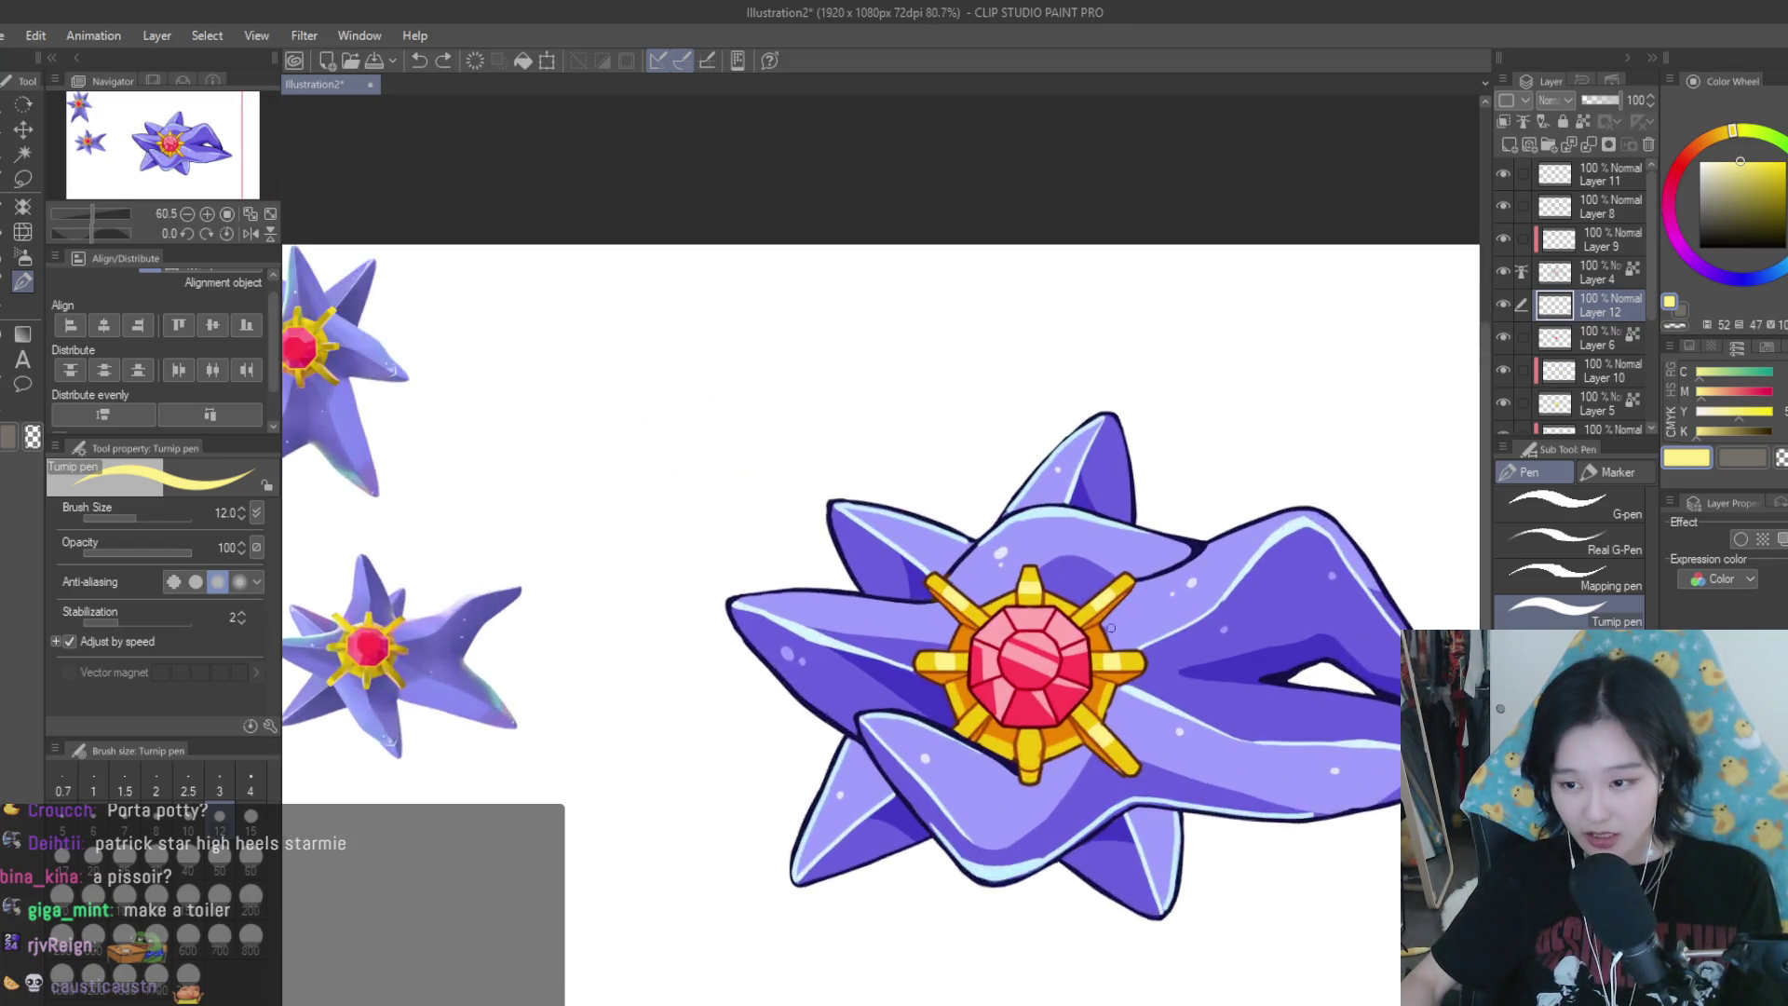
{"action": "scroll", "coordinate": [1110, 628], "scroll_direction": "up", "scroll_amount": 2}
{"action": "scroll", "coordinate": [1103, 631], "scroll_direction": "up", "scroll_amount": 2}
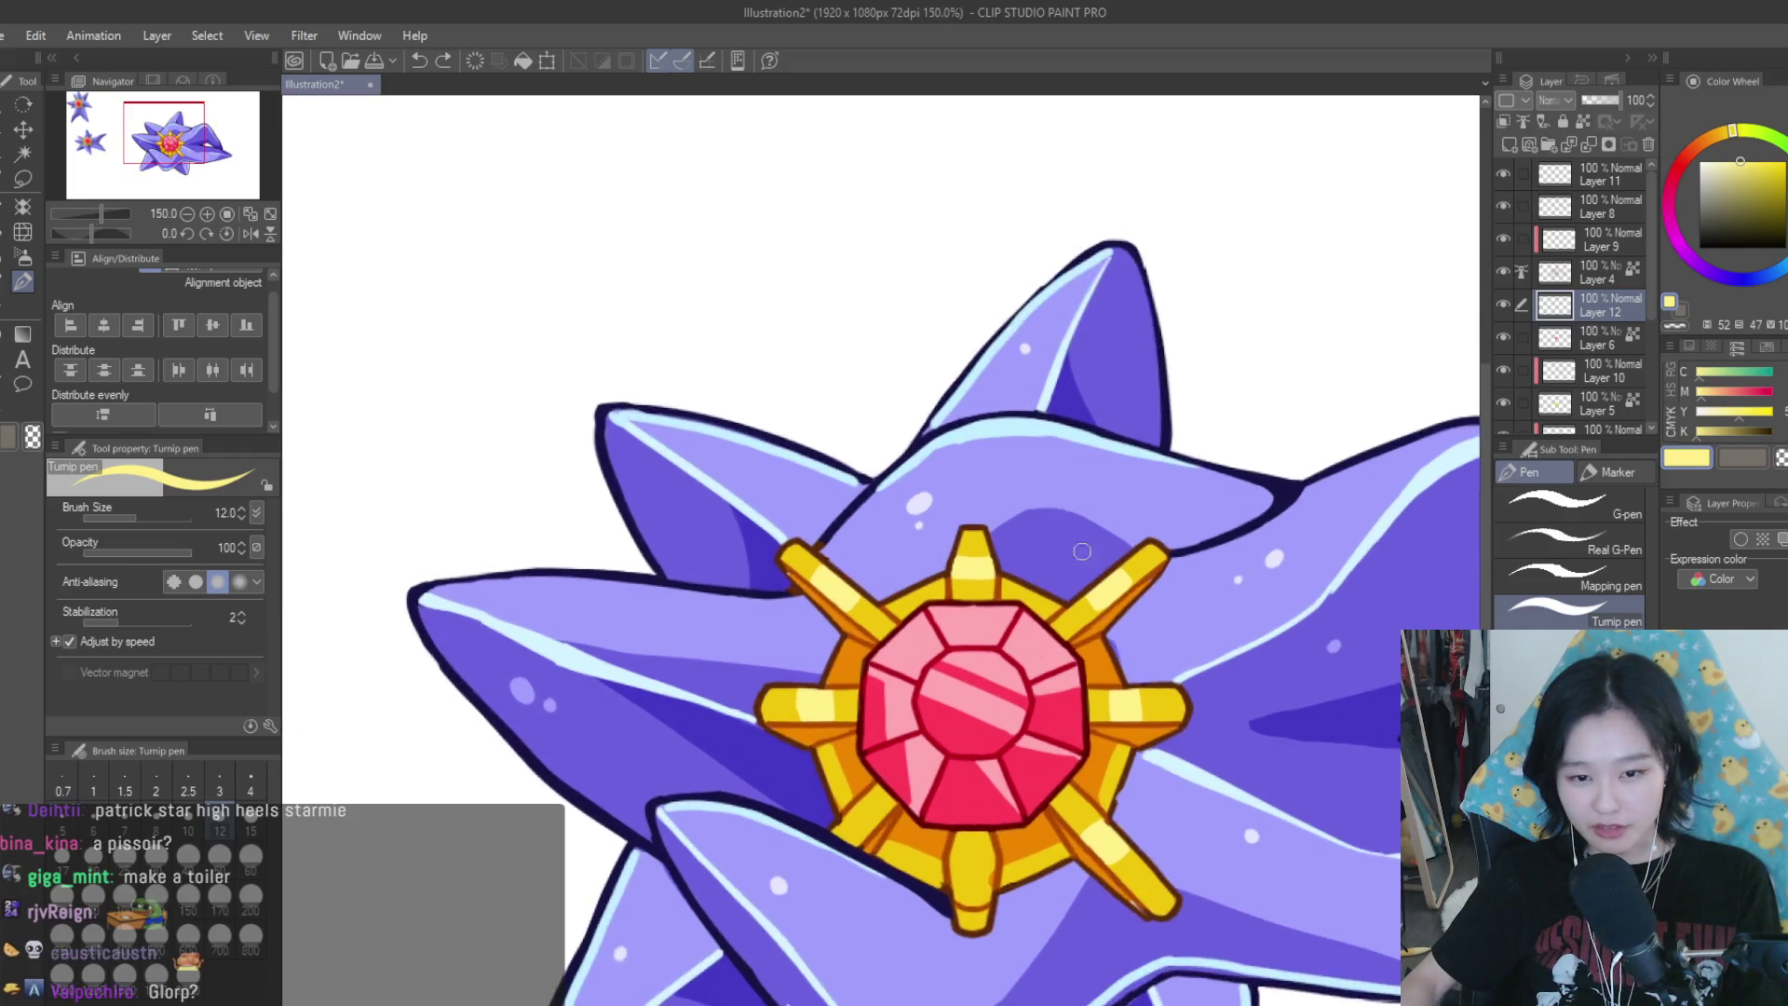
{"action": "scroll", "coordinate": [1099, 635], "scroll_direction": "up", "scroll_amount": 3}
{"action": "scroll", "coordinate": [1094, 640], "scroll_direction": "up", "scroll_amount": 3}
{"action": "mouse_move", "coordinate": [1093, 643]}
{"action": "left_mouse_down"}
{"action": "mouse_move", "coordinate": [1115, 639]}
{"action": "mouse_move", "coordinate": [1039, 632]}
{"action": "left_mouse_up"}
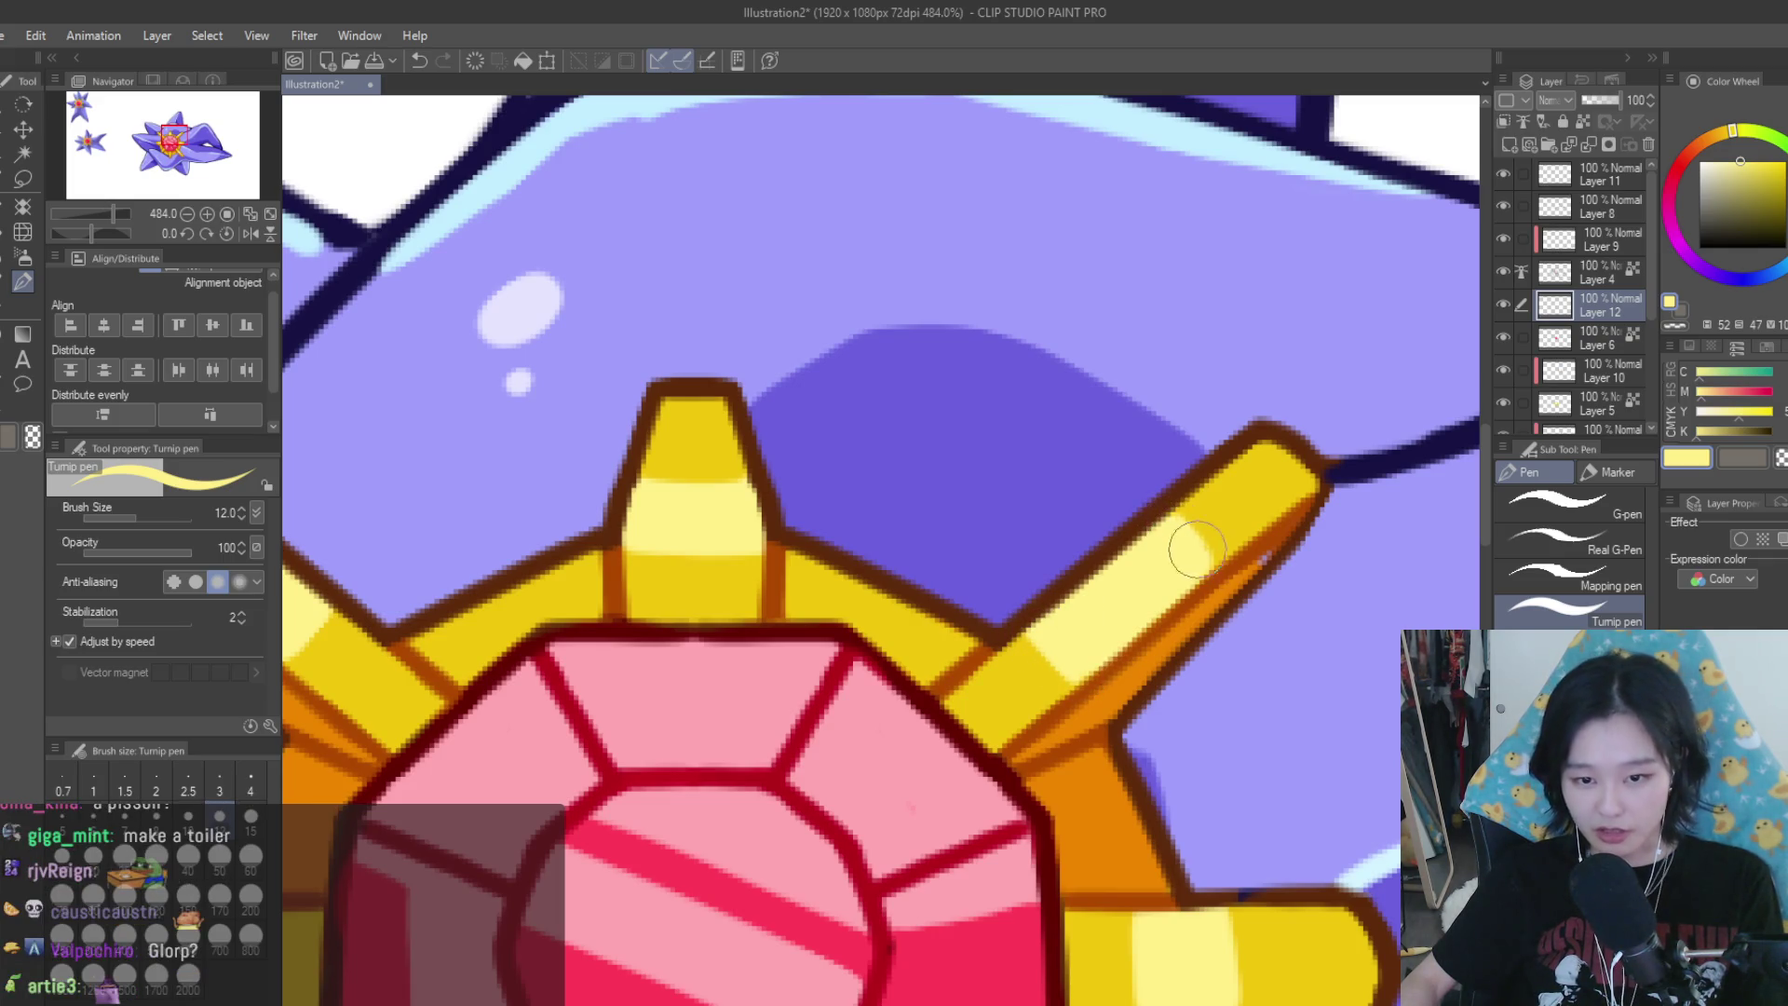
Zoom out, then make Layer 4 visible and the active layer
{"action": "key", "text": "ctrl+minus"}
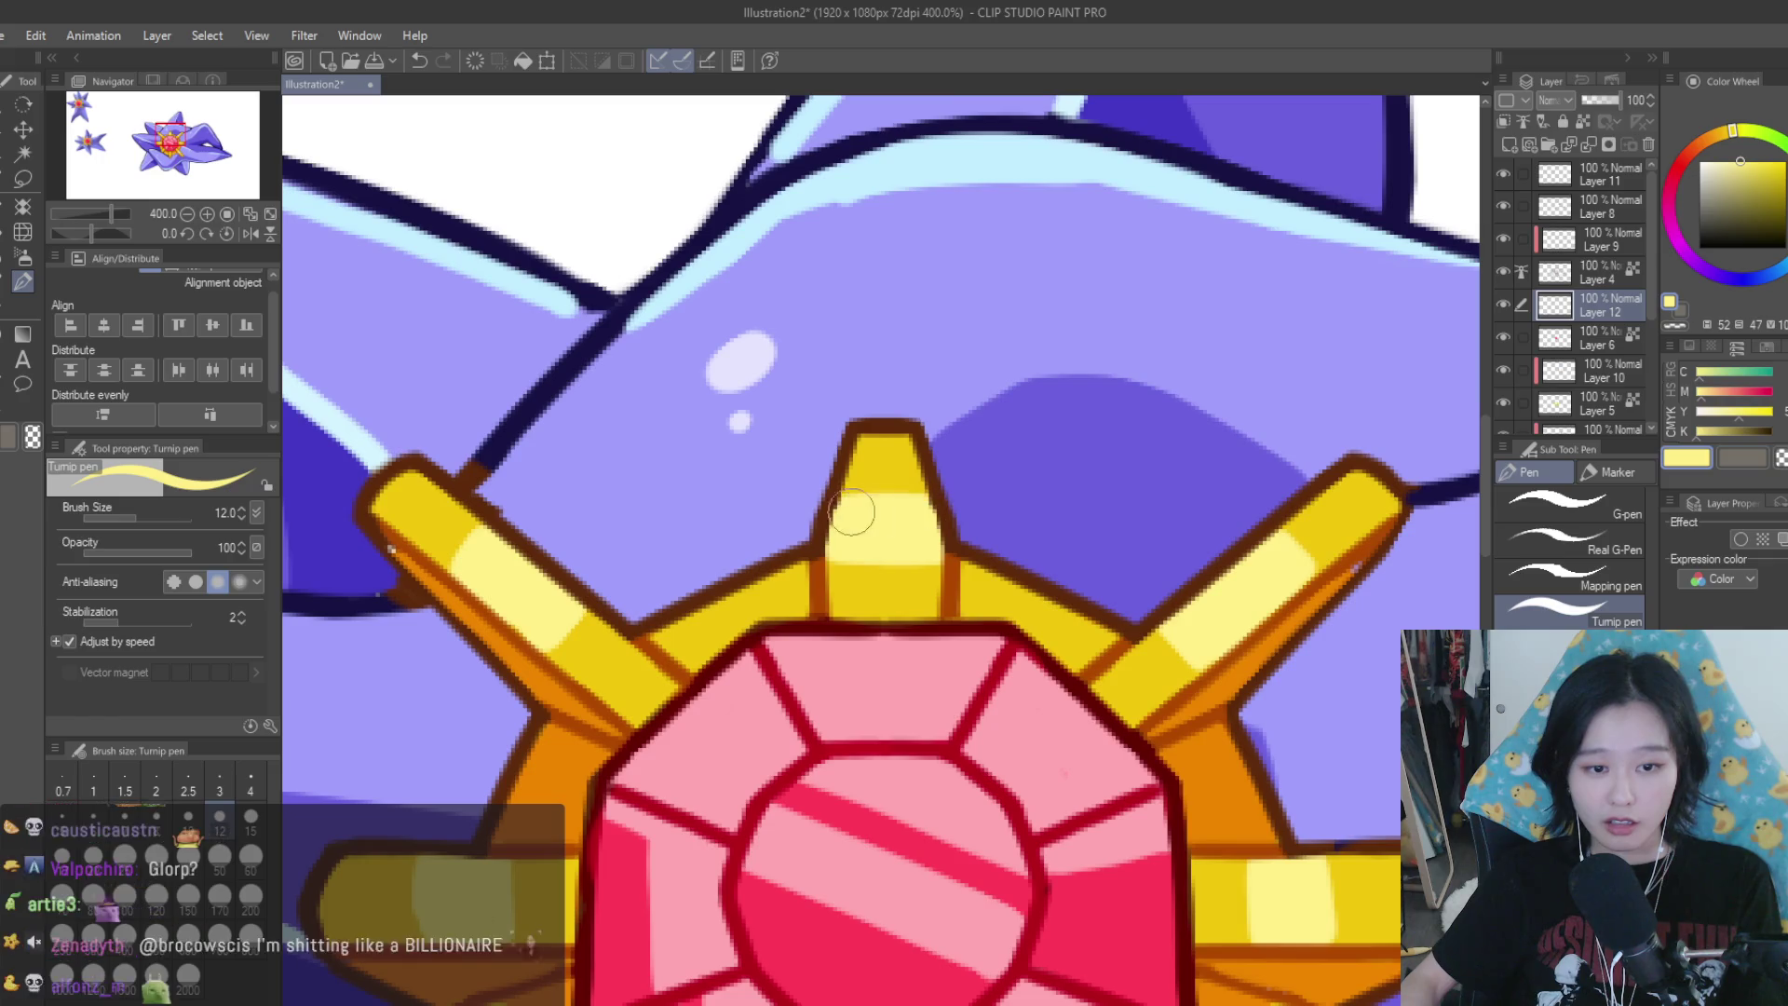
{"action": "scroll", "coordinate": [1040, 584], "scroll_direction": "down", "scroll_amount": 5}
{"action": "scroll", "coordinate": [1039, 584], "scroll_direction": "down", "scroll_amount": 2}
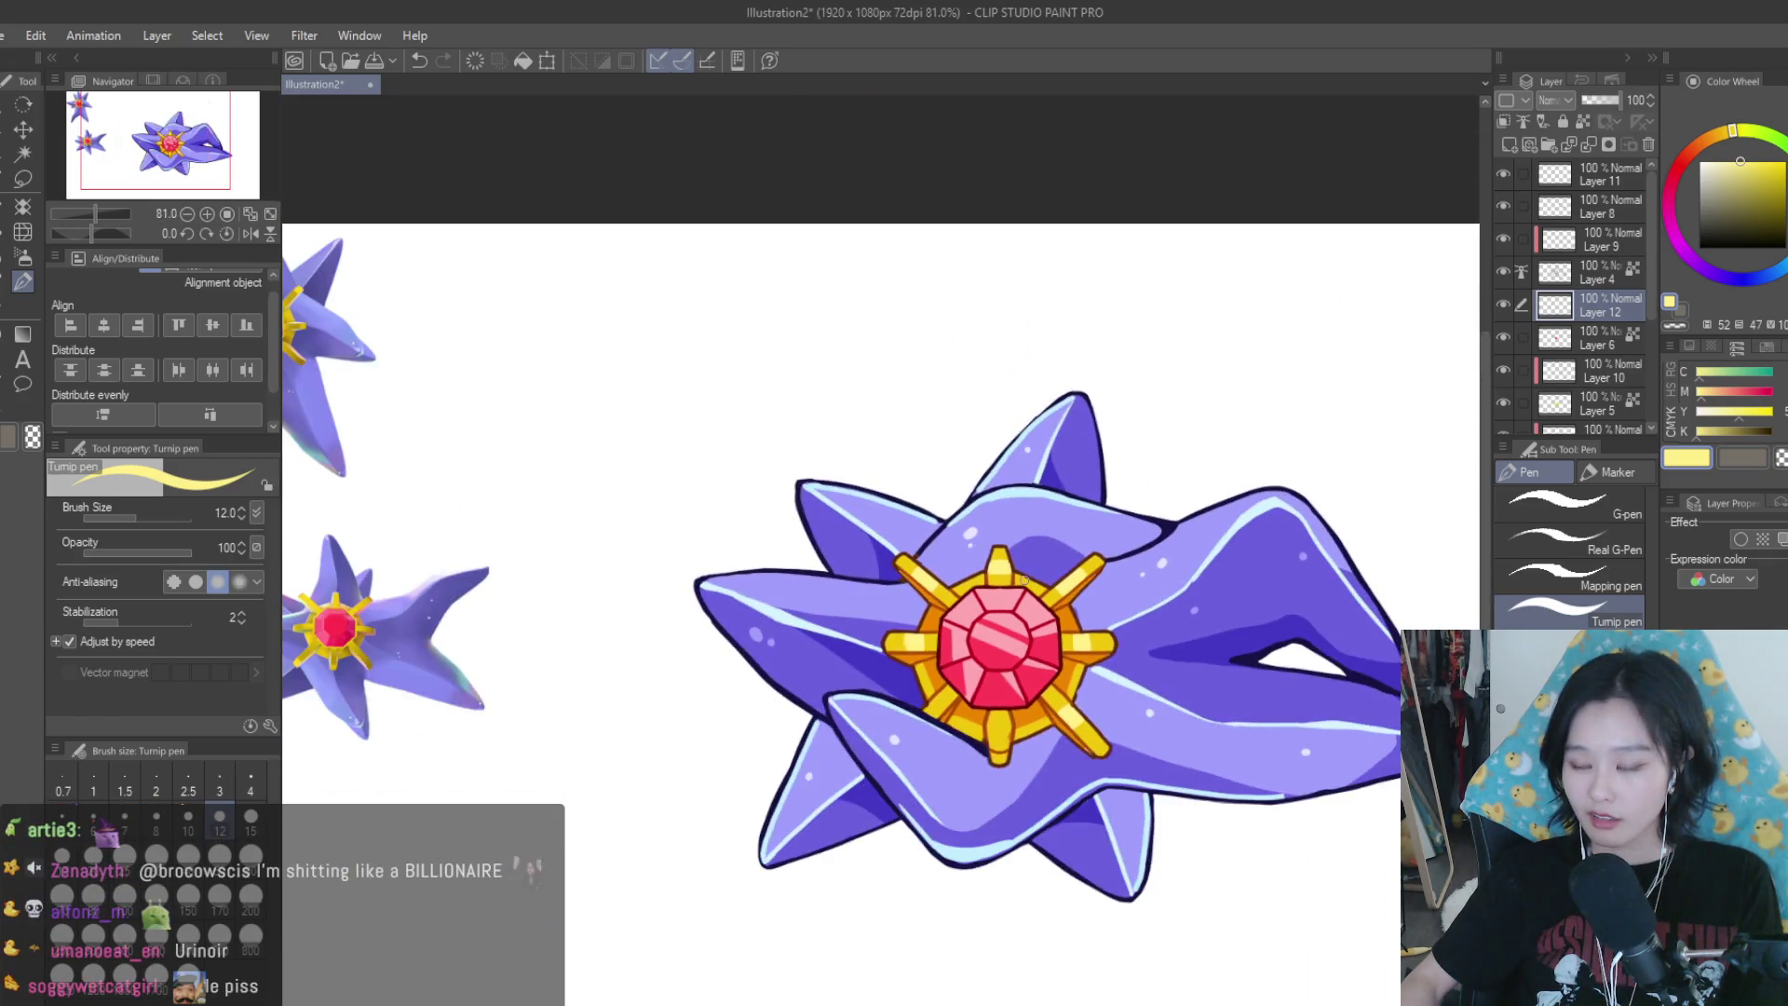
{"action": "scroll", "coordinate": [1045, 587], "scroll_direction": "down", "scroll_amount": 2}
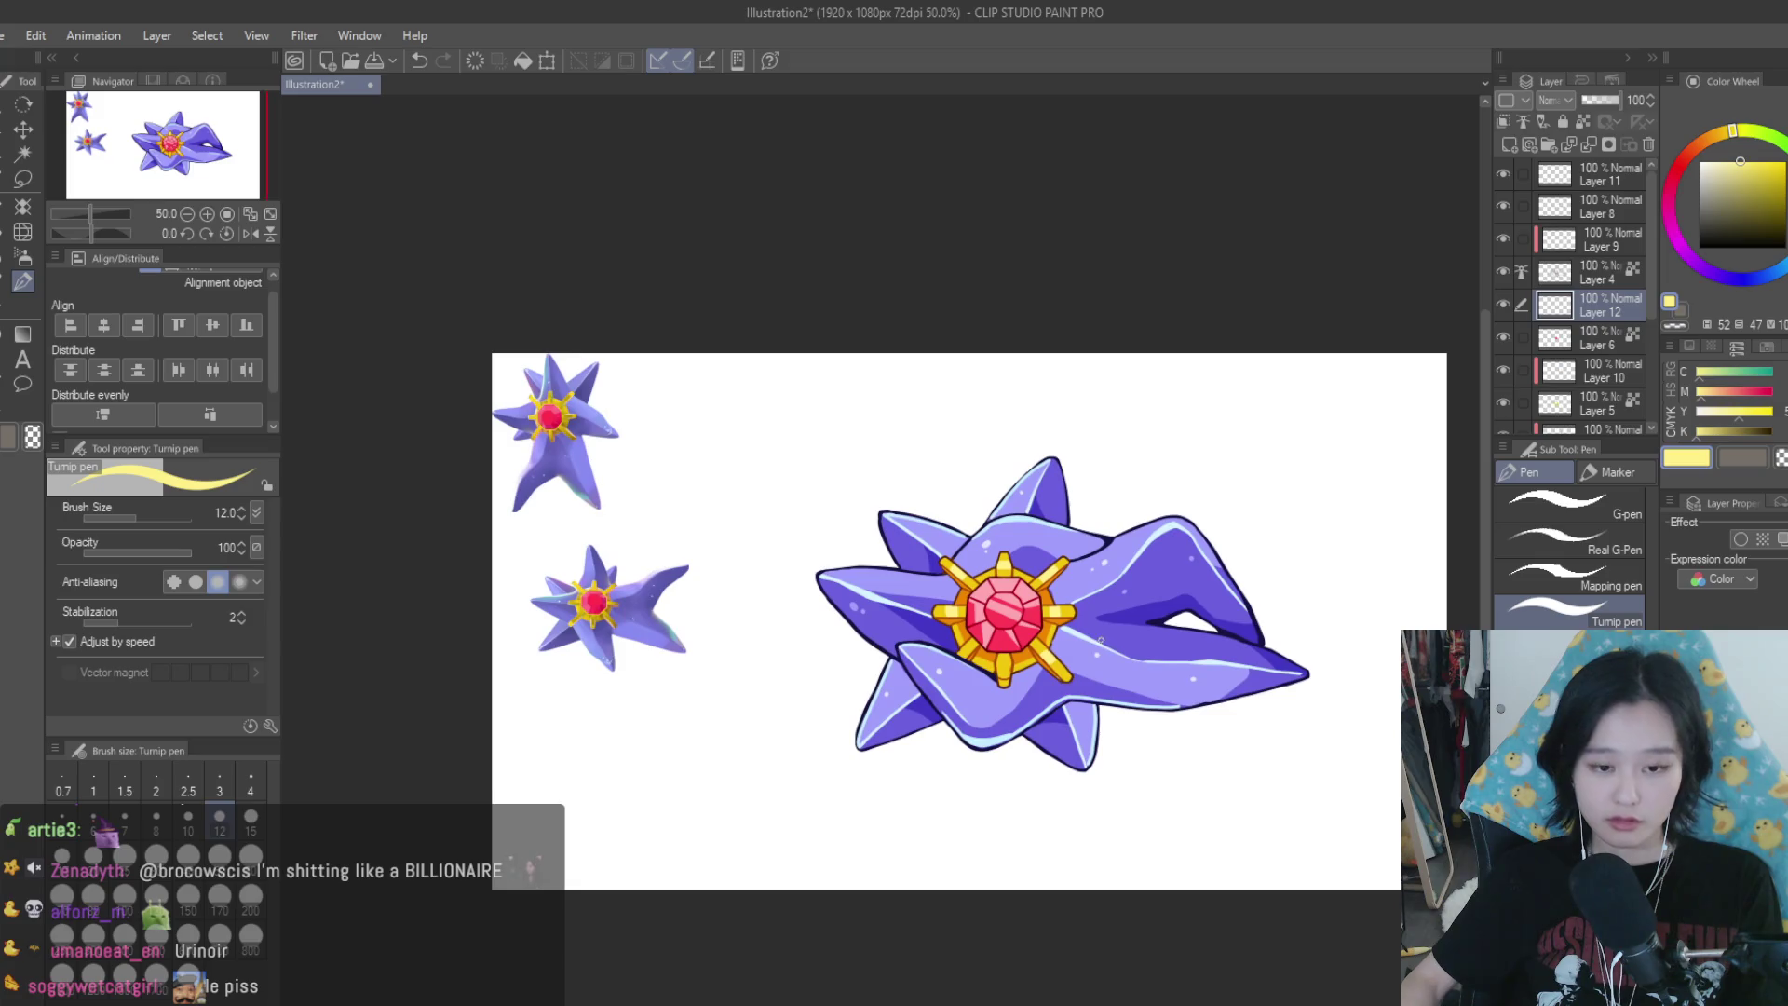
{"action": "scroll", "coordinate": [1096, 639], "scroll_direction": "up", "scroll_amount": 2}
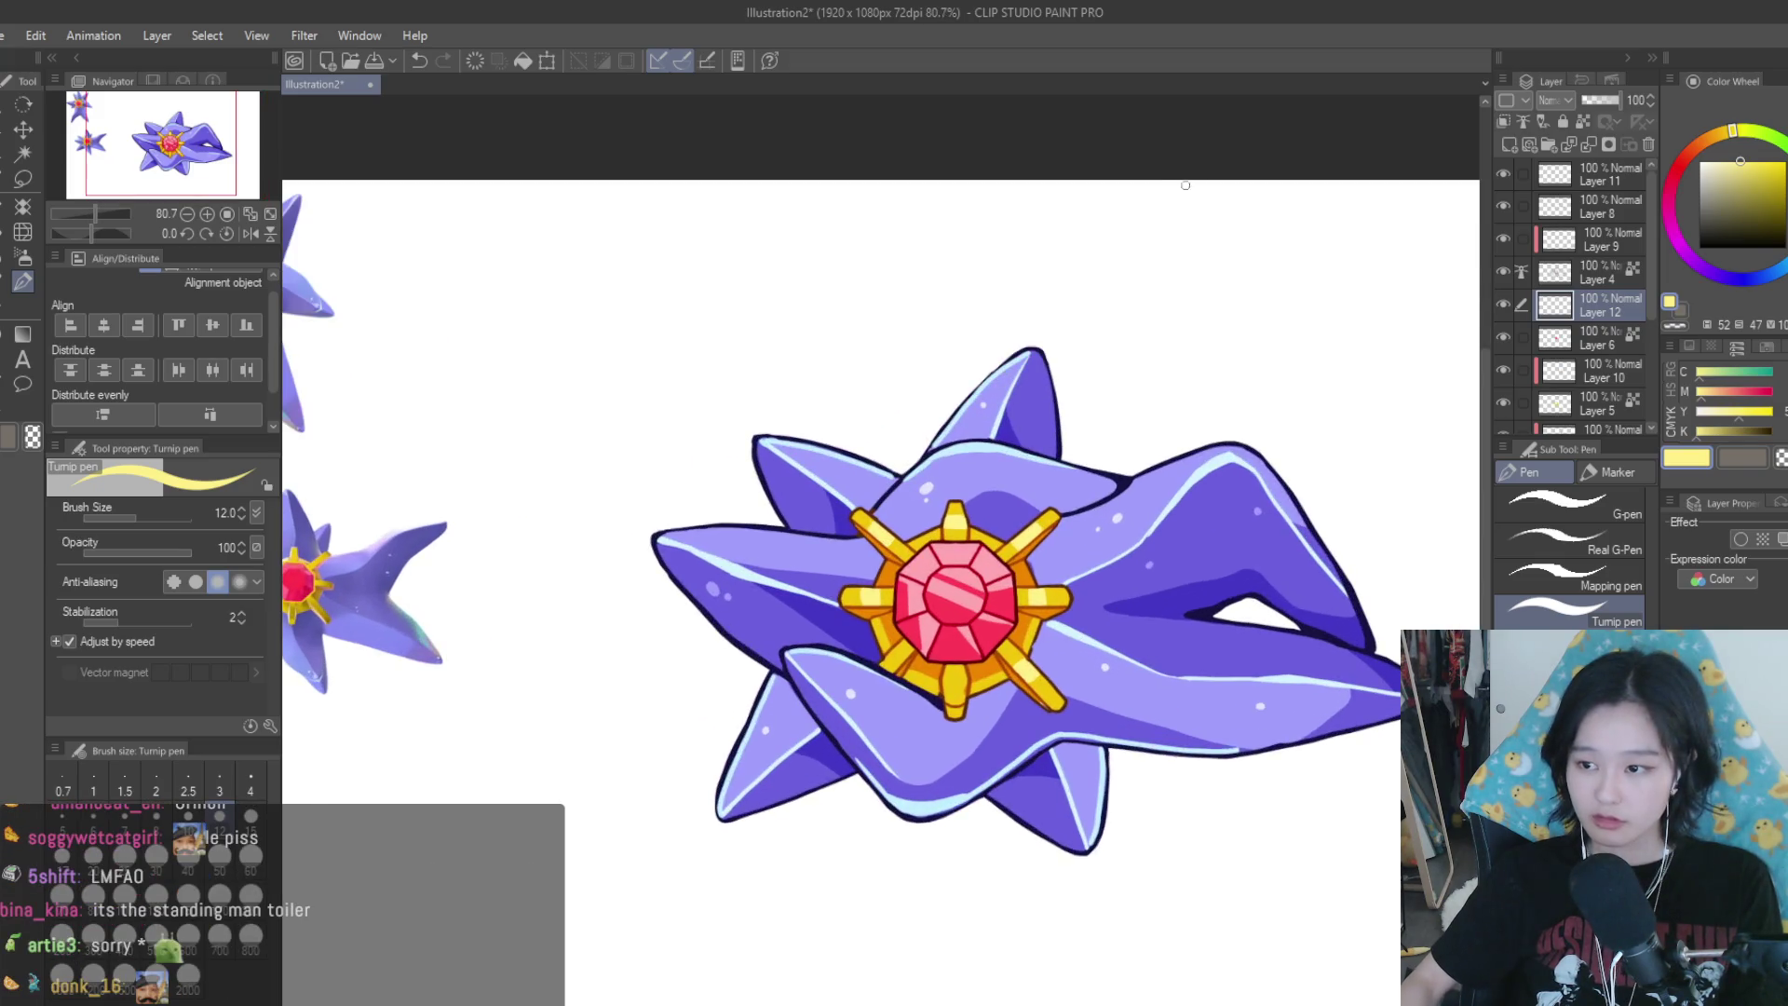
{"action": "left_click", "coordinate": [1503, 272]}
{"action": "left_click", "coordinate": [1573, 265]}
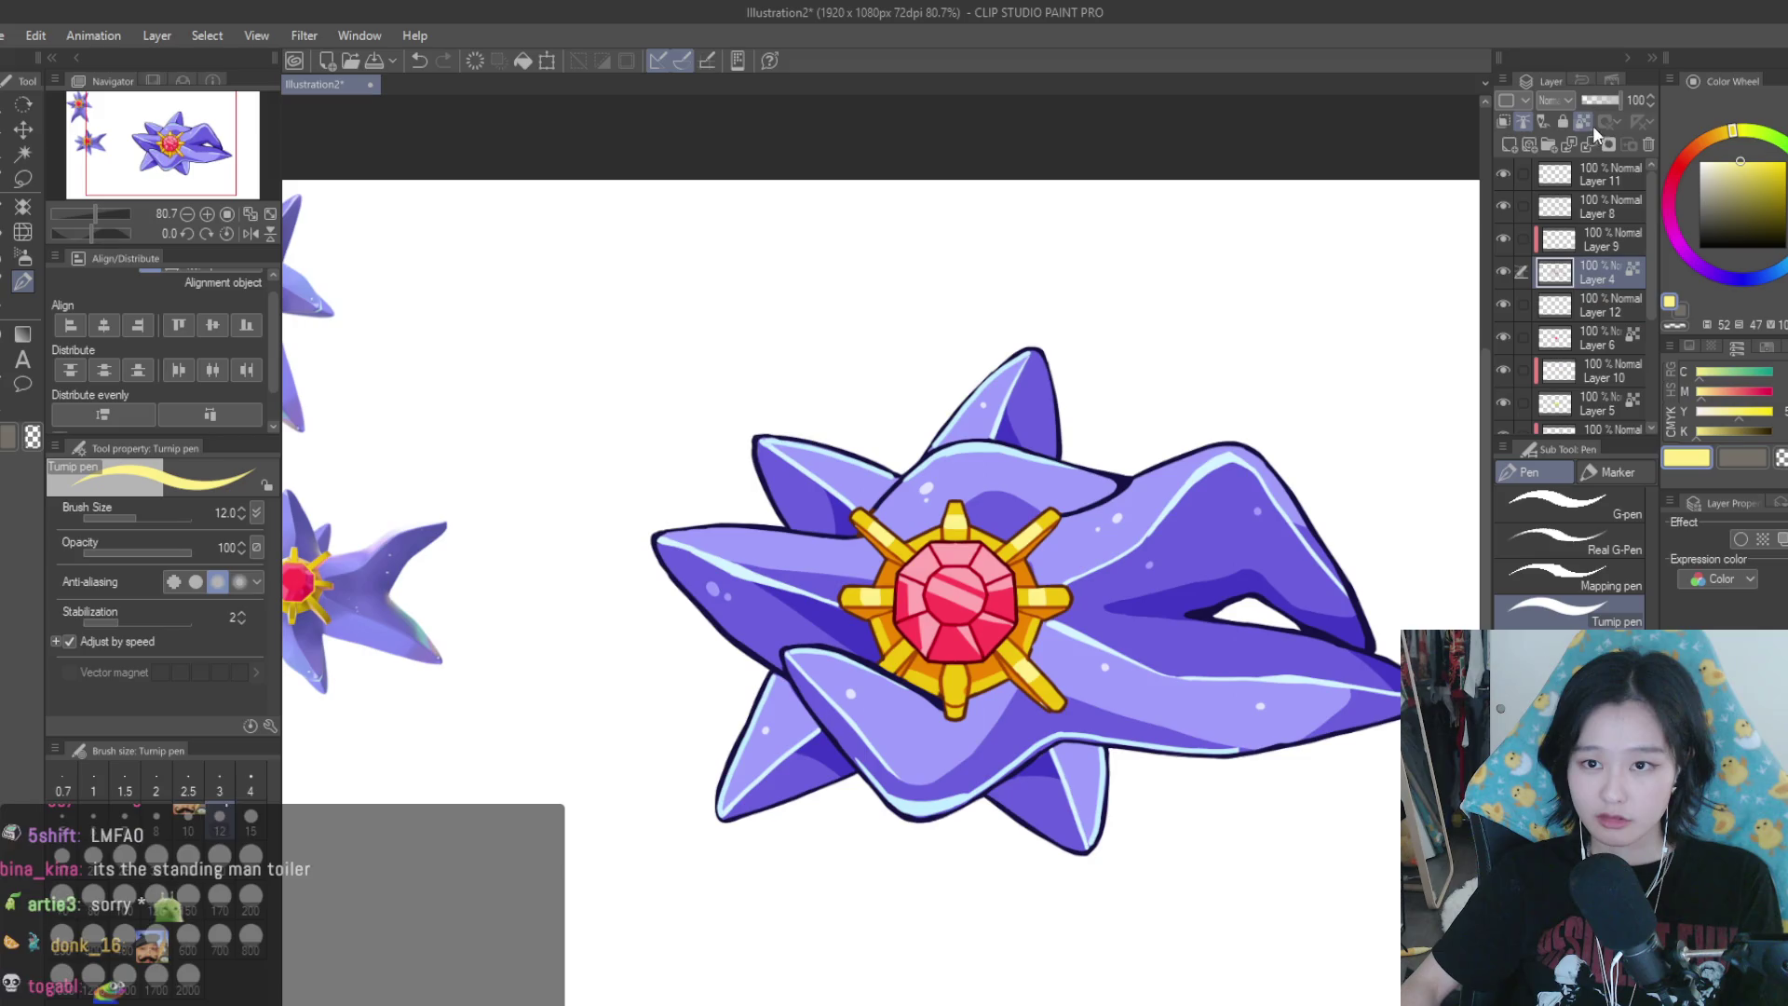
Switch the drawing colour to near-white and enlarge the brush to size 60
{"action": "scroll", "coordinate": [1115, 511], "scroll_direction": "up", "scroll_amount": 4}
{"action": "left_click", "coordinate": [1114, 511], "text": "alt"}
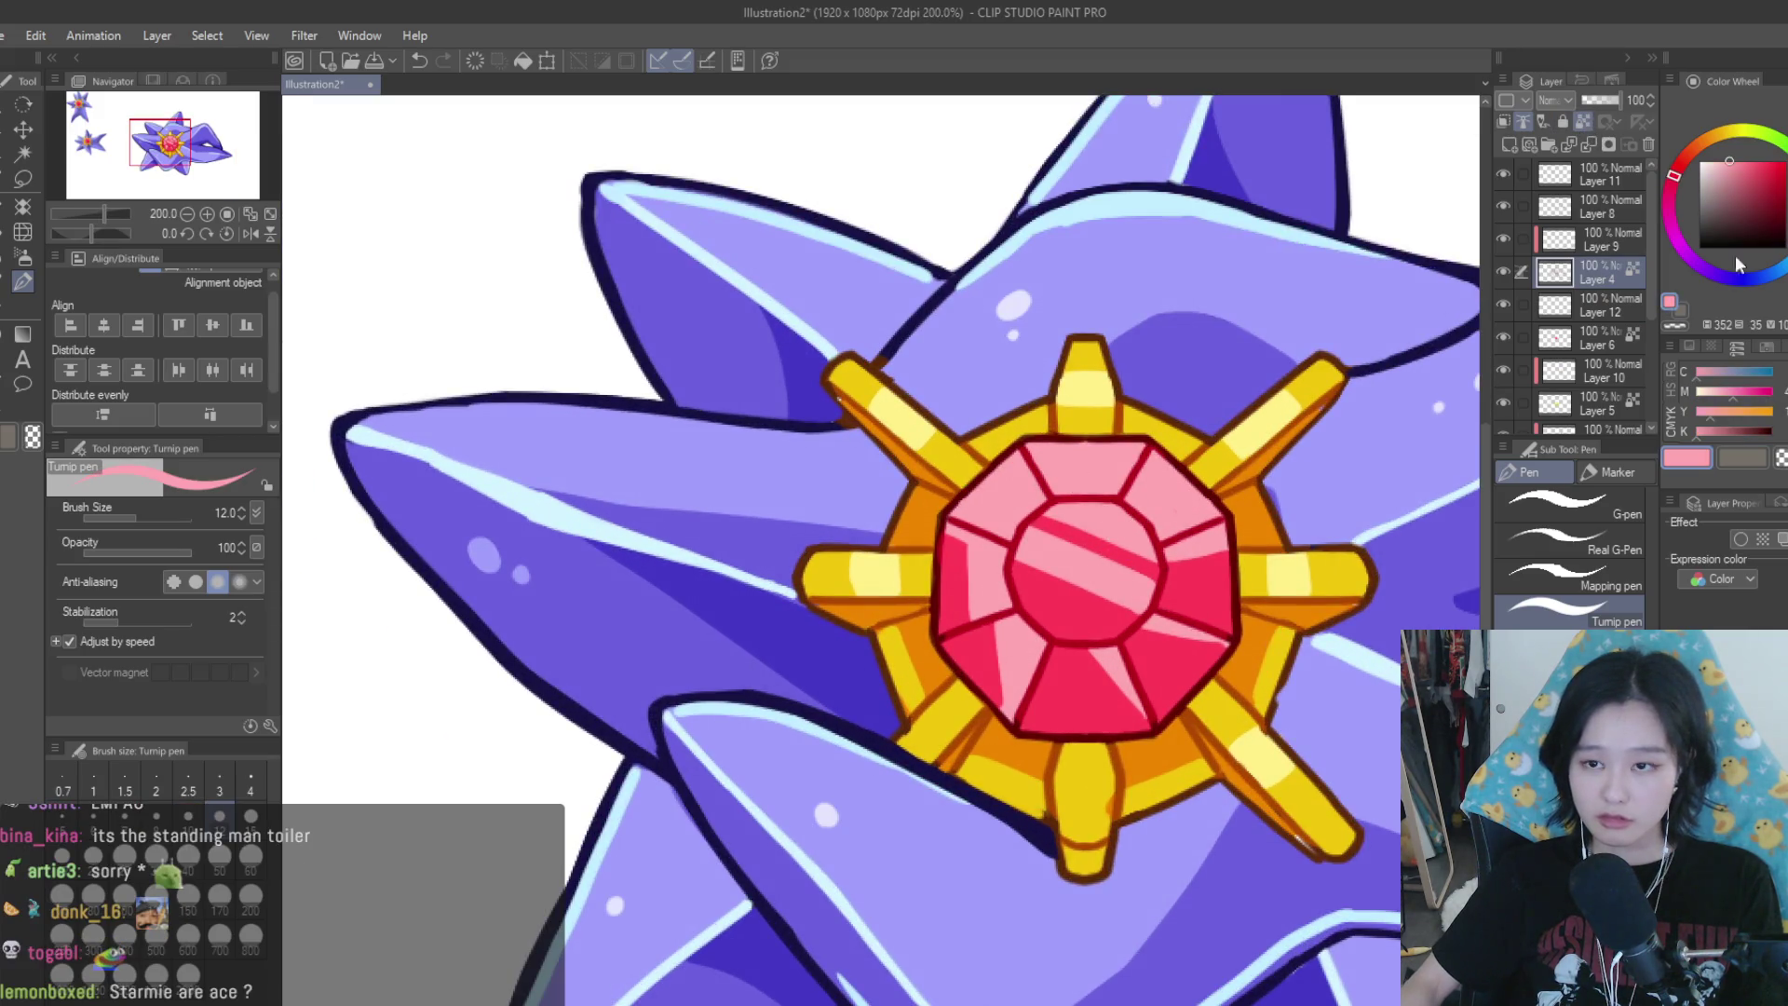
{"action": "left_click", "coordinate": [1177, 512], "text": "alt"}
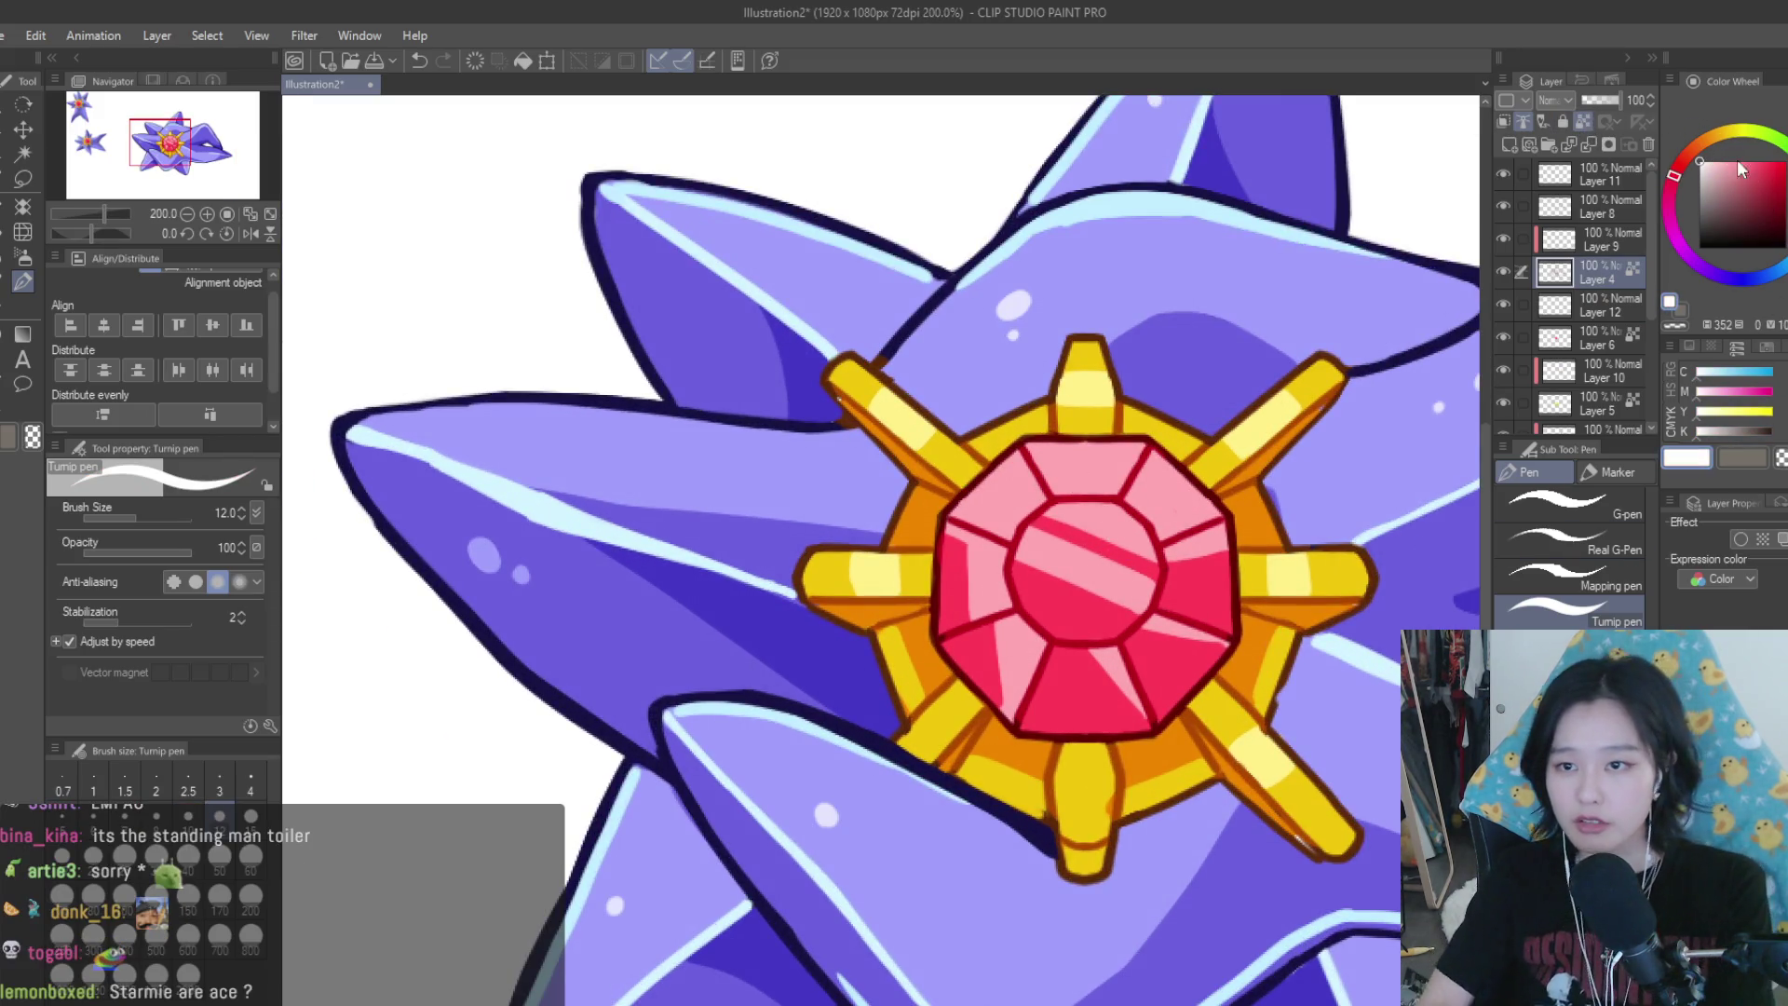
{"action": "left_click", "coordinate": [251, 857]}
With a smaller brush, trace white lines over the gem's upper facets and the inner circle's left side
{"action": "mouse_move", "coordinate": [1164, 503]}
{"action": "left_mouse_down"}
{"action": "mouse_move", "coordinate": [1024, 652]}
{"action": "mouse_move", "coordinate": [1011, 568]}
{"action": "left_mouse_up"}
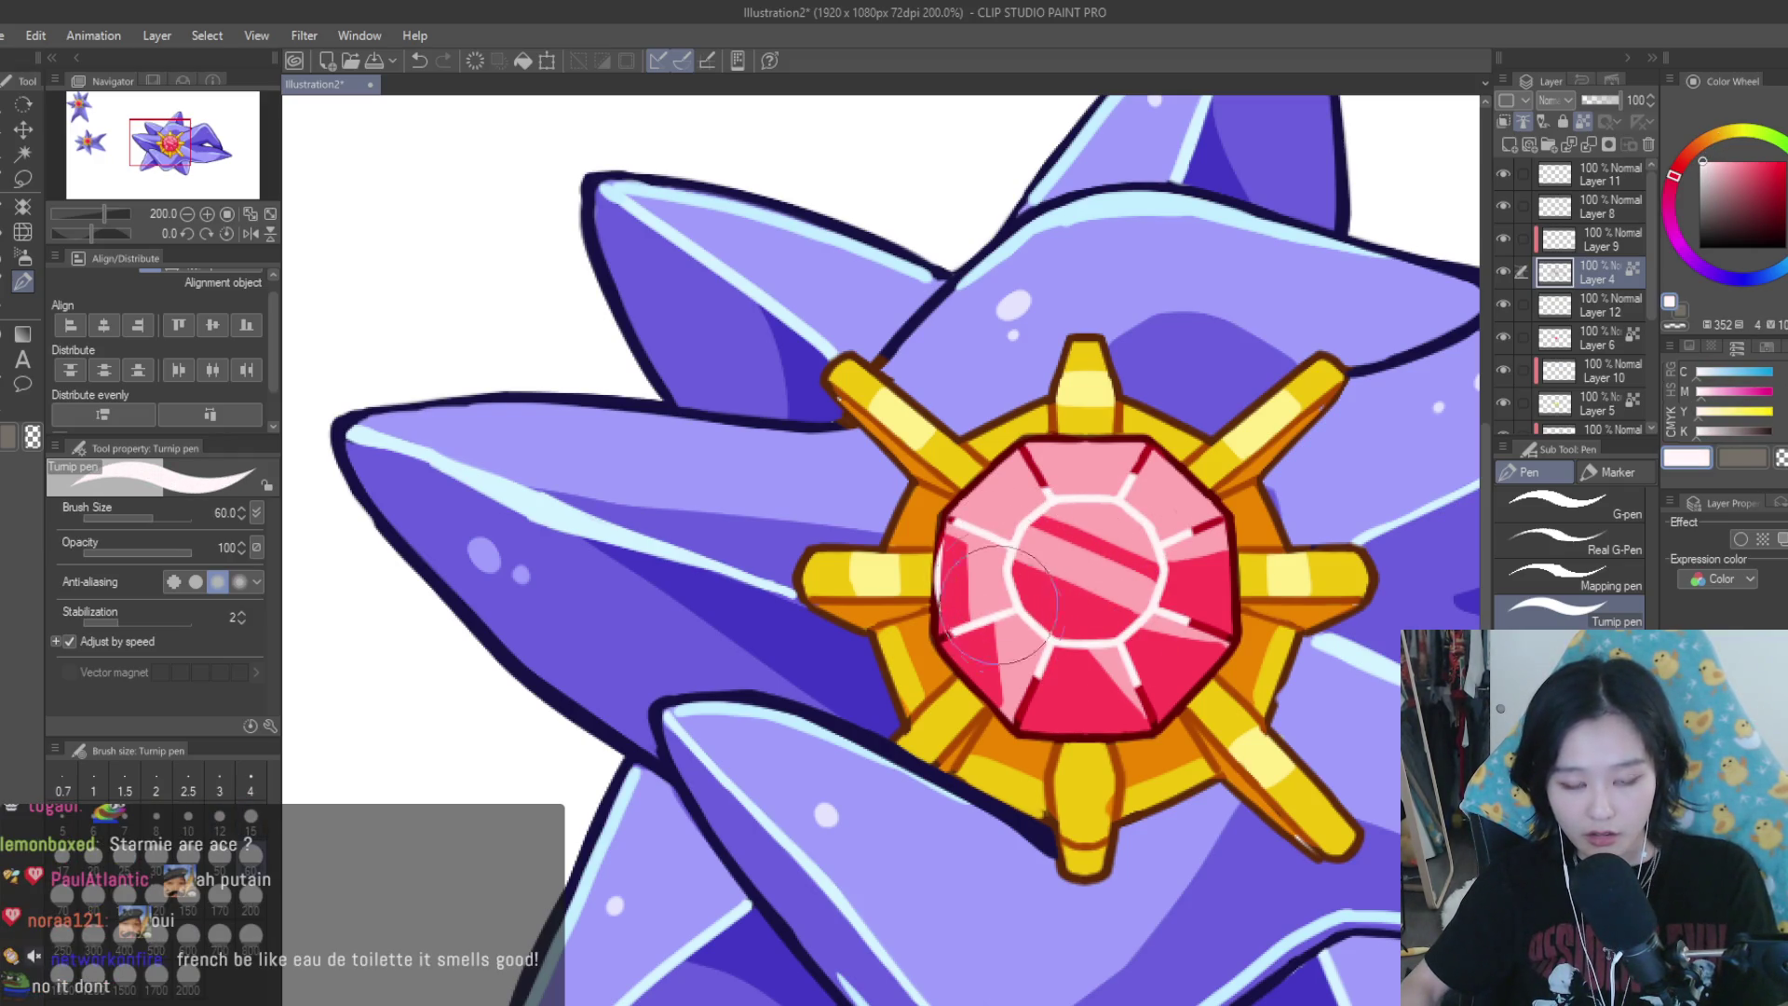
{"action": "key", "text": "bracketleft"}
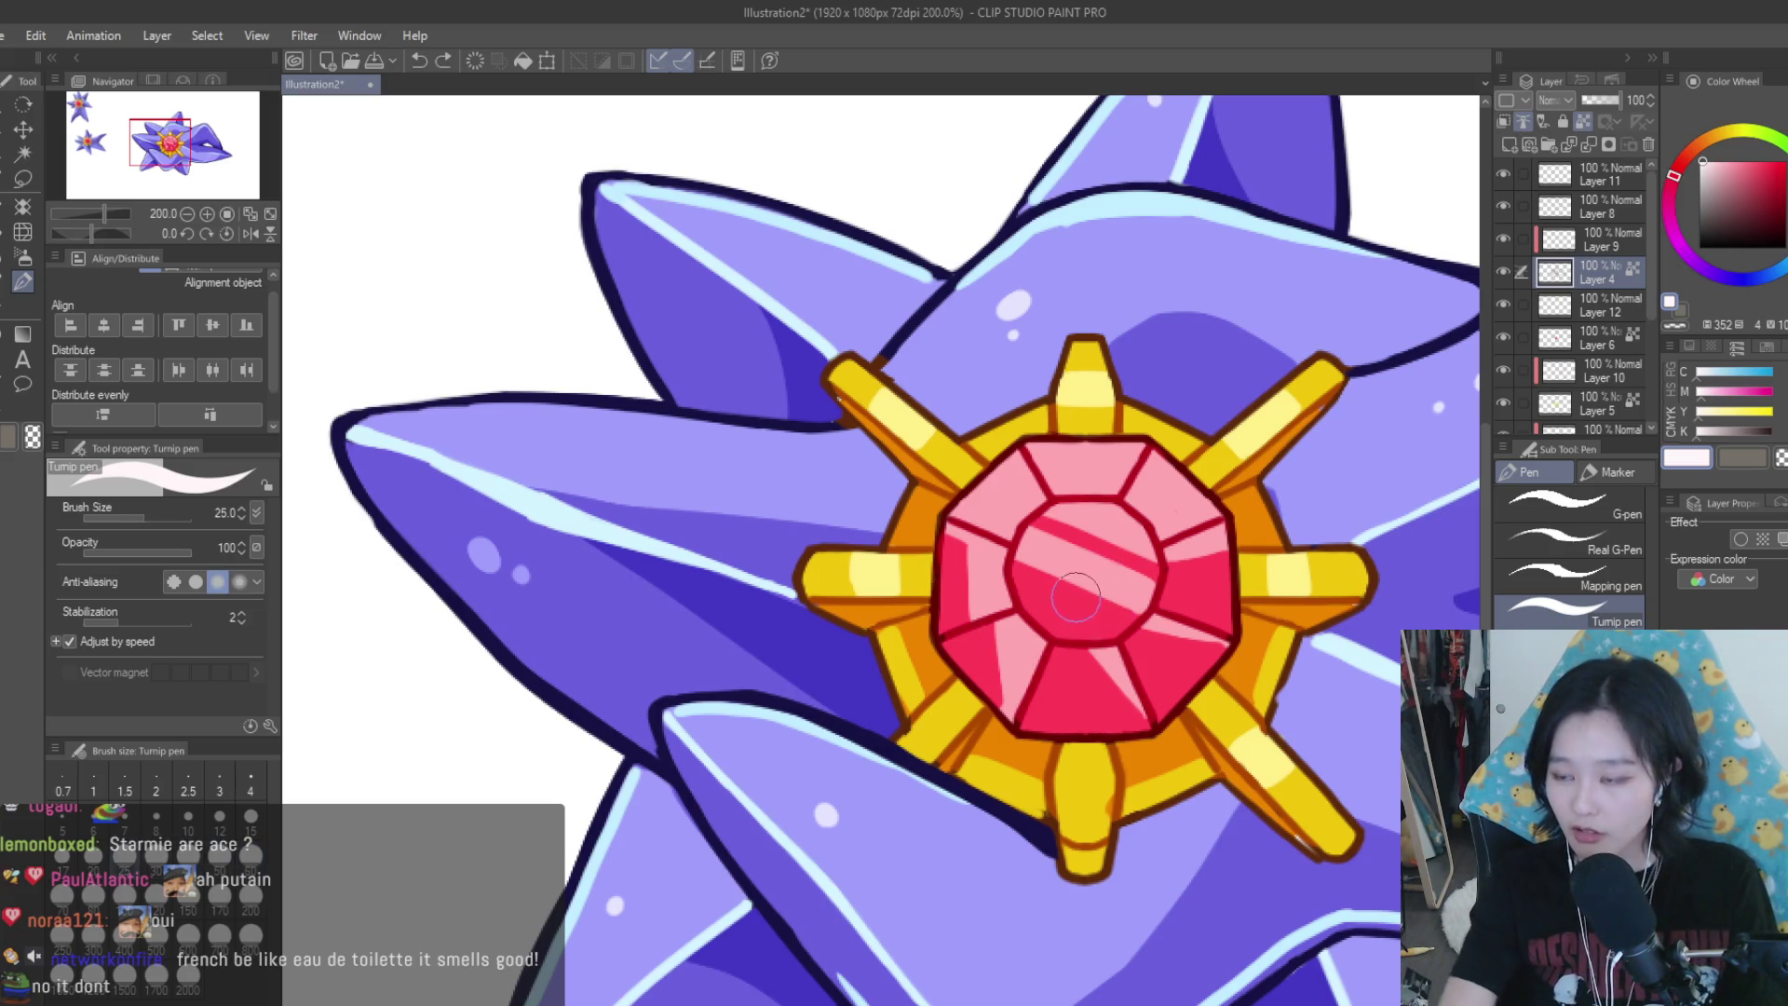
{"action": "scroll", "coordinate": [1150, 485], "scroll_direction": "up", "scroll_amount": 3}
{"action": "left_click_drag", "start_coordinate": [1015, 538], "coordinate": [1085, 538]}
{"action": "left_click_drag", "start_coordinate": [1085, 538], "coordinate": [1144, 449]}
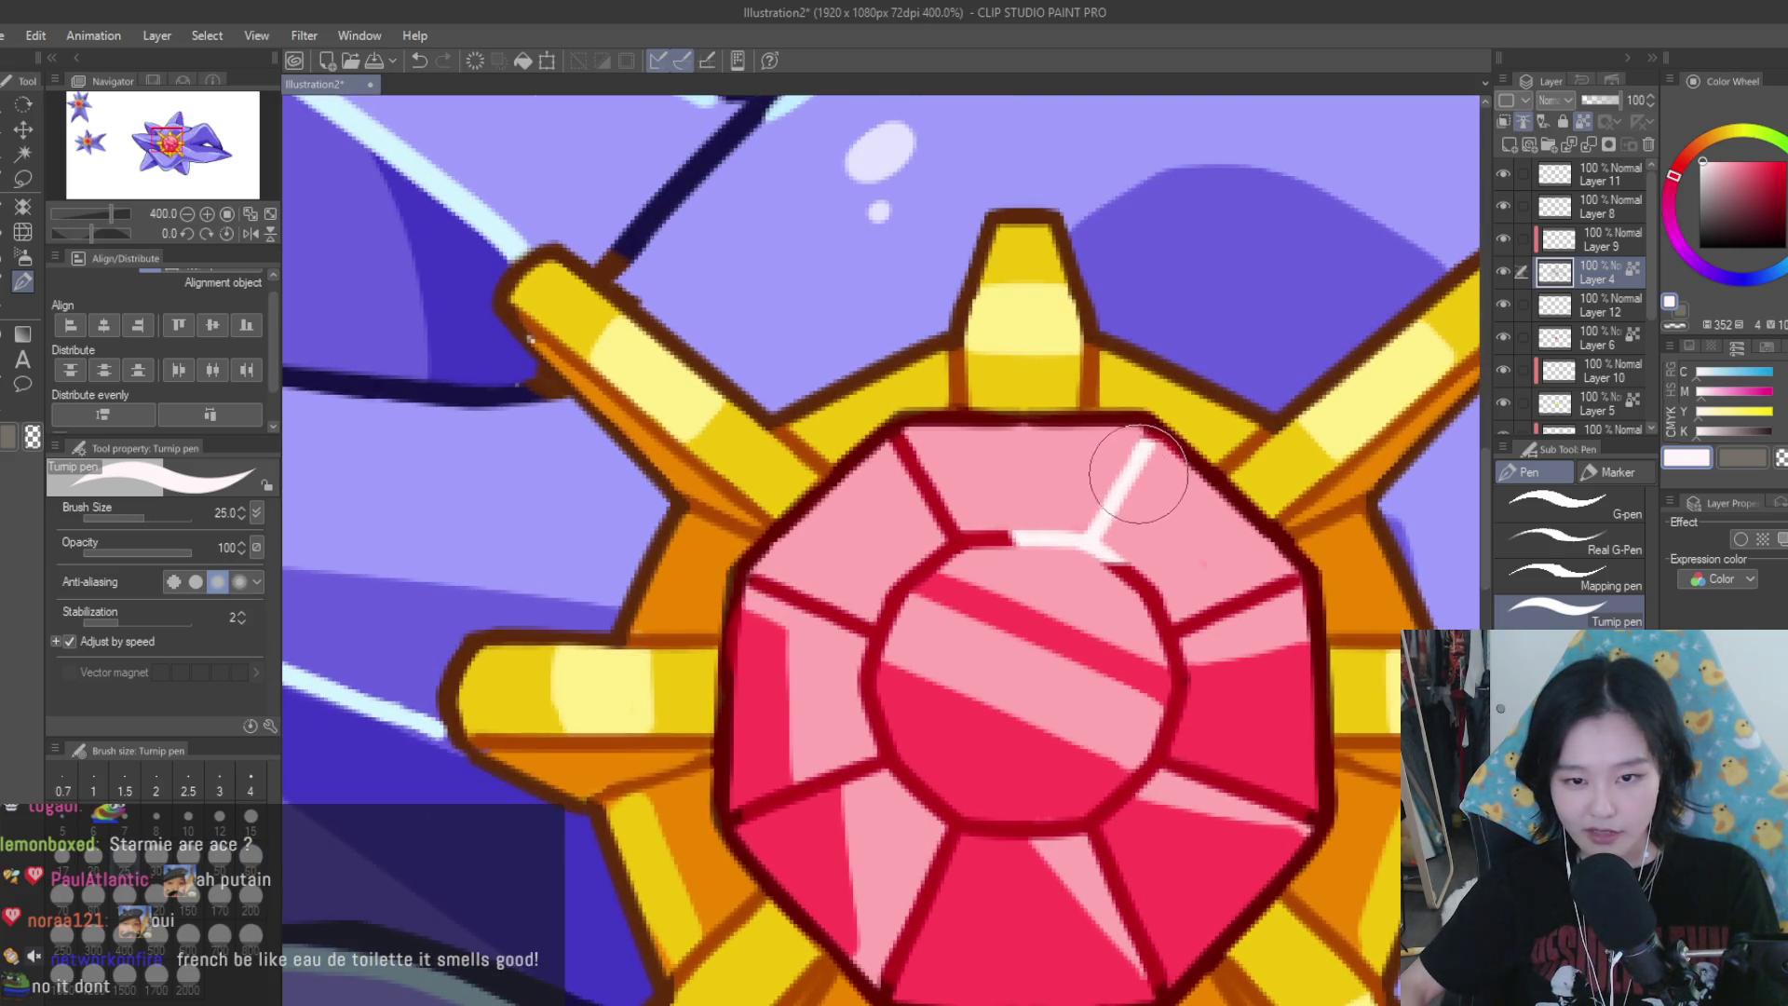
{"action": "left_click_drag", "start_coordinate": [1015, 538], "coordinate": [901, 441]}
{"action": "mouse_move", "coordinate": [960, 540]}
{"action": "left_mouse_down"}
{"action": "mouse_move", "coordinate": [869, 701]}
{"action": "mouse_move", "coordinate": [753, 582]}
{"action": "left_mouse_up"}
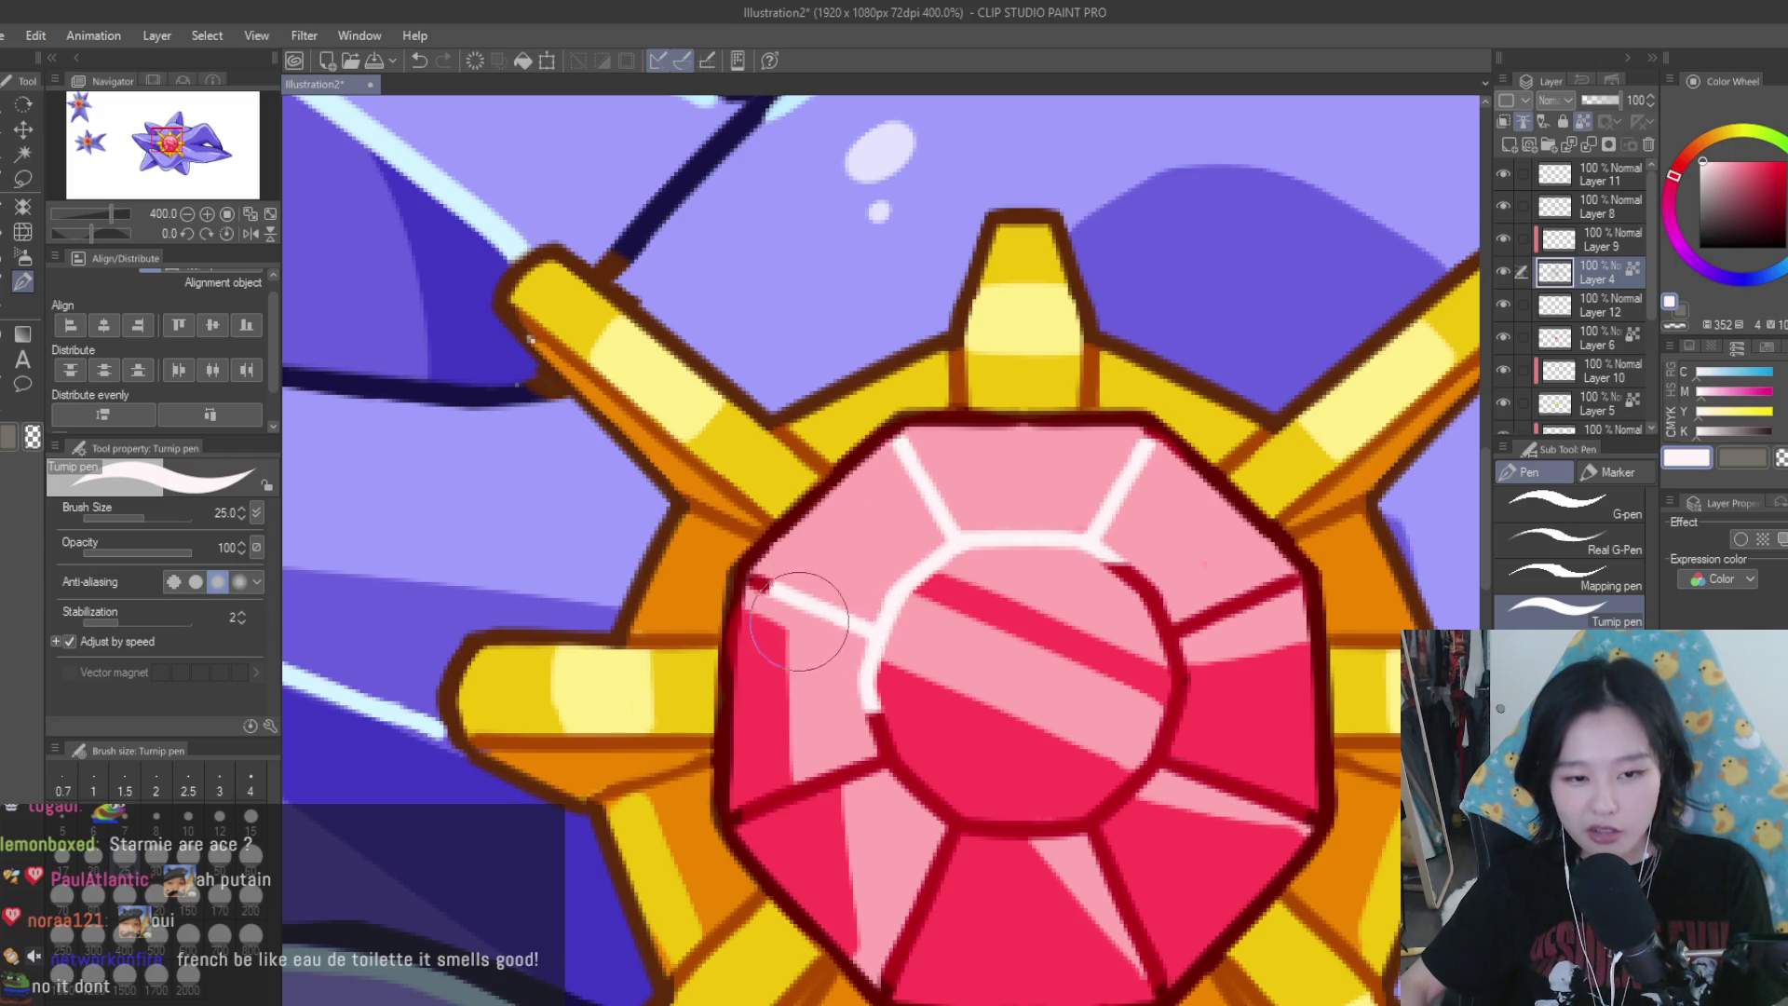
Trace the gem's lower facets and the inner circle's lower and upper-right edges in white
{"action": "mouse_move", "coordinate": [871, 698]}
{"action": "left_mouse_down"}
{"action": "mouse_move", "coordinate": [883, 759]}
{"action": "mouse_move", "coordinate": [741, 815]}
{"action": "left_mouse_up"}
{"action": "mouse_move", "coordinate": [952, 824]}
{"action": "left_mouse_down"}
{"action": "mouse_move", "coordinate": [884, 987]}
{"action": "mouse_move", "coordinate": [1099, 812]}
{"action": "mouse_move", "coordinate": [1165, 982]}
{"action": "left_mouse_up"}
{"action": "mouse_move", "coordinate": [1178, 691]}
{"action": "left_mouse_down"}
{"action": "mouse_move", "coordinate": [1150, 773]}
{"action": "mouse_move", "coordinate": [1314, 819]}
{"action": "left_mouse_up"}
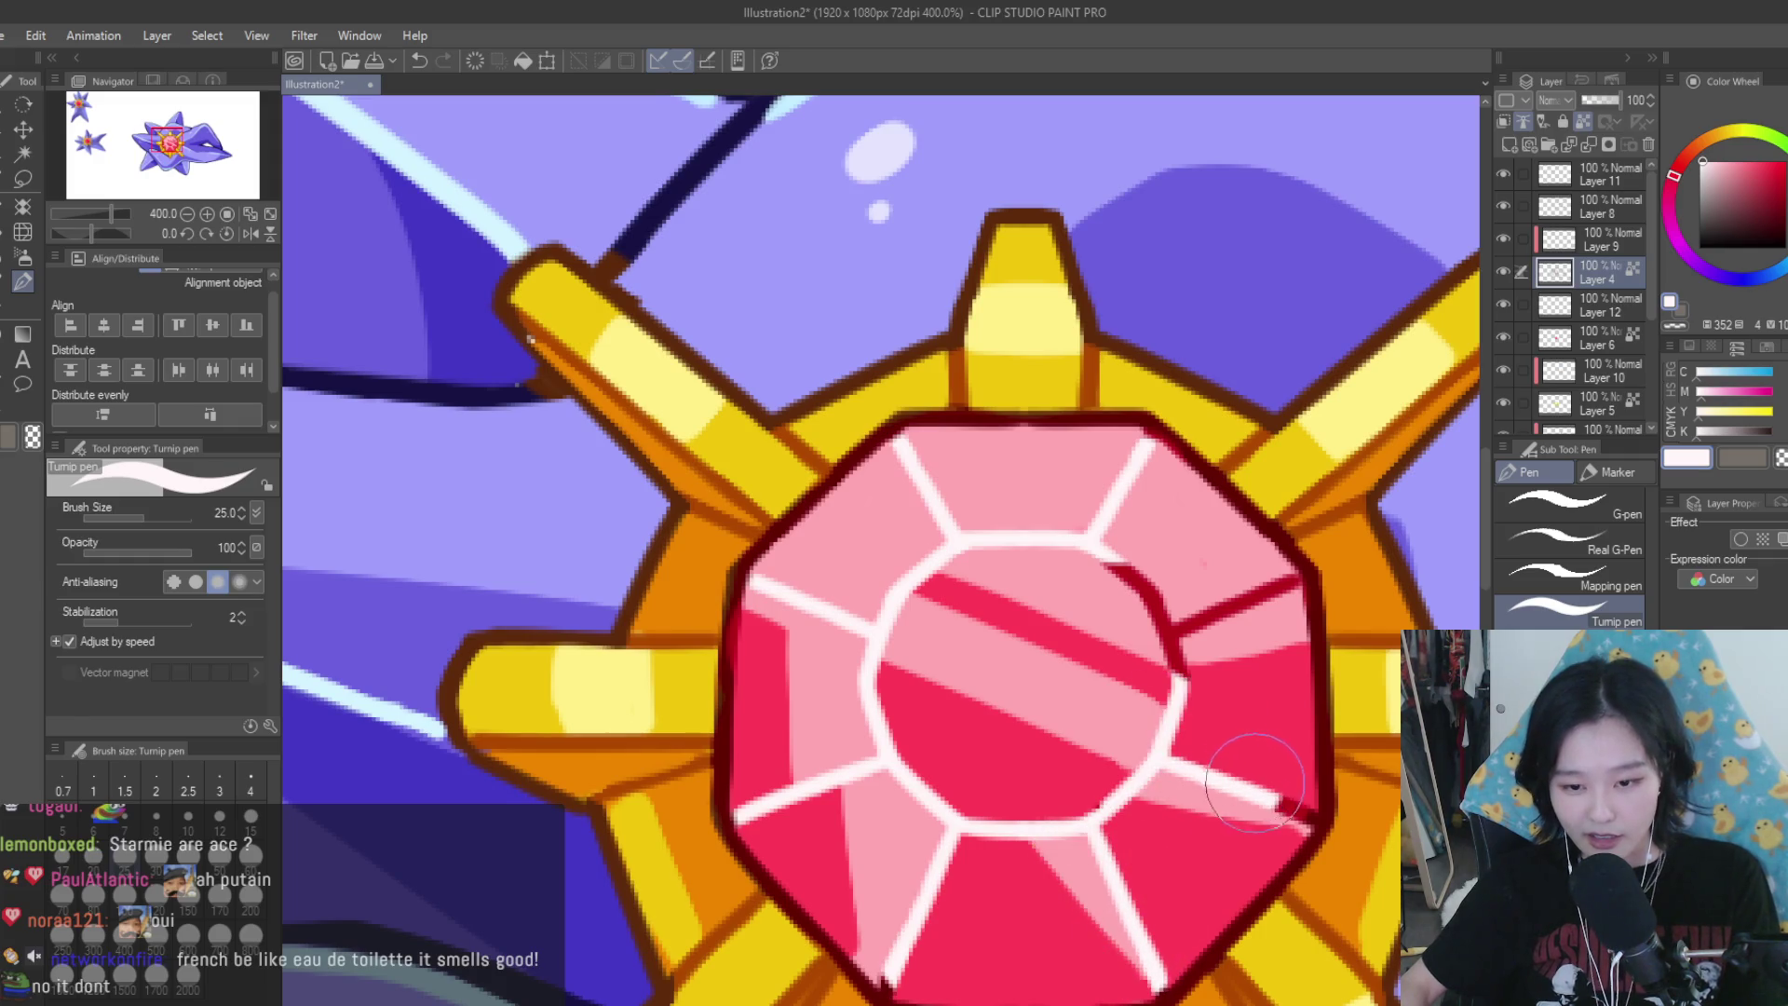
{"action": "left_click_drag", "start_coordinate": [1178, 680], "coordinate": [1104, 555]}
{"action": "left_click_drag", "start_coordinate": [1187, 633], "coordinate": [1294, 584]}
{"action": "scroll", "coordinate": [1261, 607], "scroll_direction": "down", "scroll_amount": 4}
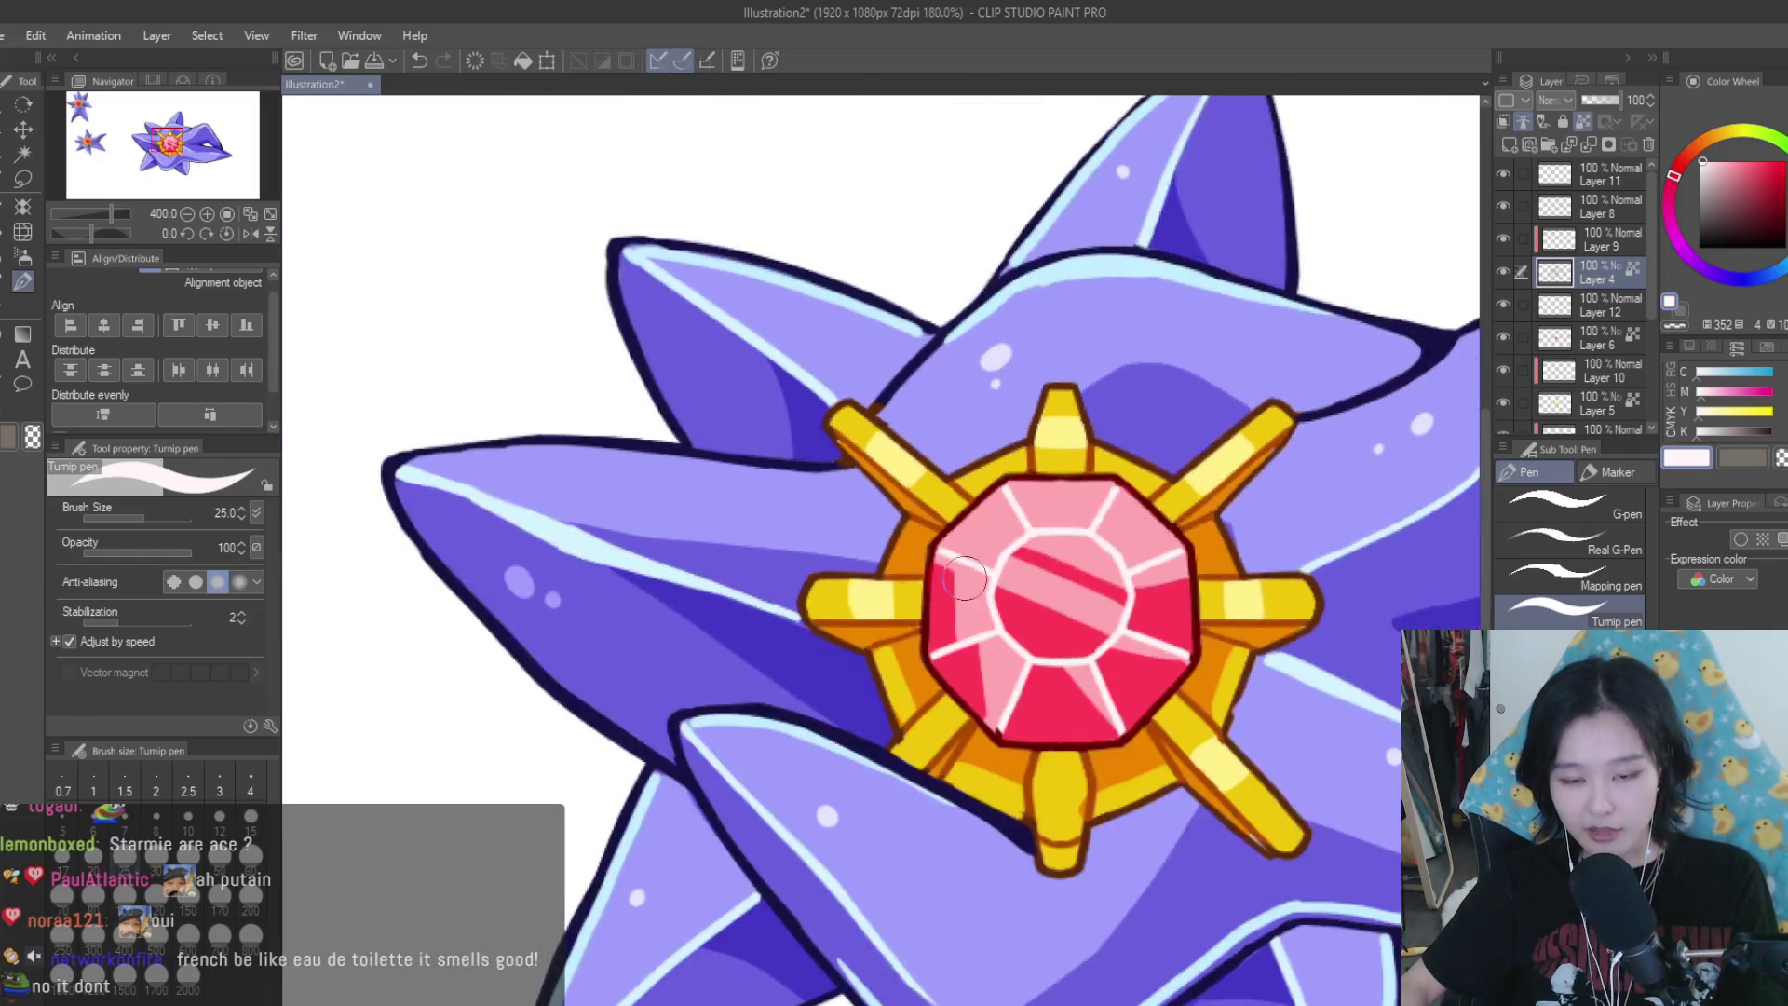
{"action": "scroll", "coordinate": [1211, 634], "scroll_direction": "down", "scroll_amount": 2}
{"action": "scroll", "coordinate": [1164, 656], "scroll_direction": "down", "scroll_amount": 2}
{"action": "scroll", "coordinate": [1144, 667], "scroll_direction": "up", "scroll_amount": 2}
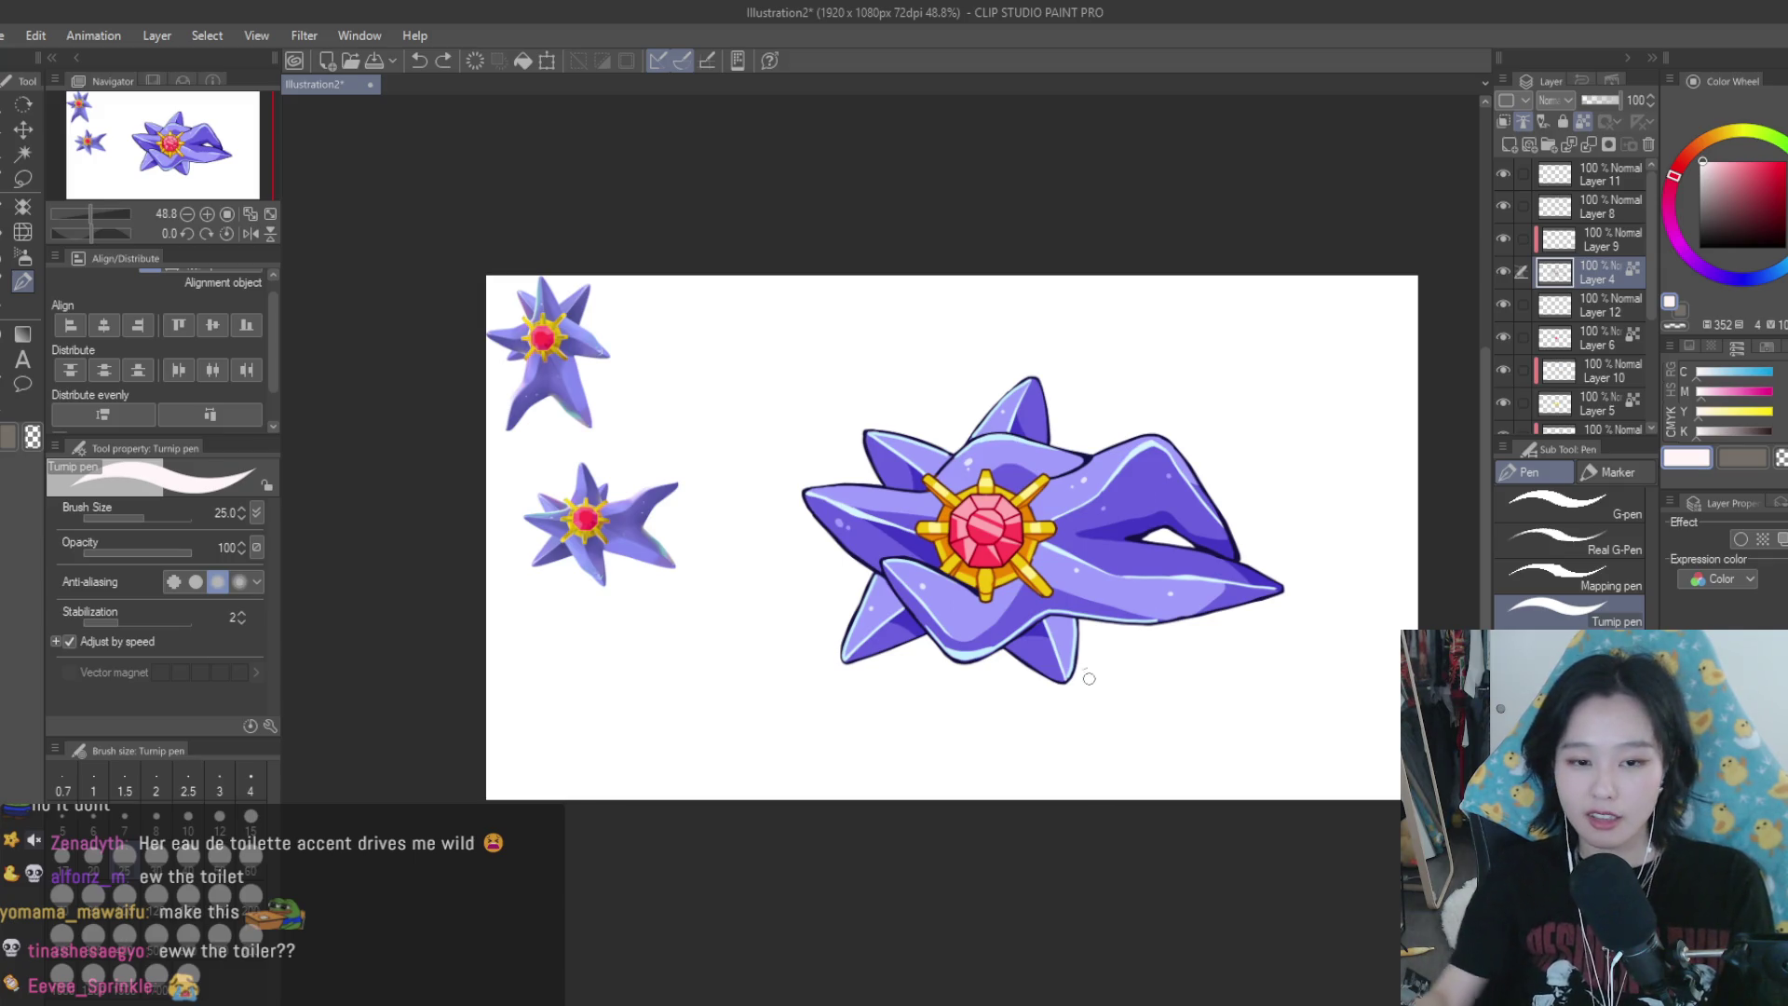
Add a new layer above Layer 6 and reduce the brush to size 12
{"action": "key", "text": "ctrl+plus"}
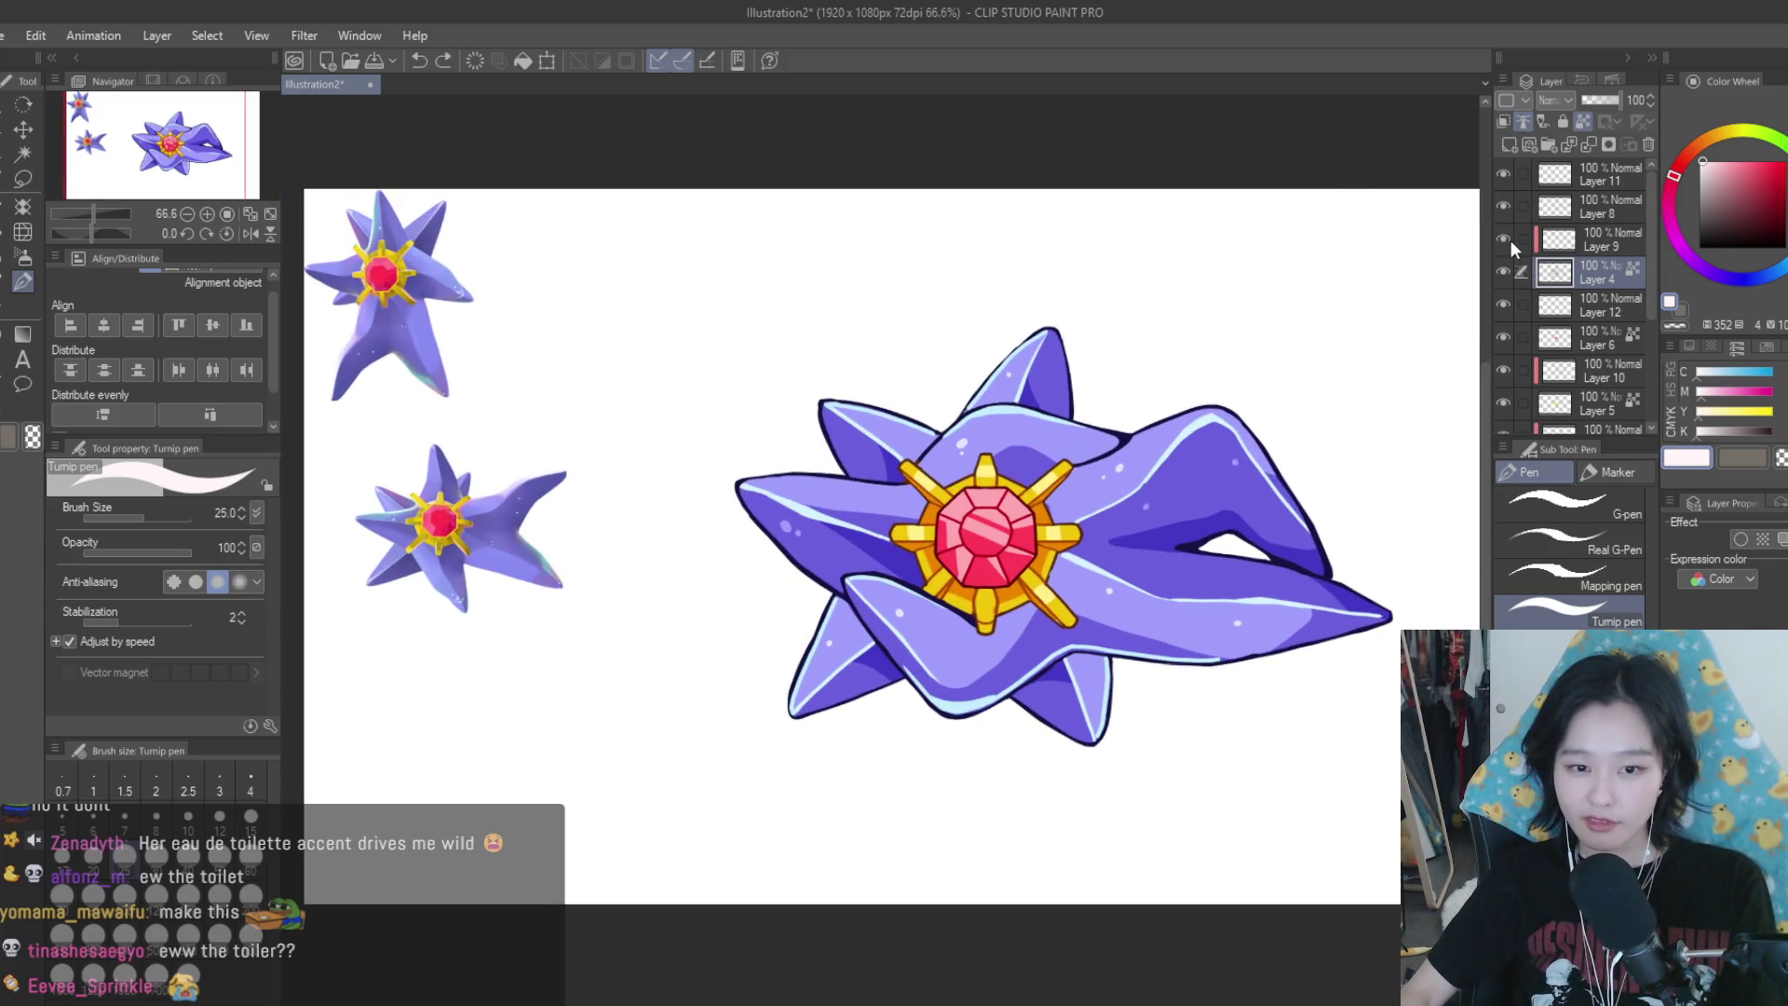
{"action": "left_click", "coordinate": [1513, 244]}
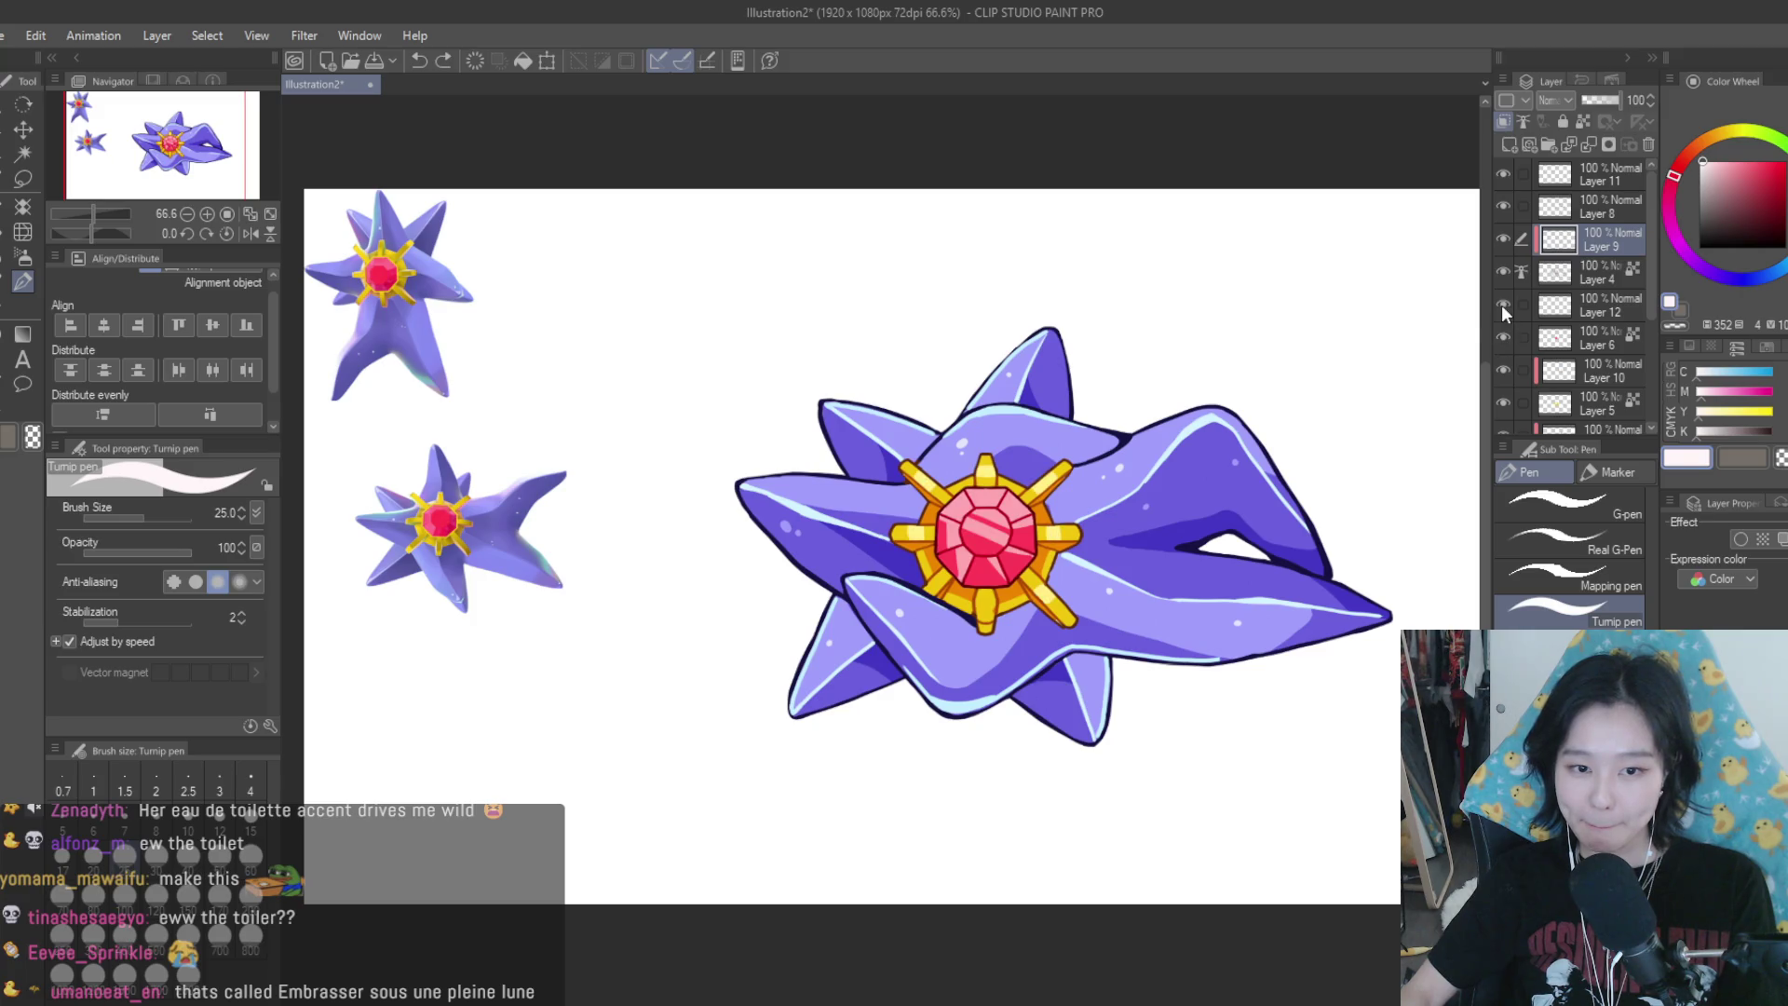
{"action": "left_click", "coordinate": [1522, 337]}
{"action": "left_click", "coordinate": [1507, 145]}
{"action": "scroll", "coordinate": [962, 489], "scroll_direction": "up", "scroll_amount": 3}
{"action": "scroll", "coordinate": [962, 489], "scroll_direction": "up", "scroll_amount": 1}
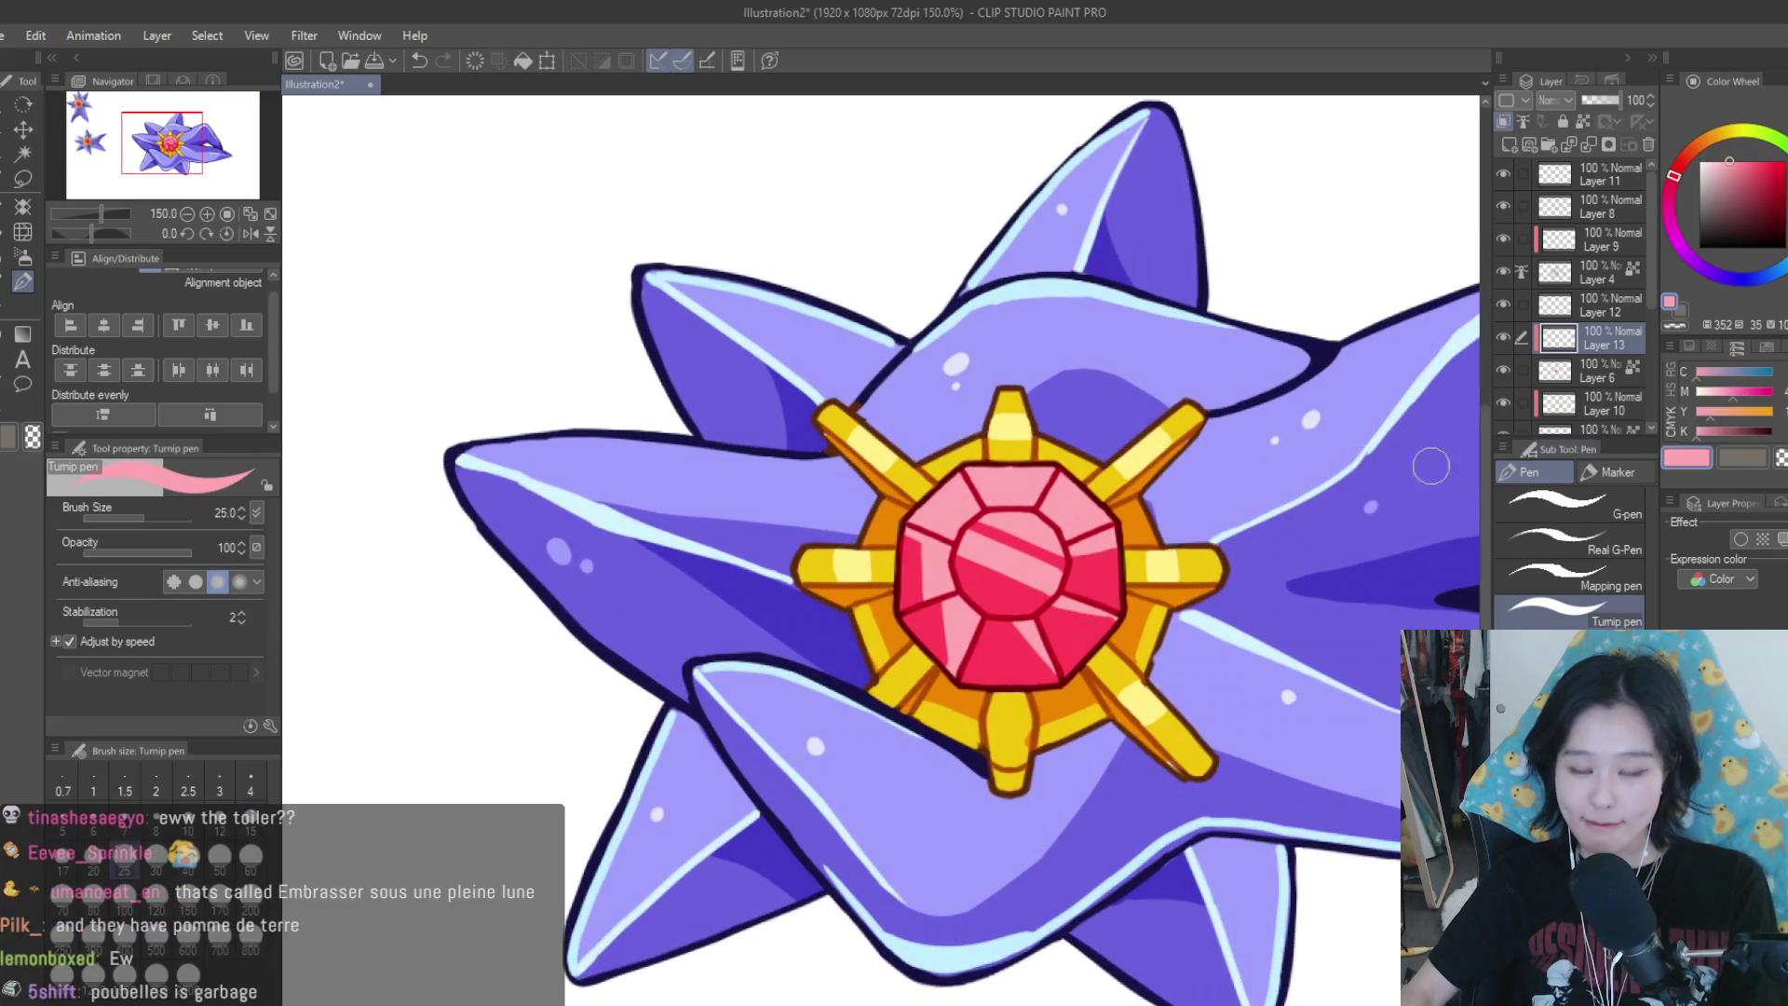
{"action": "key", "text": "bracketleft"}
{"action": "key", "text": "bracketleft"}
{"action": "key", "text": "bracketleft"}
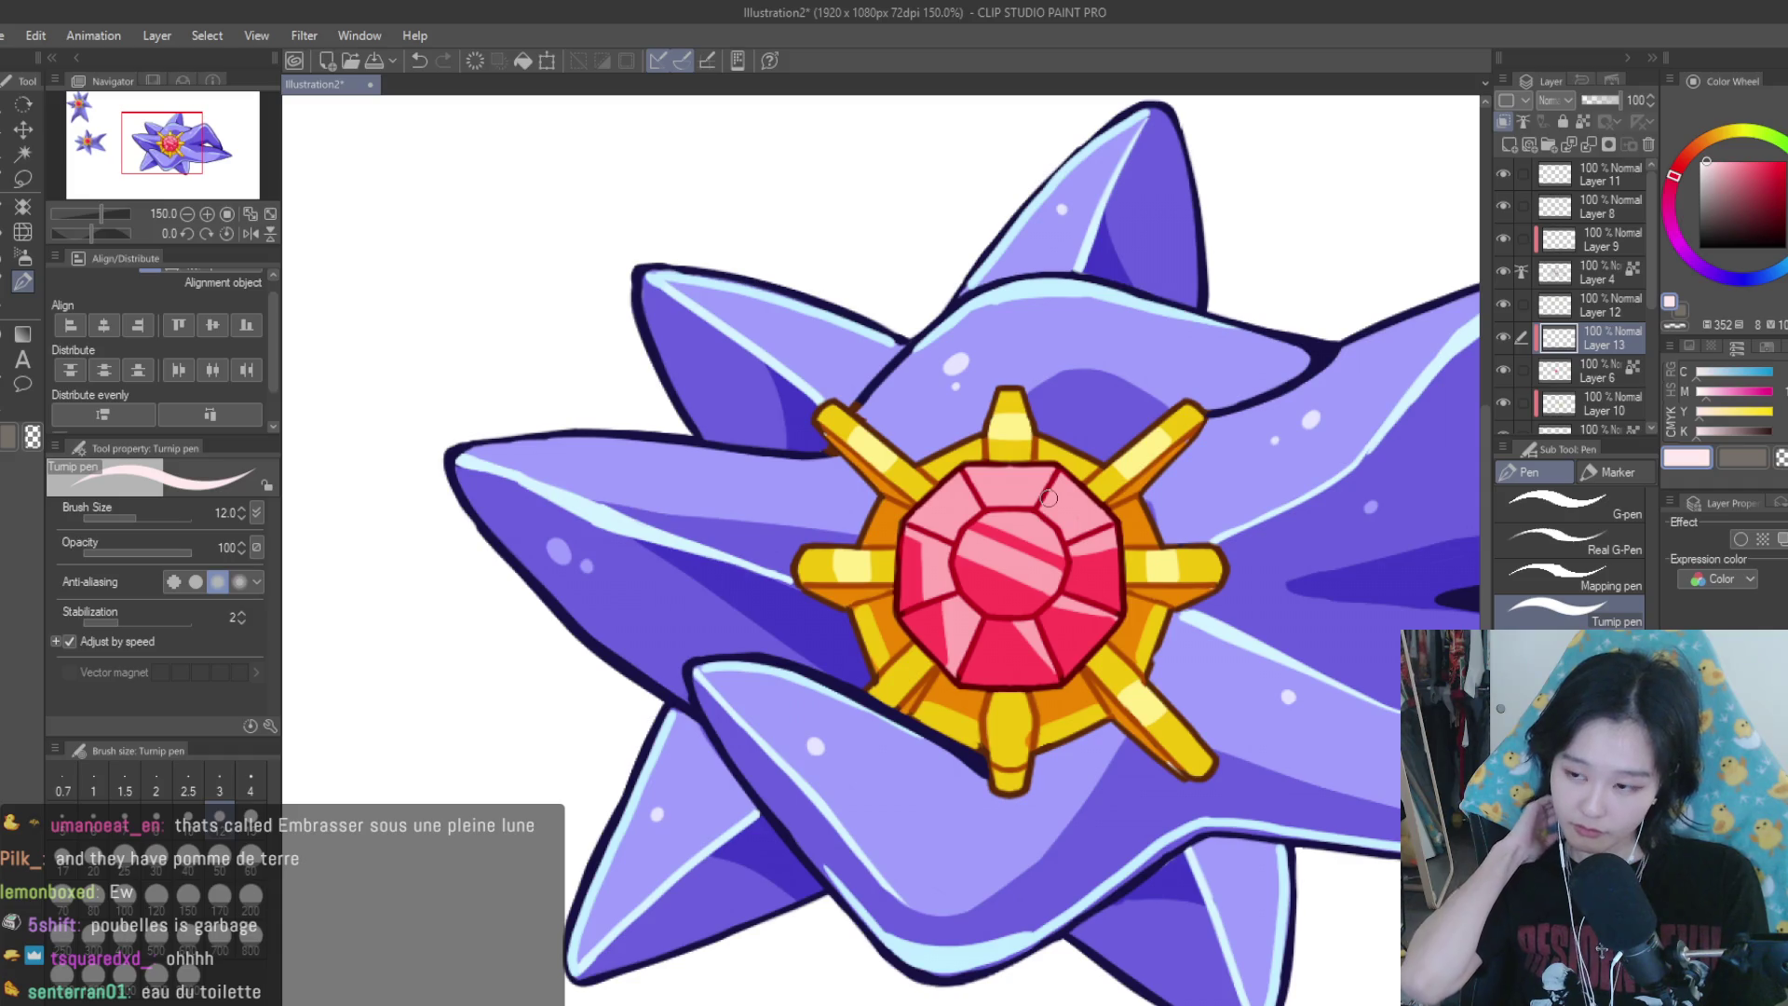
Draw a pale highlight stroke along the gem's top edge
{"action": "scroll", "coordinate": [1084, 406], "scroll_direction": "up", "scroll_amount": 1}
{"action": "scroll", "coordinate": [1085, 406], "scroll_direction": "up", "scroll_amount": 4}
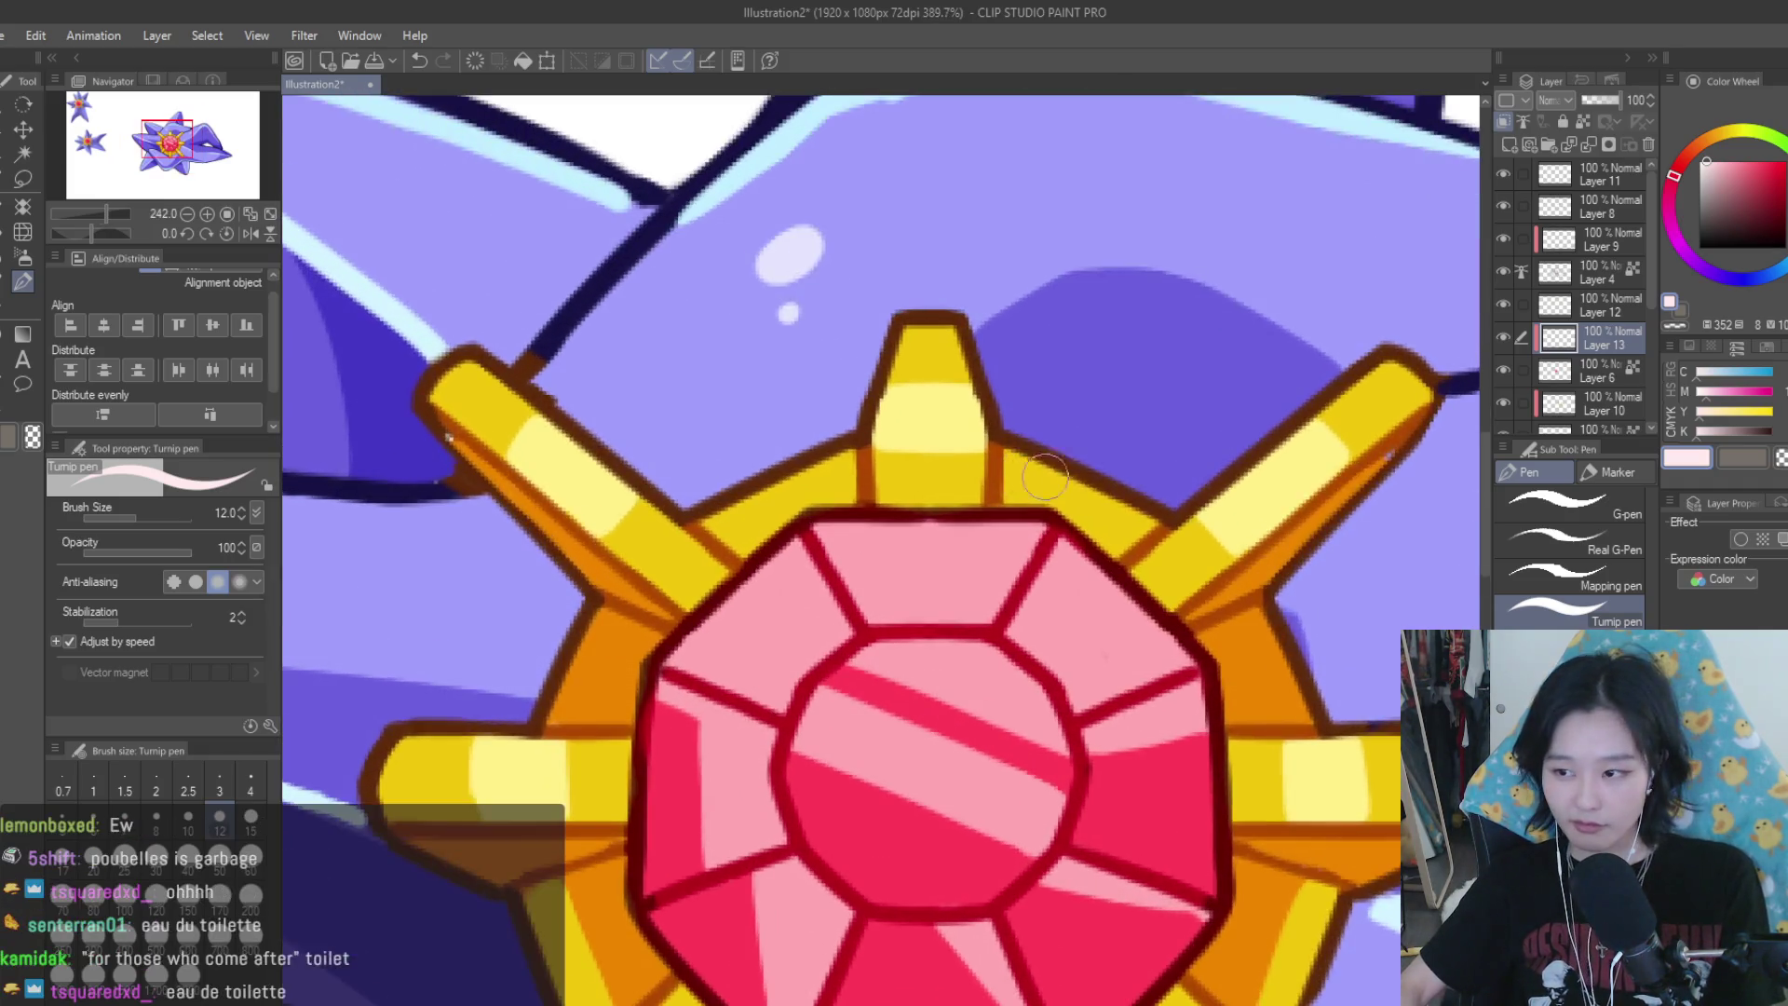
{"action": "scroll", "coordinate": [1085, 406], "scroll_direction": "up", "scroll_amount": 3}
{"action": "left_click_drag", "start_coordinate": [1057, 536], "coordinate": [745, 535]}
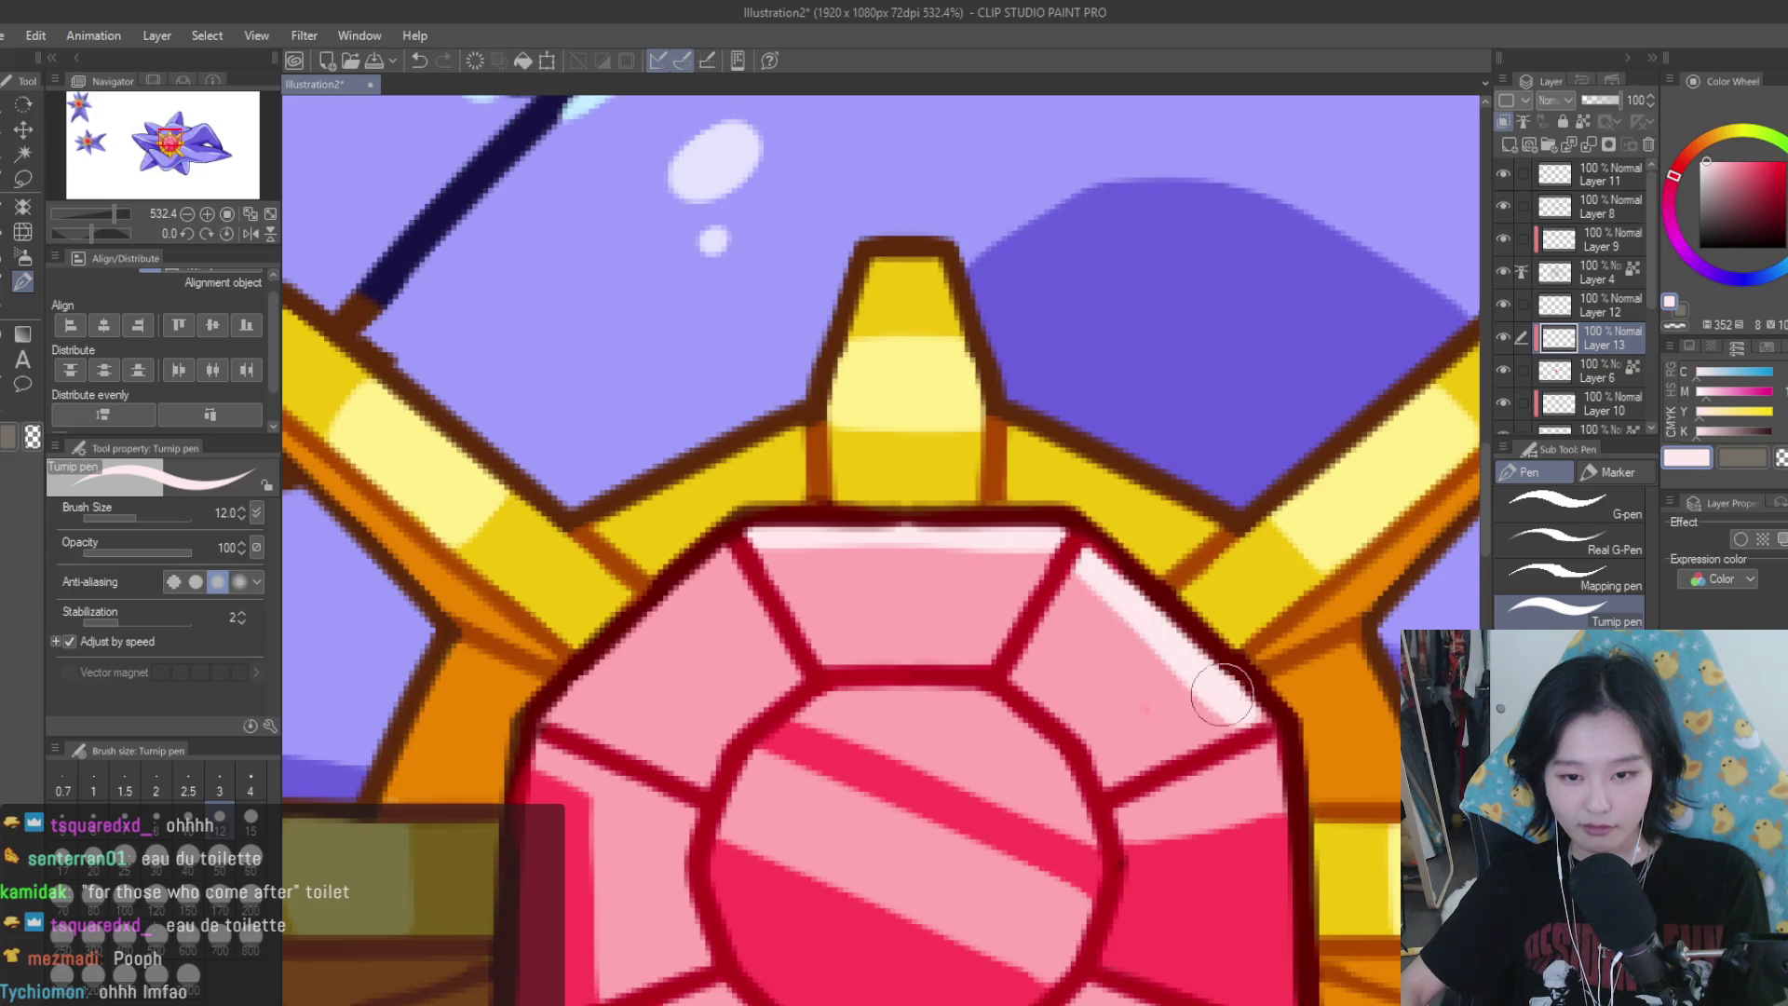
Add a pale pink highlight along the gem's upper facet, zooming in and out to check it
{"action": "scroll", "coordinate": [1065, 559], "scroll_direction": "down", "scroll_amount": 6}
{"action": "scroll", "coordinate": [1071, 578], "scroll_direction": "down", "scroll_amount": 5}
{"action": "scroll", "coordinate": [1081, 596], "scroll_direction": "down", "scroll_amount": 3}
{"action": "scroll", "coordinate": [1050, 559], "scroll_direction": "up", "scroll_amount": 1}
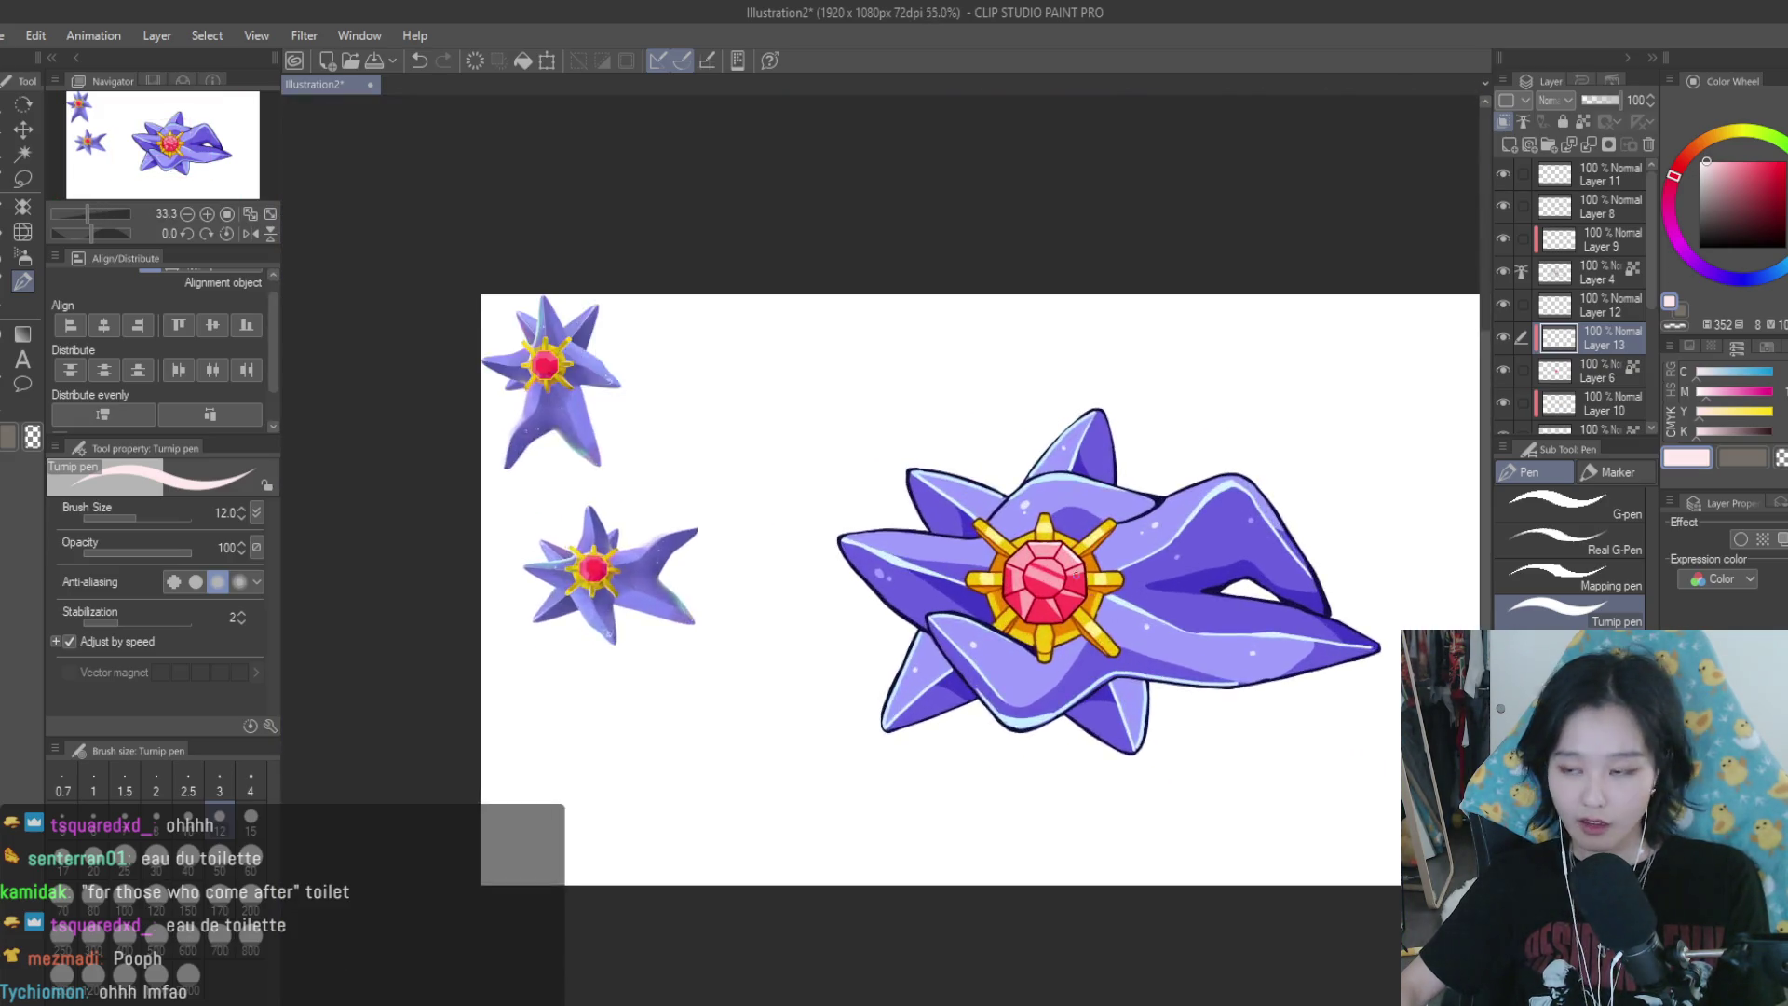
{"action": "scroll", "coordinate": [1051, 559], "scroll_direction": "up", "scroll_amount": 2}
{"action": "scroll", "coordinate": [1002, 558], "scroll_direction": "up", "scroll_amount": 2}
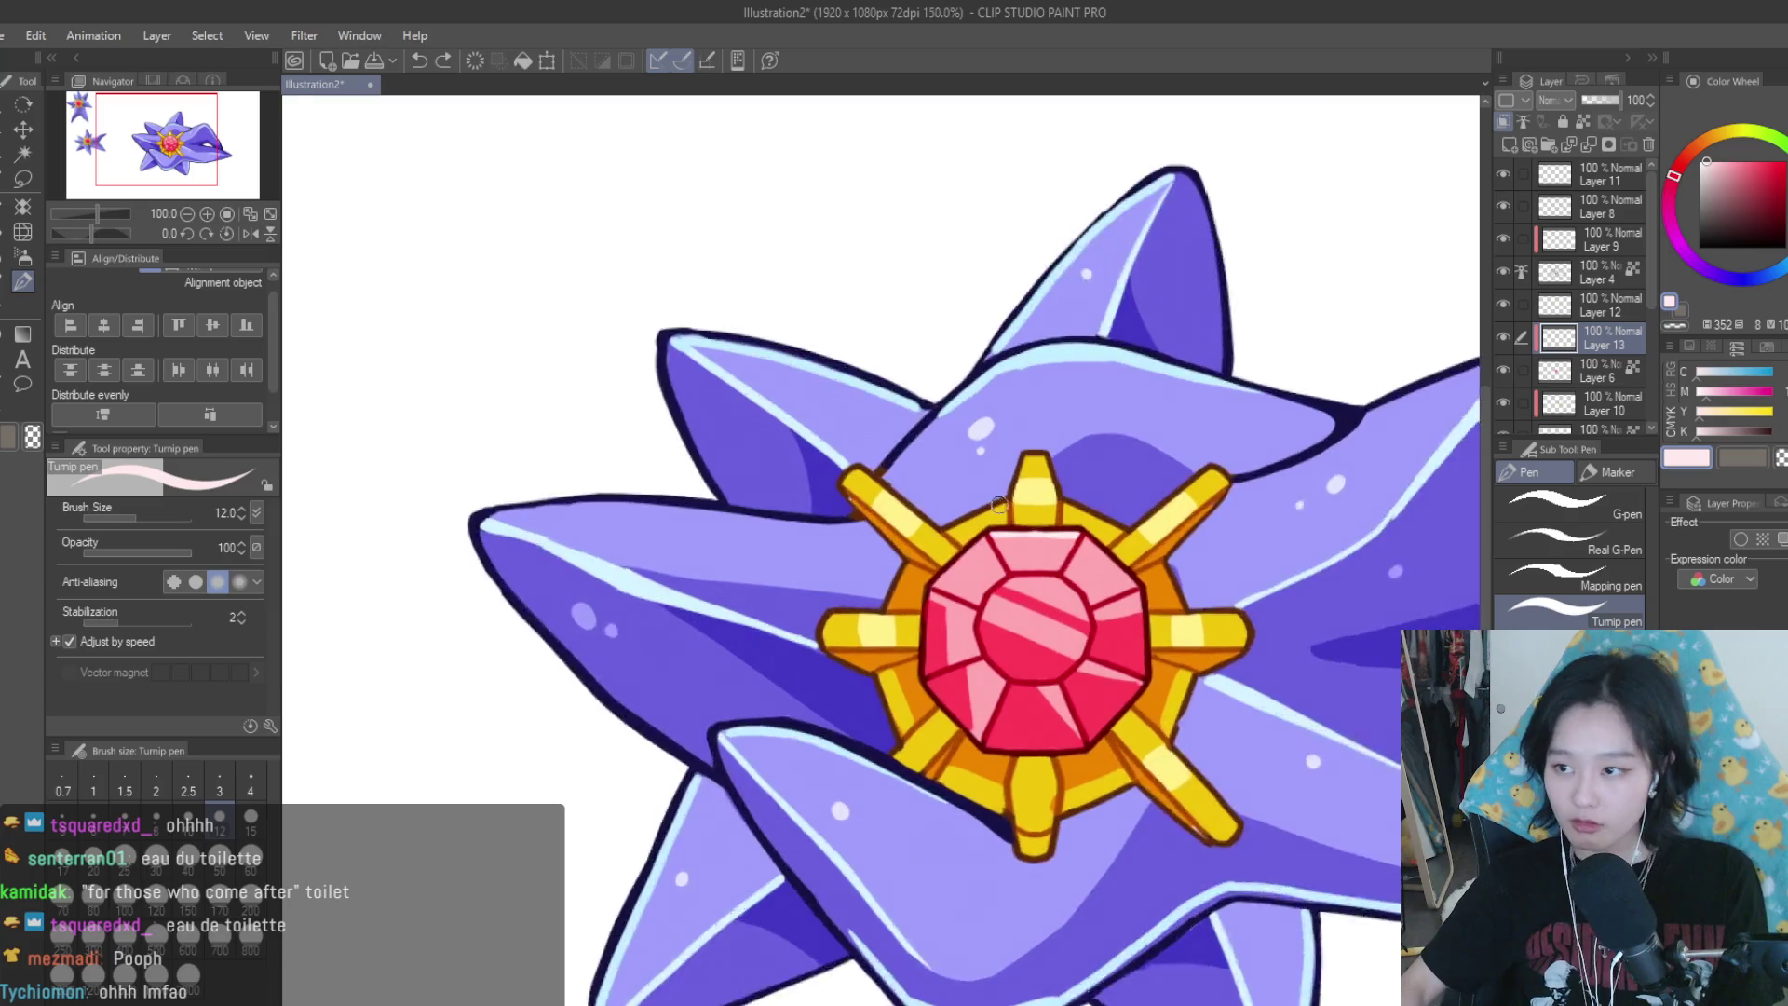
{"action": "scroll", "coordinate": [1024, 568], "scroll_direction": "up", "scroll_amount": 2}
{"action": "scroll", "coordinate": [1071, 578], "scroll_direction": "up", "scroll_amount": 2}
{"action": "scroll", "coordinate": [1136, 596], "scroll_direction": "up", "scroll_amount": 2}
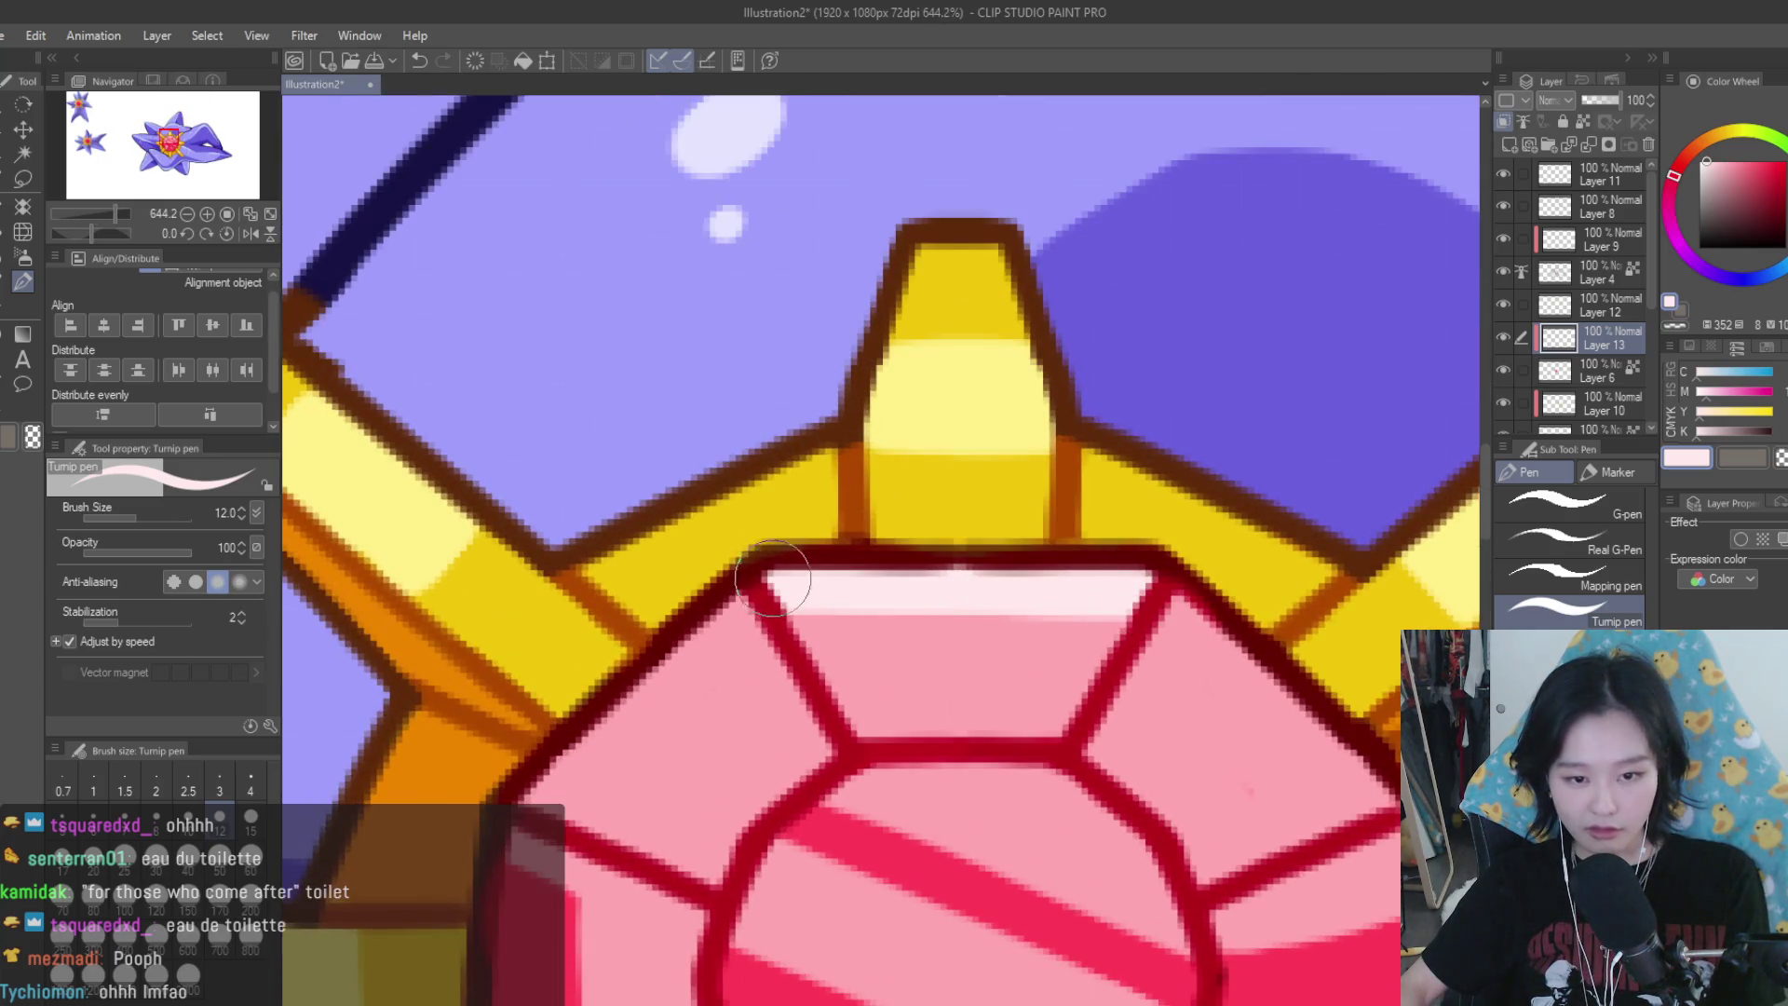
{"action": "scroll", "coordinate": [1136, 596], "scroll_direction": "down", "scroll_amount": 2}
{"action": "left_click_drag", "start_coordinate": [1001, 592], "coordinate": [1150, 722]}
{"action": "scroll", "coordinate": [1145, 722], "scroll_direction": "down", "scroll_amount": 4}
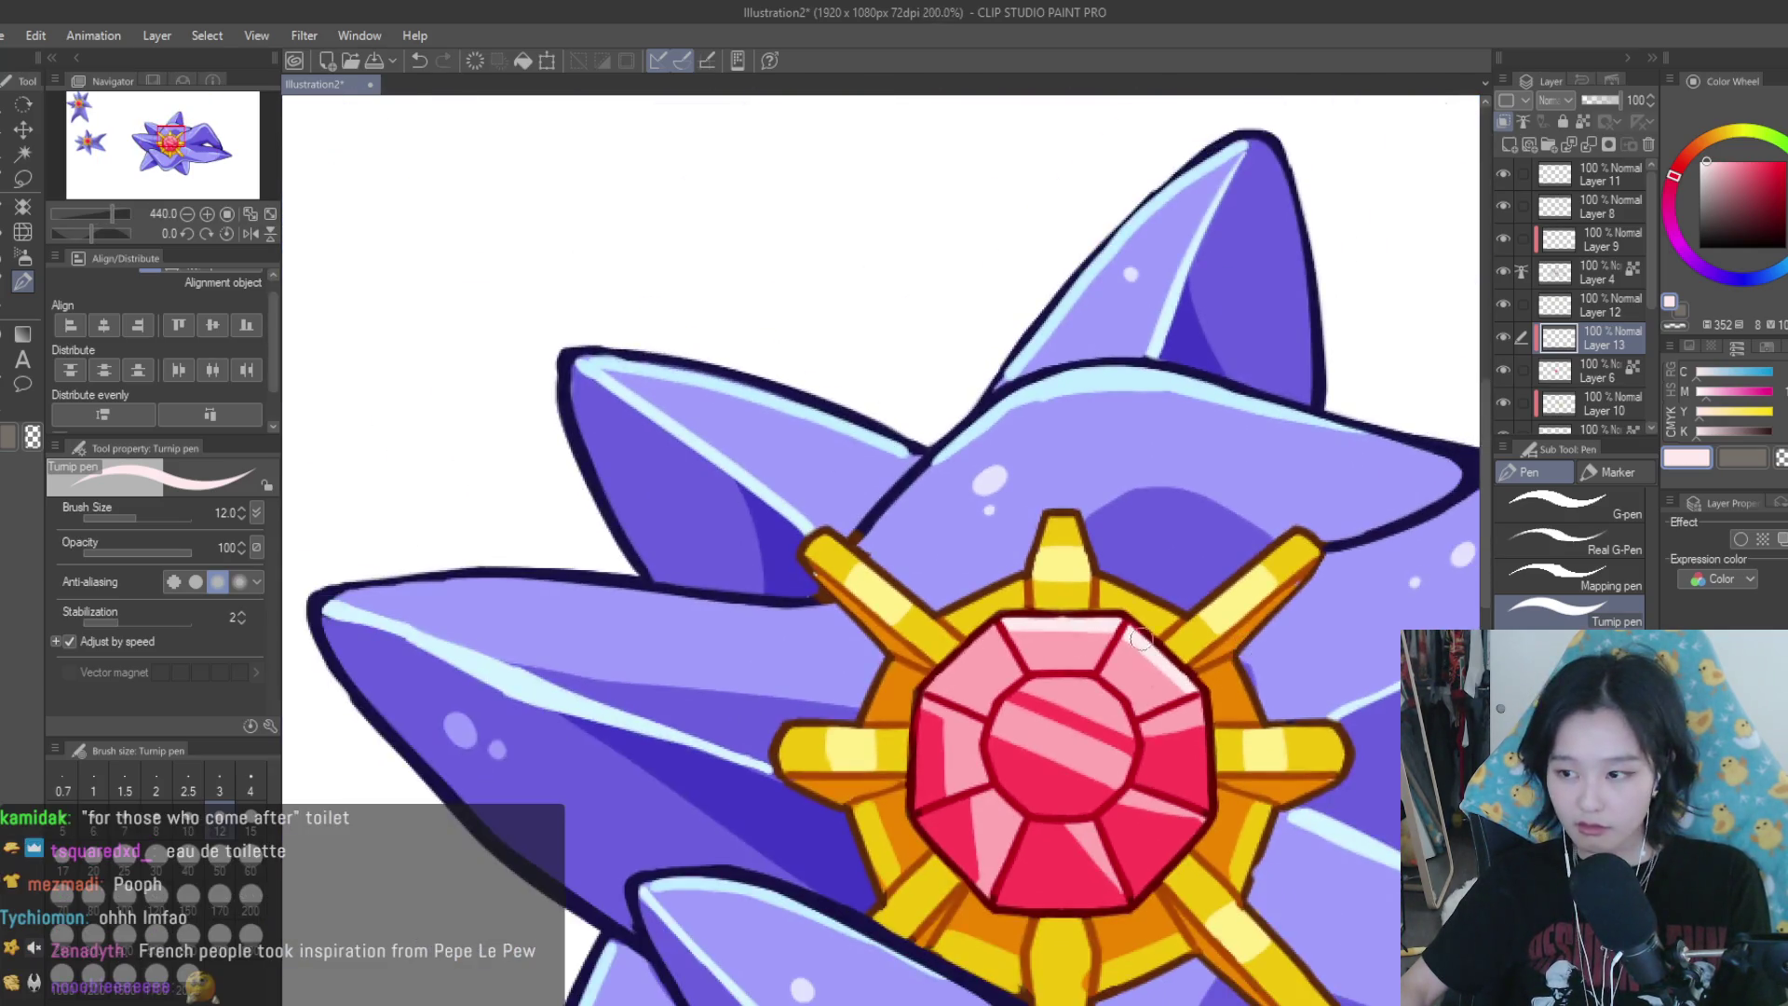
{"action": "scroll", "coordinate": [1118, 652], "scroll_direction": "up", "scroll_amount": 2}
{"action": "scroll", "coordinate": [1099, 612], "scroll_direction": "up", "scroll_amount": 2}
{"action": "scroll", "coordinate": [1099, 612], "scroll_direction": "down", "scroll_amount": 2}
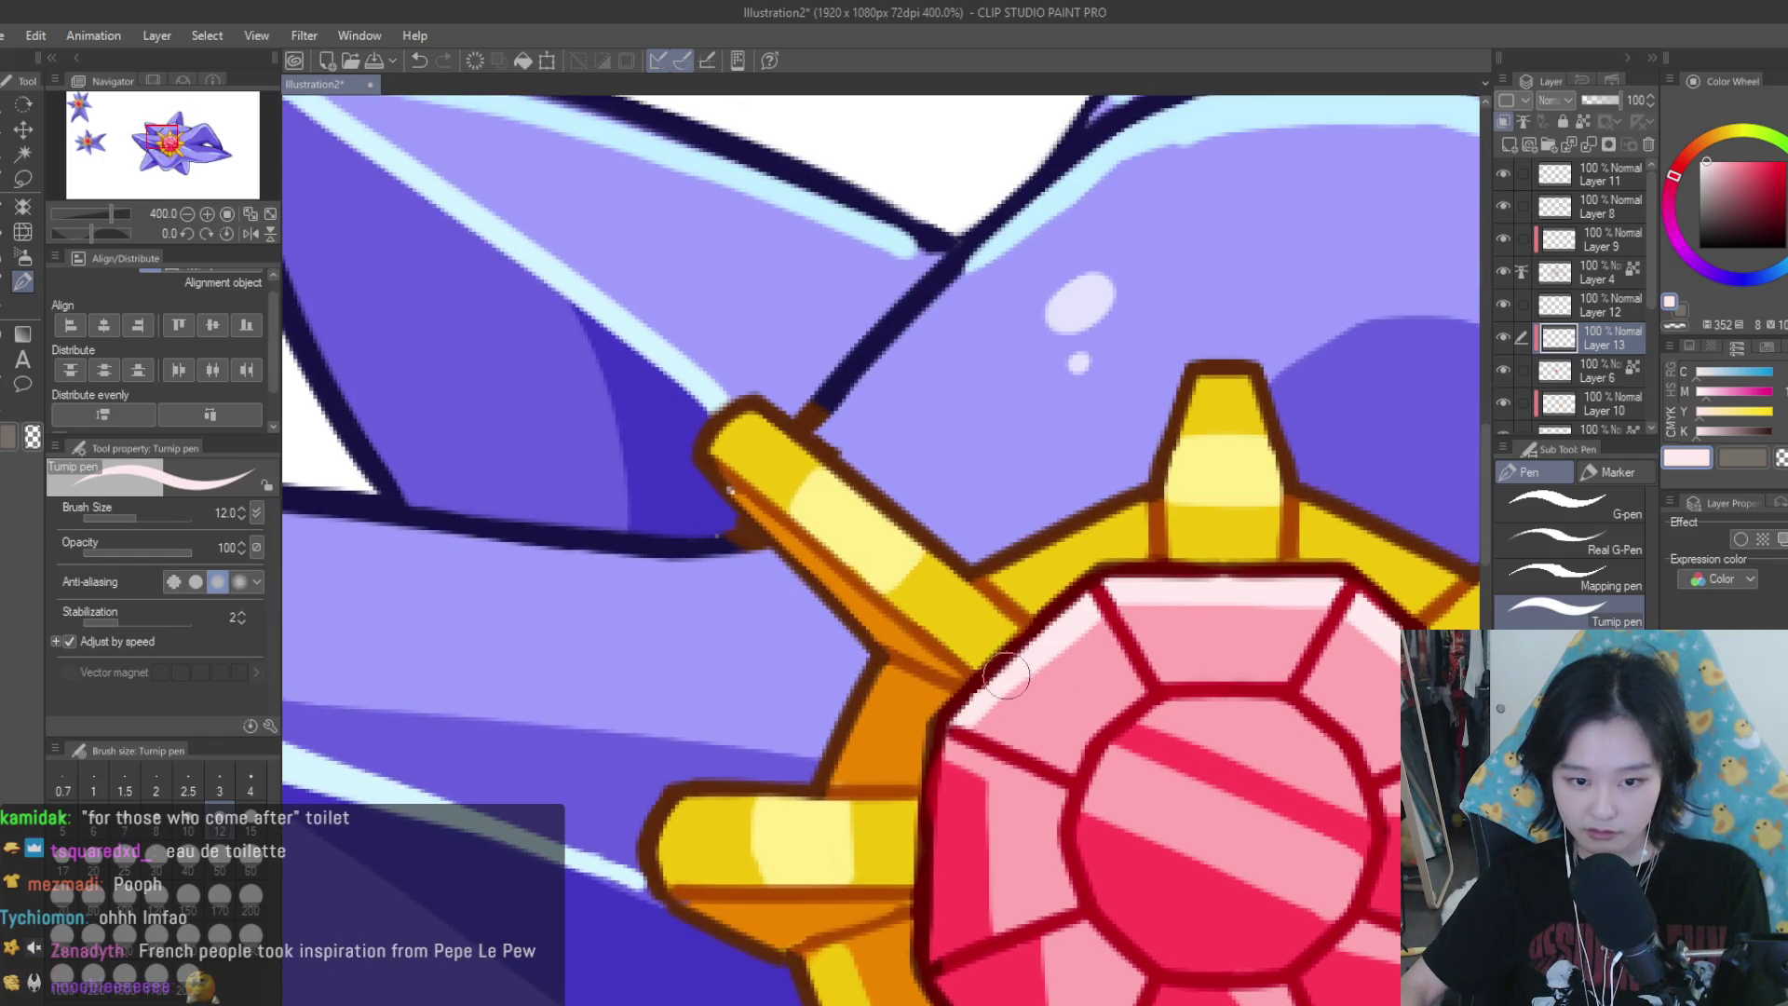
{"action": "scroll", "coordinate": [1099, 612], "scroll_direction": "down", "scroll_amount": 2}
{"action": "scroll", "coordinate": [1117, 596], "scroll_direction": "down", "scroll_amount": 3}
{"action": "scroll", "coordinate": [1129, 582], "scroll_direction": "down", "scroll_amount": 2}
{"action": "scroll", "coordinate": [1211, 559], "scroll_direction": "up", "scroll_amount": 1}
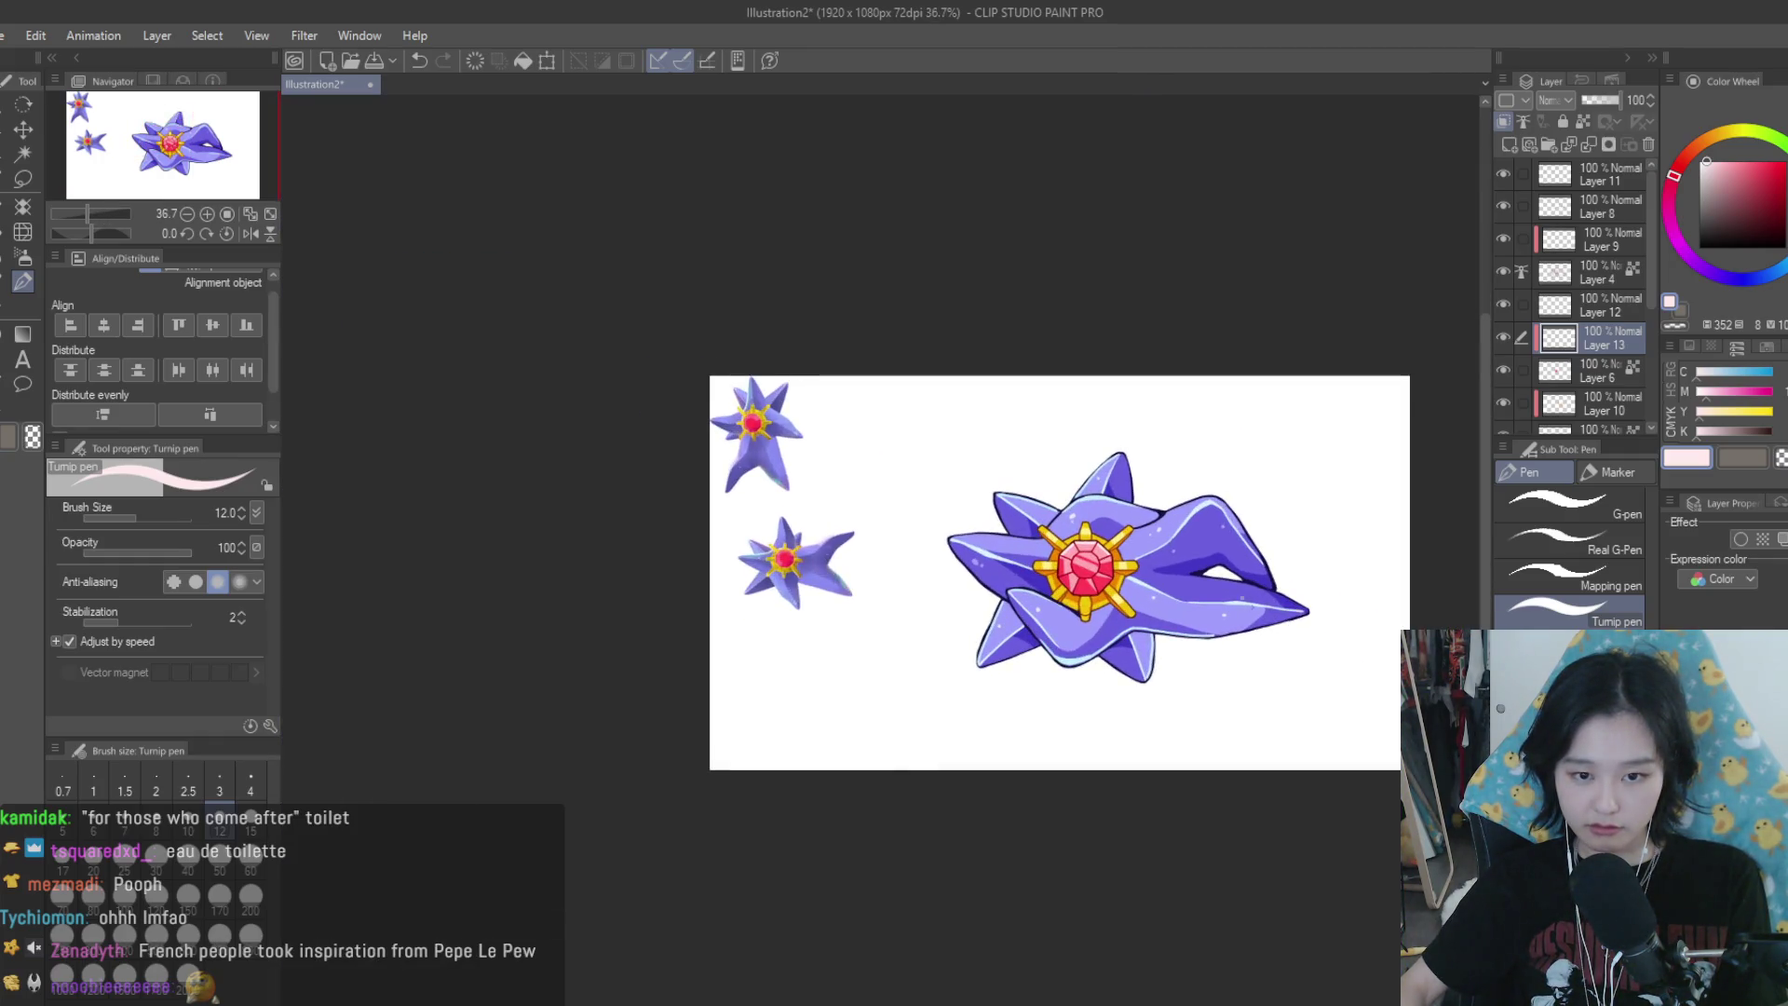
{"action": "scroll", "coordinate": [1211, 559], "scroll_direction": "down", "scroll_amount": 1}
{"action": "scroll", "coordinate": [1211, 559], "scroll_direction": "up", "scroll_amount": 1}
{"action": "scroll", "coordinate": [1208, 556], "scroll_direction": "up", "scroll_amount": 1}
{"action": "scroll", "coordinate": [1208, 556], "scroll_direction": "up", "scroll_amount": 2}
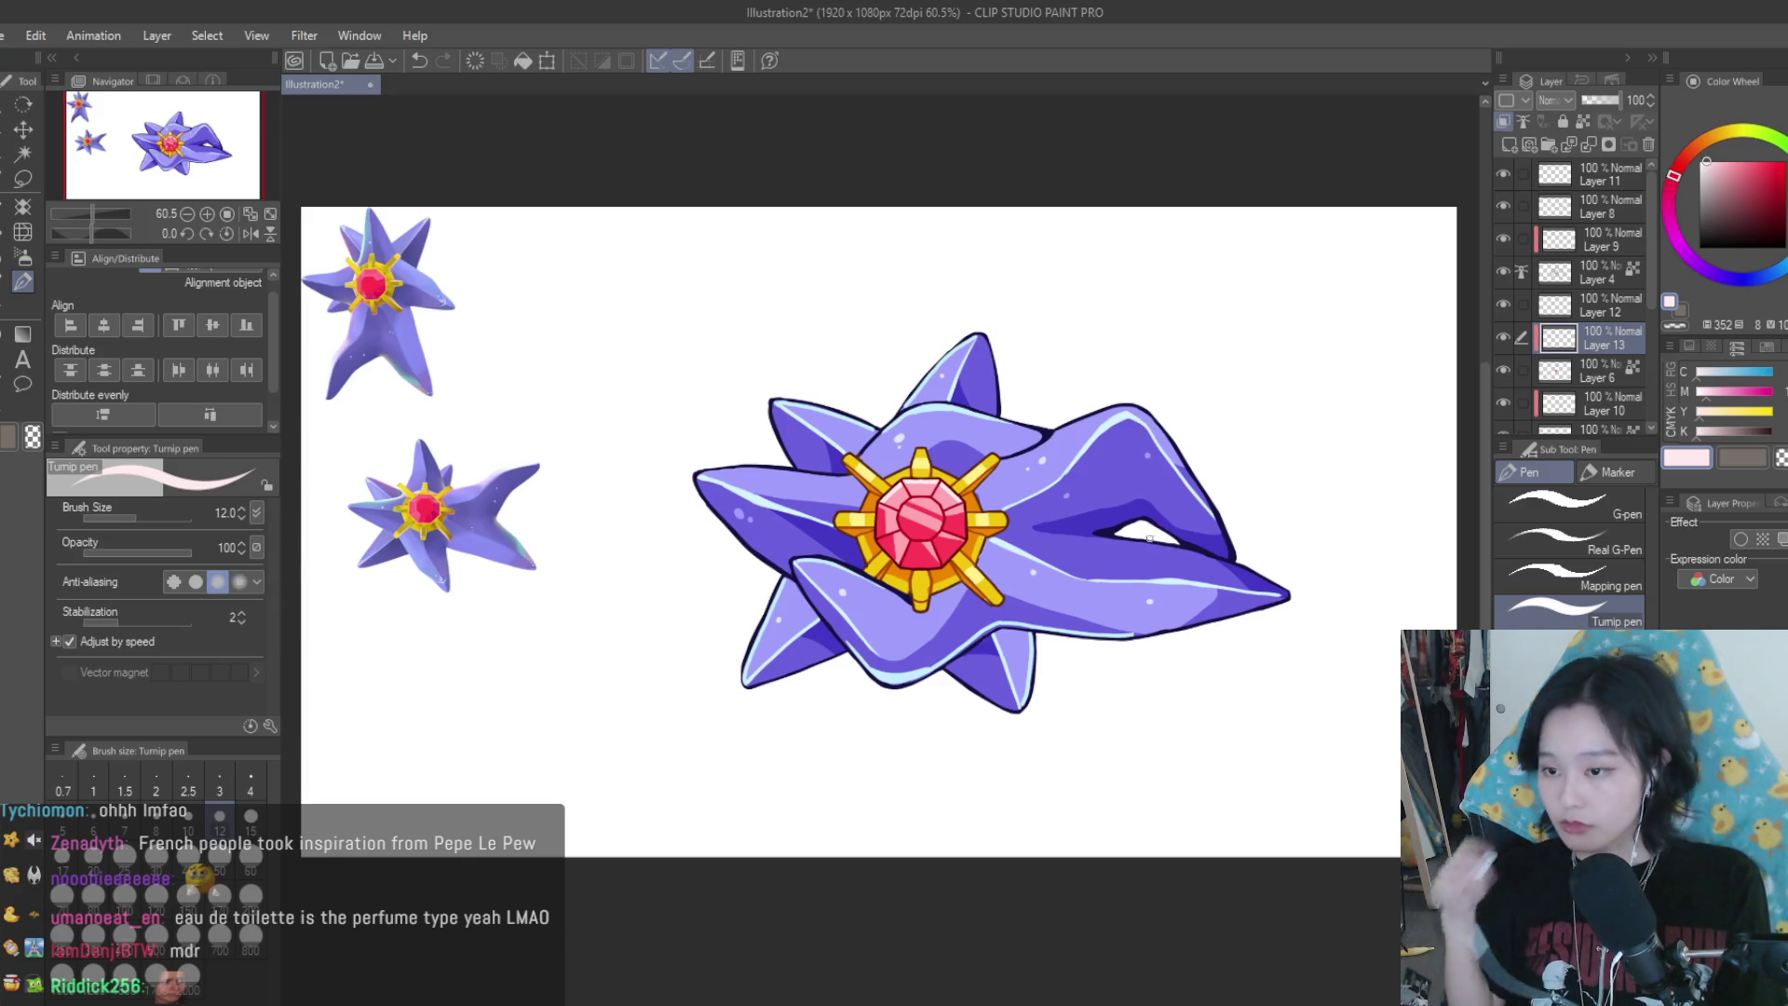
{"action": "scroll", "coordinate": [1122, 519], "scroll_direction": "down", "scroll_amount": 3}
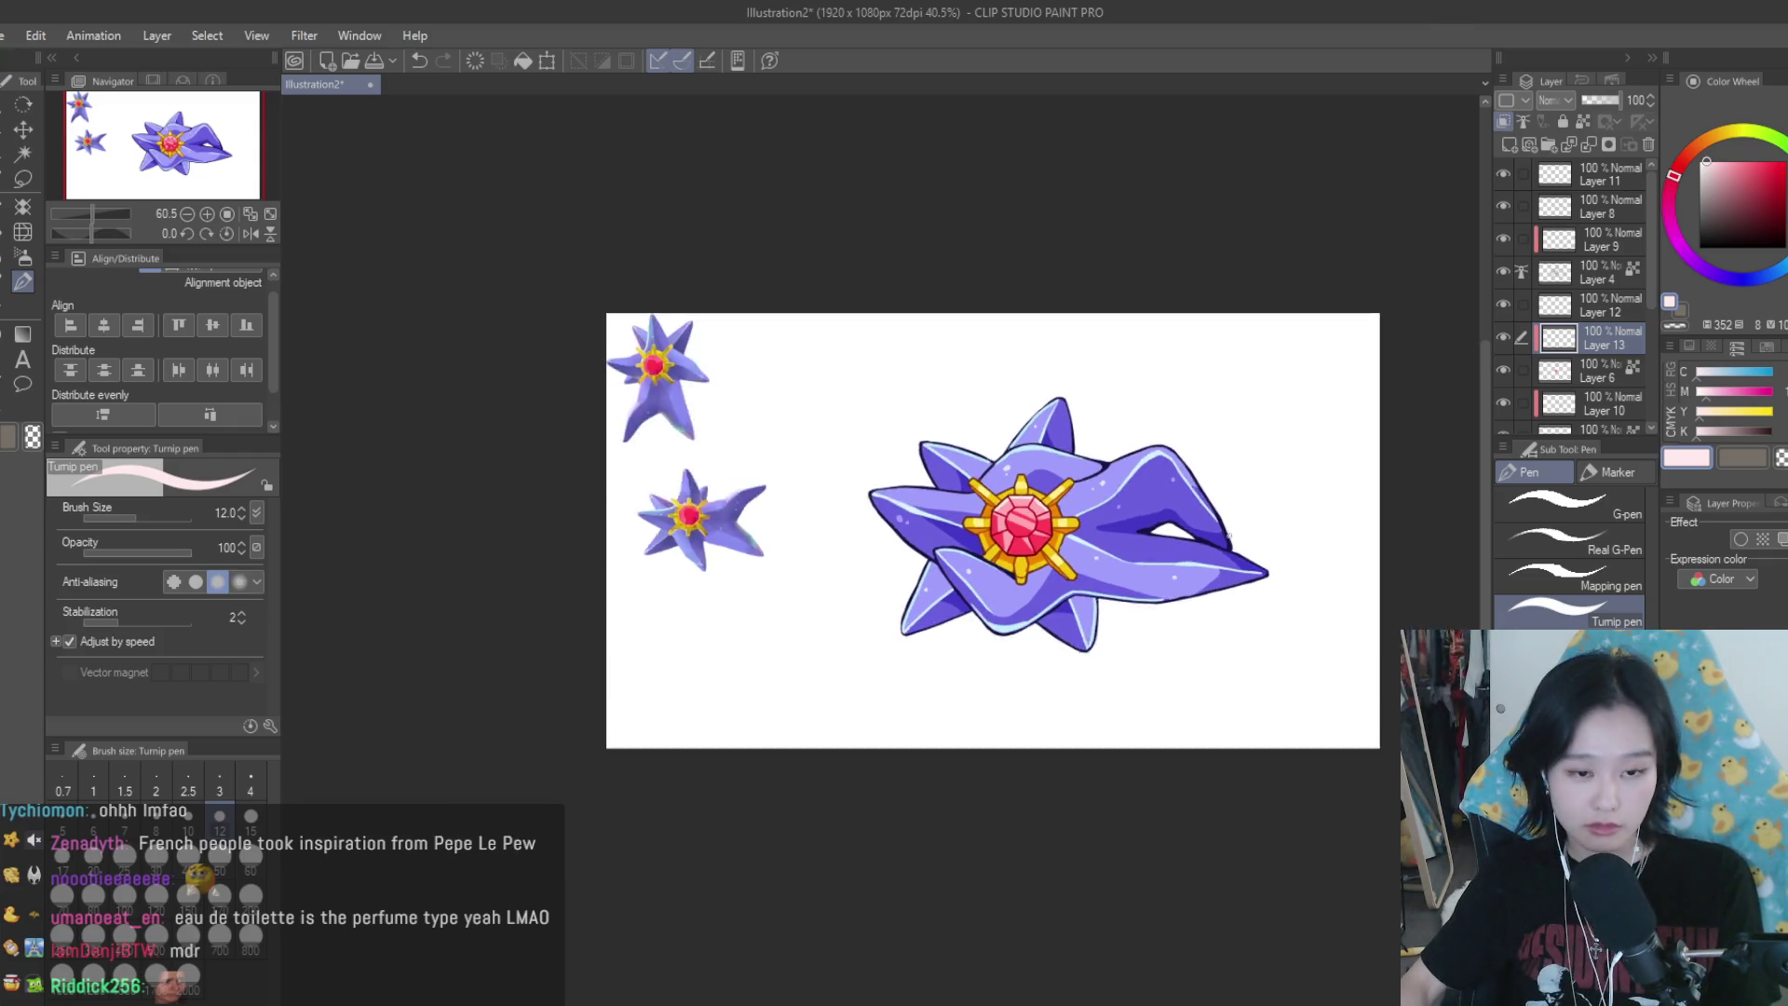
{"action": "scroll", "coordinate": [1083, 562], "scroll_direction": "up", "scroll_amount": 2}
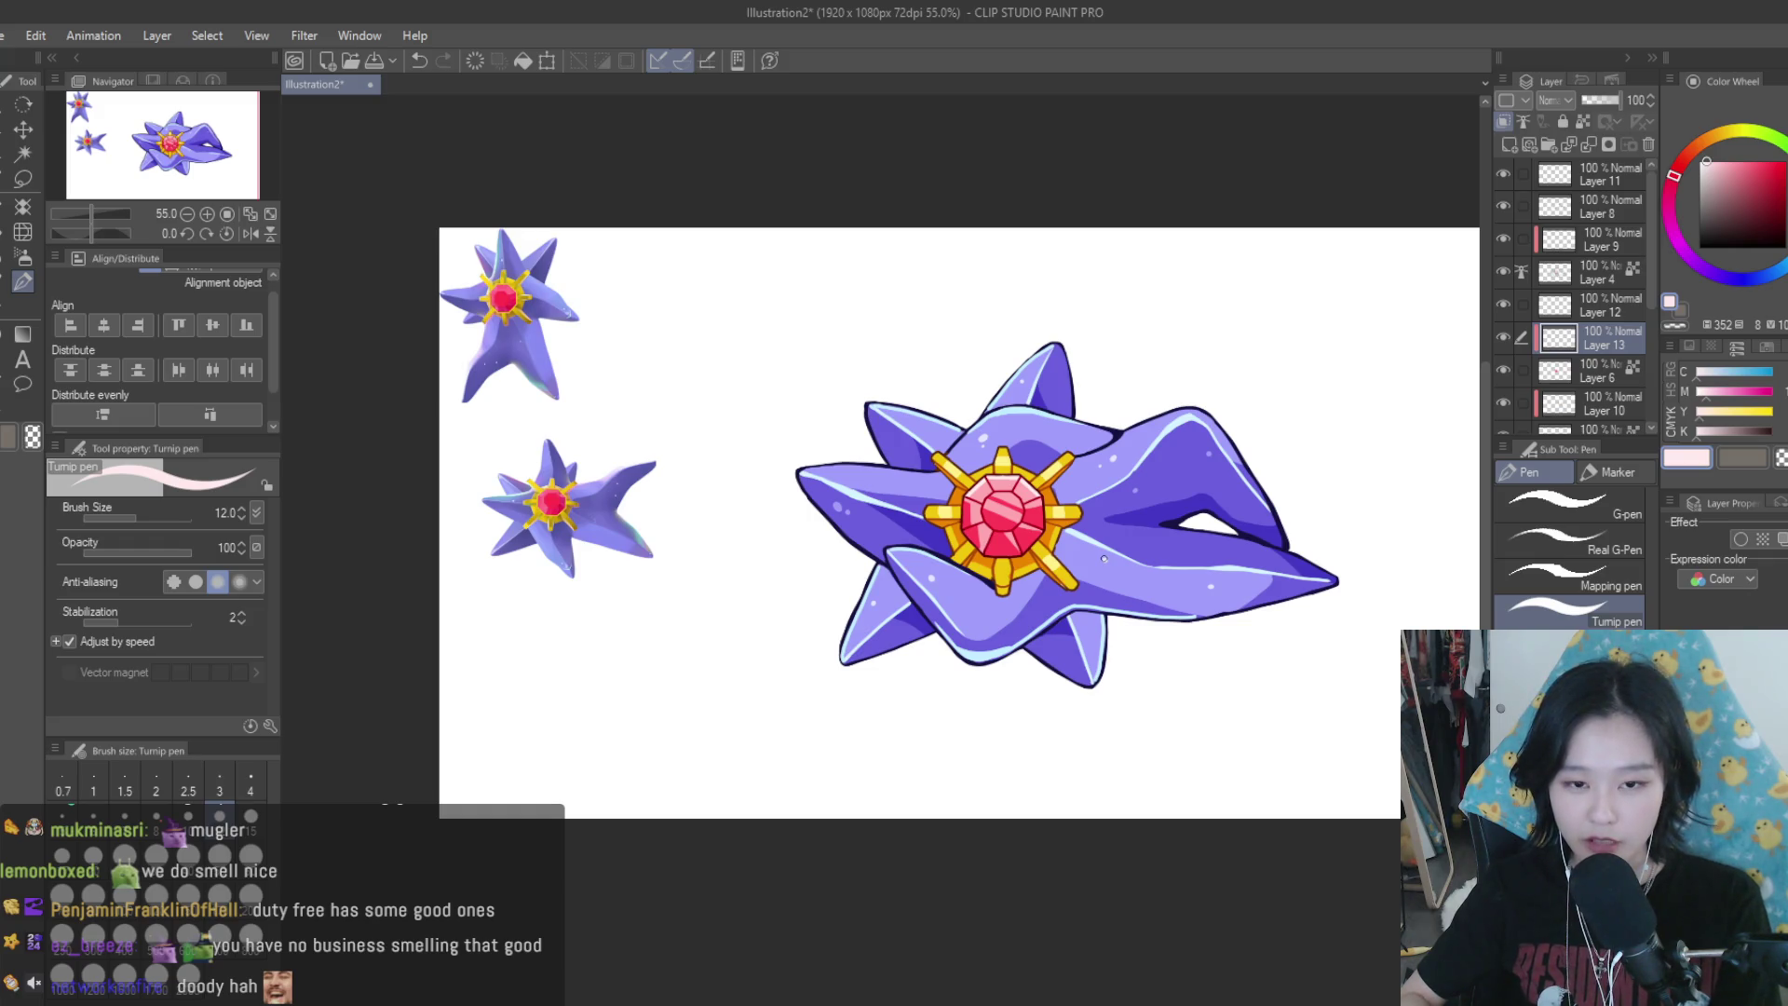
{"action": "scroll", "coordinate": [1111, 434], "scroll_direction": "down", "scroll_amount": 2}
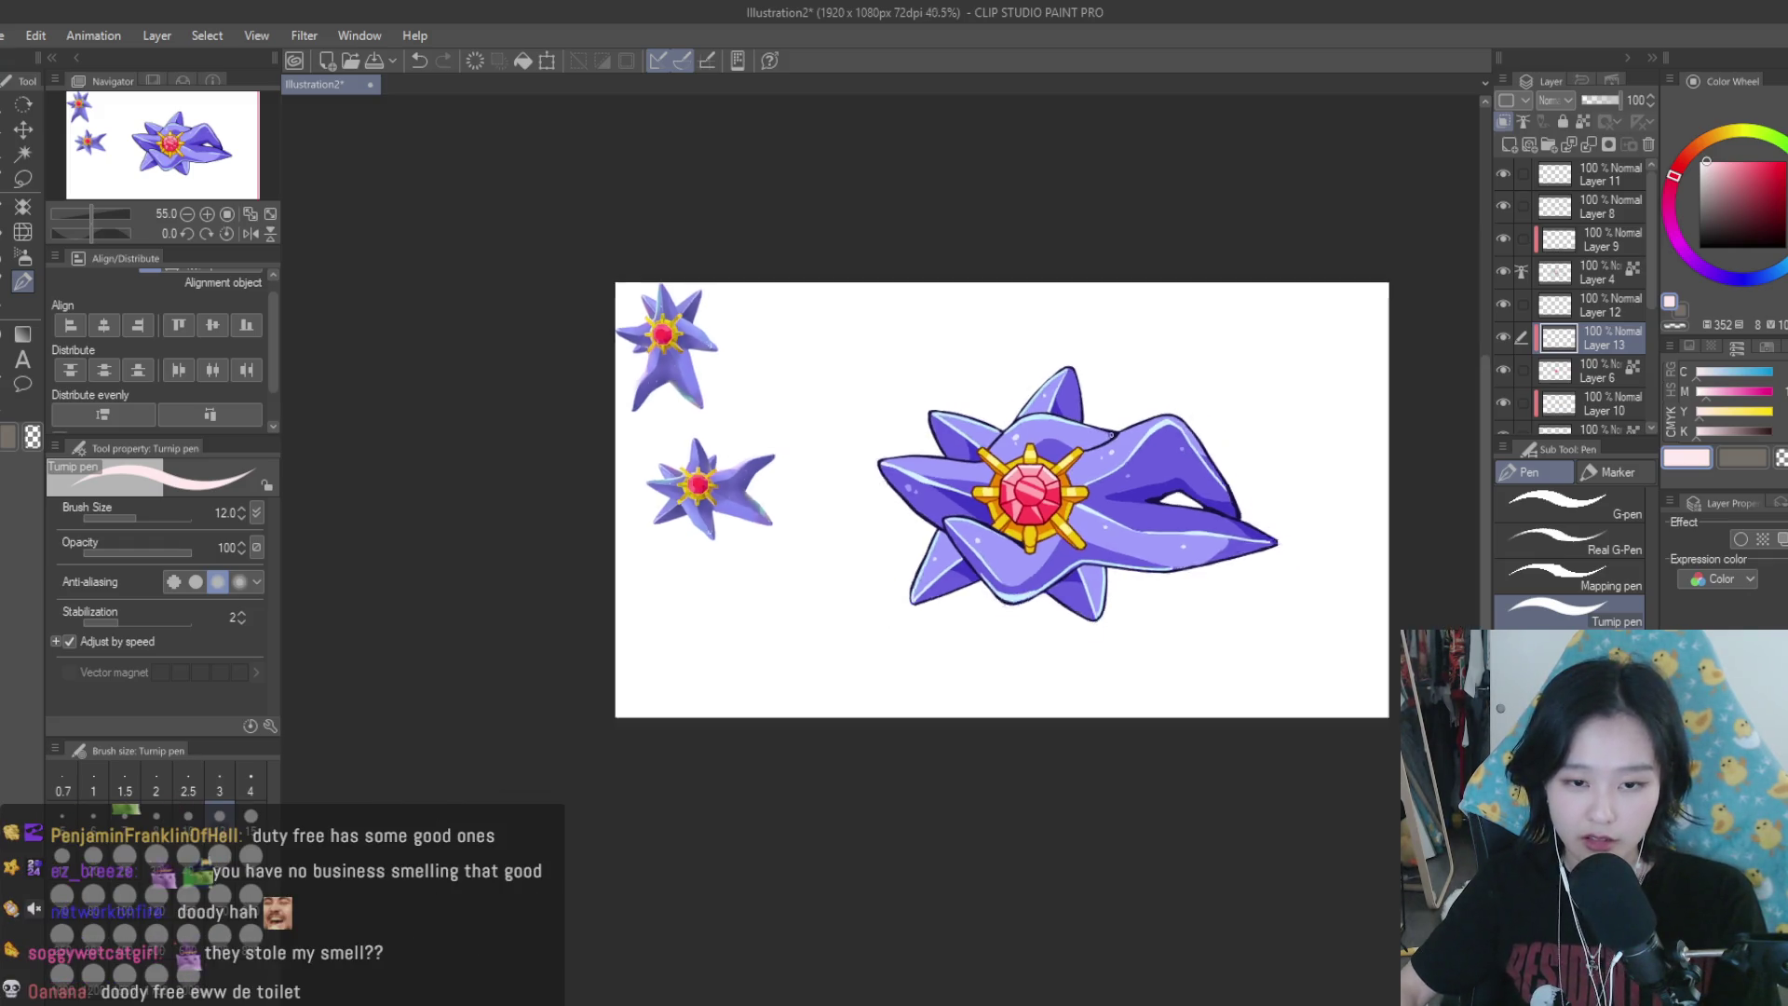
{"action": "scroll", "coordinate": [1276, 427], "scroll_direction": "up", "scroll_amount": 1}
{"action": "scroll", "coordinate": [1285, 421], "scroll_direction": "down", "scroll_amount": 1}
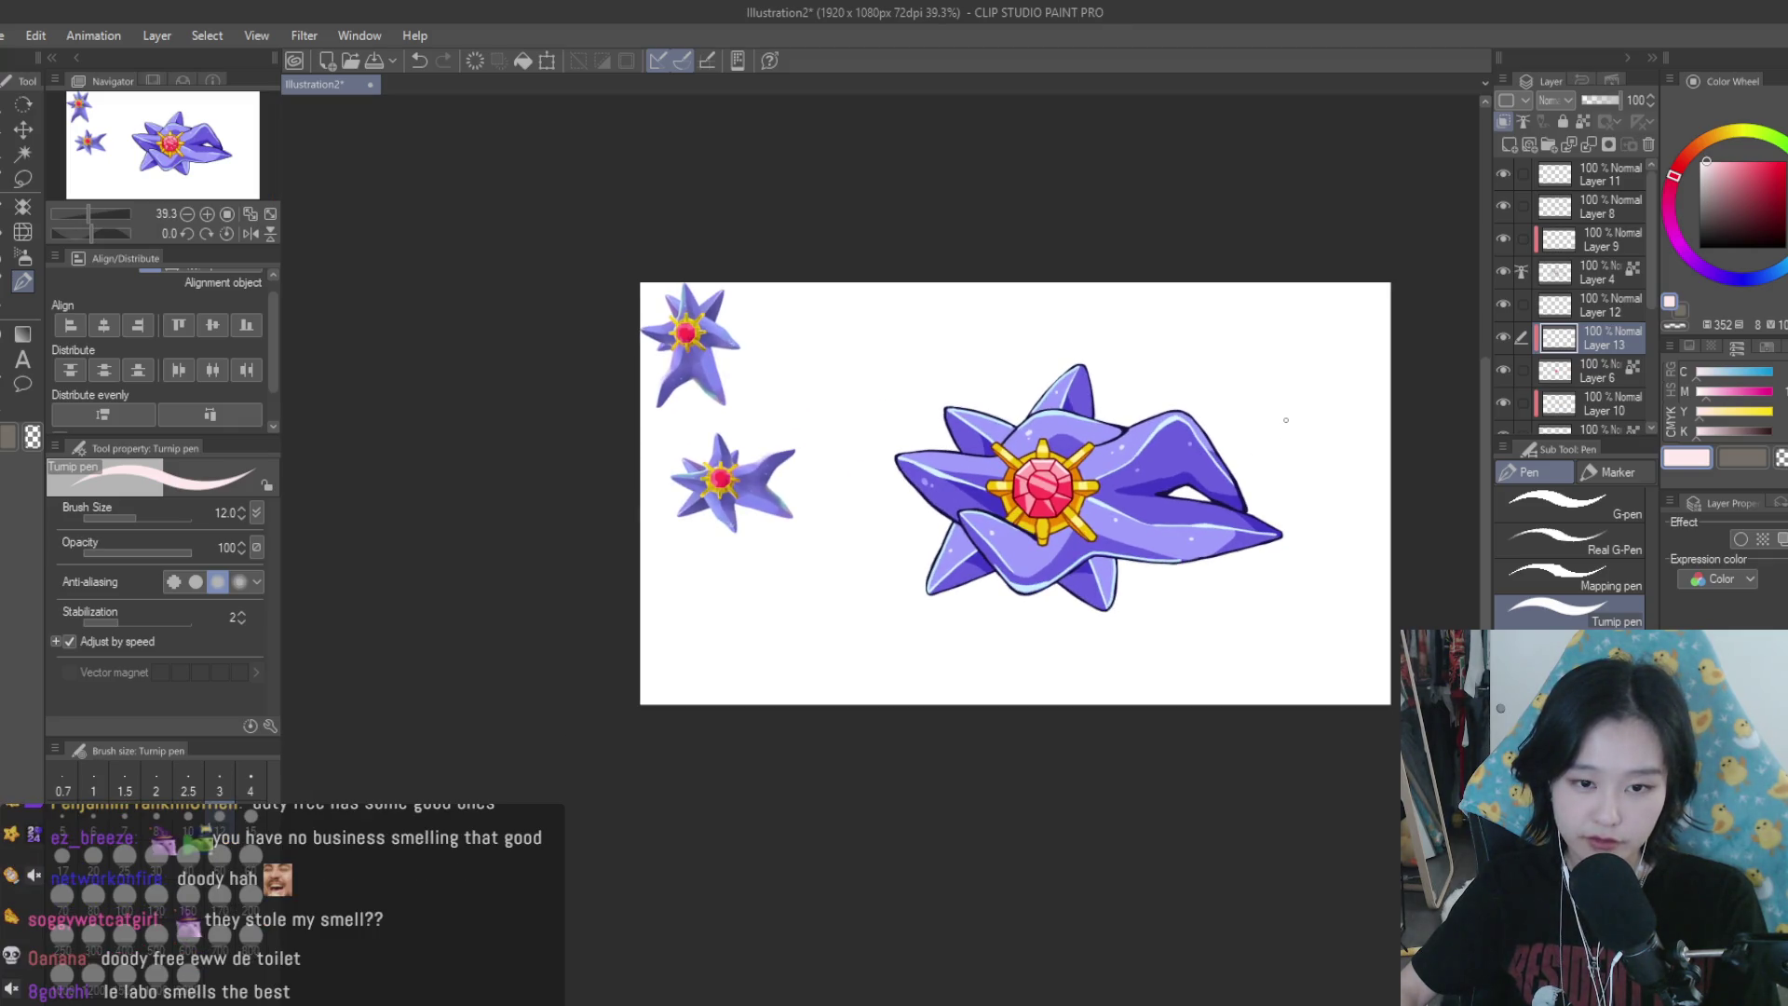
{"action": "scroll", "coordinate": [1286, 420], "scroll_direction": "up", "scroll_amount": 1}
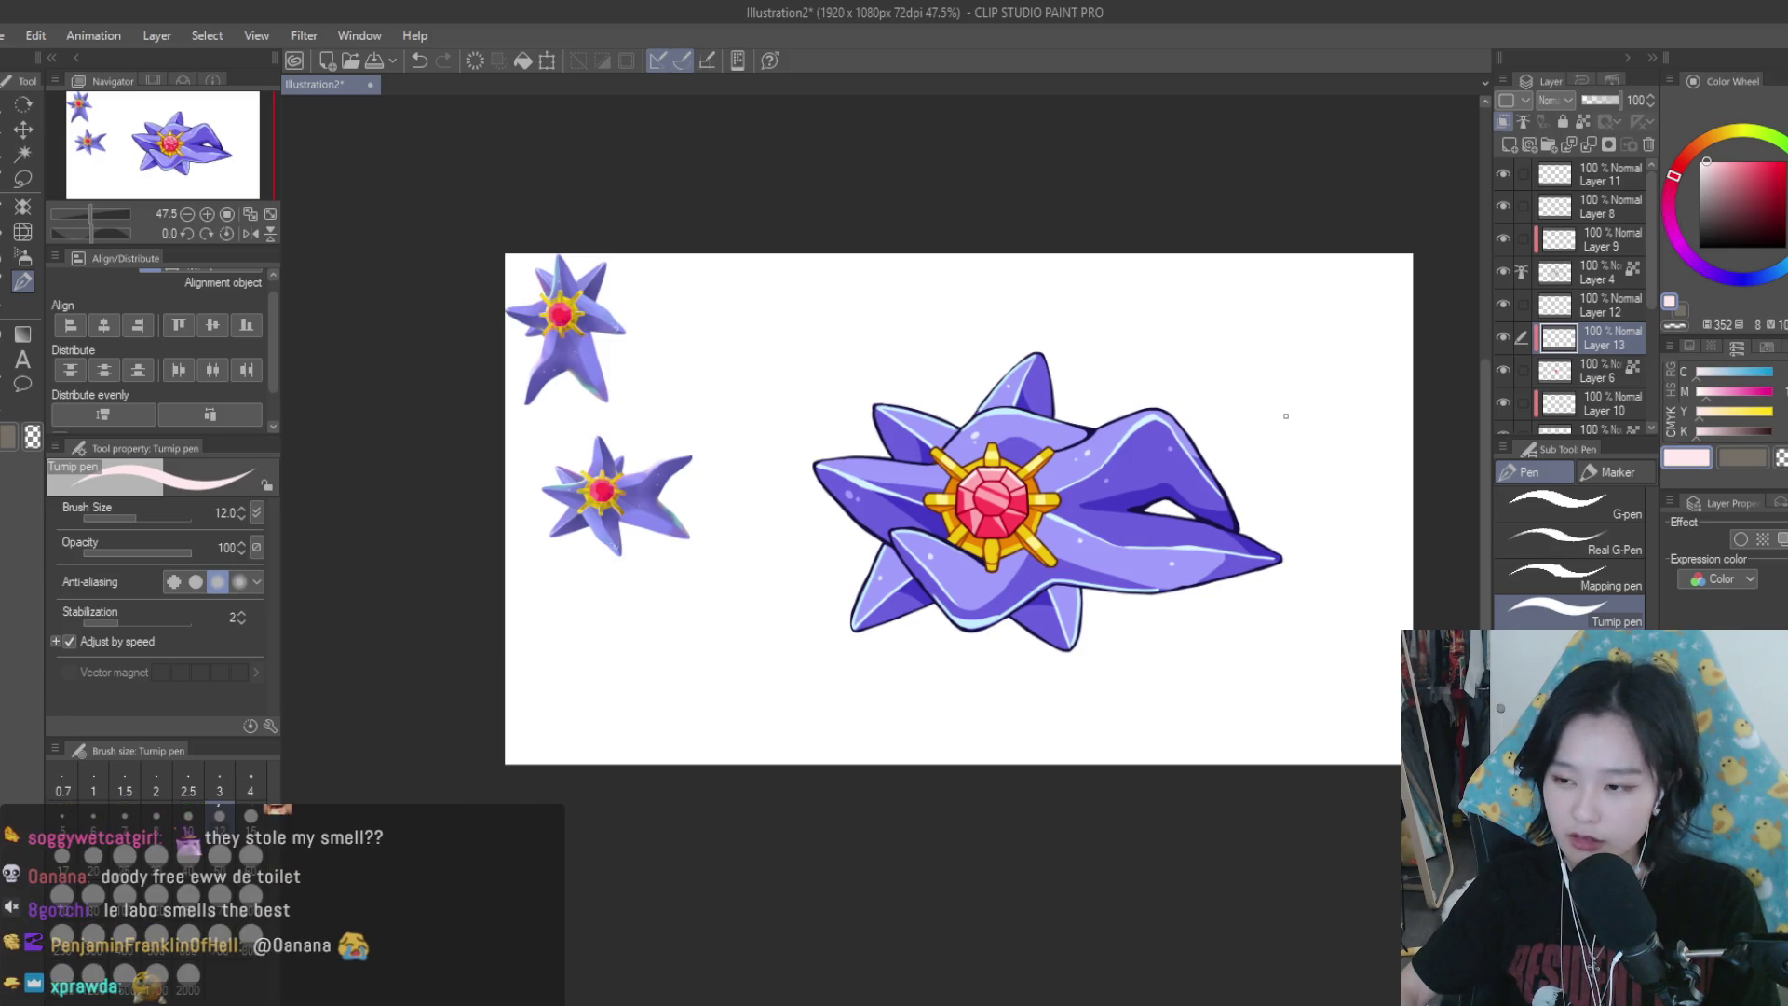
{"action": "scroll", "coordinate": [1286, 416], "scroll_direction": "down", "scroll_amount": 2}
{"action": "scroll", "coordinate": [1286, 416], "scroll_direction": "up", "scroll_amount": 2}
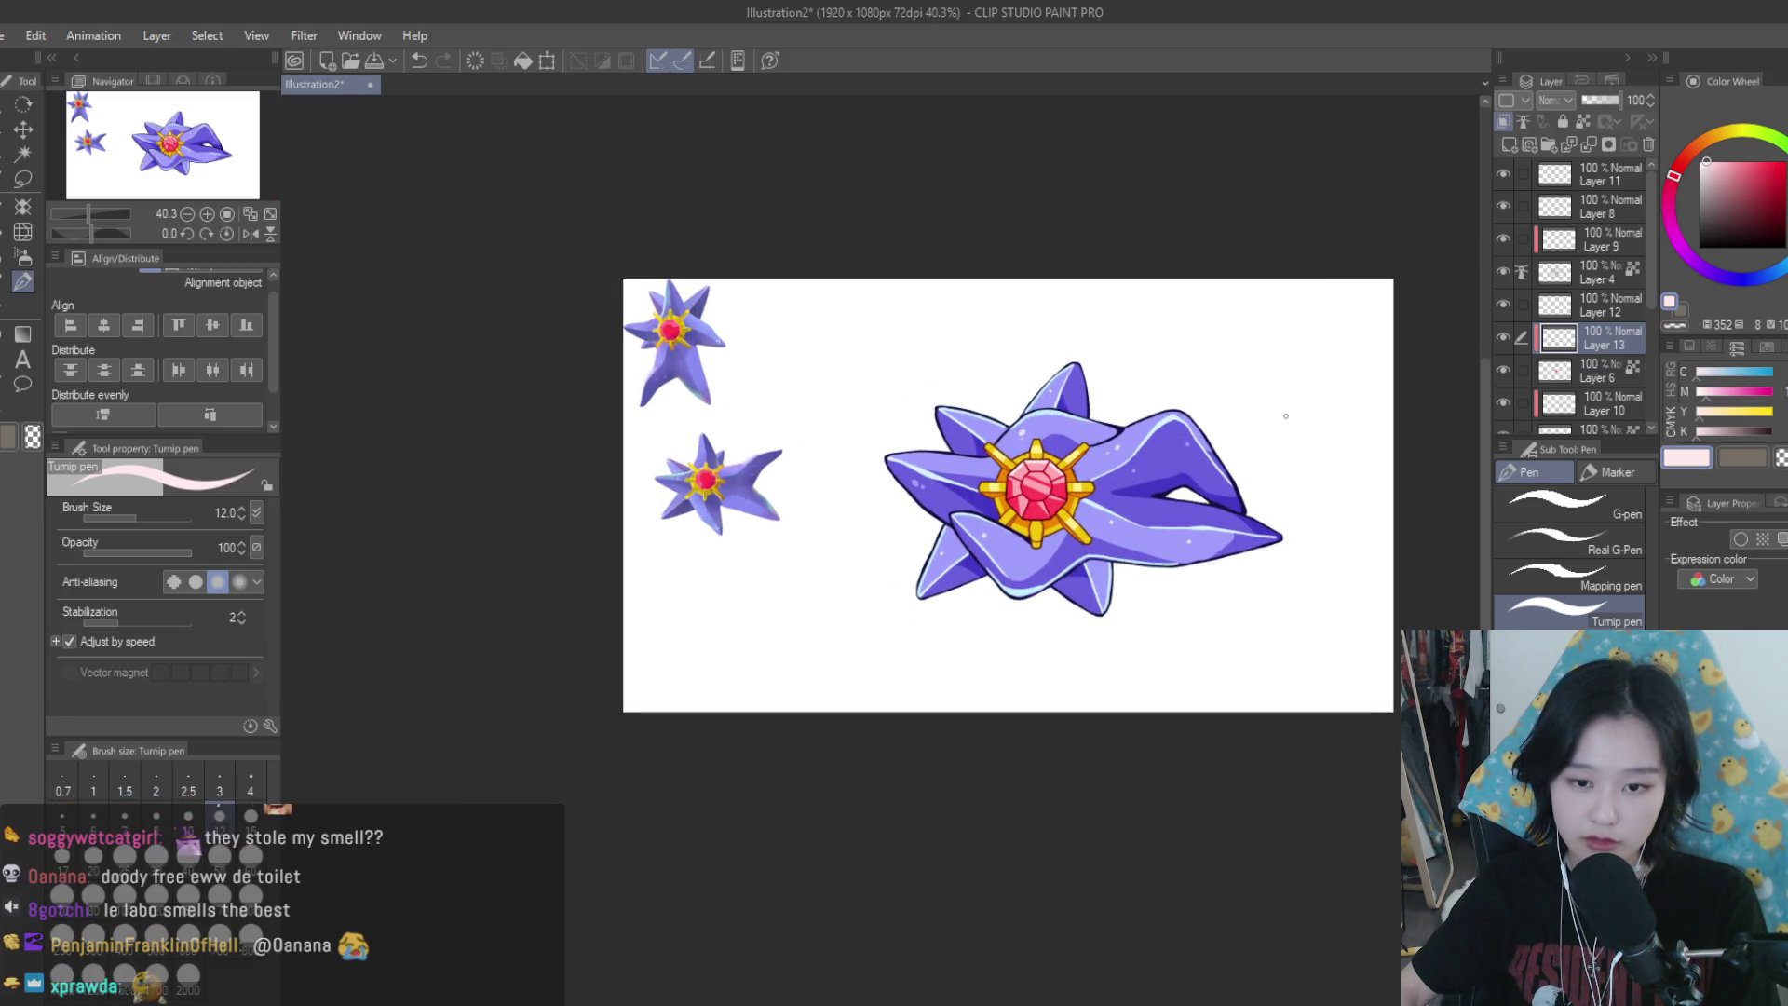
{"action": "scroll", "coordinate": [1286, 416], "scroll_direction": "up", "scroll_amount": 1}
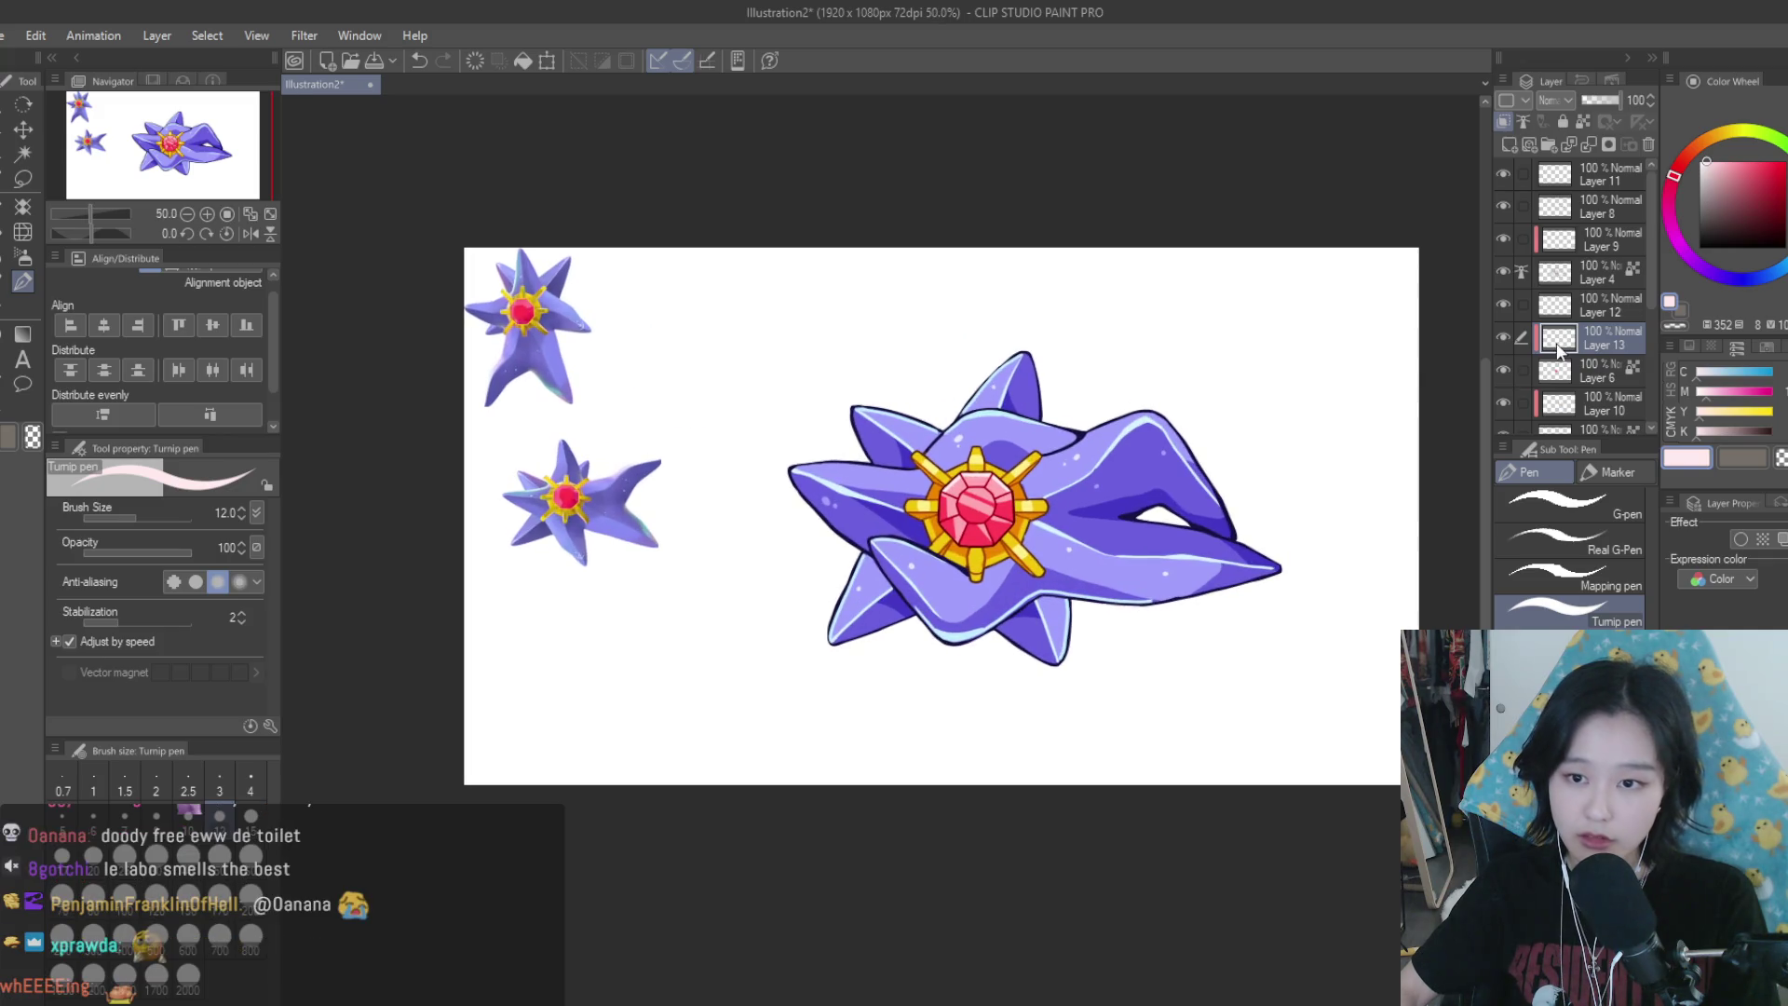
{"action": "scroll", "coordinate": [1546, 370], "scroll_direction": "down", "scroll_amount": 2}
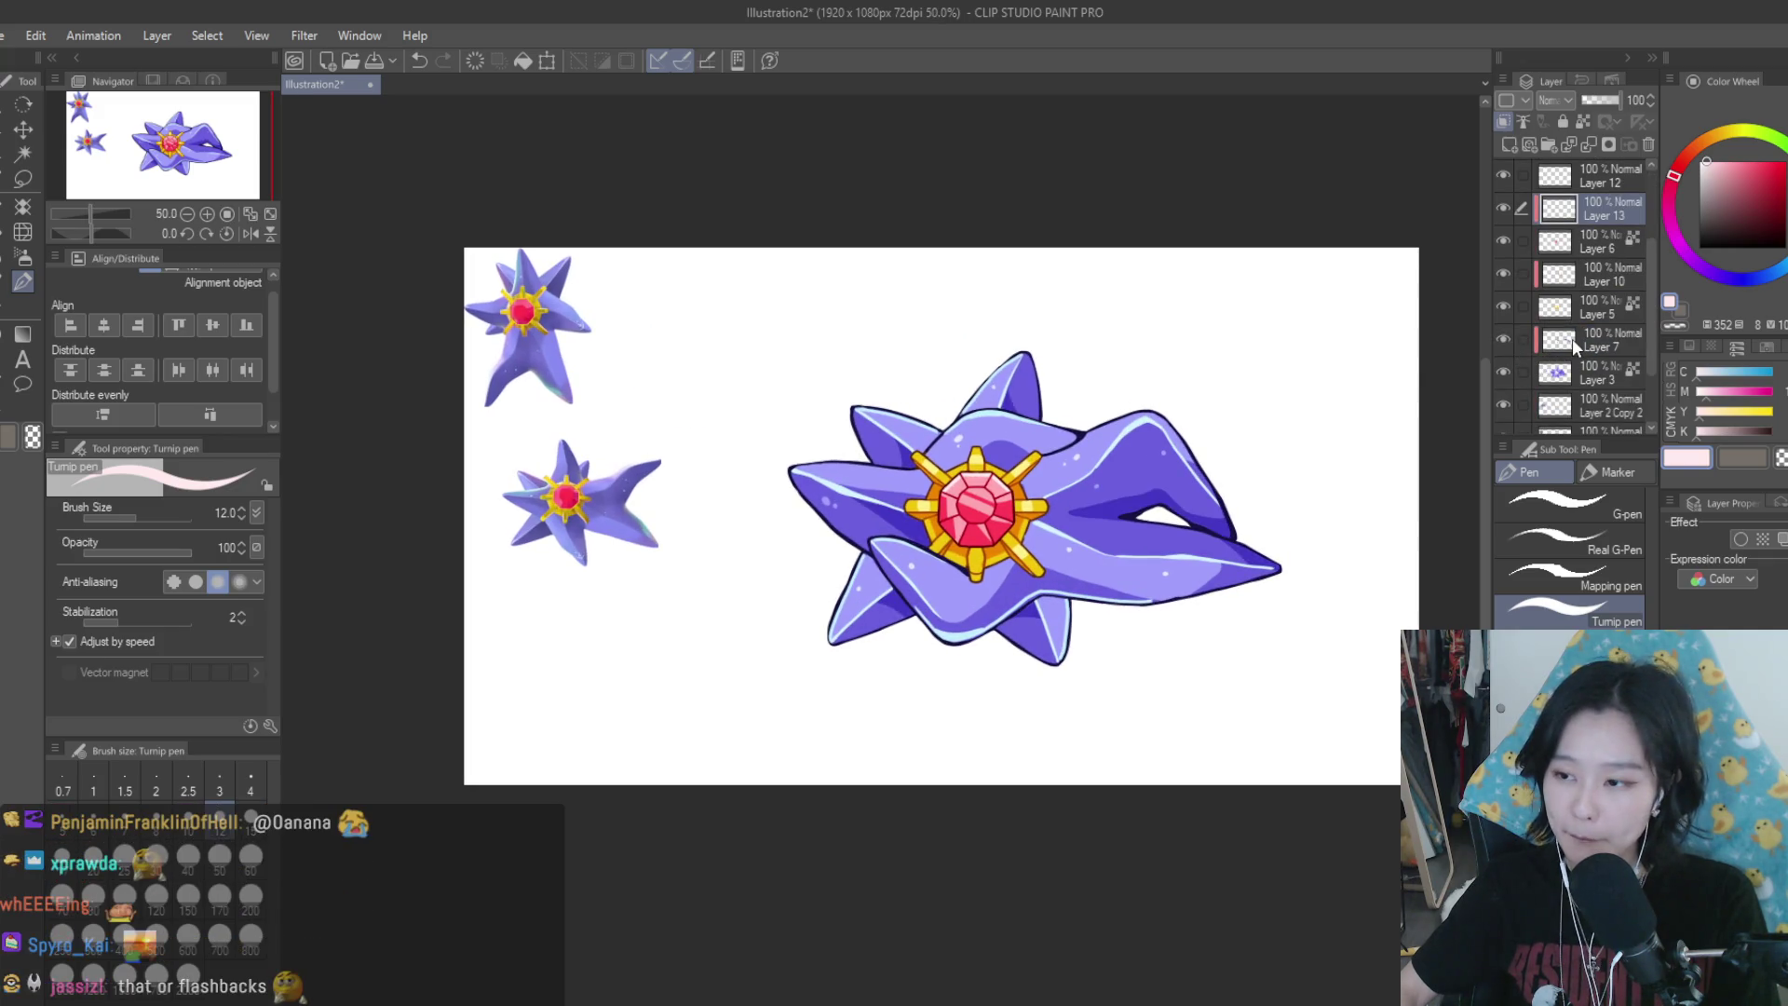
On Layer 7, sample the shadow purple, pick a lighter shade, and paint over its lower edge
{"action": "left_click", "coordinate": [1572, 339]}
{"action": "scroll", "coordinate": [1201, 485], "scroll_direction": "up", "scroll_amount": 5}
{"action": "left_click", "coordinate": [1032, 513], "text": "alt"}
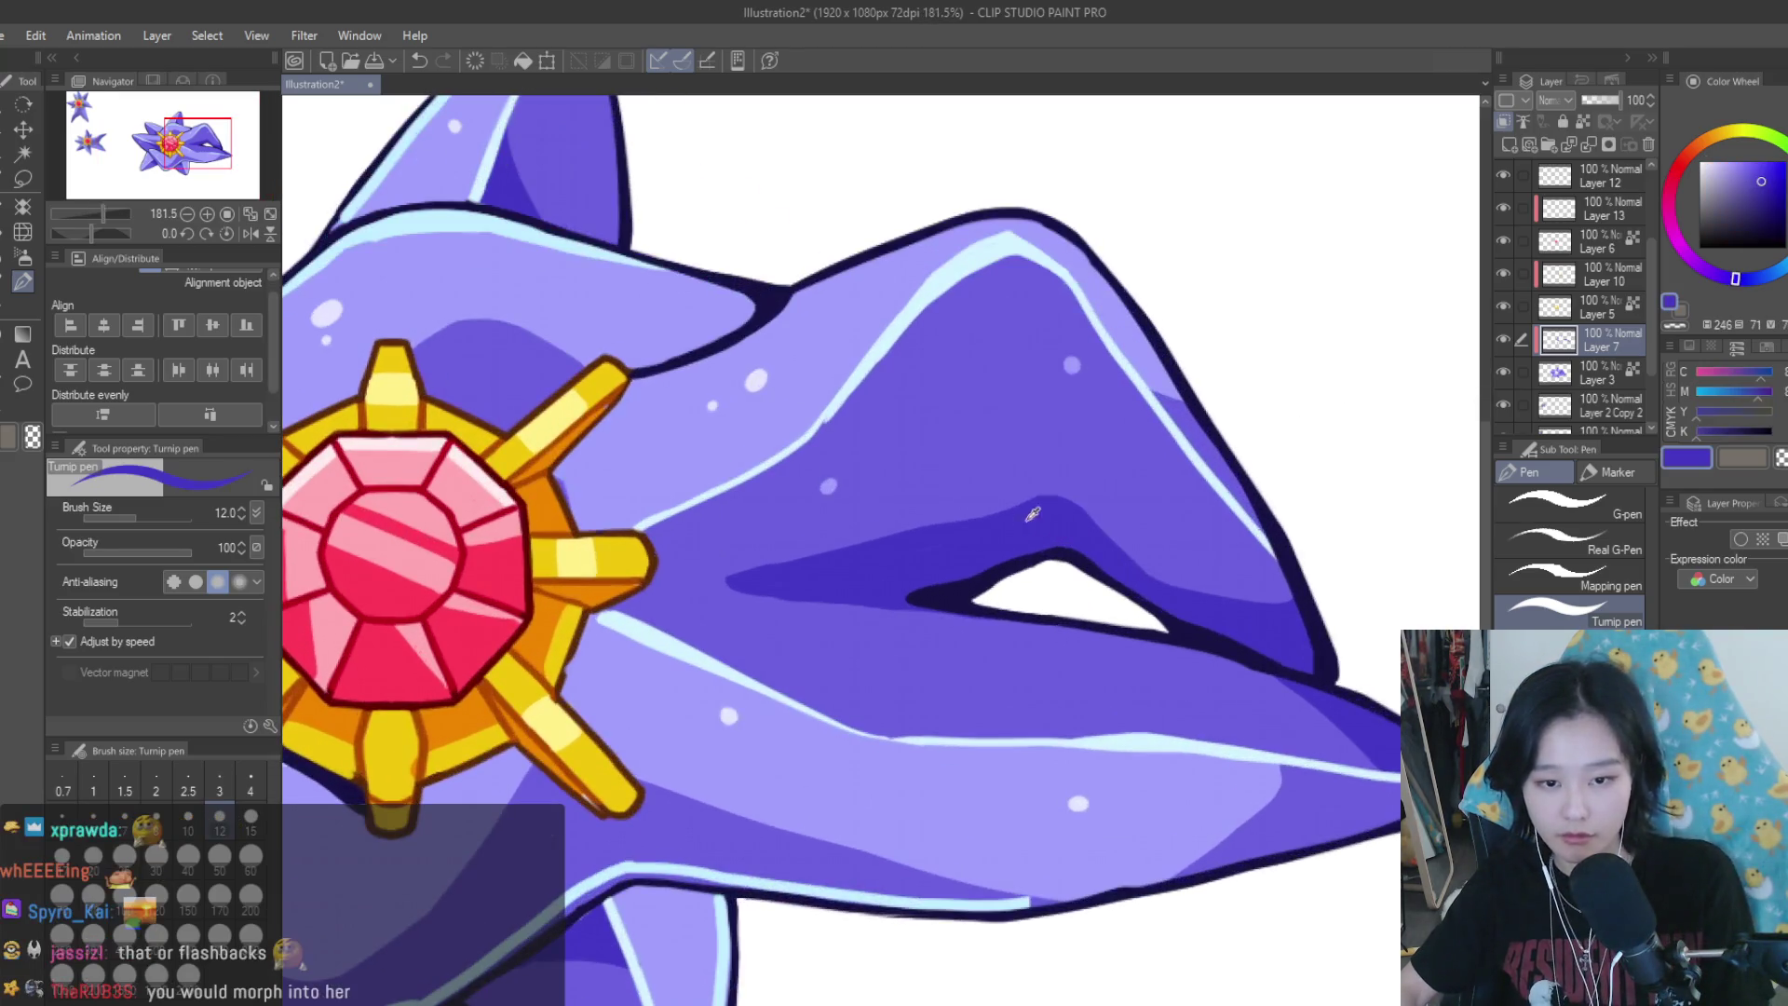
{"action": "left_click", "coordinate": [972, 651], "text": "alt"}
{"action": "left_click_drag", "start_coordinate": [841, 602], "coordinate": [705, 579]}
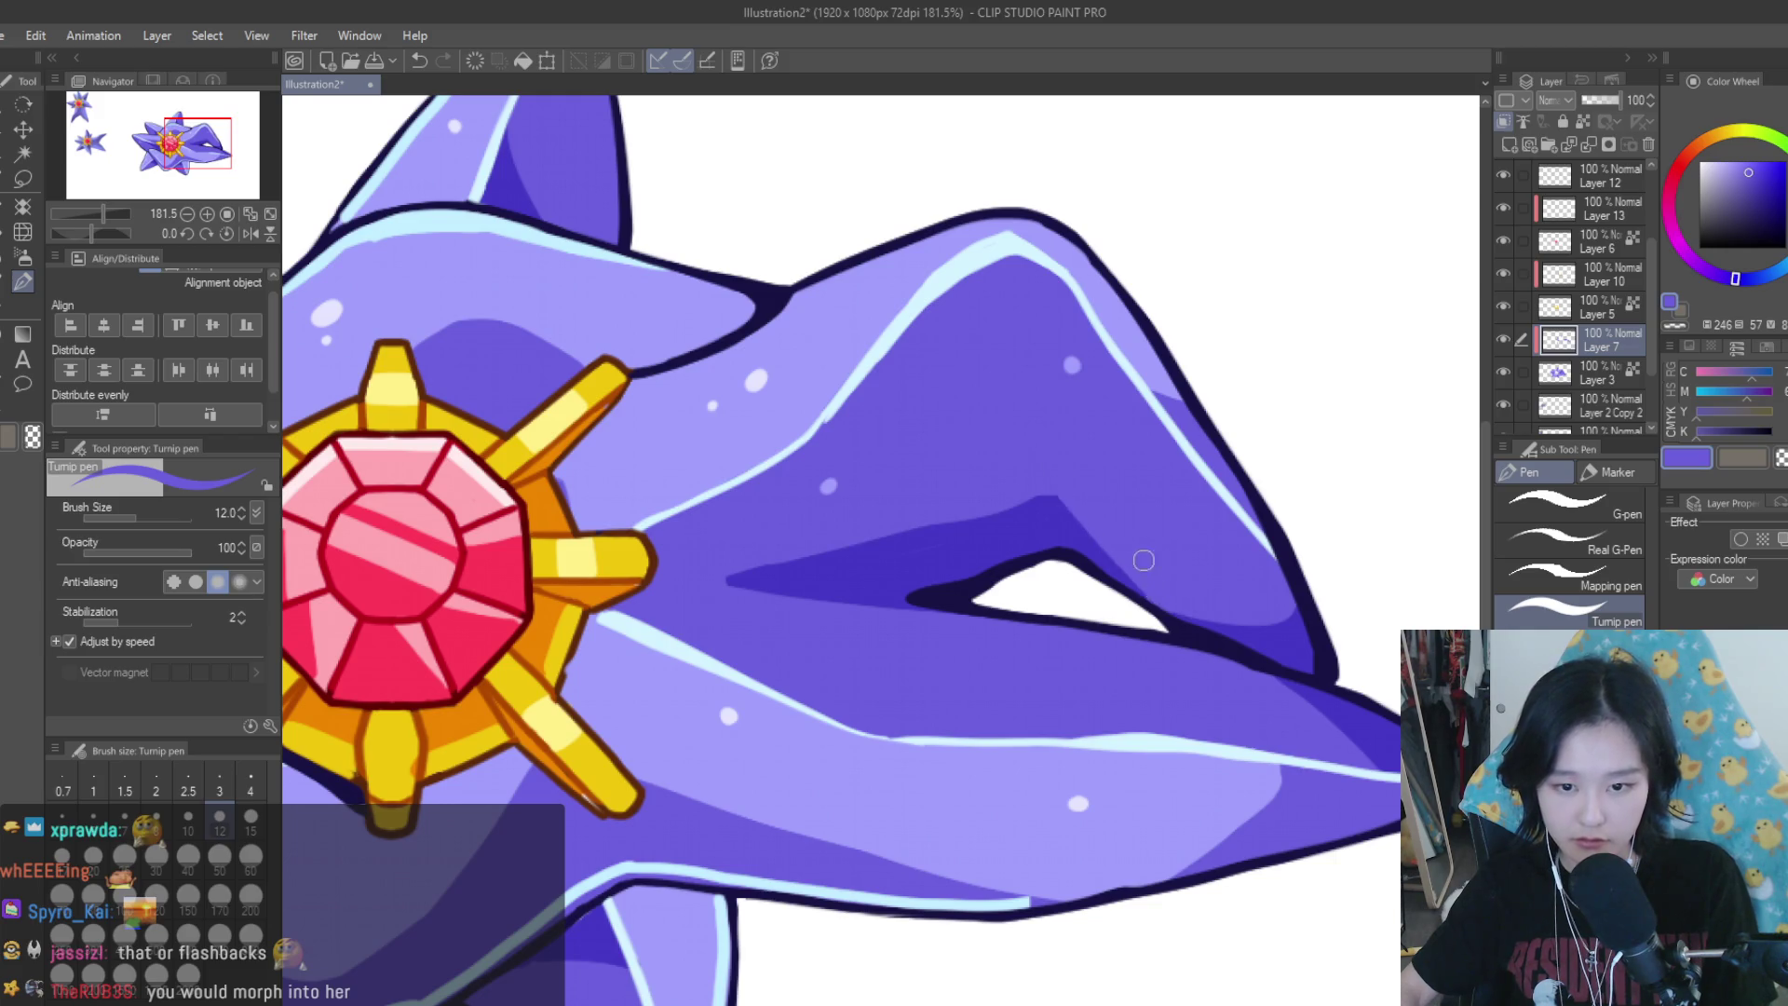
Fit the whole artwork in view and create a new blank 1920 x 1080 px canvas
{"action": "key", "text": "ctrl+0"}
{"action": "scroll", "coordinate": [1037, 640], "scroll_direction": "up", "scroll_amount": 2}
{"action": "scroll", "coordinate": [1037, 639], "scroll_direction": "up", "scroll_amount": 2}
{"action": "scroll", "coordinate": [1037, 640], "scroll_direction": "up", "scroll_amount": 2}
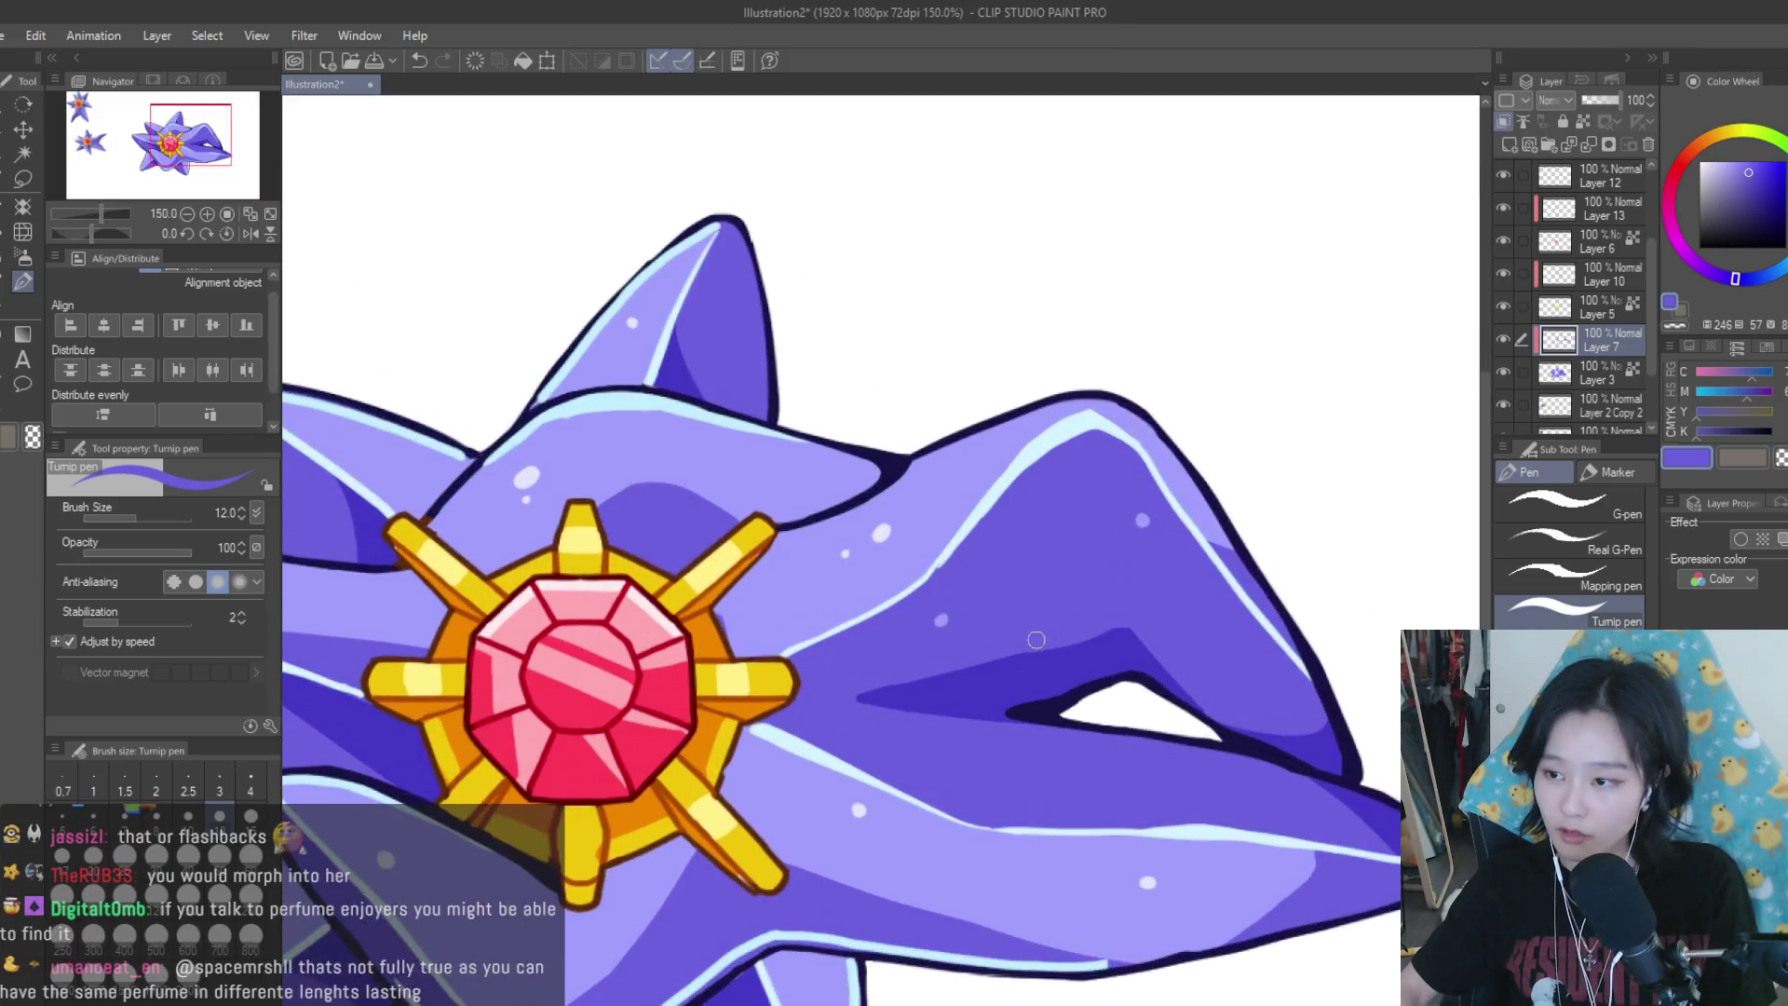
{"action": "scroll", "coordinate": [1036, 639], "scroll_direction": "up", "scroll_amount": 1}
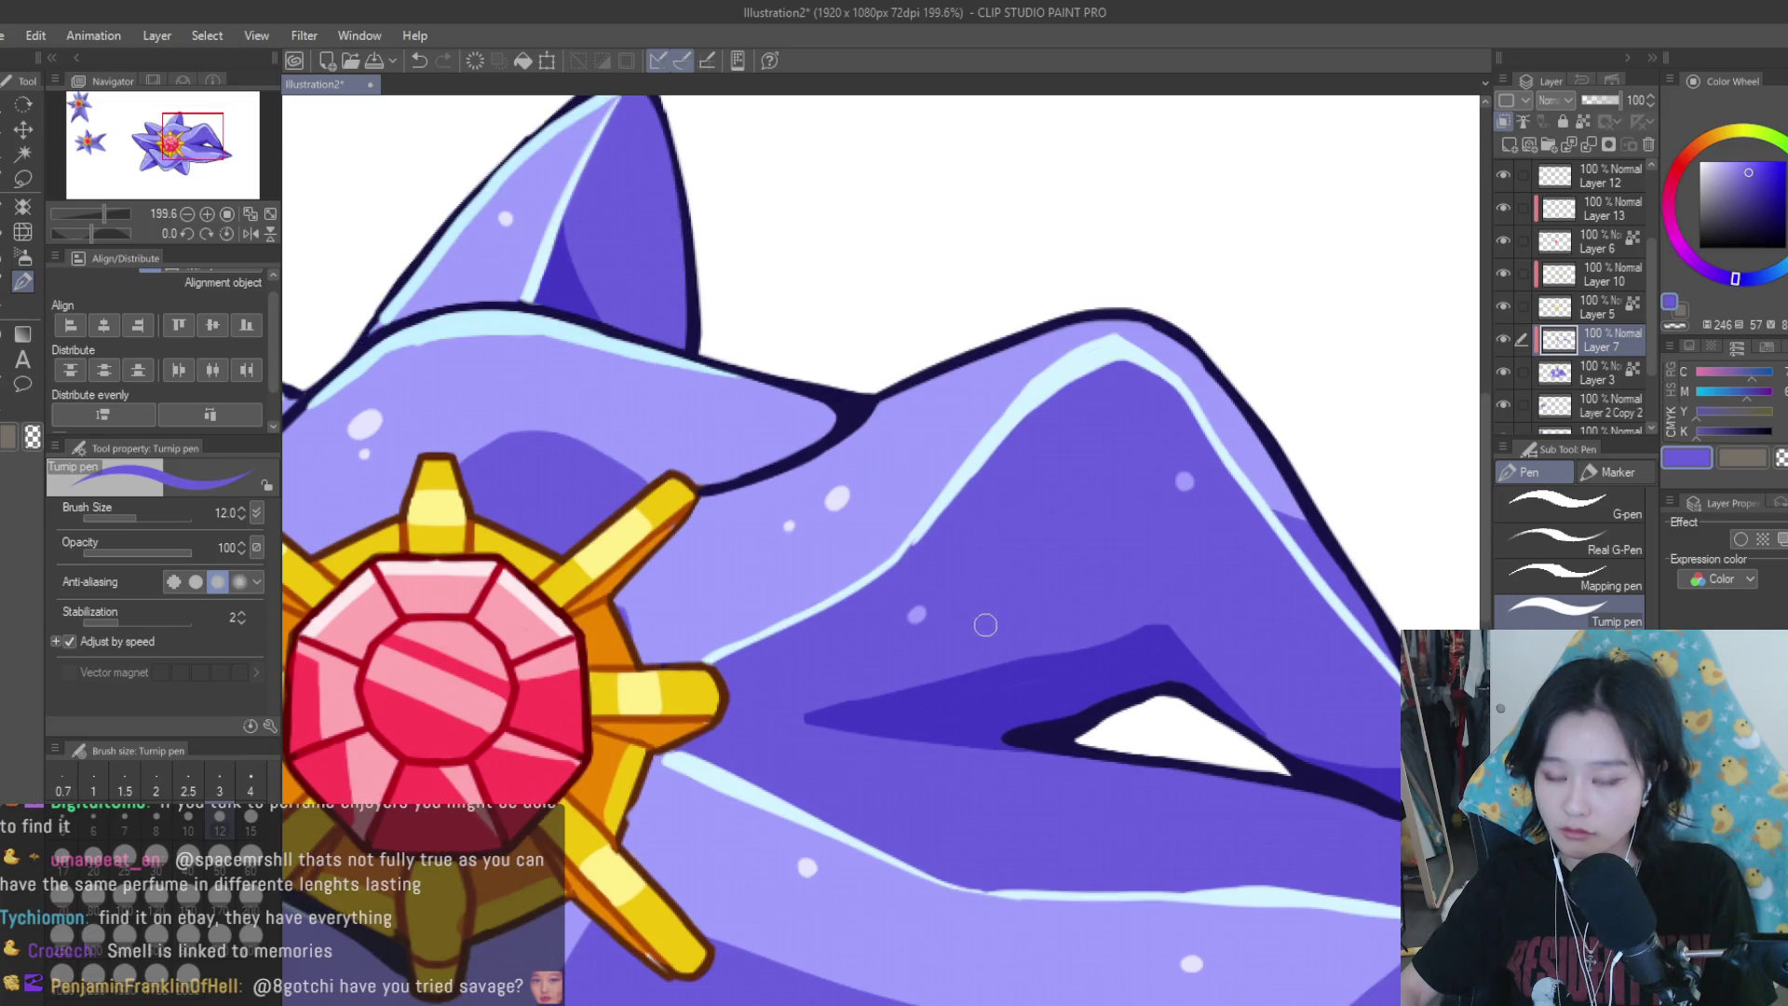
{"action": "scroll", "coordinate": [984, 623], "scroll_direction": "down", "scroll_amount": 2}
{"action": "key", "text": "ctrl+n"}
{"action": "key", "text": "Return"}
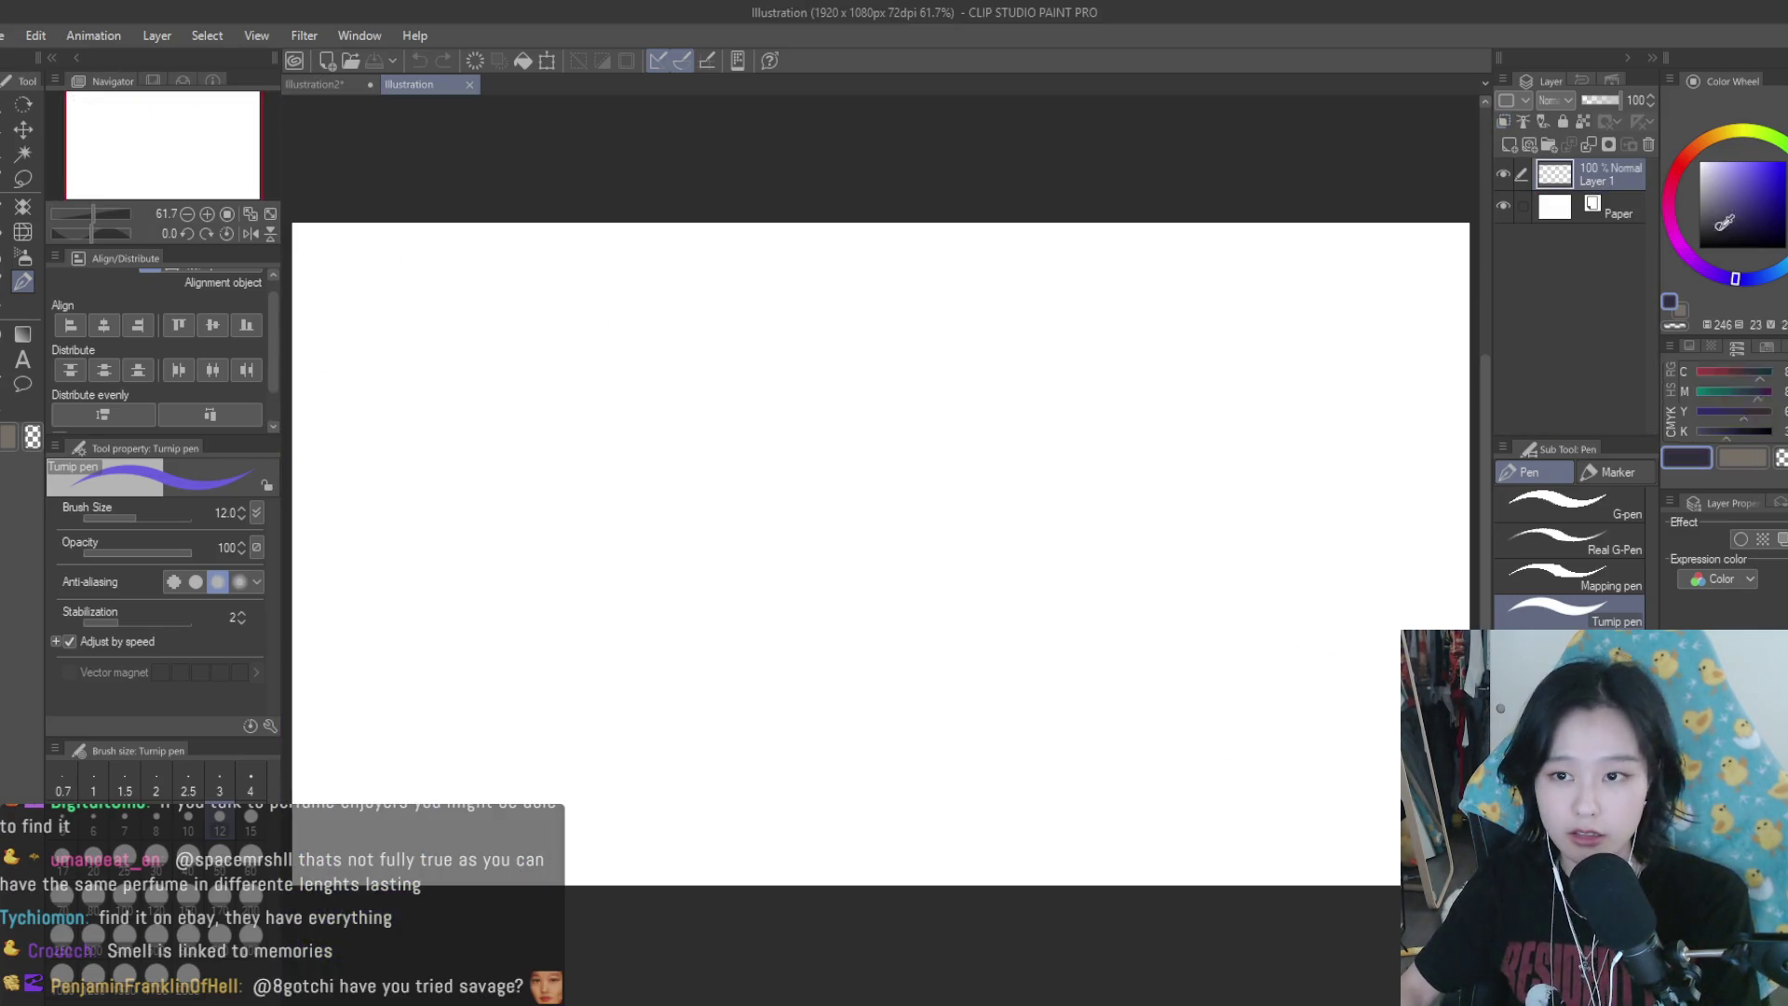
Sketch a striped bottle with a cap, a bulb with a face, and a stick-figure body
{"action": "mouse_move", "coordinate": [997, 387]}
{"action": "left_mouse_down"}
{"action": "mouse_move", "coordinate": [967, 350]}
{"action": "mouse_move", "coordinate": [1013, 395]}
{"action": "mouse_move", "coordinate": [1042, 580]}
{"action": "left_mouse_up"}
{"action": "mouse_move", "coordinate": [972, 395]}
{"action": "left_mouse_down"}
{"action": "mouse_move", "coordinate": [944, 571]}
{"action": "mouse_move", "coordinate": [992, 600]}
{"action": "mouse_move", "coordinate": [1051, 576]}
{"action": "mouse_move", "coordinate": [957, 562]}
{"action": "mouse_move", "coordinate": [967, 516]}
{"action": "left_mouse_up"}
{"action": "mouse_move", "coordinate": [1013, 472]}
{"action": "left_mouse_down"}
{"action": "mouse_move", "coordinate": [972, 484]}
{"action": "mouse_move", "coordinate": [976, 454]}
{"action": "left_mouse_up"}
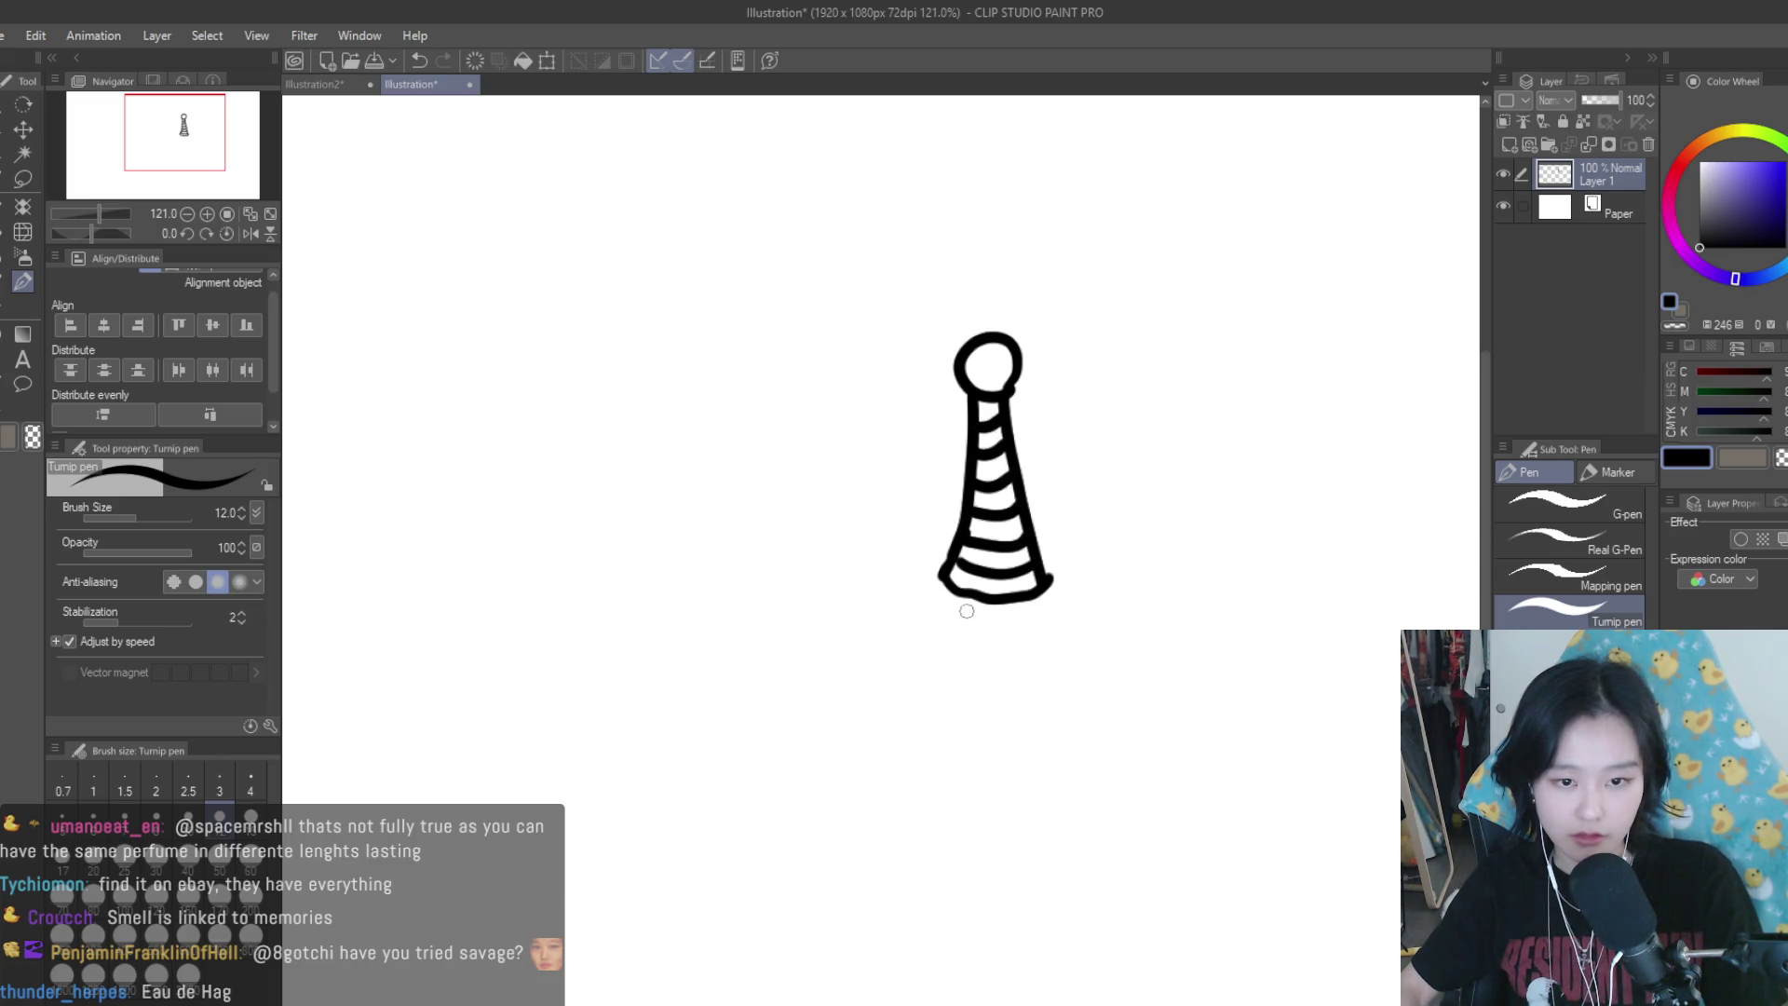
{"action": "left_click_drag", "start_coordinate": [930, 603], "coordinate": [1045, 576]}
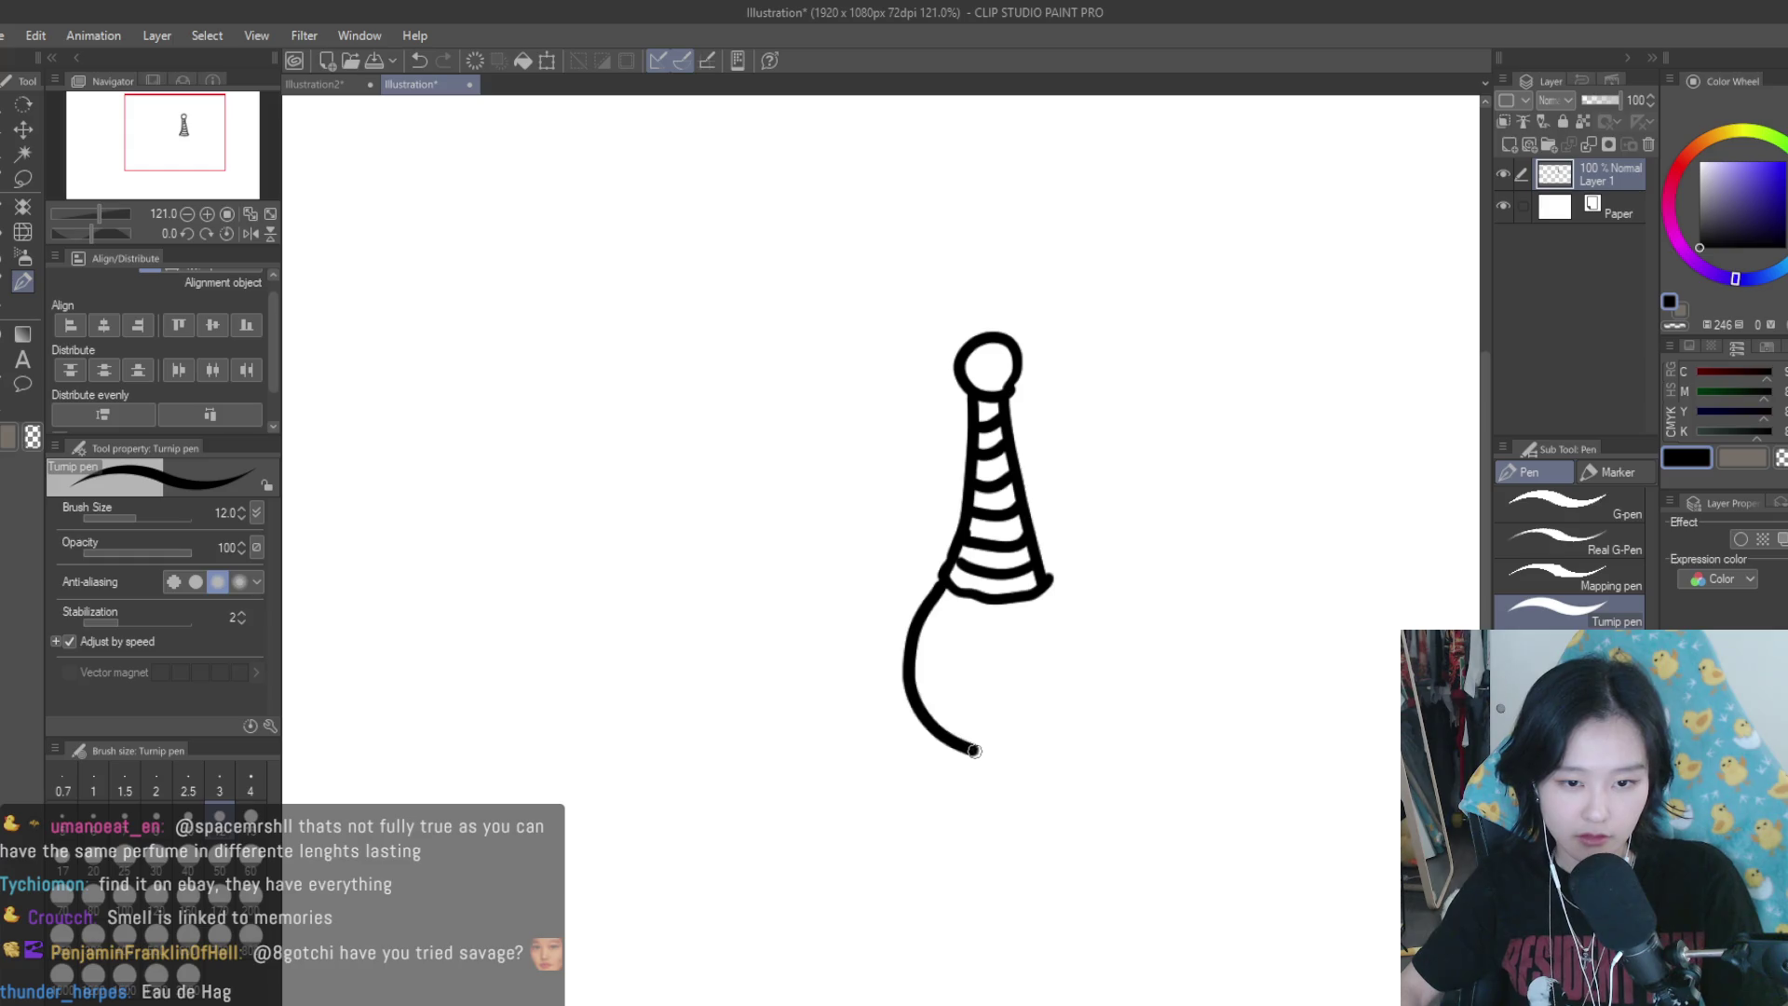
{"action": "left_click", "coordinate": [967, 659]}
{"action": "mouse_move", "coordinate": [946, 687]}
{"action": "left_mouse_down"}
{"action": "mouse_move", "coordinate": [995, 685]}
{"action": "mouse_move", "coordinate": [987, 787]}
{"action": "left_mouse_up"}
{"action": "scroll", "coordinate": [1007, 713], "scroll_direction": "down", "scroll_amount": 2}
{"action": "mouse_move", "coordinate": [957, 759]}
{"action": "left_mouse_down"}
{"action": "mouse_move", "coordinate": [1017, 769]}
{"action": "mouse_move", "coordinate": [1003, 799]}
{"action": "left_mouse_up"}
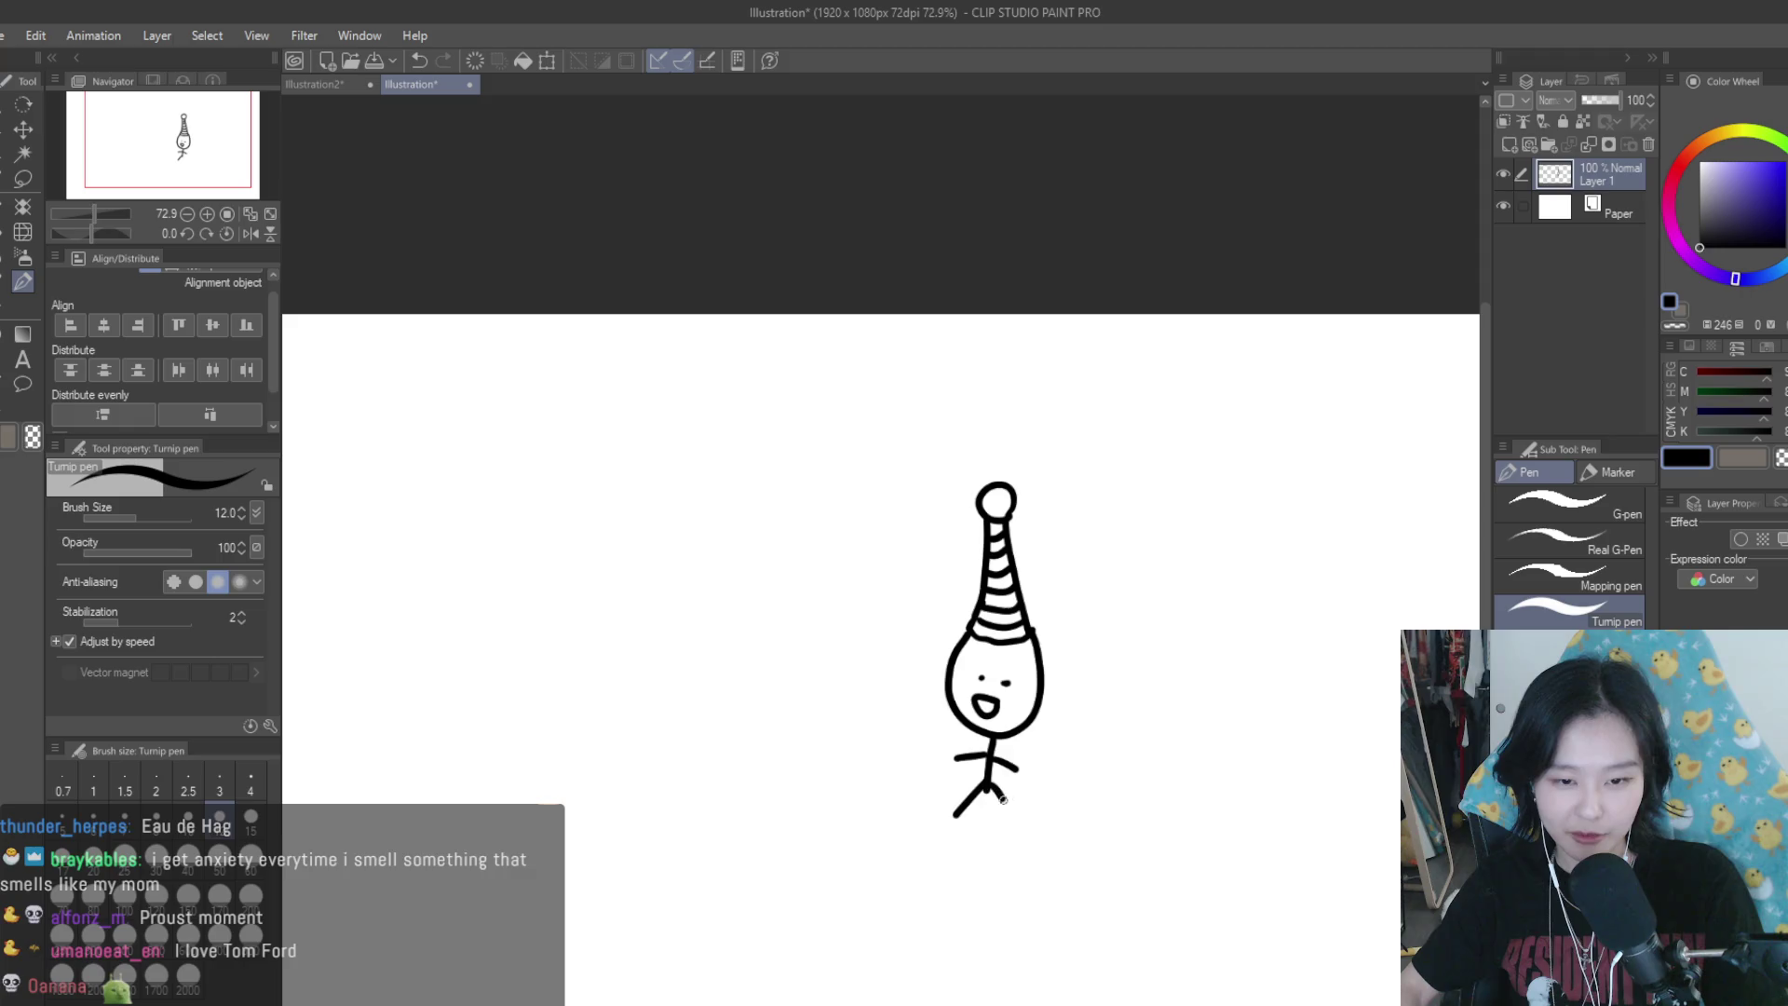
Undo the last two stick-figure strokes
{"action": "scroll", "coordinate": [1043, 745], "scroll_direction": "down", "scroll_amount": 2}
{"action": "scroll", "coordinate": [1071, 745], "scroll_direction": "up", "scroll_amount": 1}
{"action": "key", "text": "ctrl+z"}
{"action": "key", "text": "ctrl+z"}
{"action": "key", "text": "ctrl+z"}
{"action": "key", "text": "ctrl+z"}
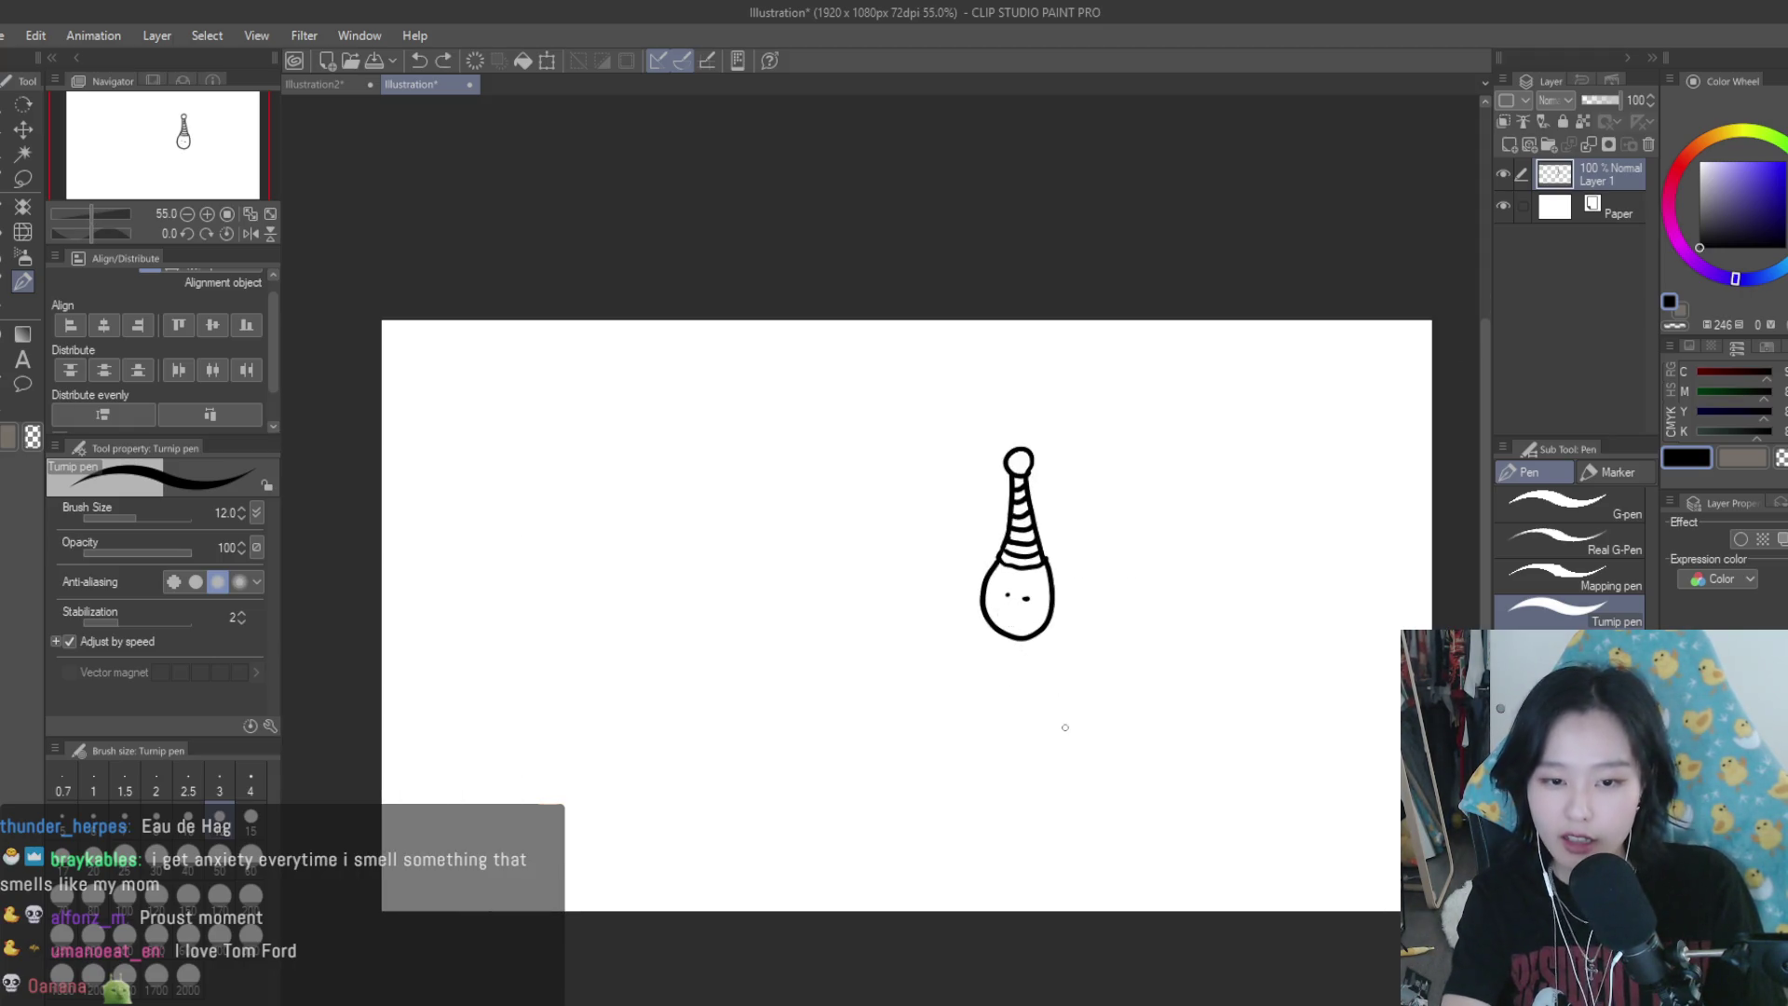
{"action": "scroll", "coordinate": [1089, 606], "scroll_direction": "up", "scroll_amount": 4}
{"action": "key", "text": "ctrl+z"}
{"action": "key", "text": "ctrl+z"}
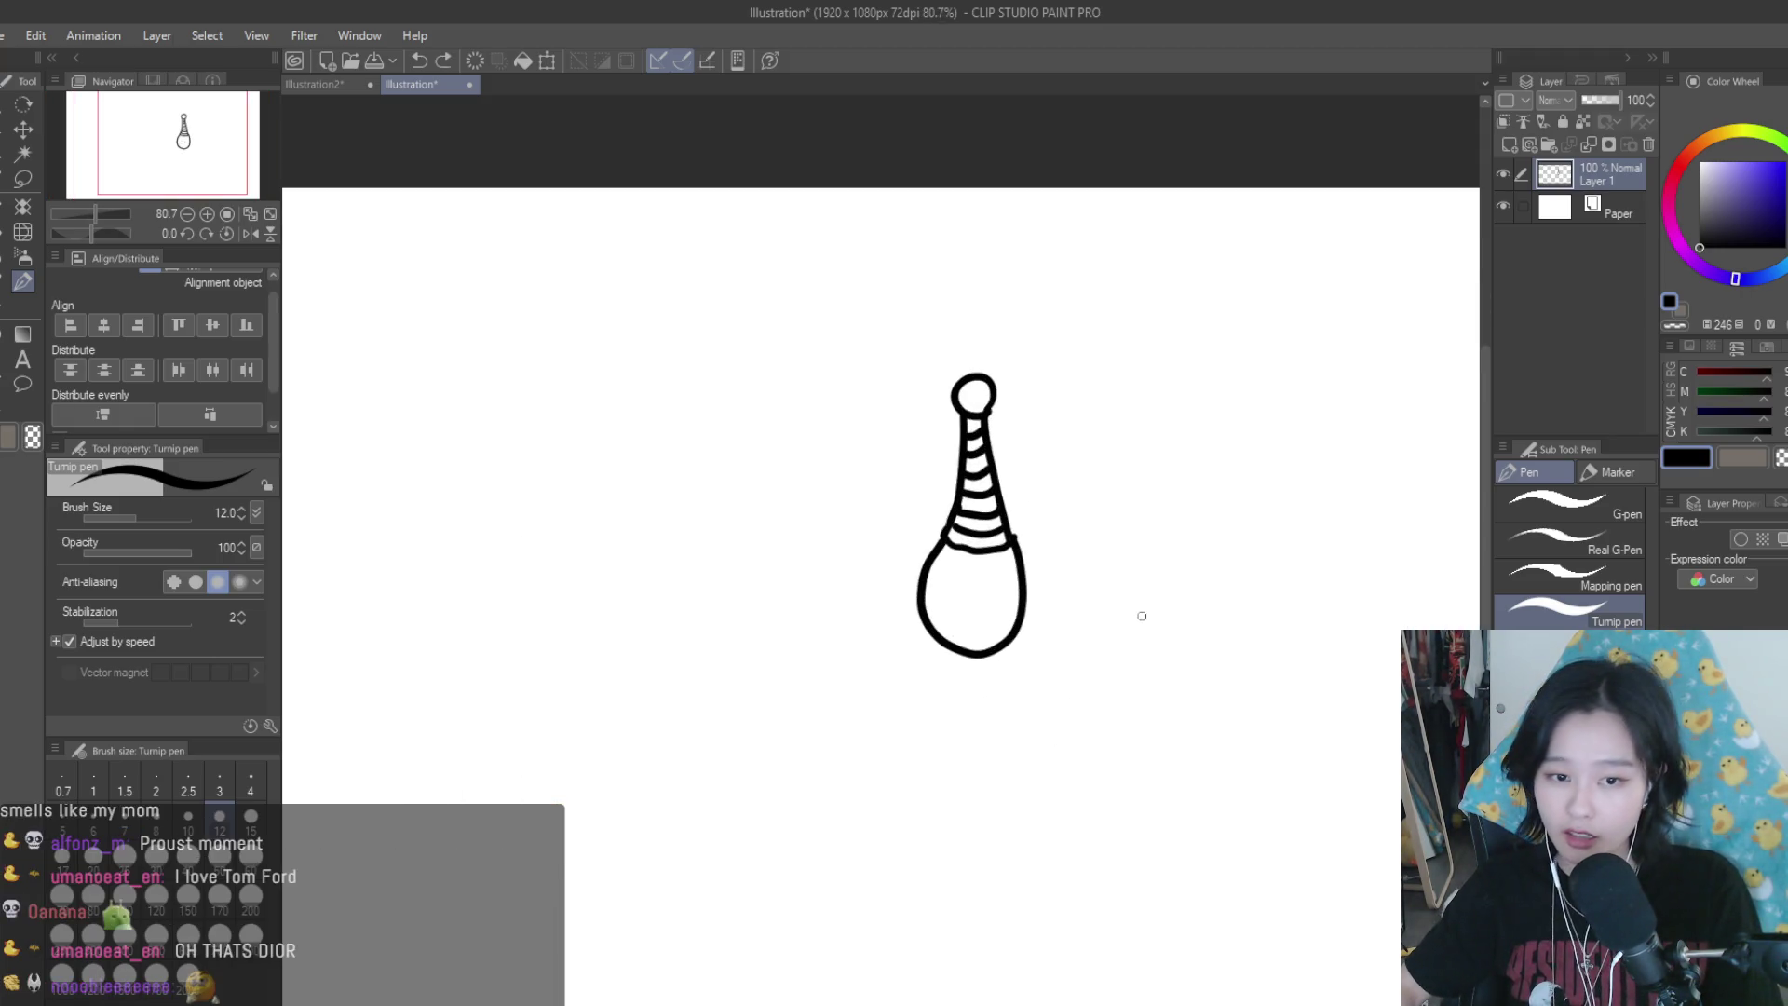
{"action": "scroll", "coordinate": [1142, 615], "scroll_direction": "up", "scroll_amount": 1}
{"action": "scroll", "coordinate": [1117, 606], "scroll_direction": "up", "scroll_amount": 1}
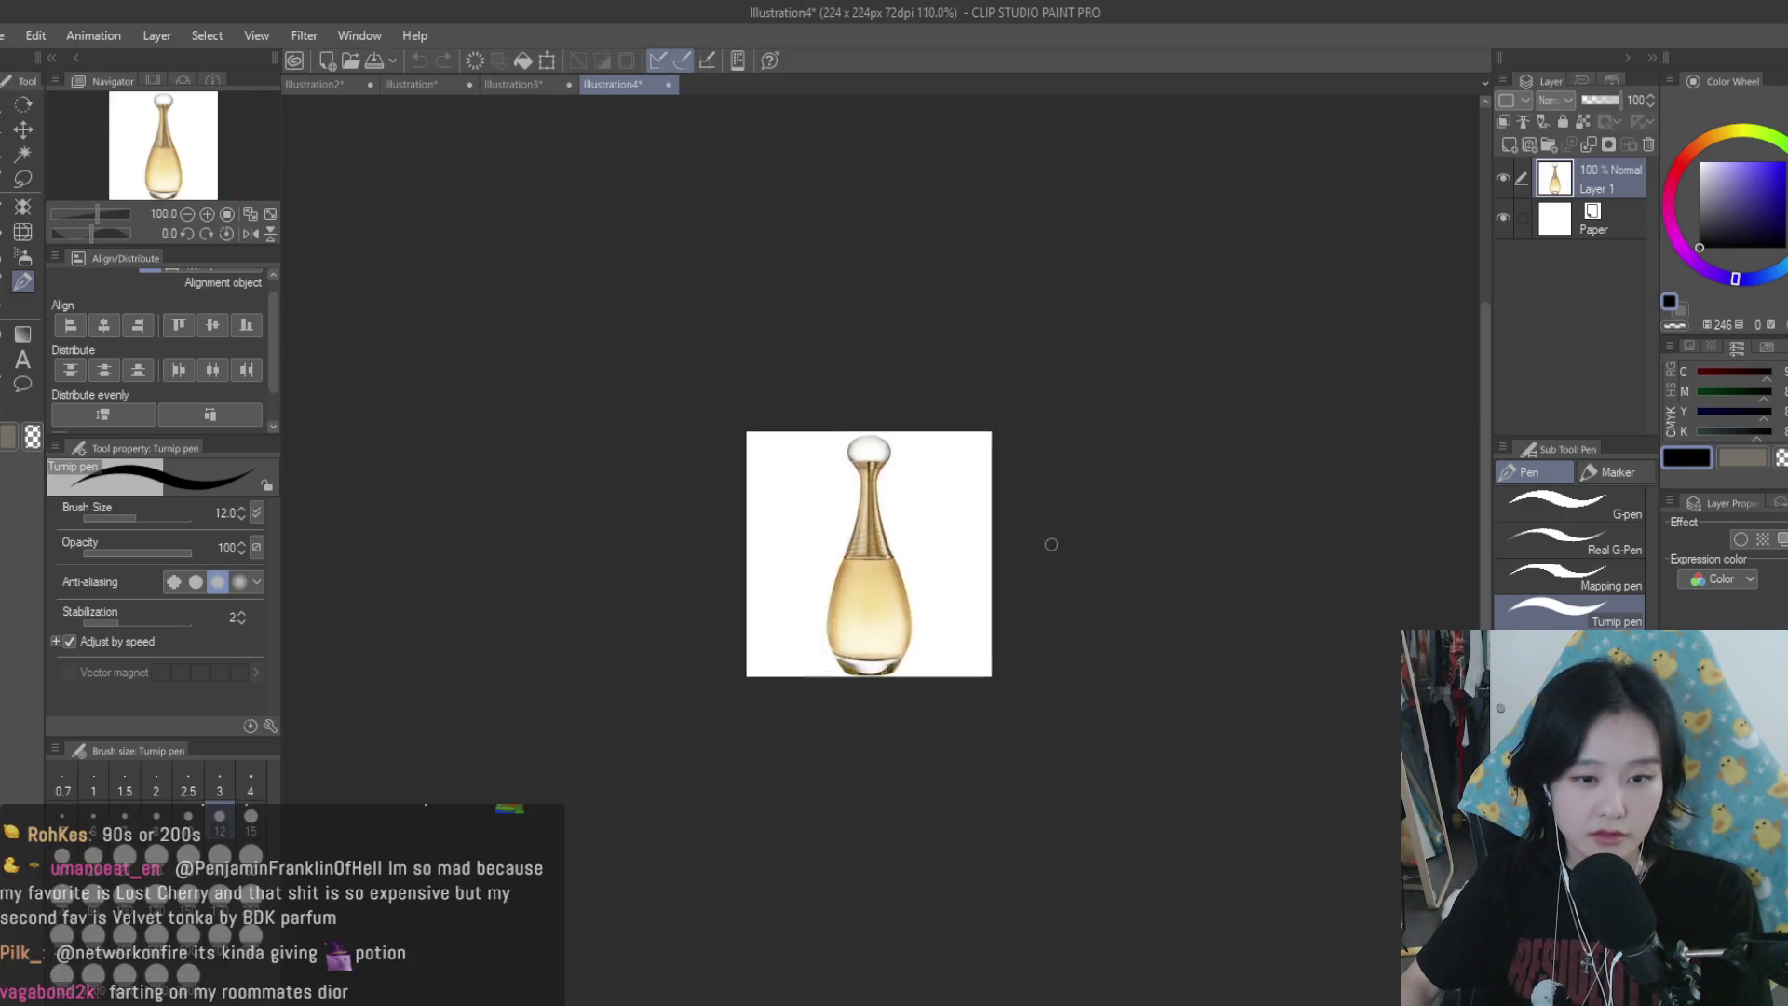
Close the Illustration3 perfume ad tab, then close the remaining reference canvases with Ctrl+W
{"action": "scroll", "coordinate": [970, 518], "scroll_direction": "up", "scroll_amount": 2}
{"action": "scroll", "coordinate": [1071, 531], "scroll_direction": "up", "scroll_amount": 3}
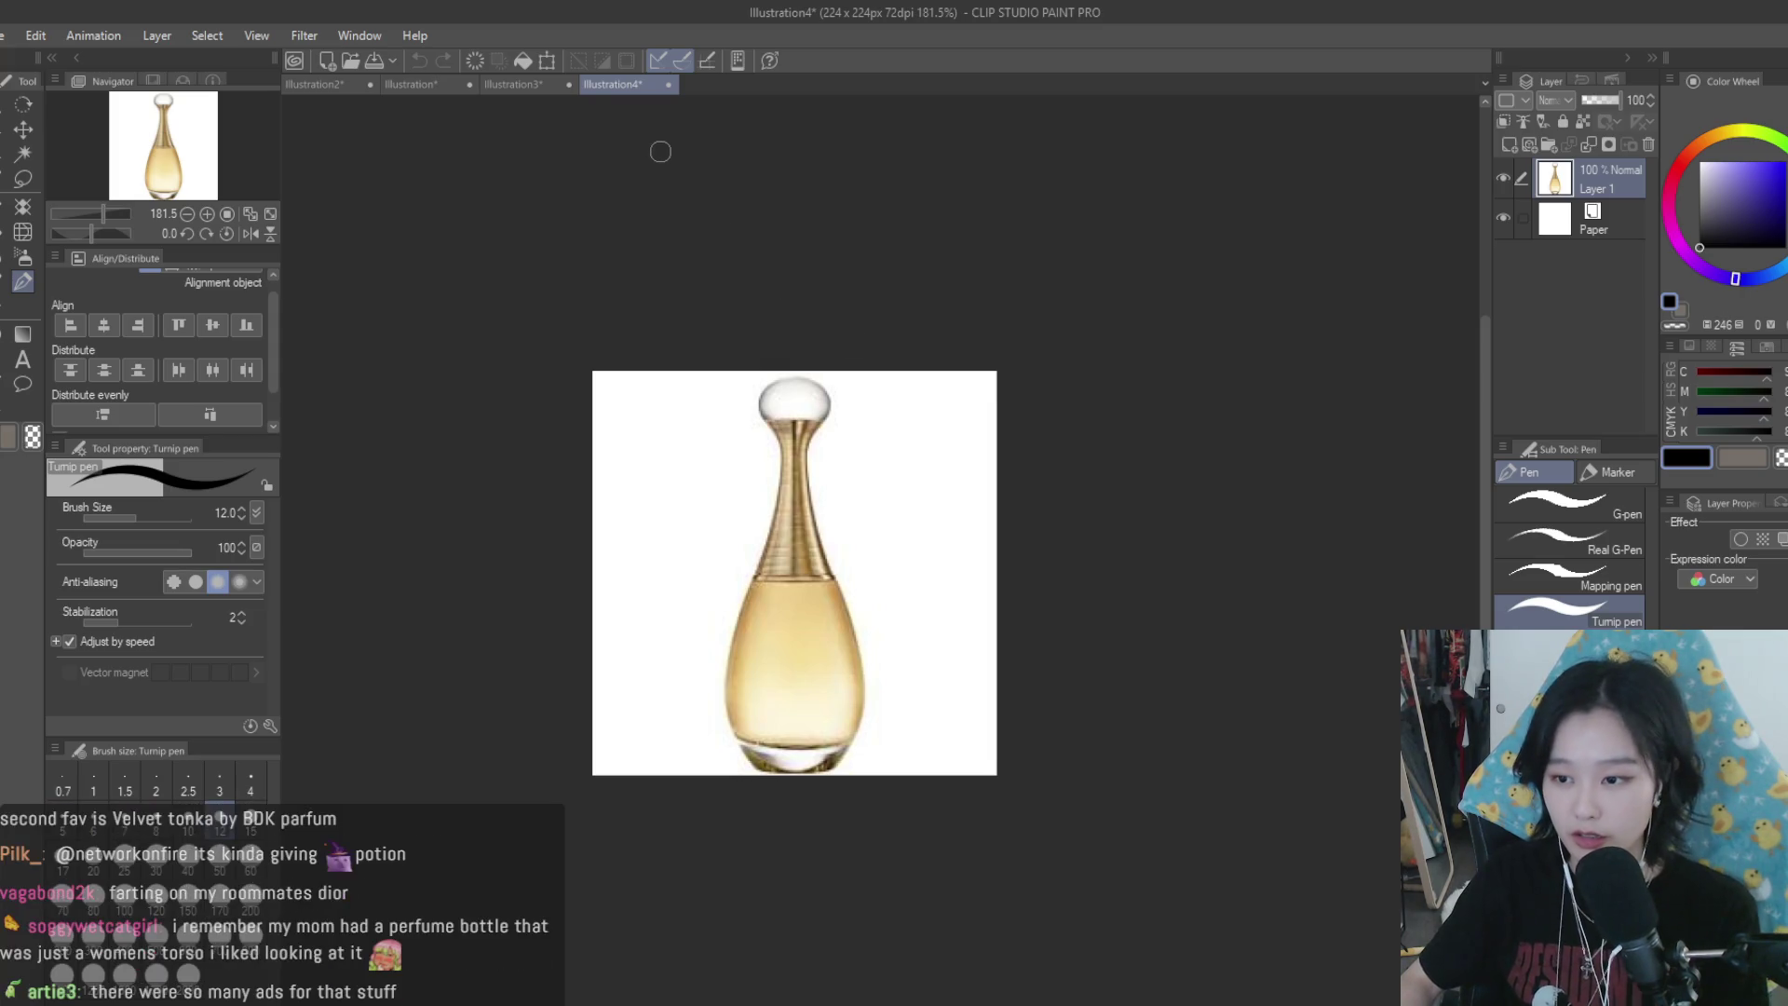
{"action": "left_click", "coordinate": [545, 84]}
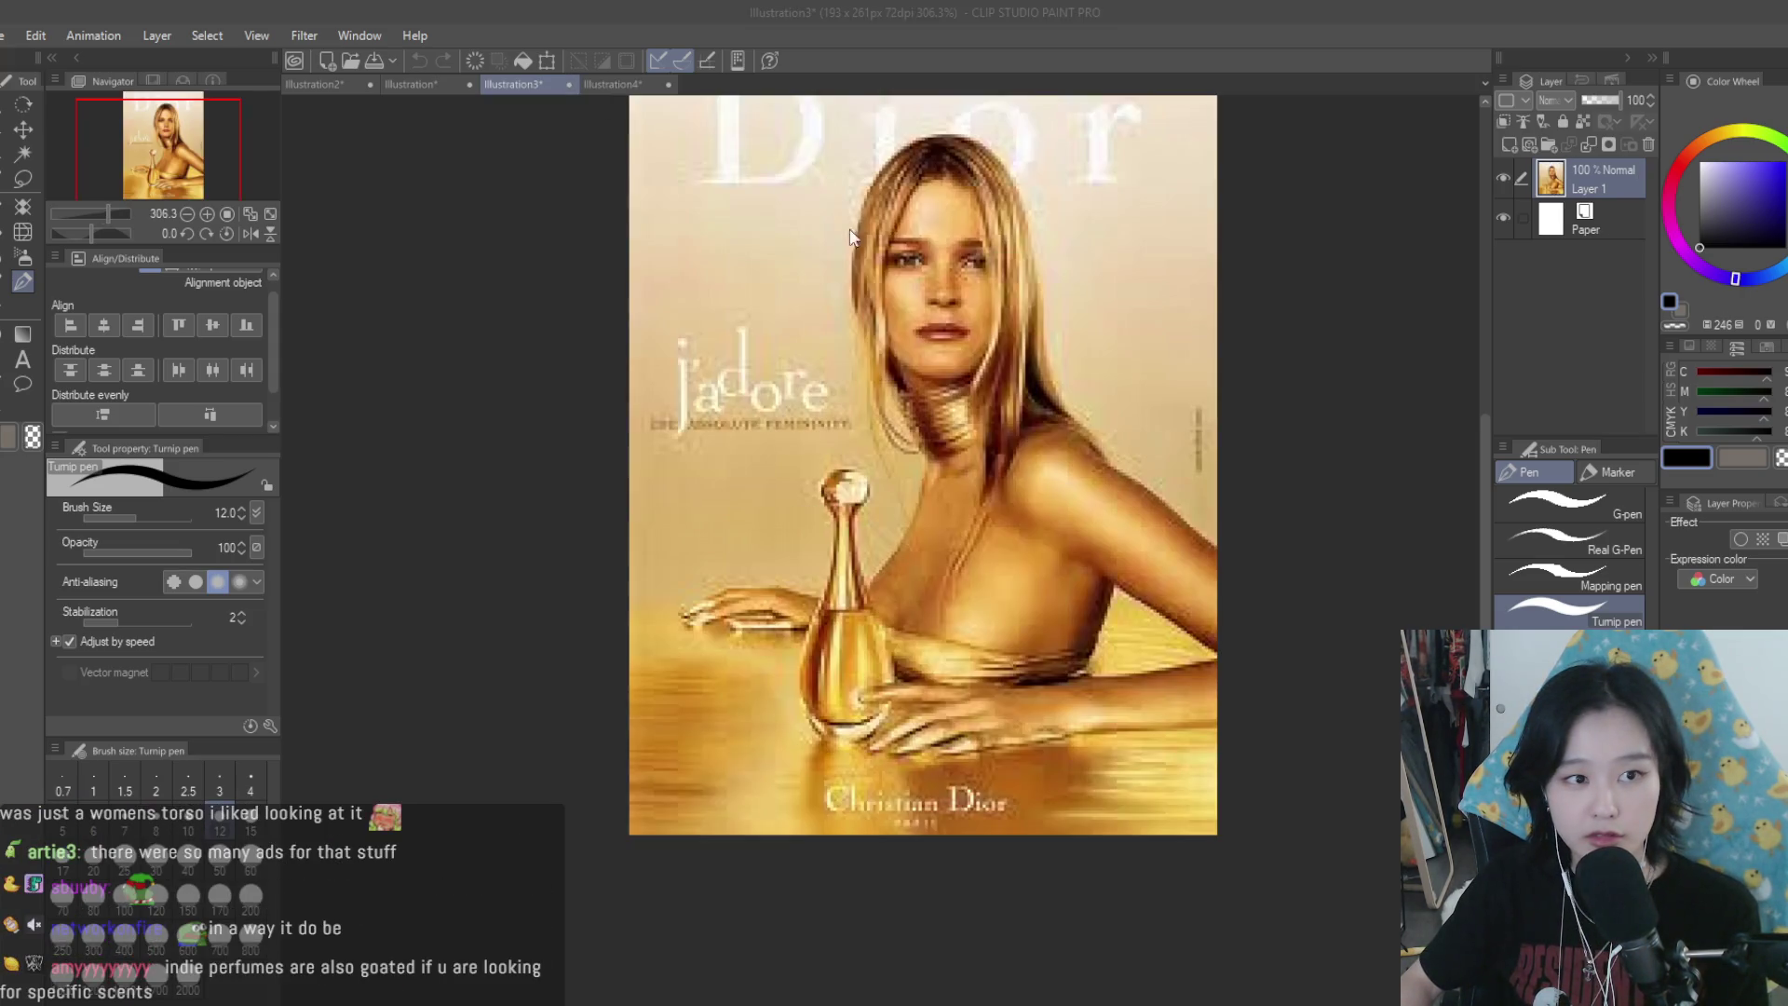
{"action": "left_click", "coordinate": [569, 84]}
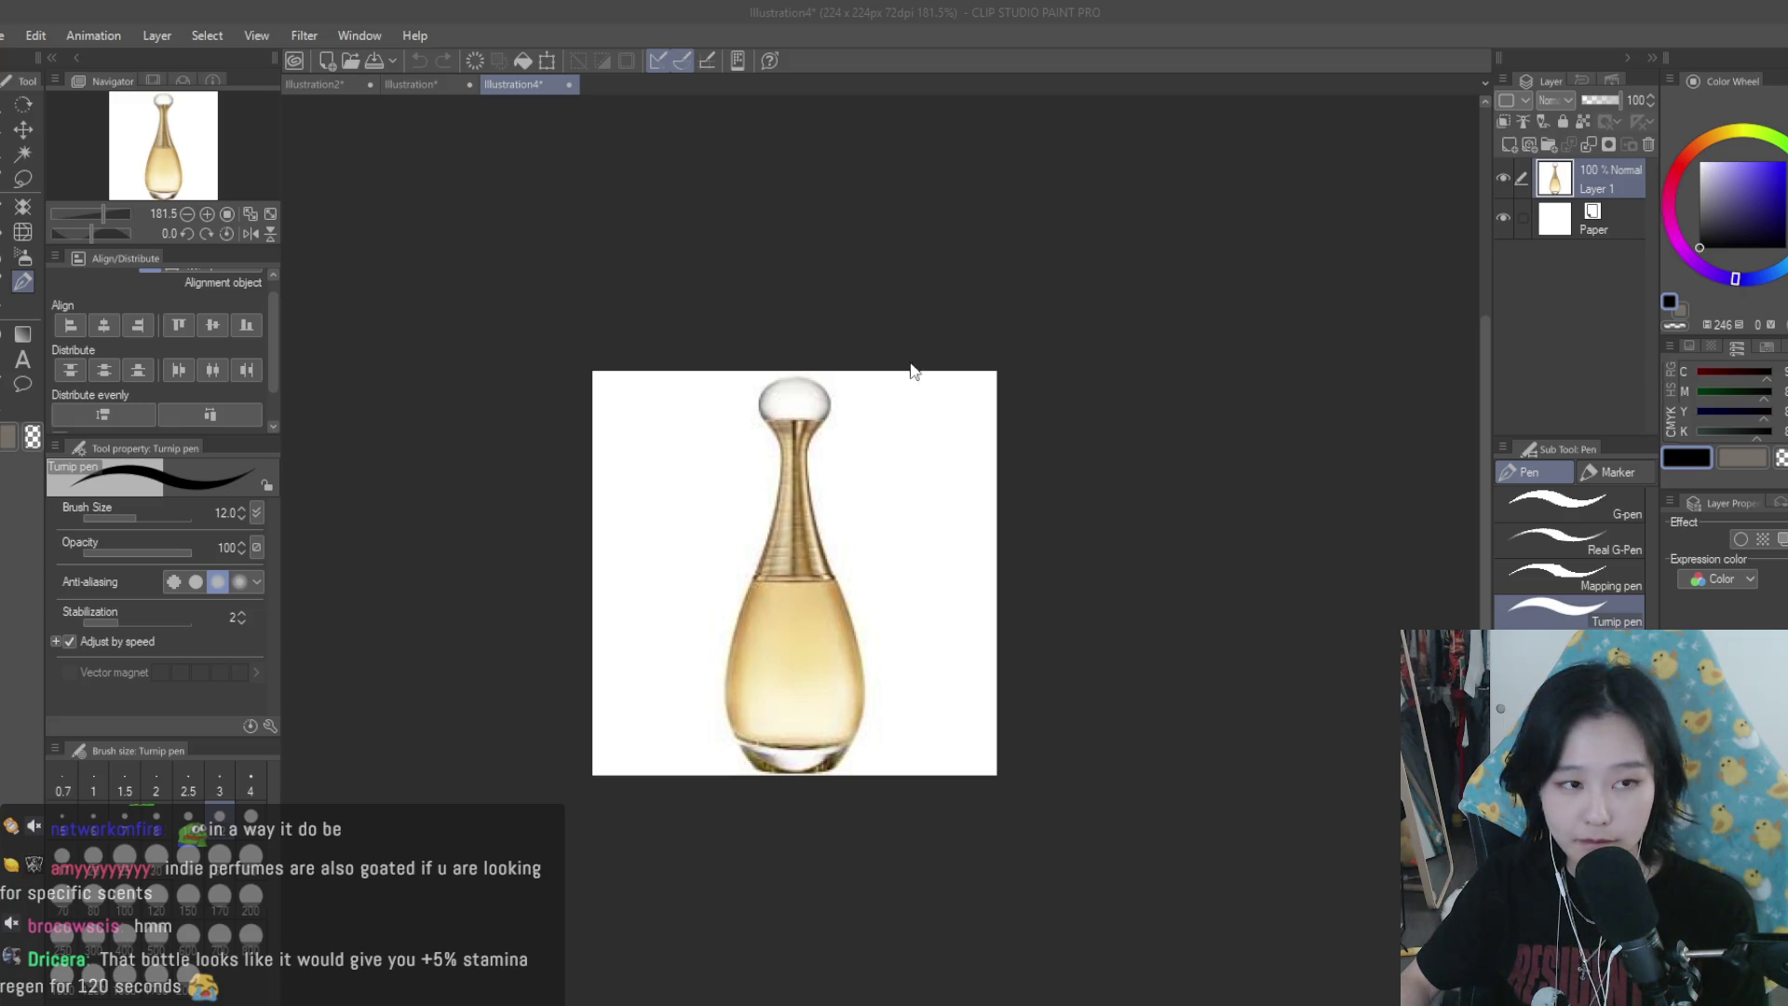
{"action": "key", "text": "ctrl+w"}
{"action": "key", "text": "ctrl+w"}
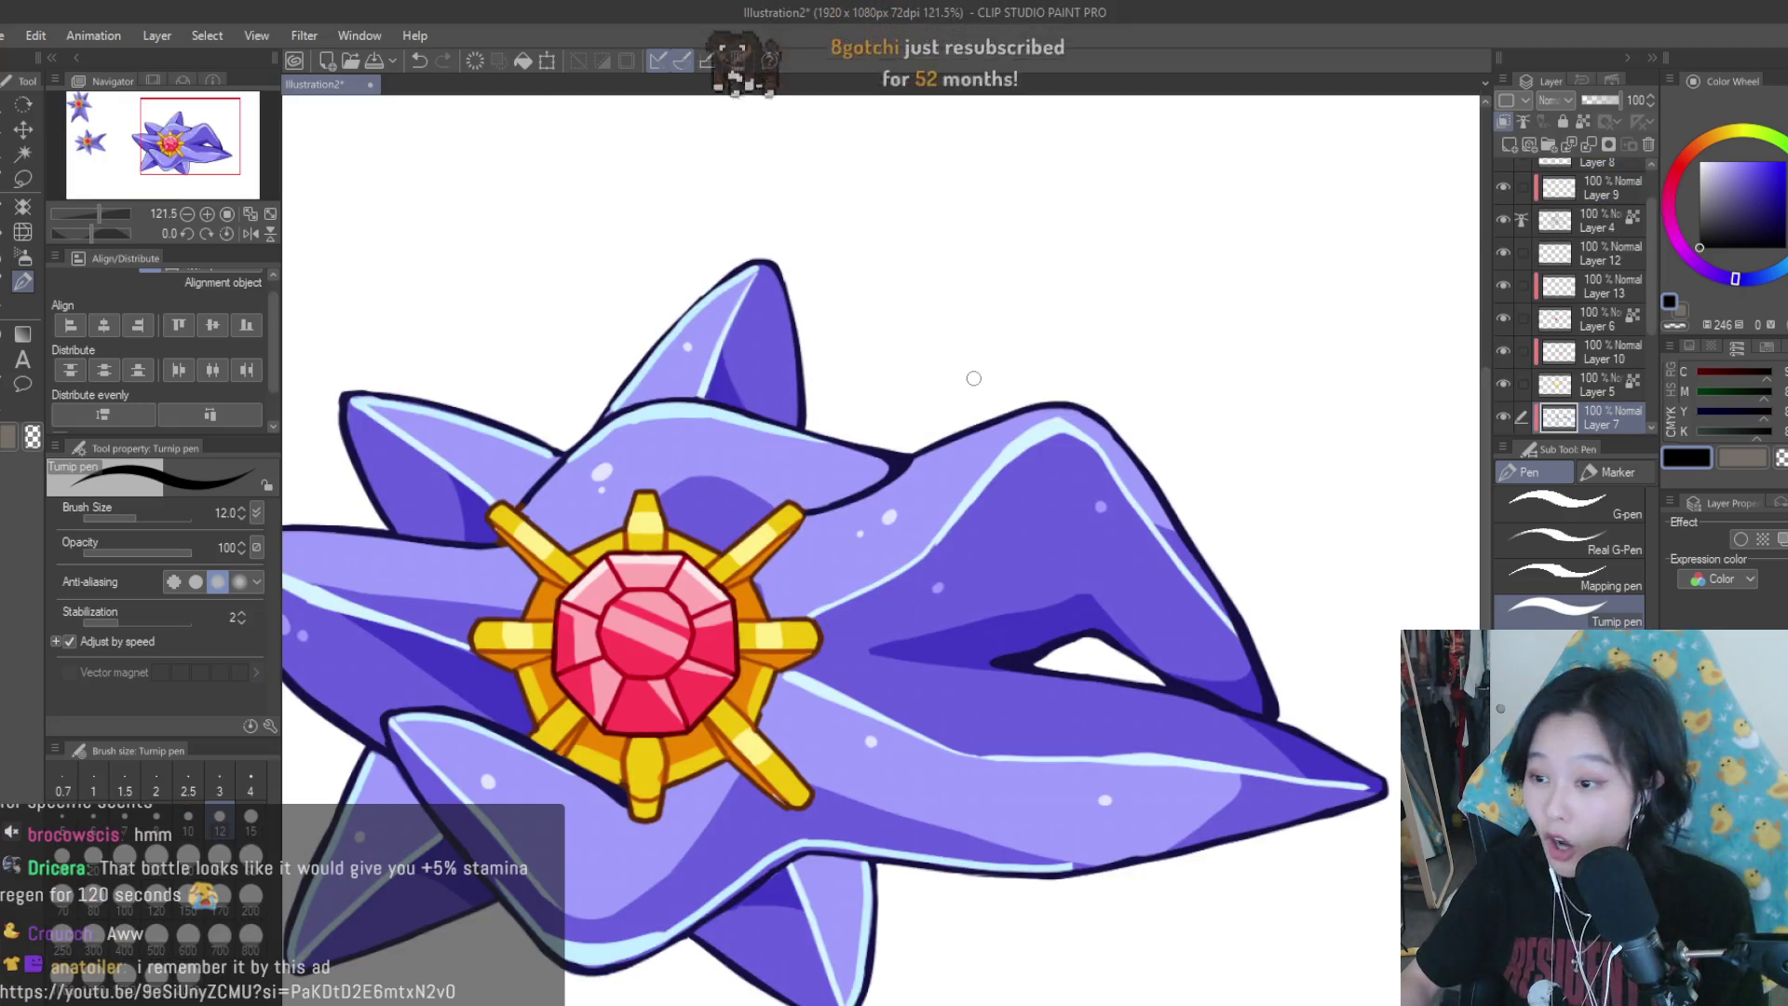
{"action": "scroll", "coordinate": [974, 378], "scroll_direction": "down", "scroll_amount": 3}
{"action": "scroll", "coordinate": [983, 447], "scroll_direction": "down", "scroll_amount": 2}
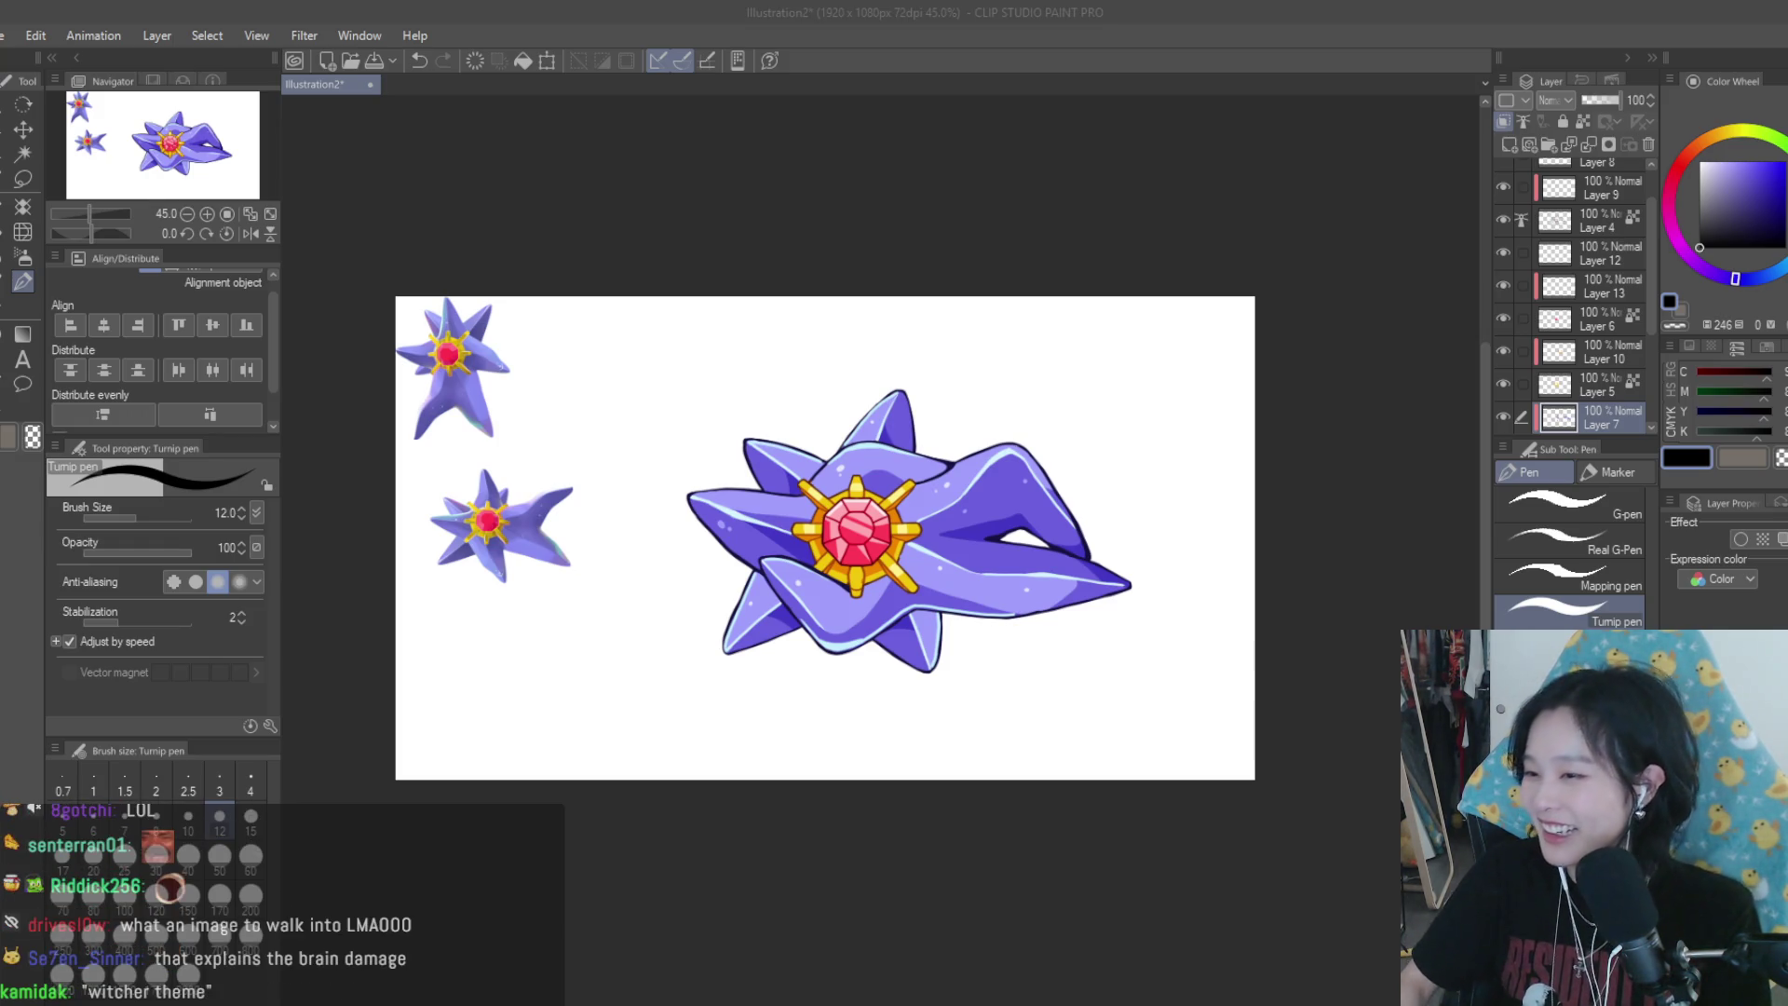
{"action": "scroll", "coordinate": [1164, 546], "scroll_direction": "up", "scroll_amount": 2}
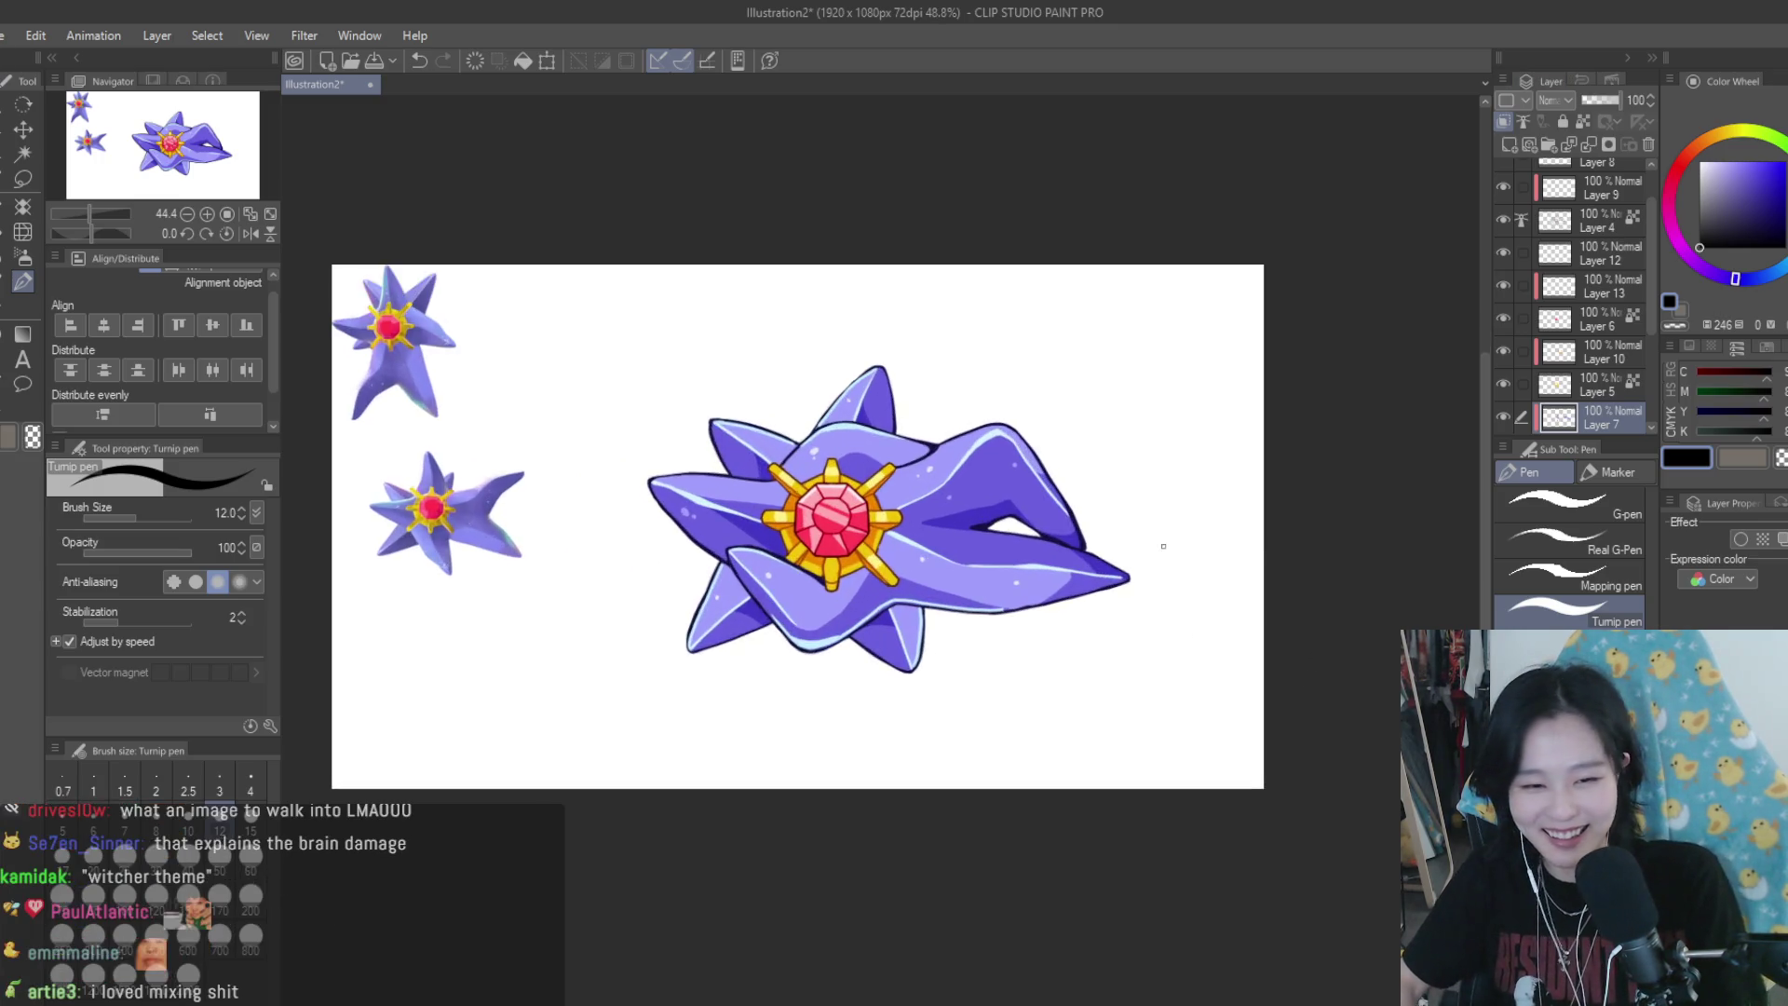
{"action": "scroll", "coordinate": [1164, 545], "scroll_direction": "up", "scroll_amount": 3}
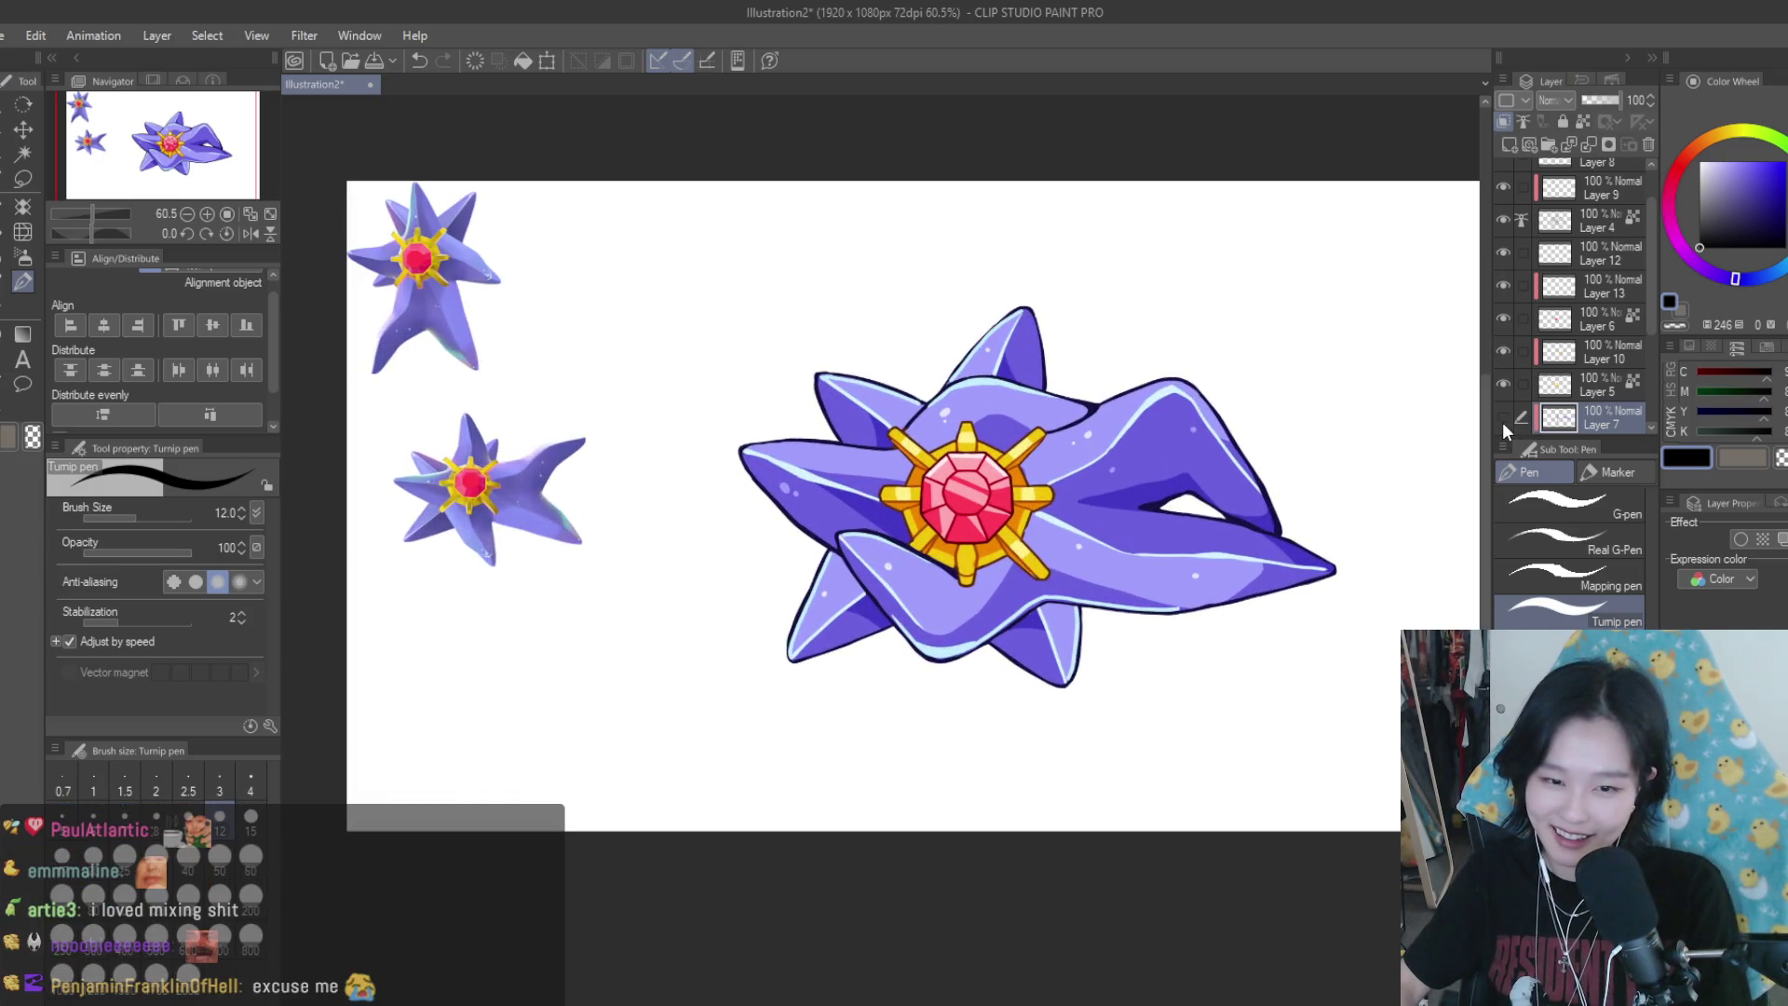
Toggle the visibility of Layer 9, the gem shading and the purple body fill layers to inspect them
{"action": "scroll", "coordinate": [1528, 315], "scroll_direction": "up", "scroll_amount": 2}
{"action": "left_click_drag", "start_coordinate": [1504, 272], "coordinate": [1503, 240]}
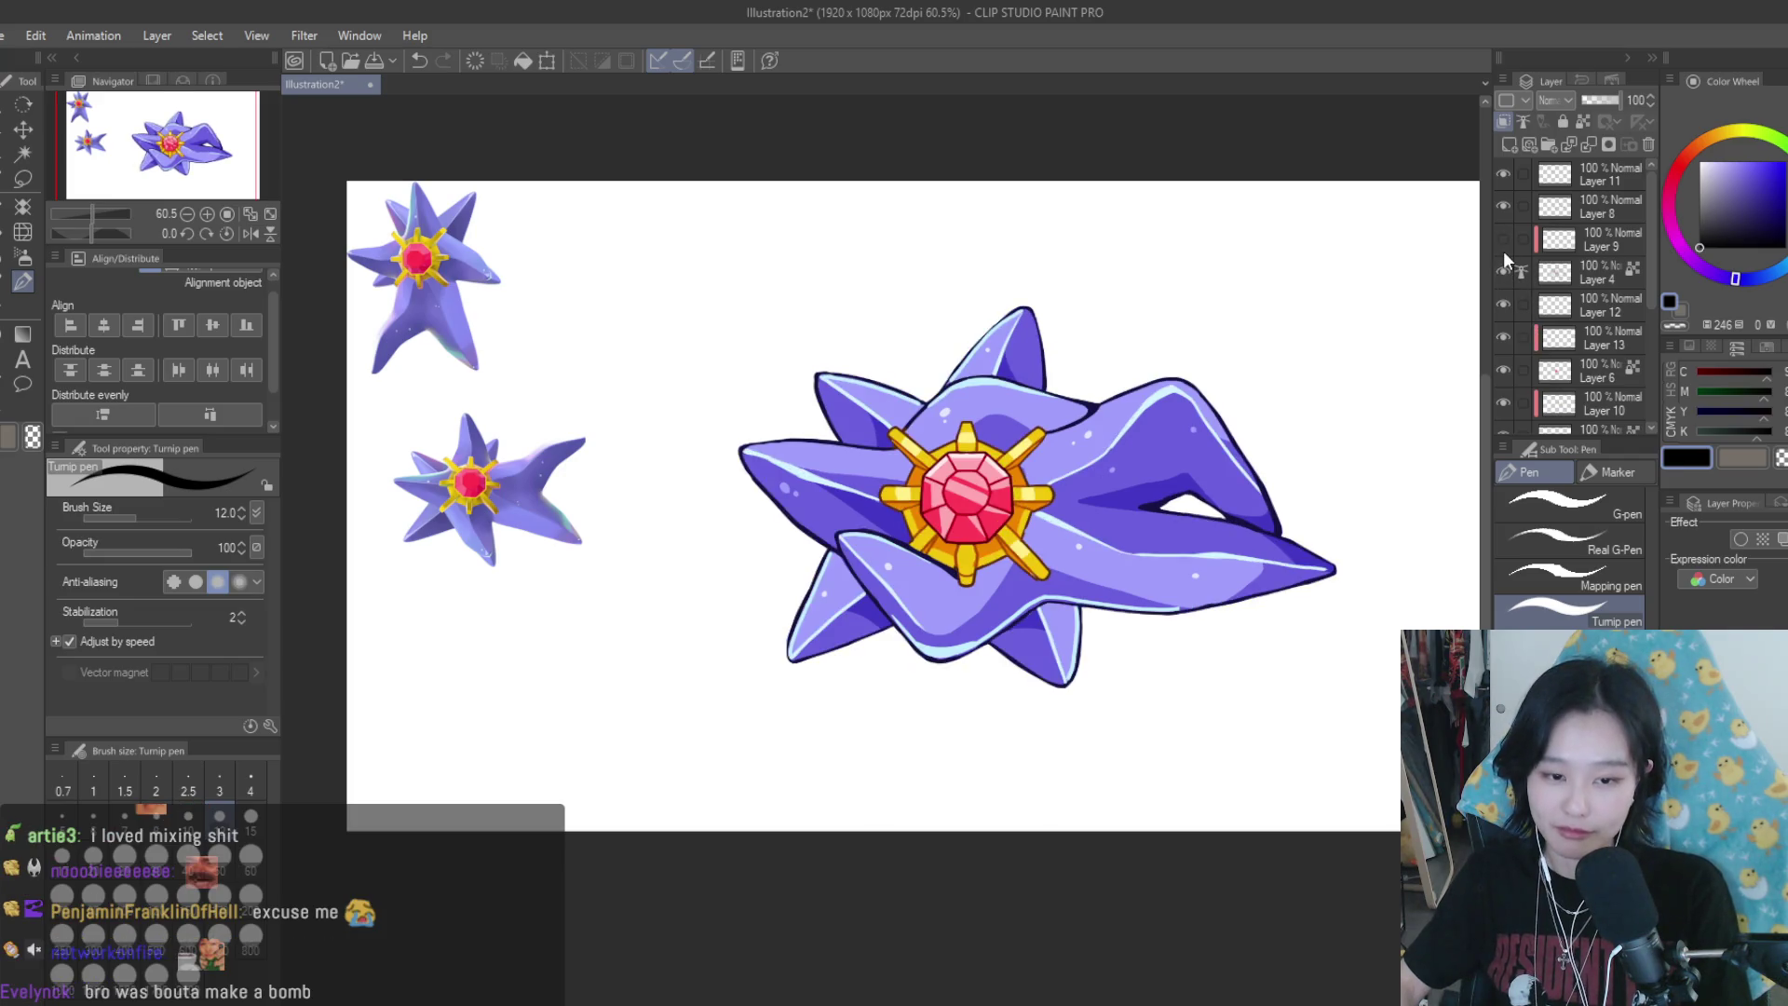
{"action": "left_click", "coordinate": [1502, 241]}
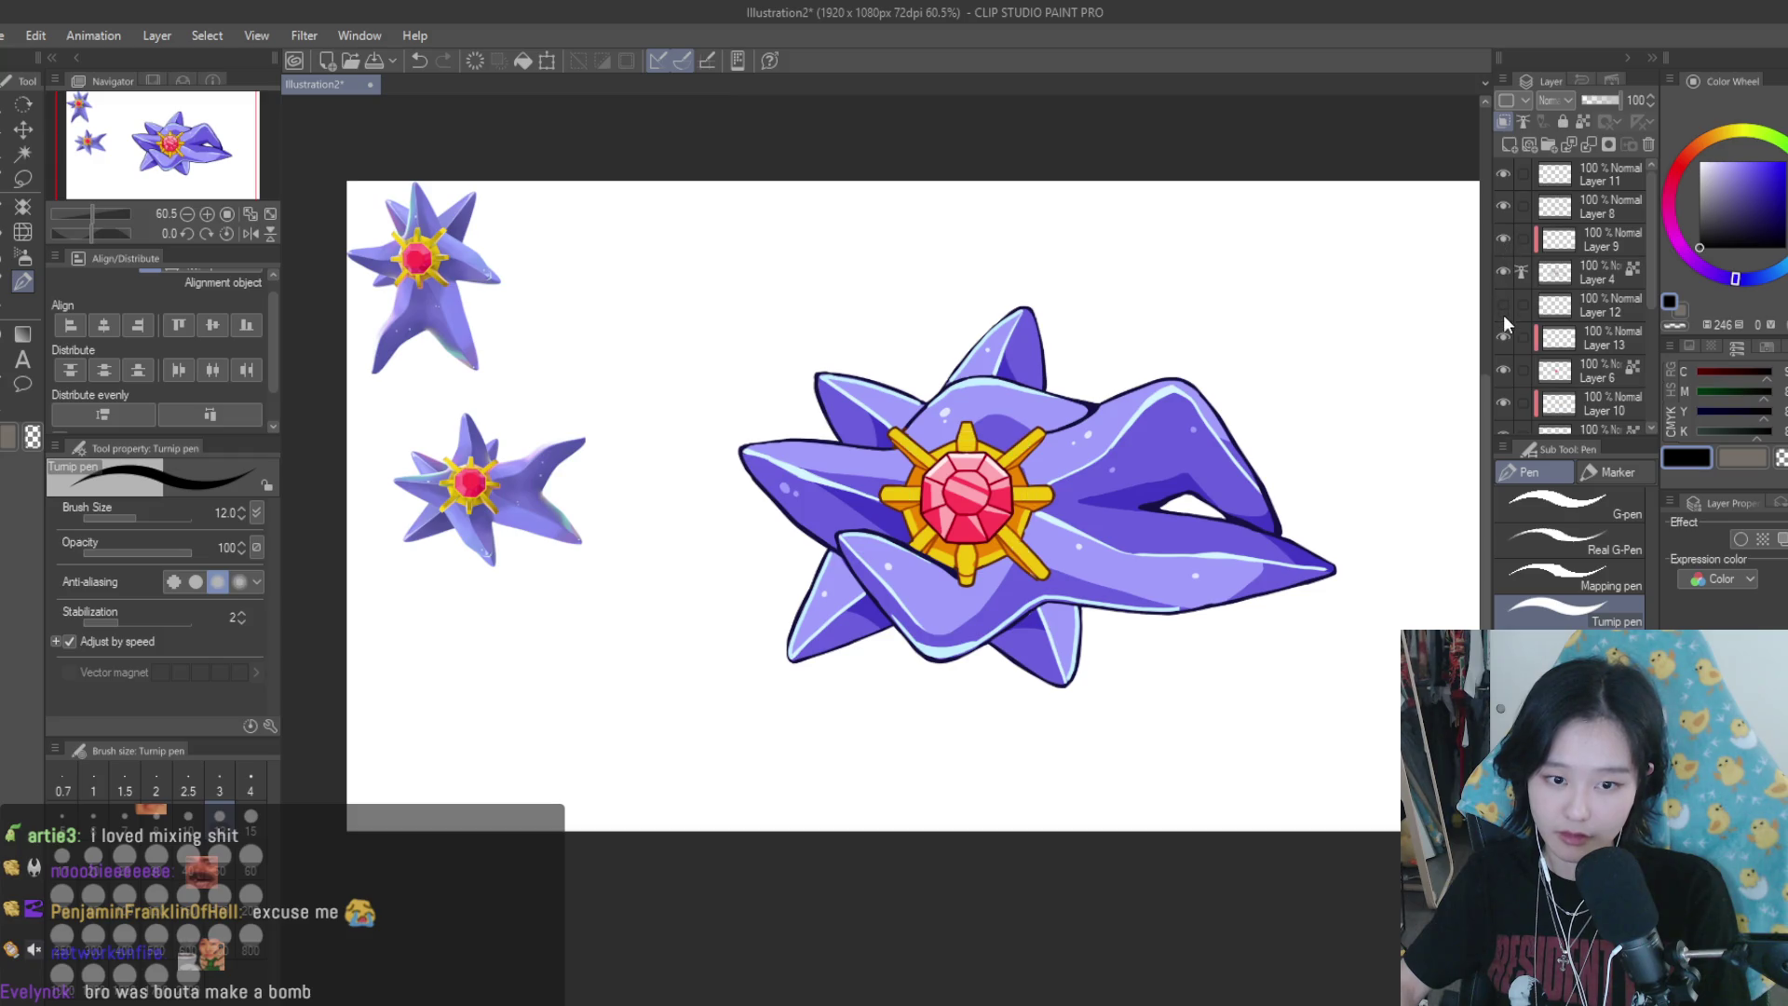
{"action": "scroll", "coordinate": [1505, 339], "scroll_direction": "down", "scroll_amount": 2}
{"action": "left_click", "coordinate": [1506, 341]}
{"action": "left_click", "coordinate": [1506, 341]}
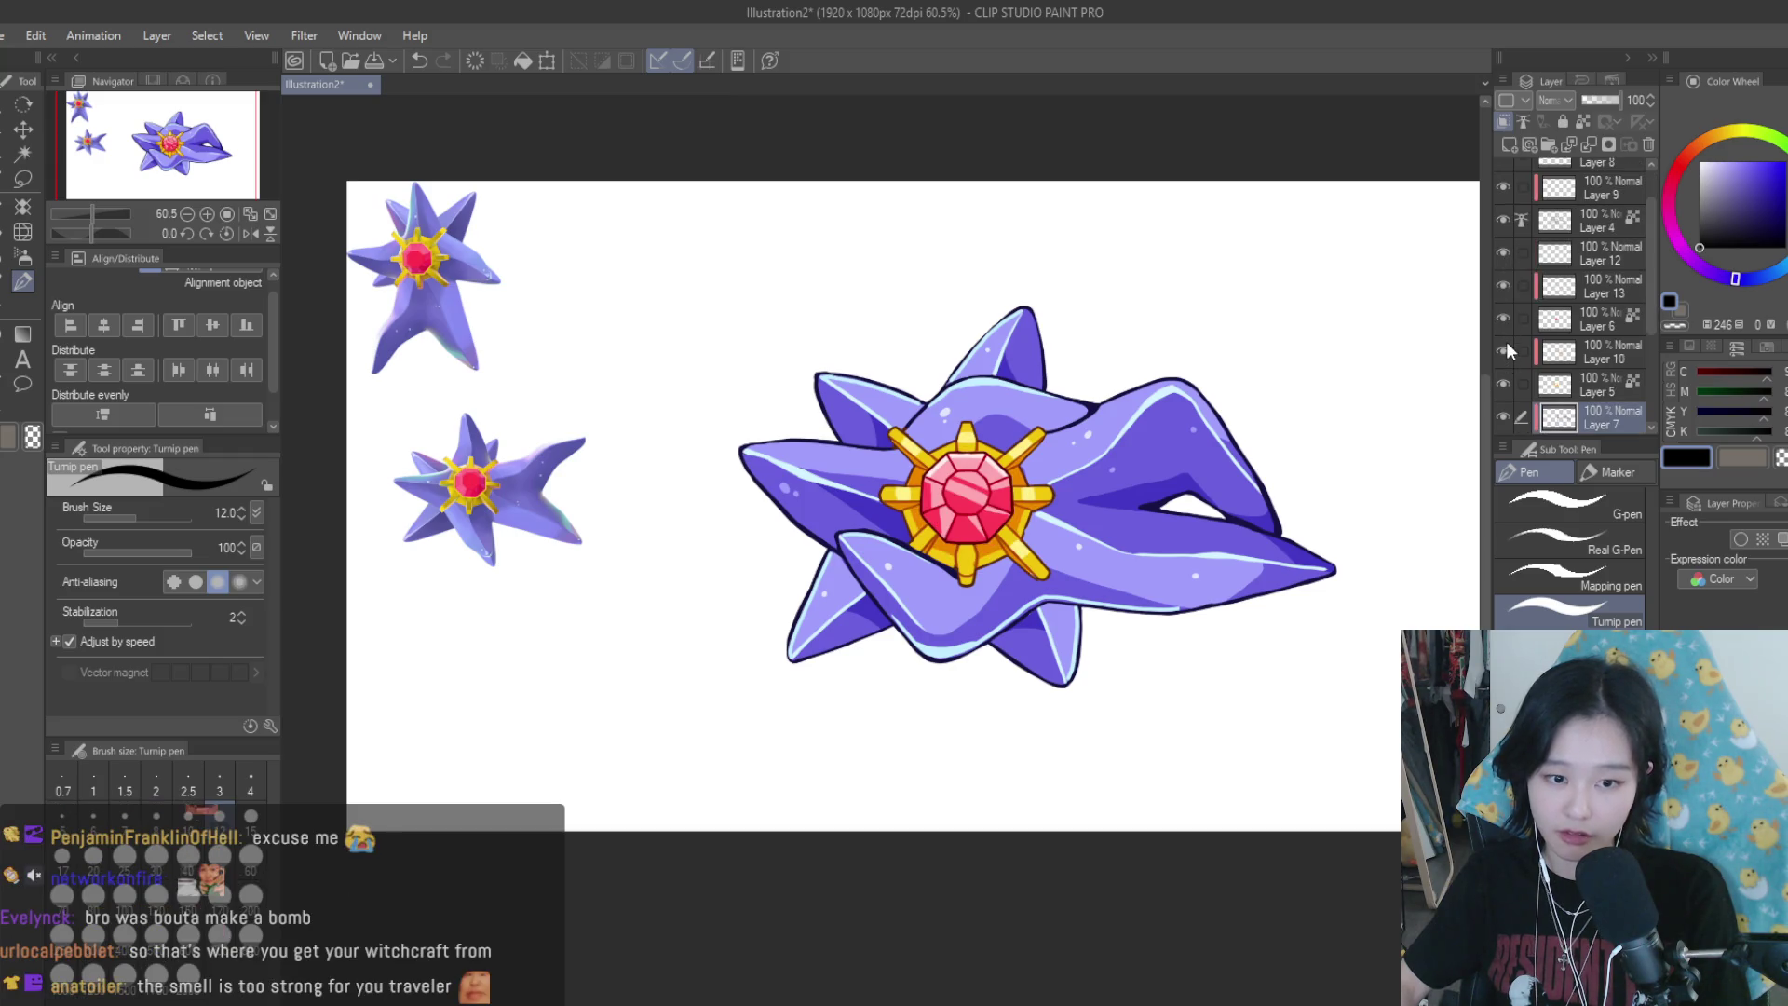
{"action": "scroll", "coordinate": [1527, 326], "scroll_direction": "down", "scroll_amount": 1}
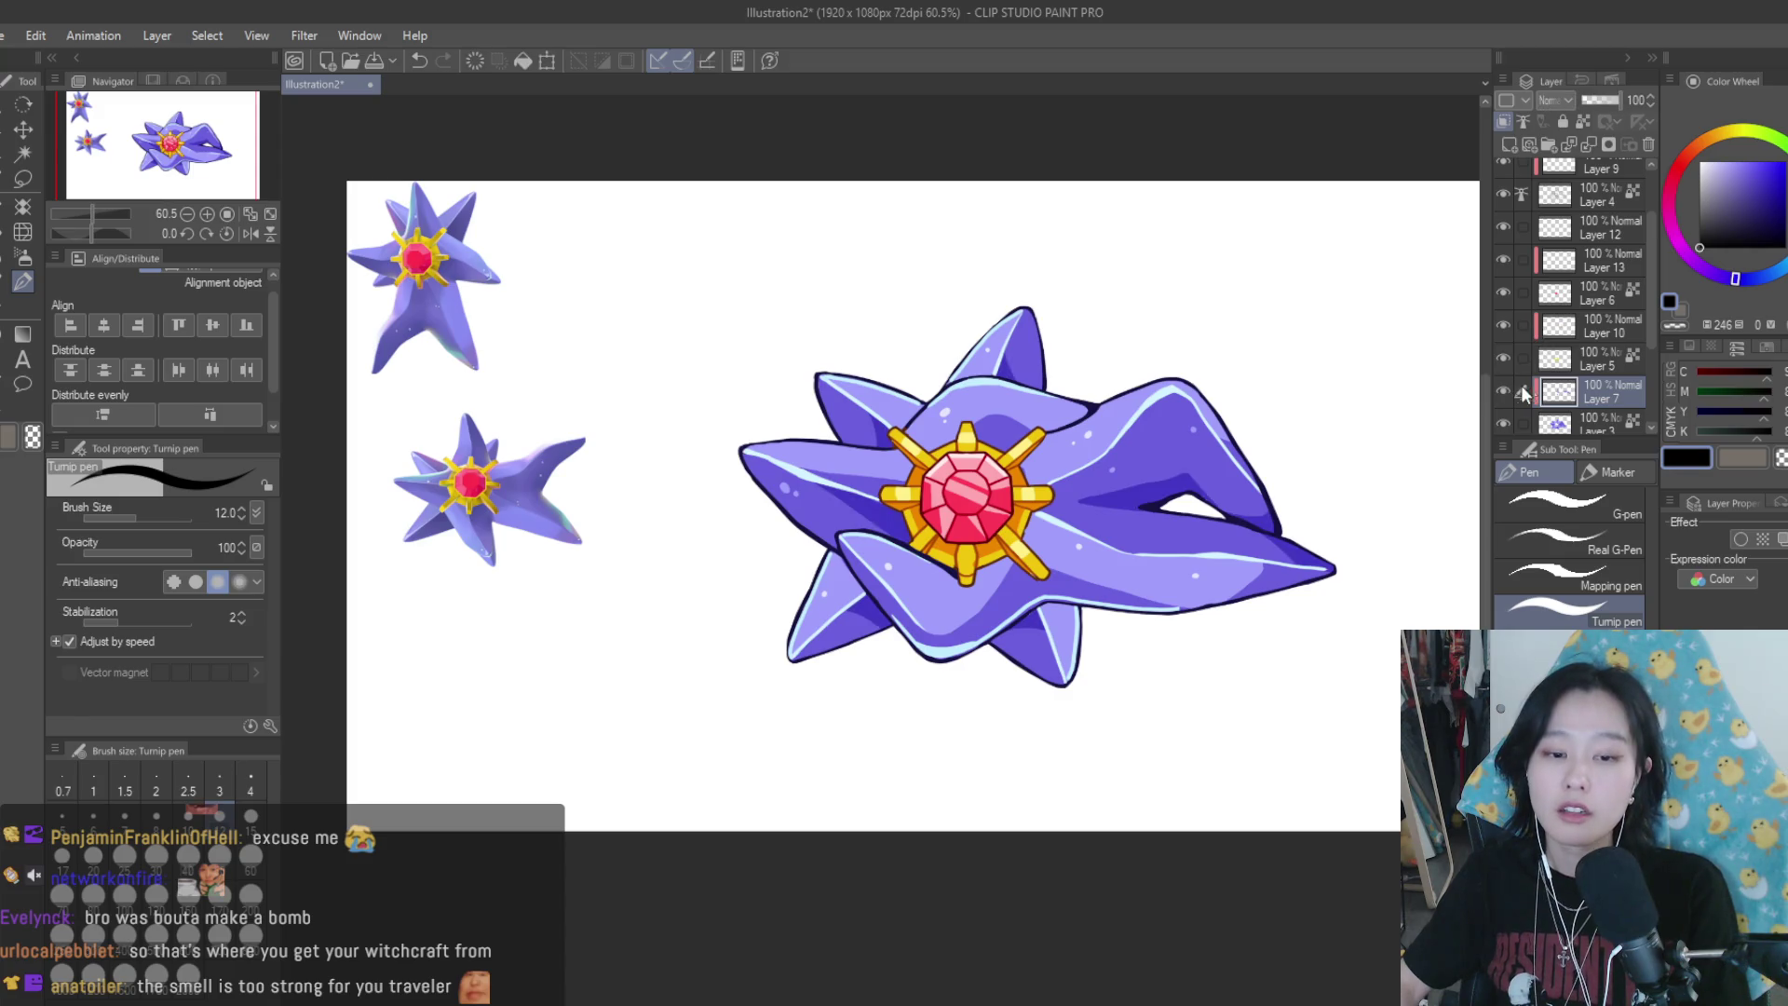
{"action": "scroll", "coordinate": [1522, 383], "scroll_direction": "down", "scroll_amount": 1}
{"action": "left_click", "coordinate": [1502, 397]}
{"action": "left_click", "coordinate": [1502, 396]}
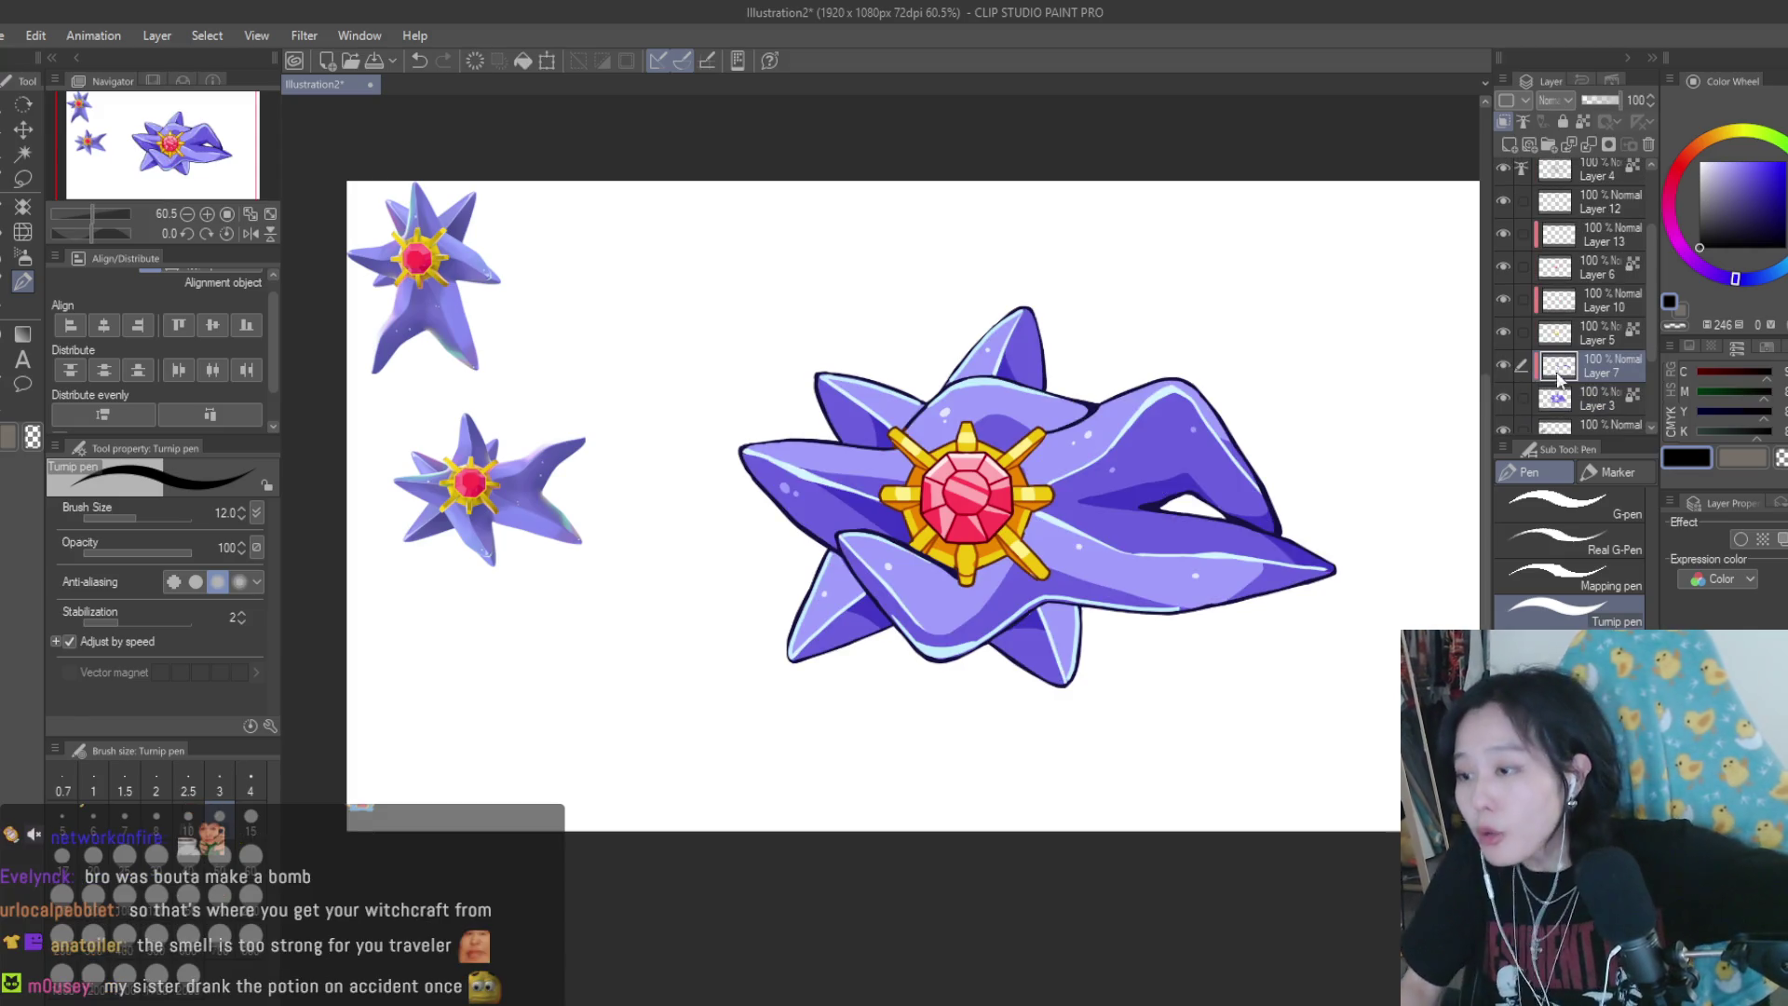
{"action": "scroll", "coordinate": [1560, 381], "scroll_direction": "up", "scroll_amount": 3}
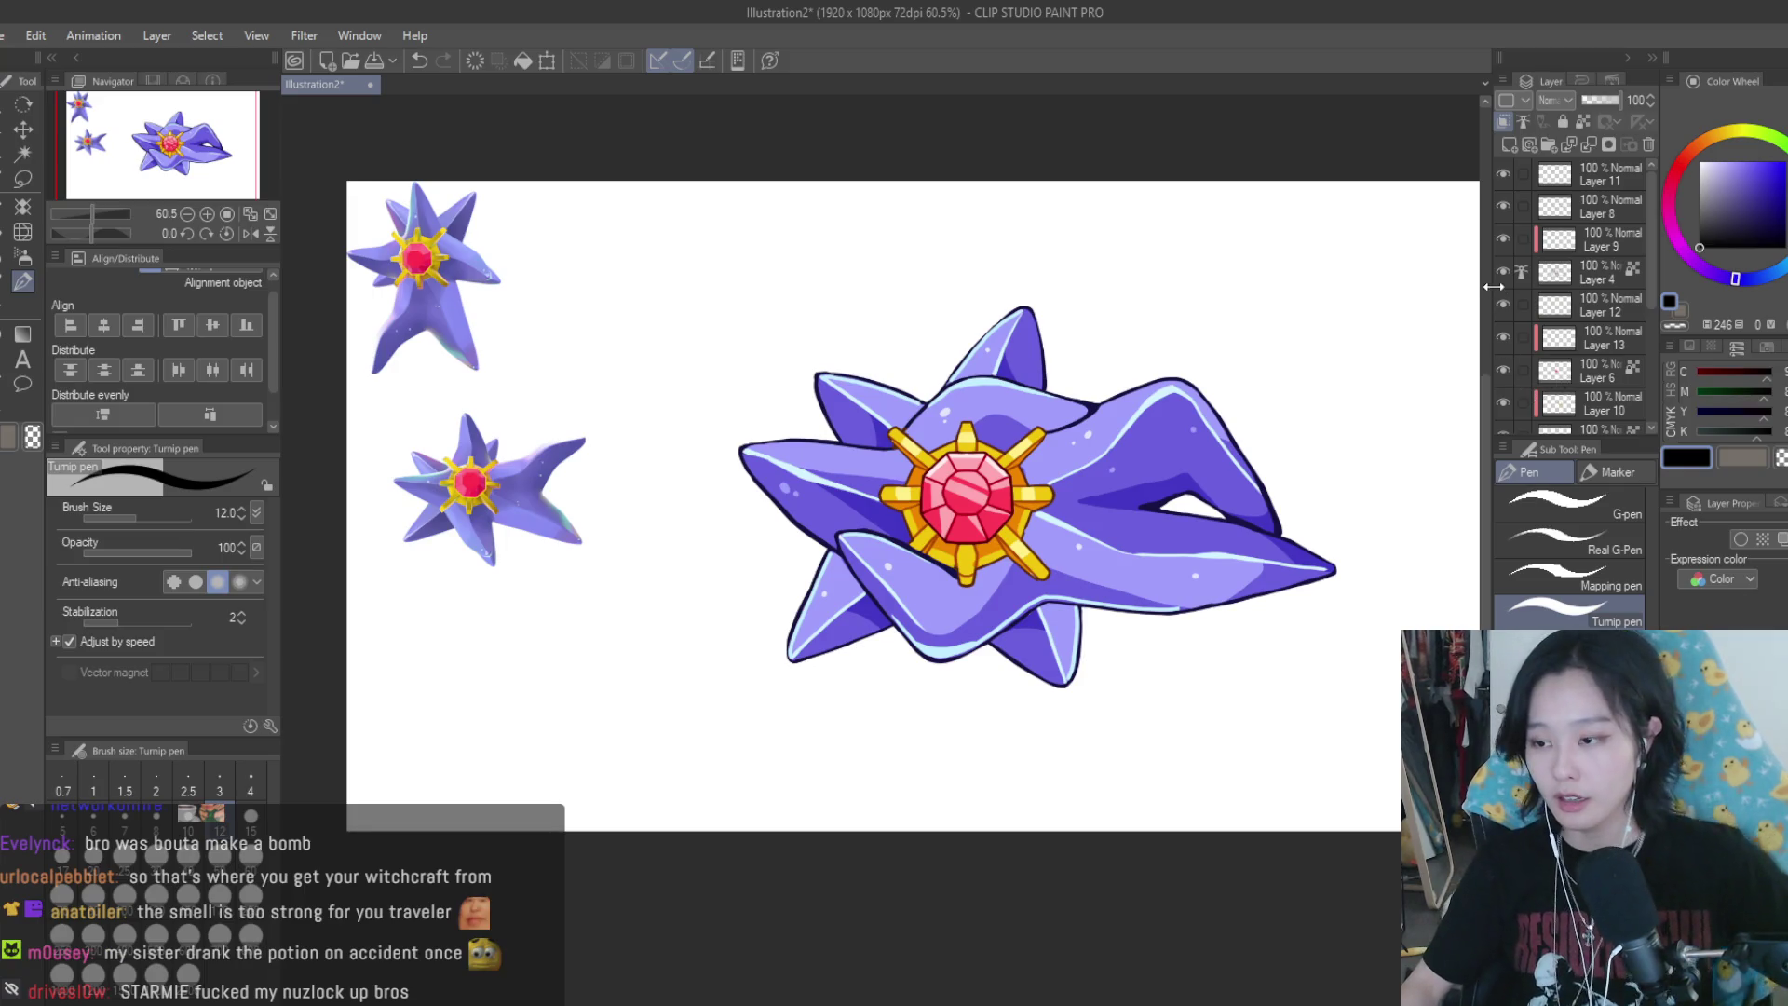
Select Layer 8 and set up the Snap eraser at size 20, zoomed in on the lower arm
{"action": "left_click", "coordinate": [1568, 207]}
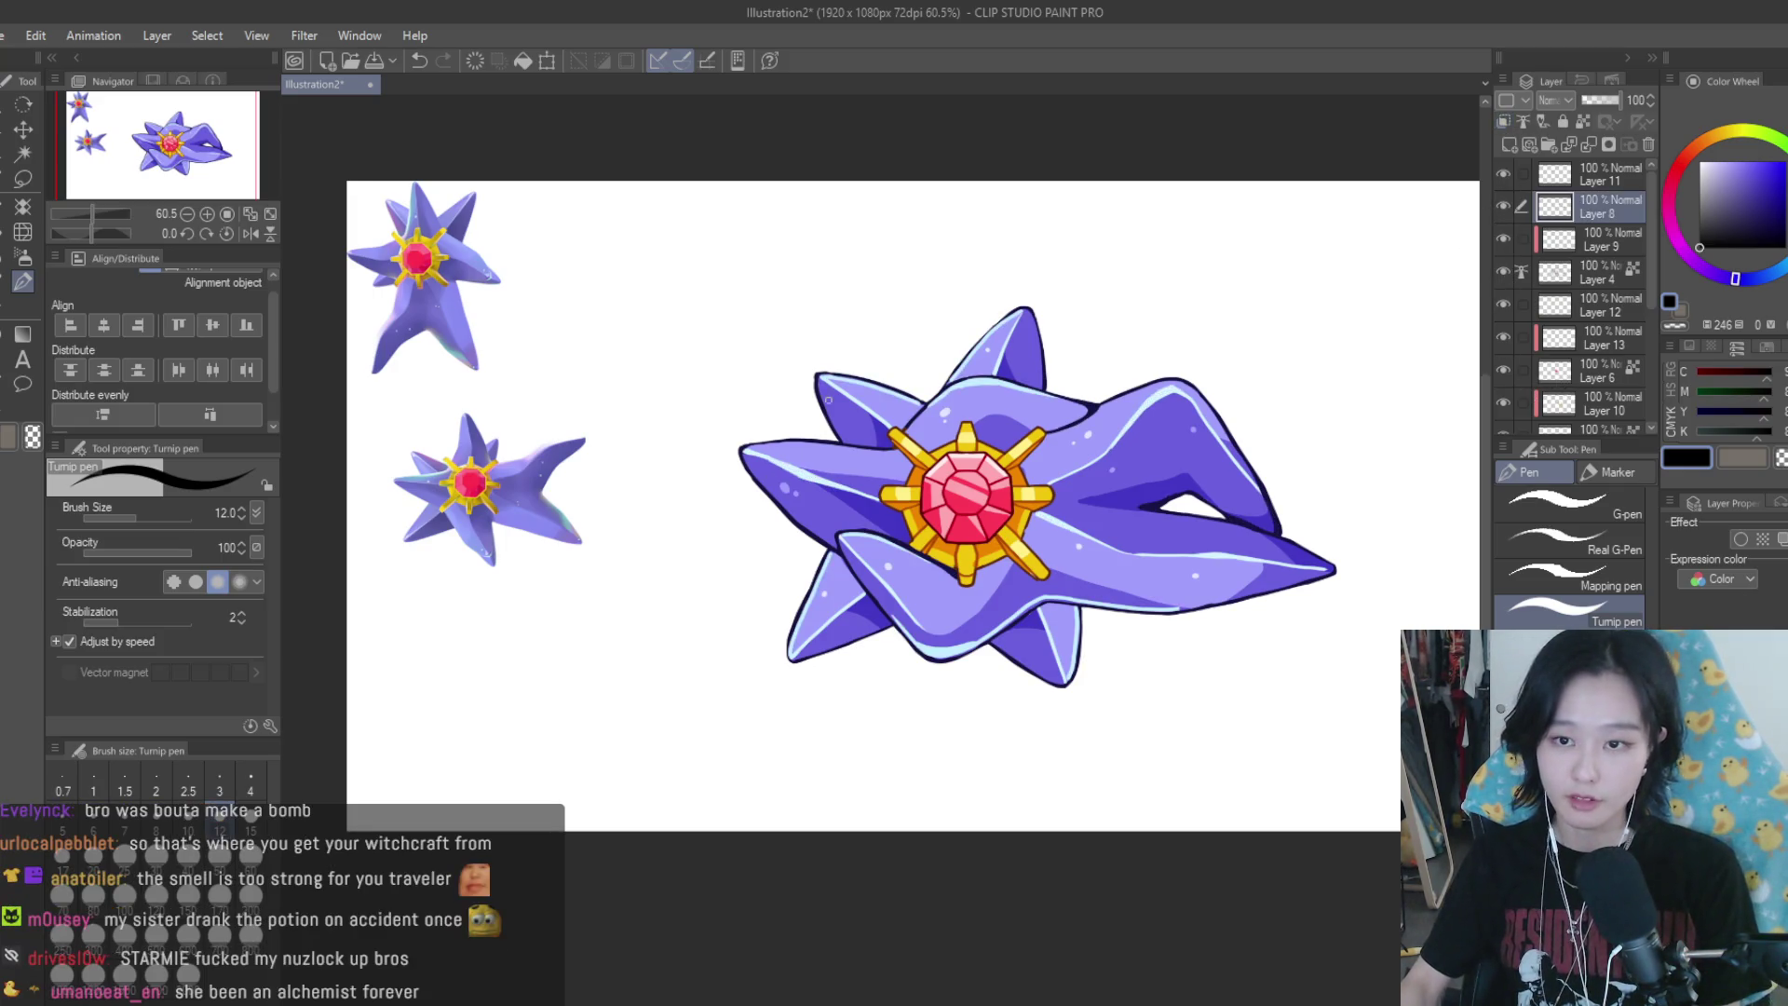
{"action": "left_click", "coordinate": [2, 308]}
{"action": "scroll", "coordinate": [938, 586], "scroll_direction": "up", "scroll_amount": 5}
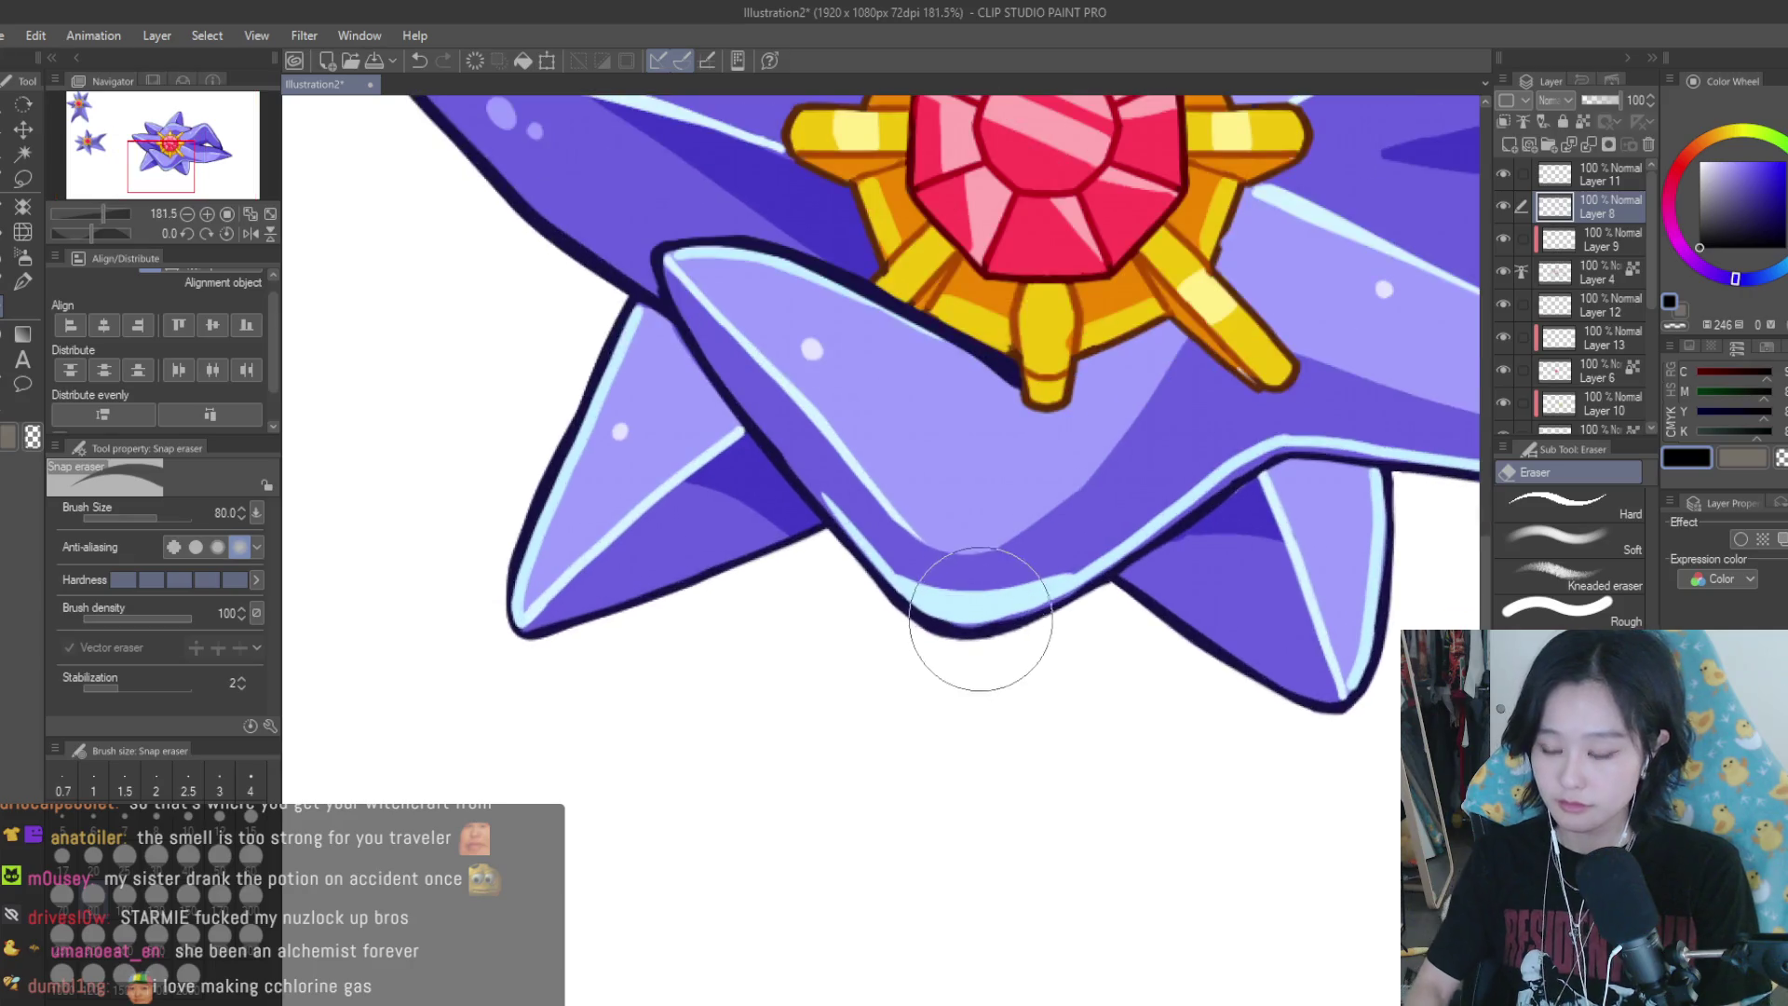
{"action": "key", "text": "bracketleft"}
{"action": "key", "text": "bracketleft"}
{"action": "key", "text": "bracketleft"}
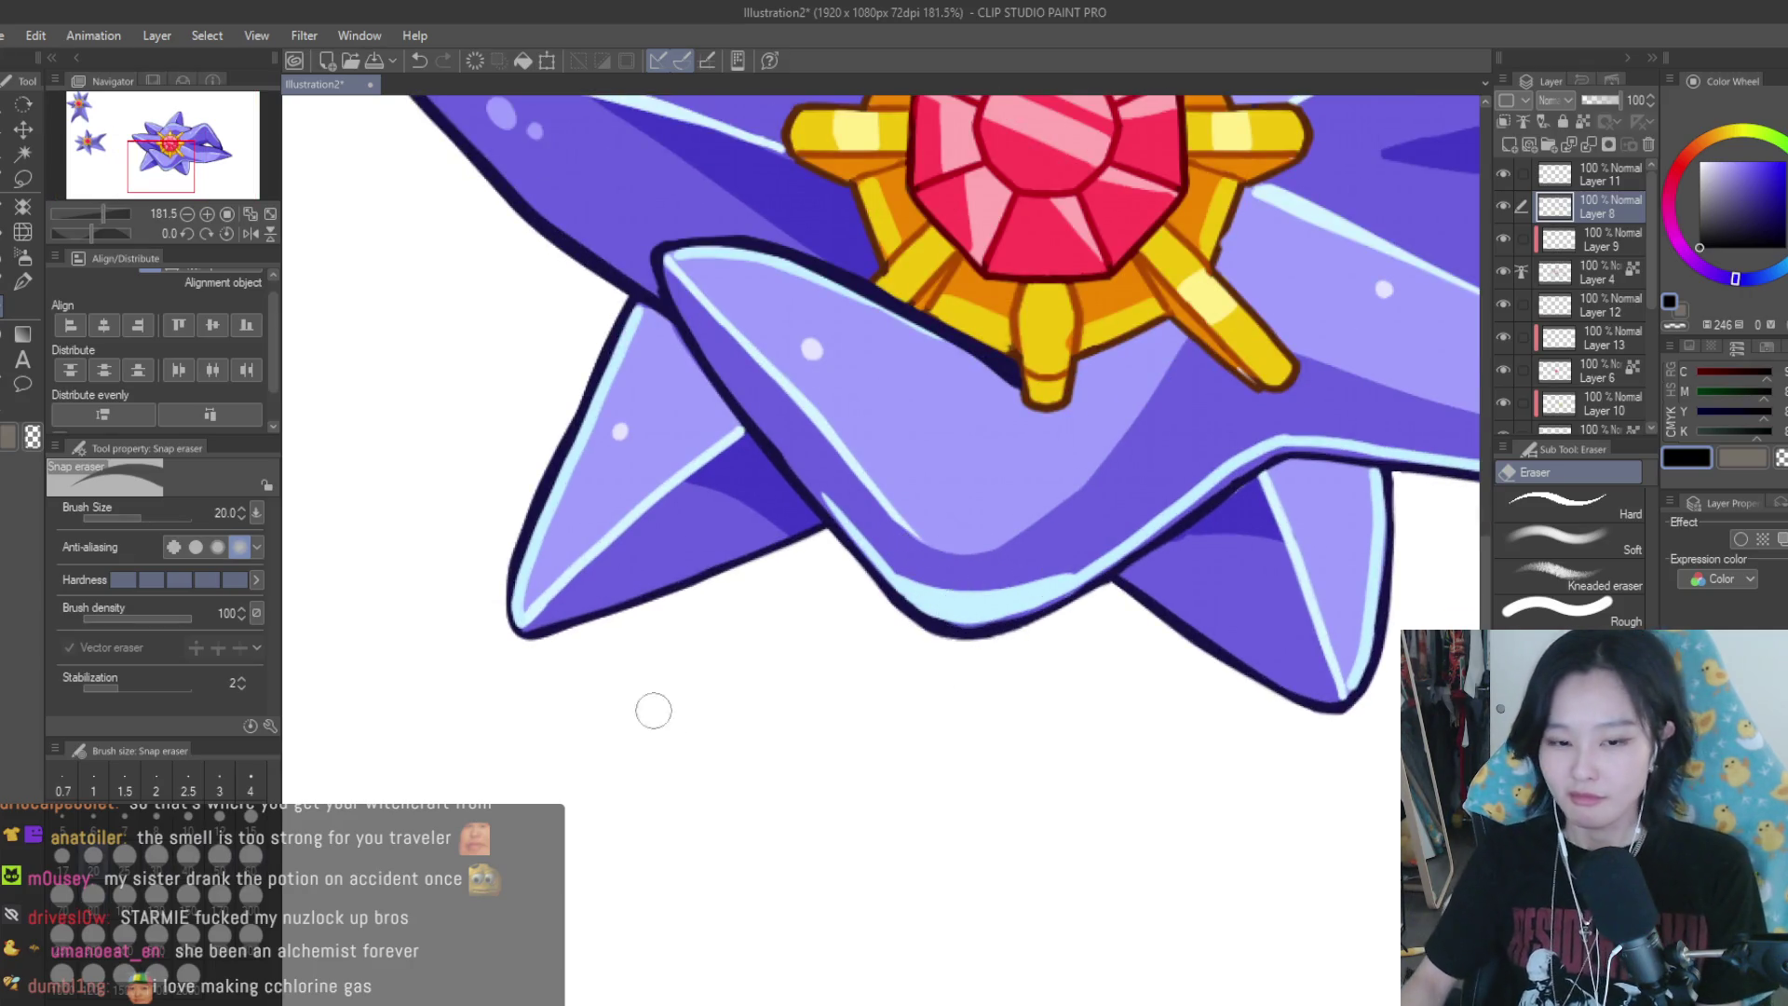
{"action": "scroll", "coordinate": [912, 532], "scroll_direction": "up", "scroll_amount": 1}
{"action": "scroll", "coordinate": [913, 531], "scroll_direction": "up", "scroll_amount": 1}
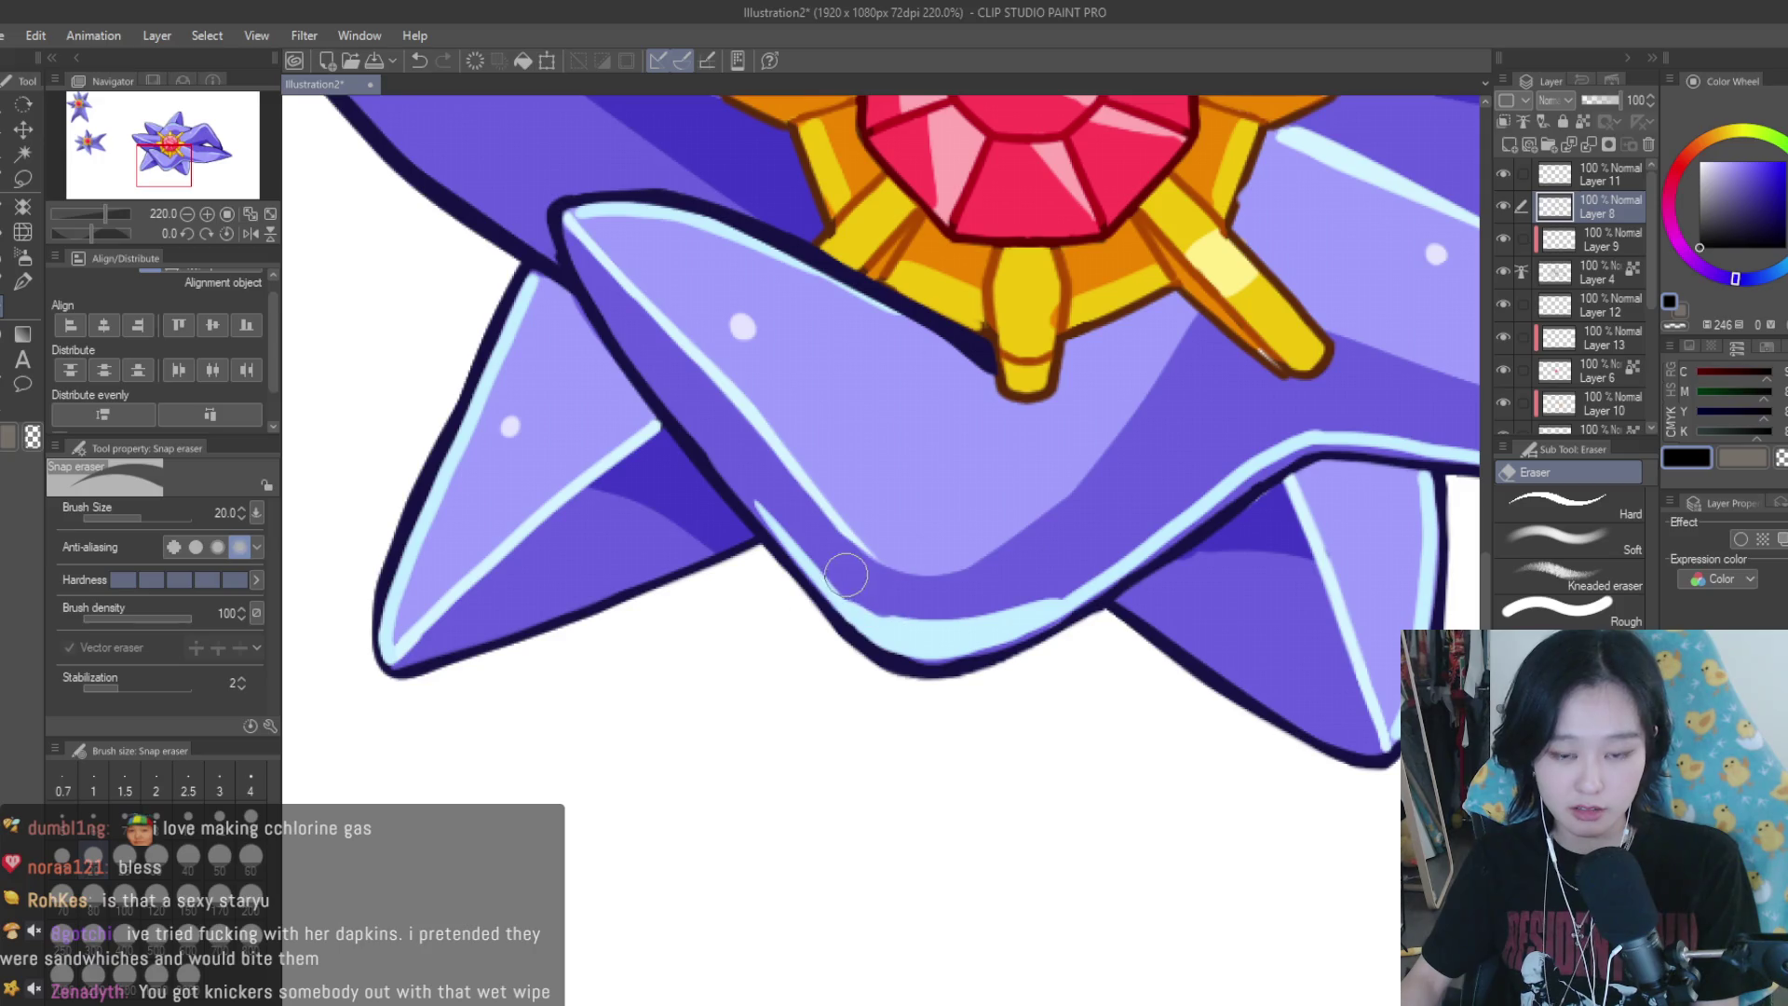
{"action": "scroll", "coordinate": [881, 550], "scroll_direction": "up", "scroll_amount": 3}
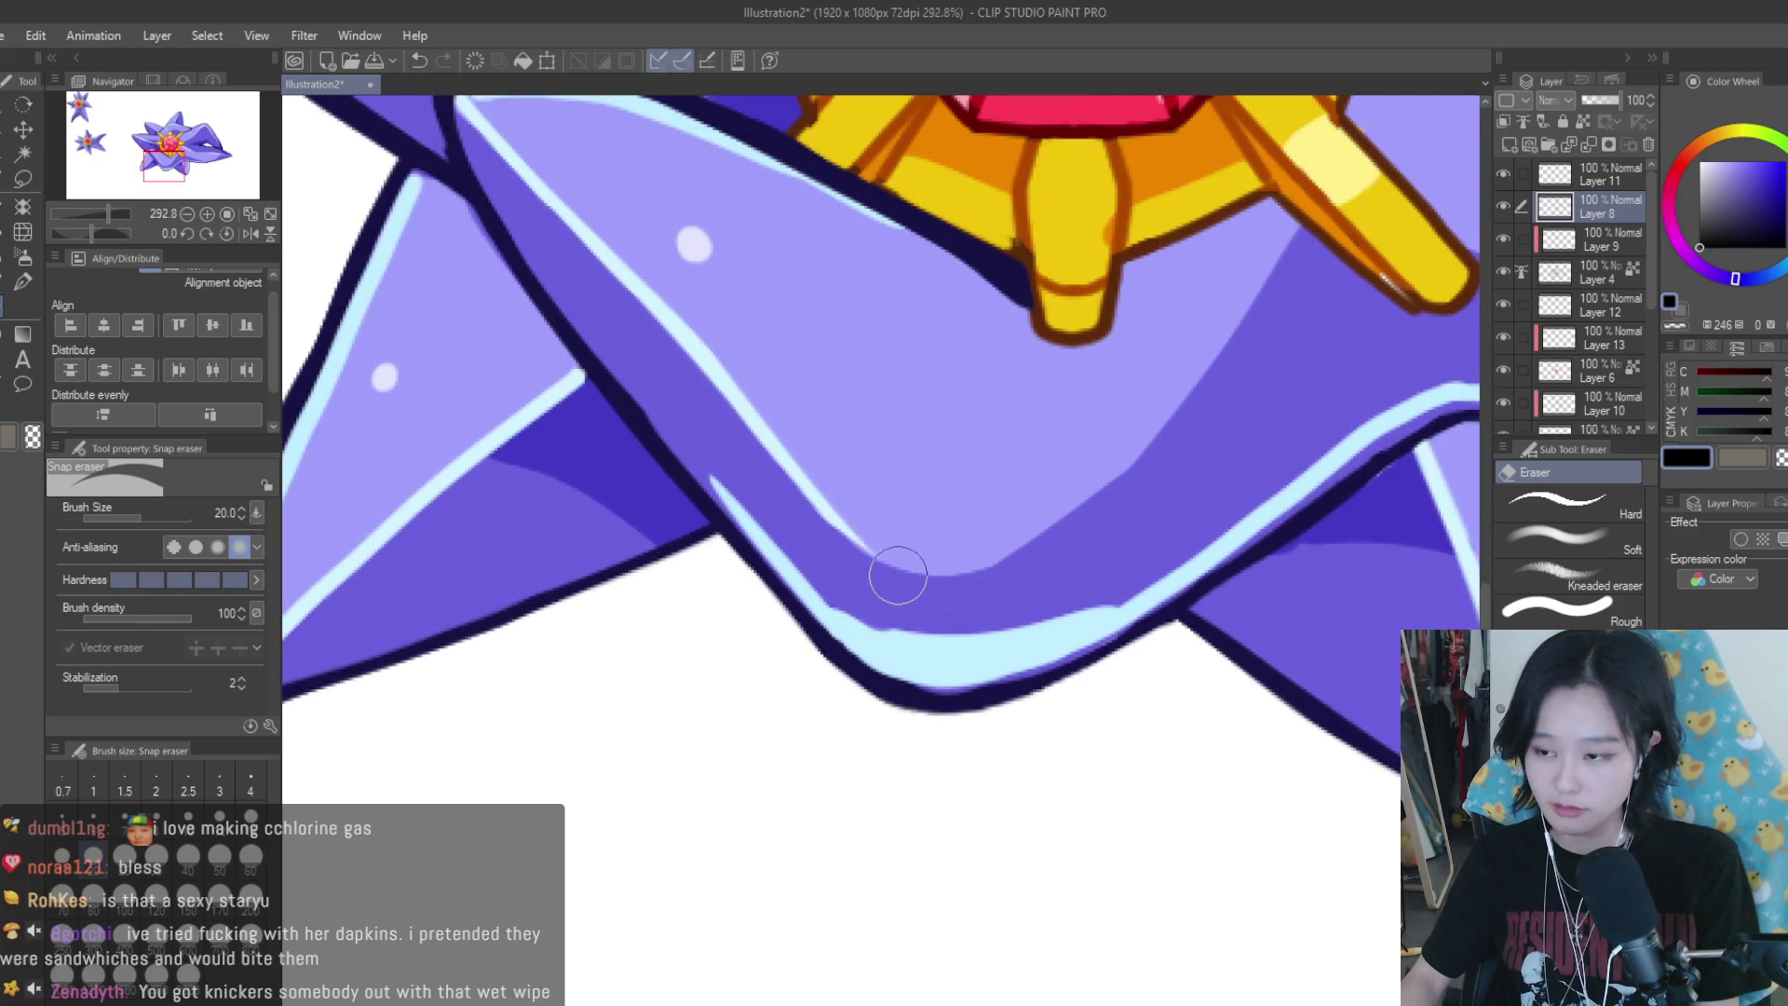
Erase part of the light-blue highlight along the lower arm's inner curve
{"action": "left_click_drag", "start_coordinate": [865, 563], "coordinate": [1105, 582]}
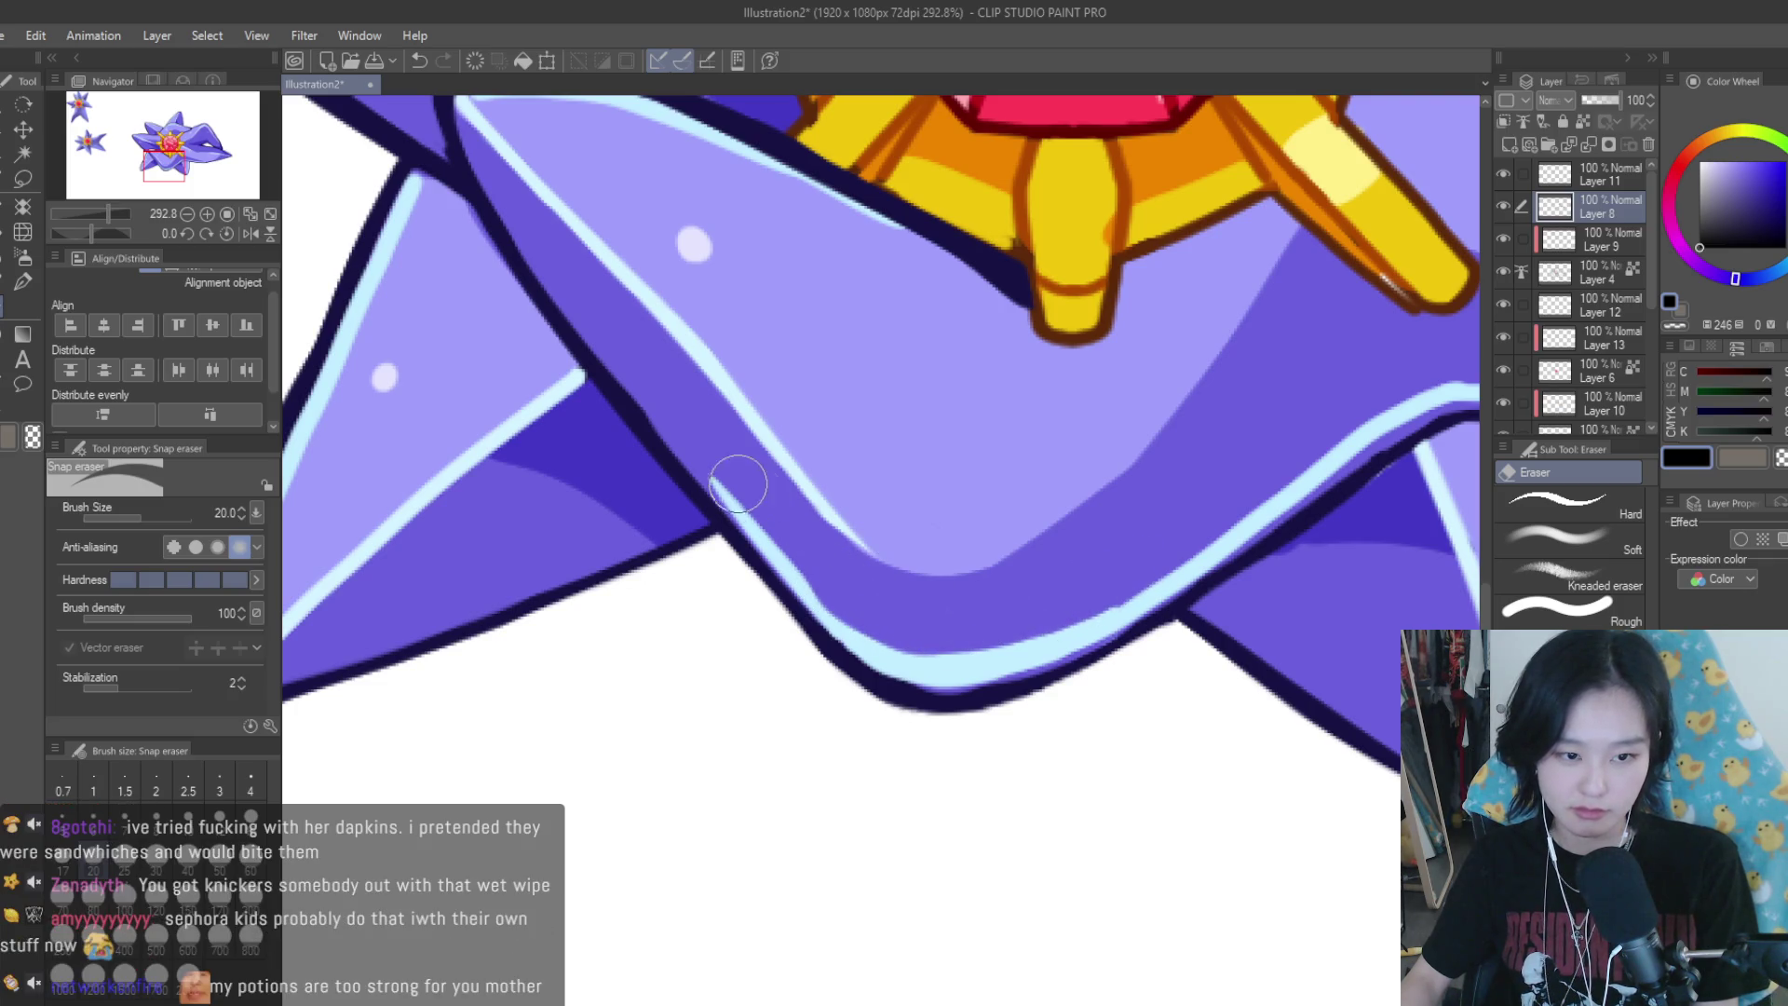
{"action": "scroll", "coordinate": [755, 506], "scroll_direction": "down", "scroll_amount": 2}
{"action": "scroll", "coordinate": [922, 590], "scroll_direction": "down", "scroll_amount": 2}
{"action": "scroll", "coordinate": [1155, 652], "scroll_direction": "down", "scroll_amount": 2}
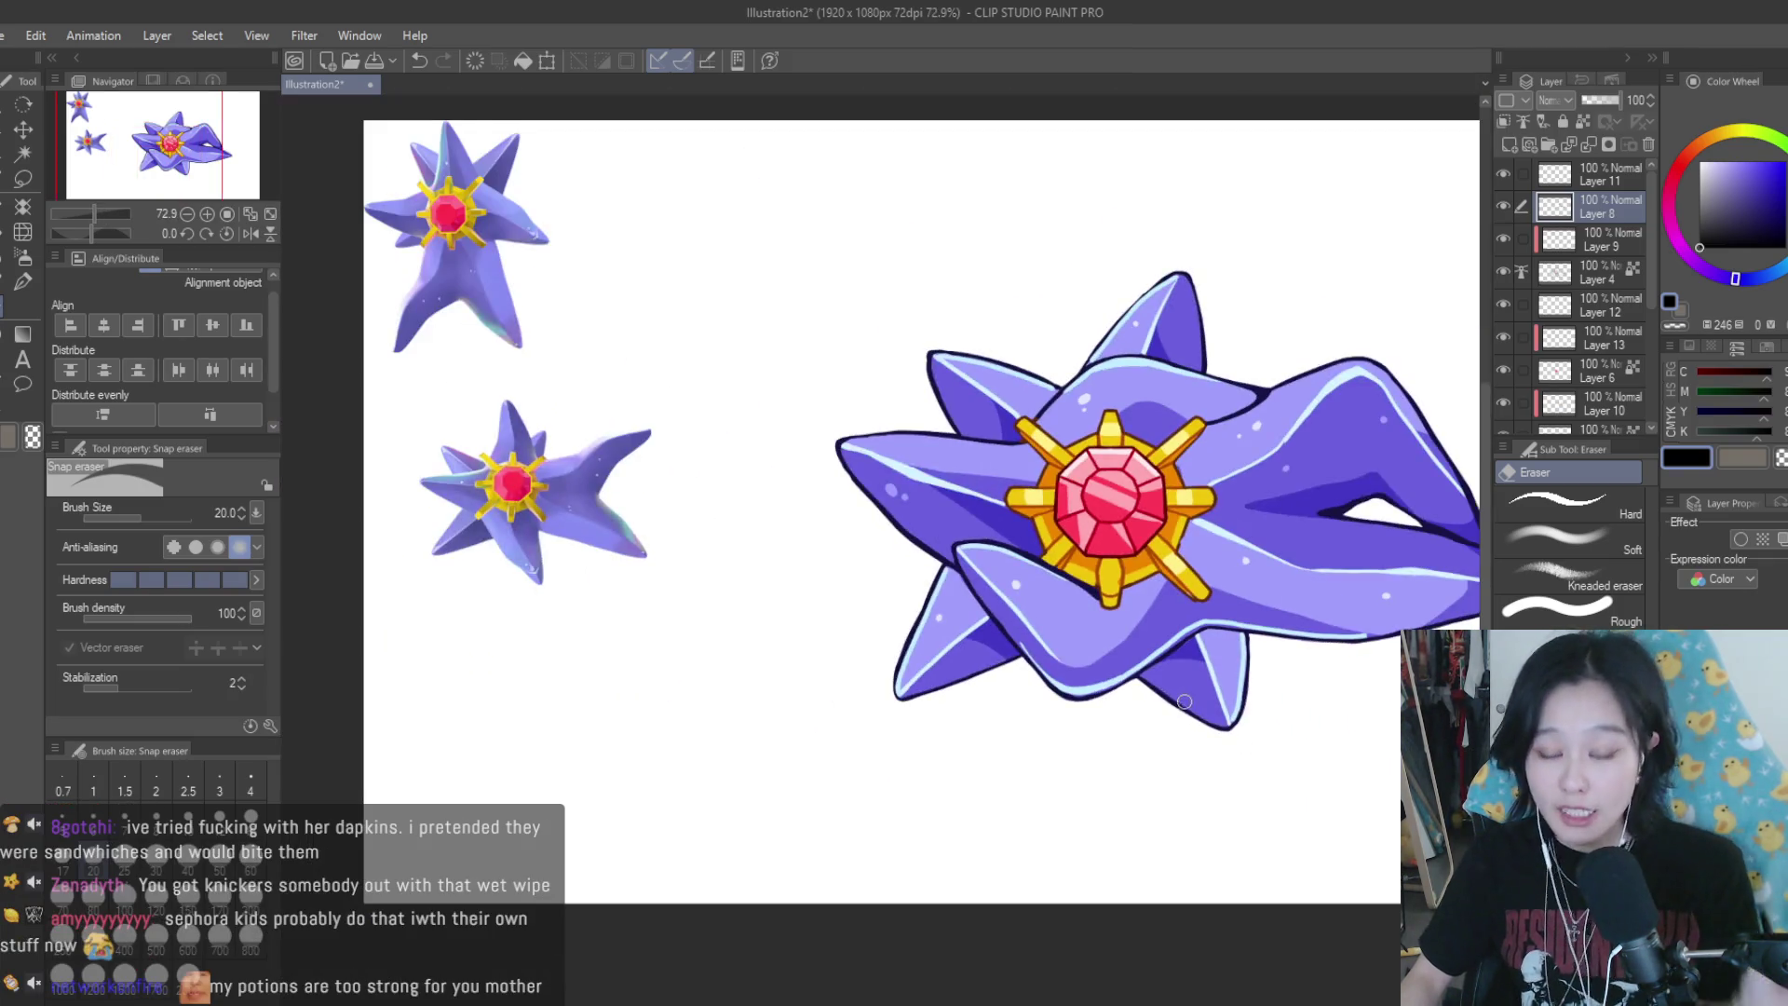
{"action": "scroll", "coordinate": [1432, 582], "scroll_direction": "down", "scroll_amount": 1}
{"action": "scroll", "coordinate": [1432, 582], "scroll_direction": "up", "scroll_amount": 3}
{"action": "scroll", "coordinate": [1357, 658], "scroll_direction": "up", "scroll_amount": 2}
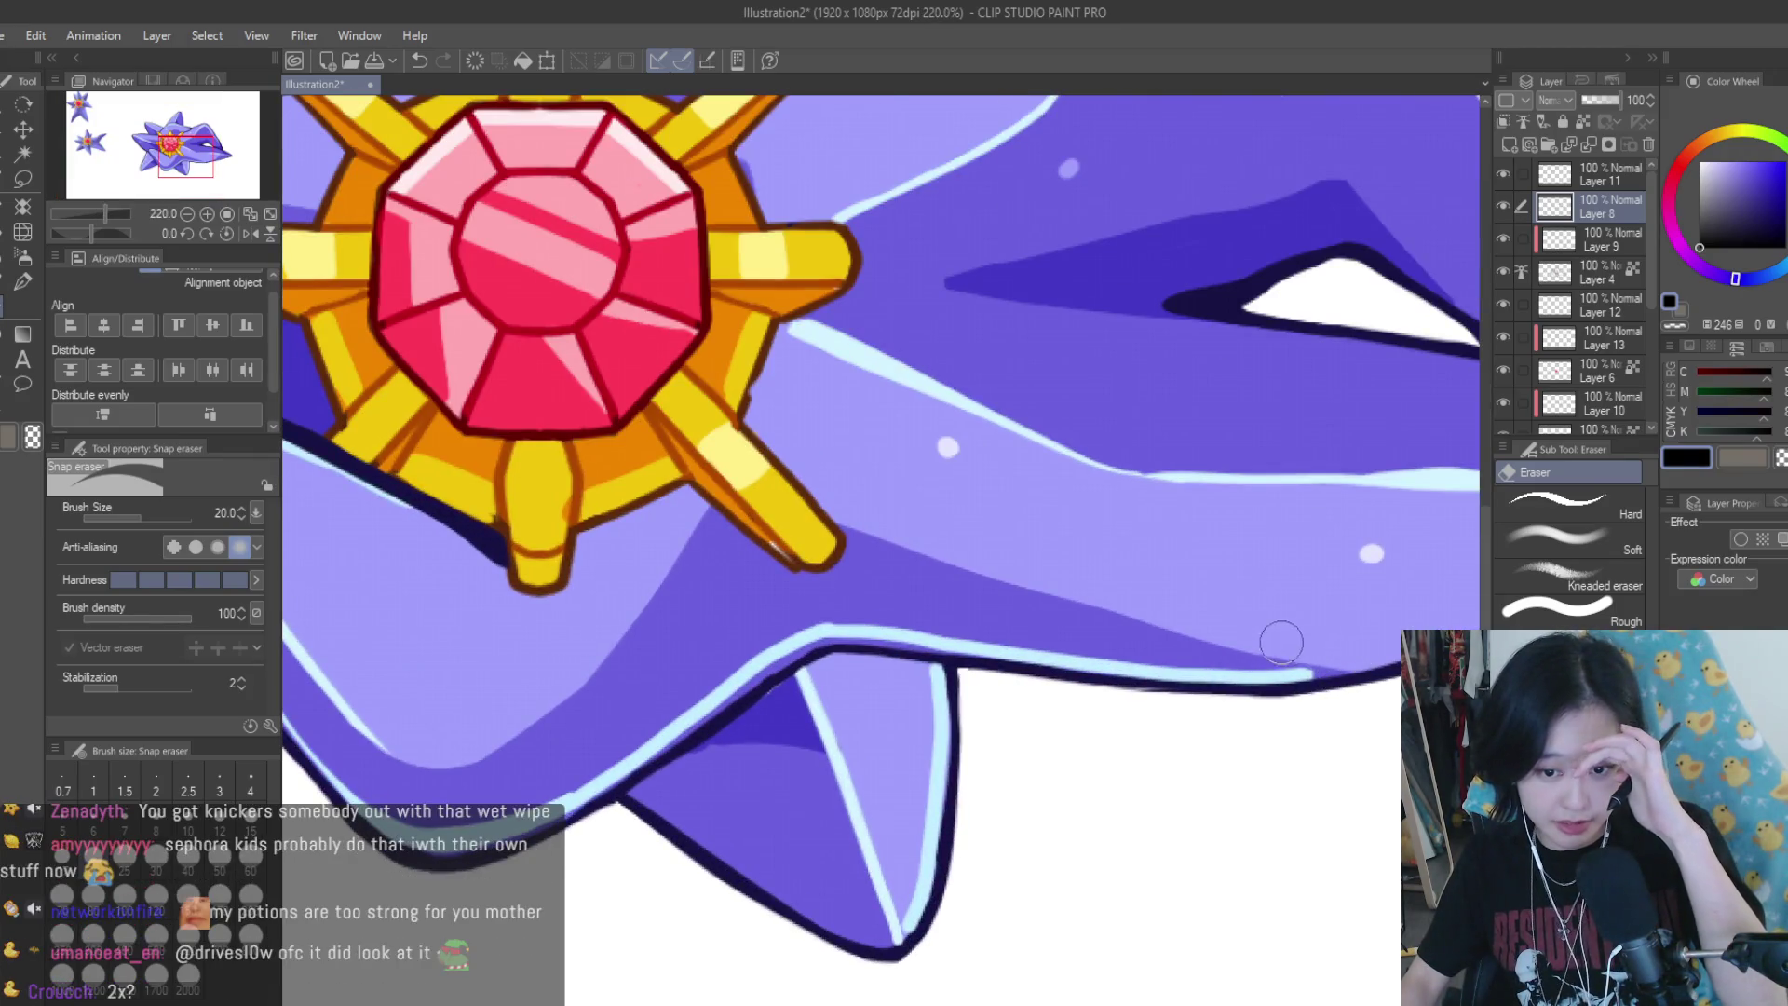
{"action": "scroll", "coordinate": [1178, 628], "scroll_direction": "down", "scroll_amount": 2}
{"action": "scroll", "coordinate": [1329, 626], "scroll_direction": "down", "scroll_amount": 2}
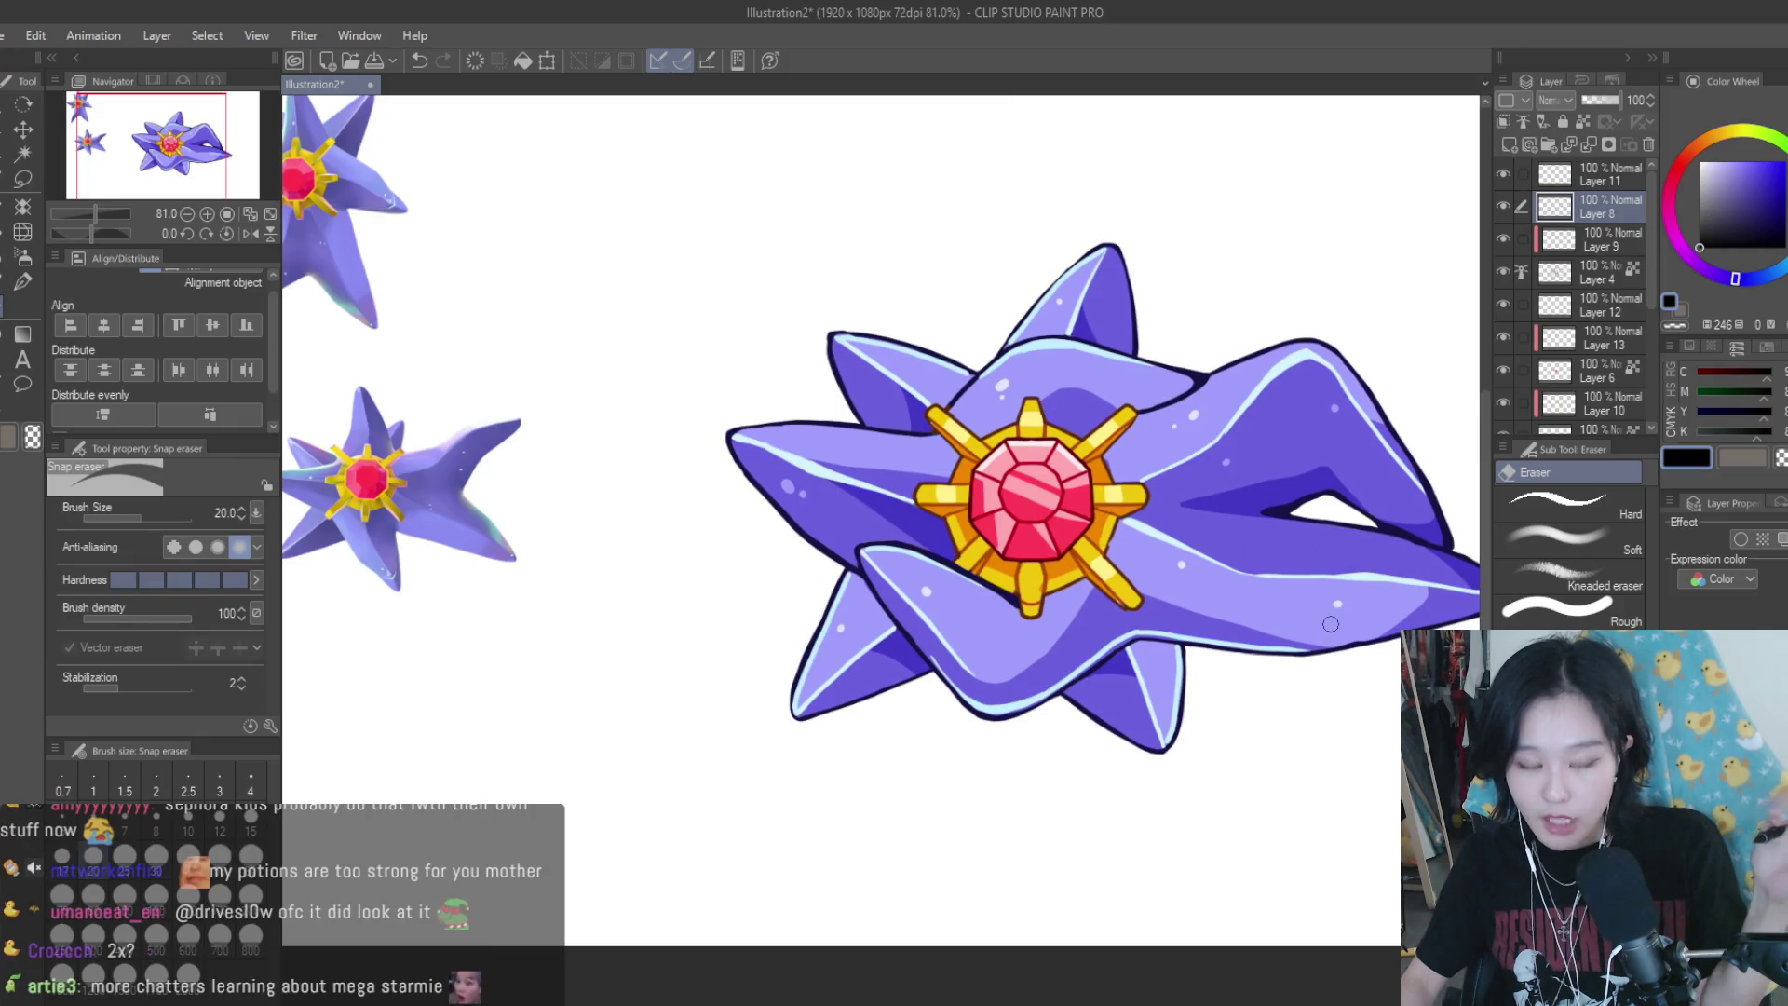
{"action": "left_click", "coordinate": [1509, 145]}
{"action": "key", "text": "p"}
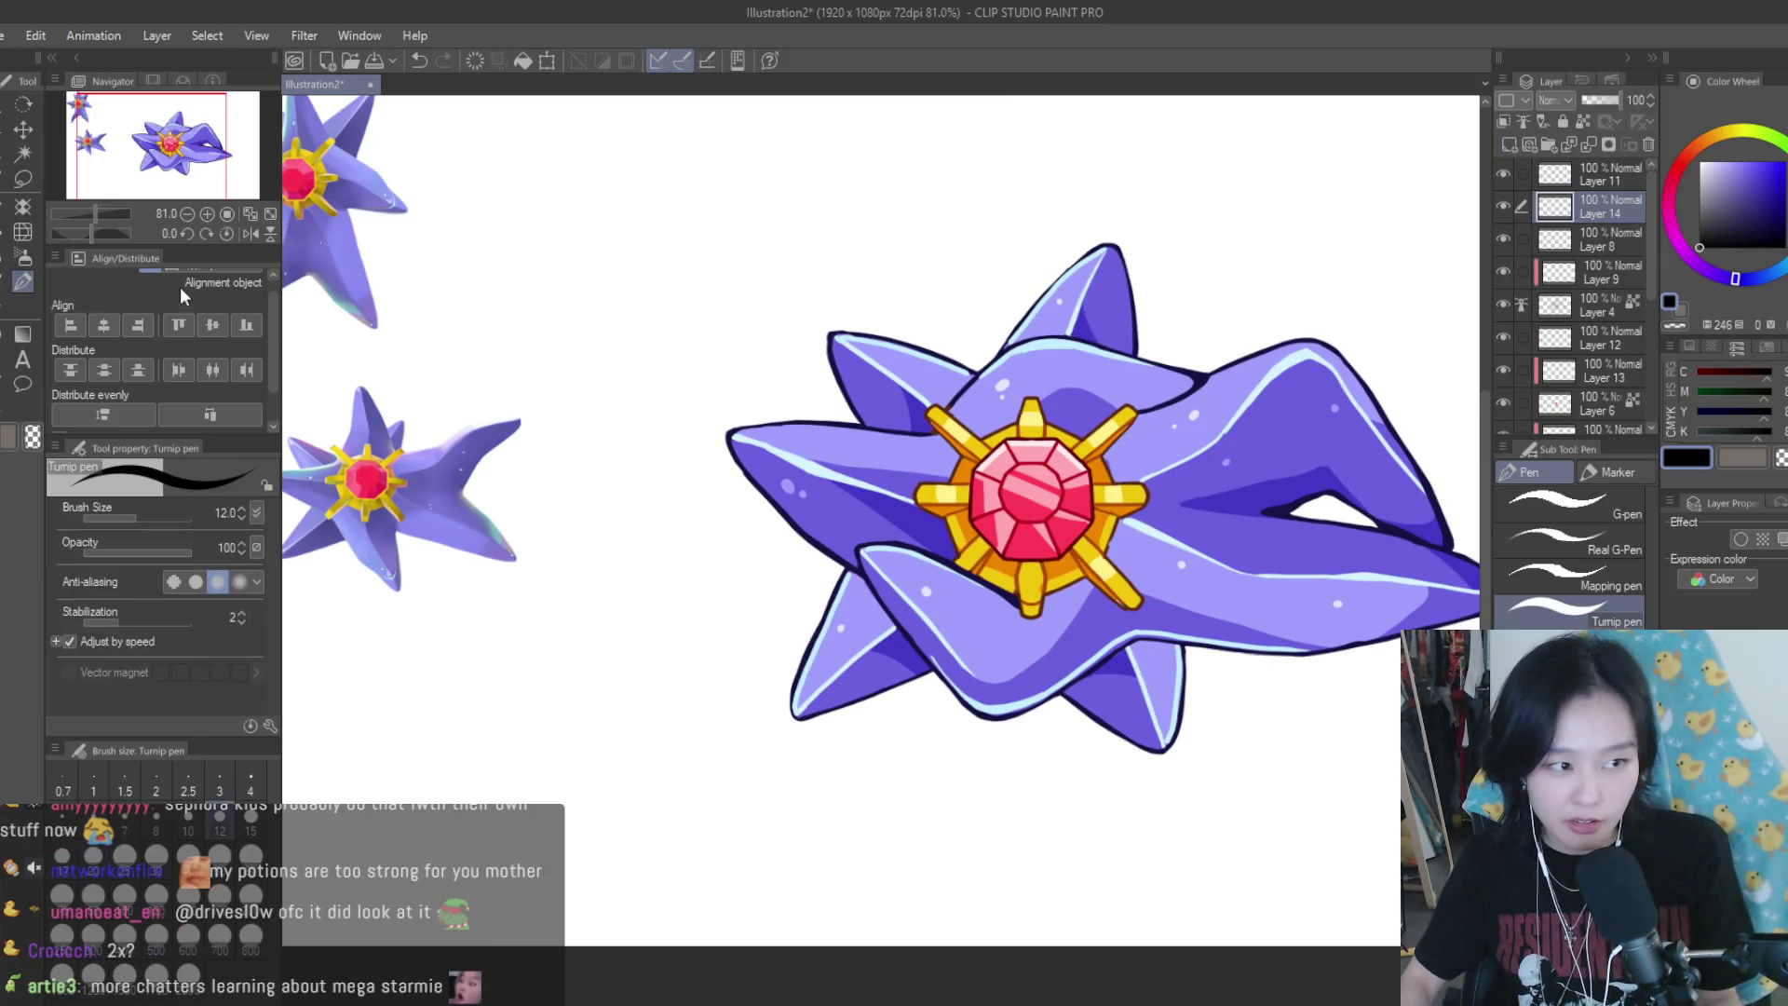
{"action": "scroll", "coordinate": [774, 240], "scroll_direction": "up", "scroll_amount": 1}
{"action": "mouse_move", "coordinate": [770, 231]}
{"action": "left_mouse_down"}
{"action": "mouse_move", "coordinate": [770, 267]}
{"action": "mouse_move", "coordinate": [818, 267]}
{"action": "left_mouse_up"}
{"action": "mouse_move", "coordinate": [826, 222]}
{"action": "left_mouse_down"}
{"action": "mouse_move", "coordinate": [851, 243]}
{"action": "mouse_move", "coordinate": [837, 265]}
{"action": "left_mouse_up"}
{"action": "left_click_drag", "start_coordinate": [867, 222], "coordinate": [891, 263]}
{"action": "left_click", "coordinate": [772, 220]}
{"action": "scroll", "coordinate": [946, 366], "scroll_direction": "down", "scroll_amount": 3}
{"action": "scroll", "coordinate": [972, 370], "scroll_direction": "up", "scroll_amount": 4}
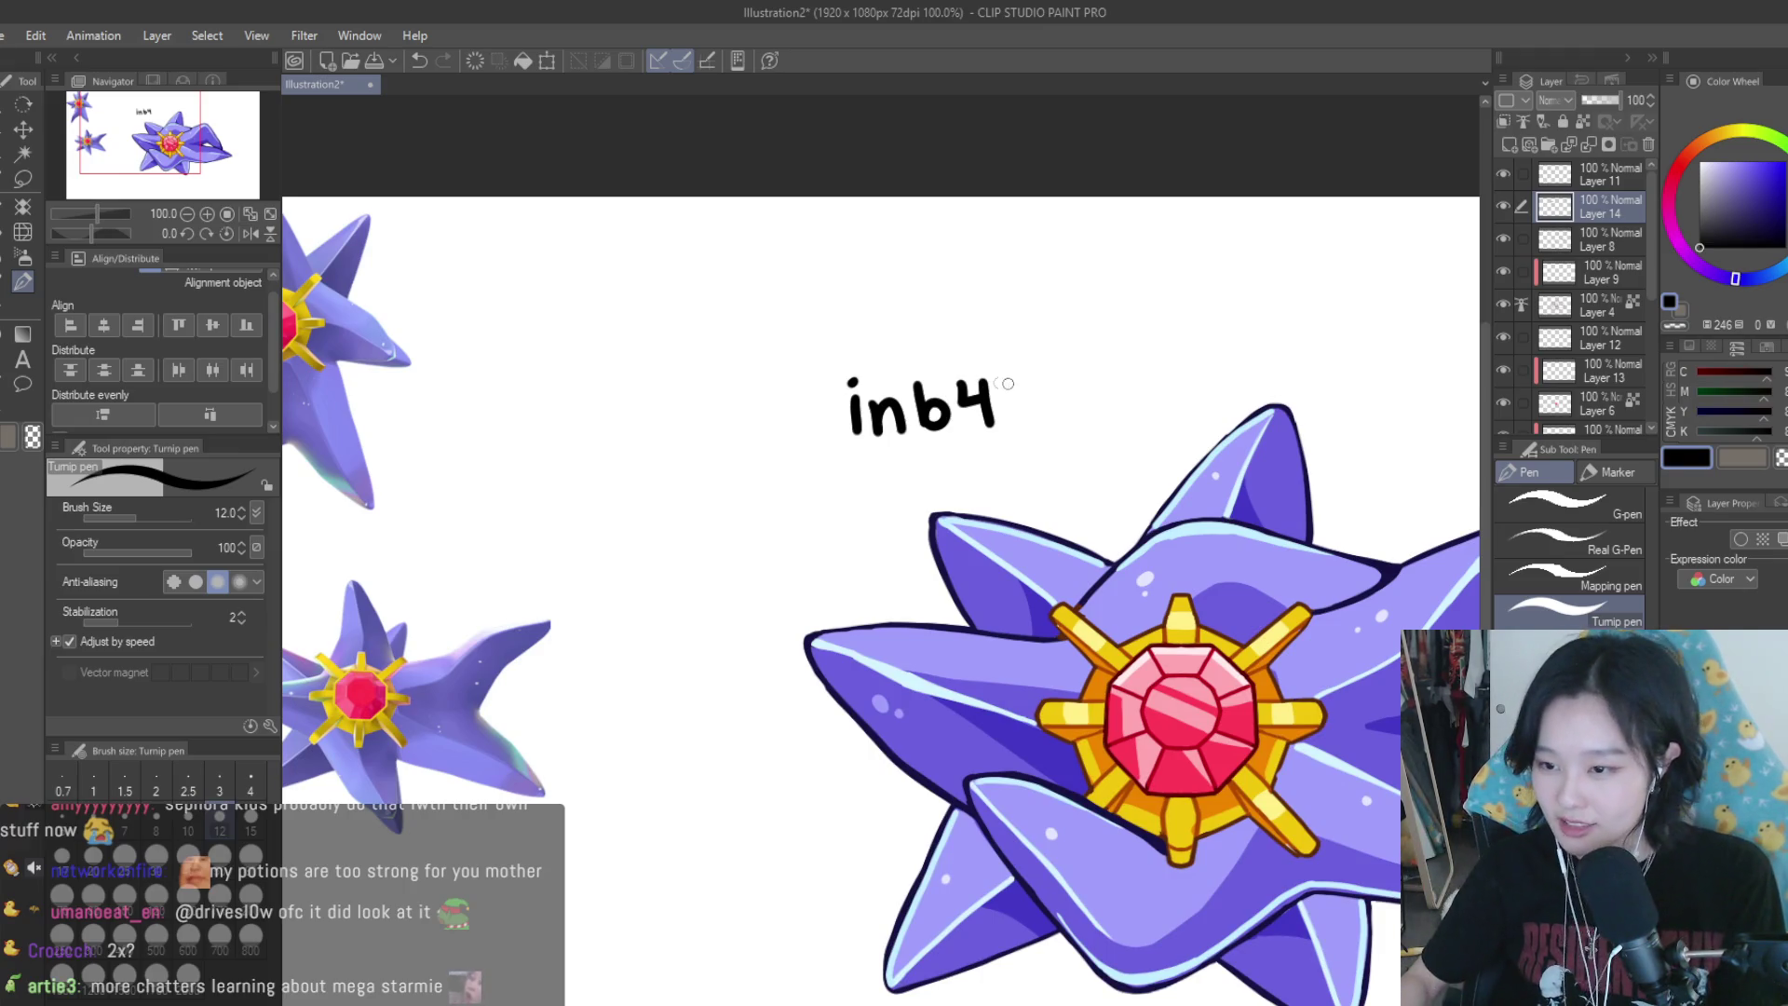
{"action": "left_click", "coordinate": [1648, 144]}
{"action": "scroll", "coordinate": [906, 288], "scroll_direction": "down", "scroll_amount": 3}
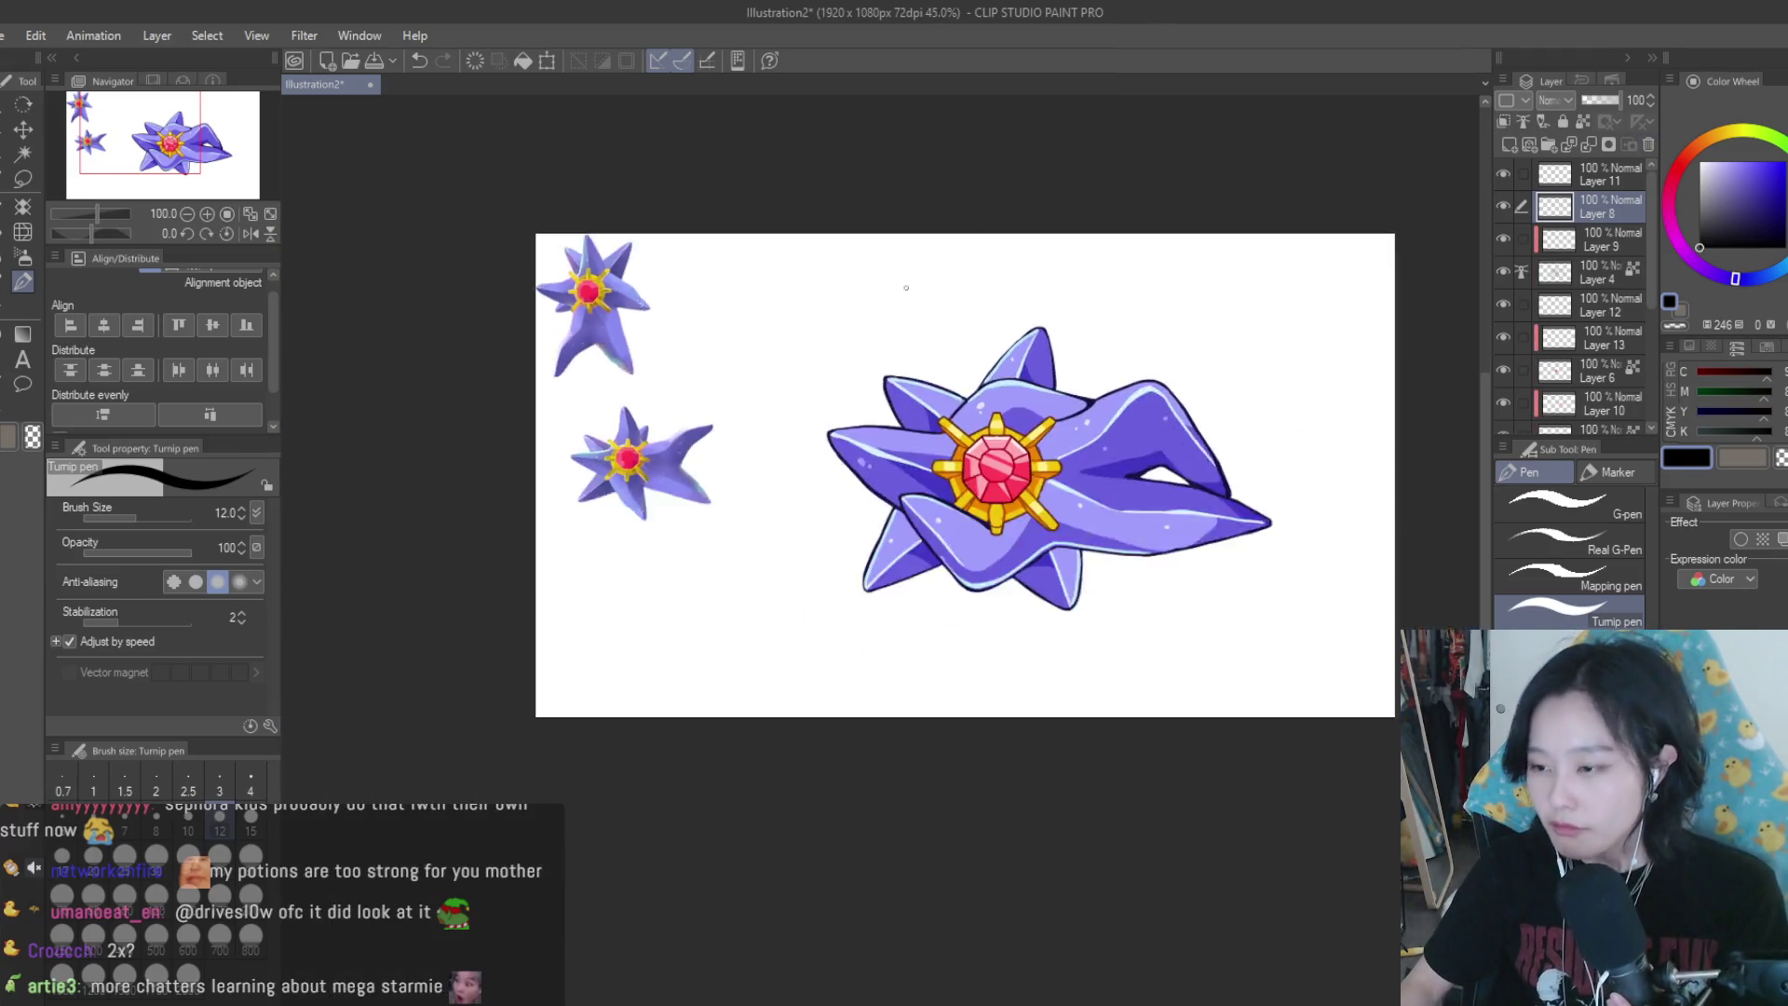
{"action": "scroll", "coordinate": [1024, 373], "scroll_direction": "up", "scroll_amount": 2}
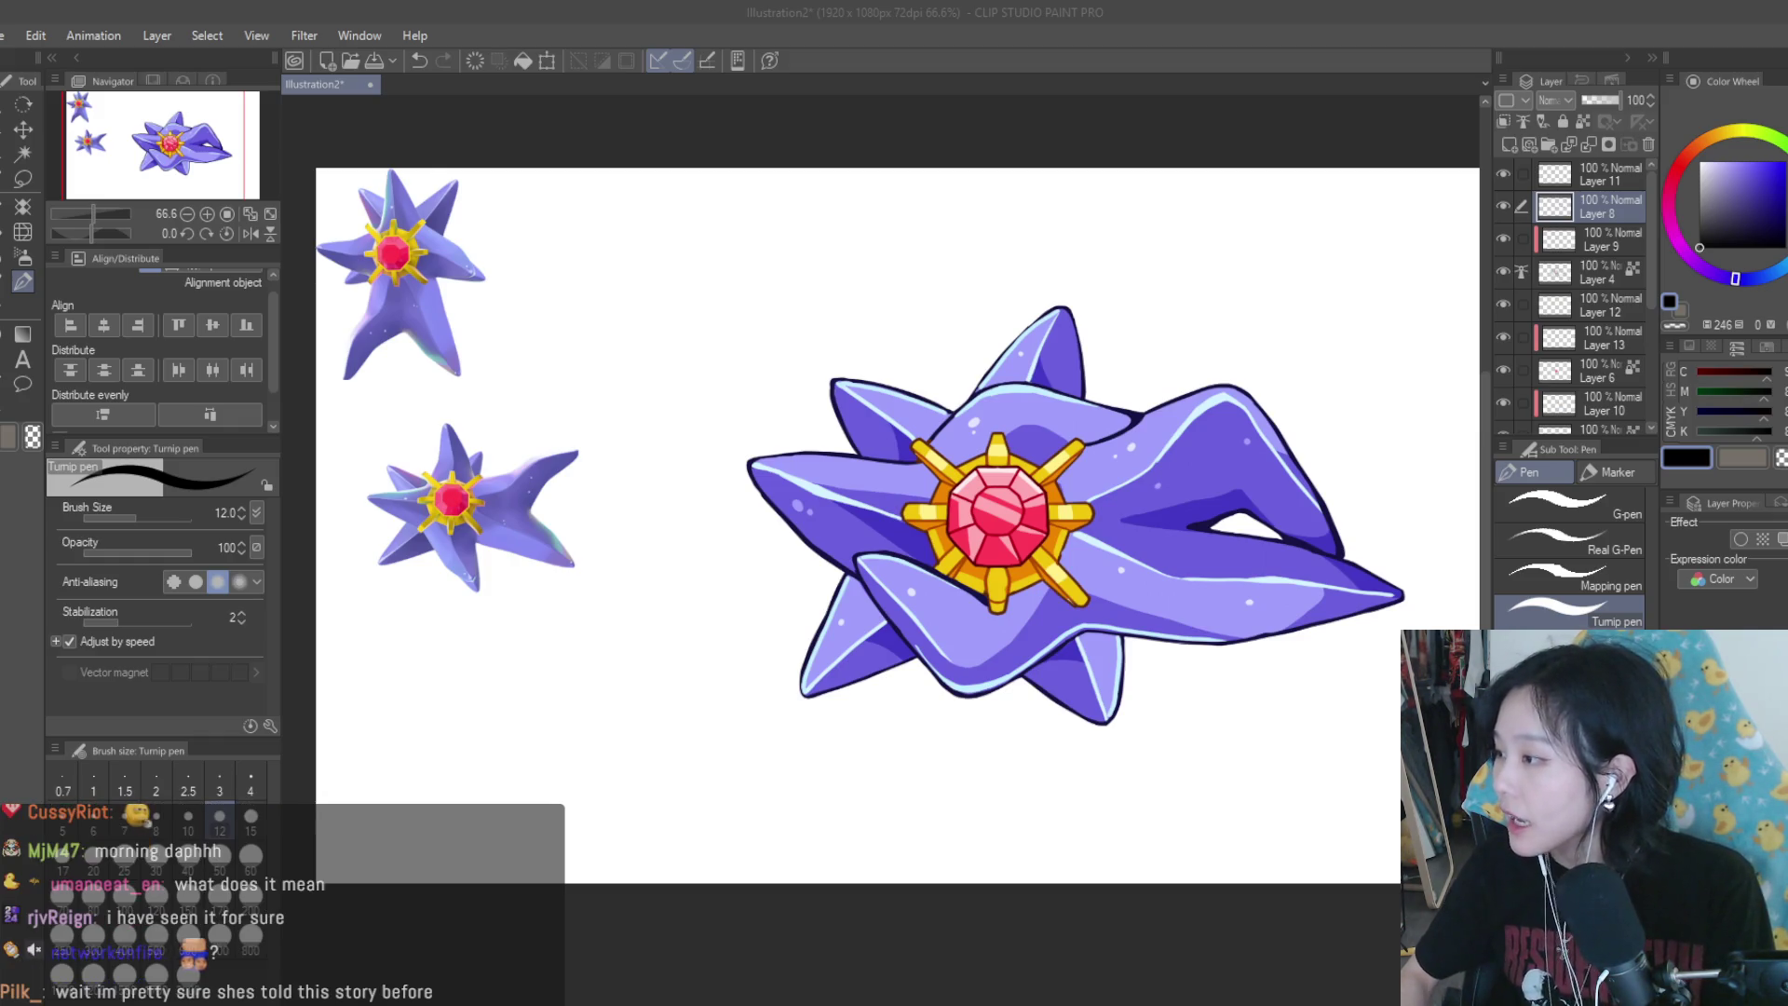
{"action": "left_click", "coordinate": [35, 35]}
Paste the copied hip-pad, brown hip-pad and shapewear photos as new canvases
{"action": "left_click", "coordinate": [494, 159]}
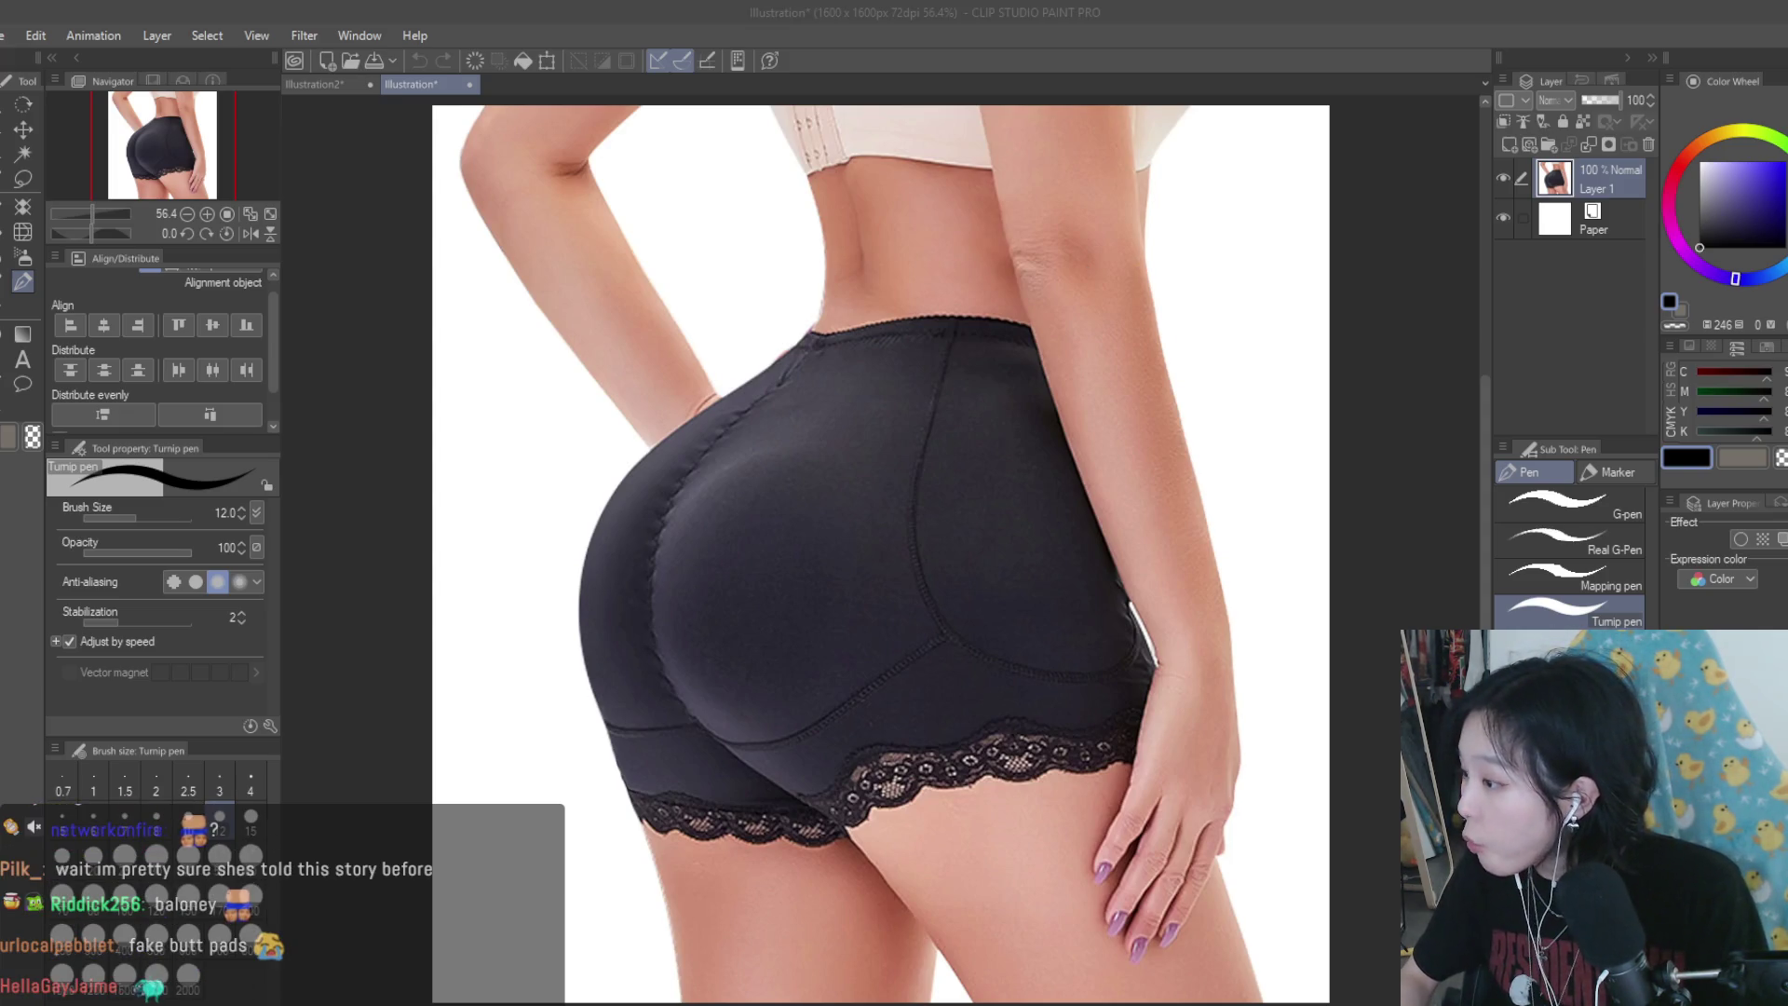
{"action": "key", "text": "ctrl+shift+v"}
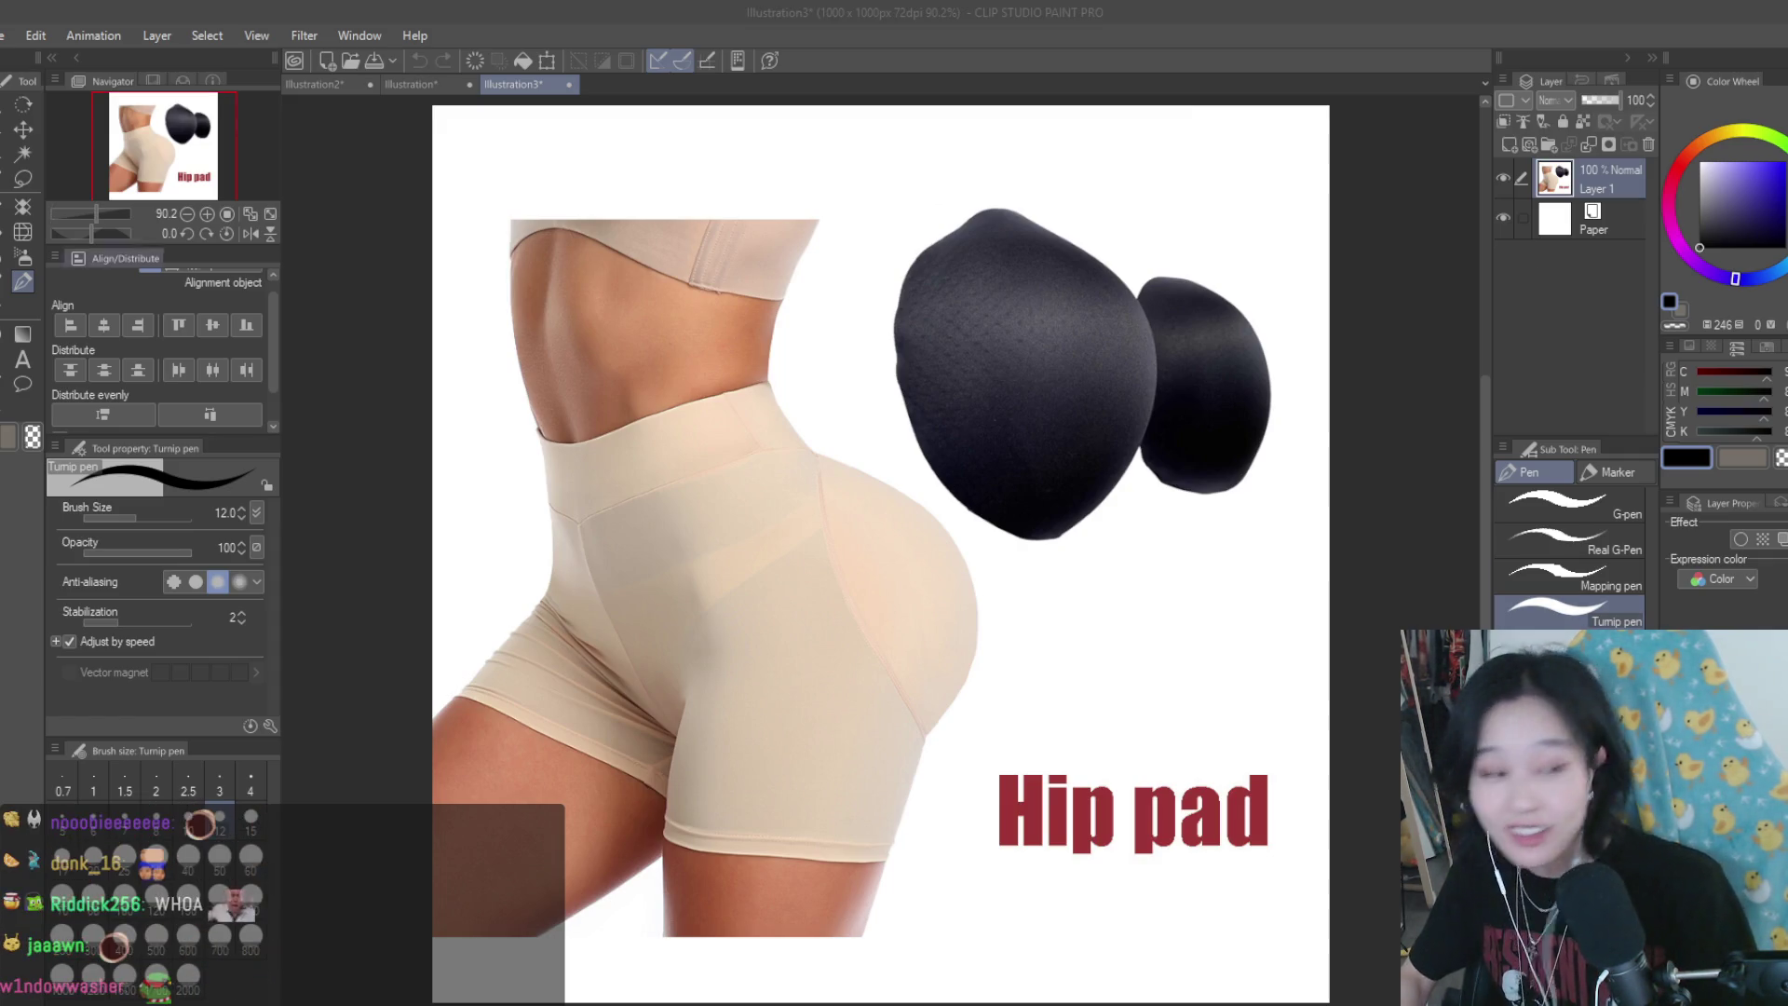
{"action": "left_click", "coordinate": [19, 88]}
{"action": "key", "text": "ctrl+shift+v"}
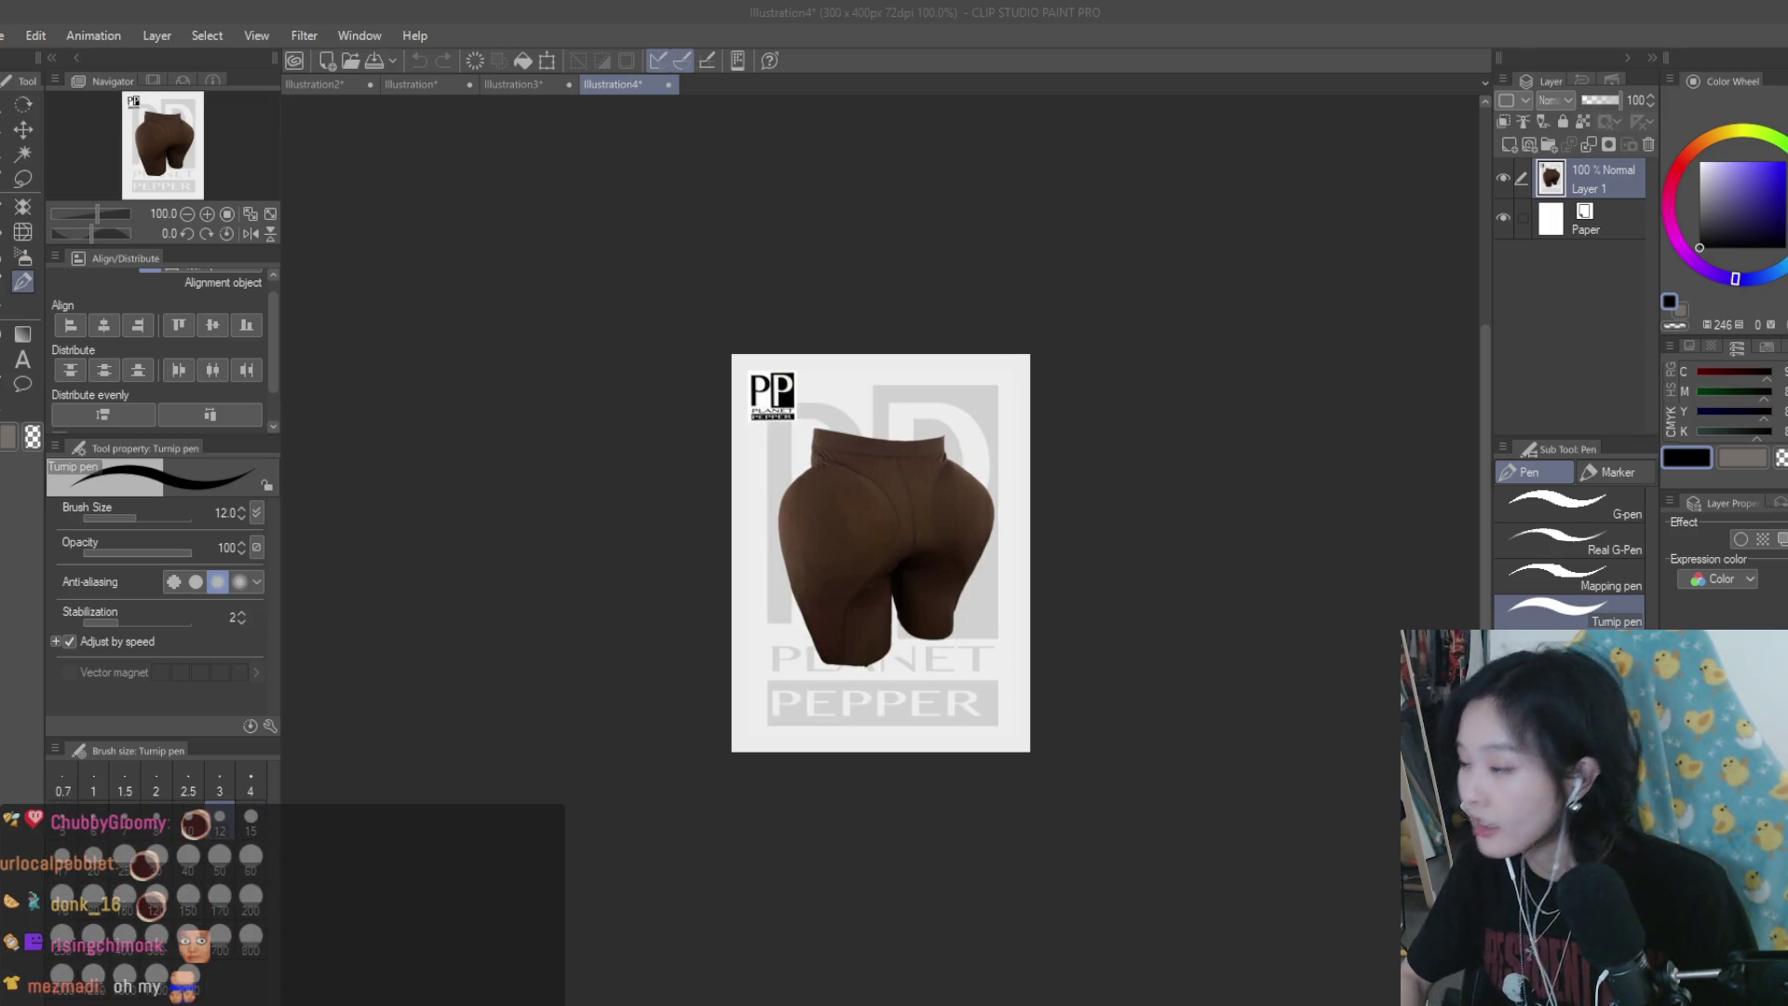
{"action": "left_click_drag", "start_coordinate": [1787, 491], "coordinate": [1263, 491]}
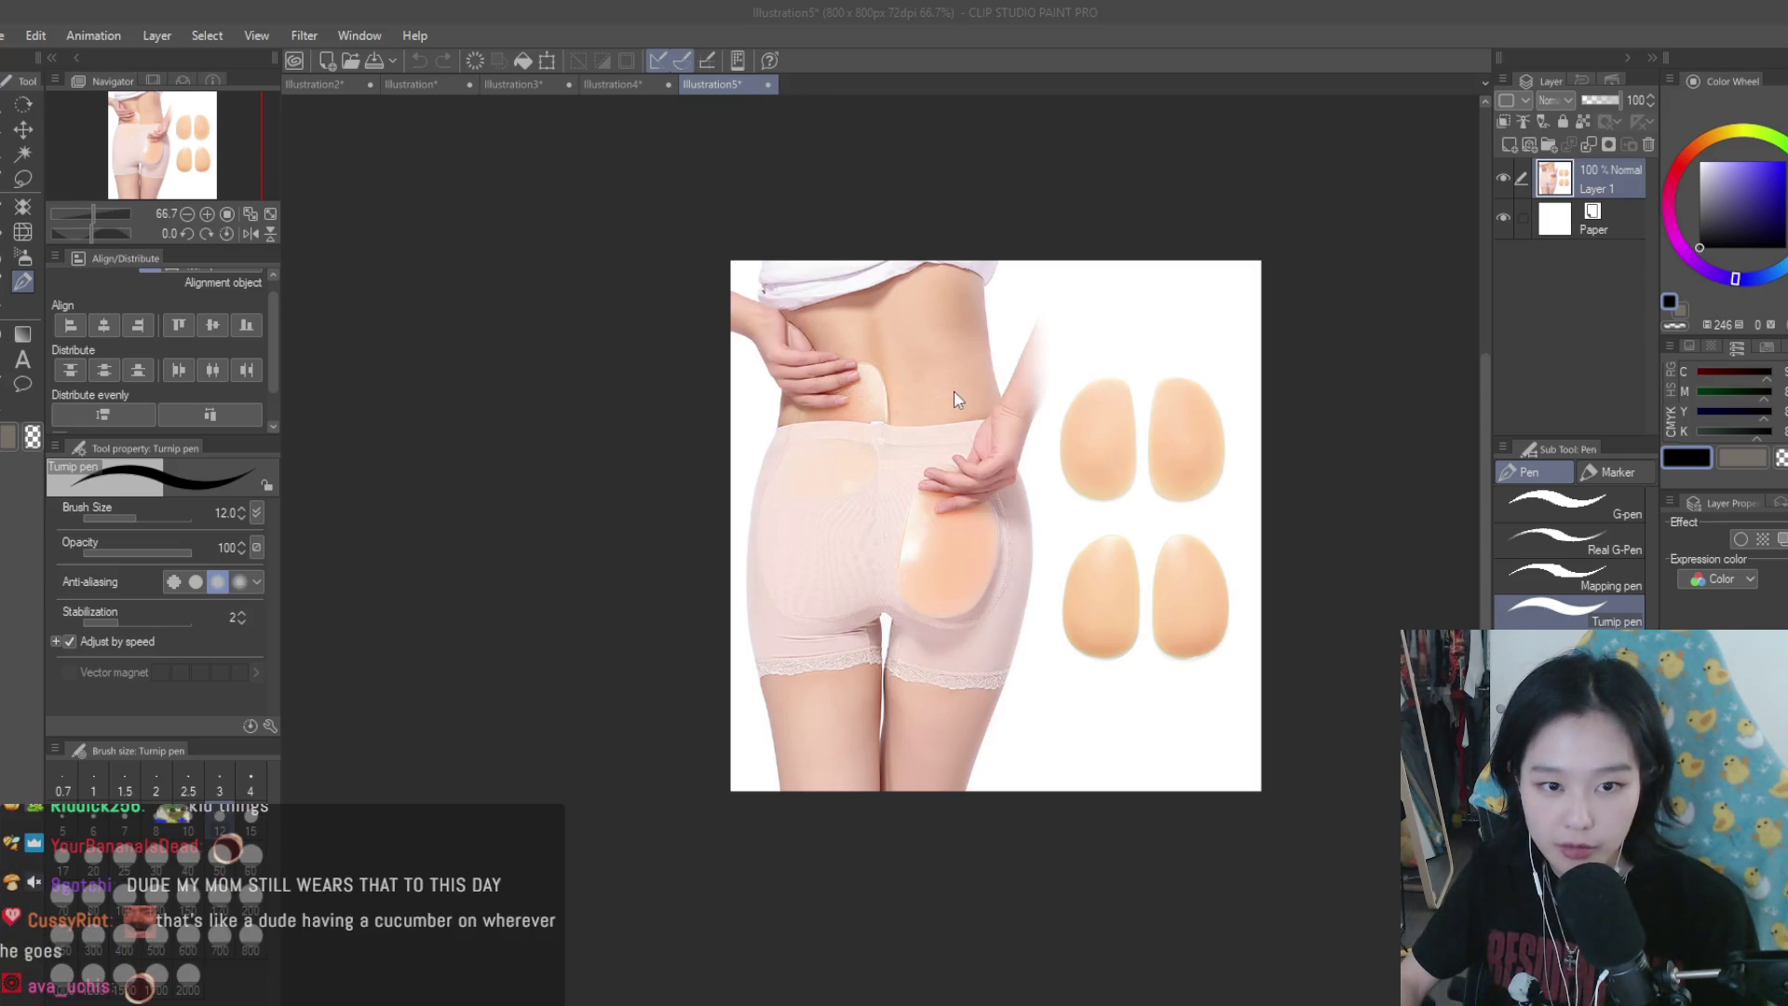
Close the shapewear, brown hip-pad, hip-pad and padded shorts reference canvases
{"action": "left_click", "coordinate": [767, 83]}
{"action": "left_click", "coordinate": [669, 84]}
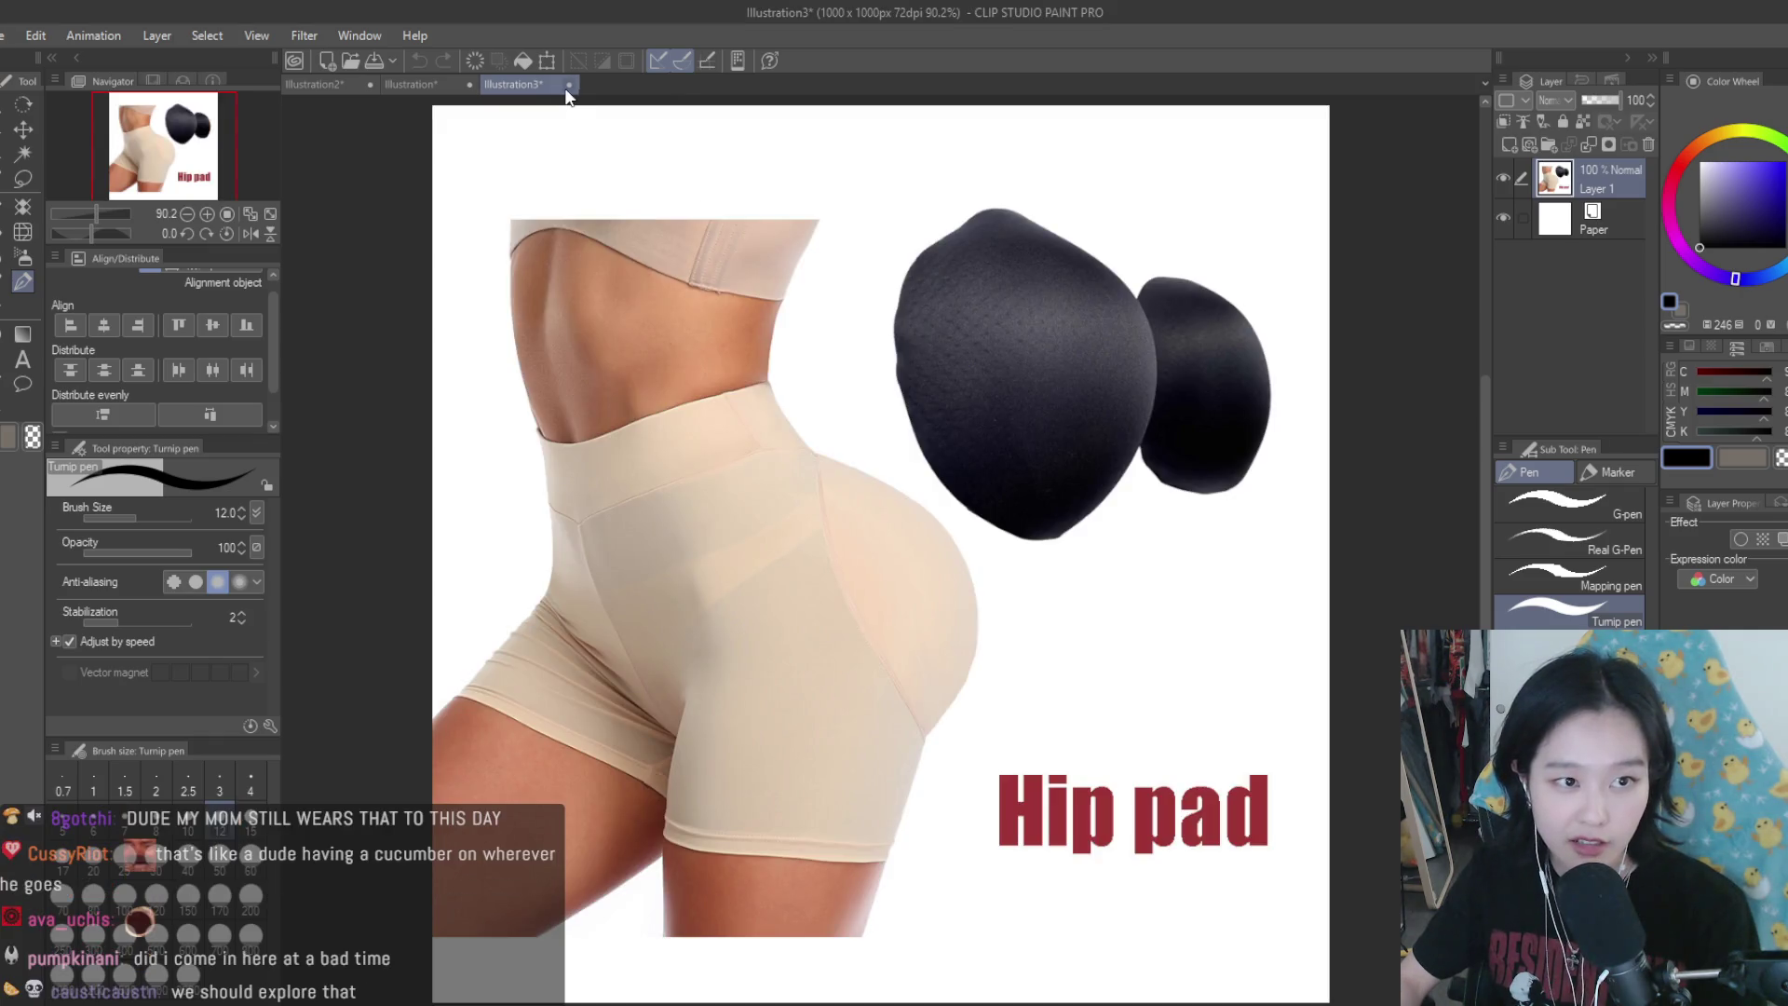
{"action": "left_click", "coordinate": [569, 86]}
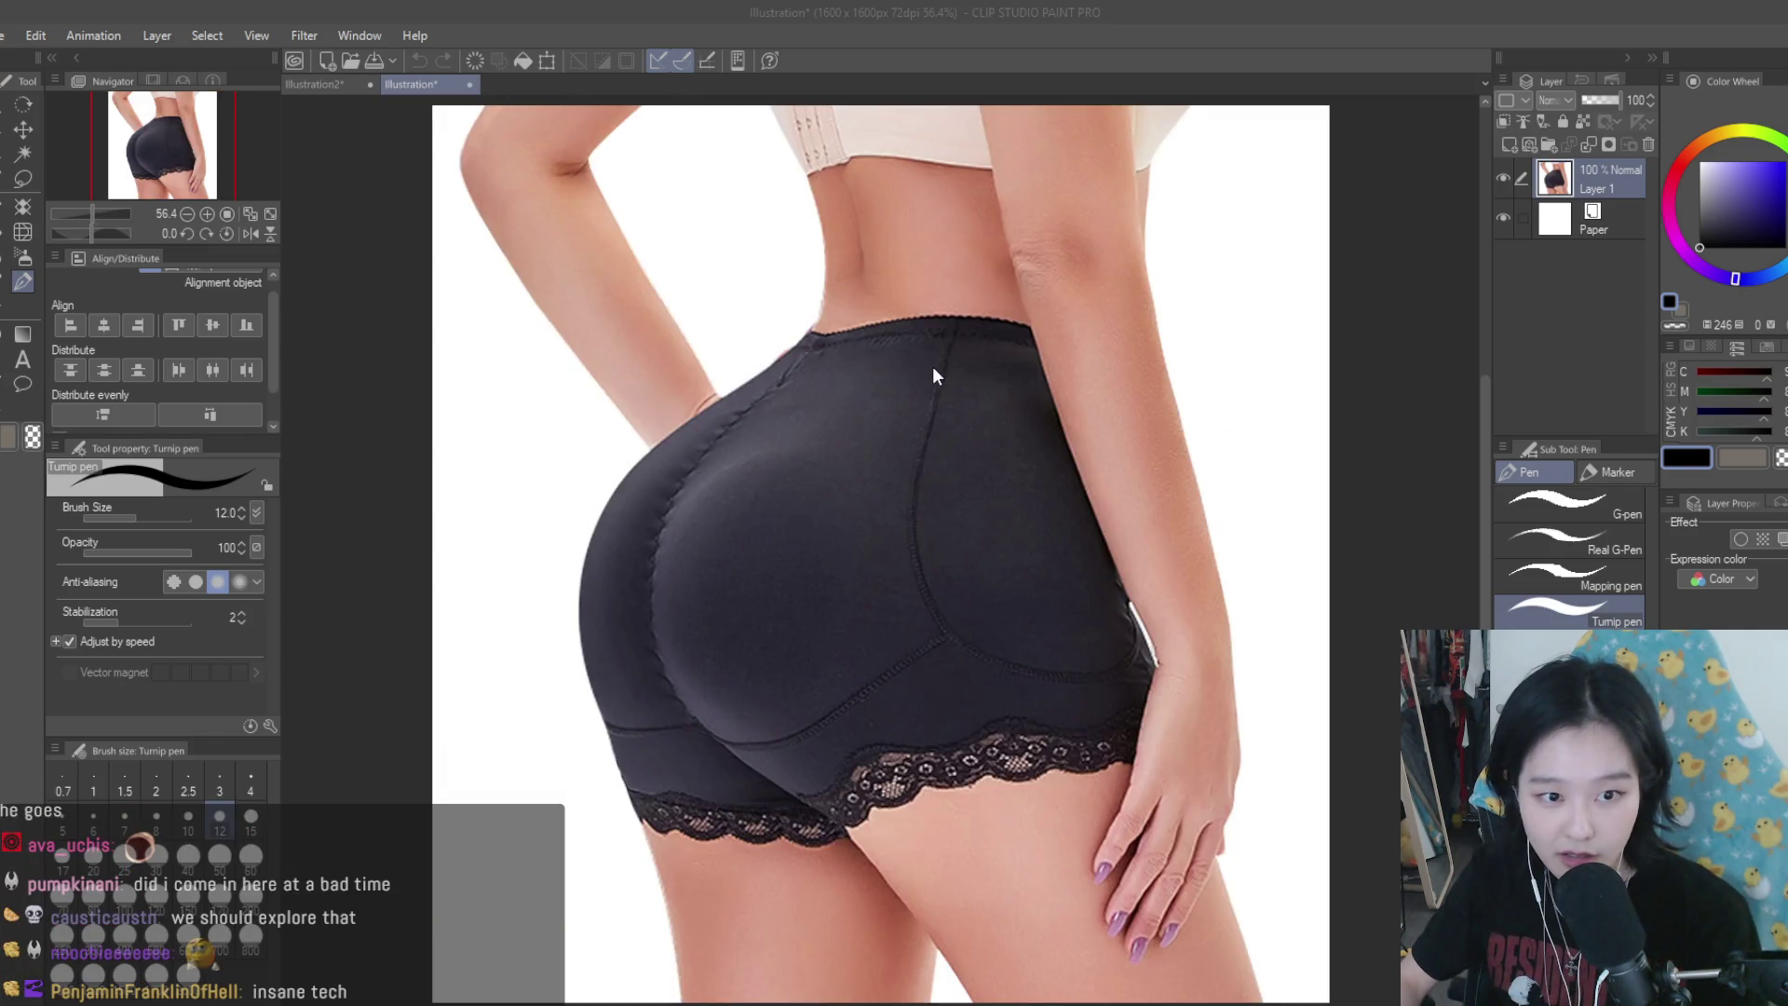
{"action": "key", "text": "ctrl+w"}
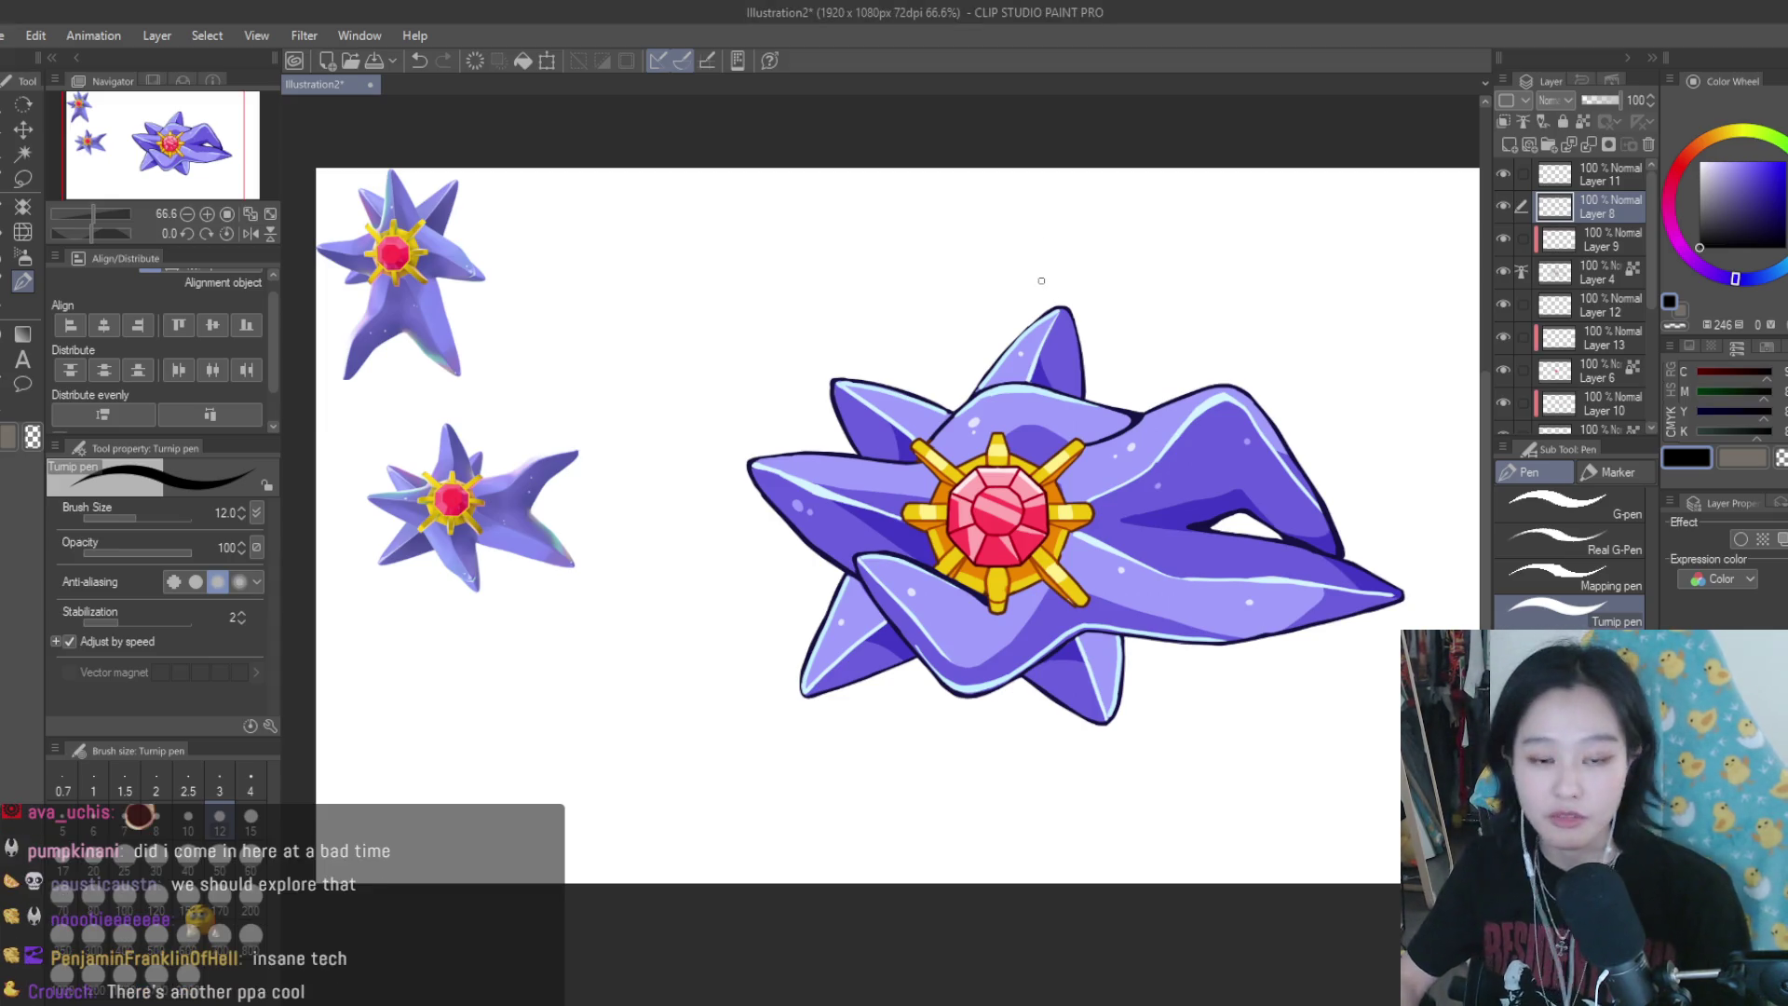
{"action": "scroll", "coordinate": [1036, 344], "scroll_direction": "down", "scroll_amount": 3}
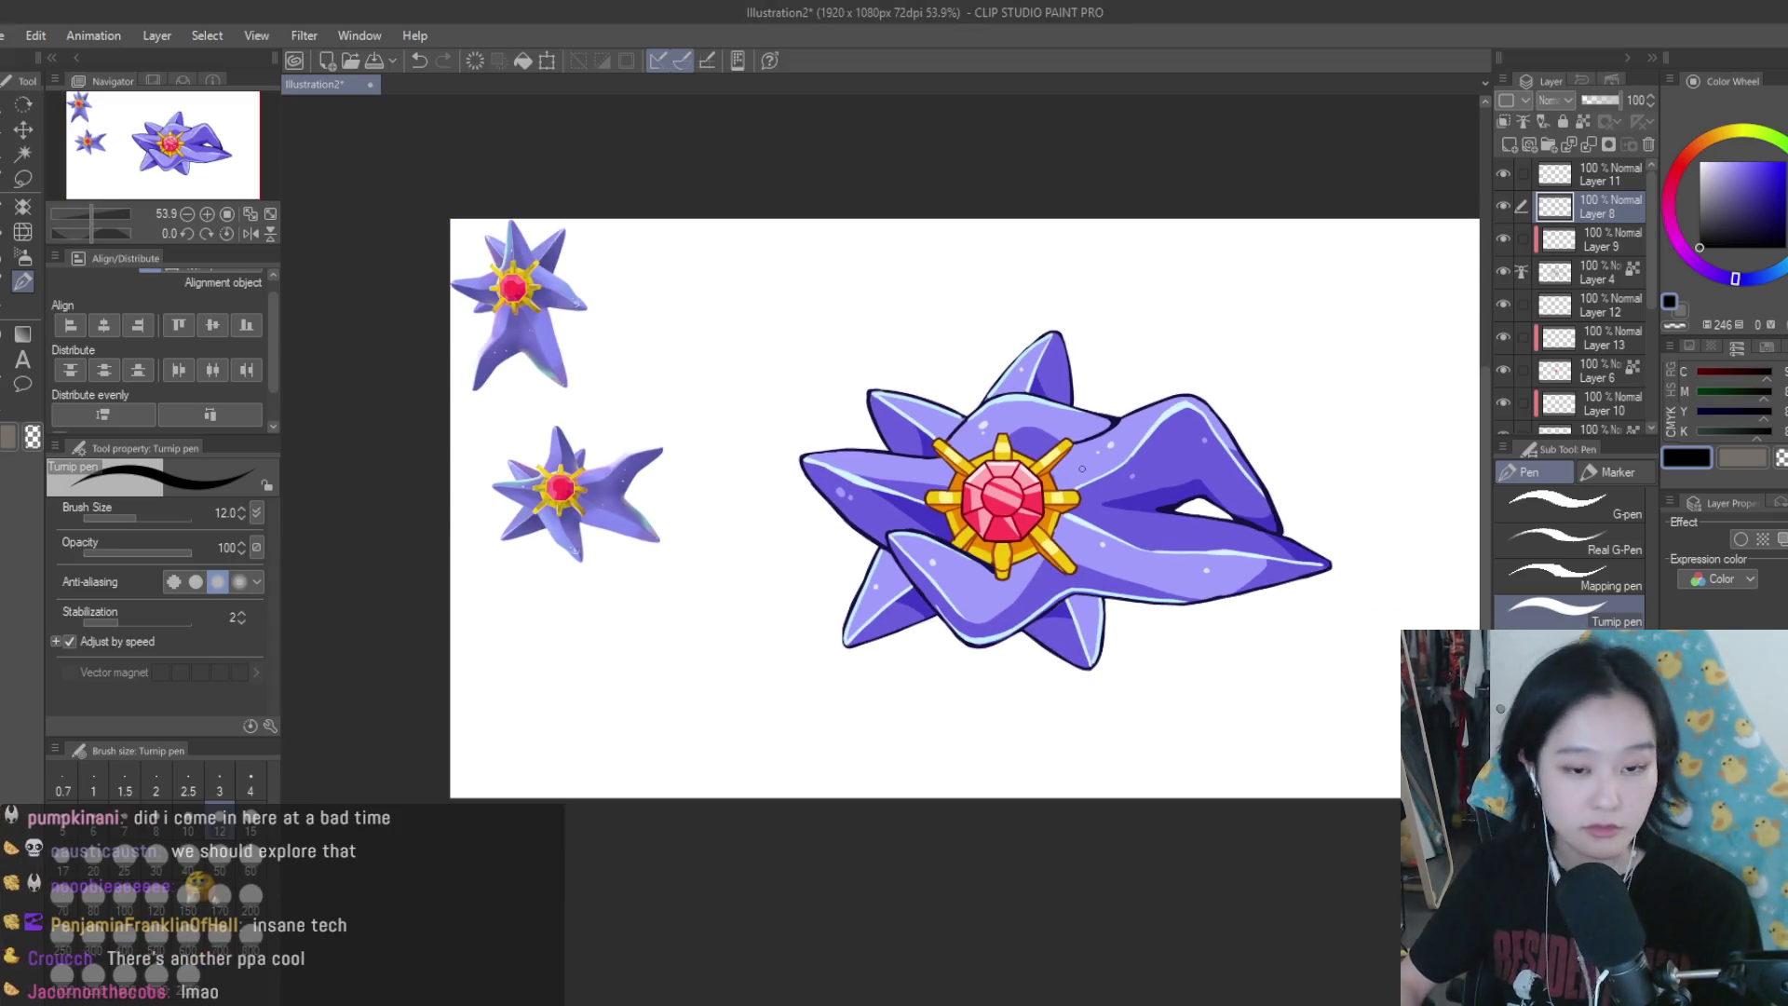
{"action": "scroll", "coordinate": [1082, 469], "scroll_direction": "down", "scroll_amount": 3}
{"action": "scroll", "coordinate": [1211, 477], "scroll_direction": "up", "scroll_amount": 2}
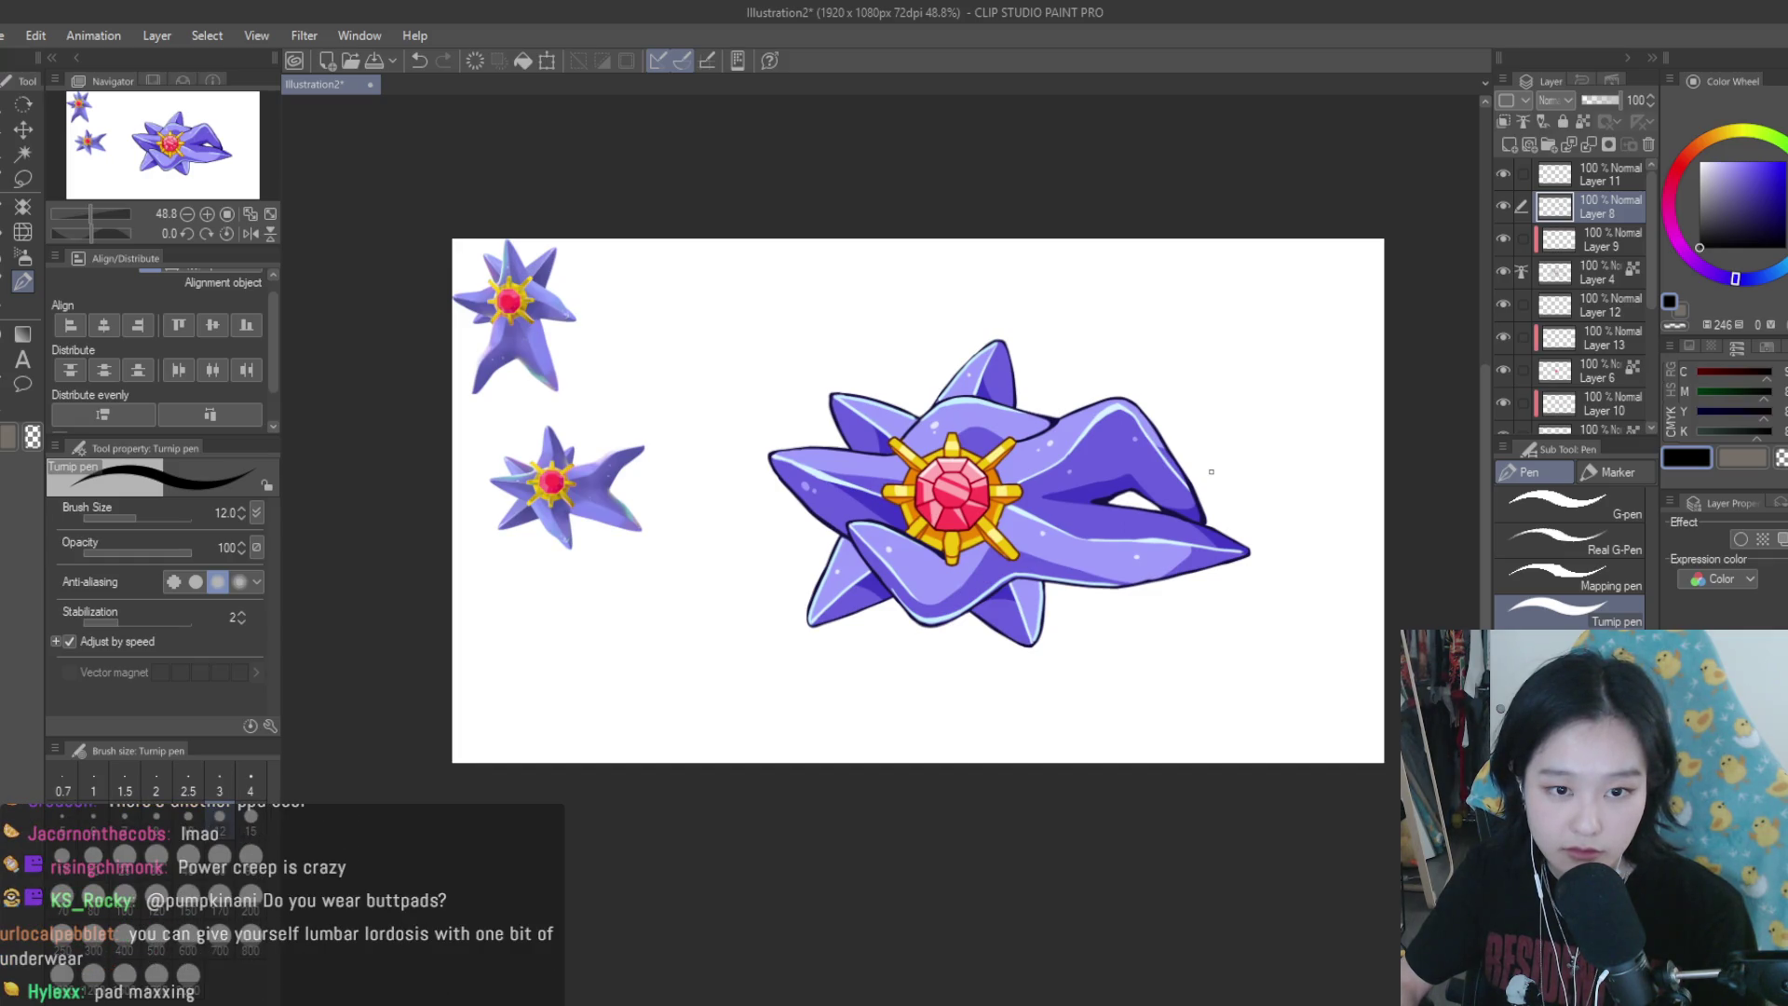
{"action": "scroll", "coordinate": [1211, 471], "scroll_direction": "down", "scroll_amount": 2}
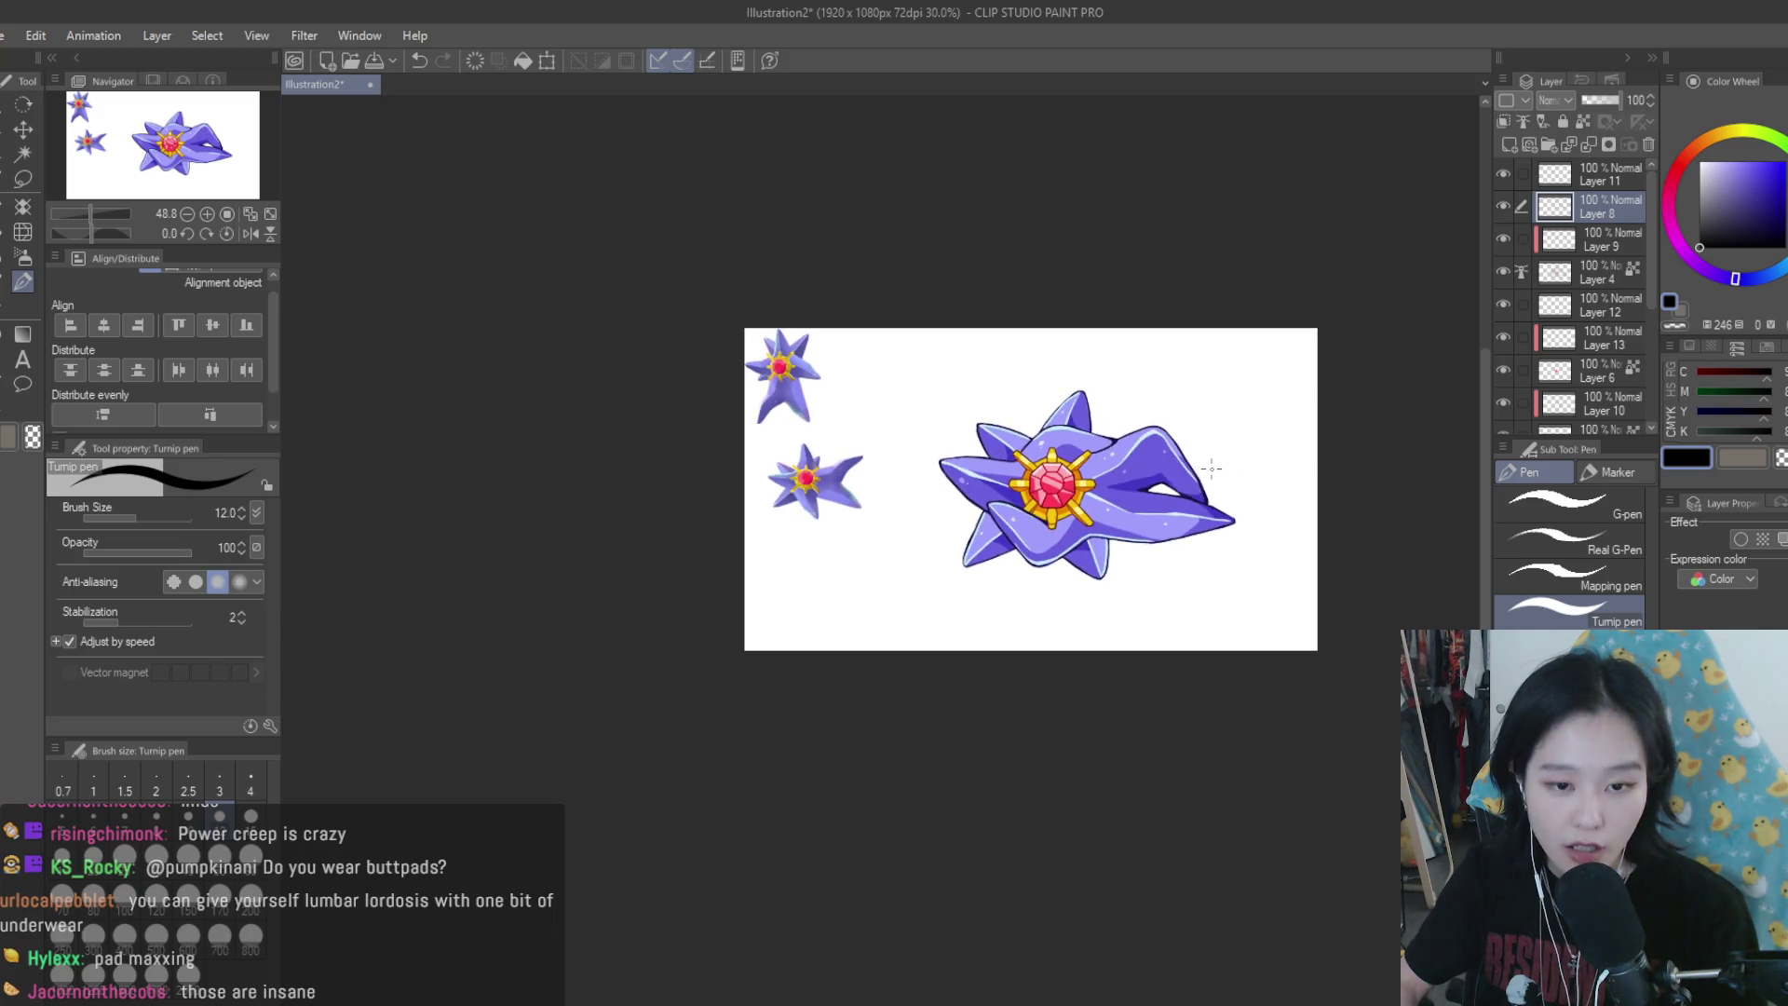
{"action": "scroll", "coordinate": [1211, 472], "scroll_direction": "down", "scroll_amount": 1}
{"action": "scroll", "coordinate": [1172, 494], "scroll_direction": "up", "scroll_amount": 1}
{"action": "scroll", "coordinate": [1171, 495], "scroll_direction": "up", "scroll_amount": 1}
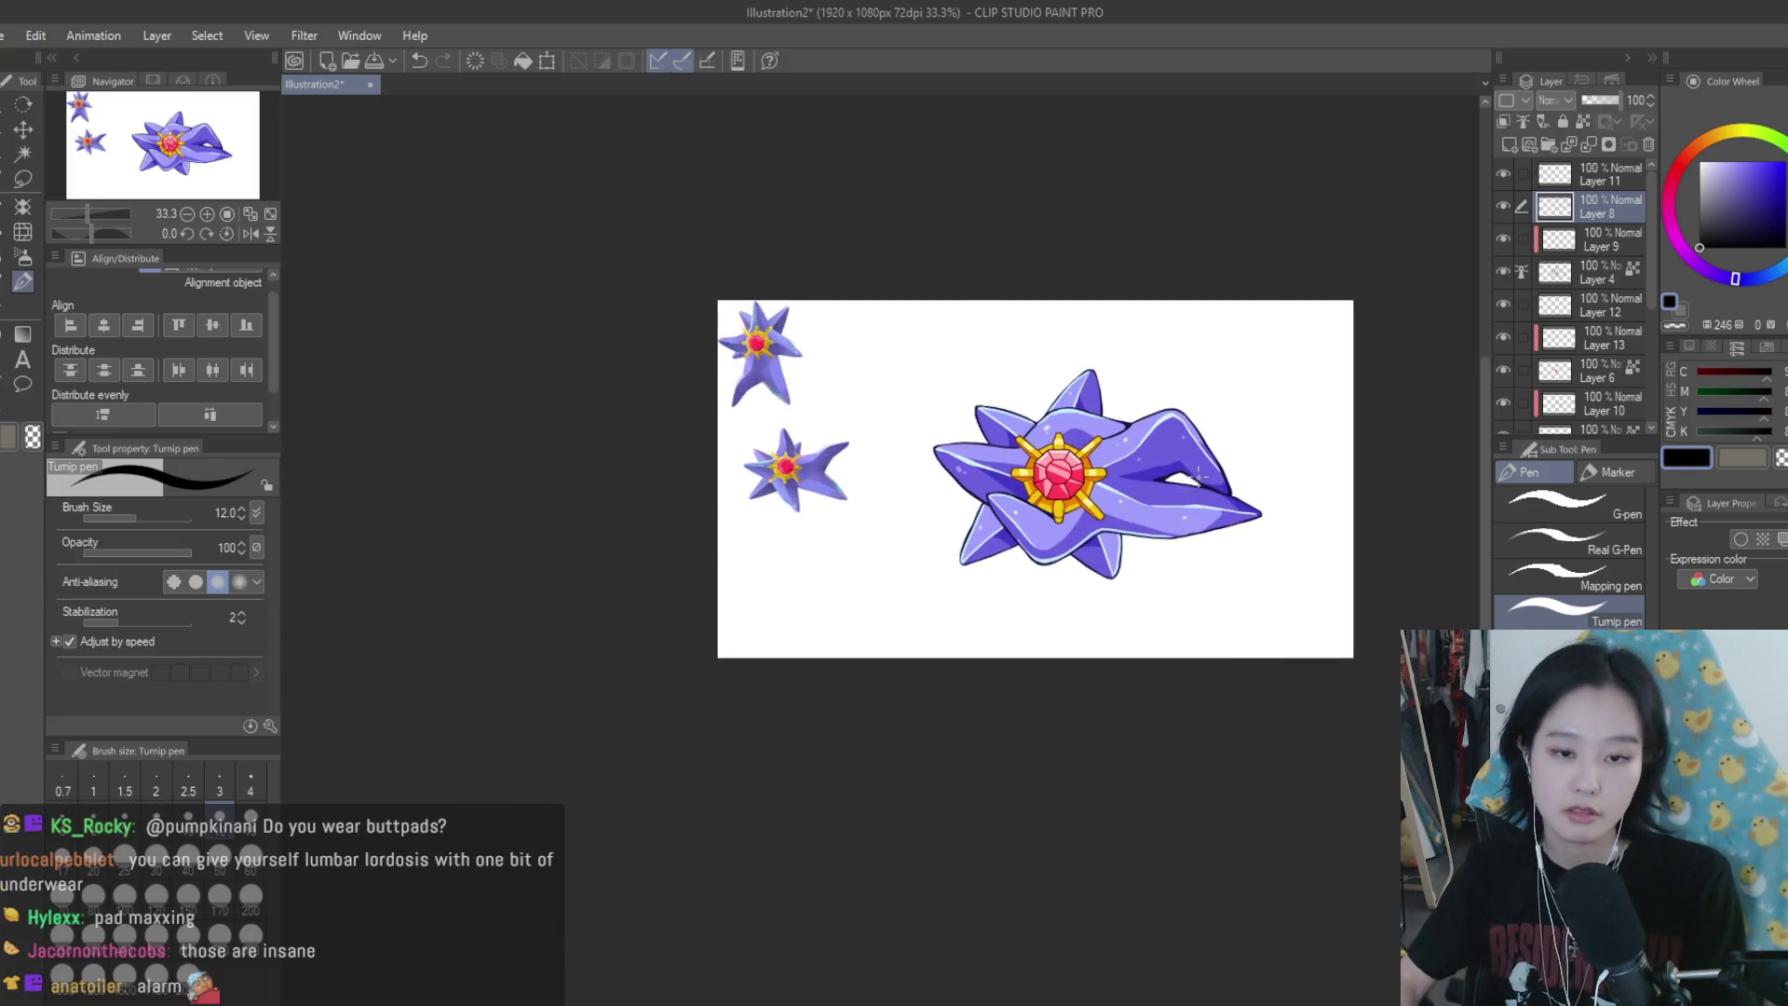
{"action": "key", "text": "h"}
{"action": "scroll", "coordinate": [720, 410], "scroll_direction": "up", "scroll_amount": 1}
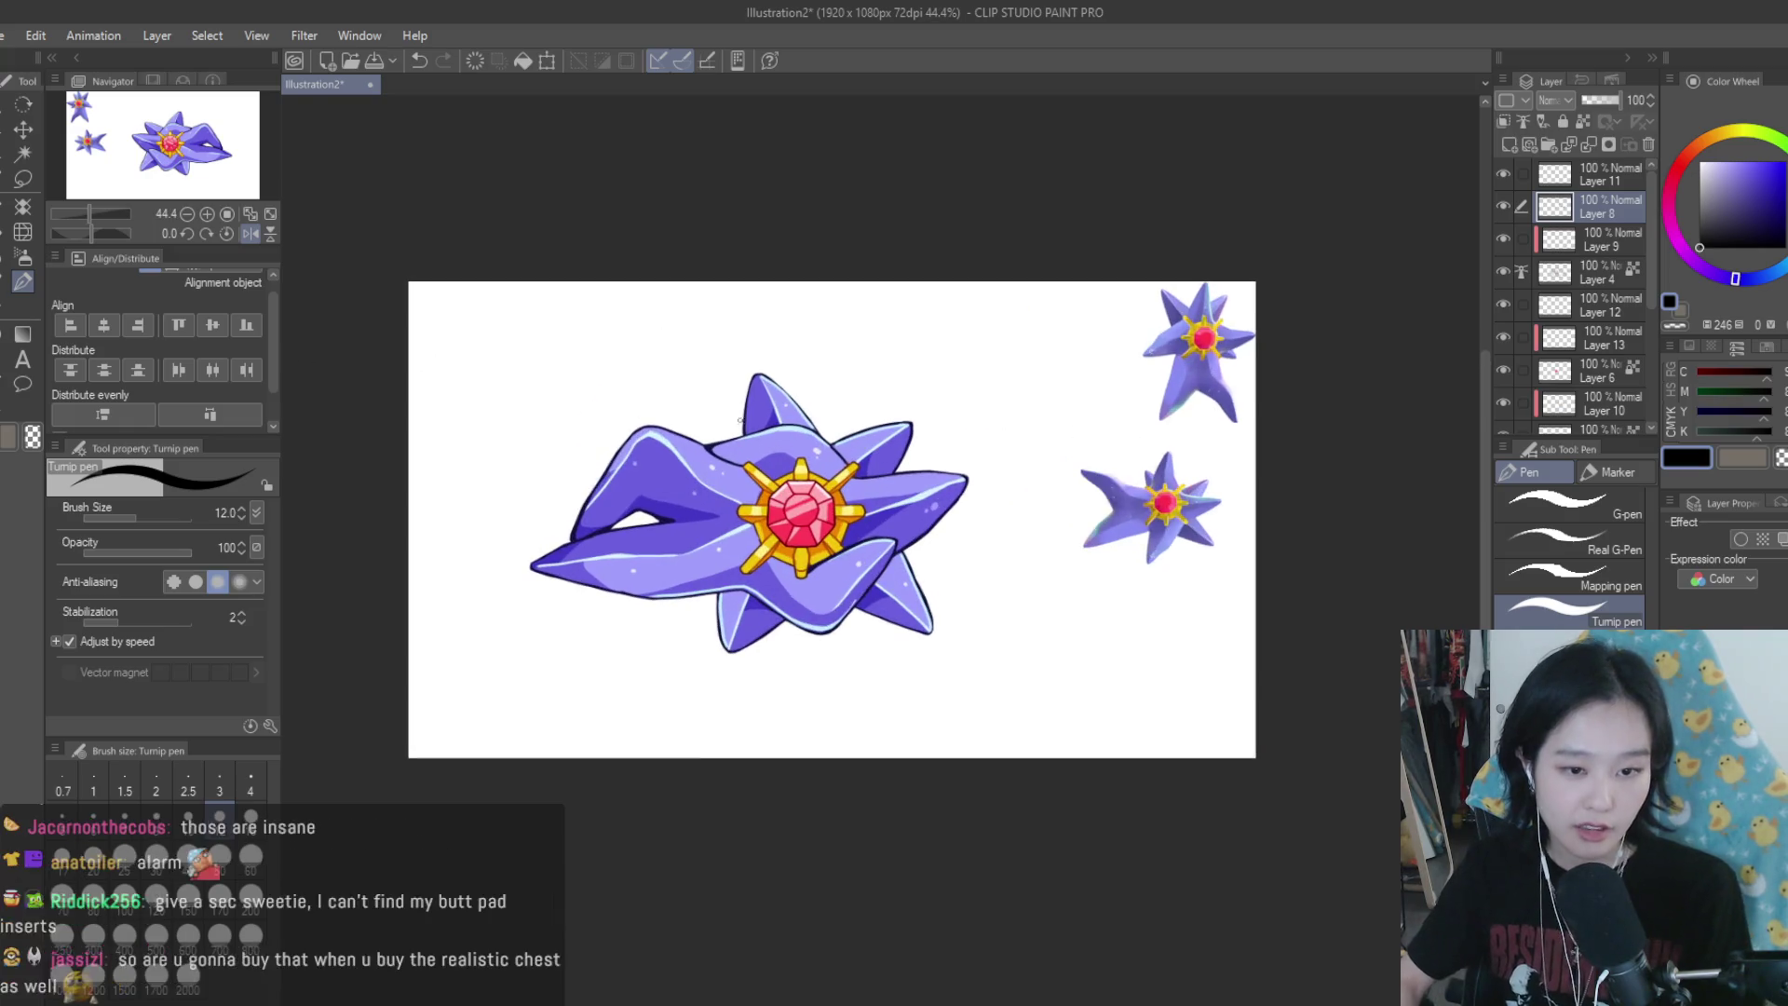
{"action": "scroll", "coordinate": [720, 410], "scroll_direction": "up", "scroll_amount": 1}
{"action": "key", "text": "ctrl+shift+n"}
{"action": "mouse_move", "coordinate": [855, 471]}
{"action": "left_mouse_down"}
{"action": "mouse_move", "coordinate": [733, 522]}
{"action": "mouse_move", "coordinate": [852, 639]}
{"action": "mouse_move", "coordinate": [712, 583]}
{"action": "left_mouse_up"}
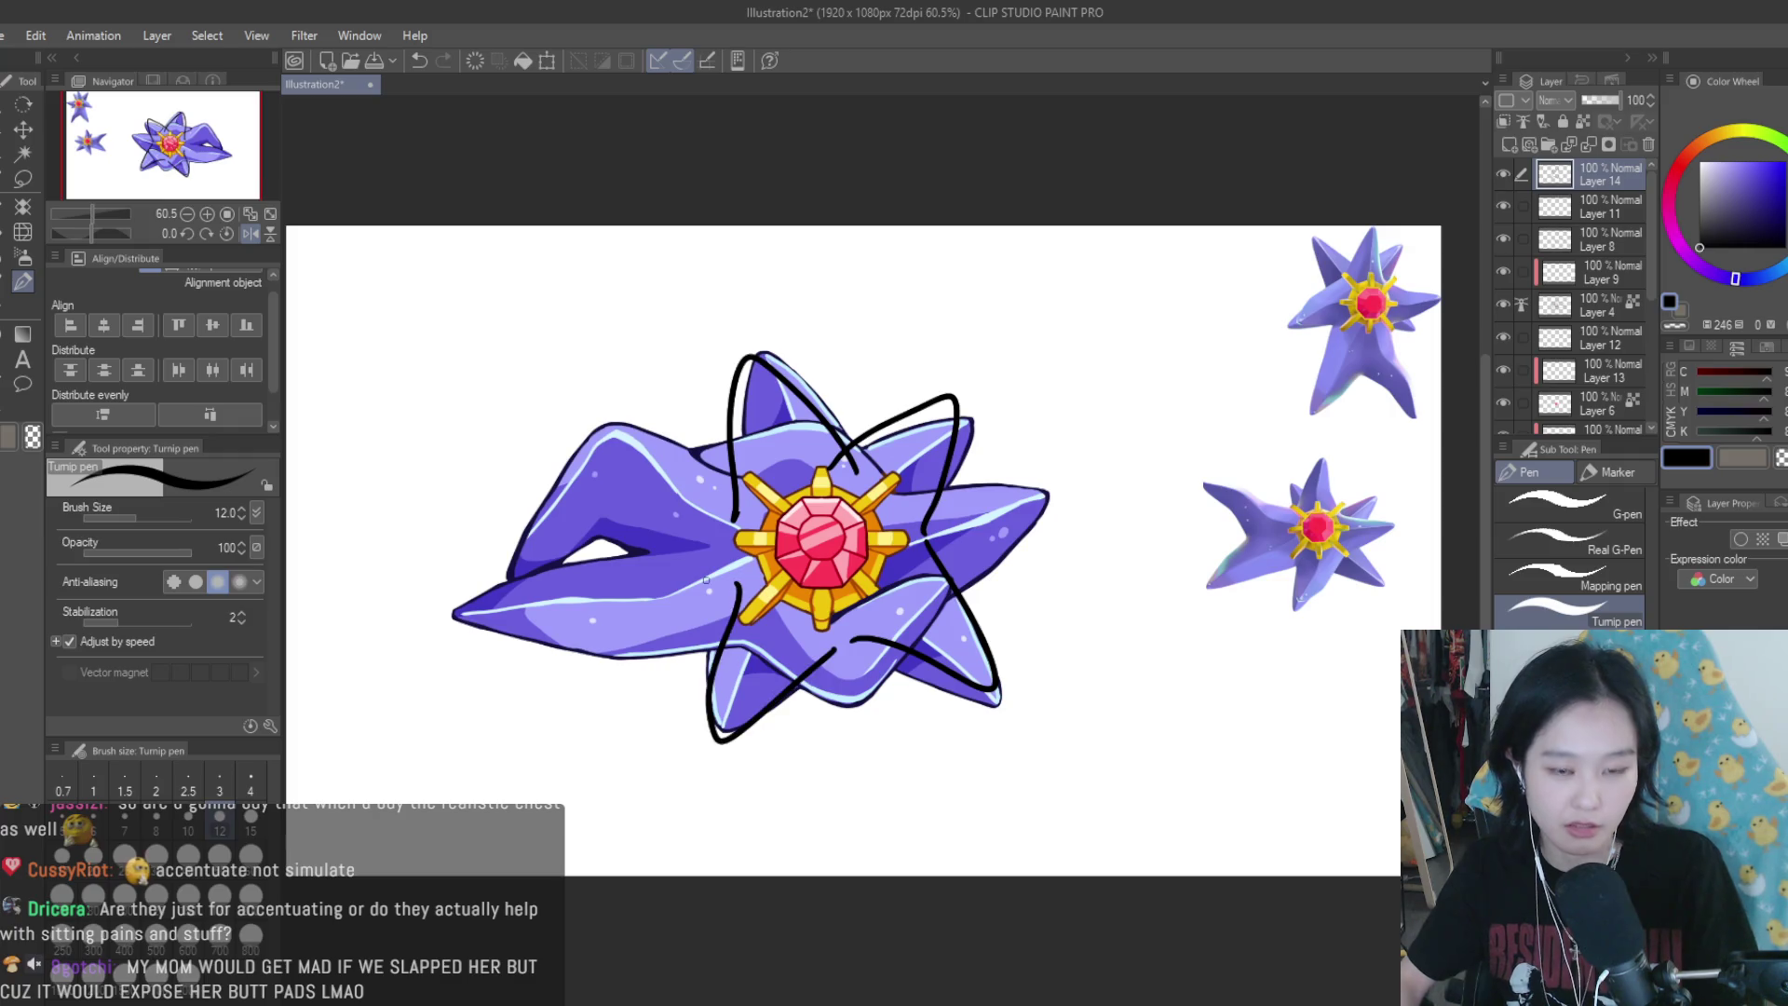
{"action": "left_click", "coordinate": [1648, 144]}
{"action": "scroll", "coordinate": [1111, 425], "scroll_direction": "down", "scroll_amount": 2}
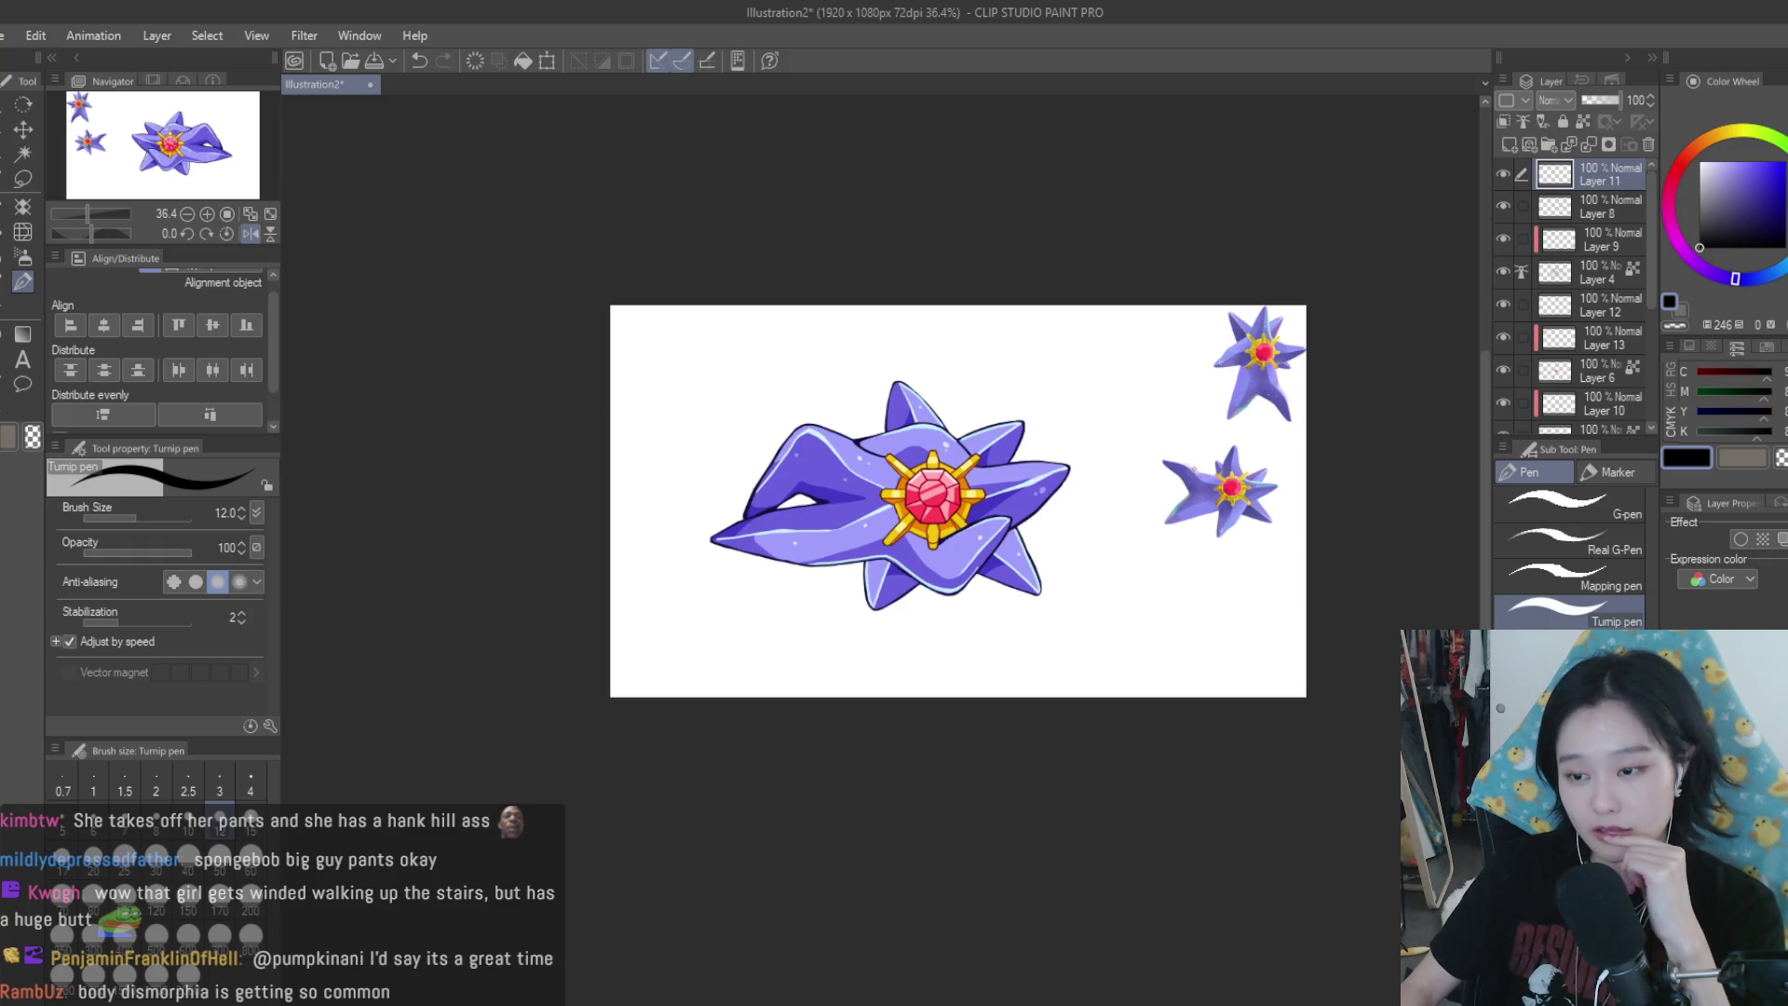
Show Layer 8's white highlight dots, then make Layer 4 the working layer
{"action": "scroll", "coordinate": [958, 501], "scroll_direction": "down", "scroll_amount": 1}
{"action": "scroll", "coordinate": [958, 501], "scroll_direction": "up", "scroll_amount": 1}
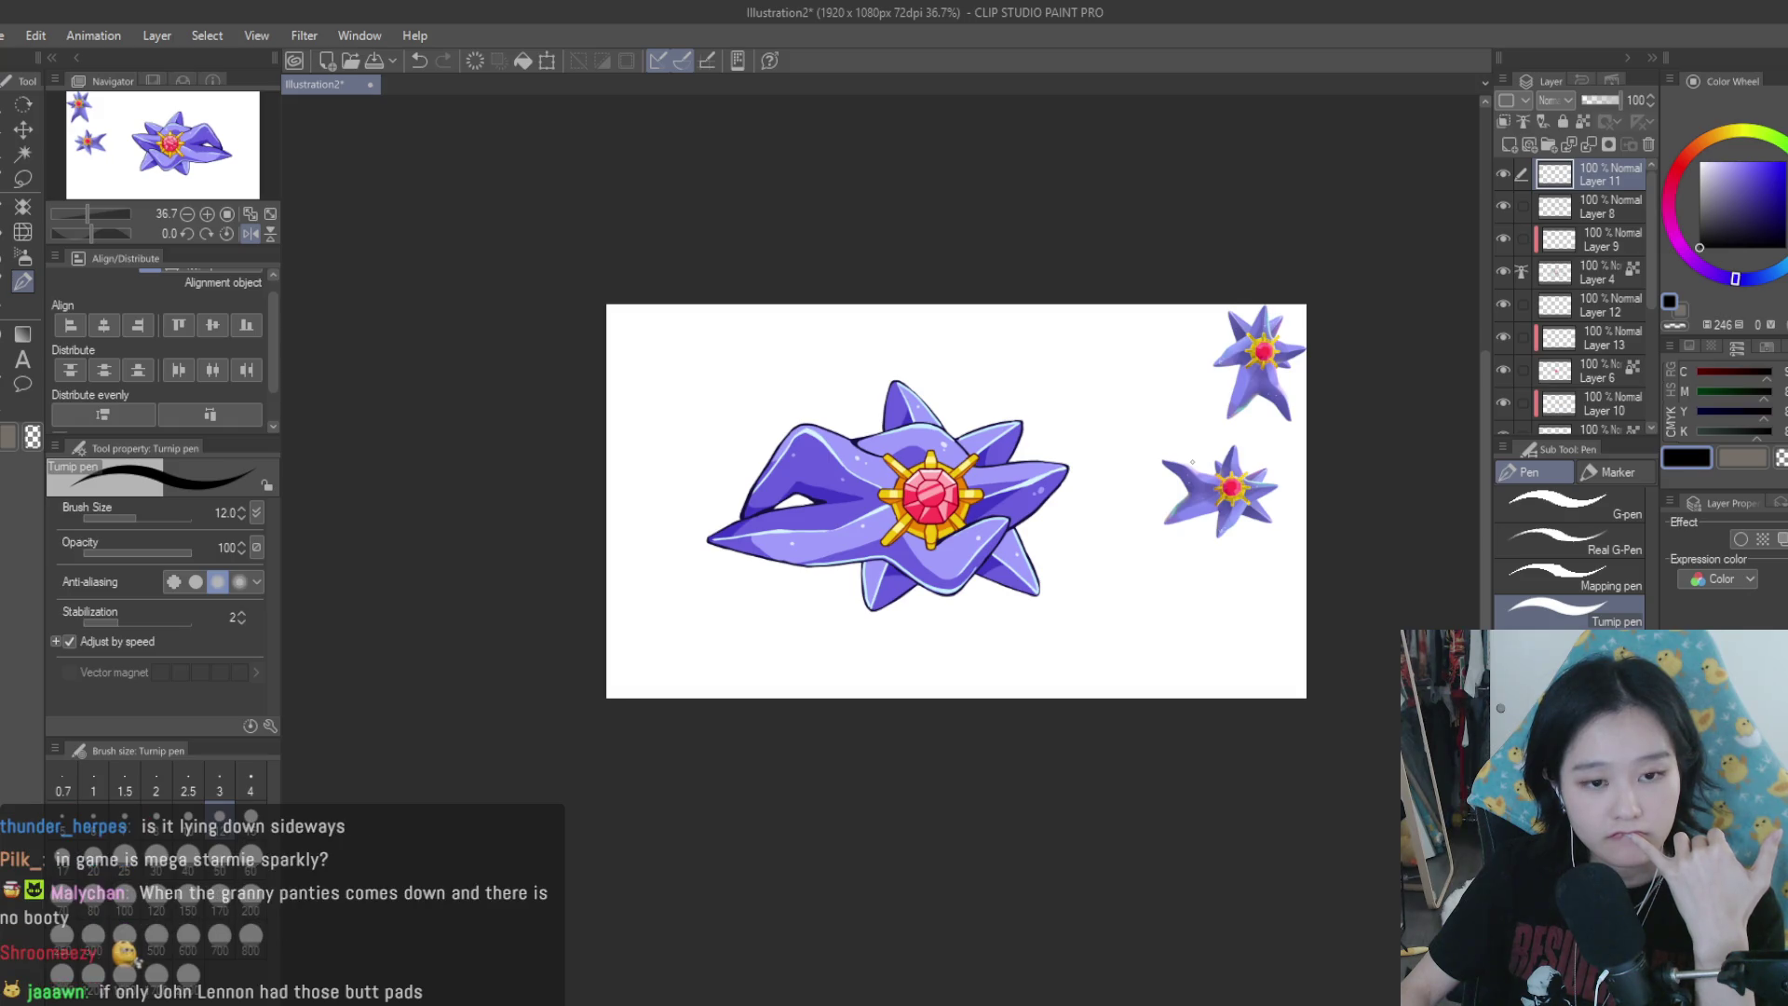
{"action": "scroll", "coordinate": [888, 411], "scroll_direction": "up", "scroll_amount": 2}
{"action": "scroll", "coordinate": [887, 411], "scroll_direction": "up", "scroll_amount": 2}
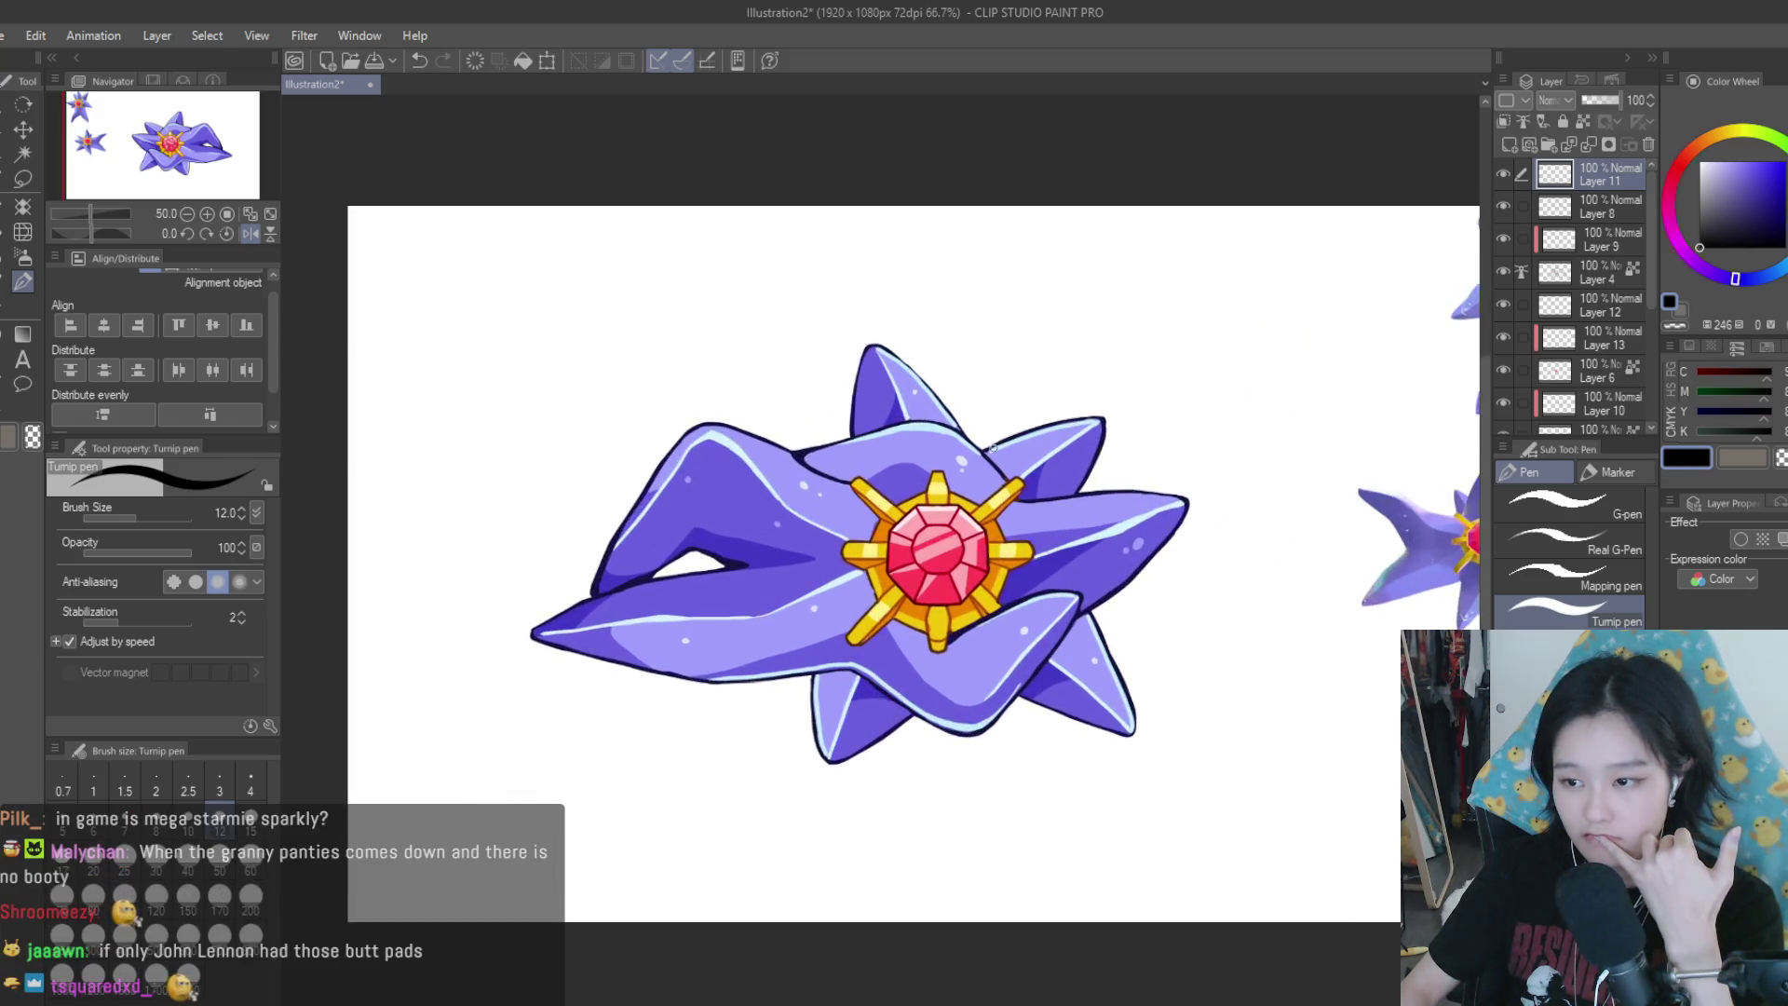
{"action": "scroll", "coordinate": [888, 411], "scroll_direction": "up", "scroll_amount": 2}
{"action": "left_click", "coordinate": [1504, 206]}
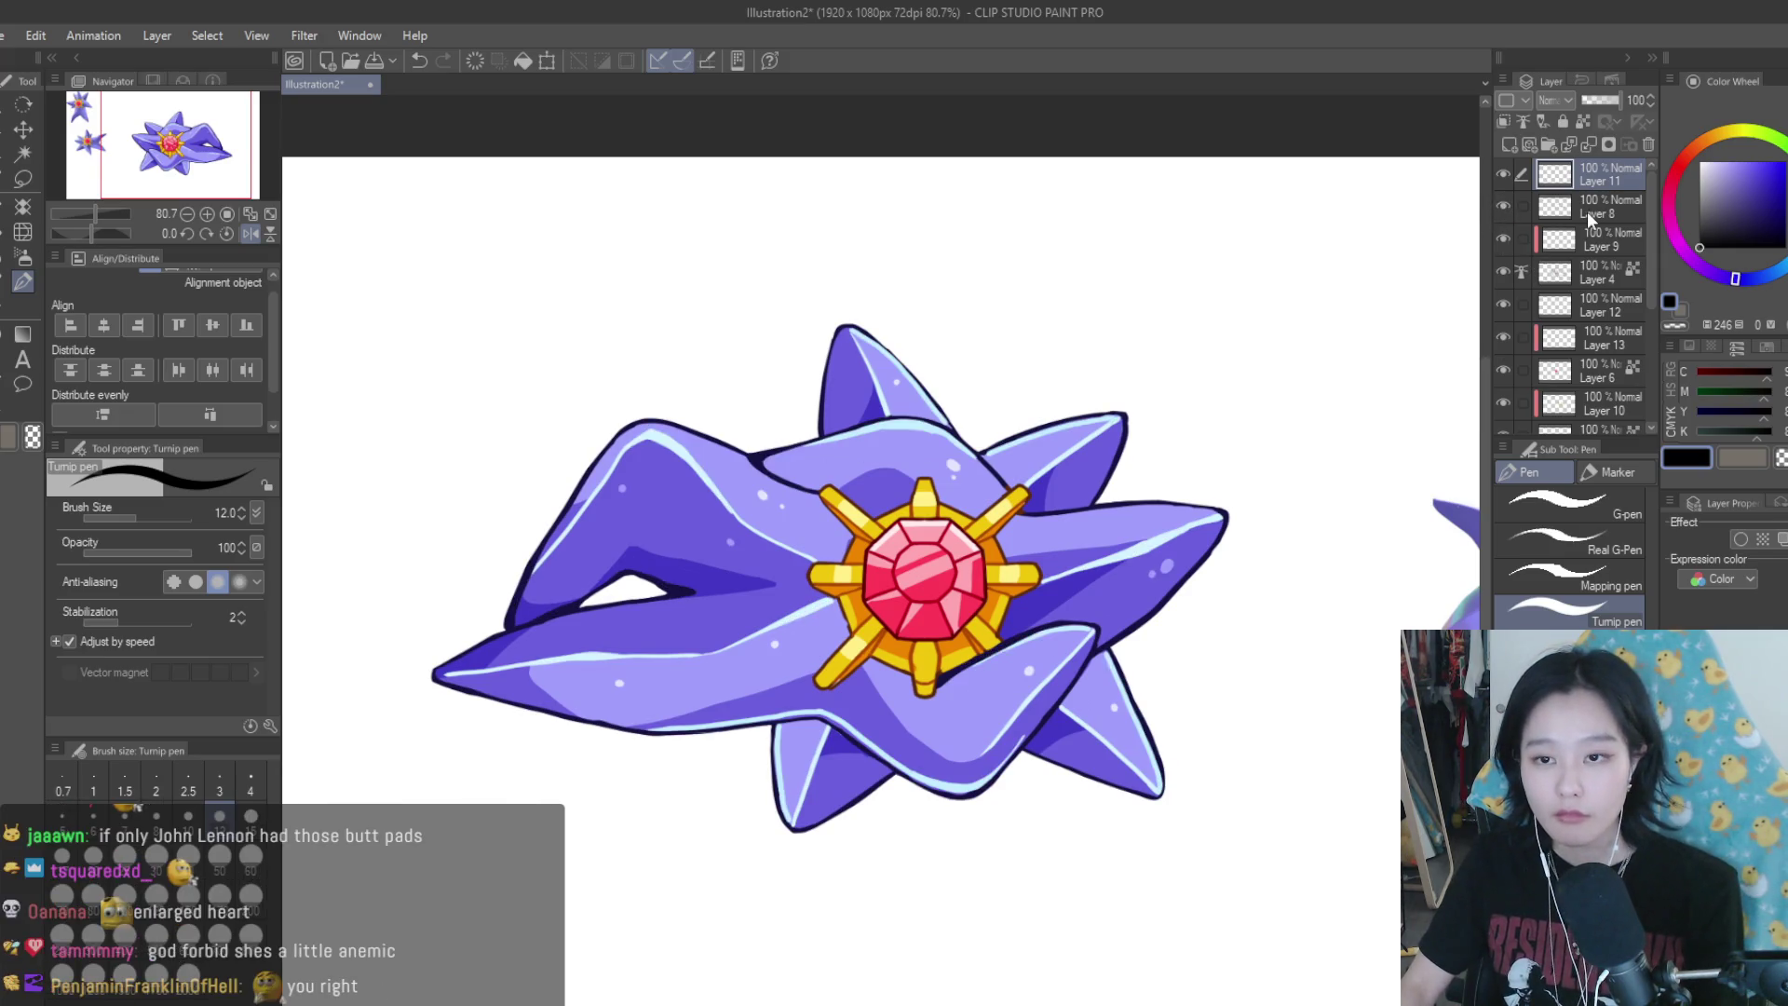
{"action": "left_click", "coordinate": [1587, 210]}
{"action": "left_click", "coordinate": [1553, 283]}
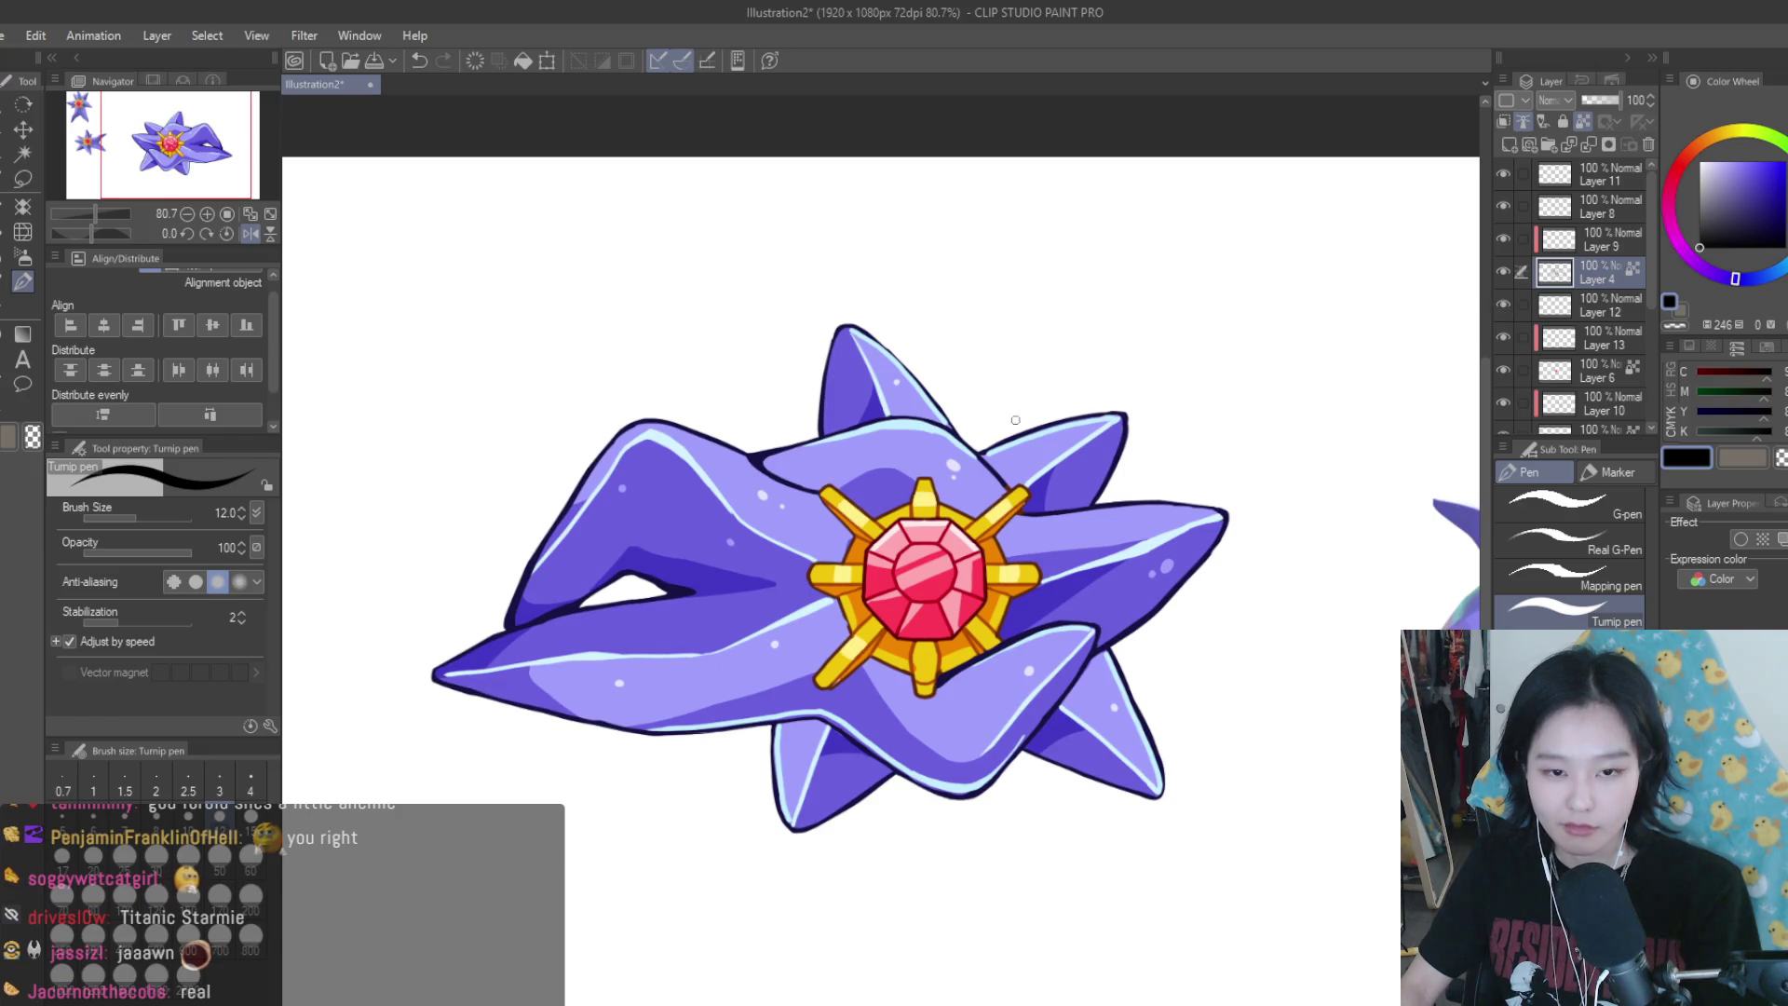
{"action": "scroll", "coordinate": [963, 436], "scroll_direction": "down", "scroll_amount": 4}
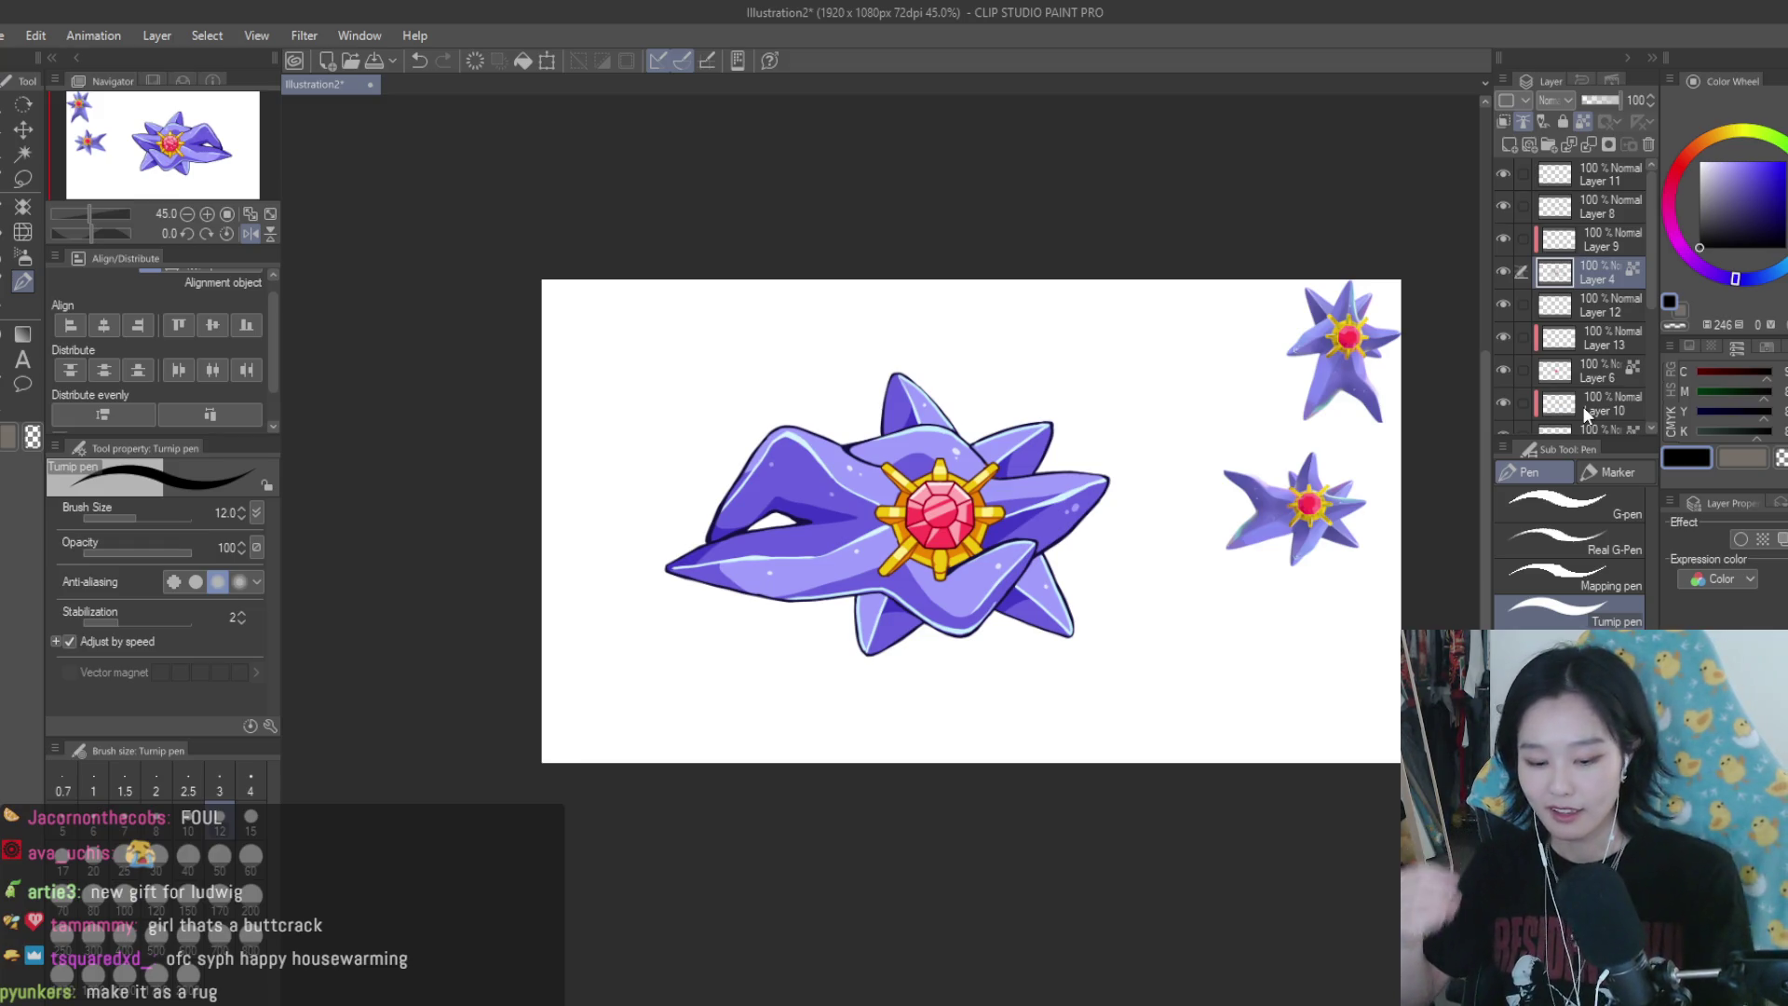
Unflip the canvas and save the drawing, mirroring it once more to check
{"action": "key", "text": "h"}
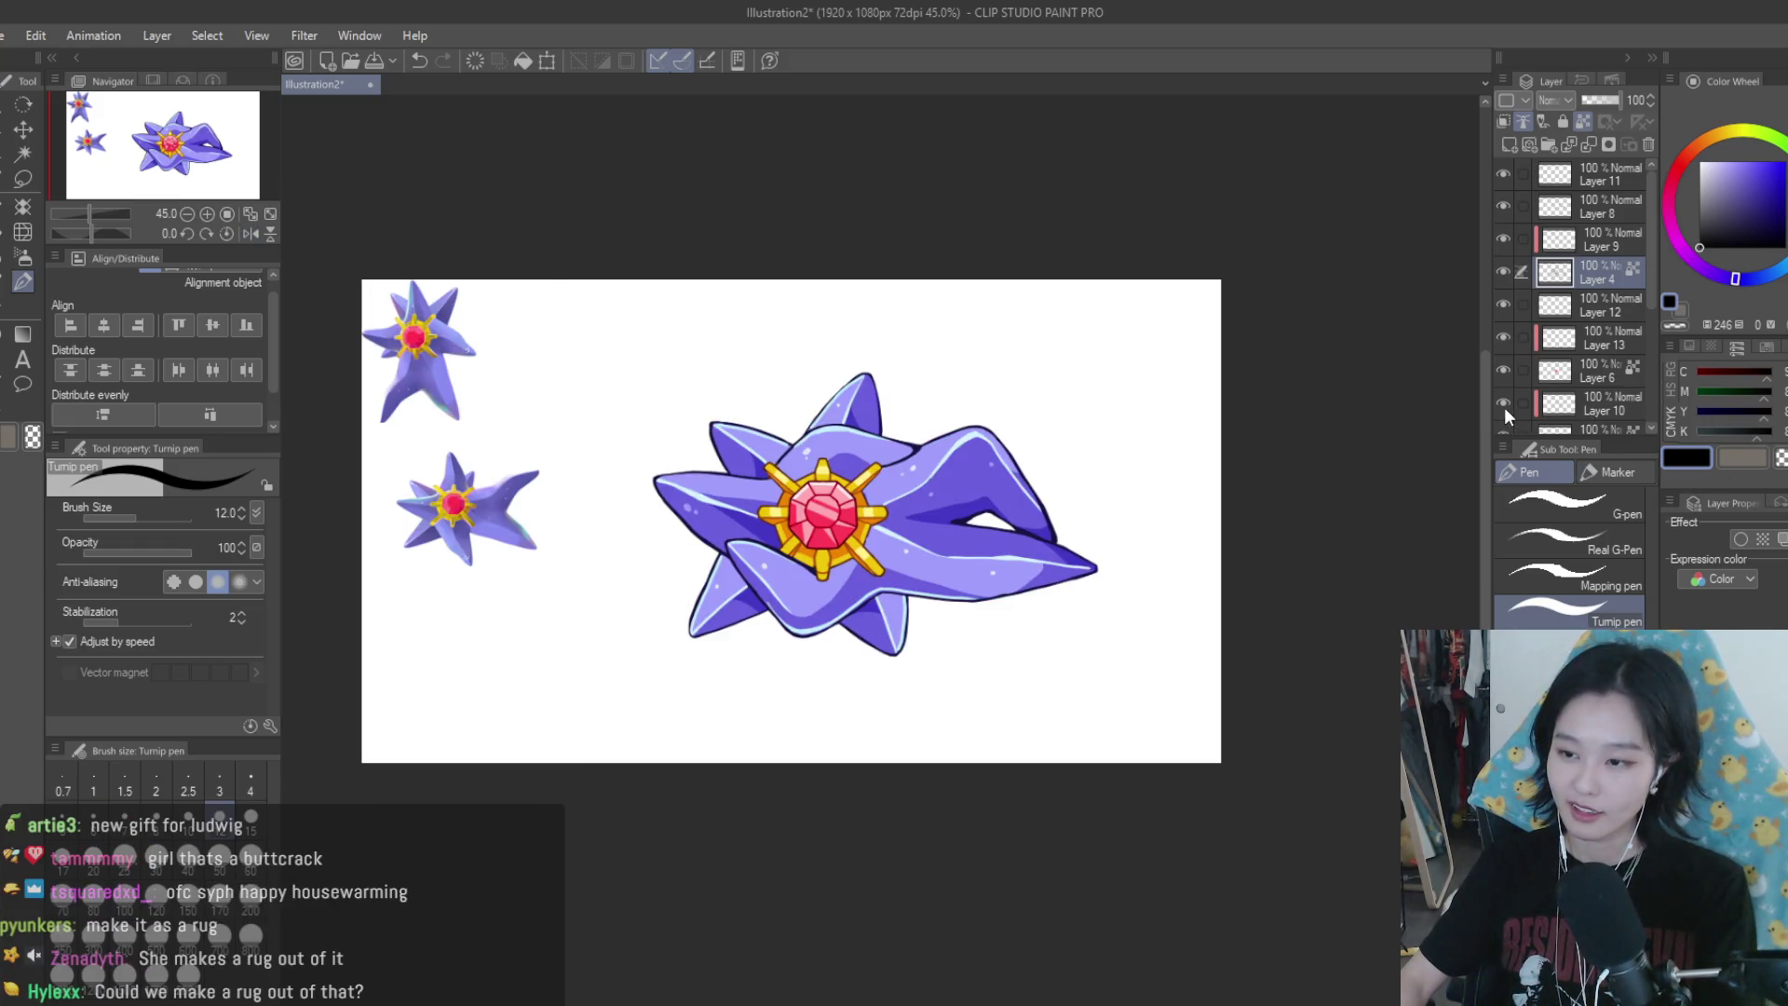
{"action": "scroll", "coordinate": [1317, 370], "scroll_direction": "down", "scroll_amount": 2}
{"action": "scroll", "coordinate": [1236, 386], "scroll_direction": "up", "scroll_amount": 1}
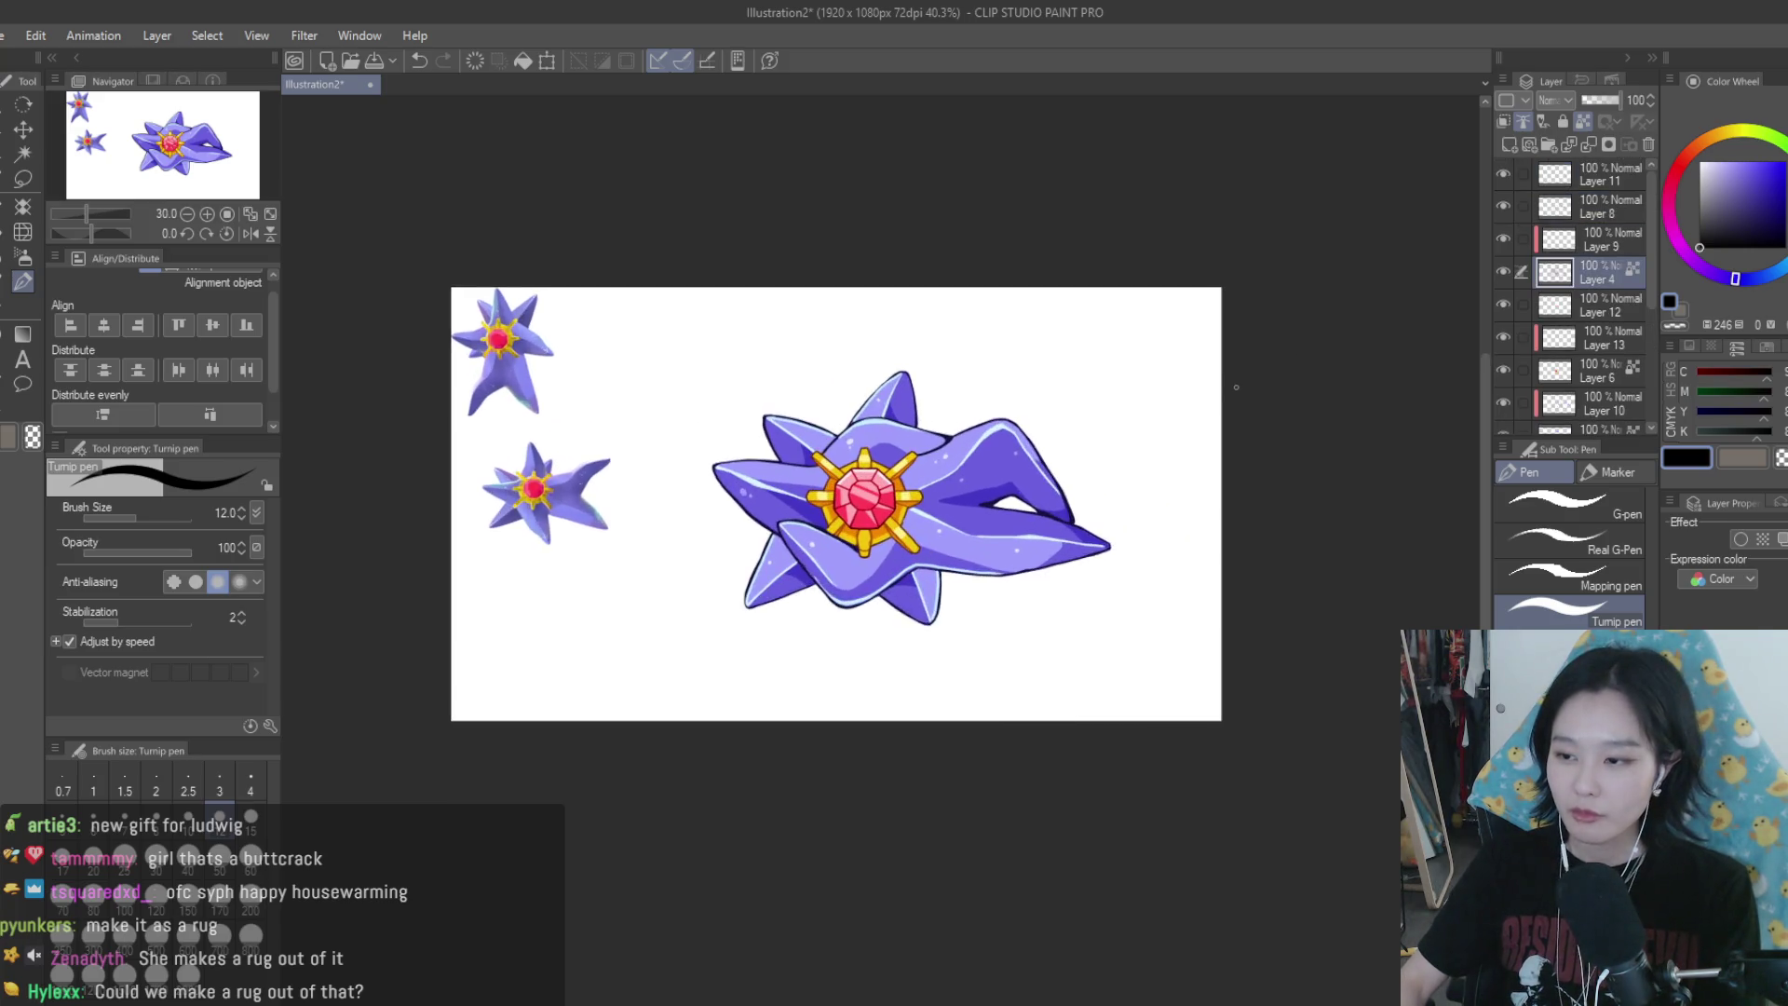
{"action": "scroll", "coordinate": [1235, 387], "scroll_direction": "up", "scroll_amount": 1}
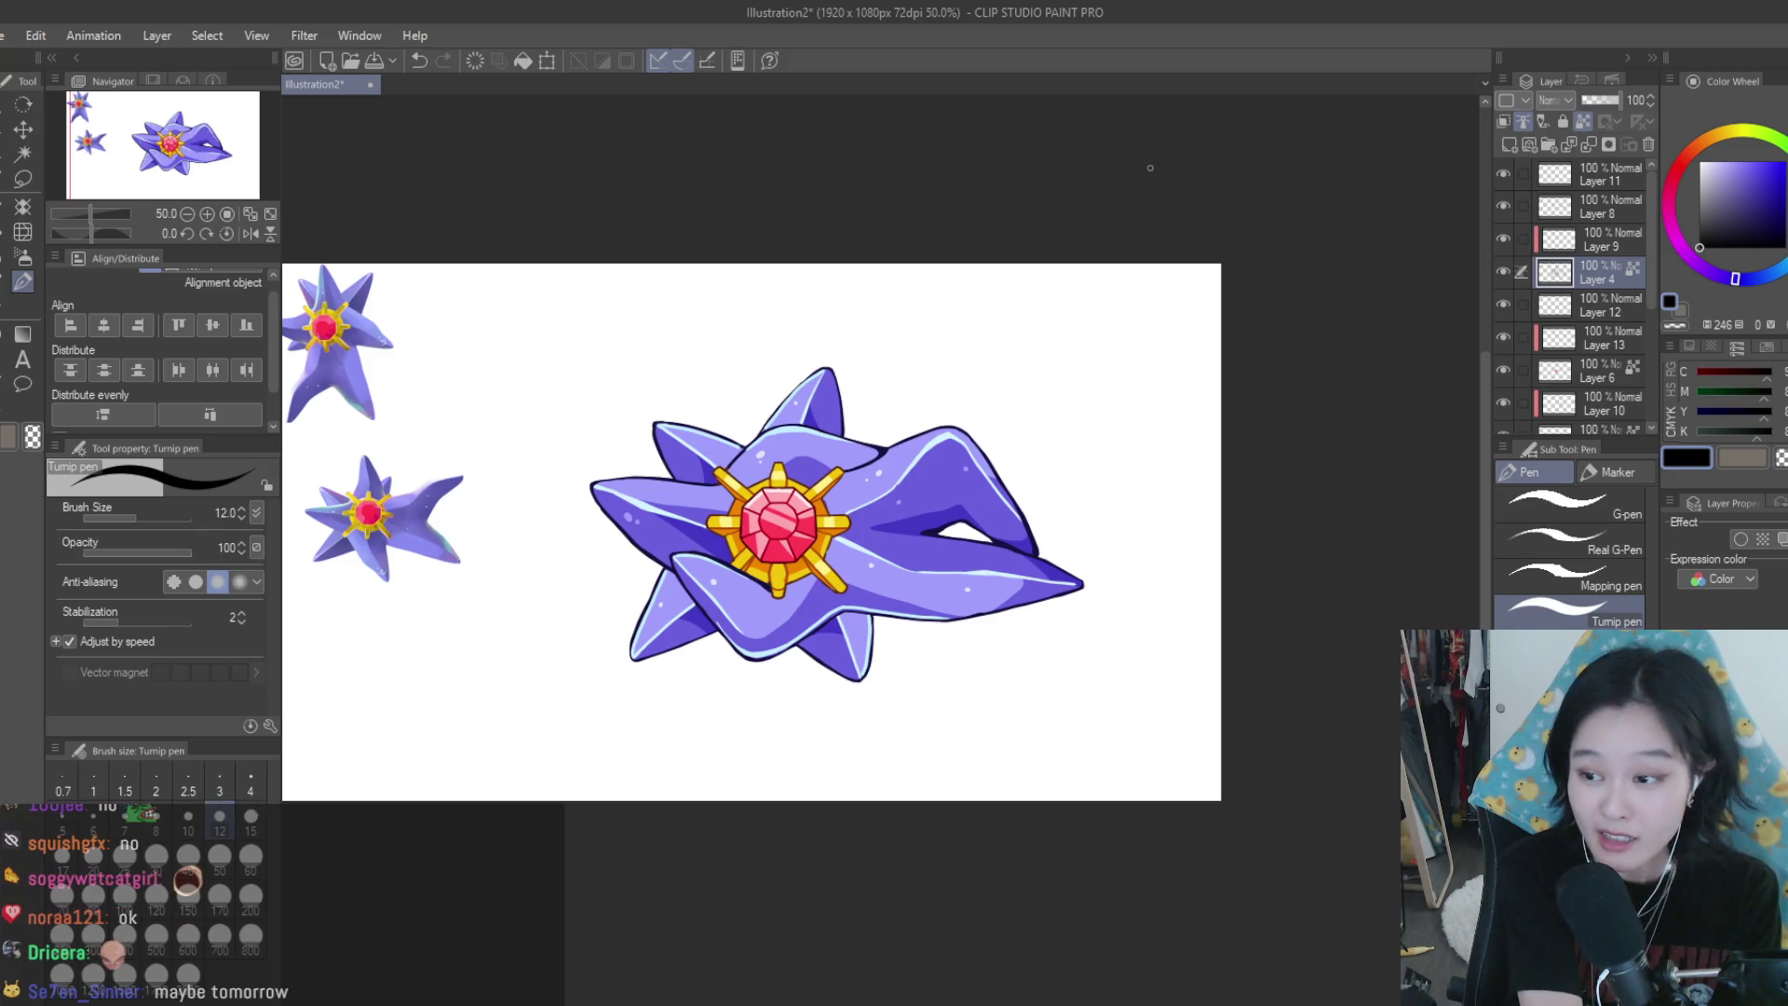
{"action": "scroll", "coordinate": [1086, 351], "scroll_direction": "down", "scroll_amount": 2}
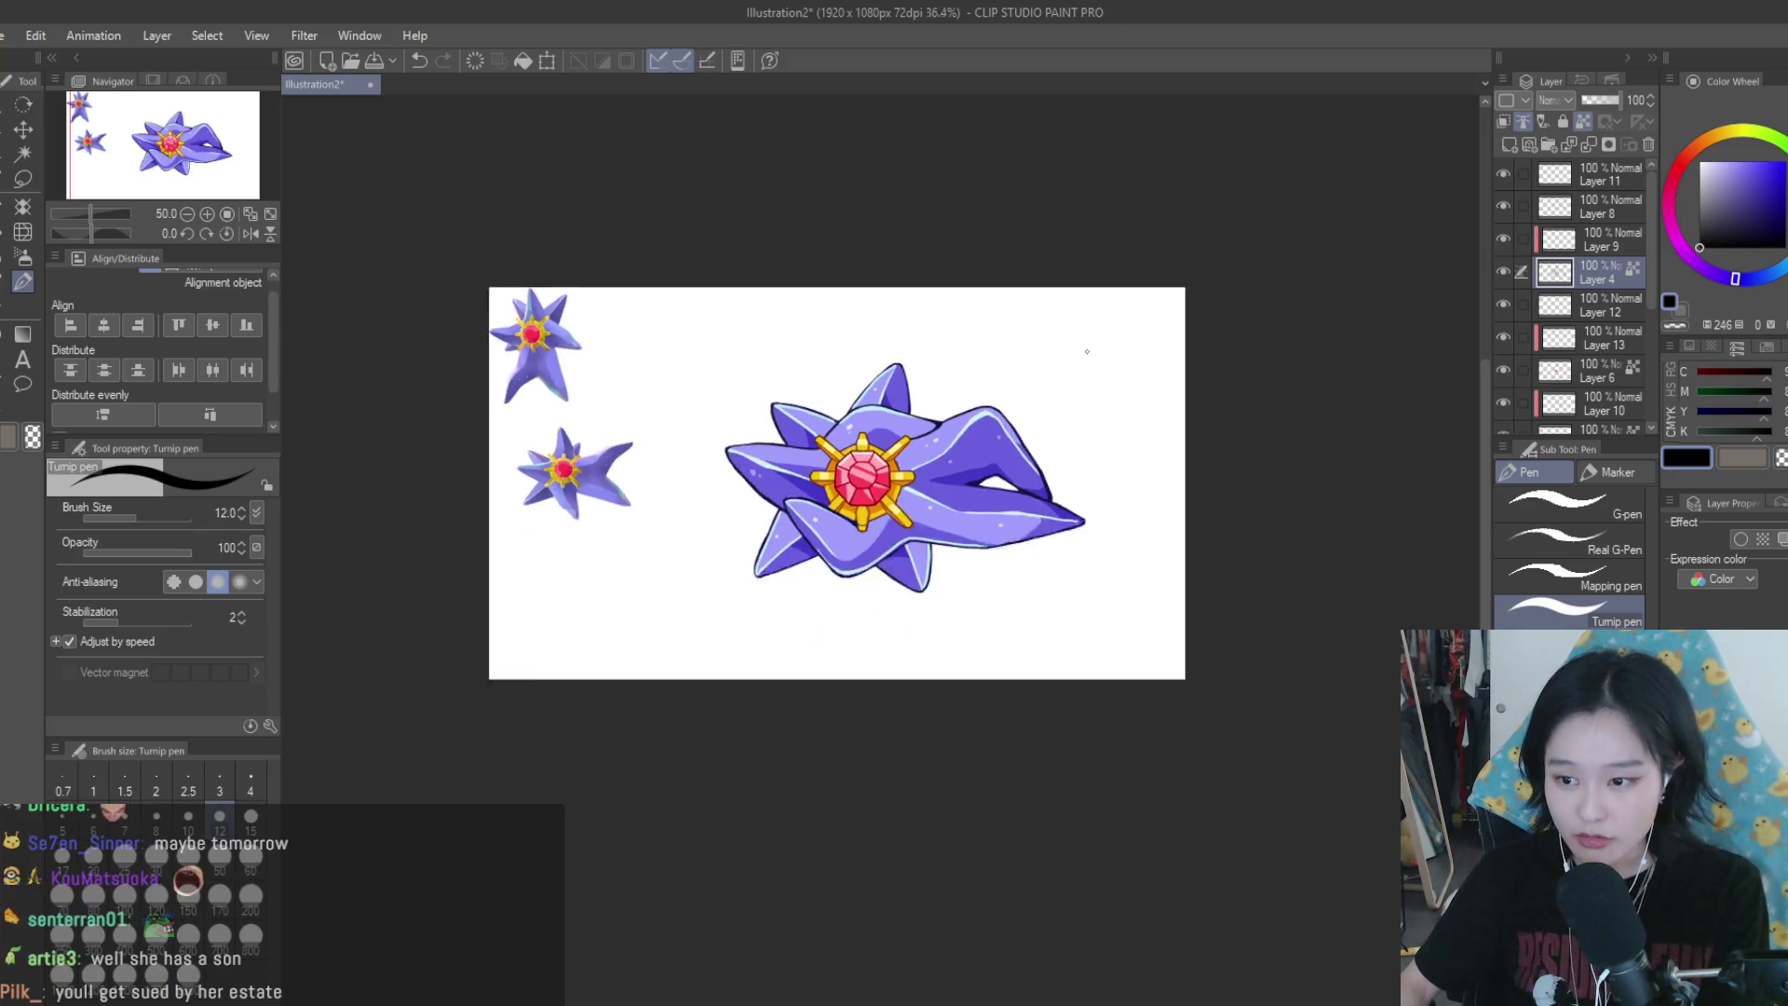
{"action": "scroll", "coordinate": [1087, 351], "scroll_direction": "down", "scroll_amount": 1}
{"action": "scroll", "coordinate": [1047, 340], "scroll_direction": "up", "scroll_amount": 1}
{"action": "key", "text": "ctrl+s"}
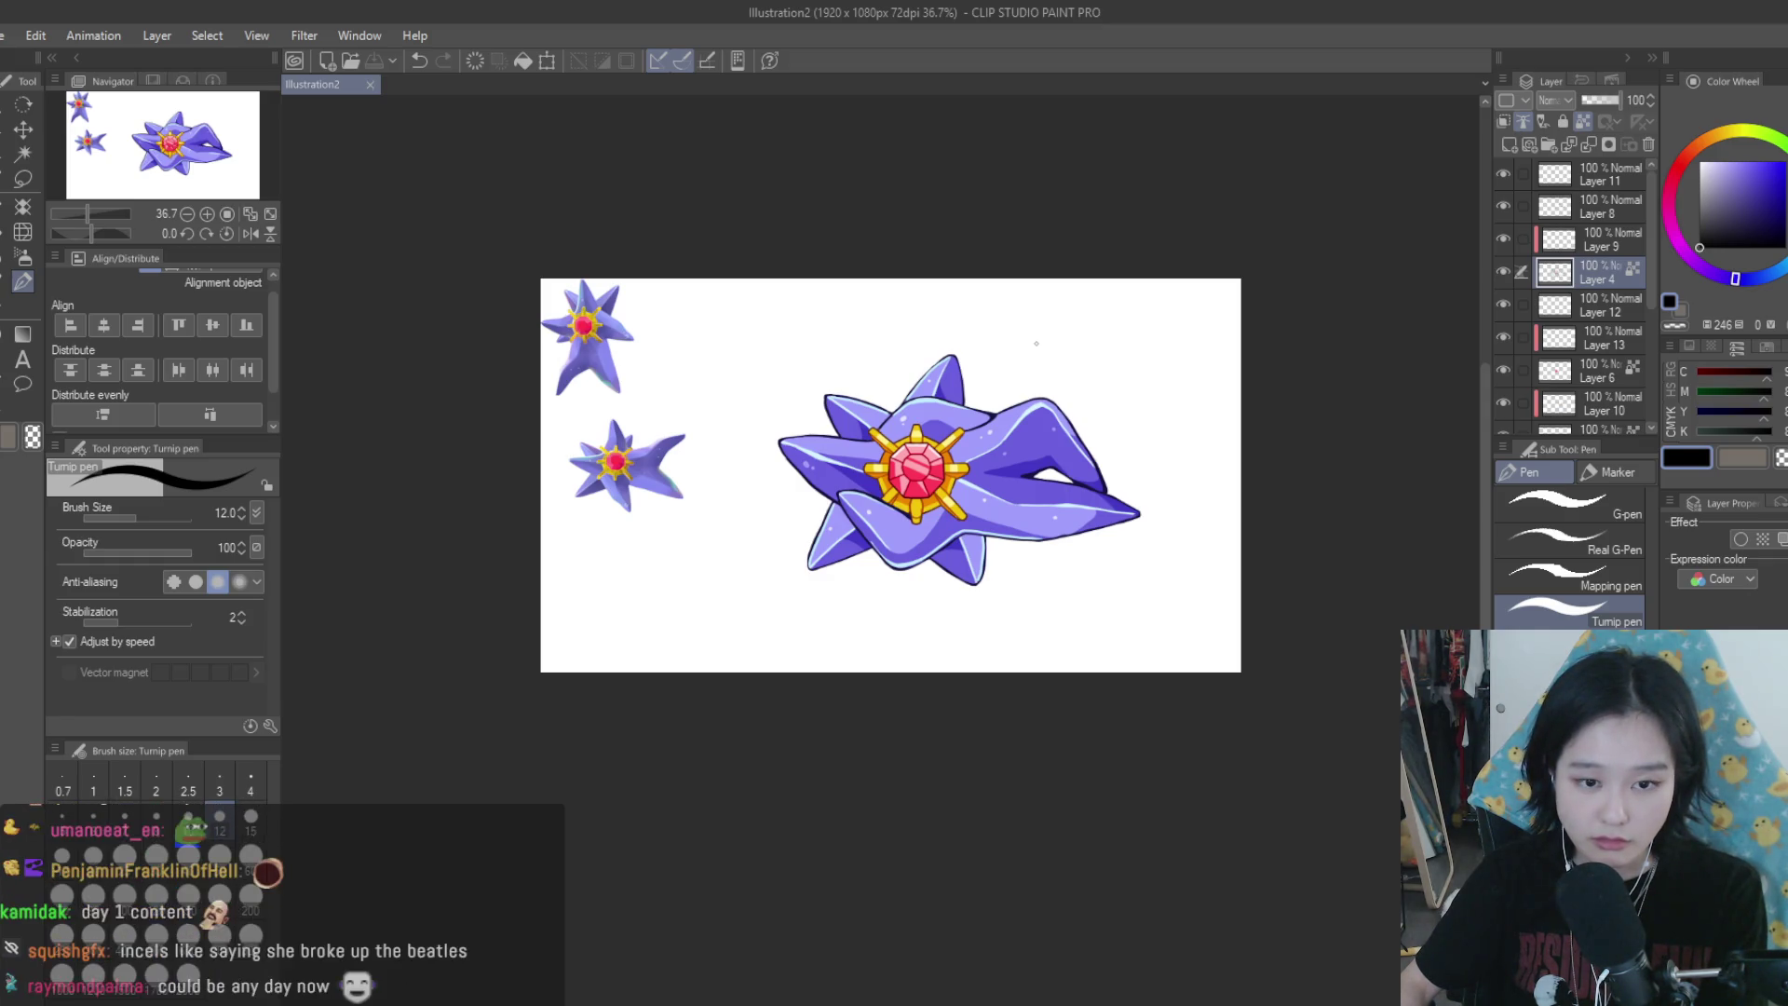
{"action": "key", "text": "h"}
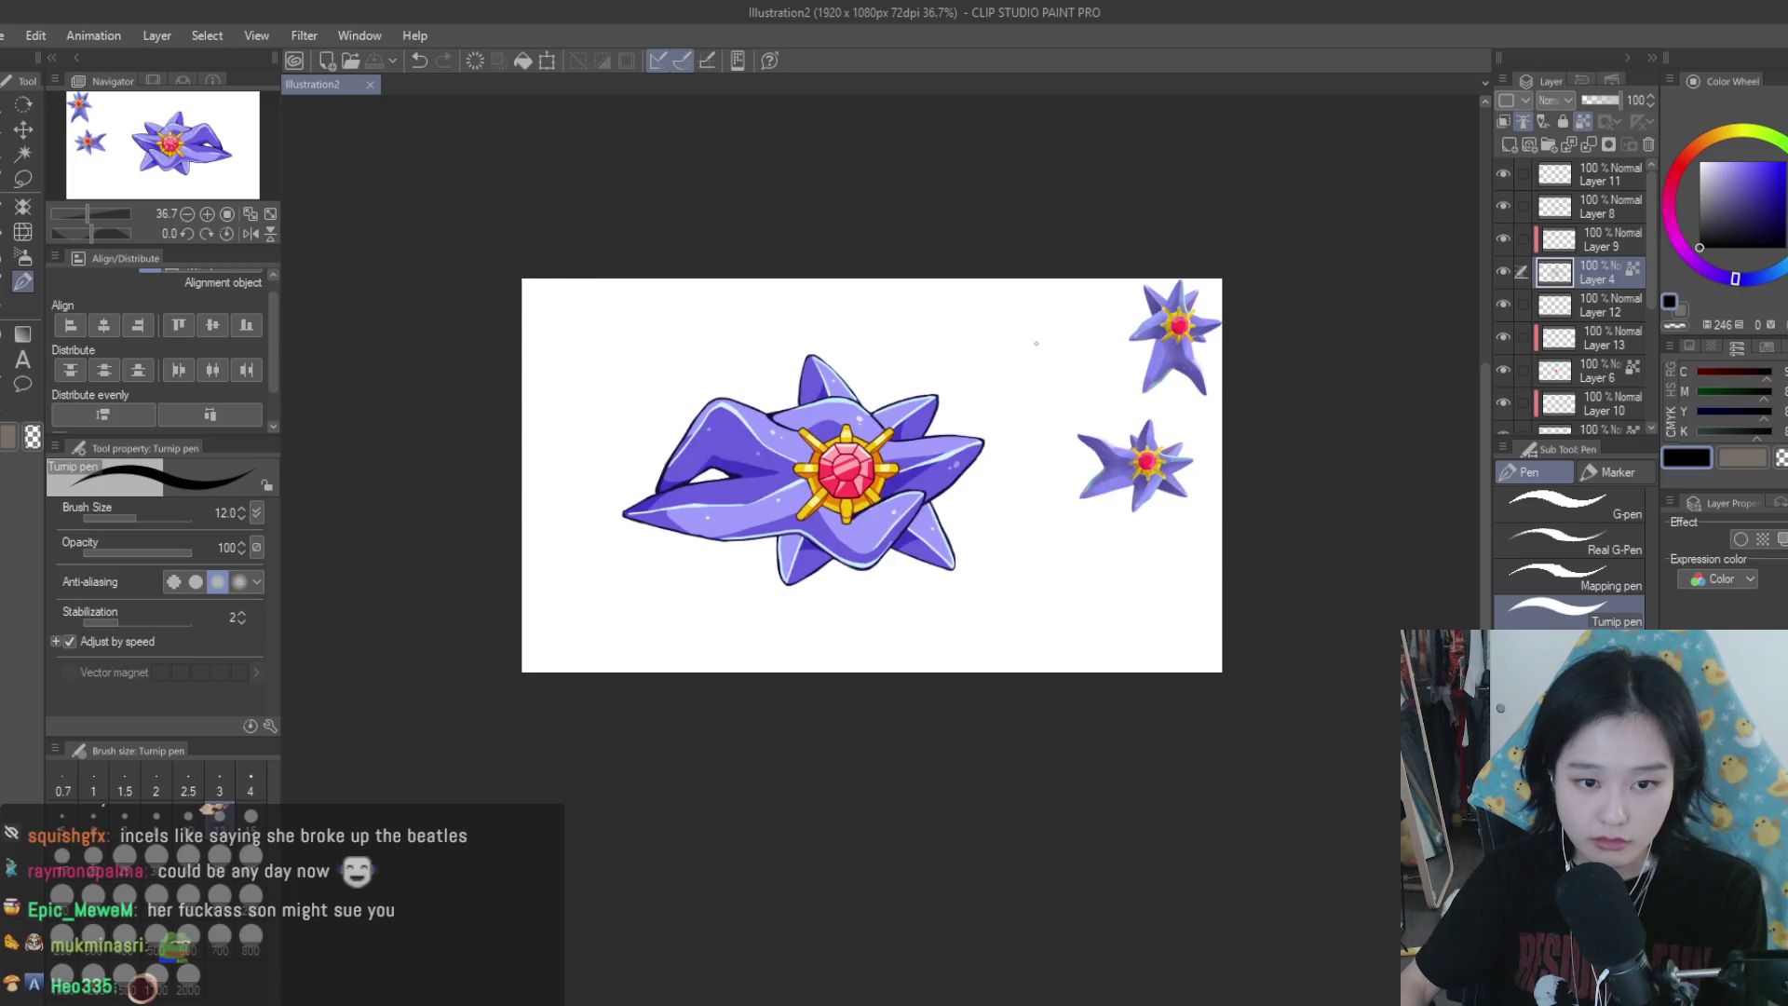
{"action": "key", "text": "h"}
{"action": "scroll", "coordinate": [935, 456], "scroll_direction": "up", "scroll_amount": 3}
Hide Layer 11 and lasso-select the tip of the gold core's lower-right ray
{"action": "left_click", "coordinate": [1505, 174]}
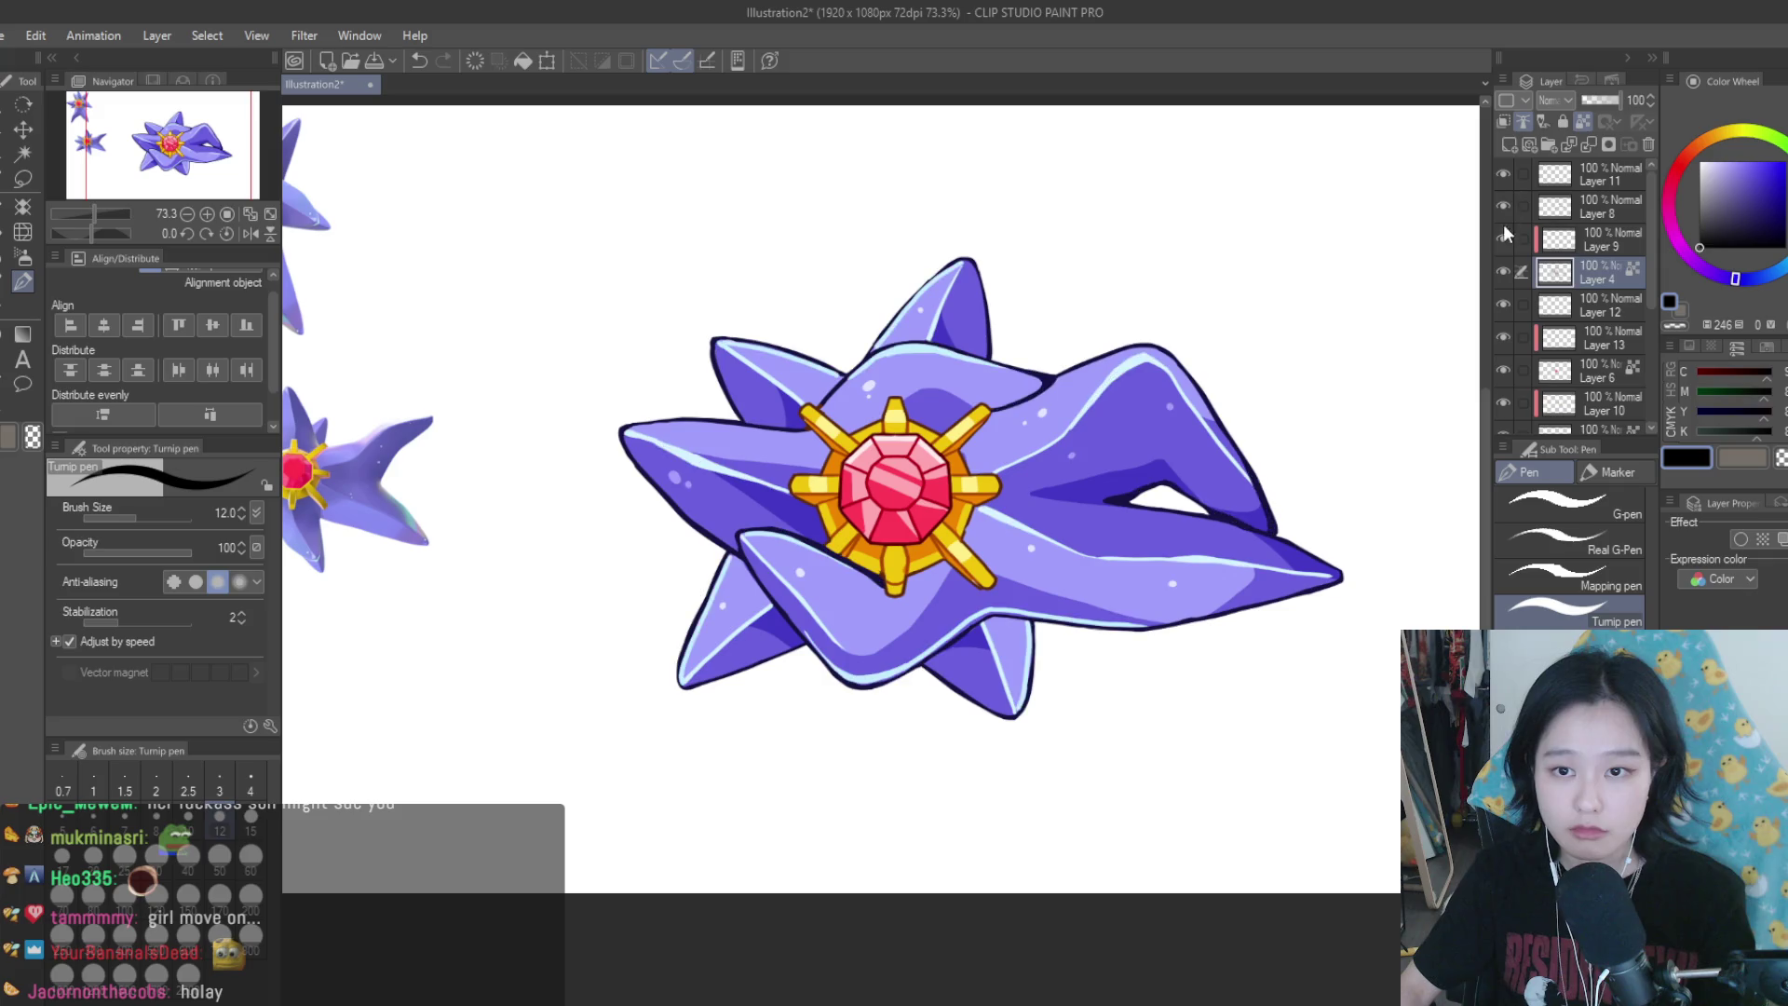
{"action": "key", "text": "m"}
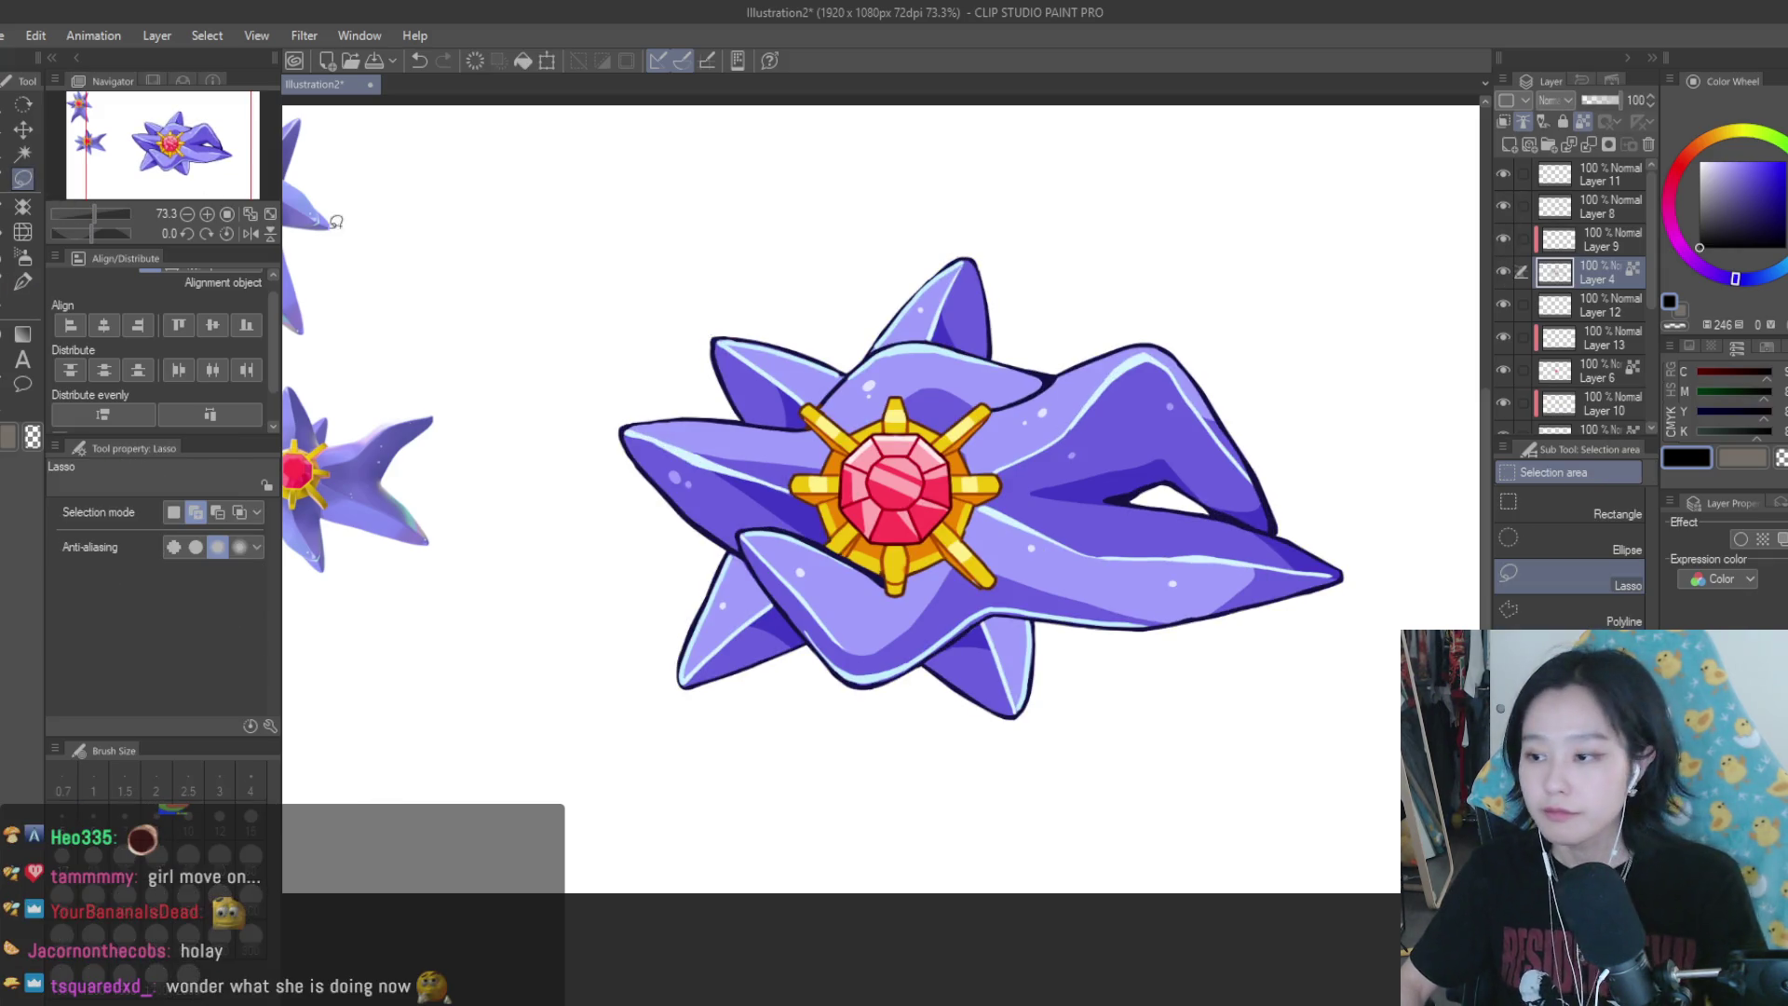
{"action": "scroll", "coordinate": [959, 568], "scroll_direction": "up", "scroll_amount": 4}
{"action": "scroll", "coordinate": [1073, 526], "scroll_direction": "up", "scroll_amount": 1}
{"action": "left_click_drag", "start_coordinate": [1113, 532], "coordinate": [1104, 545]}
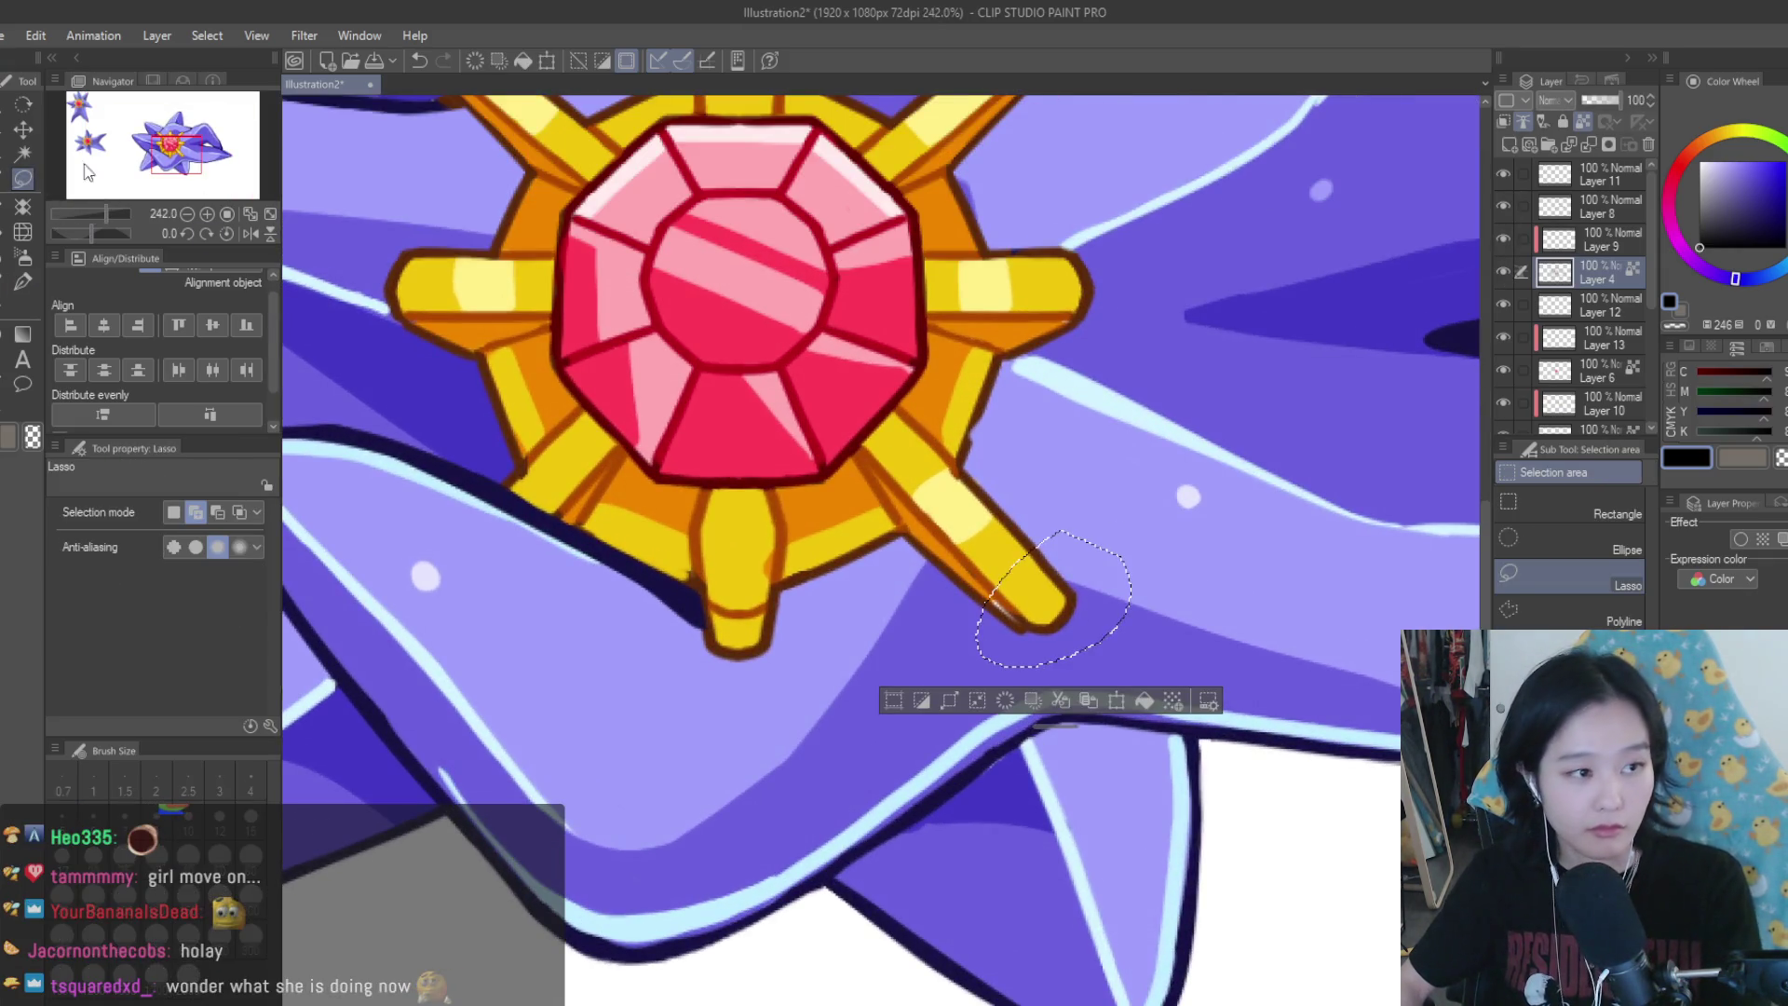
{"action": "key", "text": "k"}
{"action": "scroll", "coordinate": [1064, 587], "scroll_direction": "up", "scroll_amount": 1}
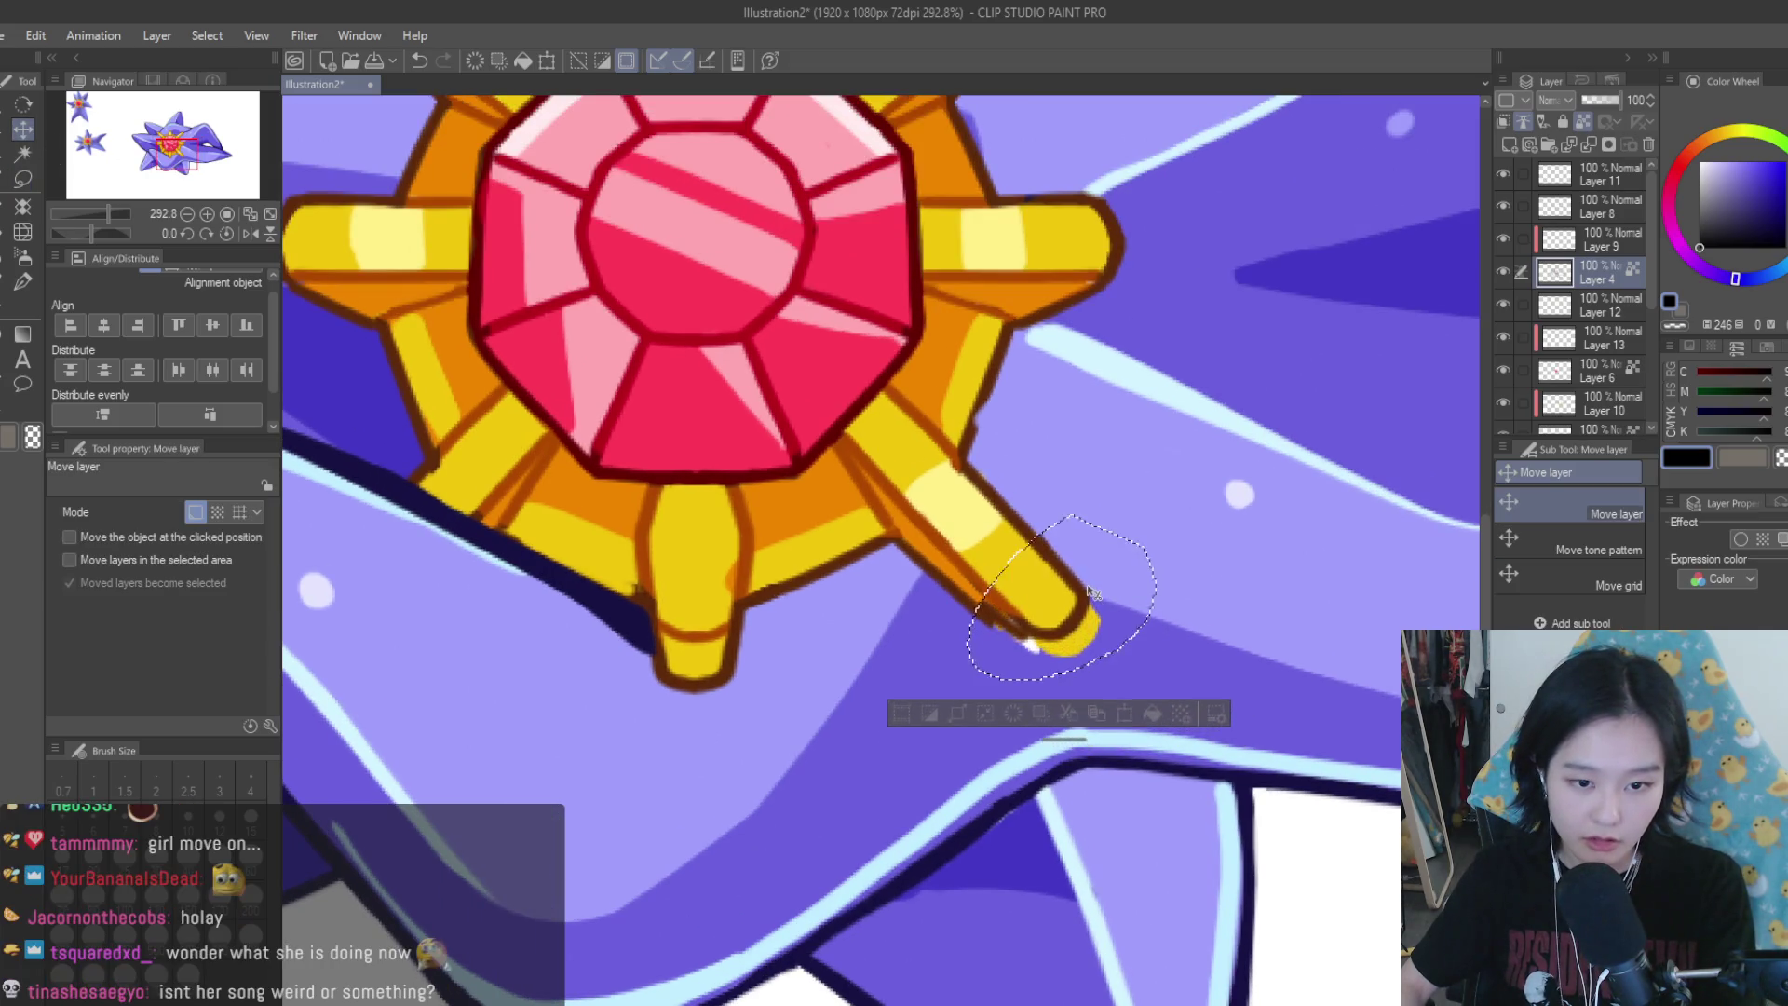